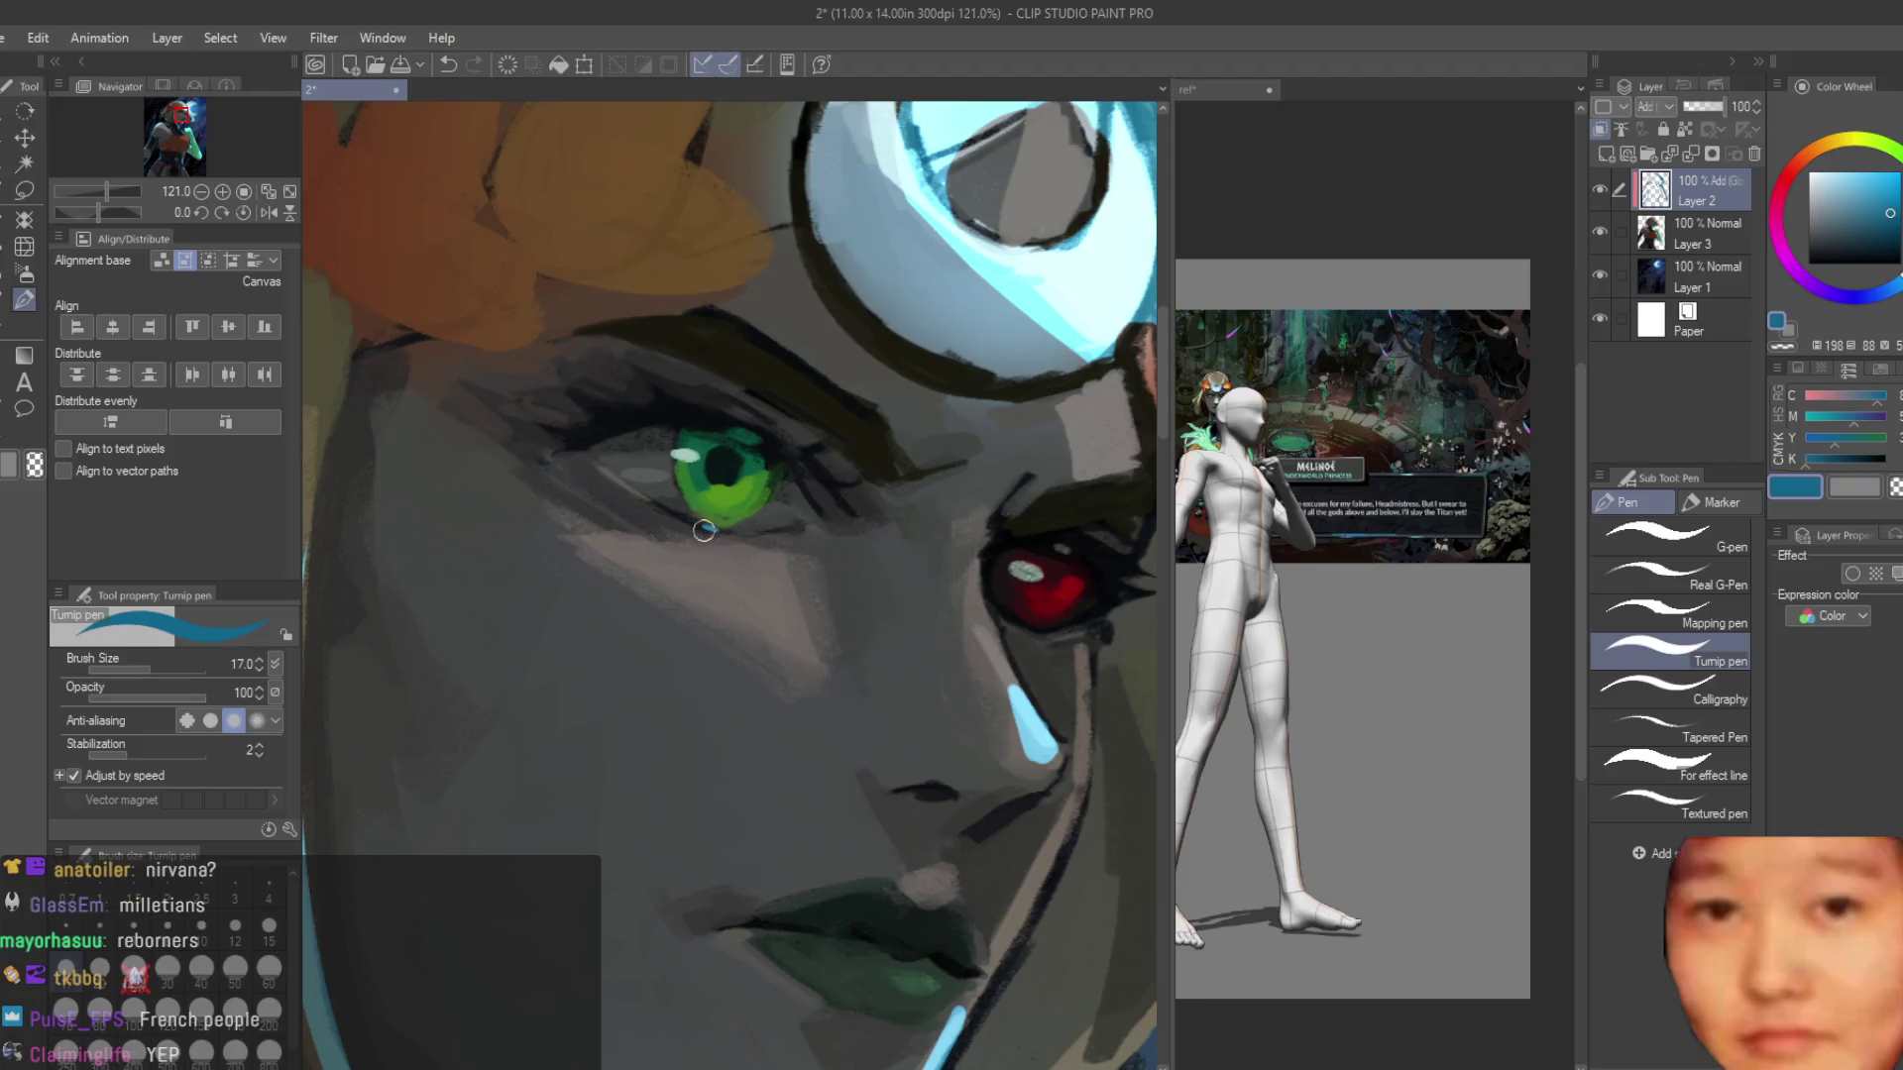
# Undo the stray stroke near the green eye.
pyautogui.hotkey('ctrl', 'z')
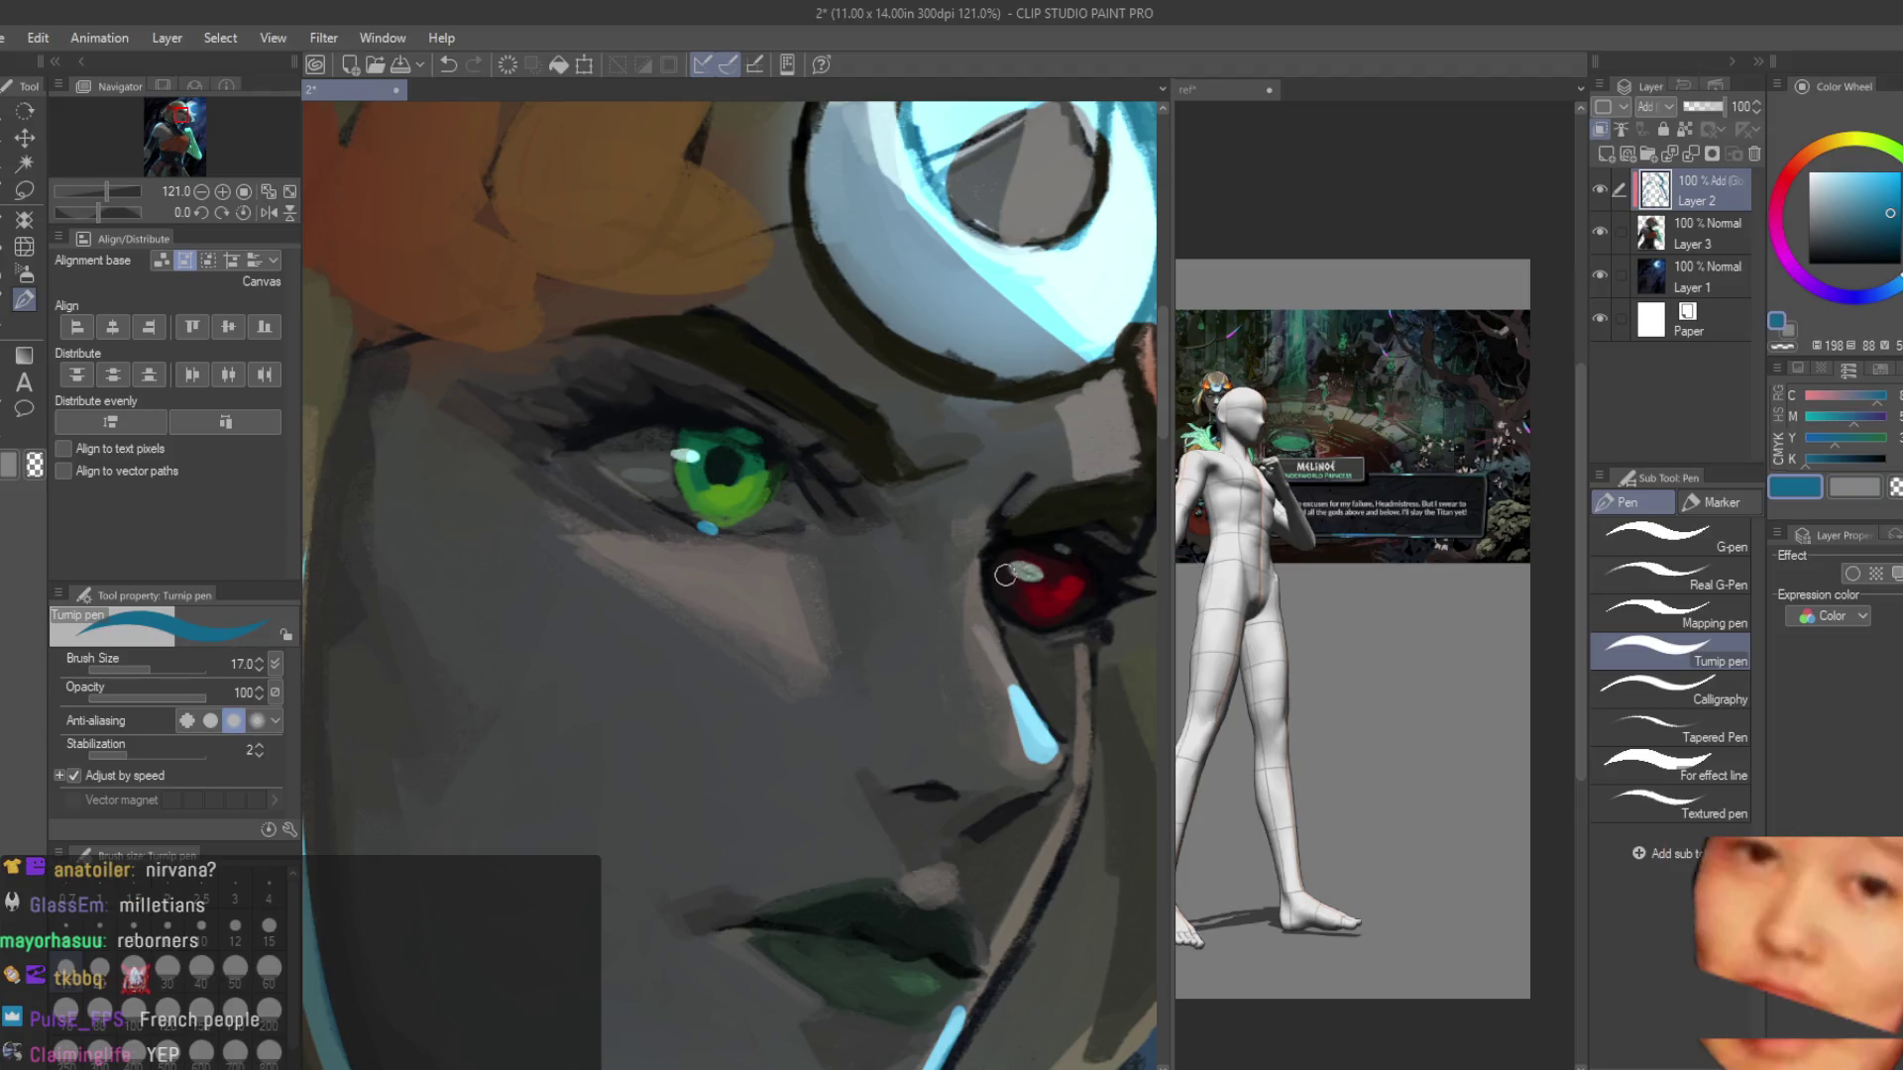
pyautogui.scroll(-8, 1005, 575)
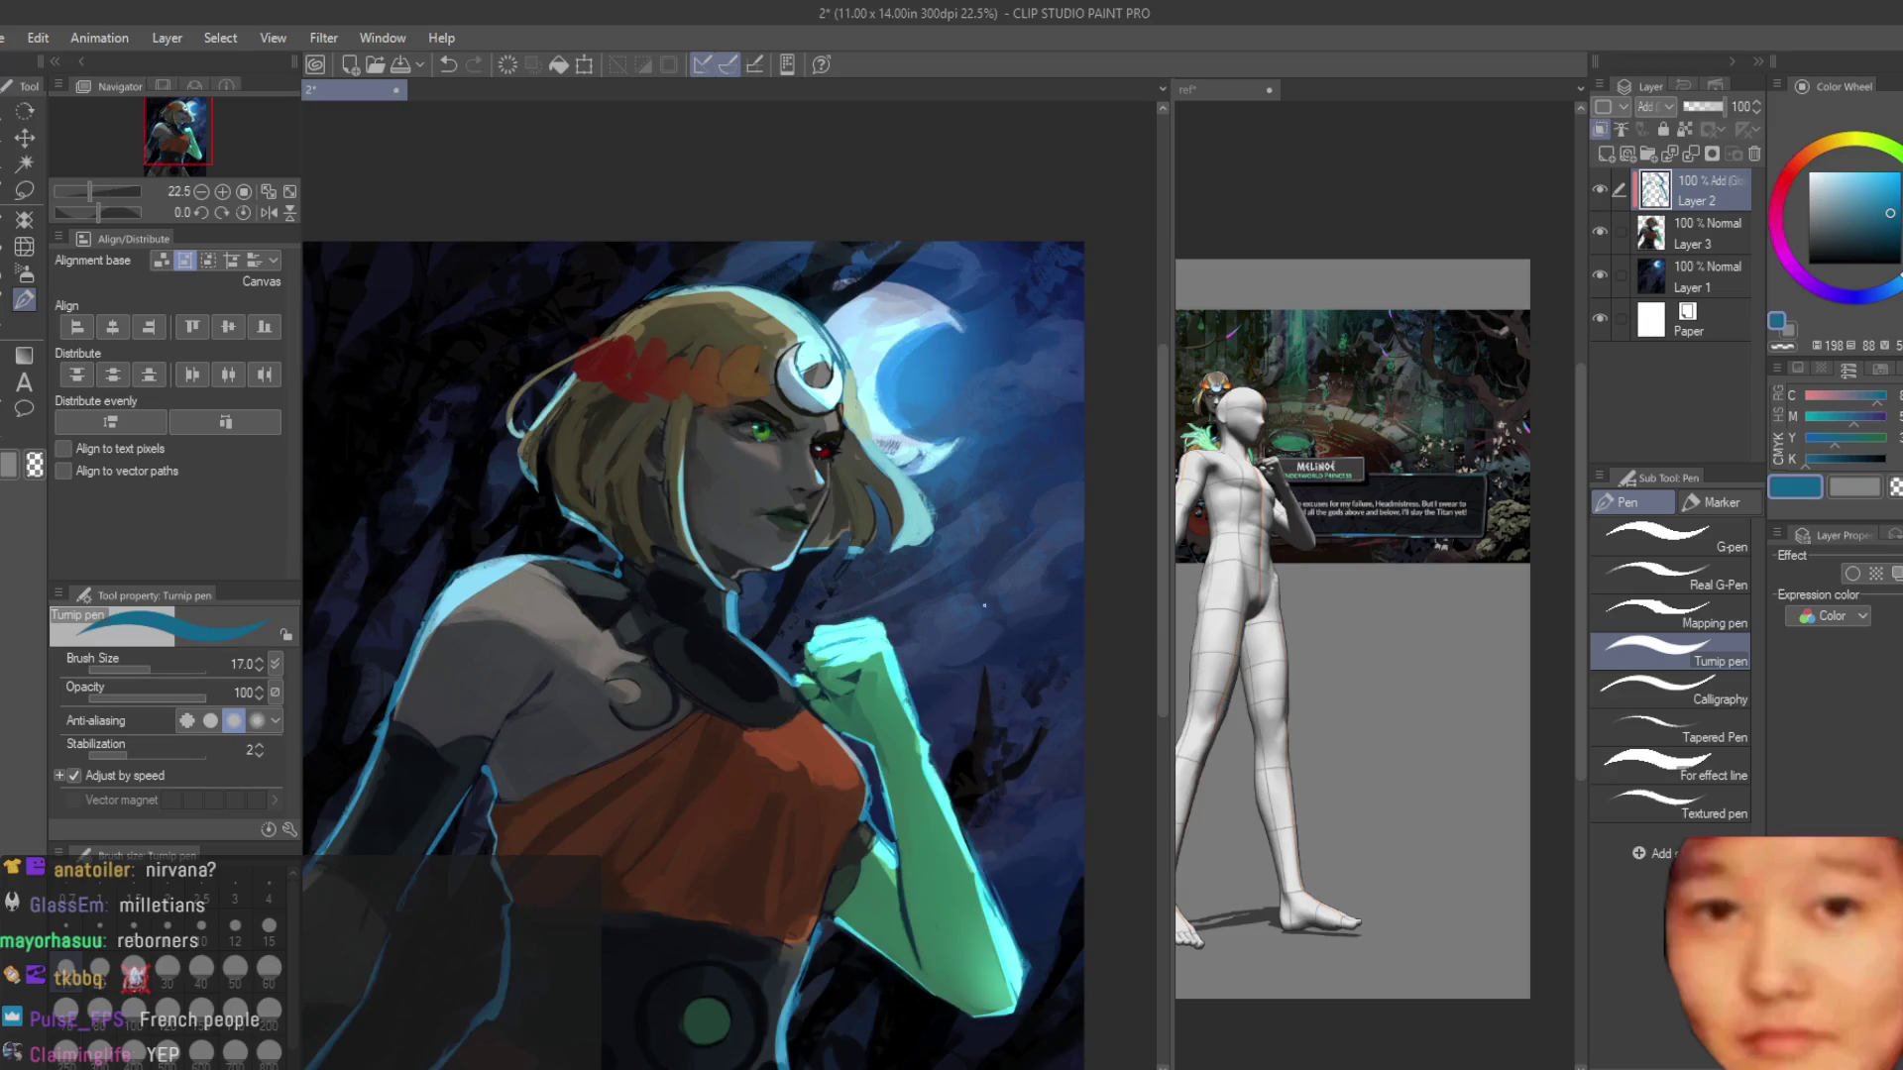
pyautogui.scroll(4, 861, 462)
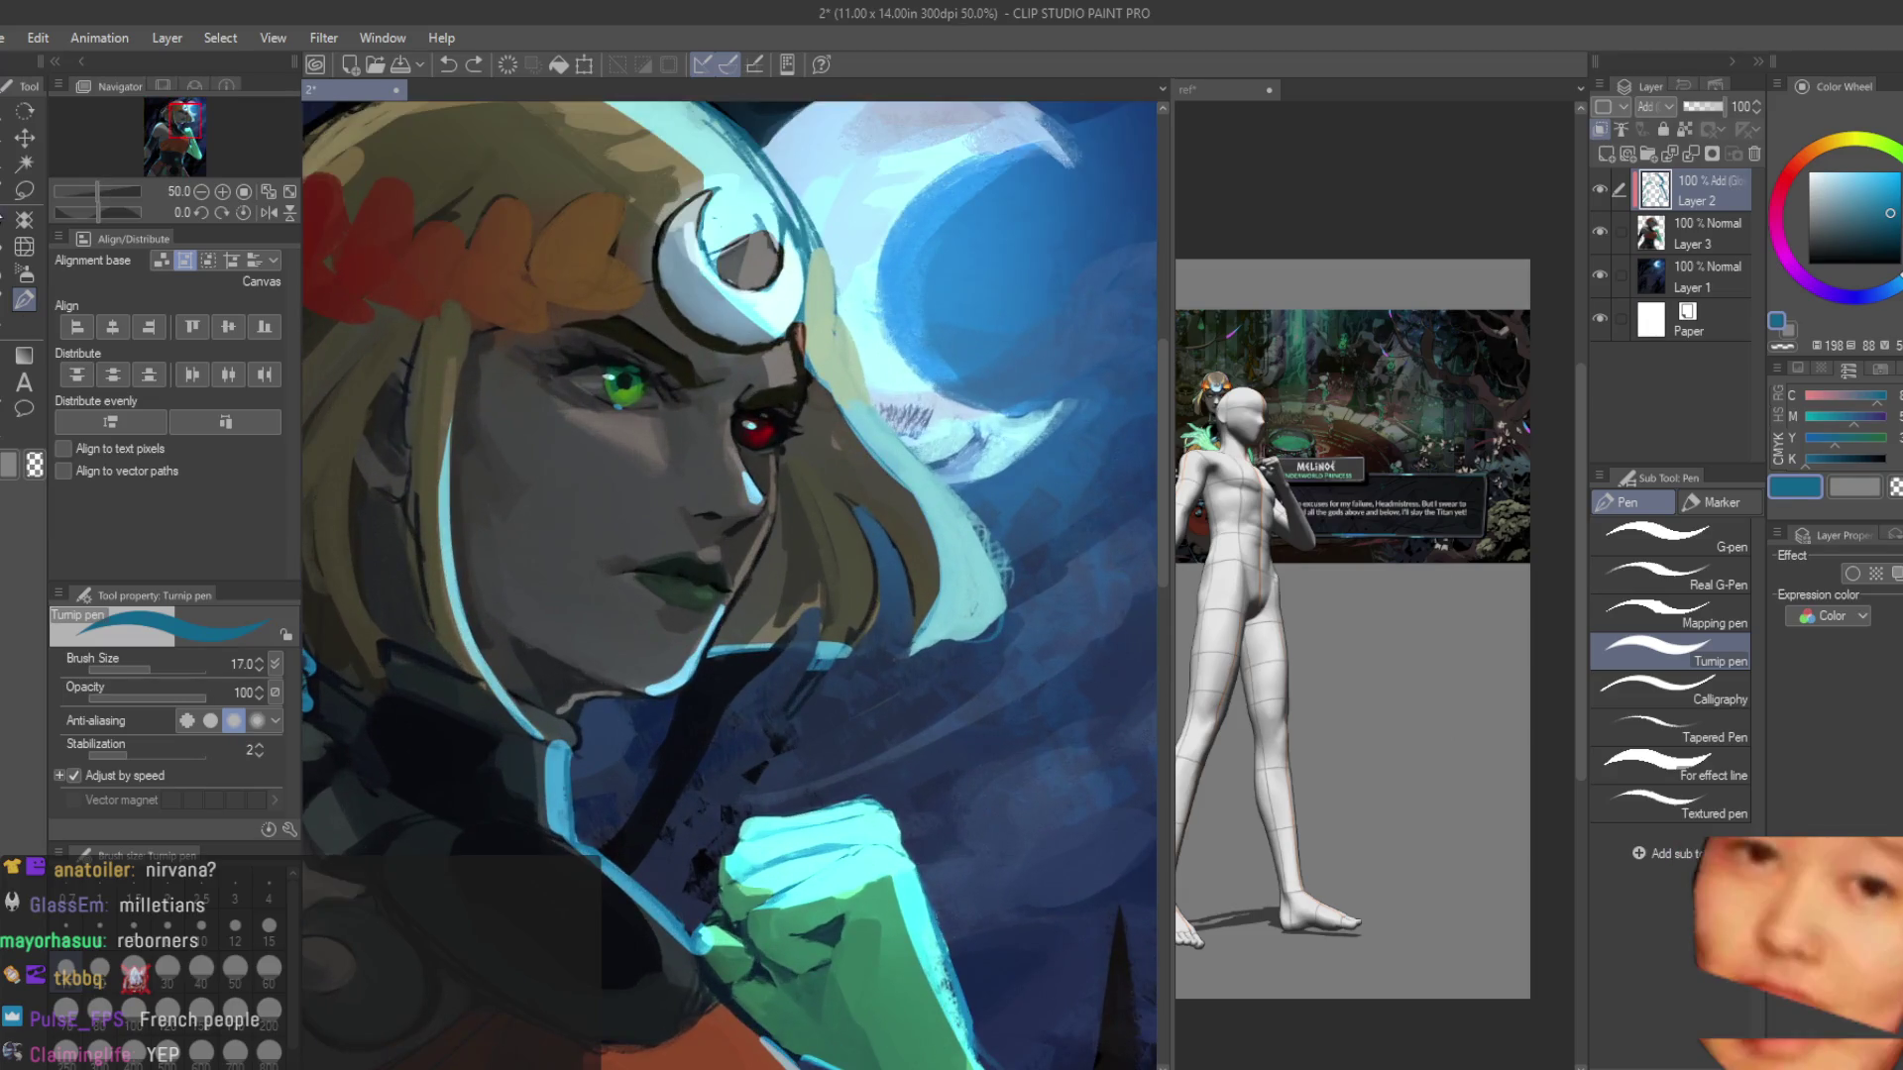
# Switch to the Blur sub tool with a smaller brush and try blurring the shoulder.
pyautogui.press('j')
pyautogui.scroll(3, 658, 420)
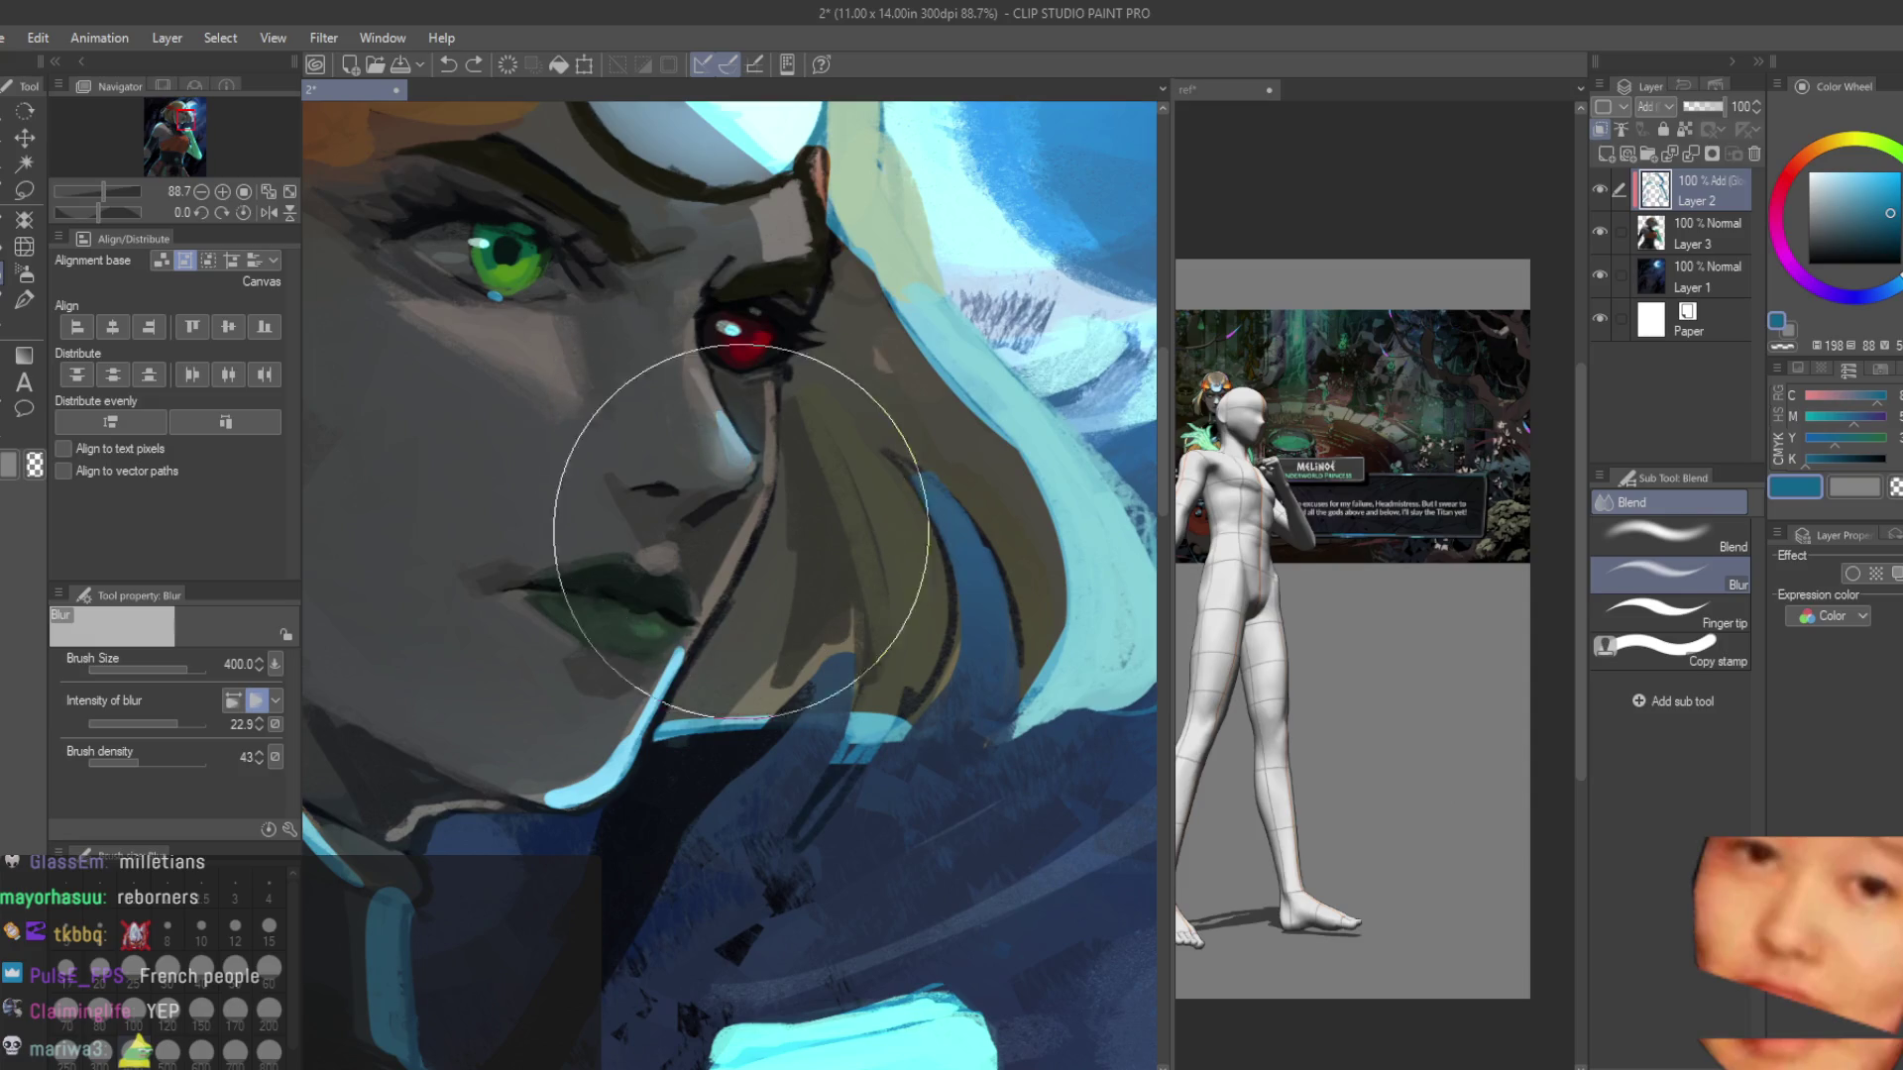
pyautogui.press('[')
pyautogui.press('[')
pyautogui.press('[')
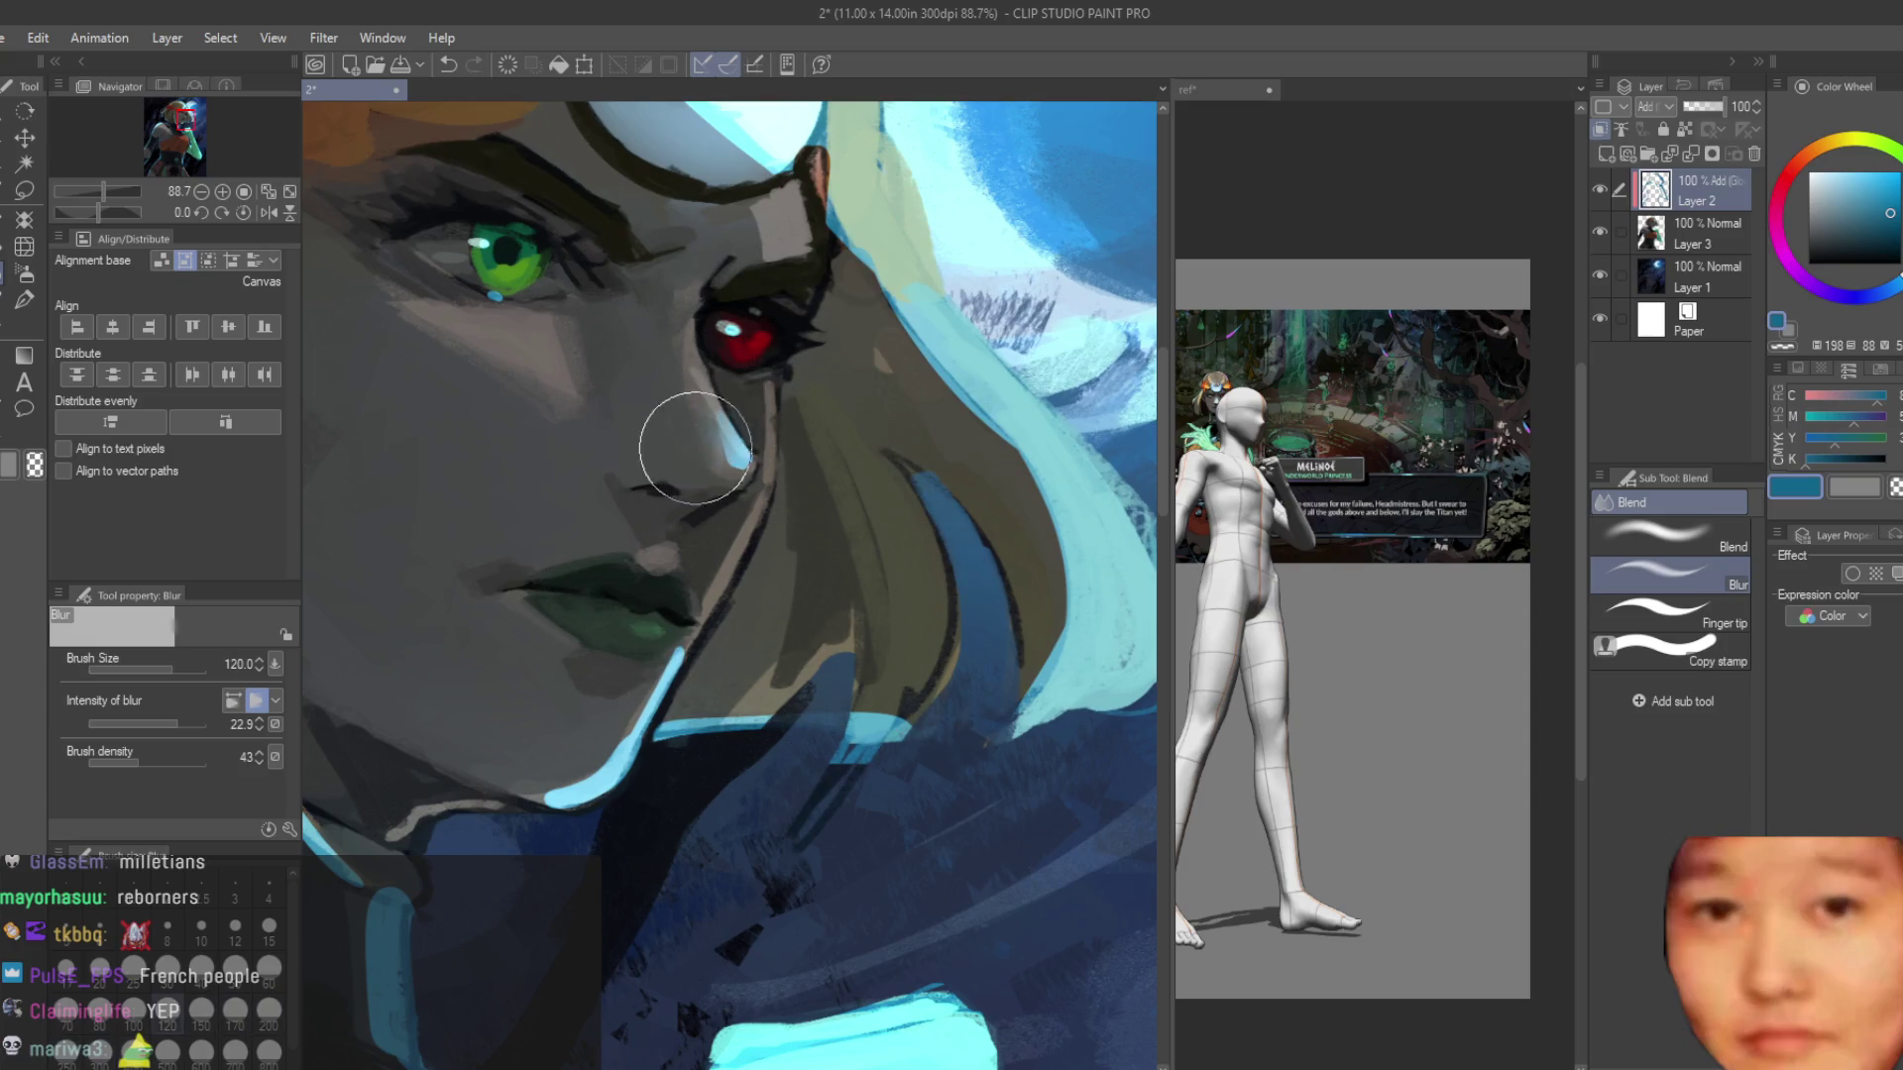
pyautogui.scroll(-2, 976, 694)
pyautogui.scroll(1, 963, 746)
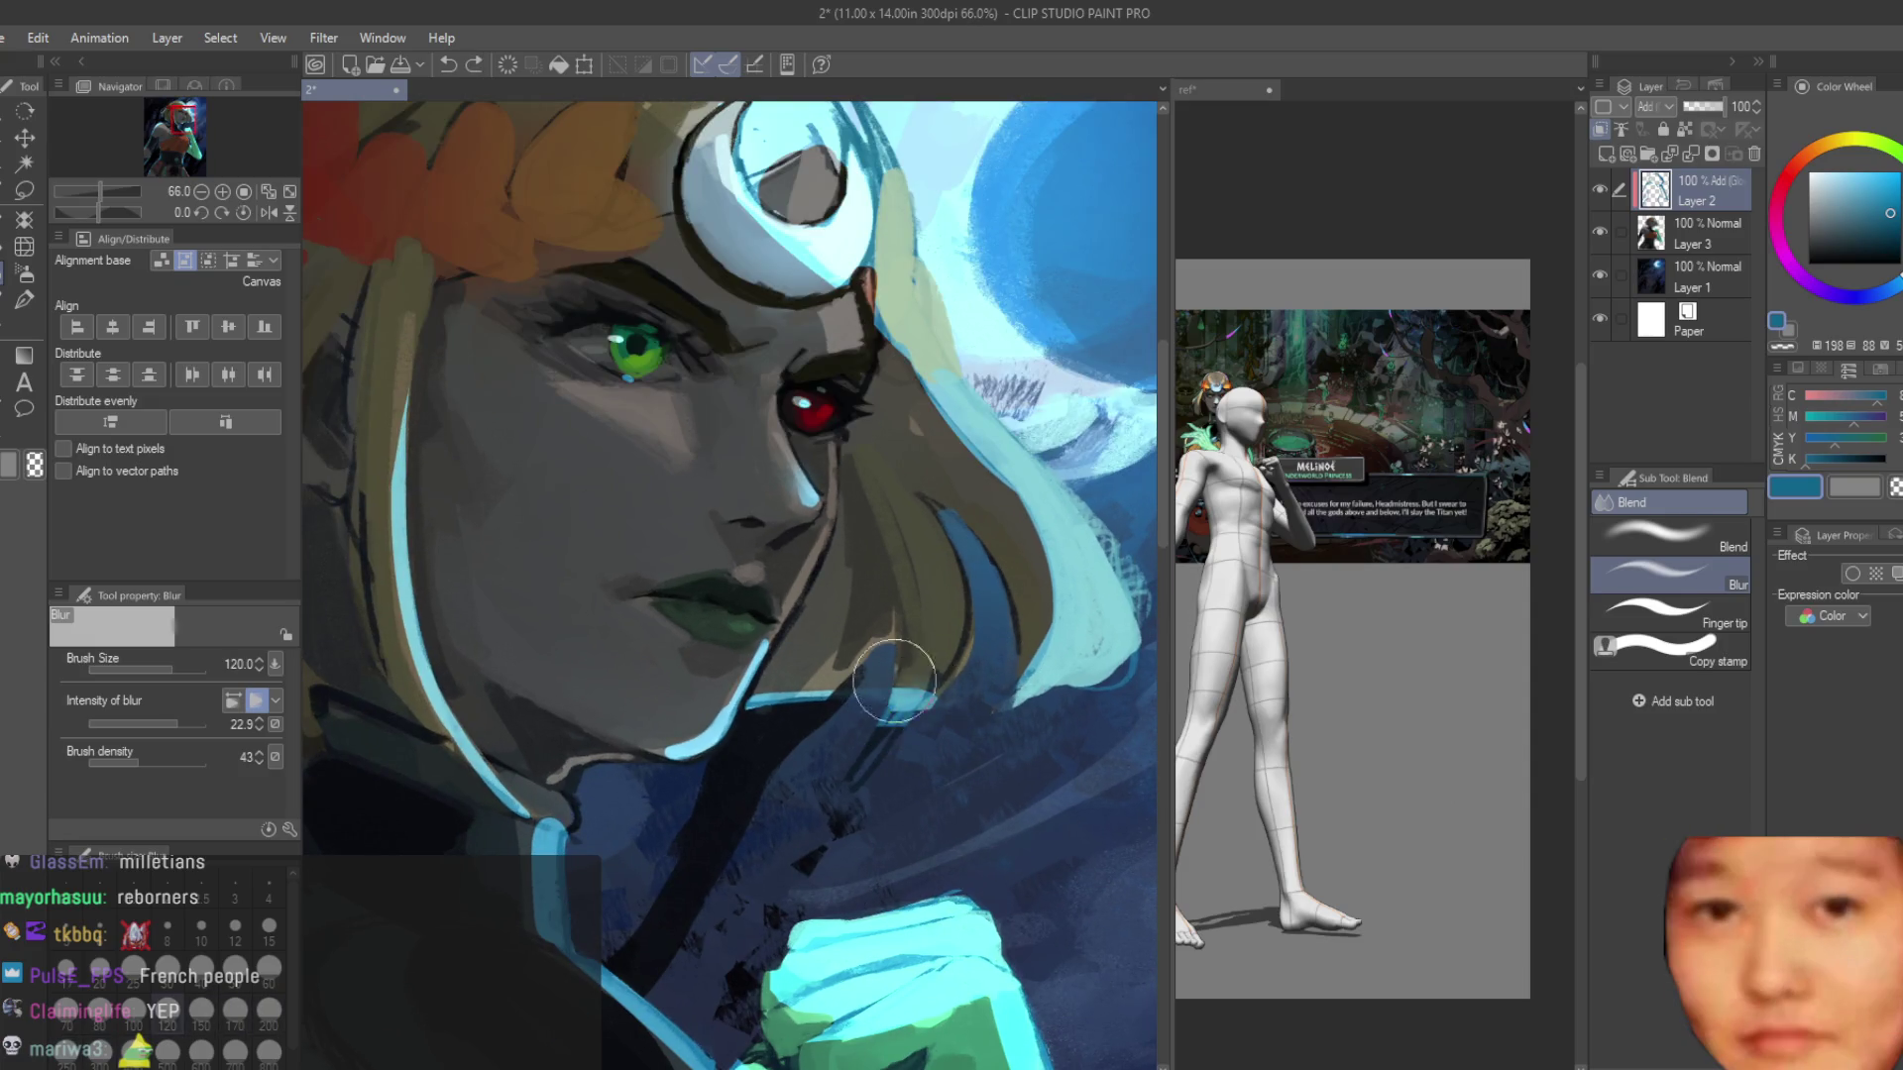
pyautogui.scroll(-3, 785, 573)
pyautogui.scroll(3, 837, 765)
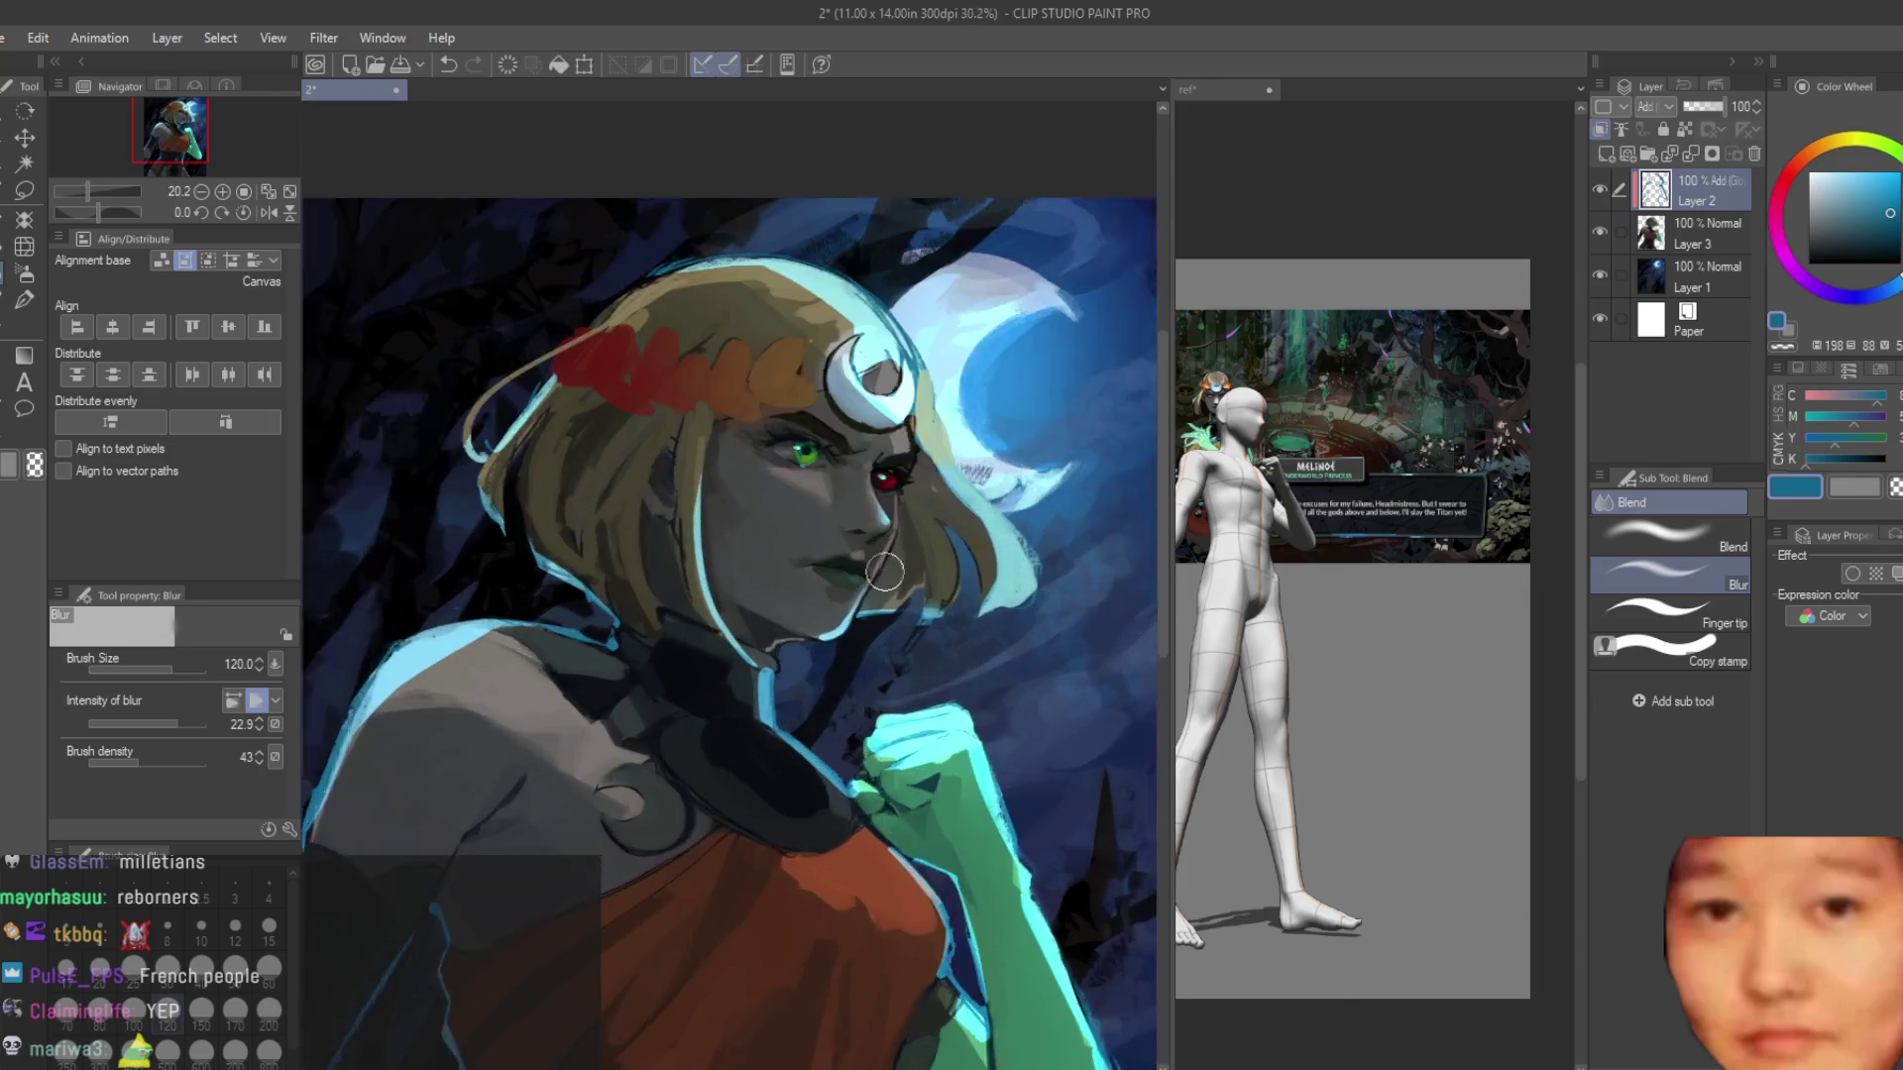
pyautogui.scroll(-1, 836, 764)
pyautogui.scroll(2, 837, 764)
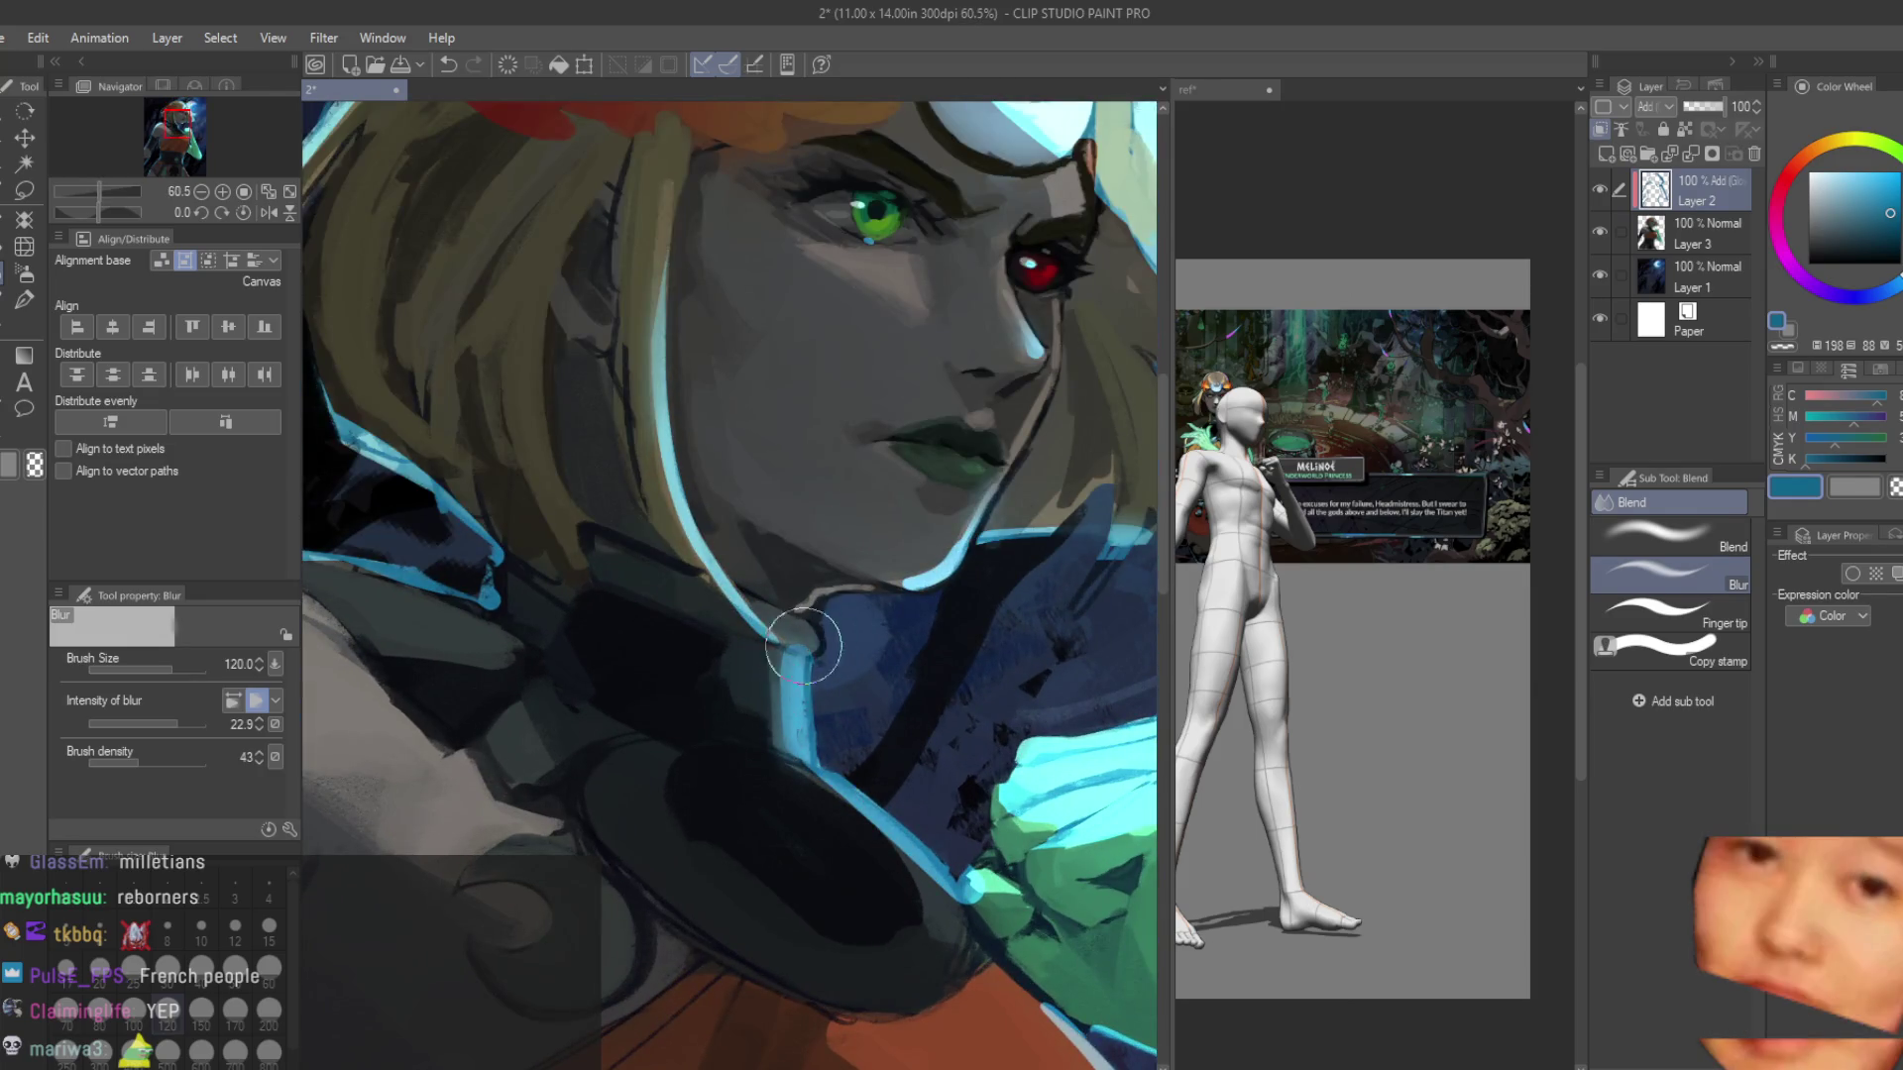
pyautogui.scroll(1, 769, 752)
pyautogui.scroll(-1, 1035, 808)
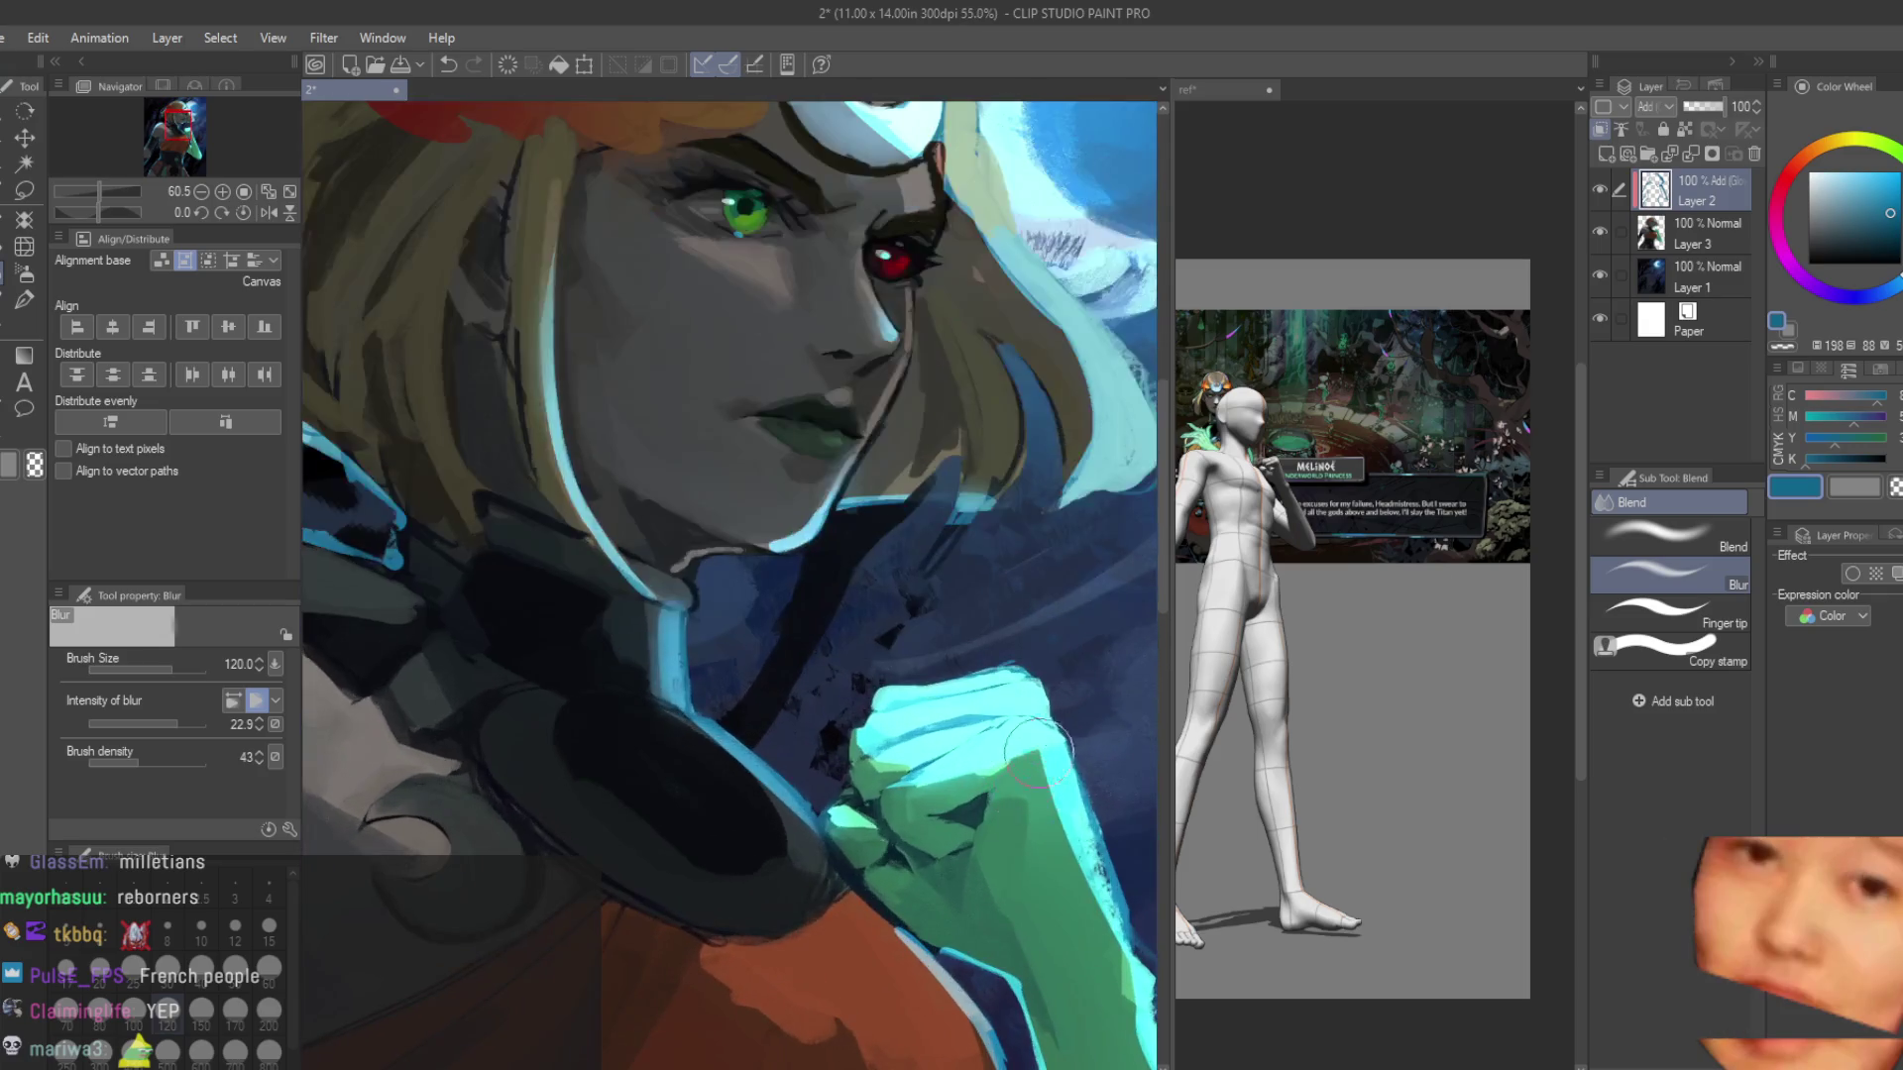
pyautogui.scroll(-3, 1030, 773)
pyautogui.scroll(3, 1013, 835)
pyautogui.scroll(-1, 1013, 835)
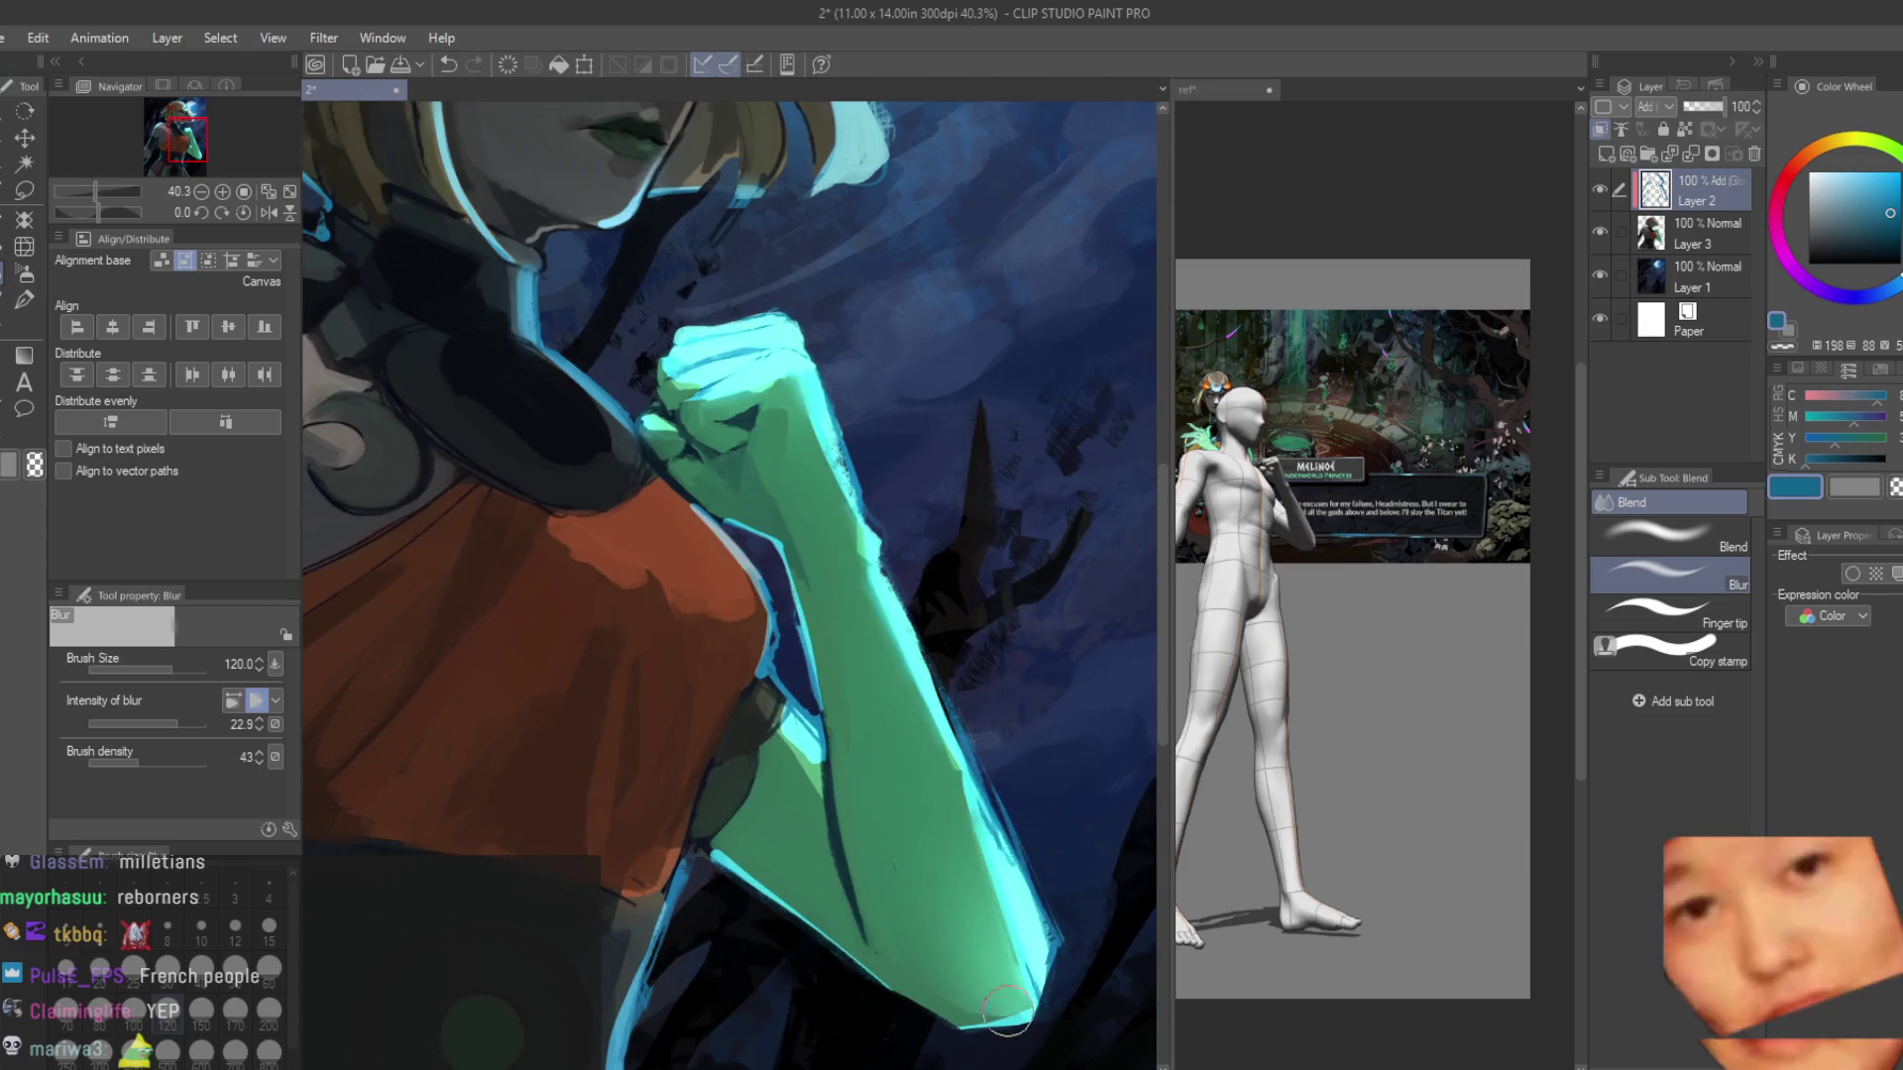
pyautogui.scroll(-5, 994, 872)
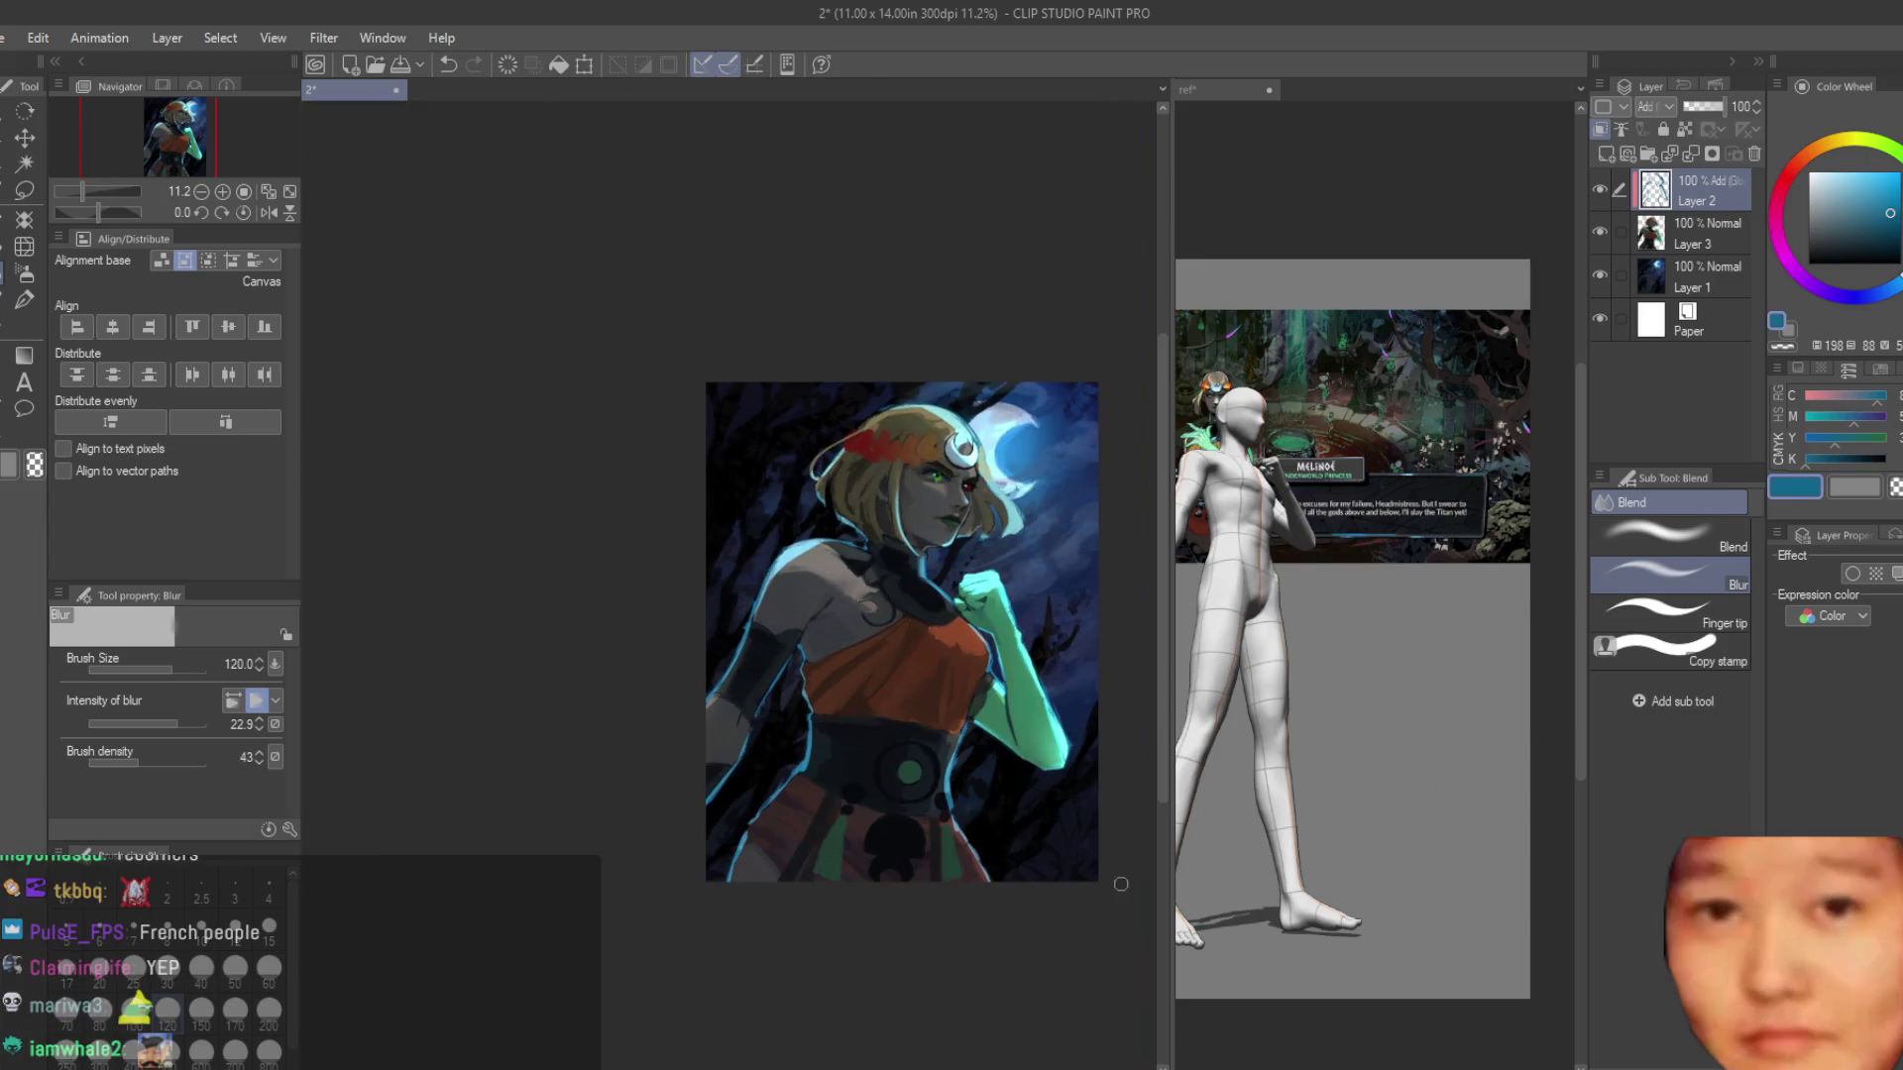
pyautogui.scroll(4, 832, 645)
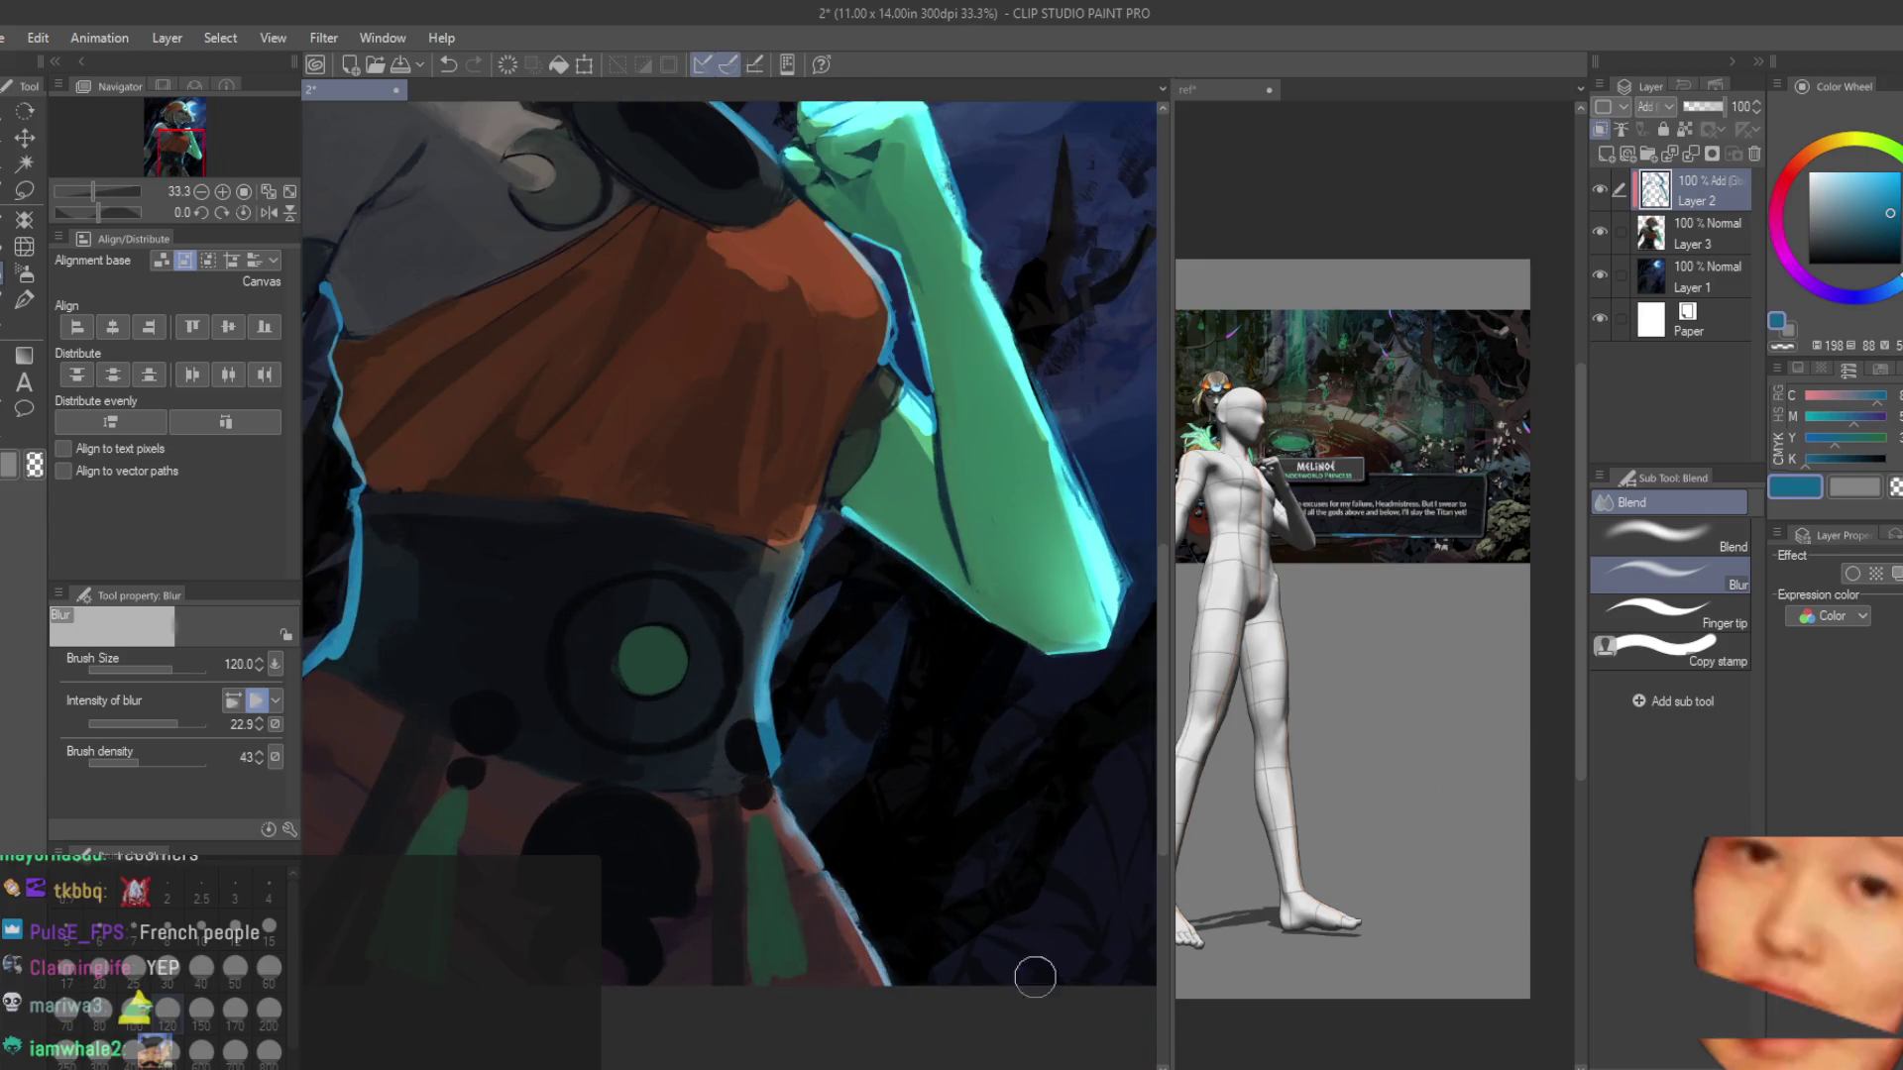
pyautogui.scroll(-5, 1041, 862)
pyautogui.scroll(4, 693, 793)
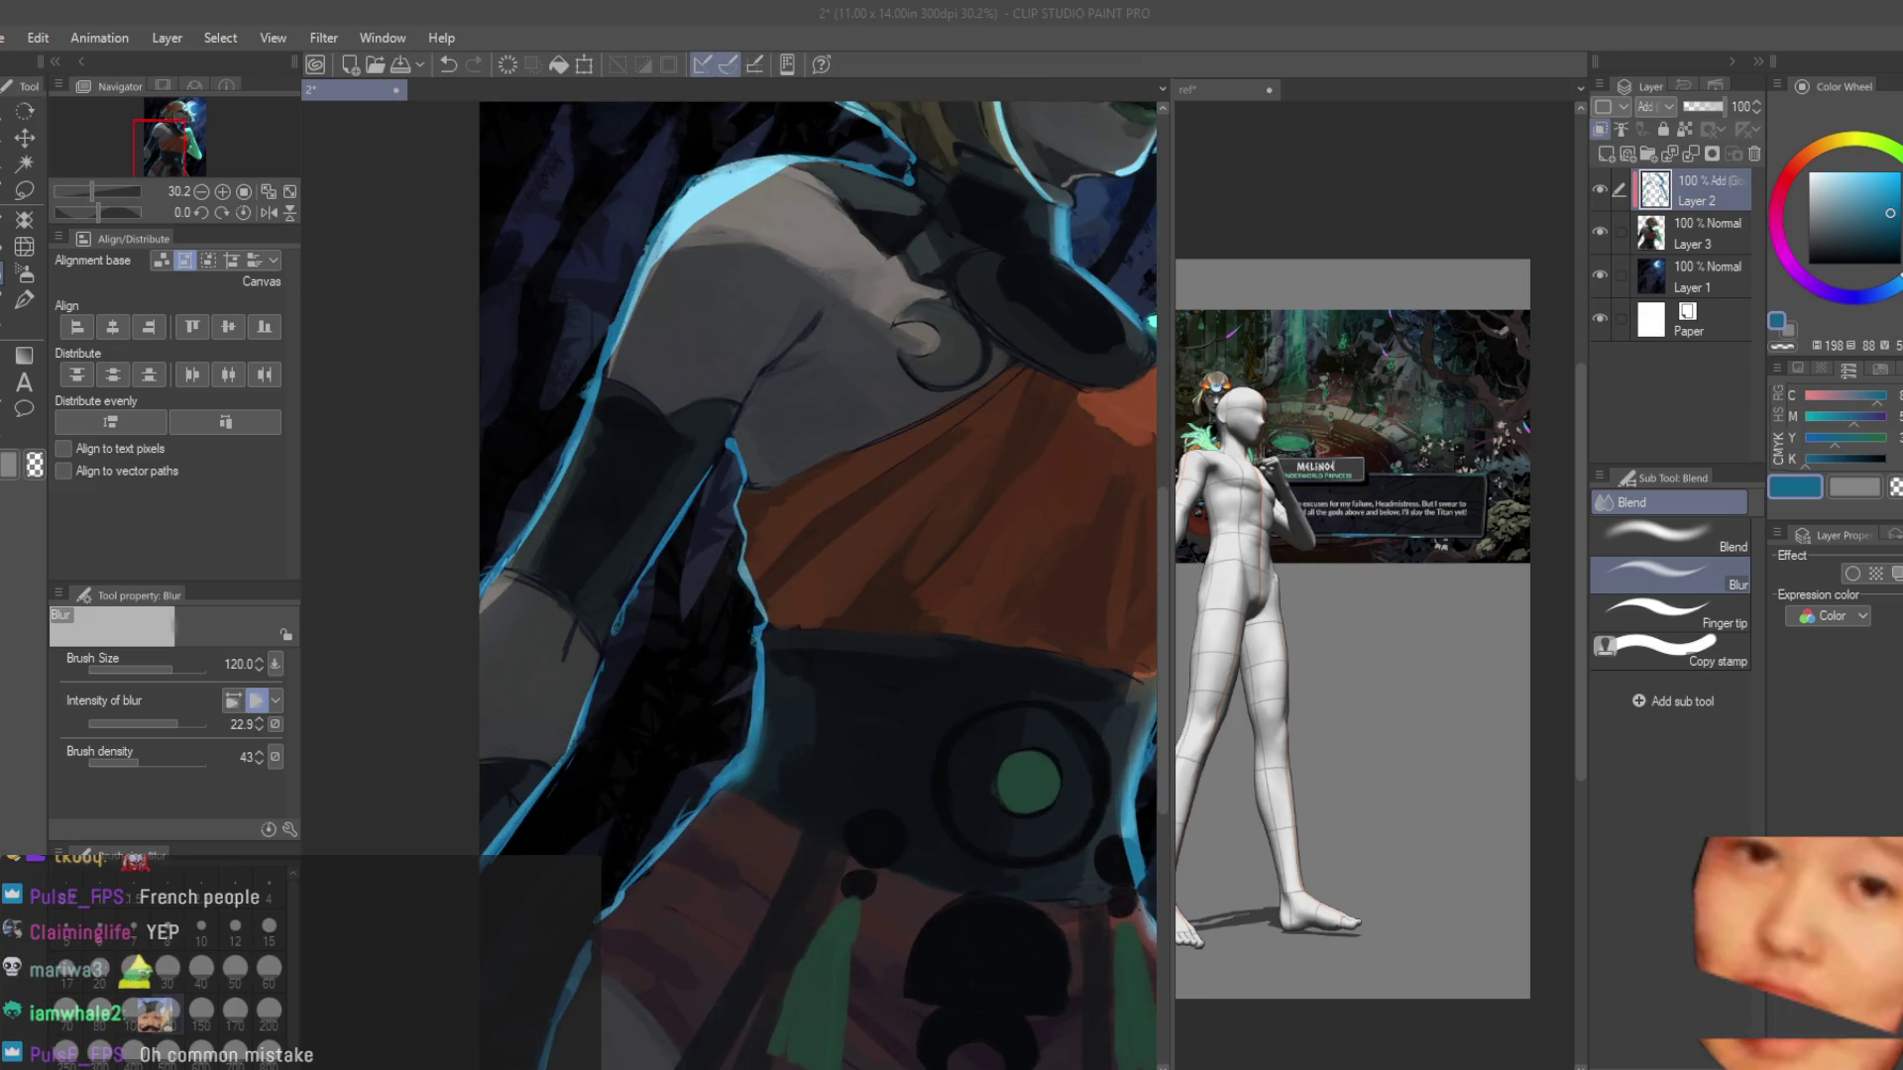
pyautogui.scroll(3, 595, 539)
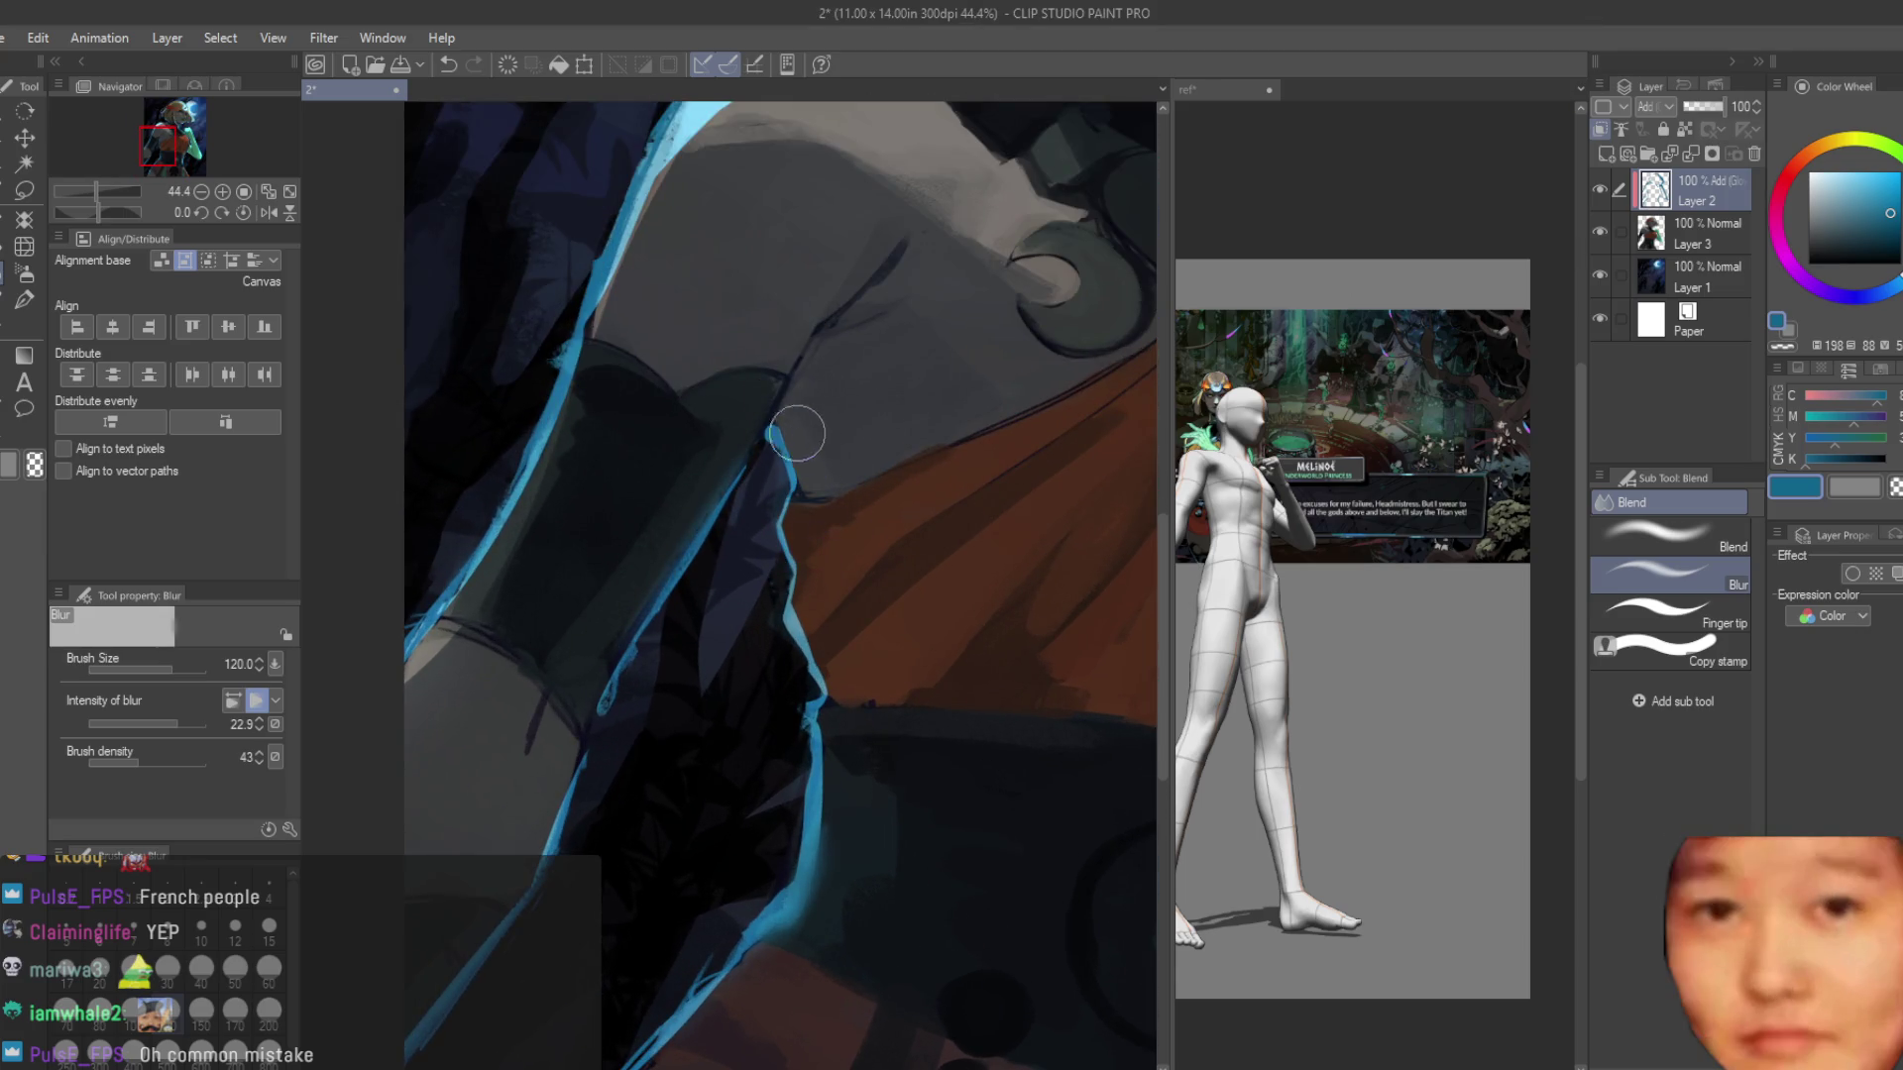
# Revert the trial blur stroke on the shoulder.
pyautogui.hotkey('ctrl', 'z')
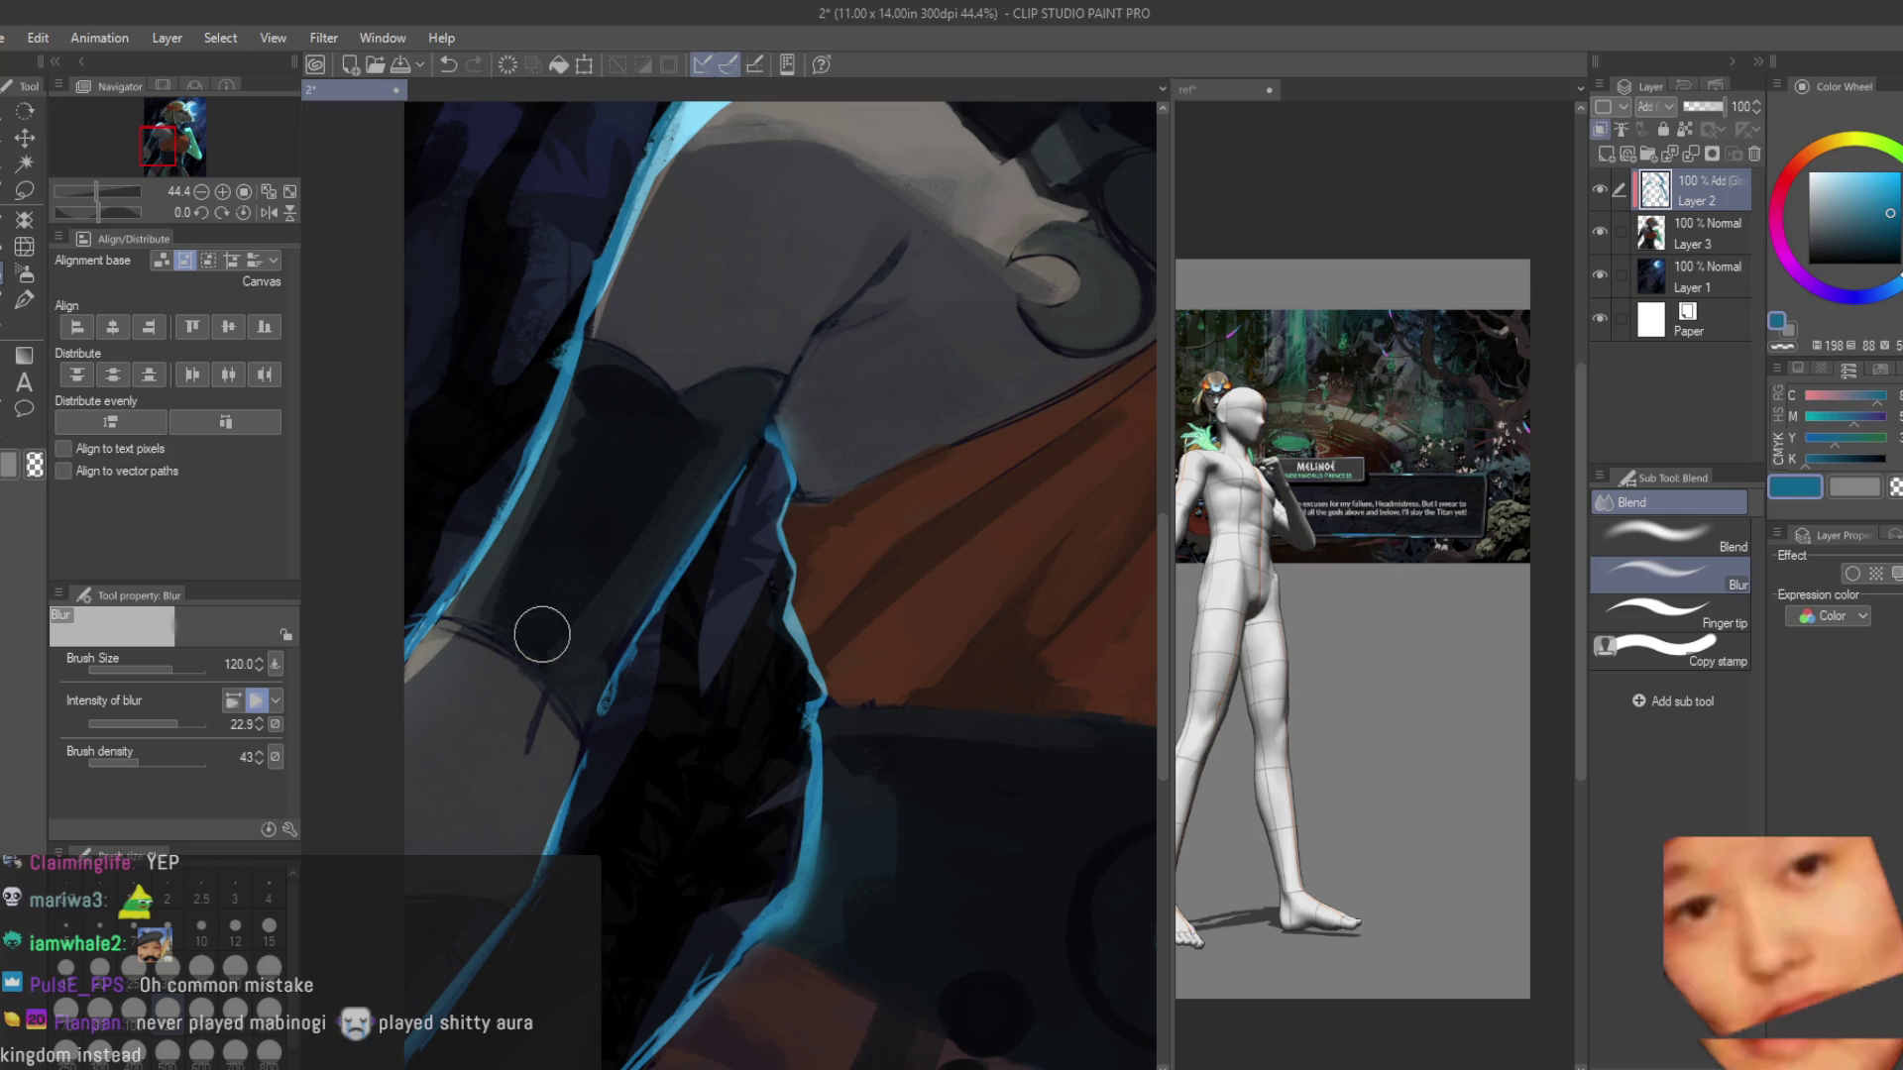
pyautogui.scroll(-3, 694, 614)
pyautogui.scroll(1, 774, 590)
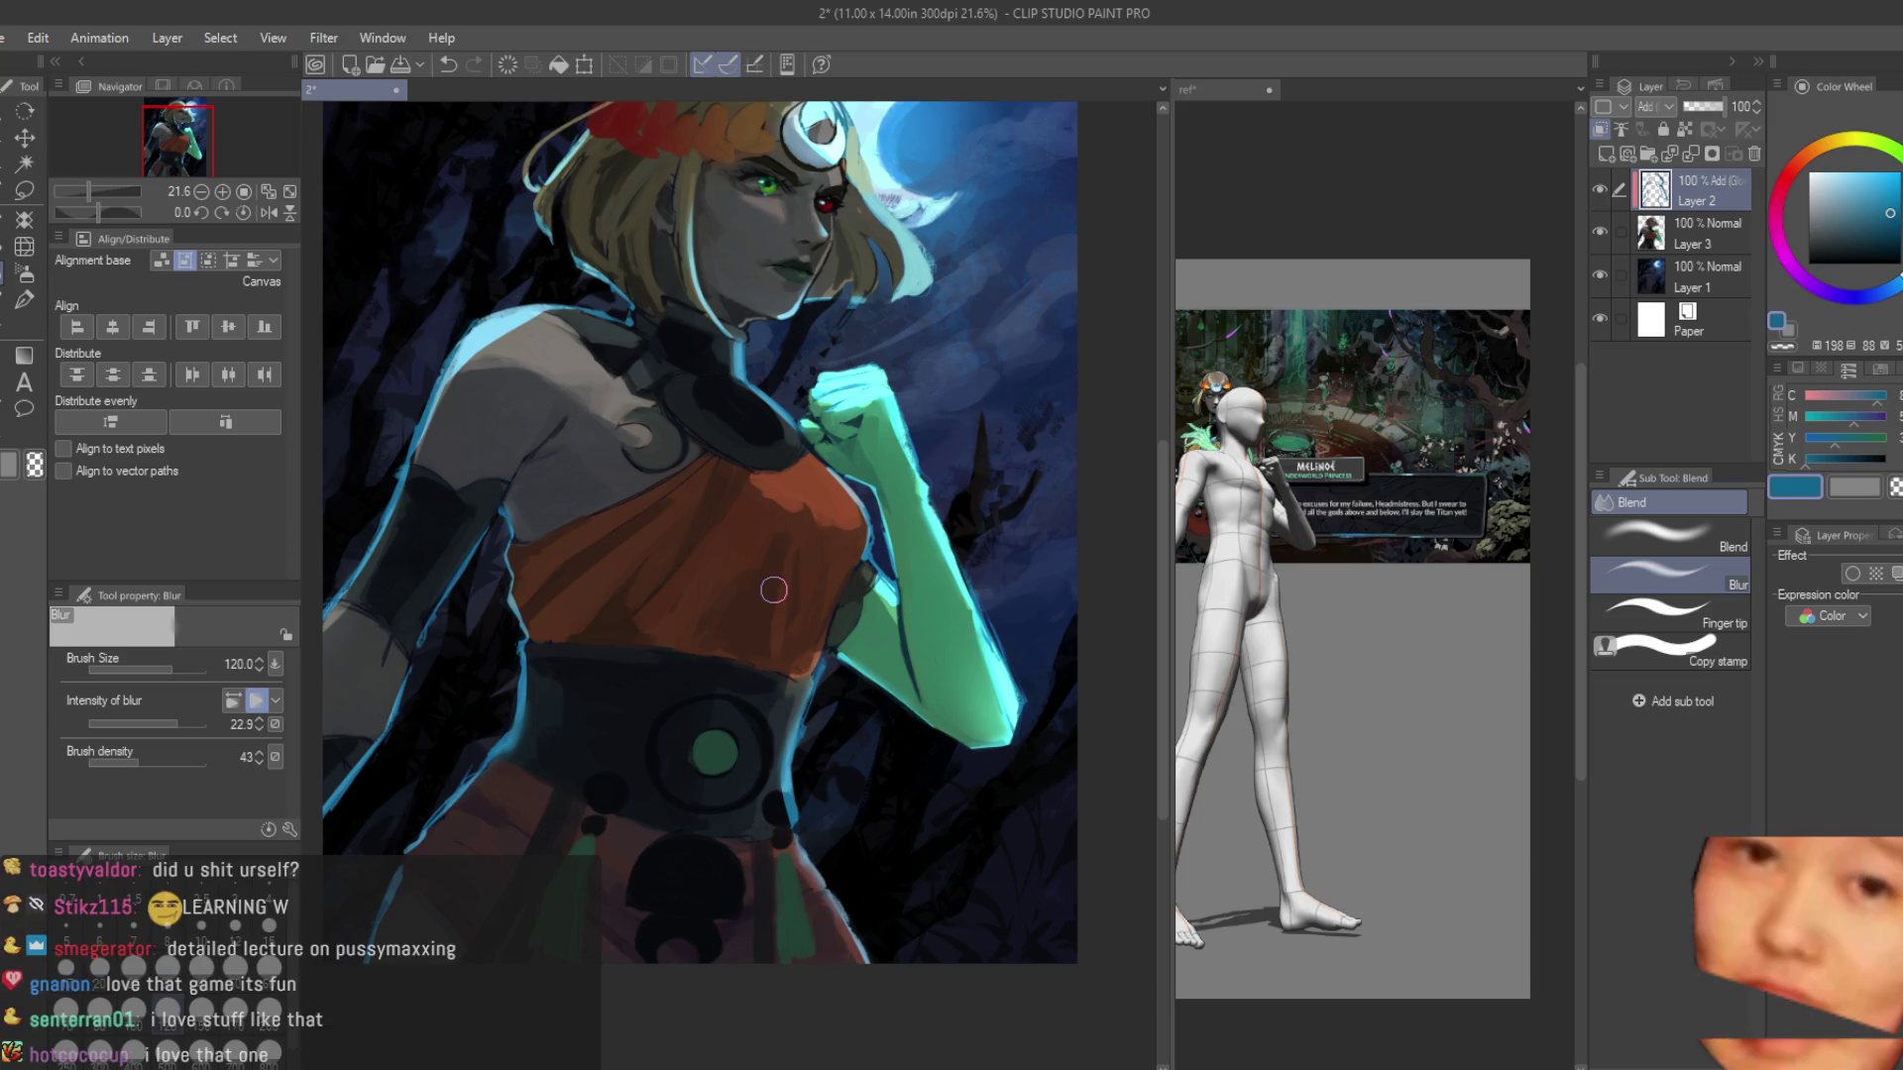
# Paint a light stroke along the cyan collar edge with the Turnip pen.
pyautogui.scroll(3, 774, 590)
pyautogui.press('p')
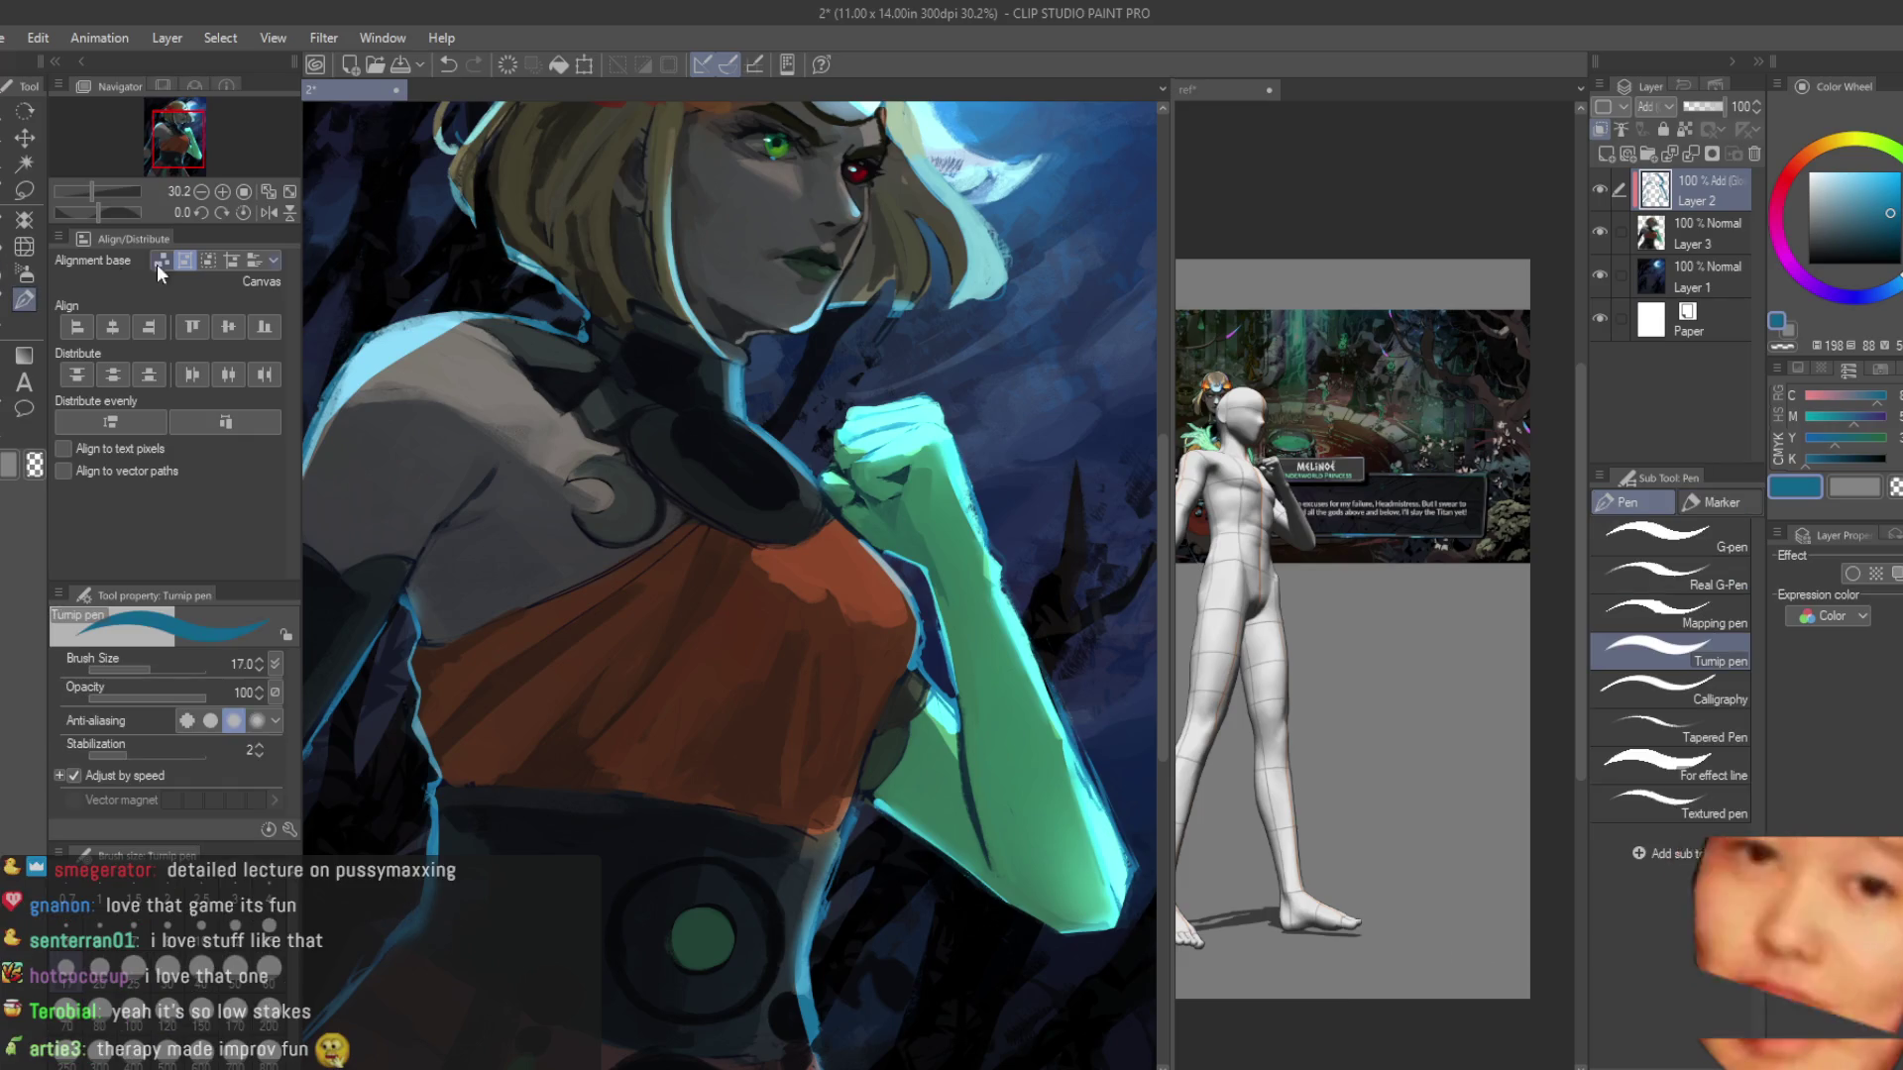
pyautogui.scroll(2, 756, 401)
pyautogui.moveTo(704, 330)
pyautogui.mouseDown()
pyautogui.moveTo(702, 405)
pyautogui.moveTo(688, 316)
pyautogui.mouseUp()
# Erase part of the light edge line with transparent colour.
pyautogui.press('c')
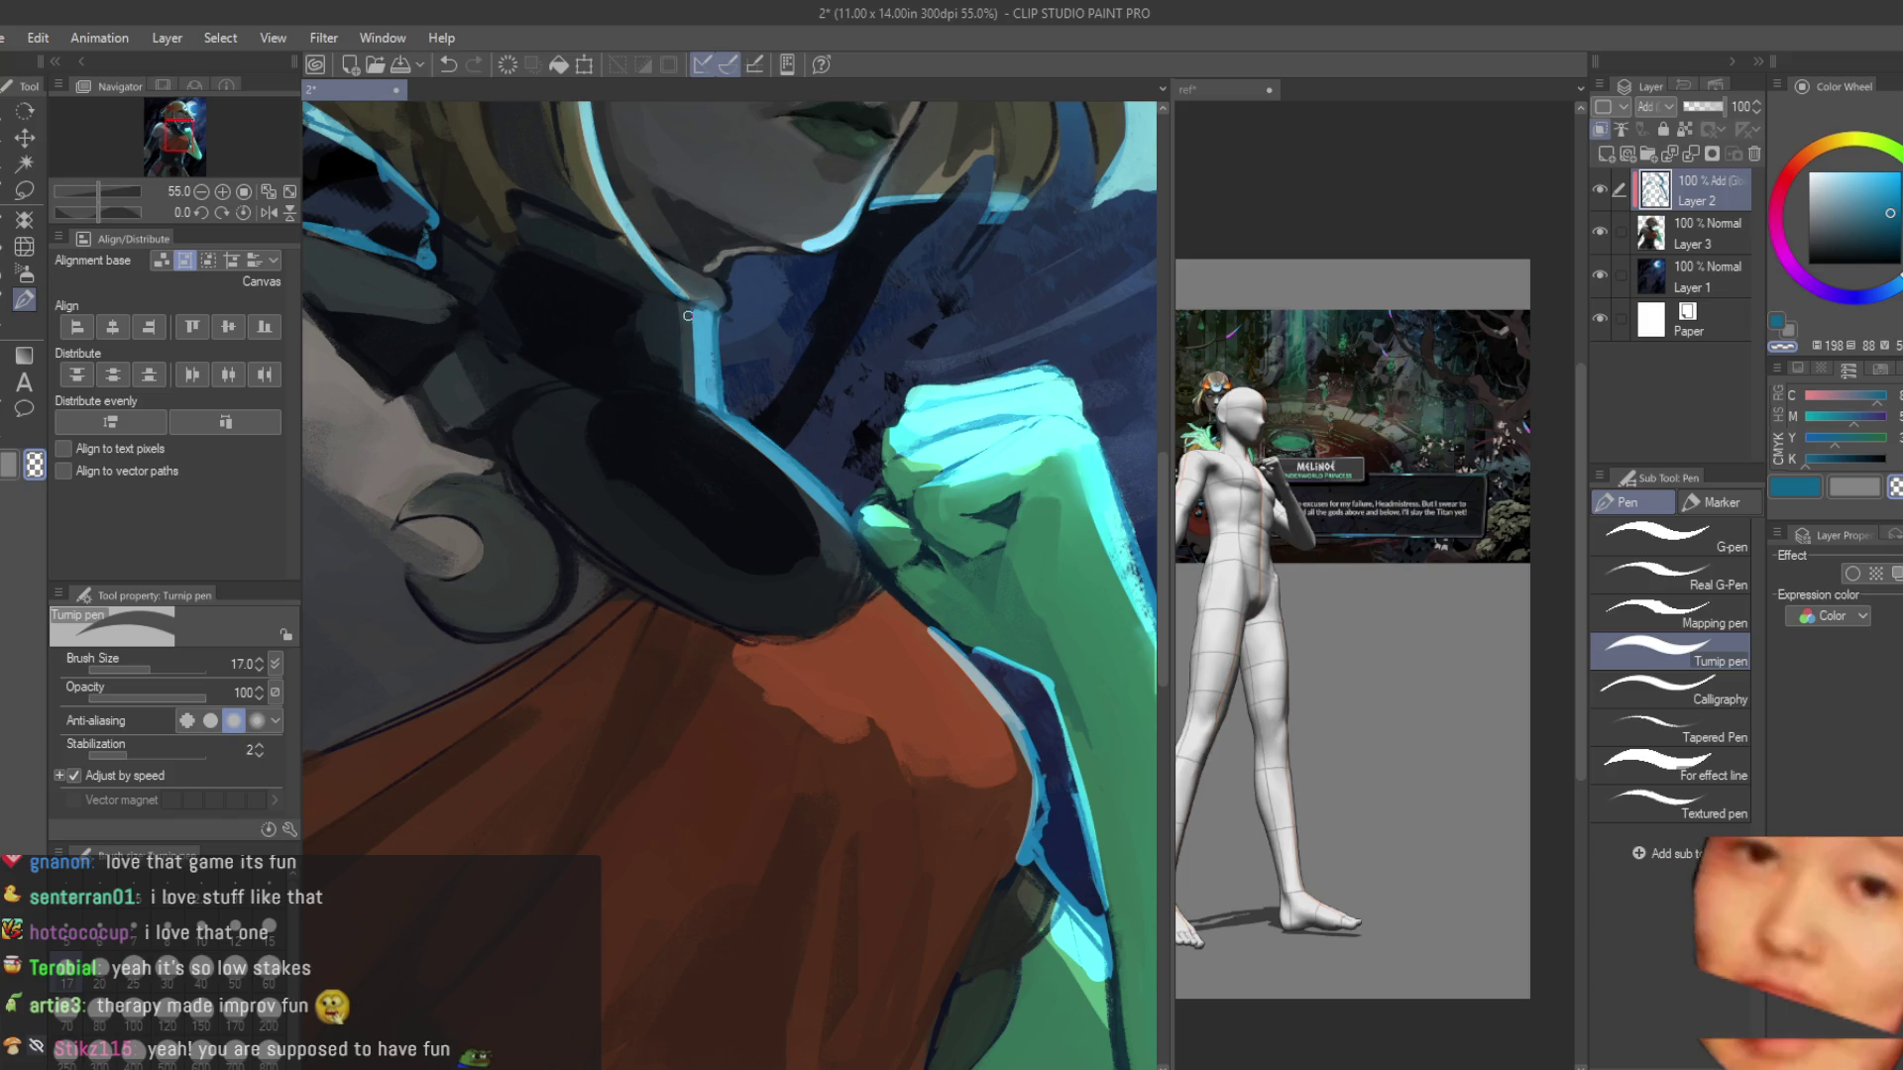
pyautogui.scroll(-3, 681, 358)
pyautogui.scroll(4, 690, 600)
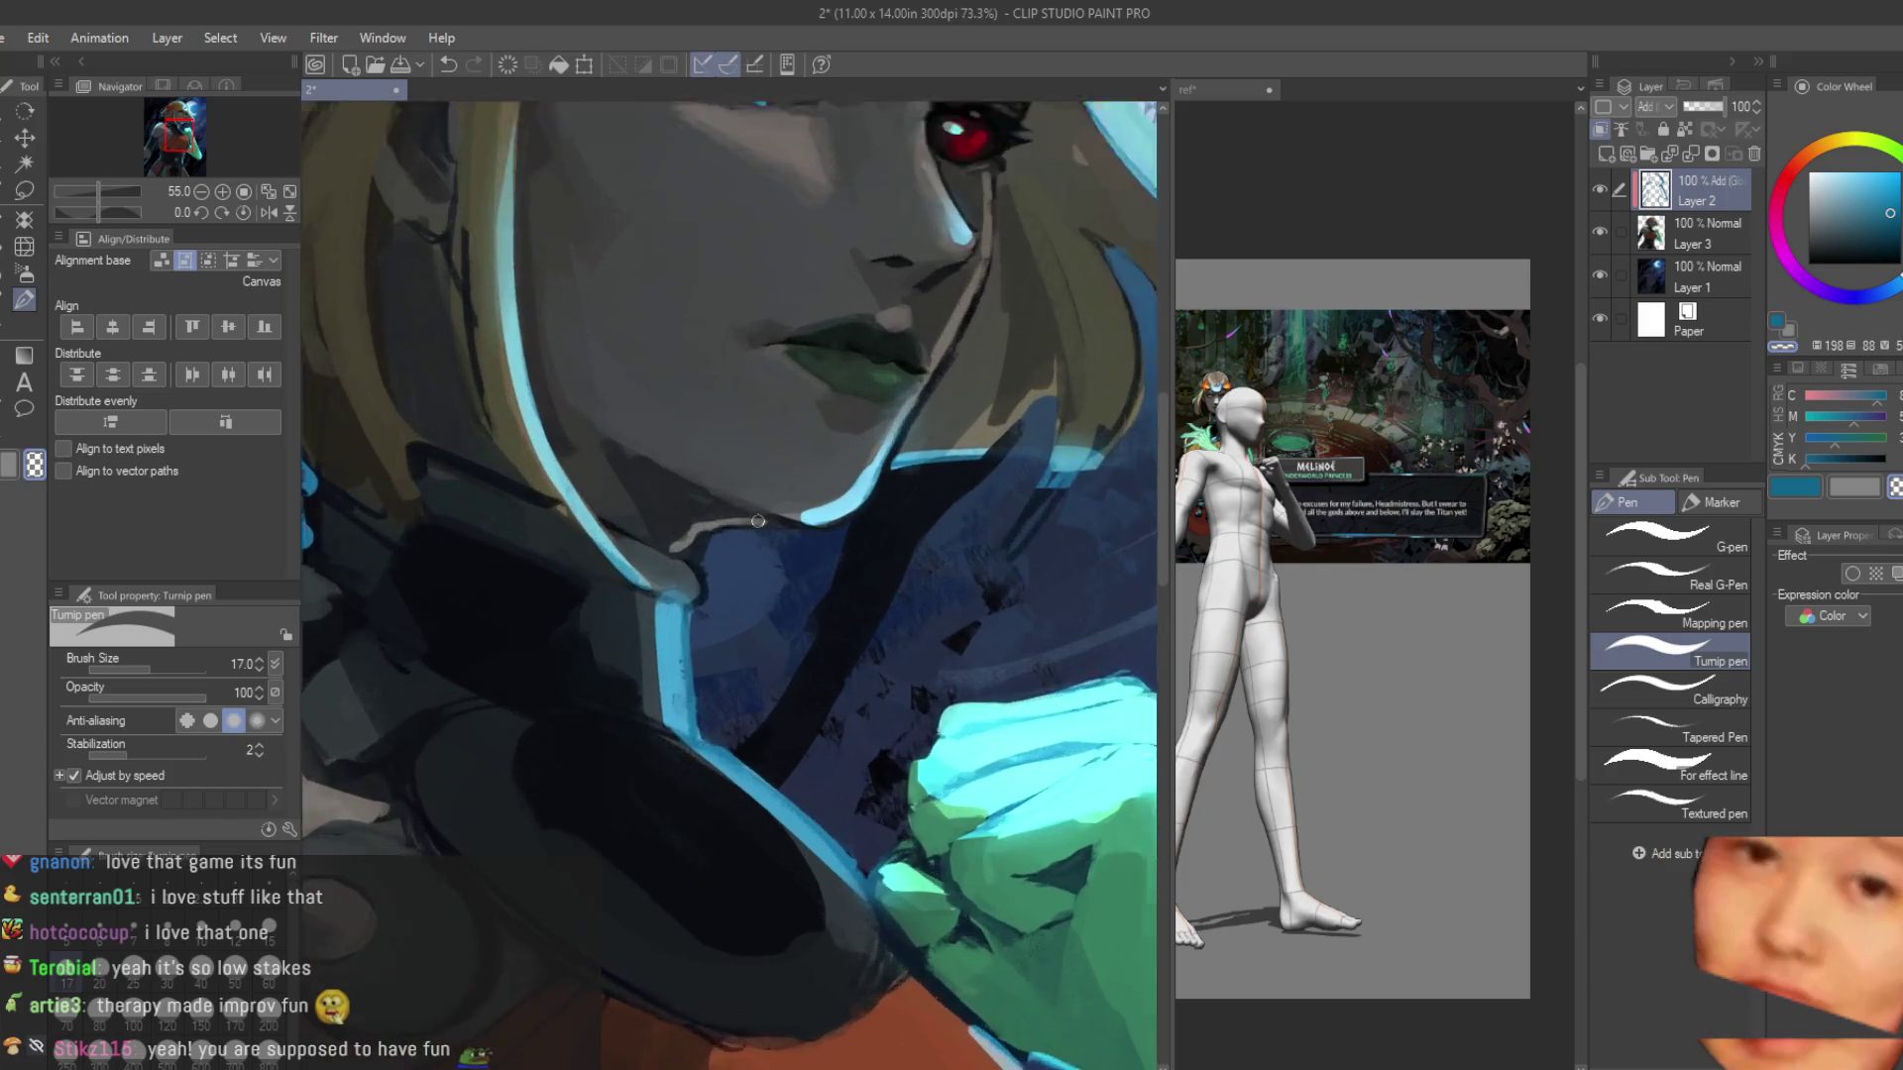
pyautogui.moveTo(690, 599); pyautogui.dragTo(684, 615)
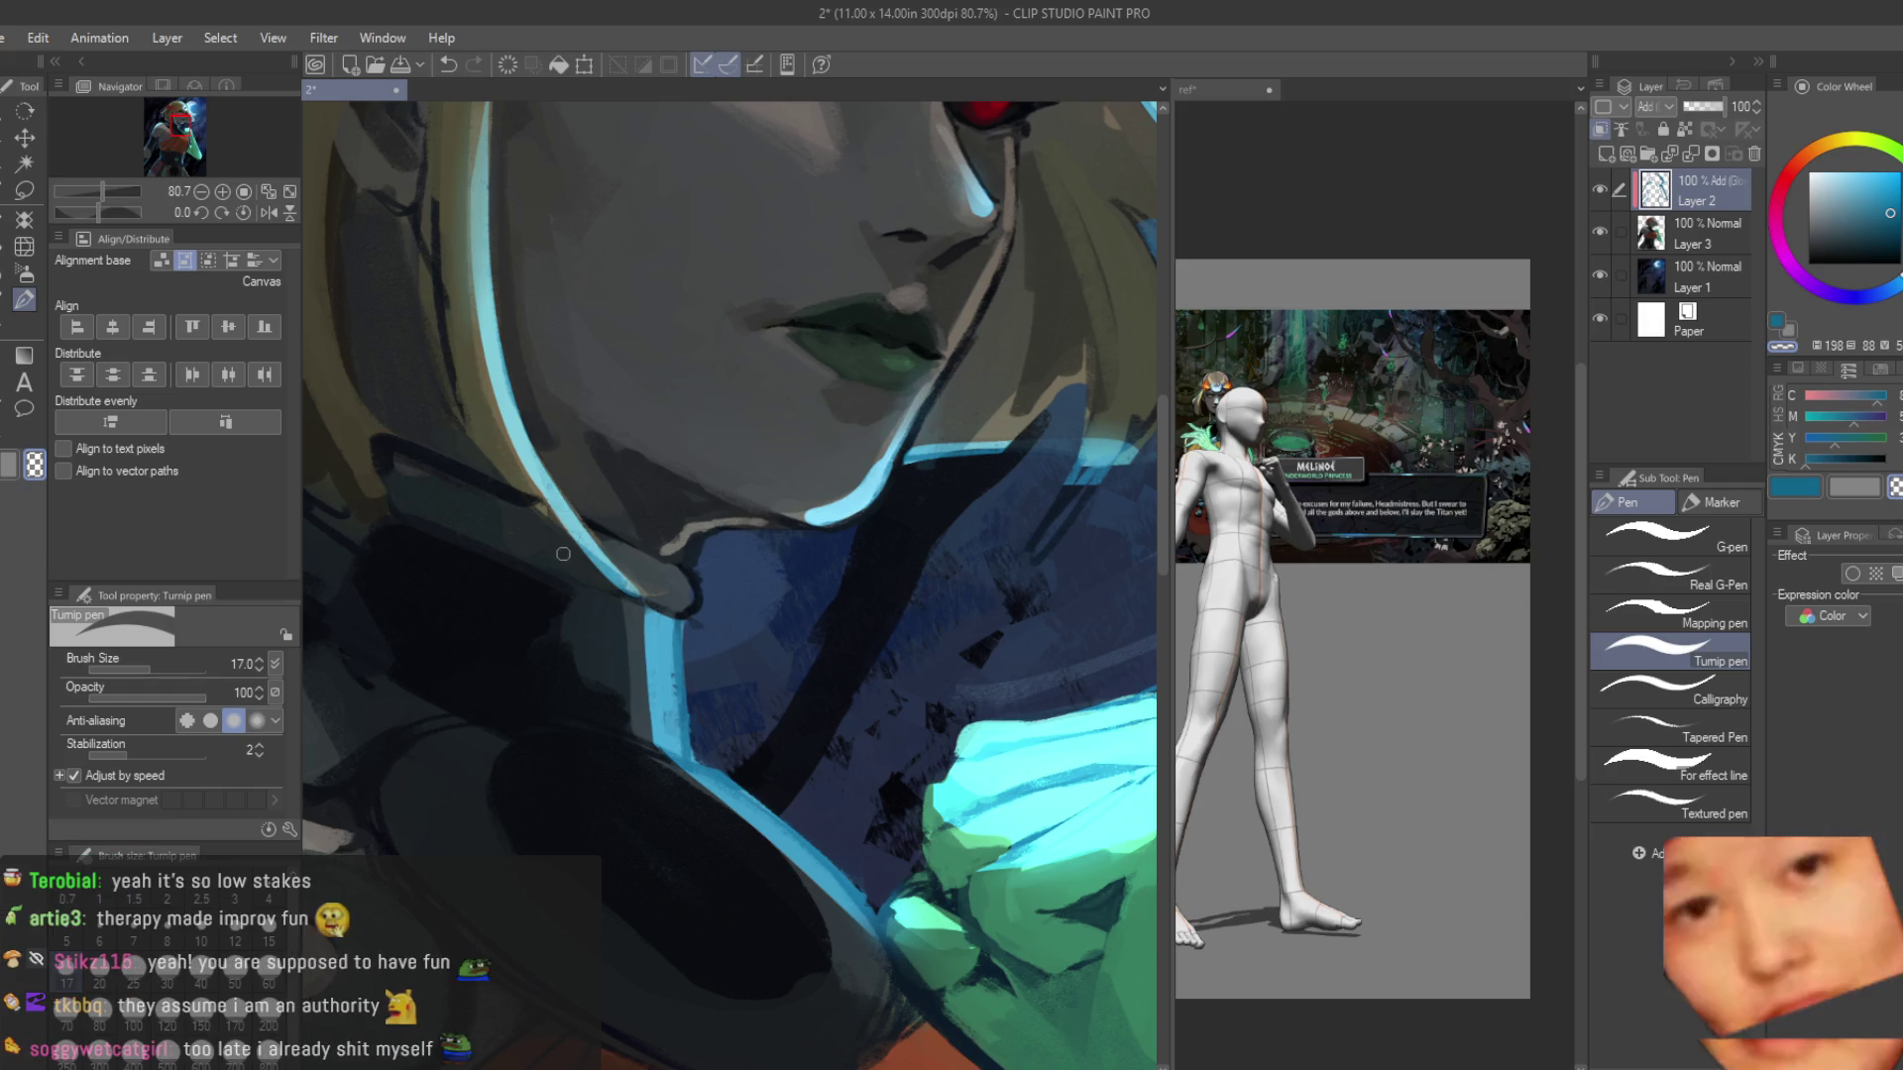
pyautogui.scroll(-2, 694, 509)
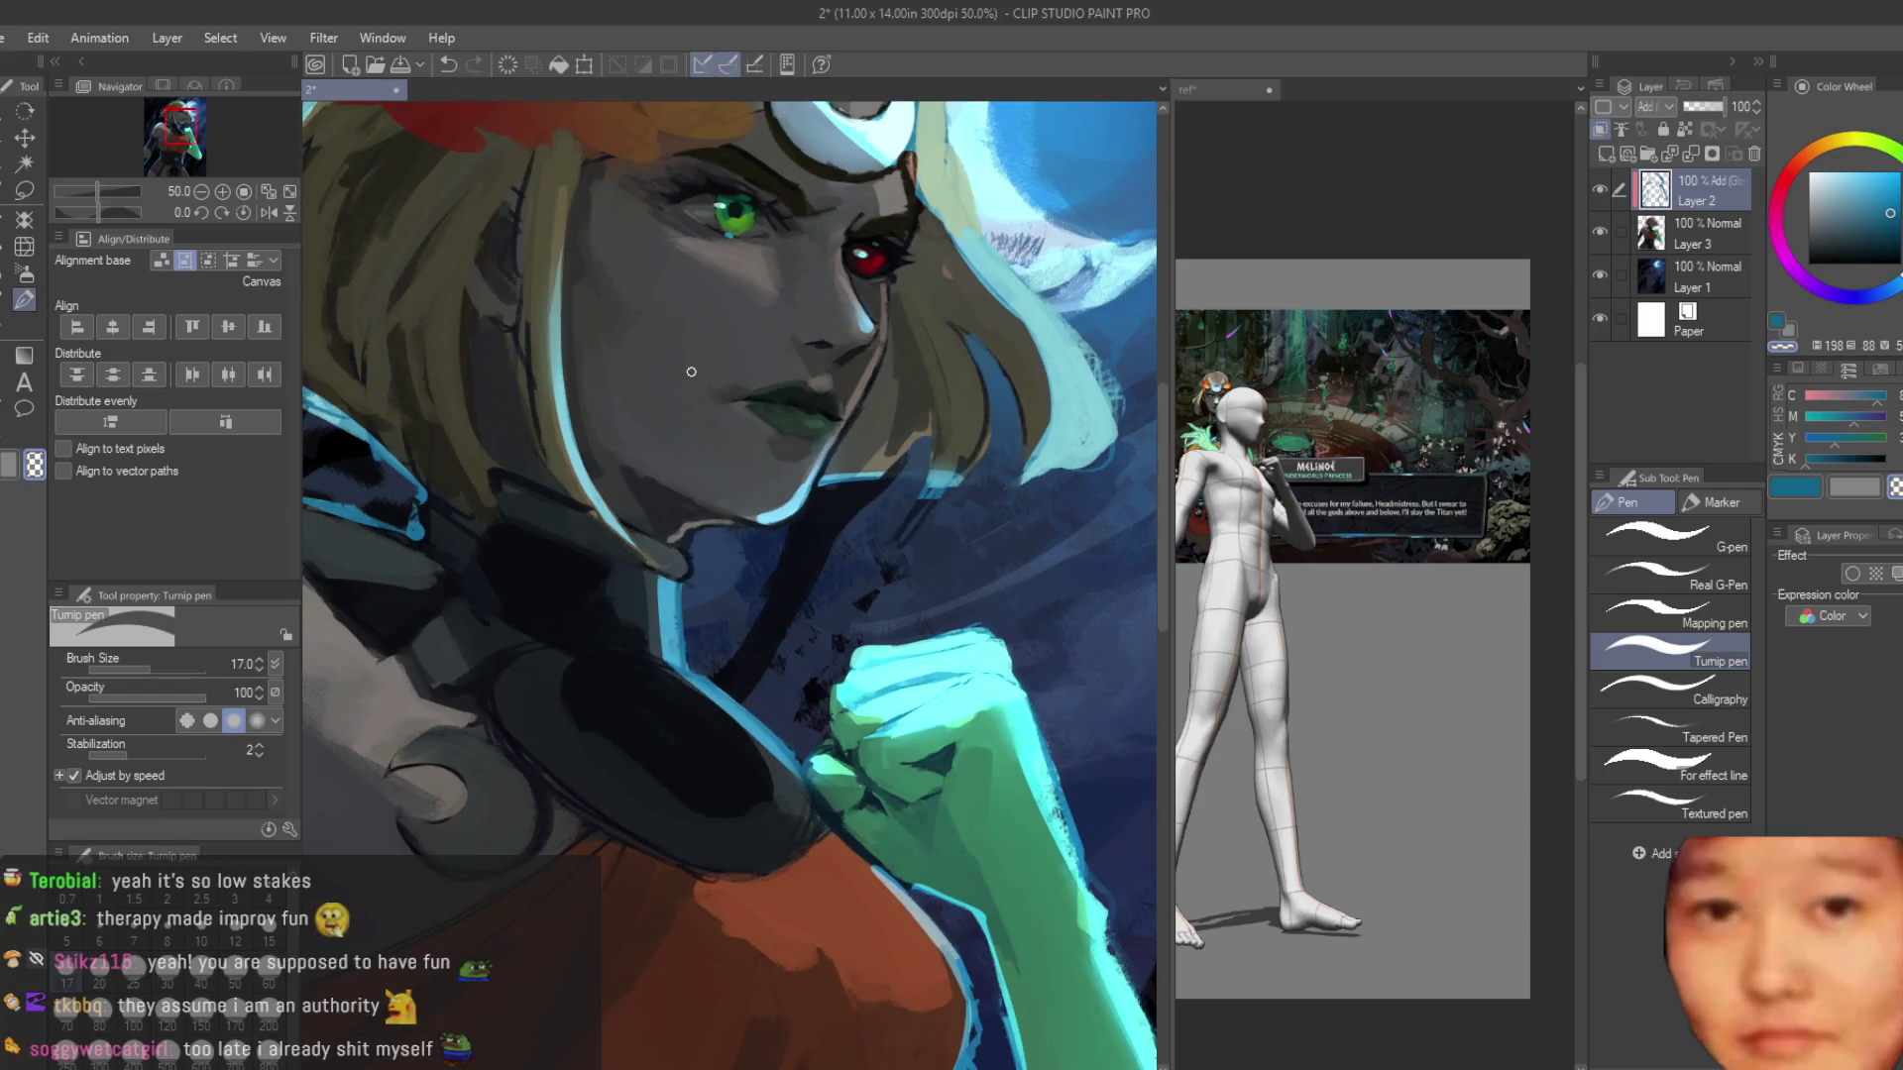
pyautogui.scroll(-5, 695, 510)
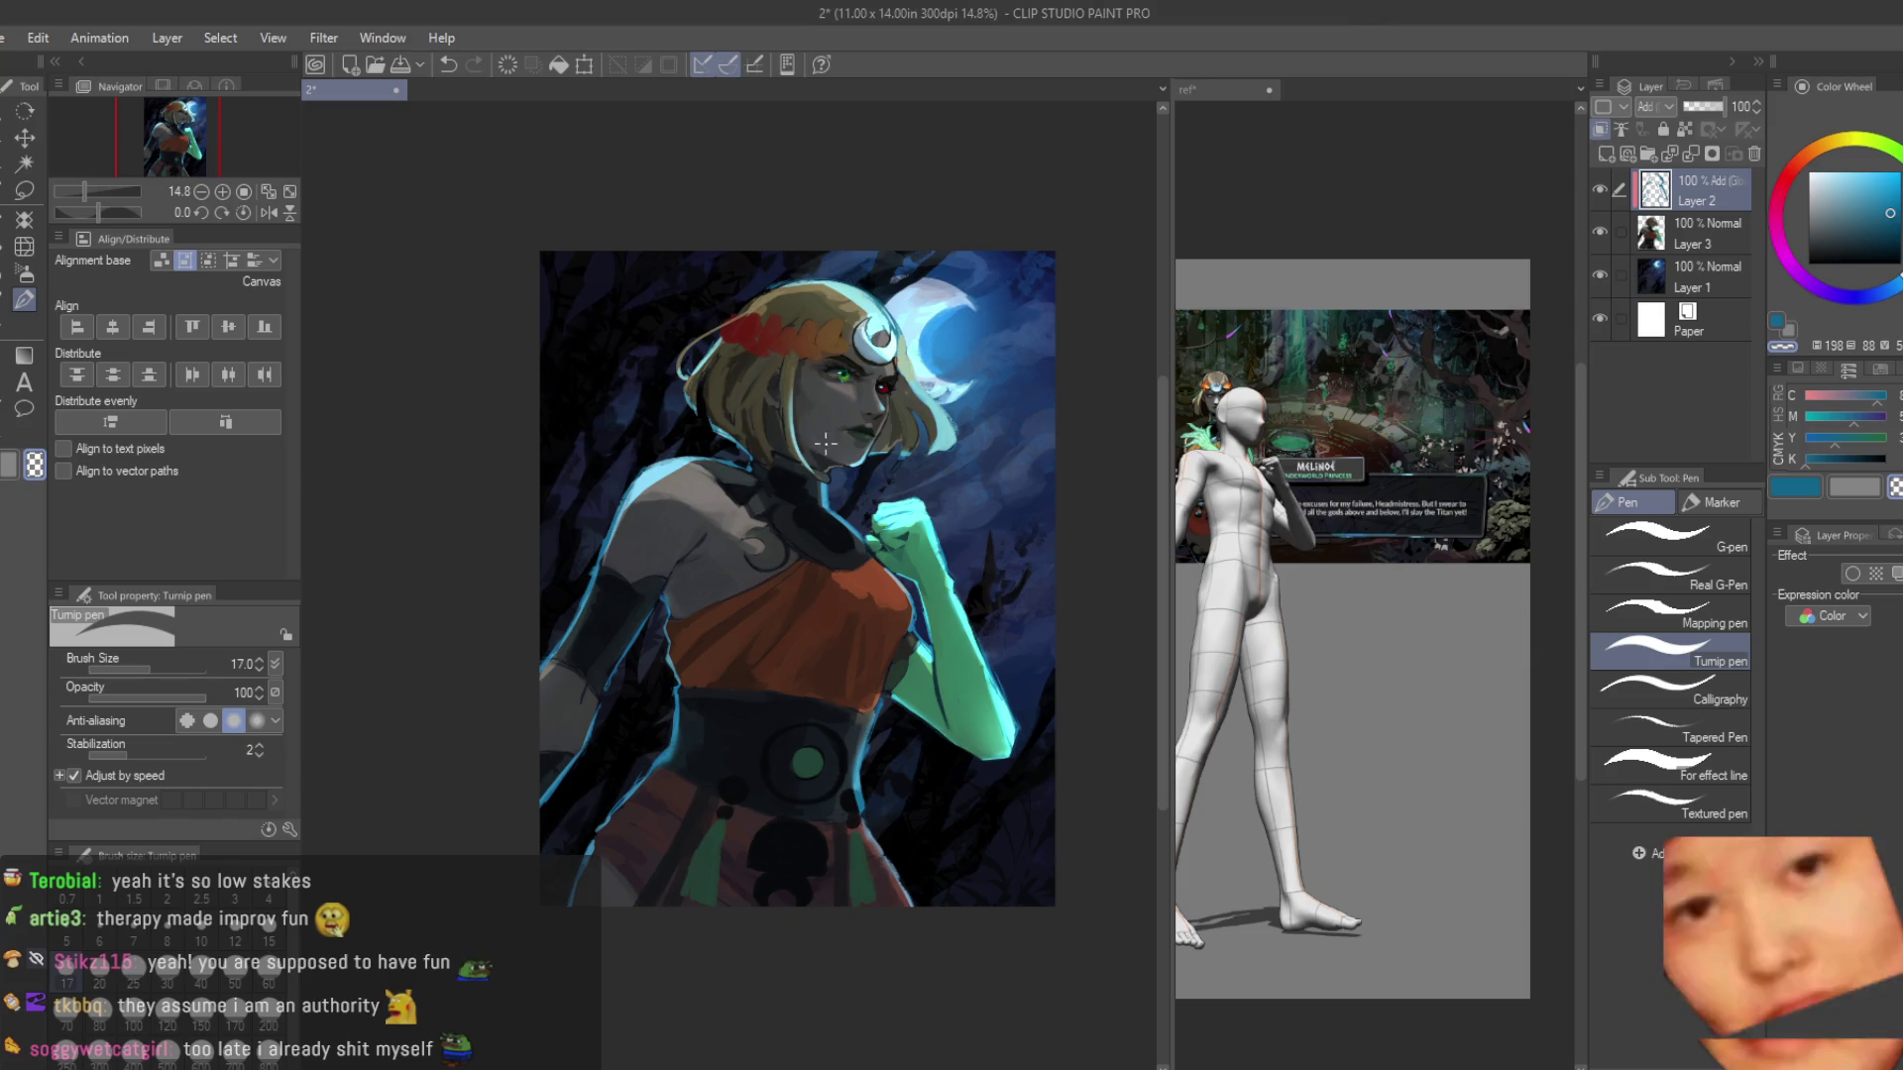
pyautogui.scroll(1, 801, 392)
pyautogui.scroll(15, 704, 709)
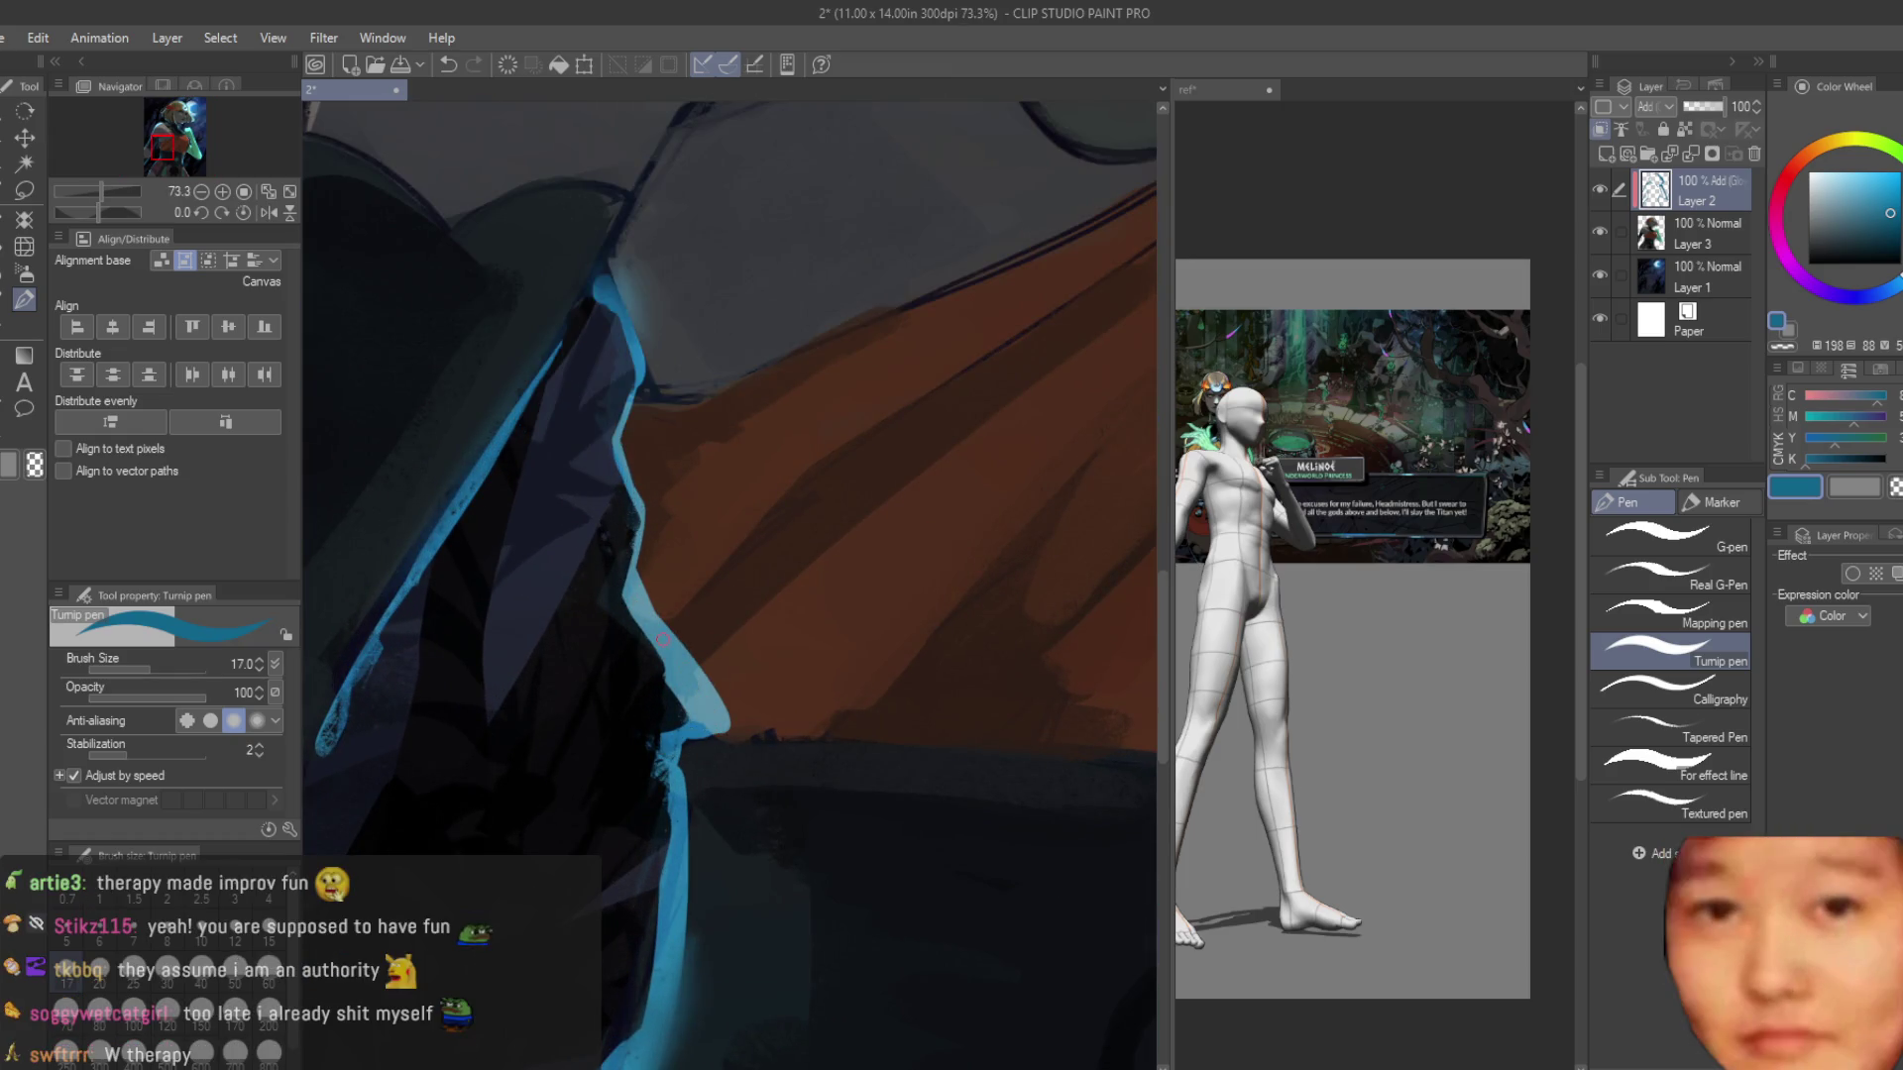
# Extend the light-blue rim at the dress edge and near the armpit, reverting the last stroke.
pyautogui.moveTo(694, 717); pyautogui.dragTo(723, 729)
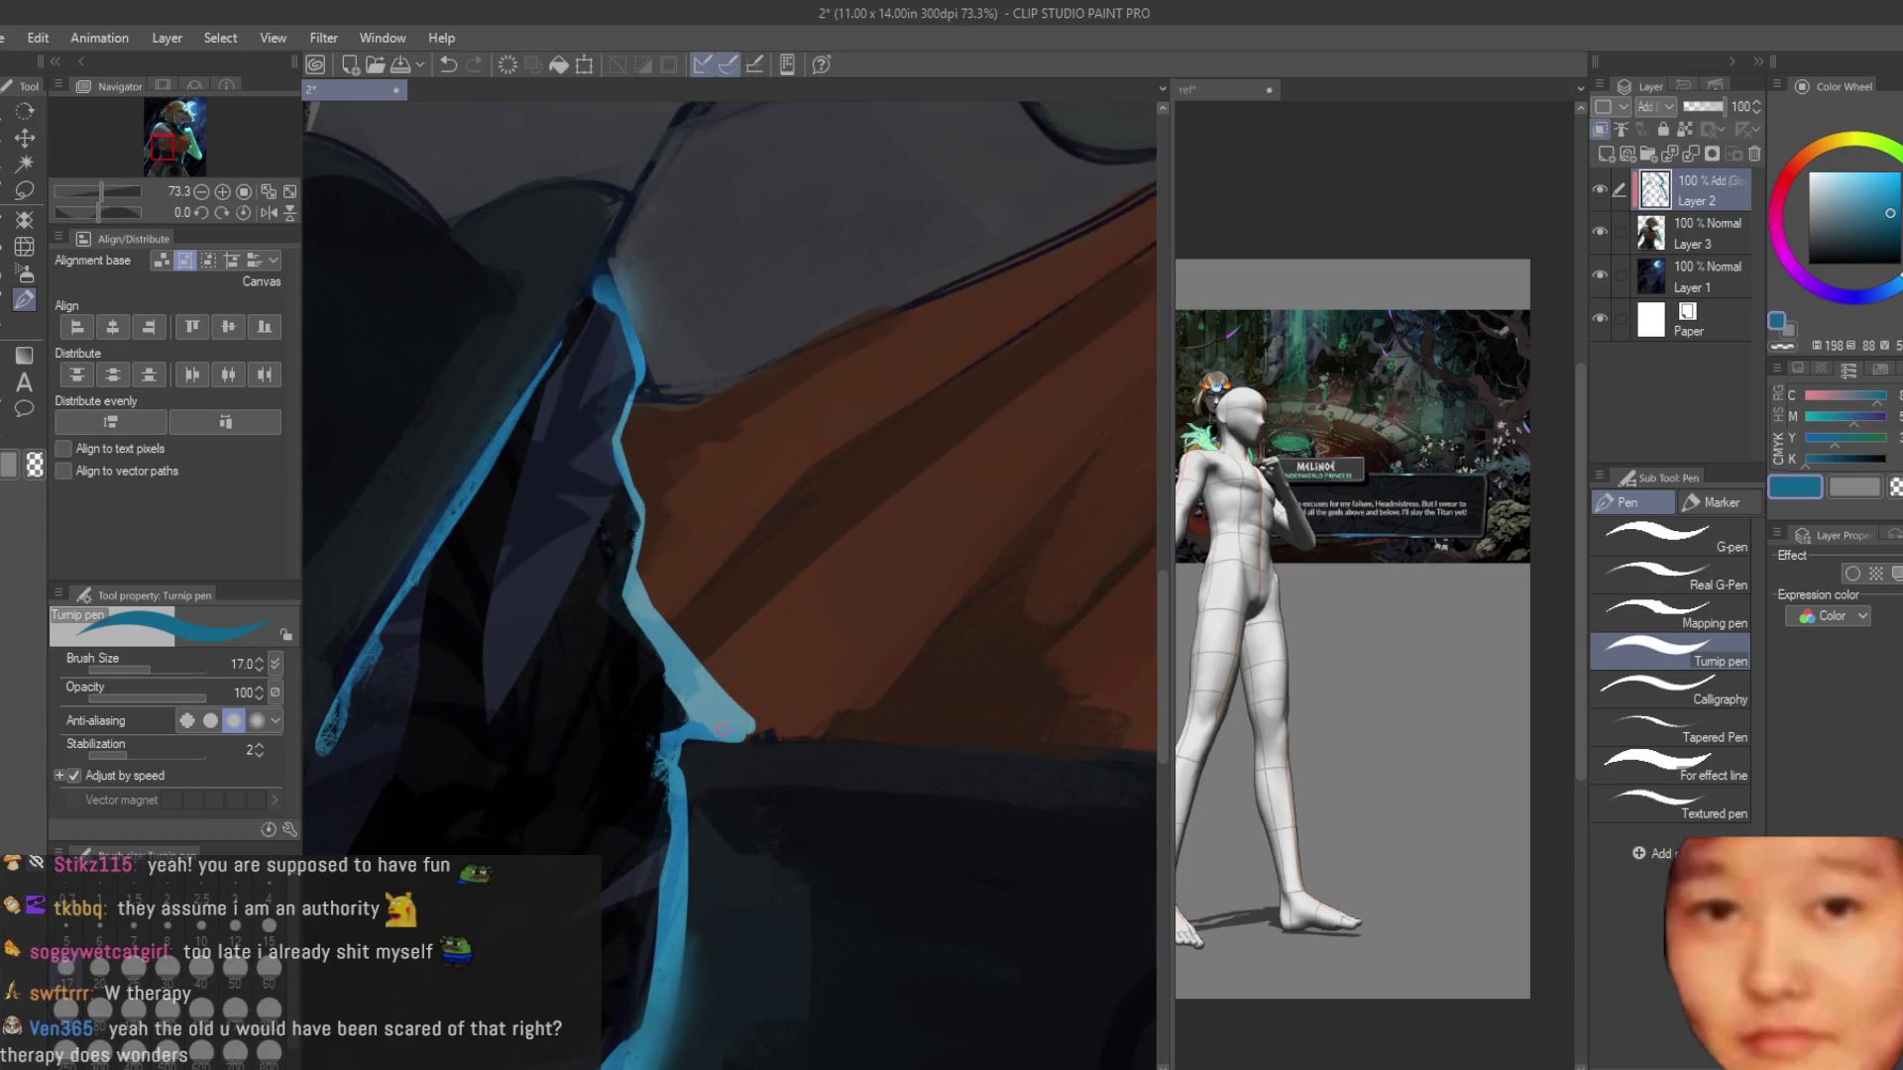
pyautogui.scroll(-15, 745, 724)
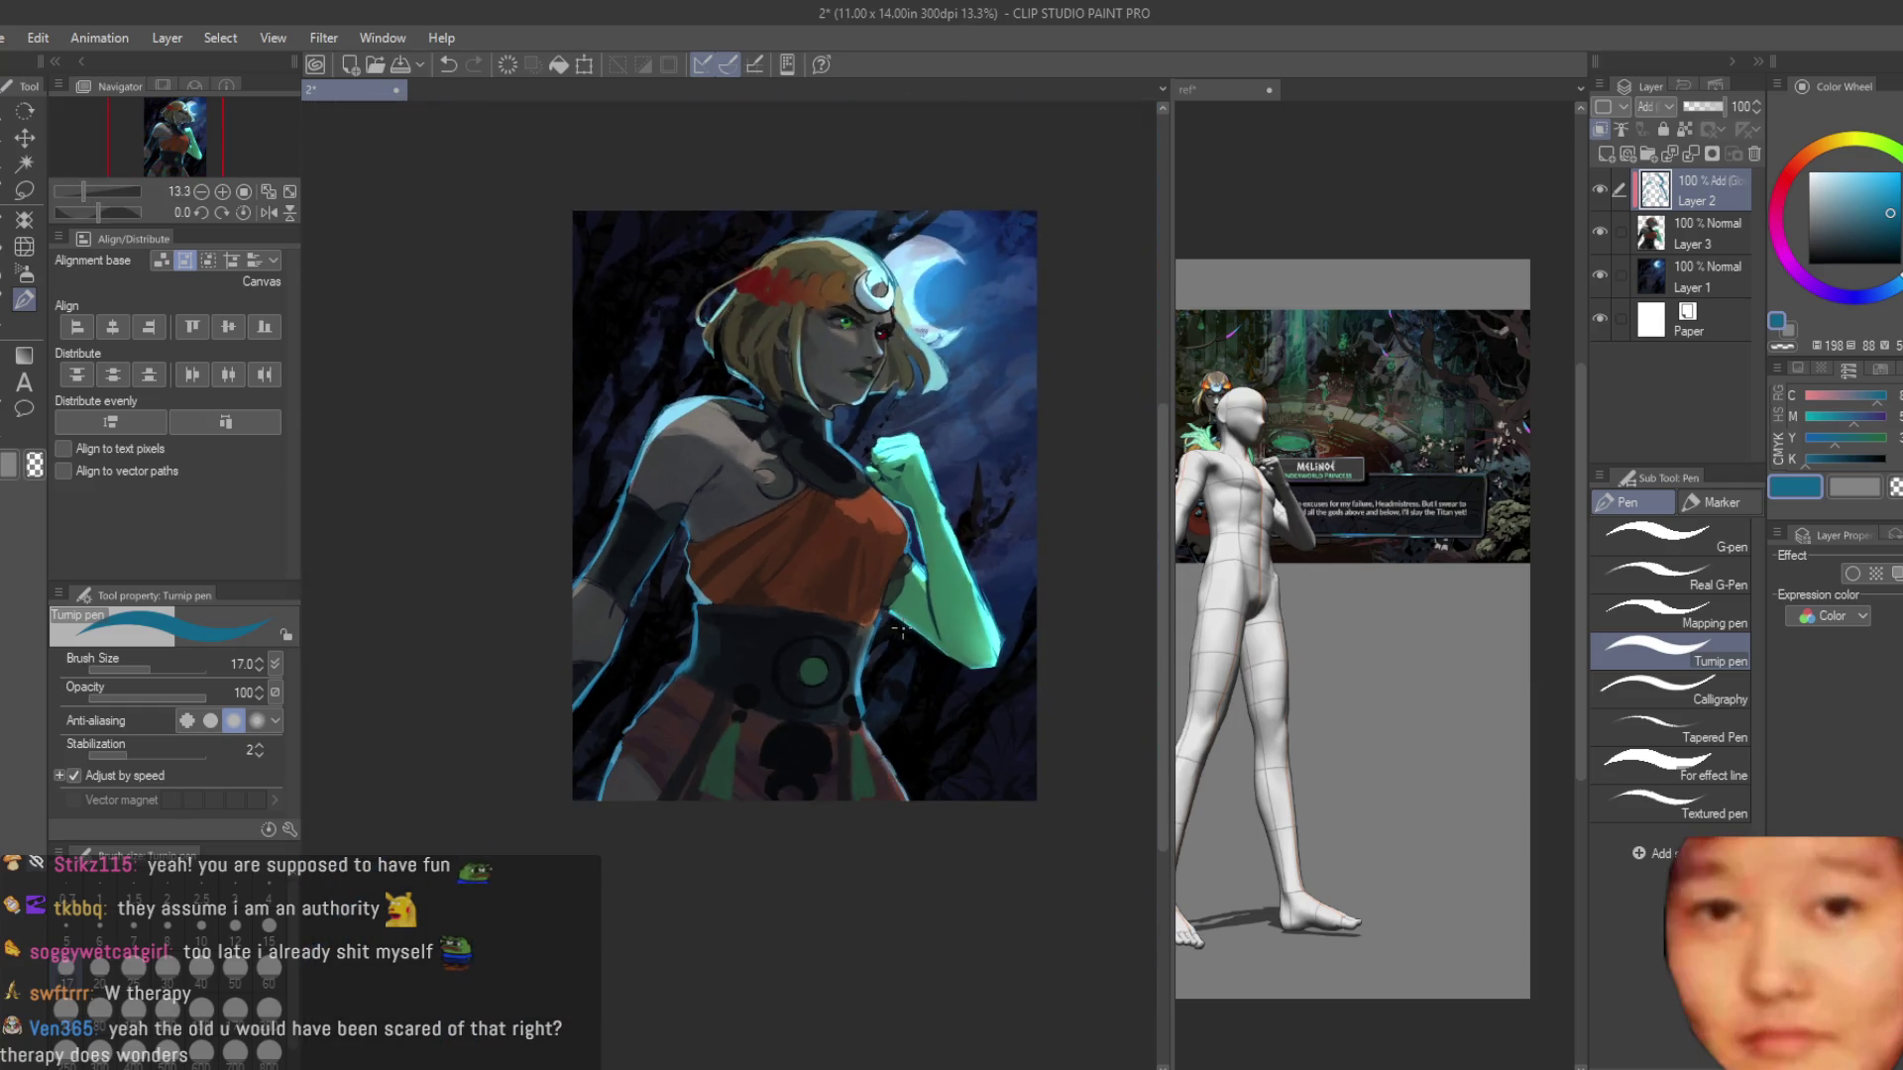
pyautogui.scroll(15, 872, 560)
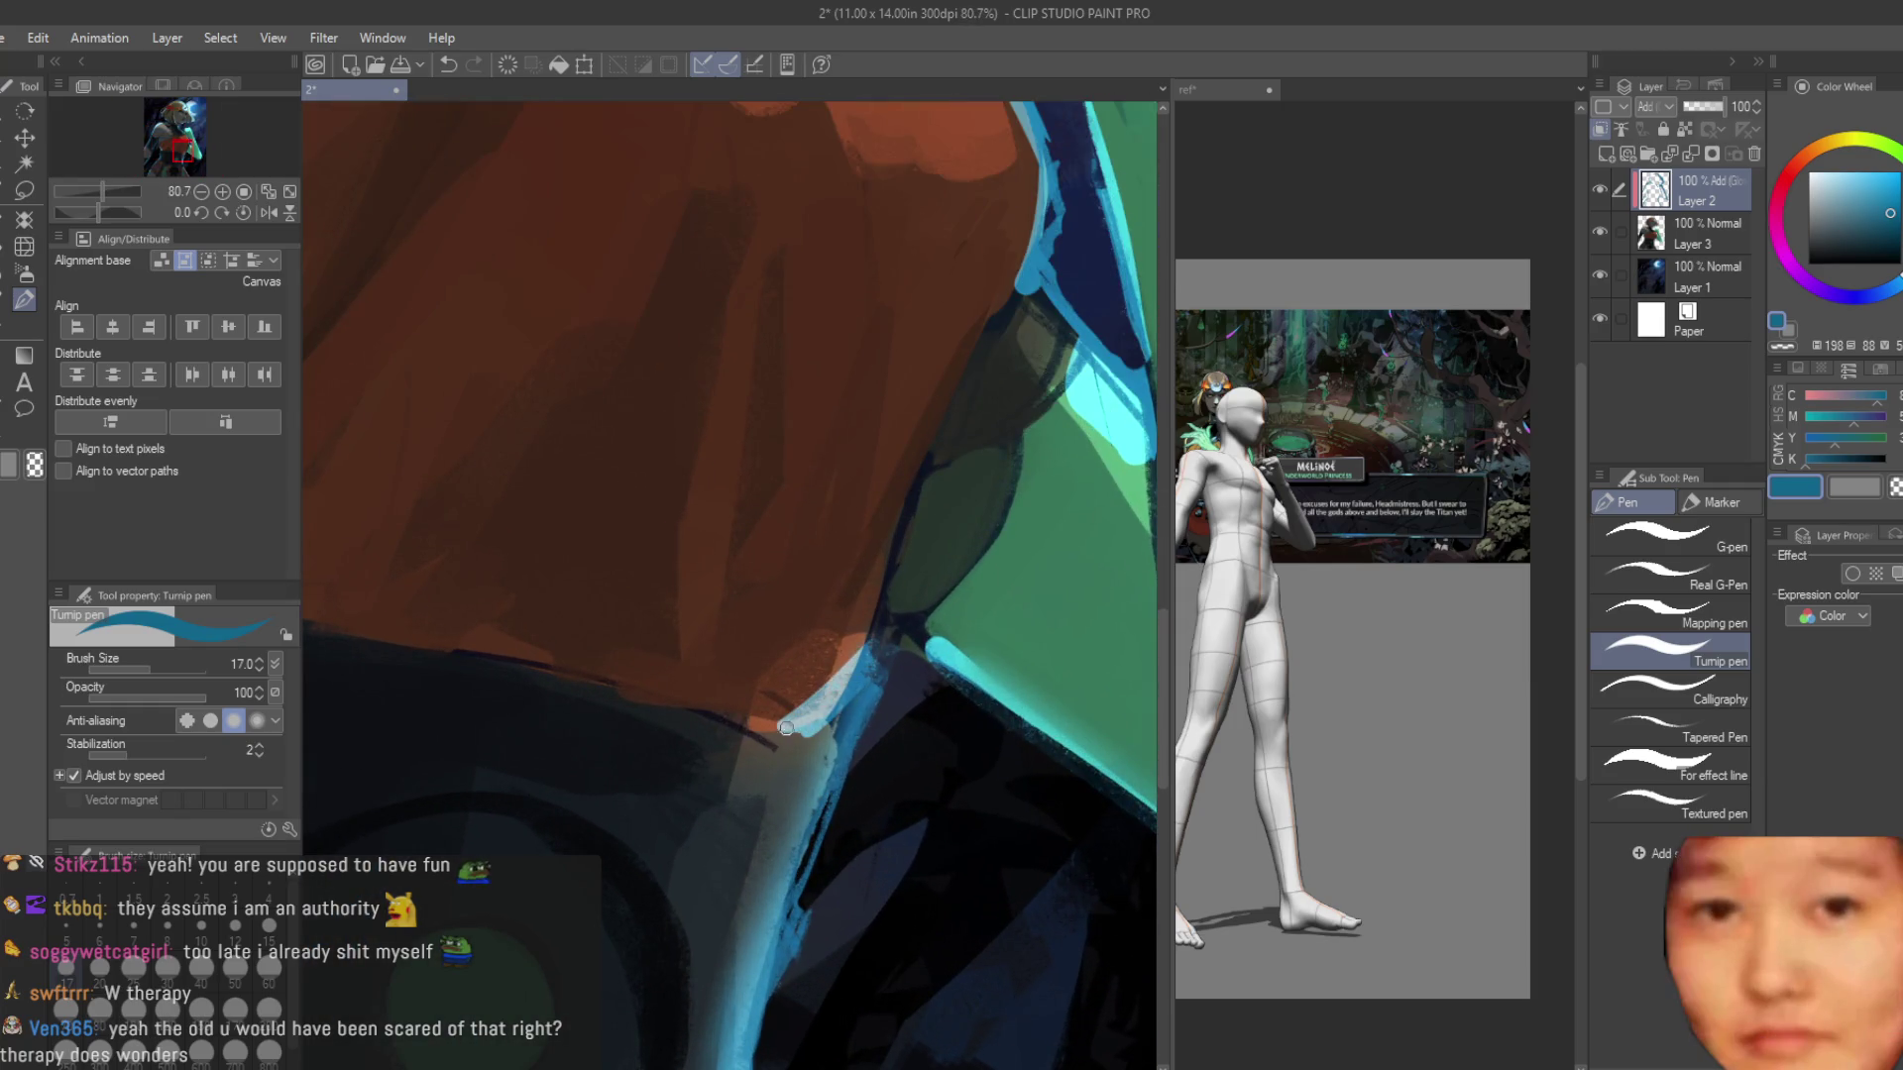
pyautogui.moveTo(874, 651); pyautogui.dragTo(735, 724)
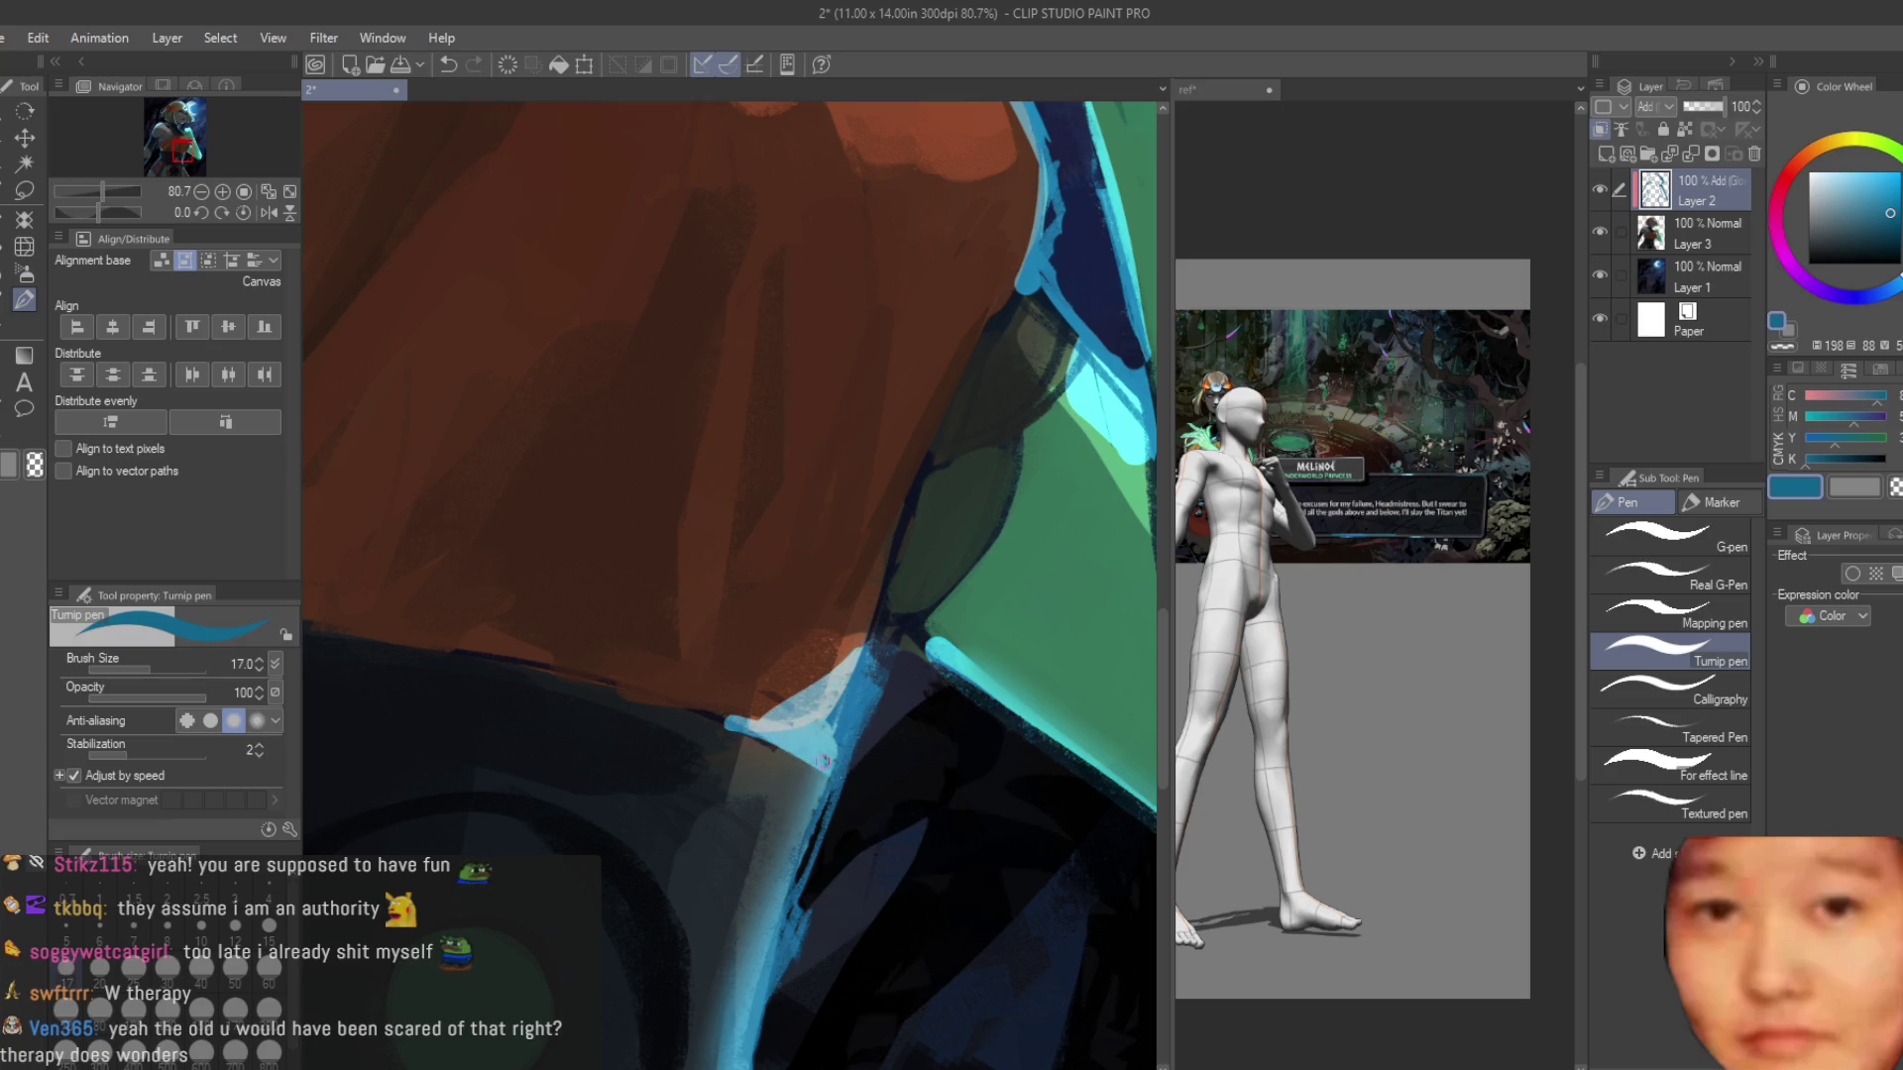
pyautogui.scroll(-3, 817, 782)
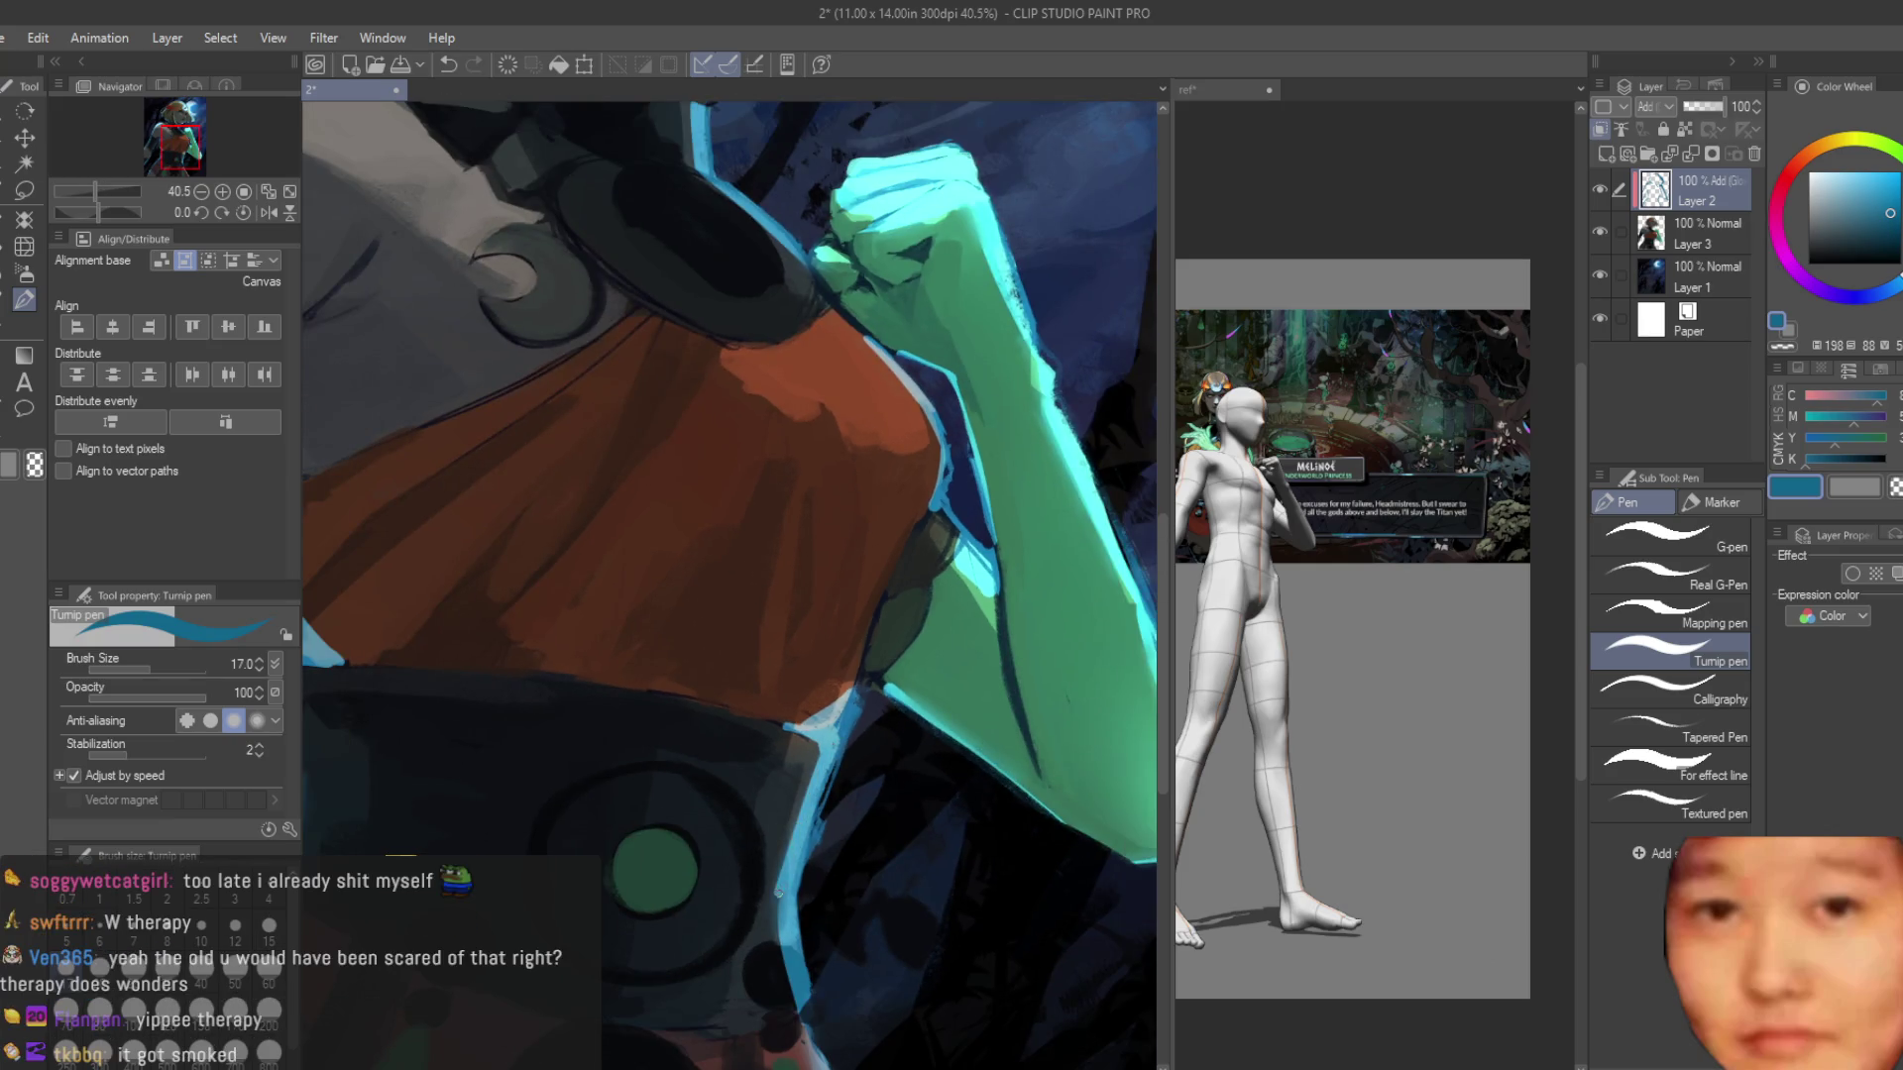
pyautogui.scroll(-4, 778, 892)
pyautogui.scroll(4, 847, 569)
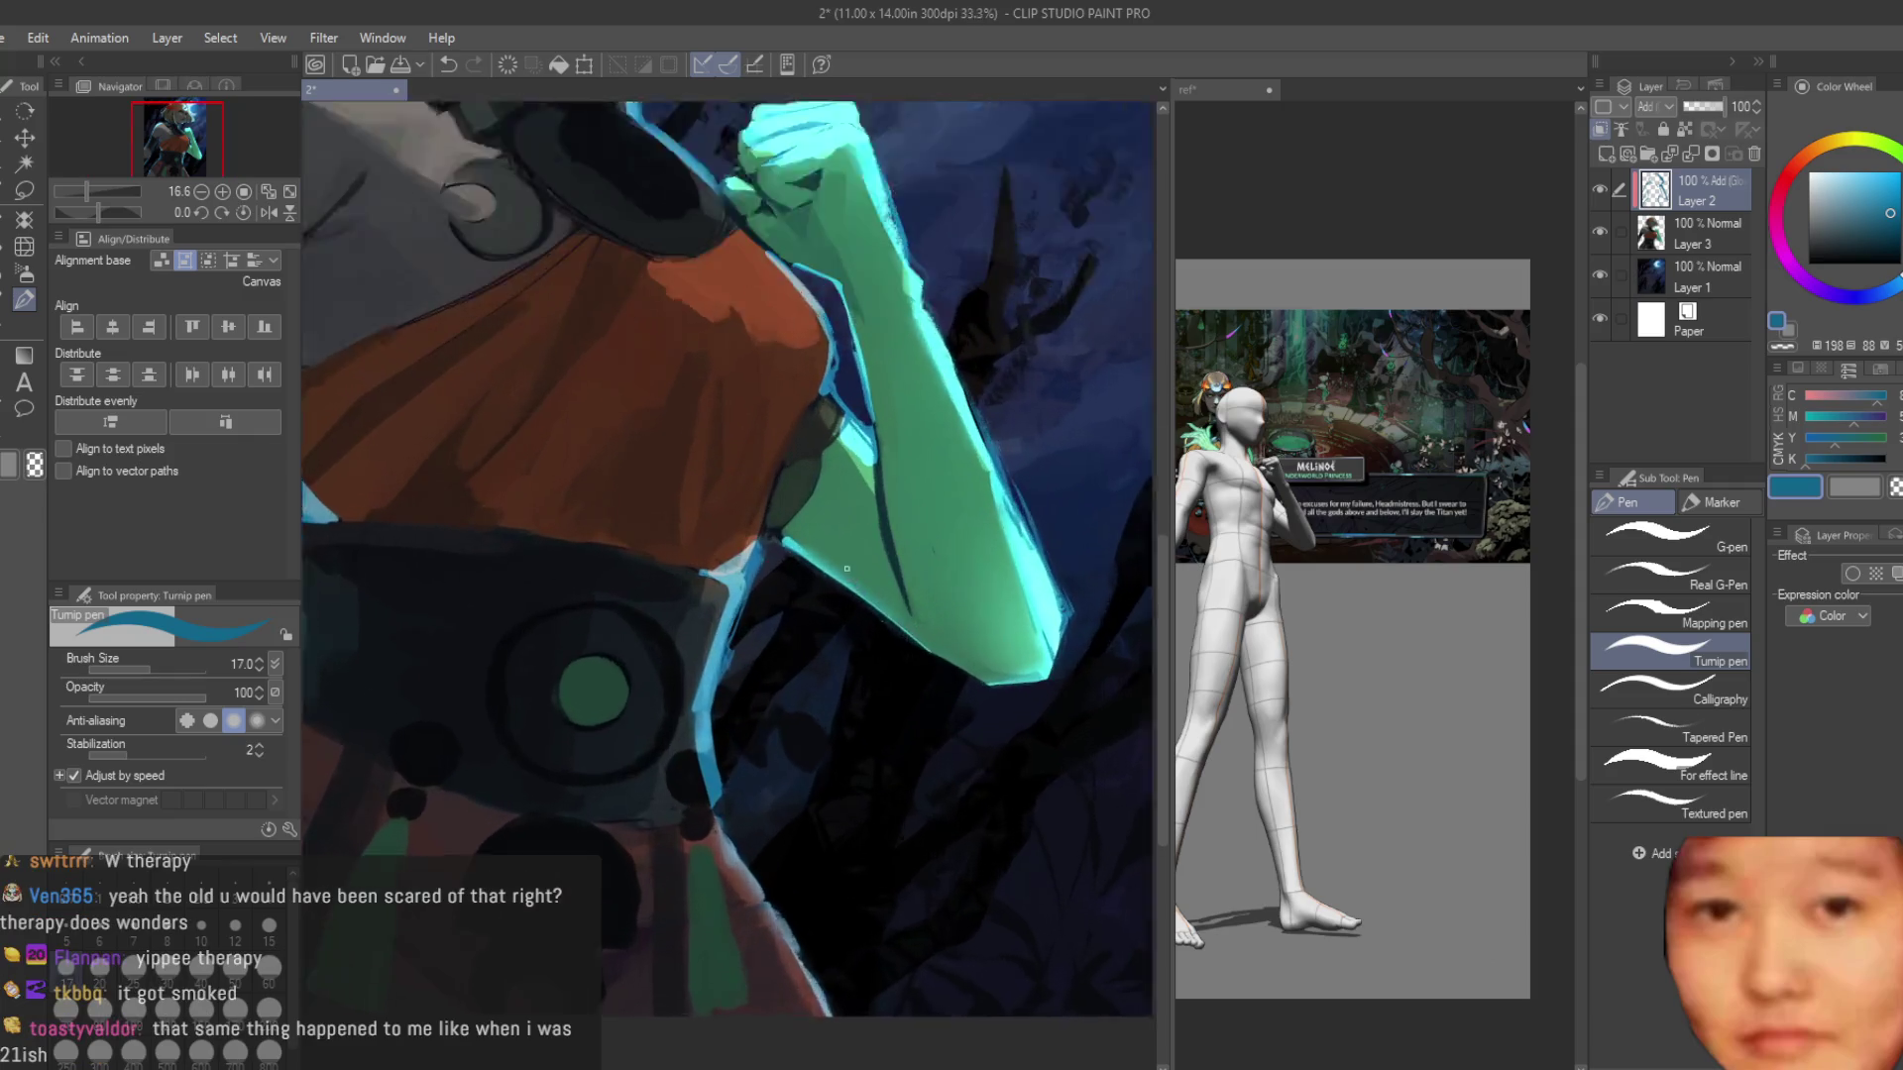
pyautogui.scroll(1, 847, 569)
pyautogui.hotkey('ctrl', 'z')
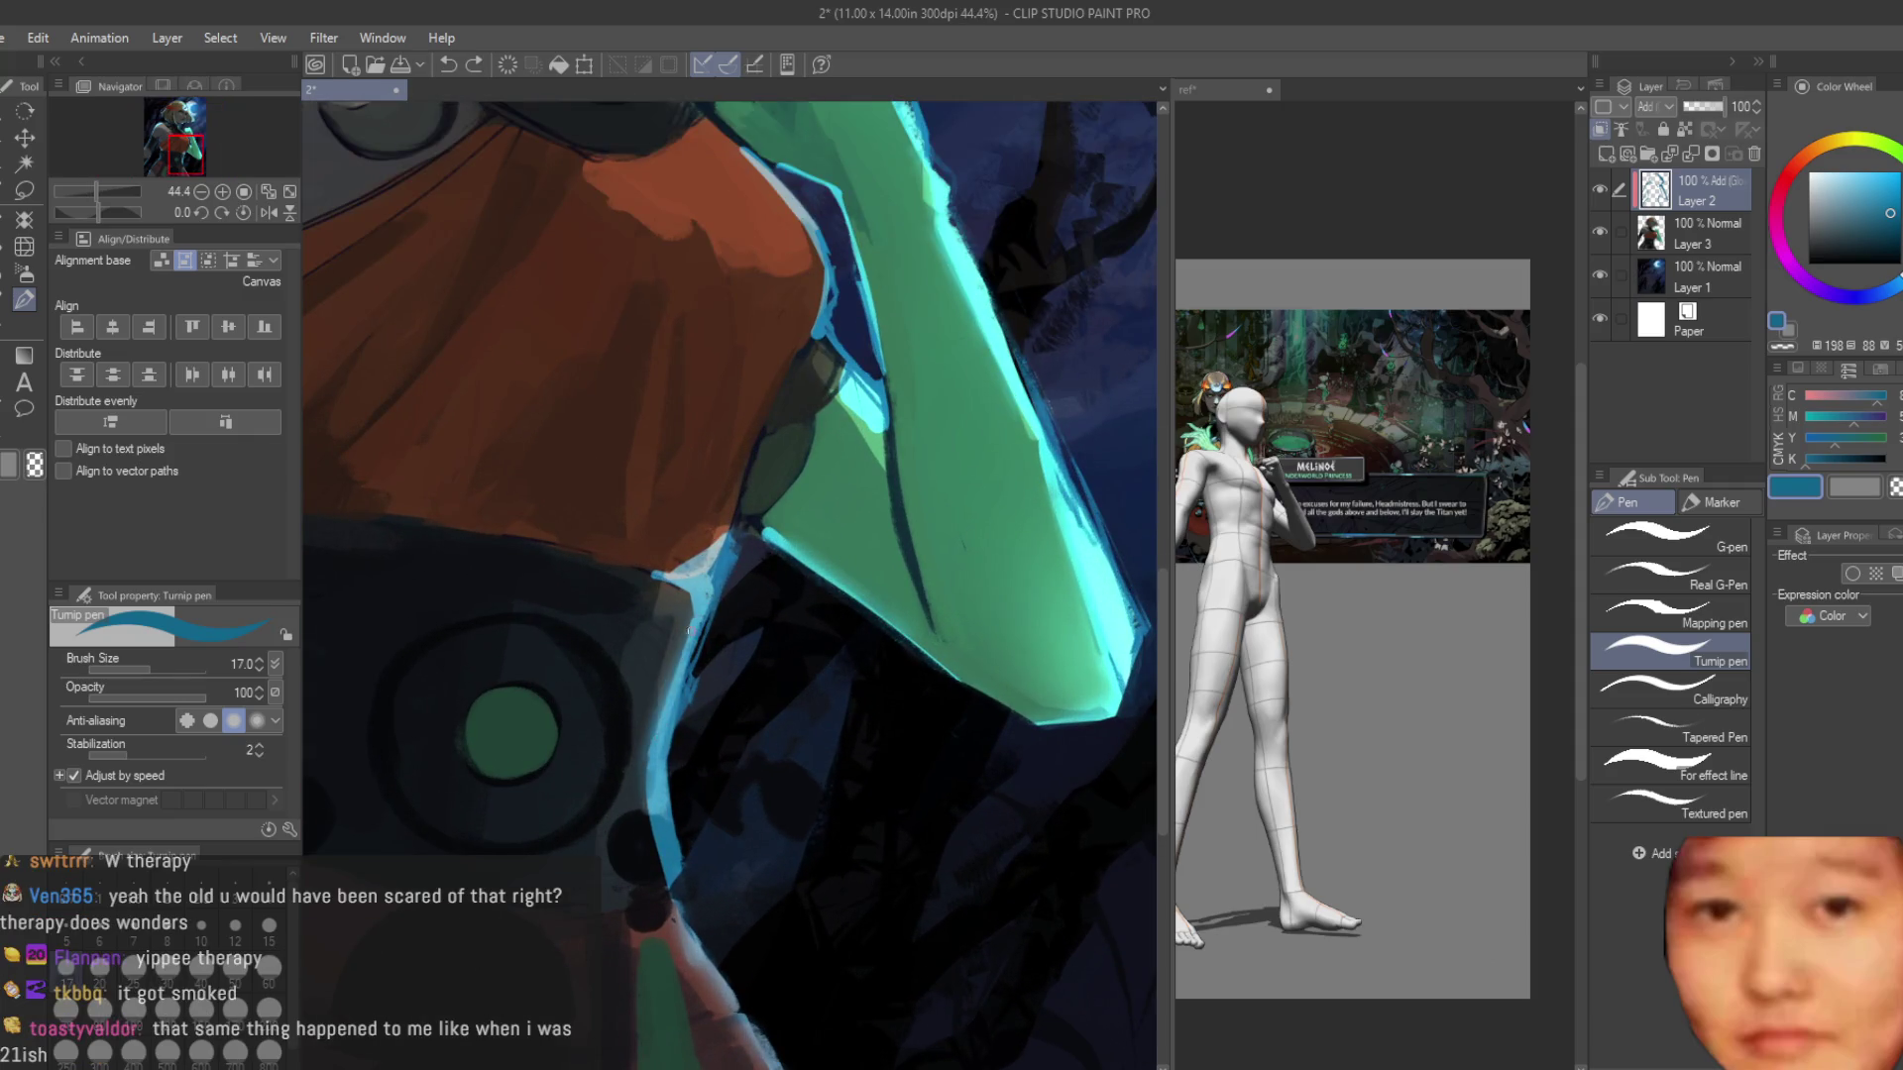
# Paint cyan rim strokes along the arm and brighten its lower edge.
pyautogui.moveTo(650, 750); pyautogui.dragTo(645, 798)
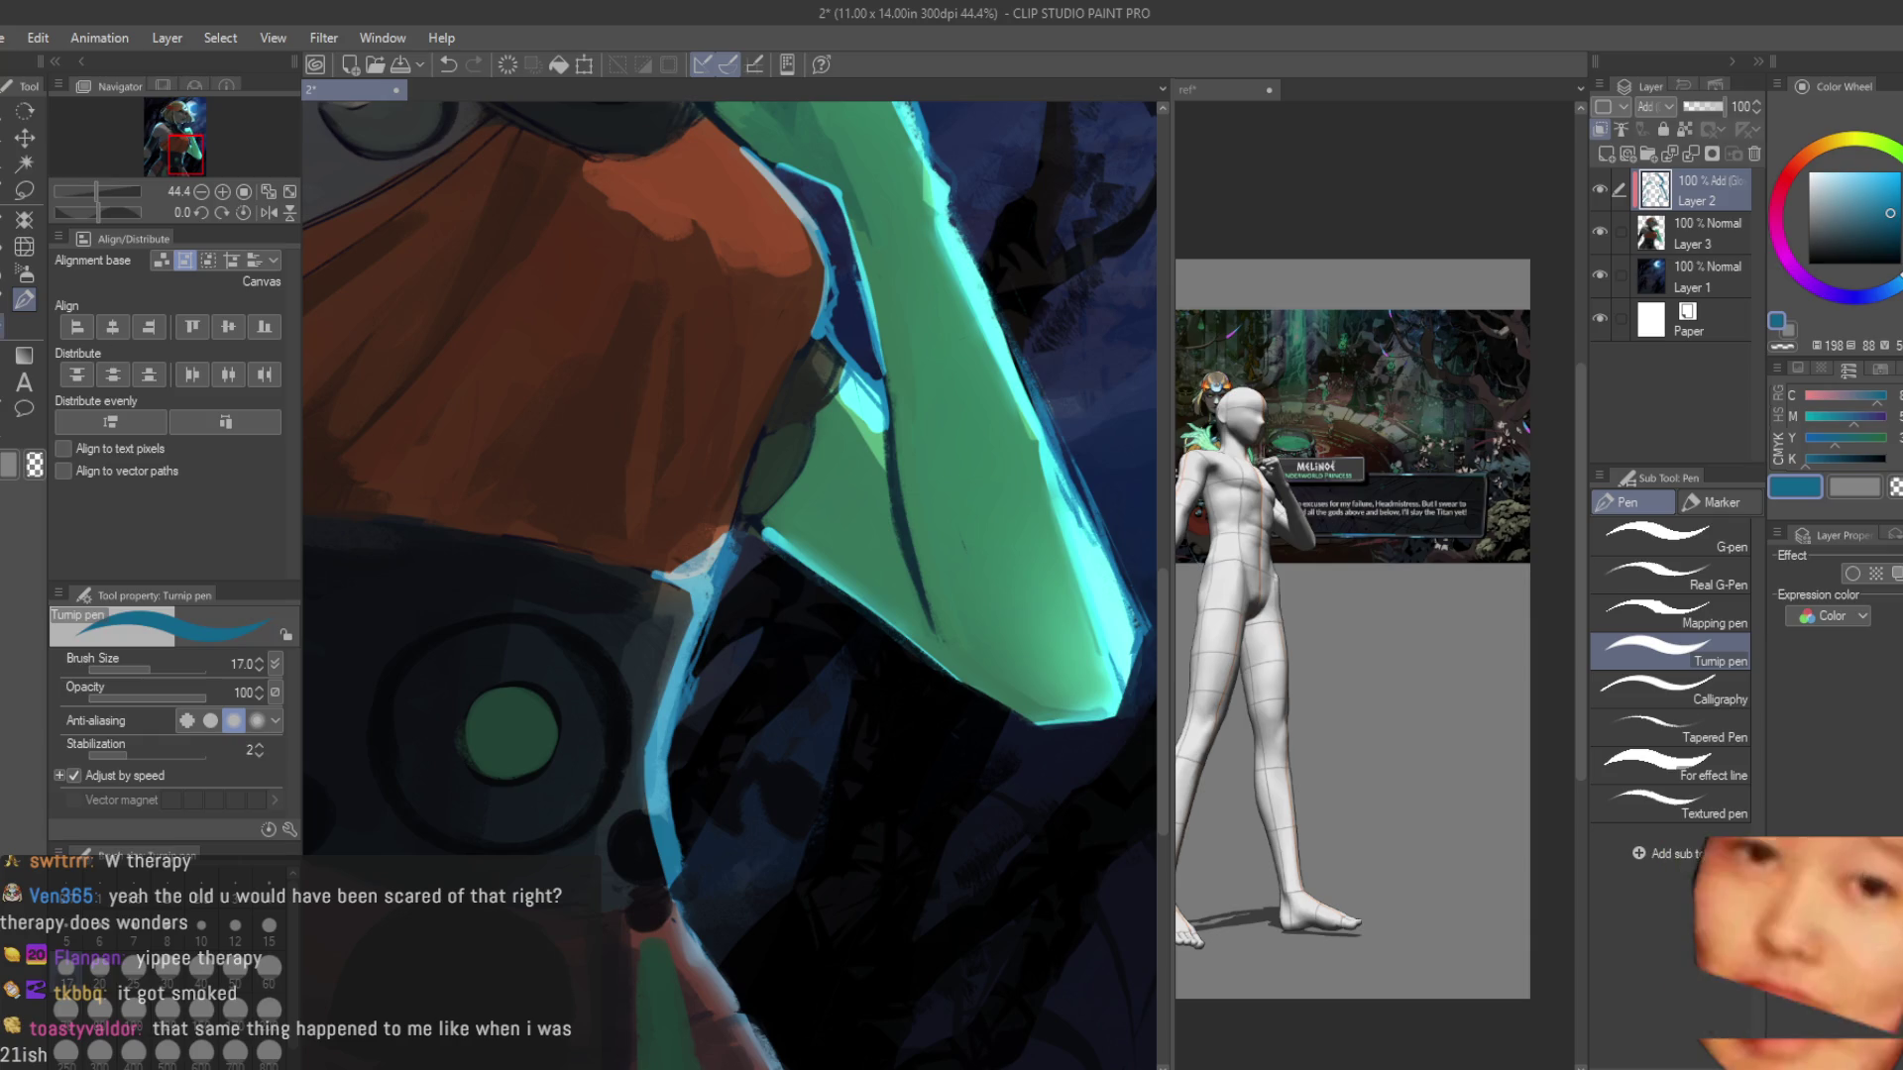
pyautogui.press('e')
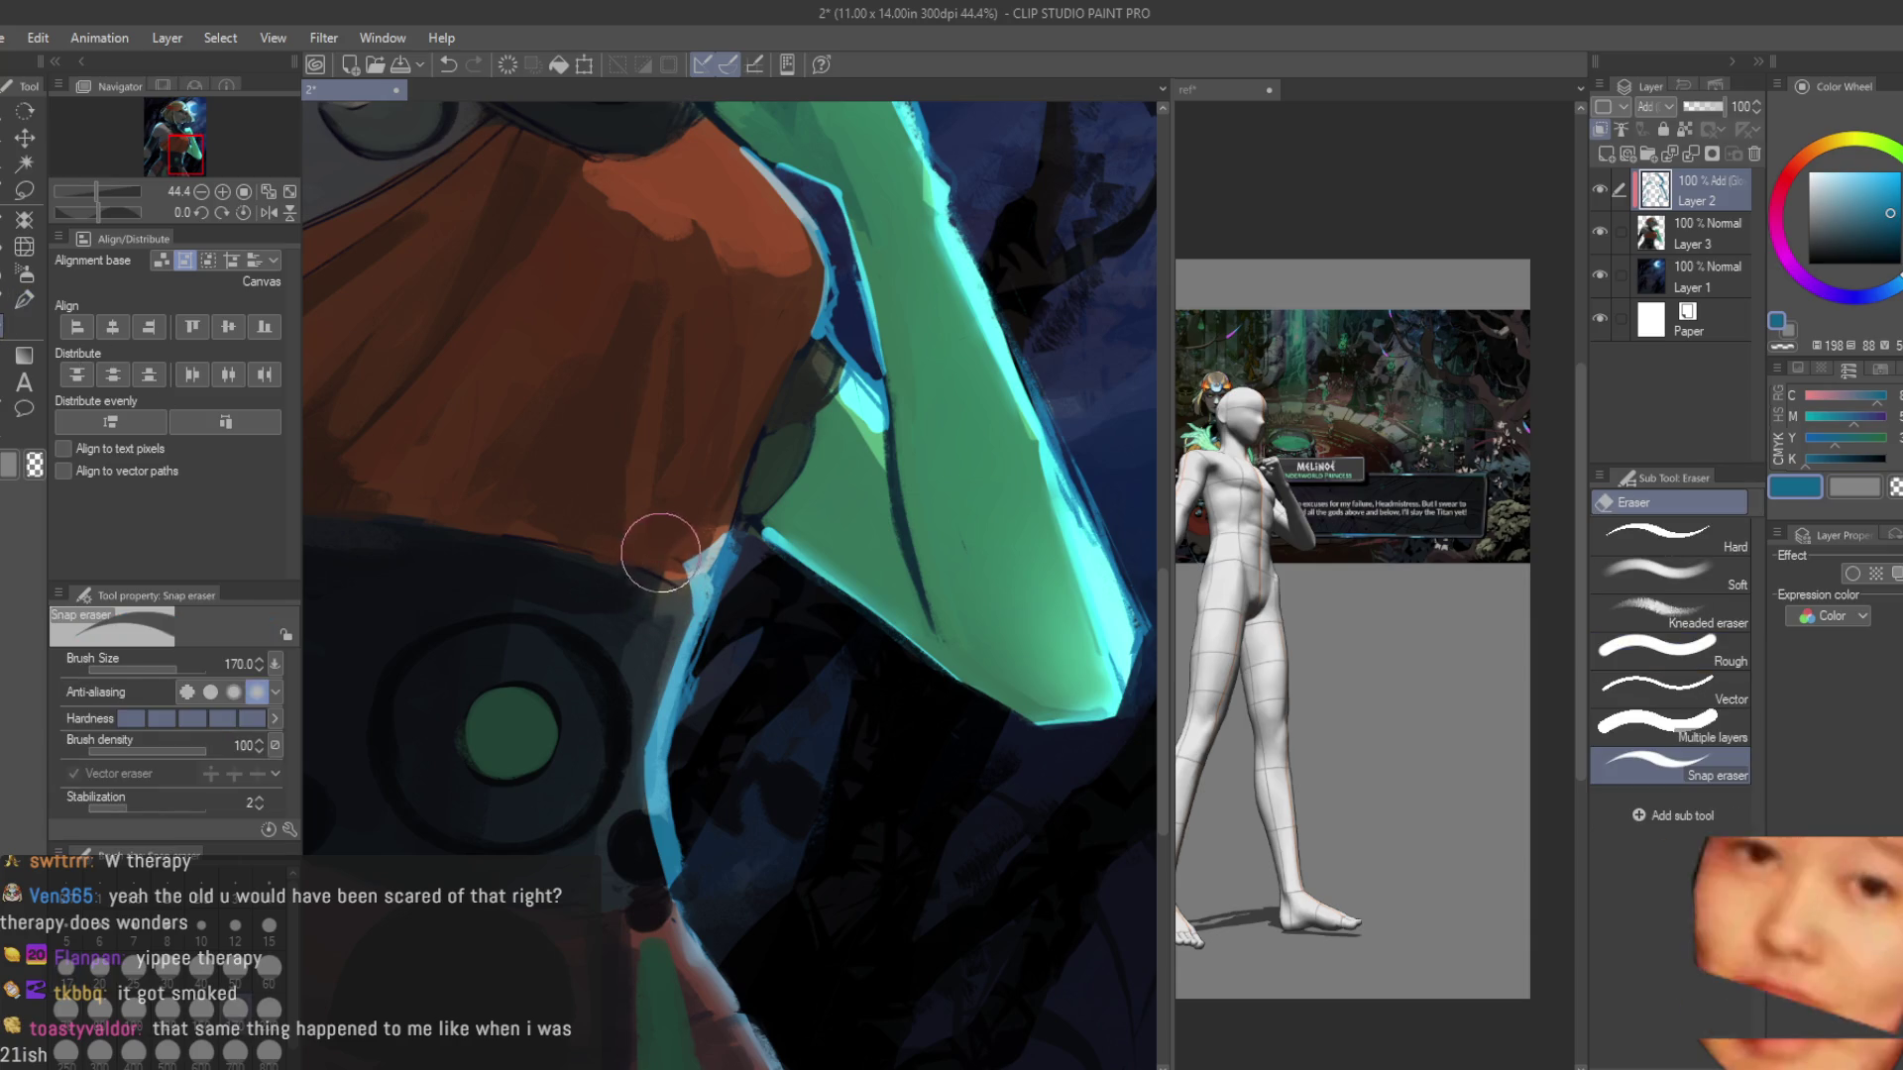
pyautogui.scroll(-2, 684, 644)
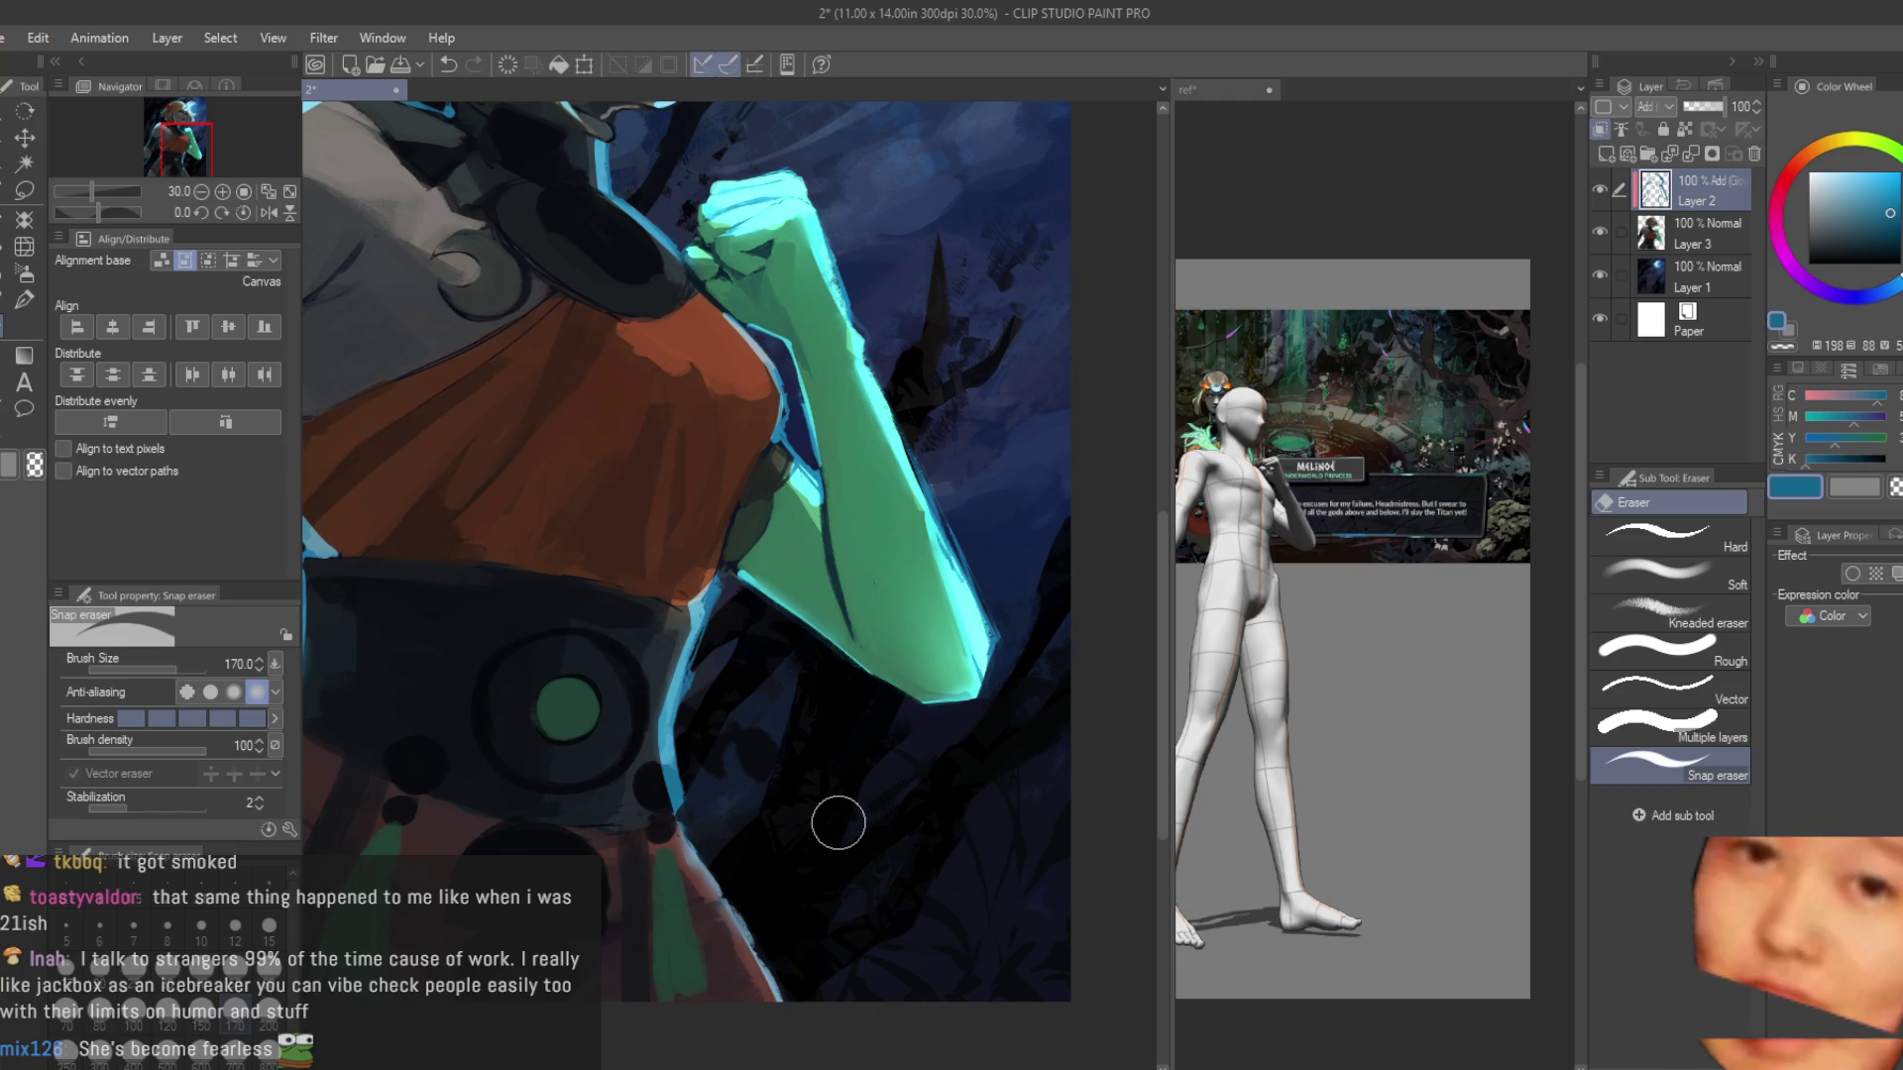
pyautogui.press('p')
pyautogui.scroll(2, 783, 634)
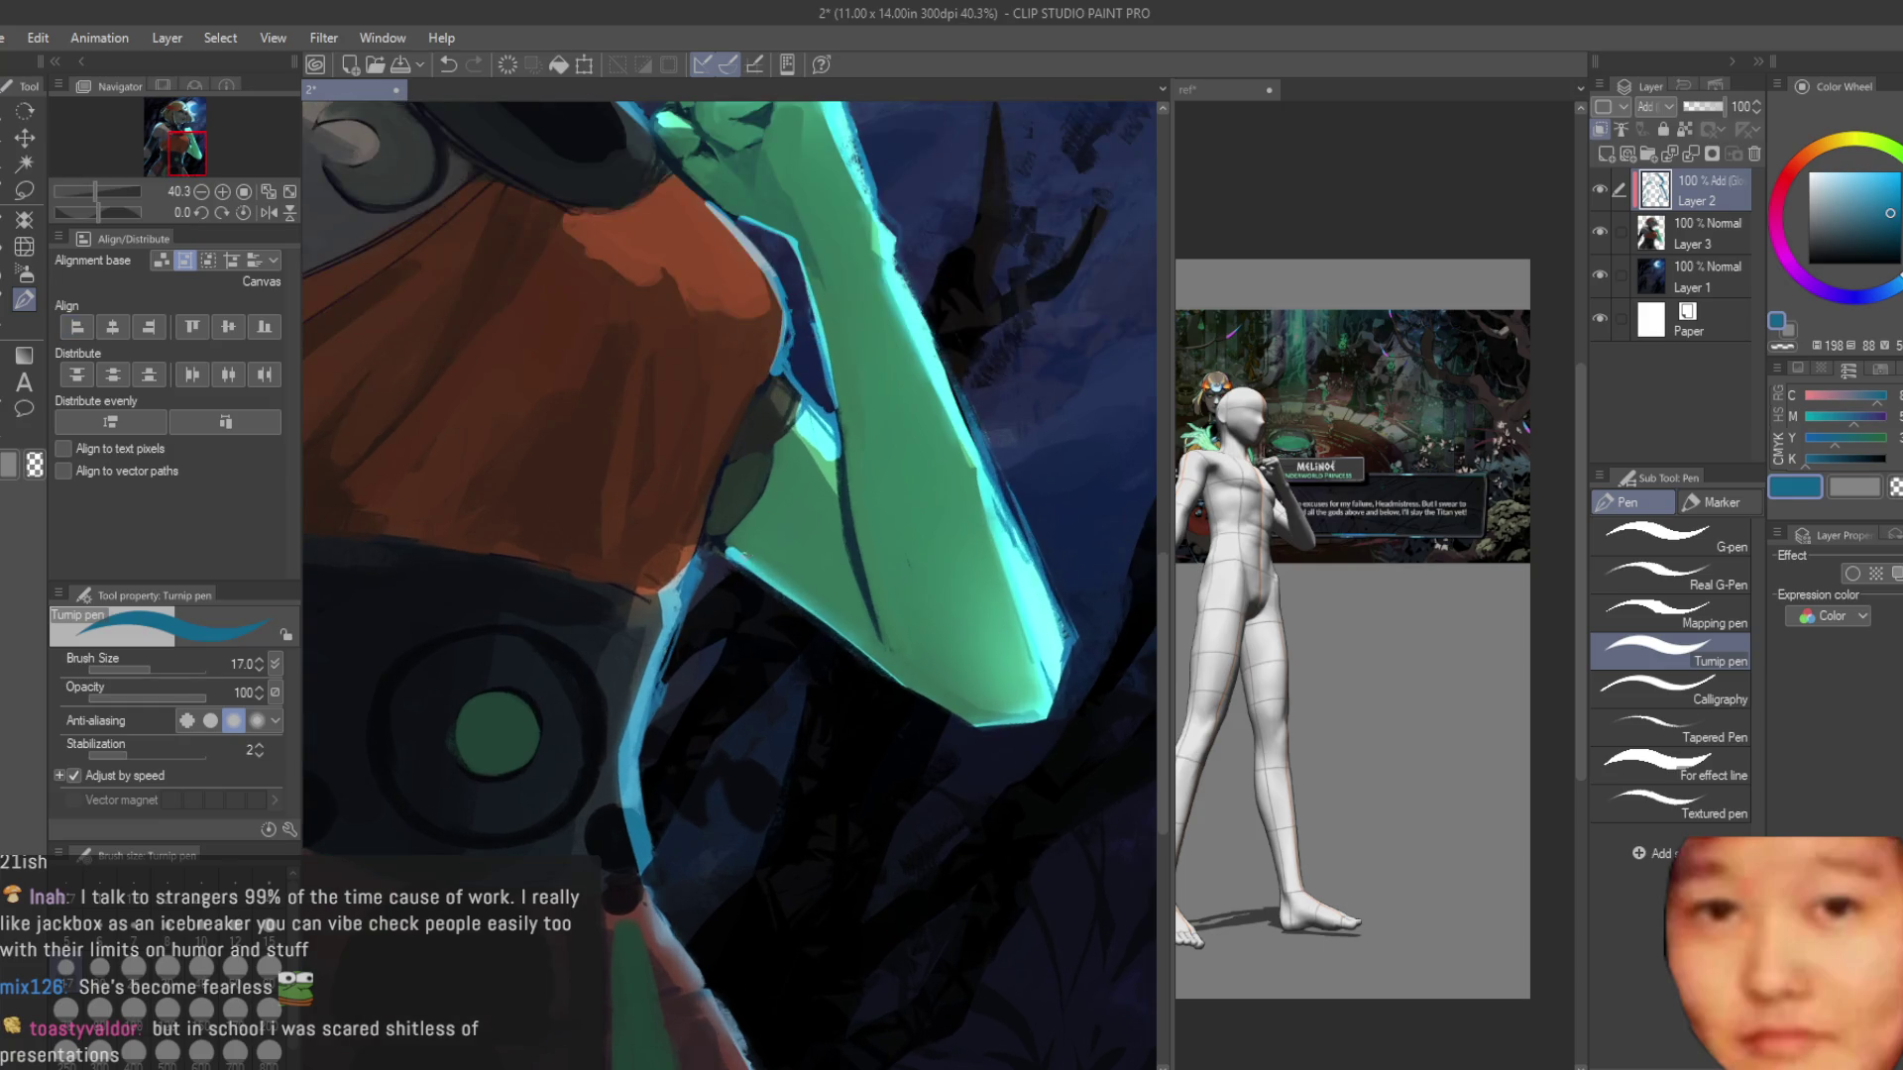
pyautogui.moveTo(714, 540); pyautogui.dragTo(926, 698)
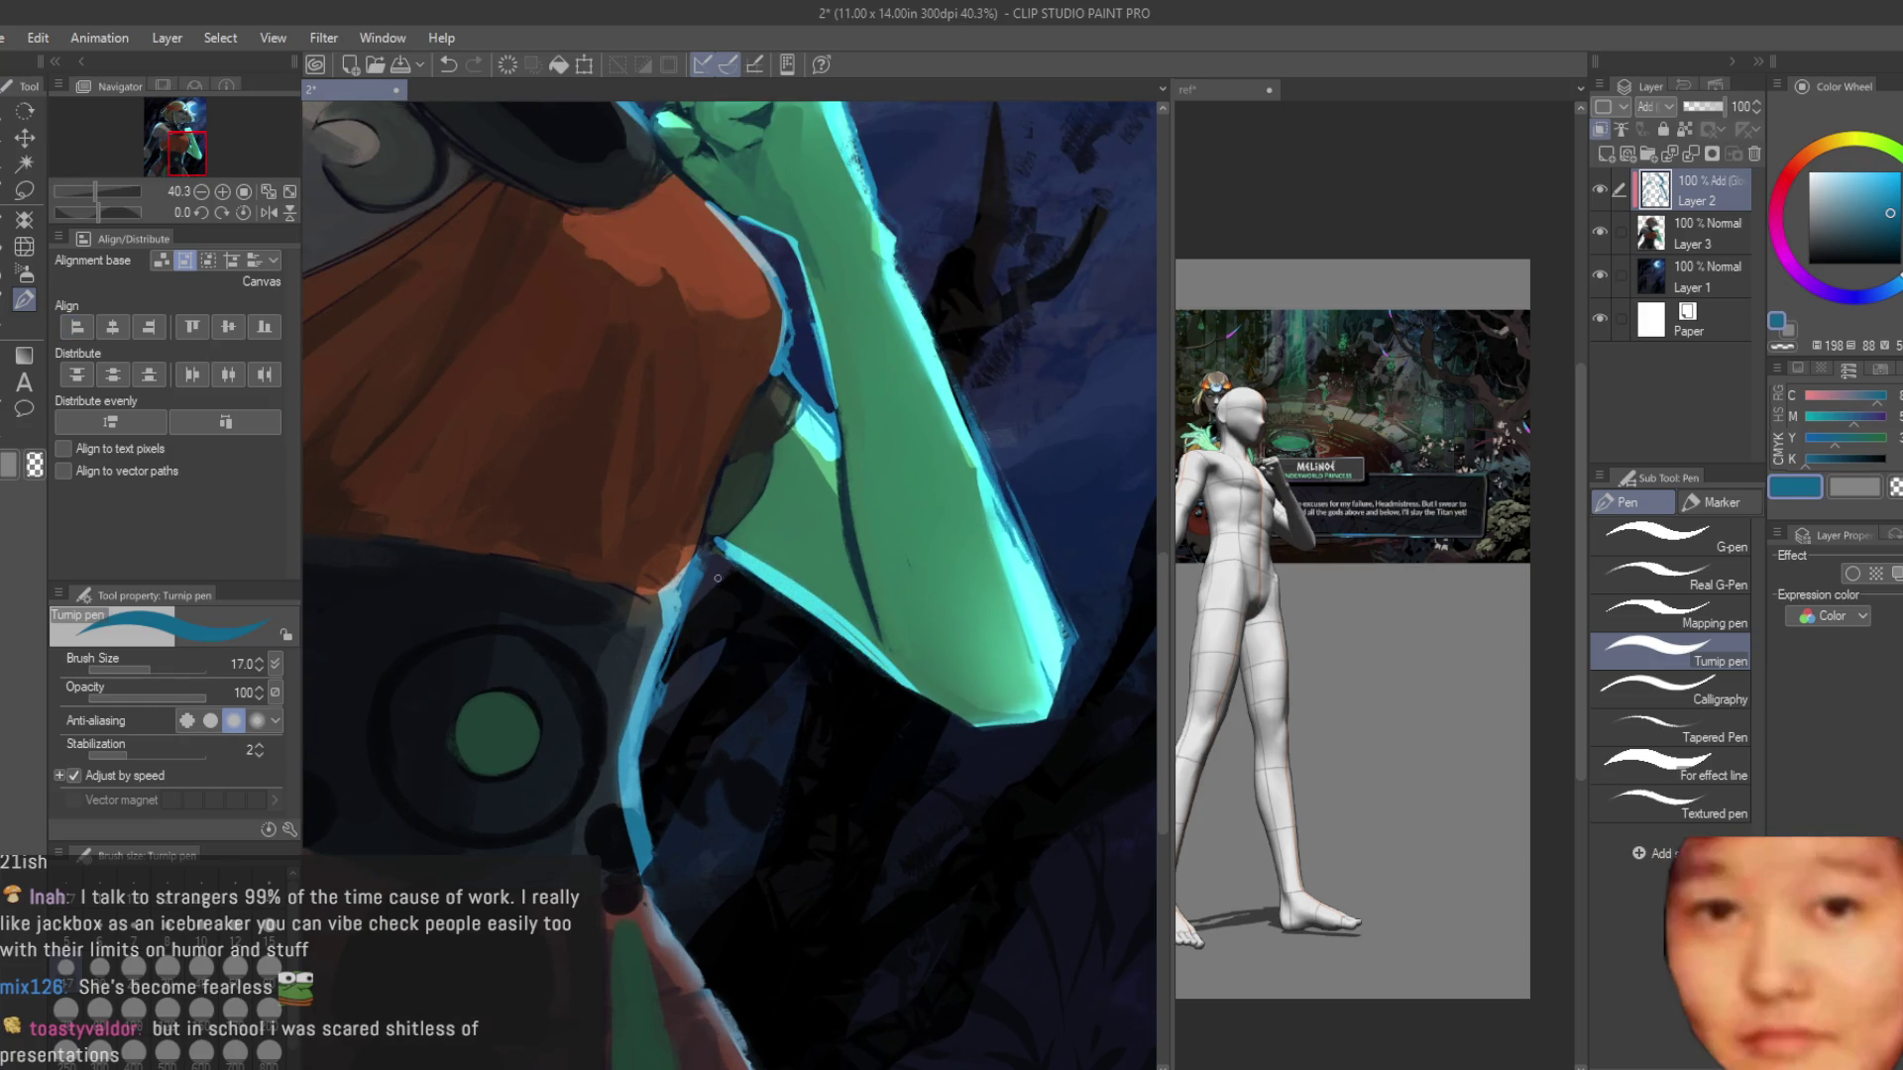
pyautogui.scroll(-3, 786, 597)
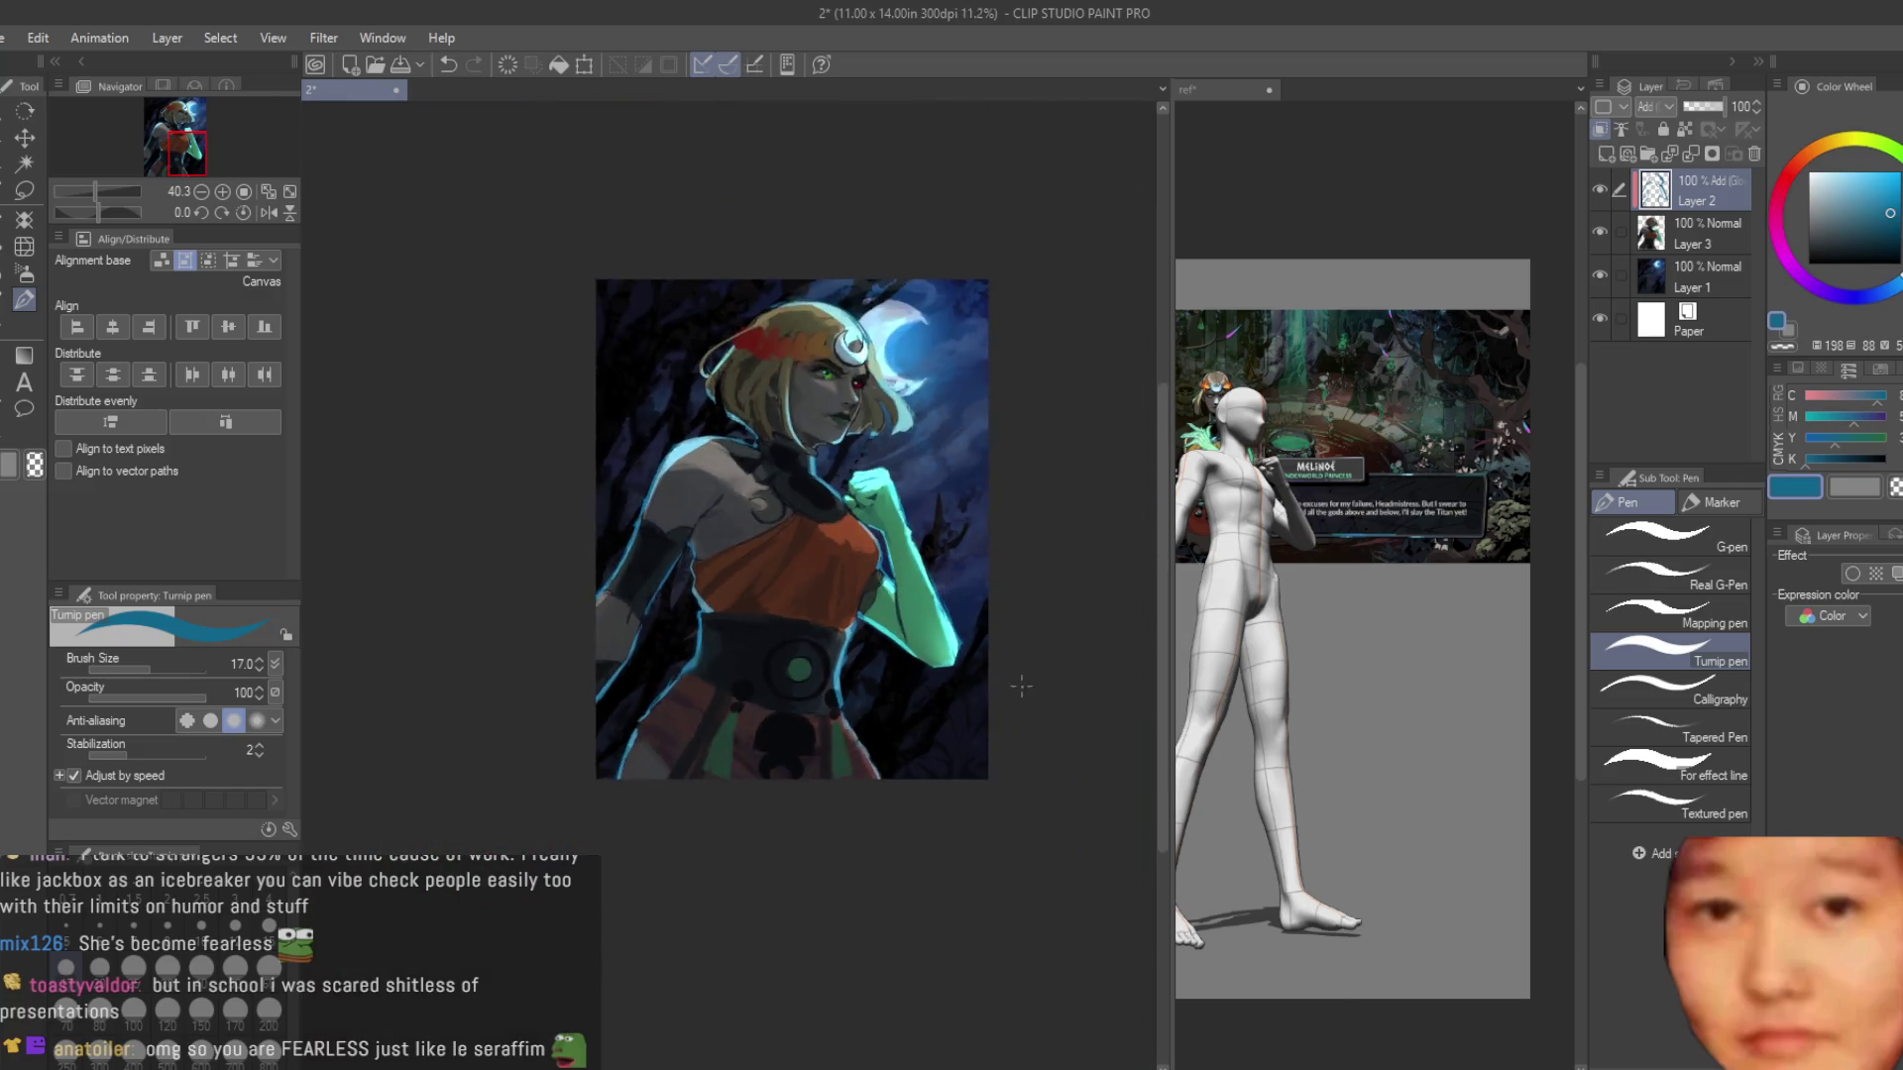
pyautogui.scroll(7, 740, 803)
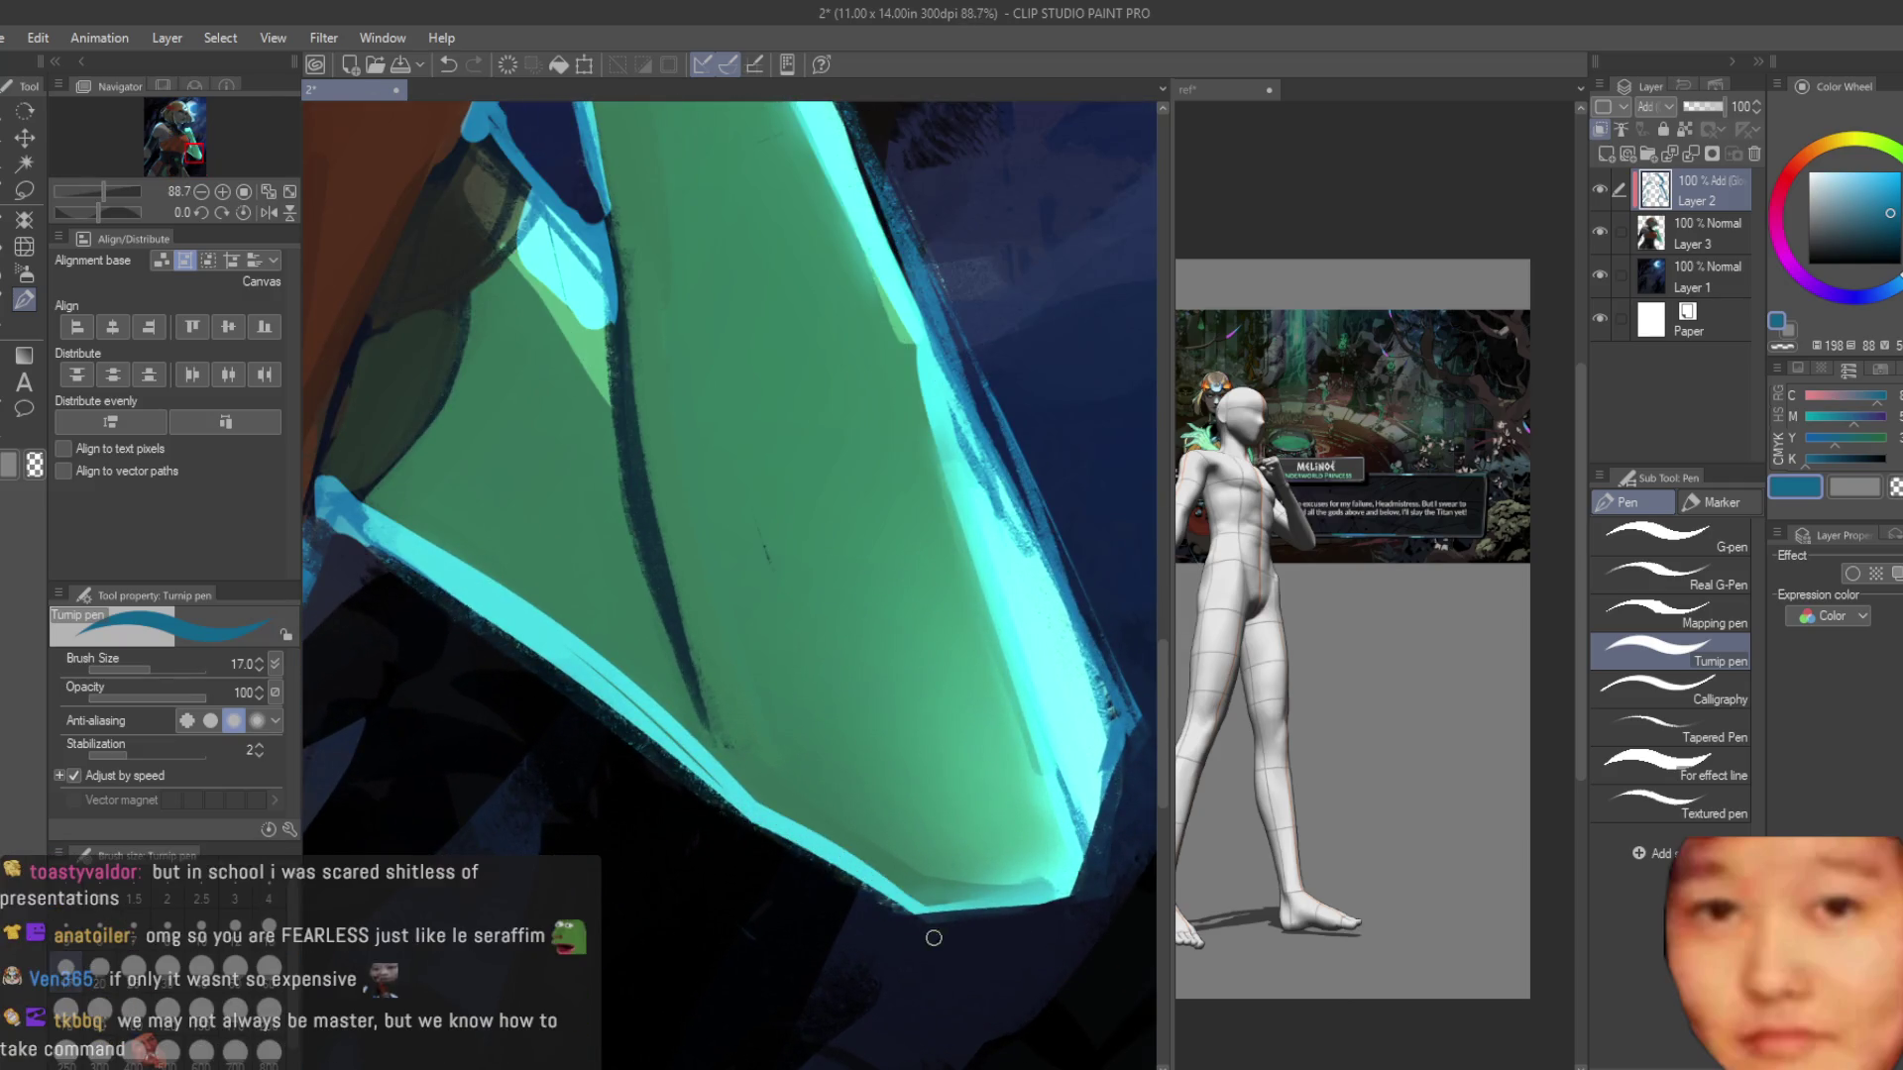
pyautogui.scroll(-7, 839, 476)
pyautogui.scroll(-1, 839, 476)
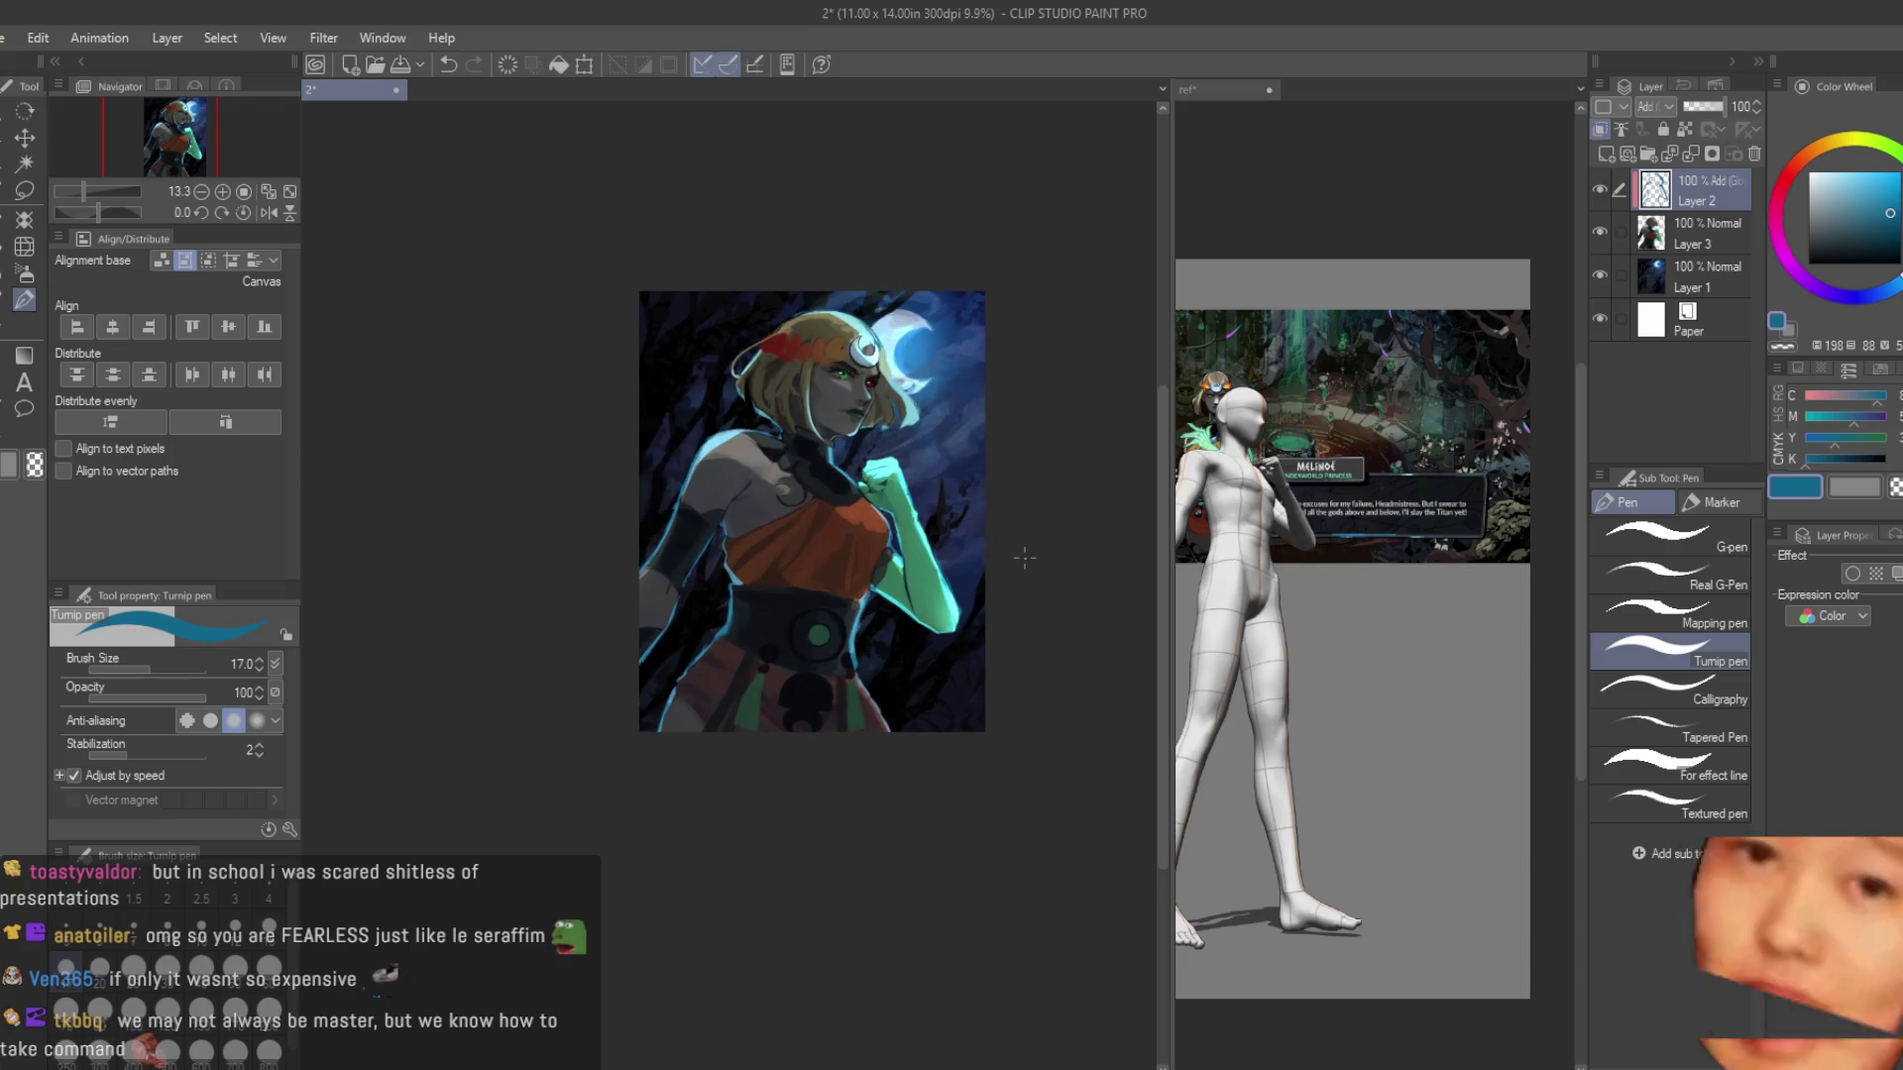
pyautogui.scroll(3, 803, 474)
pyautogui.scroll(5, 803, 476)
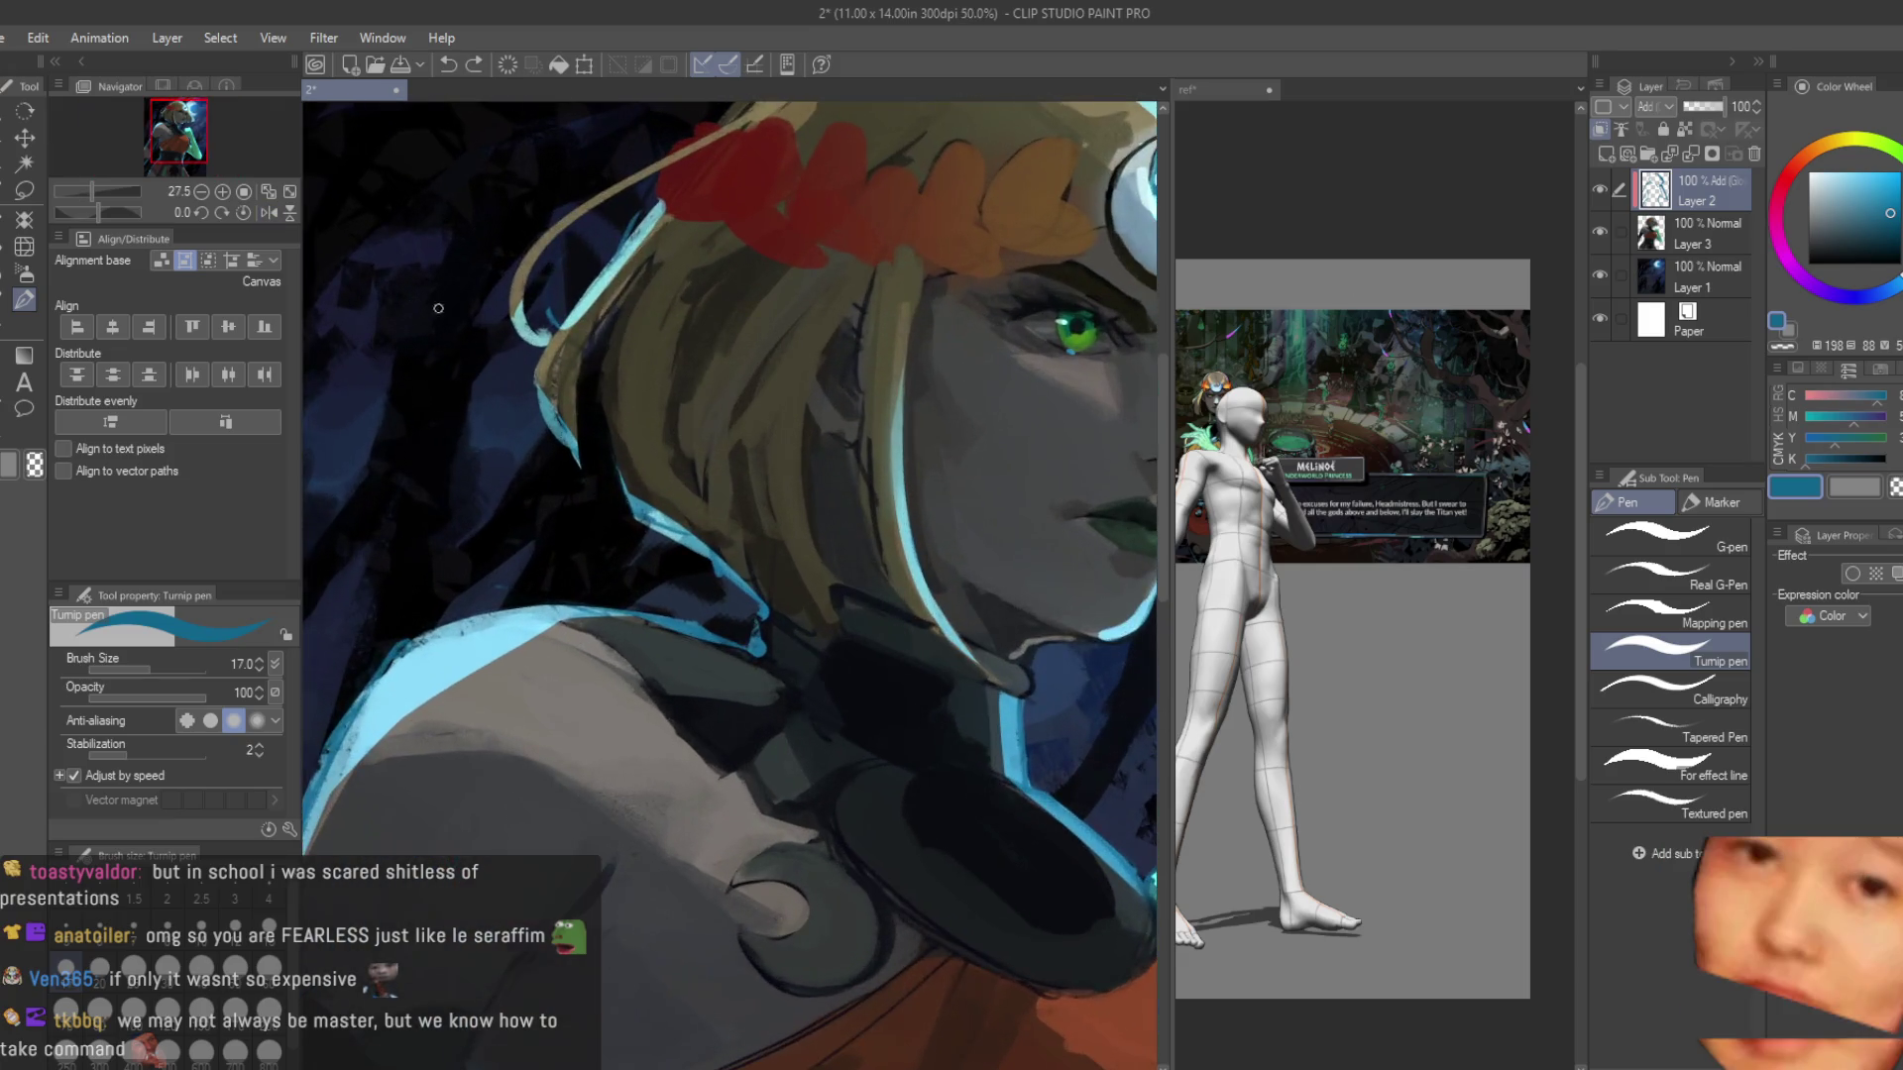
# Paint light-blue rim light on the hair edge and trim its tip with transparent colour.
pyautogui.moveTo(699, 432); pyautogui.dragTo(828, 738)
pyautogui.moveTo(709, 486); pyautogui.dragTo(763, 595)
pyautogui.click(1895, 490)
pyautogui.moveTo(697, 427); pyautogui.dragTo(825, 627)
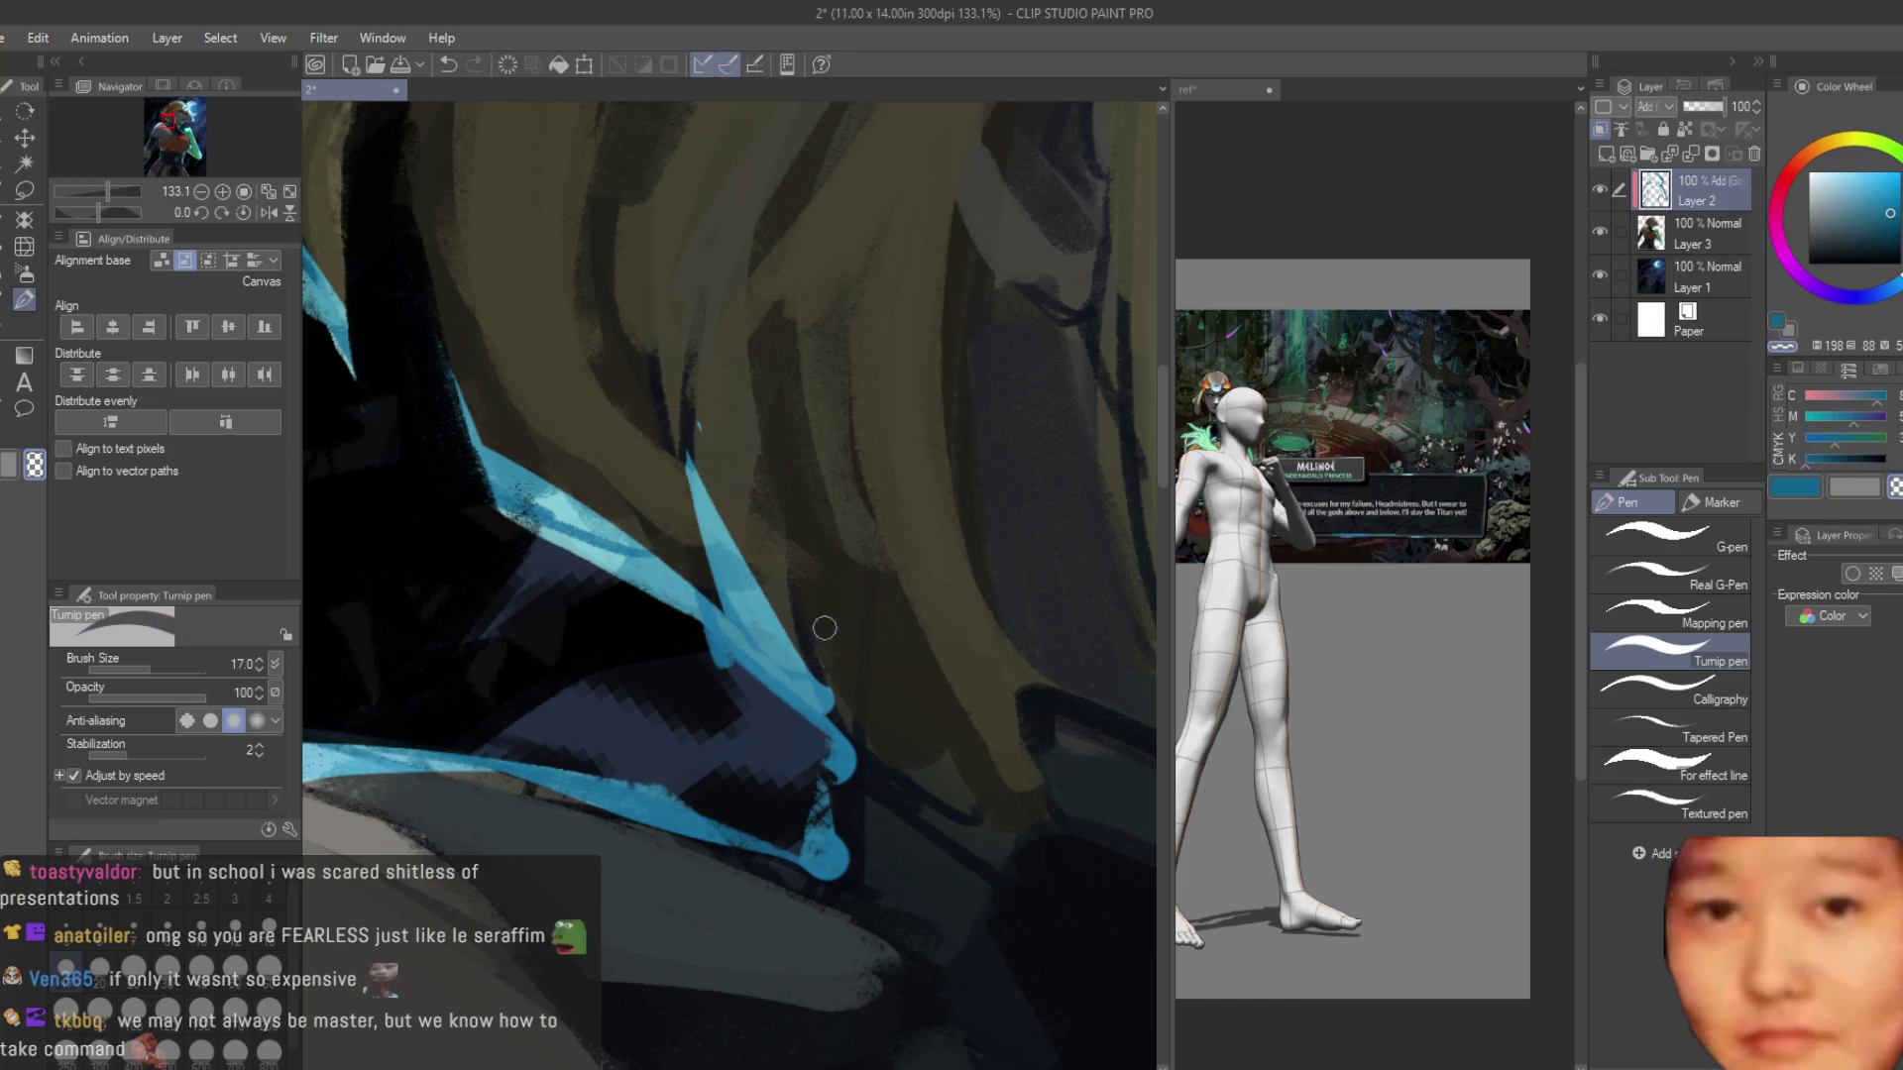
pyautogui.moveTo(713, 583); pyautogui.dragTo(693, 403)
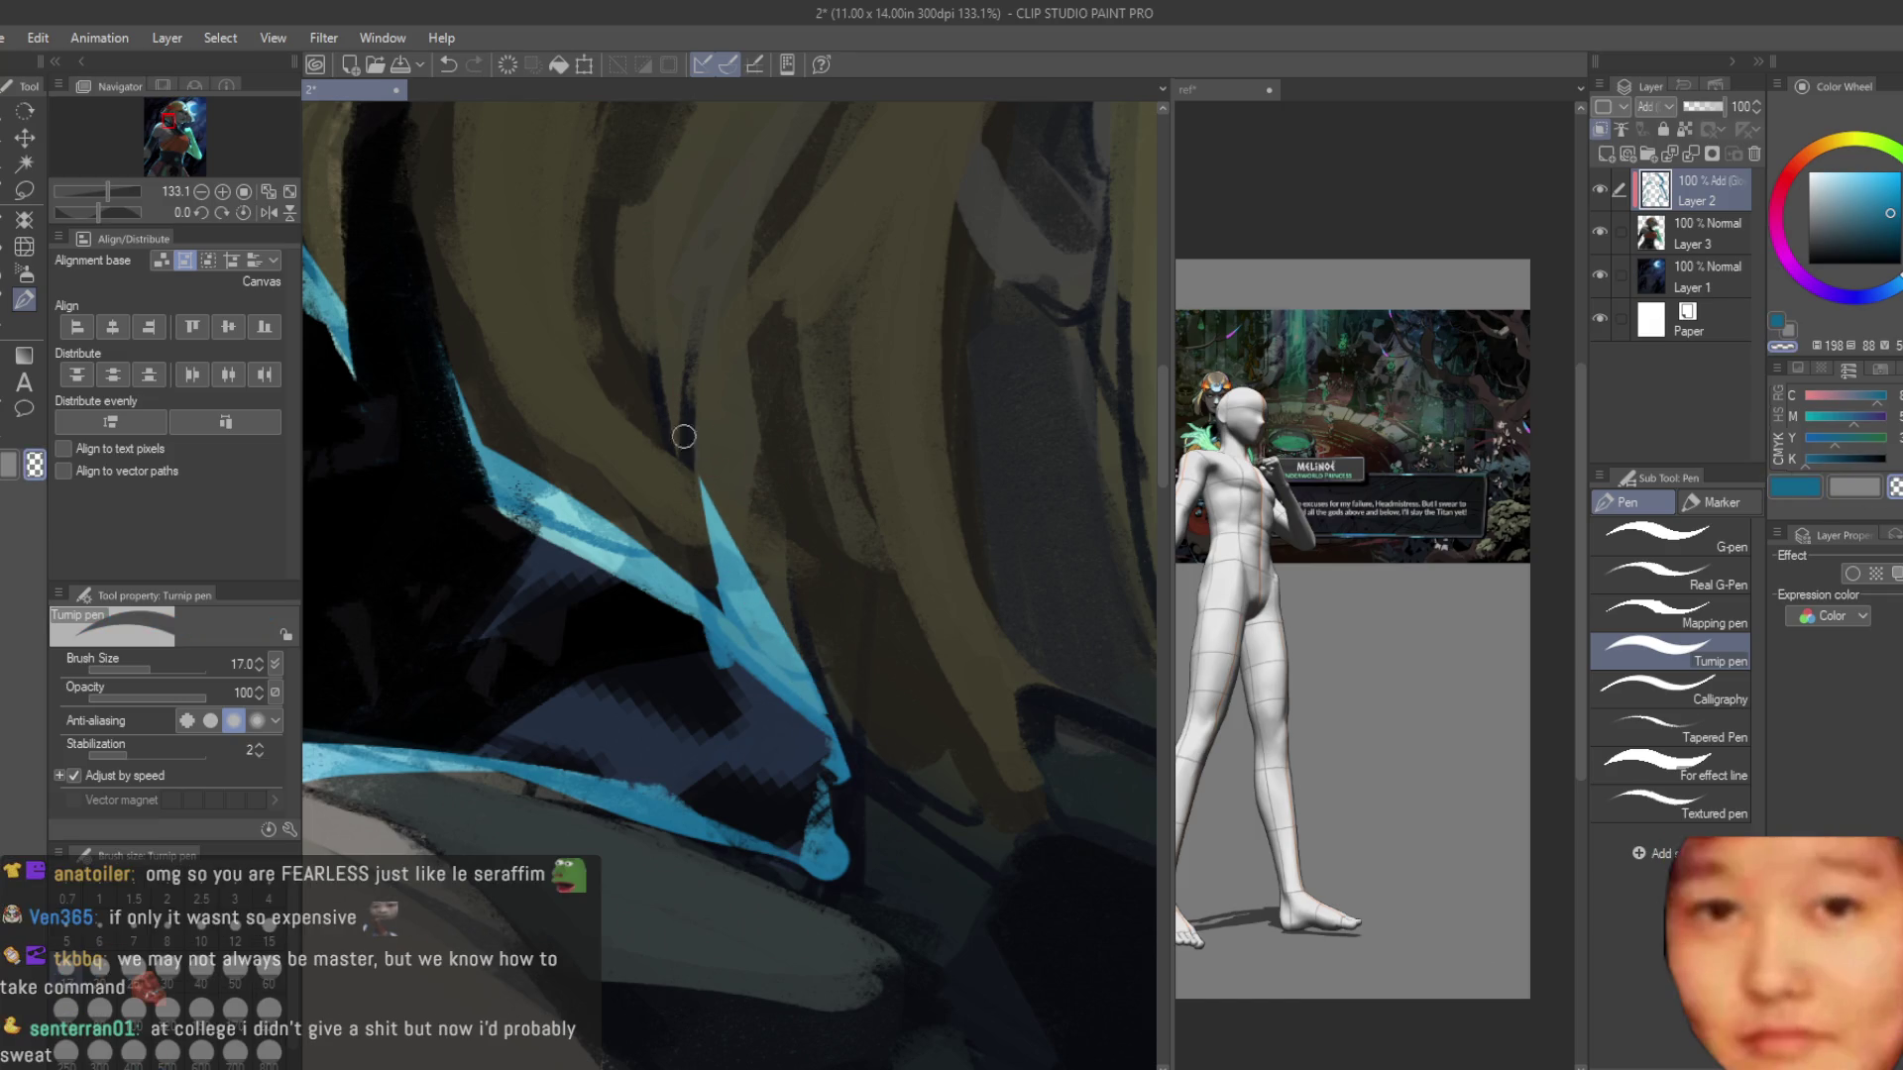
pyautogui.scroll(-2, 711, 460)
# Repaint a light-blue stroke down the hair edge and add blue rim light near the collar.
pyautogui.click(1794, 491)
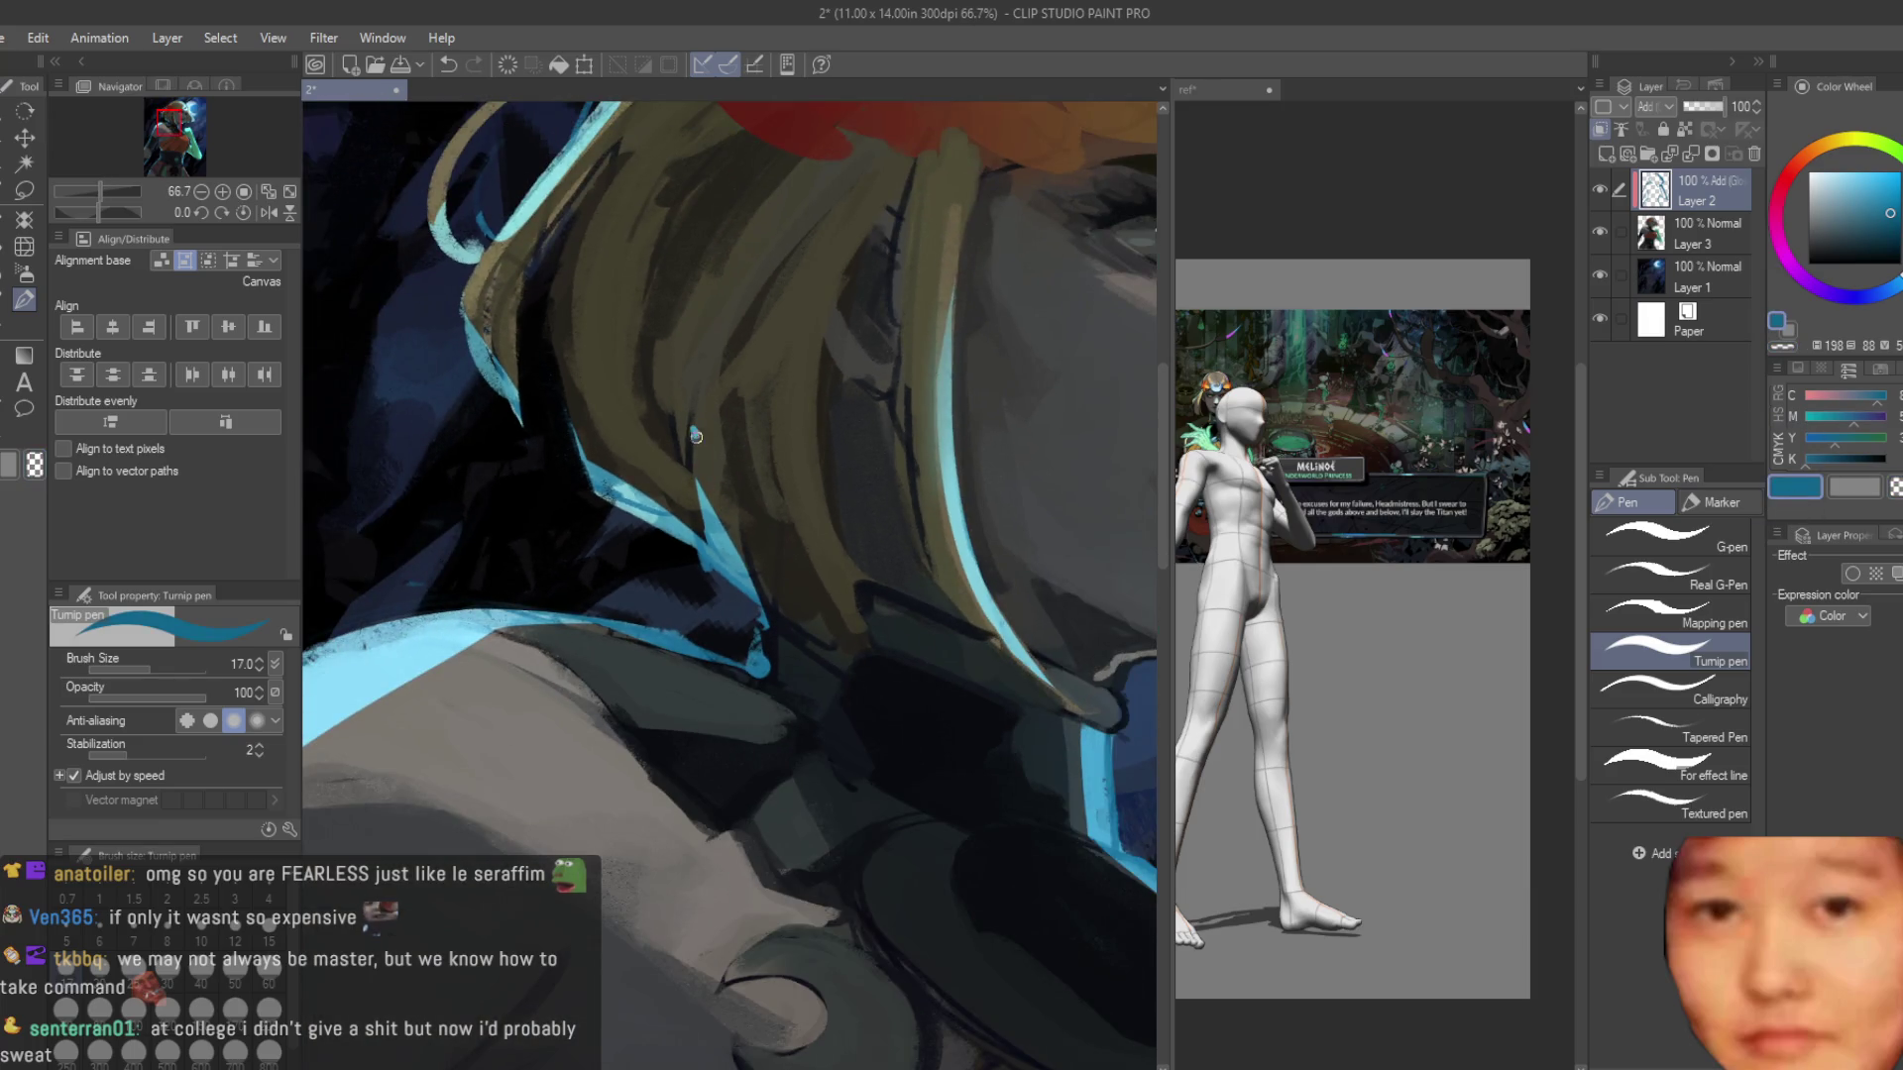
pyautogui.moveTo(696, 434); pyautogui.dragTo(775, 639)
pyautogui.click(1894, 487)
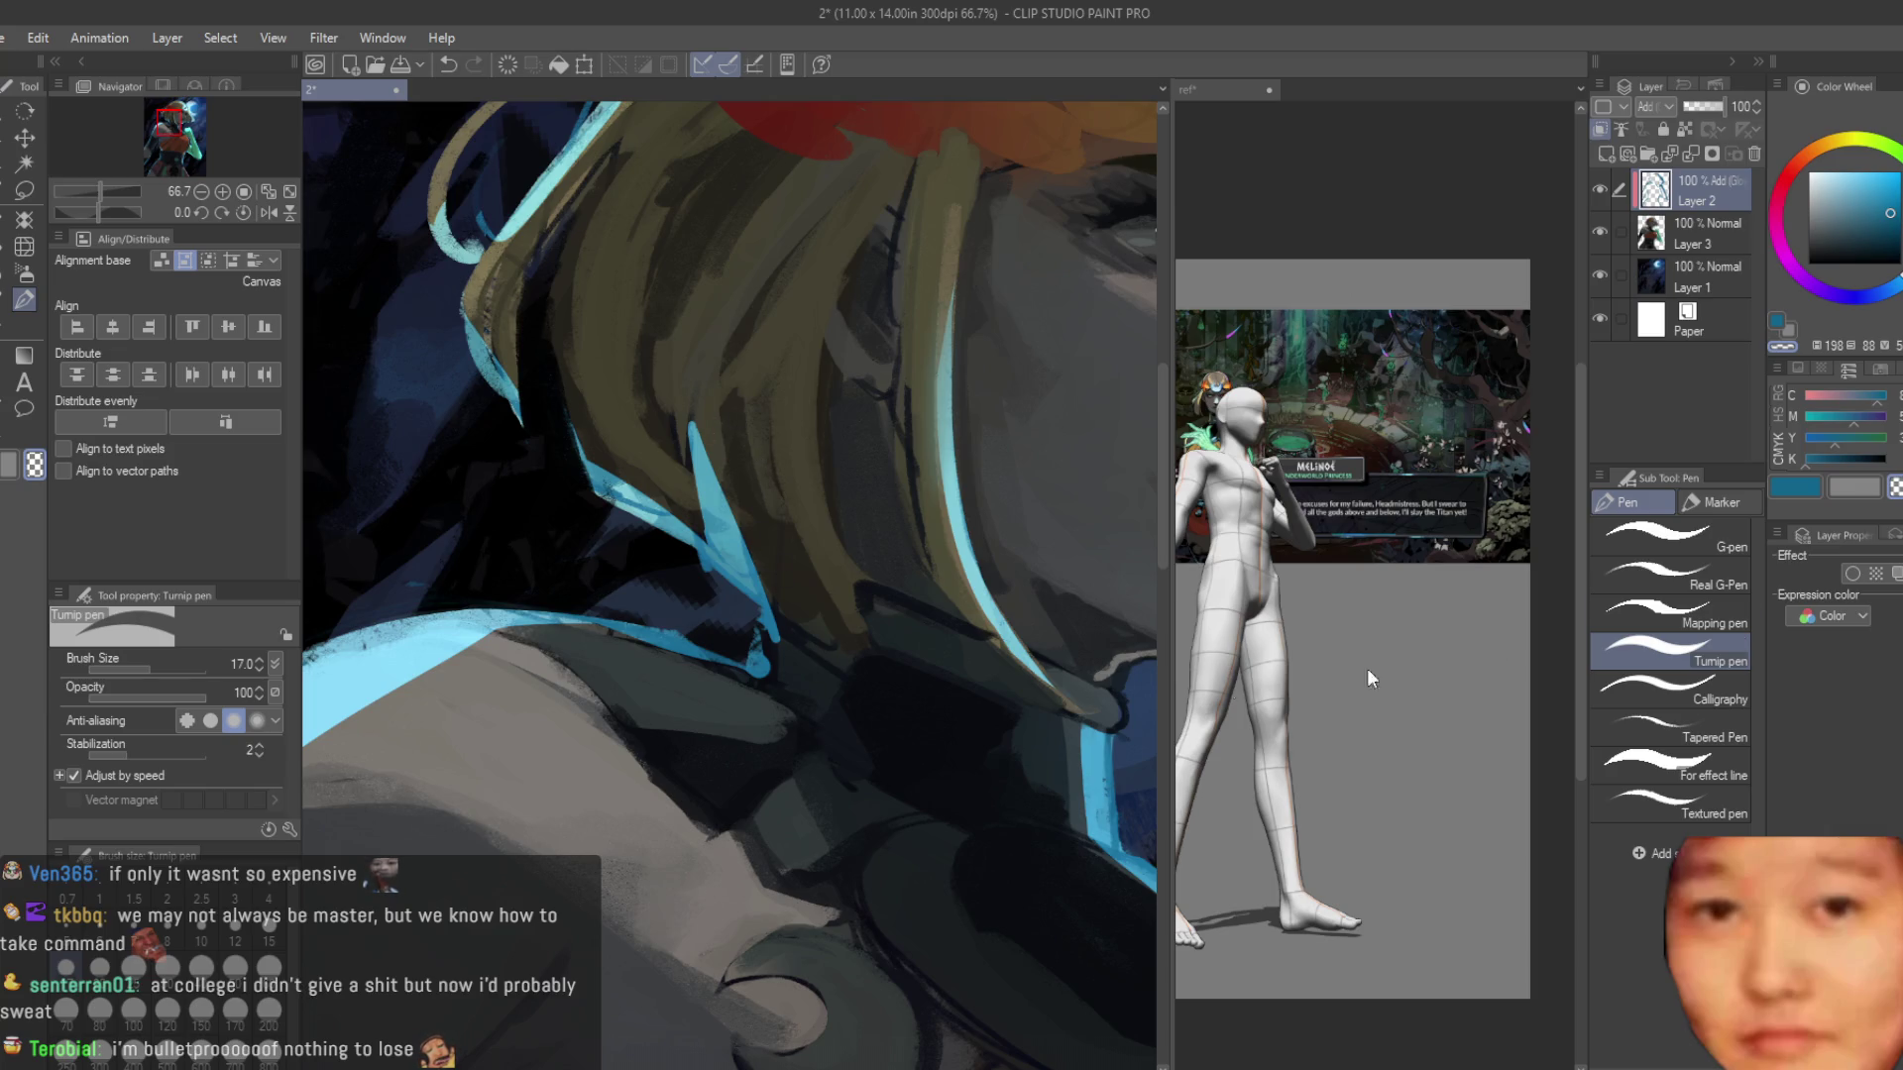
pyautogui.click(1789, 488)
pyautogui.moveTo(775, 634); pyautogui.dragTo(759, 686)
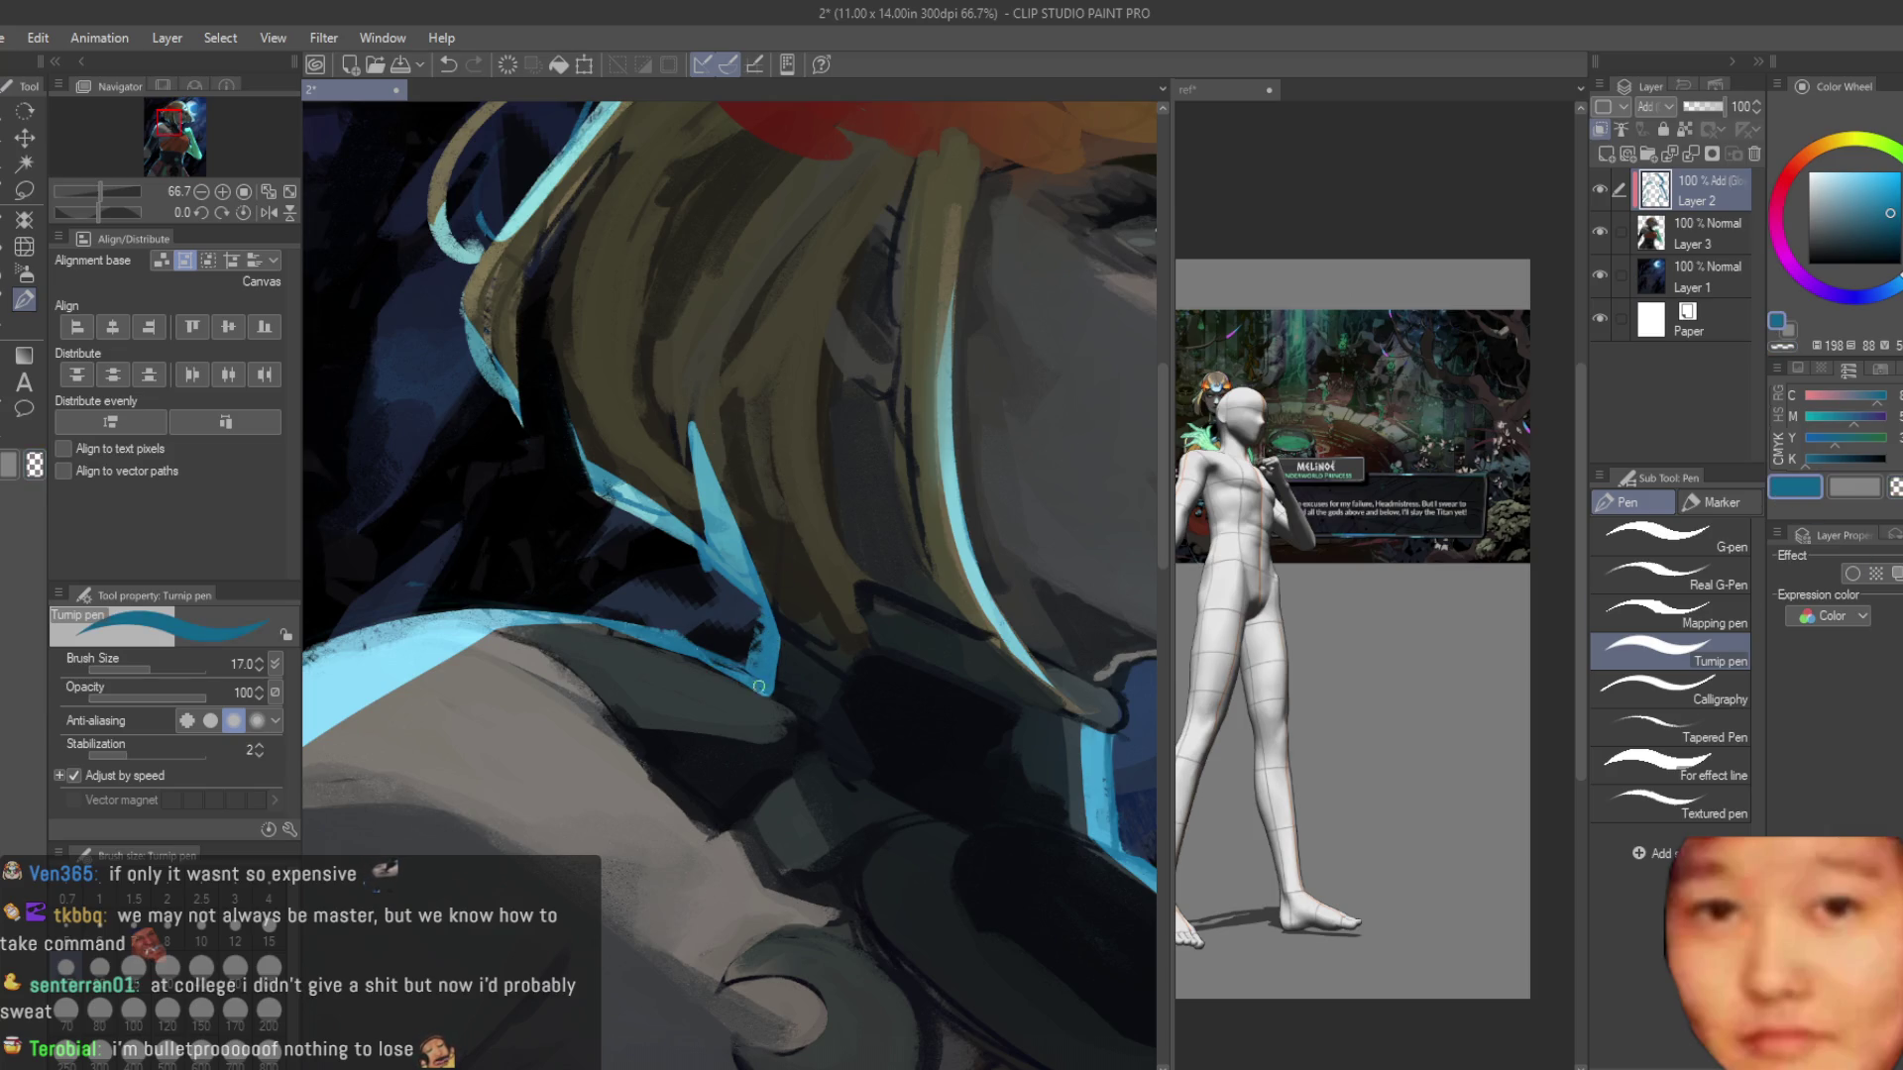
pyautogui.scroll(-5, 724, 669)
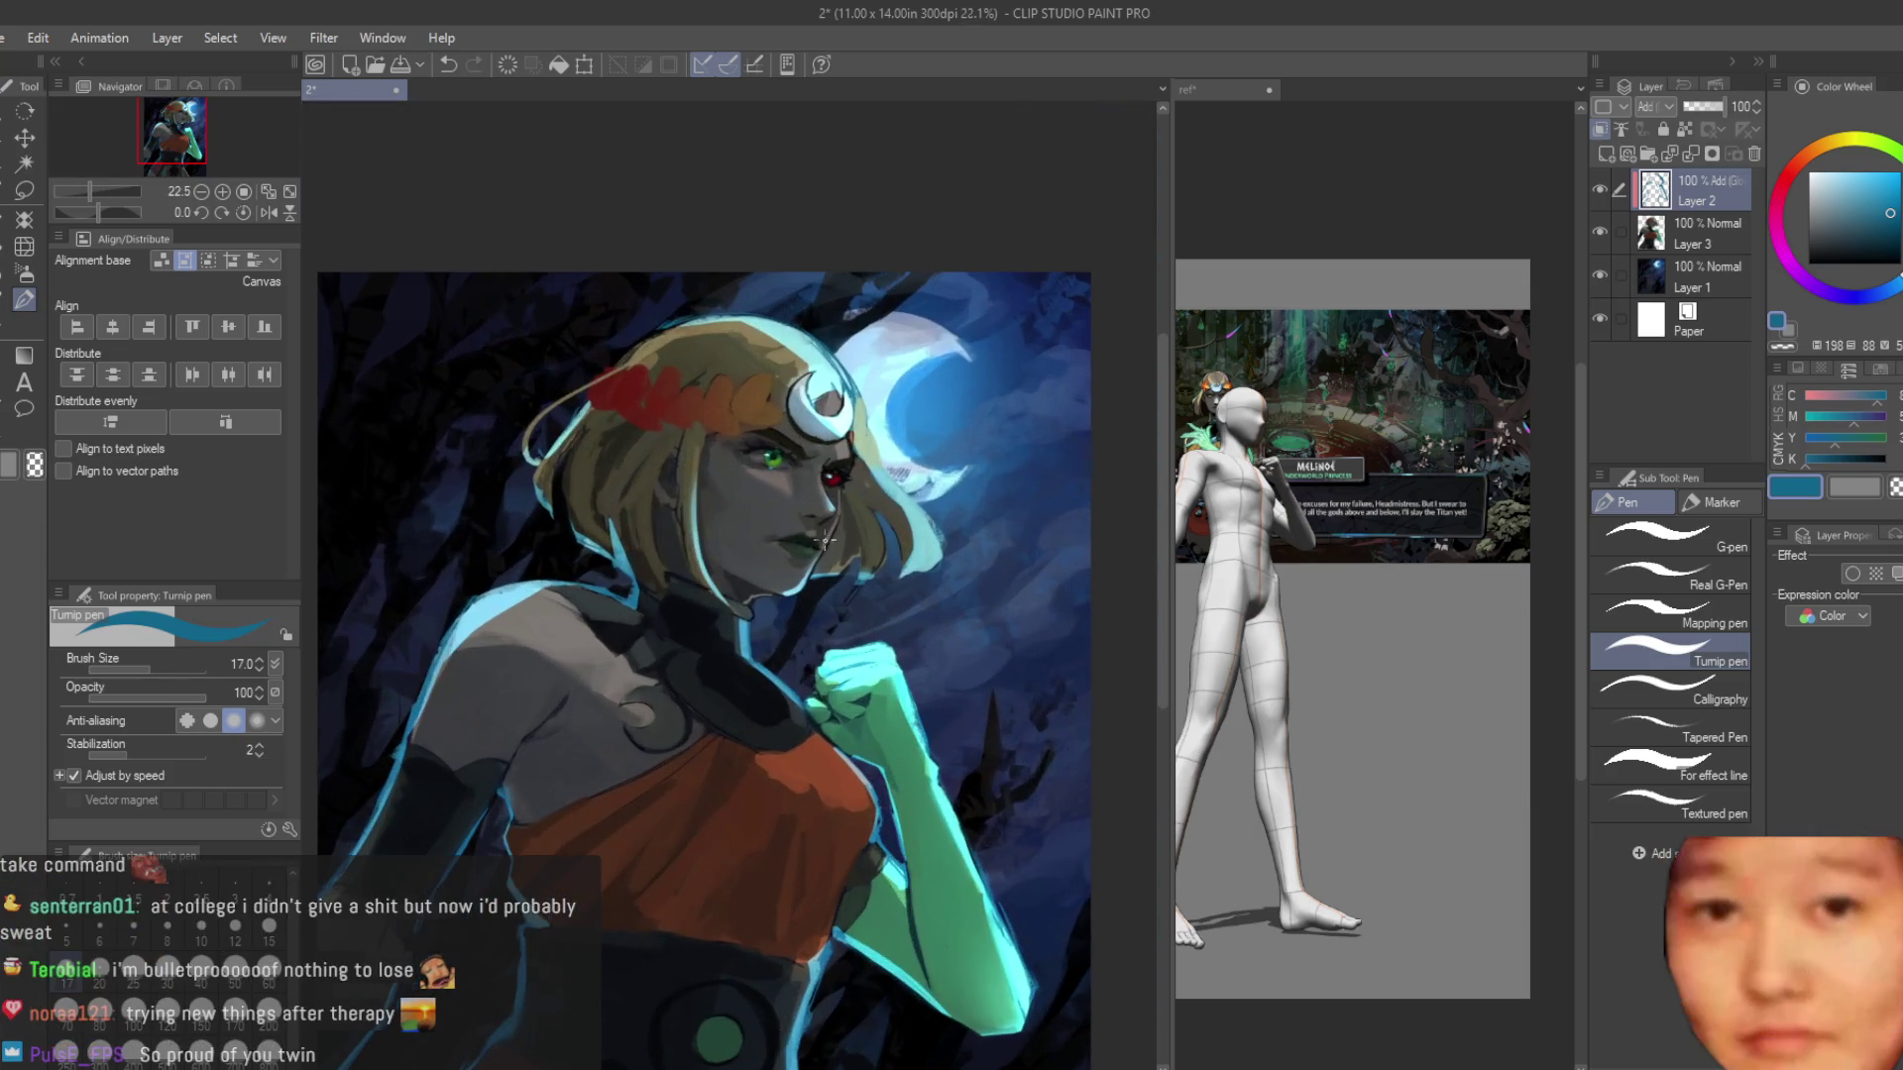
pyautogui.scroll(-2, 847, 591)
pyautogui.scroll(8, 862, 446)
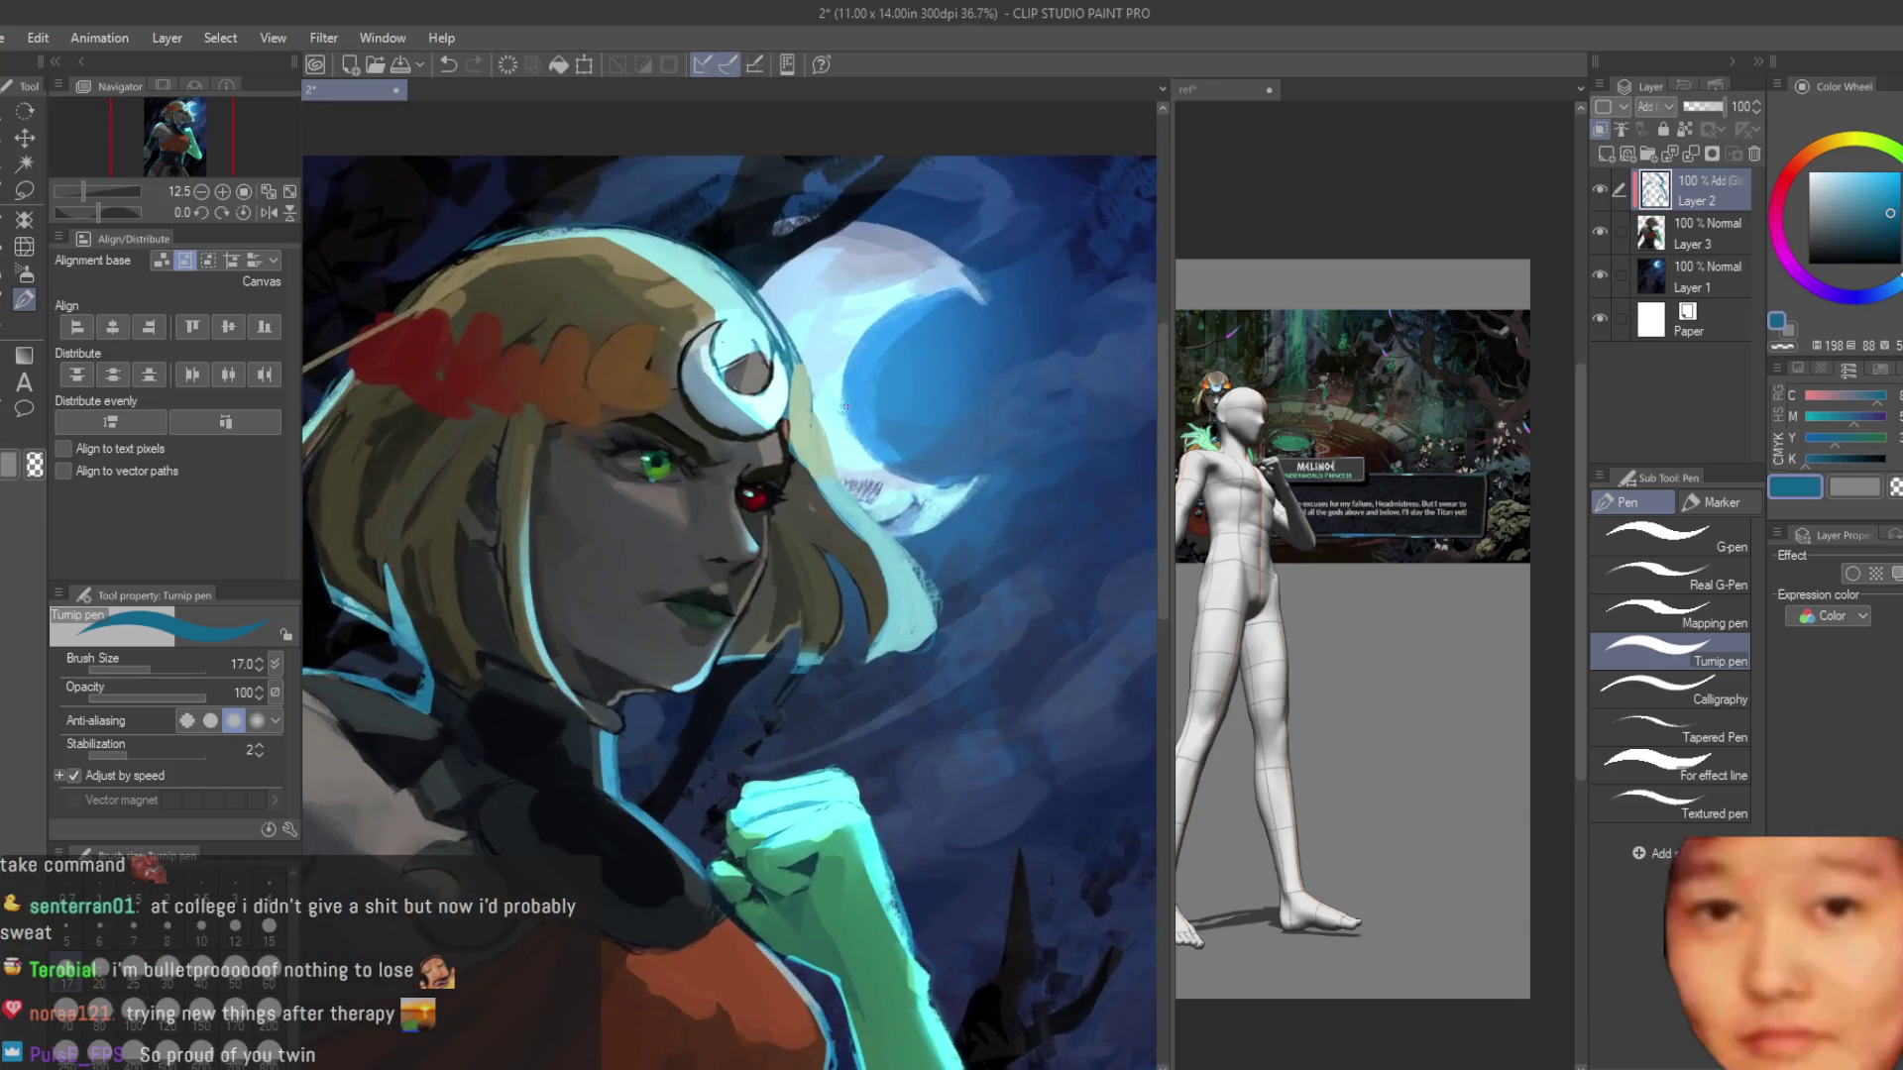
# Paint two light-blue hair strands beside the face and thin their left edges with transparent colour.
pyautogui.moveTo(746, 467)
pyautogui.mouseDown()
pyautogui.moveTo(832, 644)
pyautogui.moveTo(770, 828)
pyautogui.mouseUp()
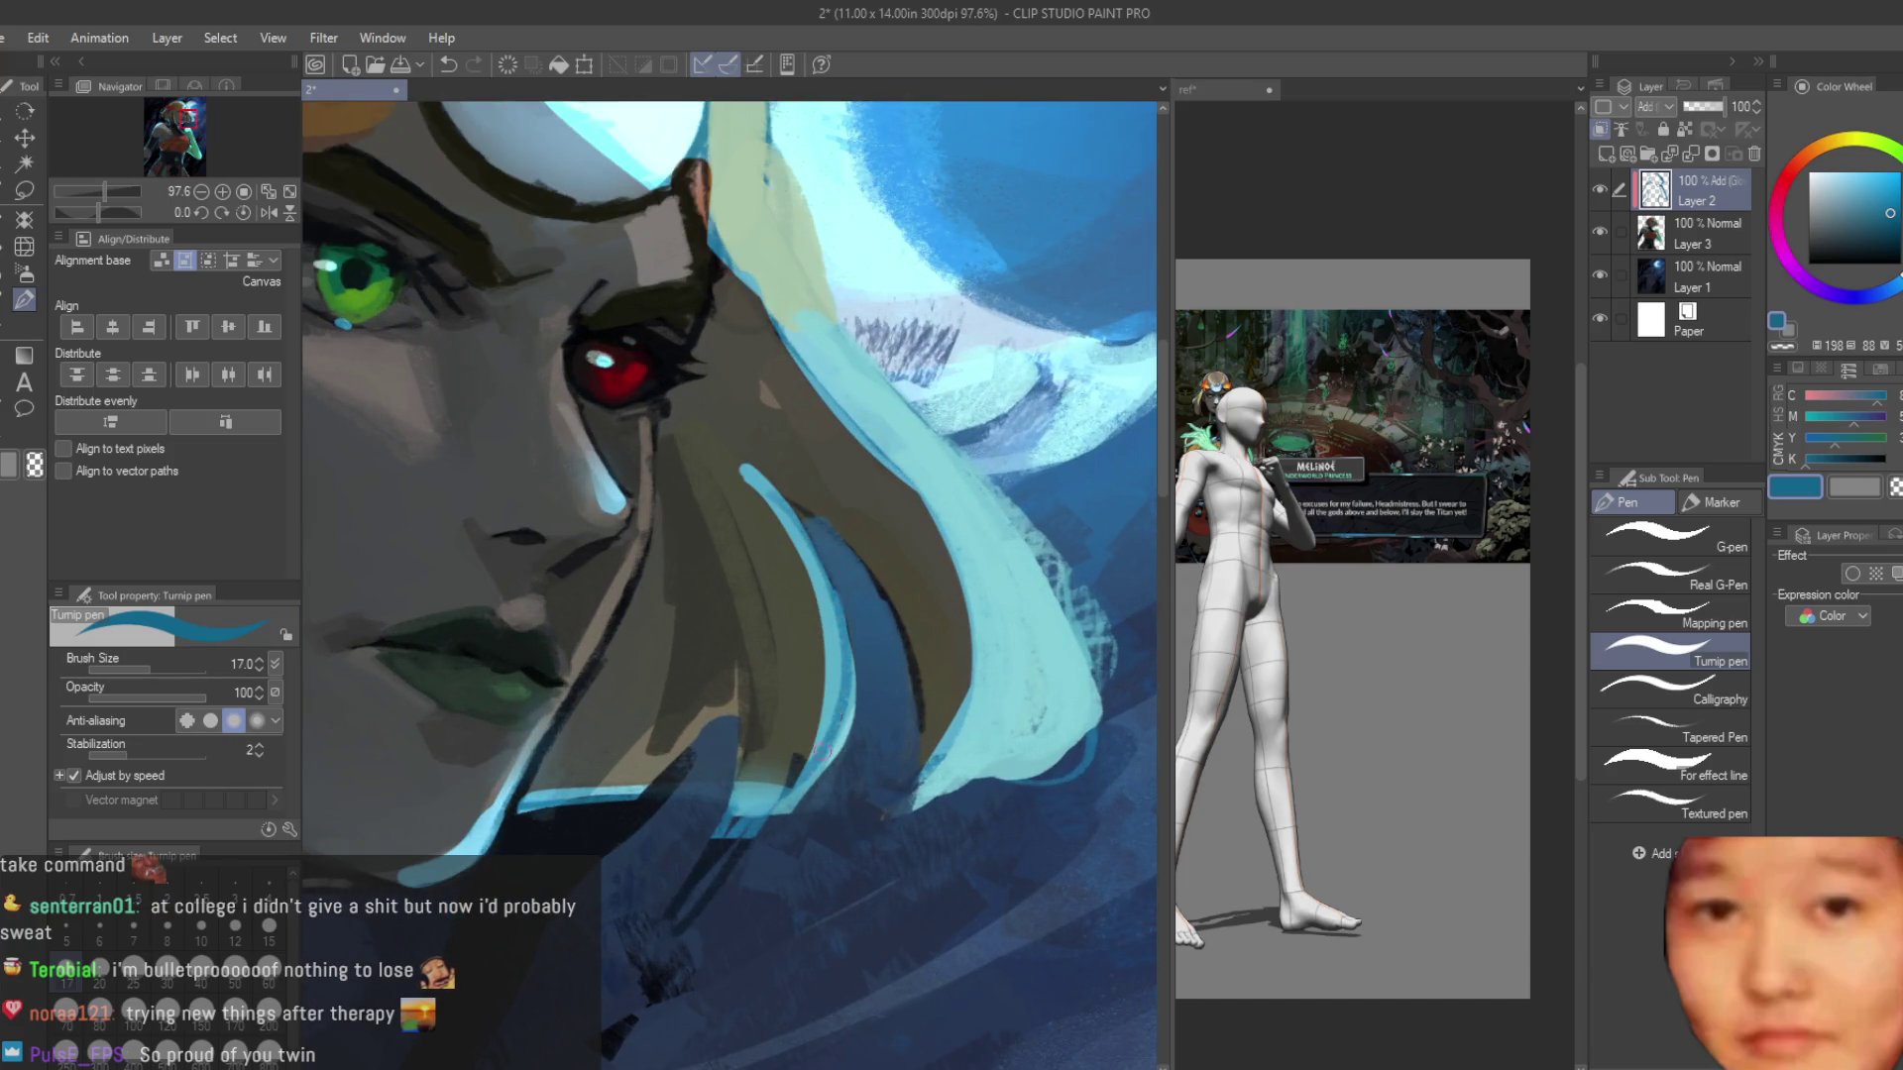
pyautogui.moveTo(714, 448); pyautogui.dragTo(785, 533)
pyautogui.press('c')
pyautogui.moveTo(688, 433); pyautogui.dragTo(802, 748)
pyautogui.moveTo(751, 466)
pyautogui.mouseDown()
pyautogui.moveTo(825, 565)
pyautogui.moveTo(850, 692)
pyautogui.mouseUp()
pyautogui.moveTo(741, 456); pyautogui.dragTo(787, 747)
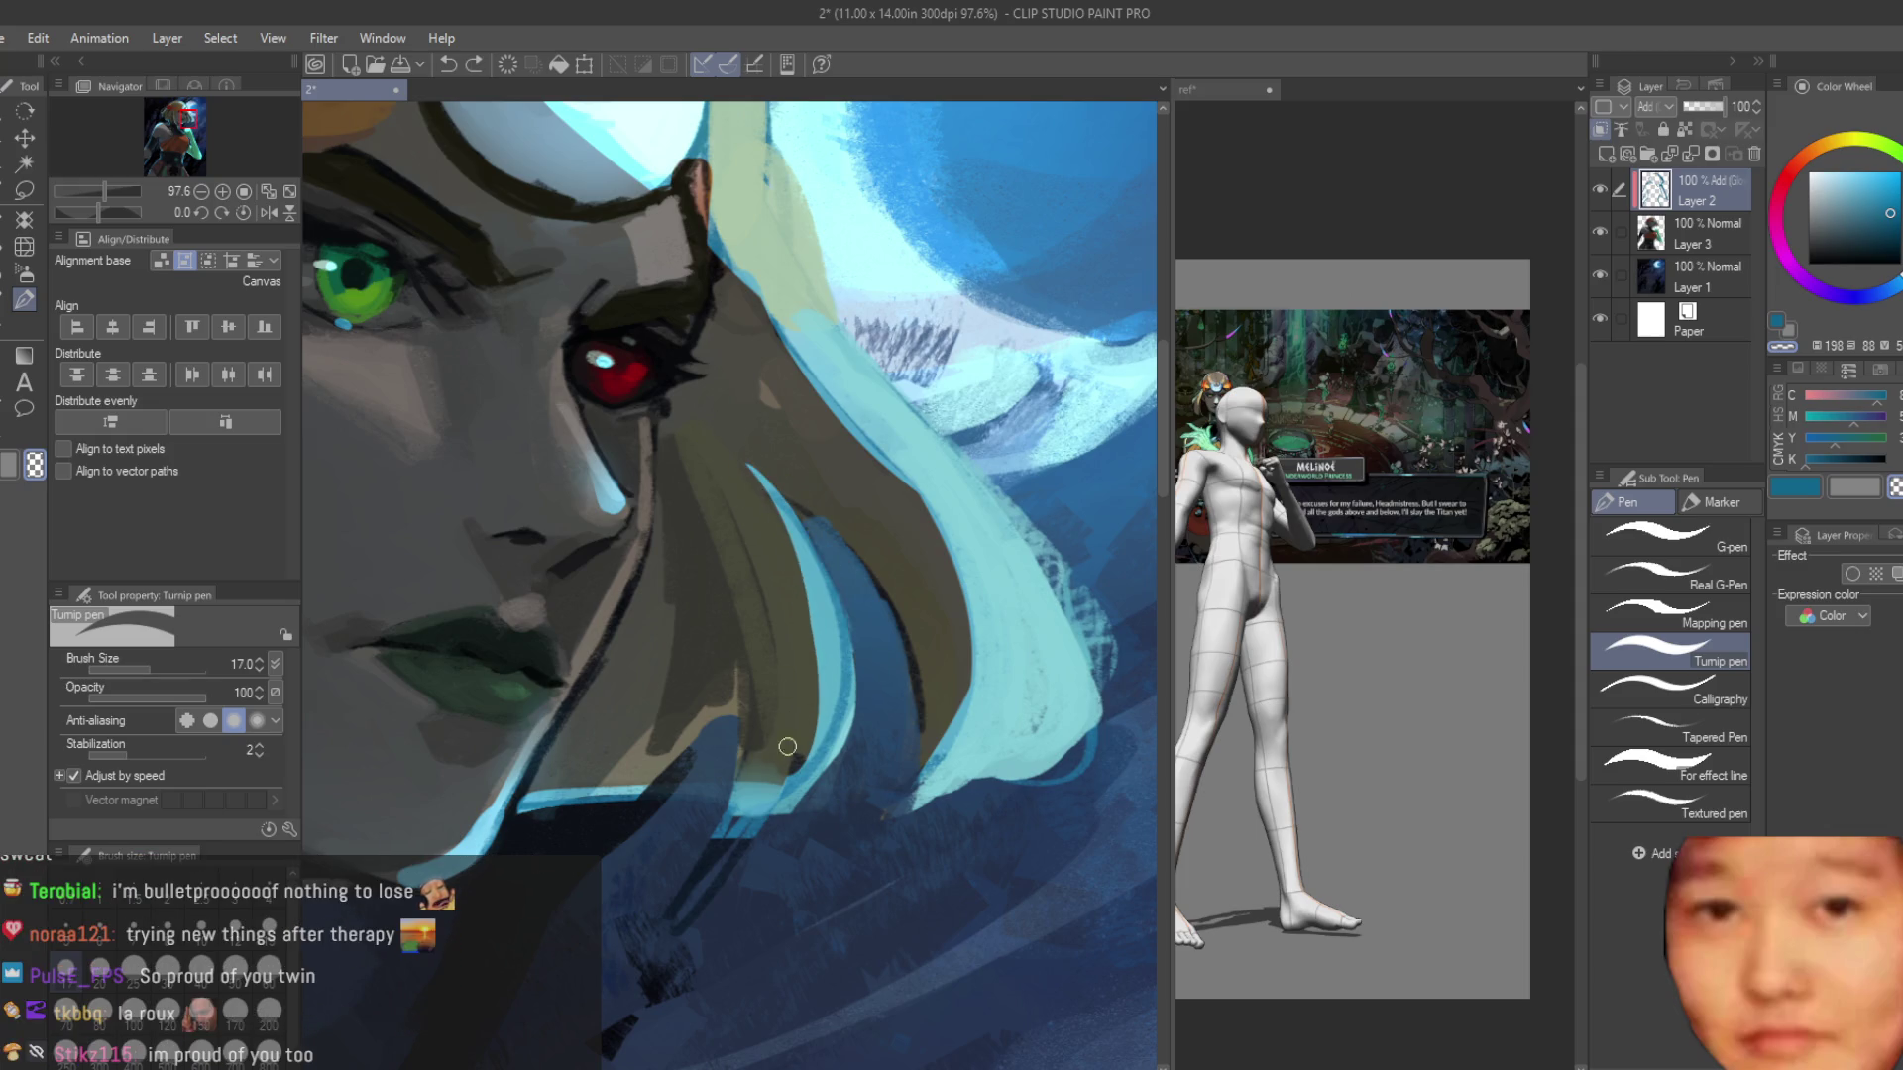
pyautogui.scroll(-8, 737, 766)
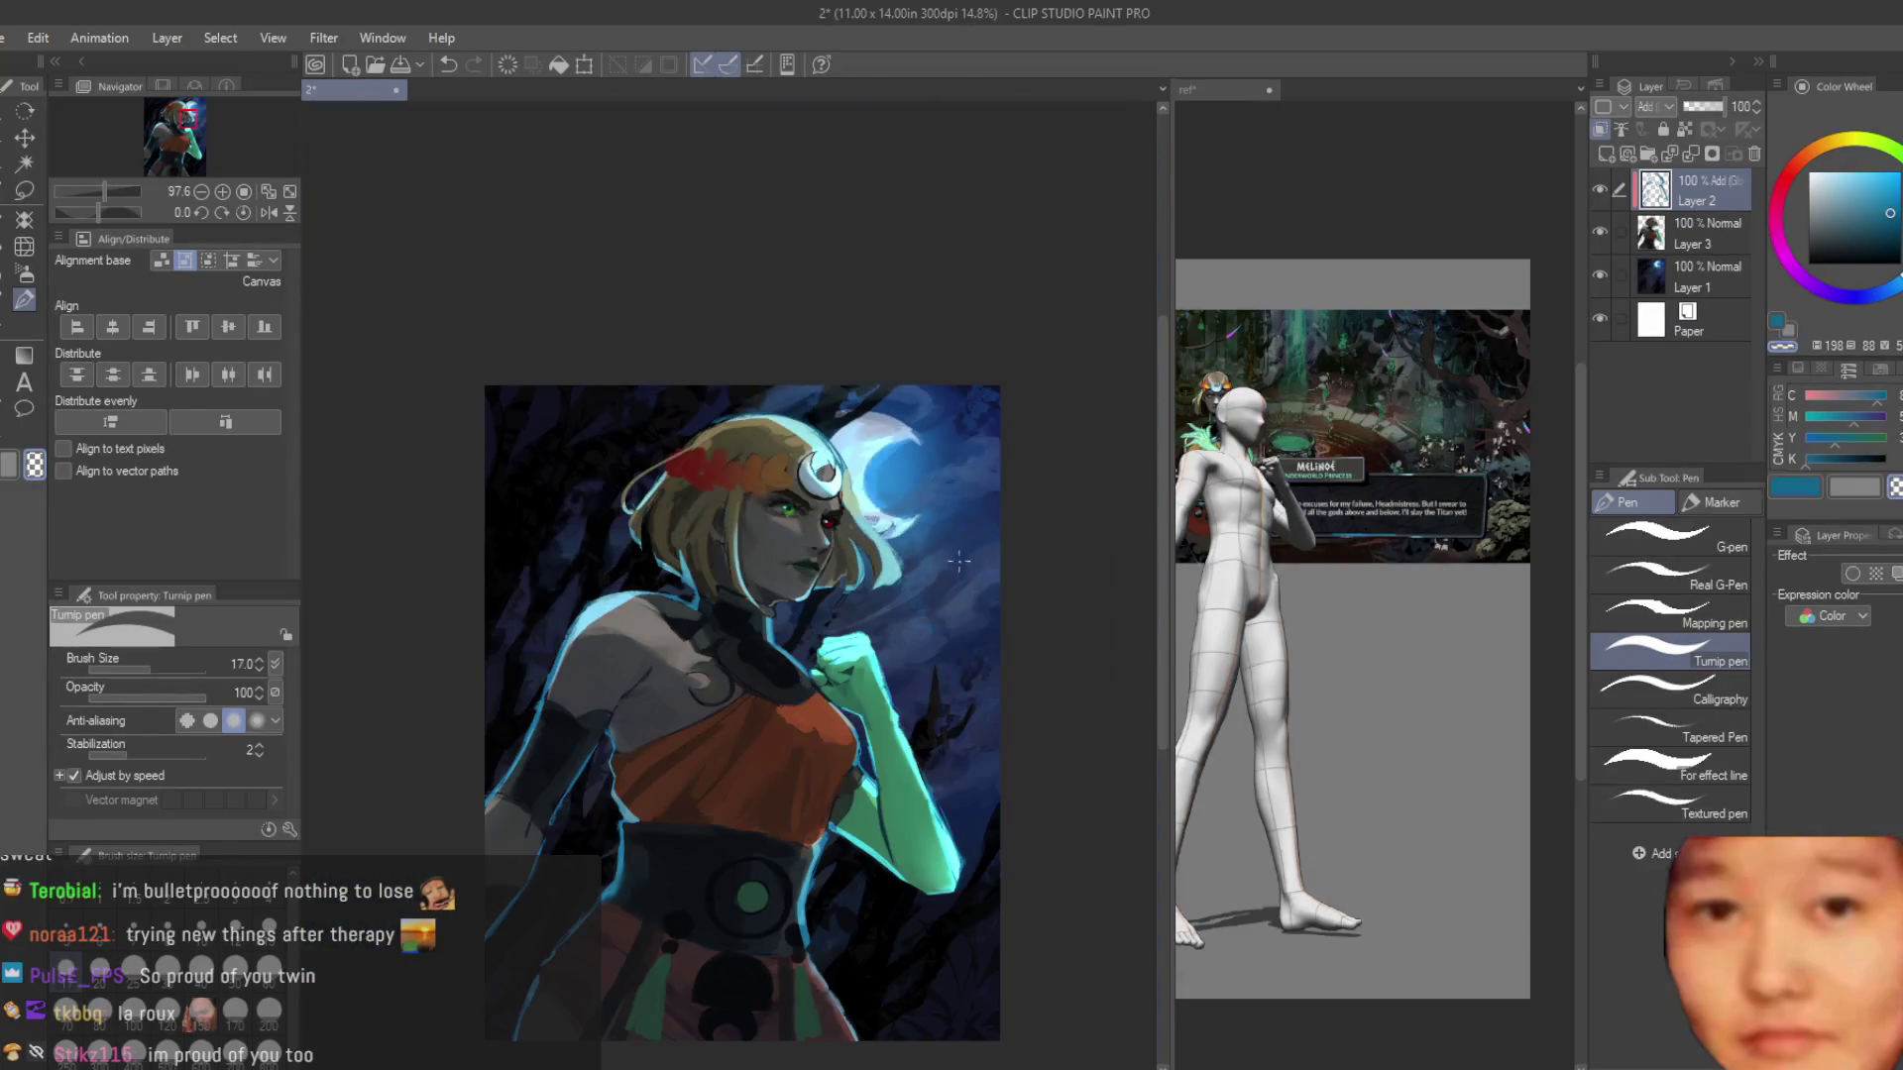
pyautogui.scroll(3, 981, 574)
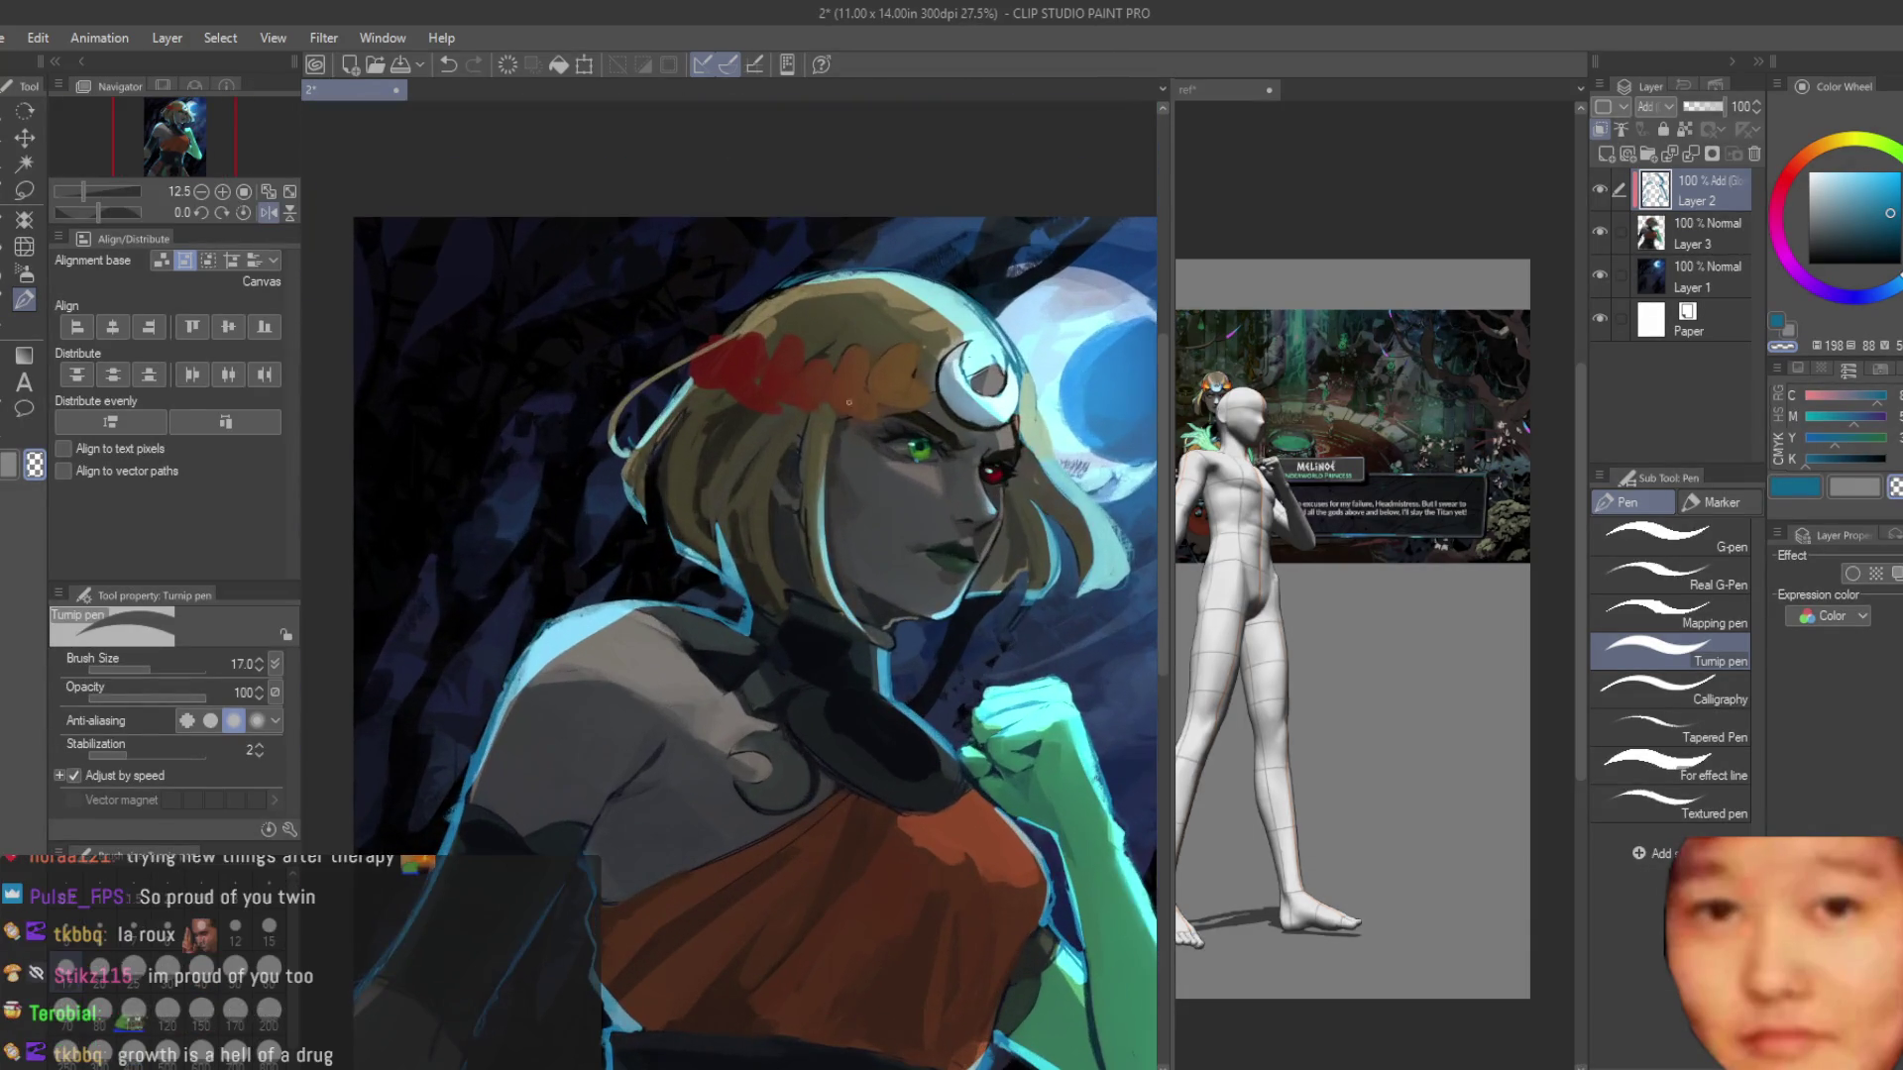
pyautogui.scroll(3, 703, 356)
pyautogui.scroll(1, 702, 356)
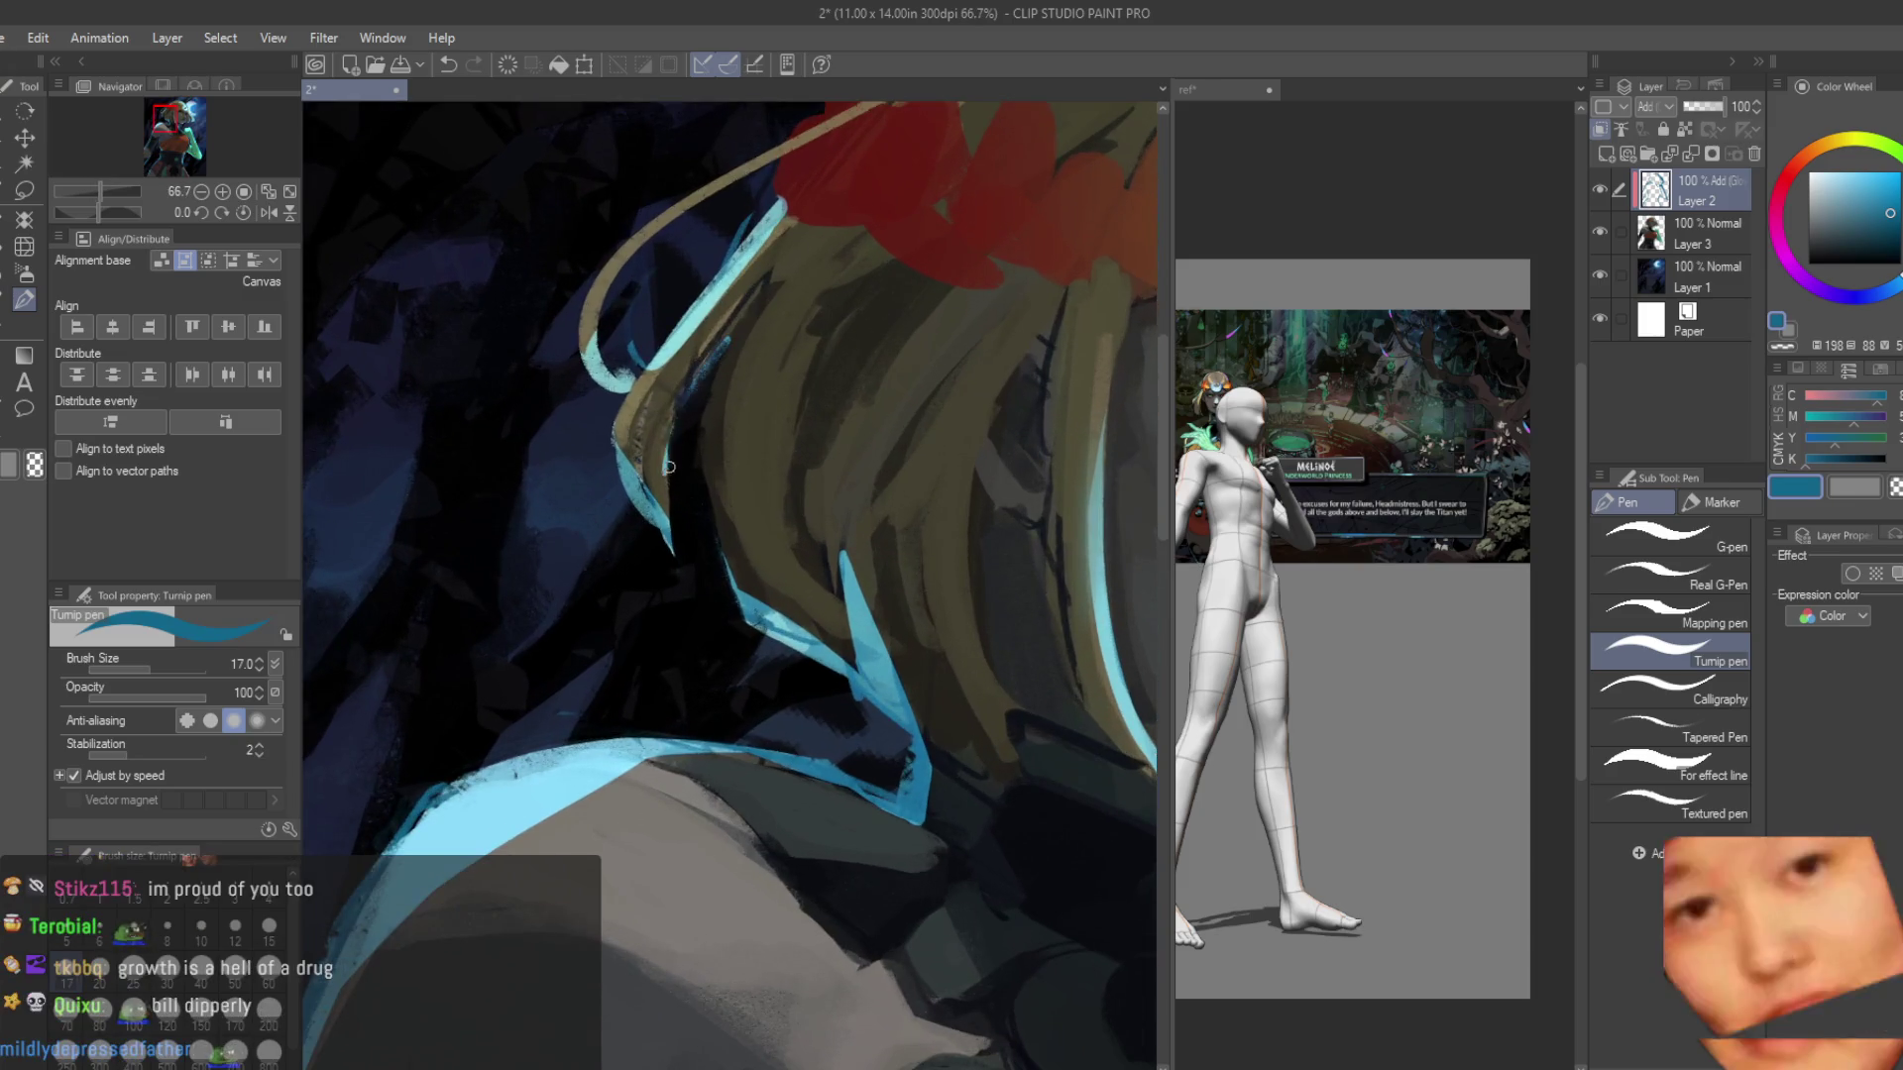
pyautogui.scroll(1, 703, 374)
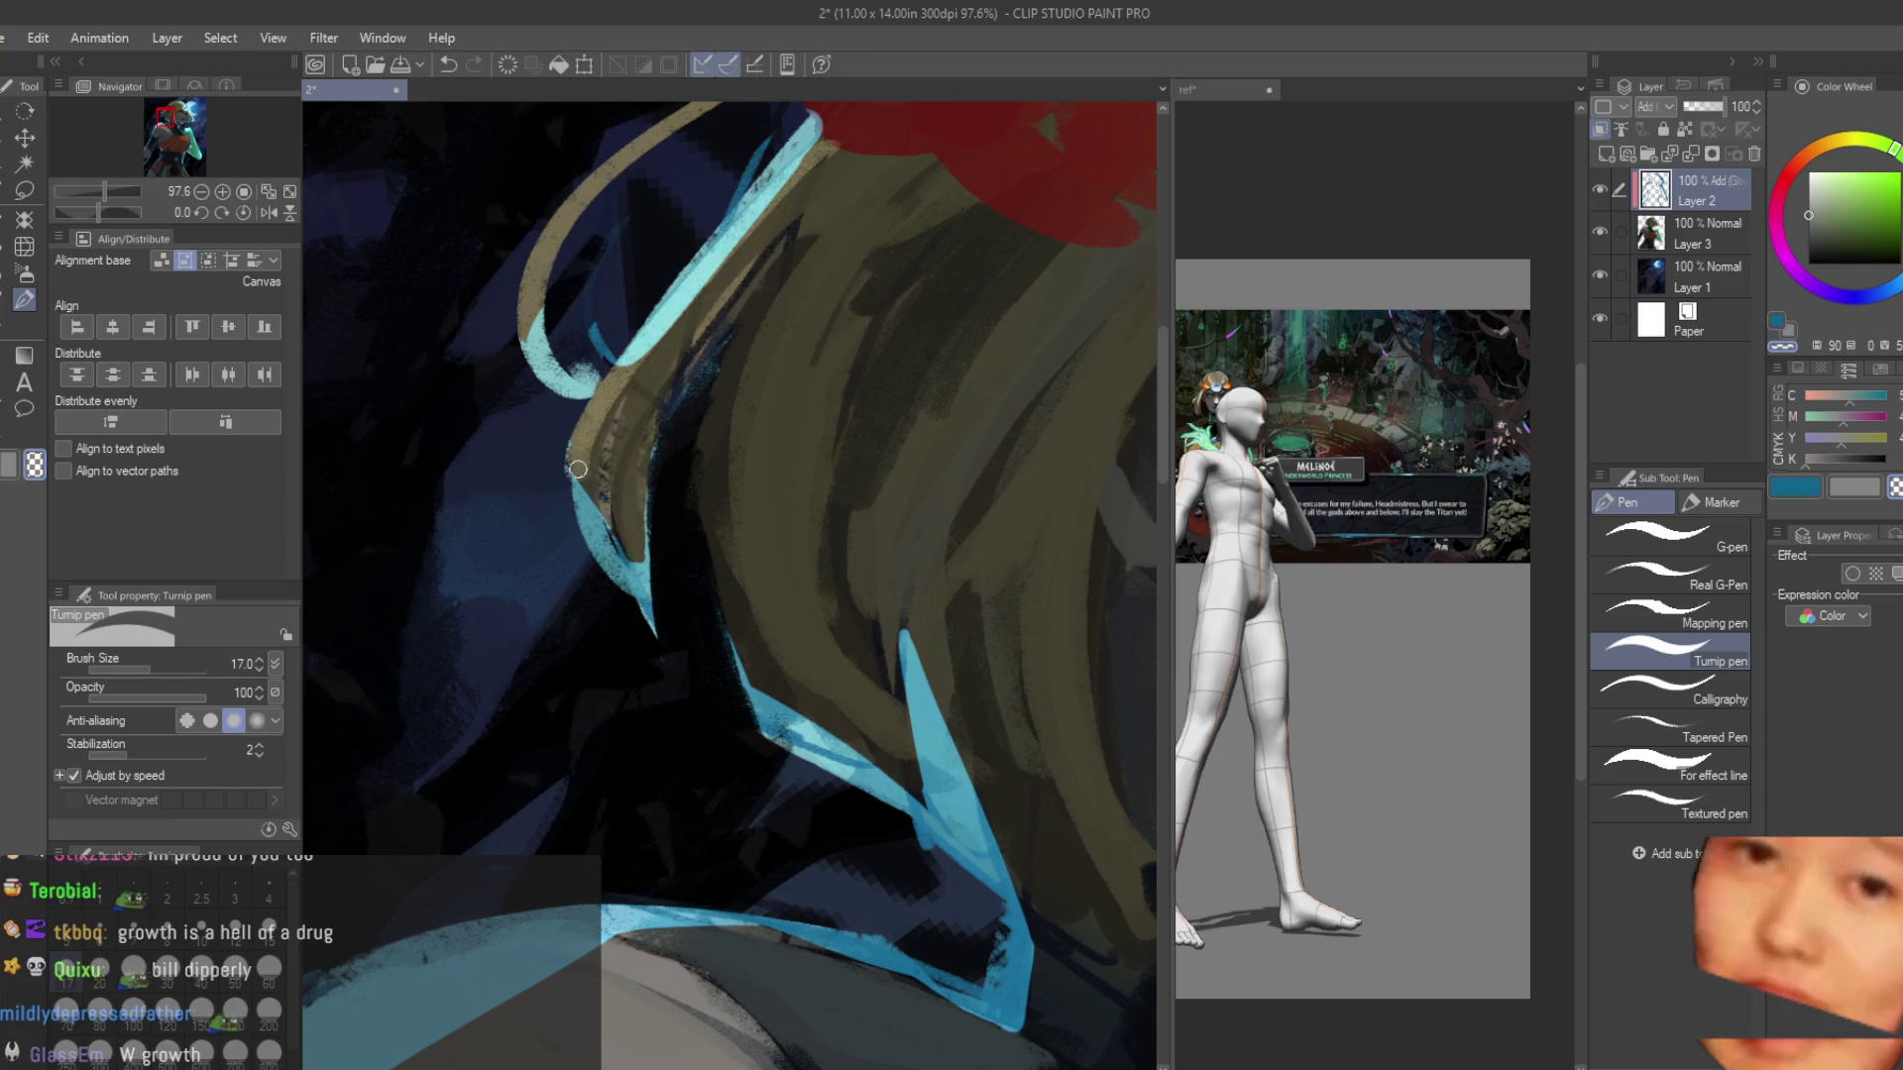
# Pick cyan blue and paint thin rim-light strokes along the hair edge.
pyautogui.keyDown('alt'); pyautogui.click(588, 387); pyautogui.keyUp('alt')
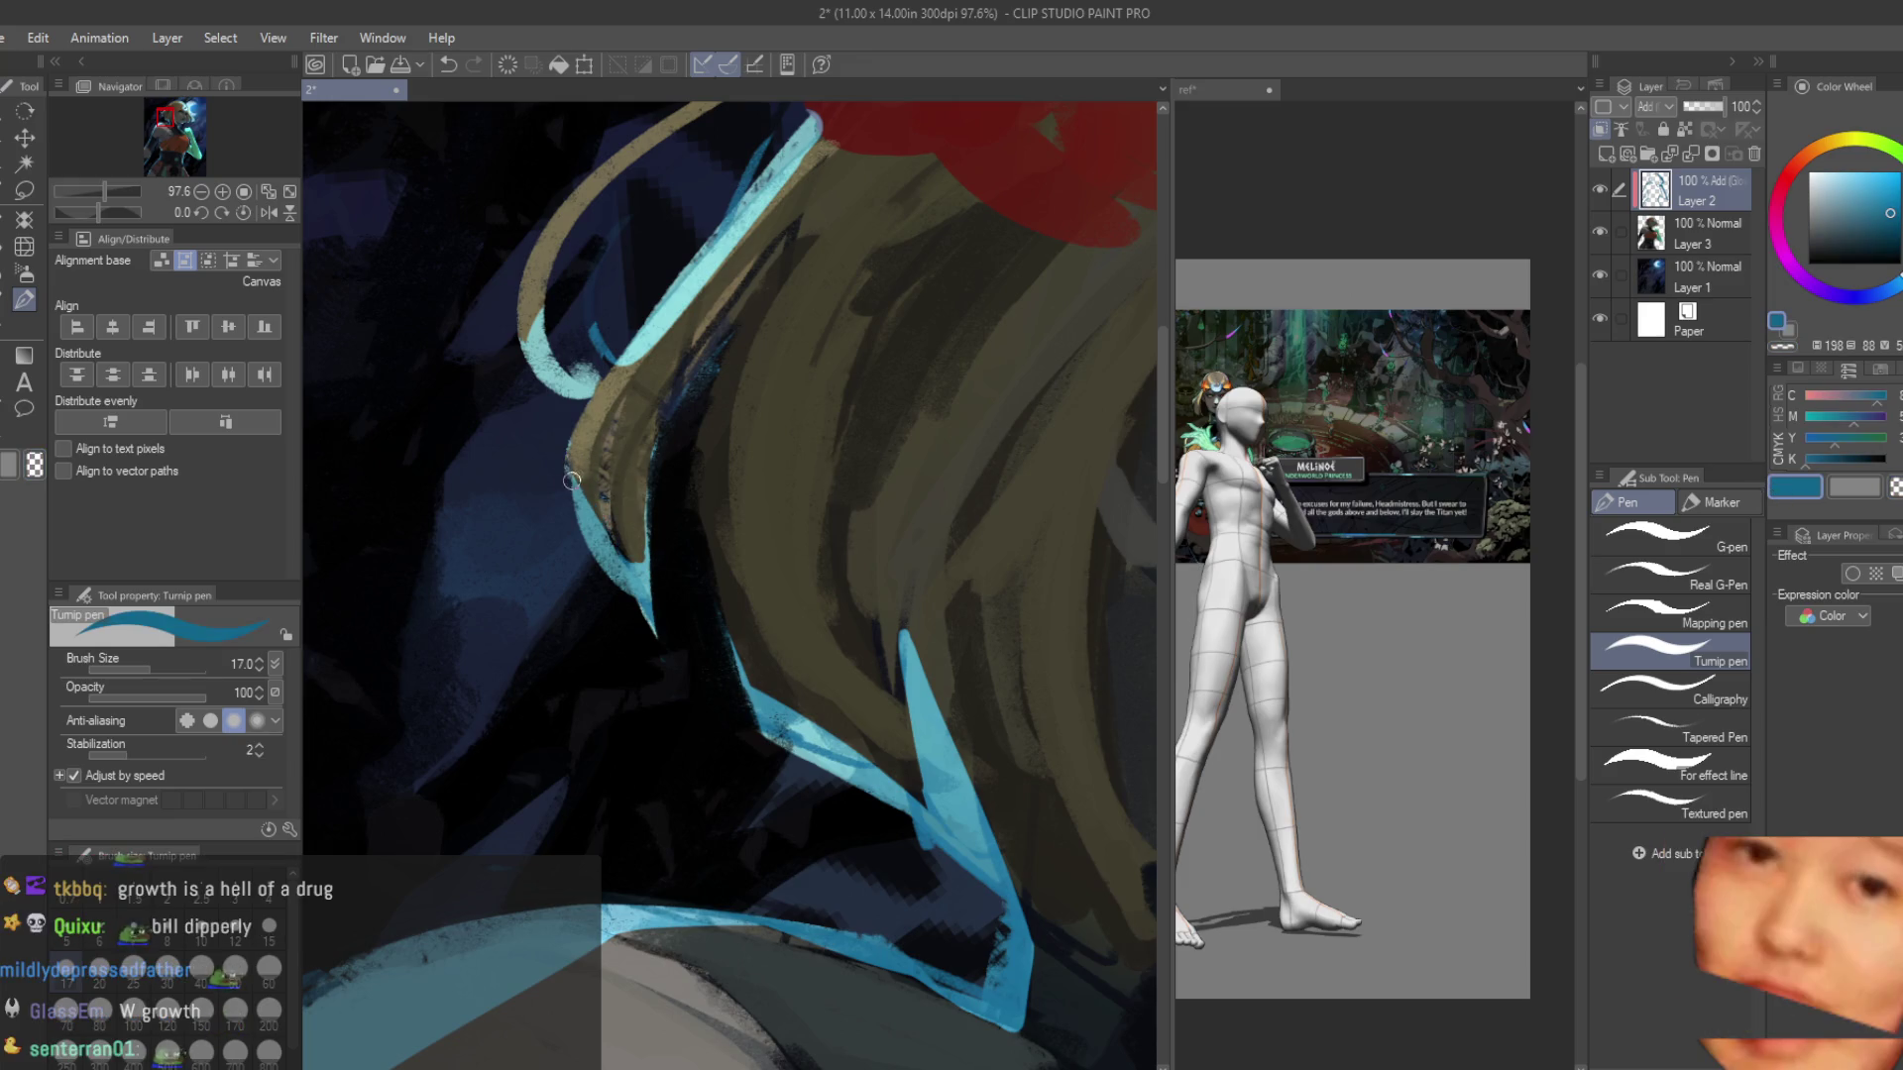
pyautogui.moveTo(606, 357); pyautogui.dragTo(569, 466)
pyautogui.moveTo(690, 447); pyautogui.dragTo(745, 684)
pyautogui.scroll(-3, 634, 495)
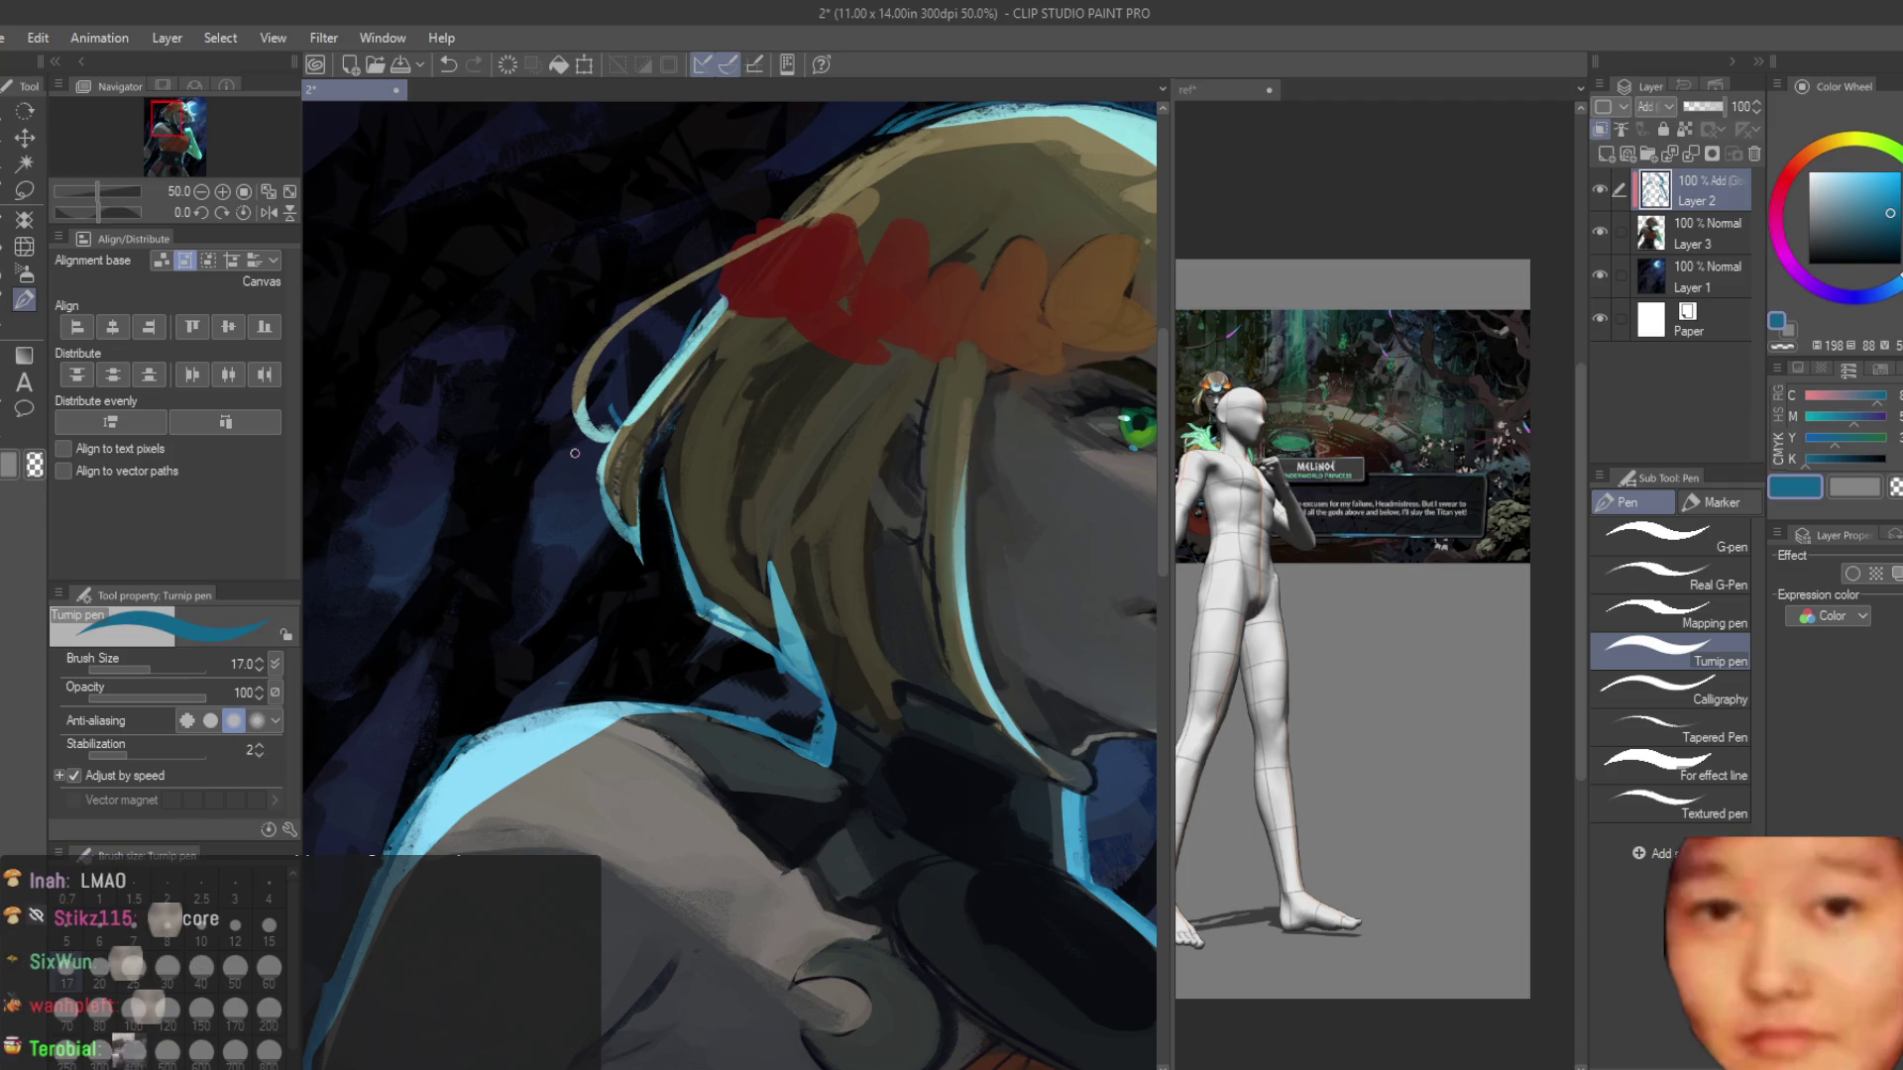
pyautogui.scroll(-5, 574, 453)
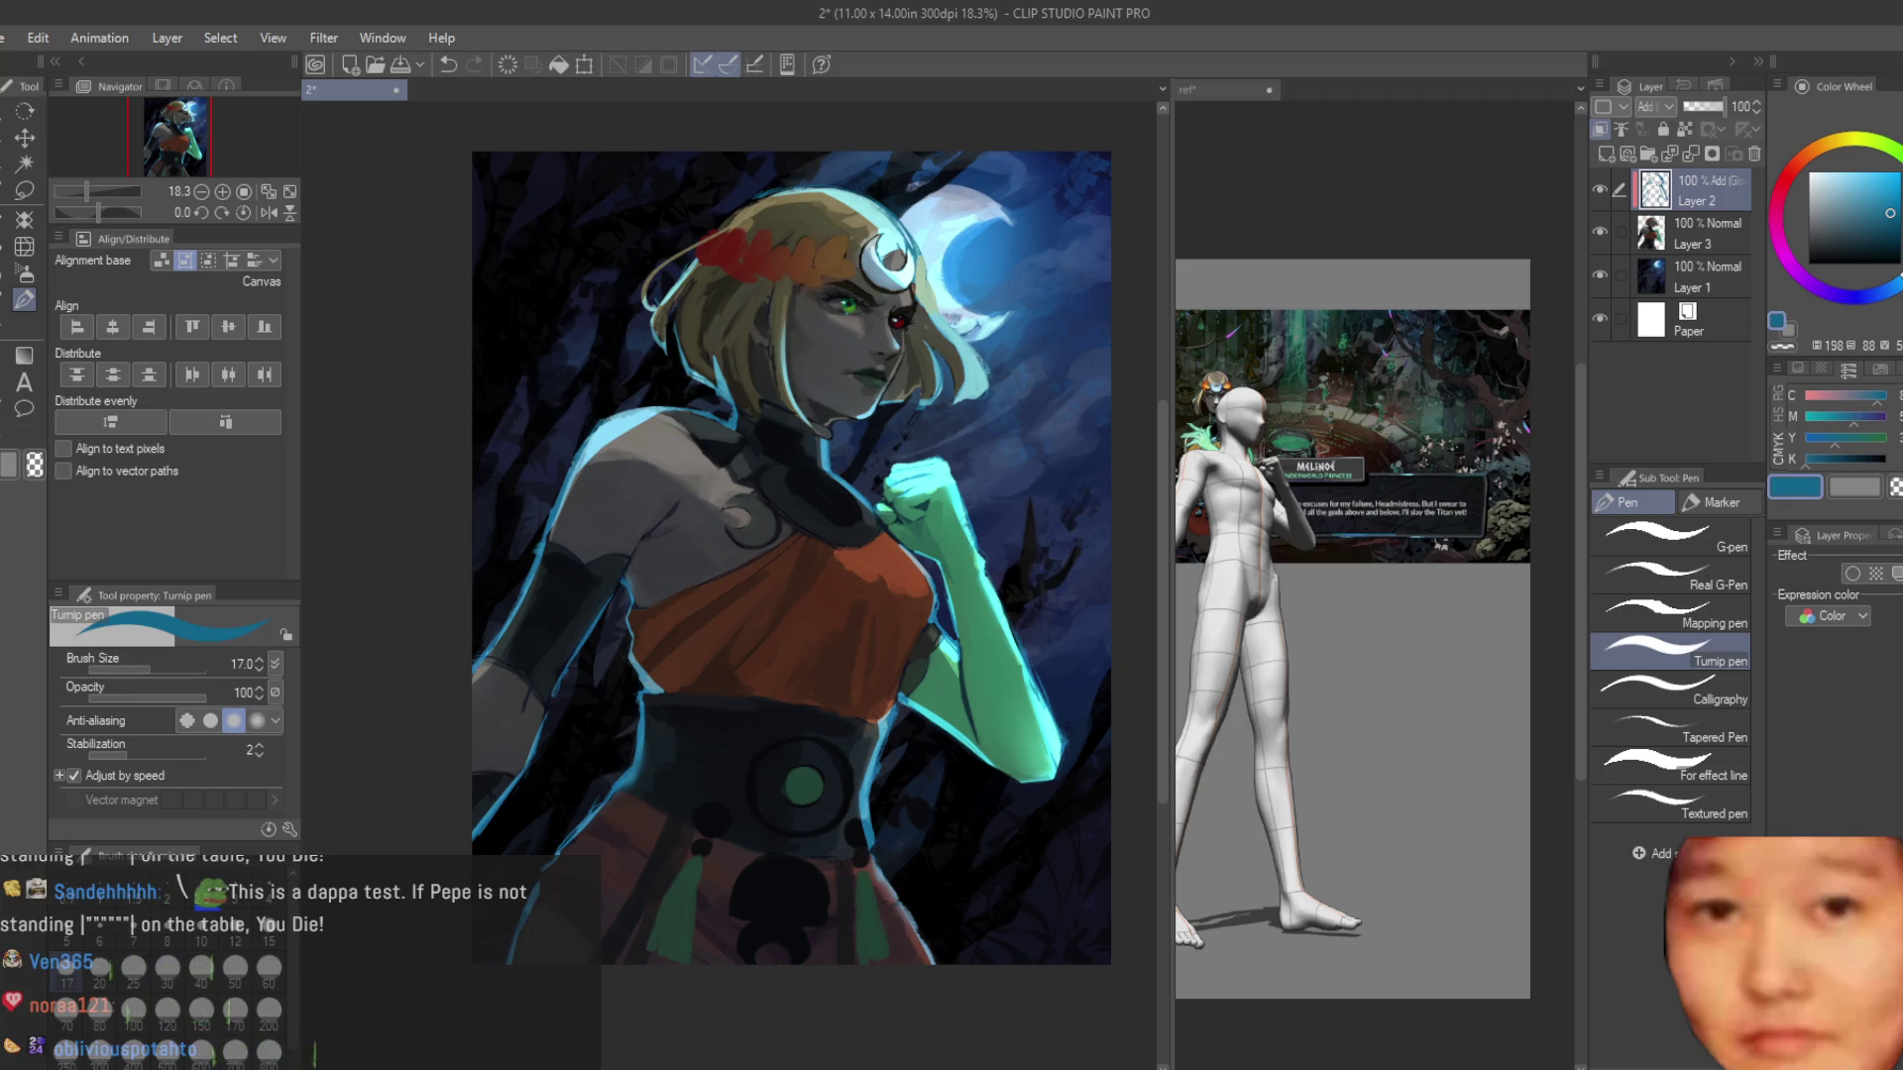
pyautogui.scroll(-1, 980, 319)
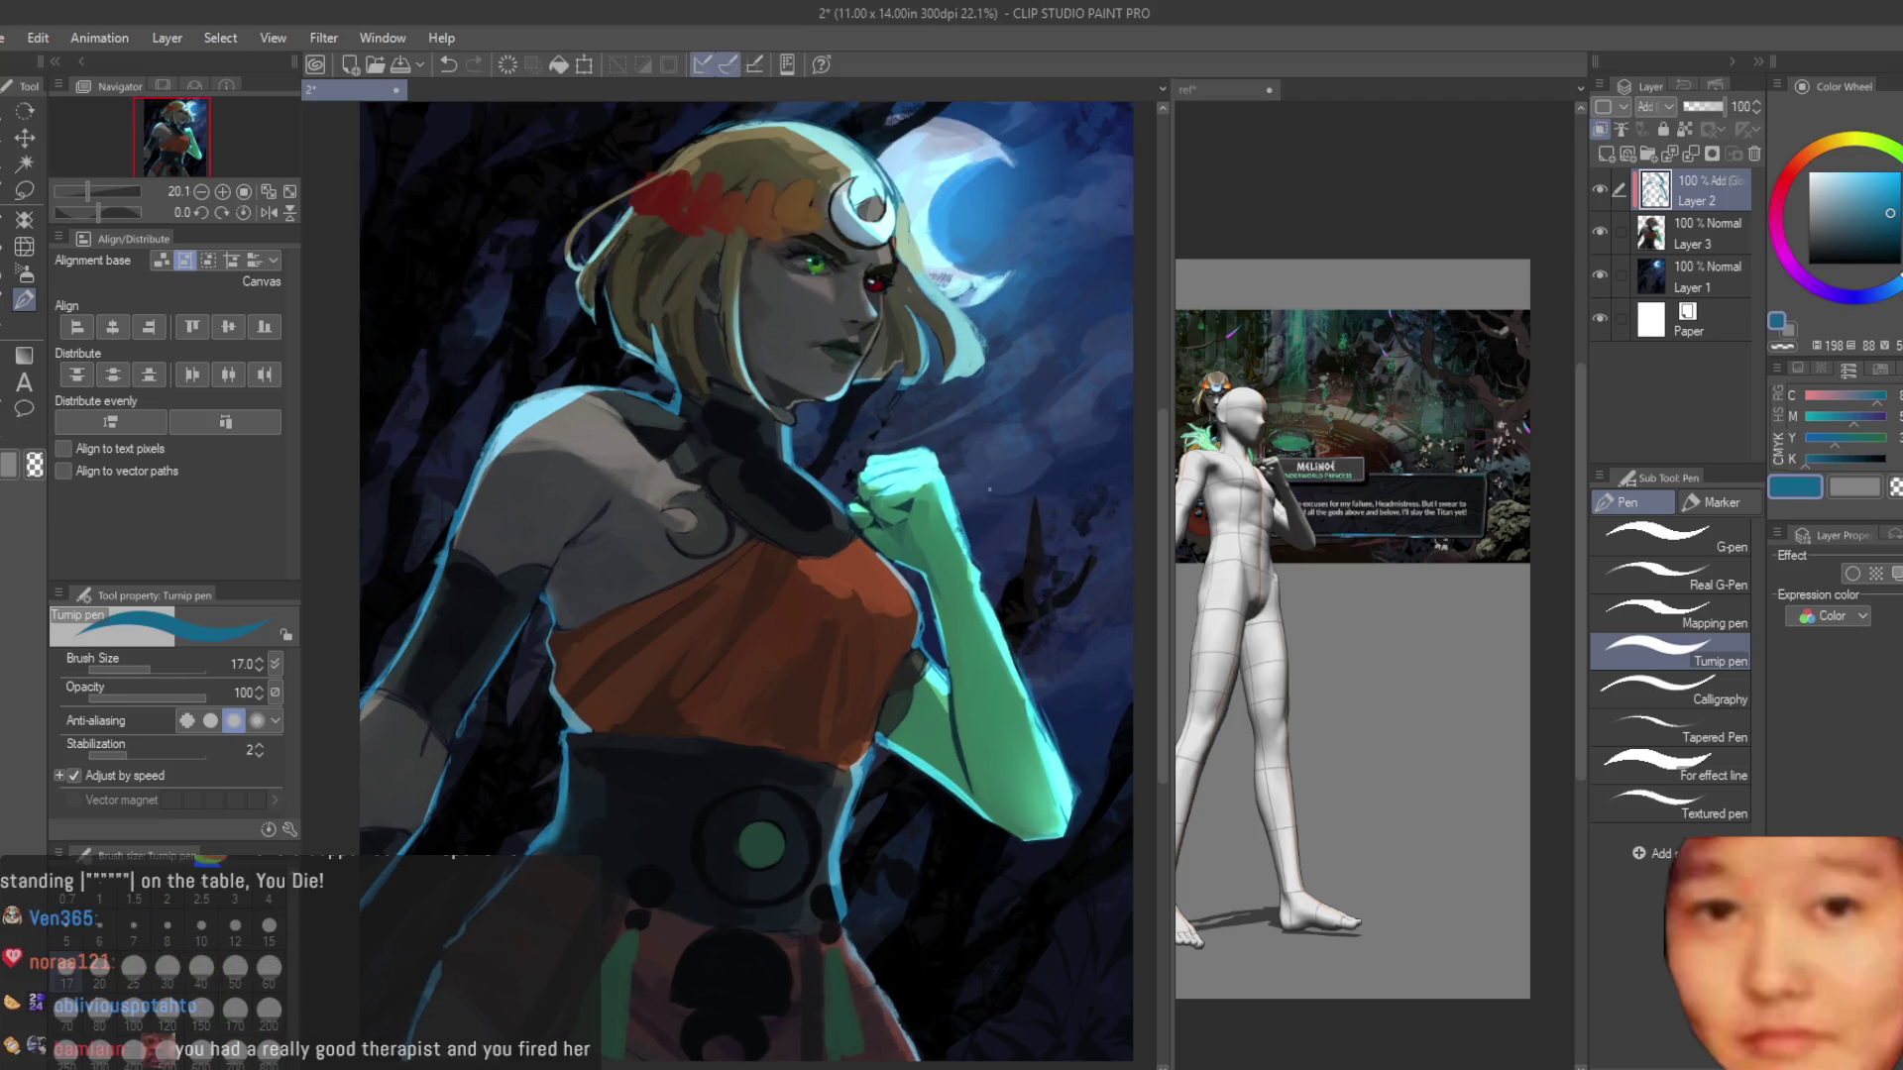
pyautogui.scroll(5, 980, 320)
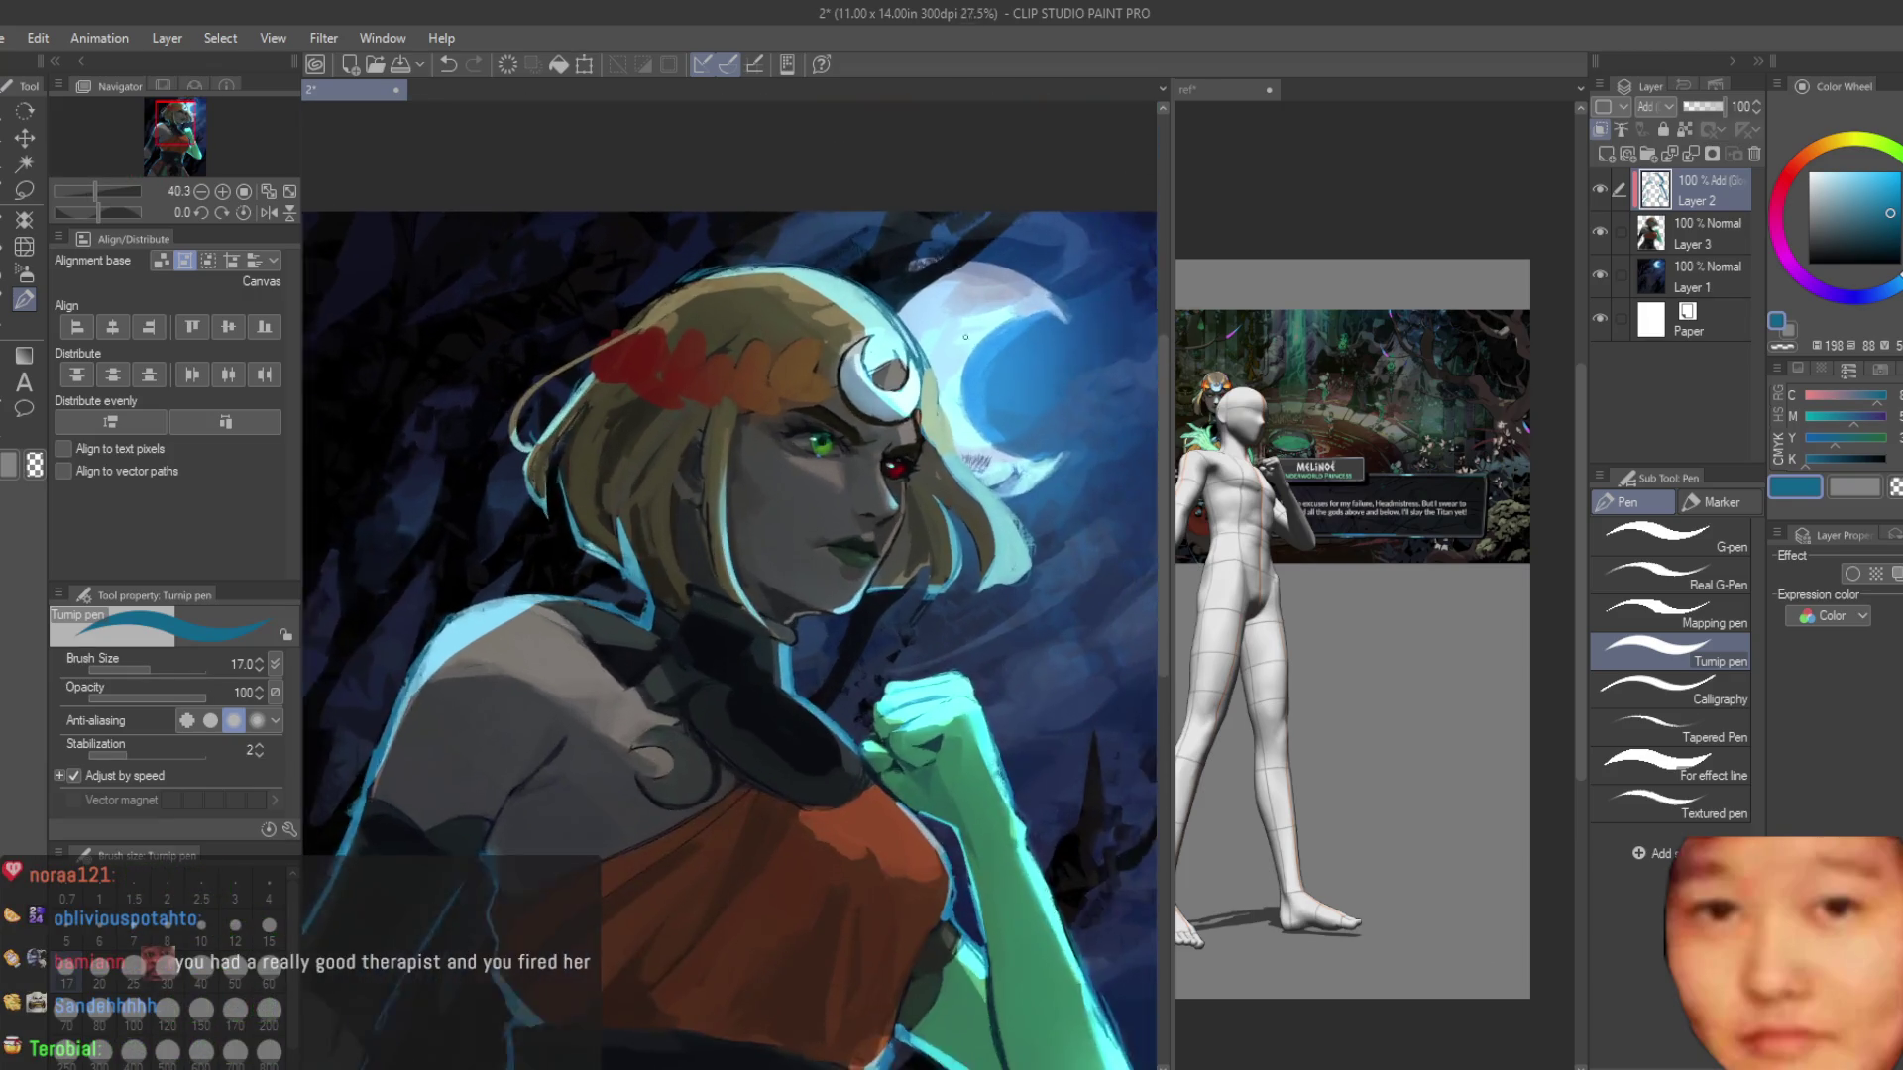
pyautogui.scroll(-5, 826, 337)
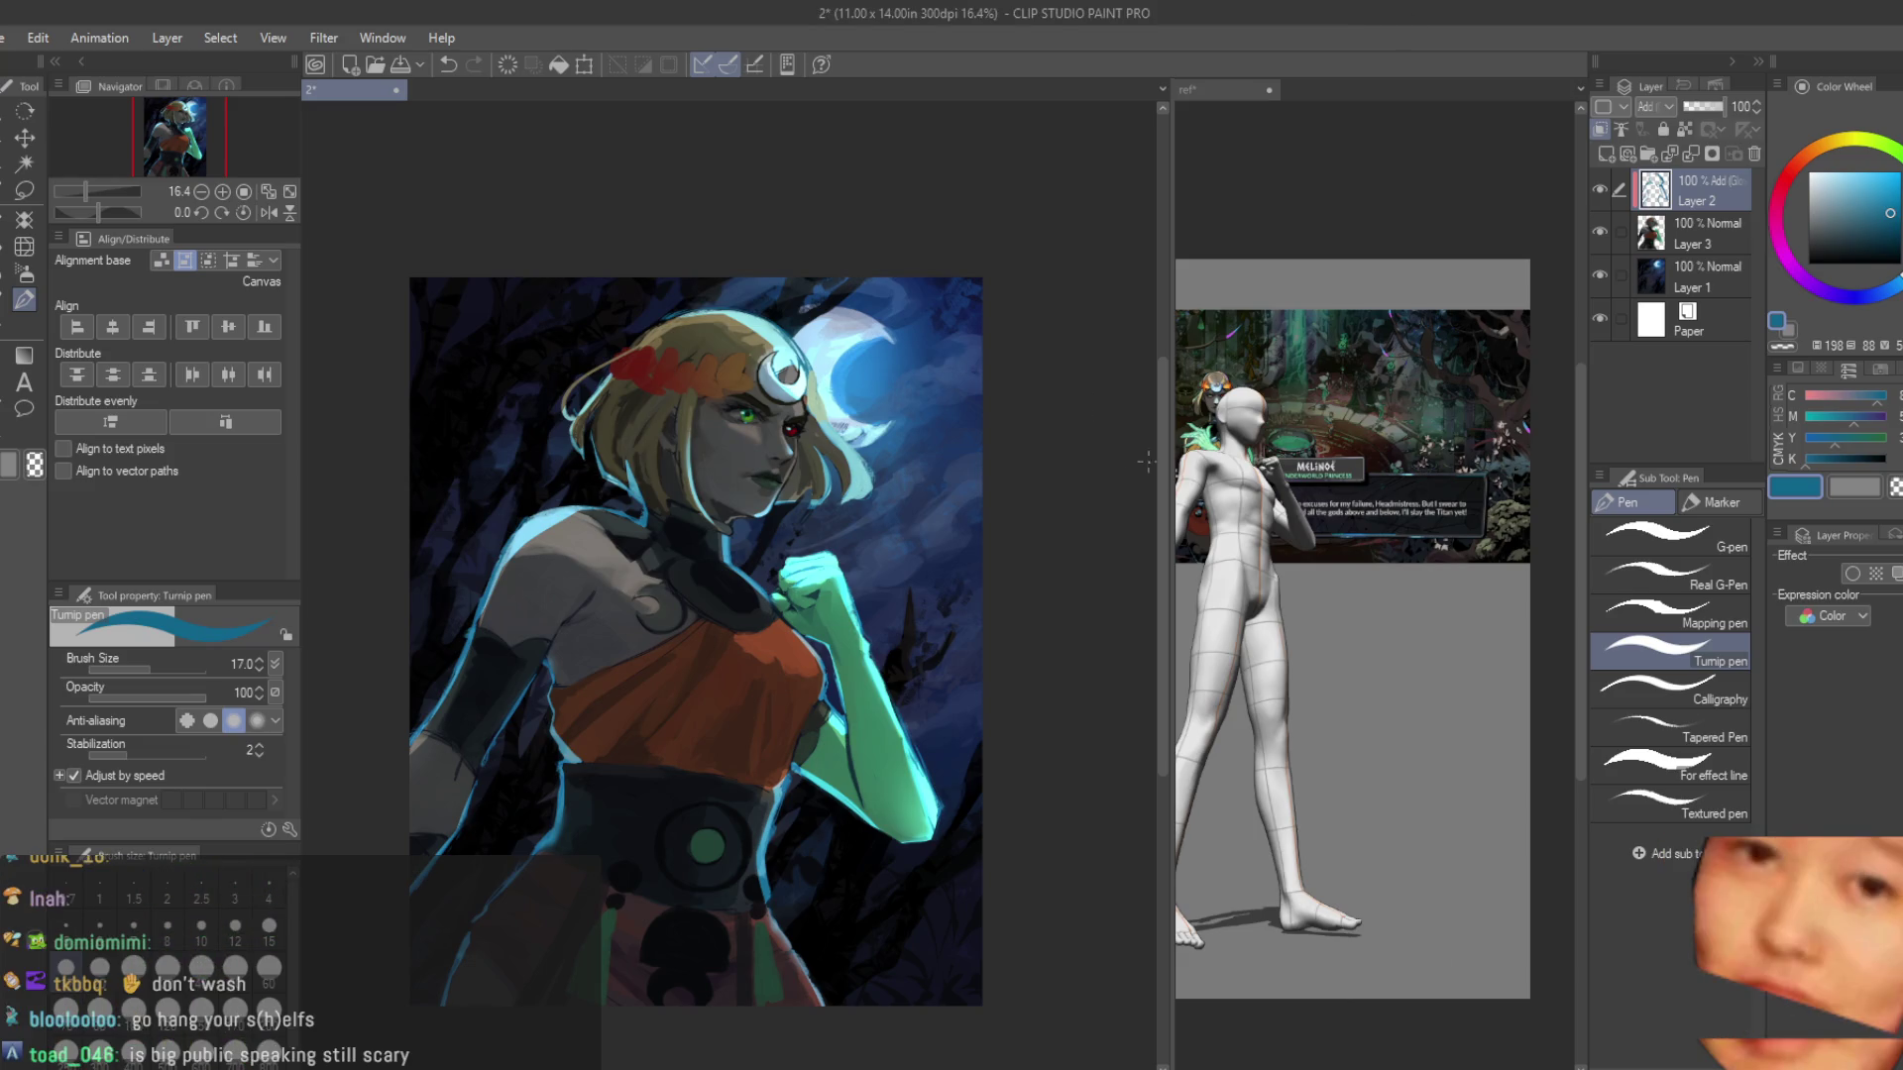
pyautogui.scroll(-1, 991, 445)
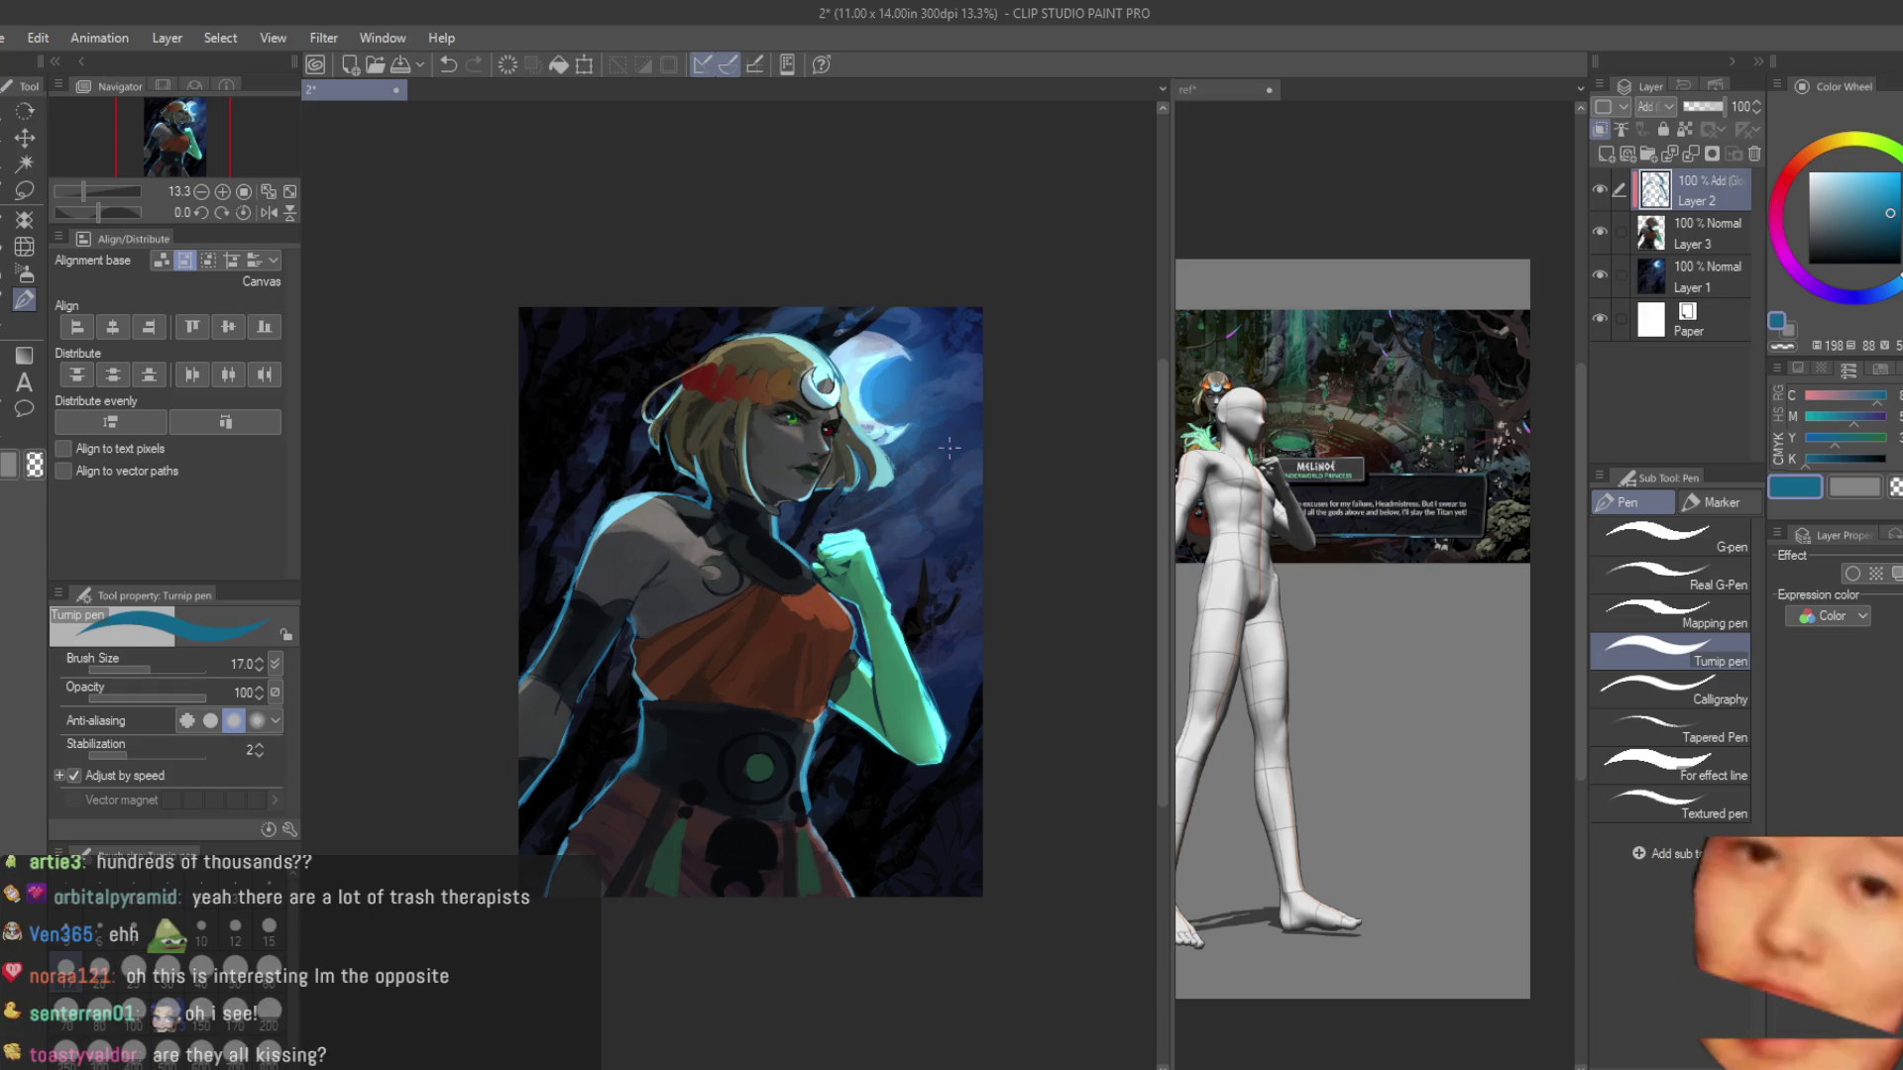
pyautogui.scroll(-1, 837, 514)
pyautogui.scroll(4, 836, 515)
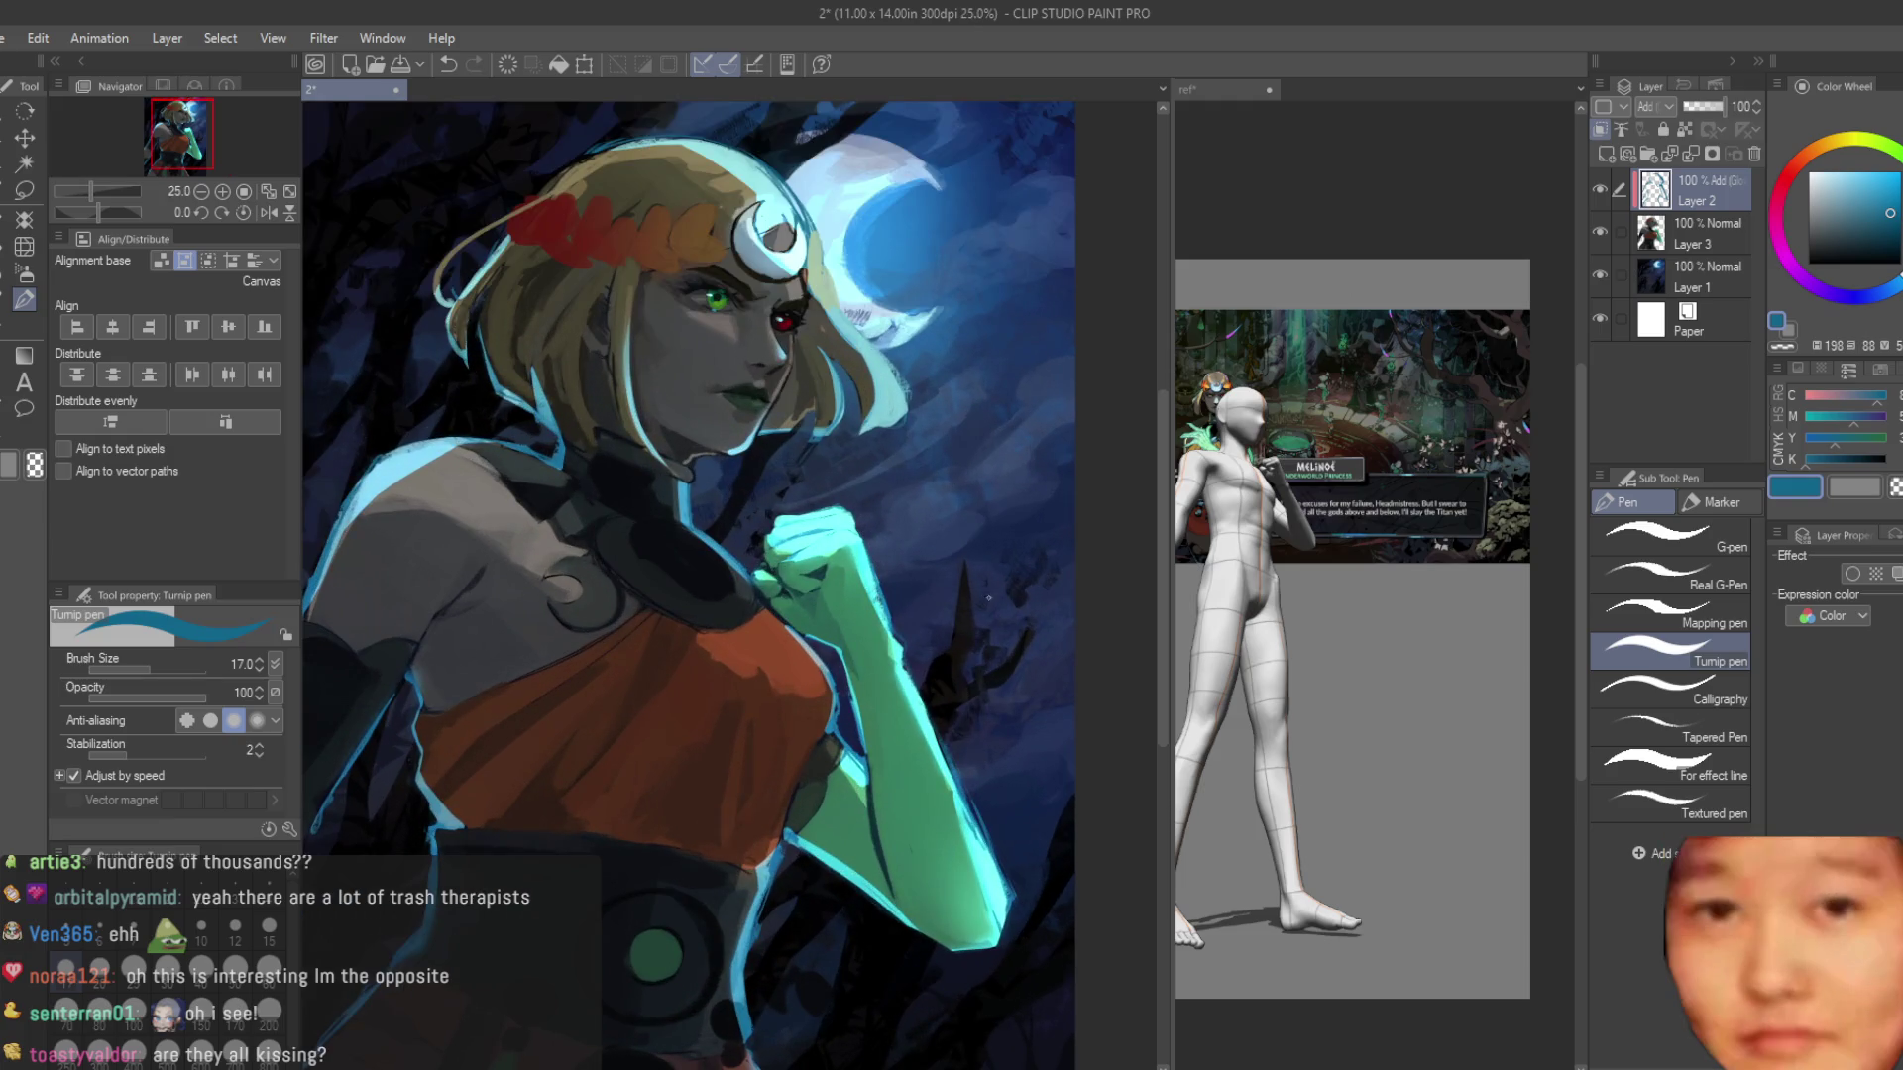
pyautogui.scroll(-3, 976, 525)
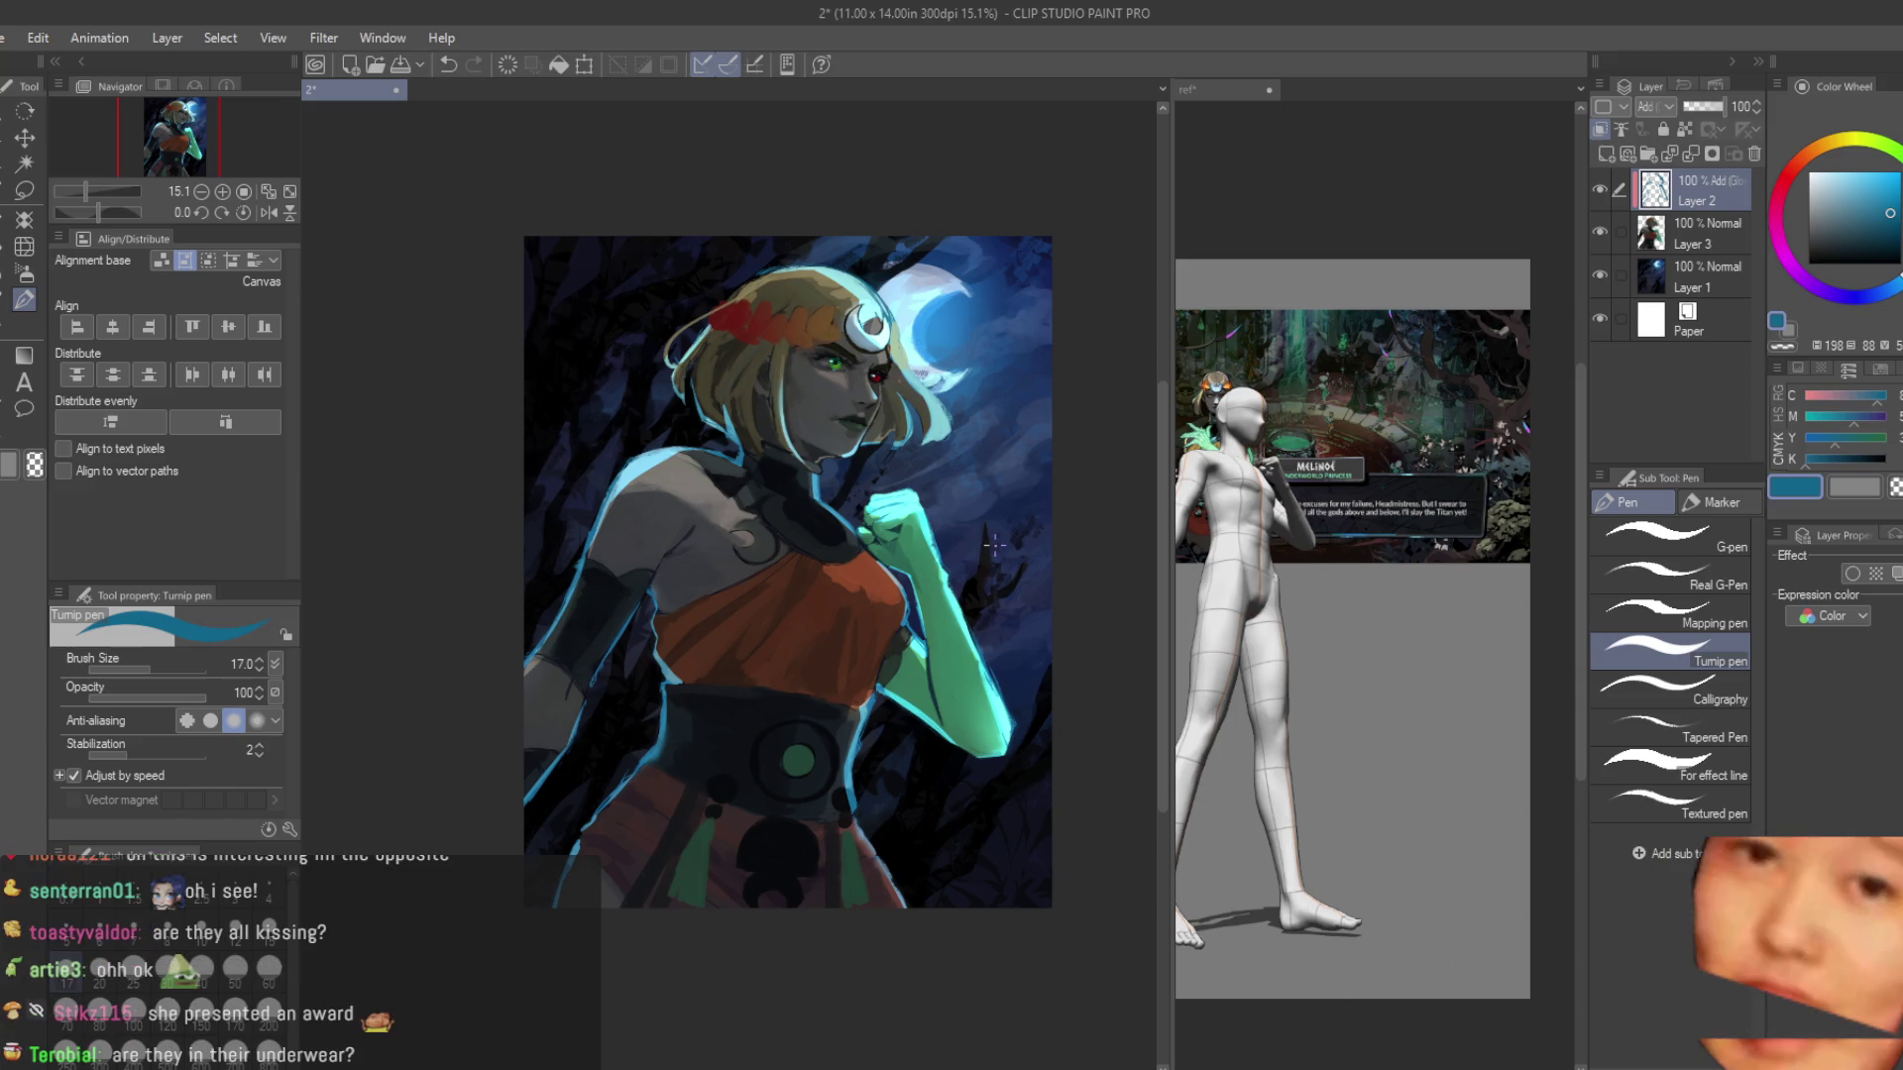
pyautogui.scroll(-1, 994, 544)
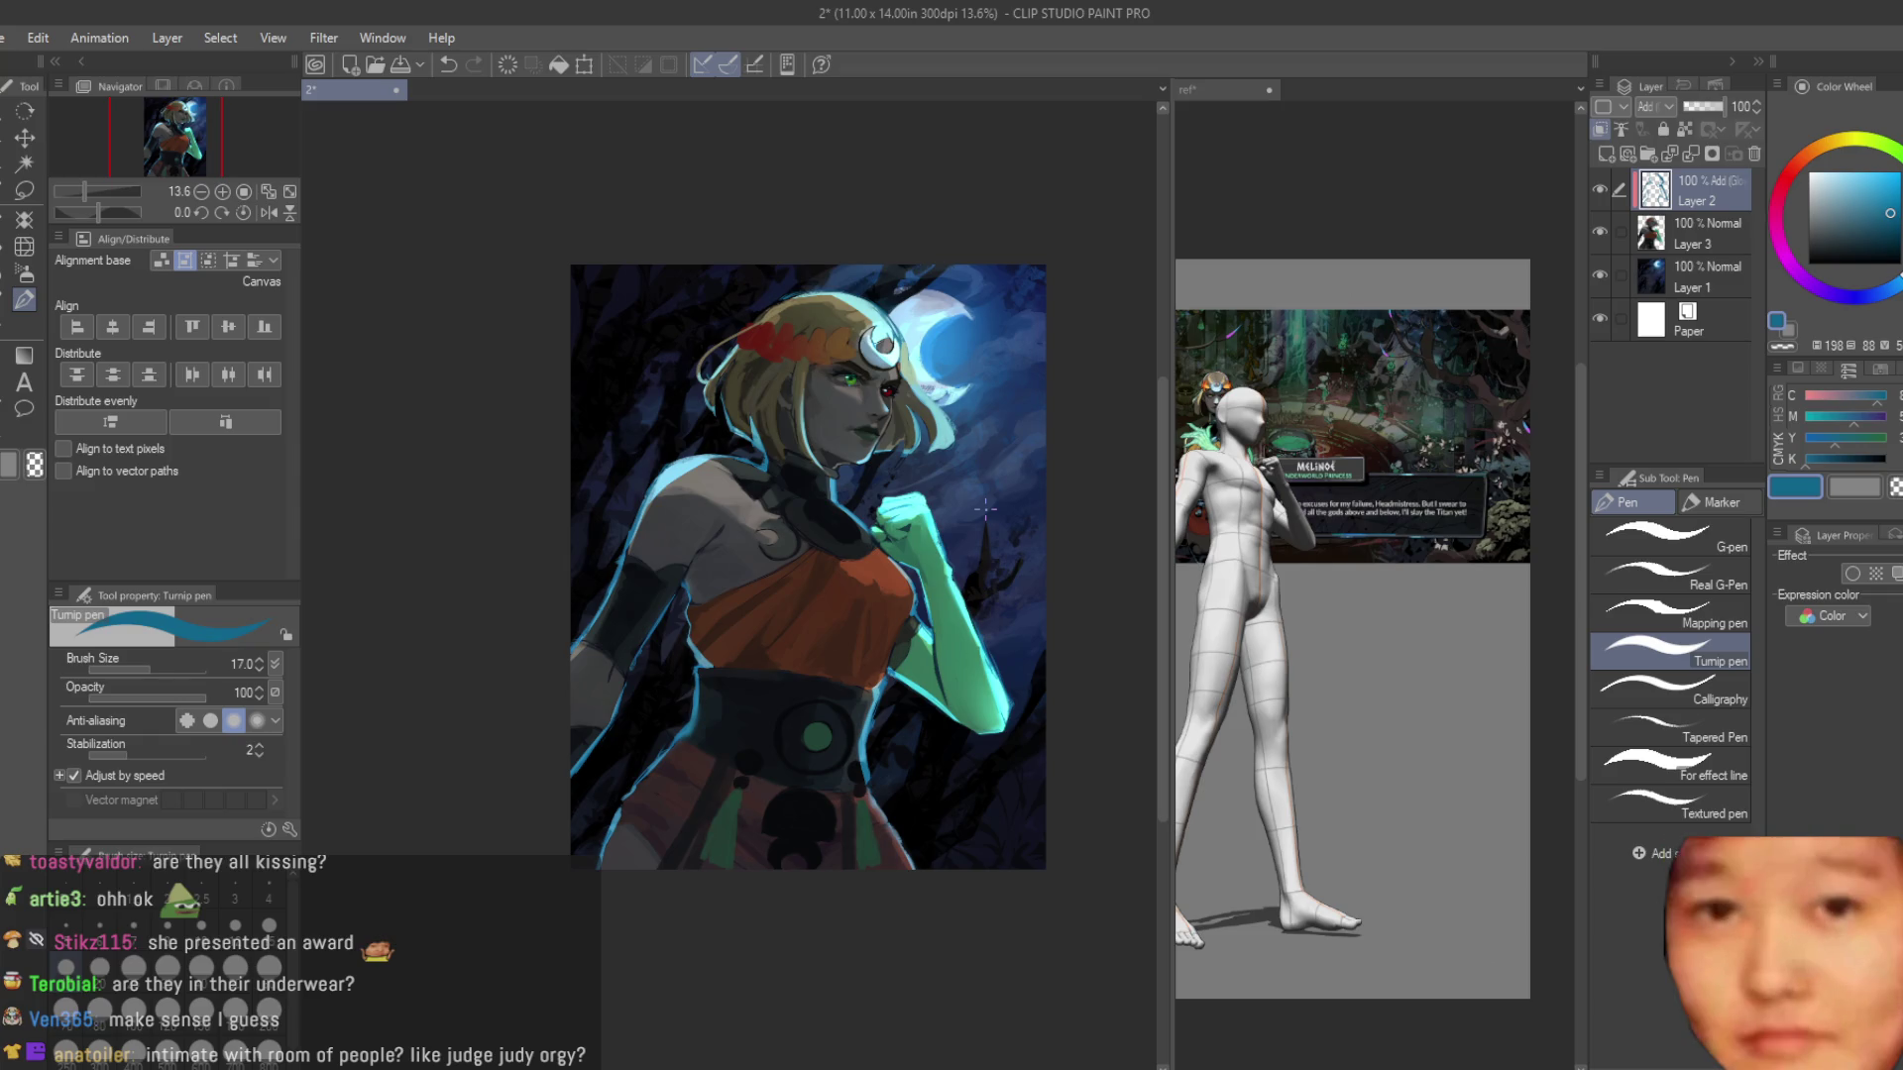
pyautogui.scroll(1, 957, 583)
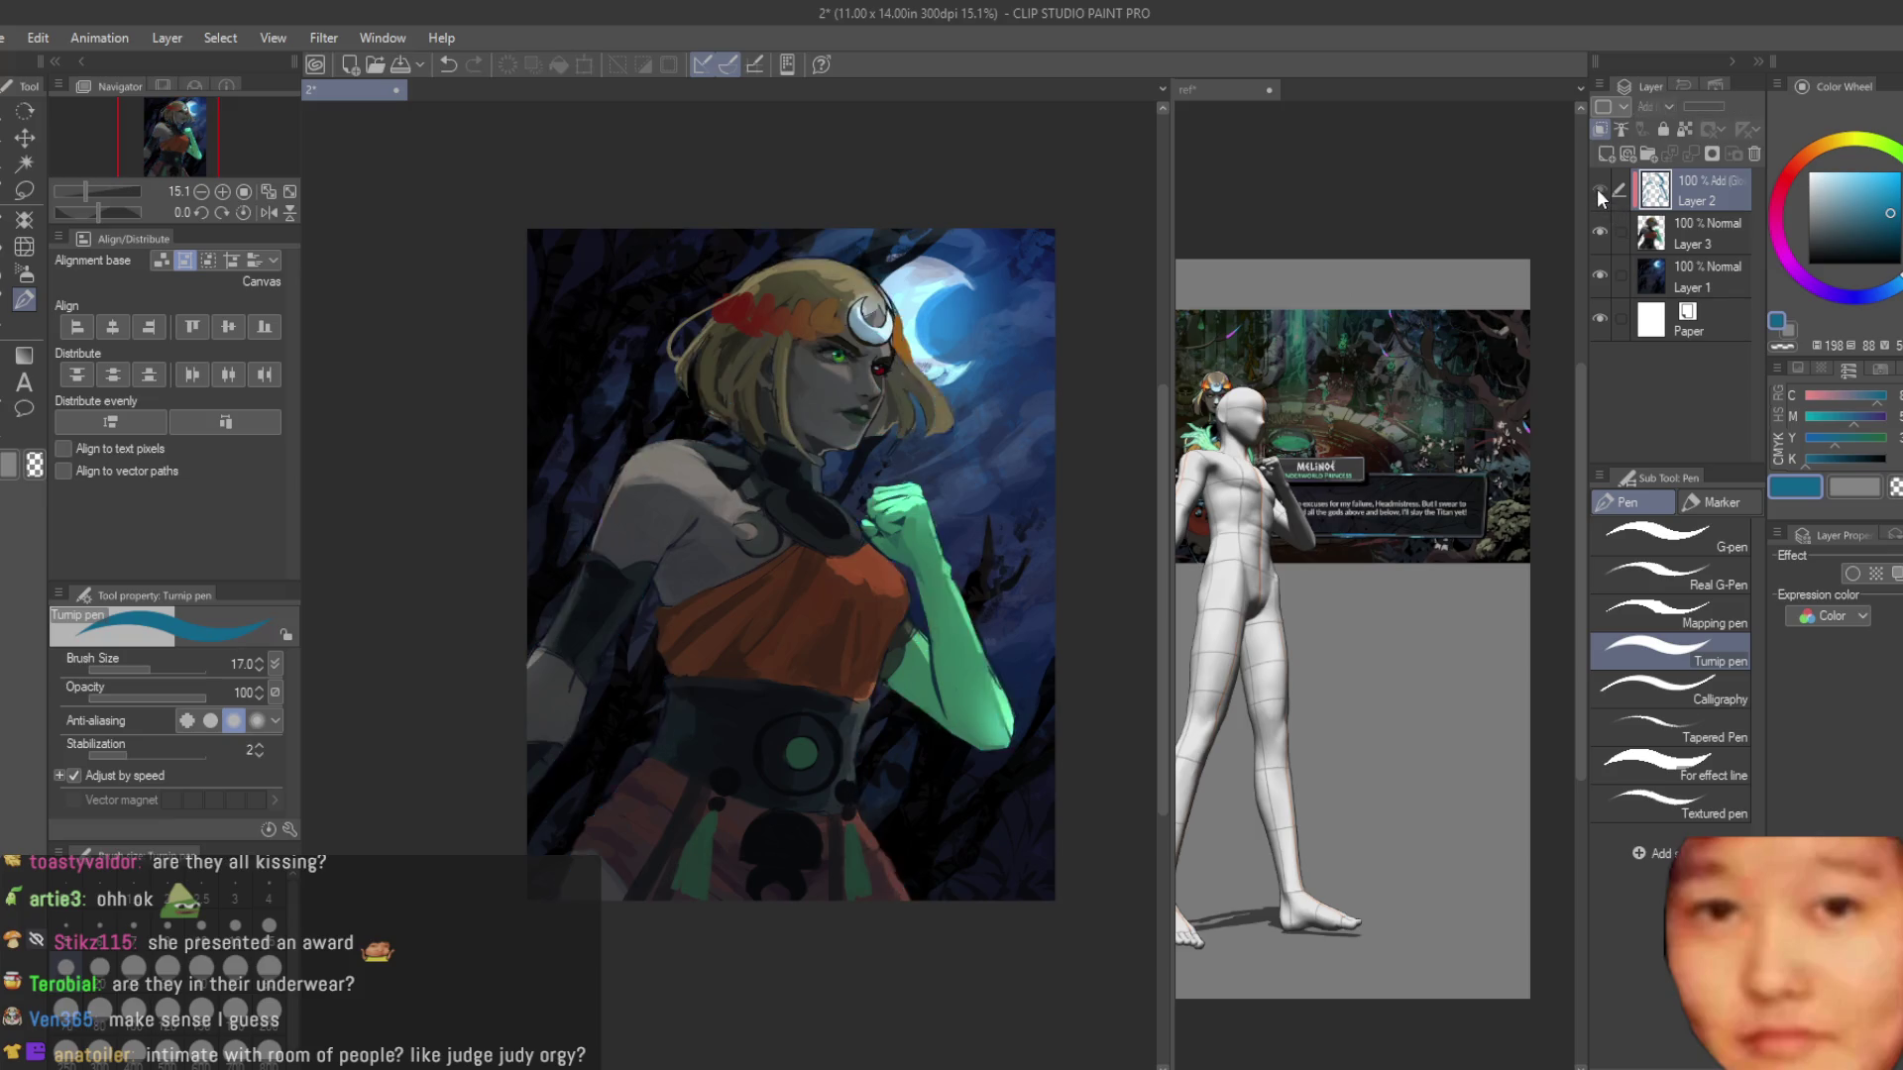
pyautogui.scroll(8, 892, 555)
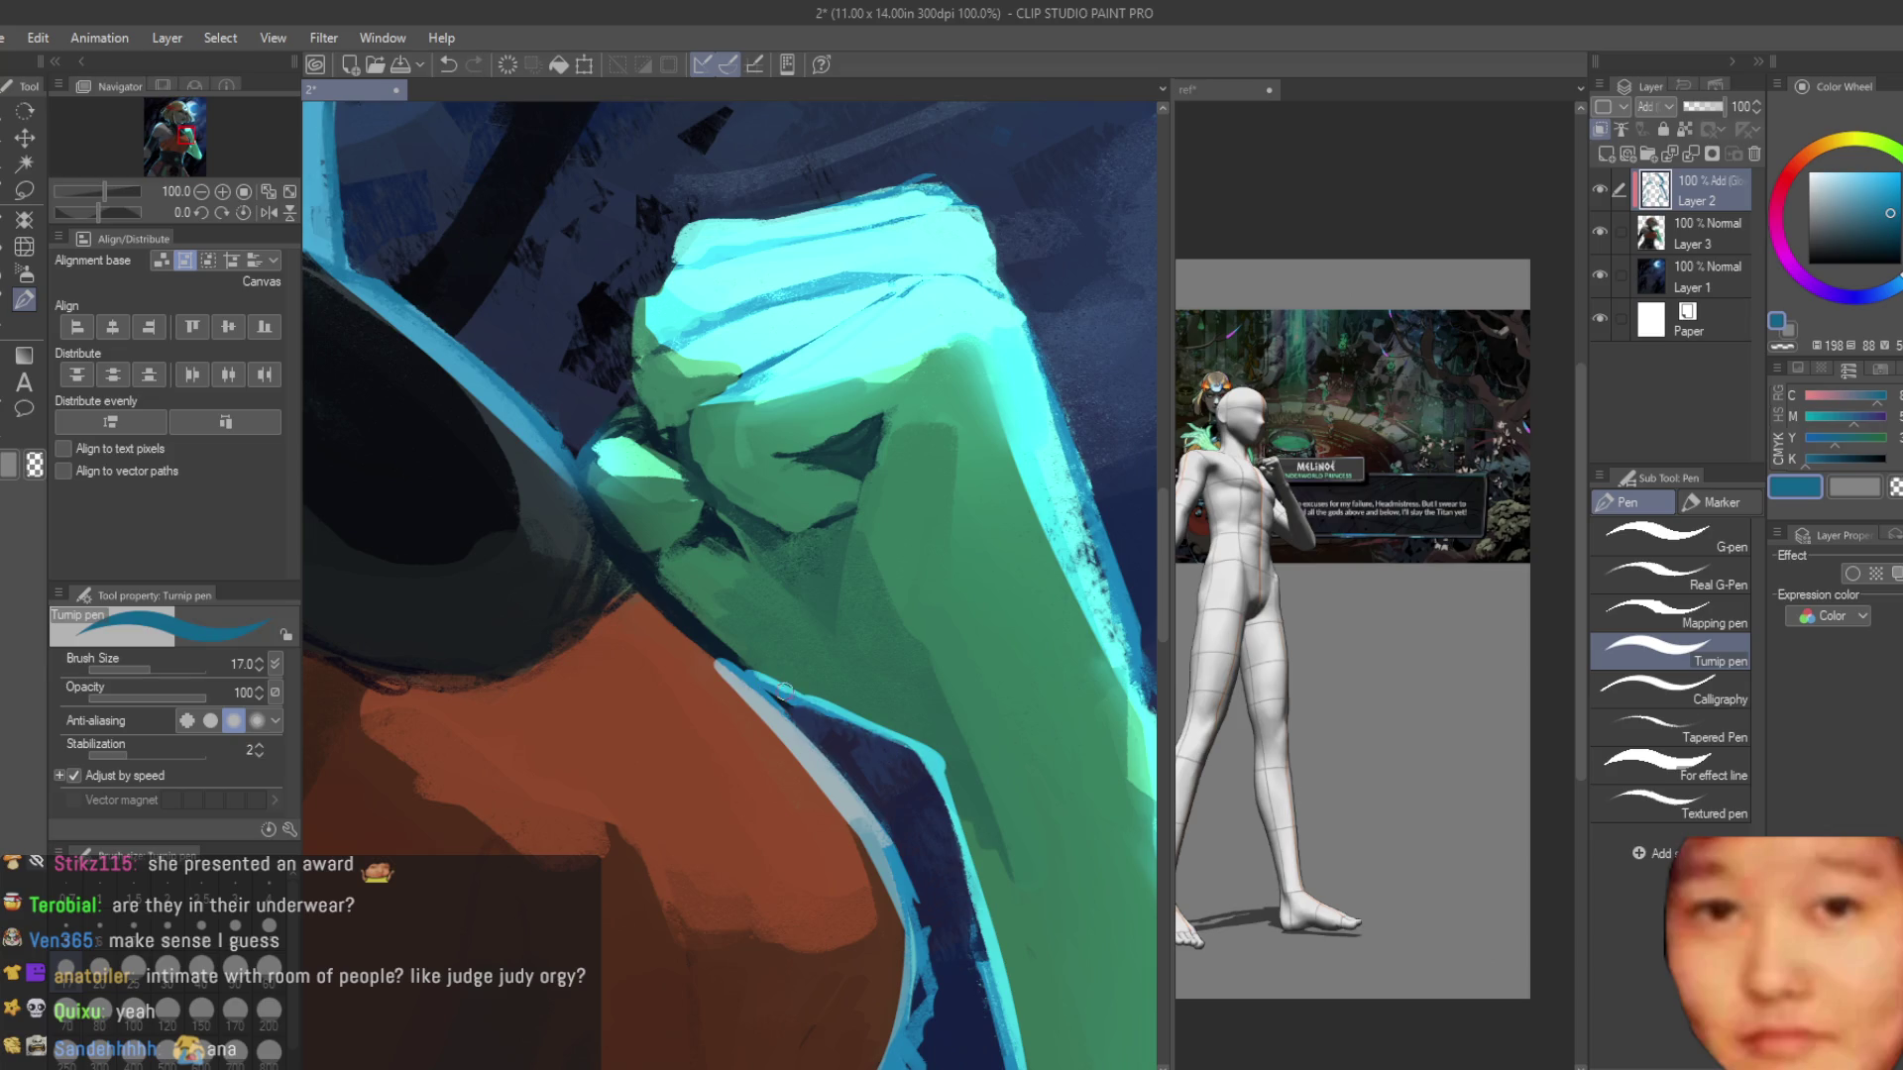
# Try painting dark navy over the arm's cyan edge on Layer 3, then undo it.
pyautogui.hotkey('ctrl', 'z')
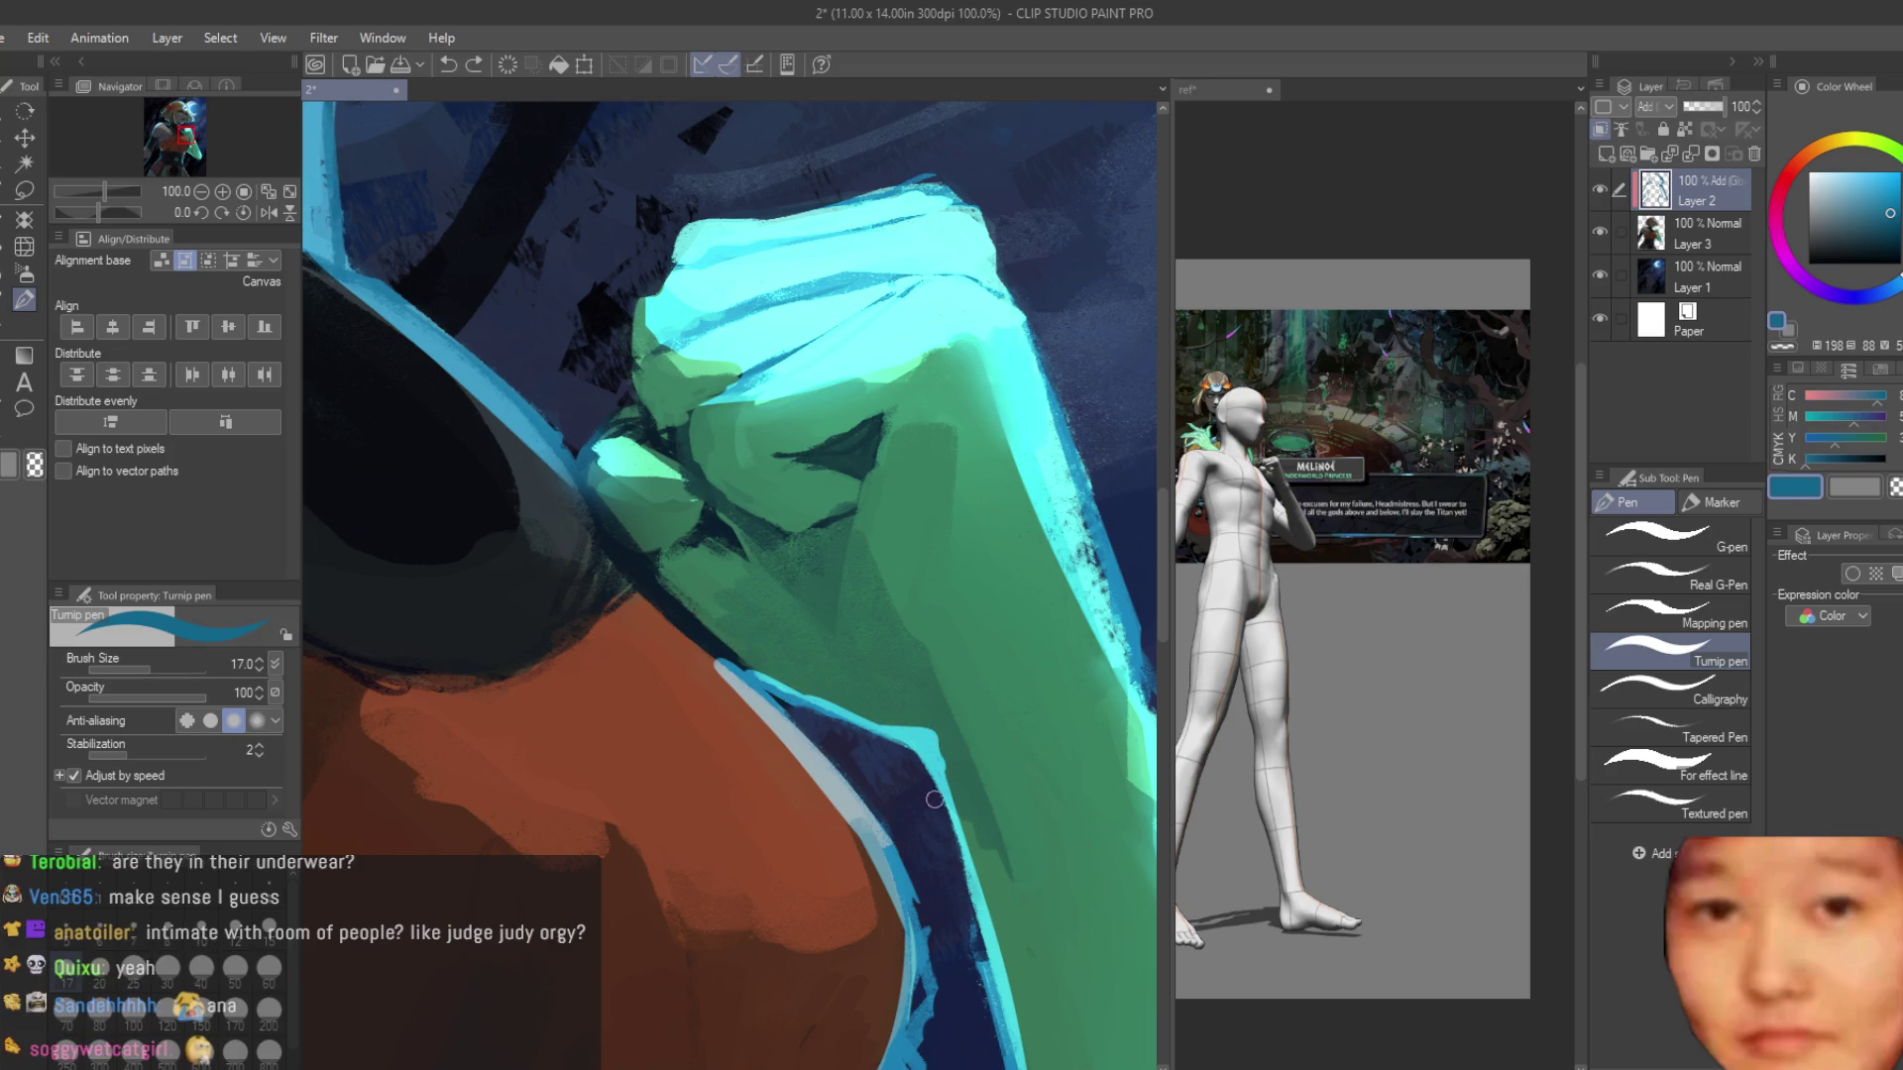
pyautogui.scroll(-5, 862, 727)
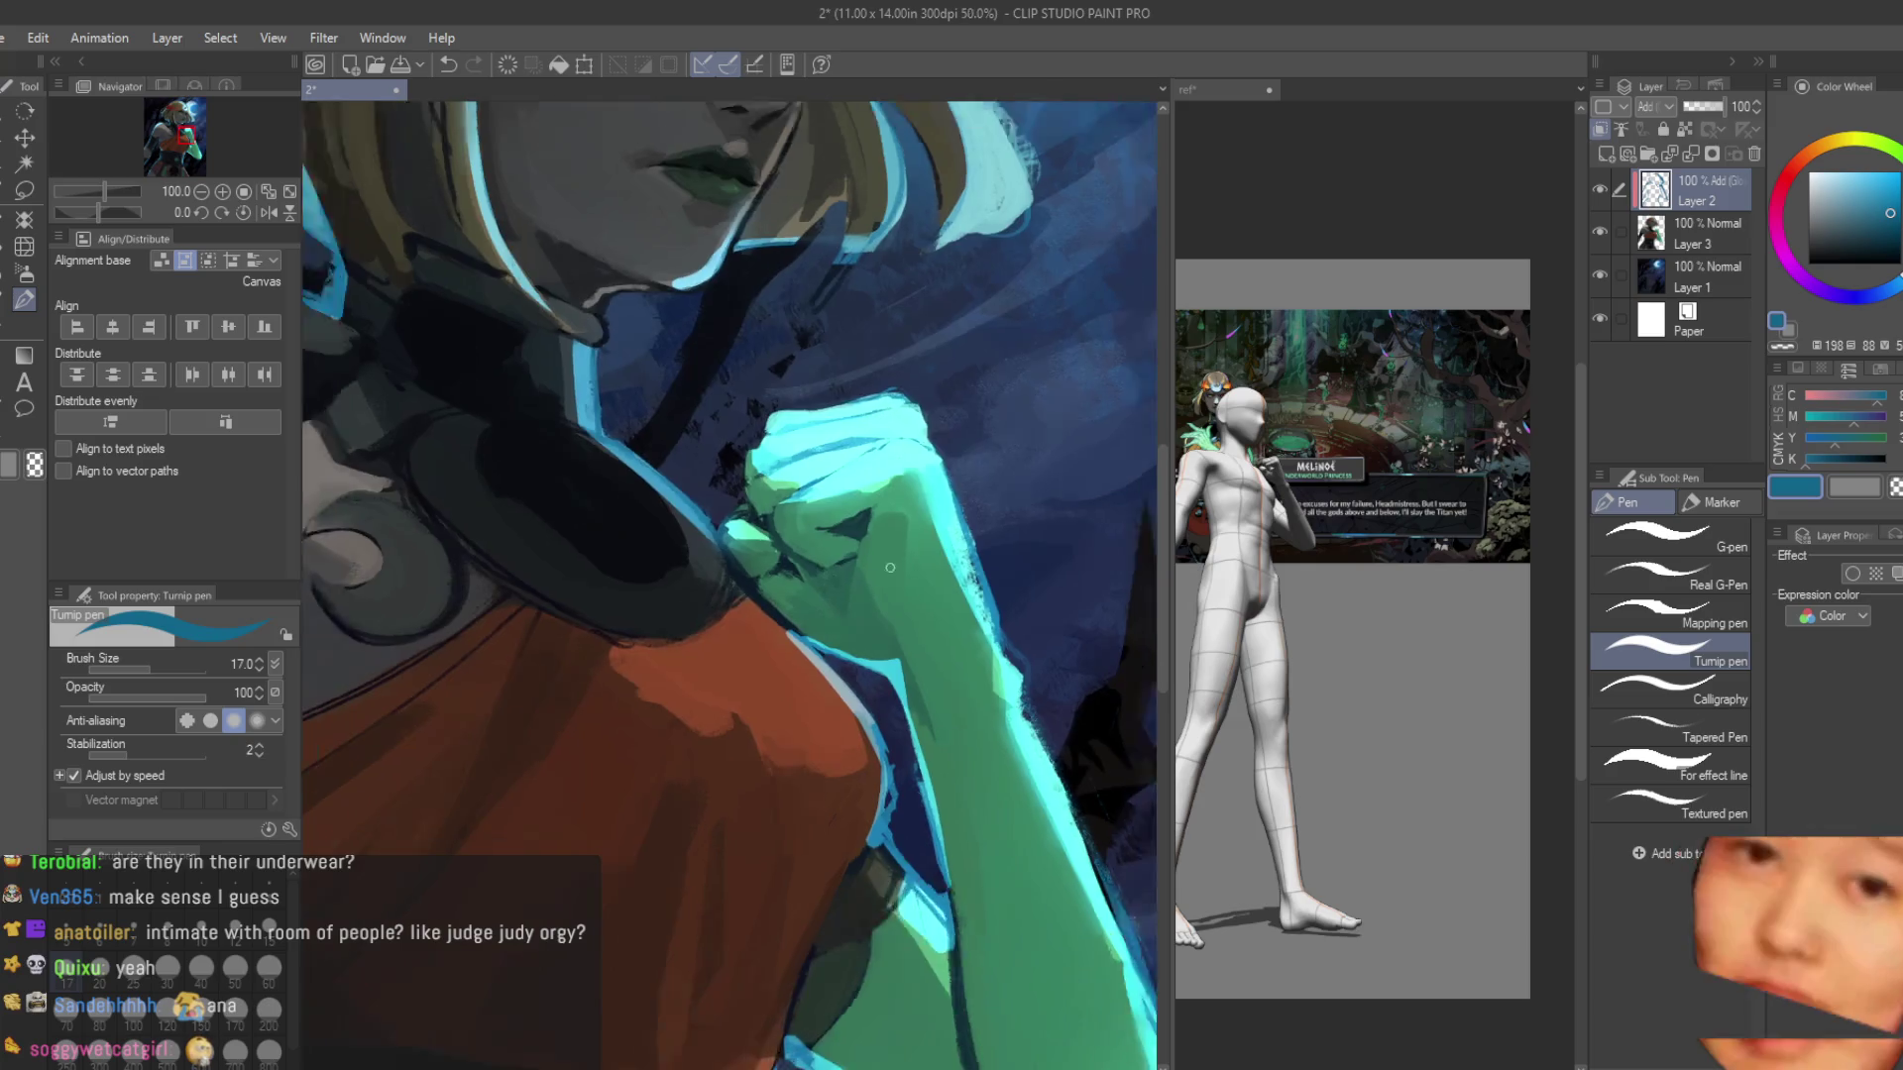
pyautogui.scroll(5, 942, 634)
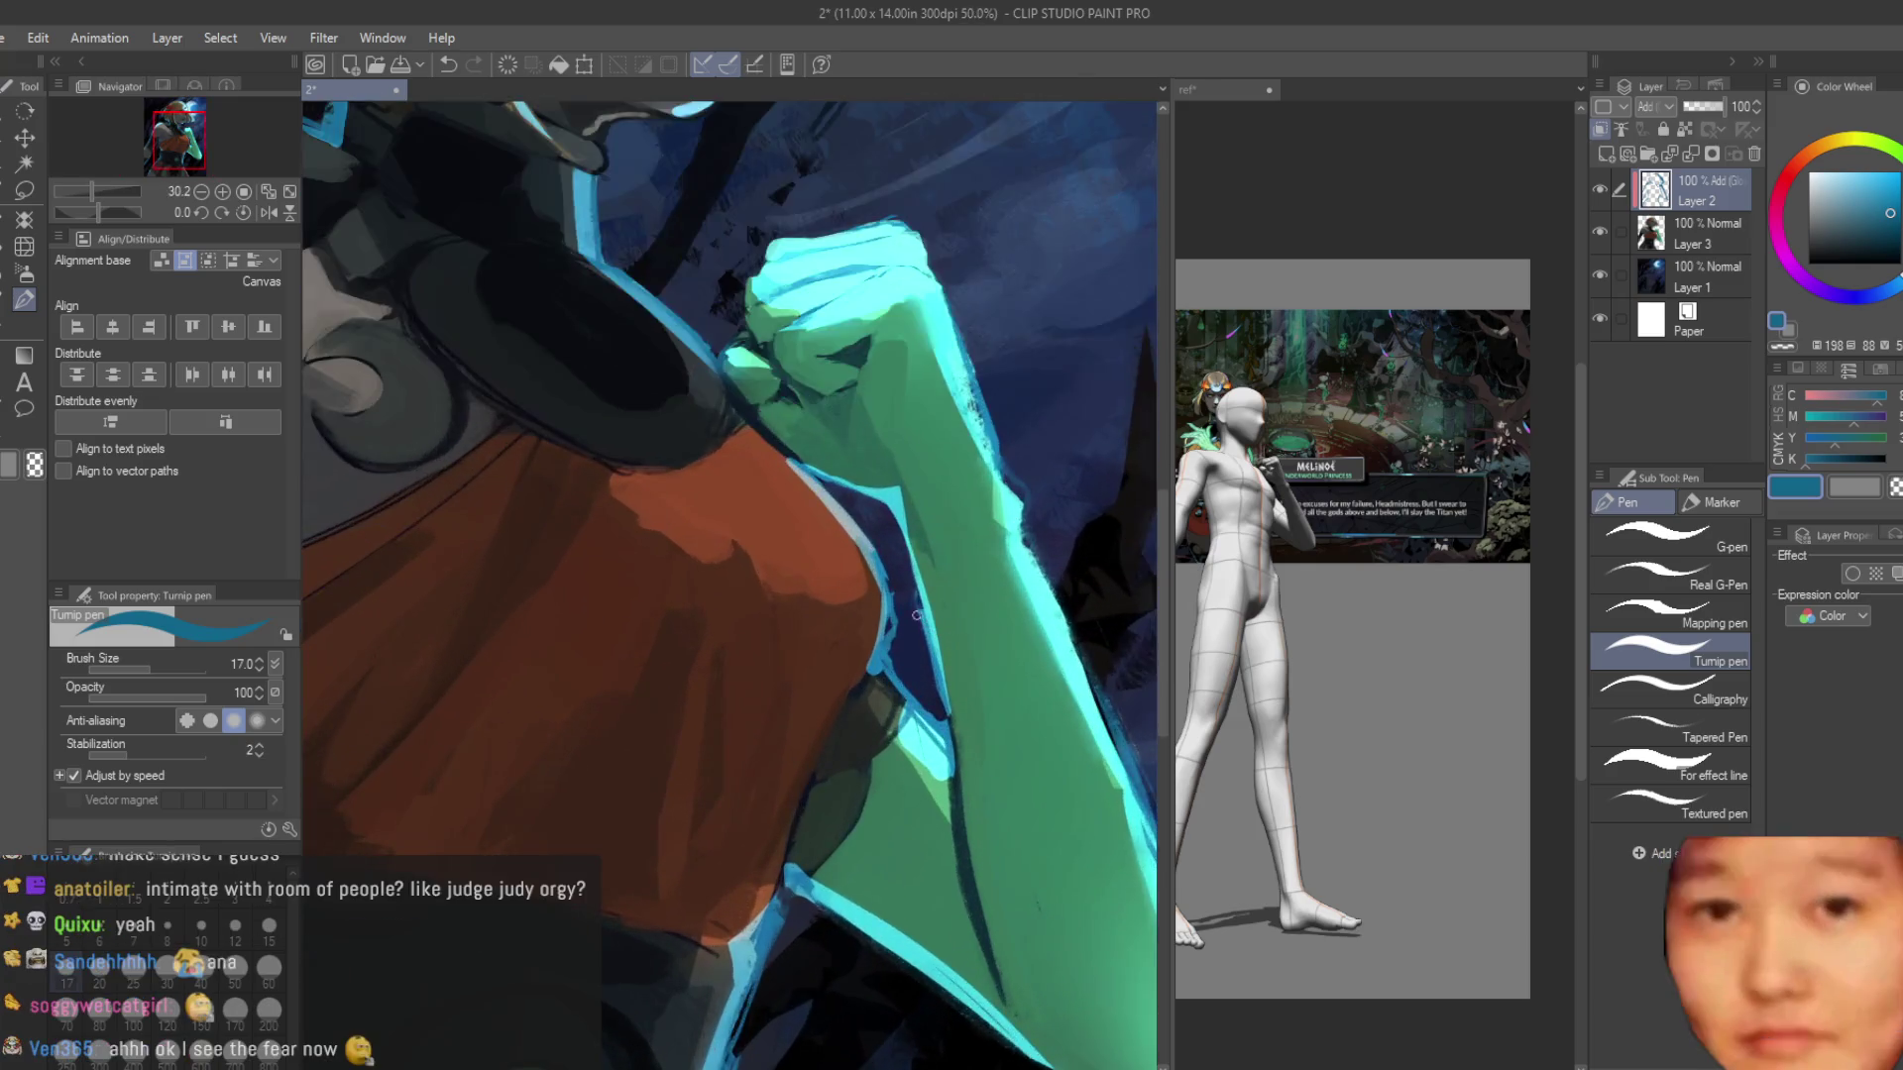
pyautogui.click(1725, 234)
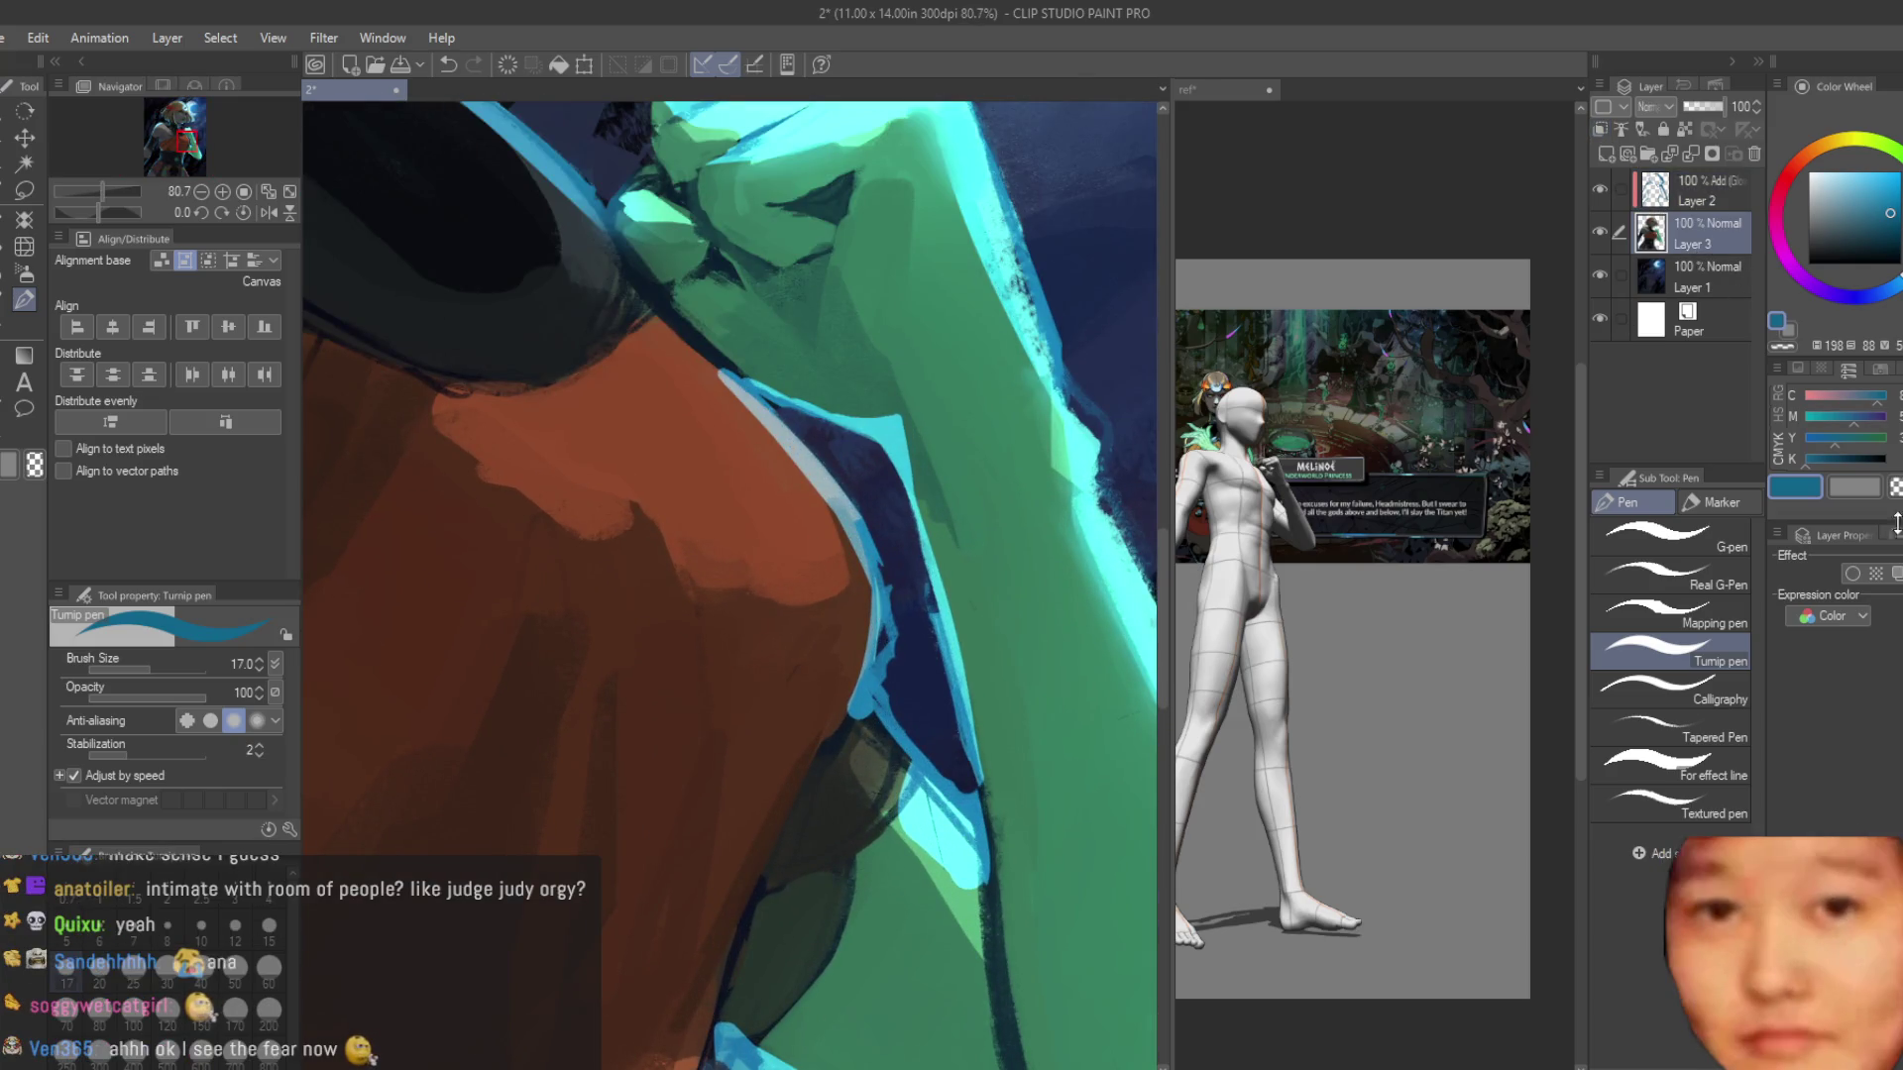
pyautogui.moveTo(872, 515)
pyautogui.mouseDown()
pyautogui.moveTo(878, 654)
pyautogui.moveTo(966, 798)
pyautogui.mouseUp()
pyautogui.scroll(-4, 1058, 555)
pyautogui.scroll(-1, 1059, 555)
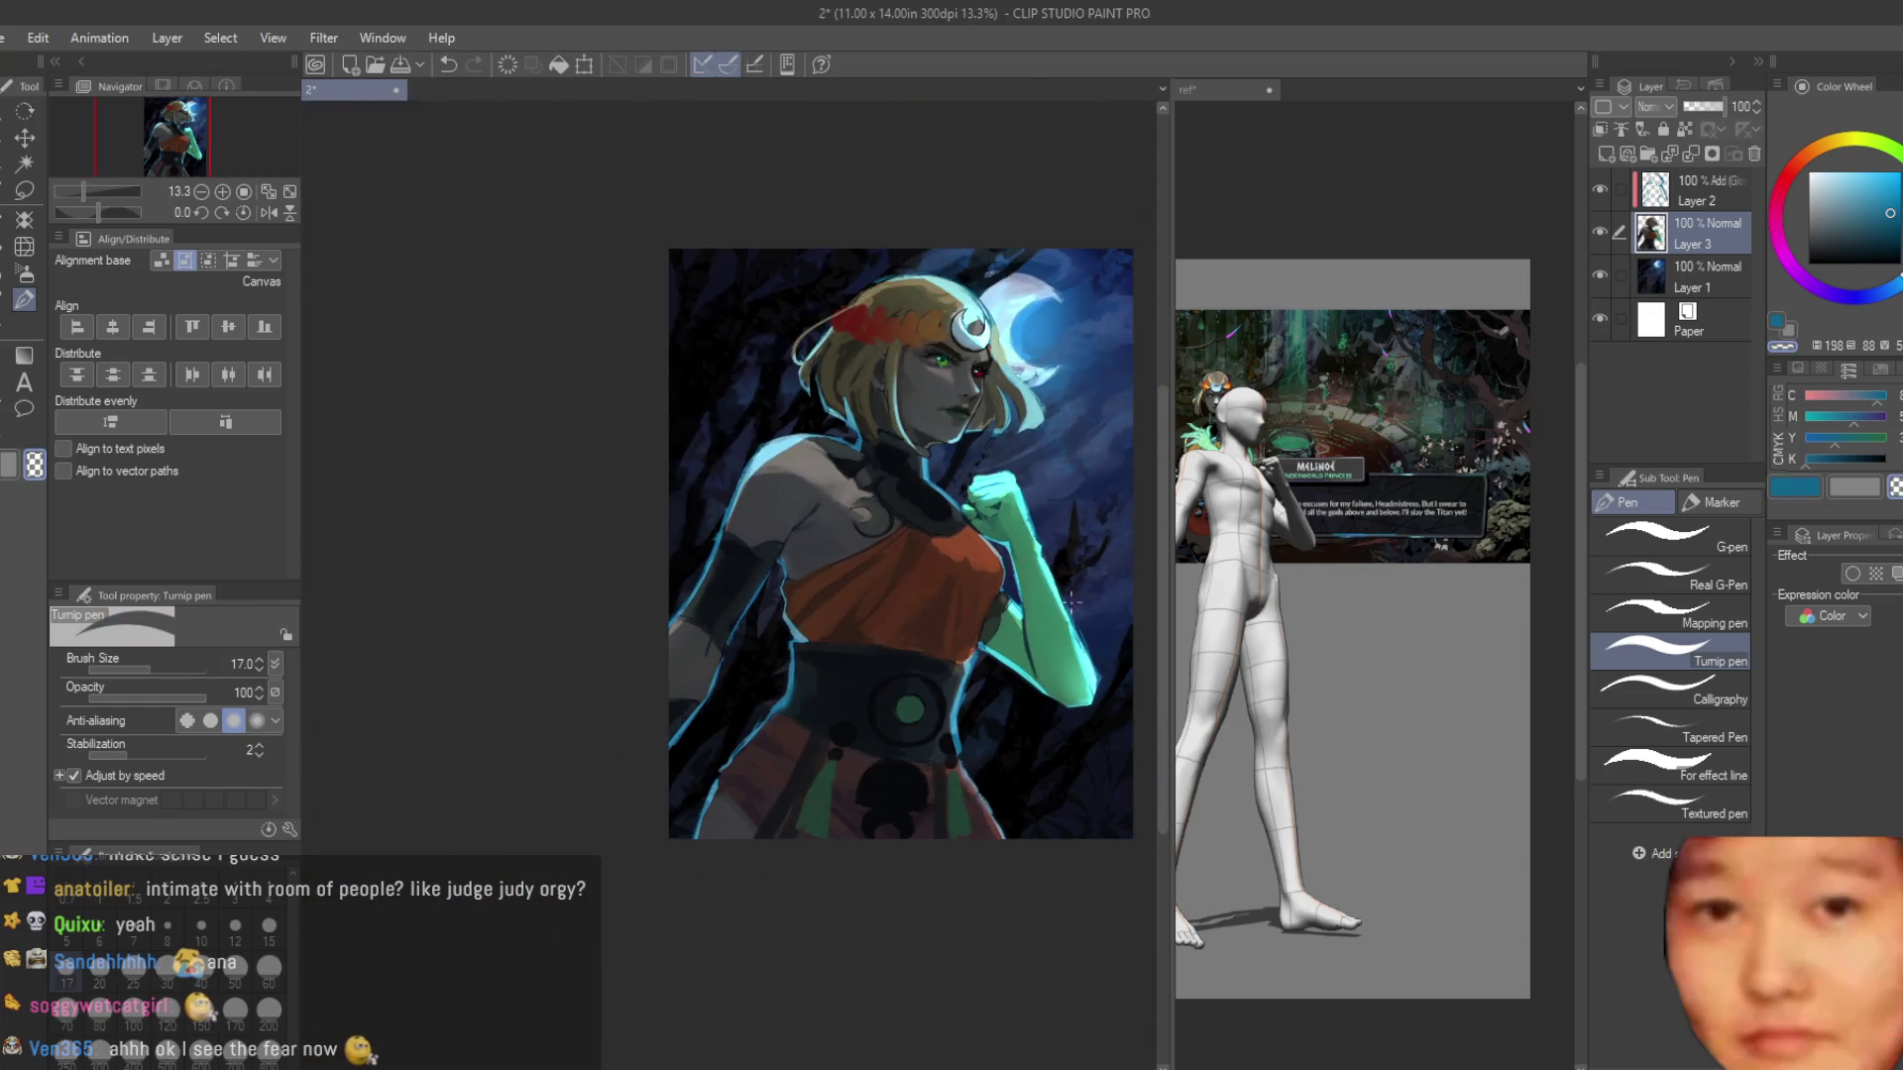
pyautogui.scroll(3, 991, 595)
pyautogui.scroll(1, 987, 597)
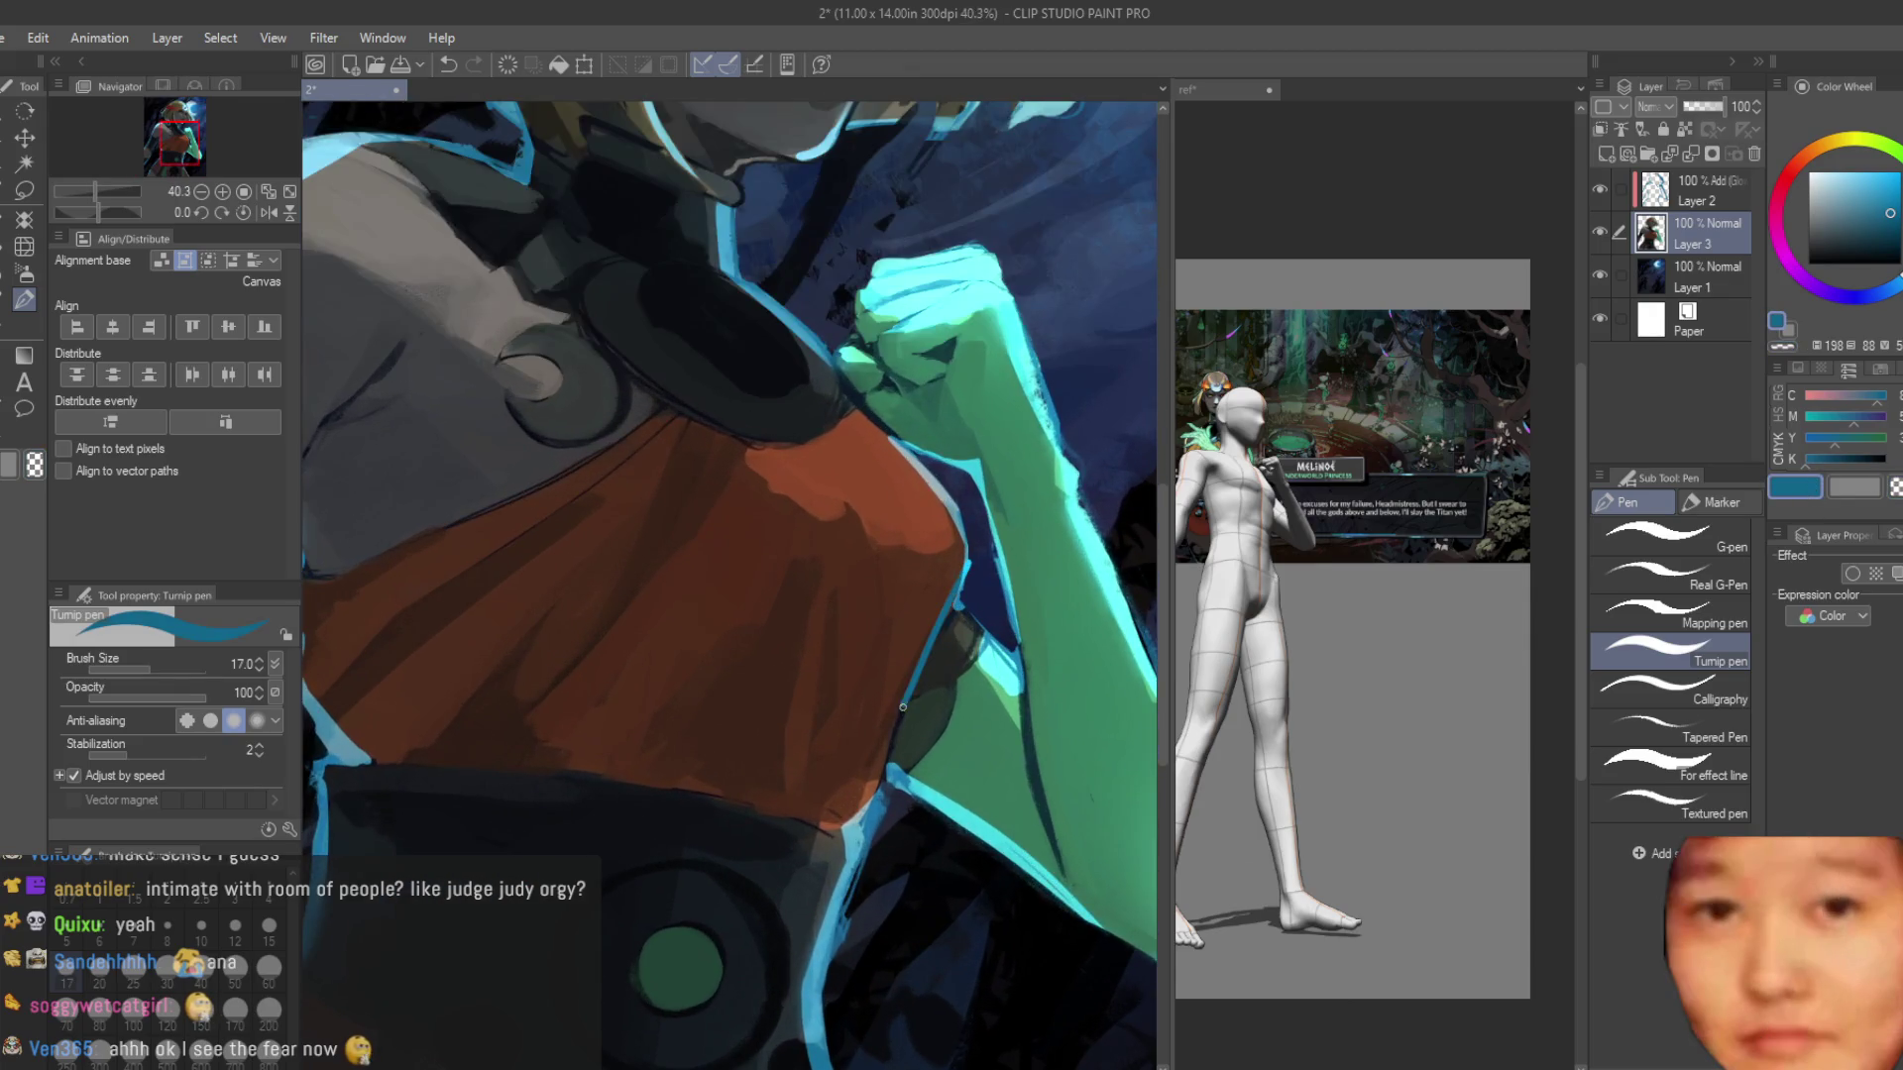
pyautogui.scroll(-5, 1066, 728)
pyautogui.scroll(8, 1065, 729)
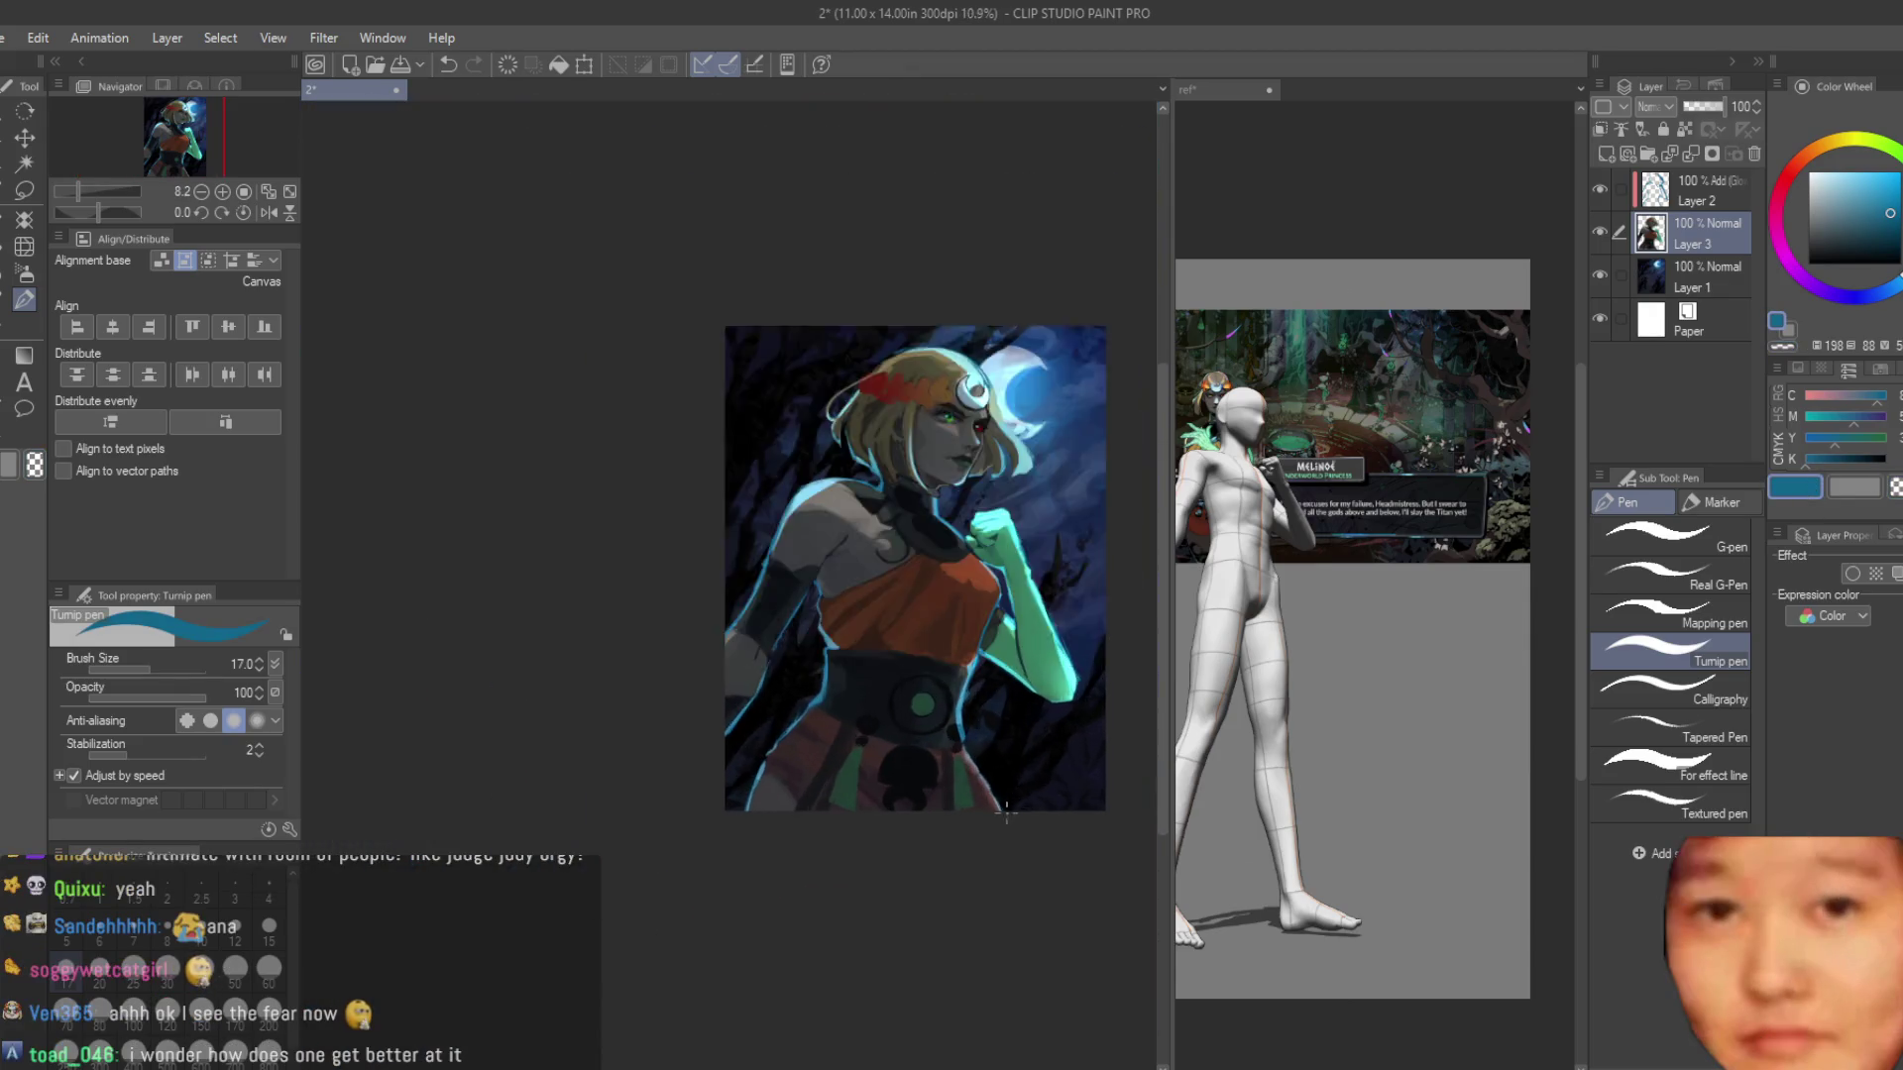
pyautogui.hotkey('ctrl', 'z')
pyautogui.hotkey('ctrl', 'z')
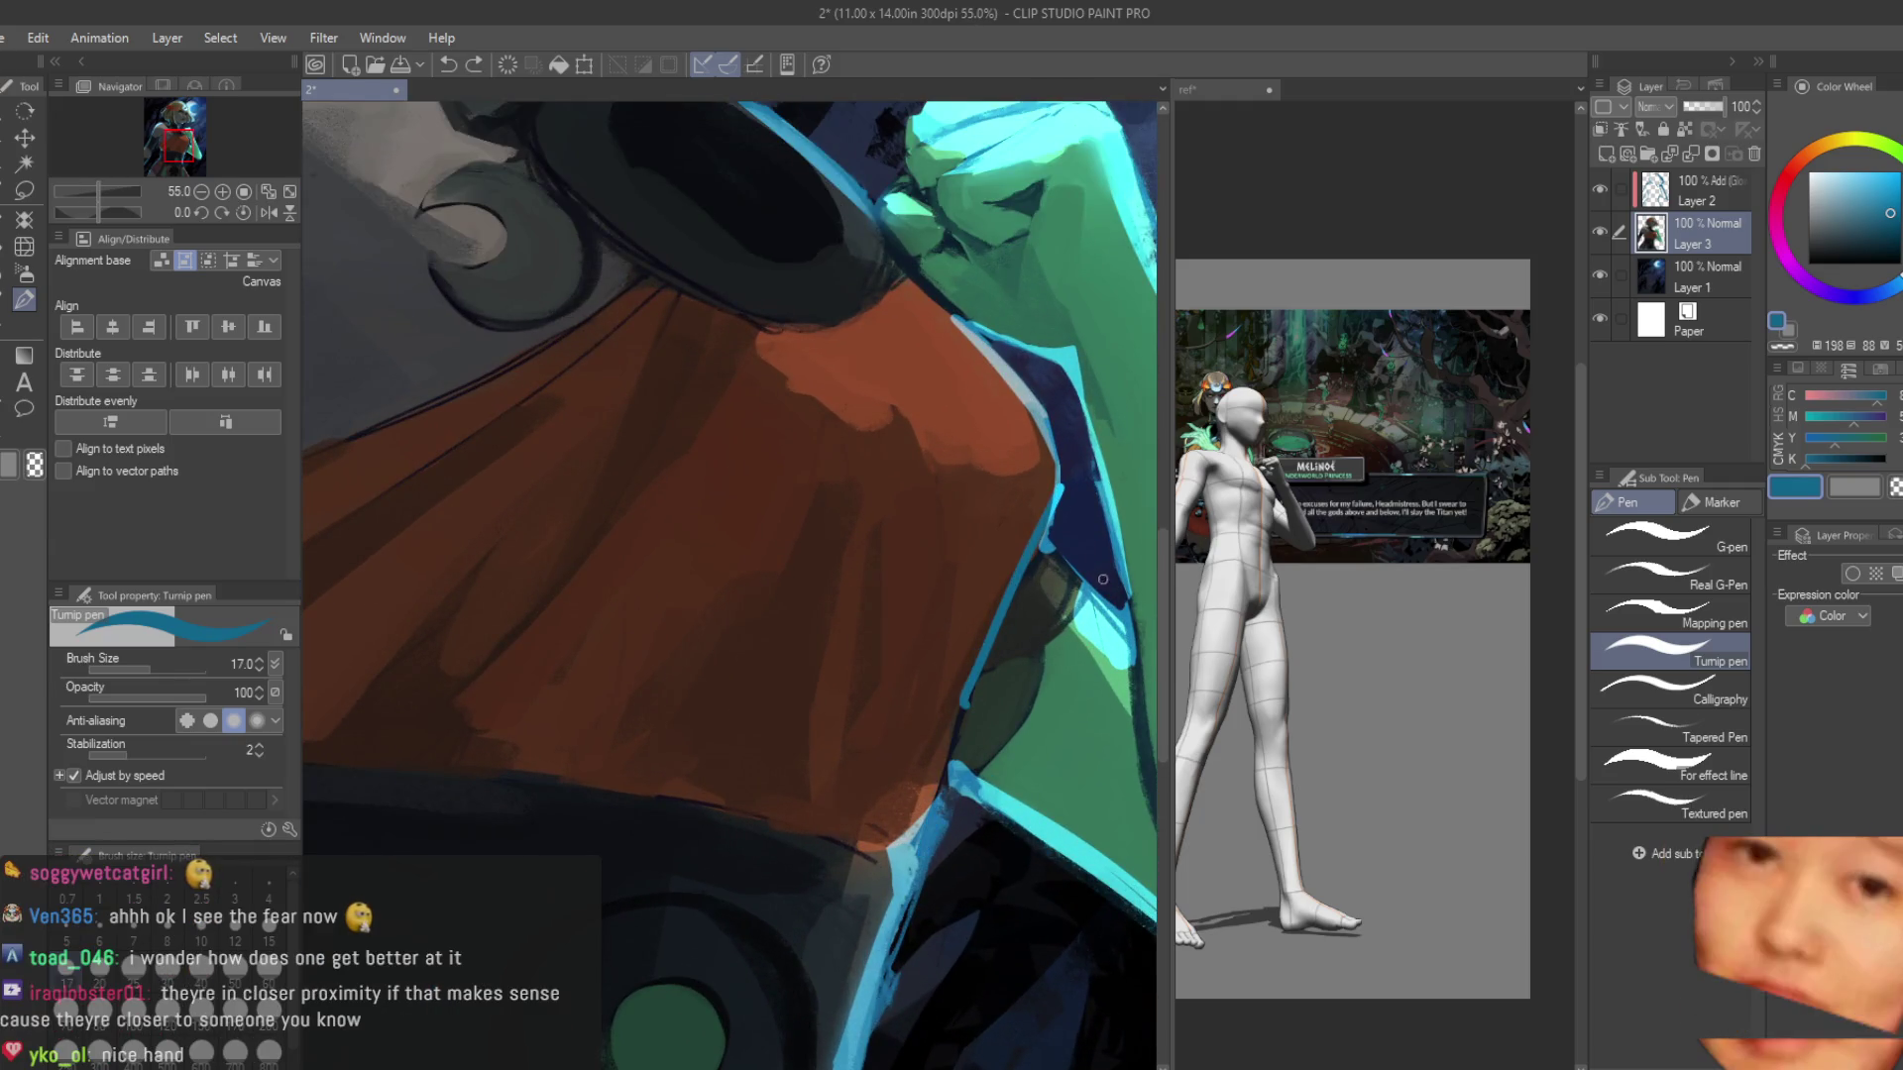
# Redraw the glow stroke along the arm's lower blue edge on the glow Layer 2.
pyautogui.click(1699, 190)
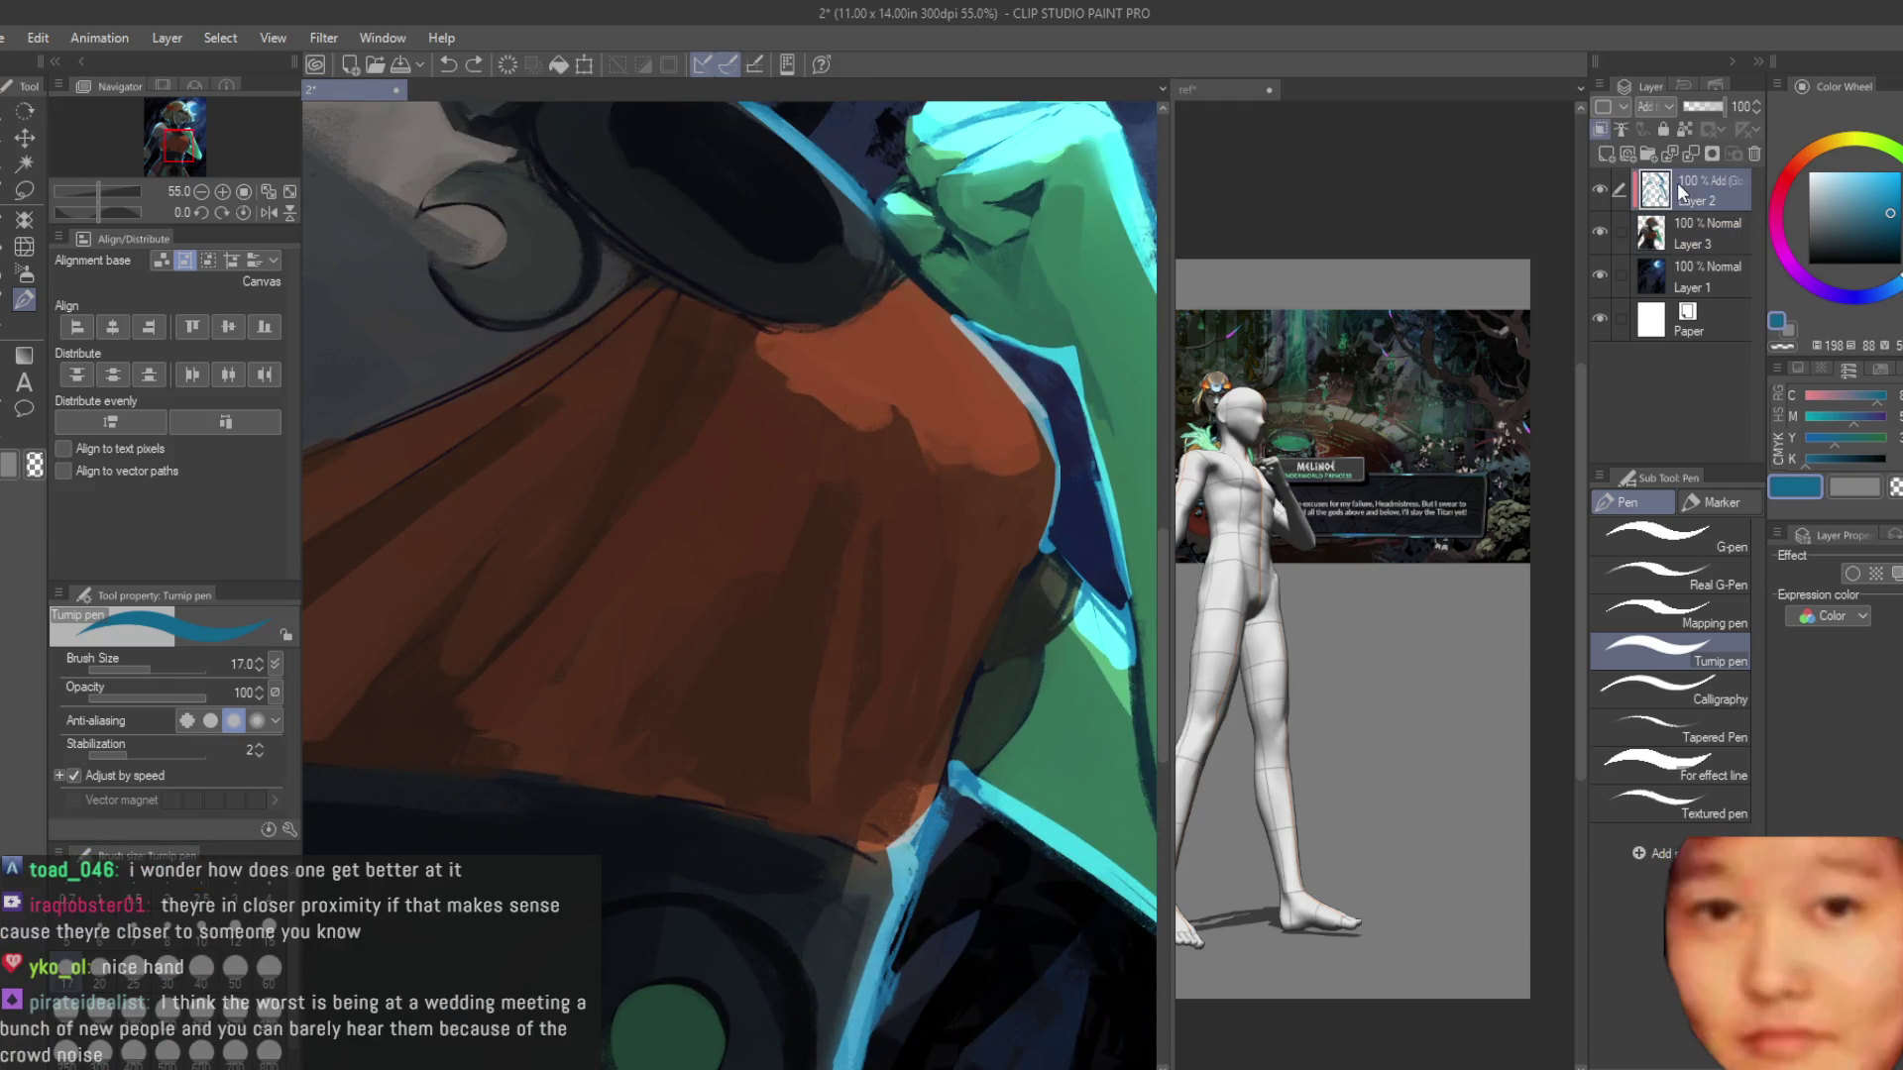
pyautogui.hotkey('ctrl', 'z')
pyautogui.moveTo(1046, 525)
pyautogui.mouseDown()
pyautogui.moveTo(964, 694)
pyautogui.moveTo(966, 673)
pyautogui.mouseUp()
pyautogui.hotkey('ctrl', 'z')
pyautogui.moveTo(936, 808); pyautogui.dragTo(984, 645)
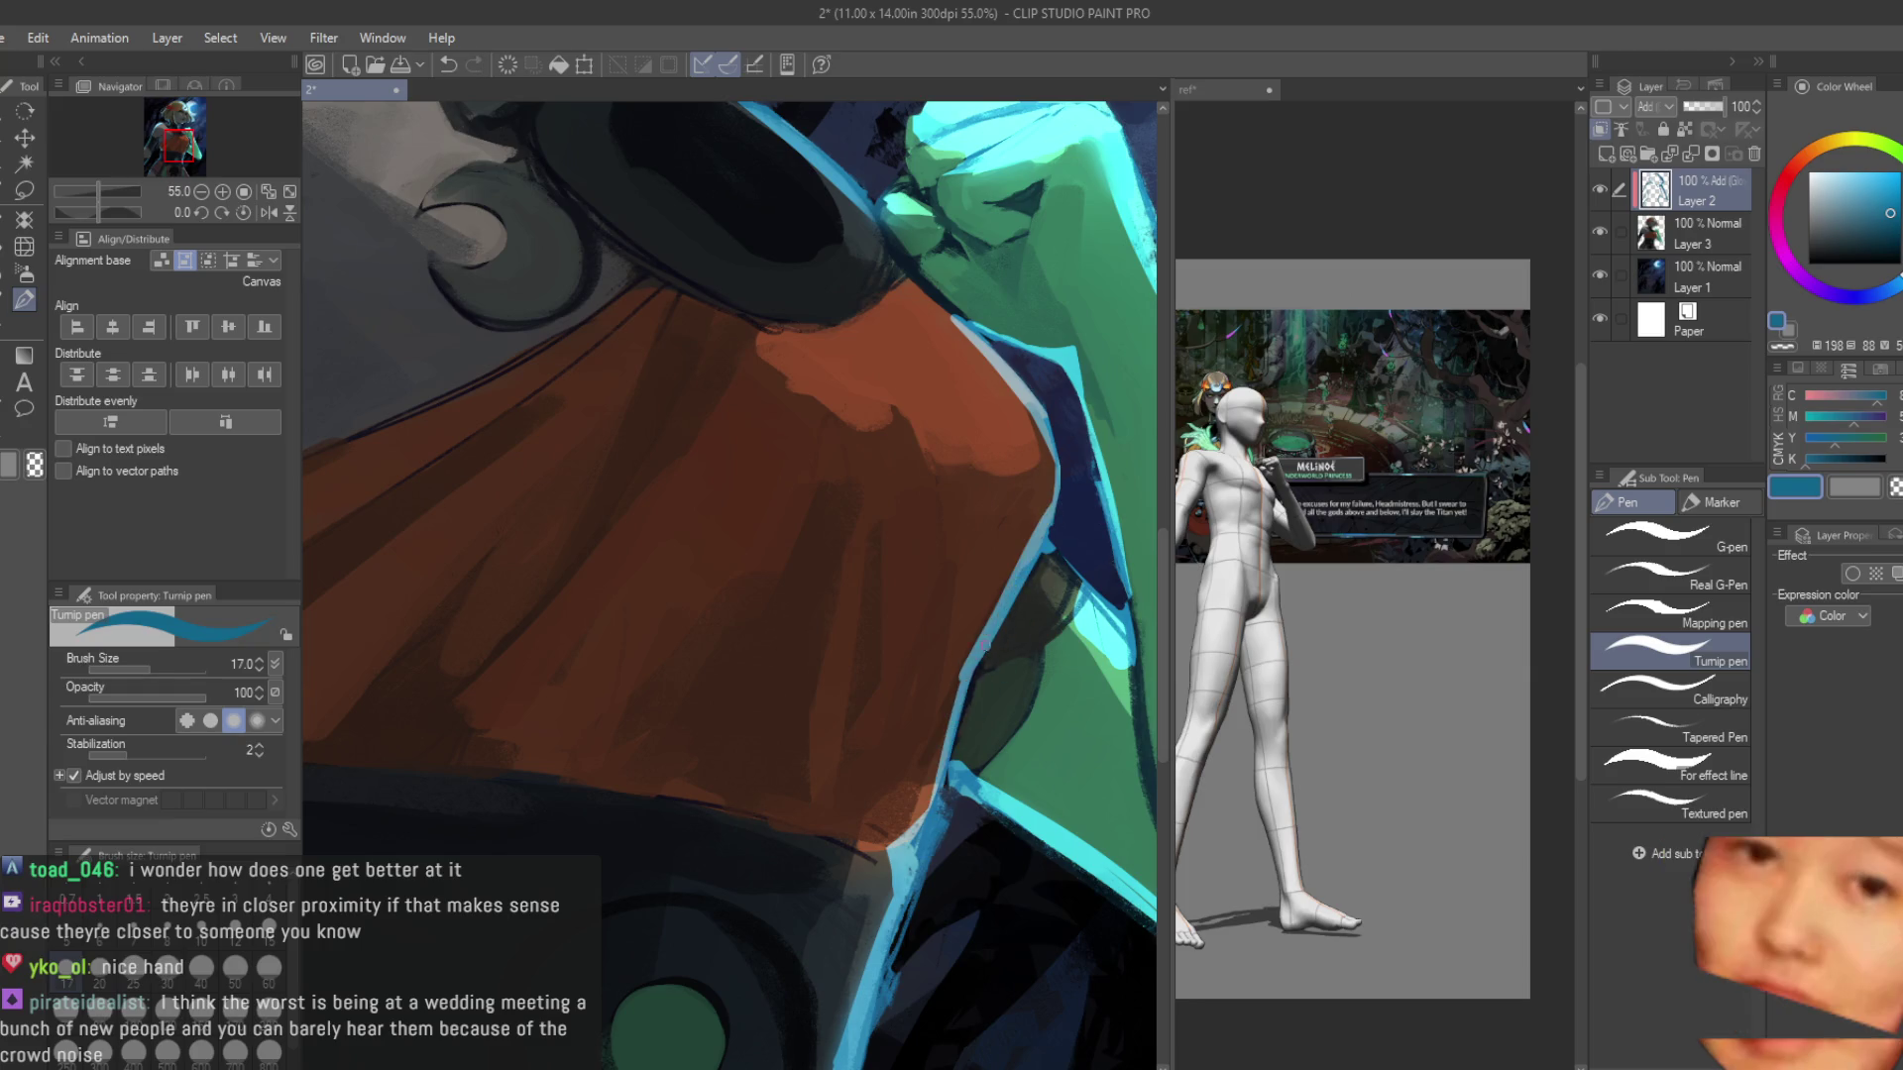
pyautogui.moveTo(932, 793); pyautogui.dragTo(959, 689)
pyautogui.hotkey('ctrl', 'z')
pyautogui.moveTo(921, 815); pyautogui.dragTo(958, 684)
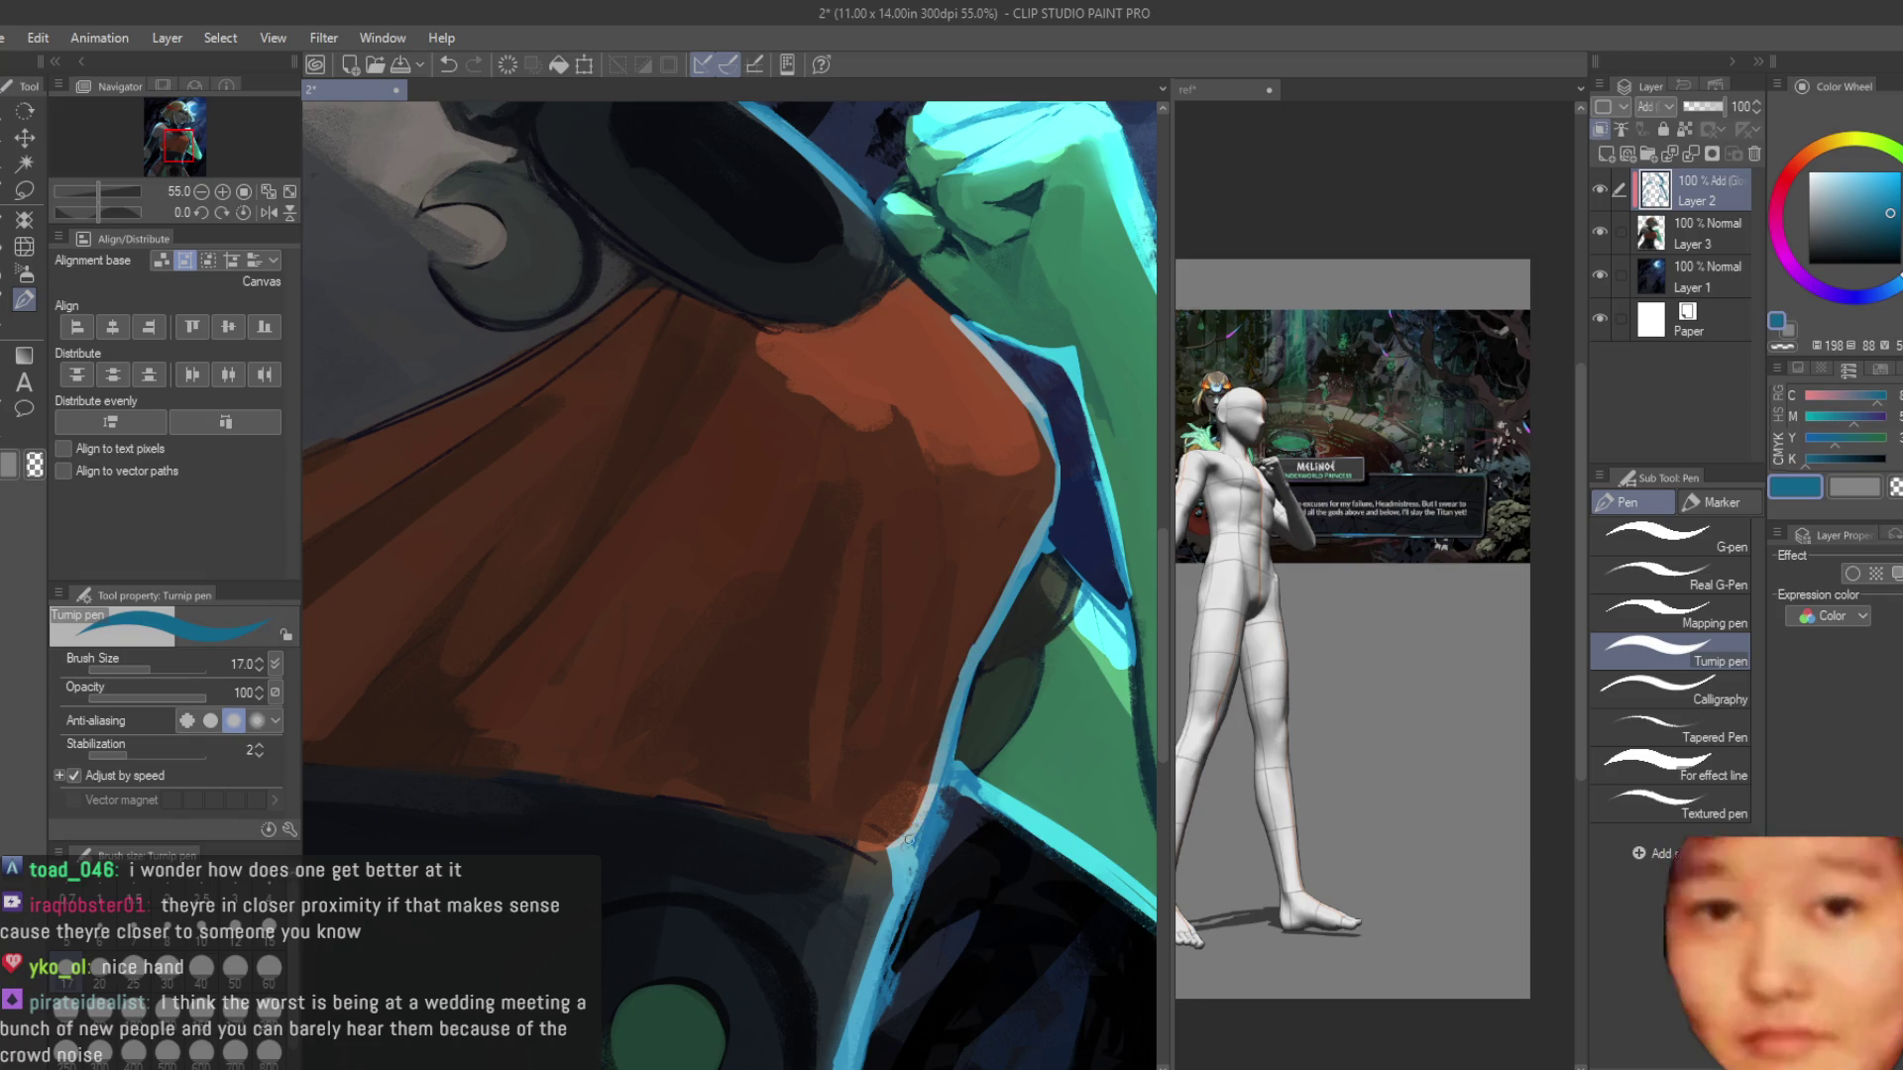
# Erase part of the light-blue edge stroke with transparent colour.
pyautogui.click(1895, 486)
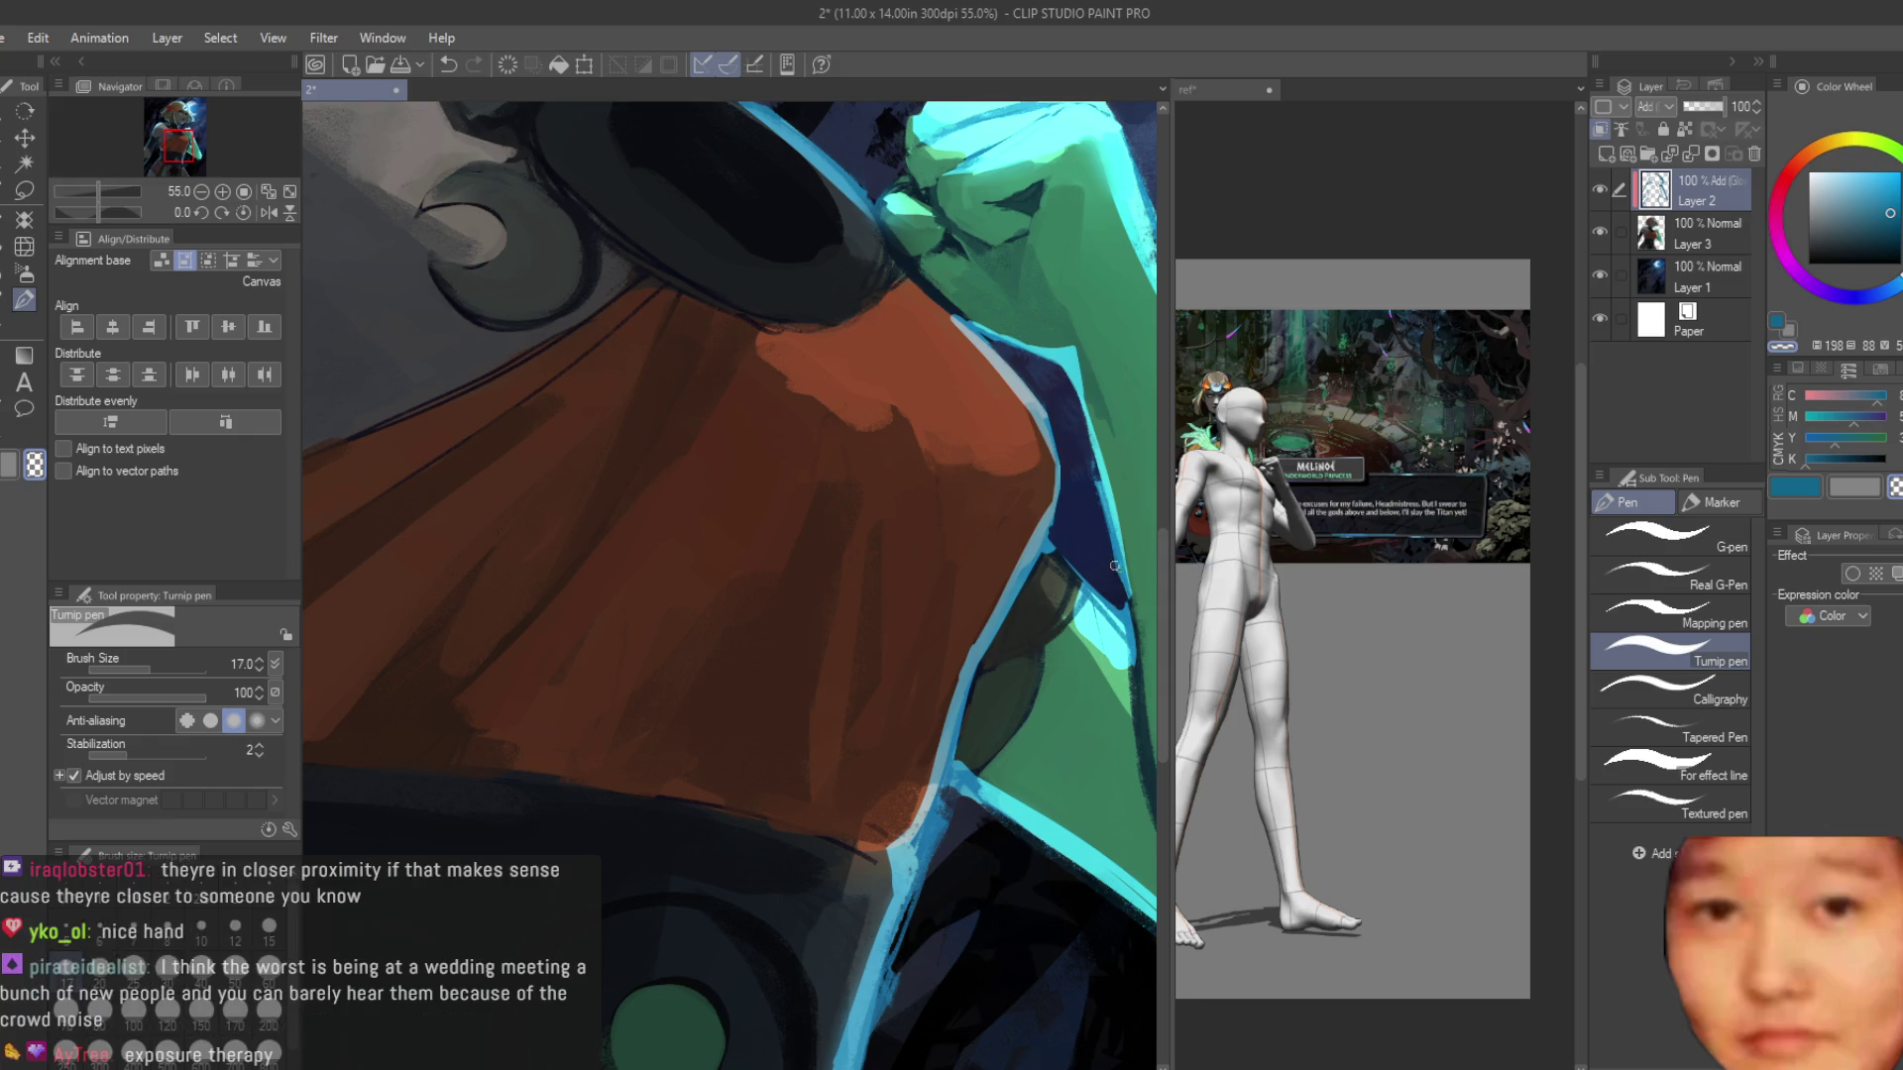
pyautogui.scroll(1, 1115, 566)
pyautogui.moveTo(1041, 547); pyautogui.dragTo(927, 738)
pyautogui.scroll(-1, 1037, 552)
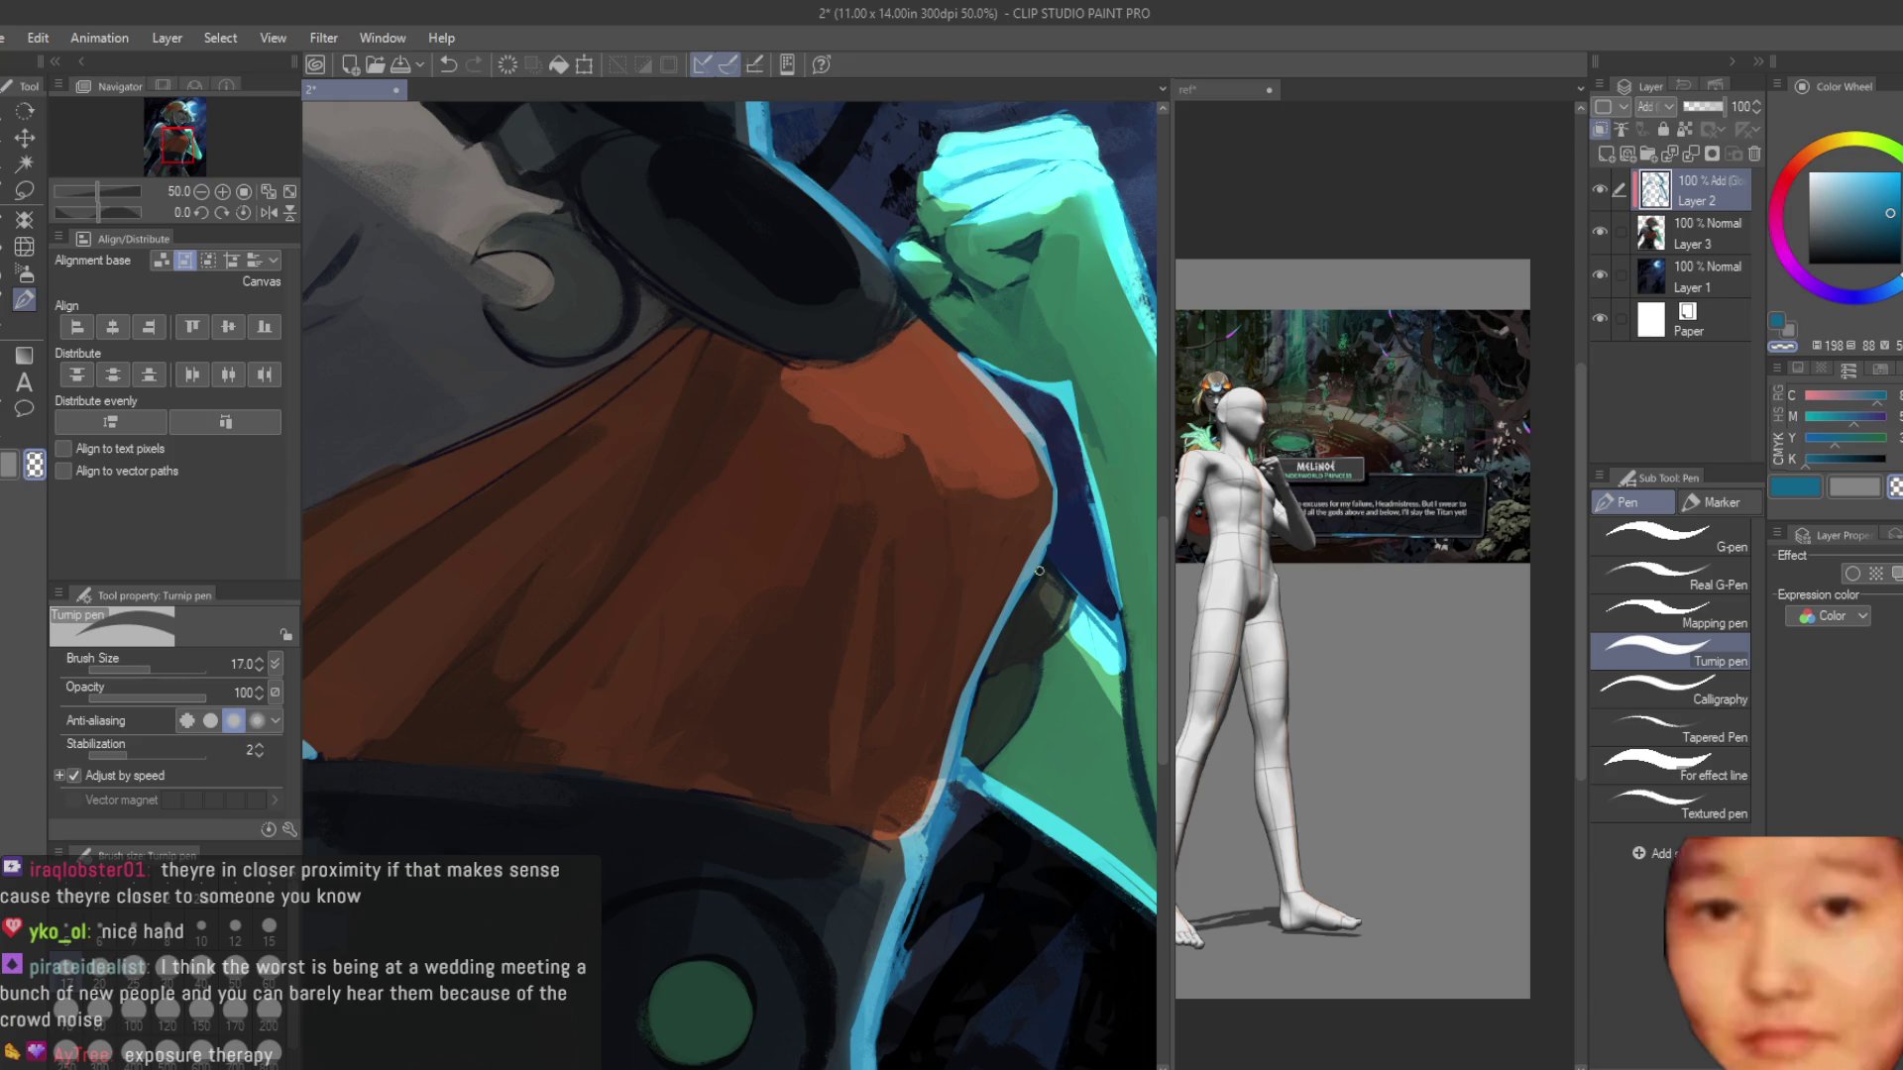
pyautogui.scroll(-3, 821, 561)
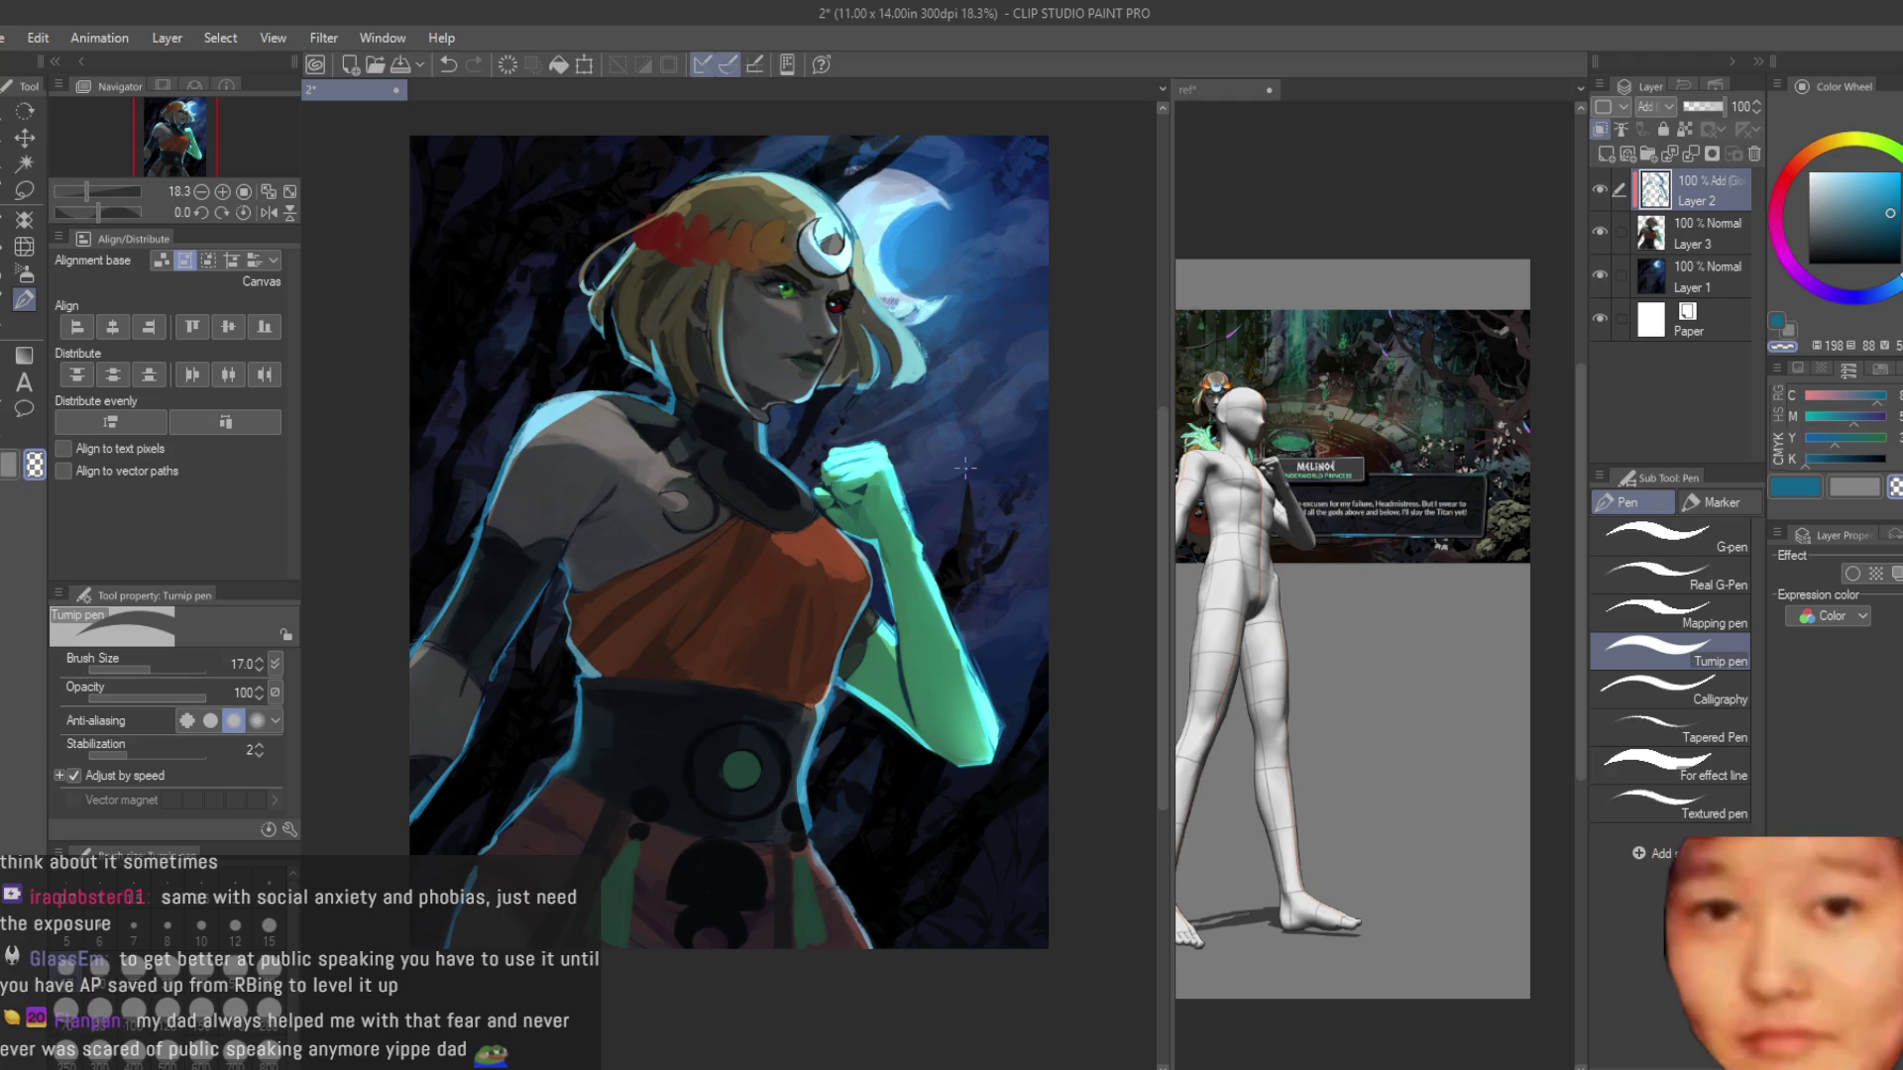
# Zoom in and set up the Dry Texture 3 brush at size 15 on Layer 3.
pyautogui.hotkey('ctrl', '+')
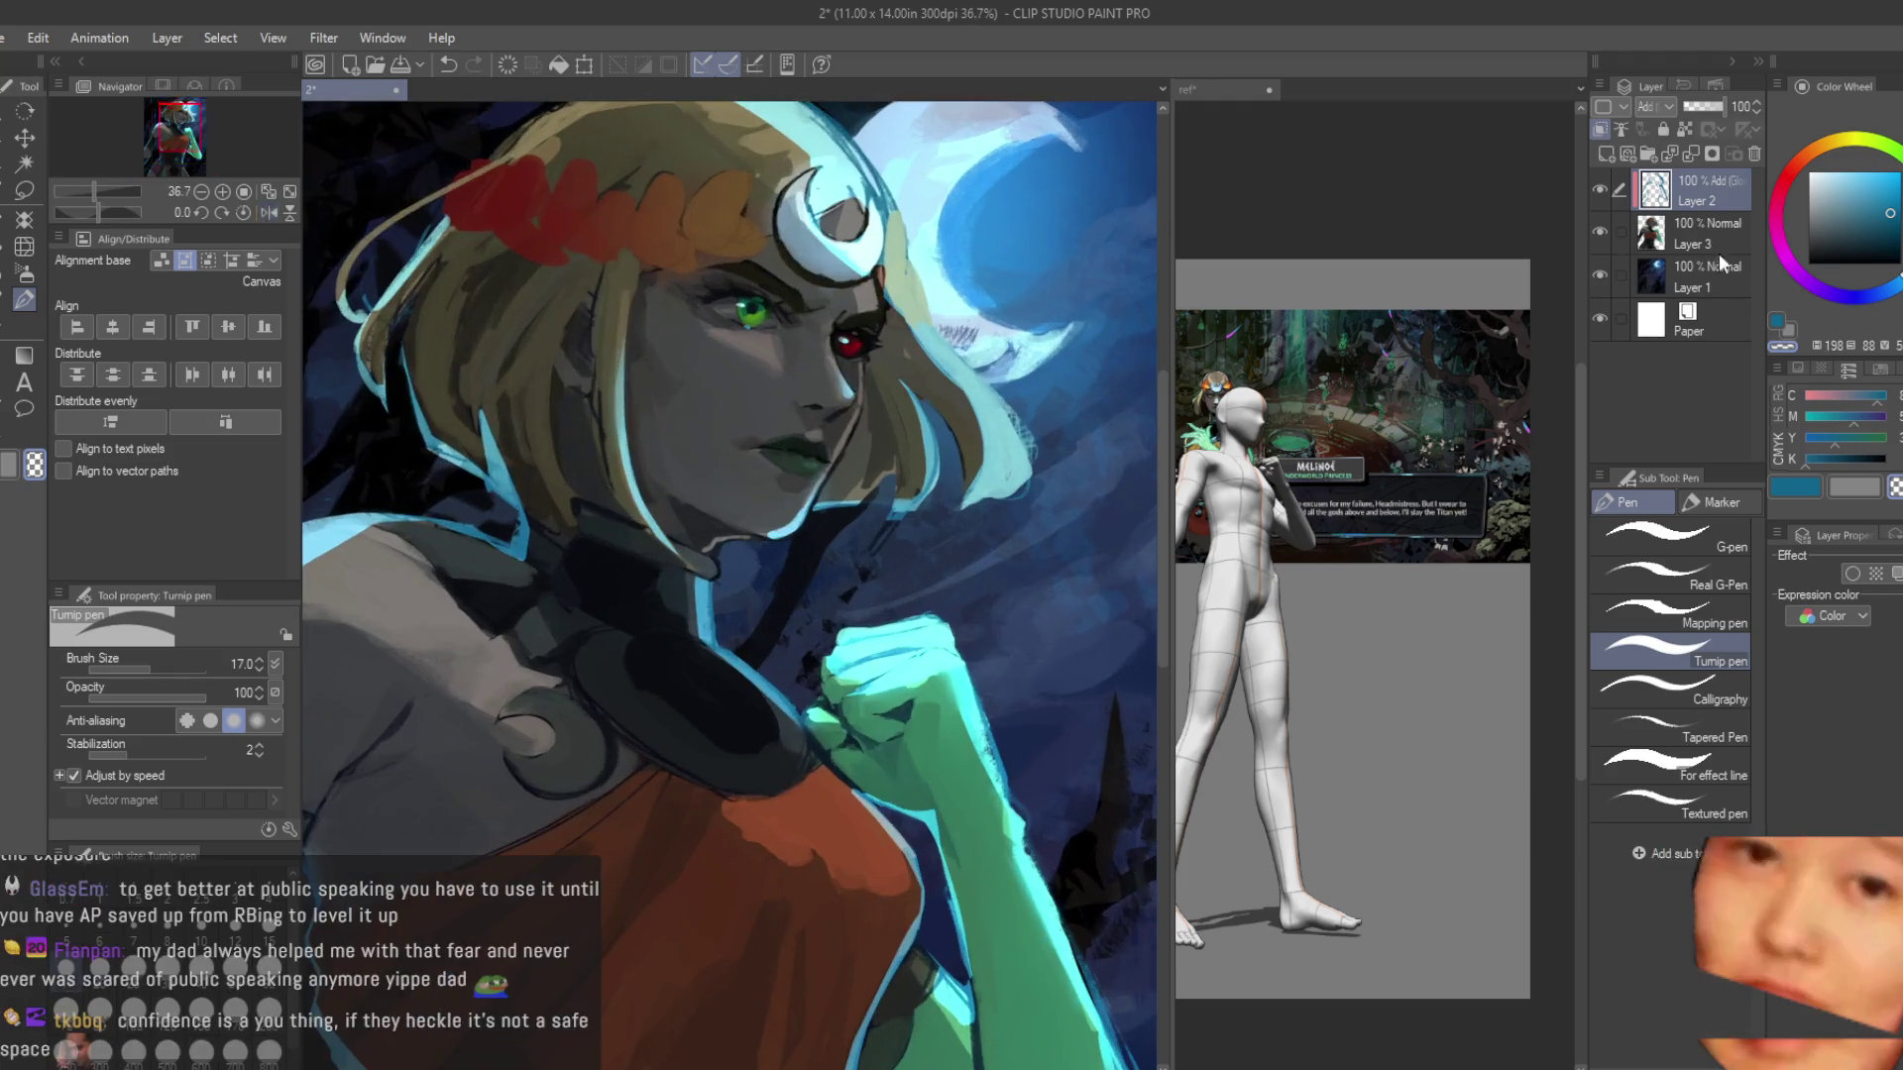
pyautogui.click(1705, 243)
pyautogui.scroll(5, 697, 429)
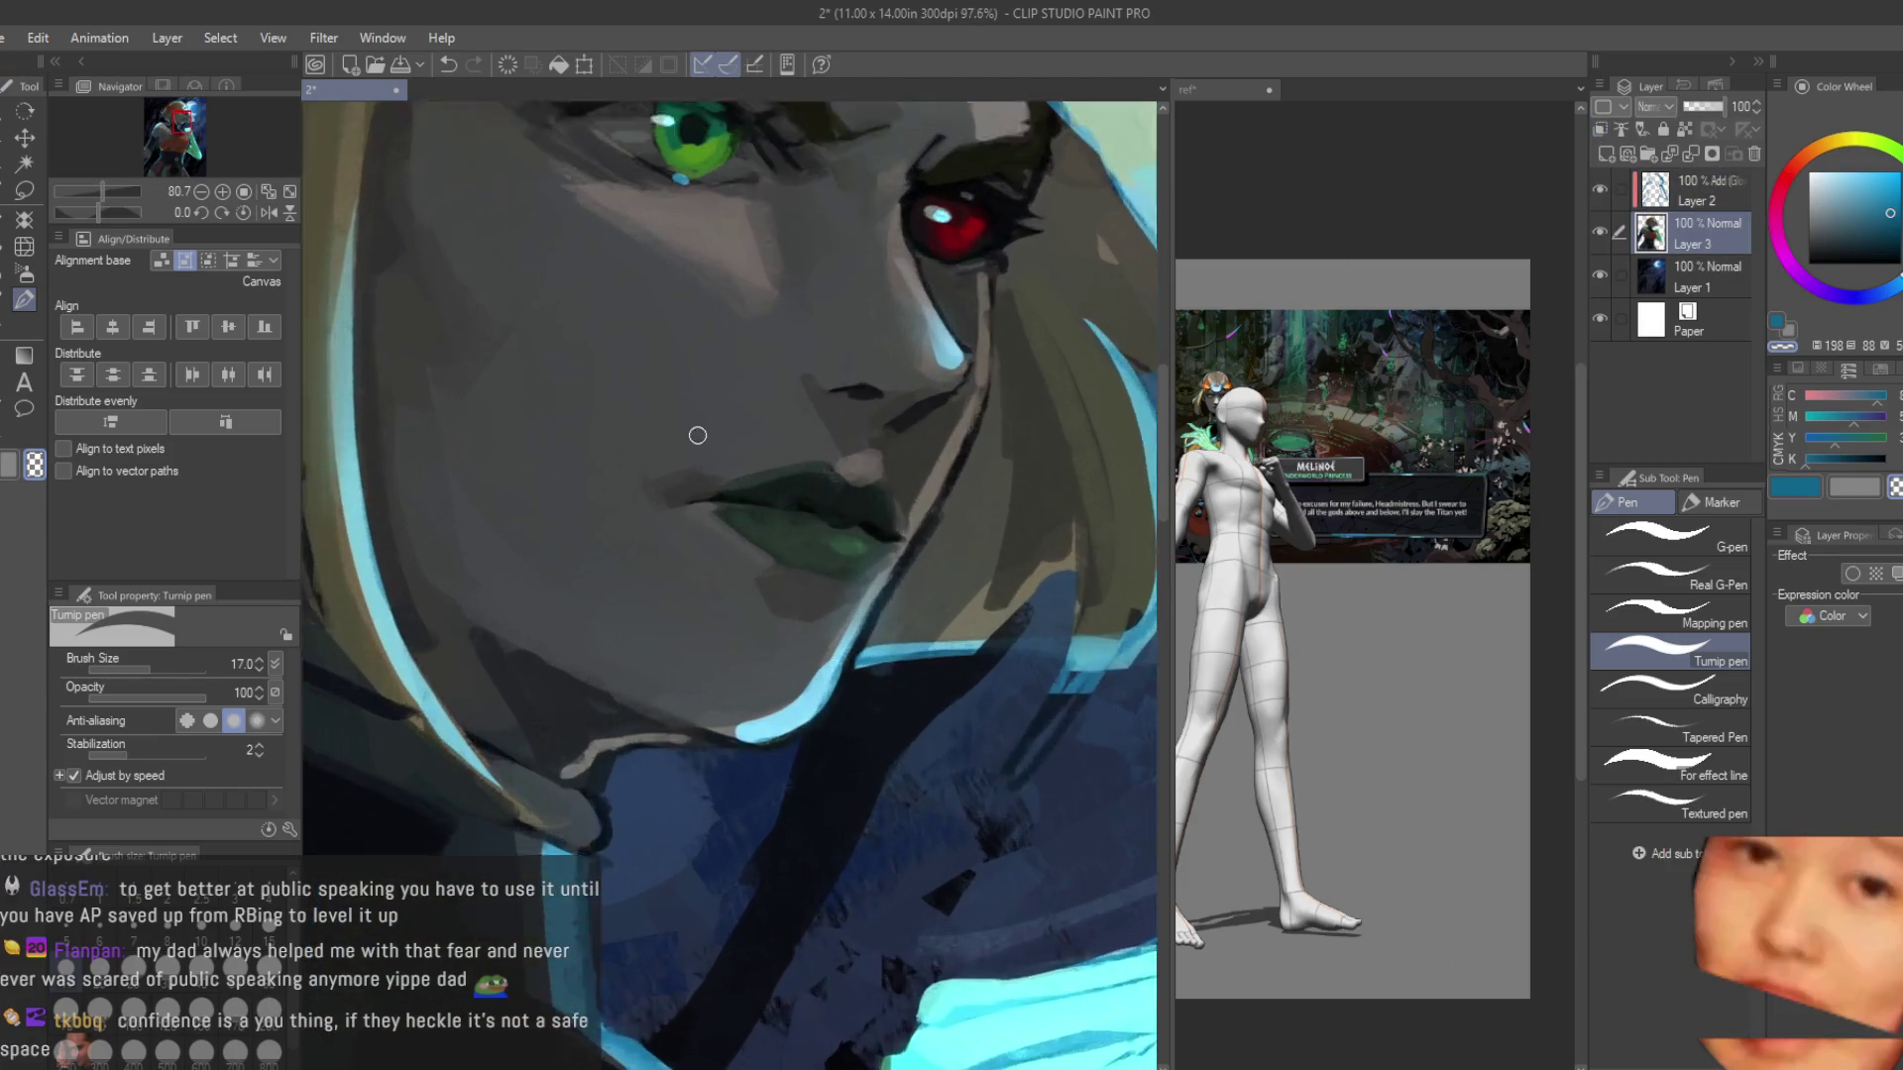
pyautogui.click(5, 310)
pyautogui.scroll(3, 713, 495)
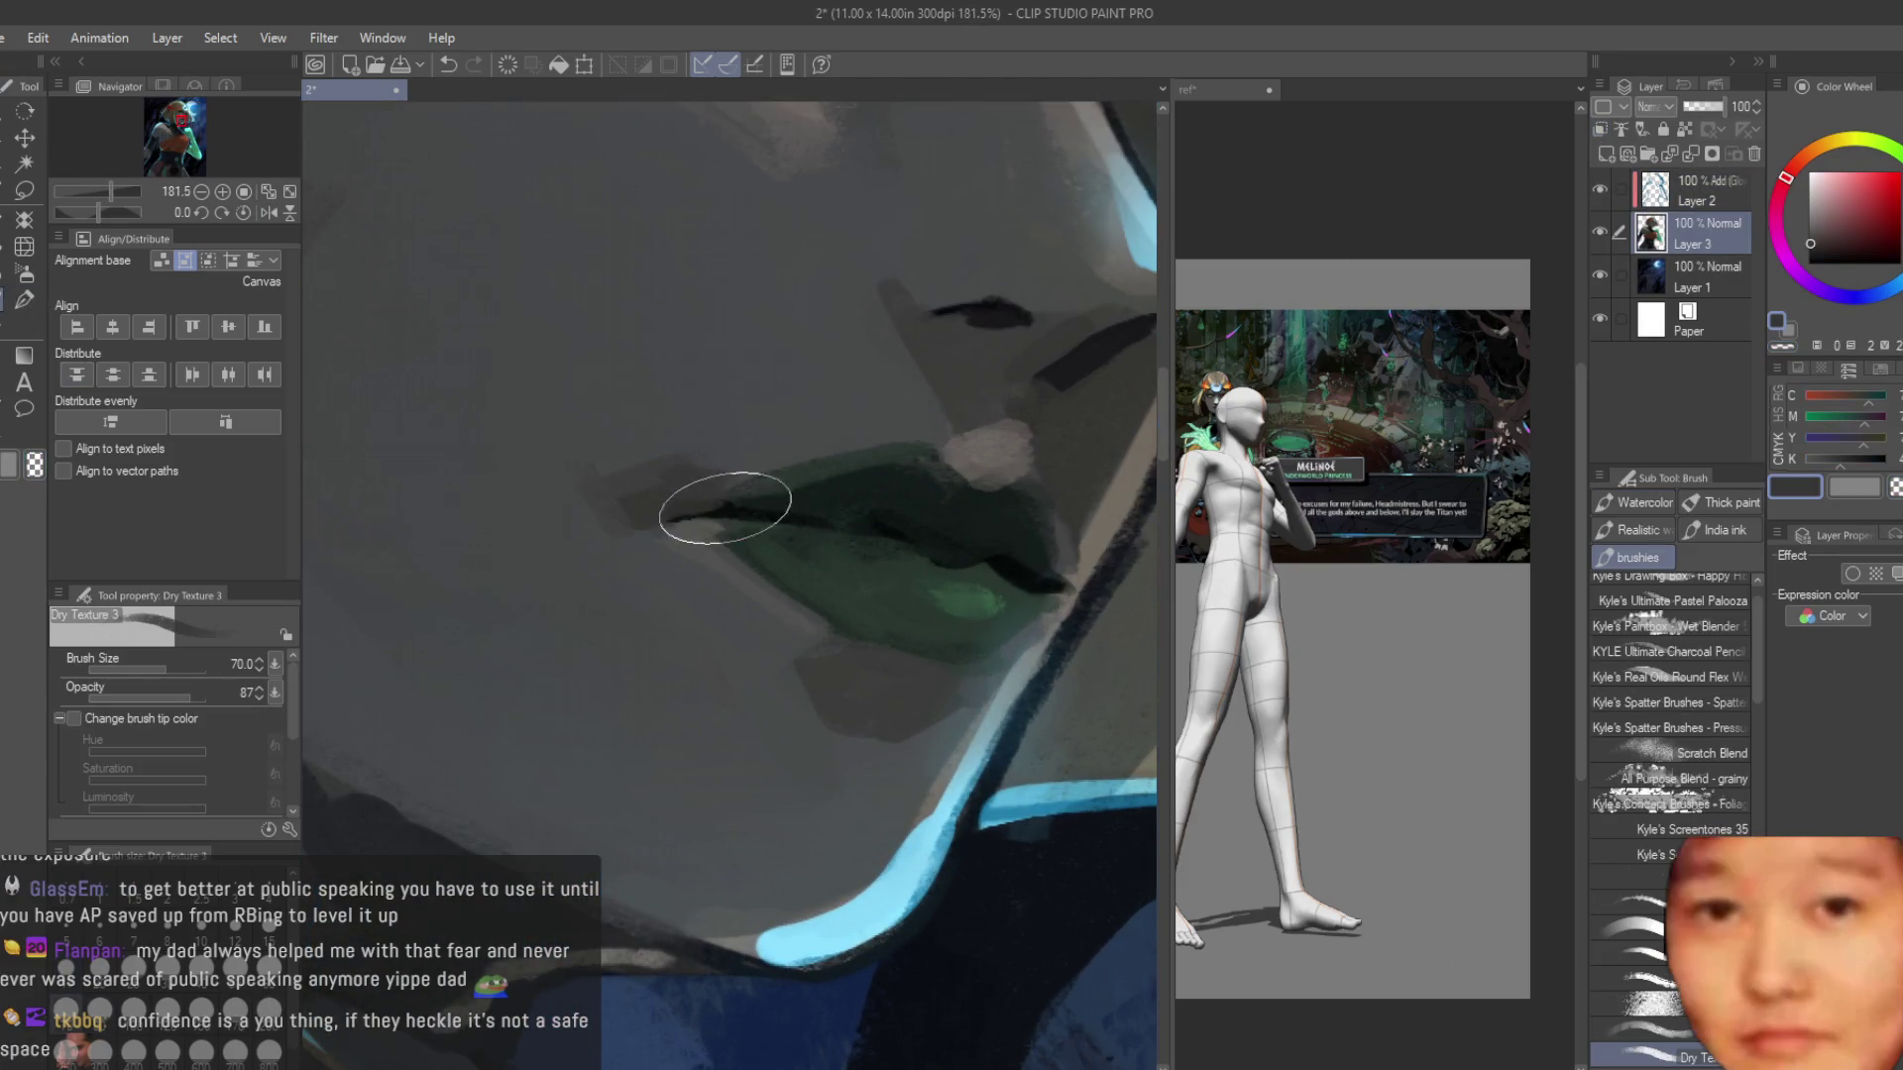
pyautogui.press('[')
pyautogui.press('[')
pyautogui.press('[')
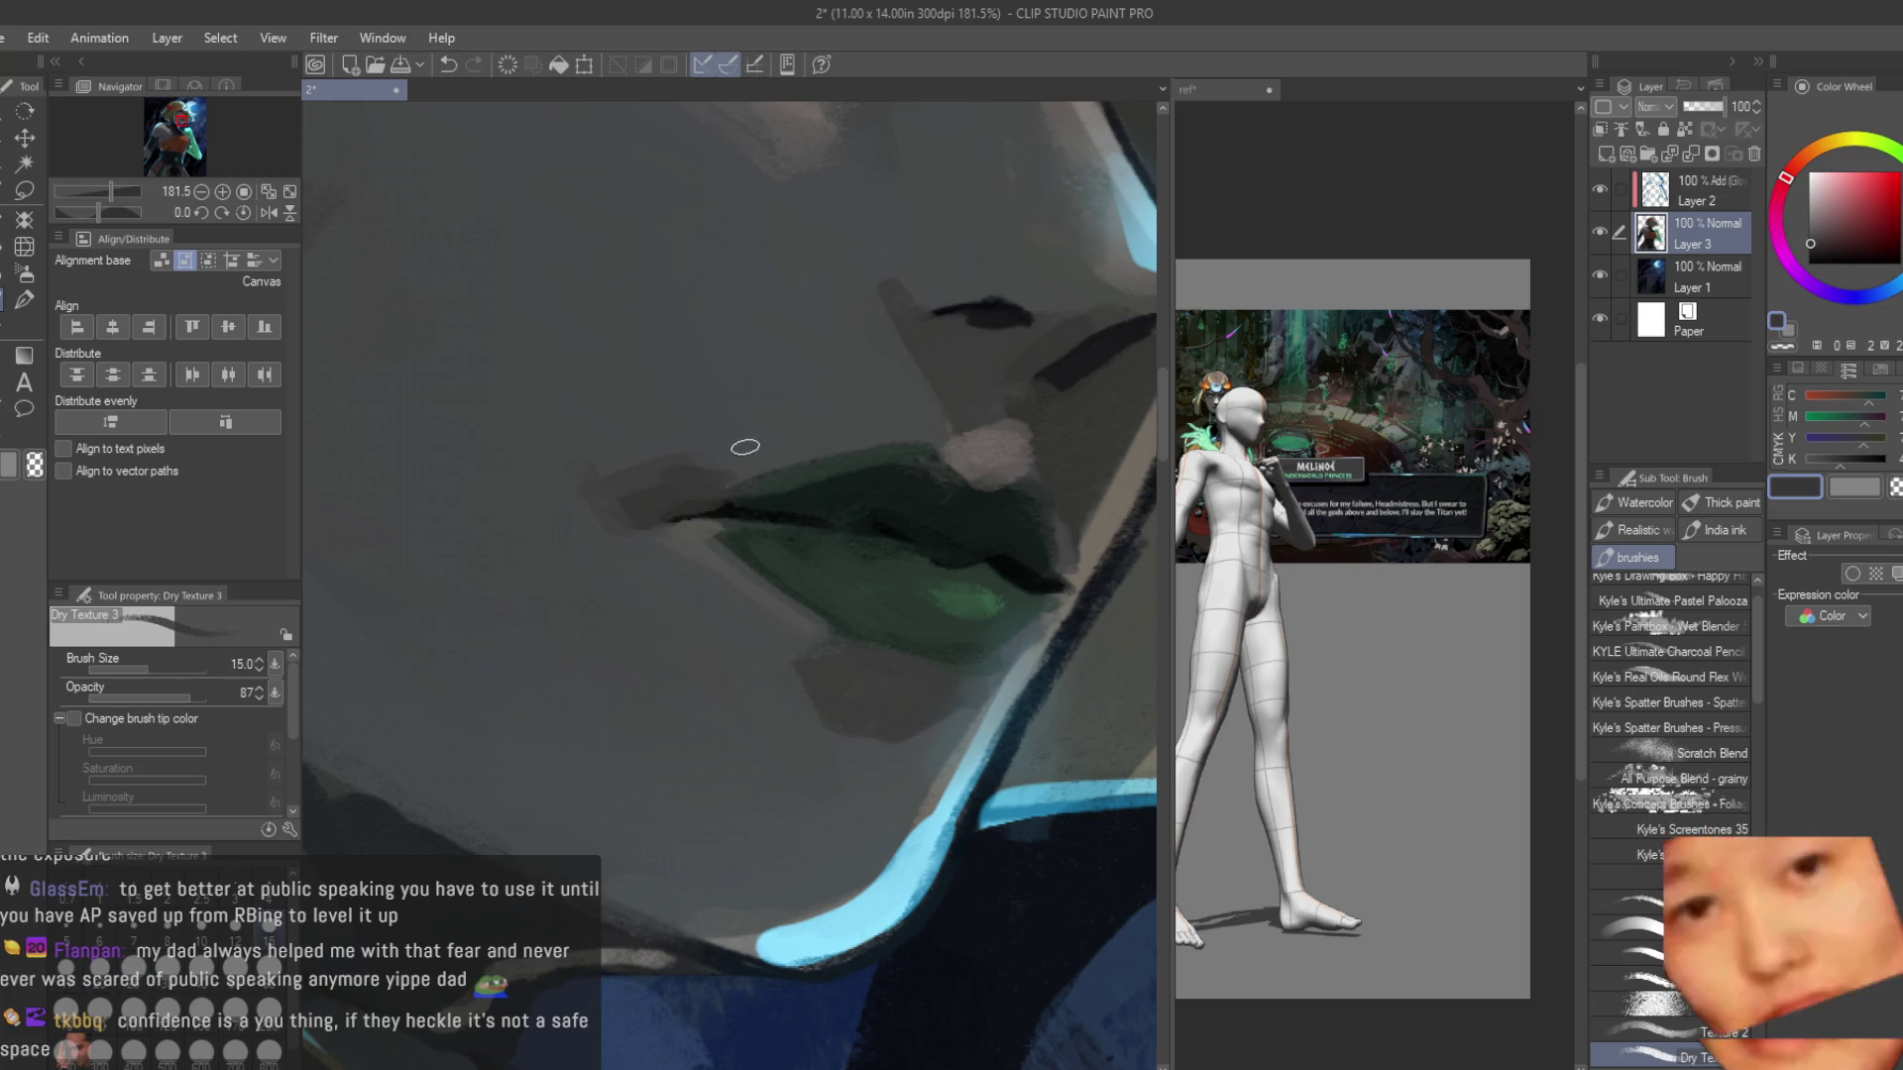
pyautogui.scroll(2, 699, 499)
# Sample the lips' dark greens, then try a very dark red and a dark desaturated cyan.
pyautogui.keyDown('alt'); pyautogui.click(696, 502); pyautogui.keyUp('alt')
pyautogui.keyDown('alt'); pyautogui.click(683, 525); pyautogui.keyUp('alt')
pyautogui.keyDown('alt'); pyautogui.click(674, 524); pyautogui.keyUp('alt')
pyautogui.keyDown('alt'); pyautogui.click(692, 521); pyautogui.keyUp('alt')
pyautogui.scroll(-3, 692, 521)
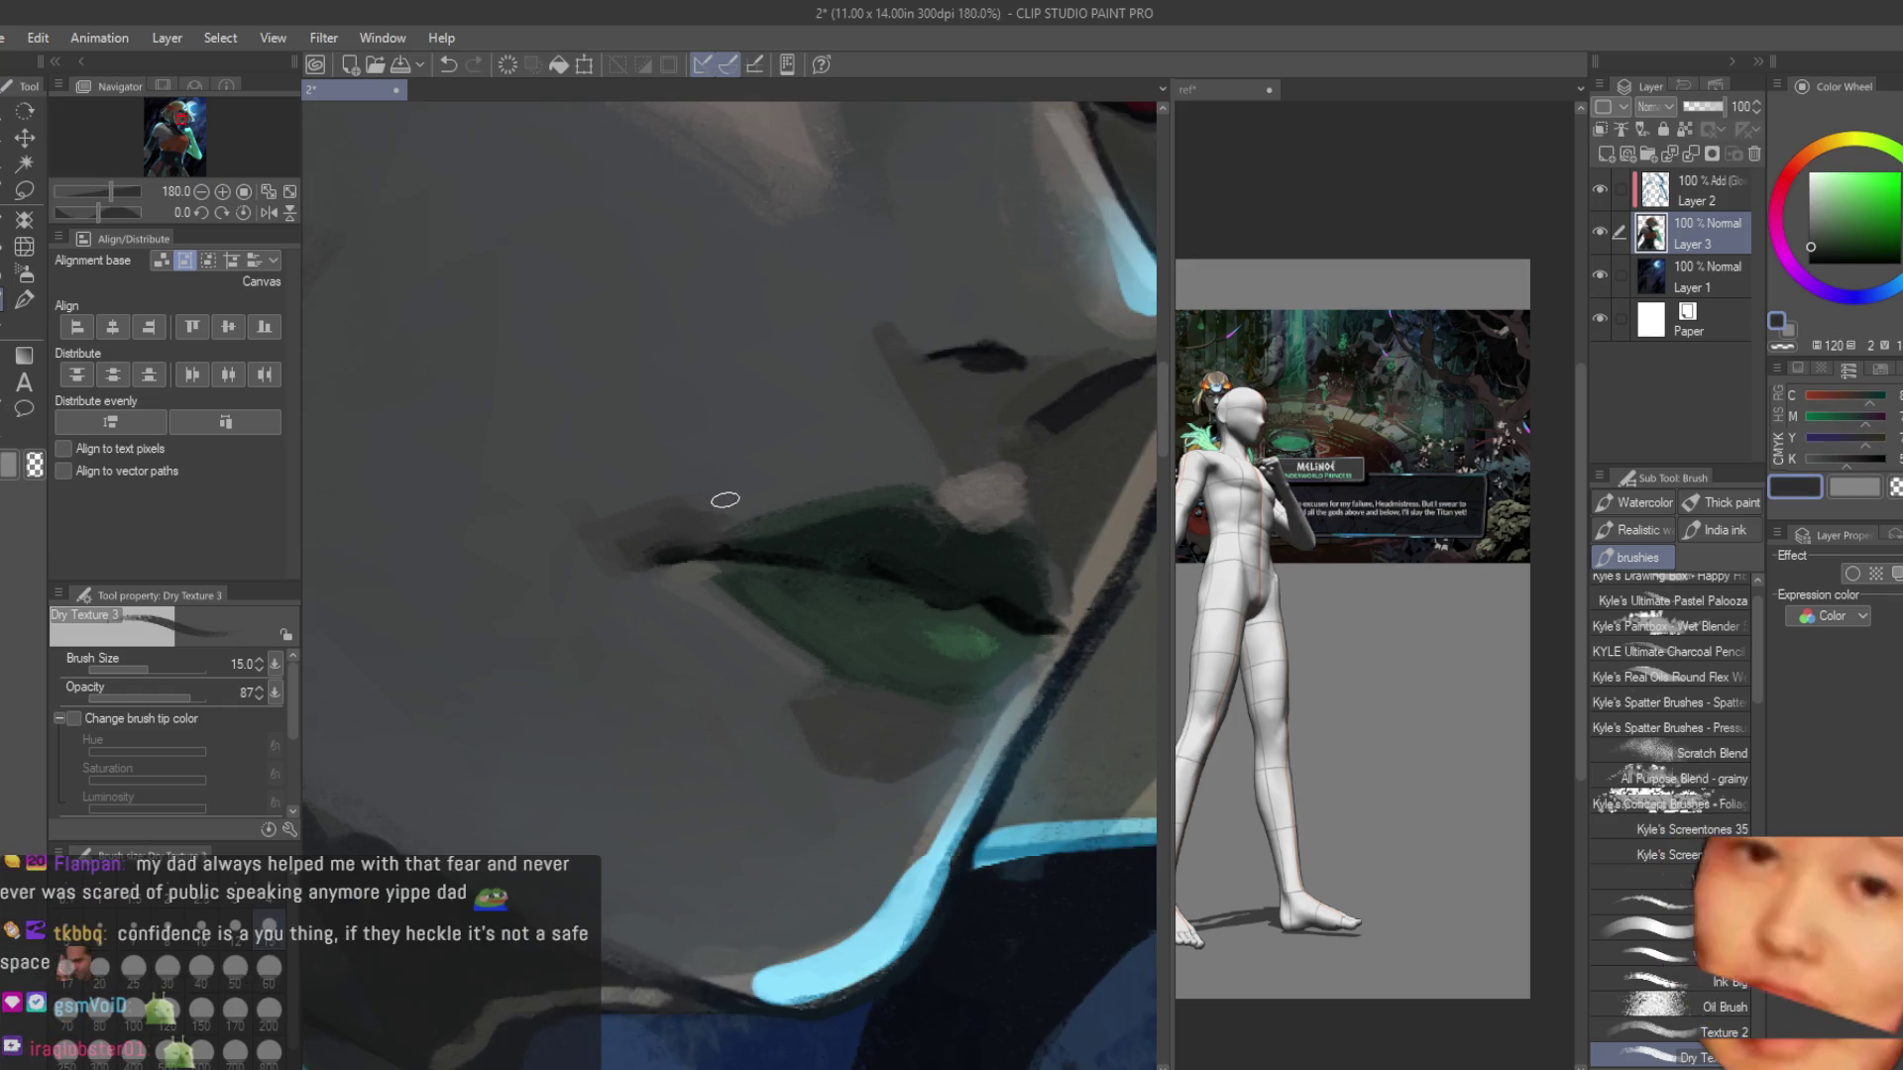
pyautogui.scroll(2, 679, 470)
pyautogui.scroll(2, 679, 470)
pyautogui.keyDown('alt'); pyautogui.click(777, 515); pyautogui.keyUp('alt')
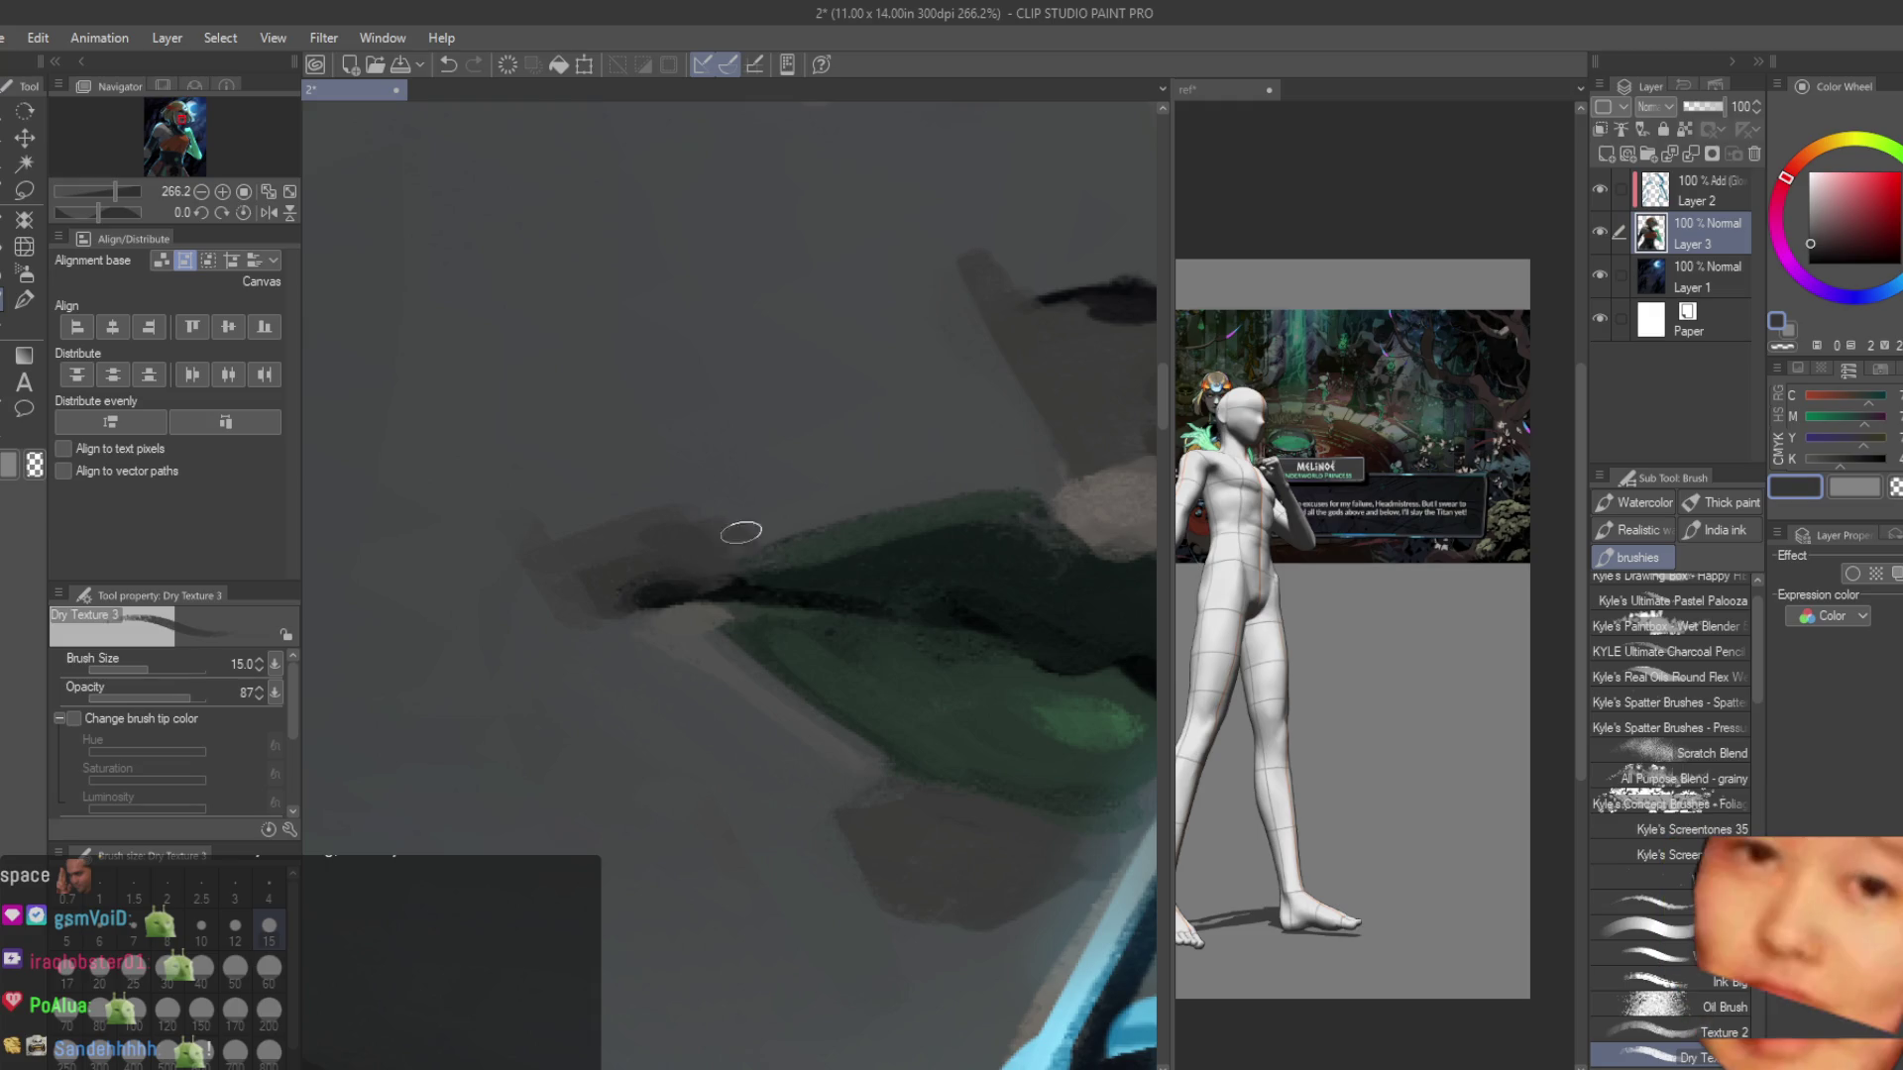
pyautogui.keyDown('alt'); pyautogui.click(754, 500); pyautogui.keyUp('alt')
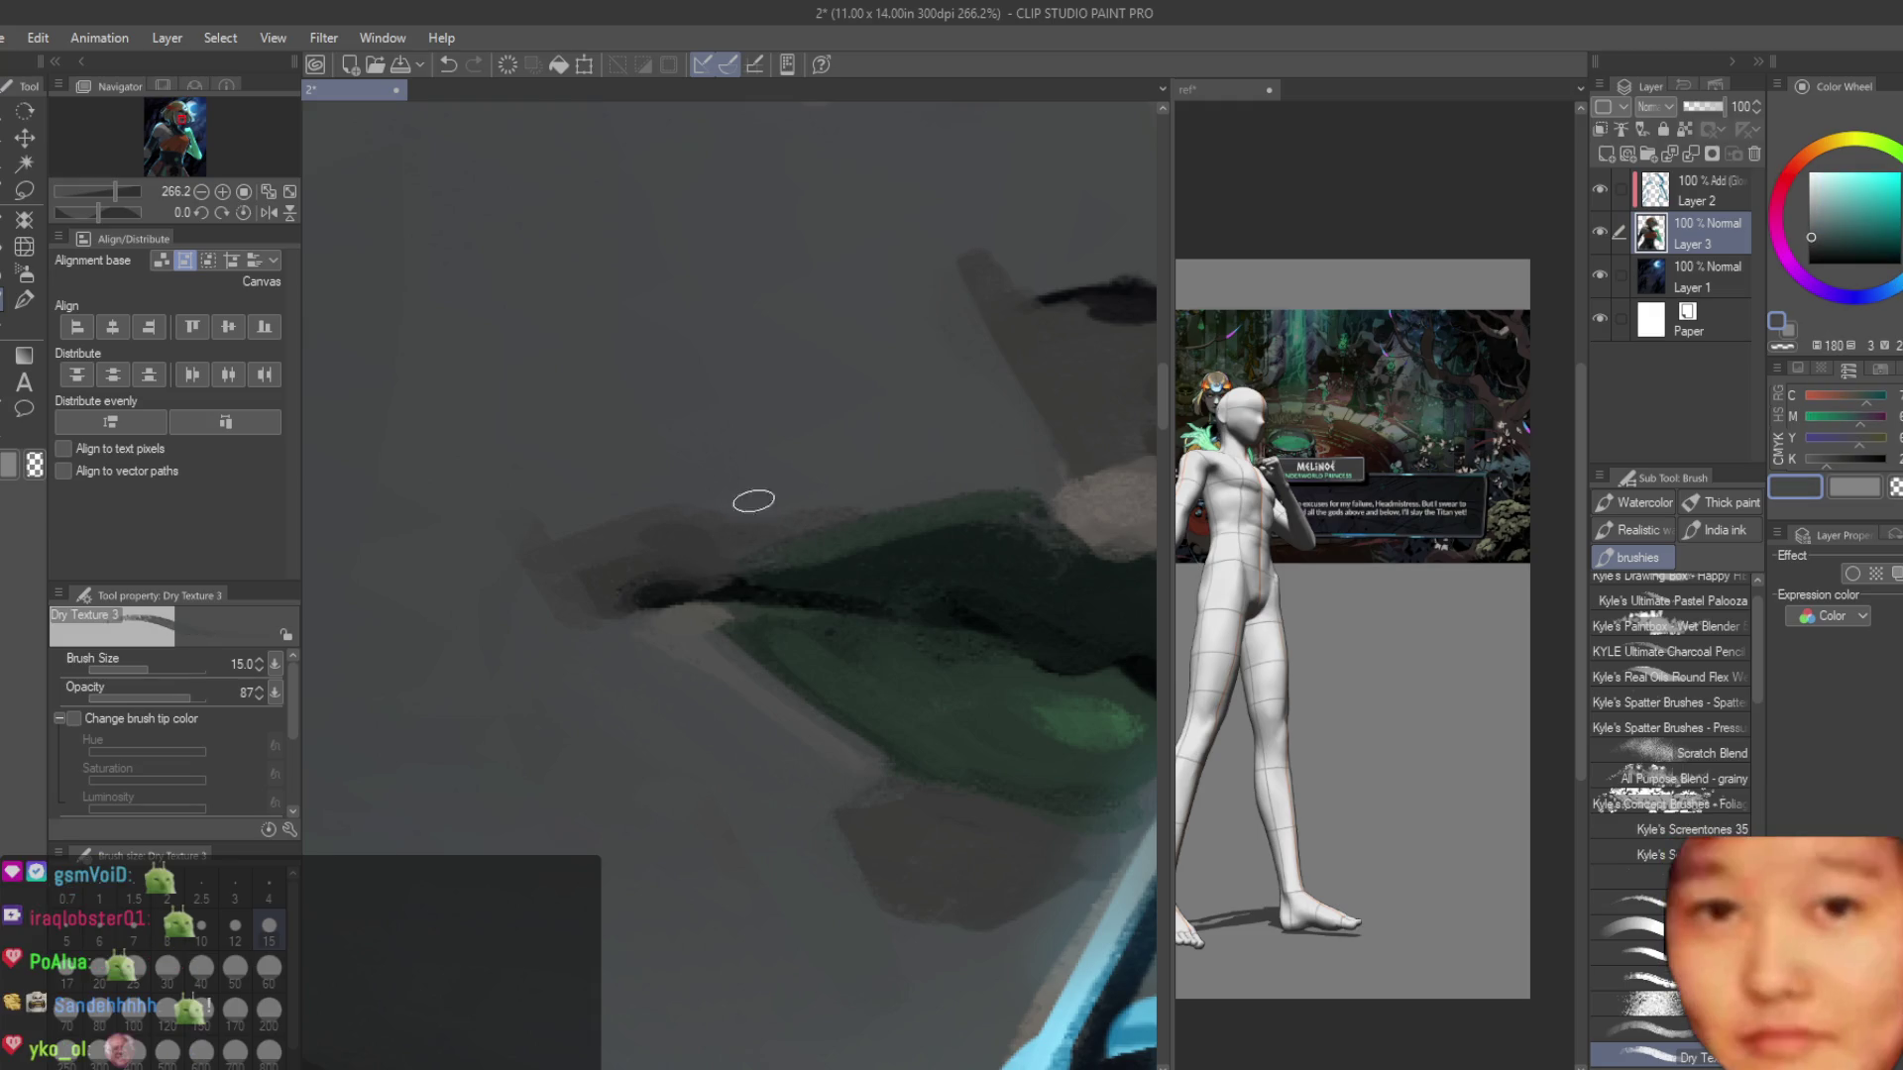
pyautogui.scroll(-2, 753, 500)
# Try dark yellow, cyan and pale blue, then sample dark greys from the lips and skin.
pyautogui.keyDown('alt'); pyautogui.click(854, 778); pyautogui.keyUp('alt')
pyautogui.scroll(-2, 912, 760)
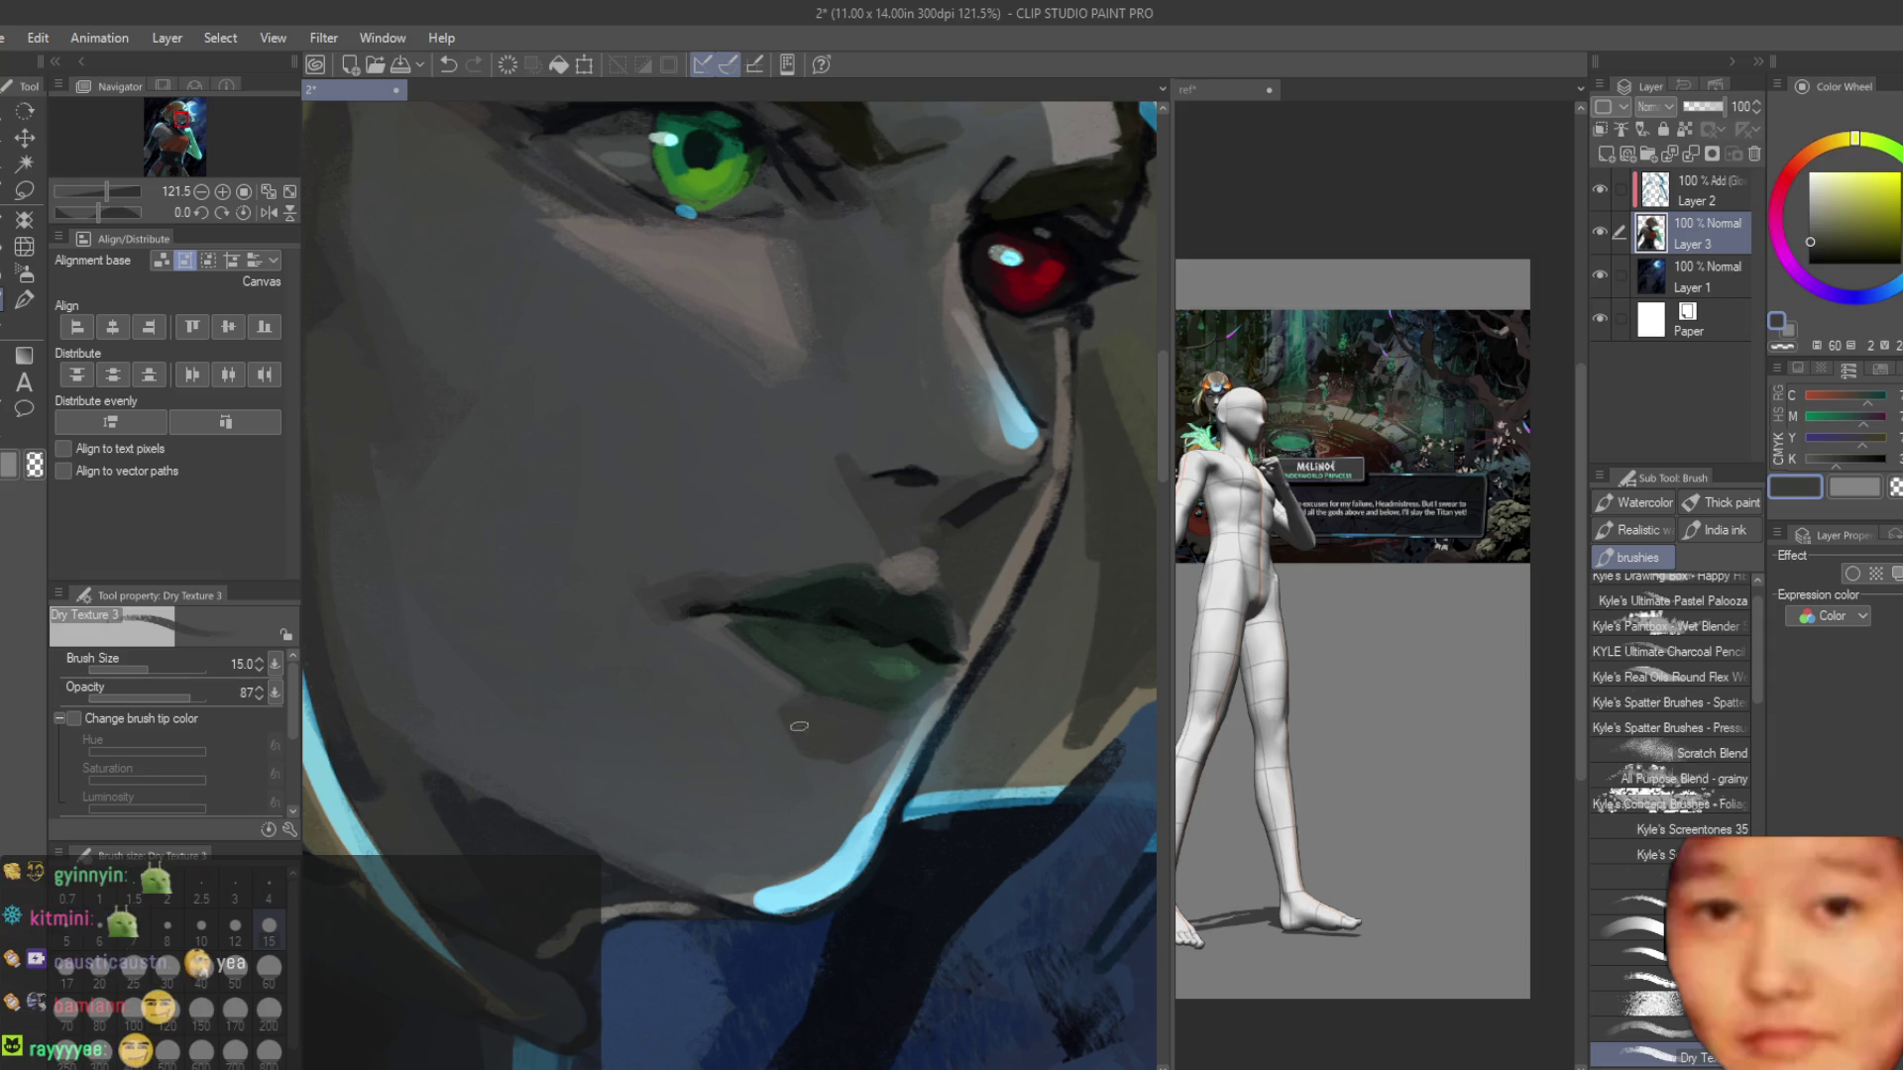
pyautogui.scroll(2, 810, 709)
pyautogui.keyDown('alt'); pyautogui.click(801, 734); pyautogui.keyUp('alt')
pyautogui.keyDown('alt'); pyautogui.click(963, 862); pyautogui.keyUp('alt')
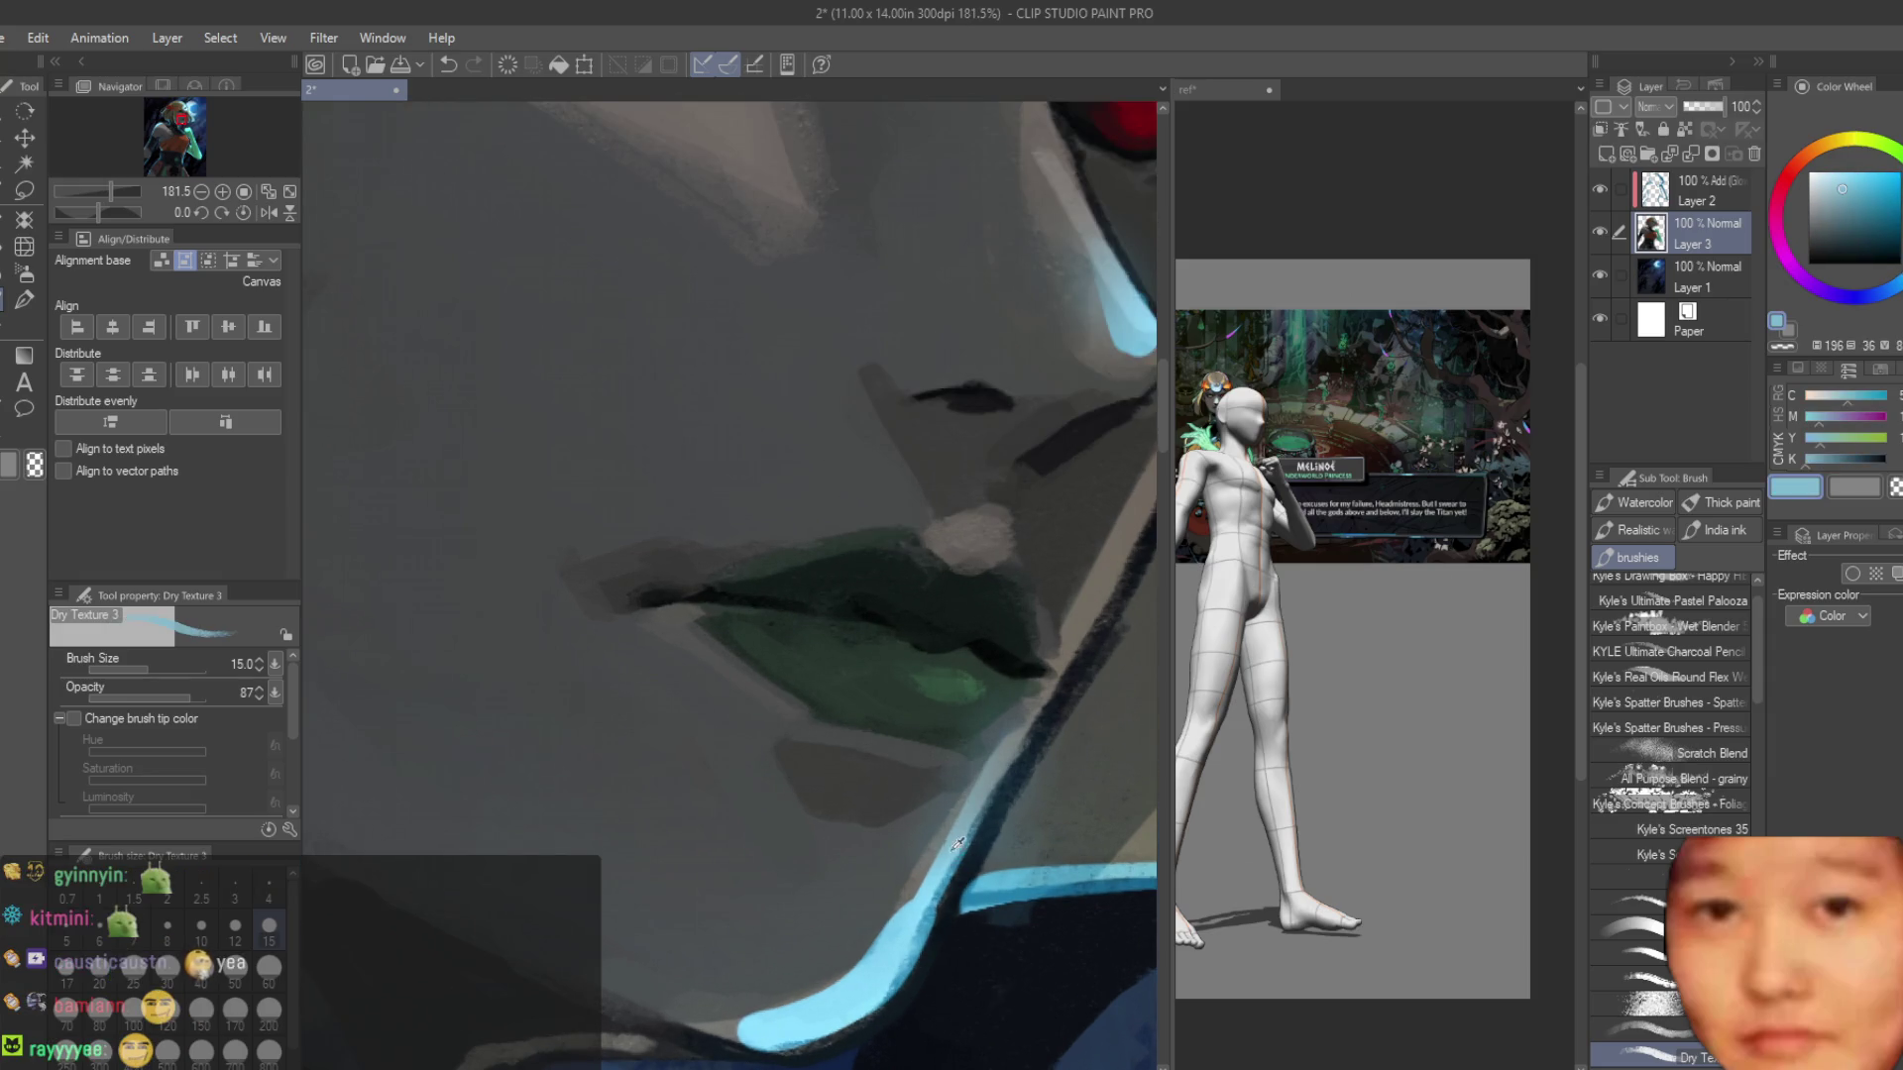
pyautogui.scroll(-5, 856, 610)
pyautogui.scroll(3, 841, 572)
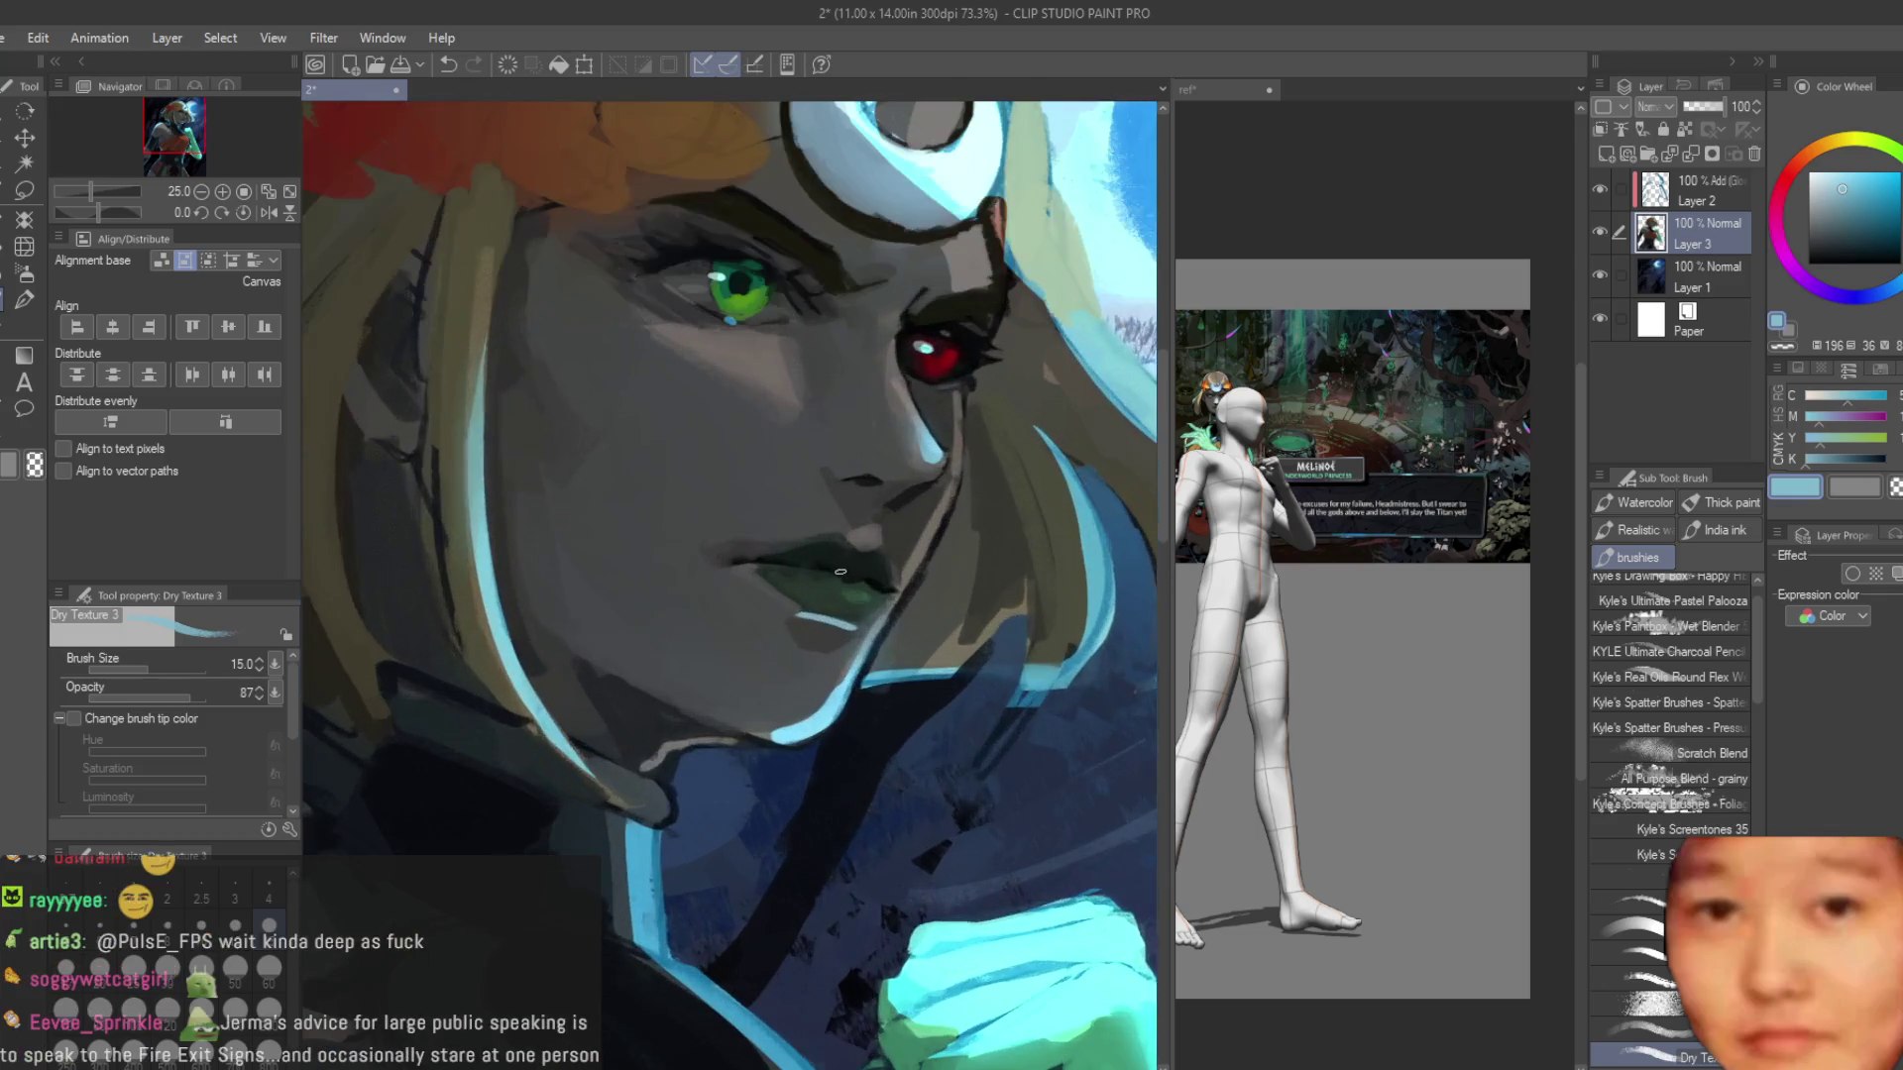
pyautogui.scroll(4, 881, 643)
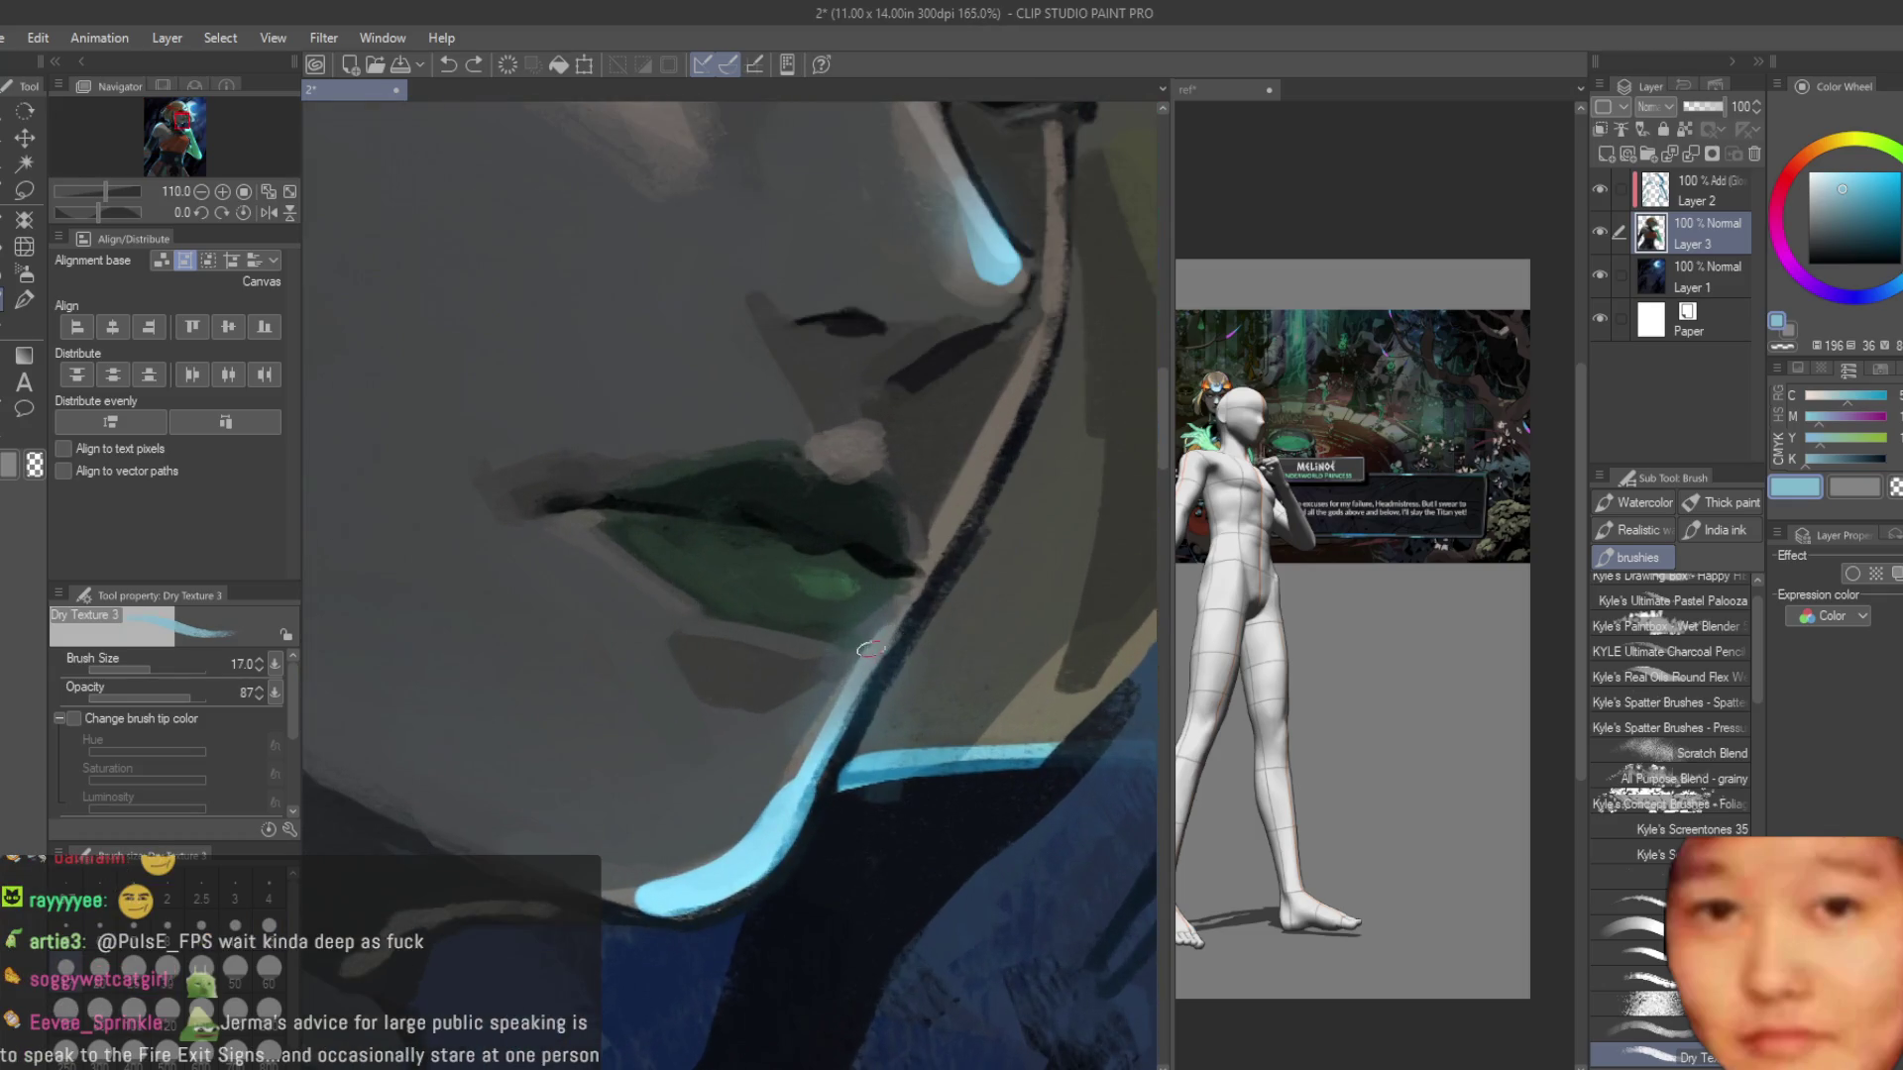
pyautogui.keyDown('alt'); pyautogui.click(852, 691); pyautogui.keyUp('alt')
pyautogui.scroll(-3, 852, 690)
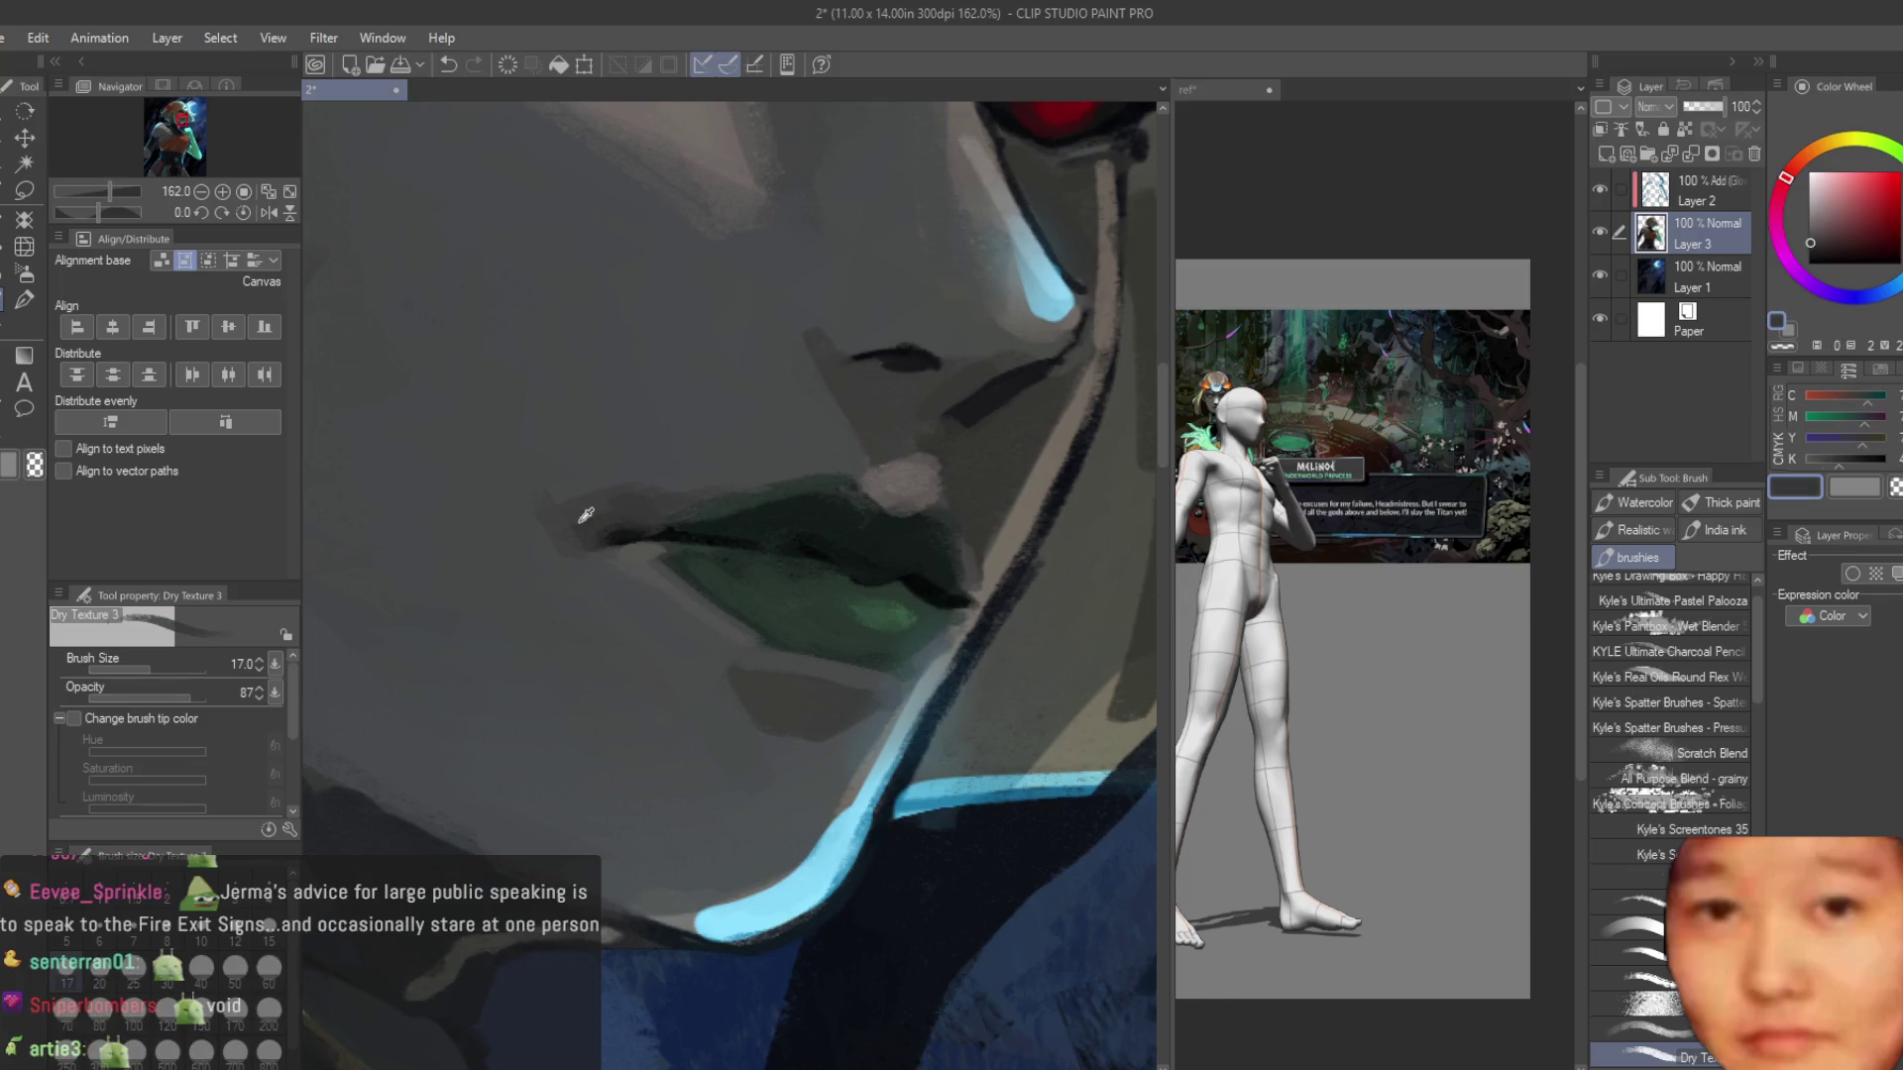
pyautogui.keyDown('alt'); pyautogui.click(590, 527); pyautogui.keyUp('alt')
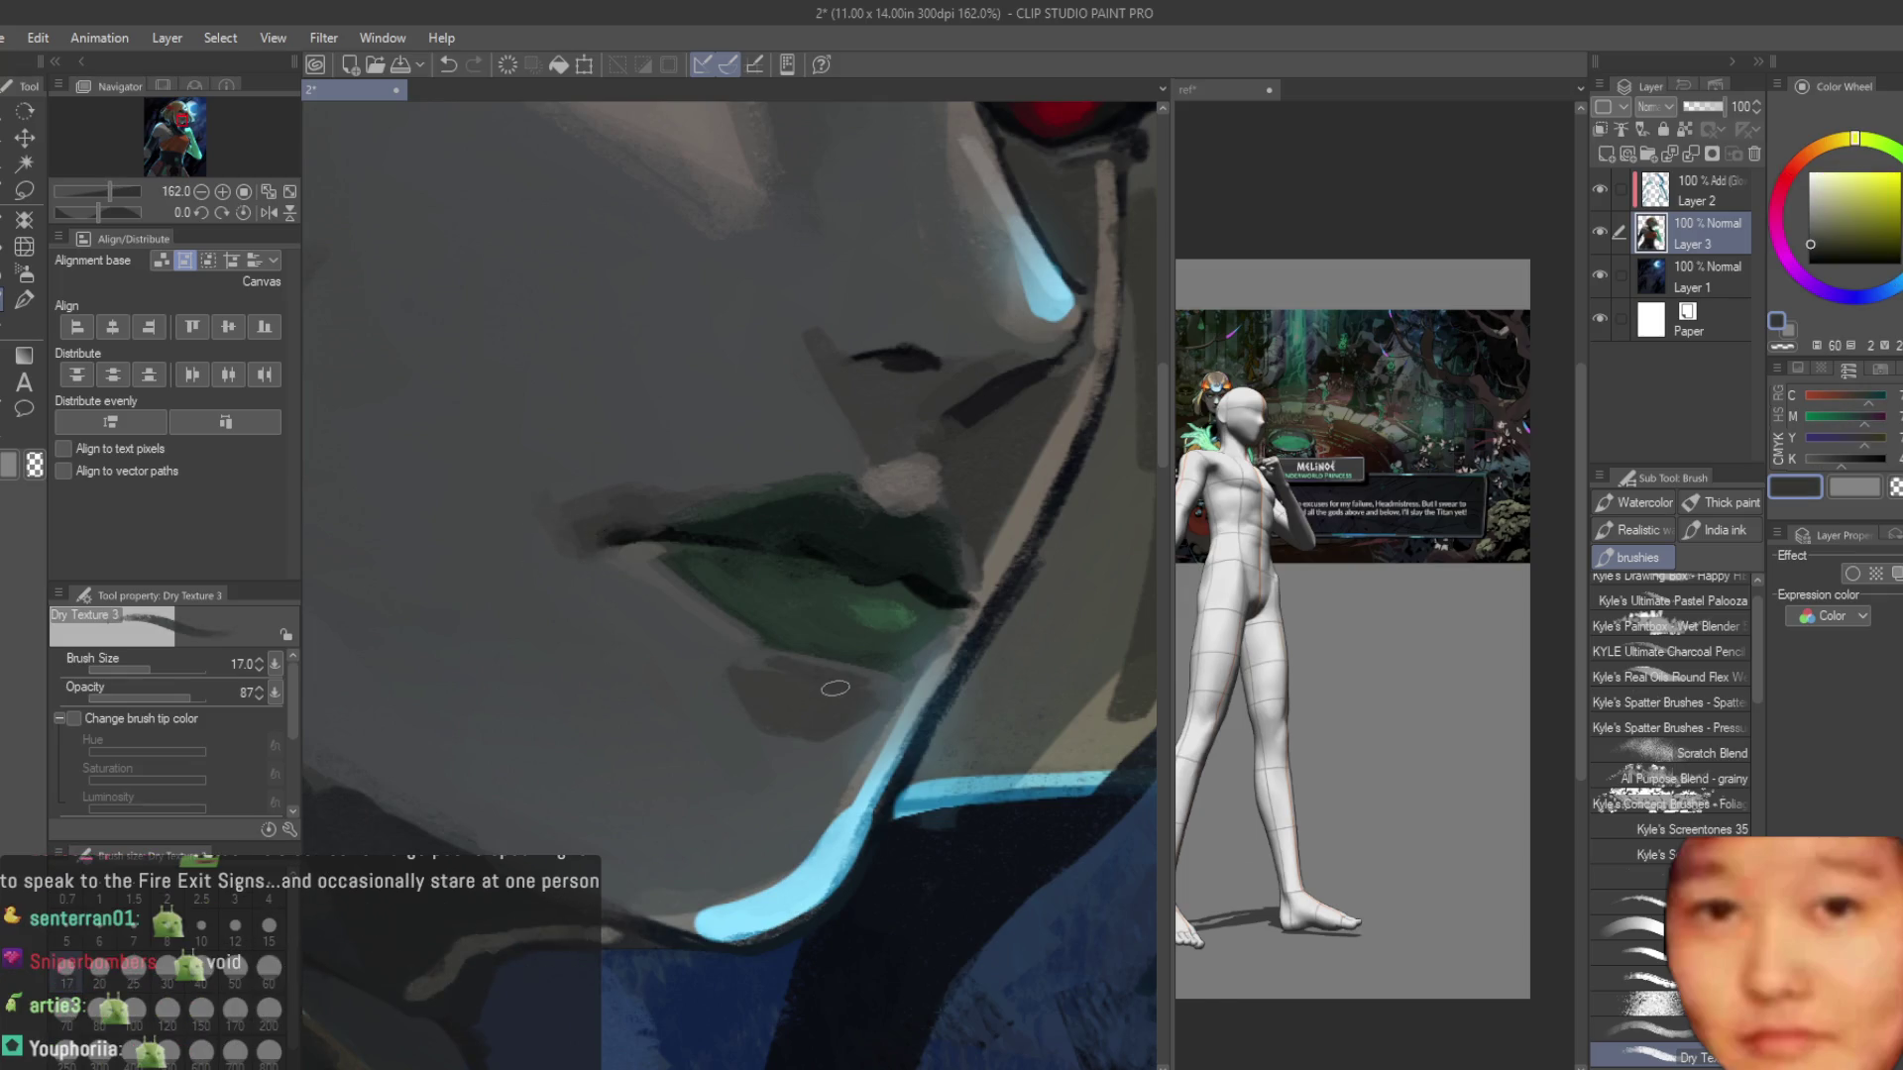
# Paint a light-blue highlight stroke along the edge of the lower lip.
pyautogui.keyDown('alt'); pyautogui.click(870, 842); pyautogui.keyUp('alt')
pyautogui.moveTo(768, 662); pyautogui.dragTo(871, 684)
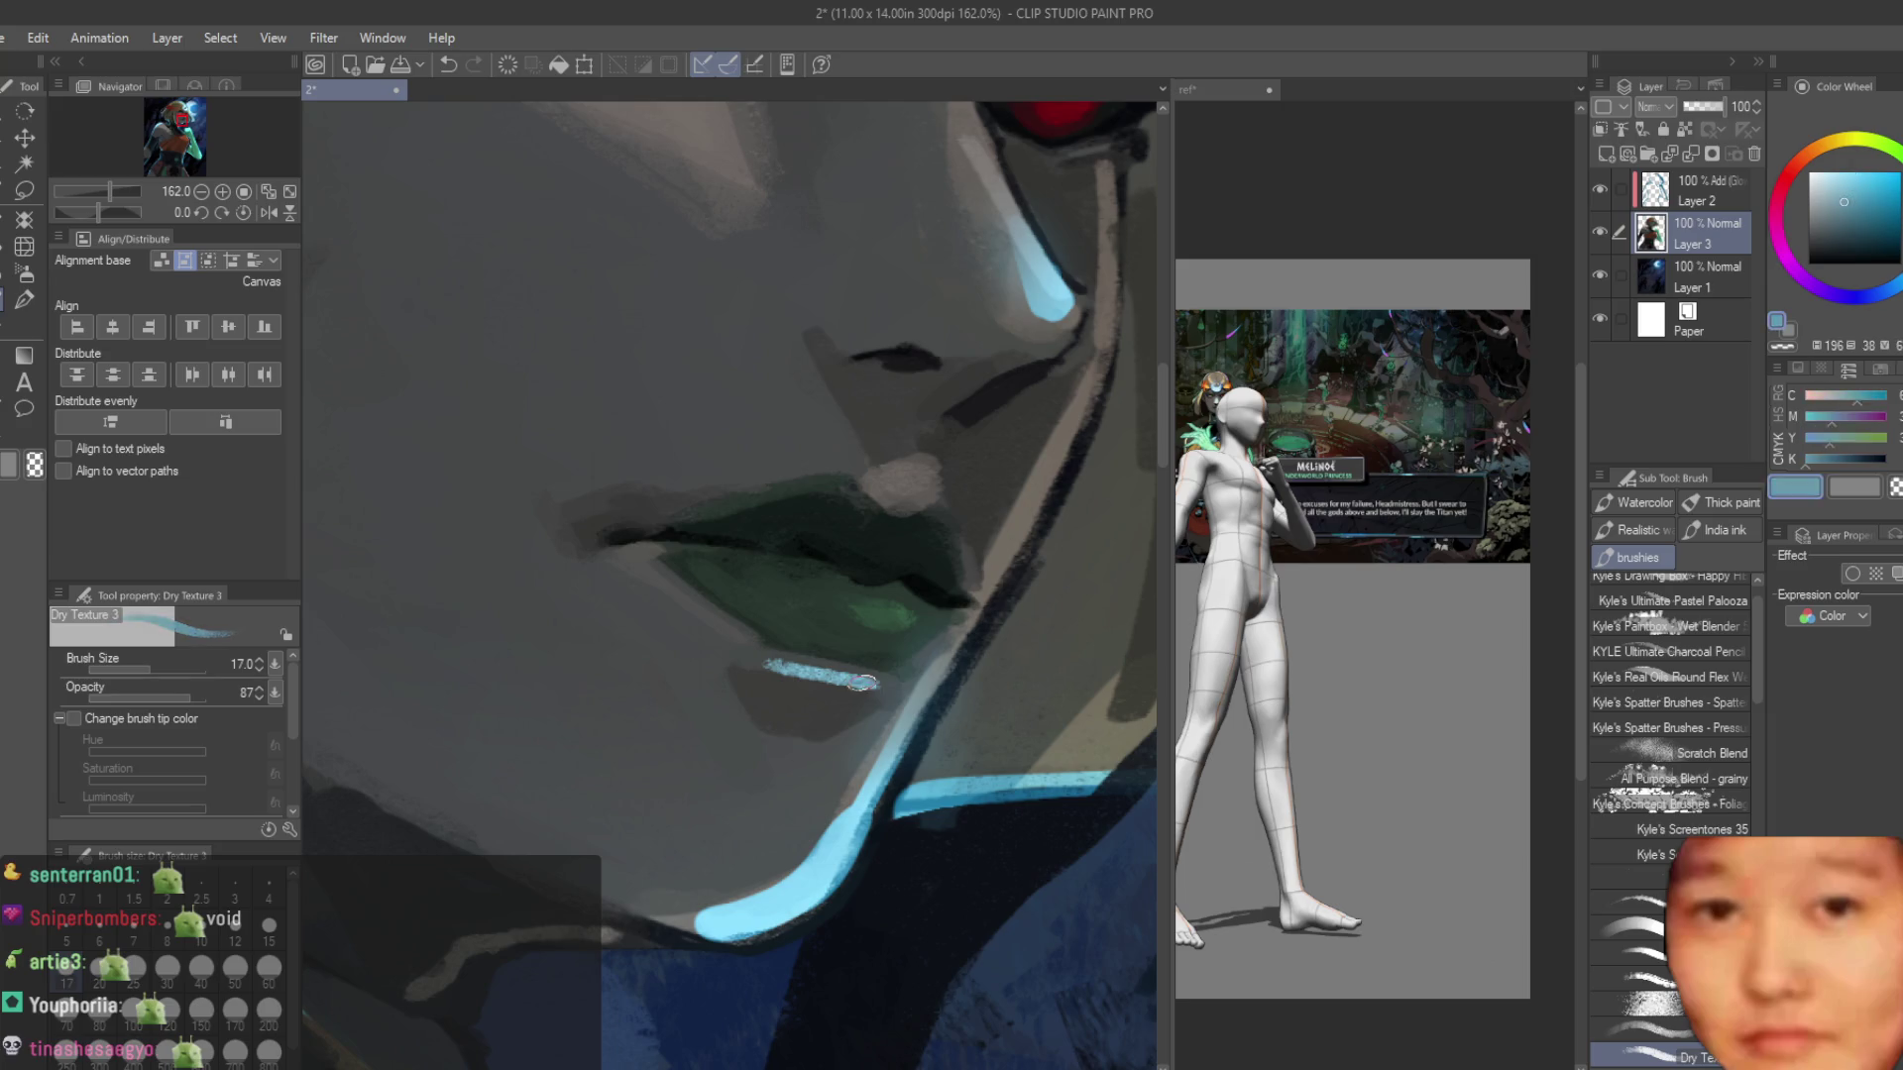
pyautogui.keyDown('alt'); pyautogui.click(730, 658); pyautogui.keyUp('alt')
pyautogui.scroll(-10, 892, 654)
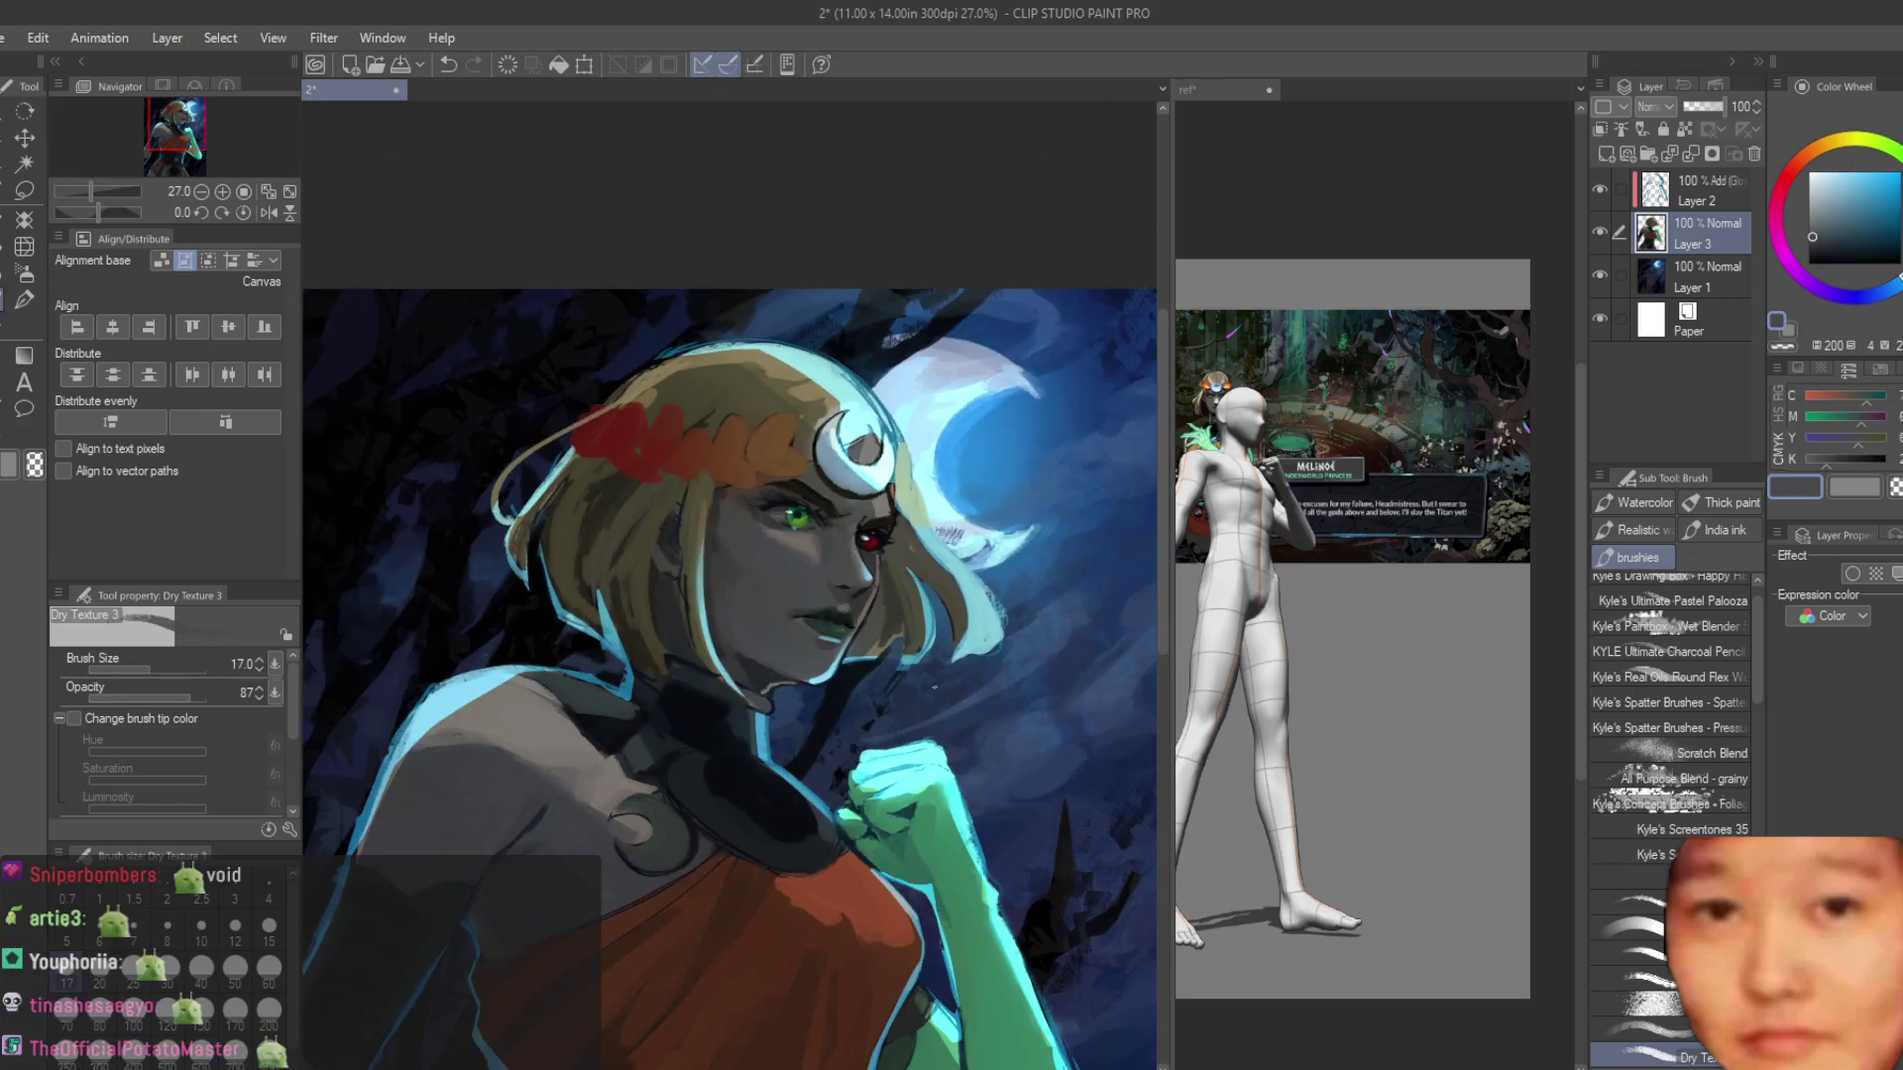
# Flip the canvas horizontally and back to check the drawing.
pyautogui.press('h')
pyautogui.scroll(-3, 937, 657)
pyautogui.press('h')
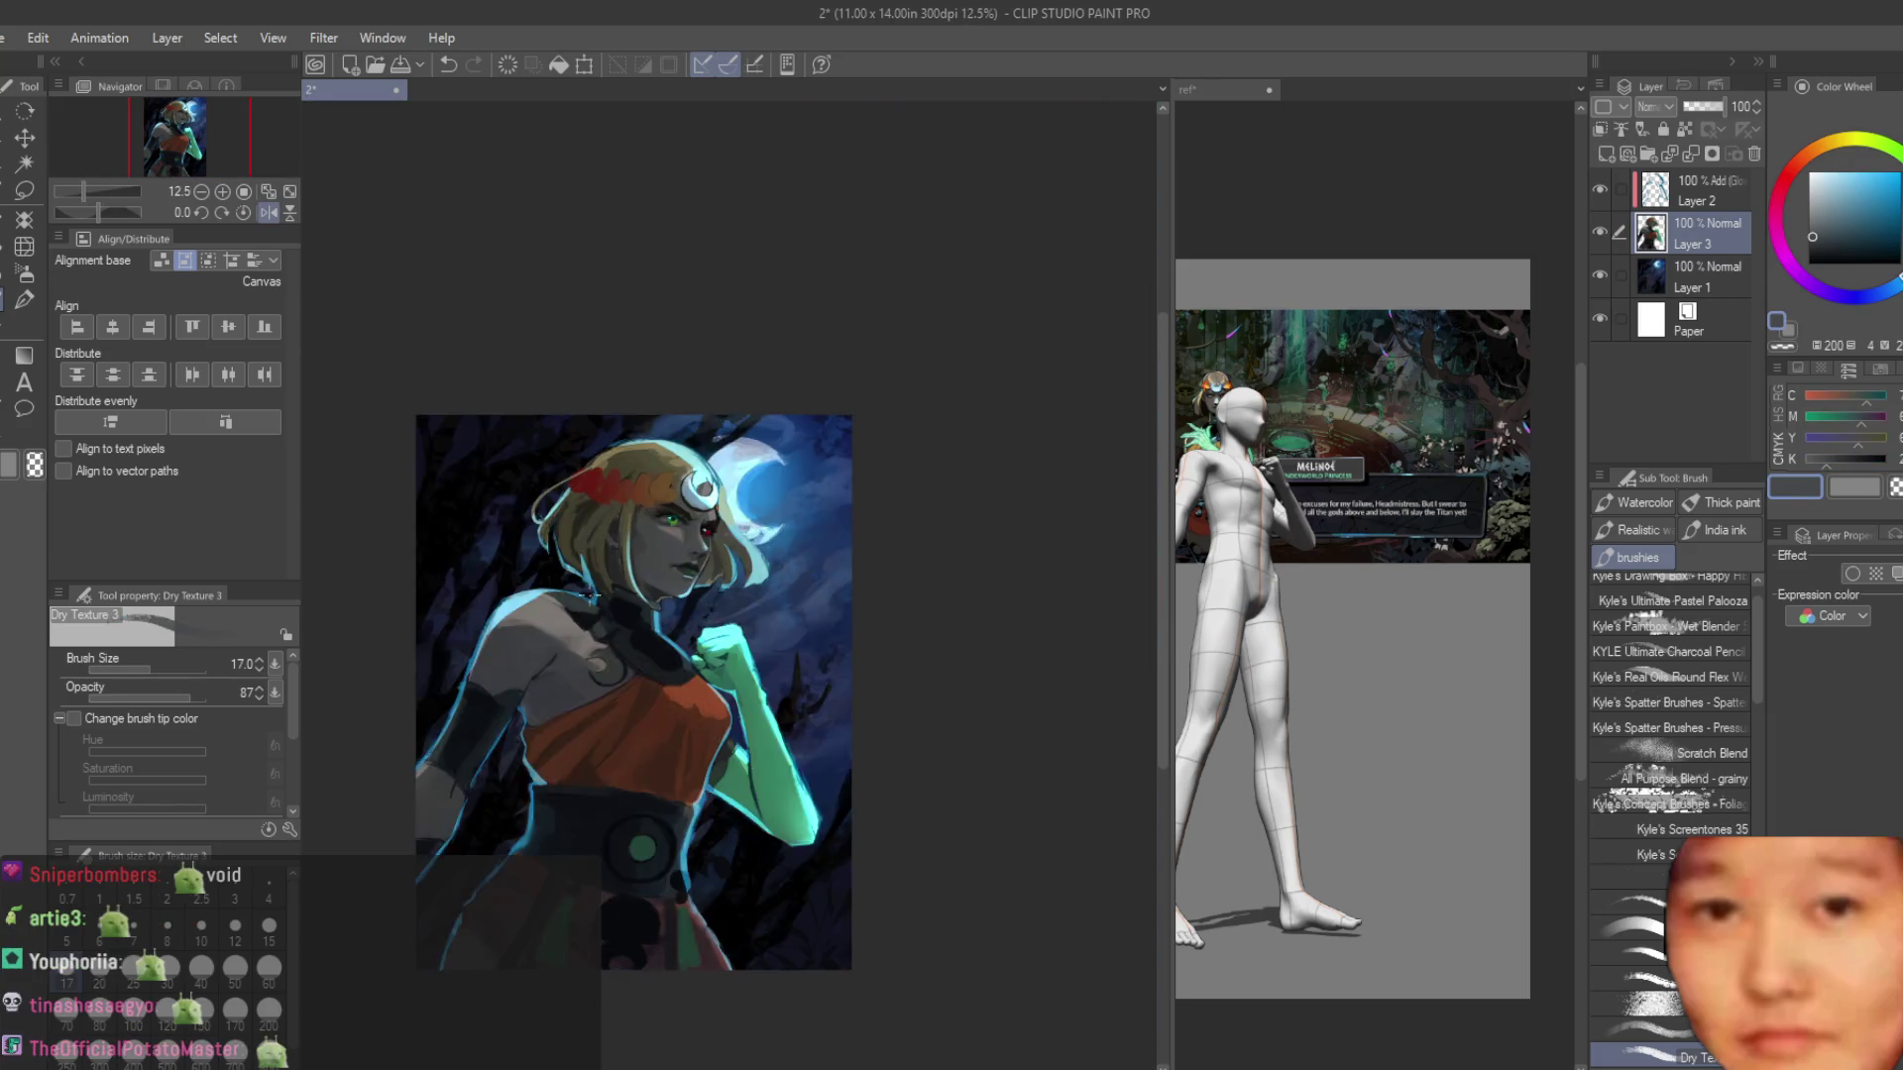
pyautogui.scroll(5, 843, 565)
pyautogui.scroll(-3, 842, 565)
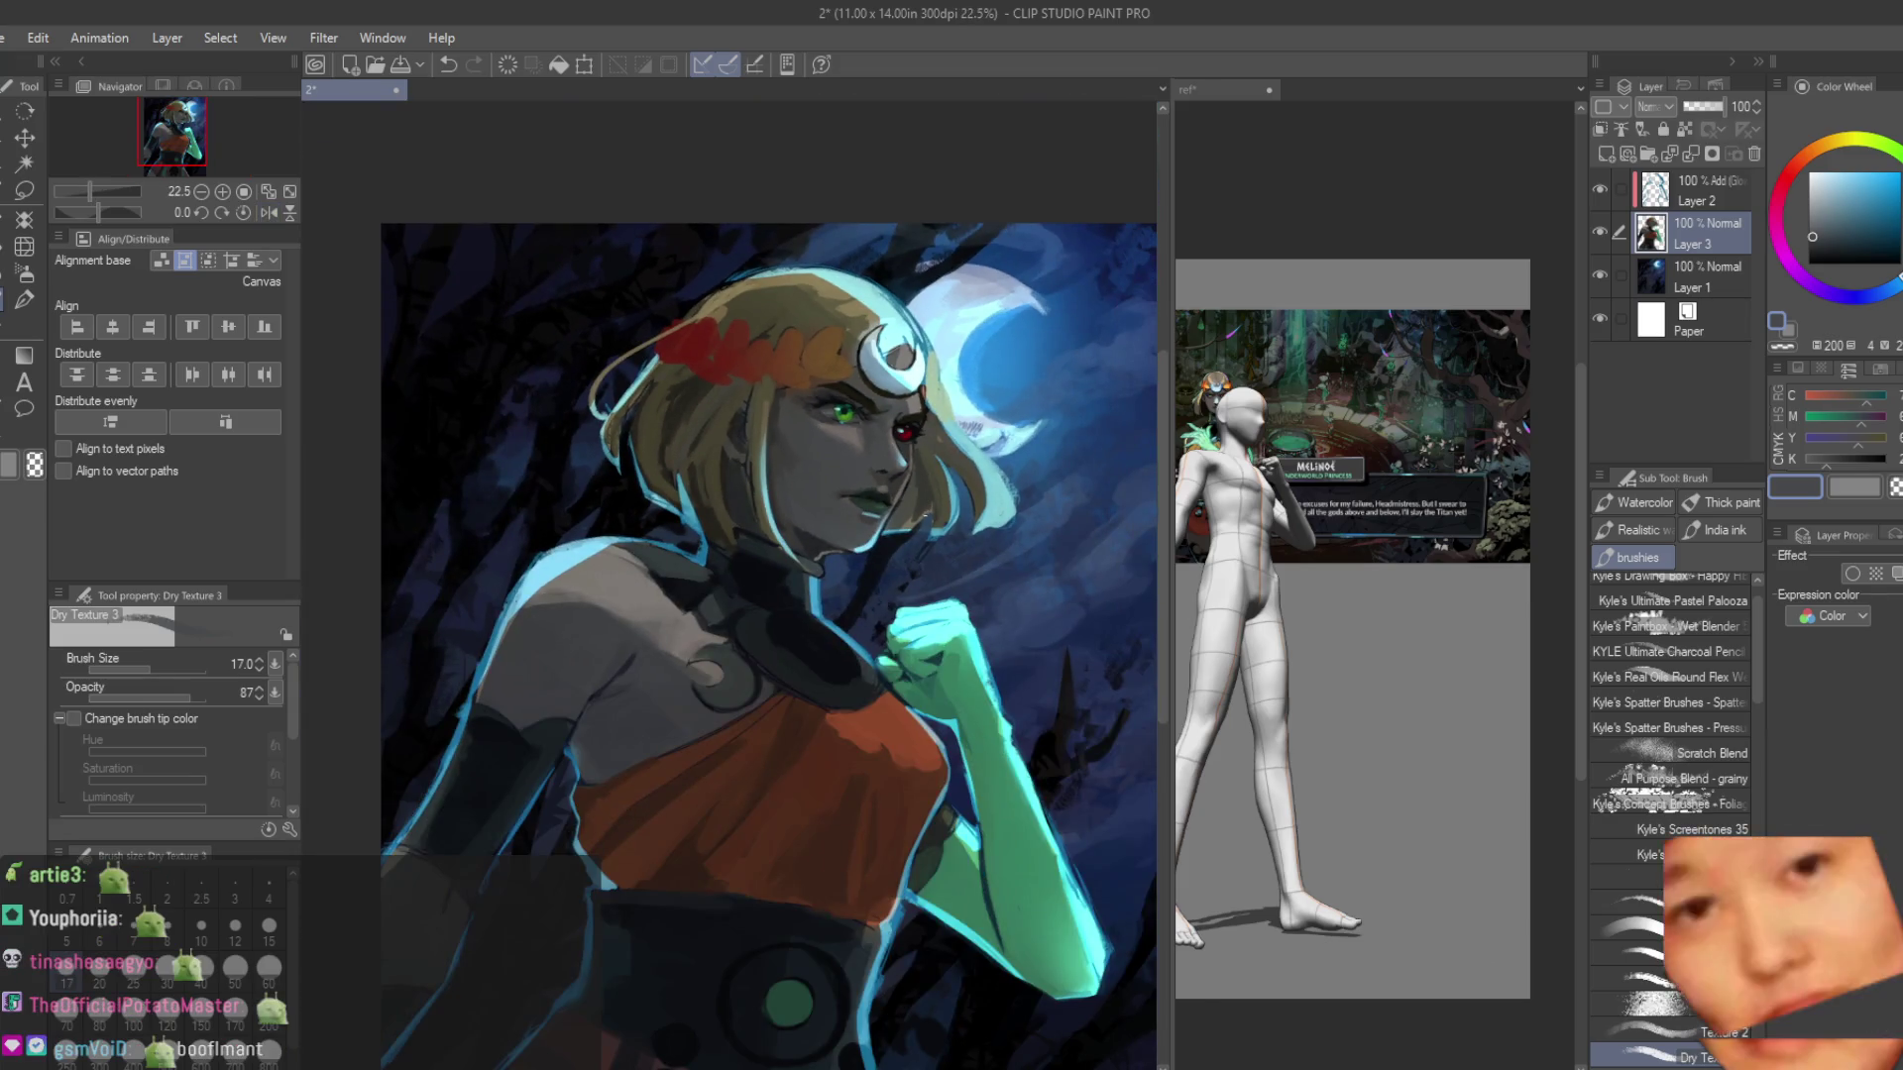
pyautogui.scroll(1, 697, 651)
pyautogui.scroll(5, 696, 651)
# Brush a light-blue rim-light stroke along the shoulder edge, then lock Layer 2's transparent pixels.
pyautogui.keyDown('alt'); pyautogui.click(595, 495); pyautogui.keyUp('alt')
pyautogui.moveTo(664, 474); pyautogui.dragTo(557, 565)
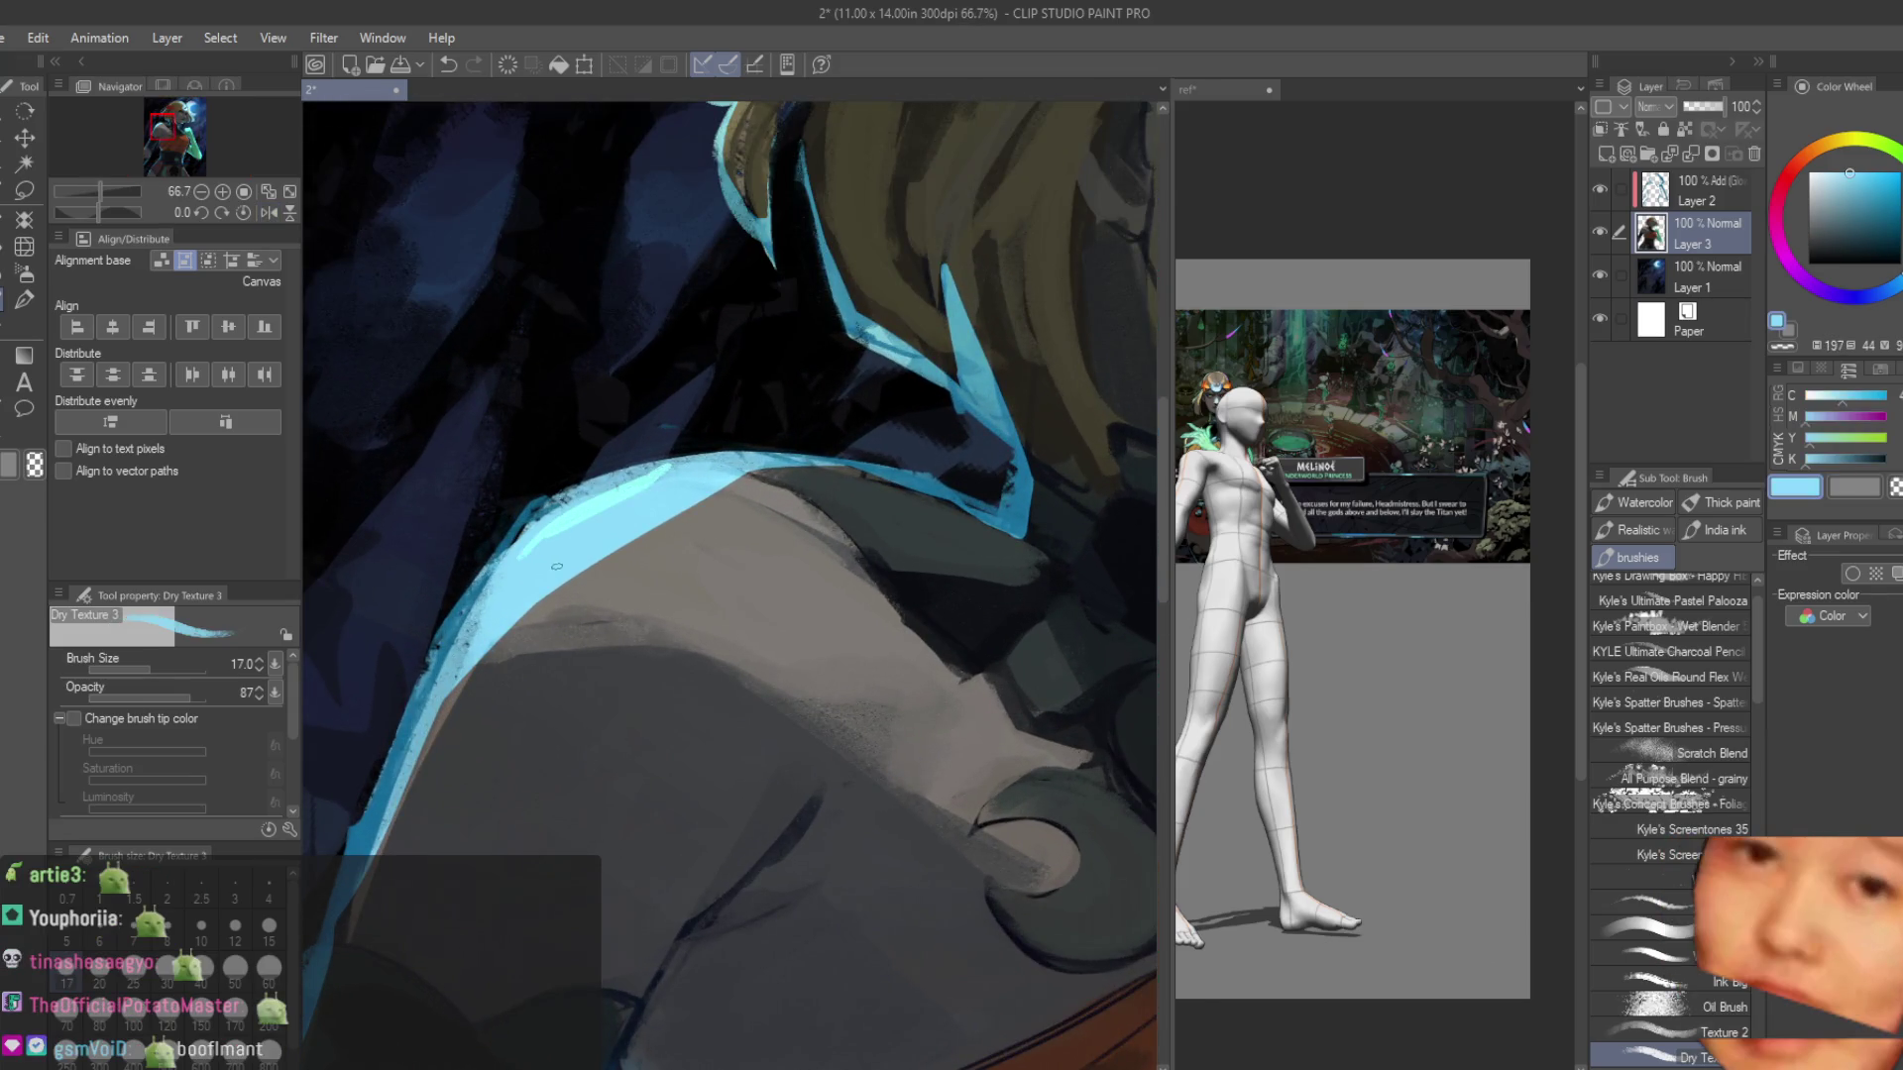
pyautogui.scroll(-6, 605, 552)
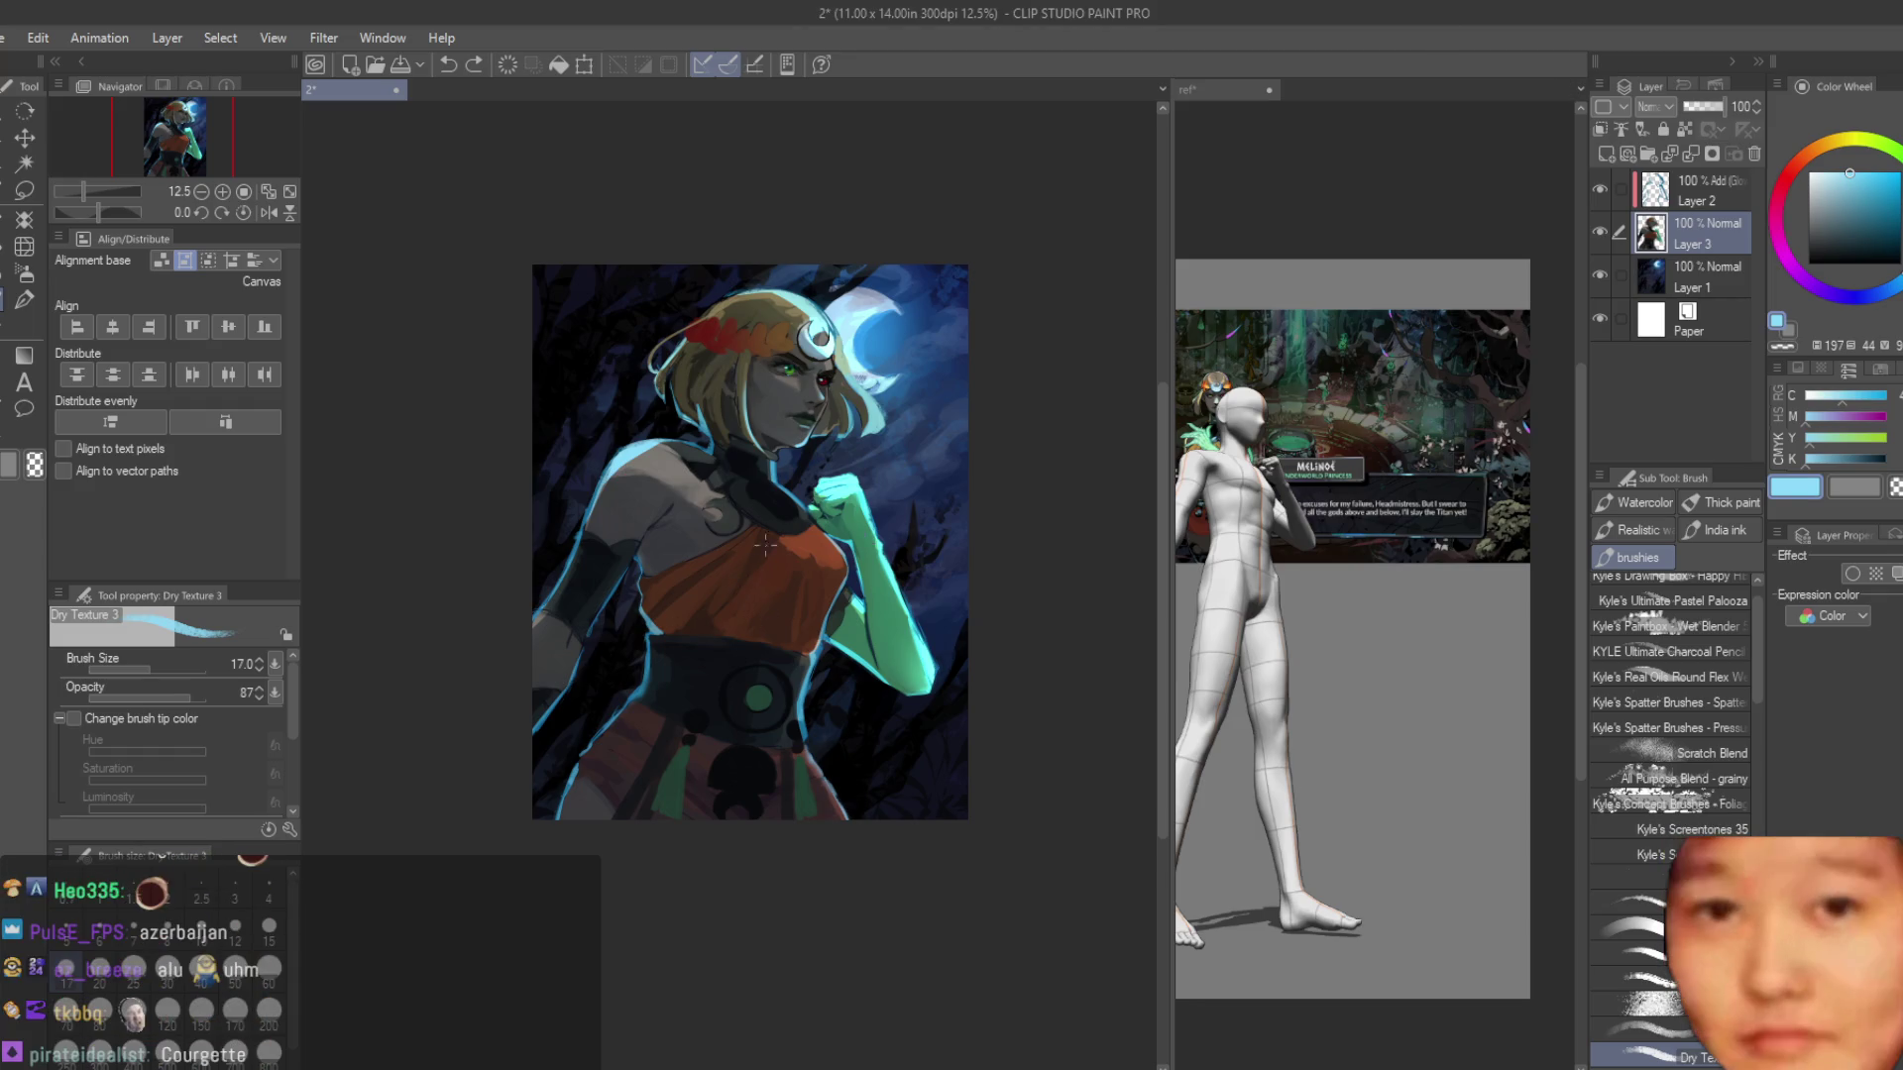
pyautogui.scroll(2, 599, 650)
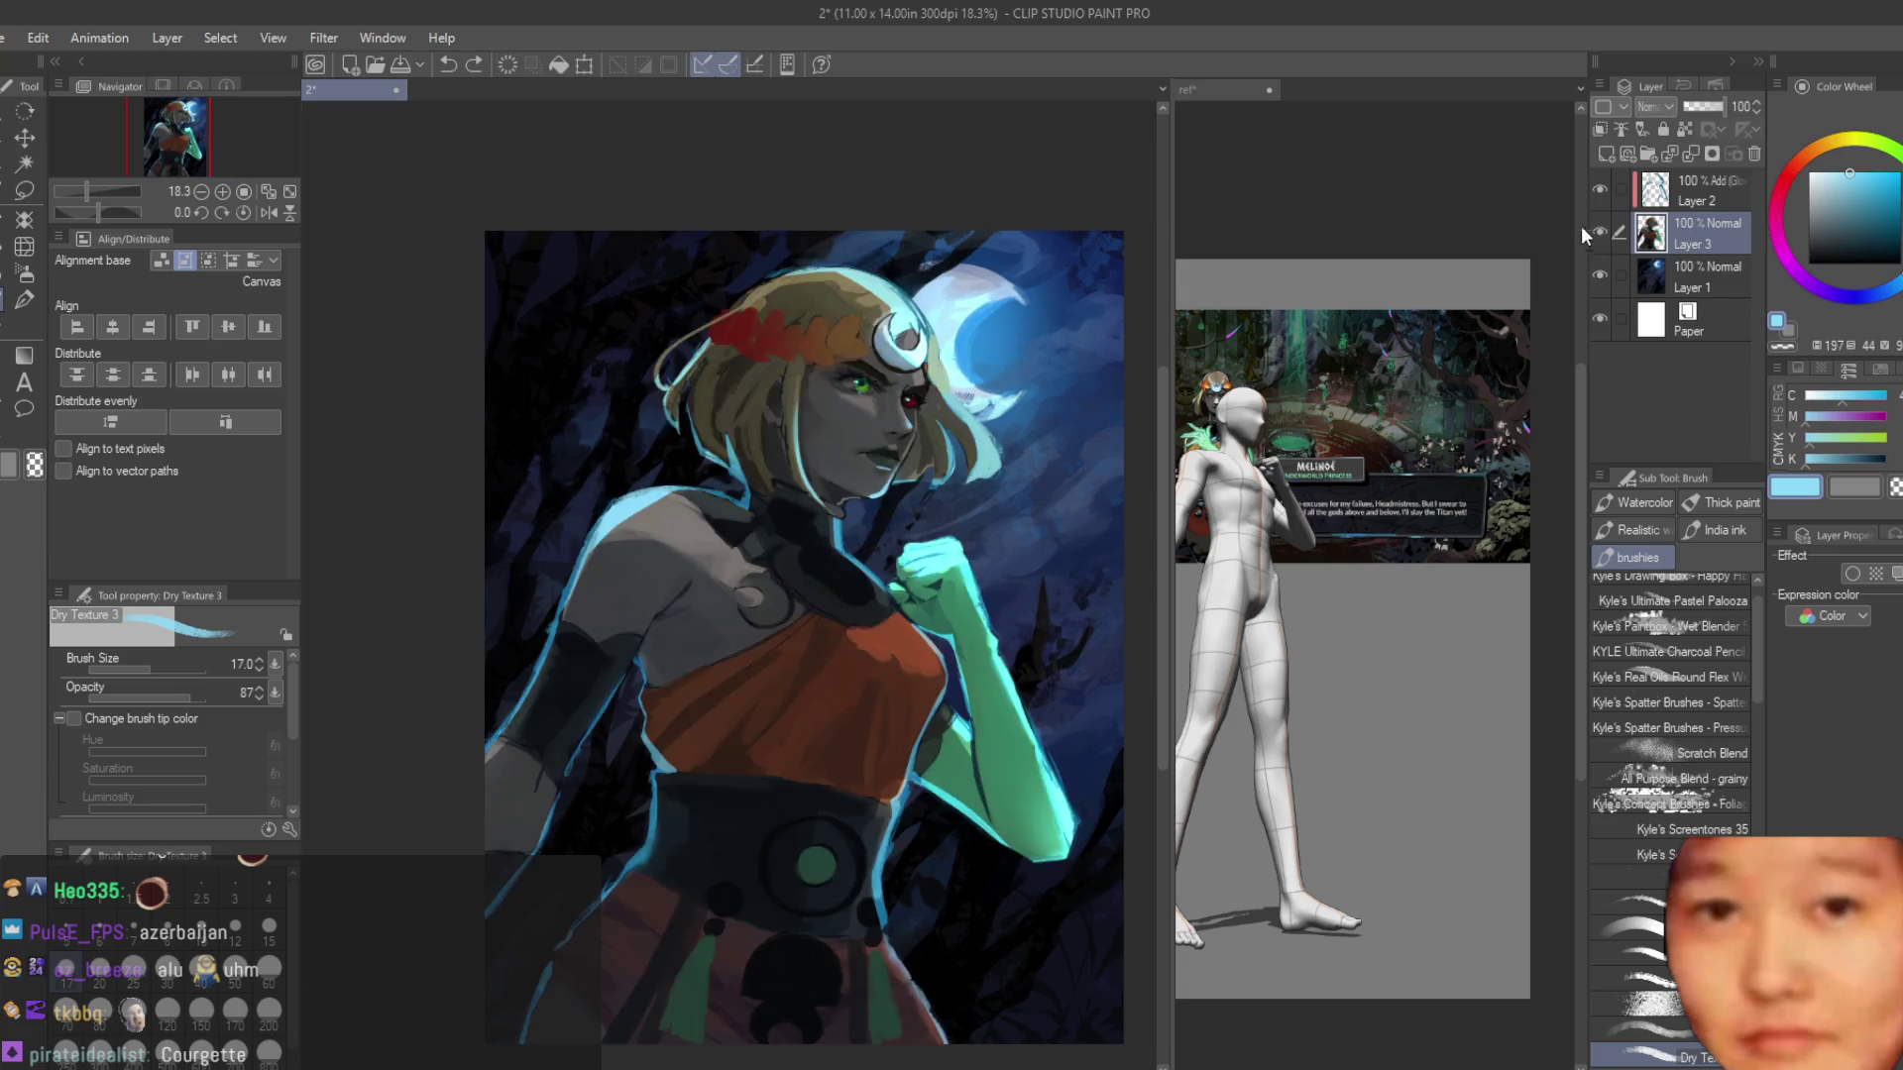
pyautogui.scroll(3, 733, 594)
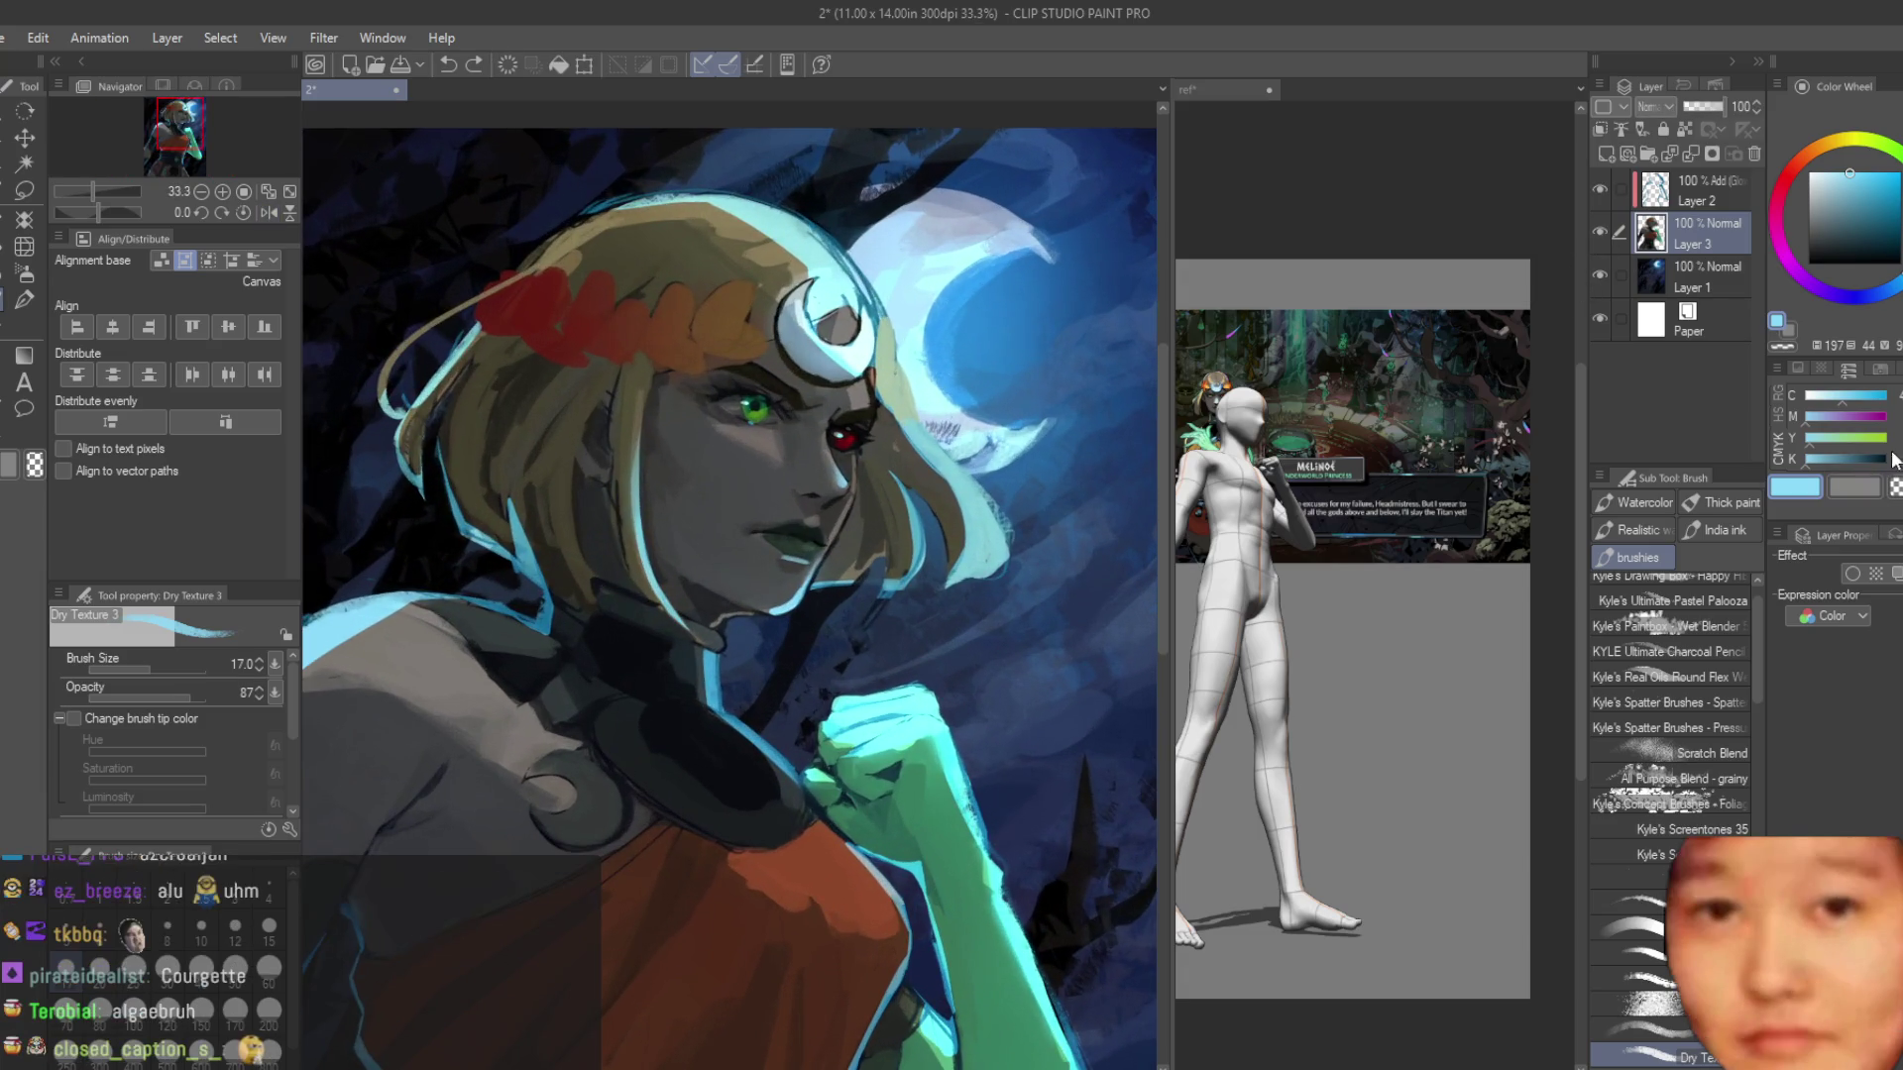
pyautogui.scroll(3, 854, 426)
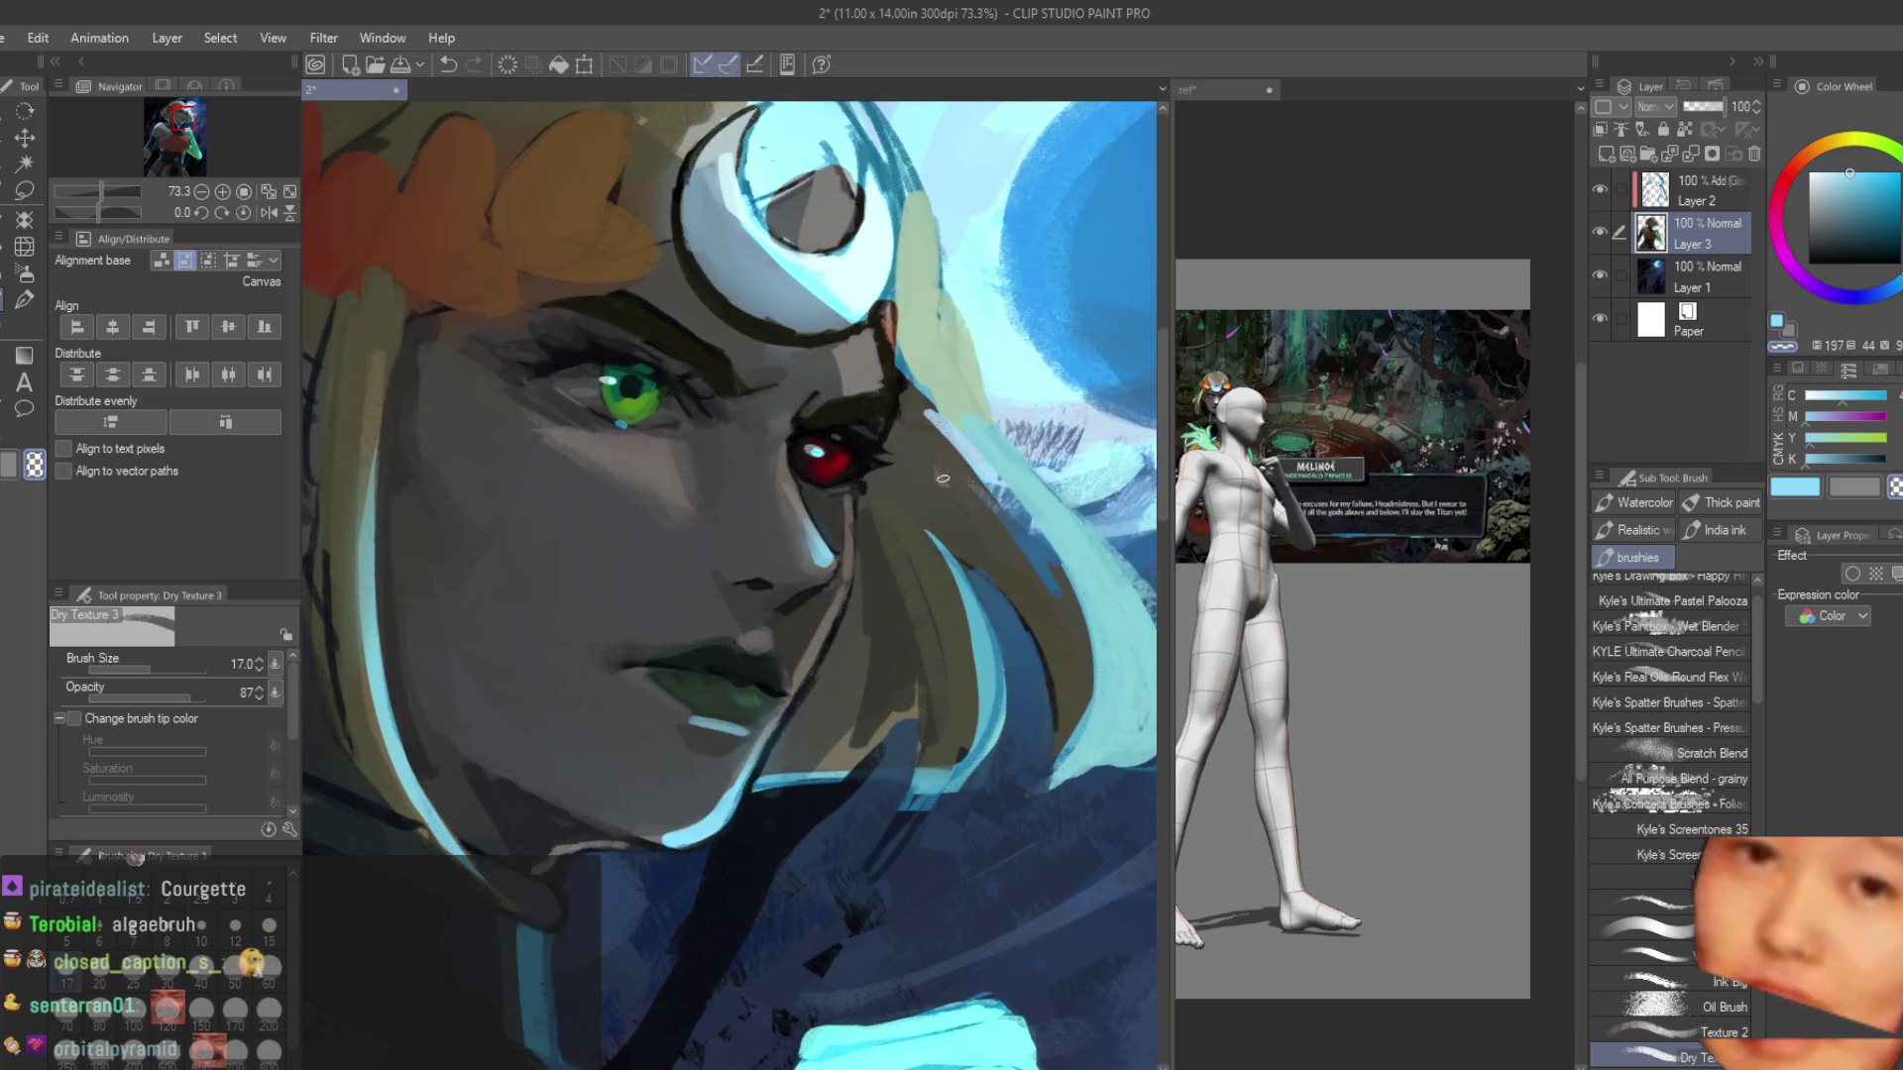
pyautogui.scroll(-3, 932, 523)
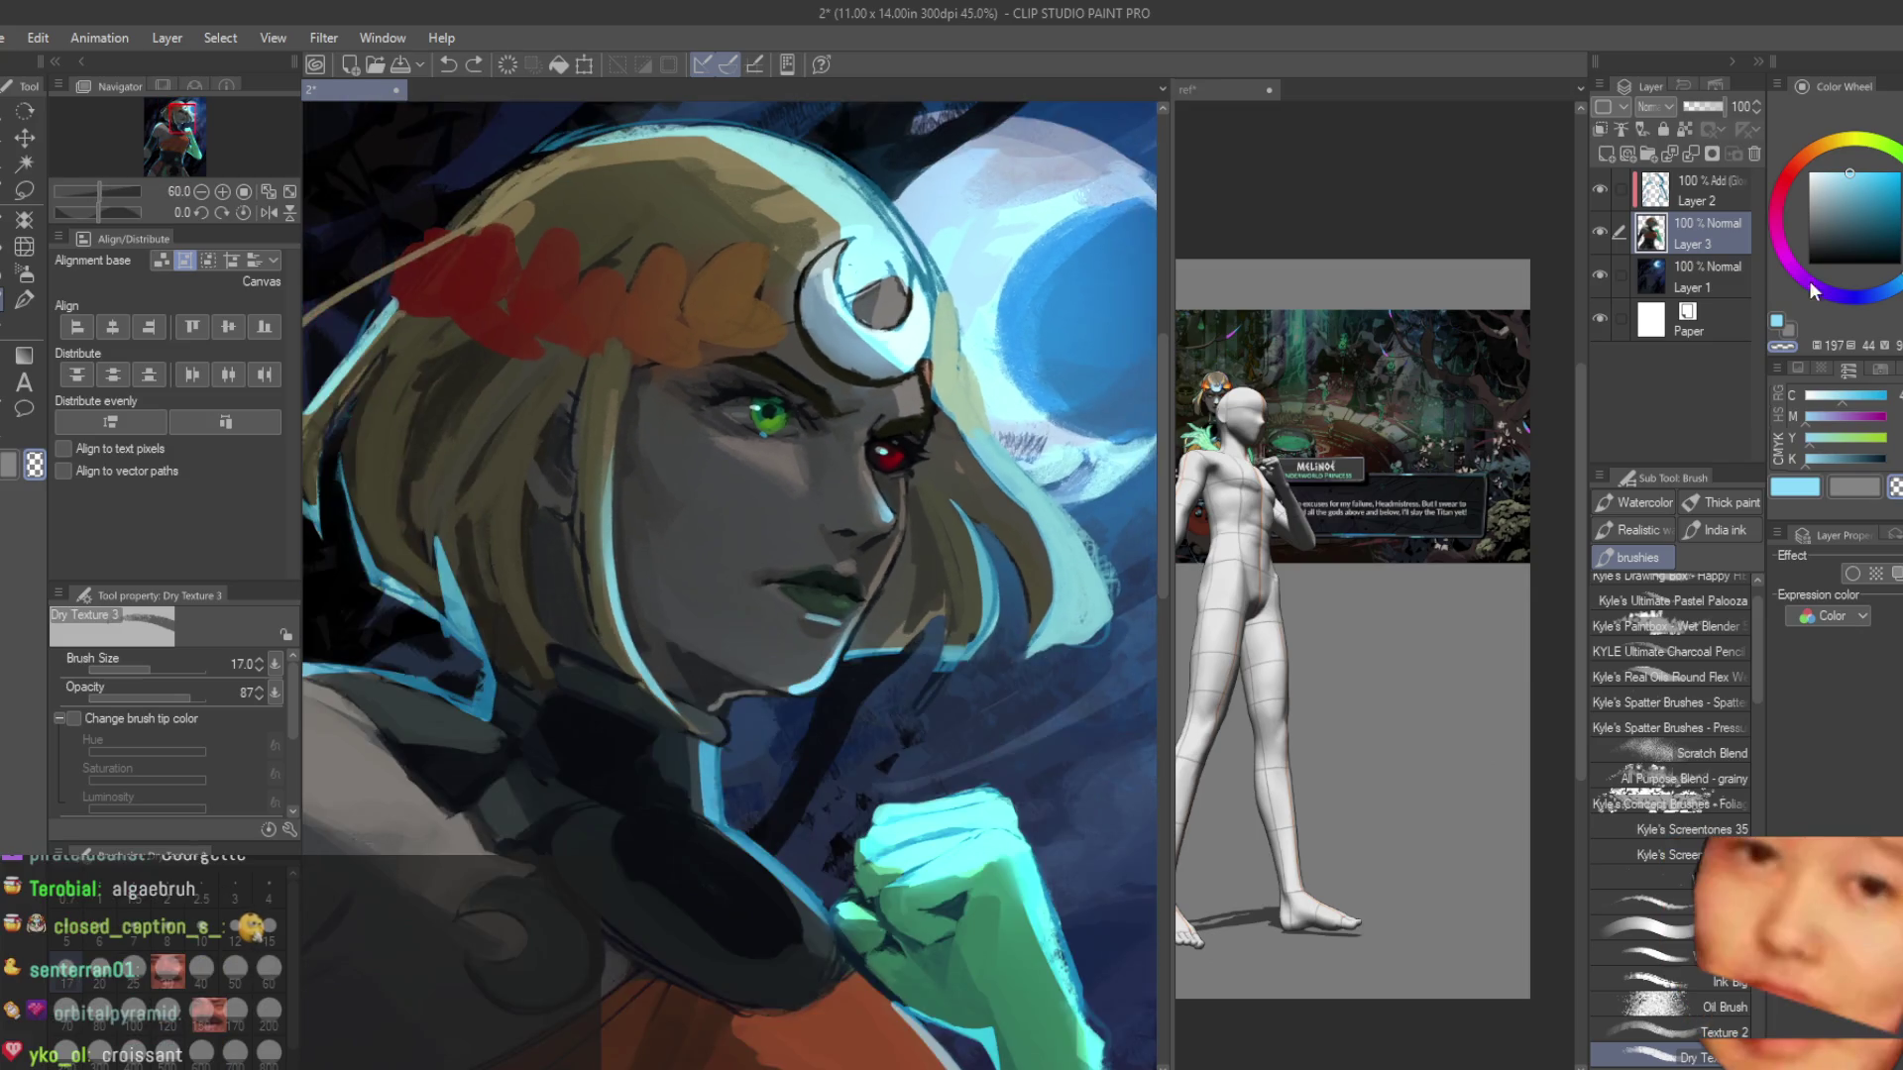
pyautogui.click(1684, 129)
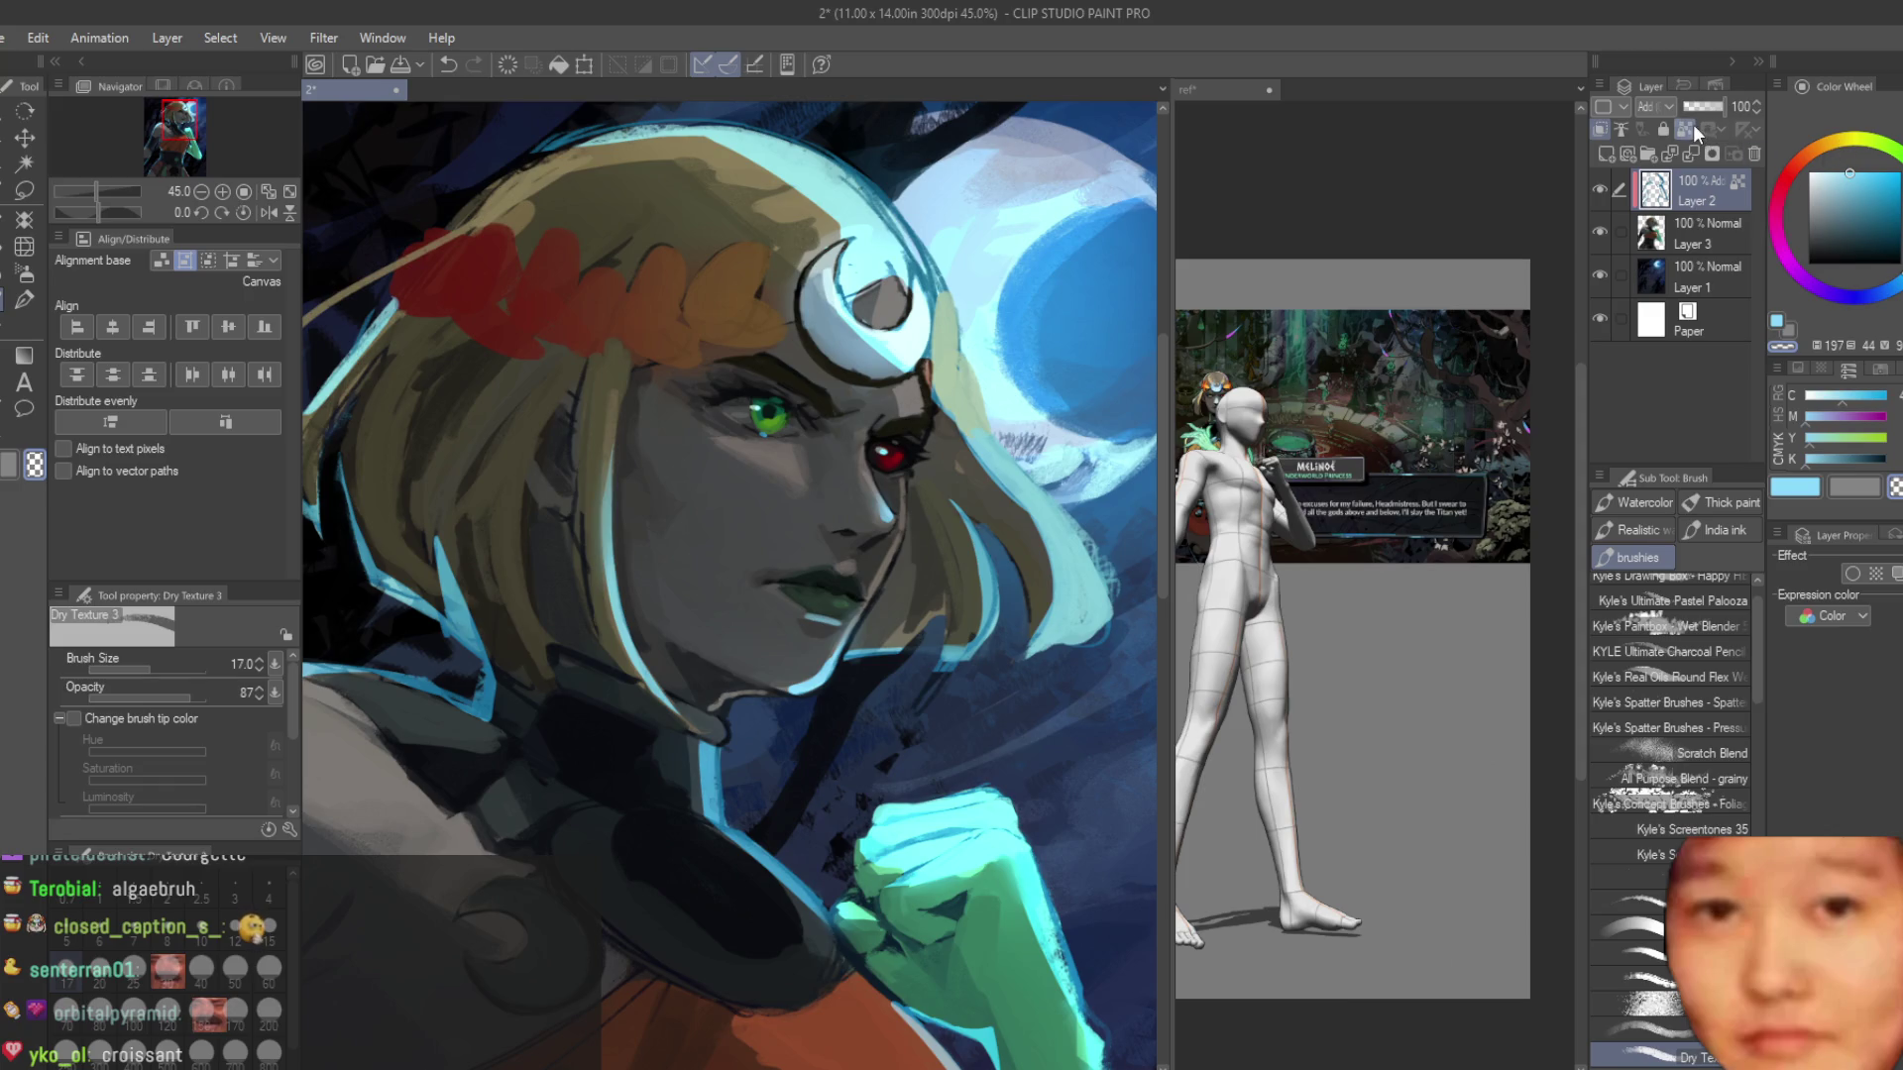
# Shift the hue toward yellow, then set the Soft airbrush to size 2000 with blue-violet.
pyautogui.click(1835, 140)
pyautogui.press('b')
pyautogui.click(1861, 297)
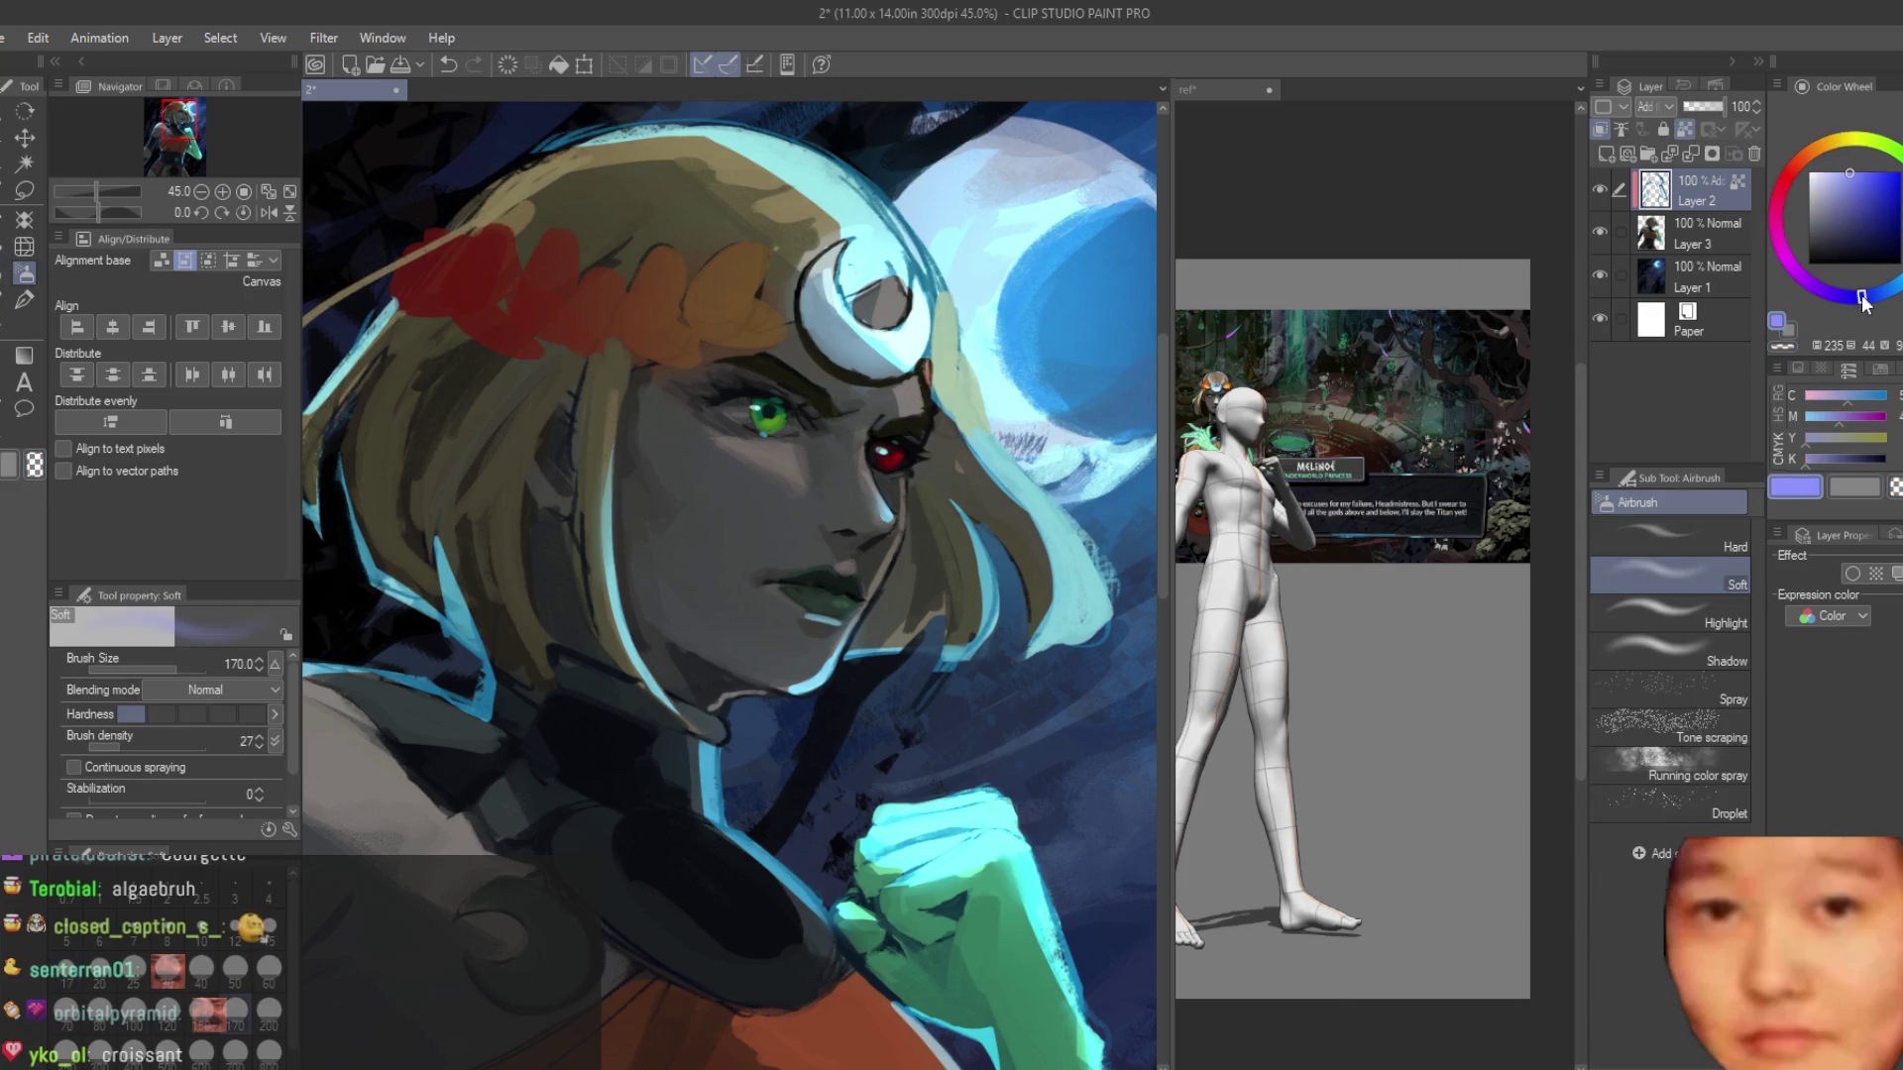
pyautogui.scroll(-2, 830, 325)
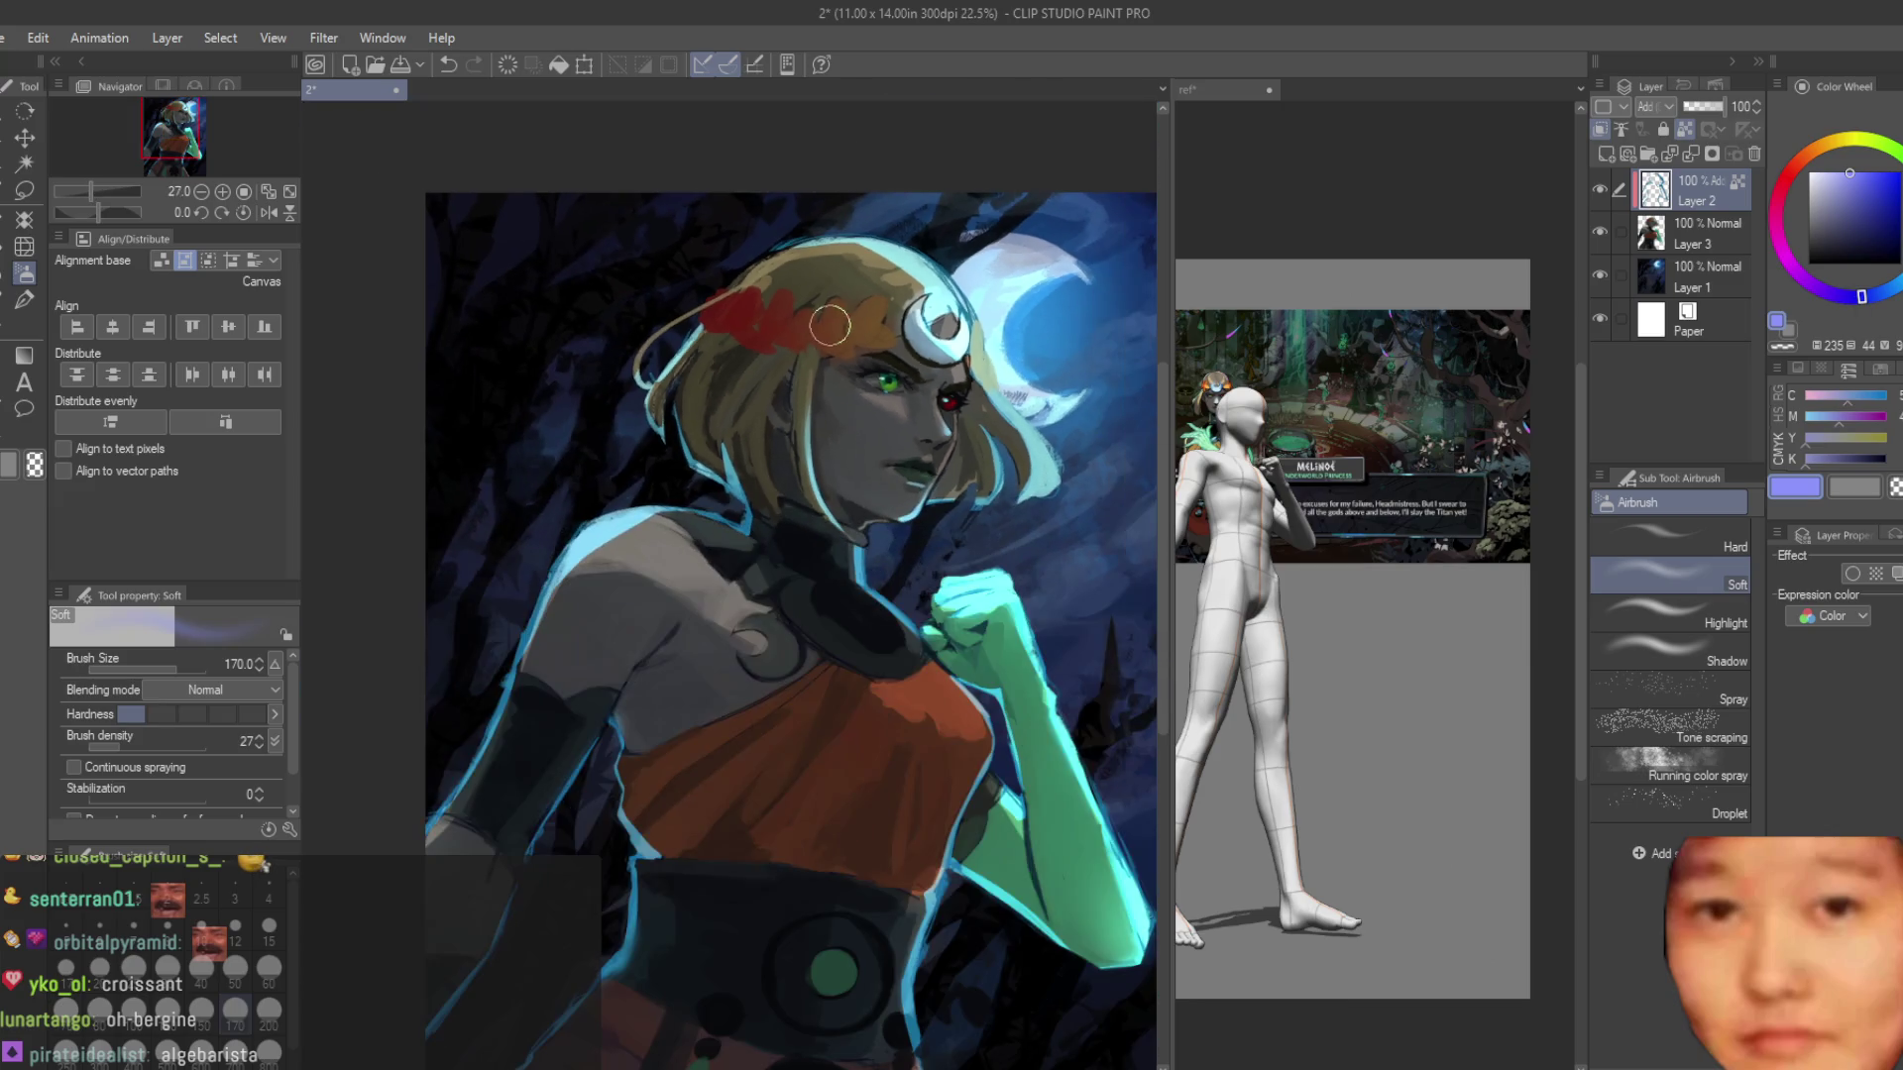
pyautogui.moveTo(636, 416); pyautogui.dragTo(813, 456)
pyautogui.scroll(-2, 636, 527)
pyautogui.scroll(2, 764, 828)
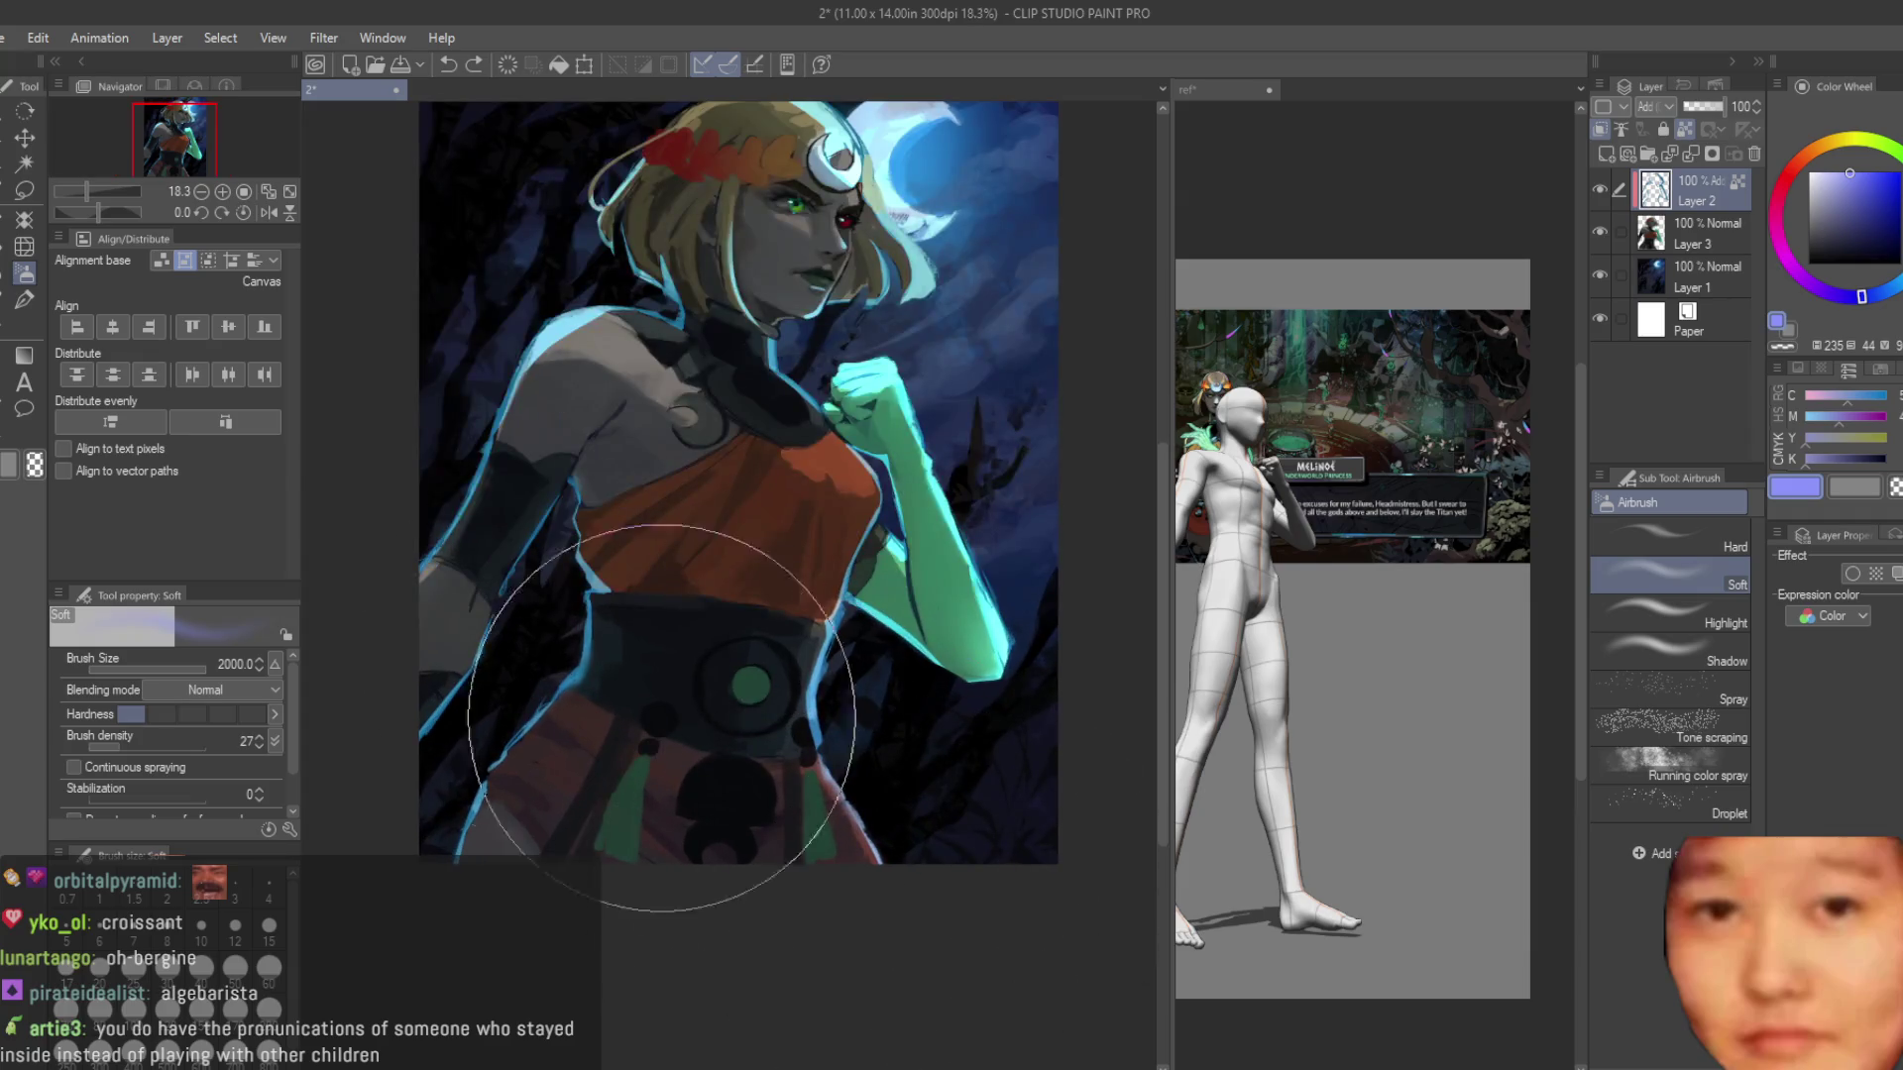
pyautogui.scroll(2, 871, 722)
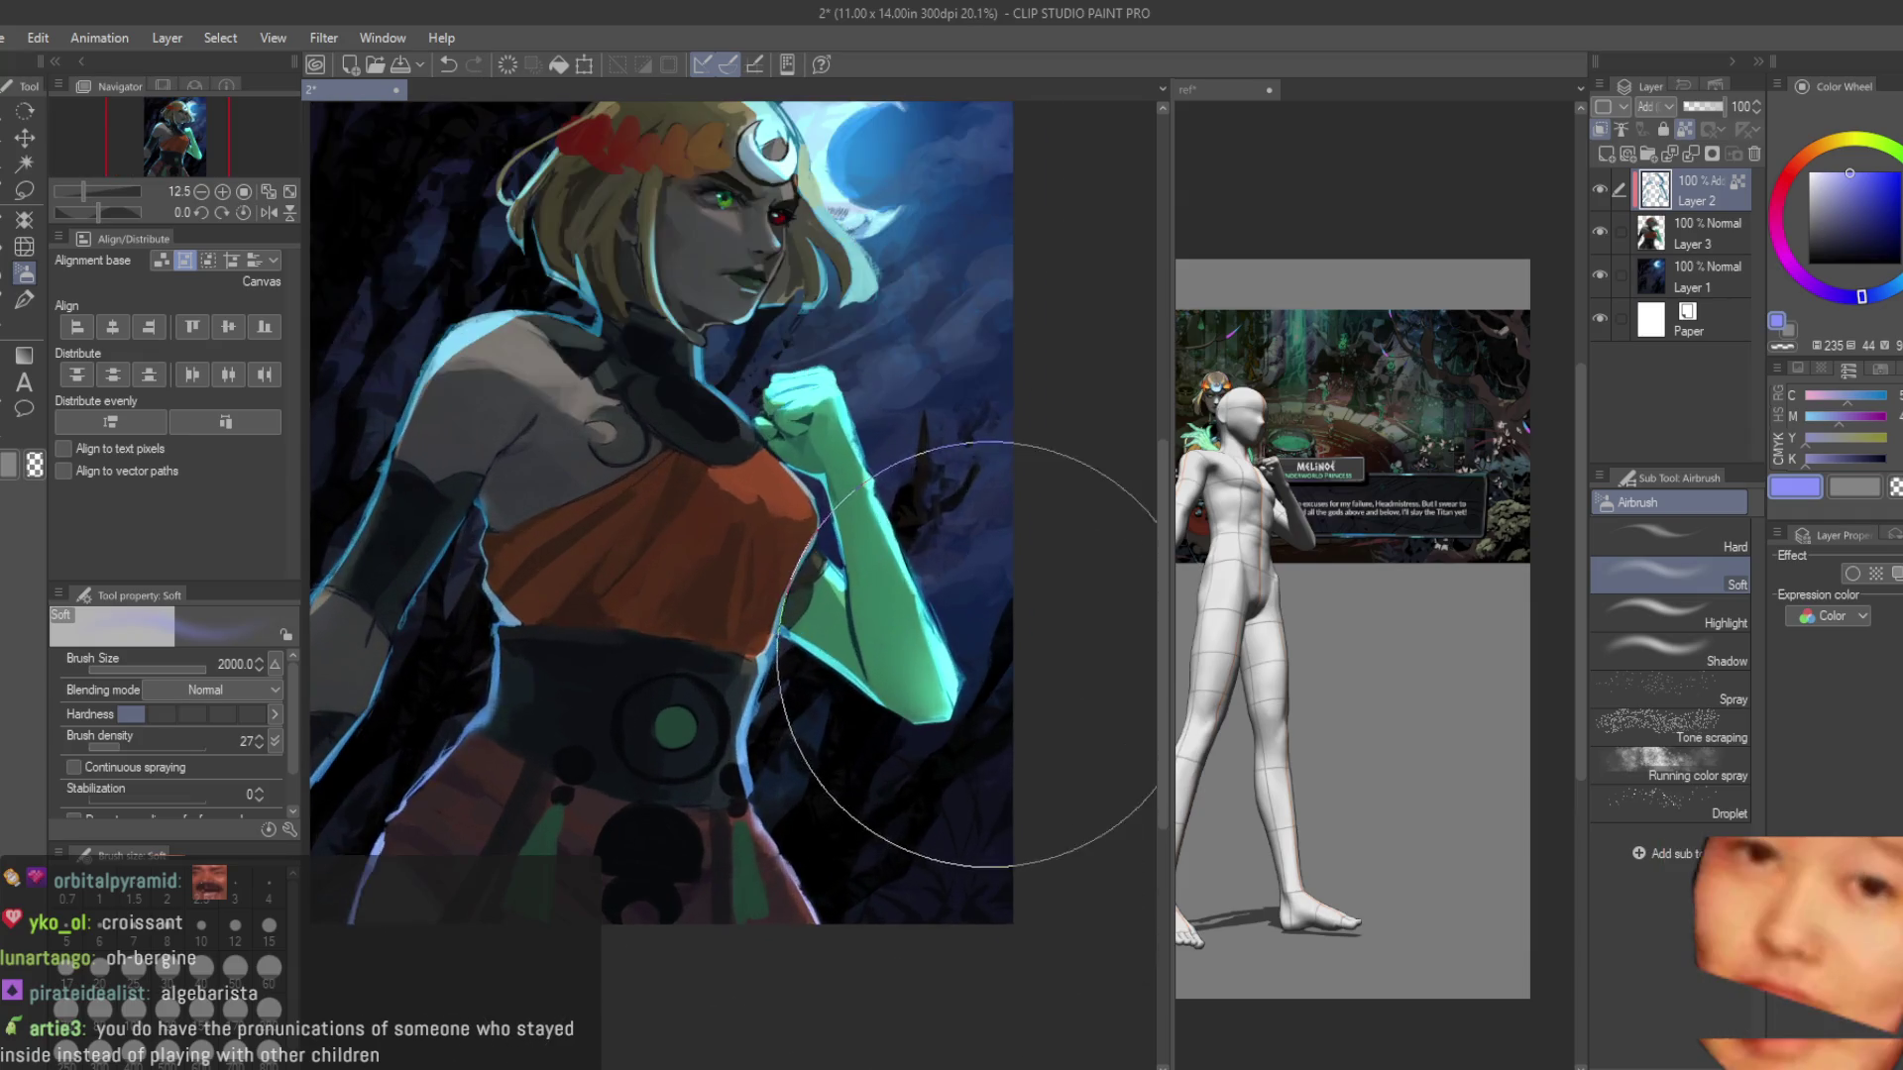
pyautogui.scroll(-3, 771, 538)
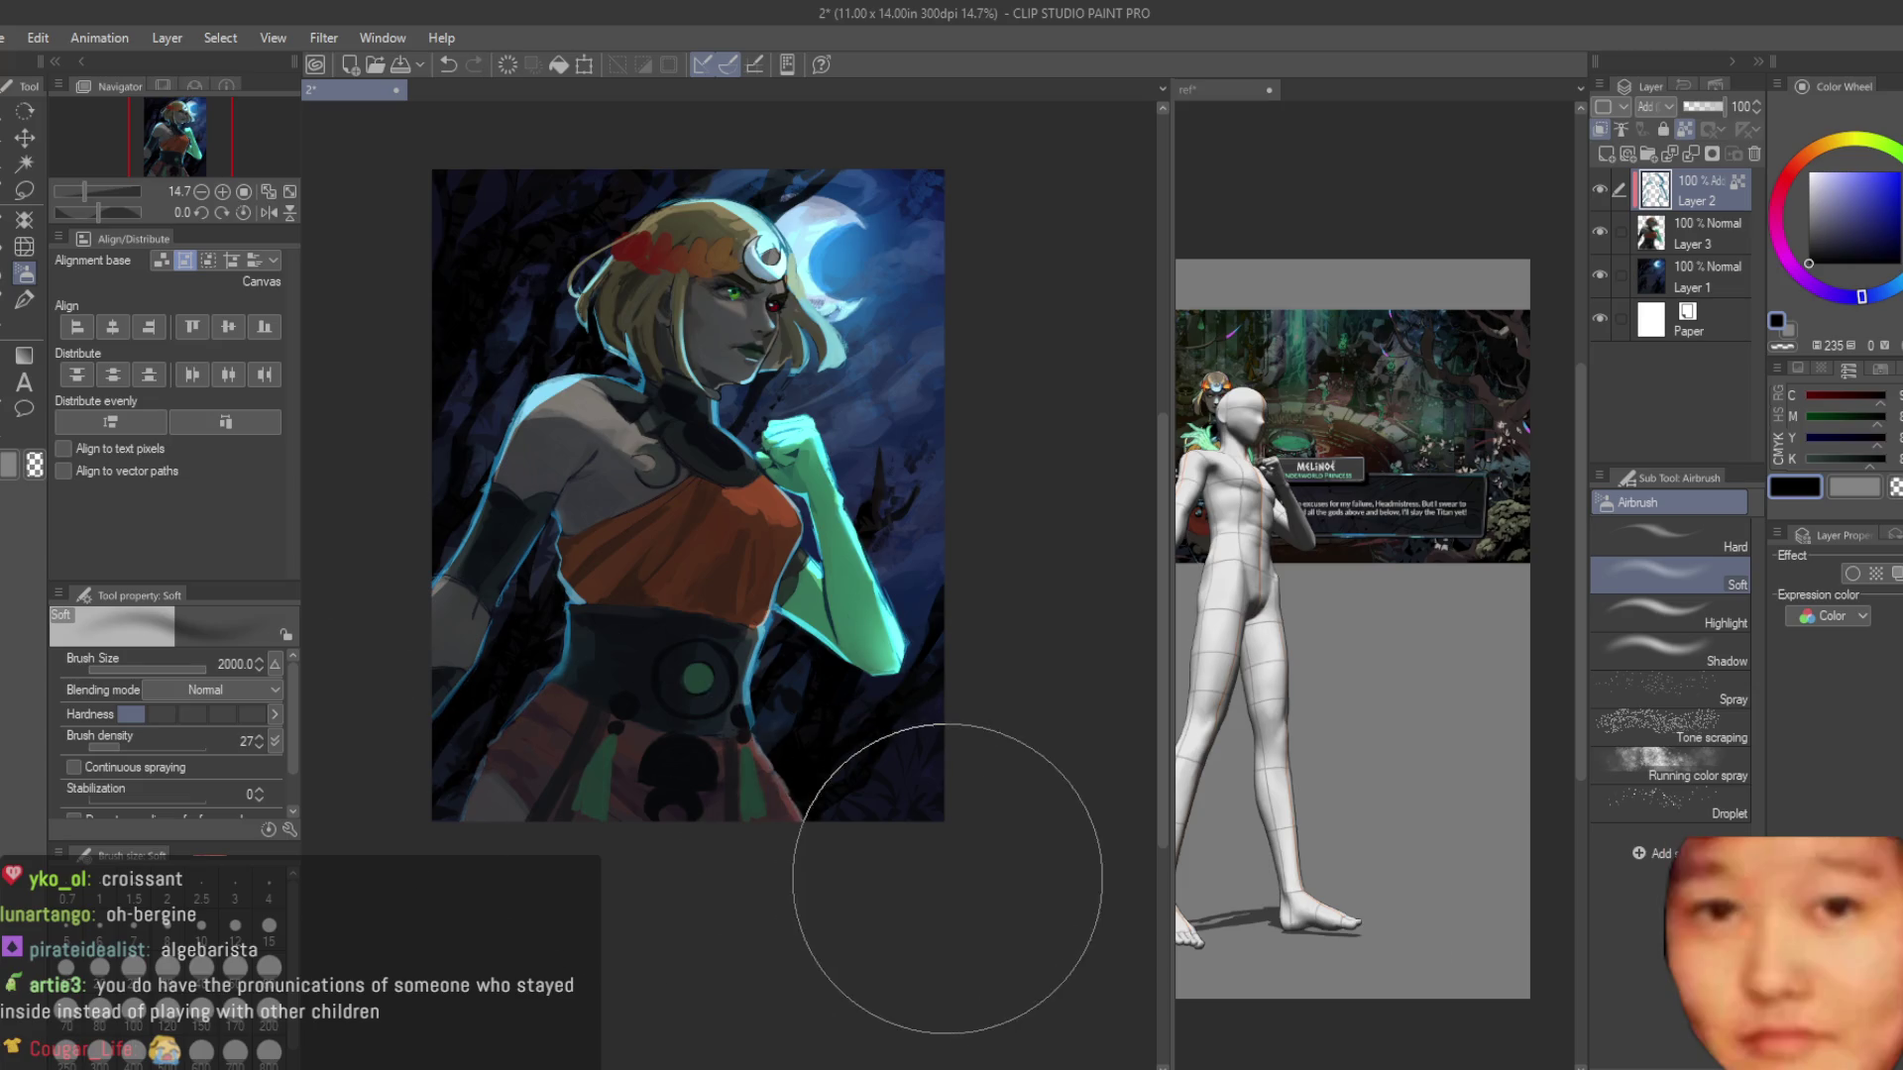
pyautogui.scroll(-3, 941, 634)
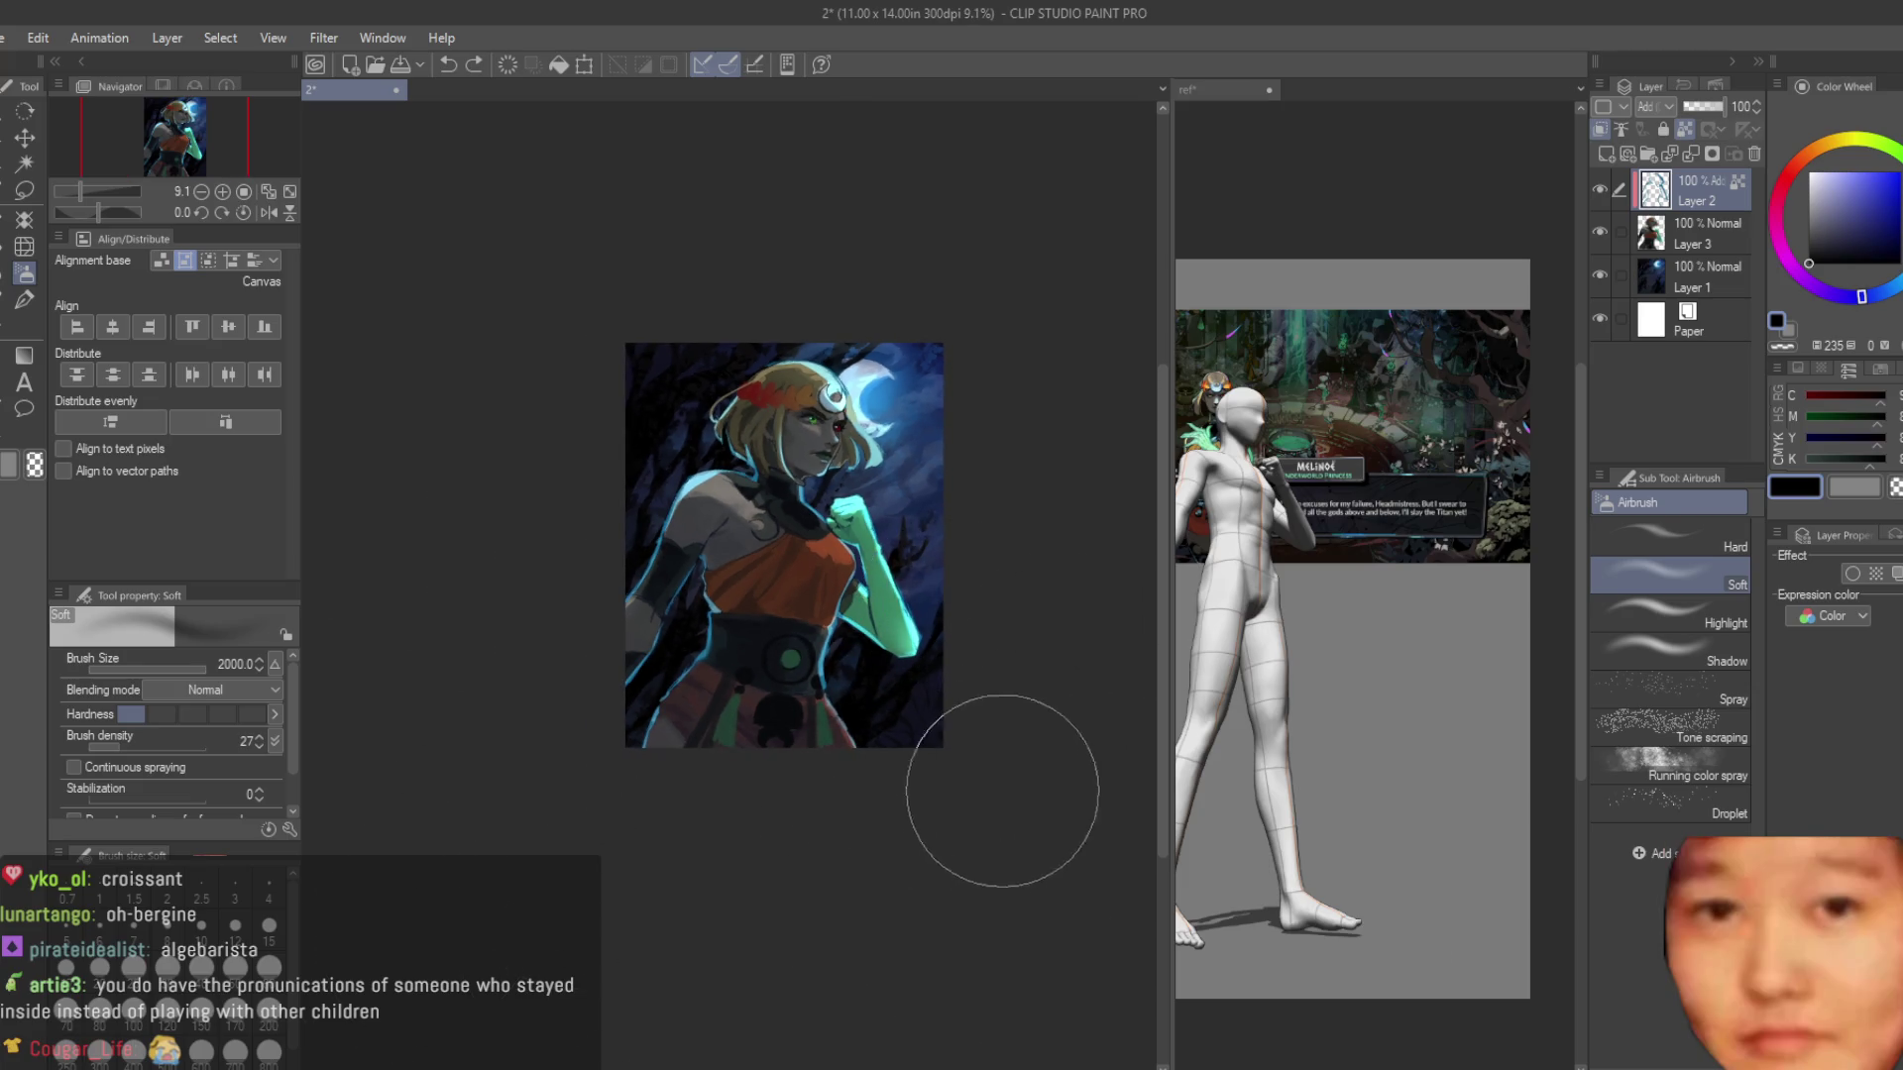
pyautogui.scroll(3, 773, 559)
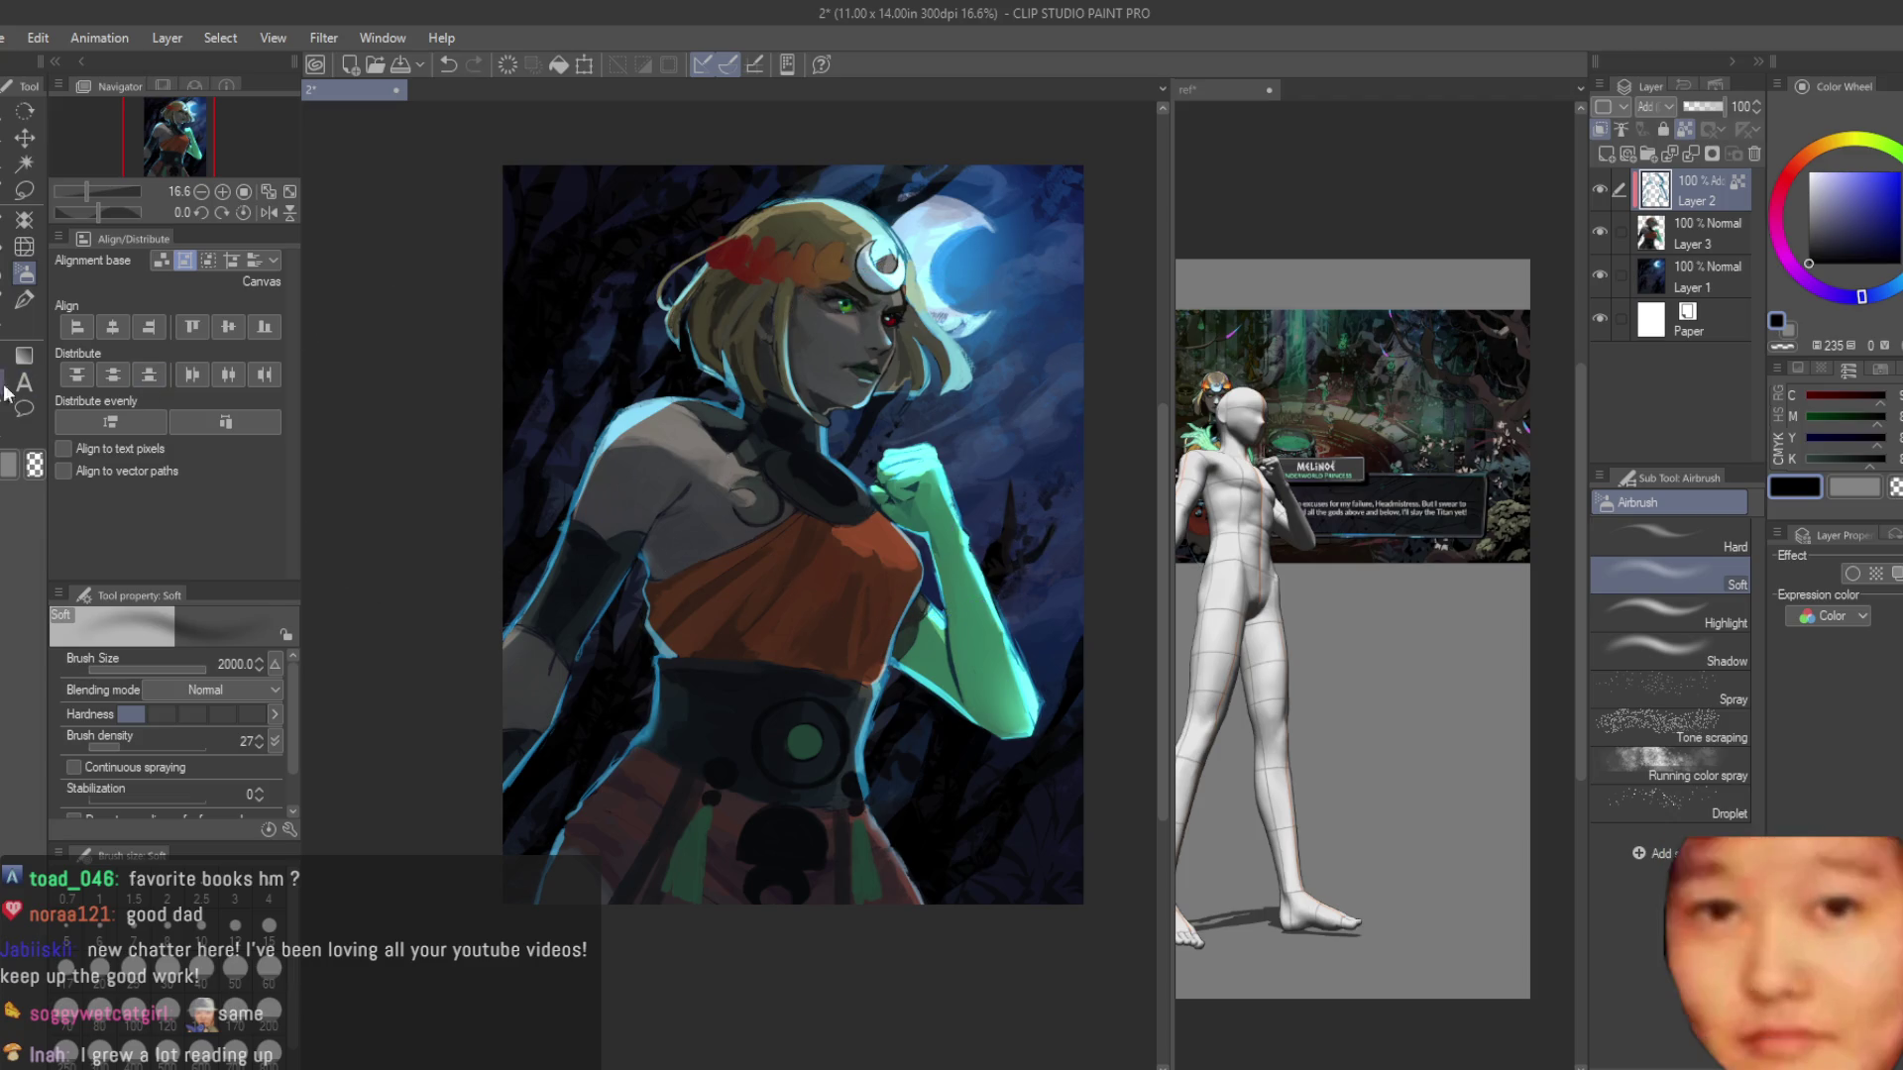
# Leave the airbrush for the brush, then switch to the Snap eraser at size 170.
pyautogui.click(24, 299)
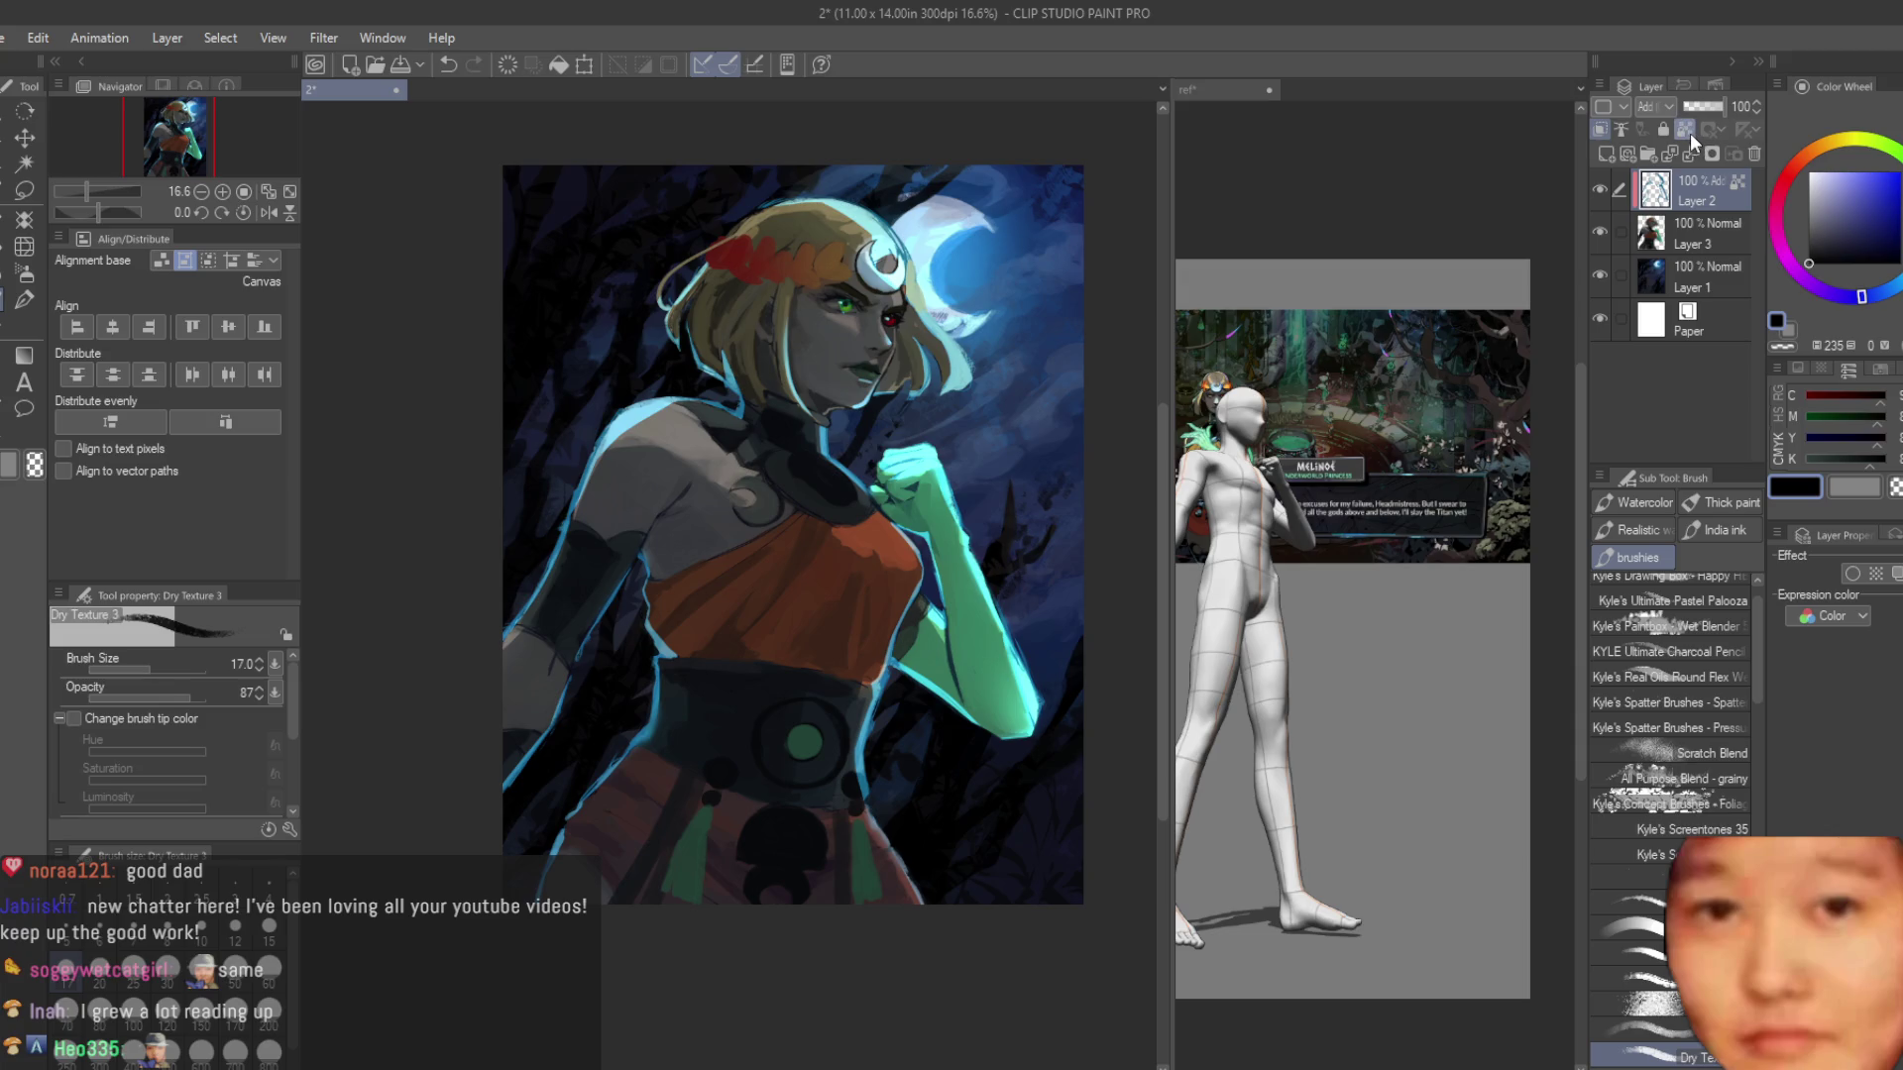
pyautogui.press('e')
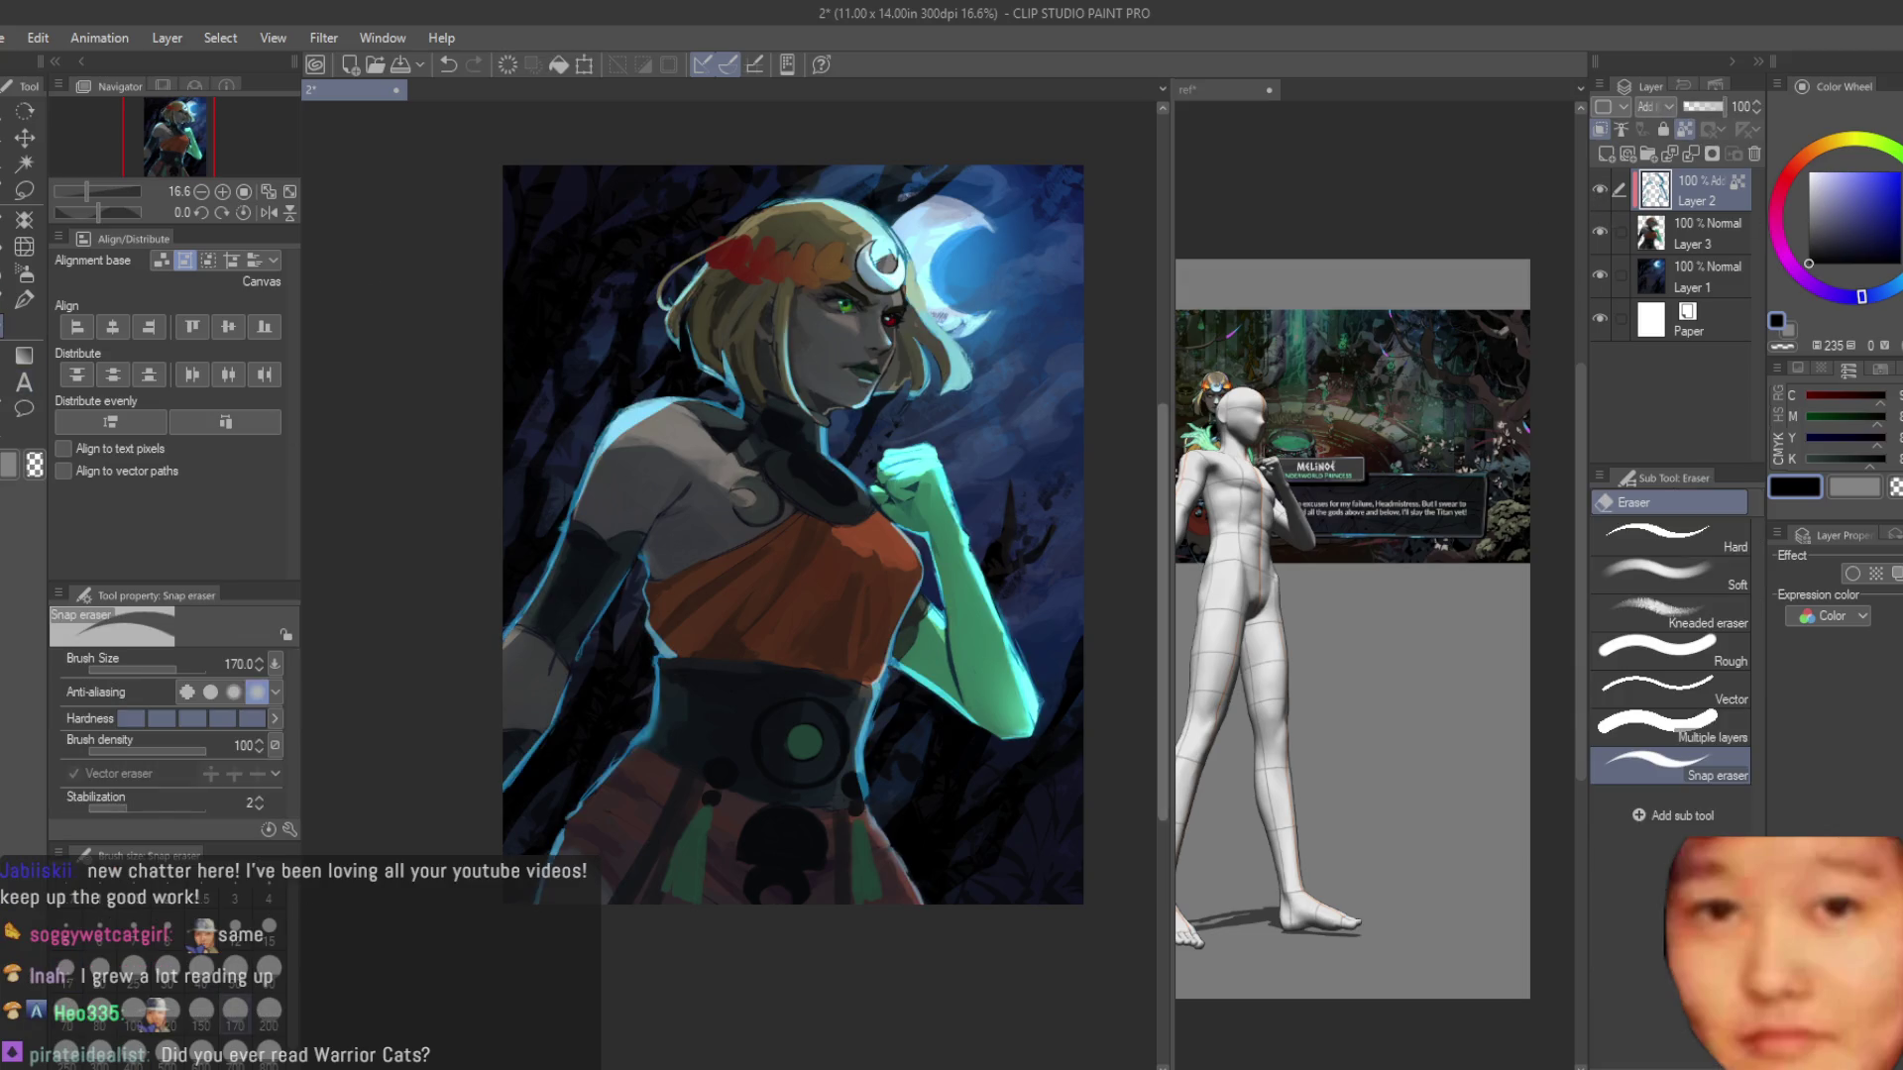
pyautogui.scroll(2, 991, 595)
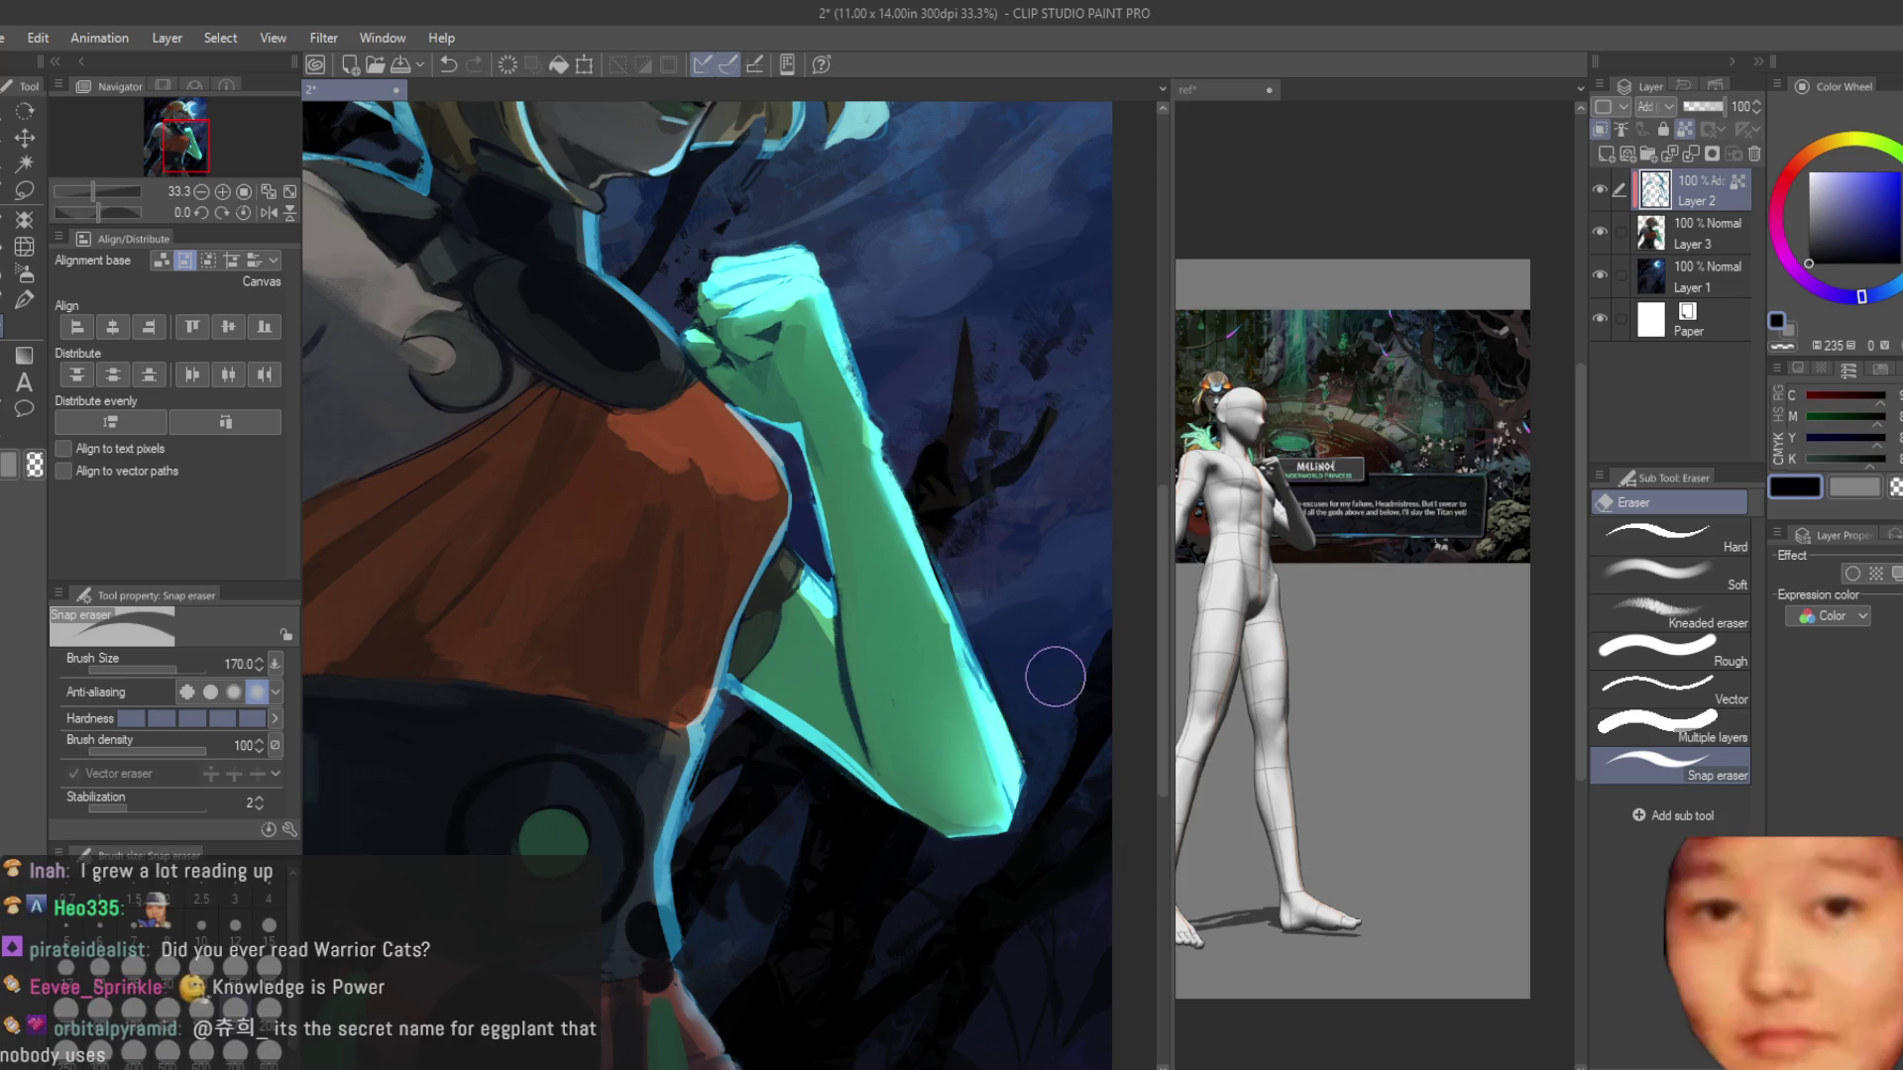
pyautogui.scroll(-2, 1041, 644)
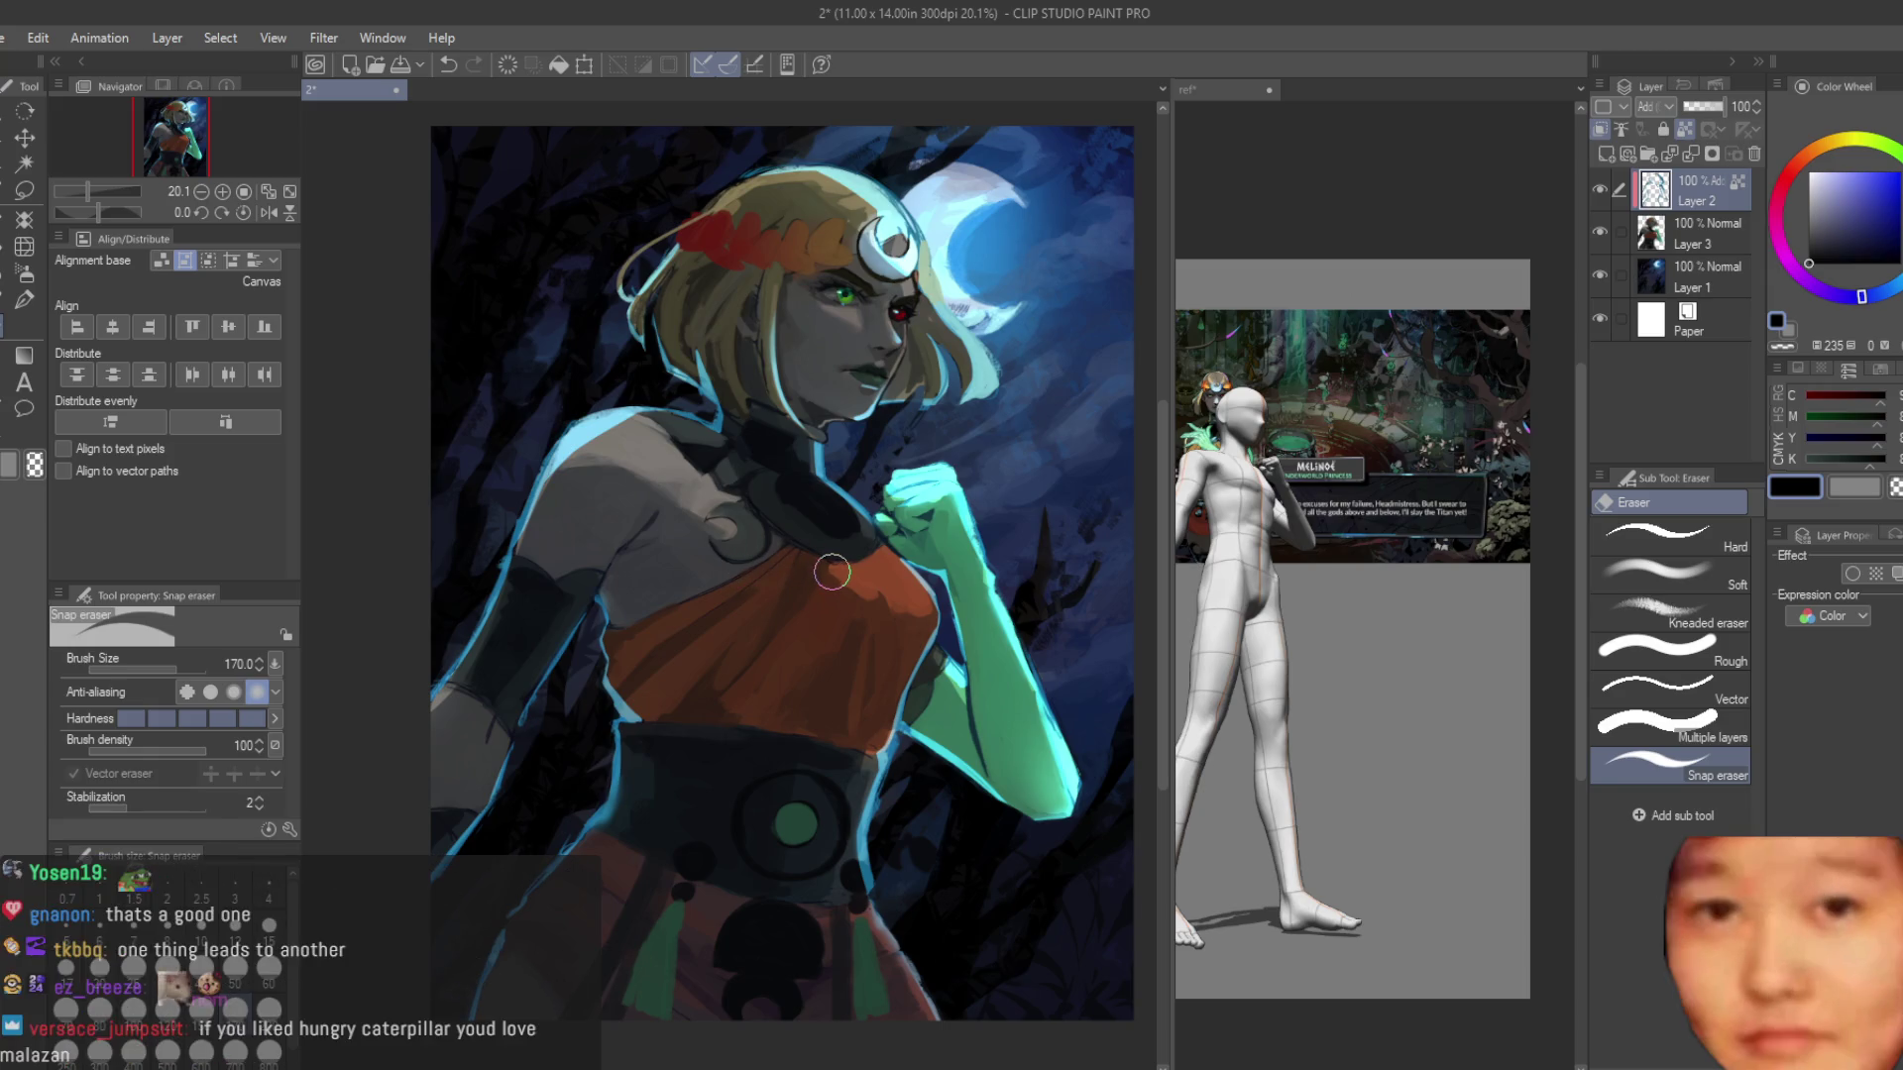
# Compare with Layer 2 hidden, delete it, then return to the Dry Texture 3 brush at size 17.
pyautogui.scroll(-2, 815, 587)
pyautogui.scroll(3, 1101, 325)
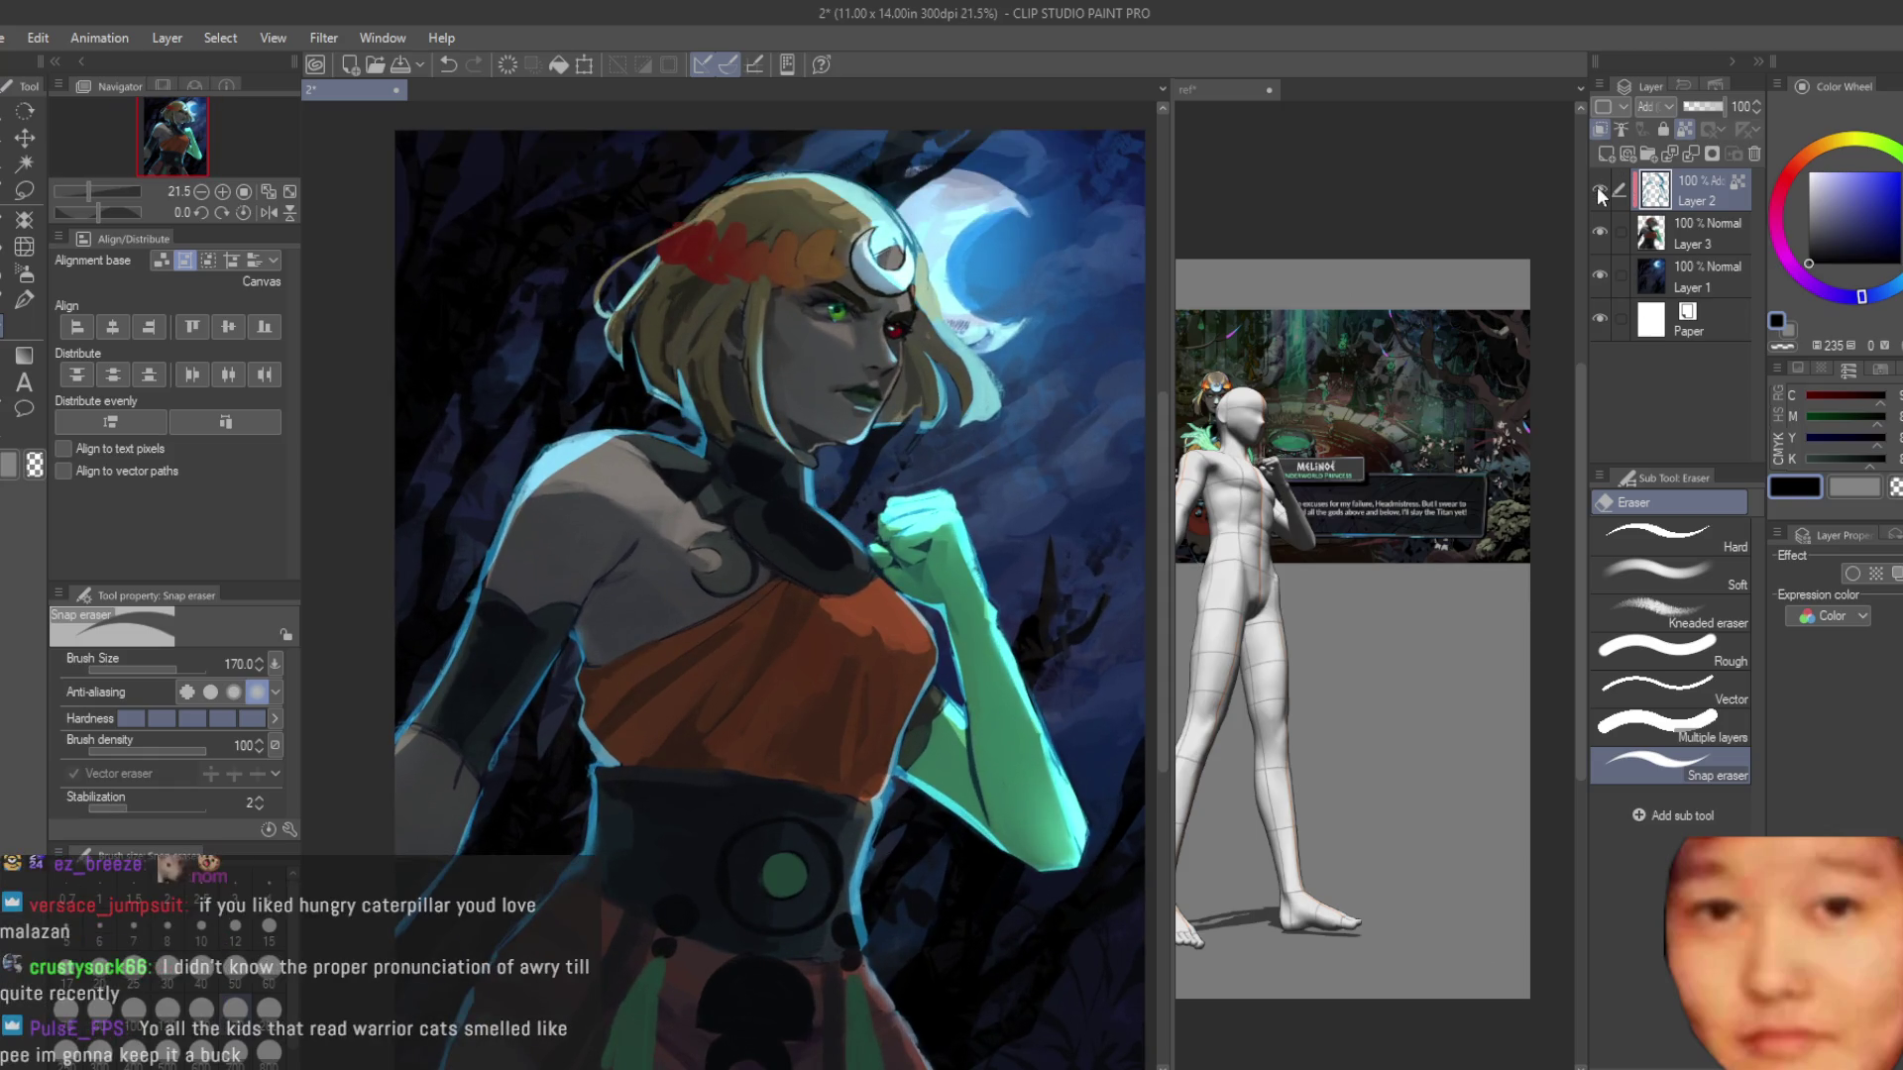
pyautogui.click(1600, 230)
pyautogui.click(1600, 230)
pyautogui.click(1754, 153)
pyautogui.scroll(2, 976, 333)
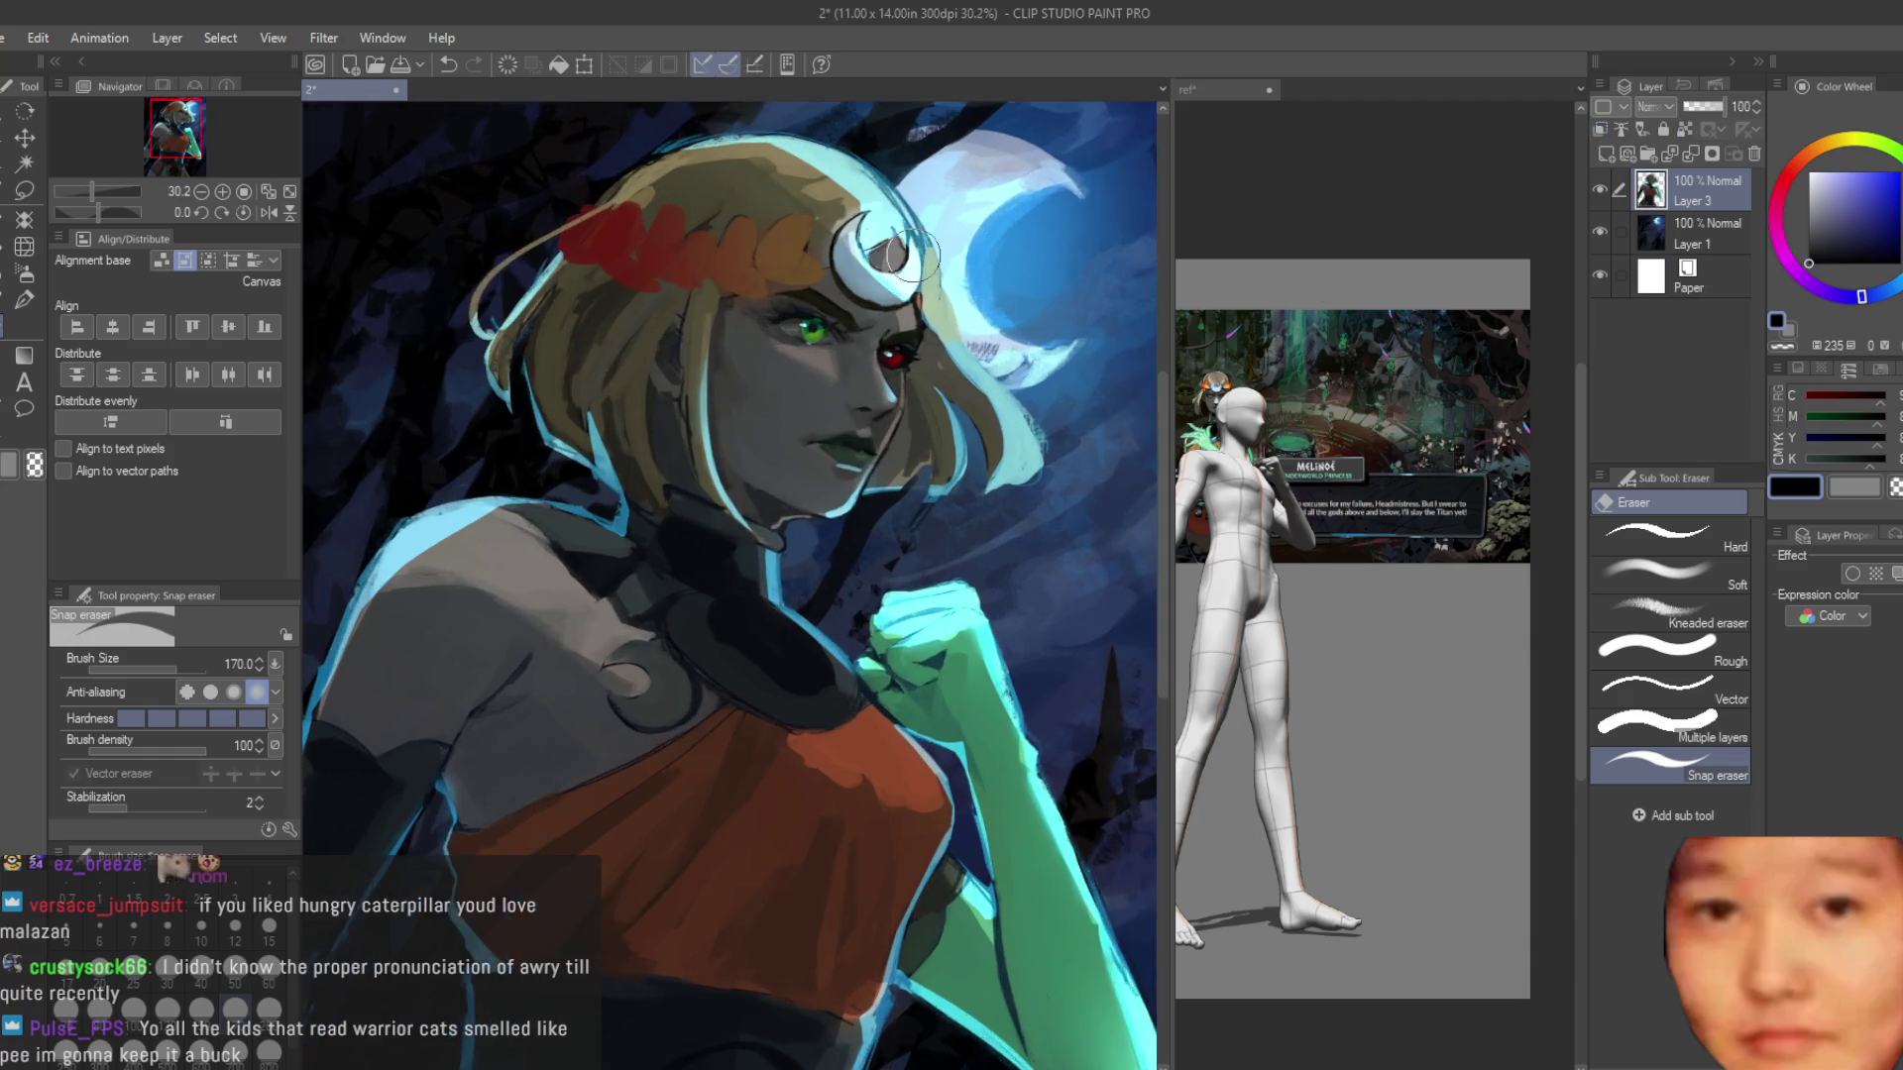
pyautogui.scroll(-3, 976, 334)
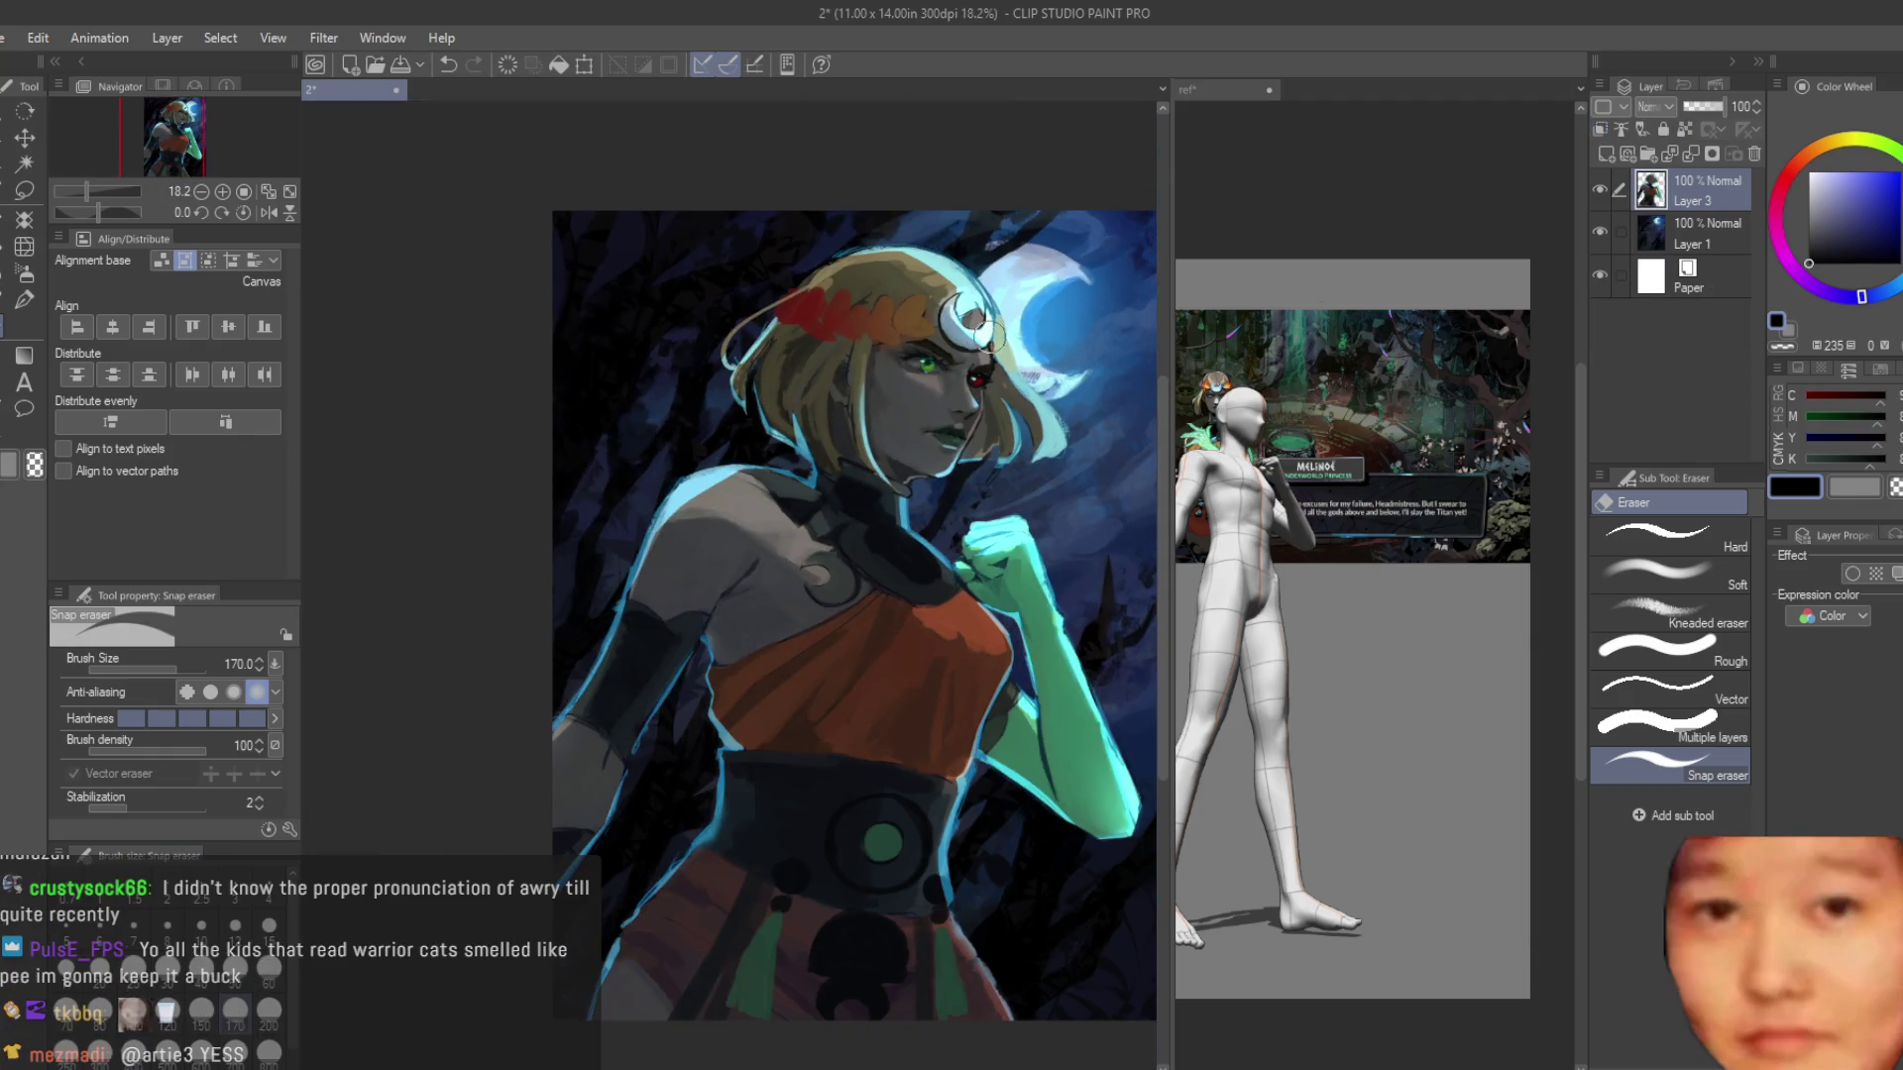
pyautogui.scroll(2, 979, 317)
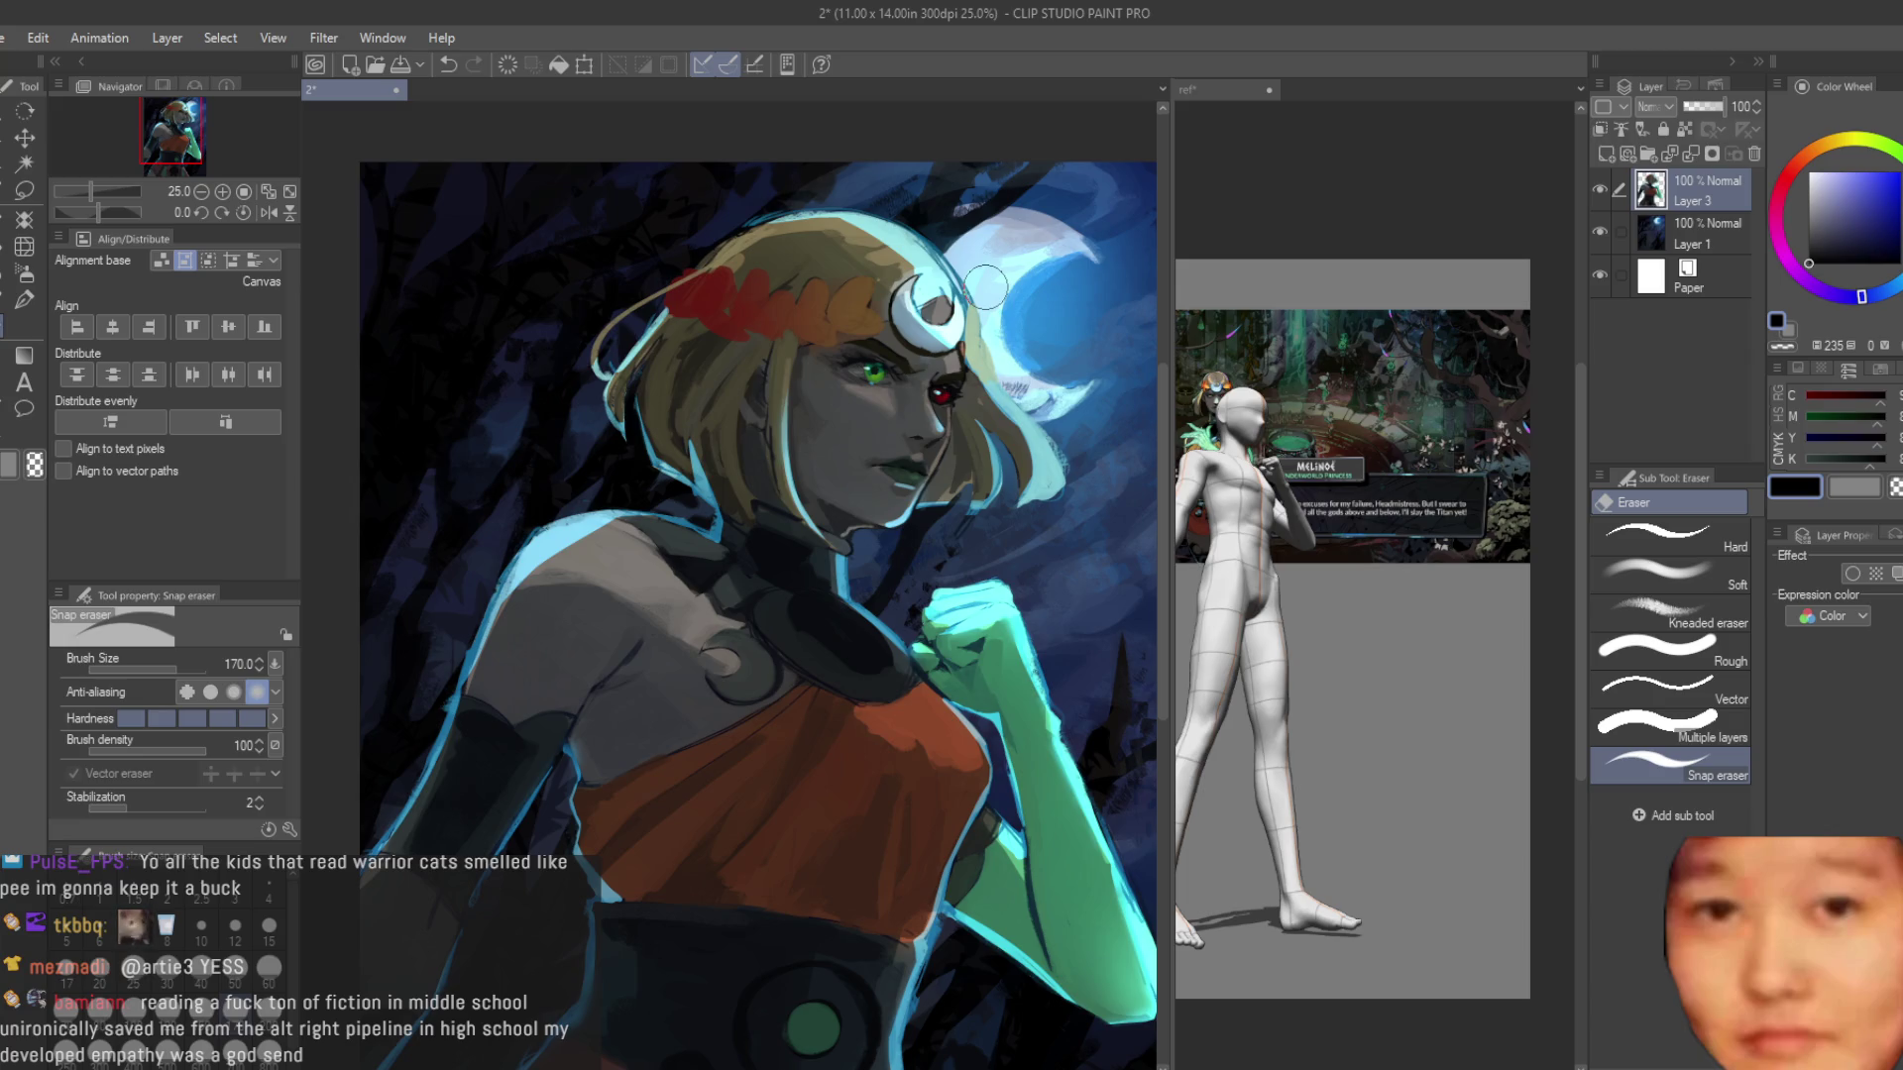
pyautogui.click(24, 300)
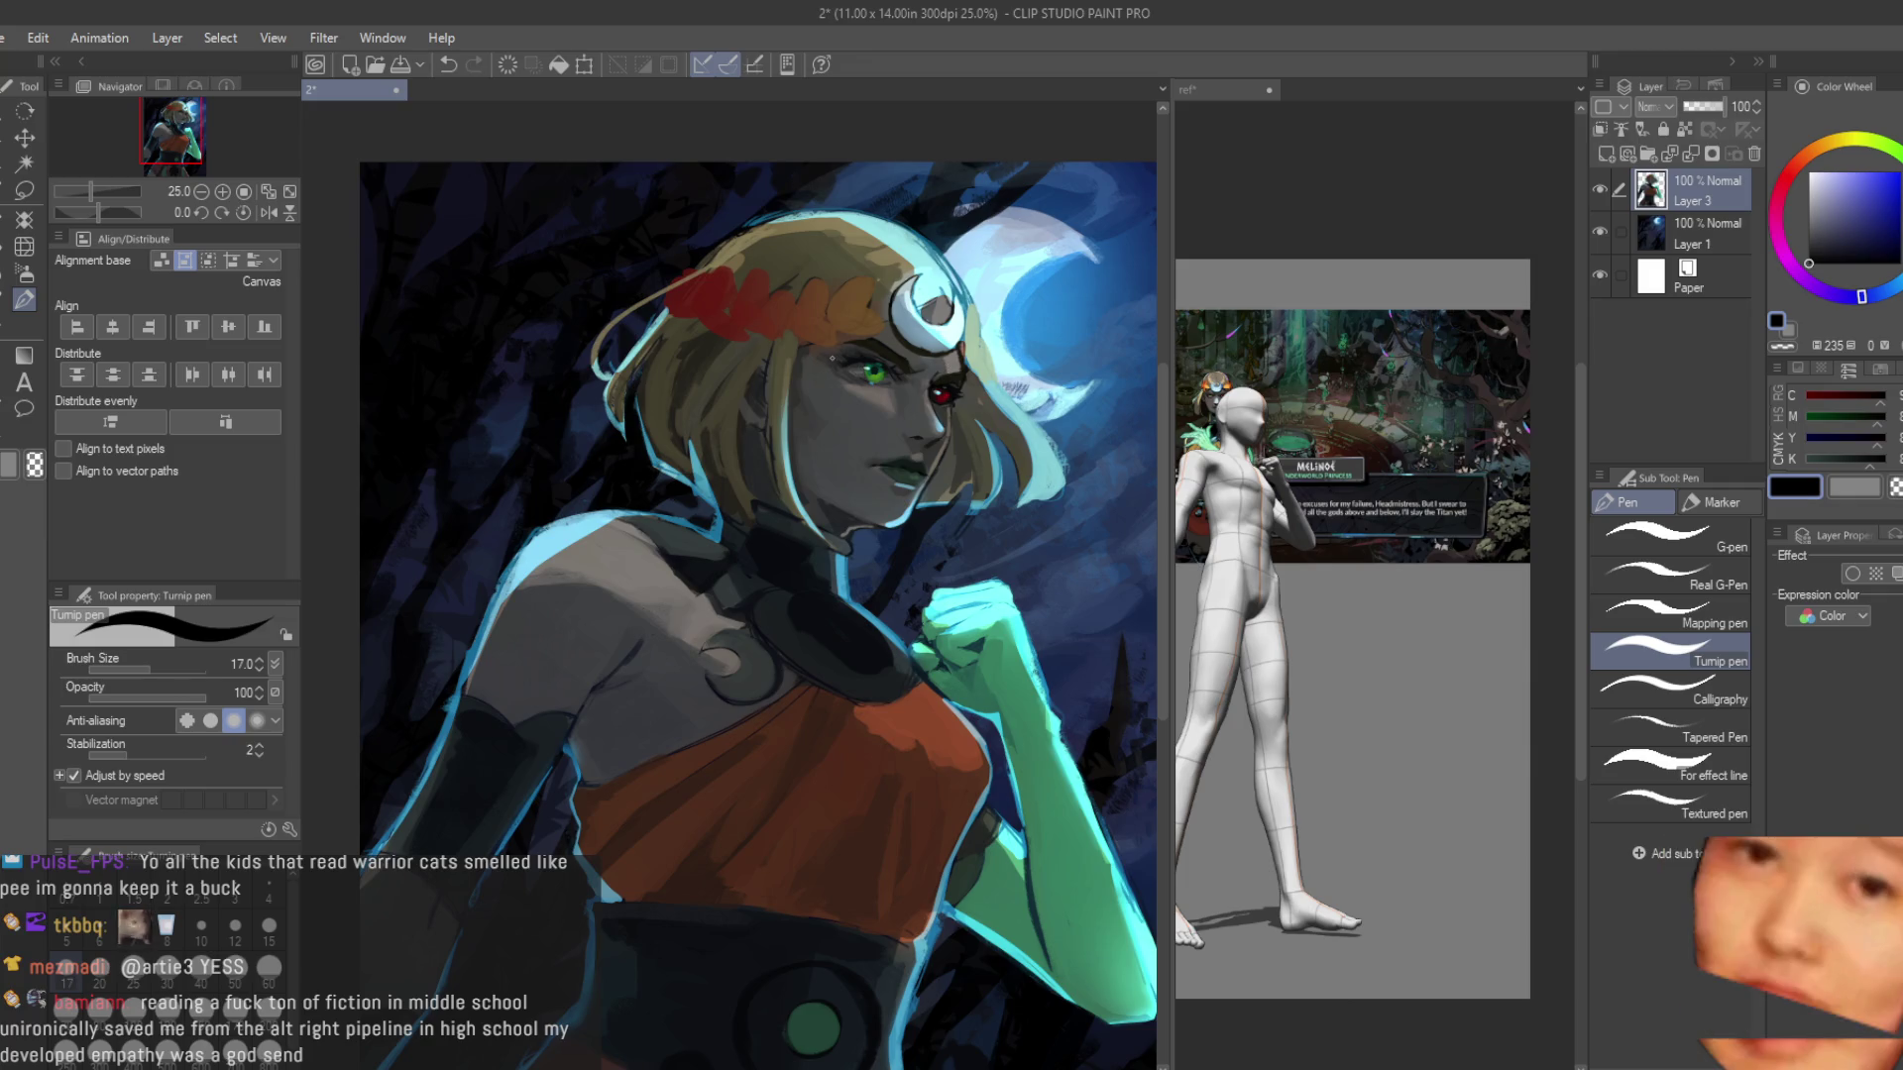
pyautogui.click(3, 303)
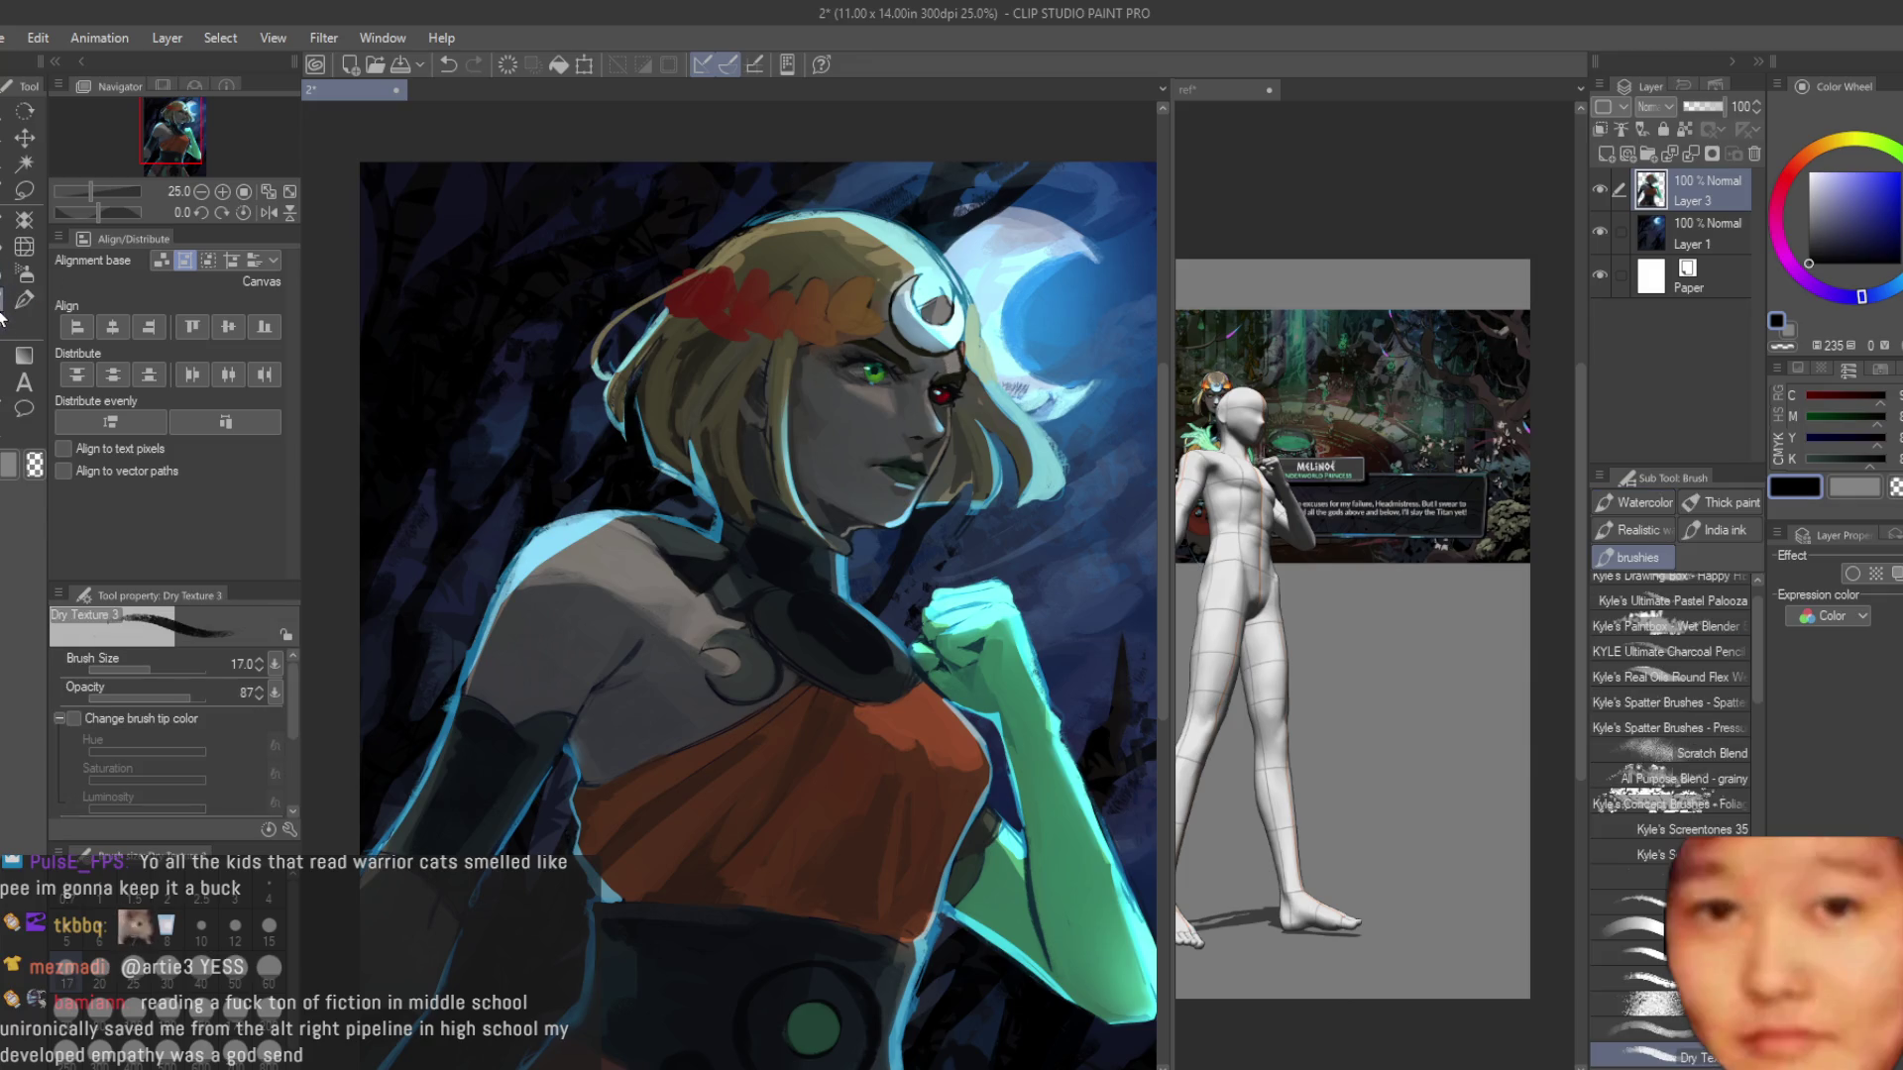
# Sample dark grey-blue and blonde hair tones, enlarge the brush, and paint a short dark stroke along the hair edge.
pyautogui.scroll(5, 765, 479)
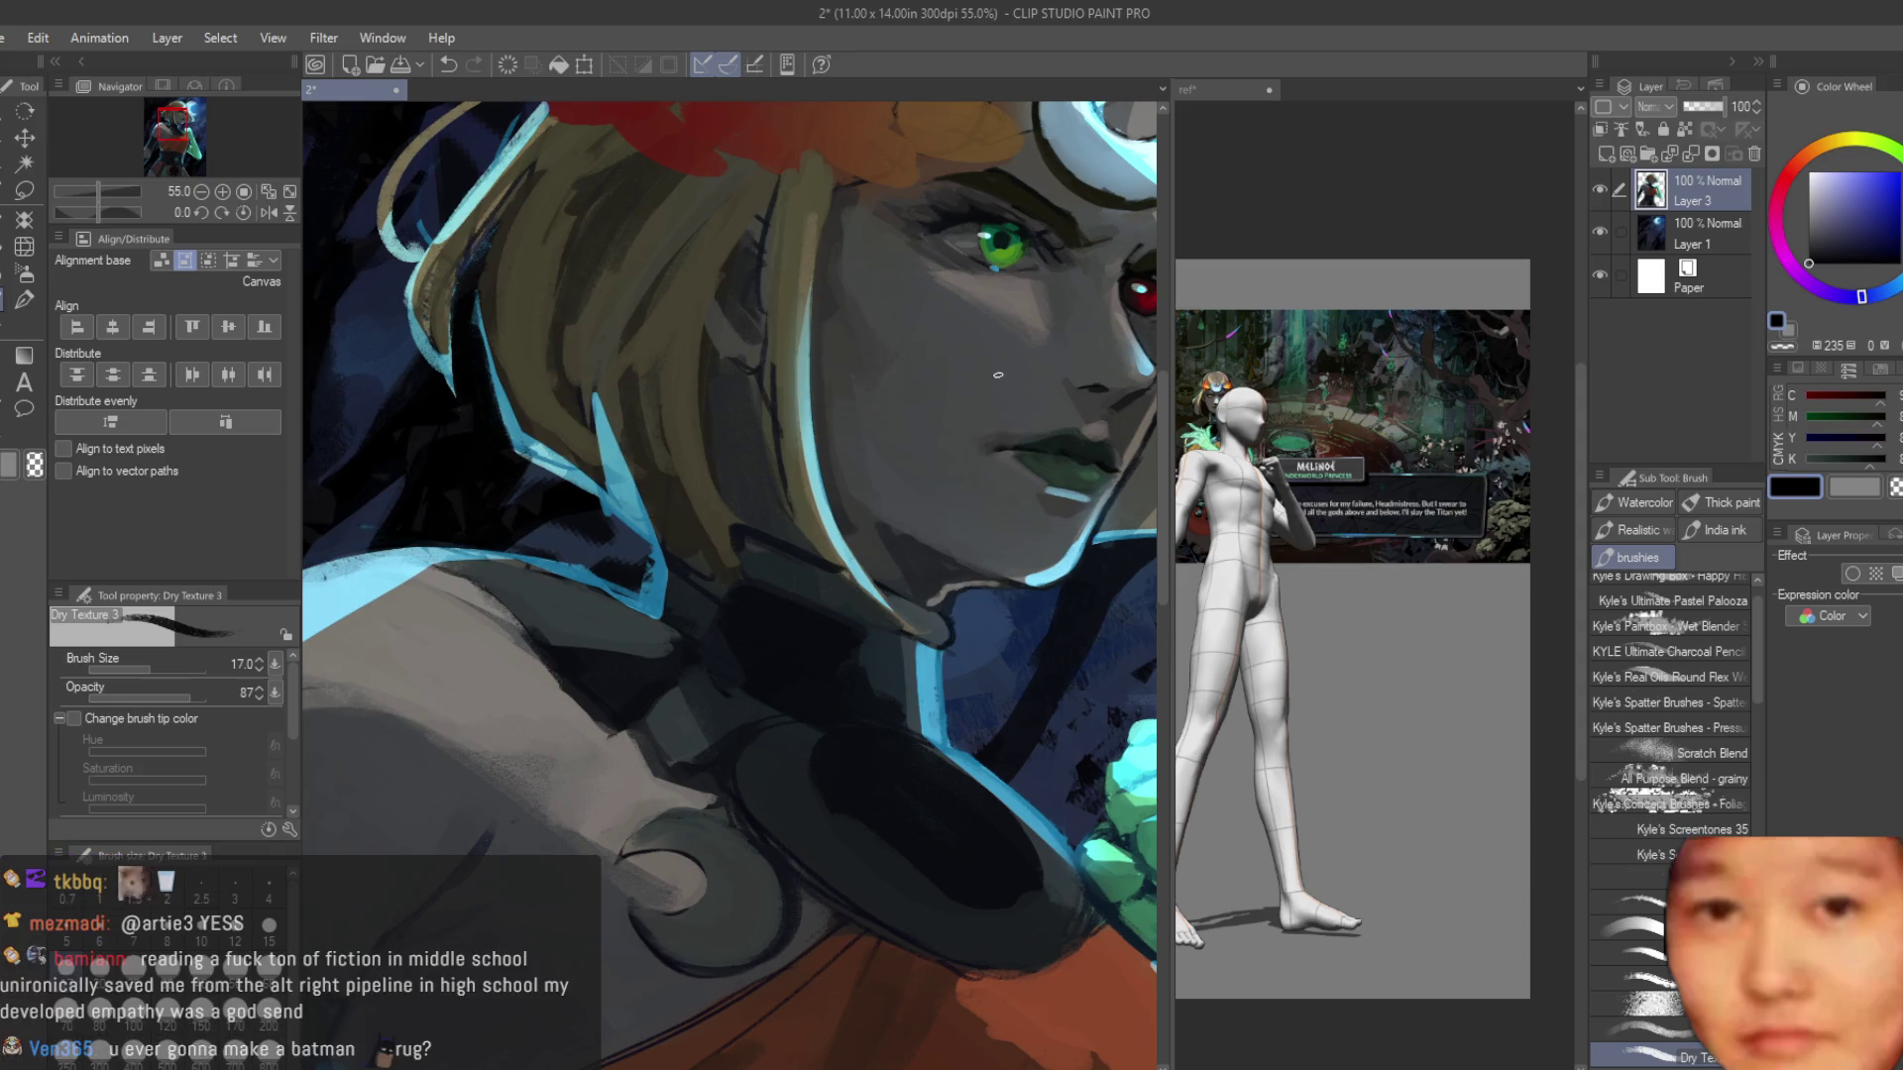
pyautogui.scroll(2, 986, 437)
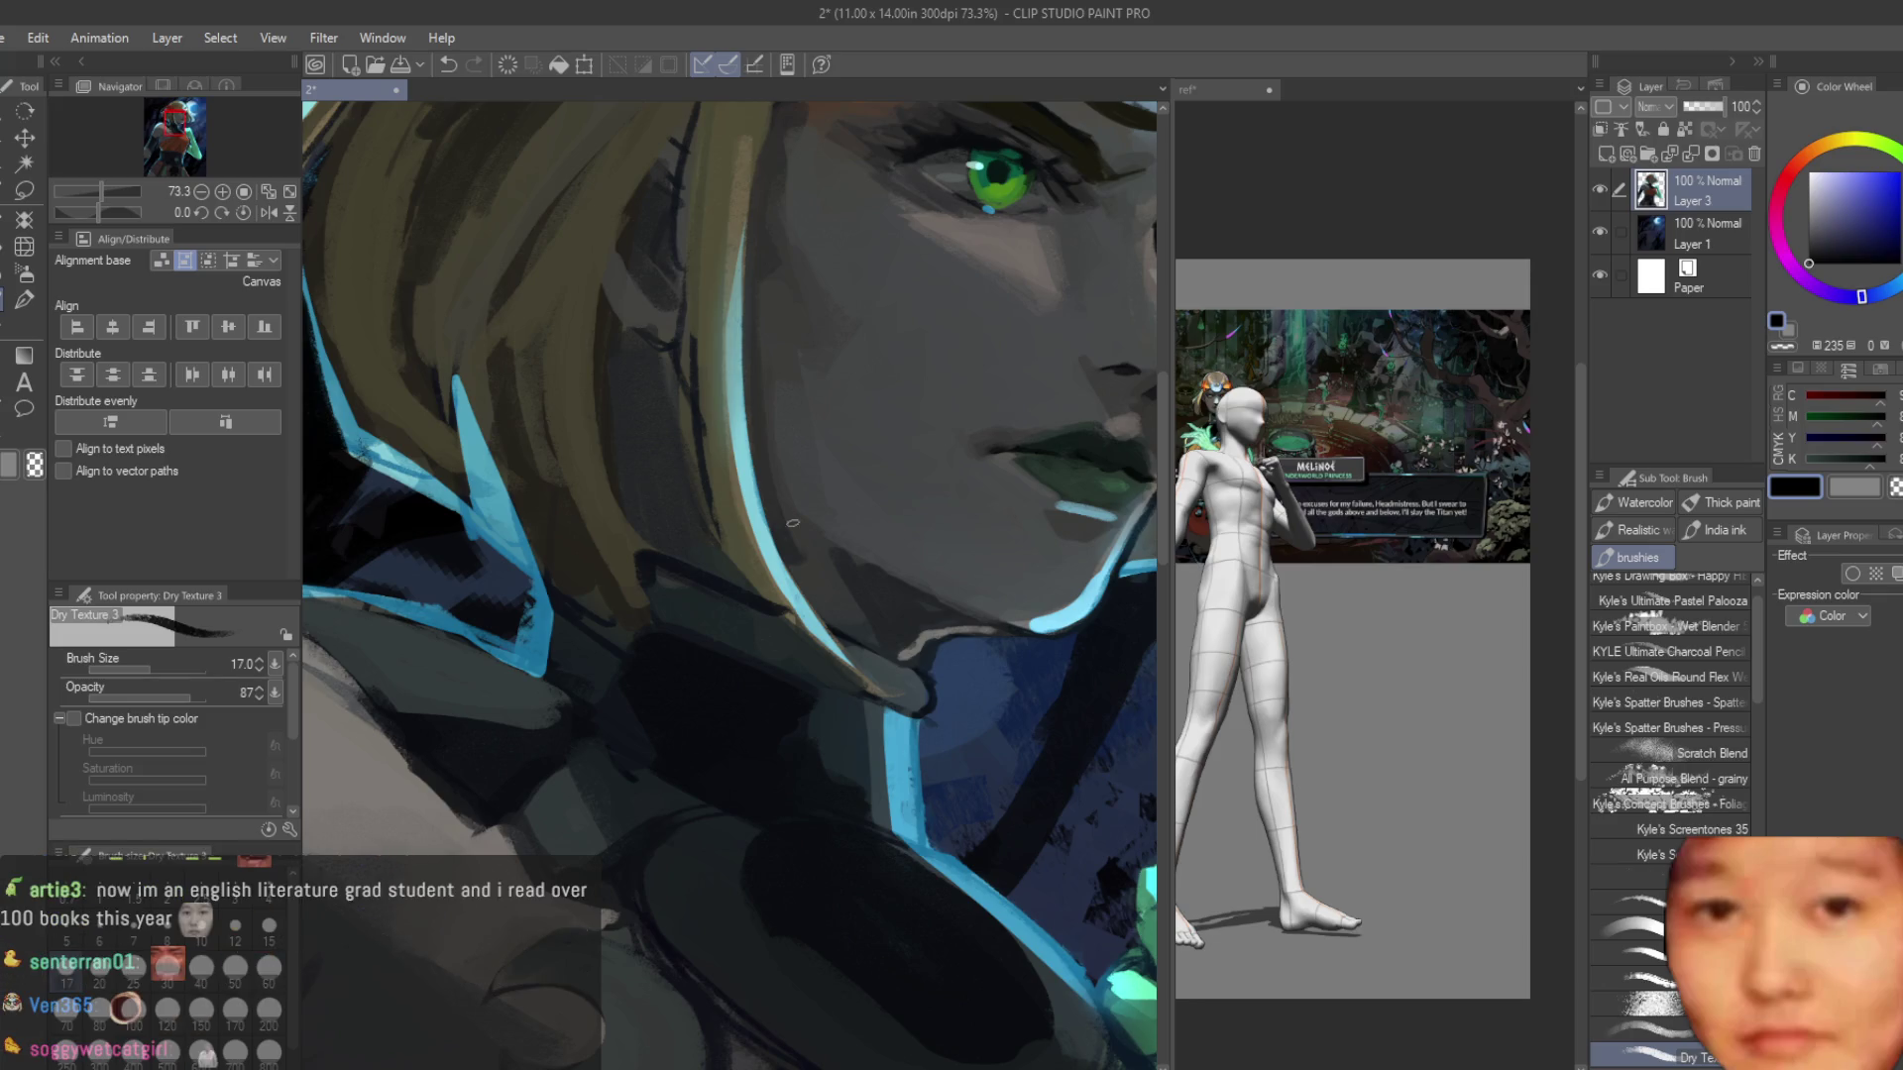
pyautogui.scroll(1, 885, 490)
pyautogui.keyDown('alt'); pyautogui.click(885, 489); pyautogui.keyUp('alt')
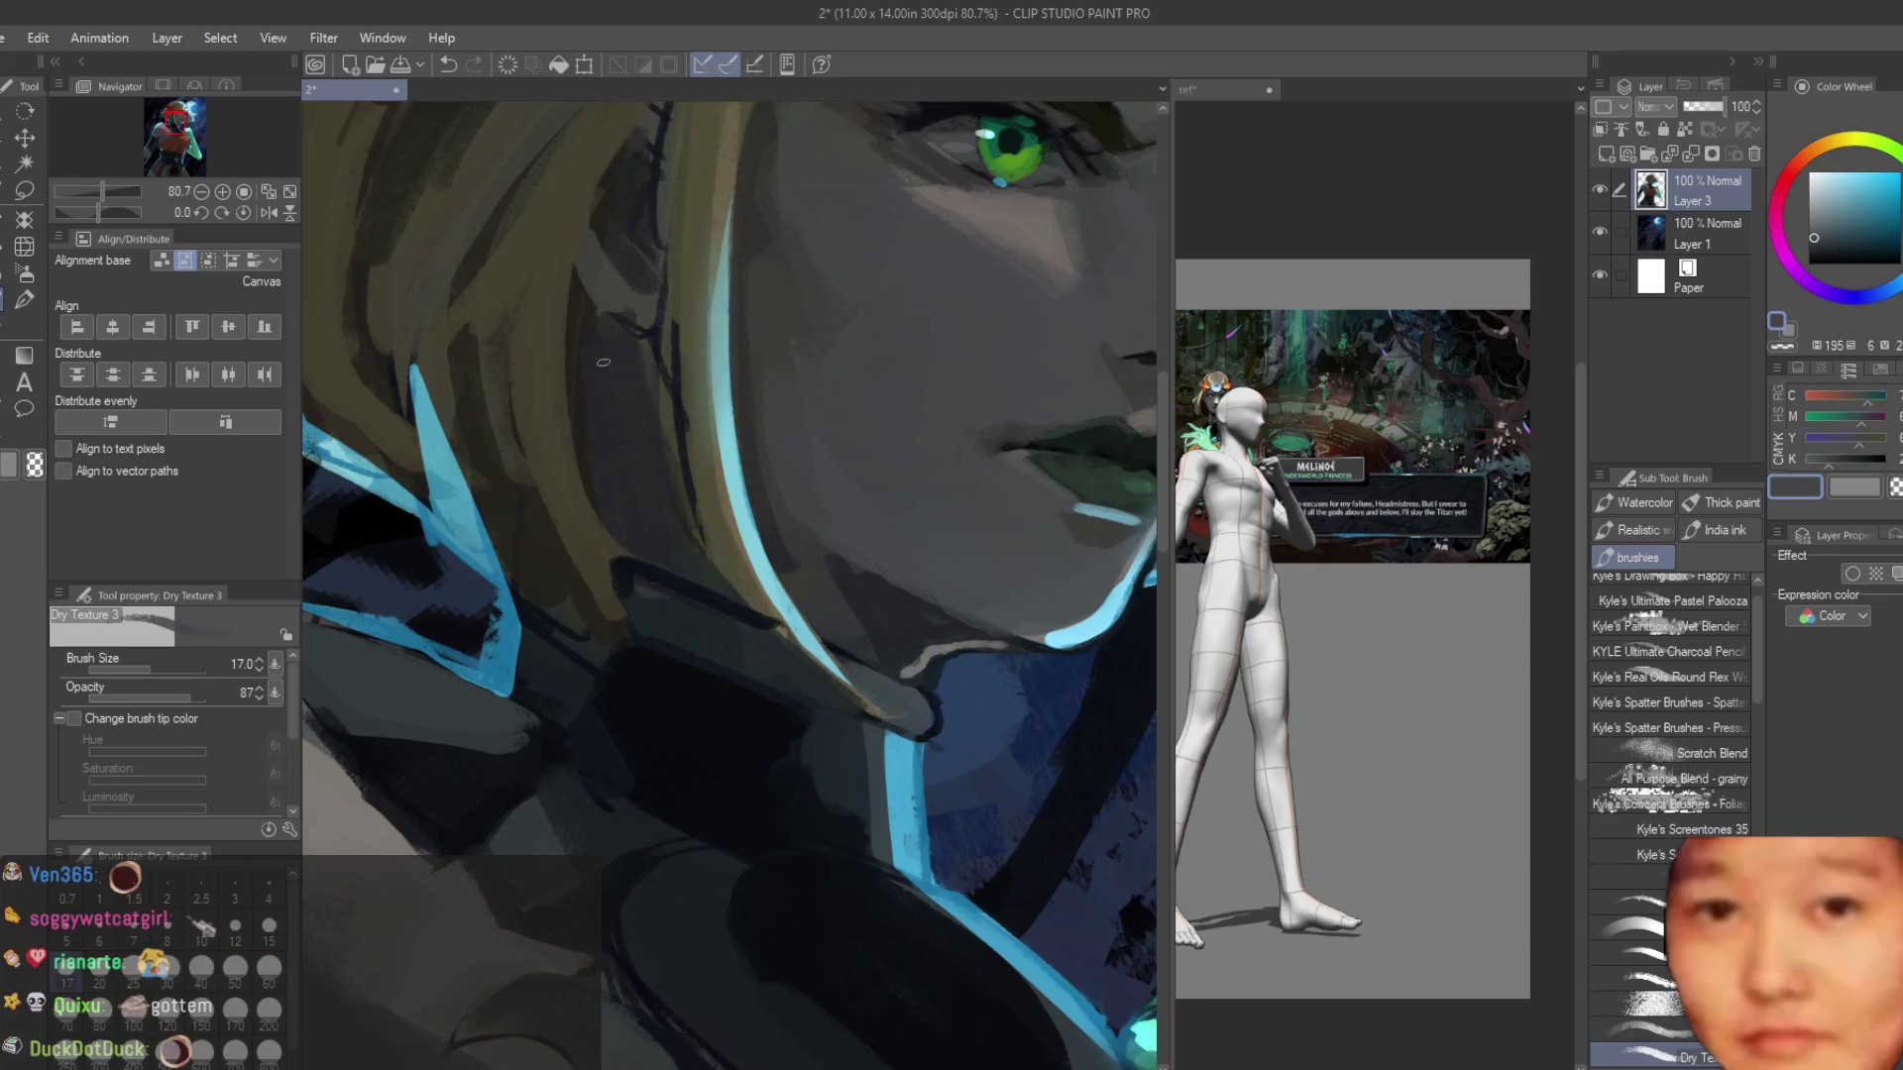
pyautogui.scroll(-1, 714, 595)
pyautogui.press(']')
pyautogui.press(']')
pyautogui.press(']')
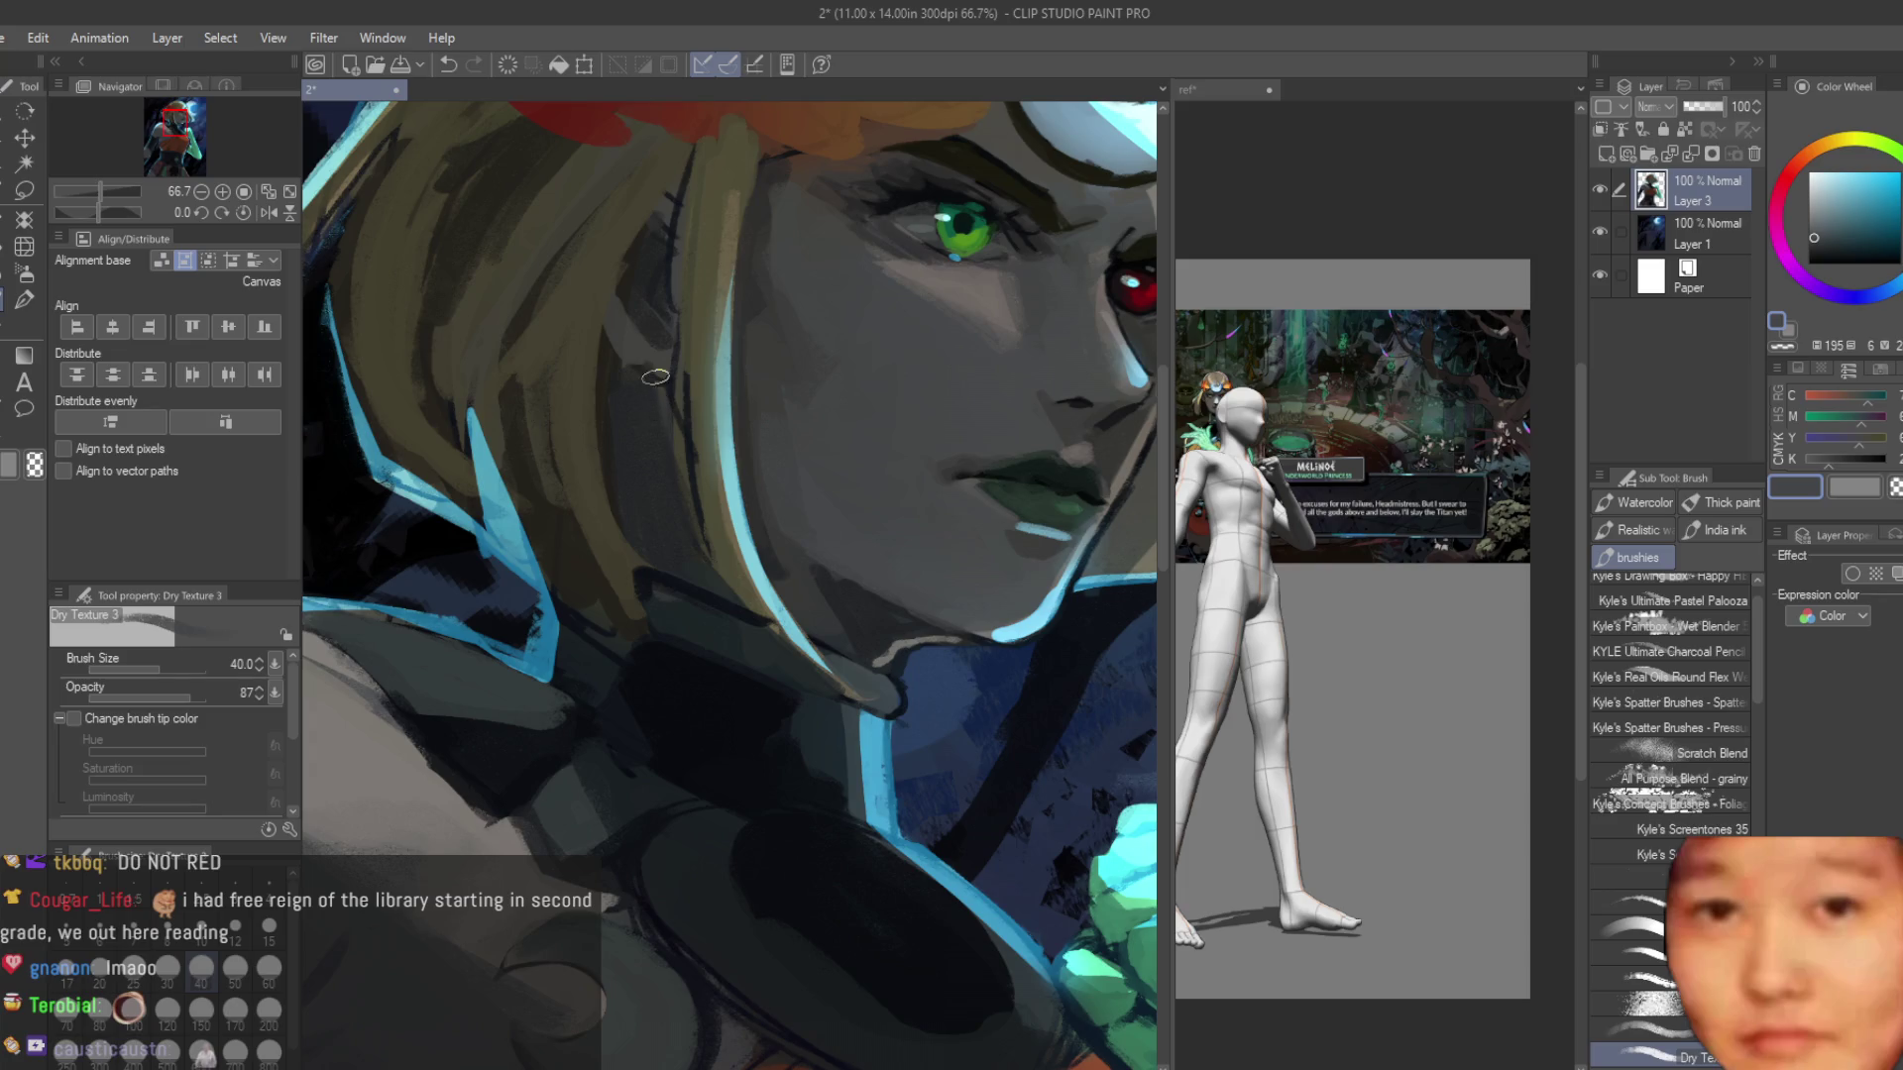
pyautogui.scroll(4, 759, 458)
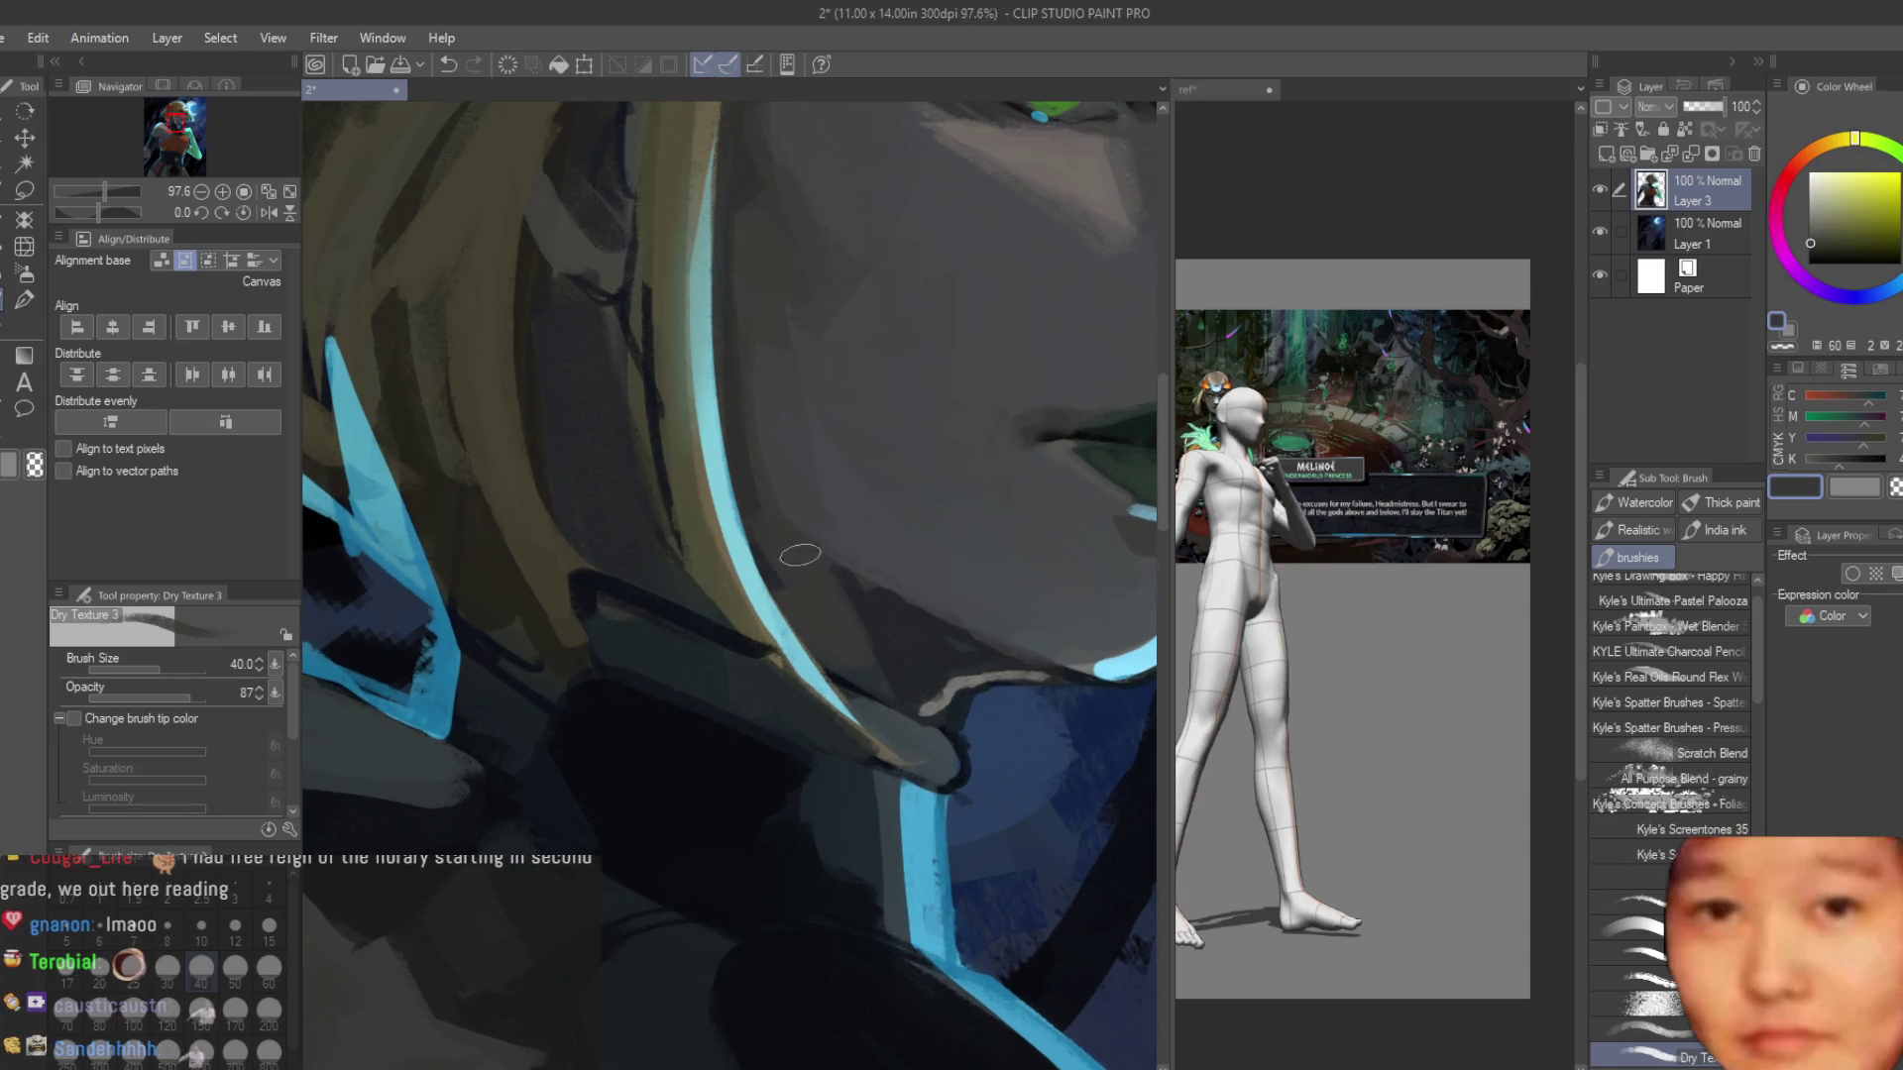
pyautogui.keyDown('alt'); pyautogui.click(914, 660); pyautogui.keyUp('alt')
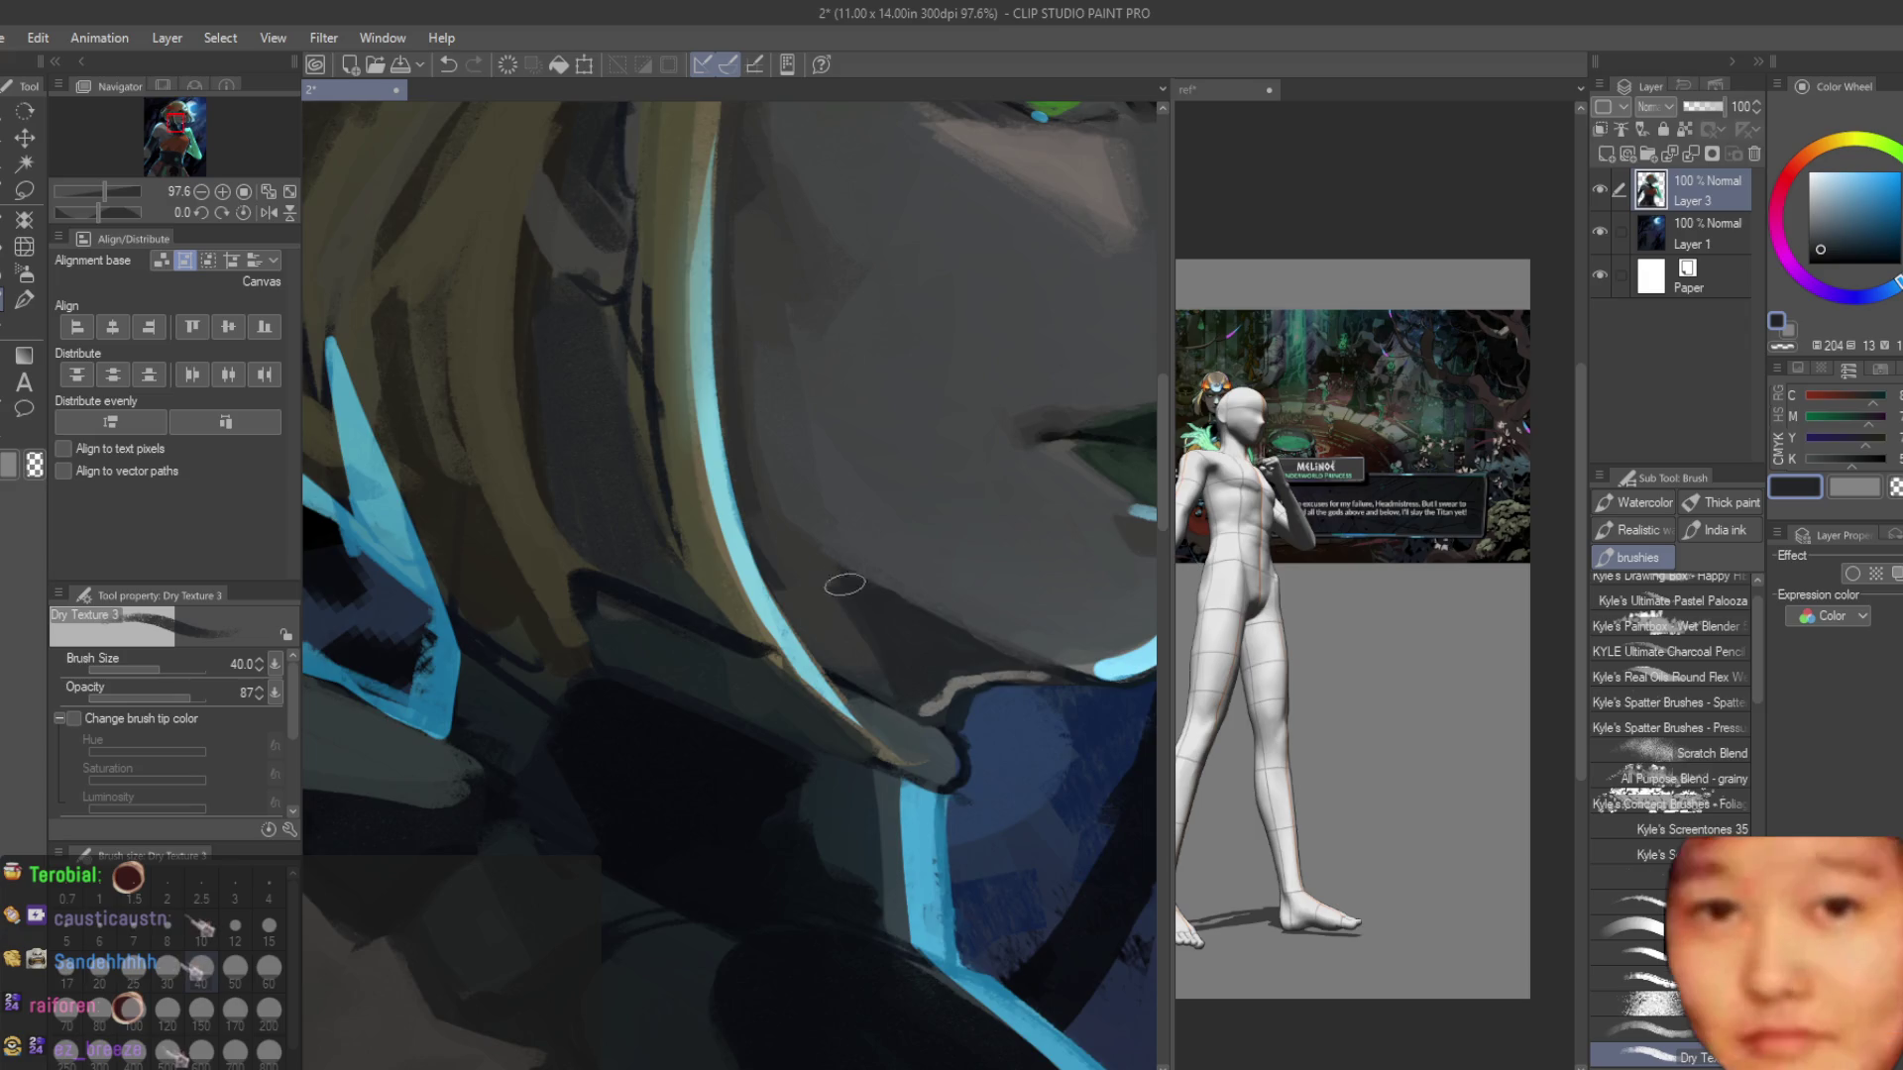
pyautogui.scroll(1, 838, 592)
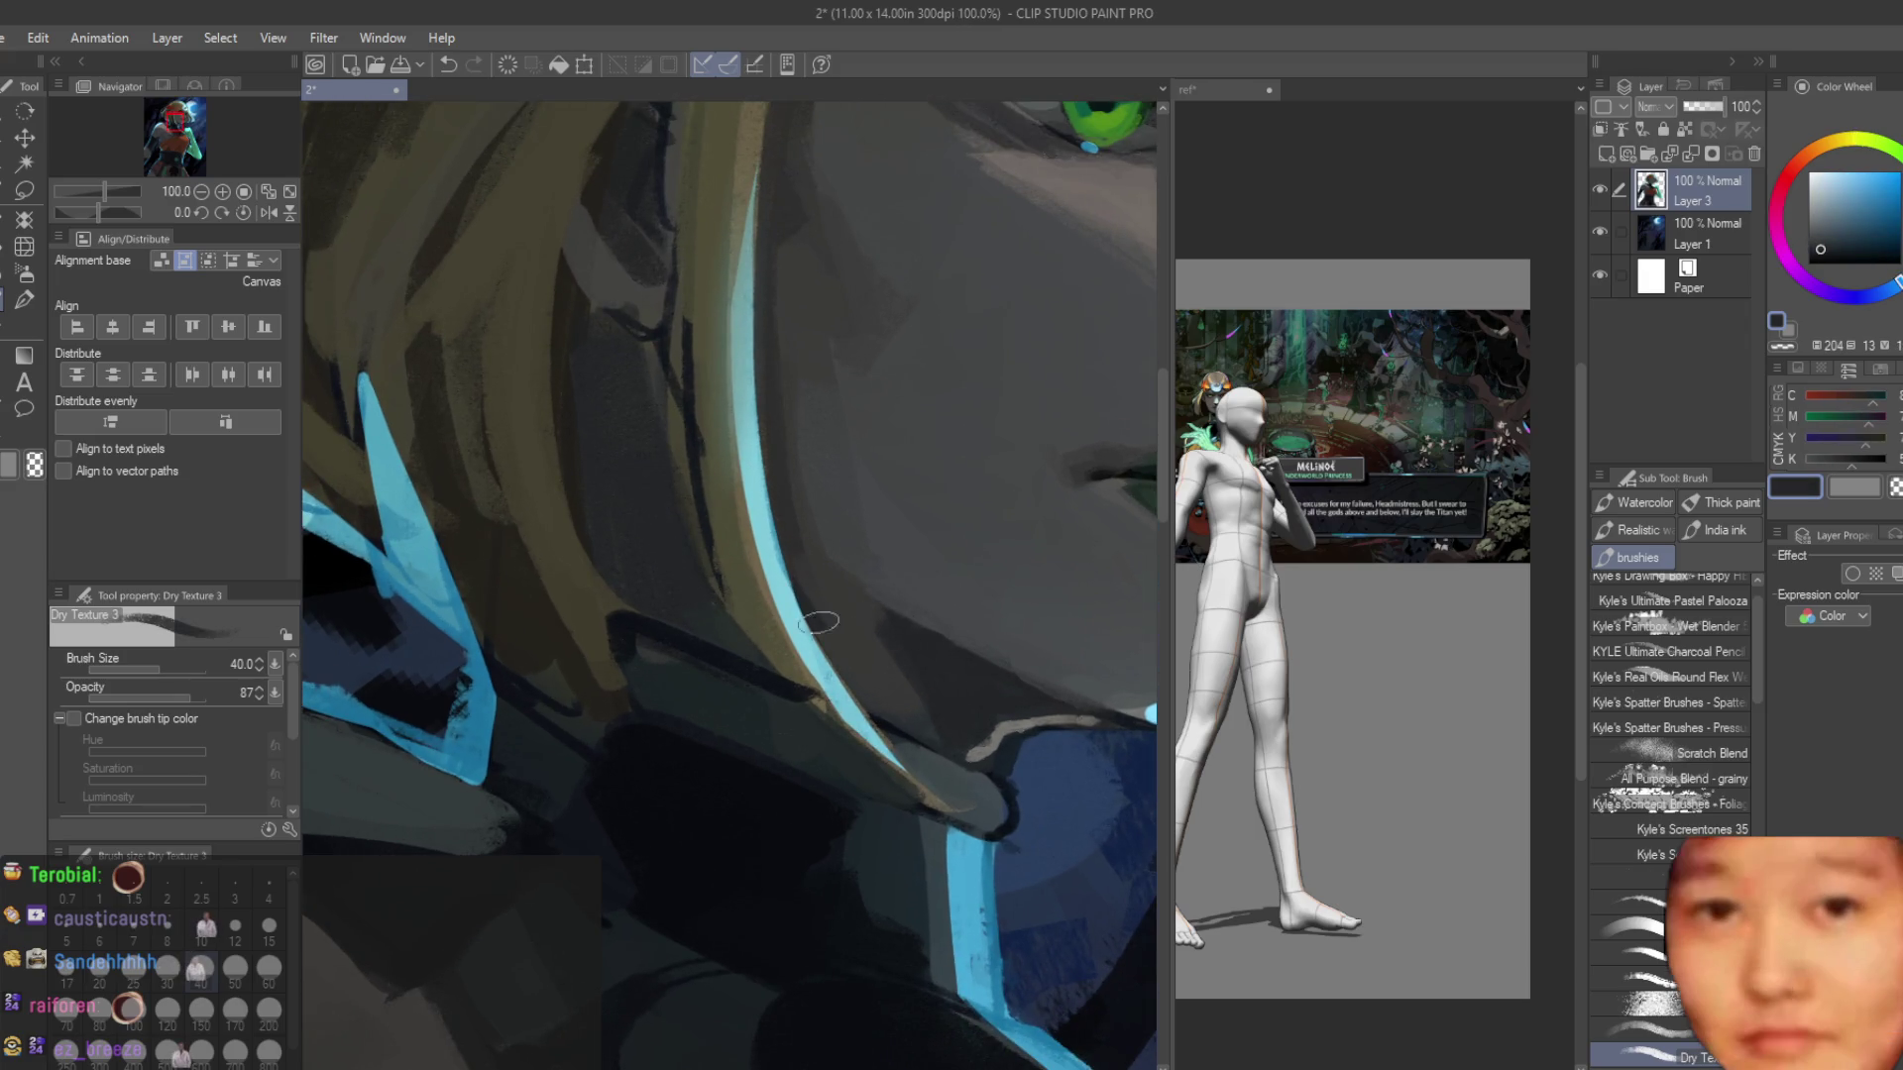
pyautogui.keyDown('alt'); pyautogui.click(819, 621); pyautogui.keyUp('alt')
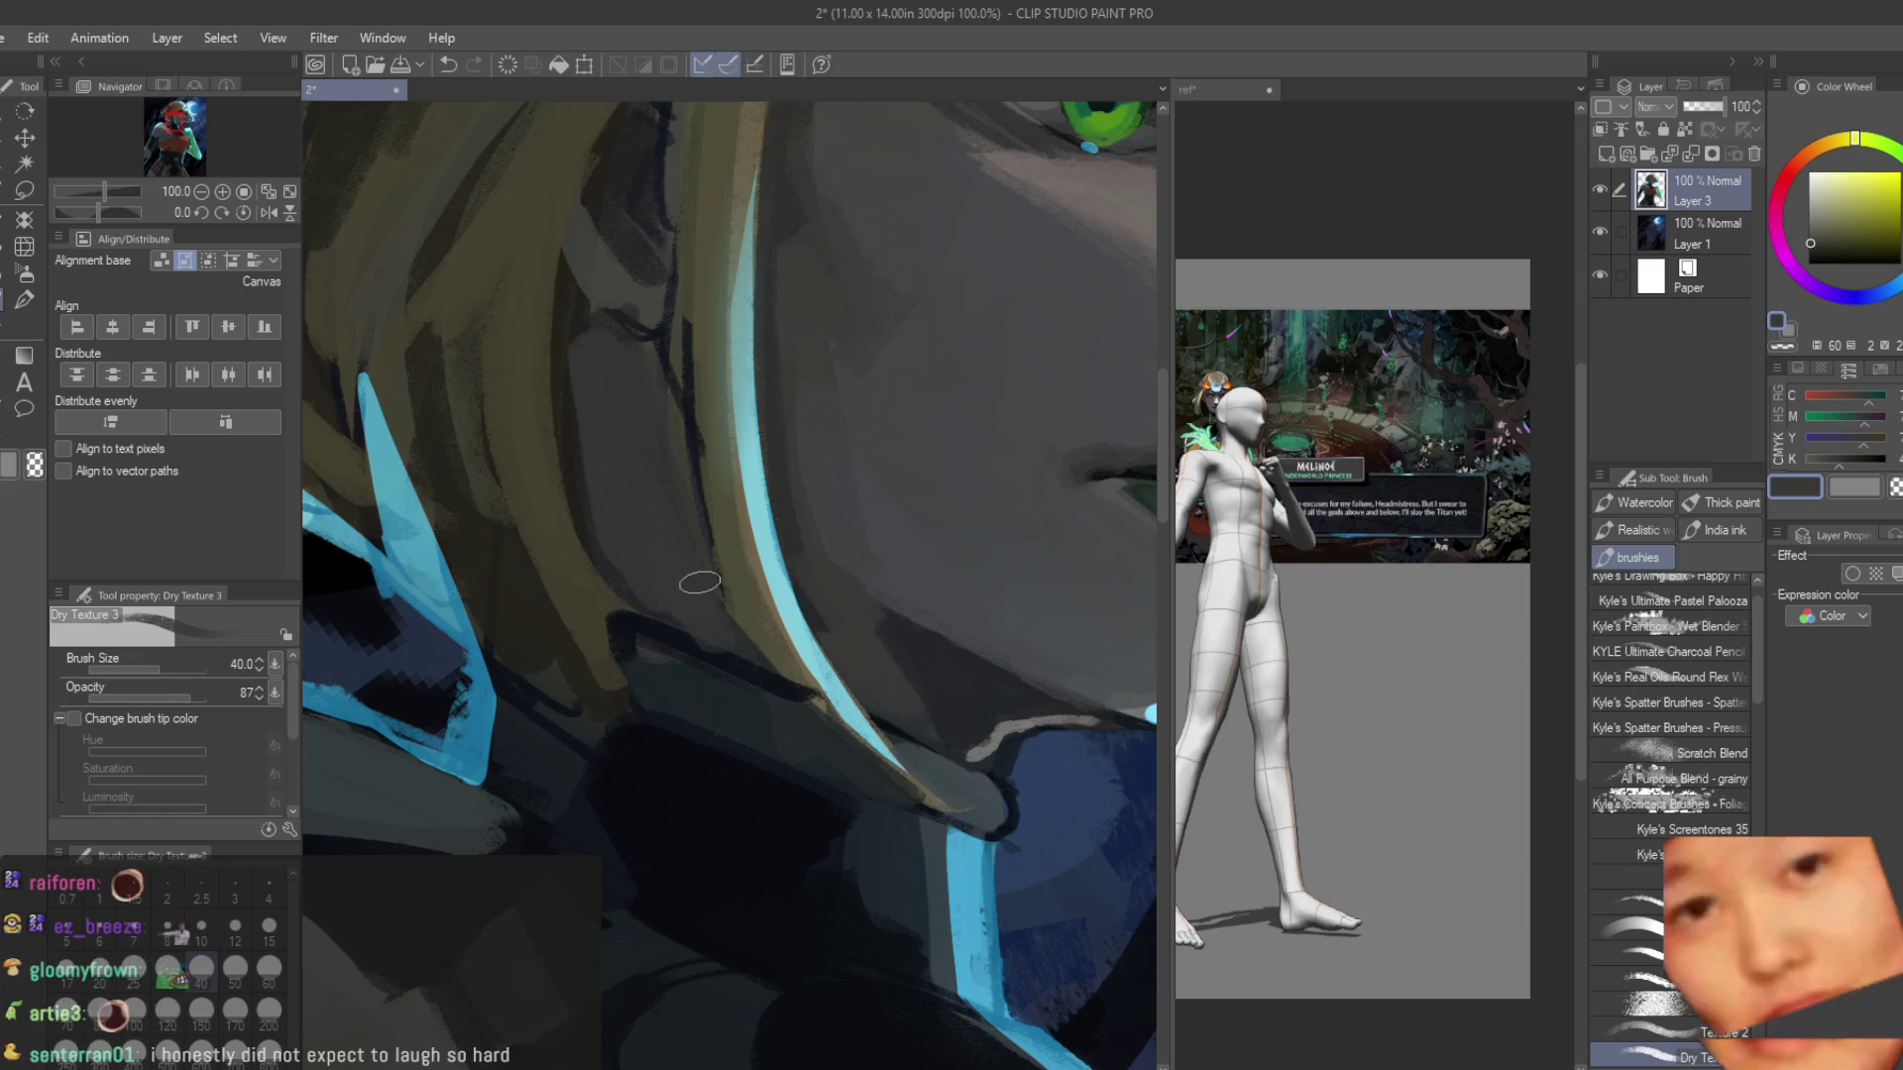
pyautogui.scroll(-6, 699, 583)
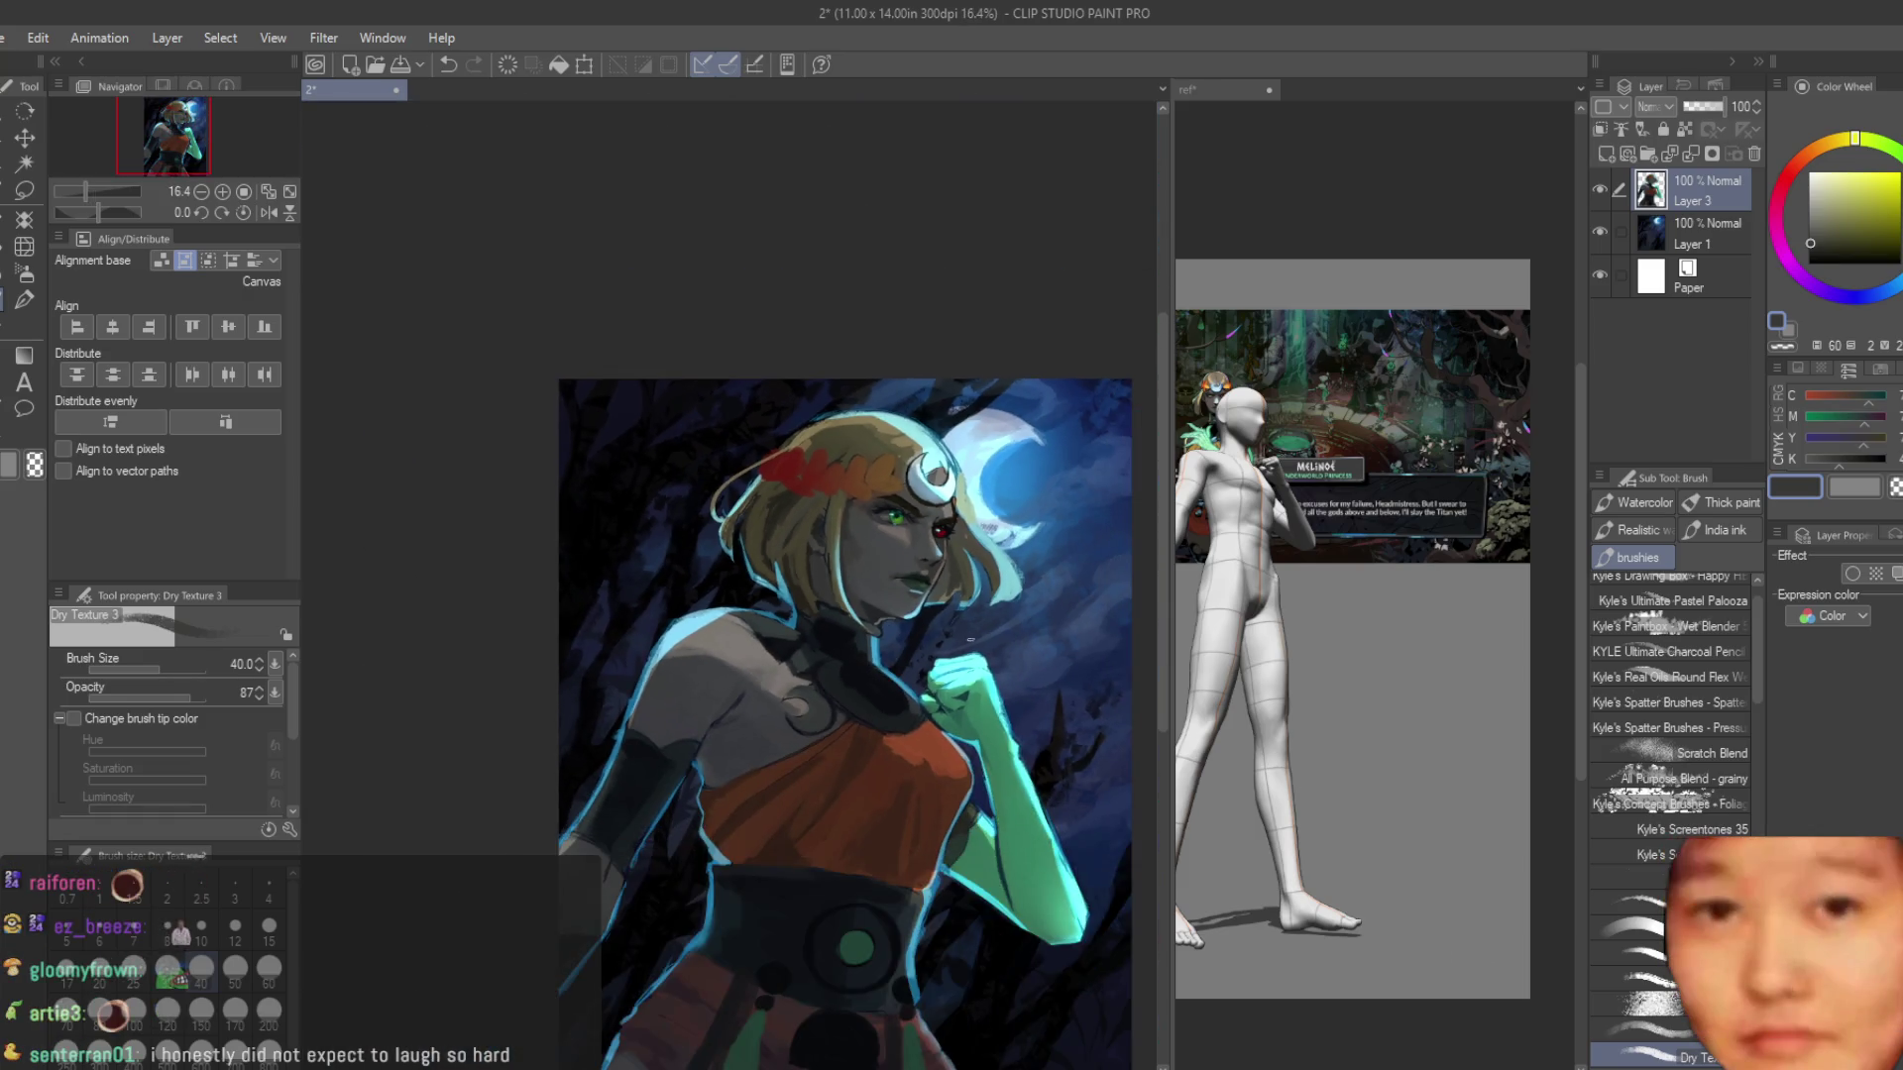
pyautogui.scroll(1, 828, 522)
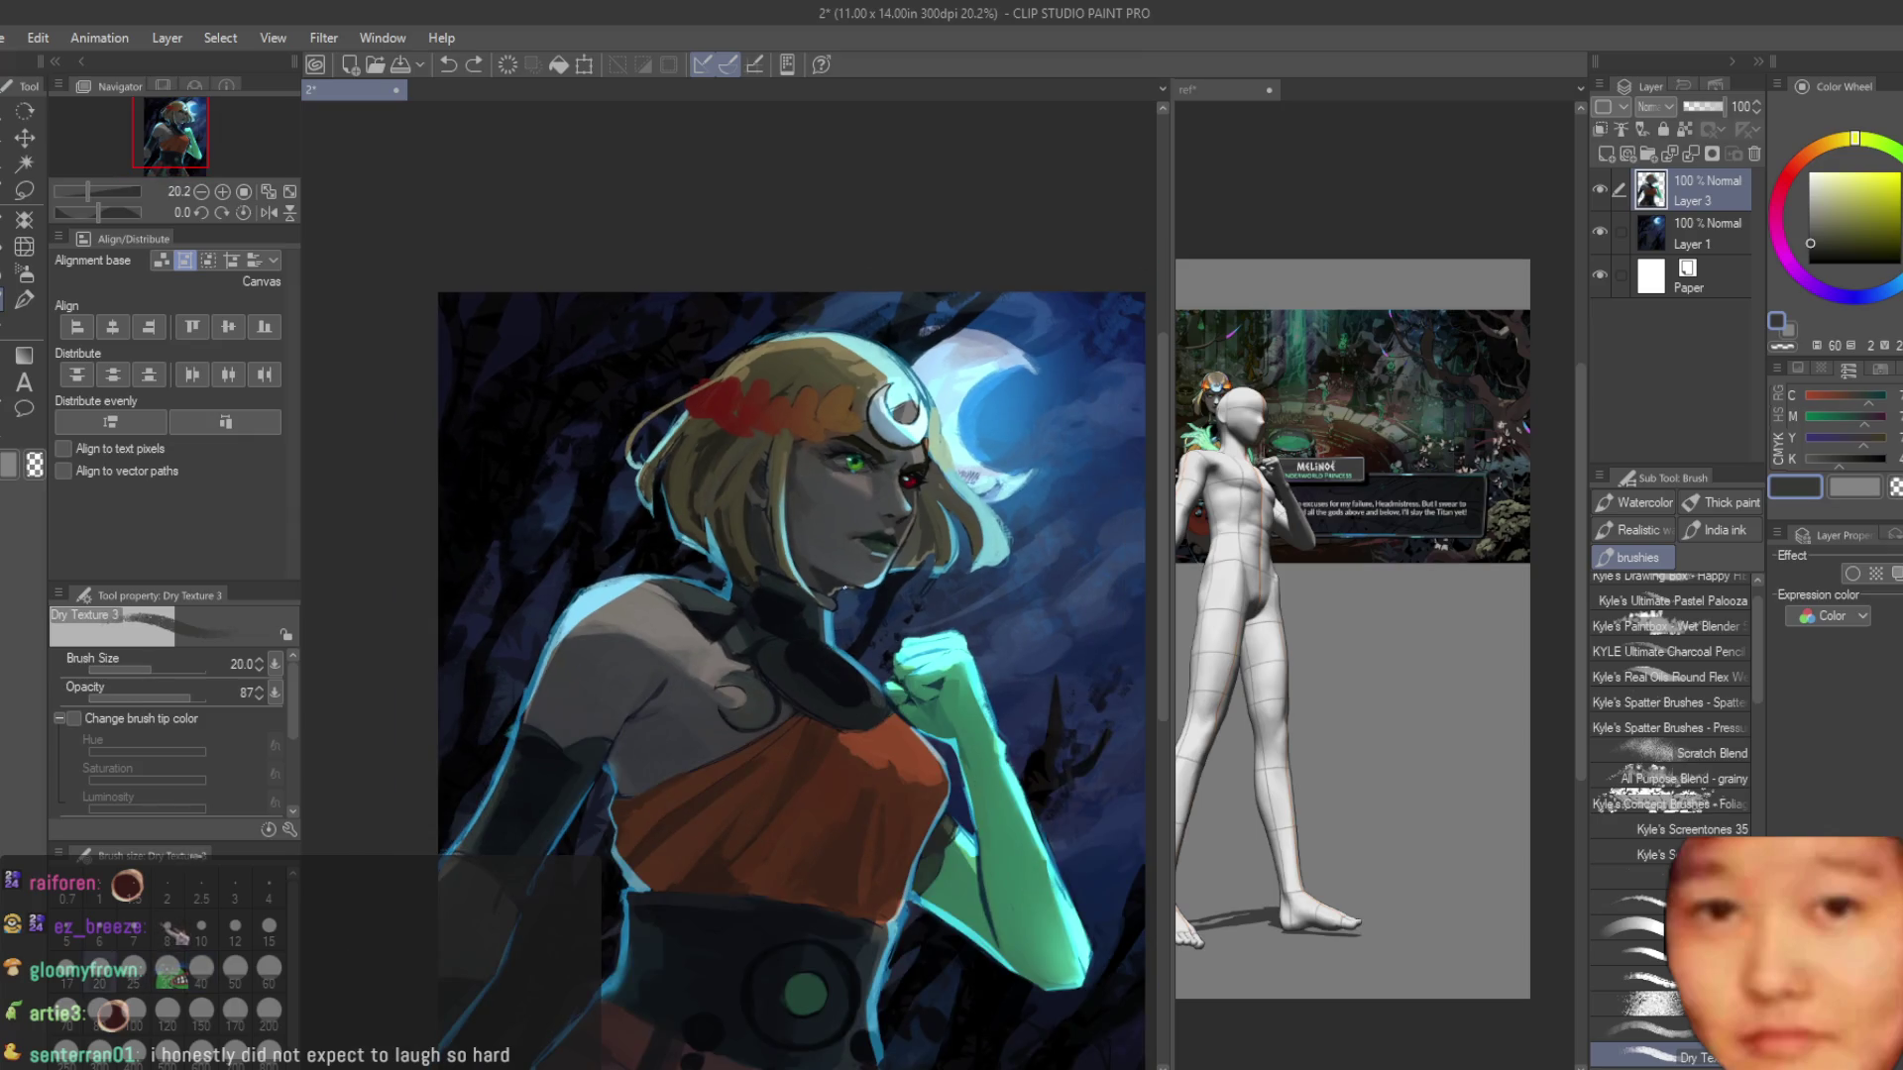
pyautogui.scroll(3, 759, 500)
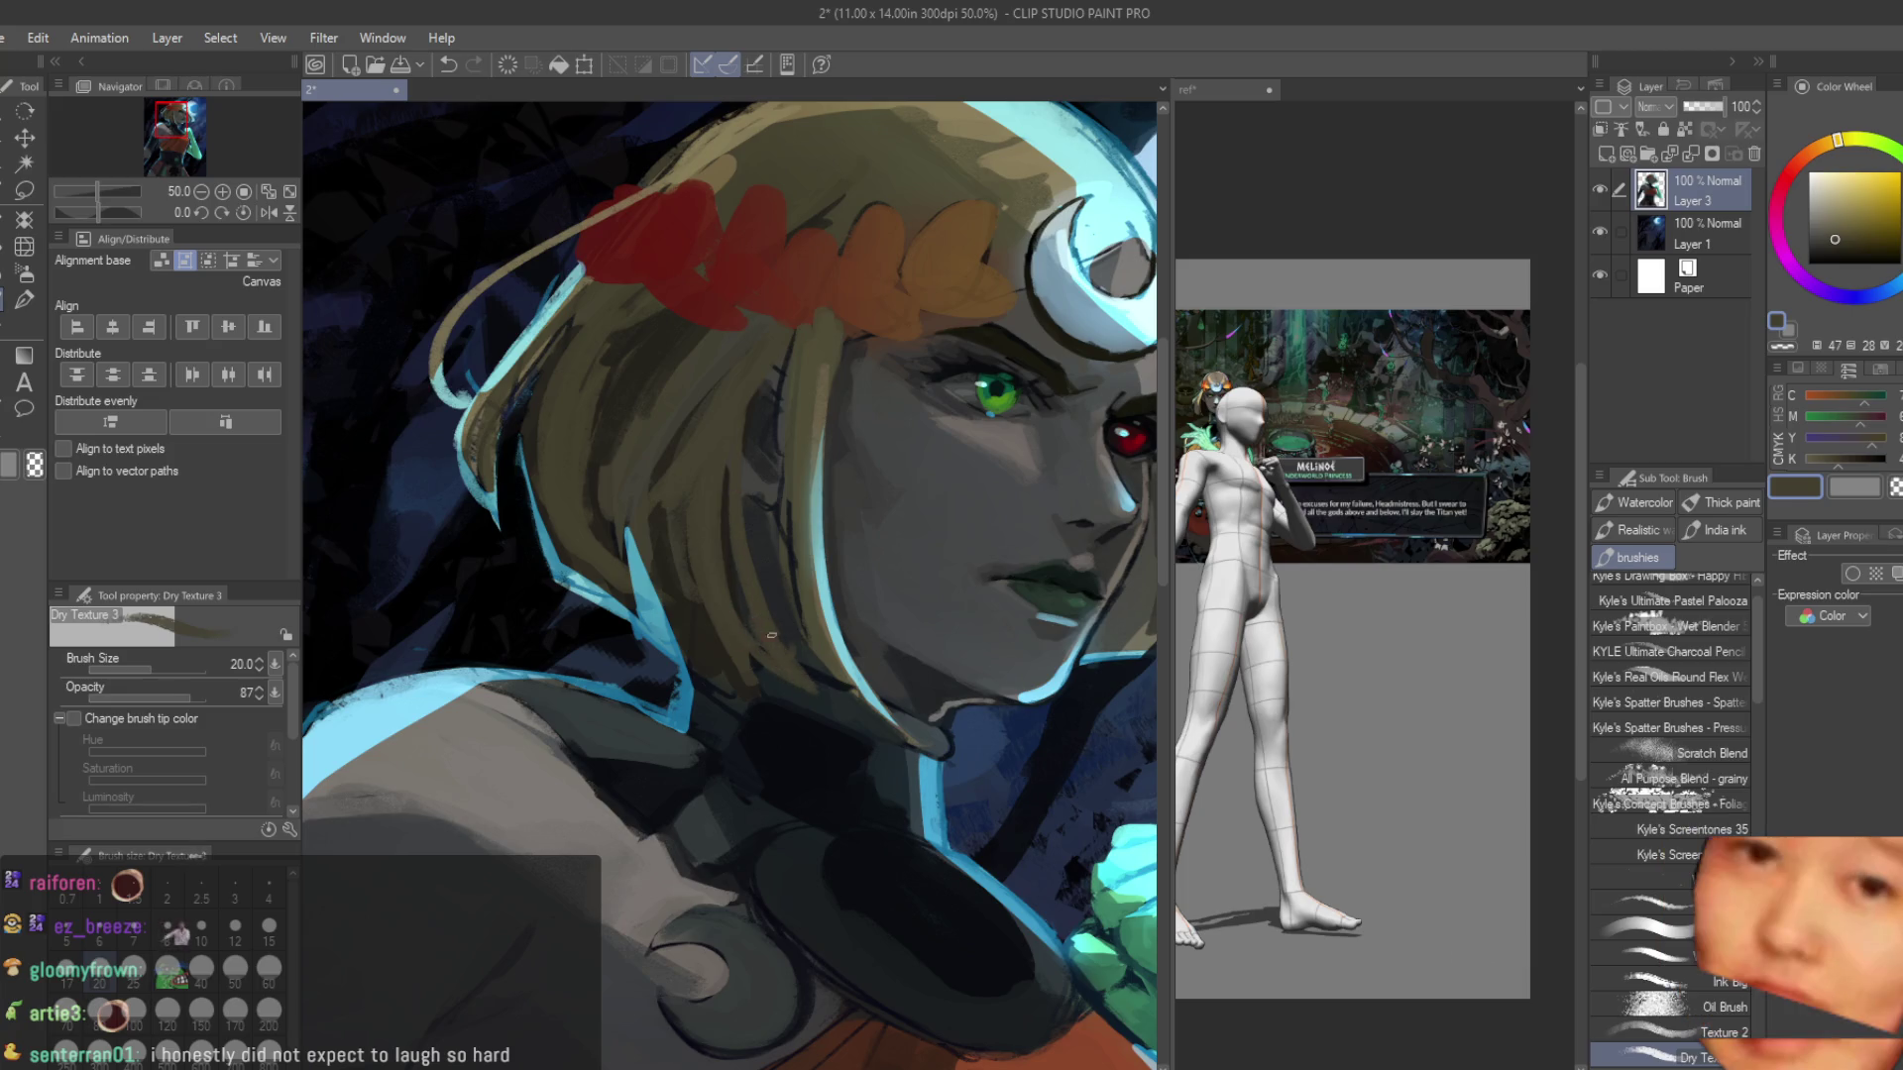
pyautogui.keyDown('alt'); pyautogui.click(776, 576); pyautogui.keyUp('alt')
pyautogui.keyDown('alt'); pyautogui.click(789, 688); pyautogui.keyUp('alt')
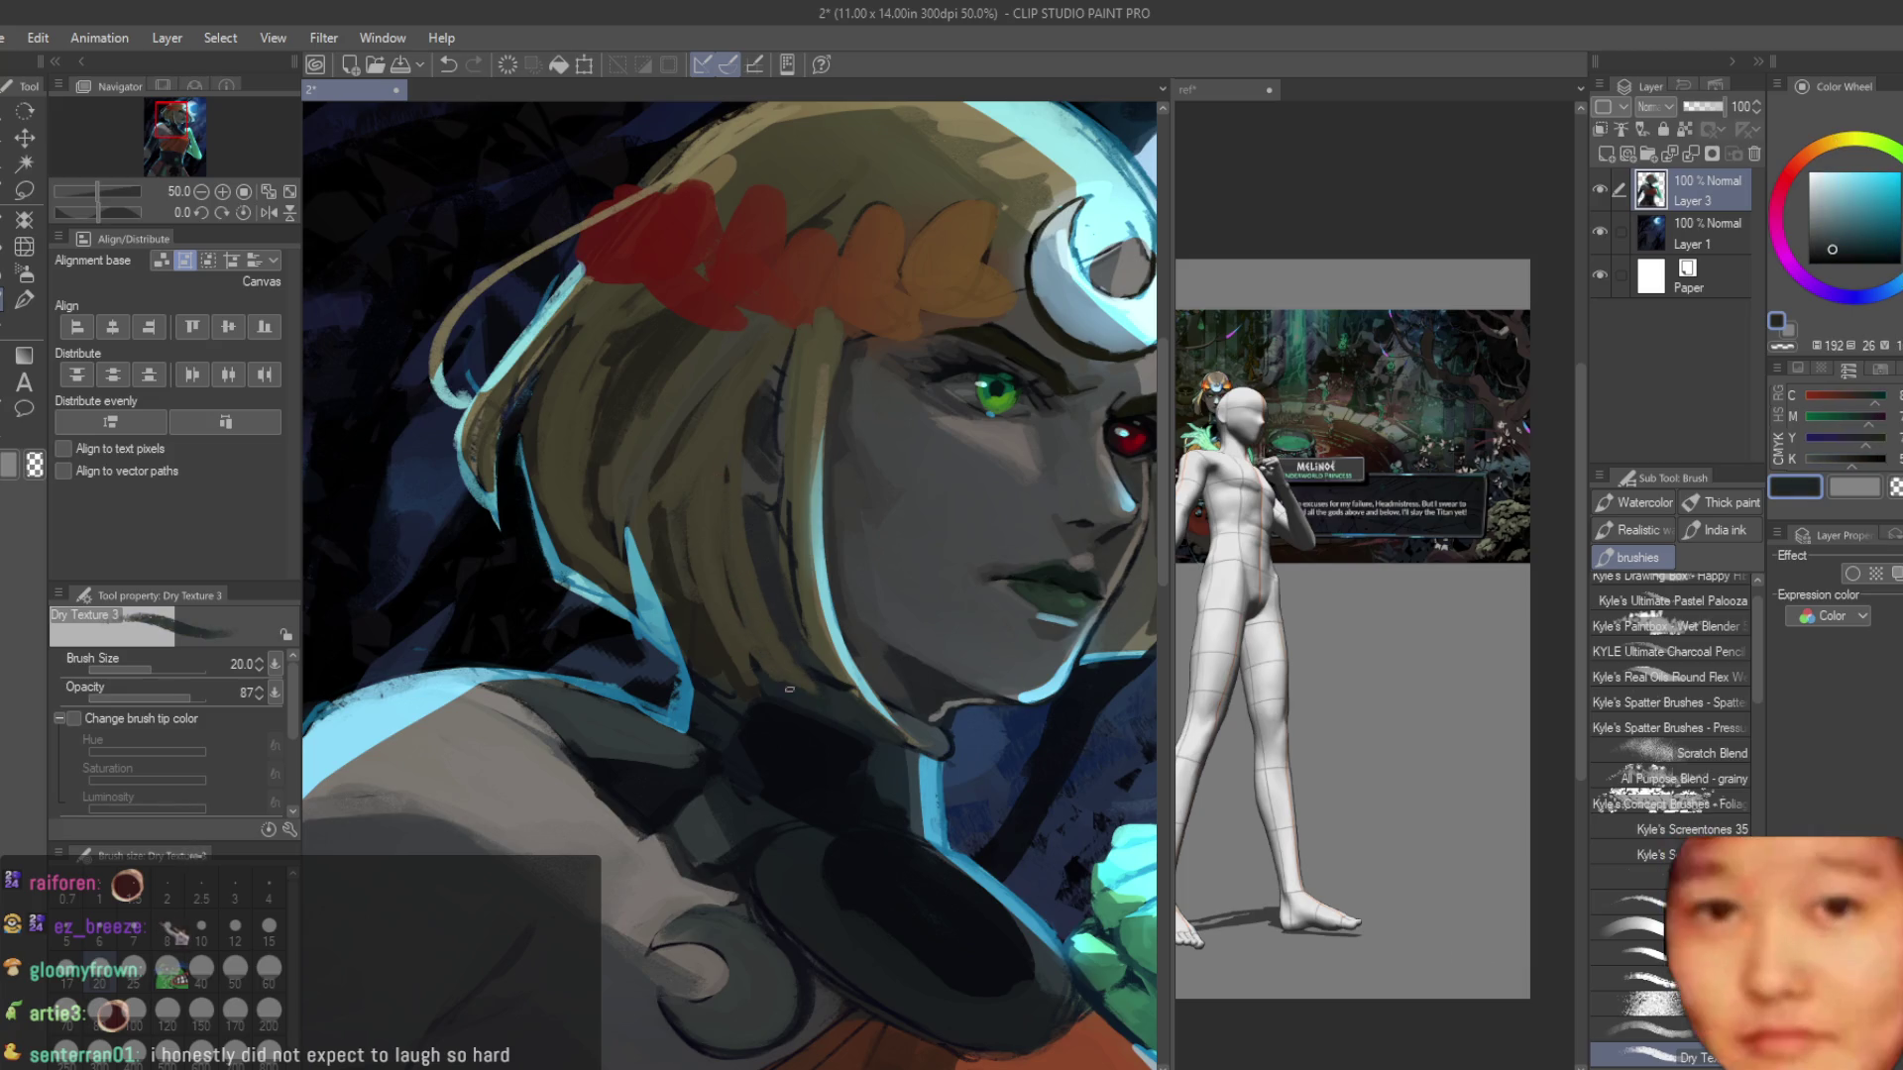
pyautogui.keyDown('alt'); pyautogui.click(724, 486); pyautogui.keyUp('alt')
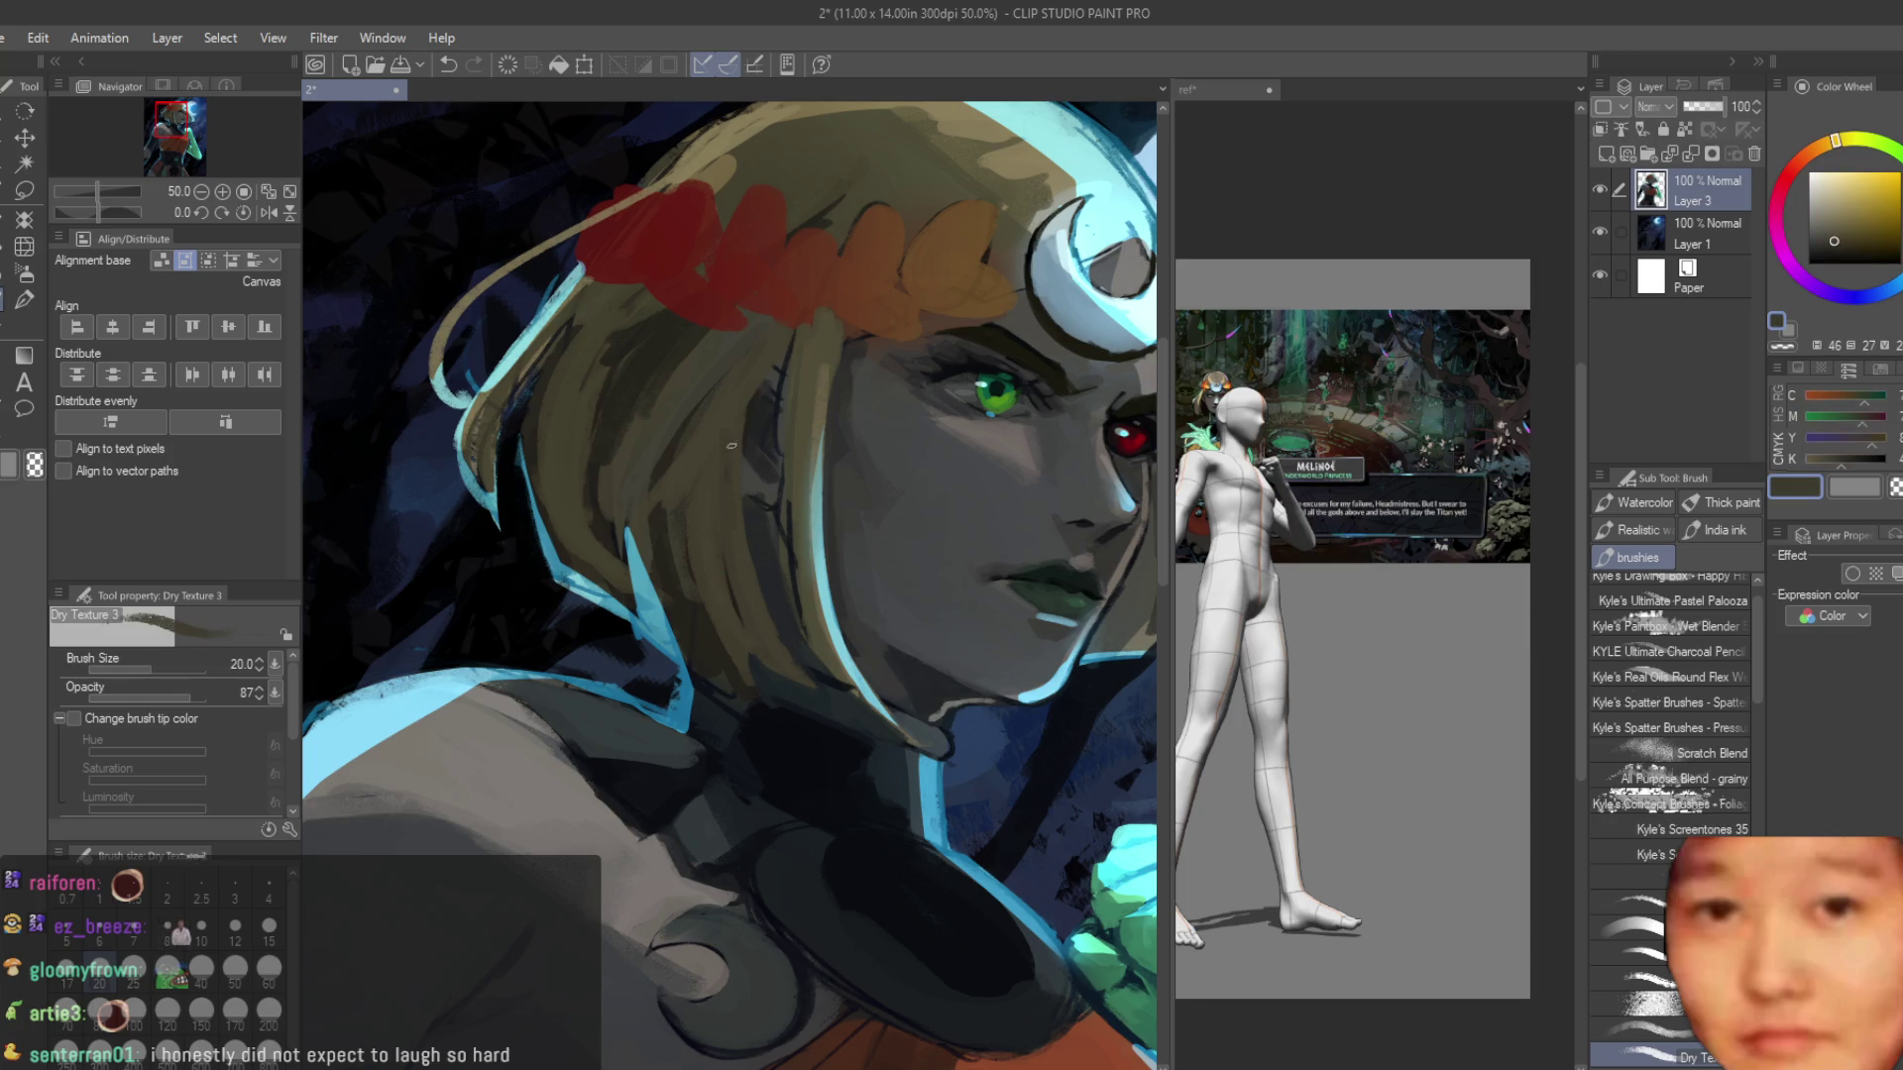
pyautogui.keyDown('alt'); pyautogui.click(693, 486); pyautogui.keyUp('alt')
pyautogui.hotkey('ctrl', '-')
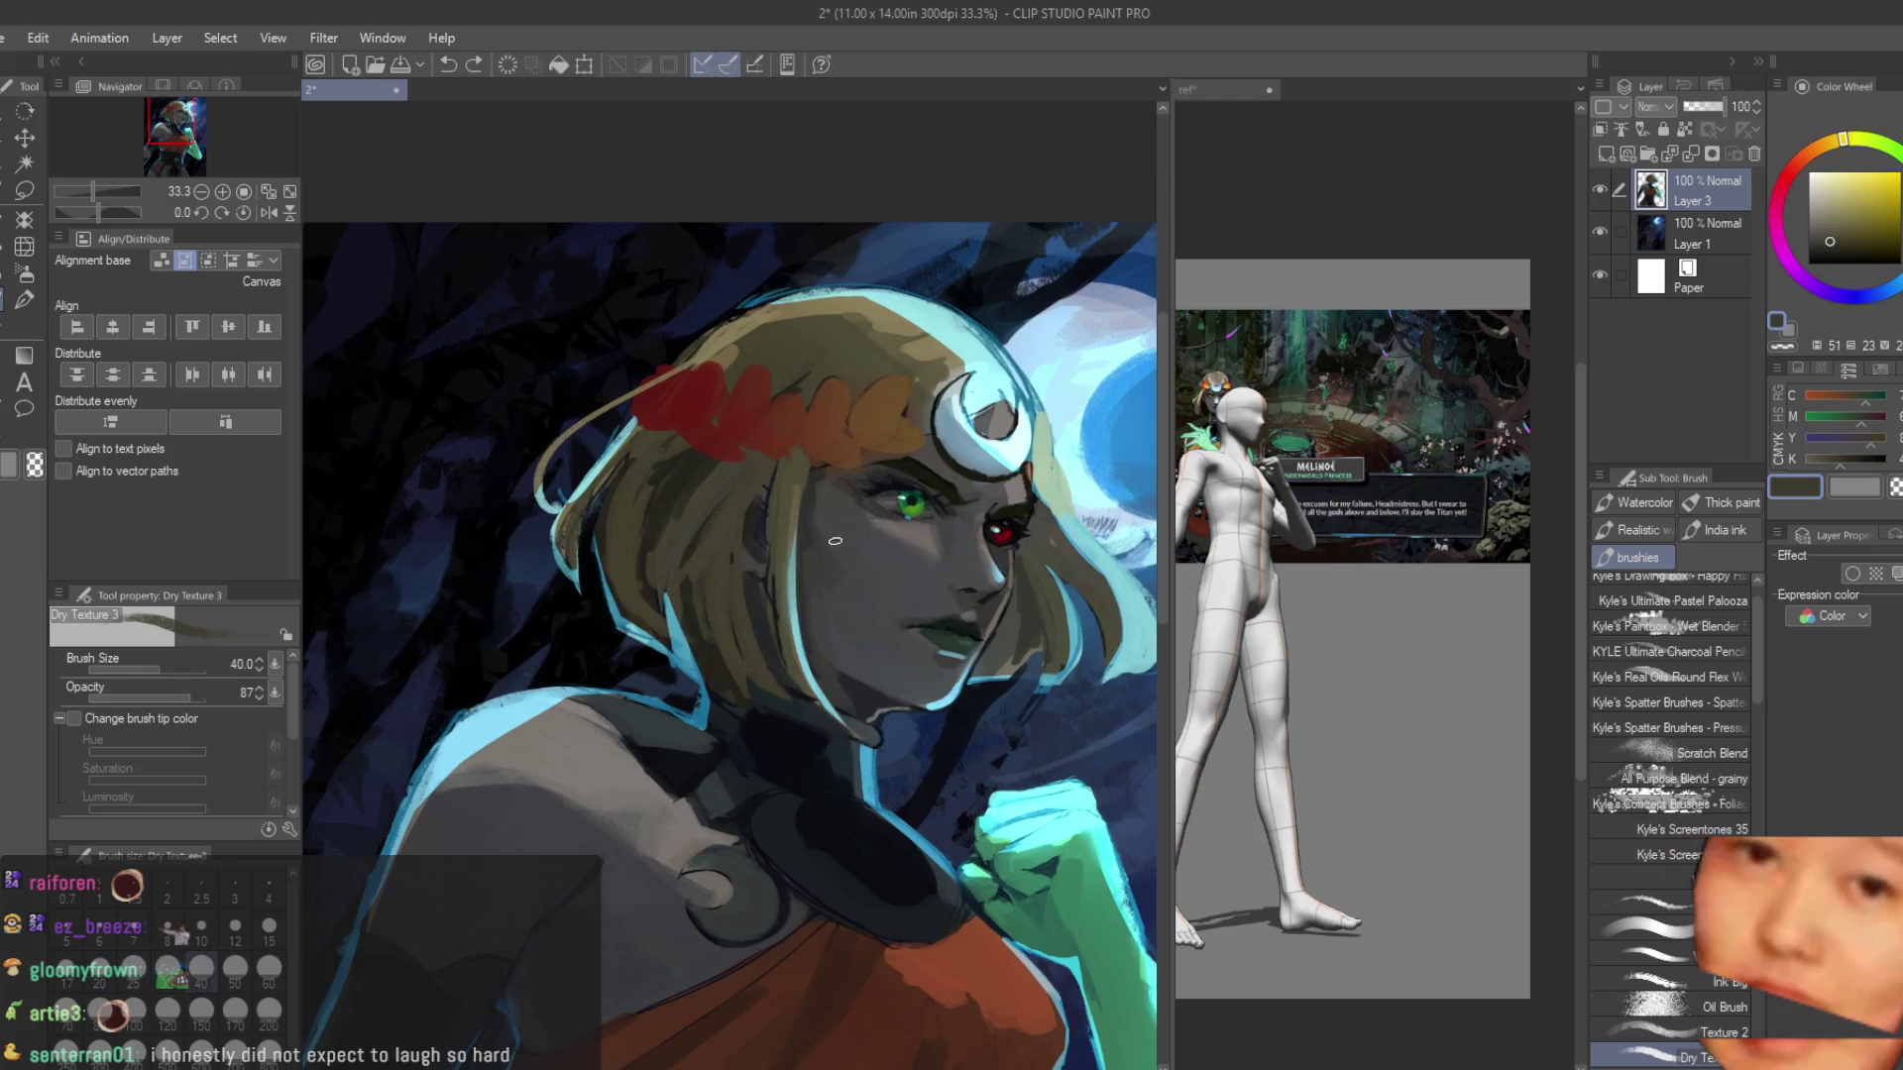
pyautogui.hotkey('ctrl', '+')
pyautogui.moveTo(660, 638); pyautogui.dragTo(658, 558)
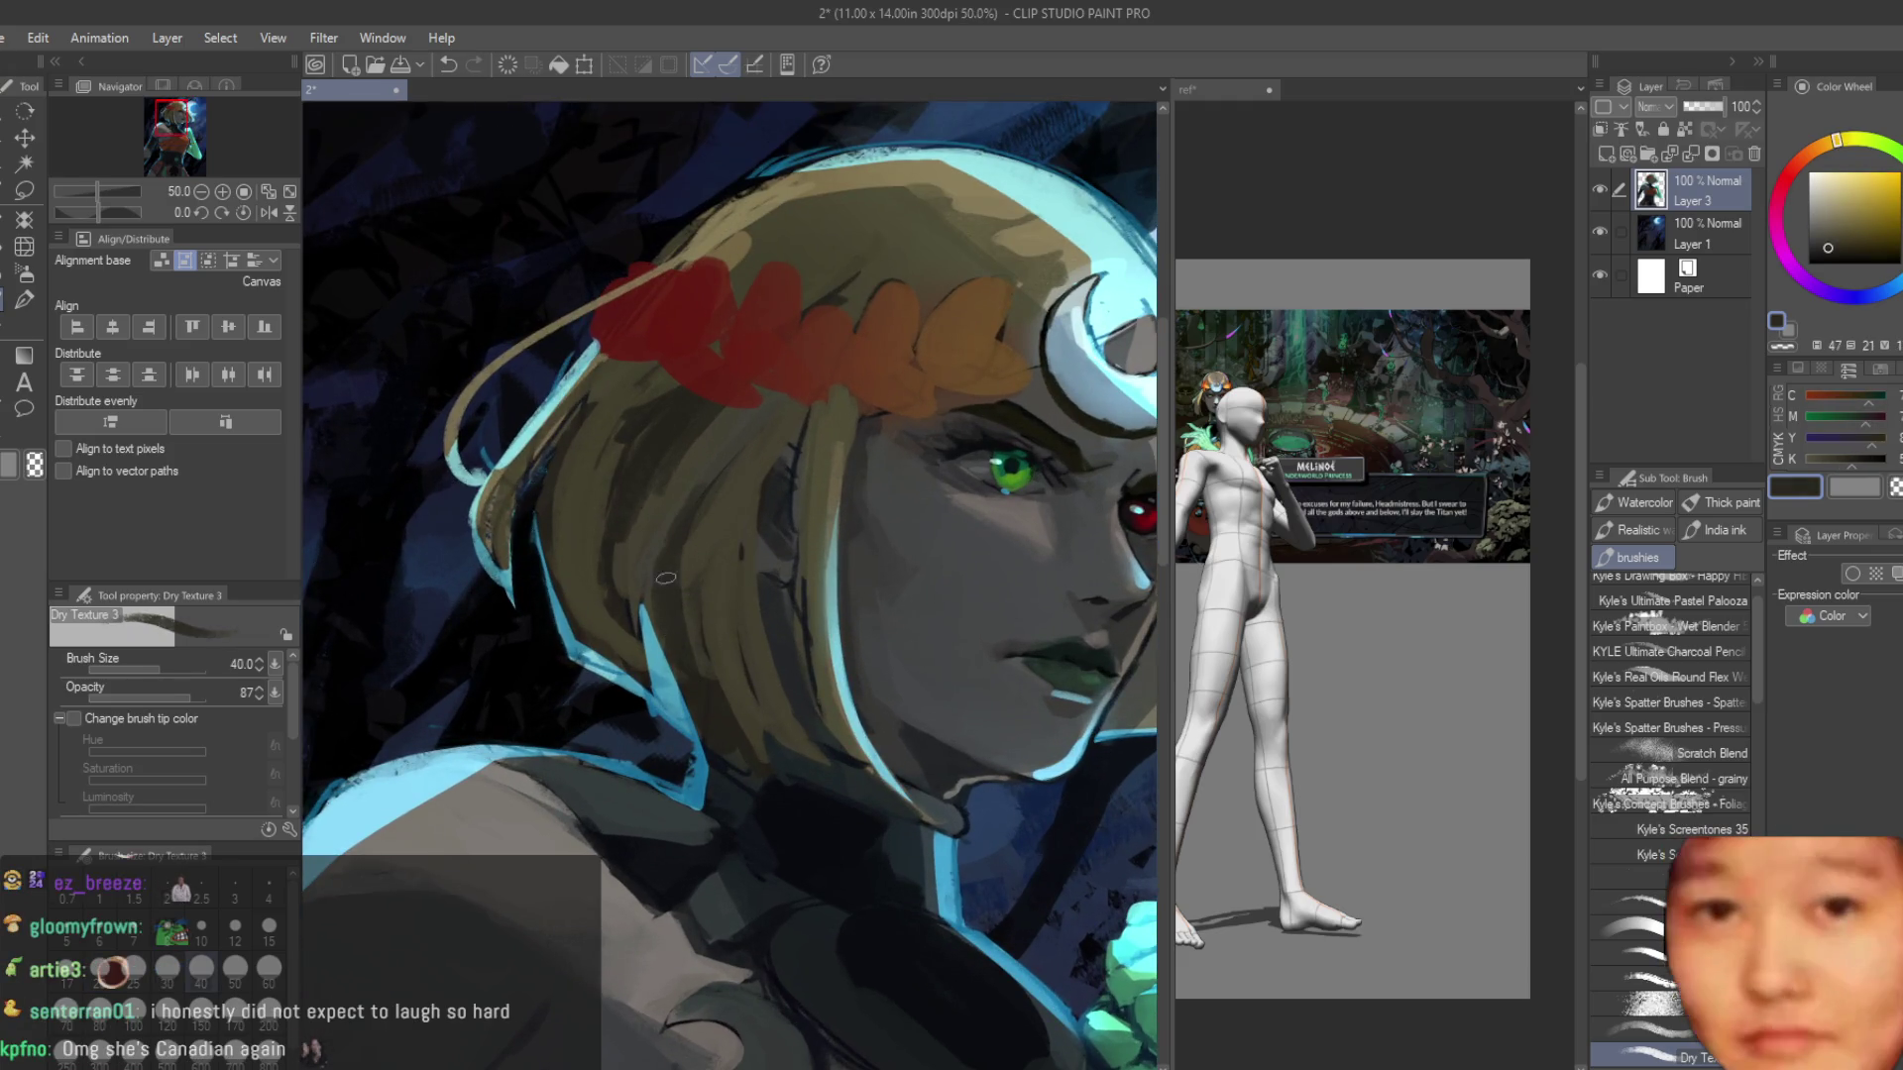
# Paint darker shading between hair strands, an olive highlight, and a dark stroke in the hair shadow.
pyautogui.keyDown('alt'); pyautogui.click(721, 471); pyautogui.keyUp('alt')
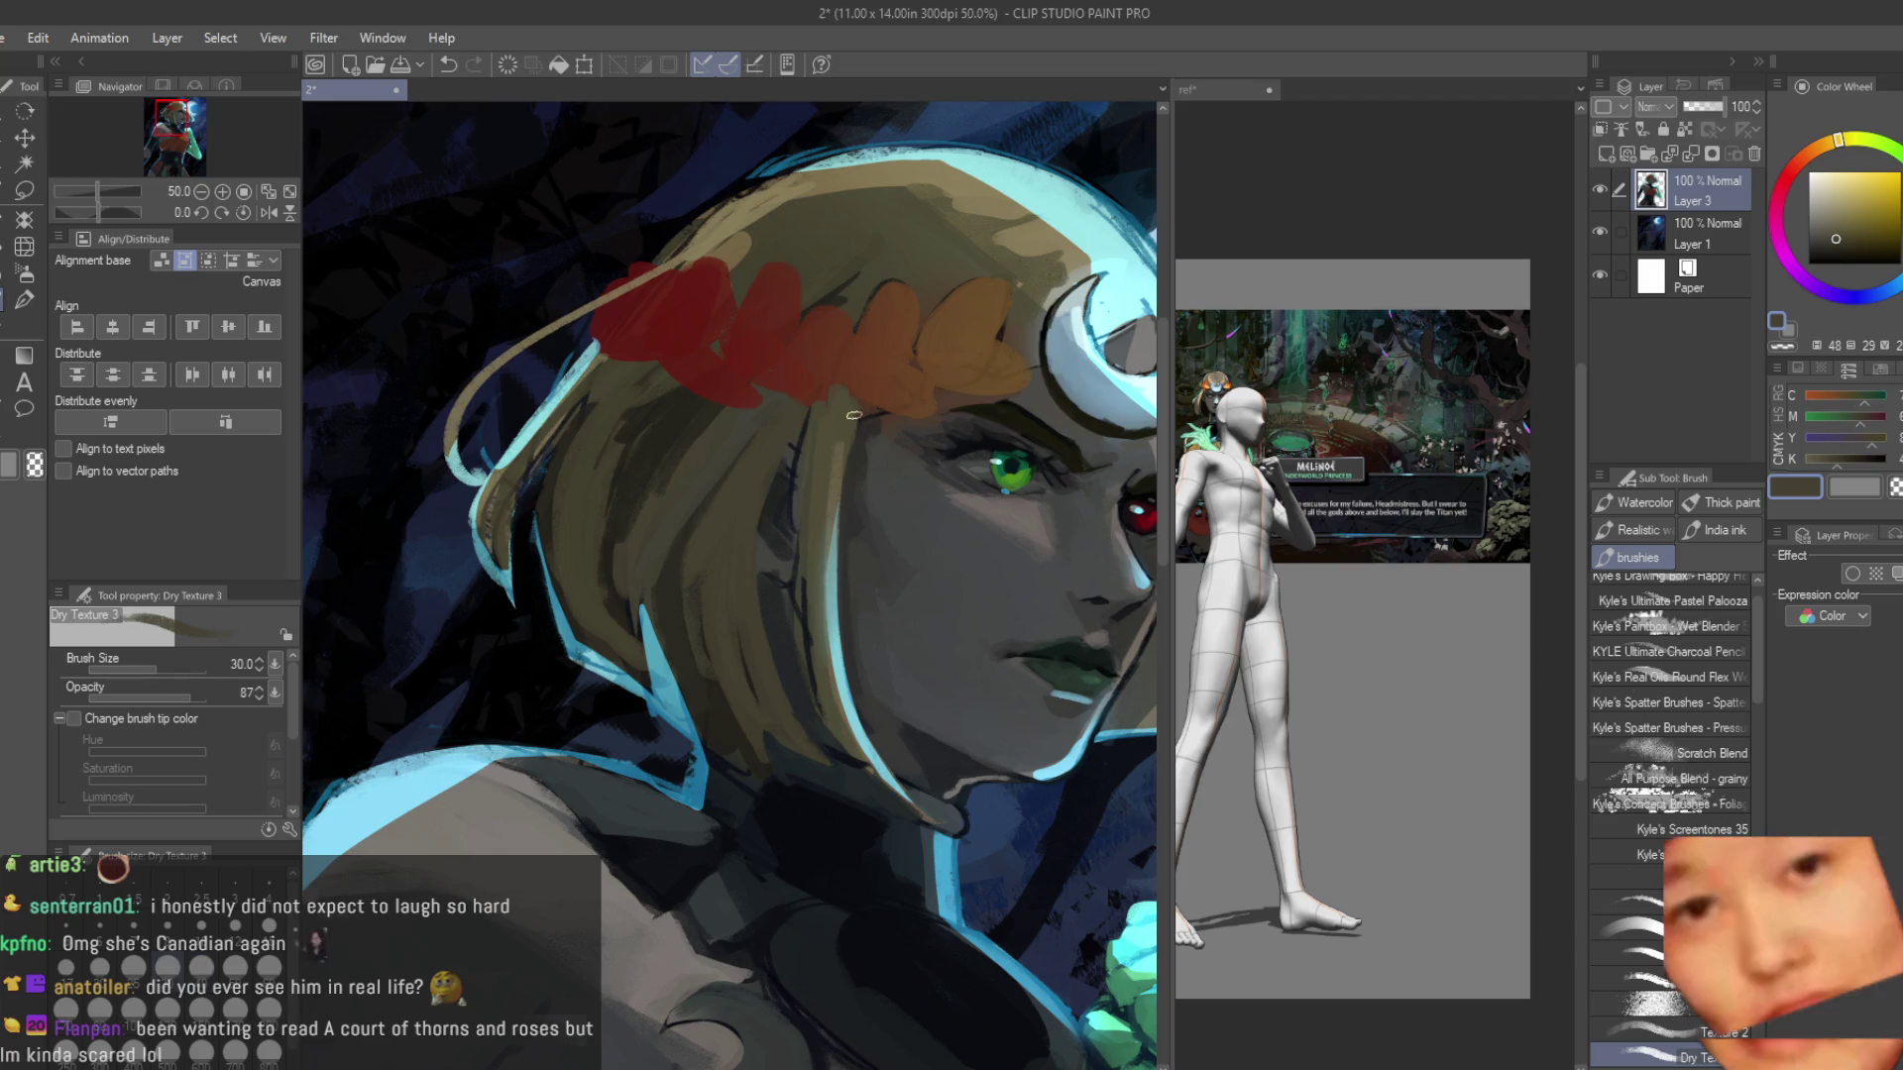
pyautogui.scroll(1, 838, 512)
pyautogui.keyDown('alt'); pyautogui.click(787, 436); pyautogui.keyUp('alt')
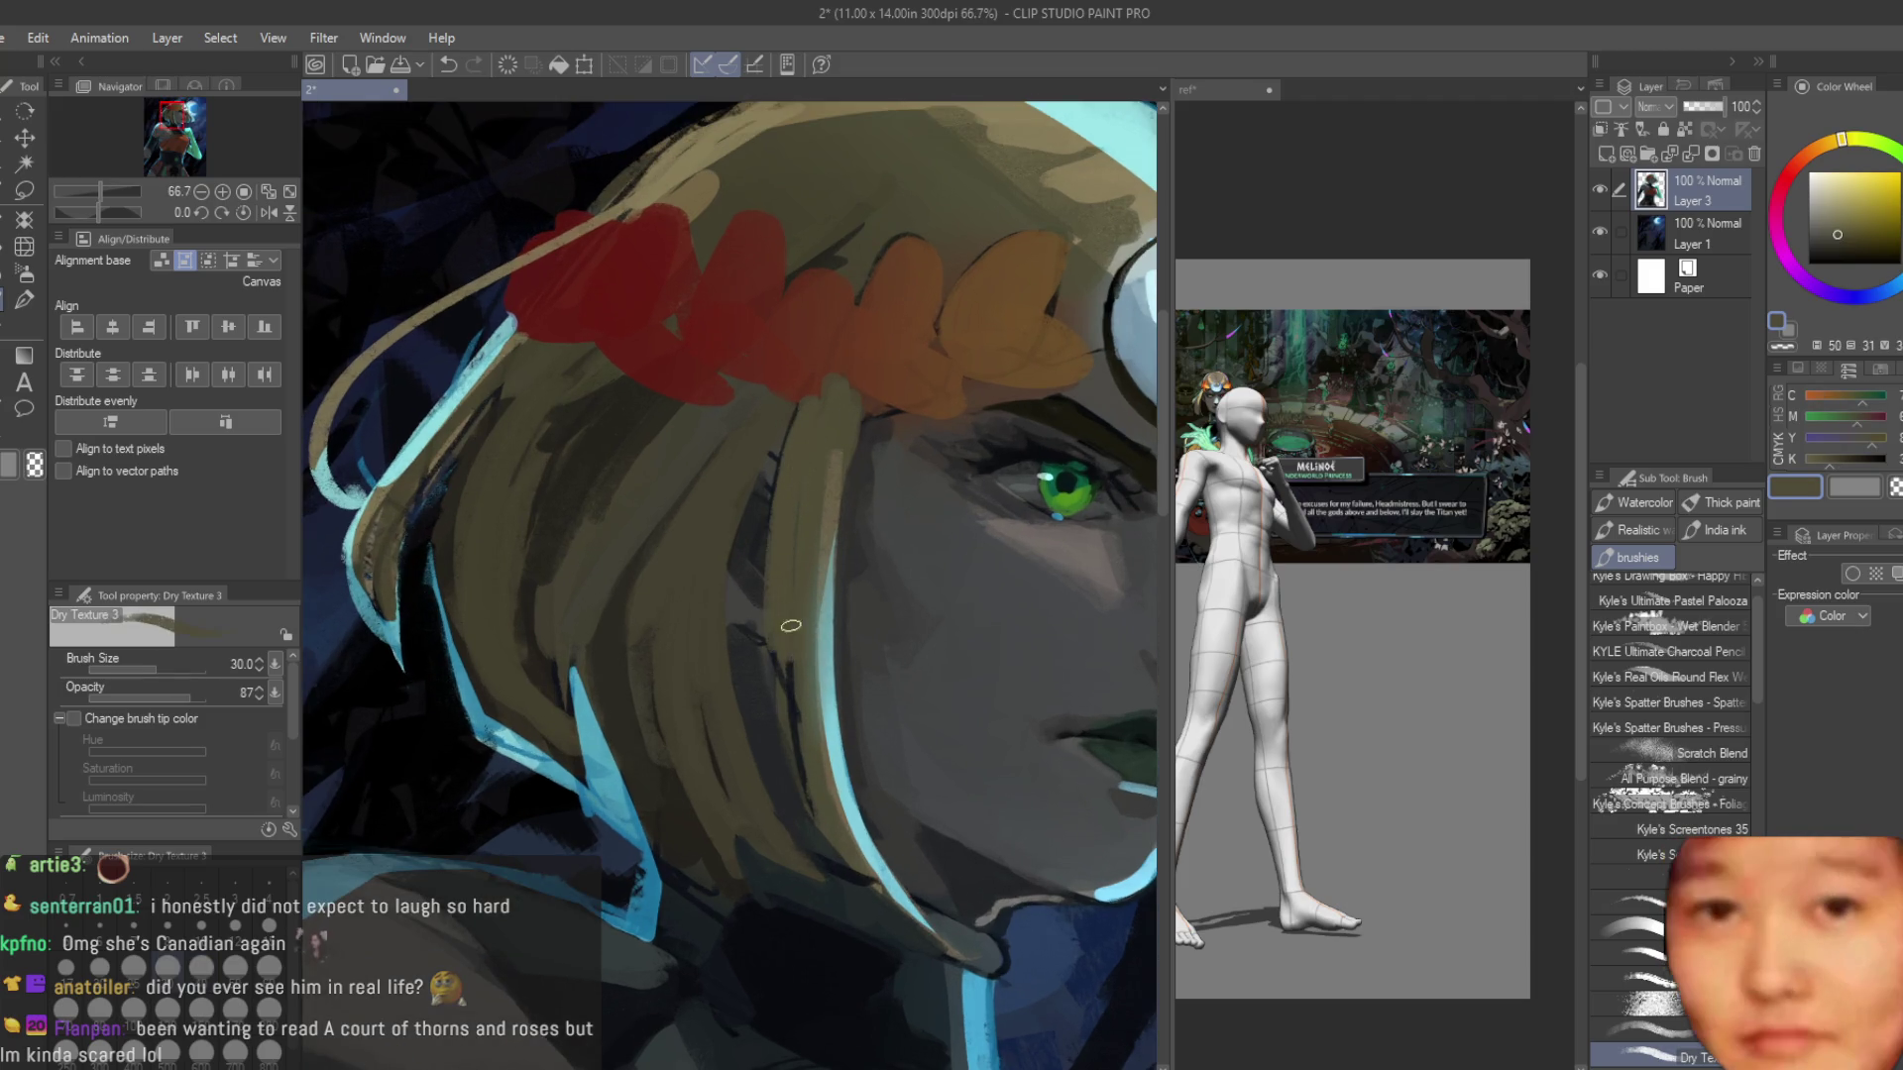
pyautogui.moveTo(787, 699); pyautogui.dragTo(777, 569)
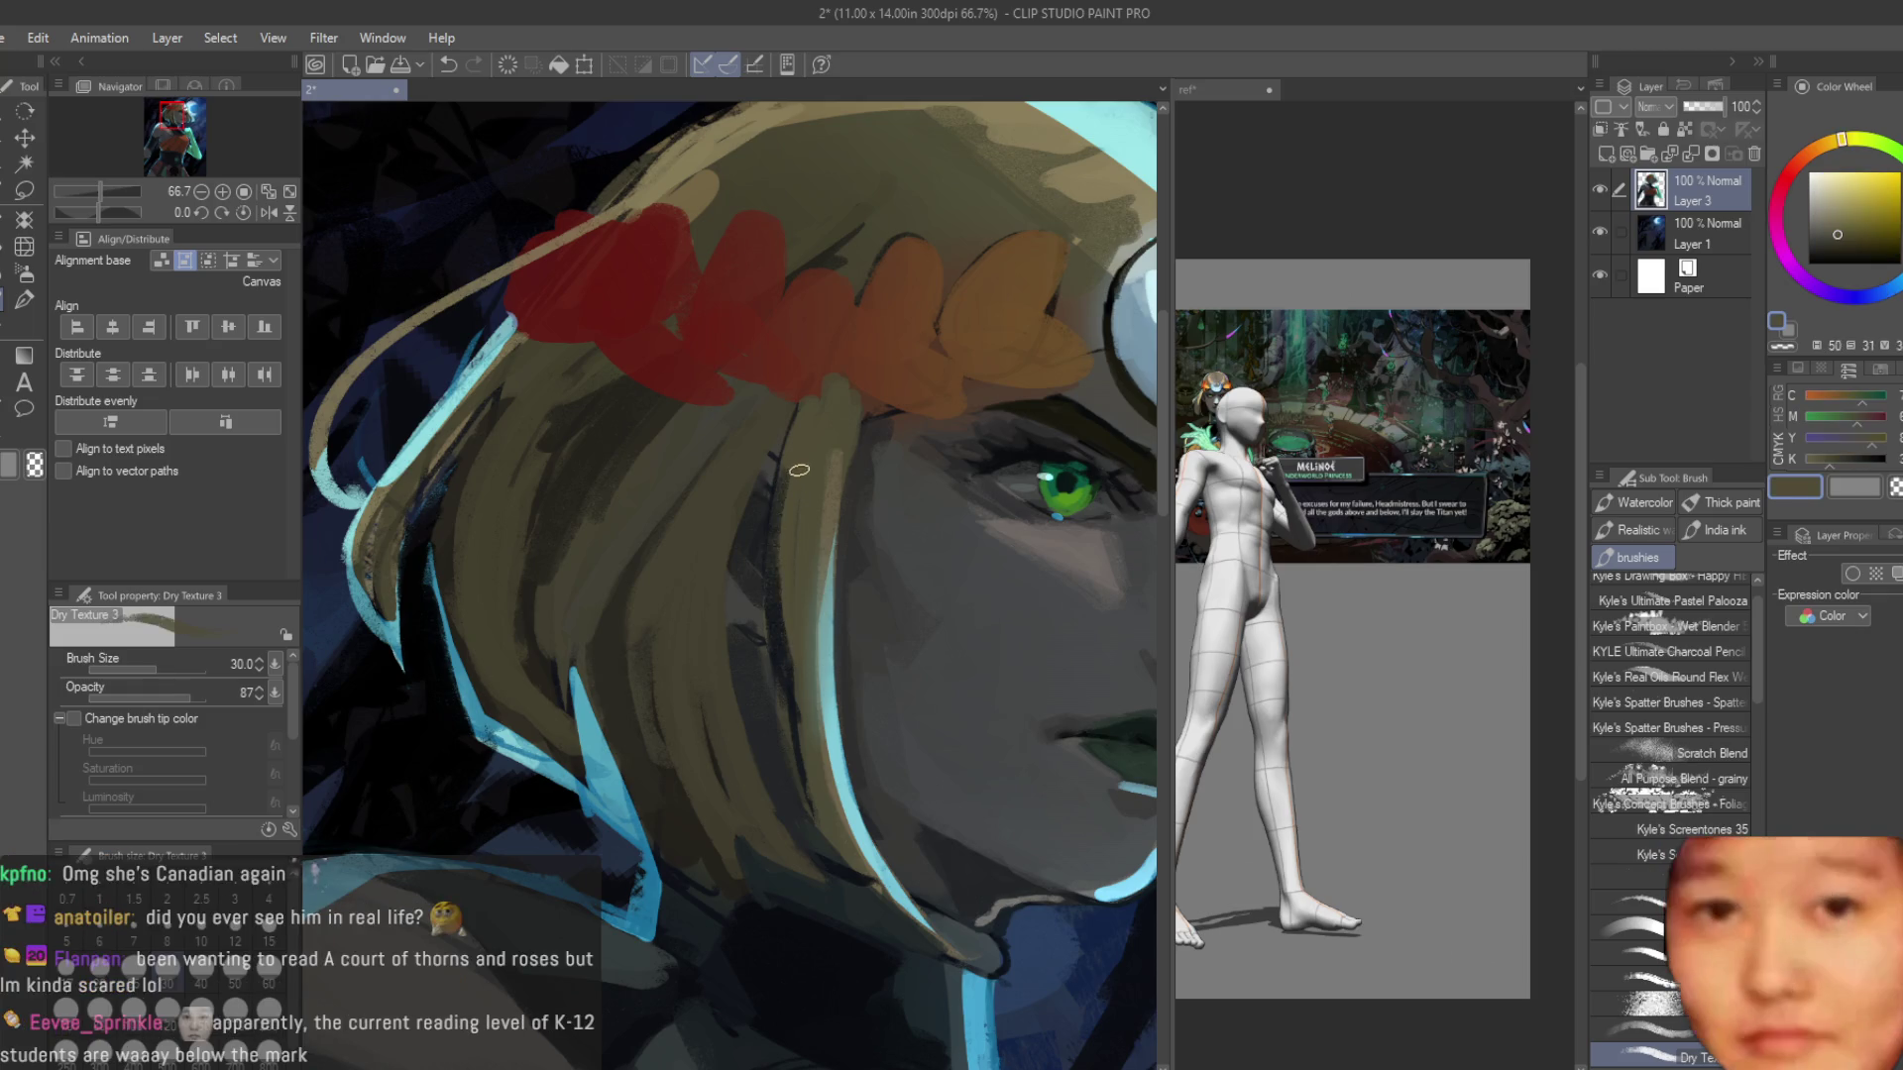
pyautogui.moveTo(785, 491); pyautogui.dragTo(794, 514)
pyautogui.keyDown('alt'); pyautogui.click(797, 700); pyautogui.keyUp('alt')
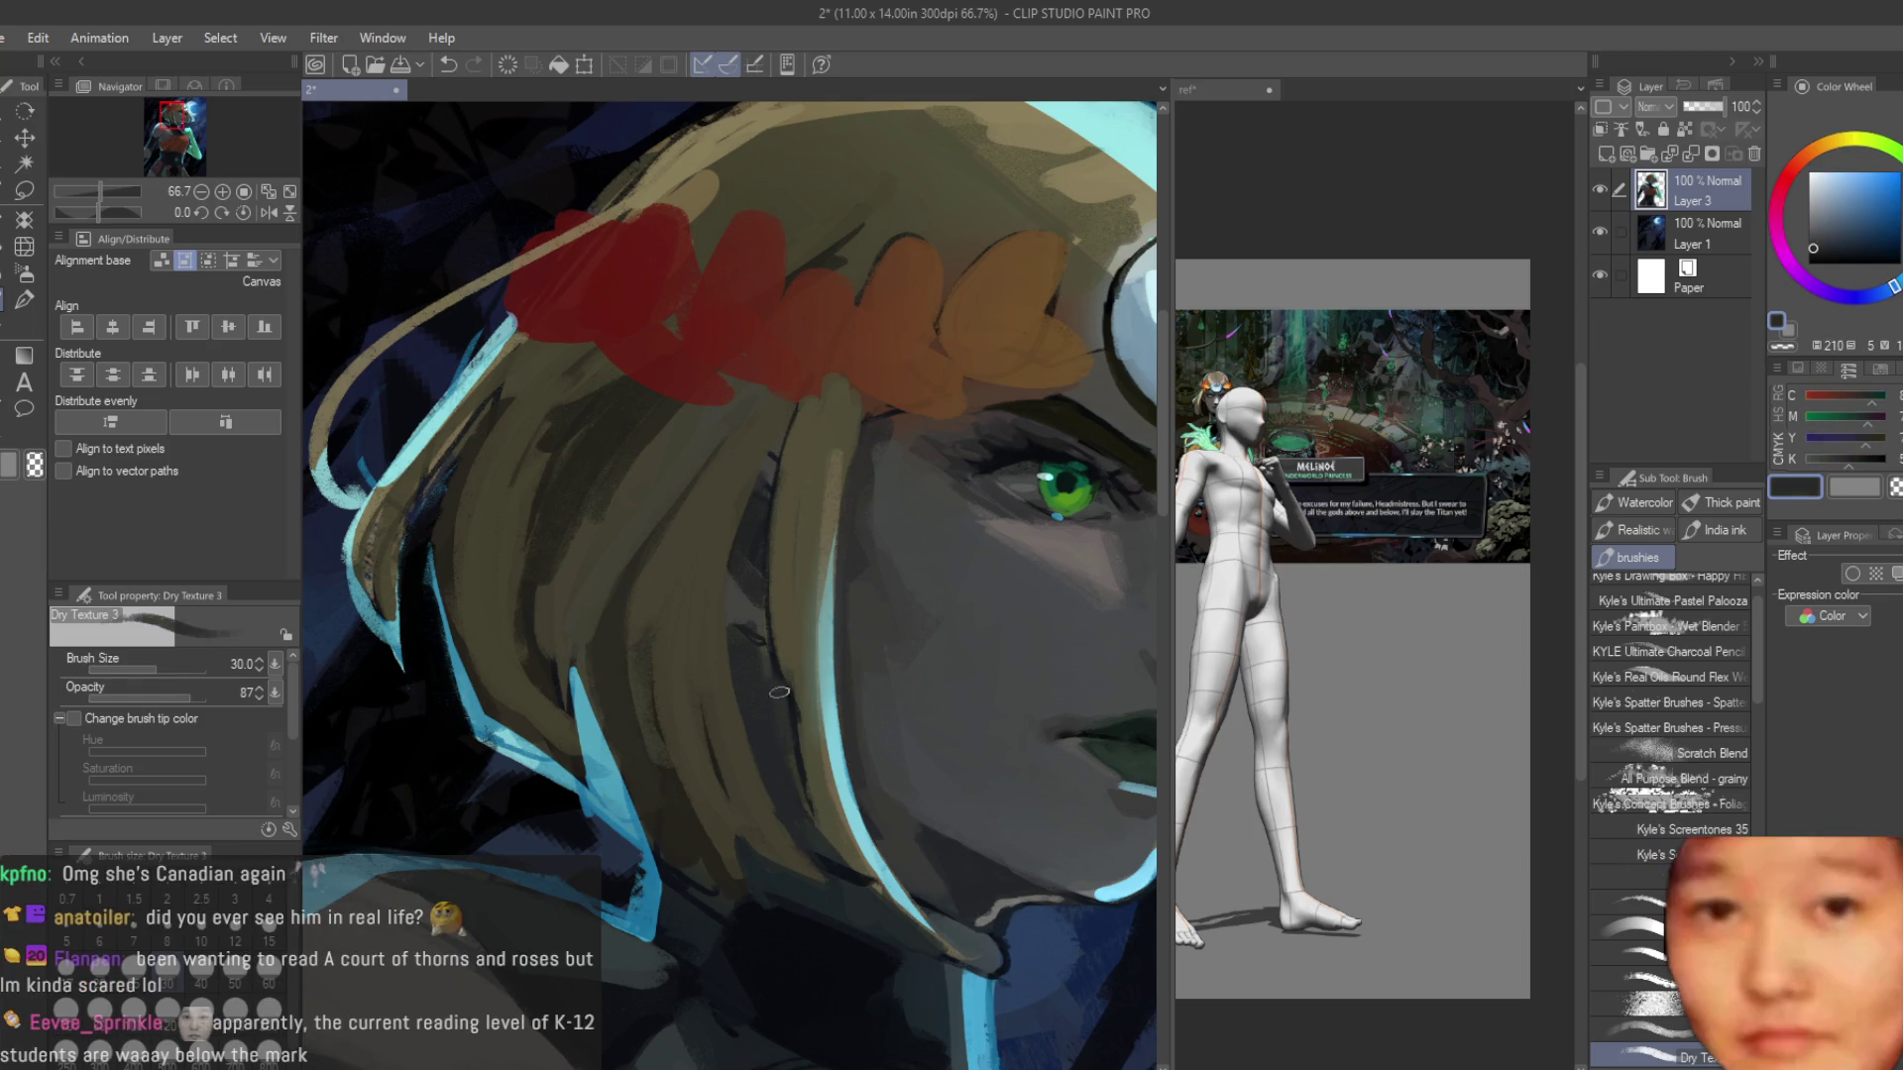
pyautogui.keyDown('alt'); pyautogui.click(823, 698); pyautogui.keyUp('alt')
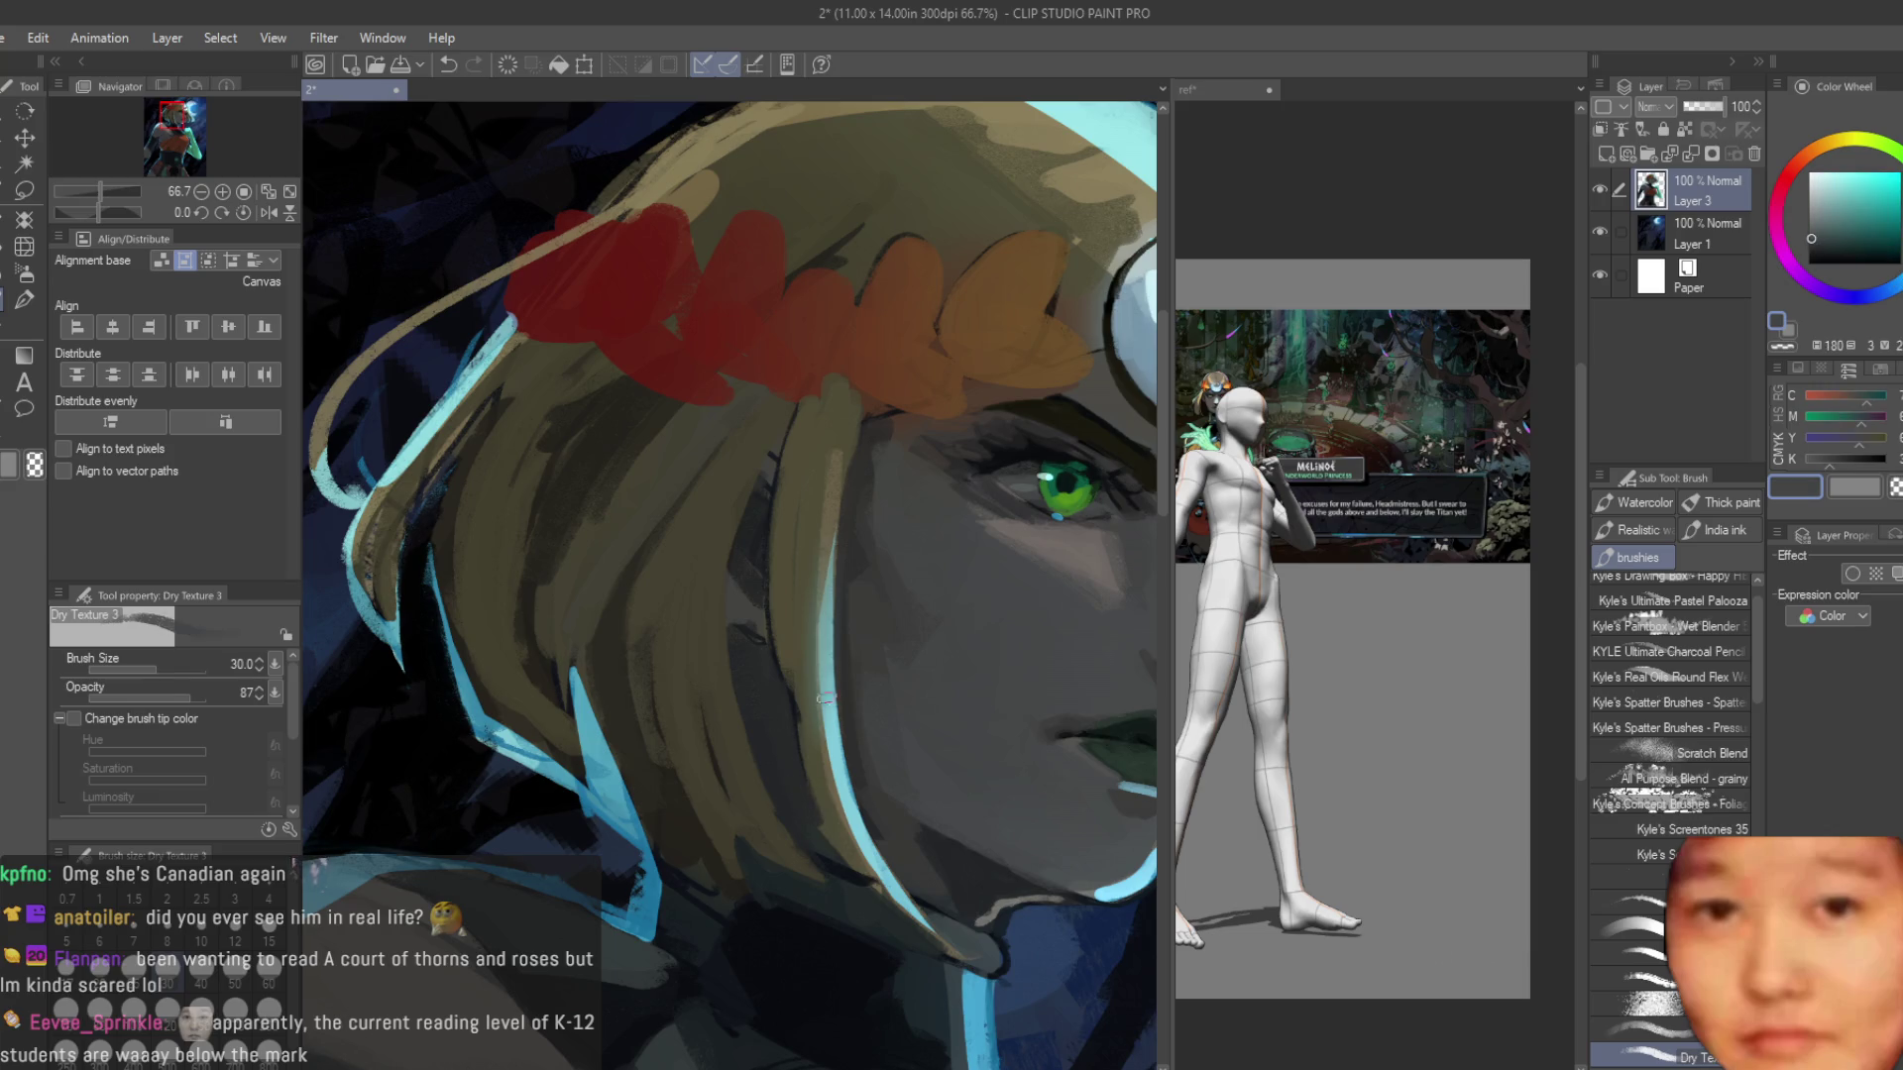
pyautogui.press(']')
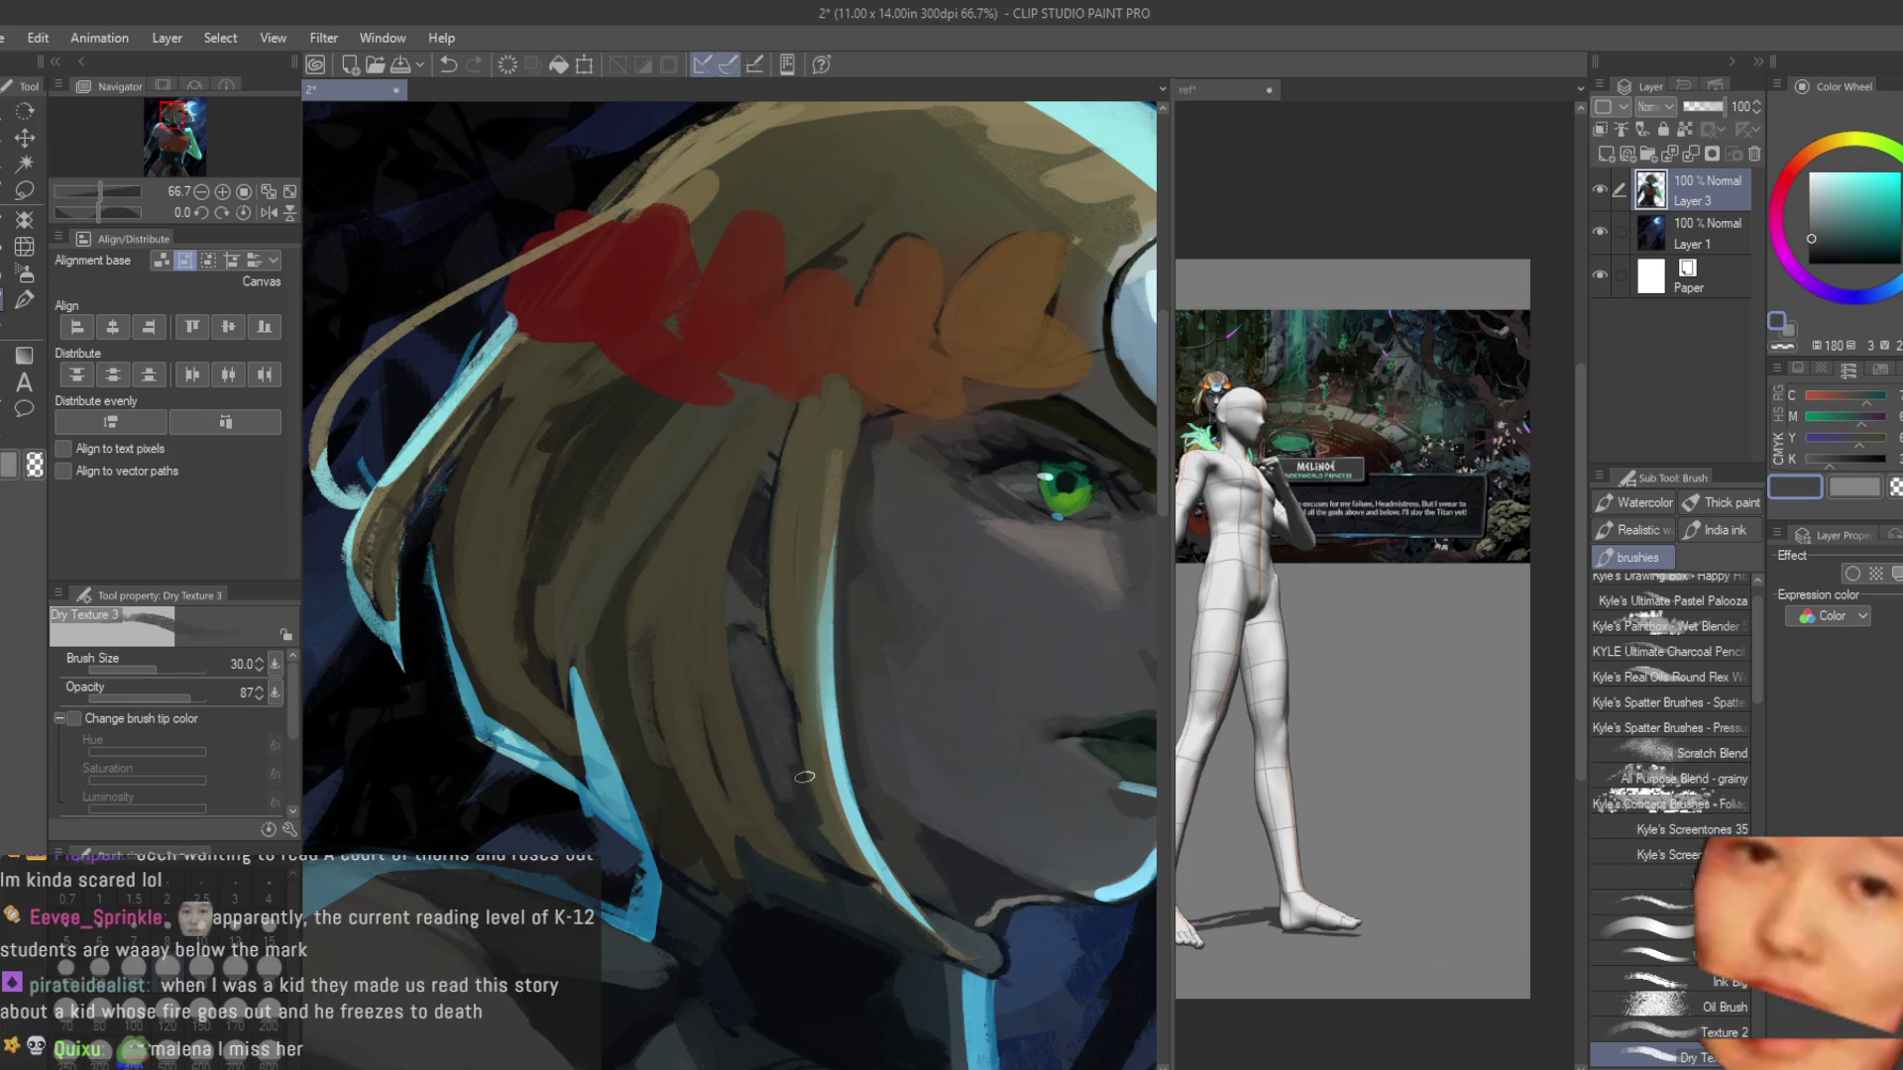
pyautogui.moveTo(758, 703); pyautogui.dragTo(771, 759)
# Paint a dark curving shadow down the hair strand.
pyautogui.scroll(2, 758, 703)
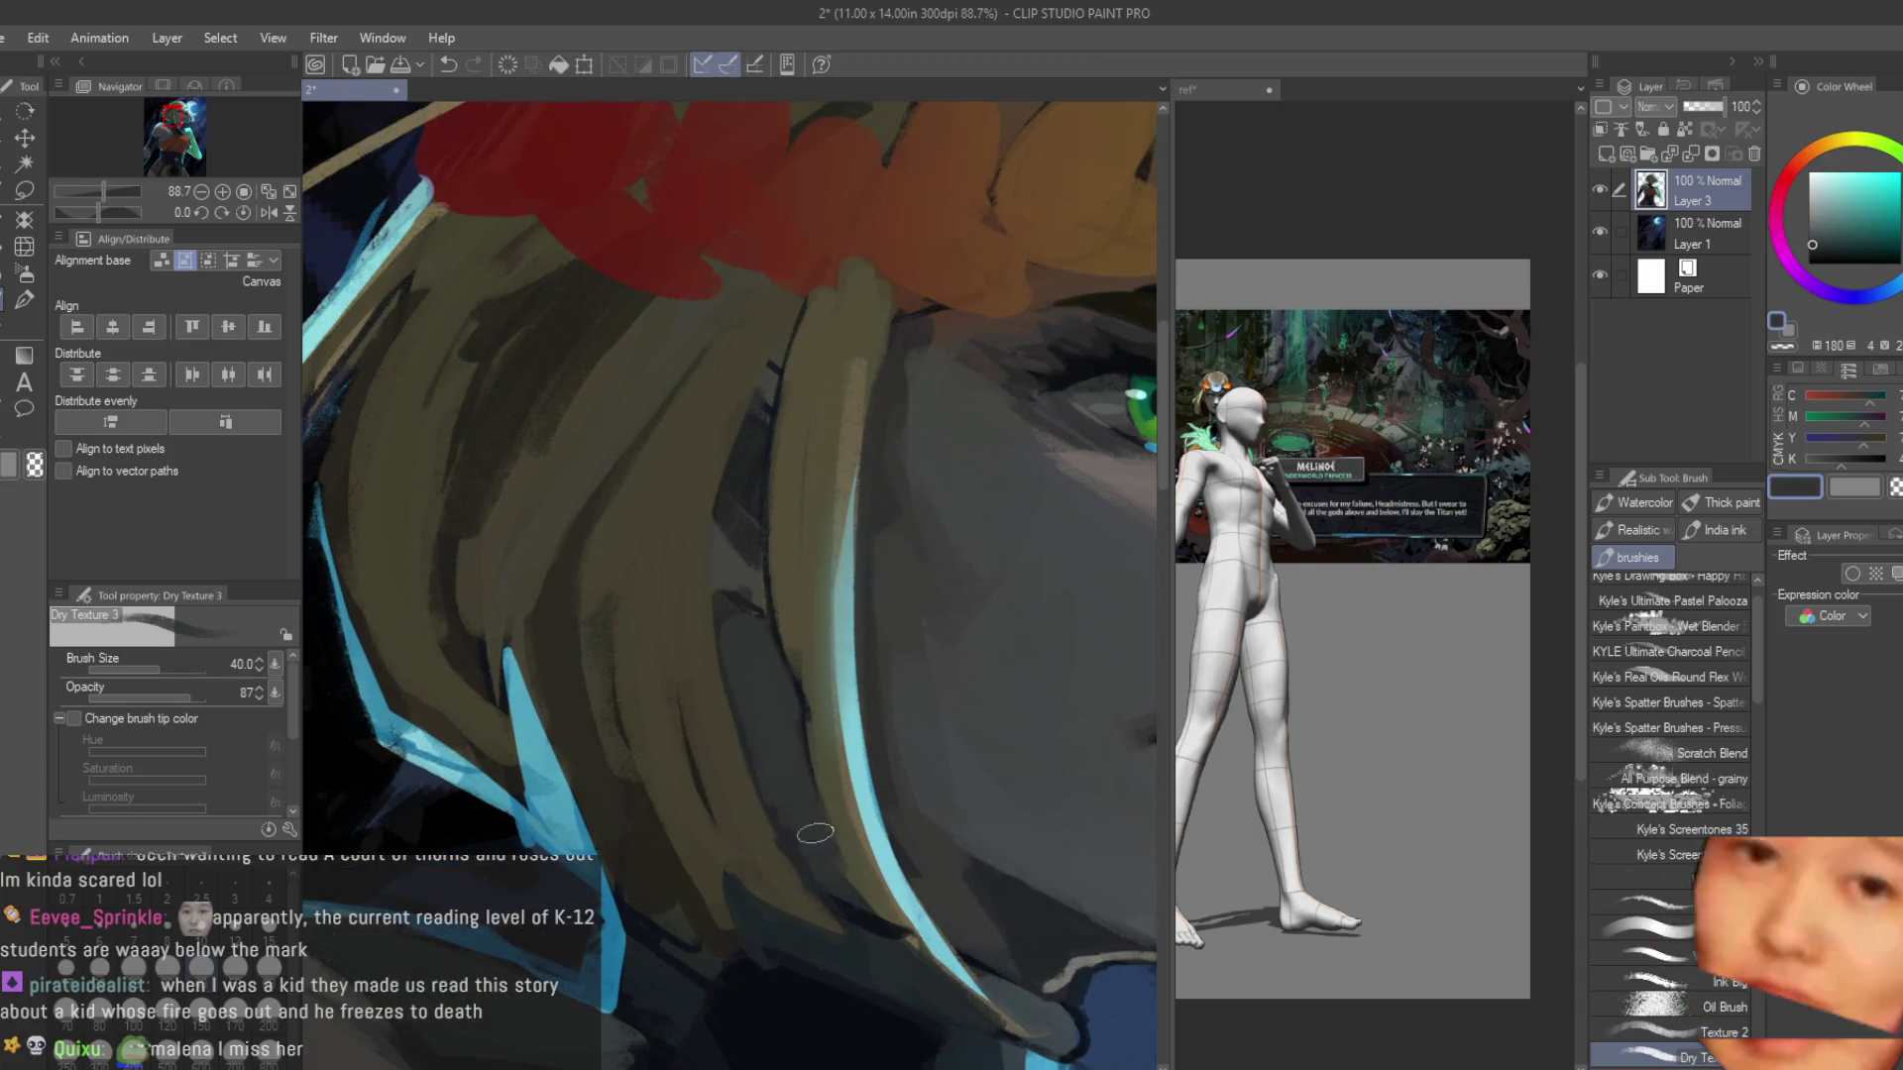
pyautogui.scroll(-5, 902, 564)
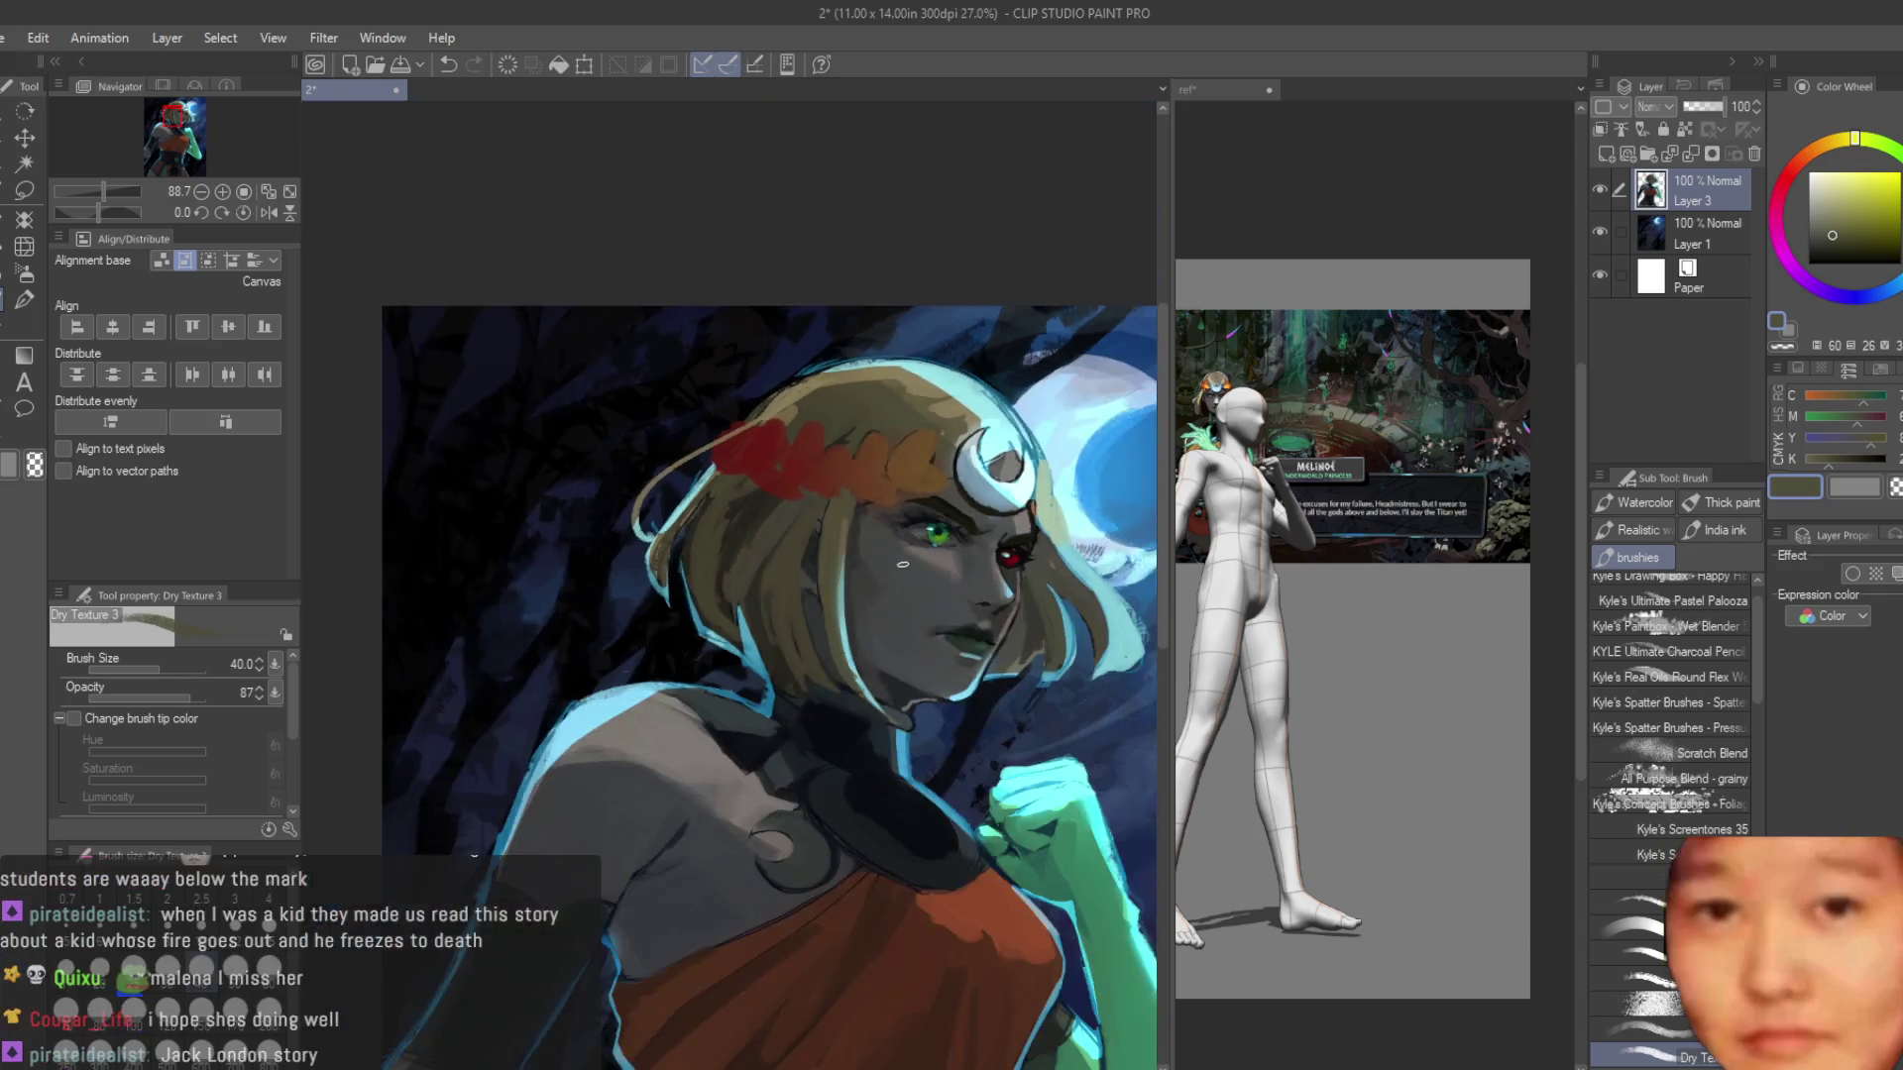
pyautogui.scroll(2, 875, 750)
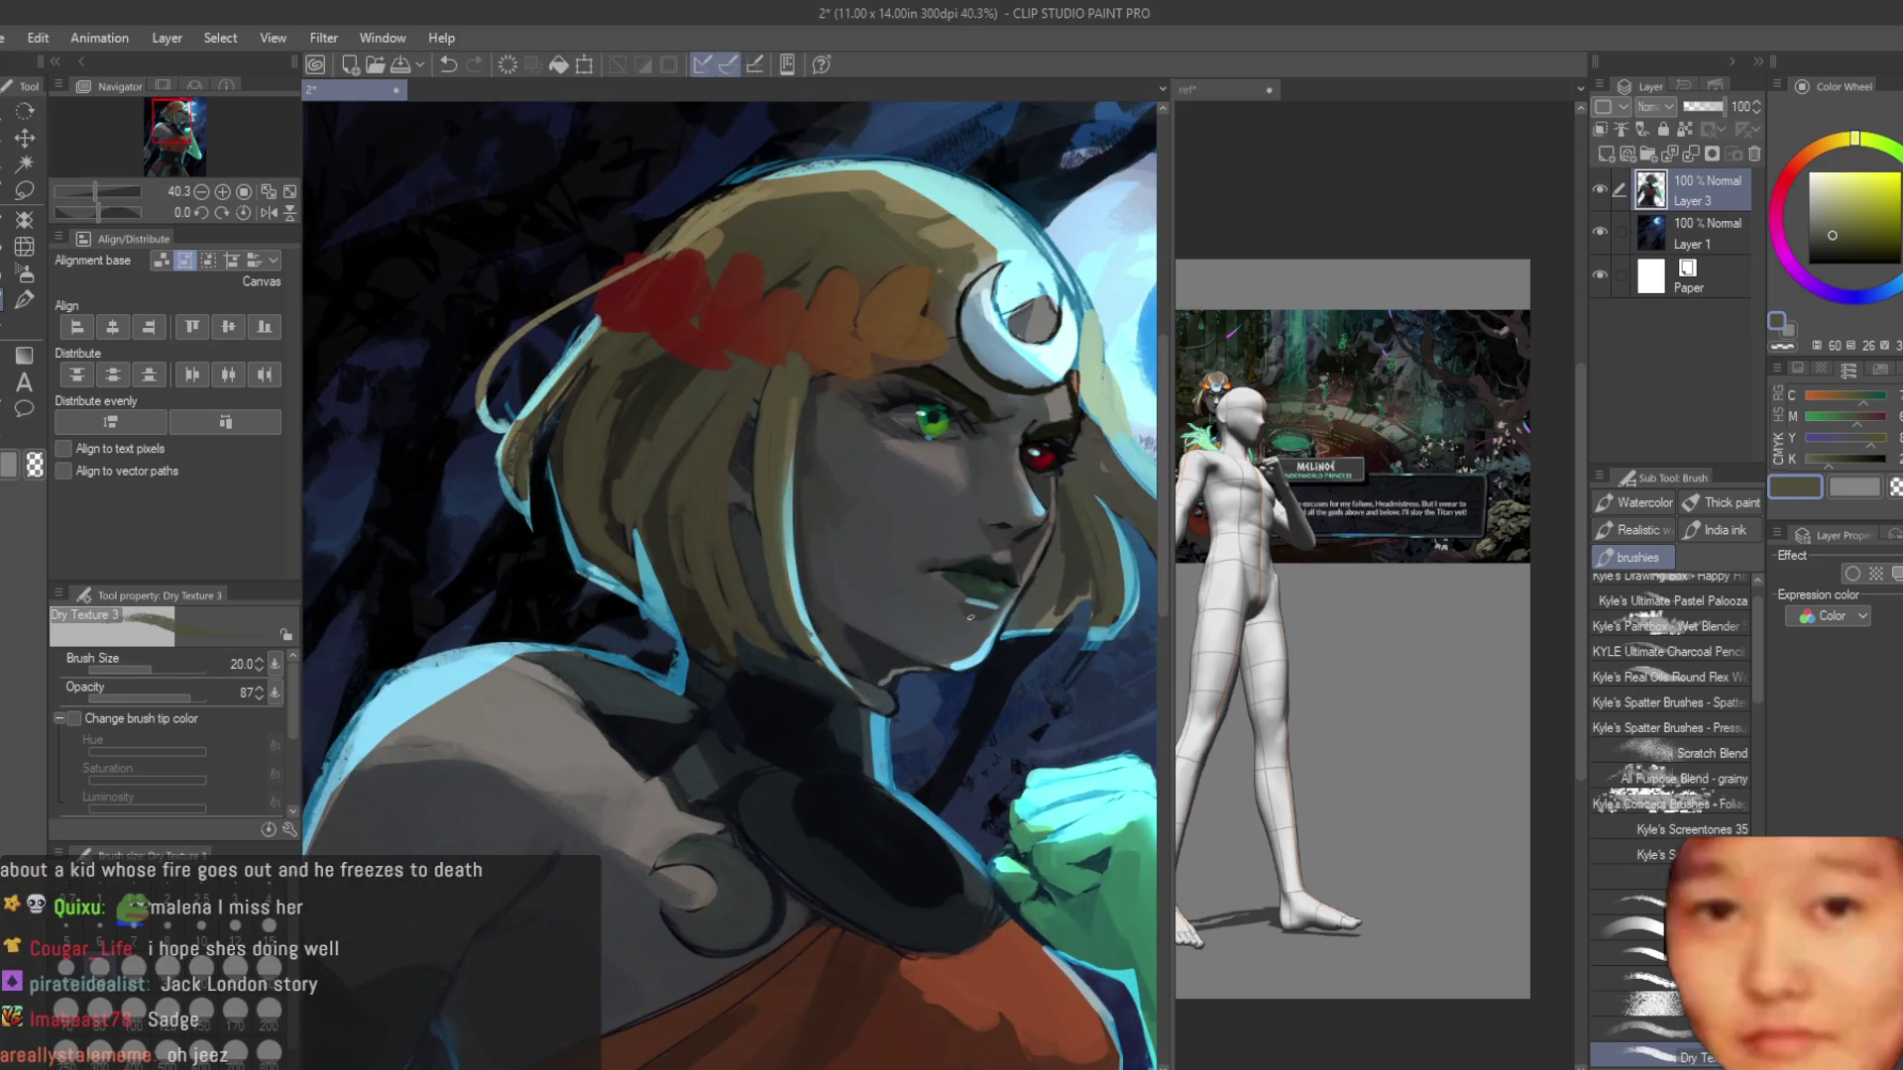
pyautogui.scroll(5, 849, 623)
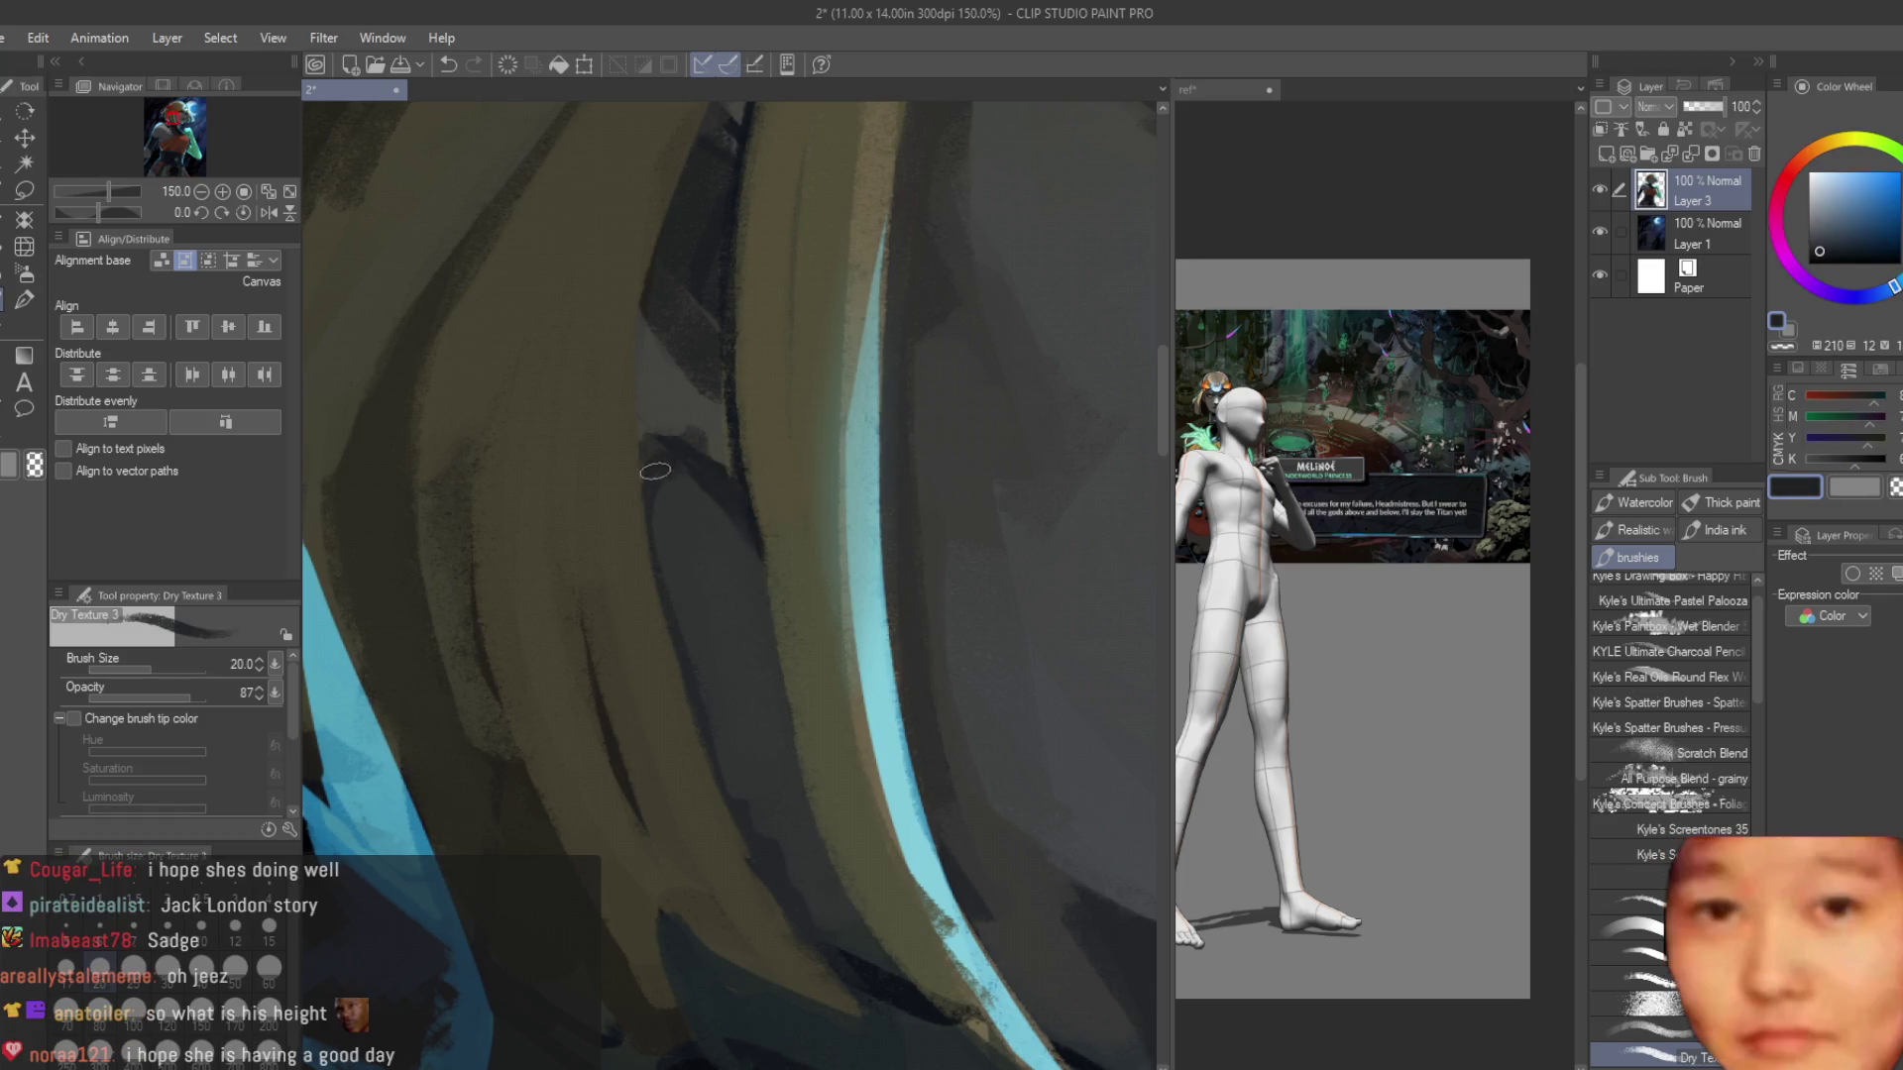
pyautogui.moveTo(652, 444); pyautogui.dragTo(710, 708)
# Sample blue-grey tones and paint over the dark line by the jaw beside the cyan rim light.
pyautogui.scroll(-1, 693, 625)
pyautogui.keyDown('alt'); pyautogui.click(854, 901); pyautogui.keyUp('alt')
pyautogui.keyDown('alt'); pyautogui.click(822, 876); pyautogui.keyUp('alt')
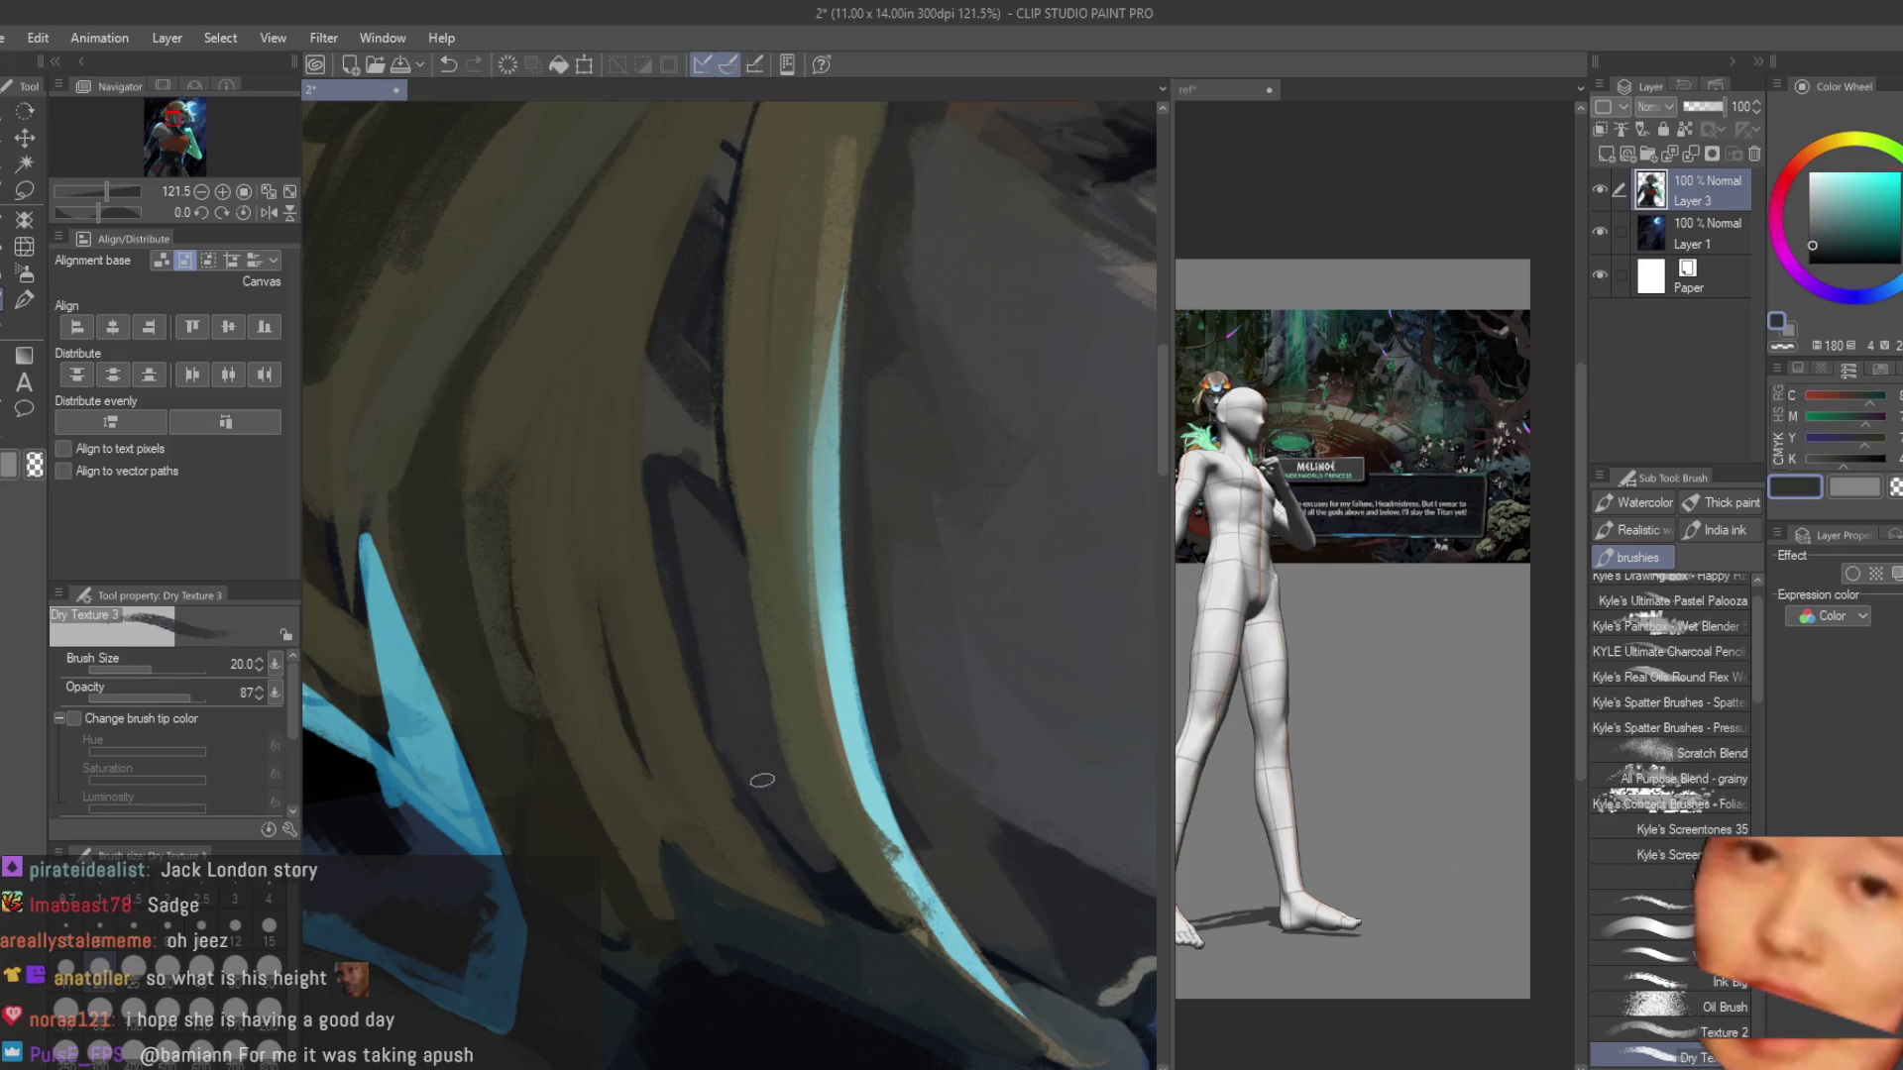
pyautogui.scroll(-5, 823, 877)
pyautogui.scroll(6, 762, 687)
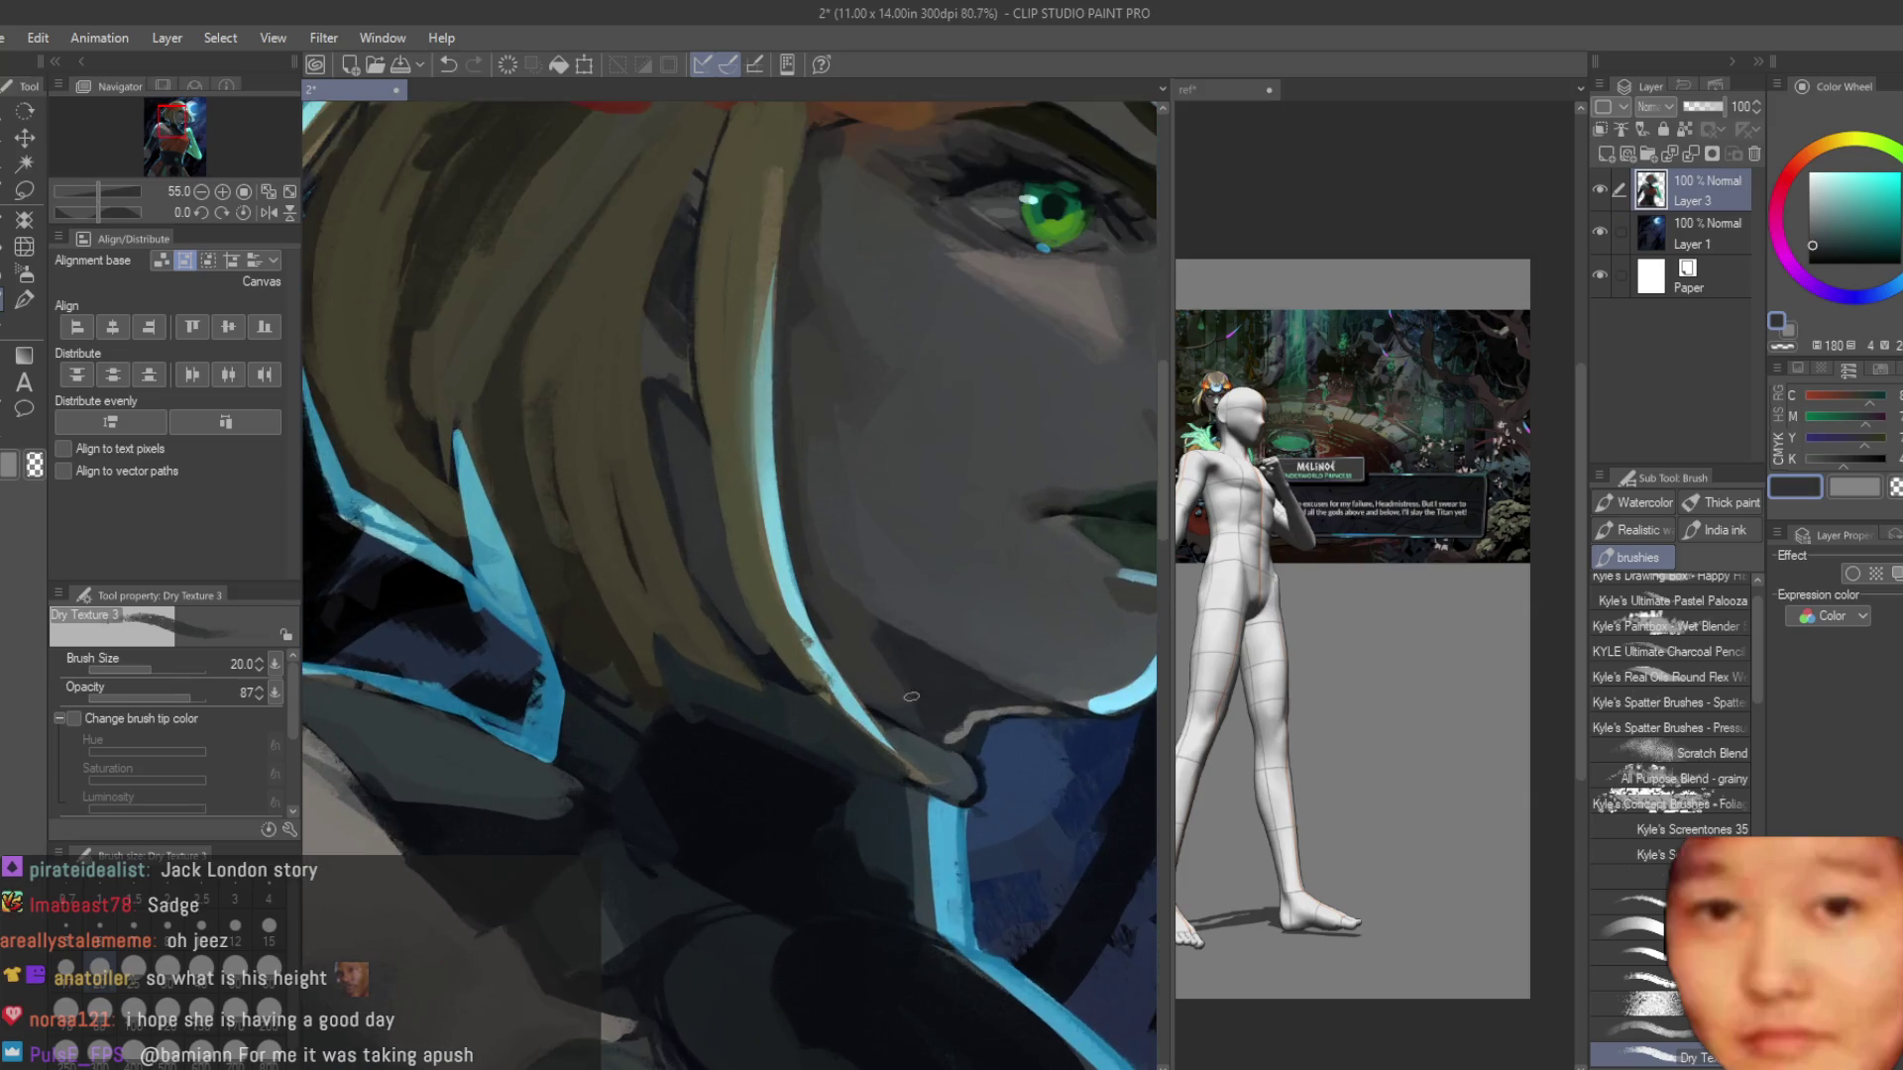
pyautogui.keyDown('alt'); pyautogui.click(762, 687); pyautogui.keyUp('alt')
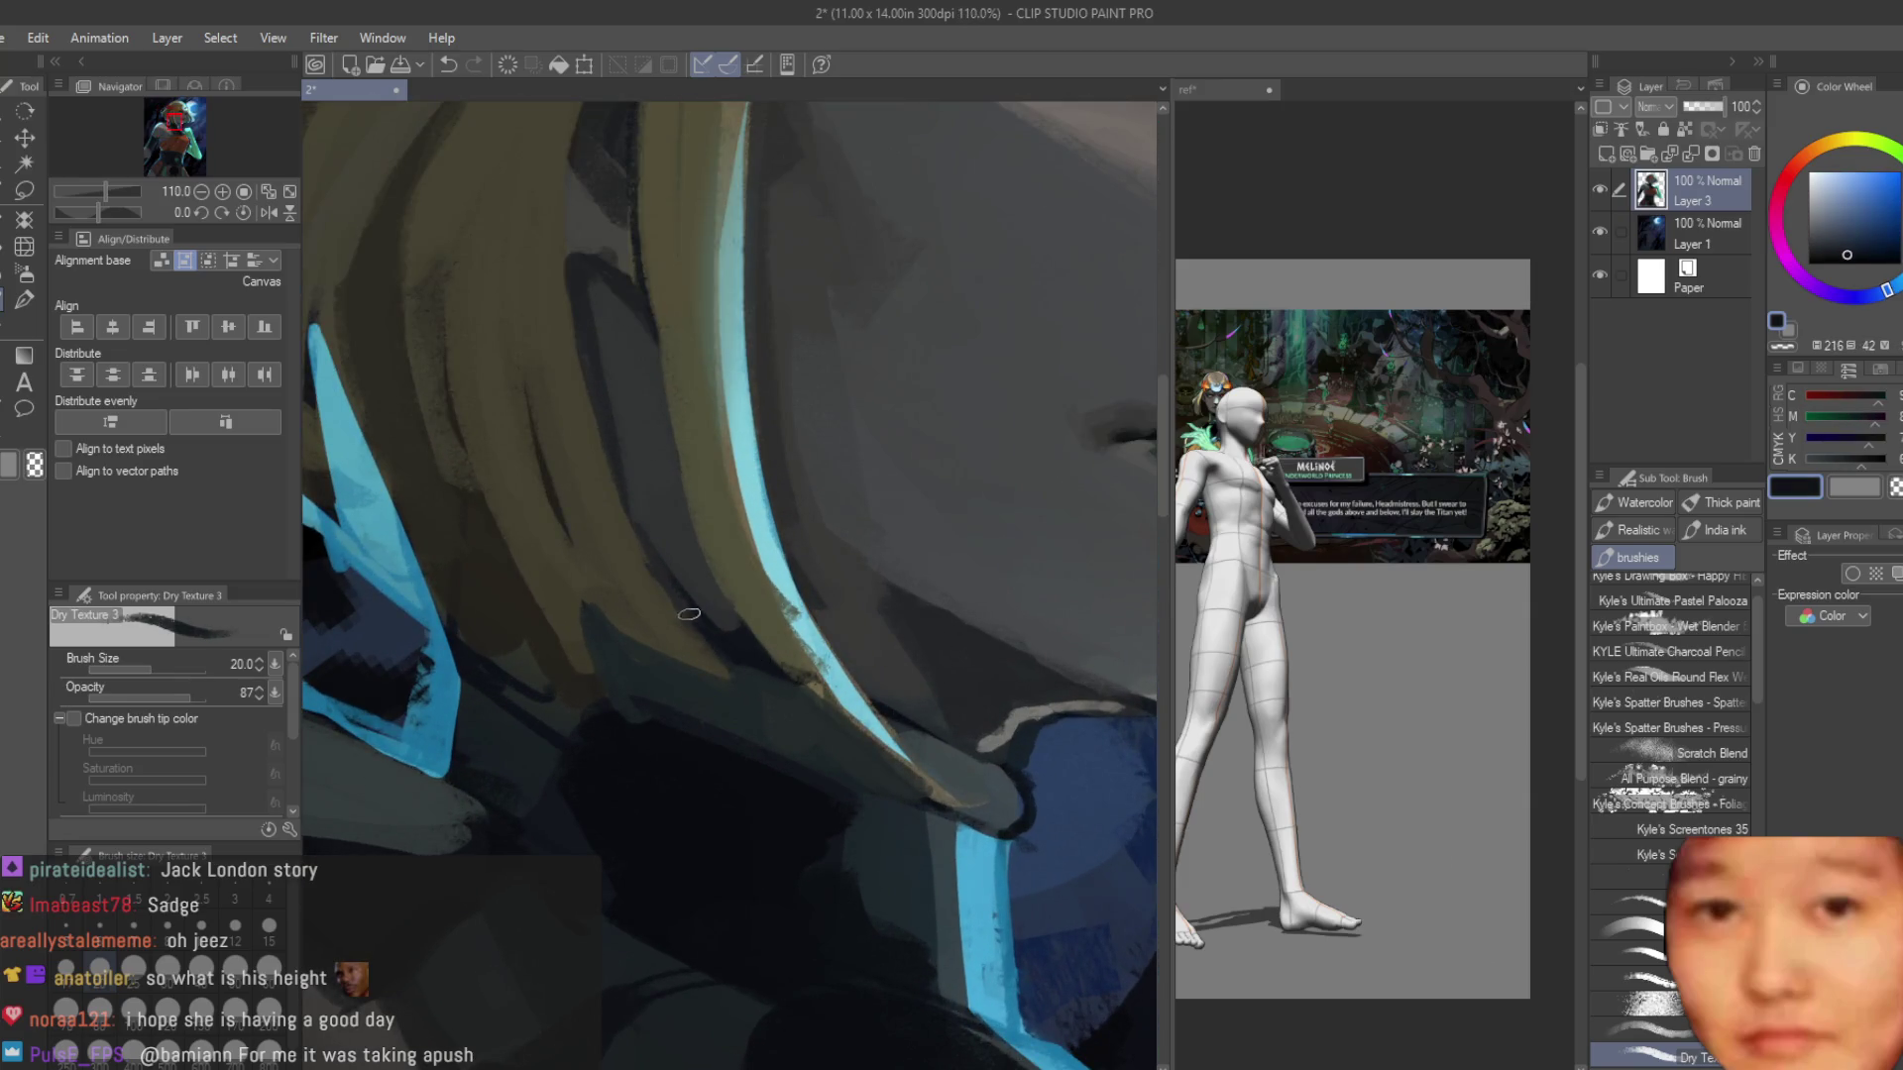
pyautogui.keyDown('alt'); pyautogui.click(595, 577); pyautogui.keyUp('alt')
pyautogui.keyDown('alt'); pyautogui.click(763, 656); pyautogui.keyUp('alt')
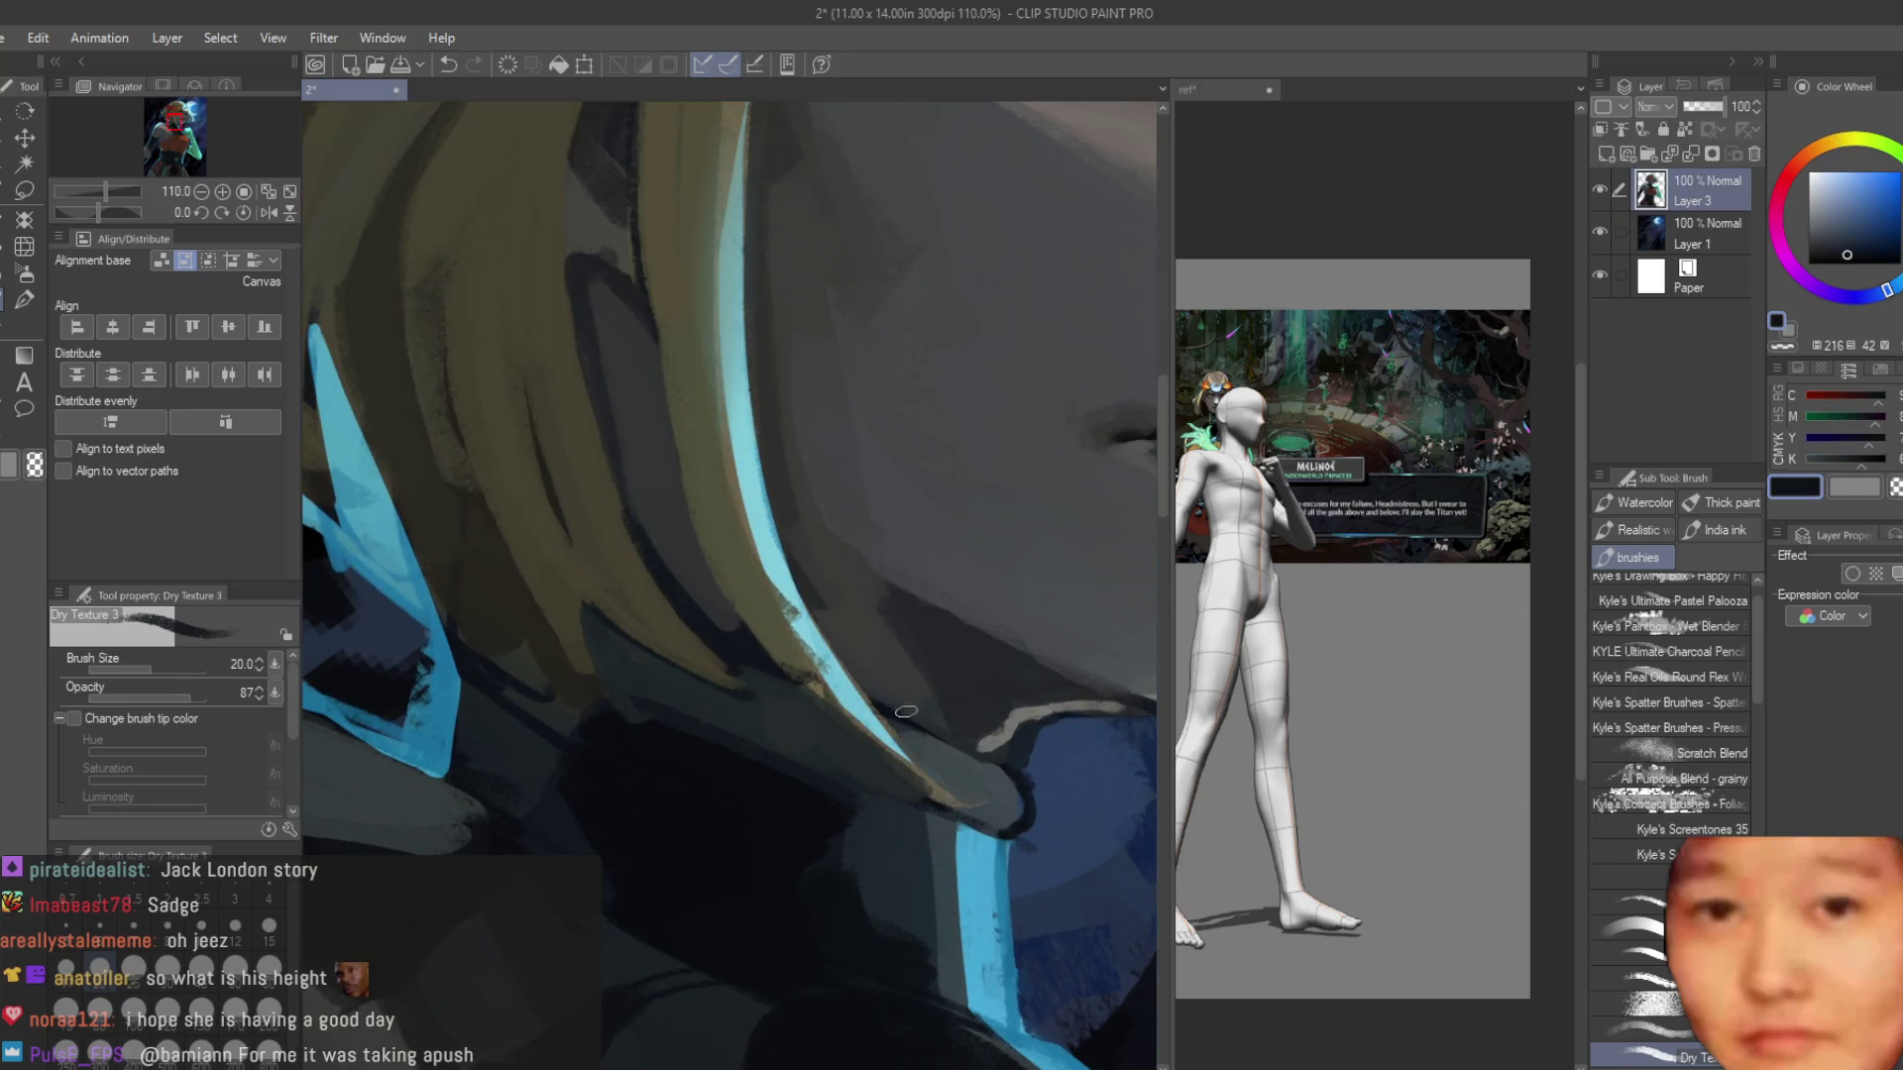
pyautogui.keyDown('alt'); pyautogui.click(901, 728); pyautogui.keyUp('alt')
pyautogui.scroll(-5, 842, 578)
pyautogui.scroll(6, 842, 578)
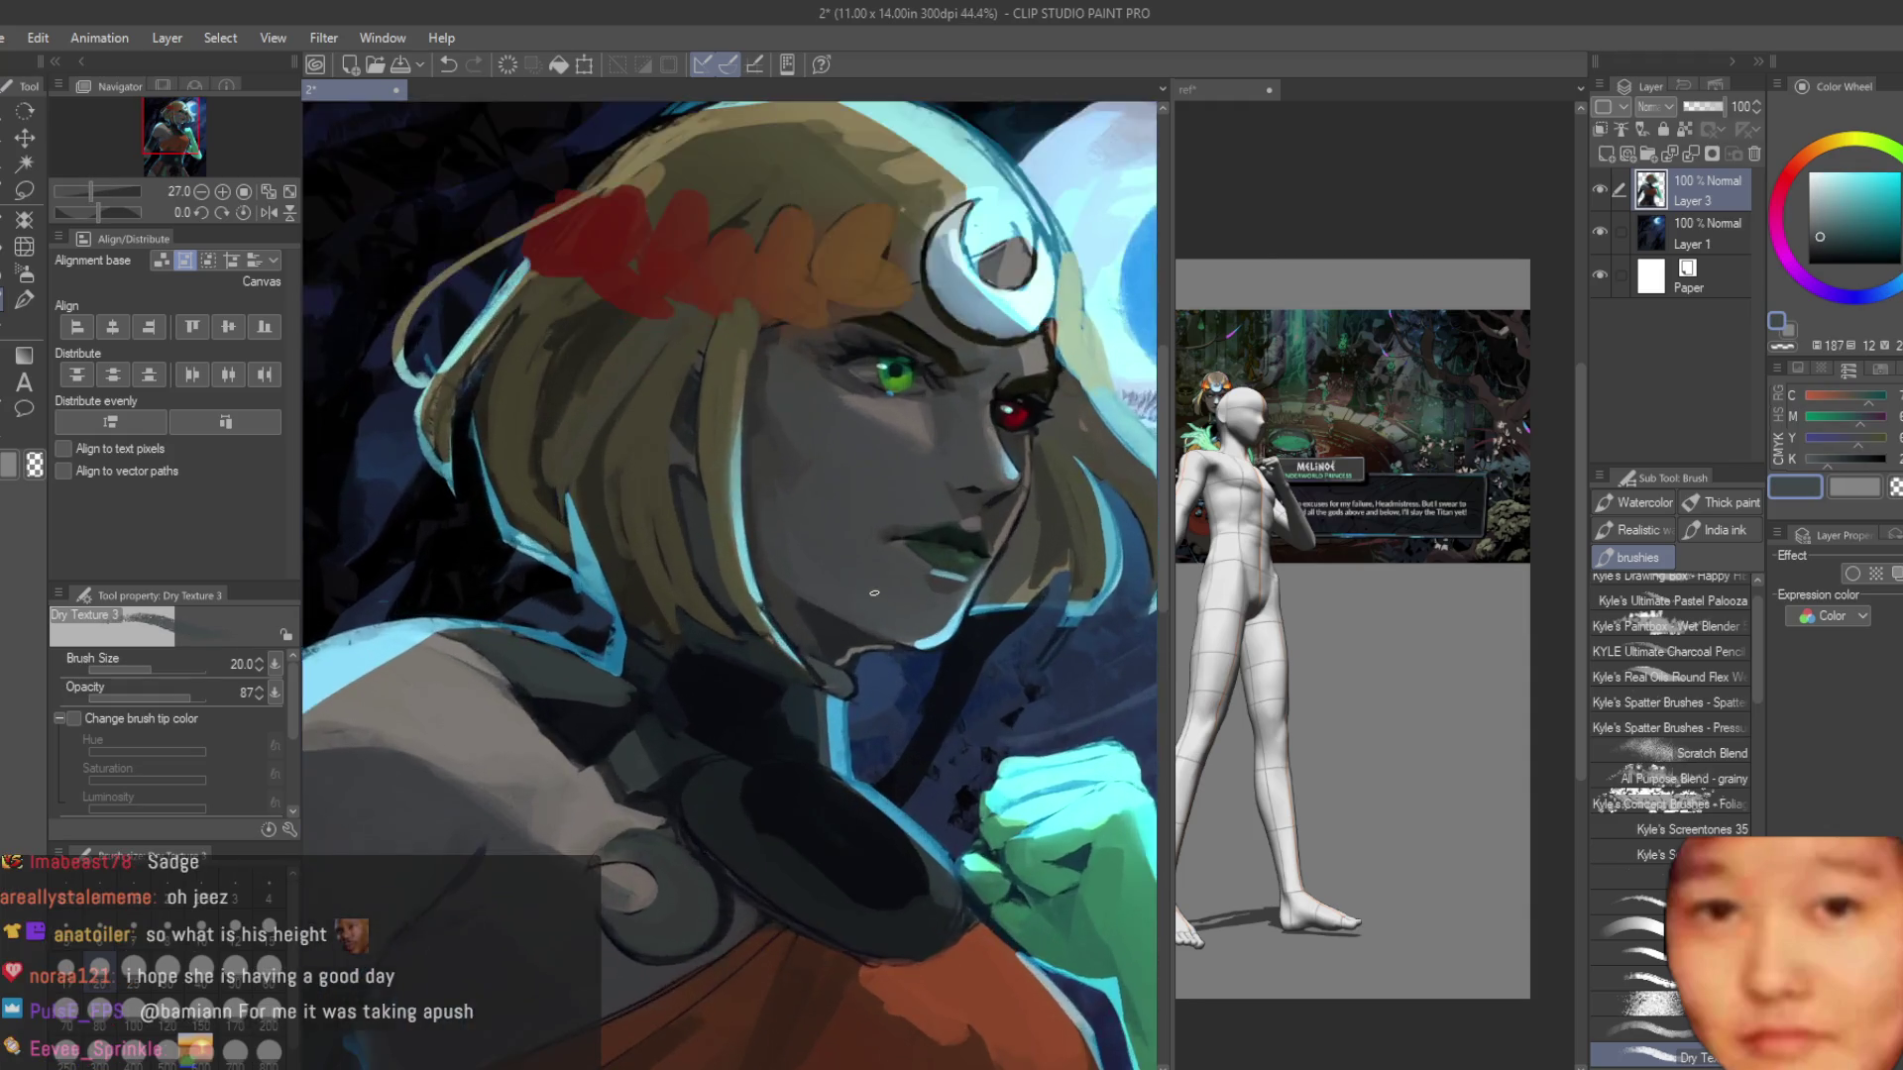
pyautogui.keyDown('alt'); pyautogui.click(710, 679); pyautogui.keyUp('alt')
pyautogui.moveTo(634, 585); pyautogui.dragTo(773, 822)
pyautogui.moveTo(615, 535); pyautogui.dragTo(763, 793)
pyautogui.moveTo(664, 655); pyautogui.dragTo(812, 838)
# Add small blue-grey and light grey strokes near the cyan hair edge, then flip the canvas to check.
pyautogui.keyDown('alt'); pyautogui.click(694, 633); pyautogui.keyUp('alt')
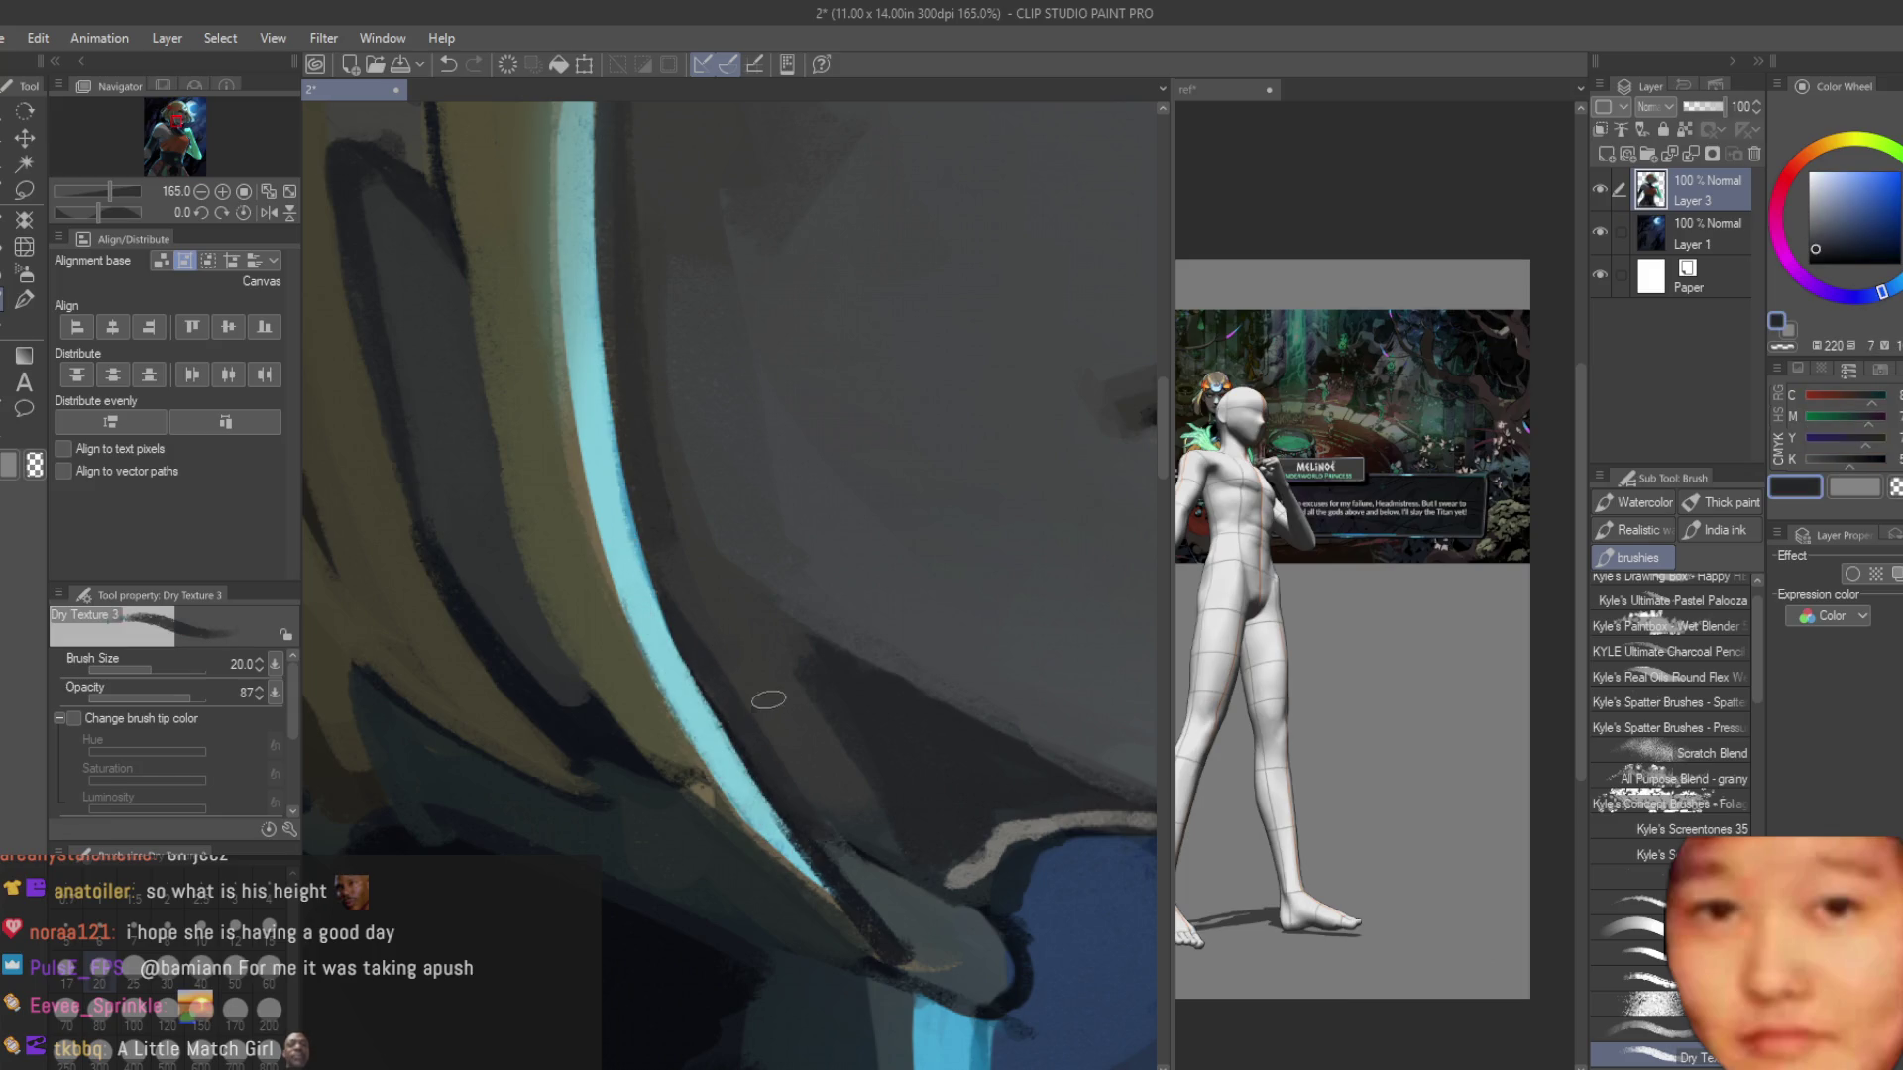
pyautogui.keyDown('alt'); pyautogui.click(765, 692); pyautogui.keyUp('alt')
pyautogui.moveTo(753, 718); pyautogui.dragTo(794, 727)
pyautogui.scroll(-7, 868, 609)
pyautogui.press('h')
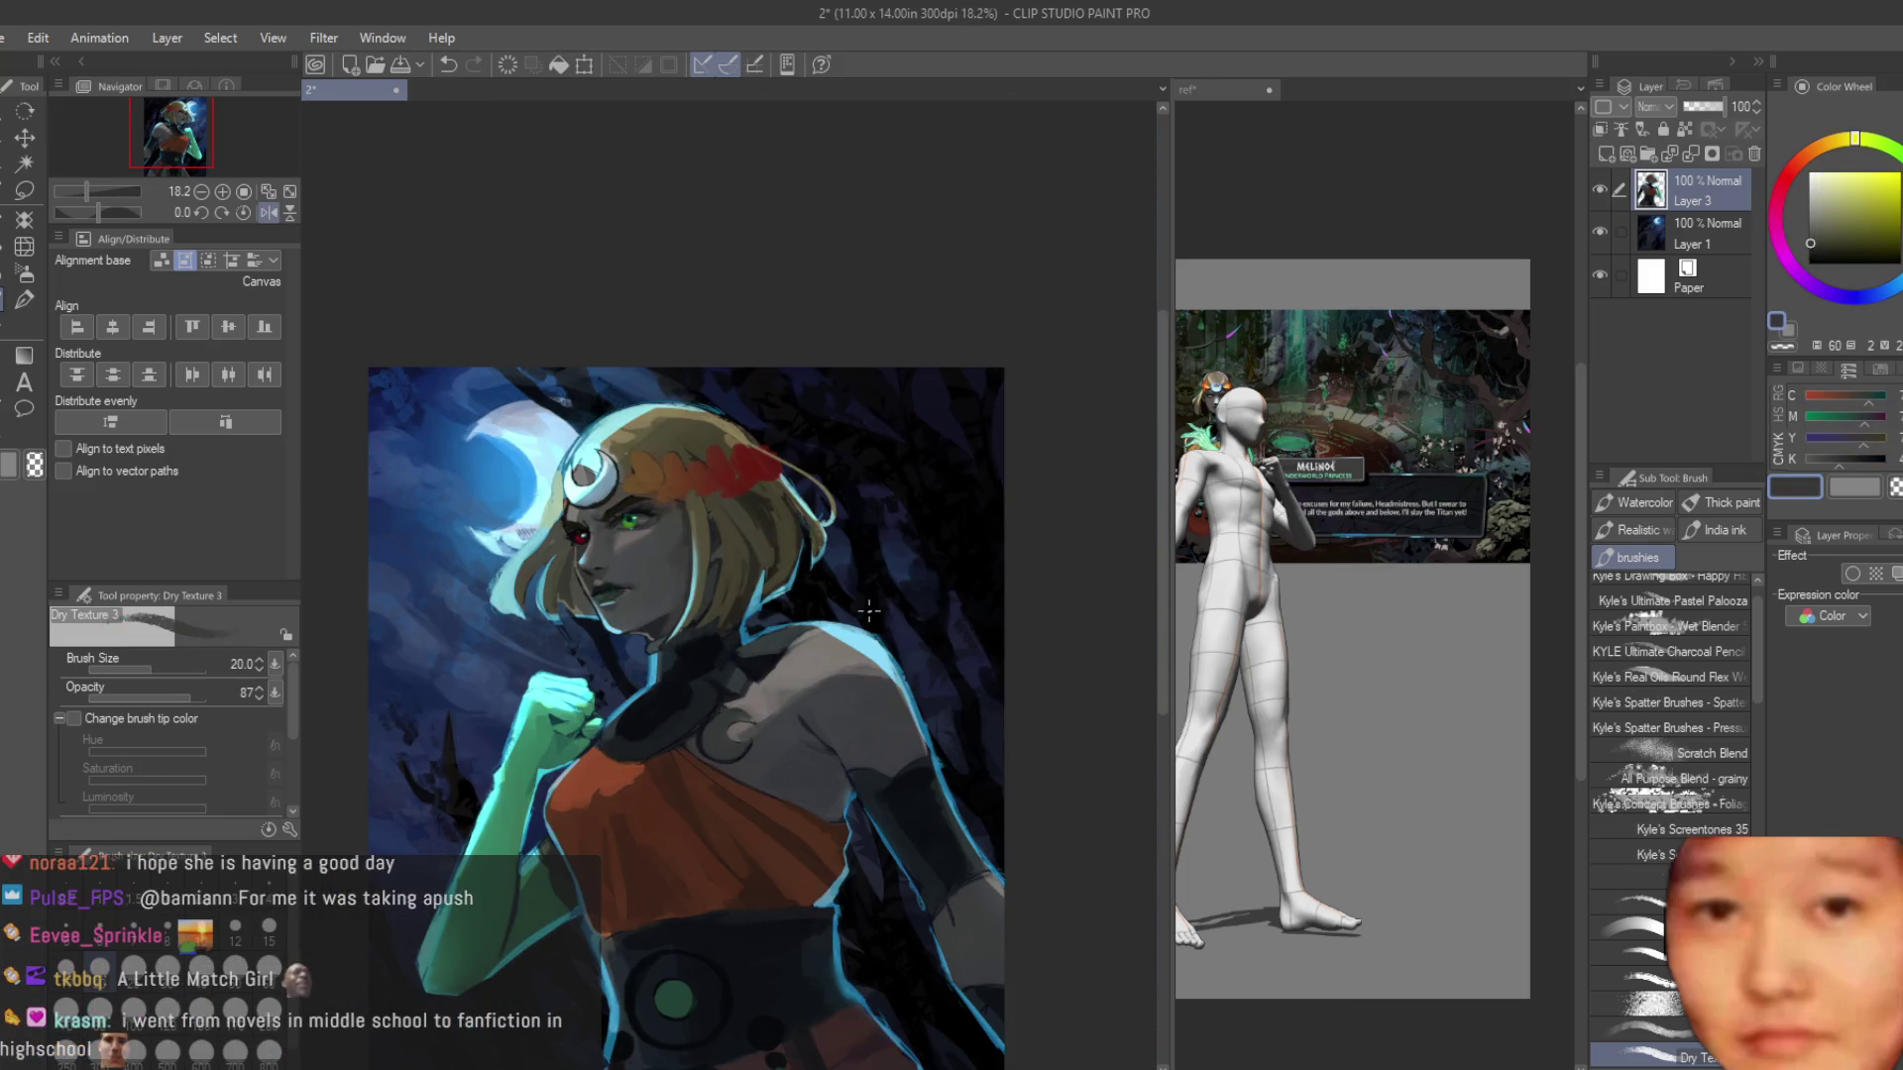
pyautogui.press('h')
pyautogui.scroll(3, 868, 612)
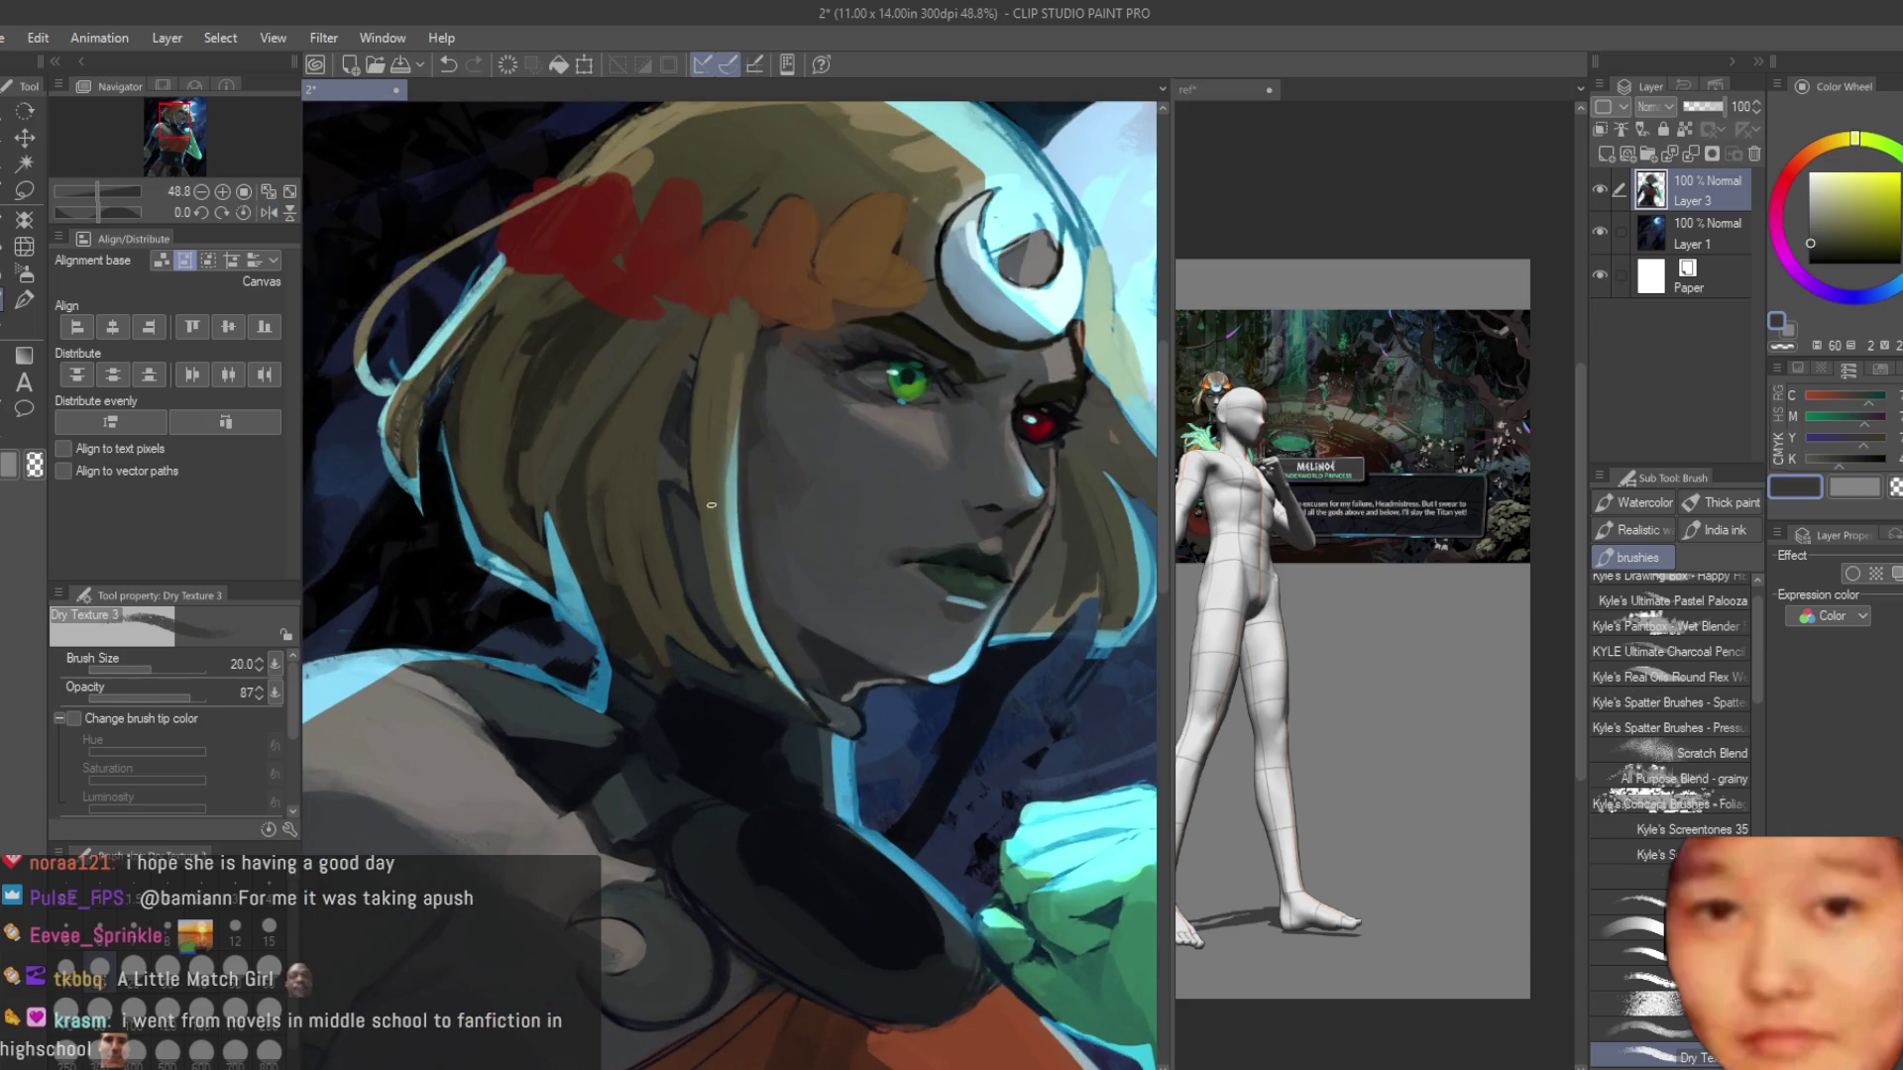
pyautogui.scroll(3, 710, 505)
# Sample hair browns, navy and dark teal from the painting and set the brush size to 20.
pyautogui.keyDown('alt'); pyautogui.click(661, 642); pyautogui.keyUp('alt')
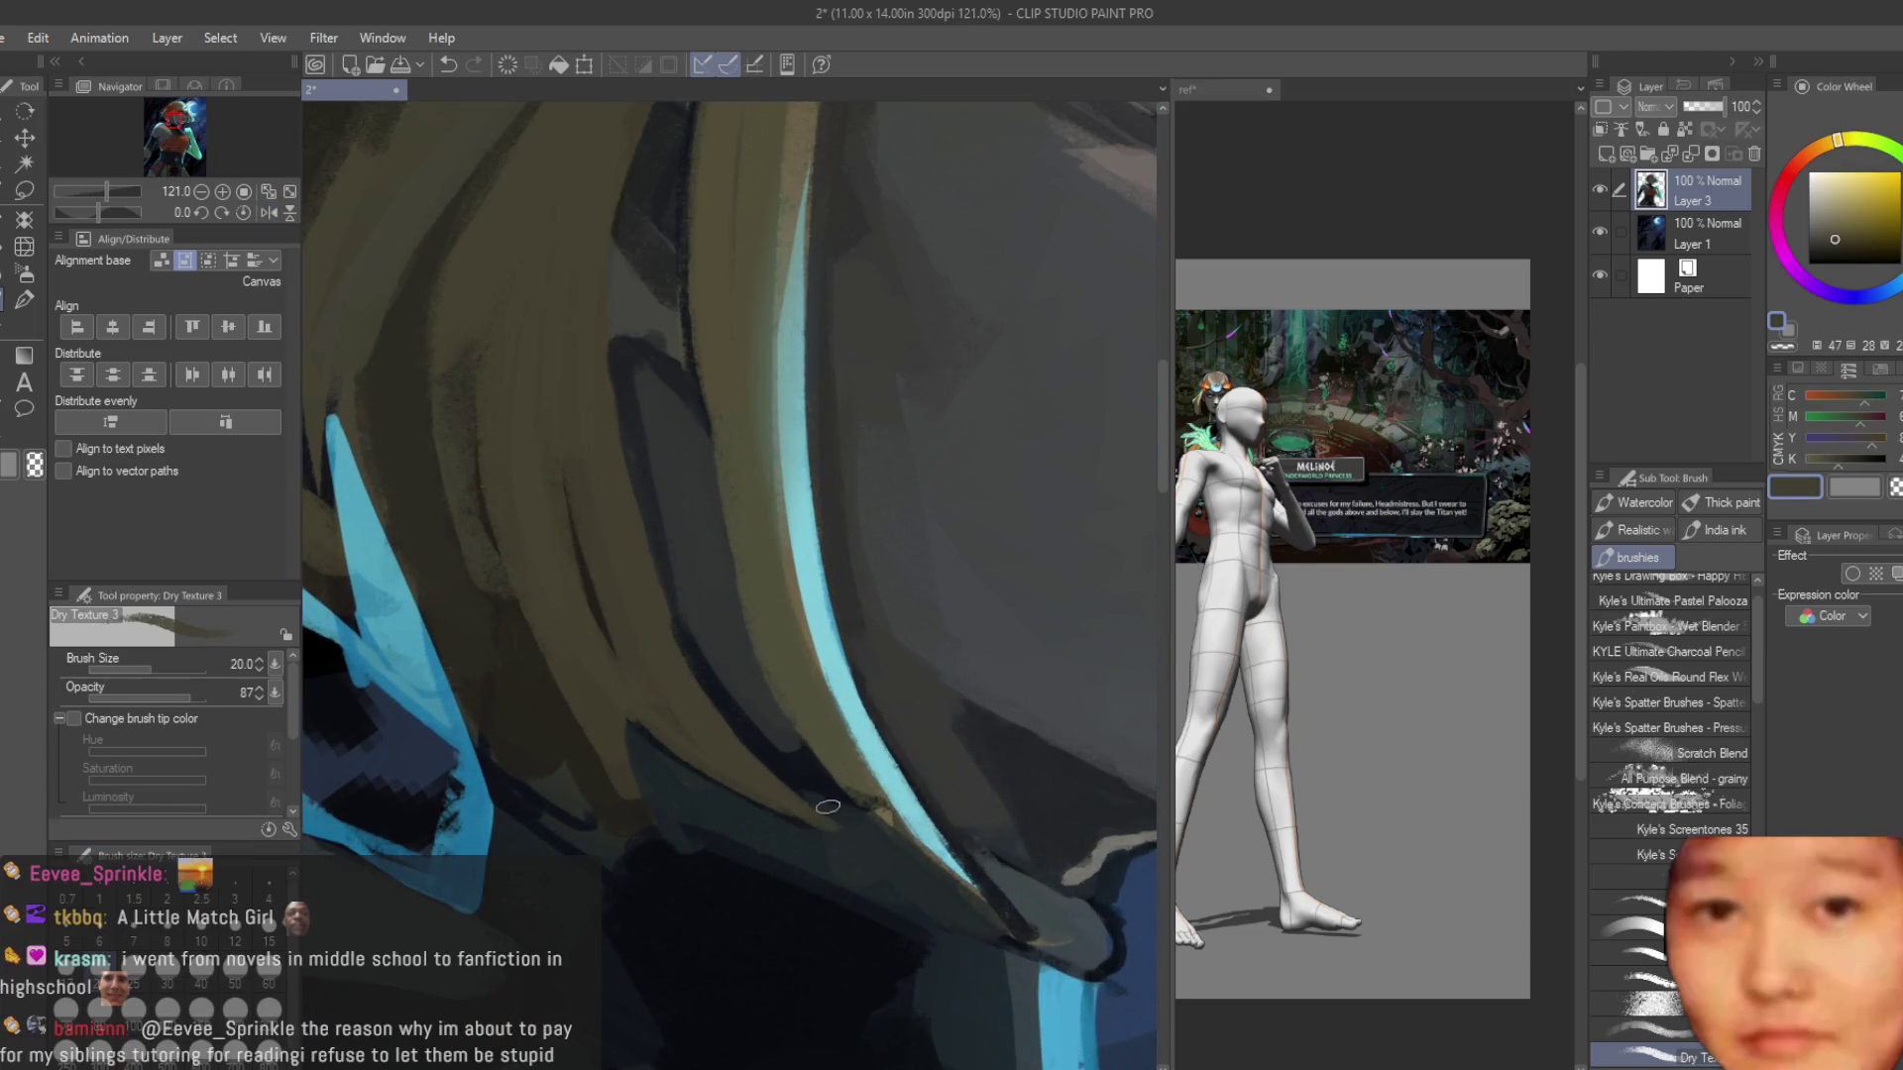
pyautogui.keyDown('alt'); pyautogui.click(844, 834); pyautogui.keyUp('alt')
pyautogui.scroll(2, 820, 651)
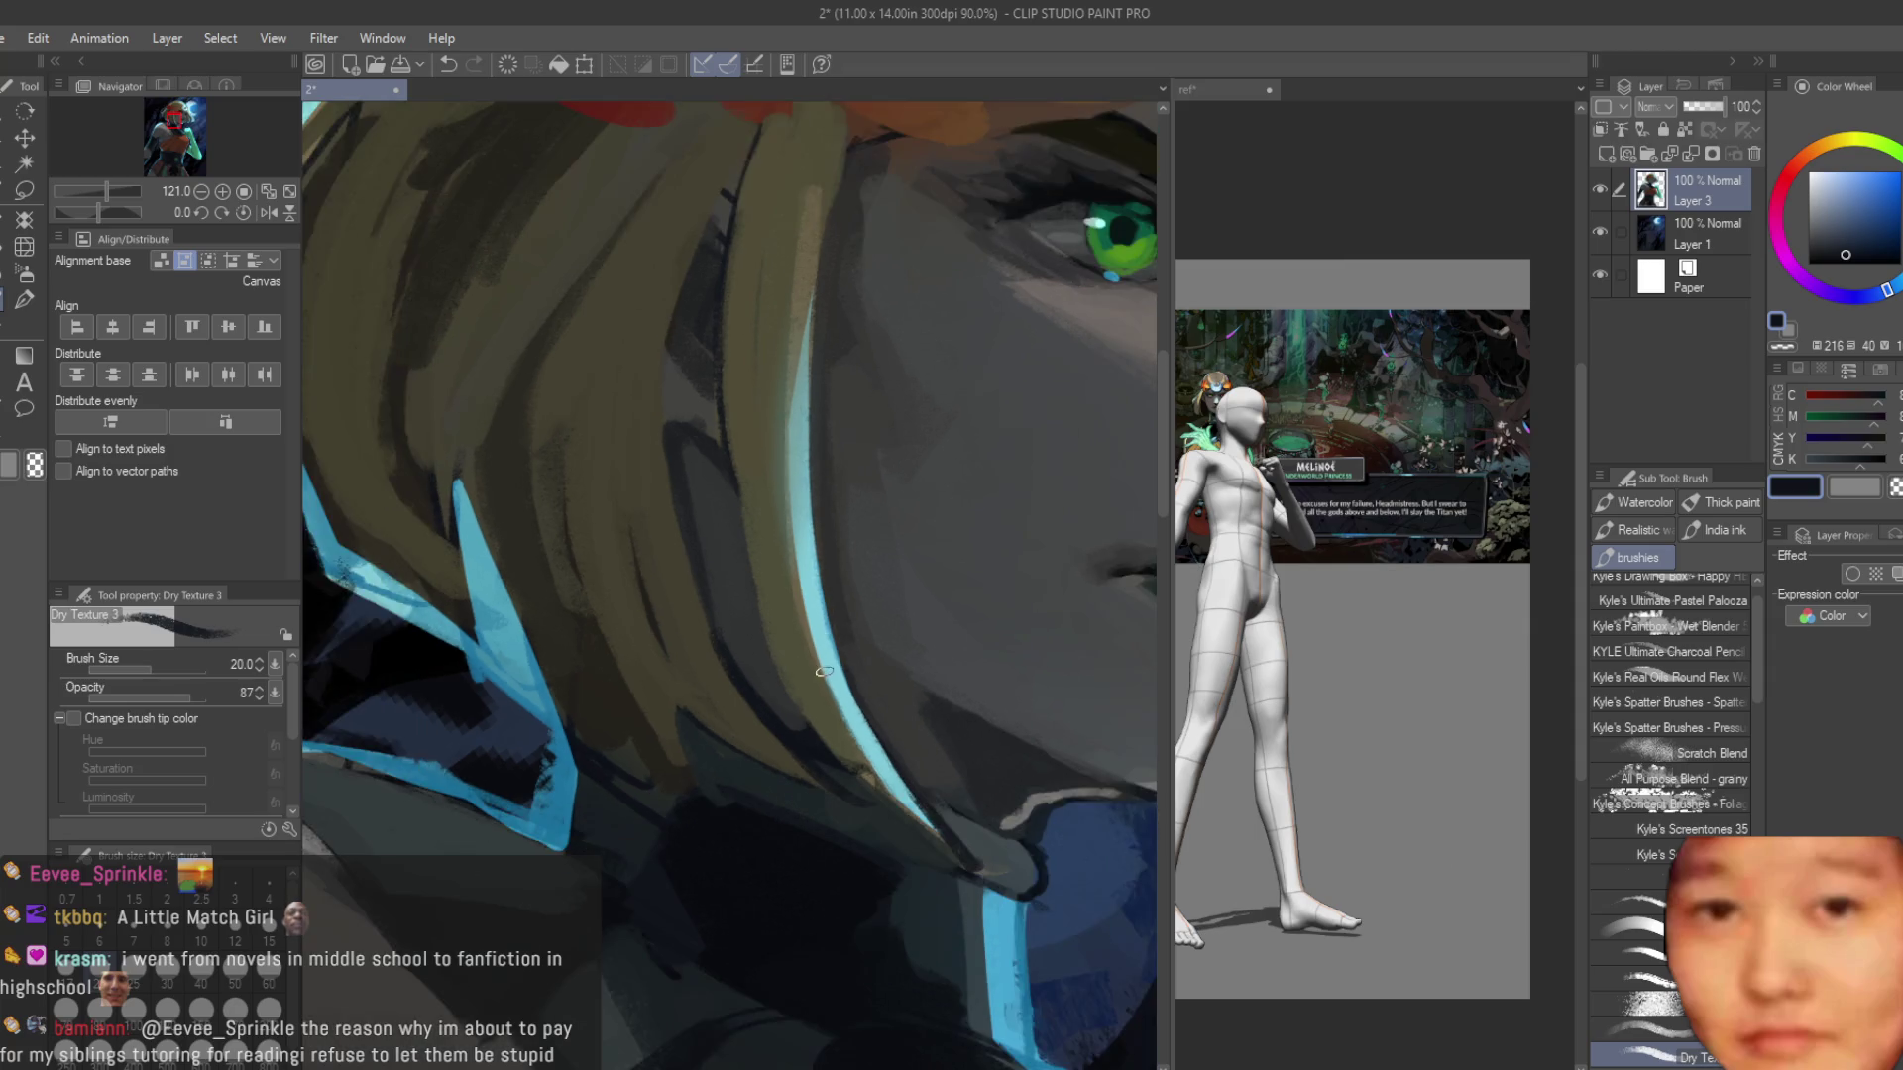
pyautogui.keyDown('alt'); pyautogui.click(914, 804); pyautogui.keyUp('alt')
pyautogui.scroll(-2, 822, 733)
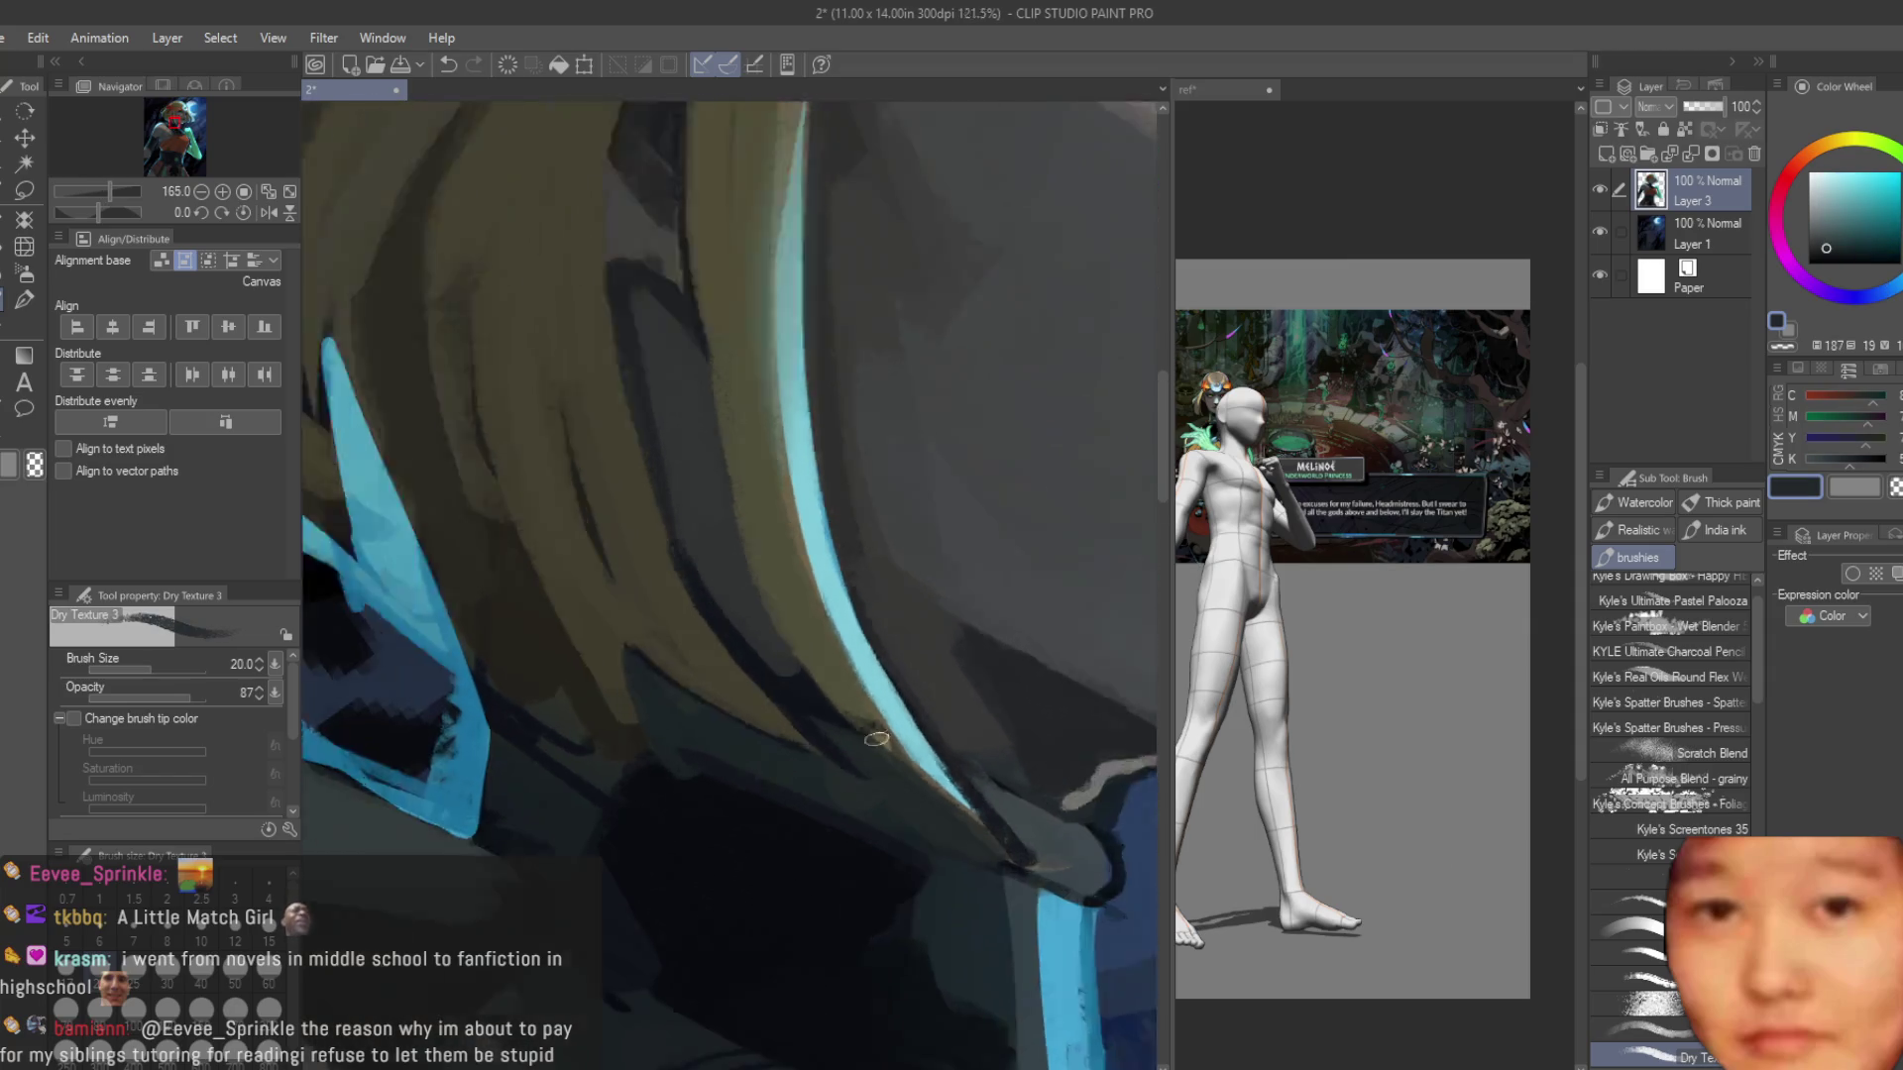
pyautogui.keyDown('alt'); pyautogui.click(738, 664); pyautogui.keyUp('alt')
pyautogui.scroll(-3, 738, 664)
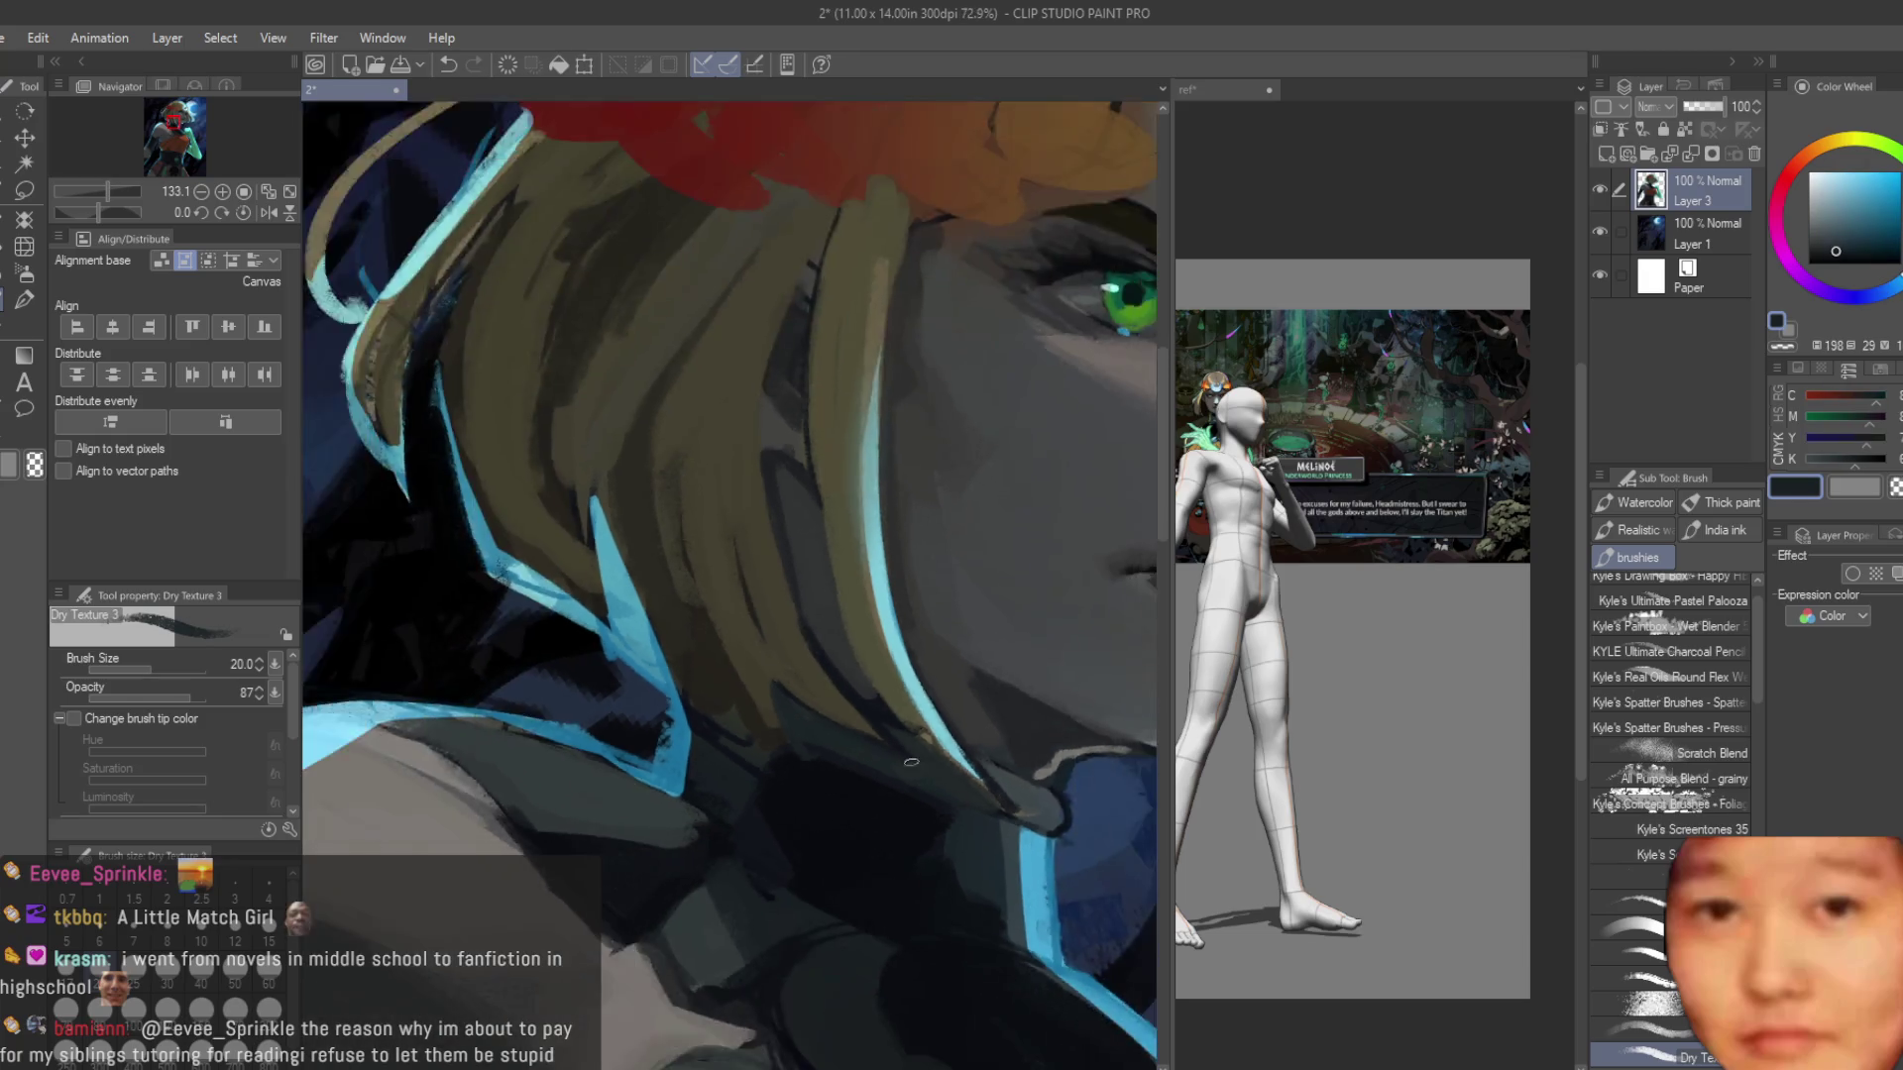
pyautogui.scroll(2, 739, 665)
pyautogui.keyDown('alt'); pyautogui.click(741, 668); pyautogui.keyUp('alt')
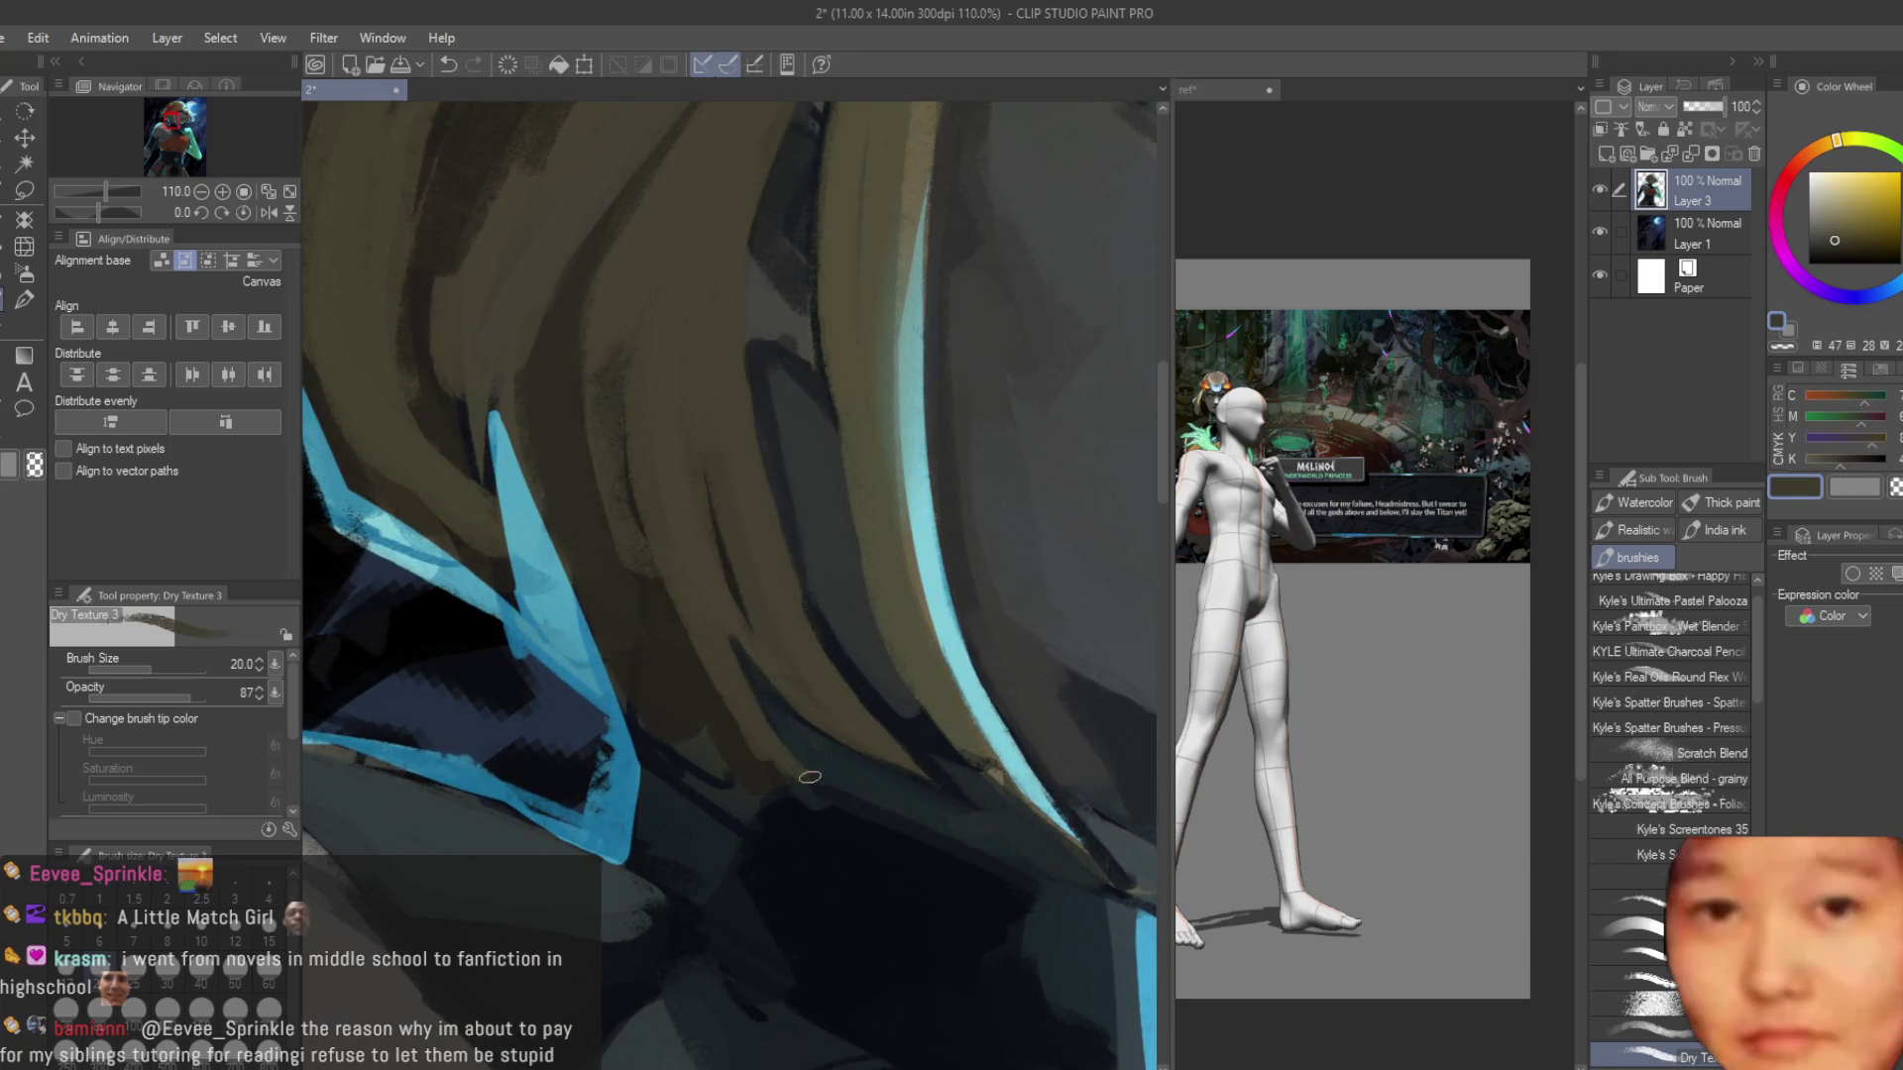
pyautogui.keyDown('alt'); pyautogui.click(856, 781); pyautogui.keyUp('alt')
pyautogui.keyDown('alt'); pyautogui.click(717, 653); pyautogui.keyUp('alt')
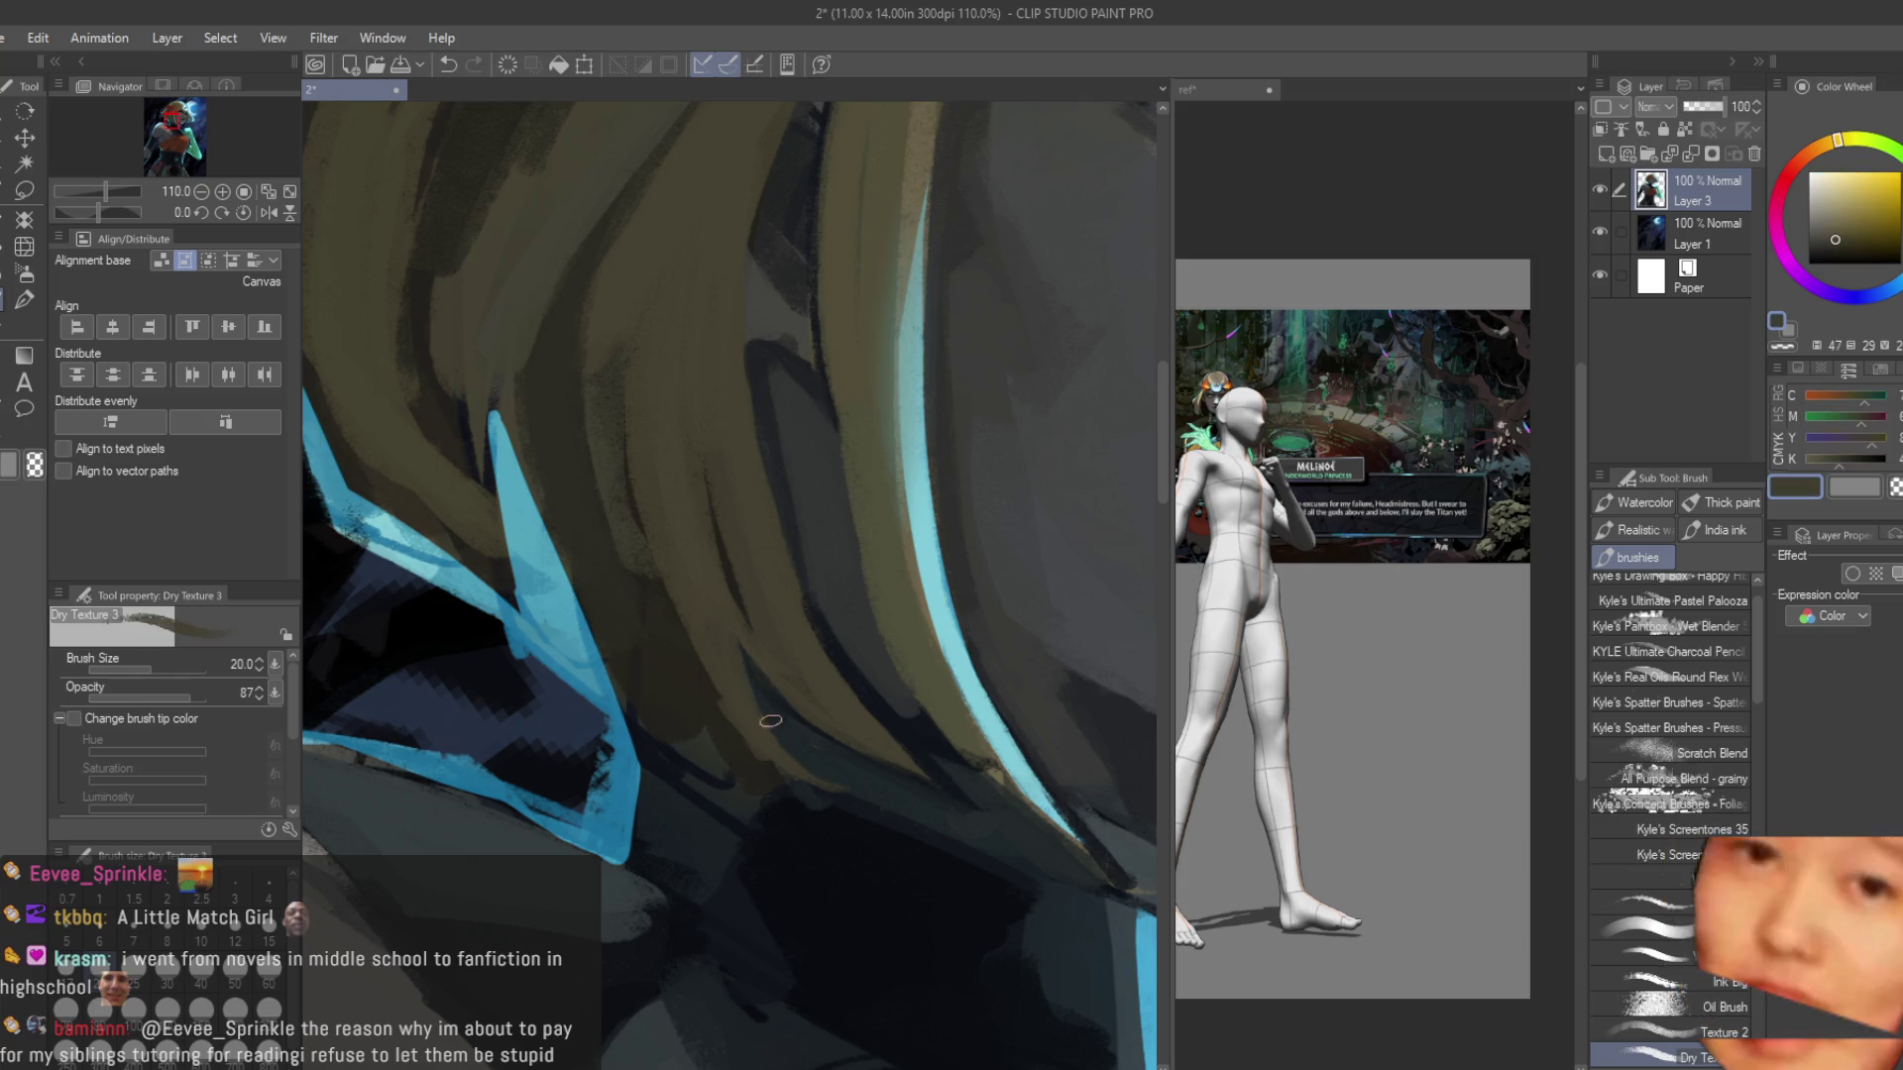
pyautogui.scroll(-5, 783, 714)
pyautogui.scroll(-1, 1031, 596)
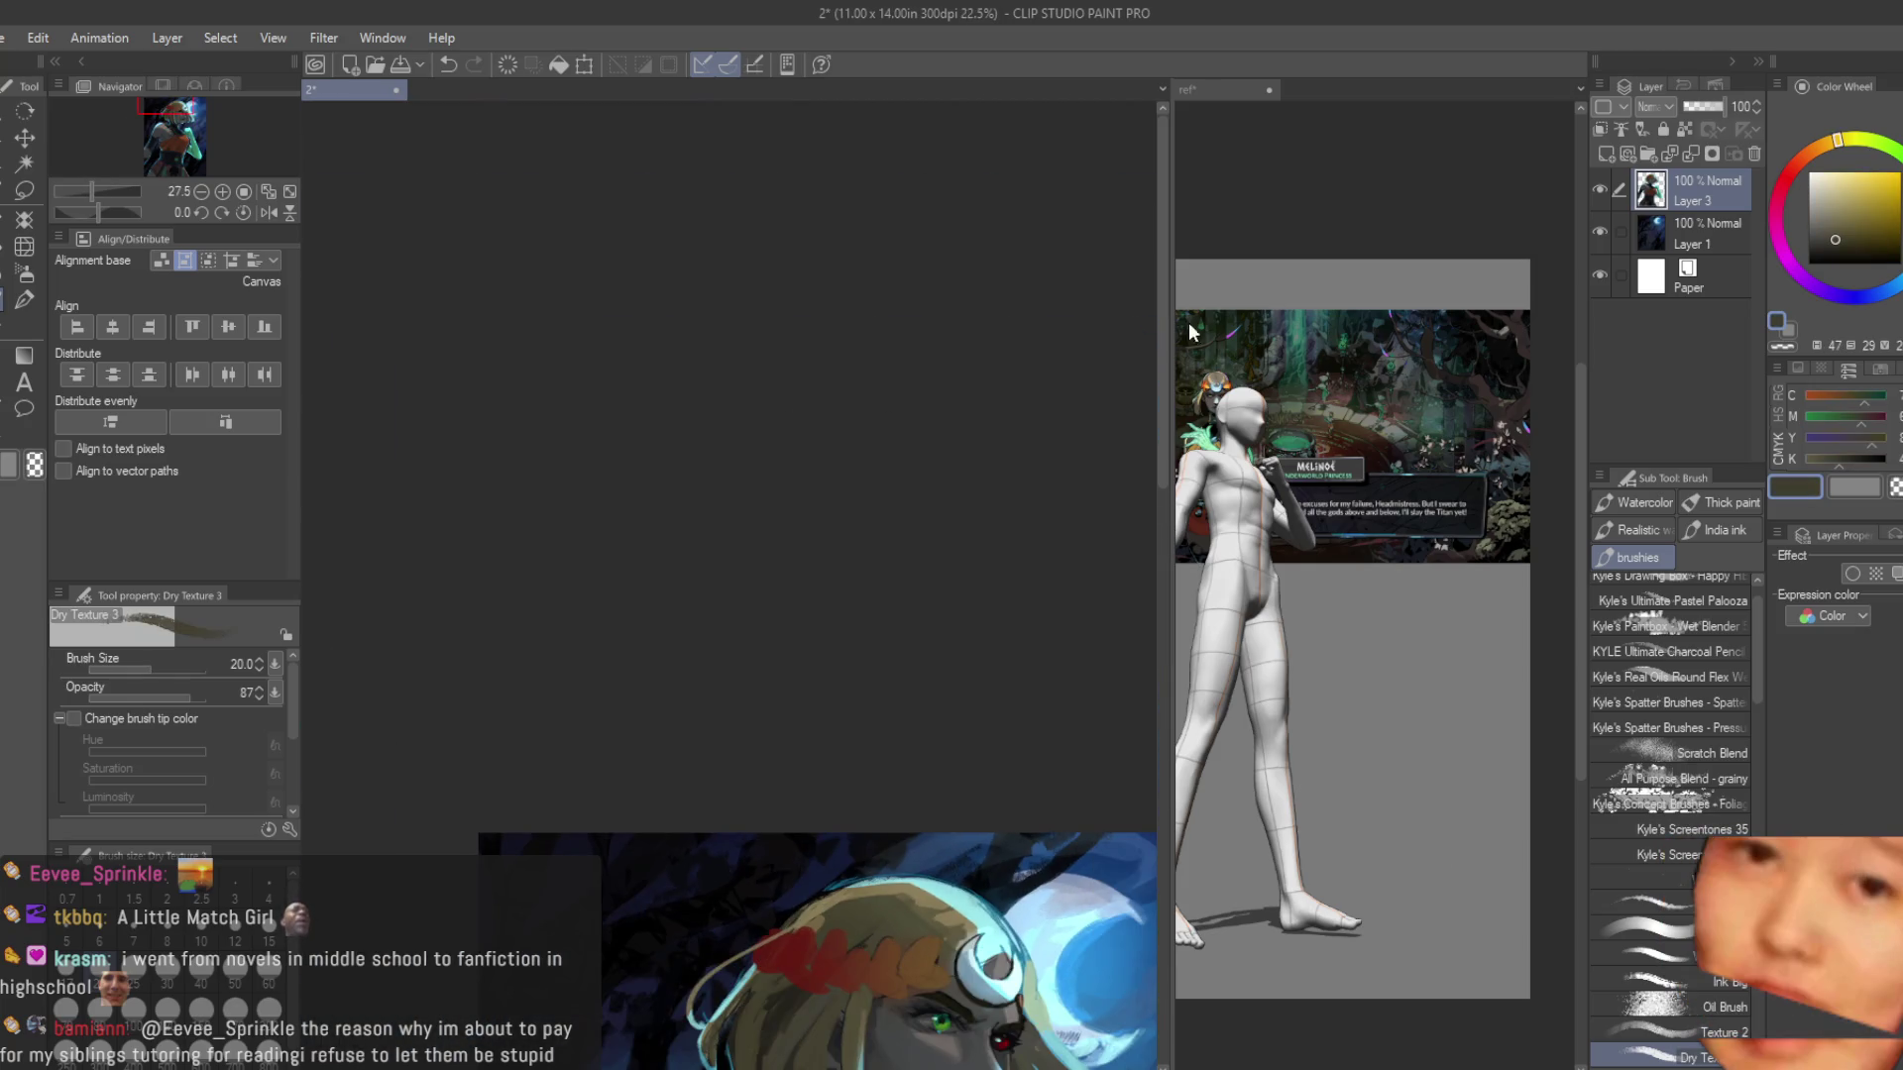
pyautogui.moveTo(1163, 335); pyautogui.dragTo(1202, 602)
pyautogui.scroll(2, 1079, 259)
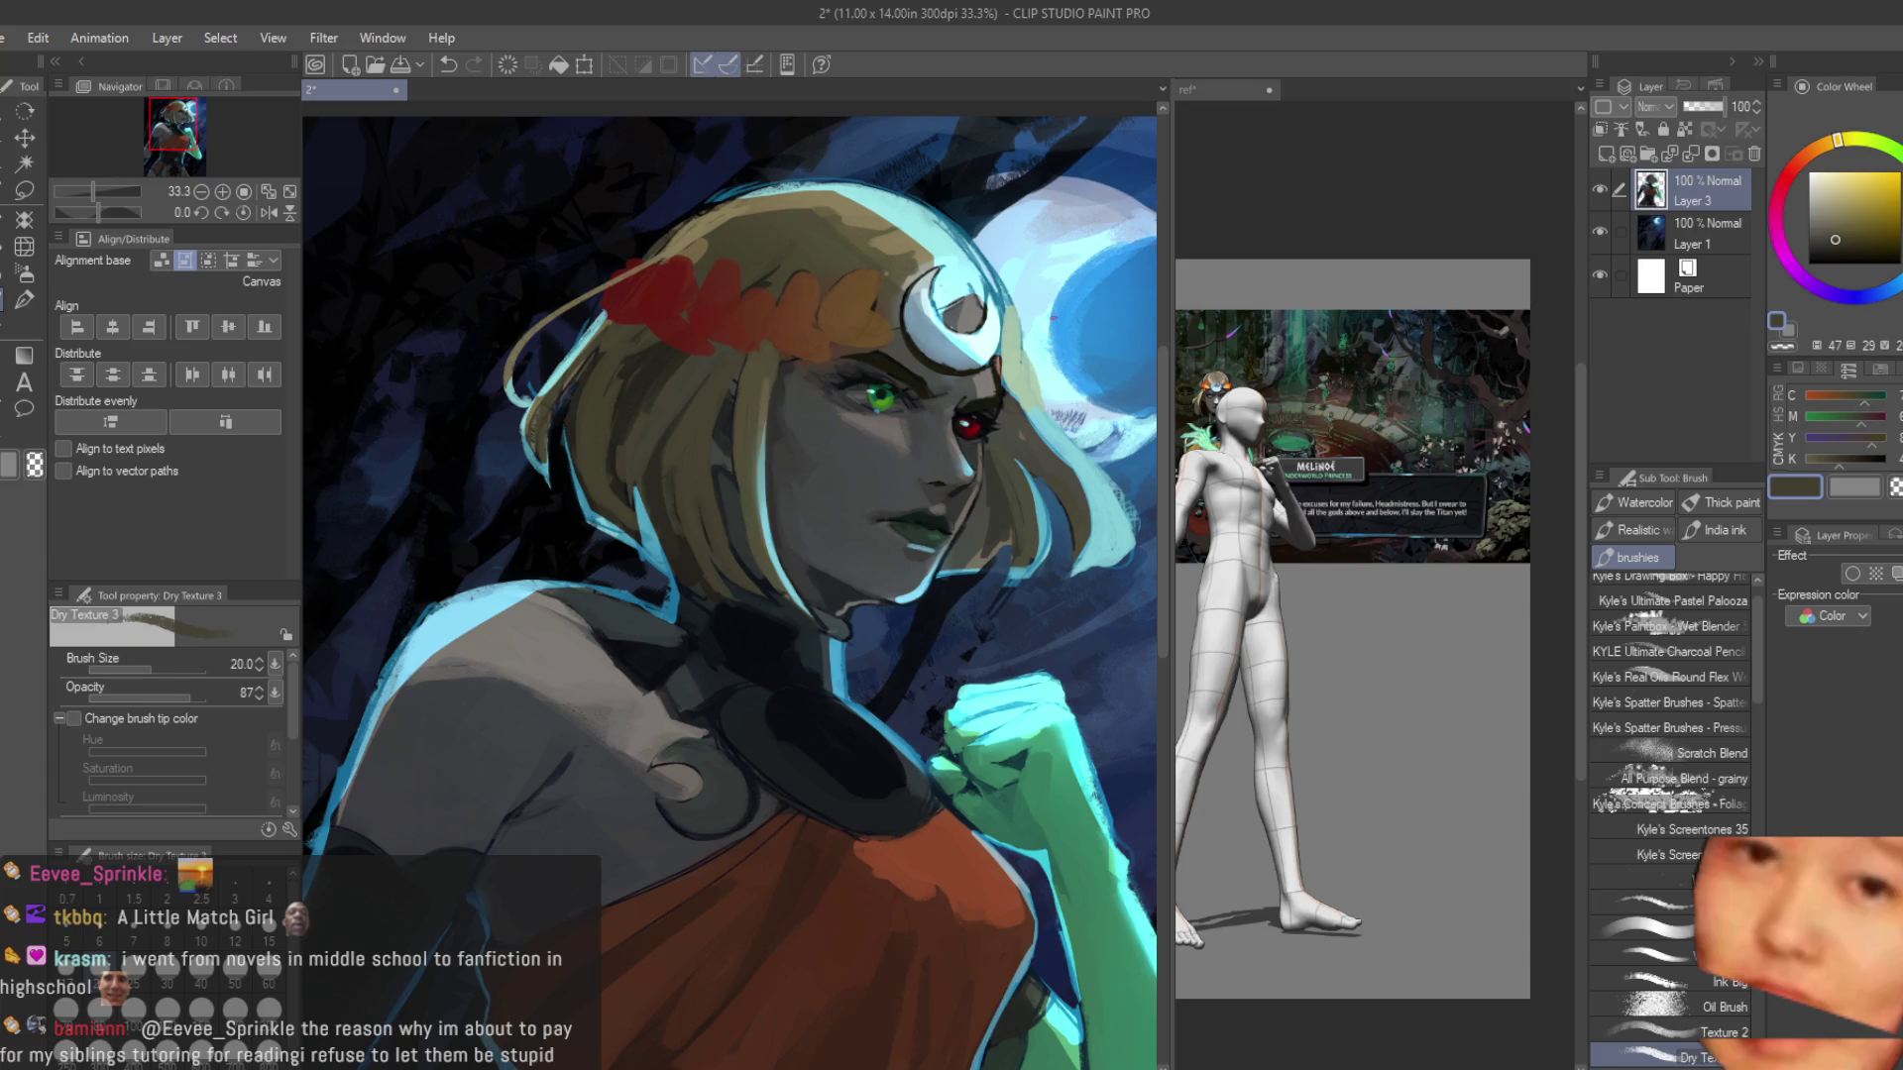
pyautogui.scroll(4, 716, 343)
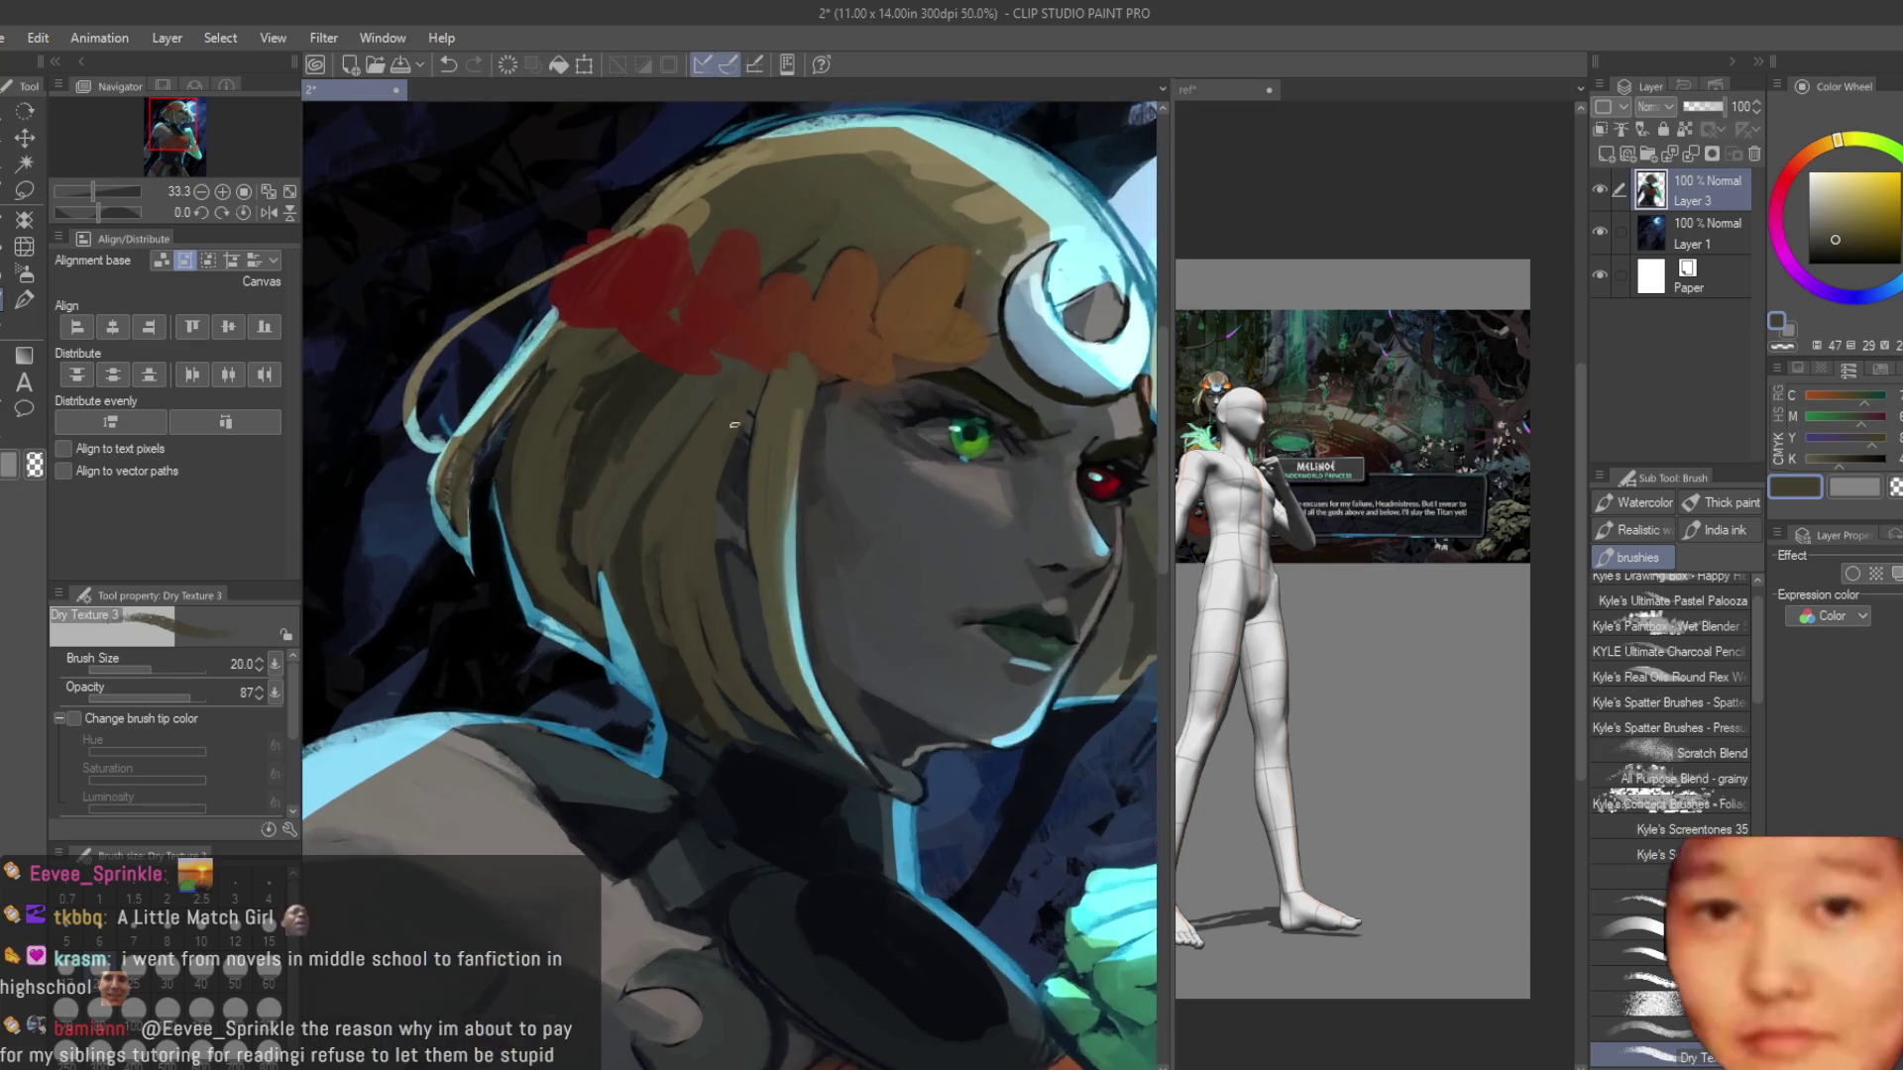
pyautogui.keyDown('alt'); pyautogui.click(761, 407); pyautogui.keyUp('alt')
pyautogui.keyDown('alt'); pyautogui.click(788, 312); pyautogui.keyUp('alt')
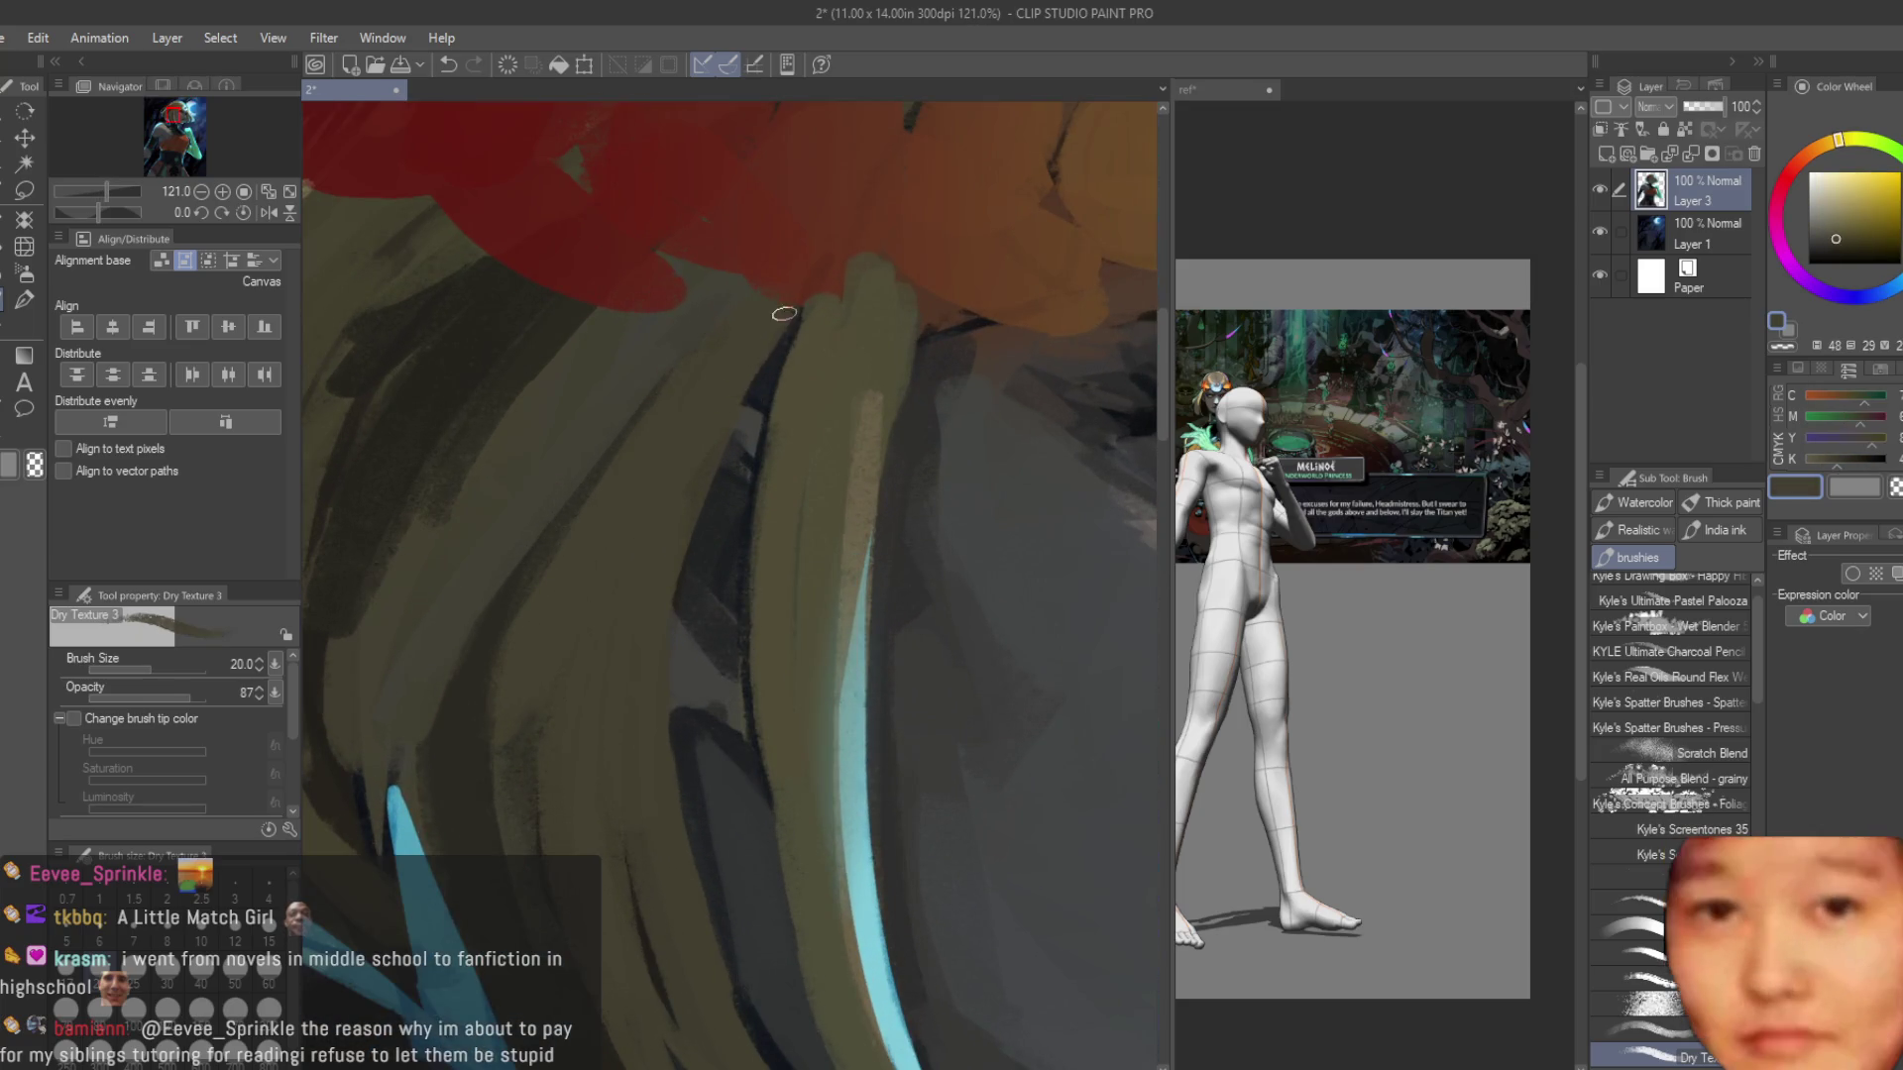
pyautogui.scroll(-4, 783, 317)
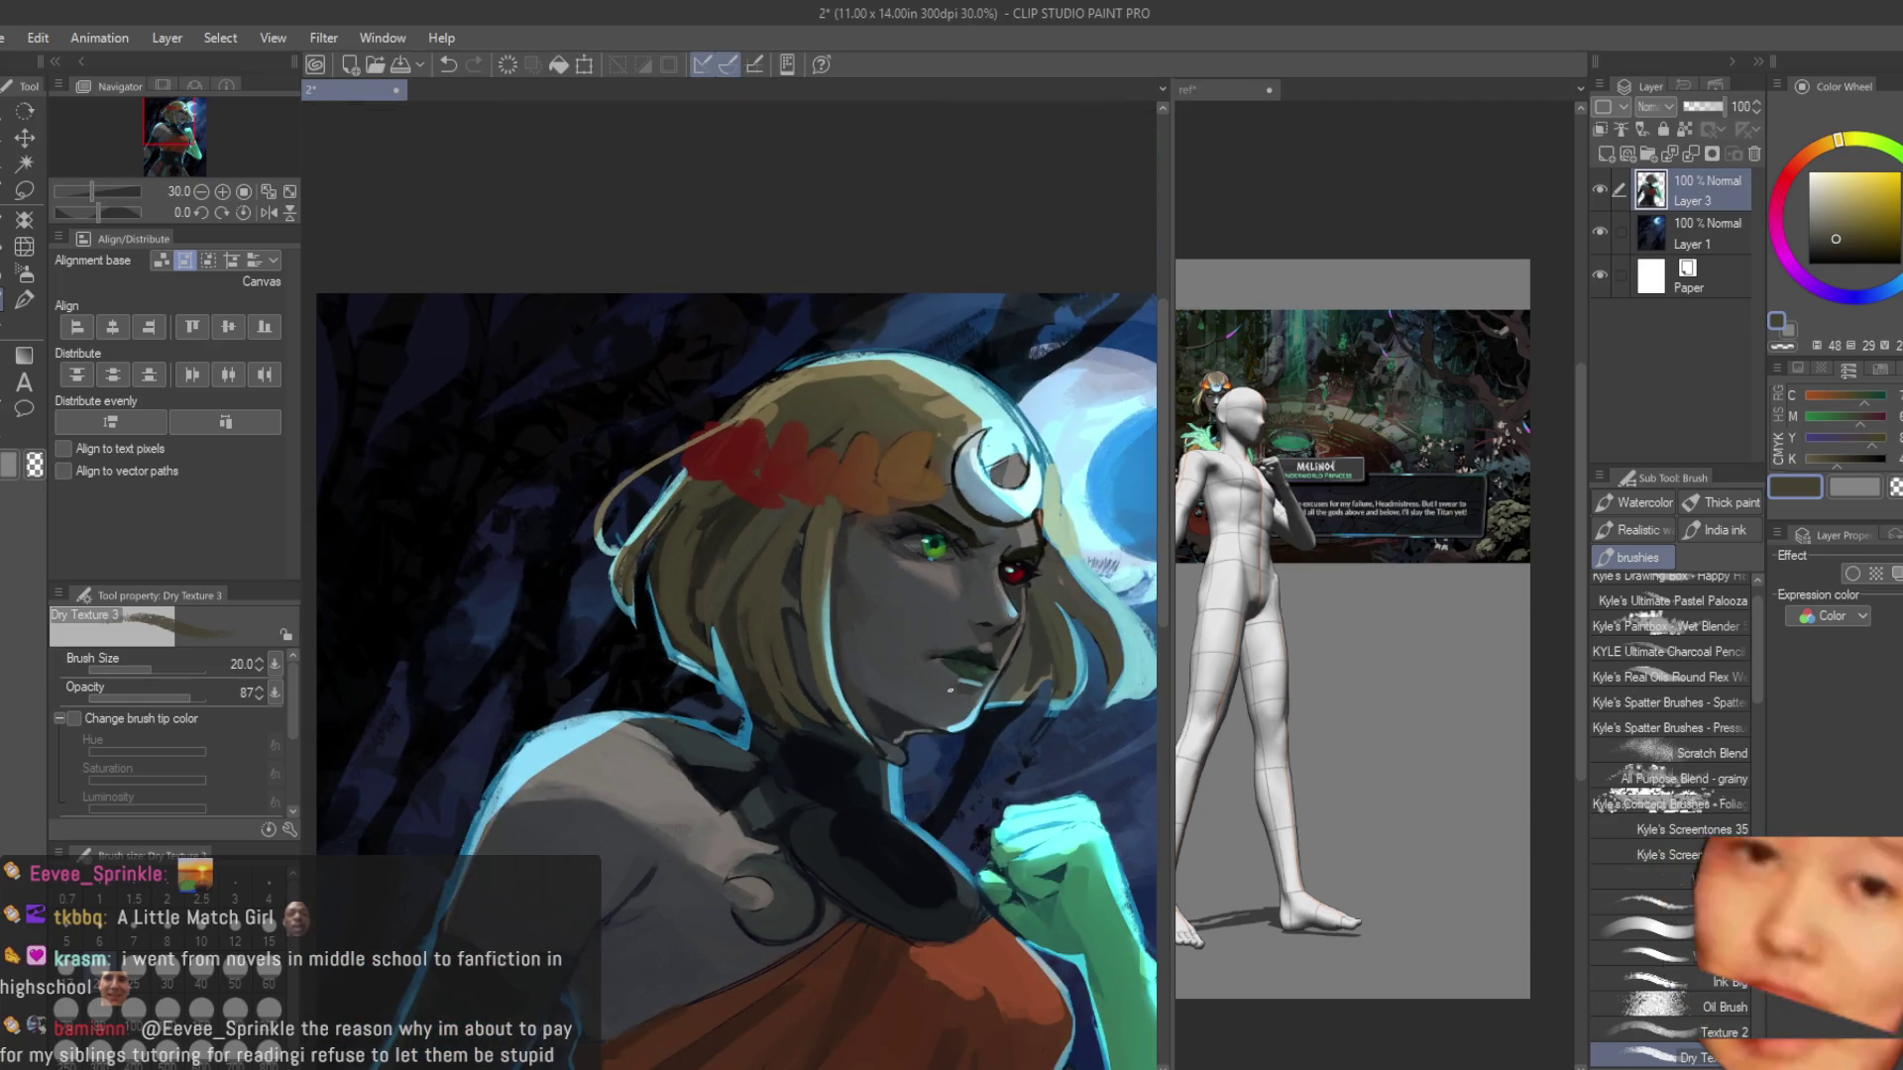
pyautogui.scroll(1, 865, 589)
pyautogui.scroll(1, 994, 446)
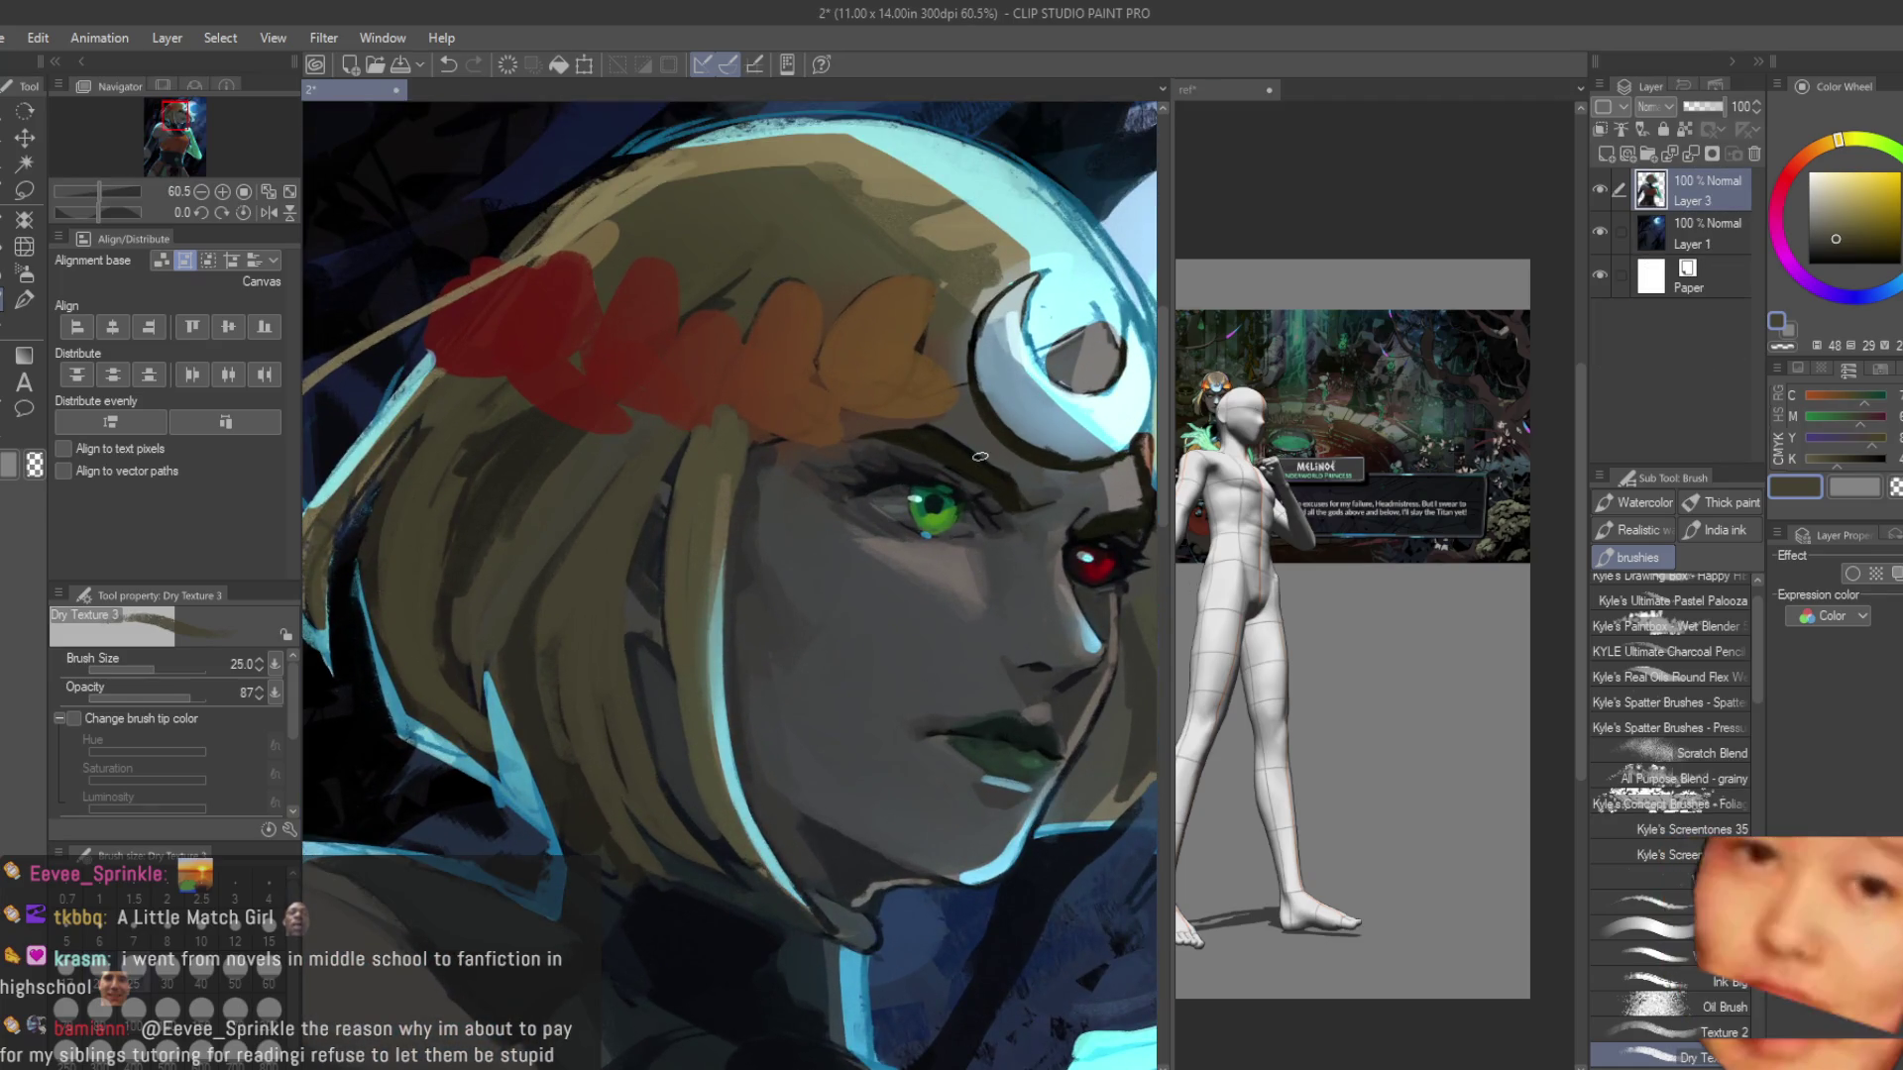
pyautogui.scroll(1, 842, 451)
pyautogui.keyDown('alt'); pyautogui.click(804, 448); pyautogui.keyUp('alt')
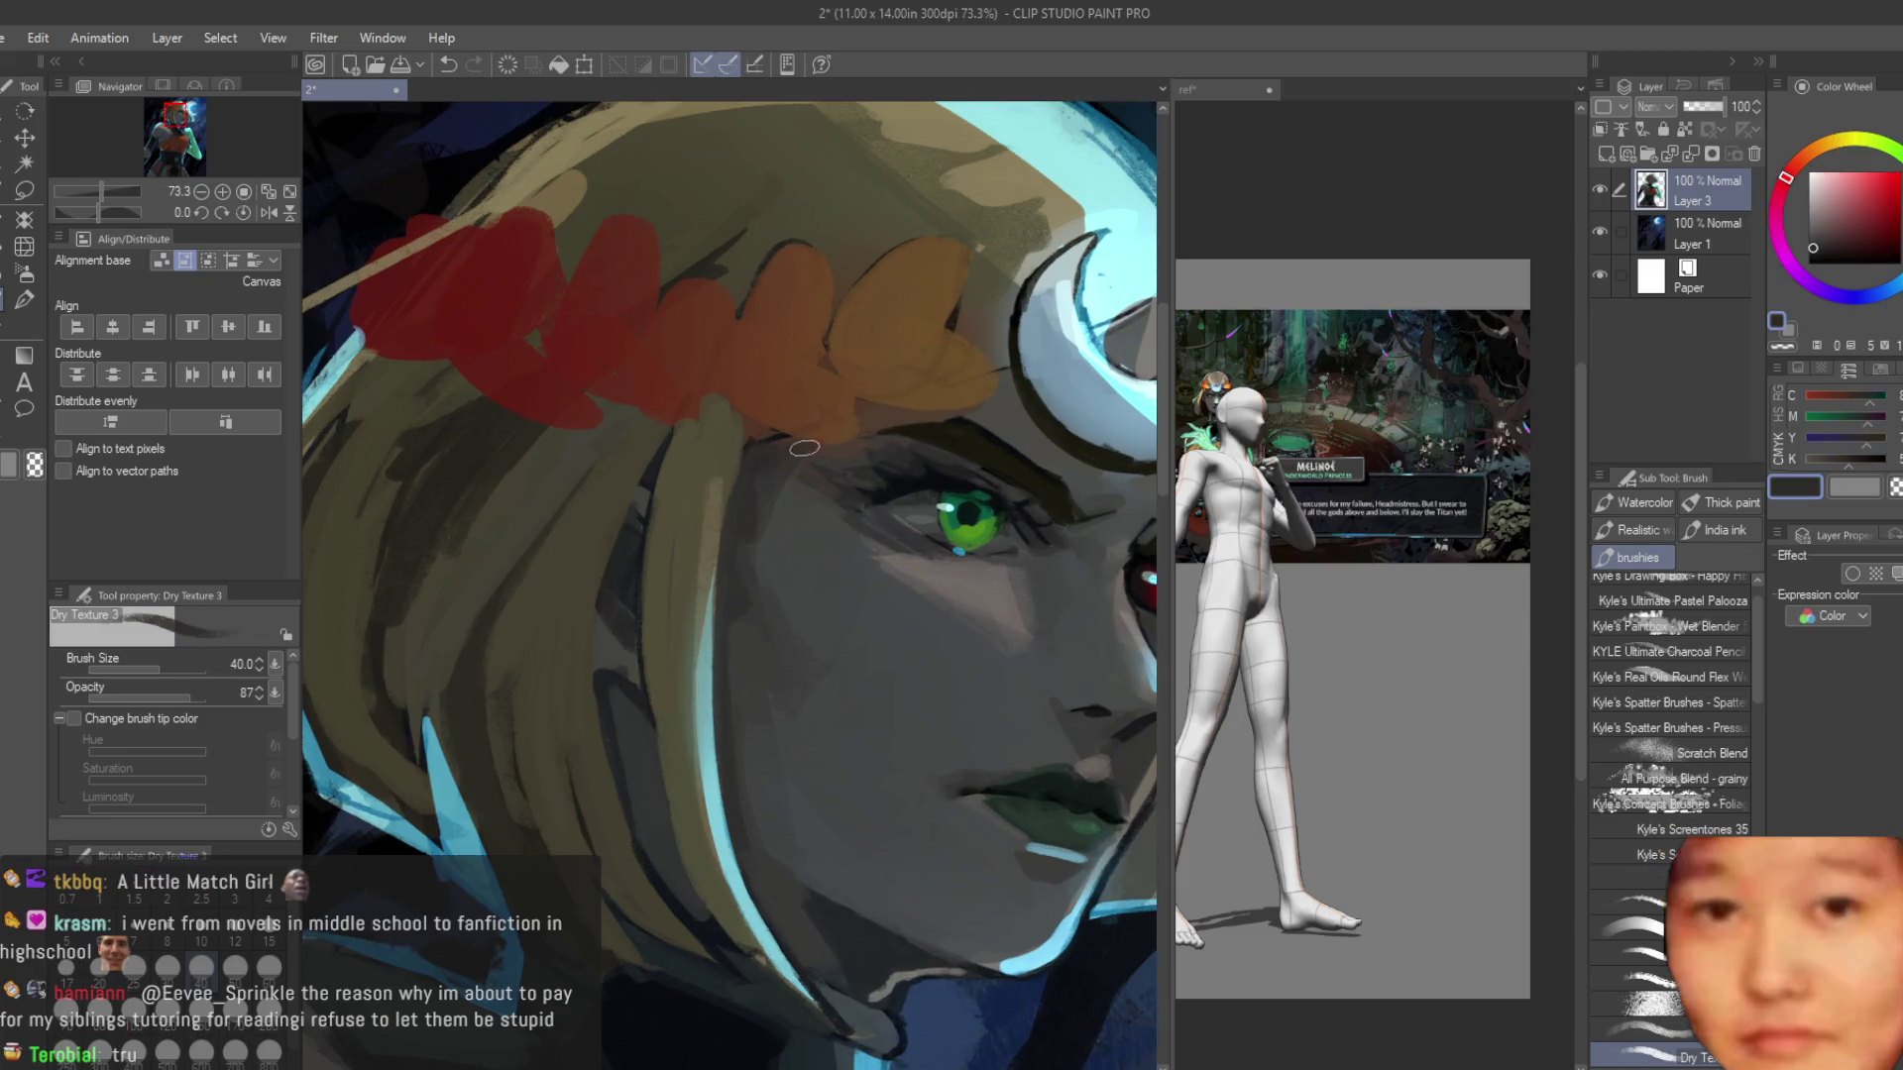
pyautogui.keyDown('alt'); pyautogui.click(784, 458); pyautogui.keyUp('alt')
pyautogui.keyDown('alt'); pyautogui.click(763, 458); pyautogui.keyUp('alt')
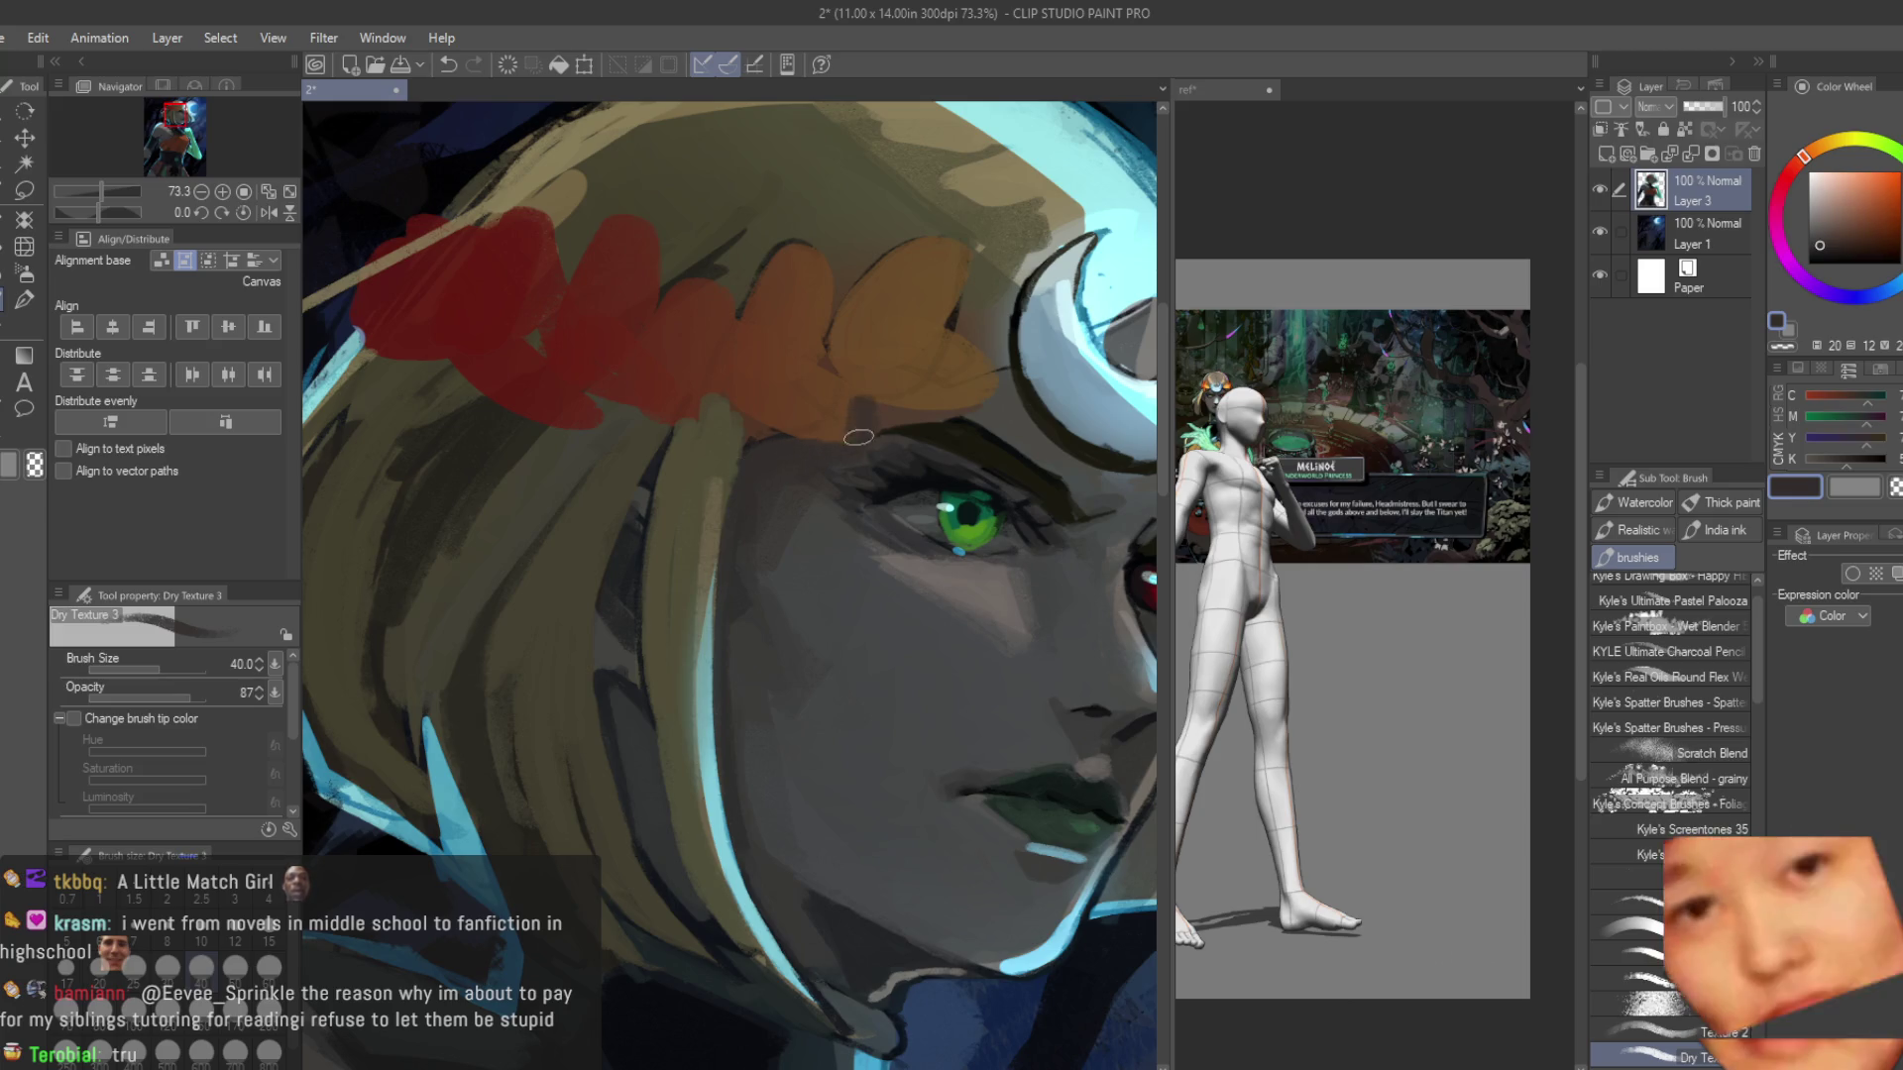
pyautogui.scroll(-5, 1004, 399)
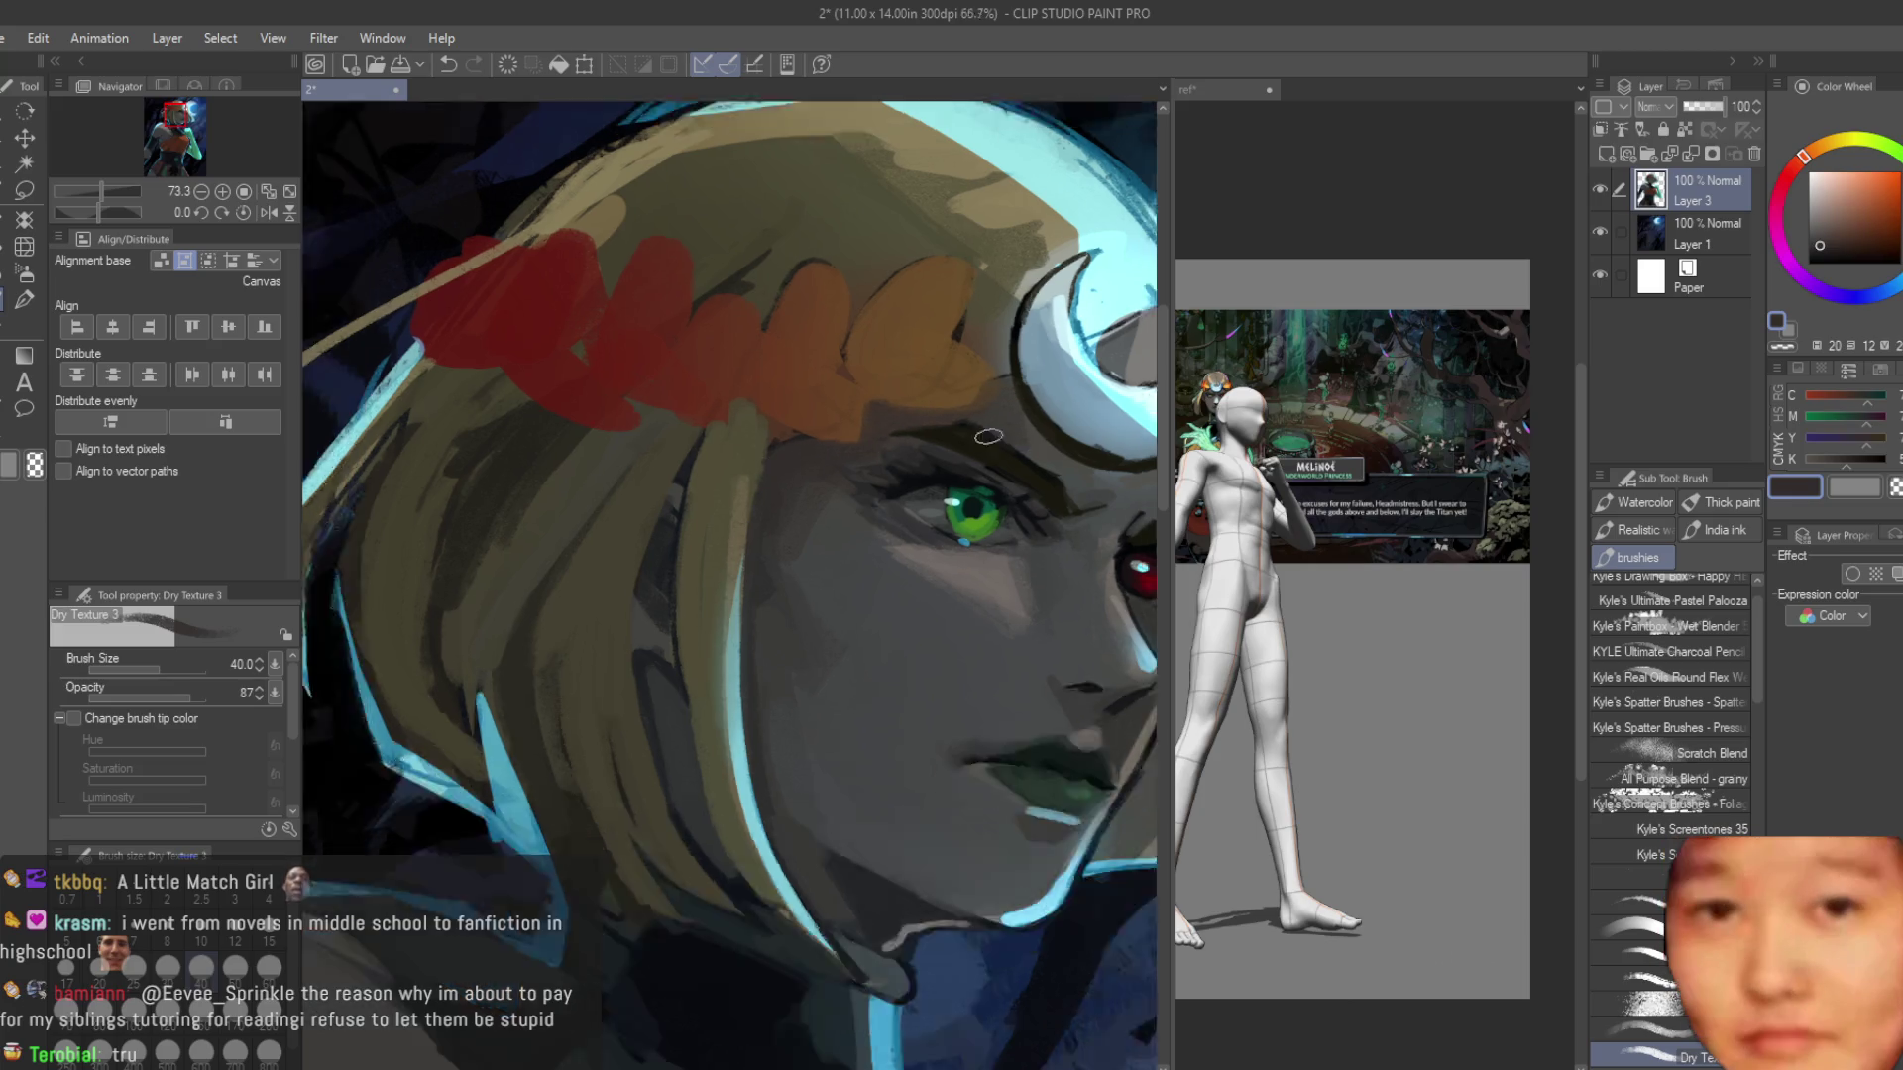
pyautogui.scroll(4, 843, 404)
pyautogui.keyDown('alt'); pyautogui.click(843, 403); pyautogui.keyUp('alt')
pyautogui.scroll(-5, 843, 404)
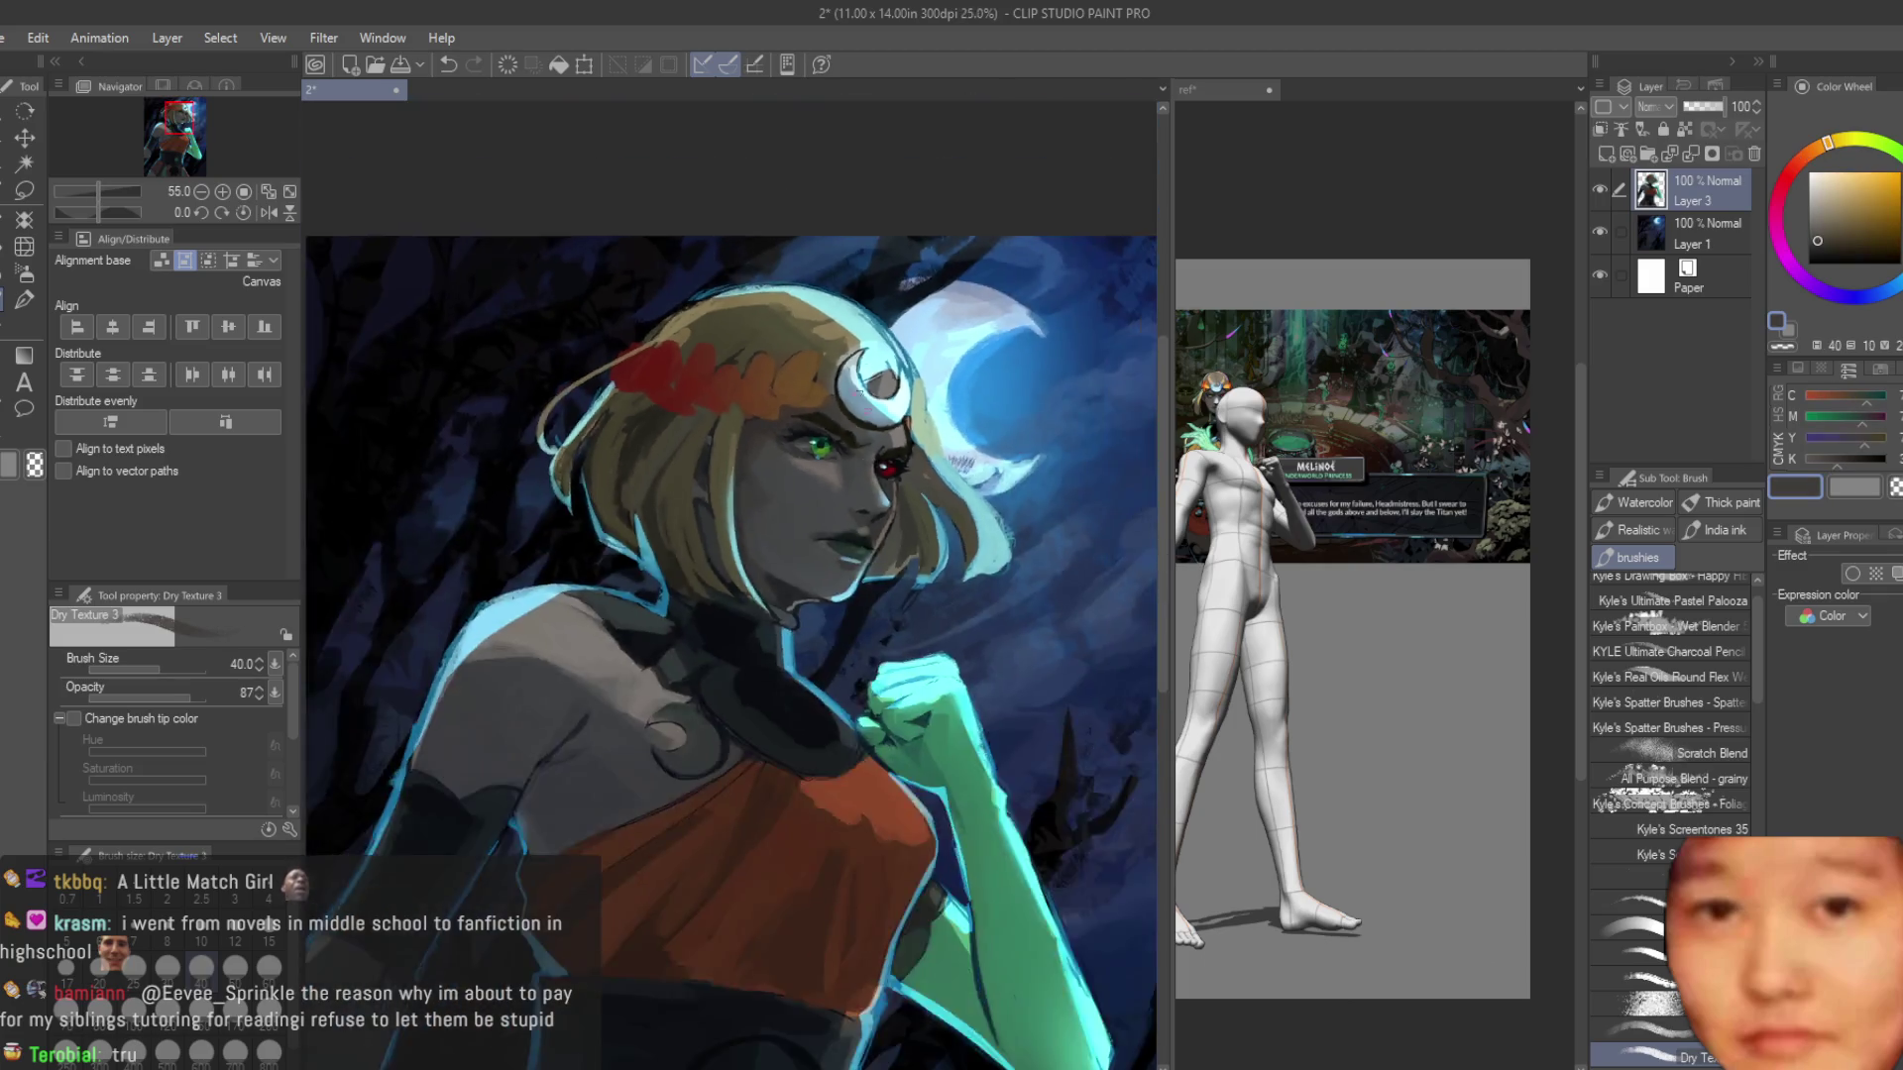
pyautogui.scroll(2, 749, 543)
pyautogui.scroll(4, 594, 614)
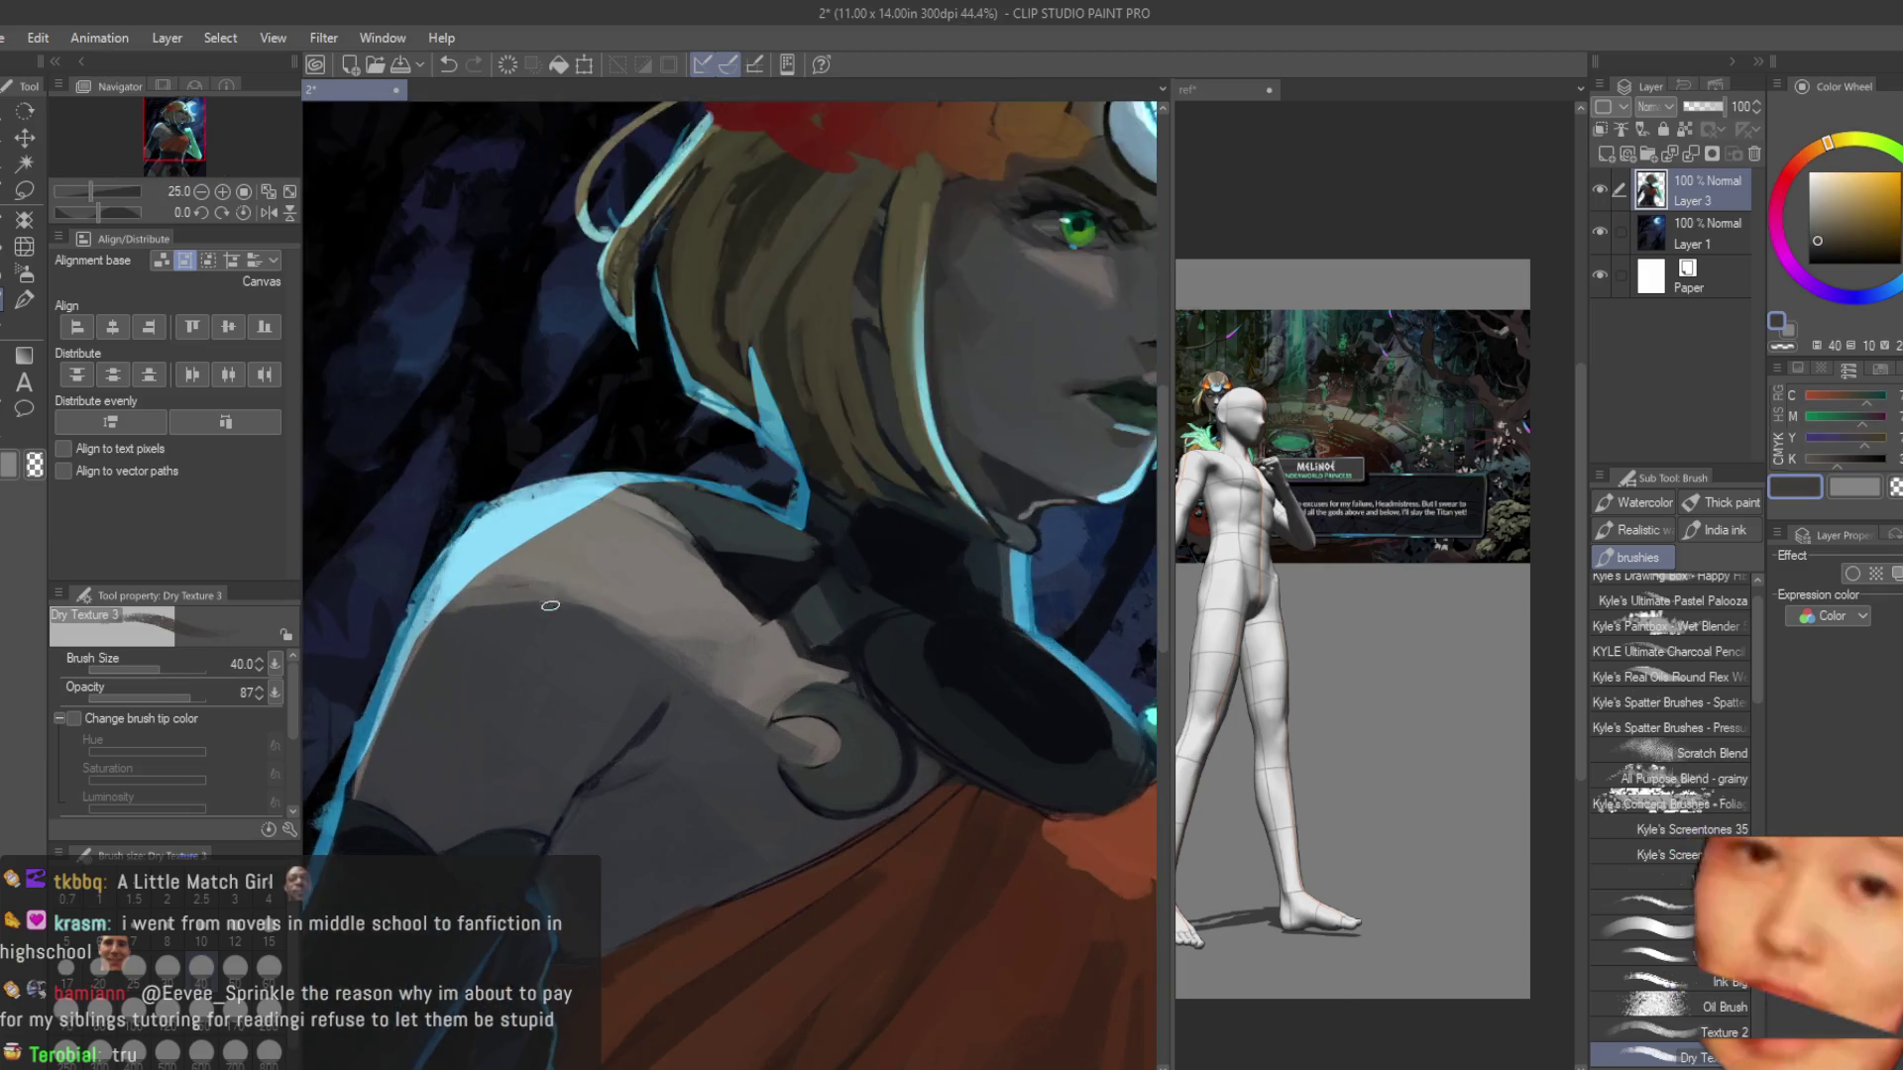
# Sample warm greys from the shoulder and lighten the shadow band across it.
pyautogui.keyDown('alt'); pyautogui.click(720, 700); pyautogui.keyUp('alt')
pyautogui.keyDown('alt'); pyautogui.click(704, 713); pyautogui.keyUp('alt')
pyautogui.keyDown('alt'); pyautogui.click(742, 712); pyautogui.keyUp('alt')
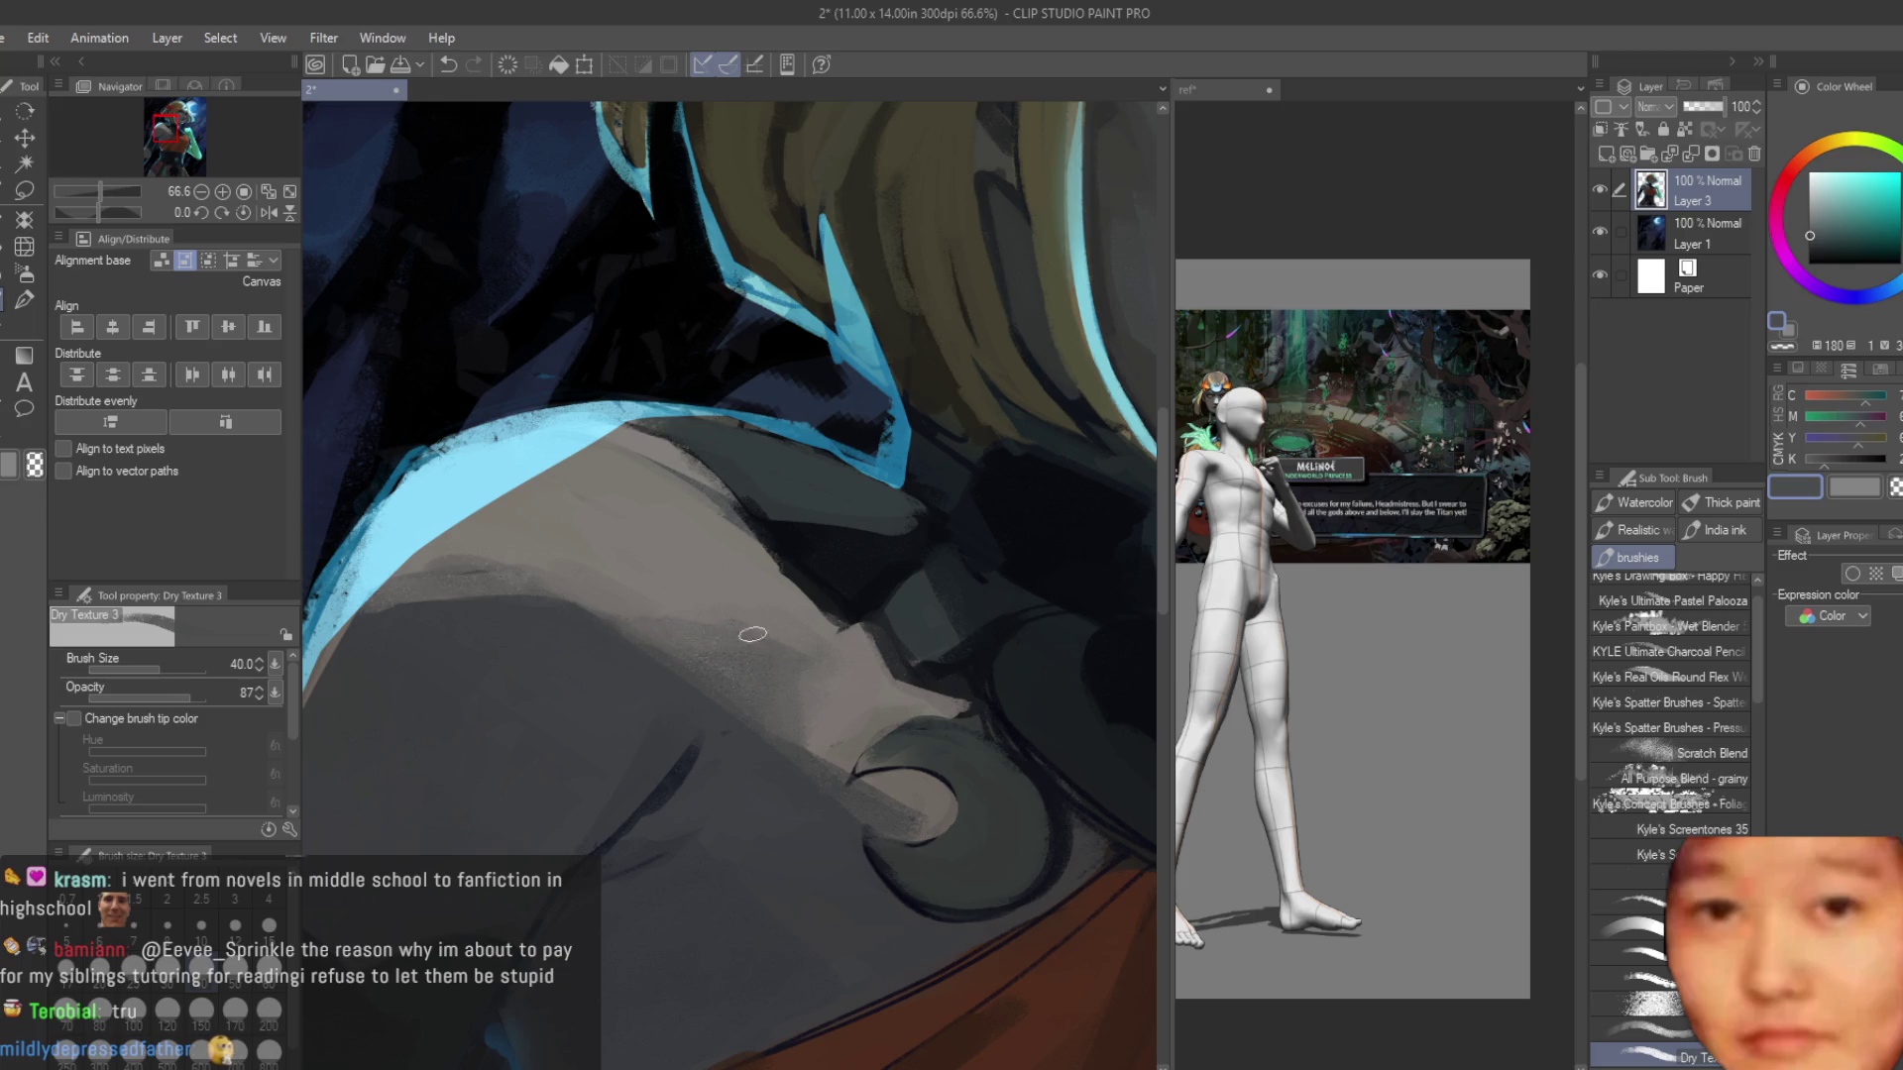
pyautogui.keyDown('alt'); pyautogui.click(751, 697); pyautogui.keyUp('alt')
pyautogui.keyDown('alt'); pyautogui.click(679, 514); pyautogui.keyUp('alt')
pyautogui.keyDown('alt'); pyautogui.click(804, 603); pyautogui.keyUp('alt')
pyautogui.keyDown('alt'); pyautogui.click(832, 623); pyautogui.keyUp('alt')
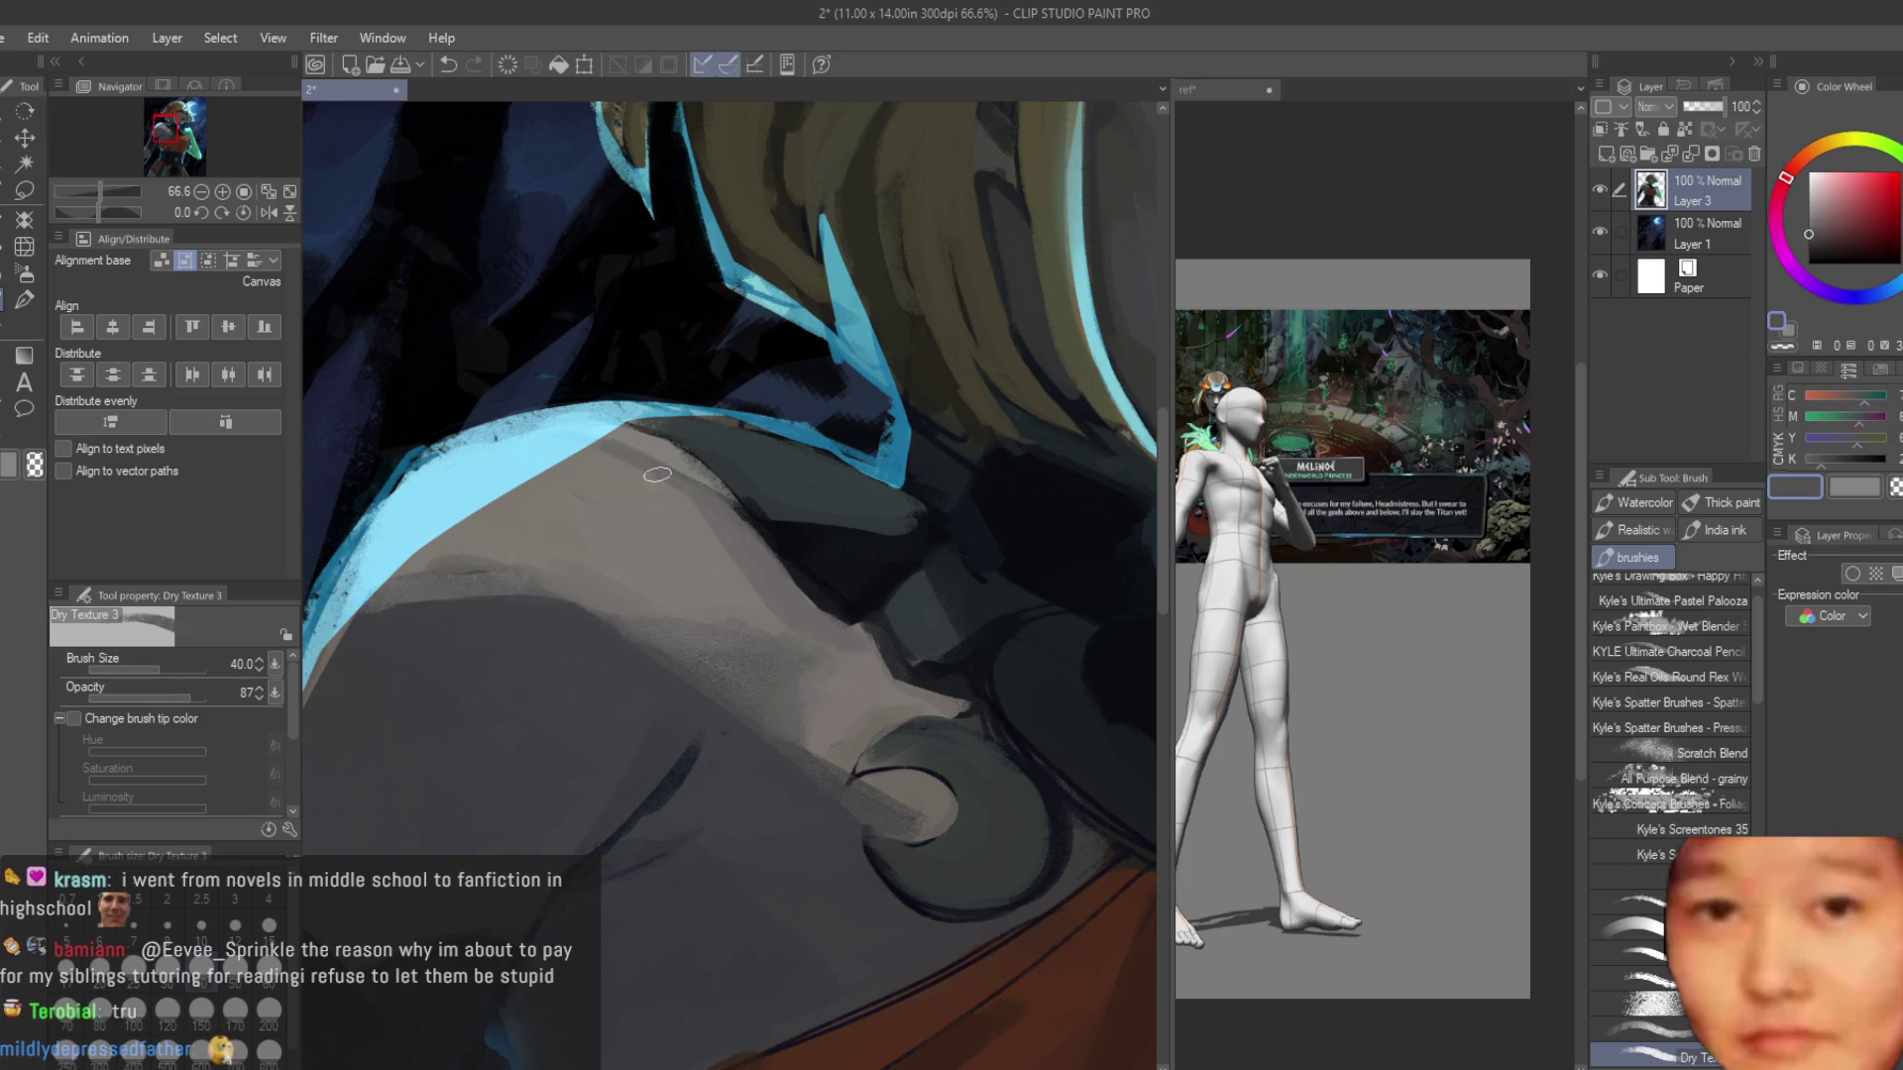
pyautogui.moveTo(745, 654); pyautogui.dragTo(630, 453)
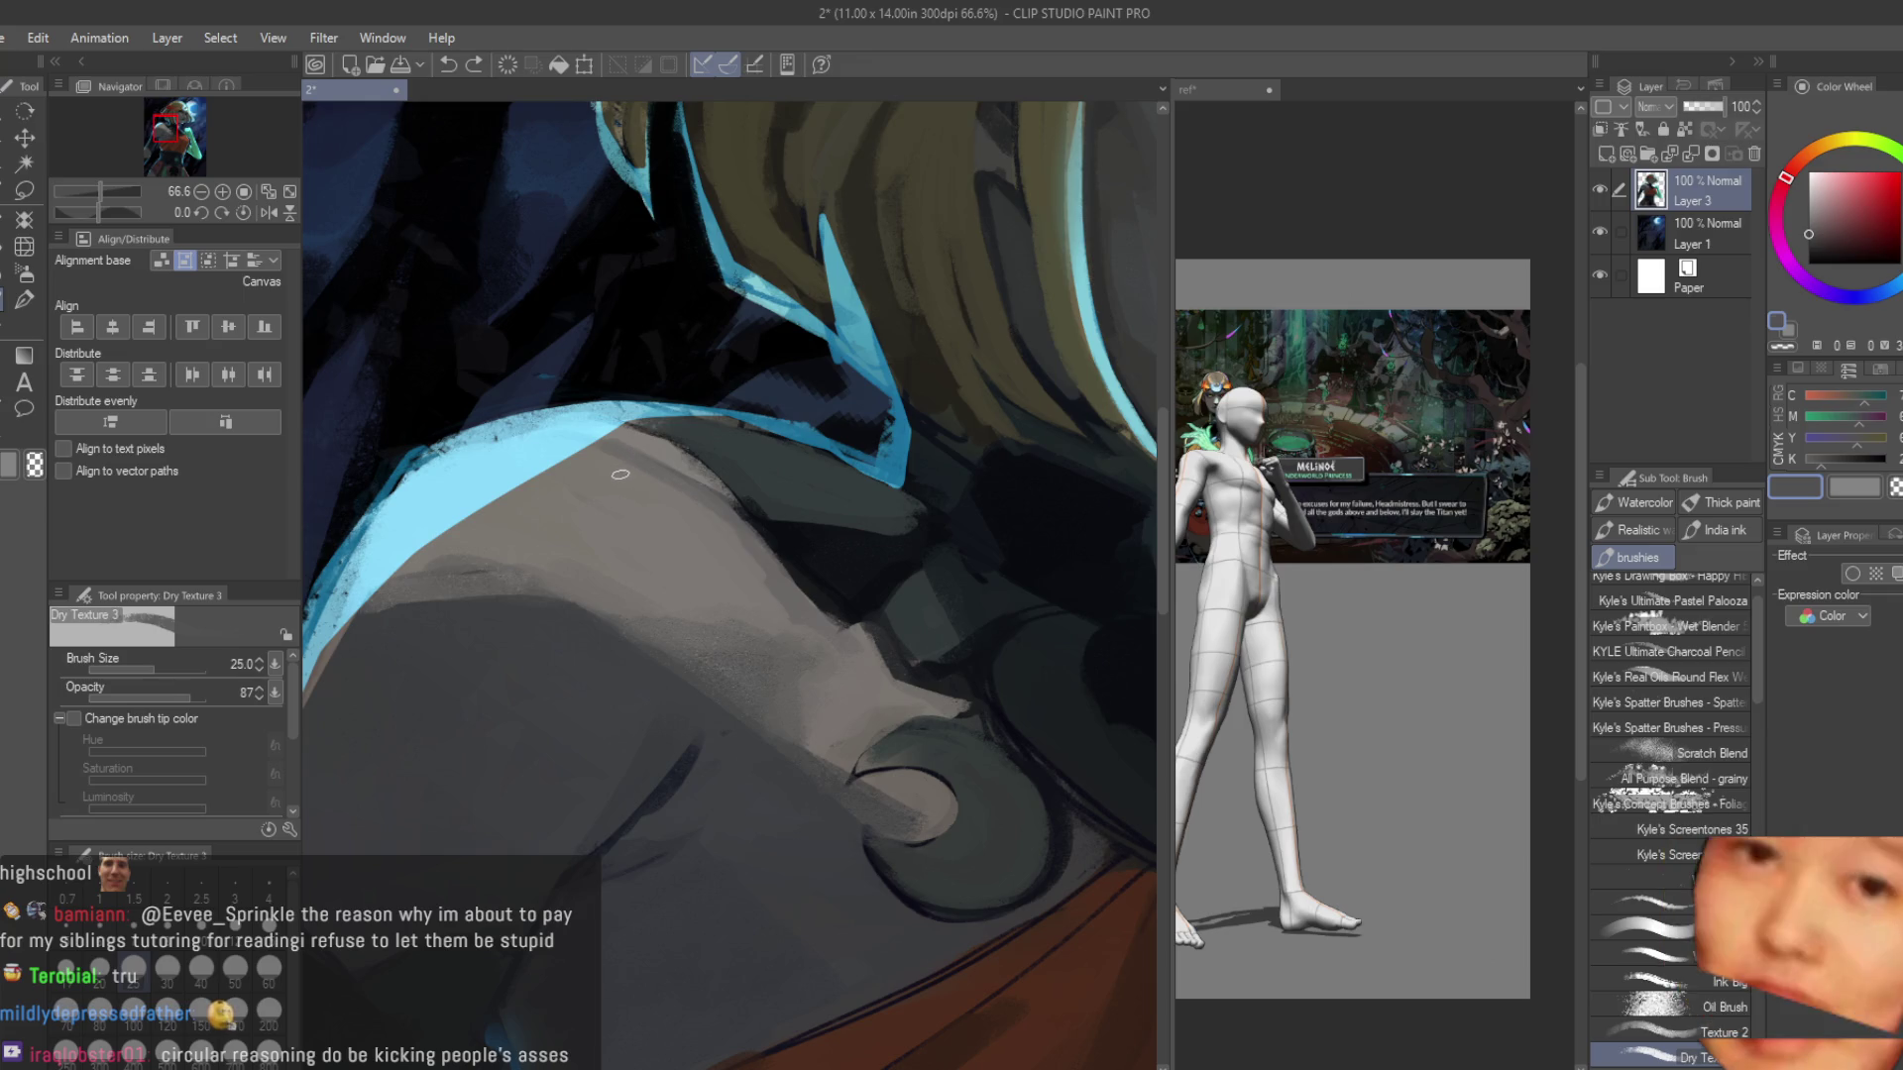
# Stroke a dark blue-grey along the shoulder's upper edge and deepen the shadow near the collar ring.
pyautogui.keyDown('alt'); pyautogui.click(637, 461); pyautogui.keyUp('alt')
pyautogui.keyDown('alt'); pyautogui.click(725, 525); pyautogui.keyUp('alt')
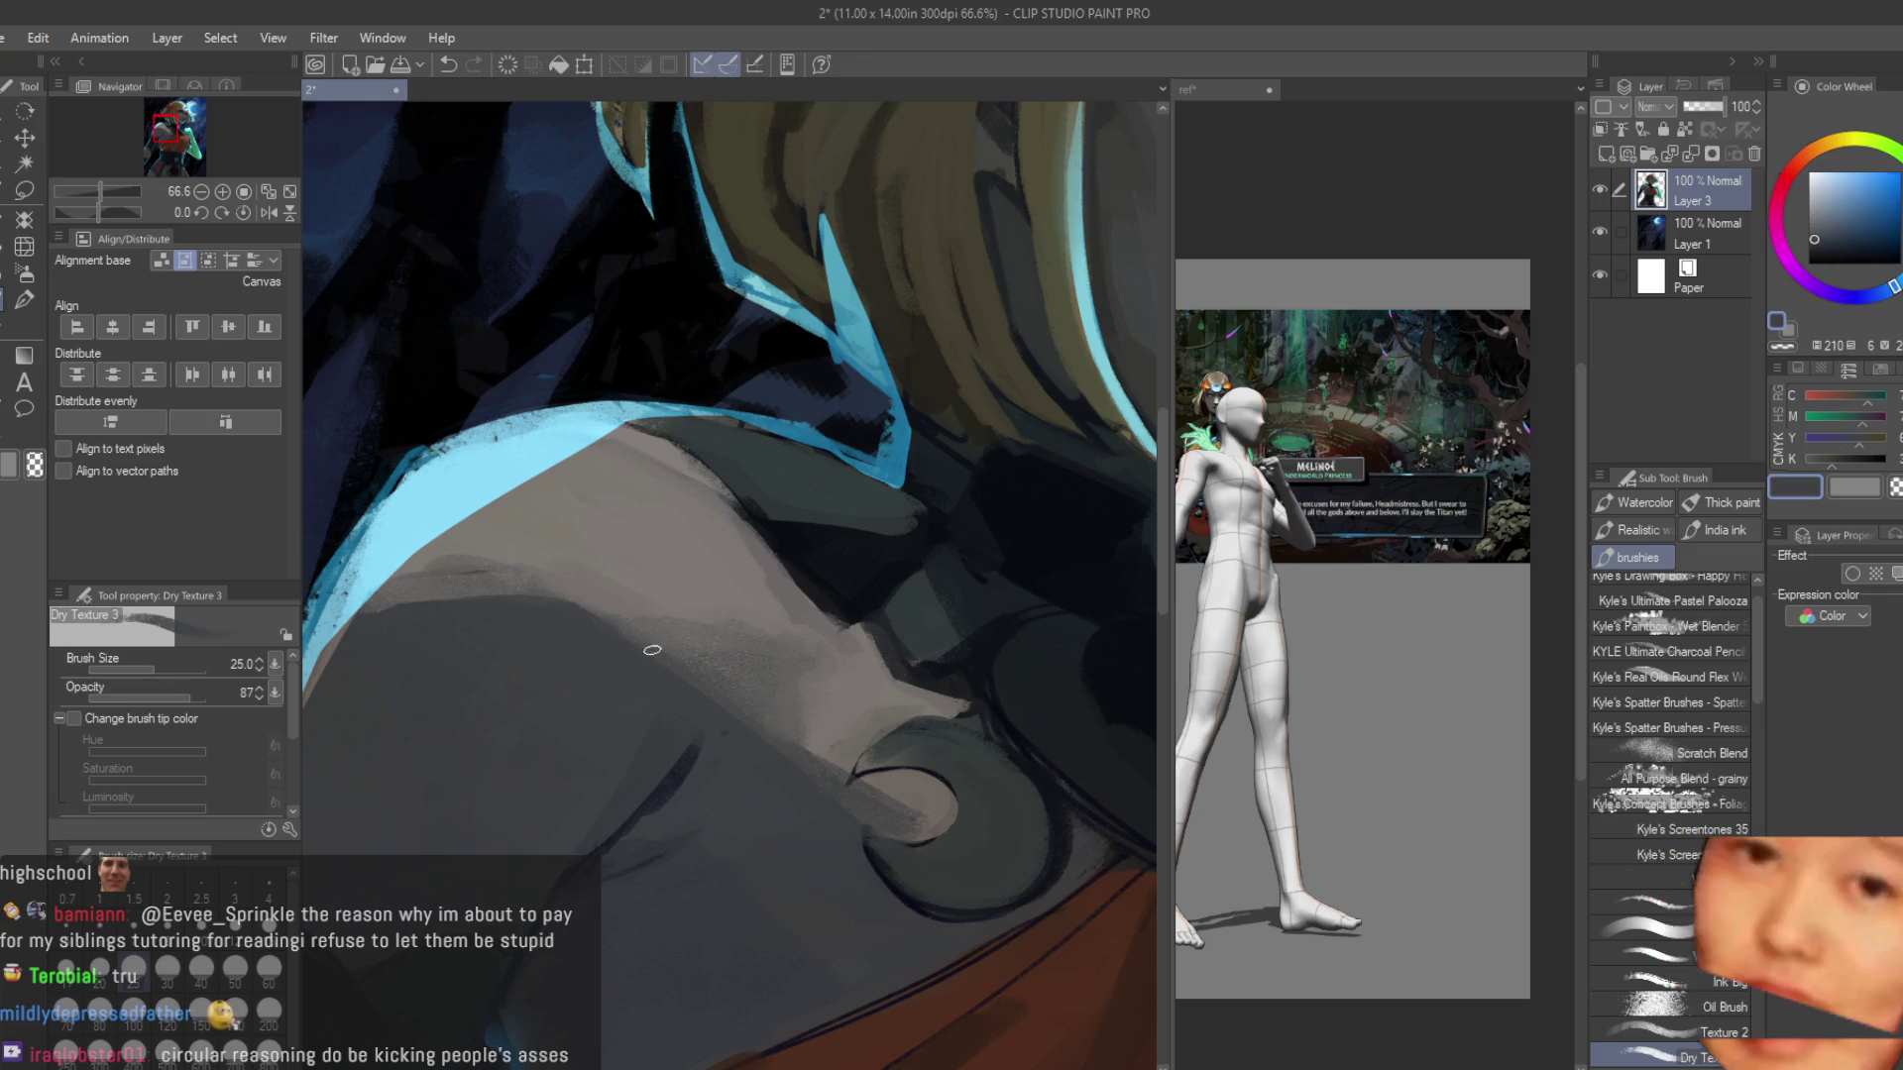
pyautogui.scroll(2, 725, 525)
pyautogui.moveTo(604, 408)
pyautogui.mouseDown()
pyautogui.moveTo(739, 501)
pyautogui.moveTo(824, 607)
pyautogui.mouseUp()
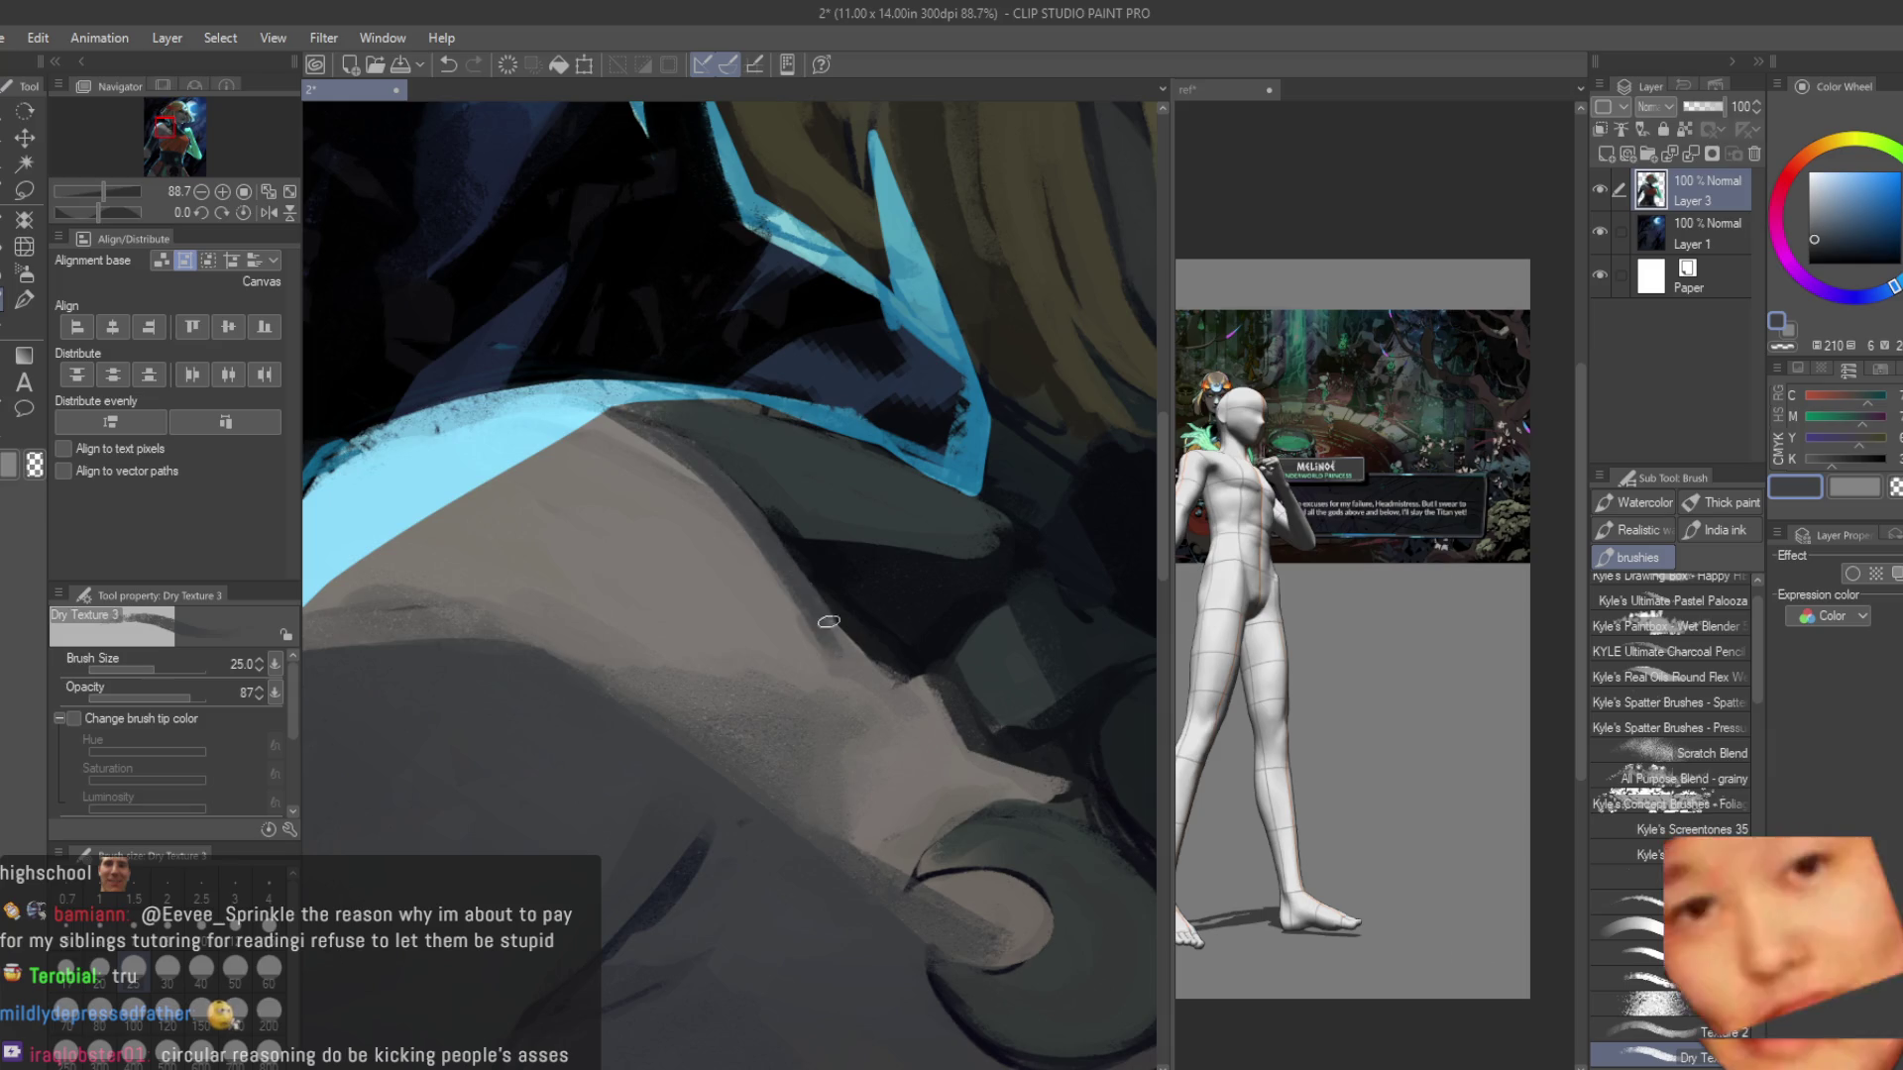
pyautogui.moveTo(897, 692); pyautogui.dragTo(818, 624)
pyautogui.moveTo(938, 689)
pyautogui.mouseDown()
pyautogui.moveTo(917, 763)
pyautogui.moveTo(1071, 786)
pyautogui.mouseUp()
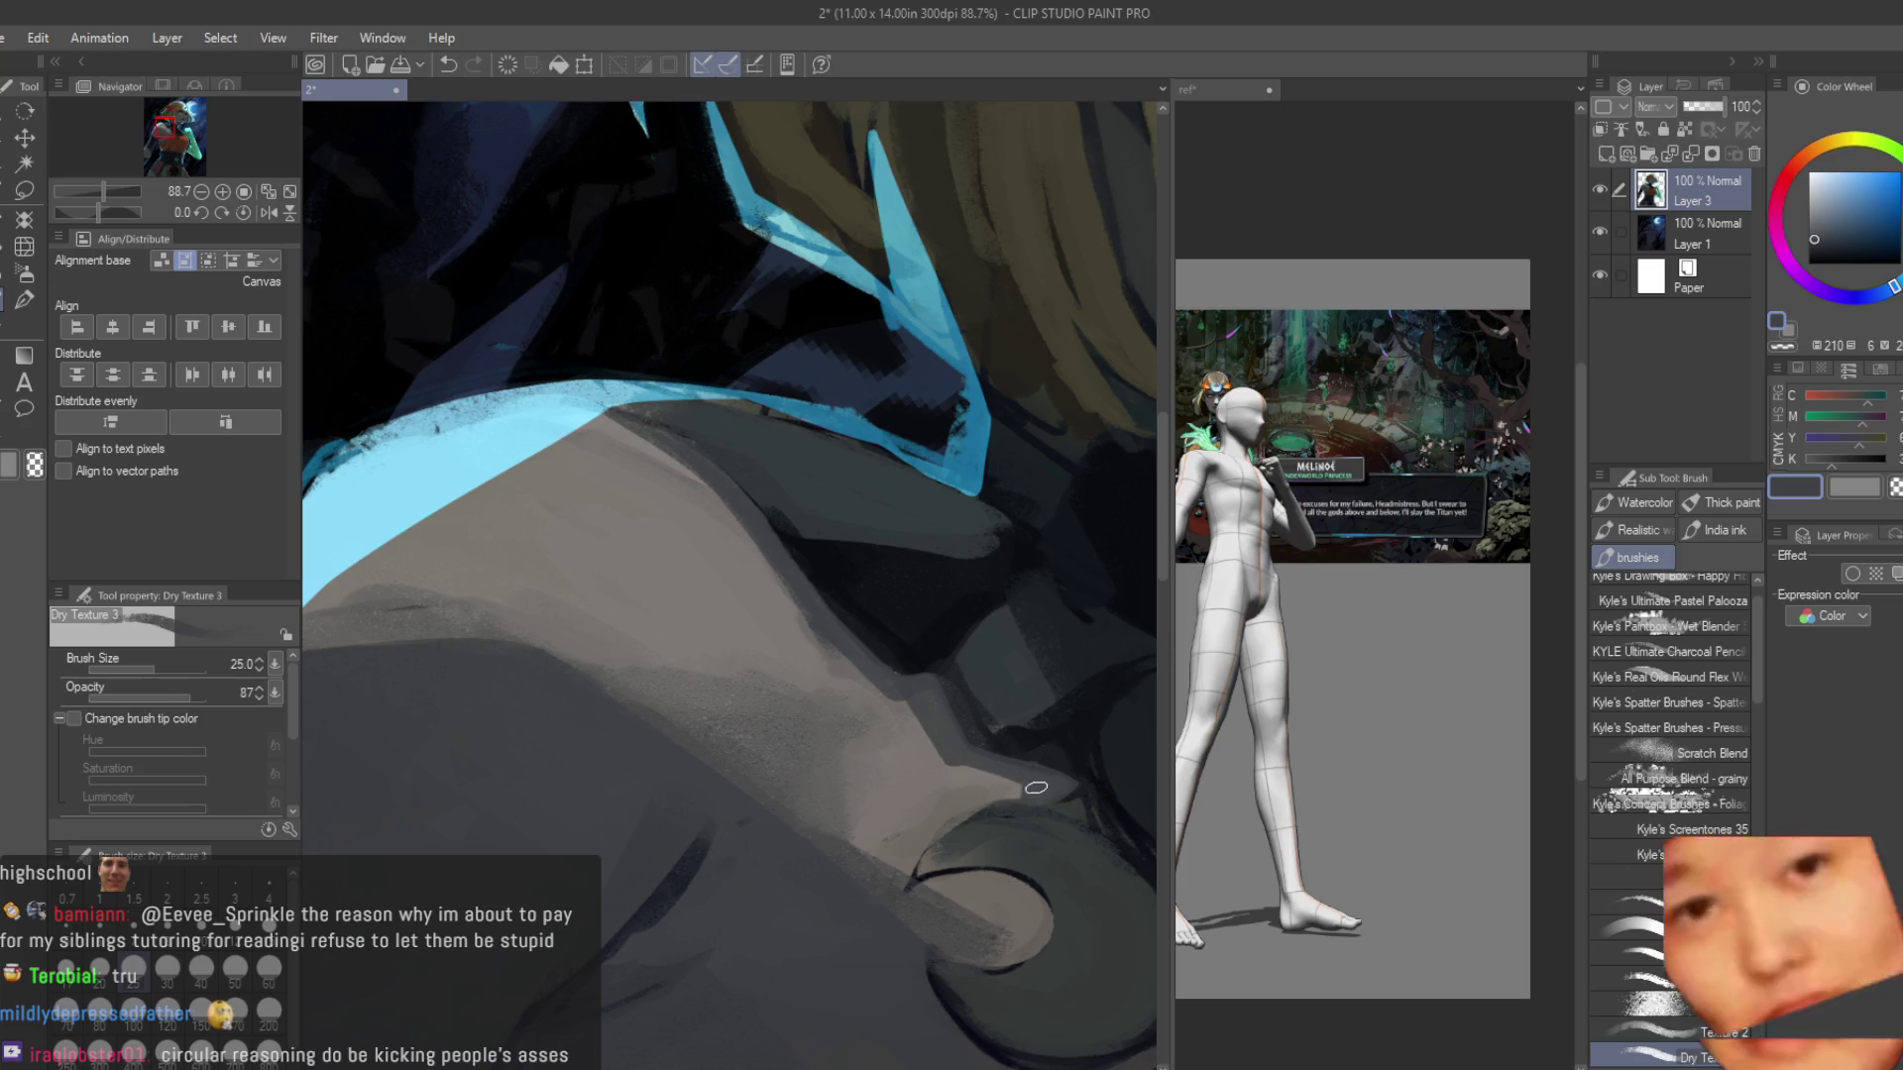
pyautogui.keyDown('alt'); pyautogui.click(1043, 778); pyautogui.keyUp('alt')
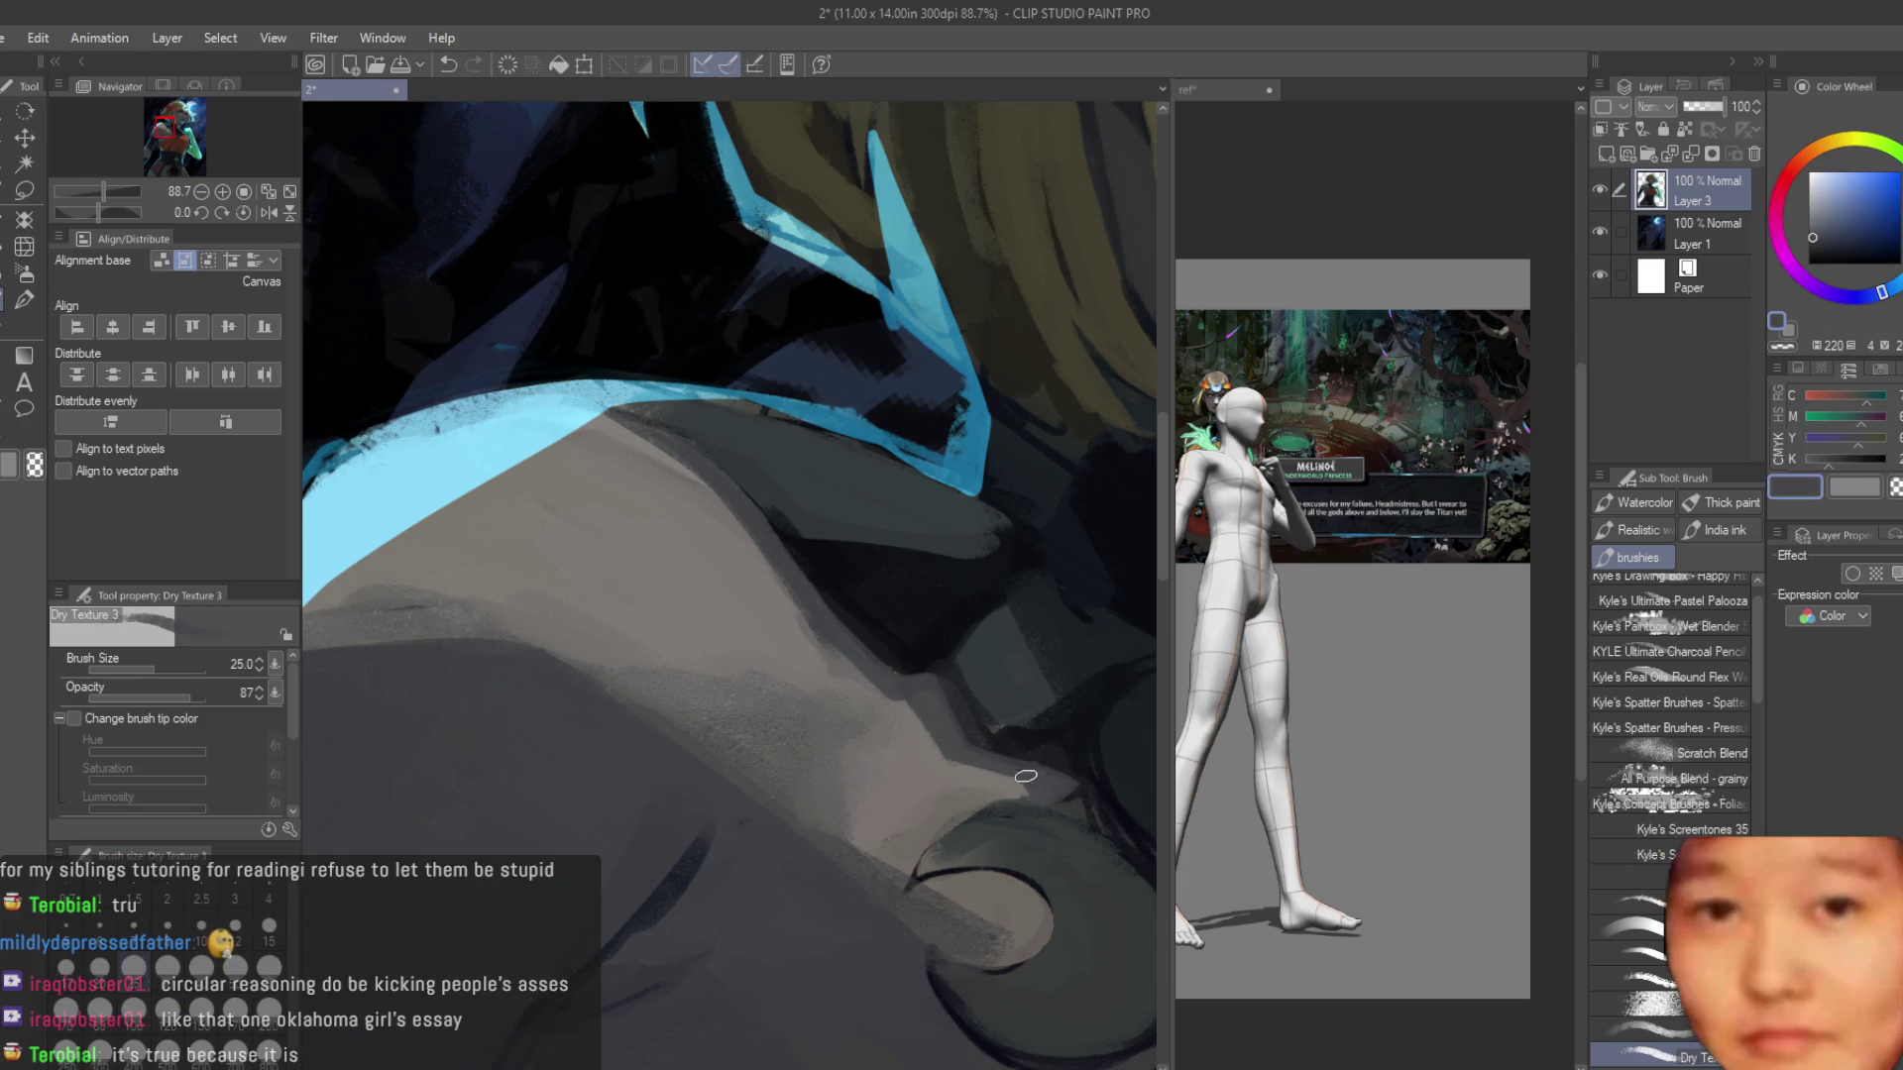
pyautogui.scroll(-5, 1043, 778)
pyautogui.scroll(3, 898, 649)
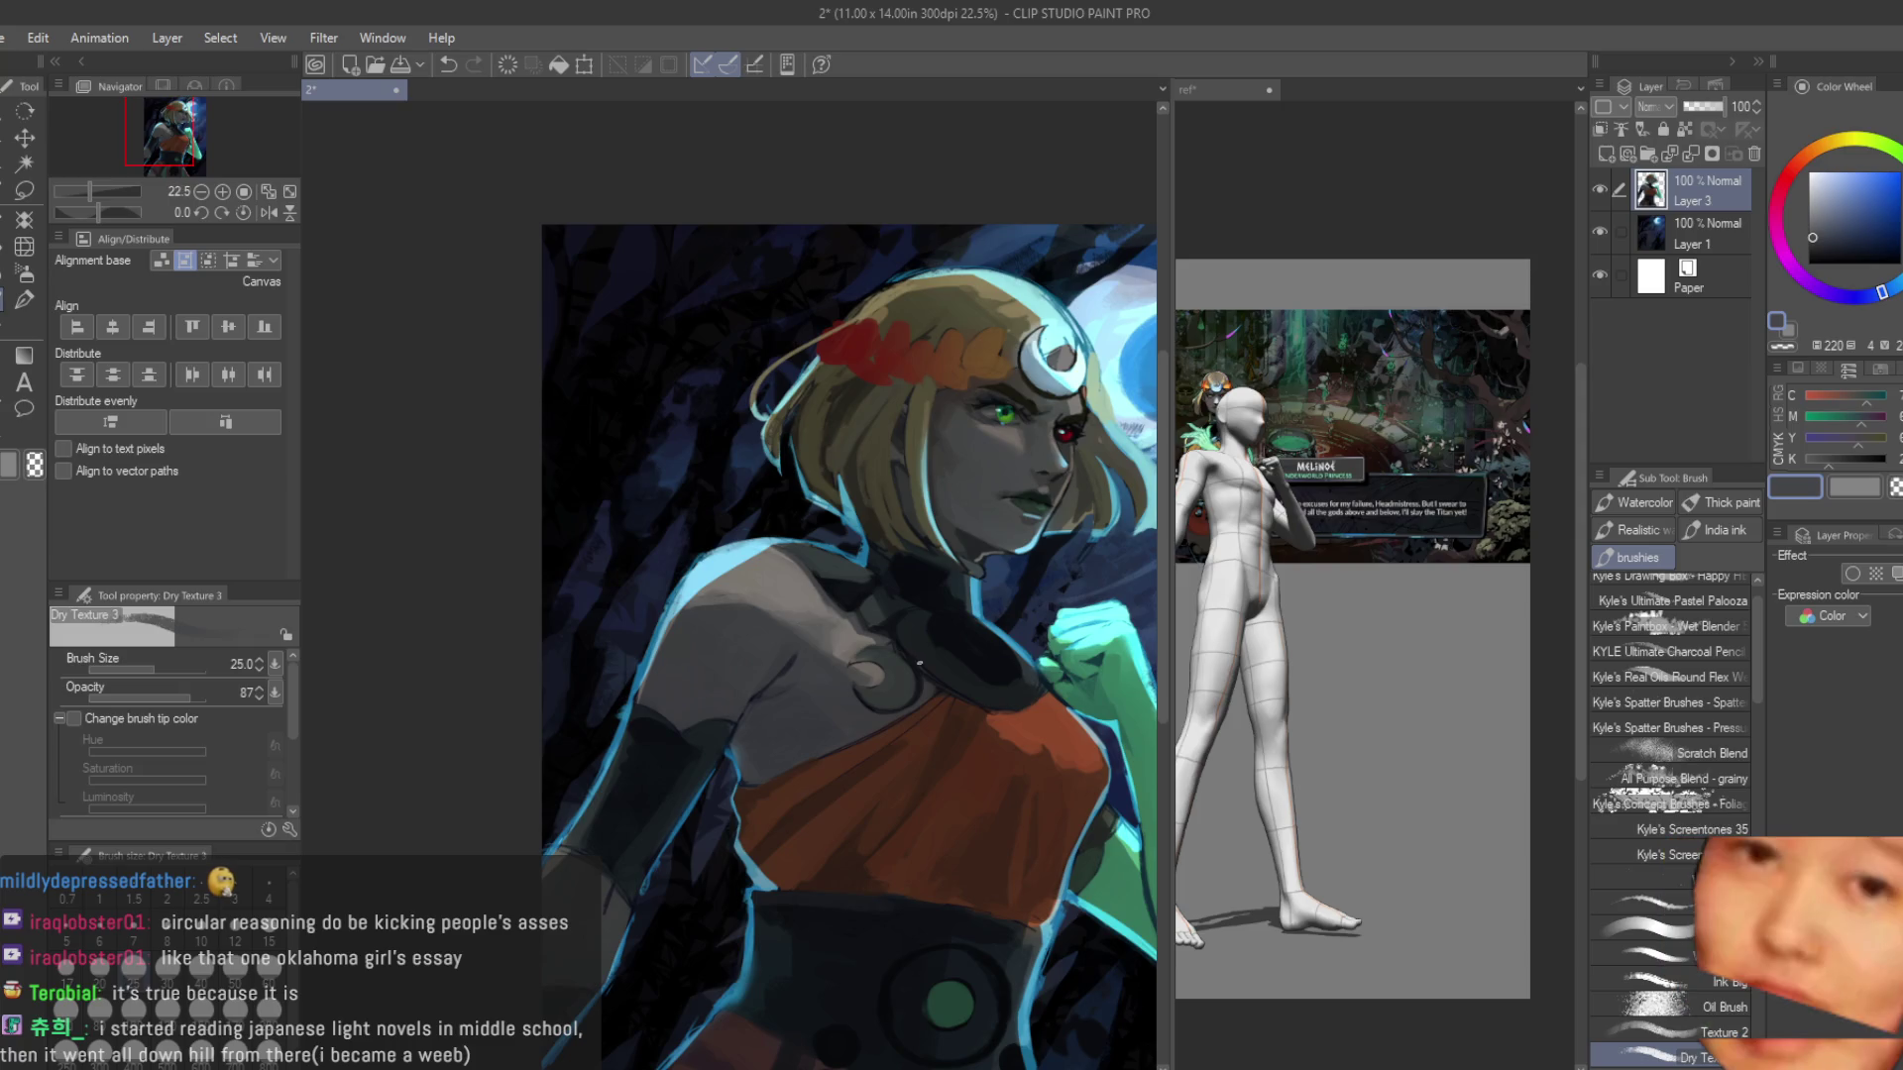
# Sample the light blue beside the red eye and a dark olive, shrinking the brush to 12.
pyautogui.scroll(-1, 973, 573)
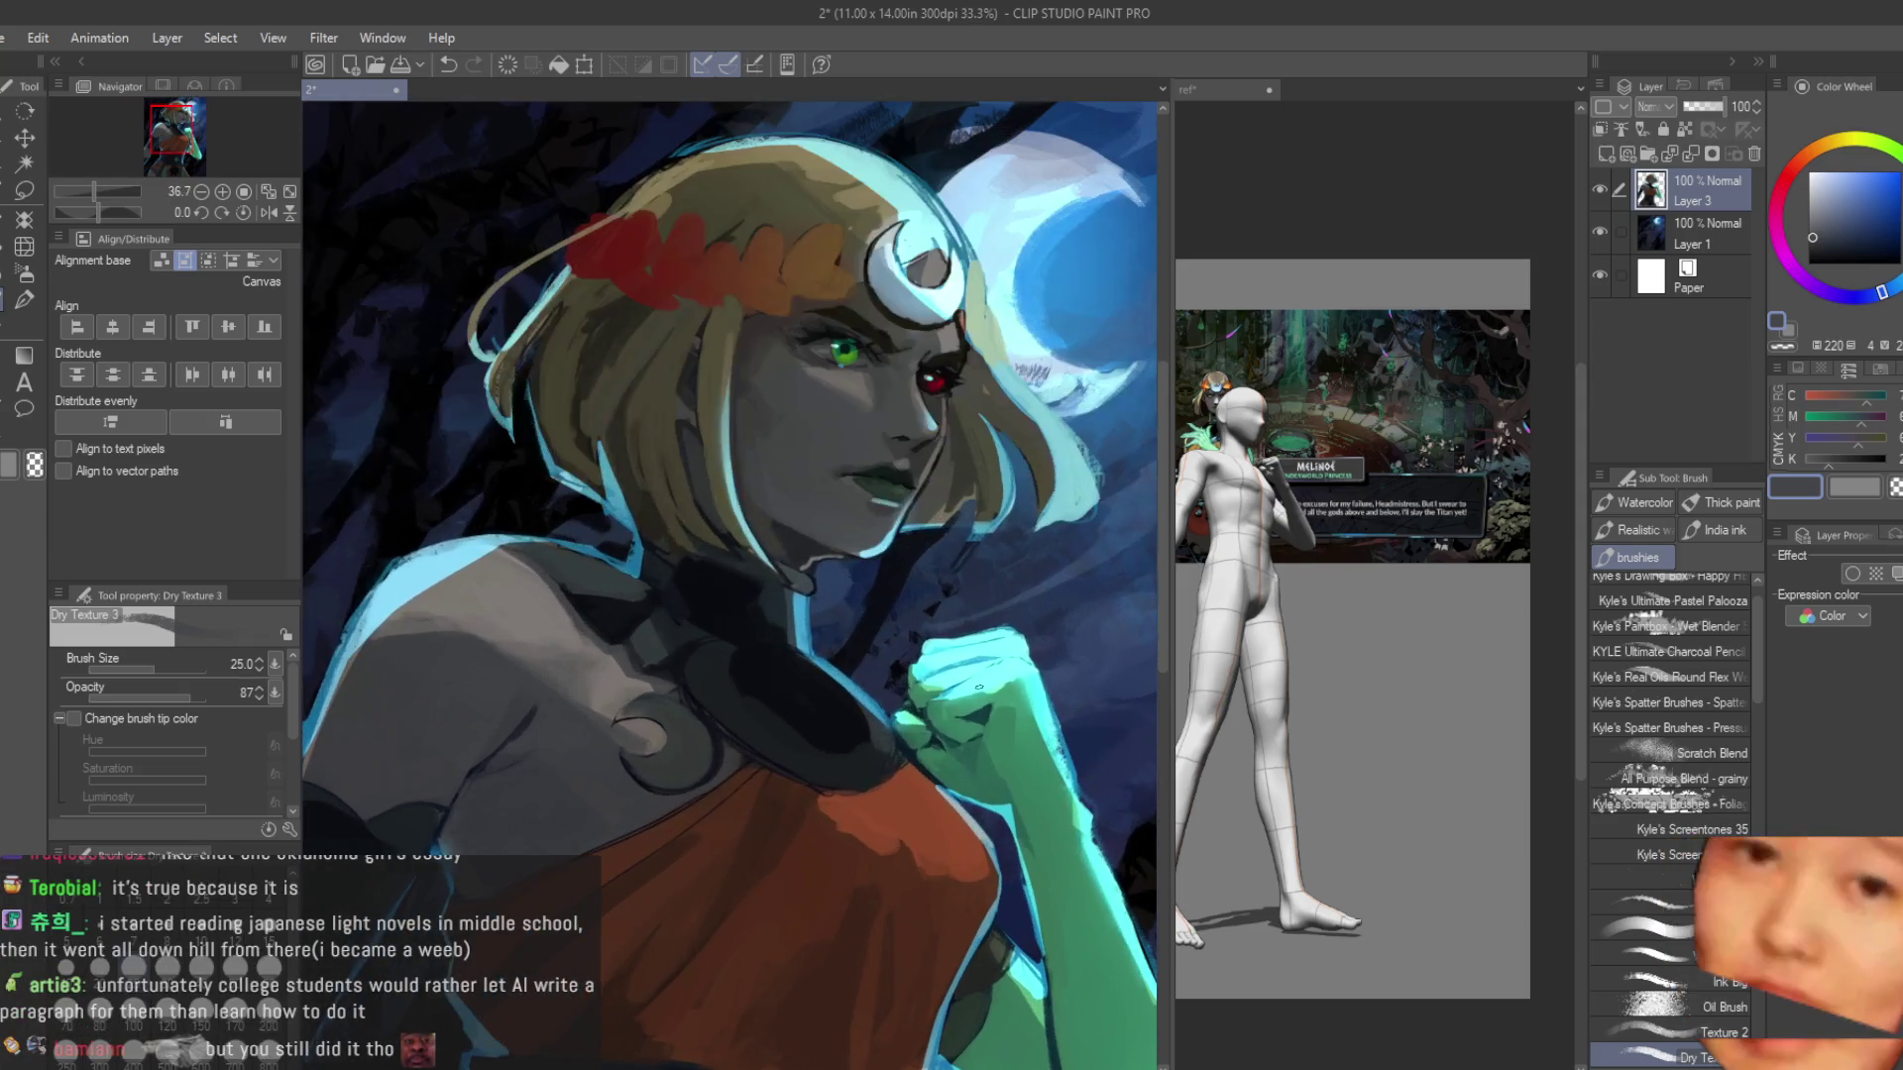
pyautogui.scroll(-1, 942, 904)
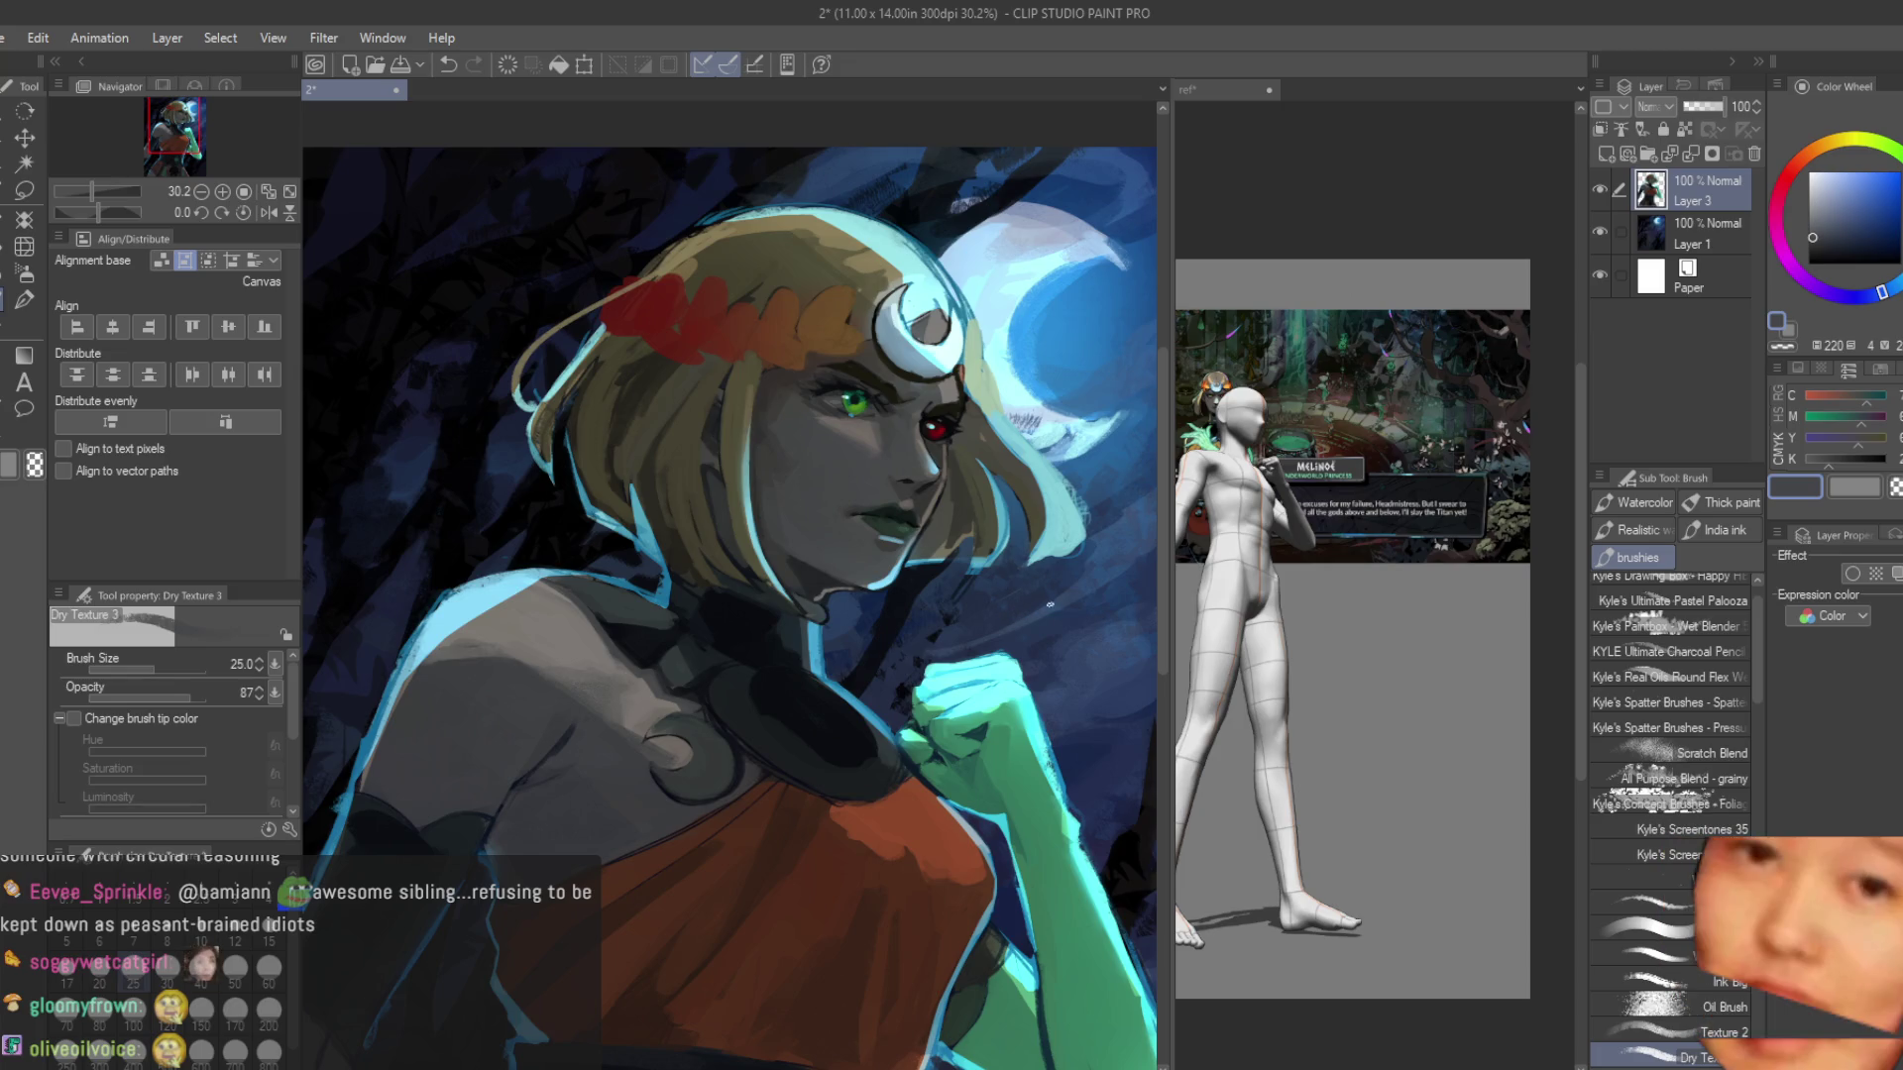
pyautogui.scroll(2, 1003, 515)
pyautogui.scroll(3, 1018, 503)
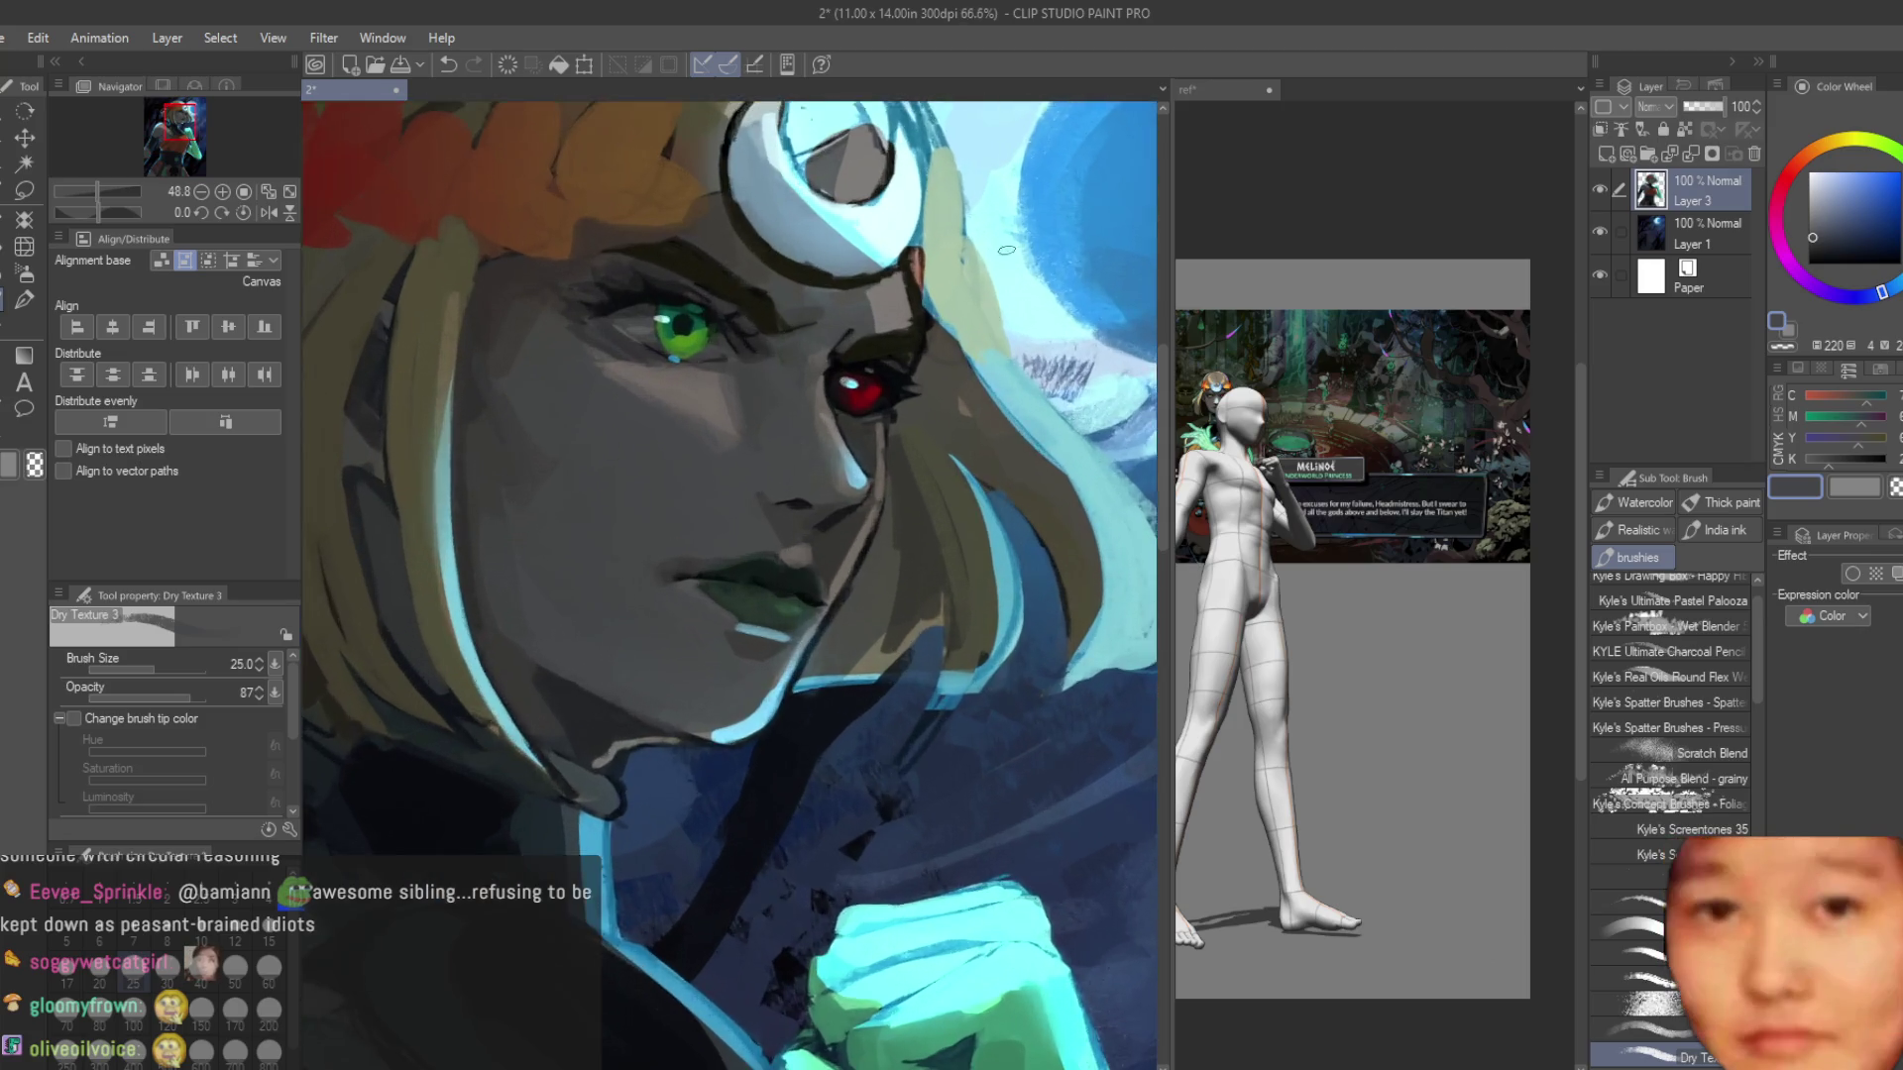
pyautogui.keyDown('alt'); pyautogui.click(974, 603); pyautogui.keyUp('alt')
pyautogui.keyDown('alt'); pyautogui.click(849, 437); pyautogui.keyUp('alt')
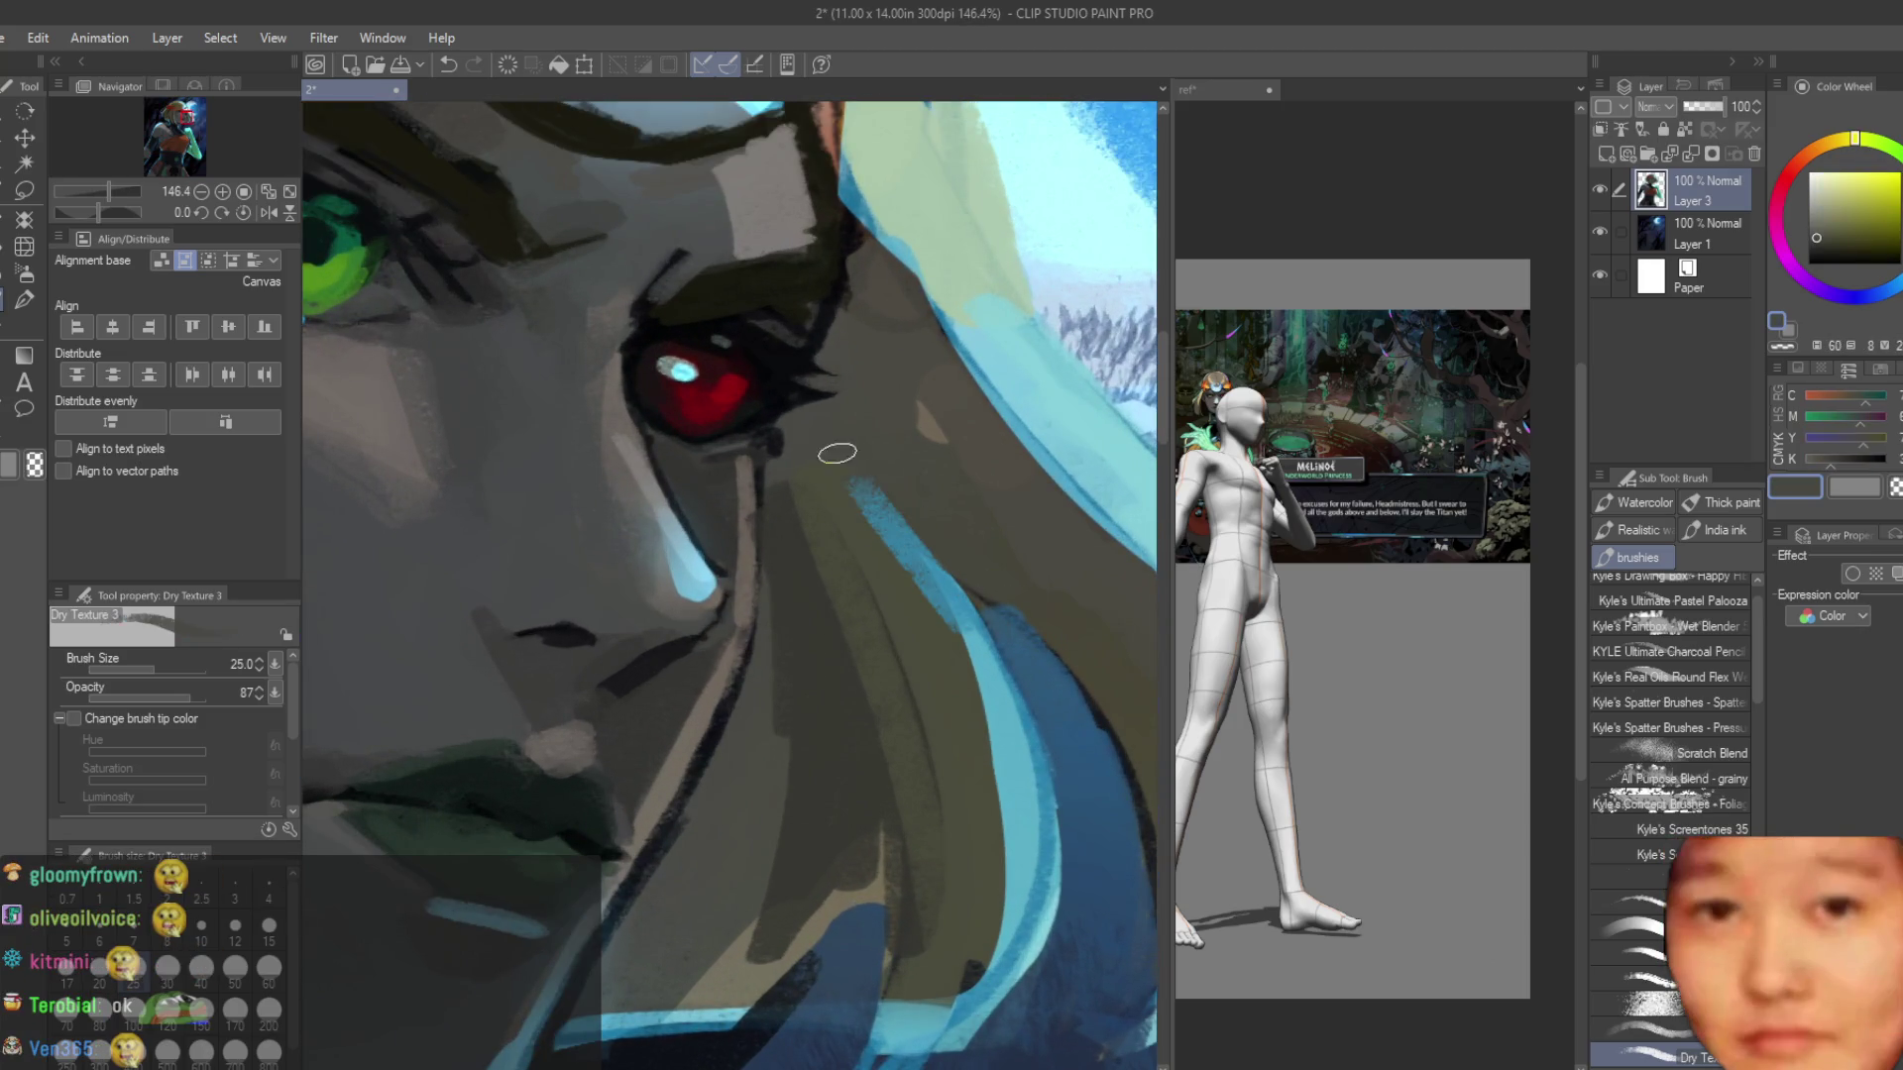
pyautogui.hotkey('ctrl', 'alt', '0')
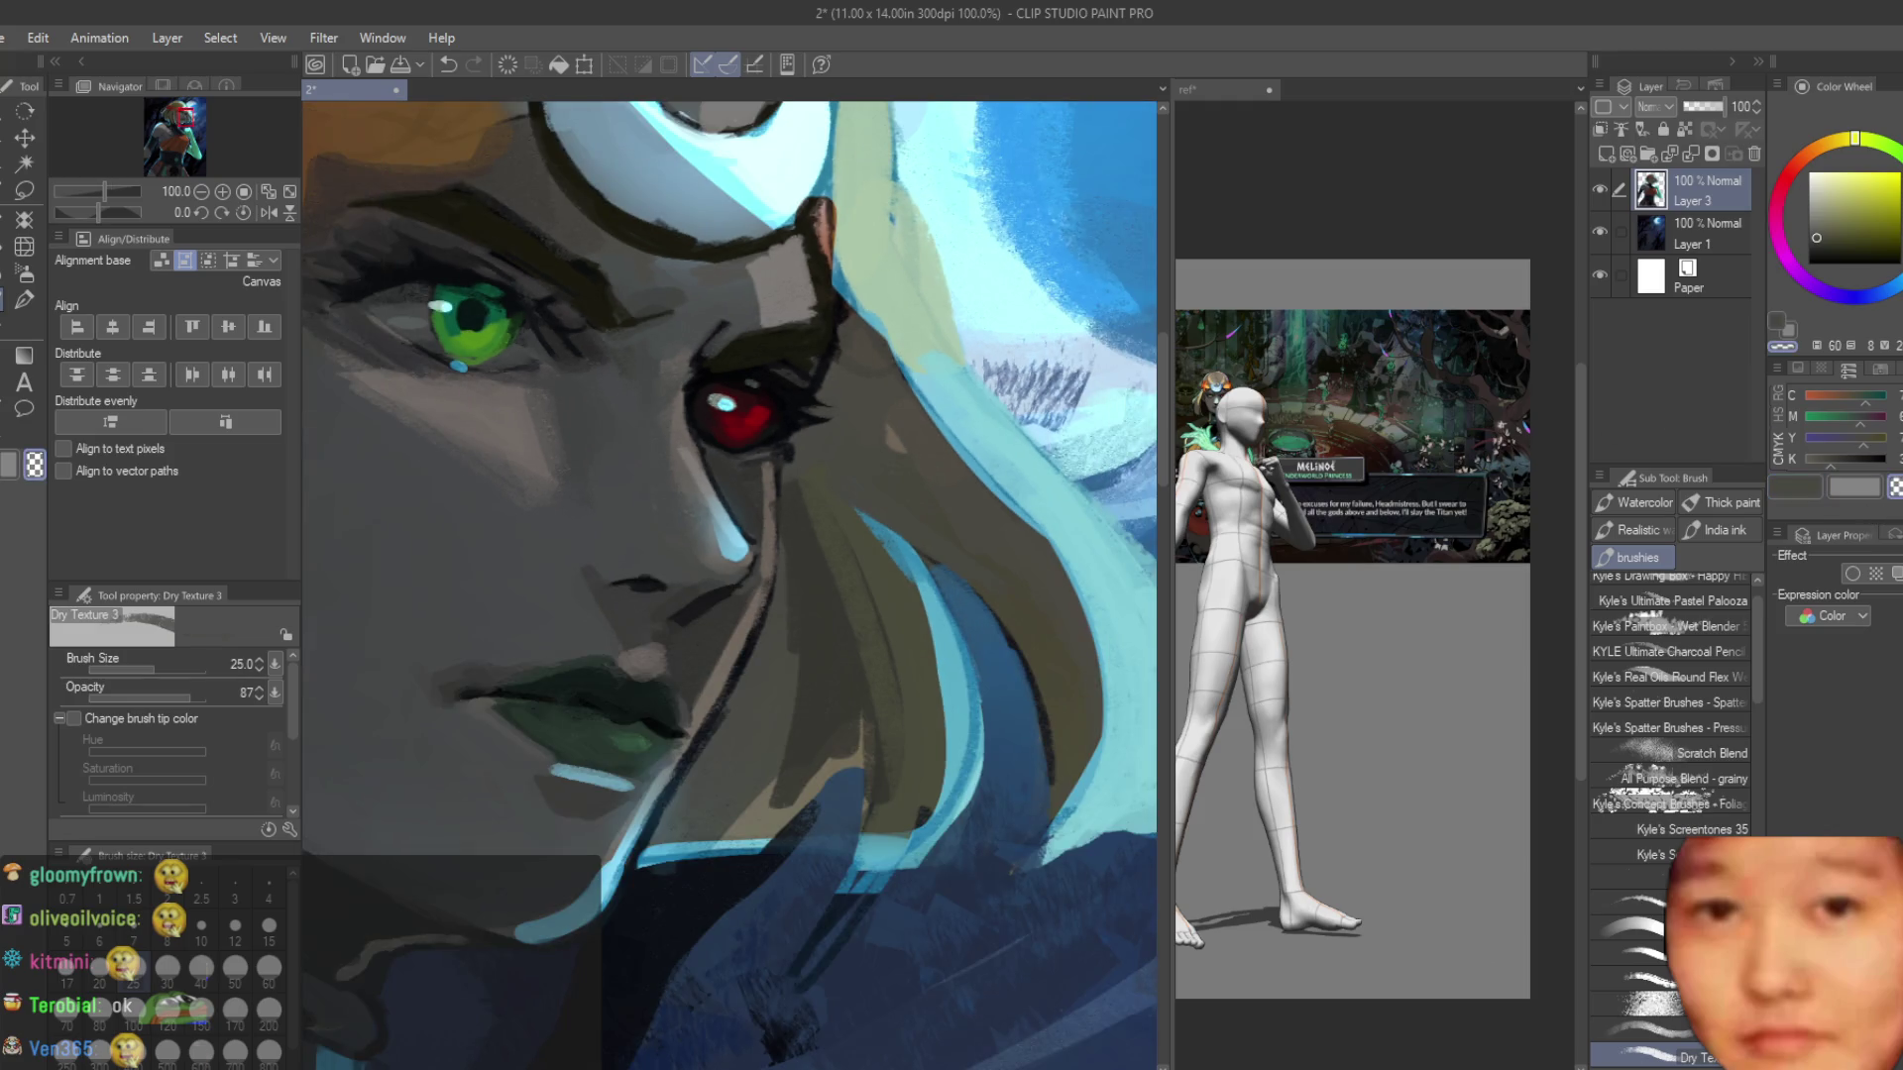
pyautogui.press('[')
pyautogui.press('[')
pyautogui.press('[')
pyautogui.scroll(1, 834, 426)
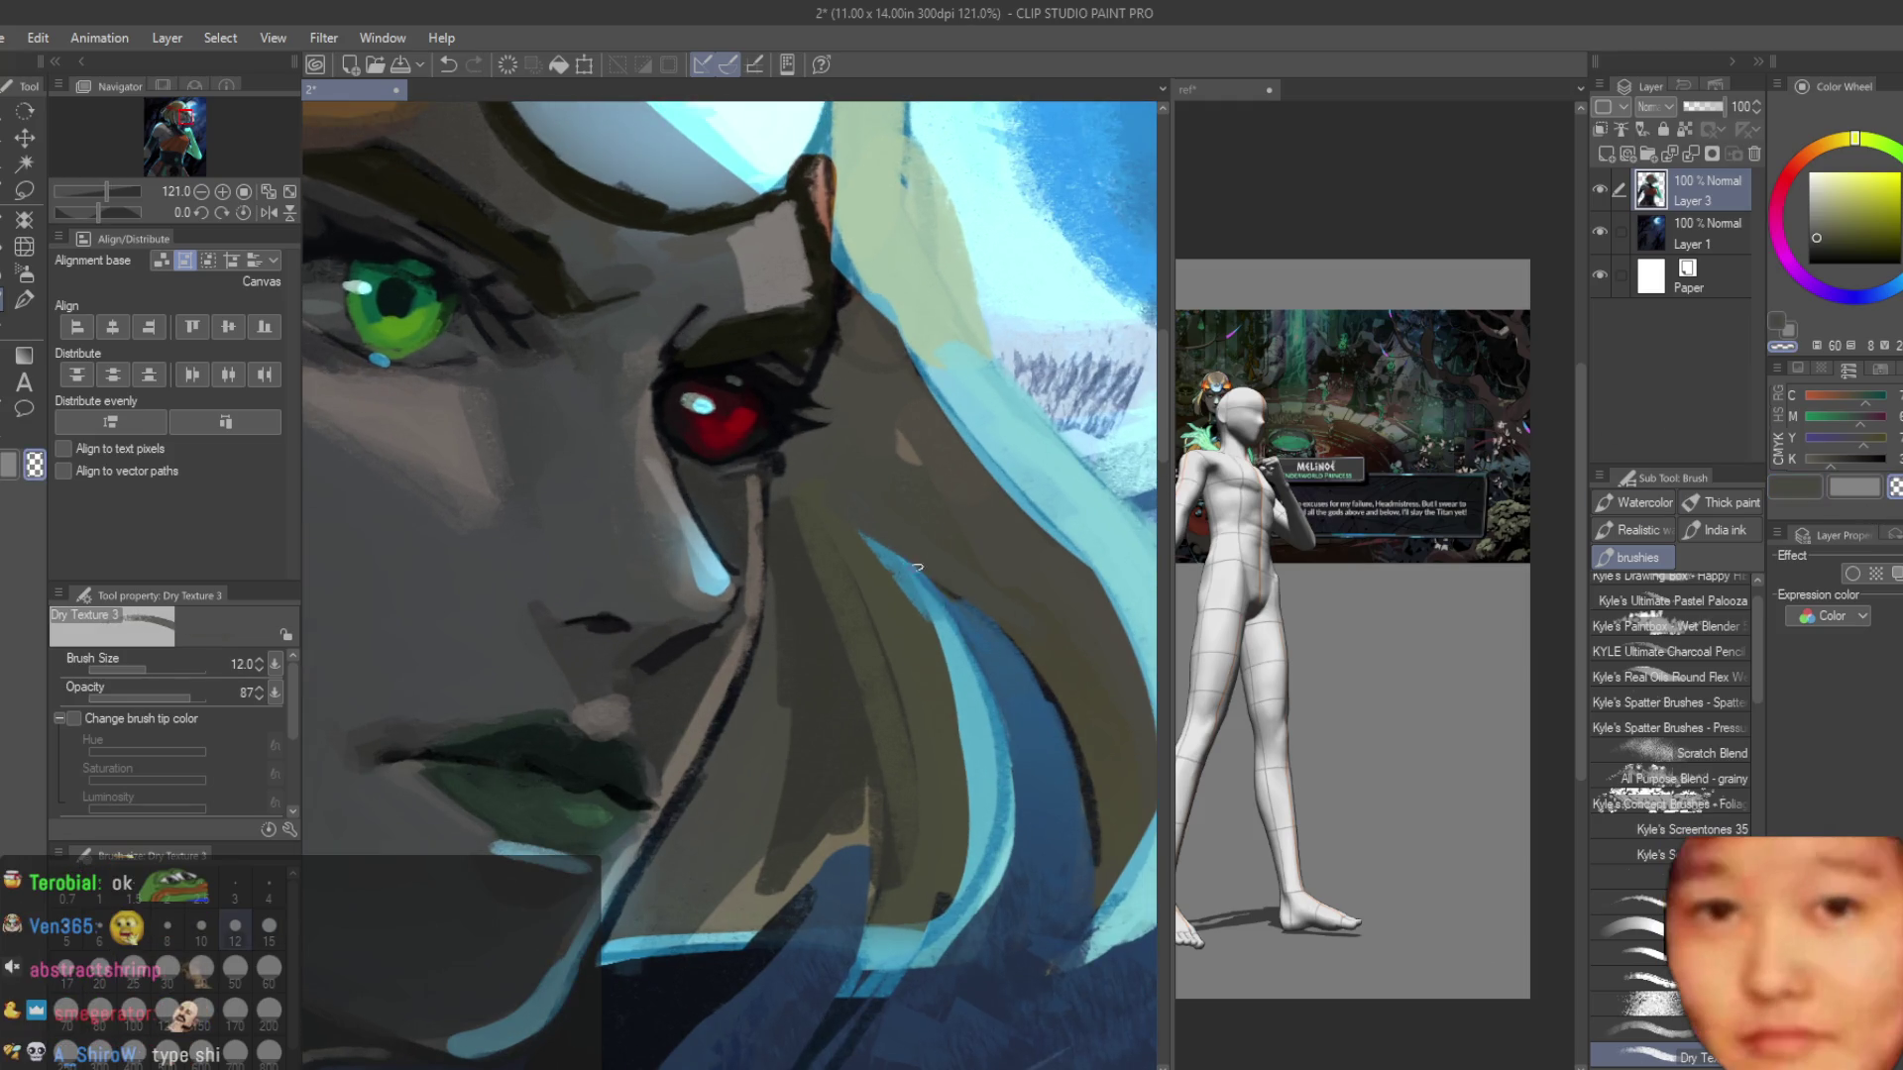
pyautogui.scroll(-5, 892, 436)
# Save the painting with Ctrl+S.
pyautogui.hotkey('ctrl', 's')
pyautogui.scroll(-2, 892, 436)
pyautogui.scroll(-3, 971, 427)
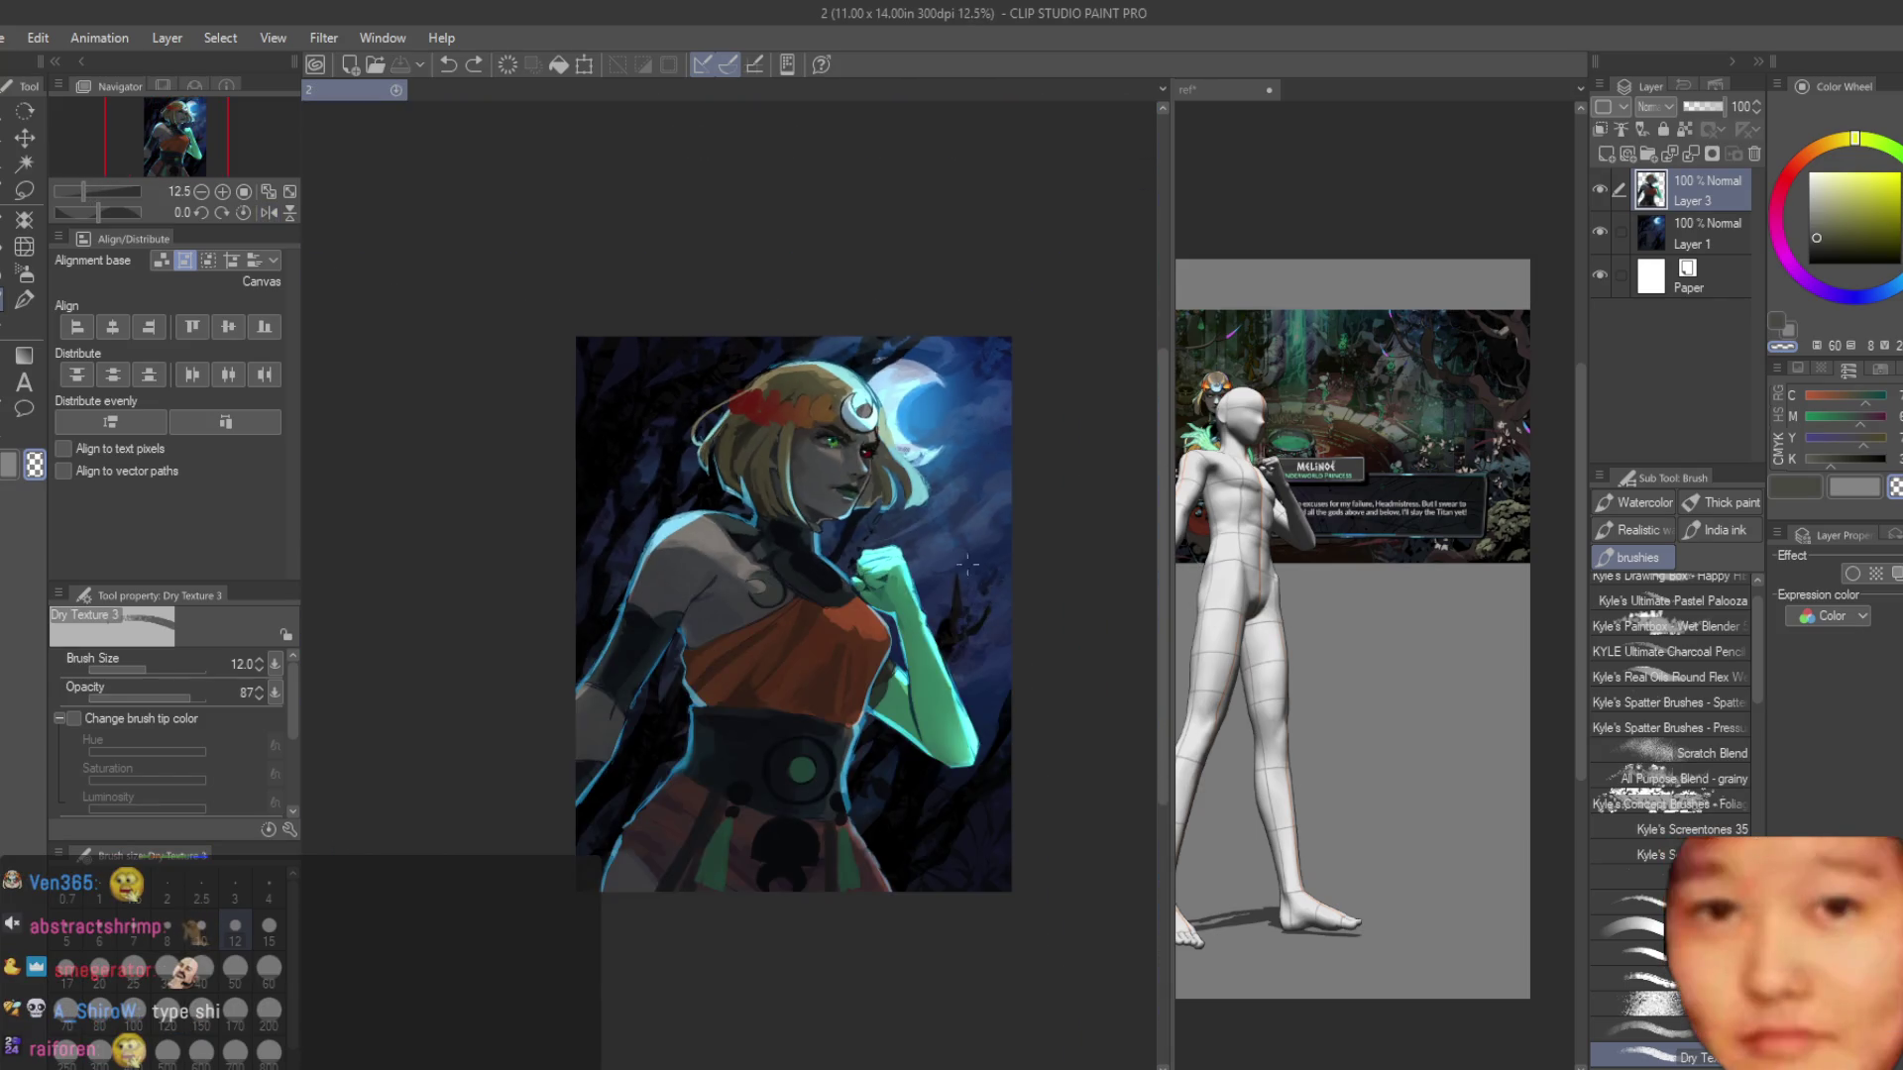
pyautogui.scroll(1, 979, 609)
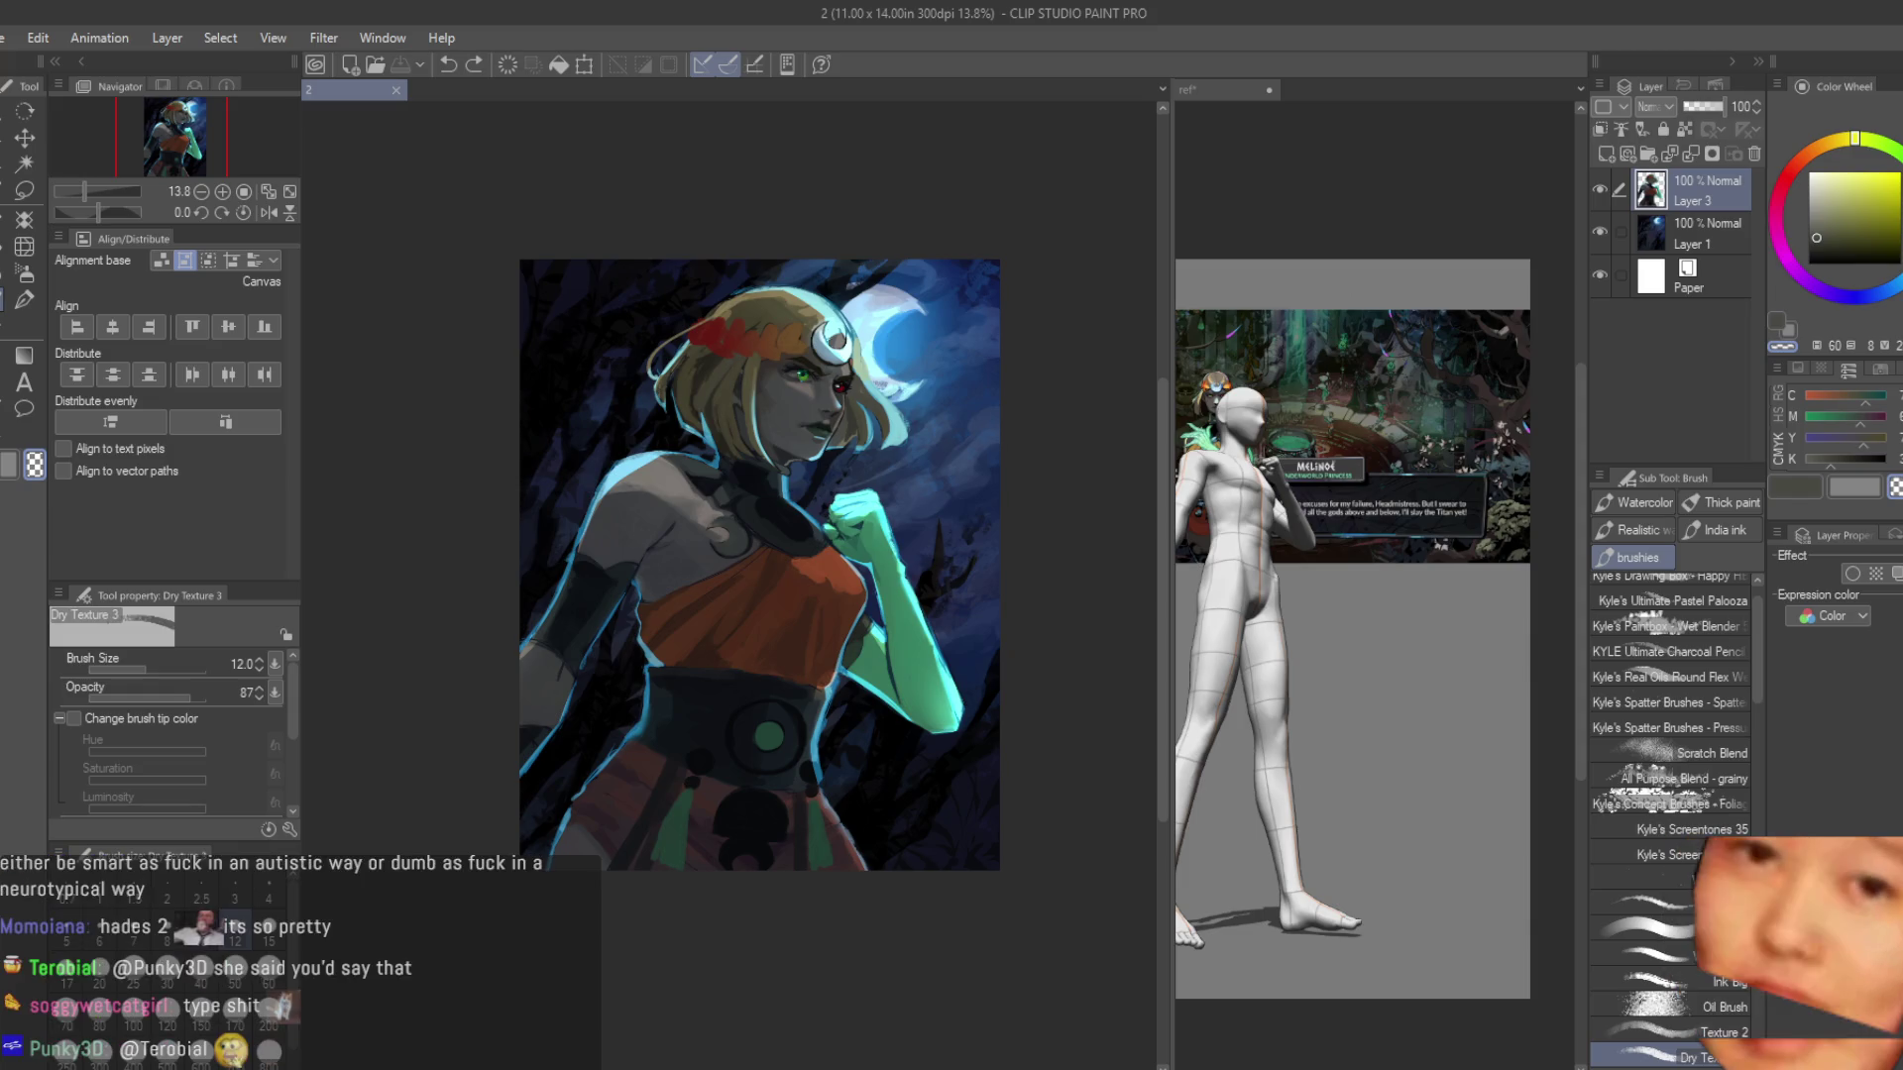
pyautogui.scroll(10, 839, 393)
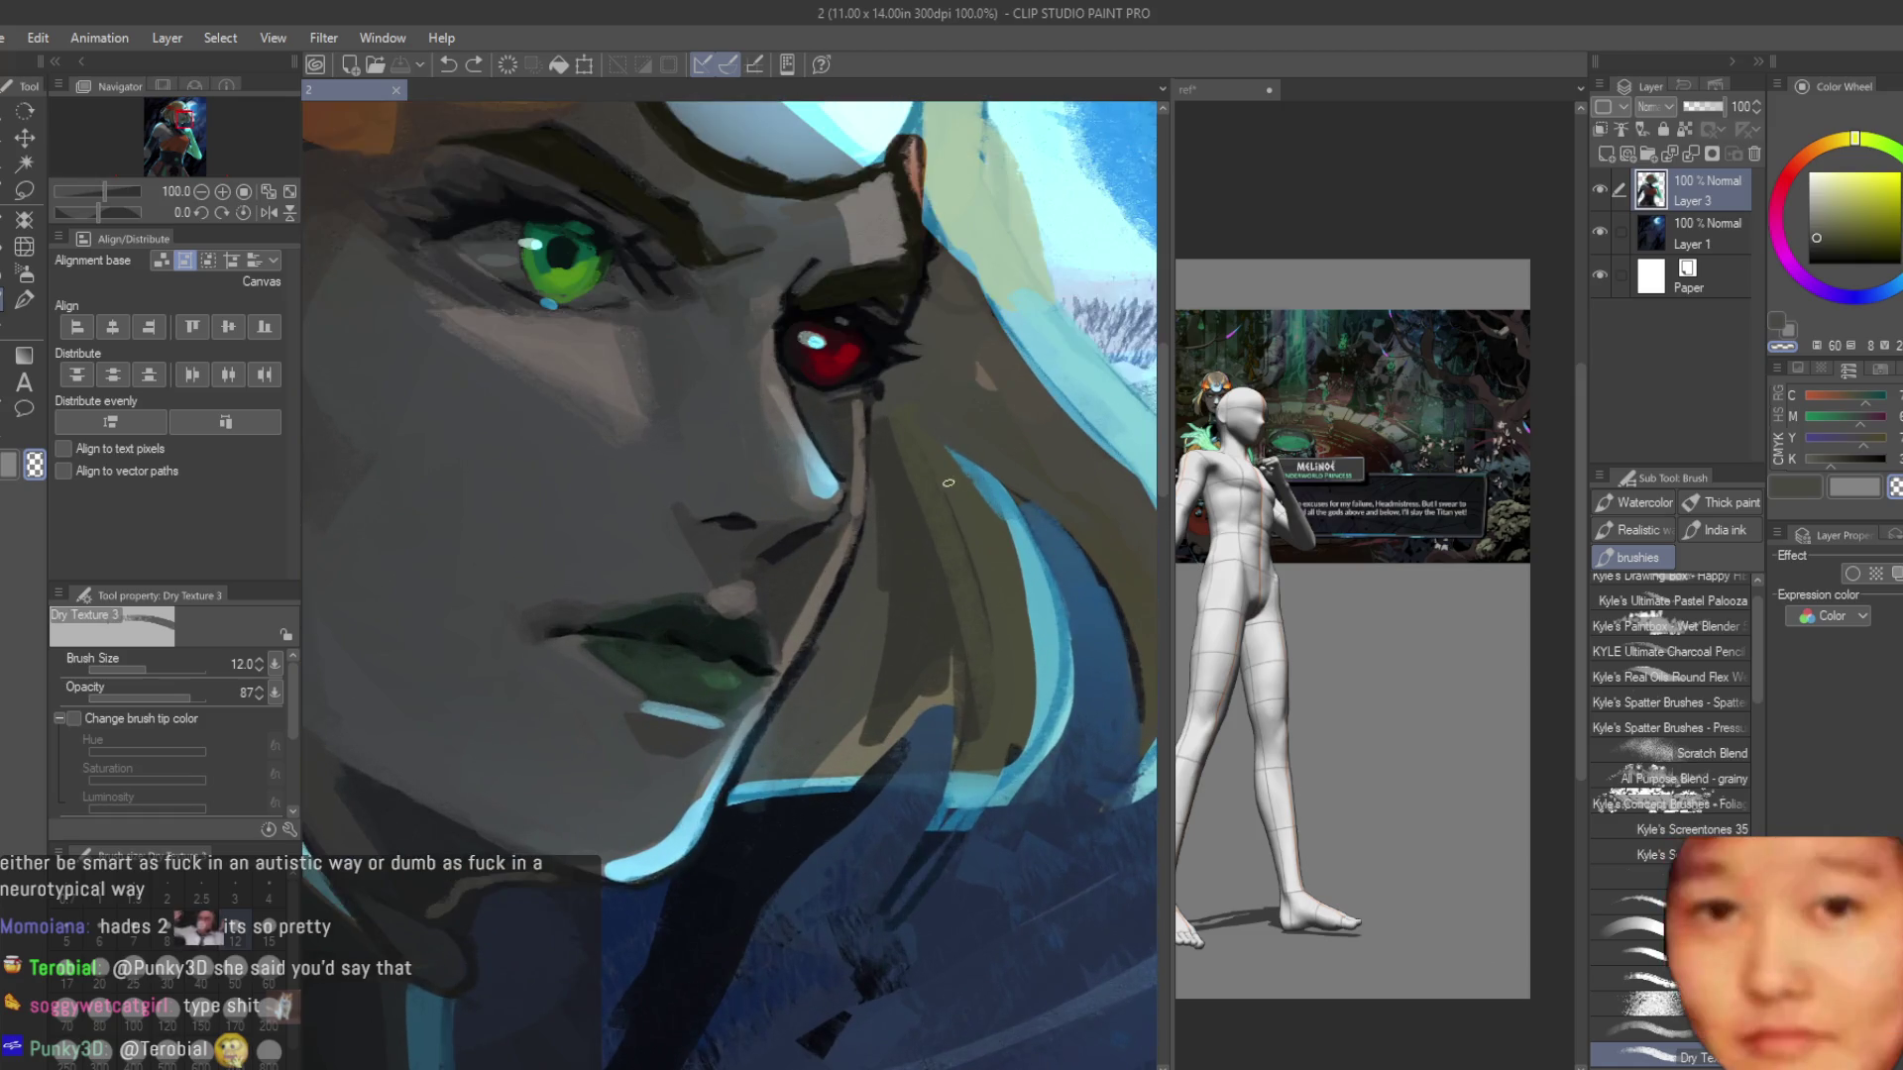
# Paint hair strokes beside the red eye using colours sampled from the hair.
pyautogui.scroll(1, 949, 482)
pyautogui.moveTo(991, 575); pyautogui.dragTo(951, 446)
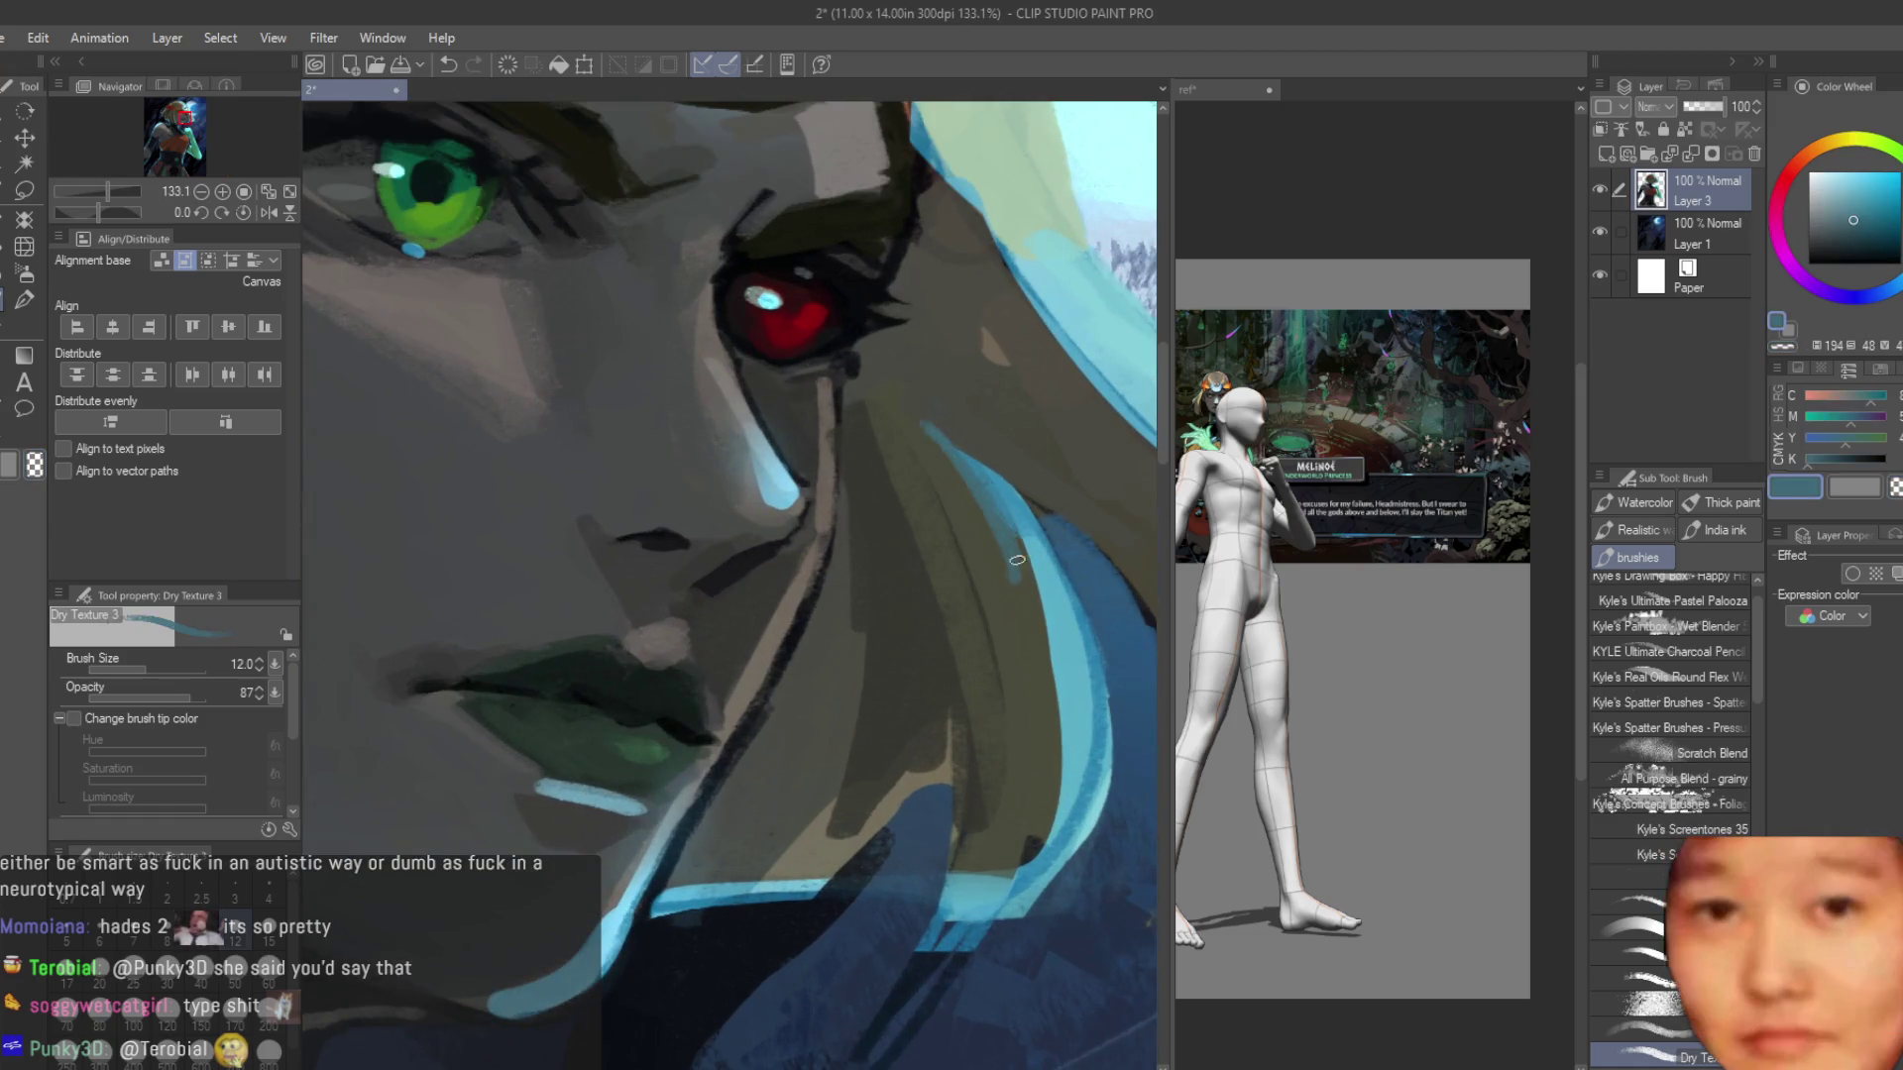
pyautogui.keyDown('alt'); pyautogui.click(956, 461); pyautogui.keyUp('alt')
pyautogui.moveTo(991, 575); pyautogui.dragTo(958, 463)
pyautogui.keyDown('alt'); pyautogui.click(958, 463); pyautogui.keyUp('alt')
pyautogui.moveTo(1030, 555); pyautogui.dragTo(897, 397)
pyautogui.moveTo(1026, 496)
pyautogui.mouseDown()
pyautogui.moveTo(882, 368)
pyautogui.moveTo(1080, 674)
pyautogui.moveTo(1085, 753)
pyautogui.mouseUp()
pyautogui.scroll(-1, 1031, 505)
pyautogui.scroll(-2, 1032, 505)
pyautogui.scroll(2, 991, 496)
pyautogui.keyDown('alt'); pyautogui.click(971, 476); pyautogui.keyUp('alt')
pyautogui.scroll(-7, 1001, 510)
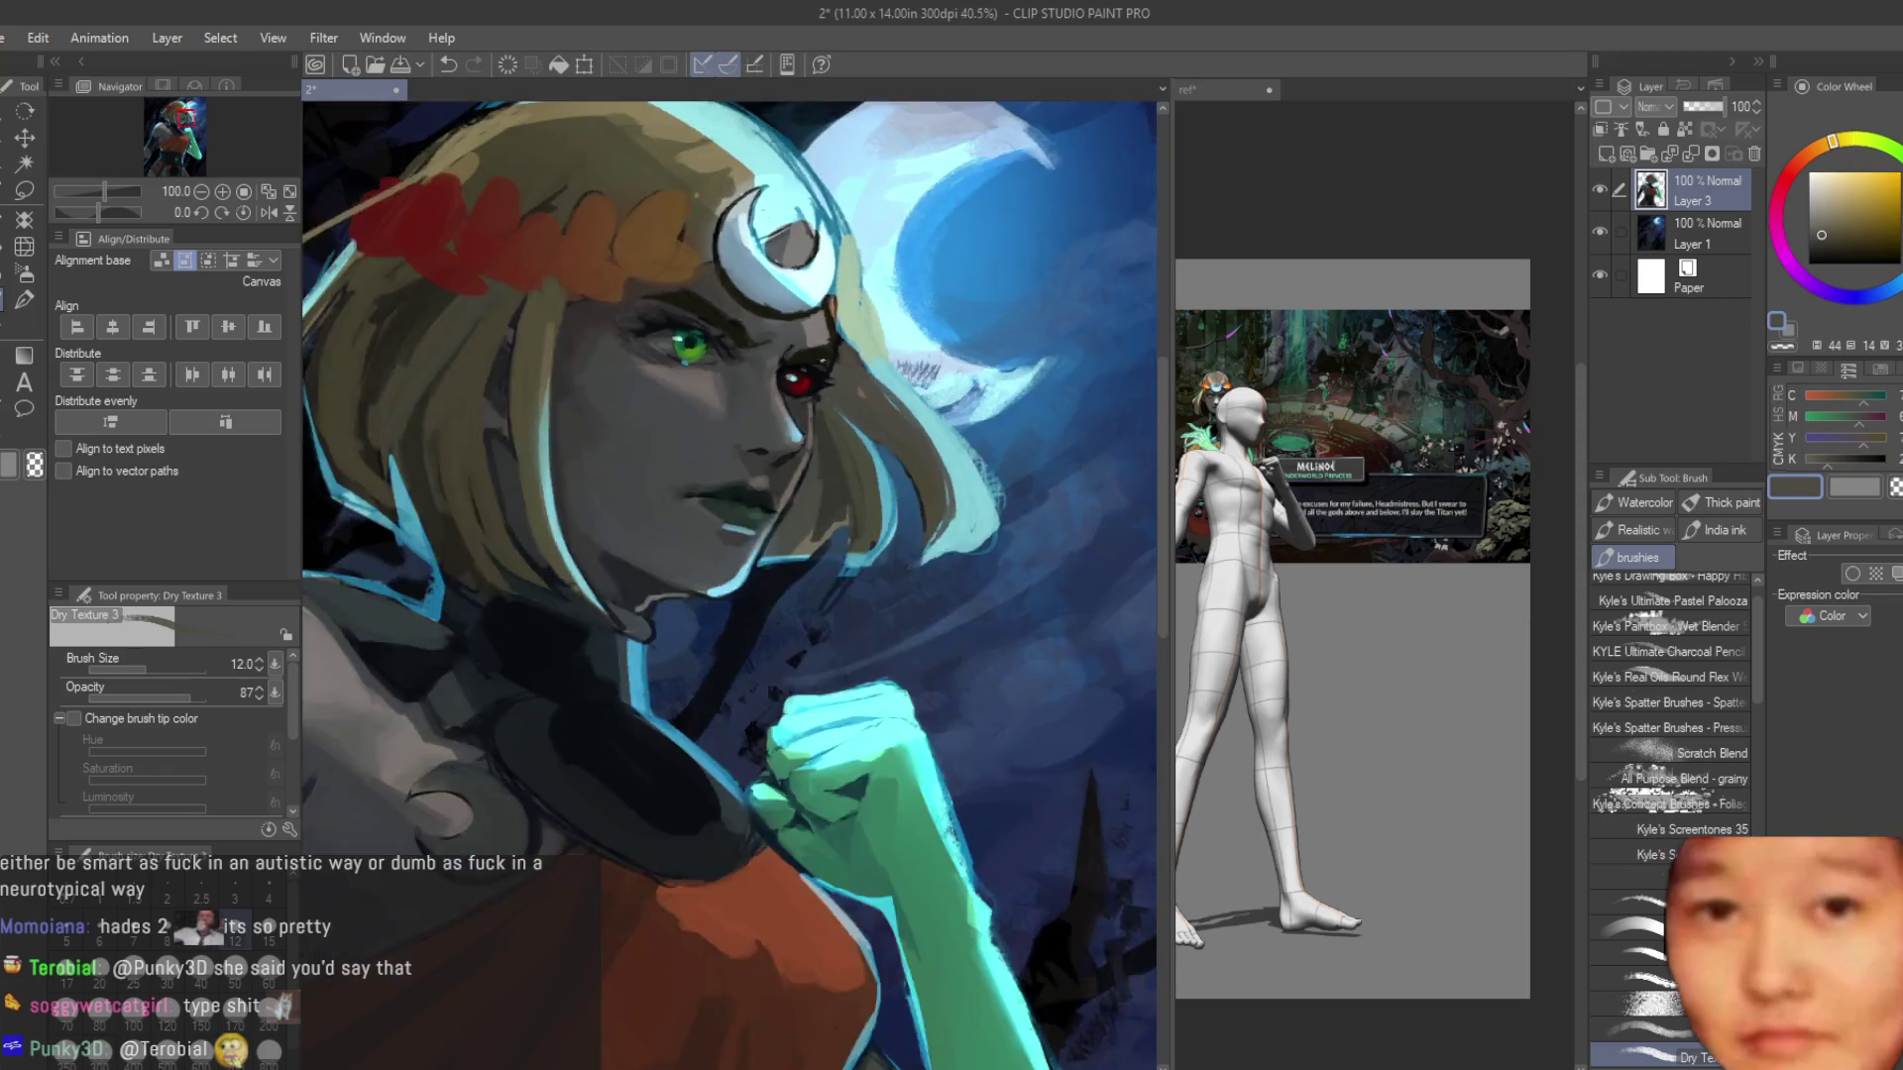
pyautogui.scroll(2, 1018, 519)
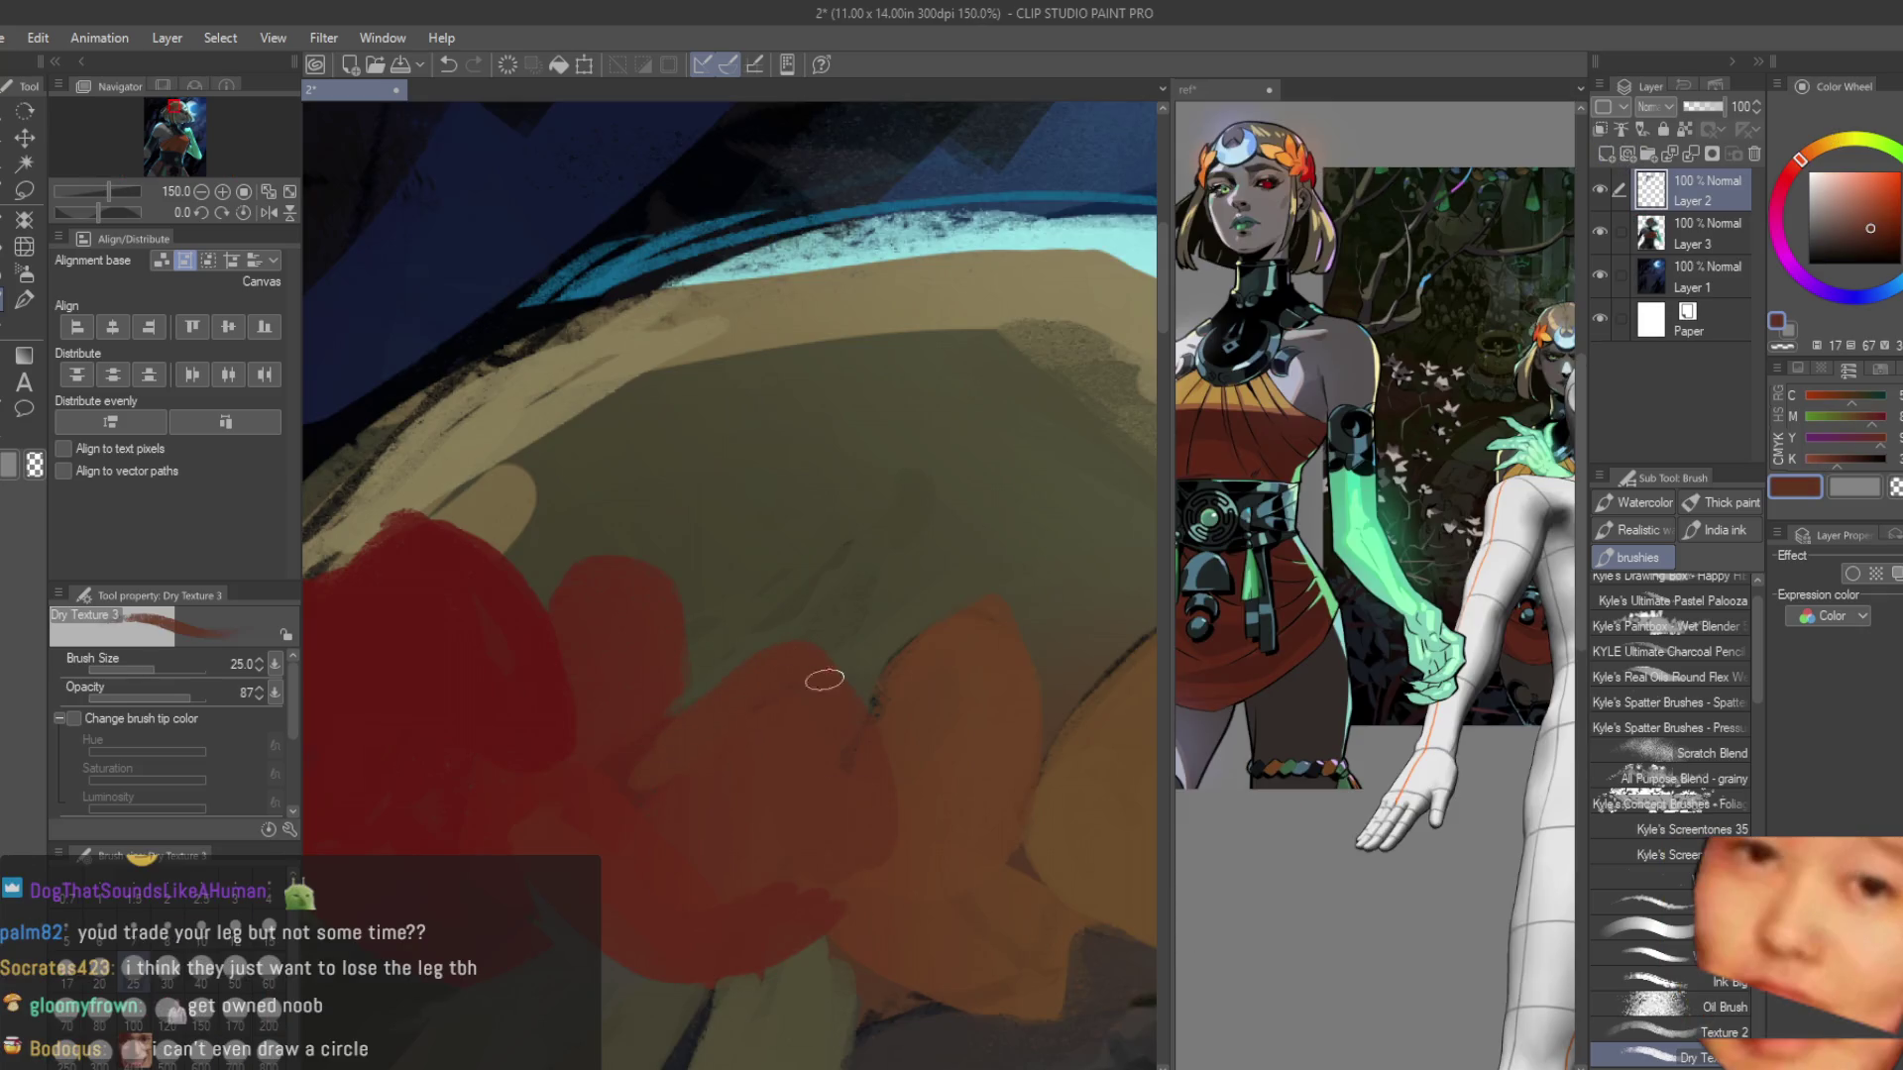
# Sample the crown's red and orange-brown and extend the orange leaves toward the crescent at size 40.
pyautogui.keyDown('alt'); pyautogui.click(690, 562); pyautogui.keyUp('alt')
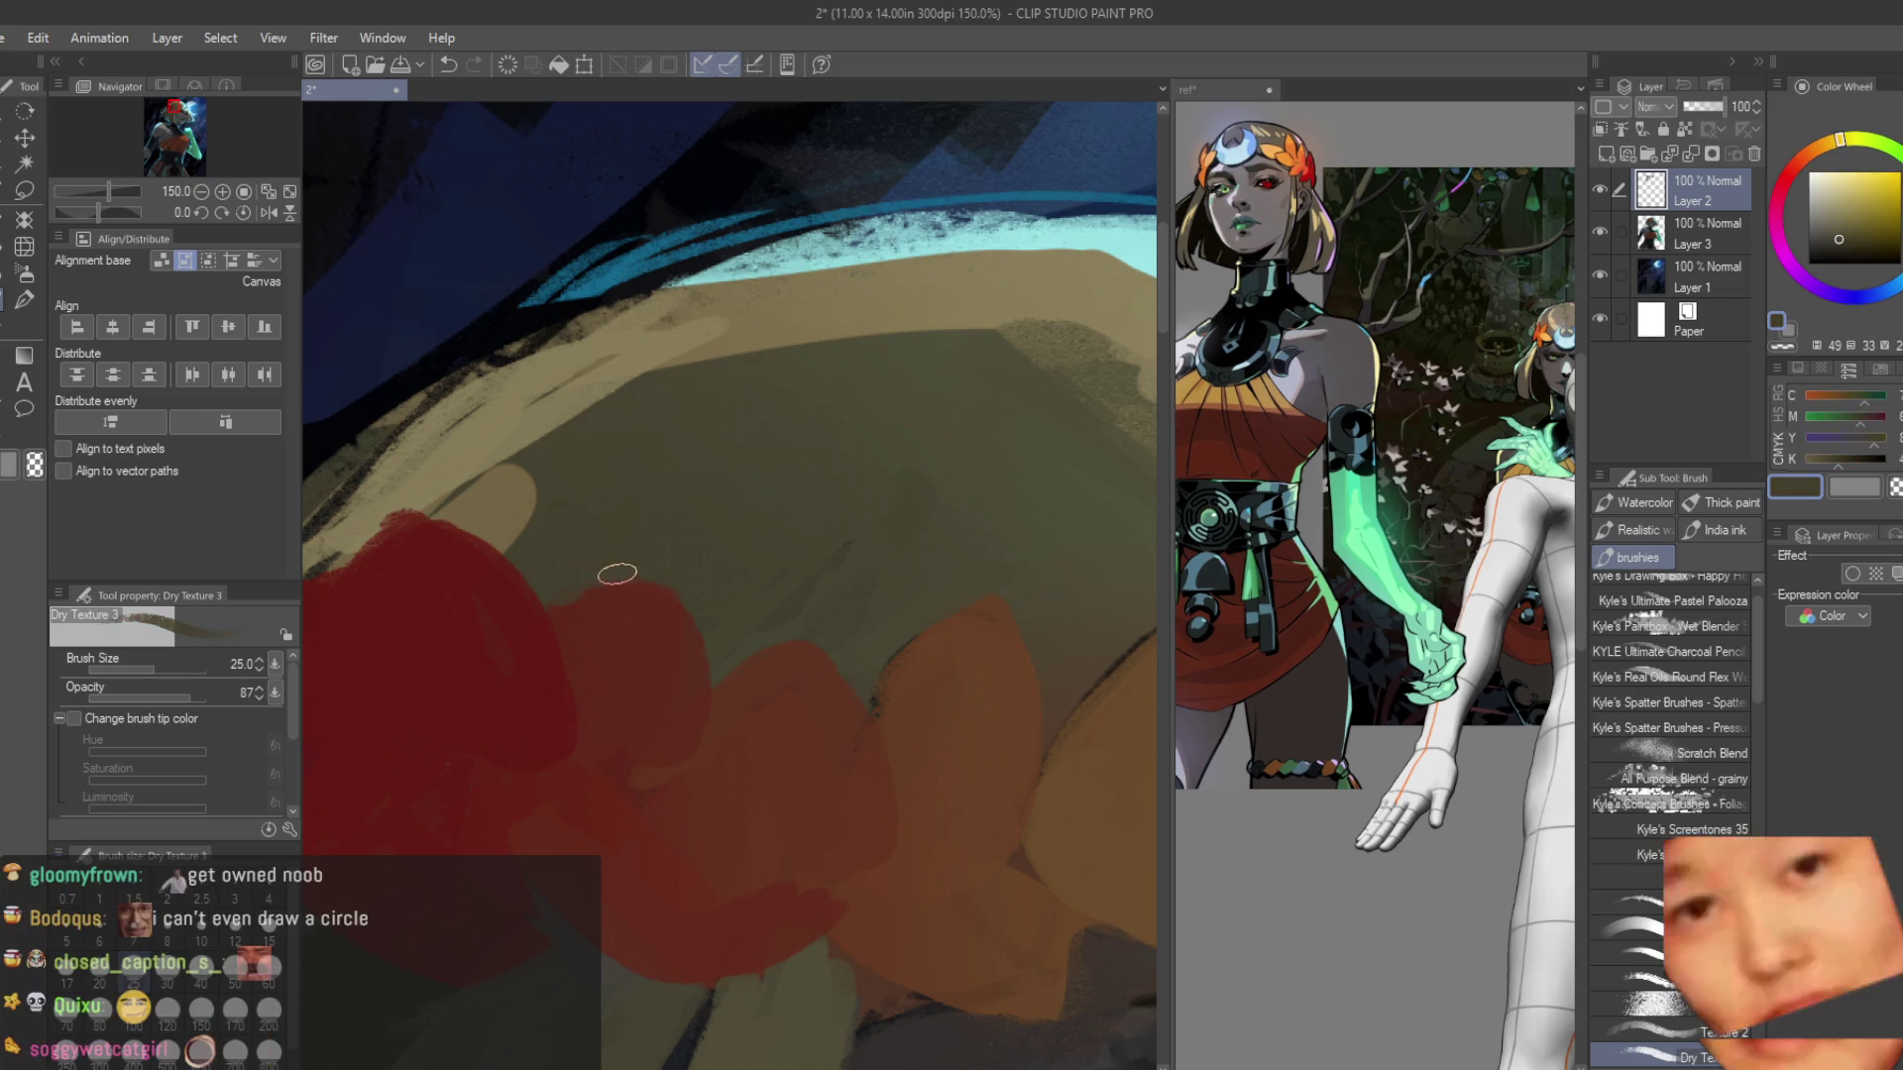
pyautogui.keyDown('alt'); pyautogui.click(658, 608); pyautogui.keyUp('alt')
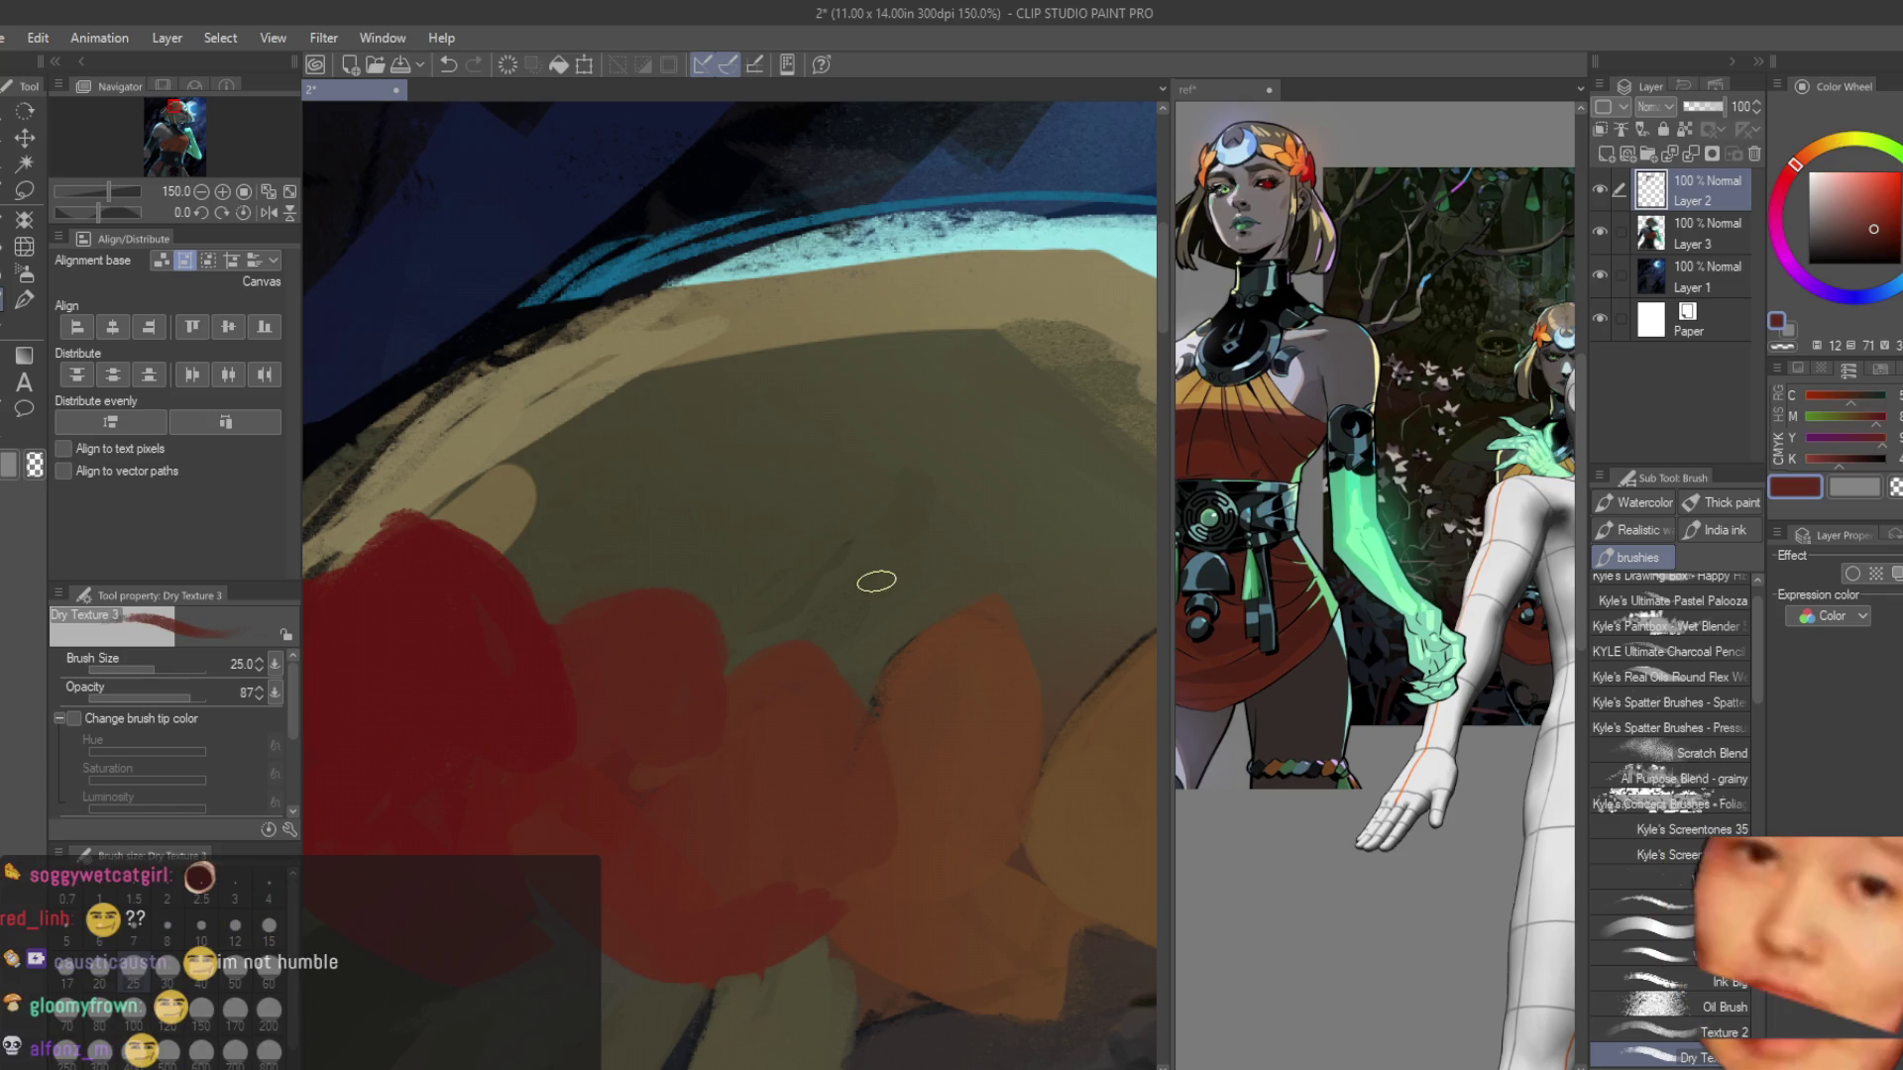
pyautogui.scroll(-4, 866, 583)
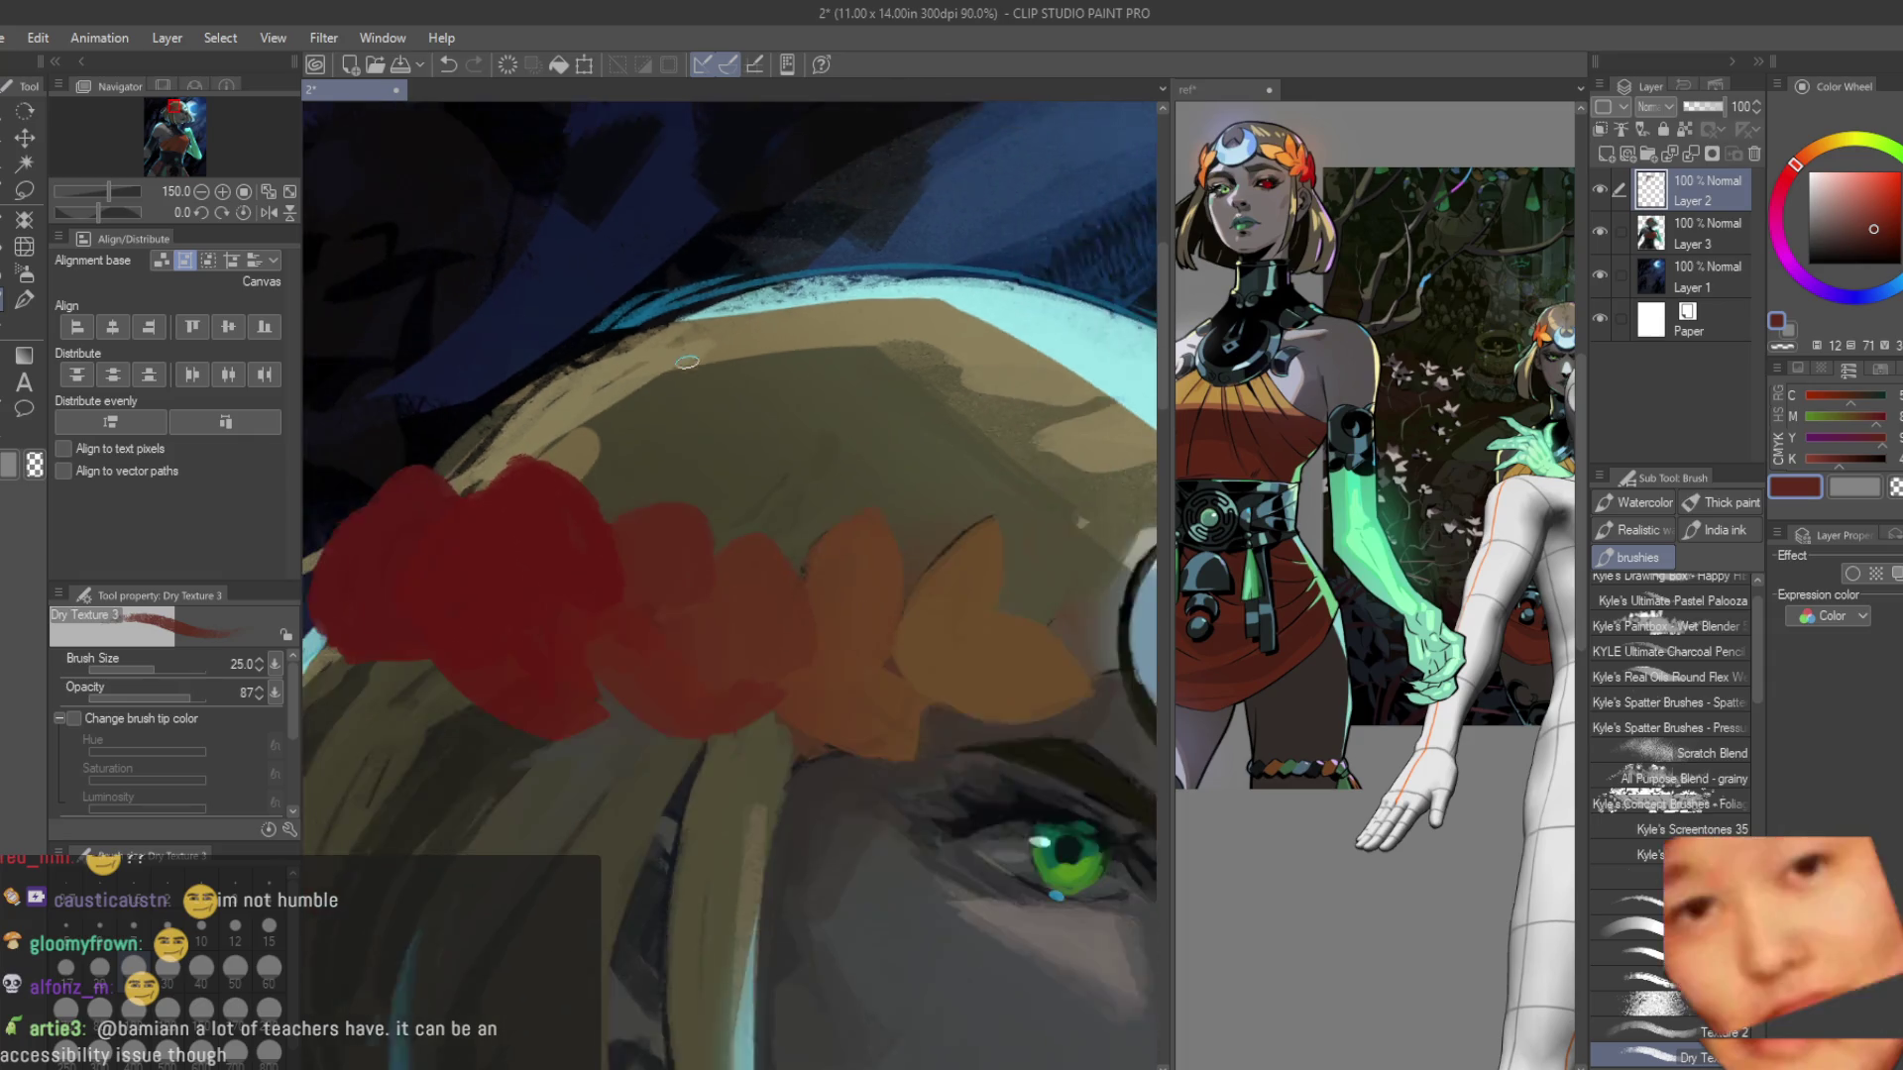
pyautogui.scroll(3, 842, 638)
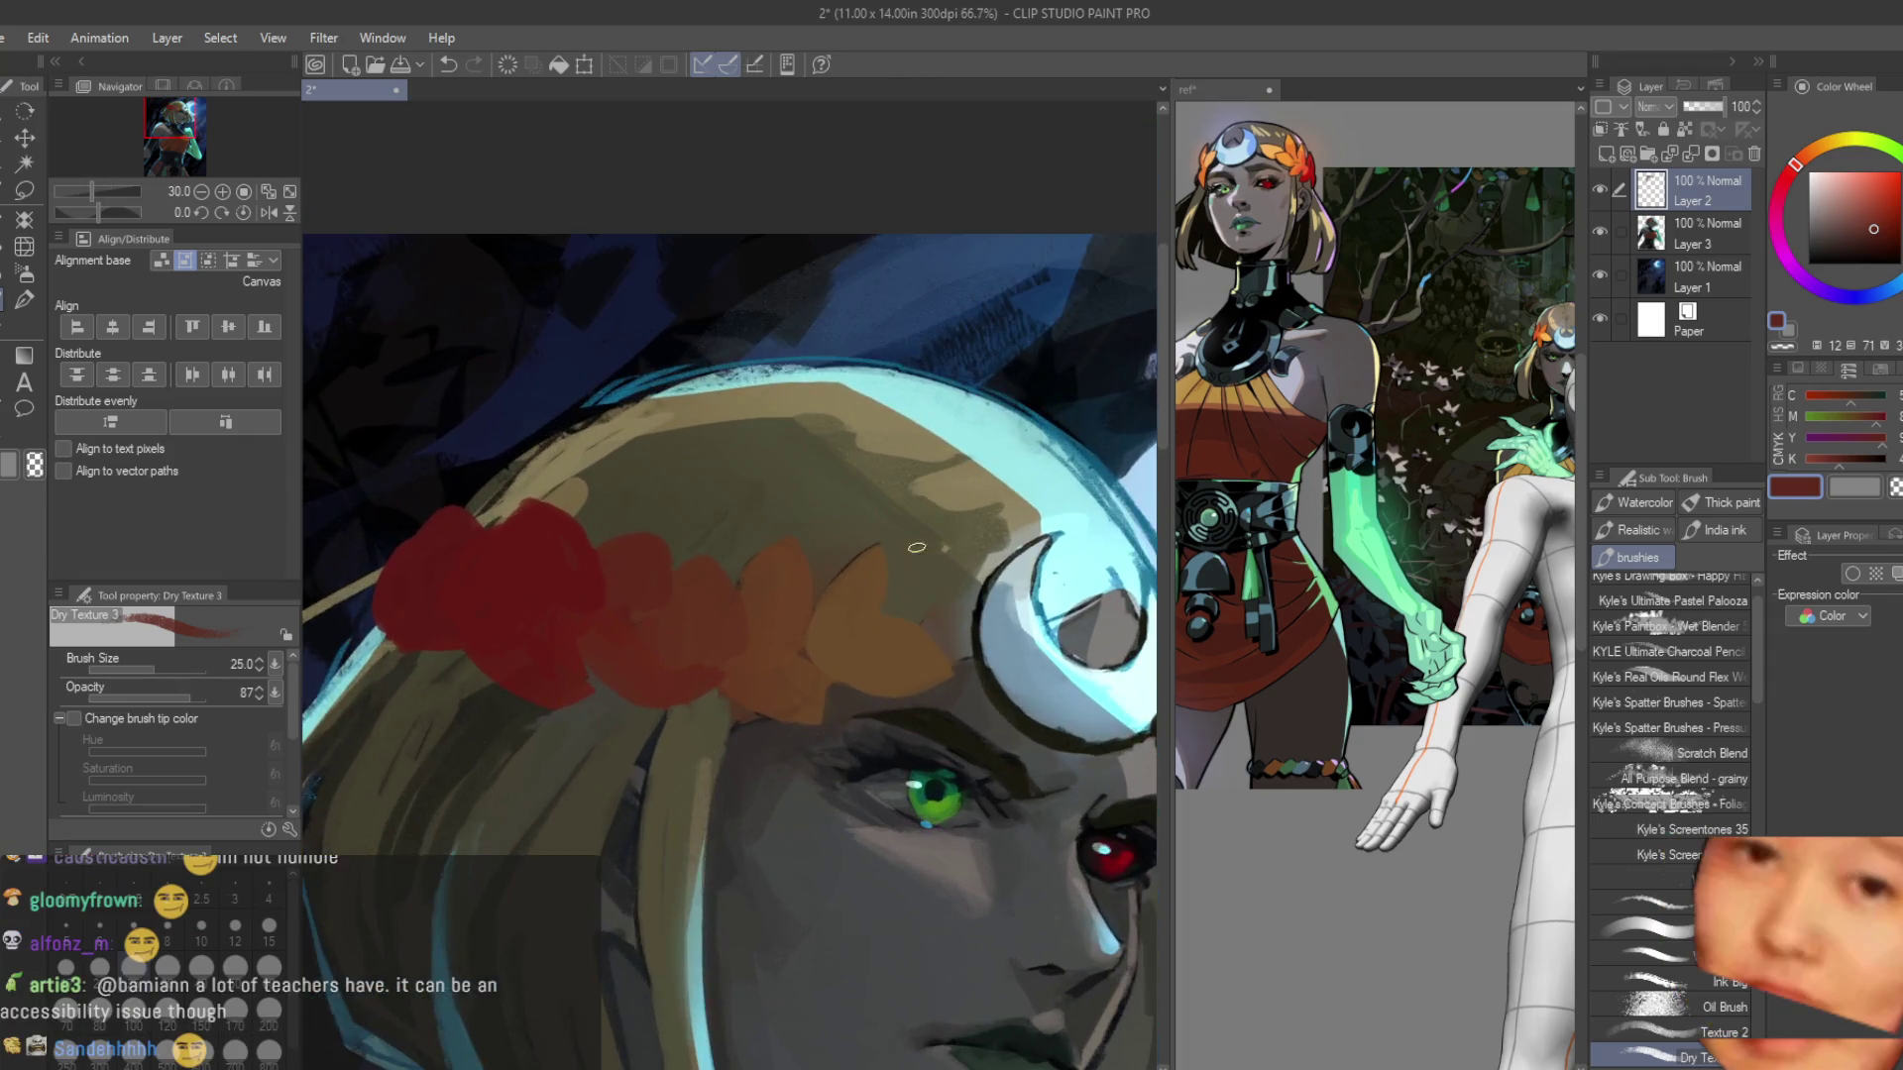
pyautogui.keyDown('alt'); pyautogui.click(841, 638); pyautogui.keyUp('alt')
pyautogui.scroll(-3, 841, 634)
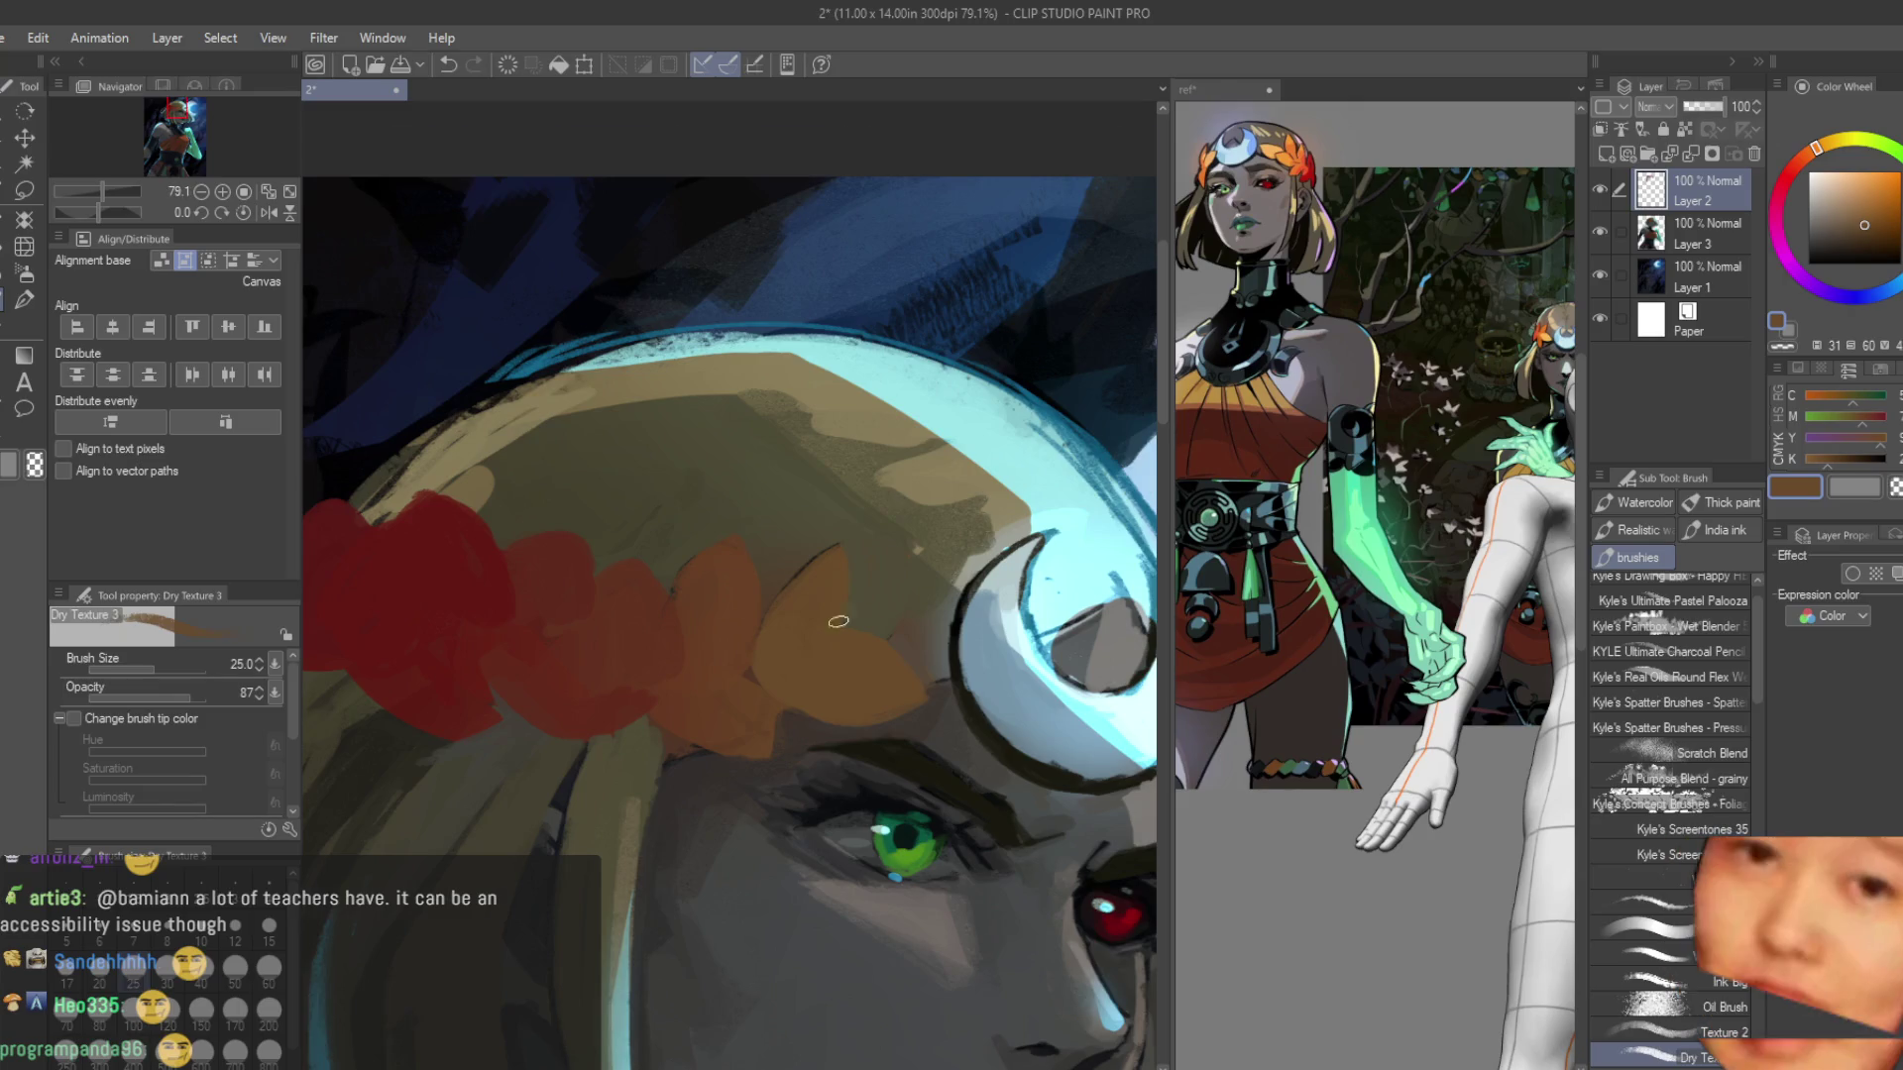
pyautogui.scroll(1, 881, 599)
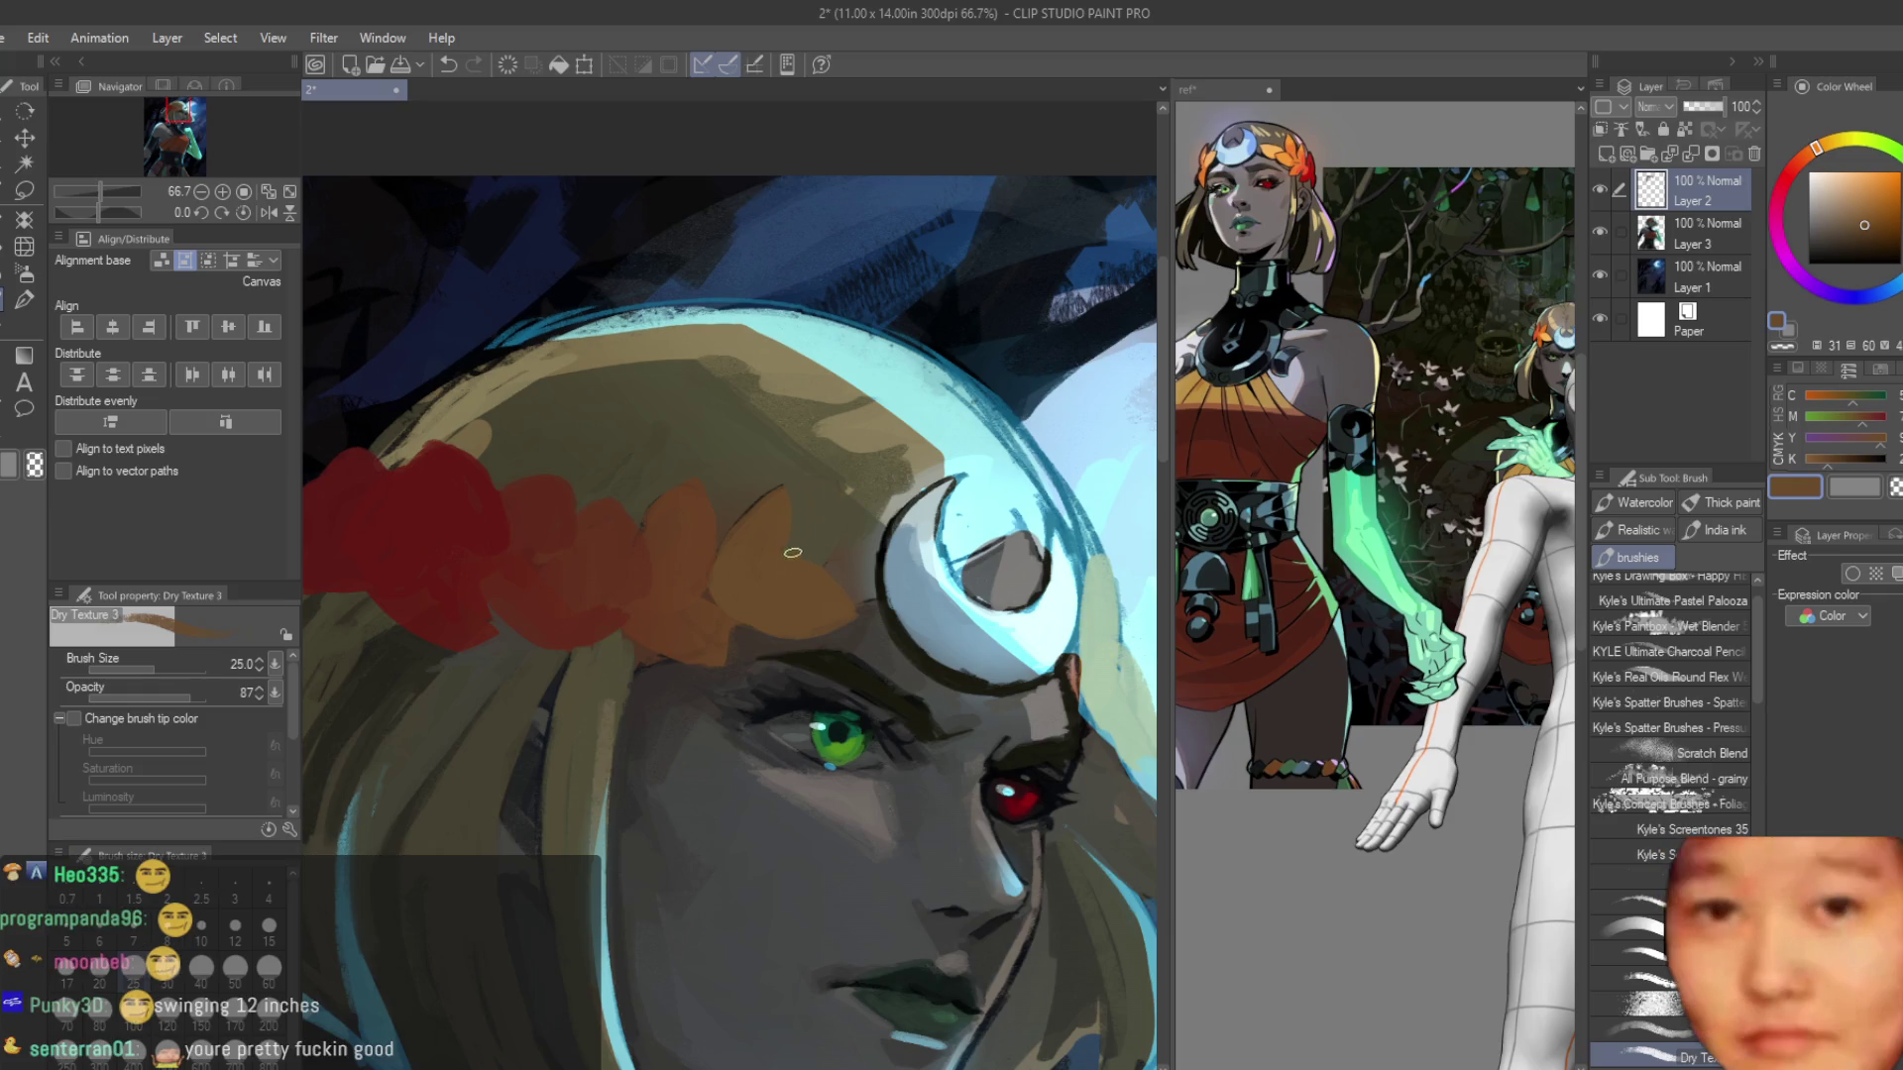
pyautogui.scroll(2, 793, 552)
pyautogui.moveTo(805, 517); pyautogui.dragTo(888, 496)
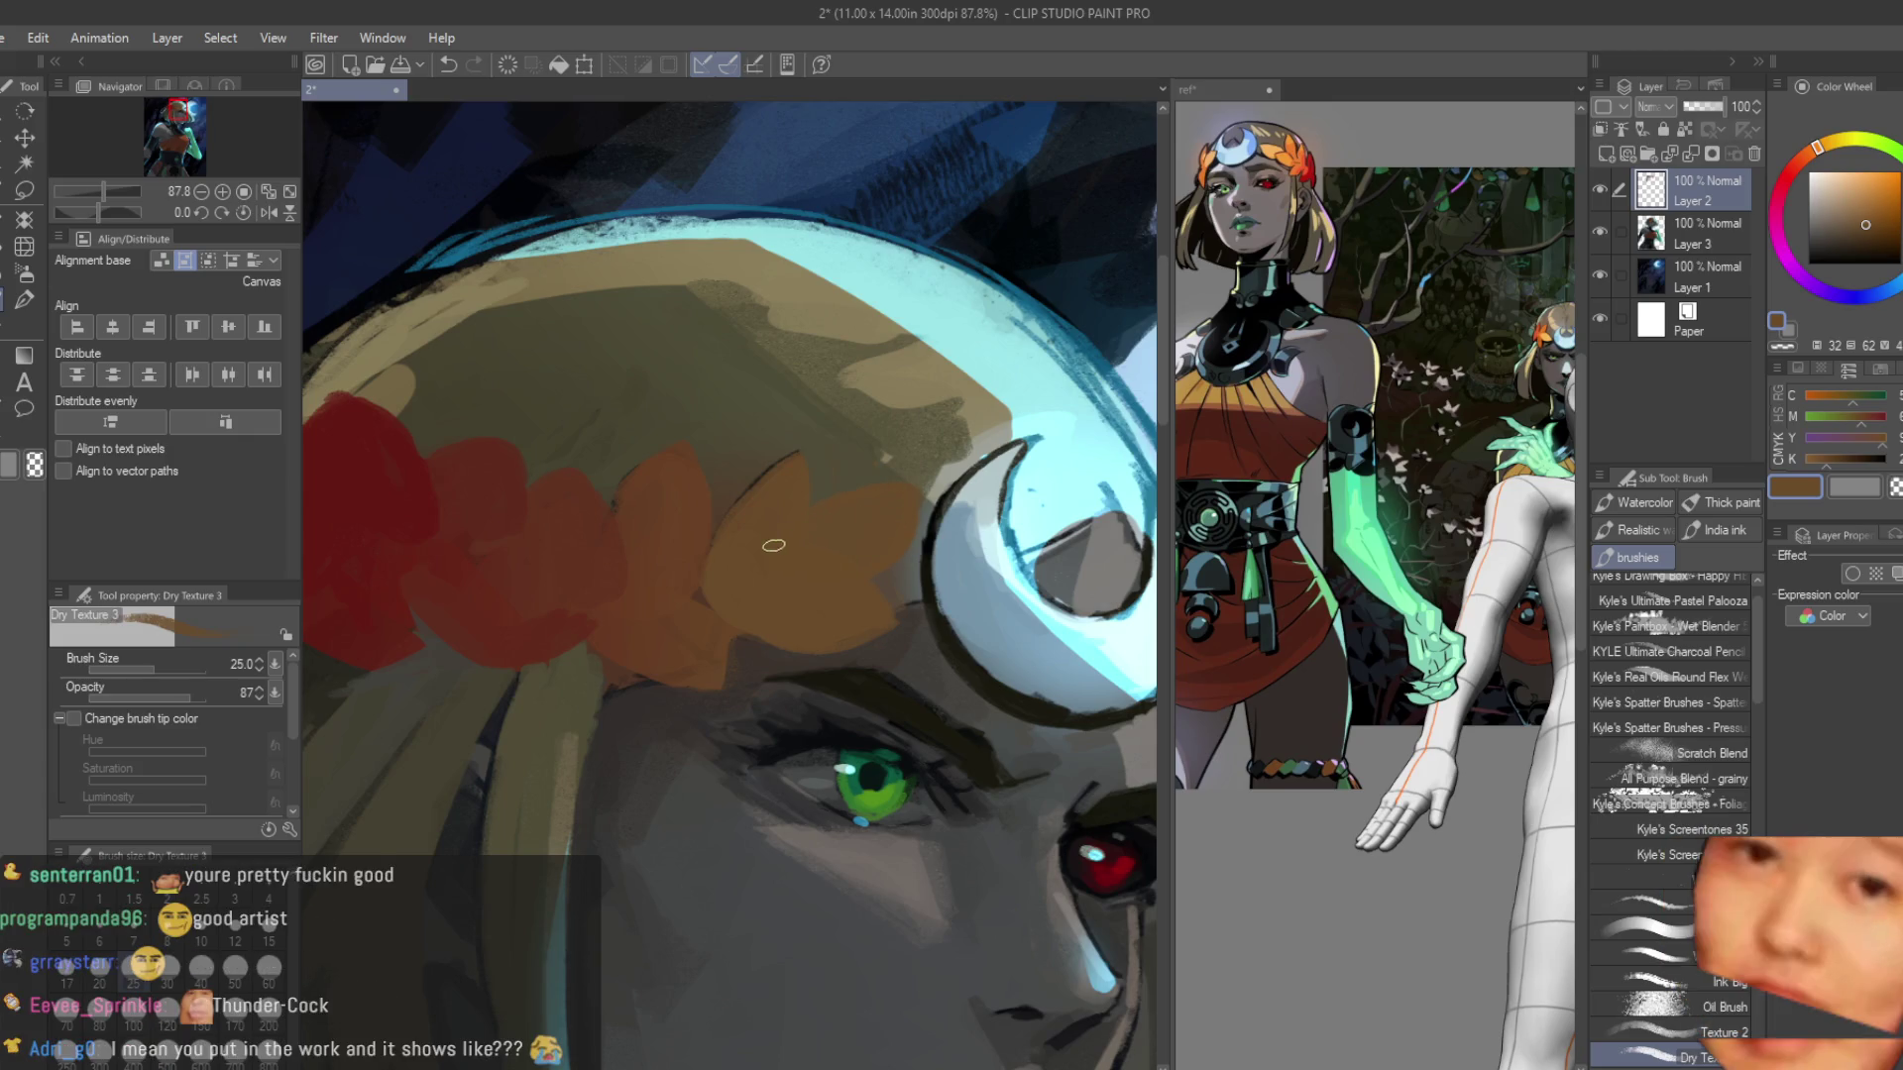
pyautogui.moveTo(919, 498); pyautogui.dragTo(932, 545)
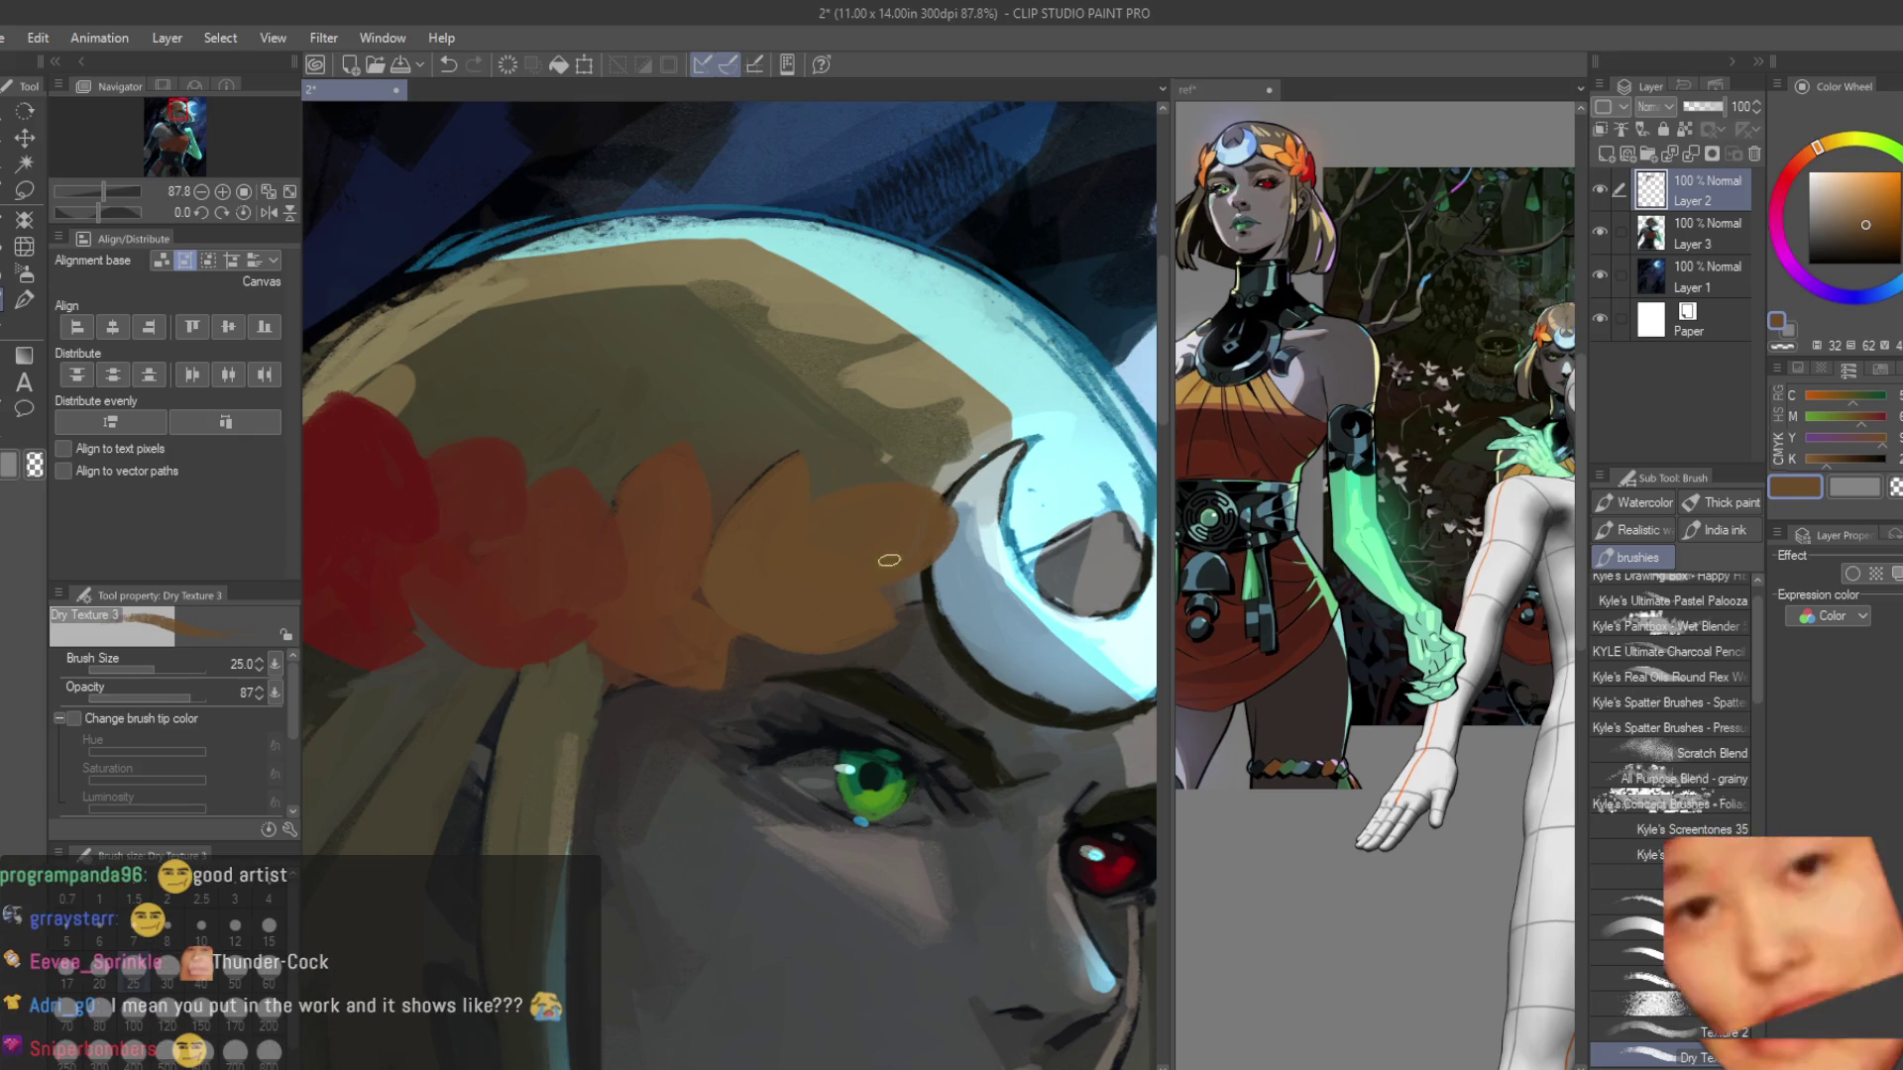
pyautogui.press(']')
pyautogui.press(']')
pyautogui.moveTo(943, 533); pyautogui.dragTo(895, 535)
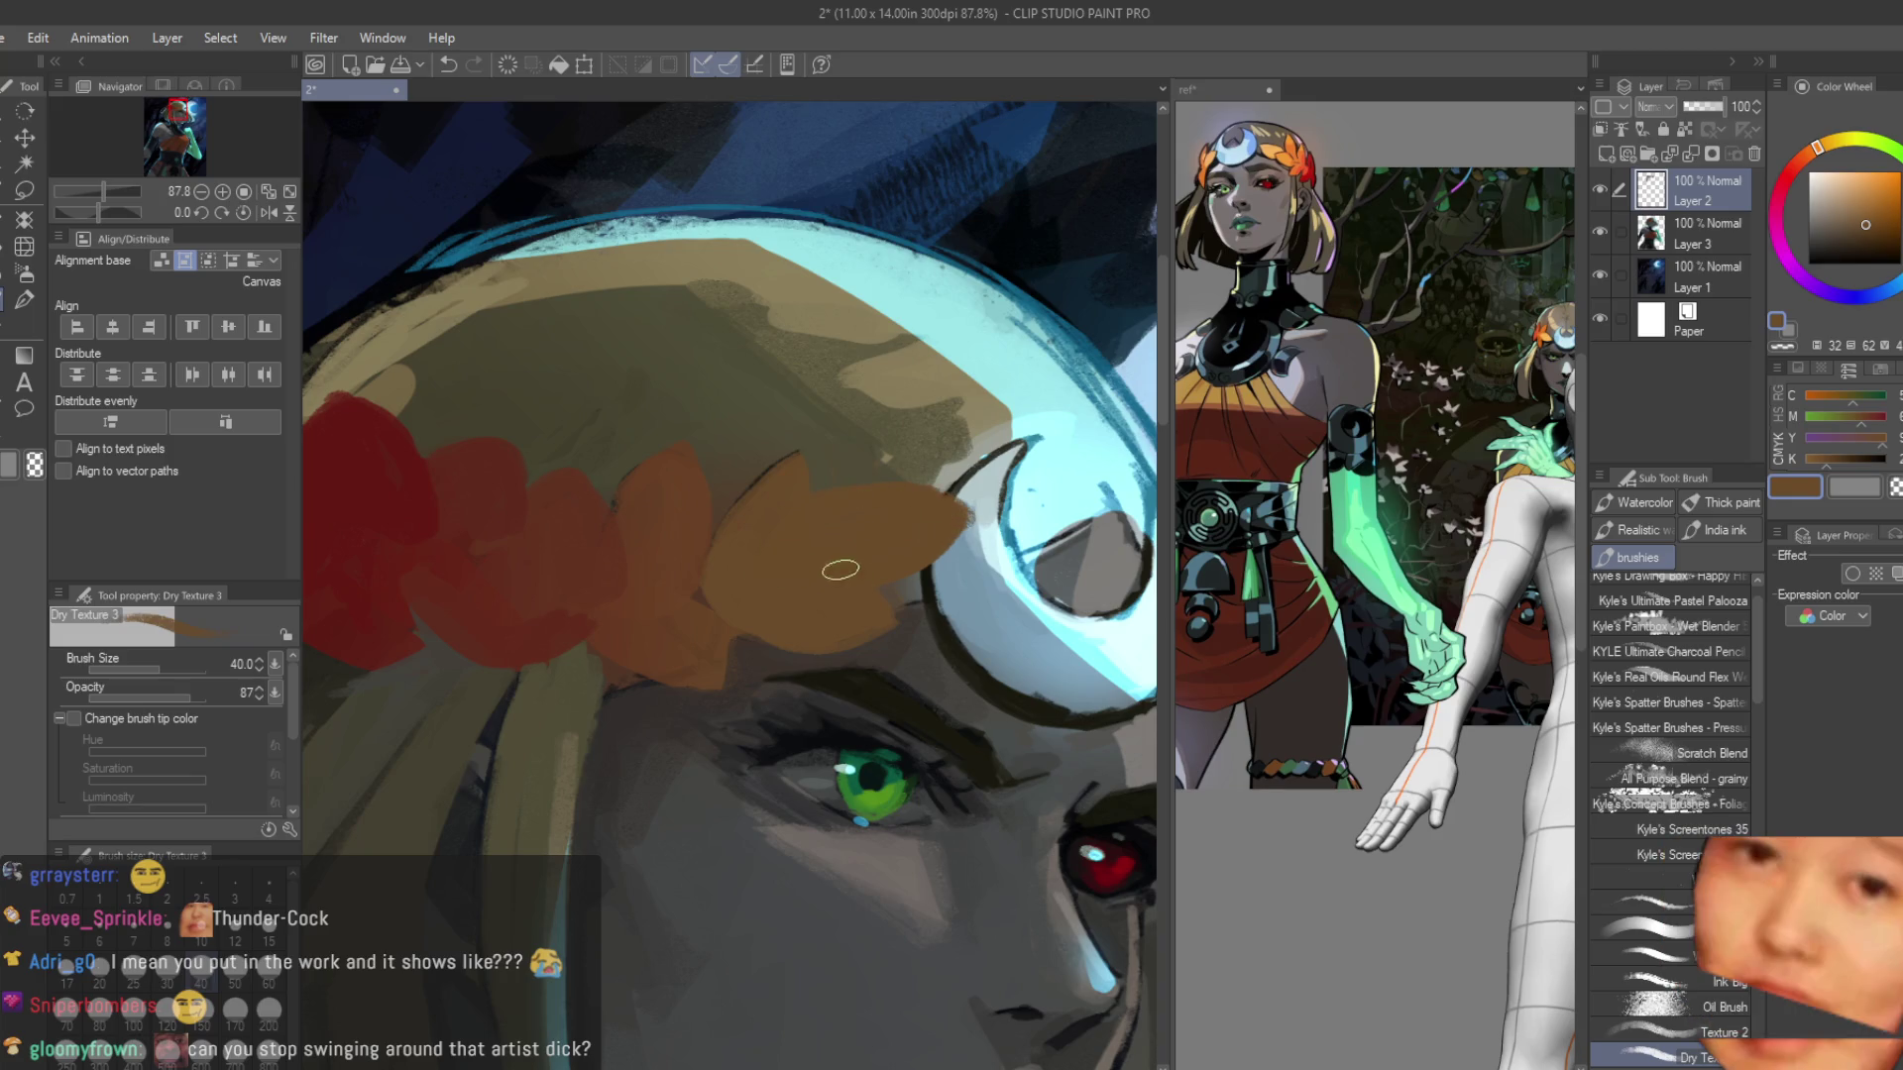
# Extend another orange leaf upward and sample the crown red and dark olive hair.
pyautogui.scroll(1, 772, 408)
pyautogui.scroll(1, 772, 408)
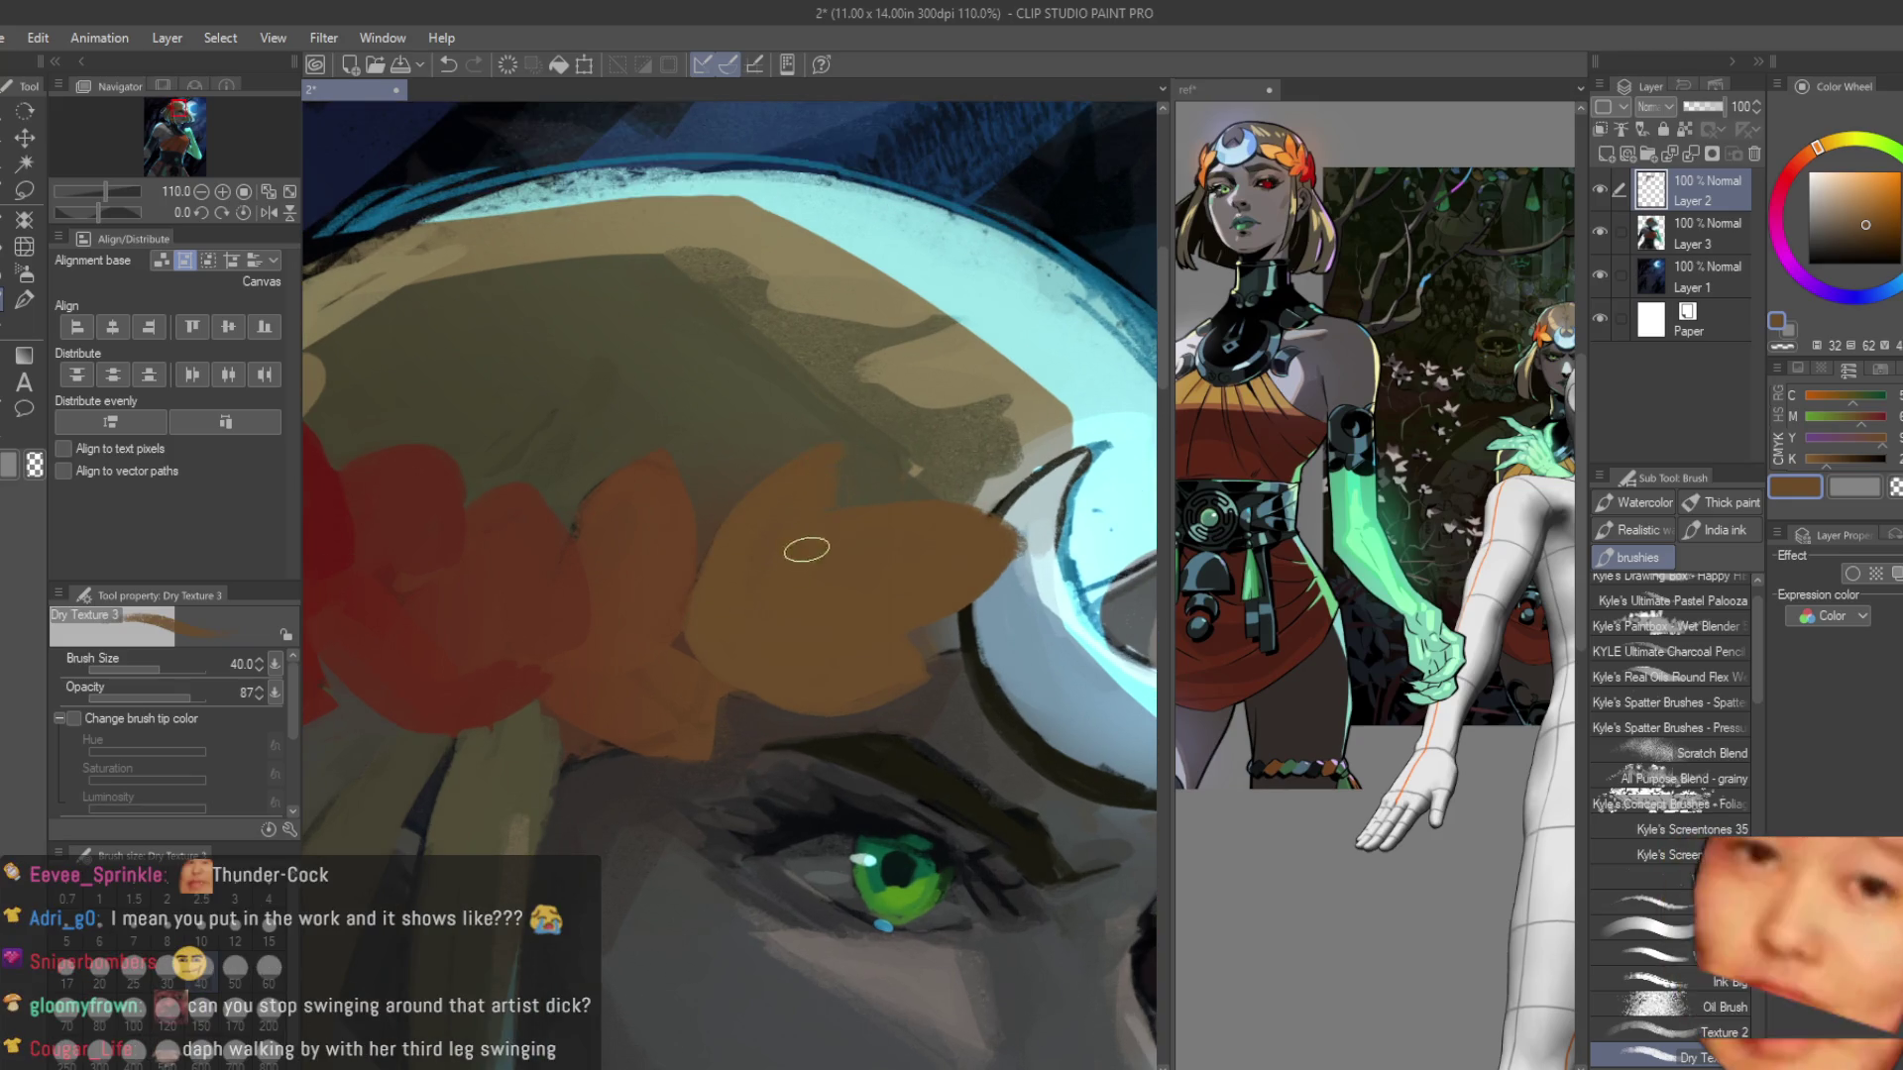
pyautogui.keyDown('alt'); pyautogui.click(618, 496); pyautogui.keyUp('alt')
pyautogui.moveTo(628, 492); pyautogui.dragTo(661, 469)
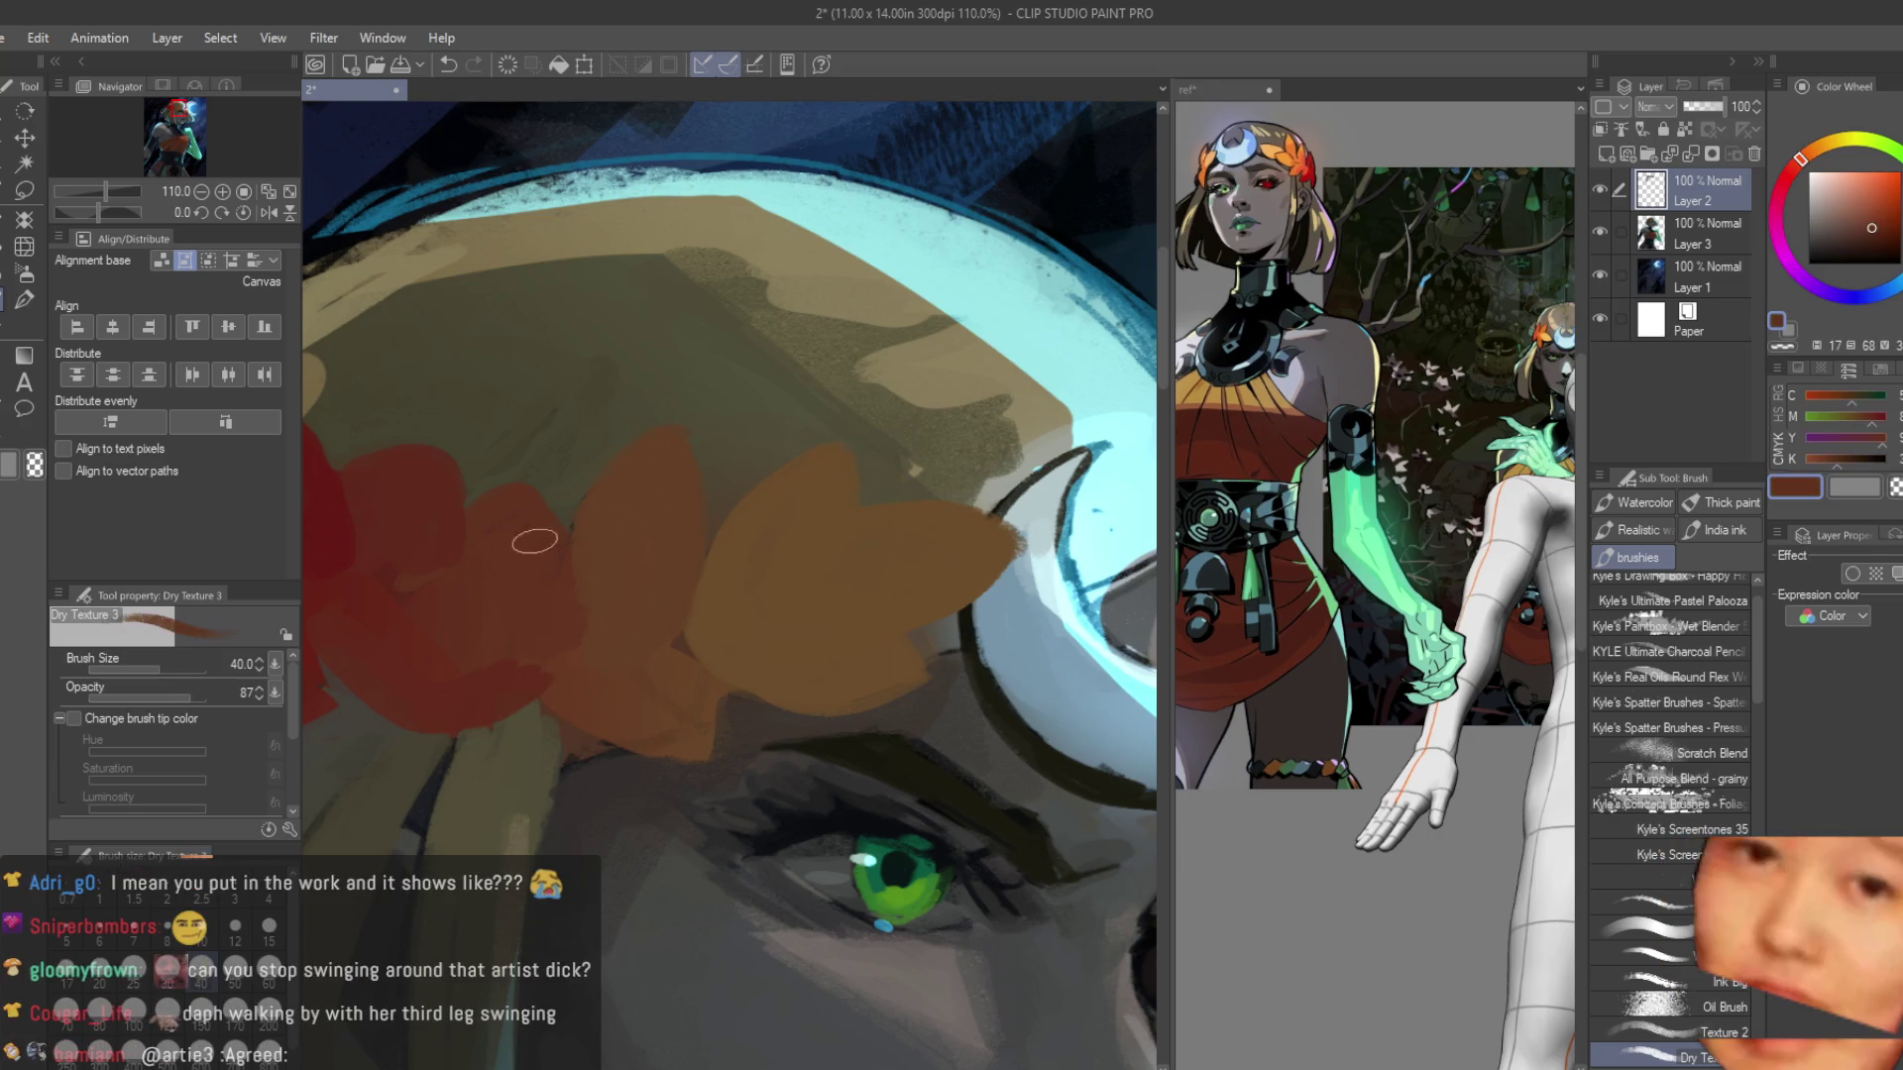
pyautogui.keyDown('alt'); pyautogui.click(487, 535); pyautogui.keyUp('alt')
pyautogui.keyDown('alt'); pyautogui.click(461, 466); pyautogui.keyUp('alt')
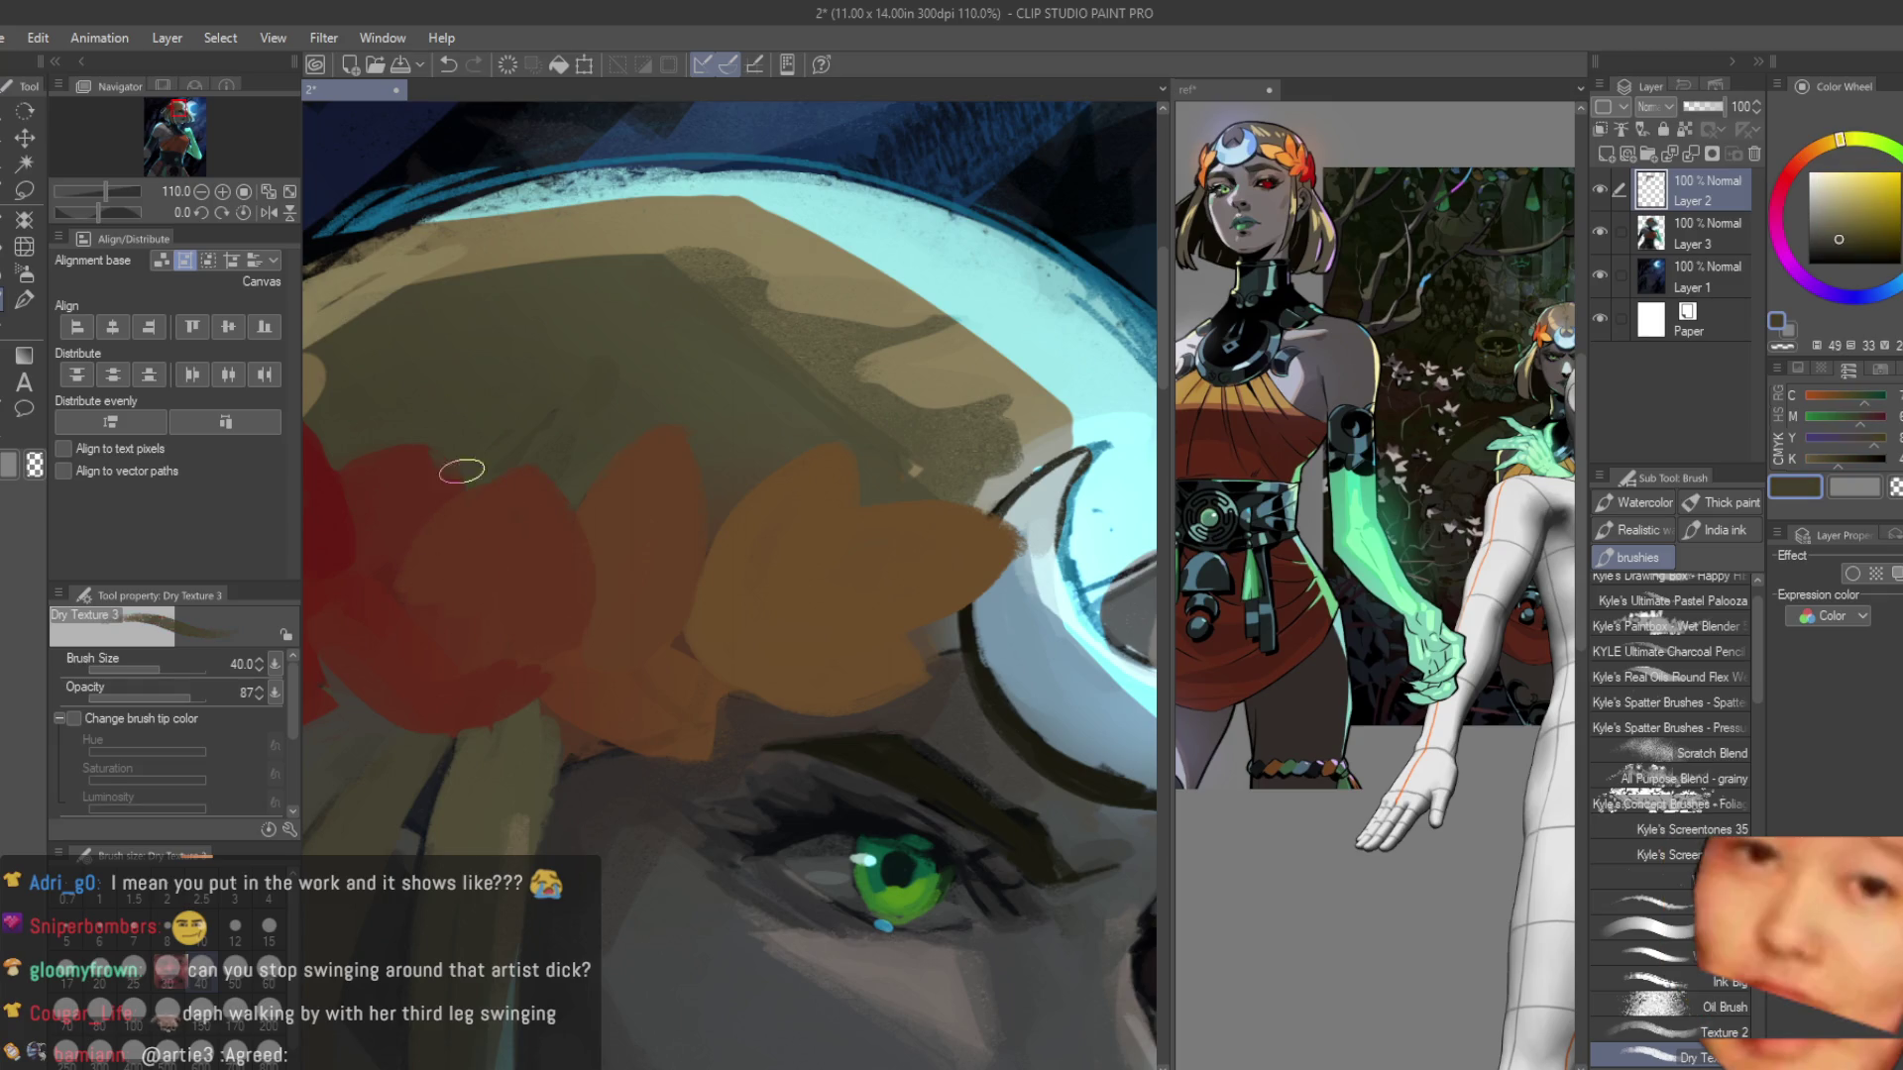
pyautogui.scroll(-3, 436, 486)
pyautogui.scroll(-3, 671, 530)
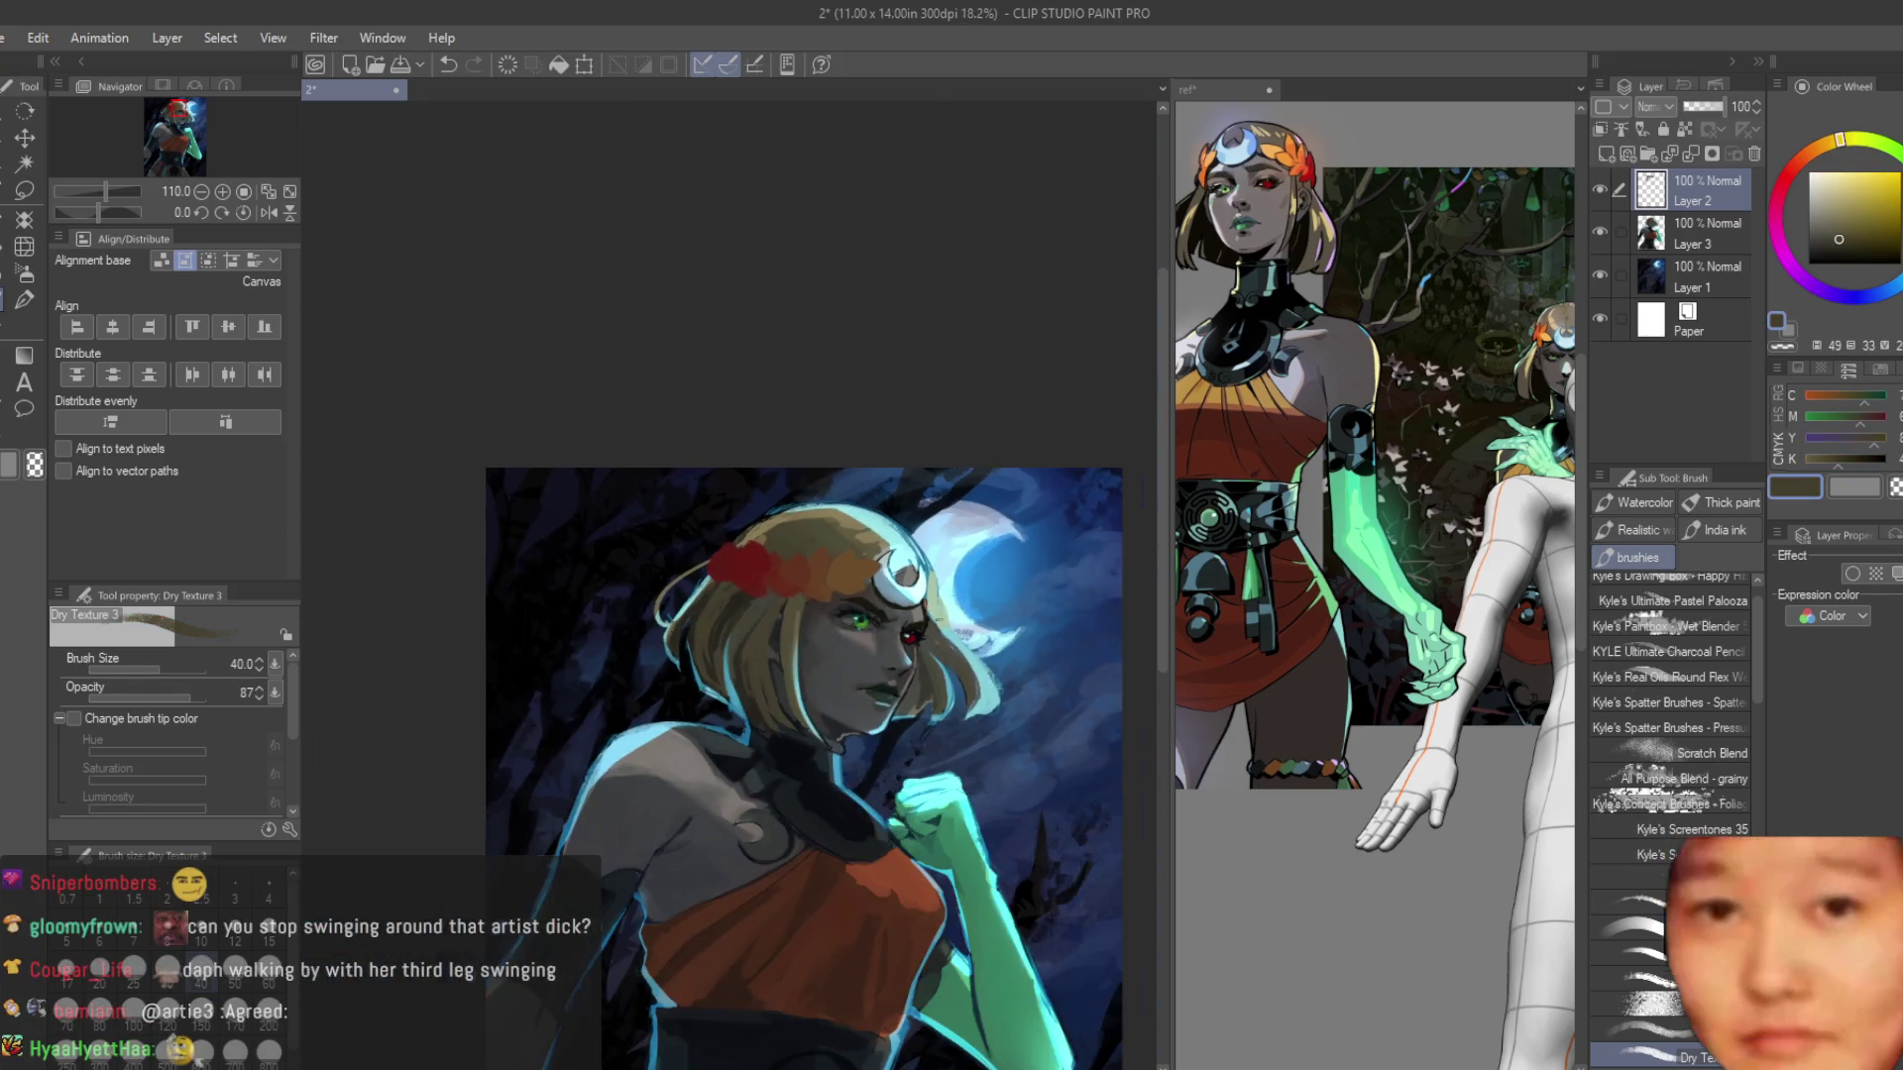
# Shrink the brush to size 17 and darken the hair strand beside the crescent in dark brown.
pyautogui.scroll(1, 792, 495)
pyautogui.scroll(2, 912, 458)
pyautogui.scroll(1, 912, 458)
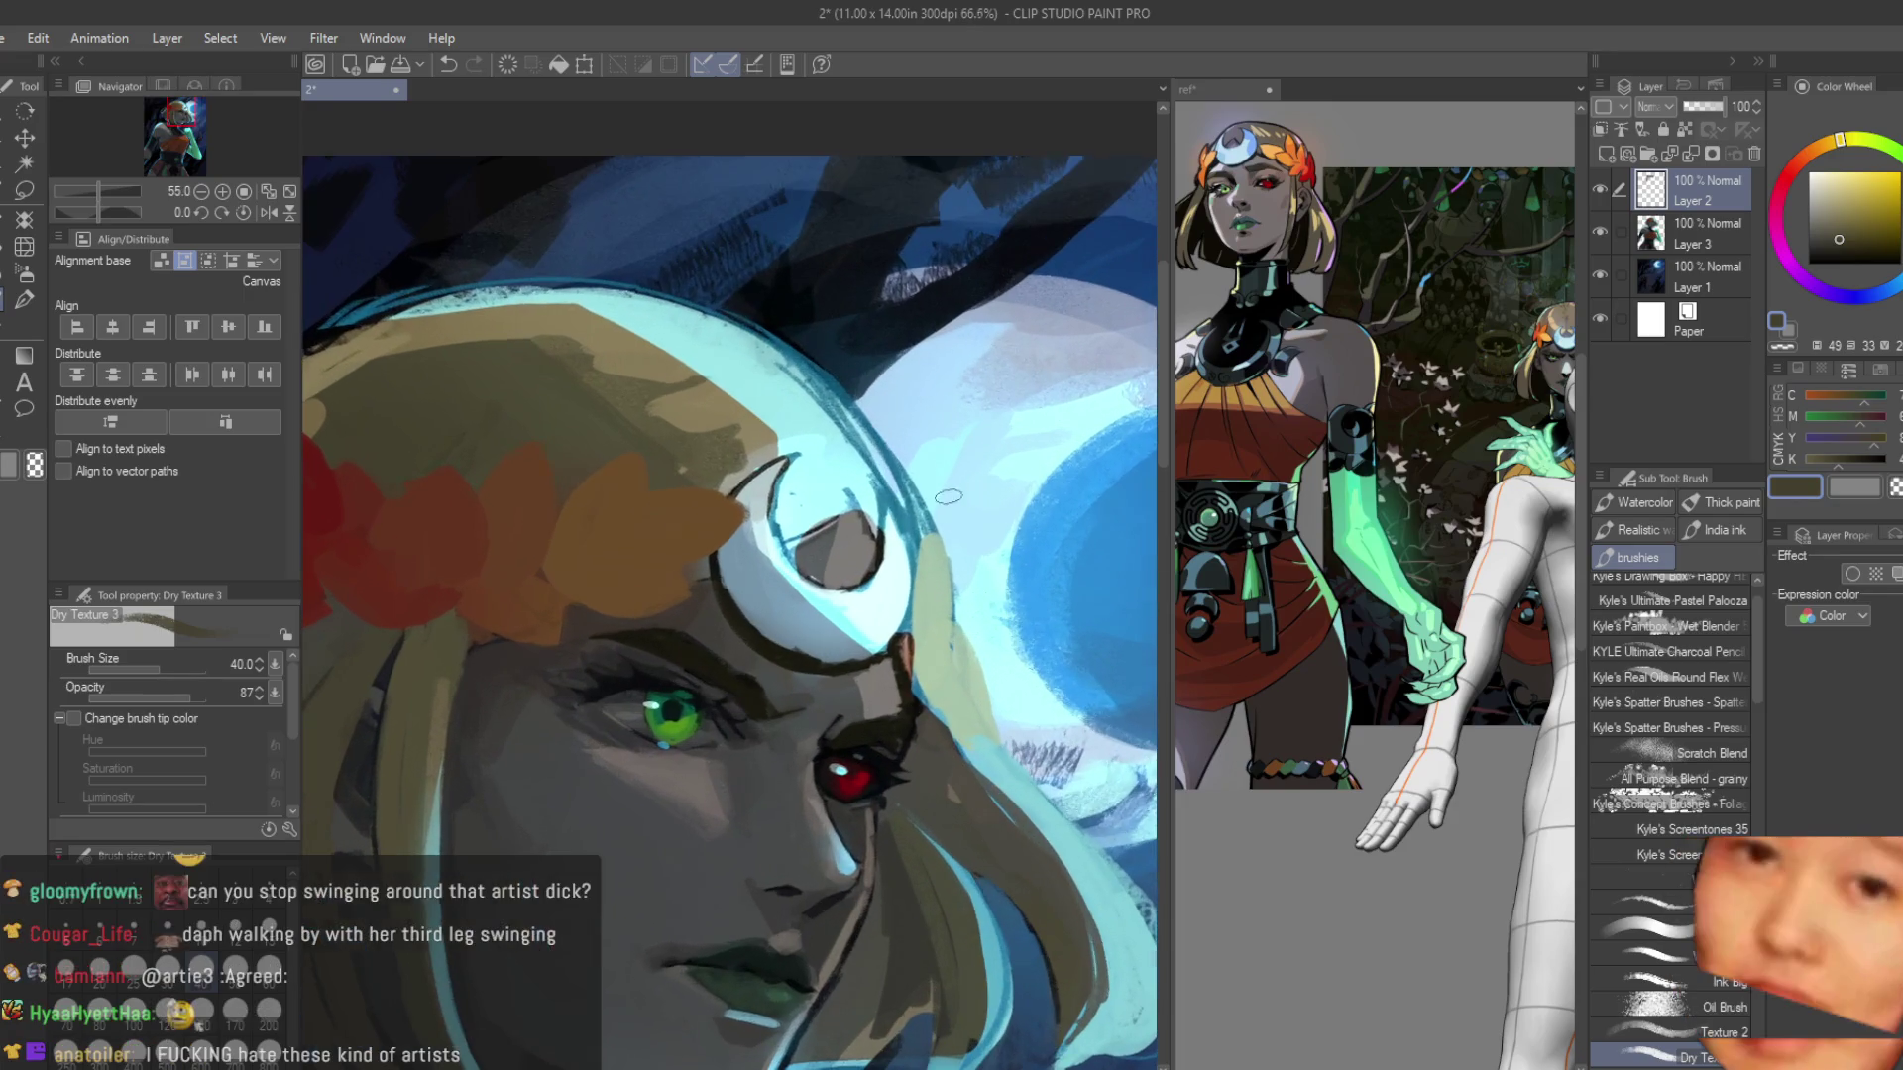
pyautogui.press('[')
pyautogui.press('[')
pyautogui.press('[')
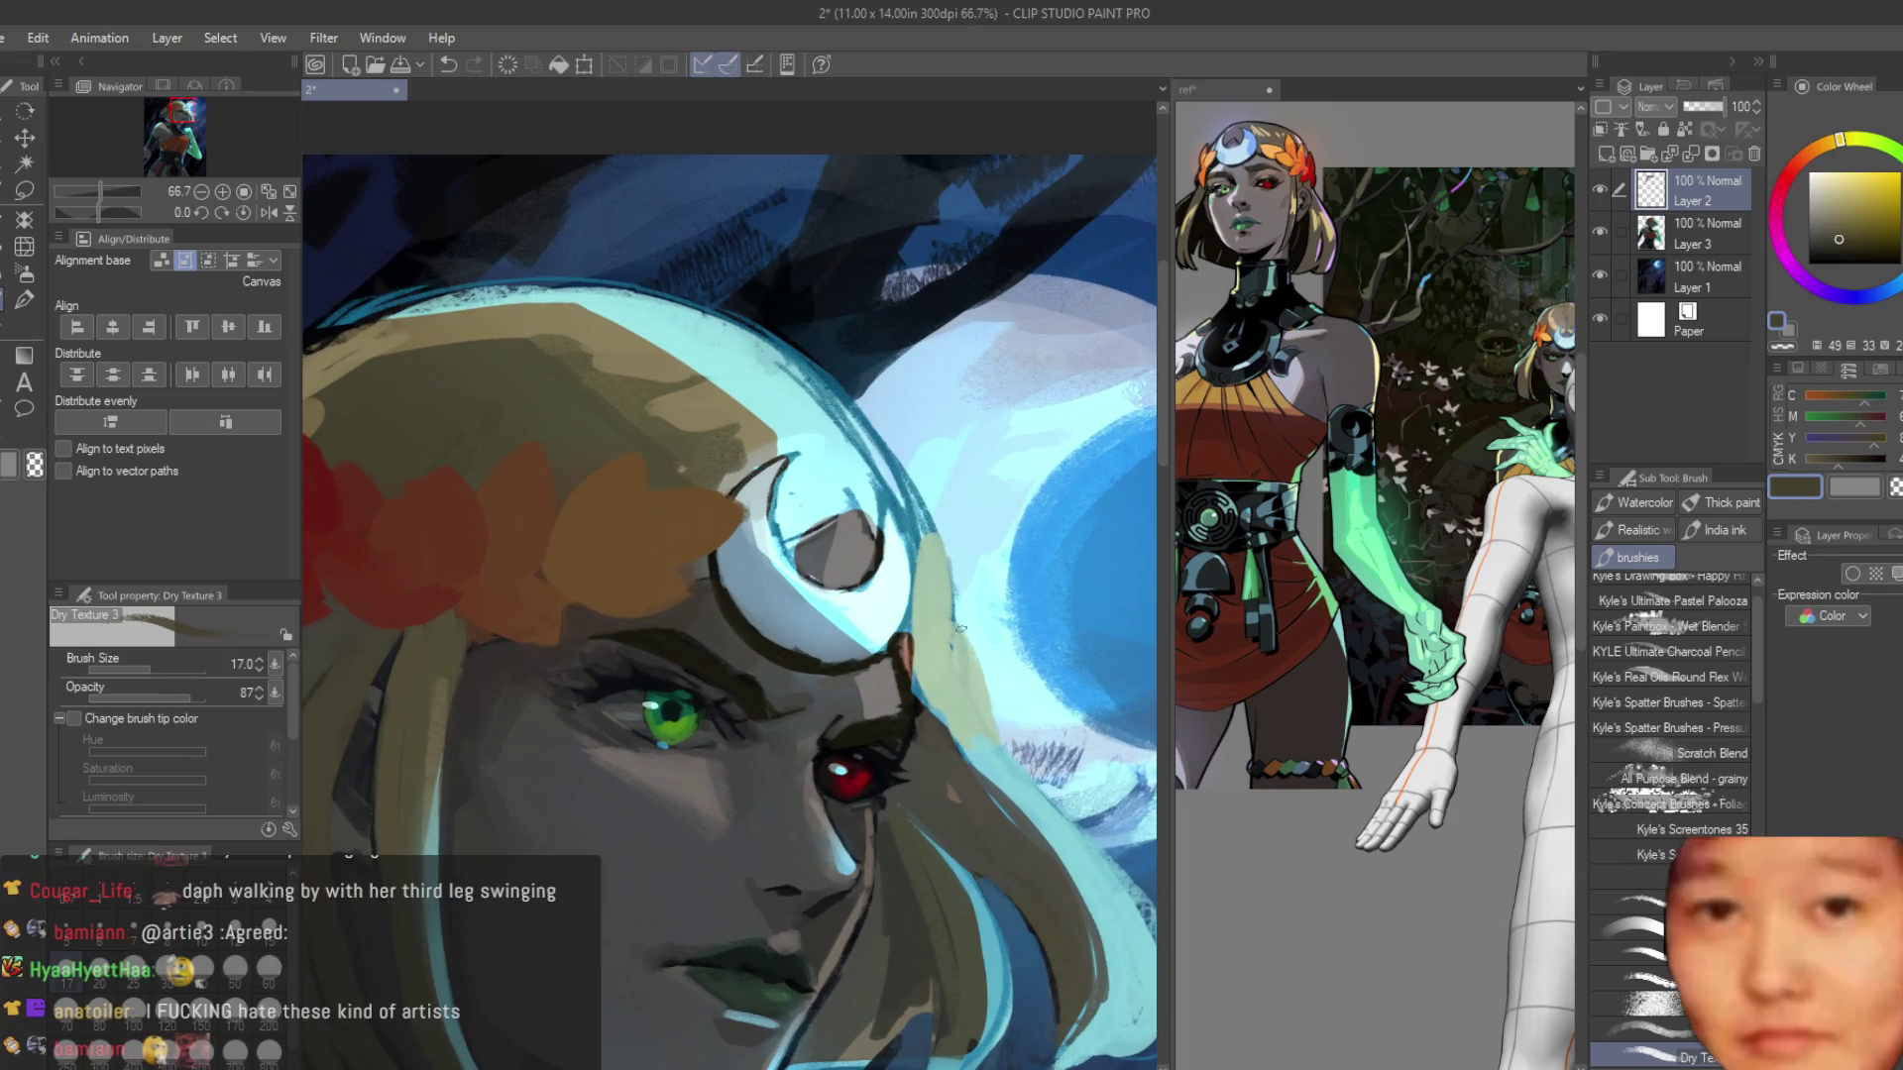
pyautogui.scroll(3, 959, 628)
pyautogui.keyDown('alt'); pyautogui.click(897, 684); pyautogui.keyUp('alt')
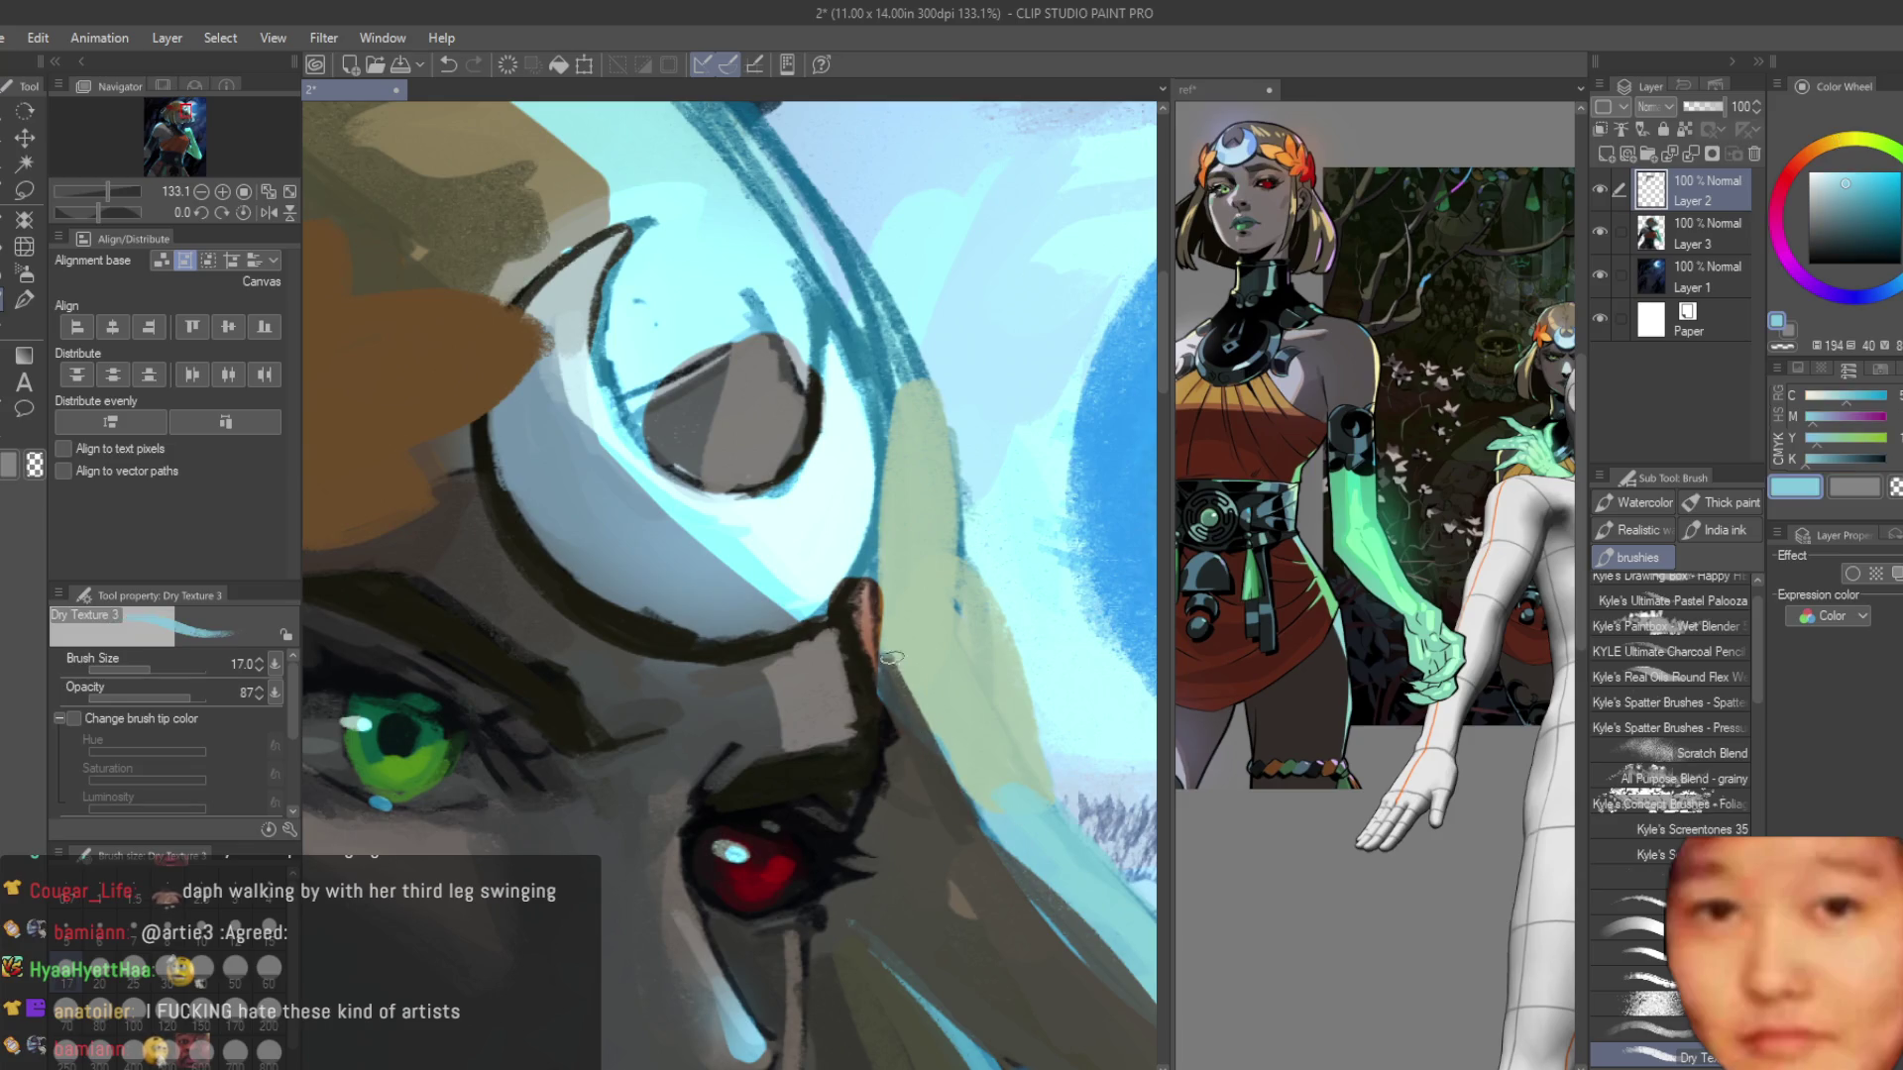
pyautogui.keyDown('alt'); pyautogui.click(882, 645); pyautogui.keyUp('alt')
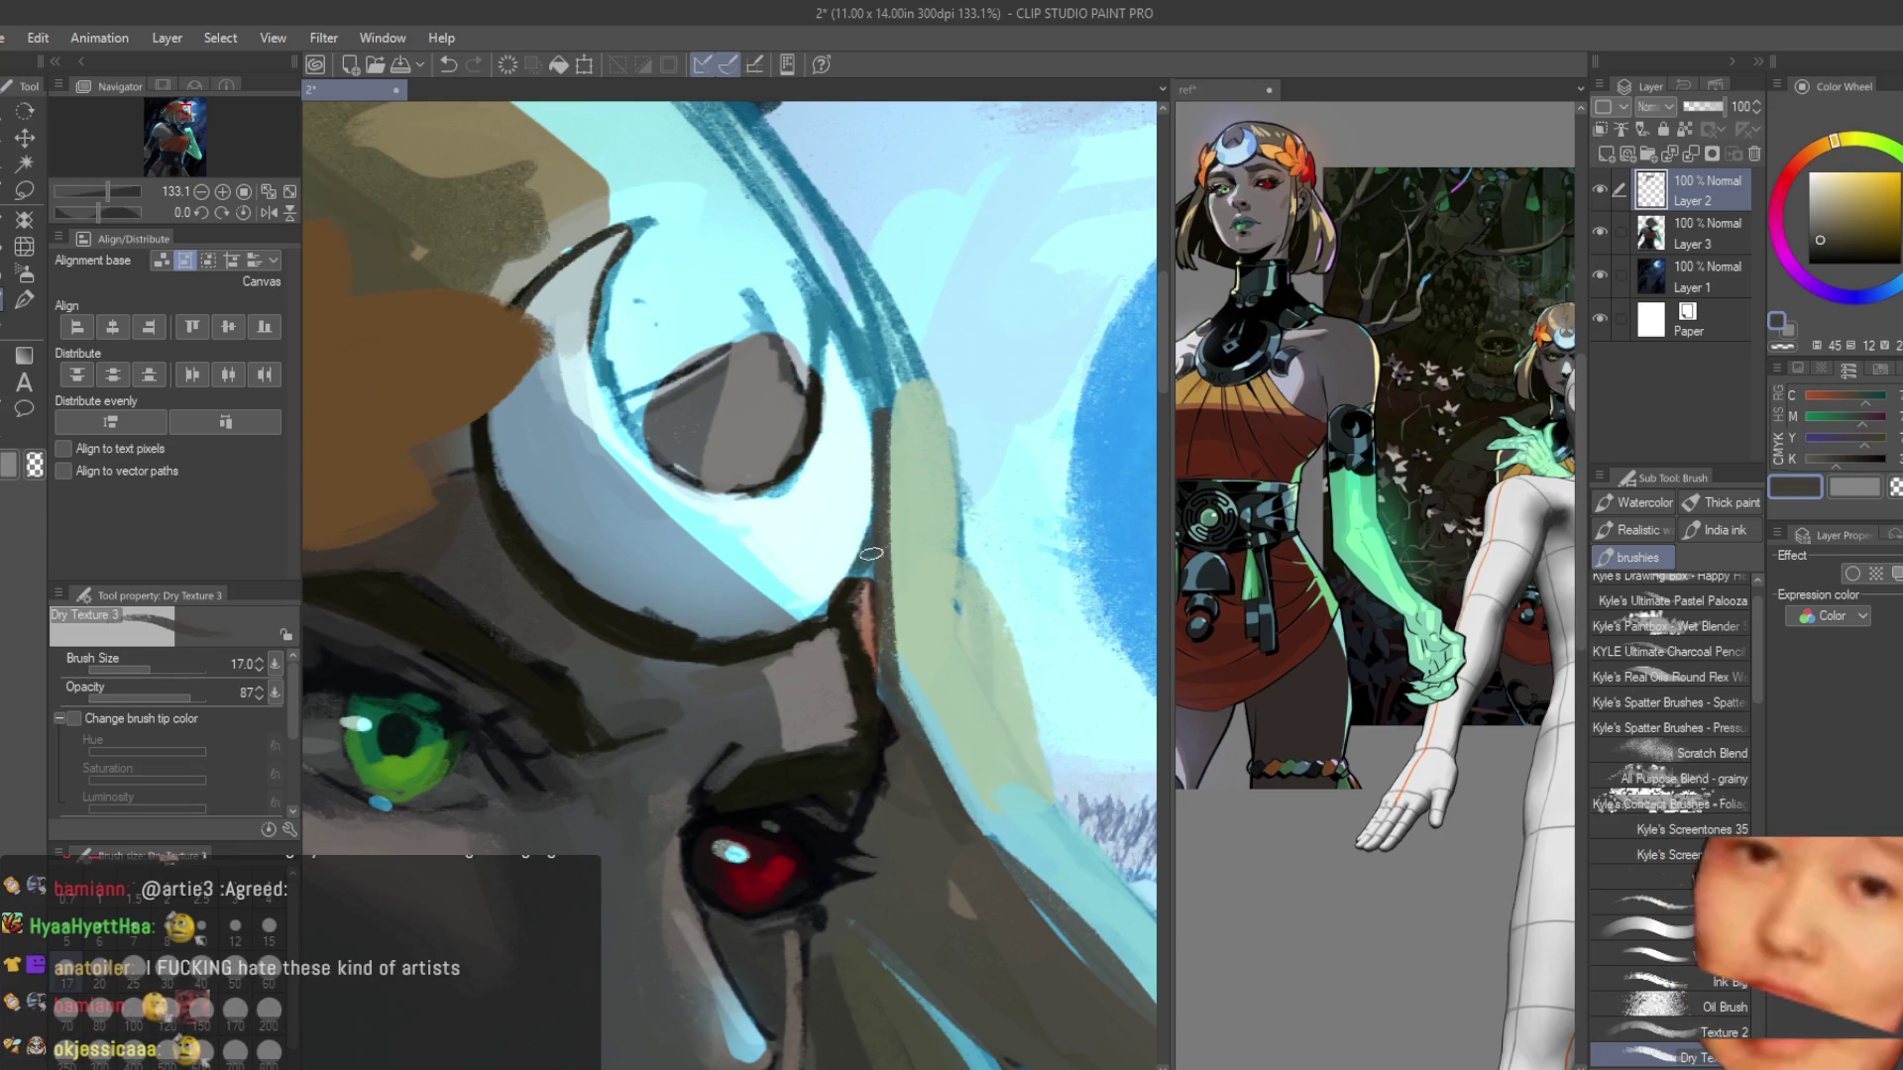
pyautogui.moveTo(877, 436); pyautogui.dragTo(847, 327)
# Paint light cyan rim light down the strand's right edge, with a near-black accent stroke.
pyautogui.scroll(1, 903, 783)
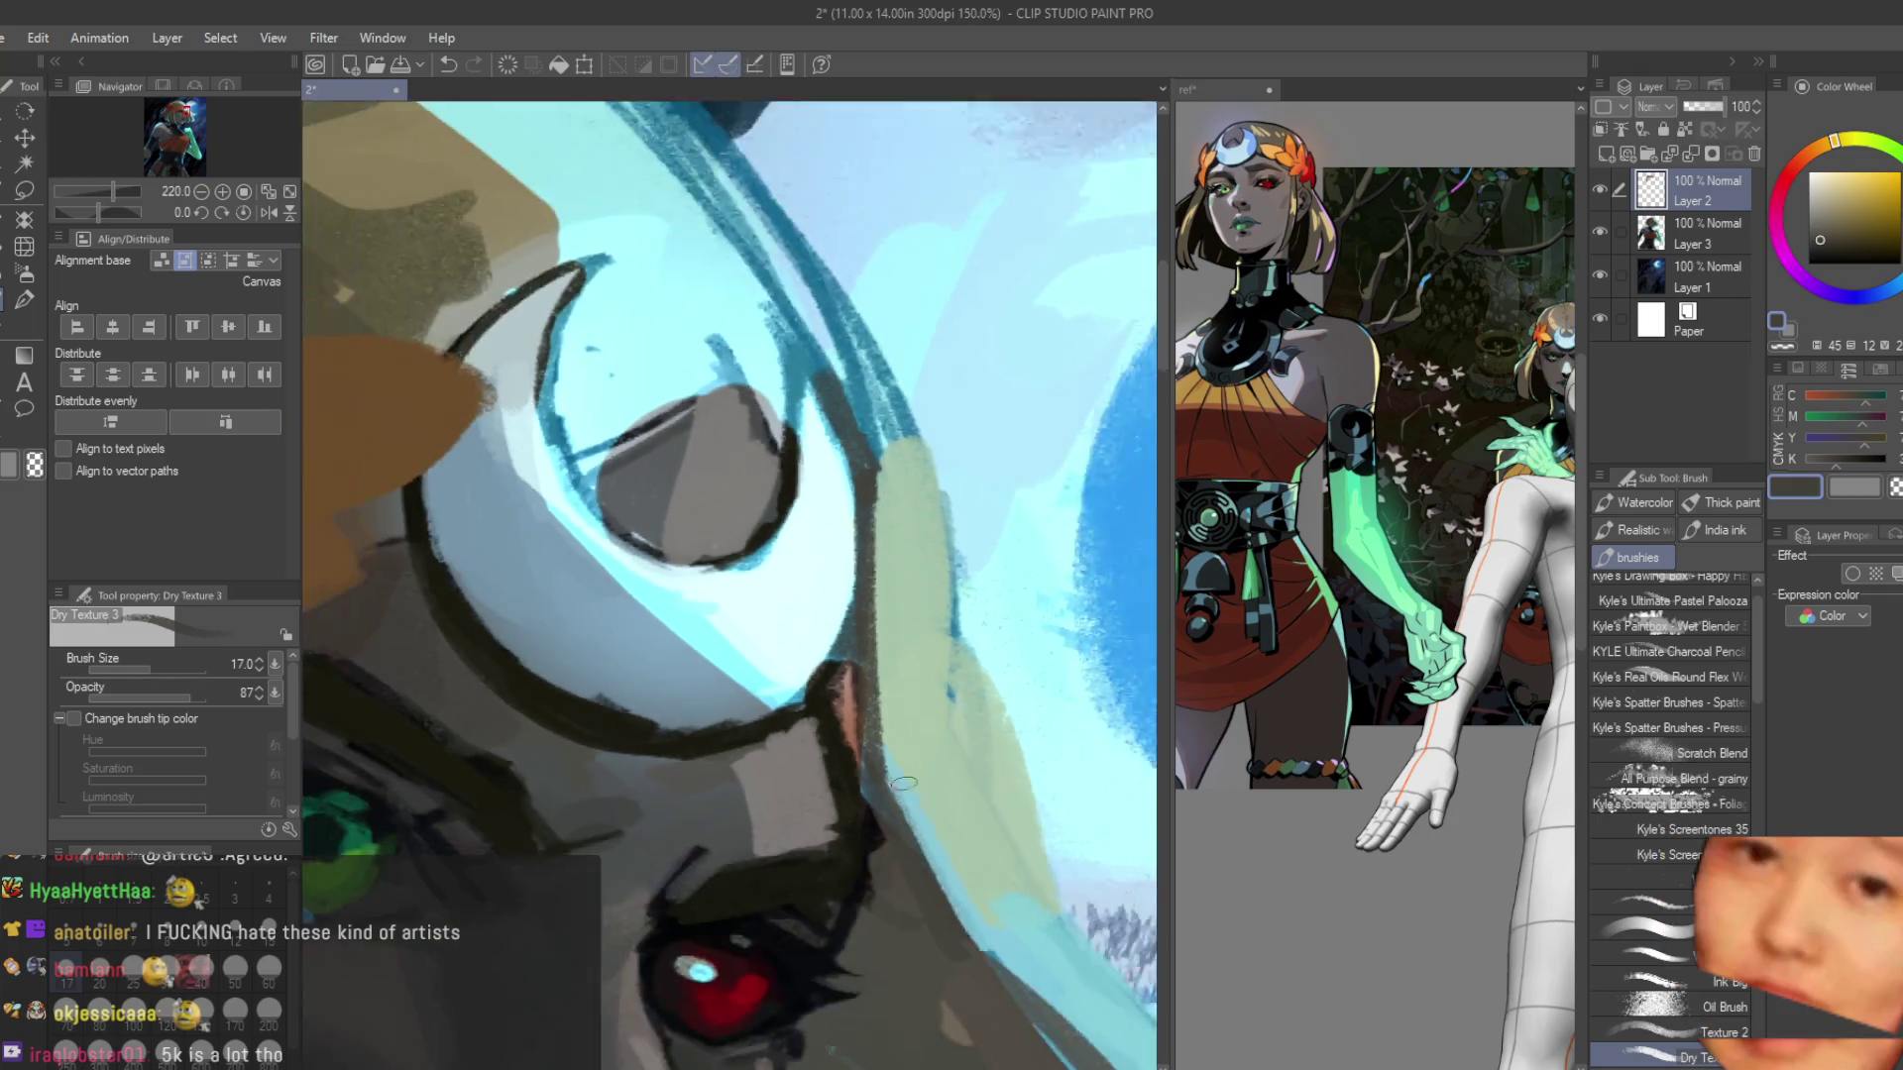
pyautogui.scroll(1, 844, 465)
pyautogui.keyDown('alt'); pyautogui.click(843, 465); pyautogui.keyUp('alt')
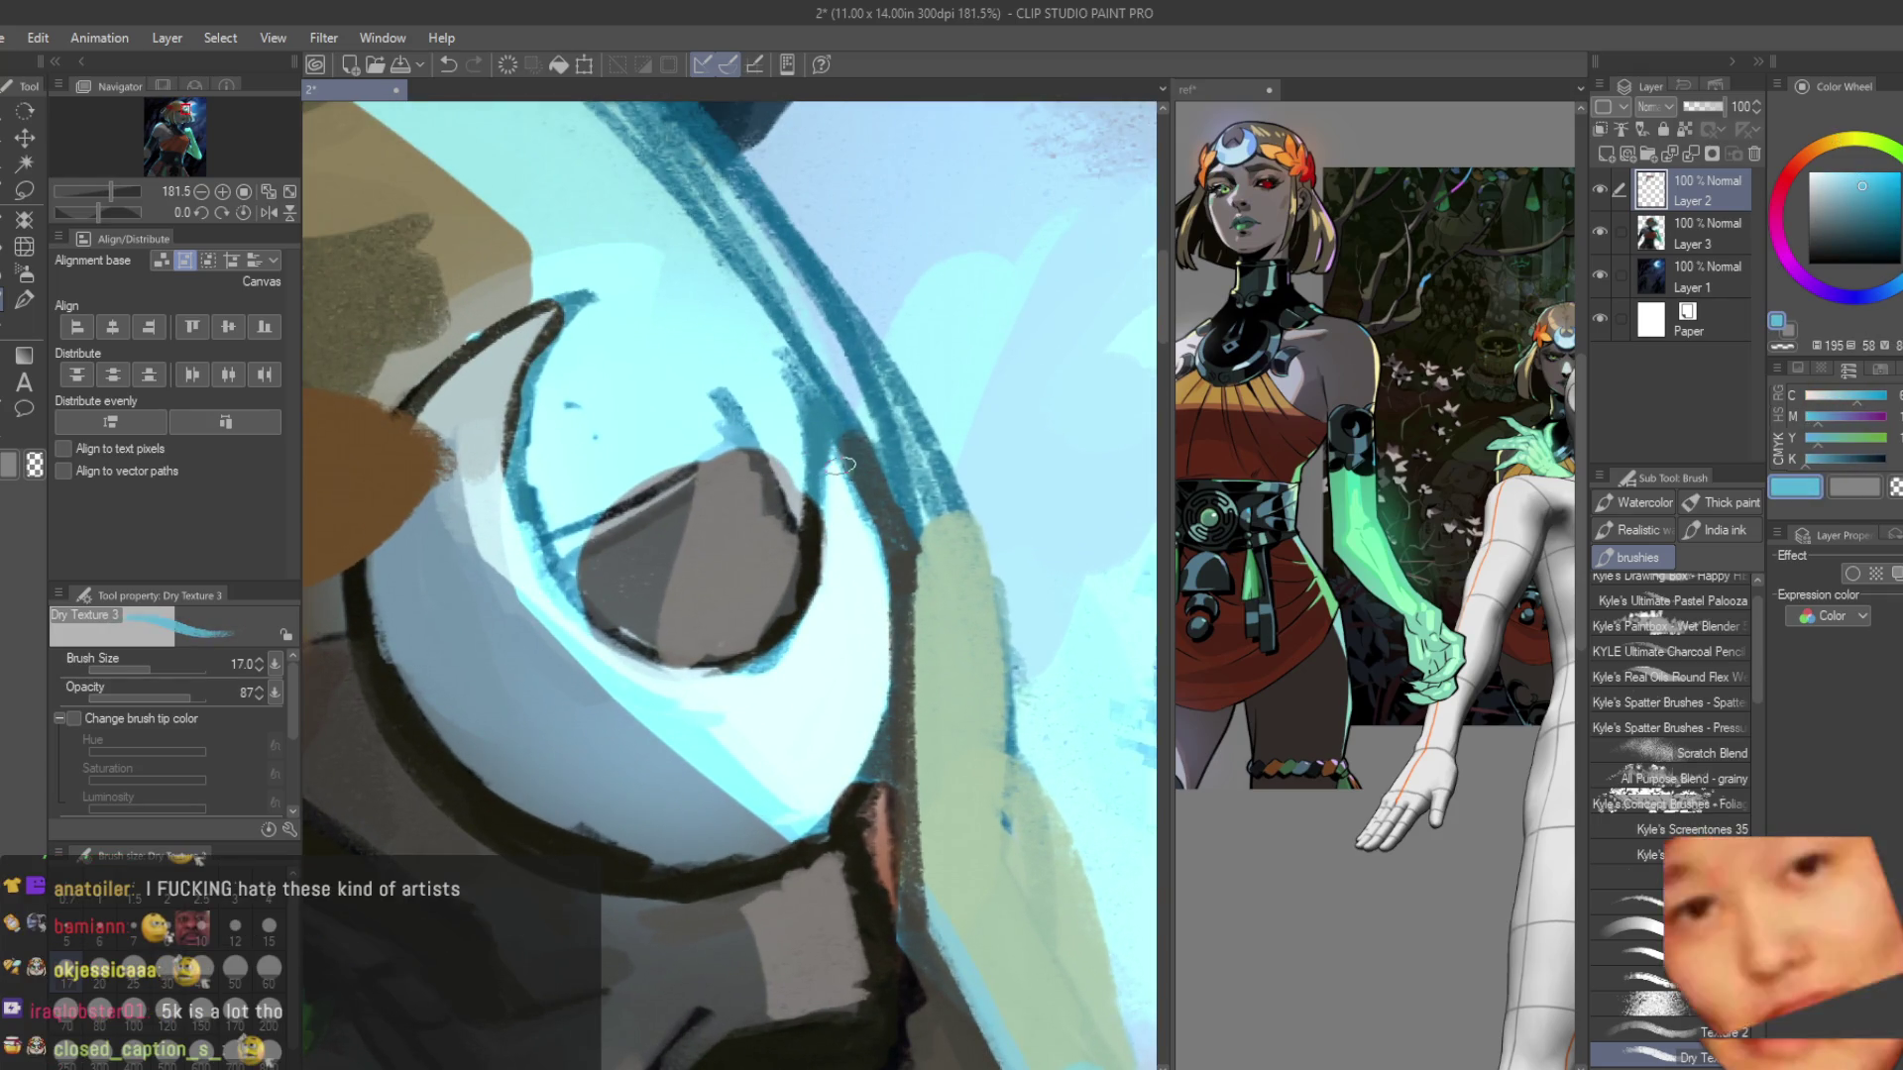
pyautogui.keyDown('alt'); pyautogui.click(852, 555); pyautogui.keyUp('alt')
pyautogui.moveTo(862, 506); pyautogui.dragTo(833, 773)
pyautogui.moveTo(867, 560)
pyautogui.mouseDown()
pyautogui.moveTo(880, 695)
pyautogui.moveTo(852, 813)
pyautogui.mouseUp()
pyautogui.keyDown('alt'); pyautogui.click(862, 694); pyautogui.keyUp('alt')
pyautogui.moveTo(857, 654); pyautogui.dragTo(872, 773)
pyautogui.moveTo(872, 604); pyautogui.dragTo(869, 766)
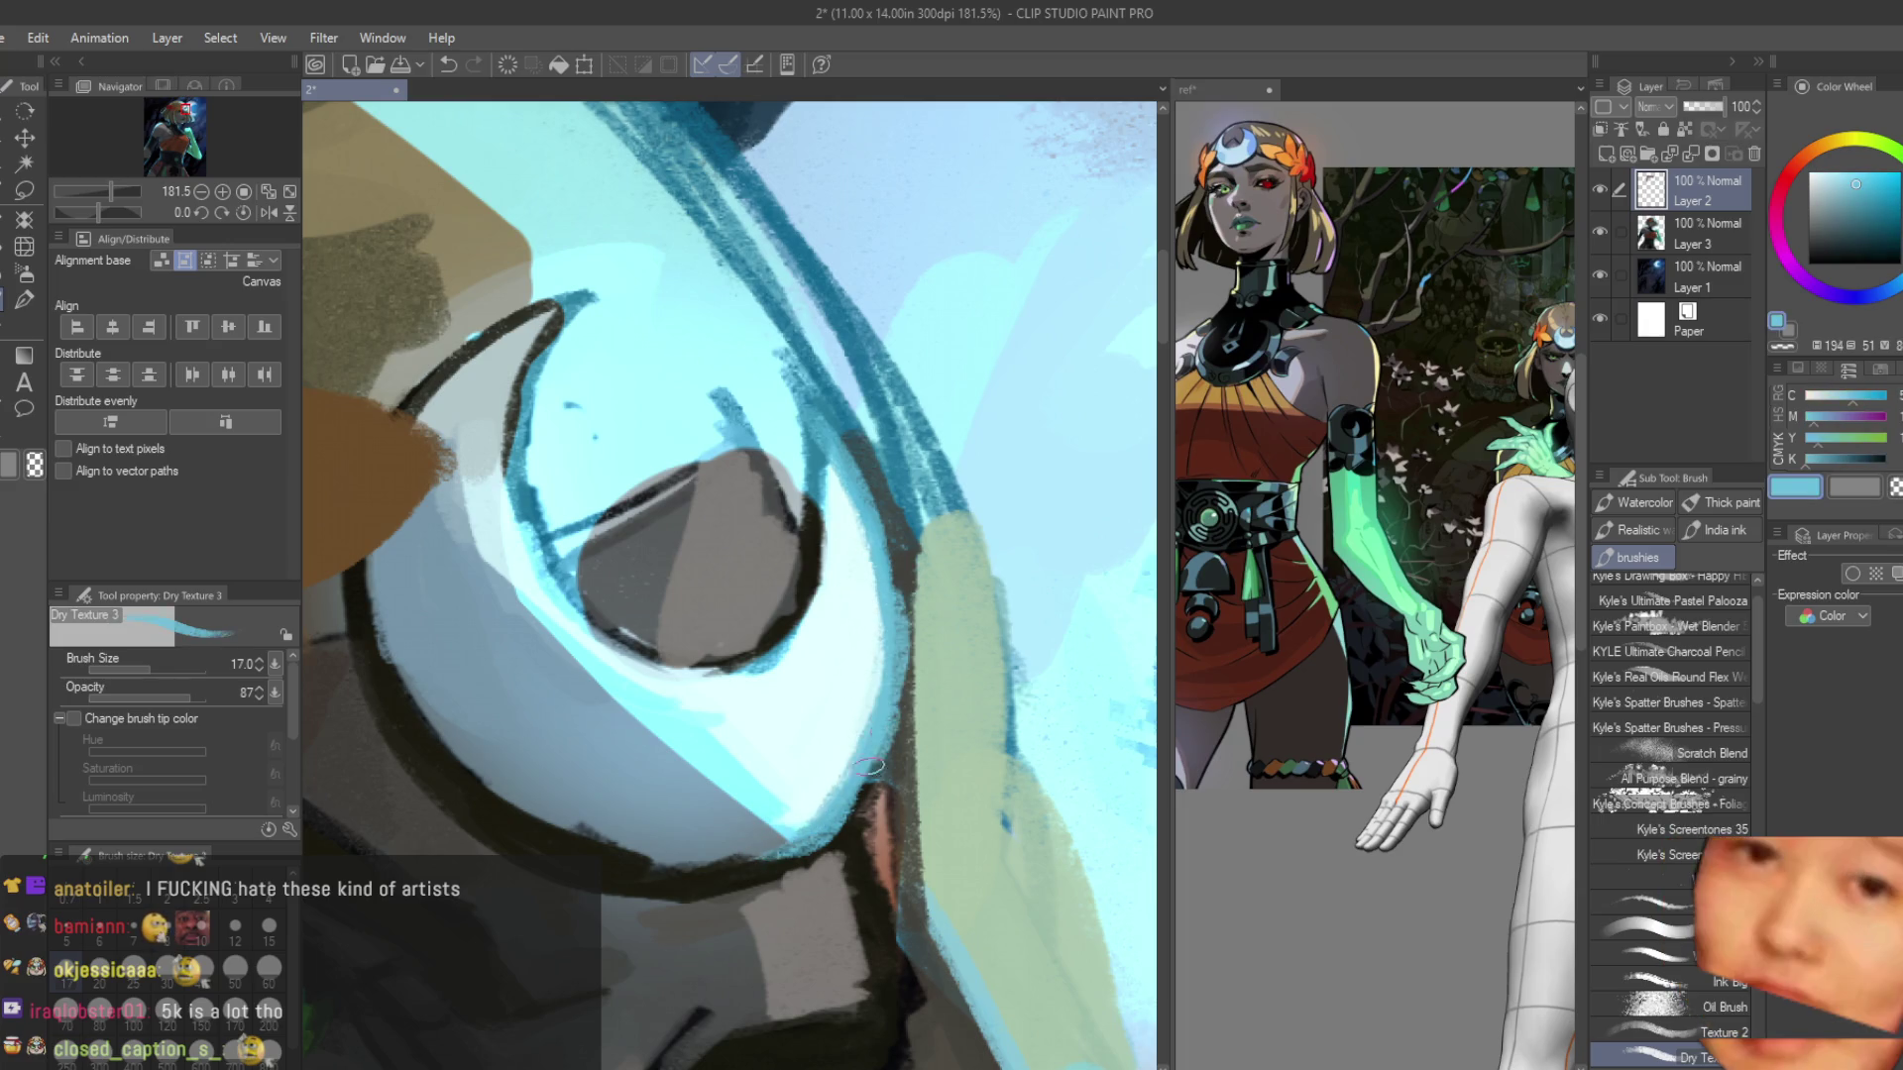
pyautogui.keyDown('alt'); pyautogui.click(872, 783); pyautogui.keyUp('alt')
pyautogui.moveTo(872, 575); pyautogui.dragTo(892, 813)
# Paint light cyan glow around the crescent ornament, along its inner curve and lower-left rim.
pyautogui.scroll(-3, 986, 526)
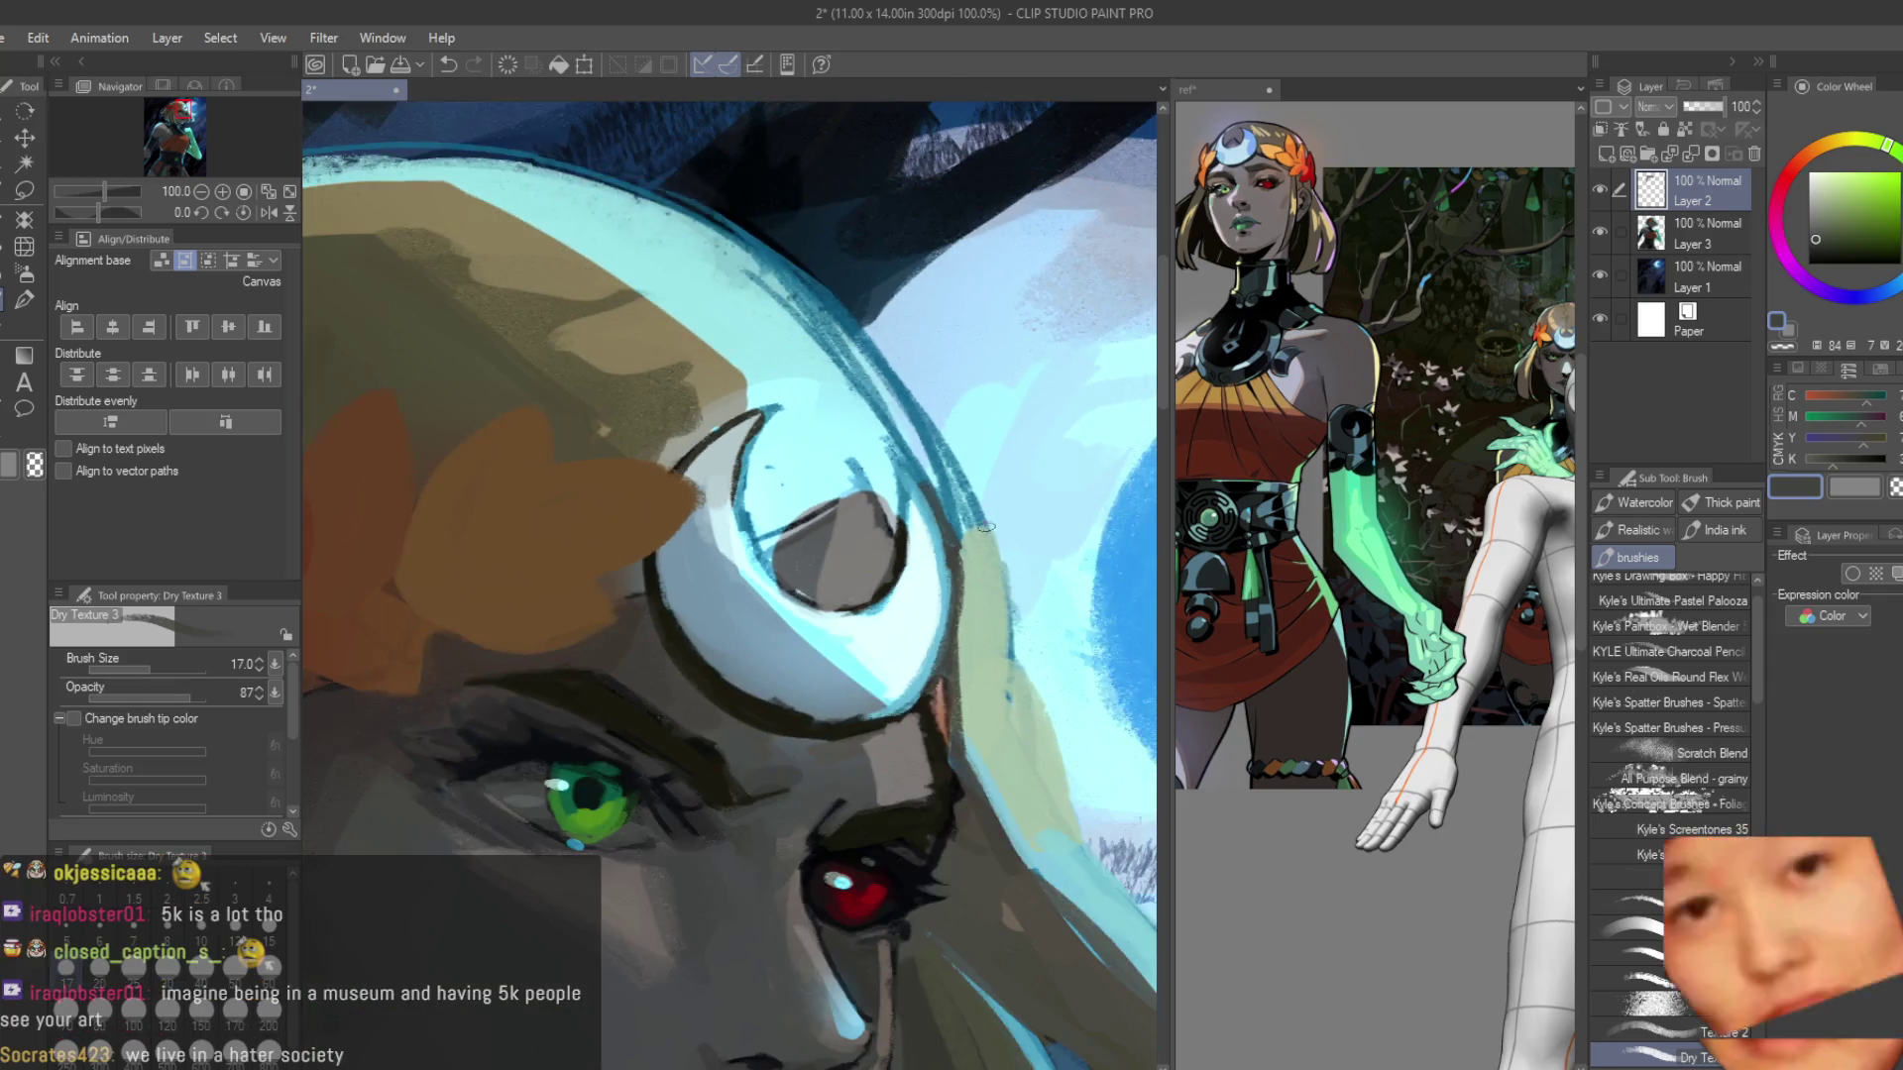
pyautogui.scroll(3, 761, 489)
pyautogui.keyDown('alt'); pyautogui.click(734, 585); pyautogui.keyUp('alt')
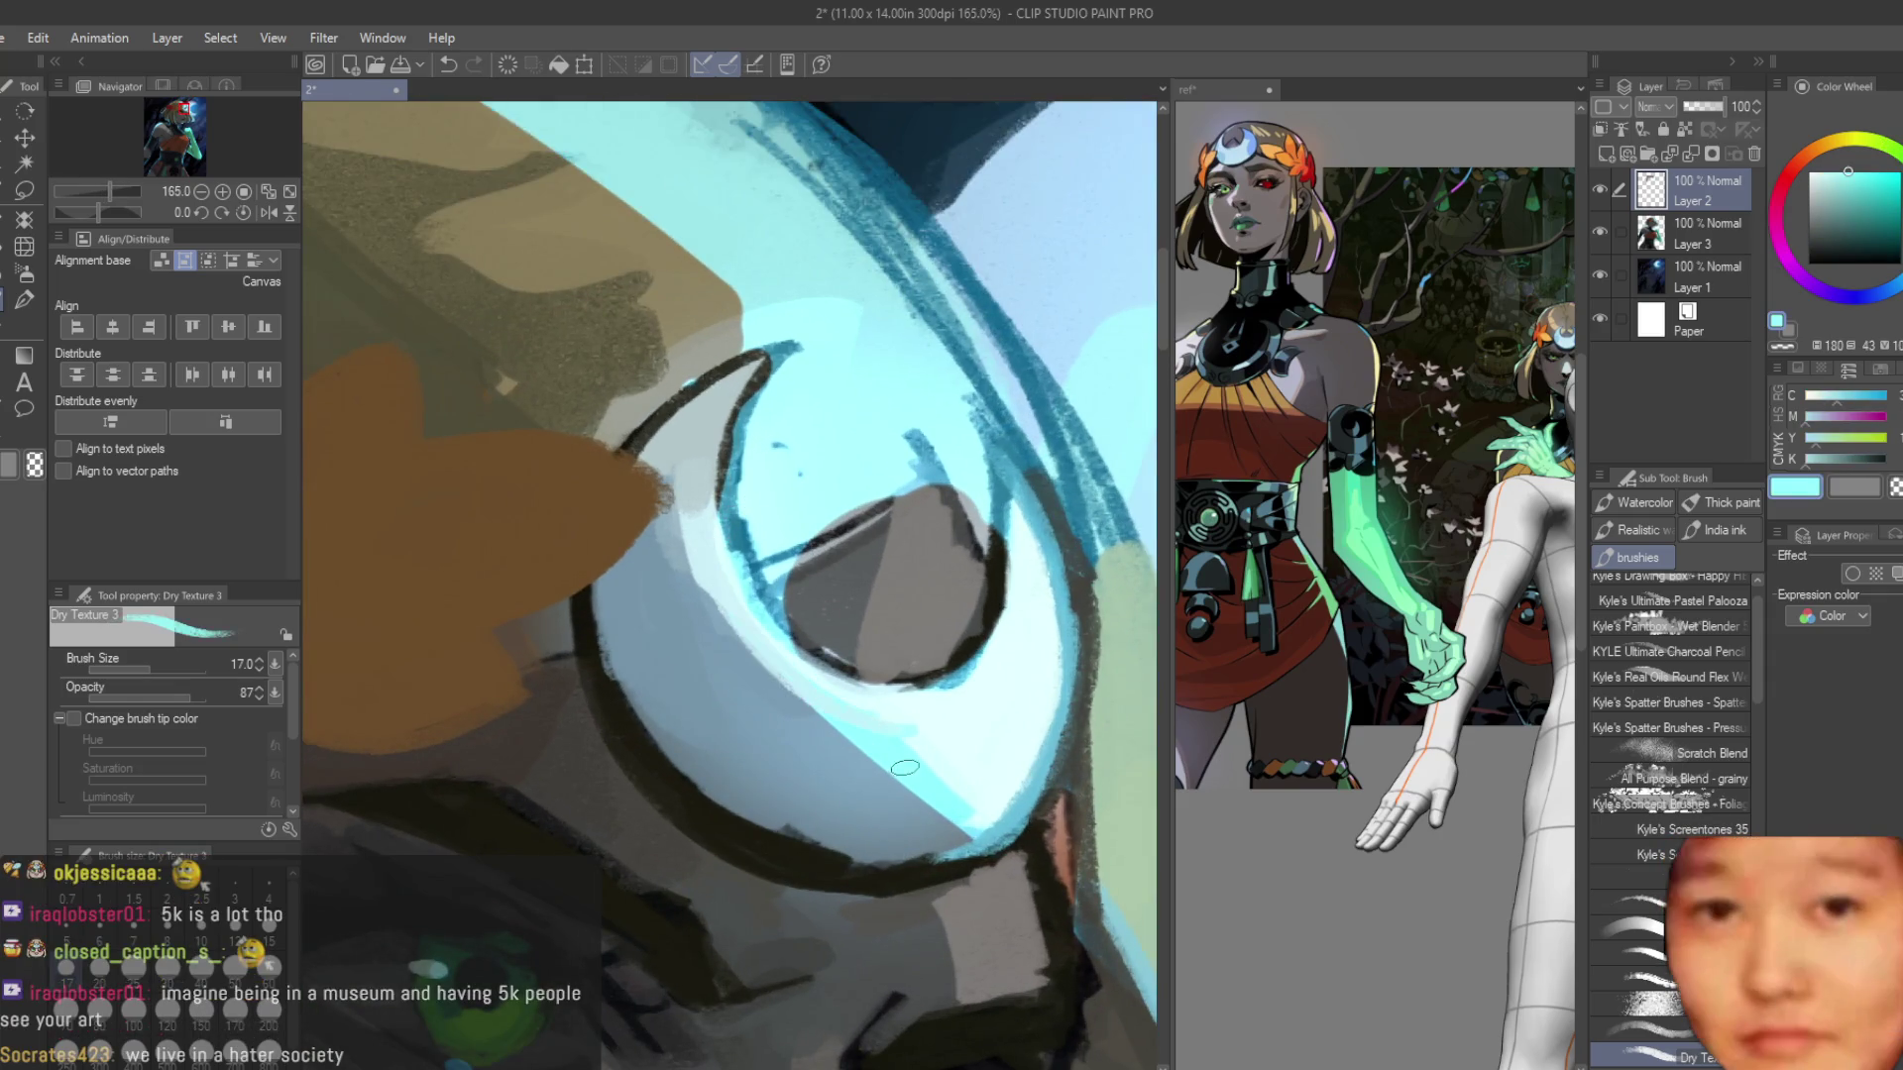
pyautogui.moveTo(713, 585); pyautogui.dragTo(922, 783)
pyautogui.moveTo(733, 635); pyautogui.dragTo(951, 813)
pyautogui.moveTo(704, 560)
pyautogui.mouseDown()
pyautogui.moveTo(788, 708)
pyautogui.moveTo(938, 820)
pyautogui.moveTo(783, 738)
pyautogui.mouseUp()
pyautogui.keyDown('alt'); pyautogui.click(942, 813); pyautogui.keyUp('alt')
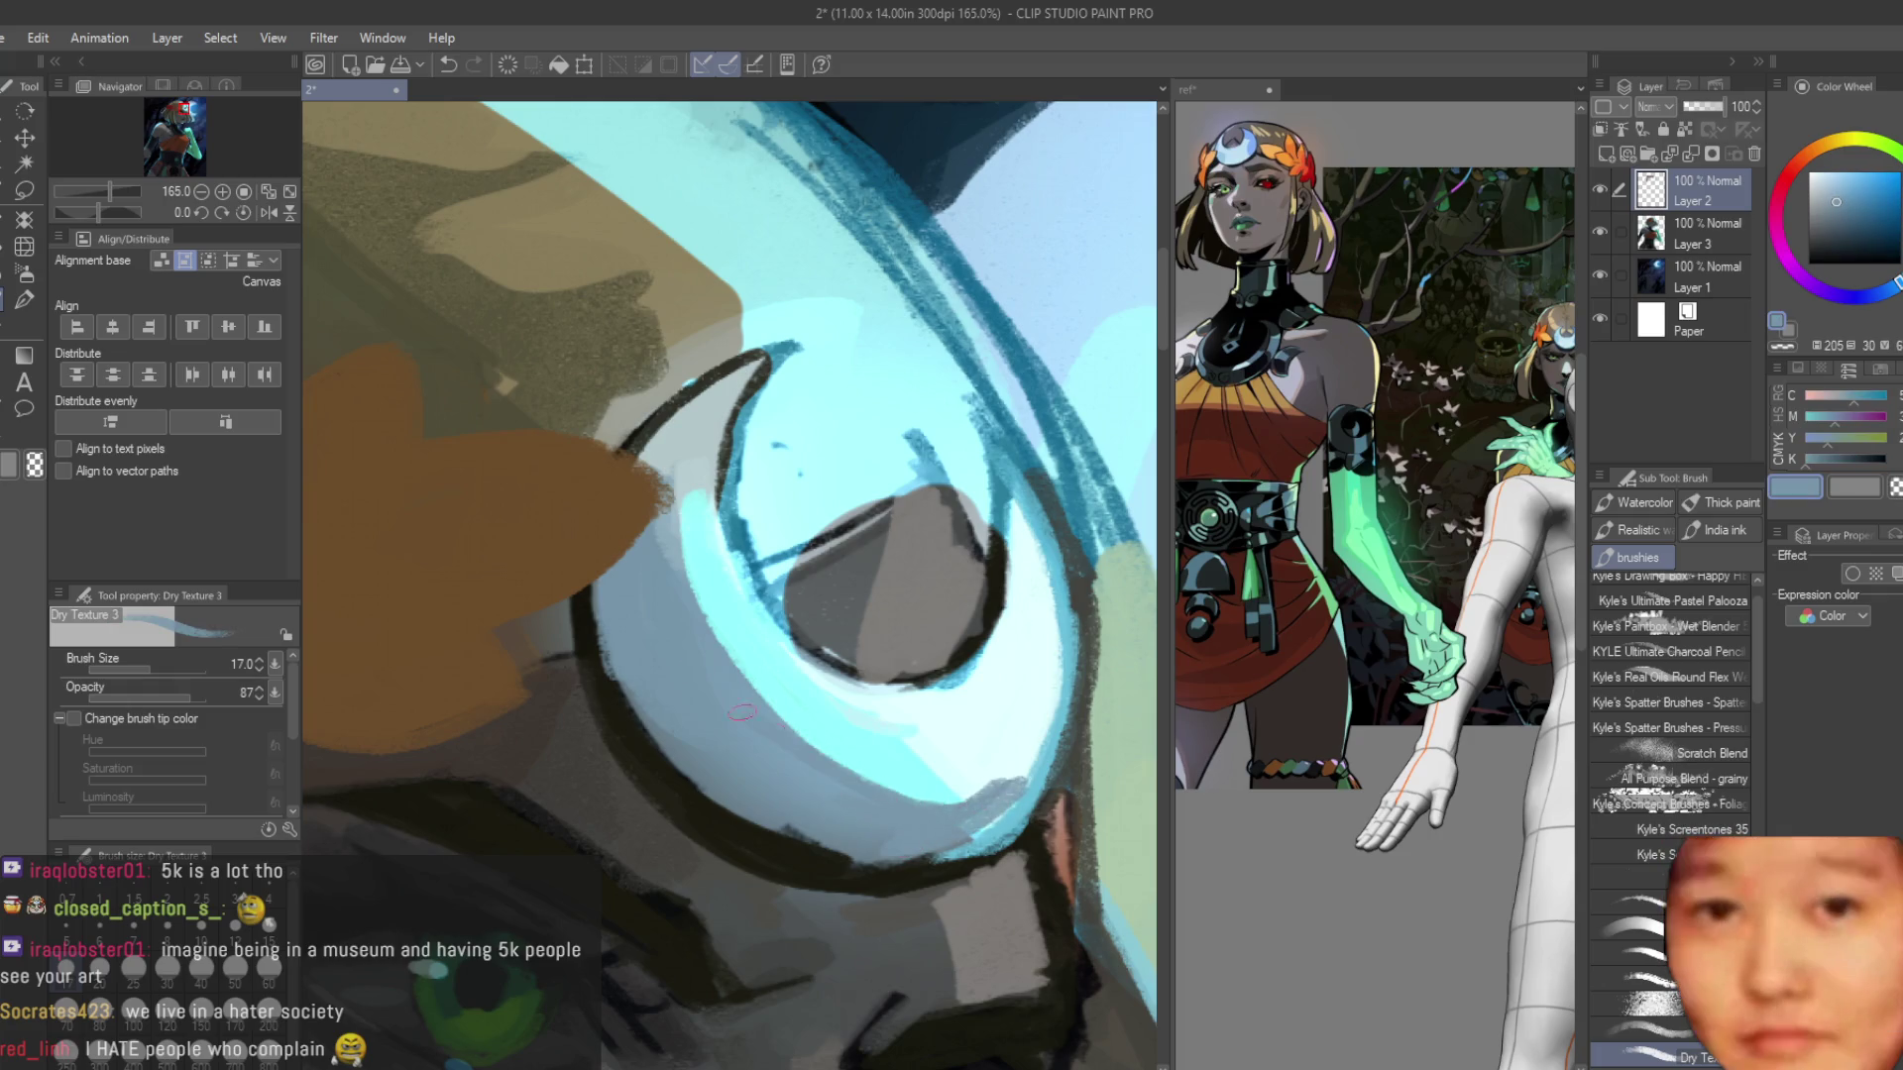
# Outline the orange leaf's edges, including its lower edge, in the near-black line colour.
pyautogui.keyDown('alt'); pyautogui.click(644, 436); pyautogui.keyUp('alt')
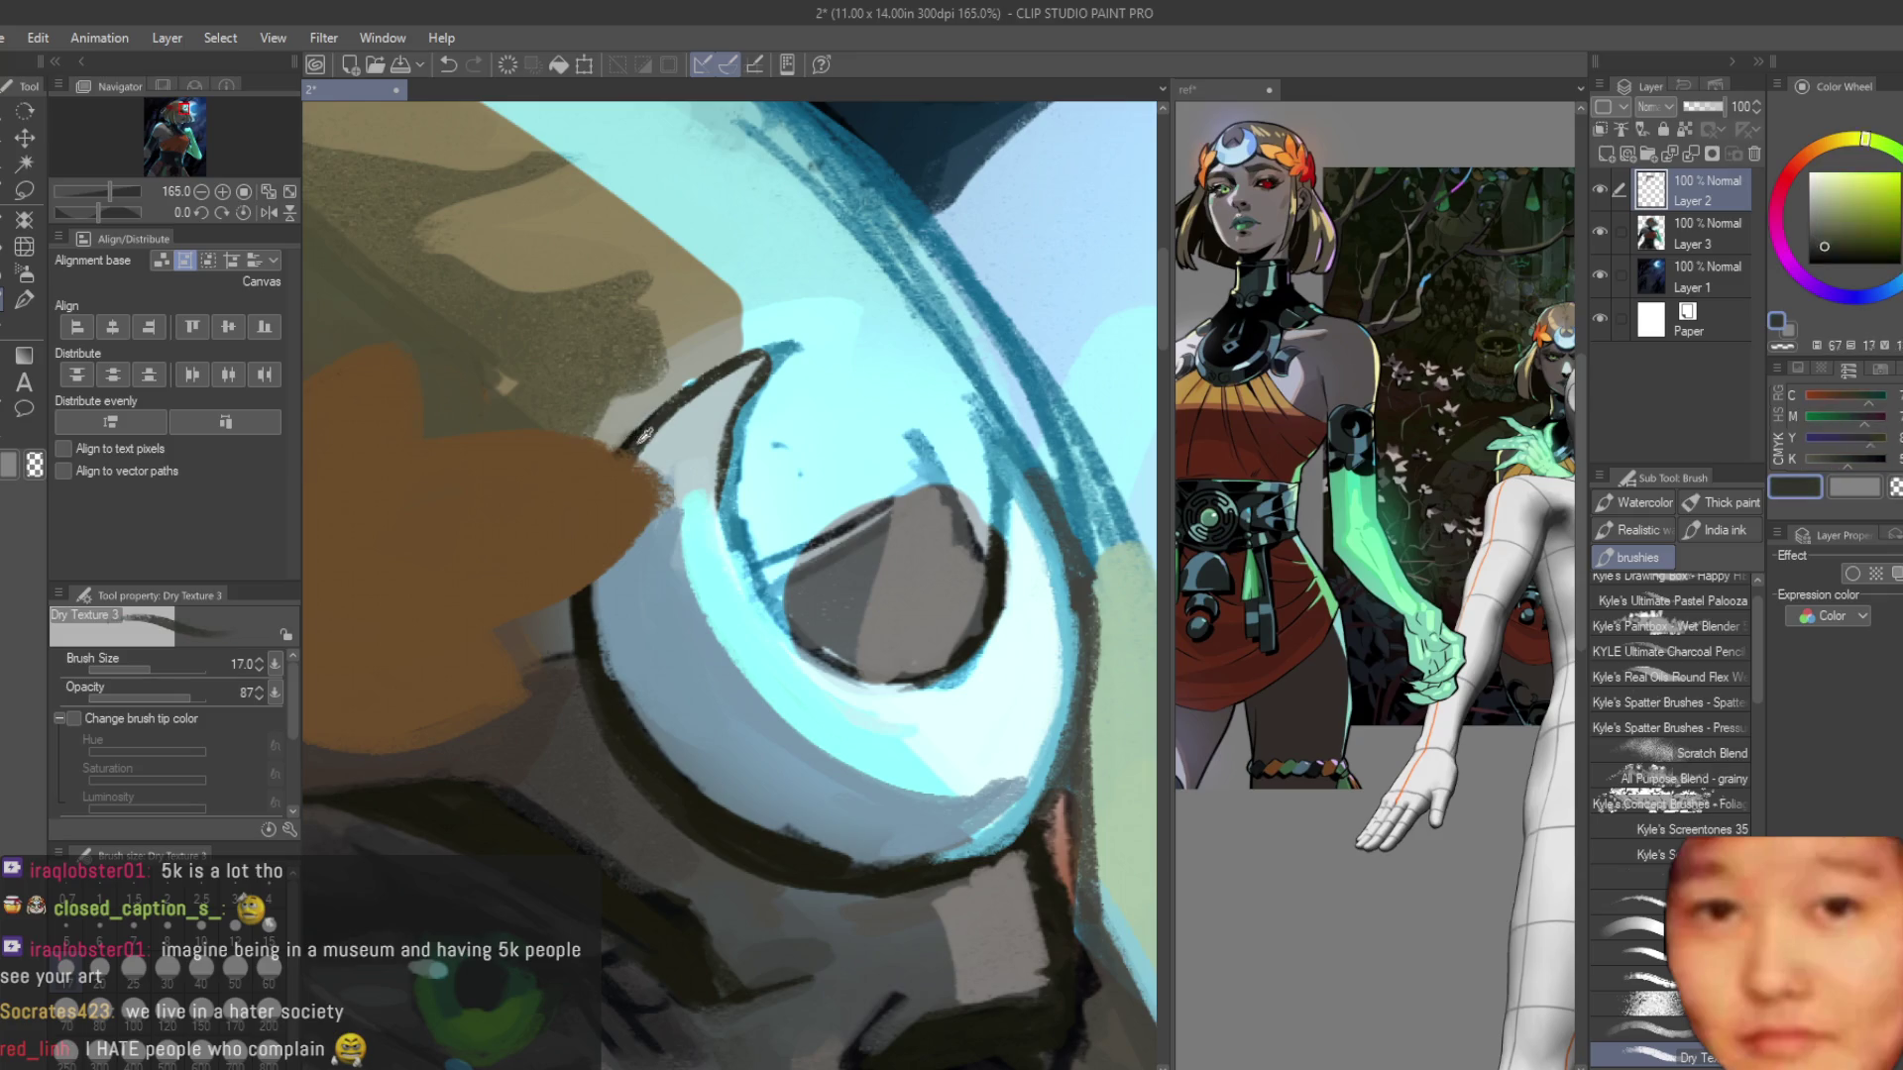
pyautogui.moveTo(403, 359)
pyautogui.mouseDown()
pyautogui.moveTo(683, 474)
pyautogui.moveTo(490, 623)
pyautogui.moveTo(543, 696)
pyautogui.mouseUp()
pyautogui.keyDown('alt'); pyautogui.click(495, 635); pyautogui.keyUp('alt')
pyautogui.scroll(-2, 543, 696)
pyautogui.moveTo(442, 624); pyautogui.dragTo(686, 705)
pyautogui.keyDown('alt'); pyautogui.click(686, 704); pyautogui.keyUp('alt')
pyautogui.scroll(-6, 686, 704)
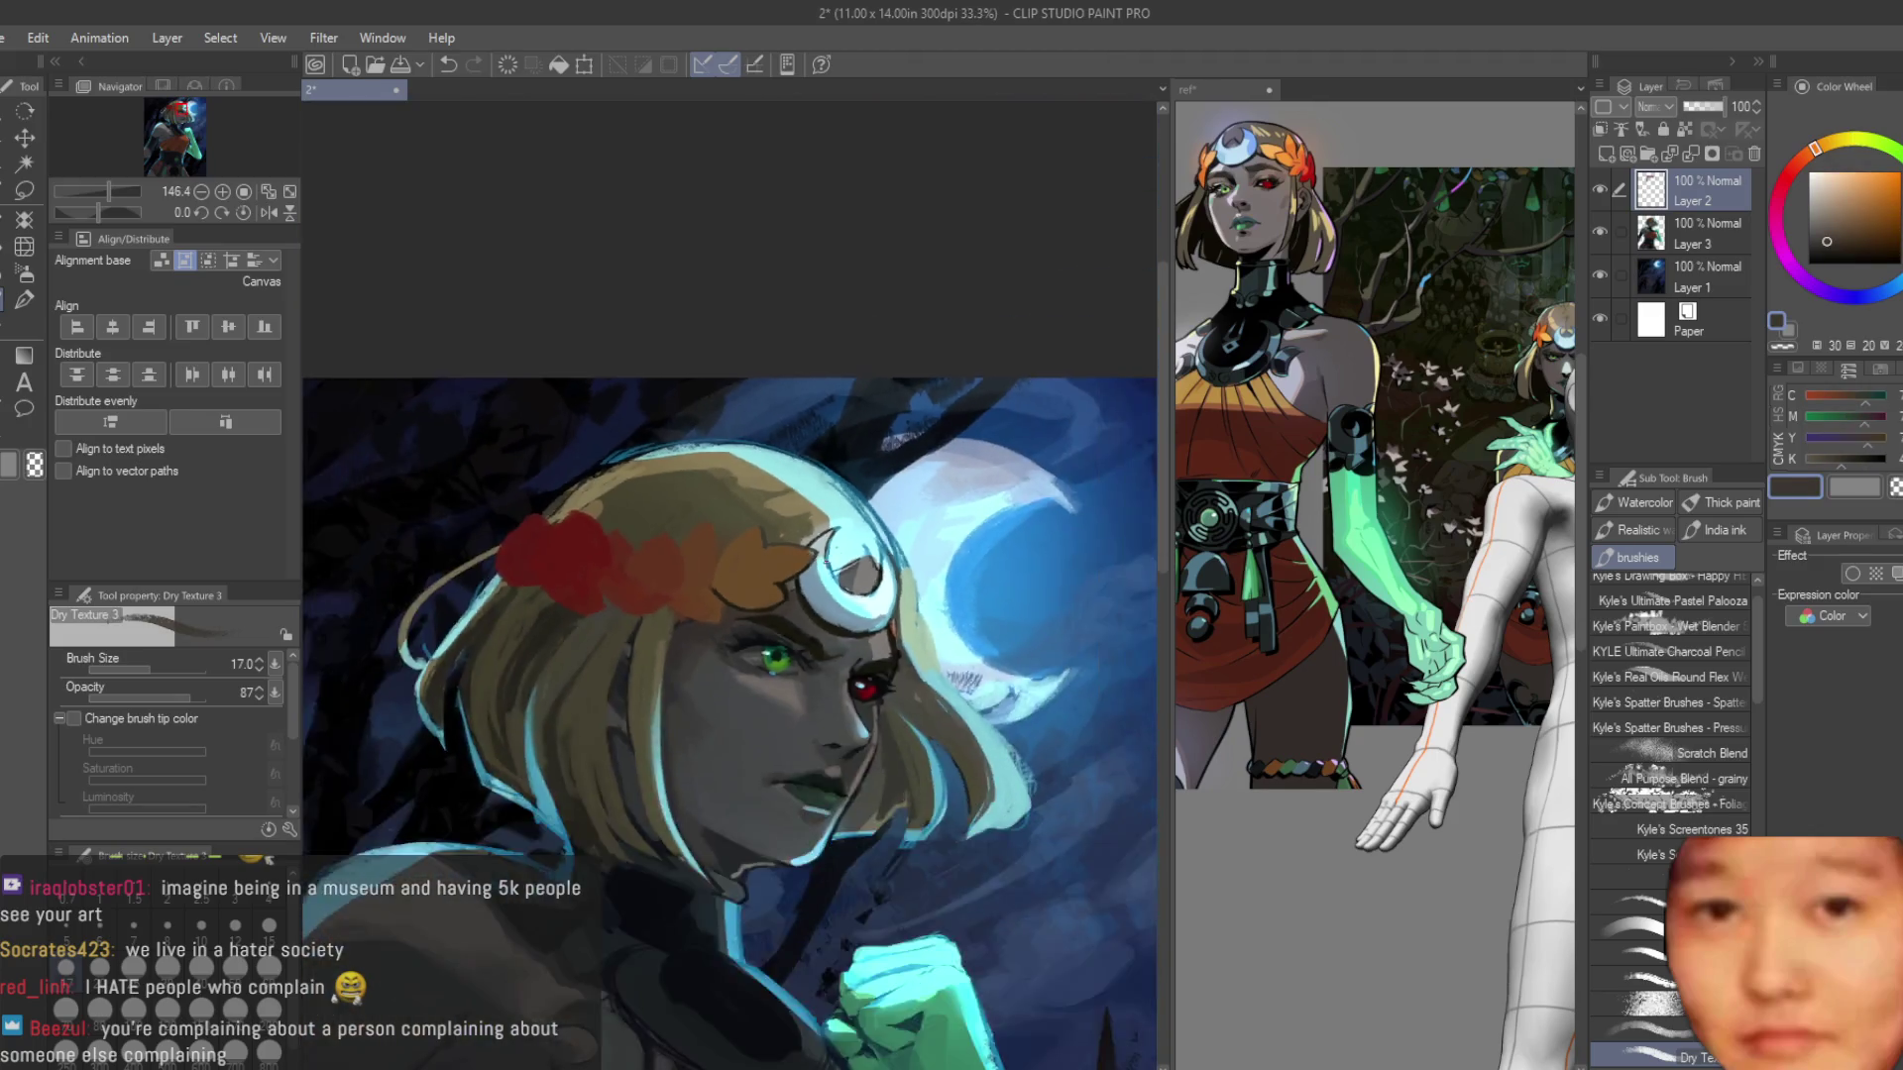
pyautogui.scroll(1, 854, 573)
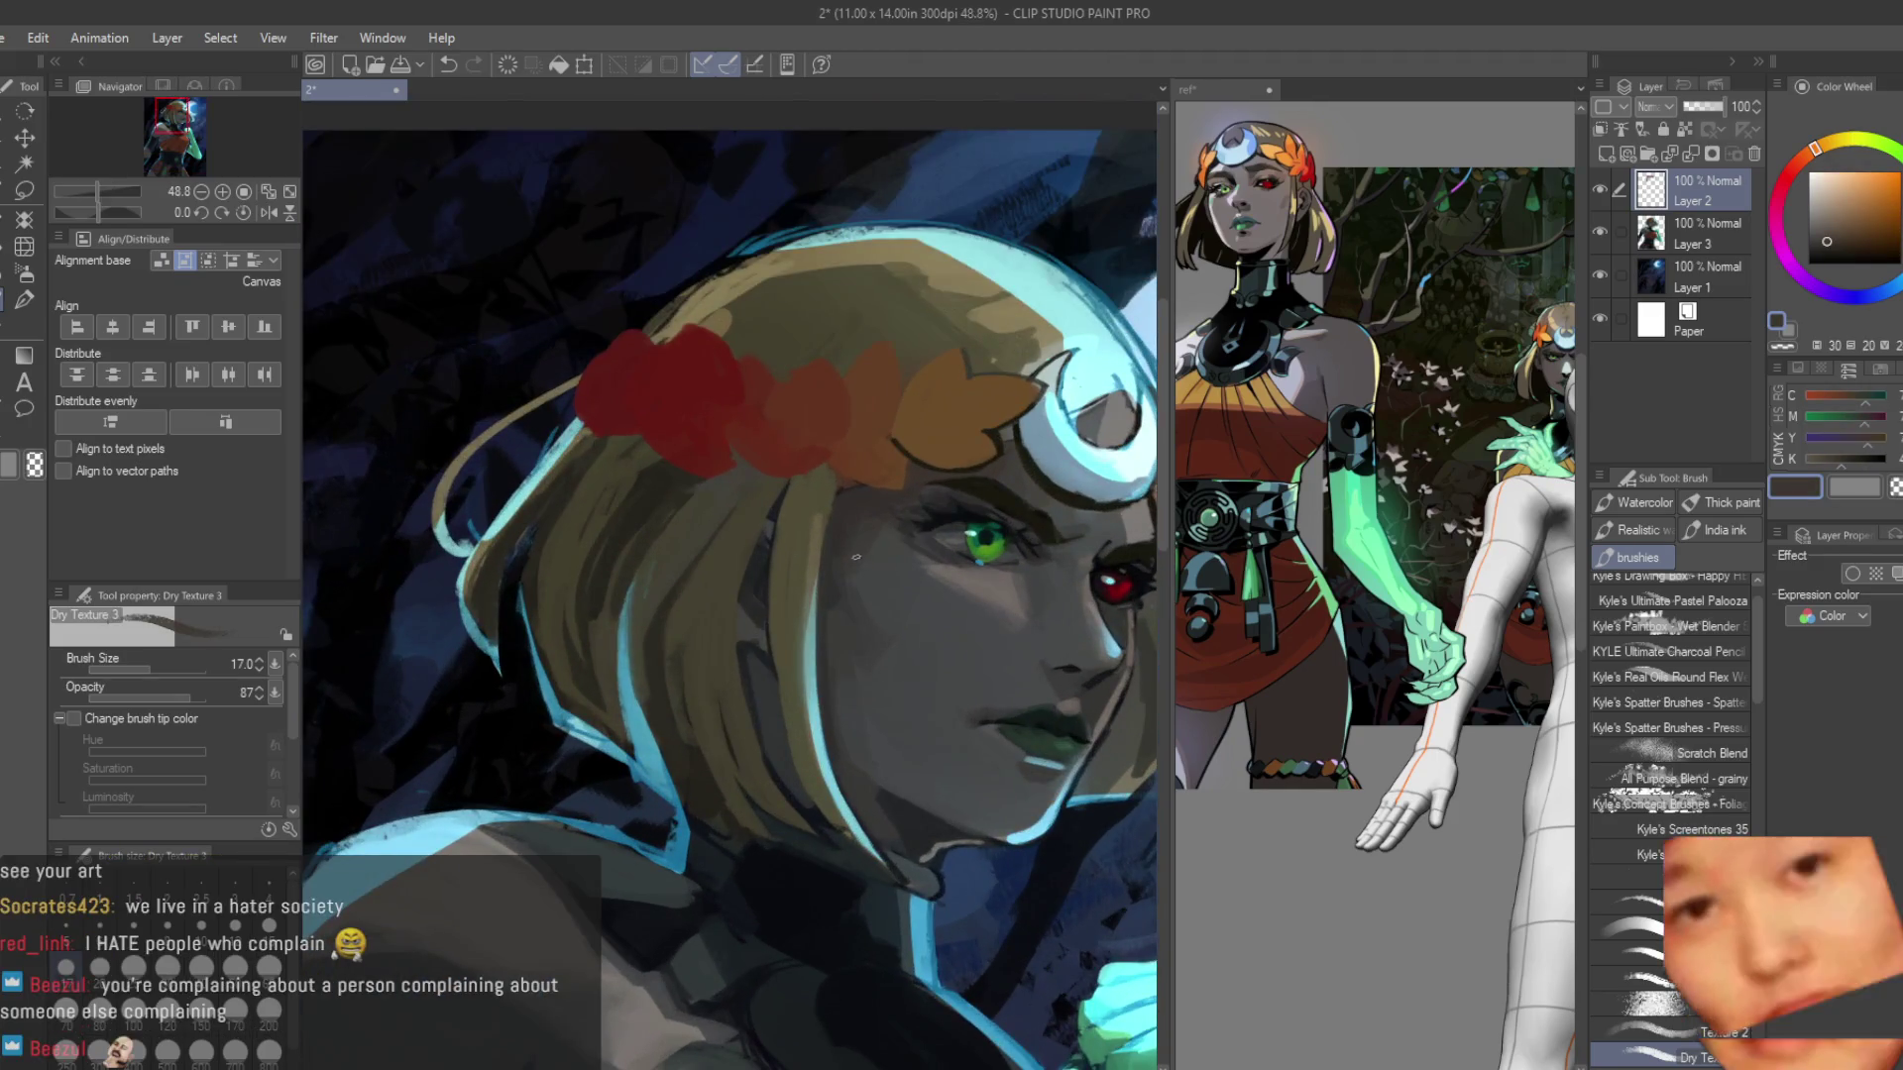
pyautogui.scroll(1, 855, 573)
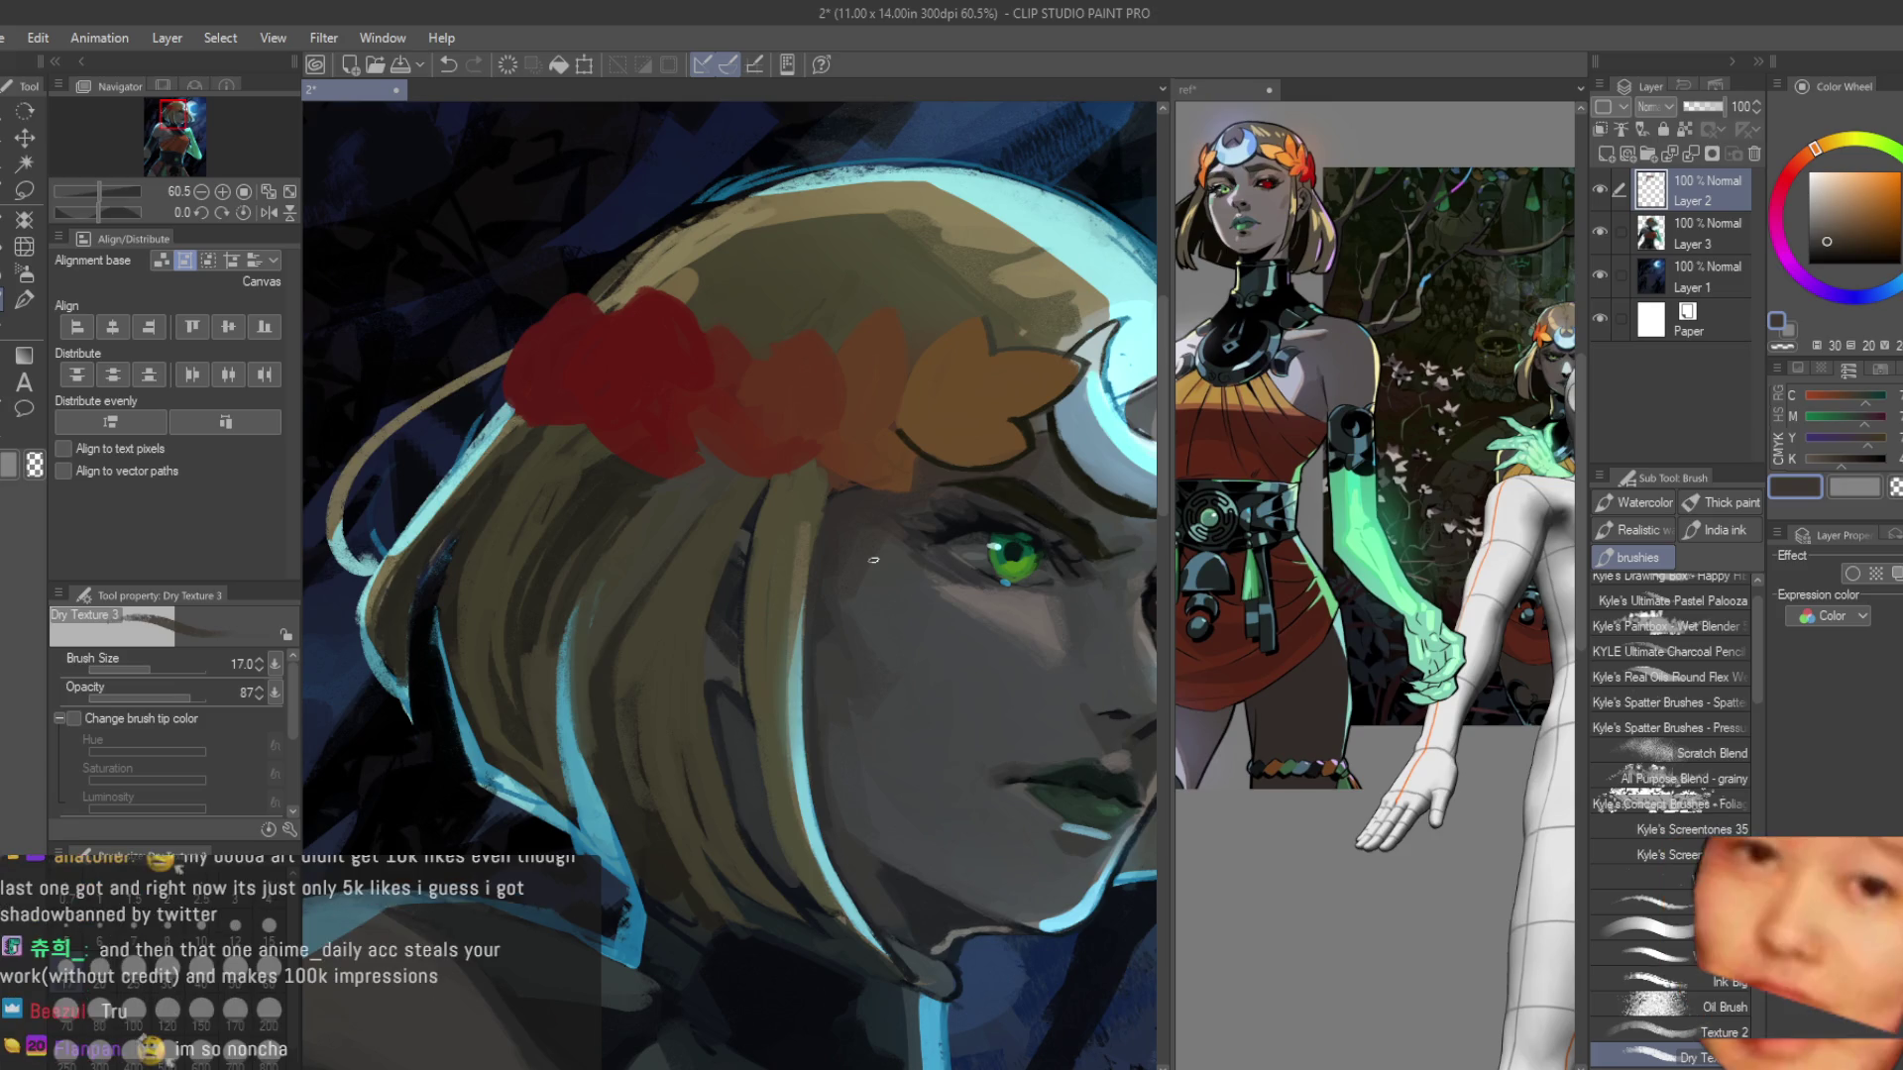
# Draw dark near-black curves along the red flower's lower edge.
pyautogui.scroll(5, 836, 395)
pyautogui.moveTo(926, 471)
pyautogui.mouseDown()
pyautogui.moveTo(982, 585)
pyautogui.moveTo(956, 683)
pyautogui.mouseUp()
pyautogui.moveTo(659, 575); pyautogui.dragTo(929, 689)
pyautogui.keyDown('alt'); pyautogui.click(898, 510); pyautogui.keyUp('alt')
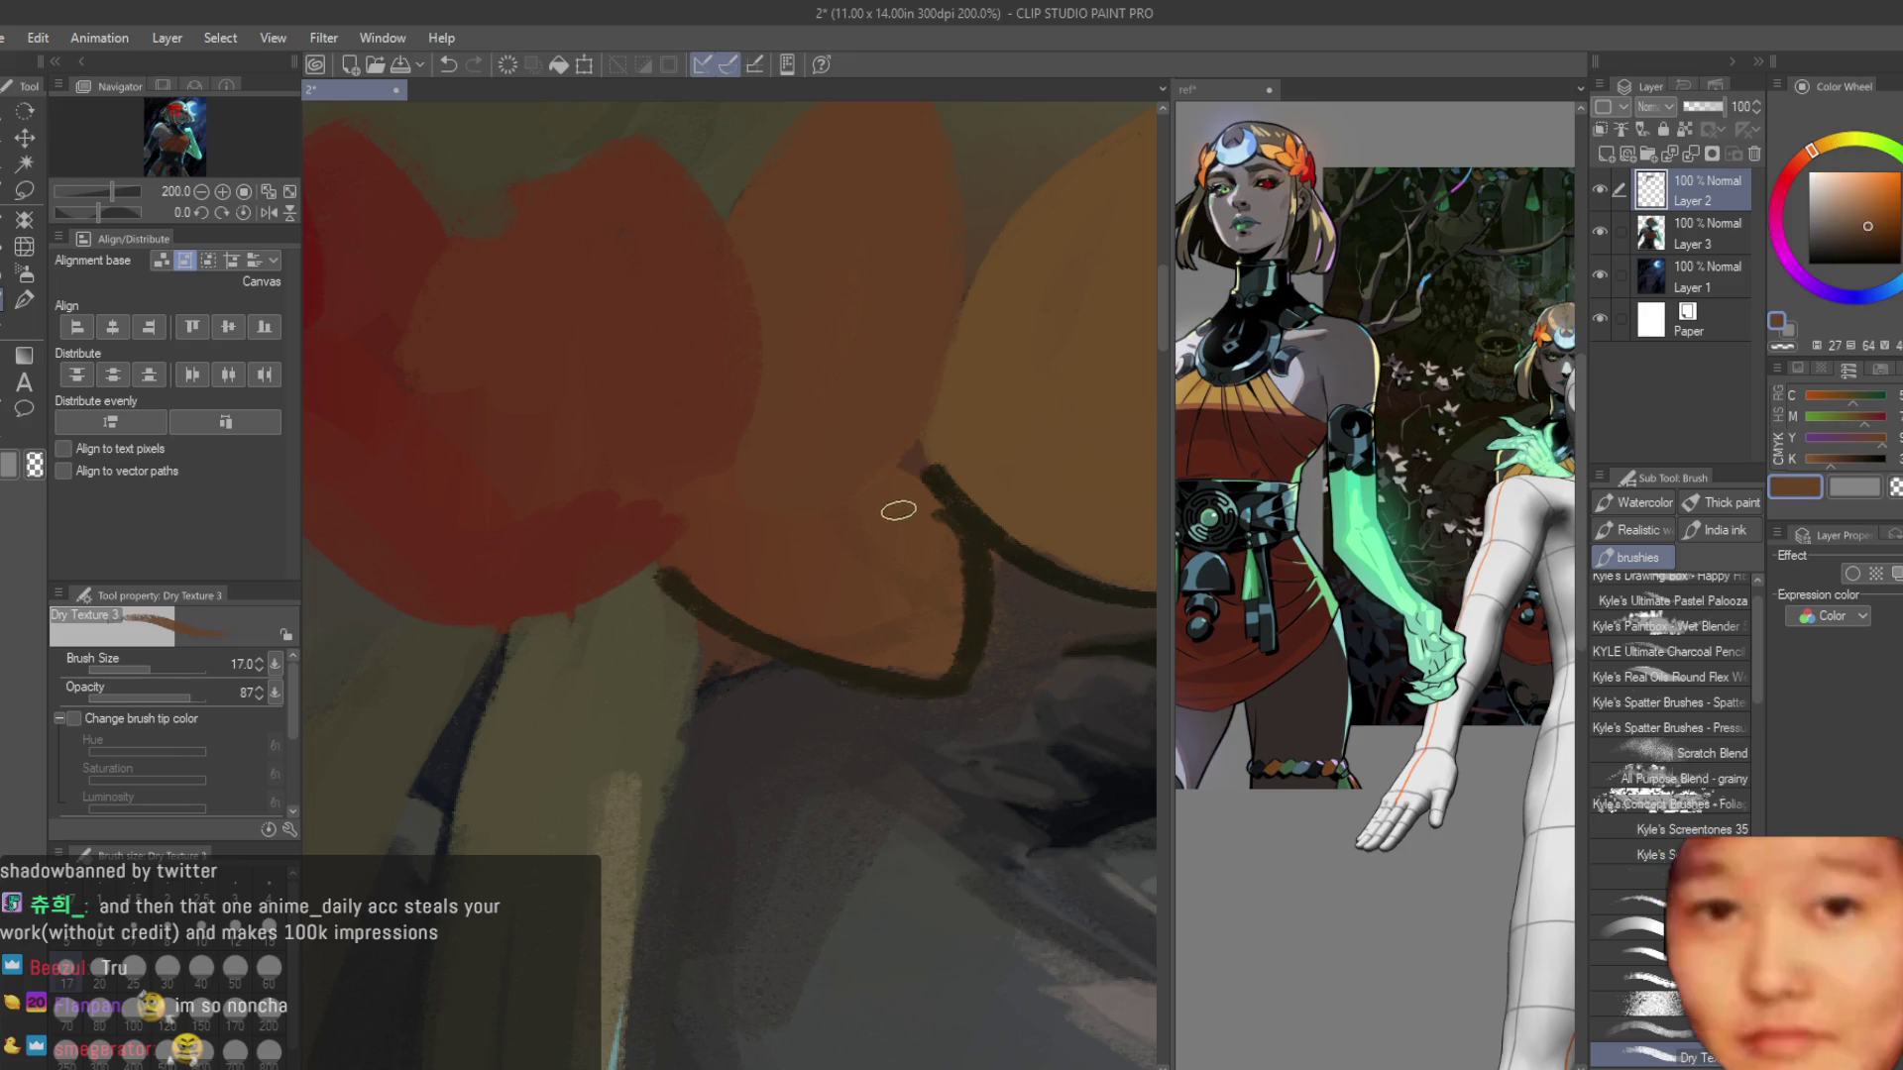
pyautogui.scroll(-2, 941, 555)
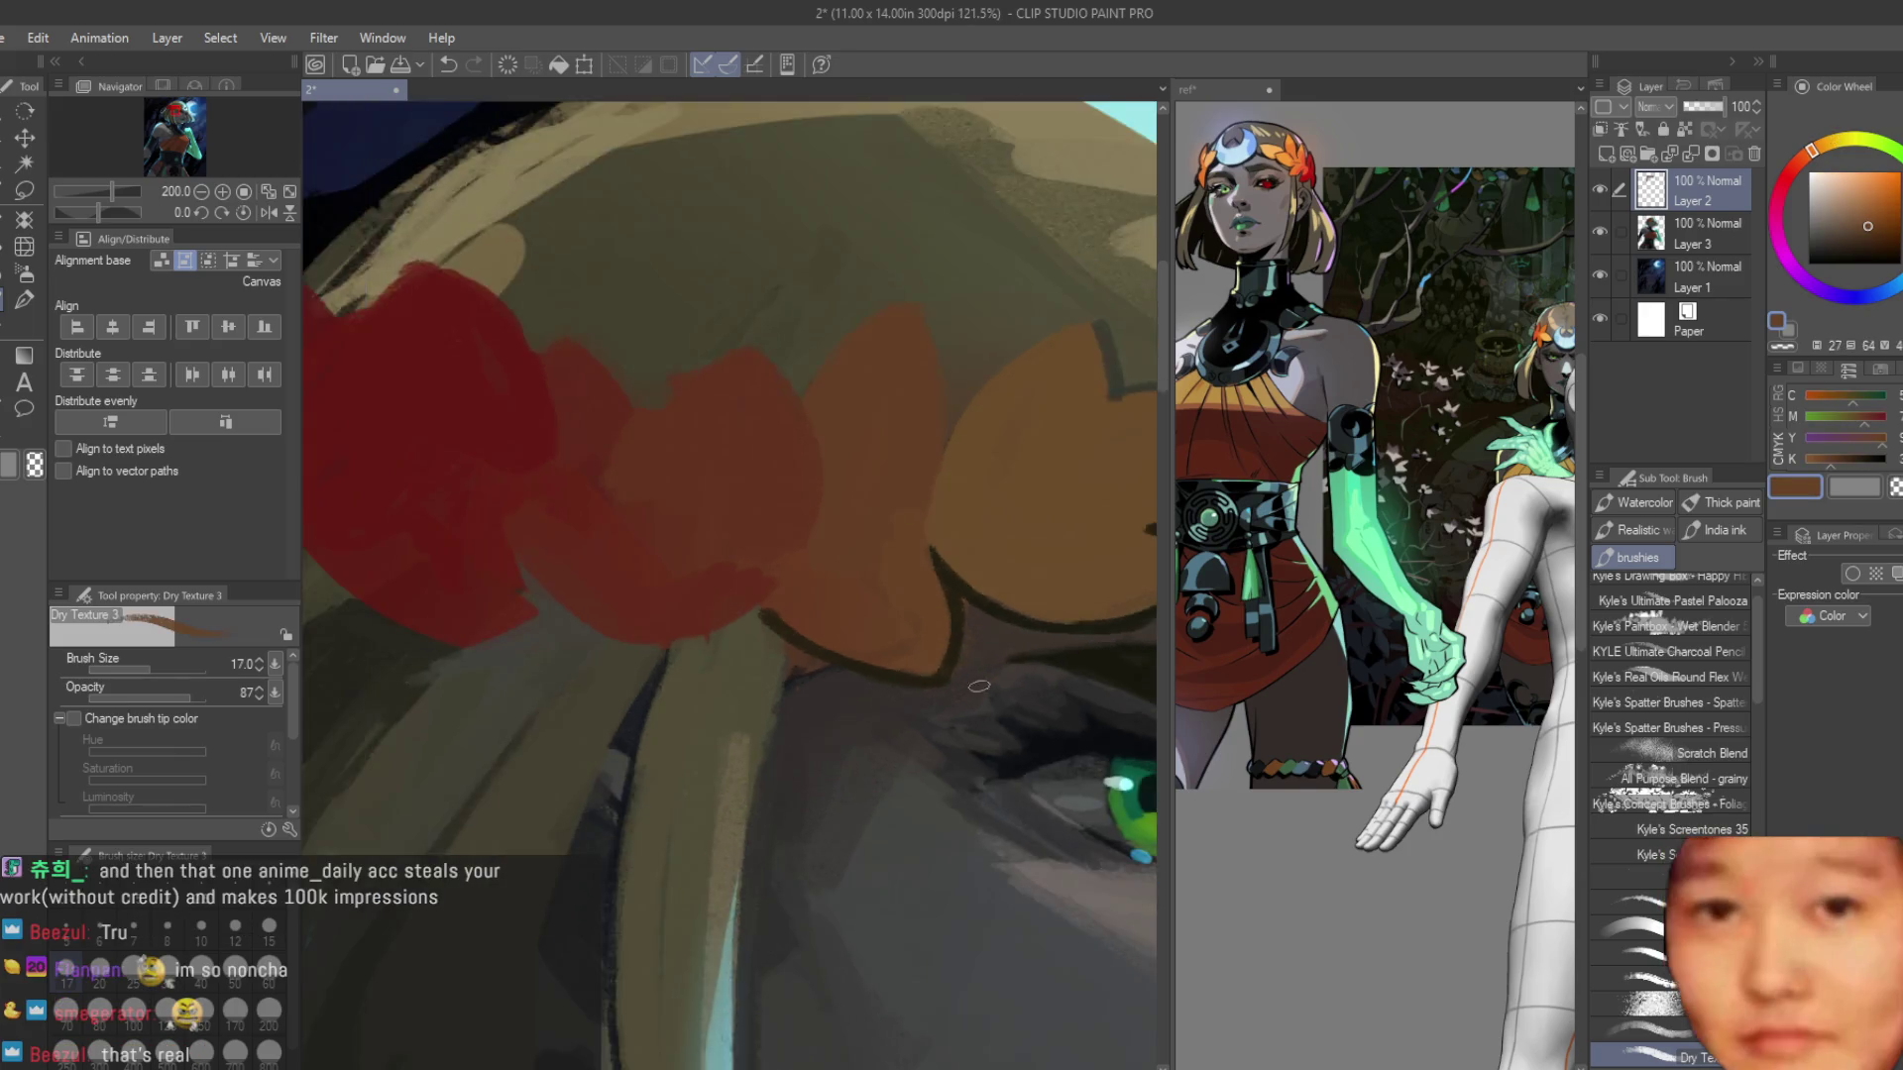
pyautogui.scroll(1, 970, 620)
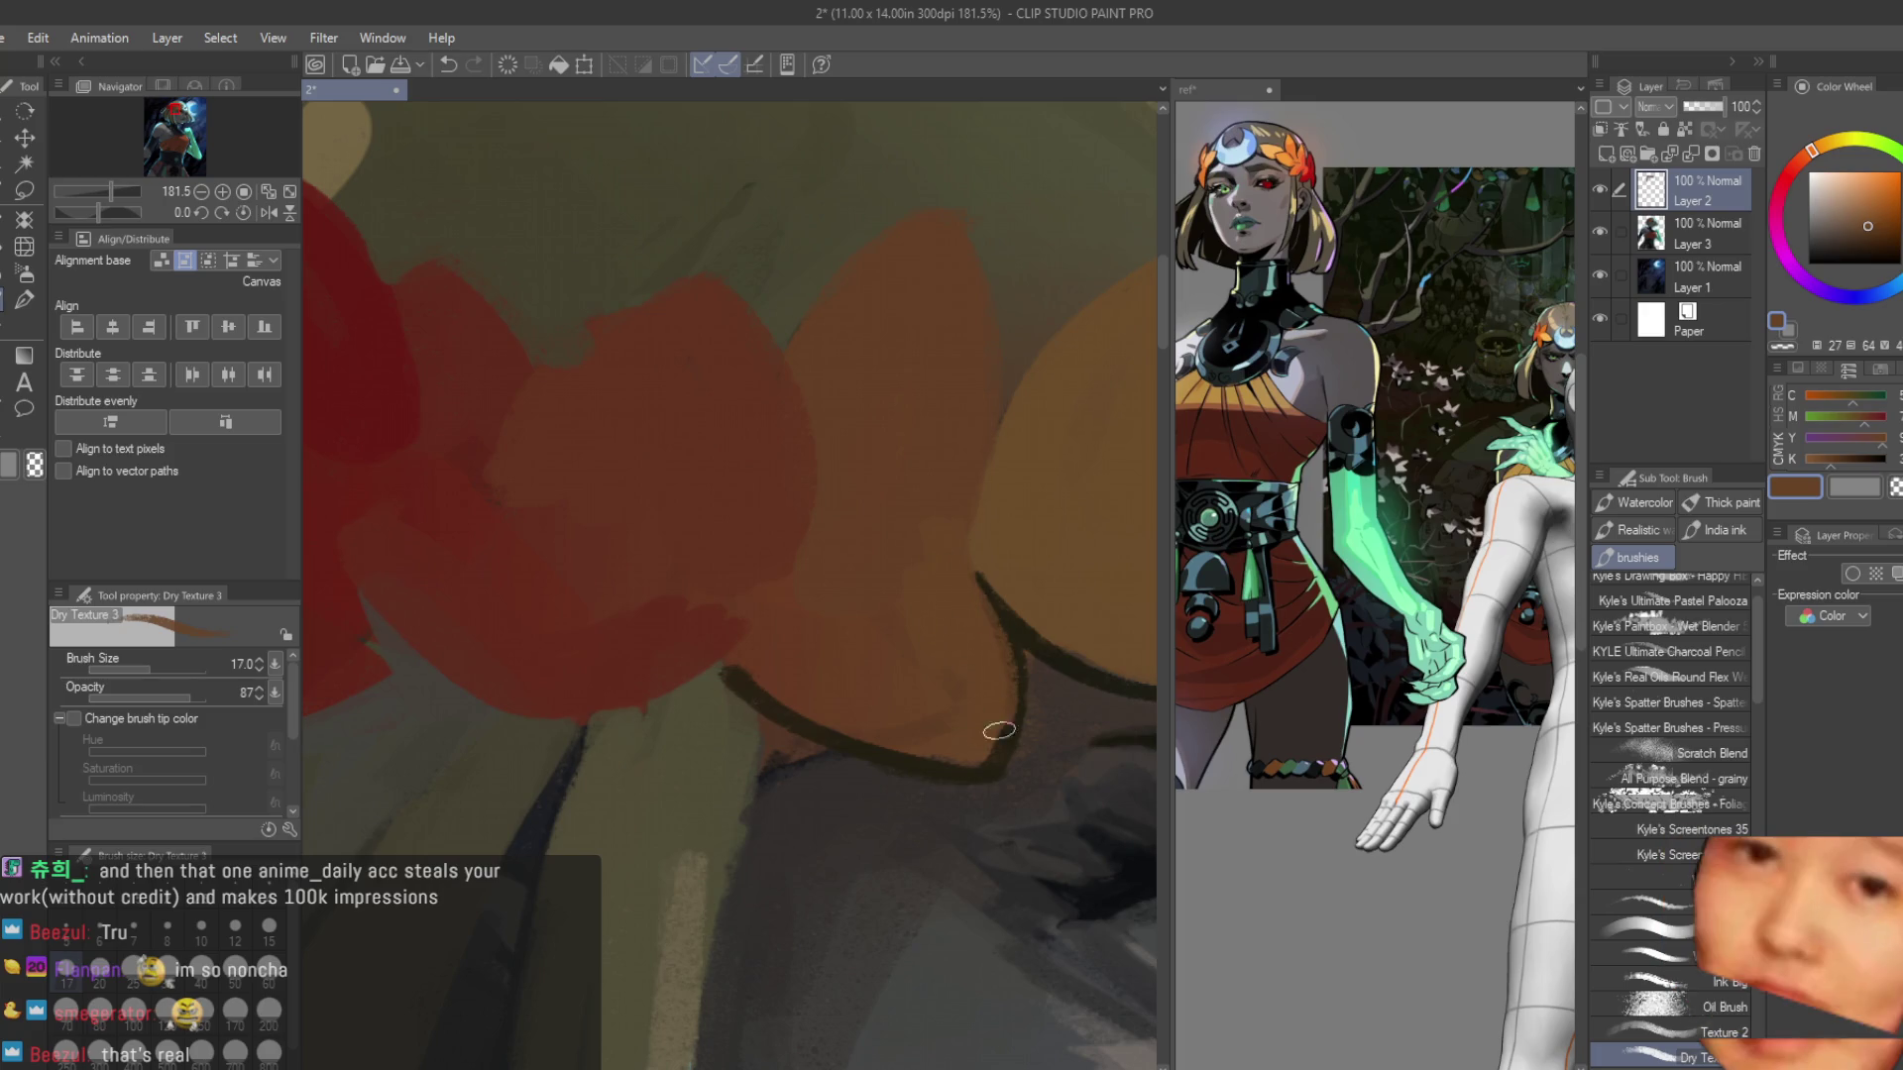
pyautogui.keyDown('alt'); pyautogui.click(1003, 635); pyautogui.keyUp('alt')
pyautogui.scroll(-1, 1049, 645)
pyautogui.moveTo(870, 645); pyautogui.dragTo(518, 561)
pyautogui.scroll(2, 769, 582)
pyautogui.scroll(1, 769, 581)
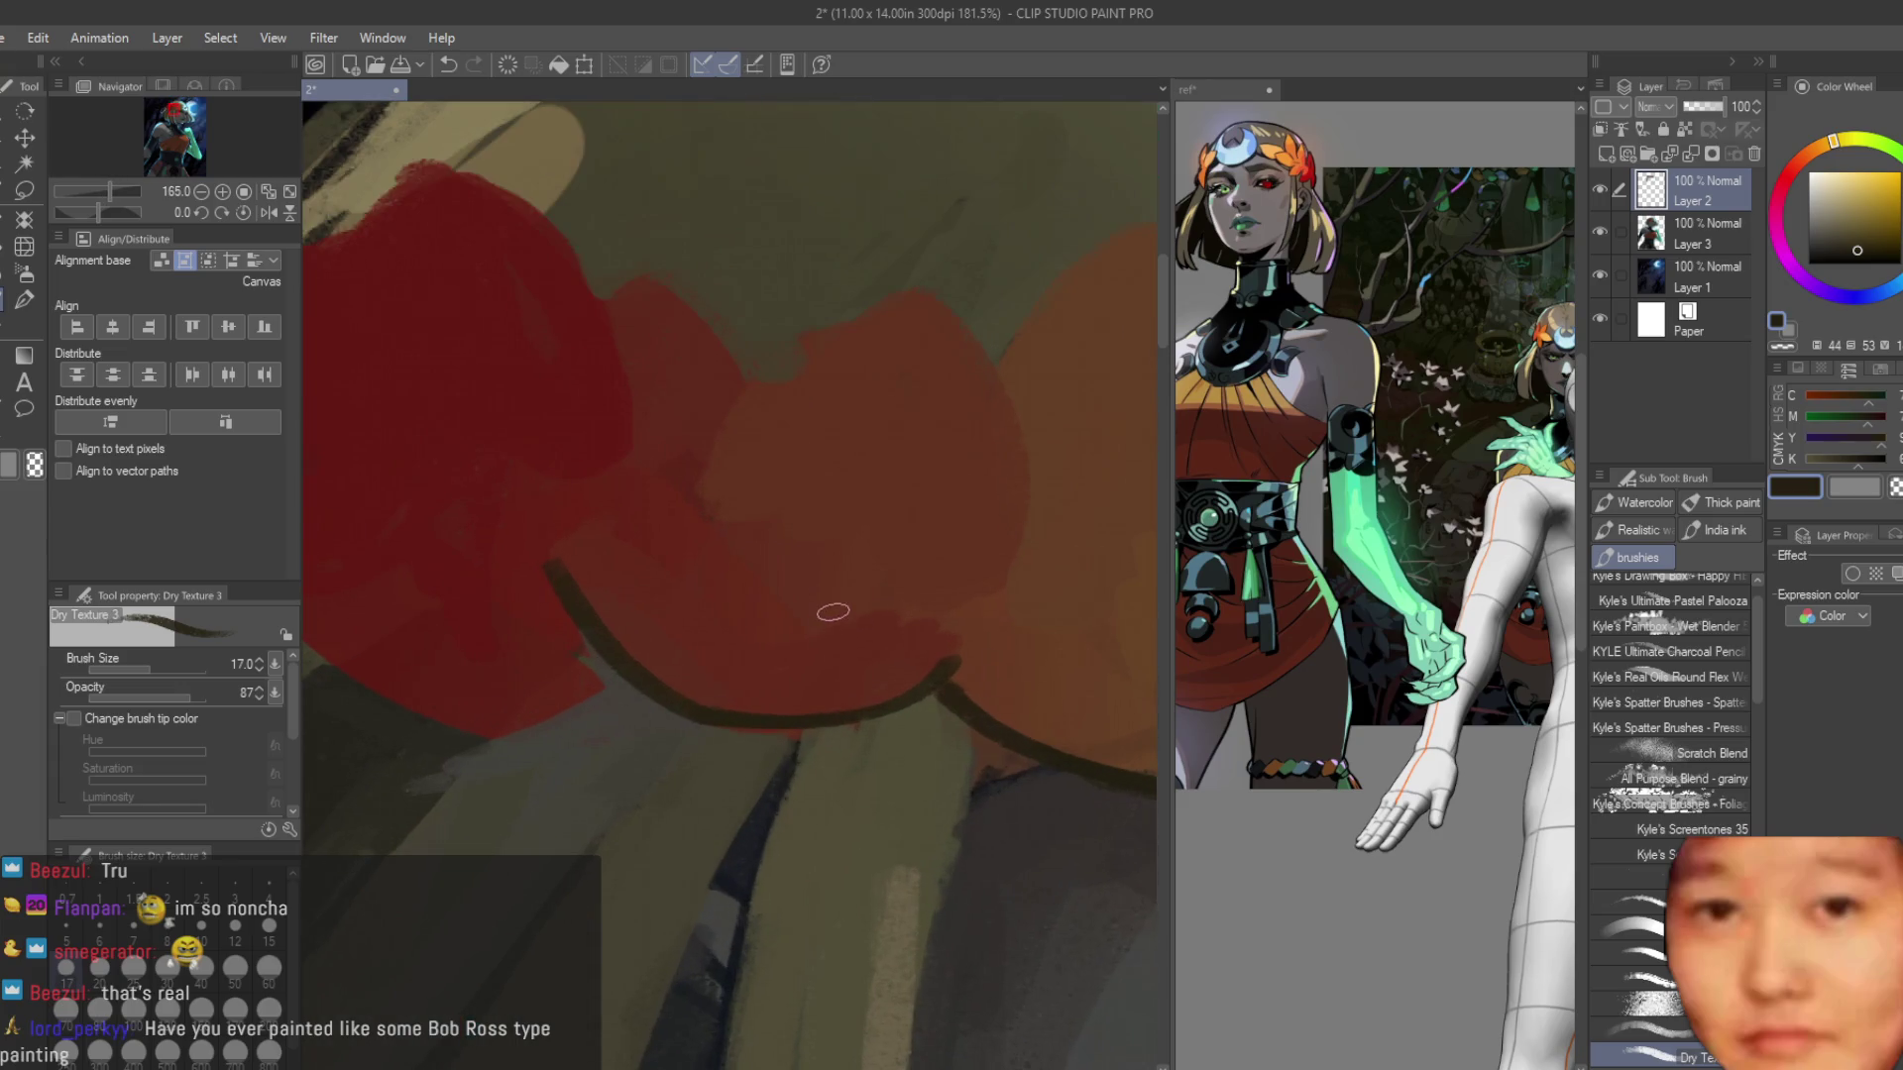
# Repaint the flower's lower edge with red-brown and deep red strokes.
pyautogui.keyDown('alt'); pyautogui.click(871, 680); pyautogui.keyUp('alt')
pyautogui.moveTo(955, 680); pyautogui.dragTo(716, 684)
pyautogui.keyDown('alt'); pyautogui.click(715, 684); pyautogui.keyUp('alt')
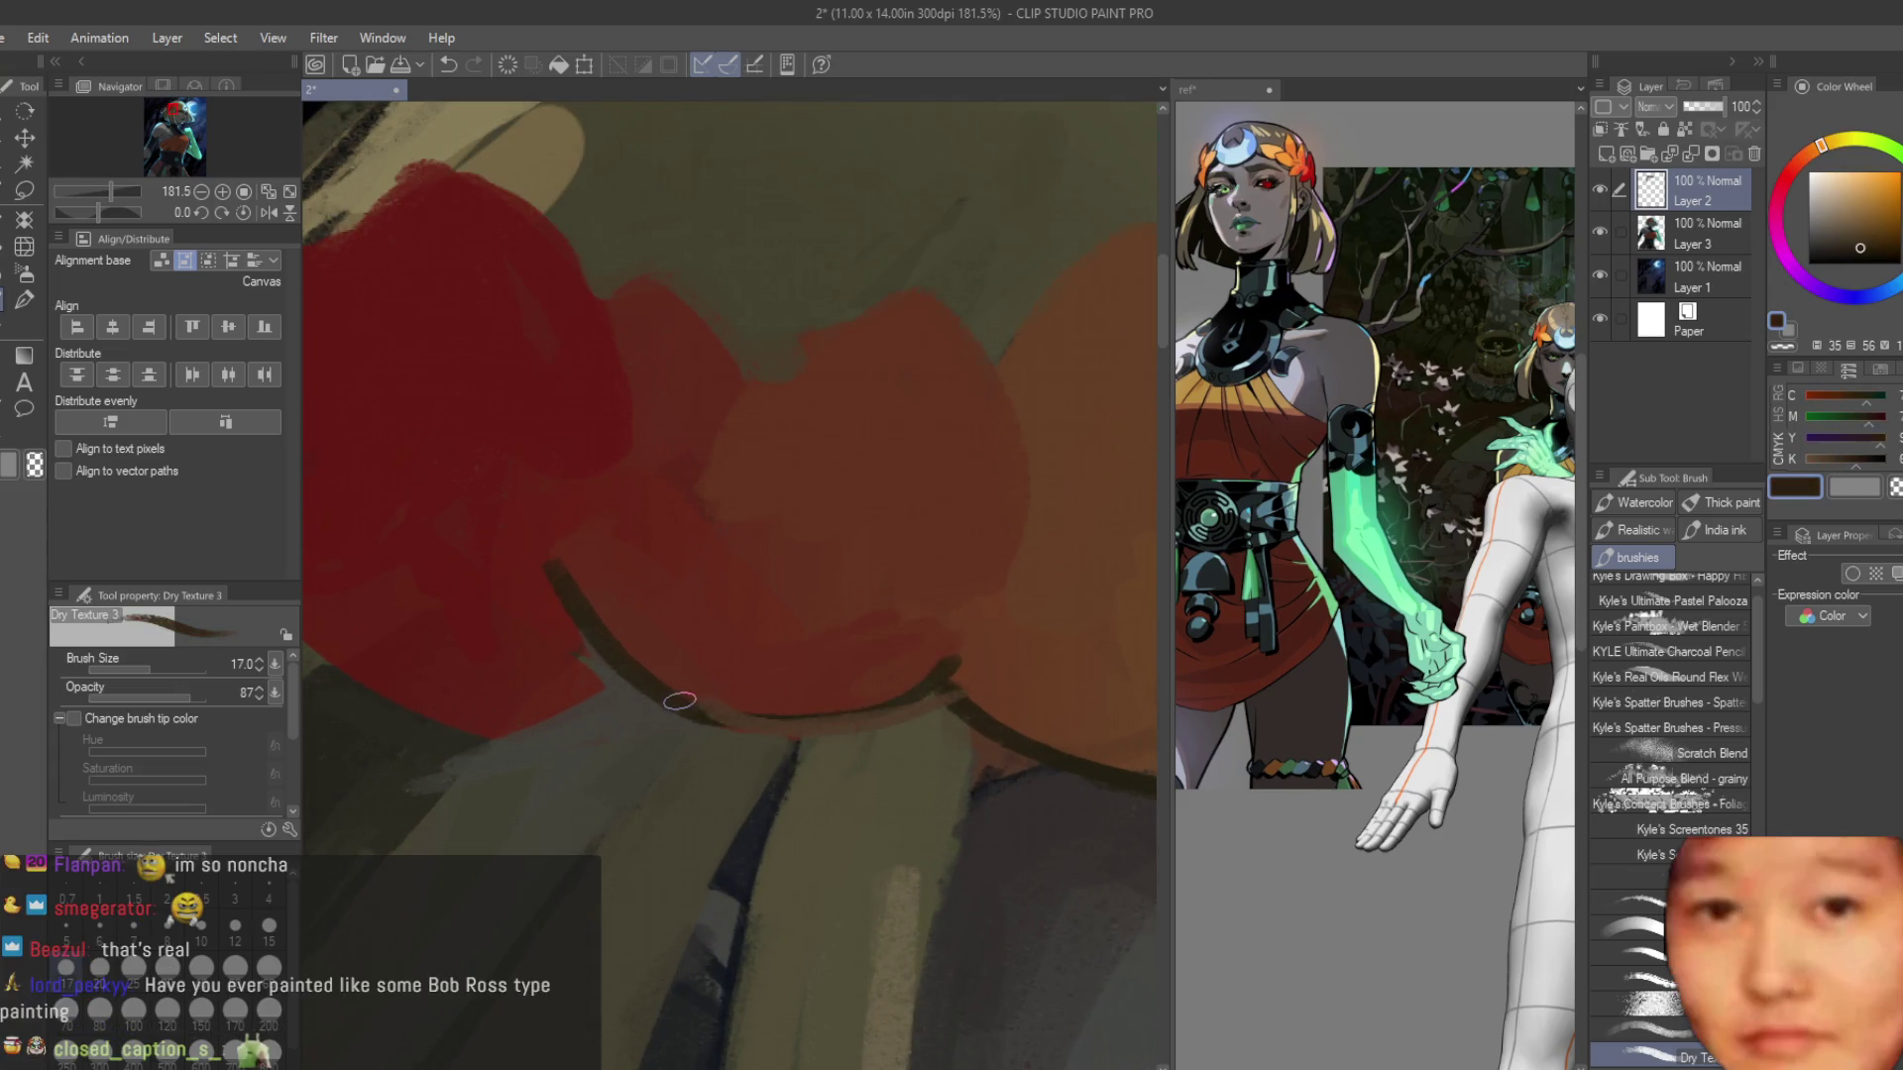
pyautogui.moveTo(981, 684); pyautogui.dragTo(694, 708)
pyautogui.moveTo(912, 693); pyautogui.dragTo(714, 719)
pyautogui.keyDown('alt'); pyautogui.click(769, 676); pyautogui.keyUp('alt')
# Resample a browner red, the near-black outline colour and the flower red from the crown.
pyautogui.keyDown('alt'); pyautogui.click(926, 679); pyautogui.keyUp('alt')
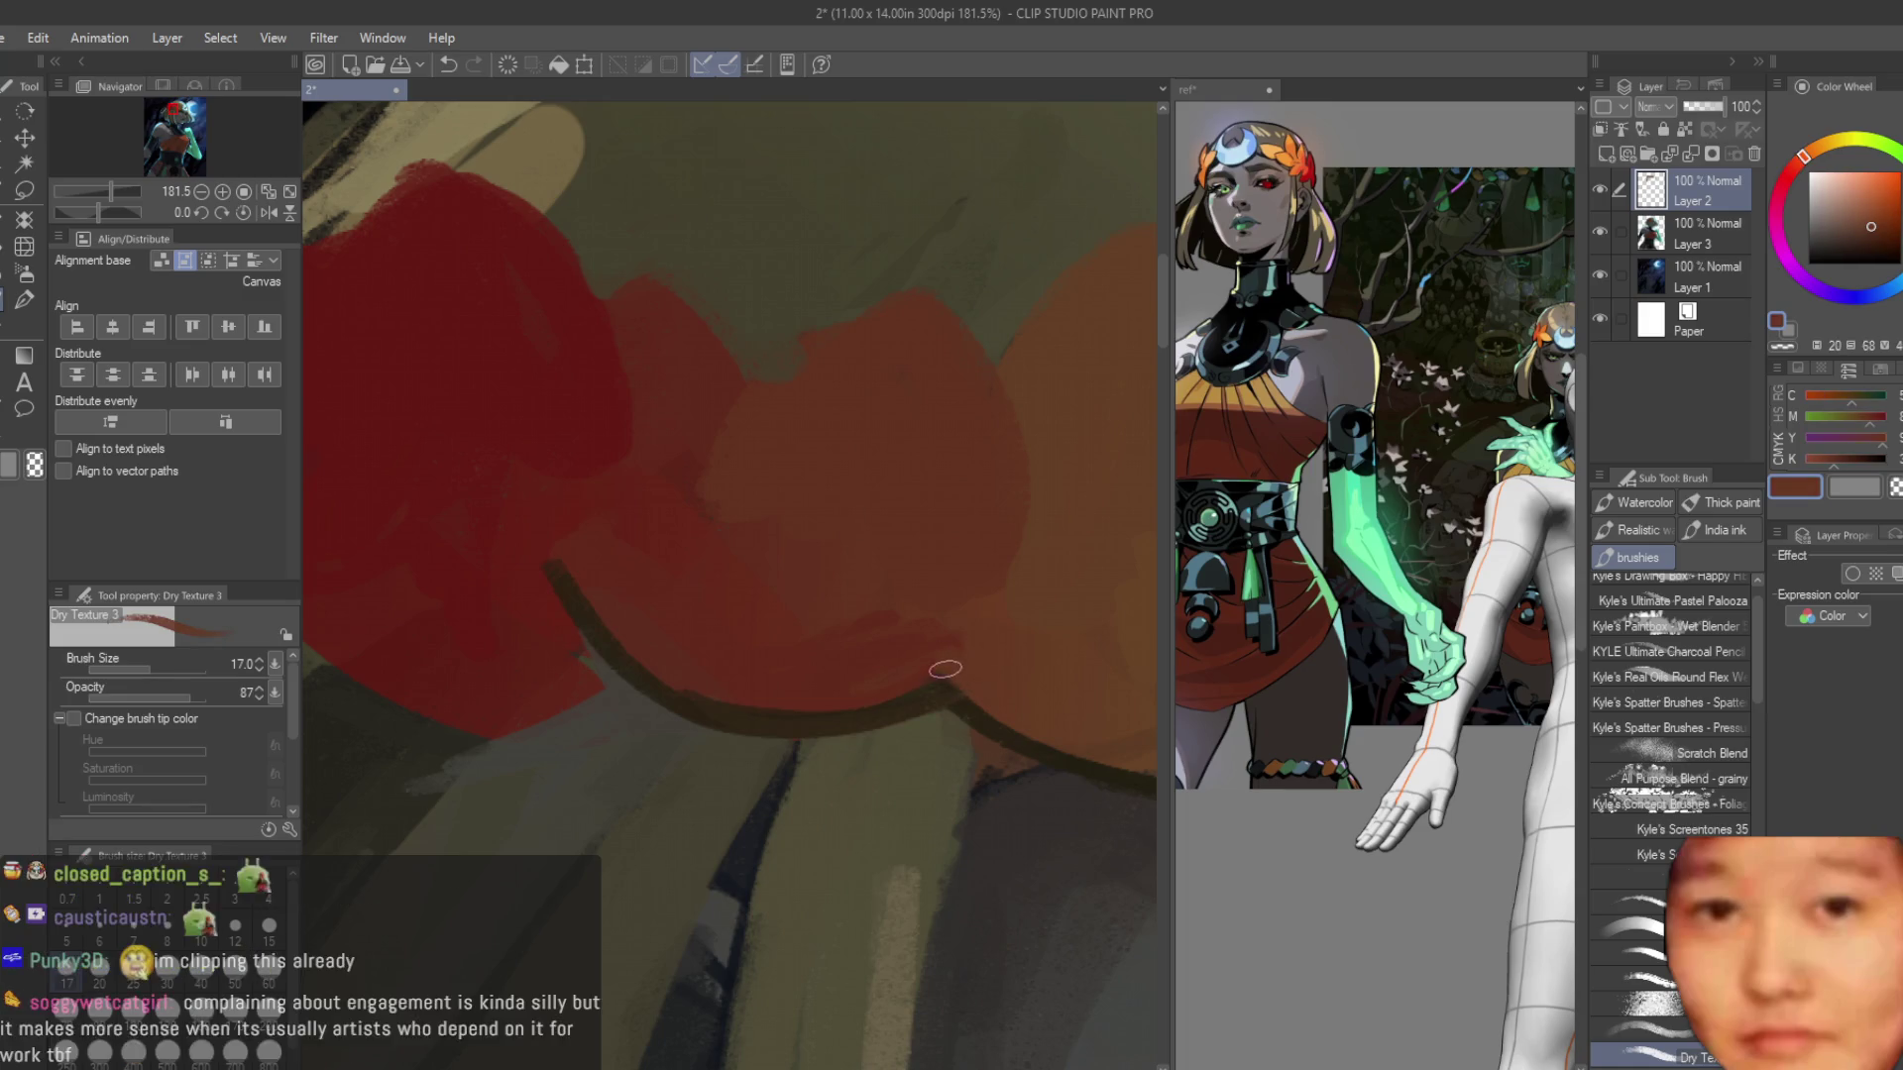
pyautogui.scroll(-3, 930, 614)
pyautogui.scroll(-3, 929, 614)
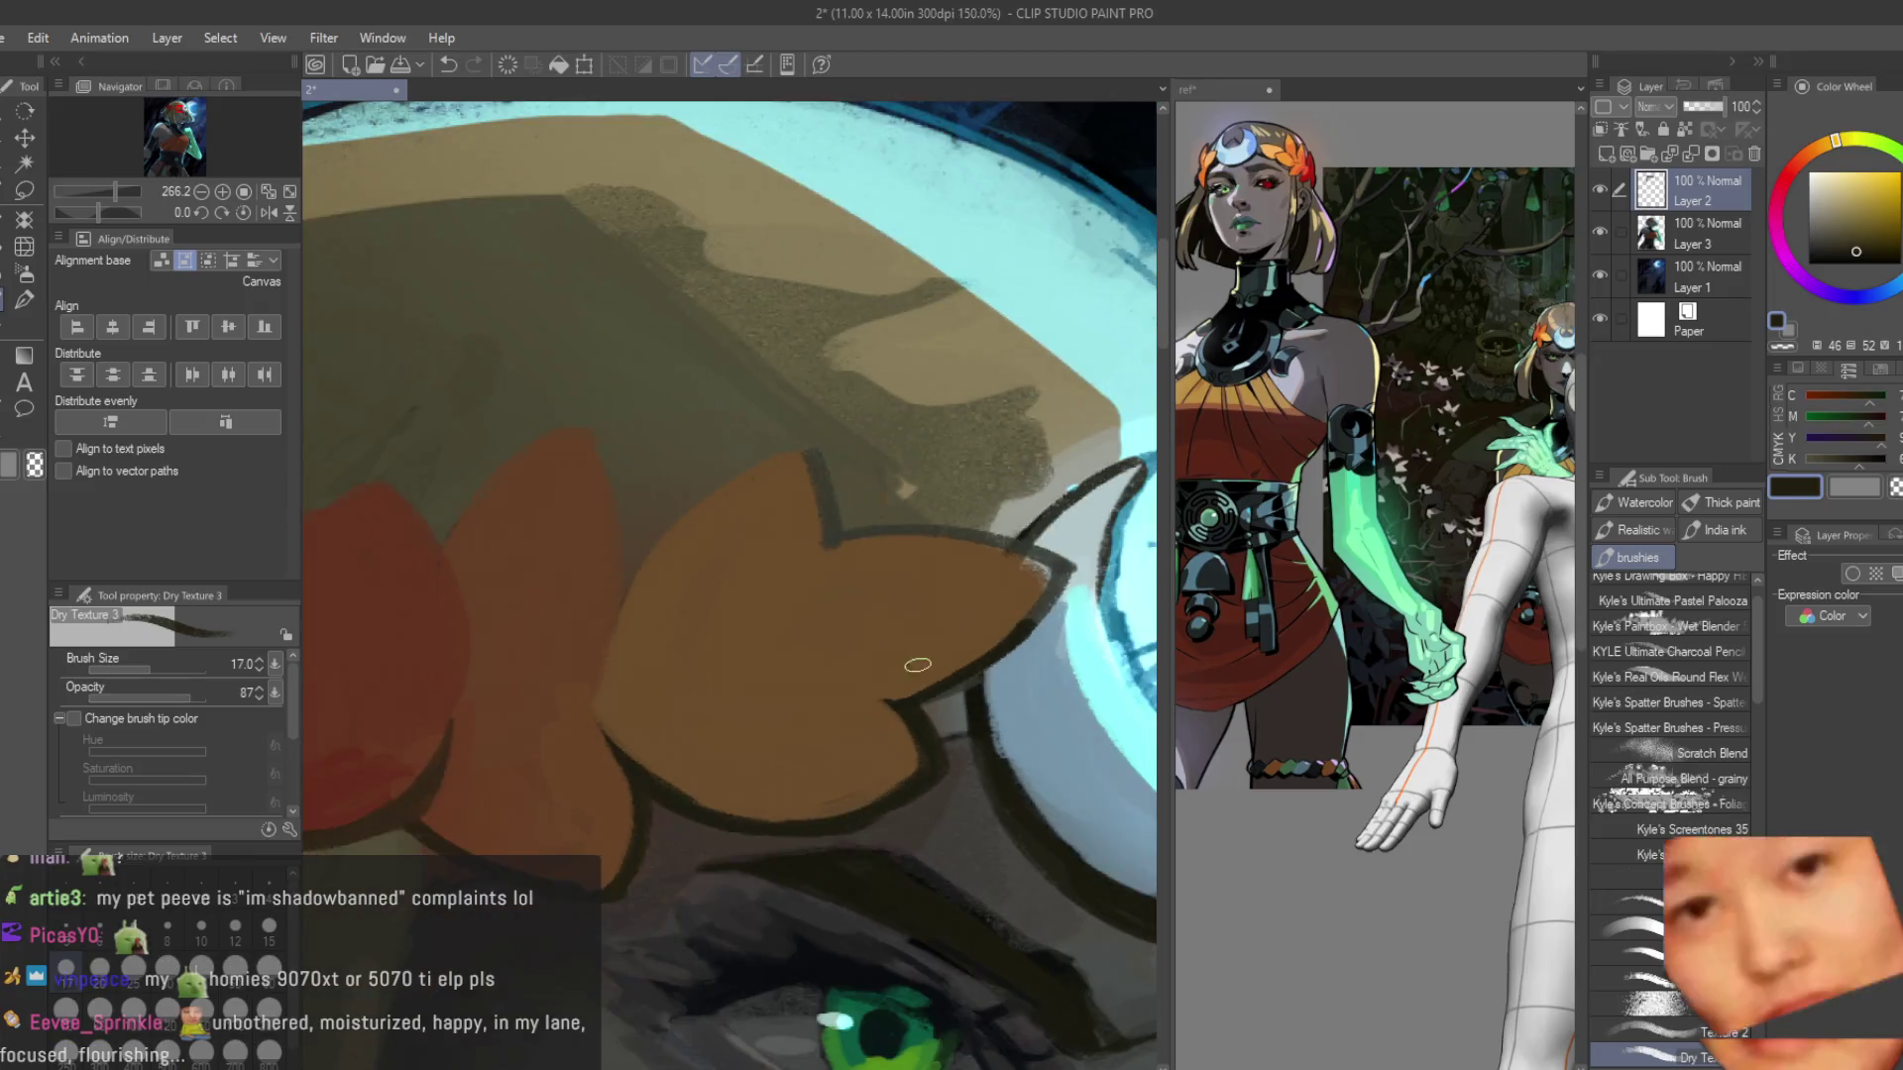
pyautogui.keyDown('alt'); pyautogui.click(979, 659); pyautogui.keyUp('alt')
pyautogui.scroll(5, 979, 658)
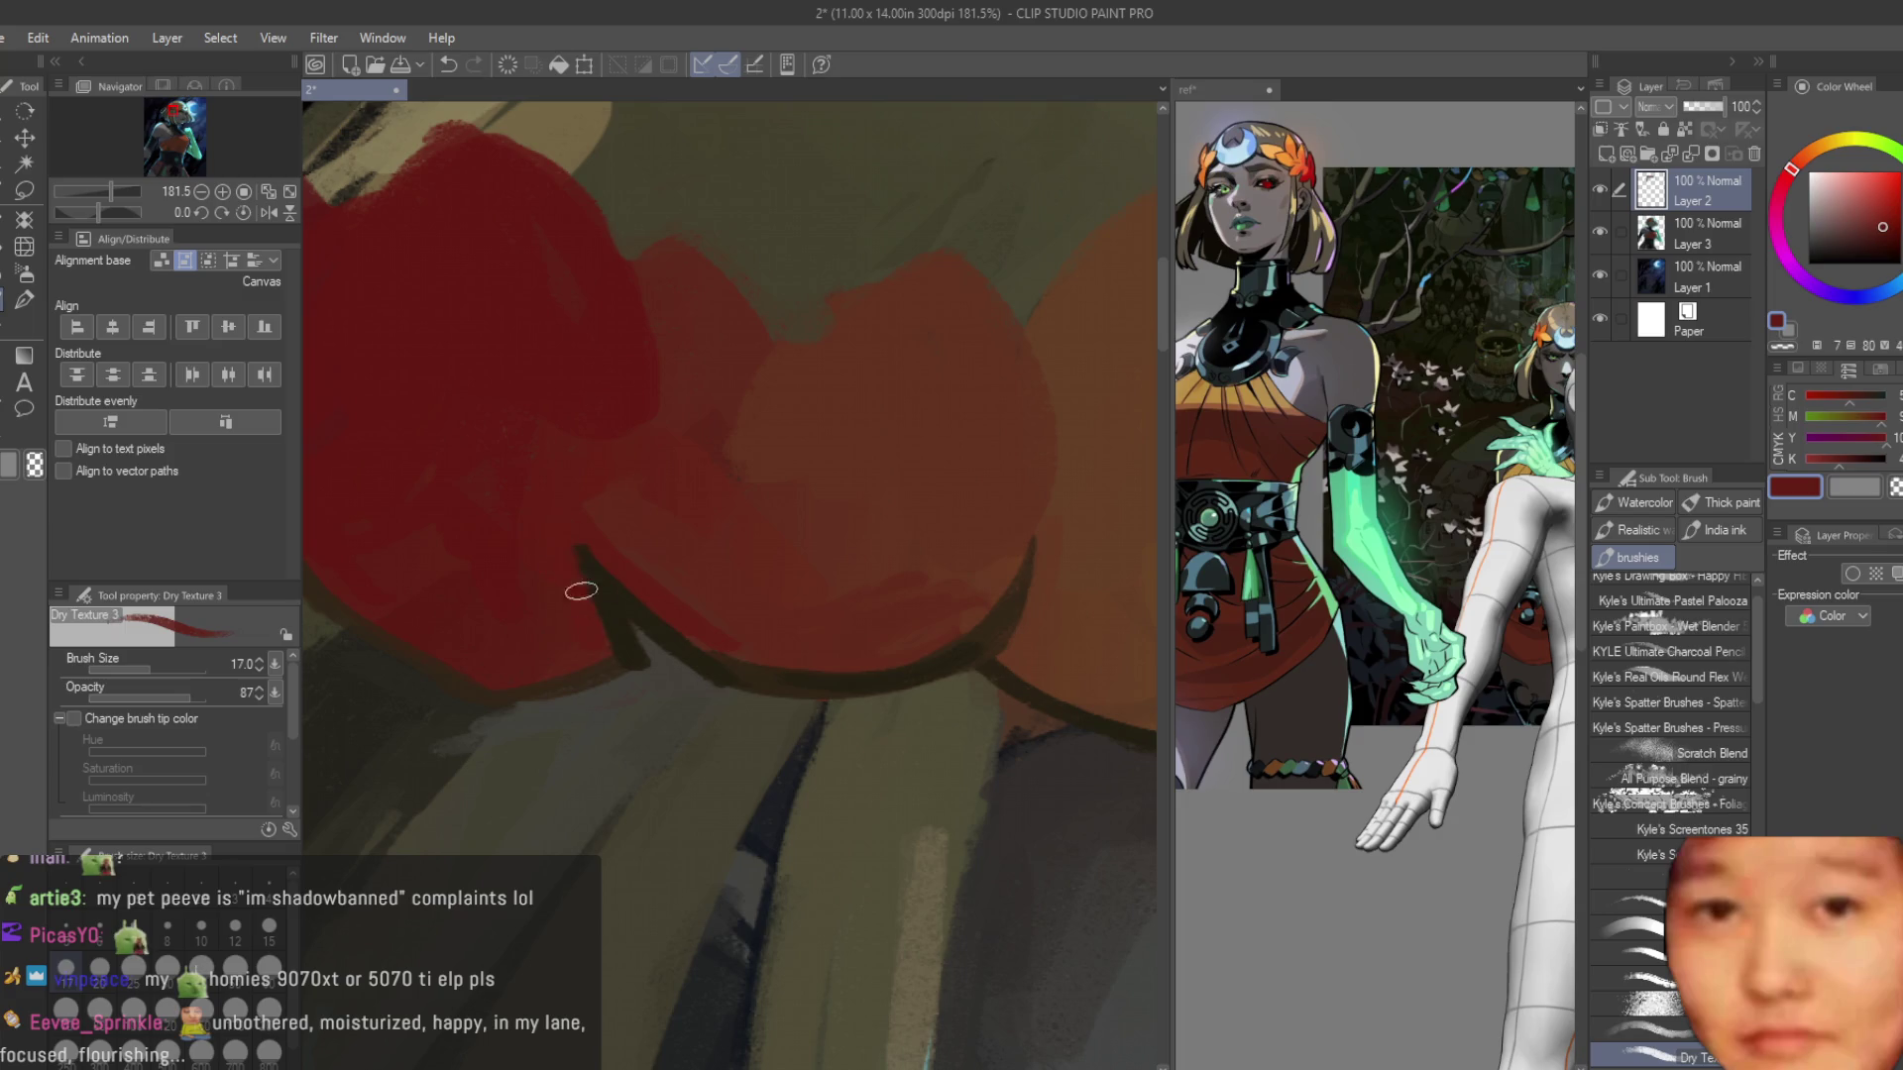
pyautogui.scroll(-3, 582, 589)
pyautogui.scroll(1, 556, 670)
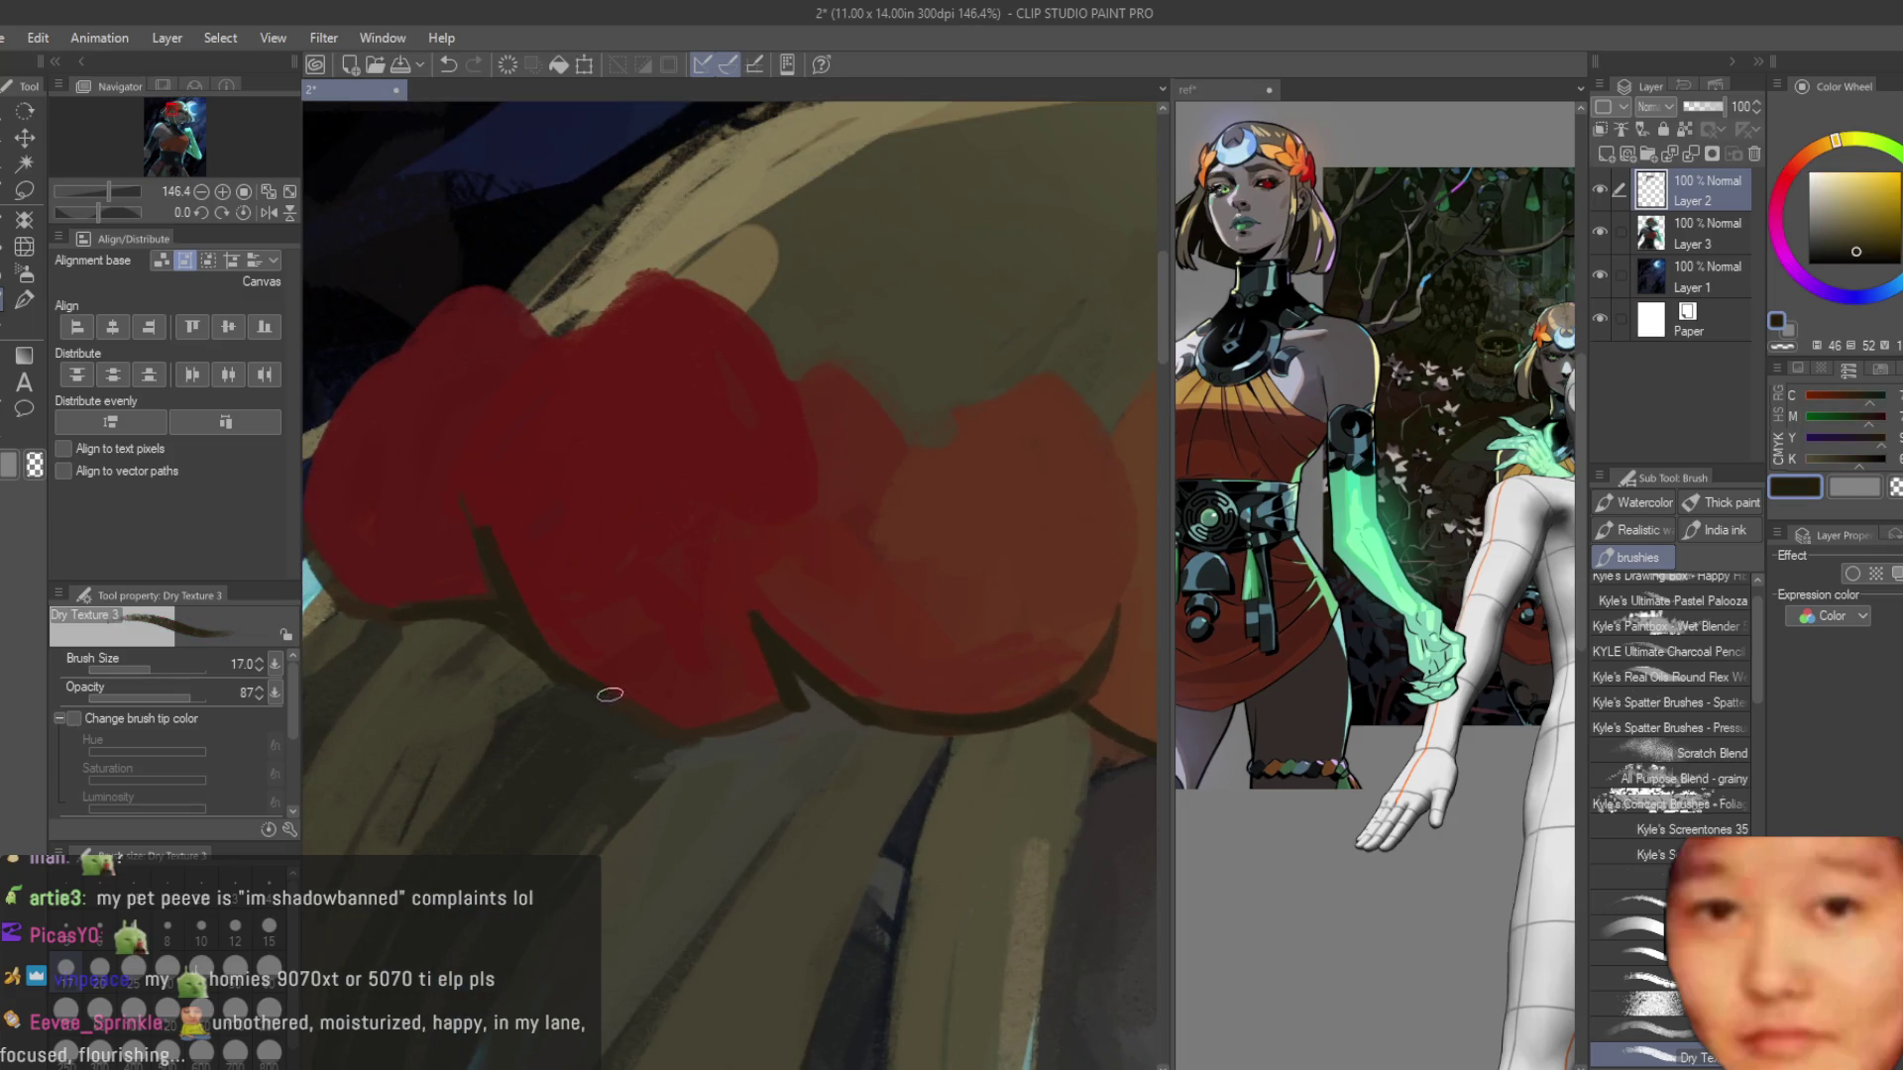
pyautogui.scroll(2, 698, 743)
pyautogui.keyDown('alt'); pyautogui.click(459, 493); pyautogui.keyUp('alt')
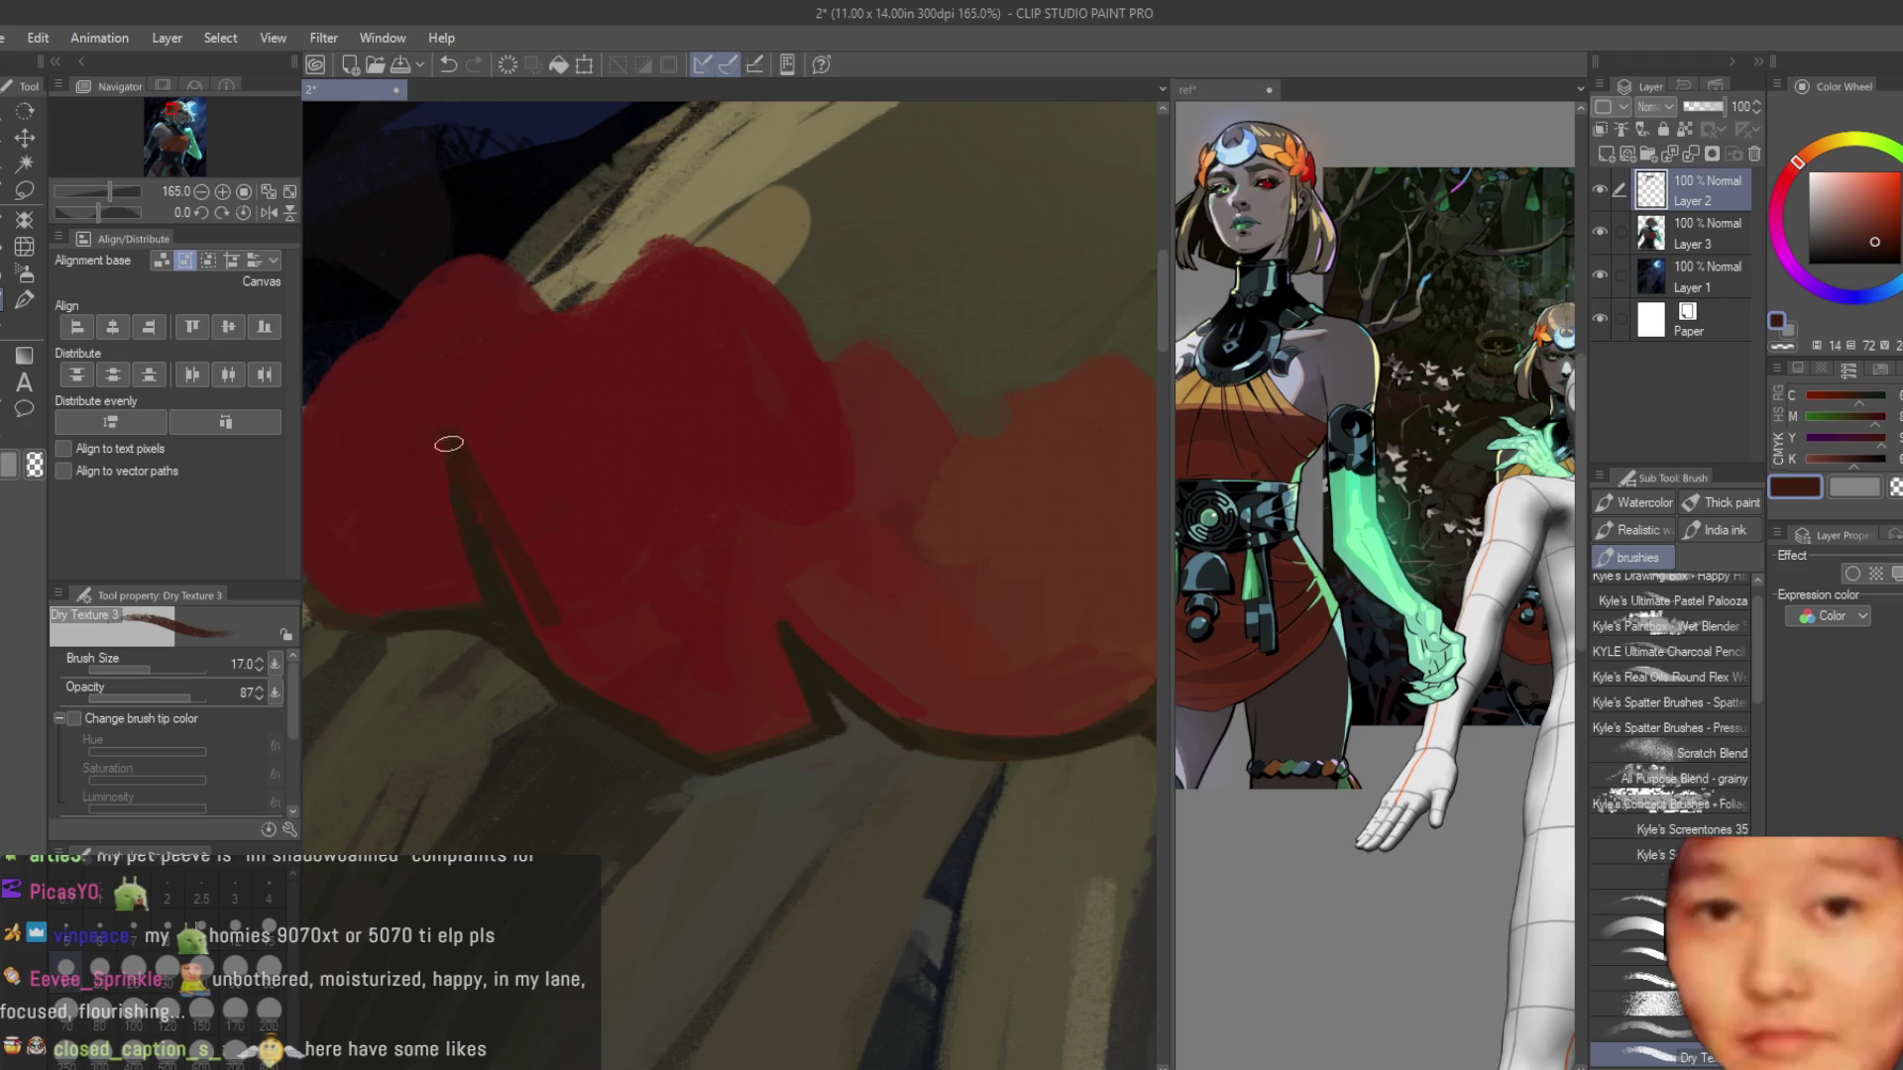
pyautogui.keyDown('alt'); pyautogui.click(446, 431); pyautogui.keyUp('alt')
pyautogui.scroll(-6, 574, 605)
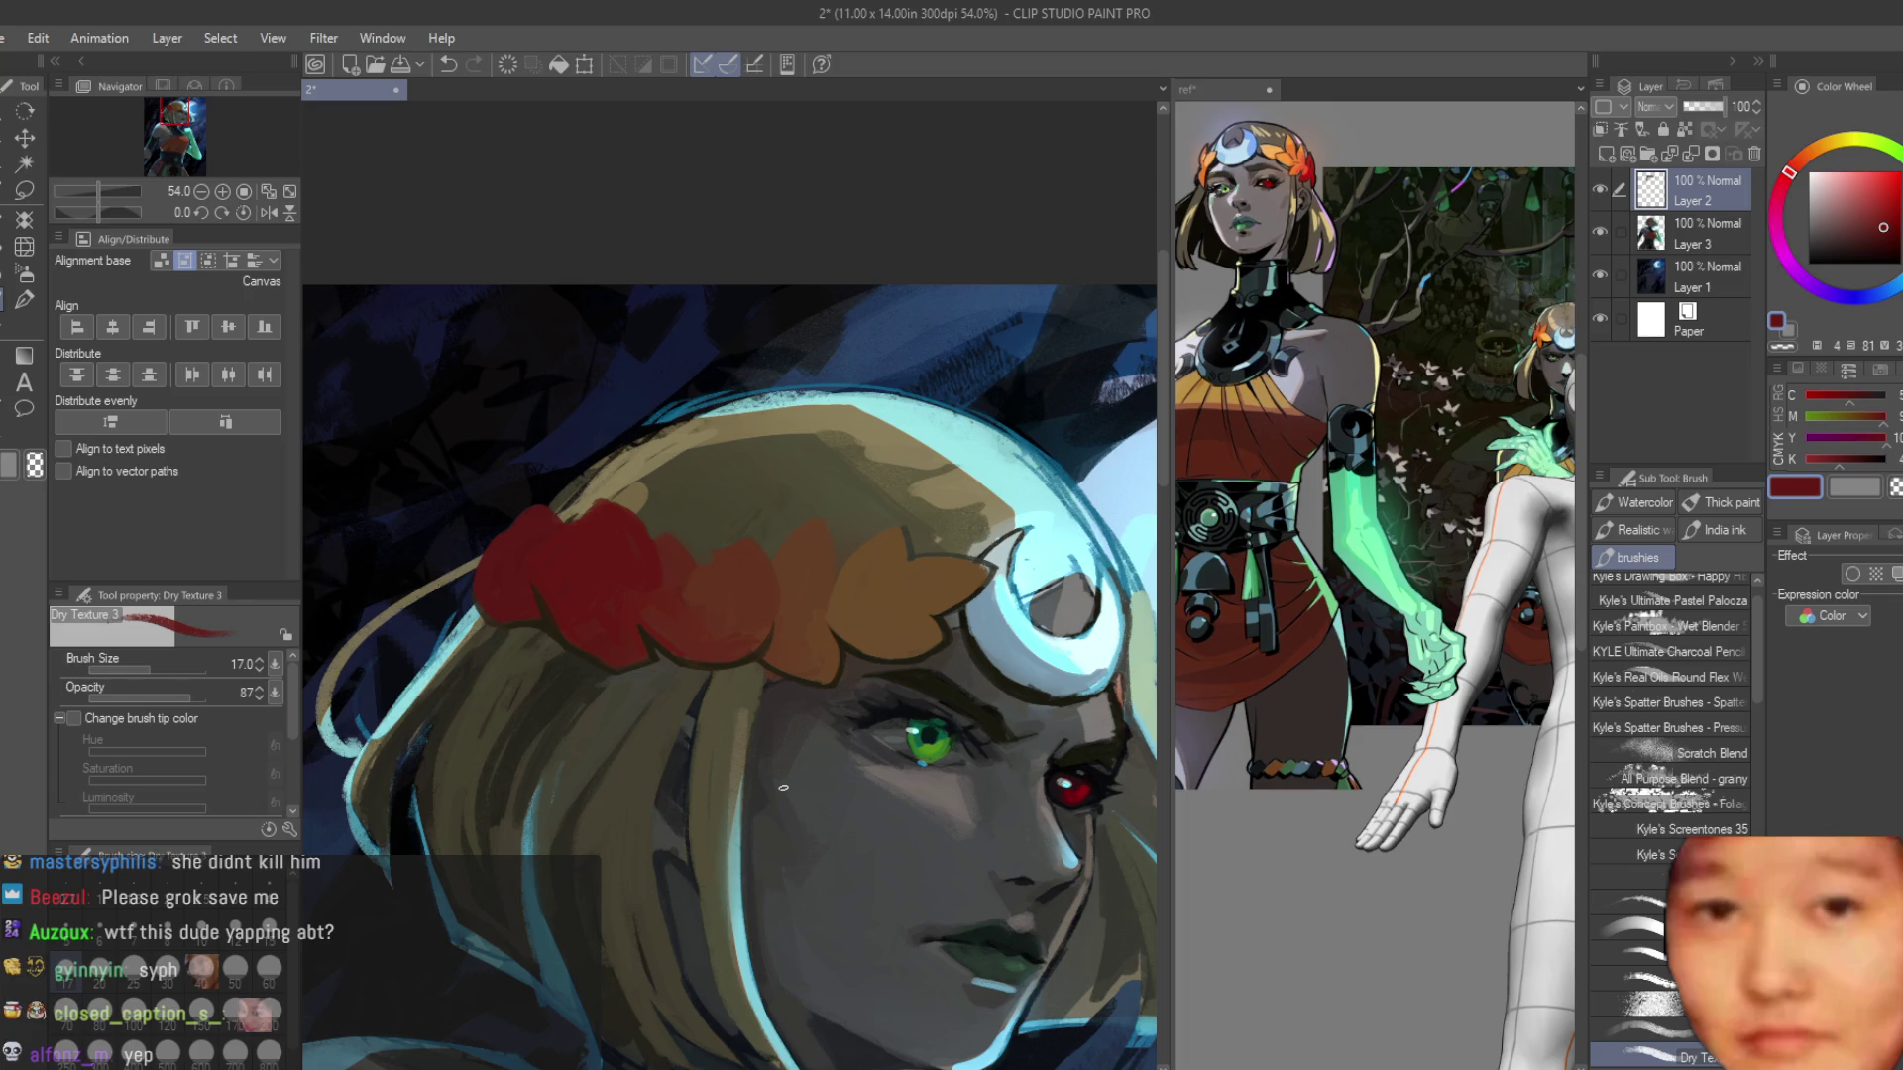
pyautogui.scroll(-4, 638, 488)
# Outline the red flower's left edge and top in dark brown.
pyautogui.scroll(4, 823, 380)
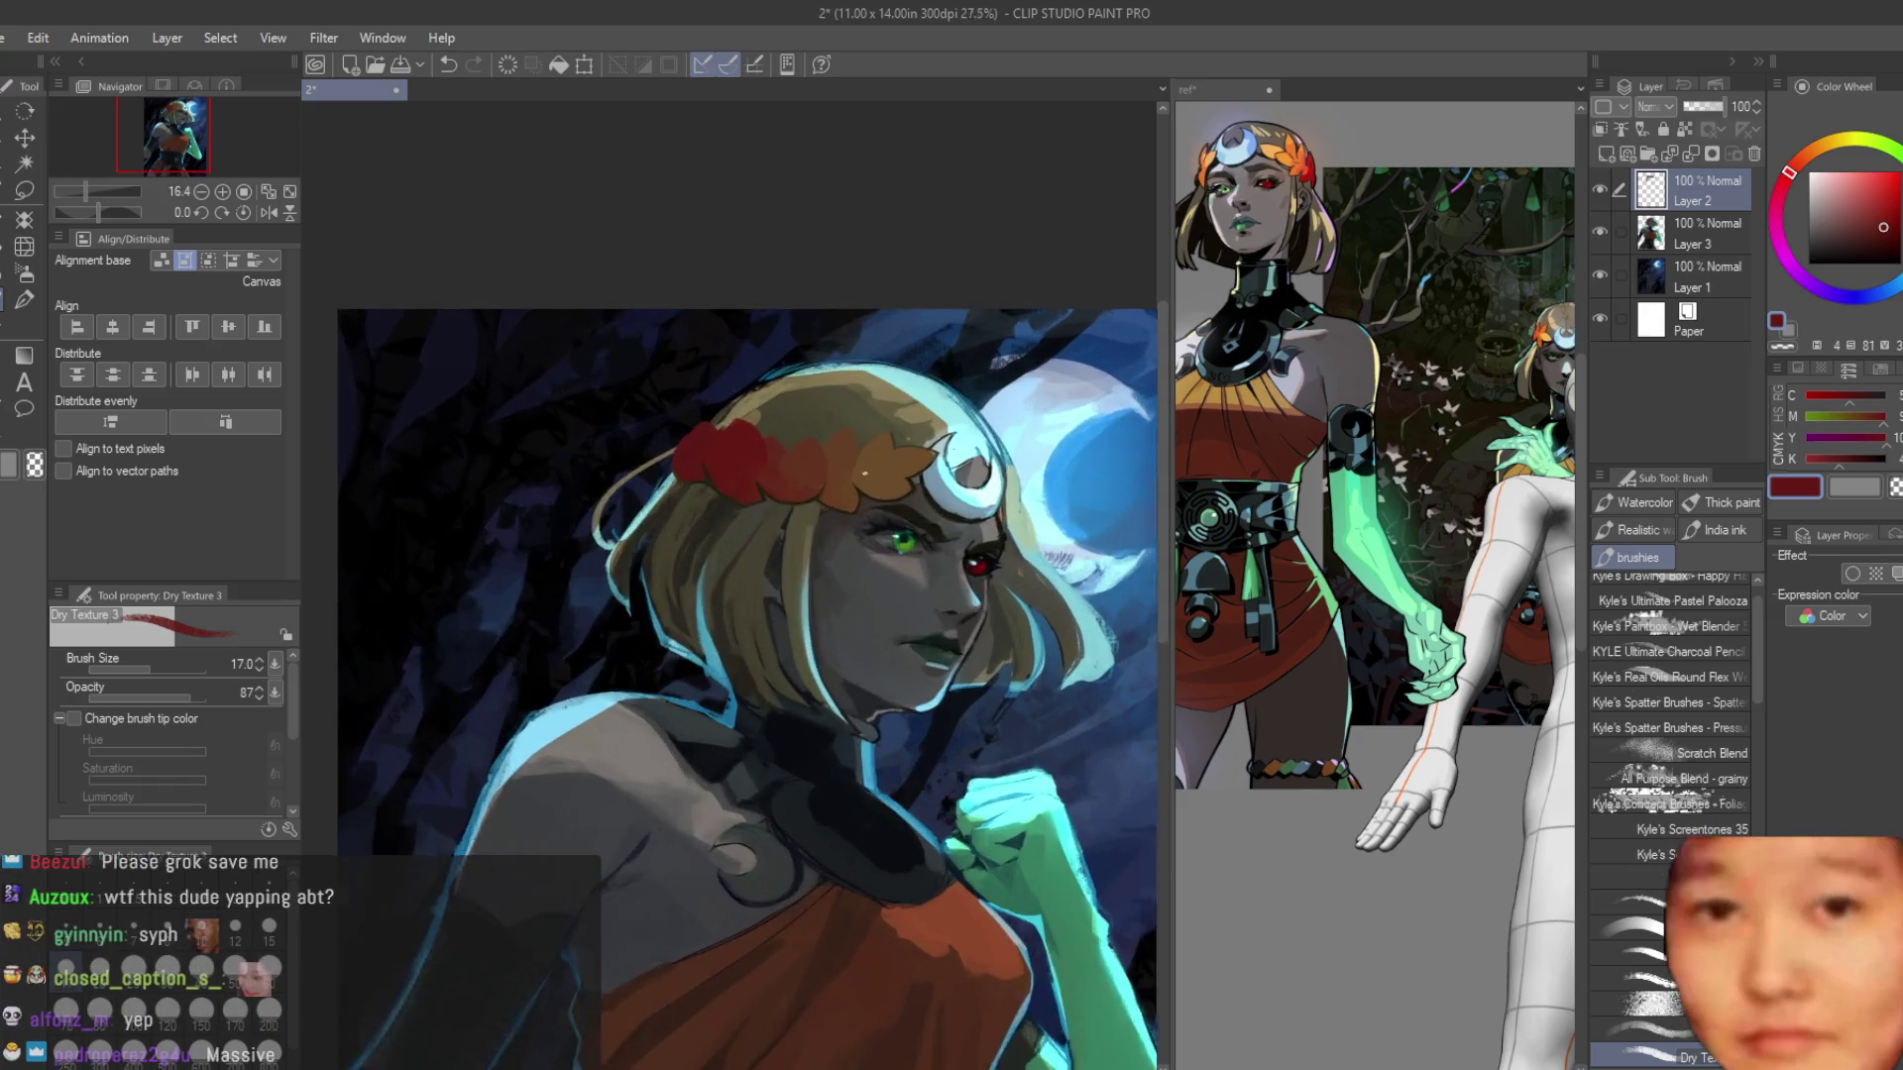
pyautogui.scroll(6, 620, 629)
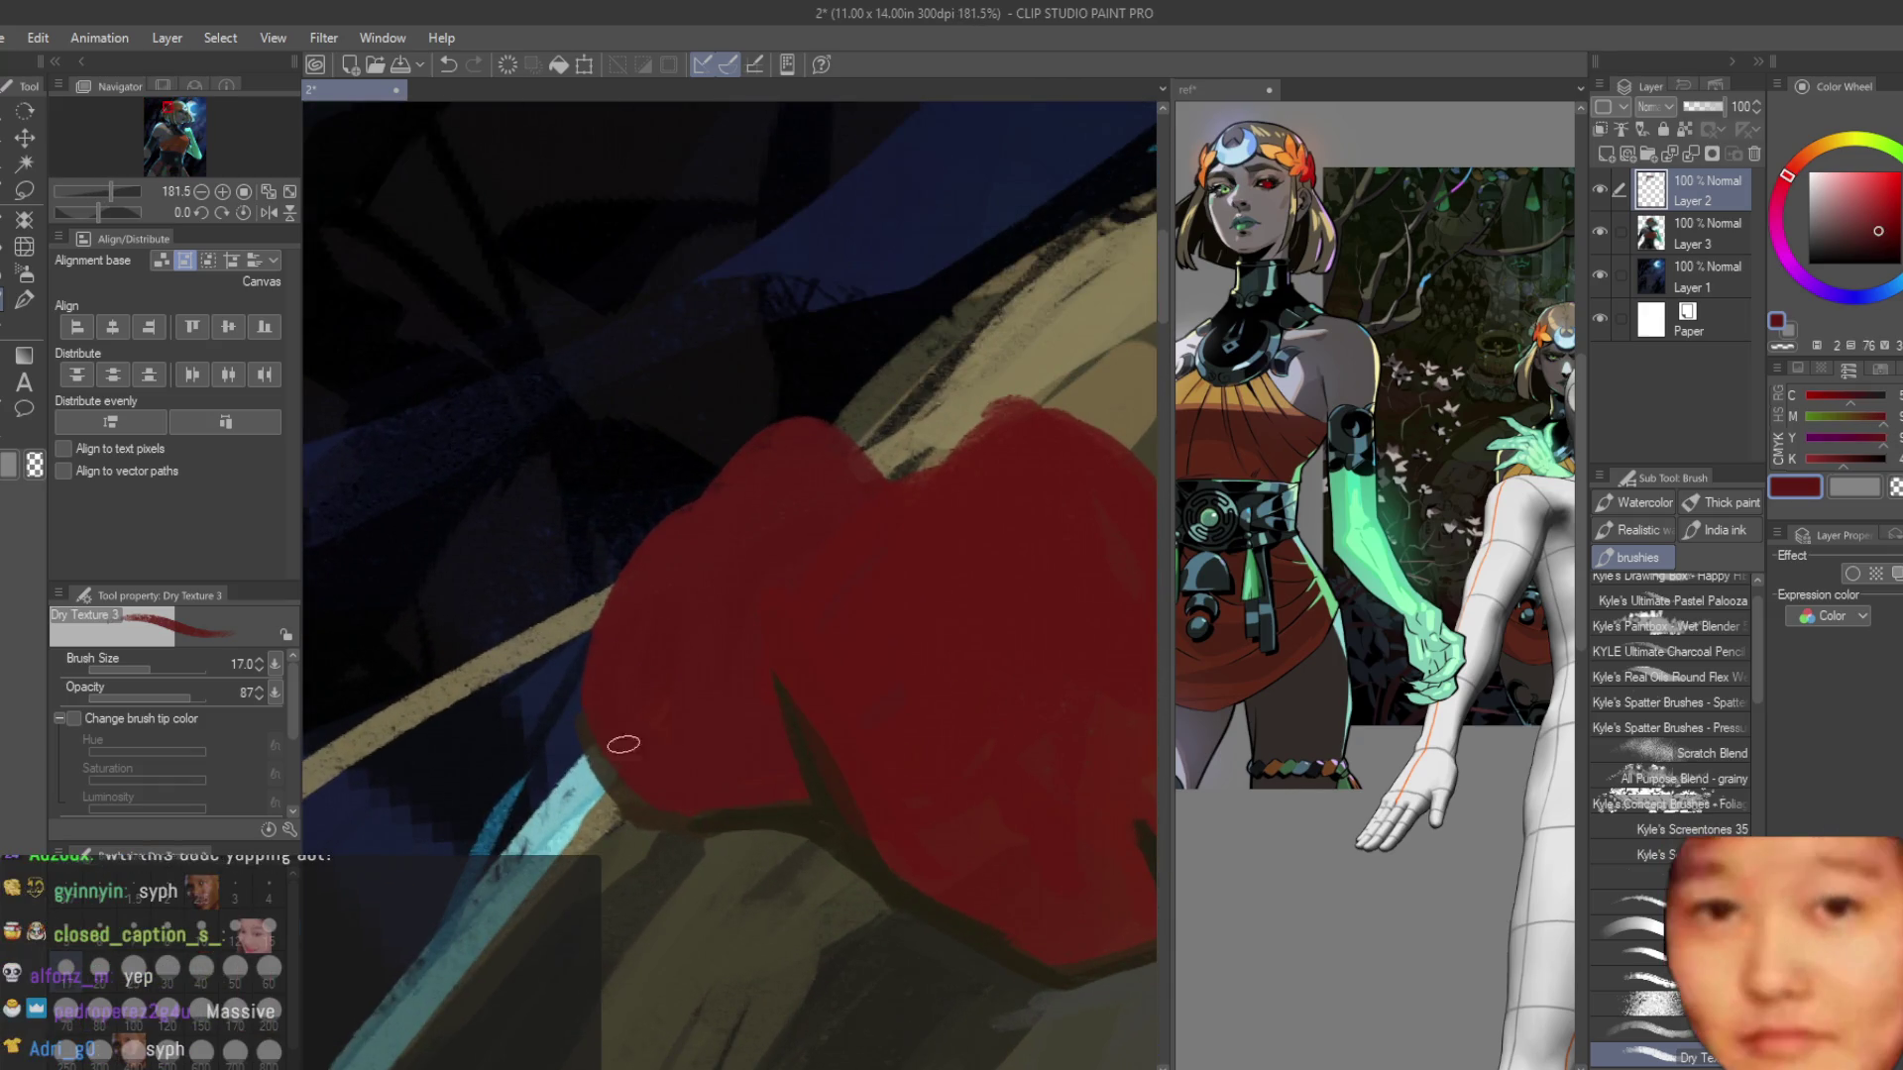
pyautogui.keyDown('alt'); pyautogui.click(768, 809); pyautogui.keyUp('alt')
pyautogui.moveTo(637, 547)
pyautogui.mouseDown()
pyautogui.moveTo(573, 730)
pyautogui.moveTo(625, 805)
pyautogui.mouseUp()
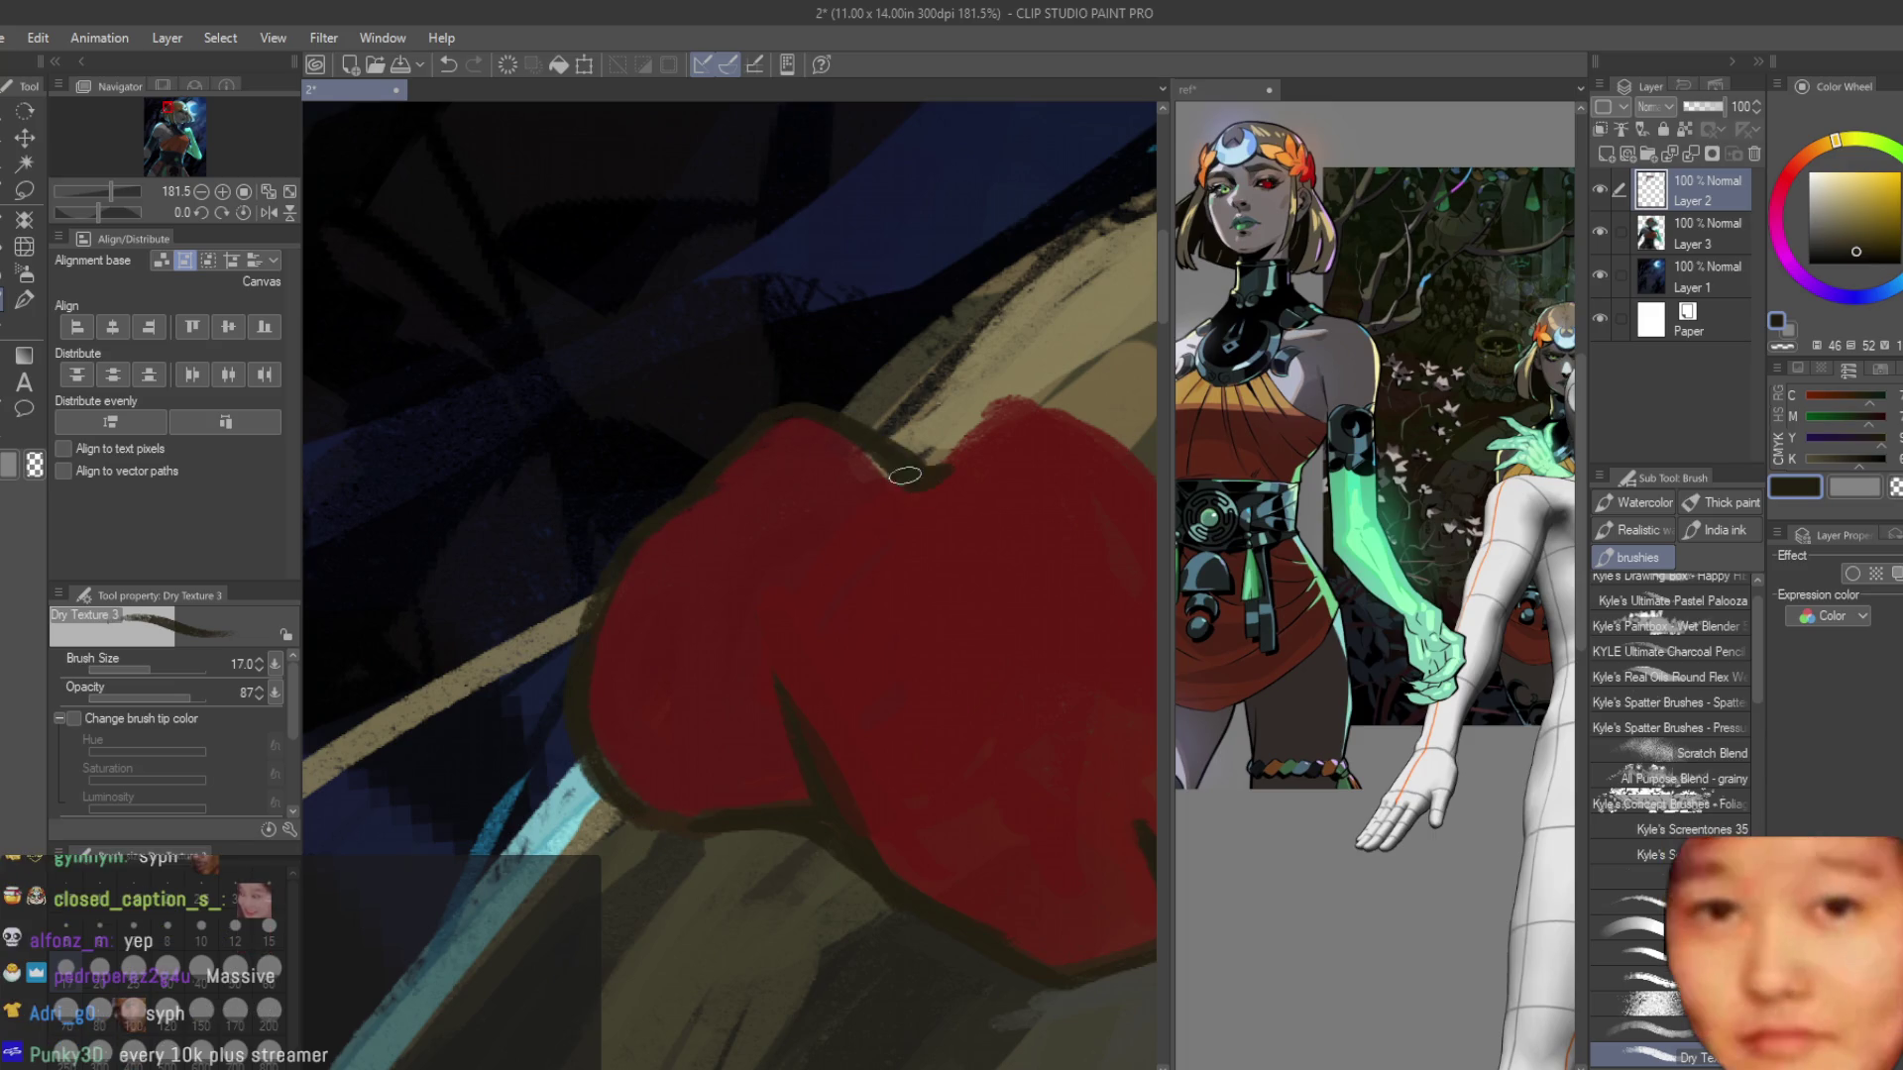
pyautogui.scroll(2, 667, 540)
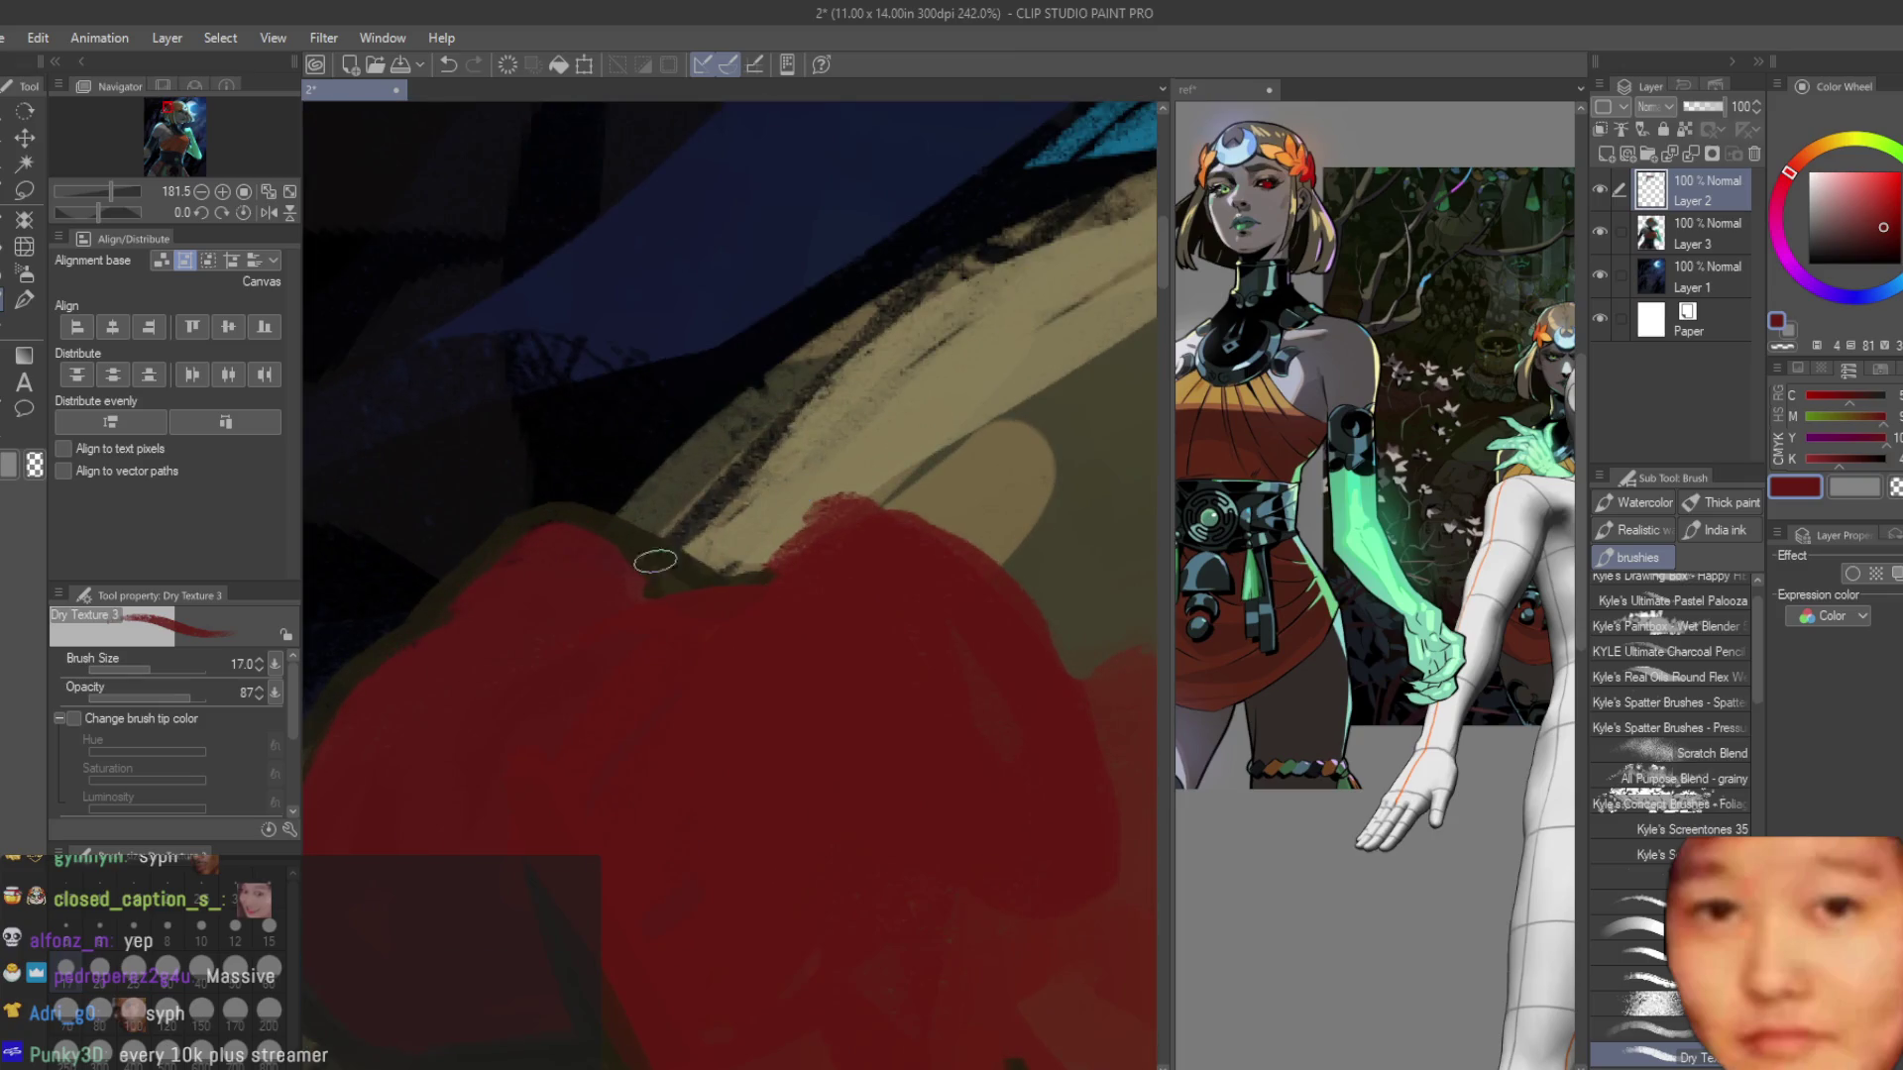
pyautogui.moveTo(831, 505)
pyautogui.mouseDown()
pyautogui.moveTo(968, 544)
pyautogui.moveTo(1028, 637)
pyautogui.mouseUp()
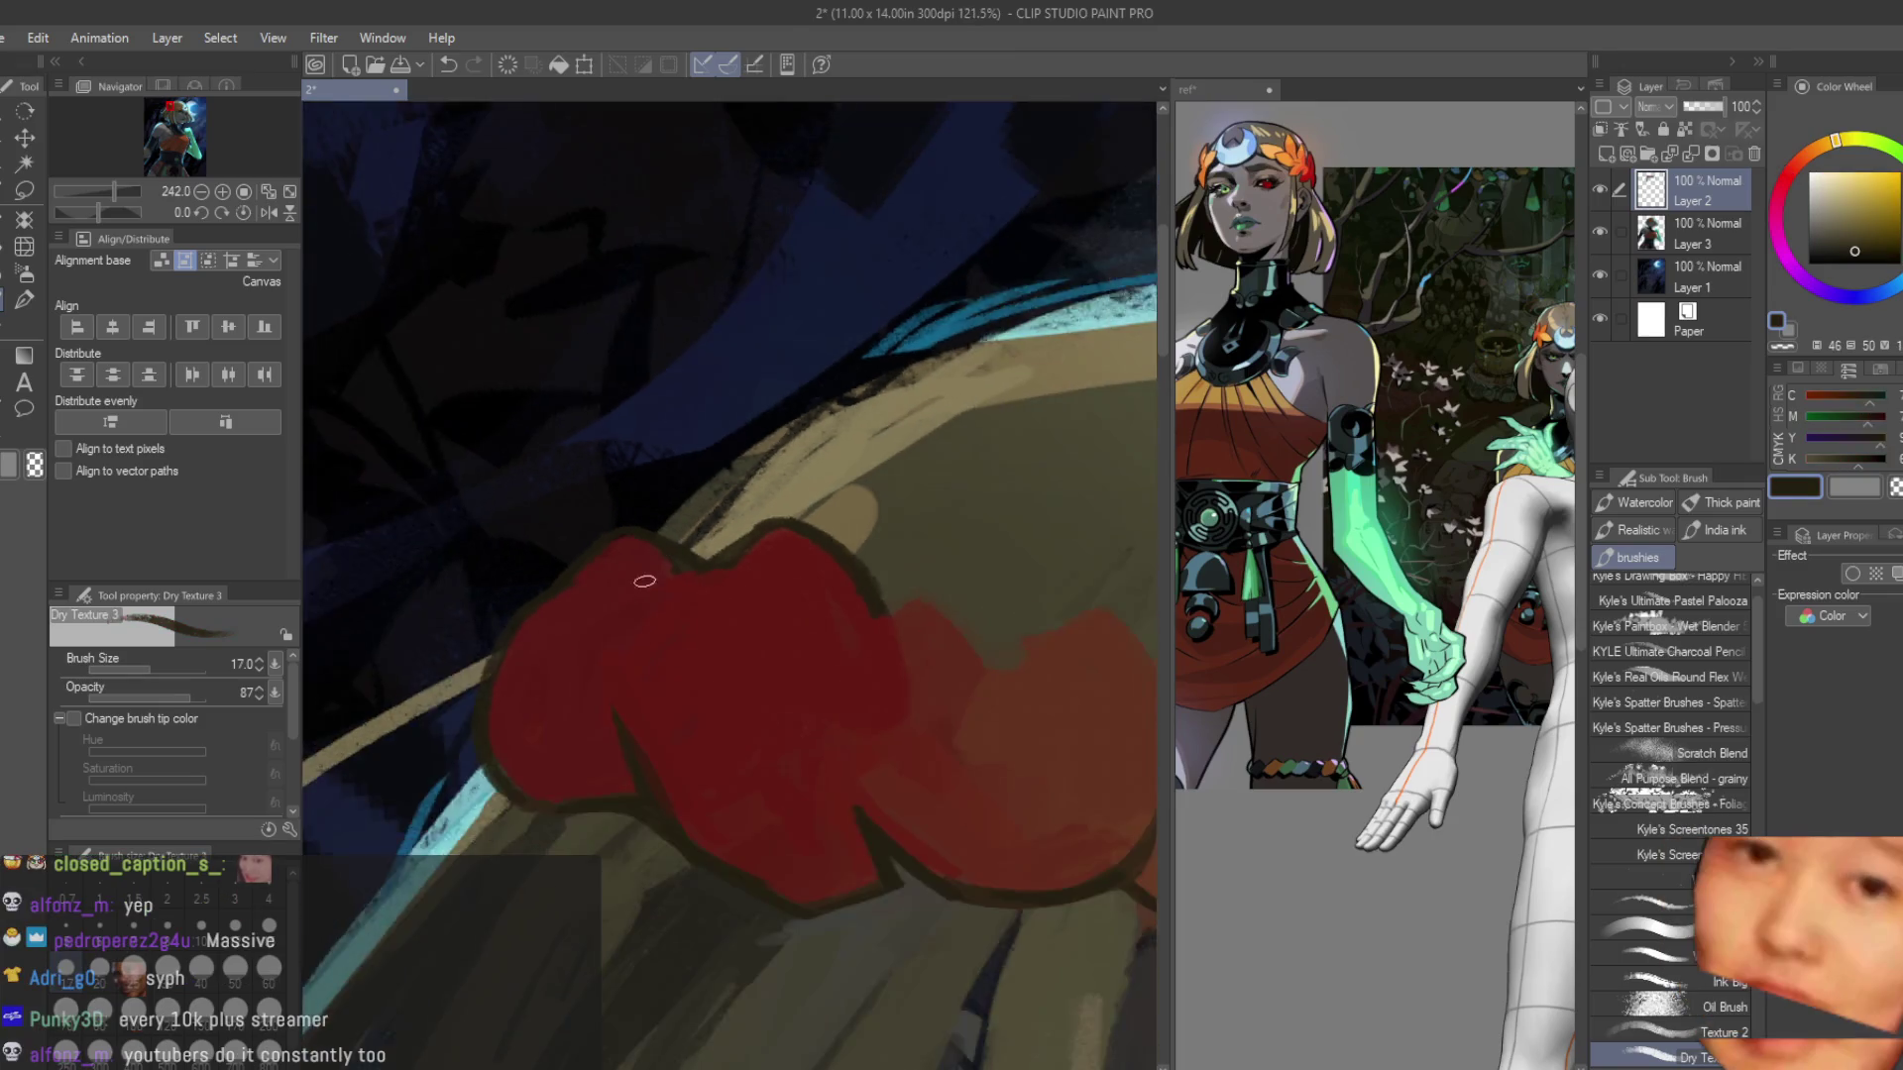
# Extend the dark outline along the flower's upper edge with short strokes.
pyautogui.scroll(-2, 900, 539)
pyautogui.scroll(1, 872, 545)
pyautogui.moveTo(621, 634)
pyautogui.mouseDown()
pyautogui.moveTo(683, 663)
pyautogui.moveTo(718, 617)
pyautogui.mouseUp()
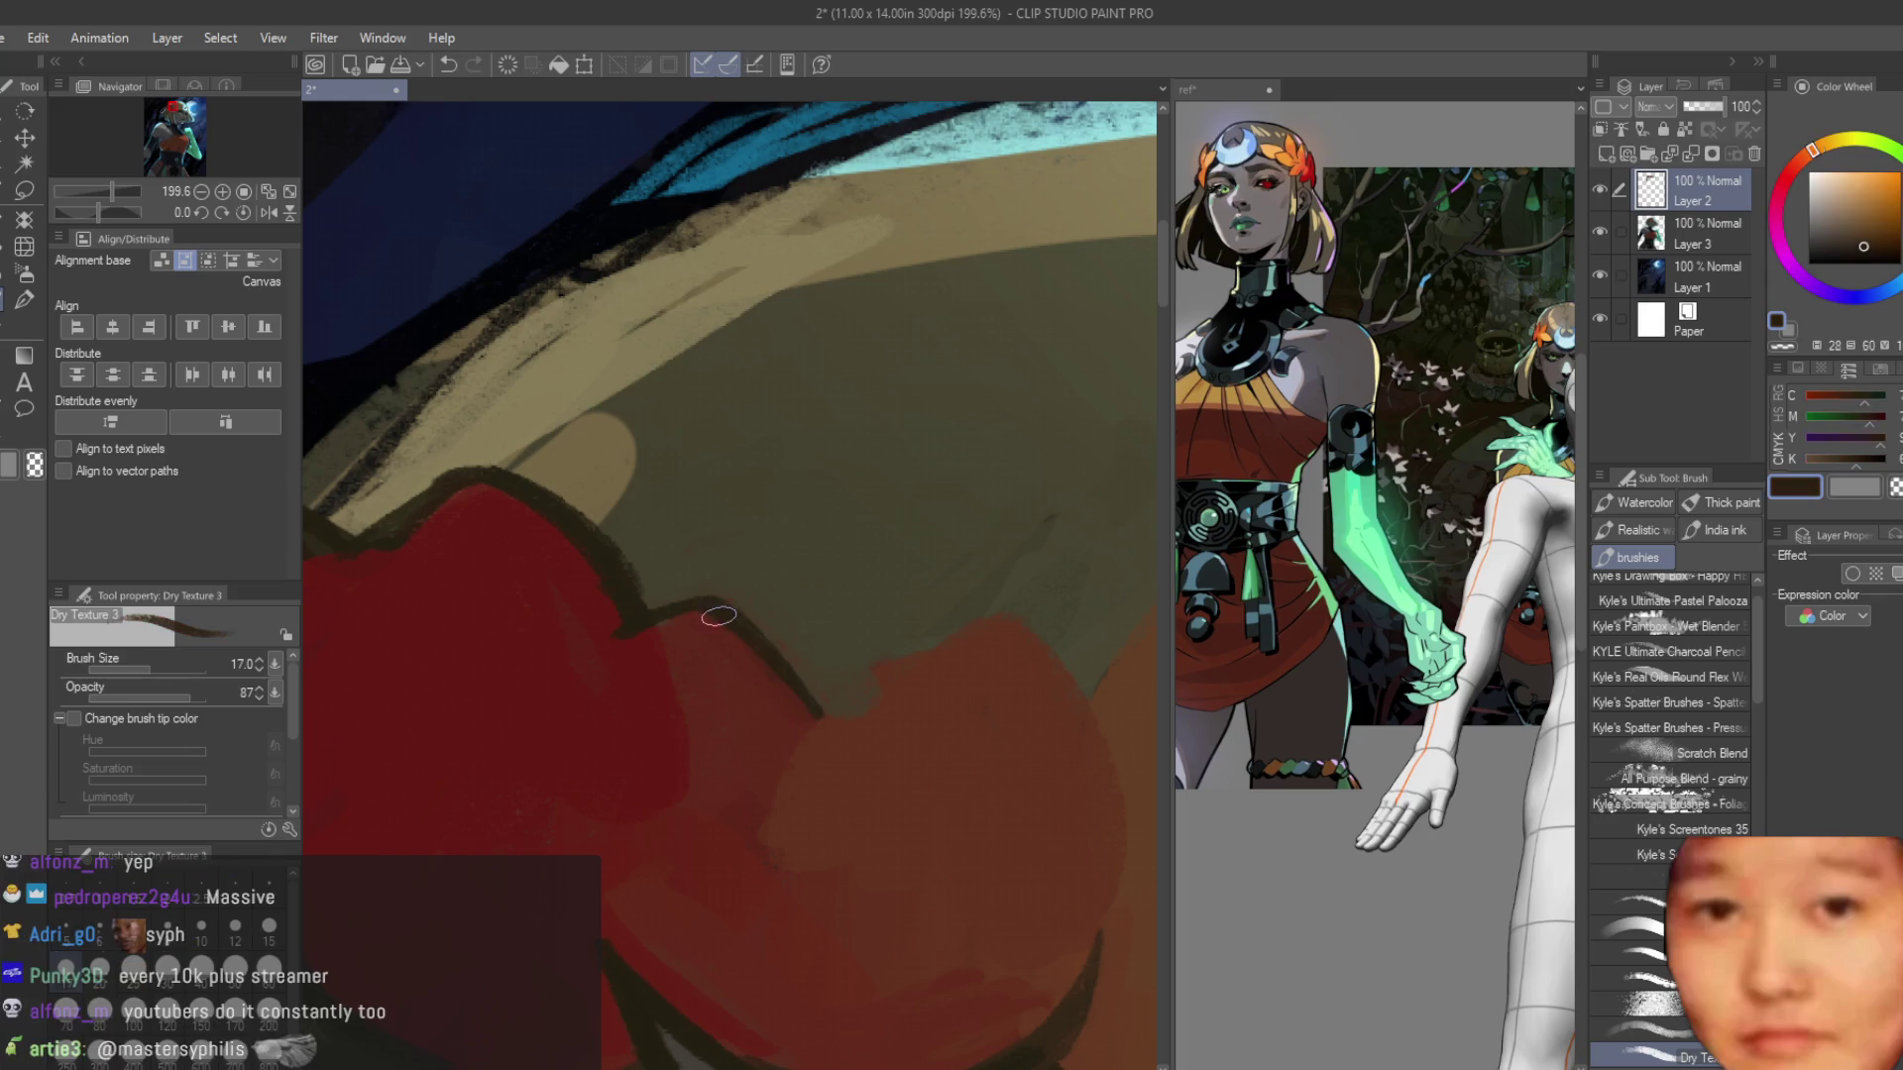
pyautogui.moveTo(848, 722)
pyautogui.mouseDown()
pyautogui.moveTo(1041, 624)
pyautogui.moveTo(856, 685)
pyautogui.mouseUp()
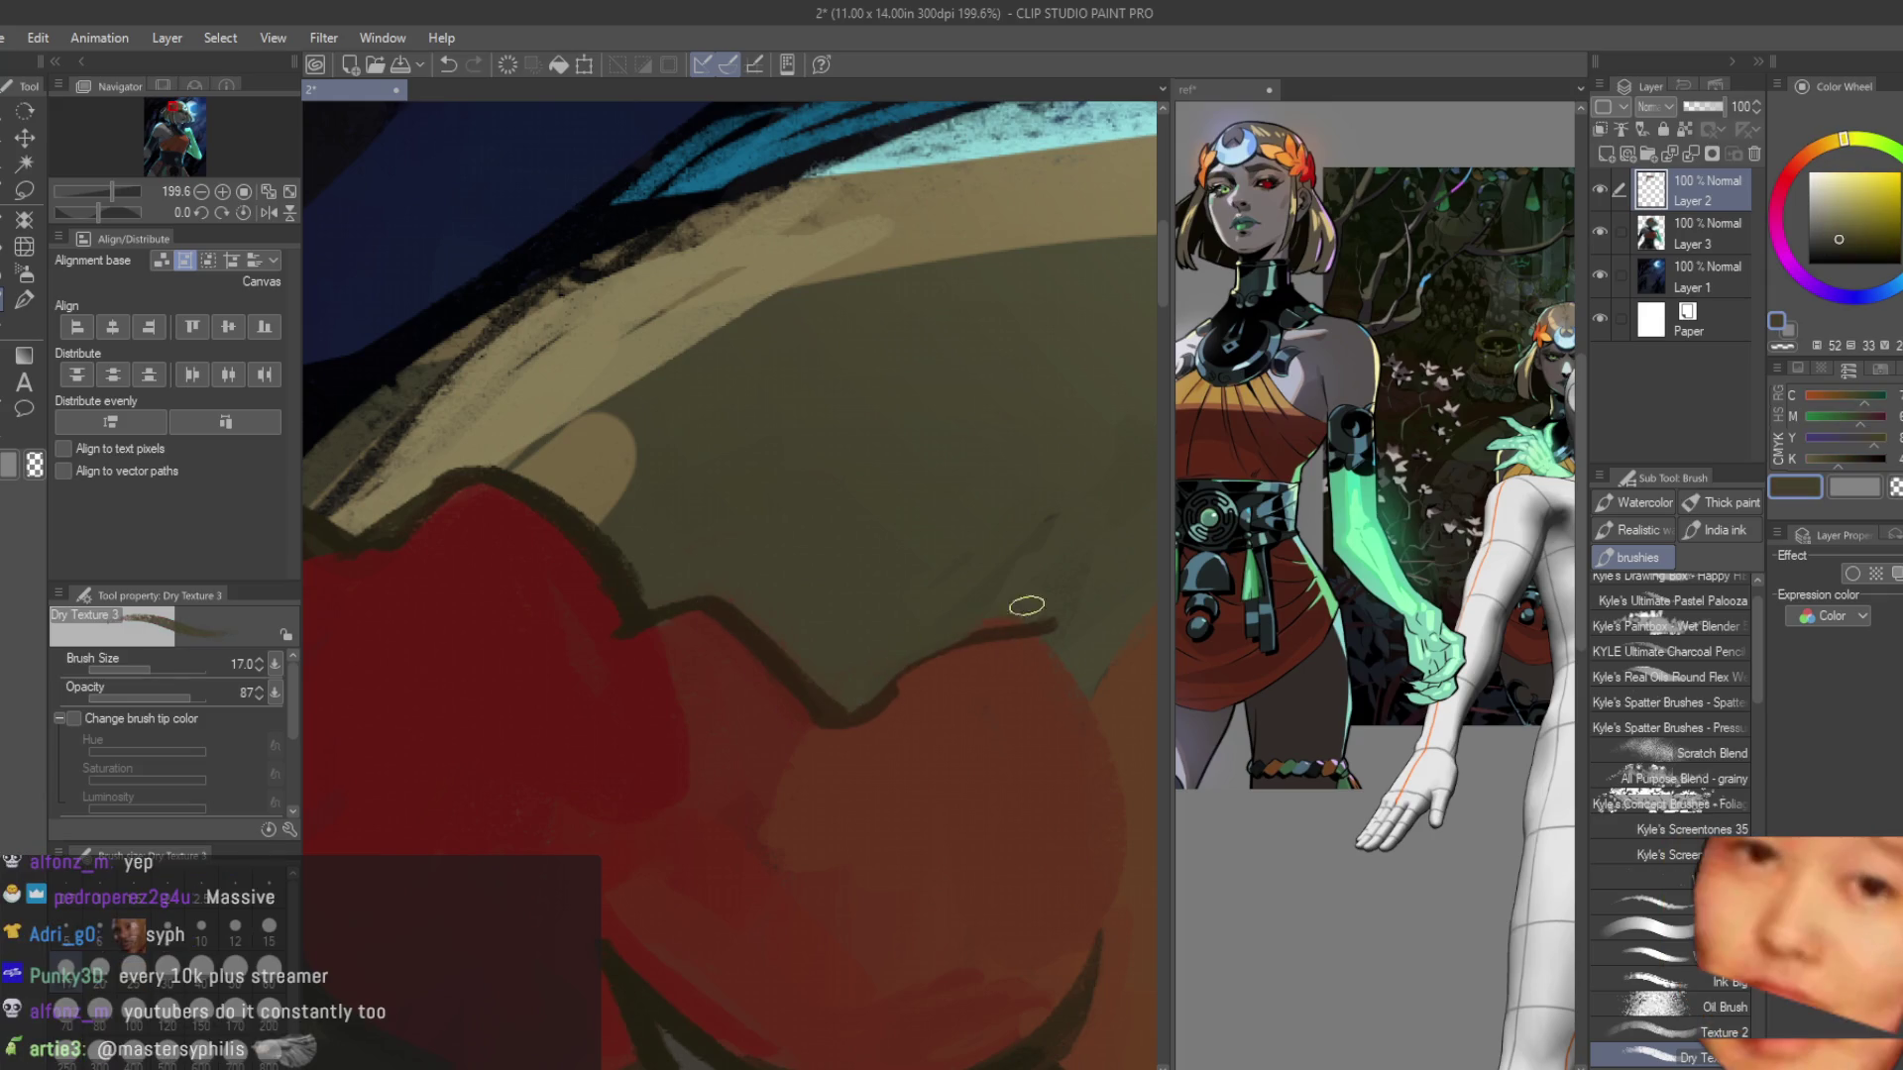
pyautogui.scroll(1, 1032, 615)
pyautogui.keyDown('alt'); pyautogui.click(809, 608); pyautogui.keyUp('alt')
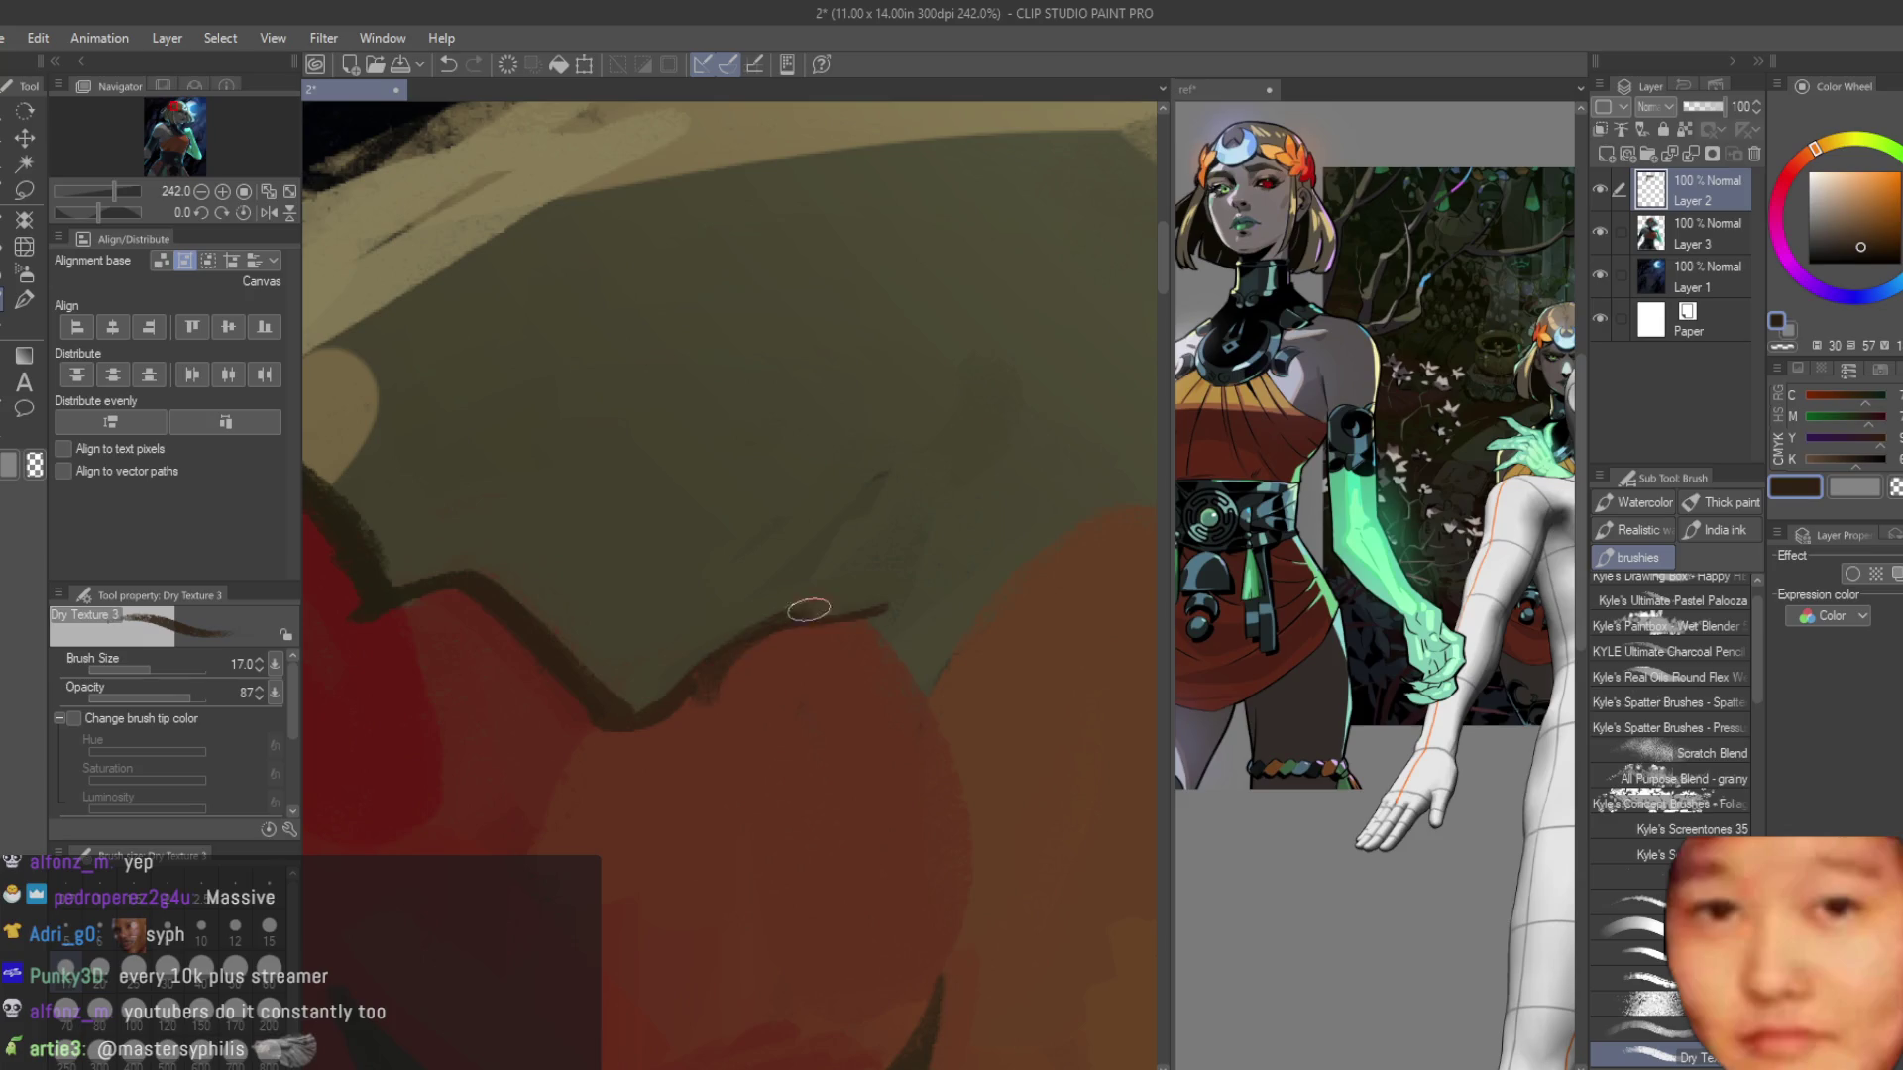
pyautogui.moveTo(808, 608); pyautogui.dragTo(892, 610)
# Alternate eyedropping the dark outline brown and the flower's red-brown and red.
pyautogui.scroll(-8, 777, 561)
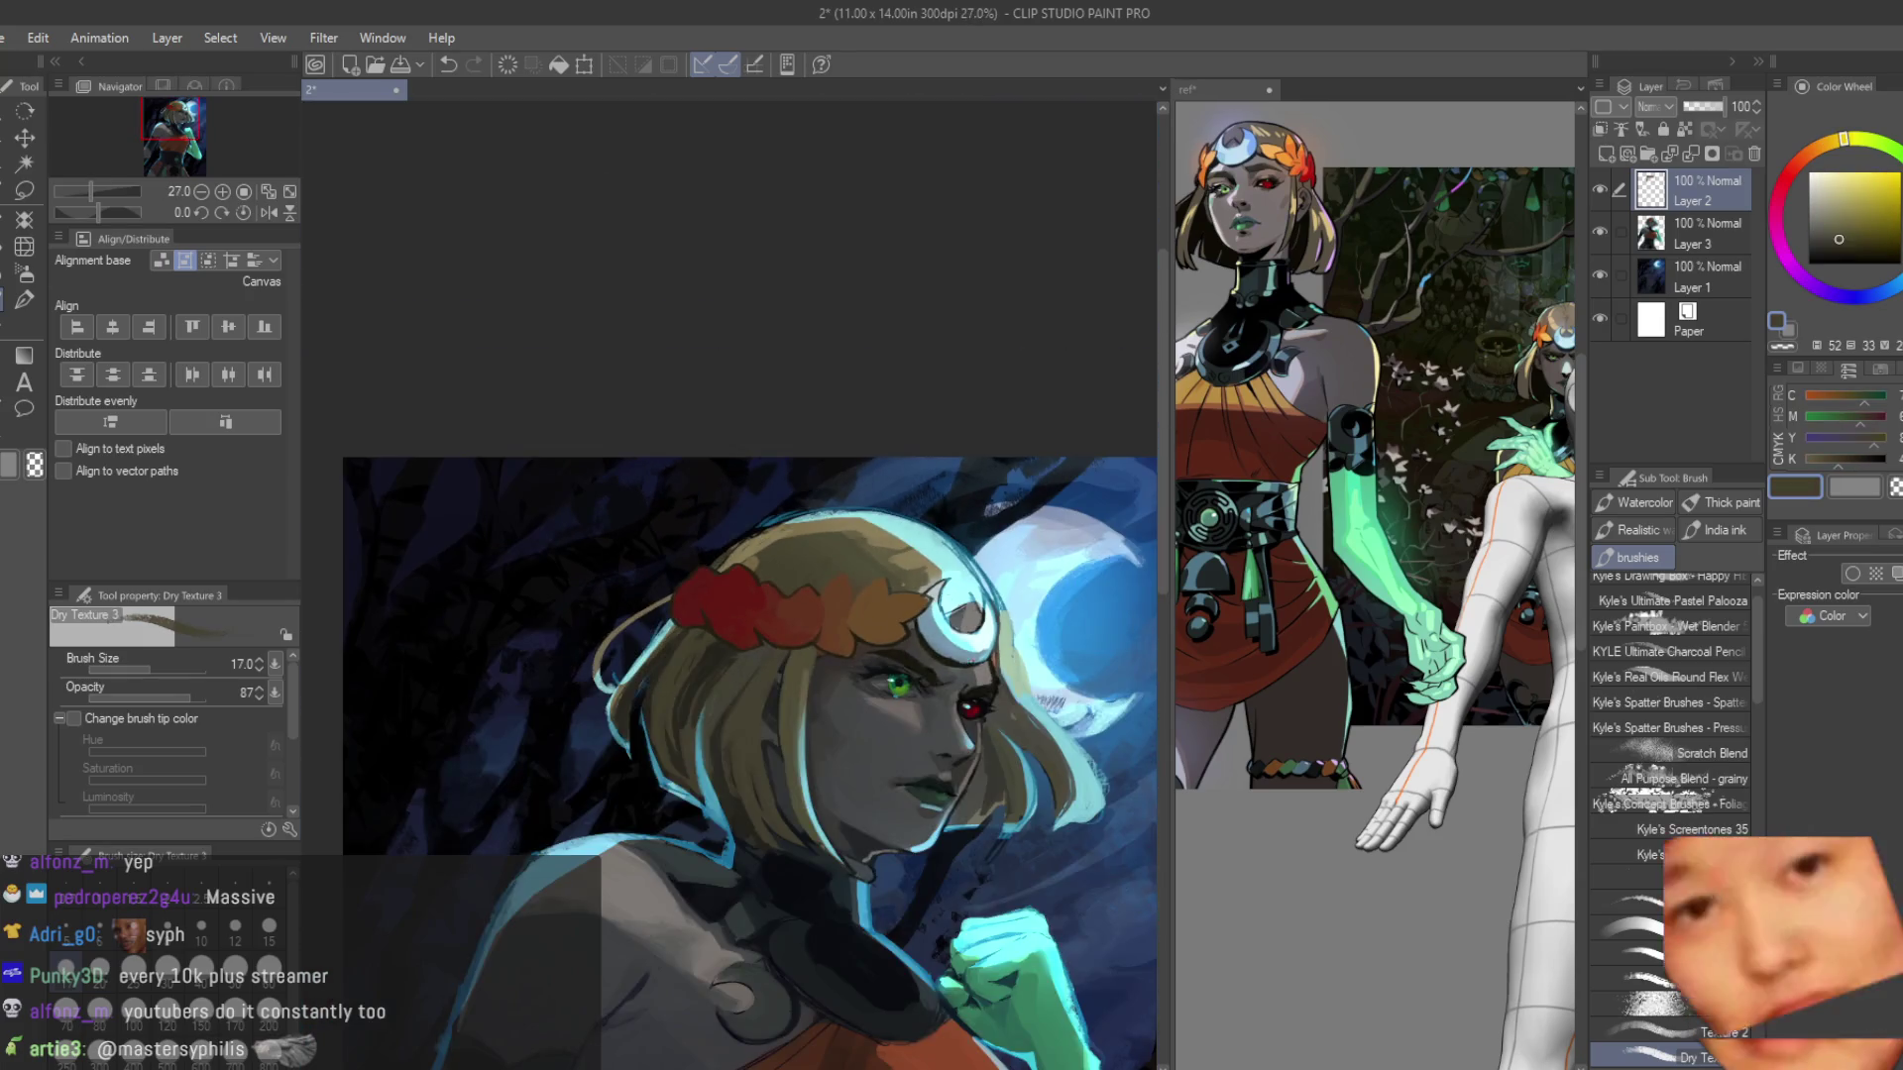
pyautogui.scroll(5, 824, 629)
pyautogui.keyDown('alt'); pyautogui.click(823, 630); pyautogui.keyUp('alt')
pyautogui.scroll(3, 766, 639)
pyautogui.keyDown('alt'); pyautogui.click(812, 617); pyautogui.keyUp('alt')
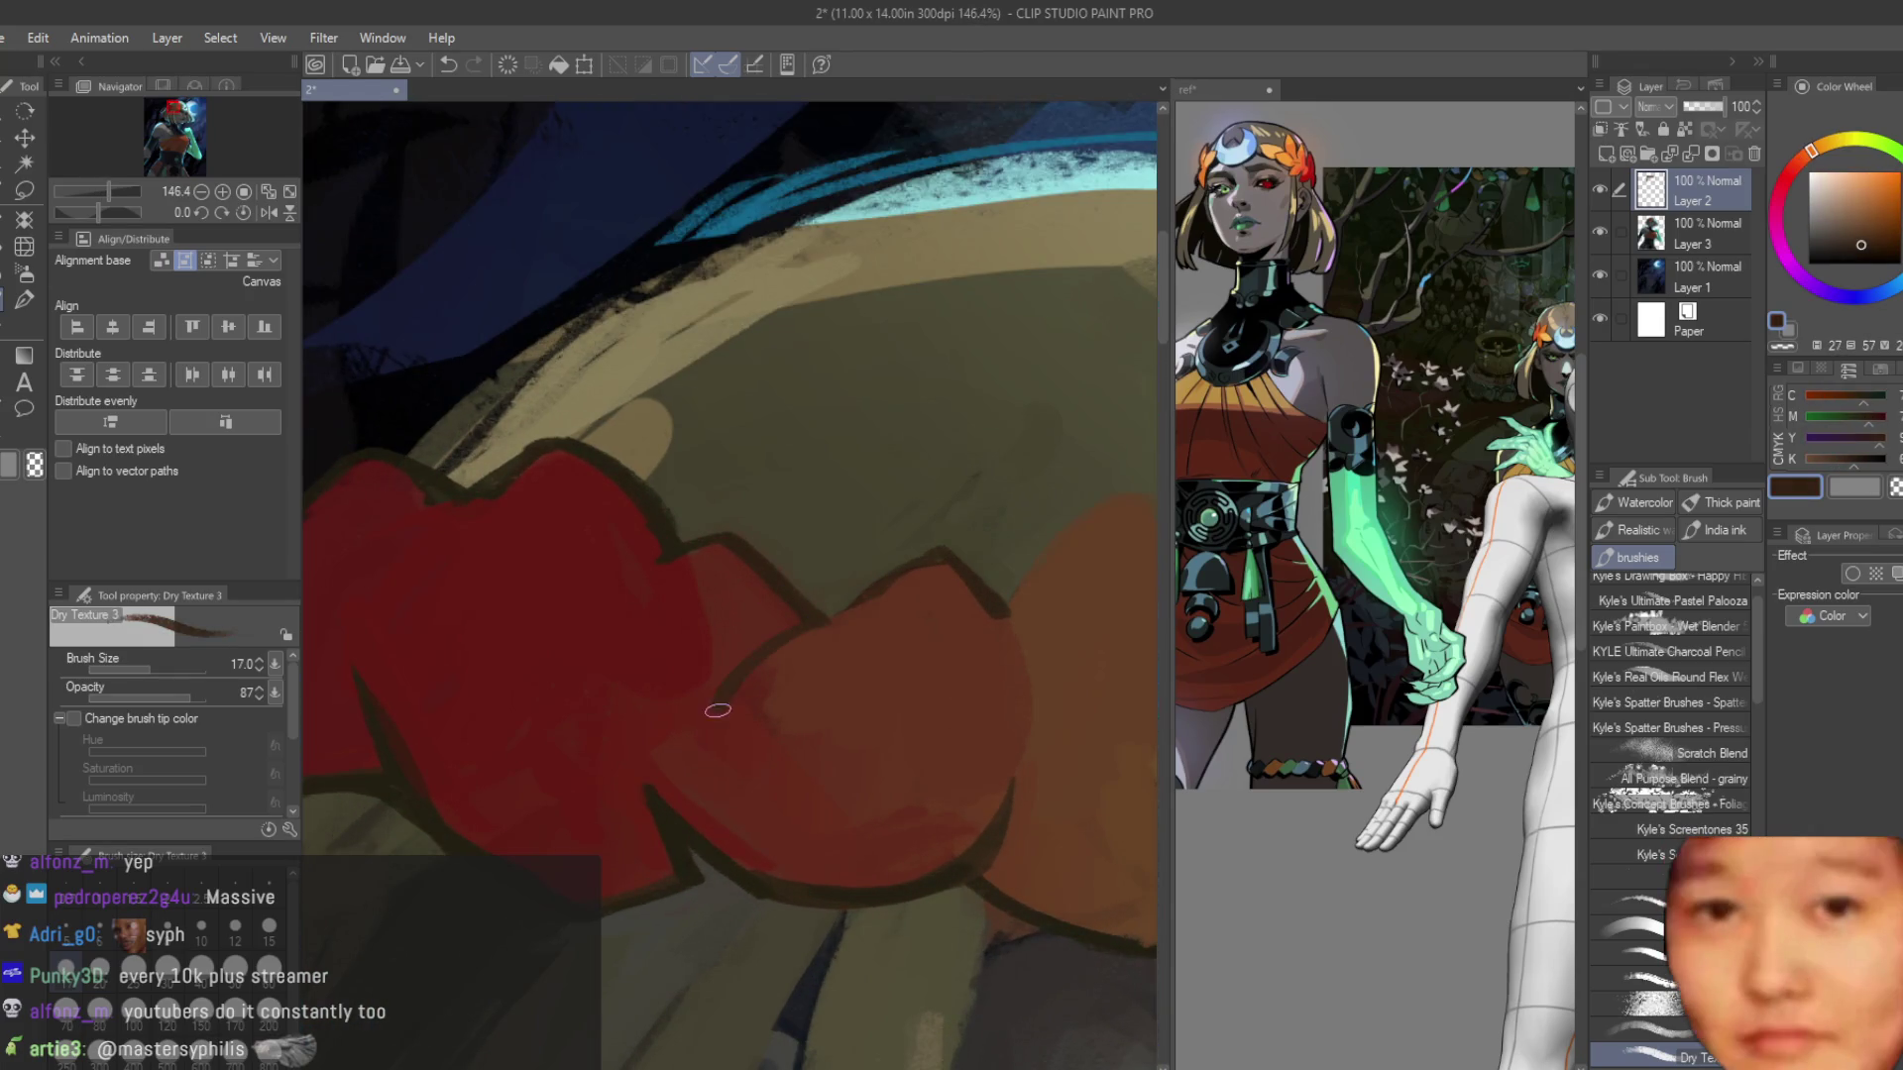
pyautogui.keyDown('alt'); pyautogui.click(823, 618); pyautogui.keyUp('alt')
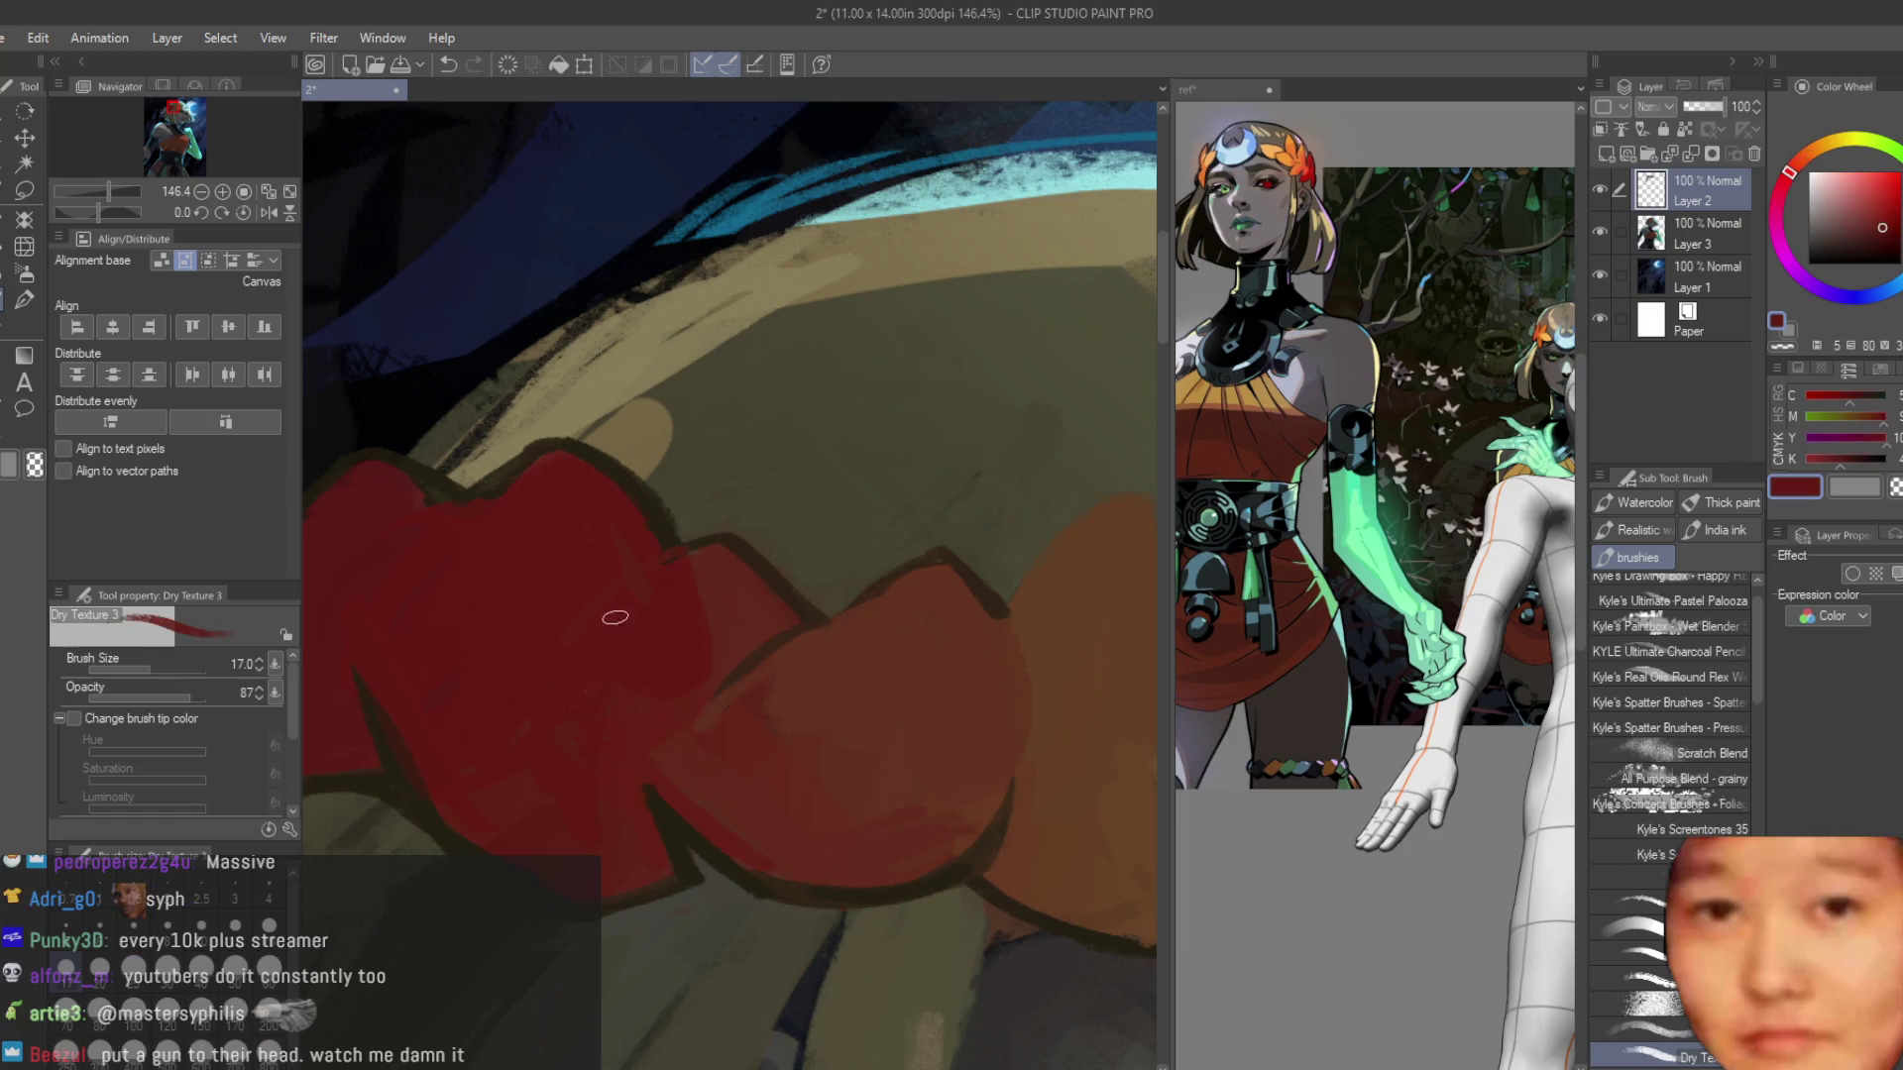
pyautogui.keyDown('alt'); pyautogui.click(545, 488); pyautogui.keyUp('alt')
pyautogui.keyDown('alt'); pyautogui.click(421, 515); pyautogui.keyUp('alt')
pyautogui.scroll(-8, 841, 553)
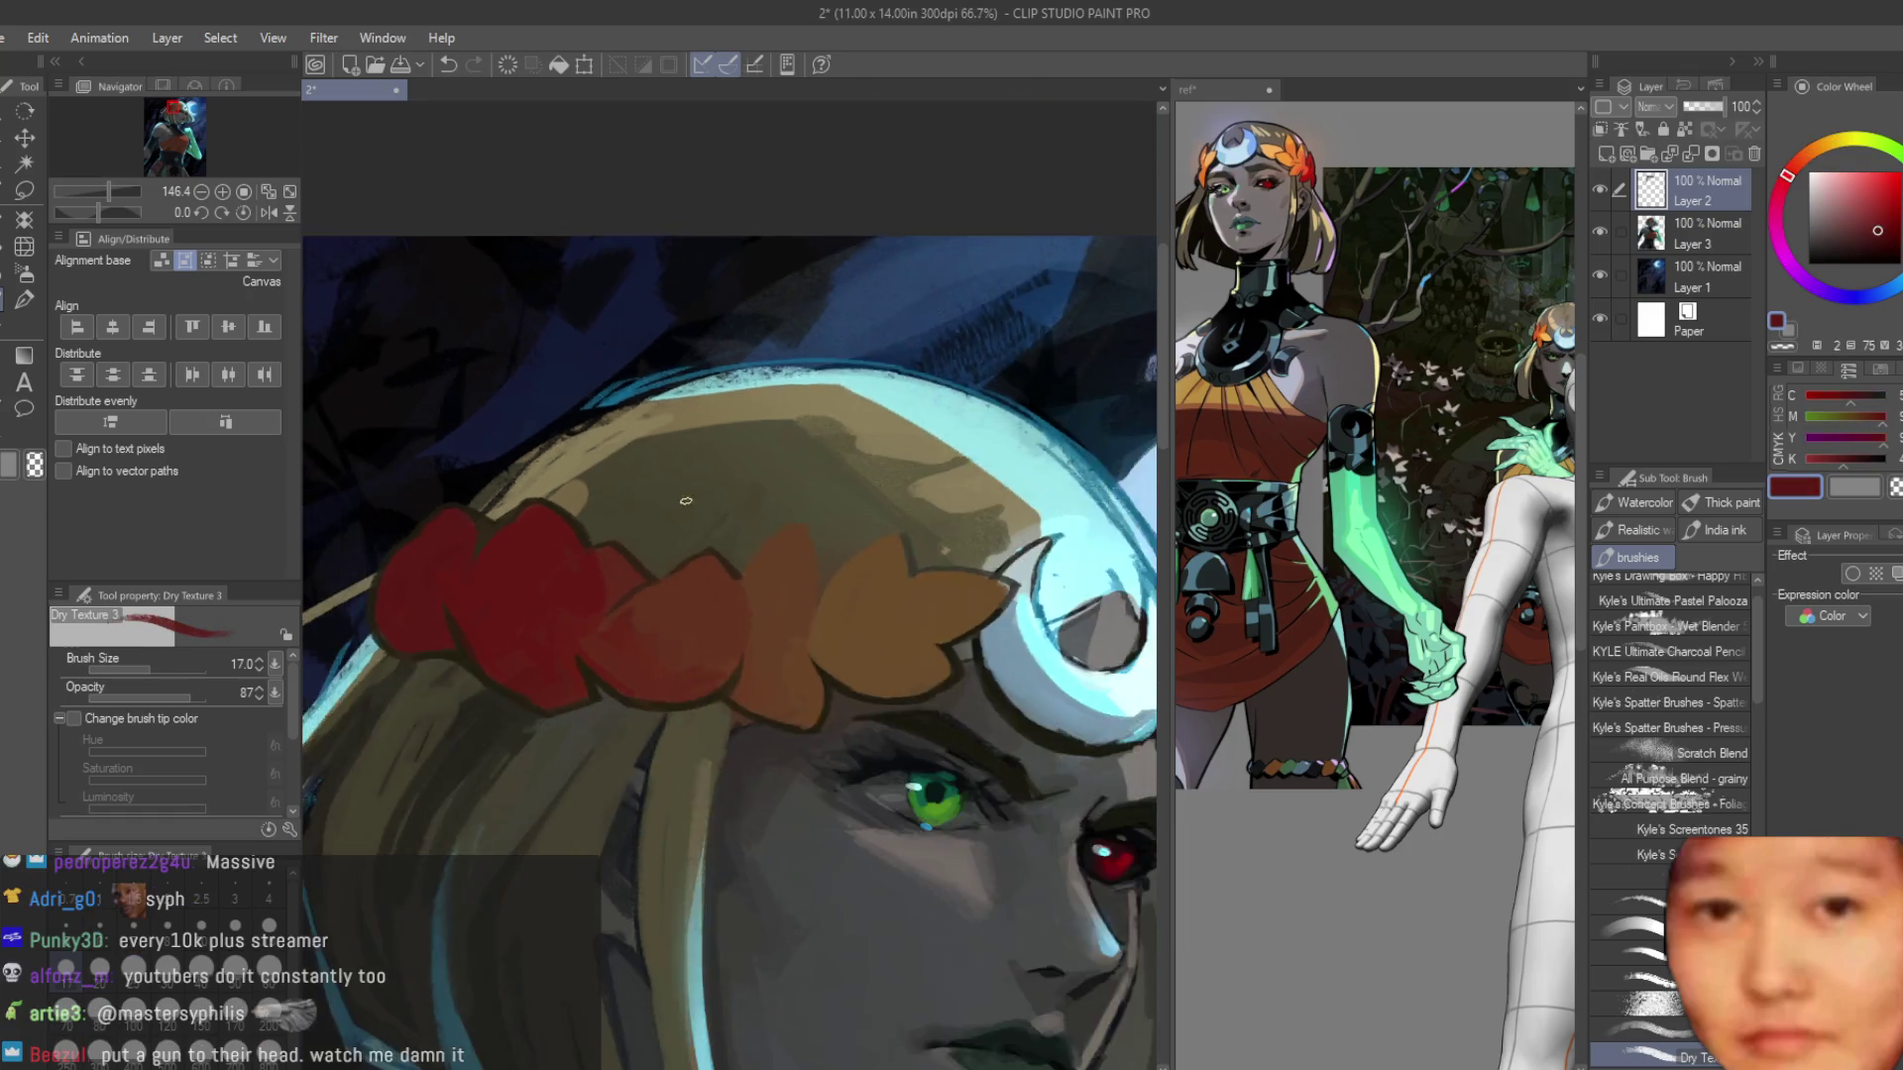
pyautogui.scroll(8, 839, 553)
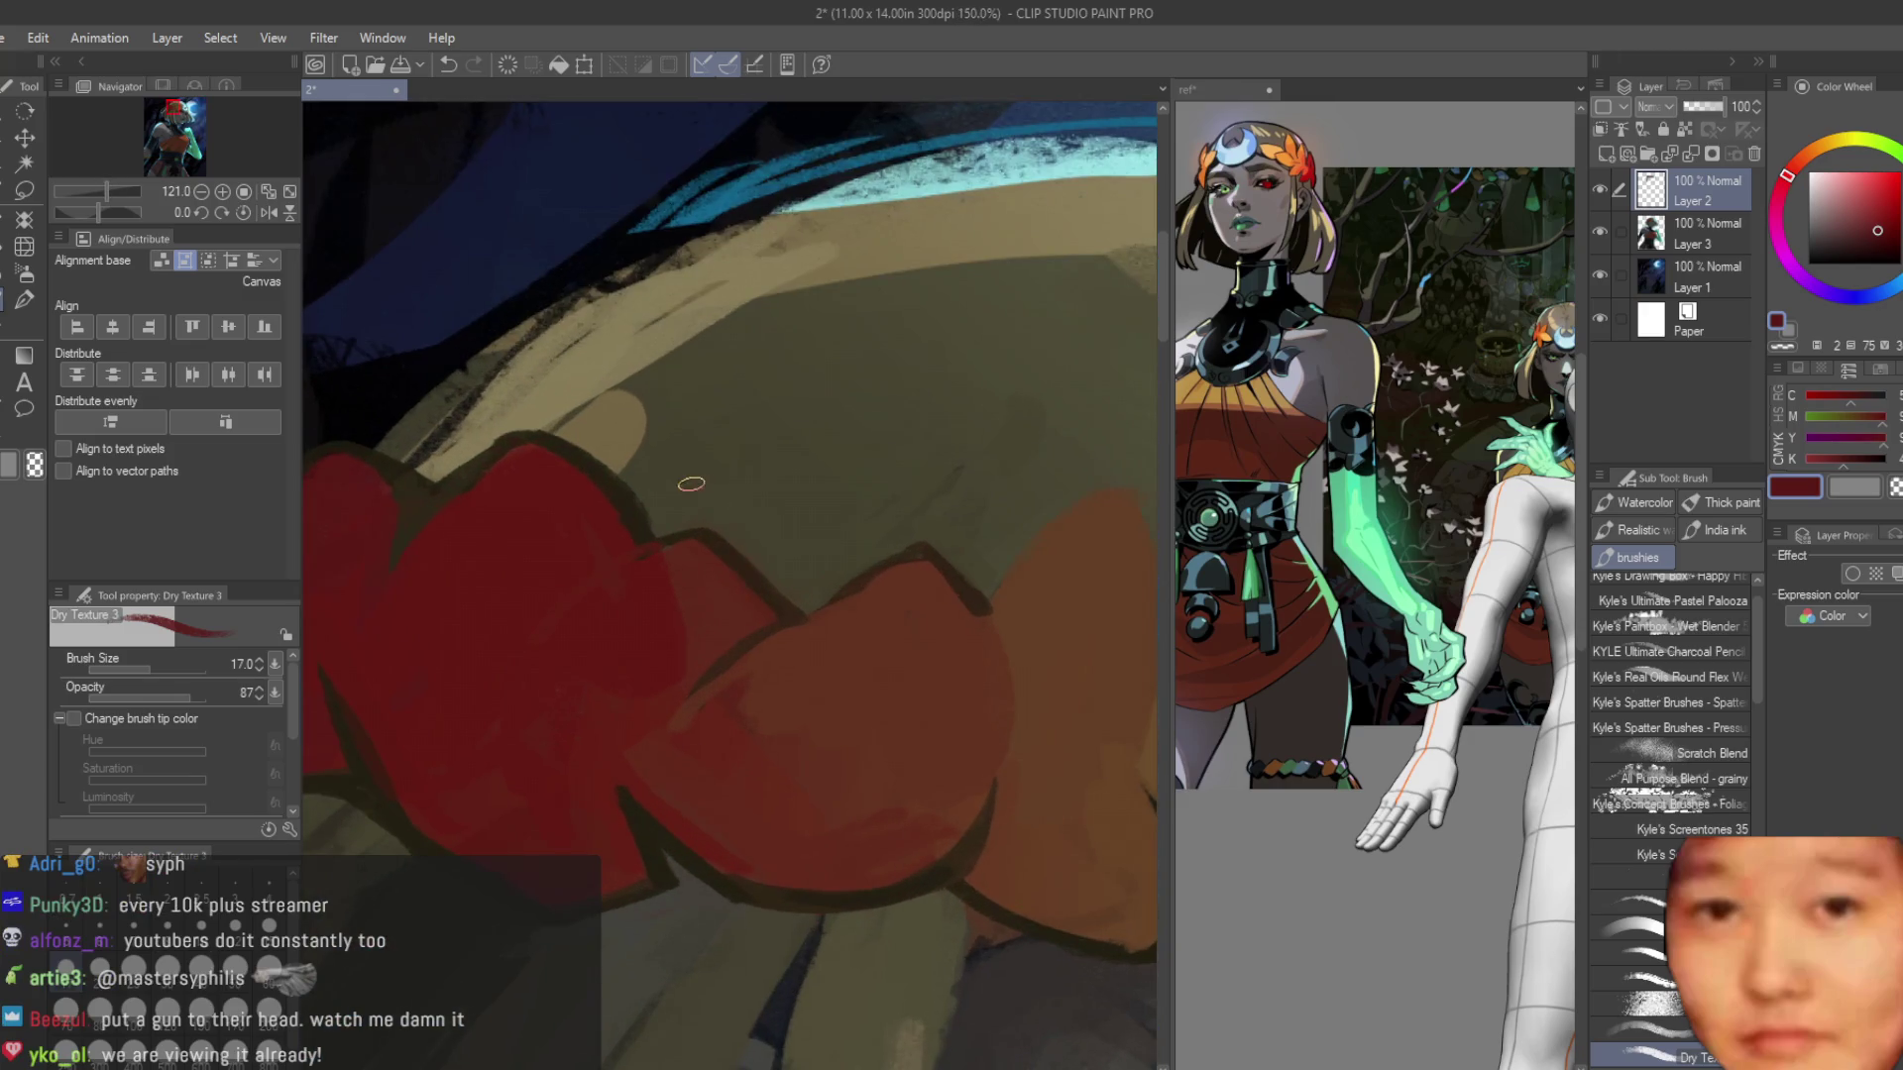
# Sample several red shades and the outline brown from the crown leaves for shading.
pyautogui.keyDown('alt'); pyautogui.click(786, 615); pyautogui.keyUp('alt')
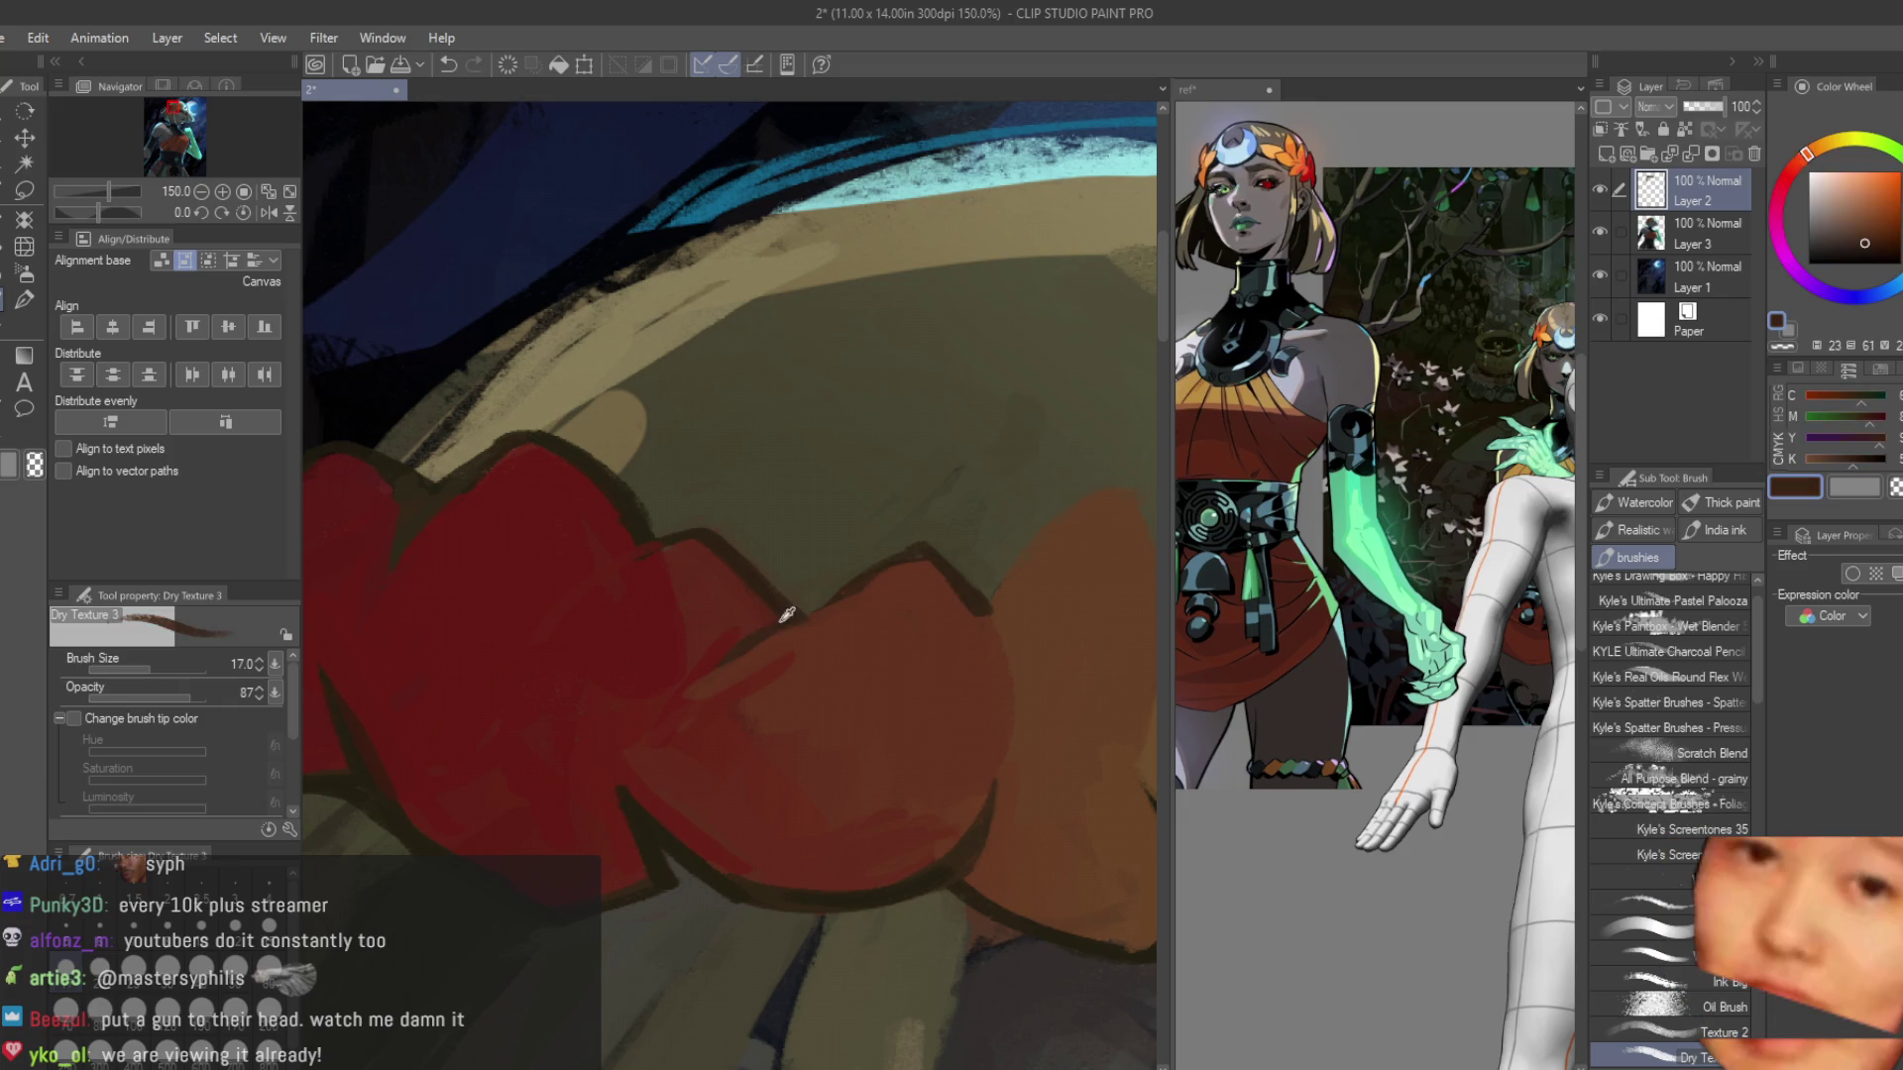
pyautogui.keyDown('alt'); pyautogui.click(652, 565); pyautogui.keyUp('alt')
pyautogui.keyDown('alt'); pyautogui.click(629, 531); pyautogui.keyUp('alt')
pyautogui.keyDown('alt'); pyautogui.click(666, 540); pyautogui.keyUp('alt')
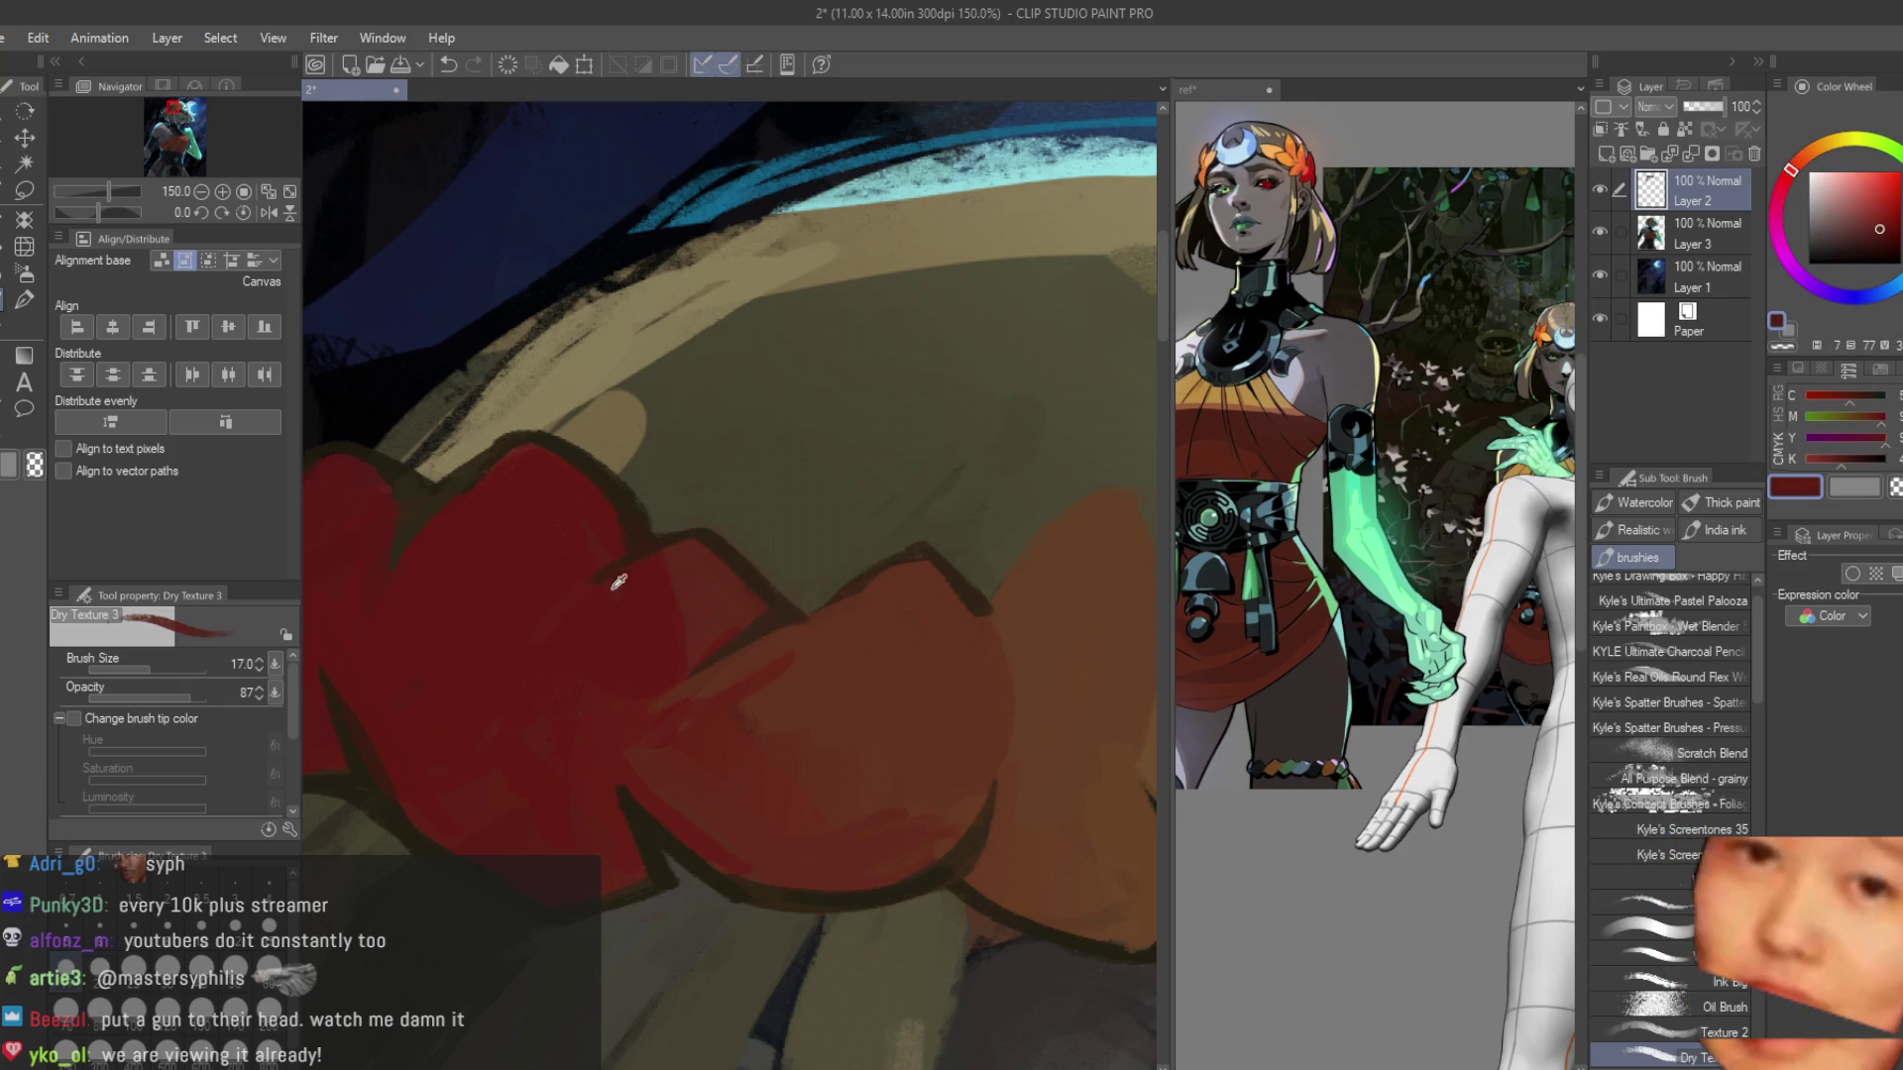
pyautogui.keyDown('alt'); pyautogui.click(778, 602); pyautogui.keyUp('alt')
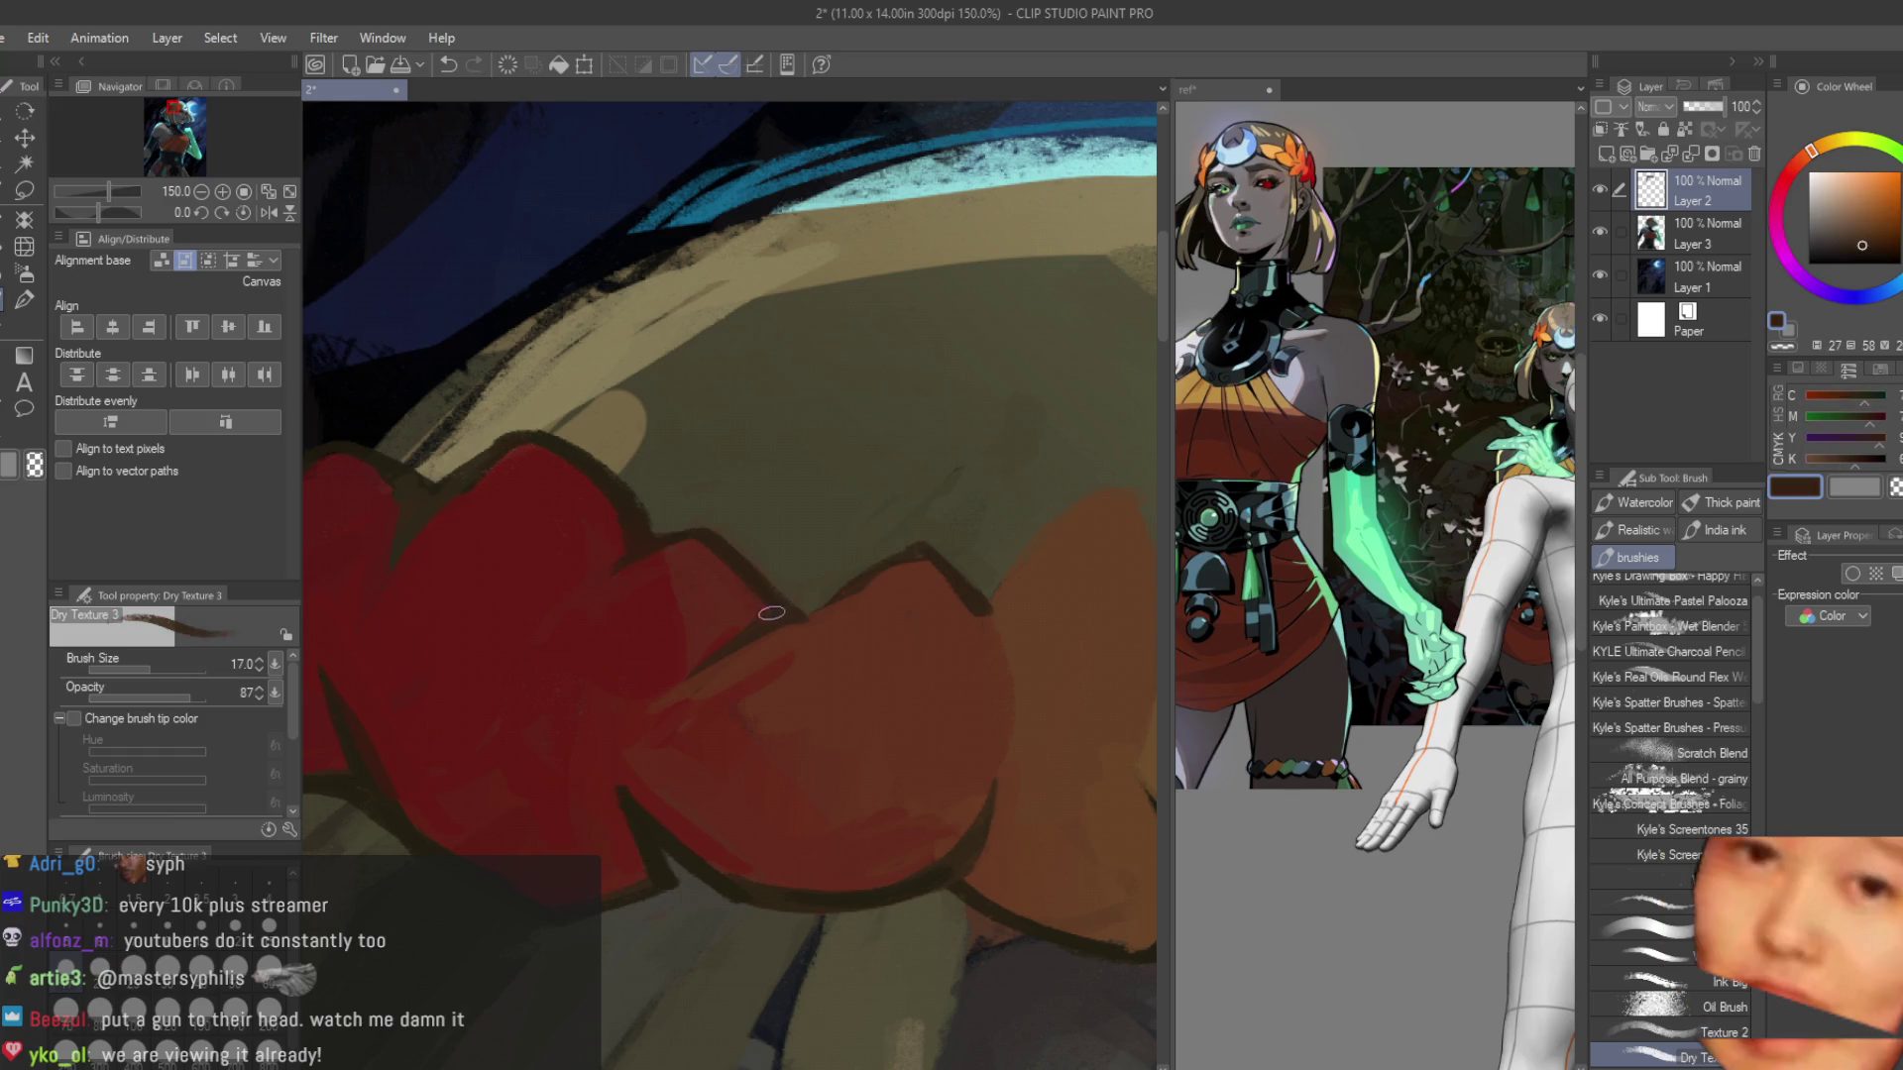
pyautogui.keyDown('alt'); pyautogui.click(824, 609); pyautogui.keyUp('alt')
pyautogui.scroll(-5, 753, 565)
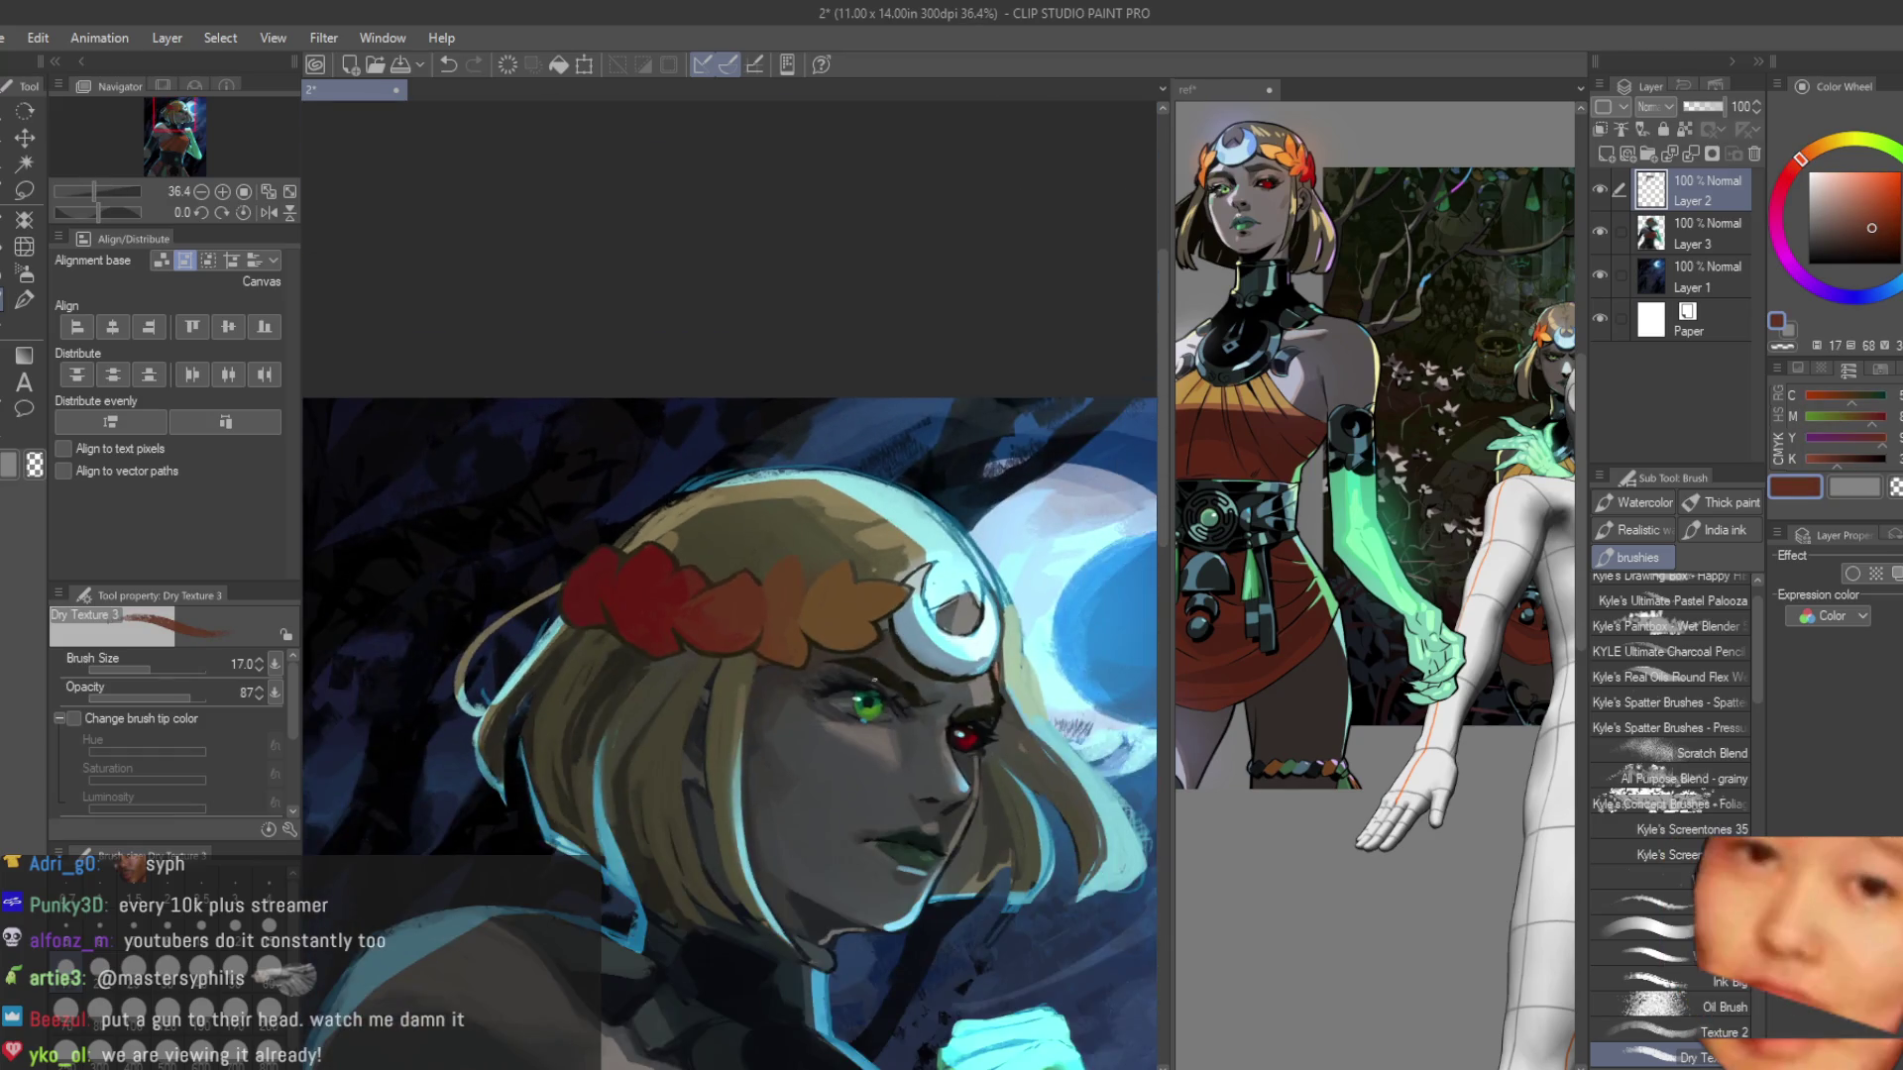
pyautogui.scroll(5, 714, 535)
pyautogui.keyDown('alt'); pyautogui.click(588, 742); pyautogui.keyUp('alt')
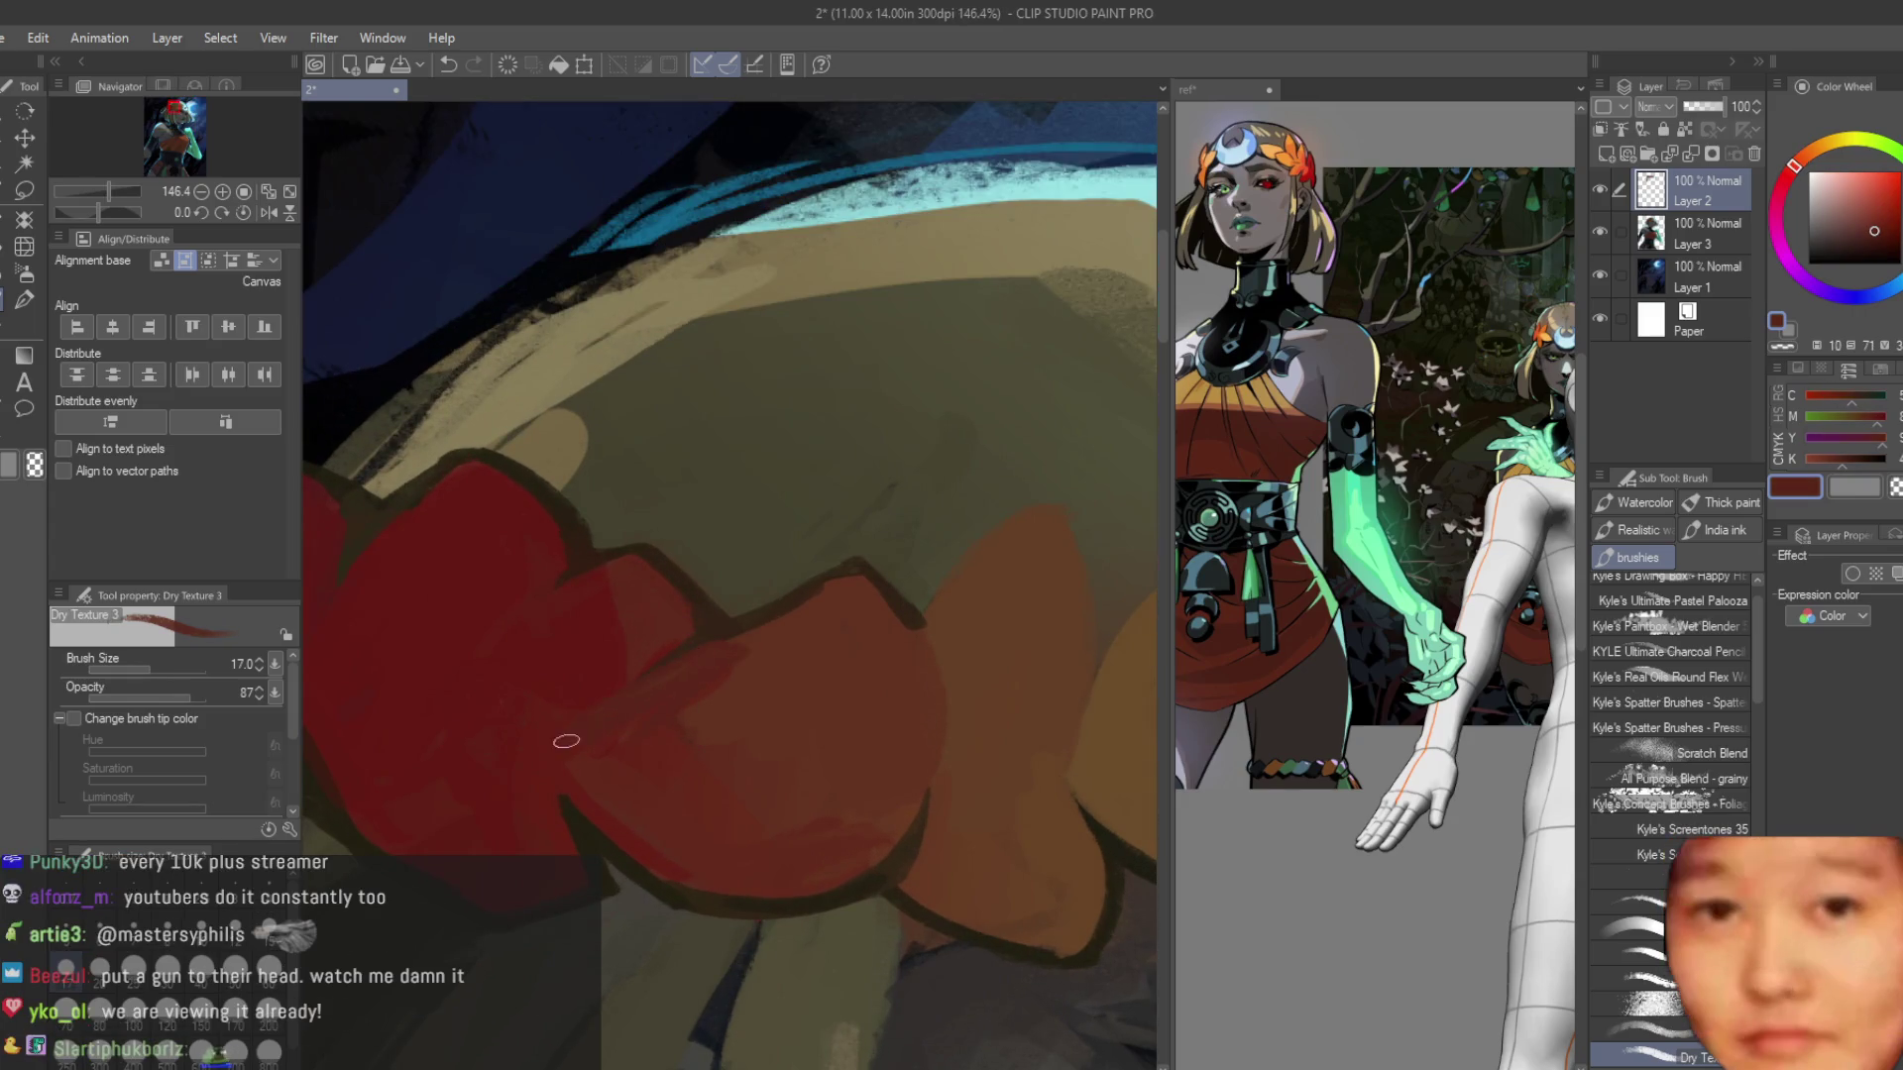
pyautogui.keyDown('alt'); pyautogui.click(652, 643); pyautogui.keyUp('alt')
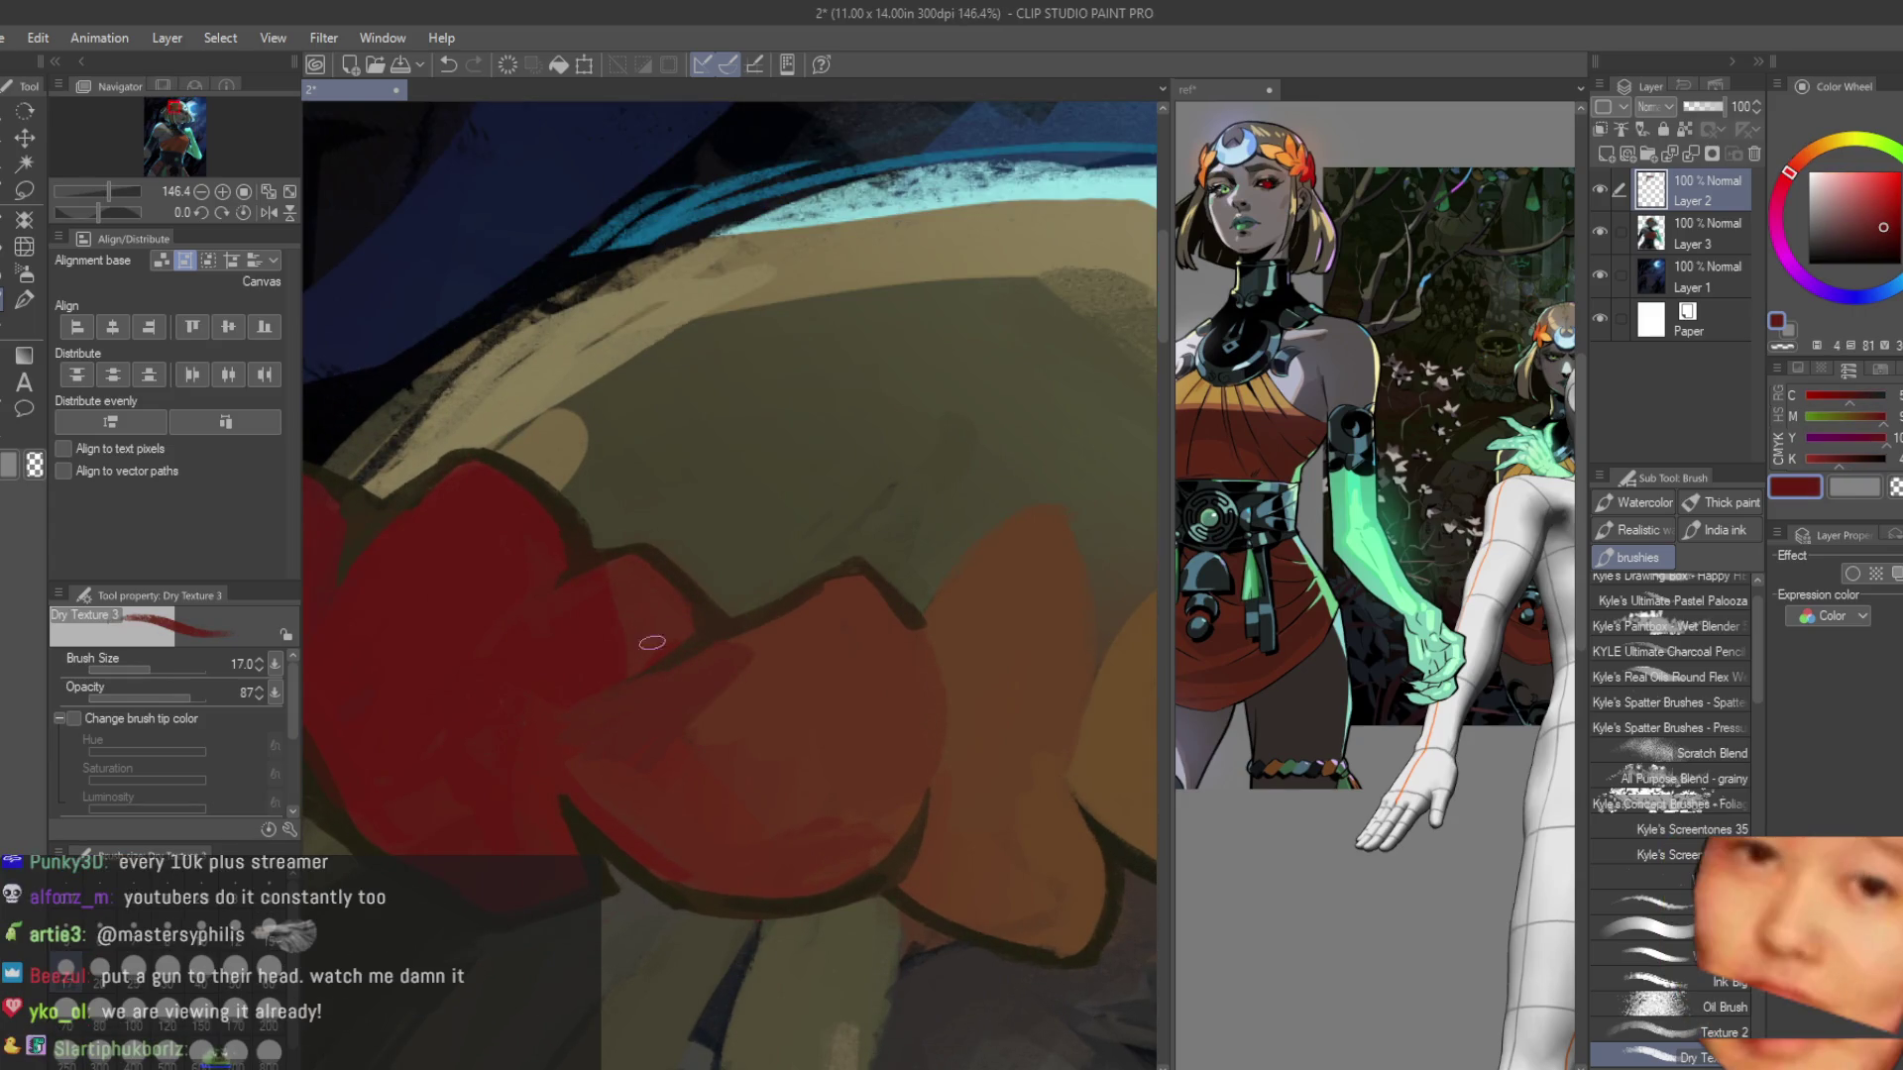
pyautogui.keyDown('alt'); pyautogui.click(571, 712); pyautogui.keyUp('alt')
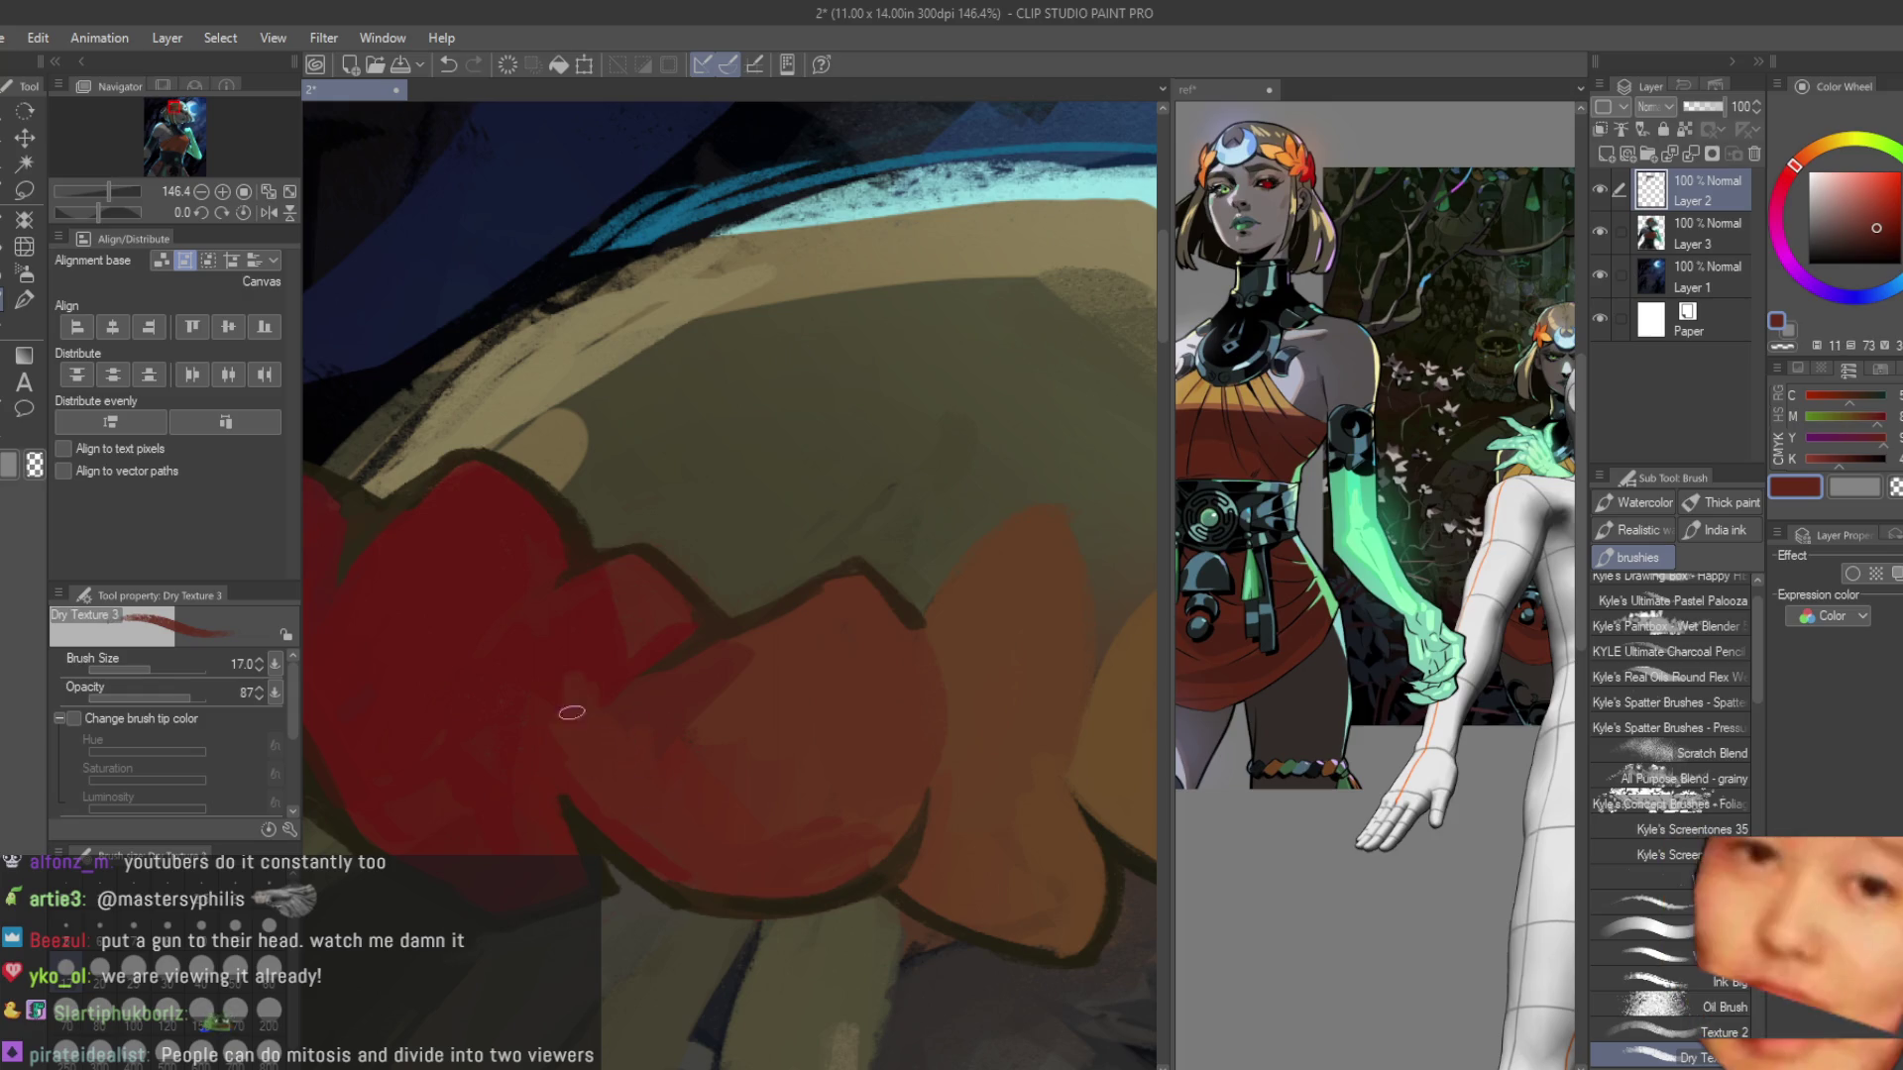
pyautogui.scroll(-3, 572, 712)
# Sample the dark outline colour and extend the dark outline arc along the leaf.
pyautogui.scroll(4, 689, 714)
pyautogui.keyDown('alt'); pyautogui.click(830, 857); pyautogui.keyUp('alt')
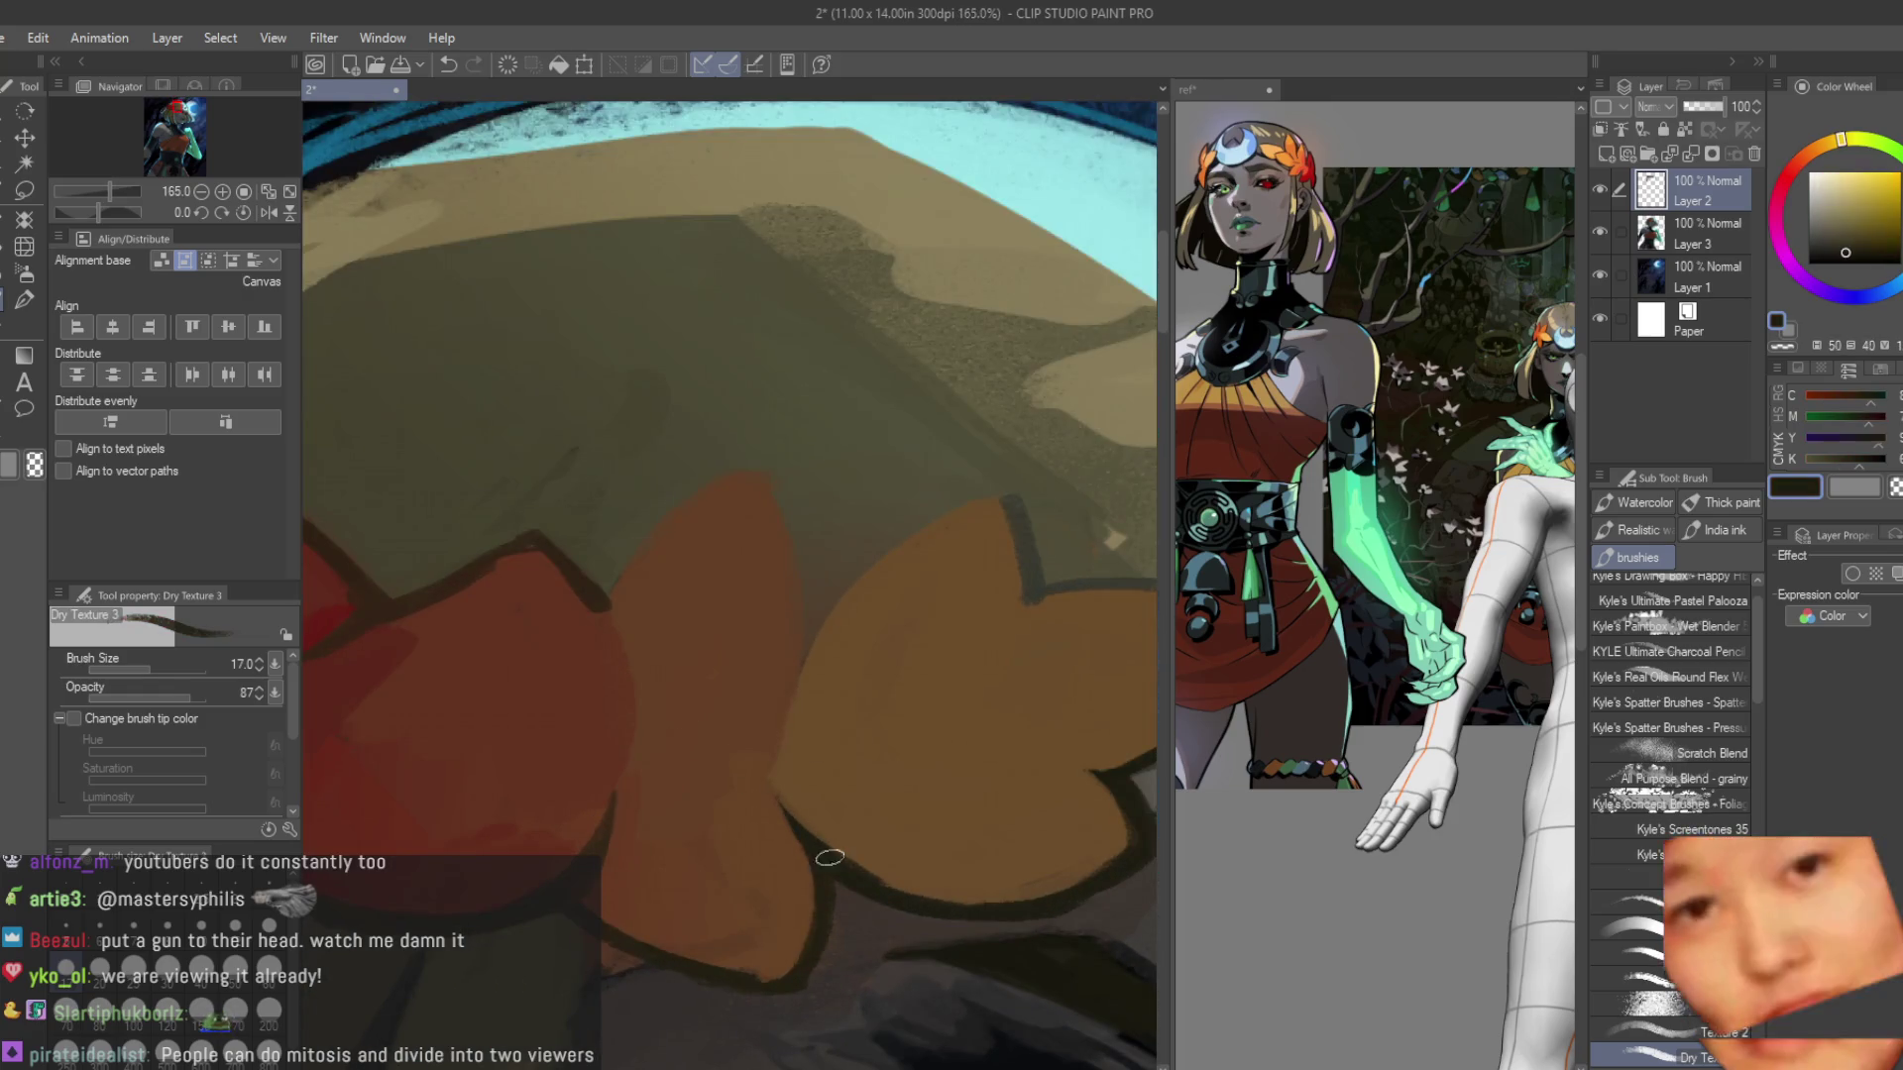
pyautogui.scroll(-3, 1006, 540)
pyautogui.scroll(3, 1002, 811)
pyautogui.keyDown('alt'); pyautogui.click(1008, 609); pyautogui.keyUp('alt')
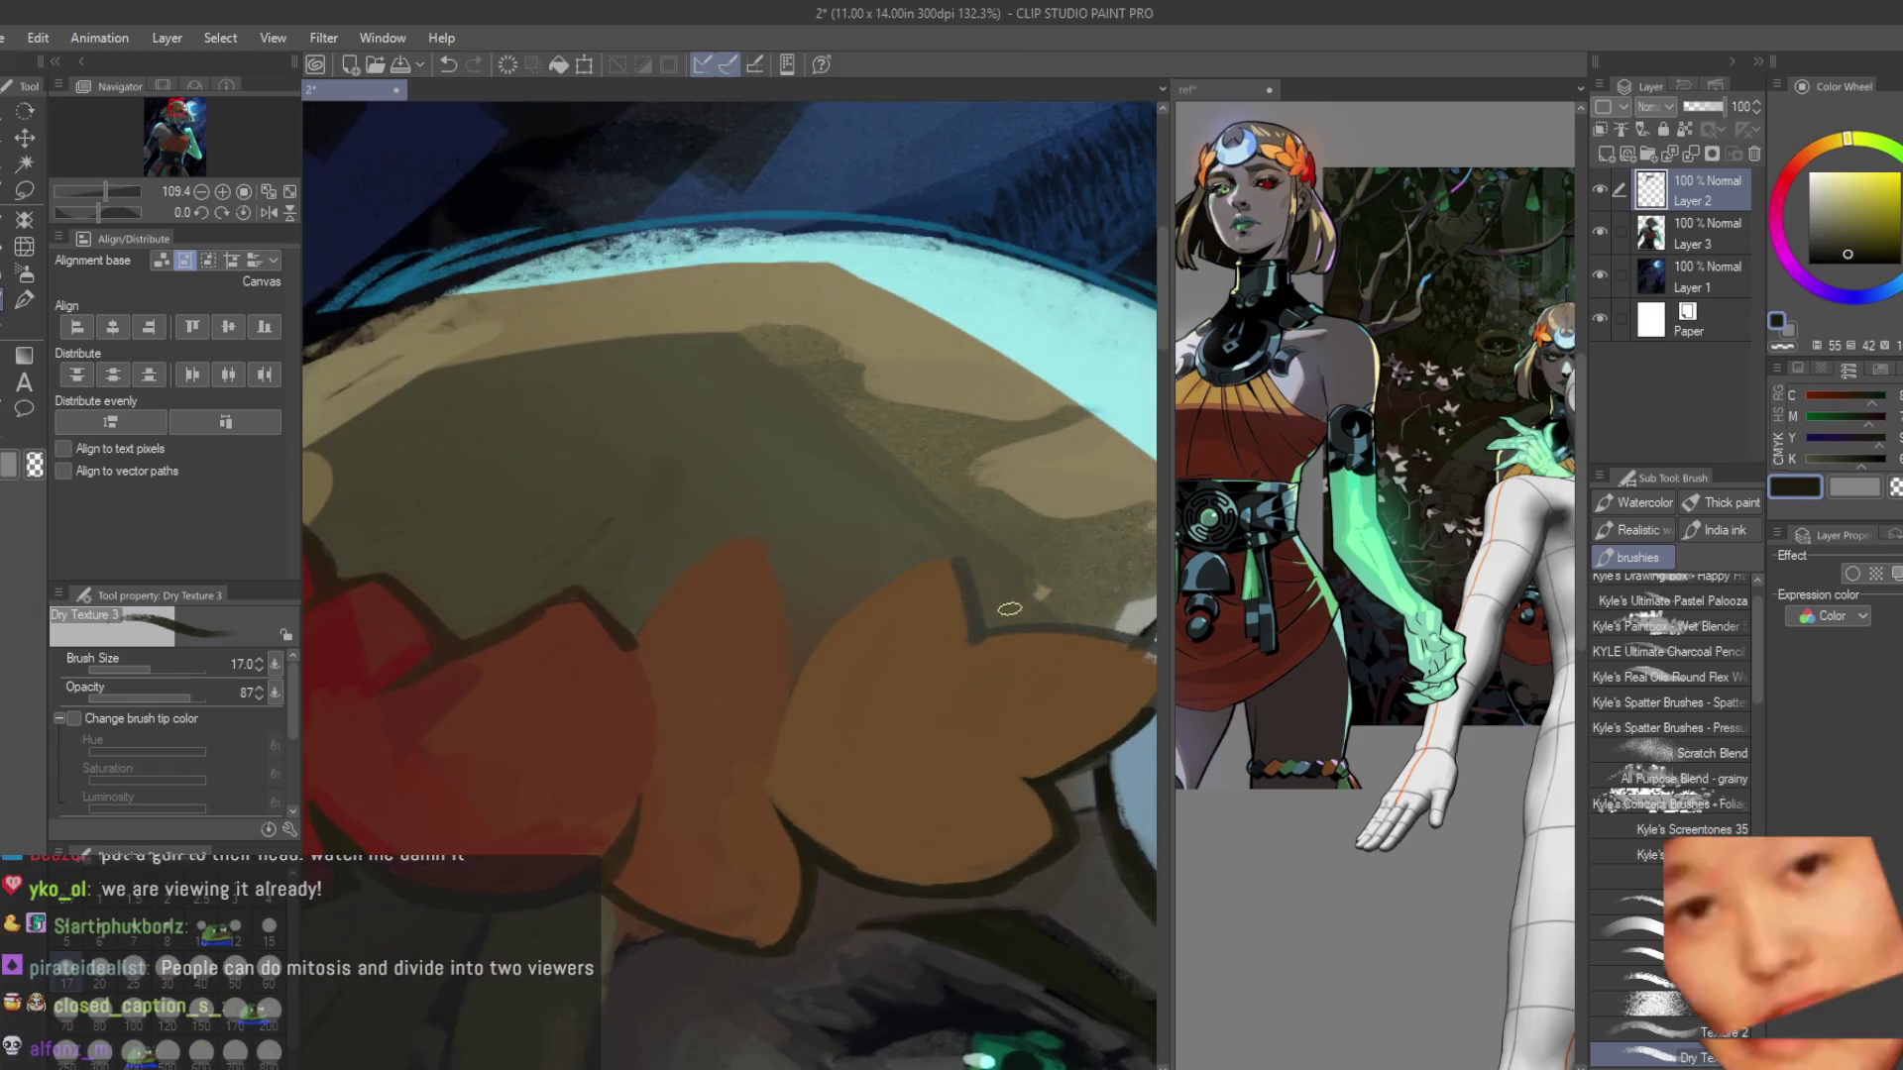
pyautogui.scroll(-3, 981, 645)
pyautogui.scroll(5, 793, 639)
pyautogui.keyDown('alt'); pyautogui.click(843, 631); pyautogui.keyUp('alt')
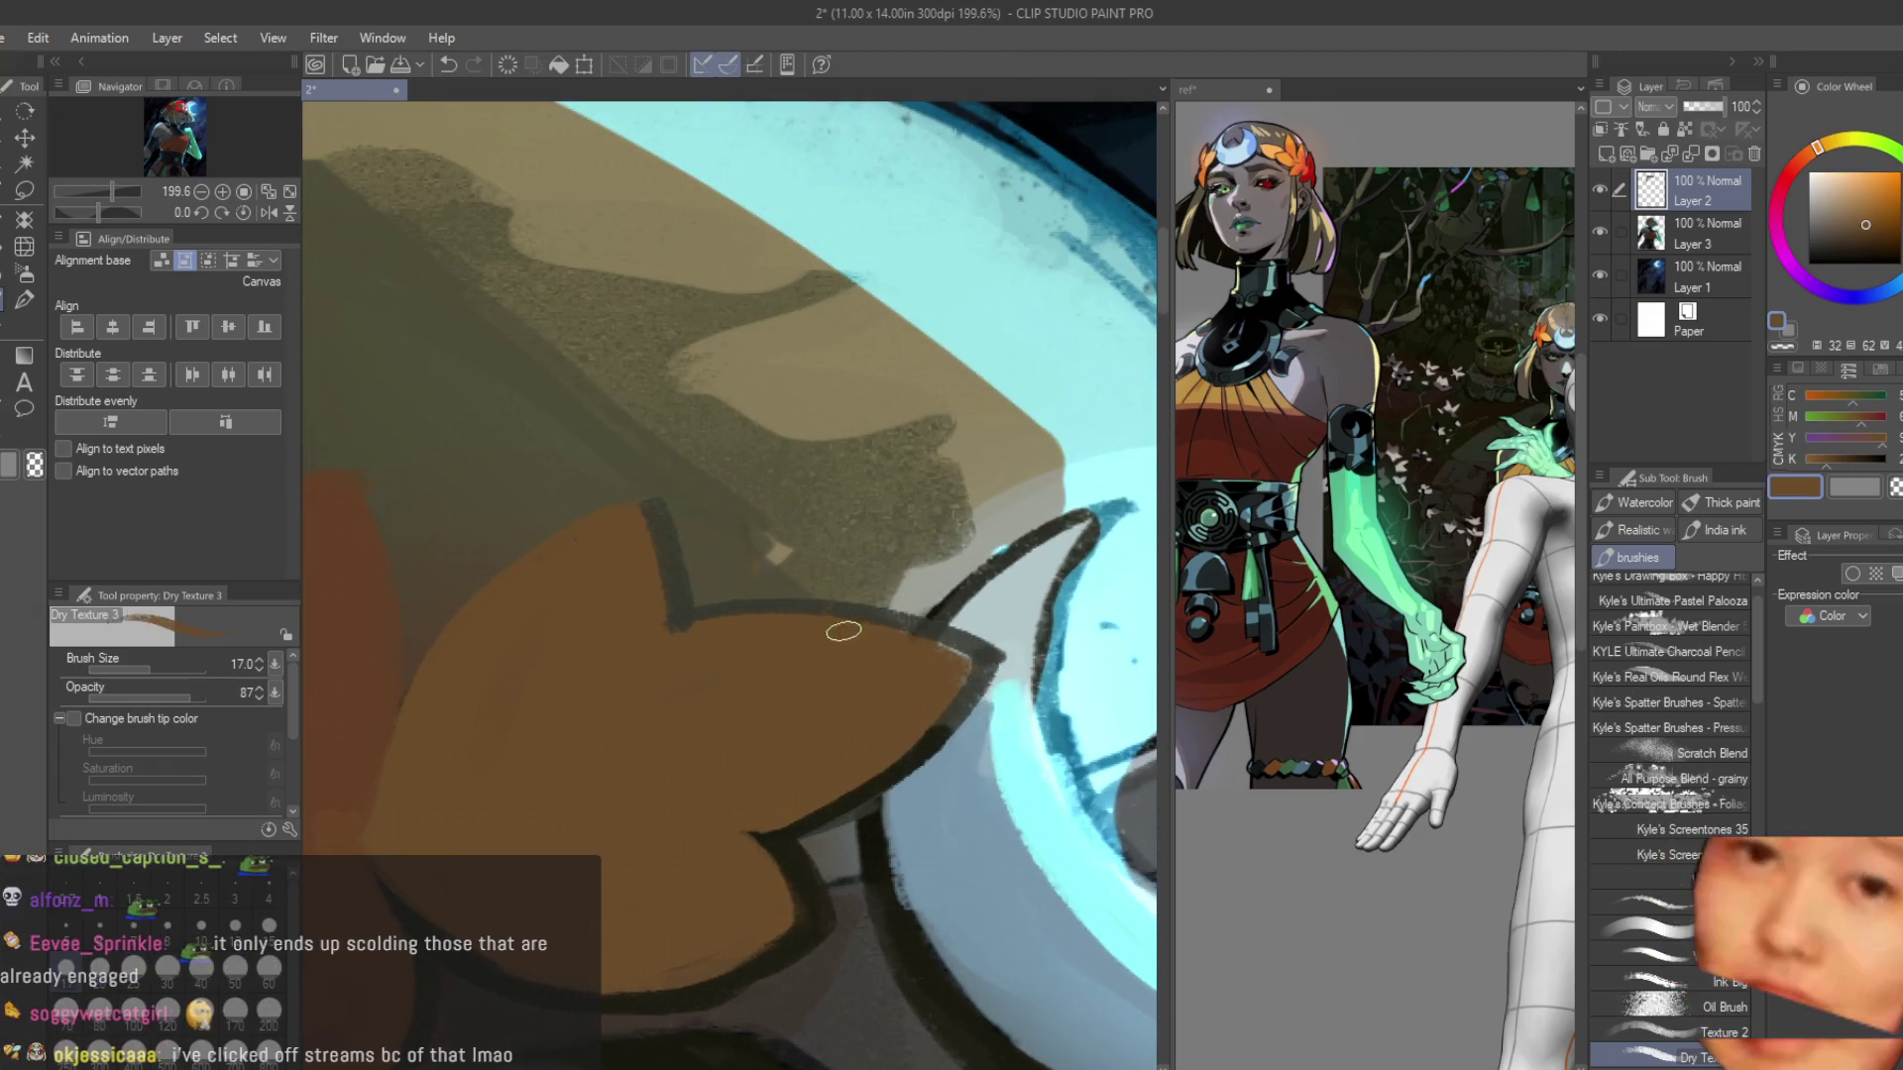
pyautogui.keyDown('alt'); pyautogui.click(986, 670); pyautogui.keyUp('alt')
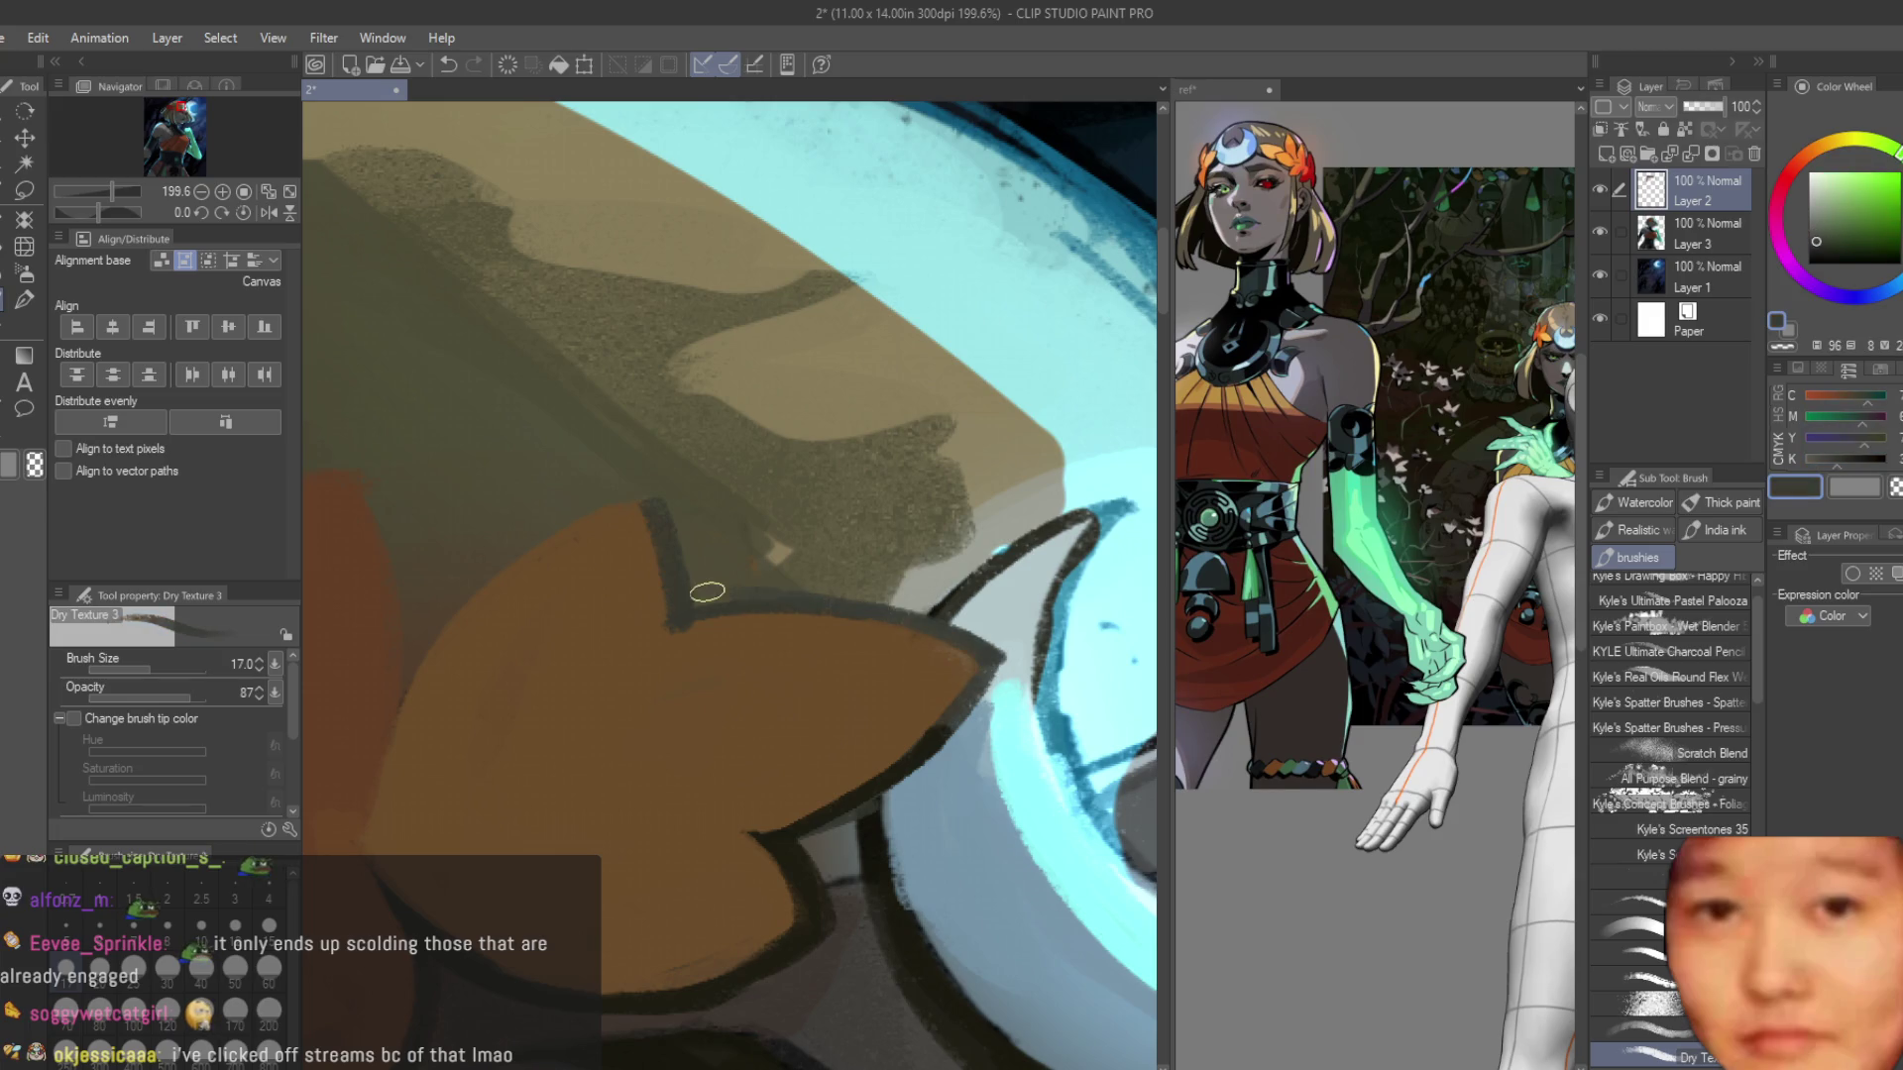
pyautogui.scroll(-3, 708, 592)
pyautogui.scroll(3, 872, 600)
pyautogui.moveTo(822, 625); pyautogui.dragTo(639, 793)
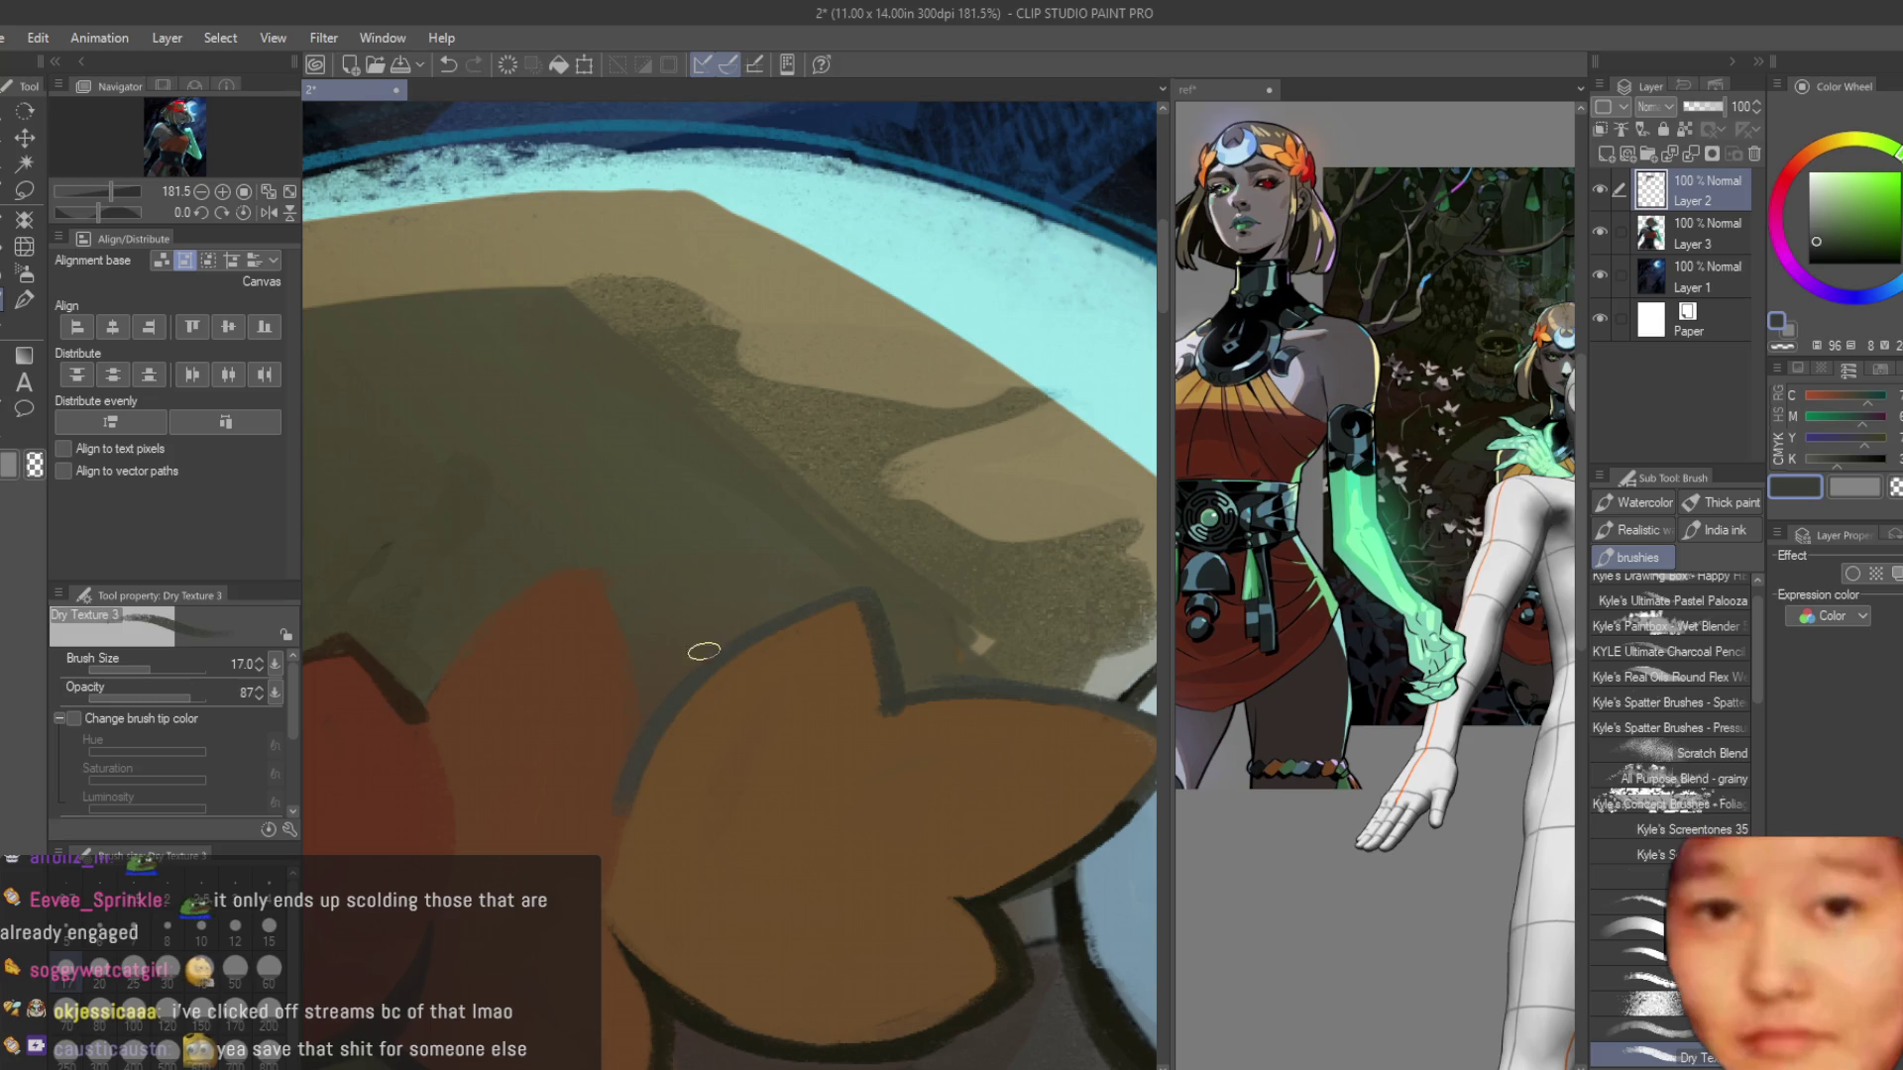
# Paint dark brown outlines along the petal's left and right edges.
pyautogui.keyDown('alt'); pyautogui.click(397, 700); pyautogui.keyUp('alt')
pyautogui.moveTo(570, 588); pyautogui.dragTo(423, 707)
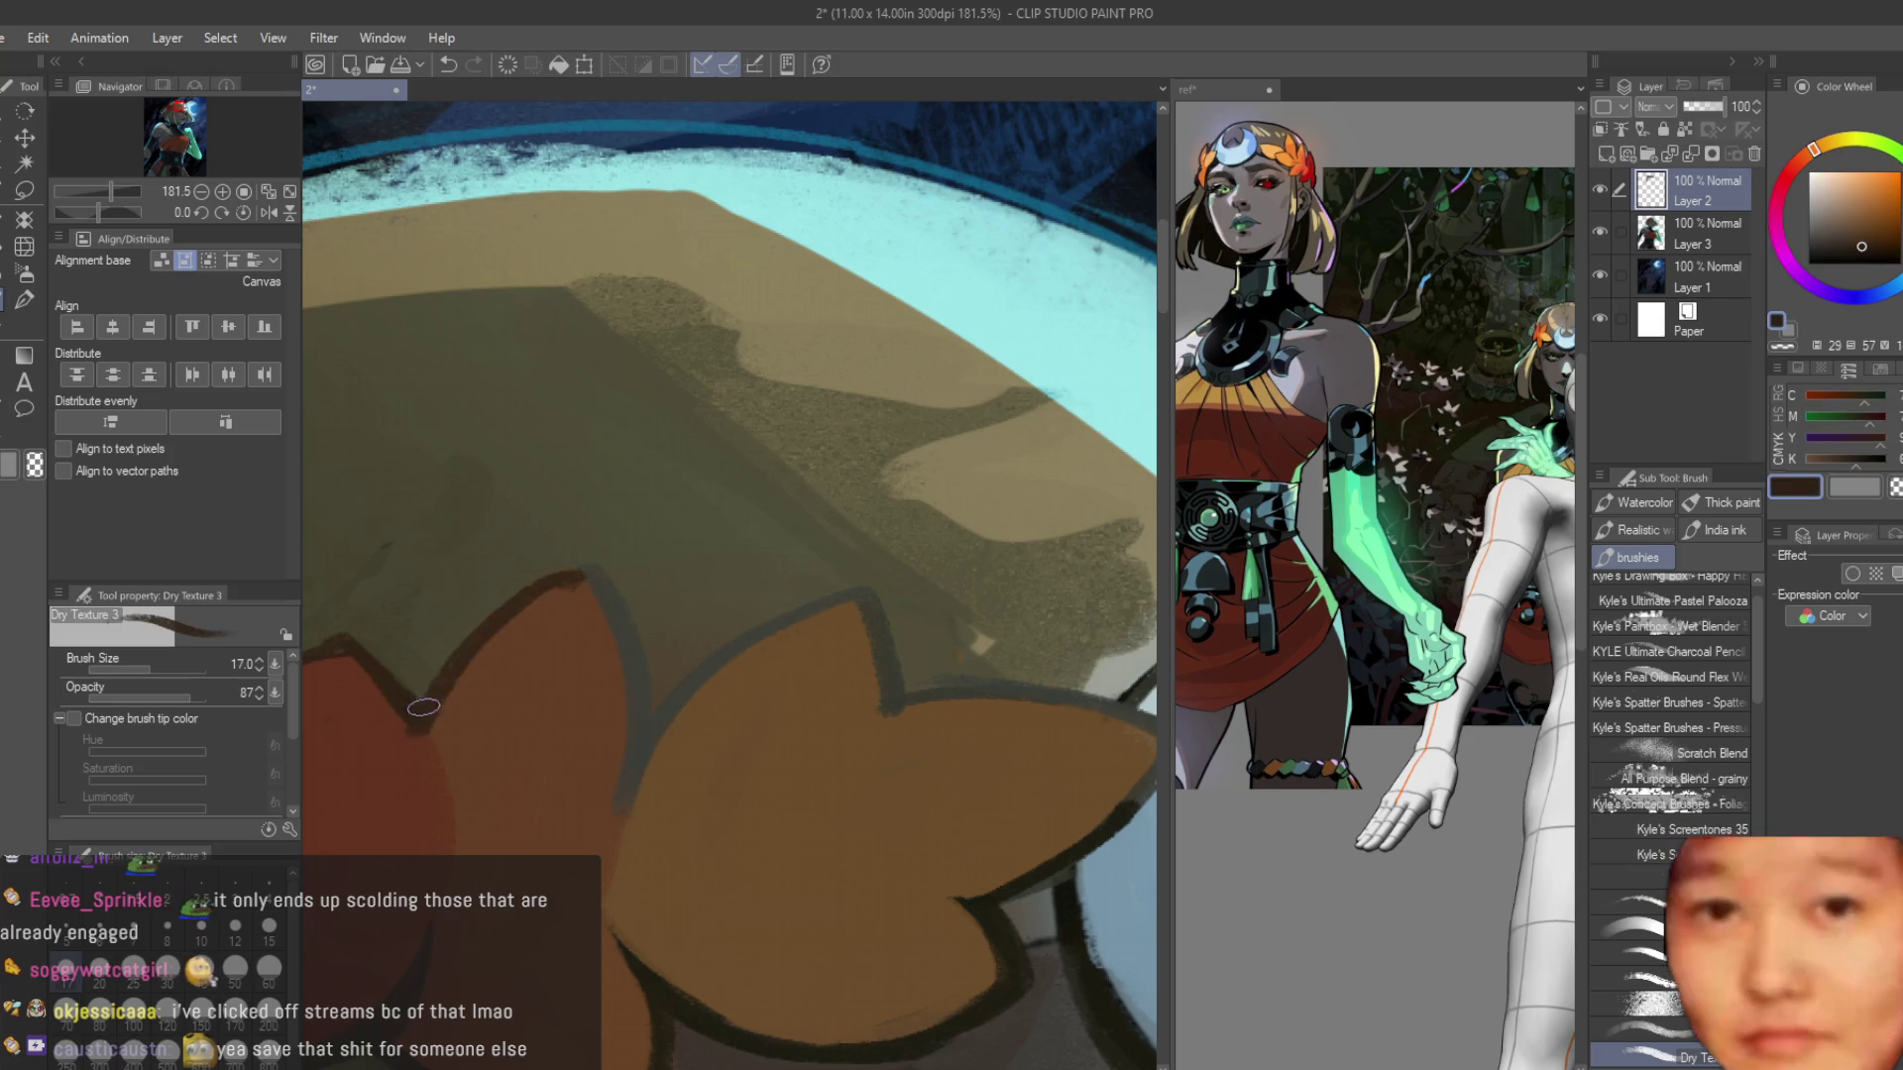
pyautogui.keyDown('alt'); pyautogui.click(603, 591); pyautogui.keyUp('alt')
pyautogui.scroll(-5, 595, 555)
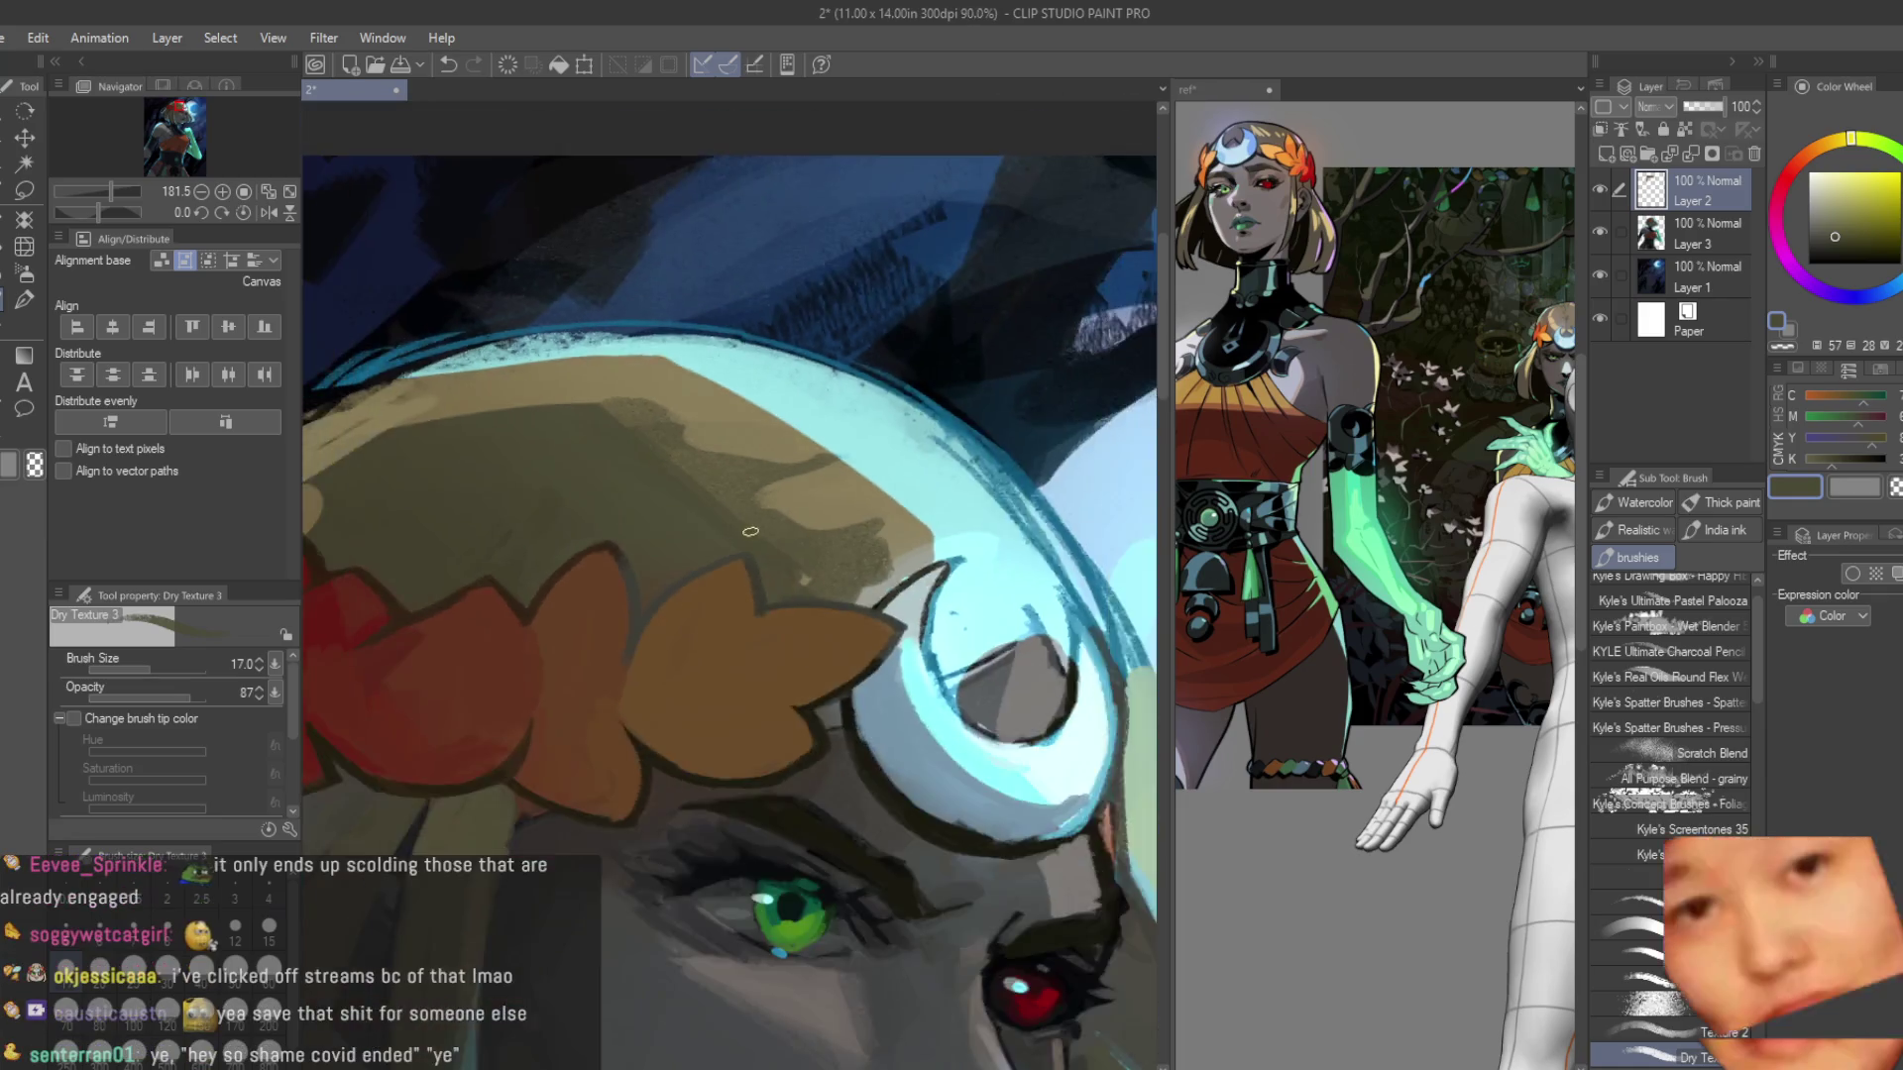
pyautogui.scroll(3, 838, 510)
pyautogui.scroll(5, 838, 511)
pyautogui.keyDown('alt'); pyautogui.click(730, 526); pyautogui.keyUp('alt')
pyautogui.moveTo(731, 527); pyautogui.dragTo(777, 693)
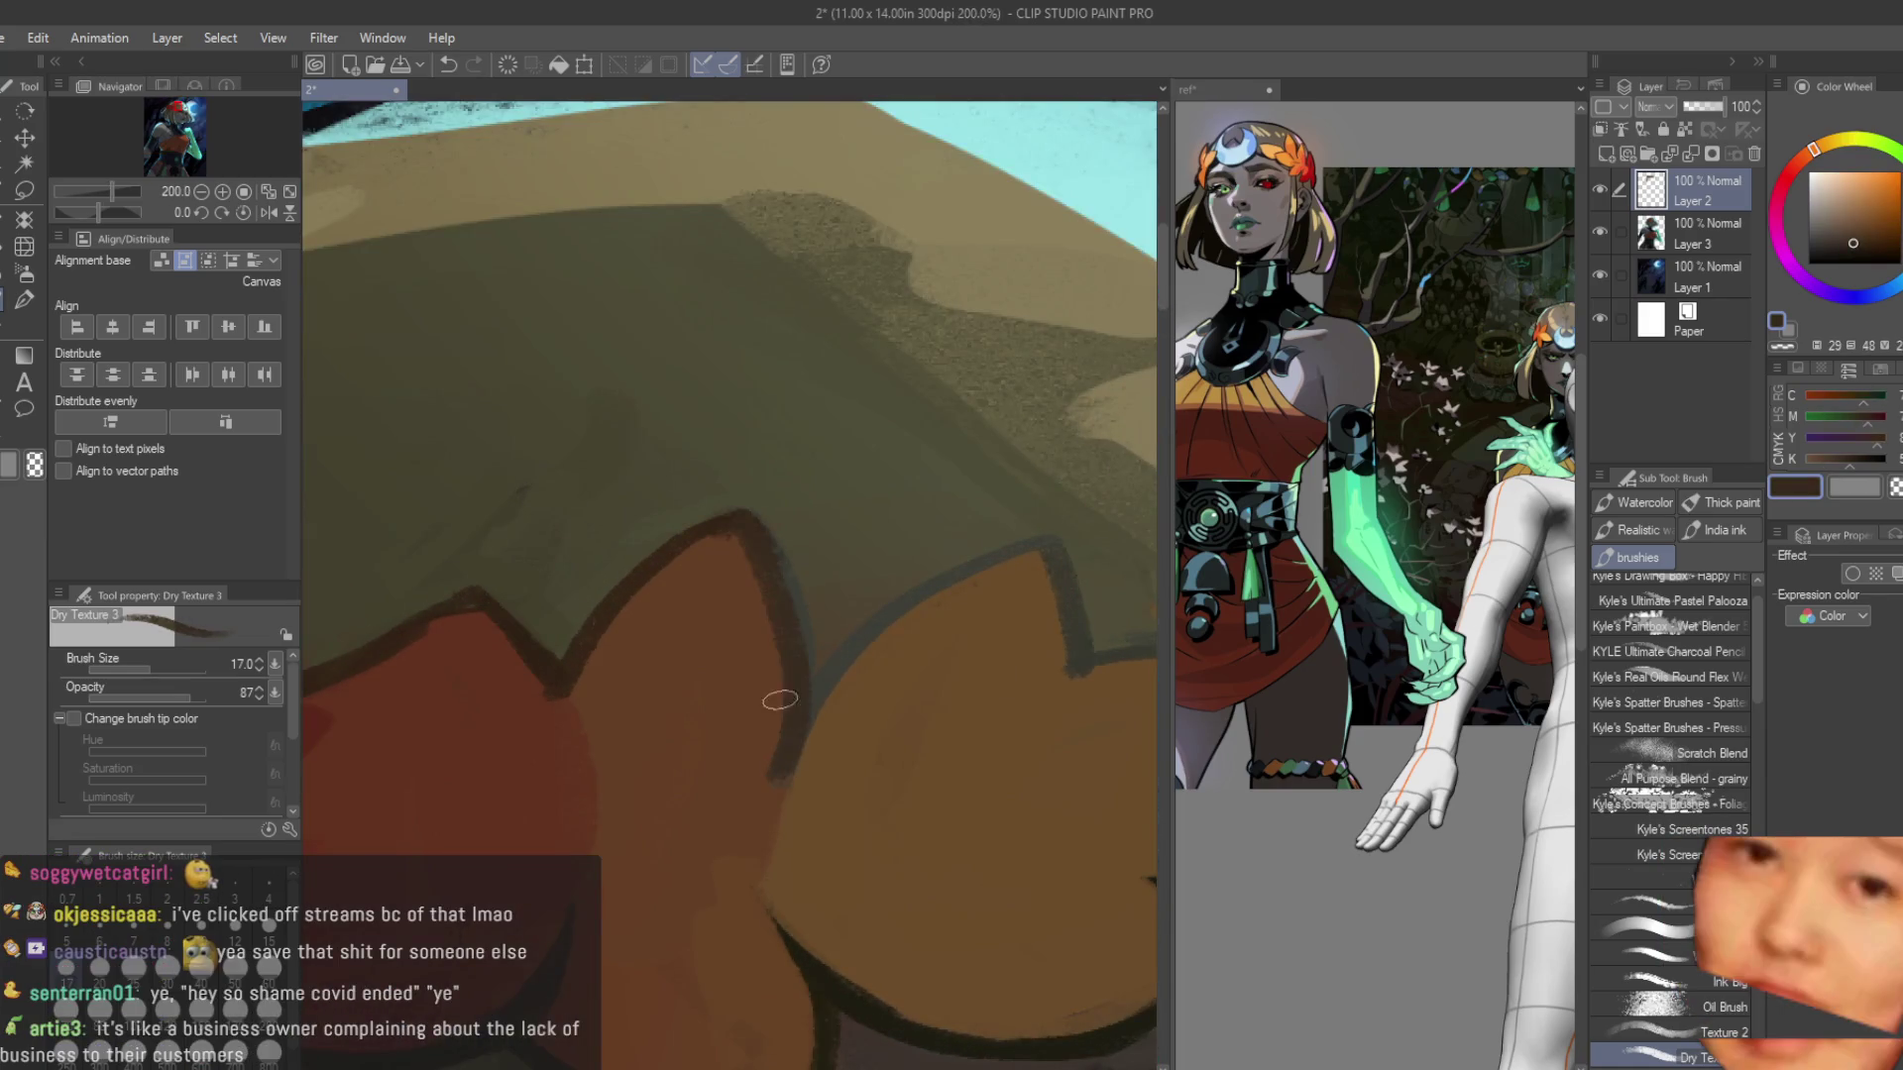
pyautogui.moveTo(782, 574)
pyautogui.mouseDown()
pyautogui.moveTo(811, 742)
pyautogui.moveTo(897, 607)
pyautogui.mouseUp()
# Sample several lighter and brighter orange-brown shades from the orange leaf.
pyautogui.keyDown('alt'); pyautogui.click(820, 736); pyautogui.keyUp('alt')
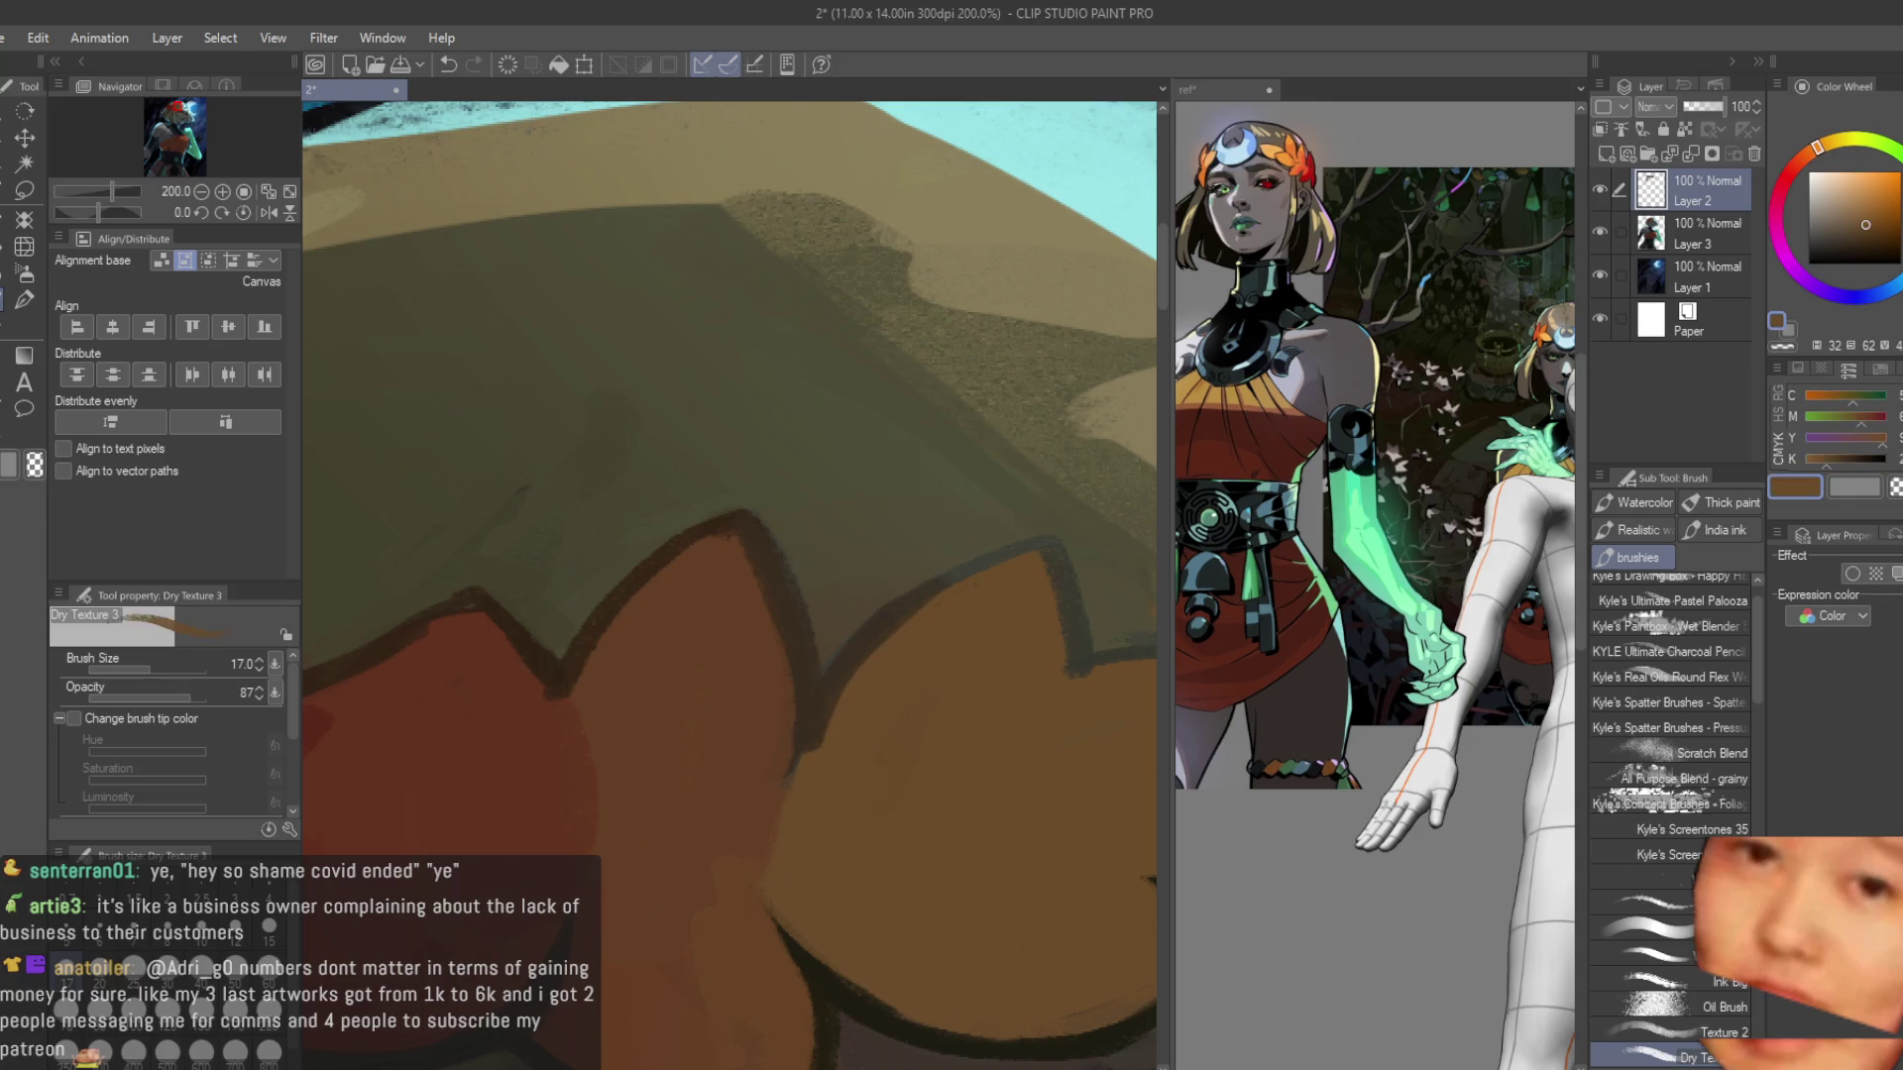
pyautogui.scroll(-3, 807, 793)
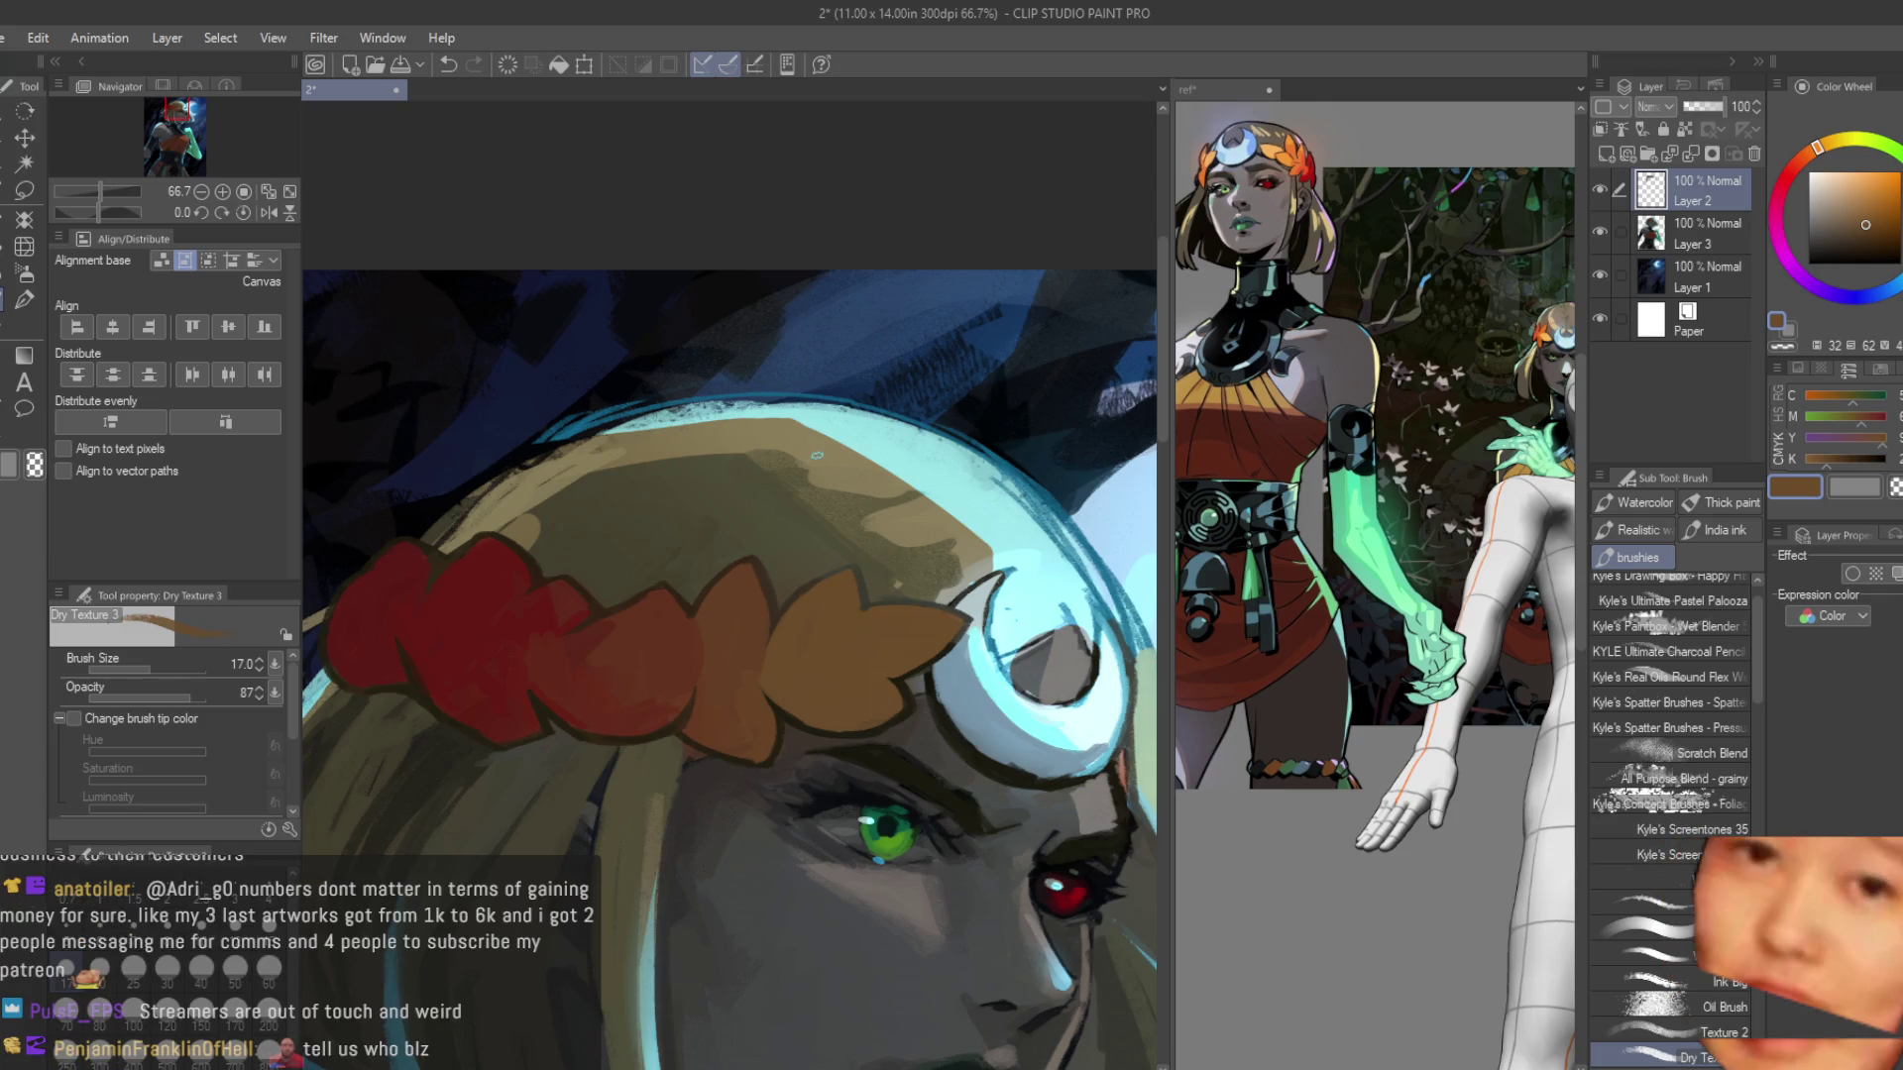
pyautogui.scroll(1, 760, 663)
pyautogui.scroll(2, 760, 663)
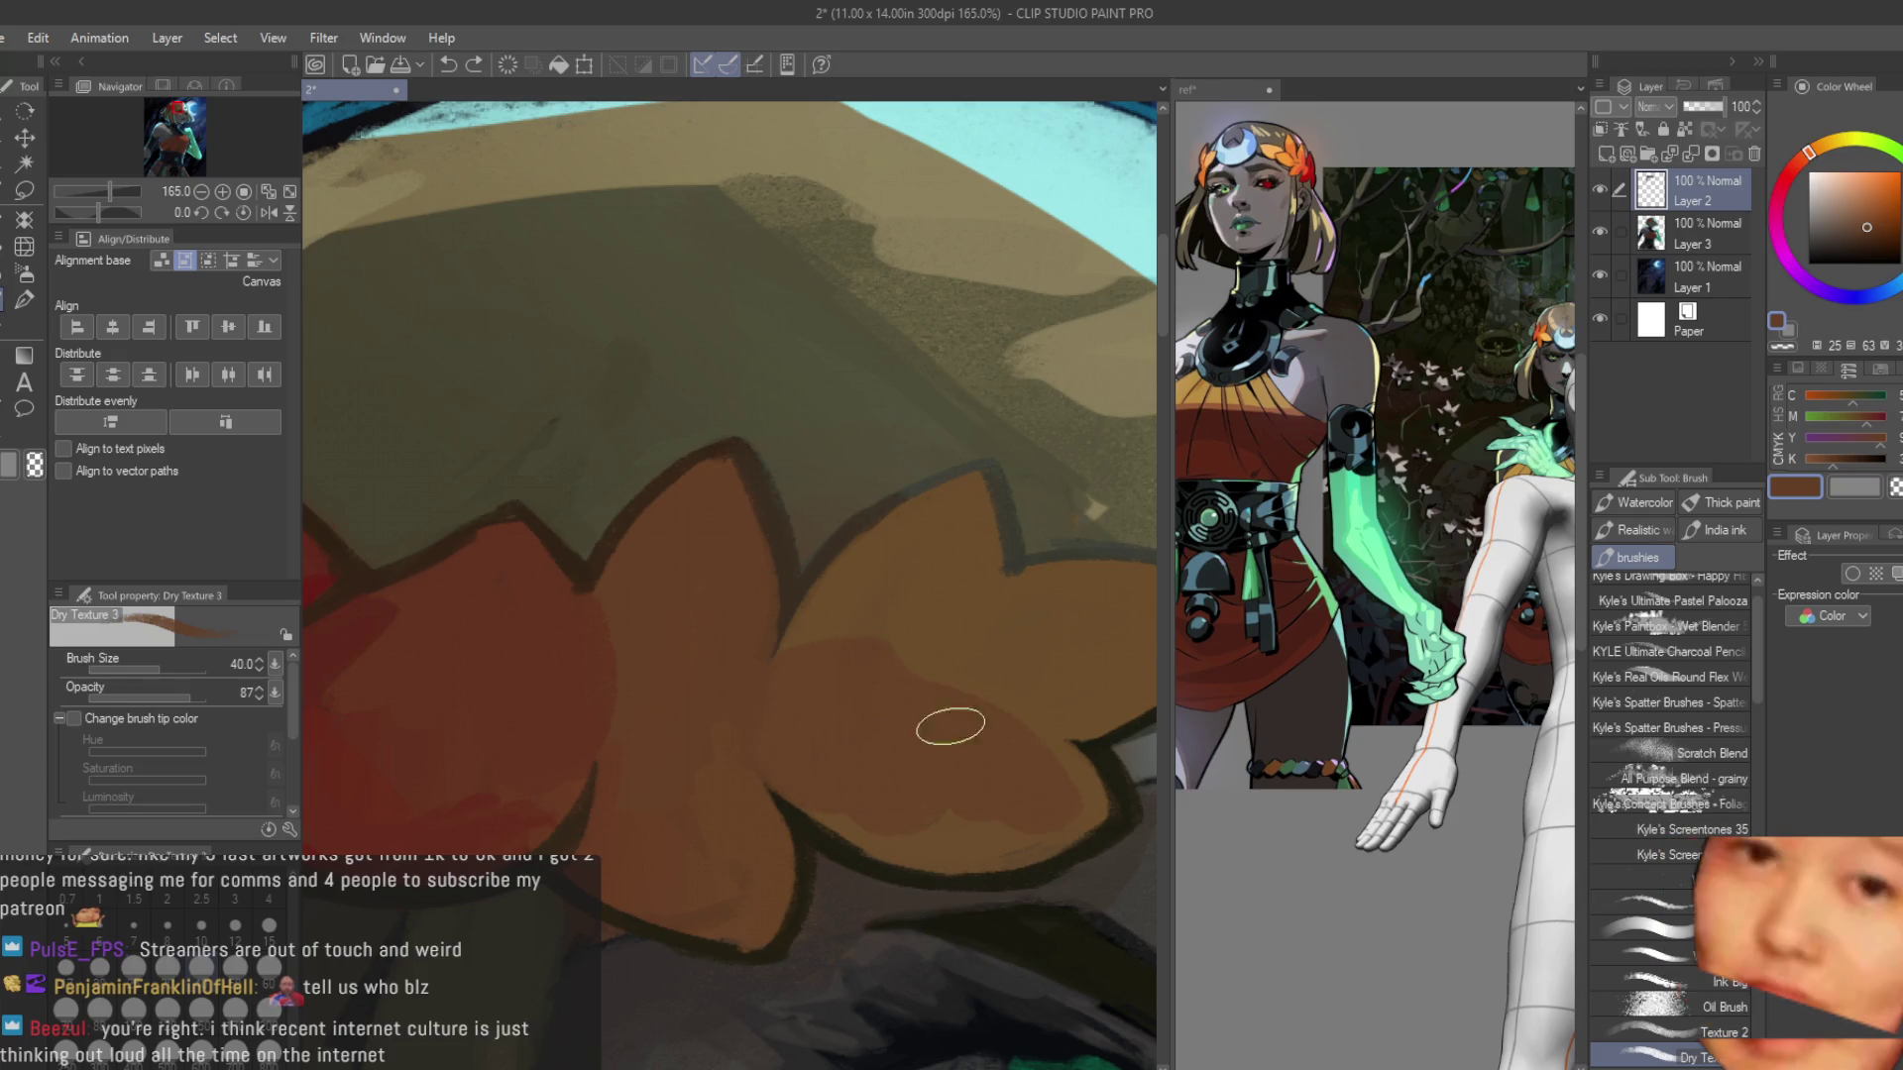
pyautogui.keyDown('alt'); pyautogui.click(918, 626); pyautogui.keyUp('alt')
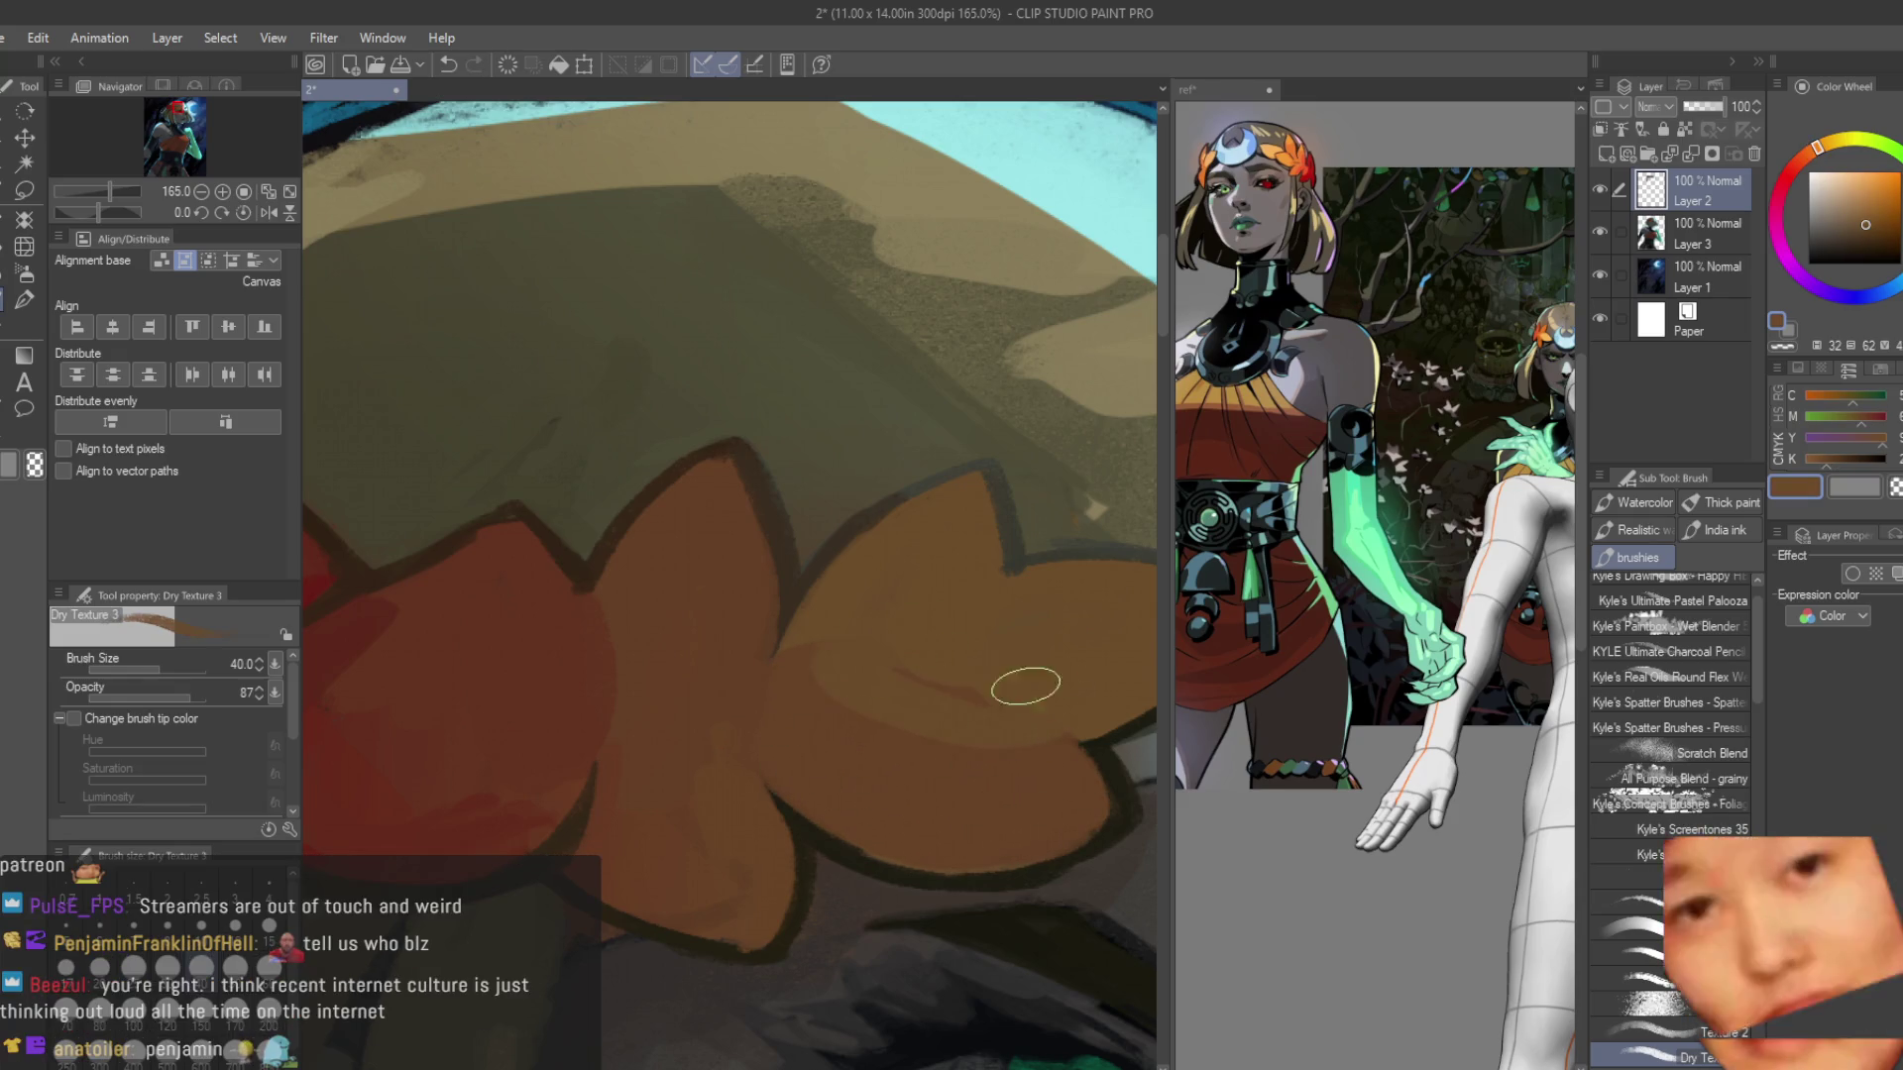
pyautogui.keyDown('alt'); pyautogui.click(966, 599); pyautogui.keyUp('alt')
pyautogui.keyDown('alt'); pyautogui.click(822, 642); pyautogui.keyUp('alt')
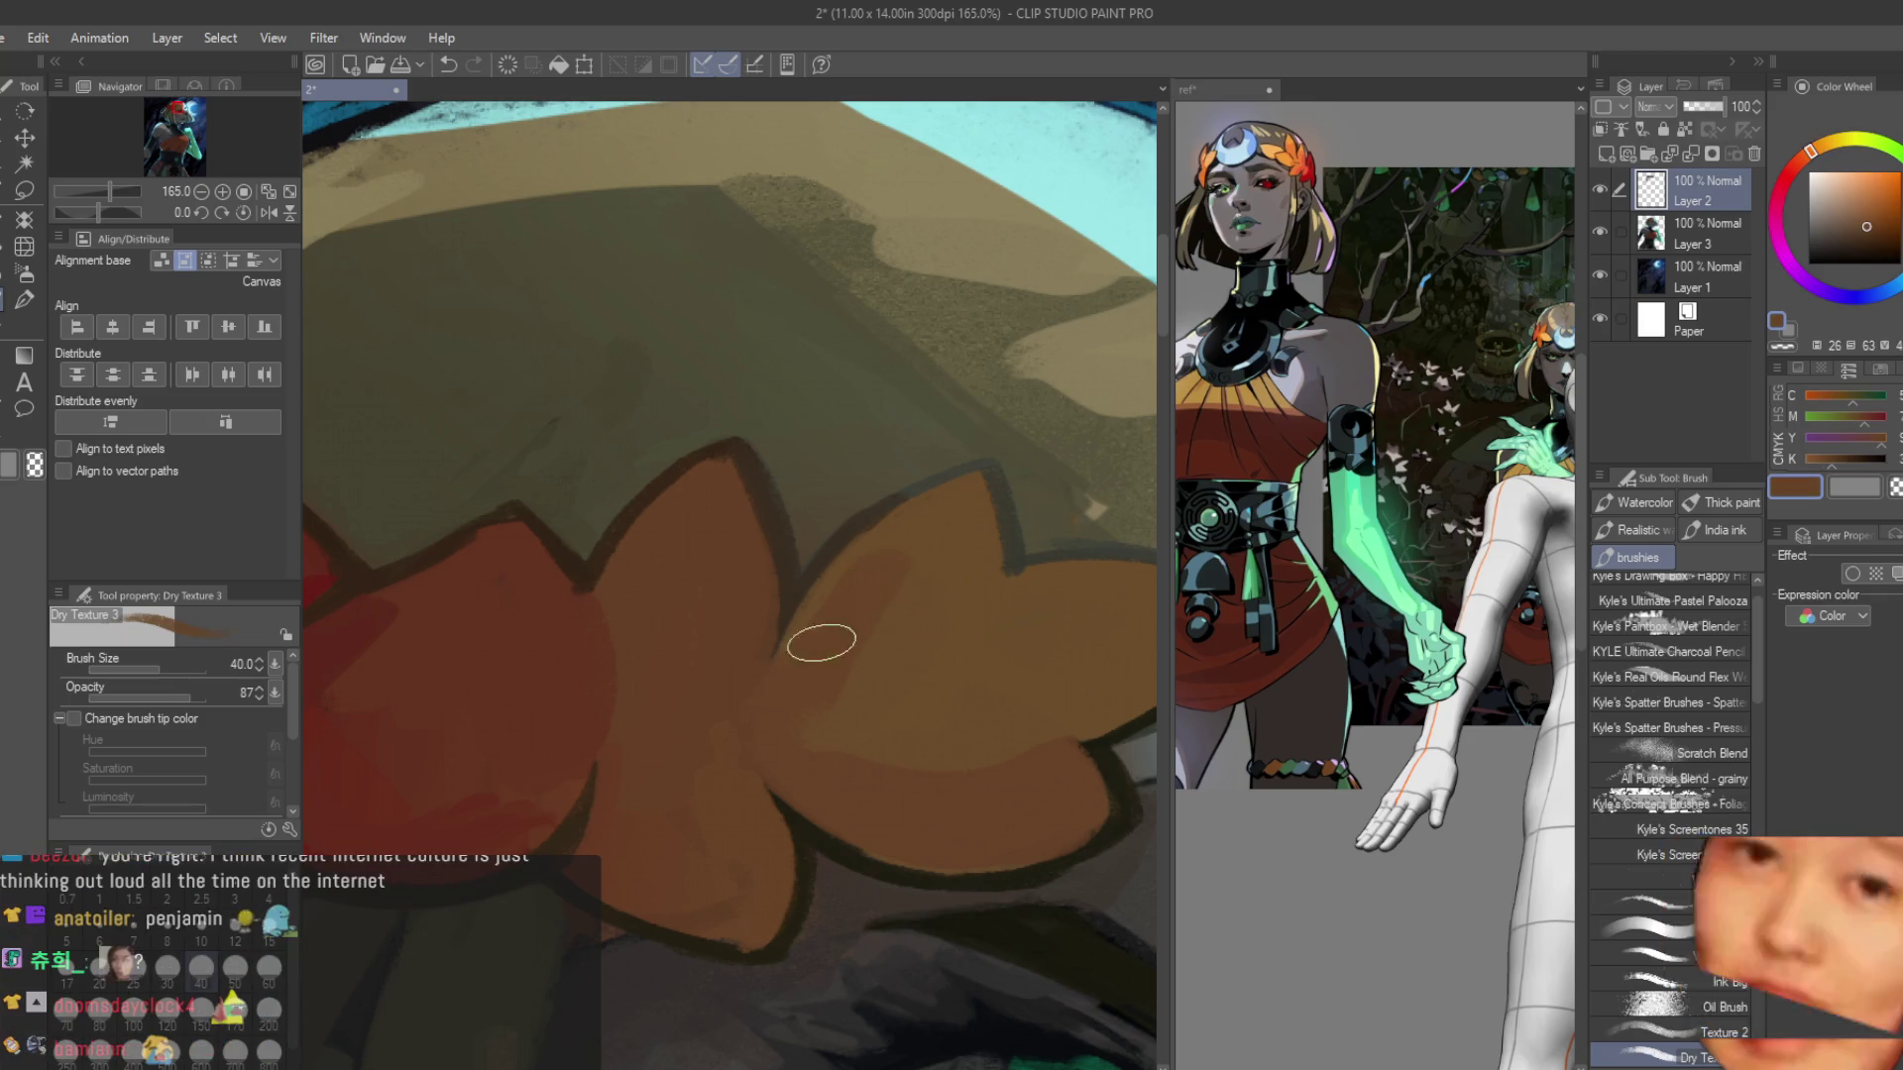
pyautogui.keyDown('alt'); pyautogui.click(897, 597); pyautogui.keyUp('alt')
pyautogui.scroll(-5, 897, 594)
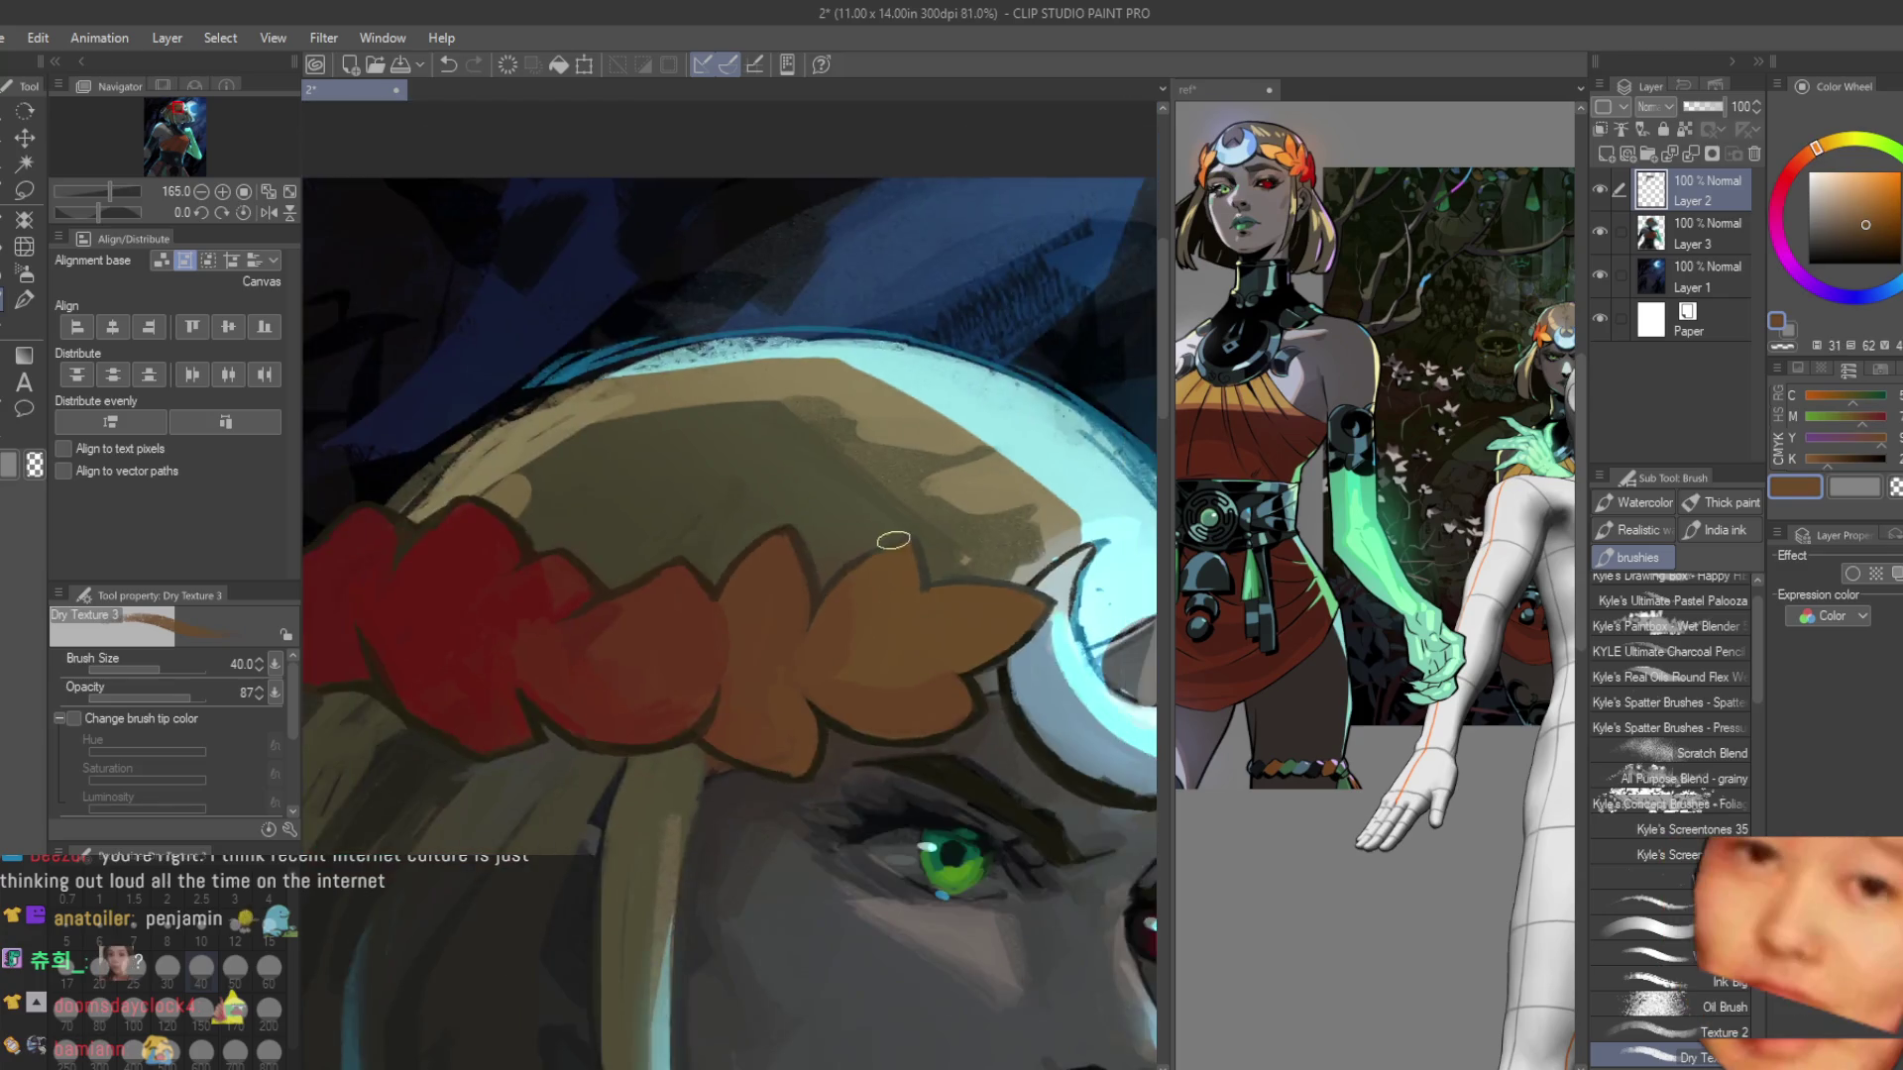
pyautogui.scroll(5, 968, 581)
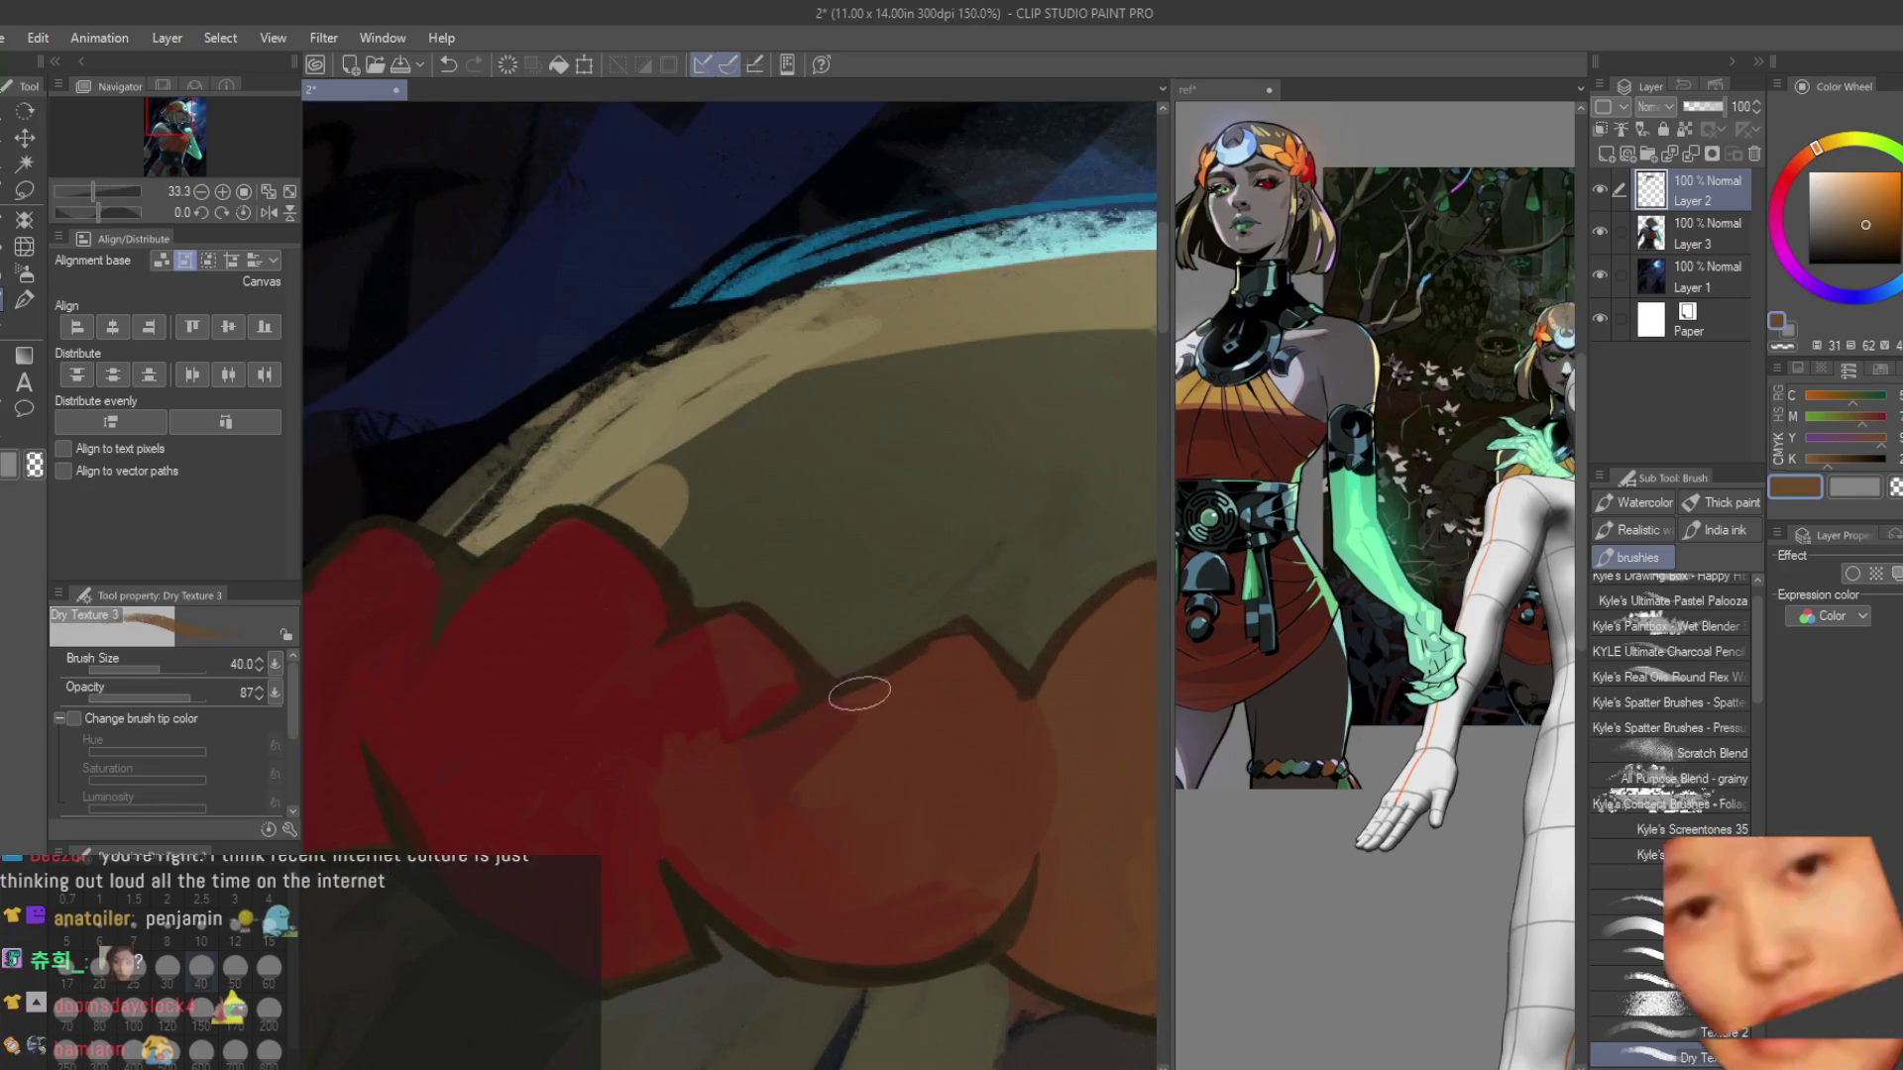
# Sample darker, deeper reds from the red crown leaves.
pyautogui.keyDown('alt'); pyautogui.click(847, 704); pyautogui.keyUp('alt')
pyautogui.scroll(-1, 745, 796)
pyautogui.keyDown('alt'); pyautogui.click(743, 680); pyautogui.keyUp('alt')
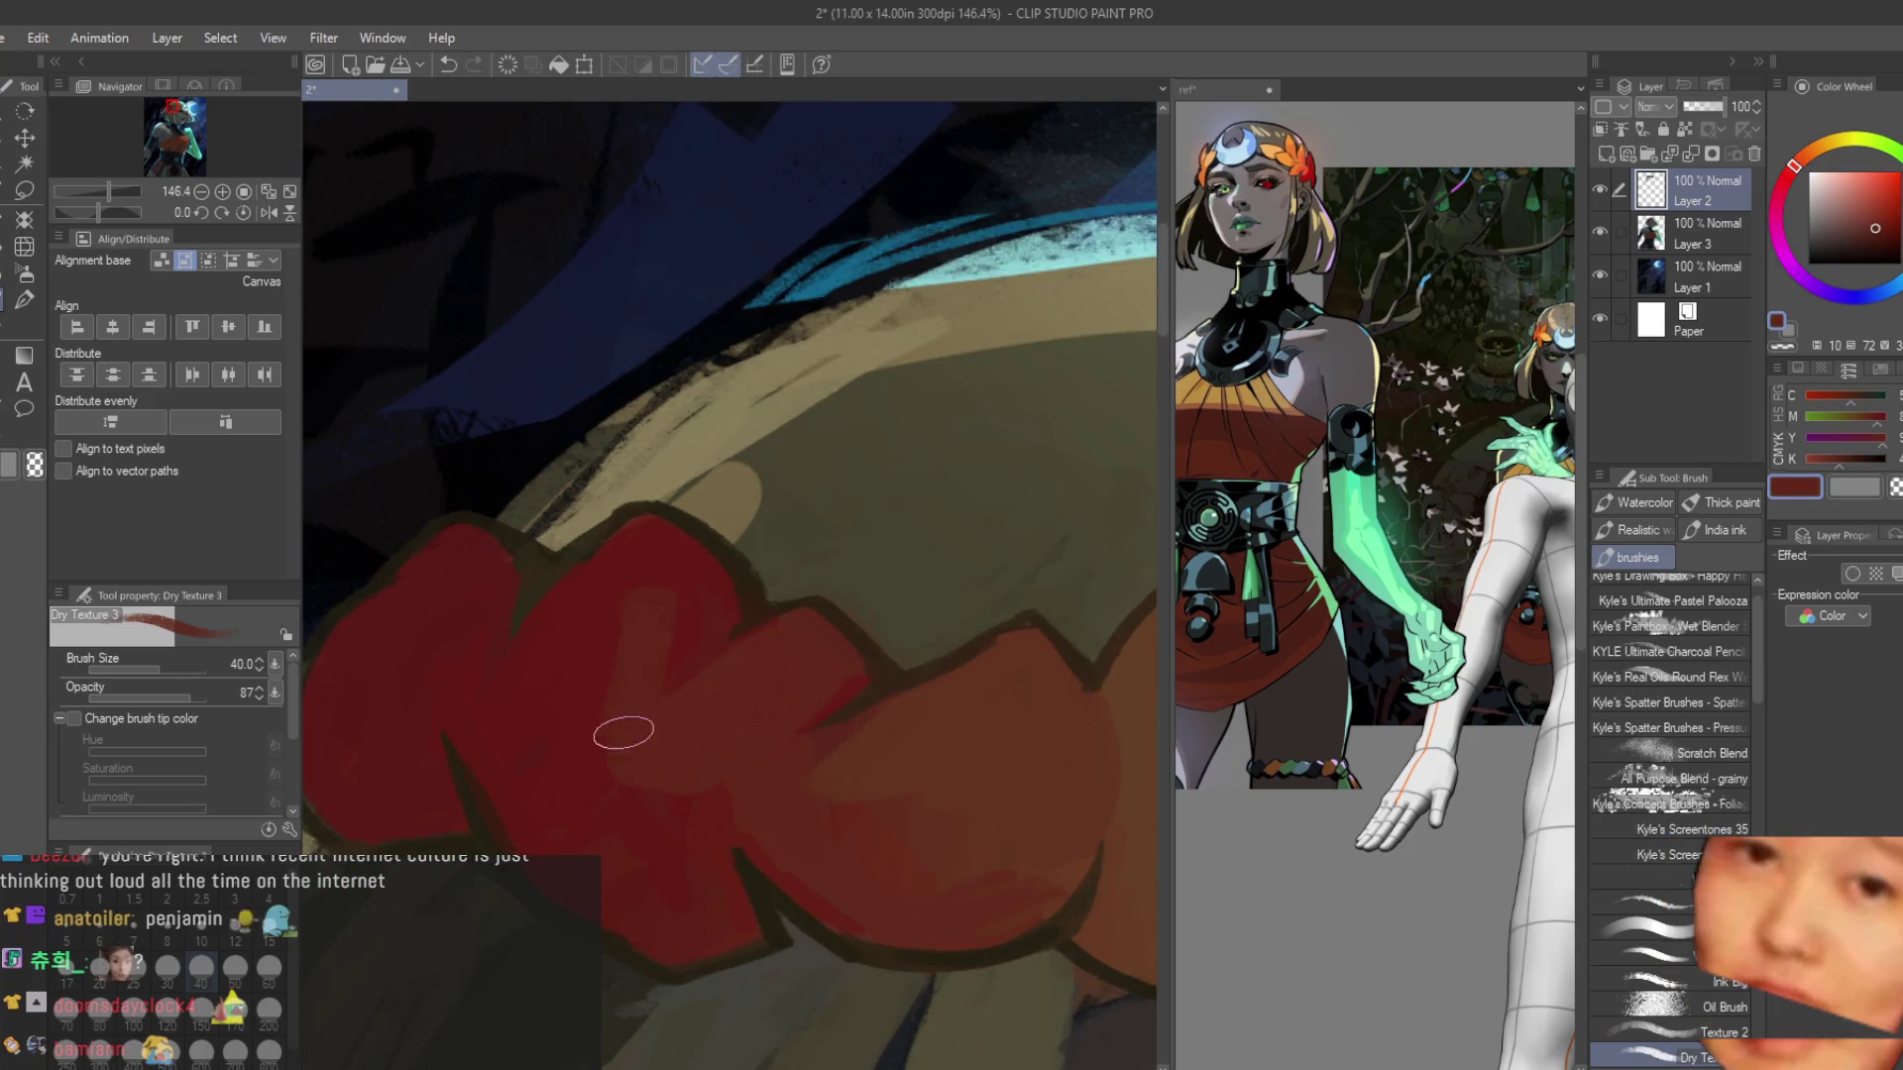
pyautogui.keyDown('alt'); pyautogui.click(630, 821); pyautogui.keyUp('alt')
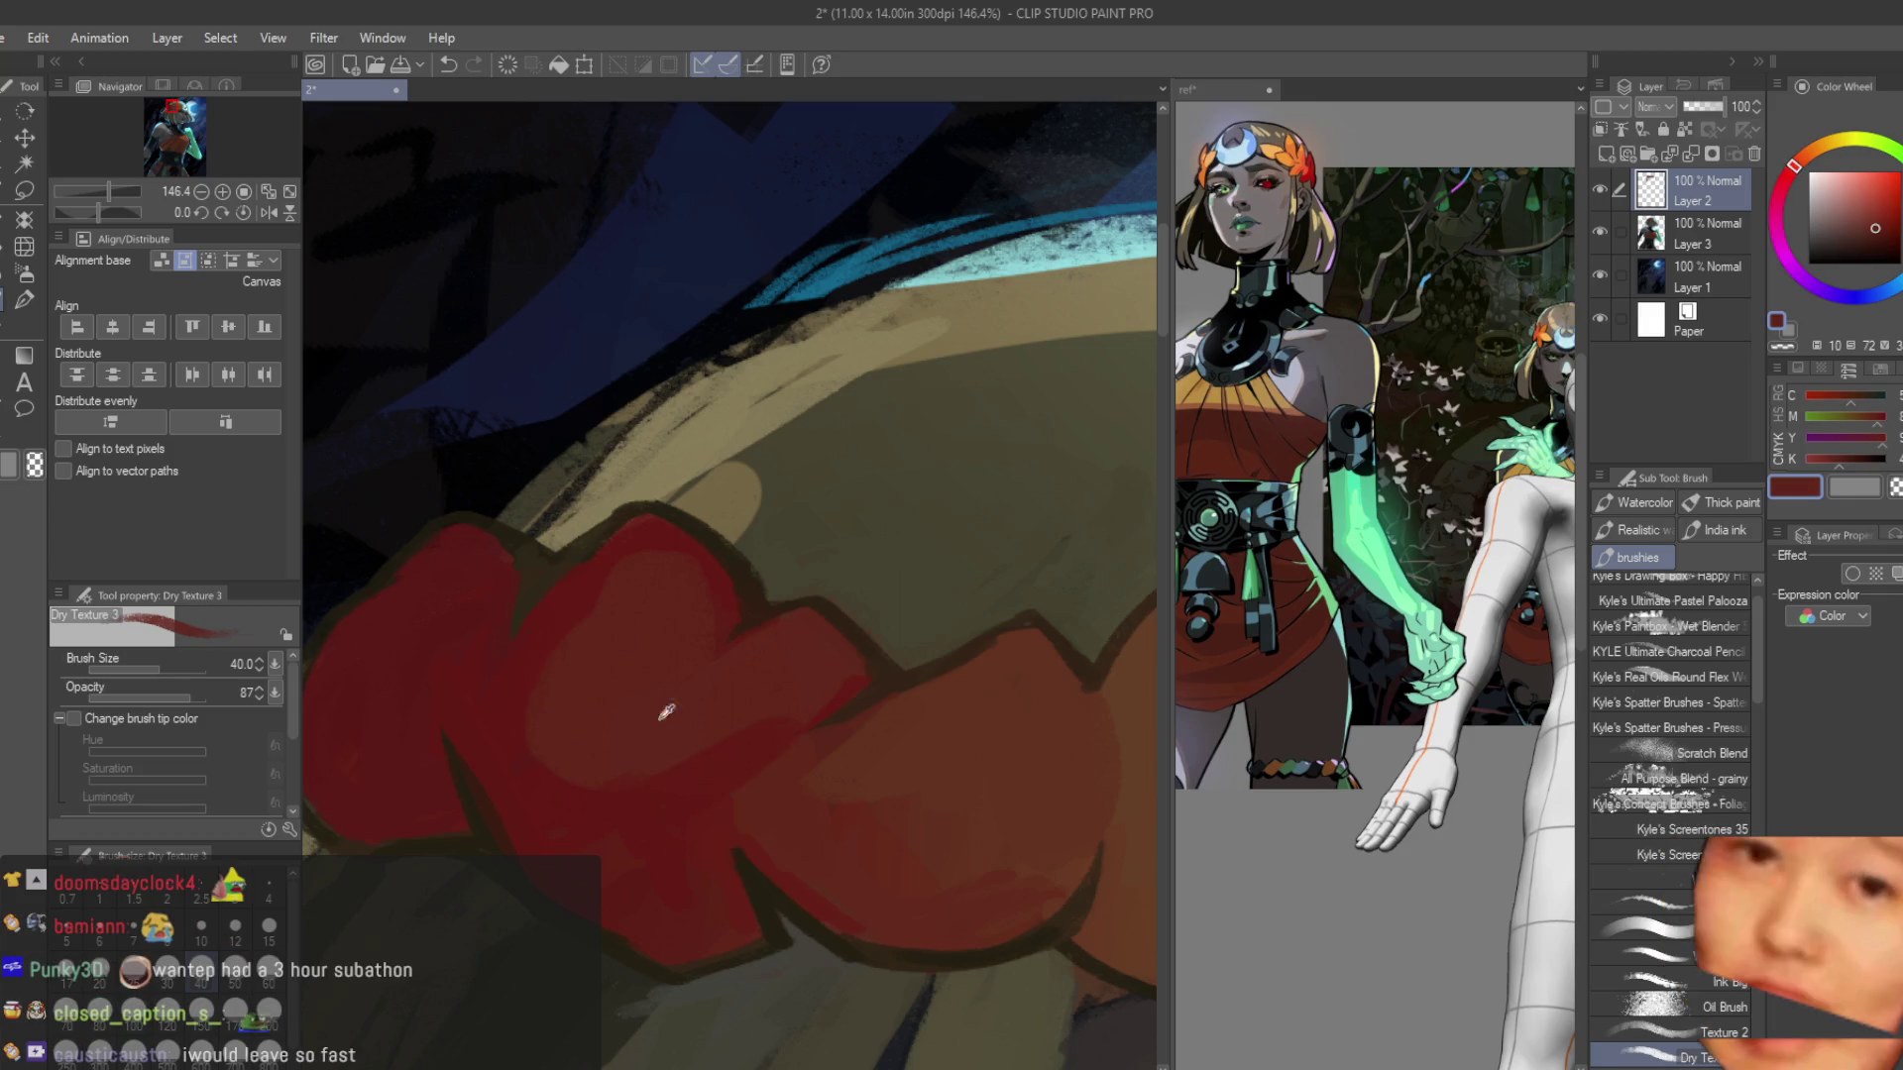
pyautogui.scroll(-3, 552, 628)
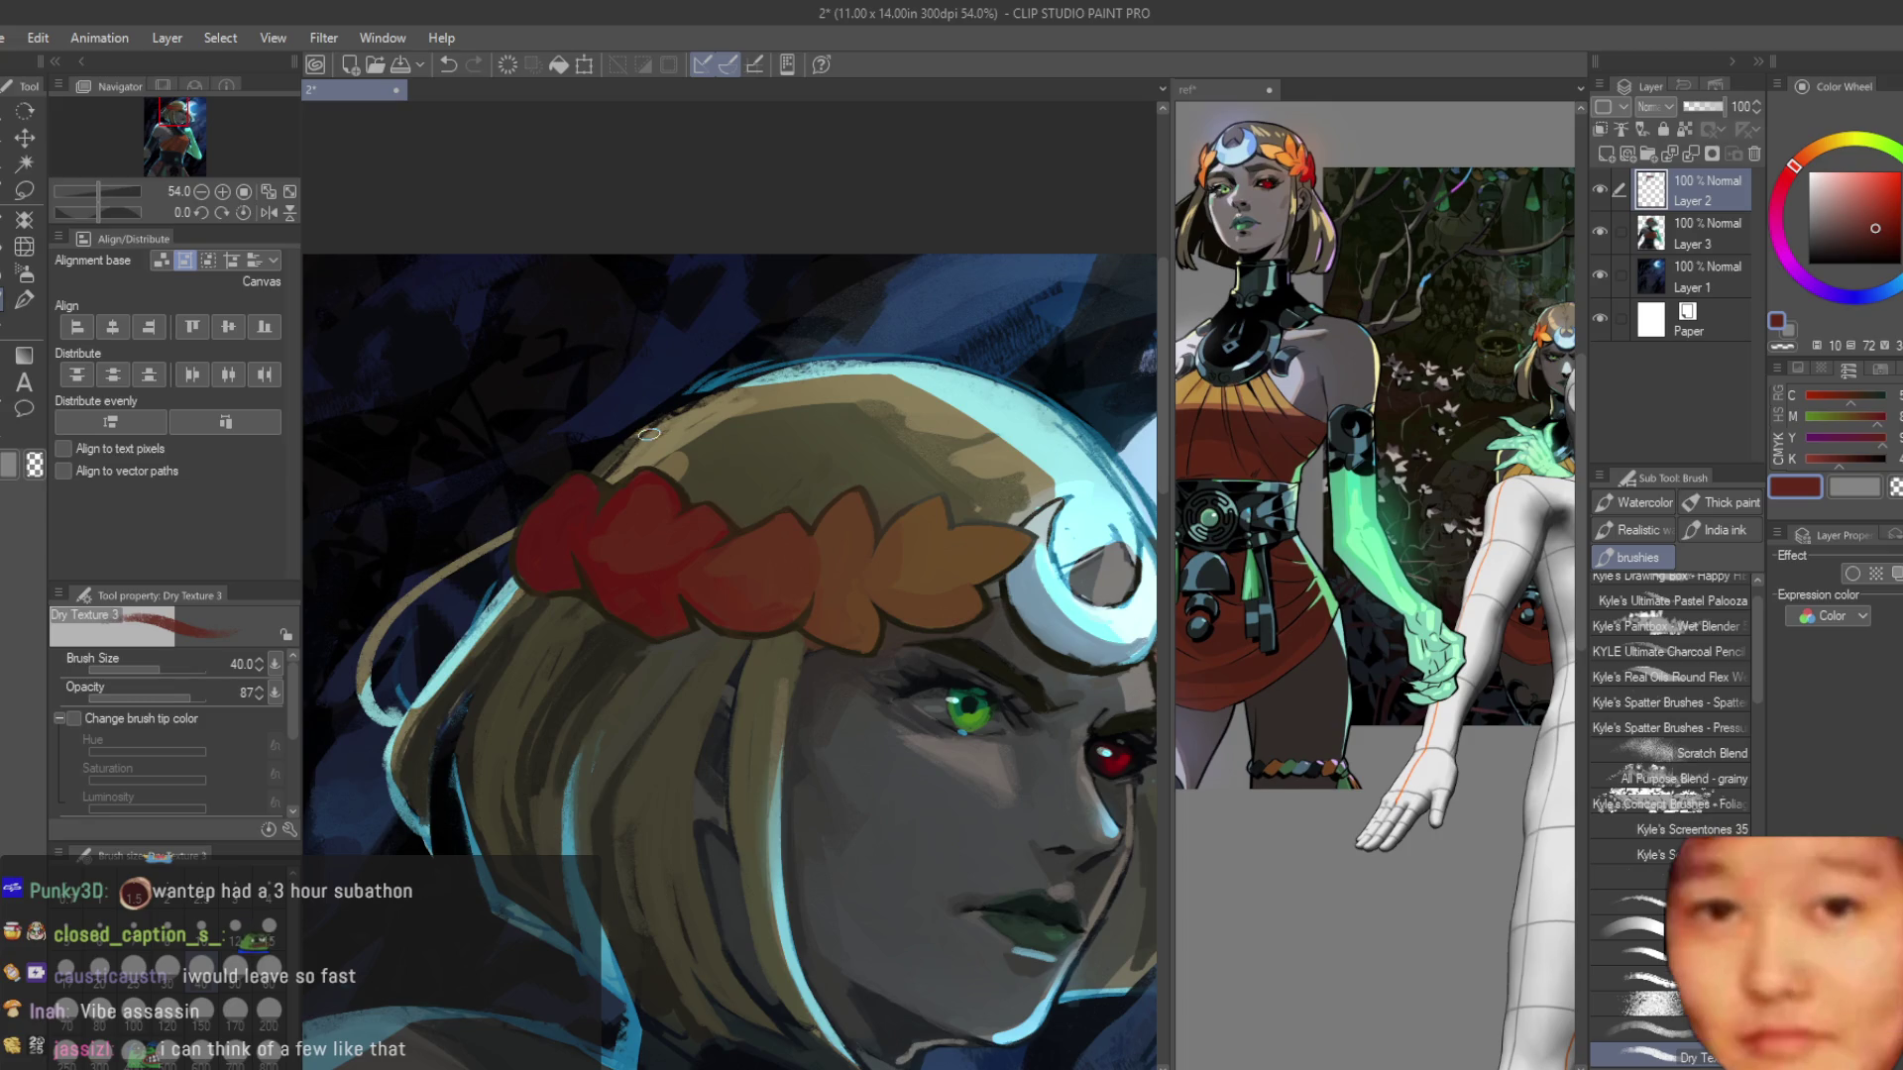
pyautogui.scroll(2, 821, 544)
pyautogui.scroll(-3, 821, 544)
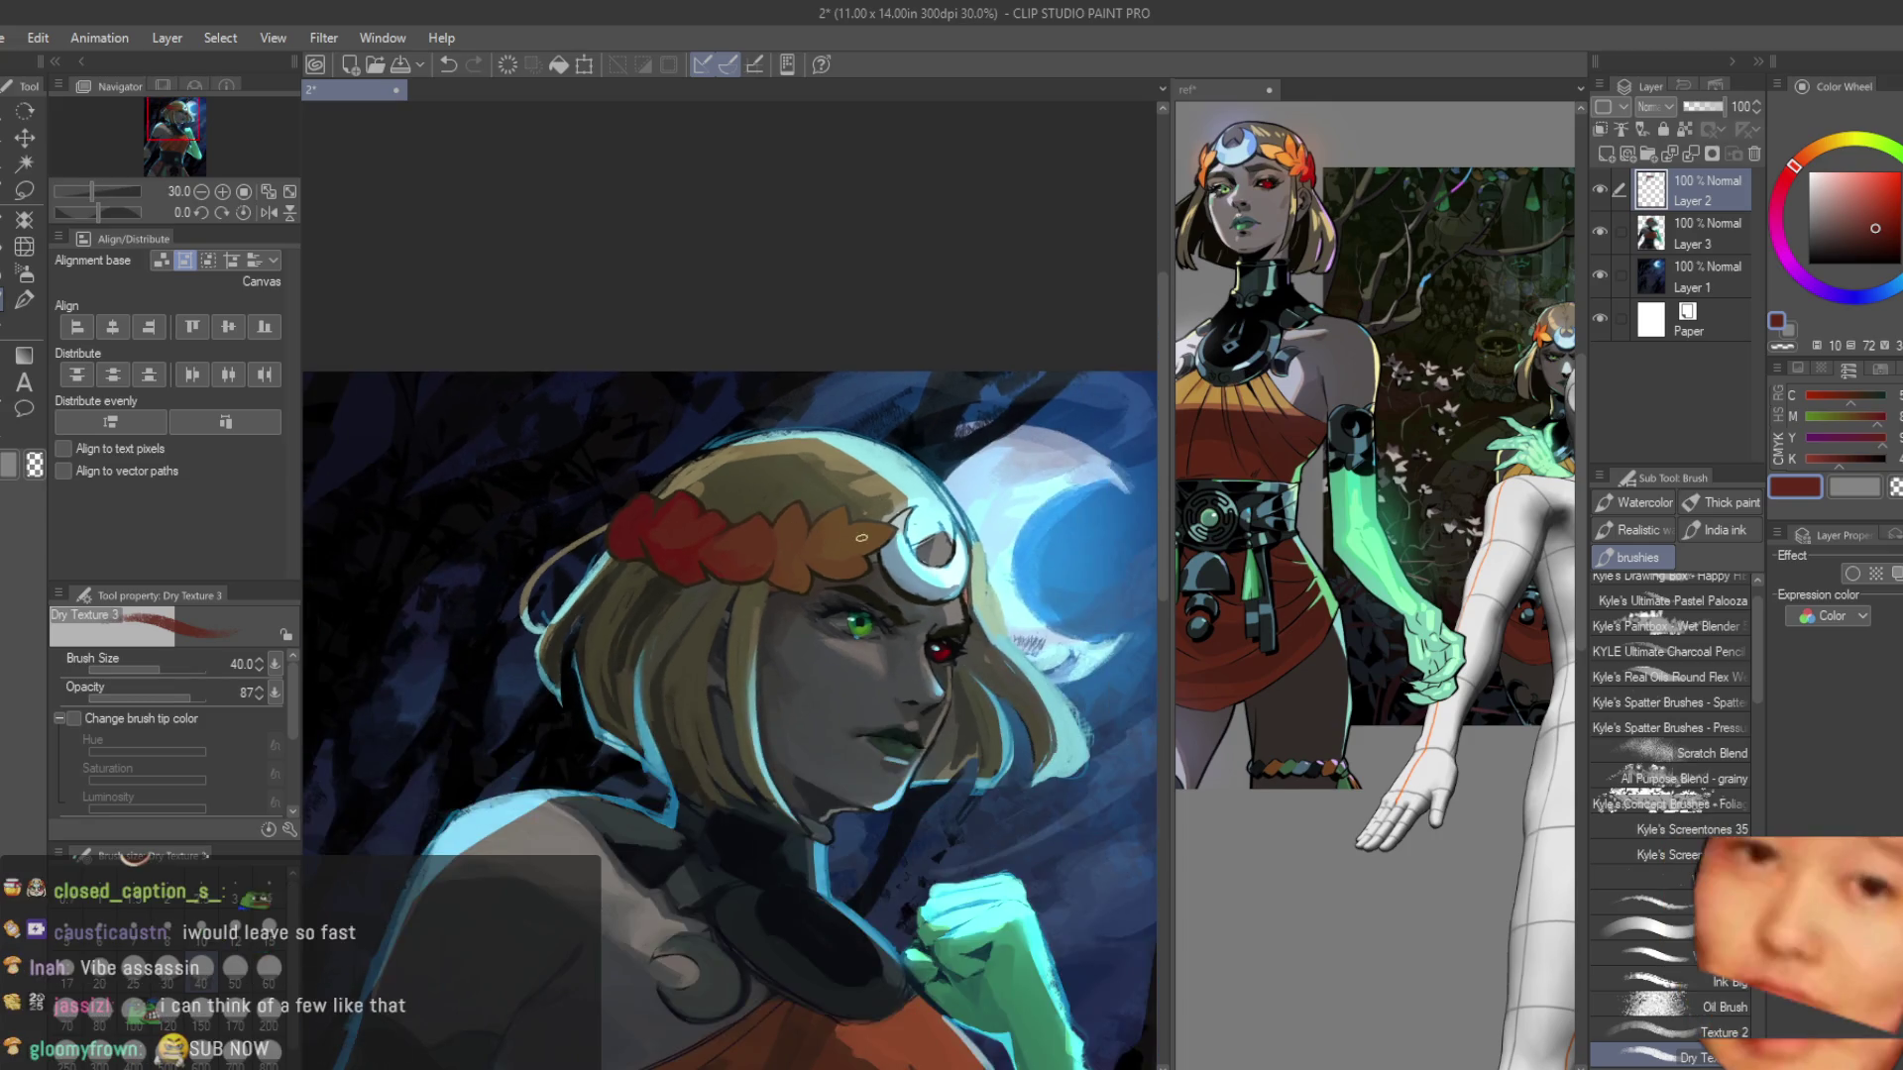
pyautogui.scroll(5, 692, 591)
# Shrink the brush from 40 to 17 and sample a dark bluish grey from the canvas.
pyautogui.press('[')
pyautogui.press('[')
pyautogui.press('[')
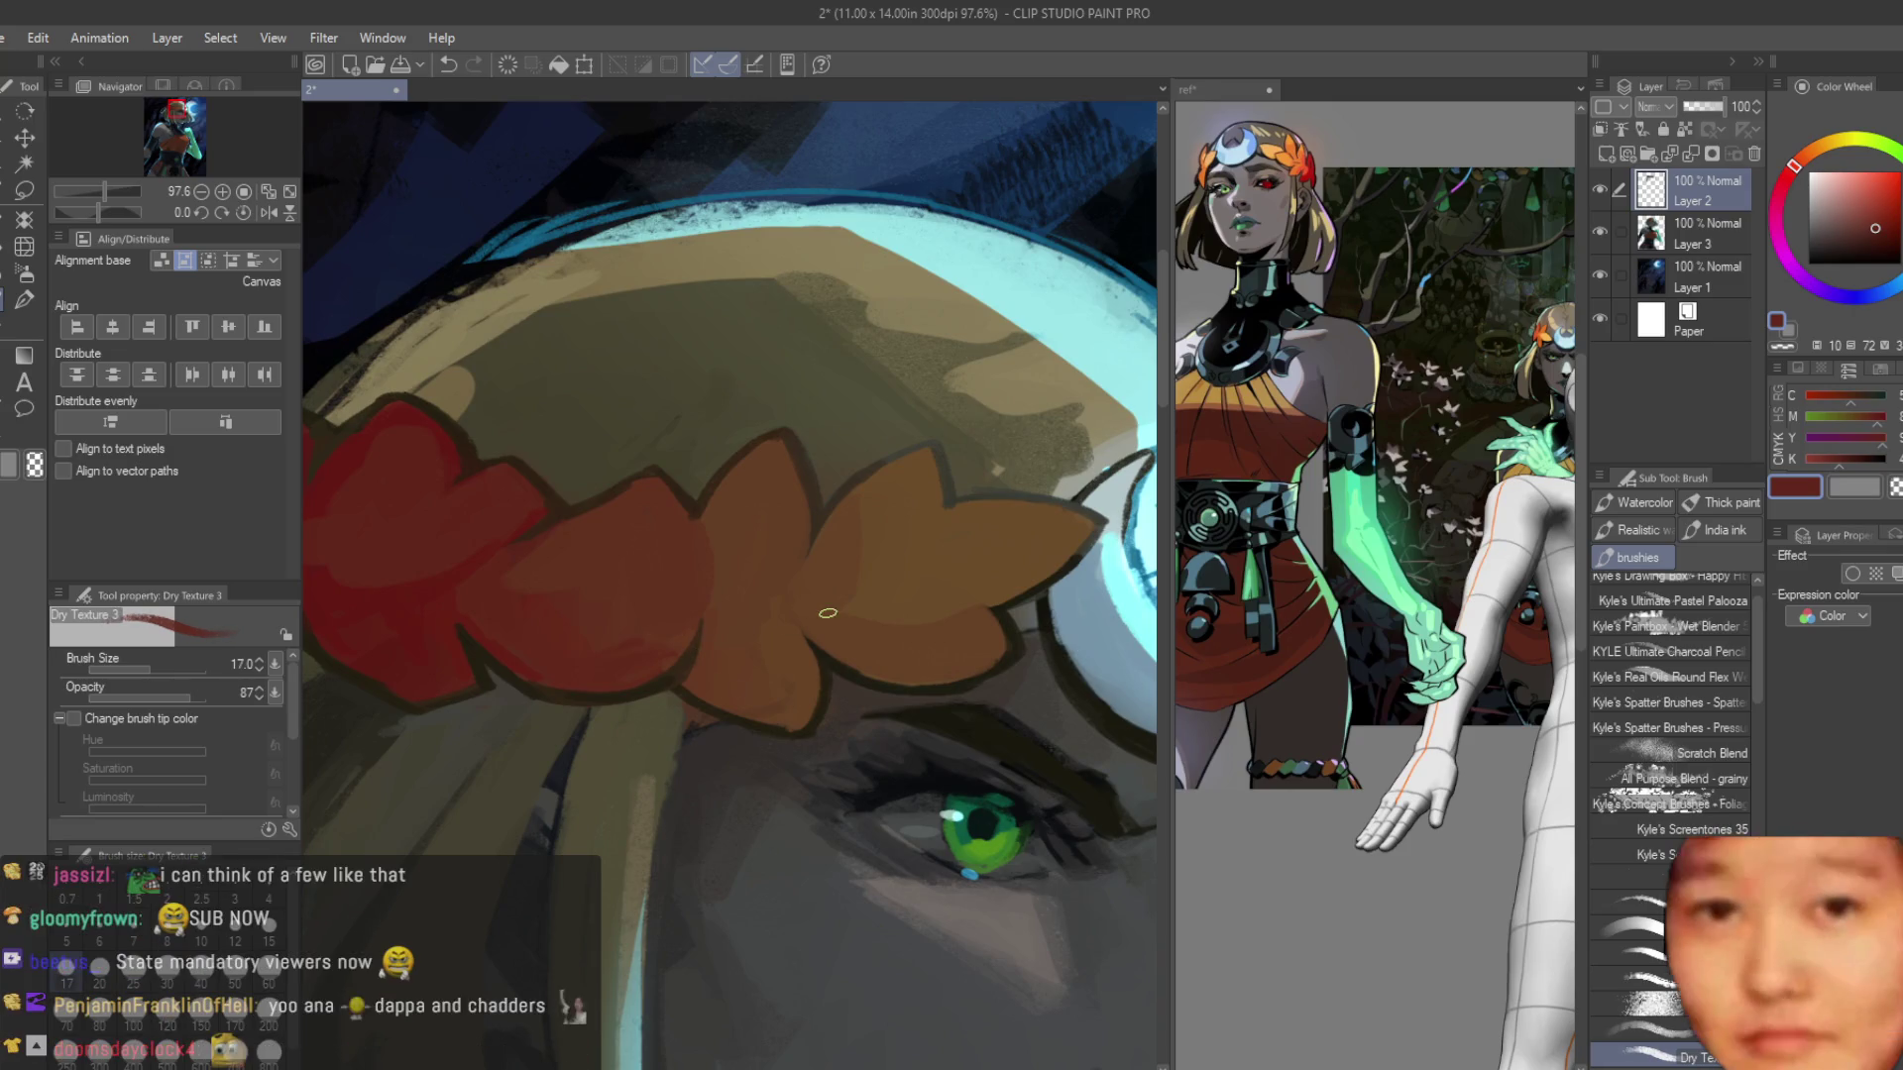
pyautogui.scroll(-2, 922, 622)
pyautogui.scroll(5, 923, 623)
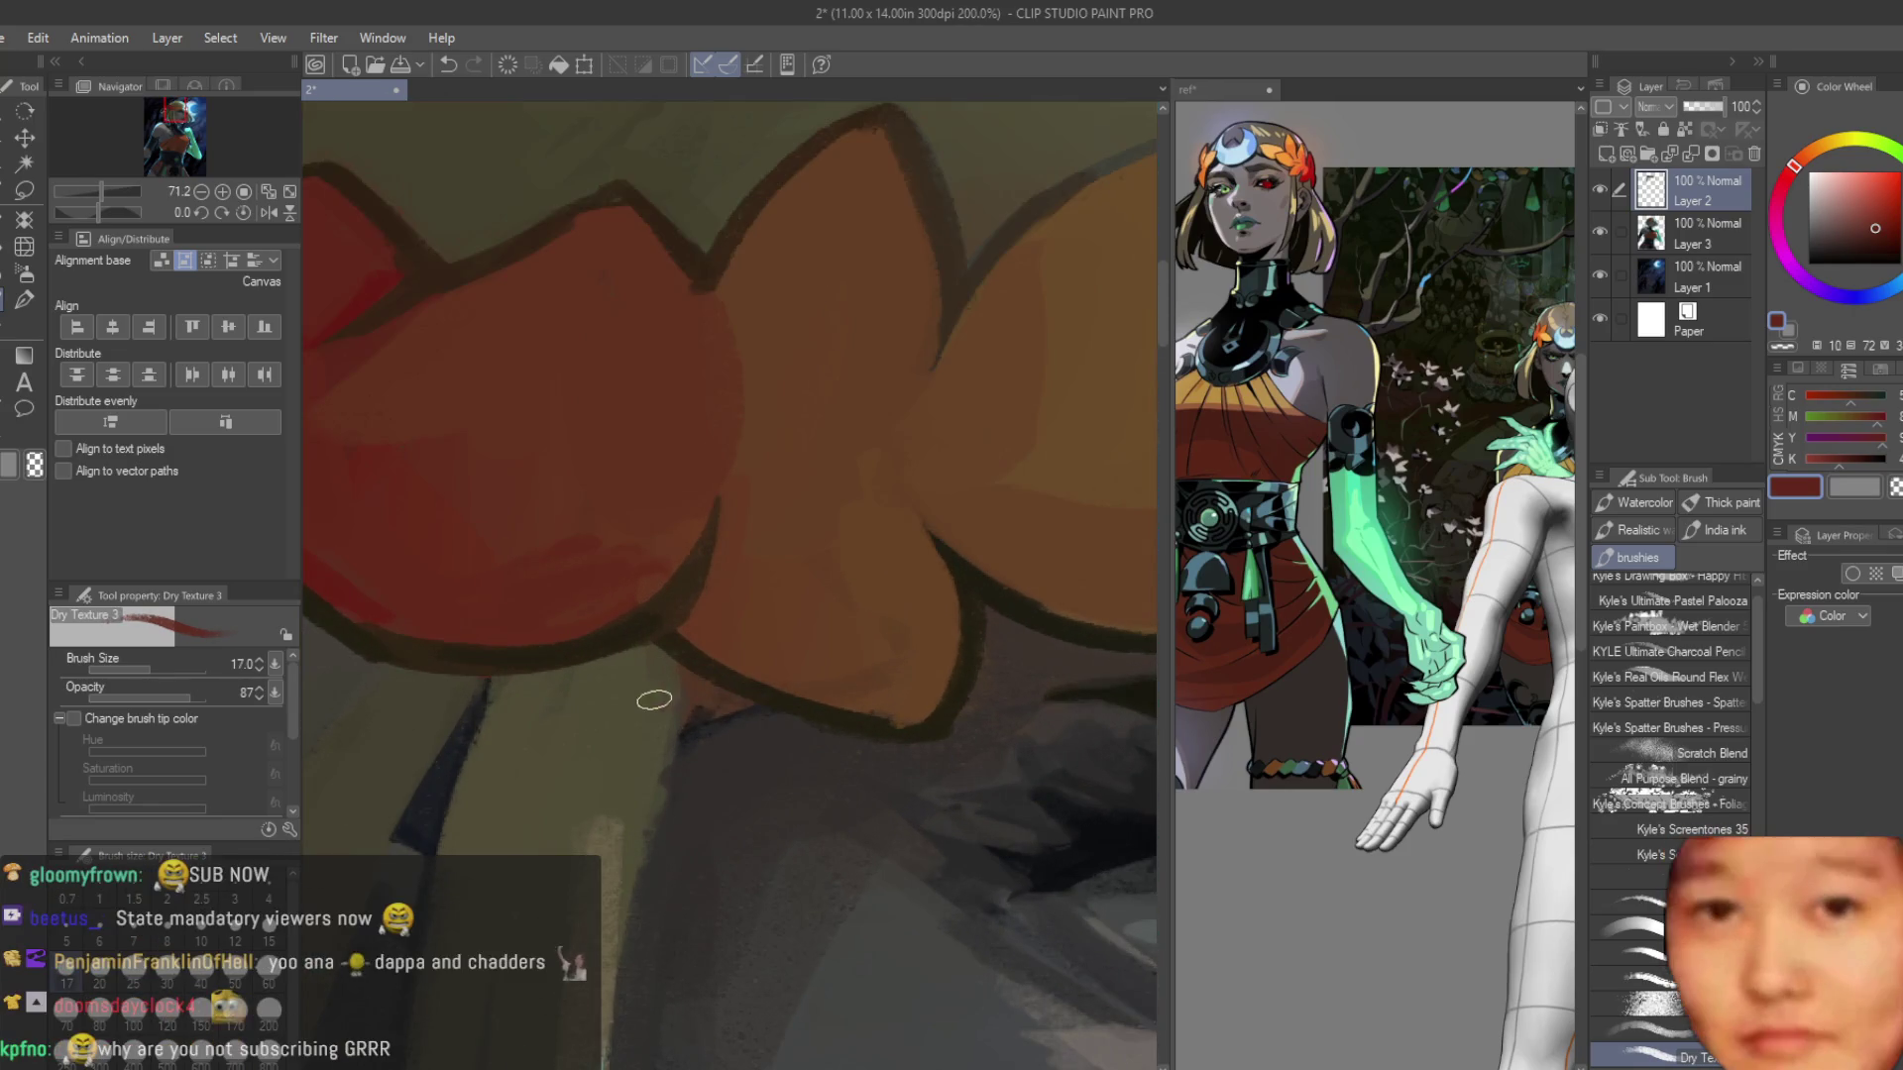
pyautogui.keyDown('alt'); pyautogui.click(681, 683); pyautogui.keyUp('alt')
pyautogui.scroll(-6, 726, 717)
pyautogui.scroll(3, 823, 635)
pyautogui.scroll(2, 824, 654)
pyautogui.keyDown('alt'); pyautogui.click(773, 746); pyautogui.keyUp('alt')
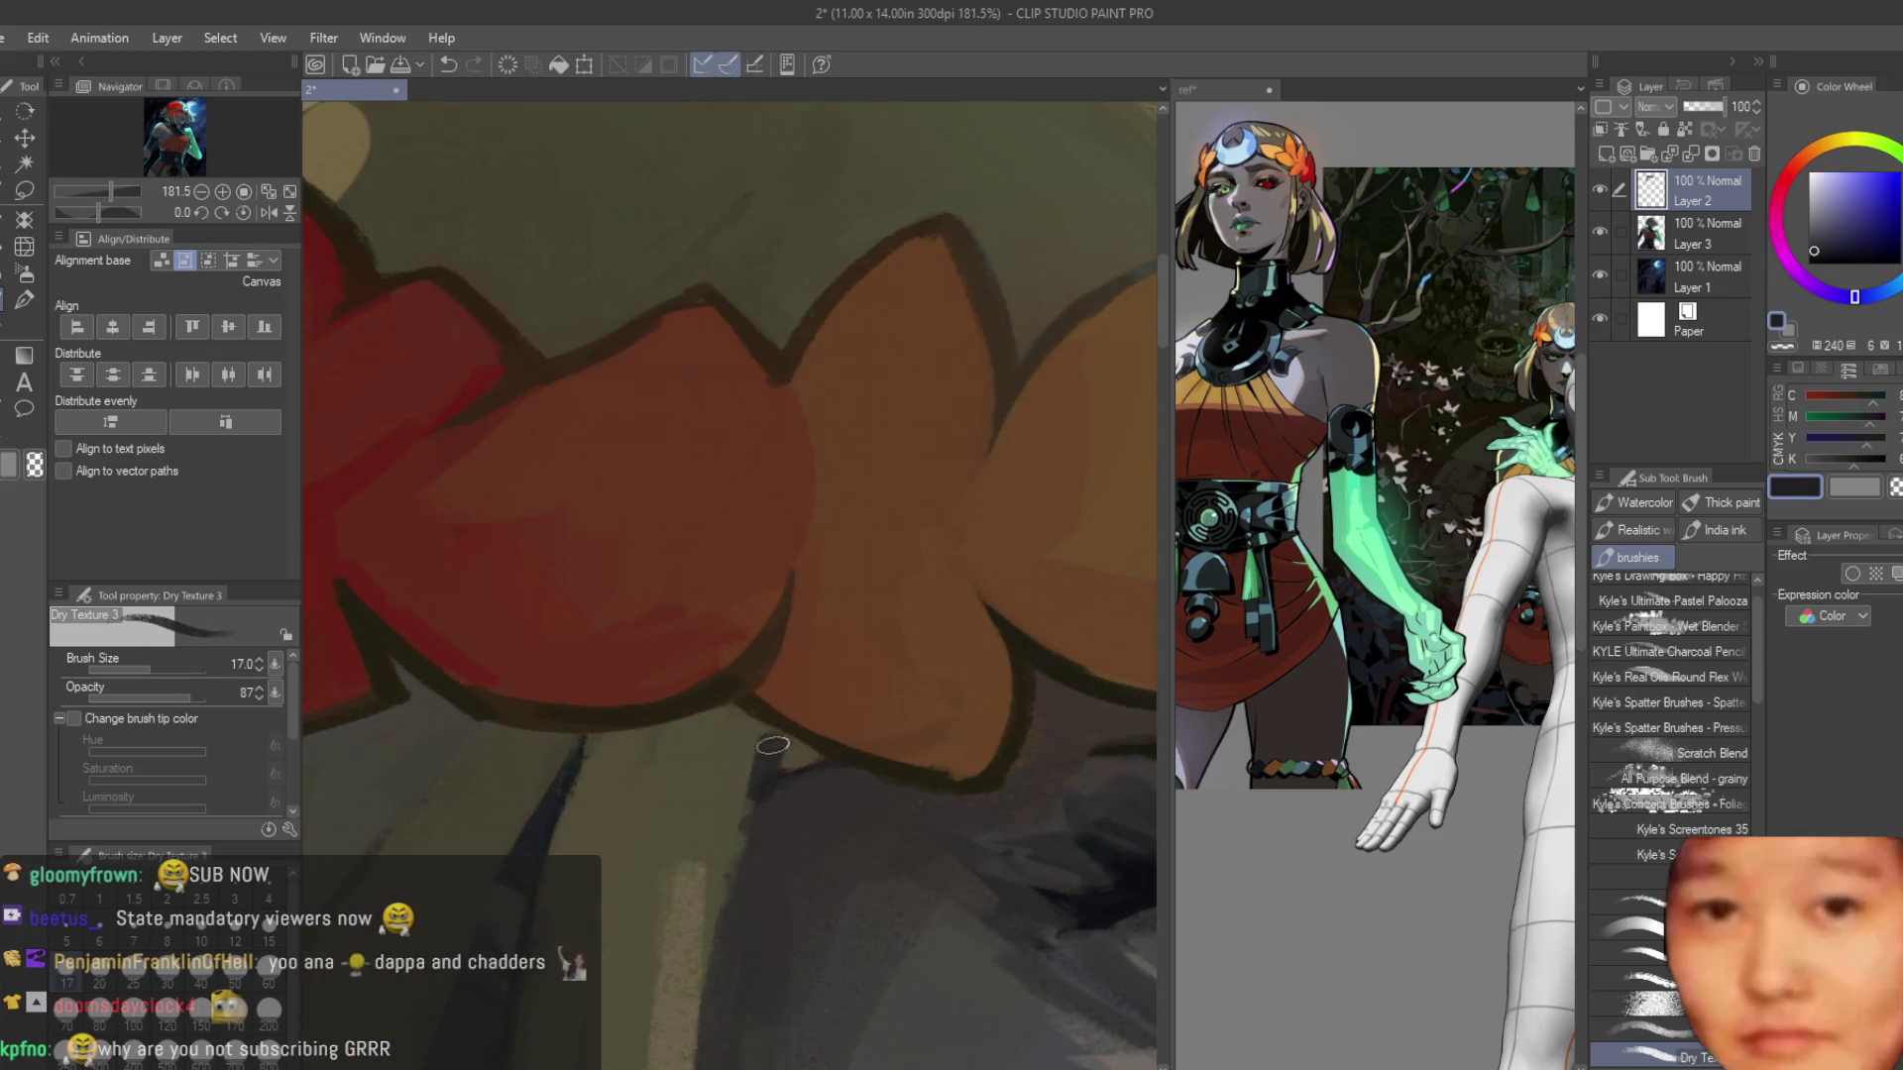
pyautogui.scroll(-2, 785, 737)
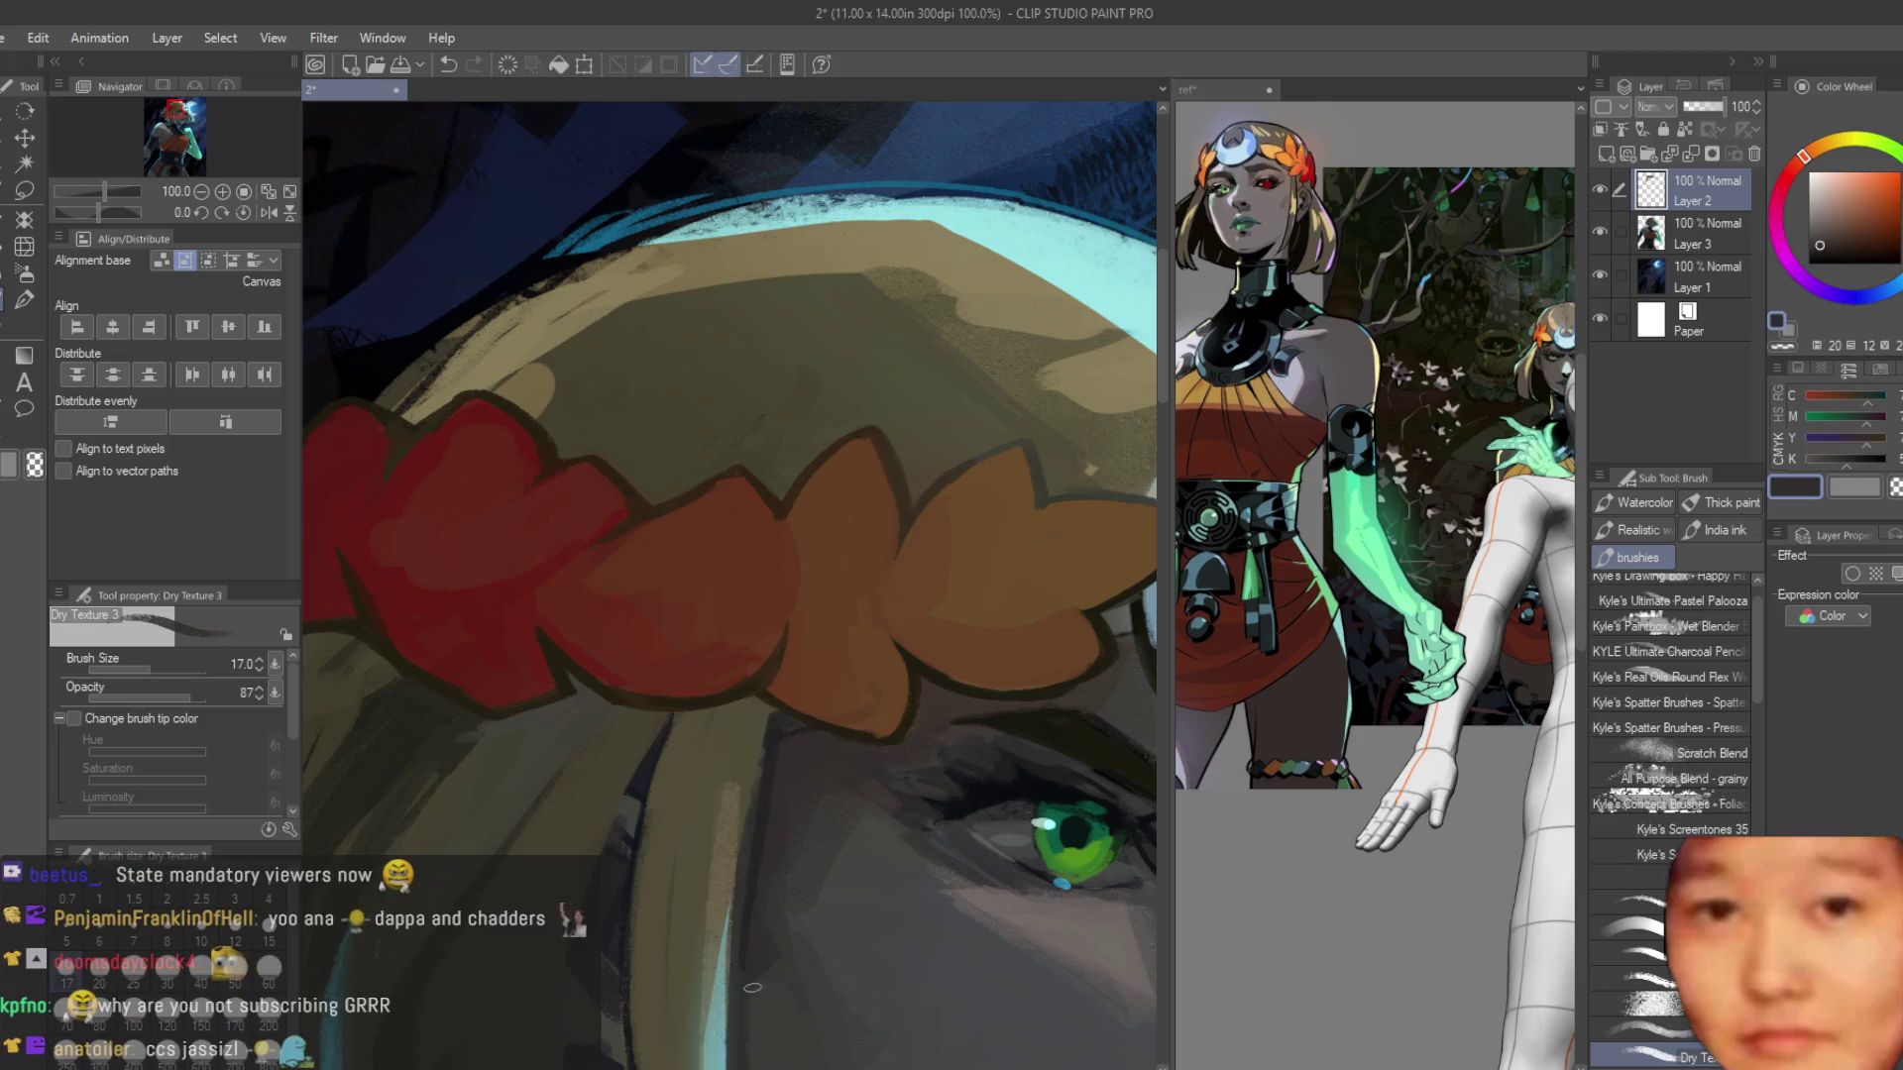
pyautogui.scroll(-2, 759, 759)
pyautogui.scroll(2, 711, 716)
pyautogui.keyDown('alt'); pyautogui.click(712, 717); pyautogui.keyUp('alt')
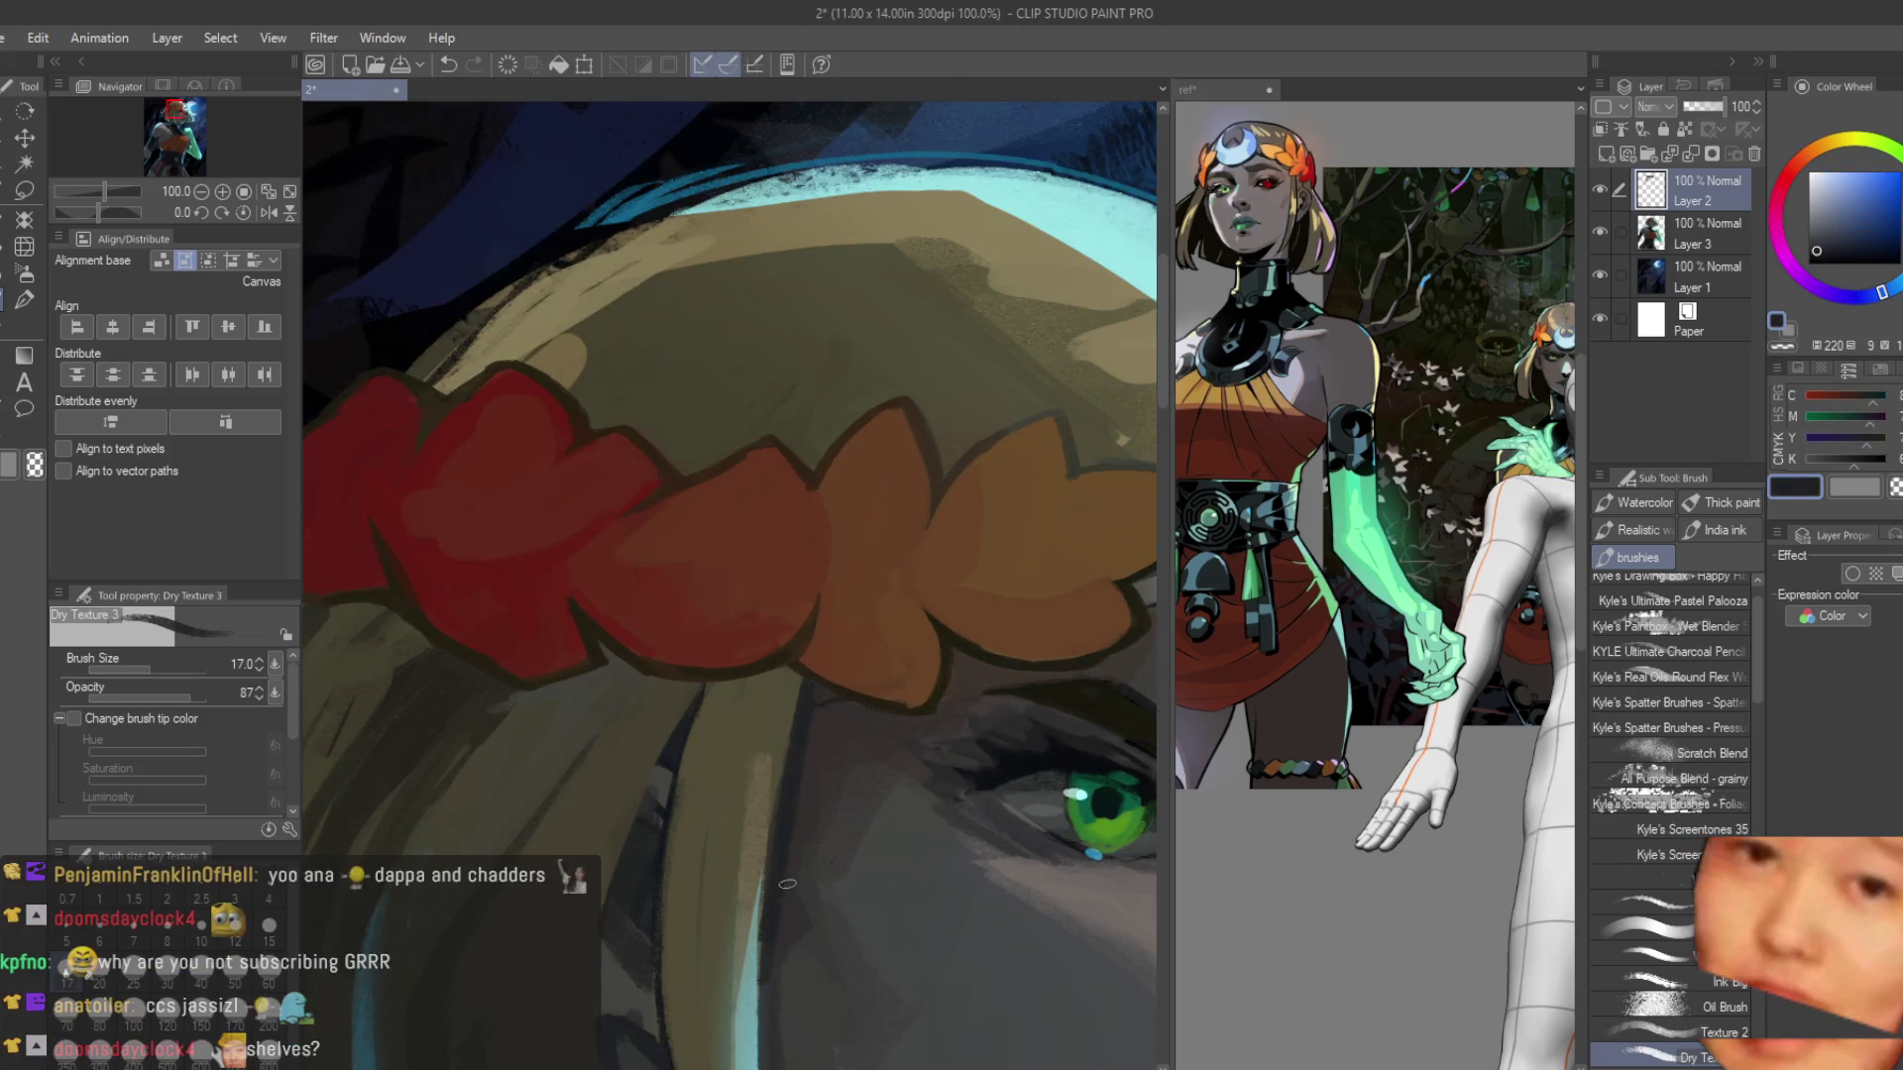
pyautogui.scroll(-3, 785, 895)
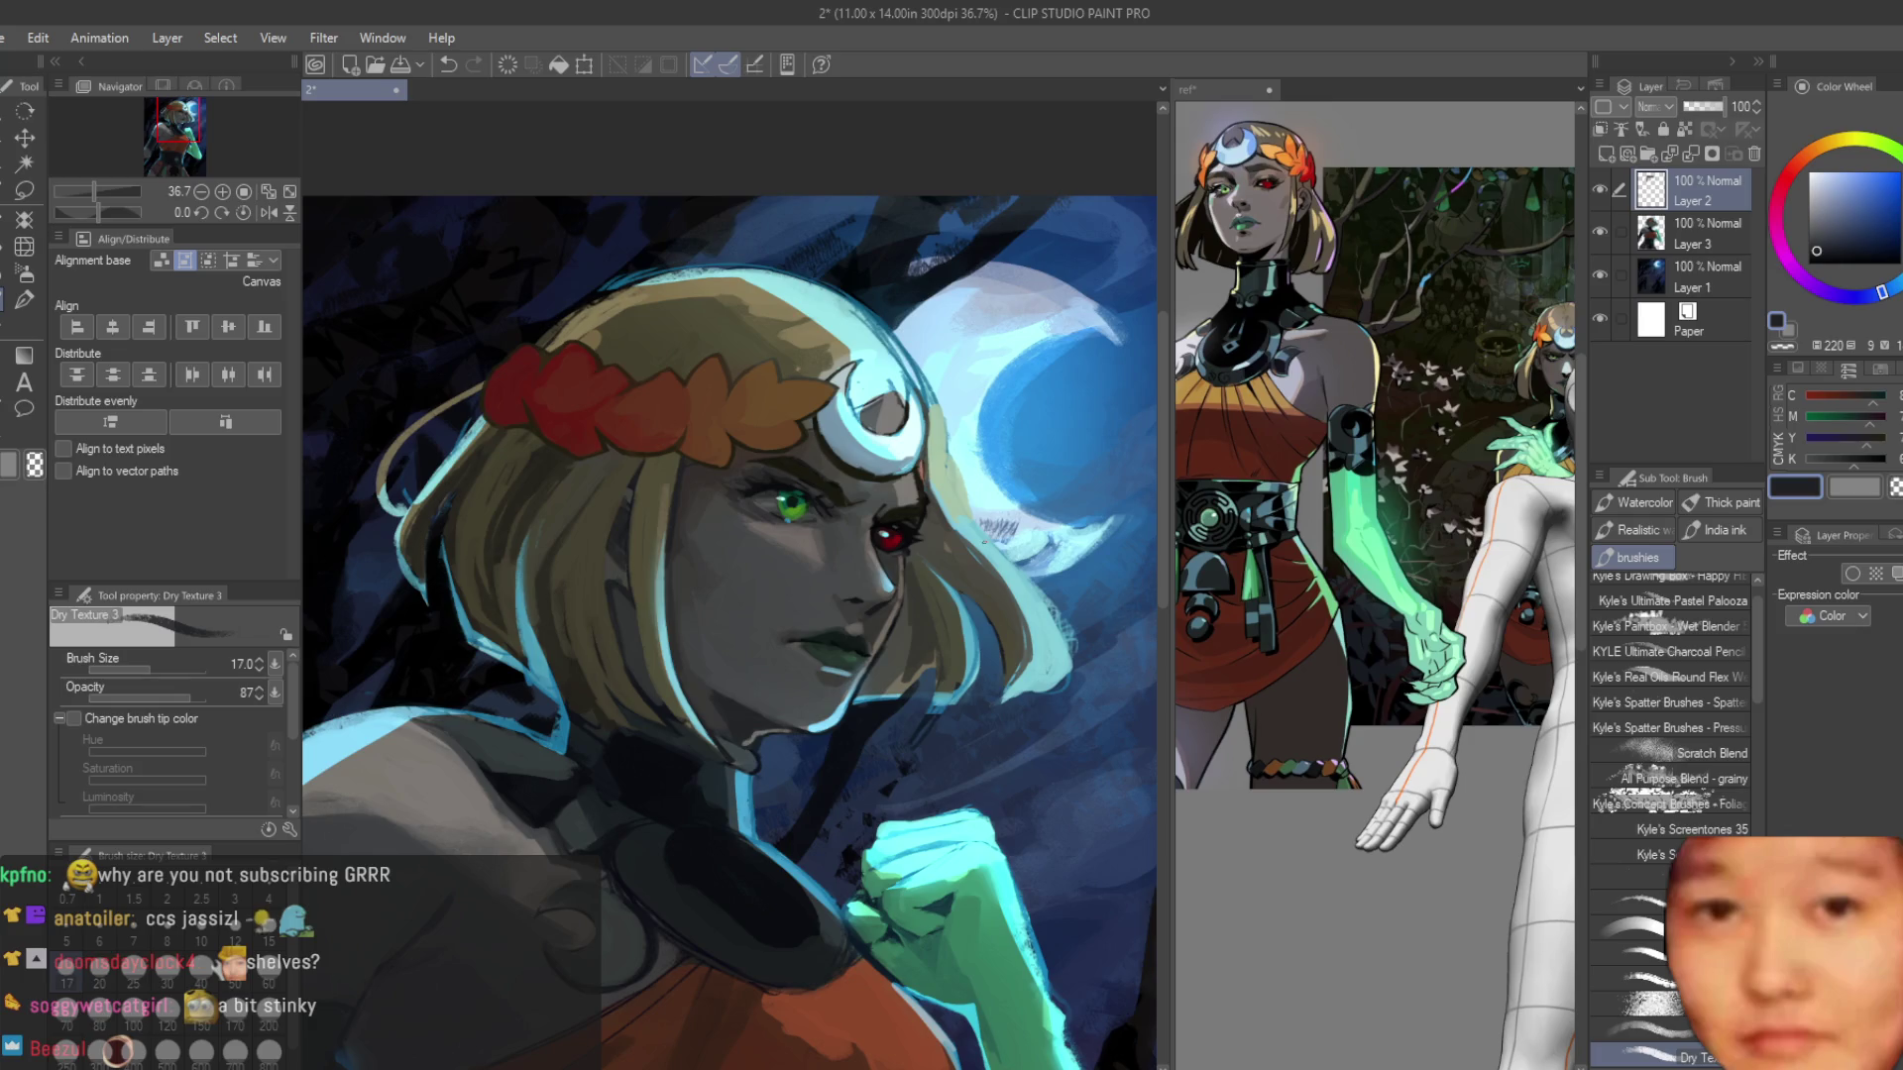
# Undo the last brown stroke and repaint it larger along the hair edge.
pyautogui.scroll(-2, 989, 413)
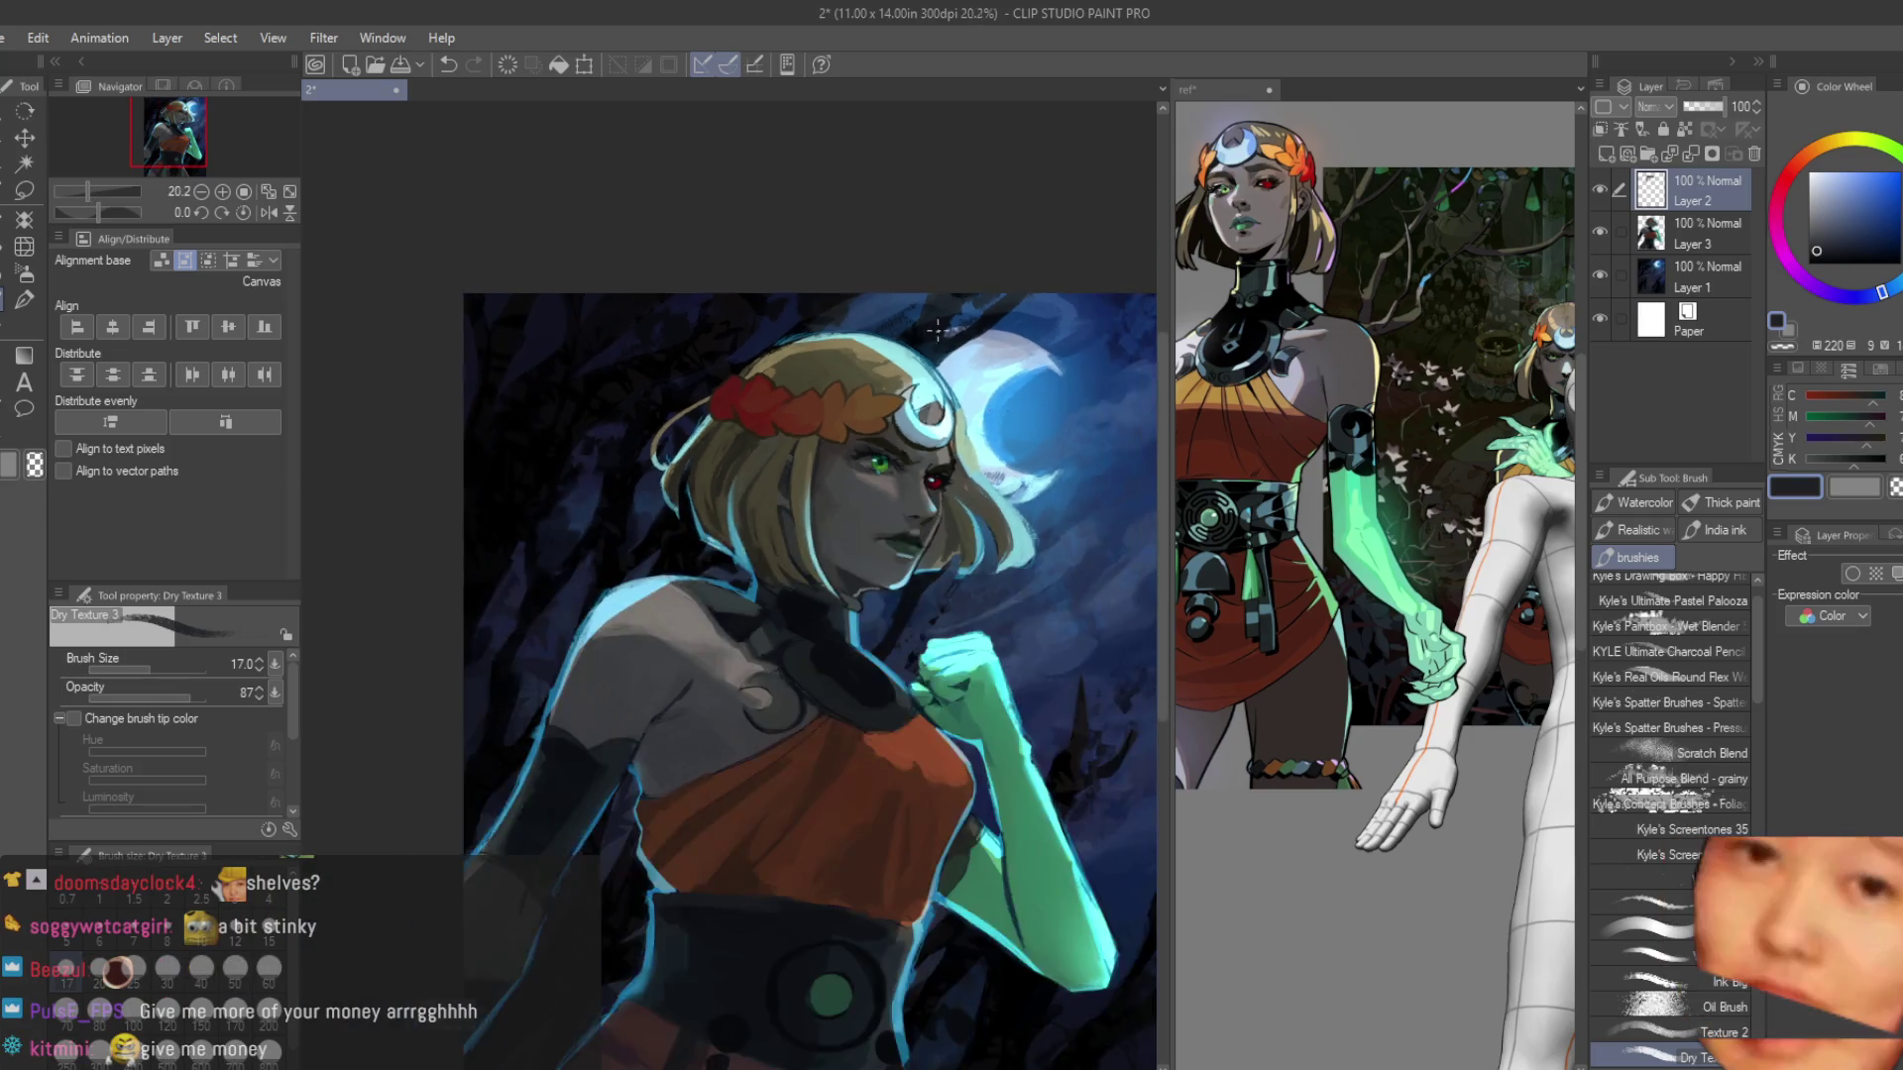
pyautogui.scroll(4, 942, 382)
pyautogui.scroll(1, 952, 704)
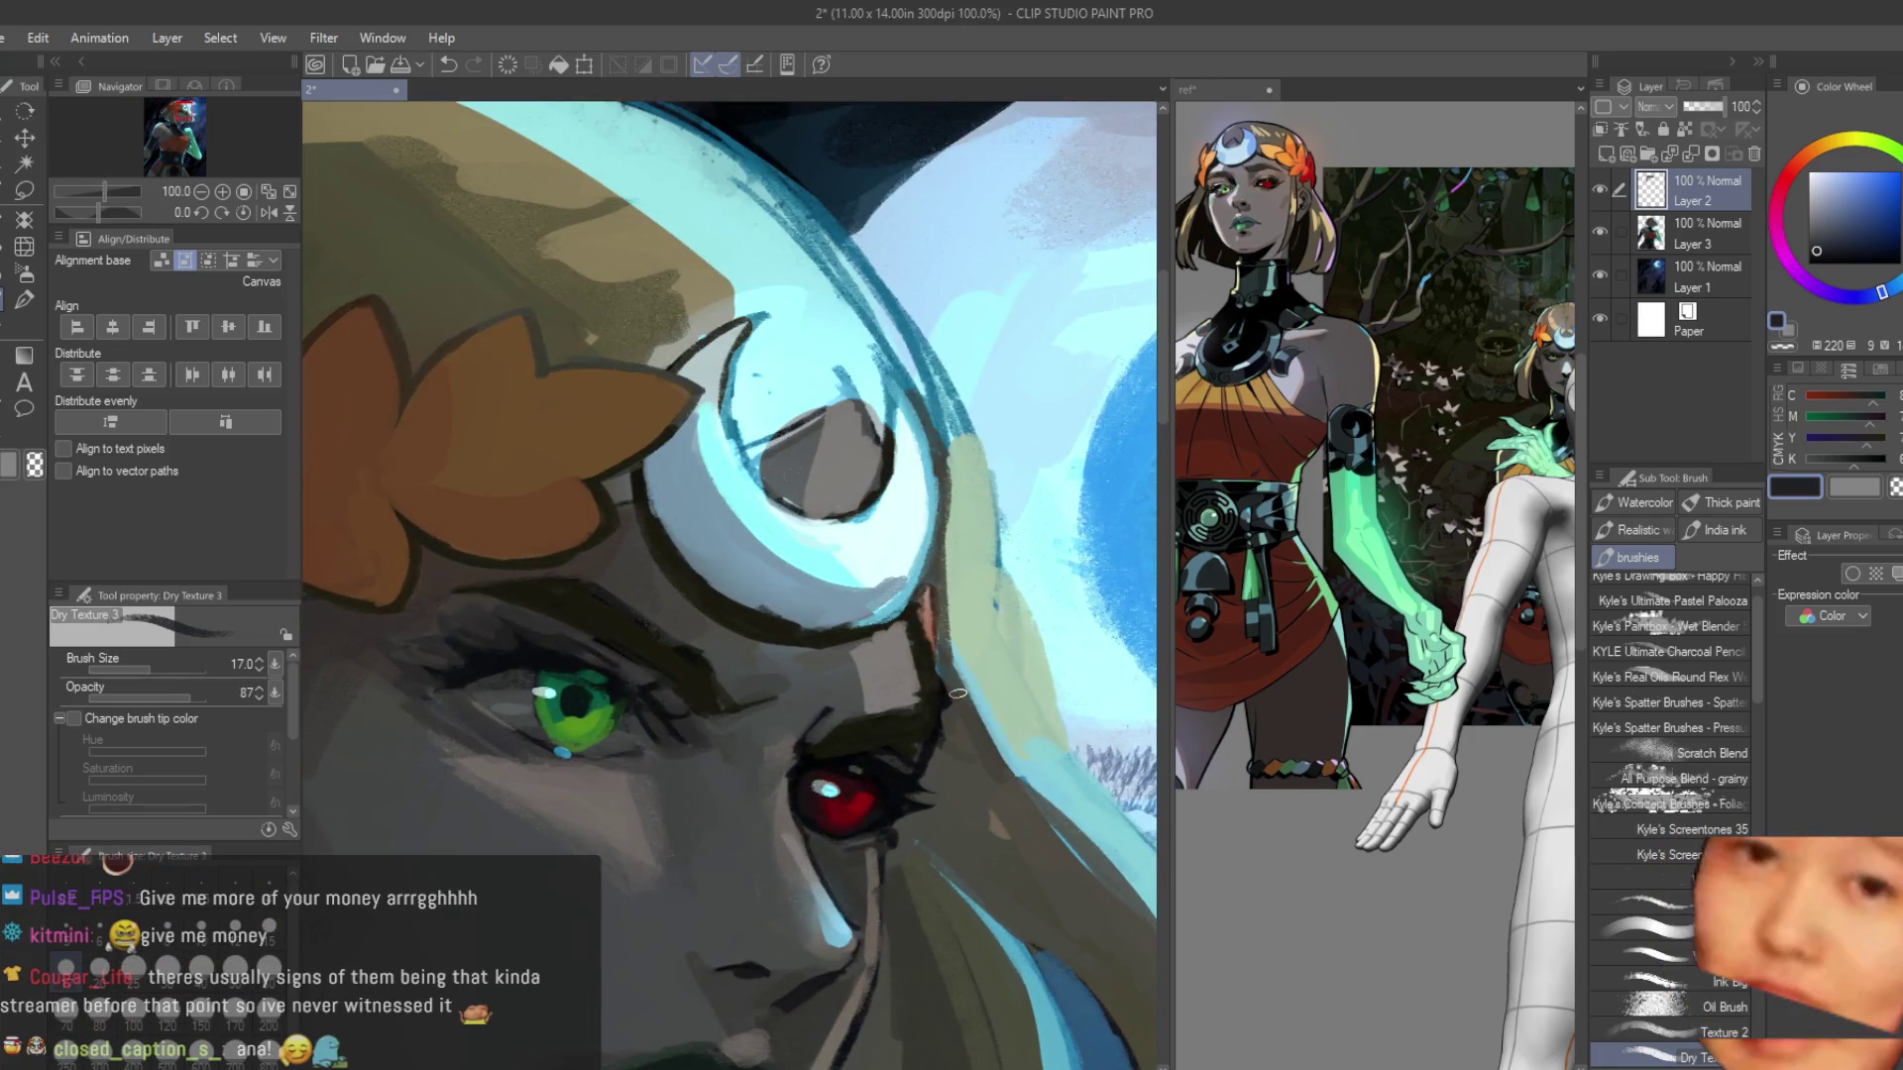
pyautogui.scroll(-2, 969, 610)
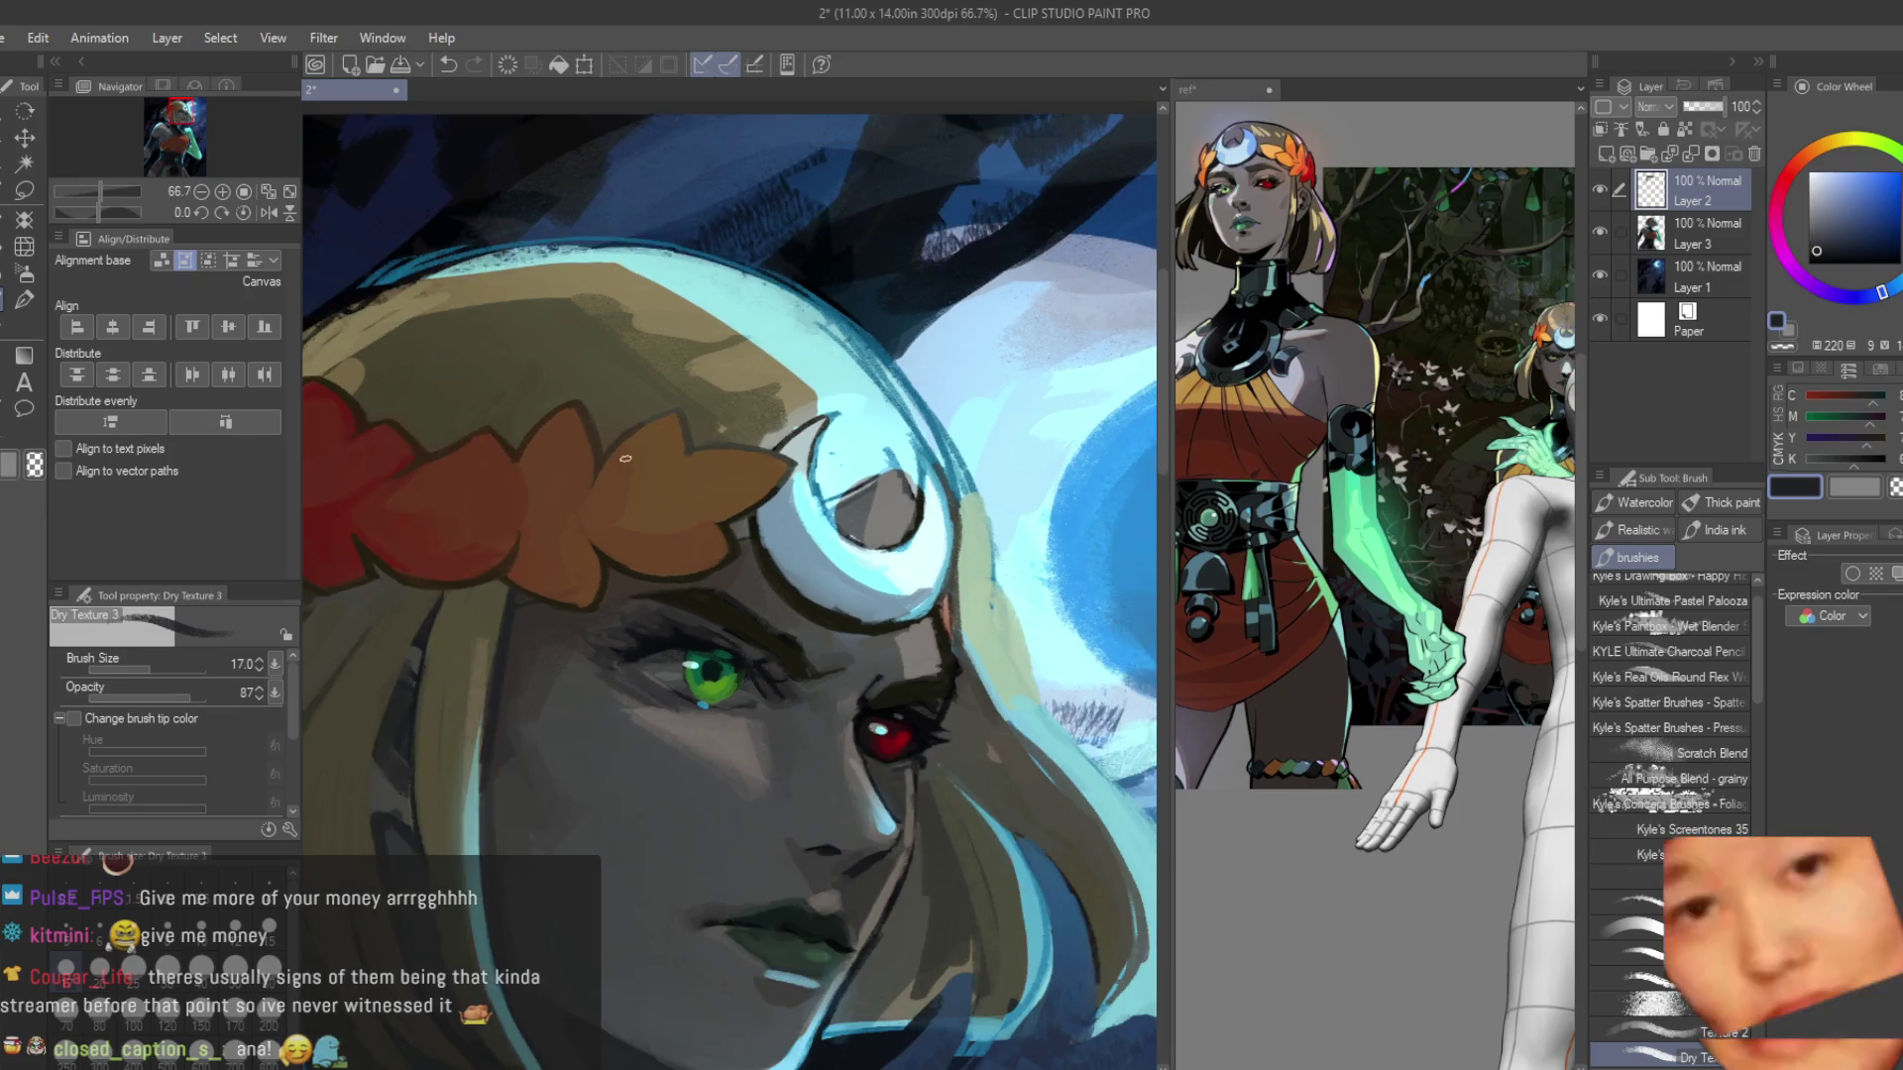
pyautogui.keyDown('alt'); pyautogui.click(619, 499); pyautogui.keyUp('alt')
pyautogui.scroll(2, 943, 671)
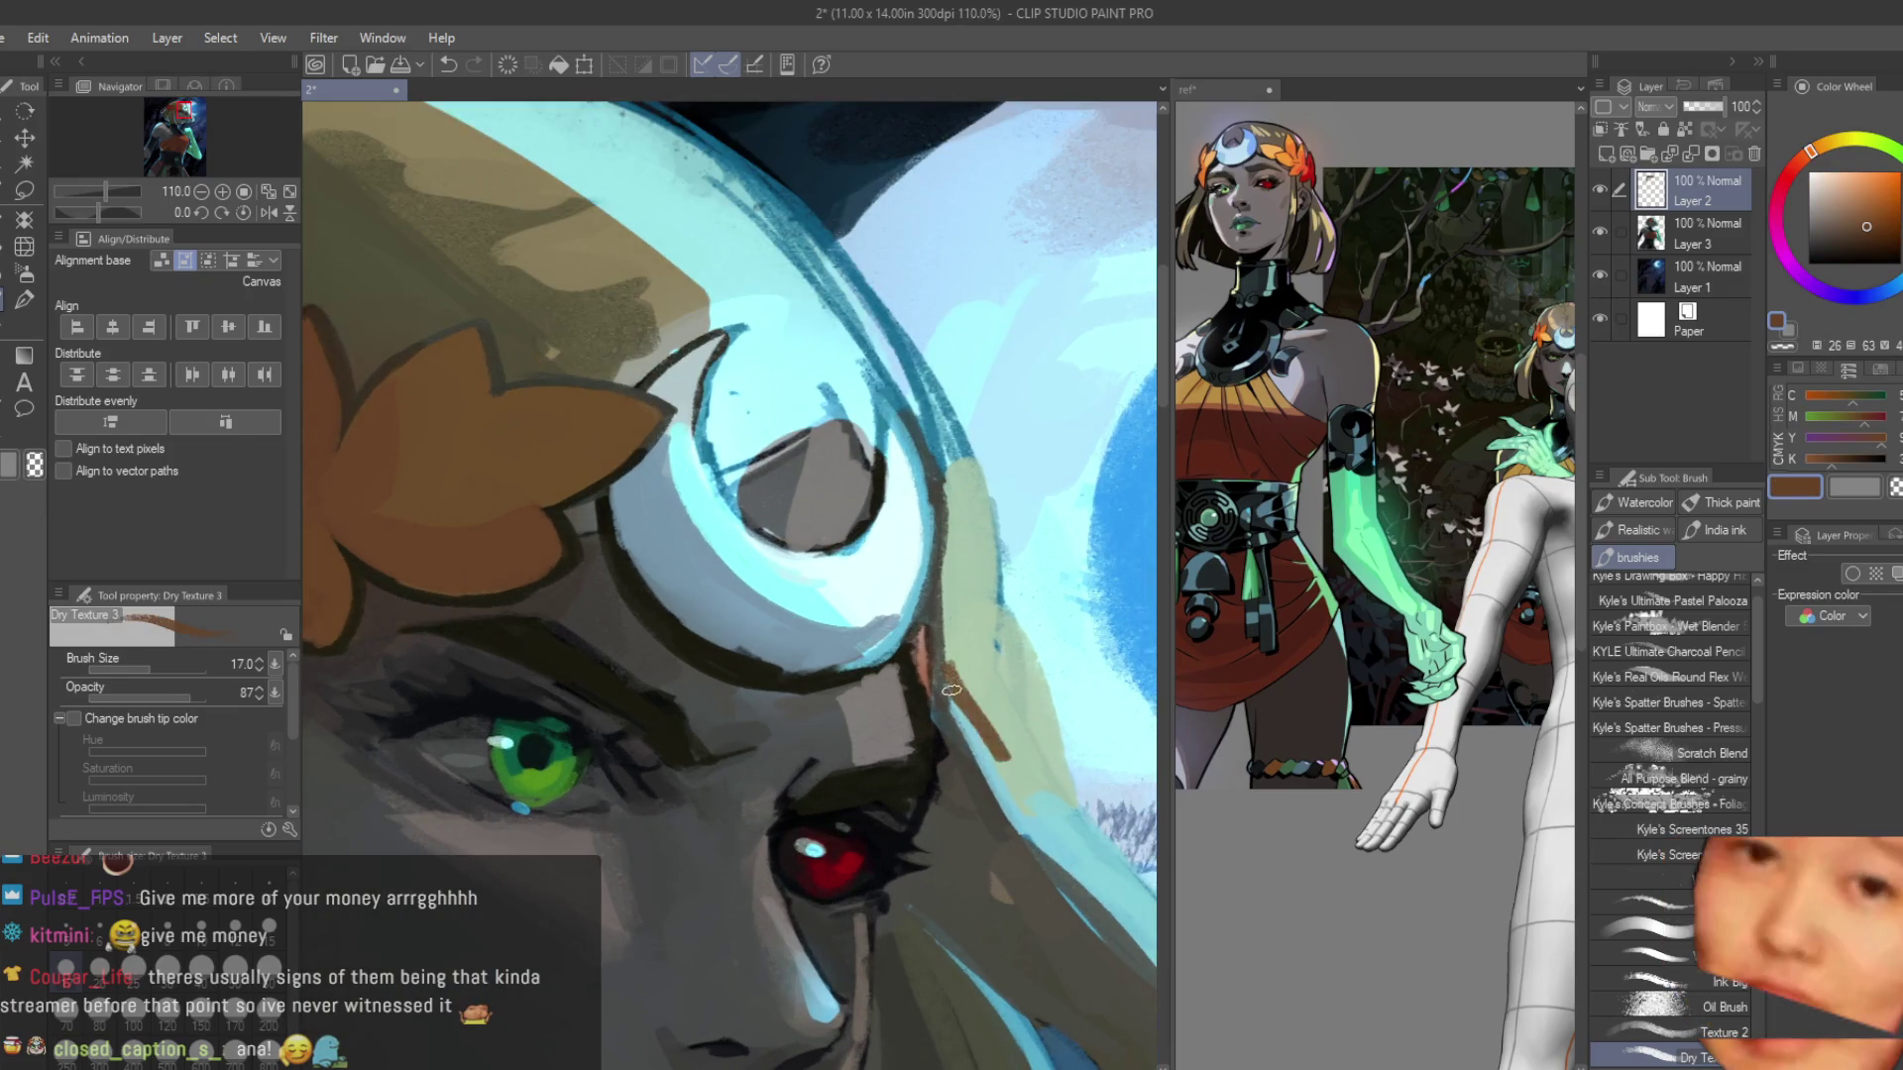
pyautogui.hotkey('ctrl', 'z')
pyautogui.press(']')
pyautogui.press(']')
pyautogui.moveTo(1015, 756)
pyautogui.mouseDown()
pyautogui.moveTo(981, 694)
pyautogui.moveTo(1024, 709)
pyautogui.mouseUp()
# Try a brown diagonal stroke beside the crescent ornament, then undo it.
pyautogui.keyDown('alt'); pyautogui.click(977, 683); pyautogui.keyUp('alt')
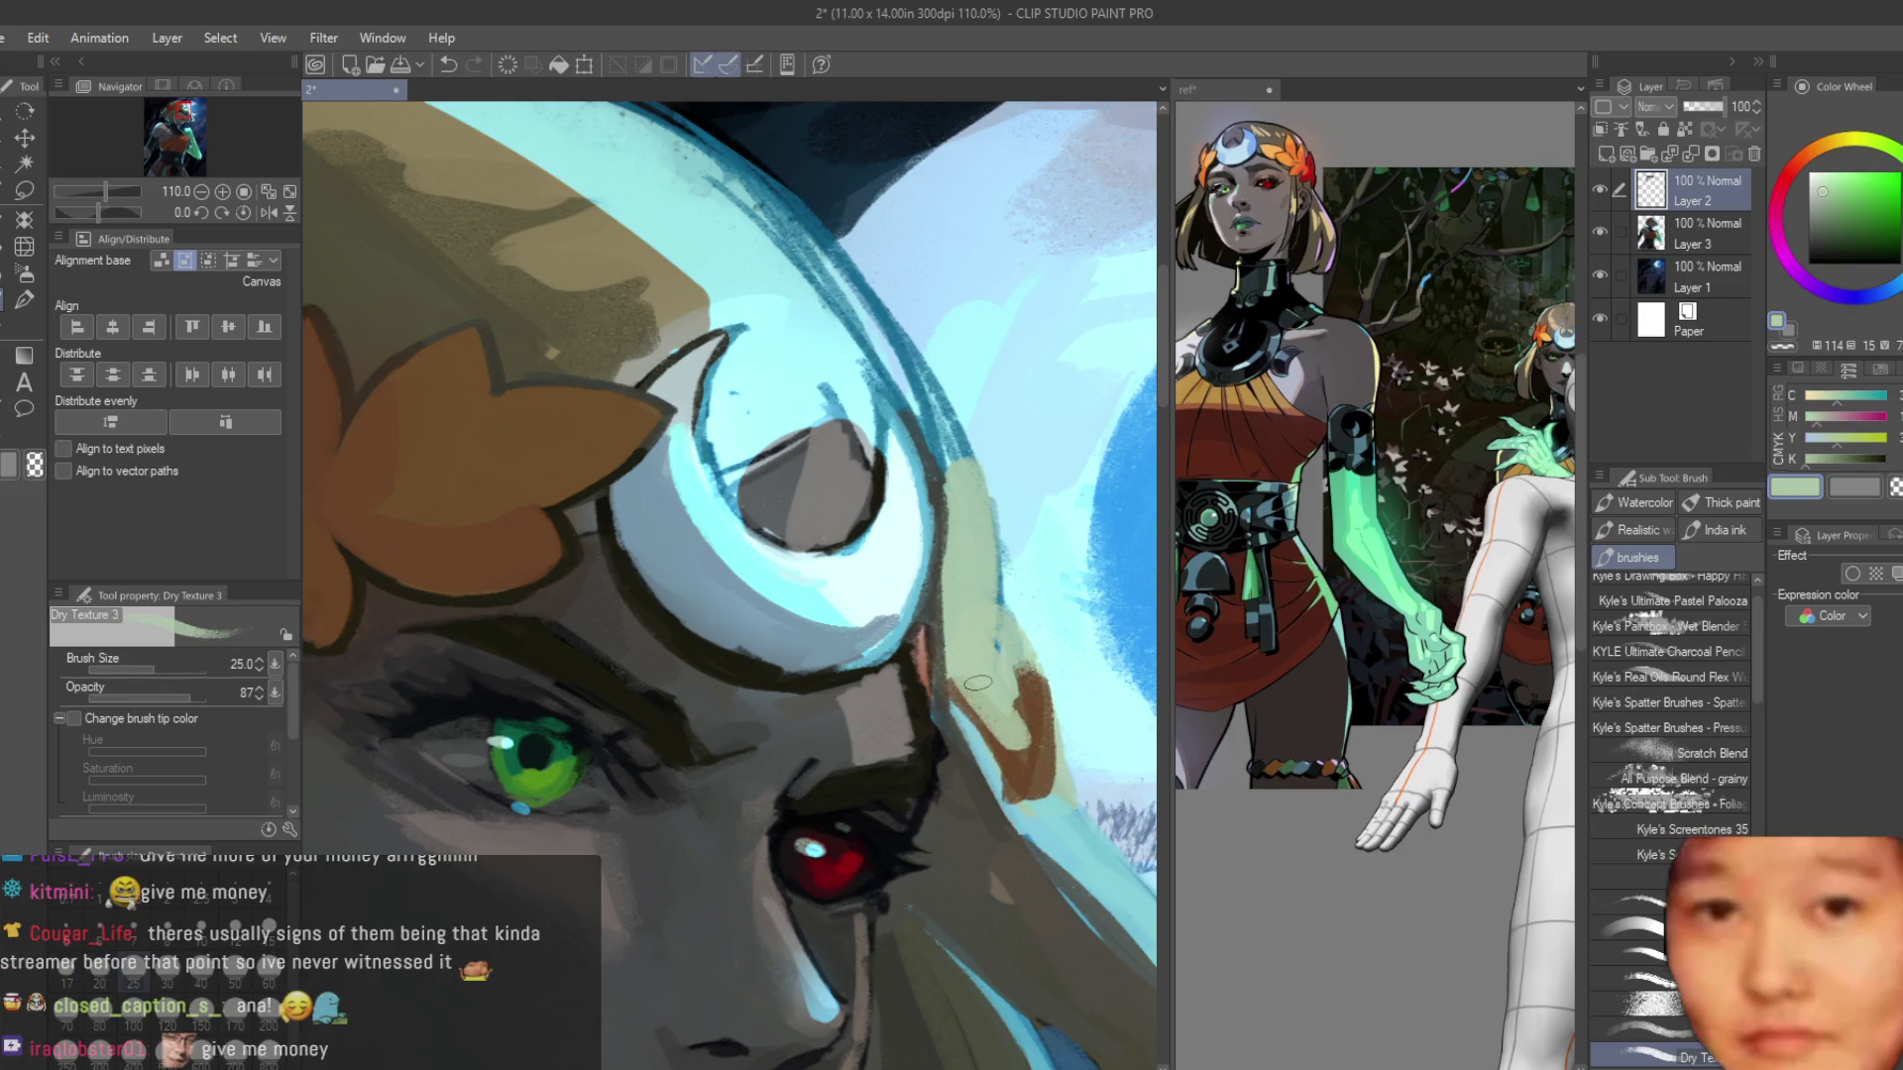
pyautogui.keyDown('alt'); pyautogui.click(956, 688); pyautogui.keyUp('alt')
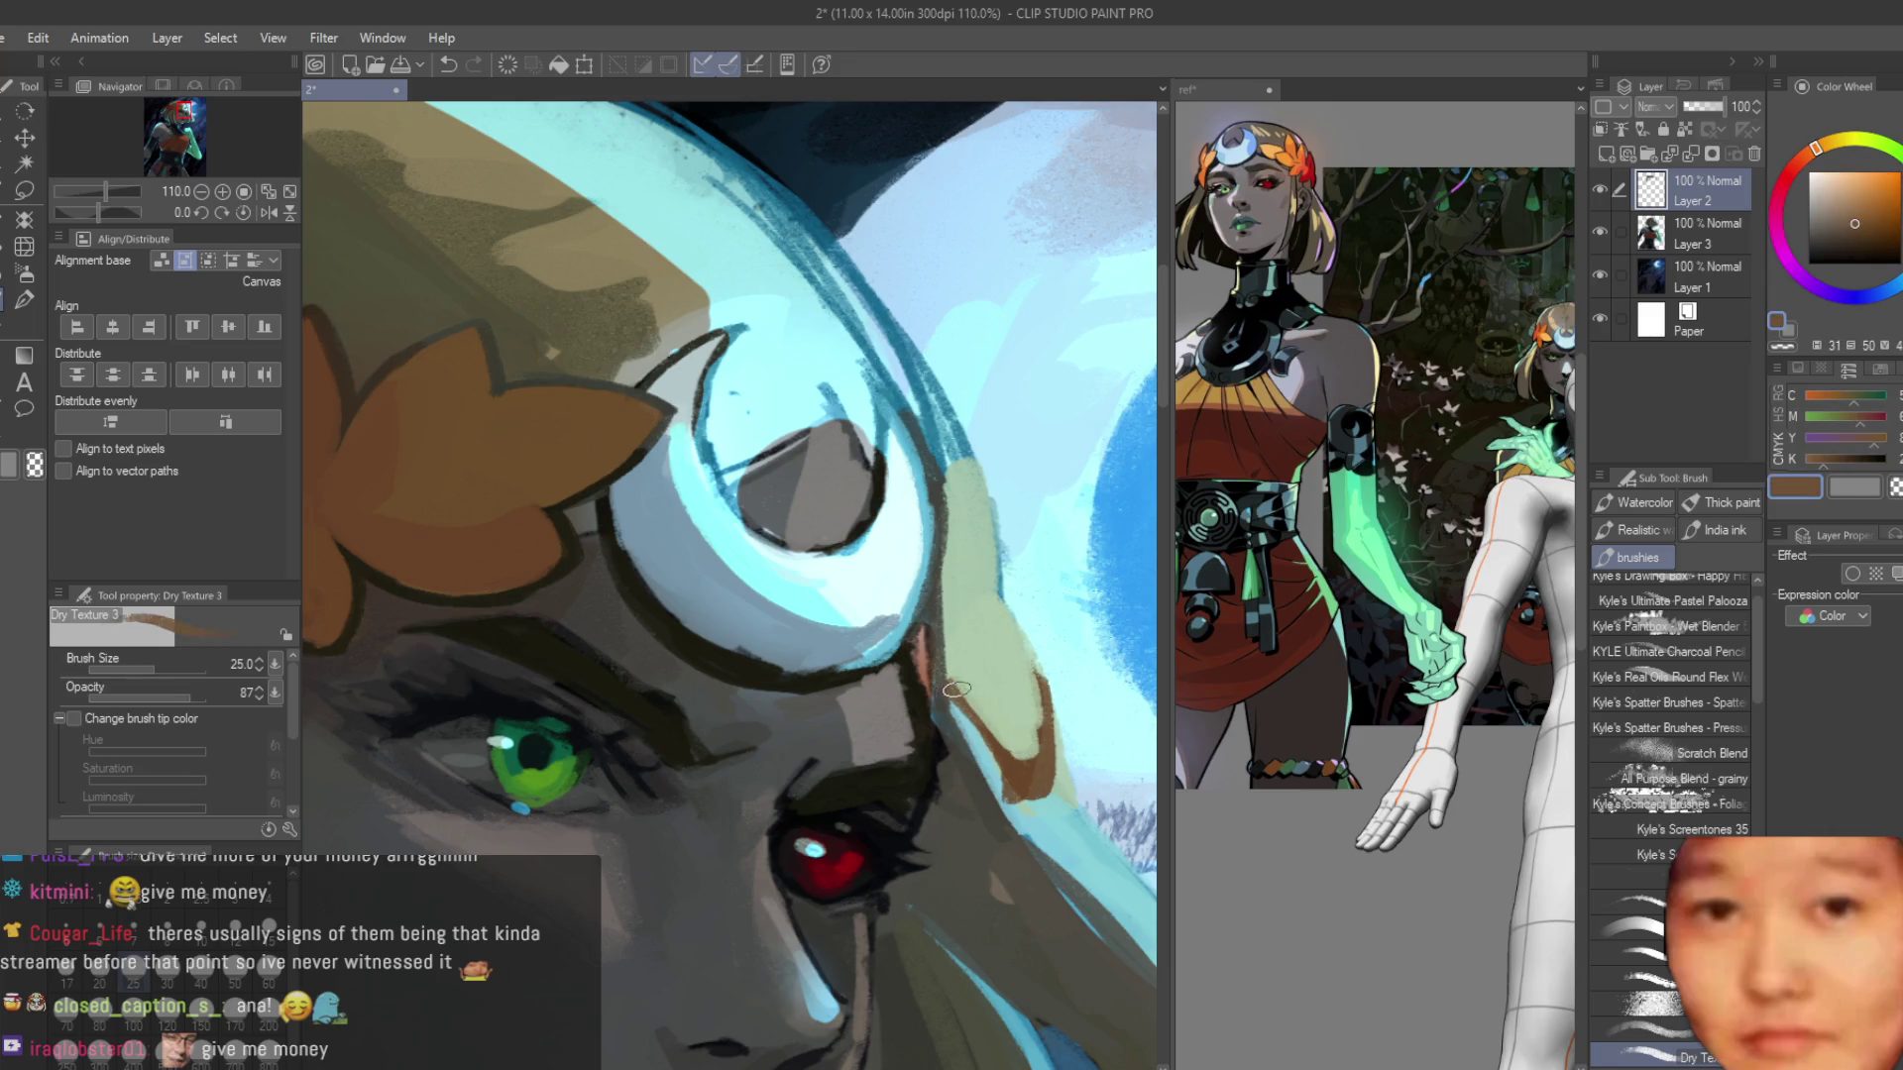
pyautogui.keyDown('alt'); pyautogui.click(1037, 771); pyautogui.keyUp('alt')
pyautogui.scroll(-7, 1038, 771)
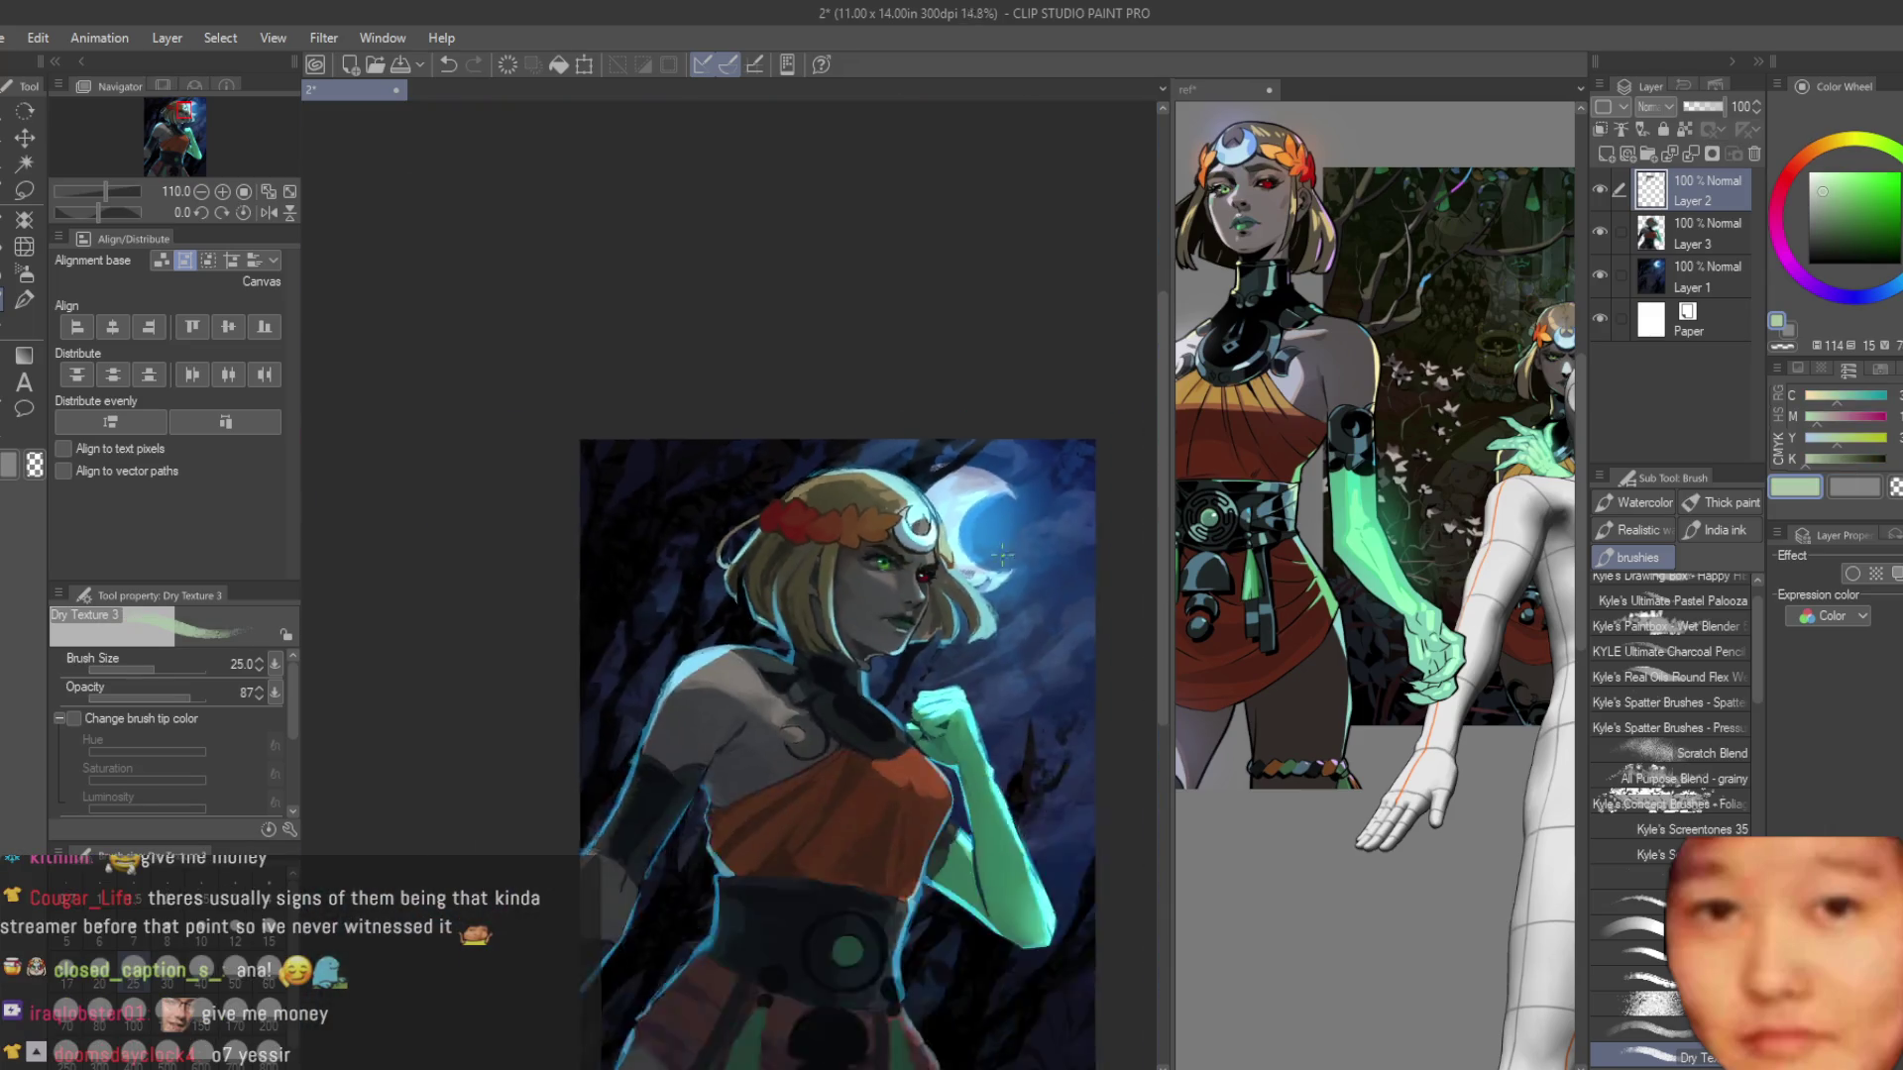
pyautogui.scroll(3, 967, 532)
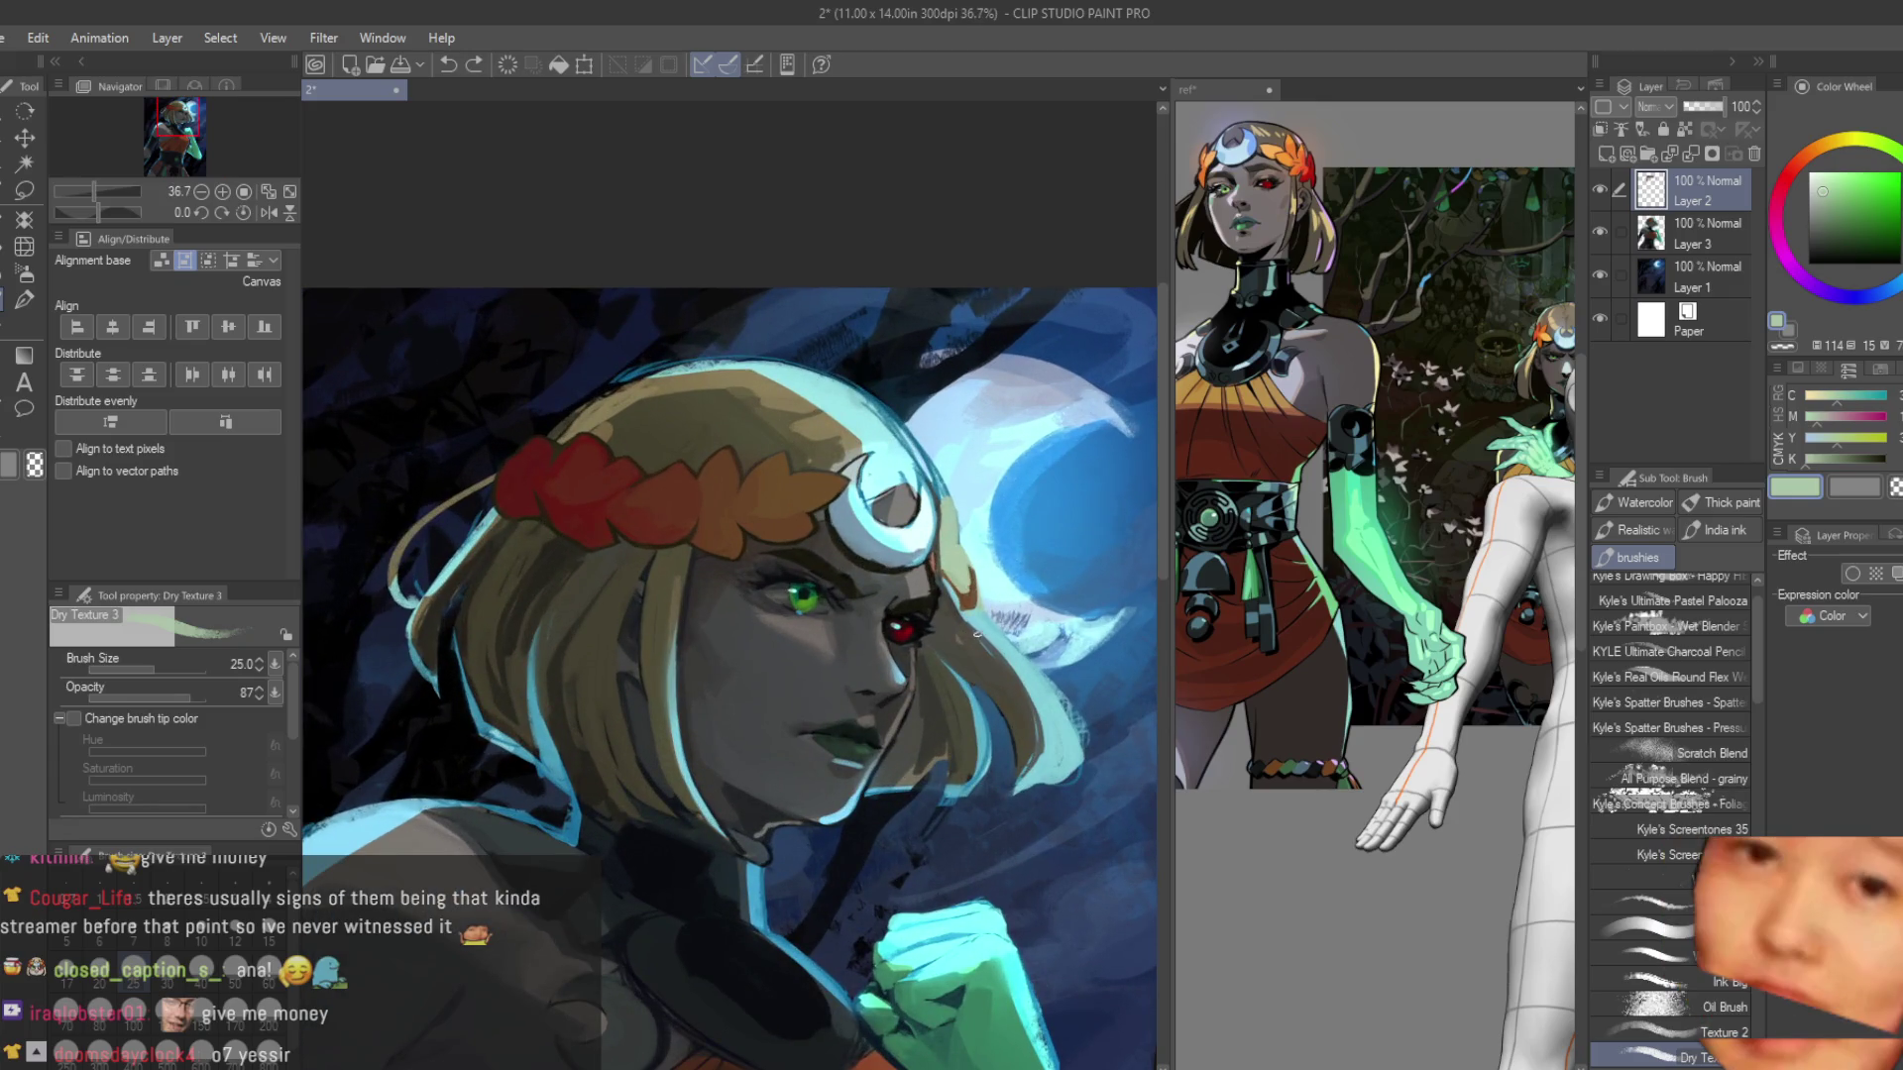
pyautogui.scroll(5, 938, 527)
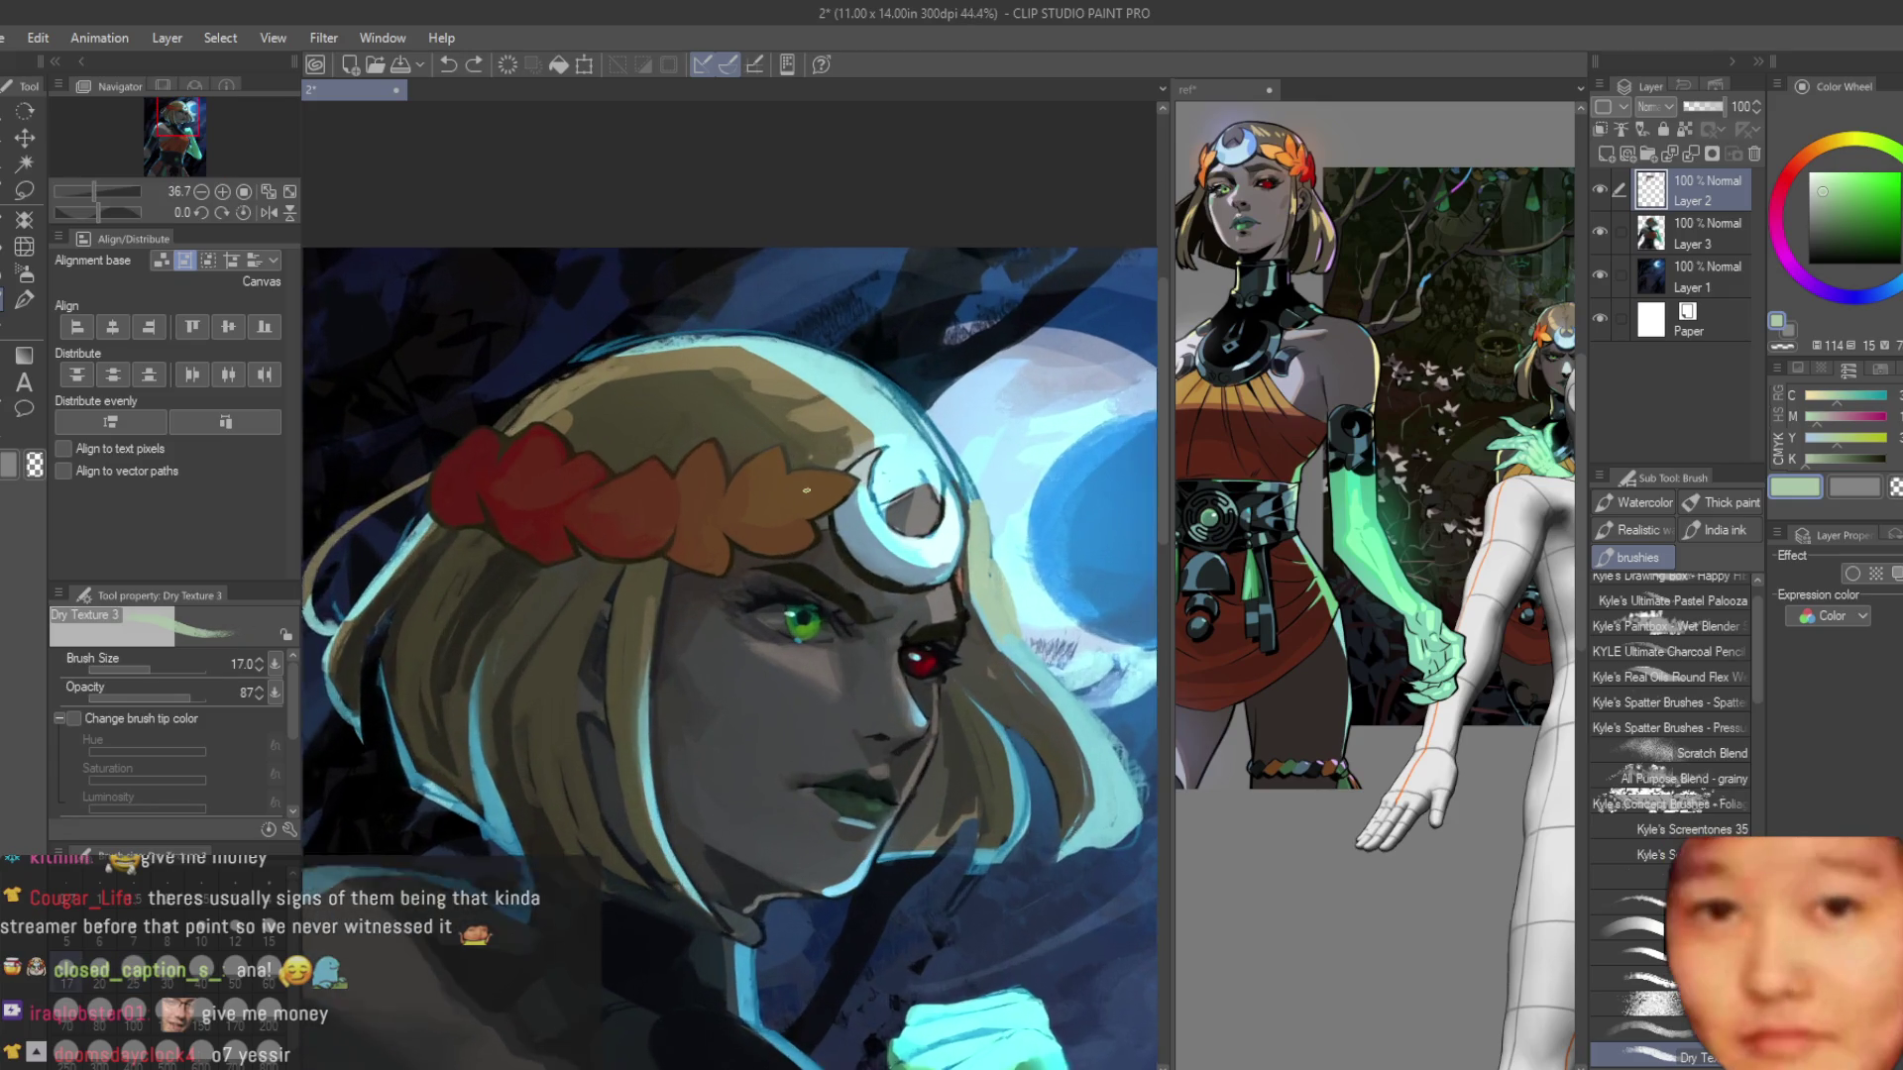
pyautogui.keyDown('alt'); pyautogui.click(926, 615); pyautogui.keyUp('alt')
pyautogui.moveTo(892, 585); pyautogui.dragTo(1023, 745)
pyautogui.keyDown('alt'); pyautogui.click(926, 630); pyautogui.keyUp('alt')
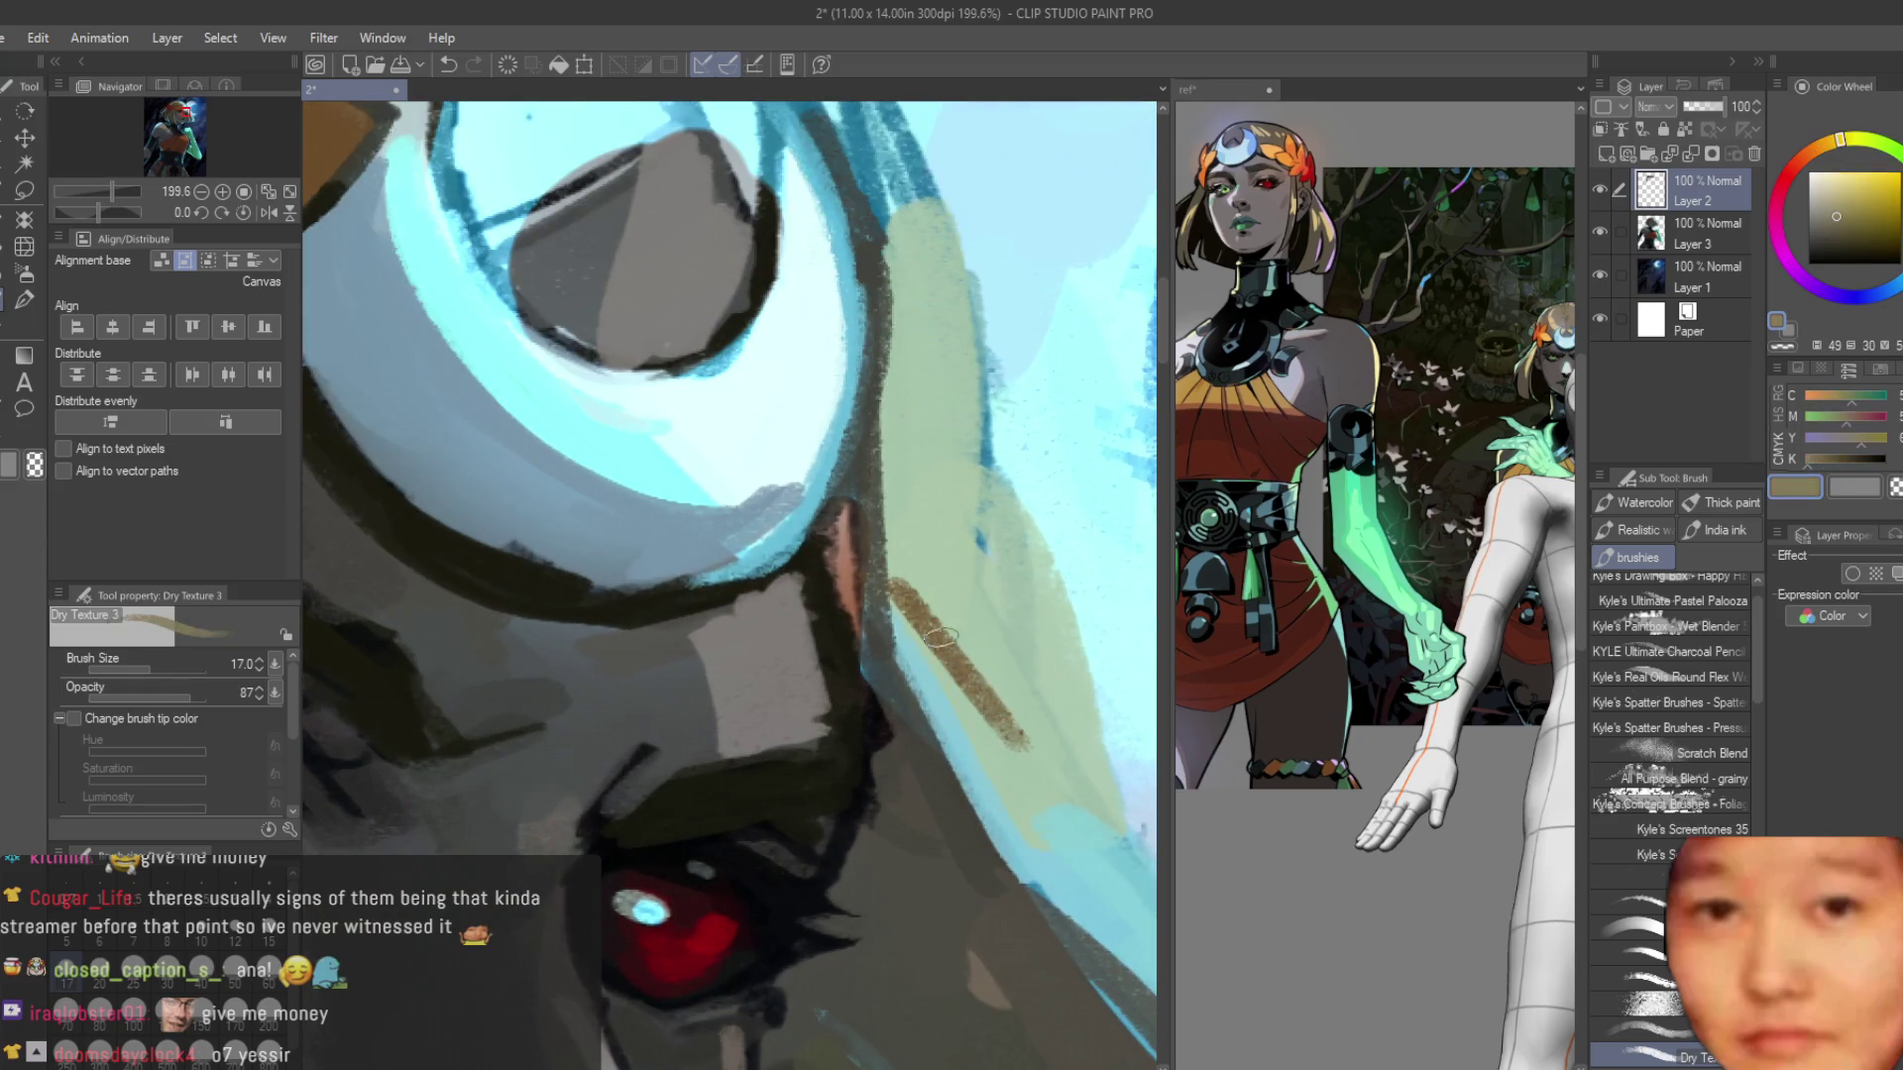
pyautogui.hotkey('ctrl', 'z')
# Enlarge the brush and paint a brown V shape on the olive hair edge.
pyautogui.press(']')
pyautogui.moveTo(1055, 585); pyautogui.dragTo(1026, 734)
pyautogui.moveTo(896, 605); pyautogui.dragTo(1026, 754)
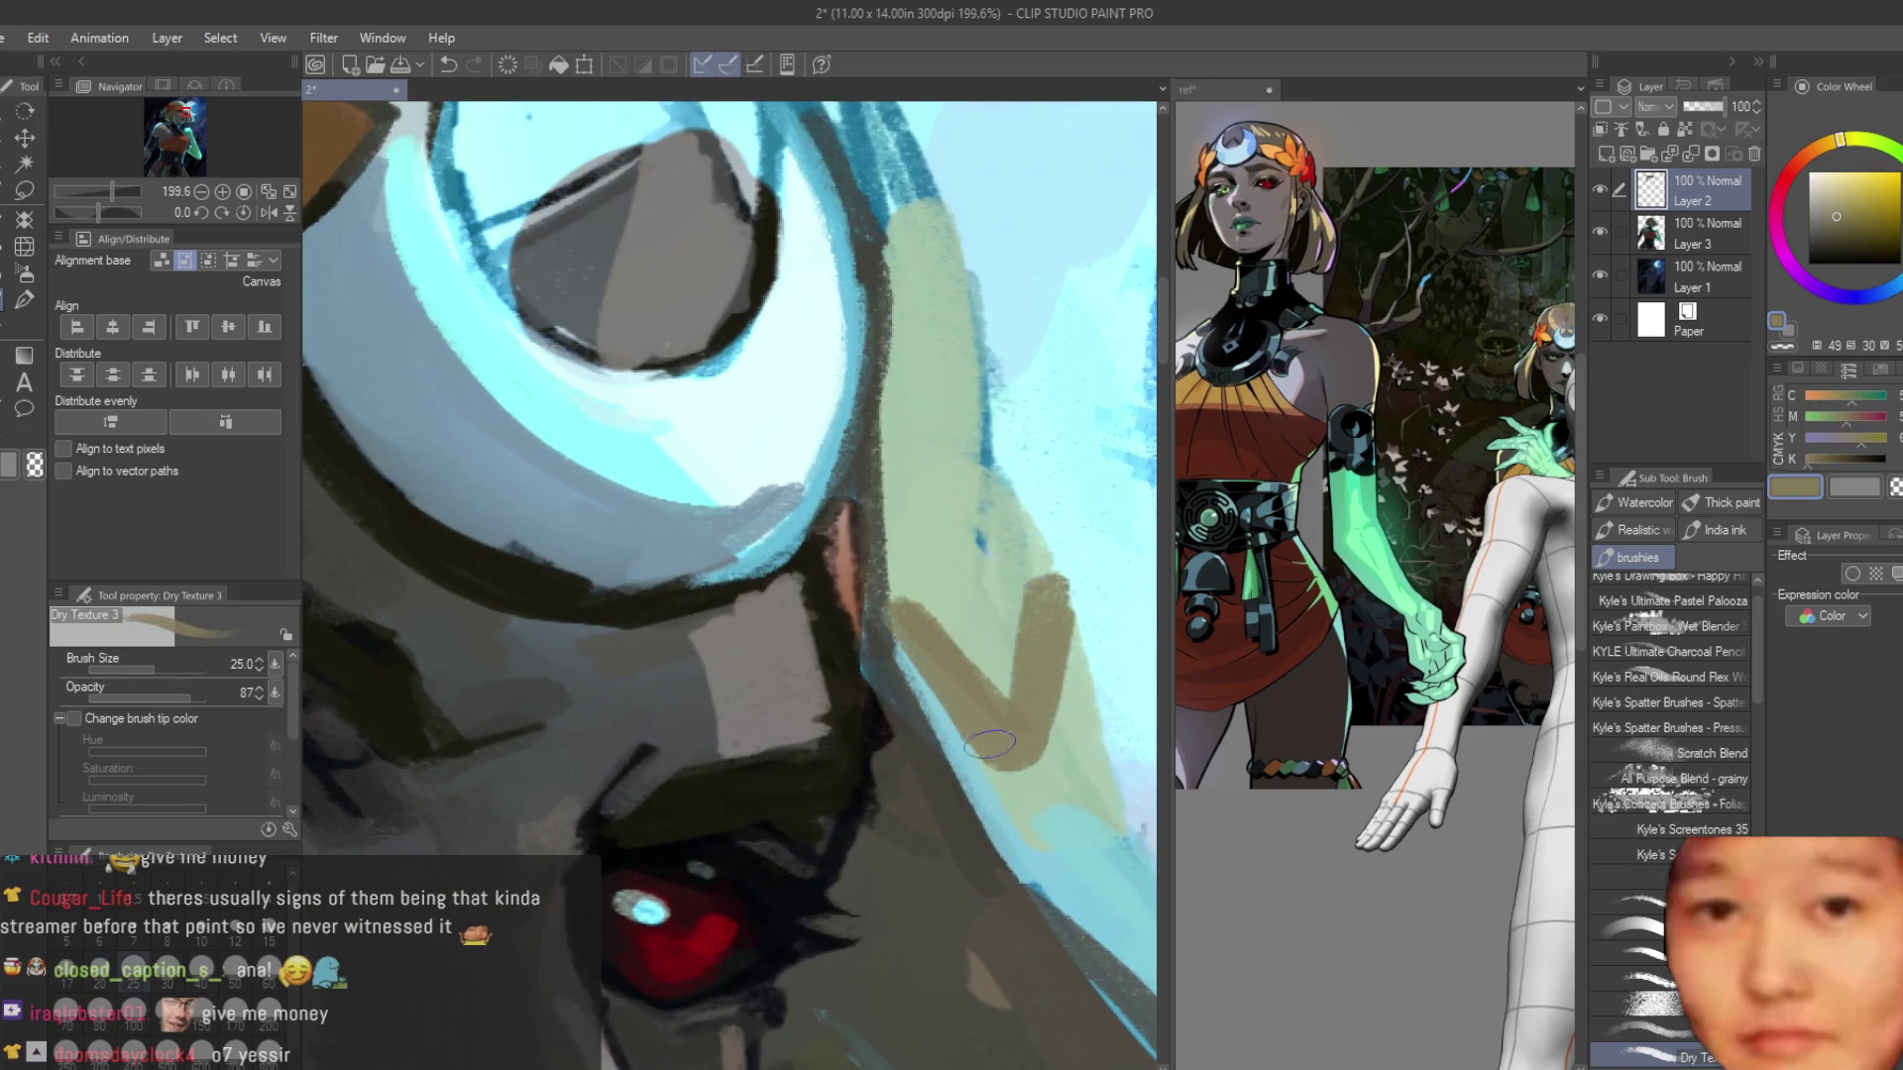
pyautogui.moveTo(1051, 634); pyautogui.dragTo(1049, 722)
# Blend sampled pale green over the brown V strokes.
pyautogui.keyDown('alt'); pyautogui.click(1040, 828); pyautogui.keyUp('alt')
pyautogui.moveTo(1036, 580); pyautogui.dragTo(996, 734)
pyautogui.moveTo(904, 604); pyautogui.dragTo(995, 695)
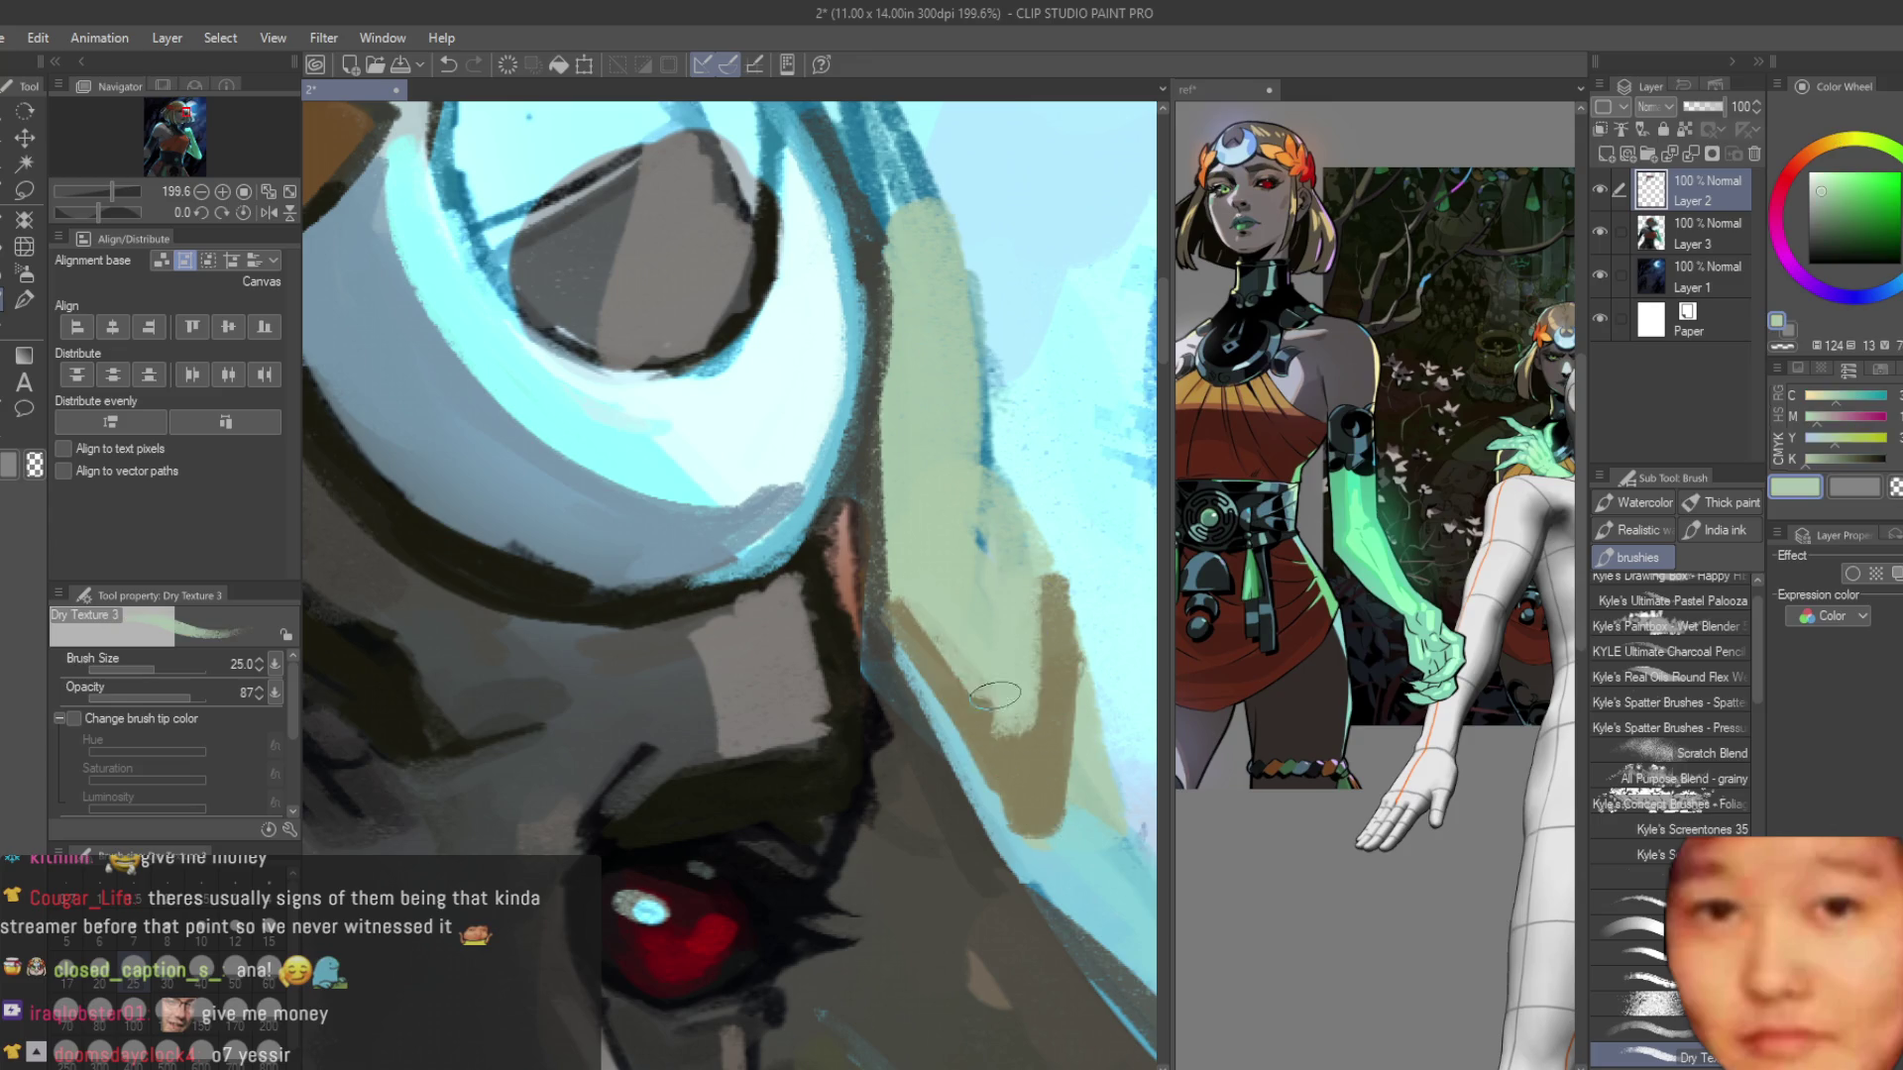
pyautogui.scroll(-5, 1000, 634)
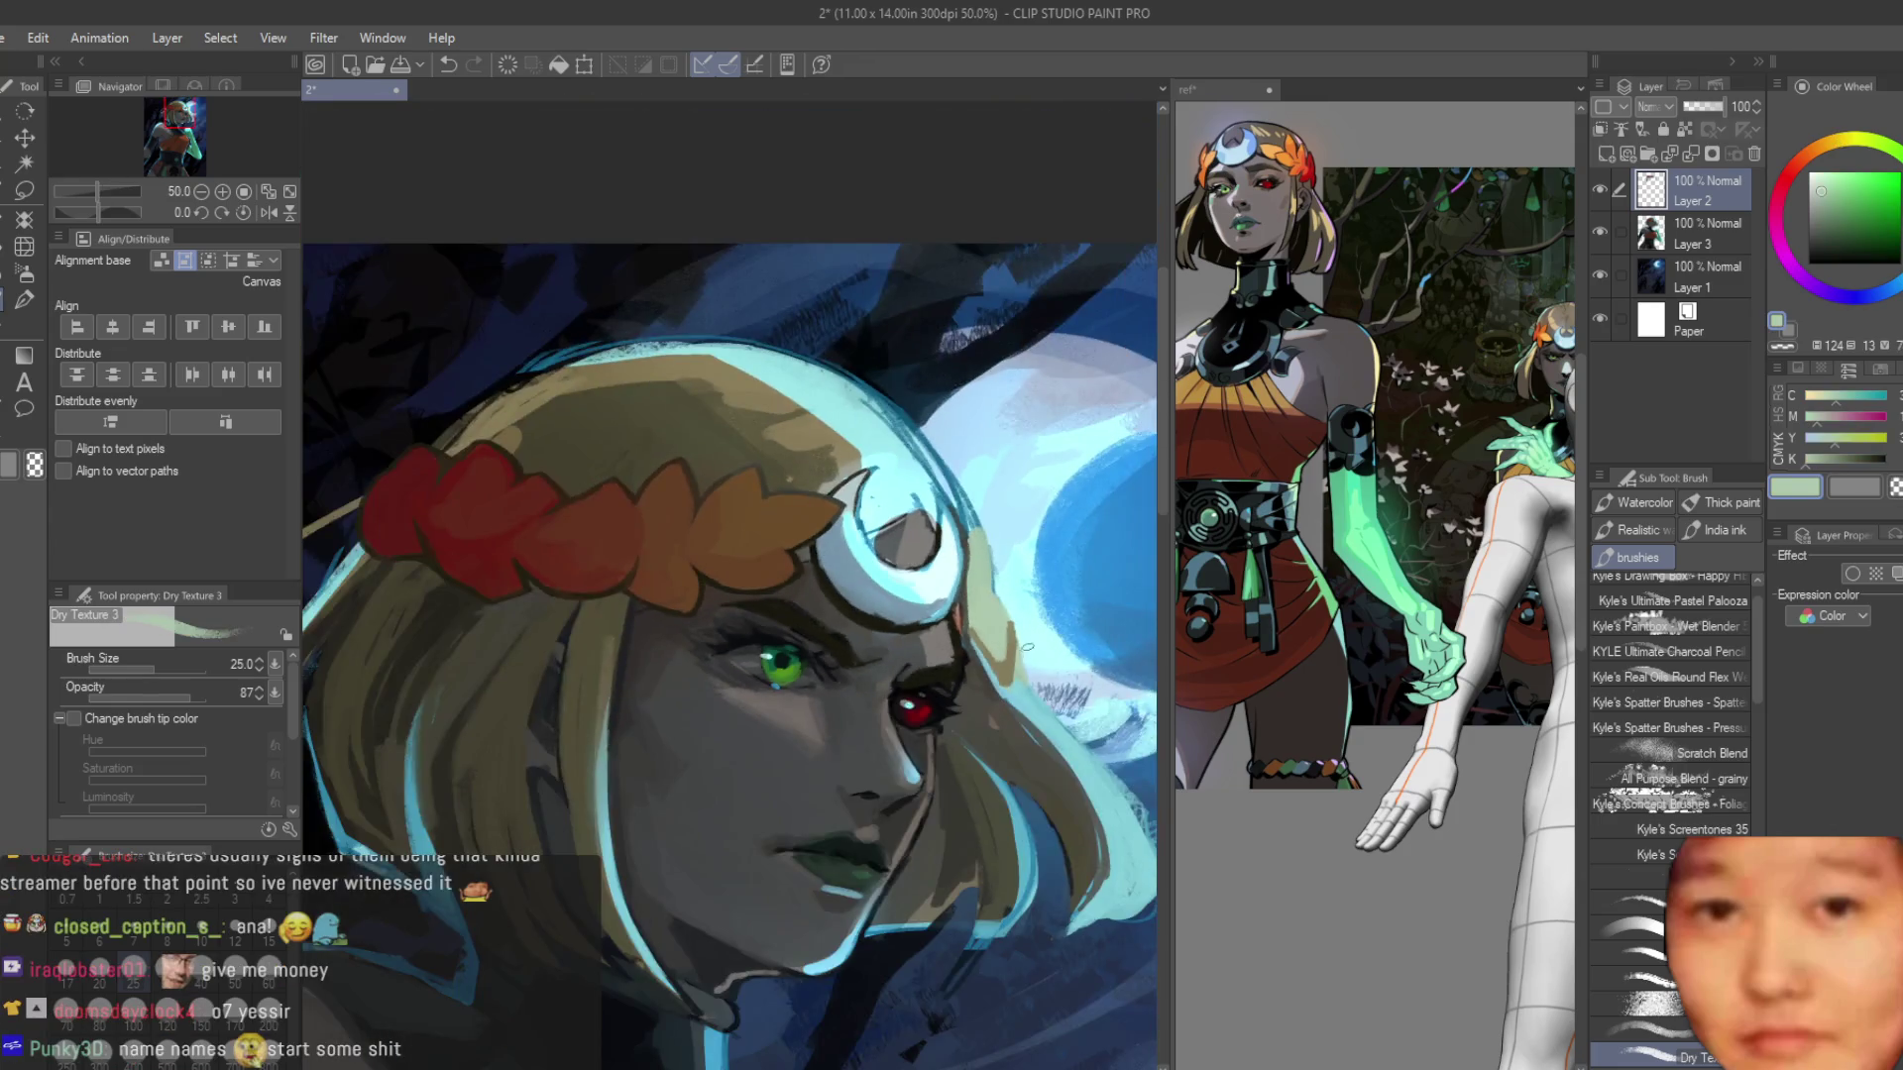
# With a smaller brush, extend the sampled tan strand further down the hair edge.
pyautogui.press('[')
pyautogui.scroll(4, 906, 705)
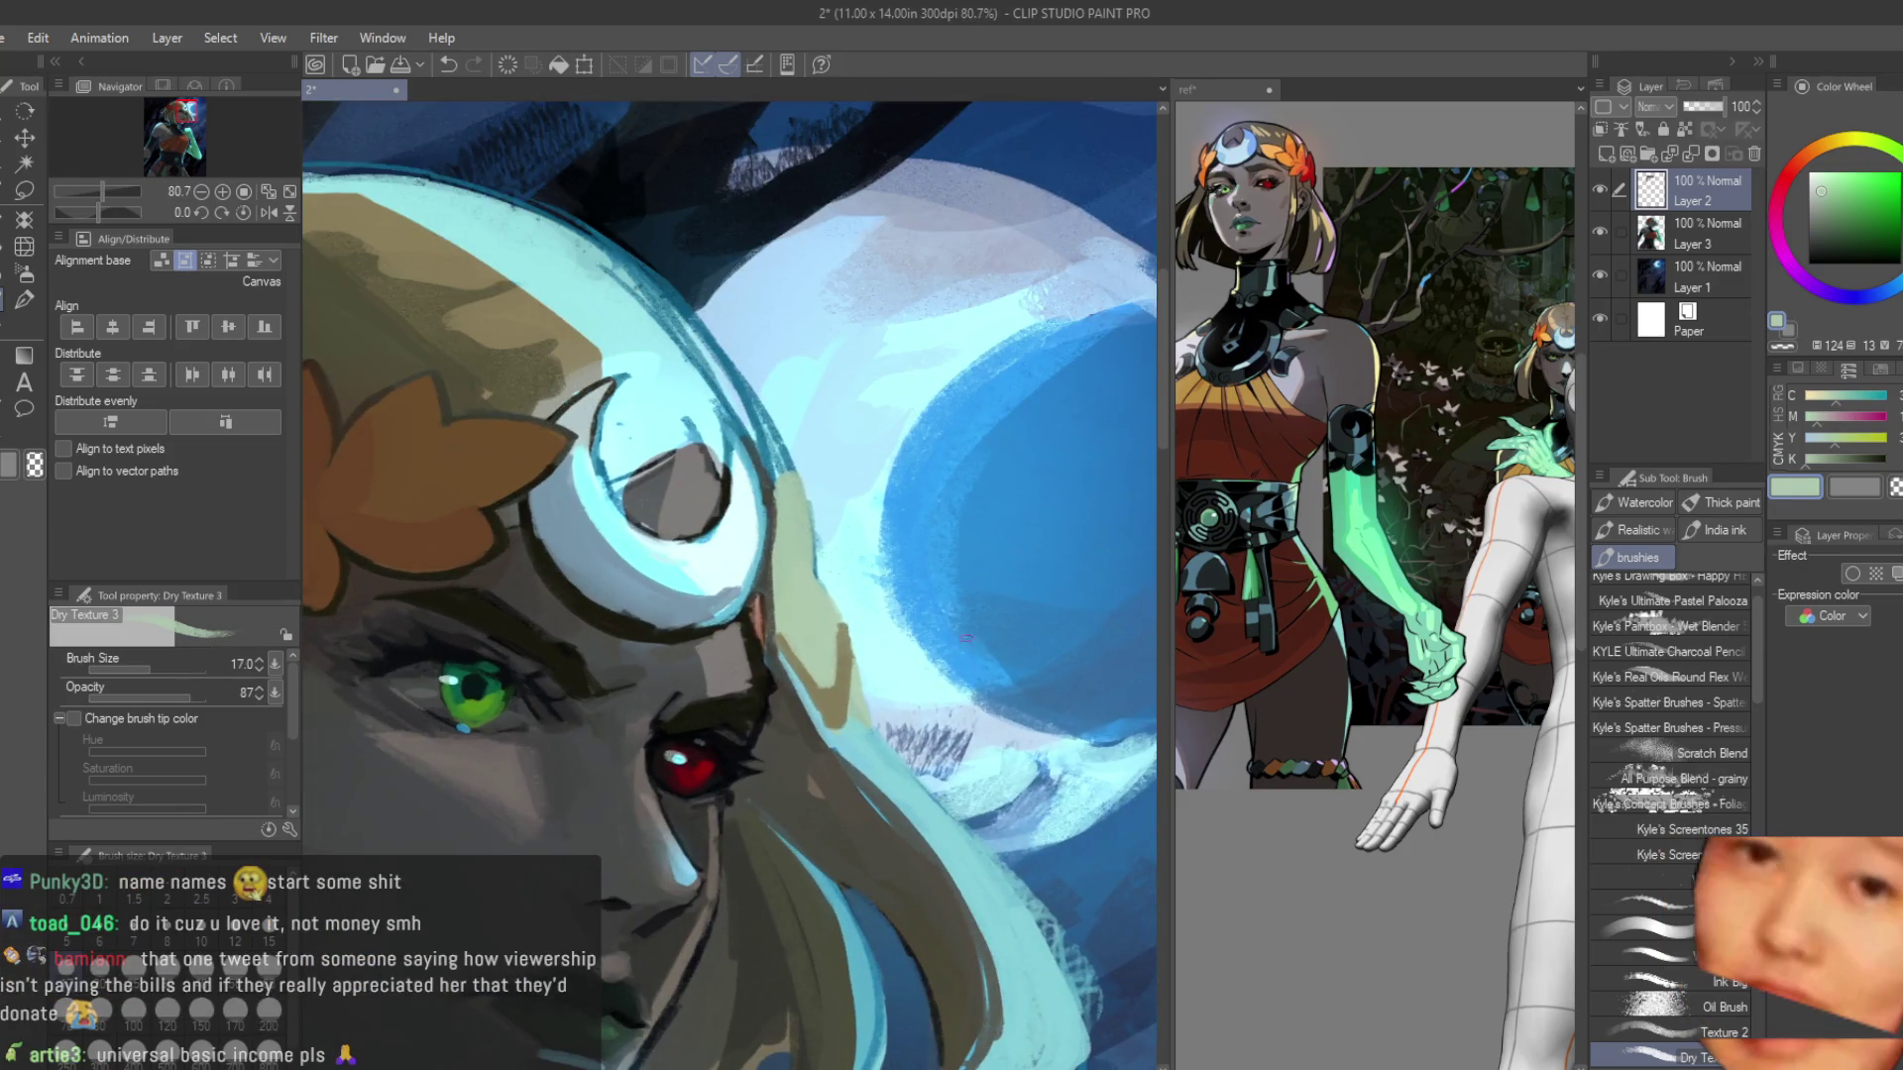
pyautogui.scroll(1, 874, 694)
pyautogui.keyDown('alt'); pyautogui.click(789, 694); pyautogui.keyUp('alt')
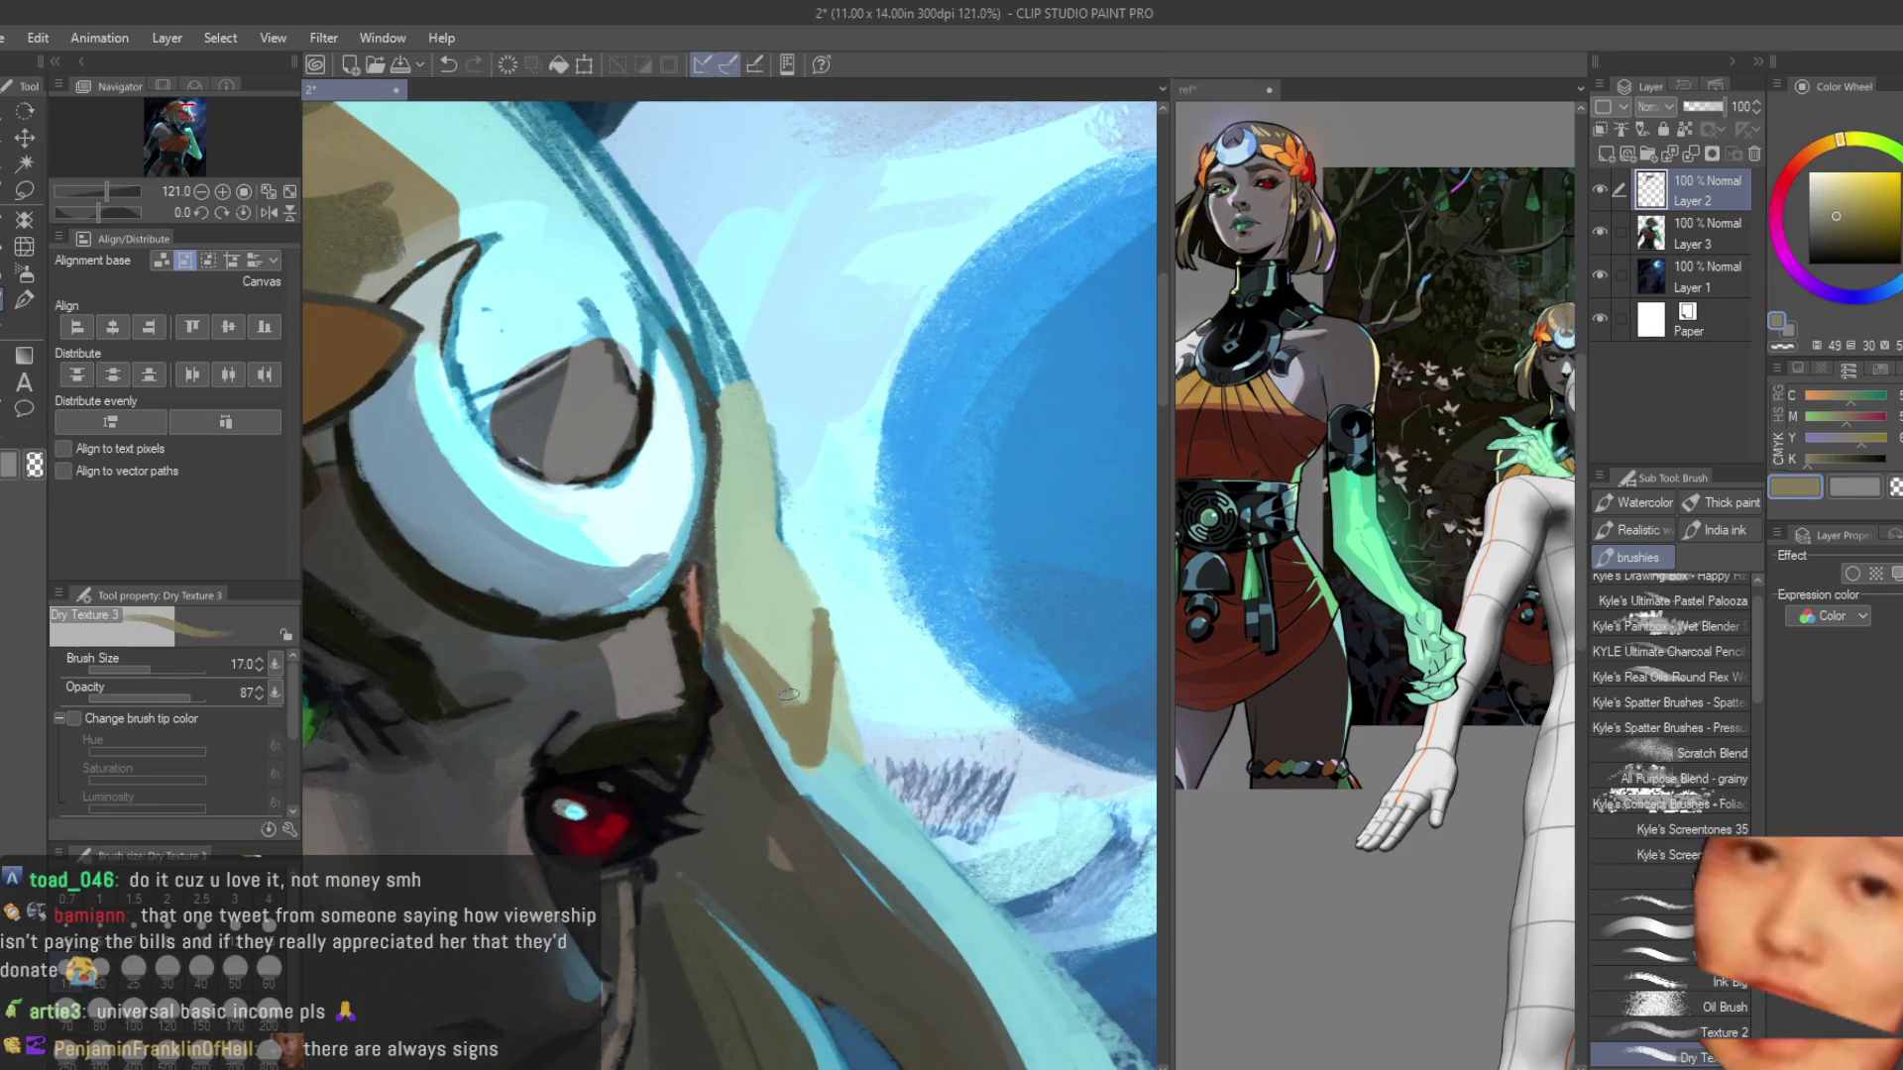
pyautogui.keyDown('alt'); pyautogui.click(711, 466); pyautogui.keyUp('alt')
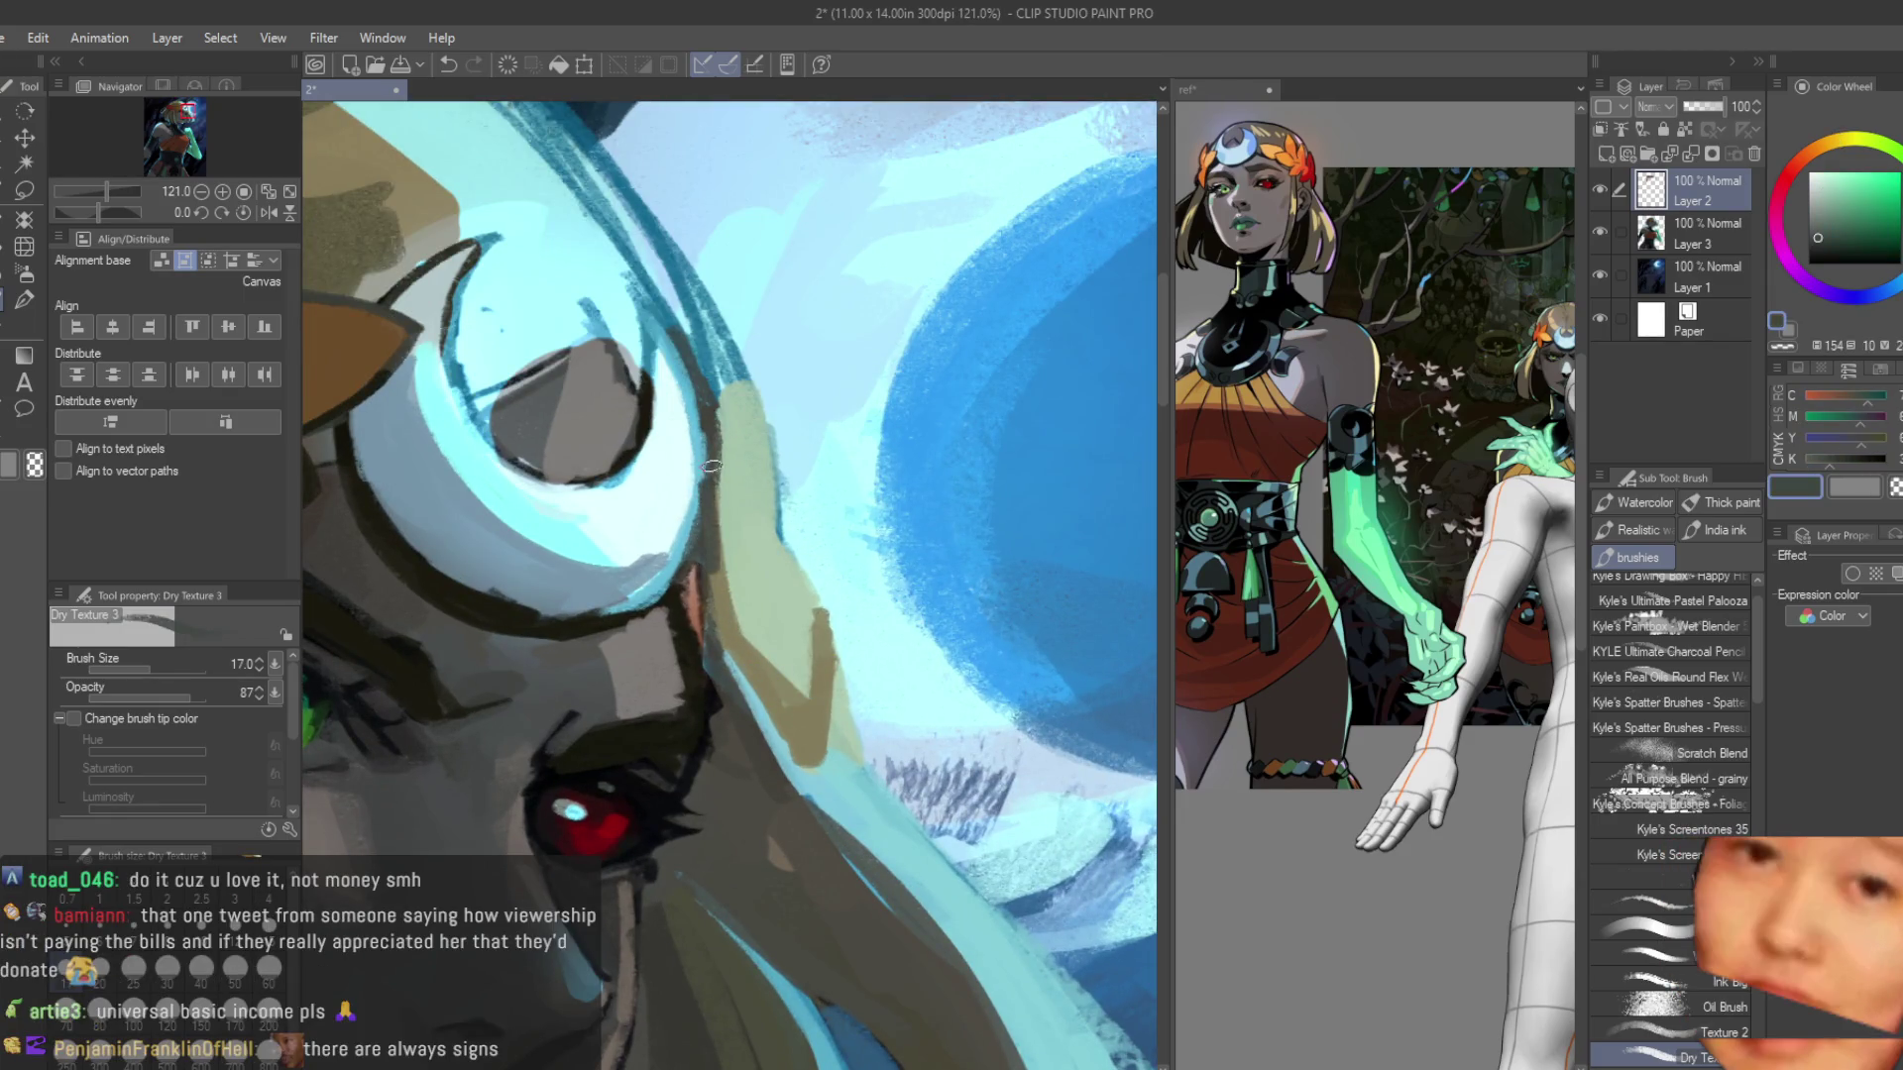
pyautogui.keyDown('alt'); pyautogui.click(821, 684); pyautogui.keyUp('alt')
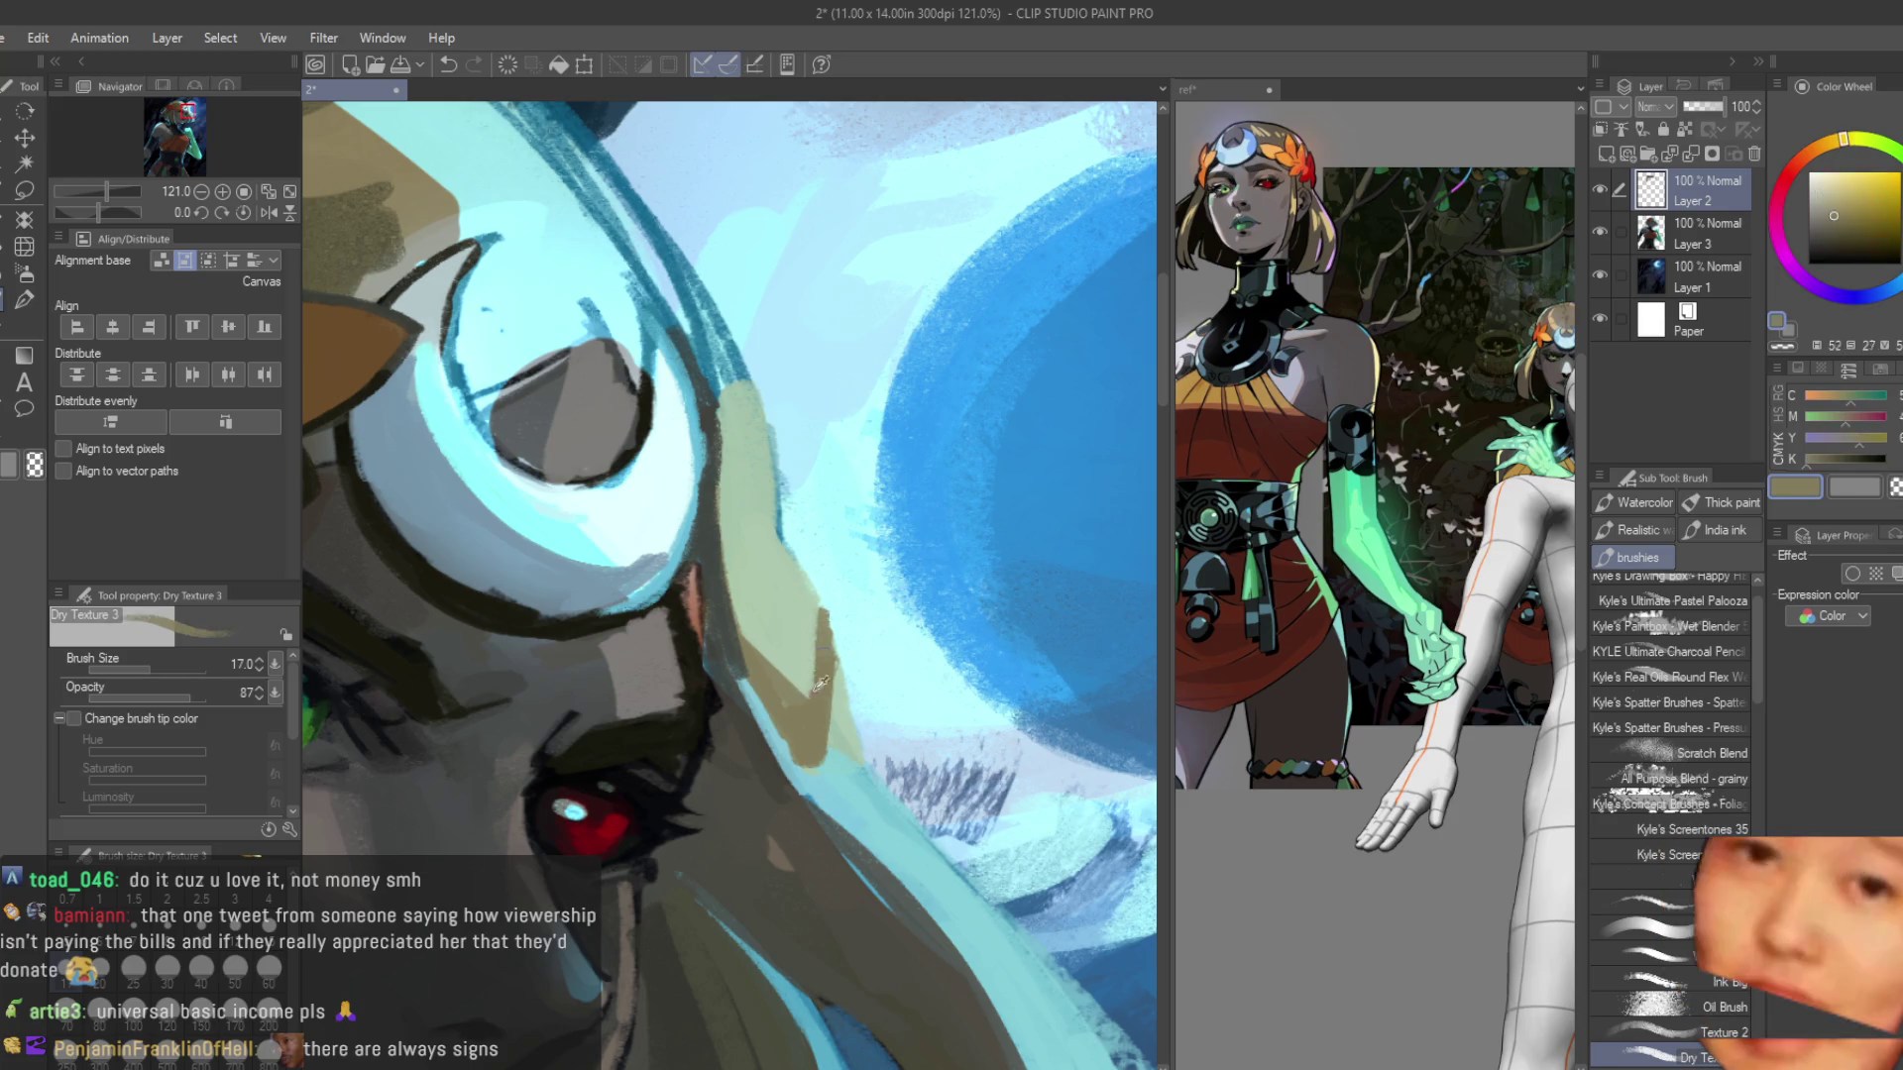
pyautogui.moveTo(806, 575); pyautogui.dragTo(845, 694)
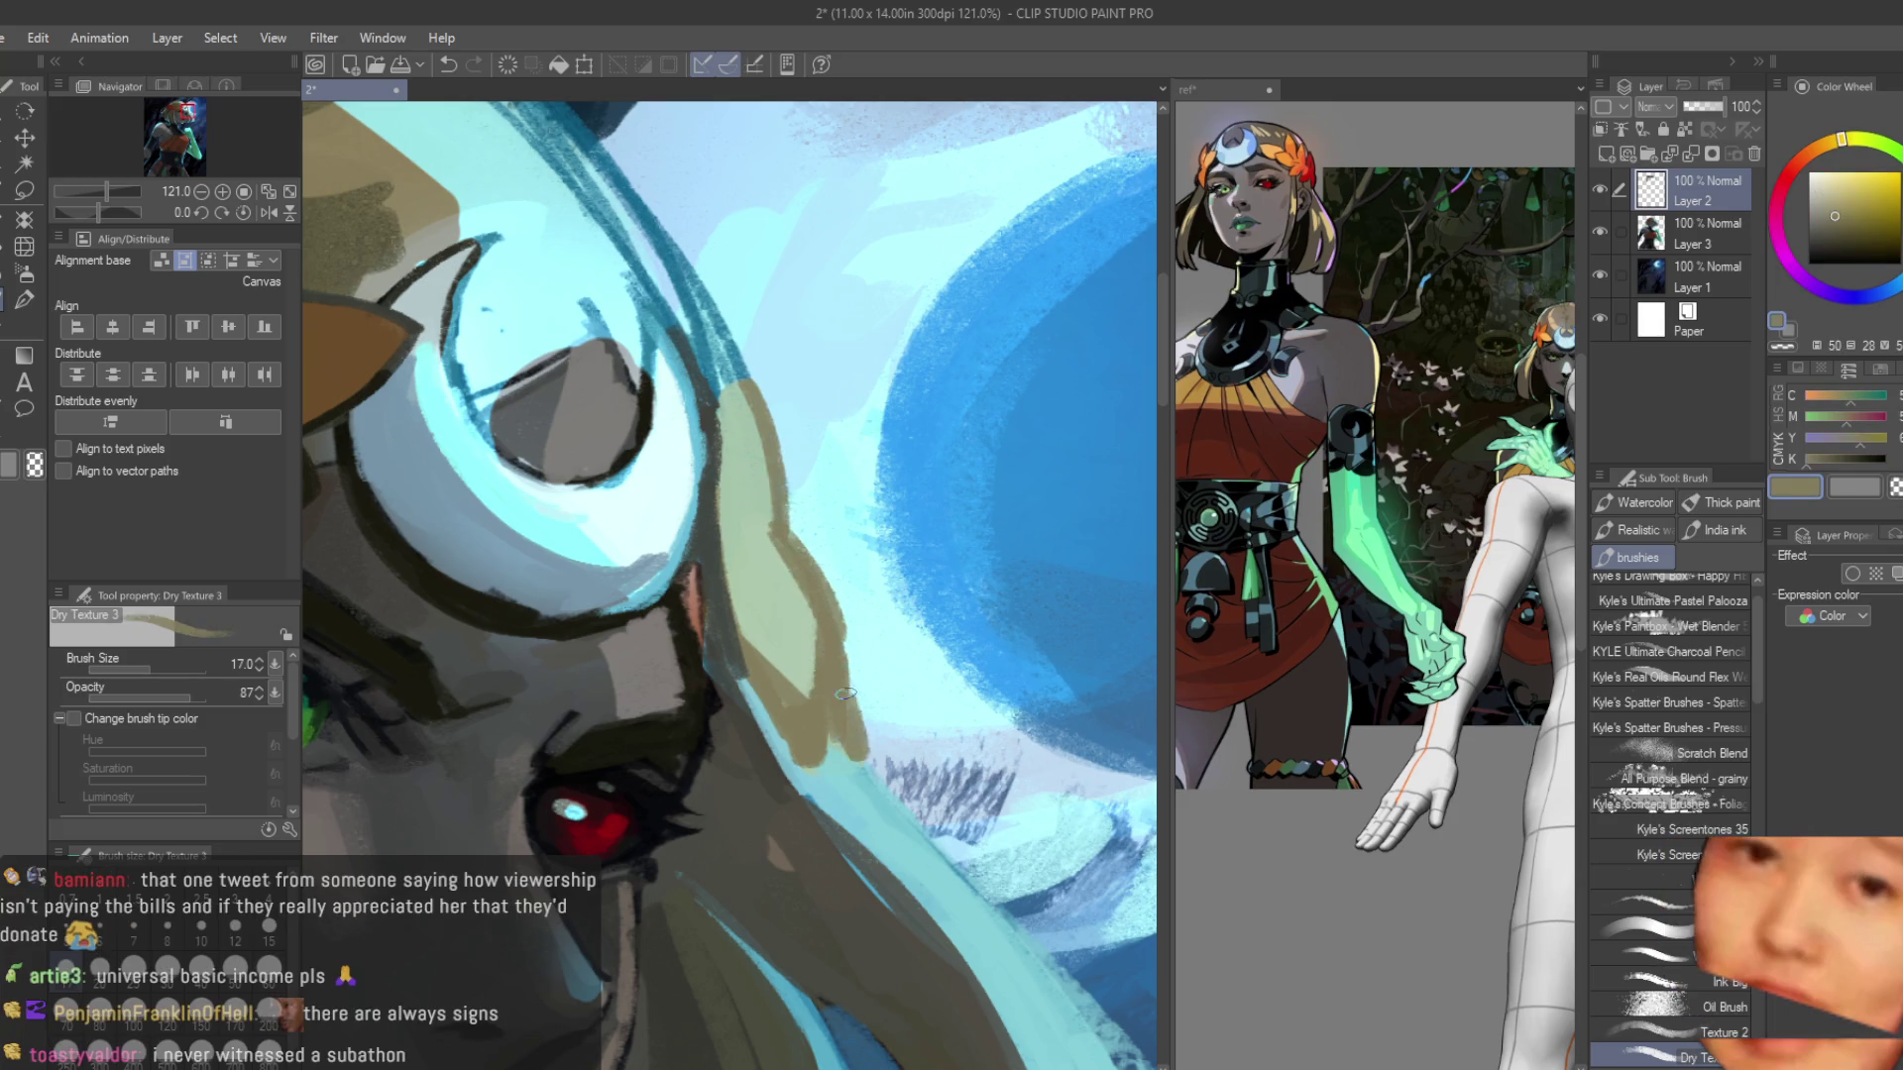
# Zoom out to view the whole face and sample a light cyan as paint colour.
pyautogui.hotkey('ctrl', '-')
pyautogui.hotkey('ctrl', '-')
pyautogui.hotkey('ctrl', '-')
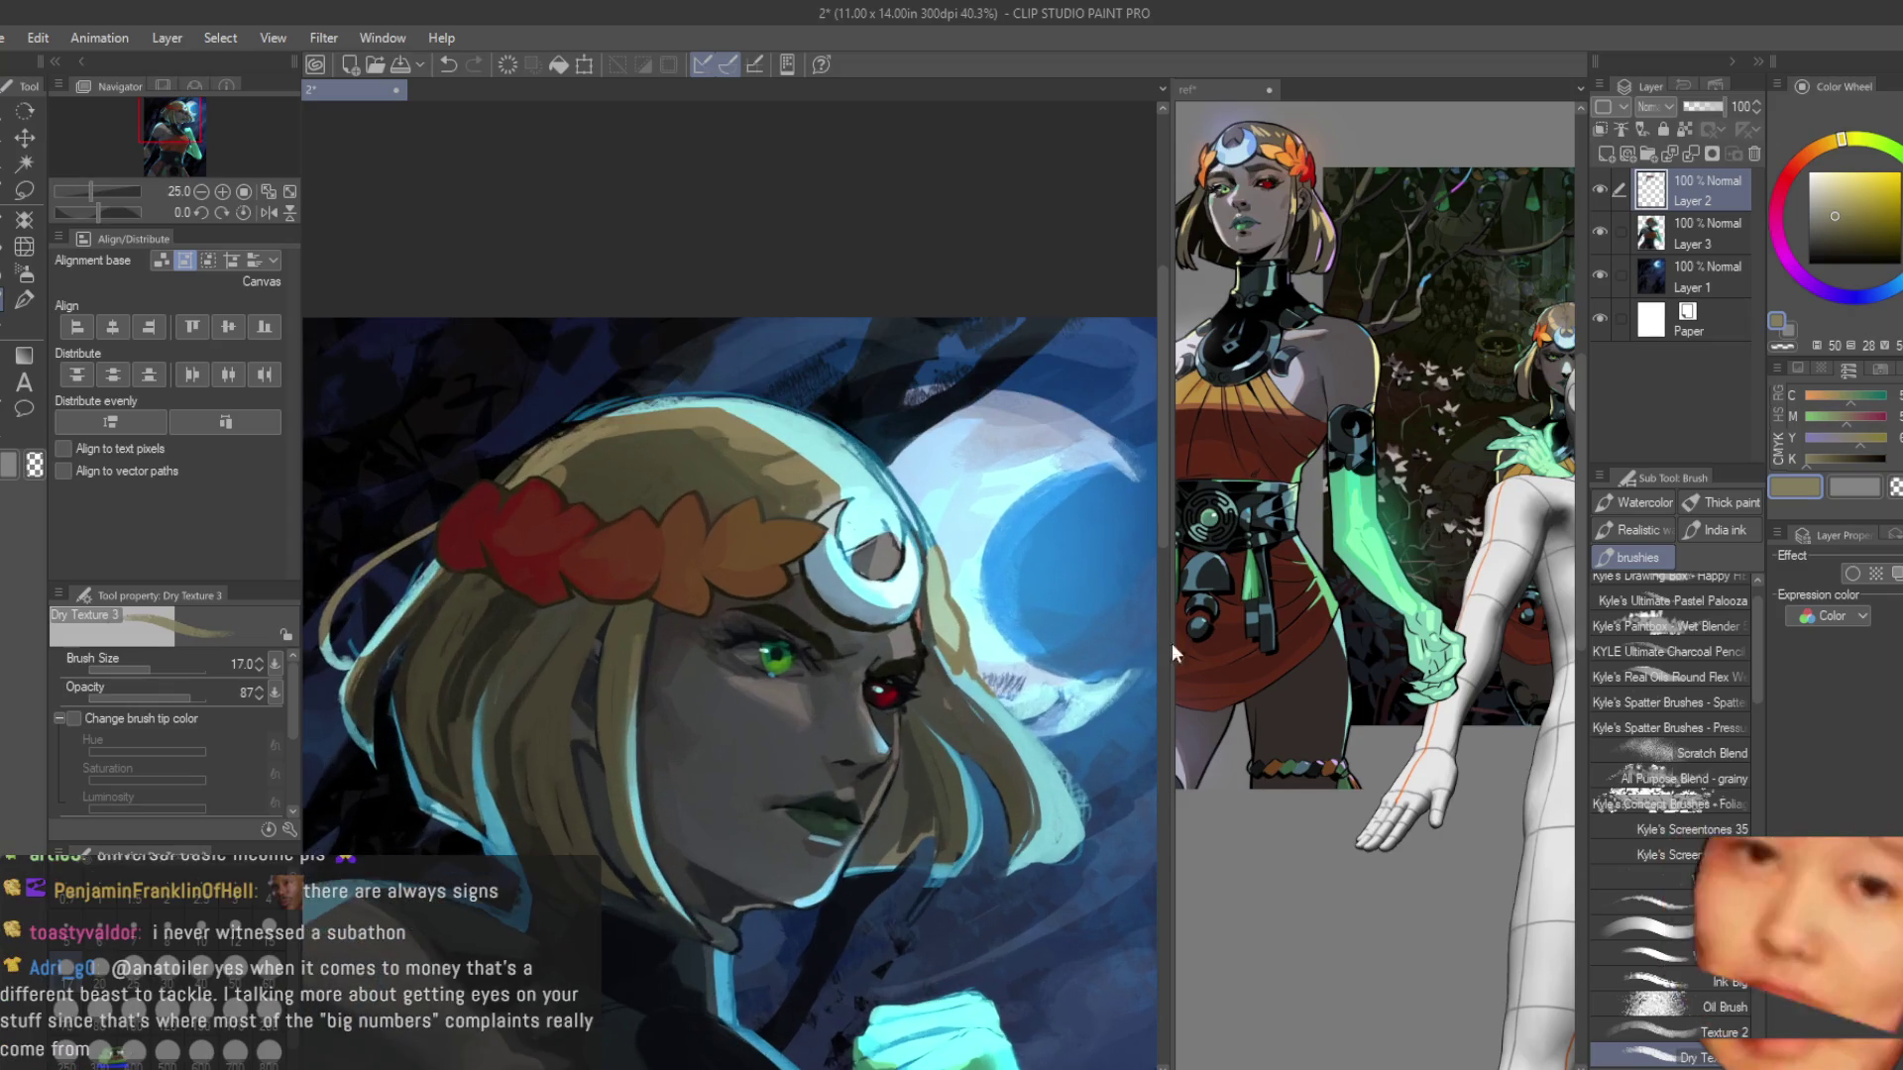
pyautogui.scroll(3, 941, 595)
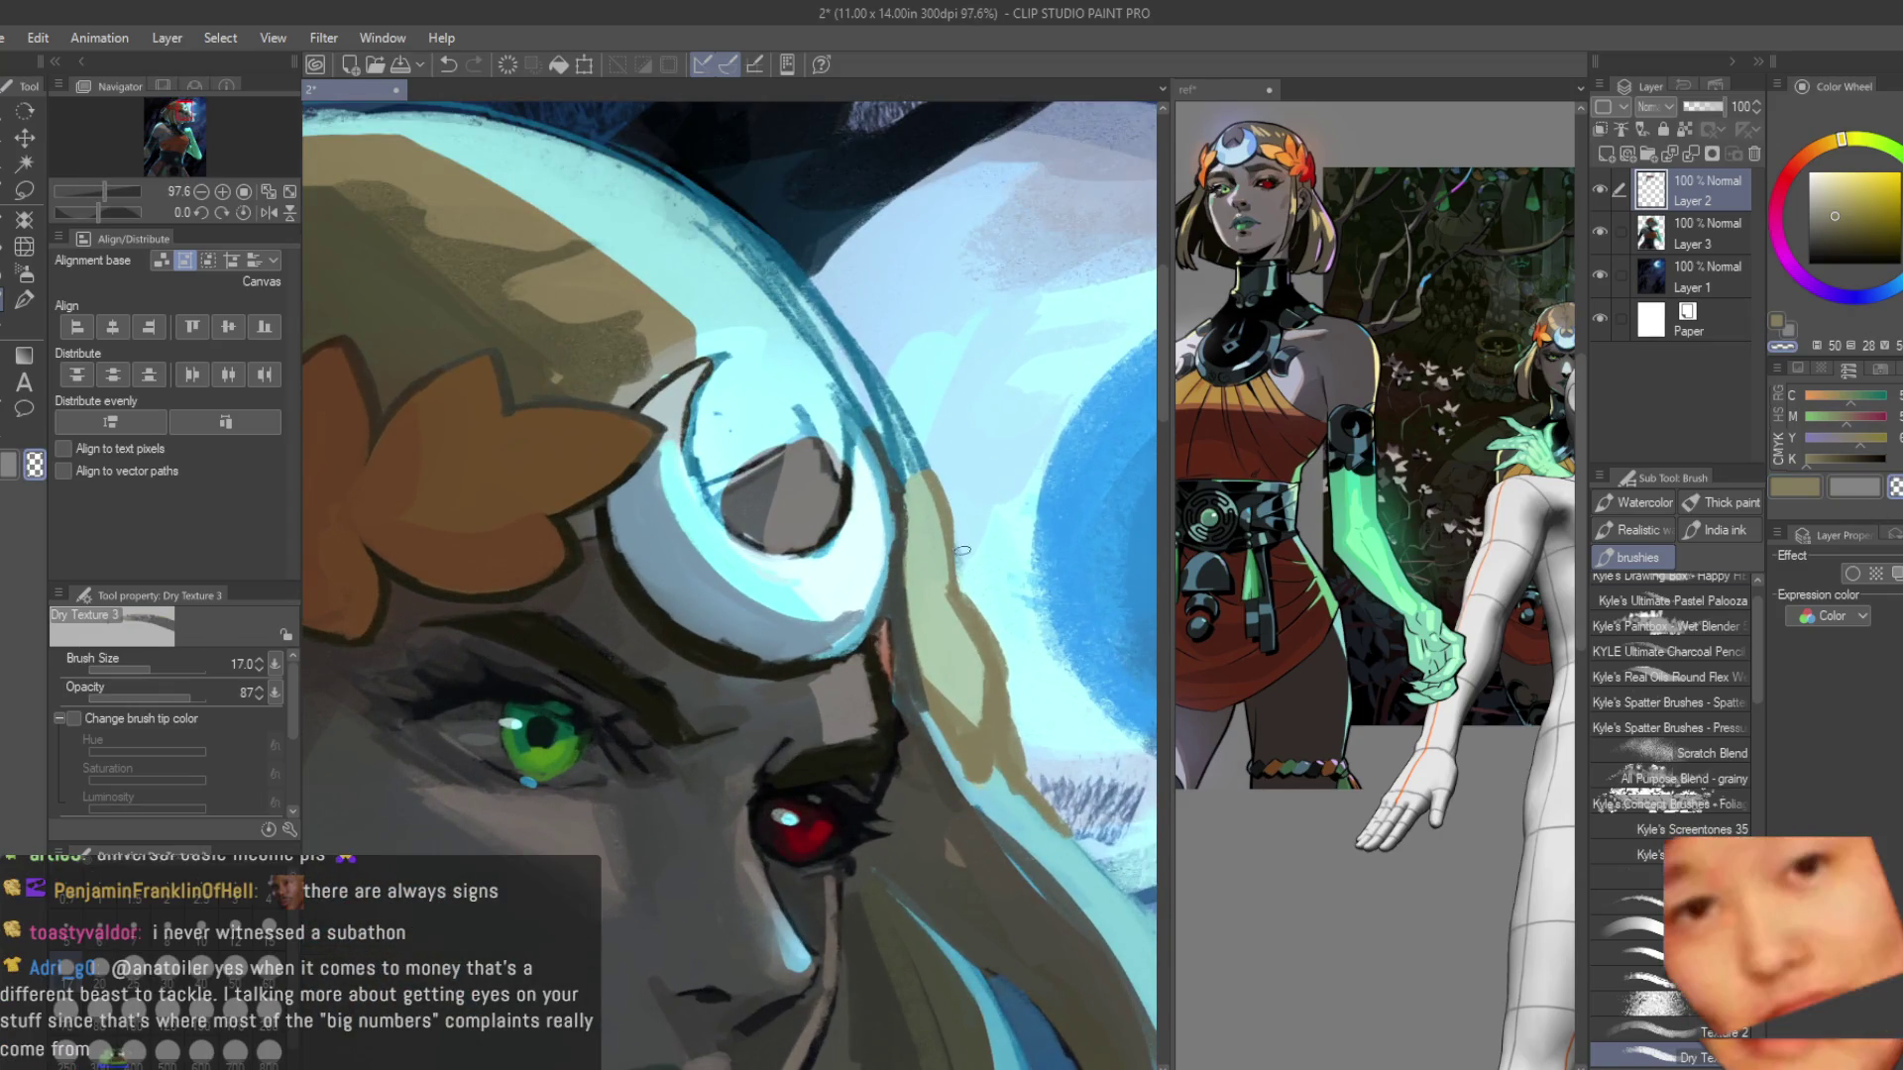
pyautogui.scroll(1, 1058, 790)
pyautogui.keyDown('alt'); pyautogui.click(1020, 776); pyautogui.keyUp('alt')
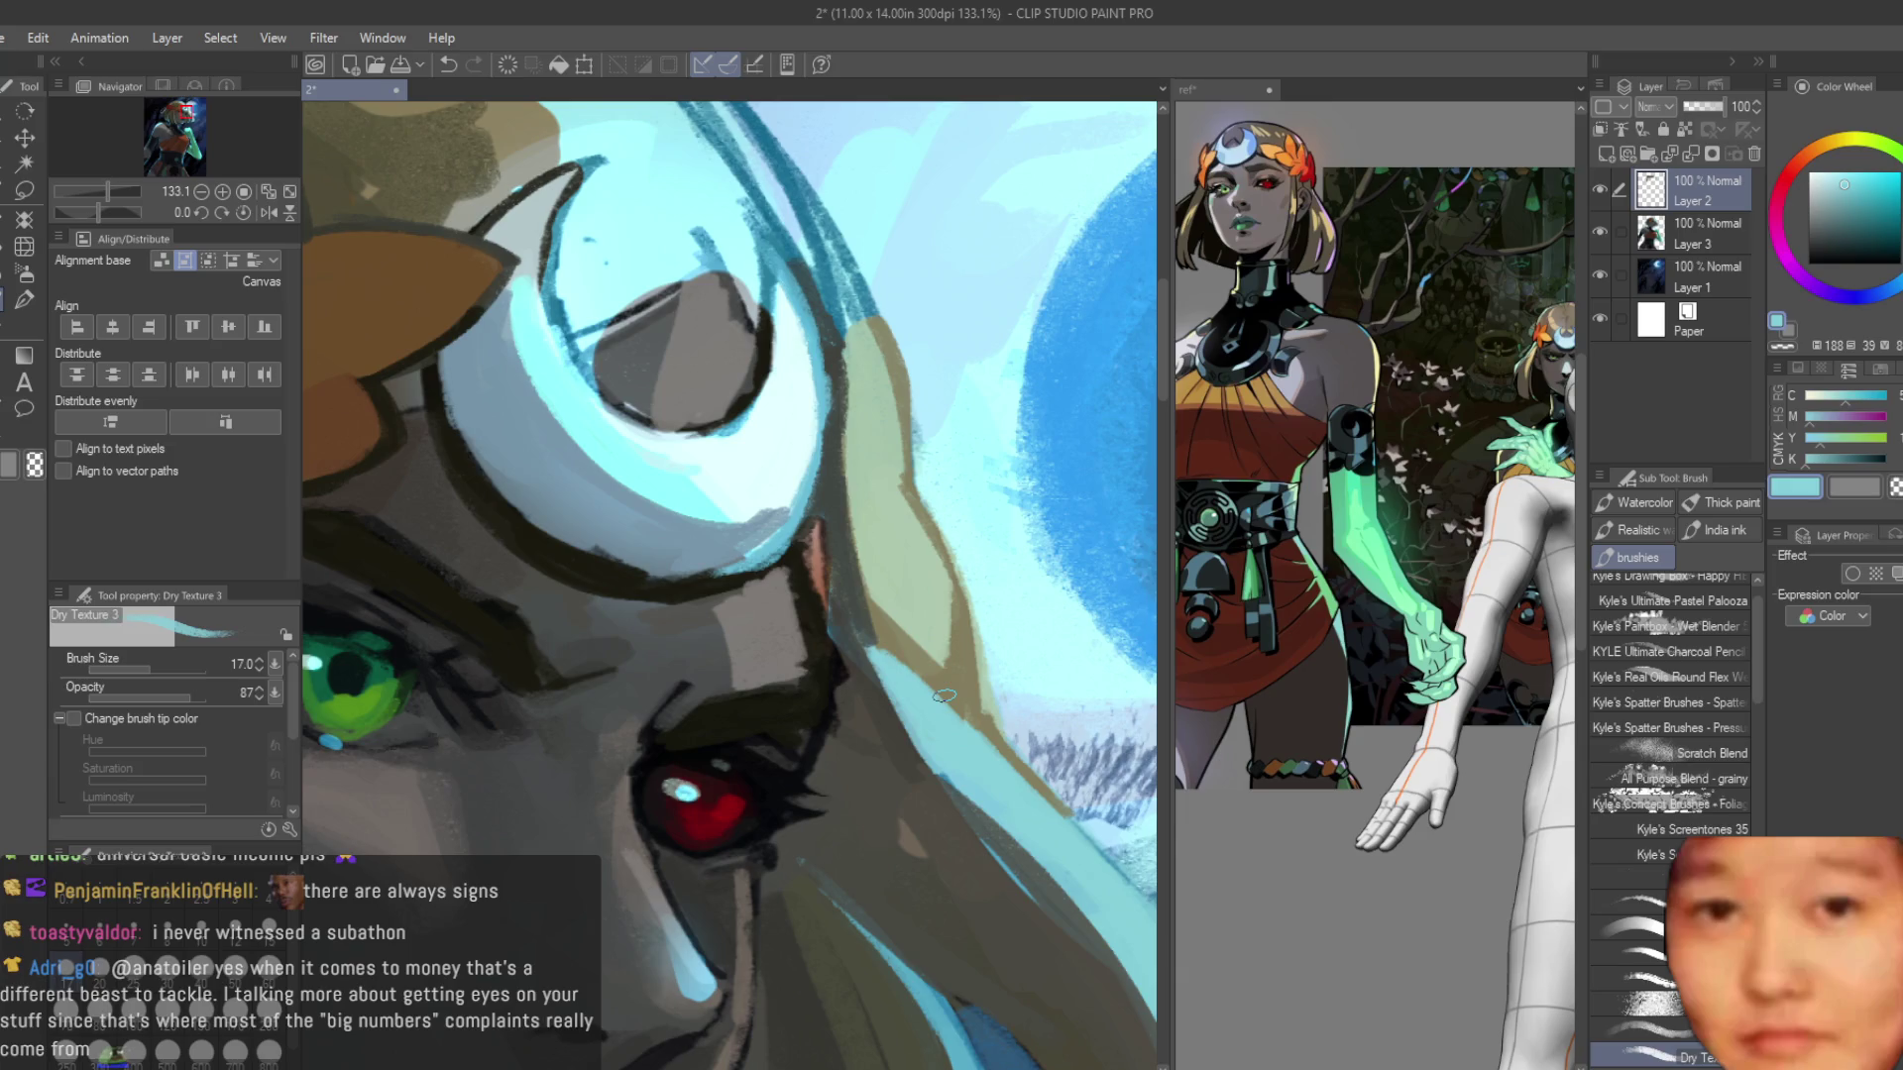
pyautogui.scroll(-5, 895, 686)
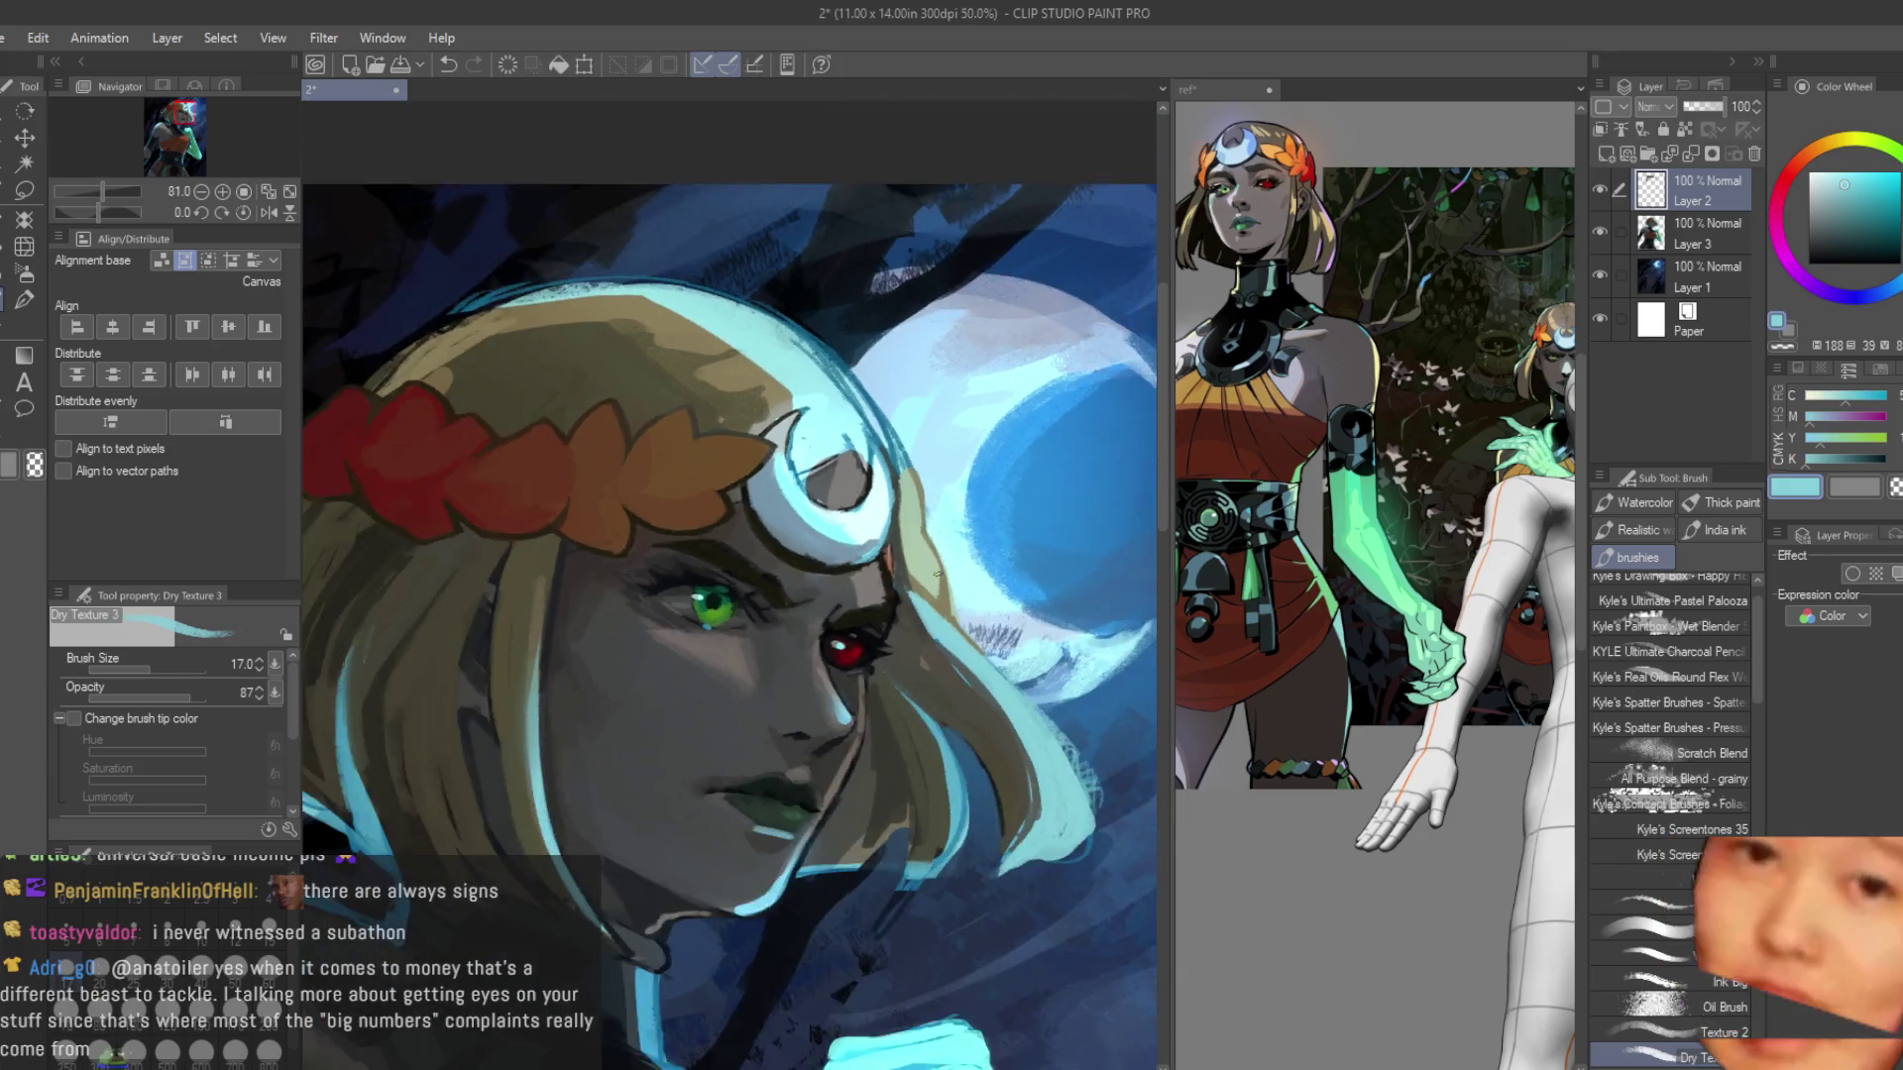
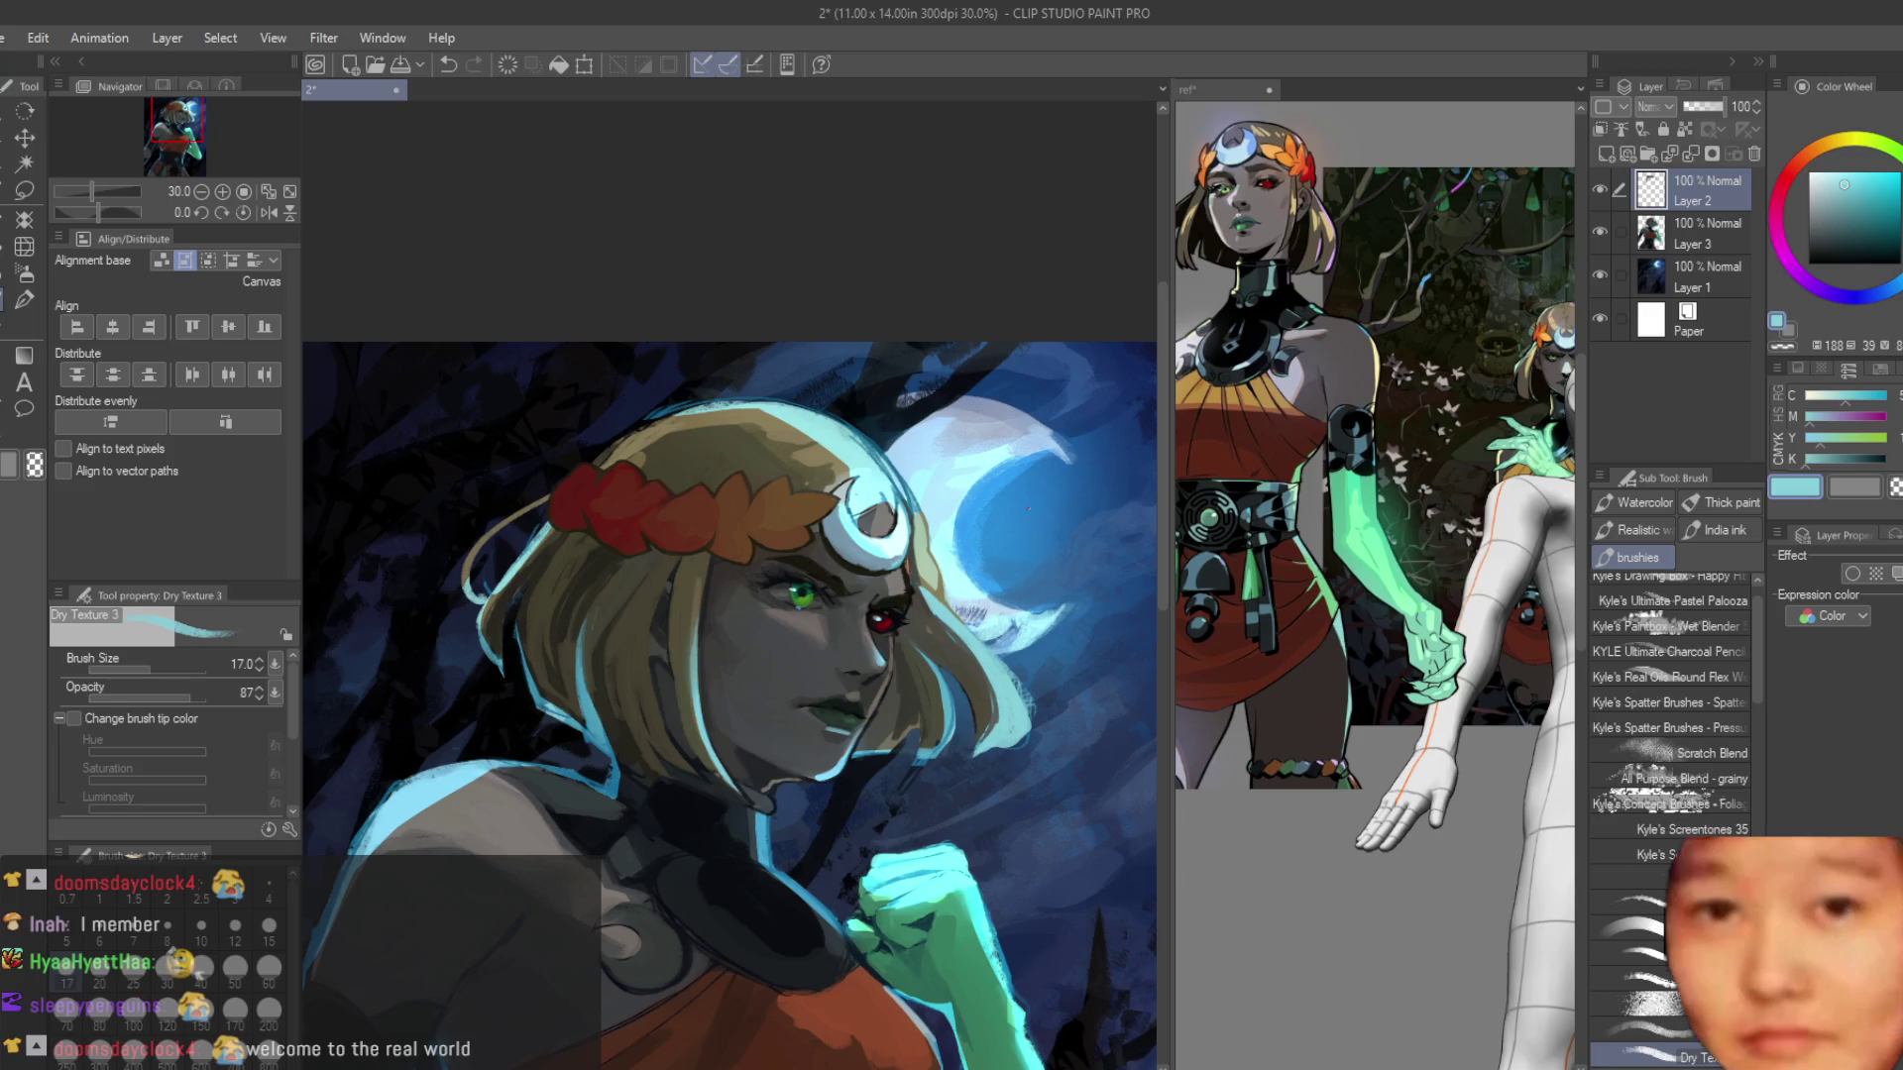
# Darken the grey shape inside the crescent tiara and add a dark edge along its bottom.
pyautogui.scroll(6, 765, 600)
pyautogui.keyDown('alt'); pyautogui.click(782, 583); pyautogui.keyUp('alt')
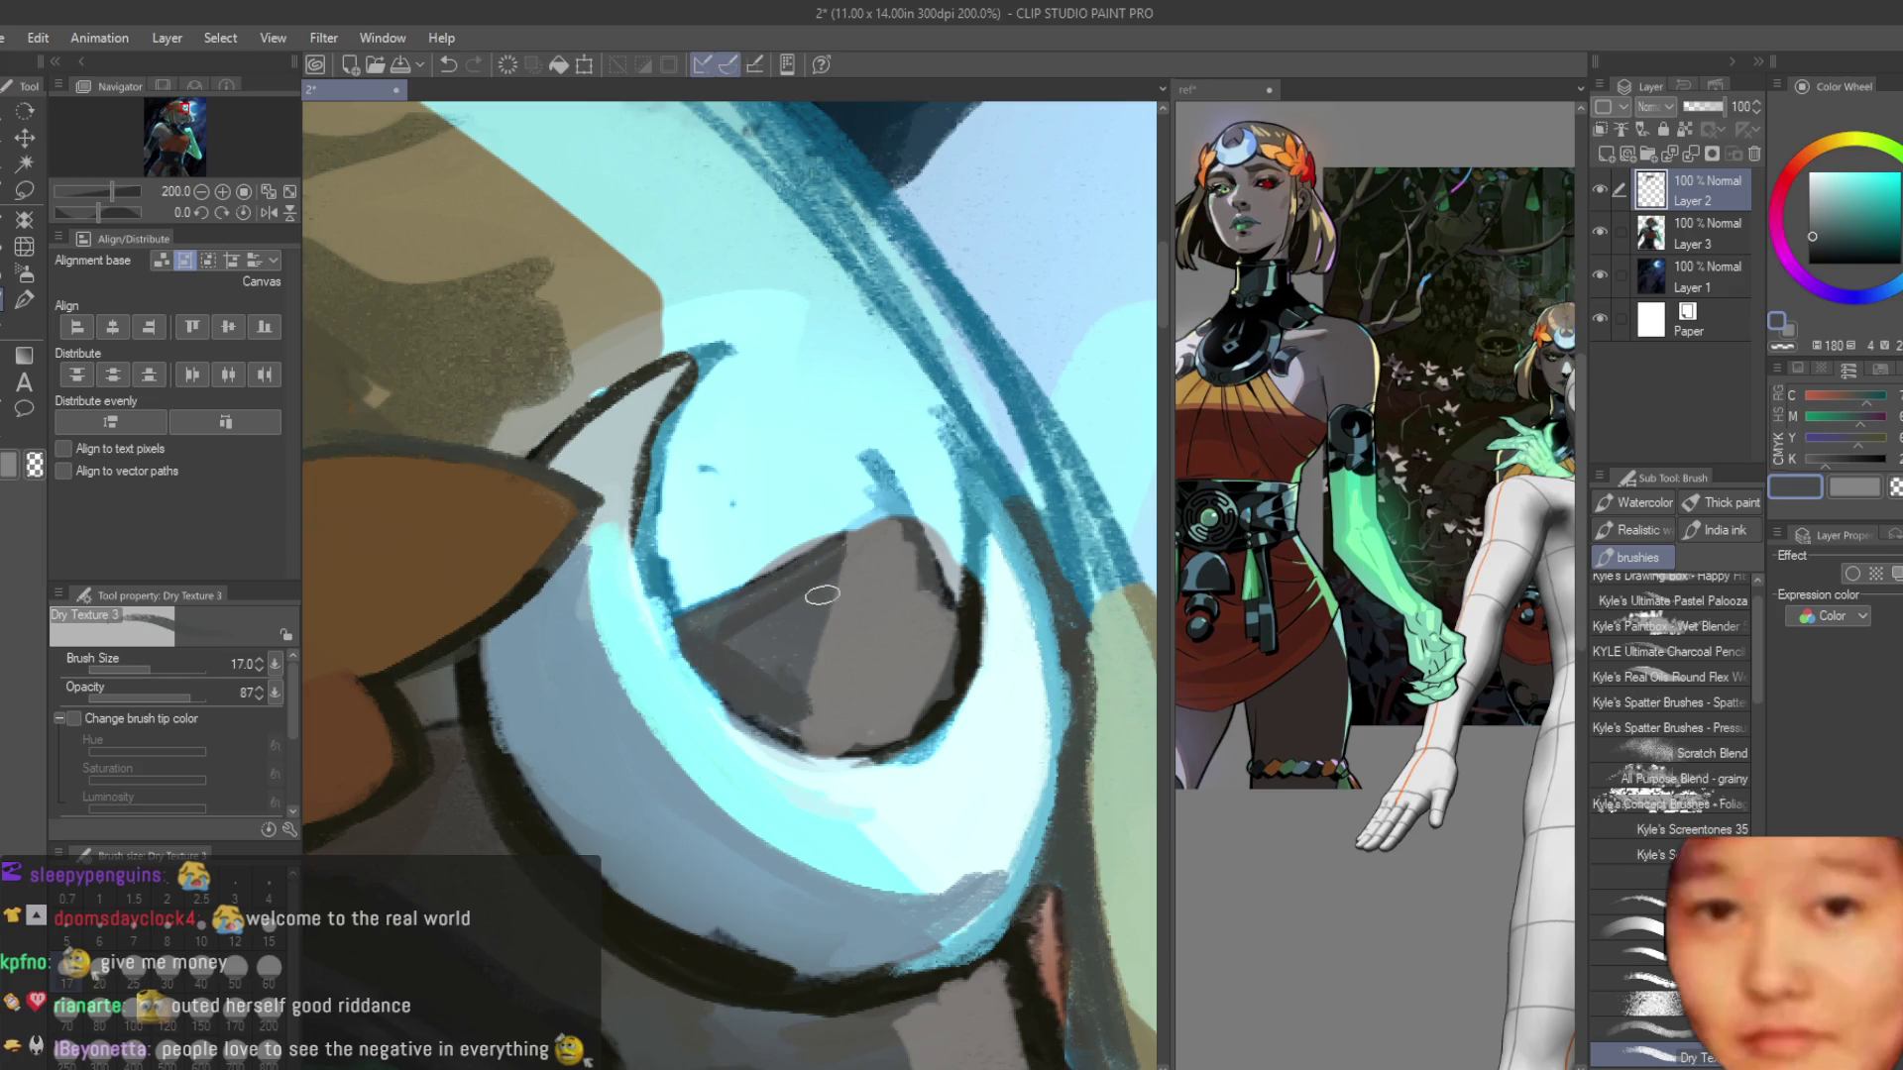
pyautogui.scroll(-5, 793, 684)
pyautogui.scroll(4, 839, 638)
pyautogui.scroll(2, 839, 638)
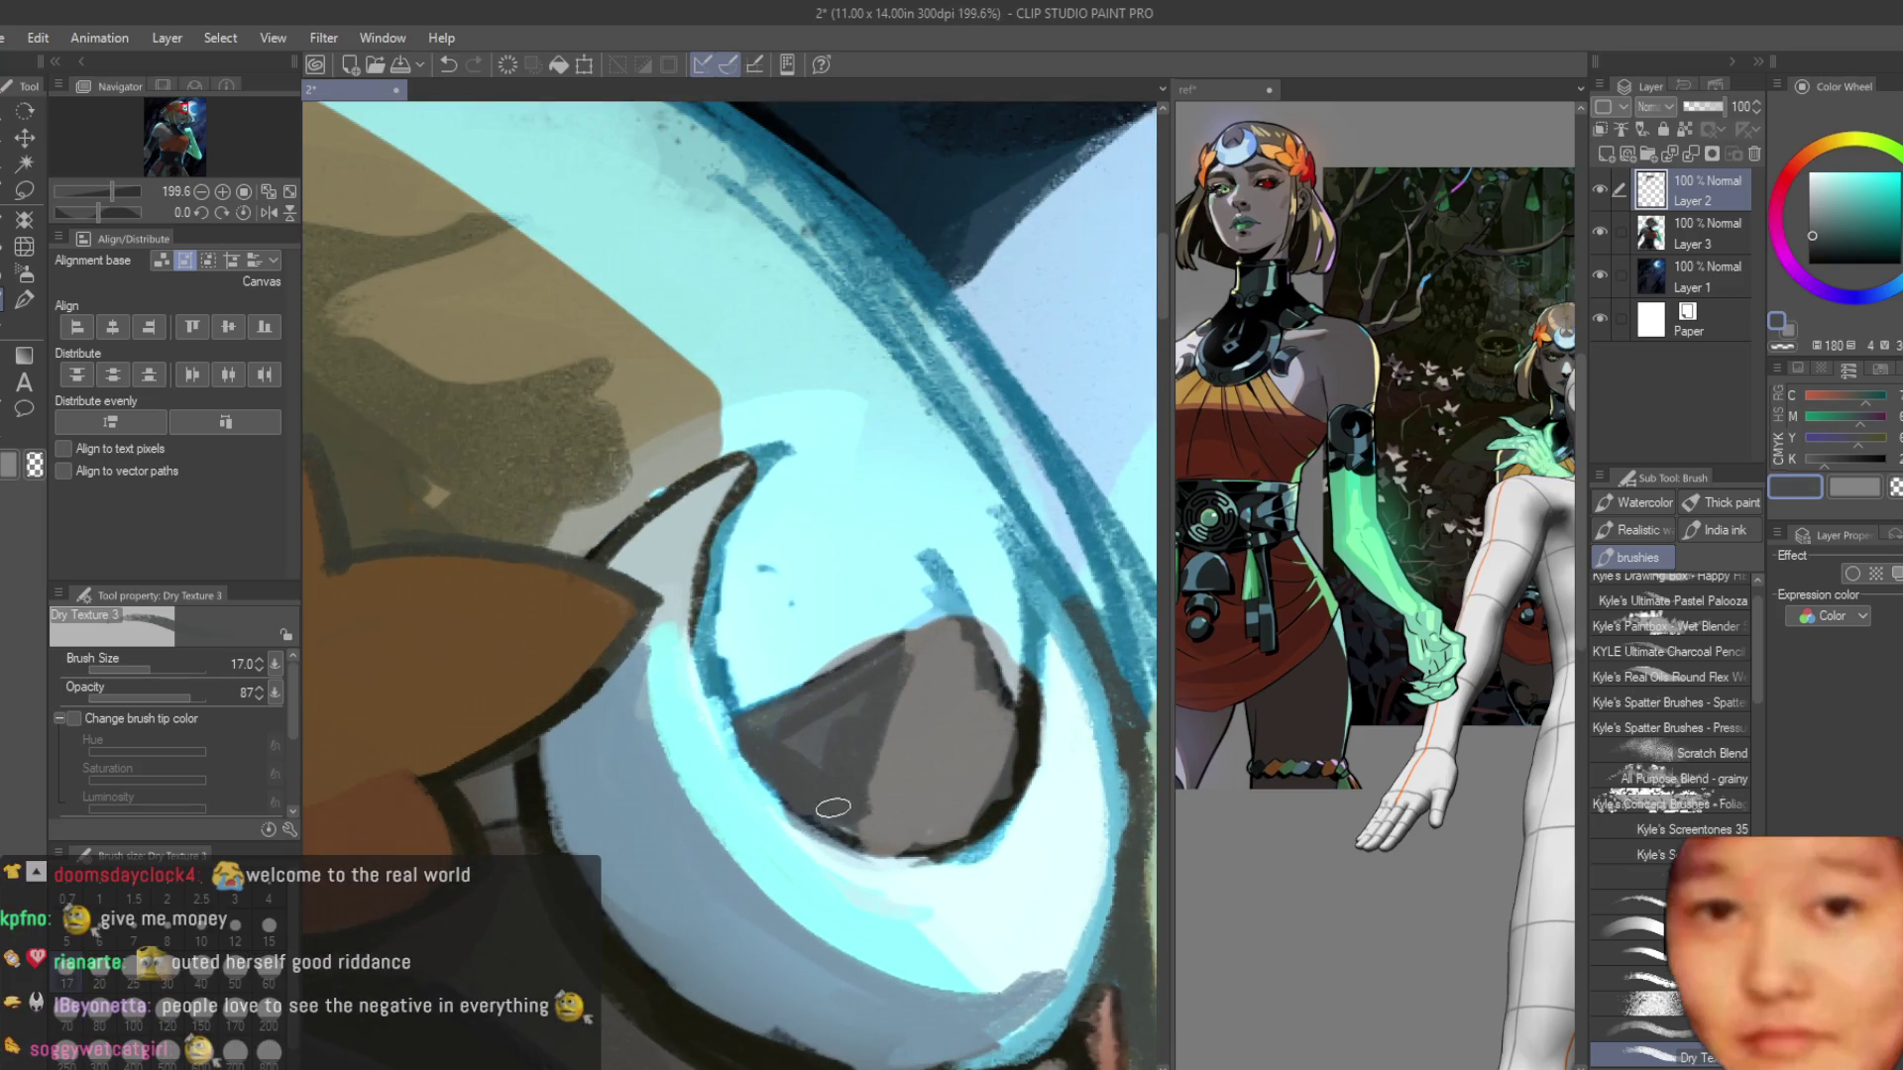
pyautogui.moveTo(938, 637); pyautogui.dragTo(1021, 738)
pyautogui.keyDown('alt'); pyautogui.click(921, 632); pyautogui.keyUp('alt')
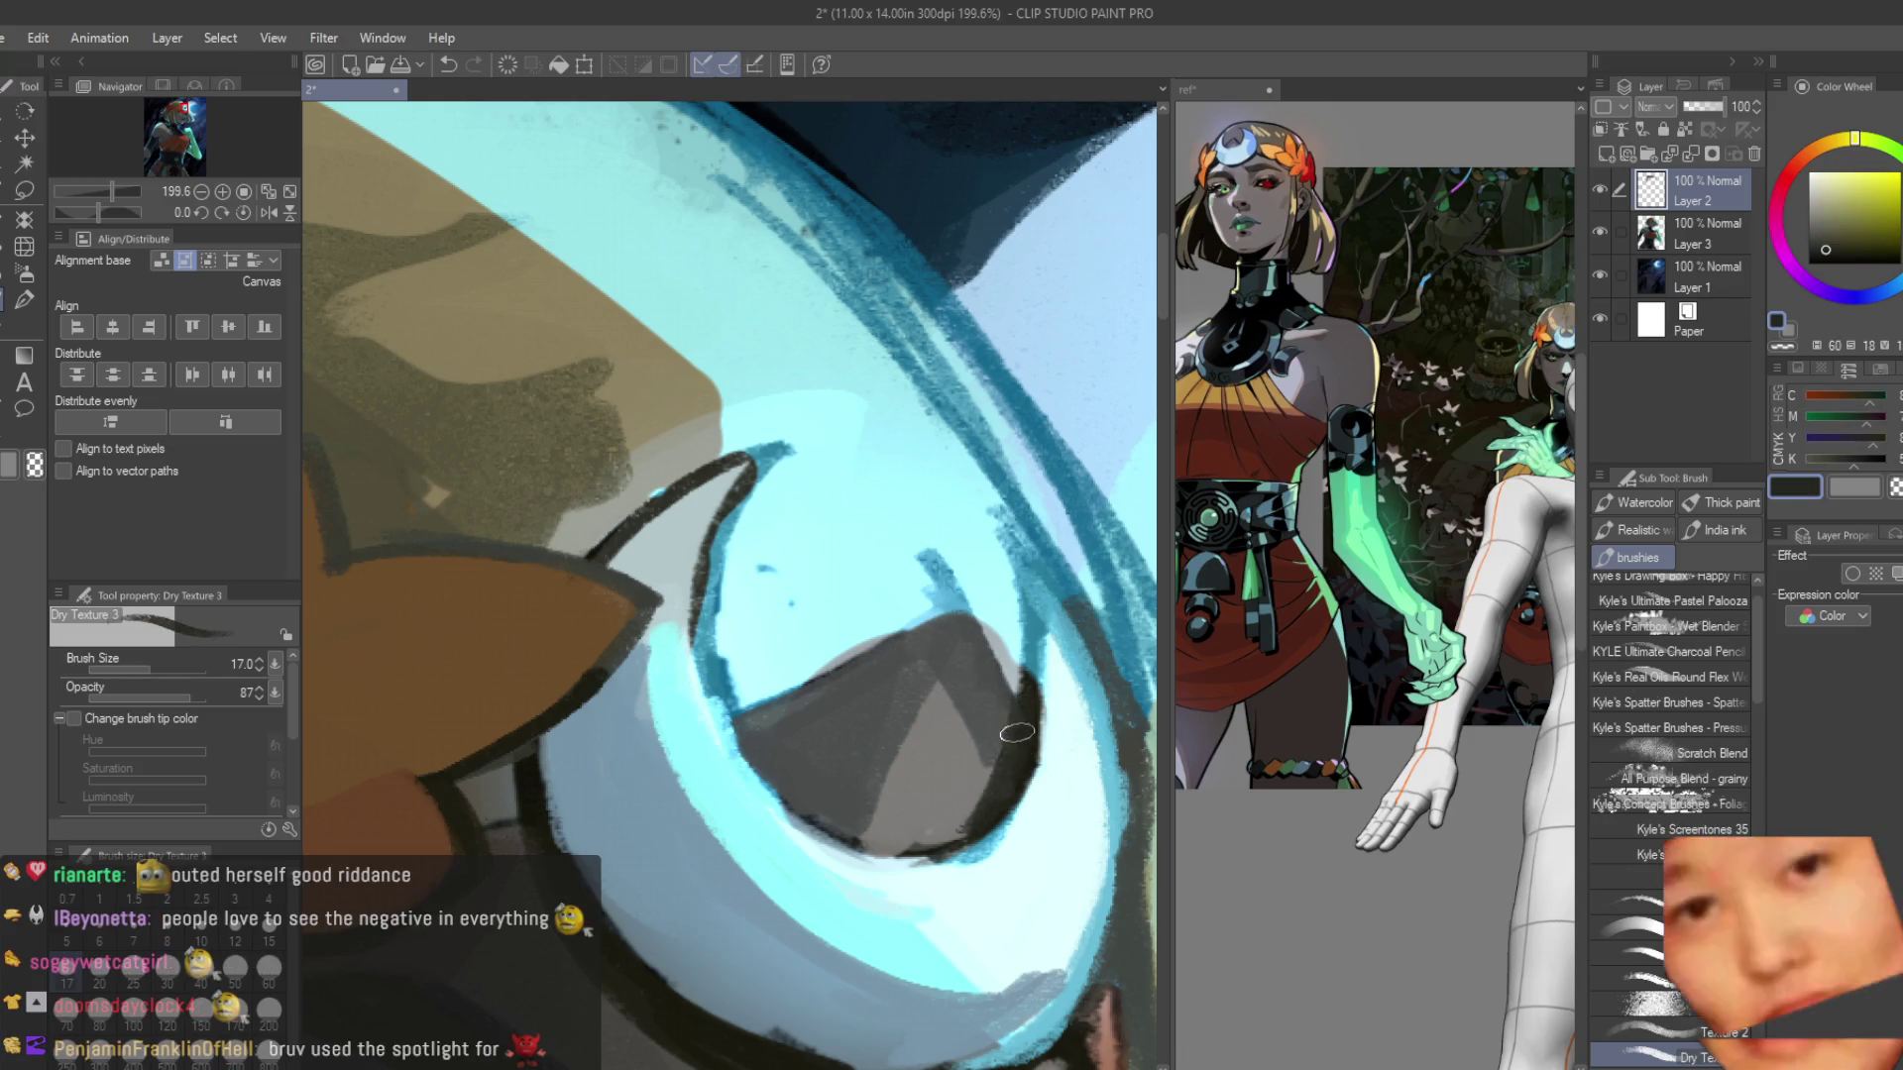
pyautogui.moveTo(812, 834); pyautogui.dragTo(919, 844)
pyautogui.moveTo(705, 699); pyautogui.dragTo(783, 783)
# Refine the nearby hair edge with a thin tan stroke sampled from the hair.
pyautogui.keyDown('alt'); pyautogui.click(754, 724); pyautogui.keyUp('alt')
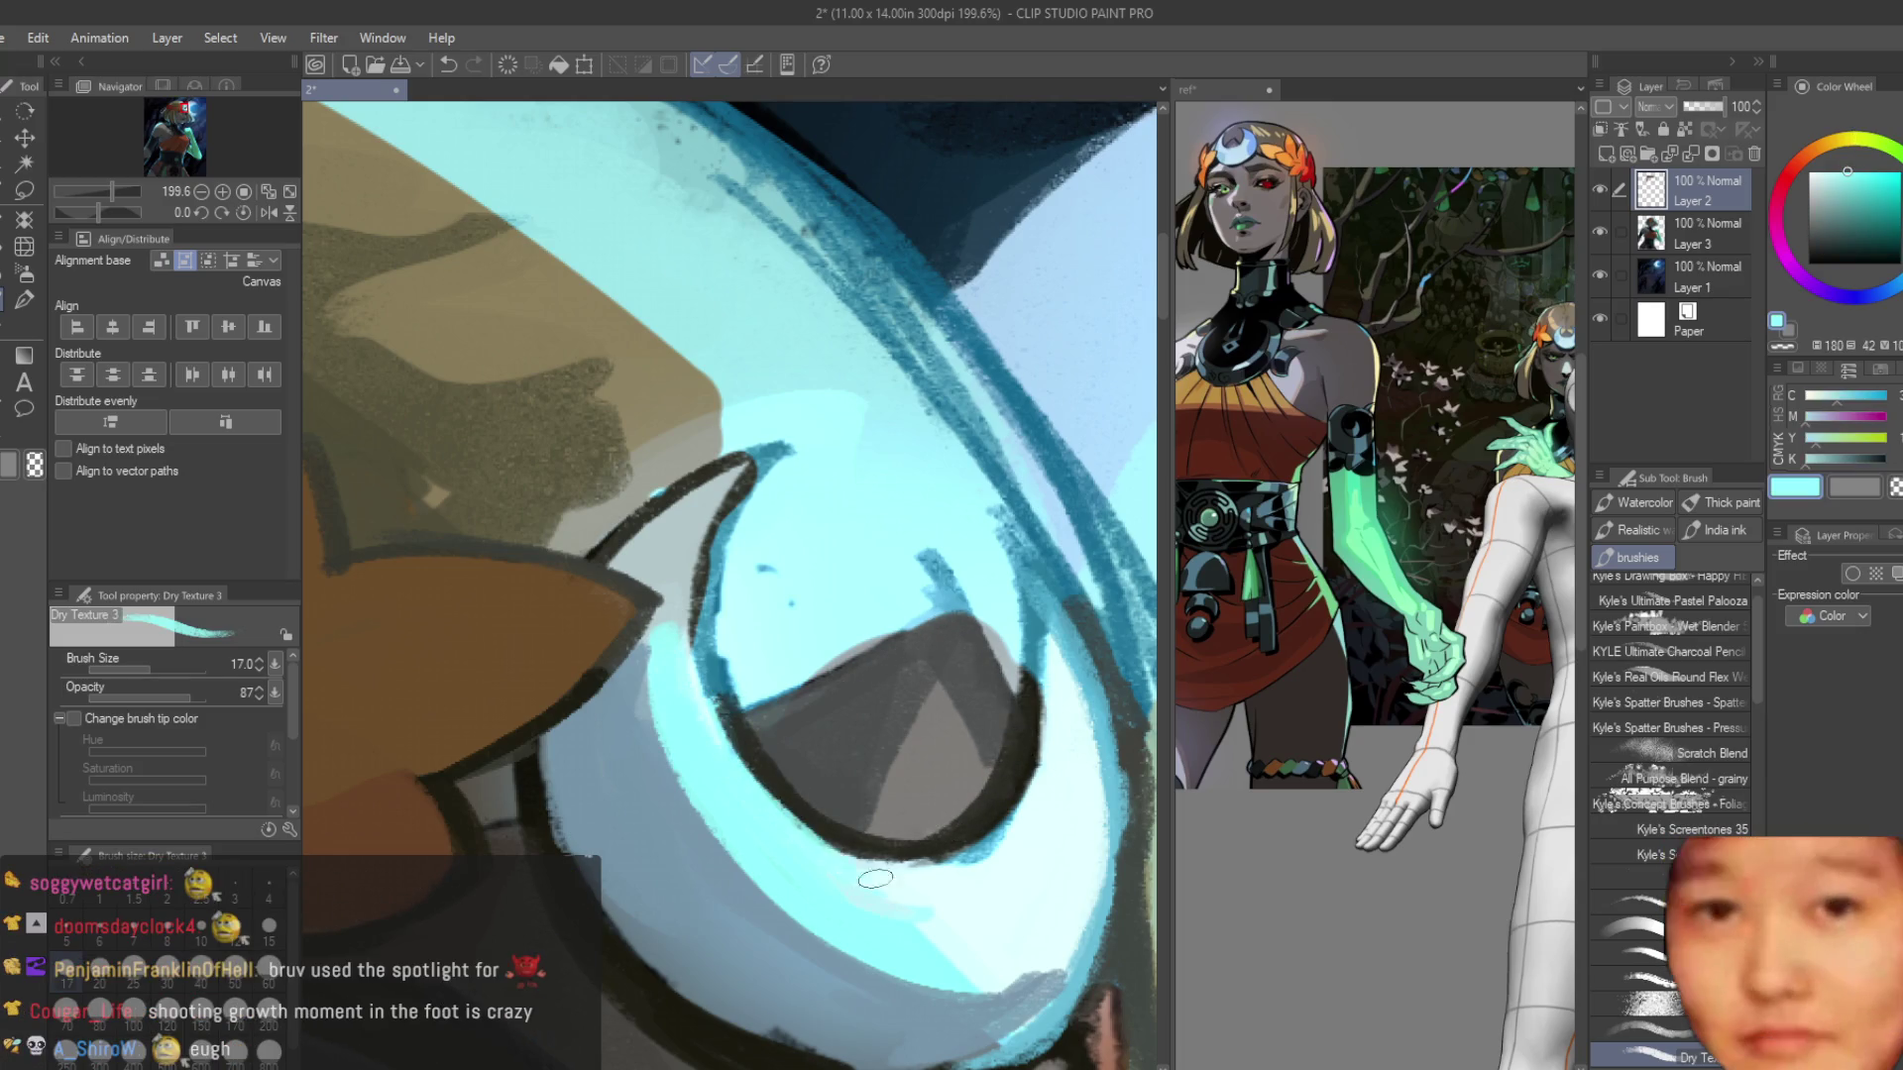
pyautogui.scroll(-5, 828, 501)
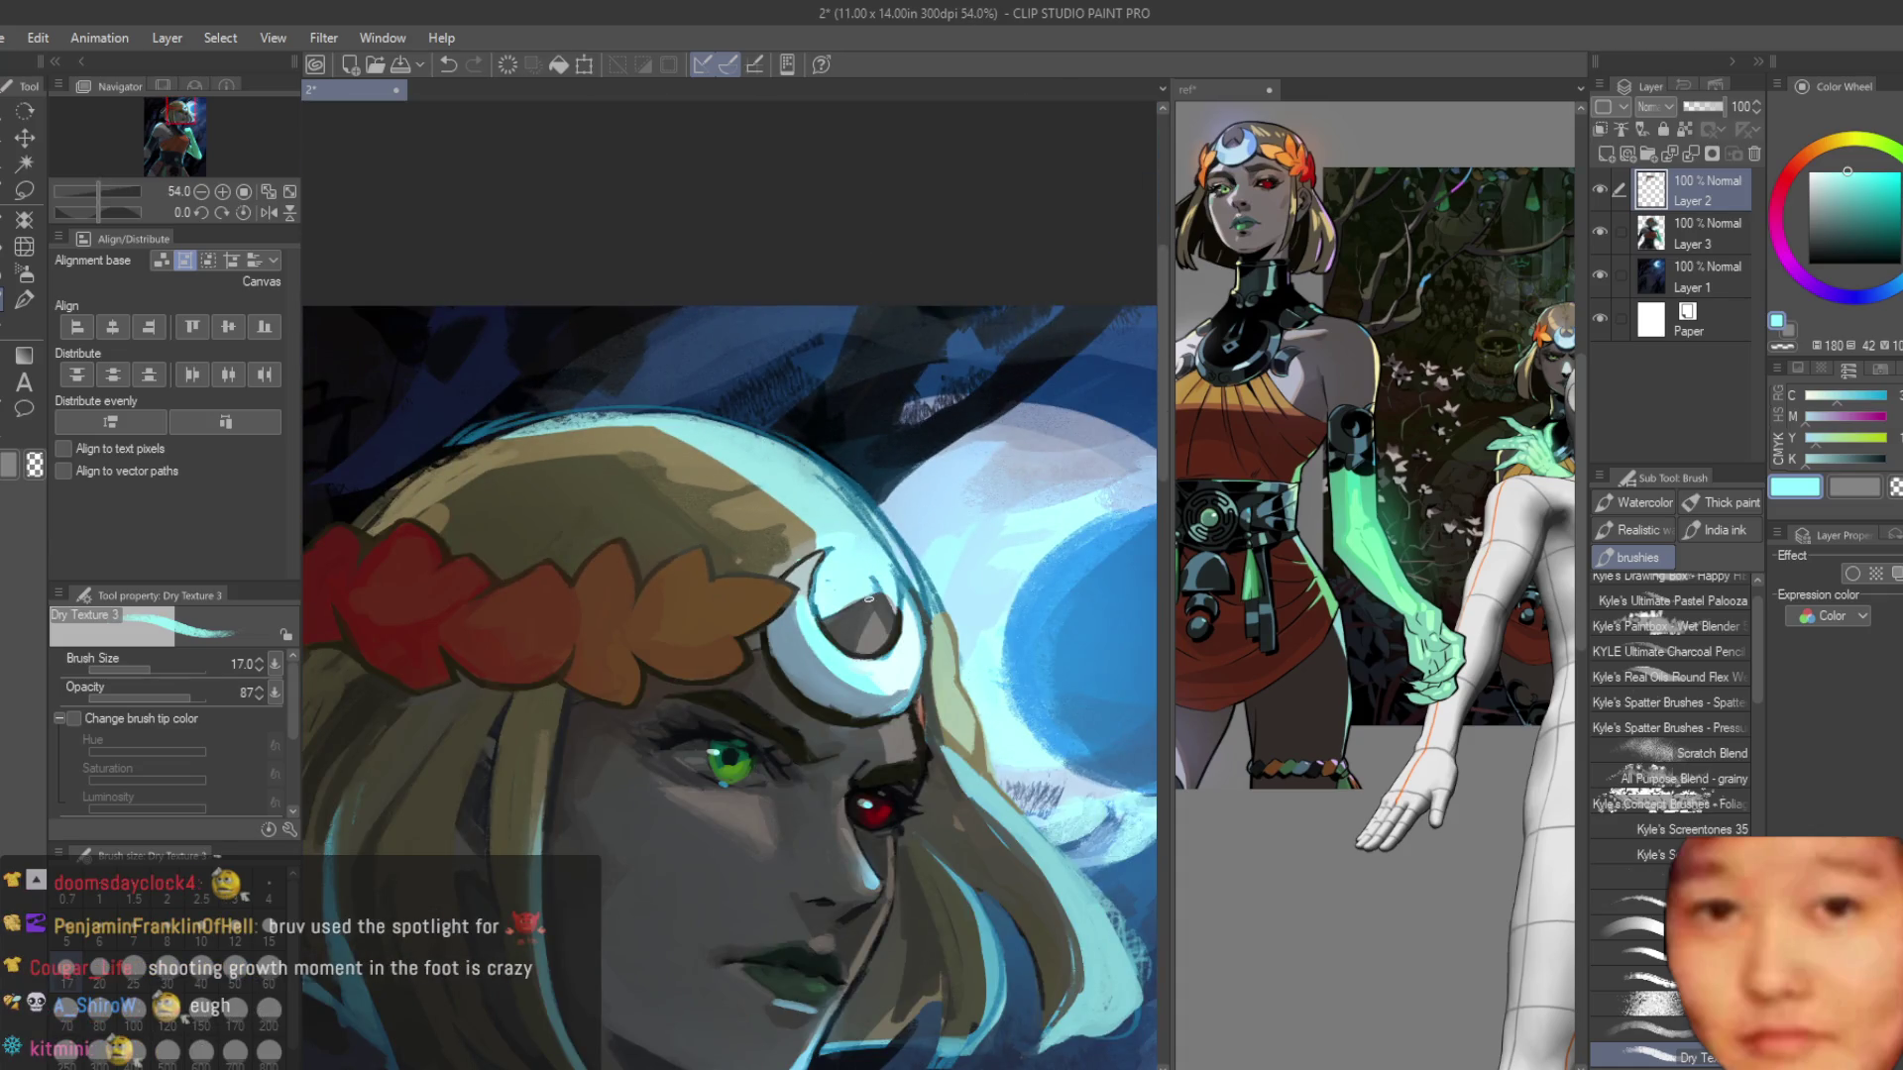
pyautogui.scroll(-3, 869, 599)
pyautogui.scroll(3, 960, 485)
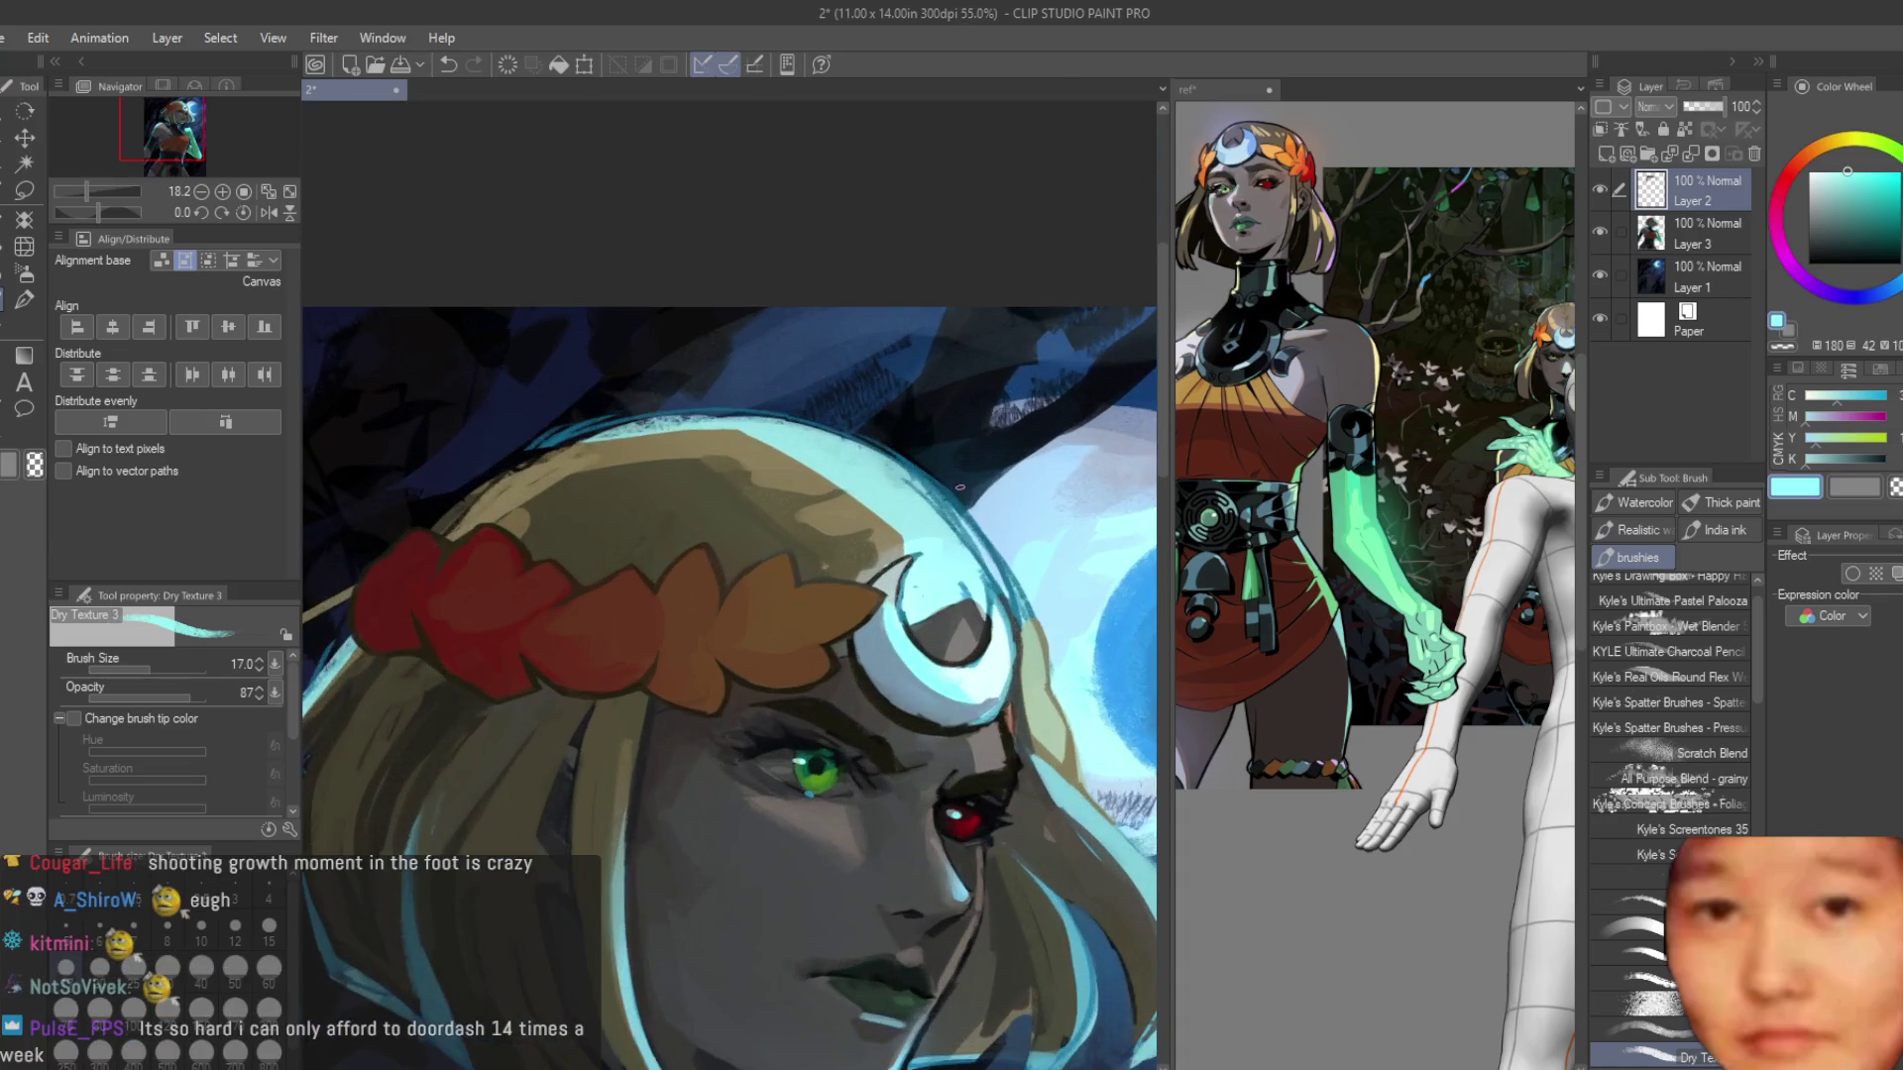
pyautogui.scroll(4, 960, 486)
pyautogui.keyDown('alt'); pyautogui.click(809, 532); pyautogui.keyUp('alt')
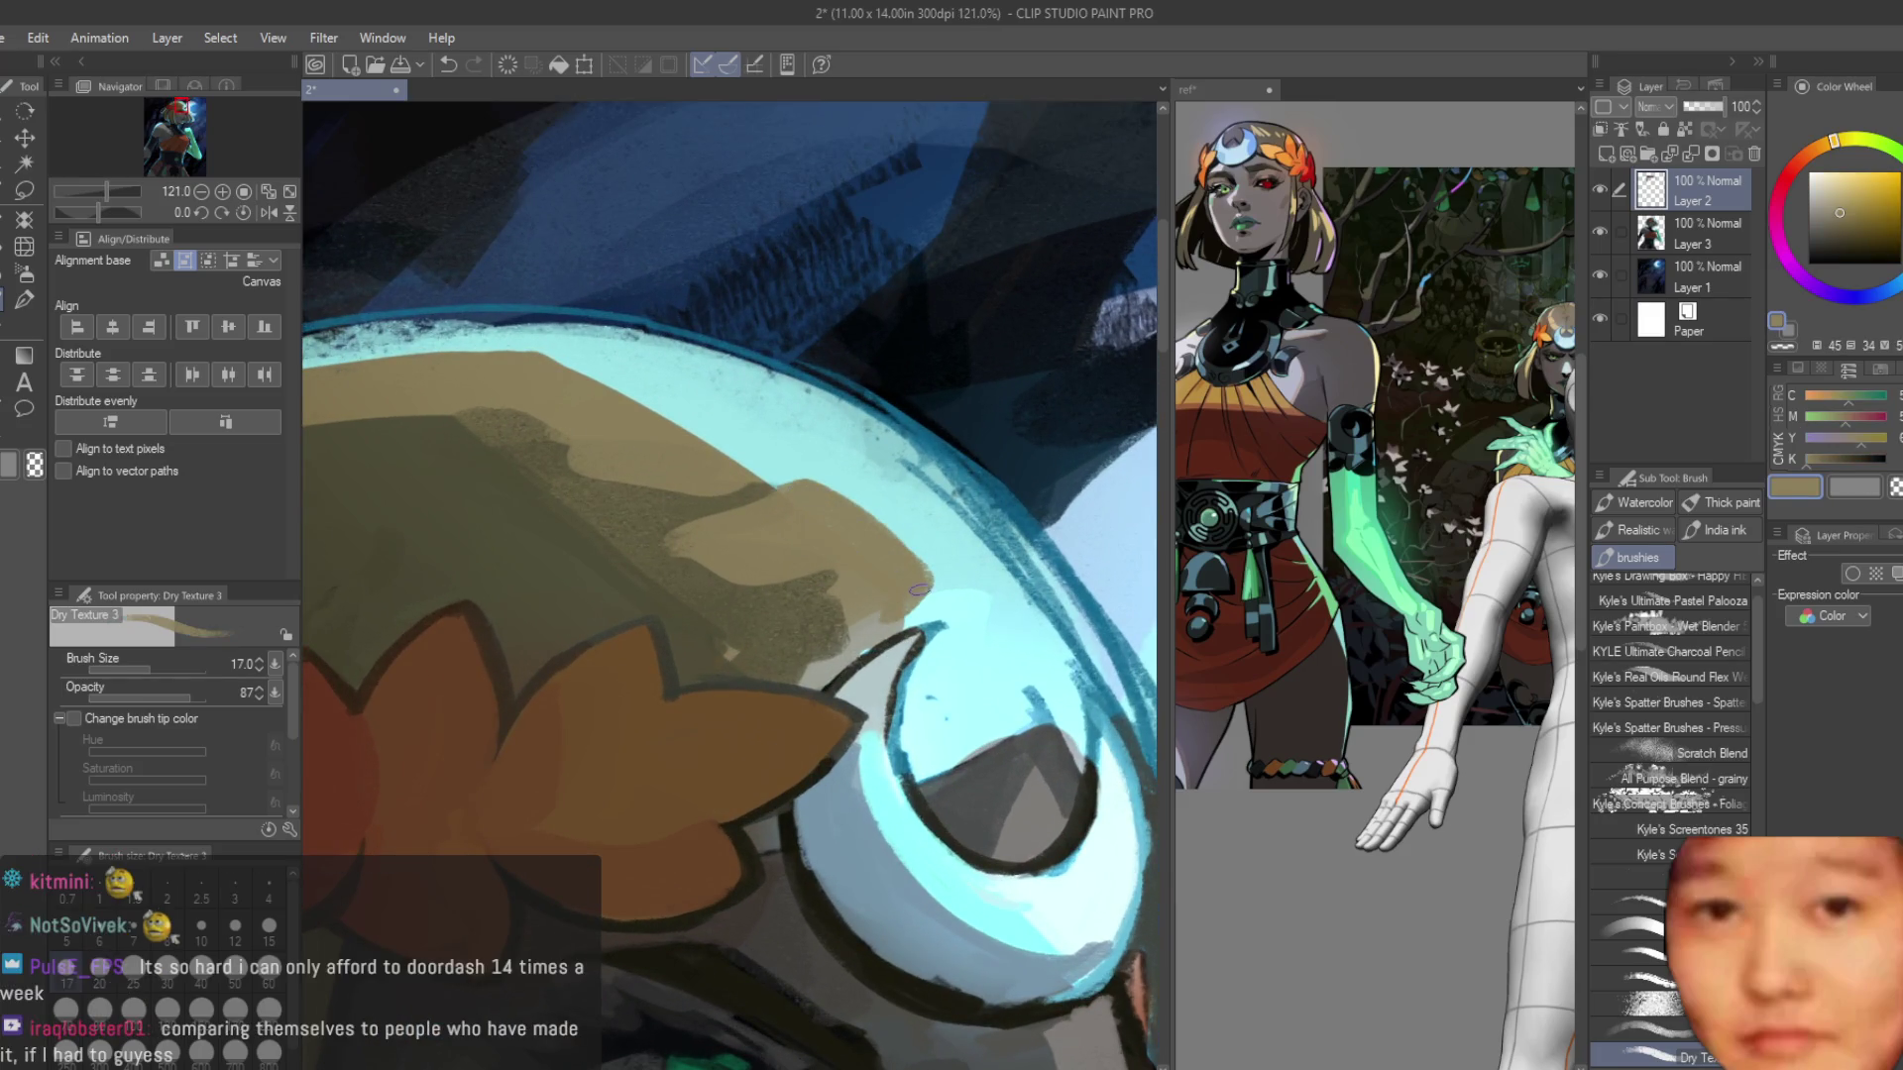
pyautogui.moveTo(635, 399)
pyautogui.mouseDown()
pyautogui.moveTo(768, 474)
pyautogui.moveTo(660, 389)
pyautogui.mouseUp()
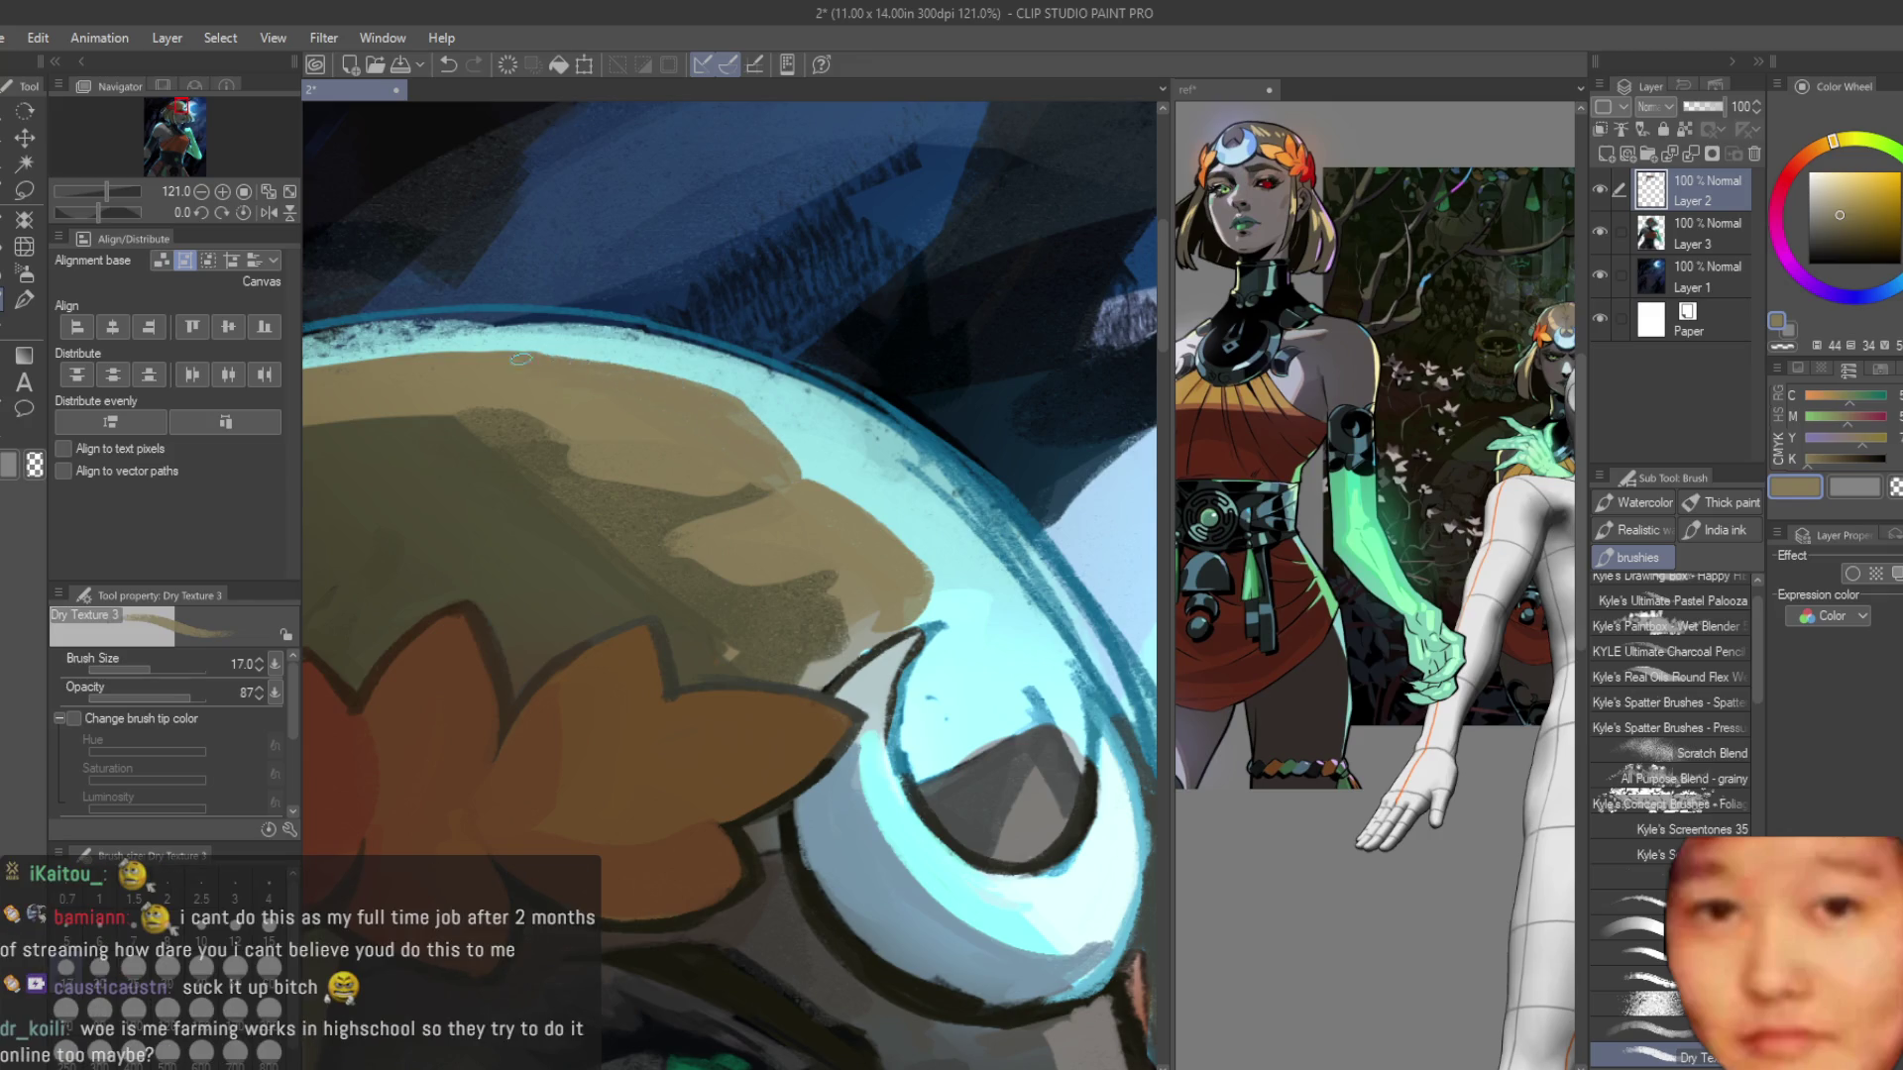
pyautogui.keyDown('alt'); pyautogui.click(708, 375); pyautogui.keyUp('alt')
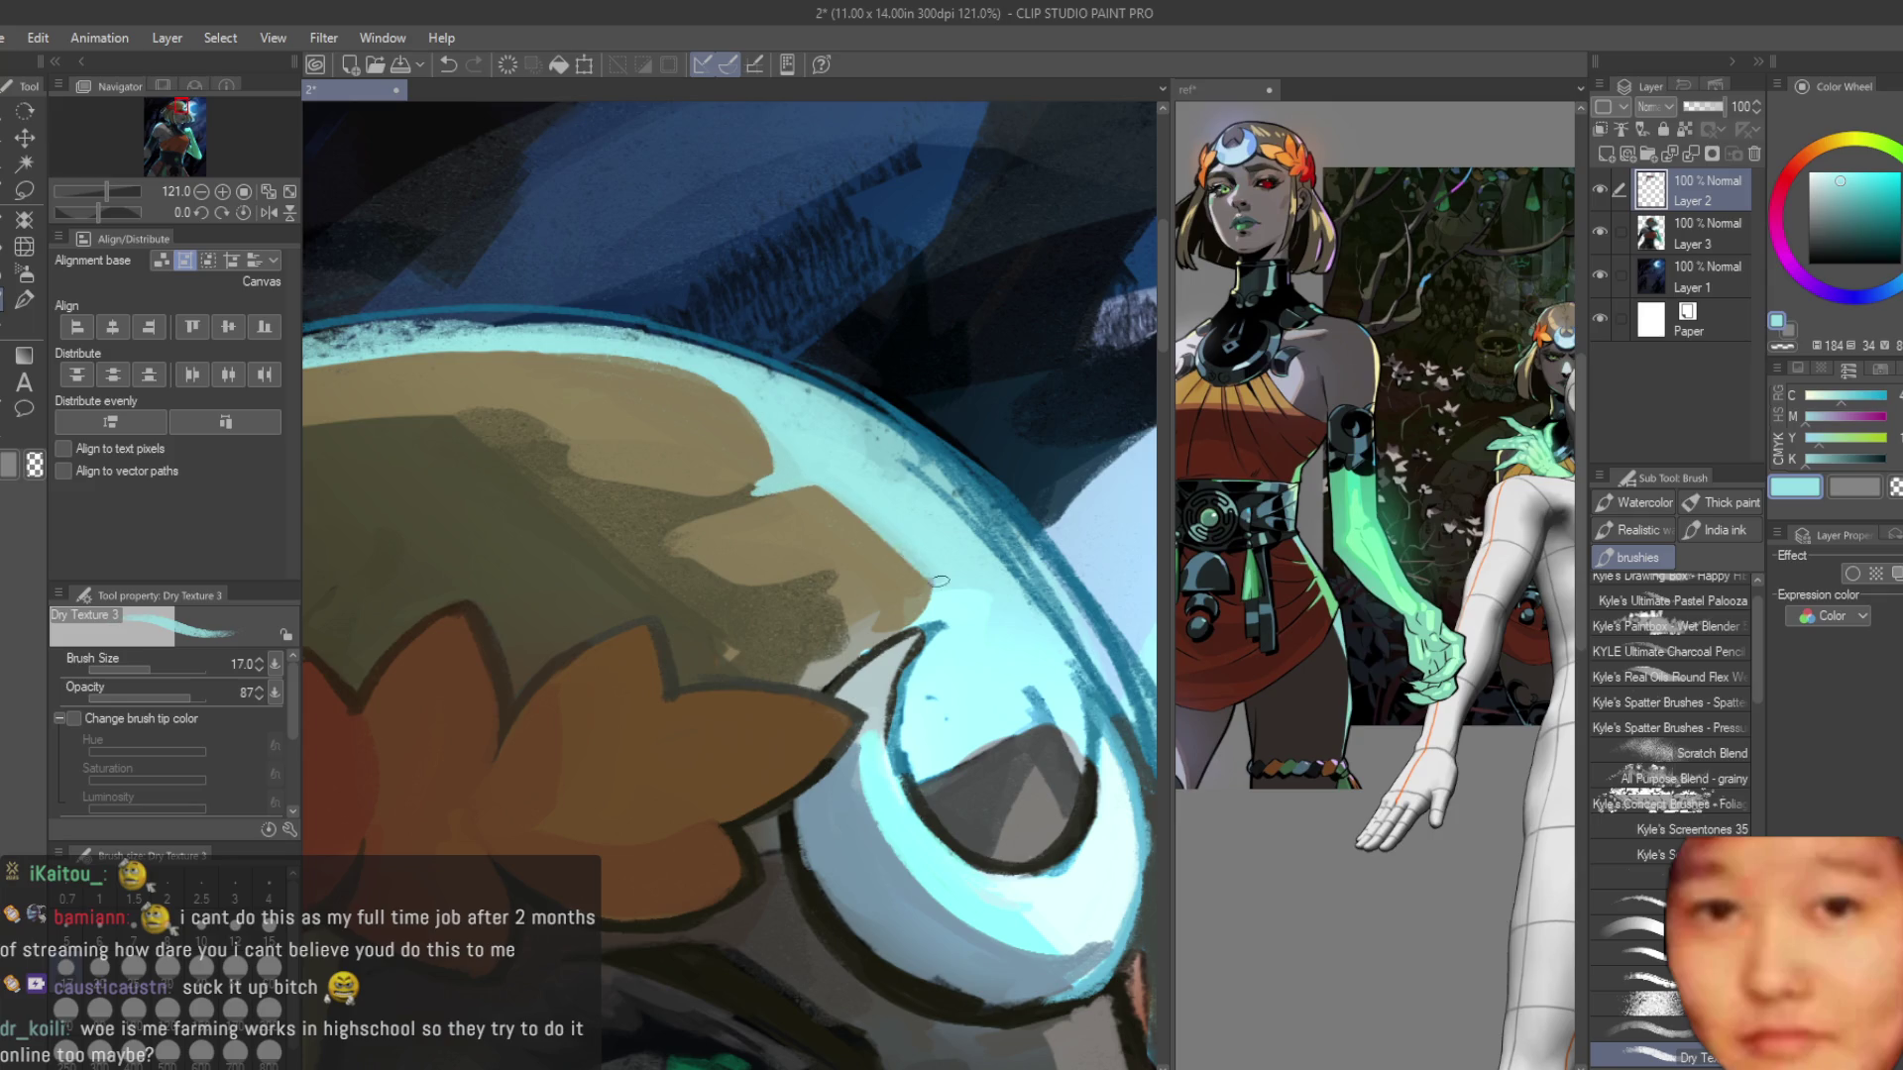
pyautogui.scroll(-8, 932, 603)
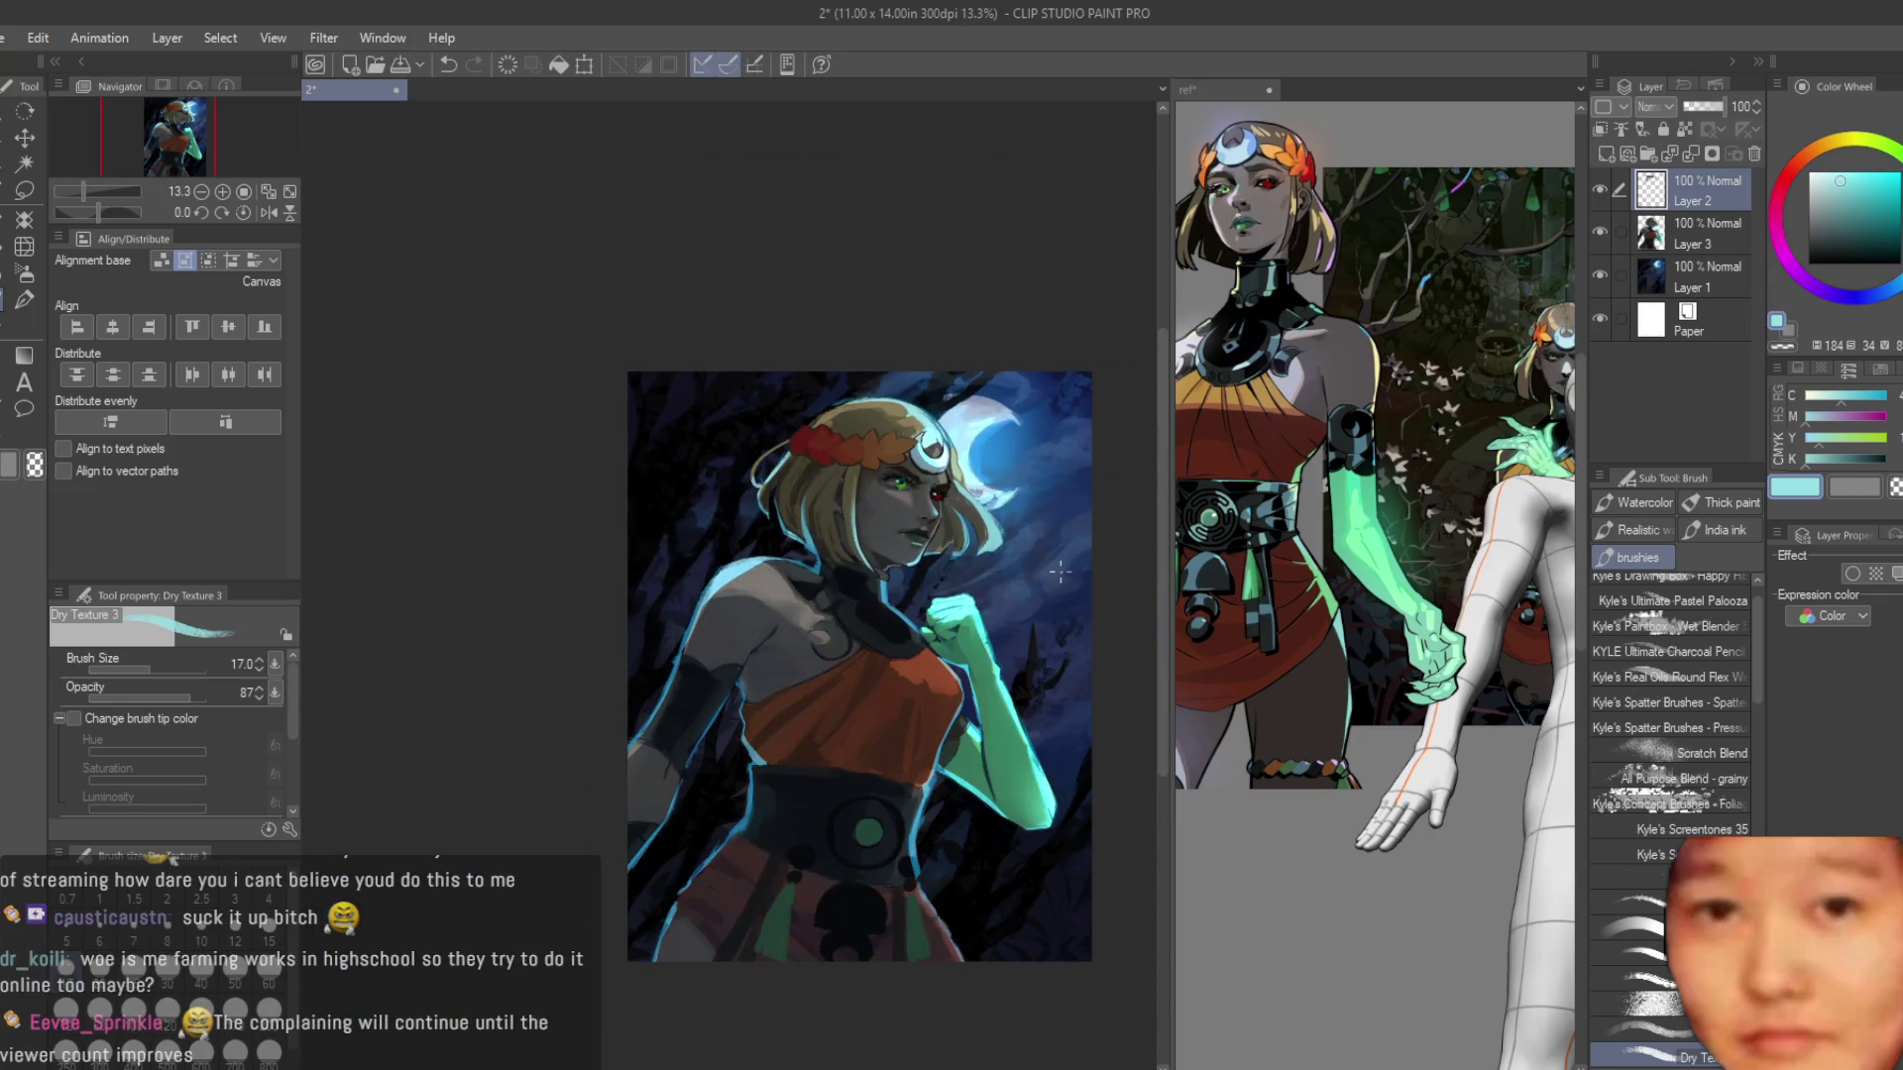
# Paint tan hair colour over the cyan rim light along the top of the hair.
pyautogui.scroll(5, 984, 463)
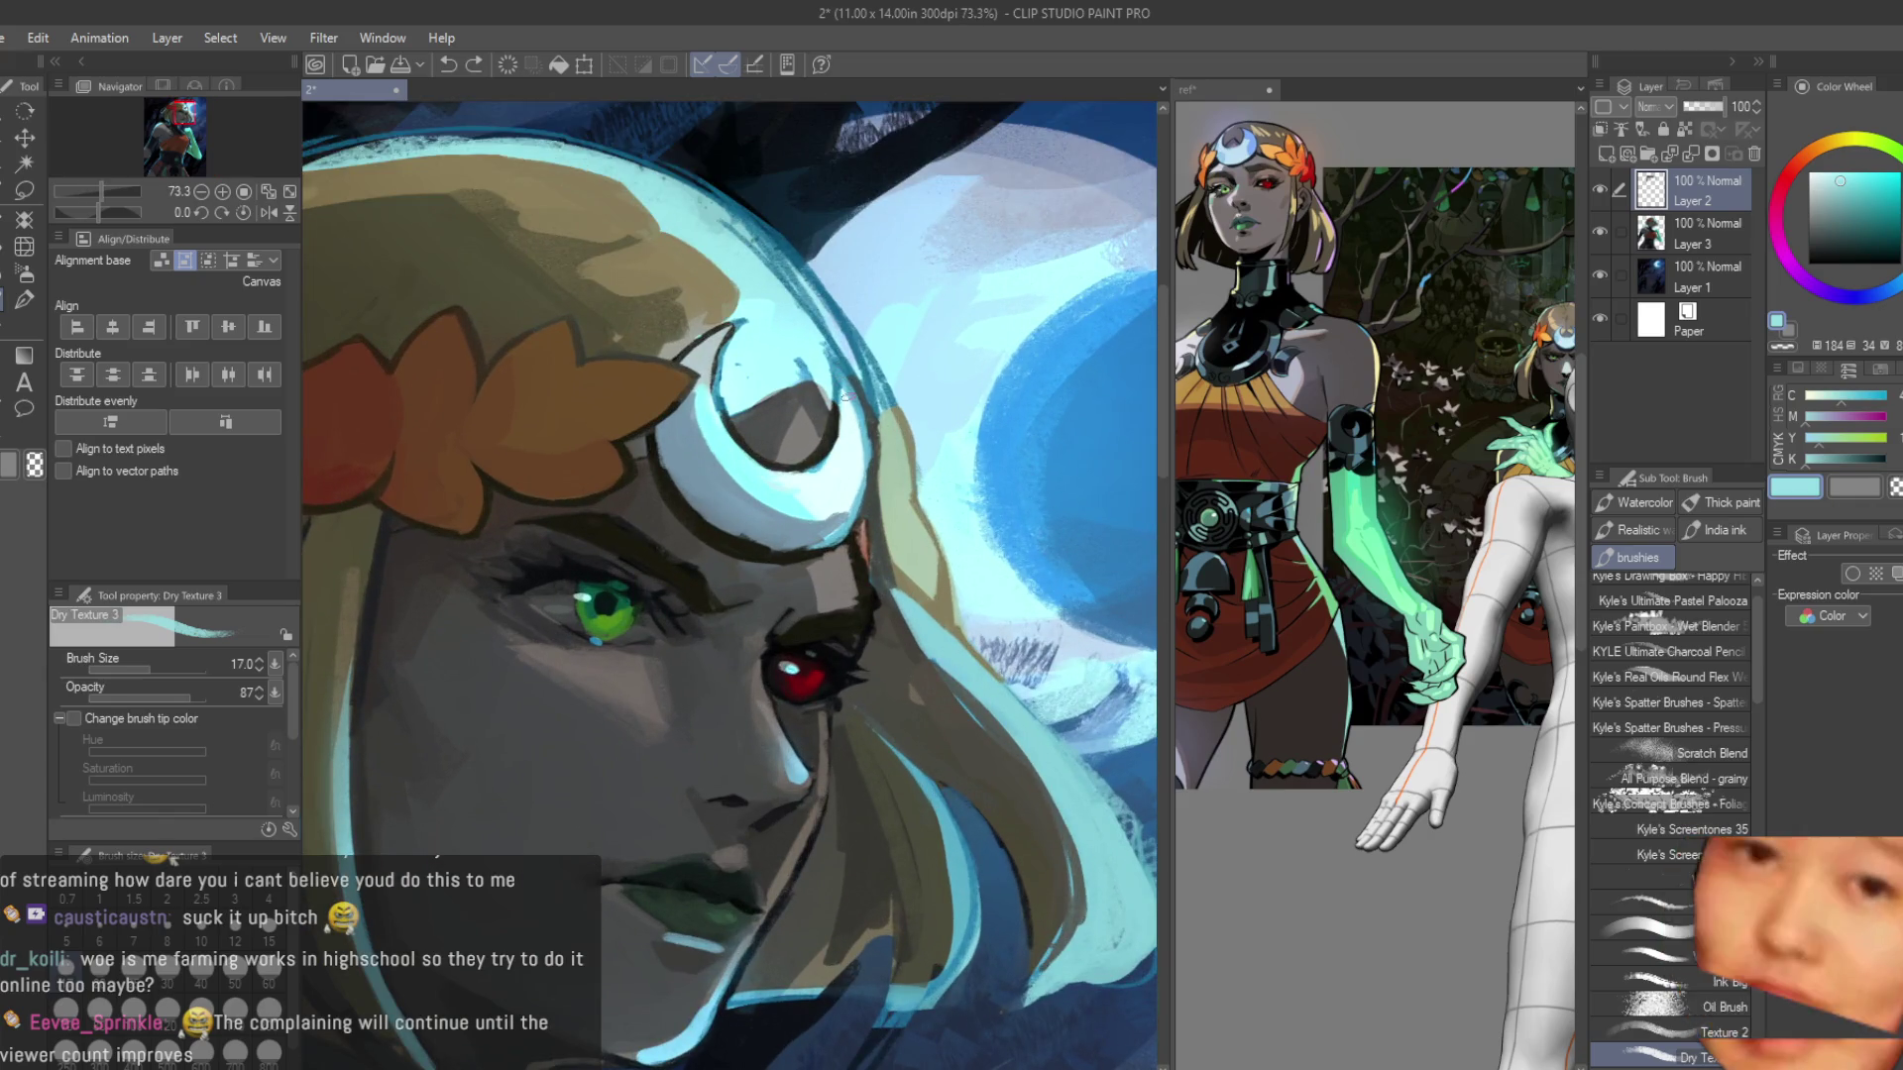
pyautogui.scroll(3, 759, 412)
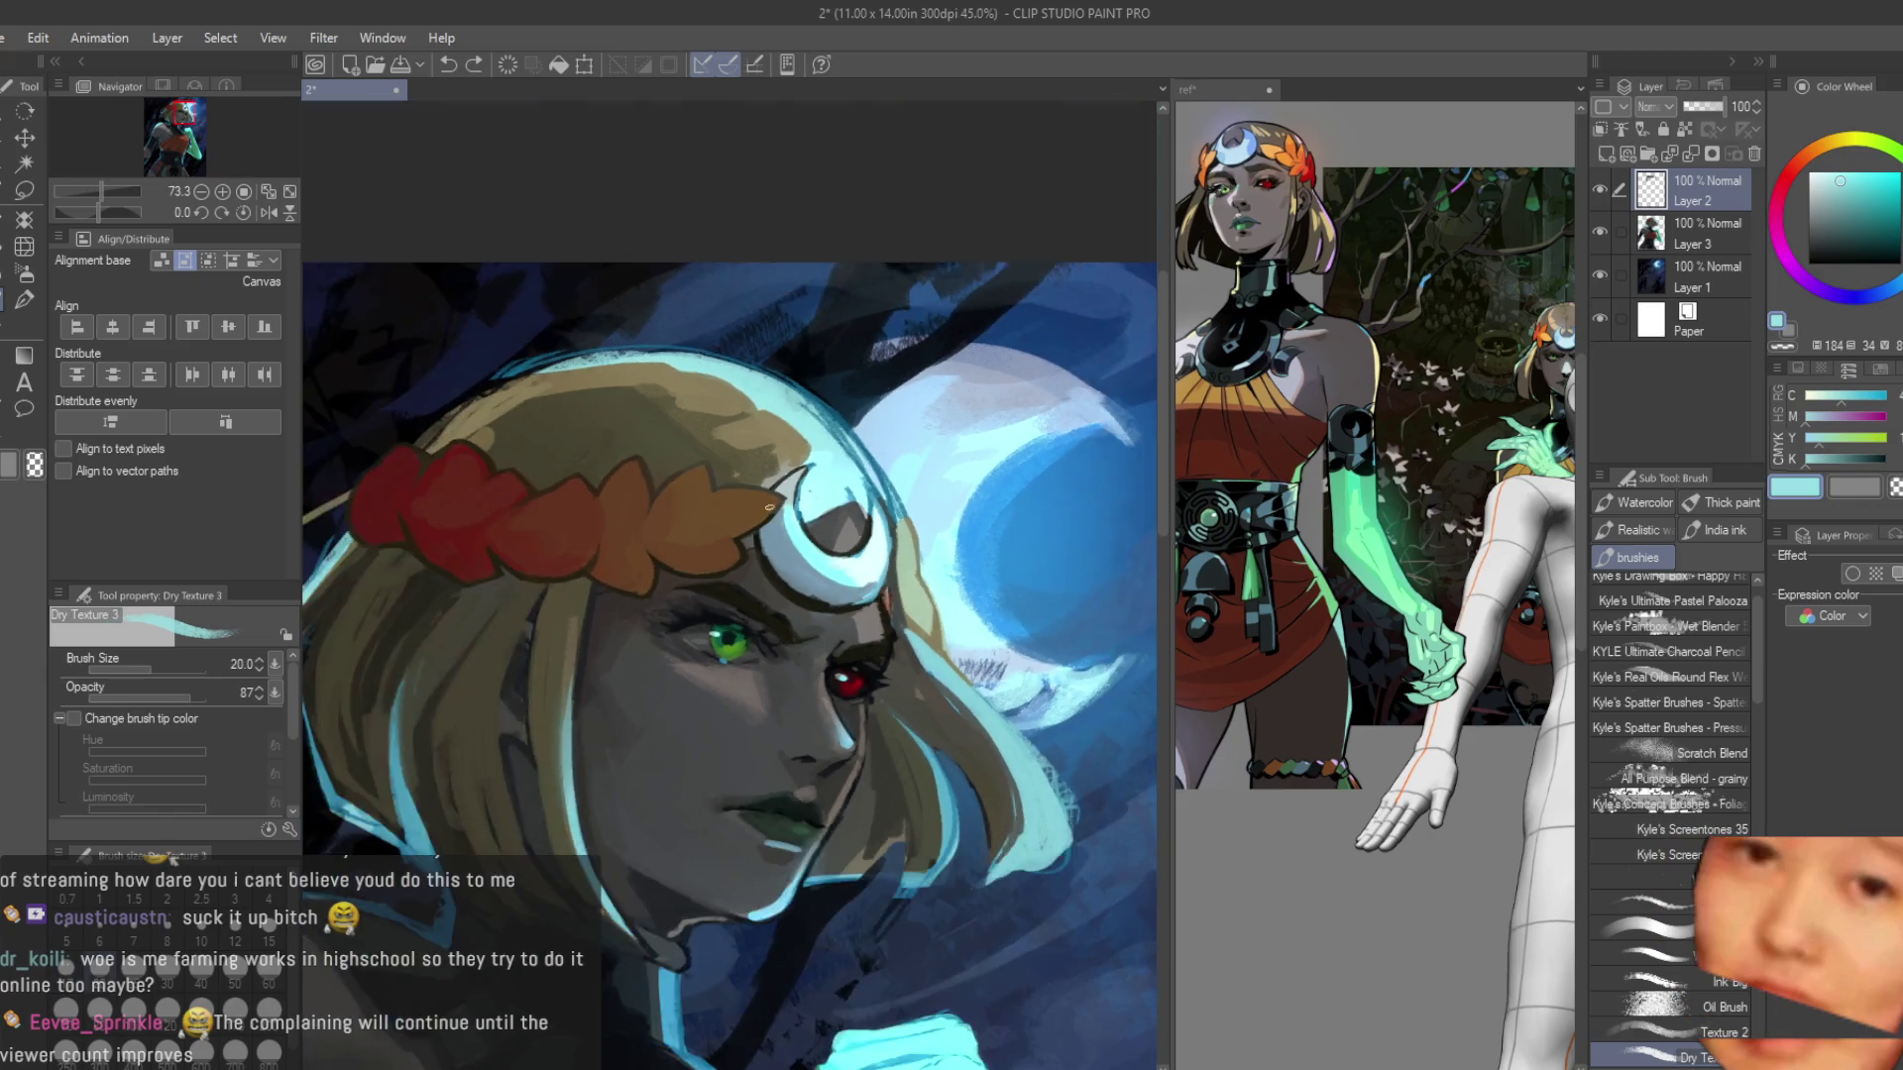
pyautogui.keyDown('alt'); pyautogui.click(758, 413); pyautogui.keyUp('alt')
pyautogui.moveTo(773, 382); pyautogui.dragTo(594, 352)
pyautogui.scroll(1, 753, 397)
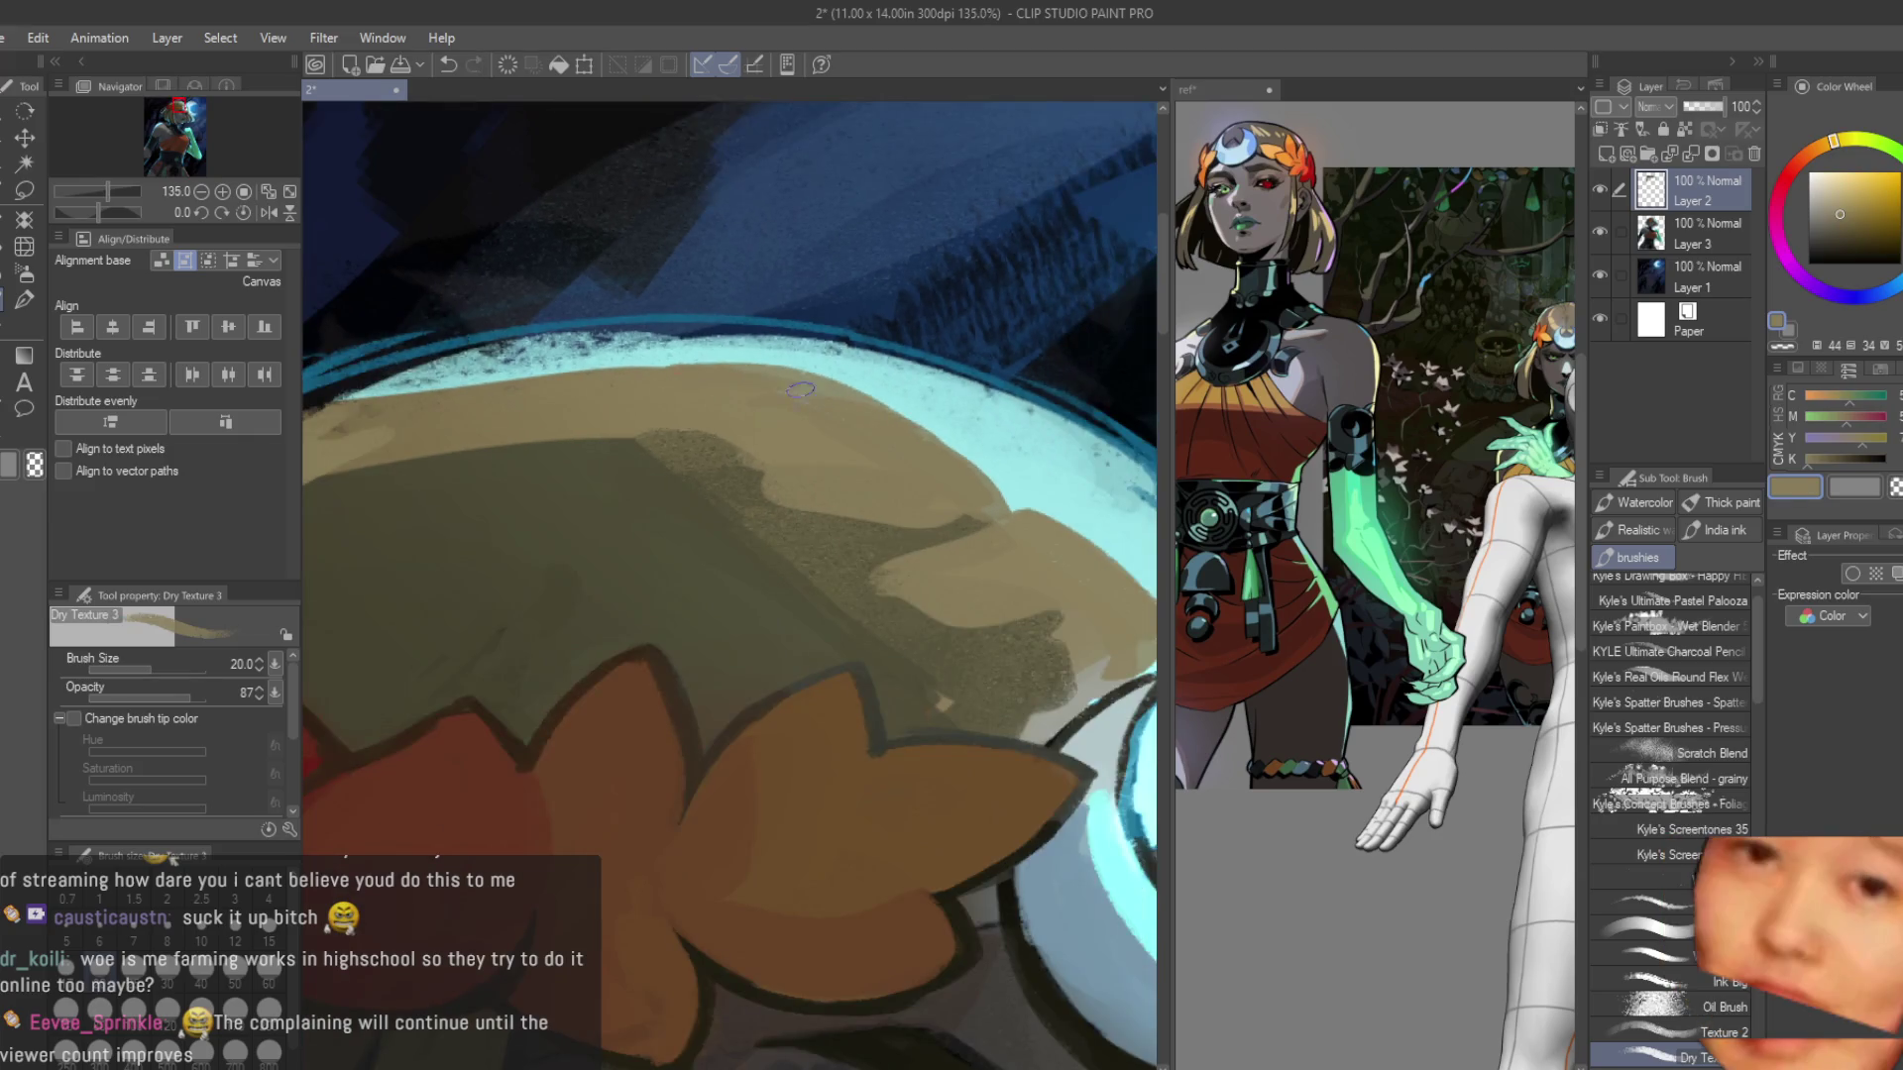
pyautogui.moveTo(892, 426); pyautogui.dragTo(812, 382)
pyautogui.moveTo(927, 442)
pyautogui.mouseDown()
pyautogui.moveTo(1041, 506)
pyautogui.moveTo(1070, 547)
pyautogui.mouseUp()
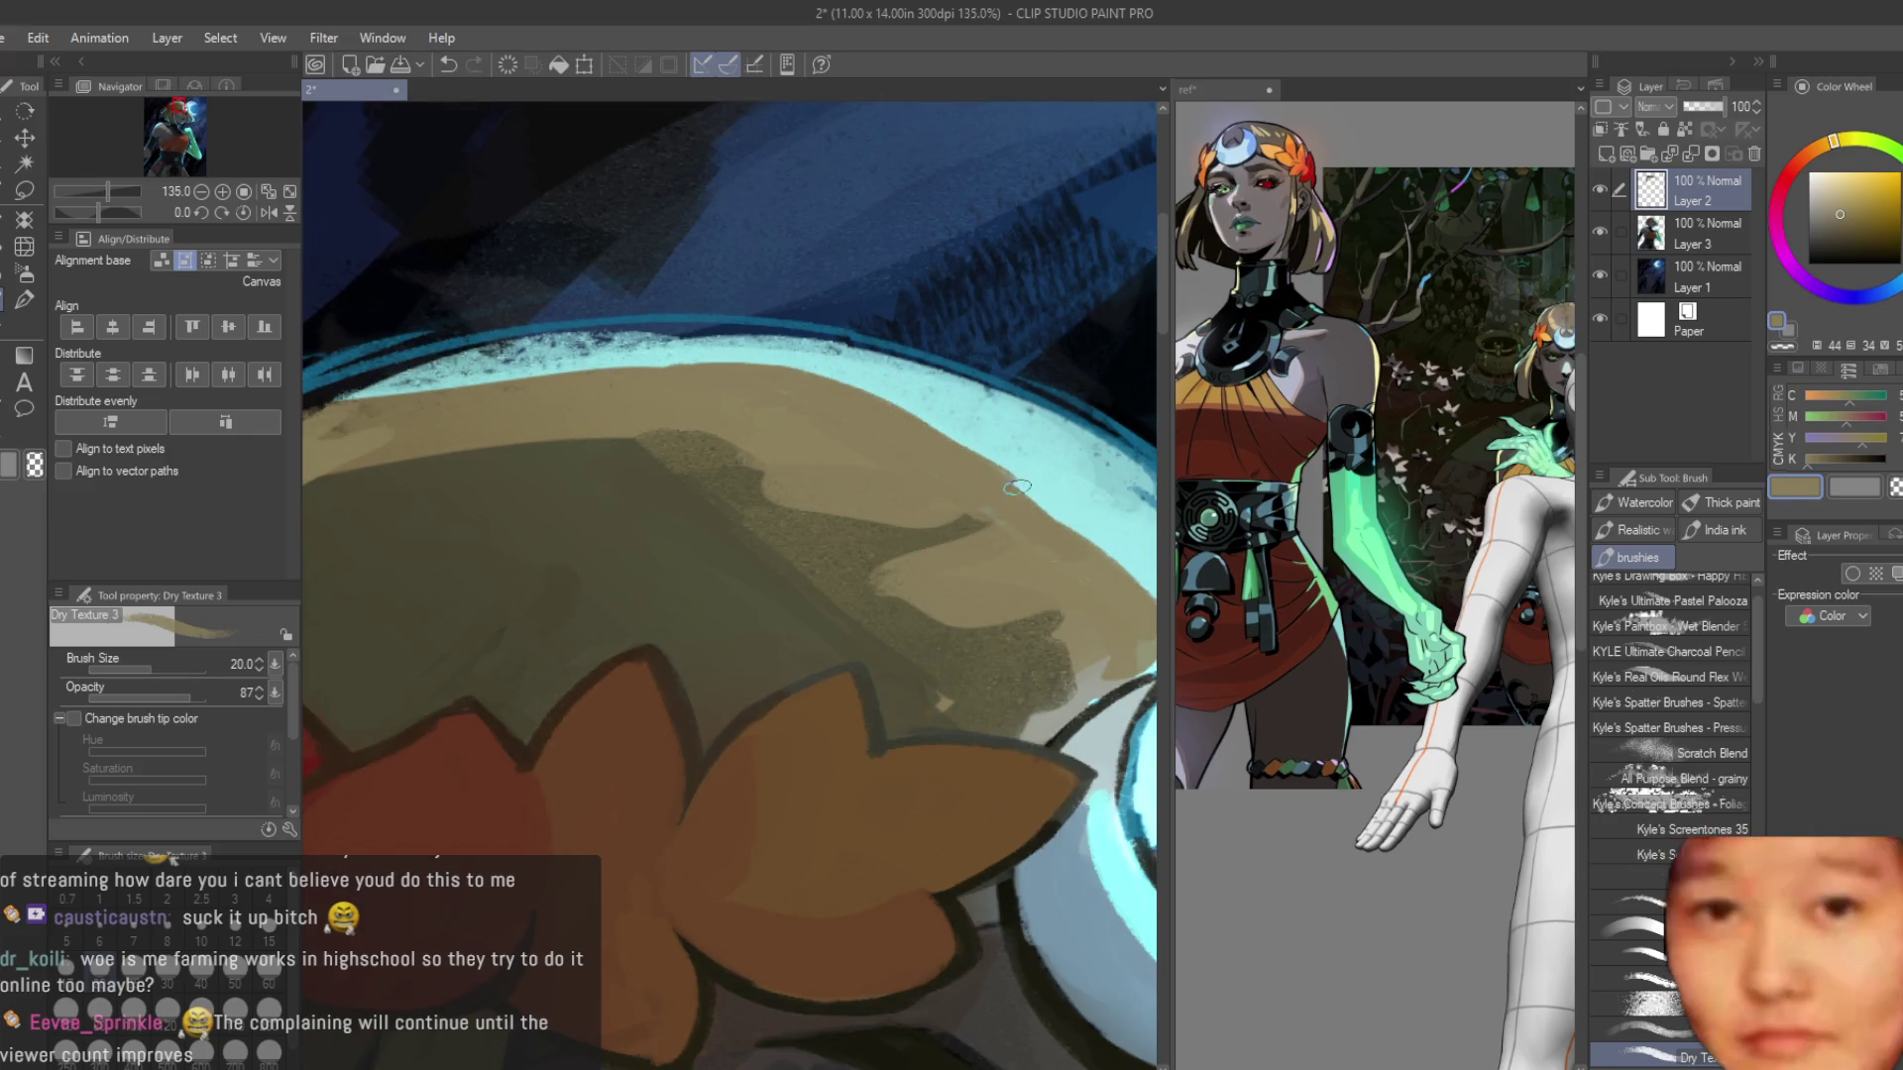
# Redraw a thinner, cleaner cyan rim stroke along the top of the hair.
pyautogui.keyDown('alt'); pyautogui.click(1090, 535); pyautogui.keyUp('alt')
pyautogui.moveTo(862, 387); pyautogui.dragTo(753, 367)
pyautogui.scroll(-1, 627, 342)
pyautogui.keyDown('alt'); pyautogui.click(567, 345); pyautogui.keyUp('alt')
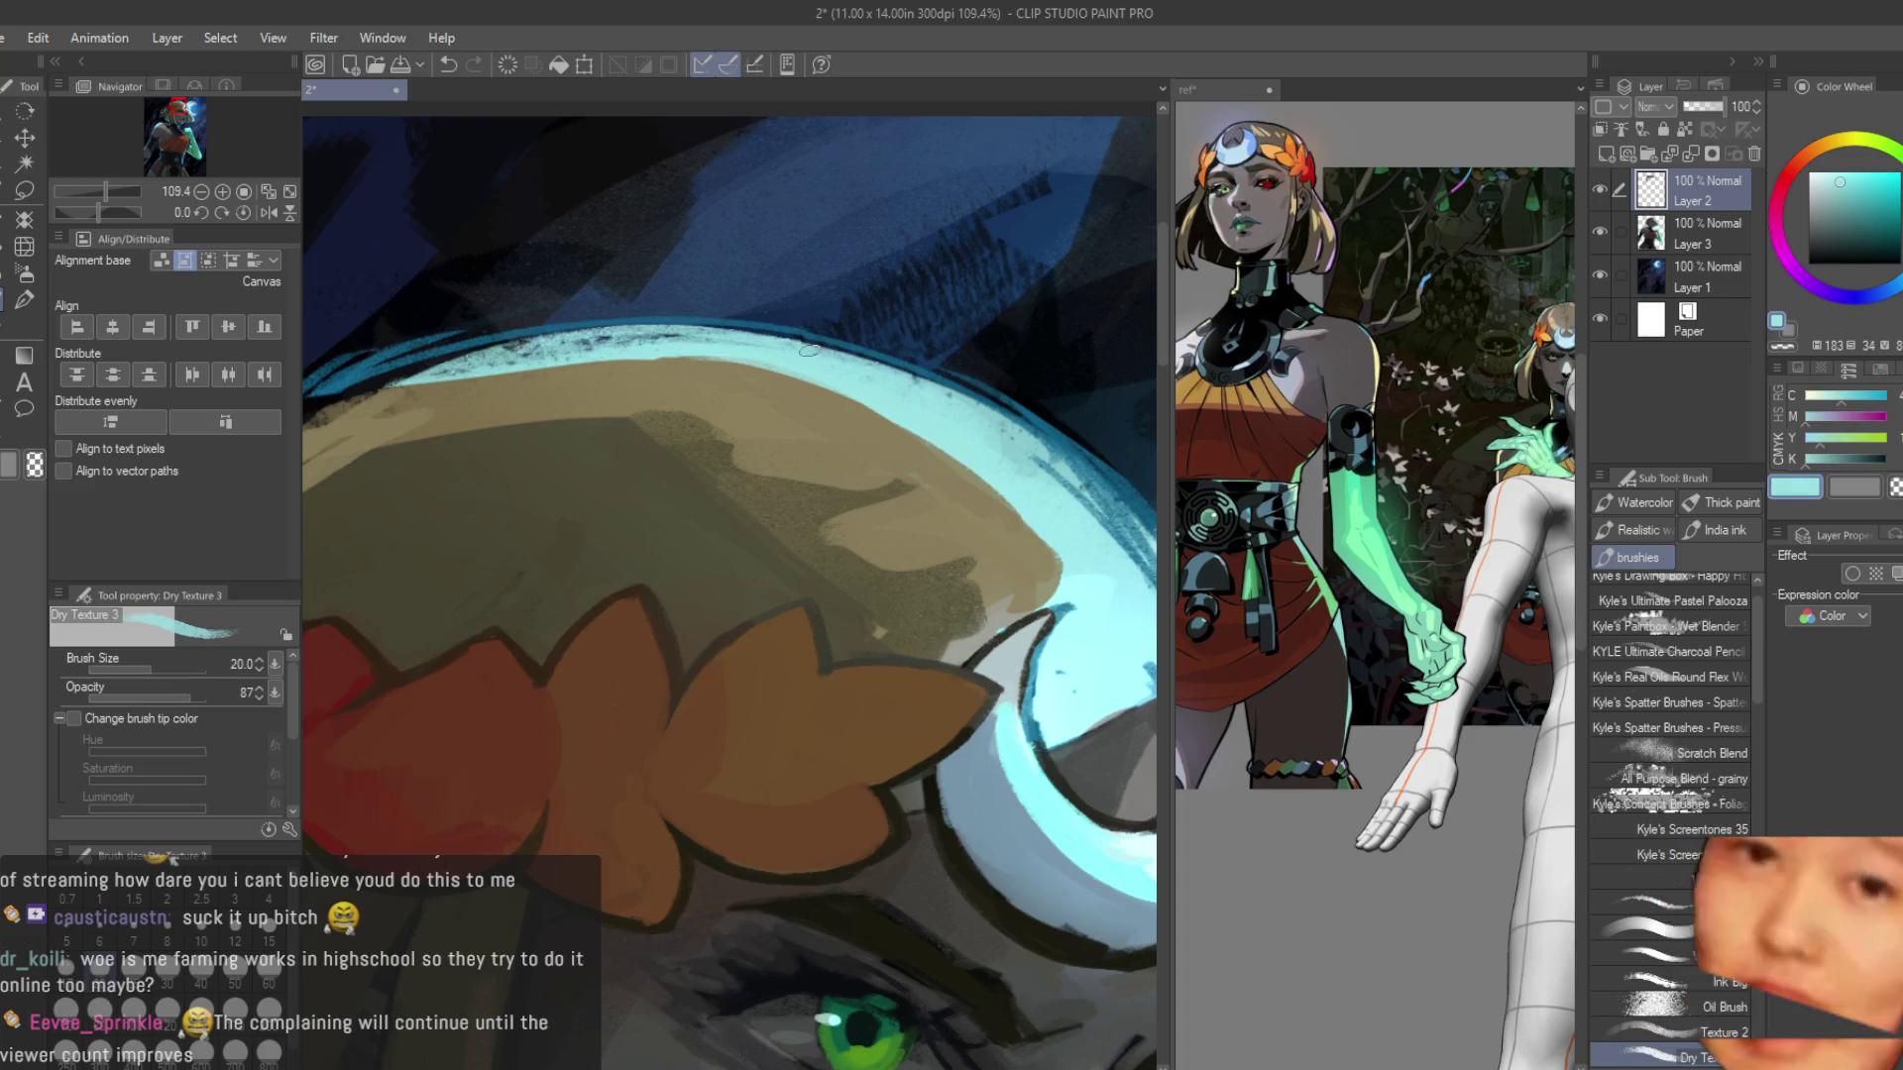
pyautogui.scroll(-2, 783, 367)
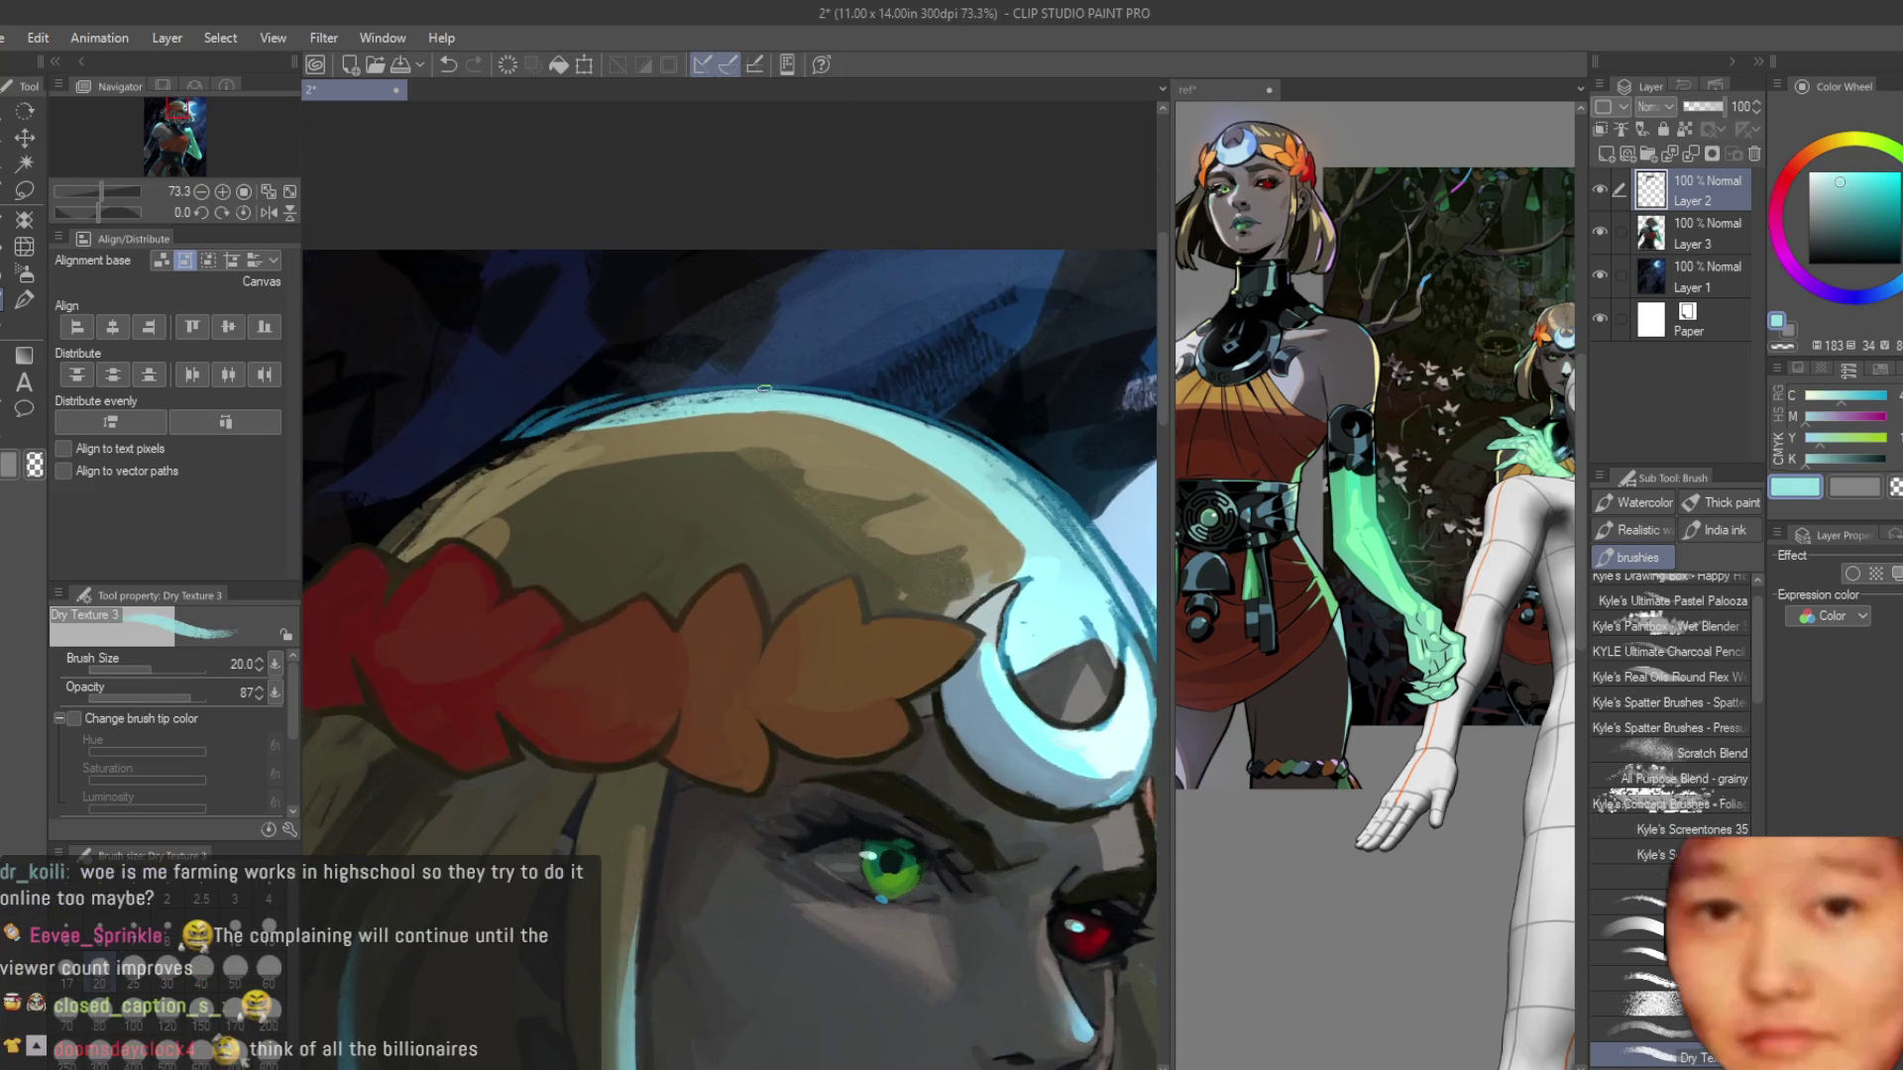
pyautogui.scroll(2, 764, 389)
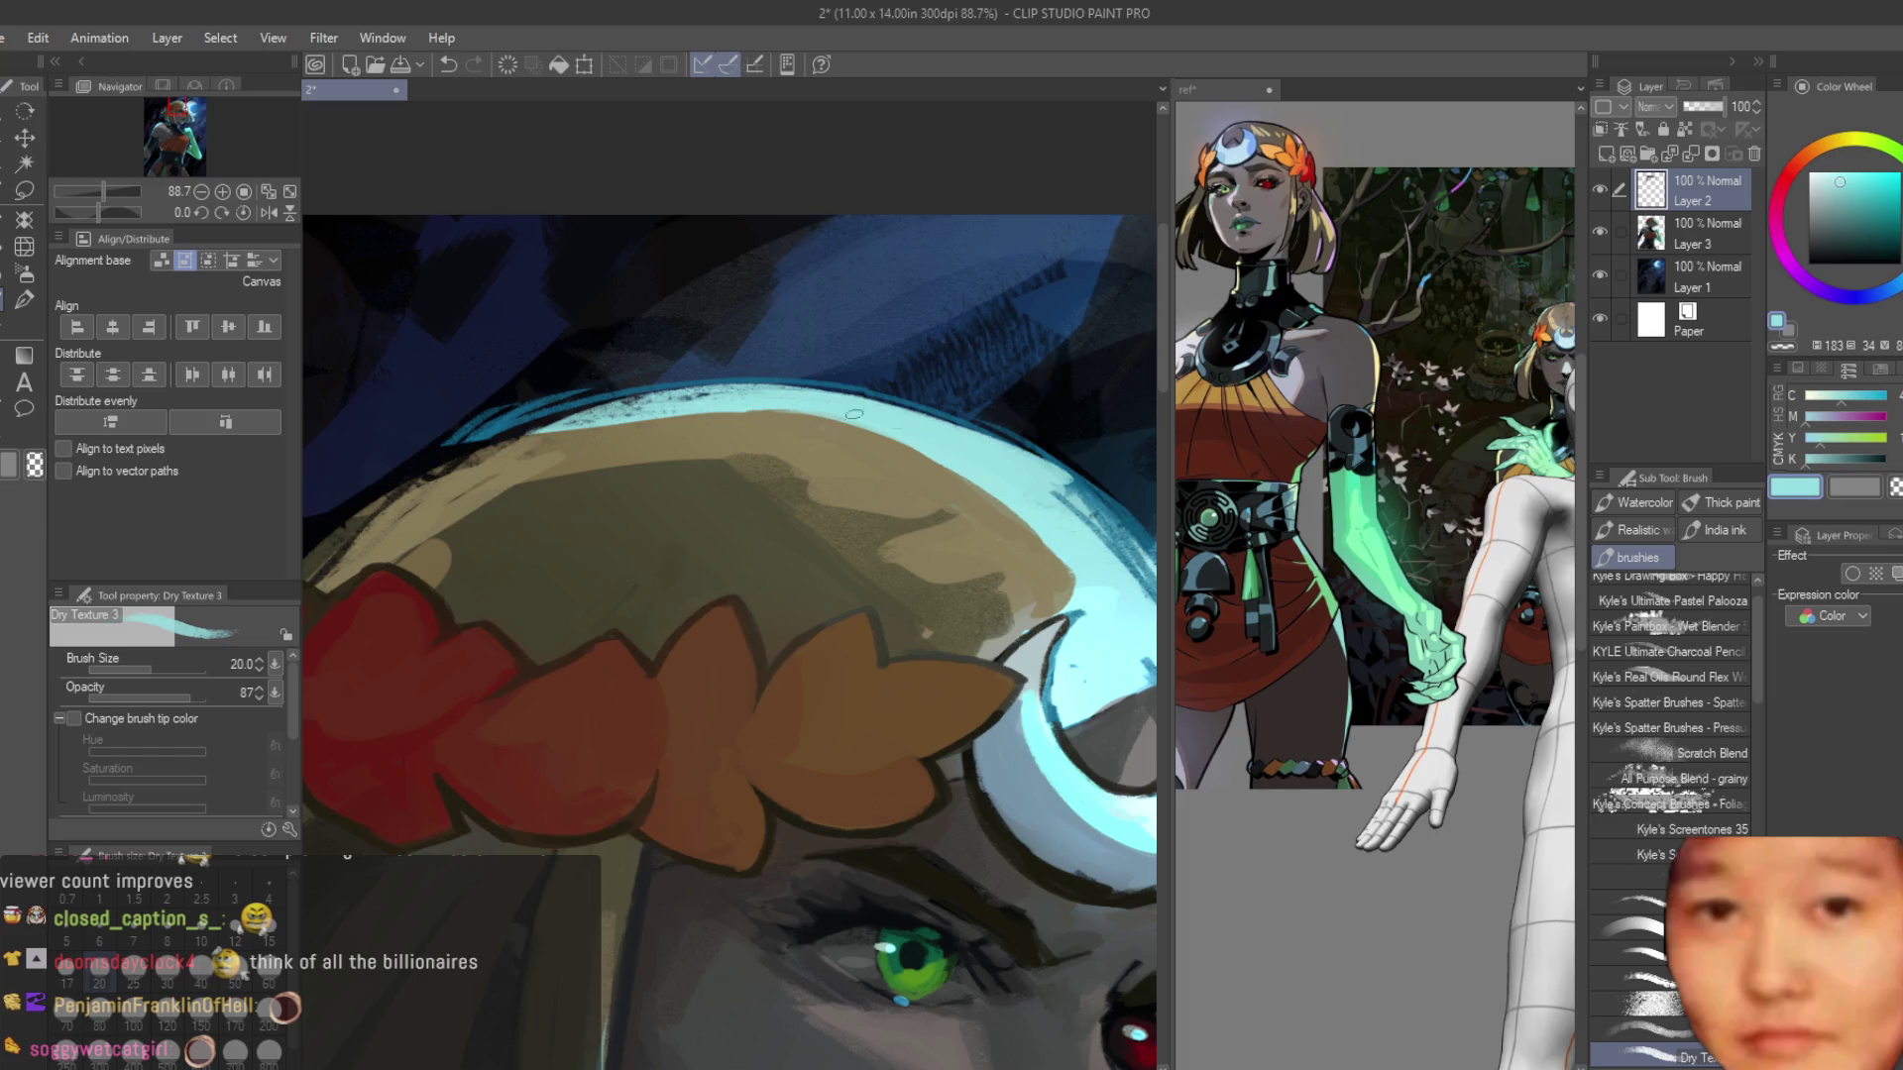
pyautogui.moveTo(594, 417); pyautogui.dragTo(687, 439)
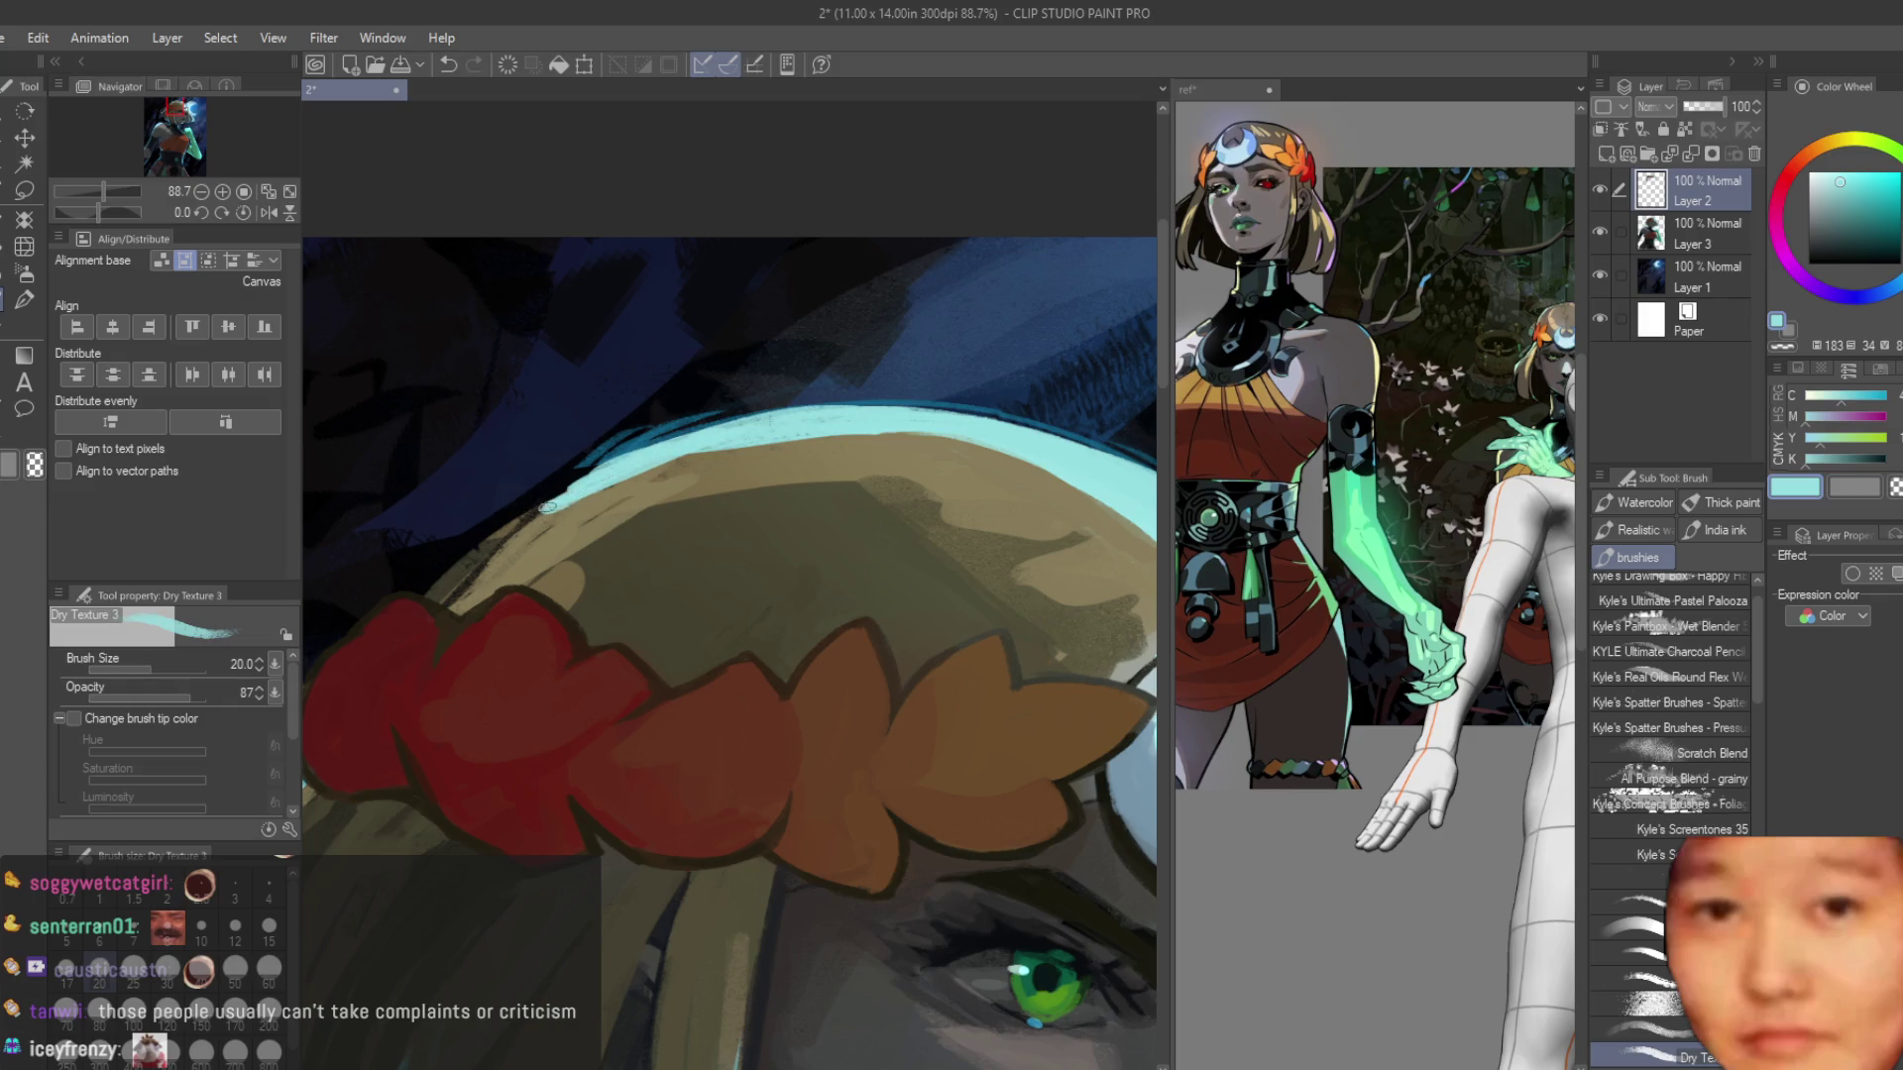
pyautogui.scroll(-4, 510, 530)
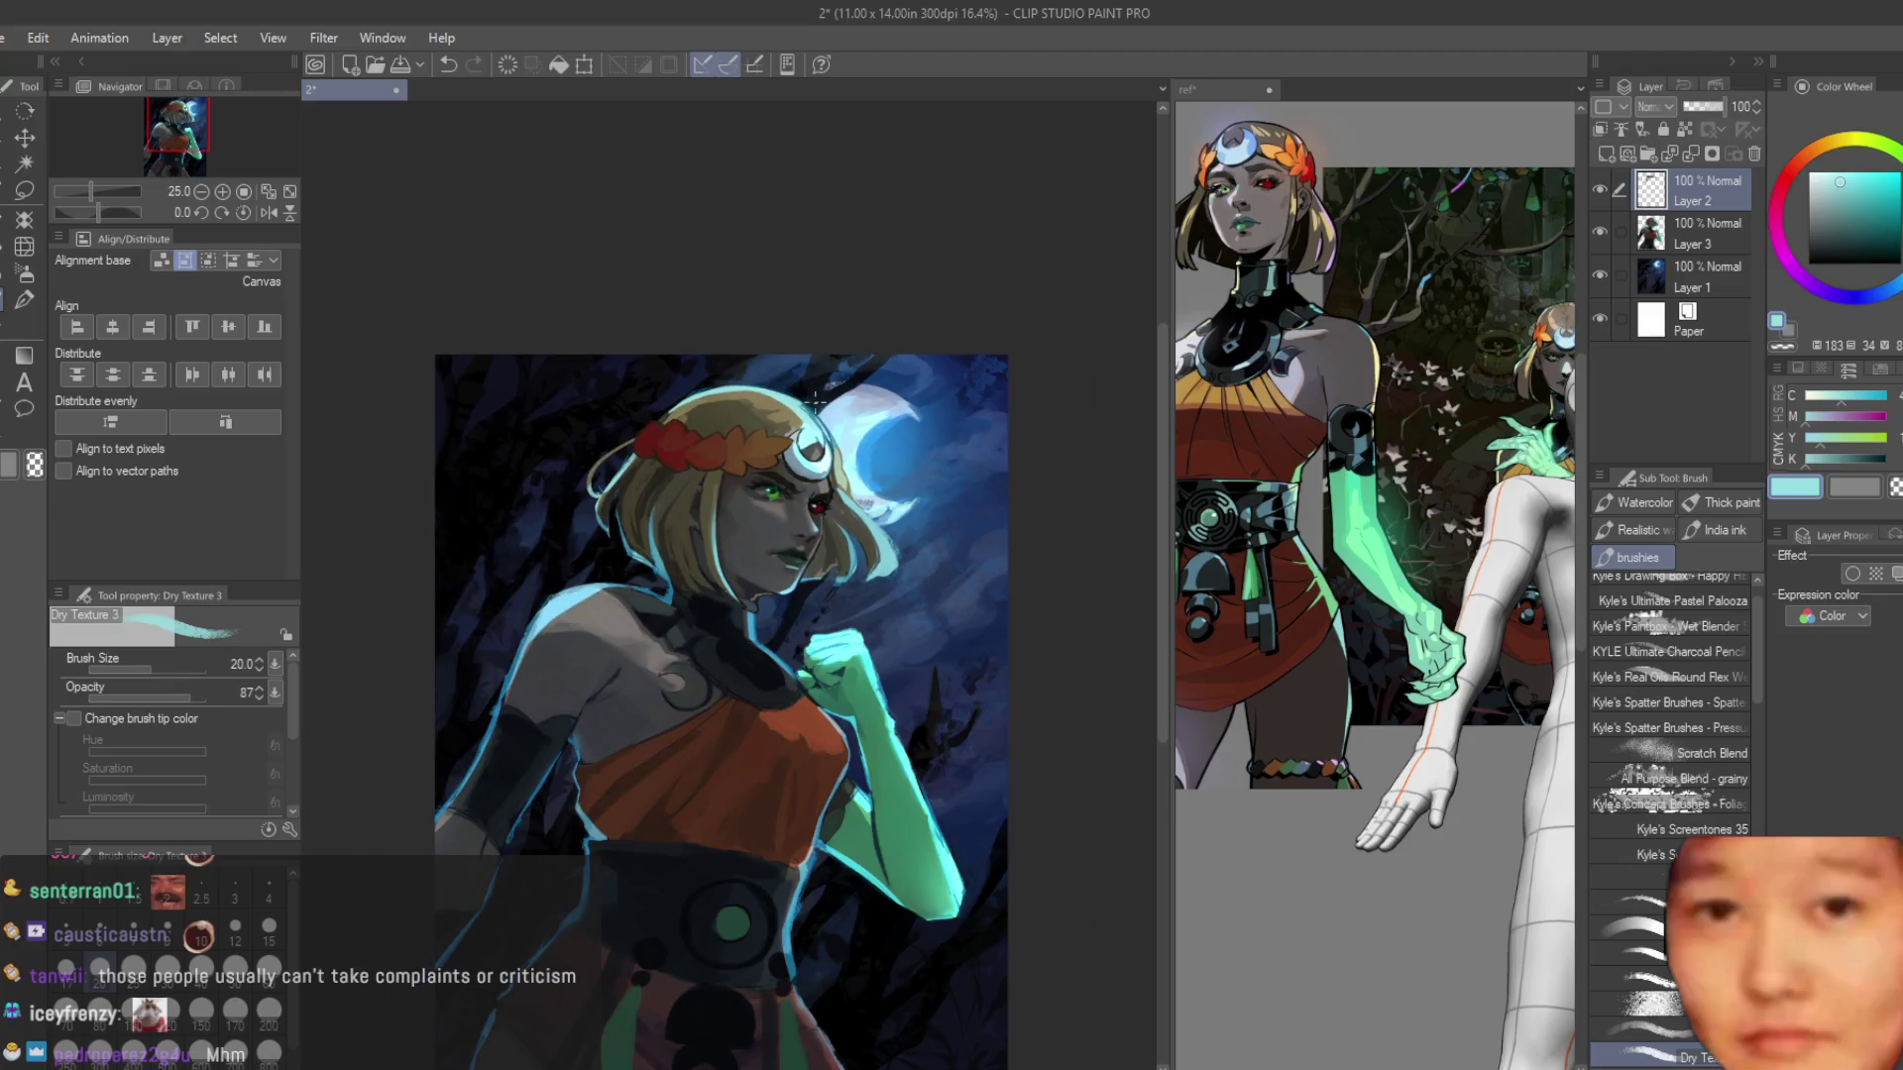
pyautogui.scroll(5, 545, 414)
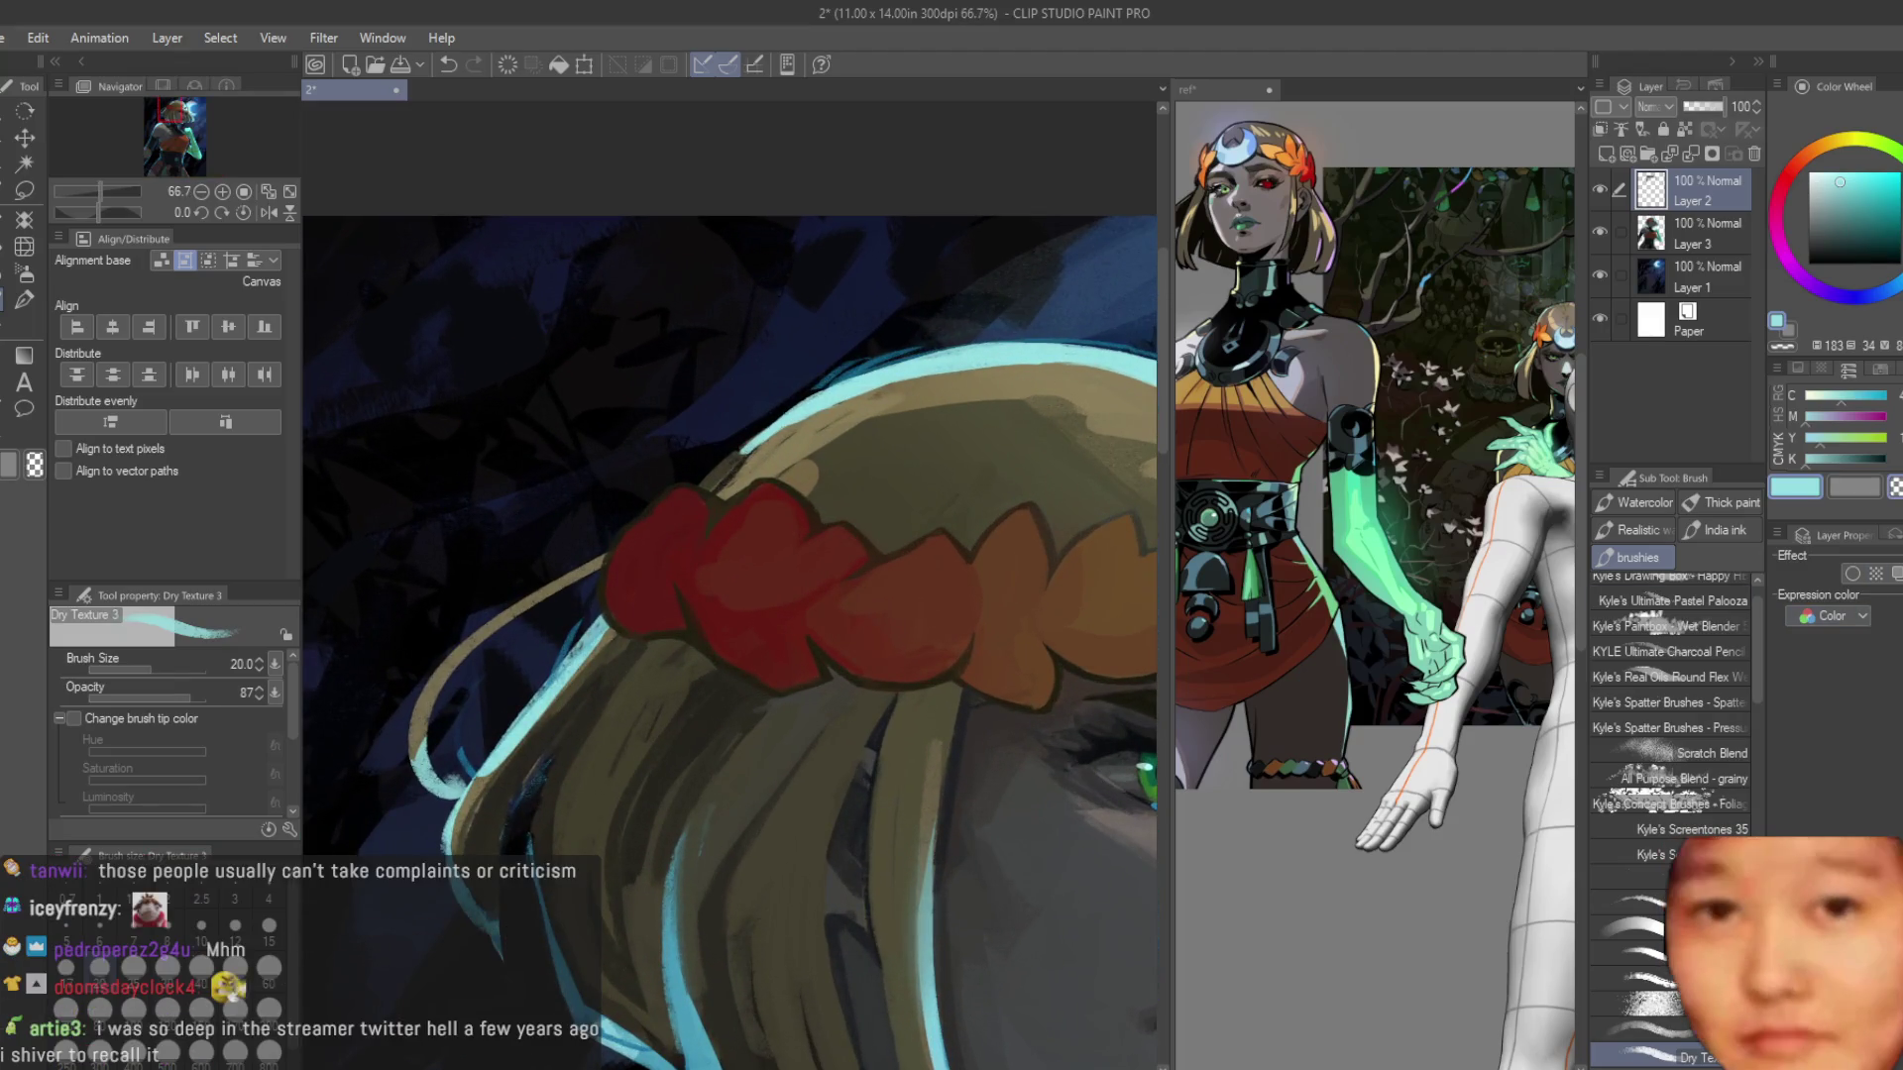
pyautogui.scroll(2, 779, 324)
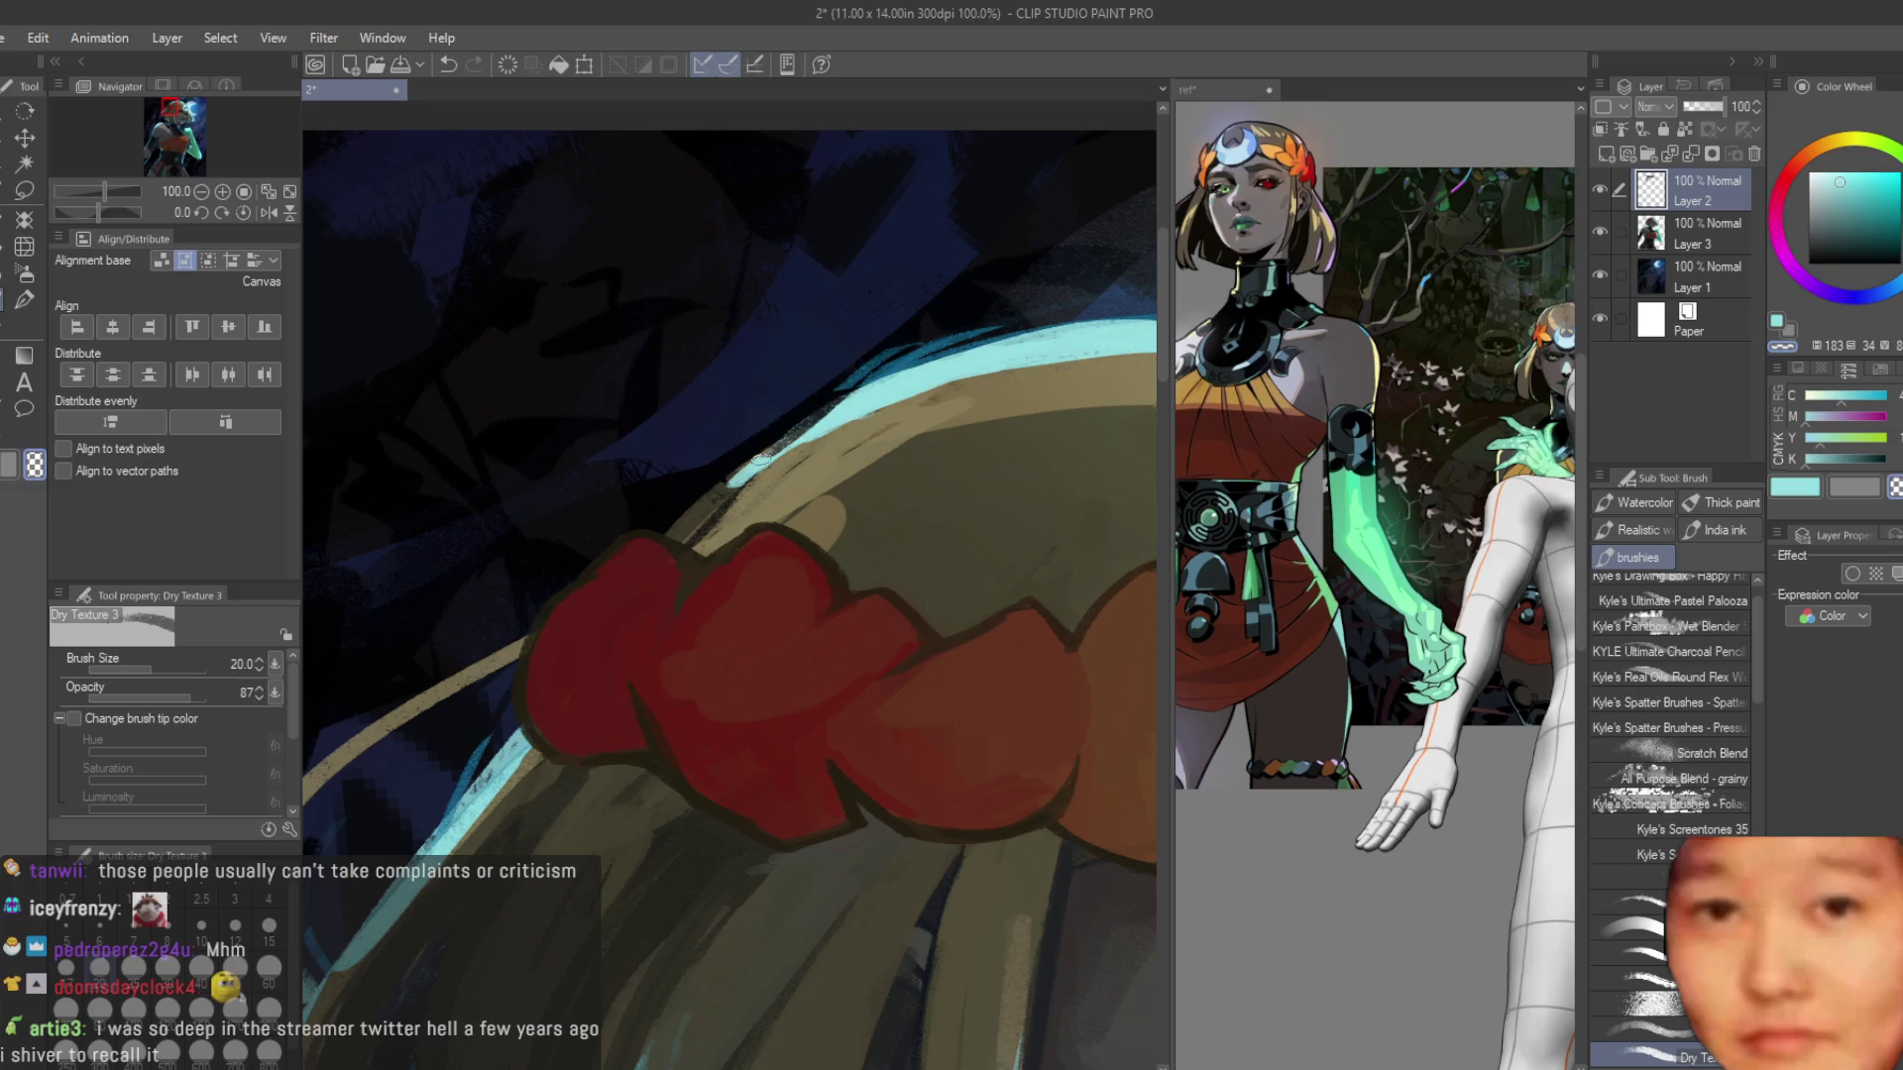
pyautogui.scroll(-3, 908, 349)
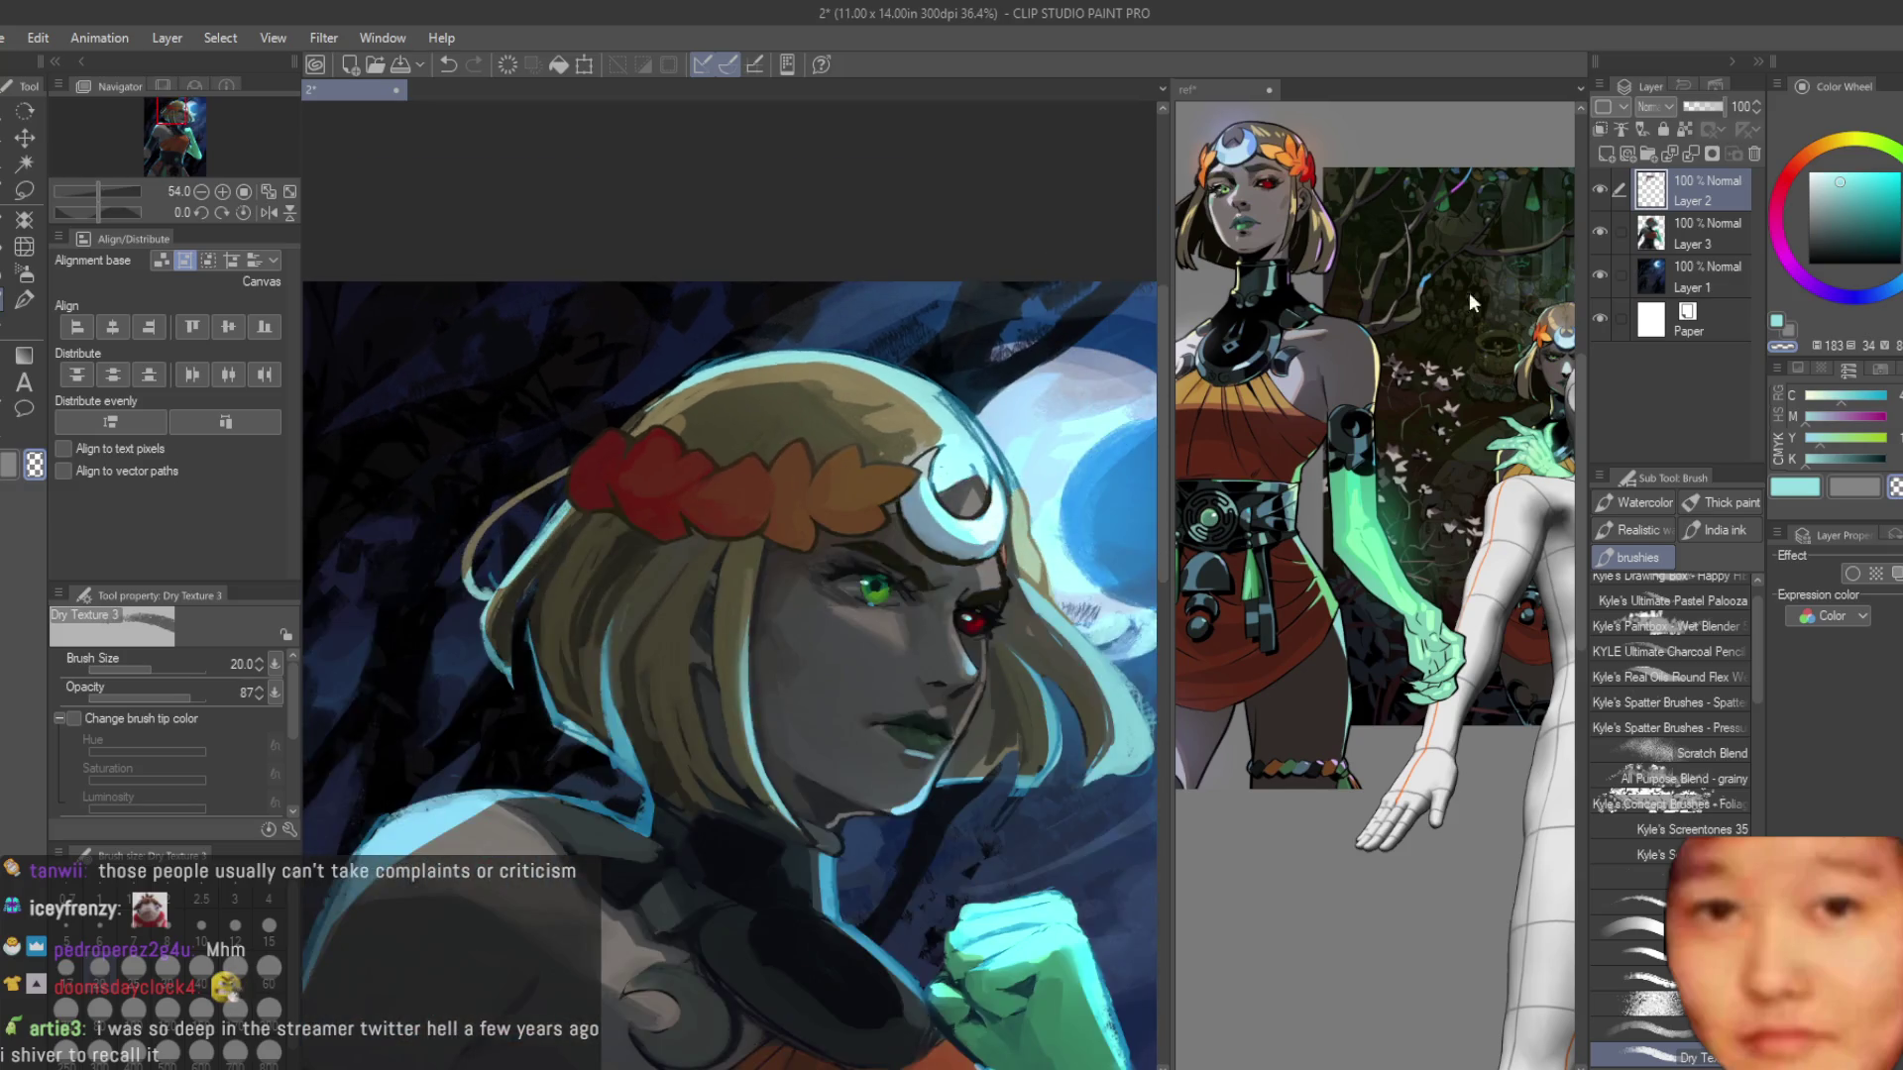
pyautogui.scroll(-2, 772, 216)
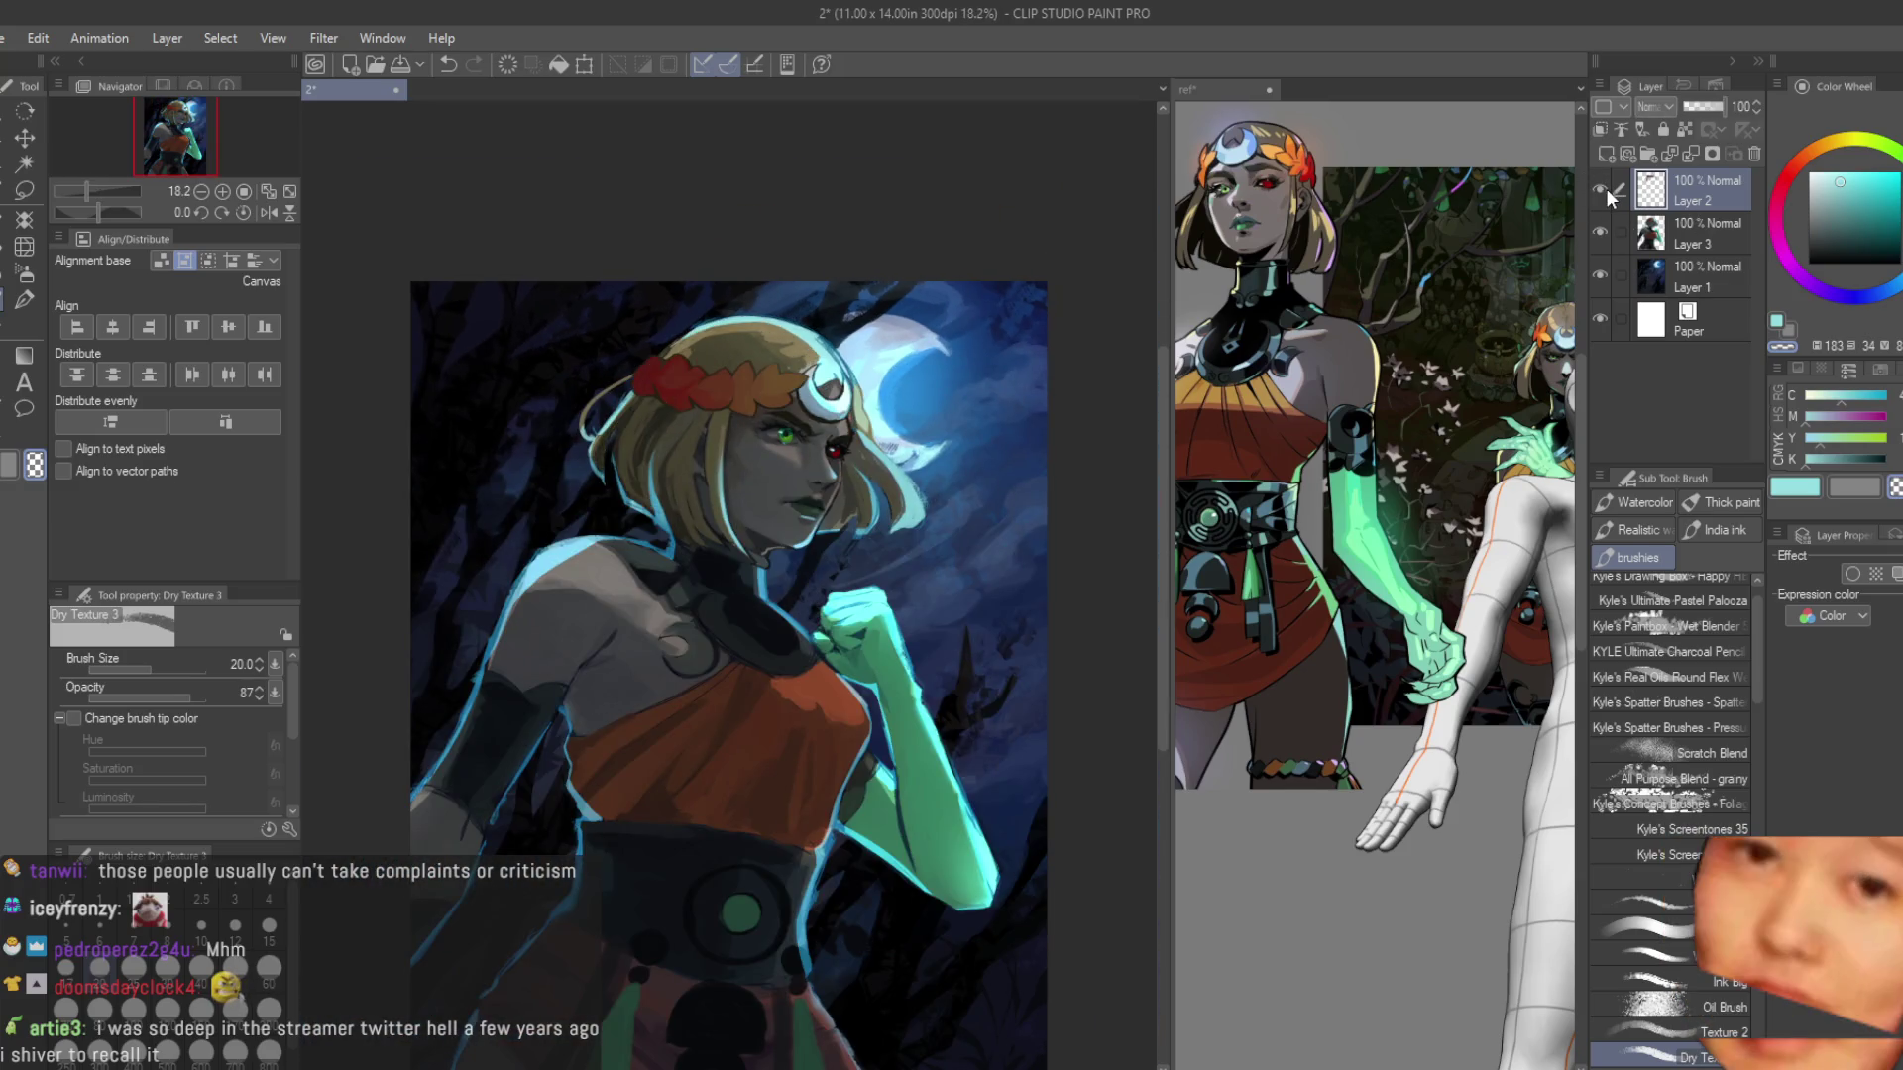
pyautogui.scroll(-2, 856, 308)
pyautogui.scroll(4, 855, 307)
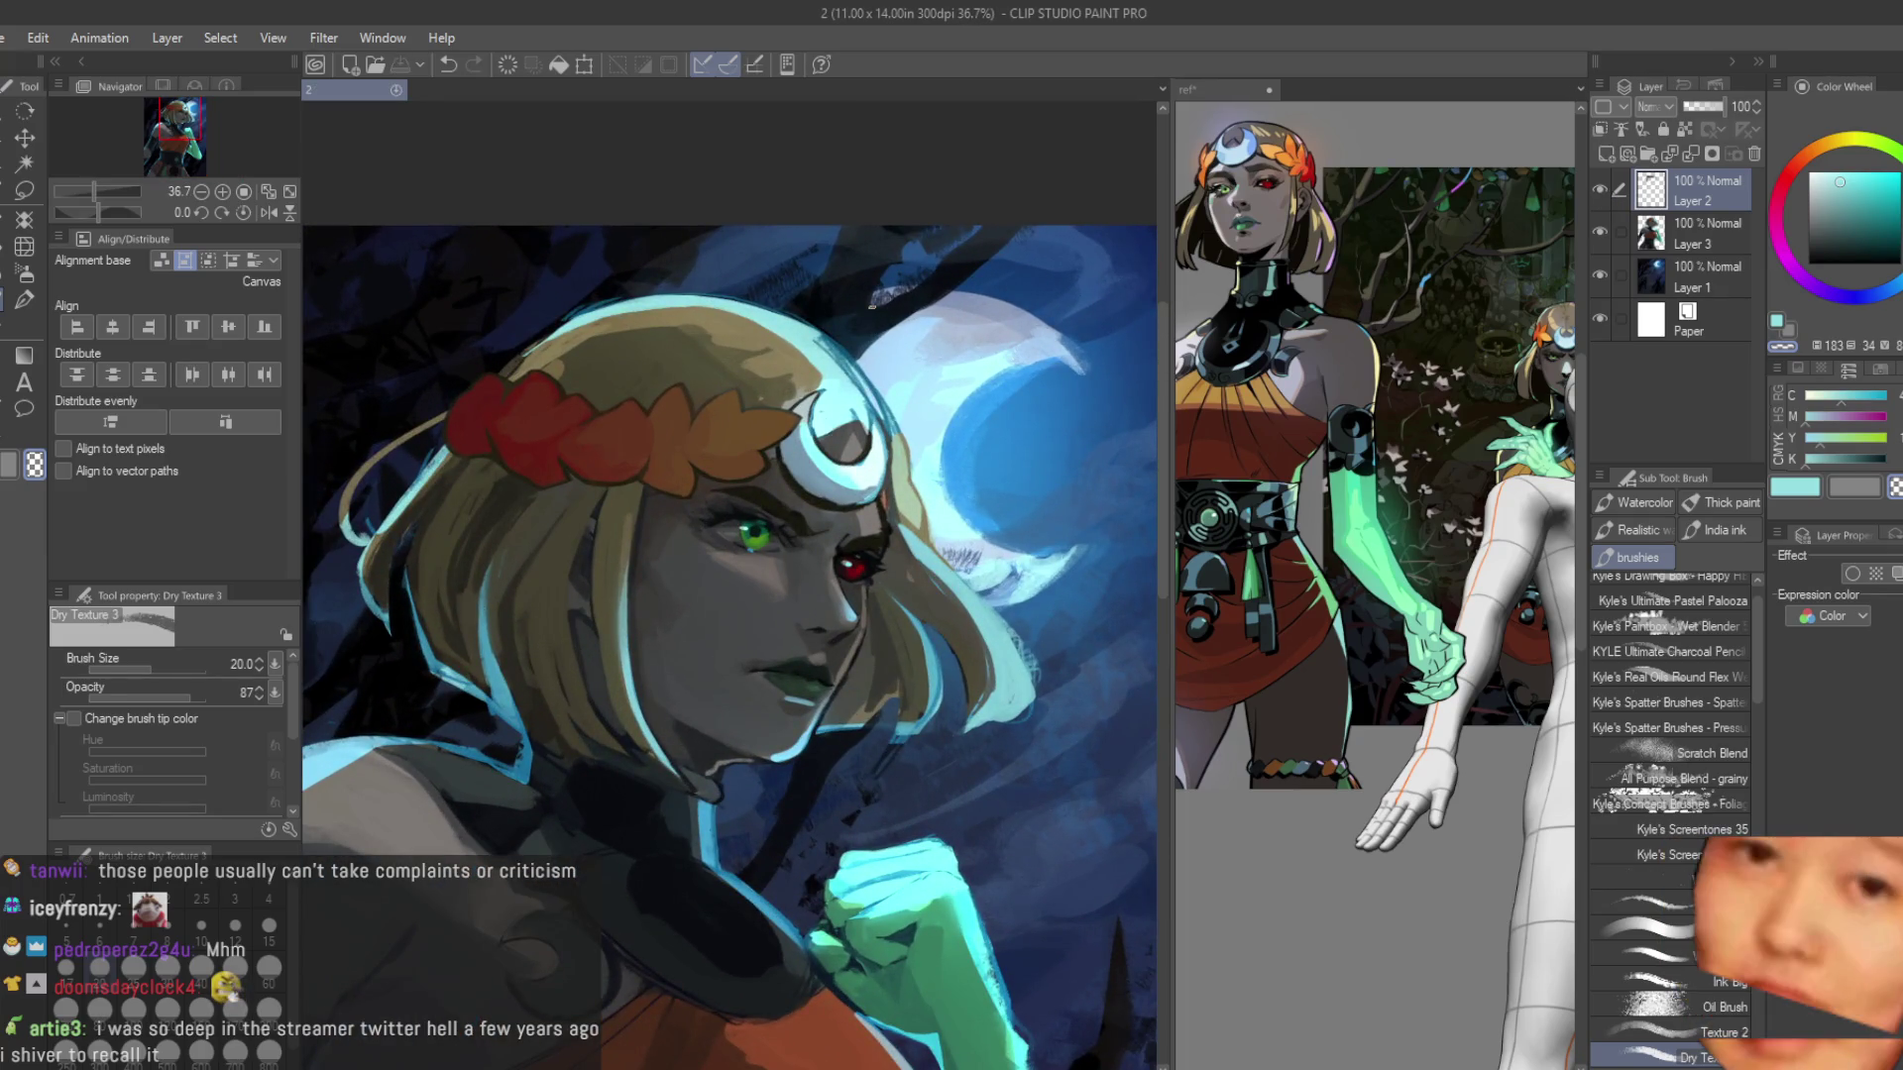
# Paint a tan stroke along the hair strand beside the face.
pyautogui.scroll(5, 894, 525)
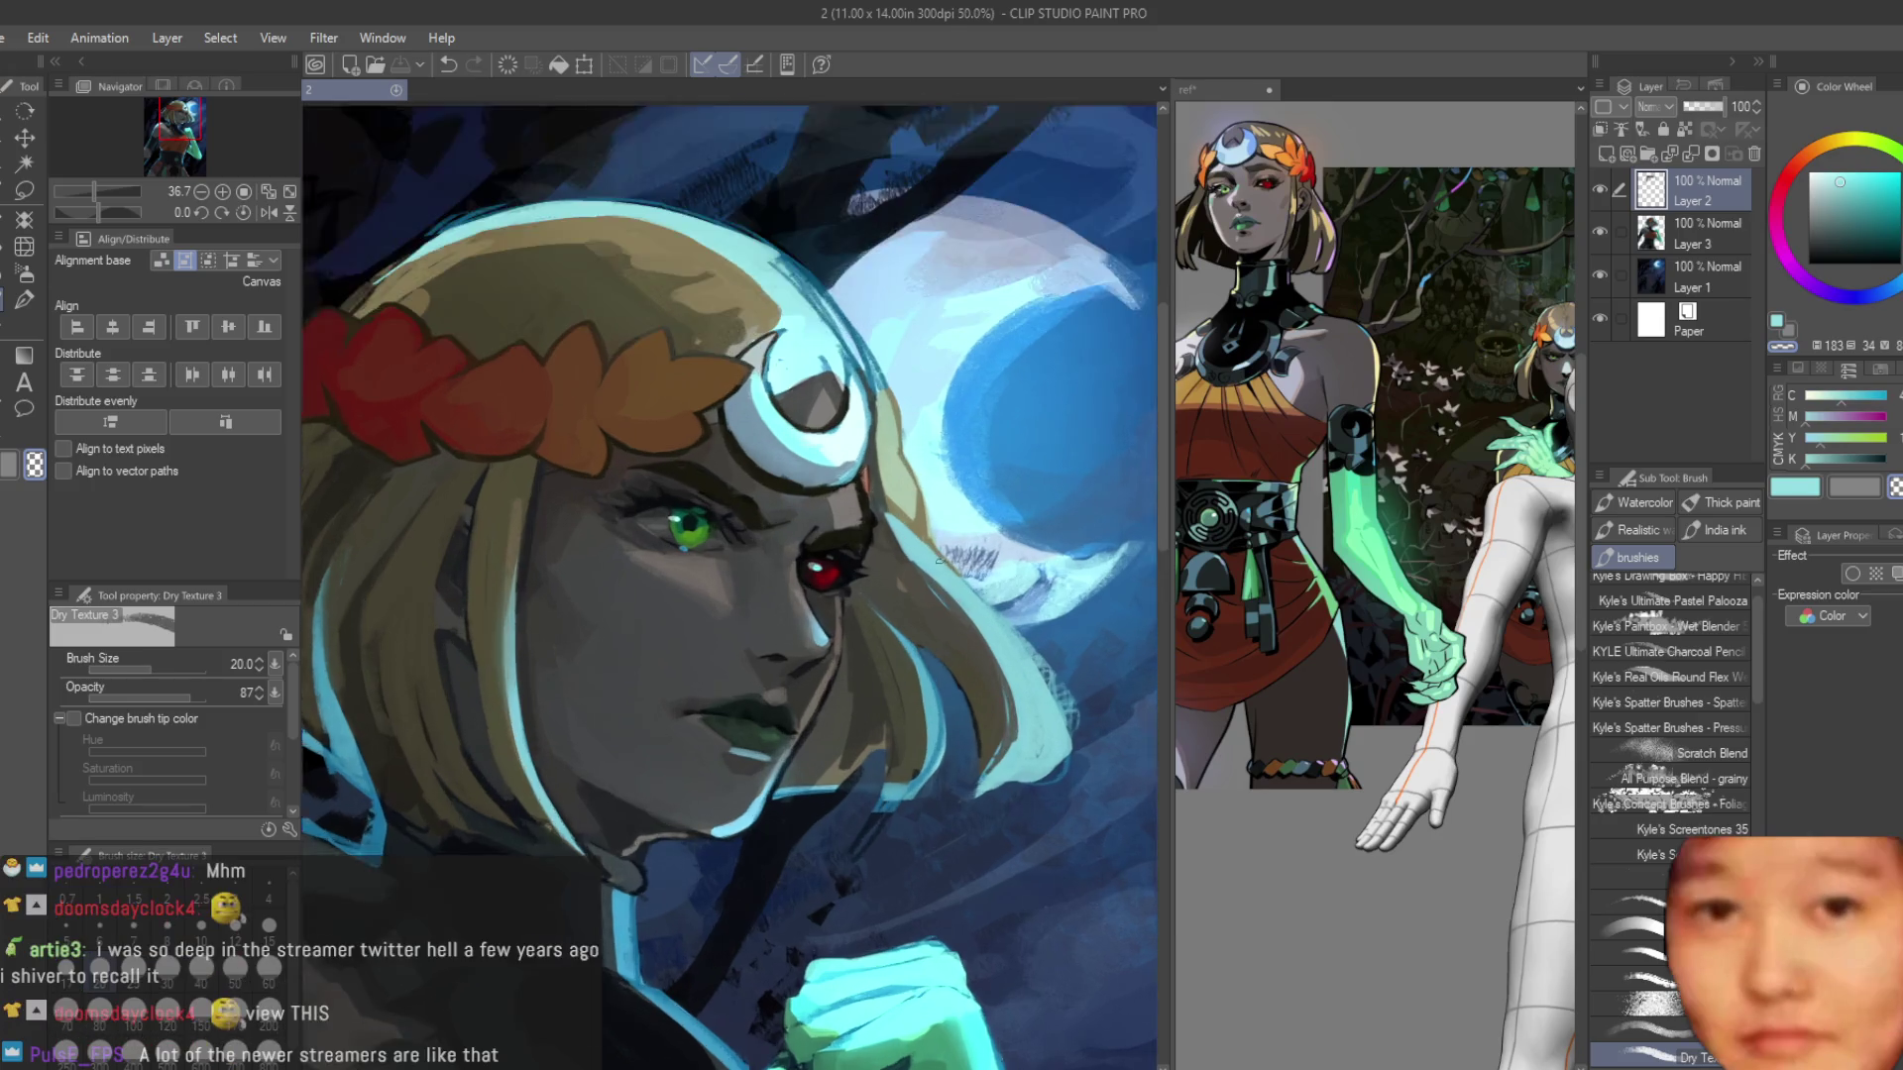
pyautogui.scroll(1, 894, 526)
pyautogui.keyDown('alt'); pyautogui.click(895, 526); pyautogui.keyUp('alt')
pyautogui.moveTo(873, 604); pyautogui.dragTo(889, 455)
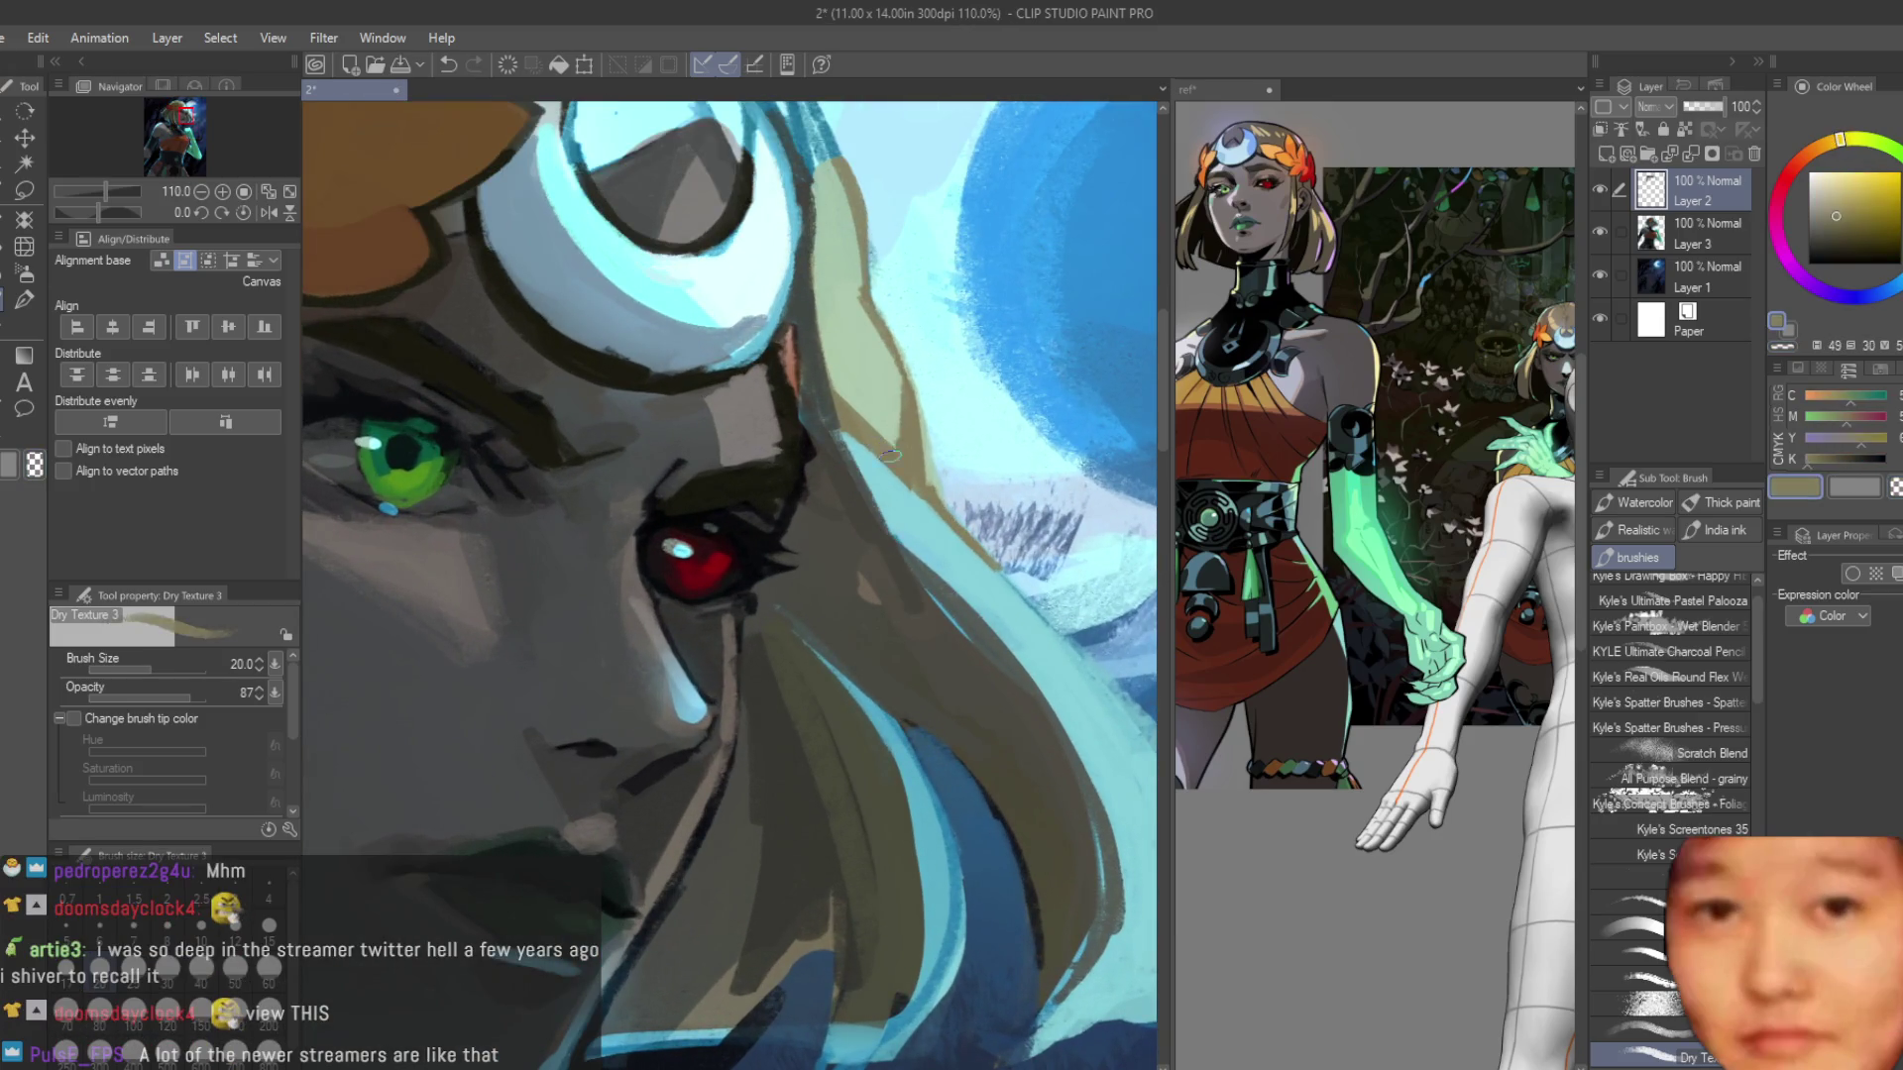
pyautogui.keyDown('alt'); pyautogui.click(977, 556); pyautogui.keyUp('alt')
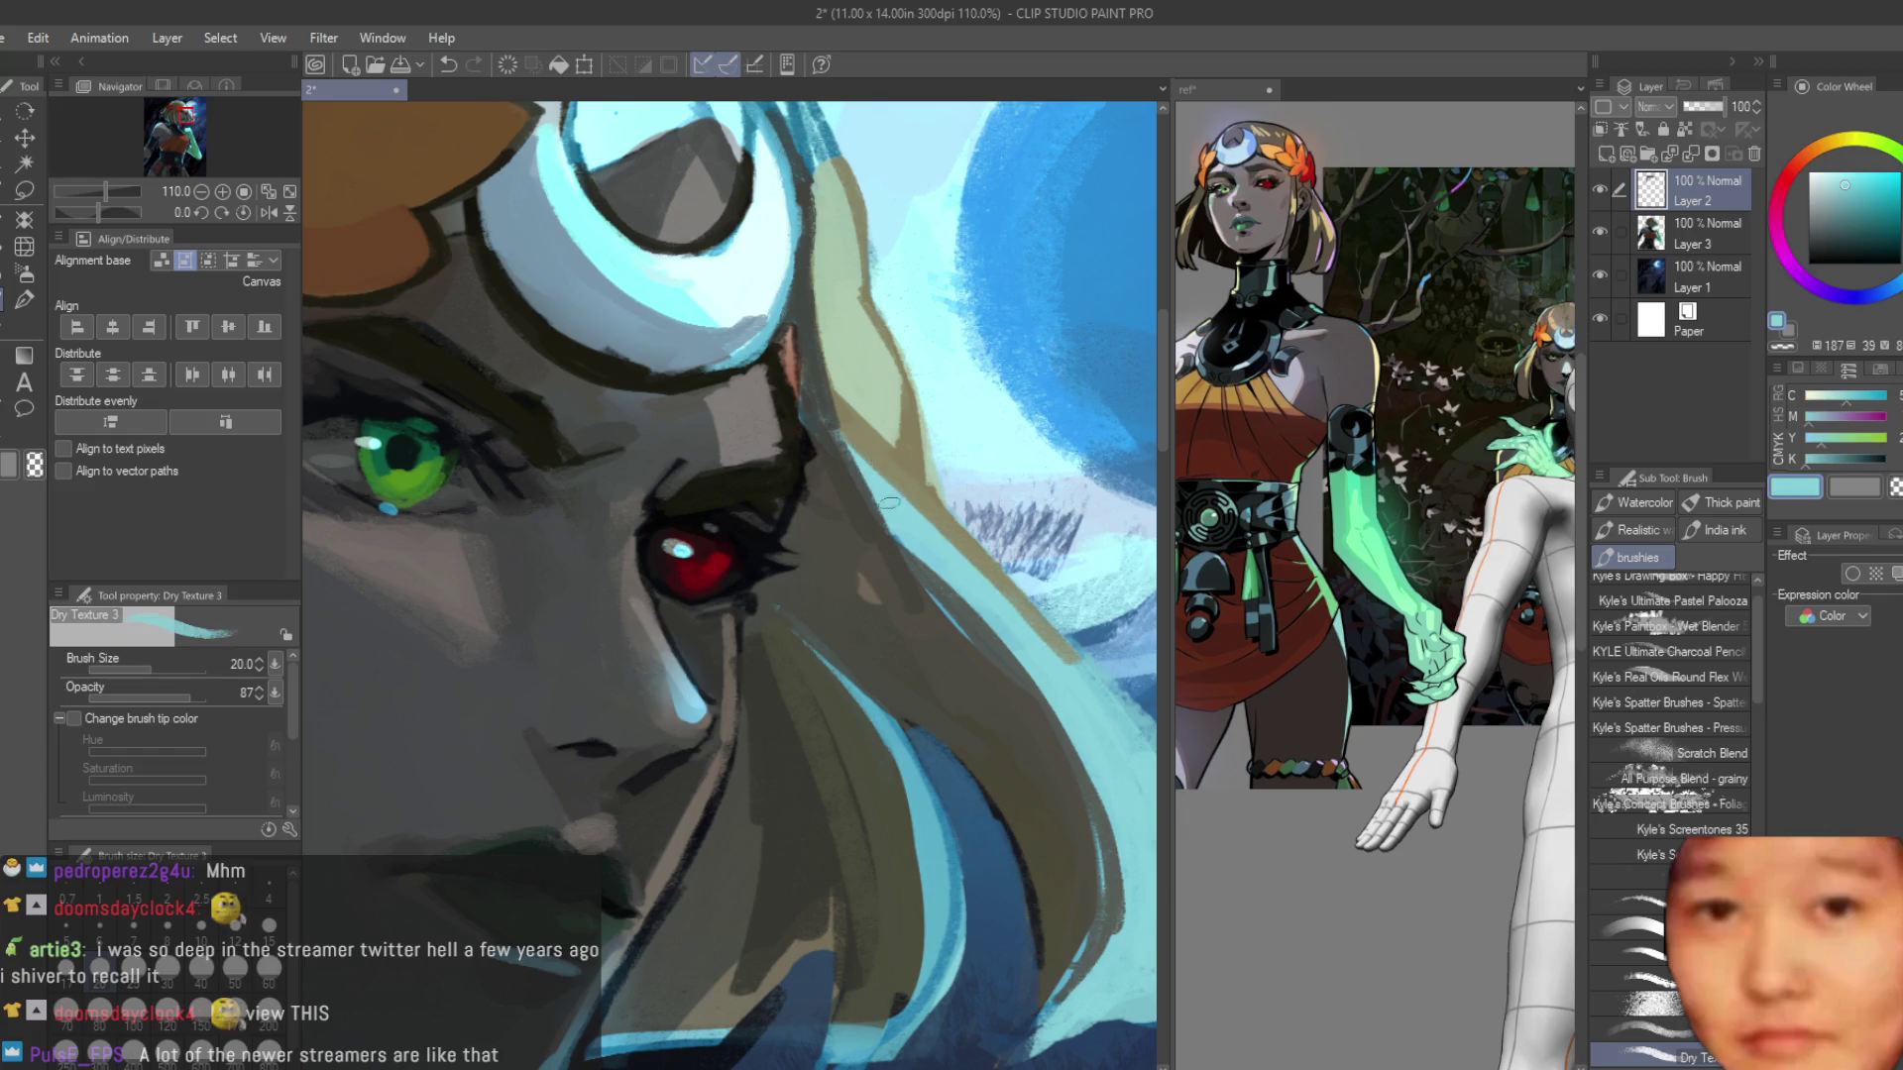
pyautogui.keyDown('alt'); pyautogui.click(852, 419); pyautogui.keyUp('alt')
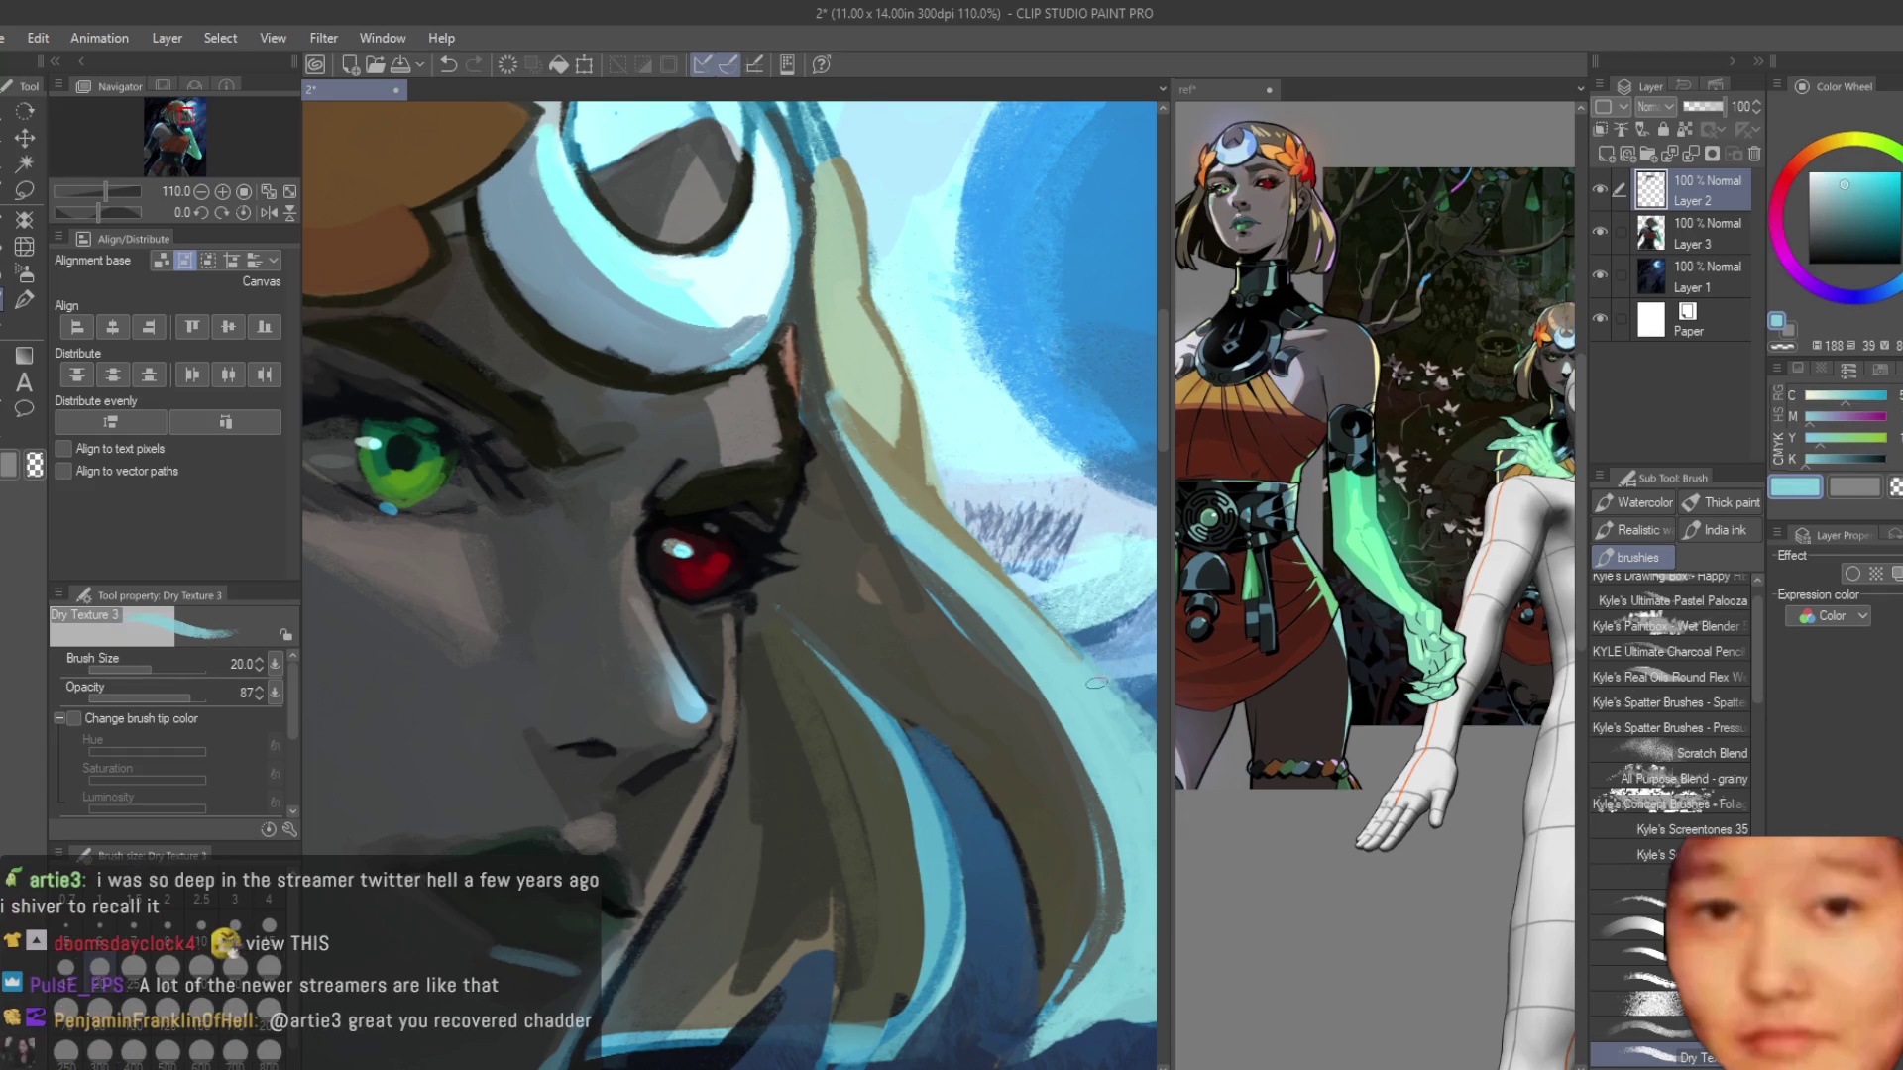
pyautogui.scroll(-2, 901, 496)
pyautogui.keyDown('alt'); pyautogui.click(967, 561); pyautogui.keyUp('alt')
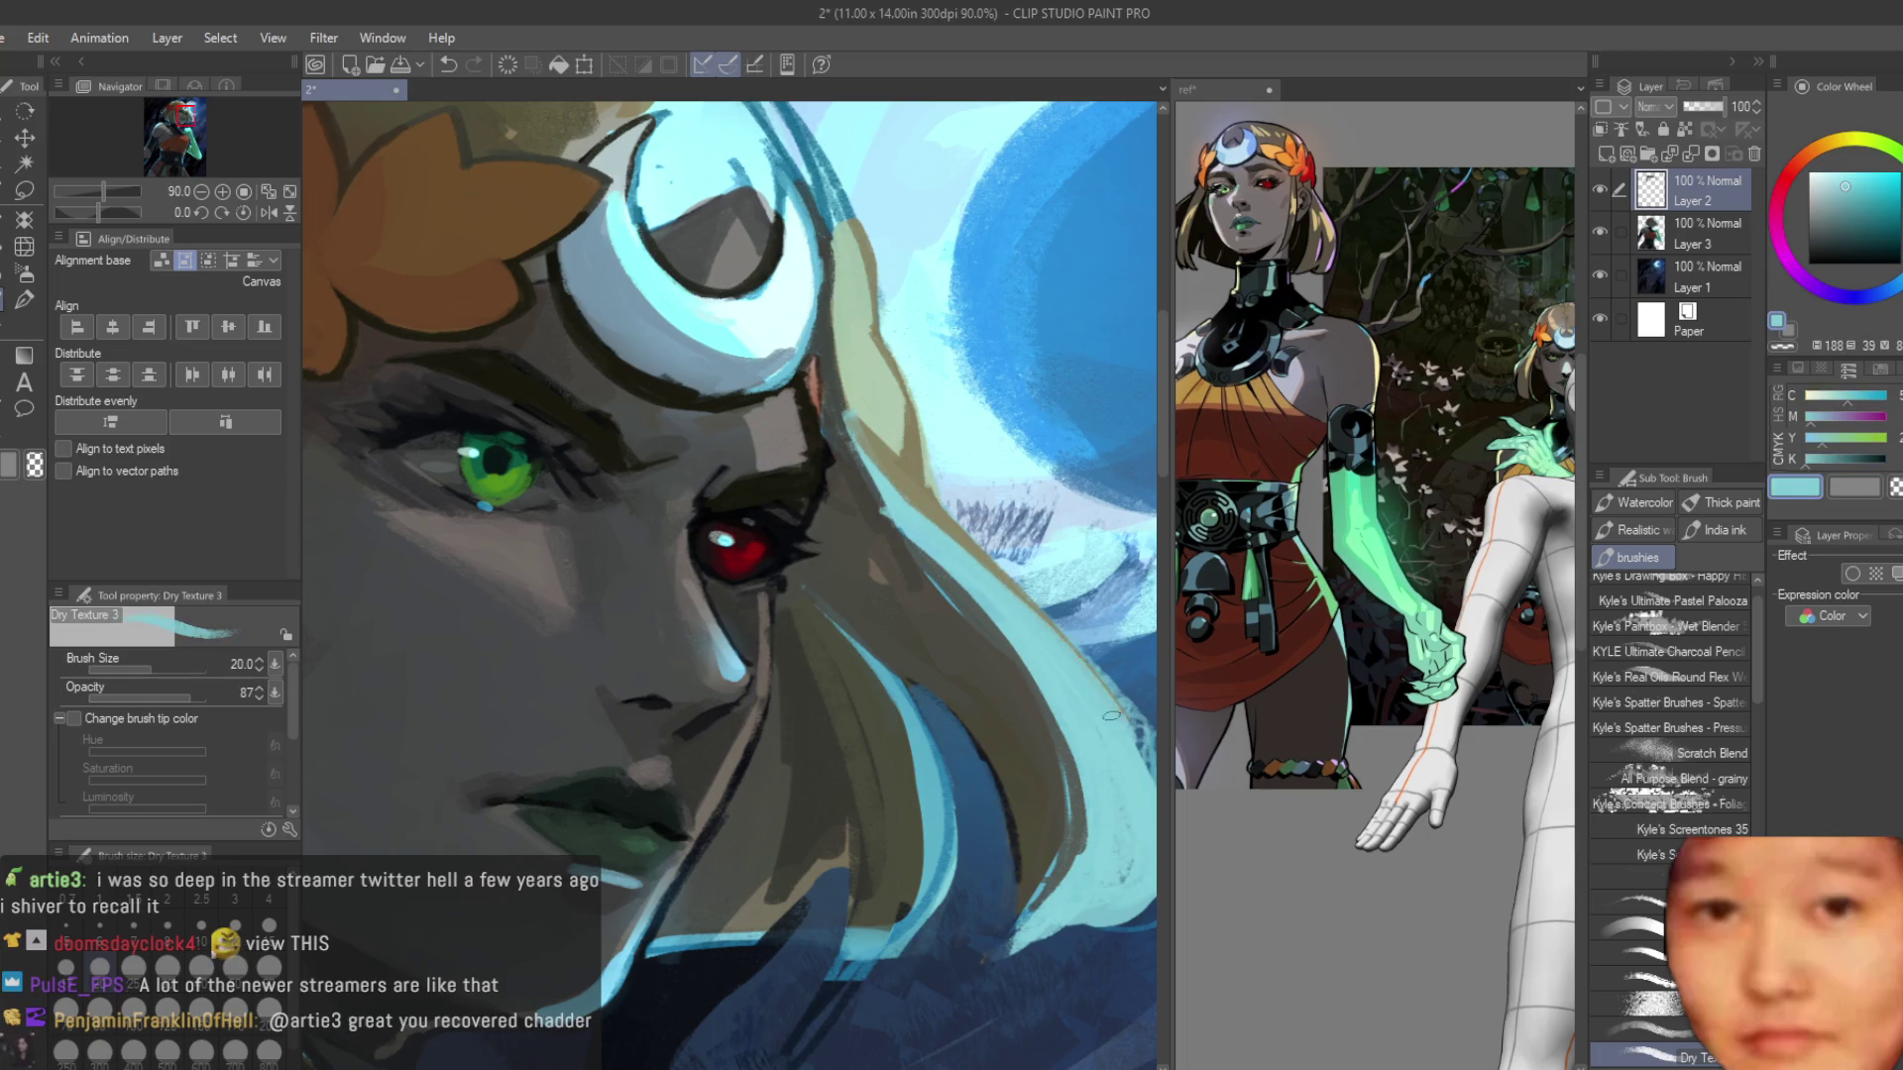
pyautogui.scroll(-3, 809, 450)
pyautogui.scroll(5, 740, 469)
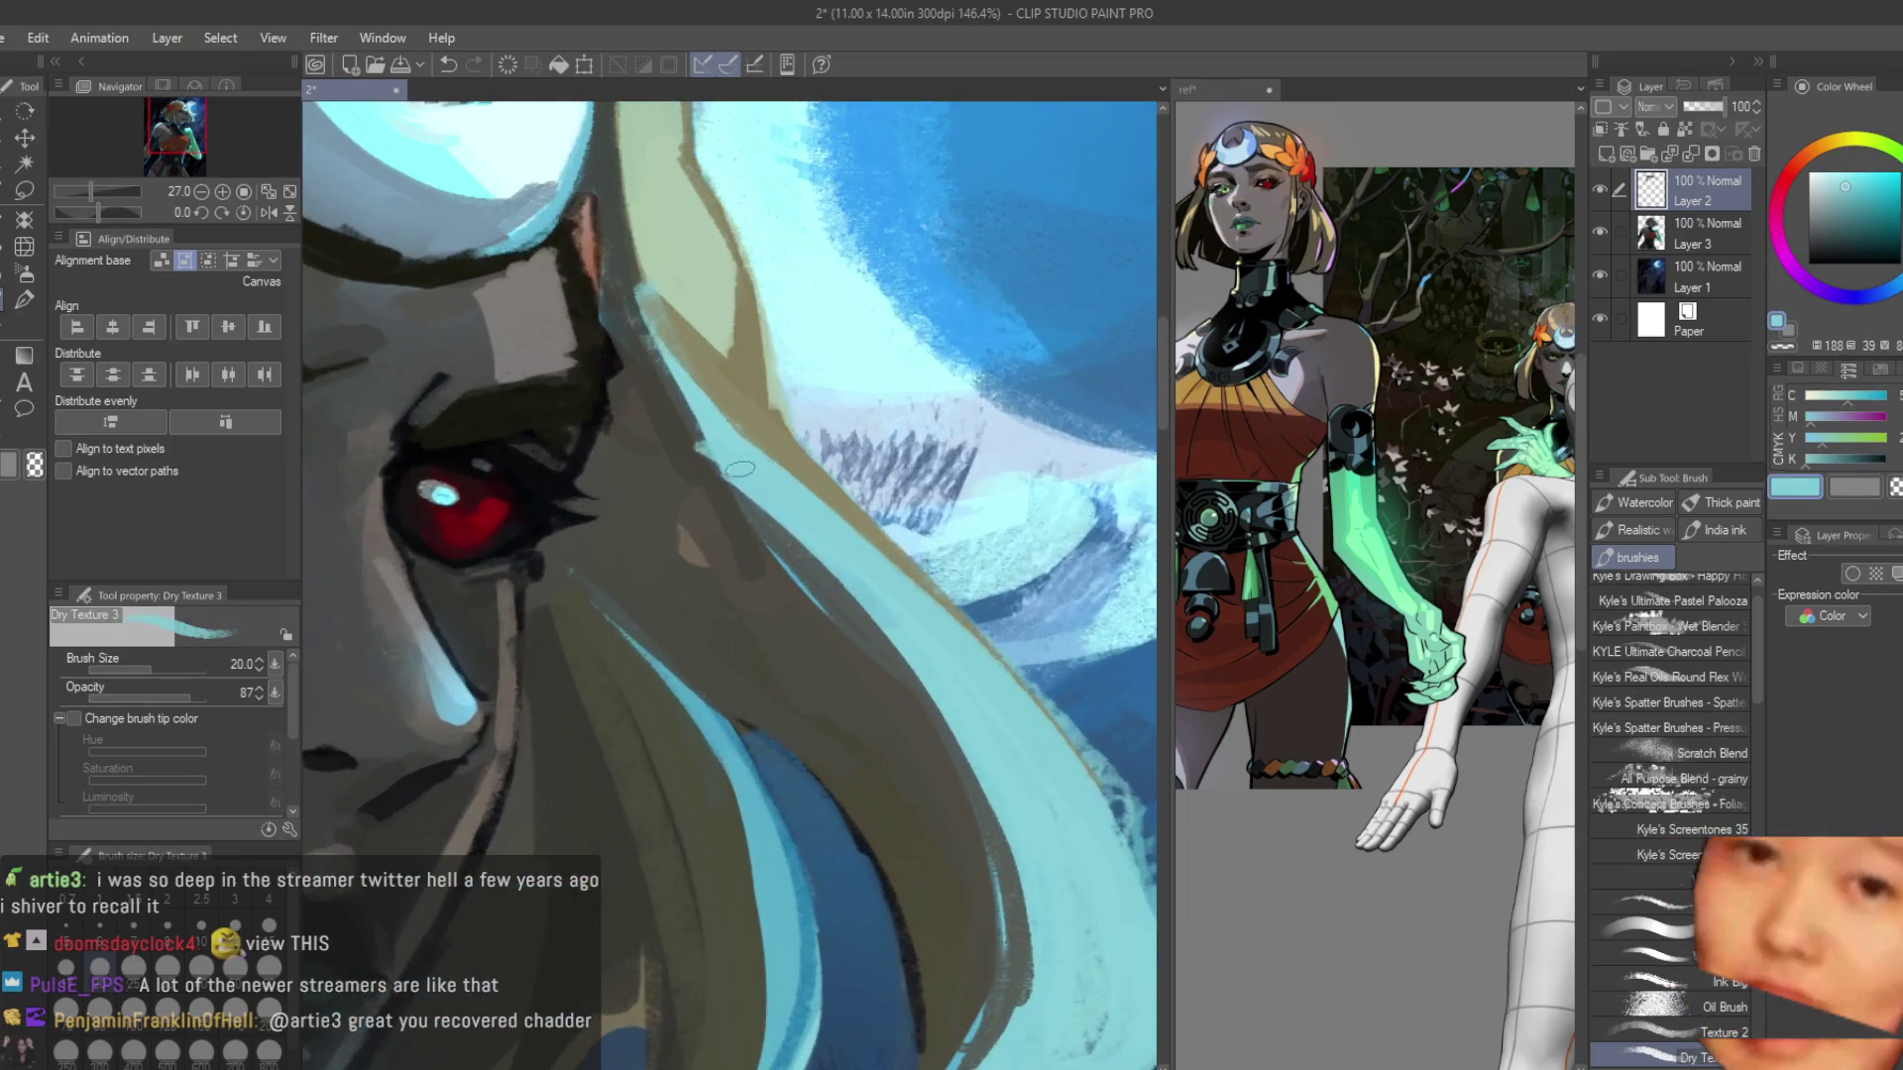
# Paint light cyan highlight strokes down the hair beside the face.
pyautogui.keyDown('alt'); pyautogui.click(712, 428); pyautogui.keyUp('alt')
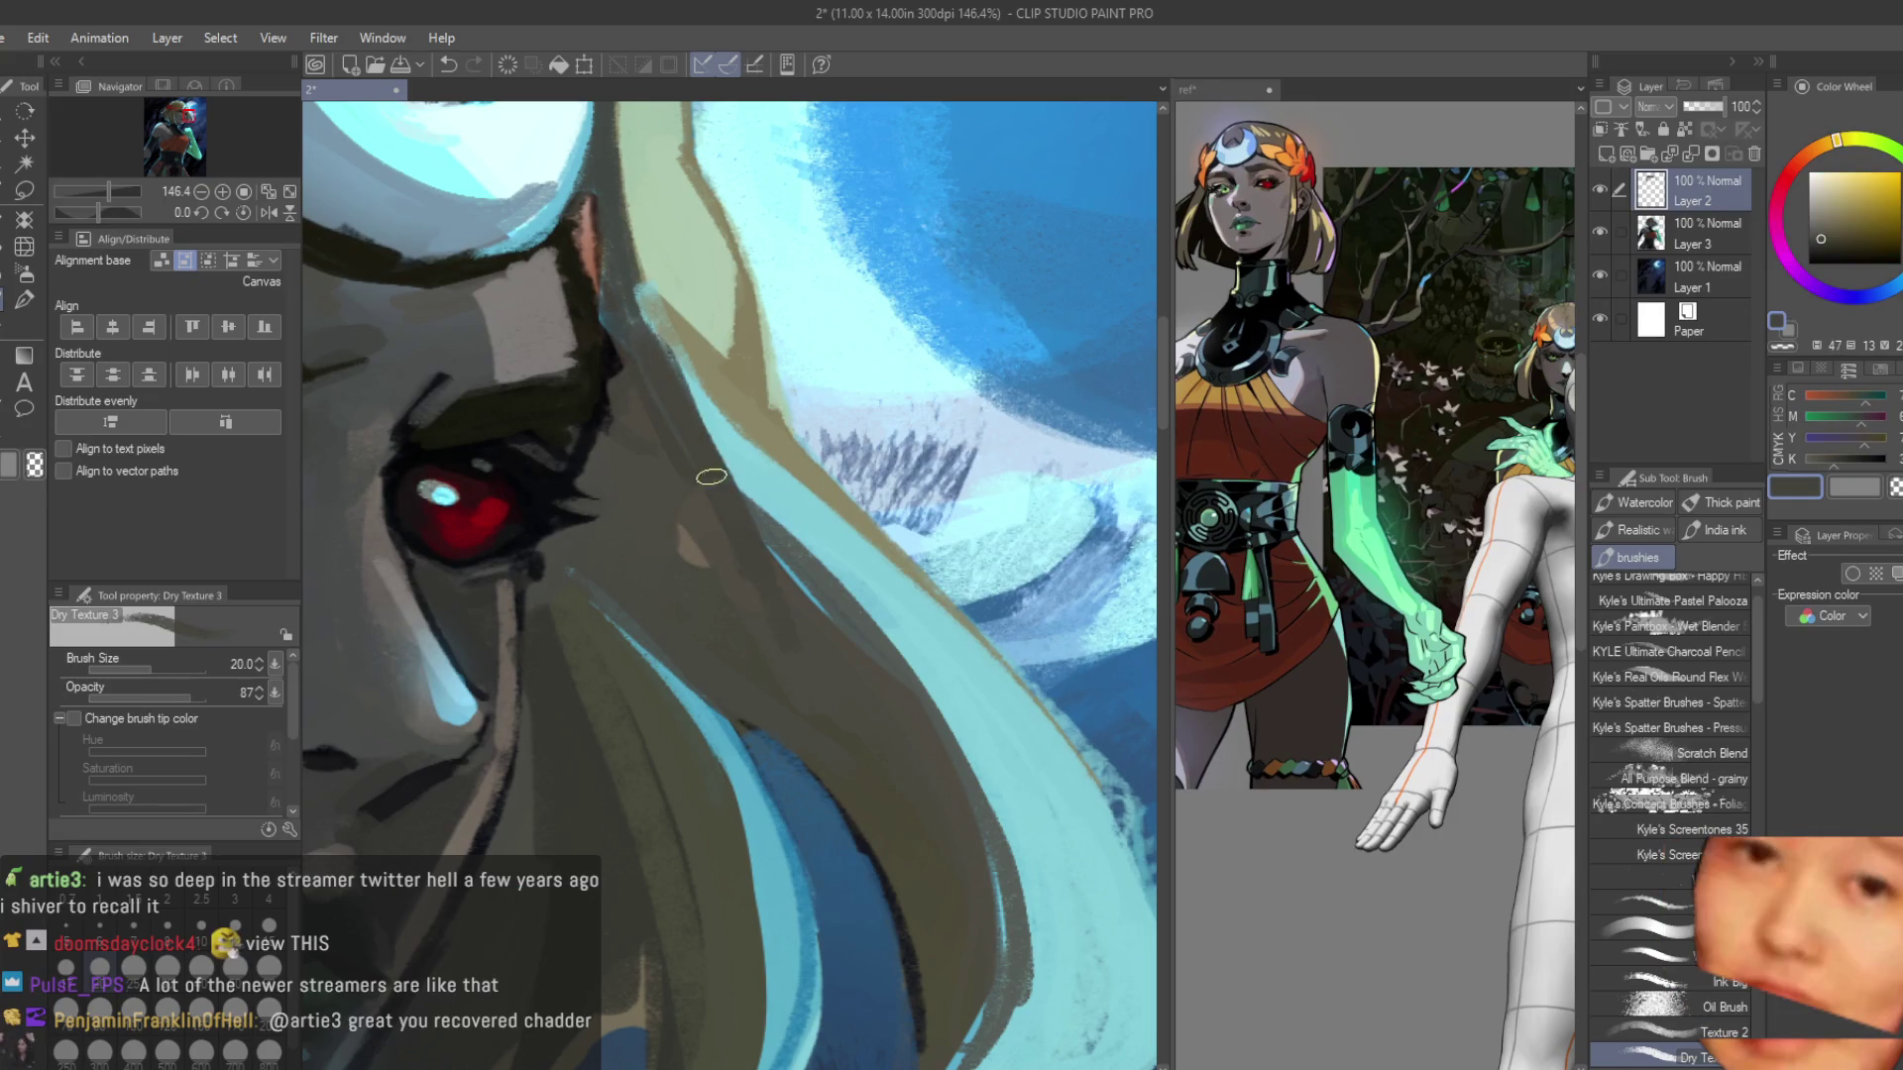
pyautogui.keyDown('alt'); pyautogui.click(932, 763); pyautogui.keyUp('alt')
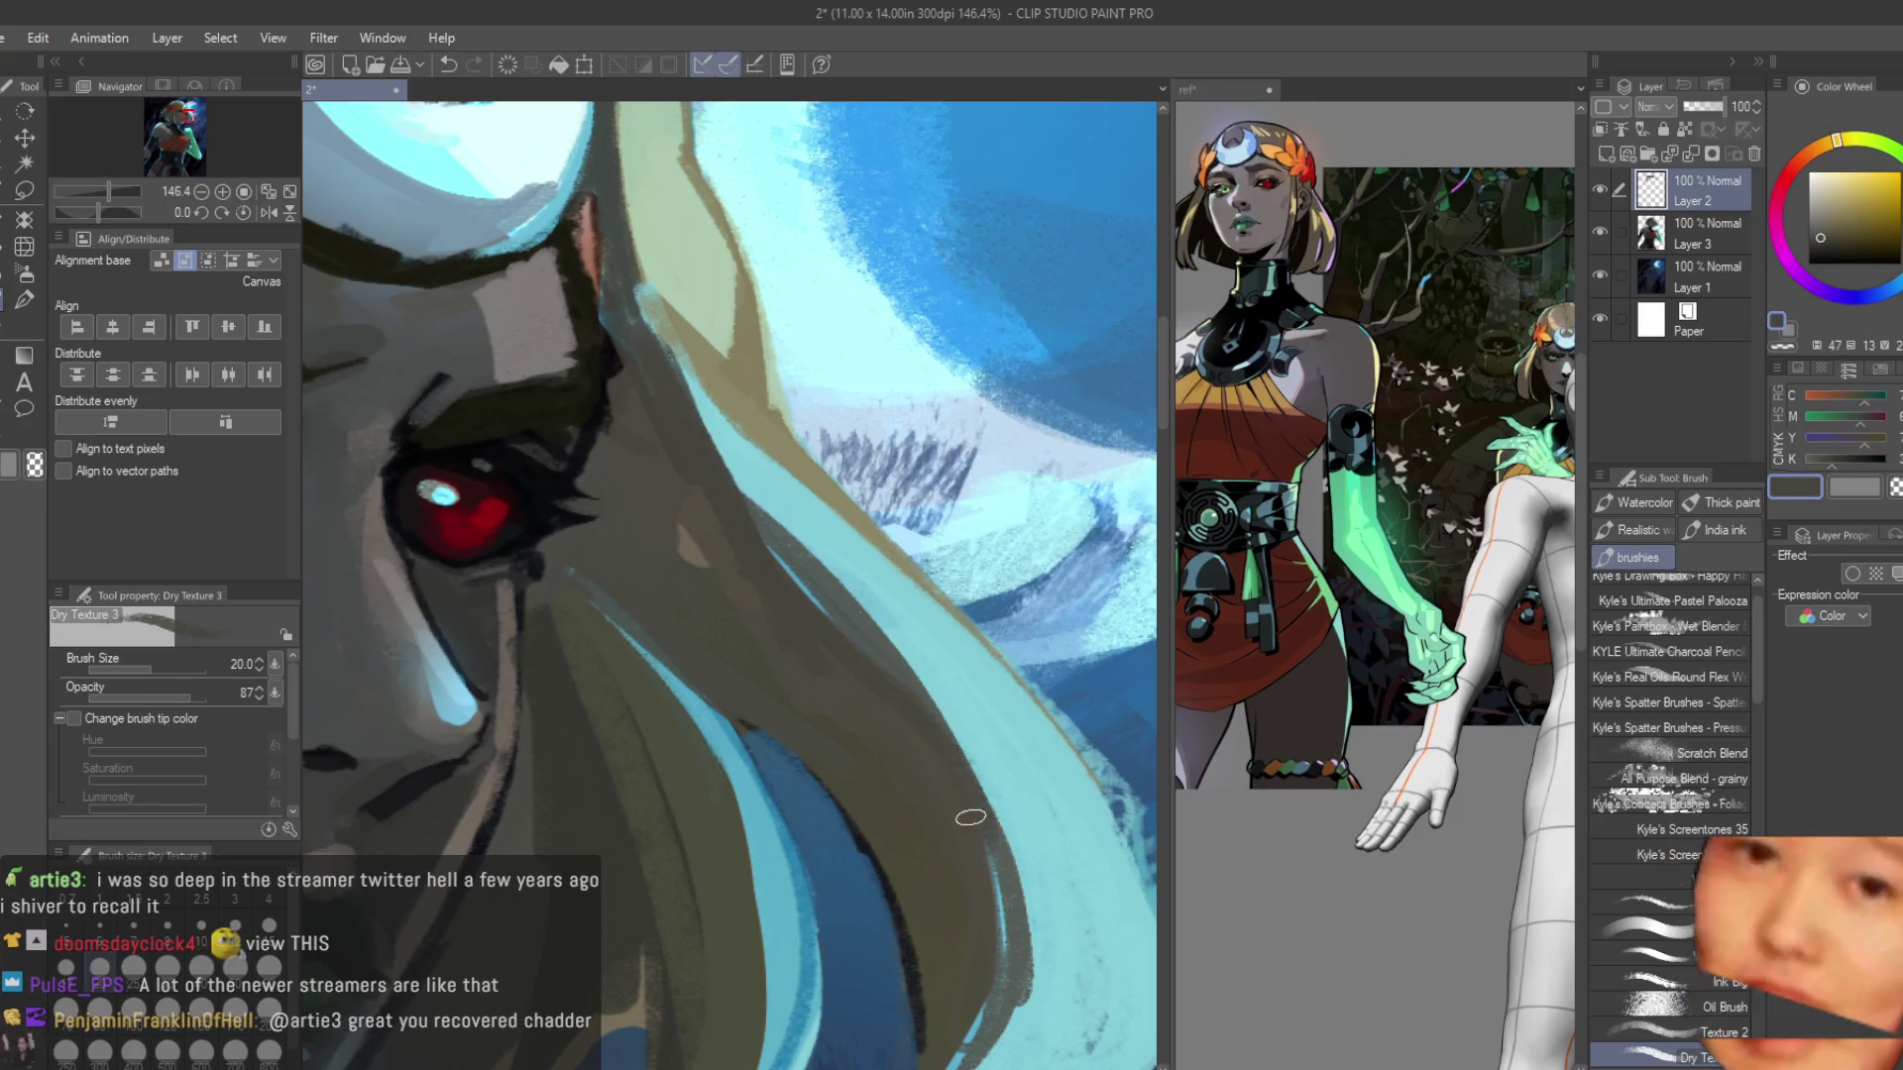
pyautogui.scroll(-2, 961, 802)
pyautogui.keyDown('alt'); pyautogui.click(948, 778); pyautogui.keyUp('alt')
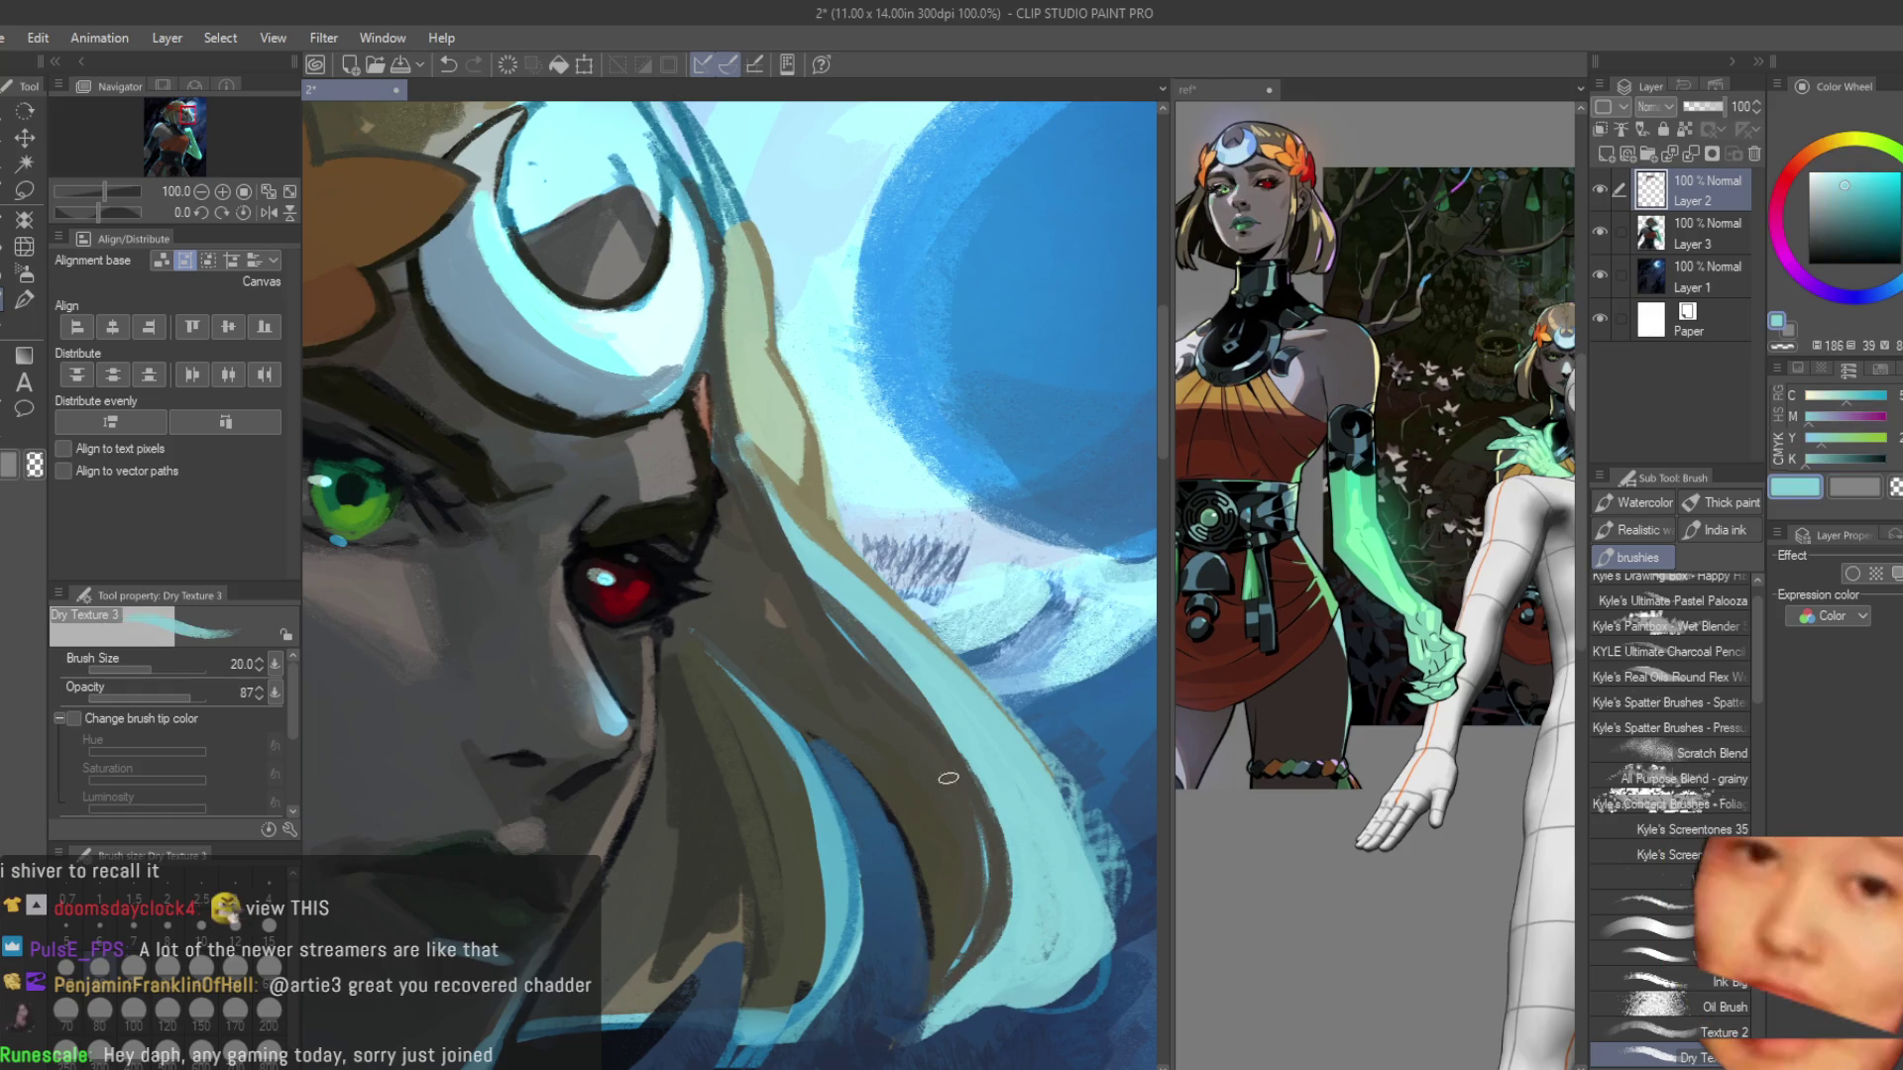
pyautogui.keyDown('alt'); pyautogui.click(994, 879); pyautogui.keyUp('alt')
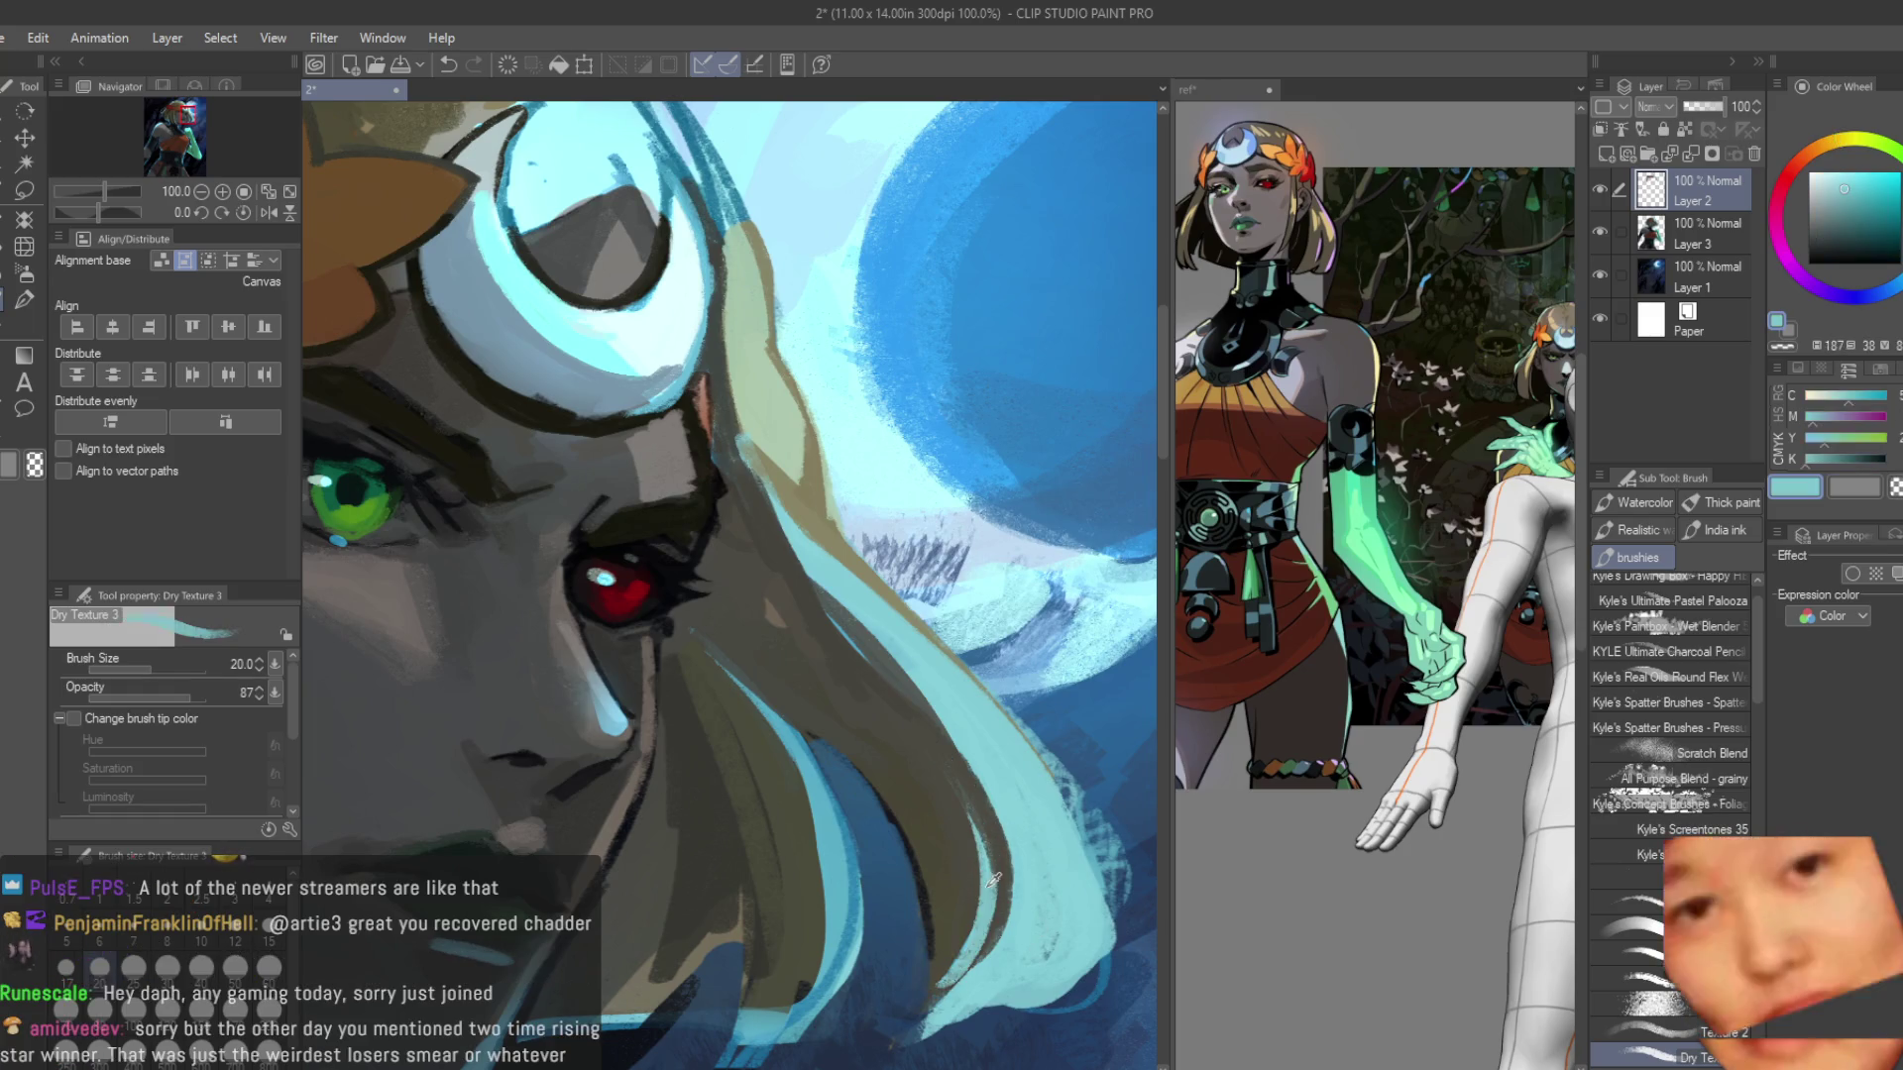
pyautogui.keyDown('alt'); pyautogui.click(942, 768); pyautogui.keyUp('alt')
pyautogui.scroll(-1, 1075, 595)
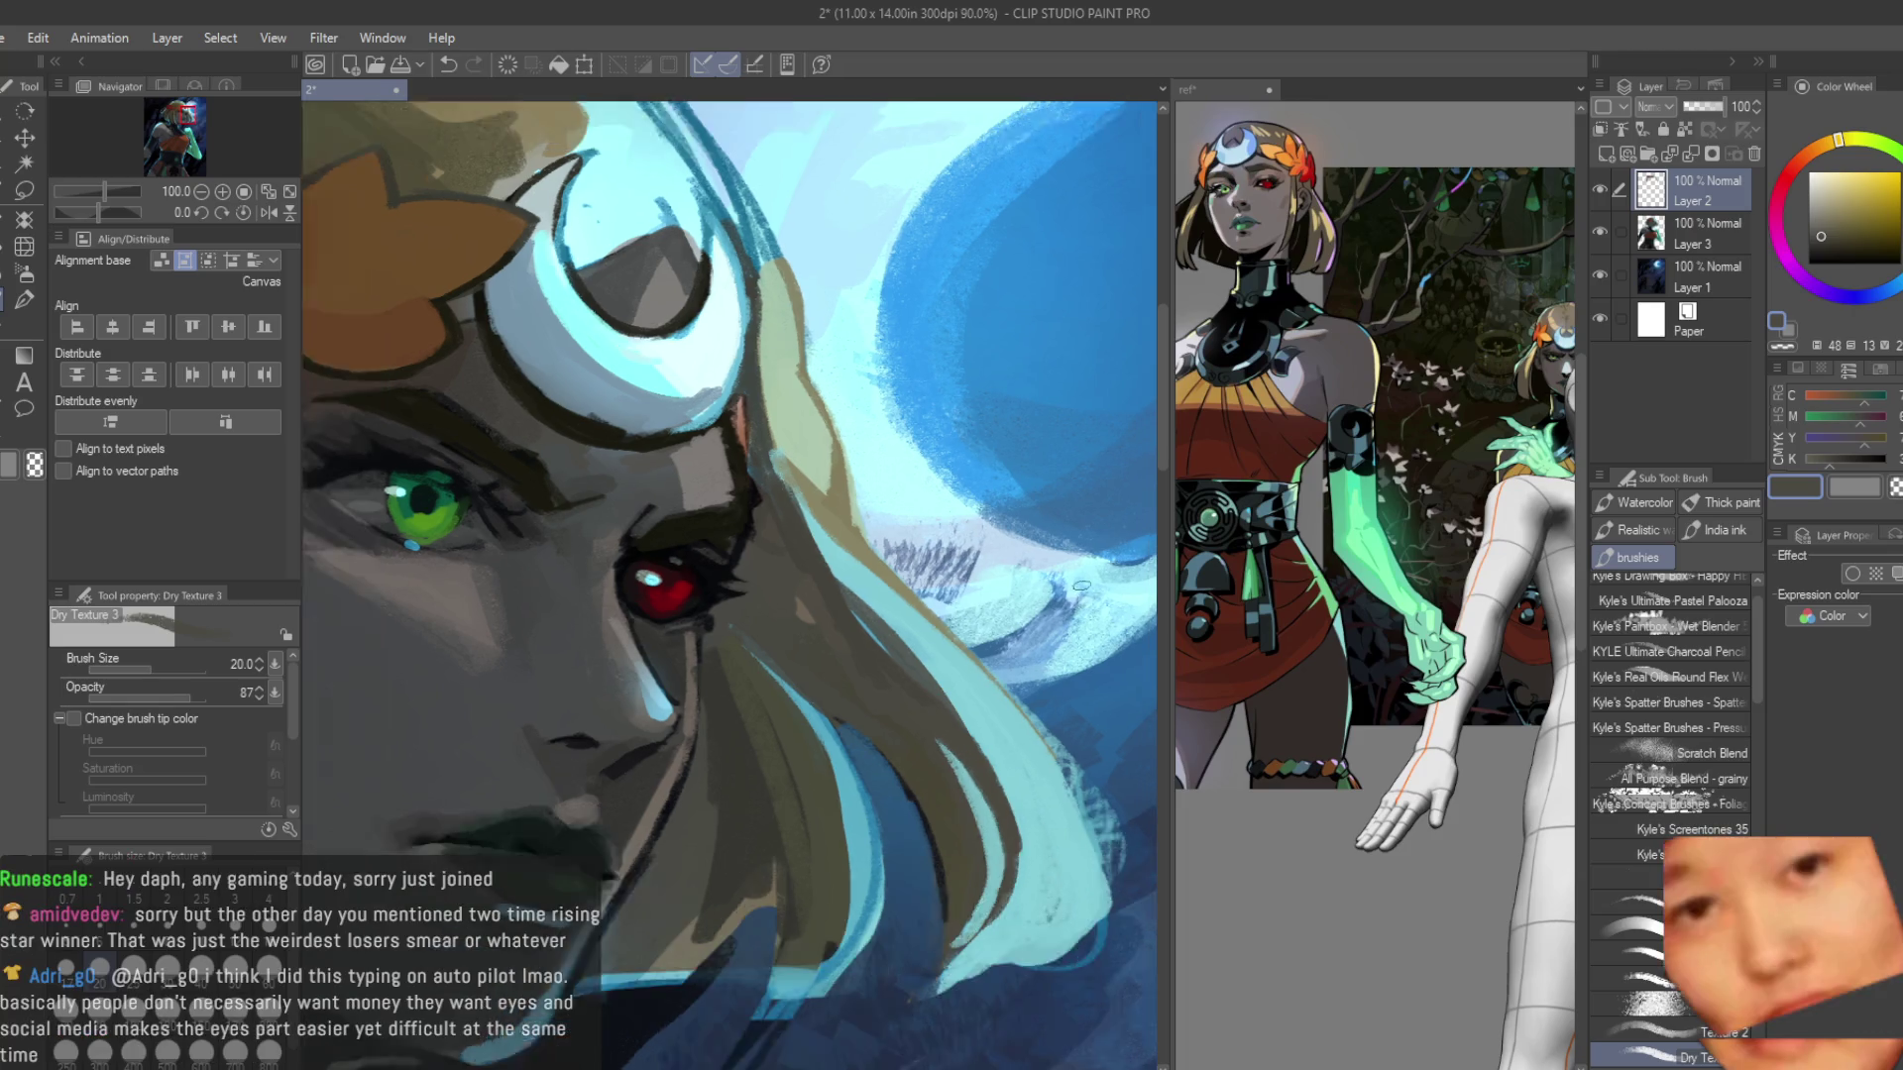
pyautogui.scroll(4, 1080, 586)
pyautogui.keyDown('alt'); pyautogui.click(991, 775); pyautogui.keyUp('alt')
pyautogui.moveTo(991, 775); pyautogui.dragTo(936, 1068)
# Add dark olive strand strokes and more cyan strokes along the hair edge.
pyautogui.keyDown('alt'); pyautogui.click(942, 764); pyautogui.keyUp('alt')
pyautogui.moveTo(981, 892)
pyautogui.mouseDown()
pyautogui.moveTo(904, 705)
pyautogui.moveTo(951, 1050)
pyautogui.mouseUp()
pyautogui.scroll(-3, 988, 638)
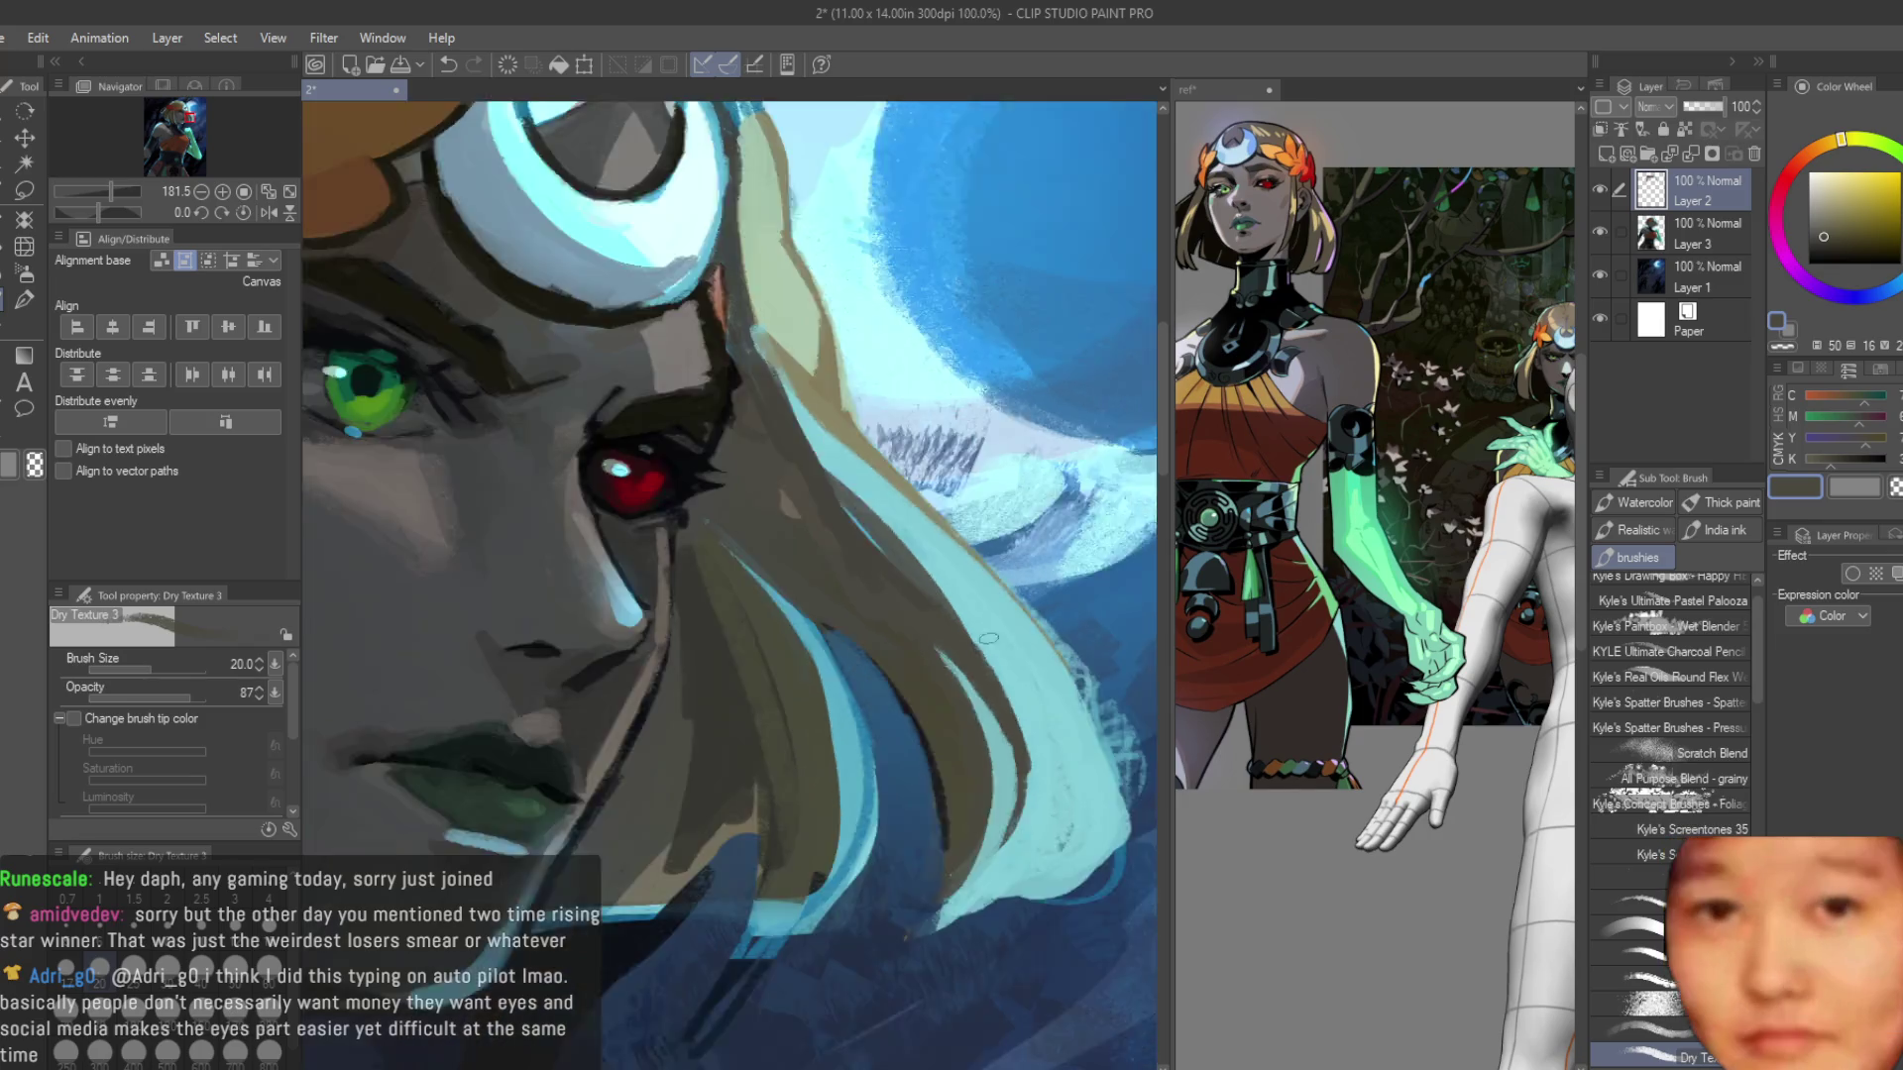
pyautogui.scroll(-2, 988, 638)
pyautogui.scroll(3, 988, 638)
pyautogui.keyDown('alt'); pyautogui.click(1085, 866); pyautogui.keyUp('alt')
pyautogui.moveTo(1085, 783); pyautogui.dragTo(1060, 932)
pyautogui.scroll(-3, 1001, 651)
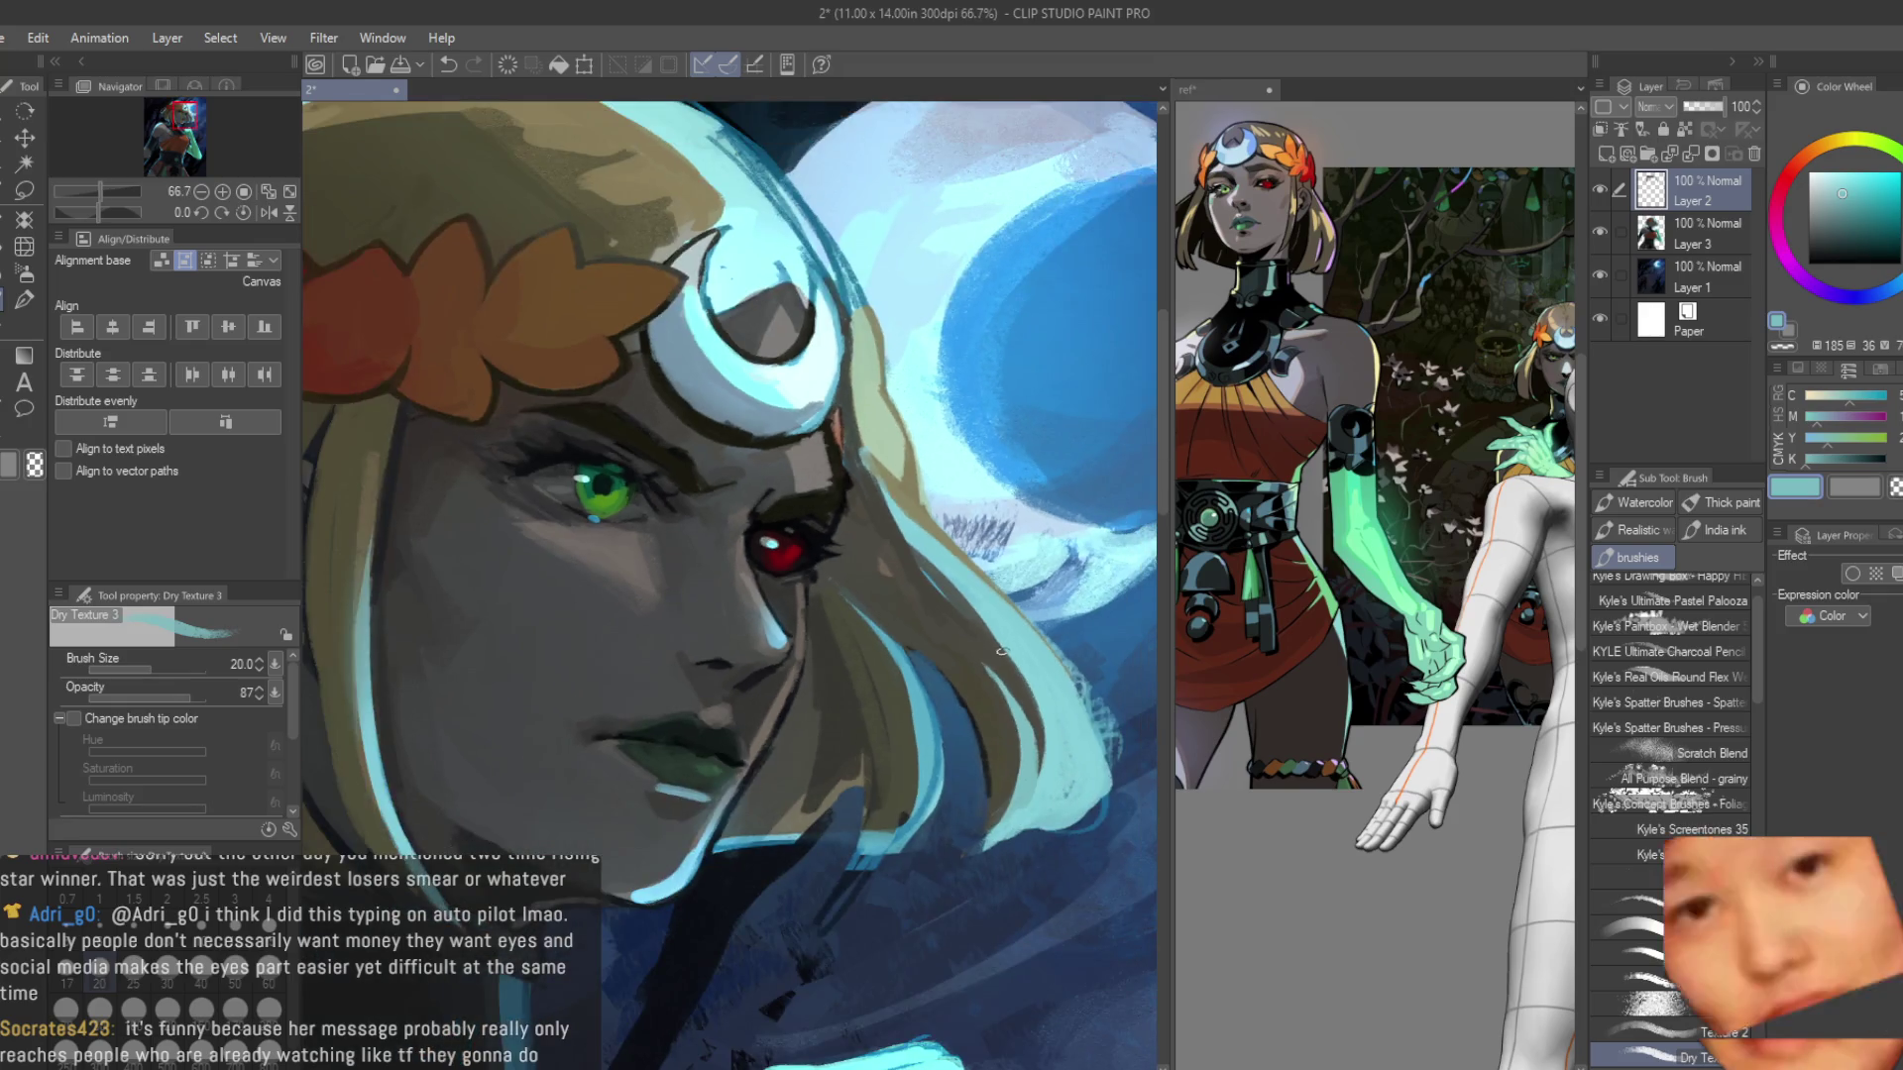
pyautogui.scroll(-2, 936, 619)
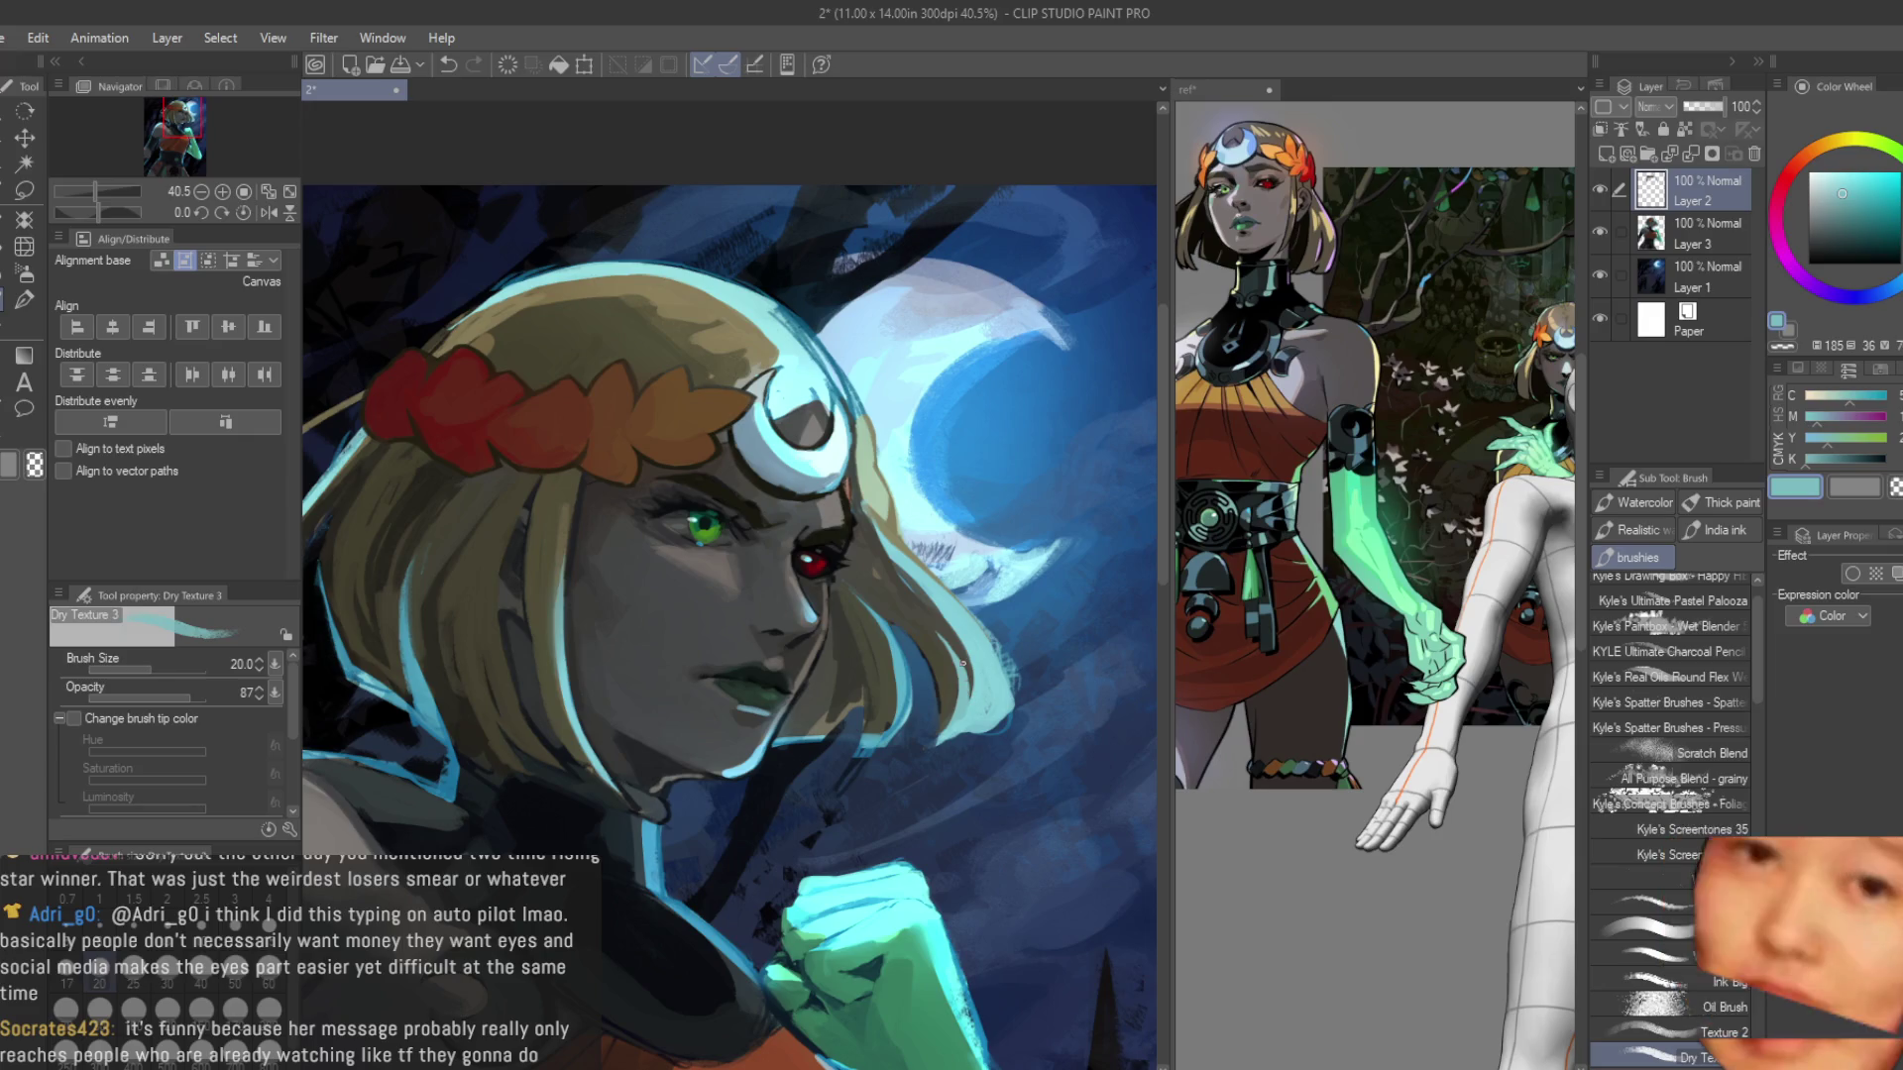
pyautogui.scroll(3, 951, 662)
# Paint olive strokes into the hair strands using tones sampled from the hair.
pyautogui.keyDown('alt'); pyautogui.click(951, 662); pyautogui.keyUp('alt')
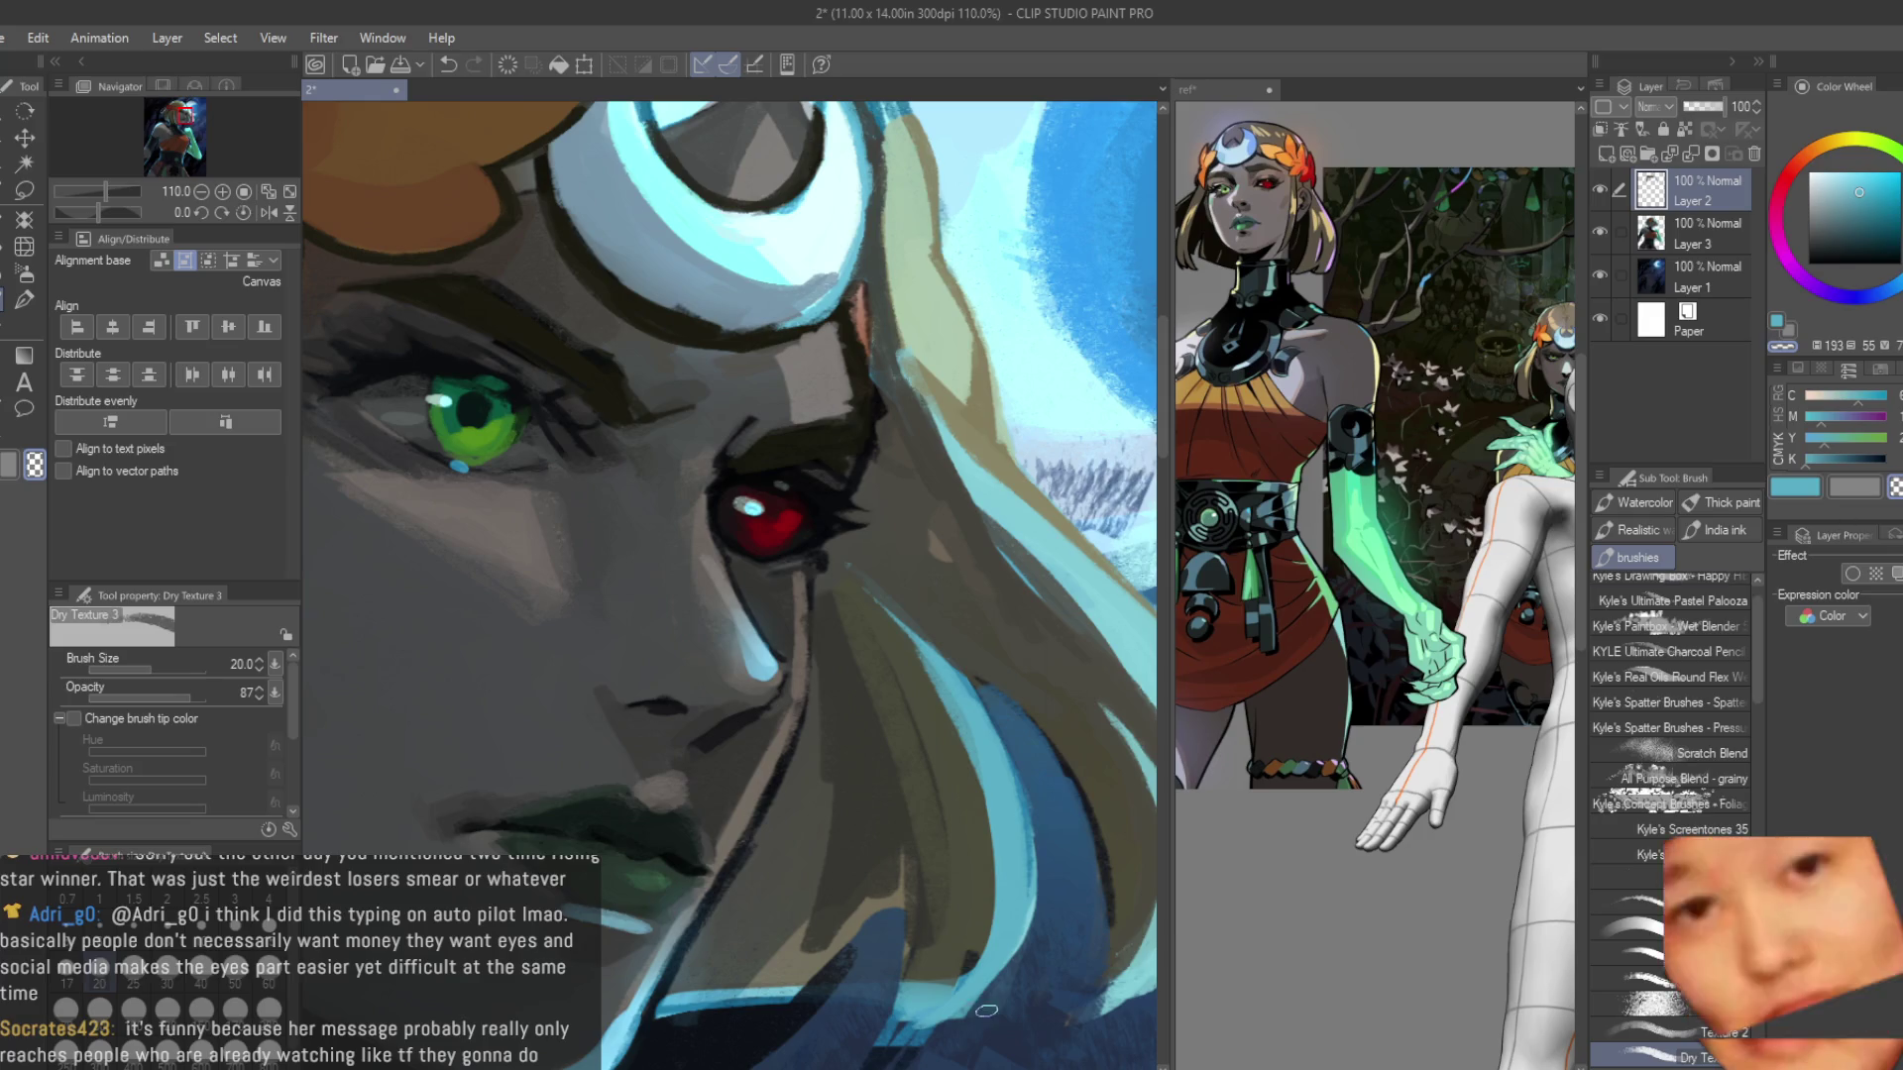
pyautogui.keyDown('alt'); pyautogui.click(931, 693); pyautogui.keyUp('alt')
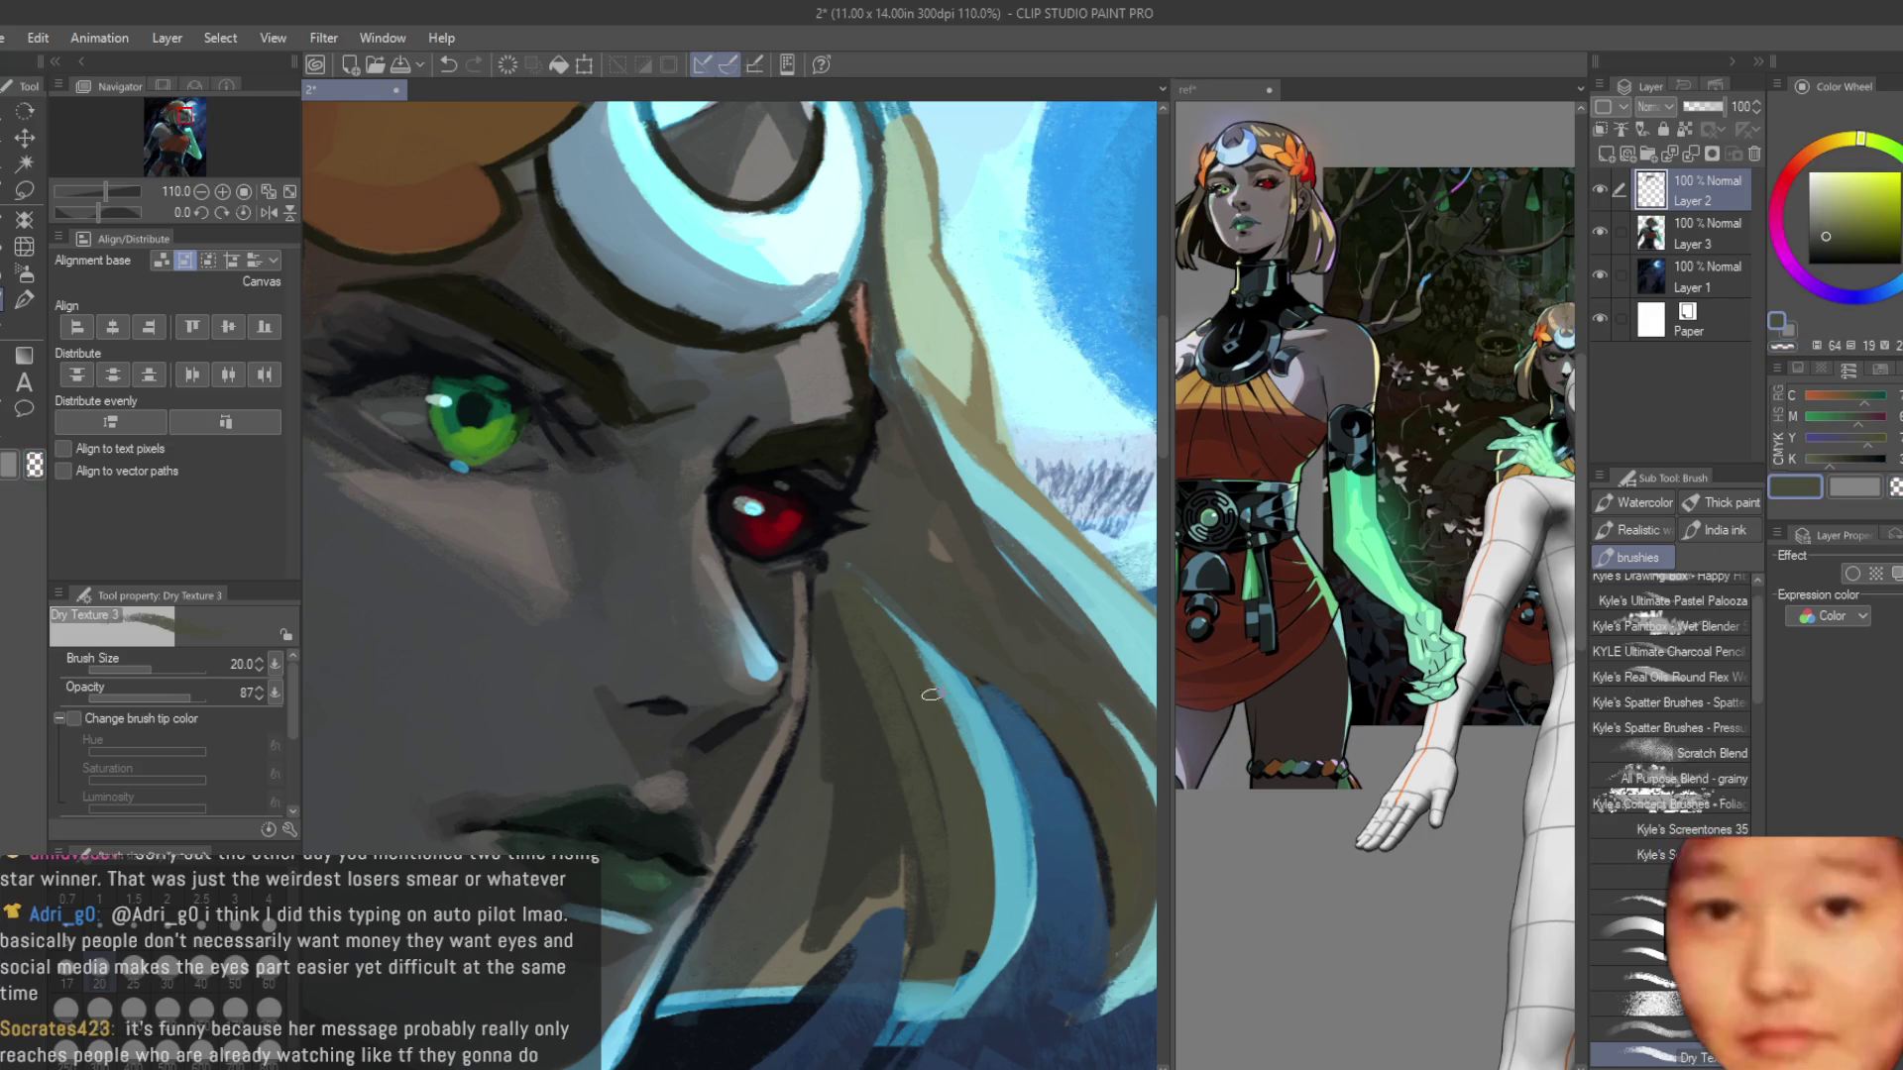
pyautogui.keyDown('alt'); pyautogui.click(876, 553); pyautogui.keyUp('alt')
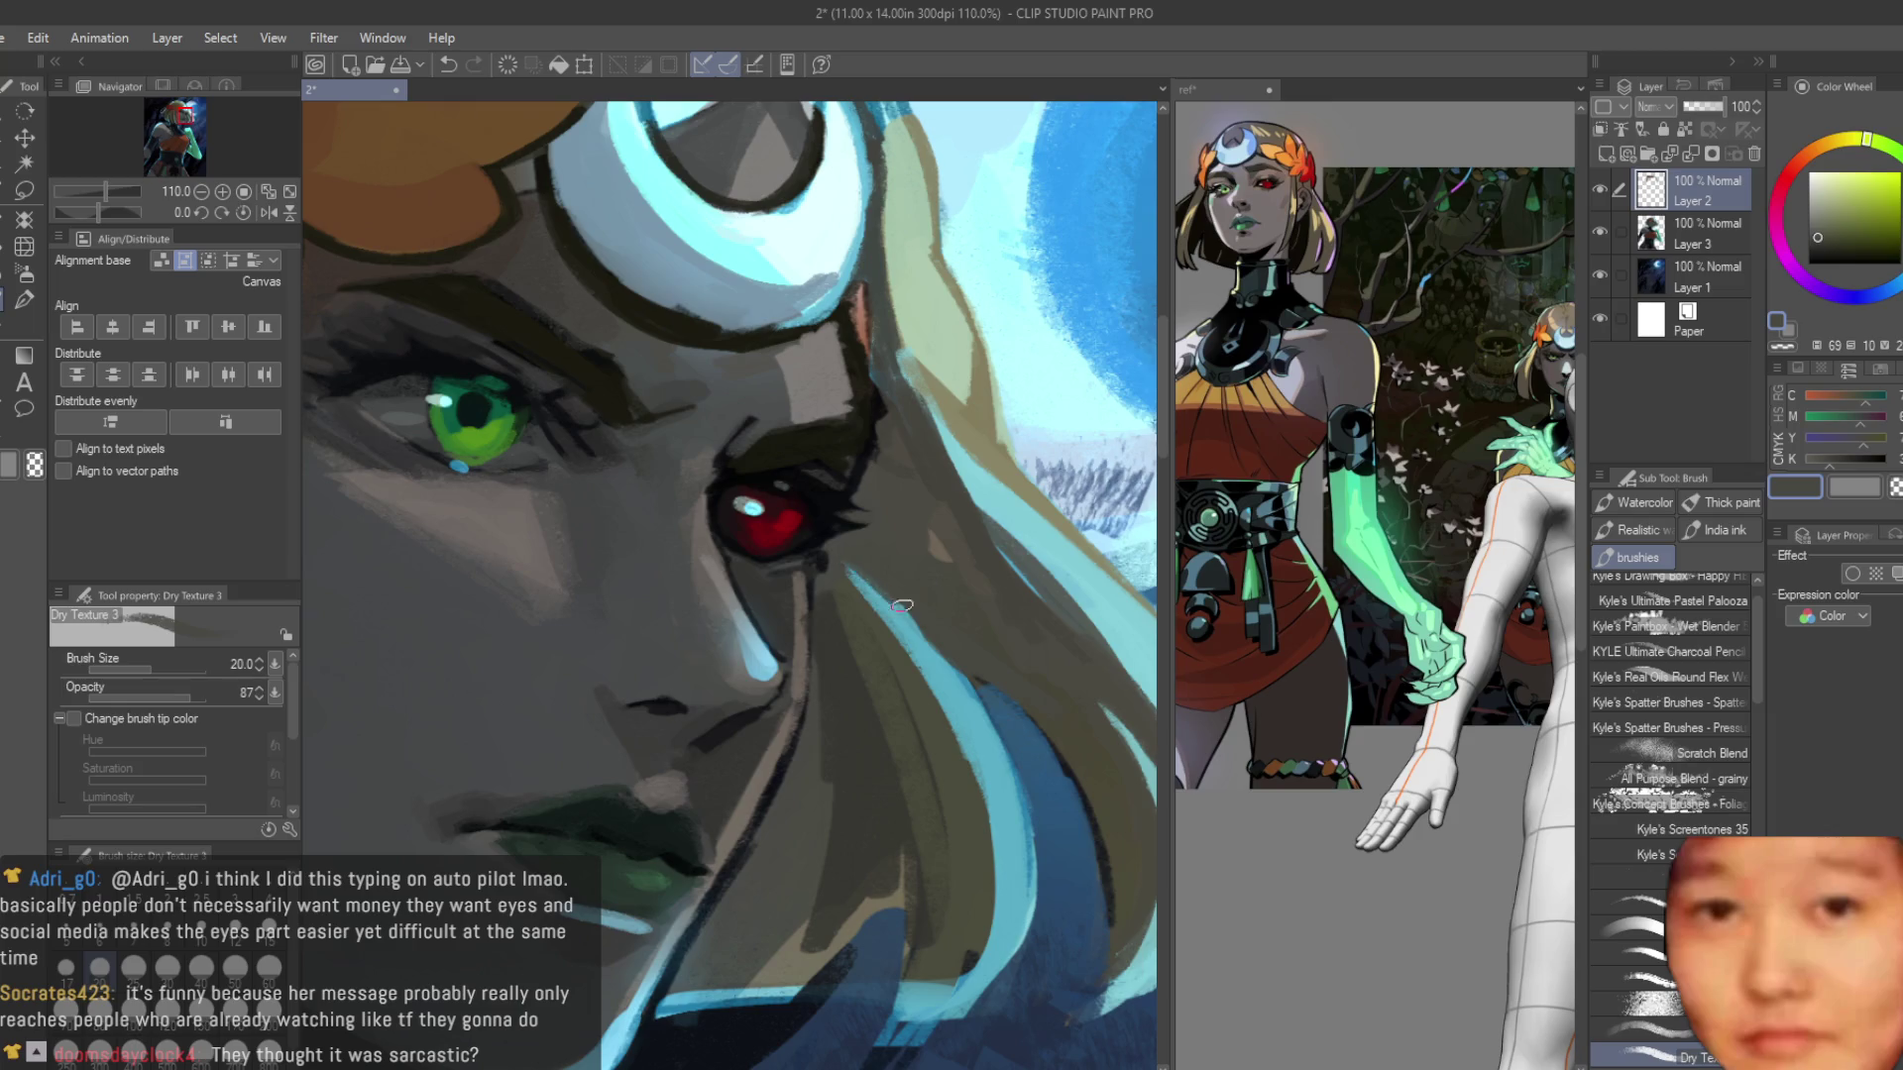
pyautogui.scroll(-4, 865, 579)
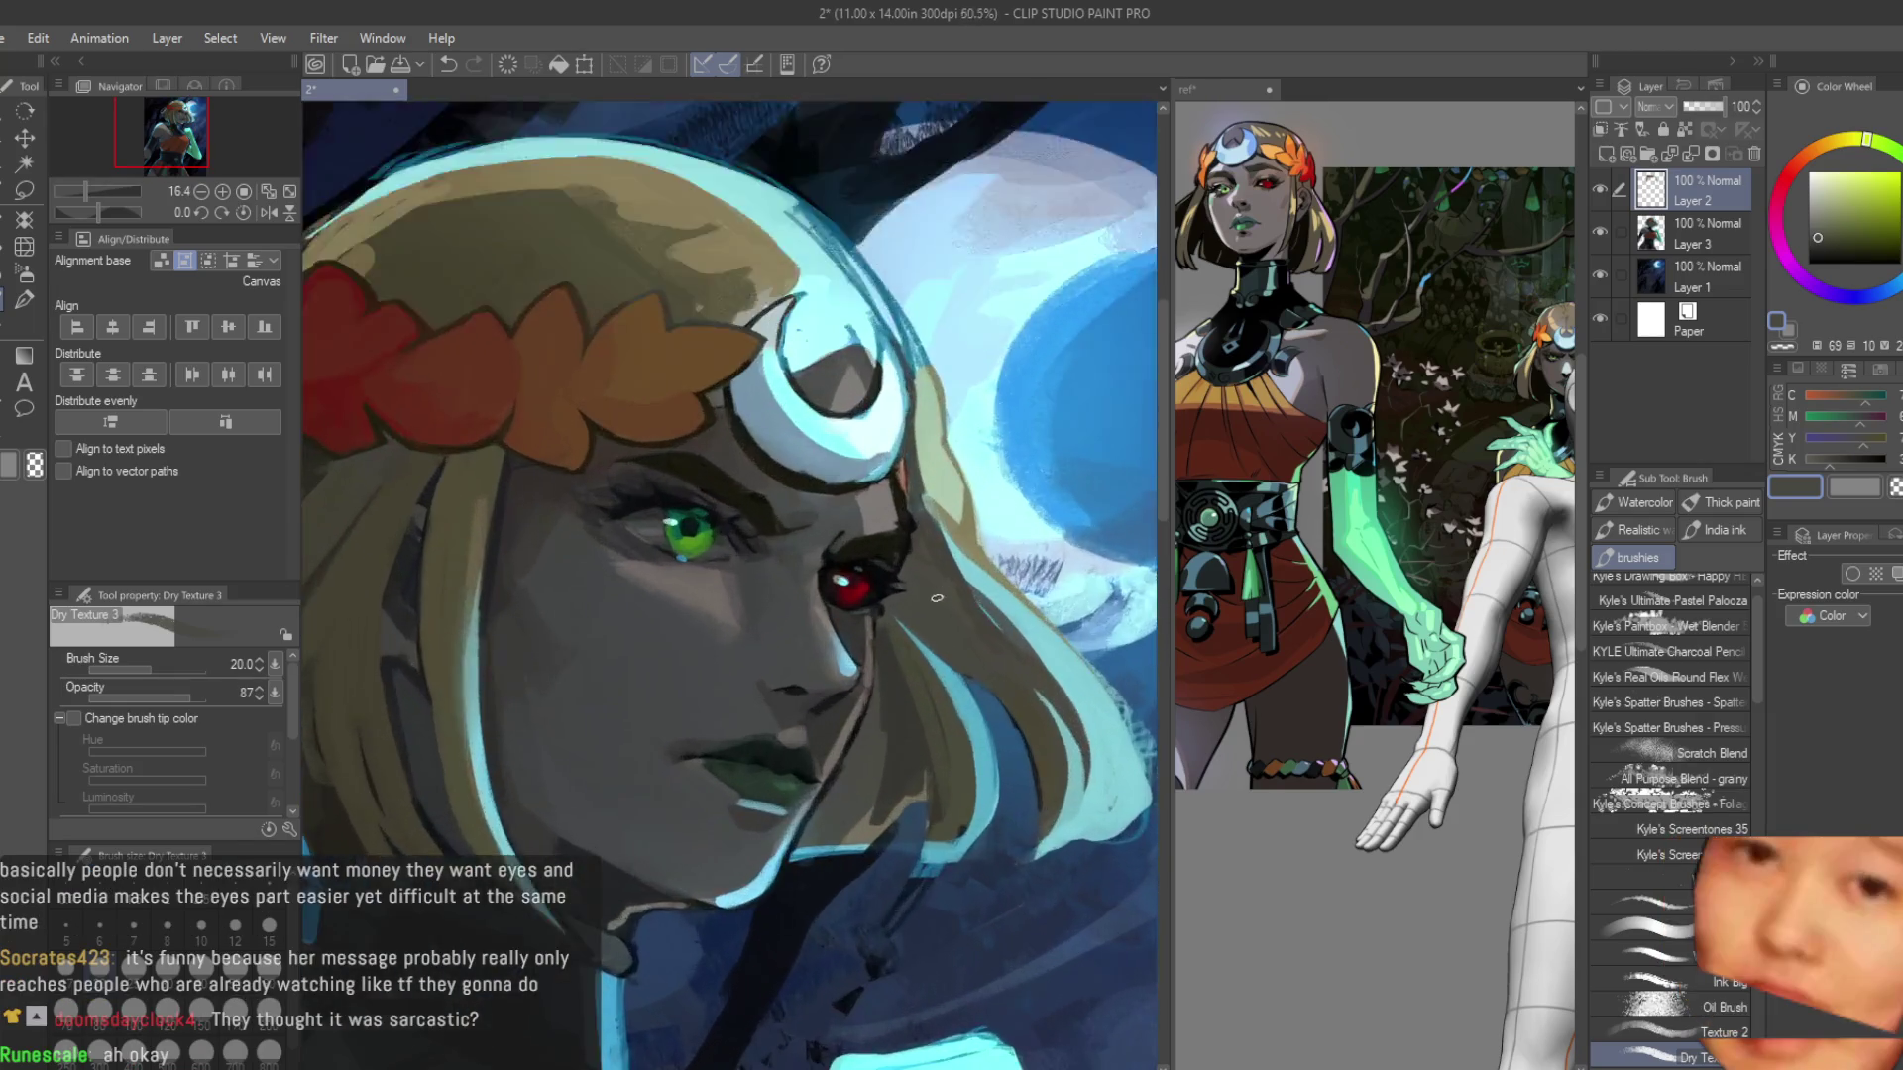
pyautogui.scroll(3, 936, 598)
pyautogui.keyDown('alt'); pyautogui.click(933, 712); pyautogui.keyUp('alt')
pyautogui.moveTo(928, 695); pyautogui.dragTo(976, 808)
pyautogui.moveTo(877, 625)
pyautogui.mouseDown()
pyautogui.moveTo(981, 818)
pyautogui.moveTo(976, 724)
pyautogui.mouseUp()
pyautogui.keyDown('alt'); pyautogui.click(910, 639); pyautogui.keyUp('alt')
pyautogui.scroll(-6, 910, 639)
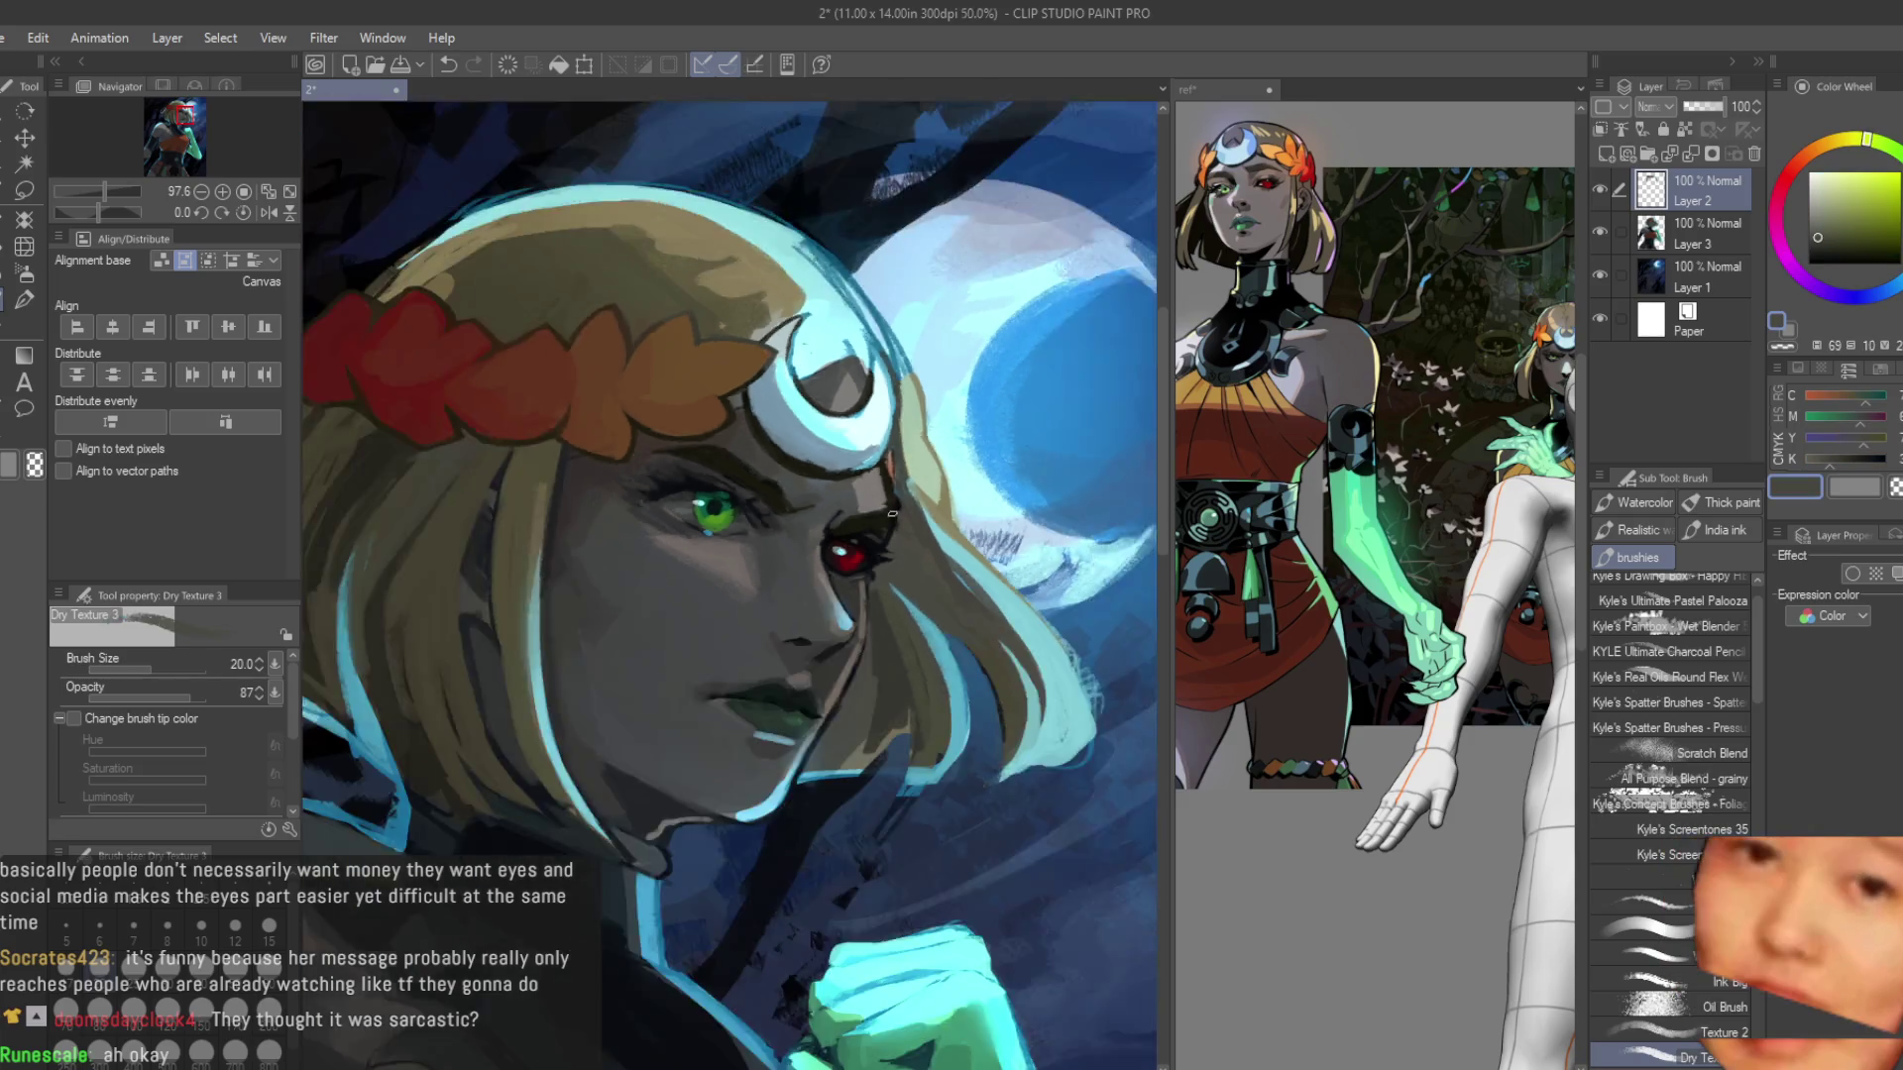
pyautogui.scroll(3, 1001, 547)
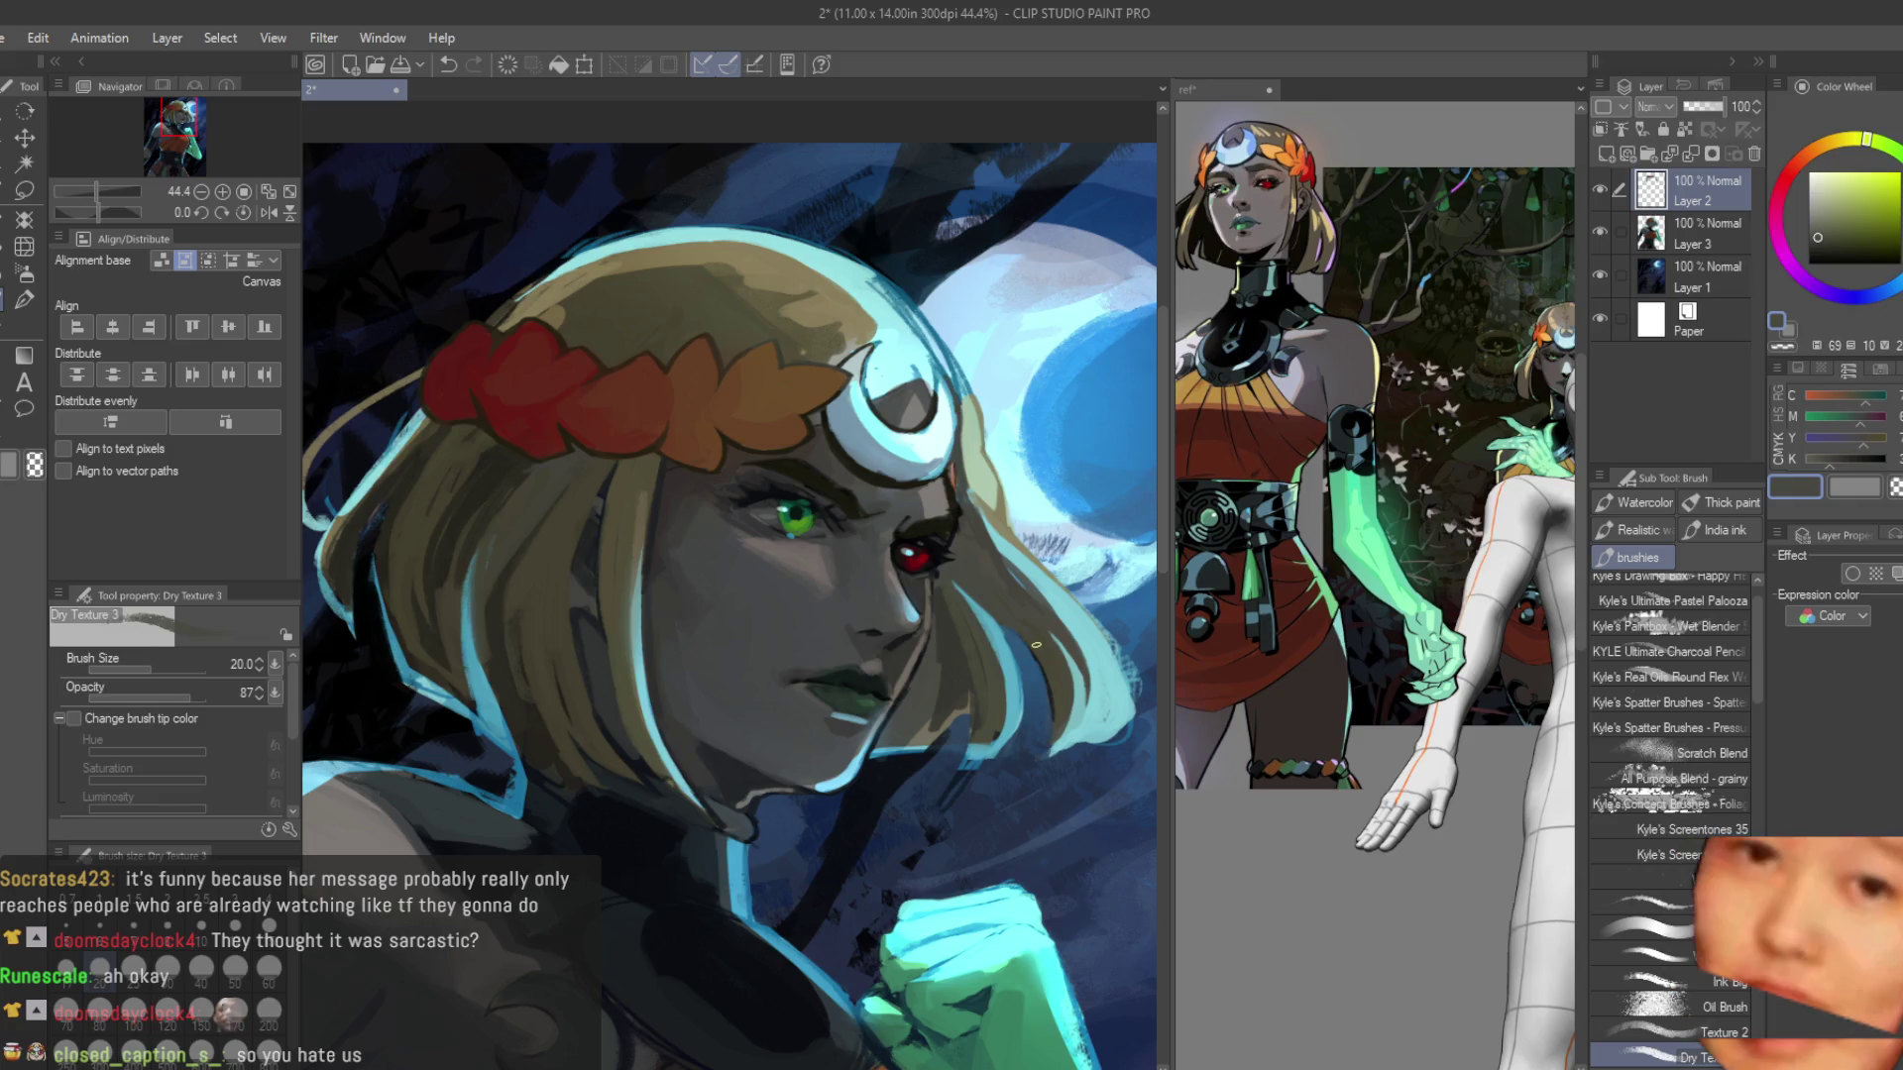
pyautogui.scroll(4, 1037, 641)
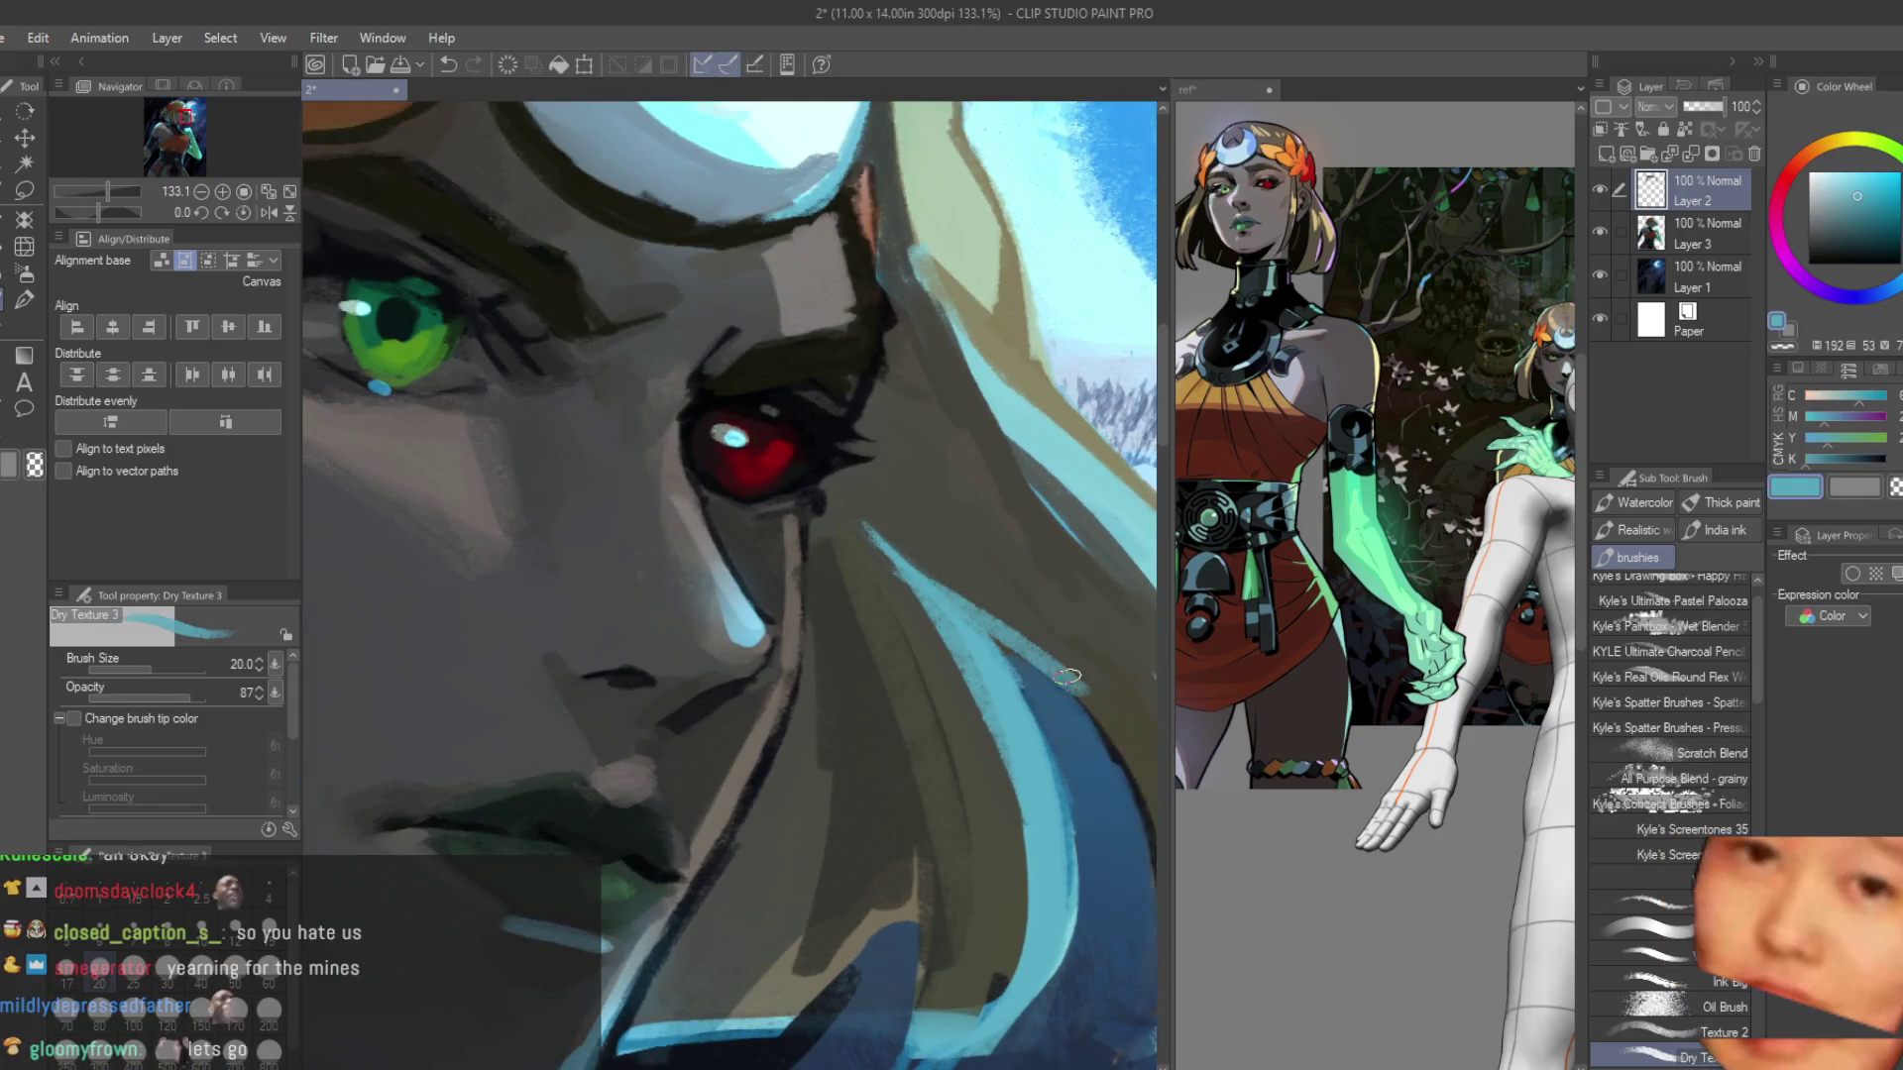
# Add dark and light strand strokes into the hair on the left side.
pyautogui.keyDown('alt'); pyautogui.click(925, 552); pyautogui.keyUp('alt')
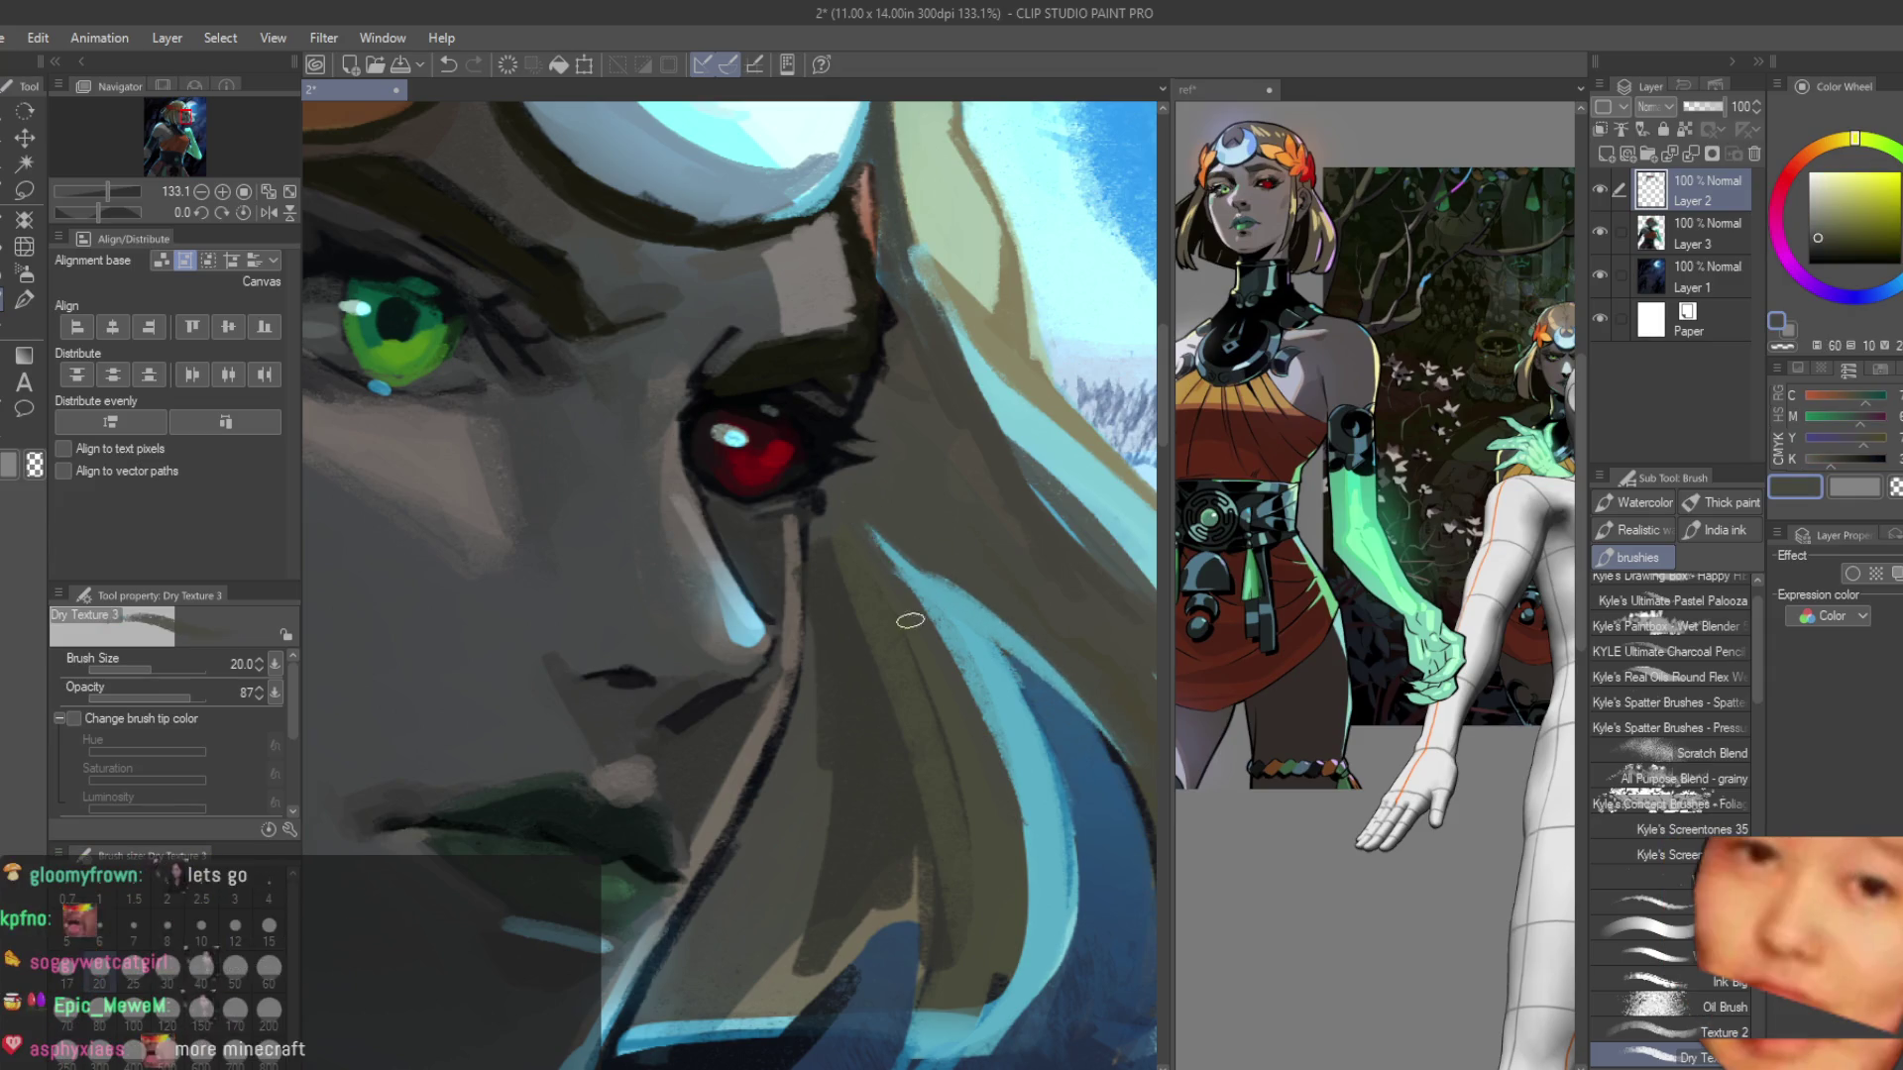
pyautogui.scroll(-4, 908, 595)
pyautogui.scroll(-2, 918, 496)
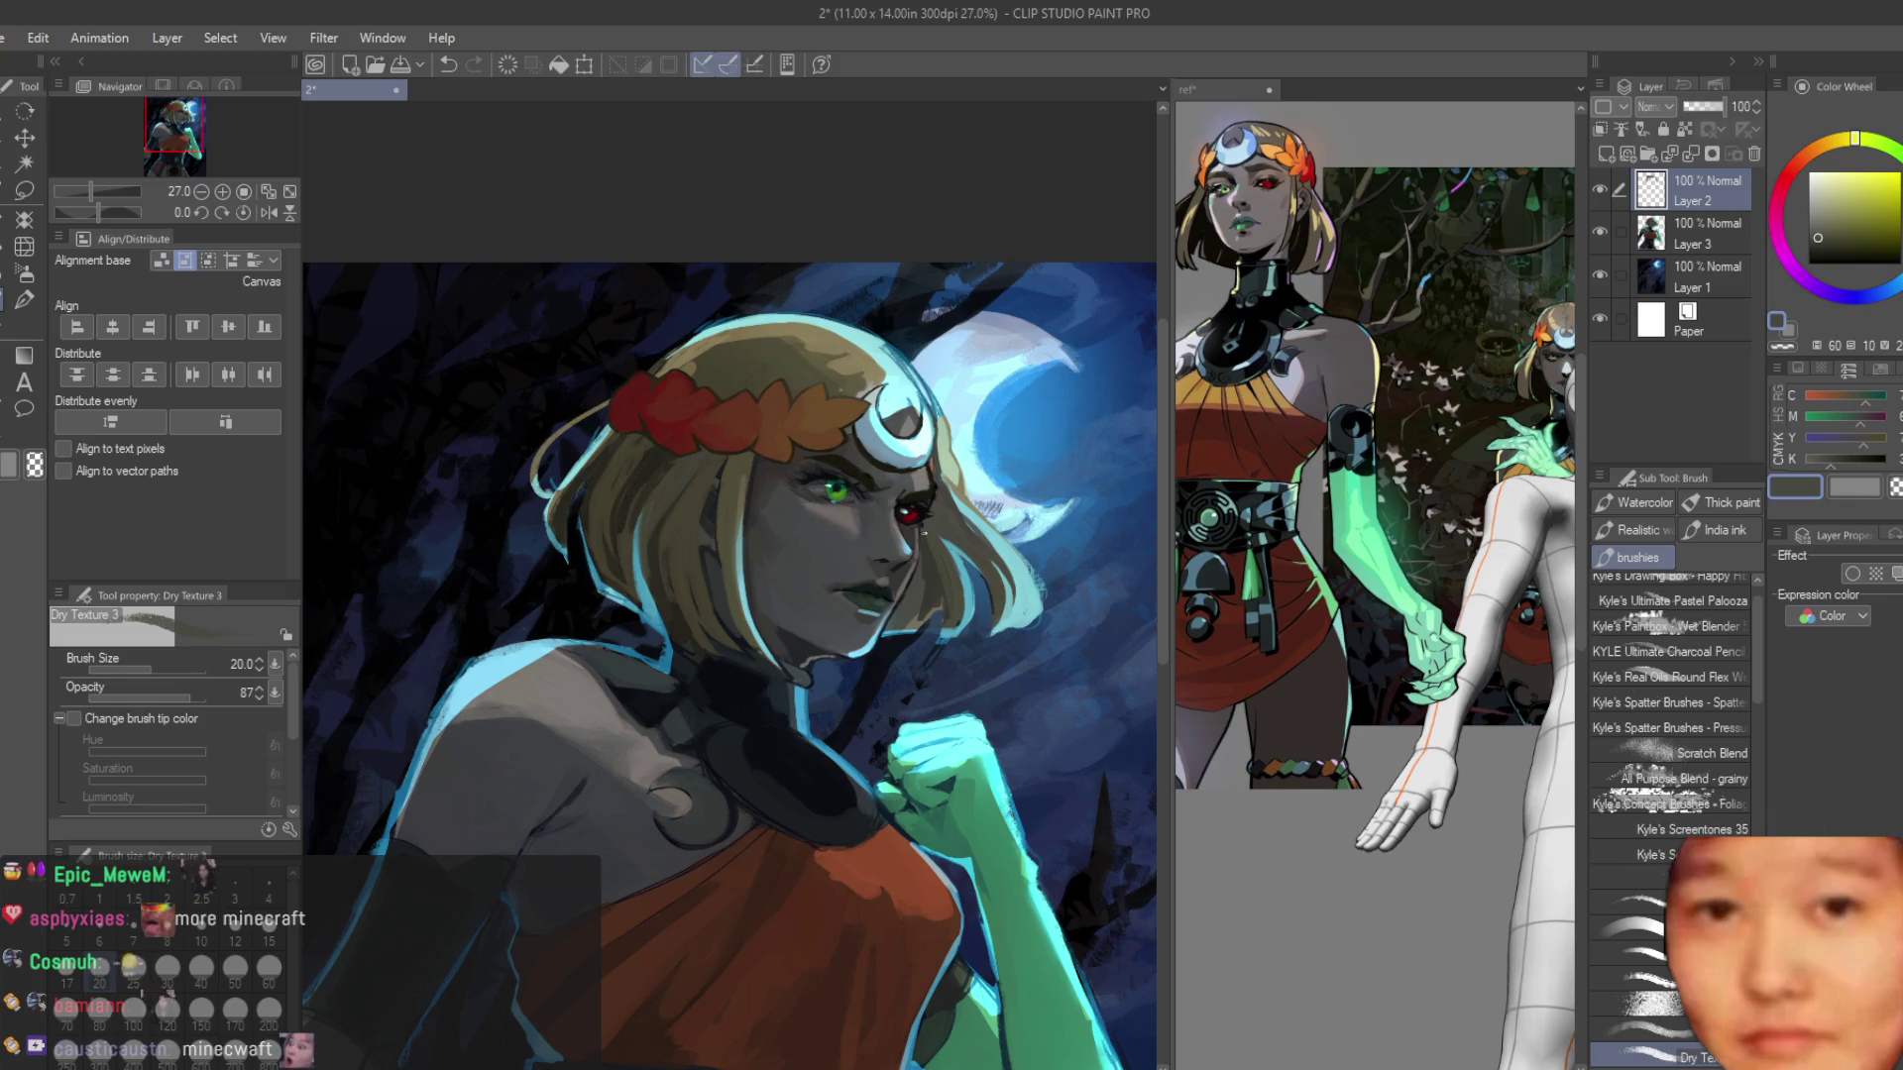
pyautogui.scroll(5, 924, 532)
pyautogui.keyDown('alt'); pyautogui.click(704, 536); pyautogui.keyUp('alt')
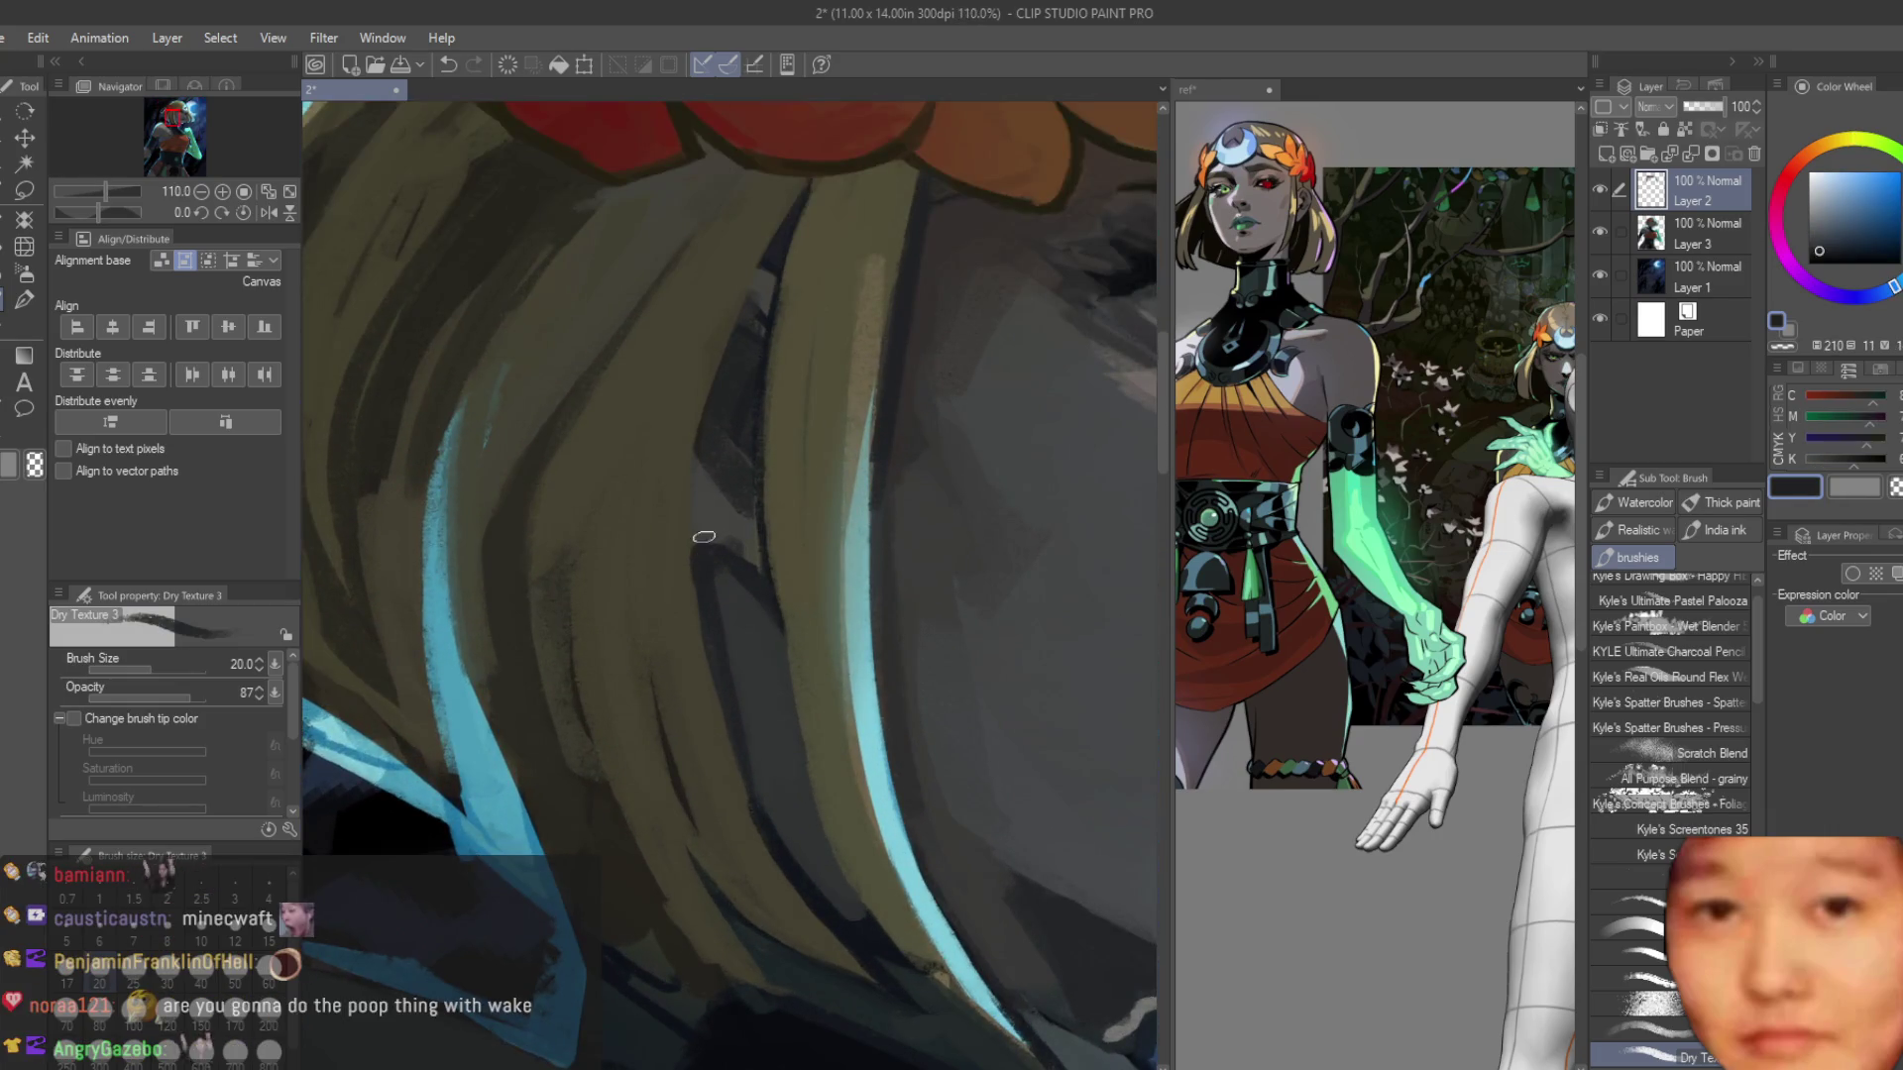
pyautogui.scroll(2, 704, 536)
pyautogui.keyDown('alt'); pyautogui.click(663, 500); pyautogui.keyUp('alt')
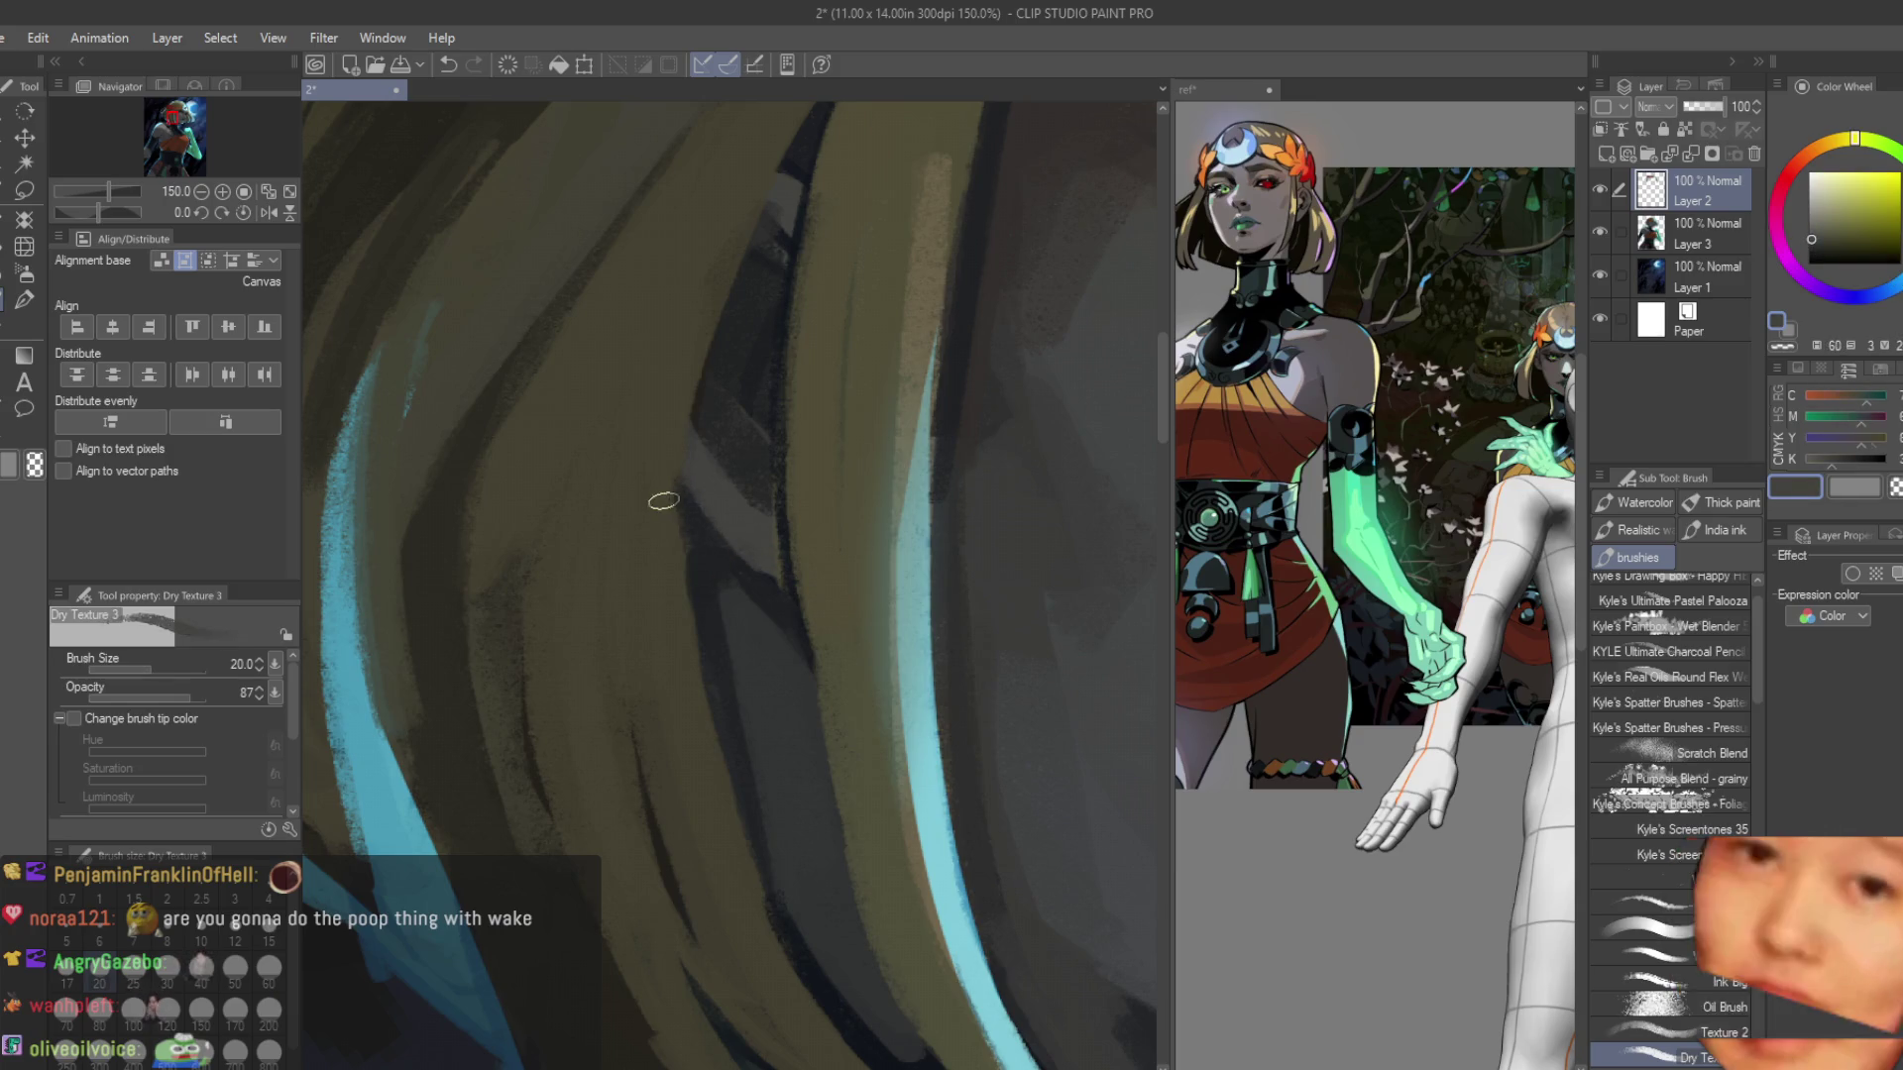
pyautogui.moveTo(738, 574); pyautogui.dragTo(694, 674)
pyautogui.moveTo(709, 411)
pyautogui.mouseDown()
pyautogui.moveTo(688, 510)
pyautogui.moveTo(710, 494)
pyautogui.mouseUp()
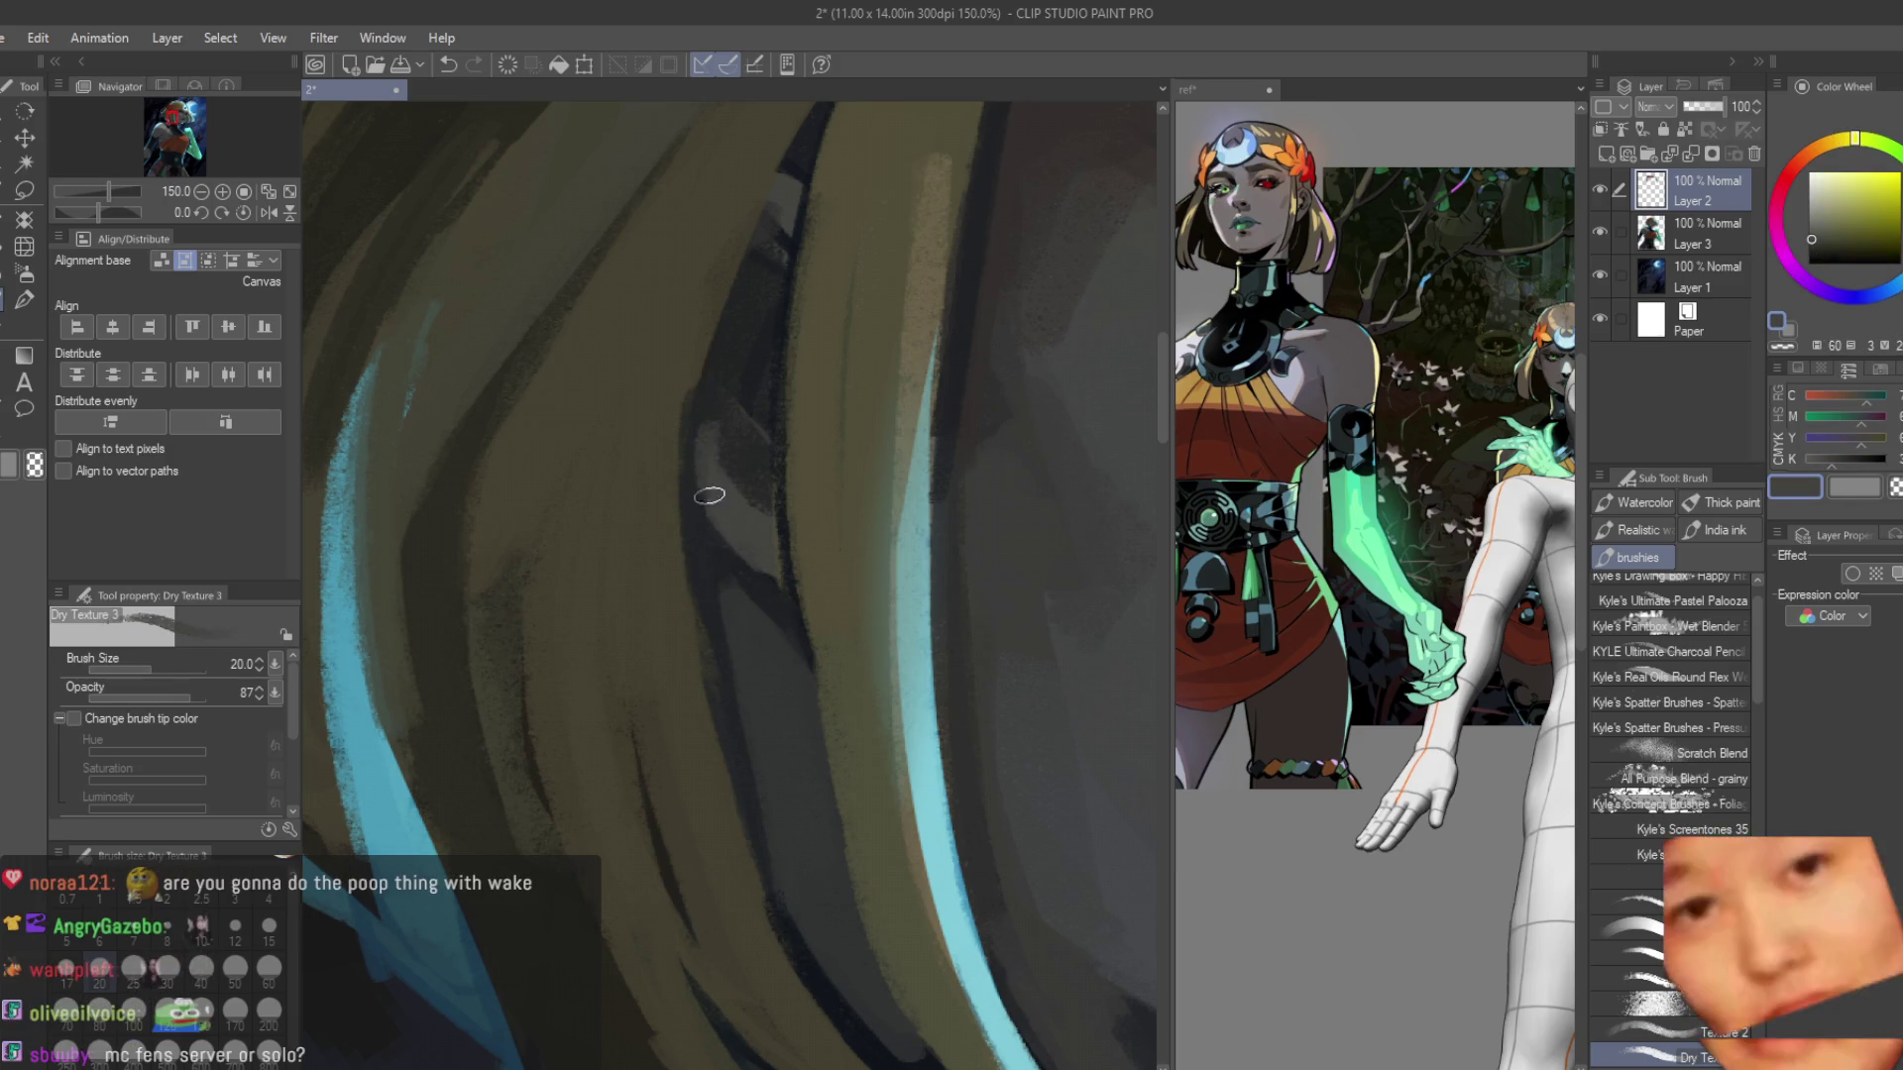
pyautogui.scroll(-2, 709, 495)
pyautogui.keyDown('alt'); pyautogui.click(694, 403); pyautogui.keyUp('alt')
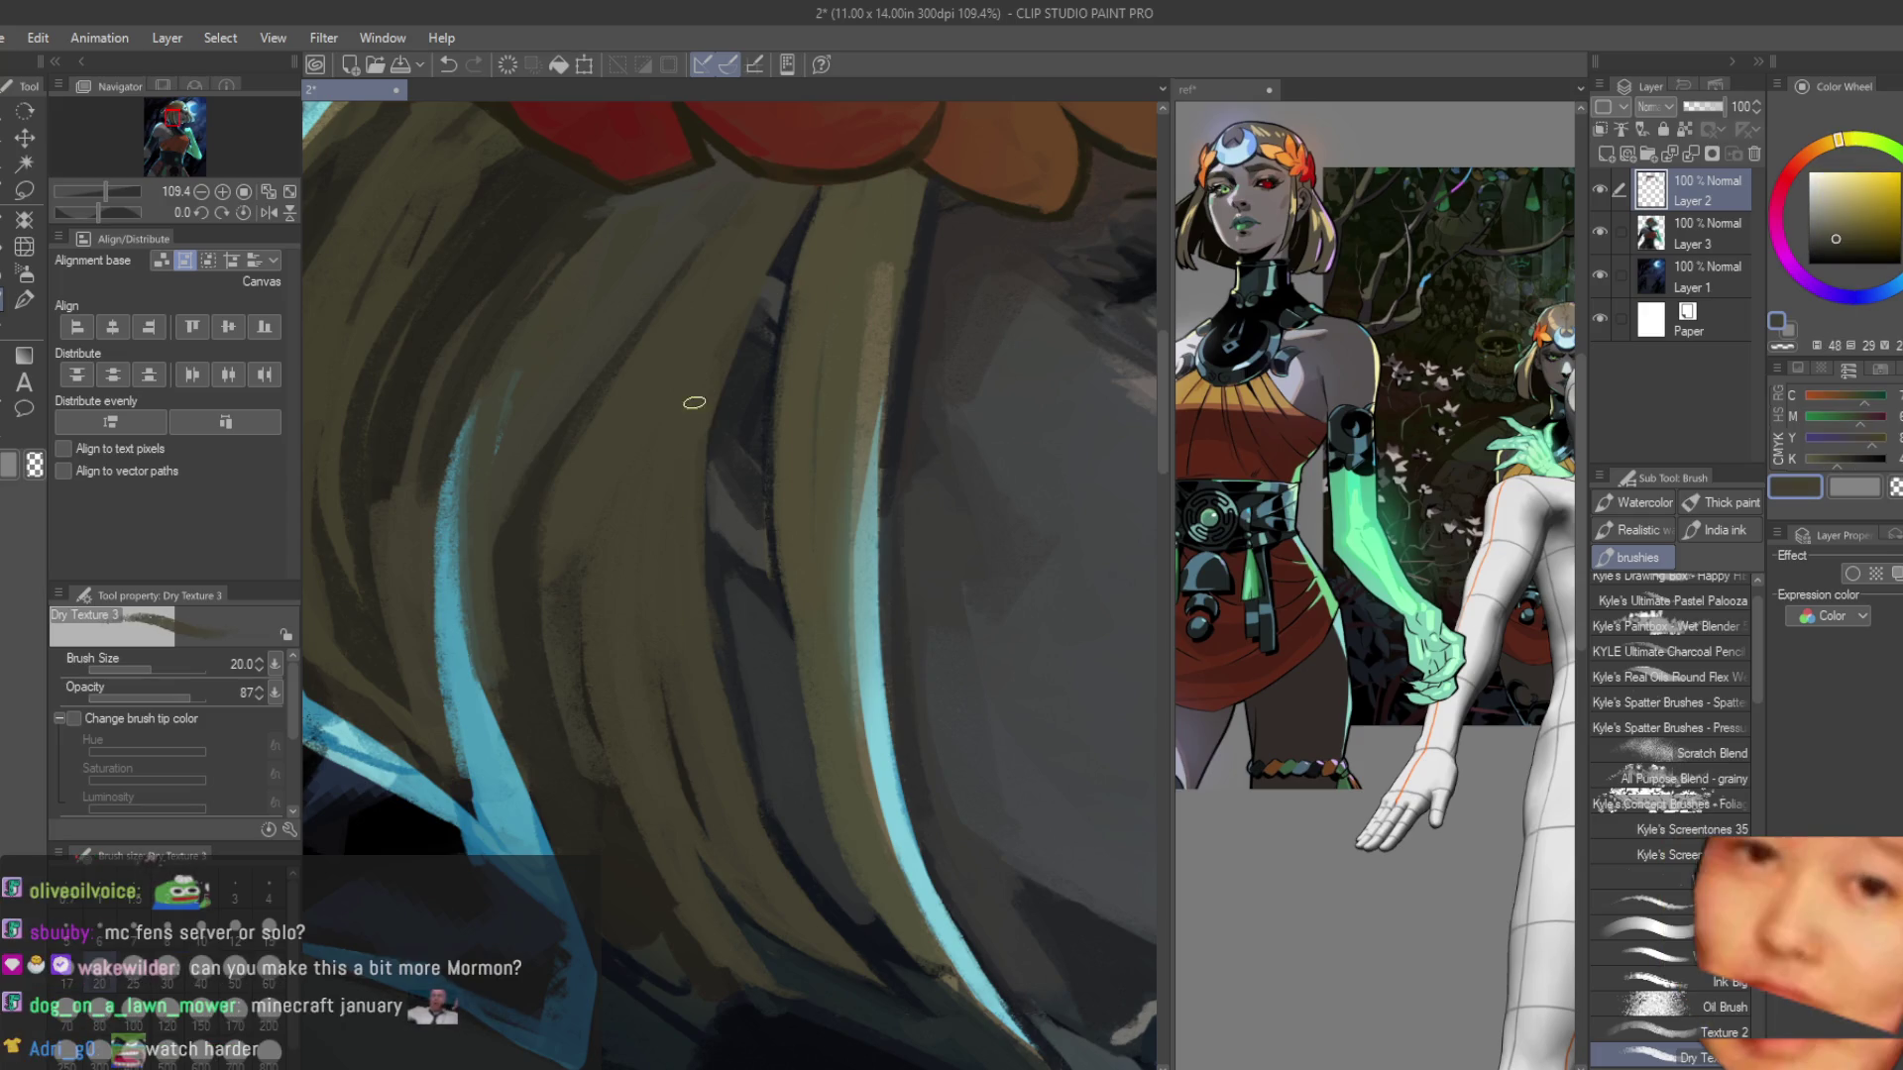
pyautogui.scroll(-5, 694, 403)
pyautogui.scroll(4, 932, 655)
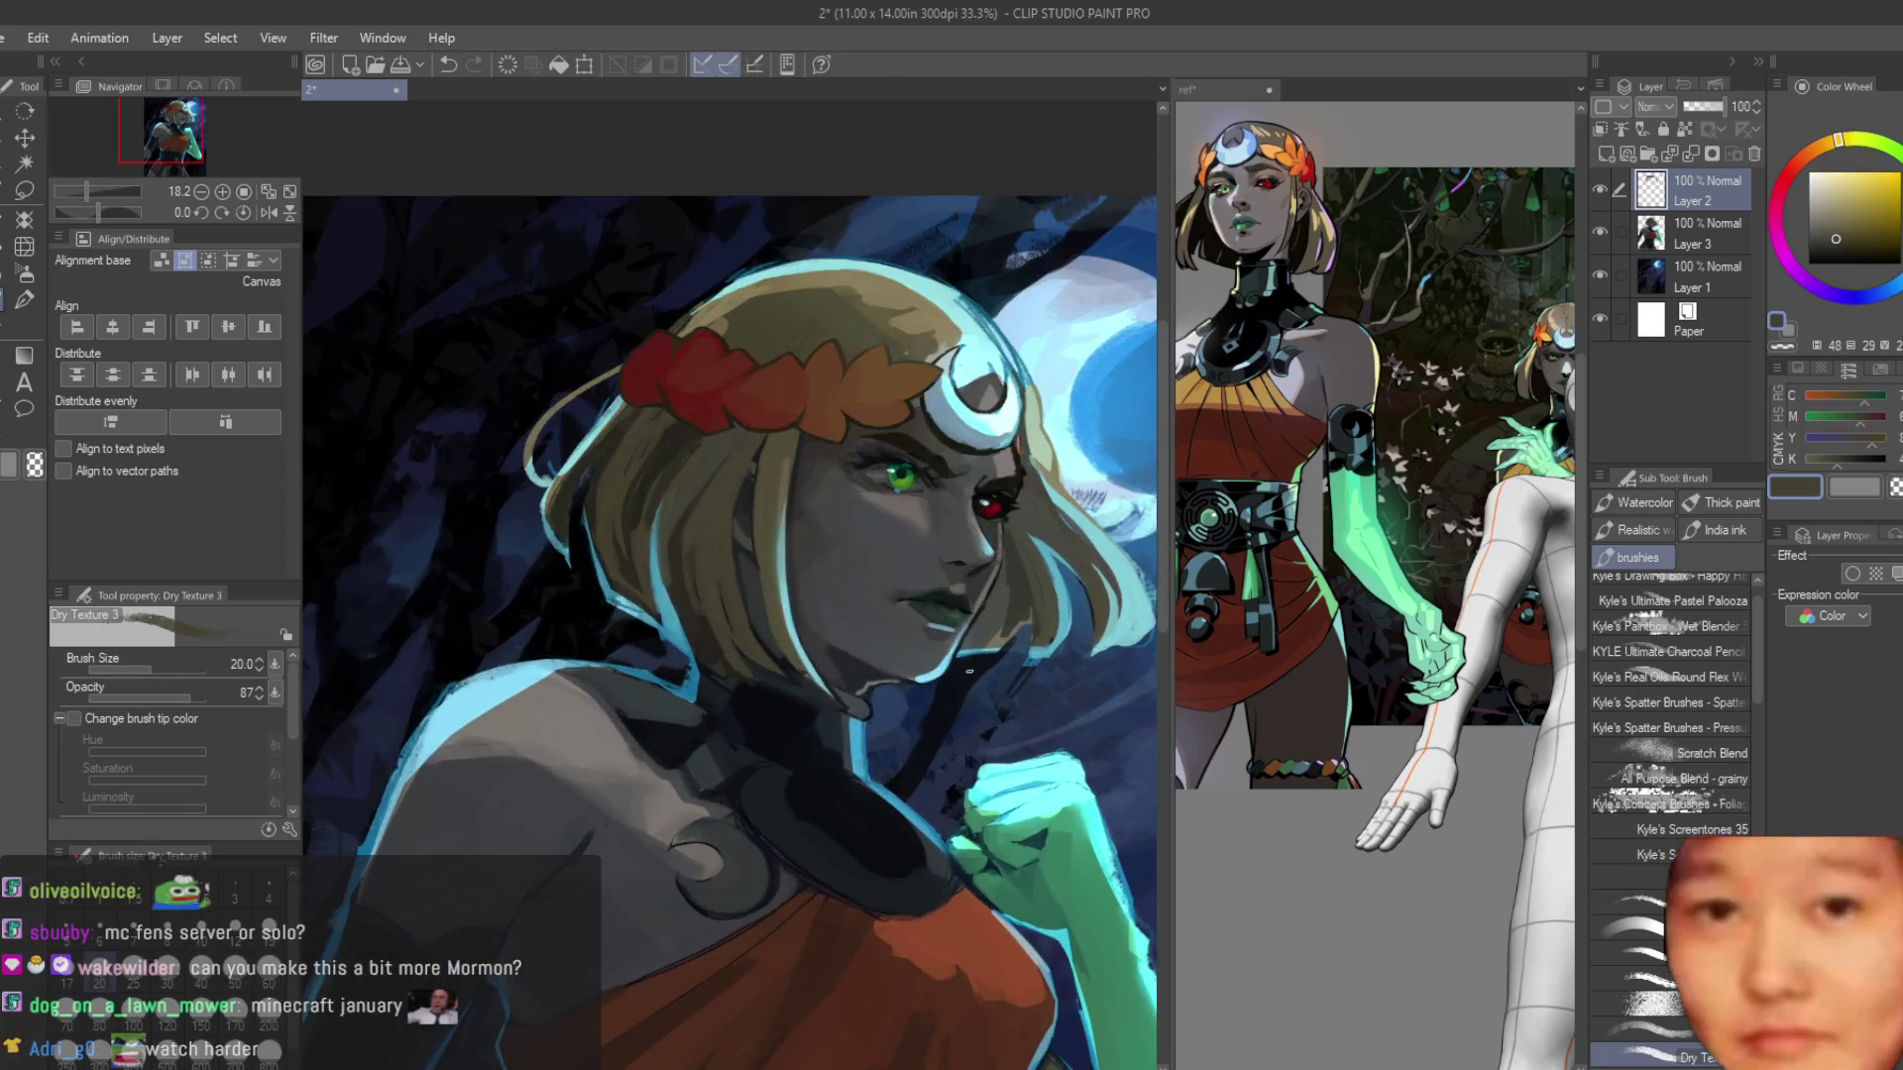
pyautogui.scroll(-4, 932, 655)
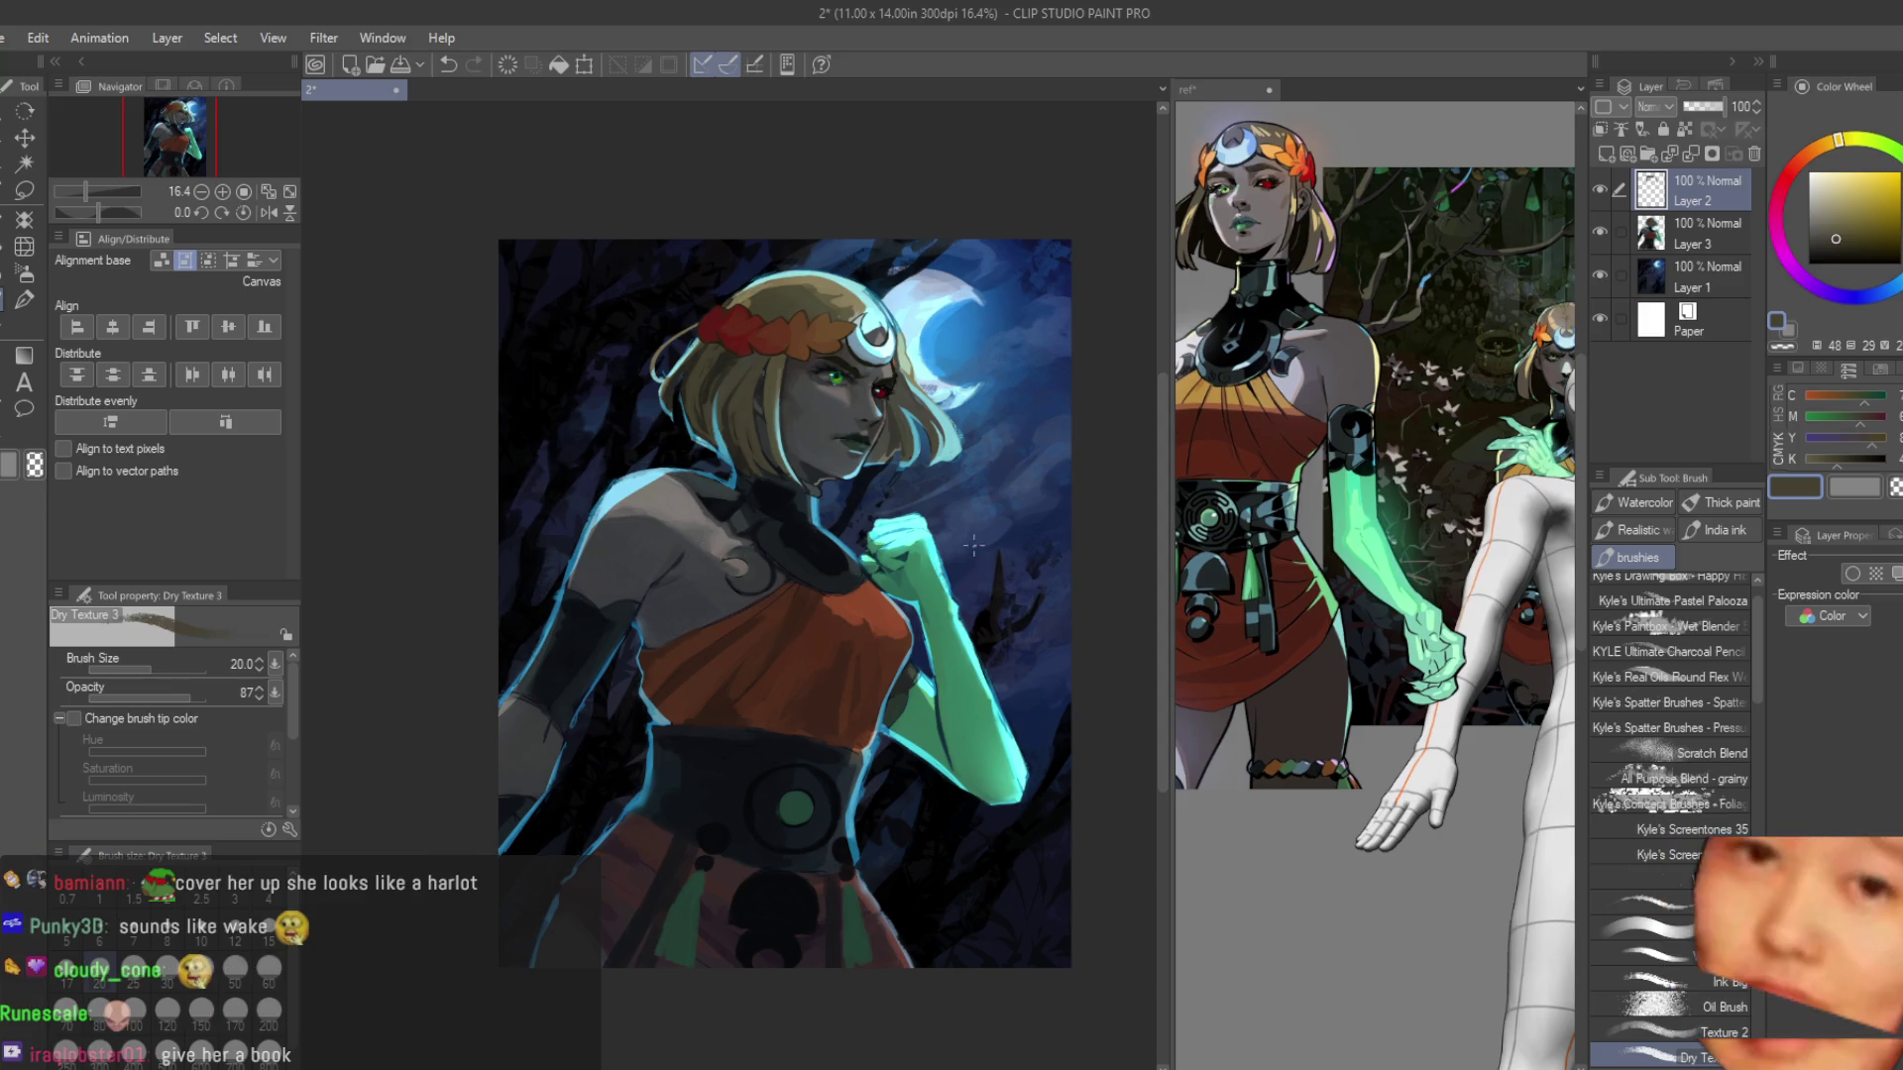
# Shade the orange dress with red-brown and darker red-brown strokes.
pyautogui.scroll(-1, 1007, 543)
pyautogui.scroll(-1, 1288, 607)
pyautogui.scroll(3, 917, 644)
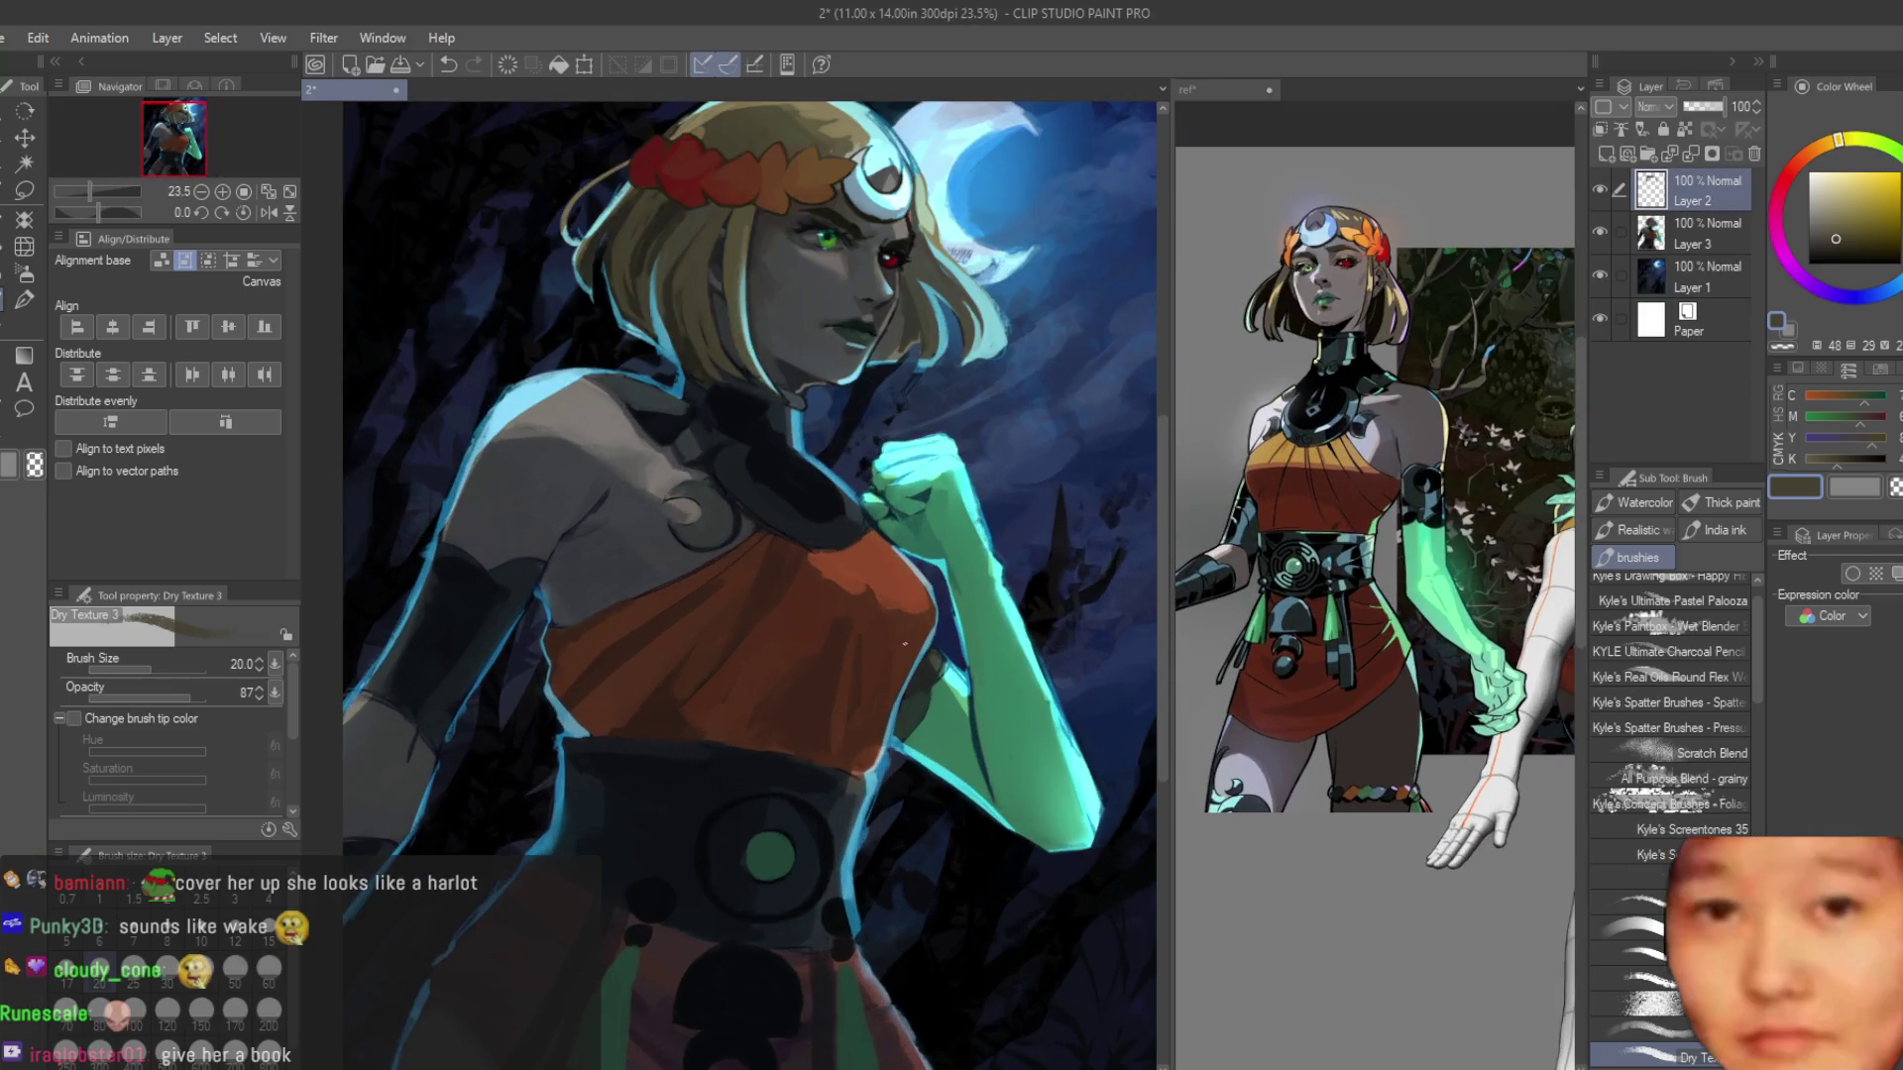
pyautogui.scroll(4, 769, 639)
pyautogui.keyDown('alt'); pyautogui.click(854, 675); pyautogui.keyUp('alt')
pyautogui.moveTo(854, 675); pyautogui.dragTo(896, 646)
pyautogui.keyDown('alt'); pyautogui.click(896, 645); pyautogui.keyUp('alt')
pyautogui.moveTo(790, 590); pyautogui.dragTo(813, 565)
# Sample the dress's red-brown as the drawing colour and zoom out to the whole figure.
pyautogui.scroll(1, 813, 565)
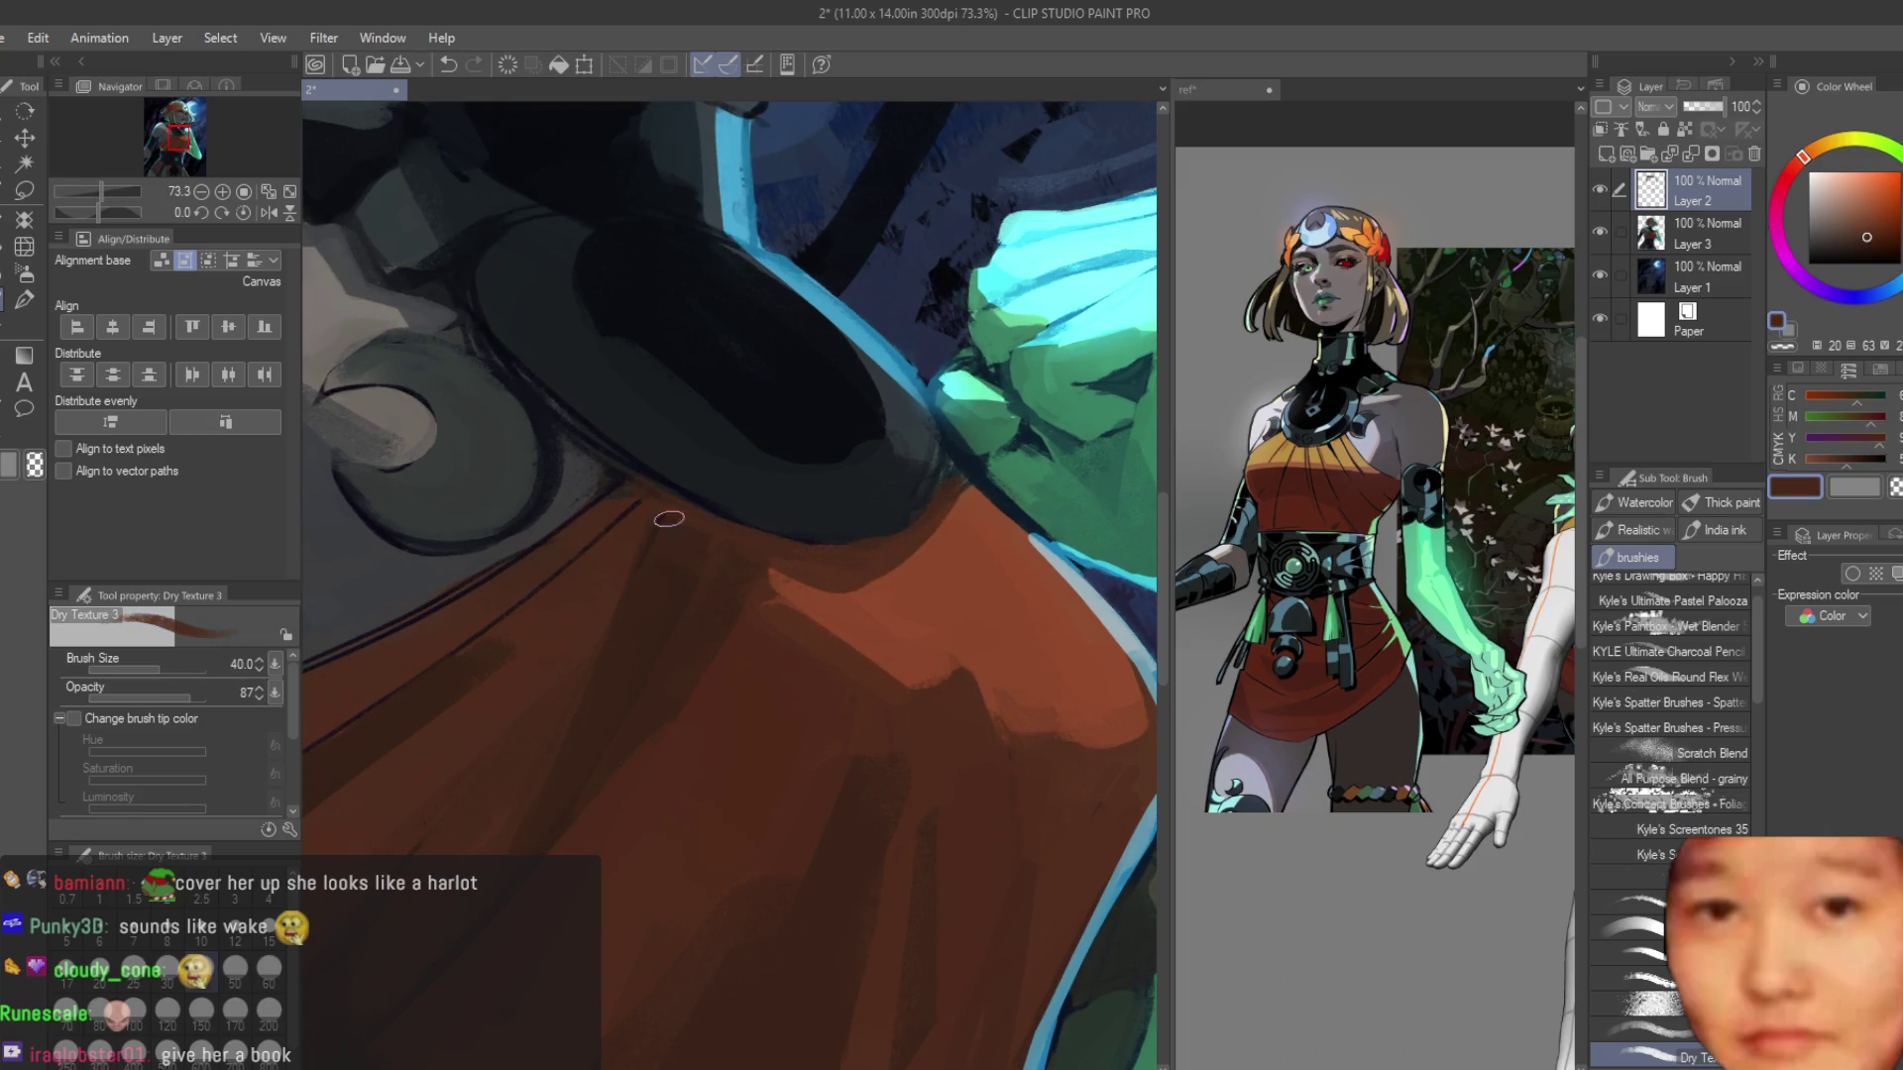
pyautogui.keyDown('alt'); pyautogui.click(801, 591); pyautogui.keyUp('alt')
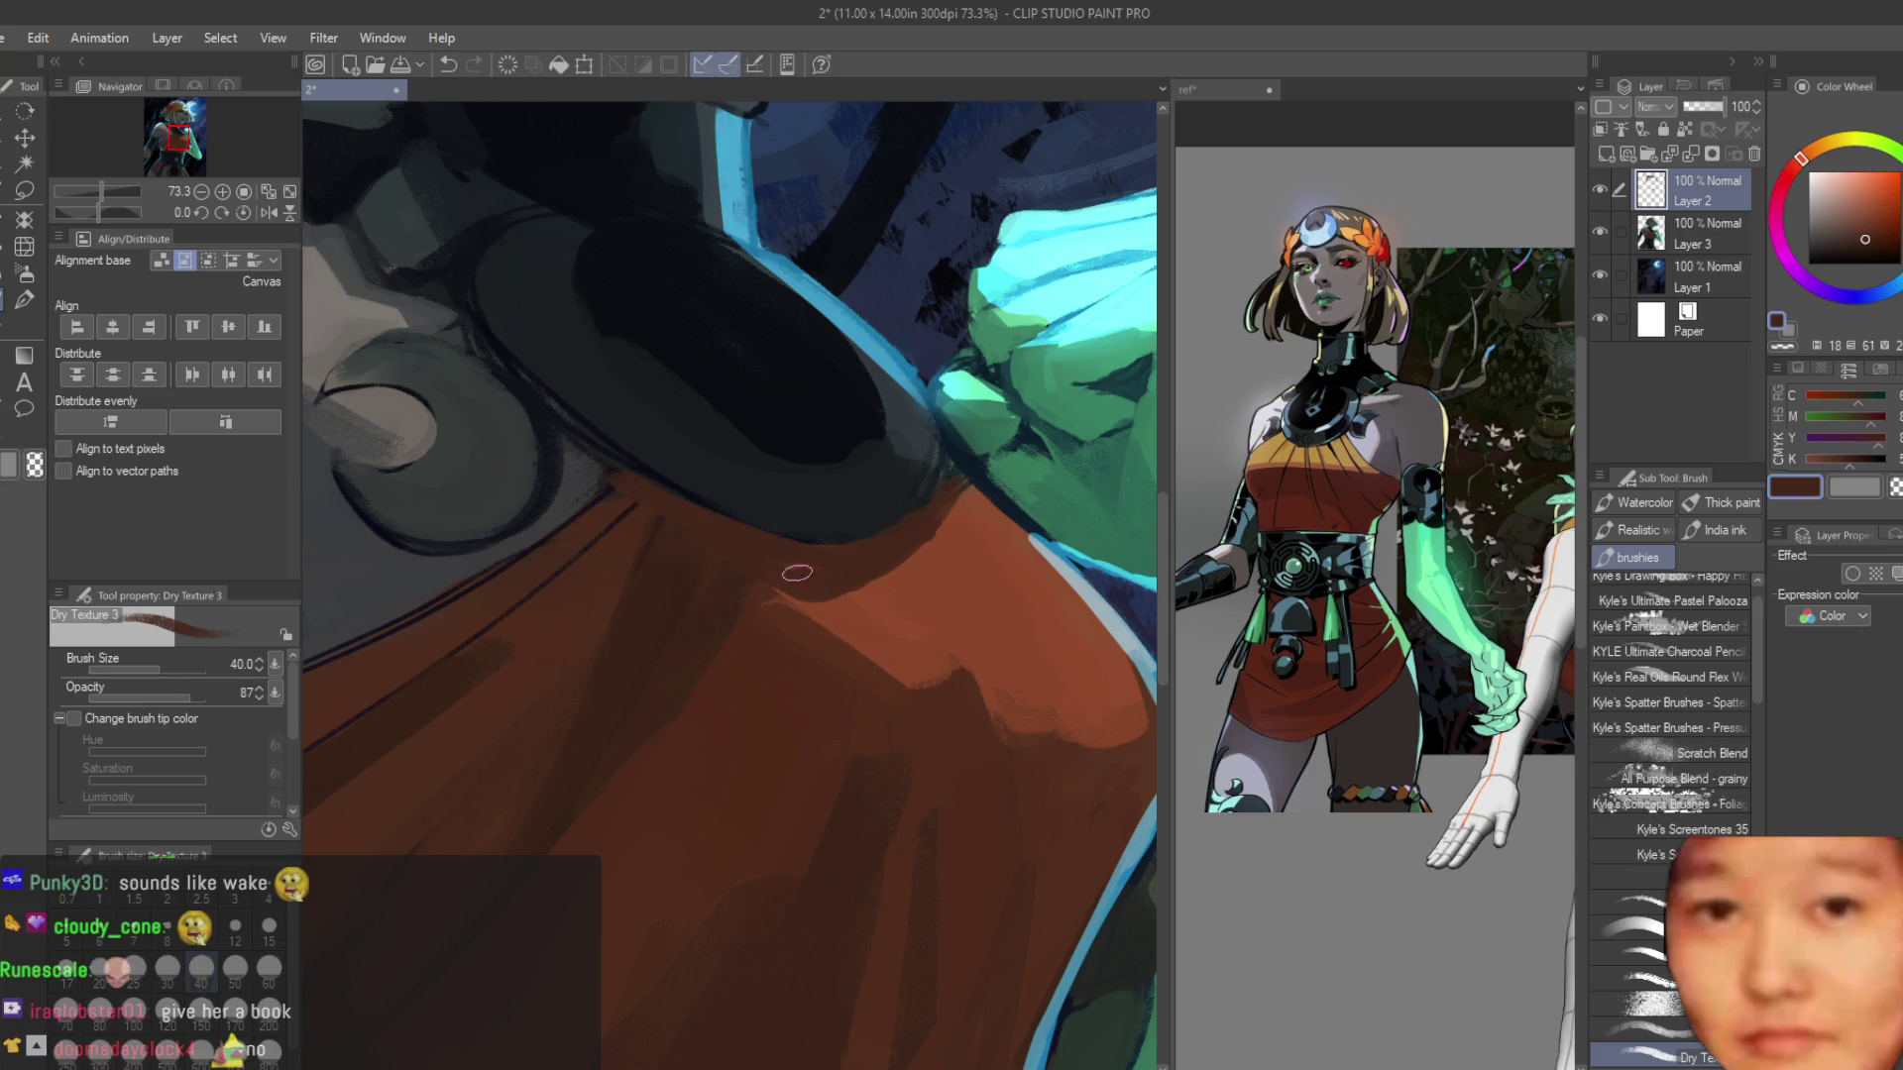
pyautogui.keyDown('alt'); pyautogui.click(881, 496); pyautogui.keyUp('alt')
pyautogui.scroll(2, 825, 517)
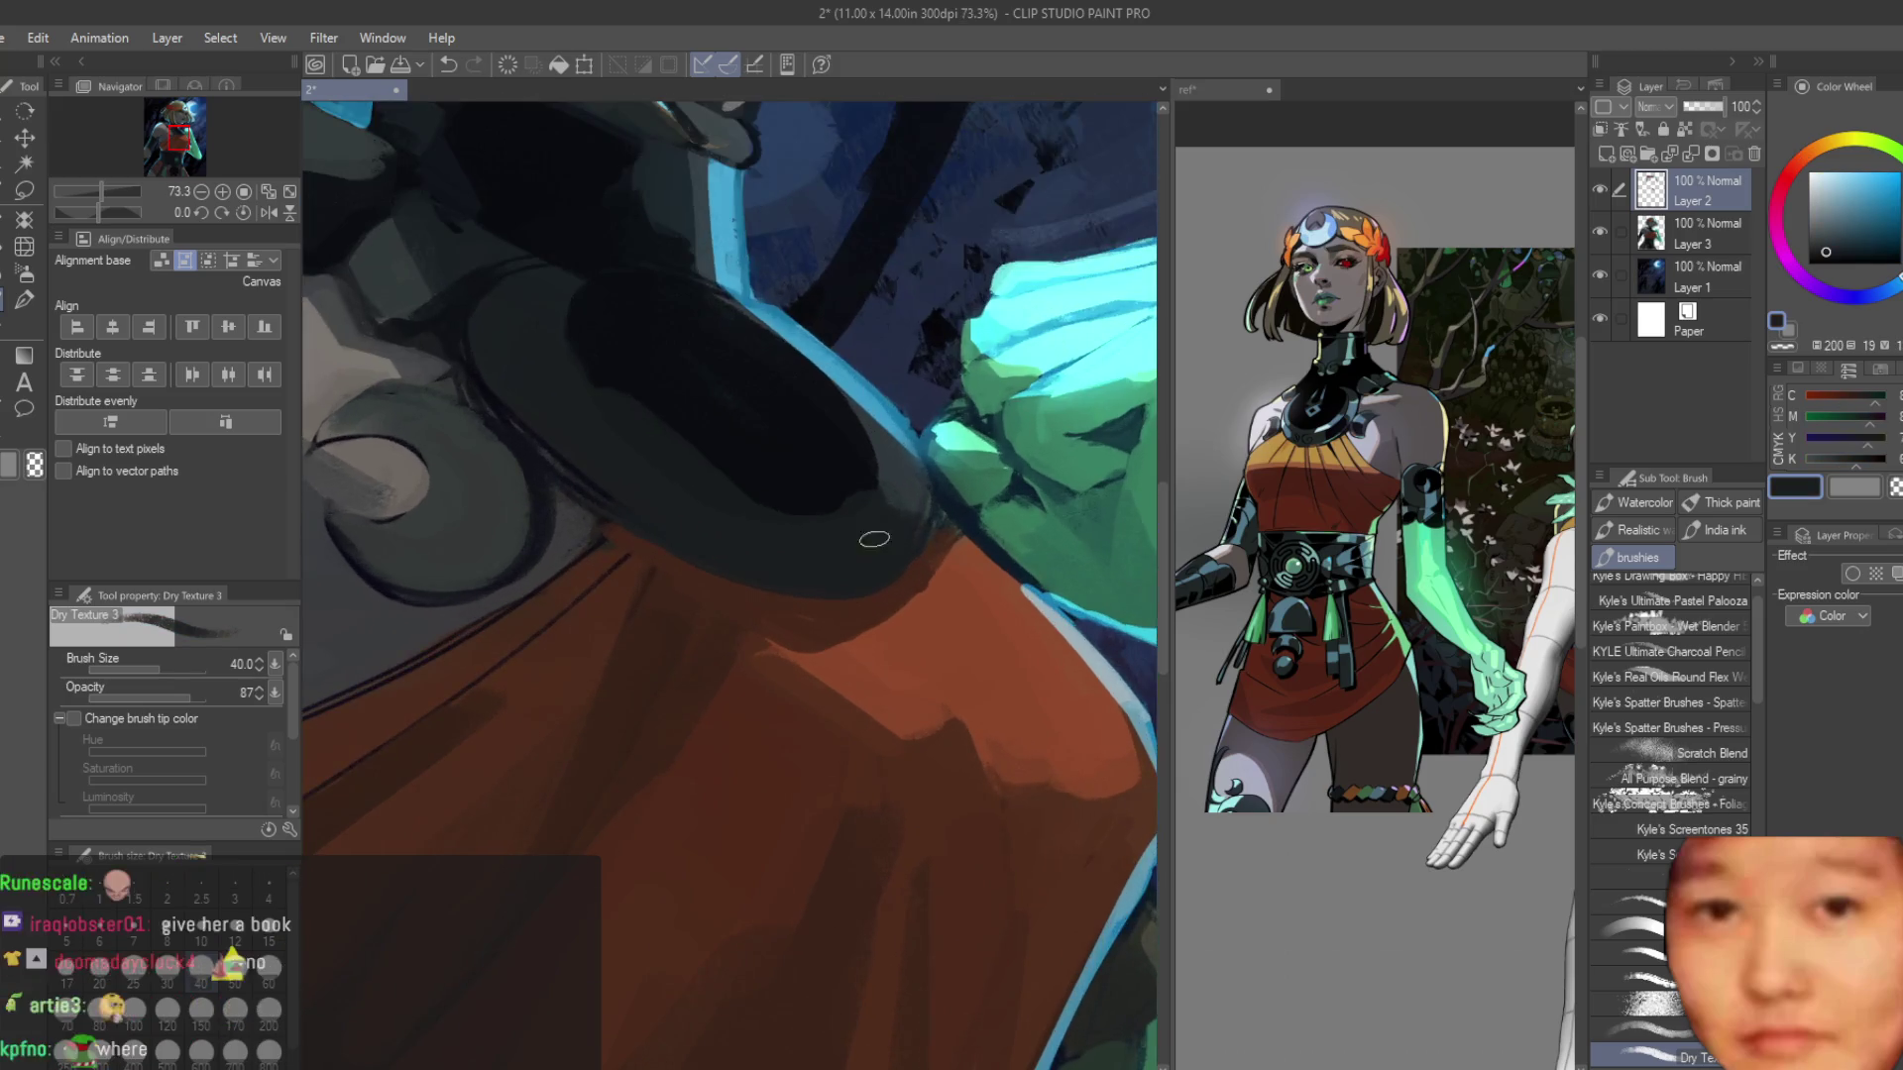
pyautogui.keyDown('alt'); pyautogui.click(959, 562); pyautogui.keyUp('alt')
pyautogui.scroll(-5, 963, 557)
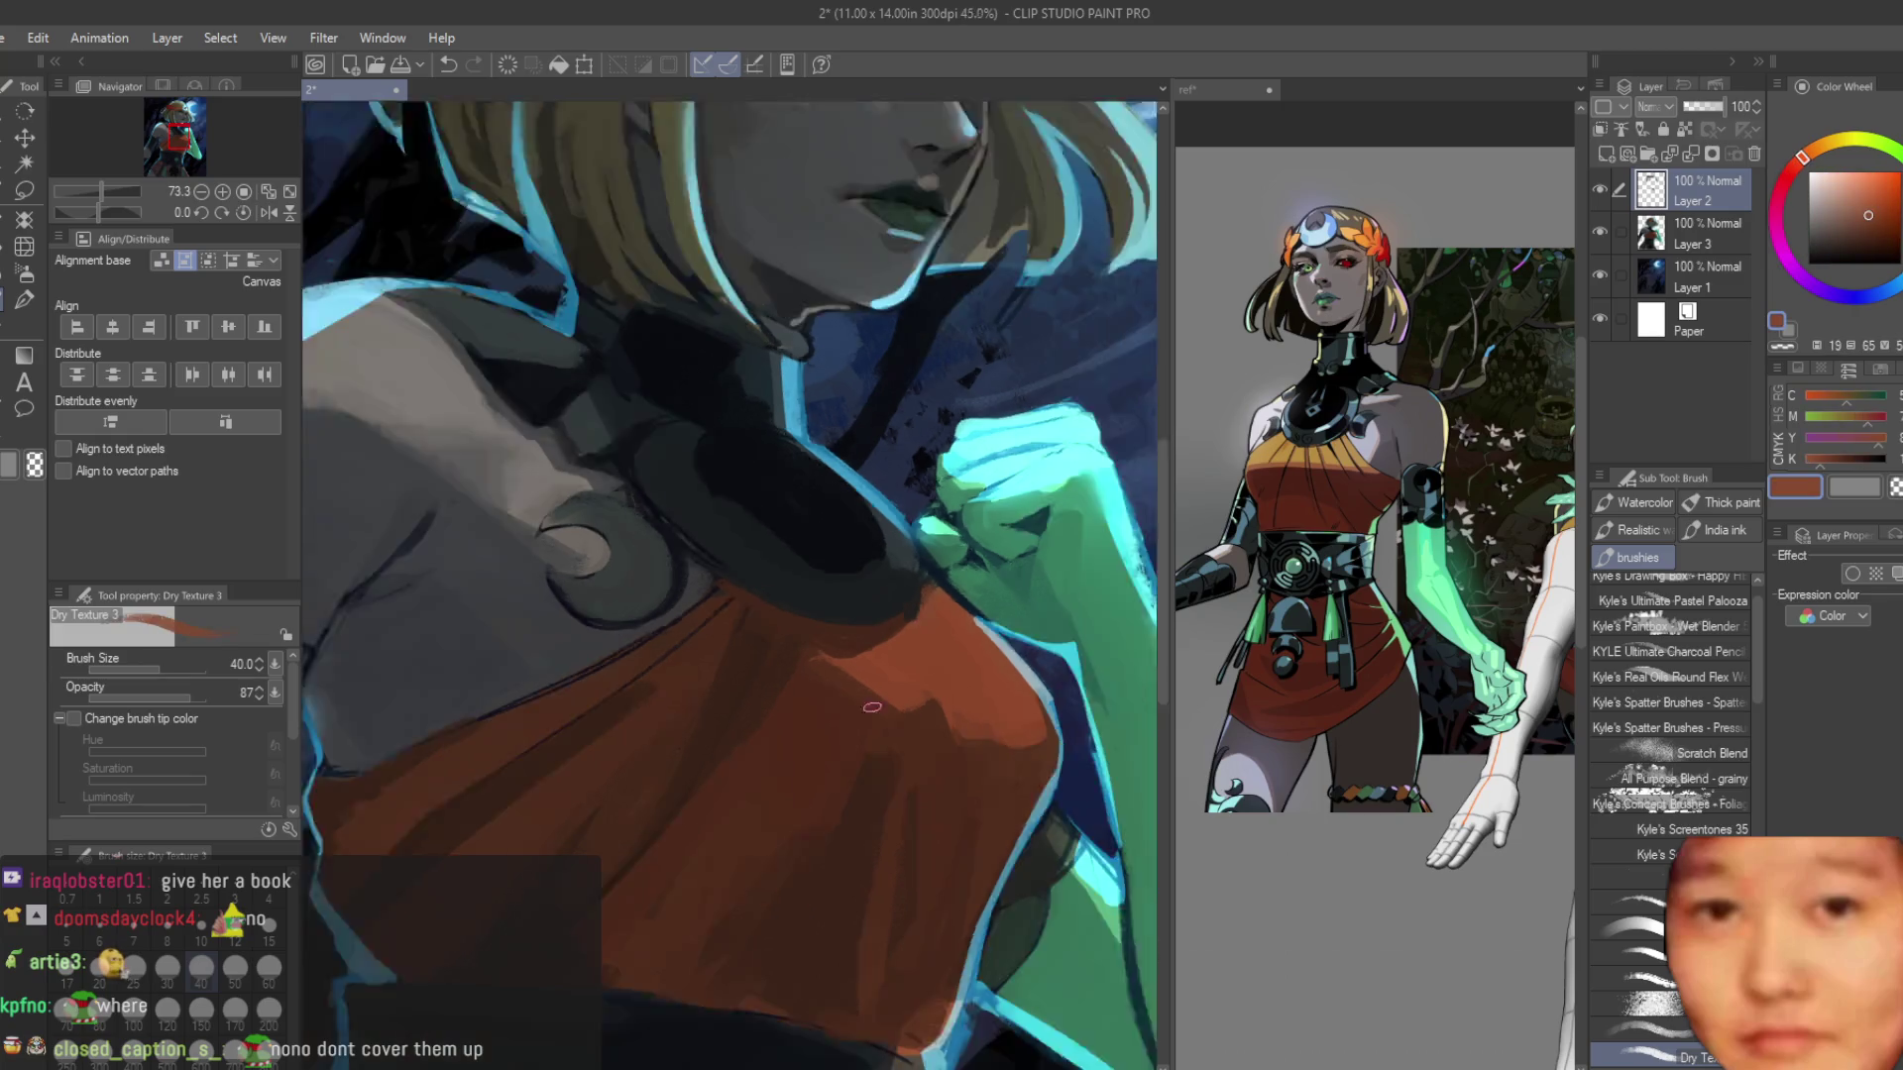
pyautogui.scroll(1, 832, 640)
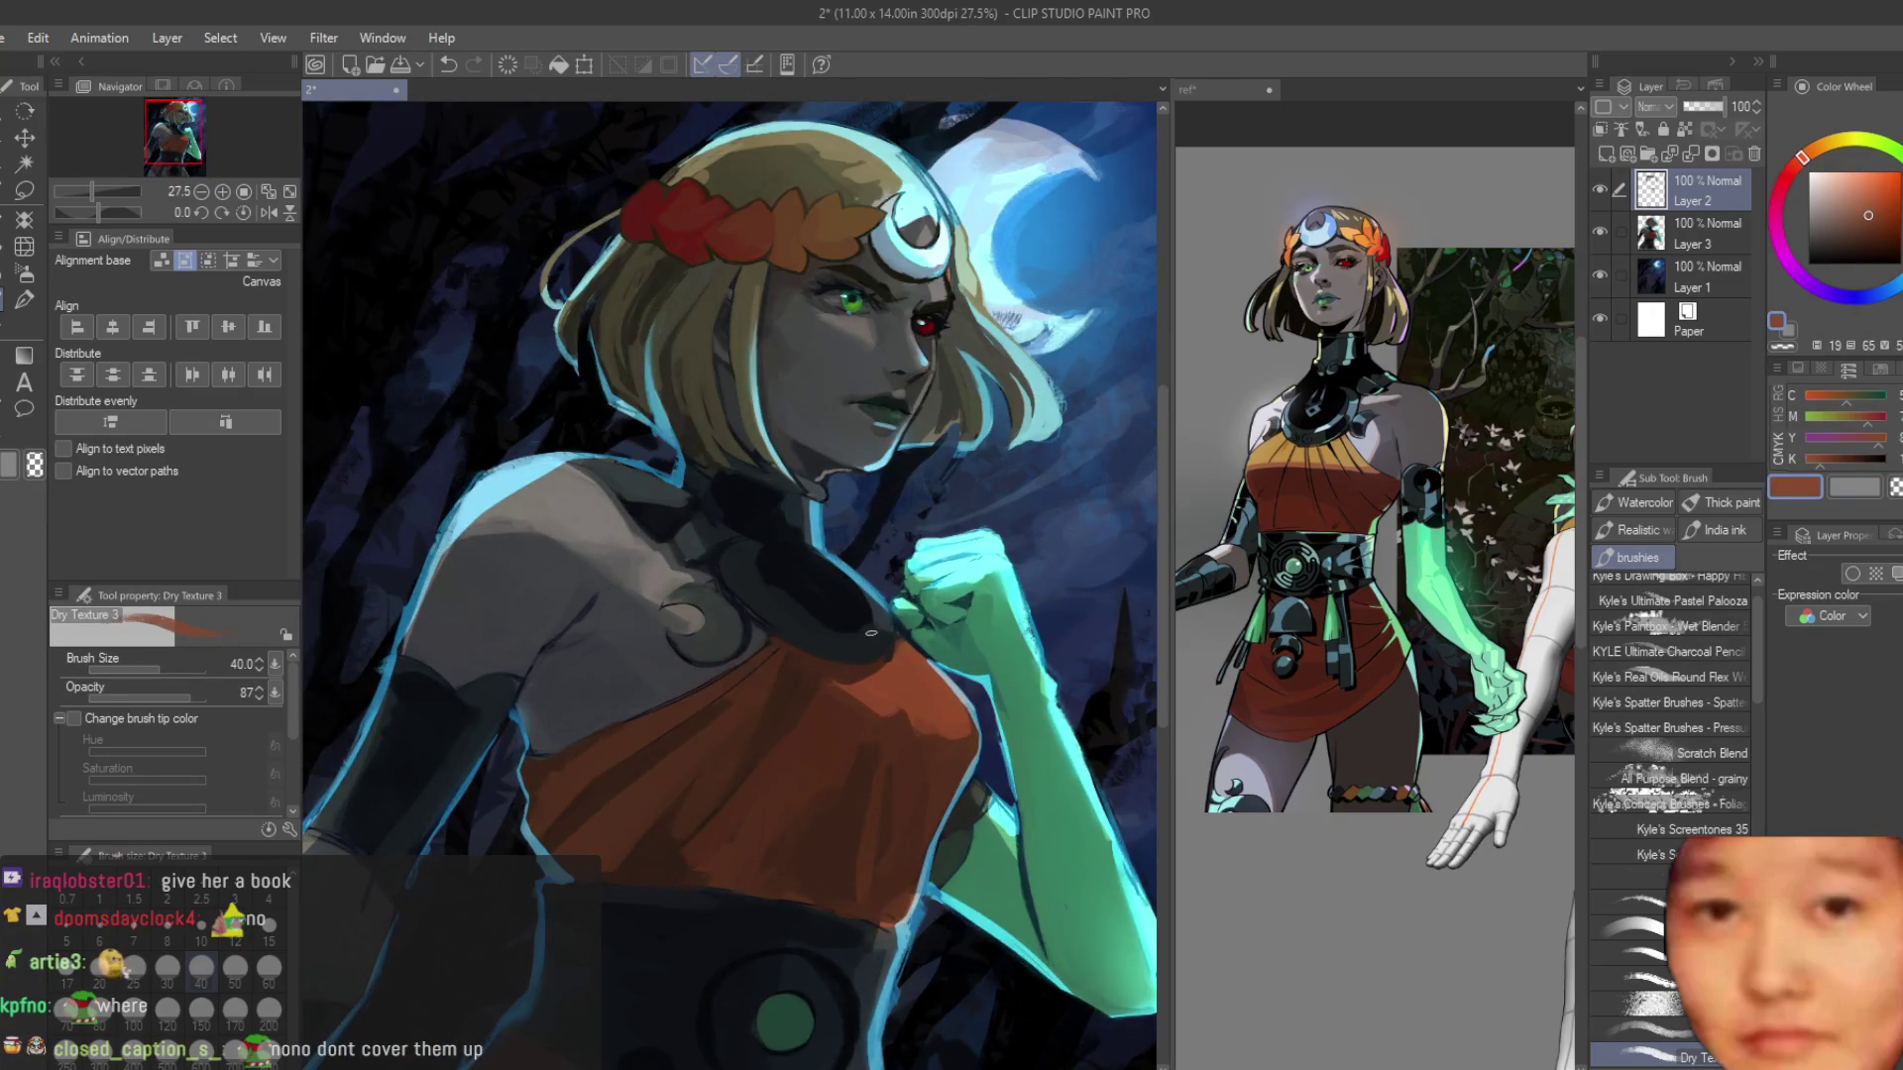
pyautogui.scroll(-2, 832, 640)
pyautogui.scroll(2, 952, 706)
pyautogui.scroll(2, 952, 707)
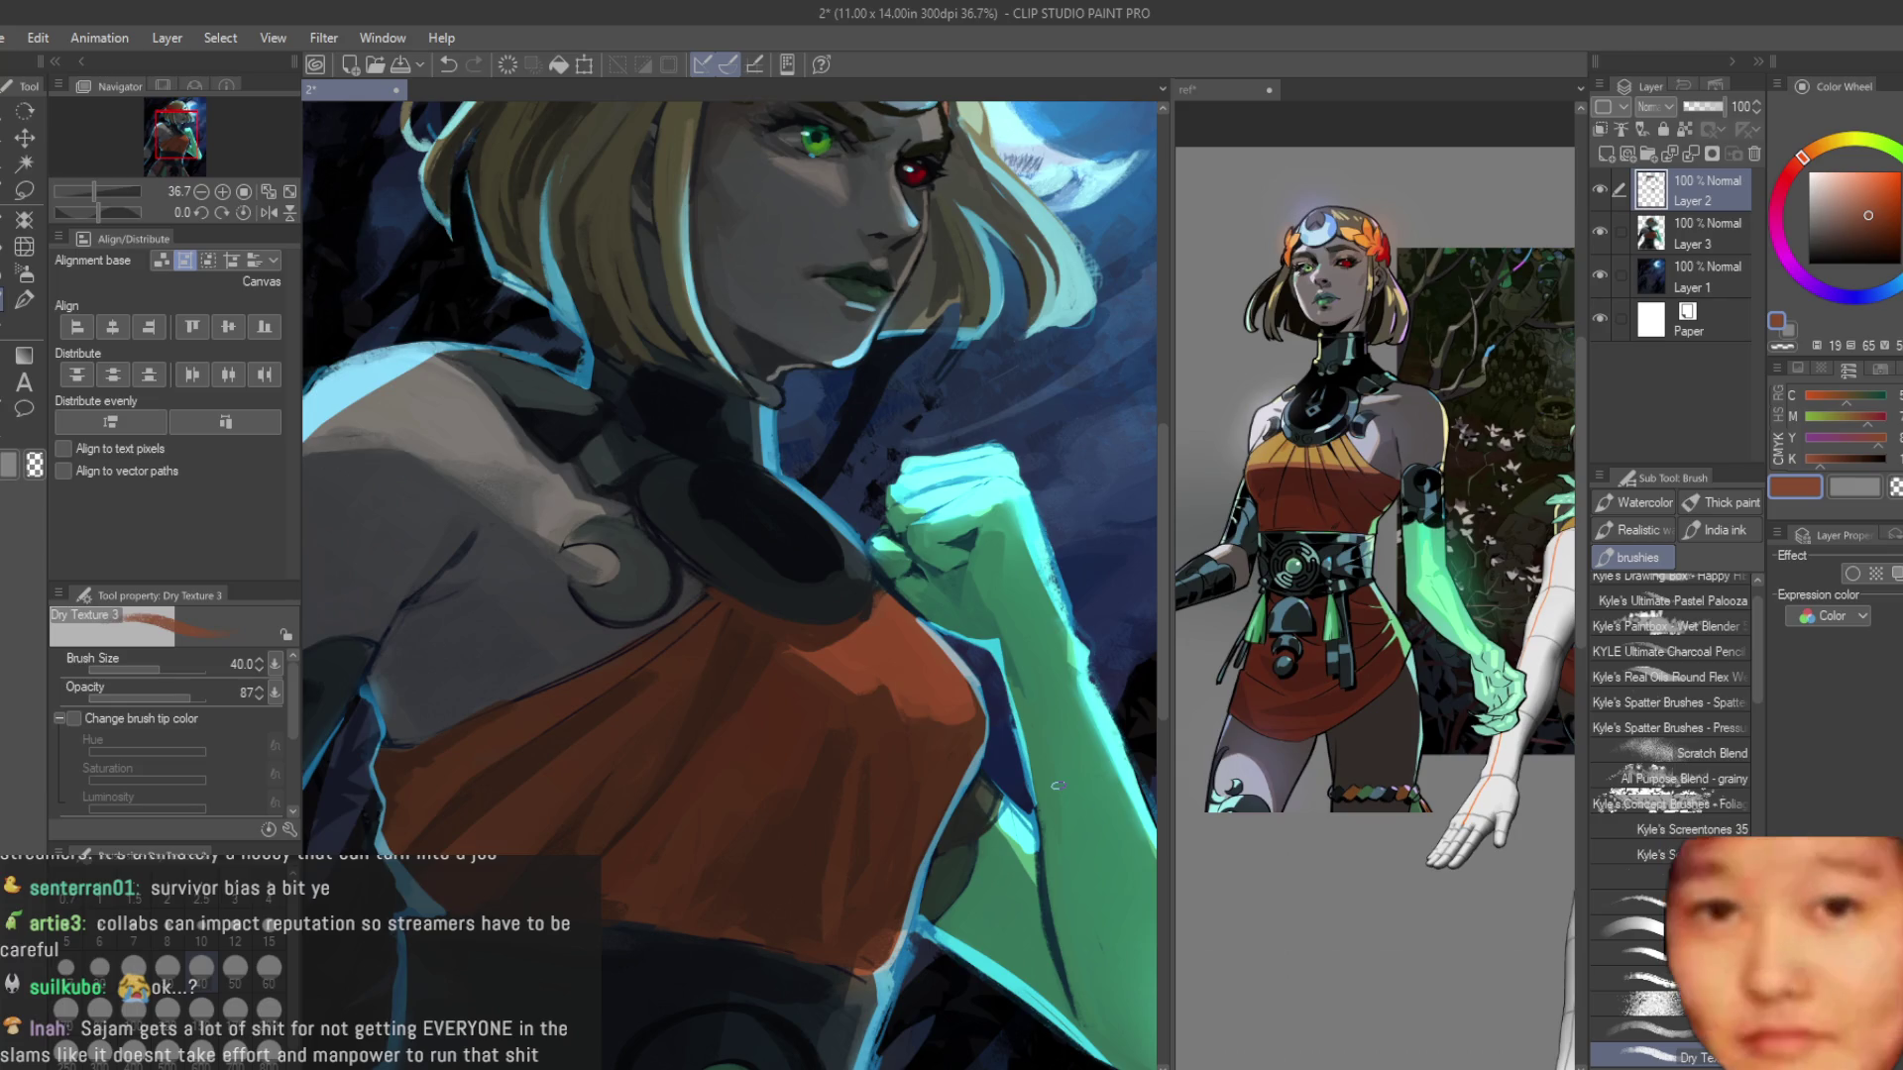
# Paint a light-blue rim stroke along the collar edge.
pyautogui.scroll(3, 729, 469)
pyautogui.scroll(3, 729, 469)
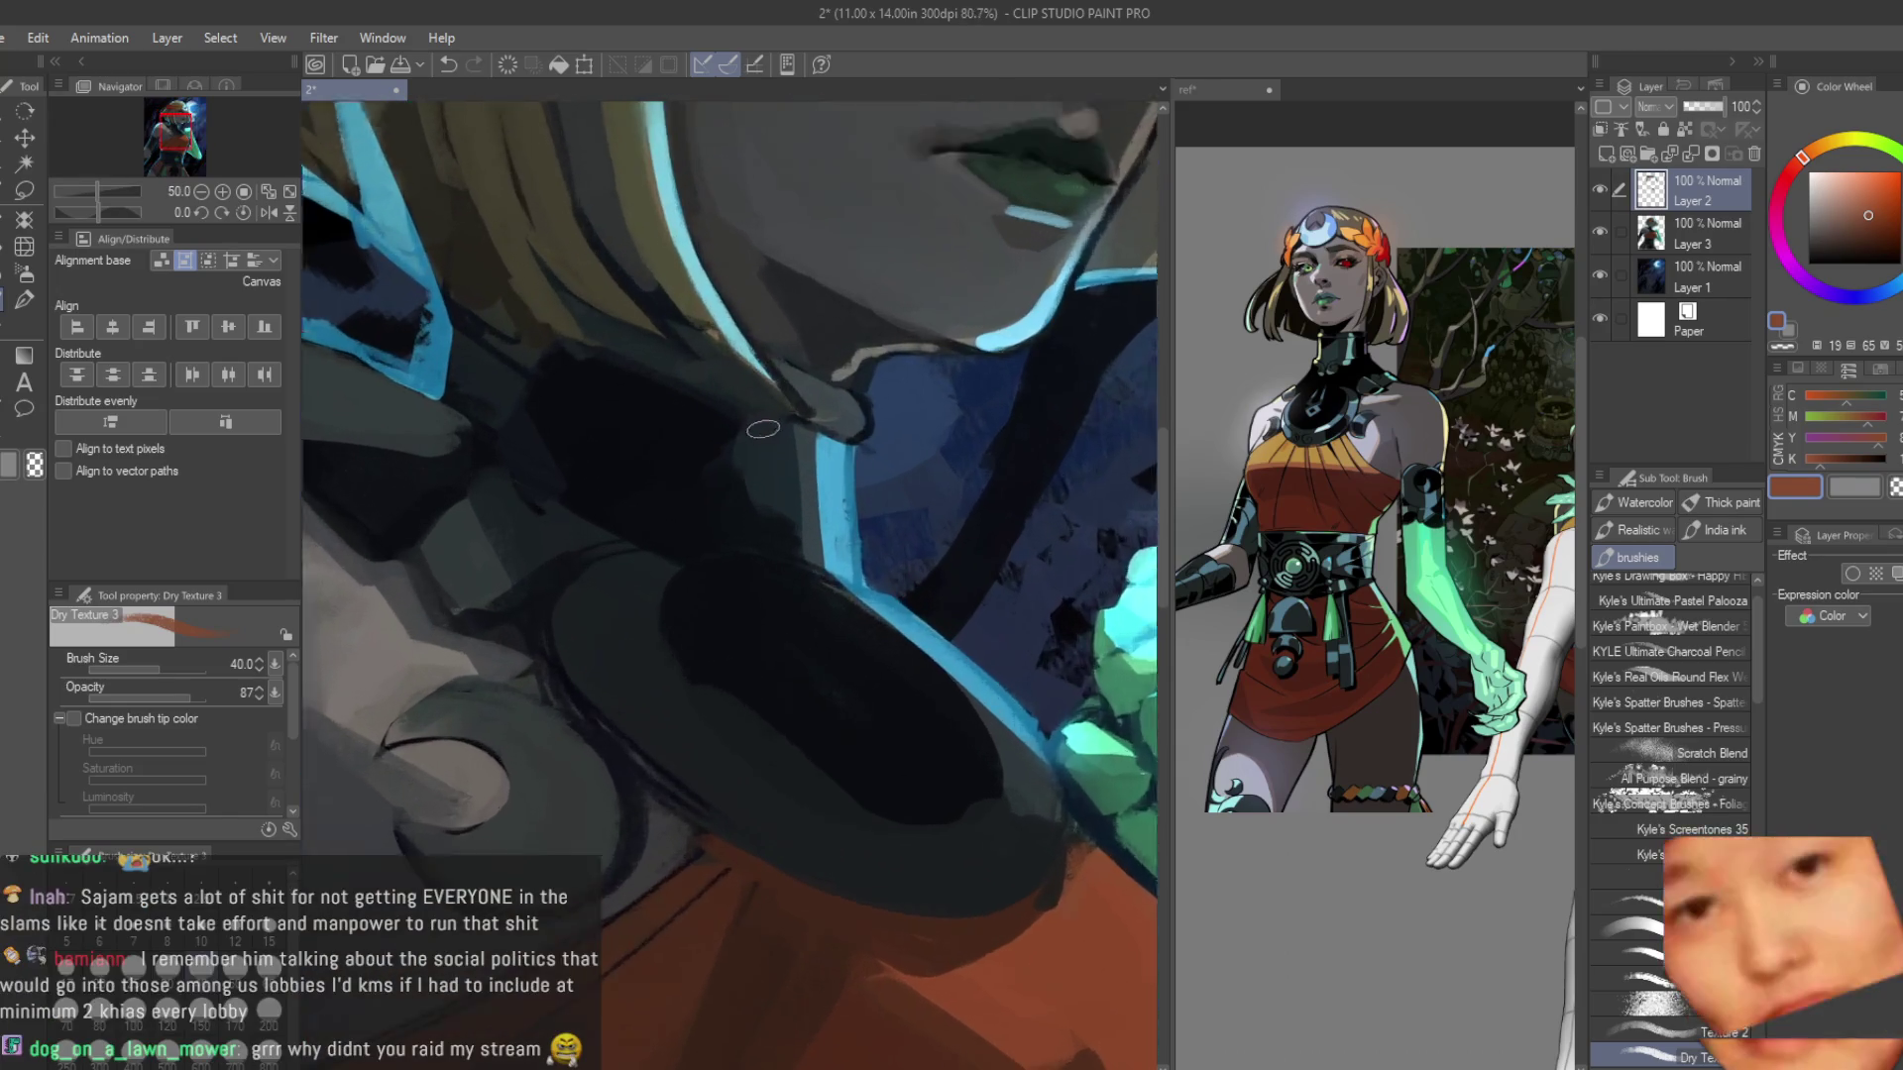
pyautogui.keyDown('alt'); pyautogui.click(854, 466); pyautogui.keyUp('alt')
pyautogui.moveTo(838, 464); pyautogui.dragTo(850, 583)
# Darken the round collar piece under the chin with deeper navy.
pyautogui.keyDown('alt'); pyautogui.click(842, 594); pyautogui.keyUp('alt')
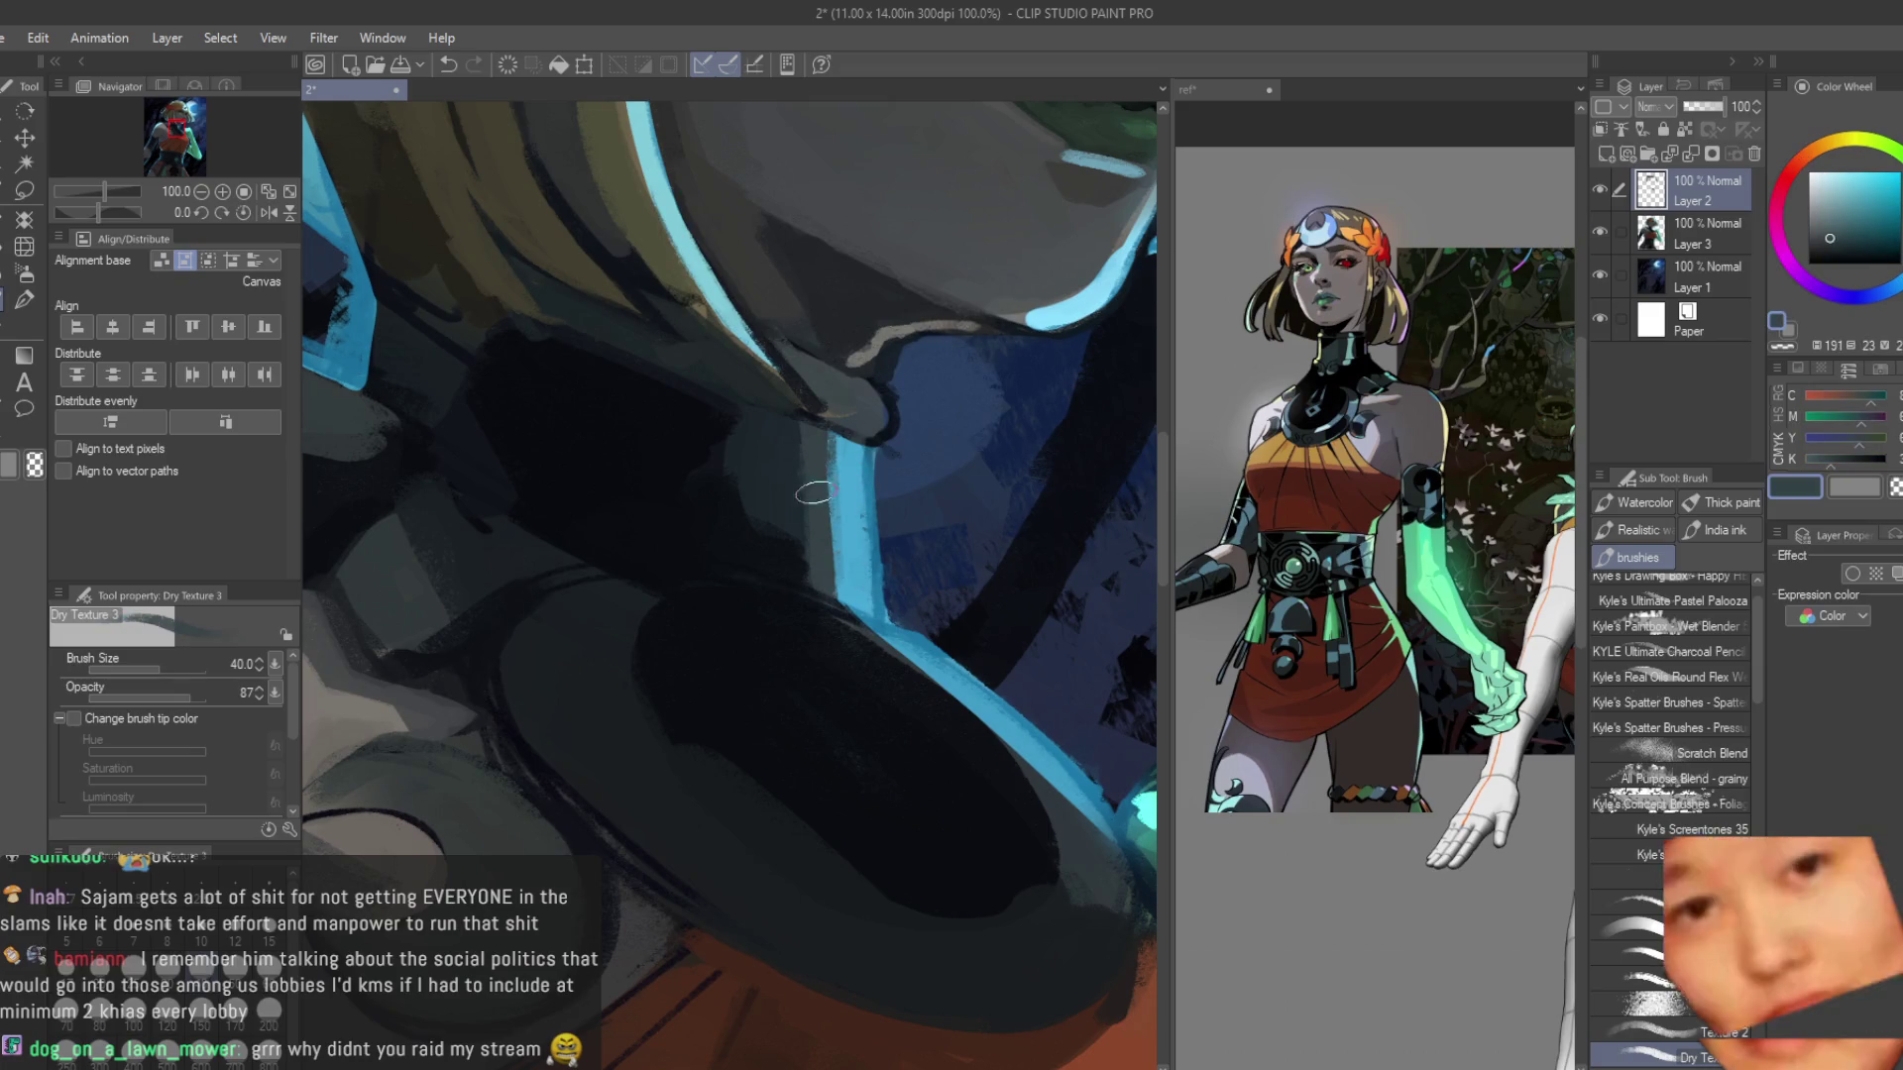
pyautogui.keyDown('alt'); pyautogui.click(747, 730); pyautogui.keyUp('alt')
pyautogui.moveTo(748, 730); pyautogui.dragTo(930, 904)
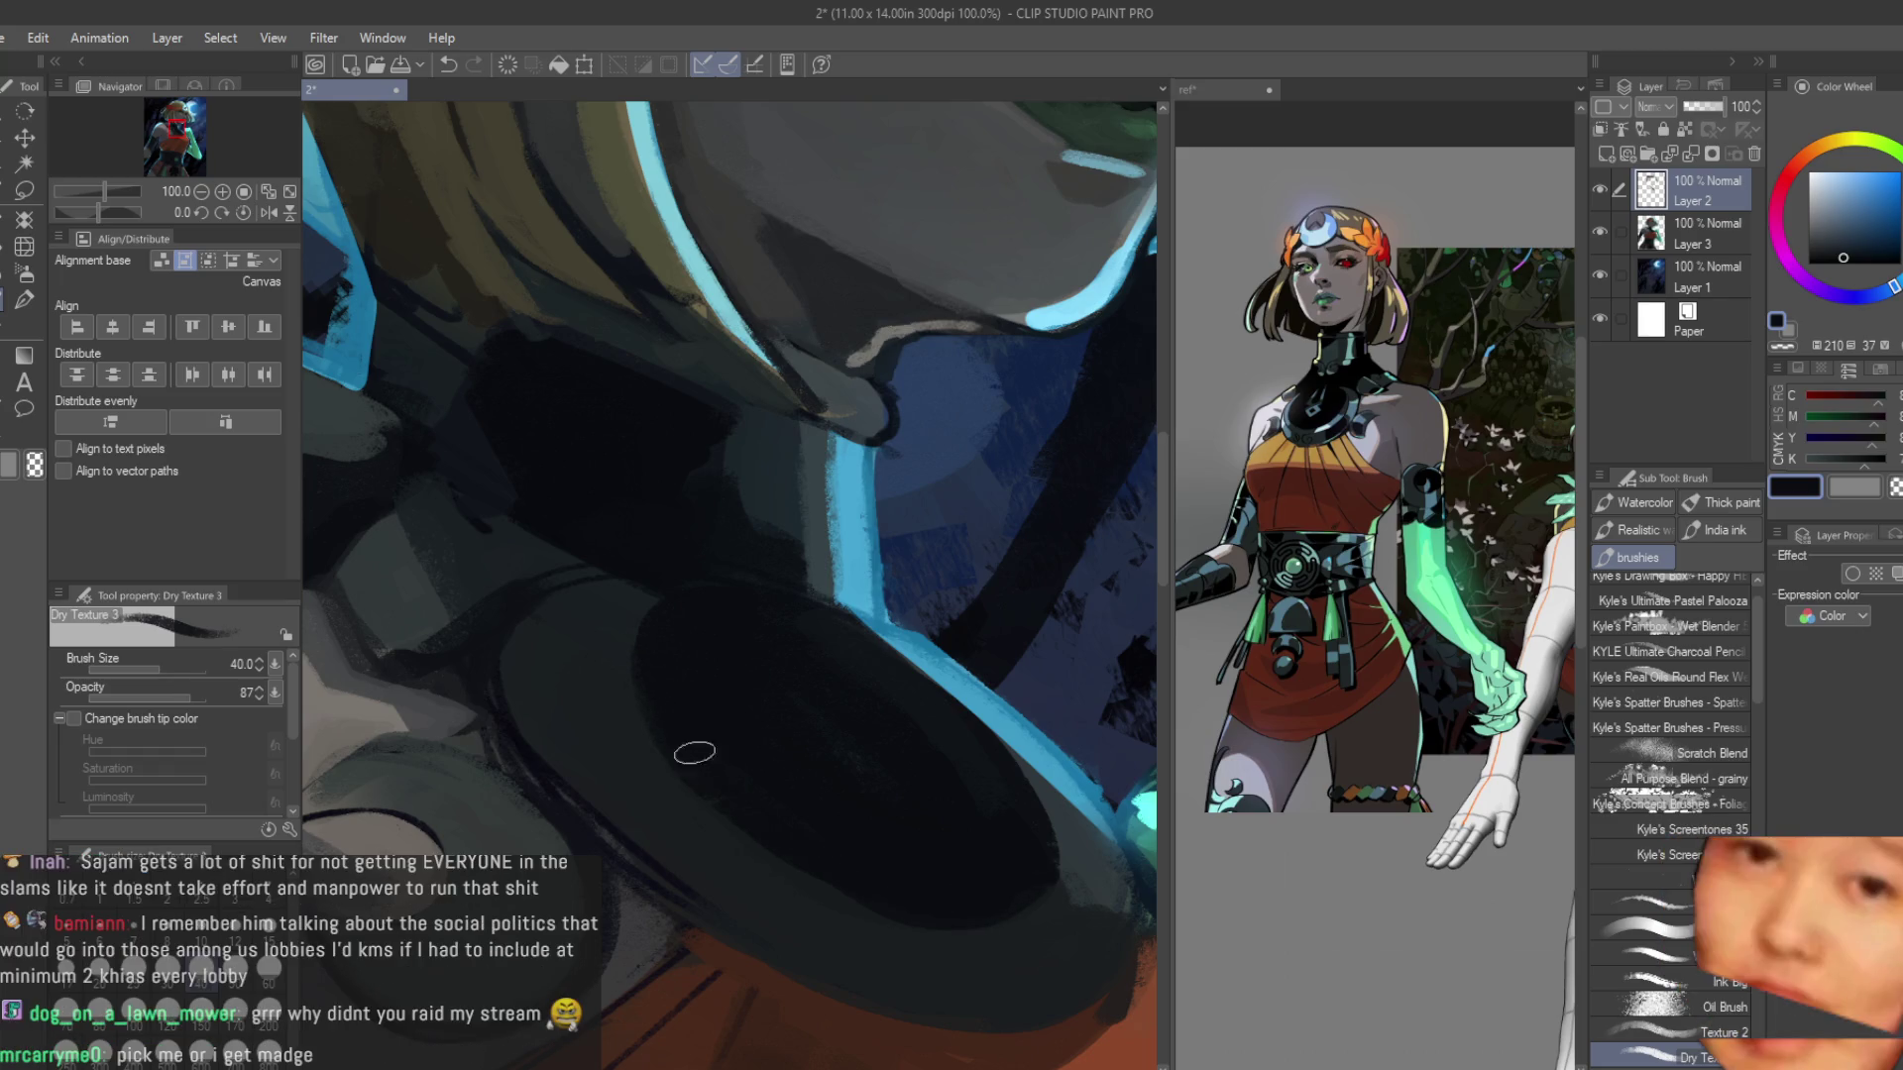
pyautogui.keyDown('alt'); pyautogui.click(628, 751); pyautogui.keyUp('alt')
pyautogui.scroll(-2, 736, 675)
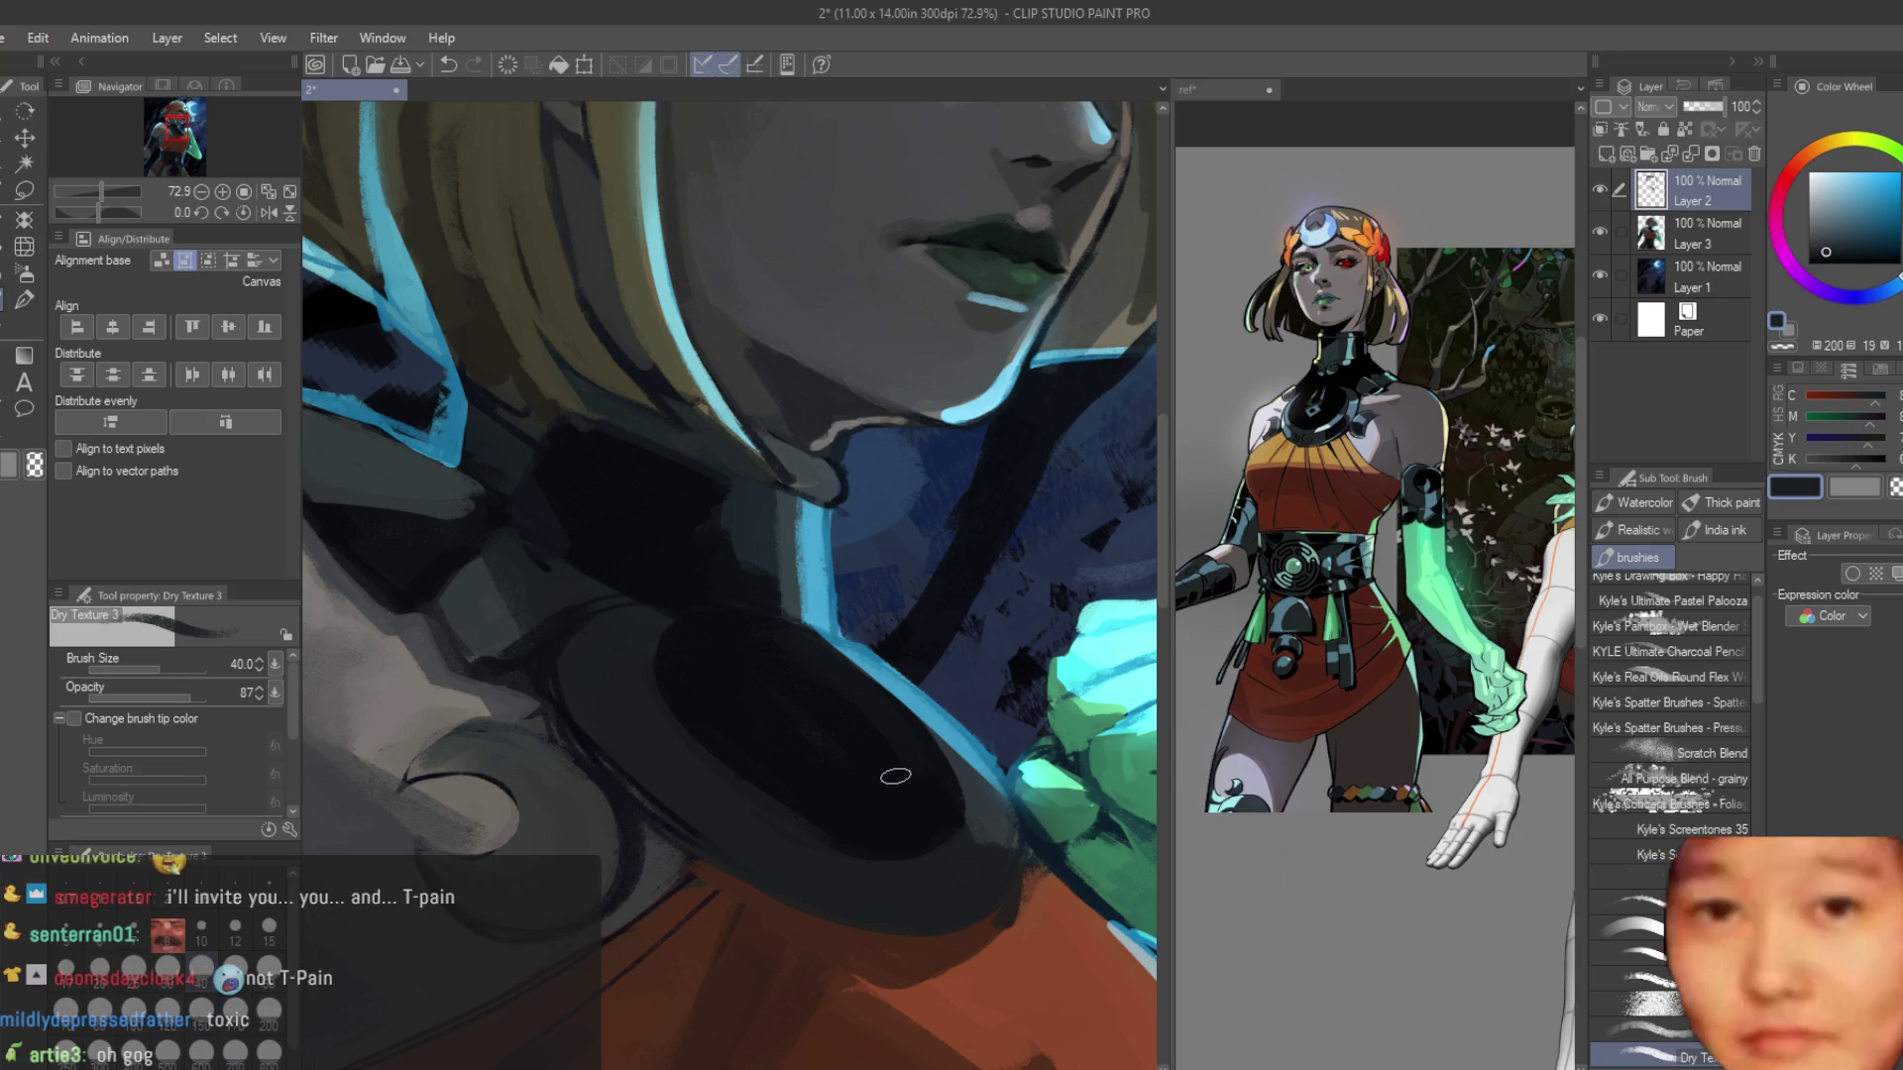
pyautogui.scroll(-3, 921, 535)
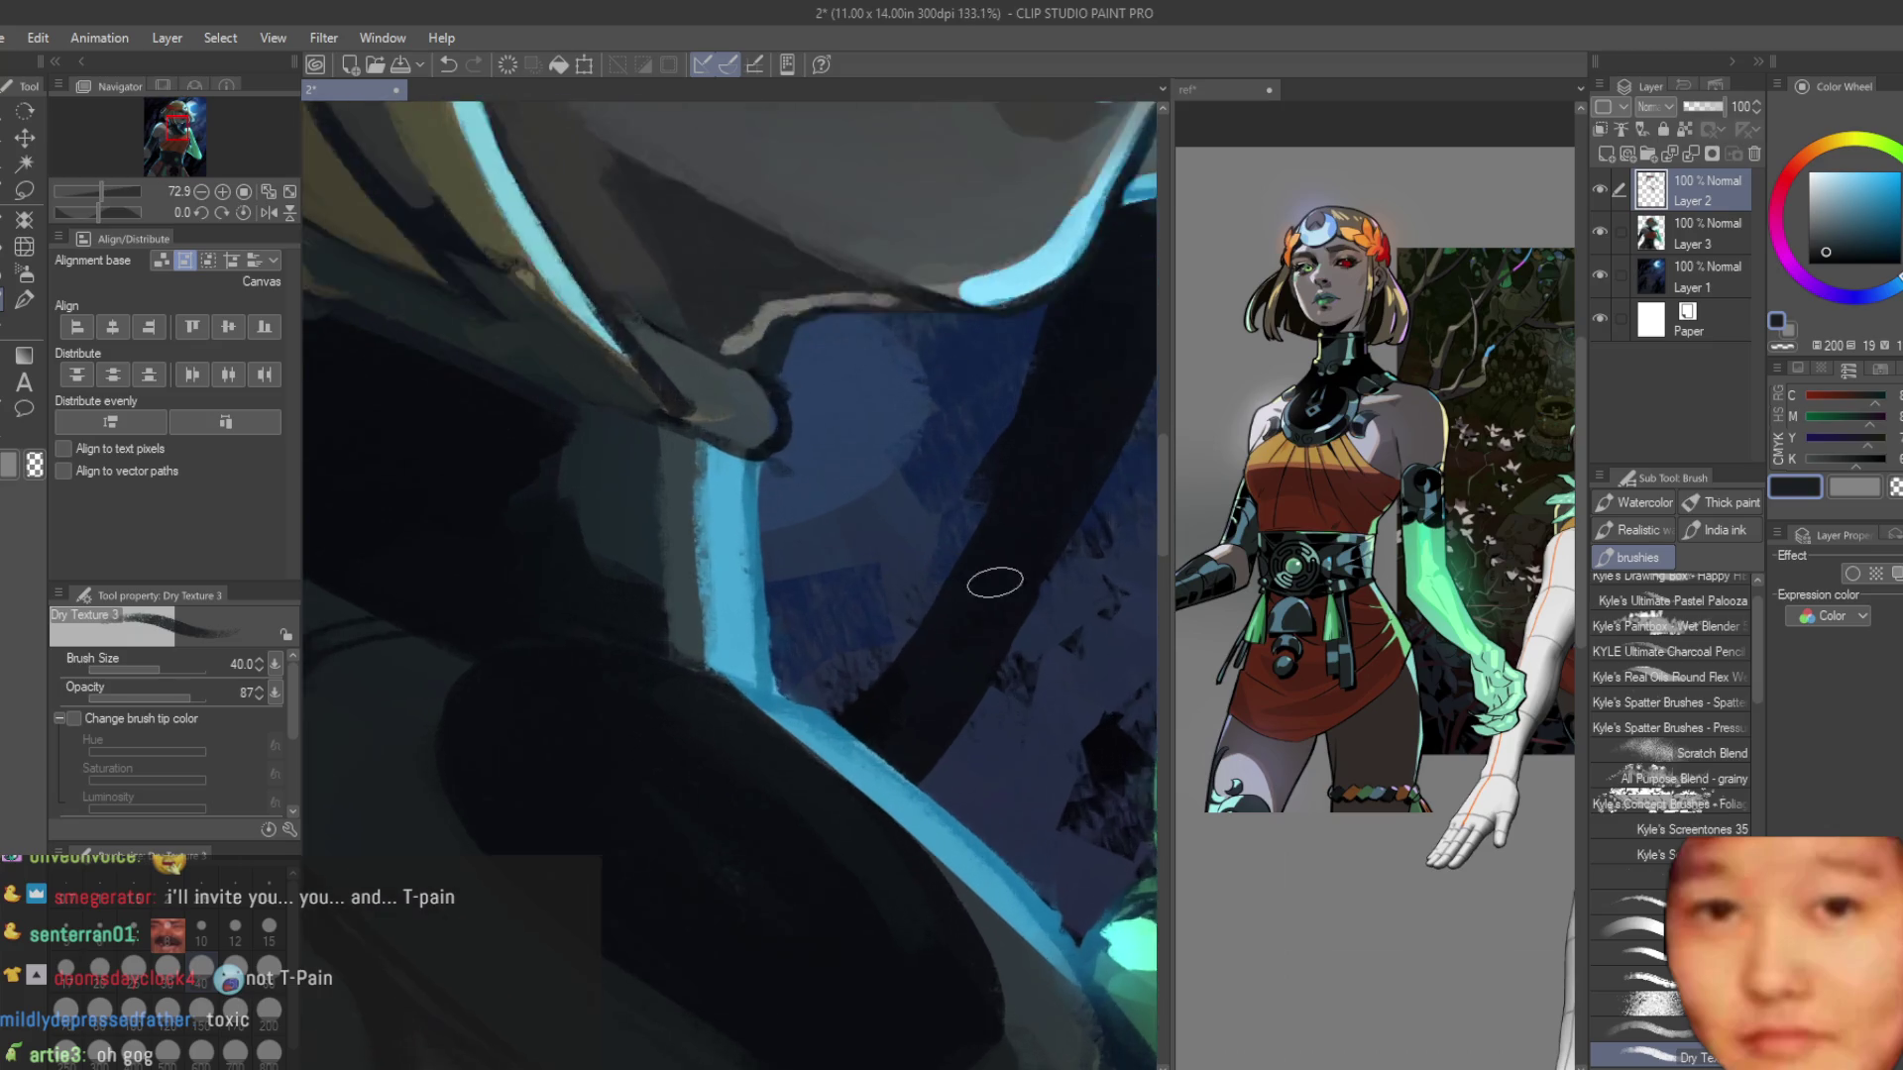
pyautogui.scroll(2, 900, 546)
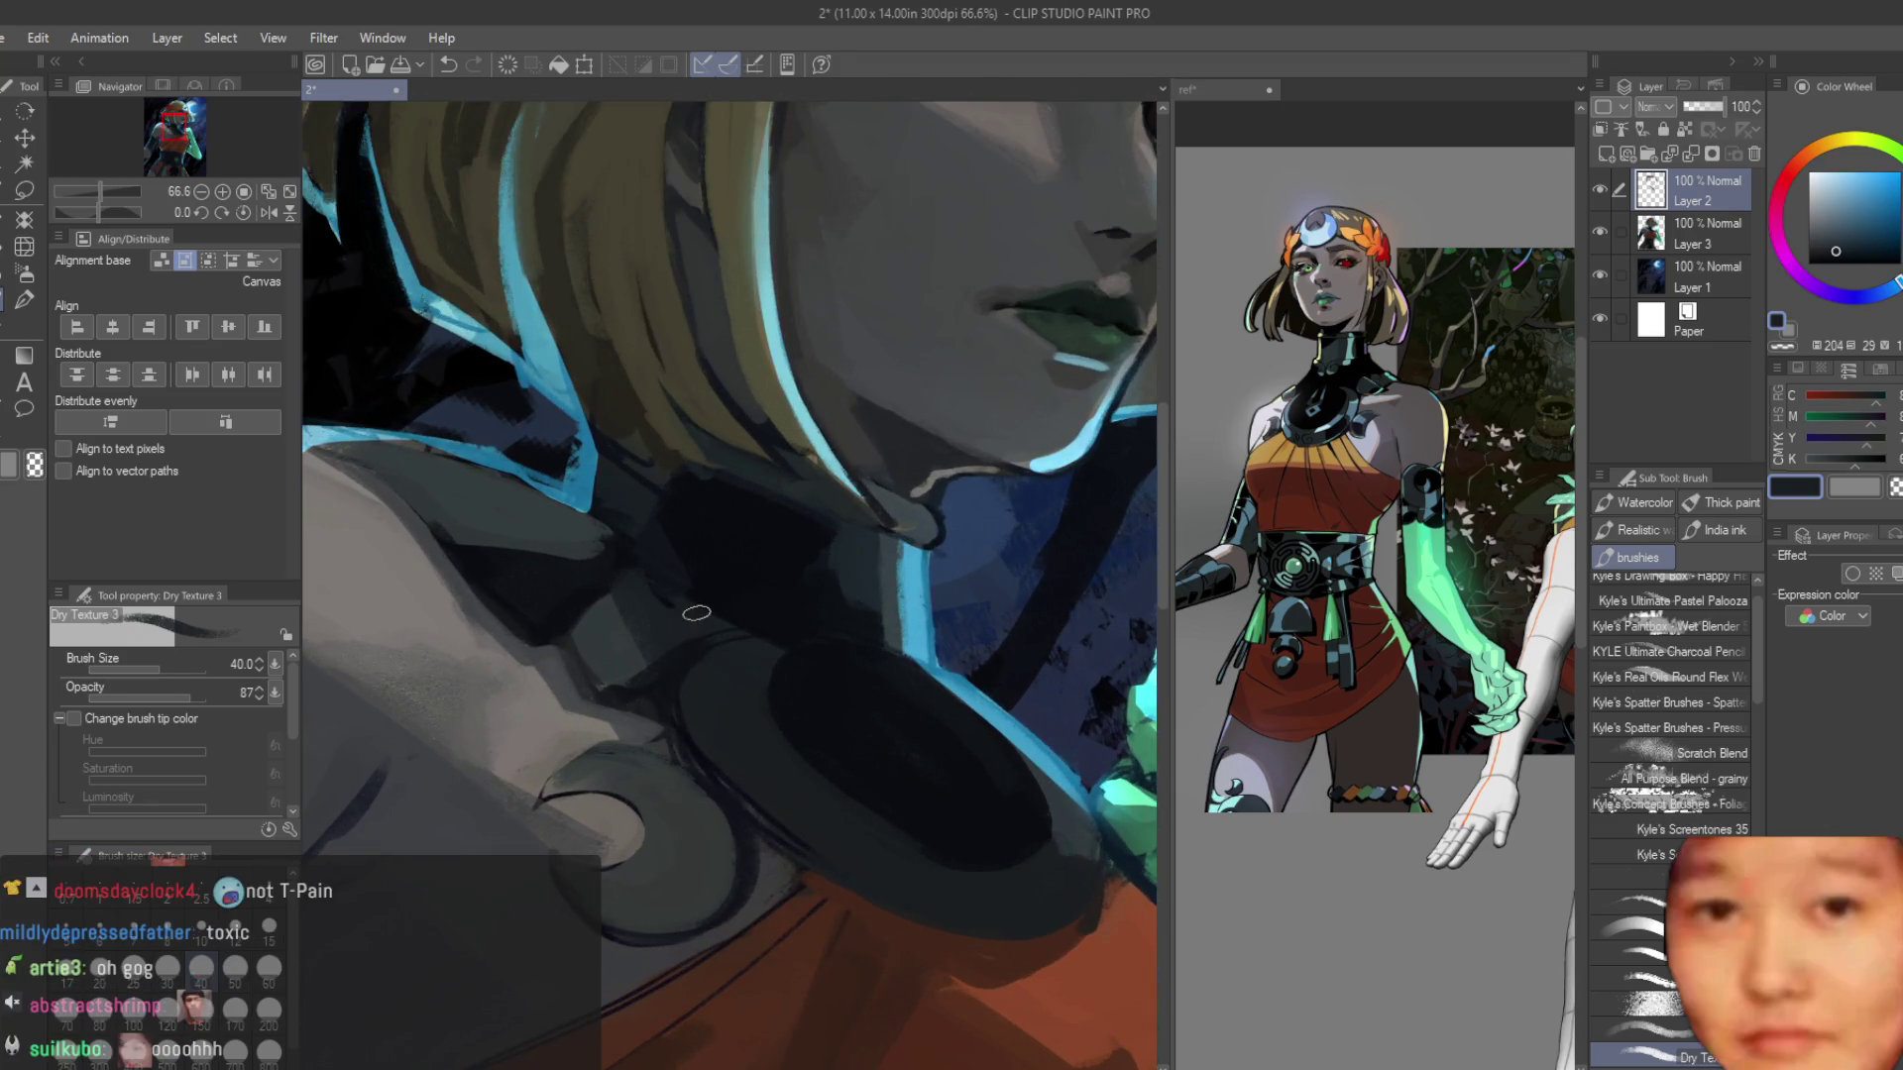
pyautogui.keyDown('alt'); pyautogui.click(743, 658); pyautogui.keyUp('alt')
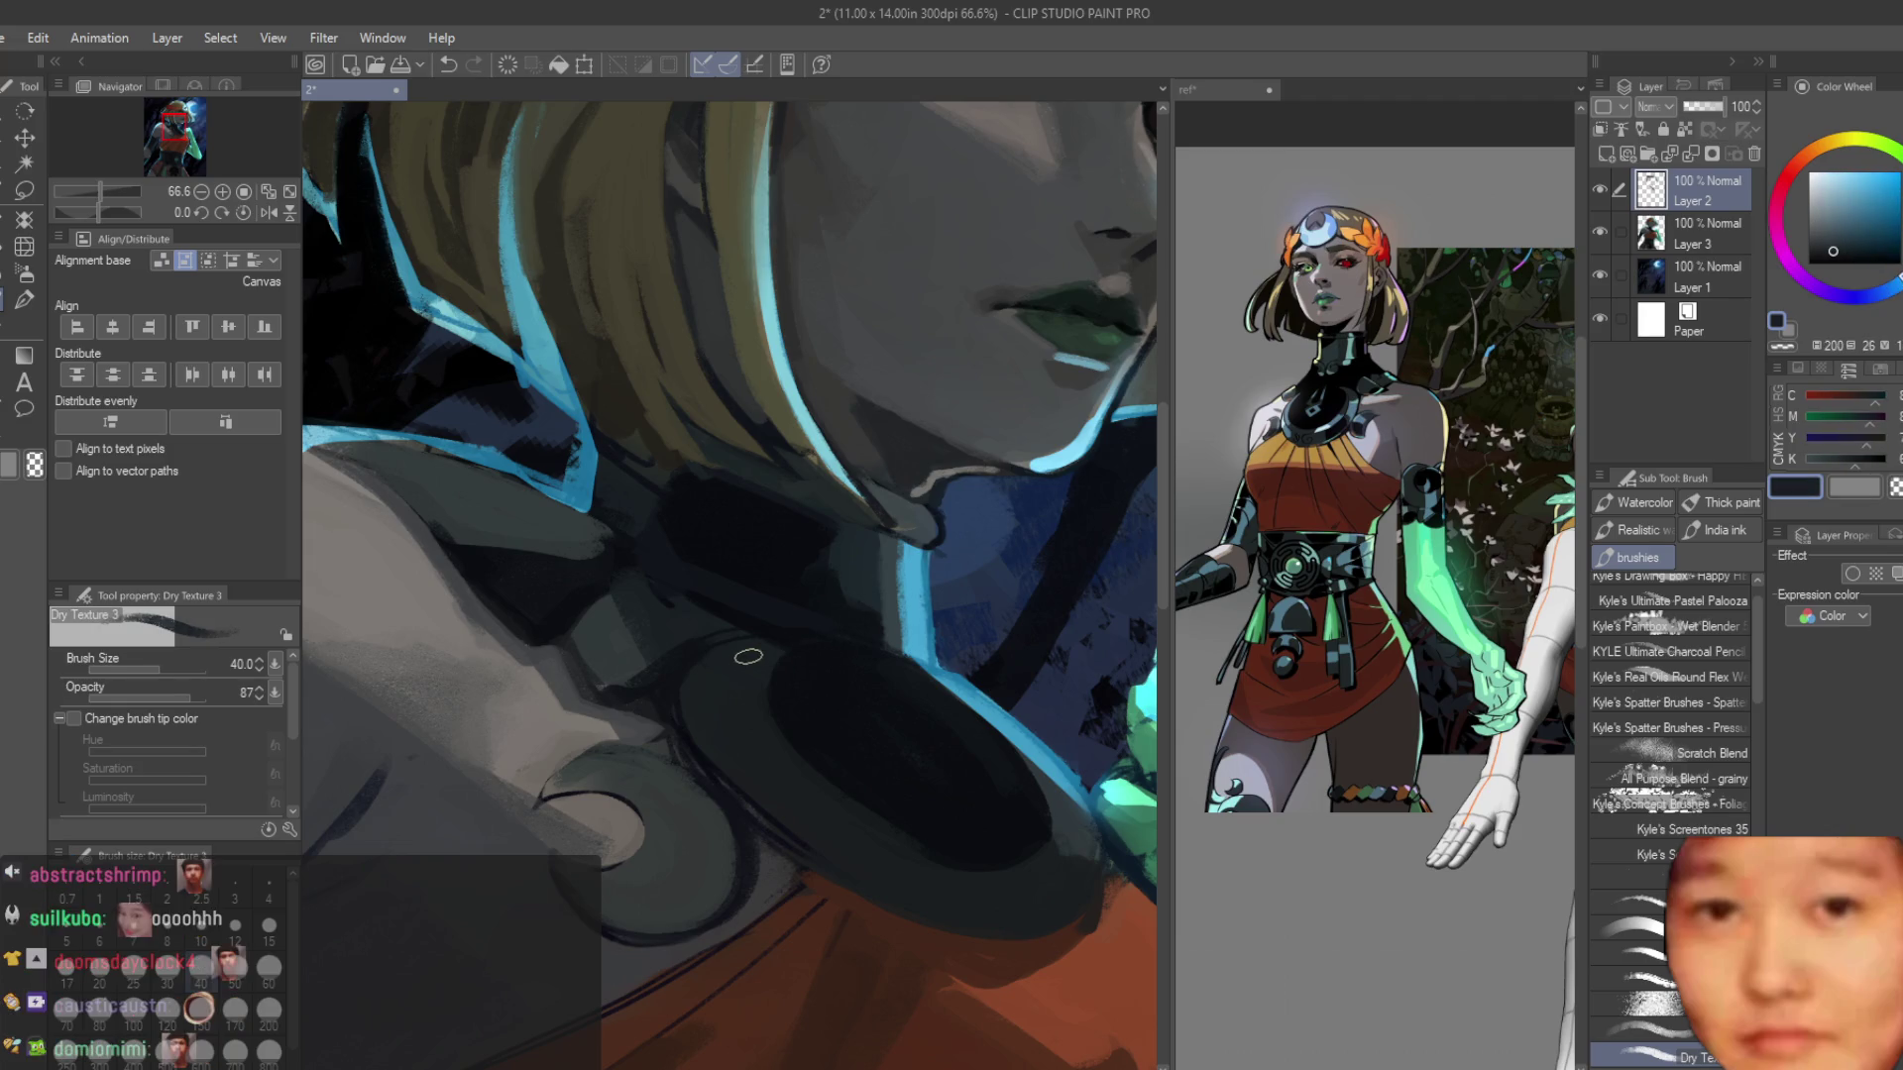
pyautogui.keyDown('alt'); pyautogui.click(831, 636); pyautogui.keyUp('alt')
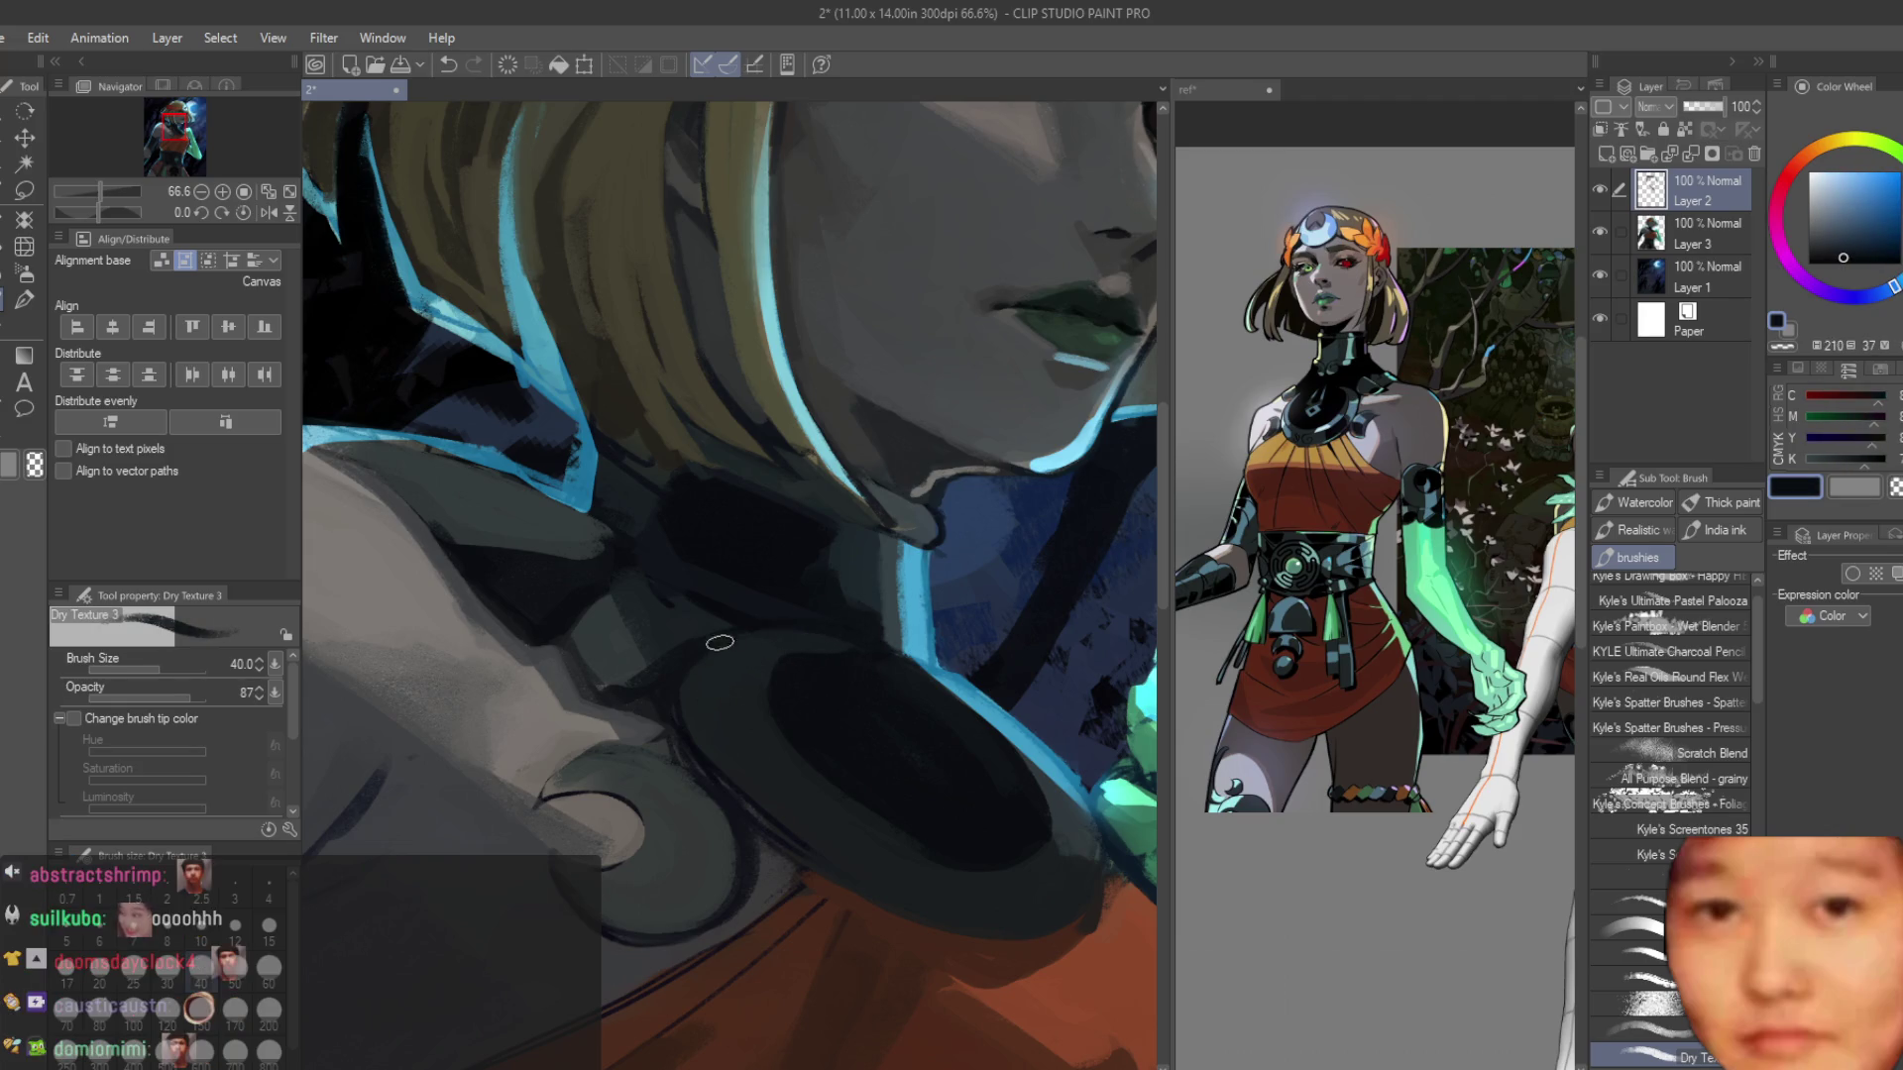
pyautogui.keyDown('alt'); pyautogui.click(706, 741); pyautogui.keyUp('alt')
pyautogui.scroll(-4, 976, 874)
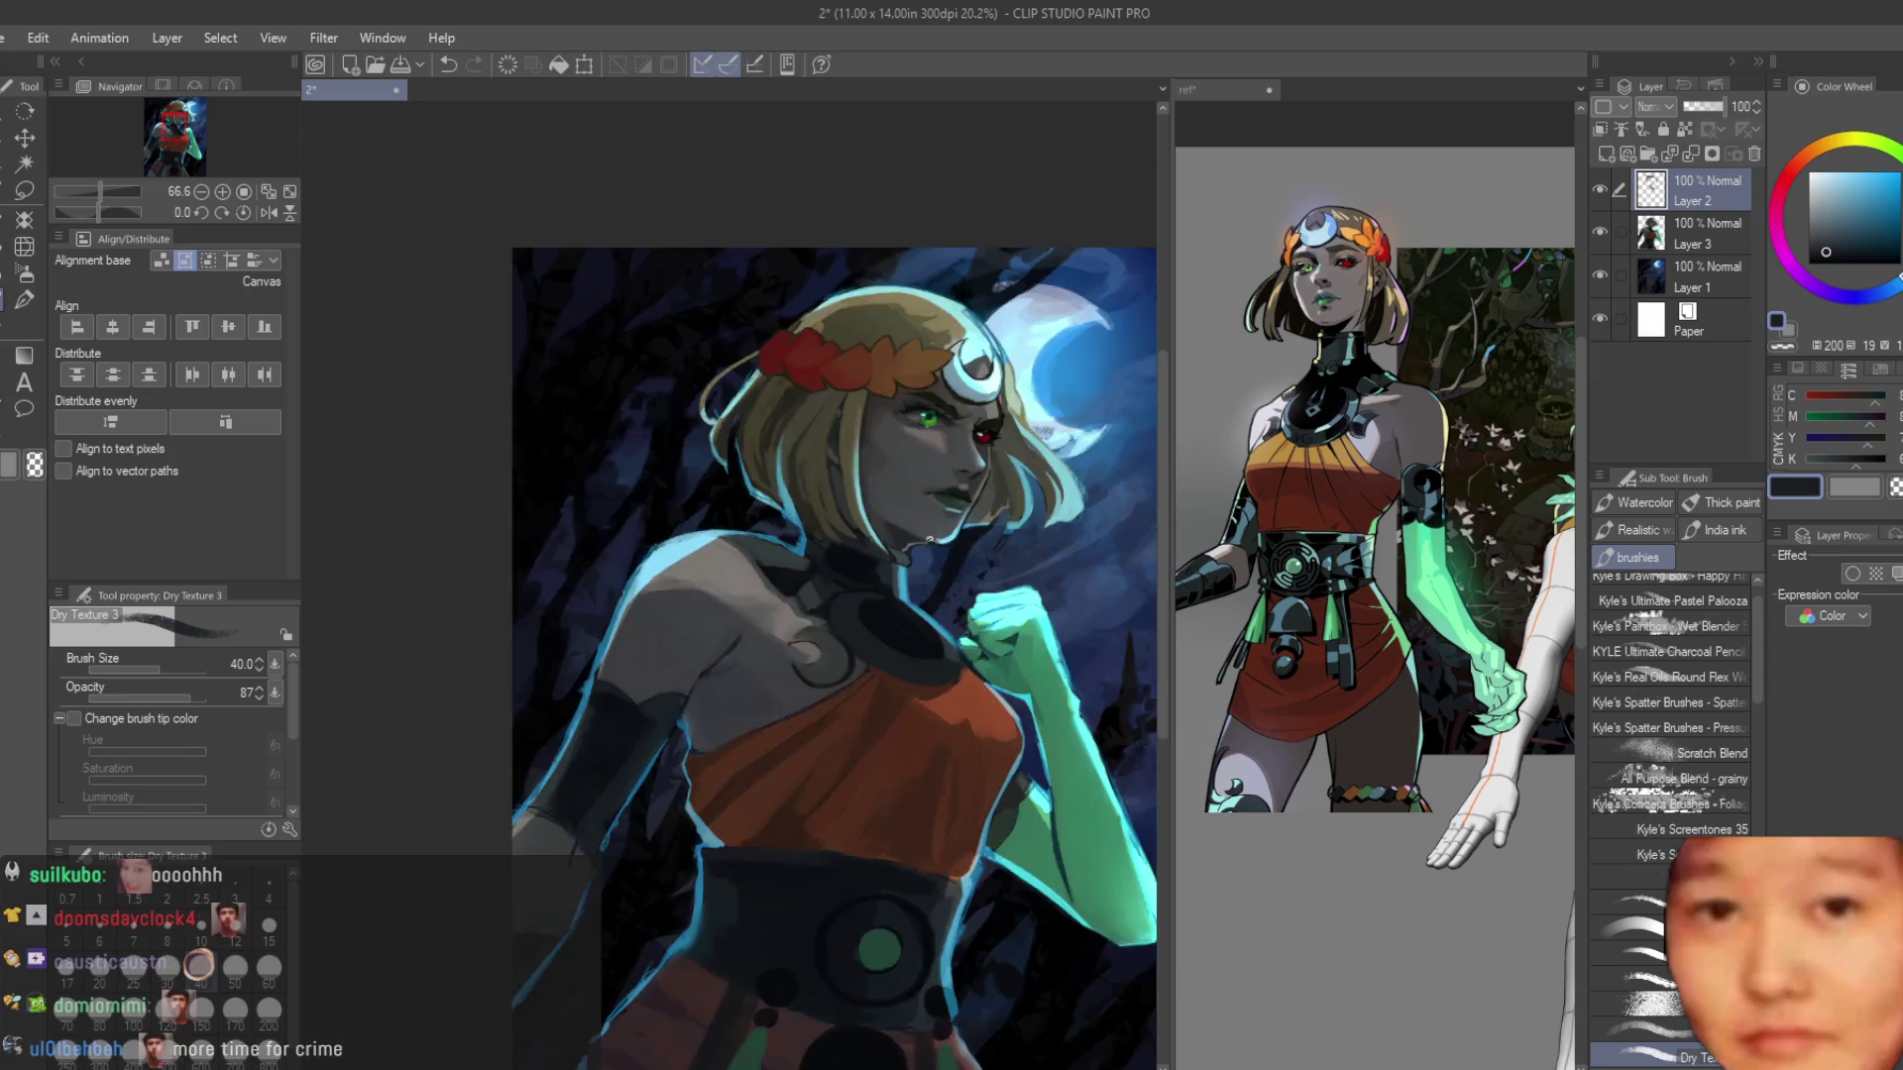
# Repaint the shoulder curl's upper rim in grey-green and redraw its outline in dark blue.
pyautogui.scroll(2, 866, 530)
pyautogui.scroll(1, 866, 530)
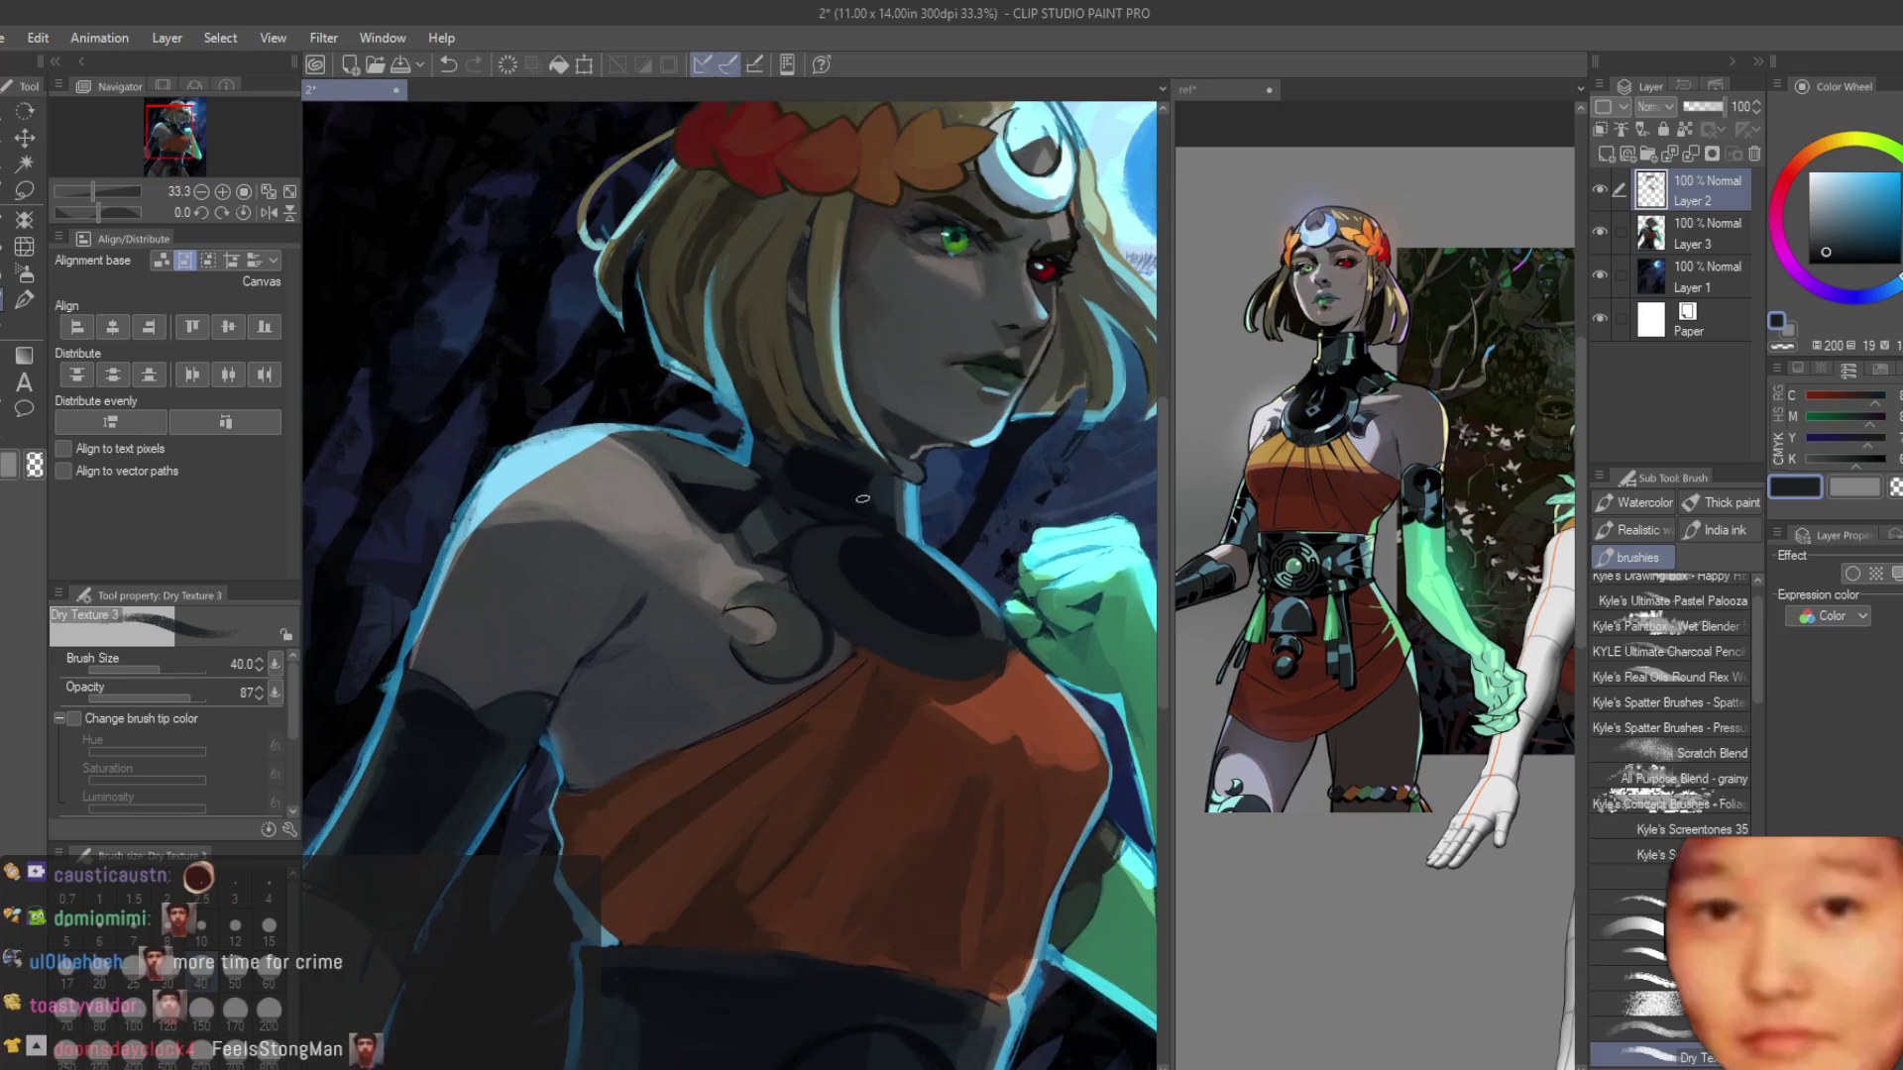
pyautogui.scroll(-2, 875, 549)
pyautogui.scroll(6, 863, 558)
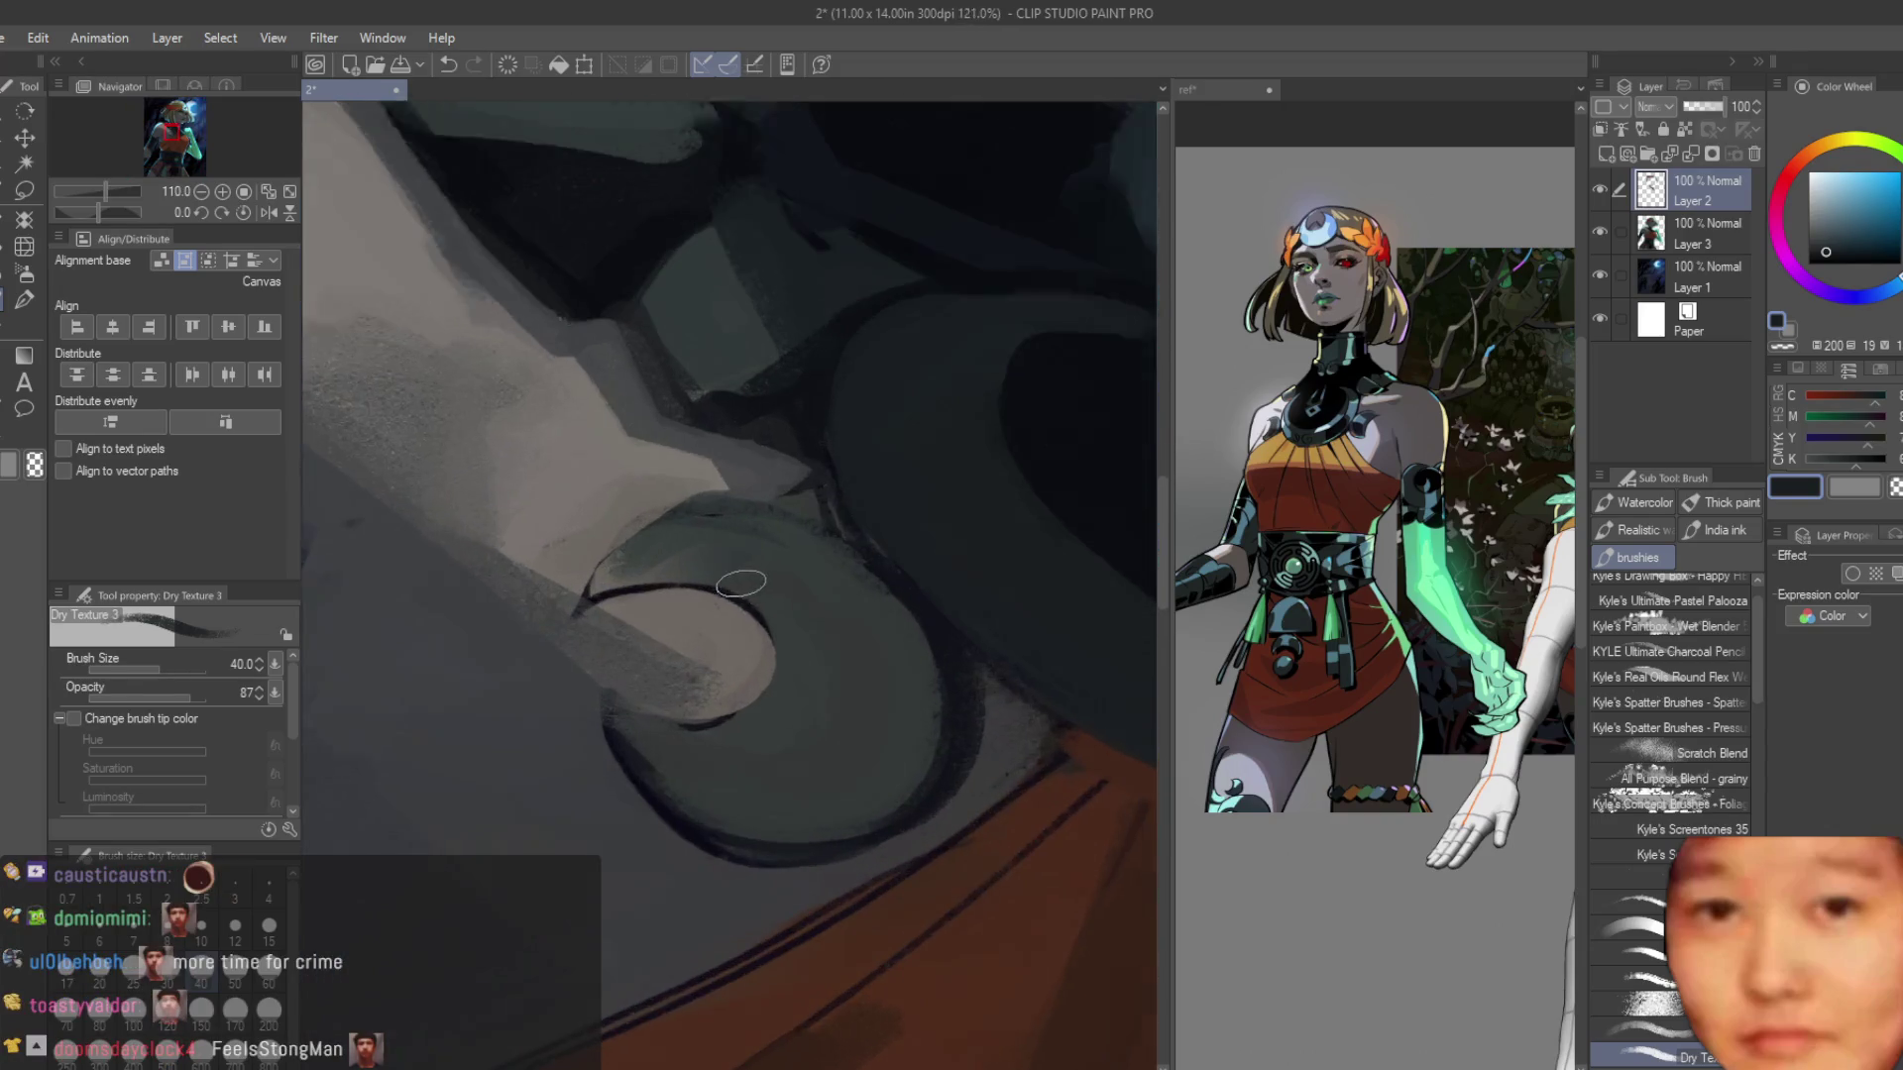
pyautogui.keyDown('alt'); pyautogui.click(937, 606); pyautogui.keyUp('alt')
pyautogui.moveTo(865, 594)
pyautogui.mouseDown()
pyautogui.moveTo(615, 565)
pyautogui.moveTo(756, 509)
pyautogui.moveTo(909, 621)
pyautogui.mouseUp()
pyautogui.keyDown('alt'); pyautogui.click(908, 621); pyautogui.keyUp('alt')
pyautogui.moveTo(742, 537); pyautogui.dragTo(763, 562)
pyautogui.keyDown('alt'); pyautogui.click(924, 741); pyautogui.keyUp('alt')
pyautogui.moveTo(924, 741)
pyautogui.mouseDown()
pyautogui.moveTo(943, 807)
pyautogui.moveTo(756, 850)
pyautogui.moveTo(602, 715)
pyautogui.moveTo(614, 595)
pyautogui.moveTo(552, 658)
pyautogui.moveTo(646, 727)
pyautogui.moveTo(592, 681)
pyautogui.mouseUp()
# Lighten the curl's lower edge and the skin above it, and reshape its inner oval.
pyautogui.keyDown('alt'); pyautogui.click(637, 730); pyautogui.keyUp('alt')
pyautogui.moveTo(581, 803)
pyautogui.mouseDown()
pyautogui.moveTo(573, 747)
pyautogui.moveTo(570, 793)
pyautogui.mouseUp()
pyautogui.moveTo(502, 607)
pyautogui.mouseDown()
pyautogui.moveTo(565, 518)
pyautogui.moveTo(539, 584)
pyautogui.mouseUp()
pyautogui.keyDown('alt'); pyautogui.click(565, 518); pyautogui.keyUp('alt')
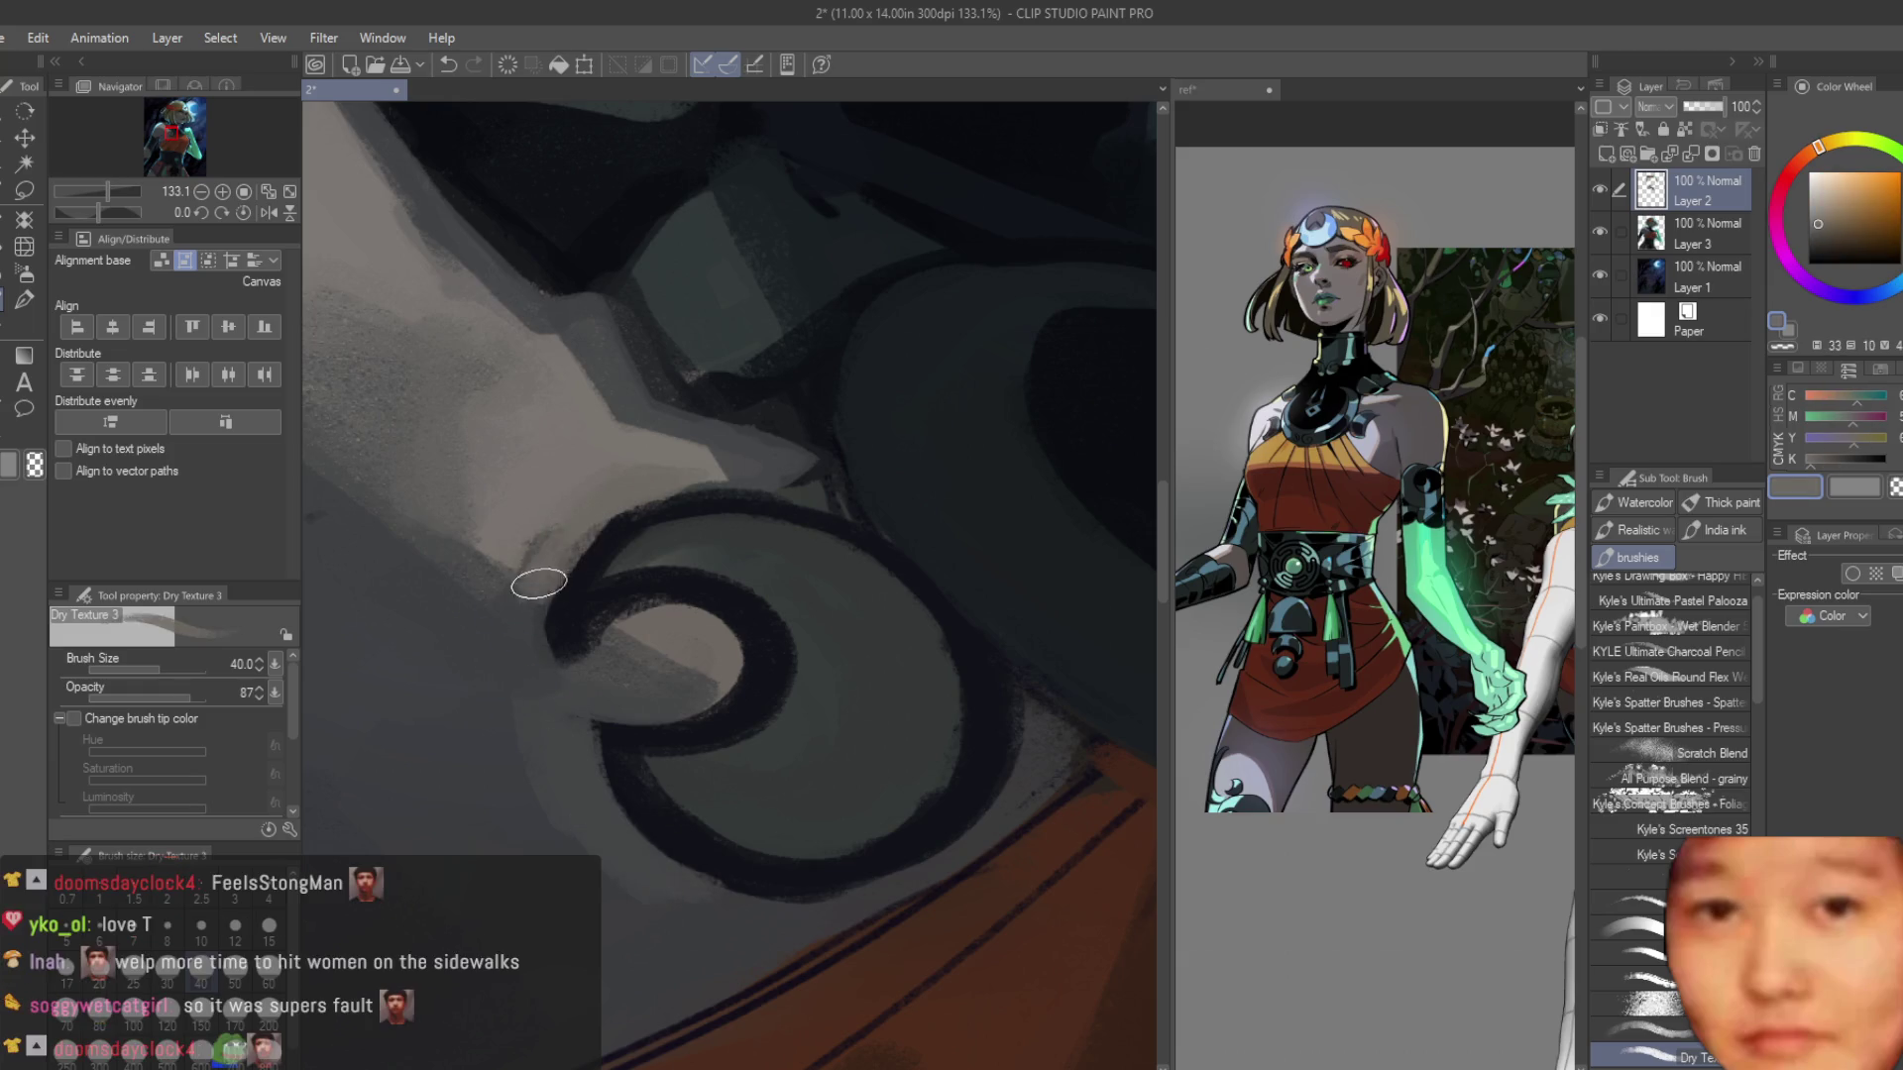
pyautogui.keyDown('alt'); pyautogui.click(477, 517); pyautogui.keyUp('alt')
pyautogui.keyDown('alt'); pyautogui.click(645, 638); pyautogui.keyUp('alt')
pyautogui.moveTo(645, 638)
pyautogui.mouseDown()
pyautogui.moveTo(680, 658)
pyautogui.moveTo(641, 684)
pyautogui.moveTo(599, 641)
pyautogui.moveTo(711, 649)
pyautogui.mouseUp()
pyautogui.keyDown('alt'); pyautogui.click(569, 658); pyautogui.keyUp('alt')
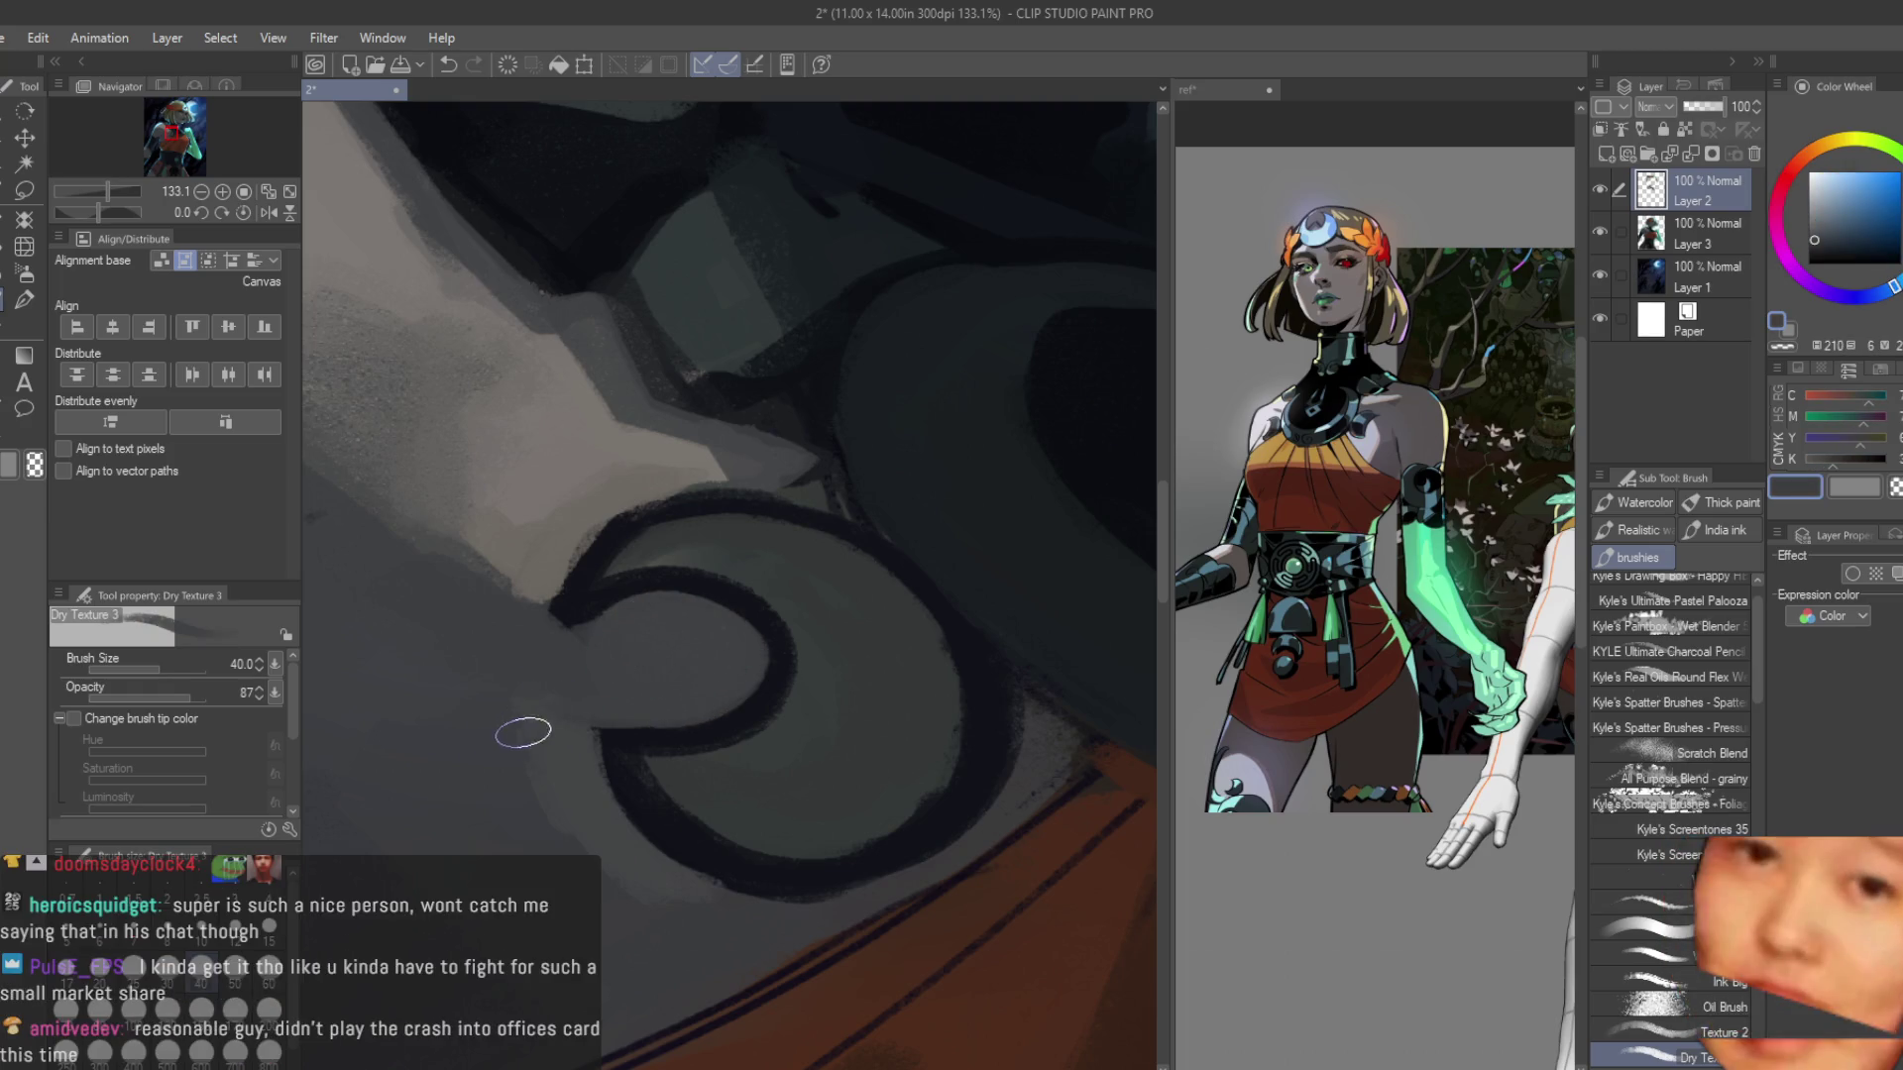
# Sample blue, teal, dark navy and green-grey tones along the curl outline.
pyautogui.keyDown('alt'); pyautogui.click(522, 717); pyautogui.keyUp('alt')
pyautogui.keyDown('alt'); pyautogui.click(720, 769); pyautogui.keyUp('alt')
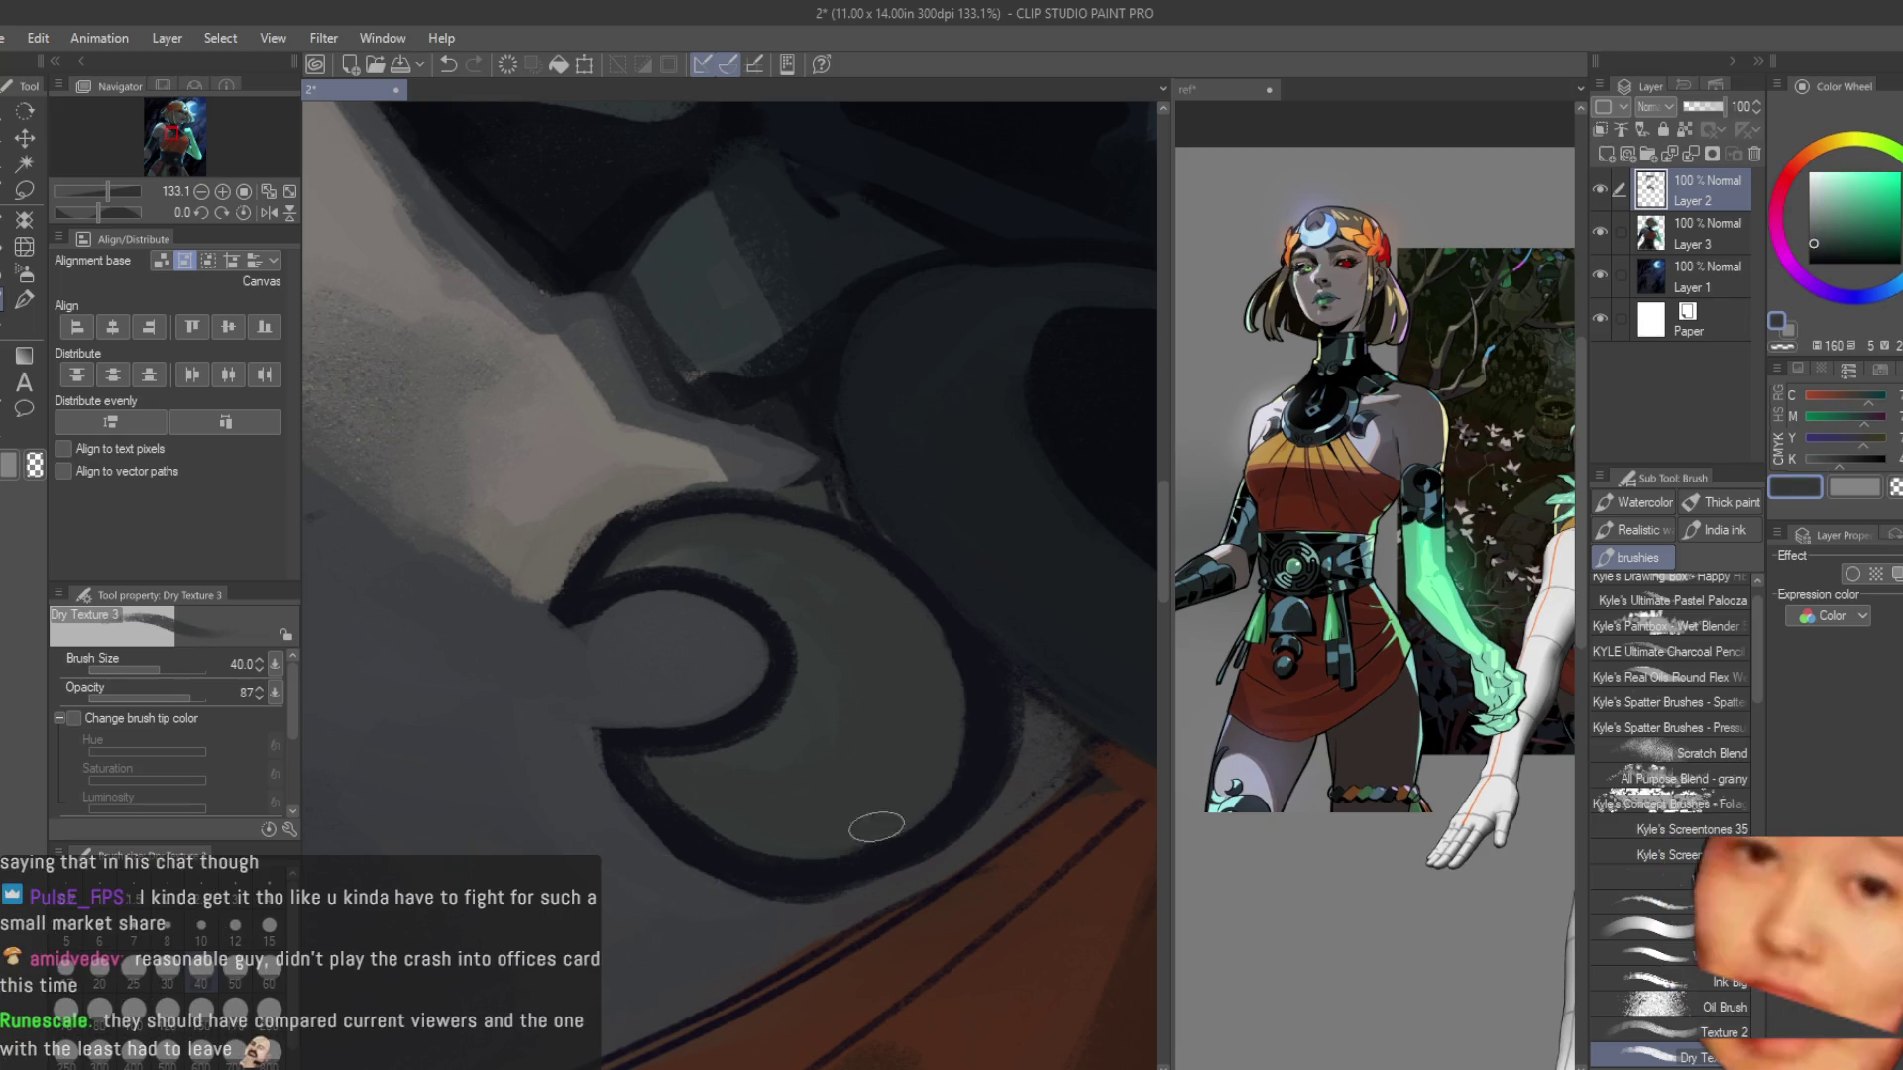
pyautogui.keyDown('alt'); pyautogui.click(651, 793); pyautogui.keyUp('alt')
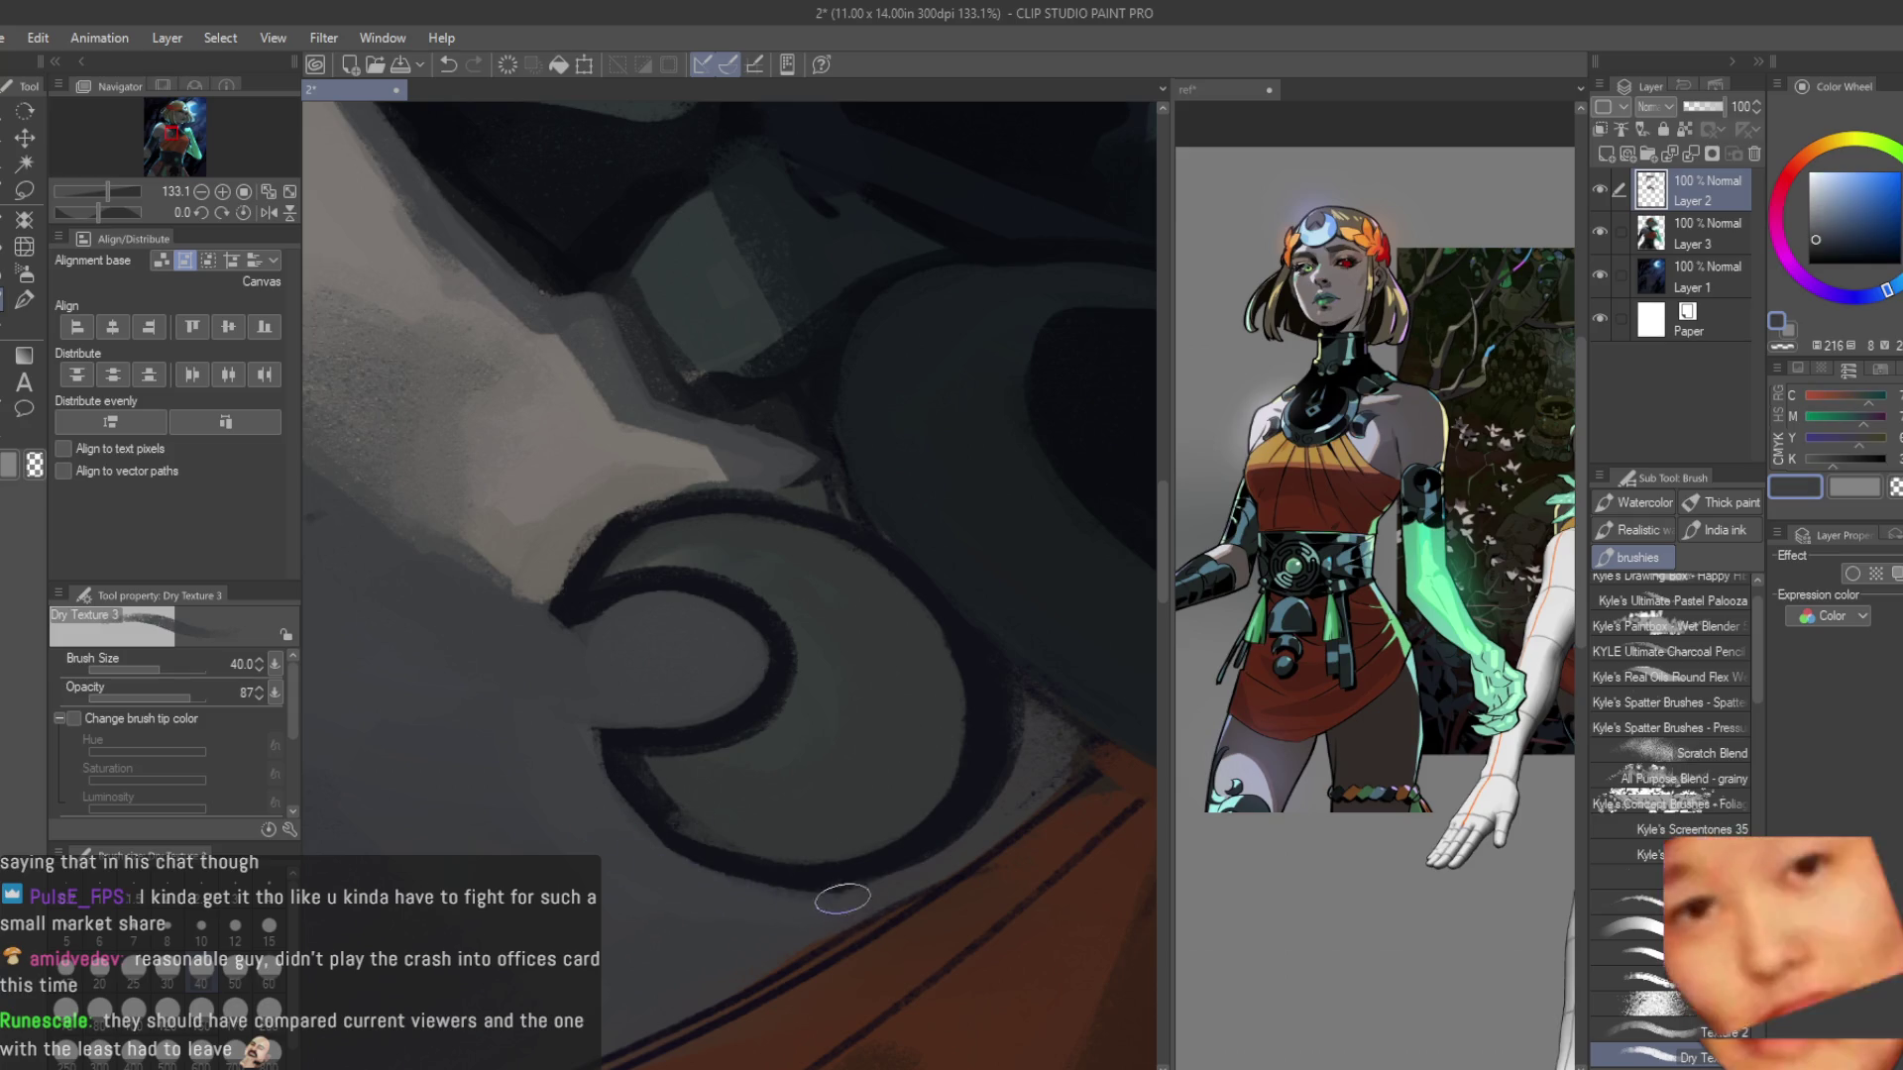
pyautogui.keyDown('alt'); pyautogui.click(743, 799); pyautogui.keyUp('alt')
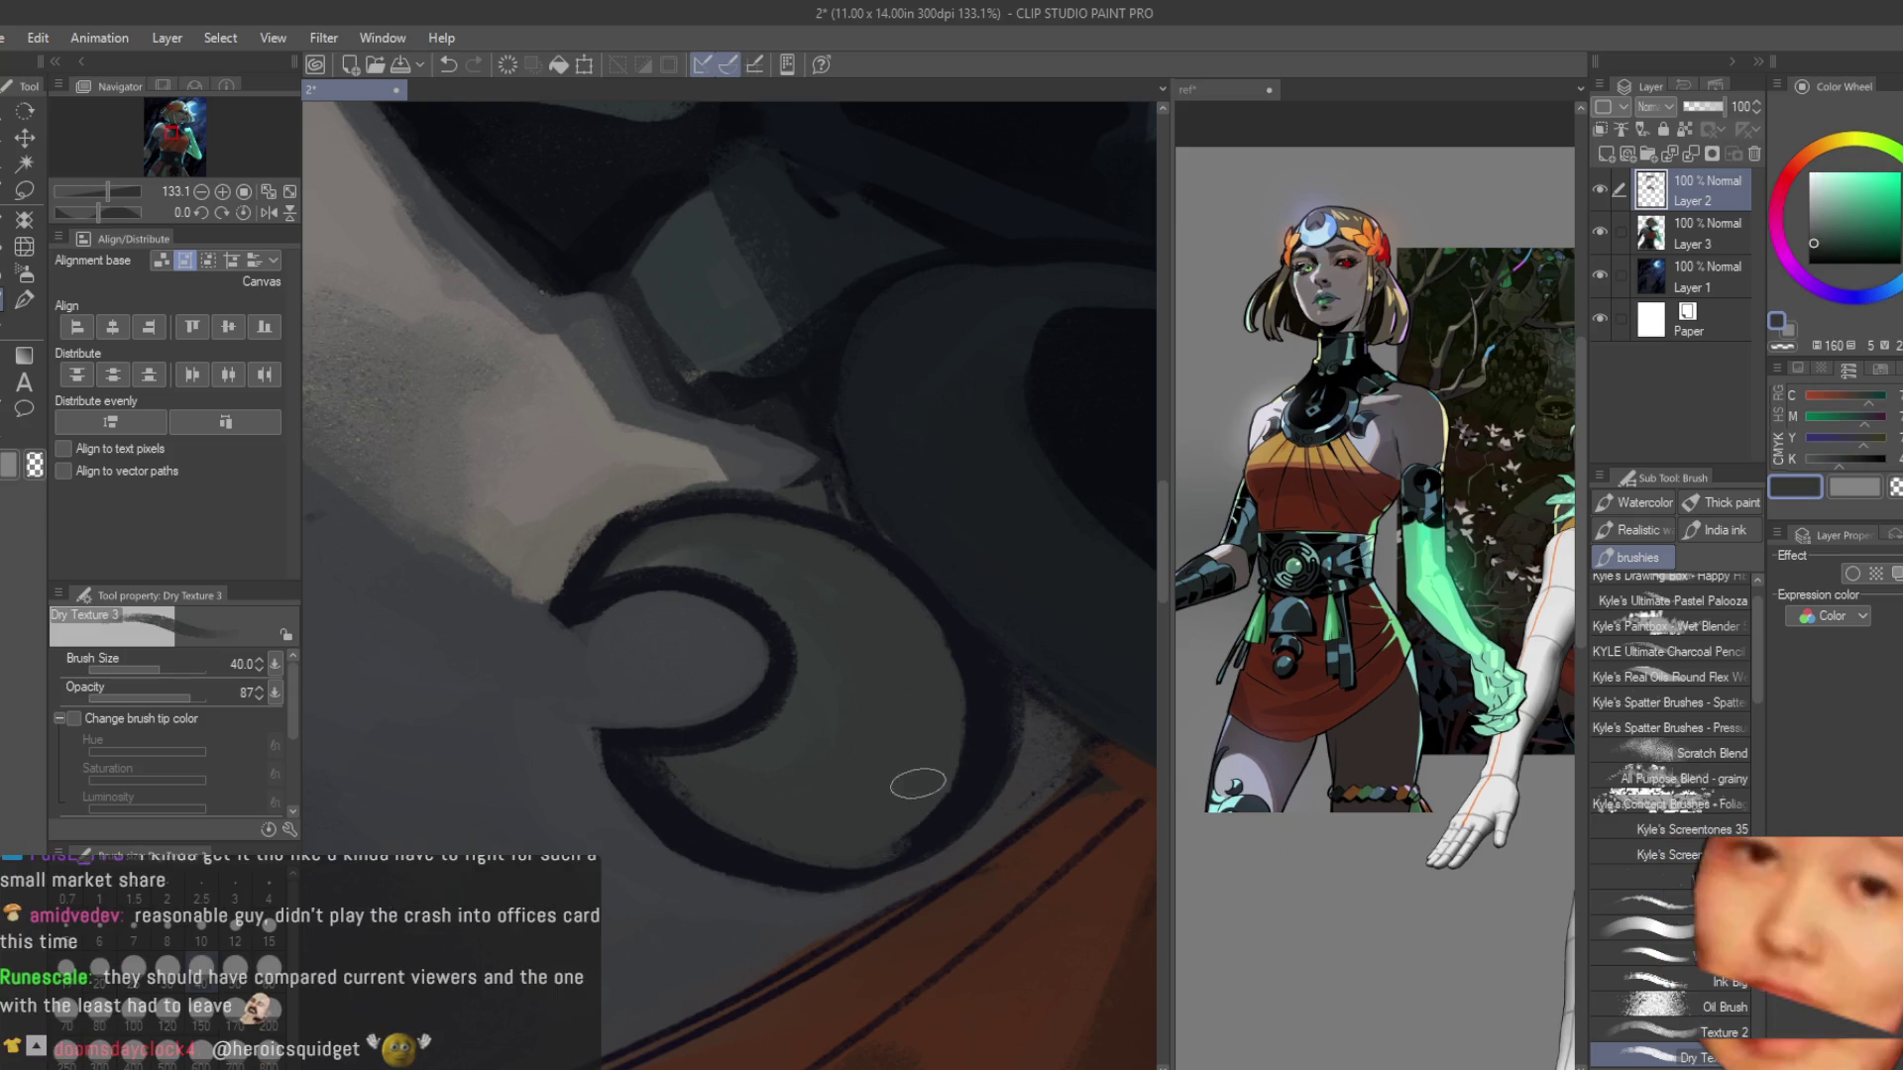
pyautogui.keyDown('alt'); pyautogui.click(957, 793); pyautogui.keyUp('alt')
pyautogui.keyDown('alt'); pyautogui.click(809, 833); pyautogui.keyUp('alt')
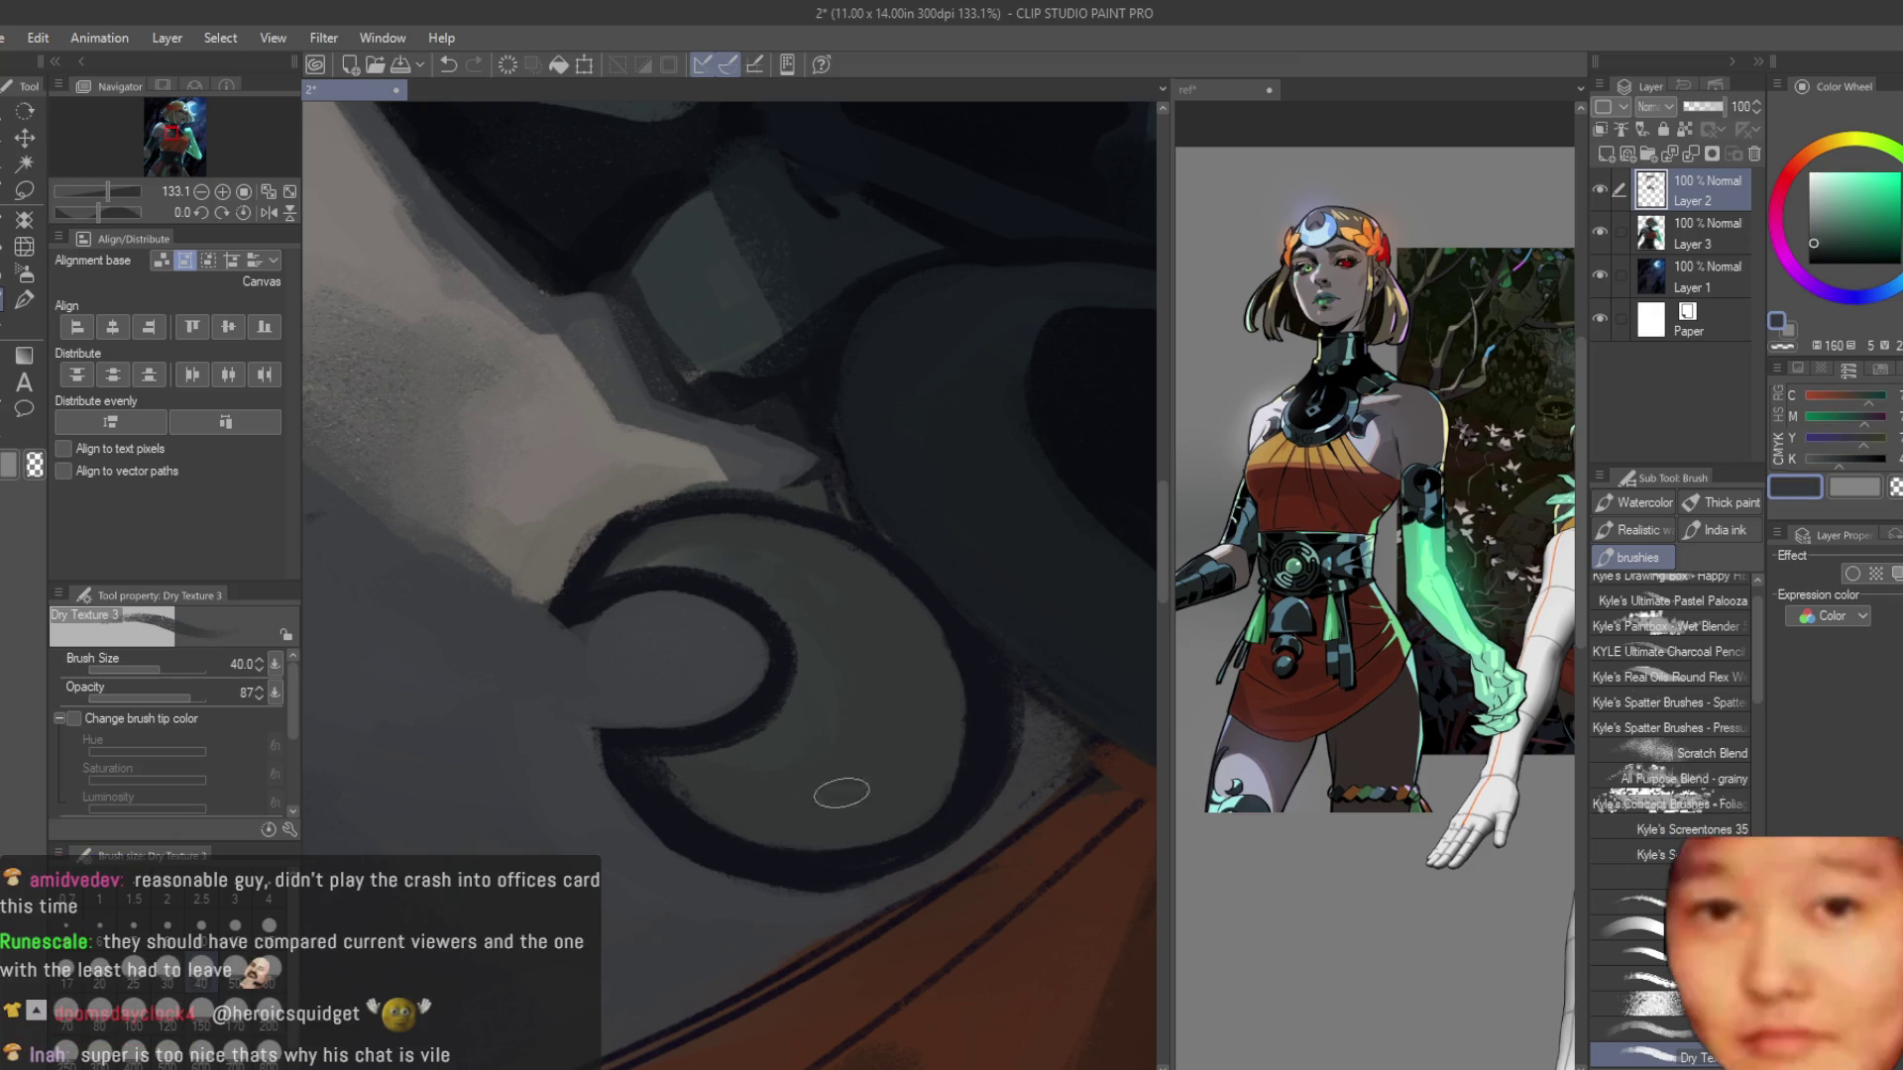
pyautogui.scroll(-10, 842, 793)
pyautogui.scroll(3, 922, 650)
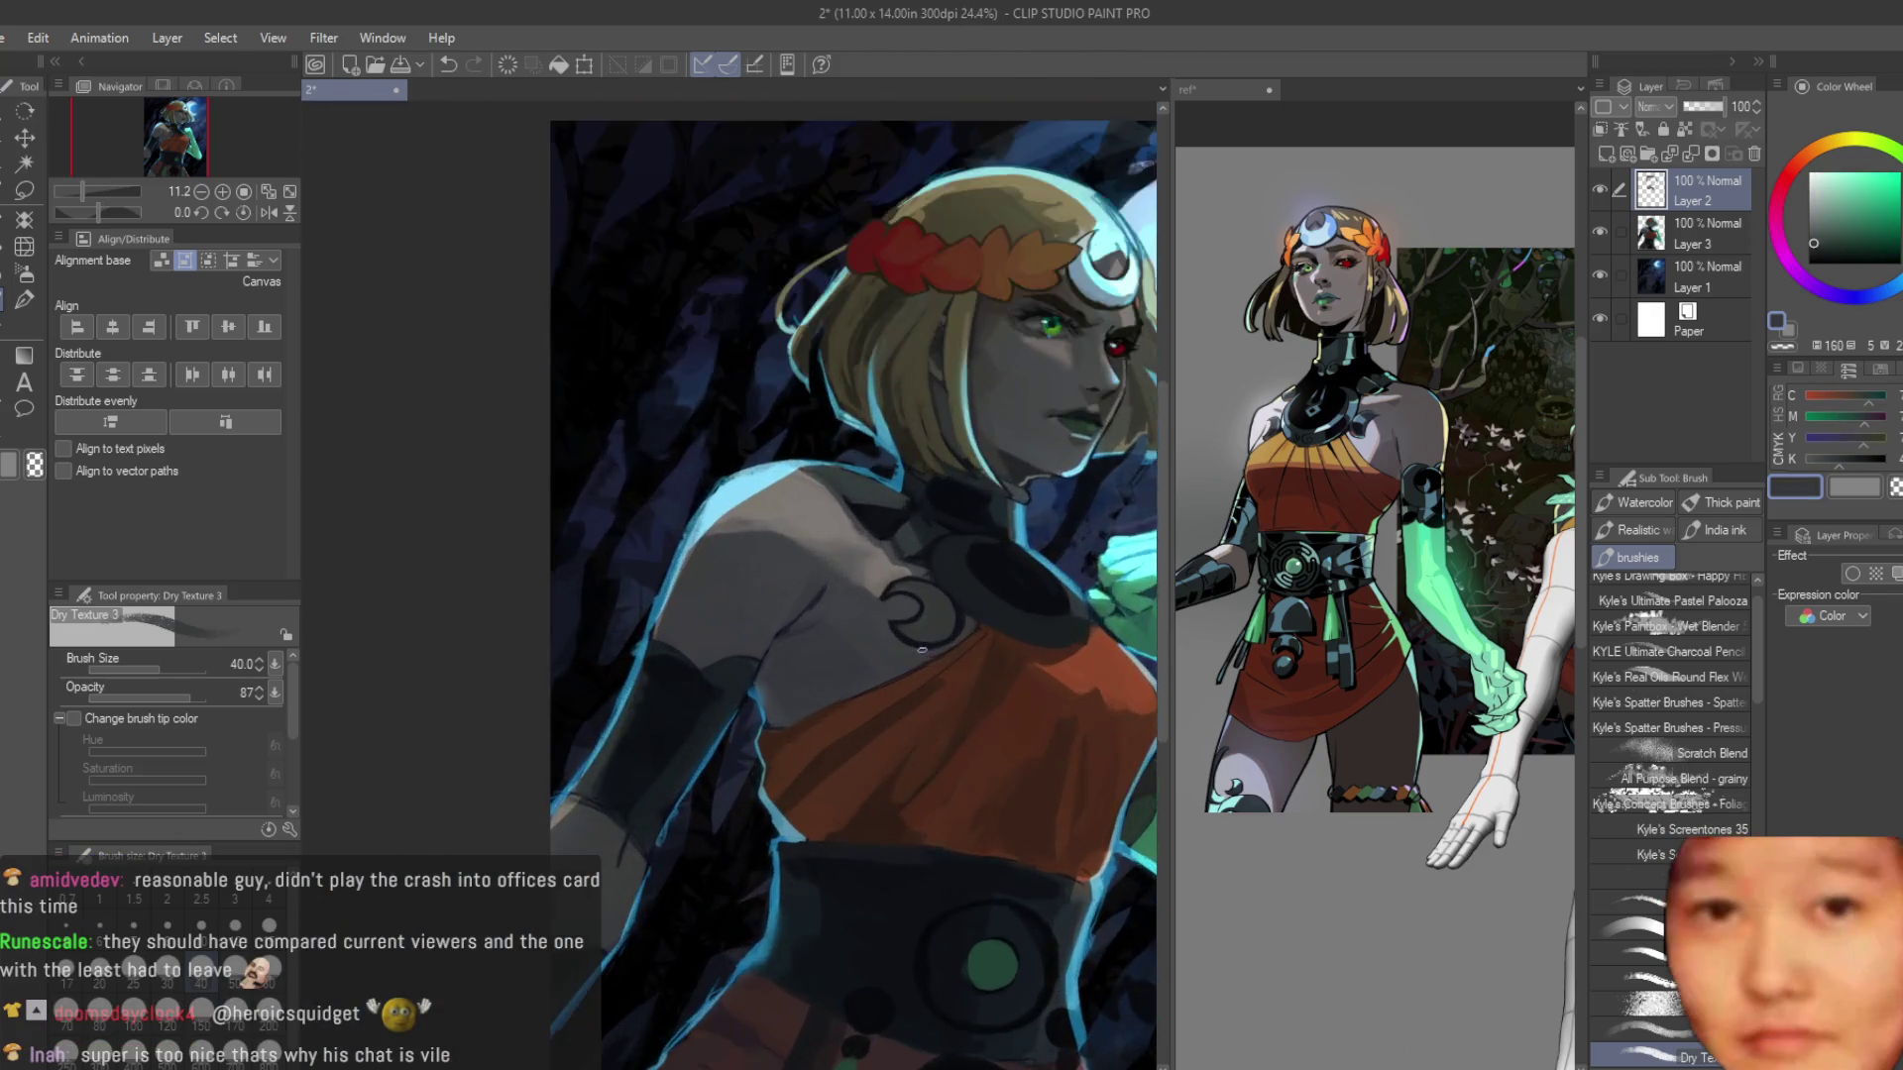
pyautogui.scroll(4, 921, 650)
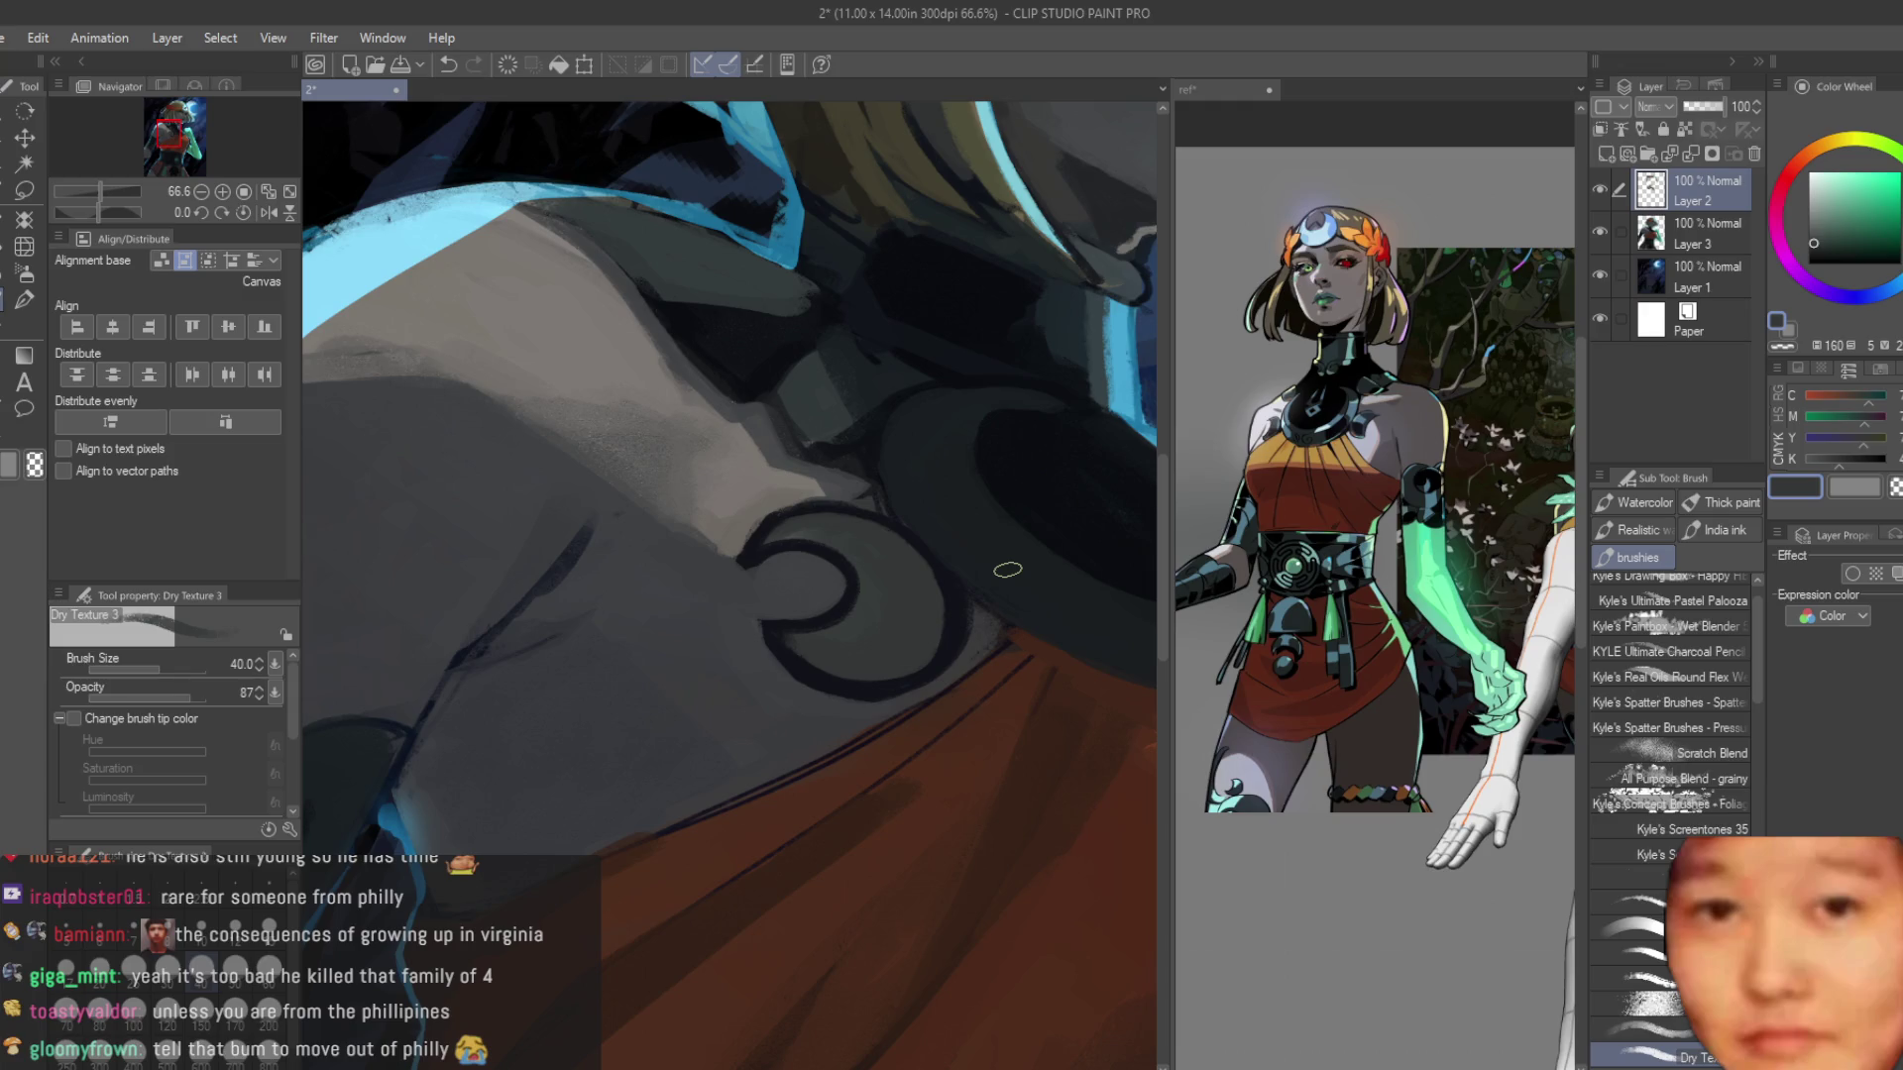
pyautogui.scroll(4, 694, 584)
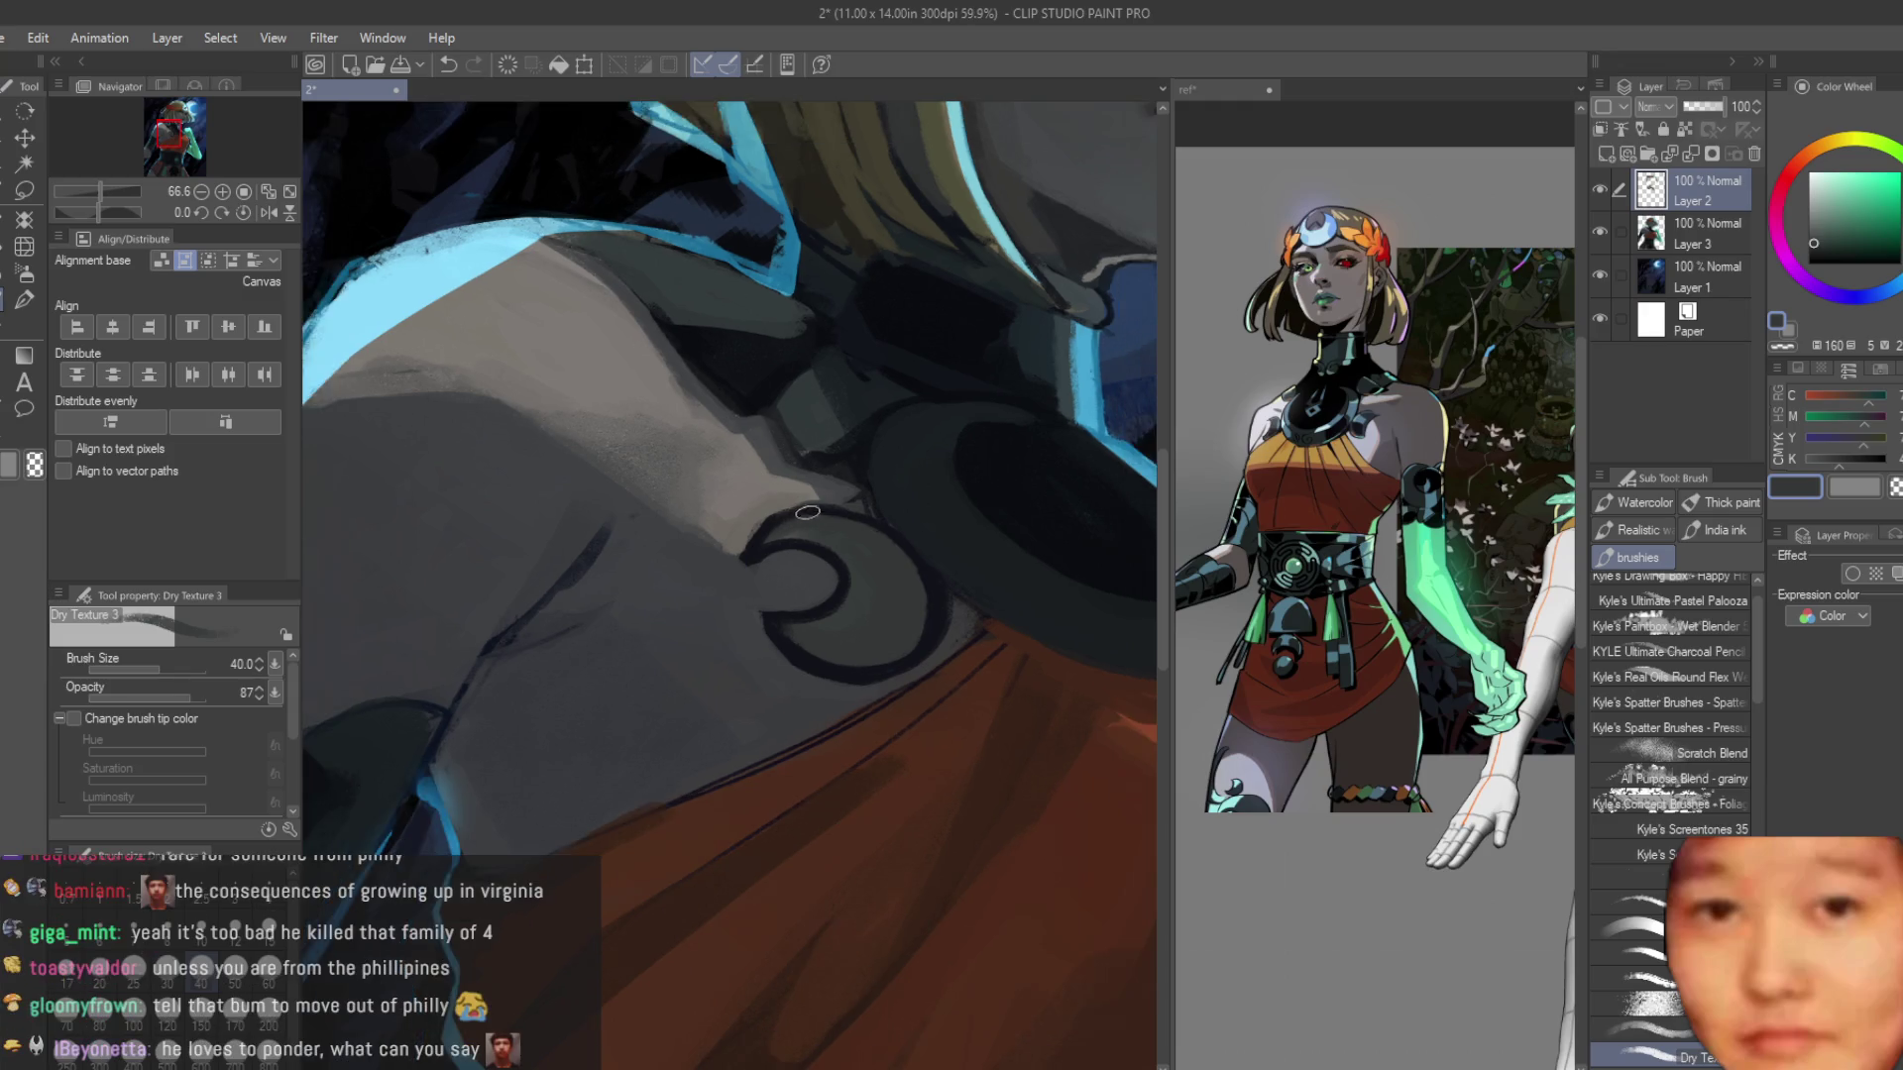
# Cover the light beige patch on the chest mark with dark blue-grey.
pyautogui.keyDown('alt'); pyautogui.click(711, 525); pyautogui.keyUp('alt')
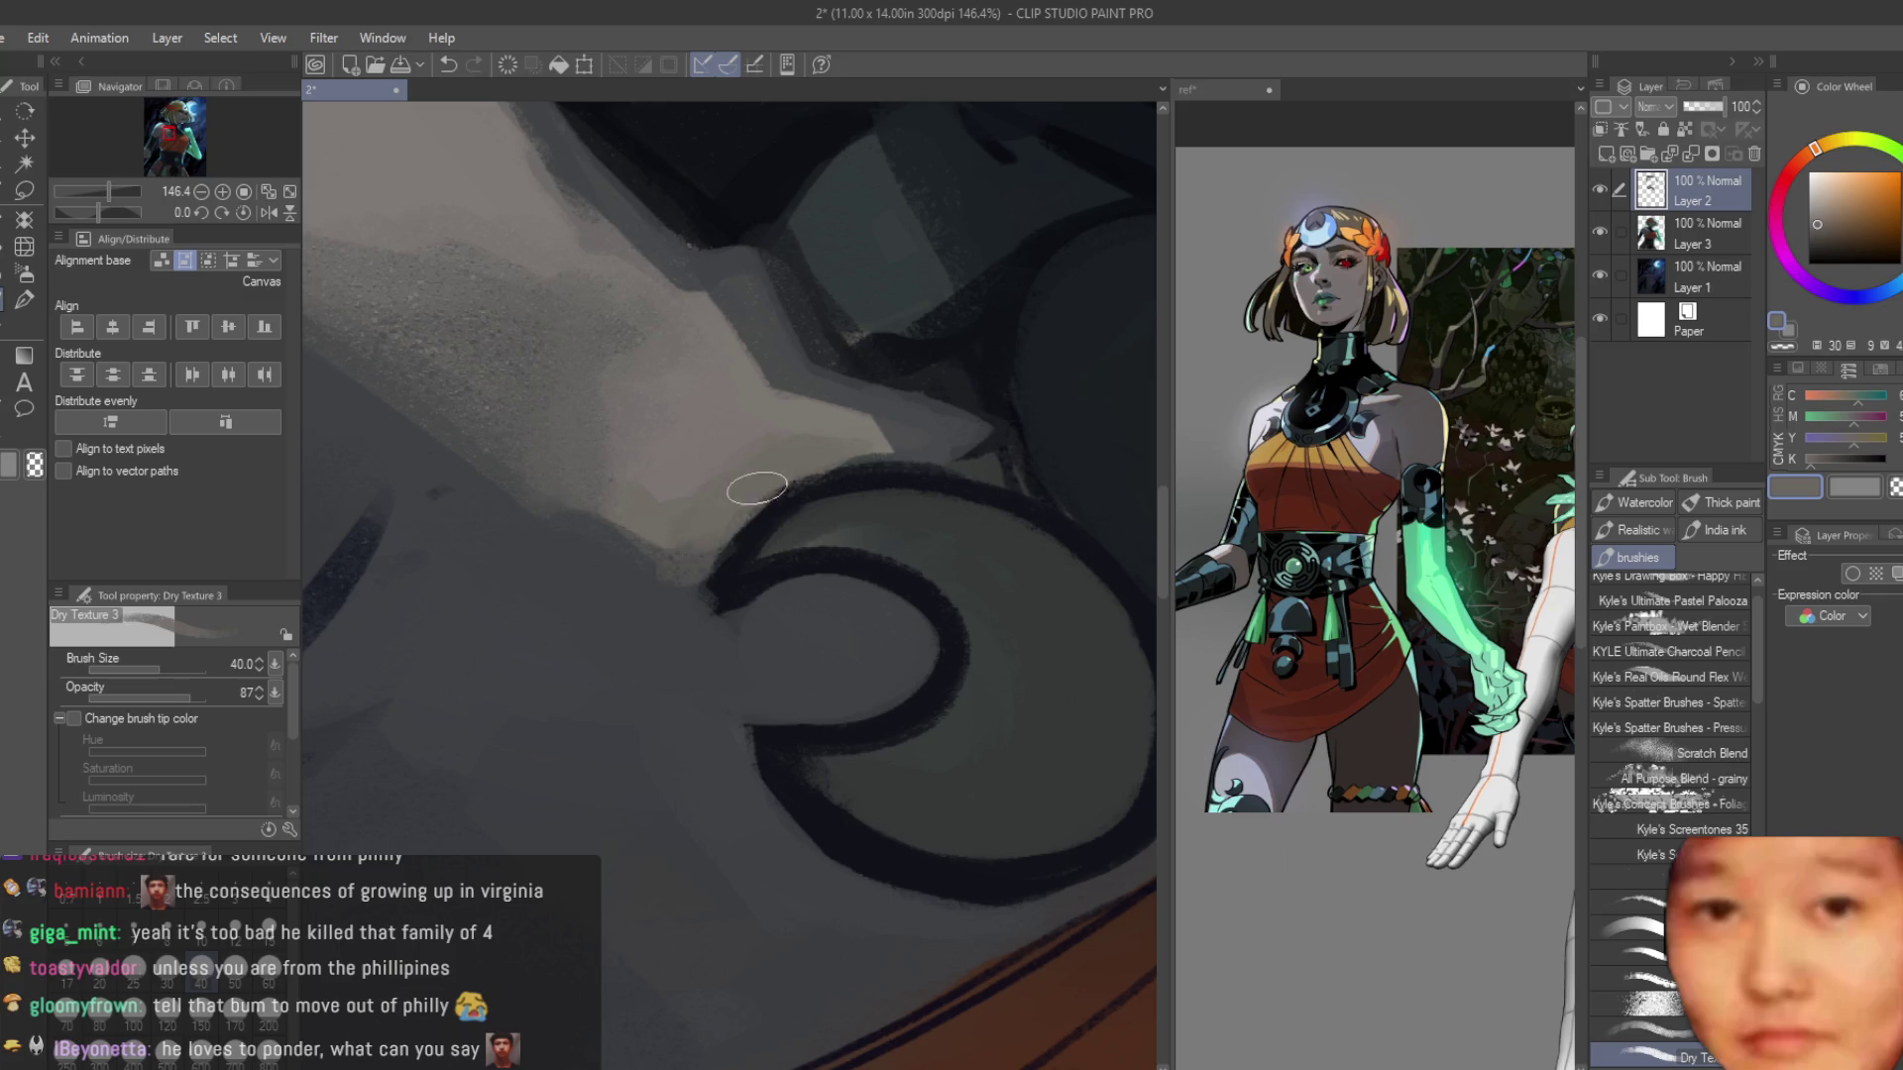
pyautogui.keyDown('alt'); pyautogui.click(977, 456); pyautogui.keyUp('alt')
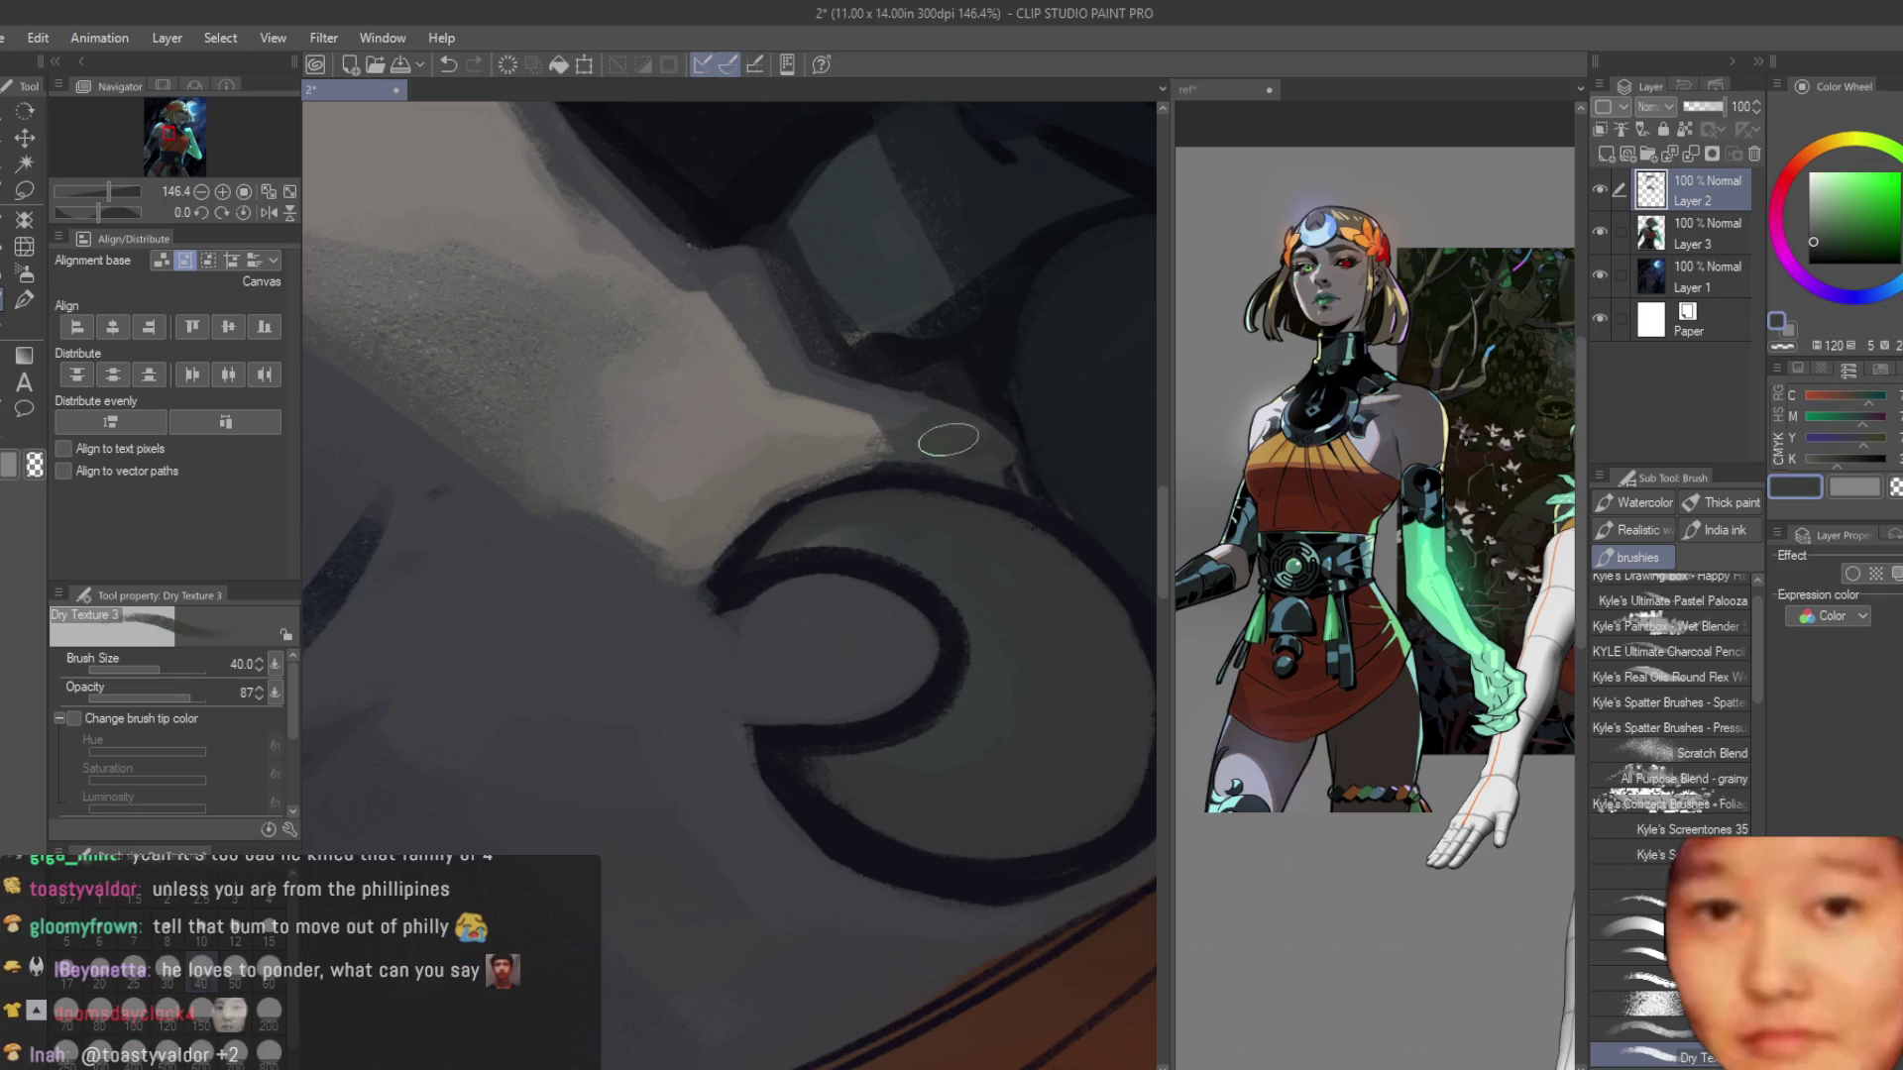
pyautogui.keyDown('alt'); pyautogui.click(786, 429); pyautogui.keyUp('alt')
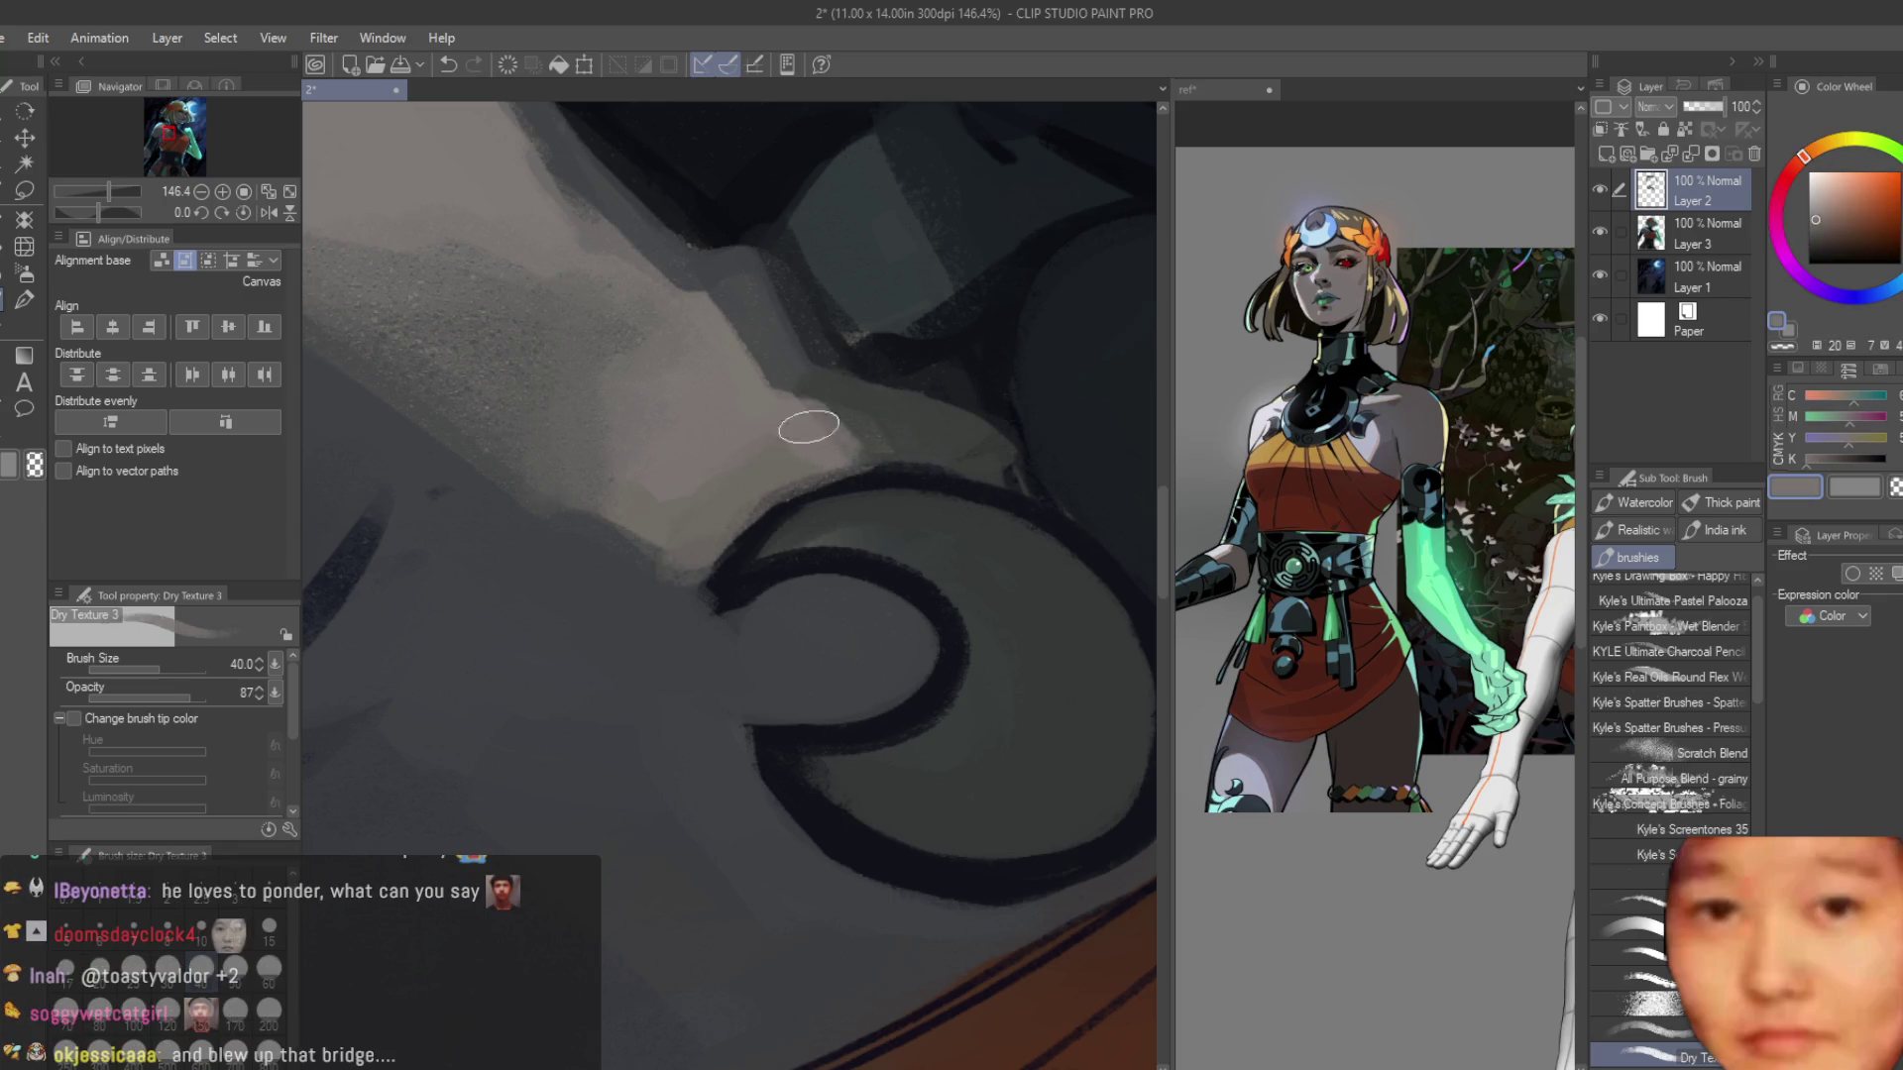
pyautogui.scroll(-5, 809, 427)
pyautogui.scroll(4, 685, 649)
pyautogui.keyDown('alt'); pyautogui.click(685, 649); pyautogui.keyUp('alt')
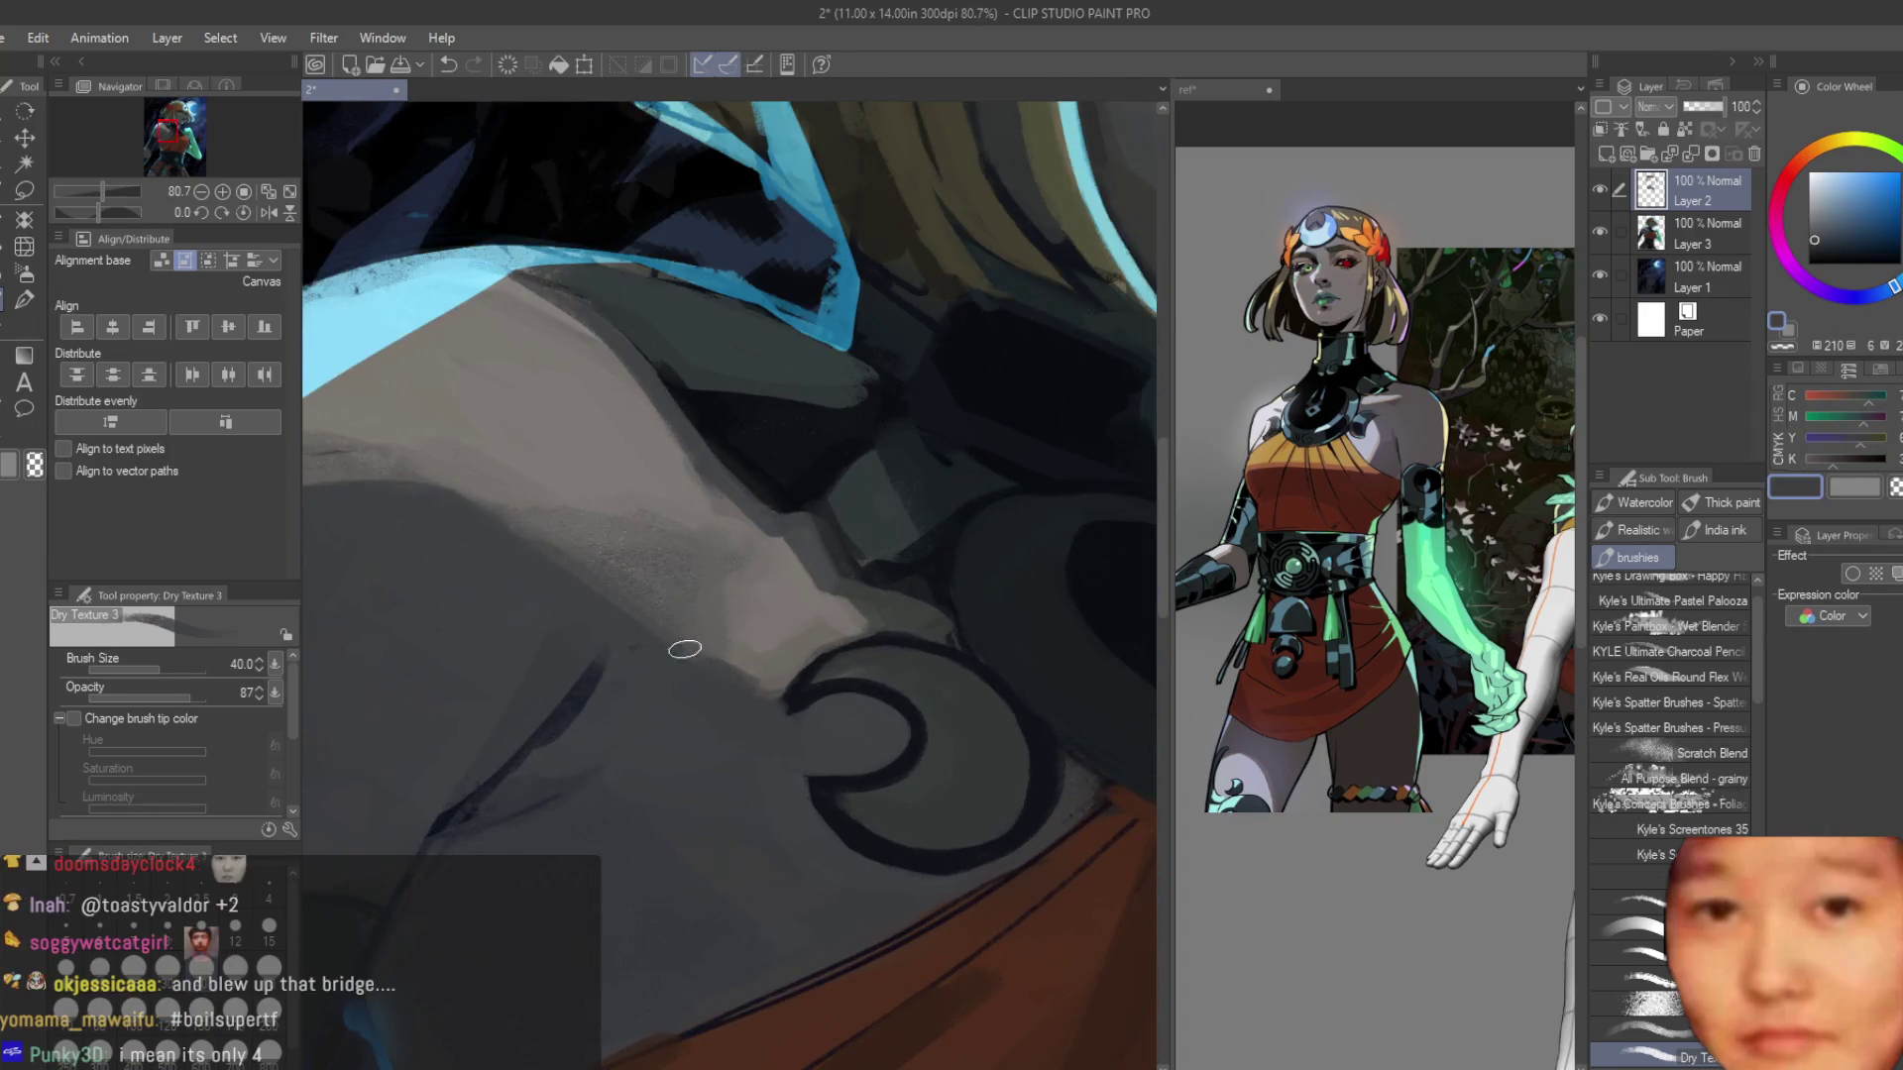
pyautogui.moveTo(763, 684)
pyautogui.mouseDown()
pyautogui.moveTo(783, 674)
pyautogui.moveTo(793, 595)
pyautogui.moveTo(712, 638)
pyautogui.mouseUp()
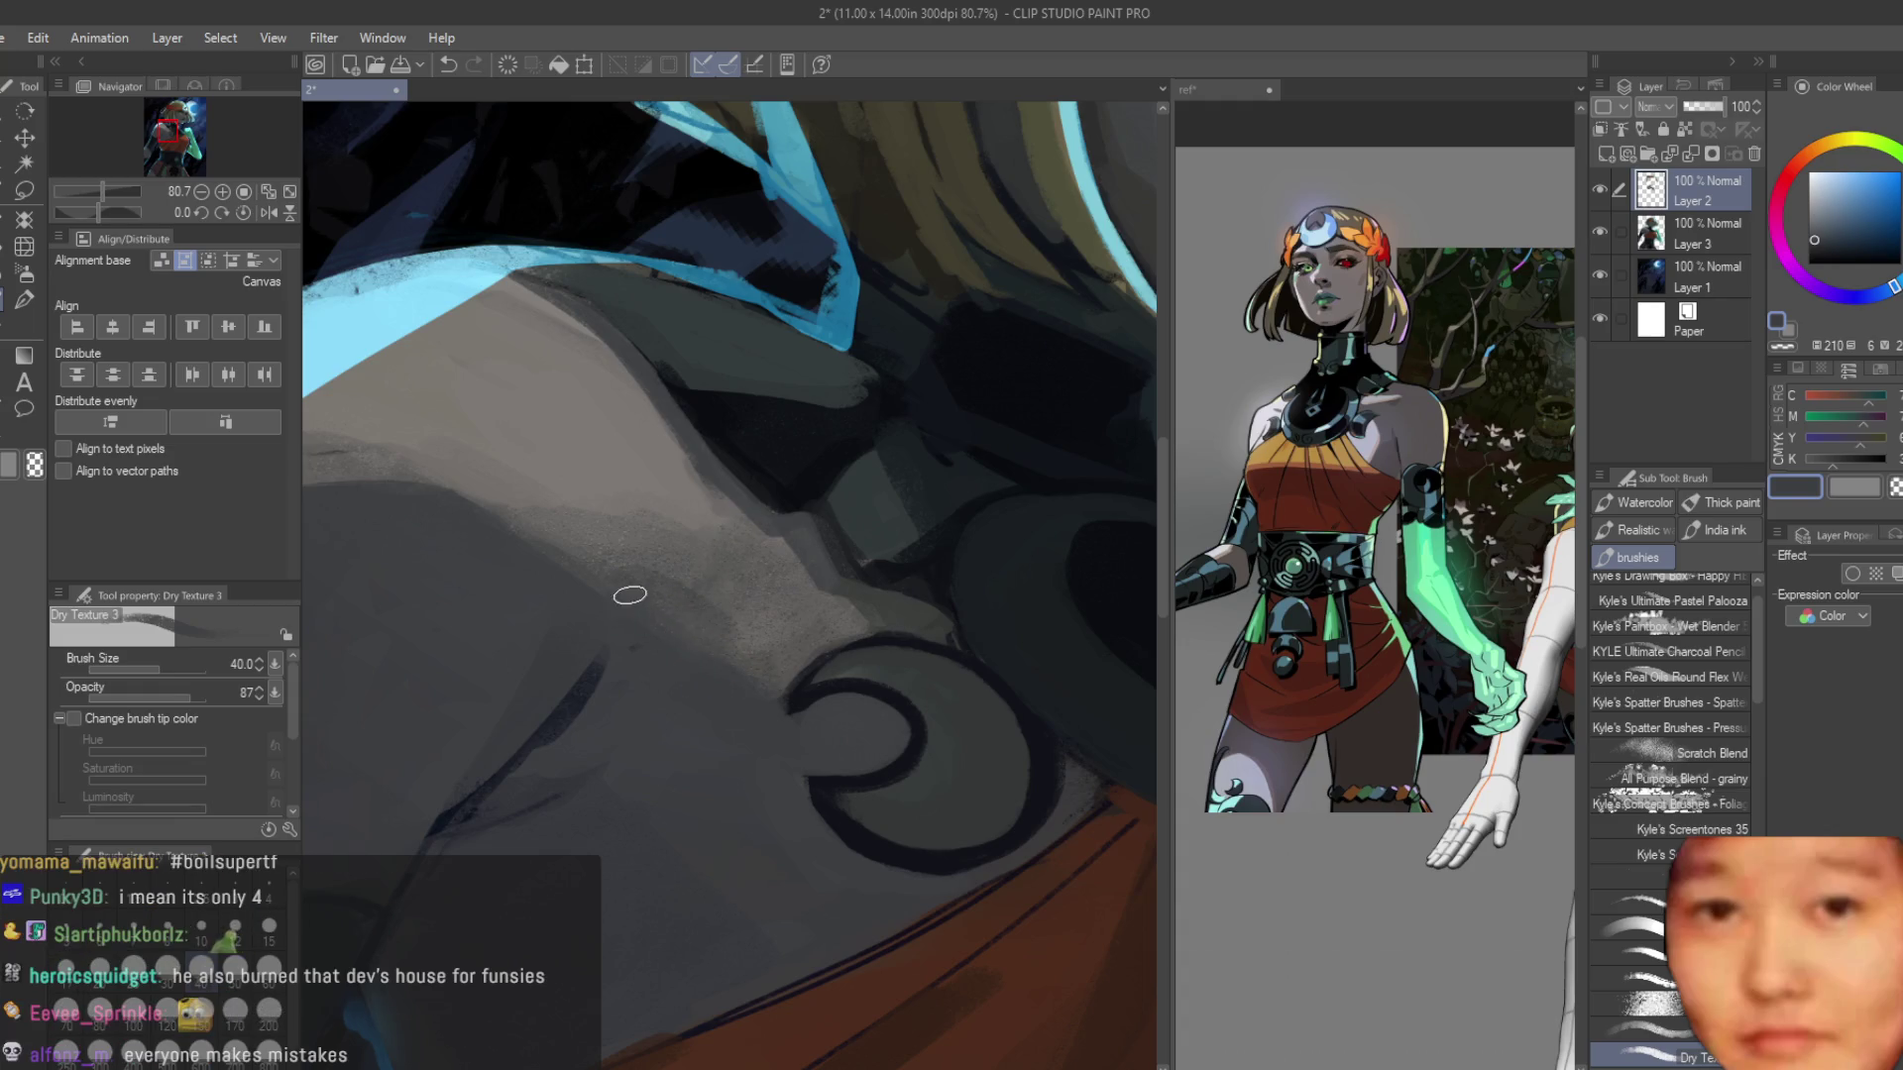
pyautogui.keyDown('alt'); pyautogui.click(694, 624); pyautogui.keyUp('alt')
pyautogui.scroll(-10, 954, 641)
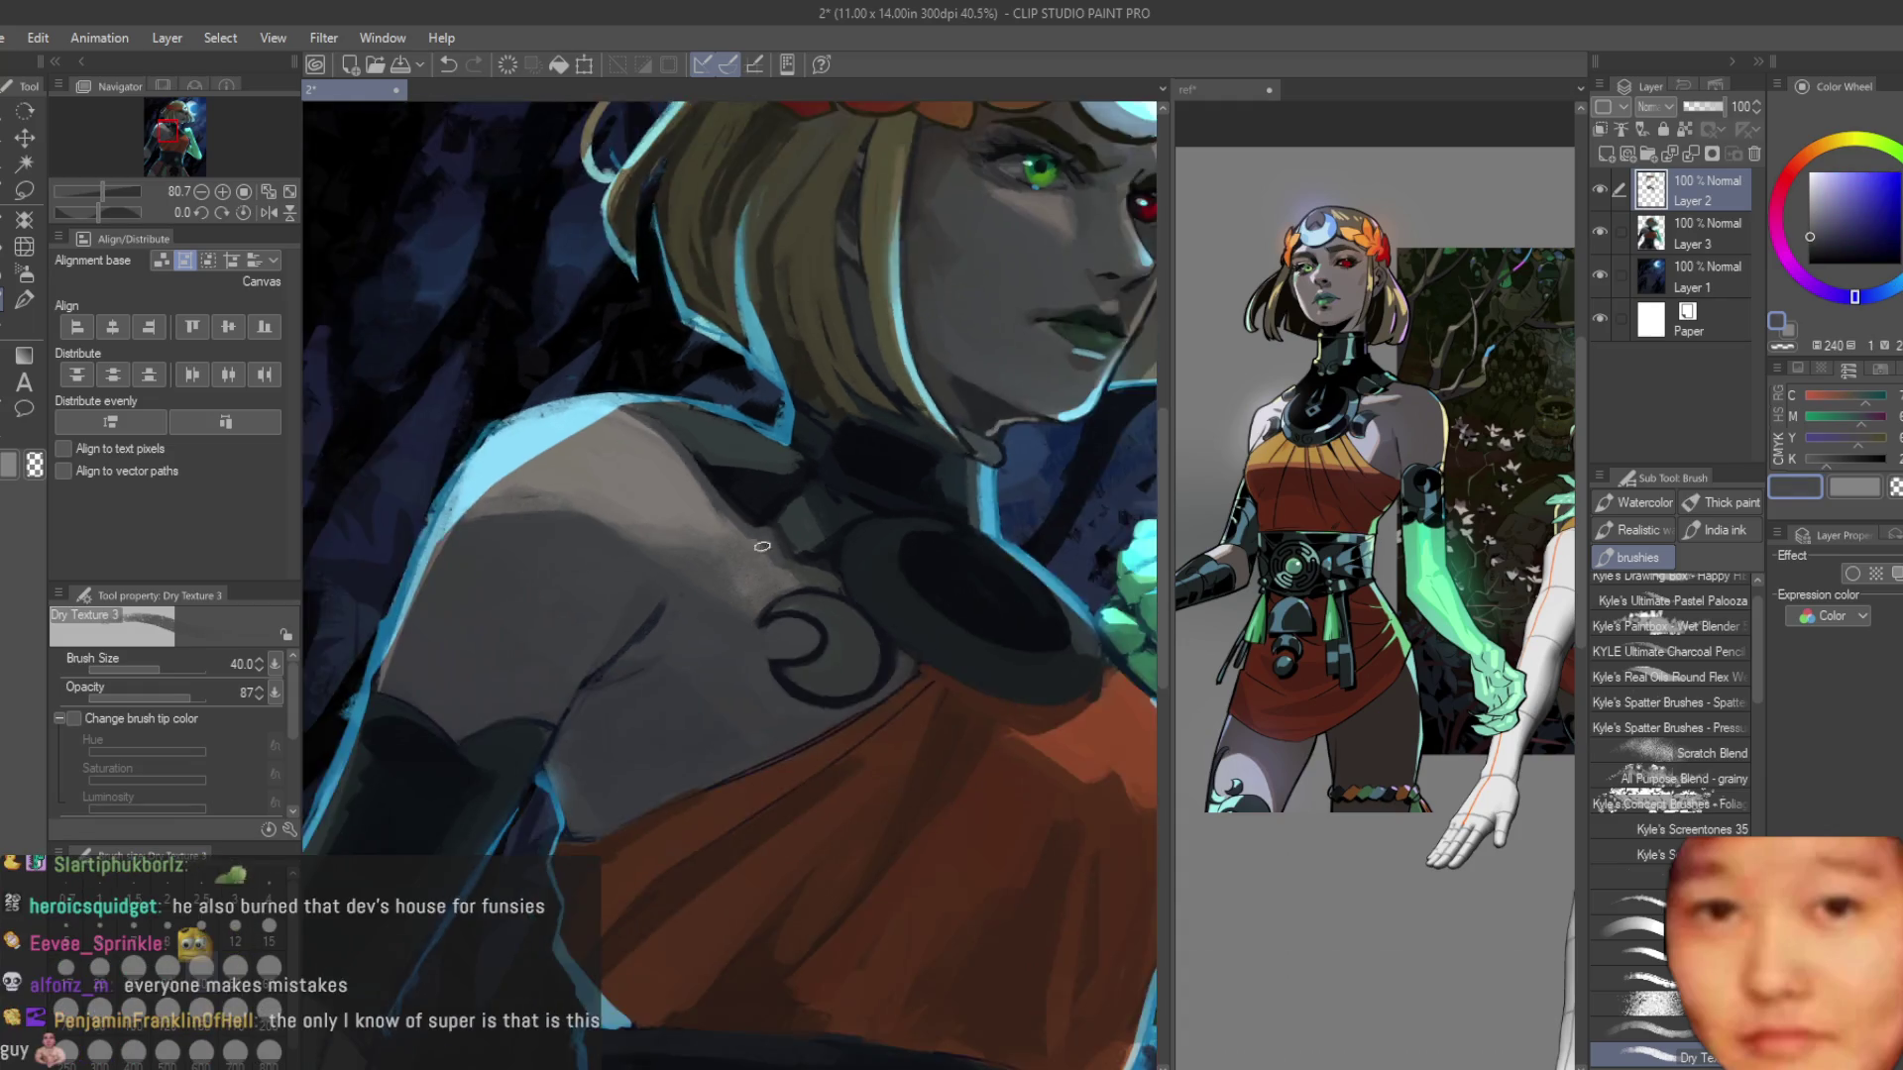
pyautogui.scroll(8, 789, 681)
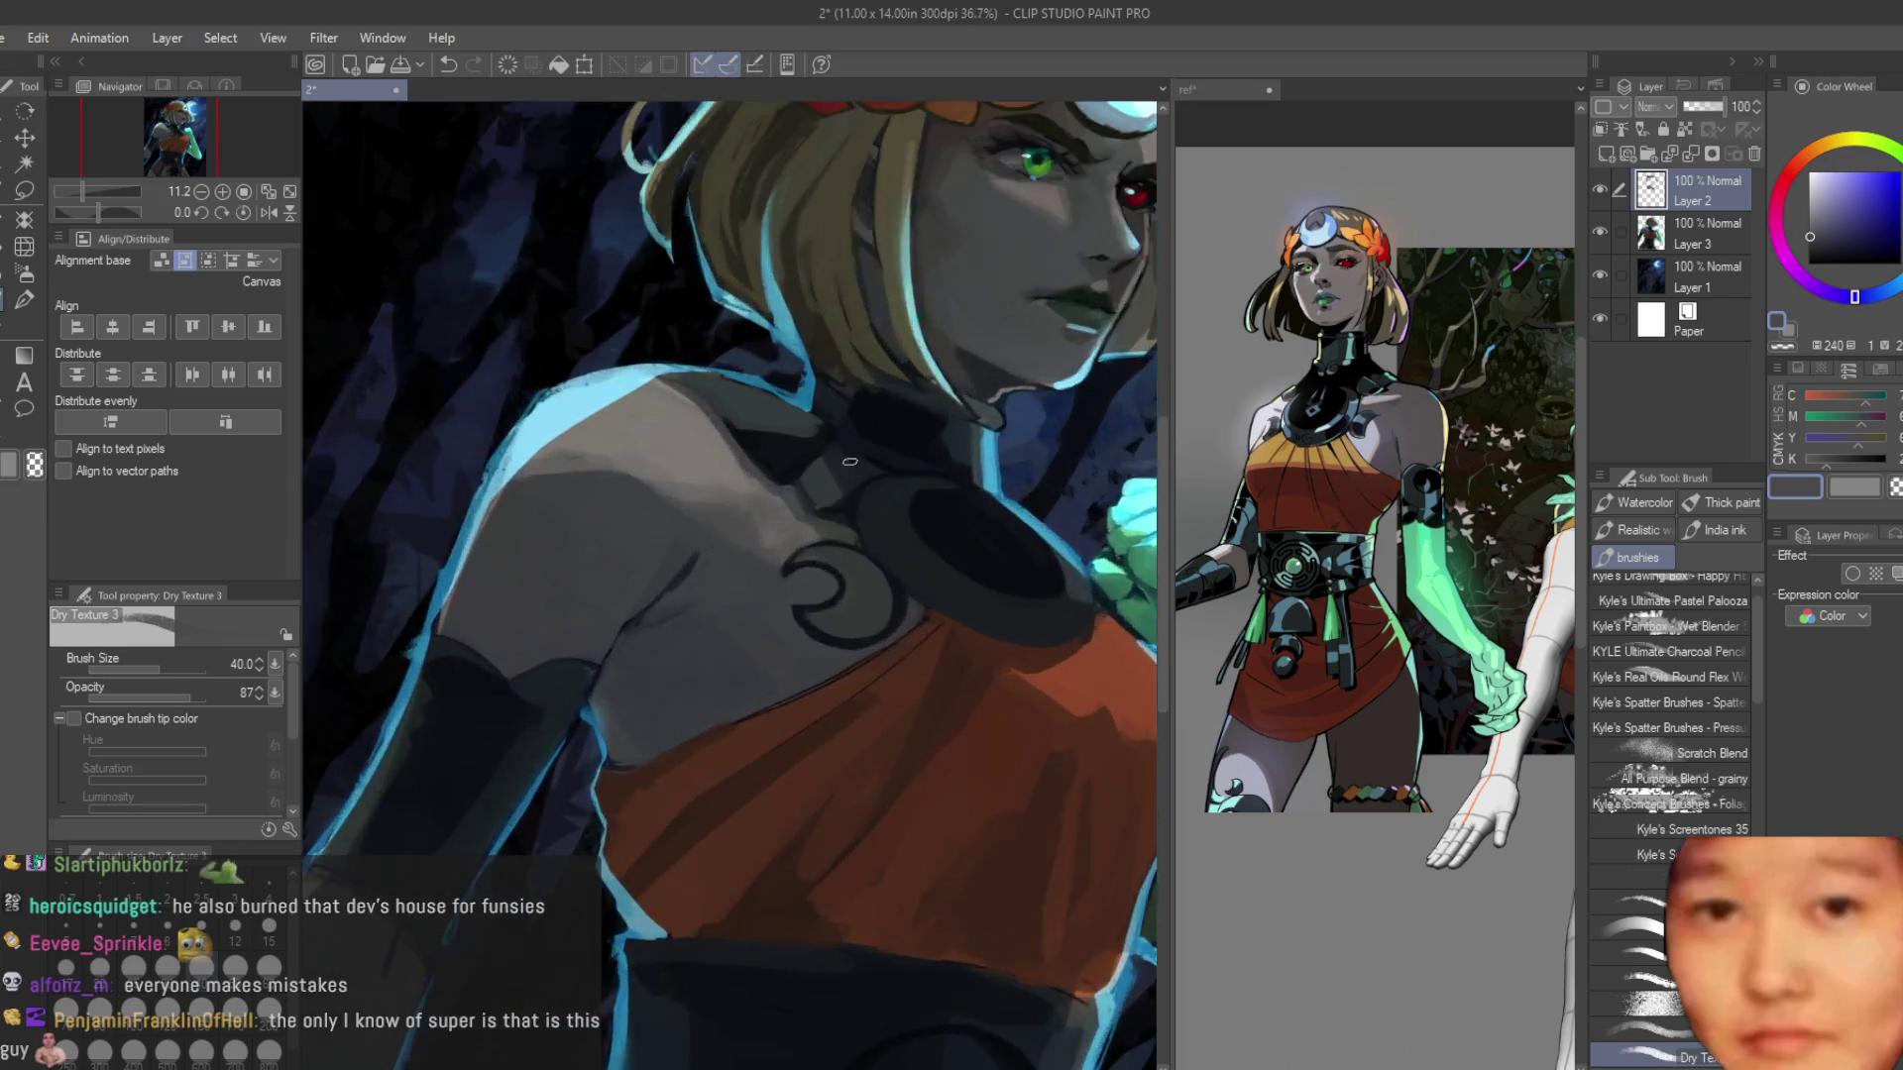
# Undo the last chest-mark strokes and paint a darker blue-grey stroke beside the crescent.
pyautogui.press(']')
pyautogui.hotkey('ctrl', 'z')
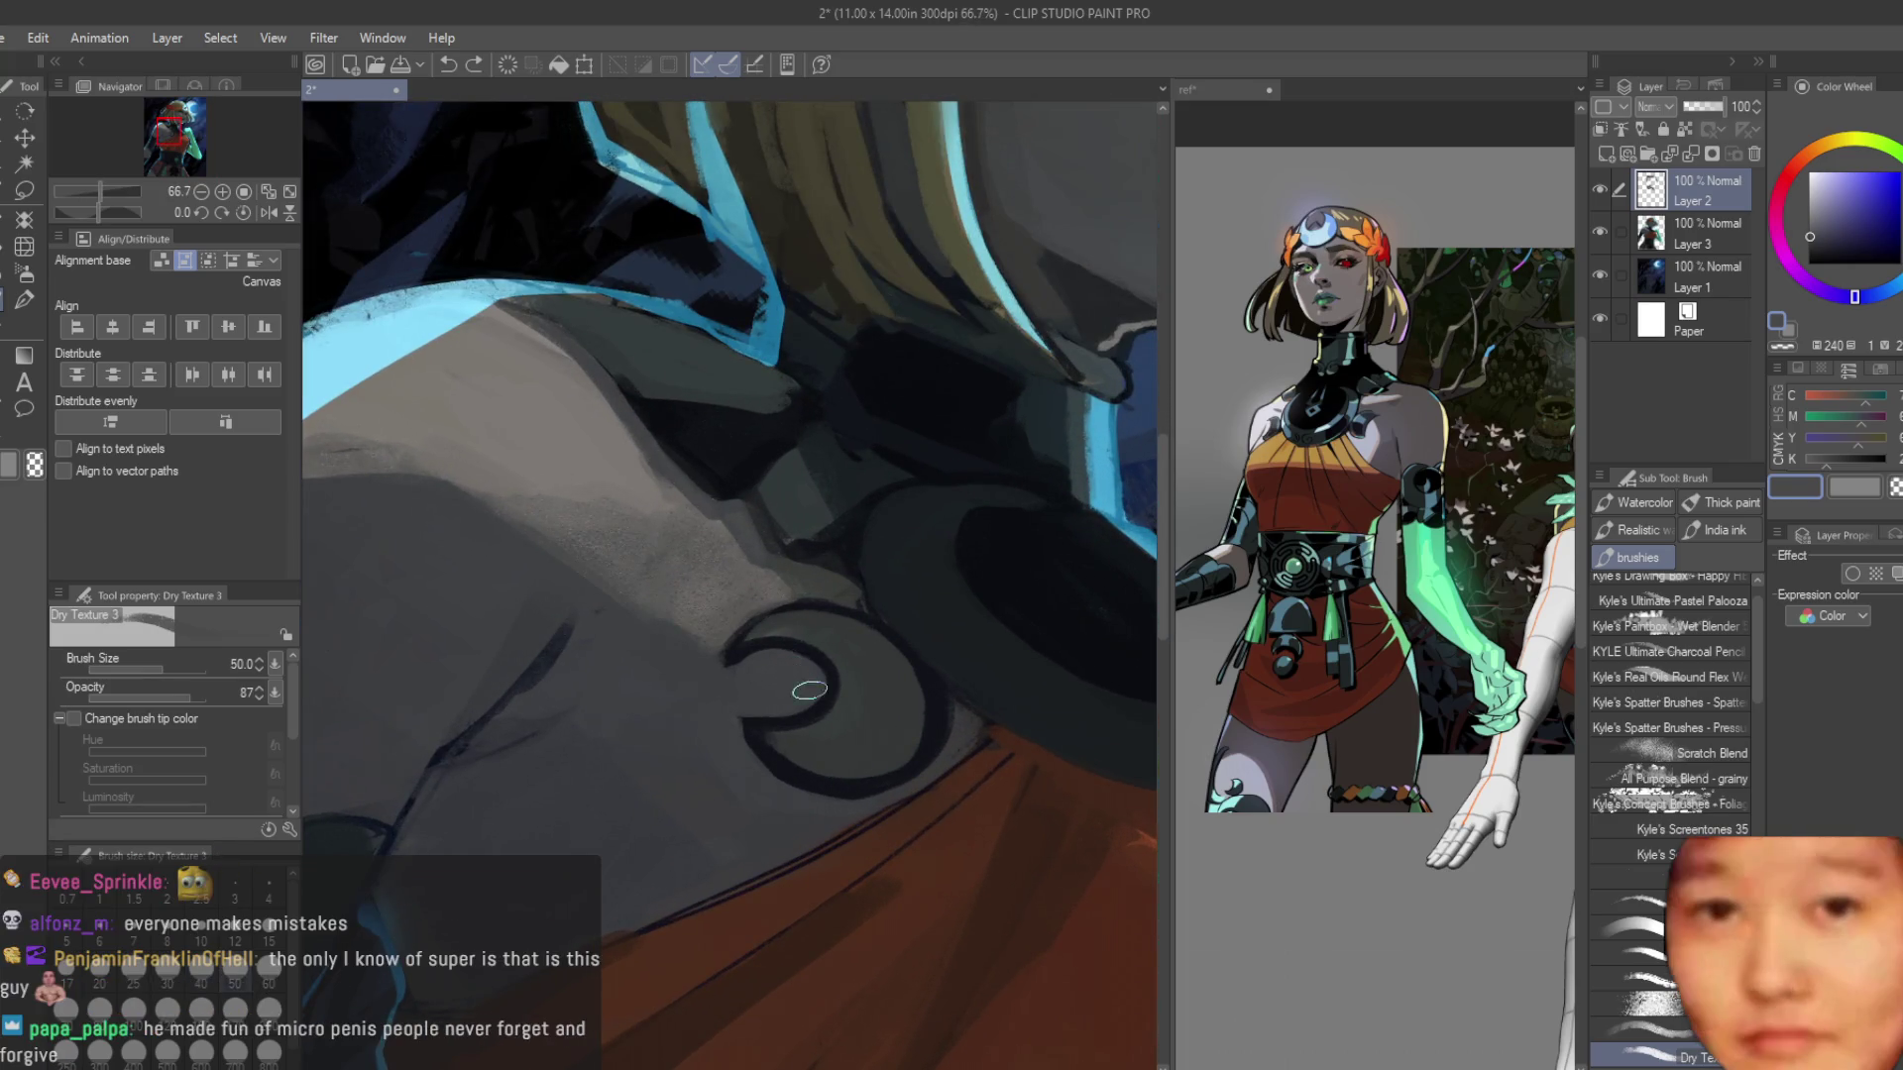
pyautogui.keyDown('alt'); pyautogui.click(654, 643); pyautogui.keyUp('alt')
pyautogui.scroll(2, 594, 610)
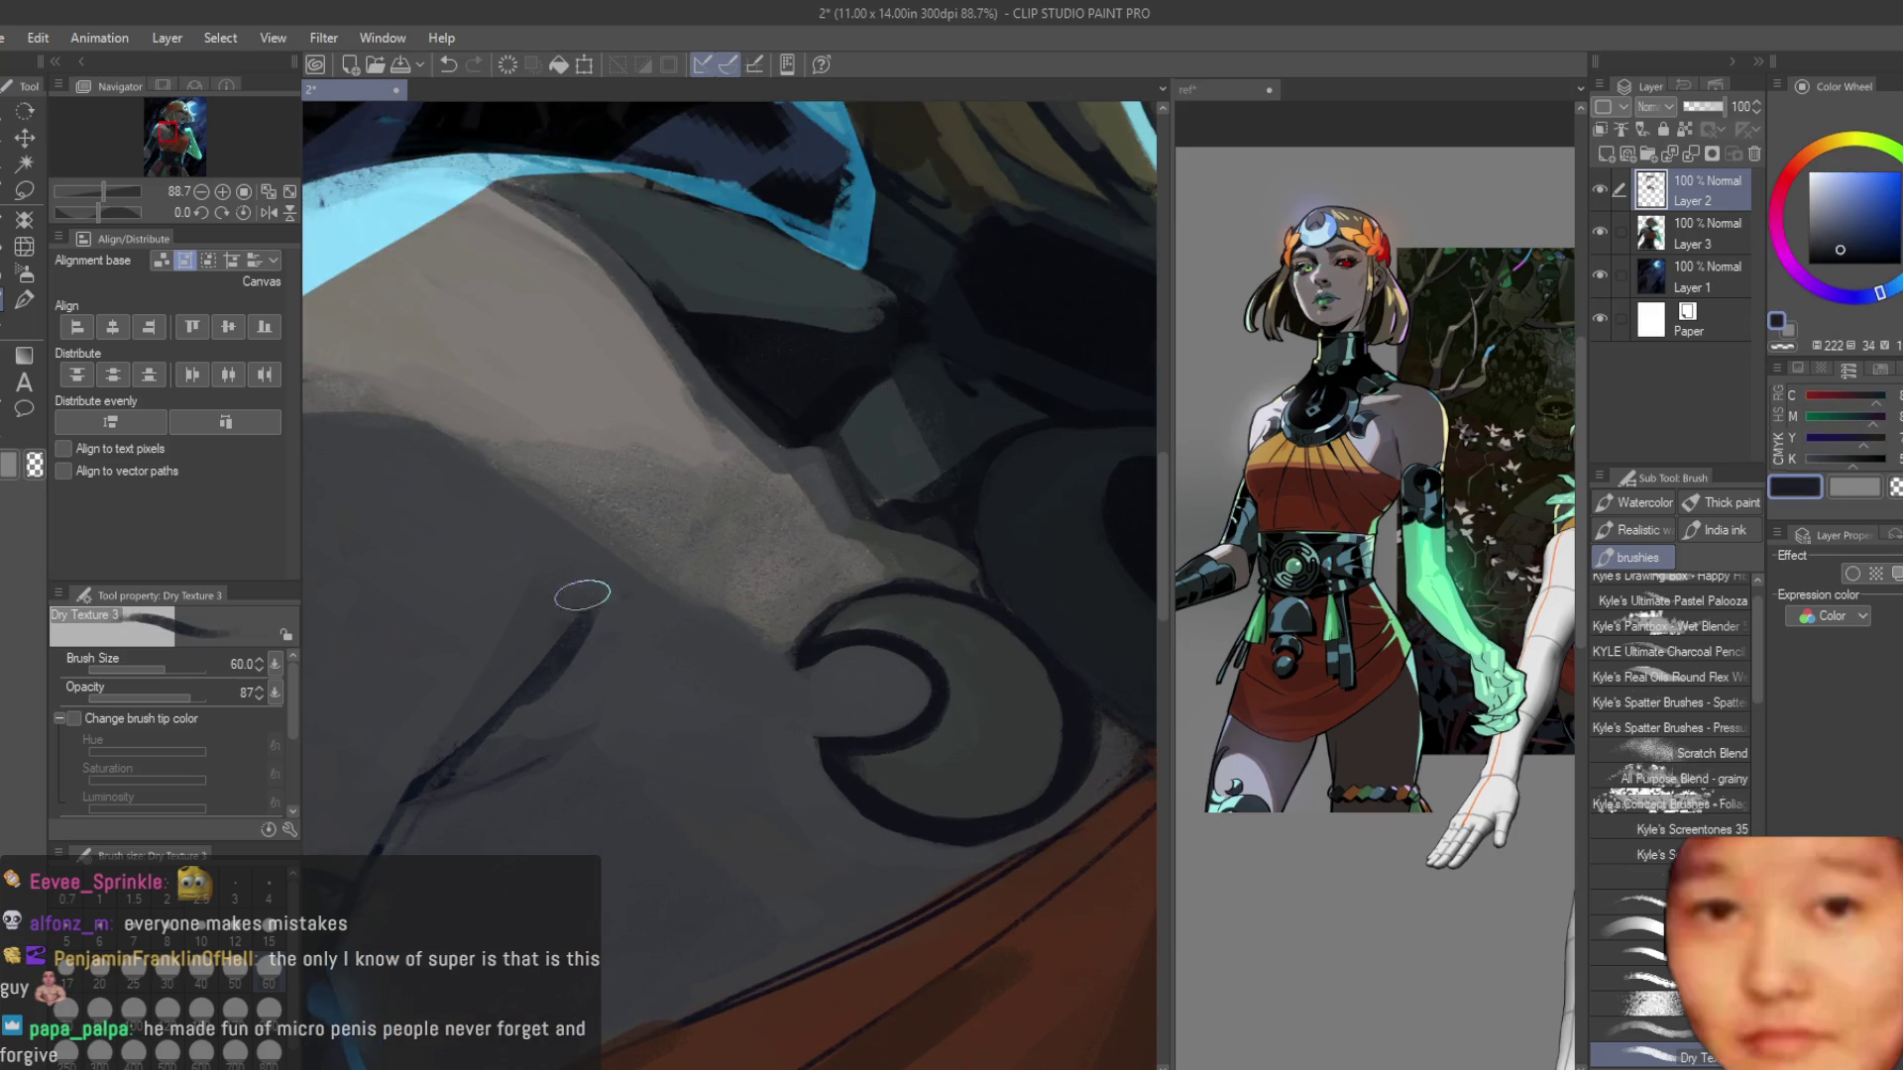
pyautogui.moveTo(600, 585); pyautogui.dragTo(555, 684)
pyautogui.keyDown('alt'); pyautogui.click(536, 620); pyautogui.keyUp('alt')
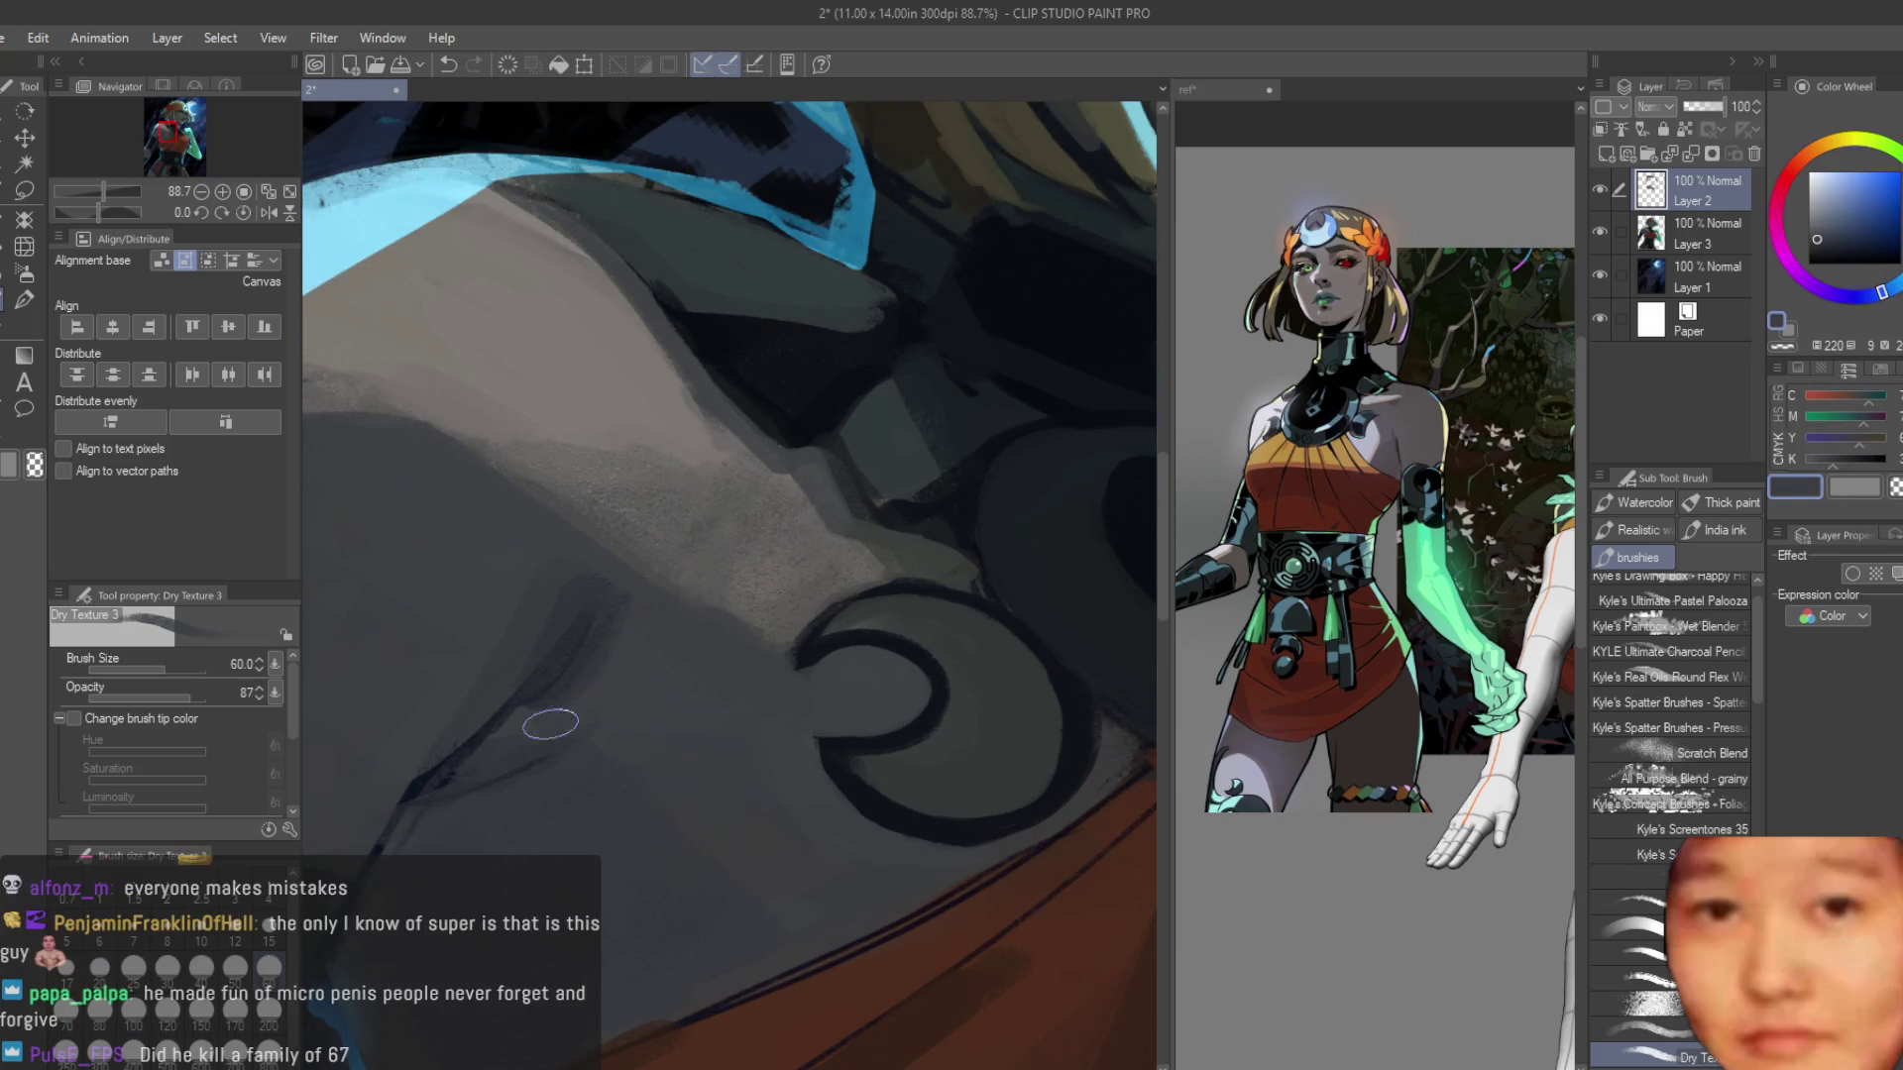
pyautogui.keyDown('alt'); pyautogui.click(634, 642); pyautogui.keyUp('alt')
pyautogui.keyDown('alt'); pyautogui.click(575, 723); pyautogui.keyUp('alt')
# Sample the darker collar colour, a deep violet-blue, and a dark red for cloth shadow.
pyautogui.scroll(-5, 711, 613)
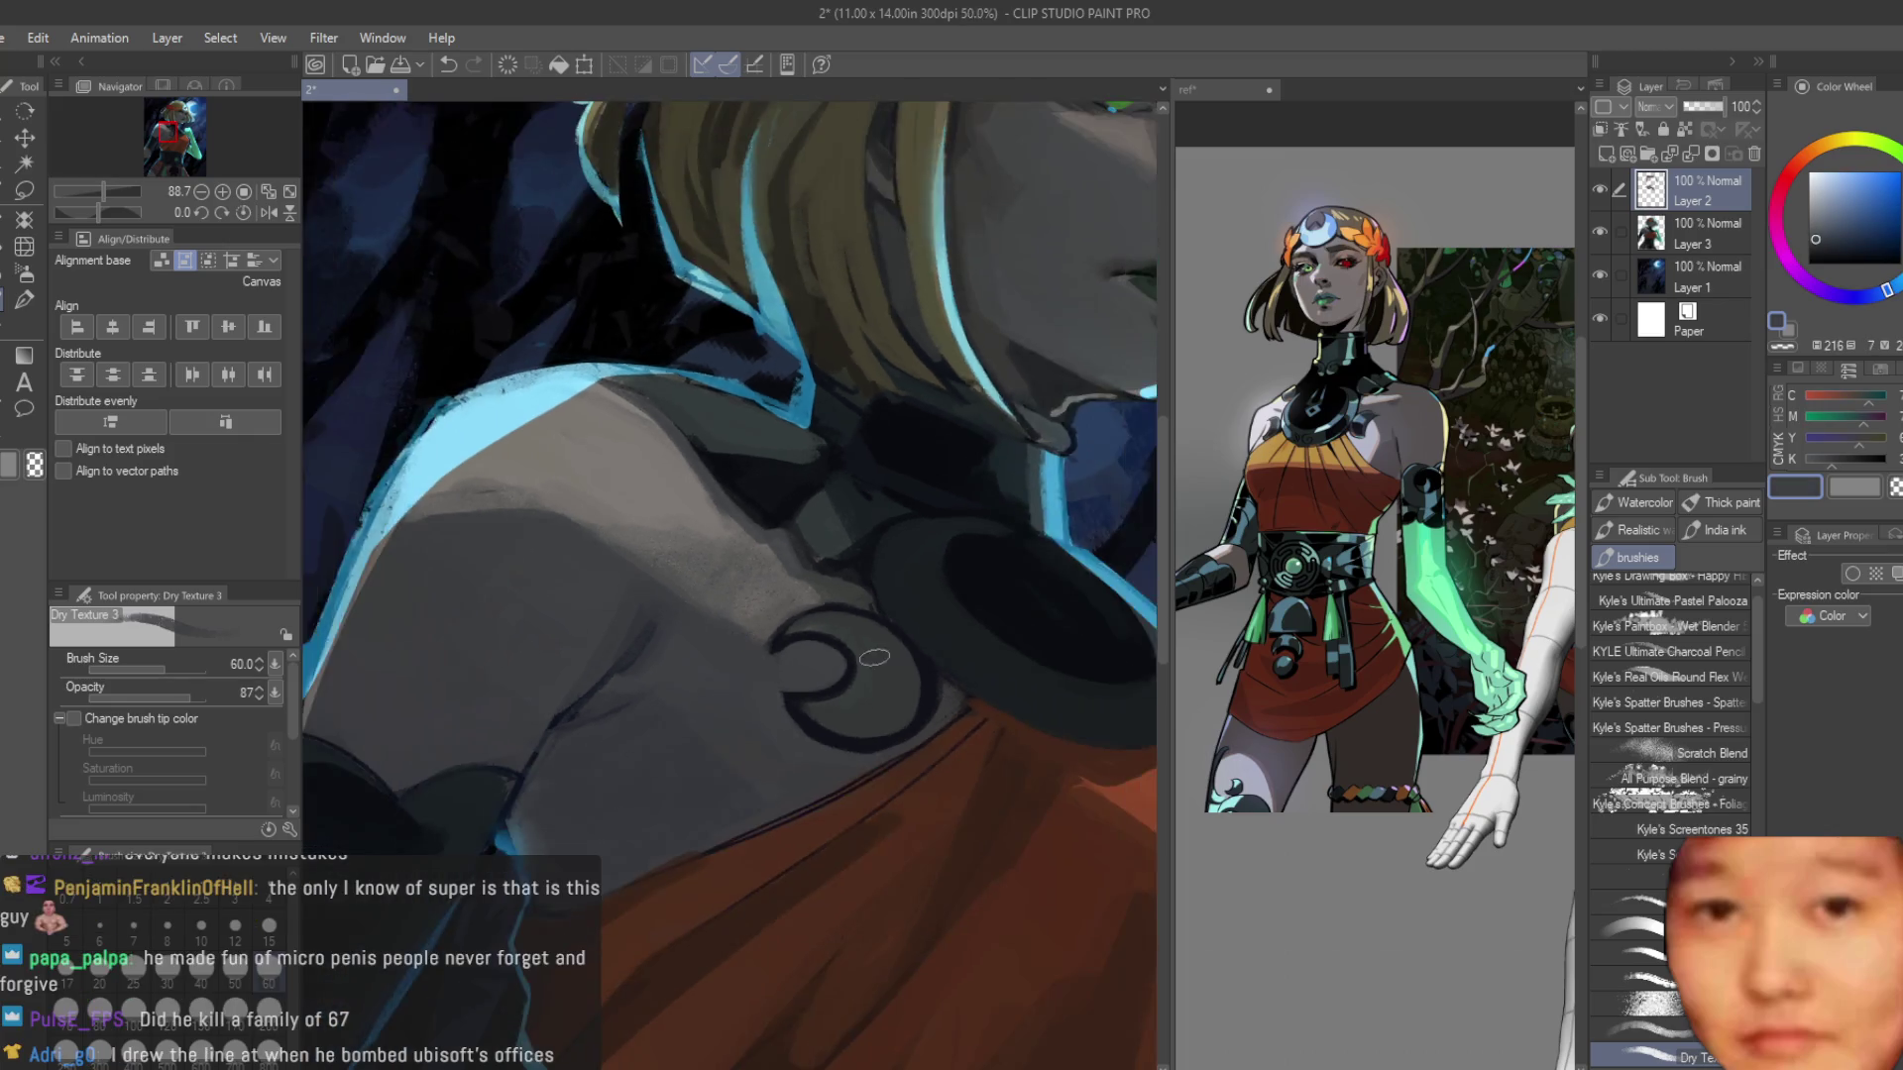
pyautogui.scroll(-1, 817, 772)
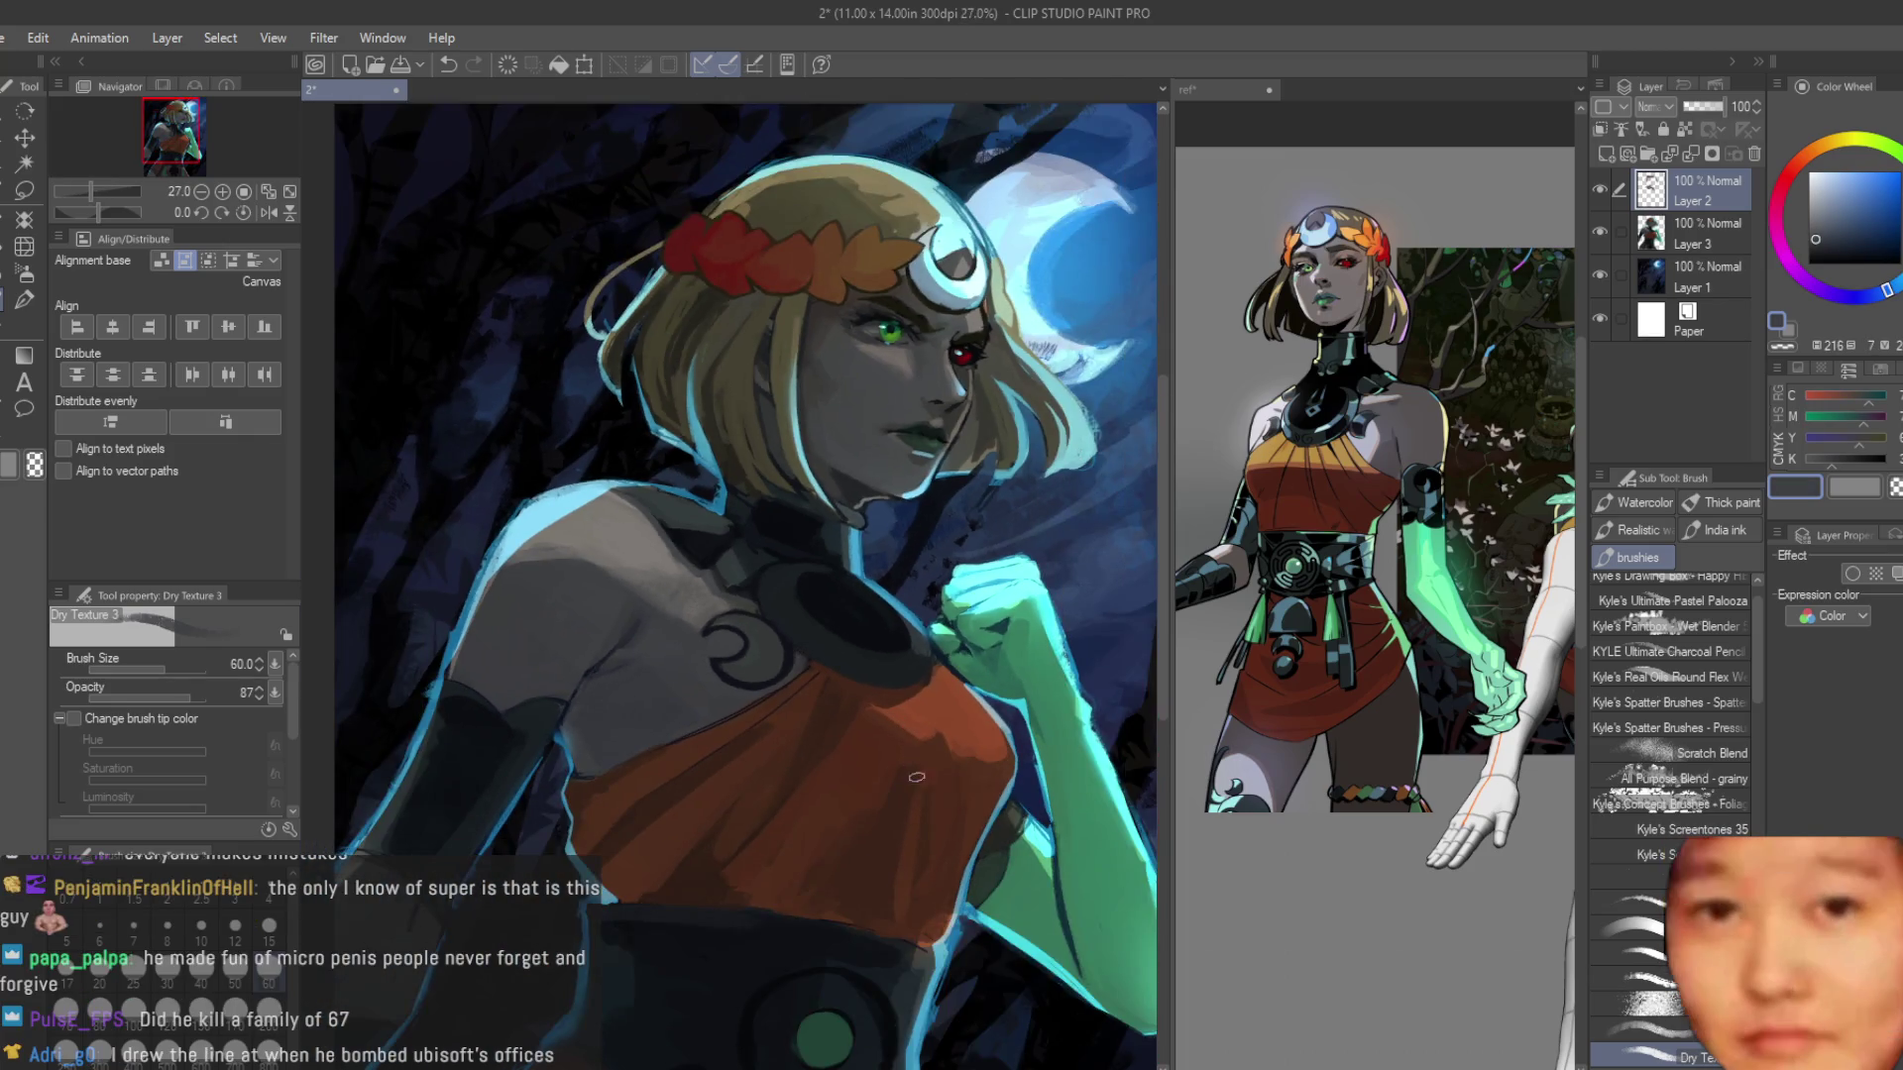
pyautogui.scroll(6, 822, 783)
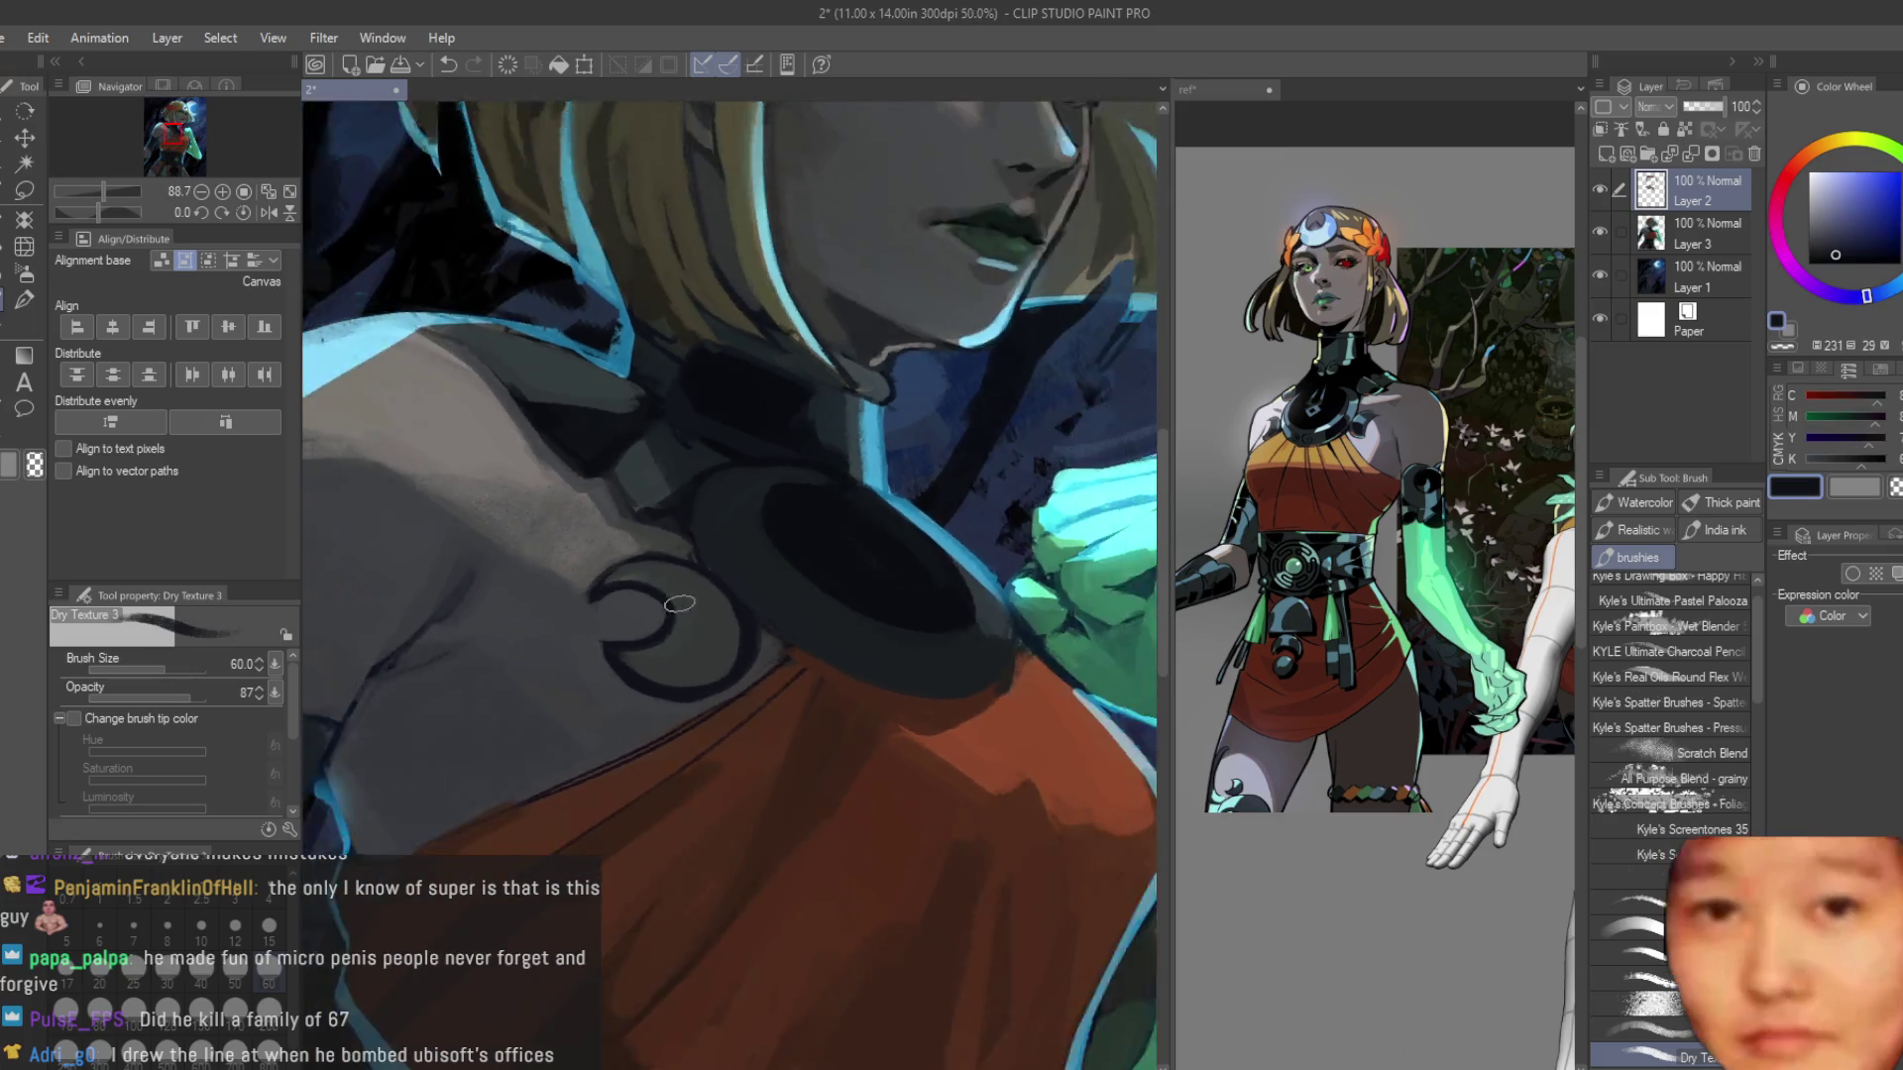
pyautogui.keyDown('alt'); pyautogui.click(917, 585); pyautogui.keyUp('alt')
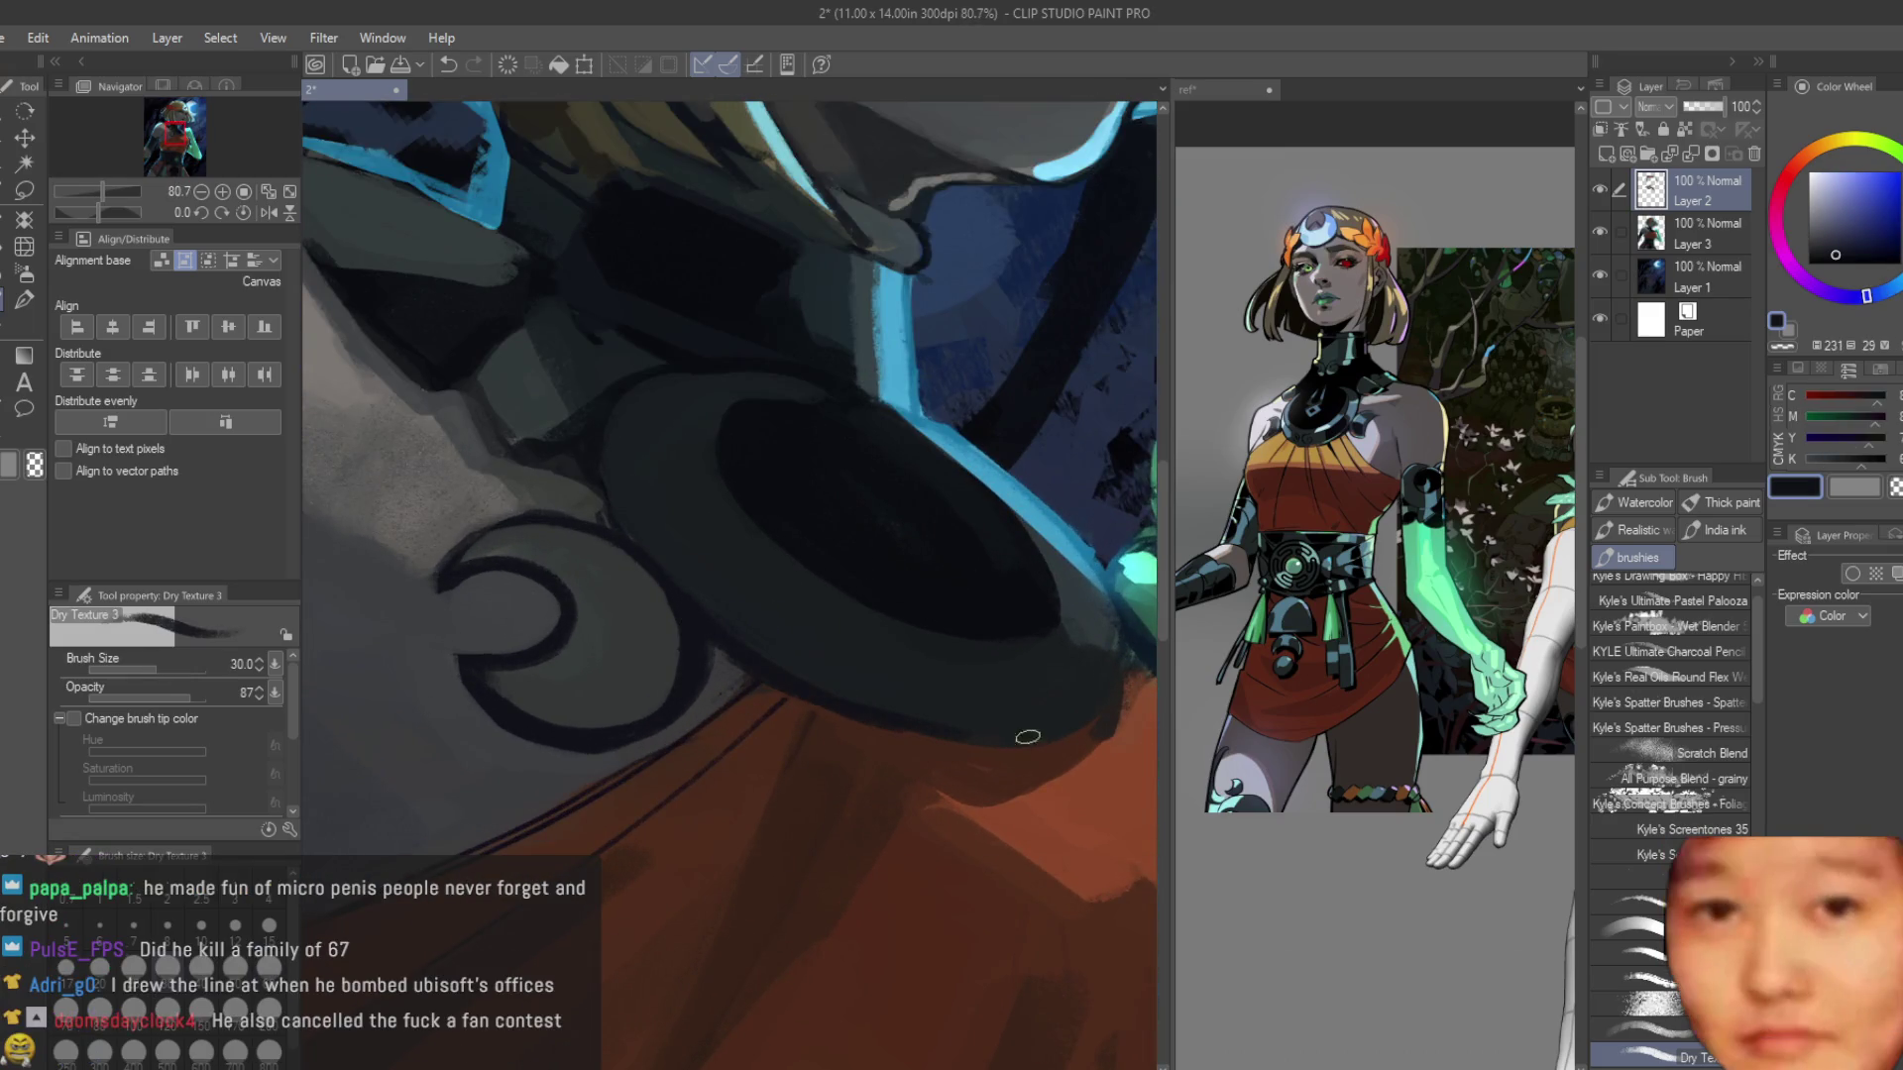
pyautogui.scroll(-2, 976, 684)
pyautogui.keyDown('alt'); pyautogui.click(1113, 681); pyautogui.keyUp('alt')
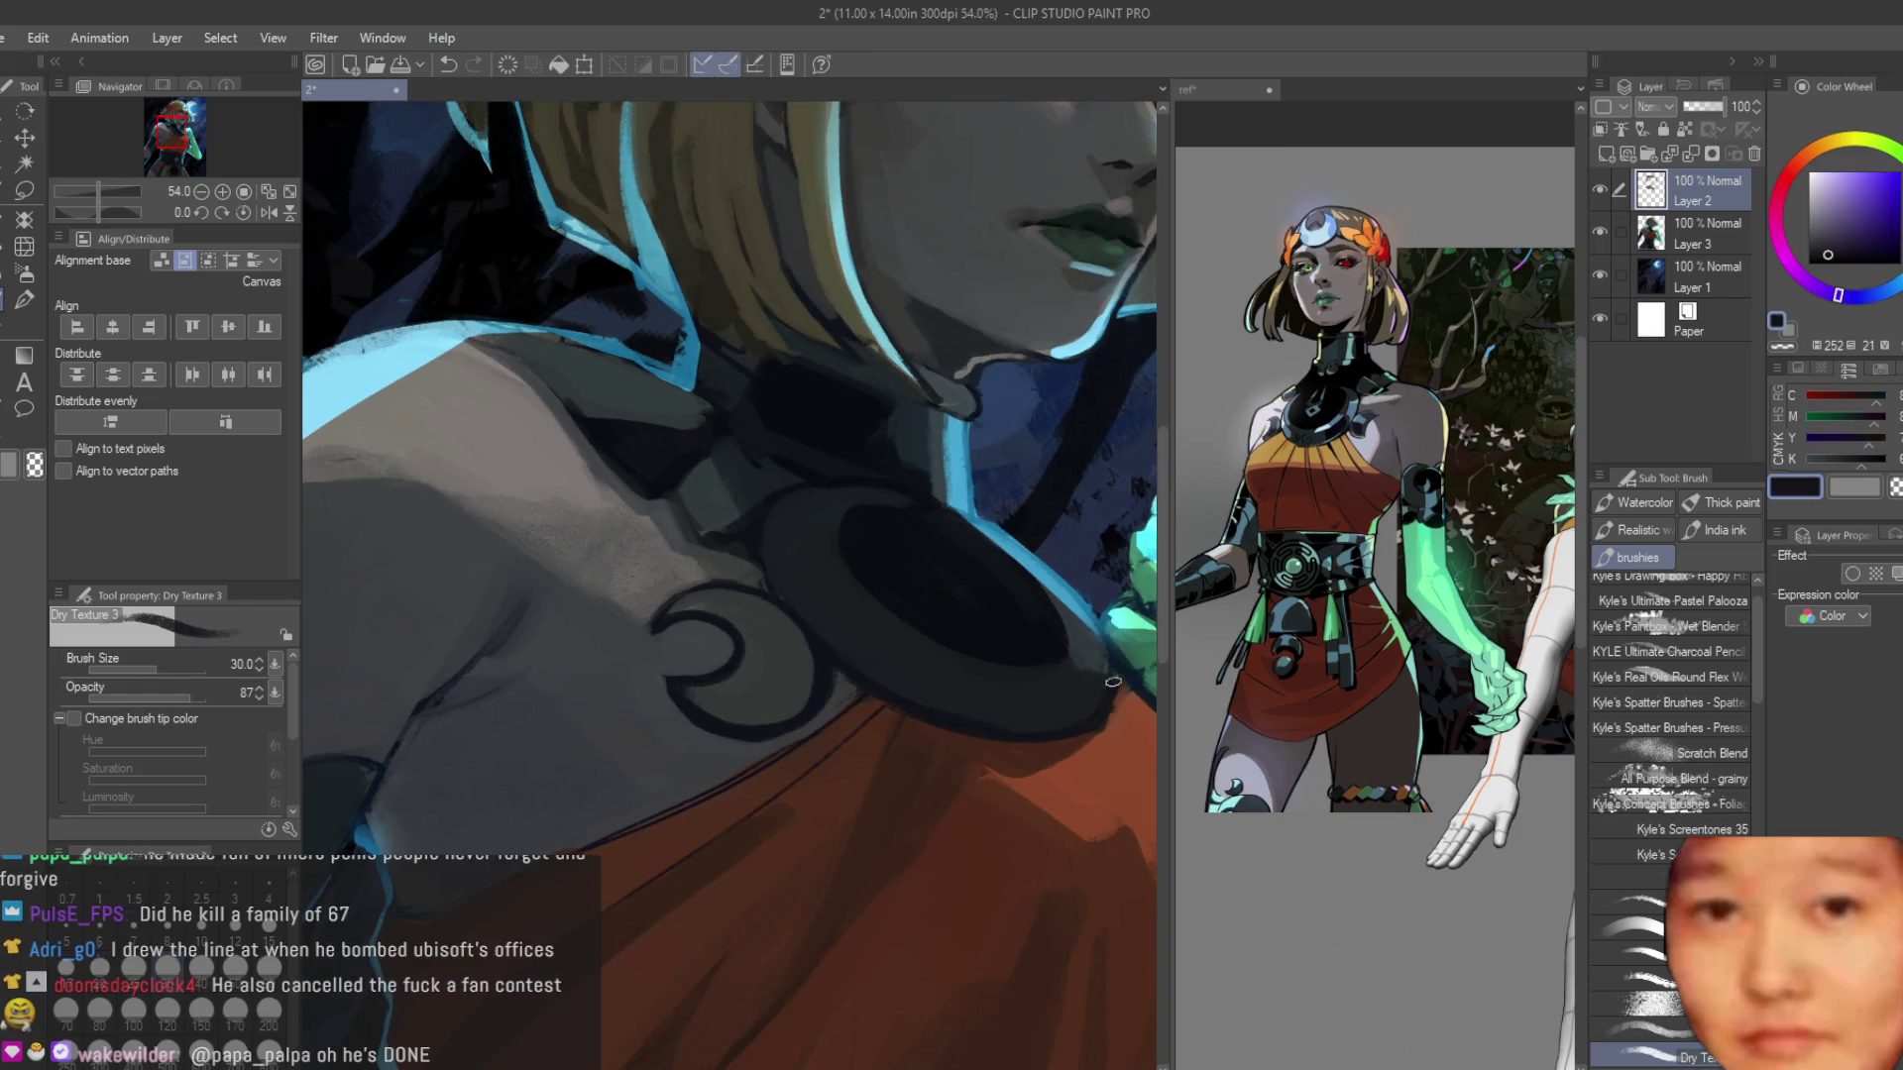
pyautogui.scroll(-1, 1098, 726)
pyautogui.scroll(2, 1061, 702)
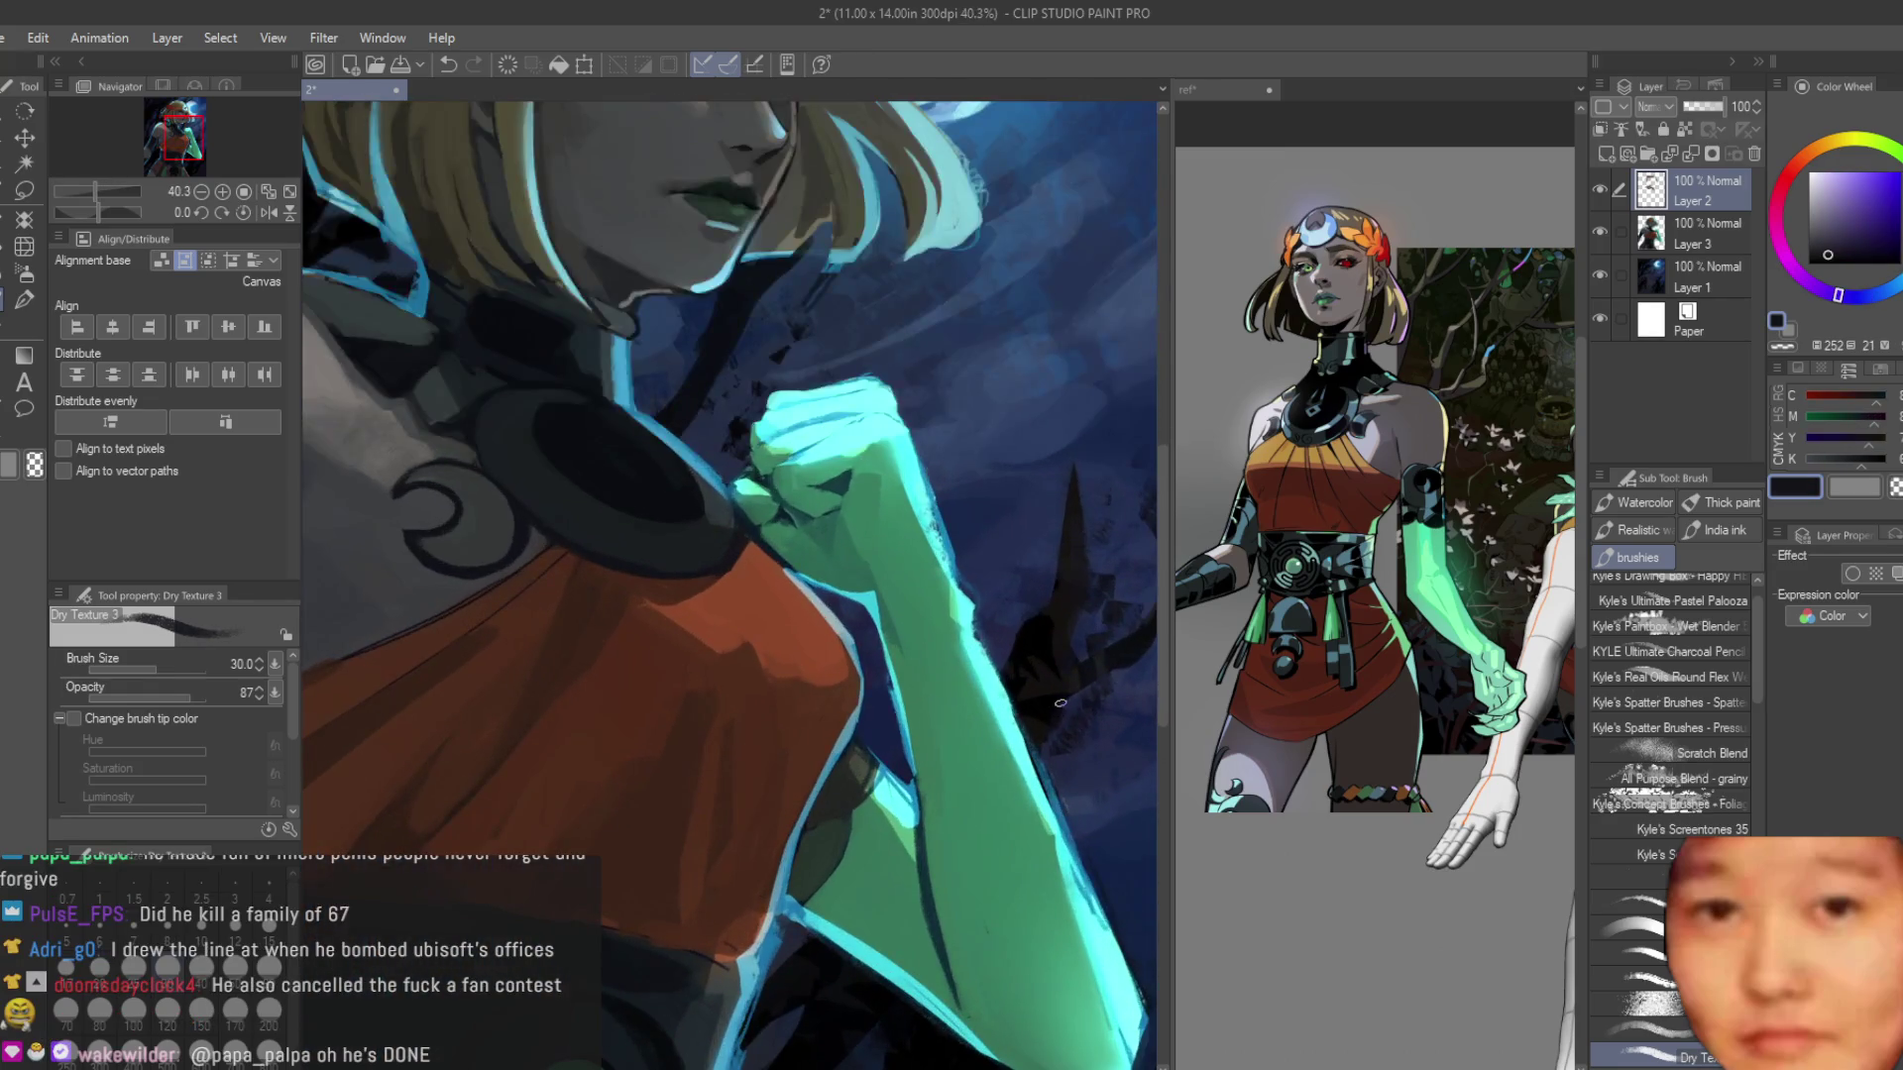
pyautogui.scroll(2, 1061, 703)
pyautogui.keyDown('alt'); pyautogui.click(697, 641); pyautogui.keyUp('alt')
# Paint a dark red shadow stroke along the dress edge, undo it, and repaint it.
pyautogui.moveTo(718, 610)
pyautogui.mouseDown()
pyautogui.moveTo(779, 638)
pyautogui.moveTo(849, 726)
pyautogui.mouseUp()
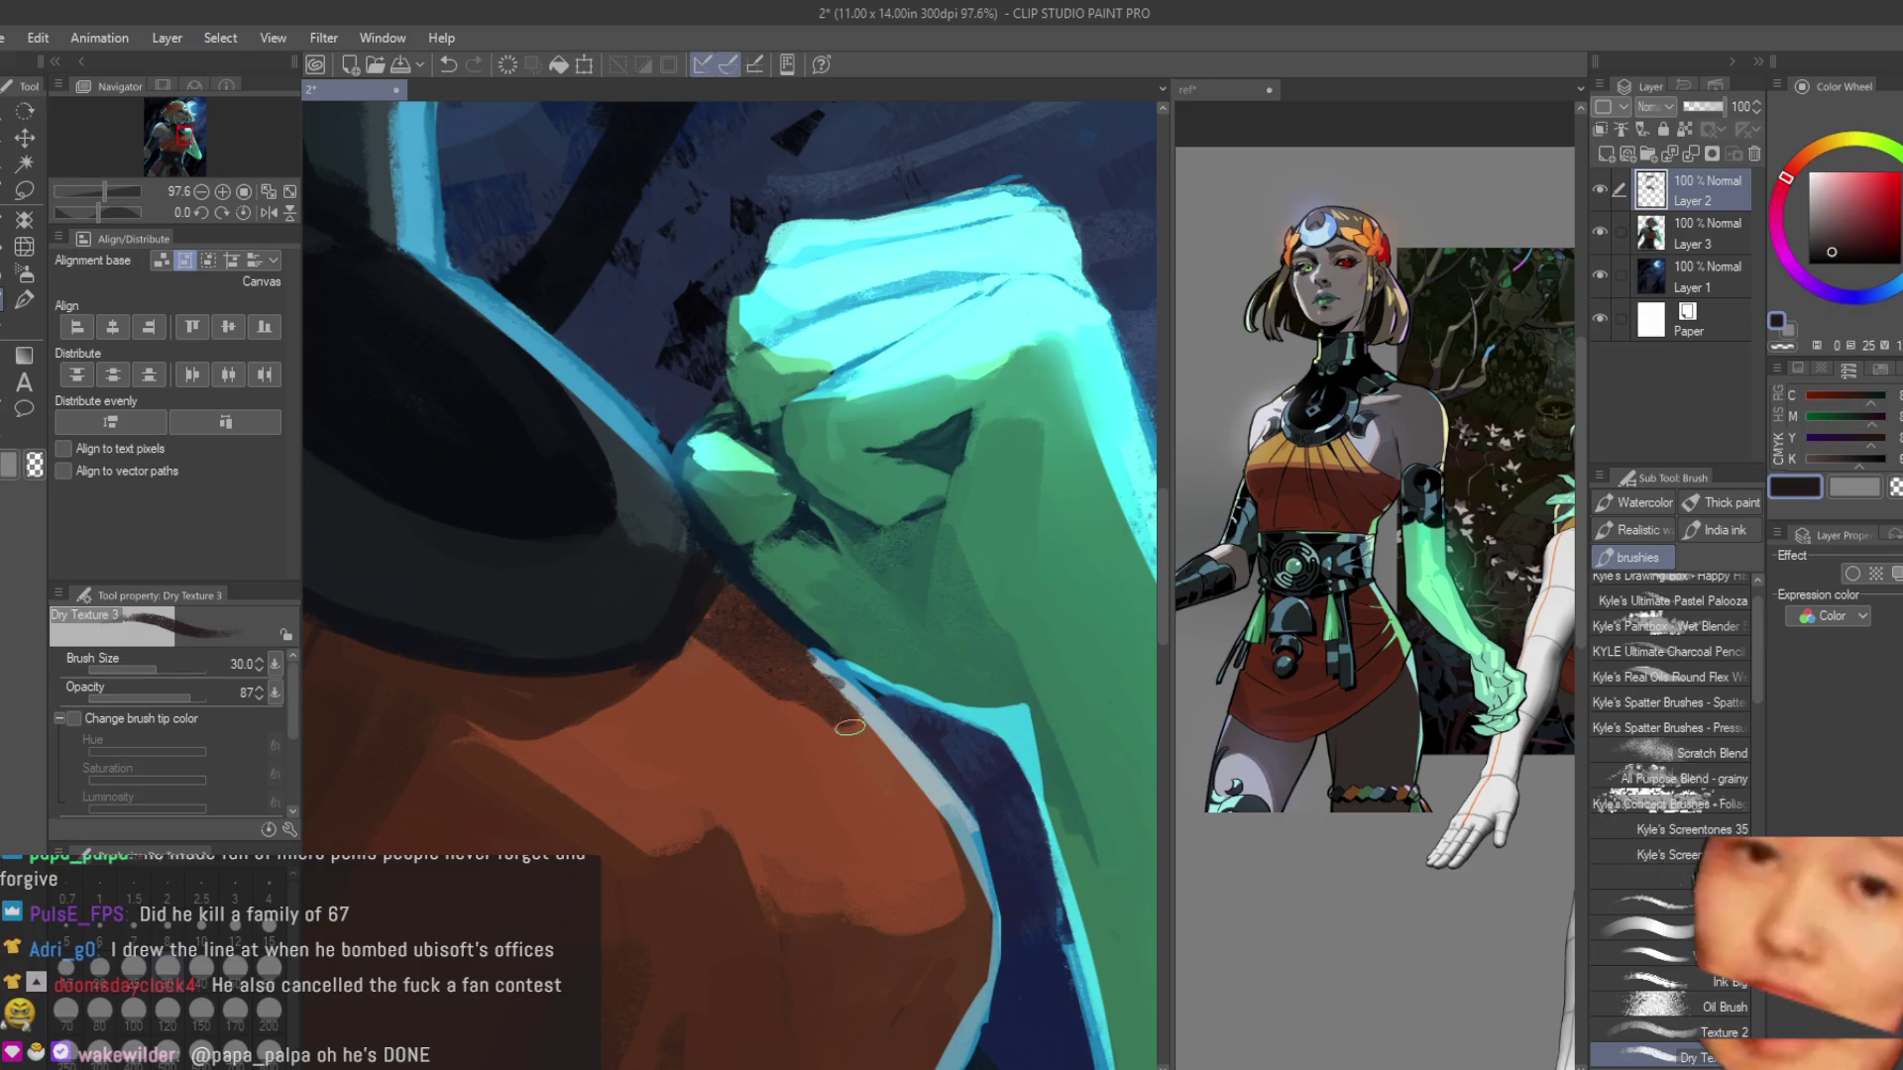
pyautogui.hotkey('ctrl', 'z')
pyautogui.moveTo(708, 647); pyautogui.dragTo(722, 601)
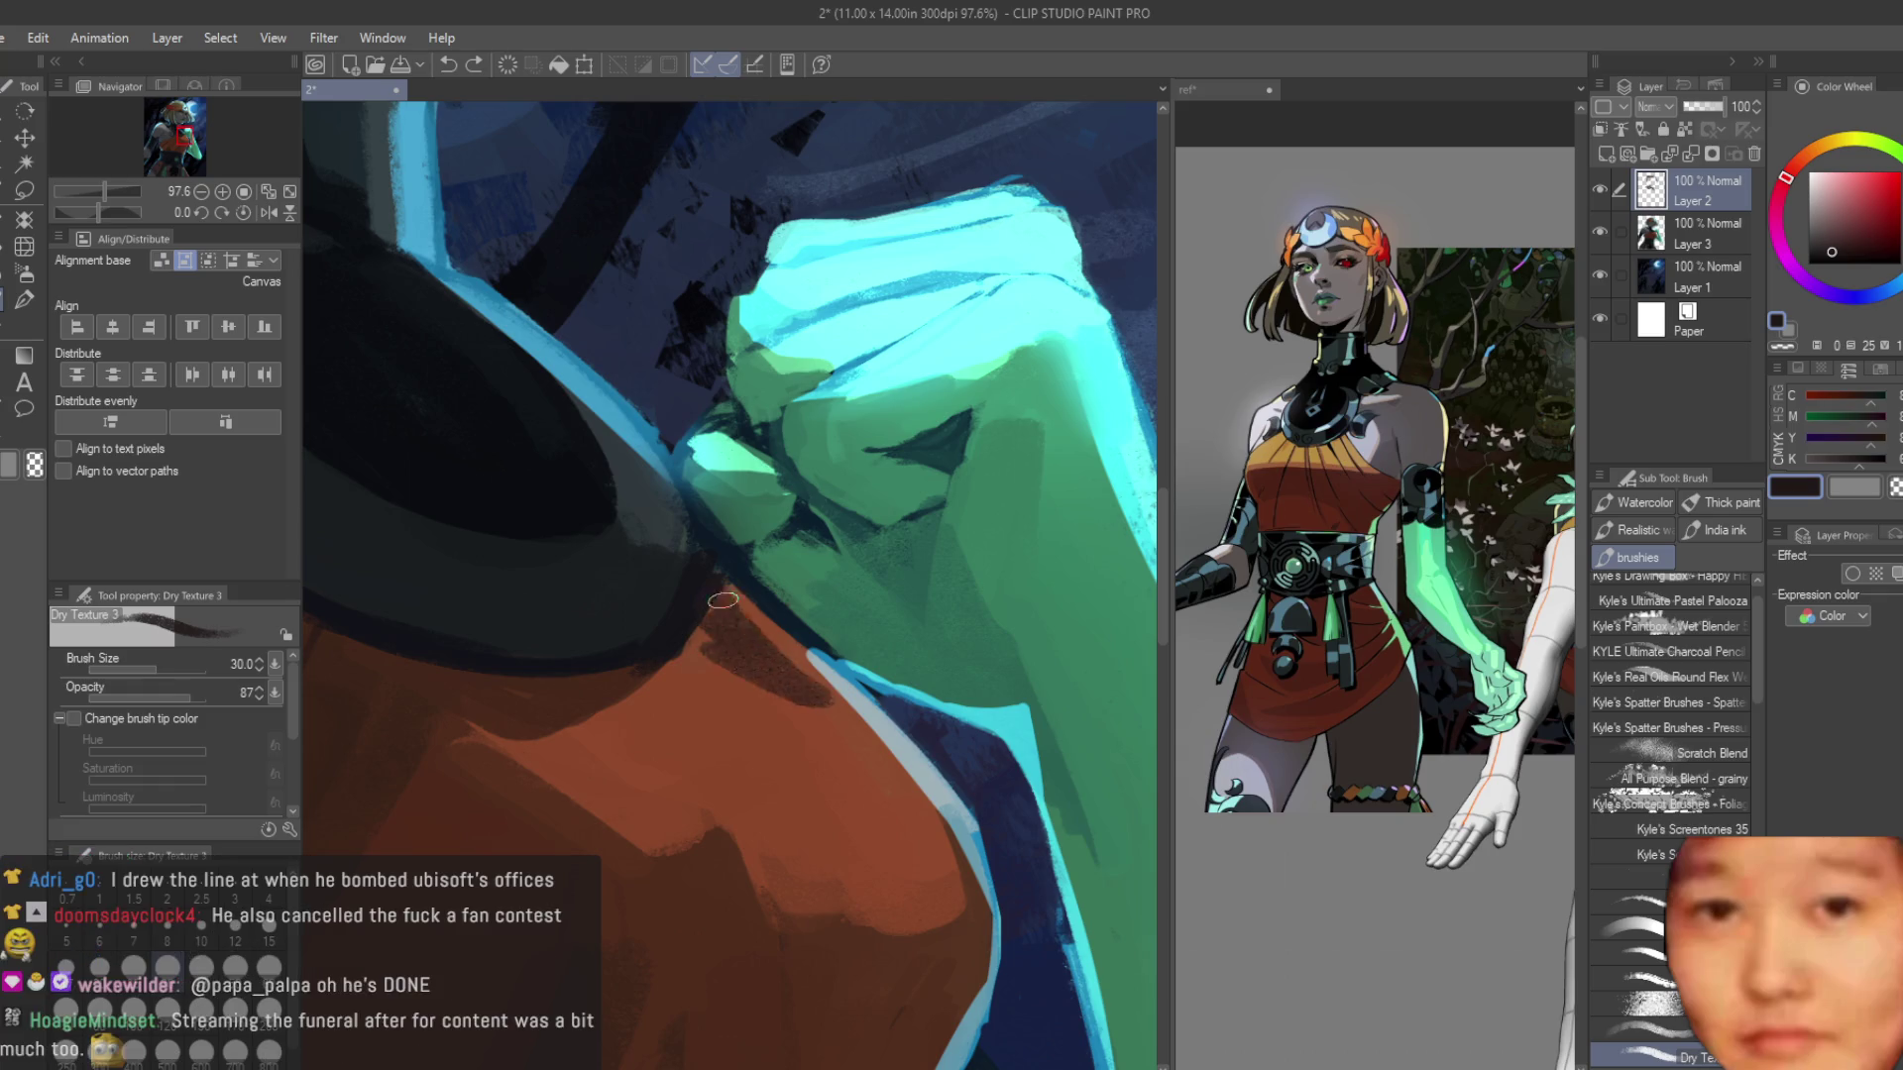
pyautogui.scroll(-8, 775, 656)
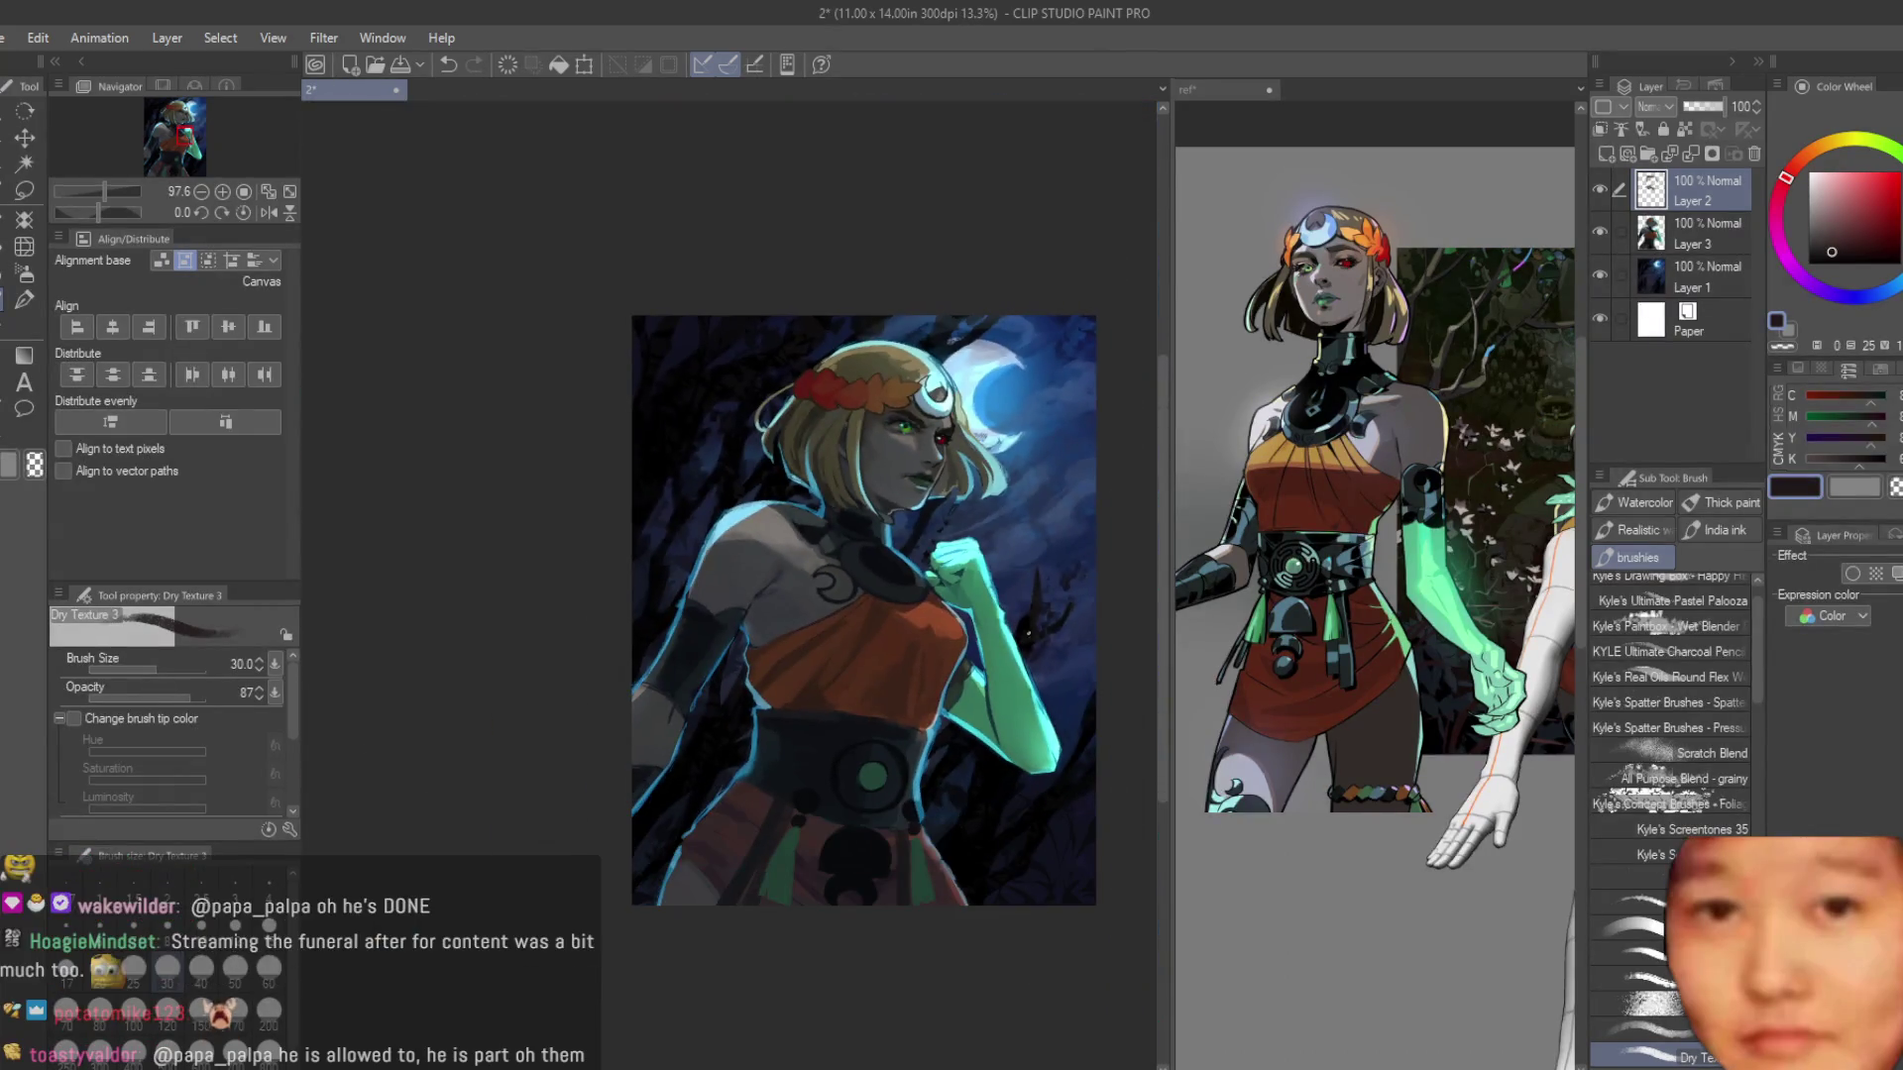
pyautogui.scroll(7, 809, 662)
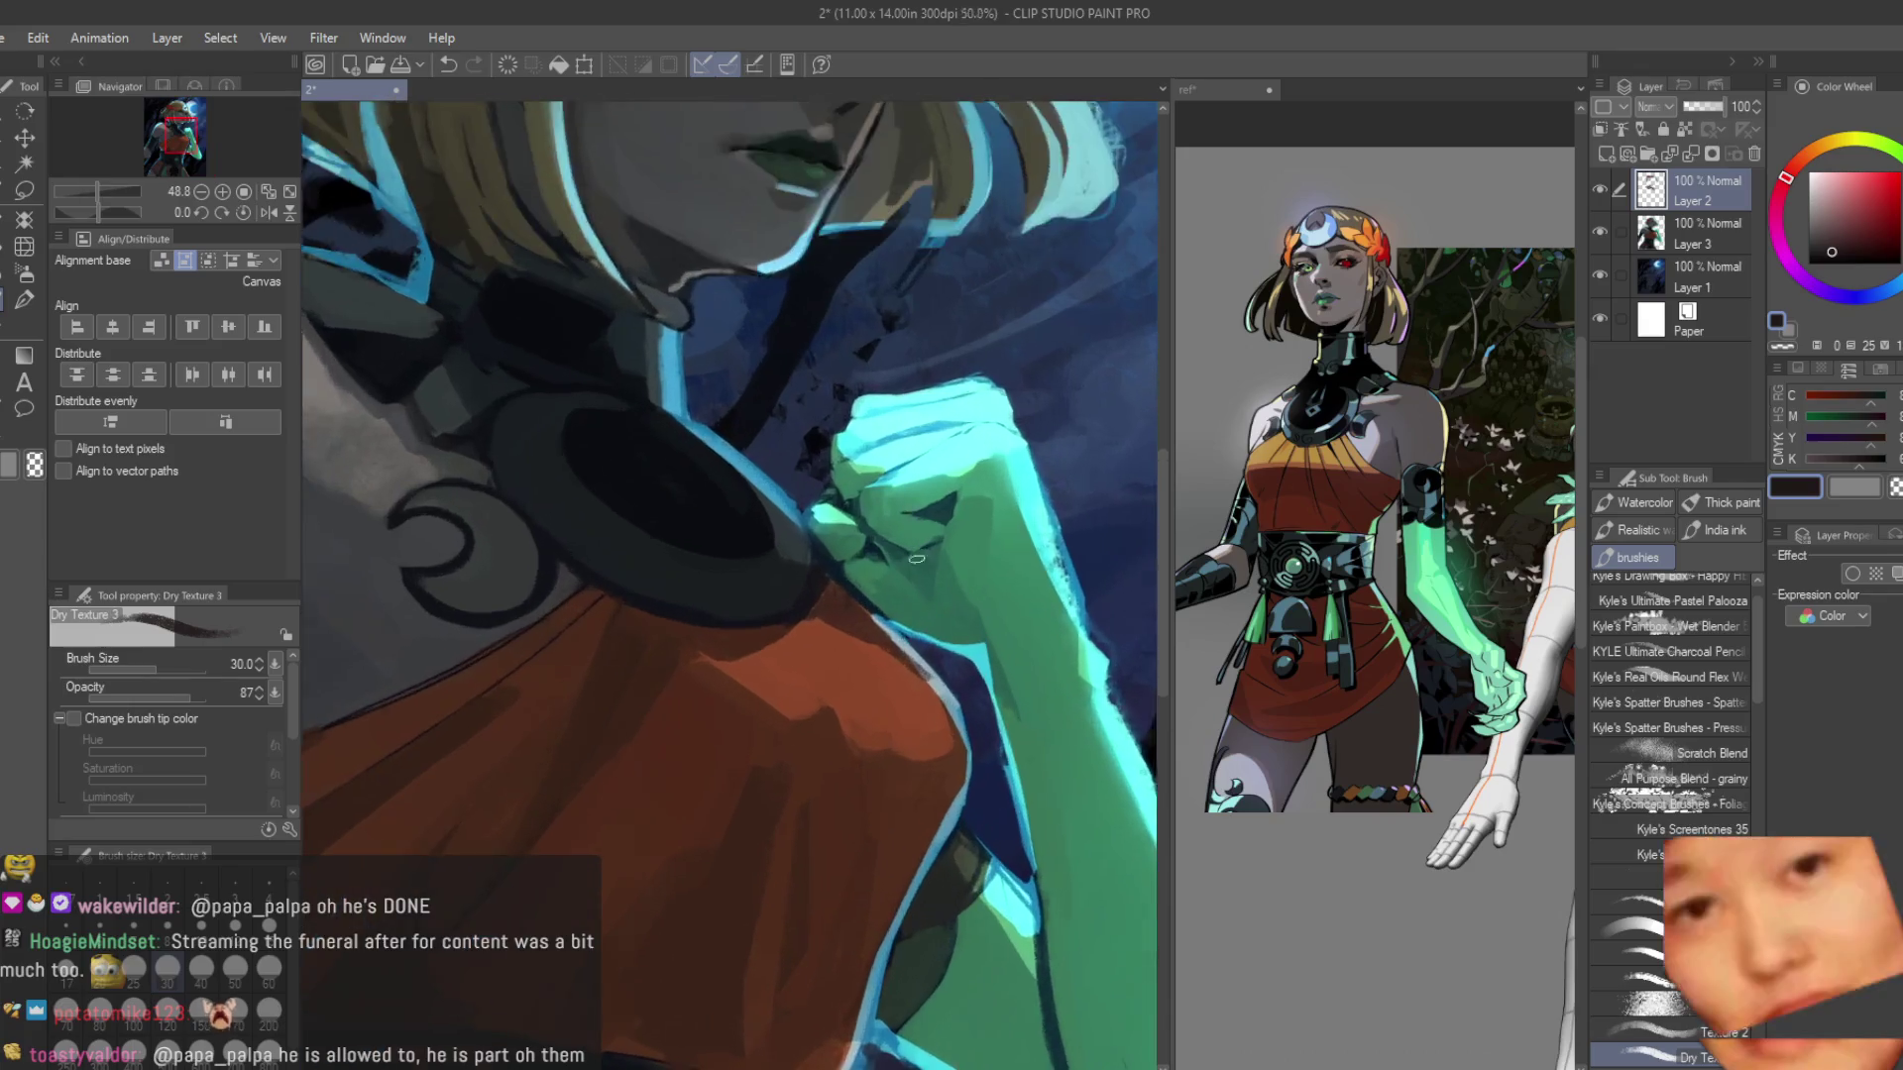
# Sample a darker reddish-brown, bring the chest emblem into view, and pick a dark blue.
pyautogui.keyDown('alt'); pyautogui.click(809, 662); pyautogui.keyUp('alt')
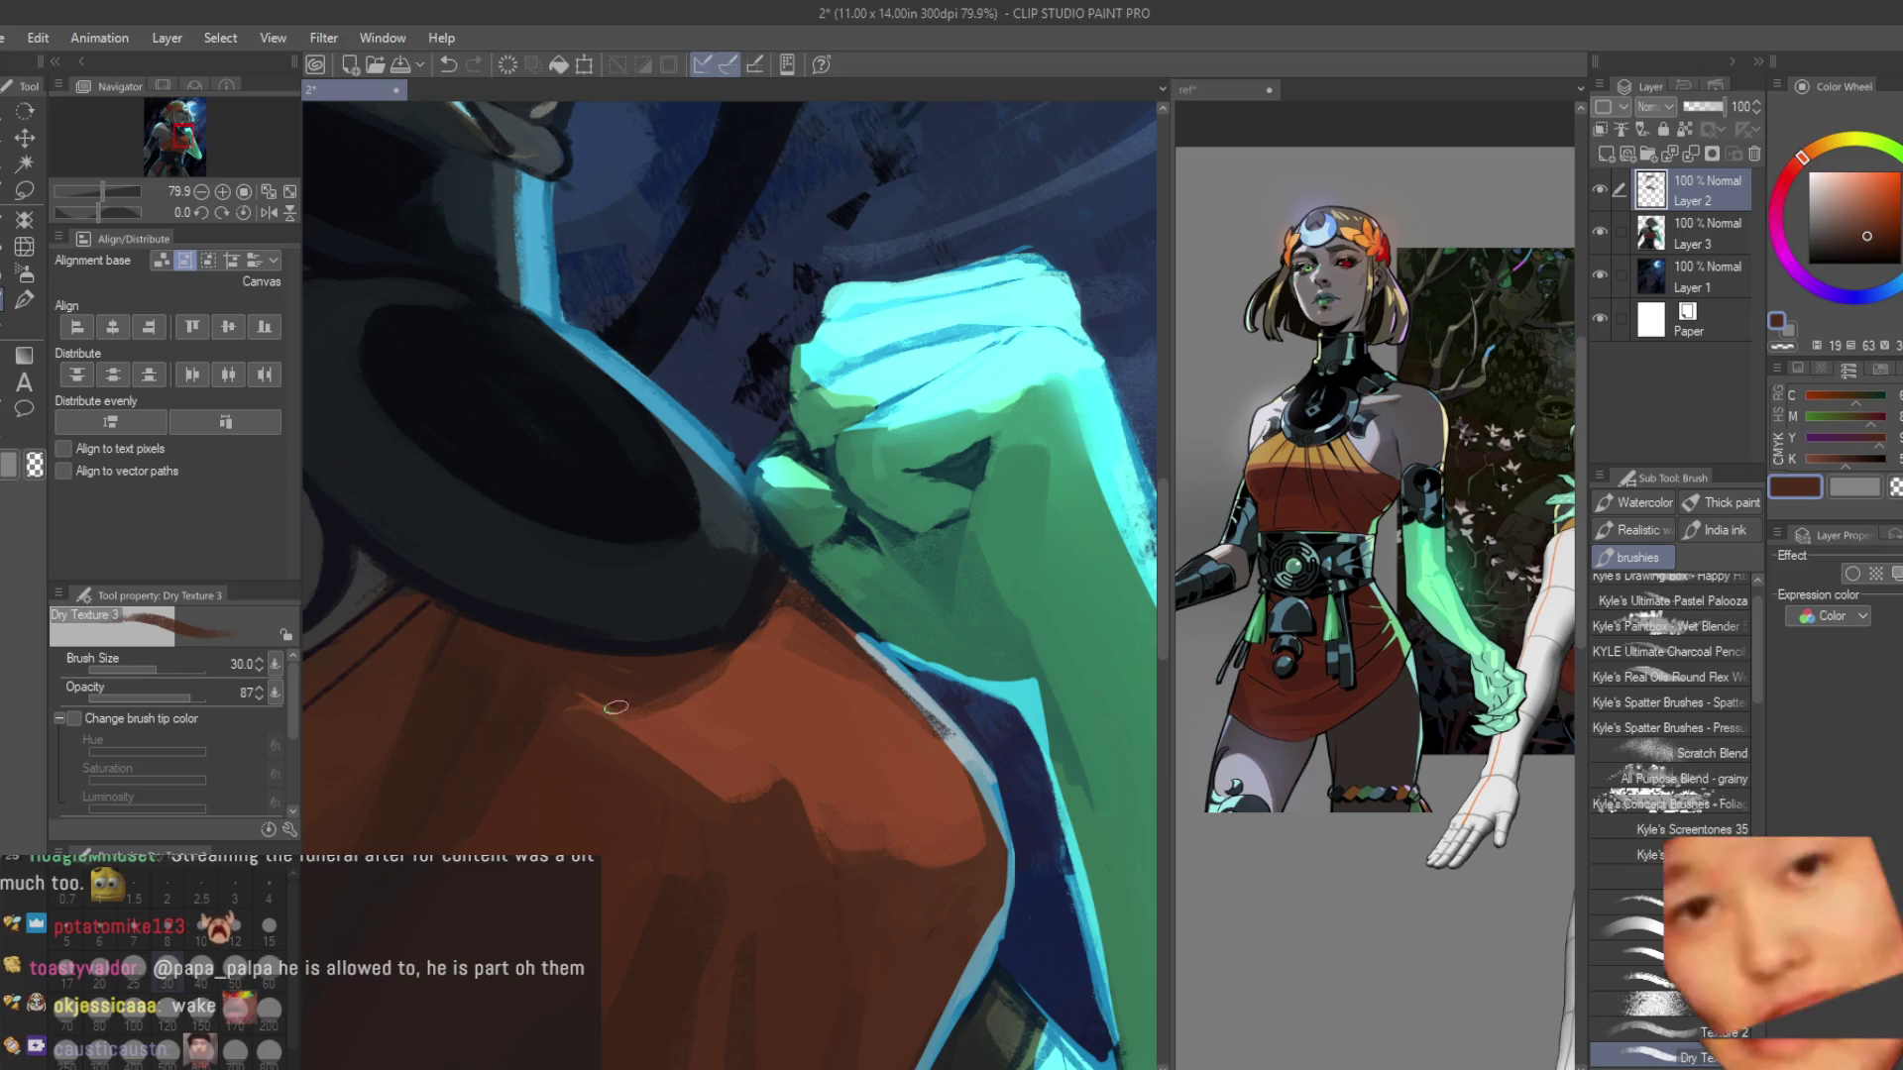
pyautogui.keyDown('alt'); pyautogui.click(544, 695); pyautogui.keyUp('alt')
pyautogui.scroll(-5, 543, 695)
pyautogui.moveTo(543, 696); pyautogui.dragTo(854, 689)
pyautogui.scroll(4, 854, 689)
pyautogui.scroll(-2, 854, 689)
pyautogui.keyDown('alt'); pyautogui.click(615, 680); pyautogui.keyUp('alt')
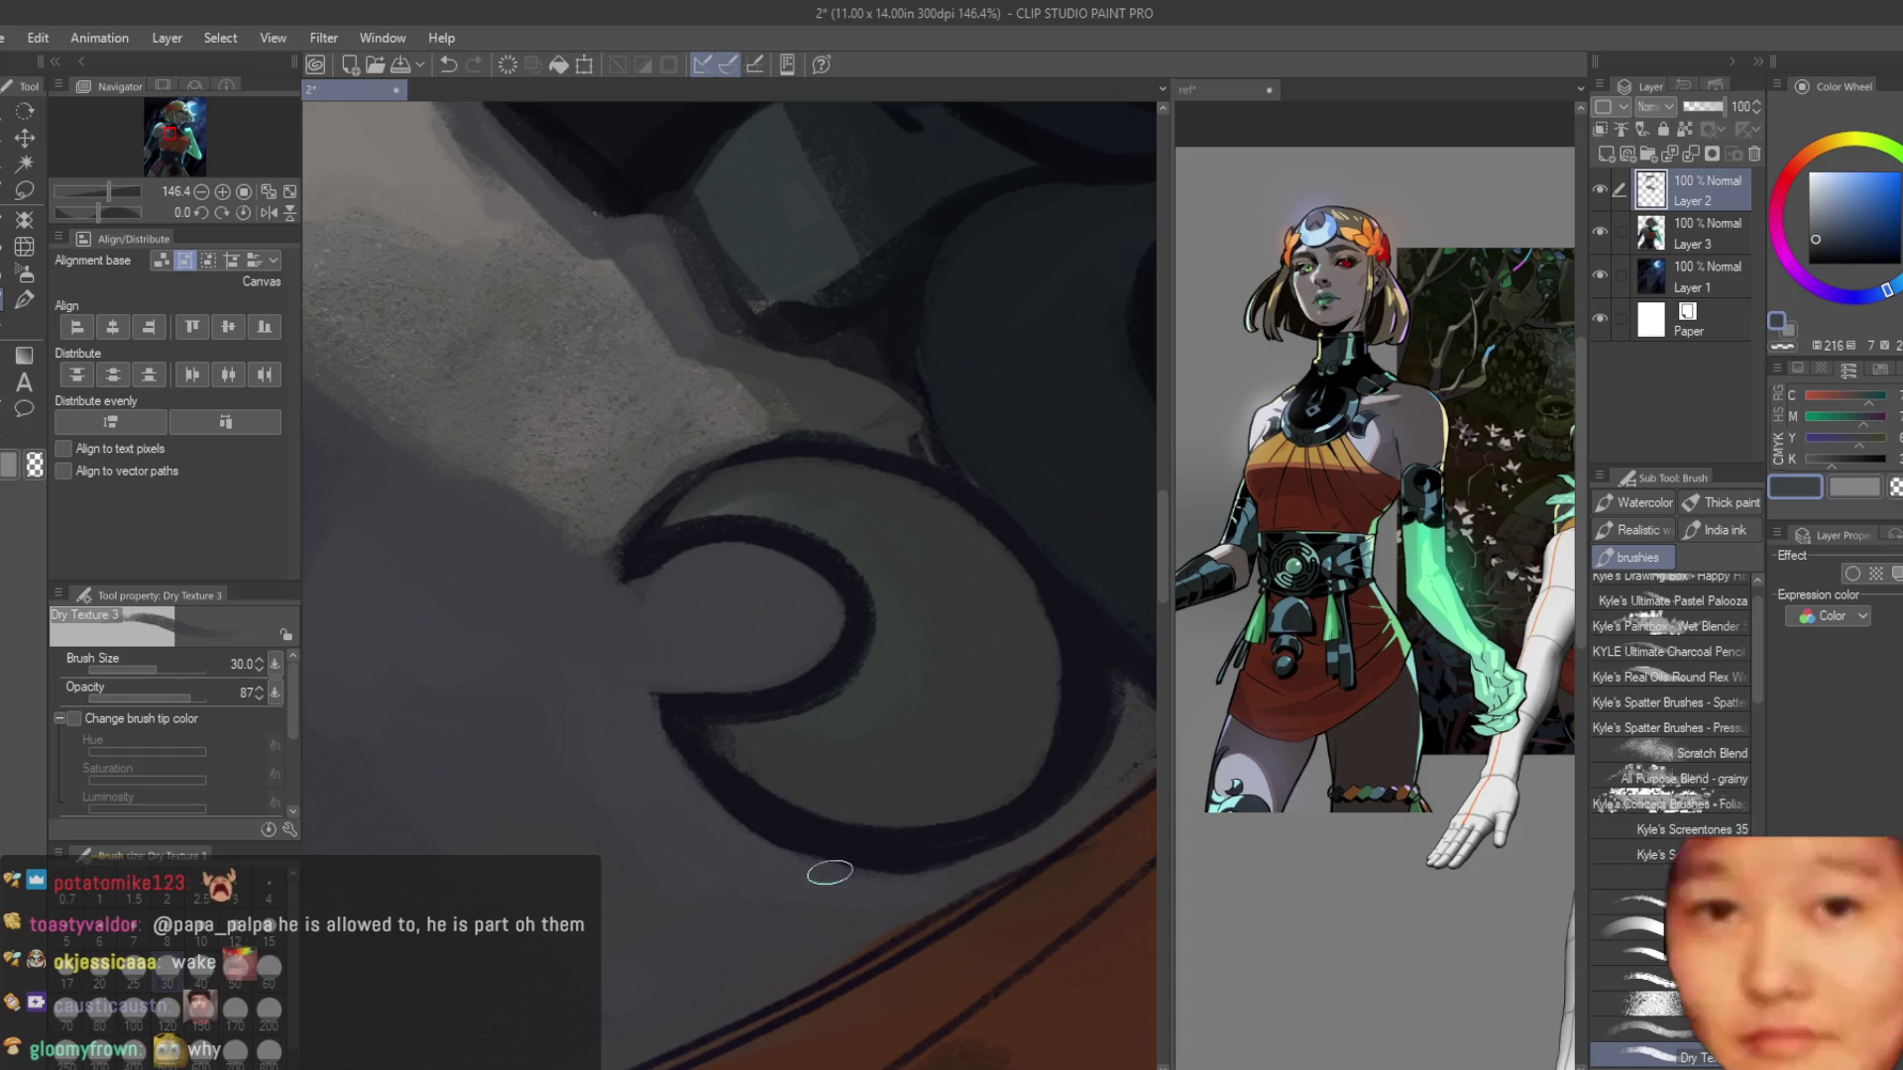
# Fill the collar ring's interior, lower-left and right edge with dark blue strokes.
pyautogui.scroll(-4, 807, 863)
pyautogui.scroll(2, 858, 764)
pyautogui.keyDown('alt'); pyautogui.click(733, 678); pyautogui.keyUp('alt')
pyautogui.scroll(1, 764, 679)
pyautogui.keyDown('alt'); pyautogui.click(756, 667); pyautogui.keyUp('alt')
pyautogui.moveTo(832, 662)
pyautogui.mouseDown()
pyautogui.moveTo(673, 679)
pyautogui.moveTo(791, 691)
pyautogui.moveTo(905, 810)
pyautogui.moveTo(871, 828)
pyautogui.moveTo(807, 705)
pyautogui.moveTo(816, 779)
pyautogui.mouseUp()
pyautogui.moveTo(682, 840)
pyautogui.mouseDown()
pyautogui.moveTo(738, 868)
pyautogui.moveTo(810, 844)
pyautogui.mouseUp()
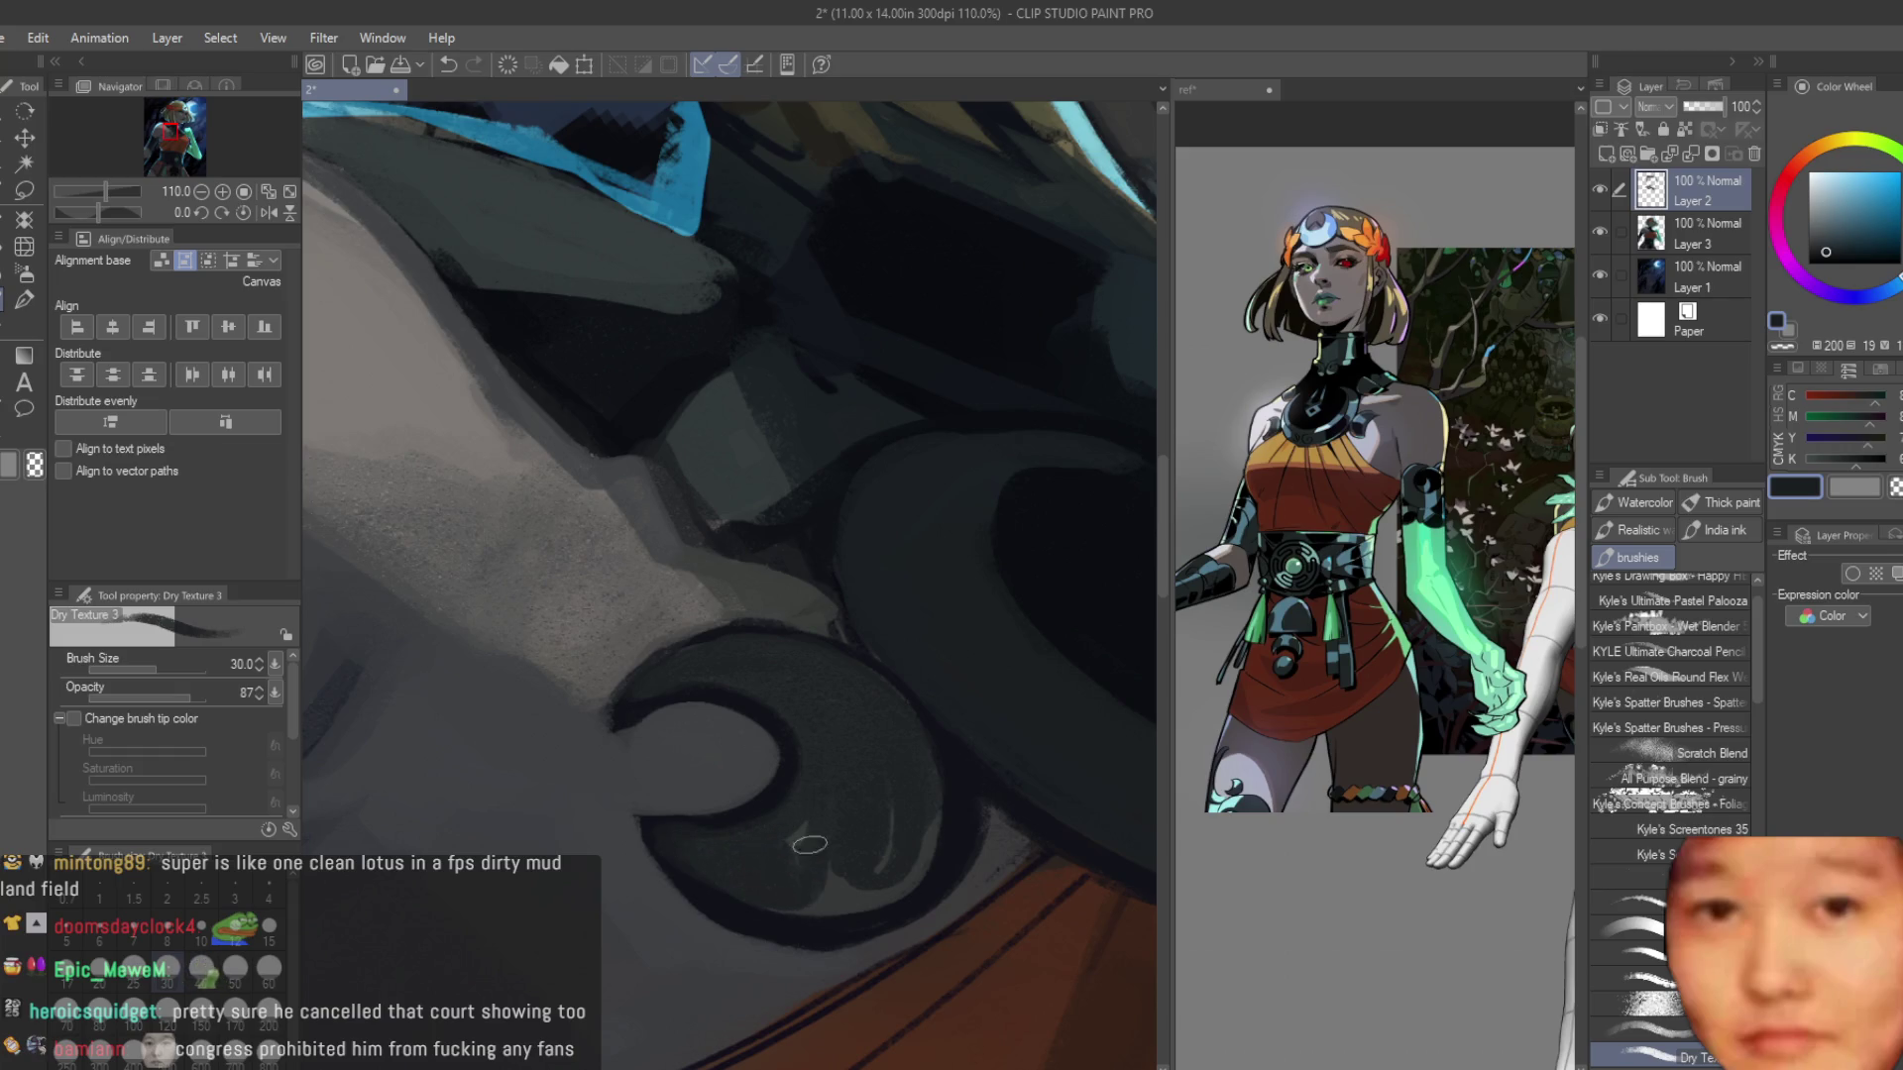
pyautogui.moveTo(864, 904); pyautogui.dragTo(904, 876)
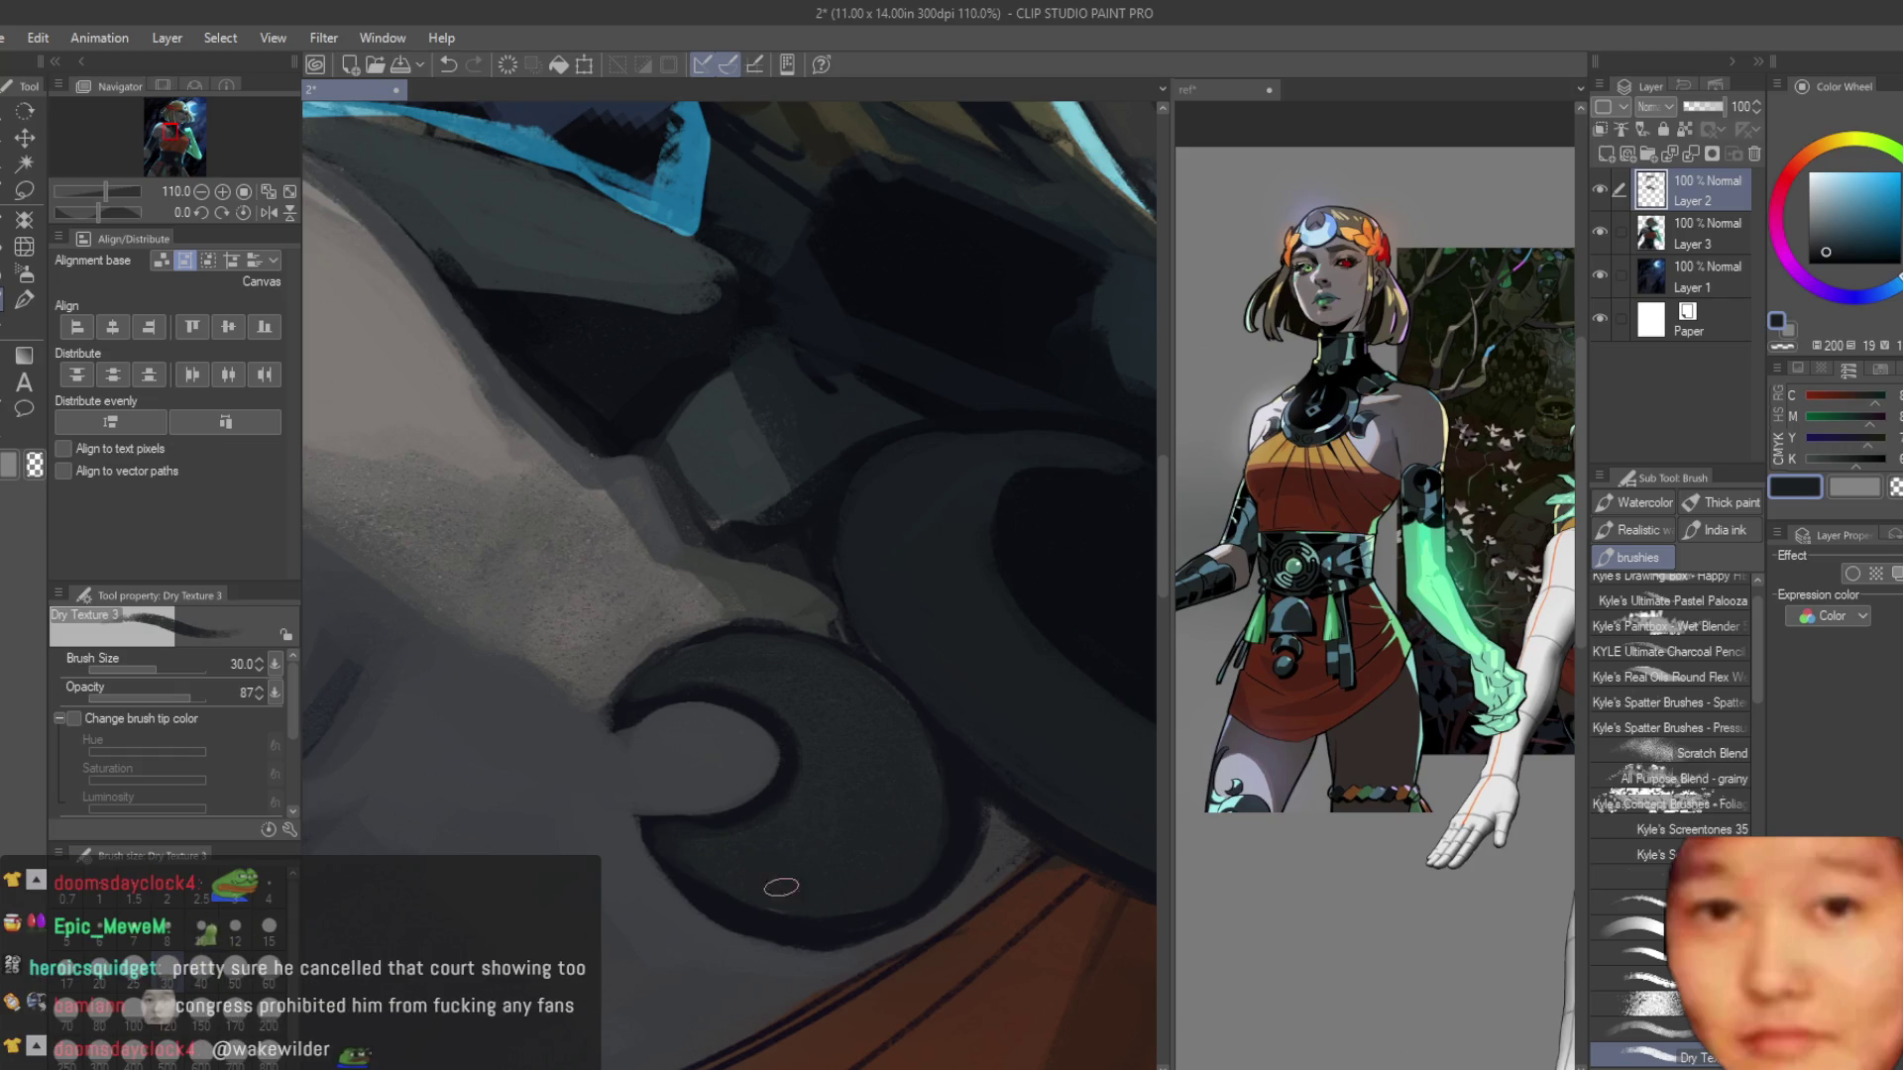
# Add a light grey highlight and a lighter grey inner edge to the dark ring.
pyautogui.scroll(-10, 788, 732)
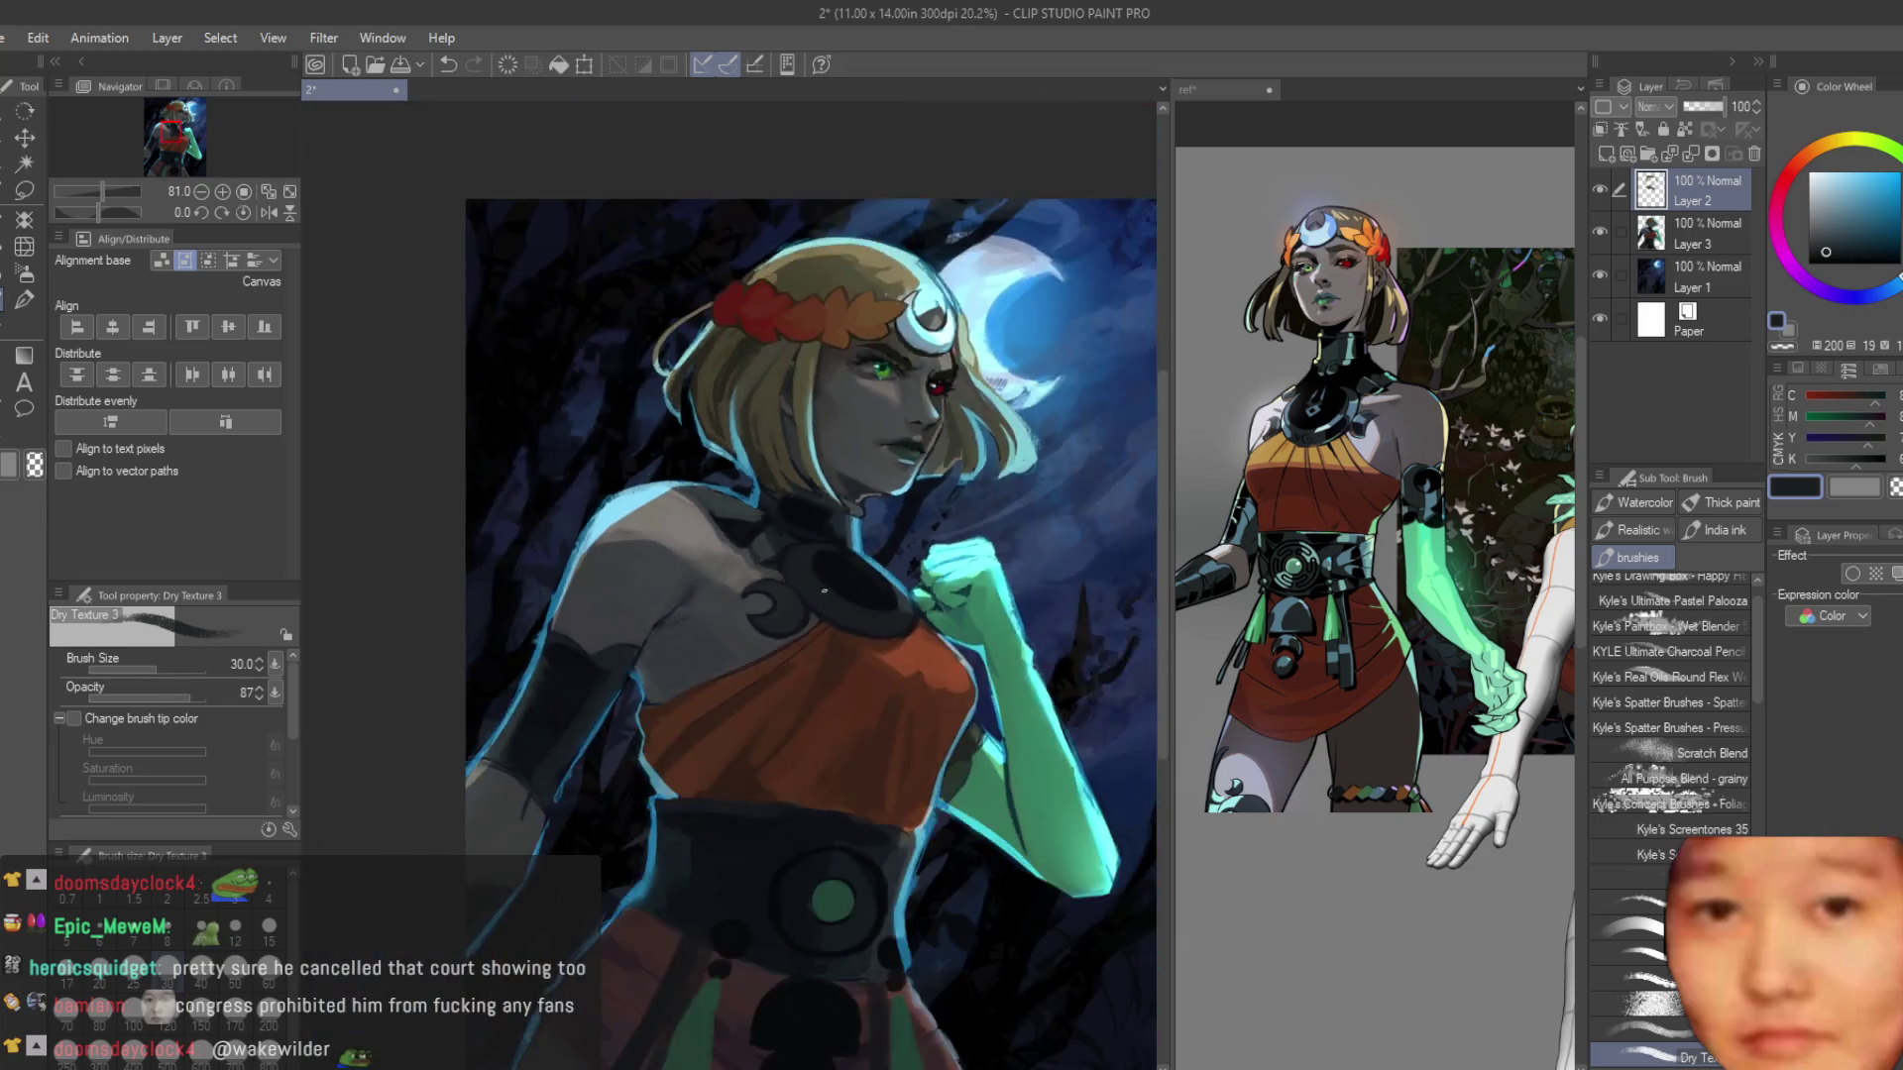
pyautogui.scroll(3, 795, 614)
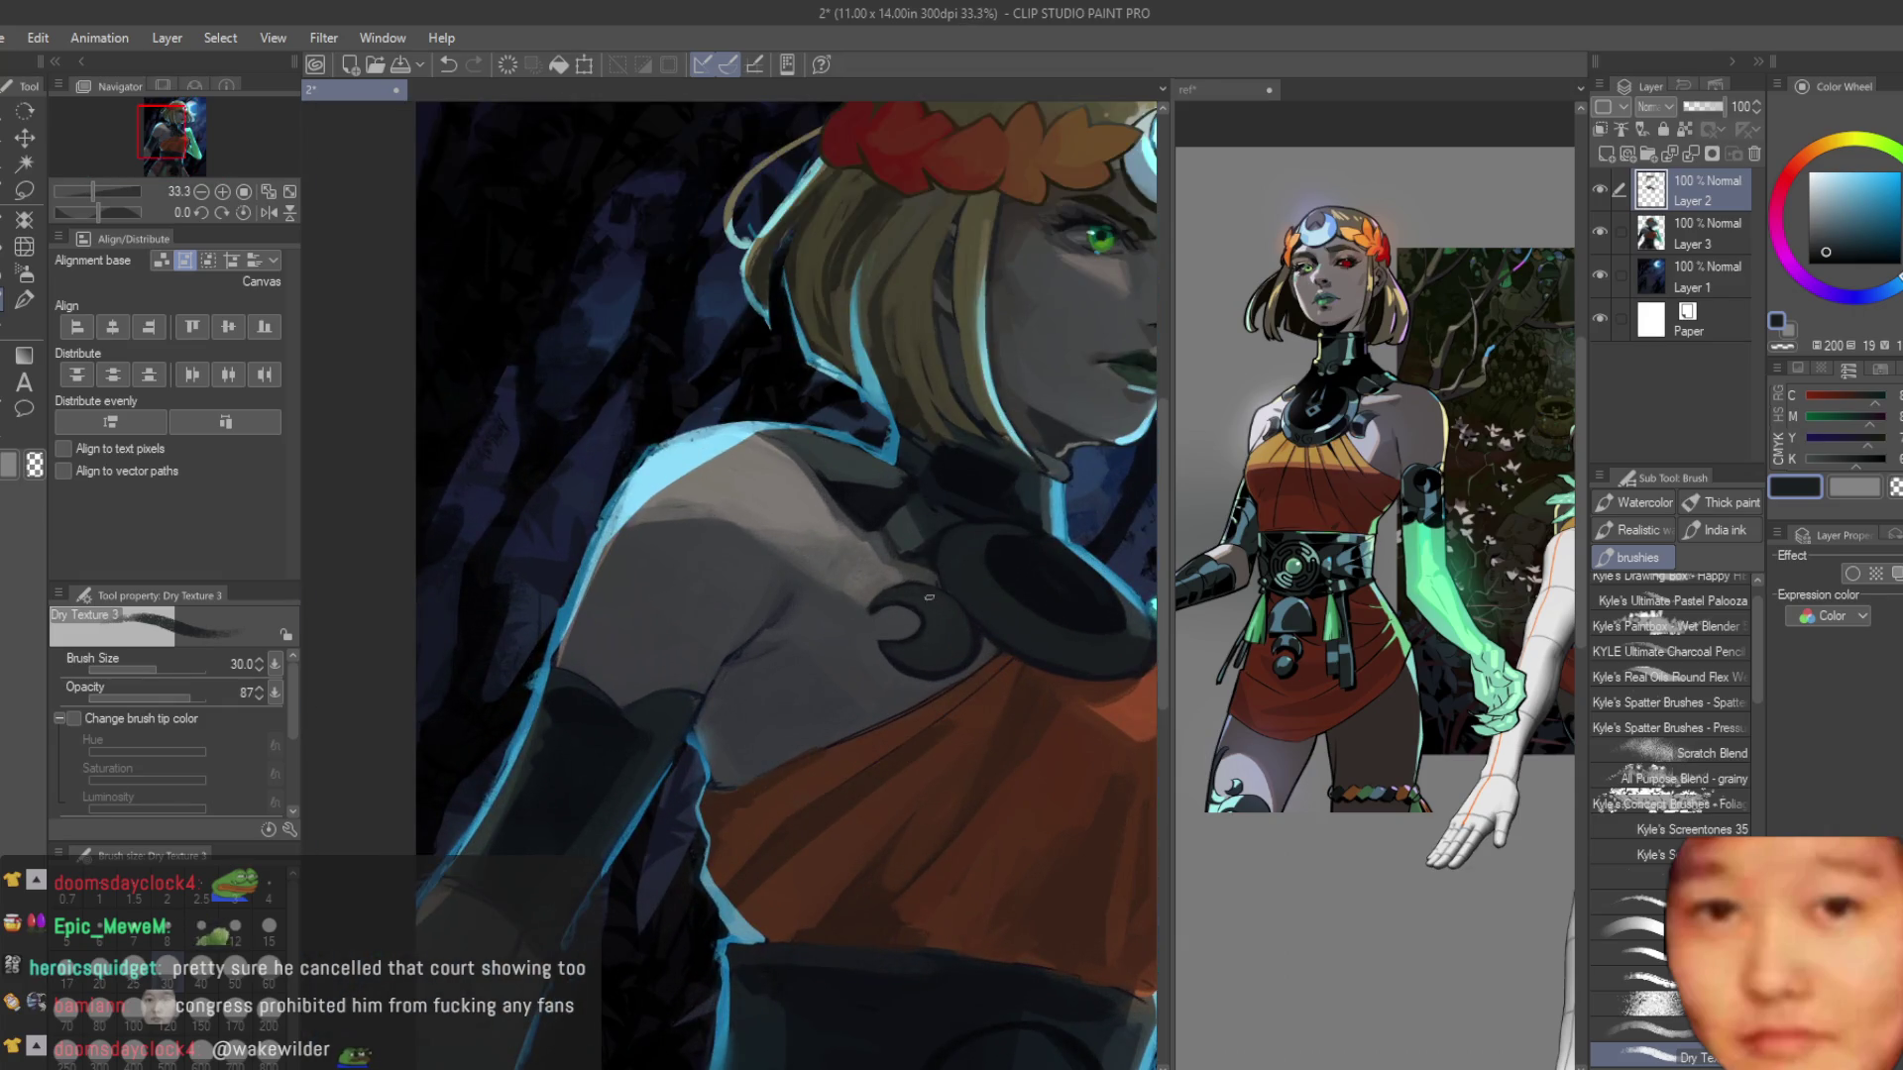
pyautogui.scroll(2, 799, 710)
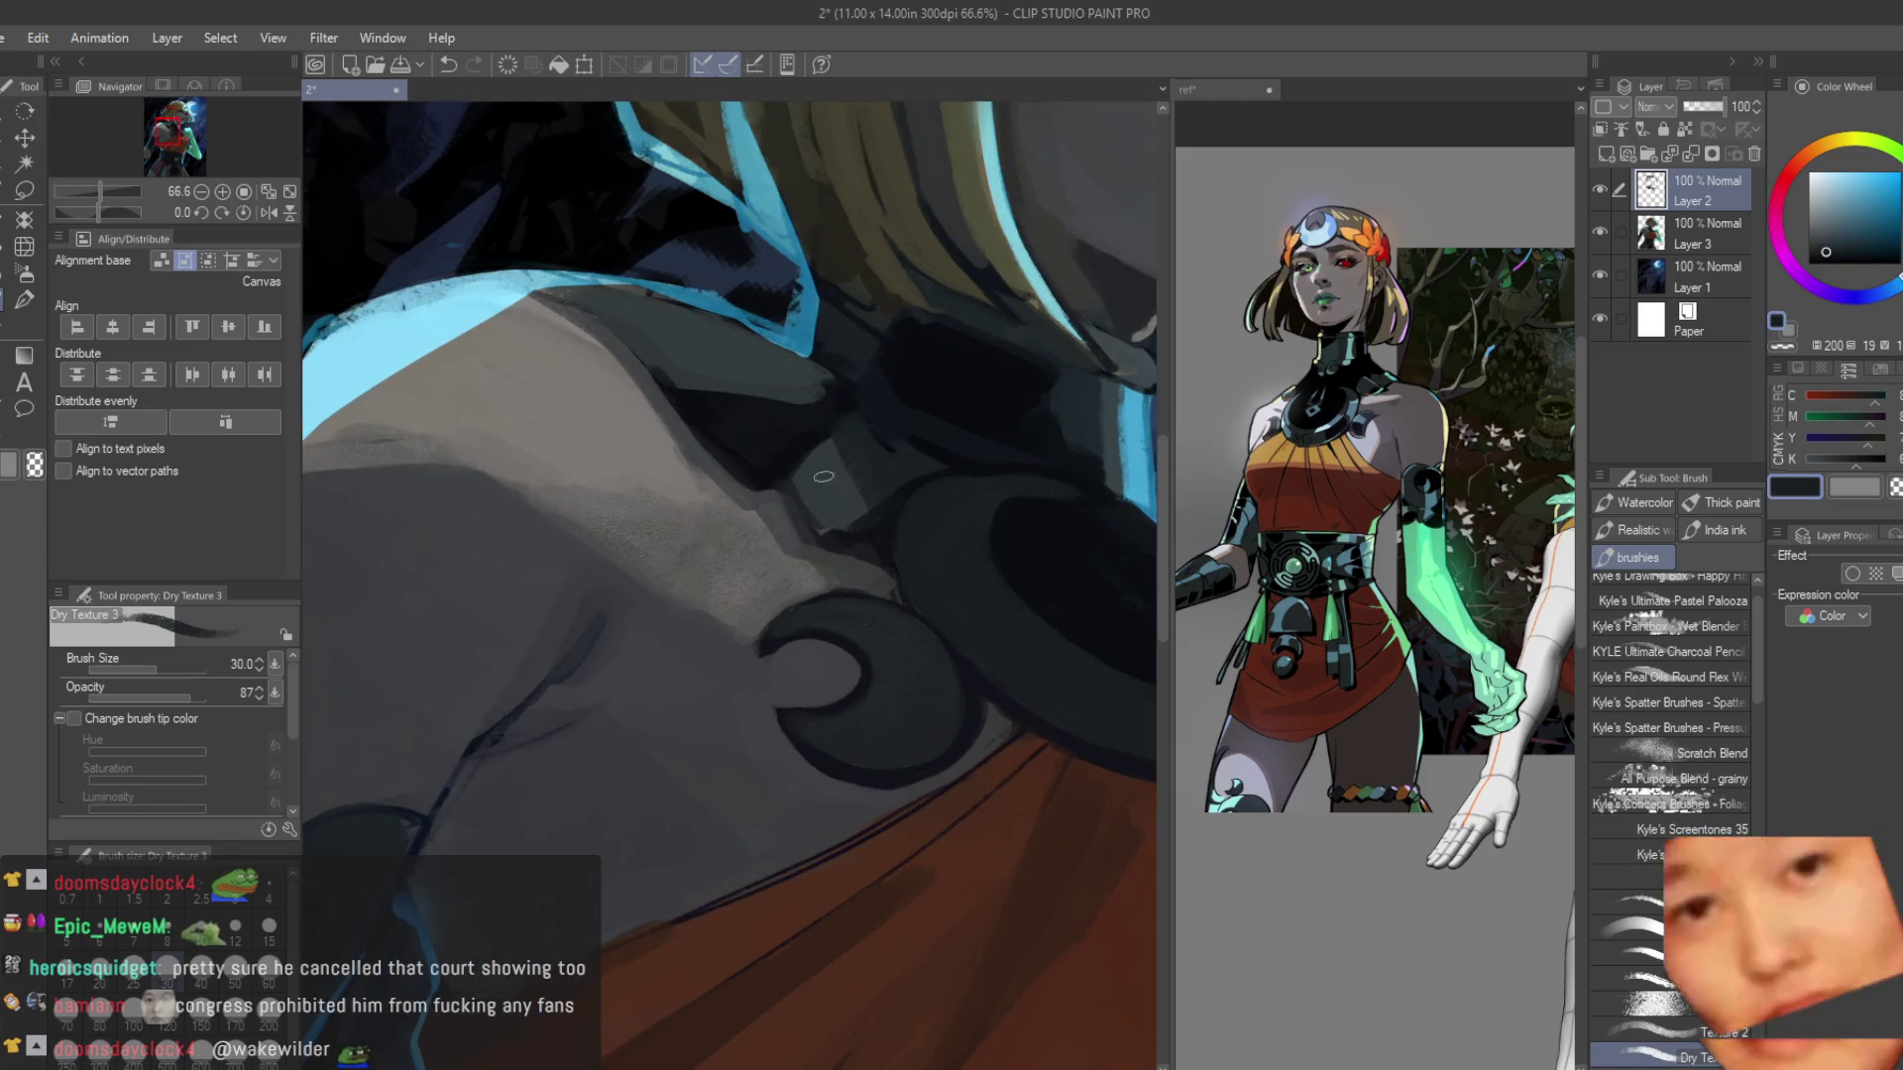
pyautogui.scroll(2, 925, 631)
pyautogui.scroll(3, 925, 631)
pyautogui.moveTo(678, 626)
pyautogui.mouseDown()
pyautogui.moveTo(725, 649)
pyautogui.moveTo(841, 790)
pyautogui.moveTo(740, 777)
pyautogui.moveTo(777, 802)
pyautogui.moveTo(856, 730)
pyautogui.mouseUp()
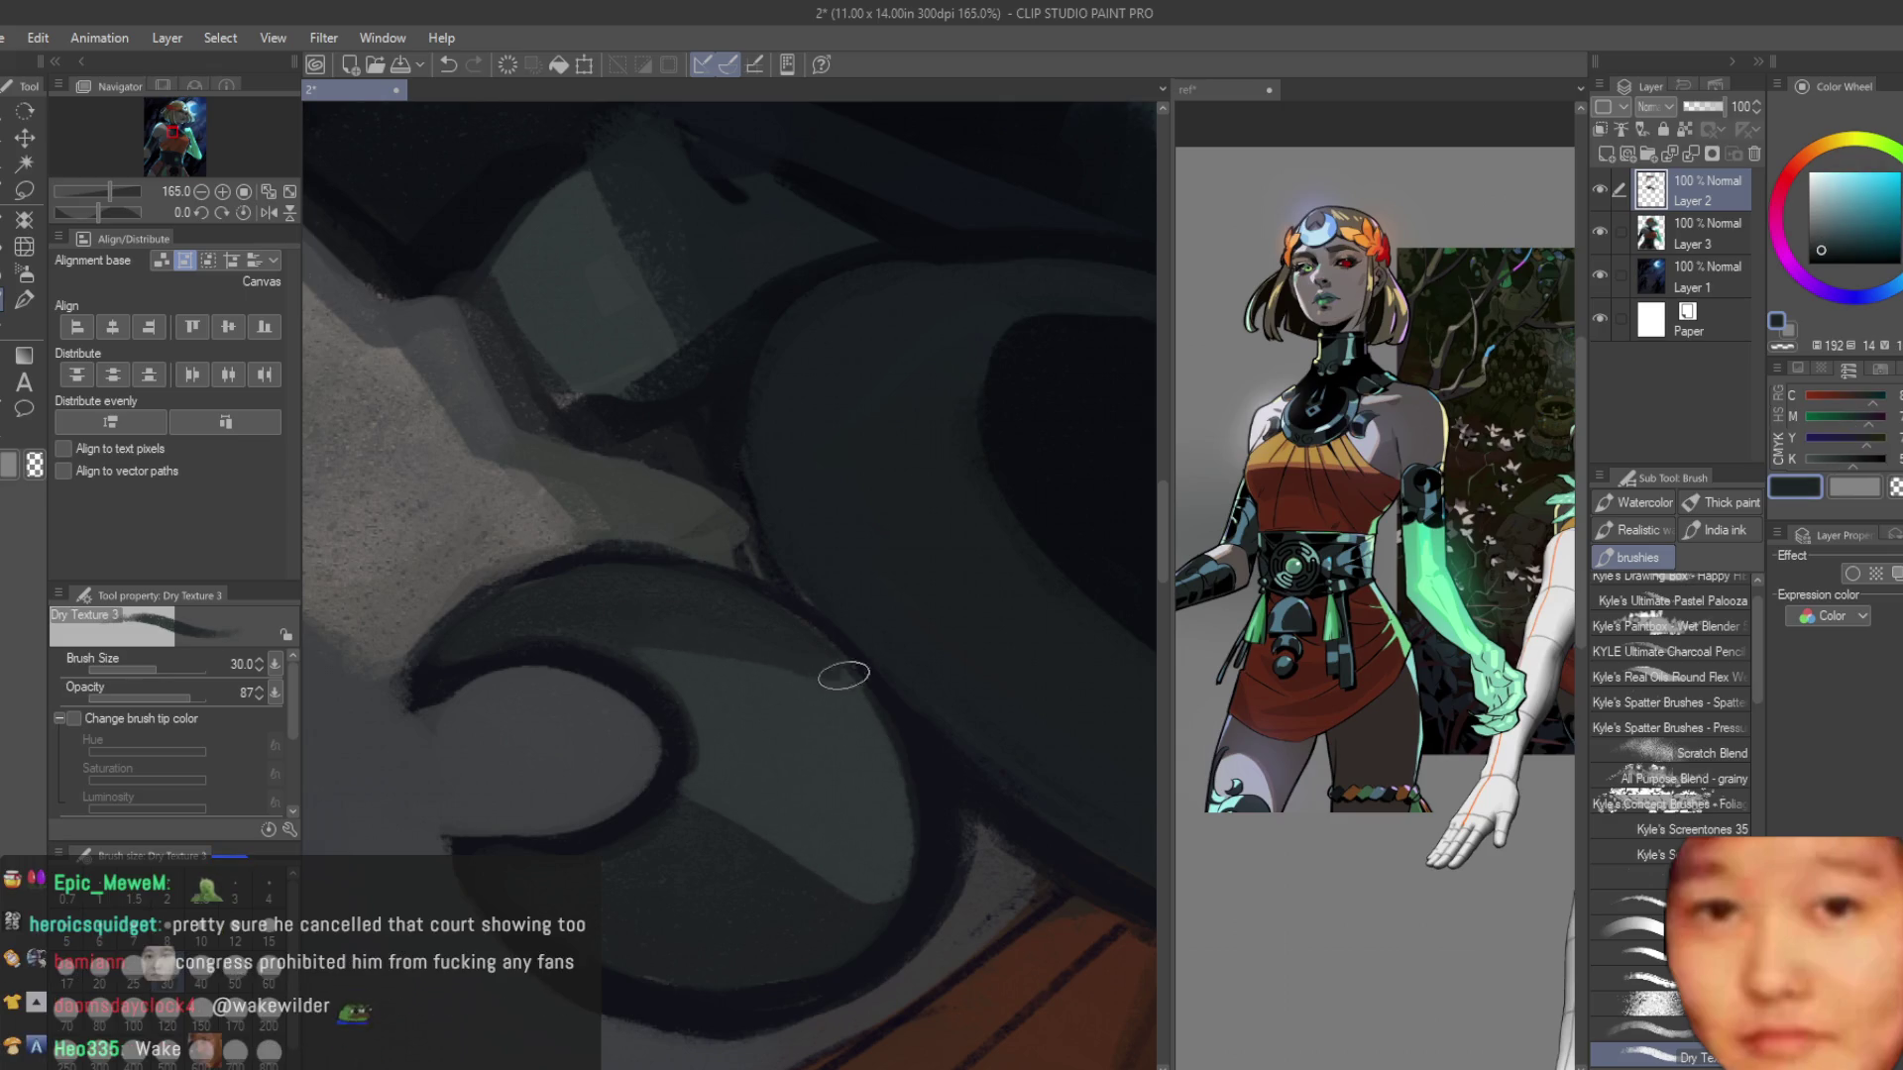
pyautogui.scroll(-5, 853, 644)
pyautogui.scroll(-2, 860, 630)
pyautogui.scroll(4, 751, 623)
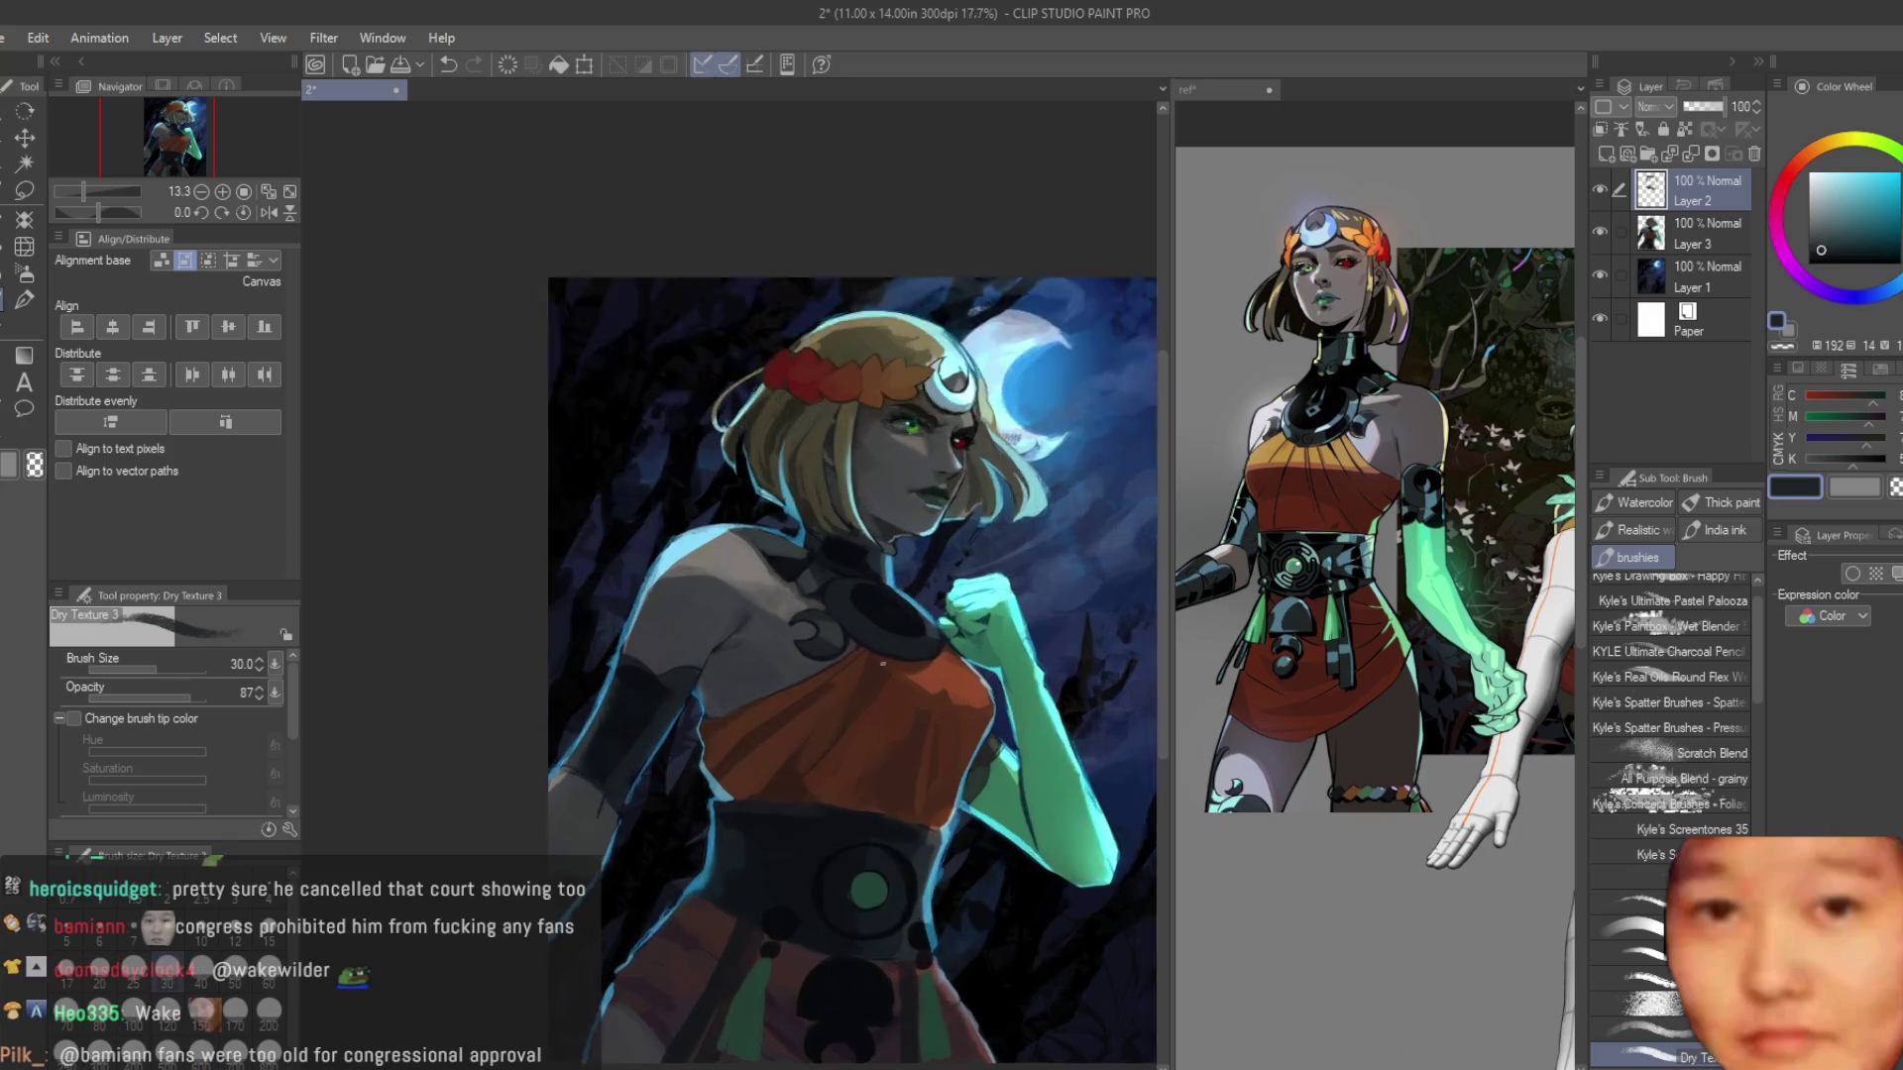
pyautogui.scroll(1, 751, 623)
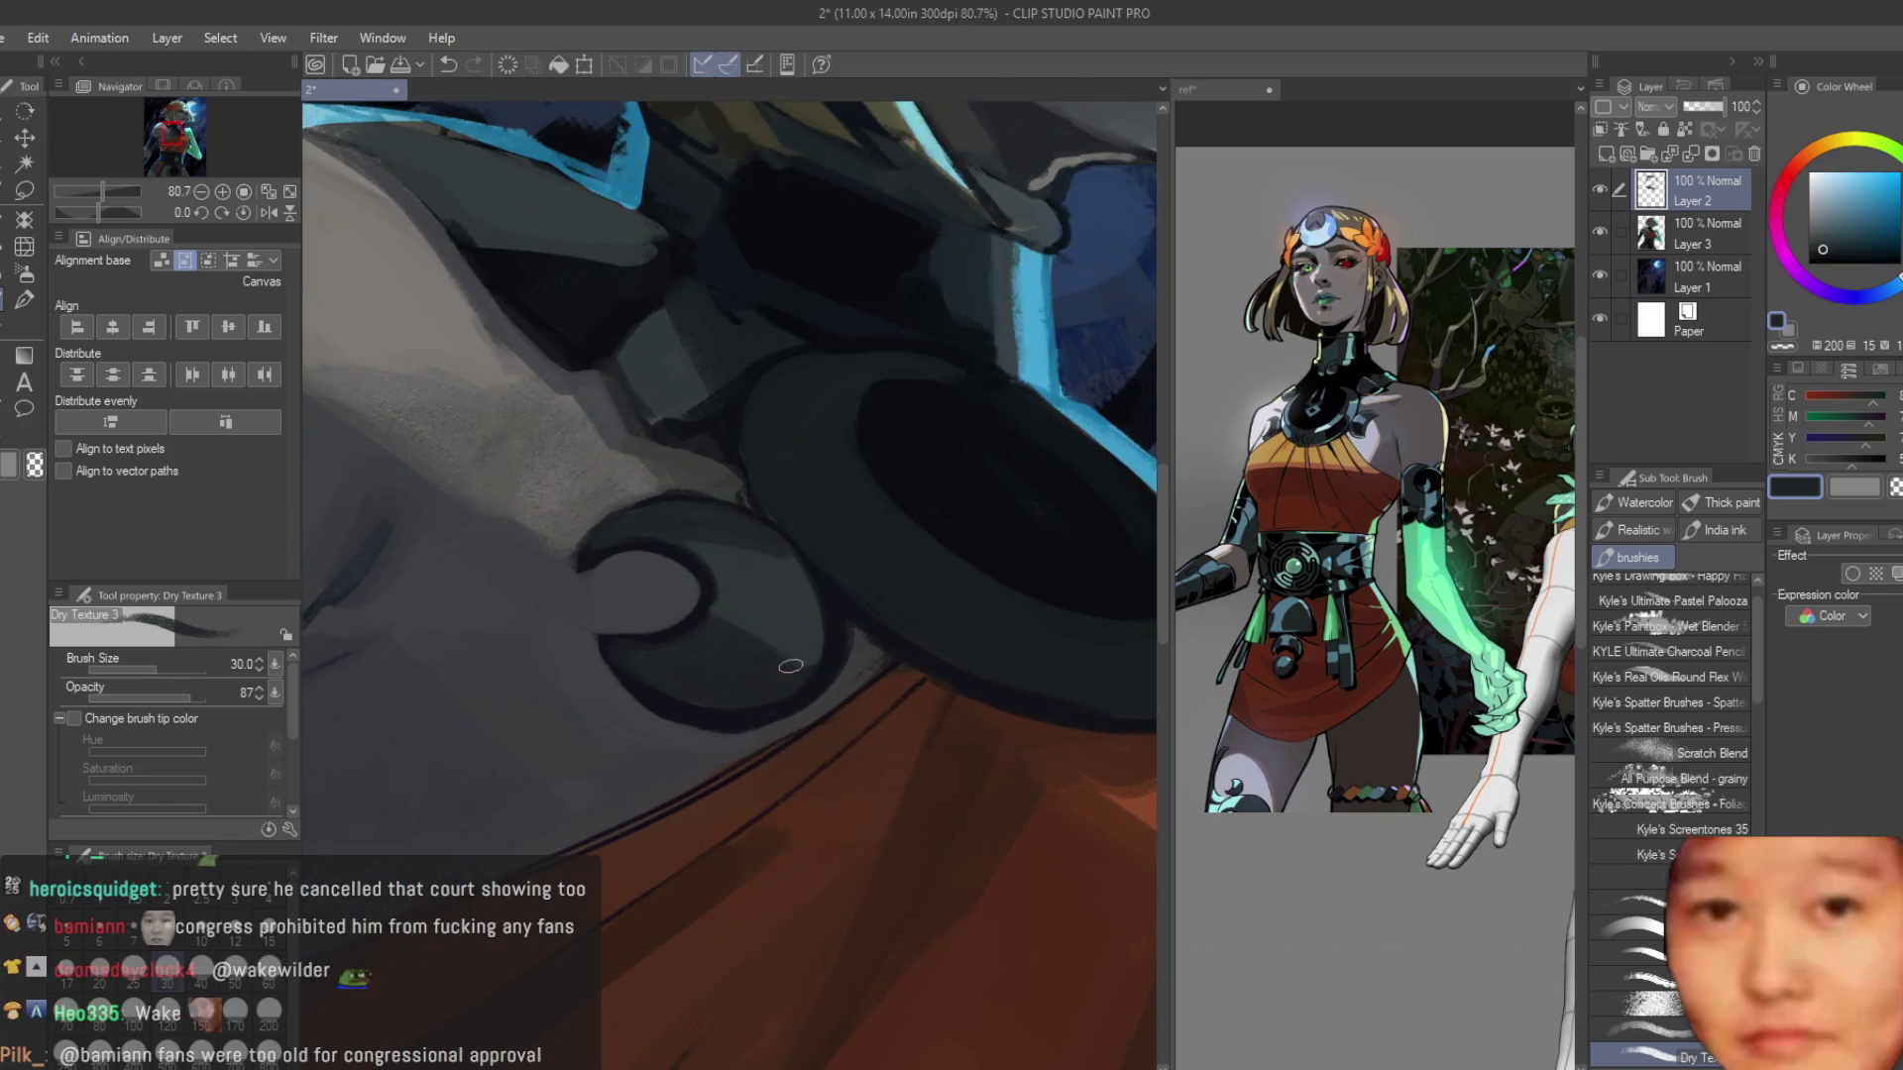
pyautogui.scroll(3, 783, 653)
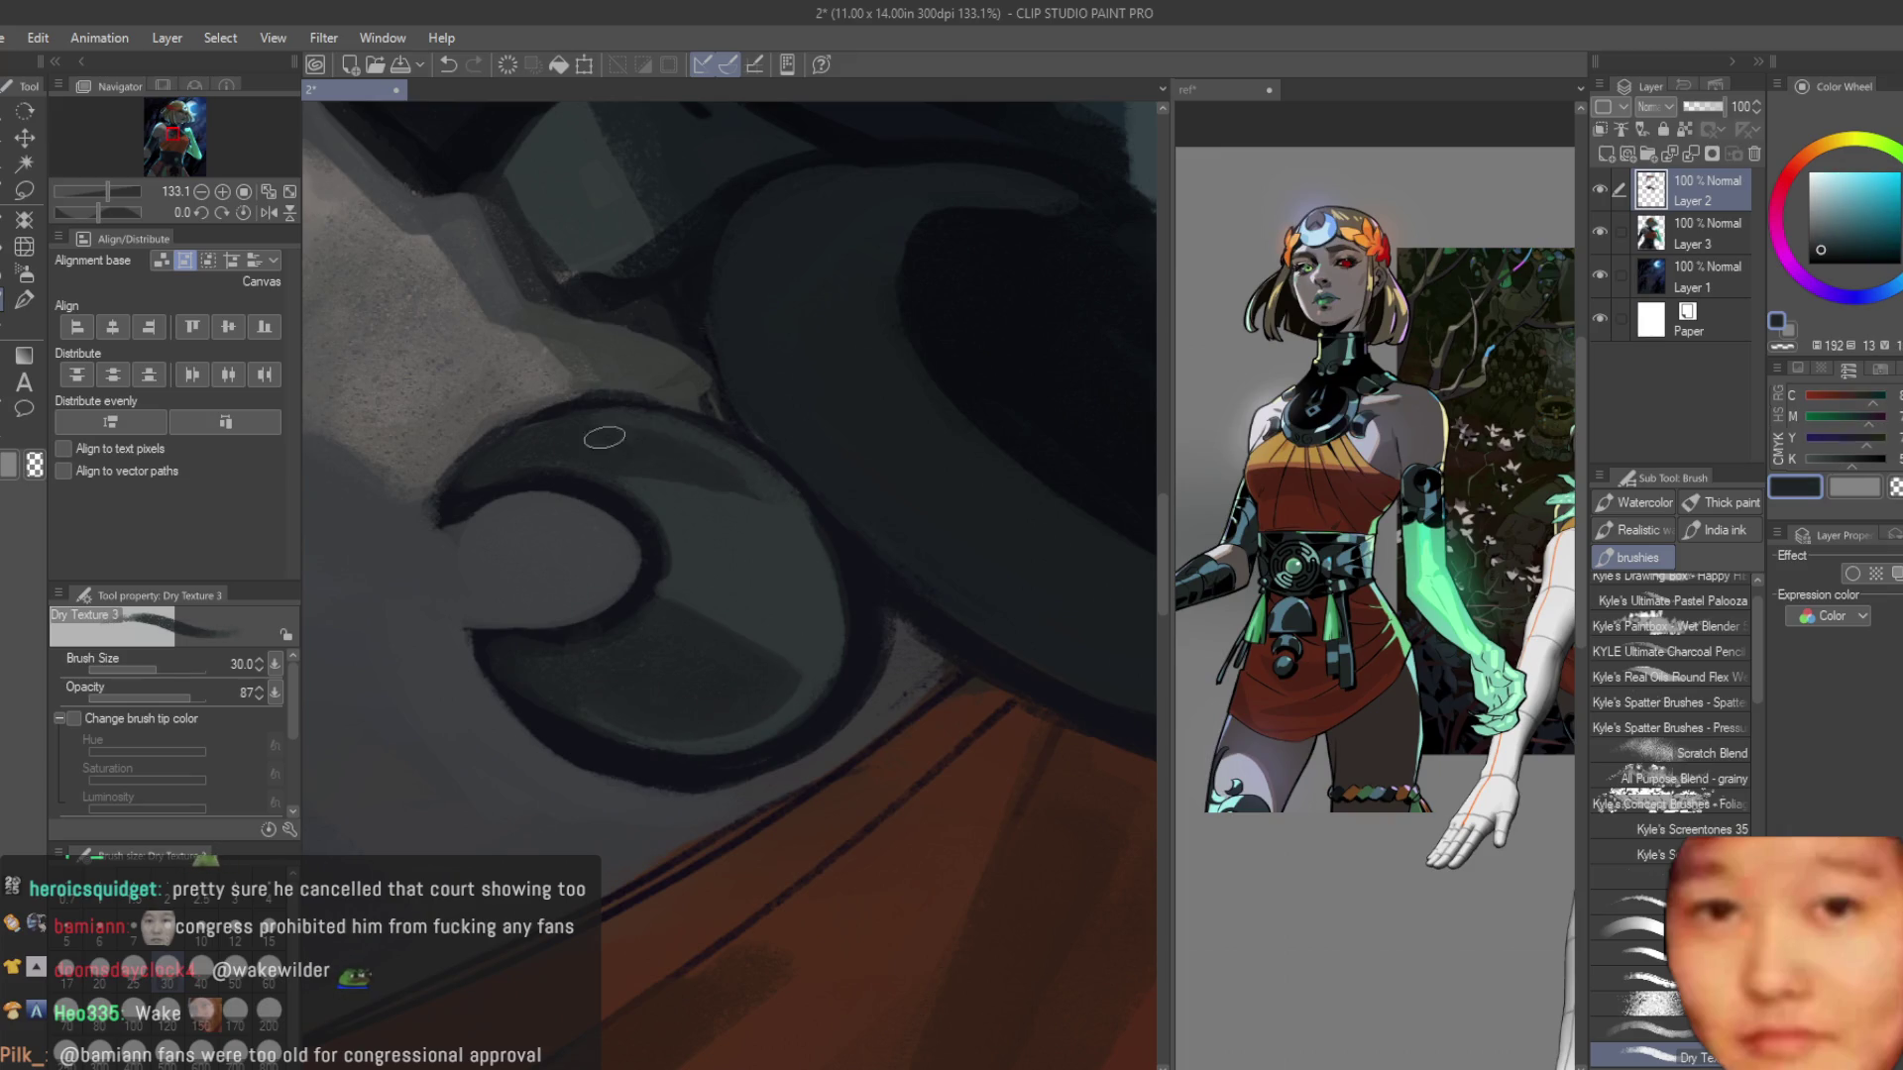
pyautogui.scroll(-5, 838, 769)
pyautogui.scroll(4, 837, 769)
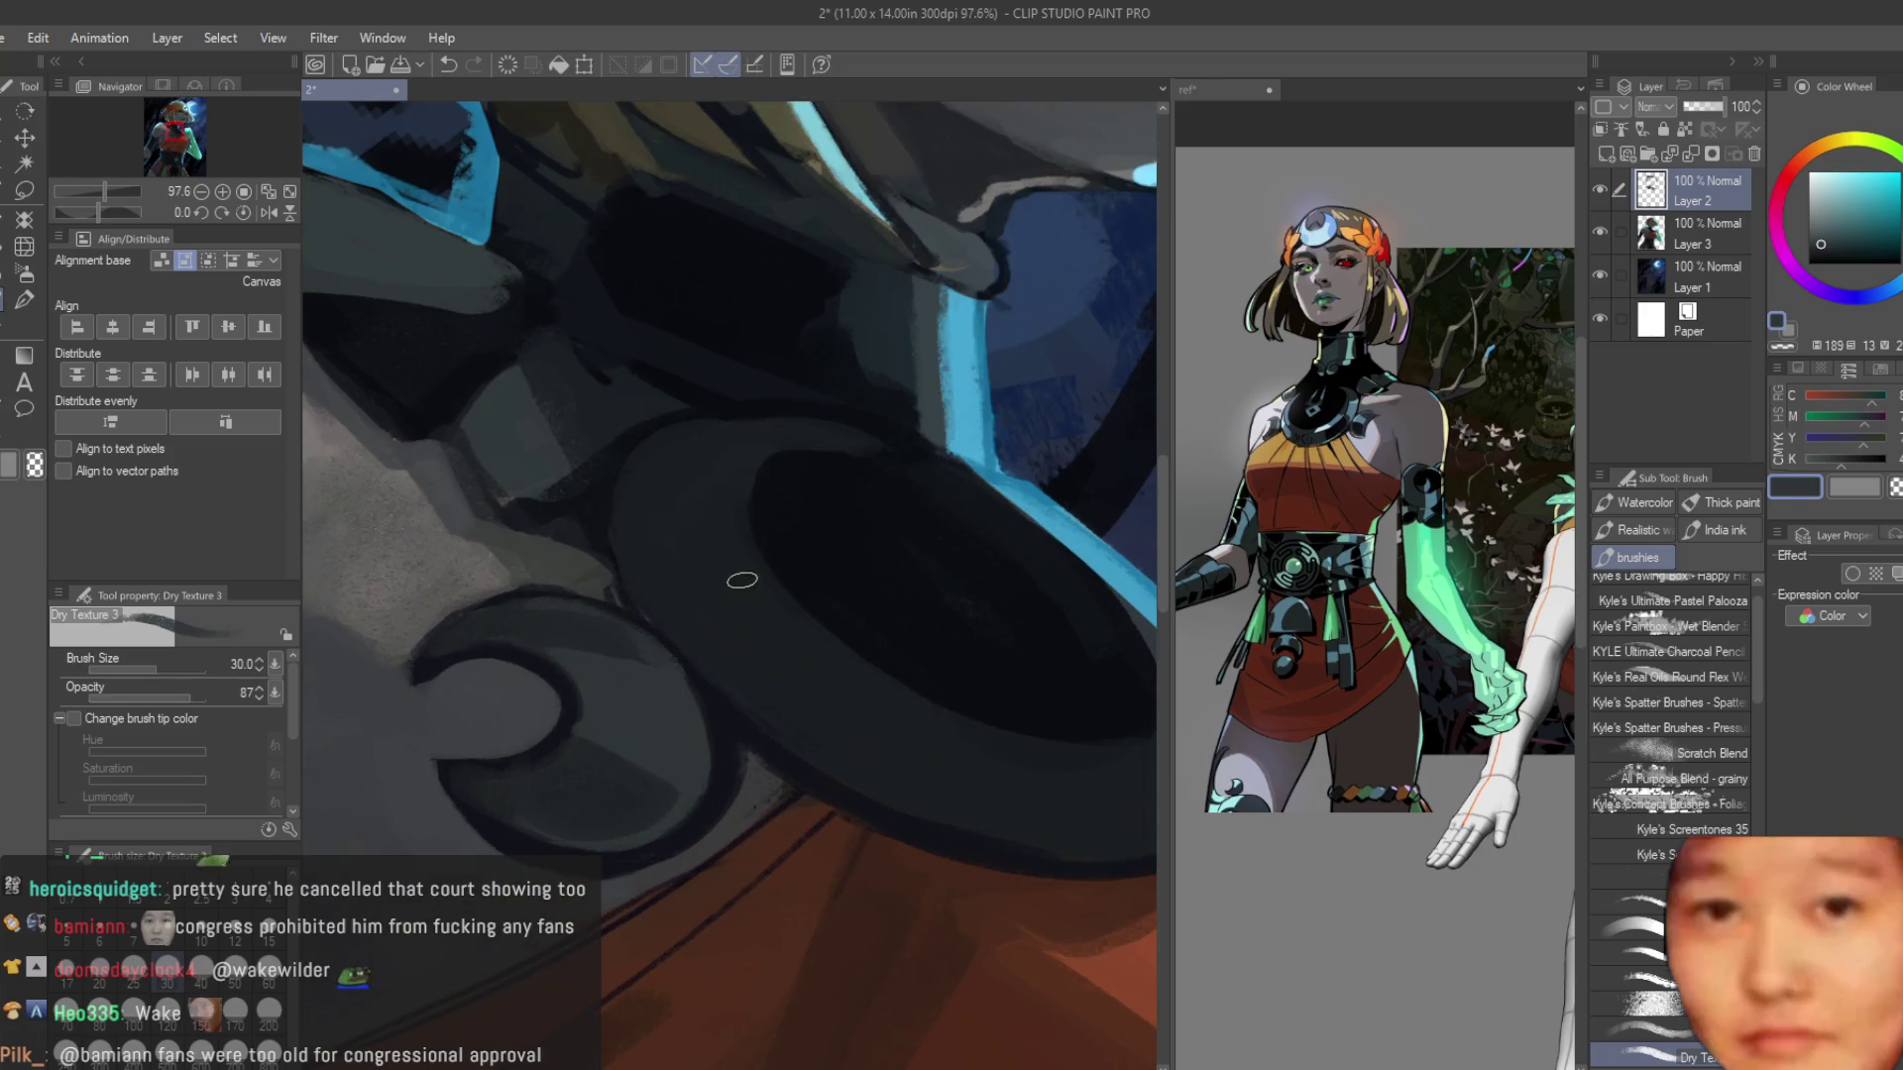
pyautogui.moveTo(712, 493); pyautogui.dragTo(736, 503)
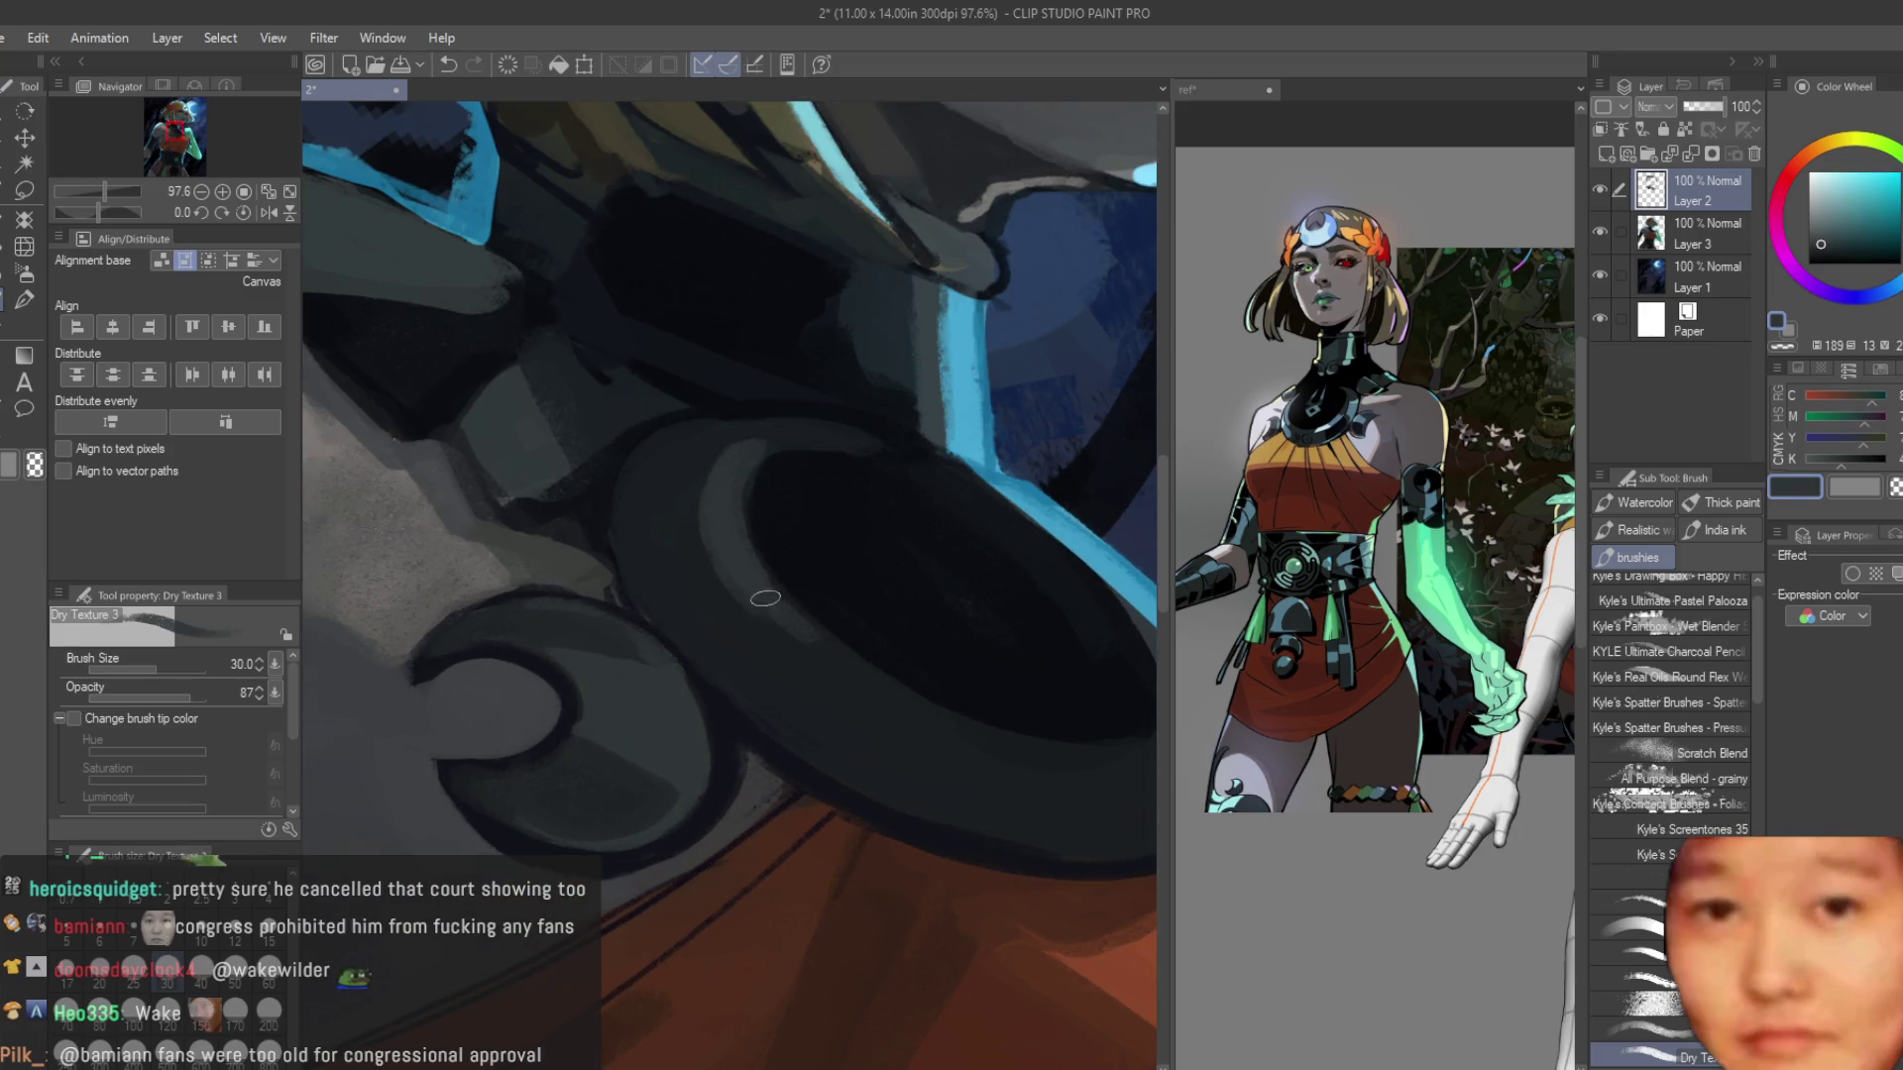
# Paint dark navy shading strokes along the shoulder edge below the hair.
pyautogui.scroll(-1, 765, 597)
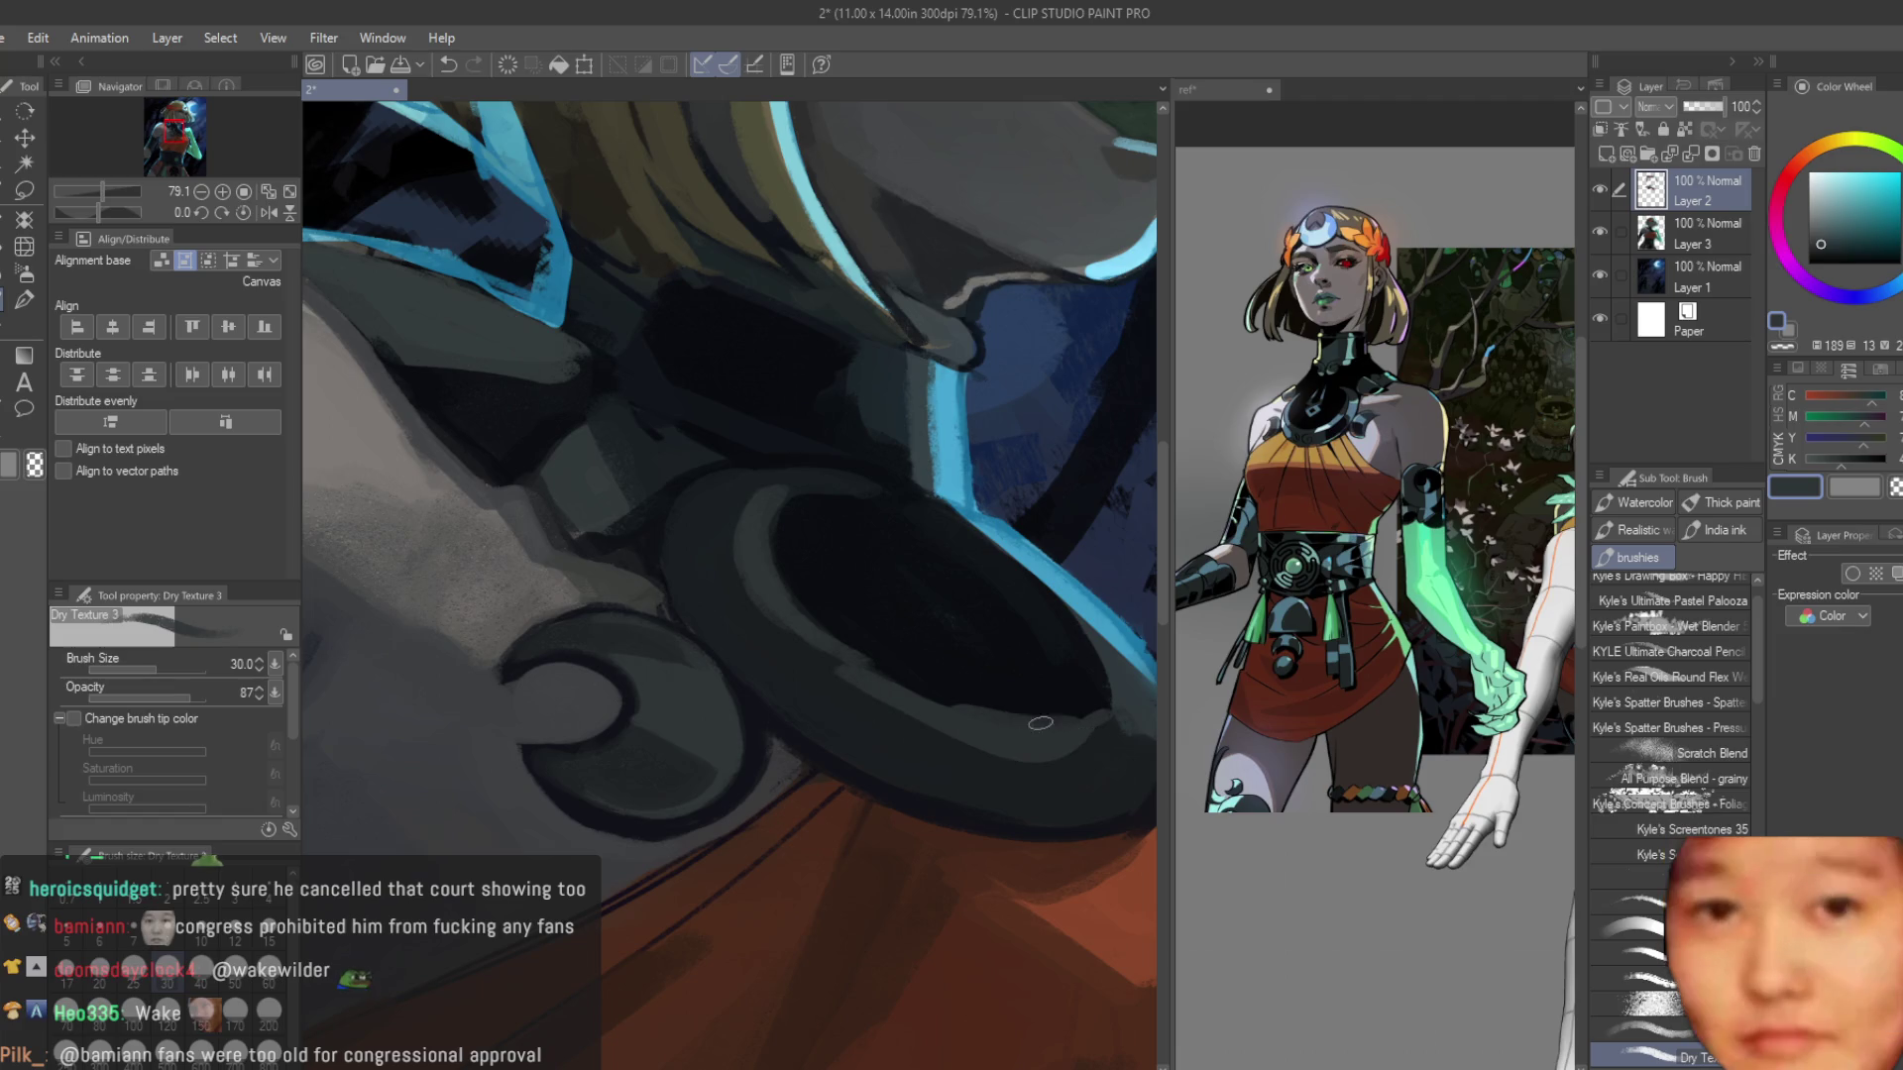
pyautogui.scroll(-2, 802, 536)
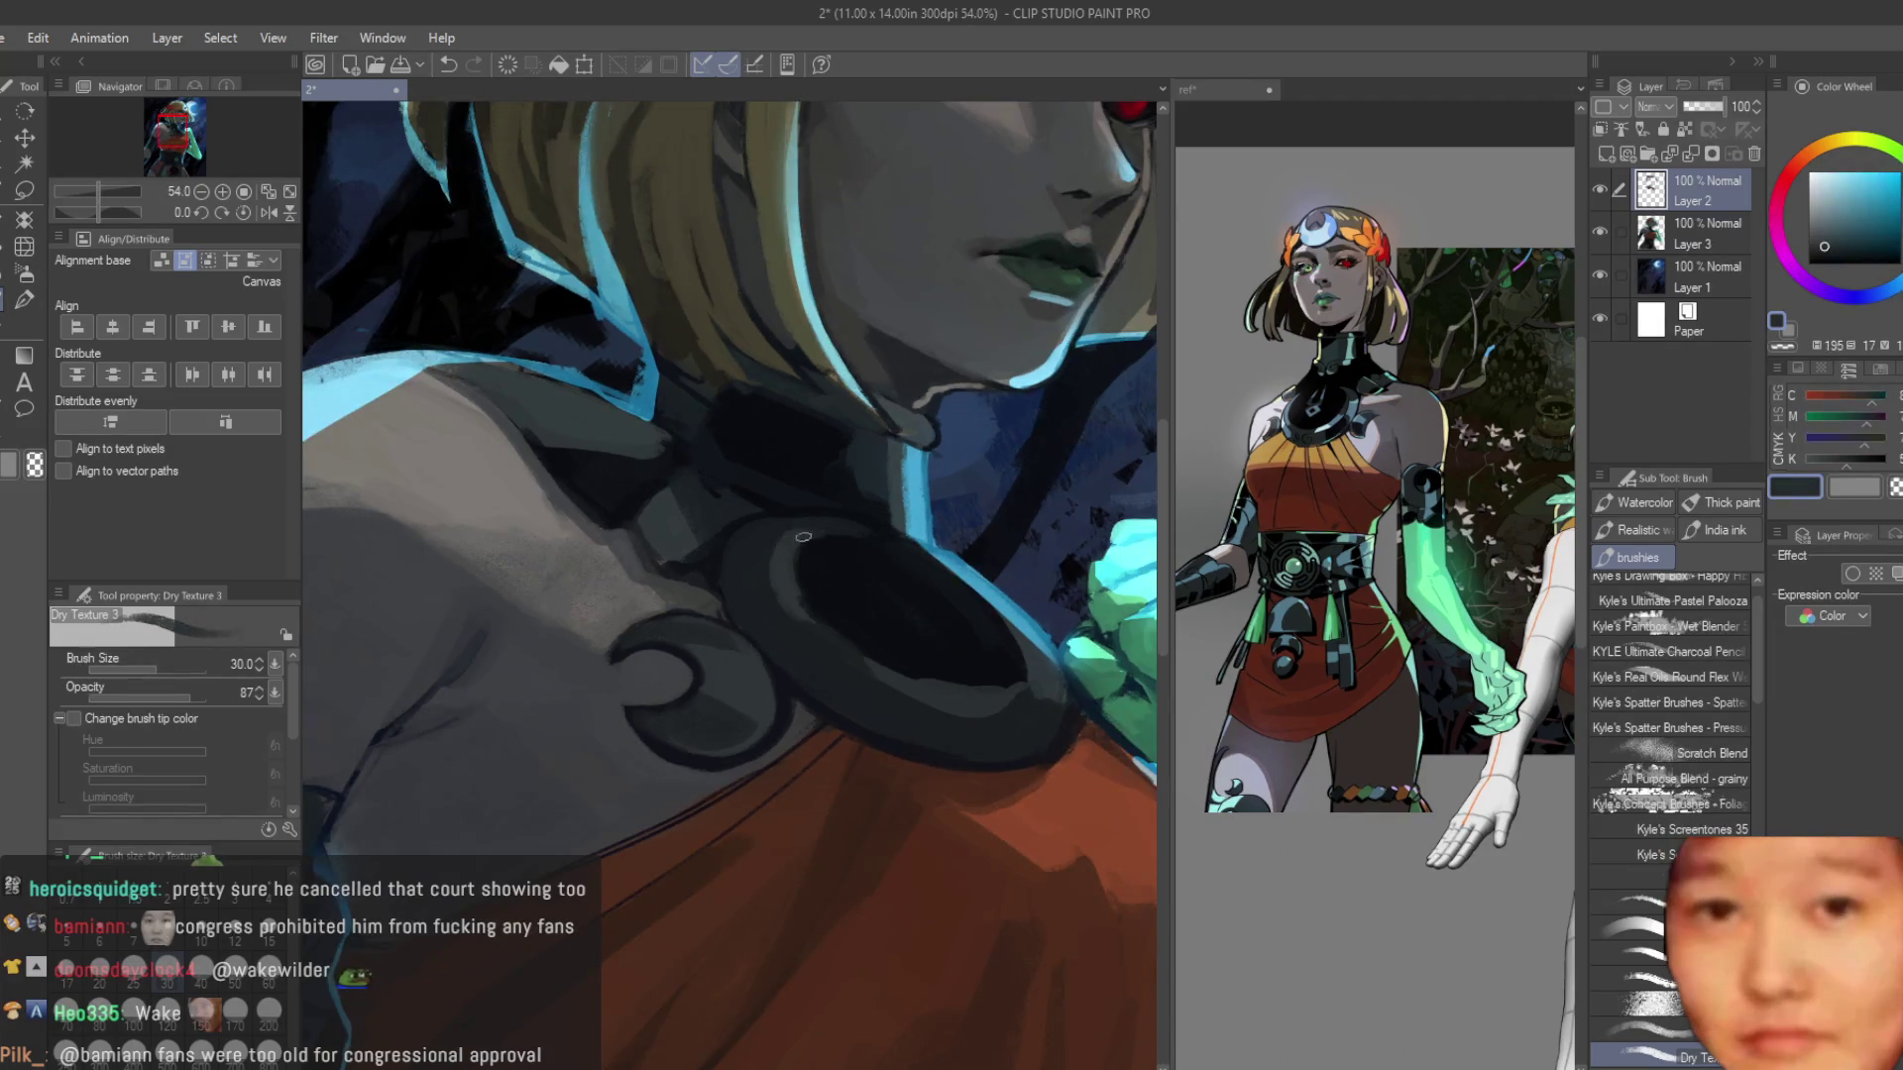
pyautogui.scroll(-4, 803, 536)
pyautogui.scroll(6, 840, 660)
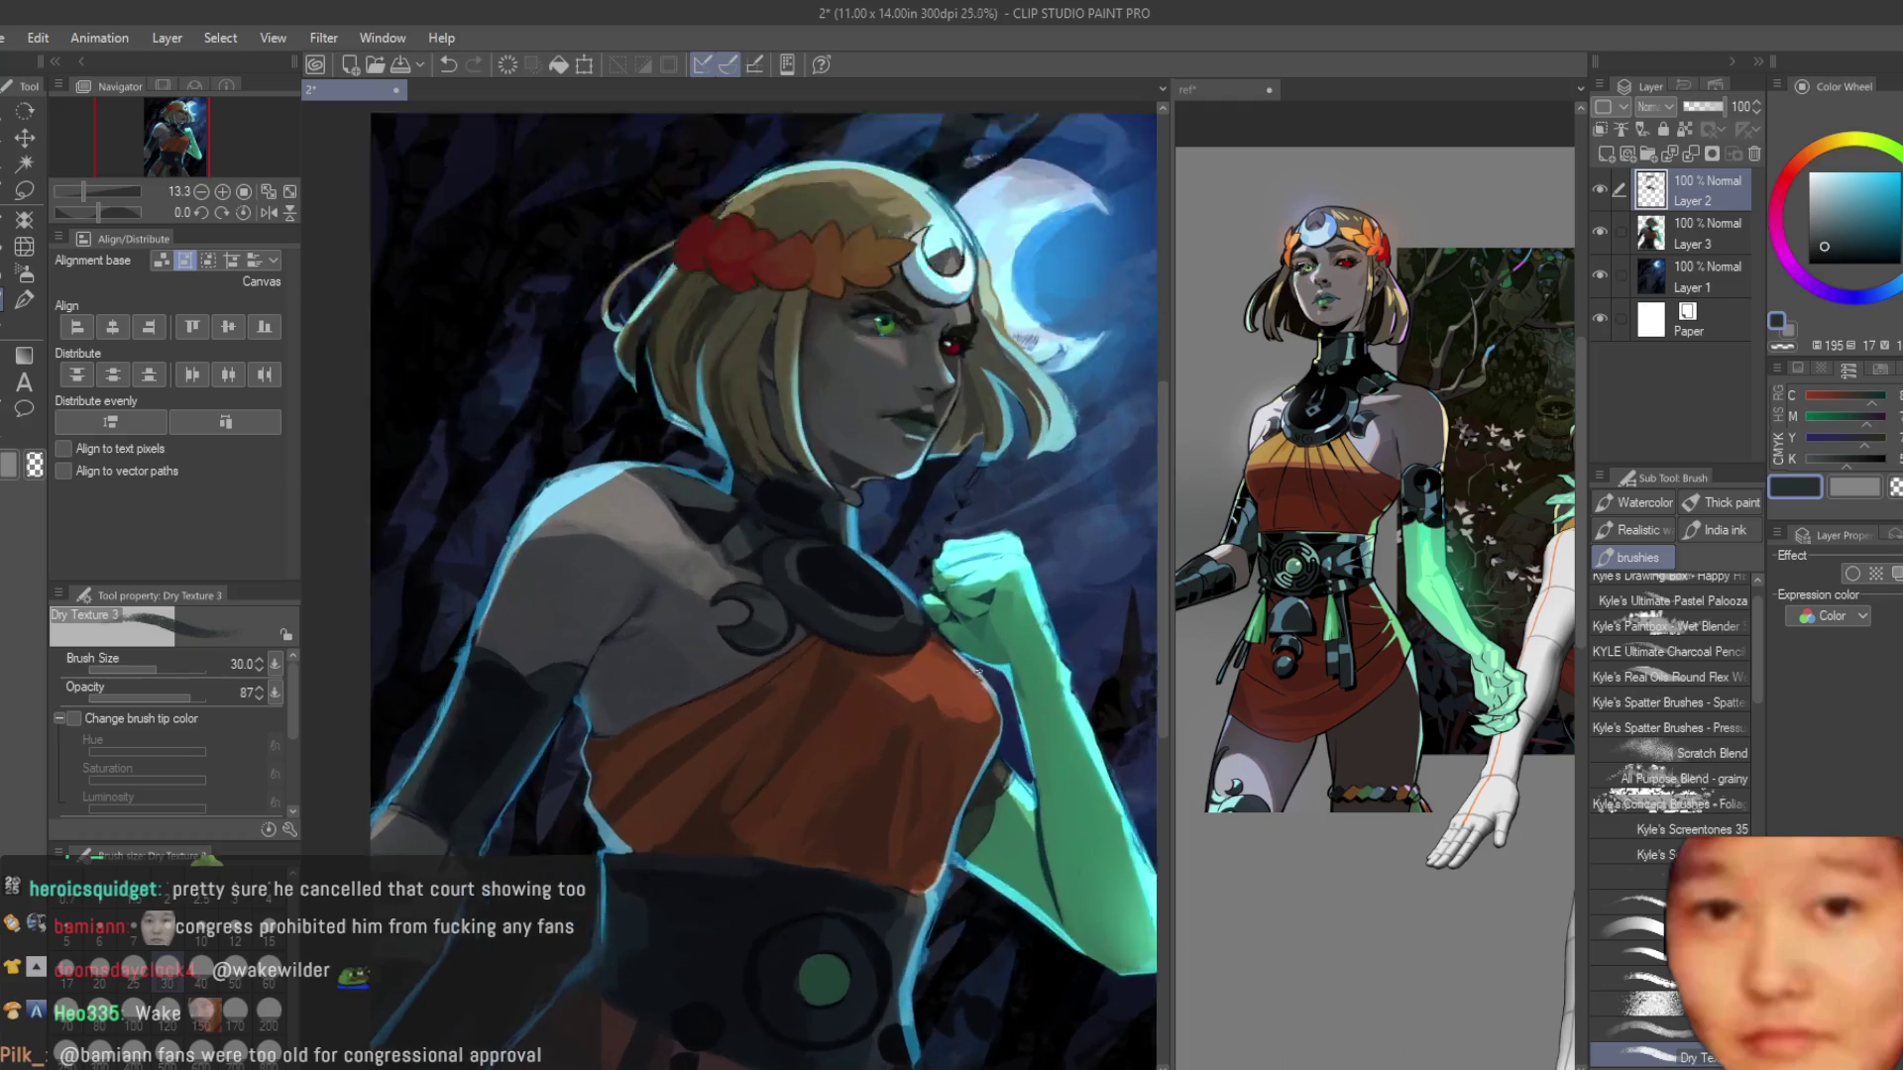
pyautogui.scroll(2, 840, 660)
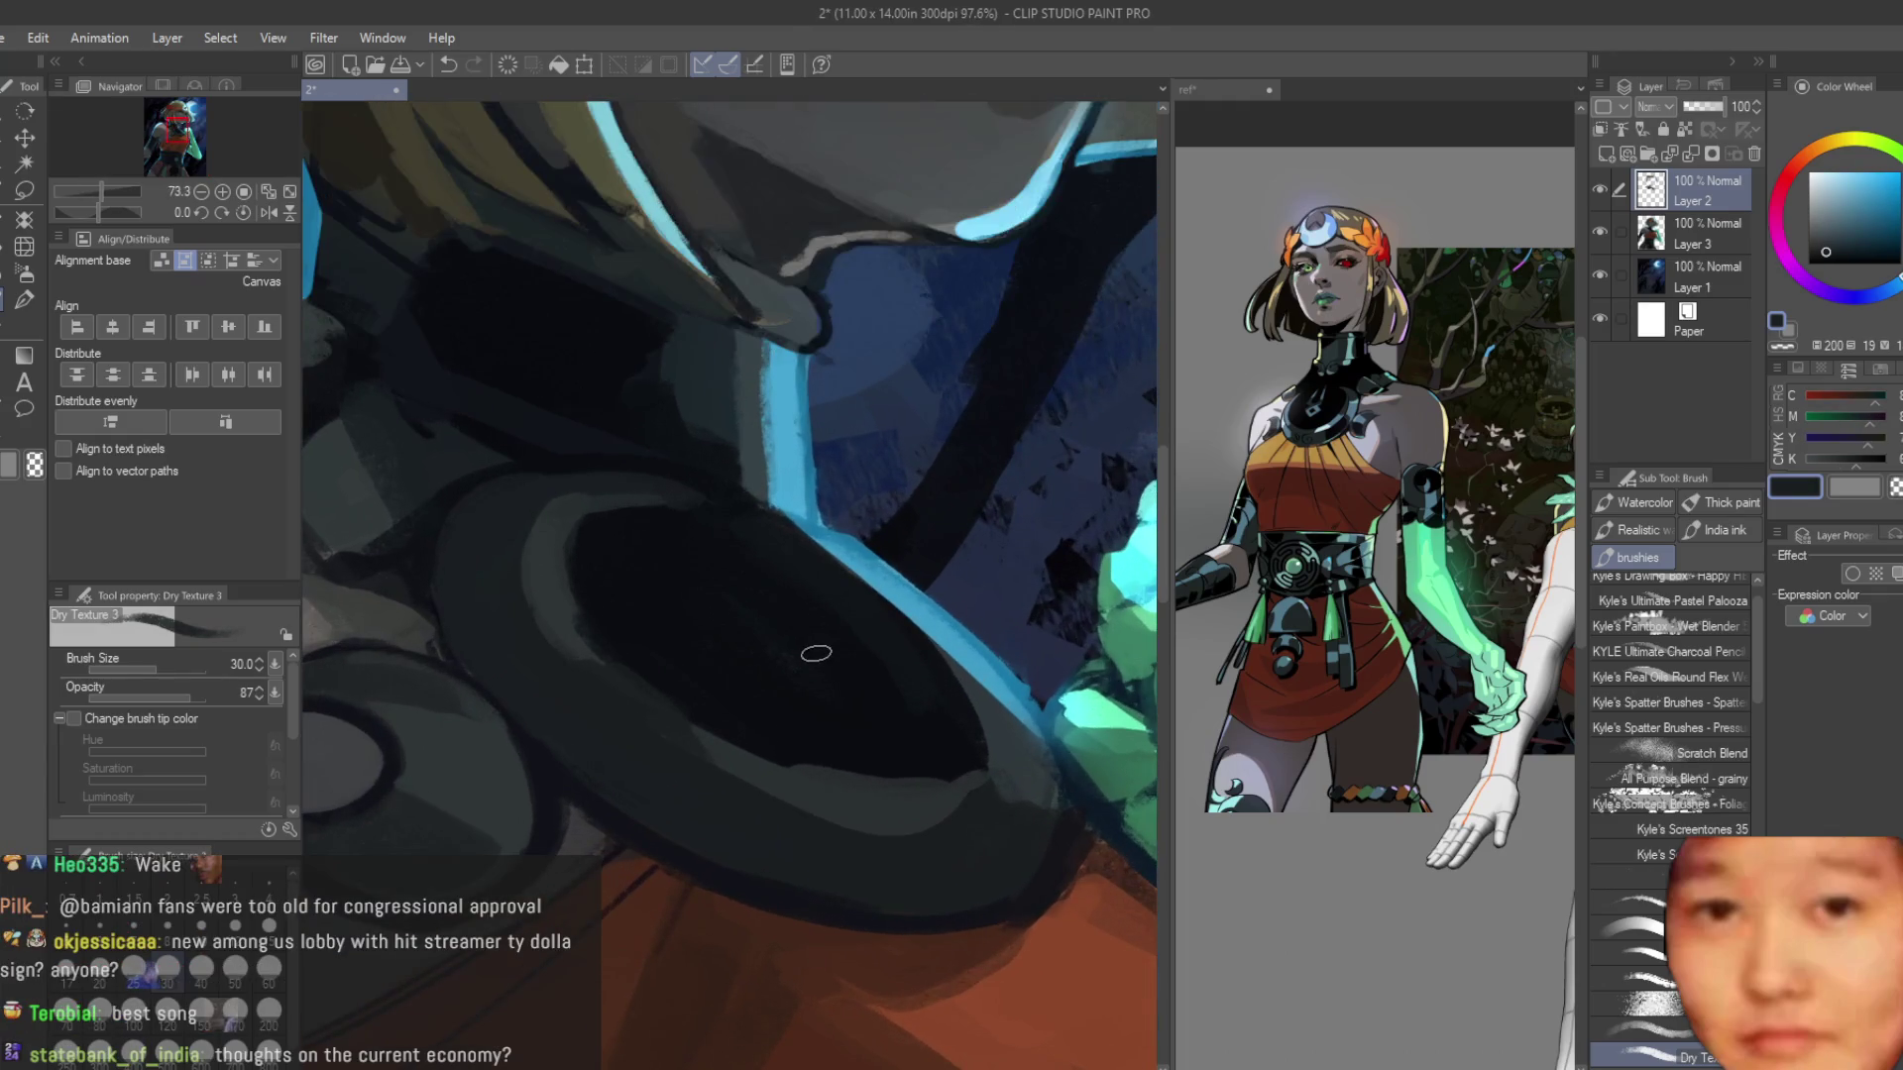
pyautogui.scroll(-4, 713, 574)
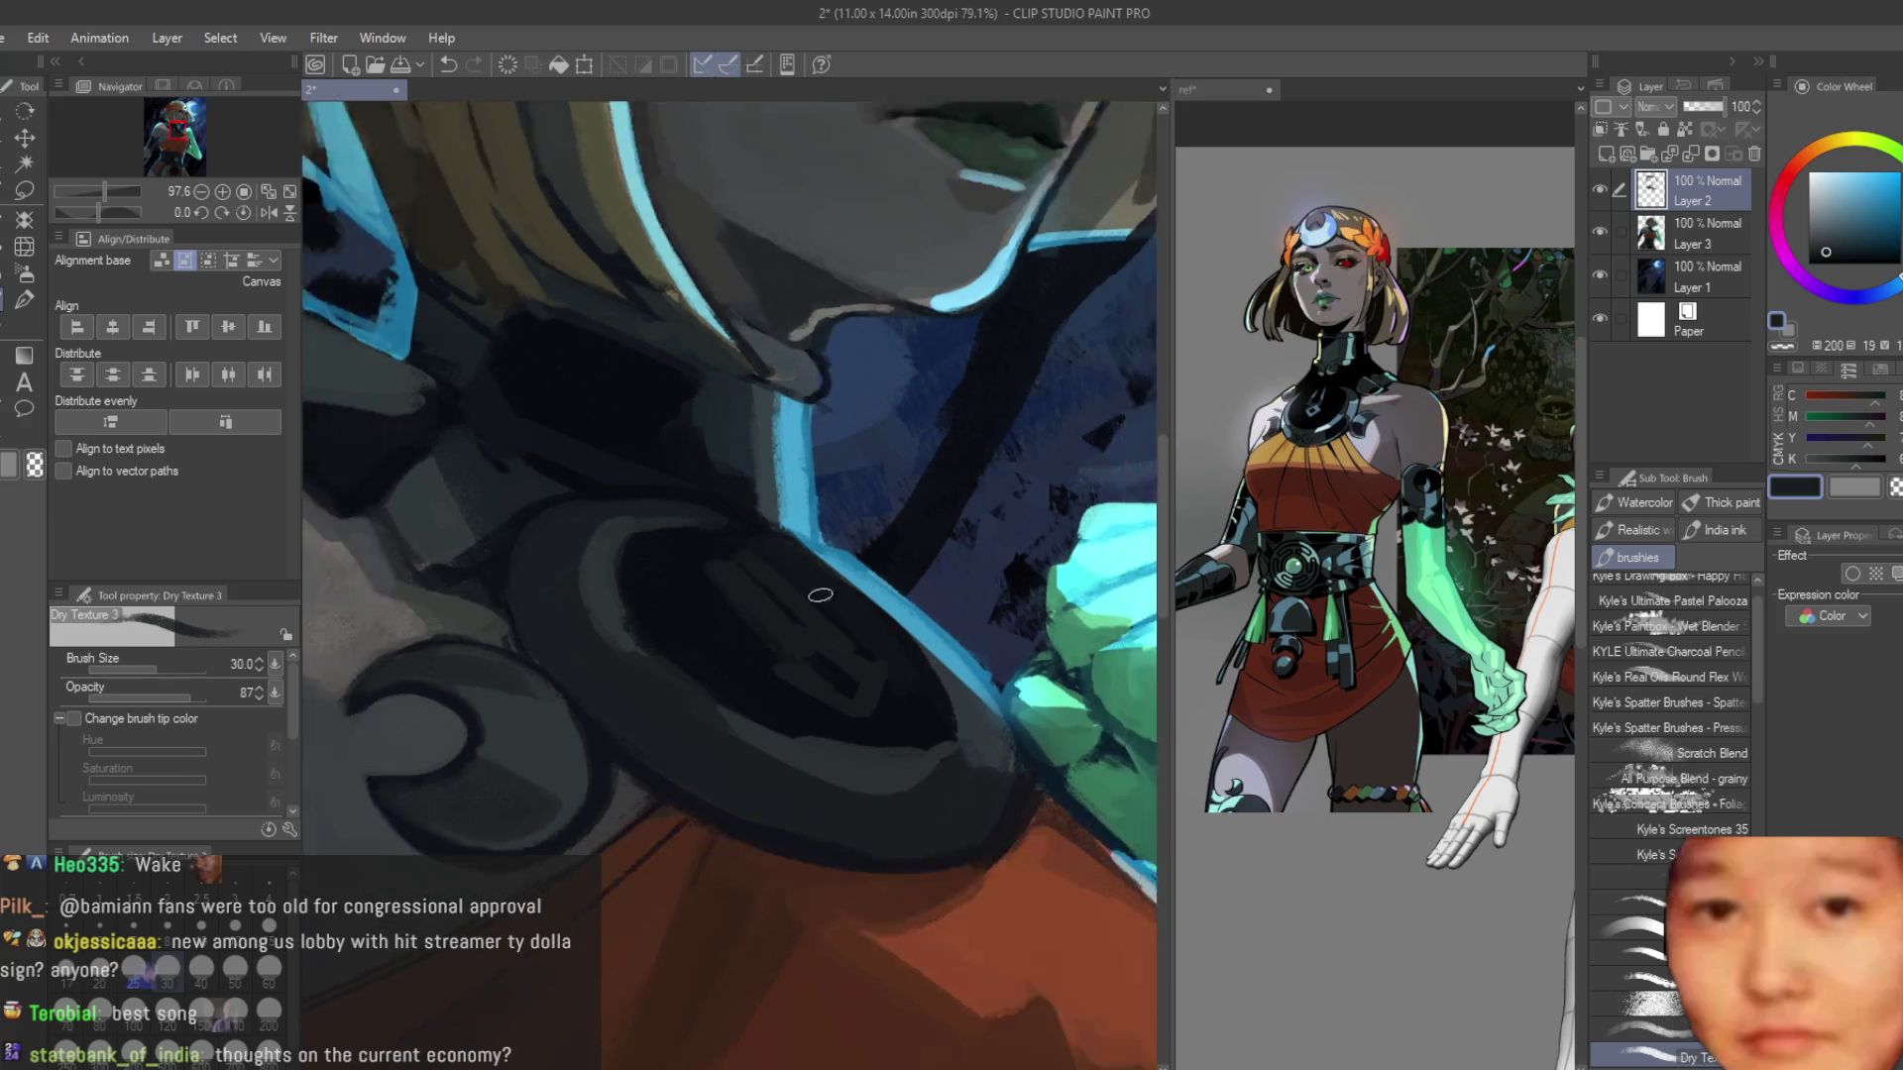
pyautogui.scroll(3, 976, 575)
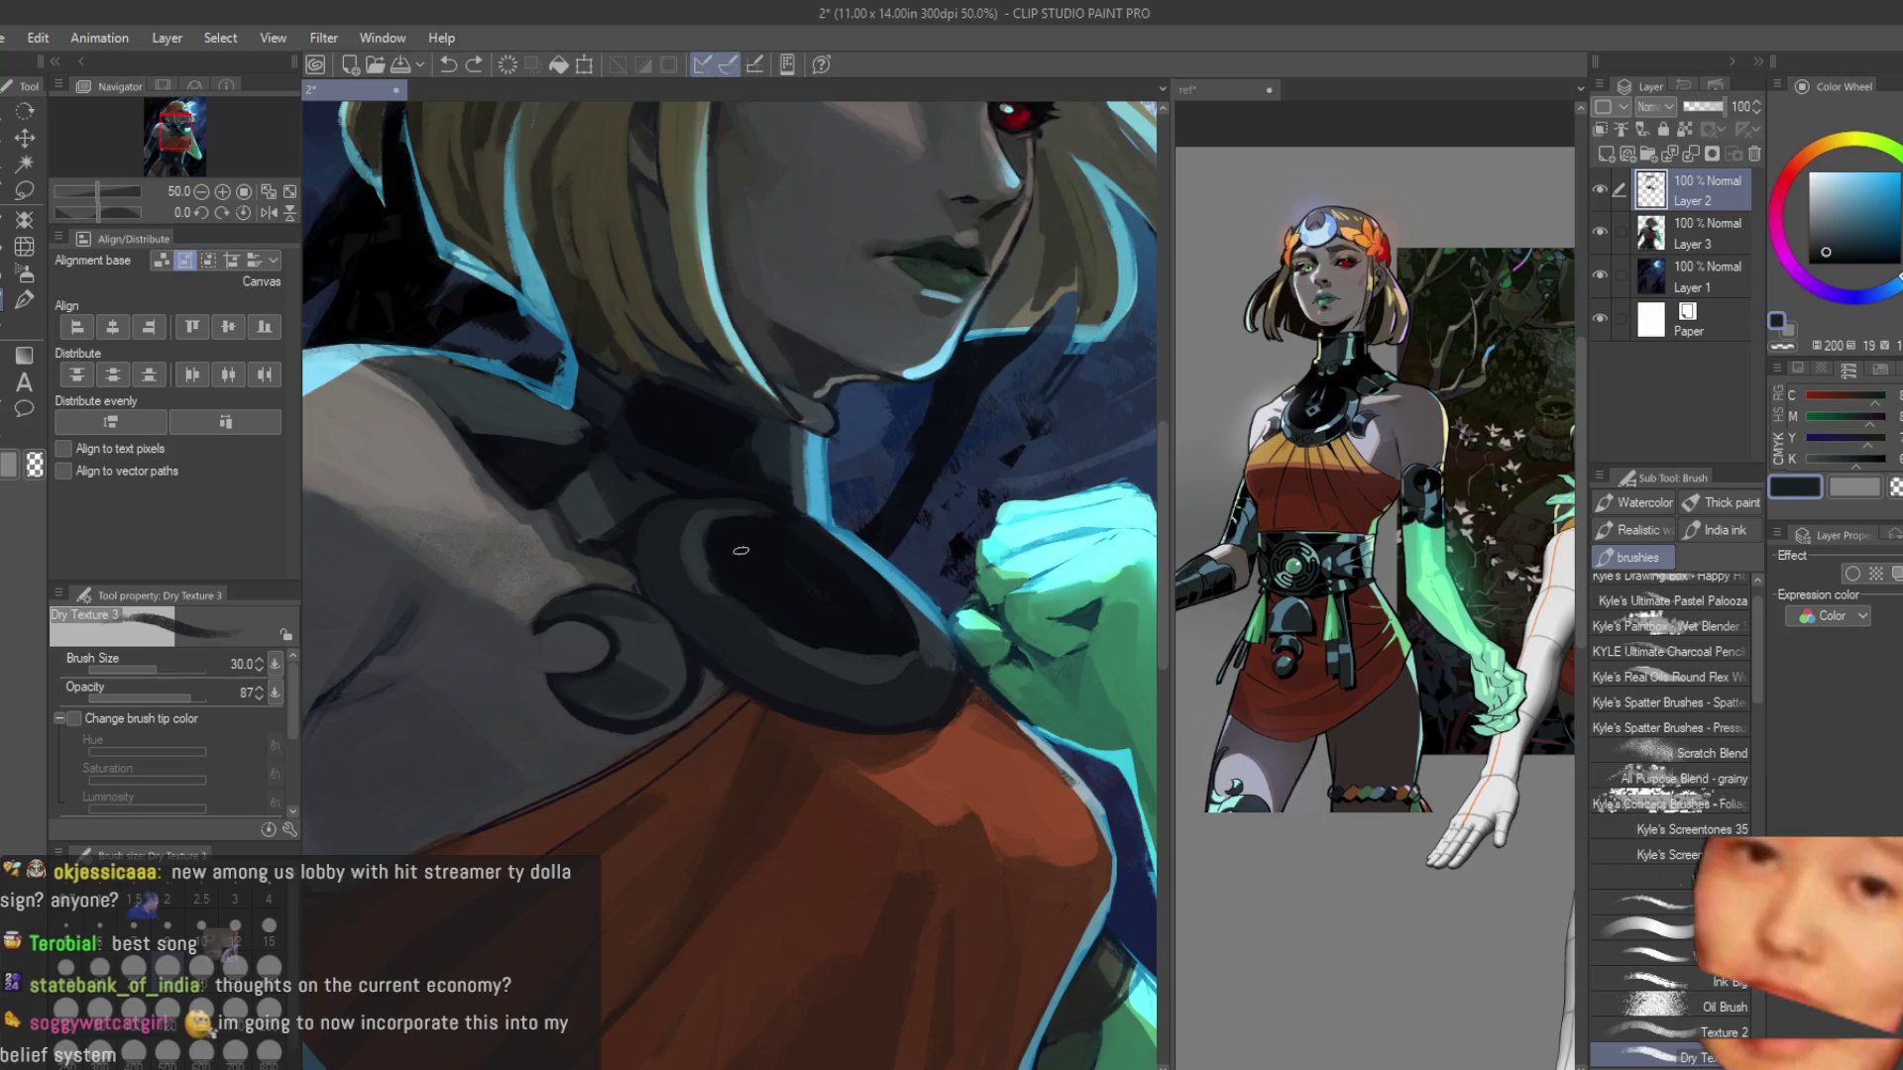
pyautogui.scroll(2, 976, 654)
pyautogui.scroll(-3, 892, 634)
pyautogui.scroll(2, 832, 611)
pyautogui.keyDown('alt'); pyautogui.click(649, 488); pyautogui.keyUp('alt')
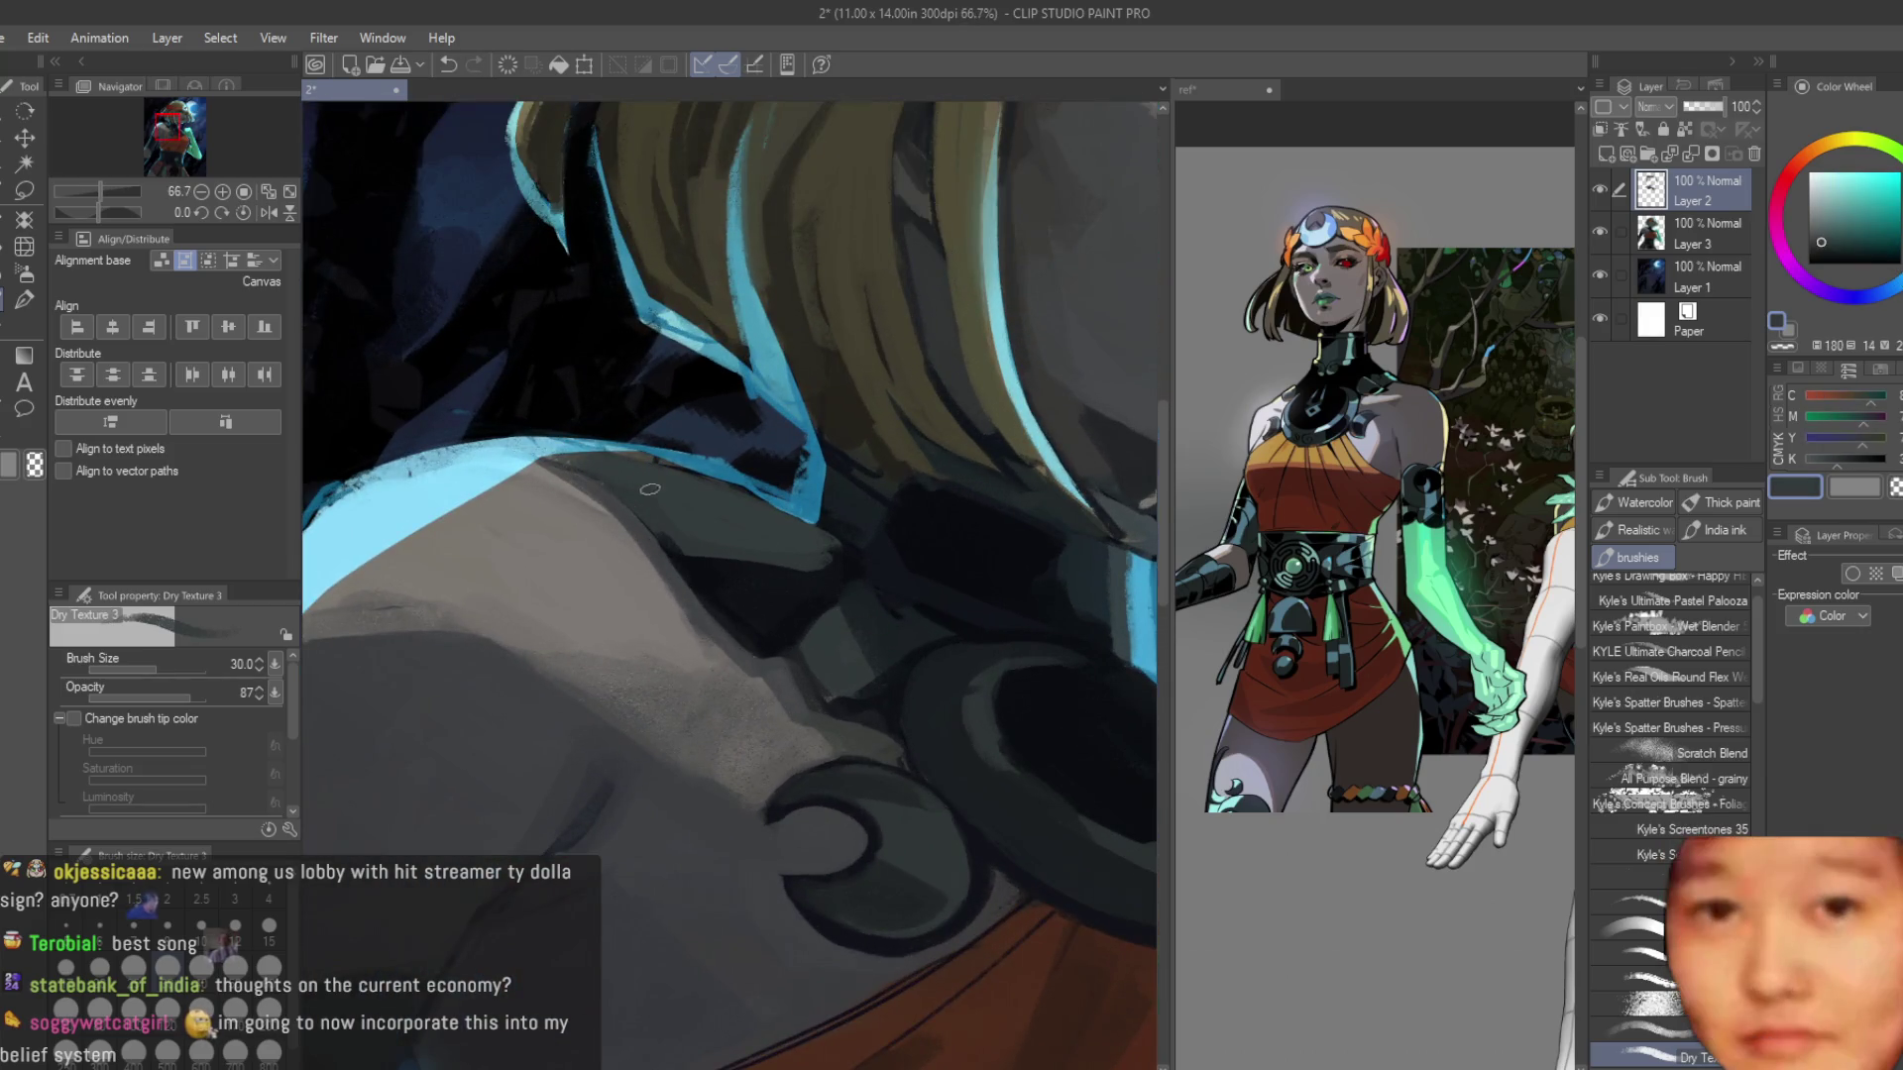
pyautogui.keyDown('alt'); pyautogui.click(616, 452); pyautogui.keyUp('alt')
pyautogui.scroll(1, 446, 401)
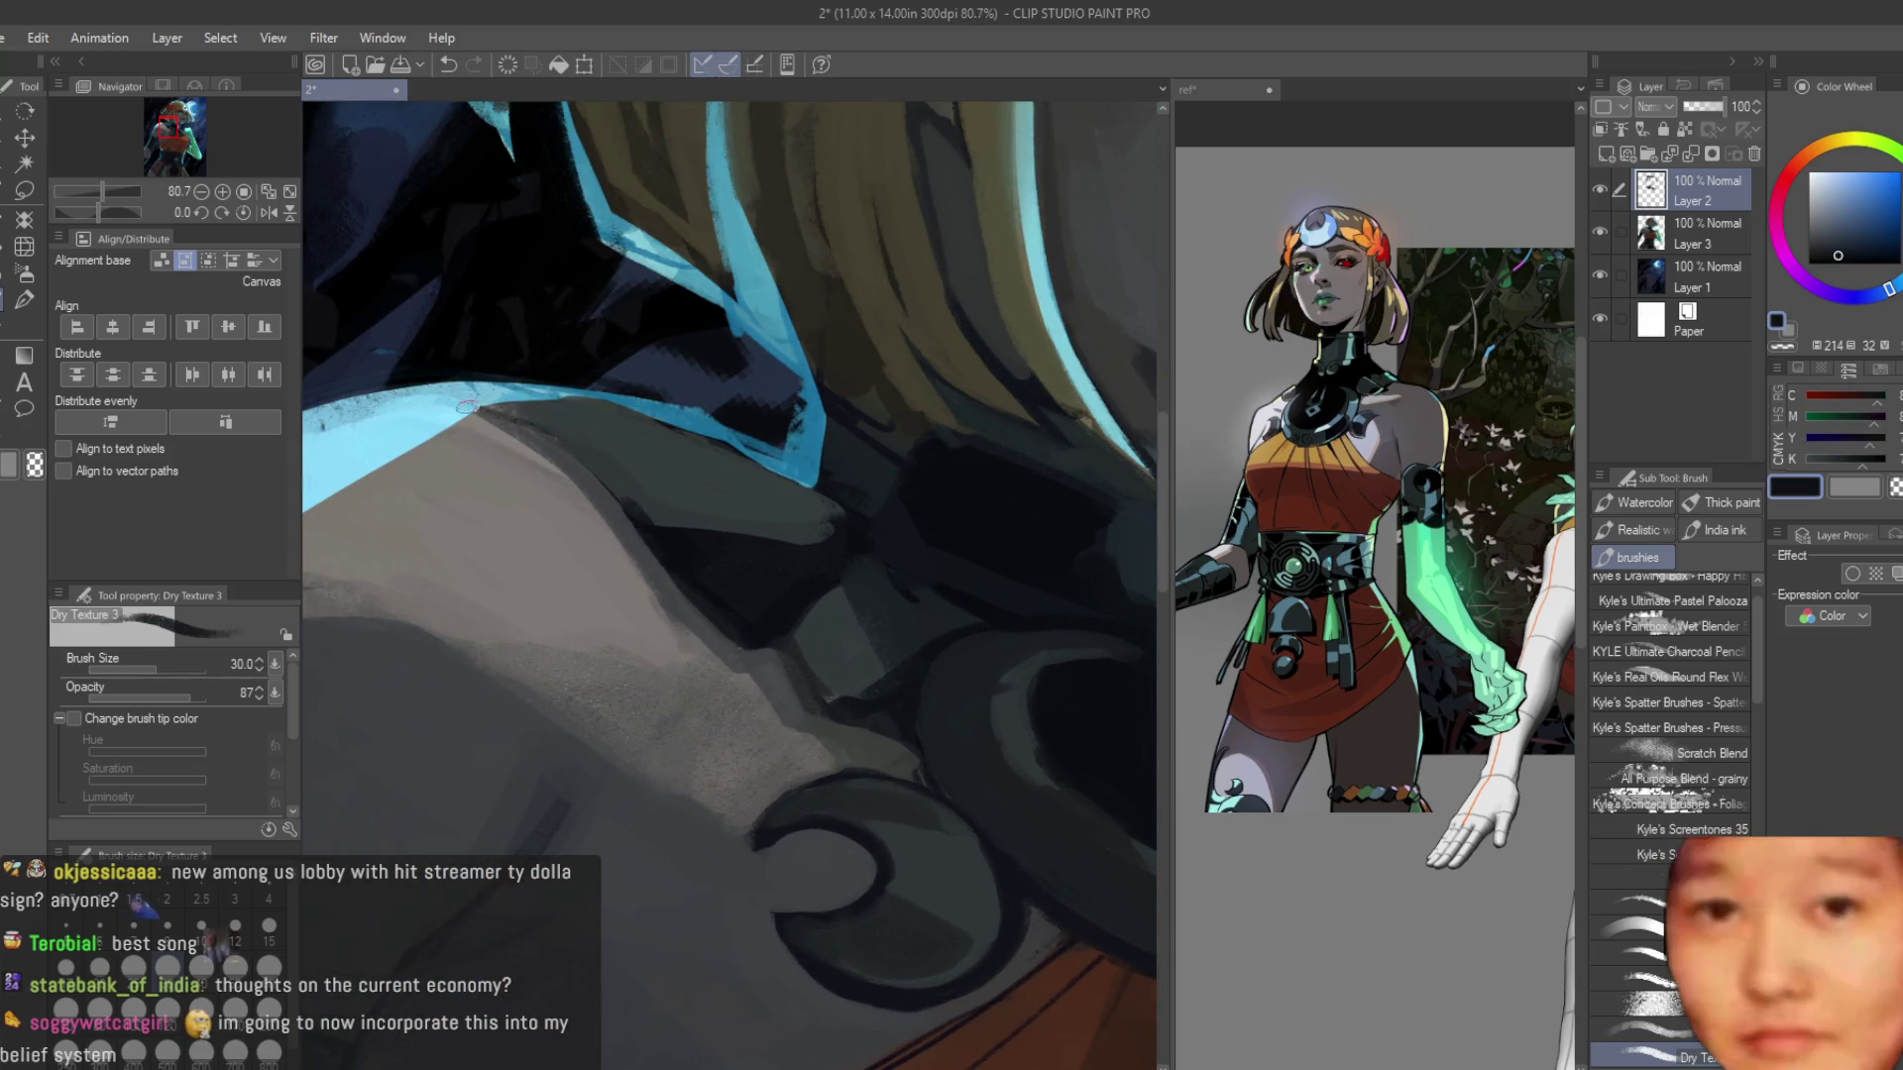
pyautogui.moveTo(463, 406); pyautogui.dragTo(694, 607)
pyautogui.keyDown('alt'); pyautogui.click(763, 550); pyautogui.keyUp('alt')
pyautogui.keyDown('alt'); pyautogui.click(793, 556); pyautogui.keyUp('alt')
pyautogui.moveTo(658, 426); pyautogui.dragTo(743, 531)
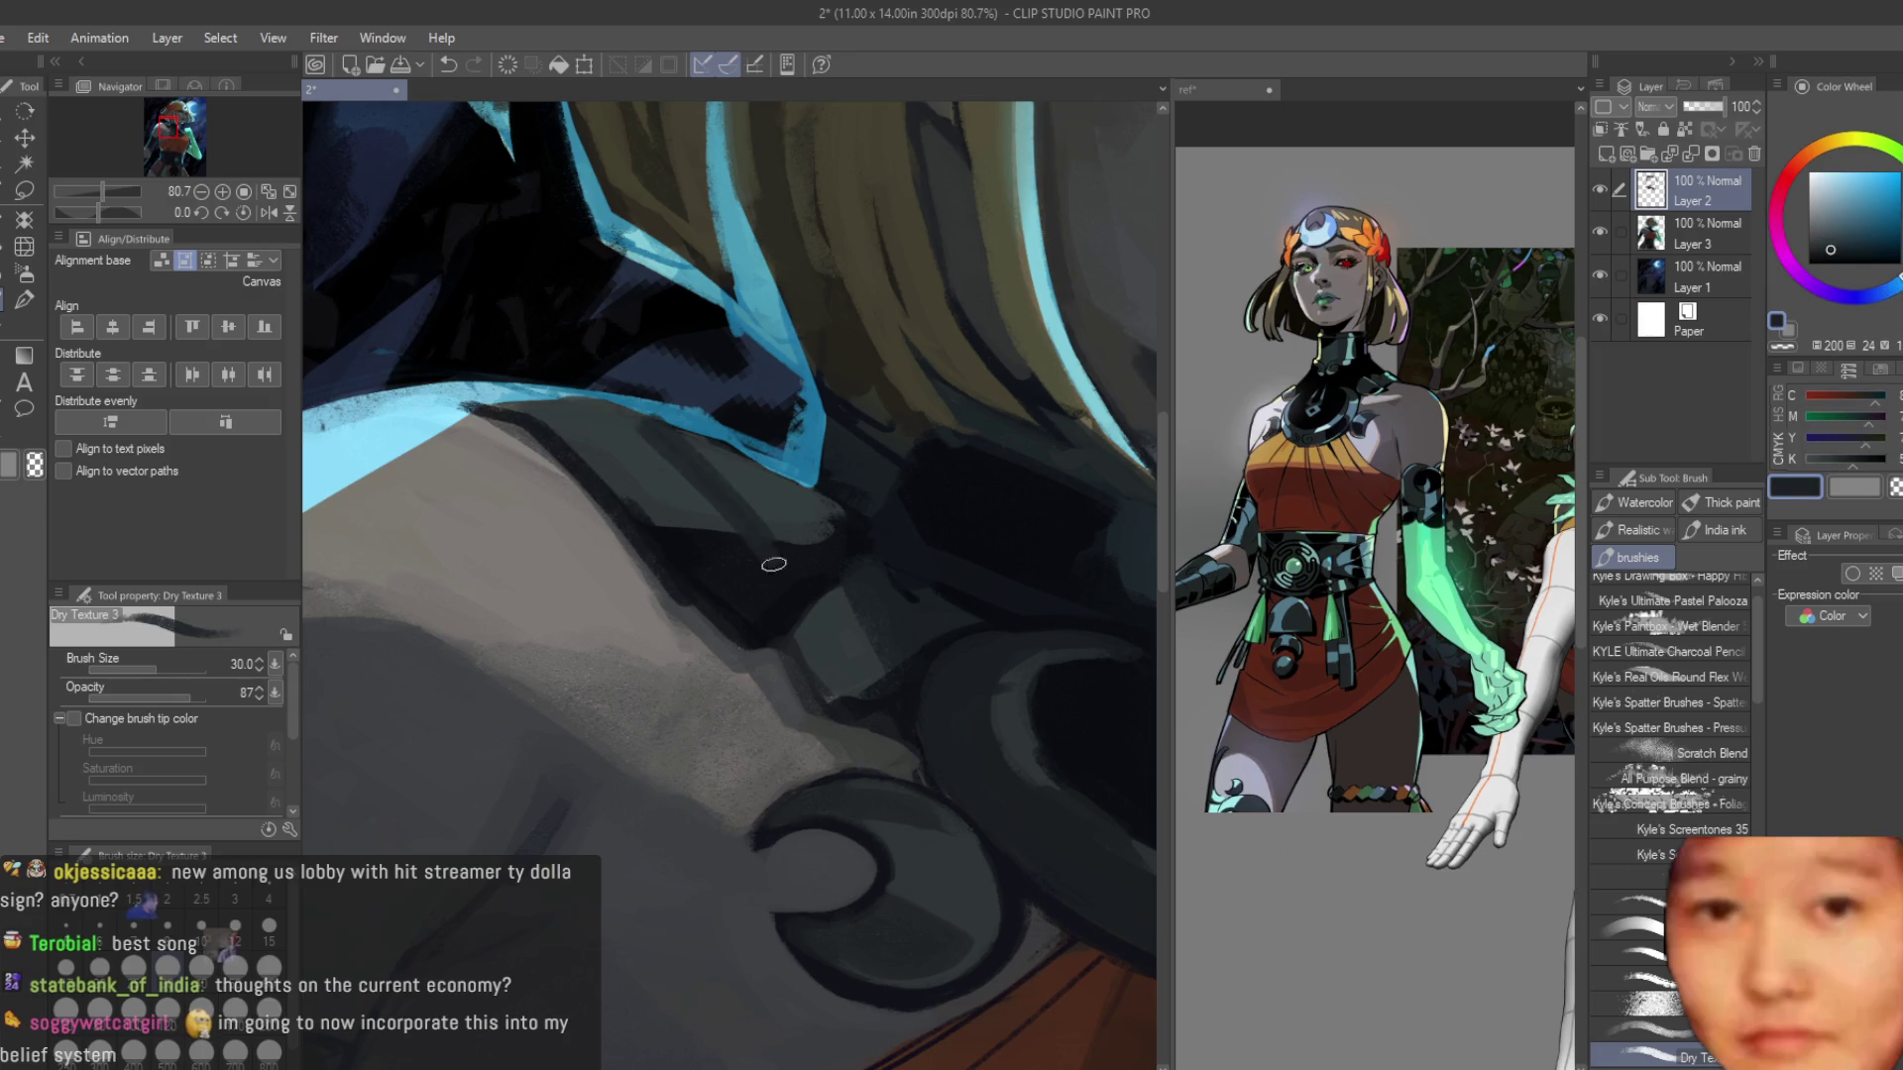
pyautogui.keyDown('alt'); pyautogui.click(774, 564); pyautogui.keyUp('alt')
pyautogui.scroll(-10, 868, 553)
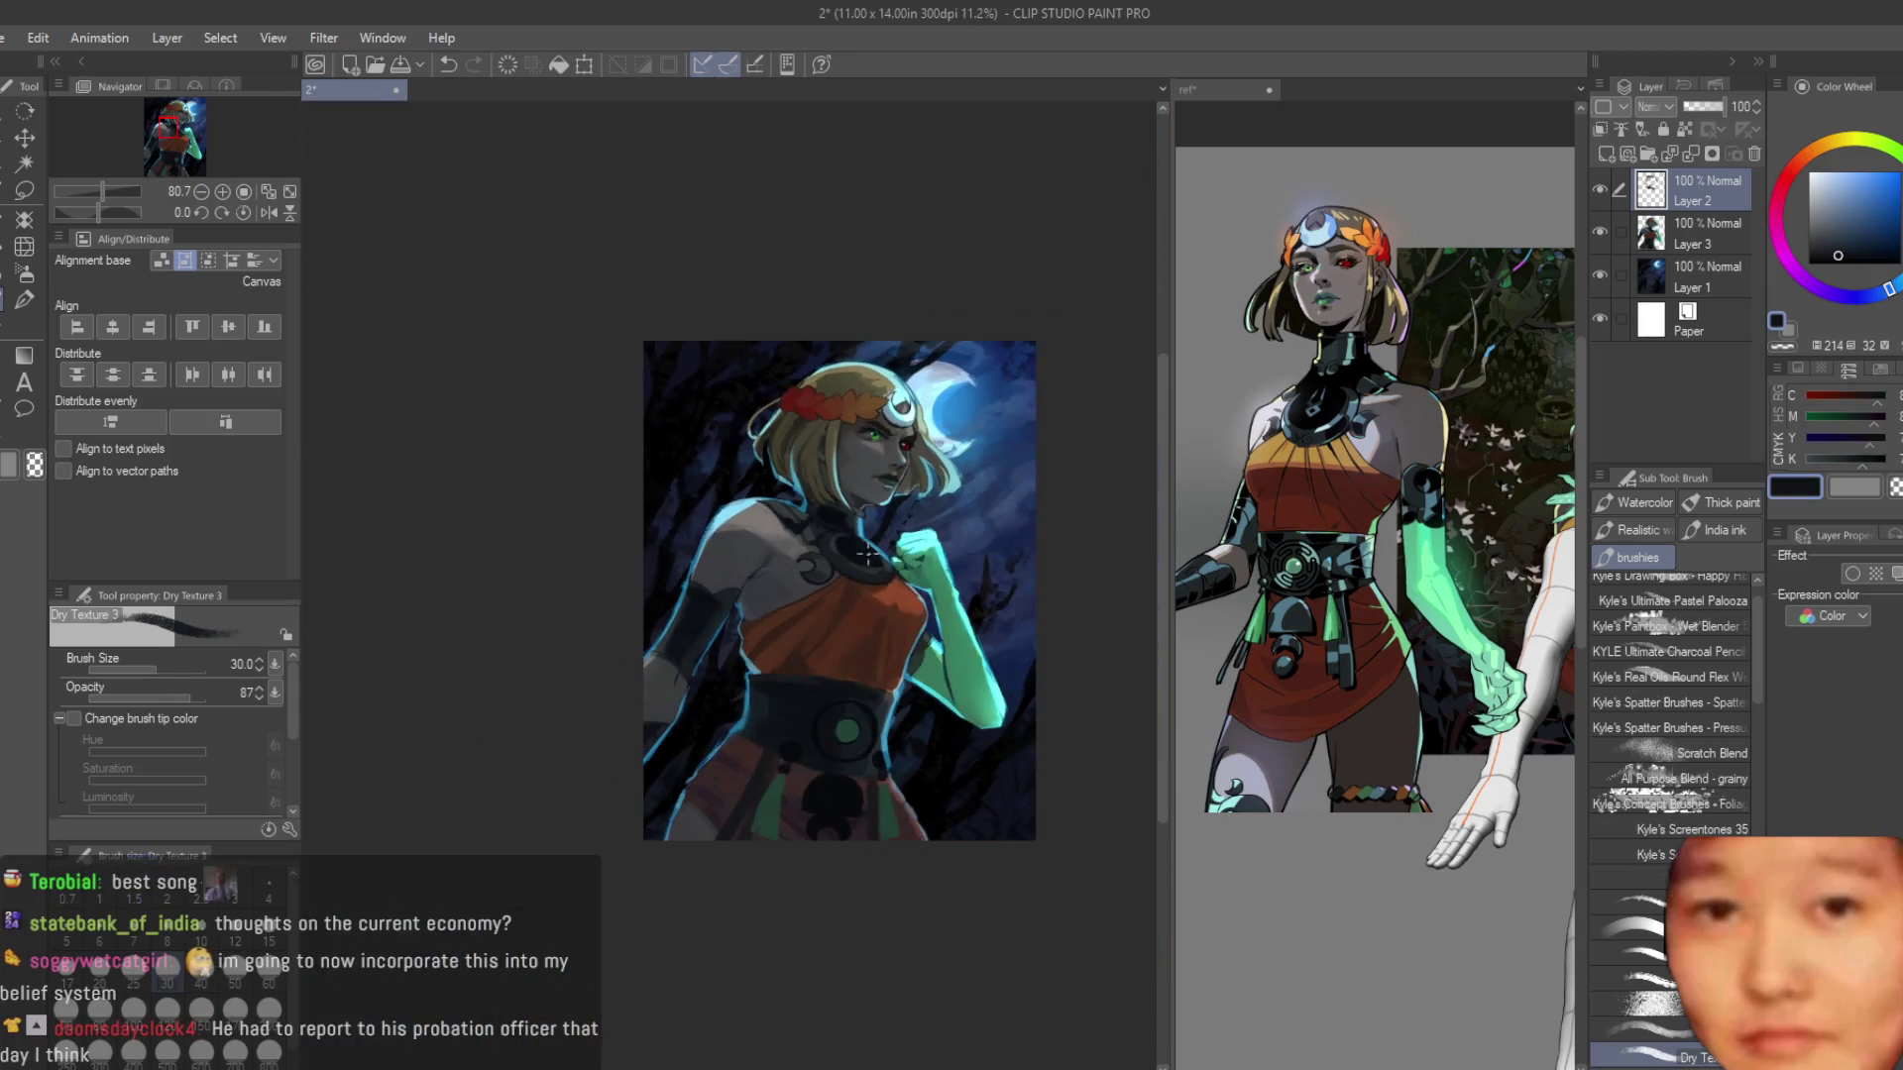
# Zoom onto the left arm and brush dark blue over the grey arm band.
pyautogui.scroll(1, 934, 631)
pyautogui.scroll(2, 708, 433)
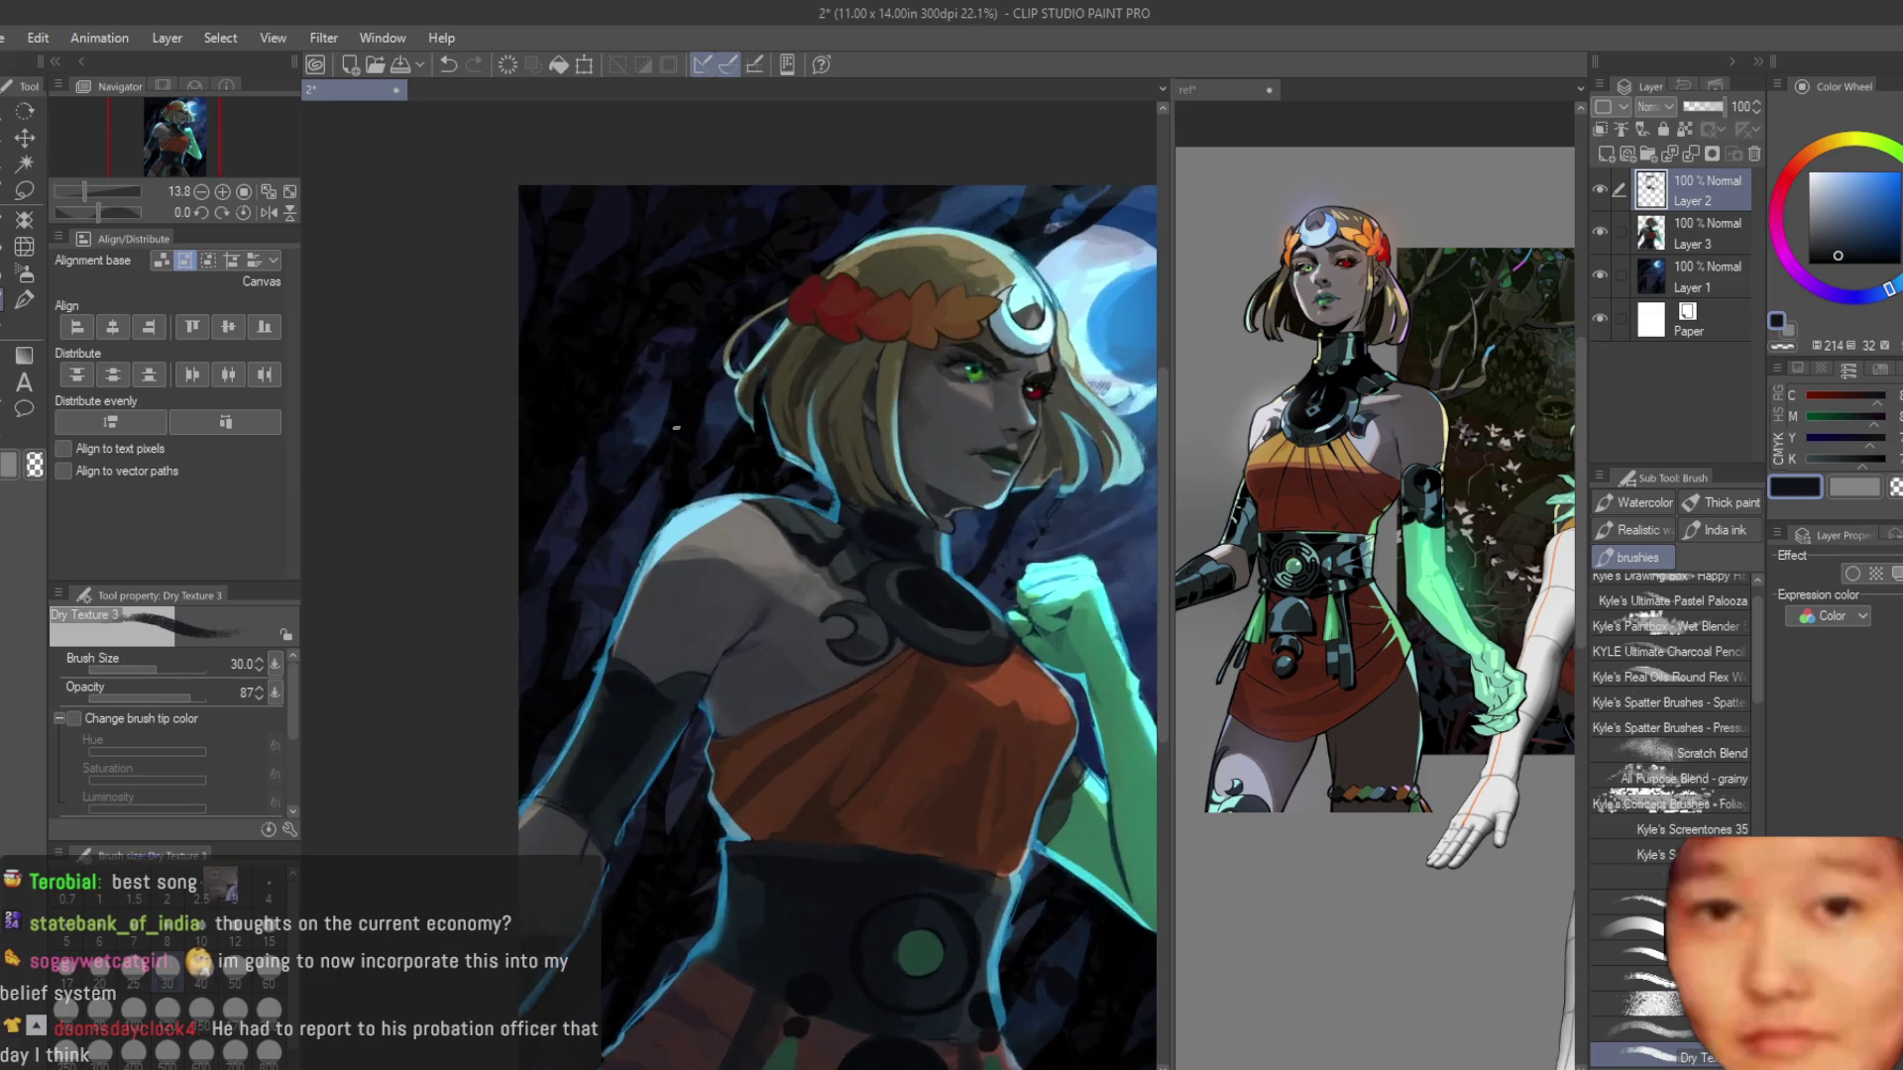
pyautogui.scroll(3, 757, 479)
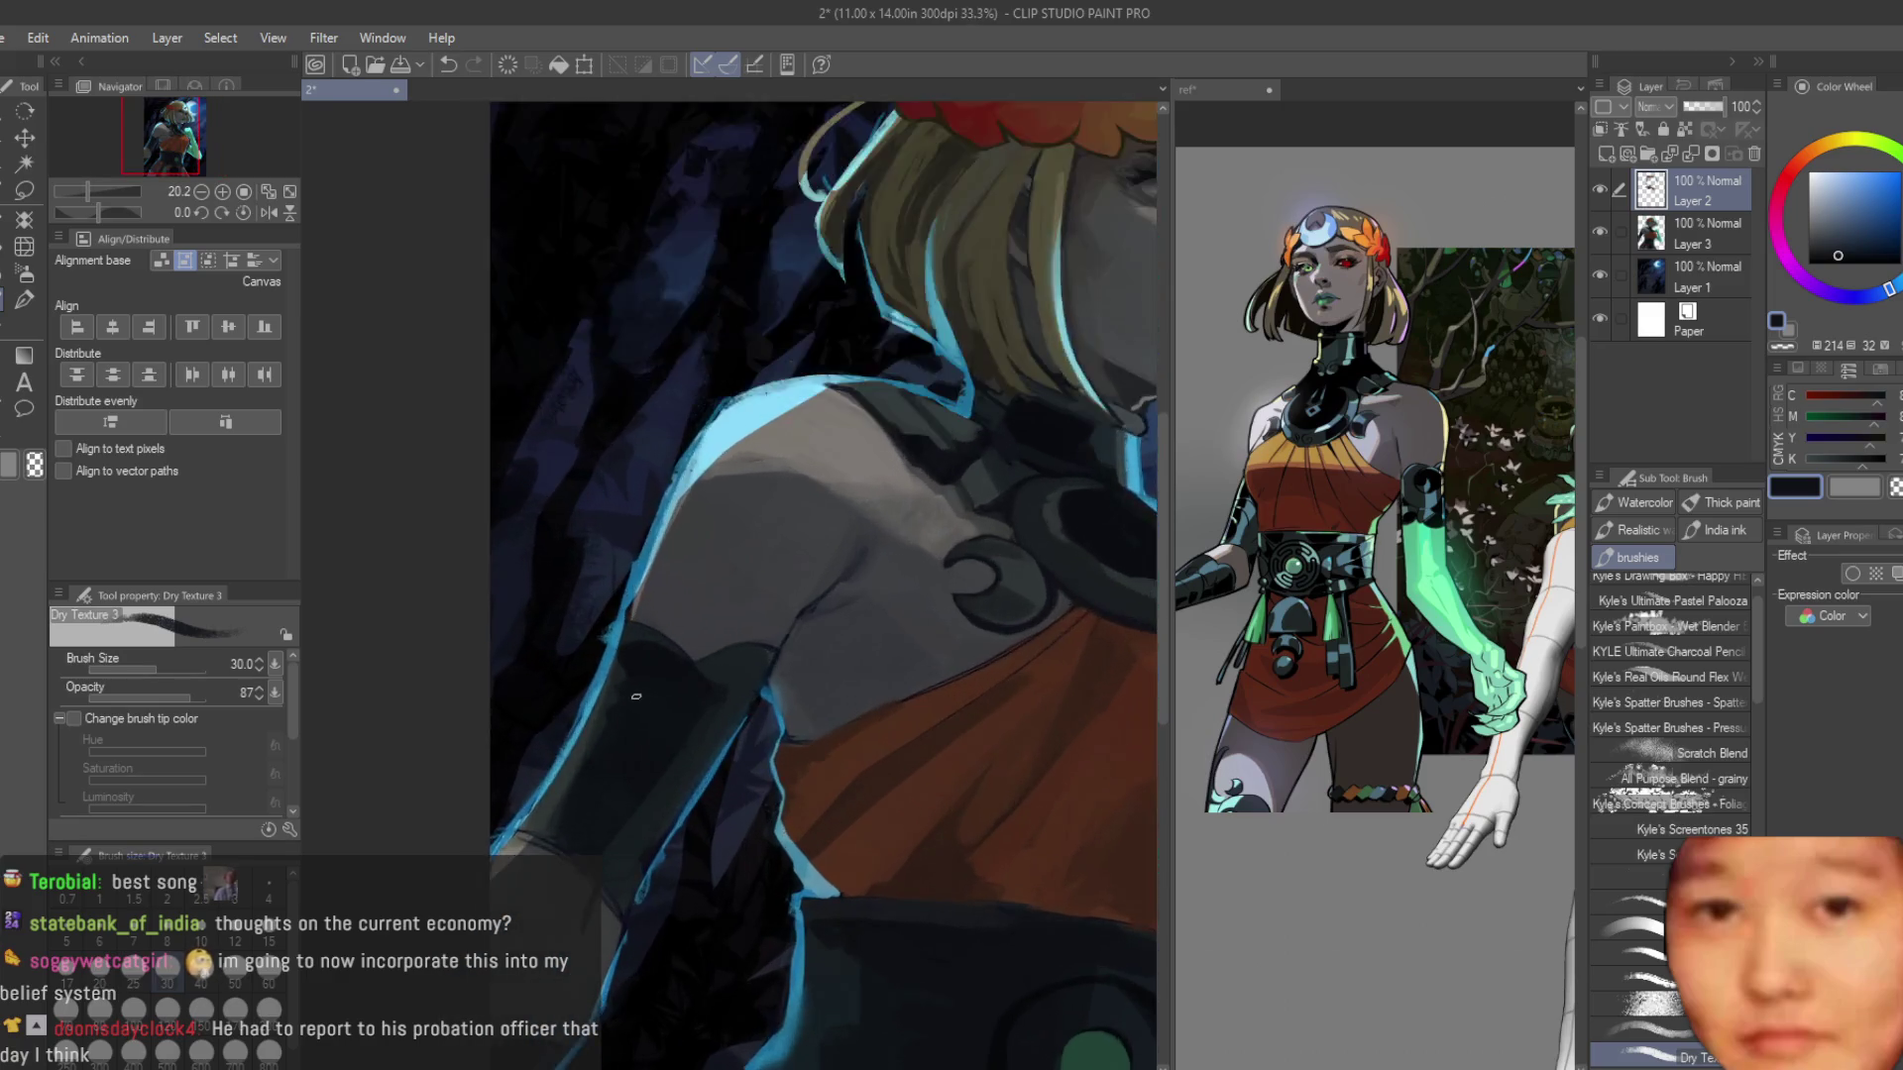
pyautogui.scroll(1, 743, 628)
pyautogui.keyDown('alt'); pyautogui.click(716, 680); pyautogui.keyUp('alt')
pyautogui.keyDown('alt'); pyautogui.click(668, 678); pyautogui.keyUp('alt')
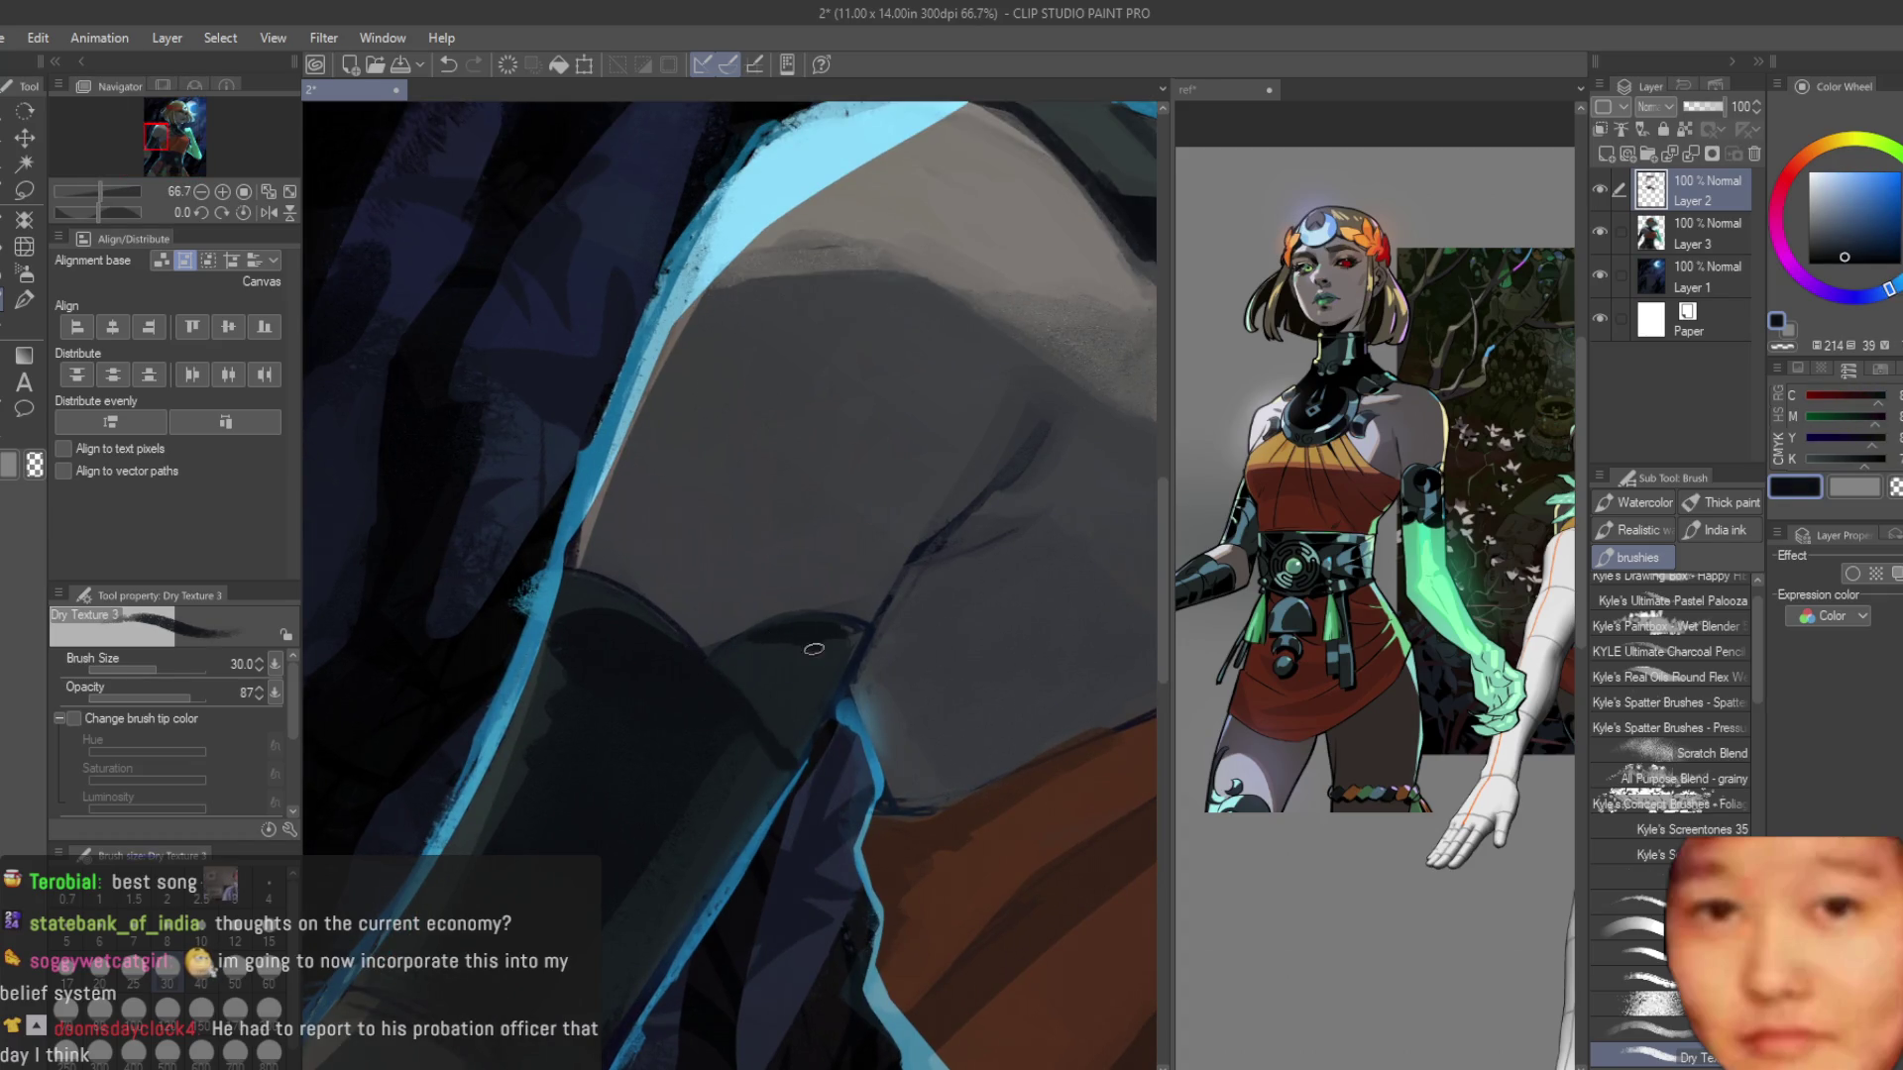
pyautogui.scroll(-5, 781, 745)
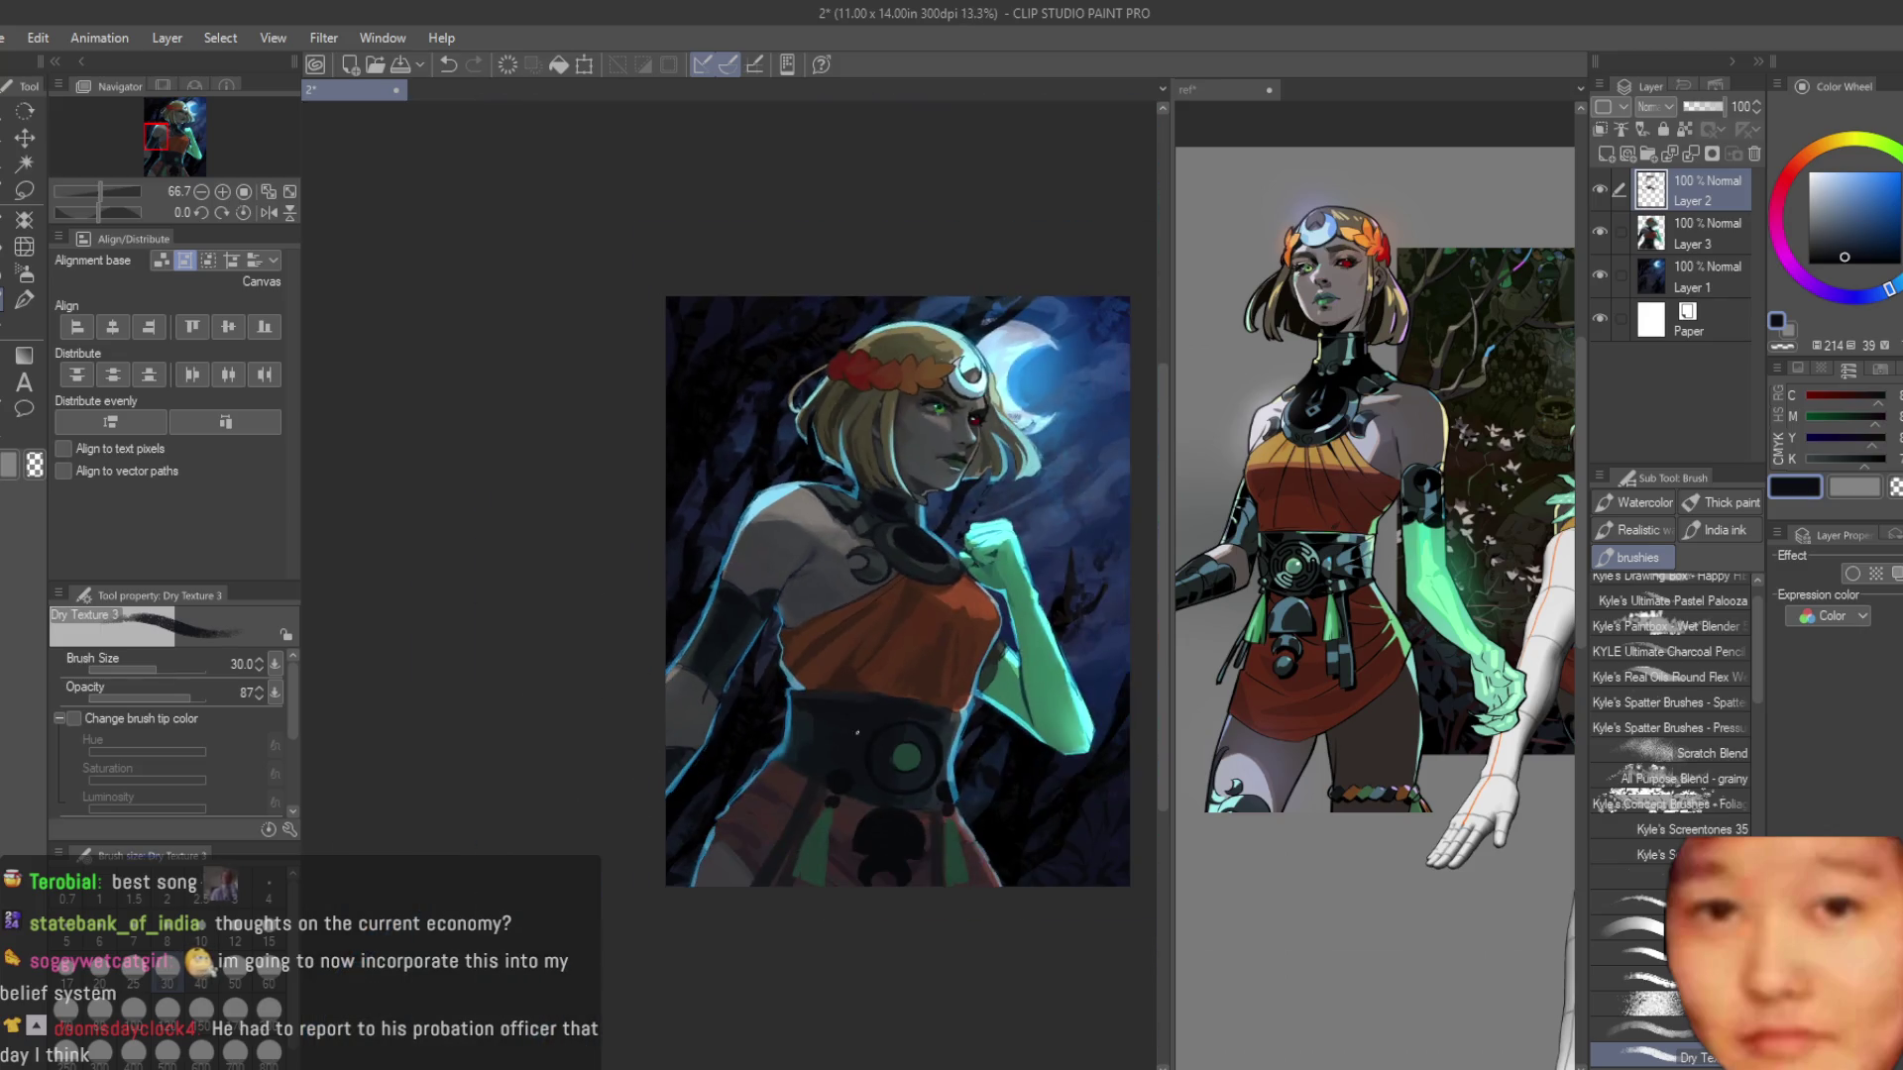
pyautogui.scroll(5, 756, 526)
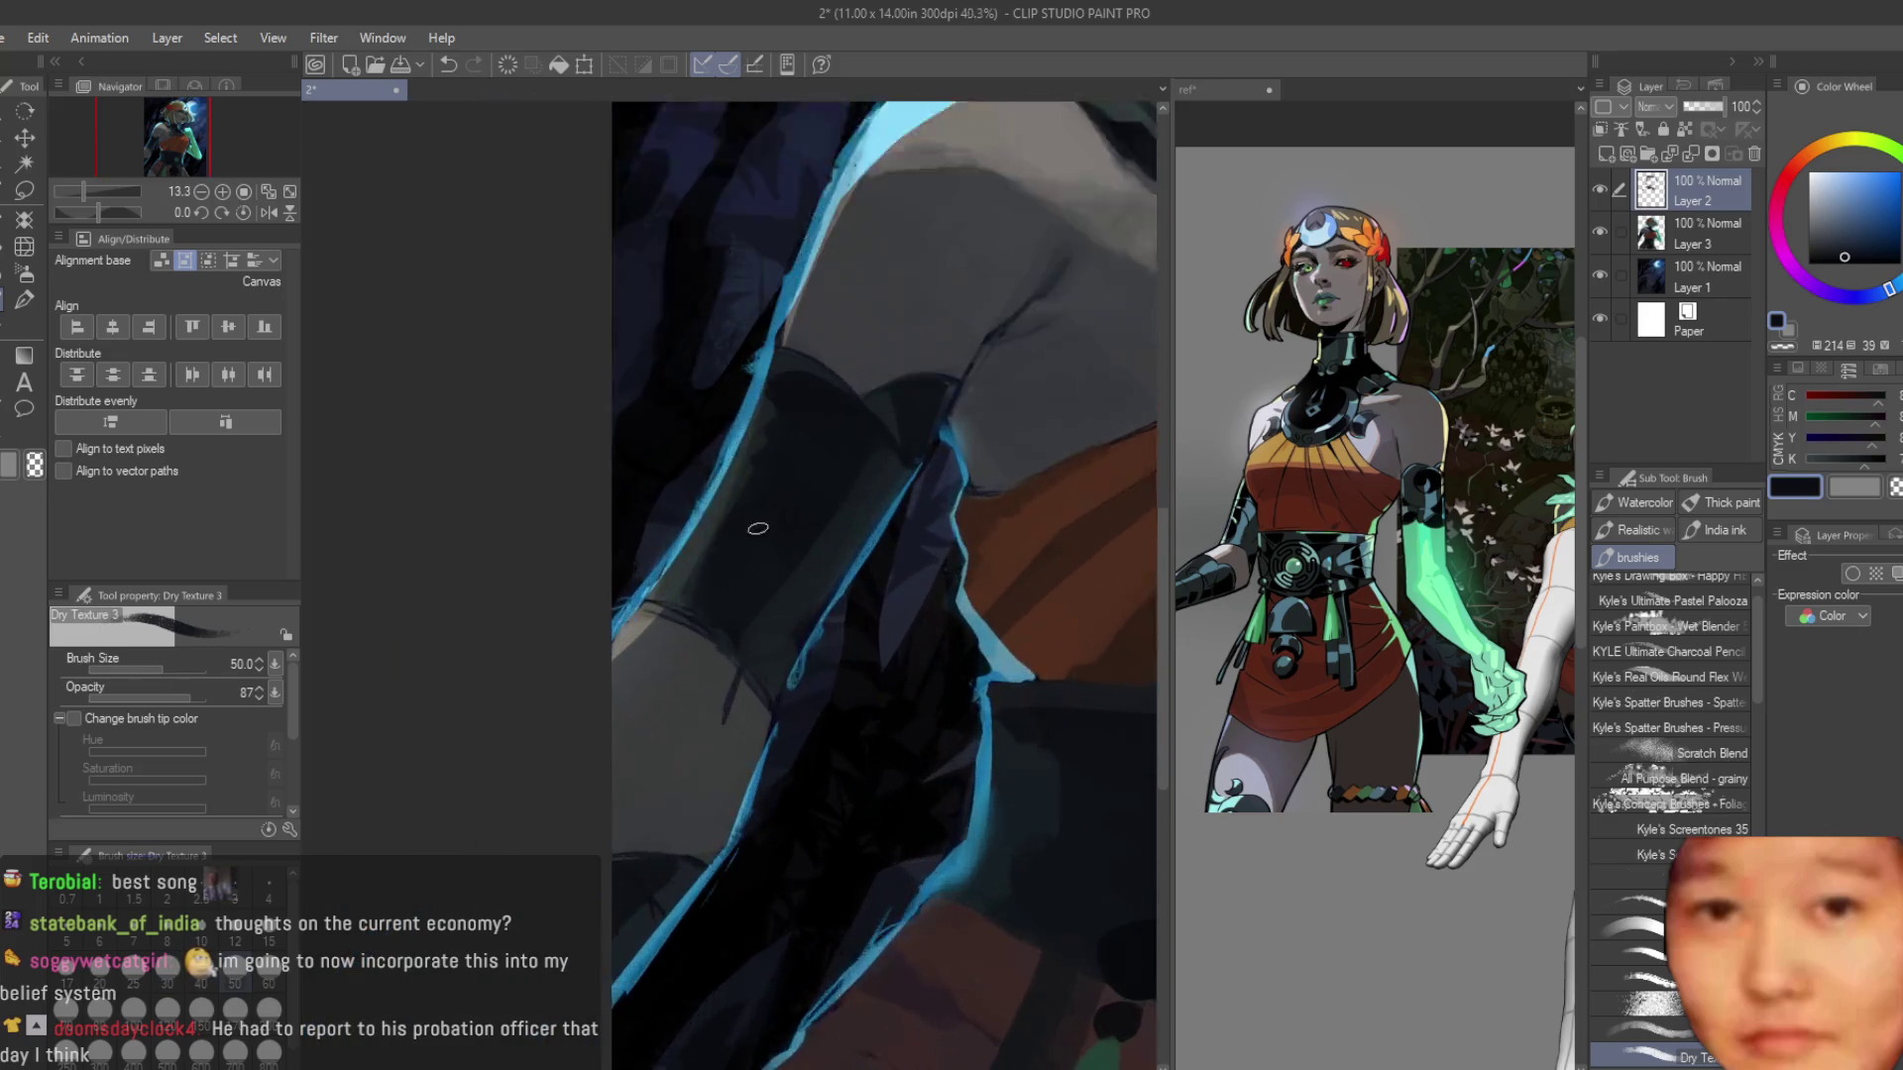
pyautogui.keyDown('alt'); pyautogui.click(642, 786); pyautogui.keyUp('alt')
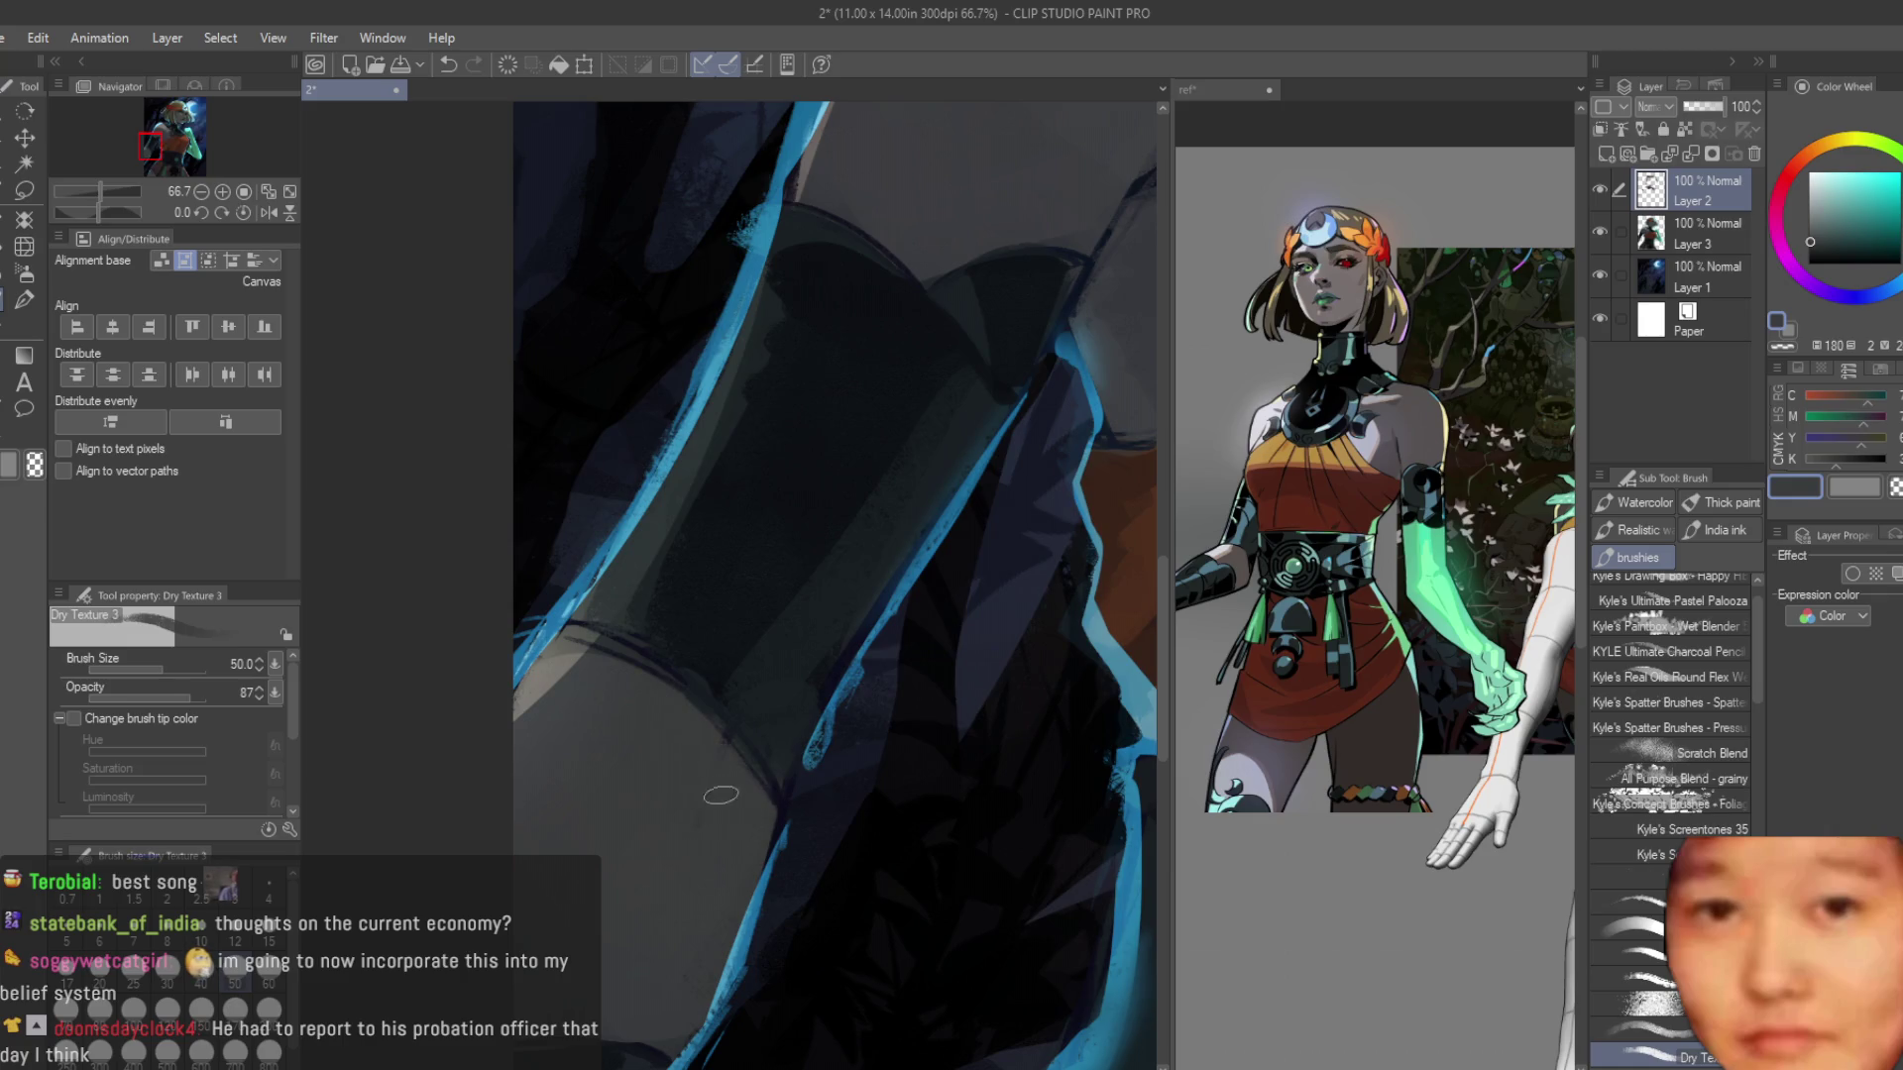
pyautogui.keyDown('alt'); pyautogui.click(667, 611); pyautogui.keyUp('alt')
pyautogui.moveTo(594, 639); pyautogui.dragTo(748, 768)
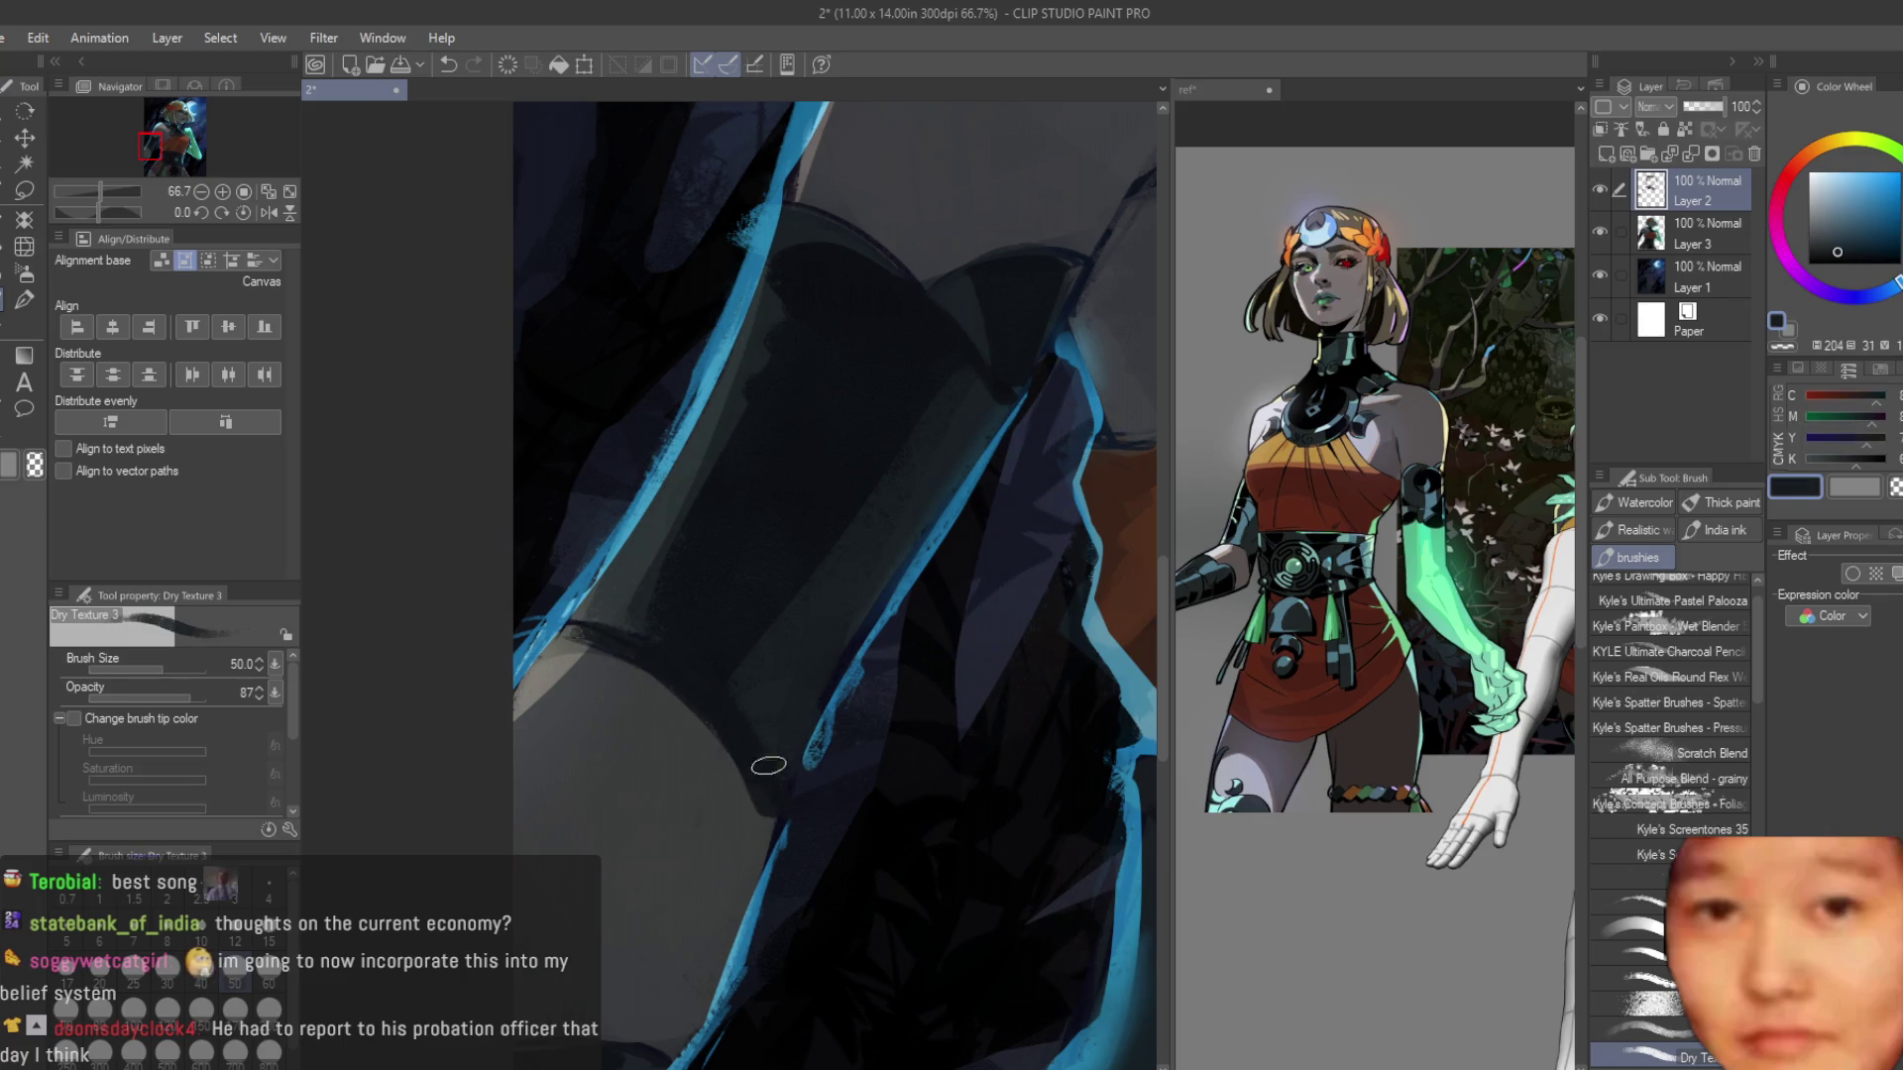
# Sample a grey teal and a pale blue-grey from the shoulder.
pyautogui.keyDown('alt'); pyautogui.click(768, 765); pyautogui.keyUp('alt')
pyautogui.scroll(-3, 694, 575)
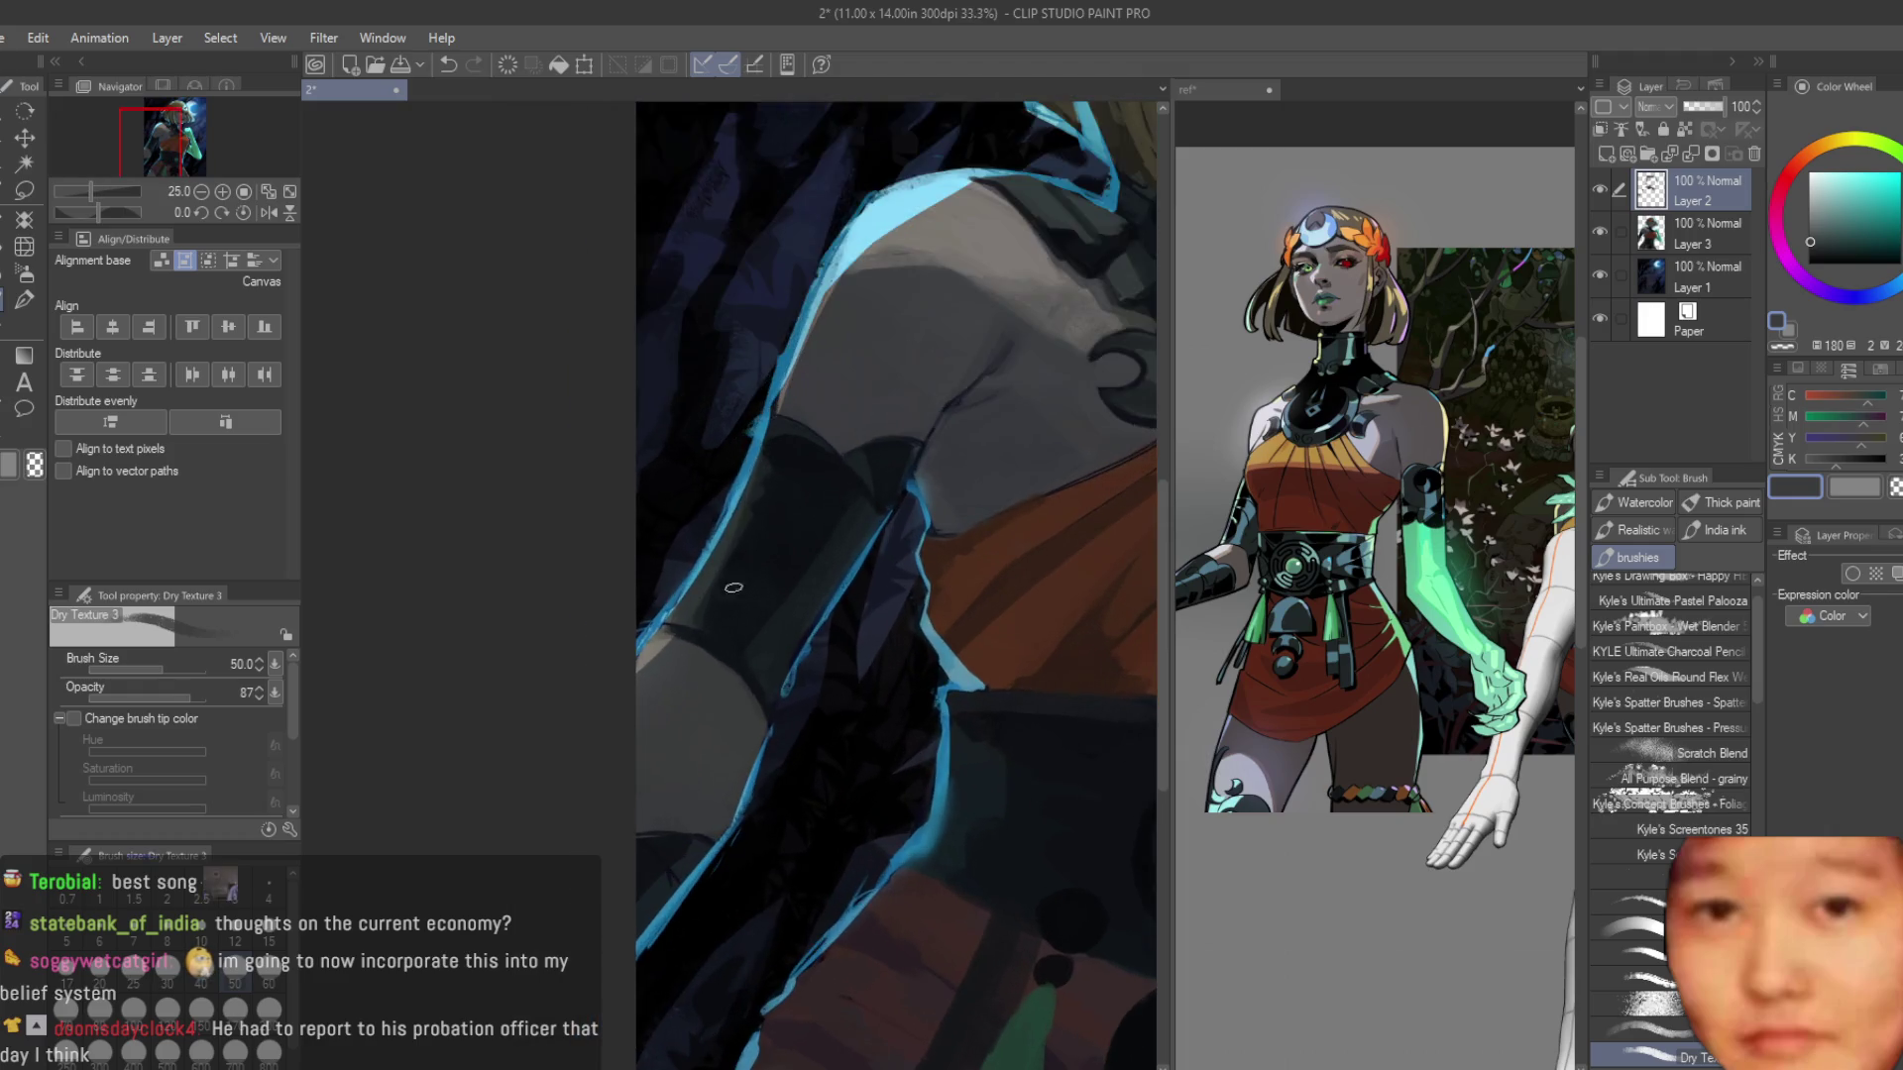
pyautogui.scroll(2, 733, 588)
pyautogui.keyDown('alt'); pyautogui.click(813, 495); pyautogui.keyUp('alt')
# Pick lighter and darker shoulder greys to build soft shading on the upper shoulder.
pyautogui.scroll(2, 892, 416)
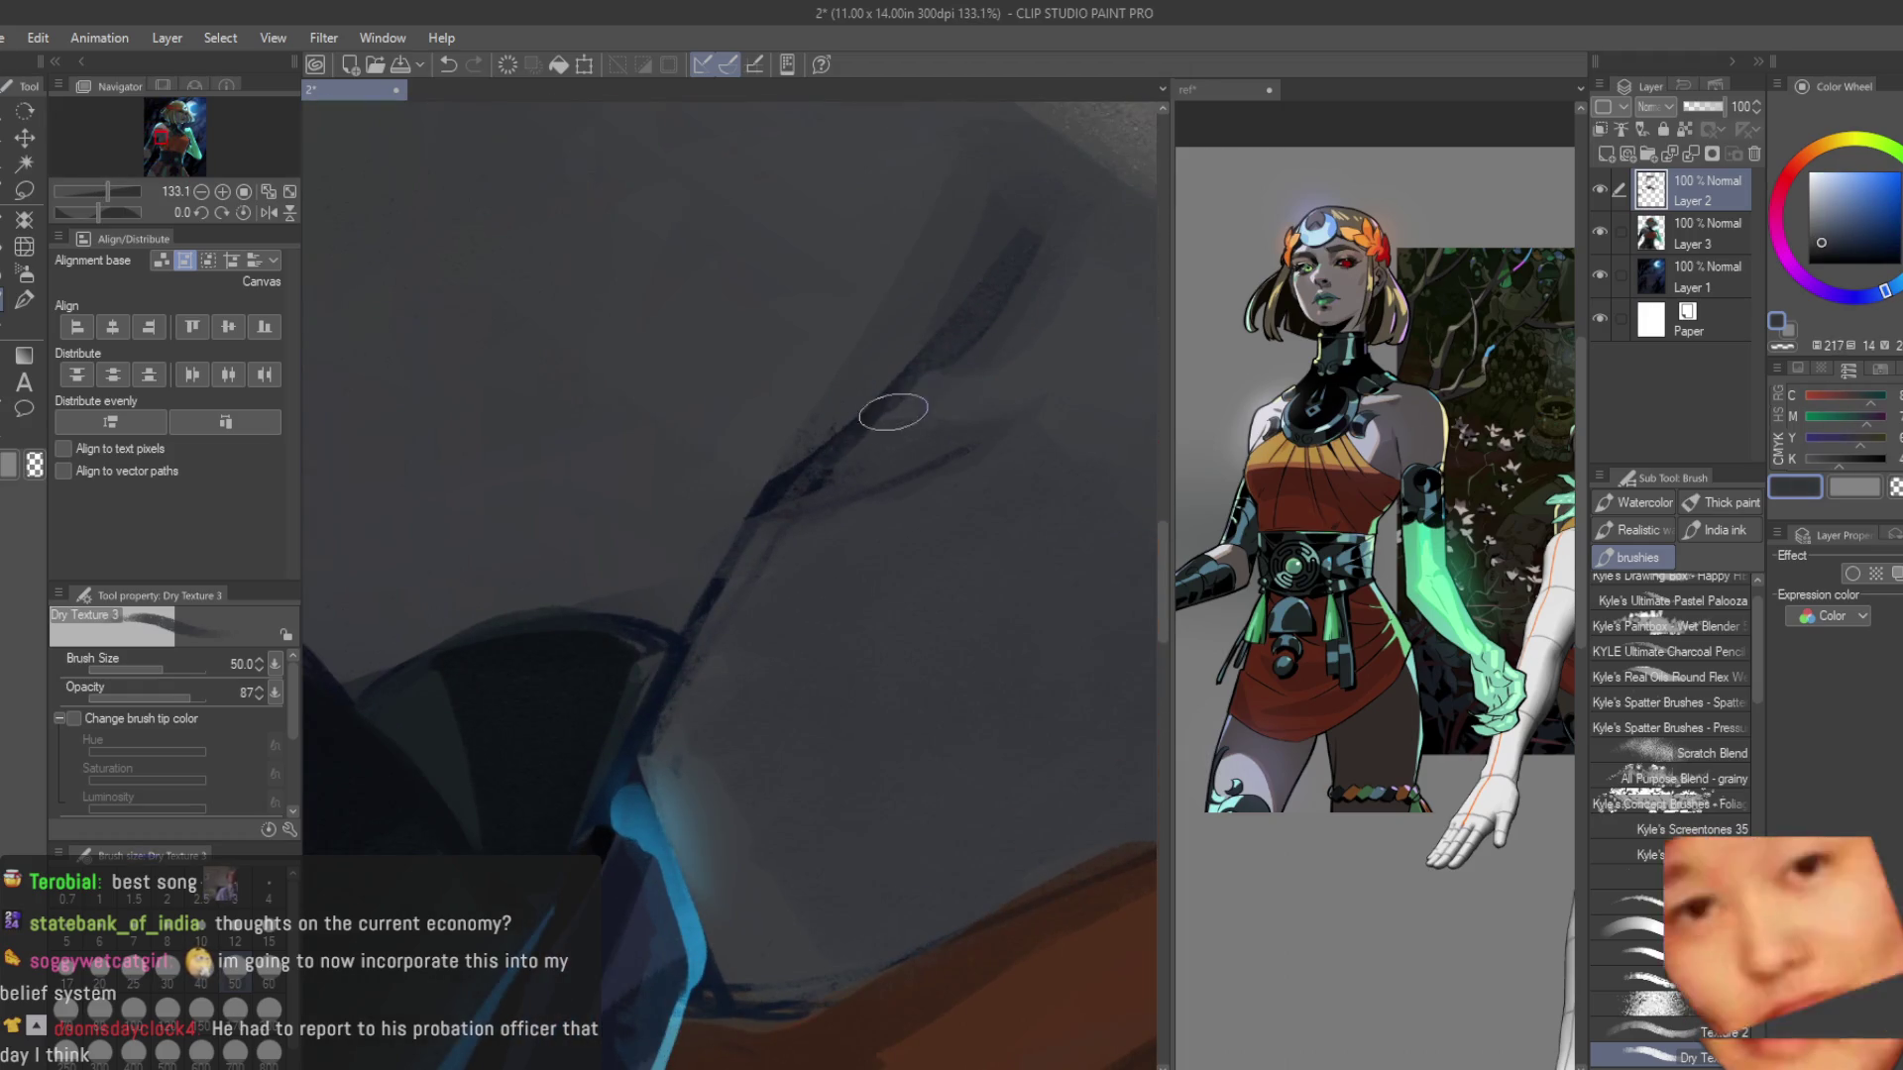
pyautogui.keyDown('alt'); pyautogui.click(800, 439); pyautogui.keyUp('alt')
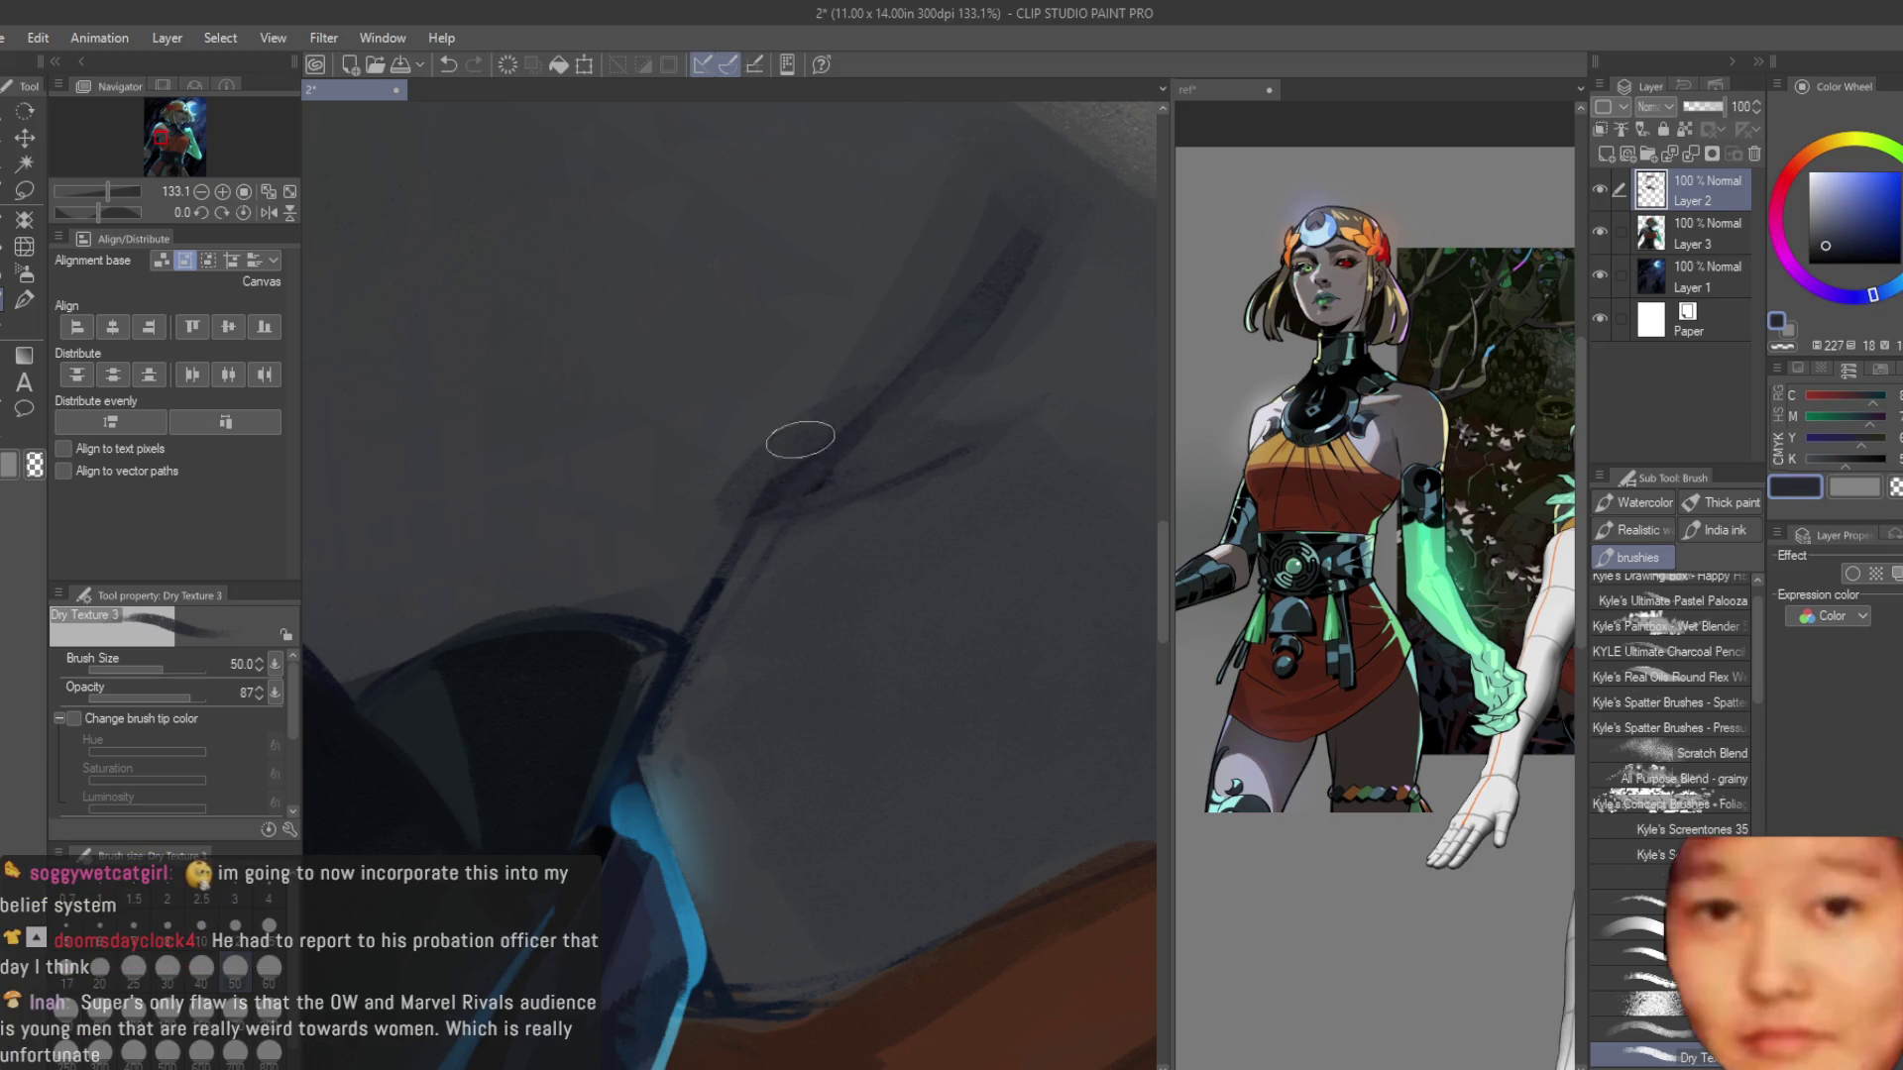
pyautogui.keyDown('alt'); pyautogui.click(798, 444); pyautogui.keyUp('alt')
pyautogui.scroll(-2, 783, 513)
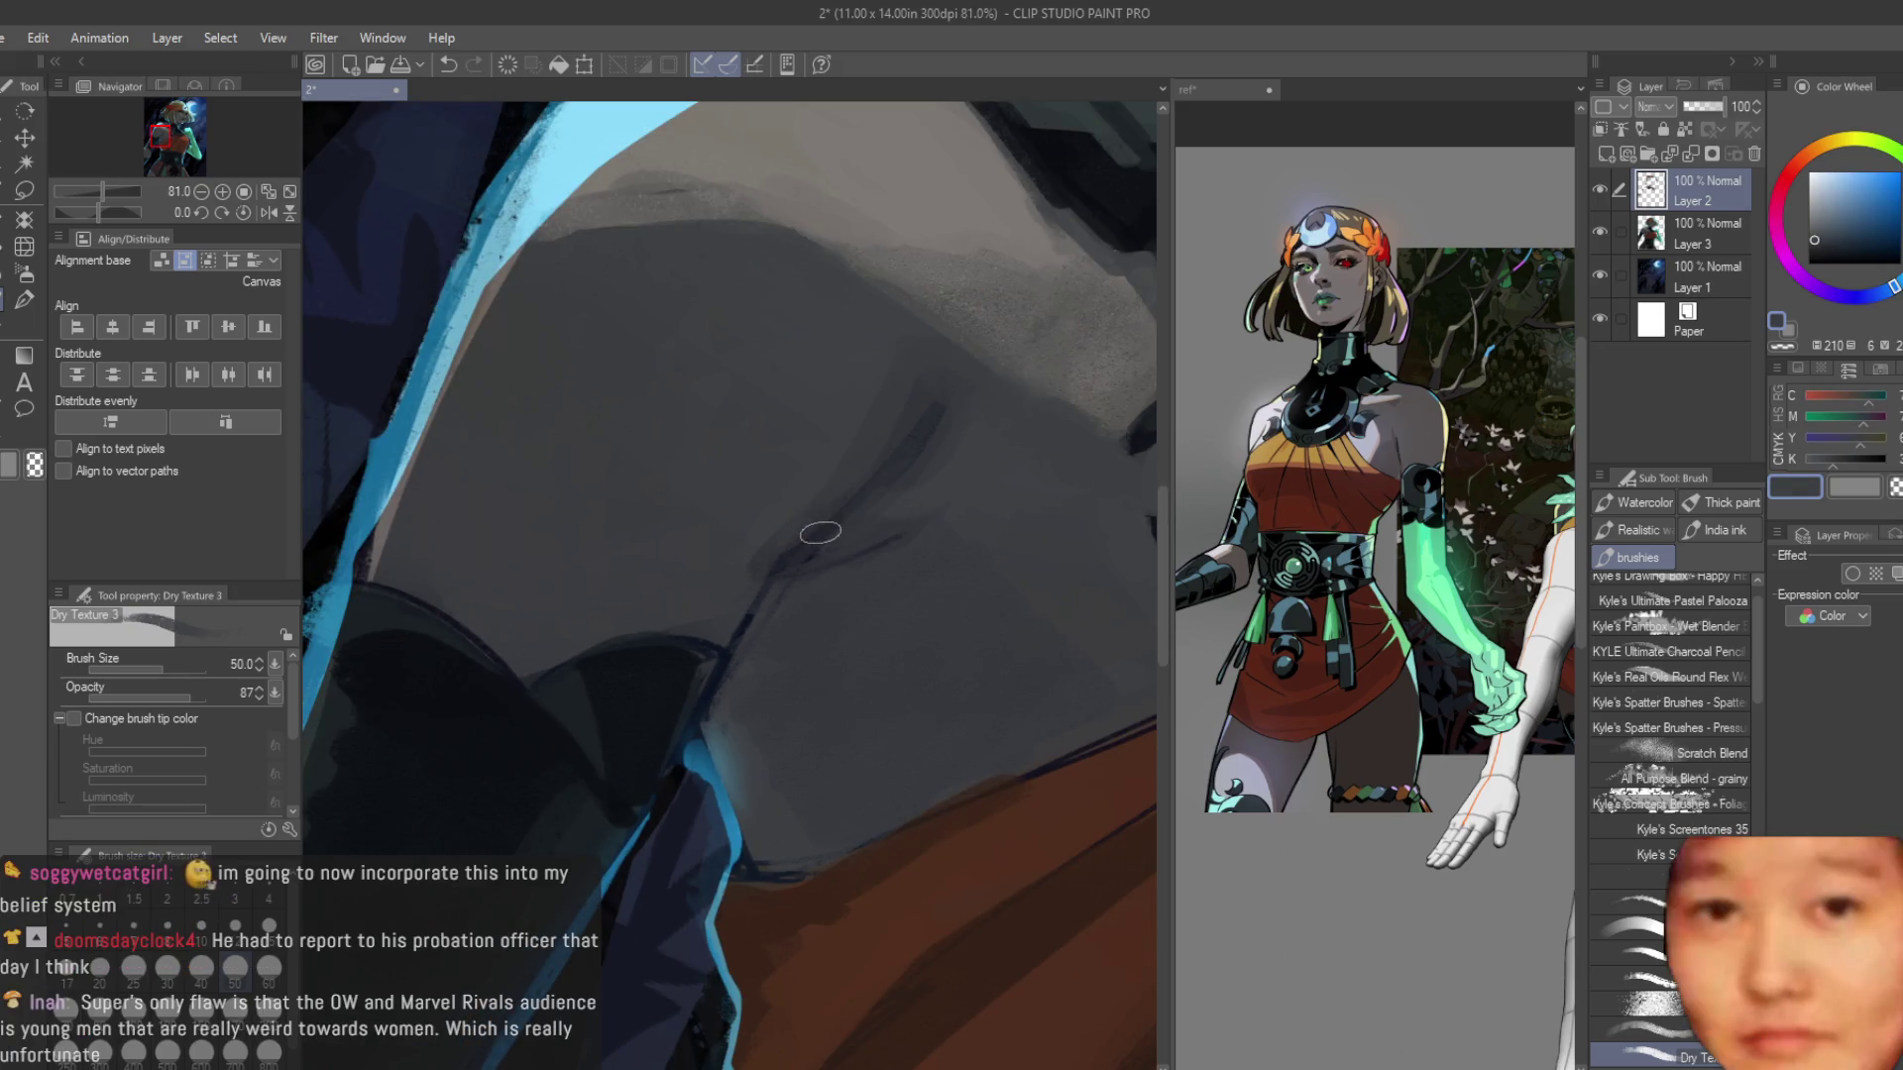
pyautogui.keyDown('alt'); pyautogui.click(808, 488); pyautogui.keyUp('alt')
pyautogui.keyDown('alt'); pyautogui.click(789, 552); pyautogui.keyUp('alt')
pyautogui.keyDown('alt'); pyautogui.click(797, 598); pyautogui.keyUp('alt')
pyautogui.keyDown('alt'); pyautogui.click(798, 553); pyautogui.keyUp('alt')
pyautogui.keyDown('alt'); pyautogui.click(872, 535); pyautogui.keyUp('alt')
pyautogui.scroll(-5, 799, 638)
pyautogui.scroll(5, 819, 564)
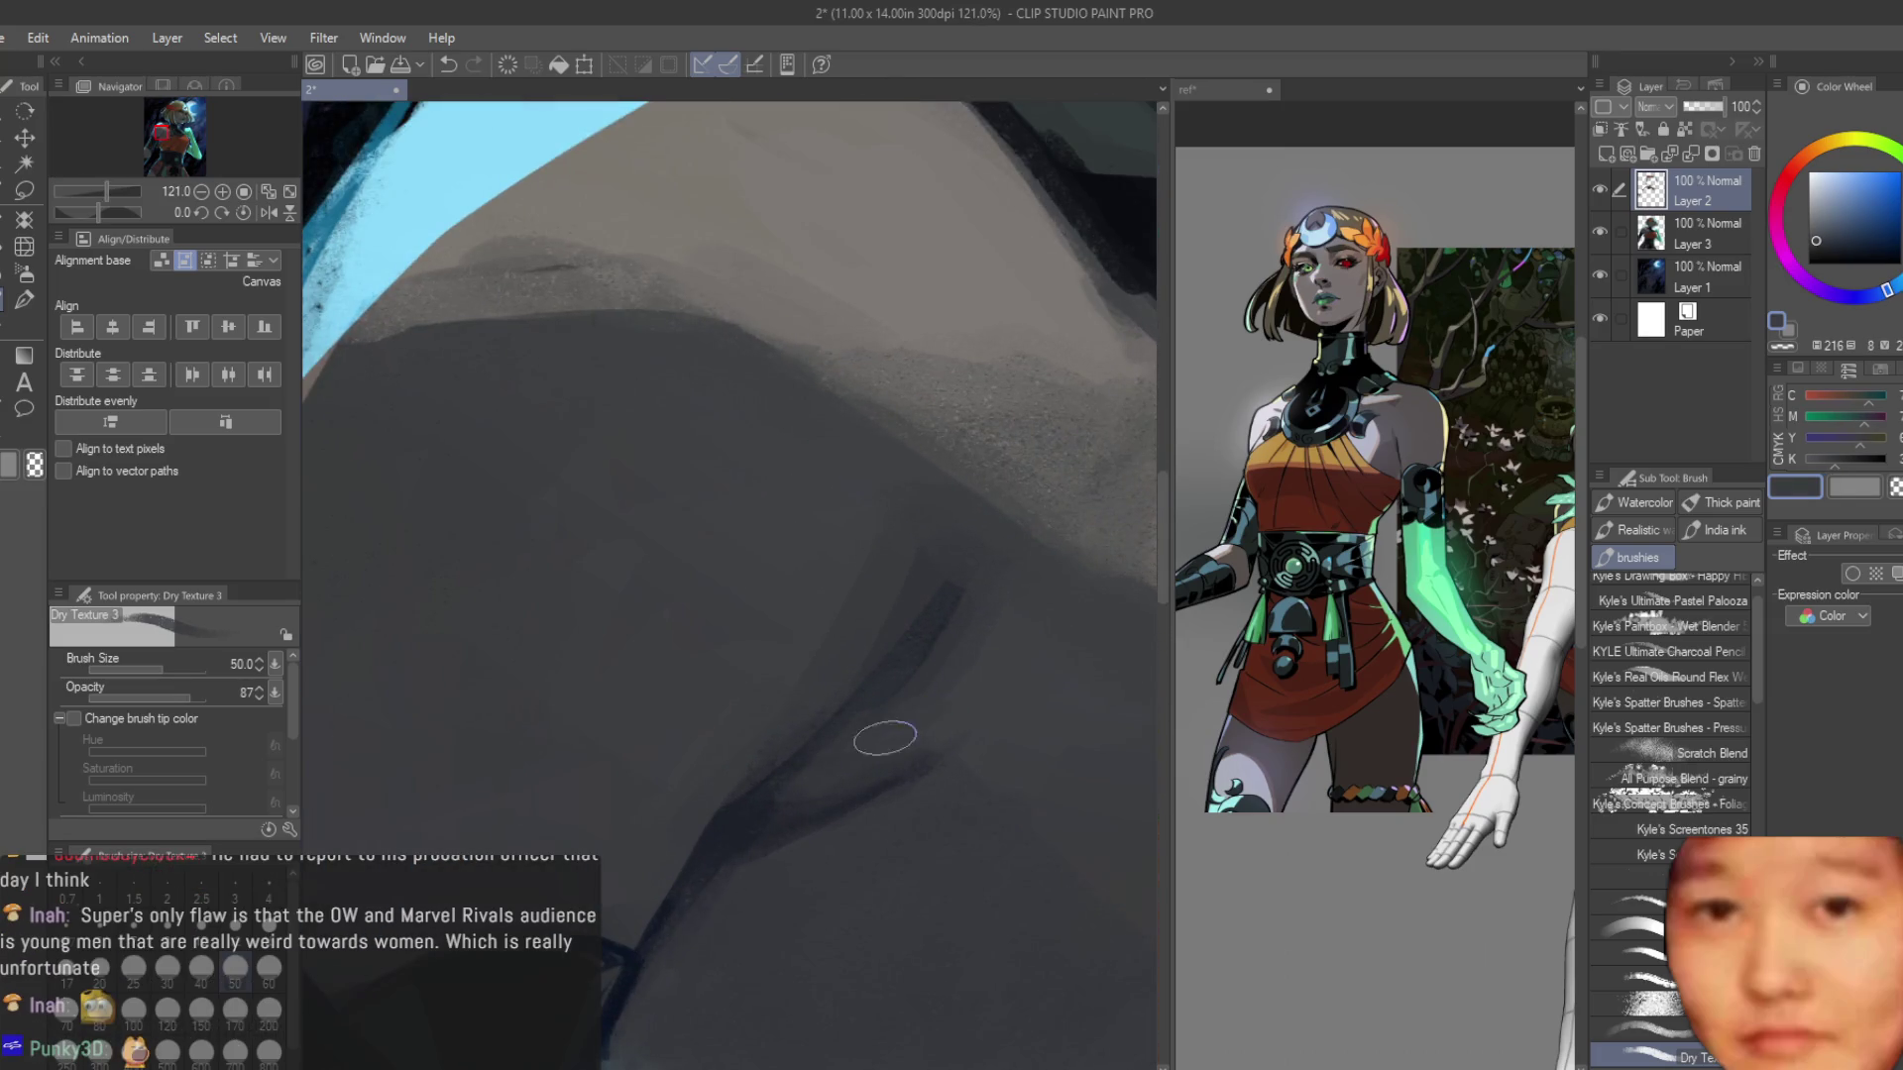
# Gather darker shadow greys, pale greys and a muted blue-grey across the shoulder.
pyautogui.keyDown('alt'); pyautogui.click(913, 650); pyautogui.keyUp('alt')
pyautogui.keyDown('alt'); pyautogui.click(716, 839); pyautogui.keyUp('alt')
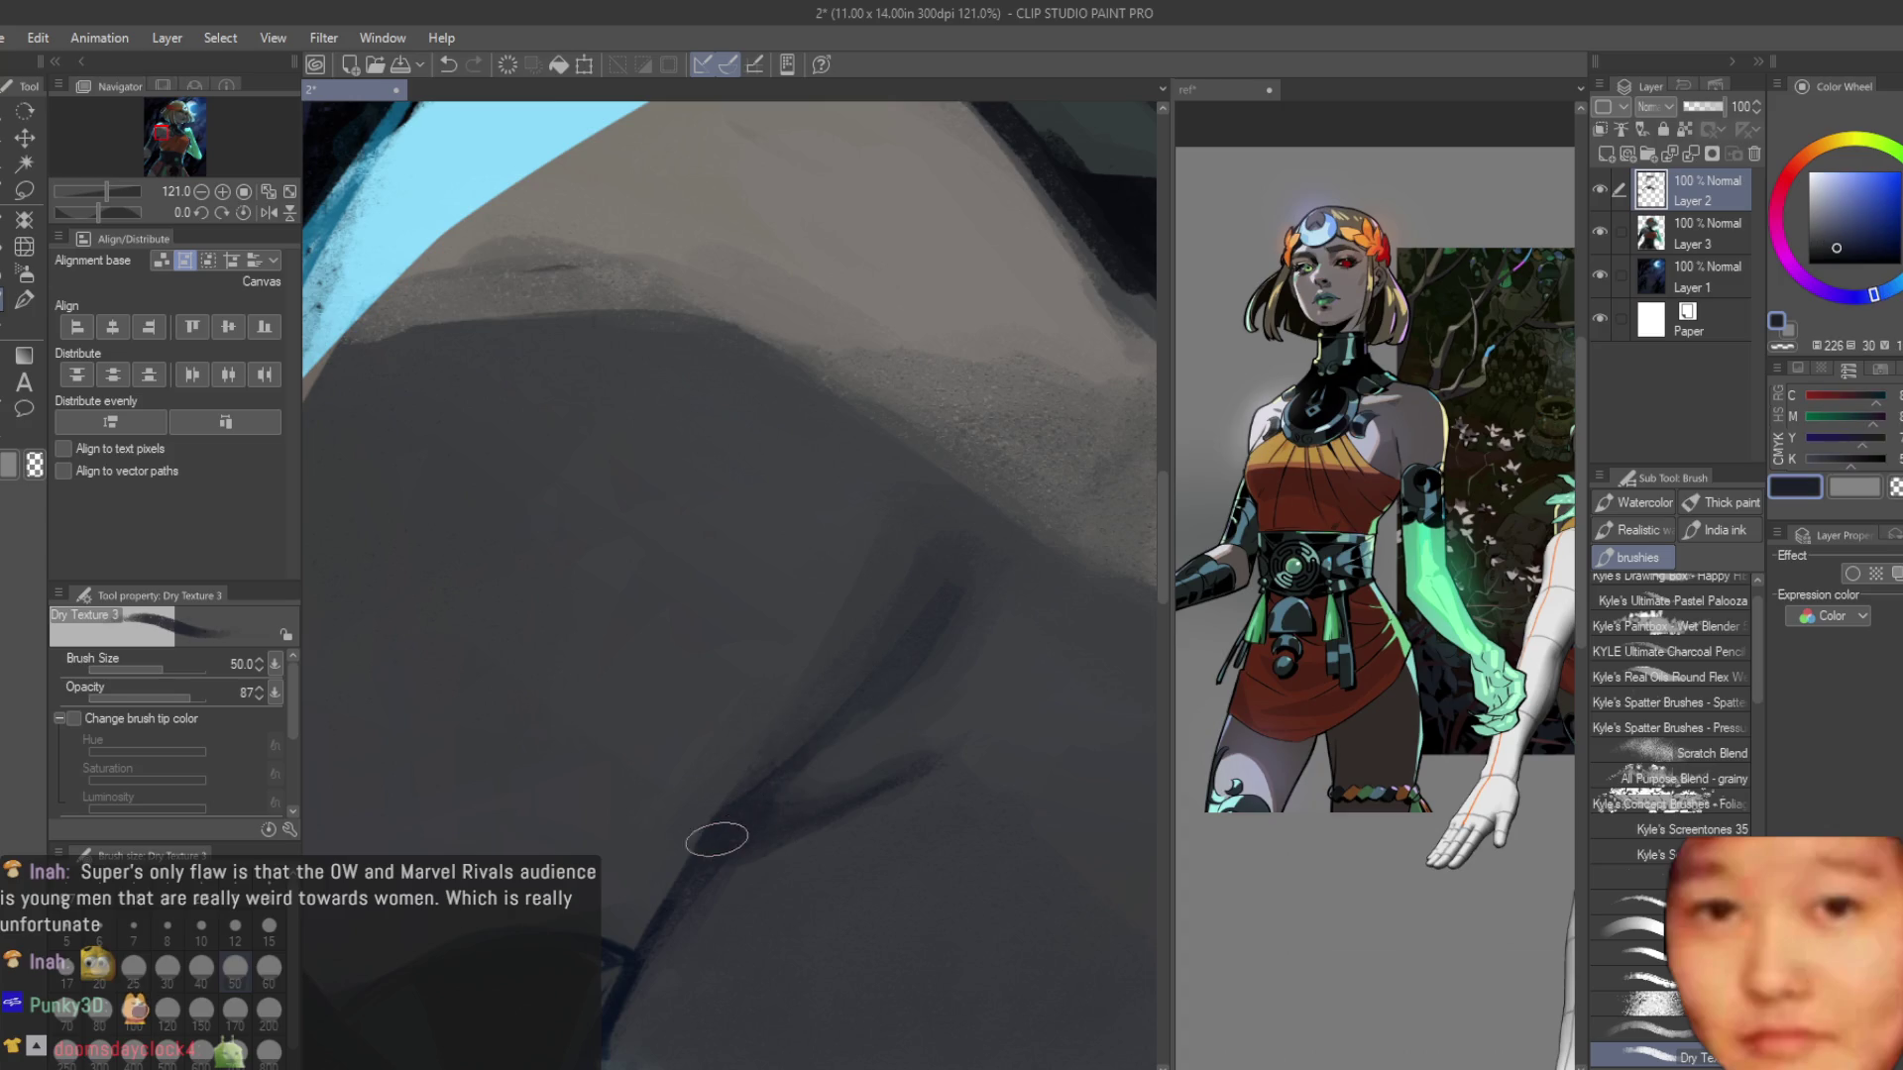
pyautogui.keyDown('alt'); pyautogui.click(888, 762); pyautogui.keyUp('alt')
pyautogui.scroll(-5, 753, 888)
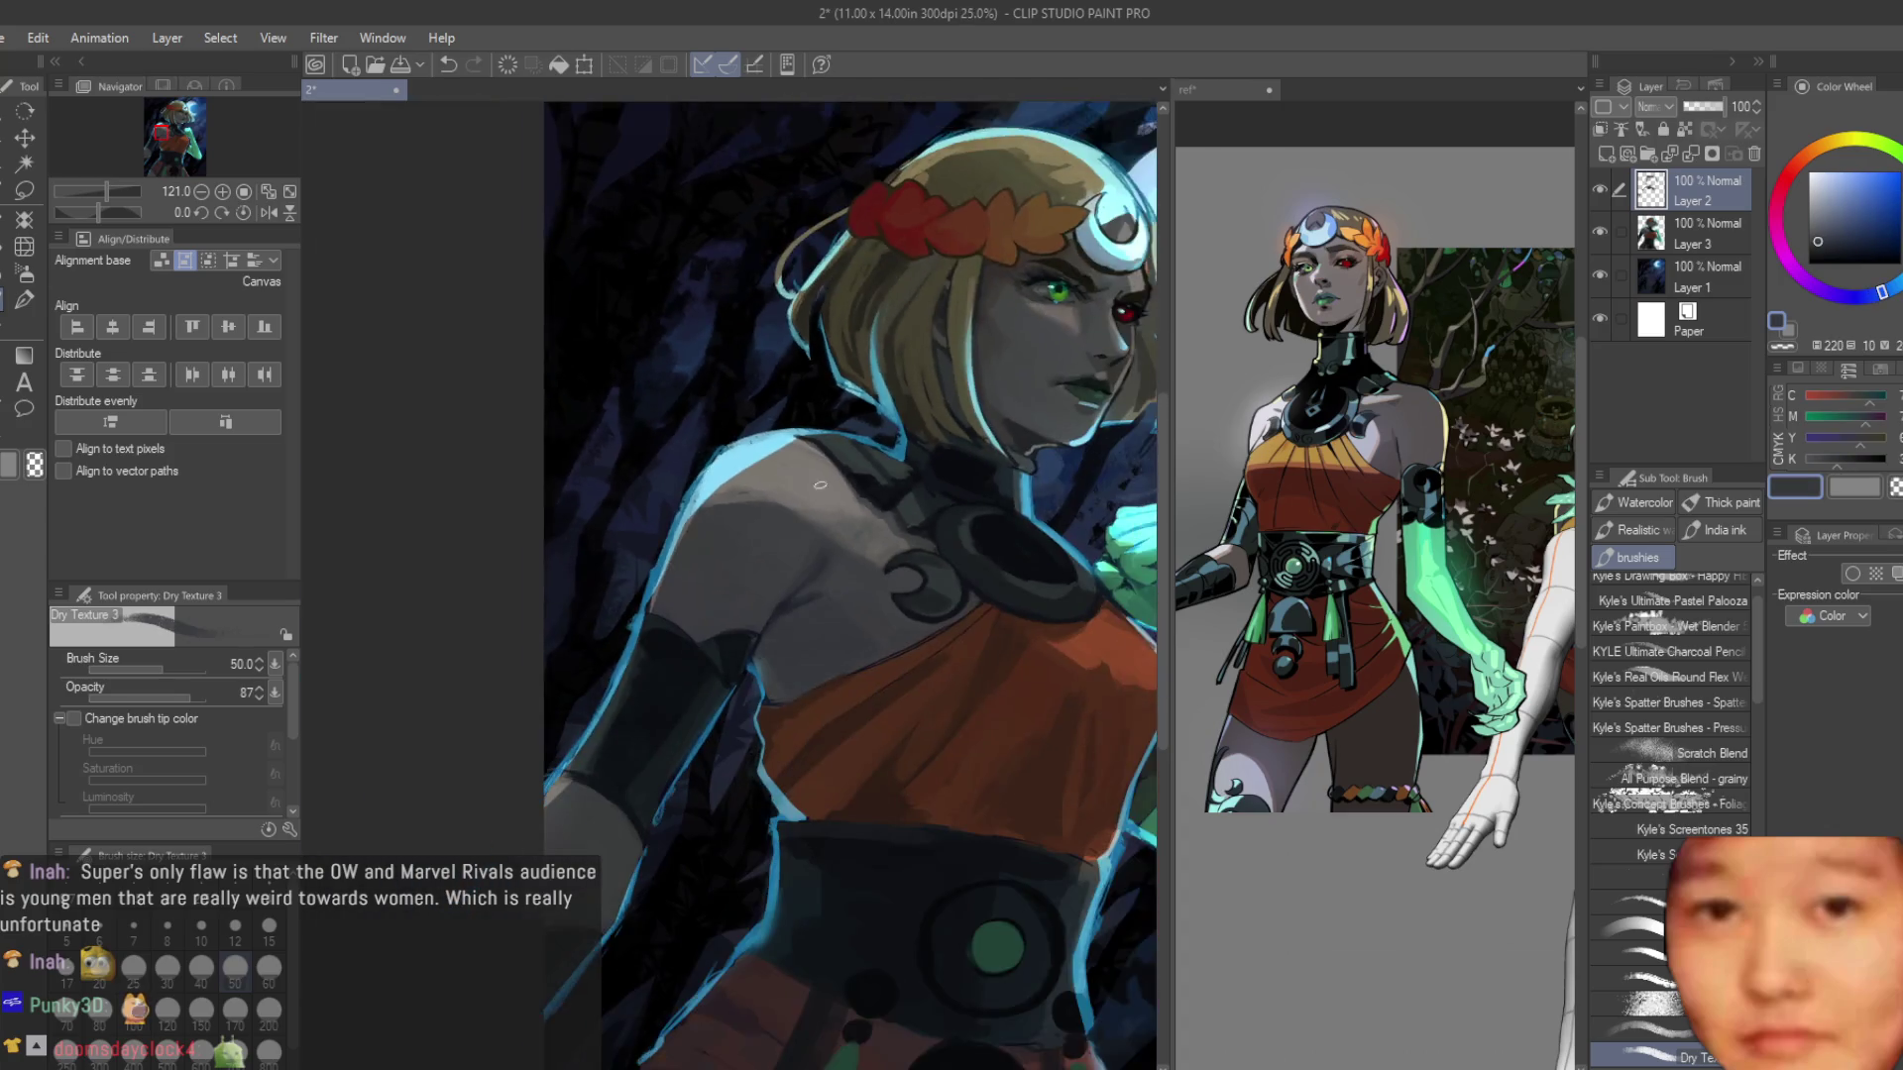
pyautogui.scroll(4, 801, 490)
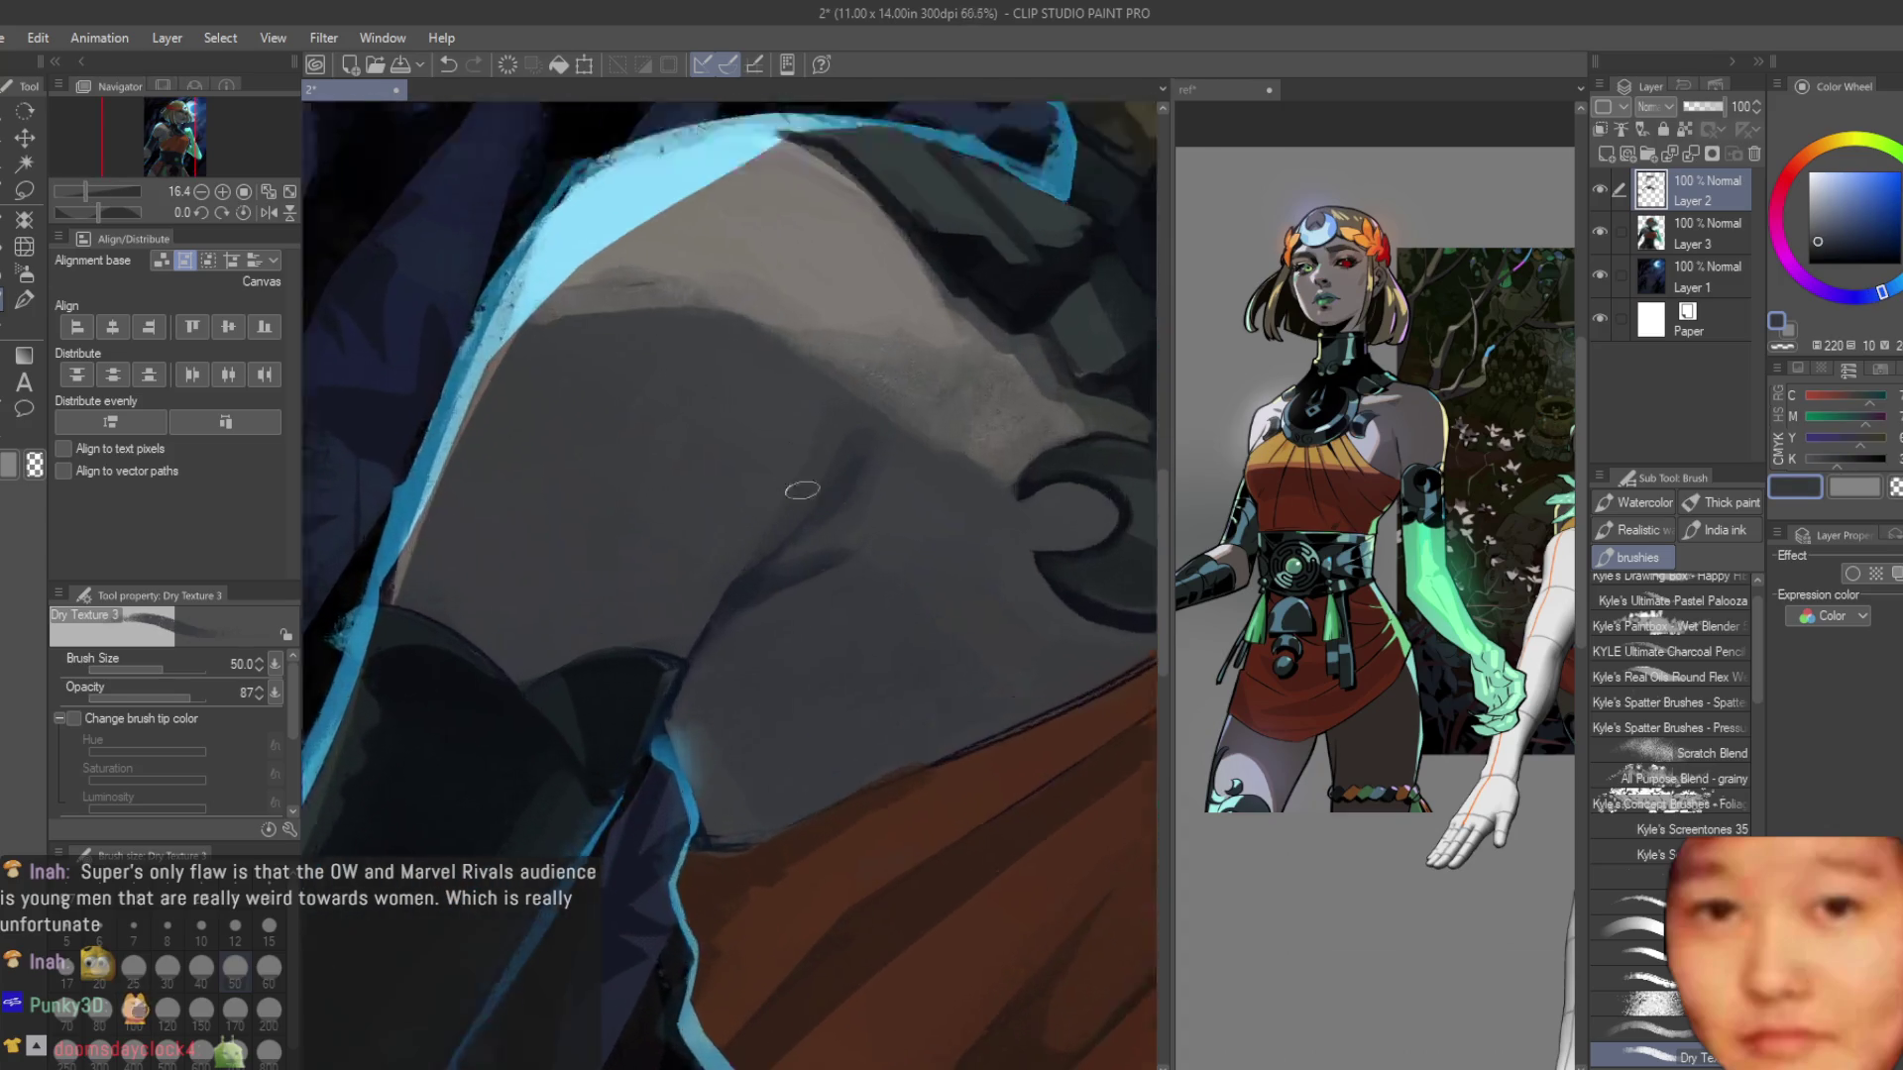
pyautogui.scroll(2, 802, 489)
pyautogui.keyDown('alt'); pyautogui.click(818, 582); pyautogui.keyUp('alt')
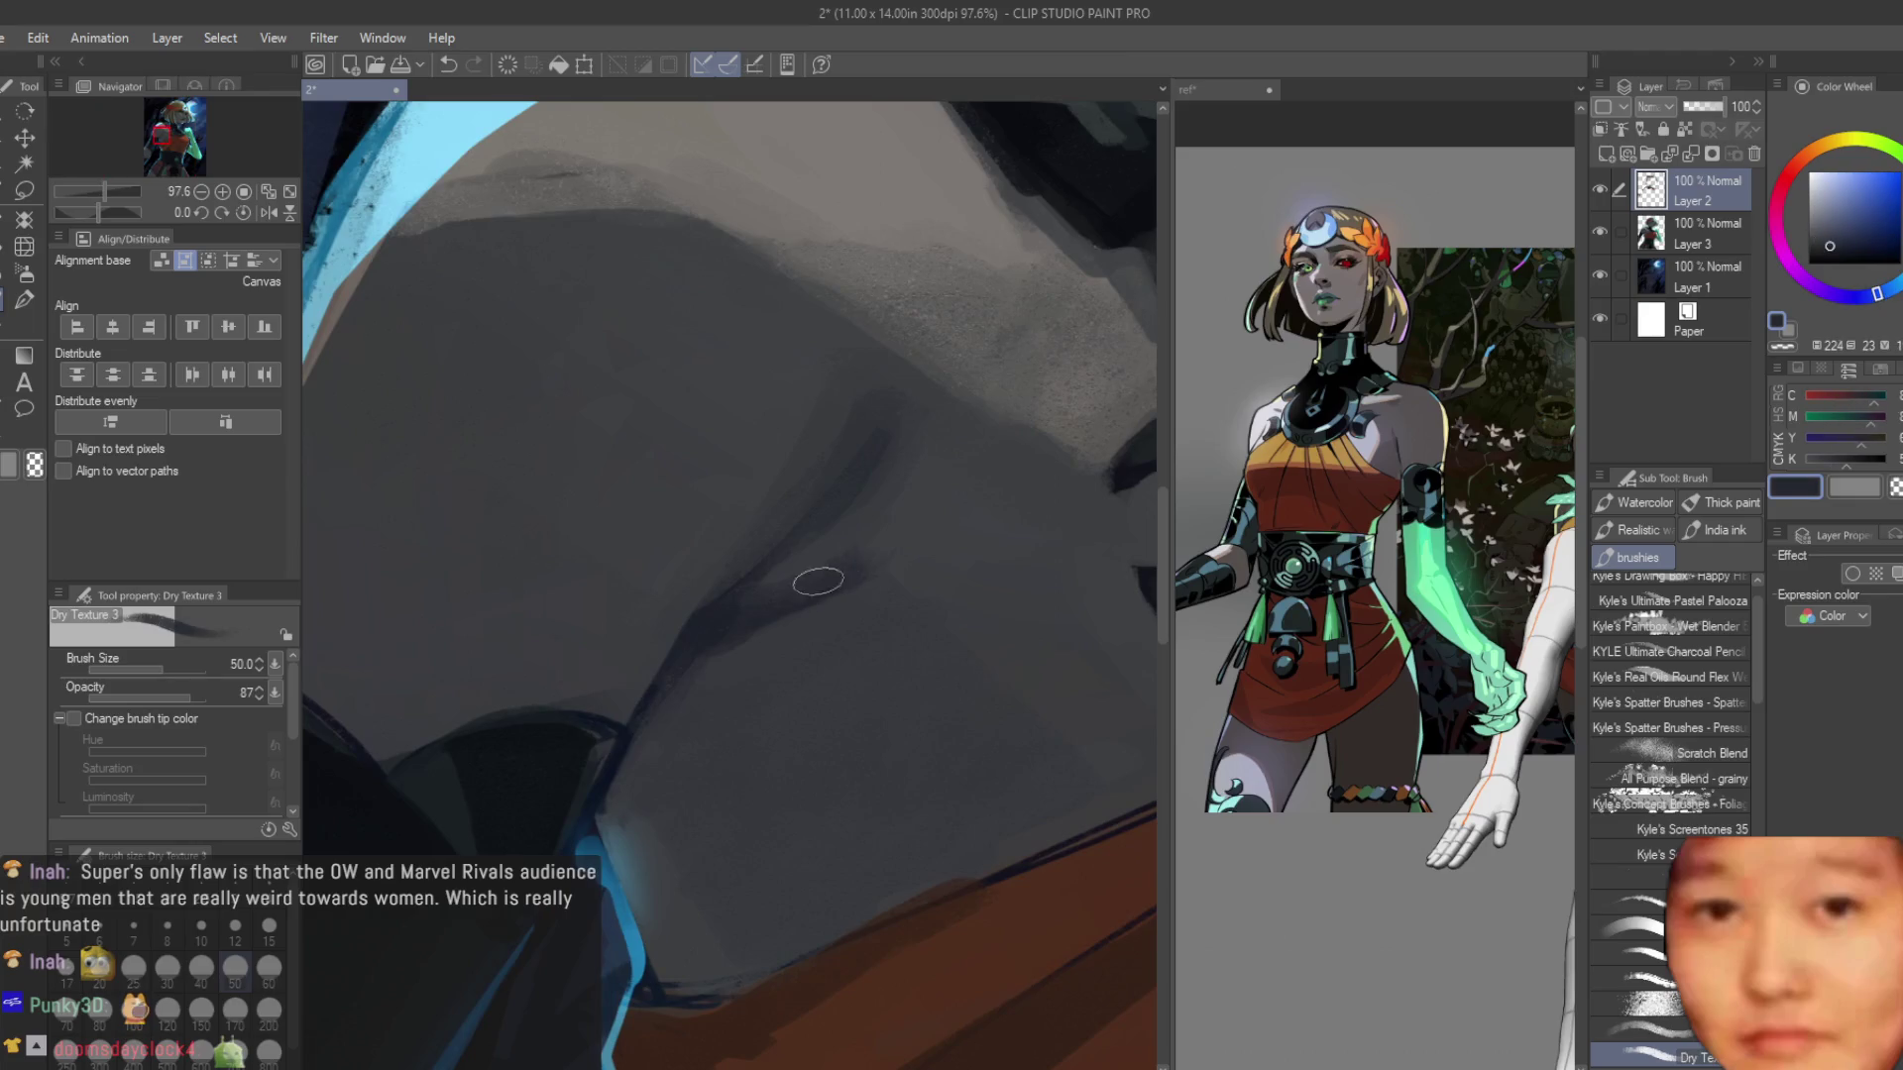
pyautogui.keyDown('alt'); pyautogui.click(813, 587); pyautogui.keyUp('alt')
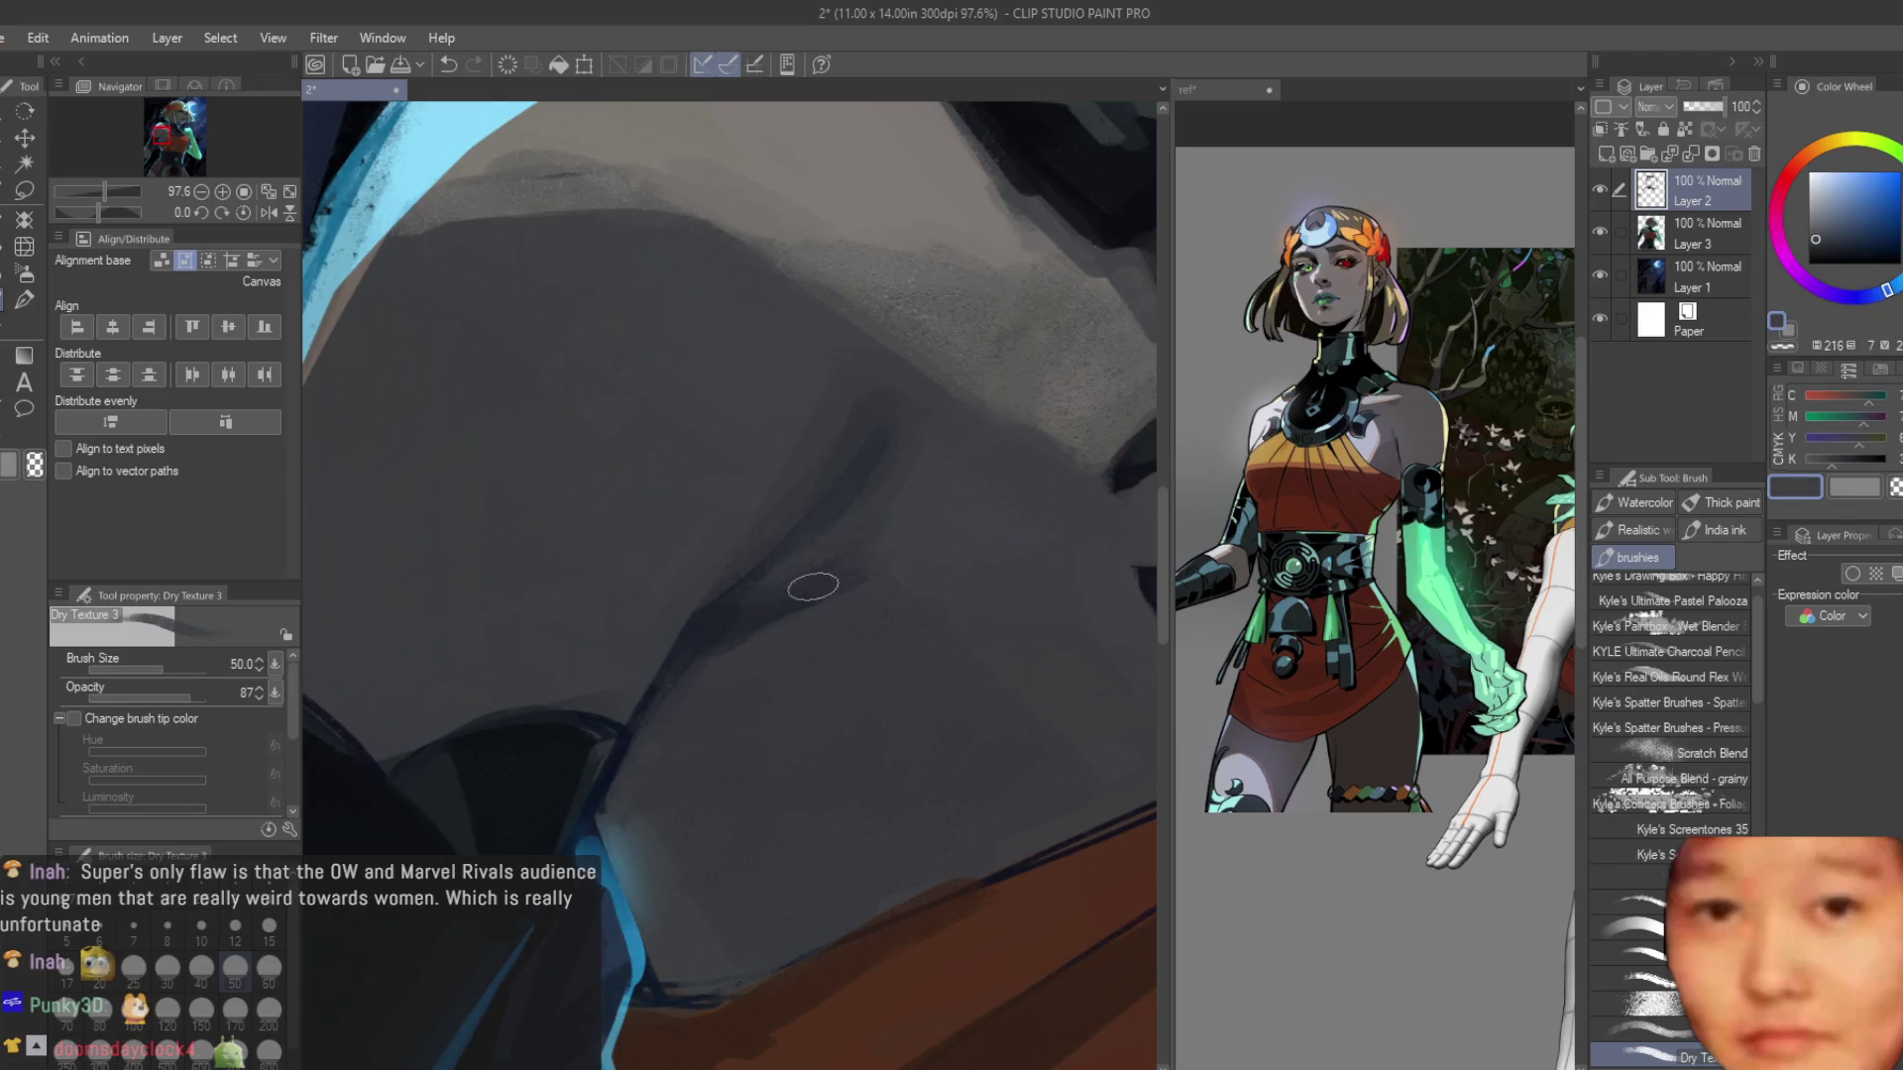
pyautogui.keyDown('alt'); pyautogui.click(658, 645); pyautogui.keyUp('alt')
pyautogui.keyDown('alt'); pyautogui.click(610, 728); pyautogui.keyUp('alt')
pyautogui.scroll(-5, 594, 674)
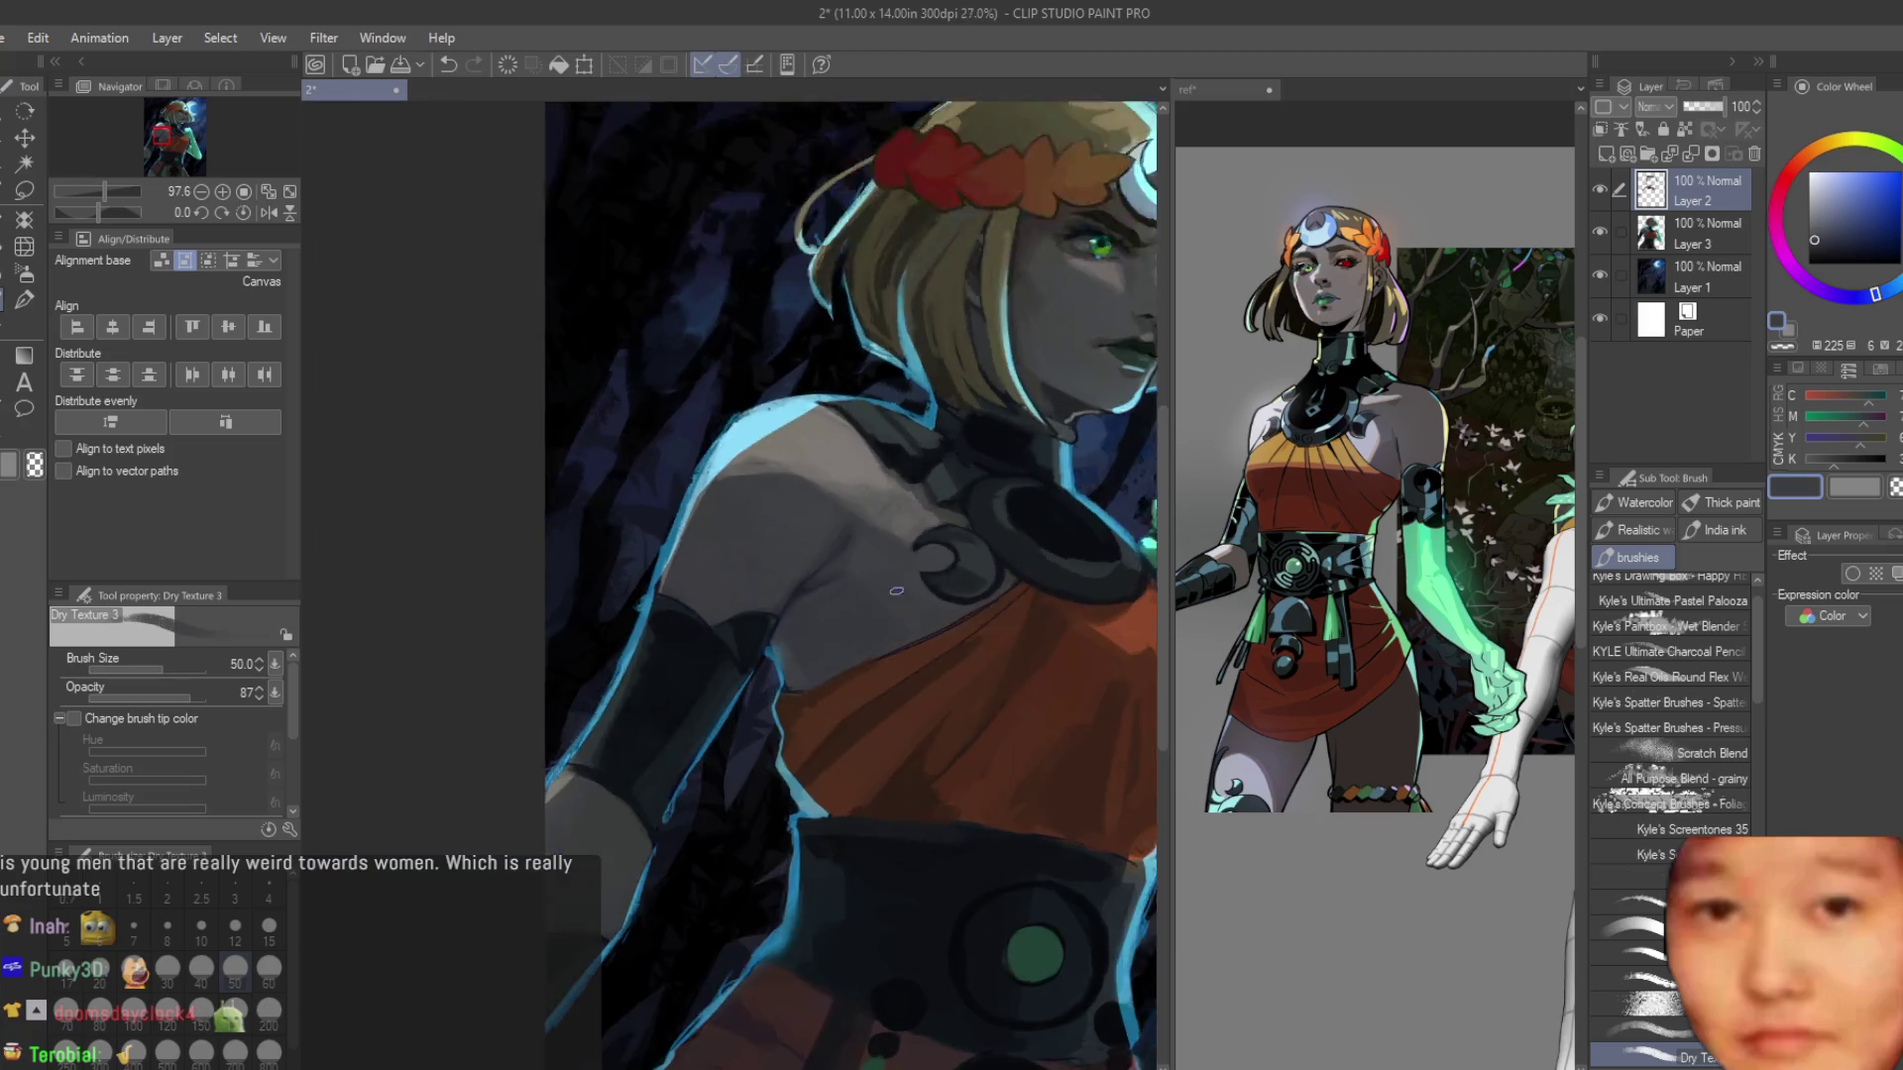
pyautogui.scroll(8, 943, 741)
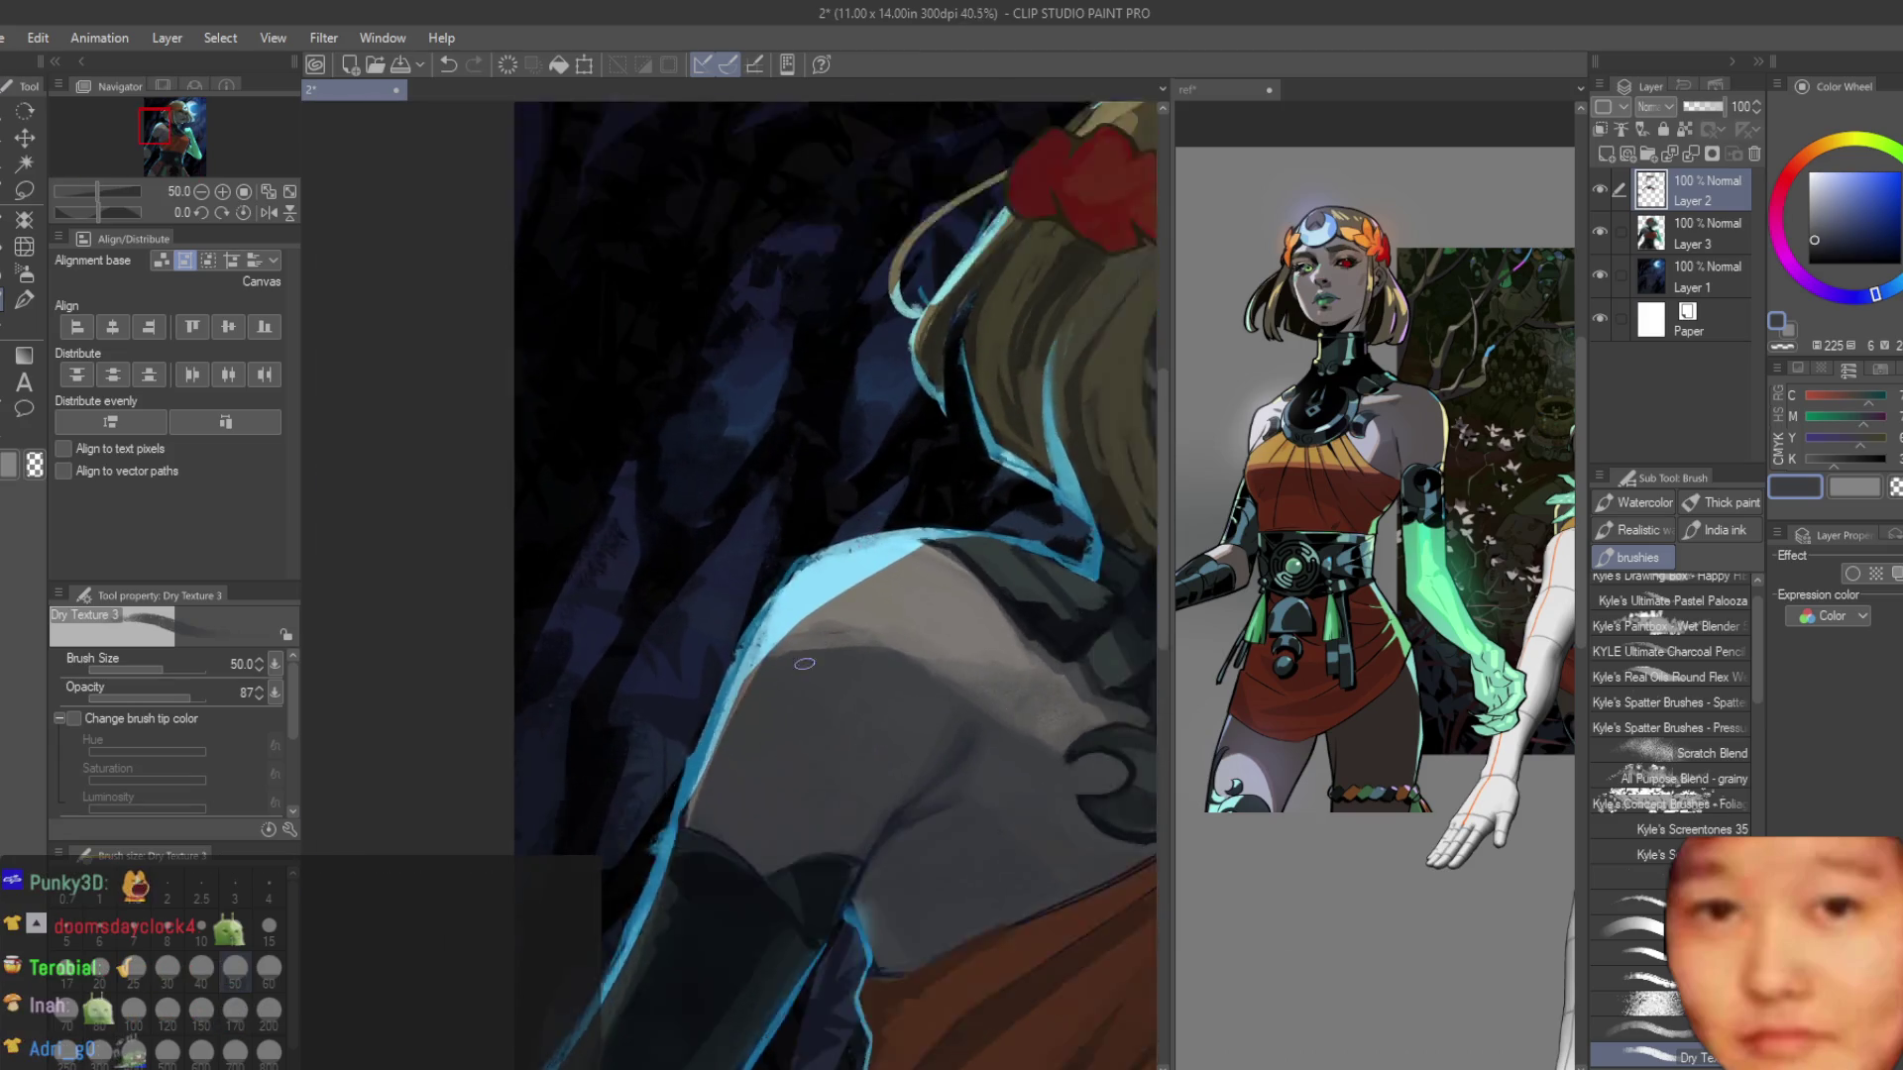
pyautogui.keyDown('alt'); pyautogui.click(944, 741); pyautogui.keyUp('alt')
pyautogui.keyDown('alt'); pyautogui.click(1014, 898); pyautogui.keyUp('alt')
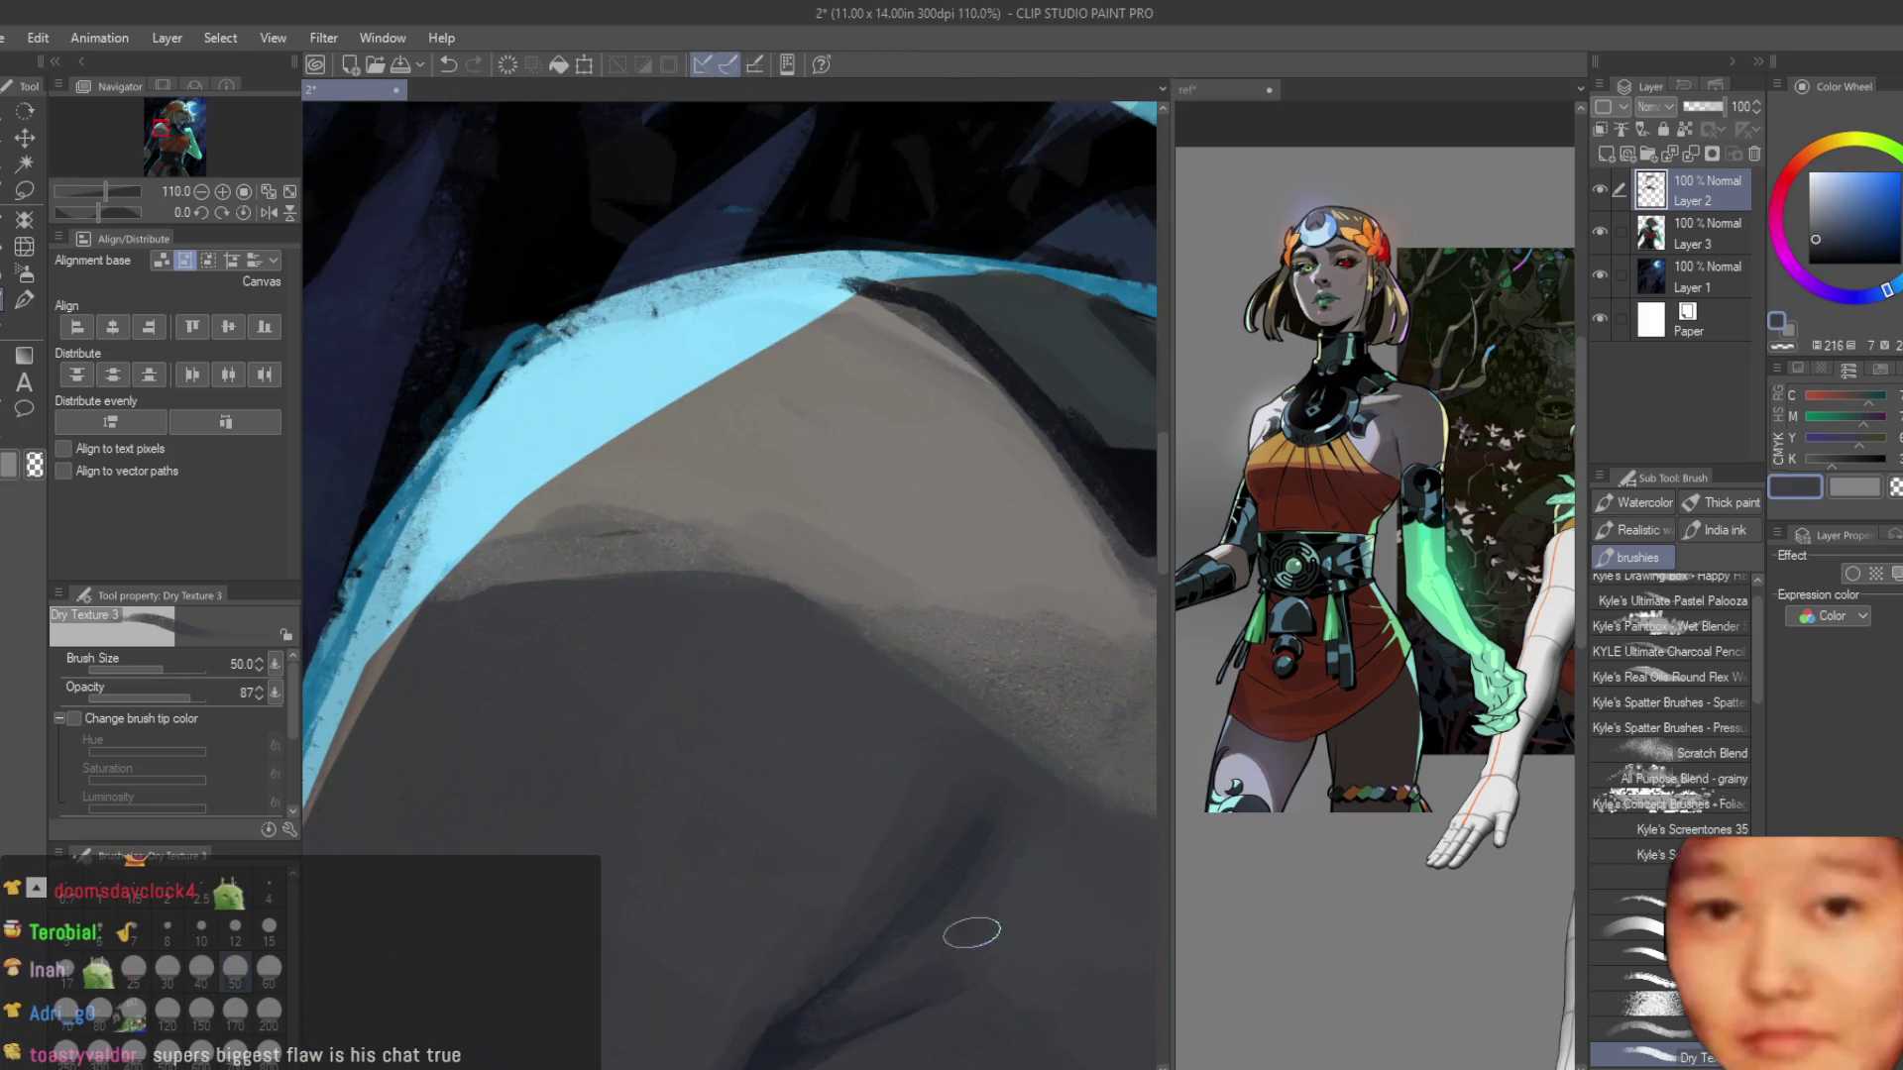
pyautogui.scroll(-3, 1032, 827)
pyautogui.scroll(2, 1007, 734)
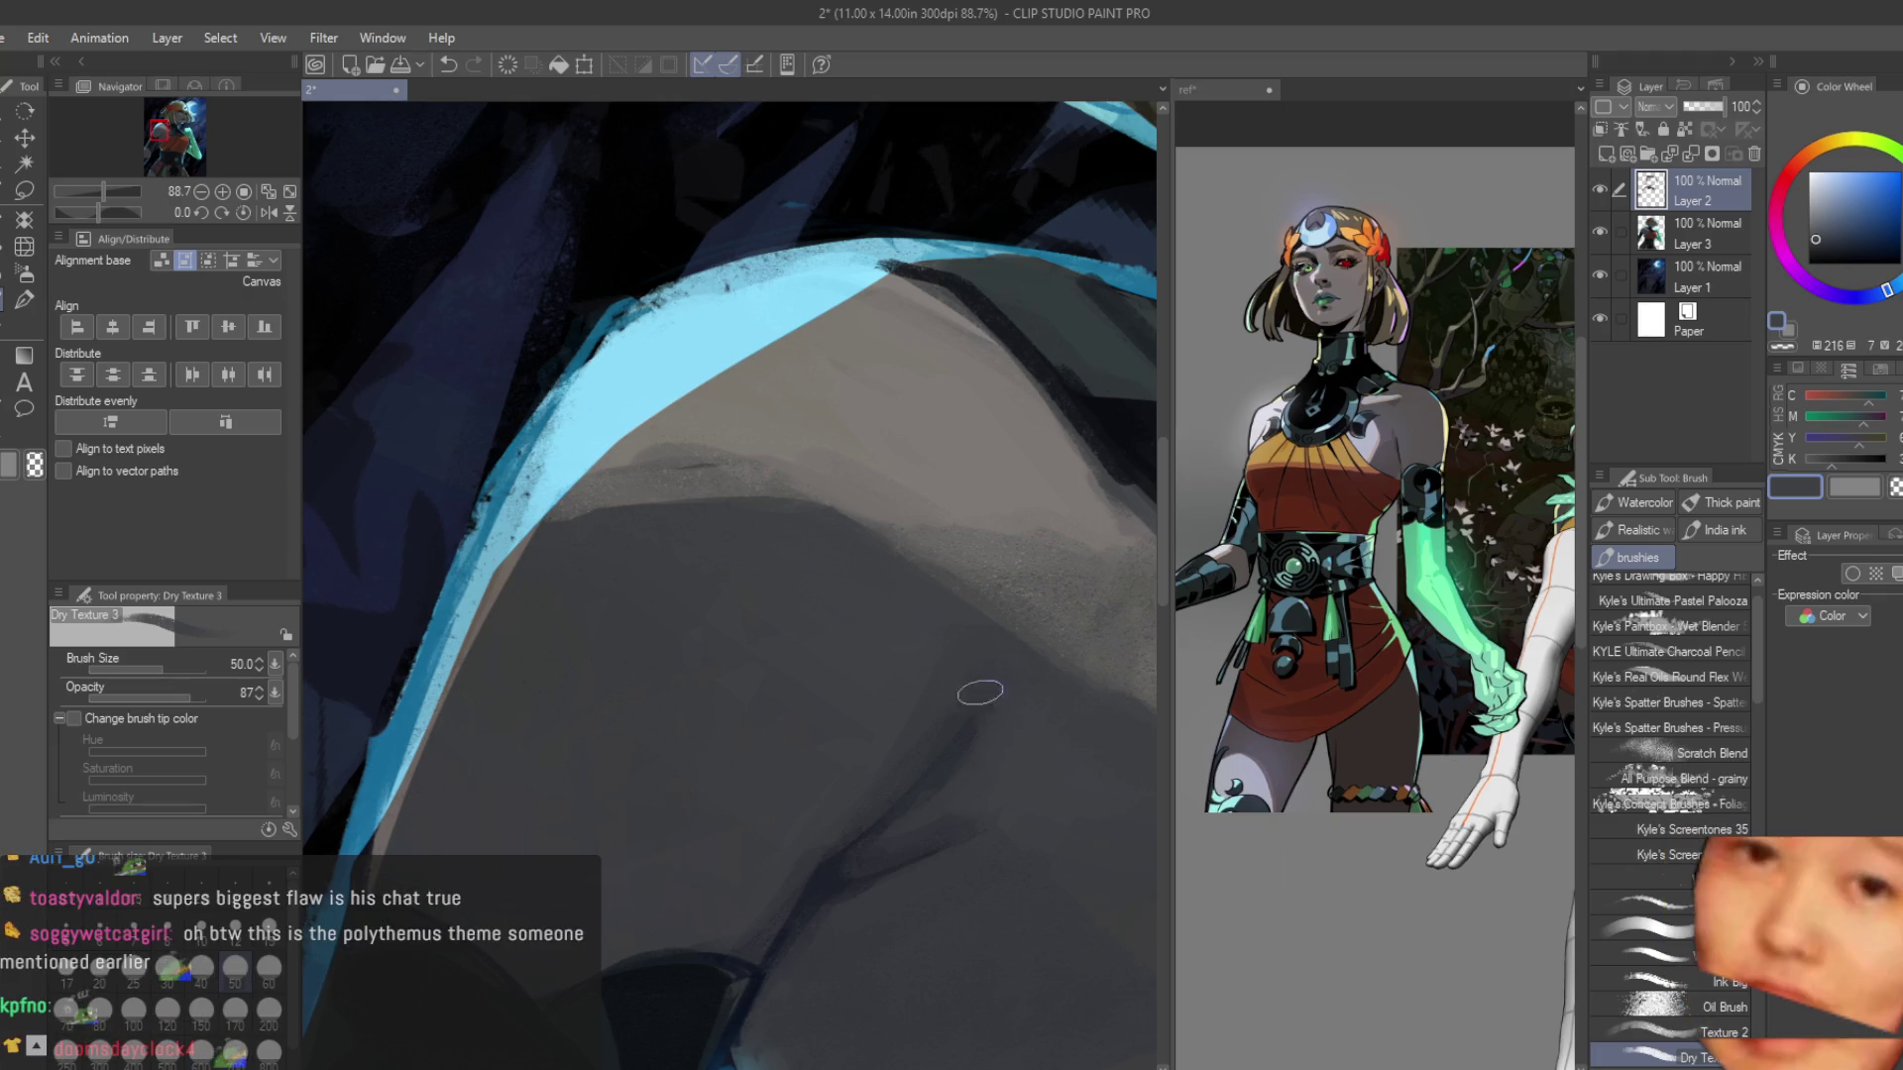
# Refine the upper arm with slightly darker, lighter and bluer greys taken from the arm.
pyautogui.keyDown('alt'); pyautogui.click(960, 766); pyautogui.keyUp('alt')
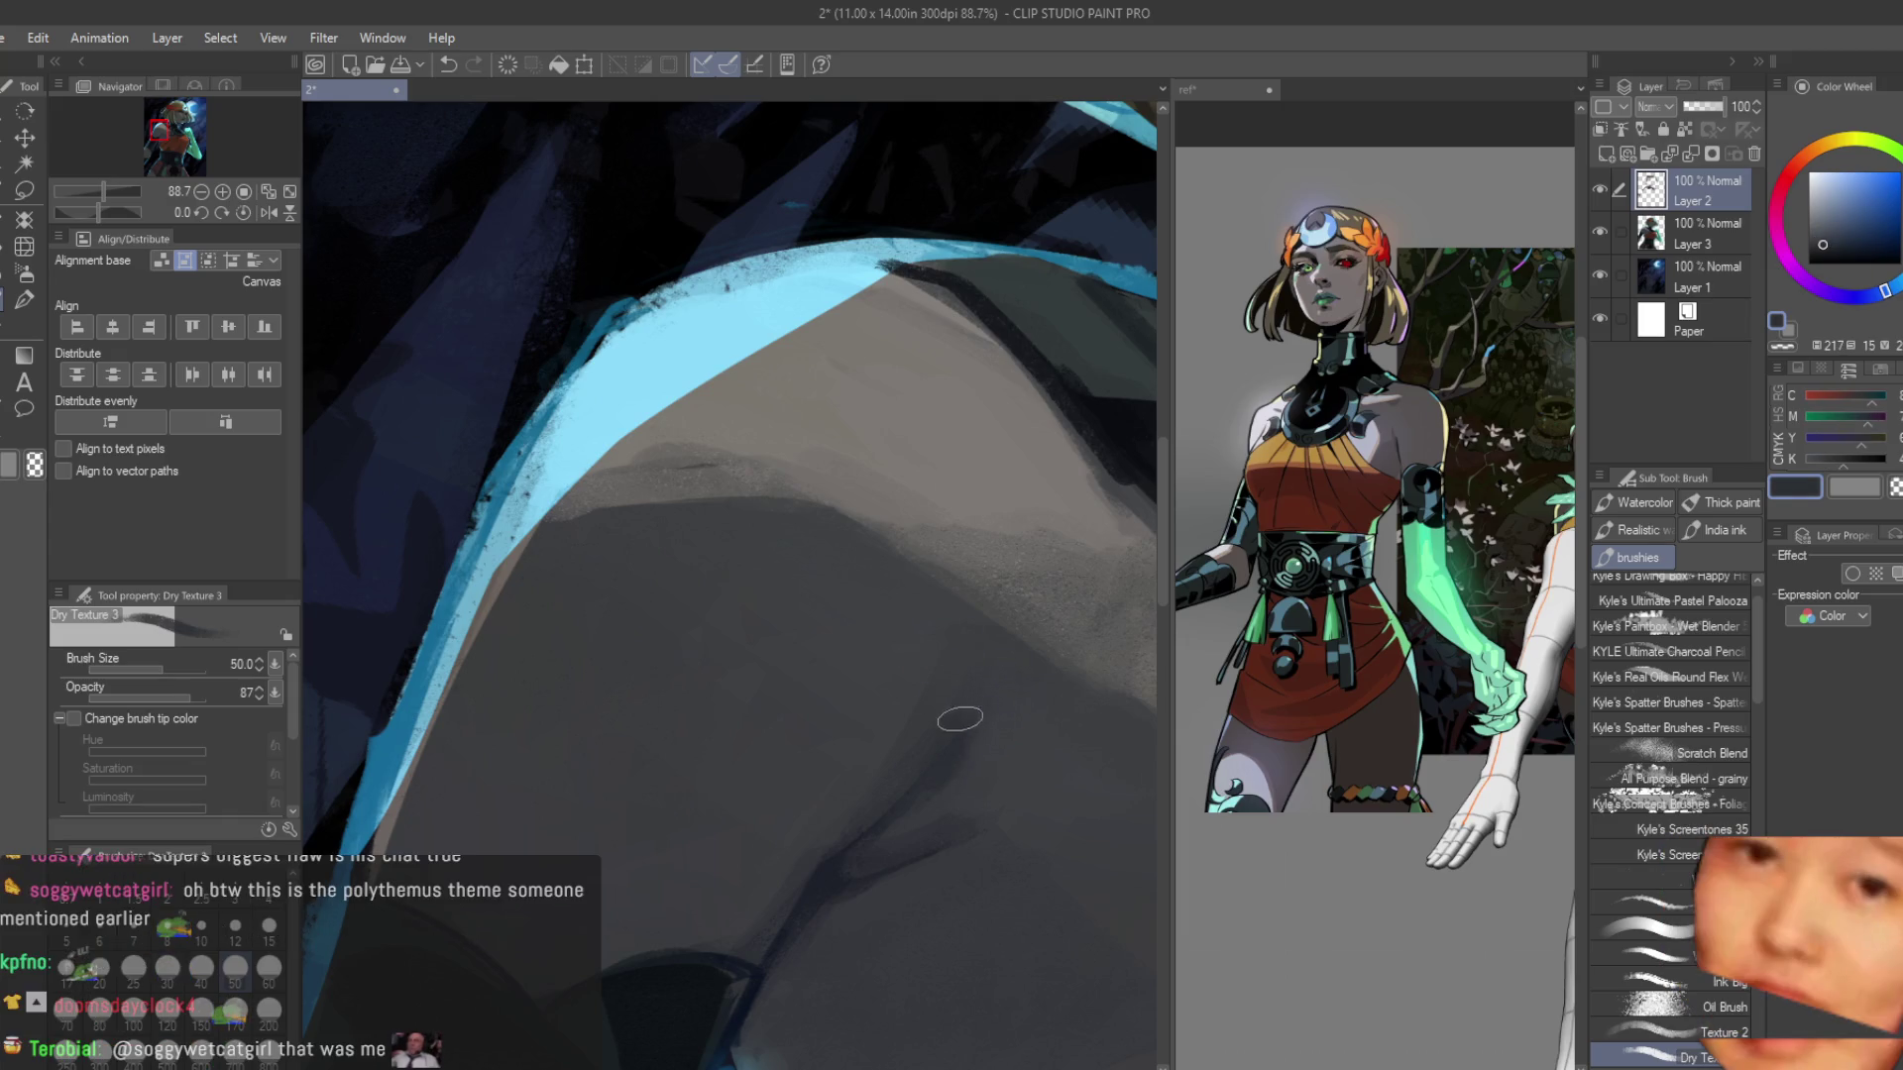
pyautogui.keyDown('alt'); pyautogui.click(946, 753); pyautogui.keyUp('alt')
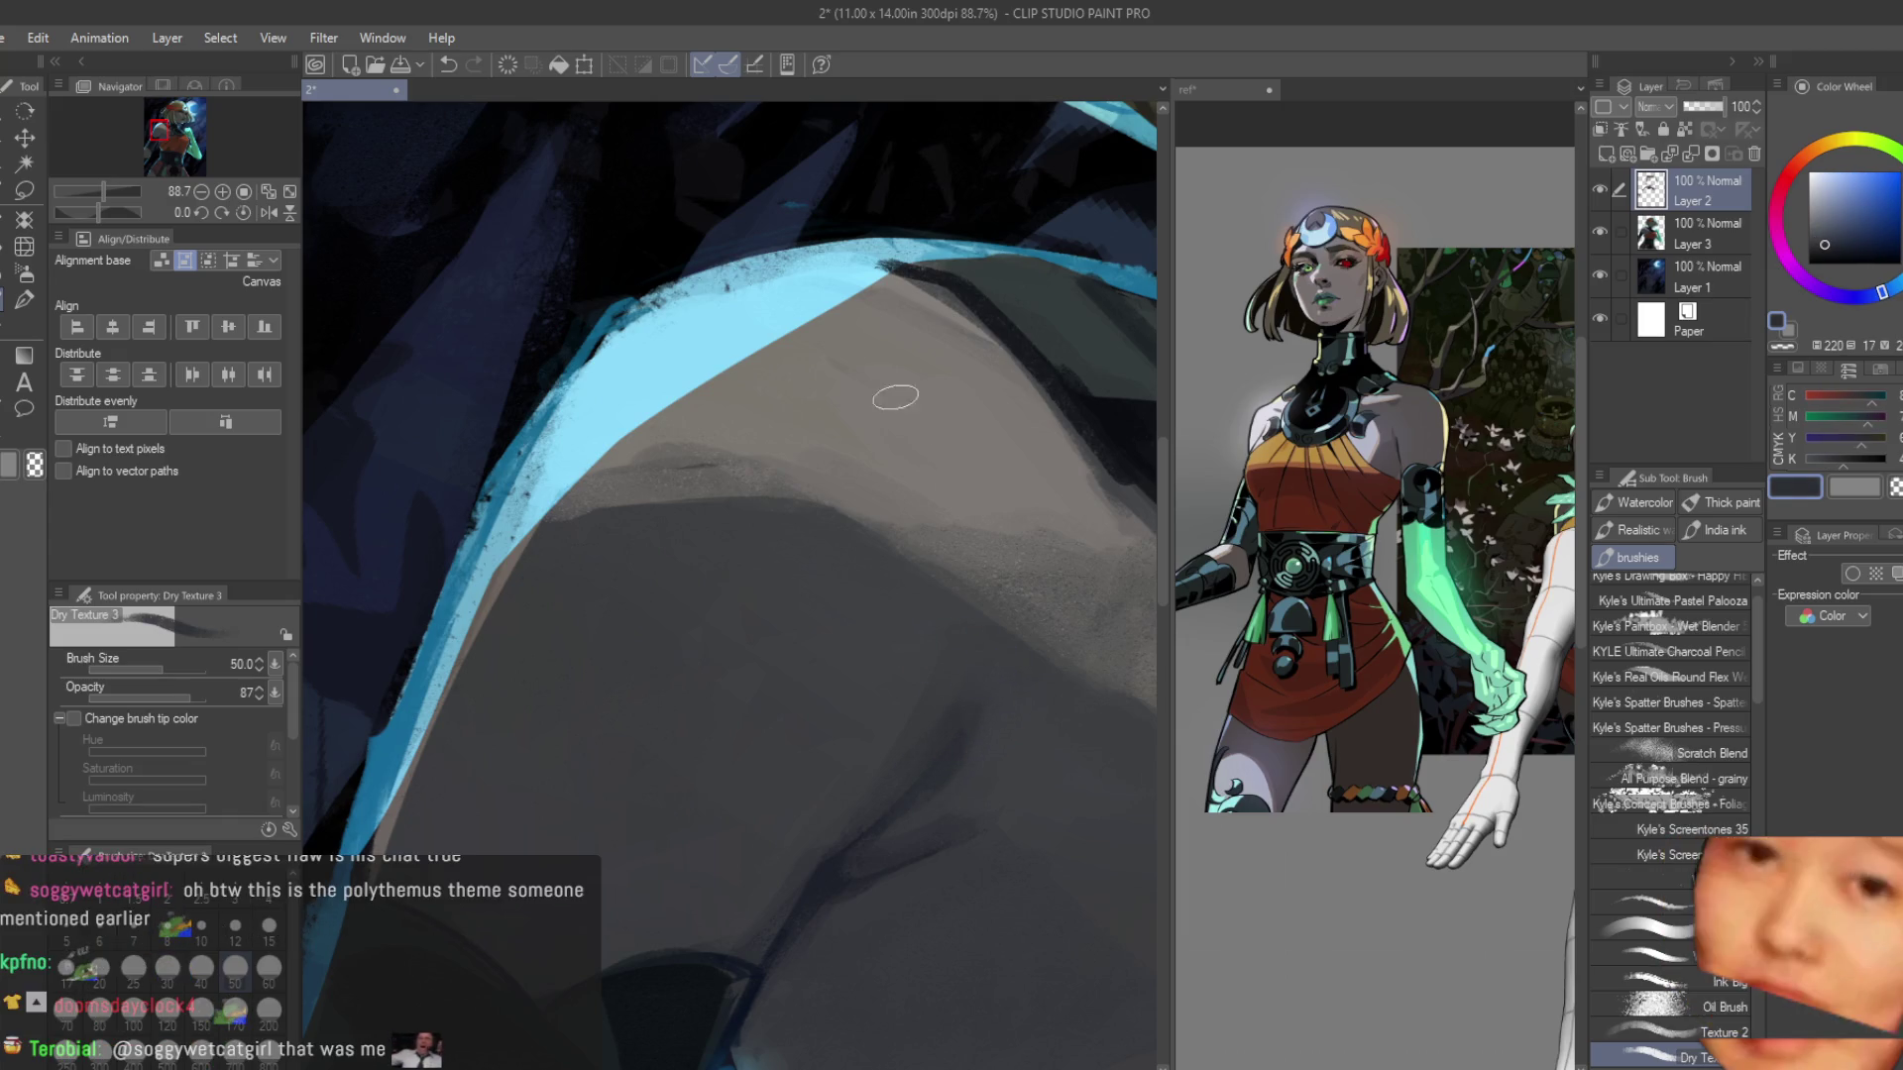
pyautogui.scroll(-3, 890, 380)
pyautogui.scroll(3, 903, 528)
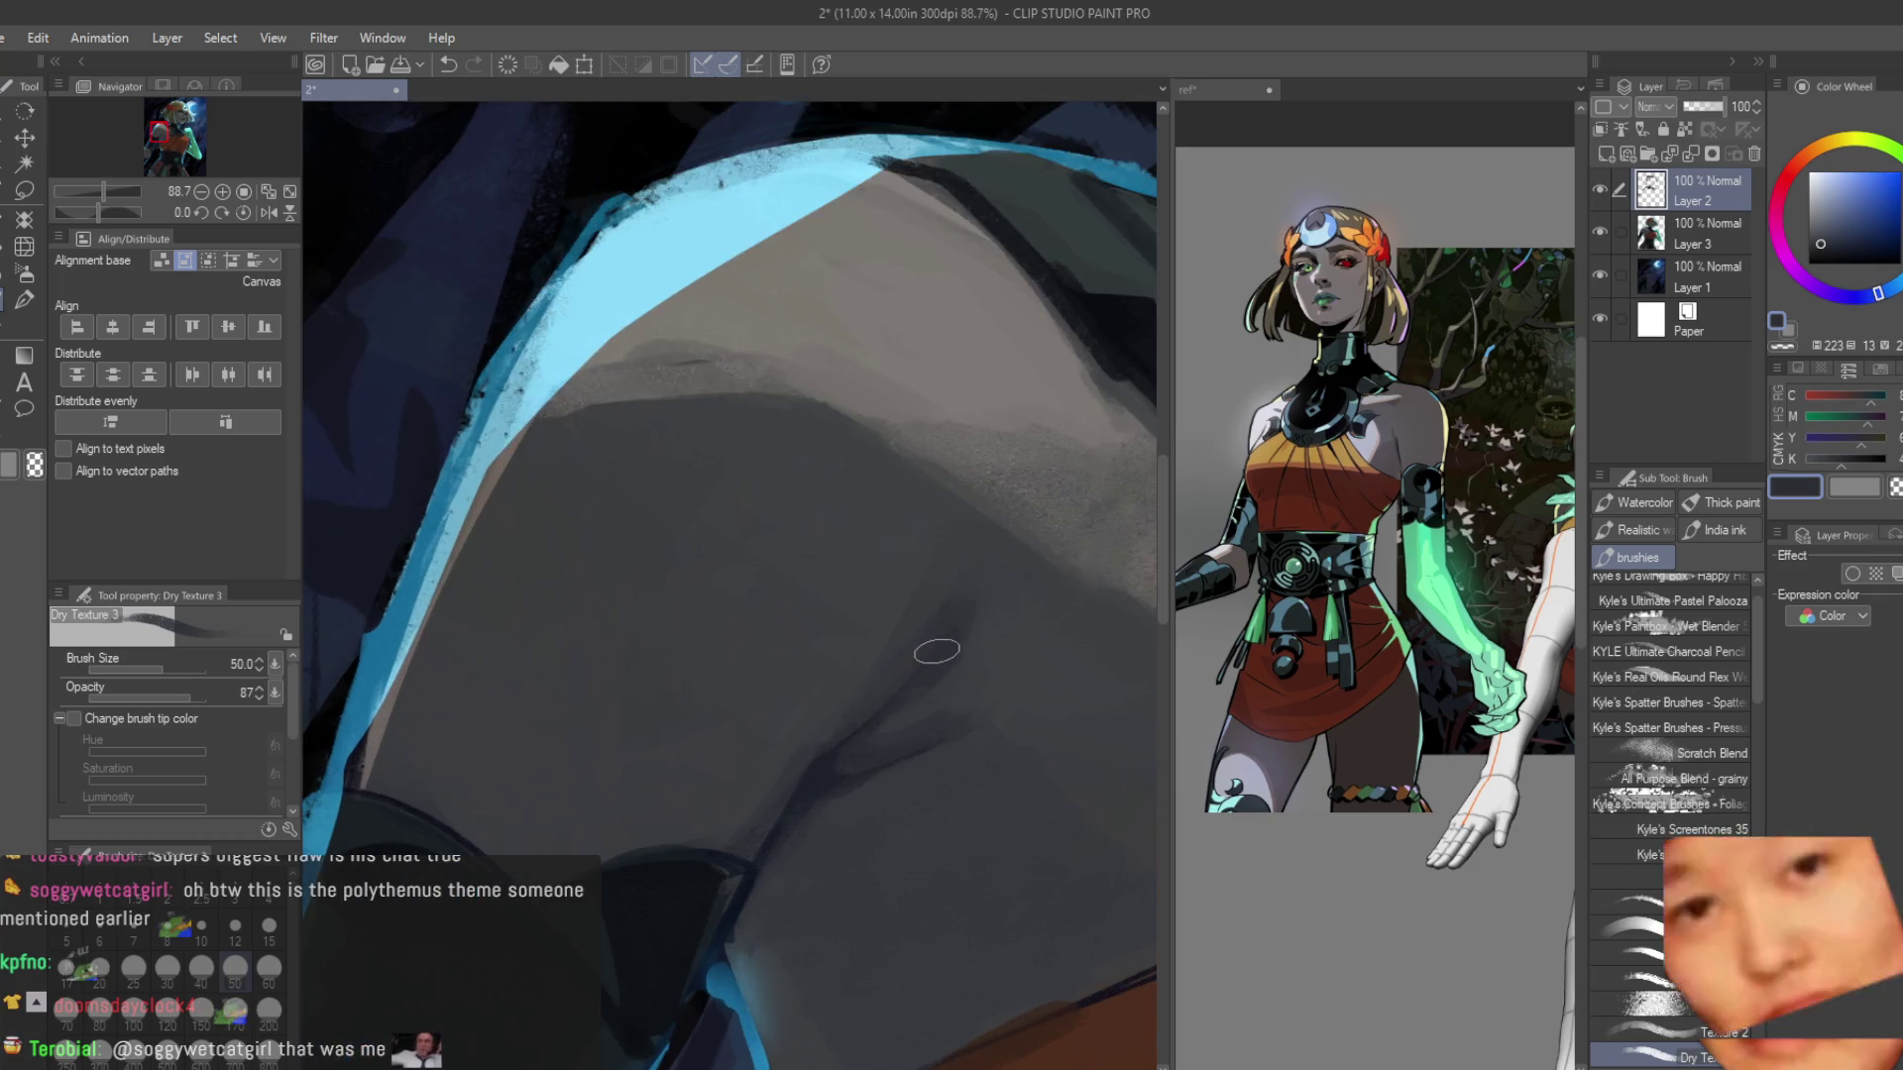
pyautogui.keyDown('alt'); pyautogui.click(952, 592); pyautogui.keyUp('alt')
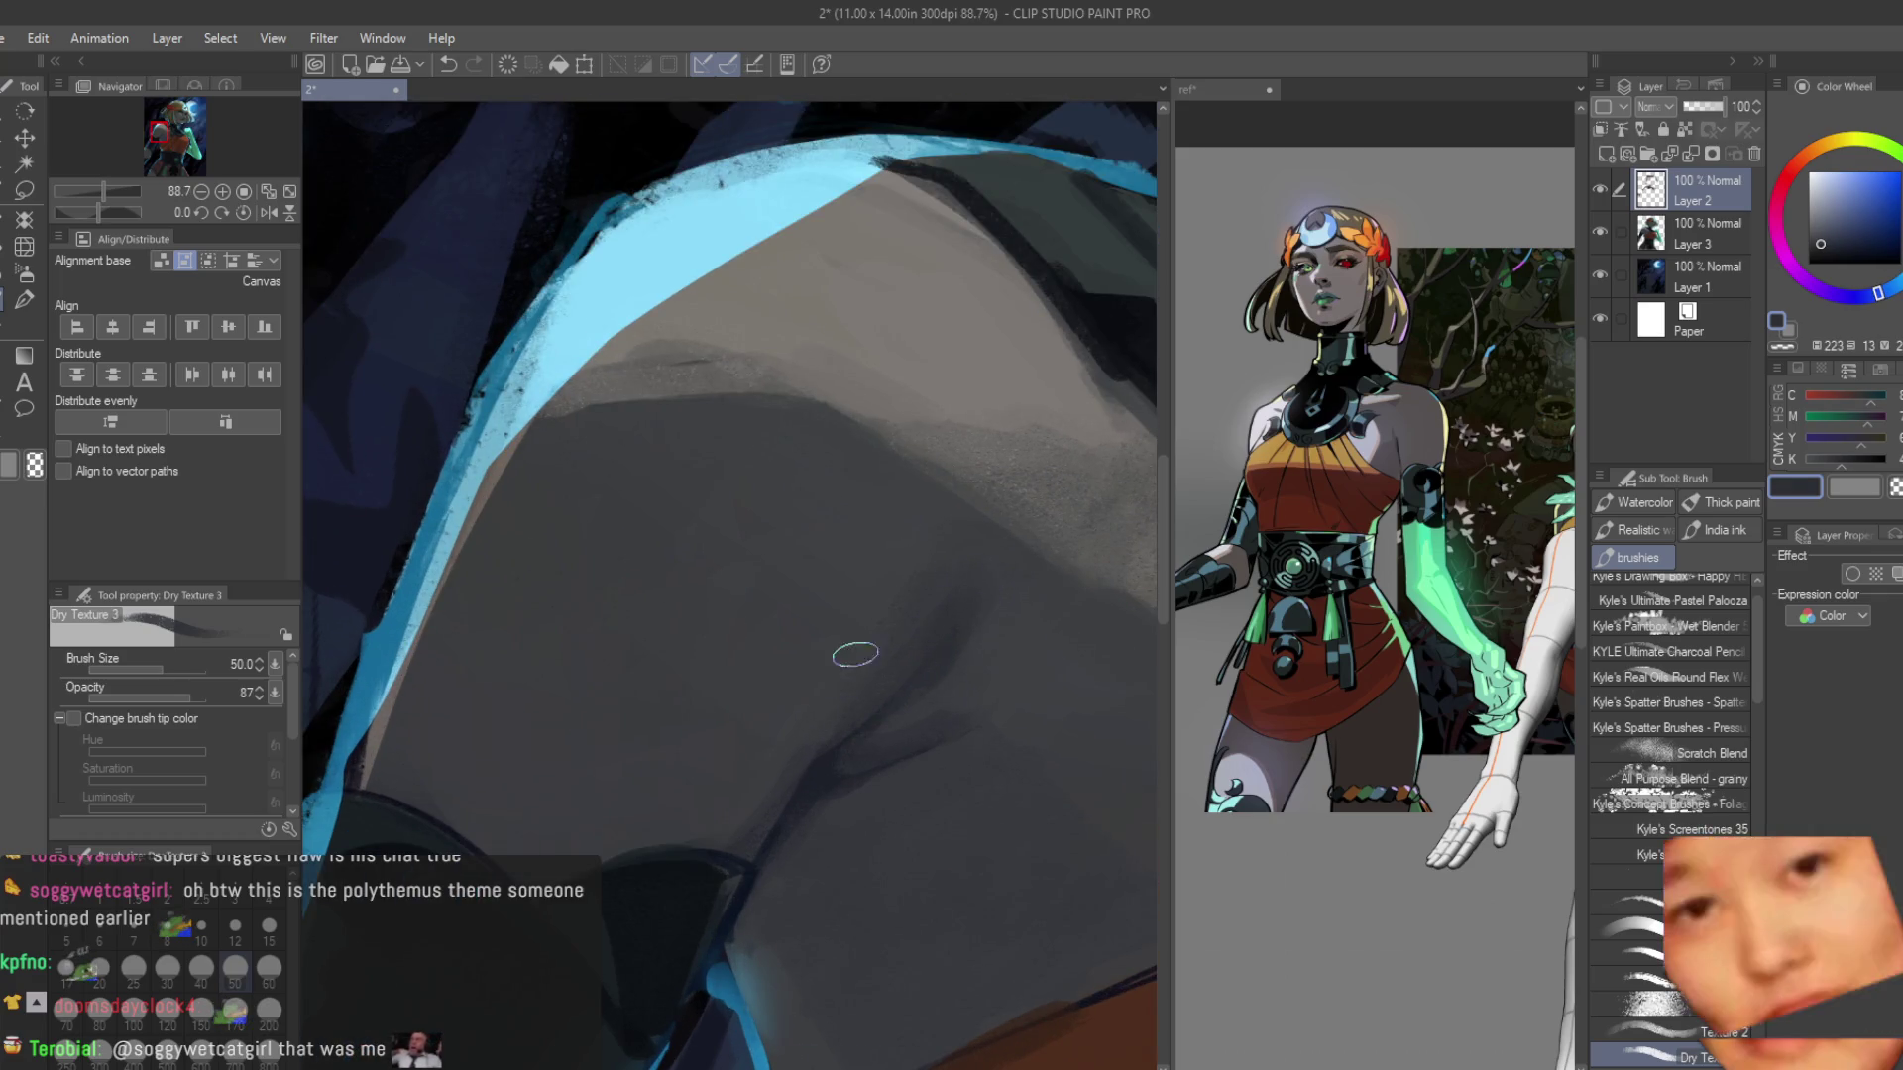
pyautogui.keyDown('alt'); pyautogui.click(891, 680); pyautogui.keyUp('alt')
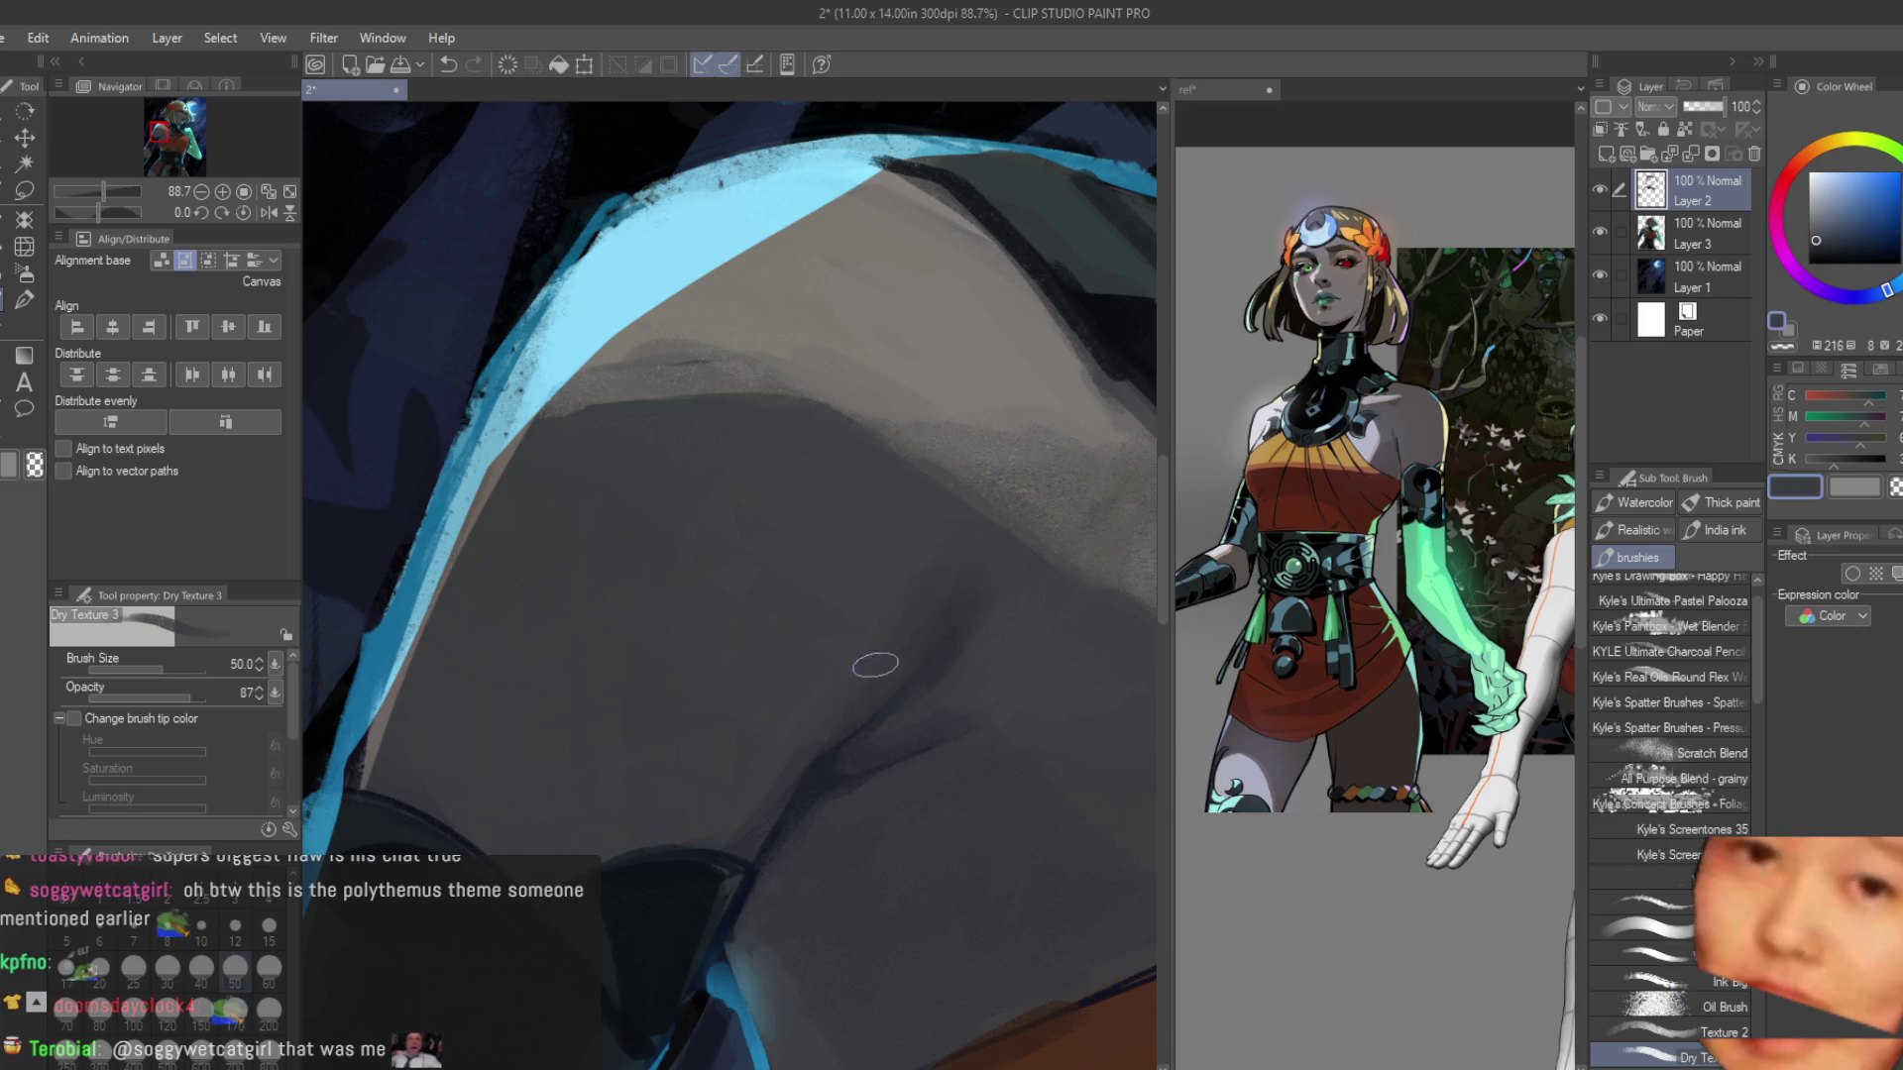
pyautogui.keyDown('alt'); pyautogui.click(935, 671); pyautogui.keyUp('alt')
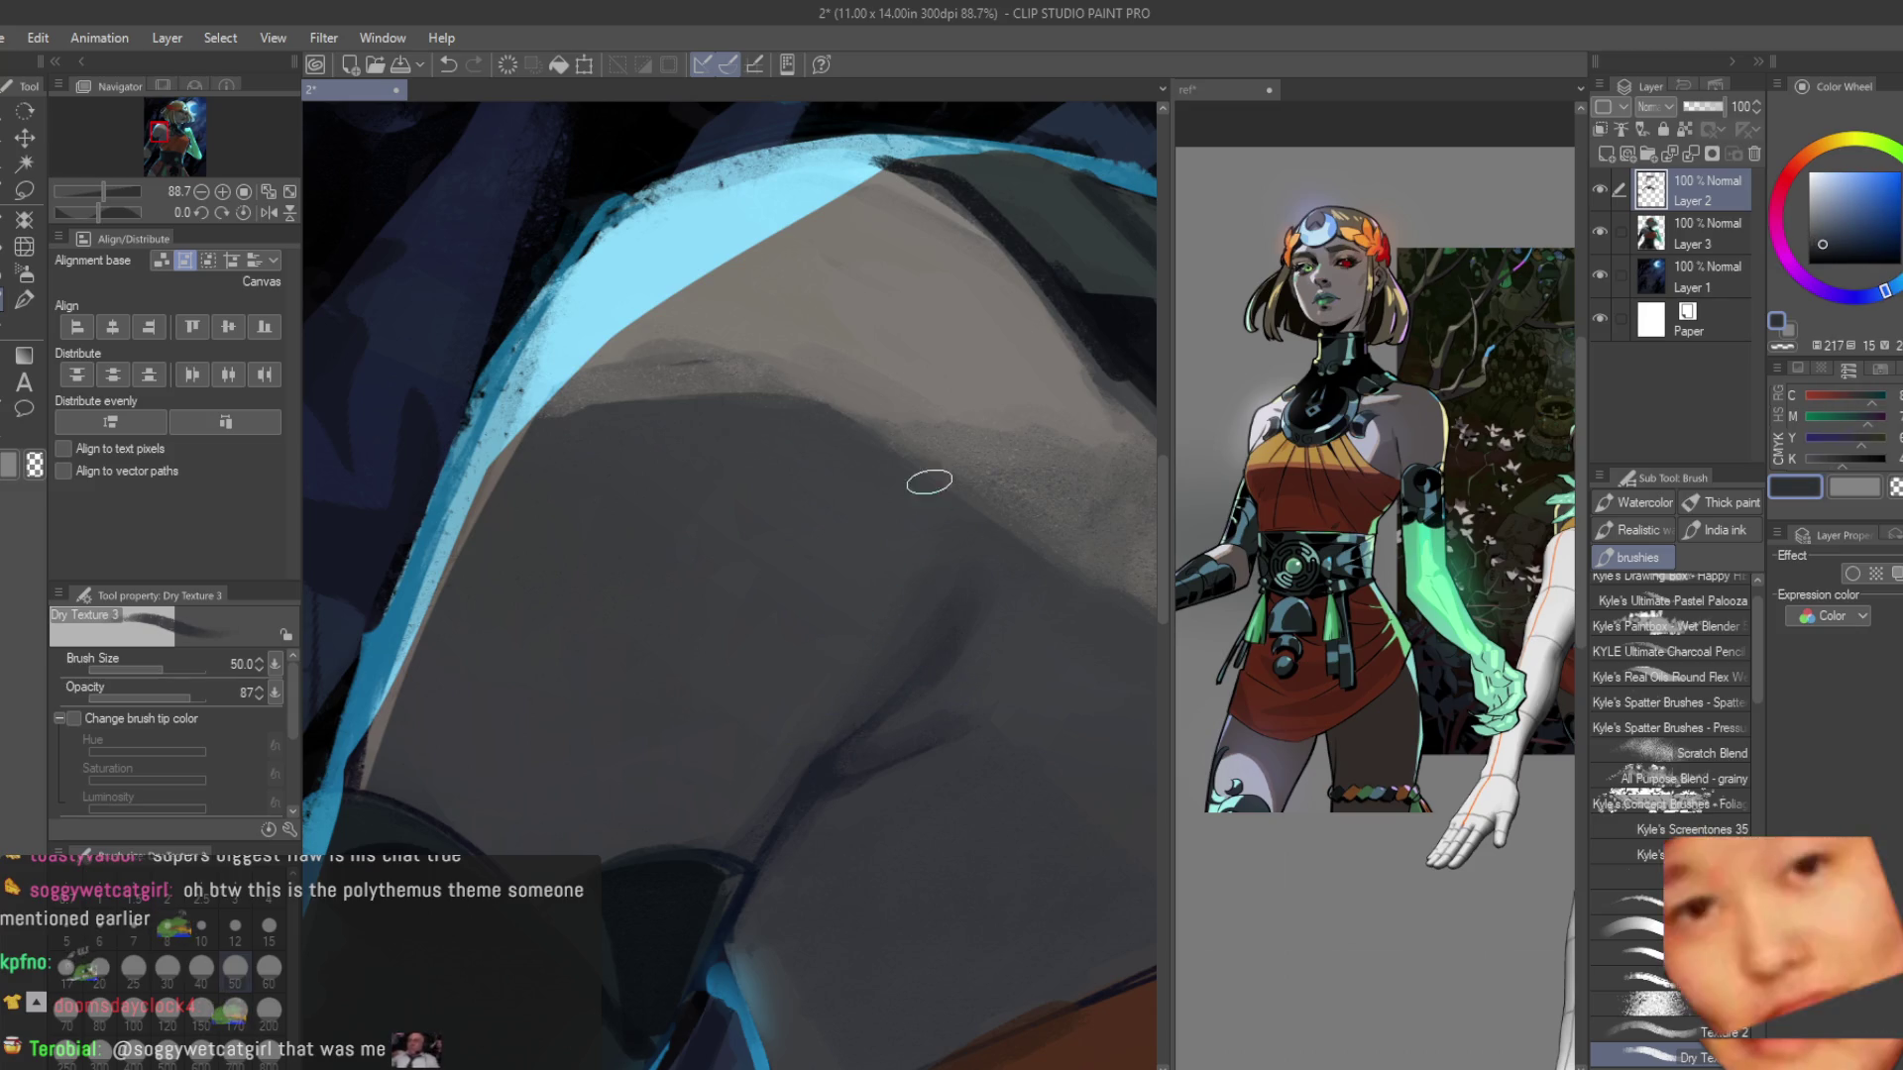
pyautogui.keyDown('alt'); pyautogui.click(960, 633); pyautogui.keyUp('alt')
pyautogui.scroll(-5, 960, 589)
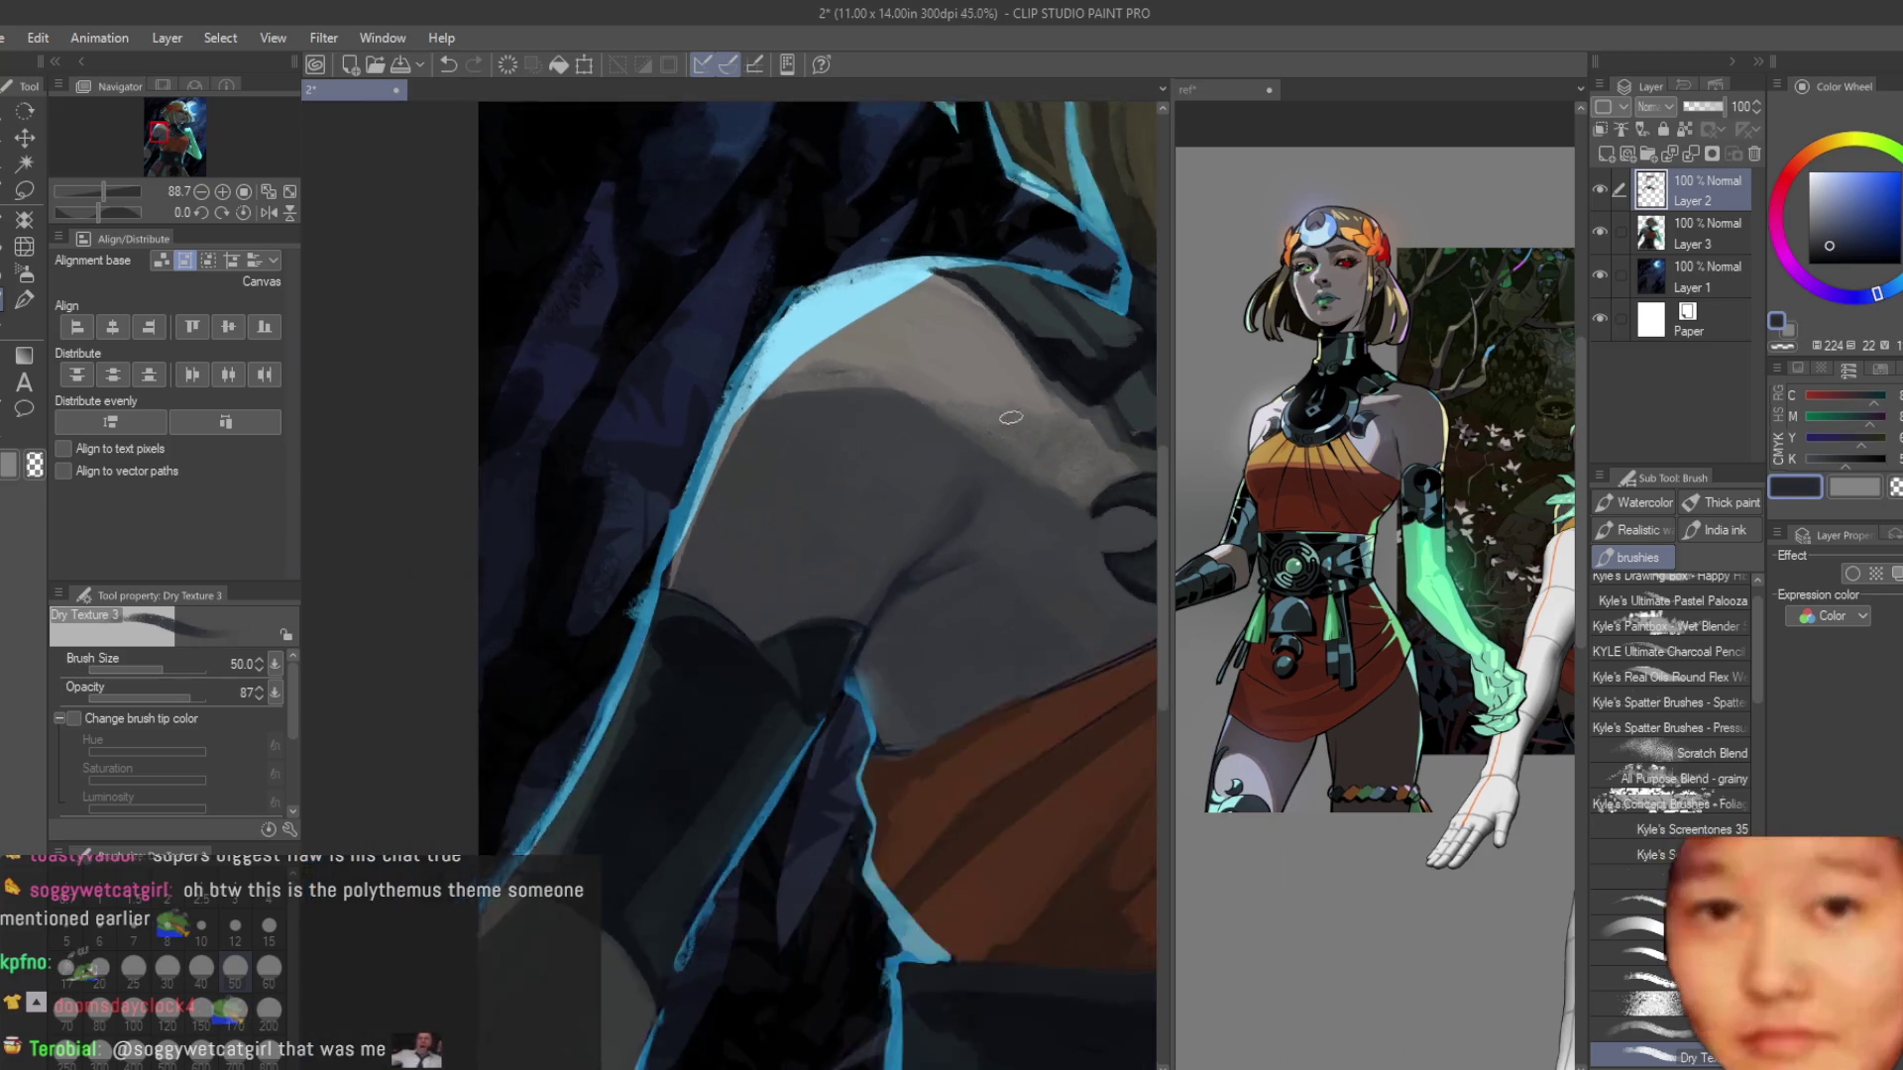
pyautogui.scroll(-3, 717, 871)
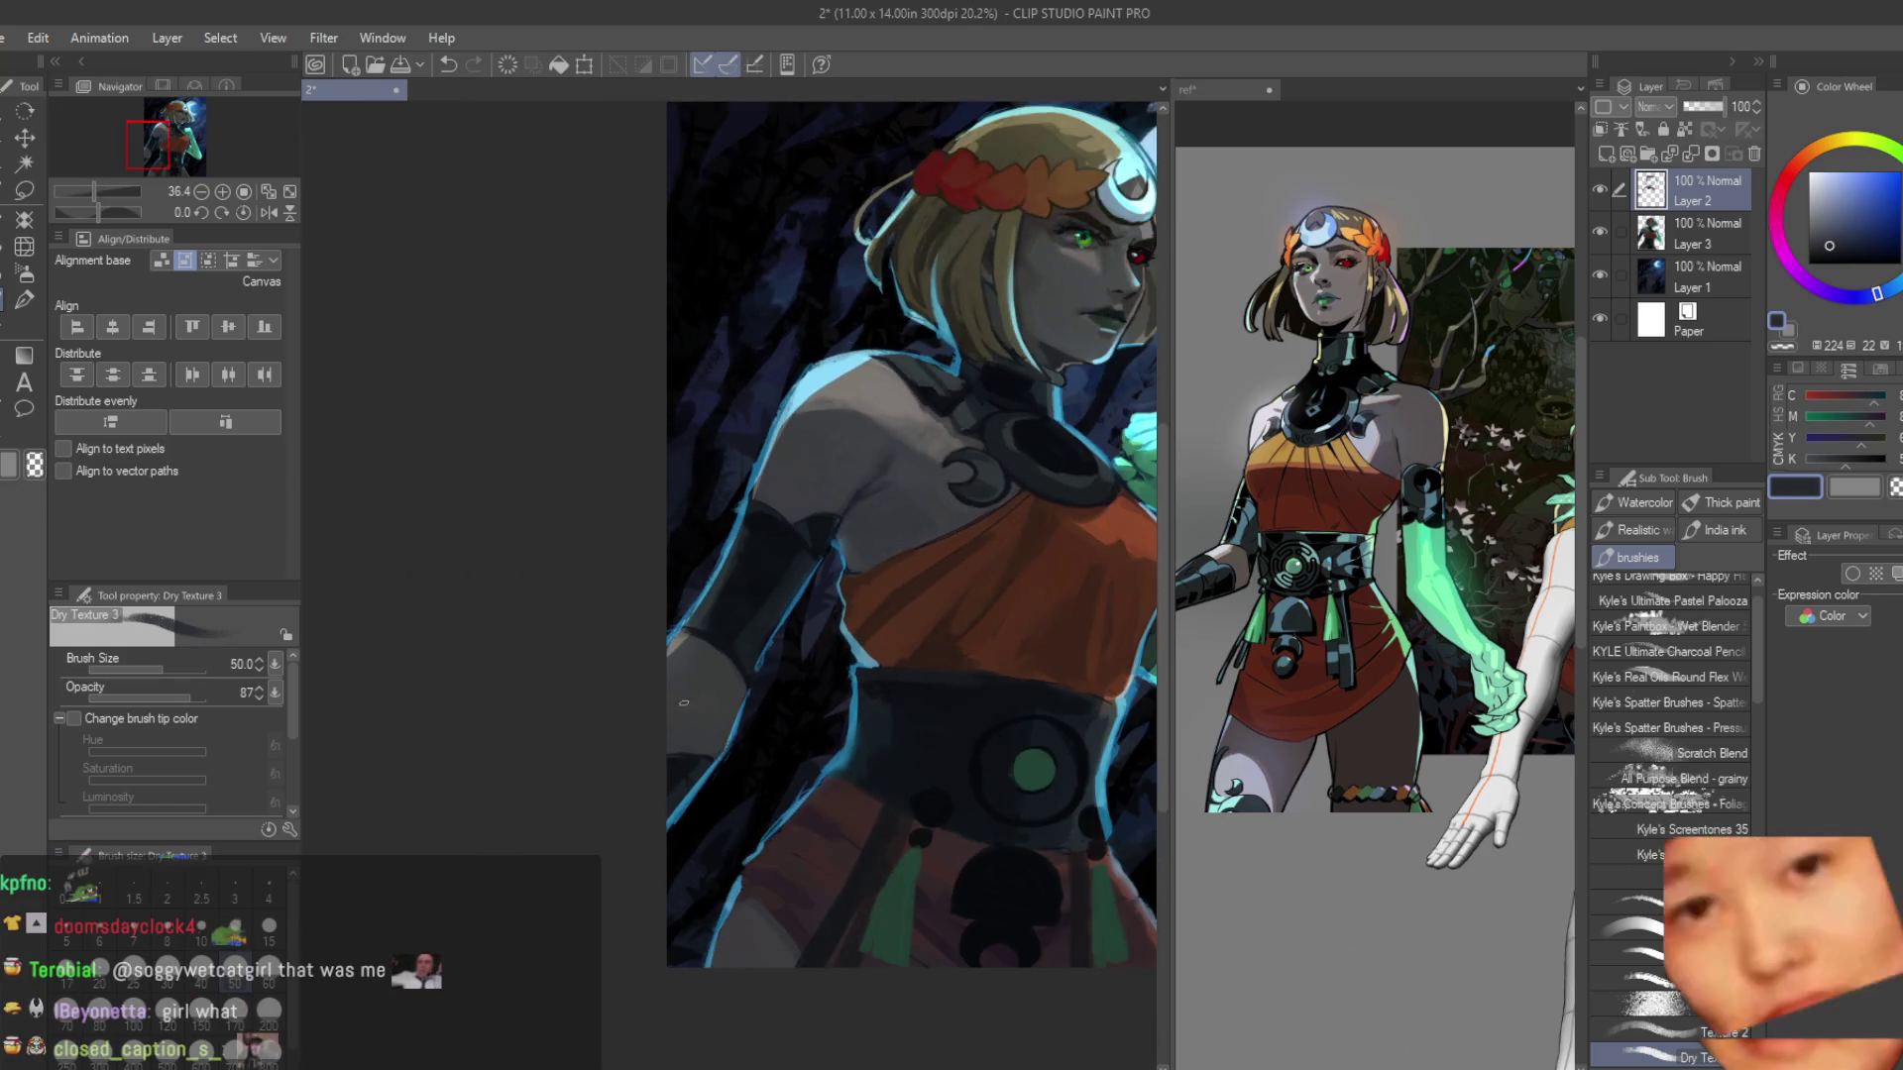
# Sample dark and near-neutral sleeve greys, enlarging then shrinking the brush for edge work.
pyautogui.scroll(3, 612, 720)
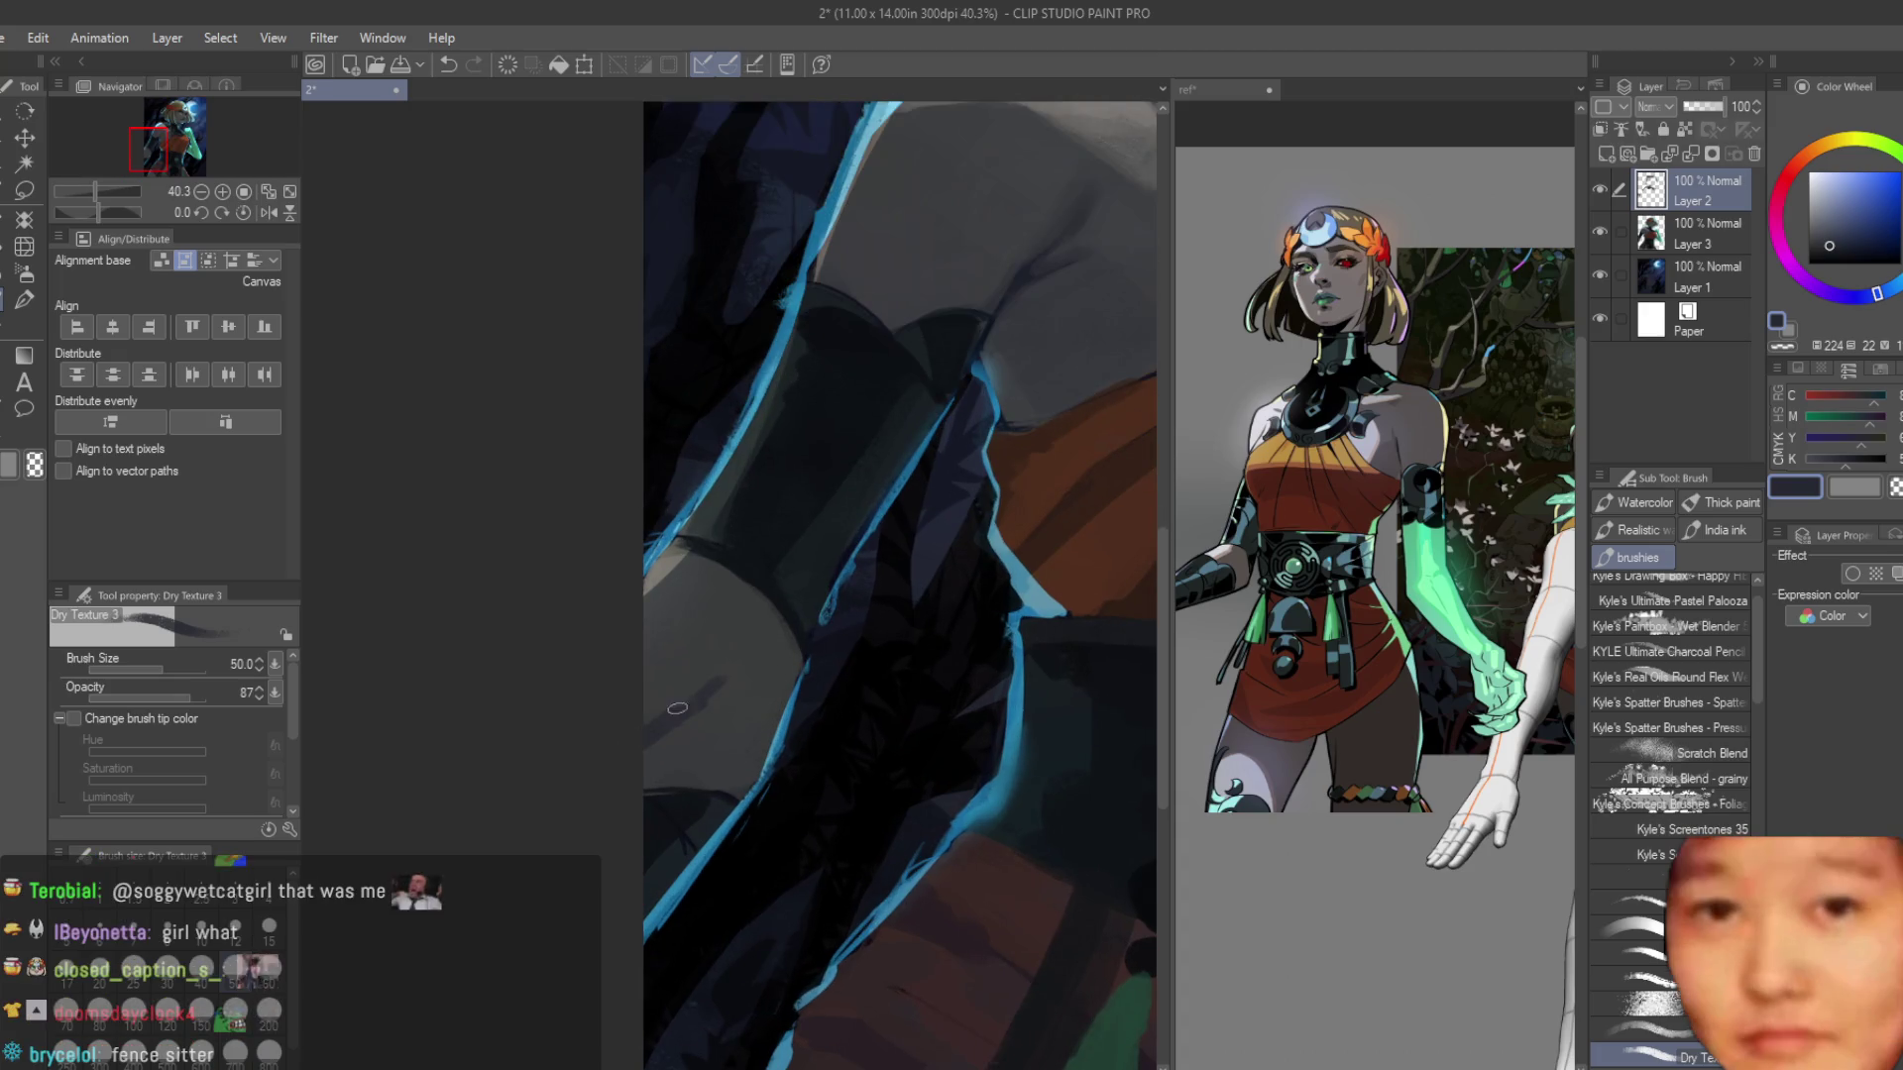
pyautogui.scroll(-1, 756, 679)
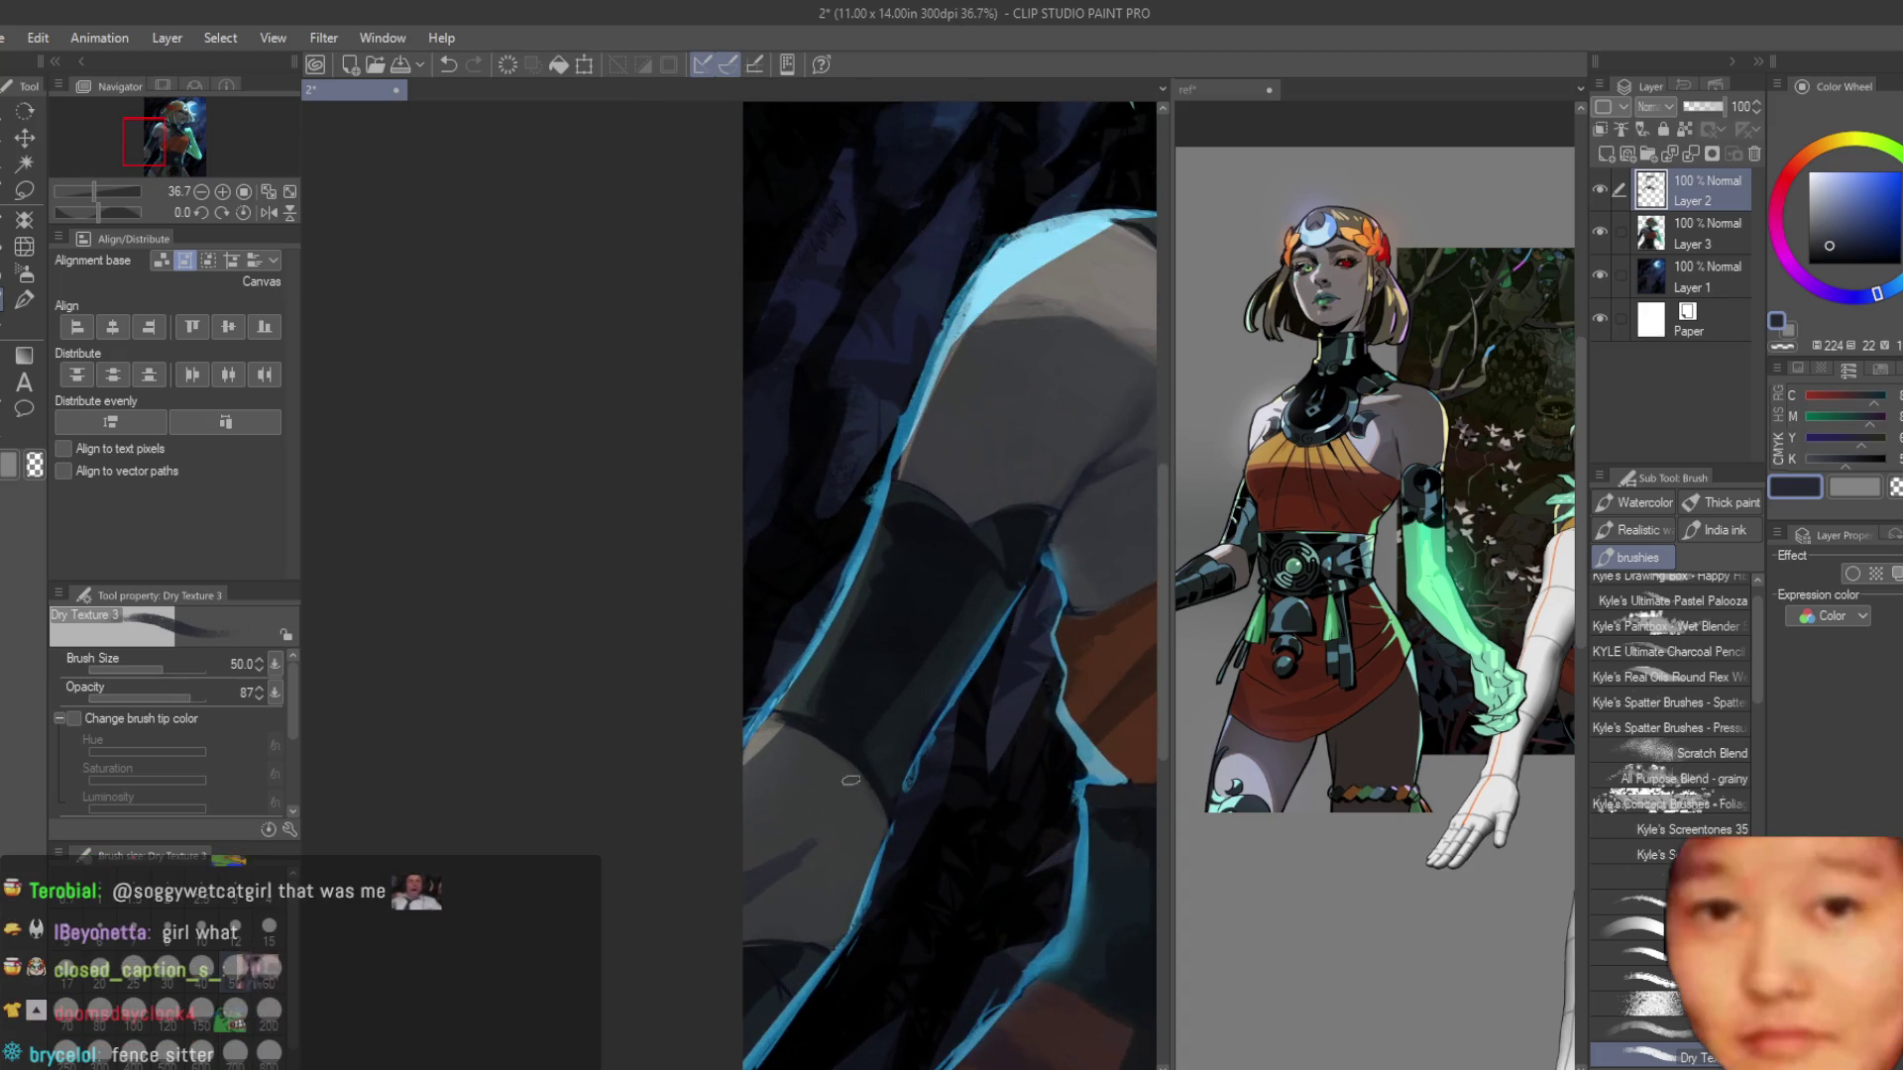
pyautogui.scroll(2, 780, 847)
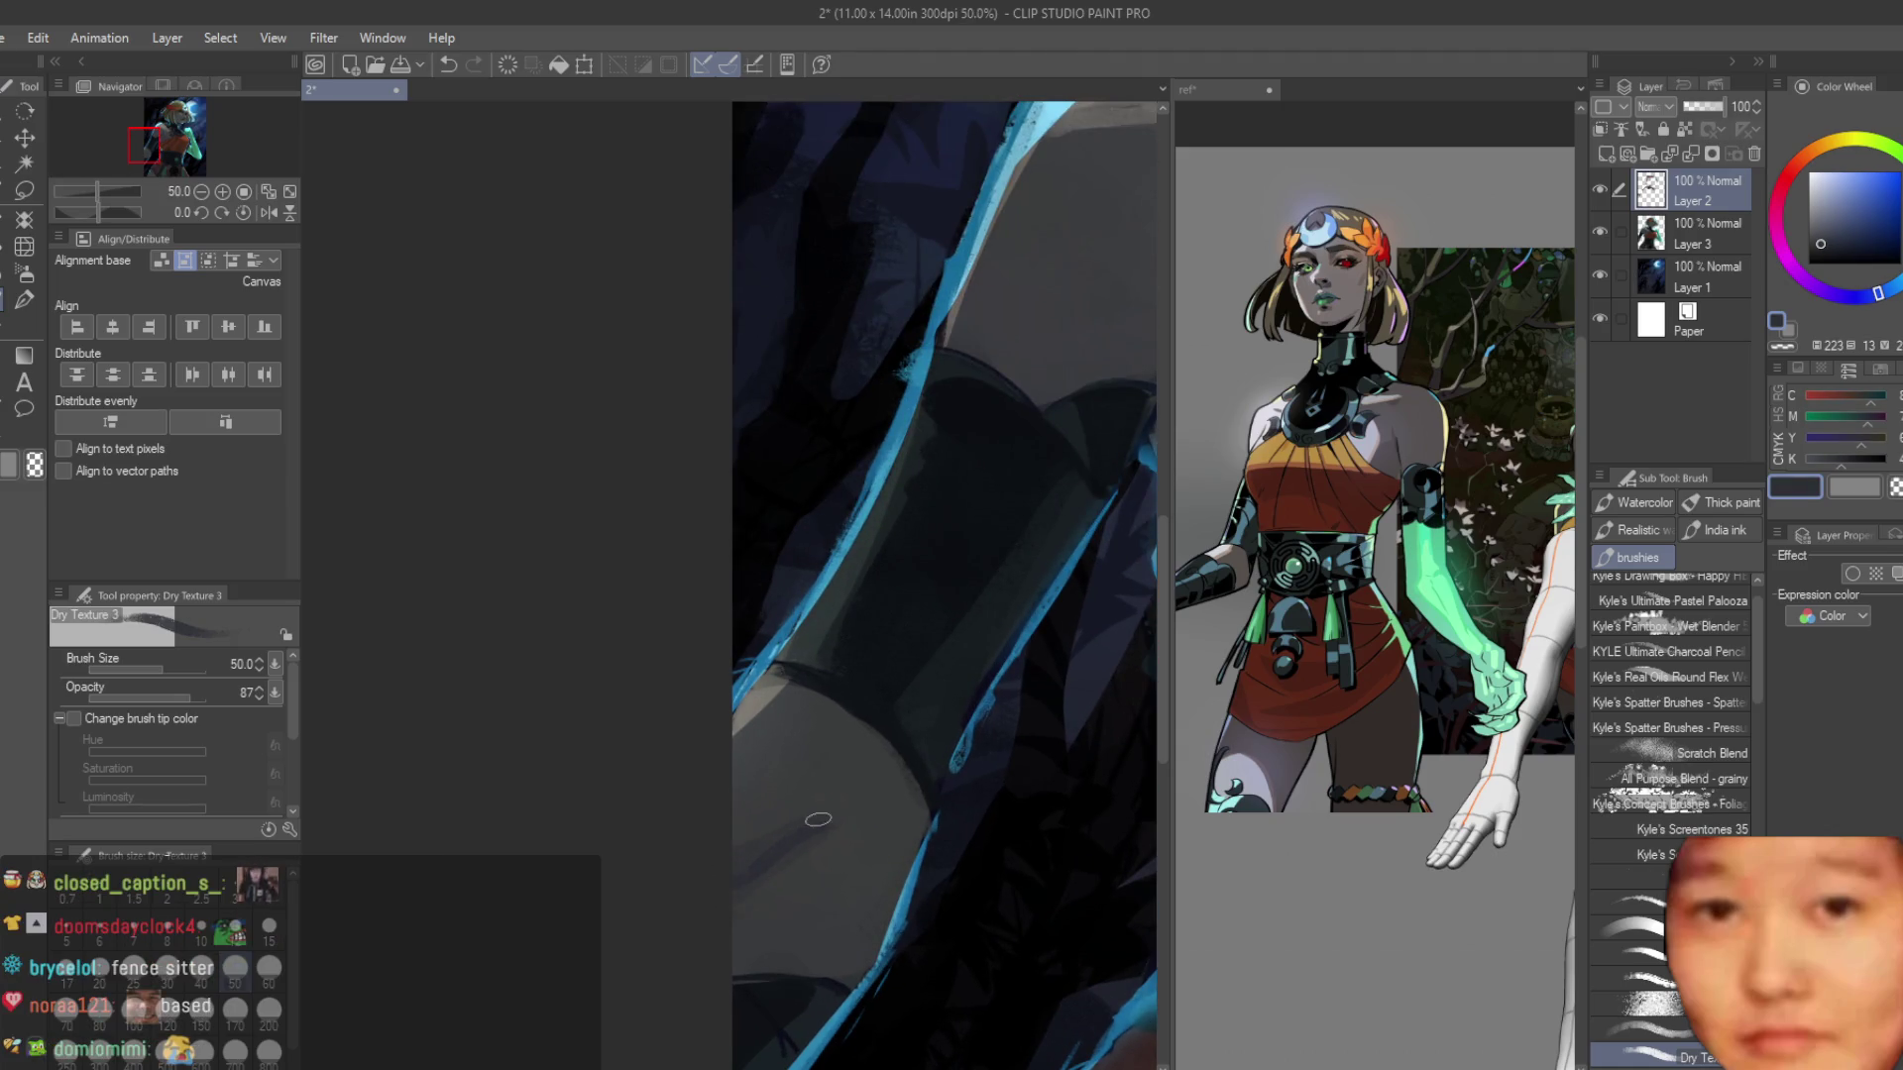
pyautogui.keyDown('alt'); pyautogui.click(800, 791); pyautogui.keyUp('alt')
pyautogui.press(']')
pyautogui.press(']')
pyautogui.keyDown('alt'); pyautogui.click(819, 844); pyautogui.keyUp('alt')
pyautogui.keyDown('alt'); pyautogui.click(783, 864); pyautogui.keyUp('alt')
pyautogui.keyDown('alt'); pyautogui.click(768, 843); pyautogui.keyUp('alt')
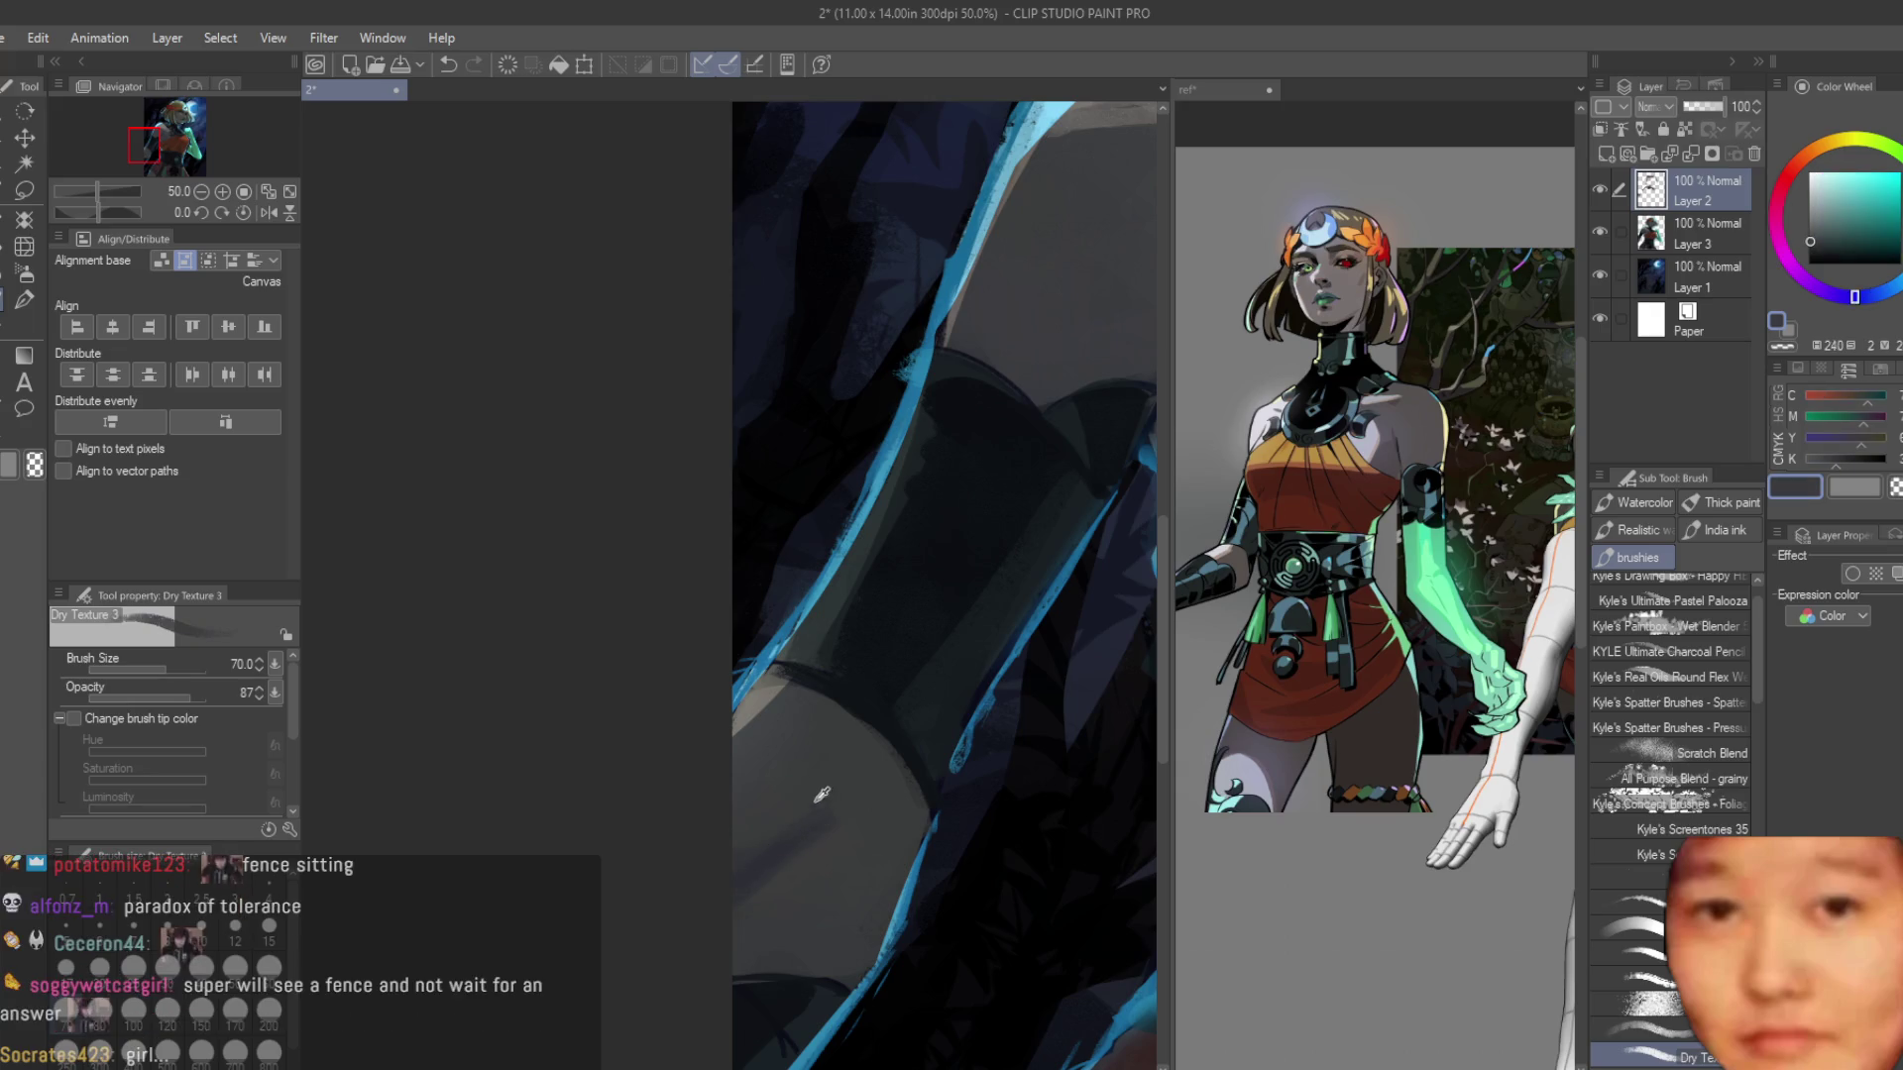
pyautogui.keyDown('alt'); pyautogui.click(798, 858); pyautogui.keyUp('alt')
pyautogui.scroll(-1, 788, 797)
pyautogui.scroll(-5, 787, 797)
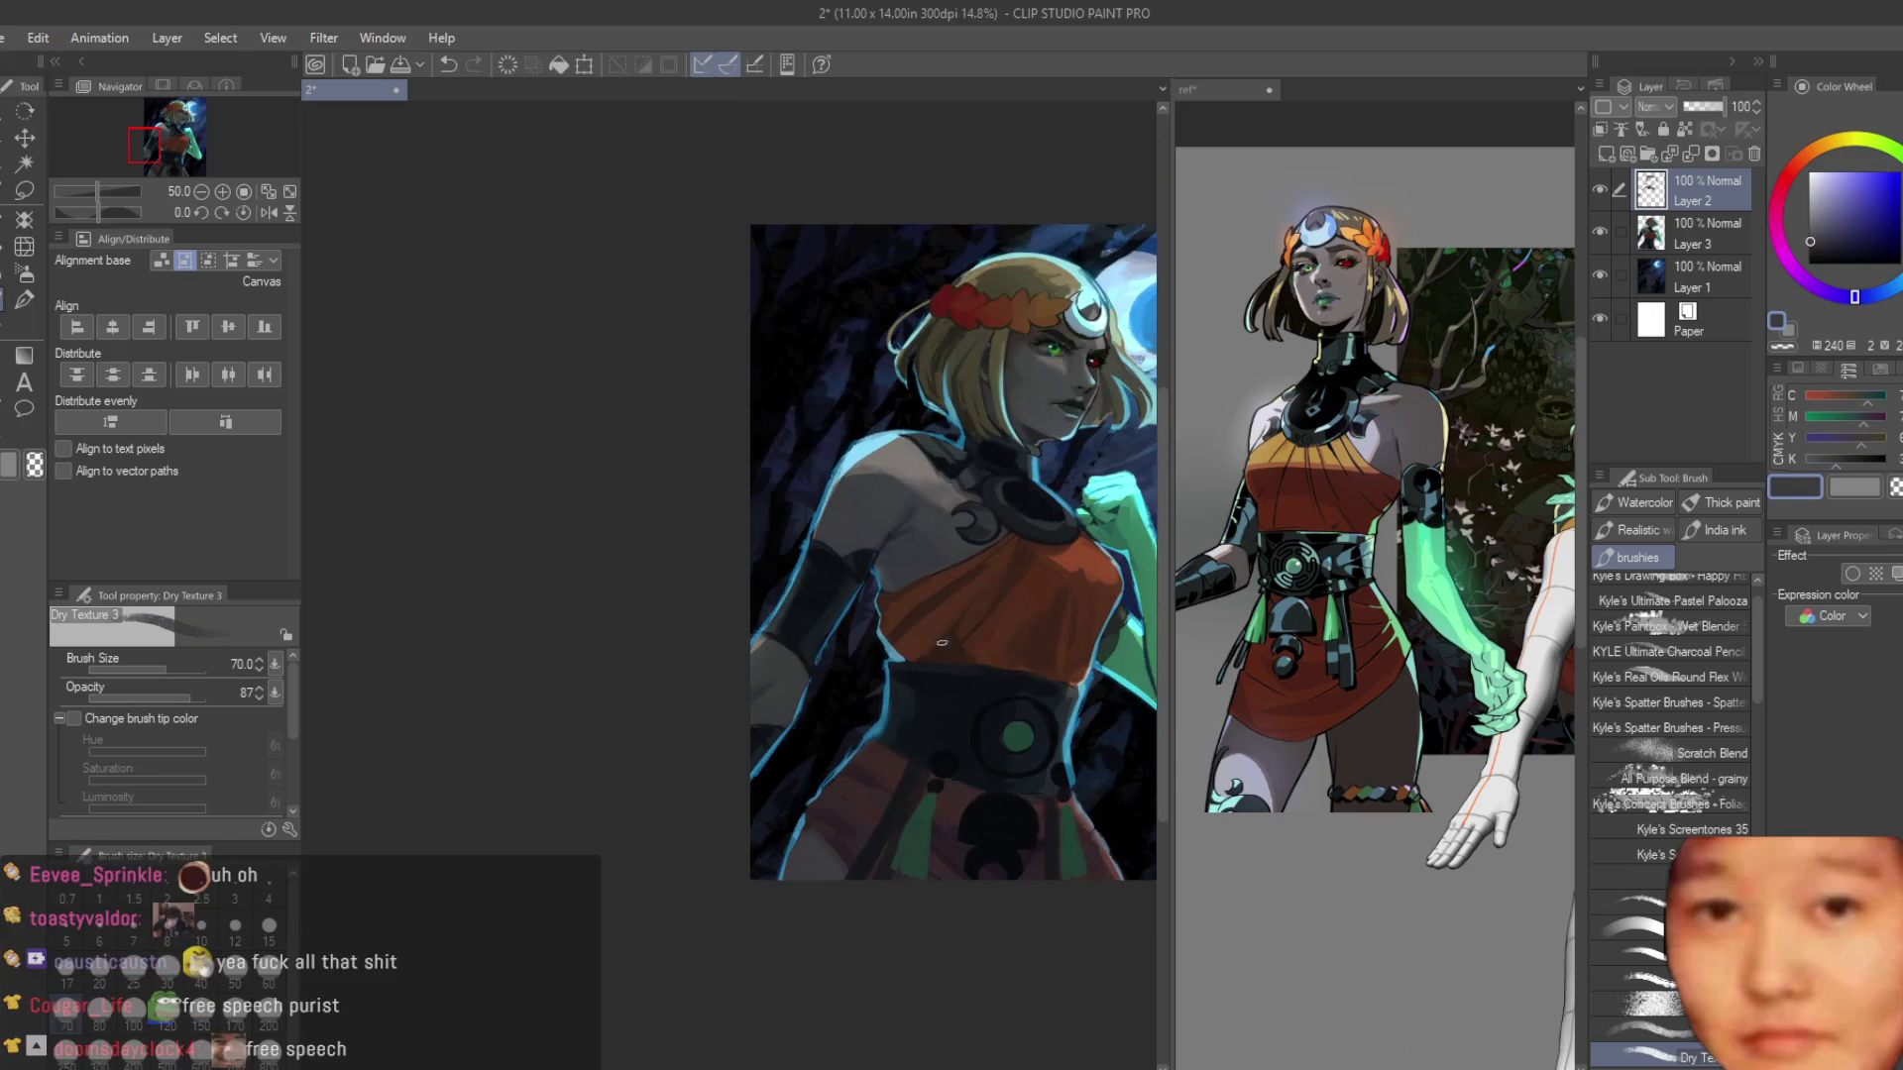
pyautogui.scroll(4, 1029, 755)
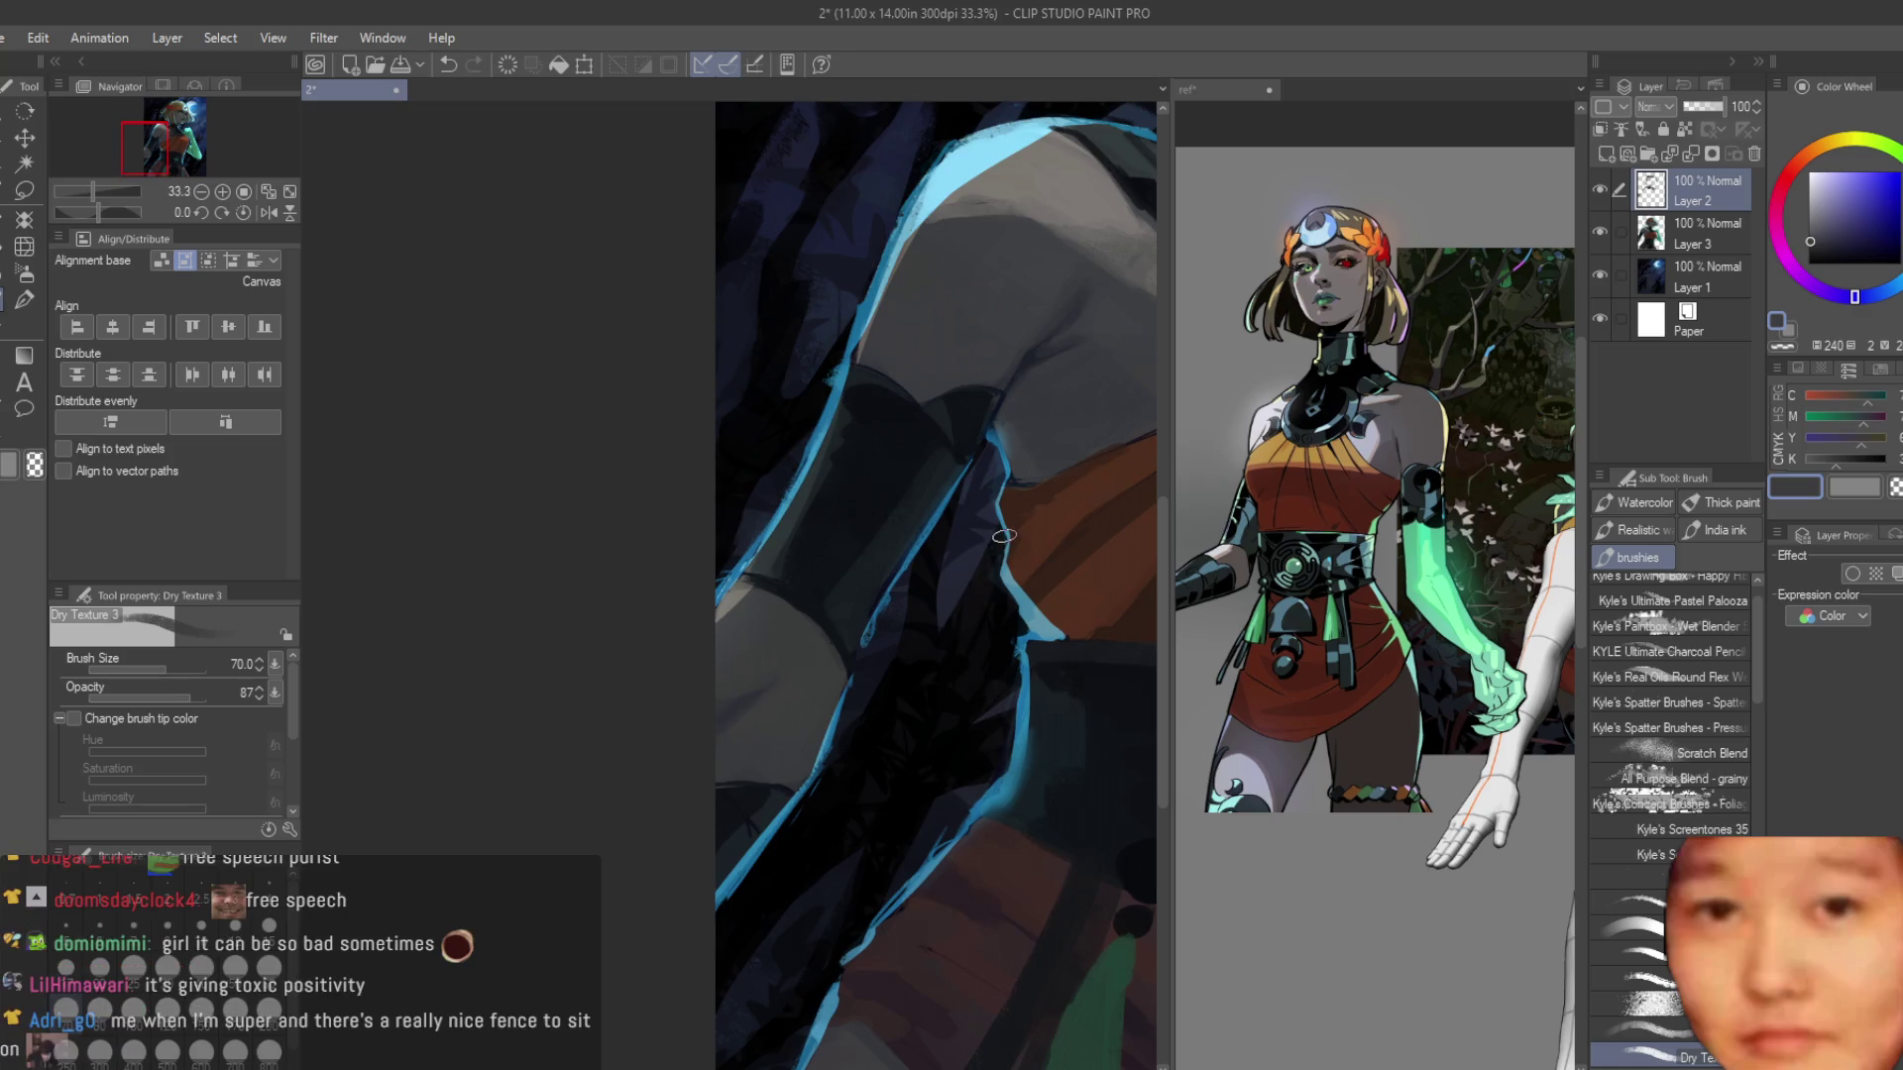
pyautogui.press('[')
pyautogui.press('[')
pyautogui.press('[')
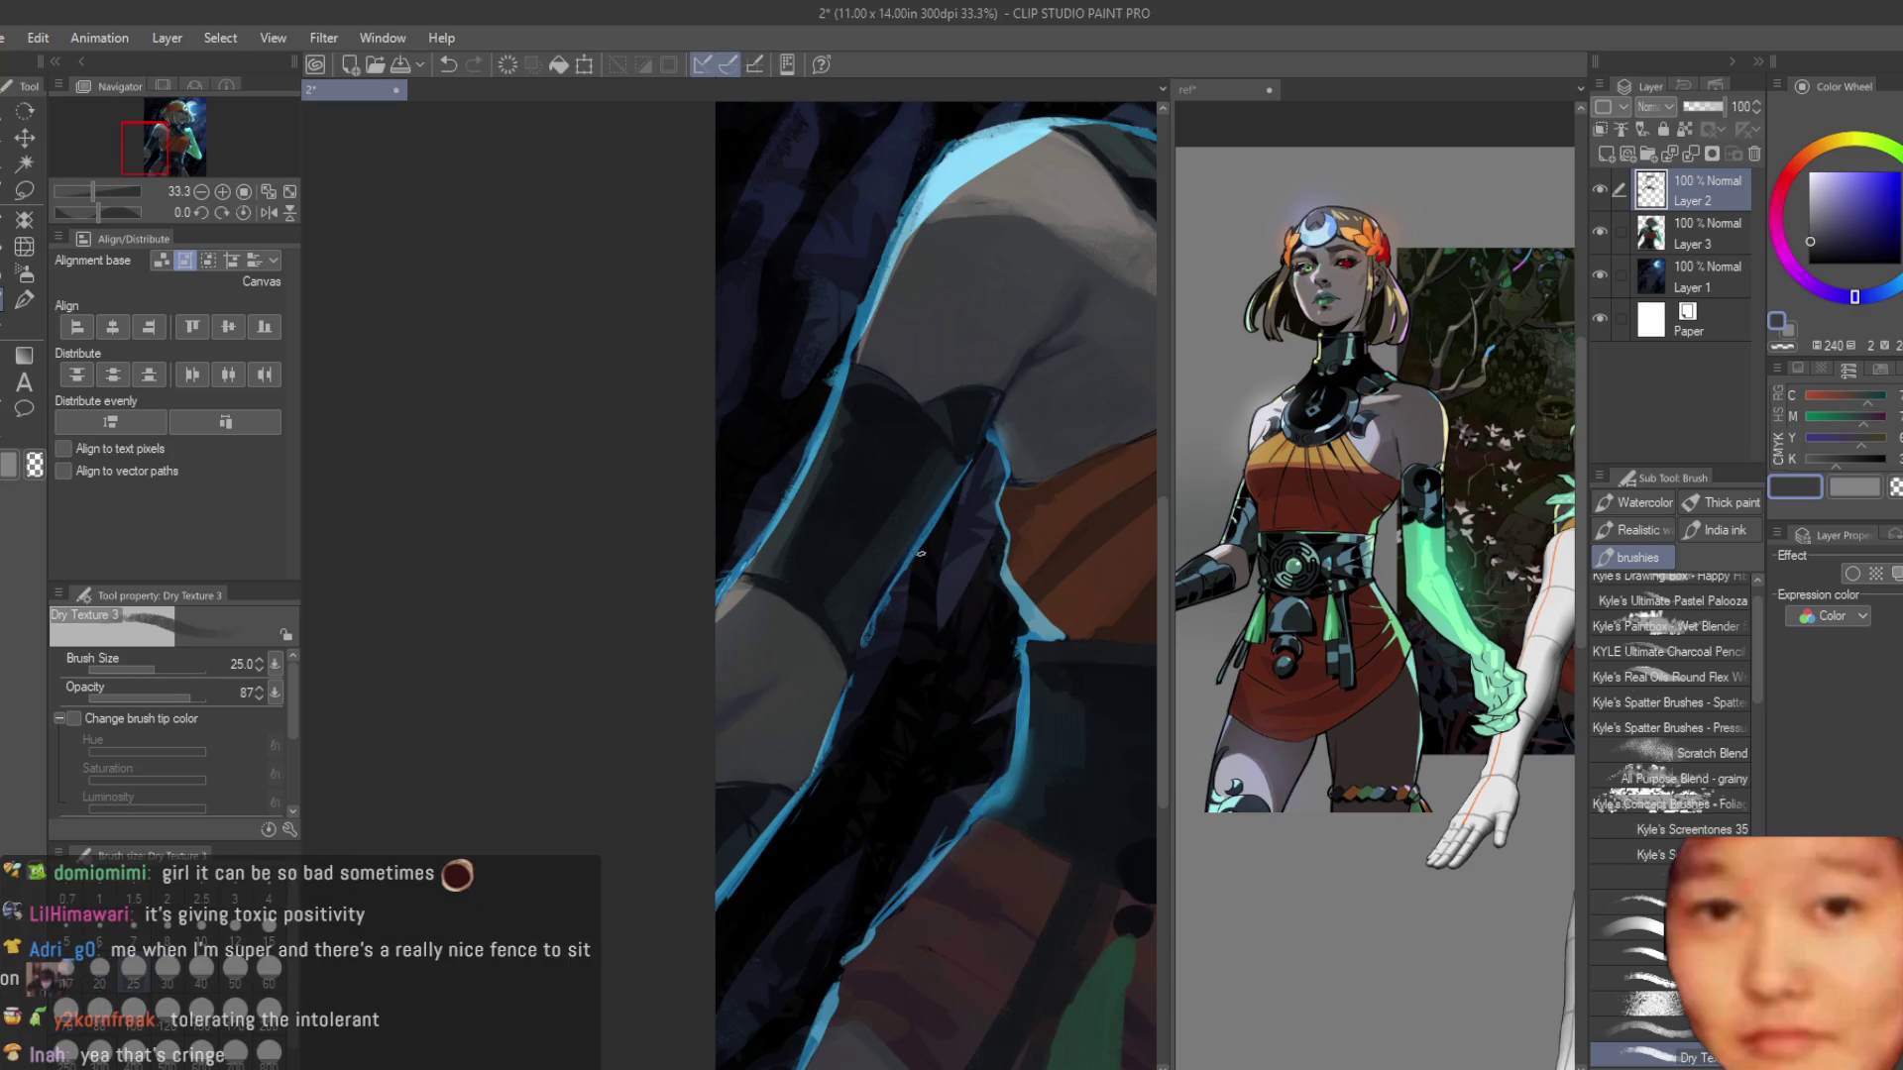
pyautogui.scroll(5, 918, 553)
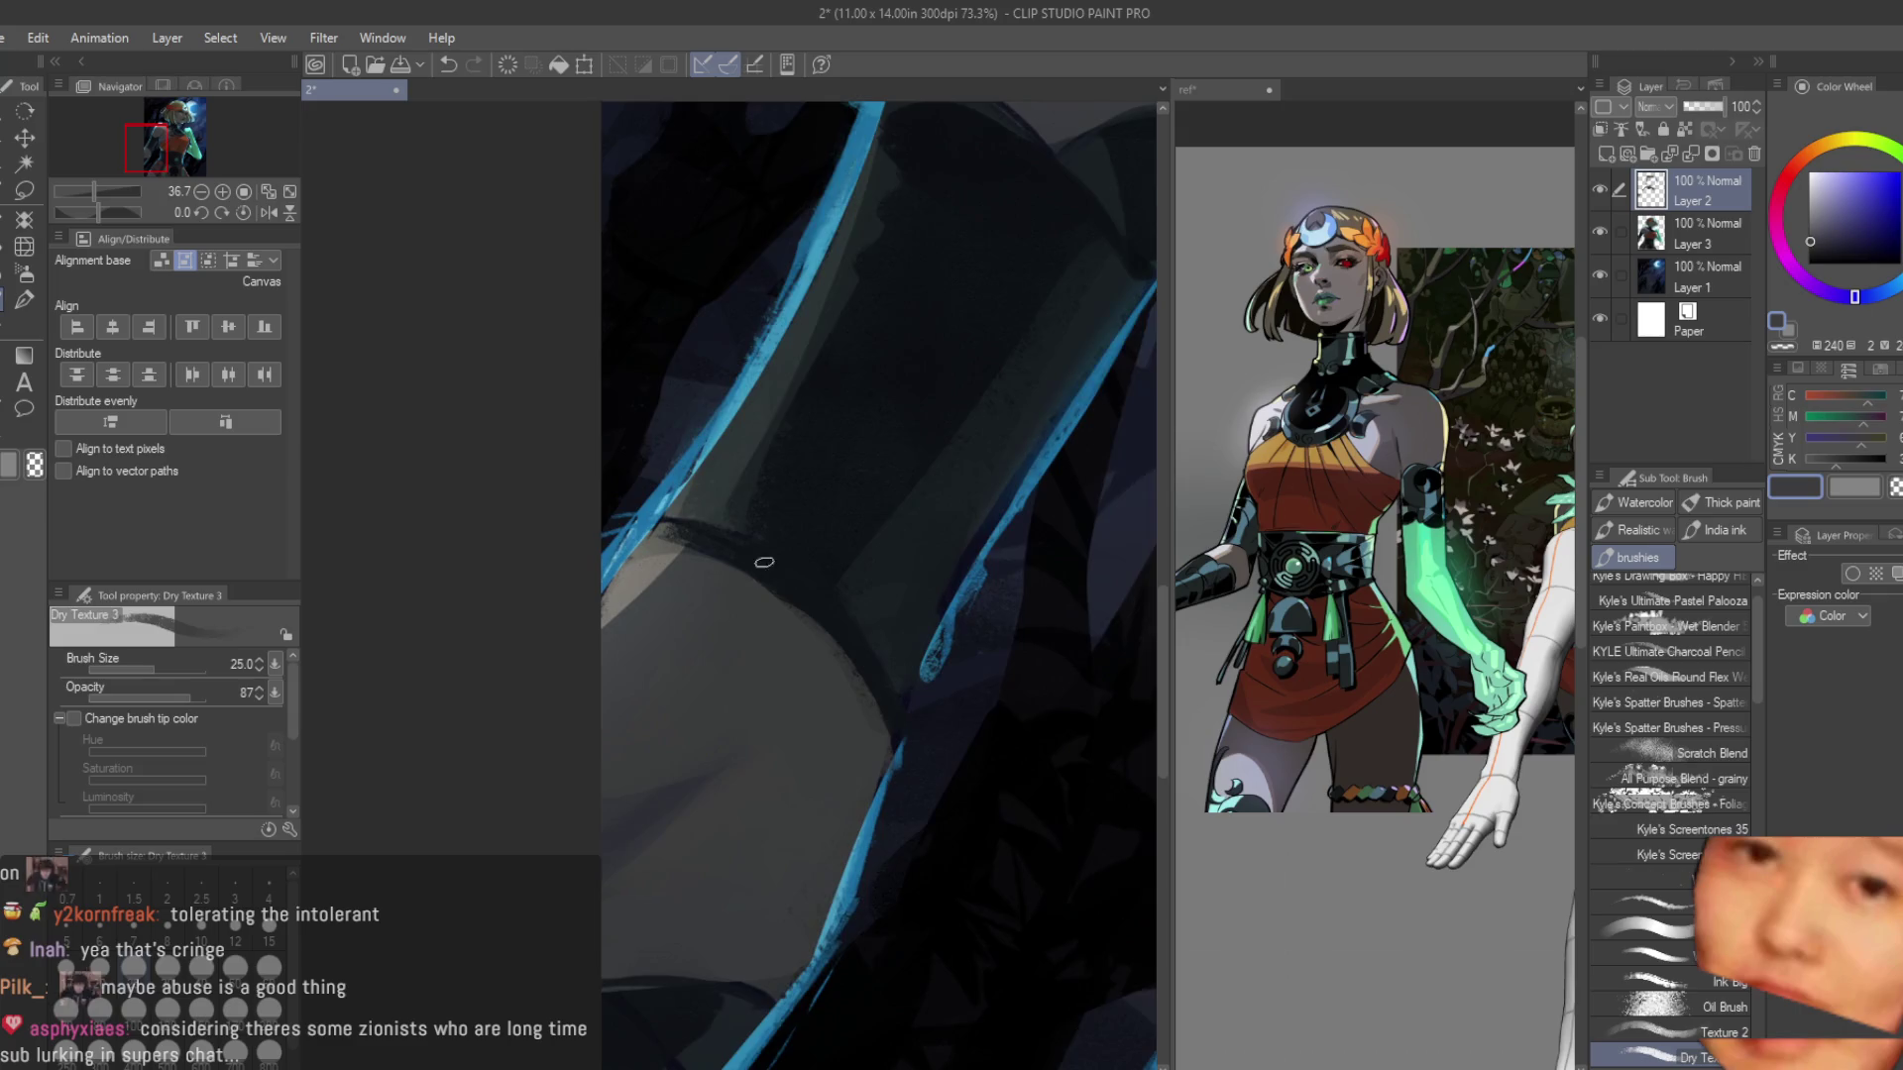
# Paint a dark navy band along the arm's outer edge, a grey-teal wedge, and blue rim light.
pyautogui.keyDown('alt'); pyautogui.click(743, 580); pyautogui.keyUp('alt')
pyautogui.moveTo(742, 579); pyautogui.dragTo(915, 764)
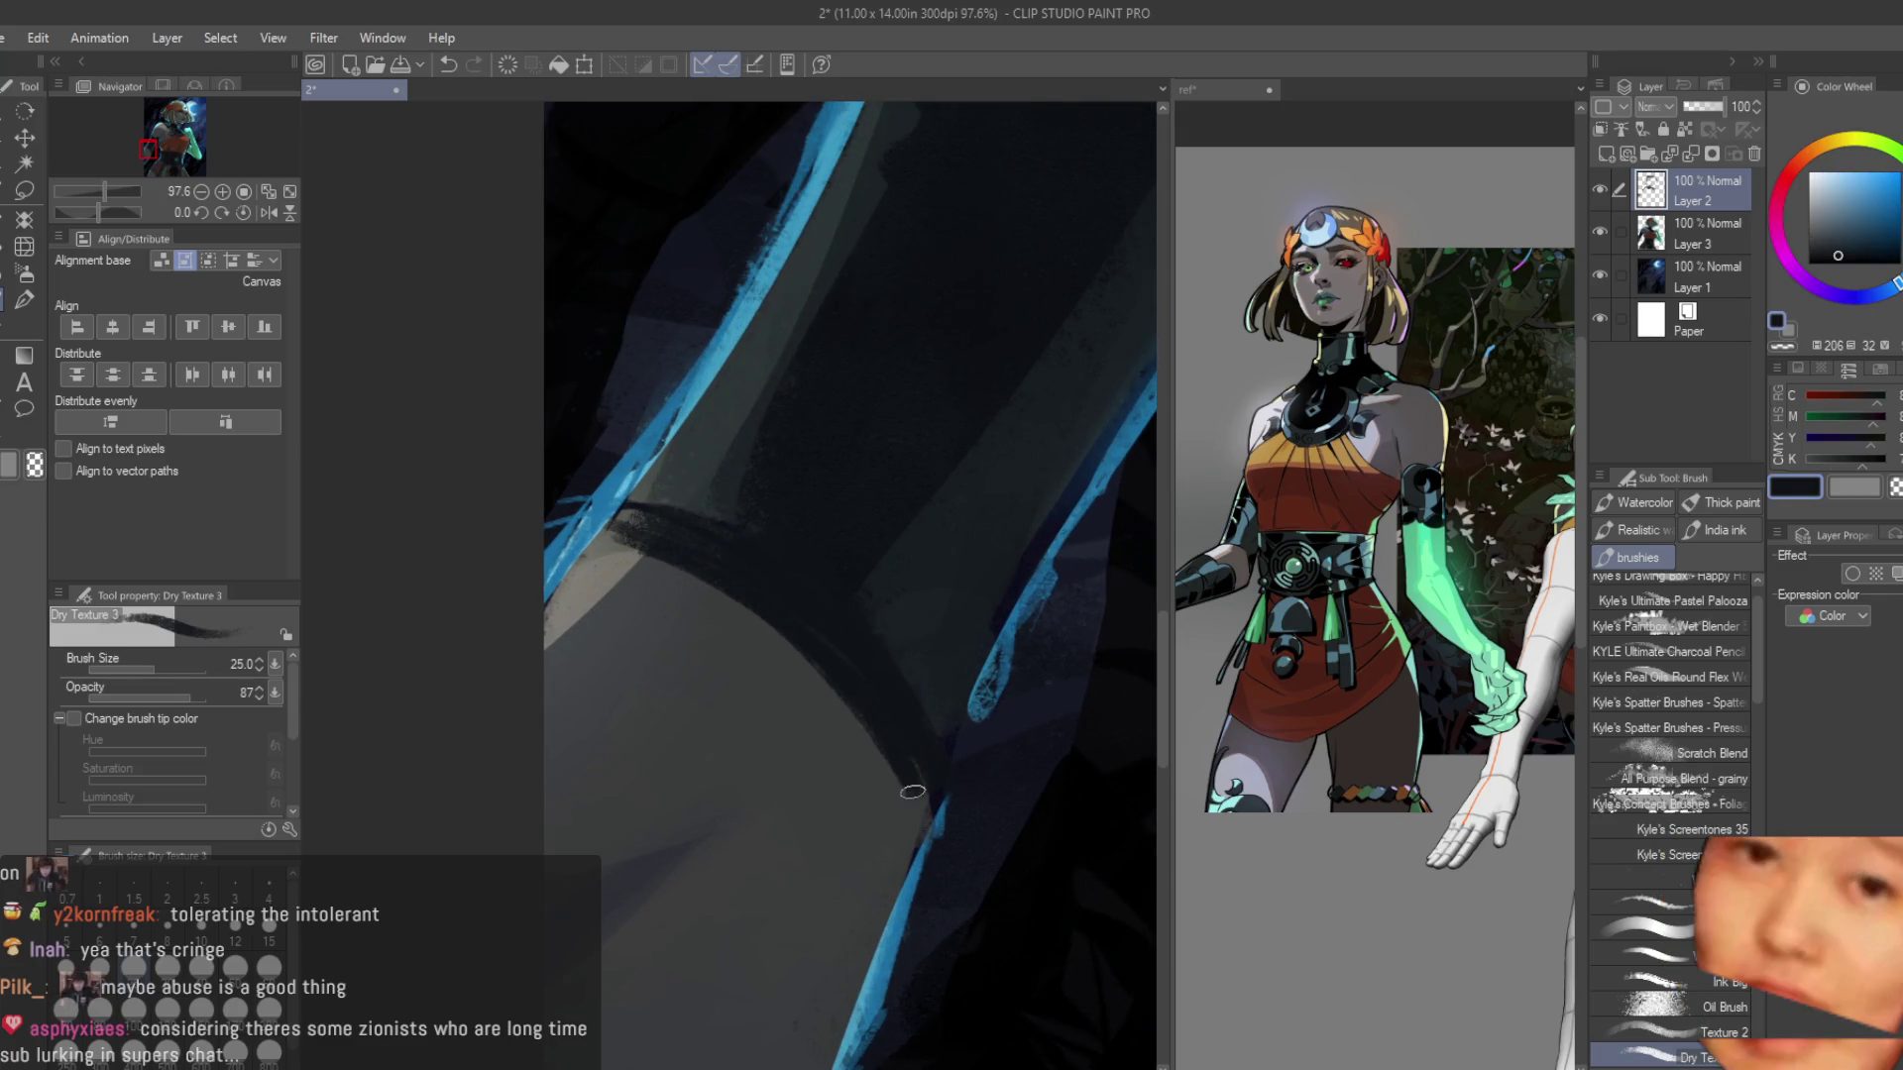
pyautogui.moveTo(715, 586); pyautogui.dragTo(591, 512)
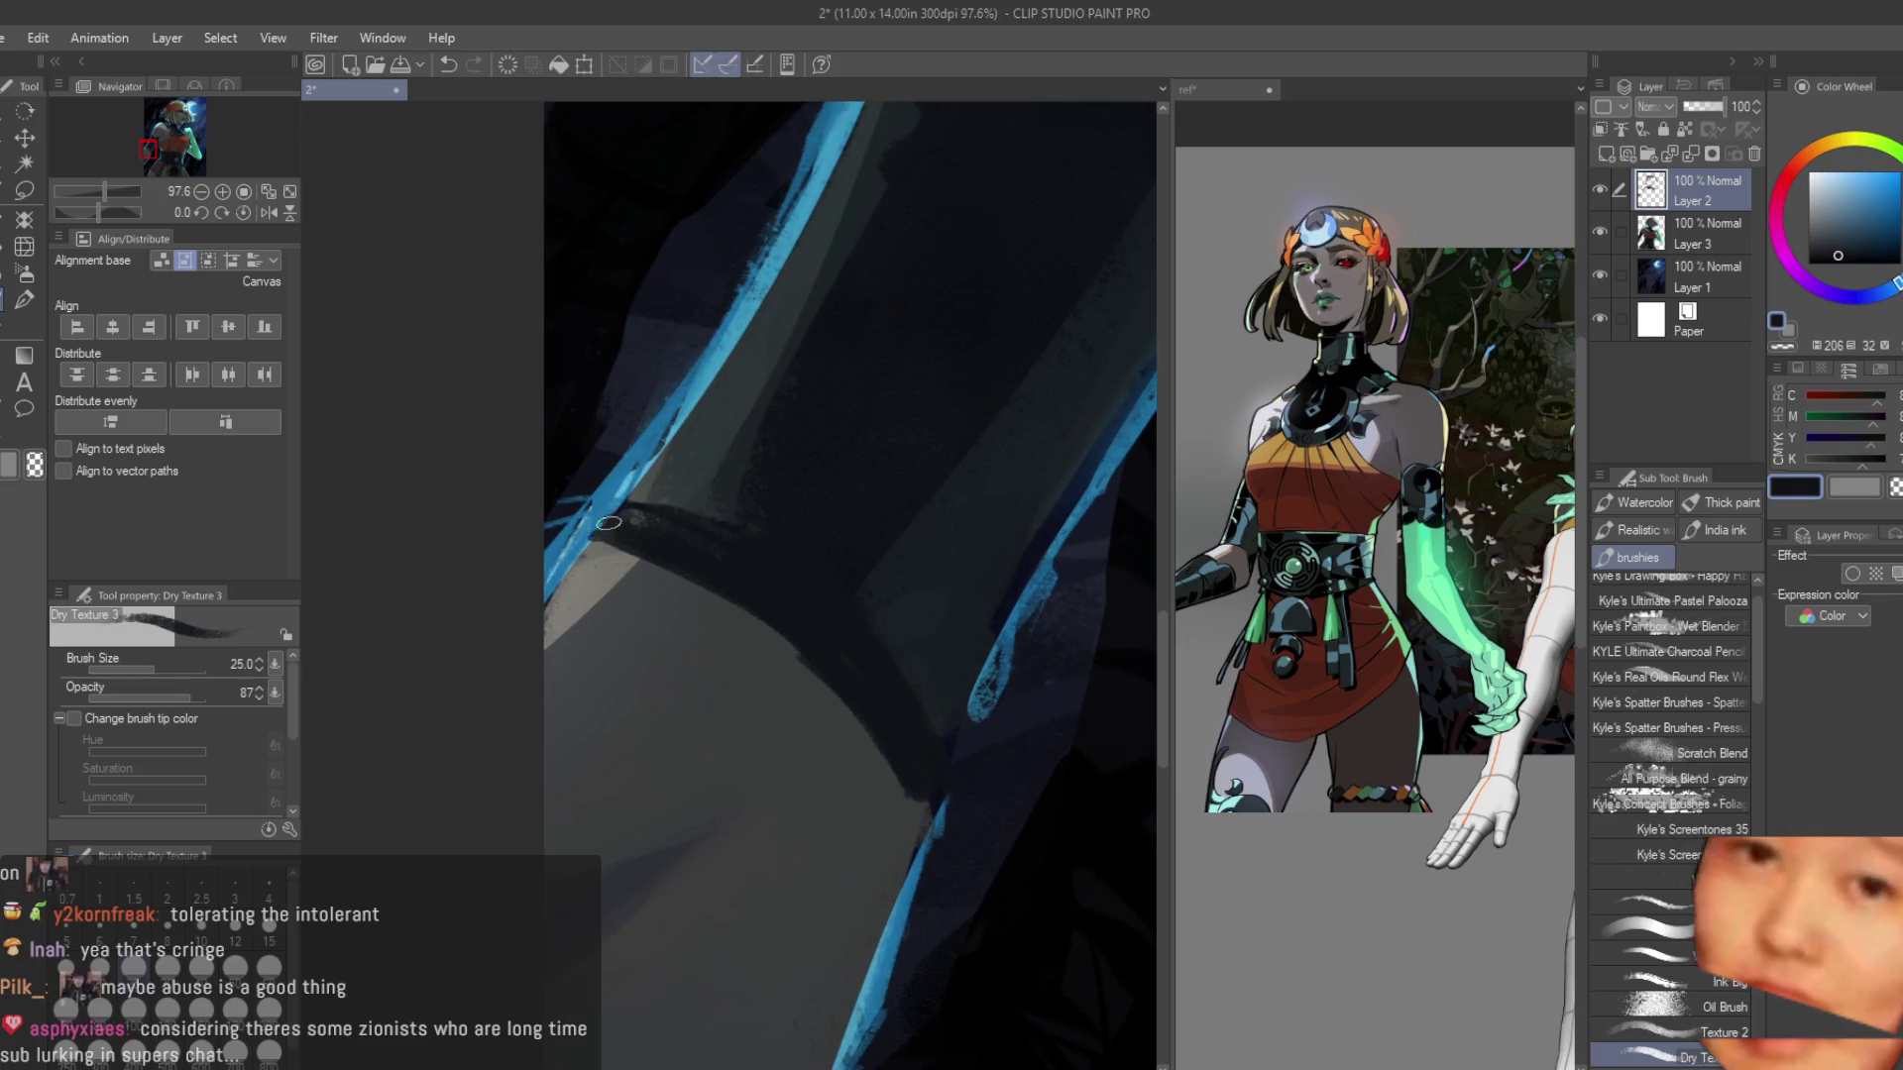
pyautogui.scroll(3, 737, 635)
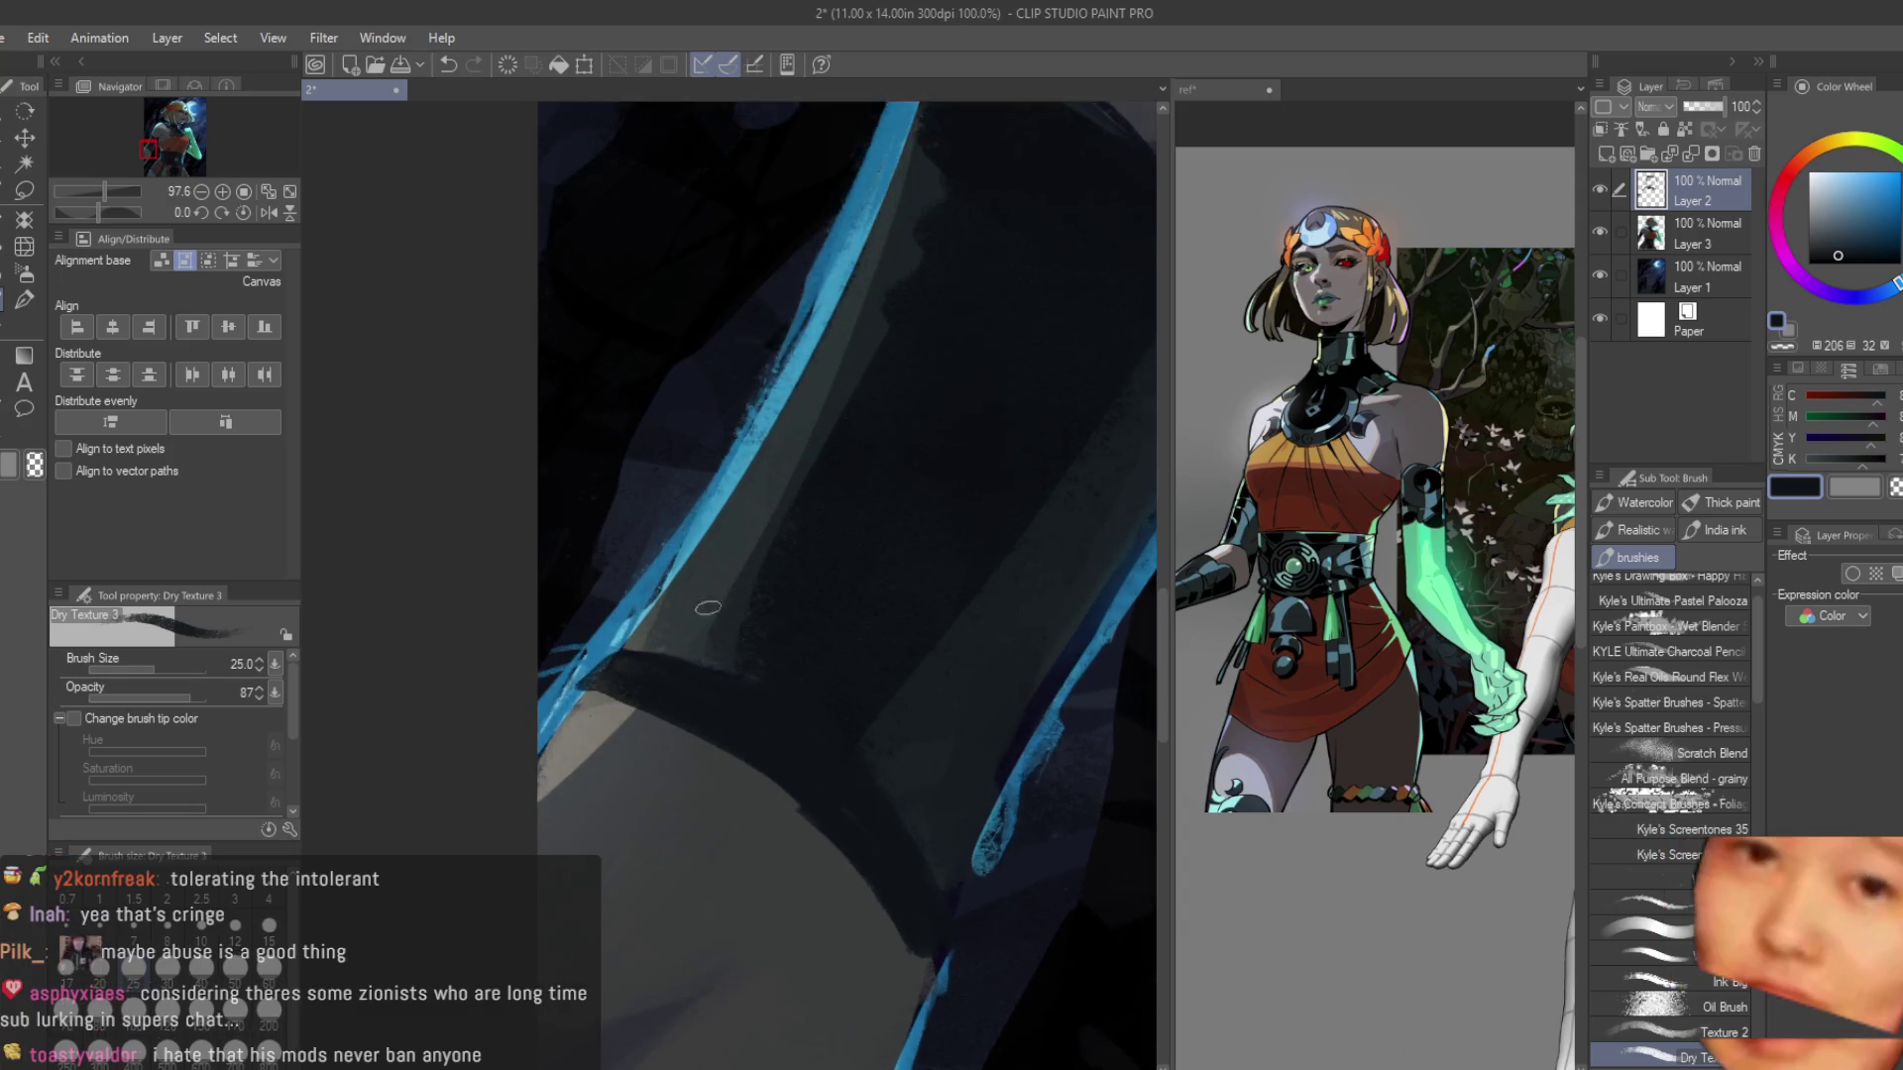
pyautogui.keyDown('alt'); pyautogui.click(628, 646); pyautogui.keyUp('alt')
pyautogui.moveTo(611, 671); pyautogui.dragTo(734, 702)
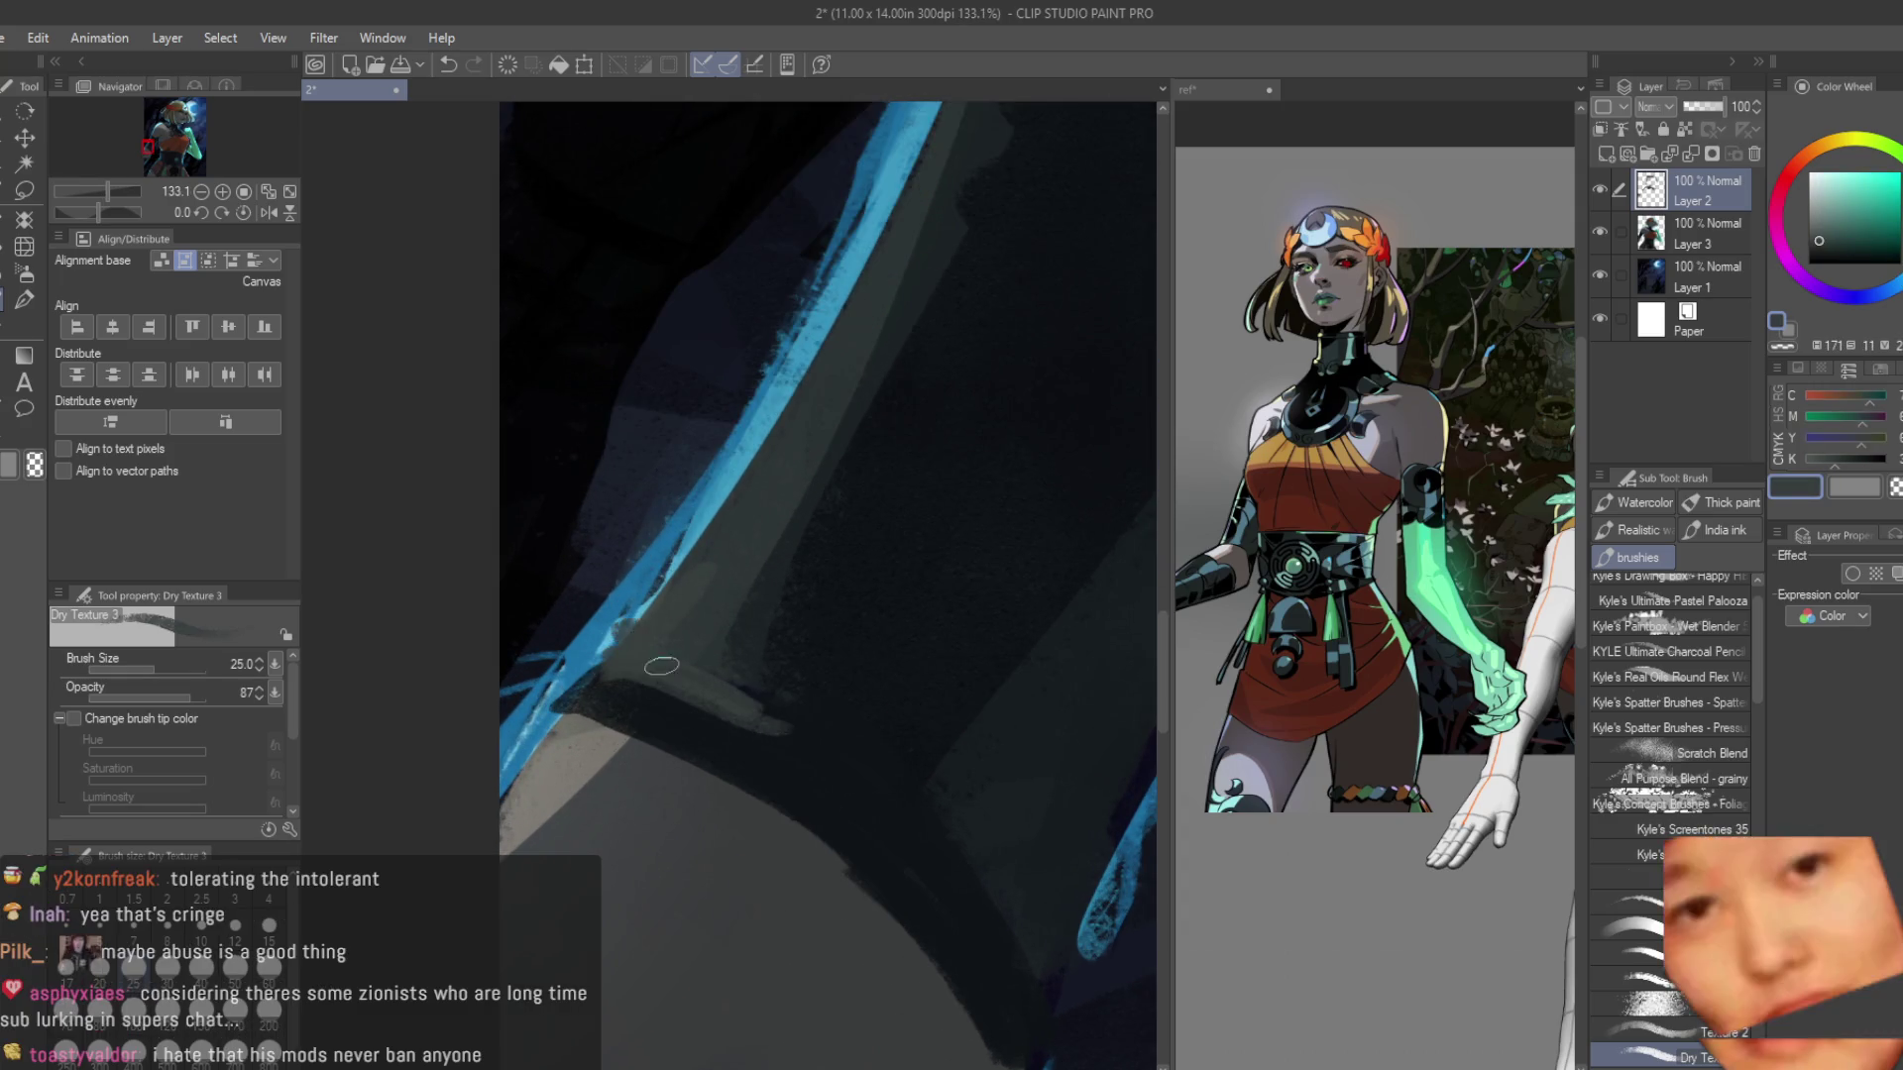
pyautogui.moveTo(713, 621); pyautogui.dragTo(766, 705)
pyautogui.keyDown('alt'); pyautogui.click(681, 562); pyautogui.keyUp('alt')
pyautogui.moveTo(674, 570)
pyautogui.mouseDown()
pyautogui.moveTo(555, 693)
pyautogui.moveTo(557, 670)
pyautogui.mouseUp()
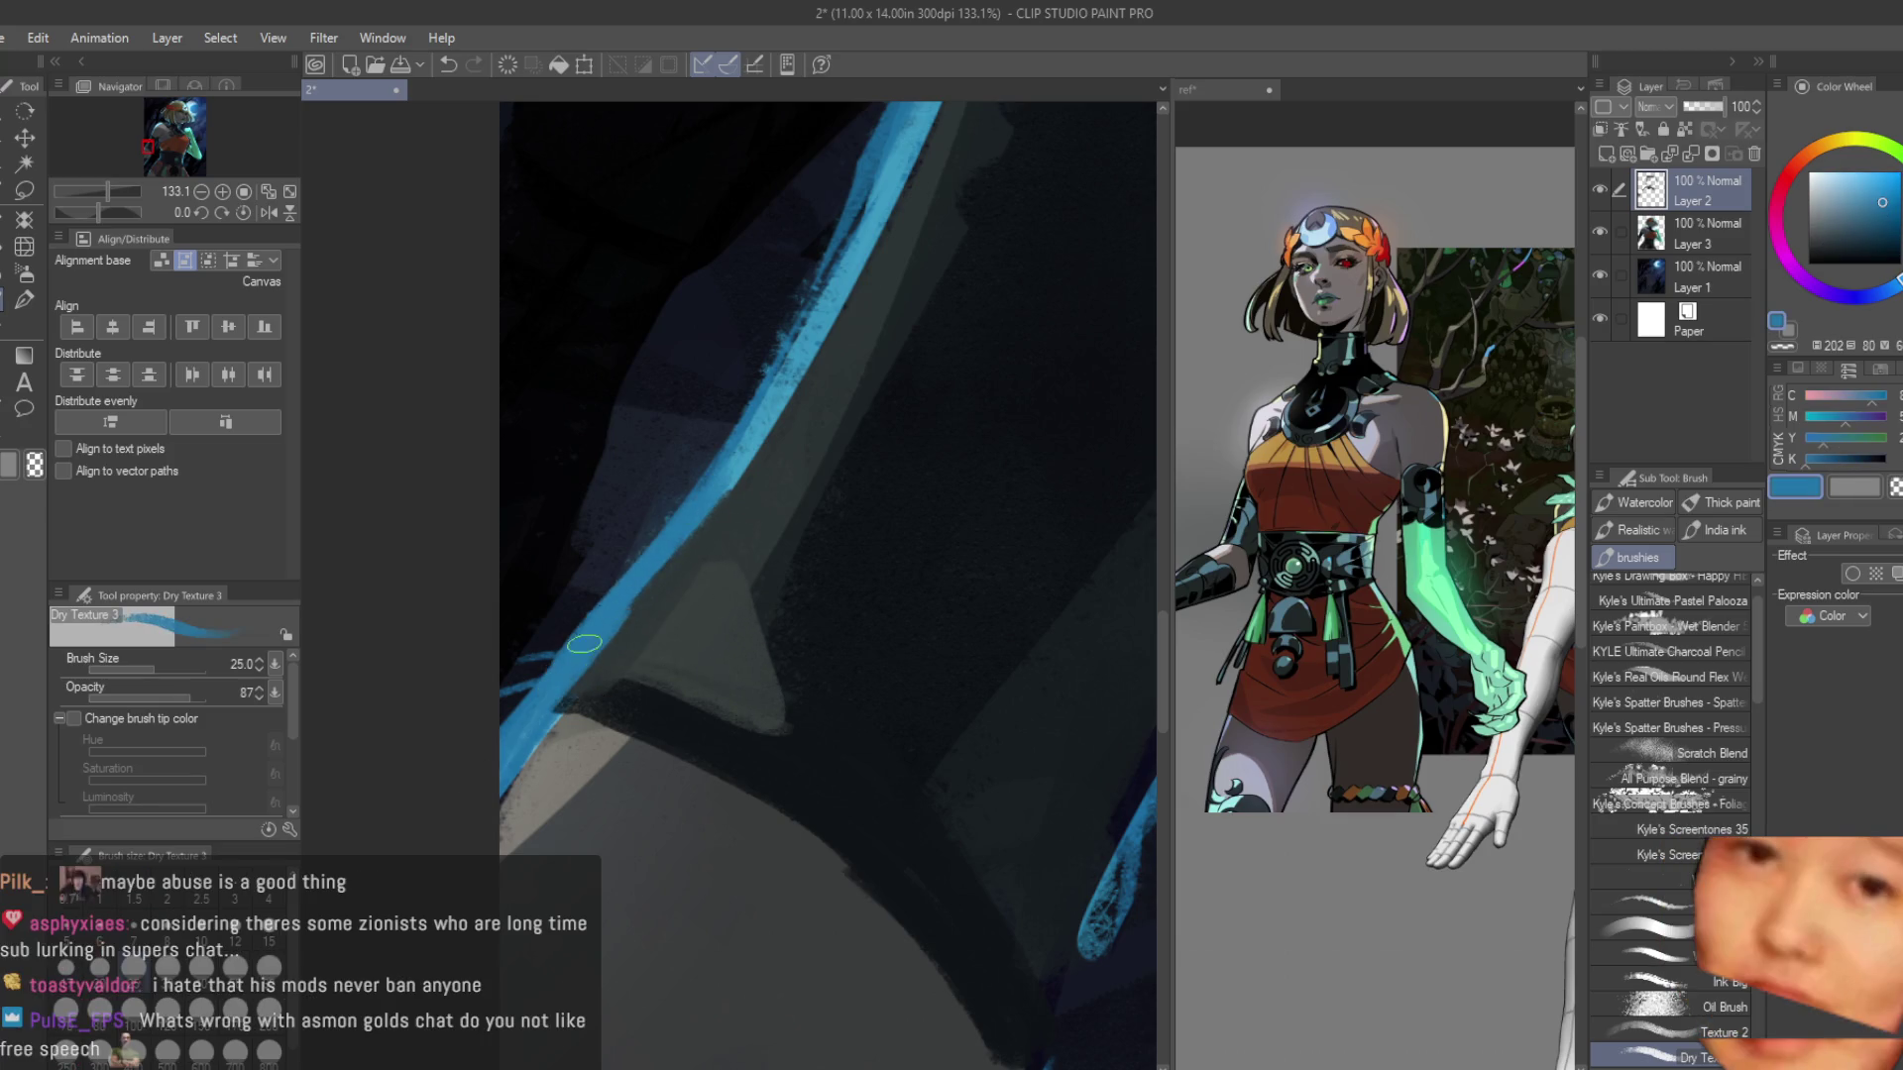
pyautogui.scroll(-2, 503, 674)
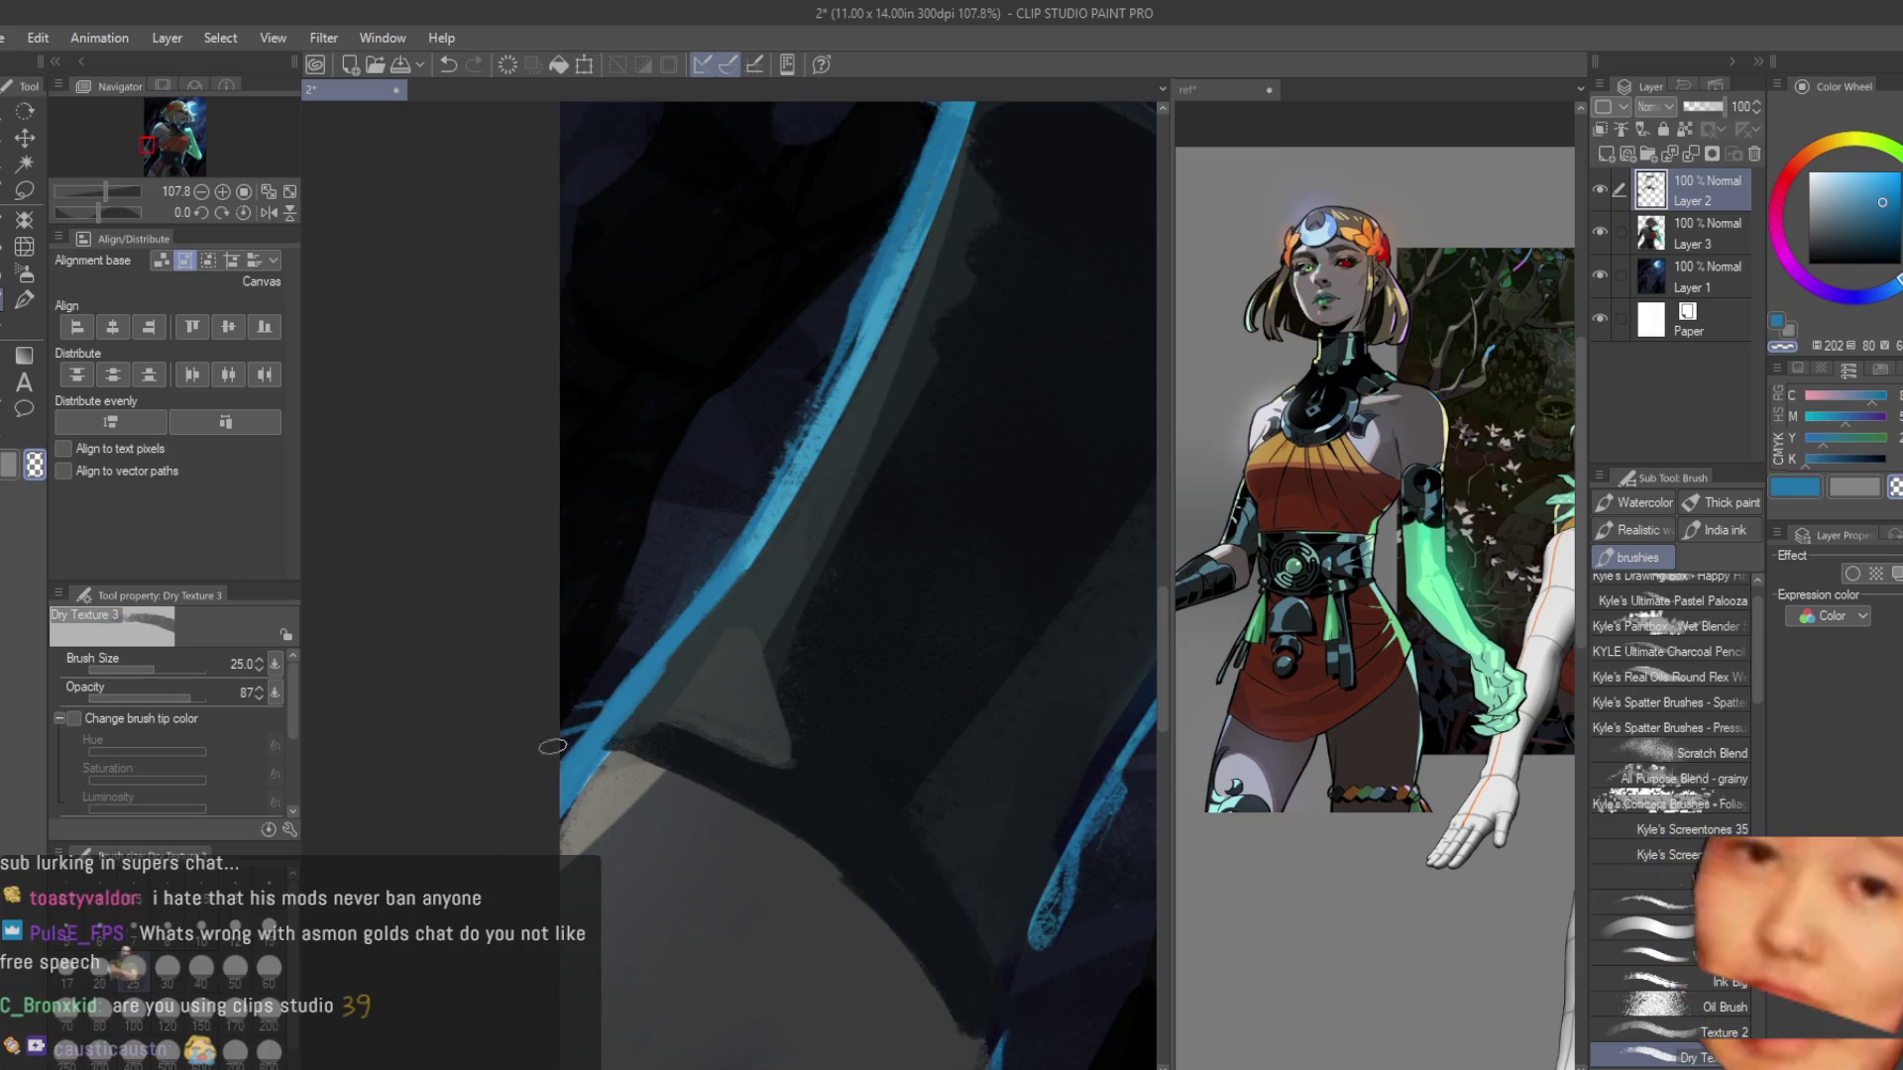
# Toggle Layer 3's visibility to compare the painting, then return to Layer 2.
pyautogui.click(1687, 230)
pyautogui.scroll(2, 529, 631)
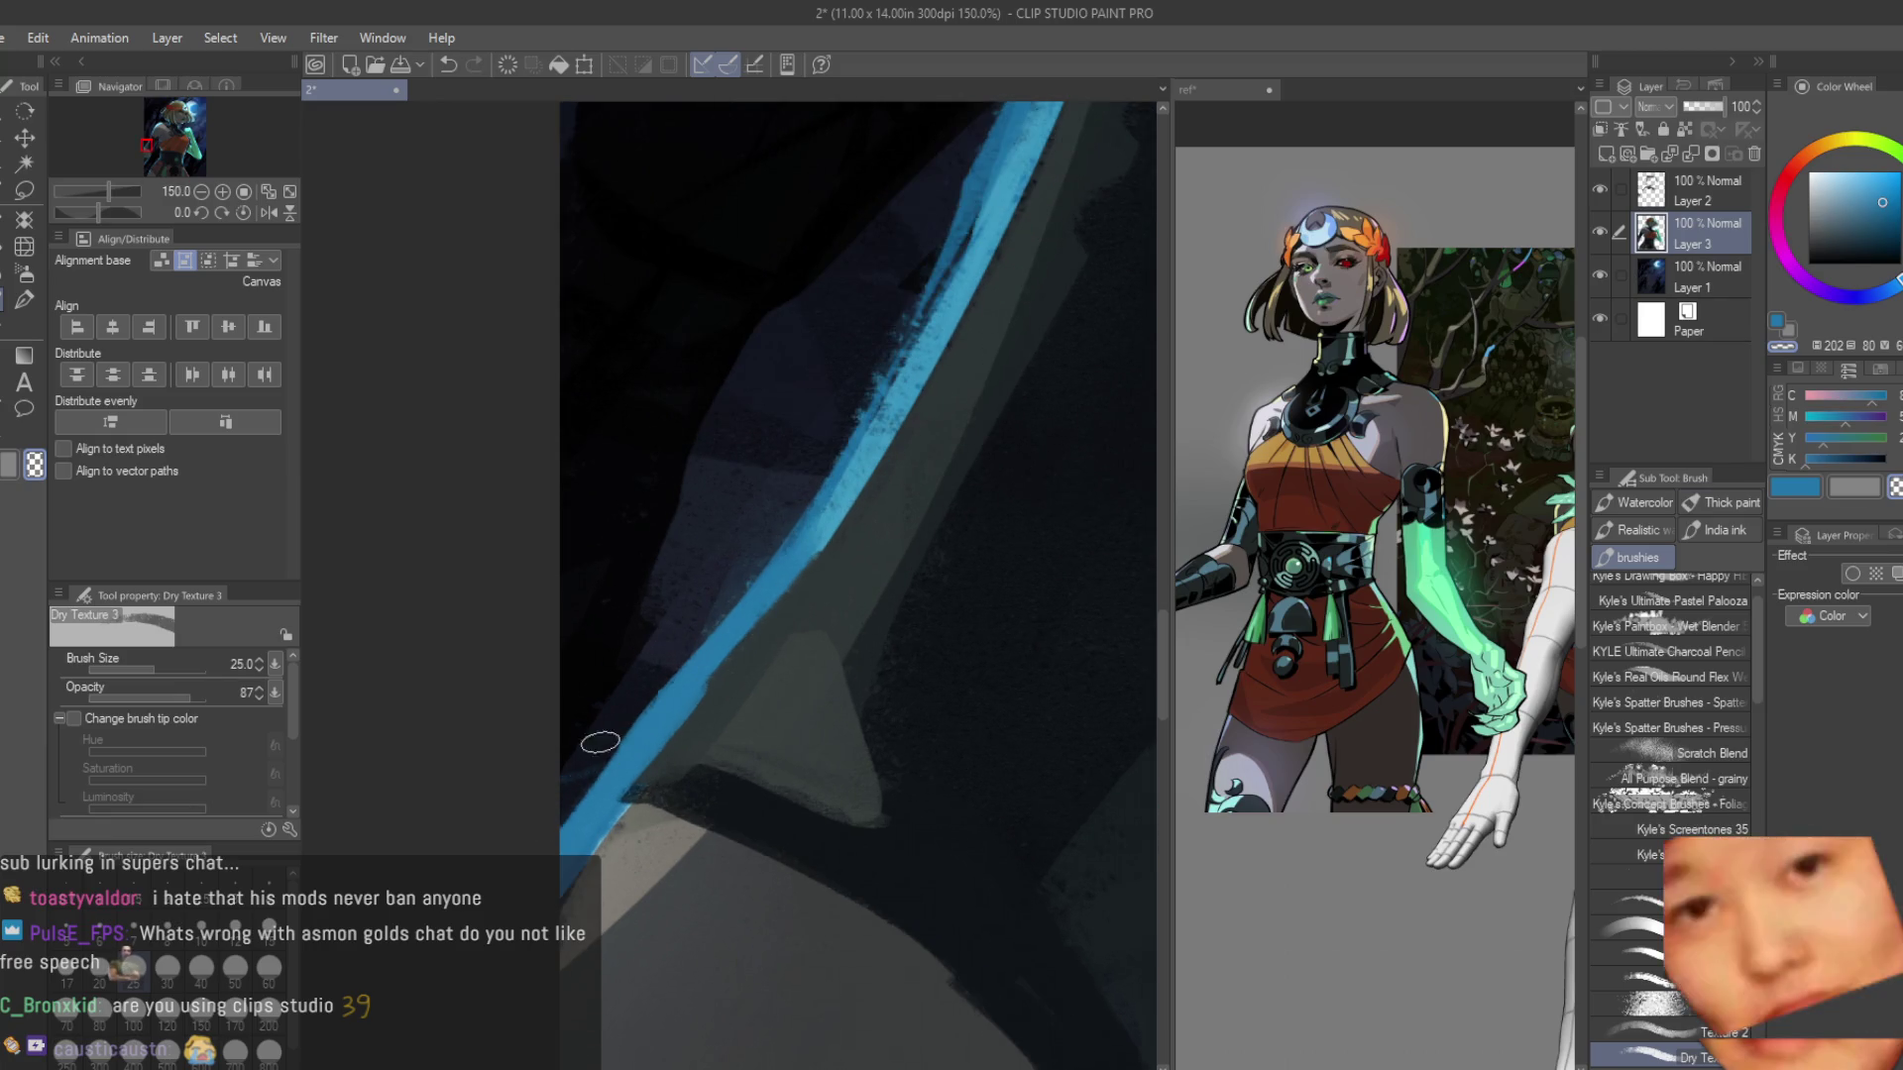
pyautogui.scroll(-5, 684, 461)
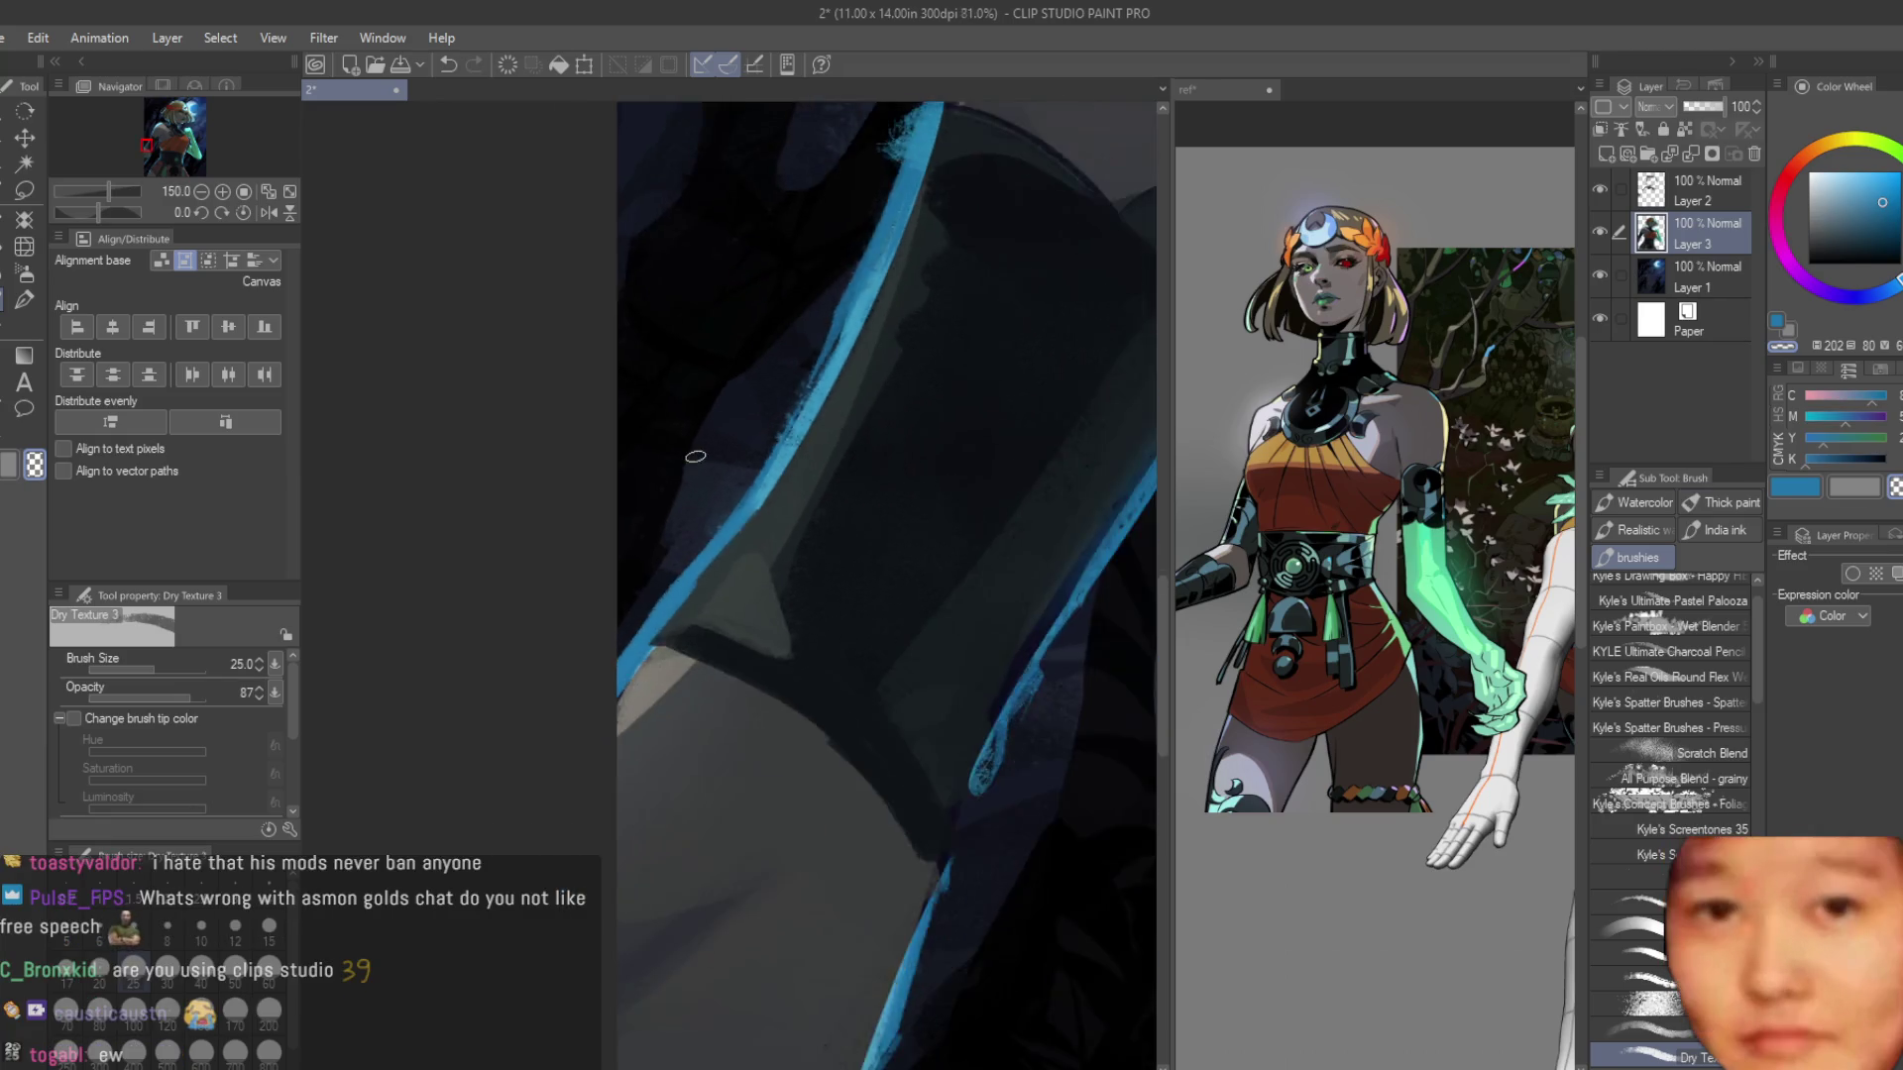
pyautogui.click(1600, 231)
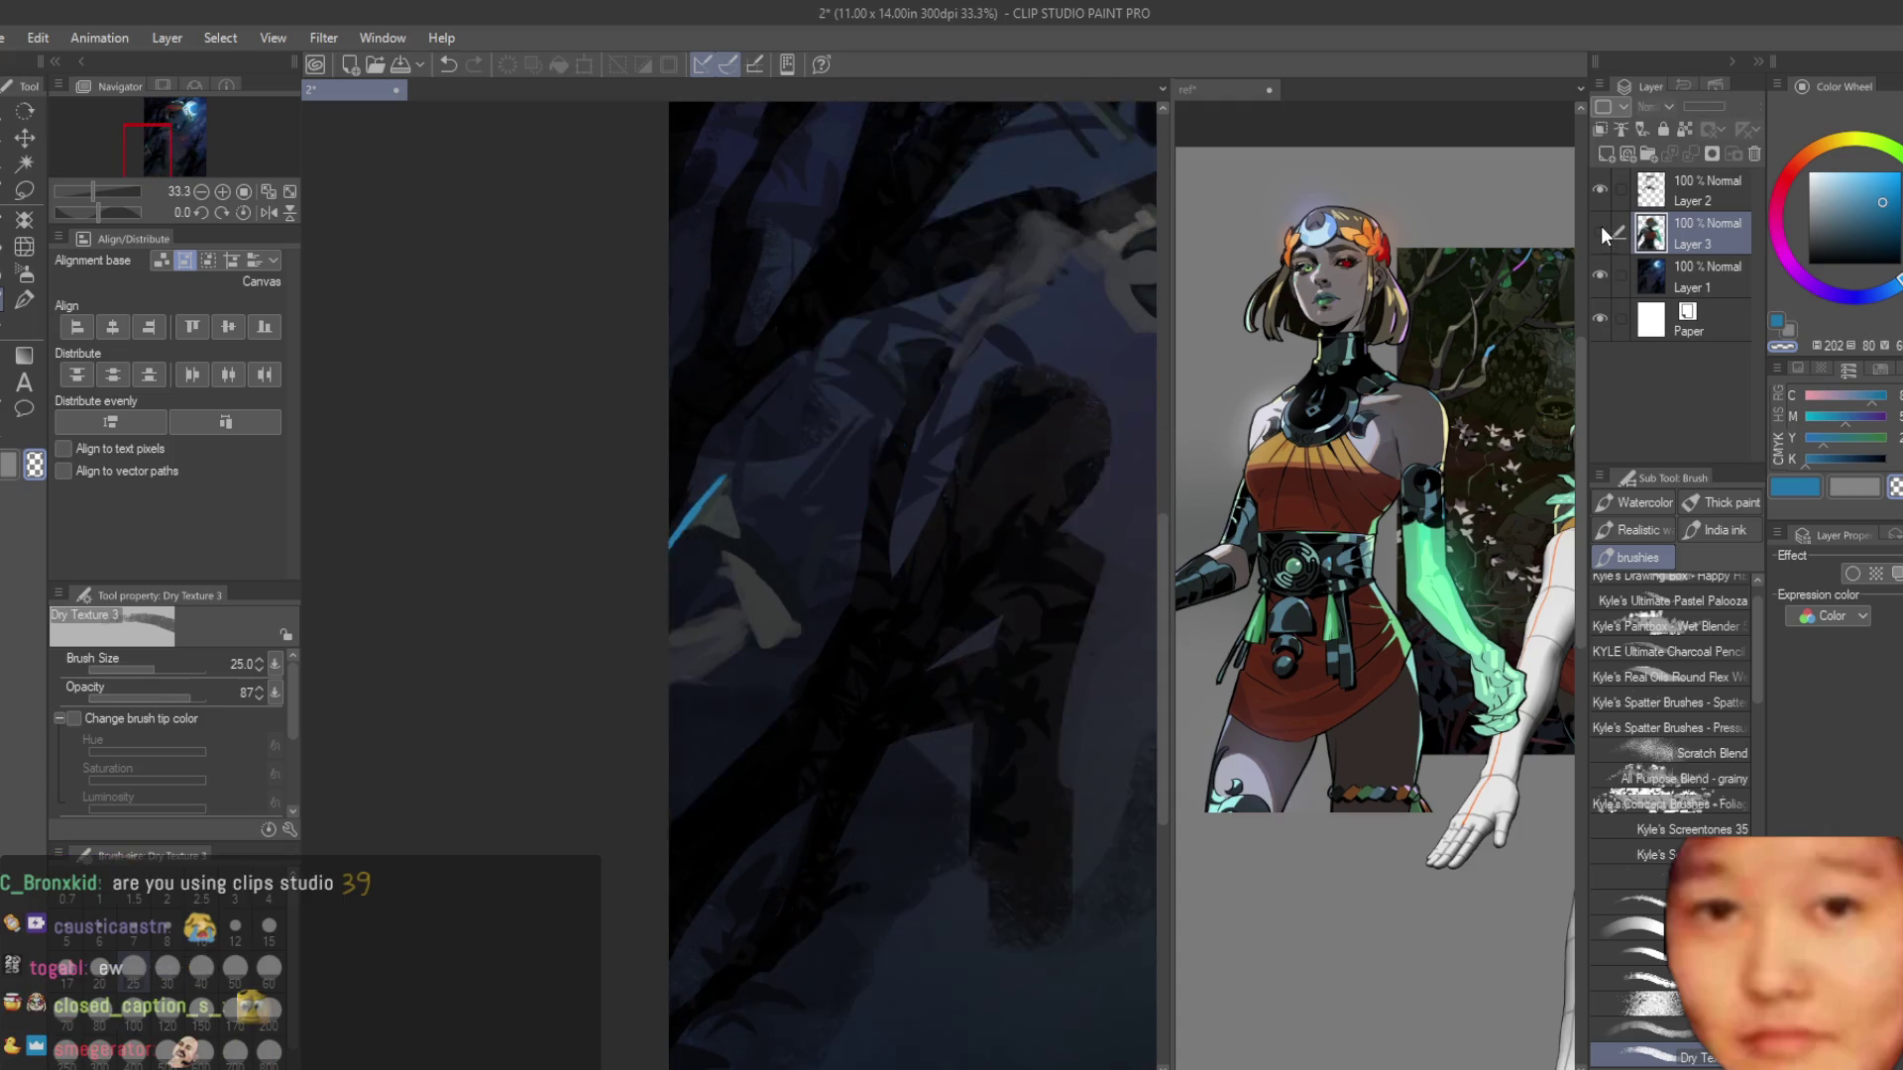
pyautogui.click(1600, 231)
pyautogui.click(1721, 200)
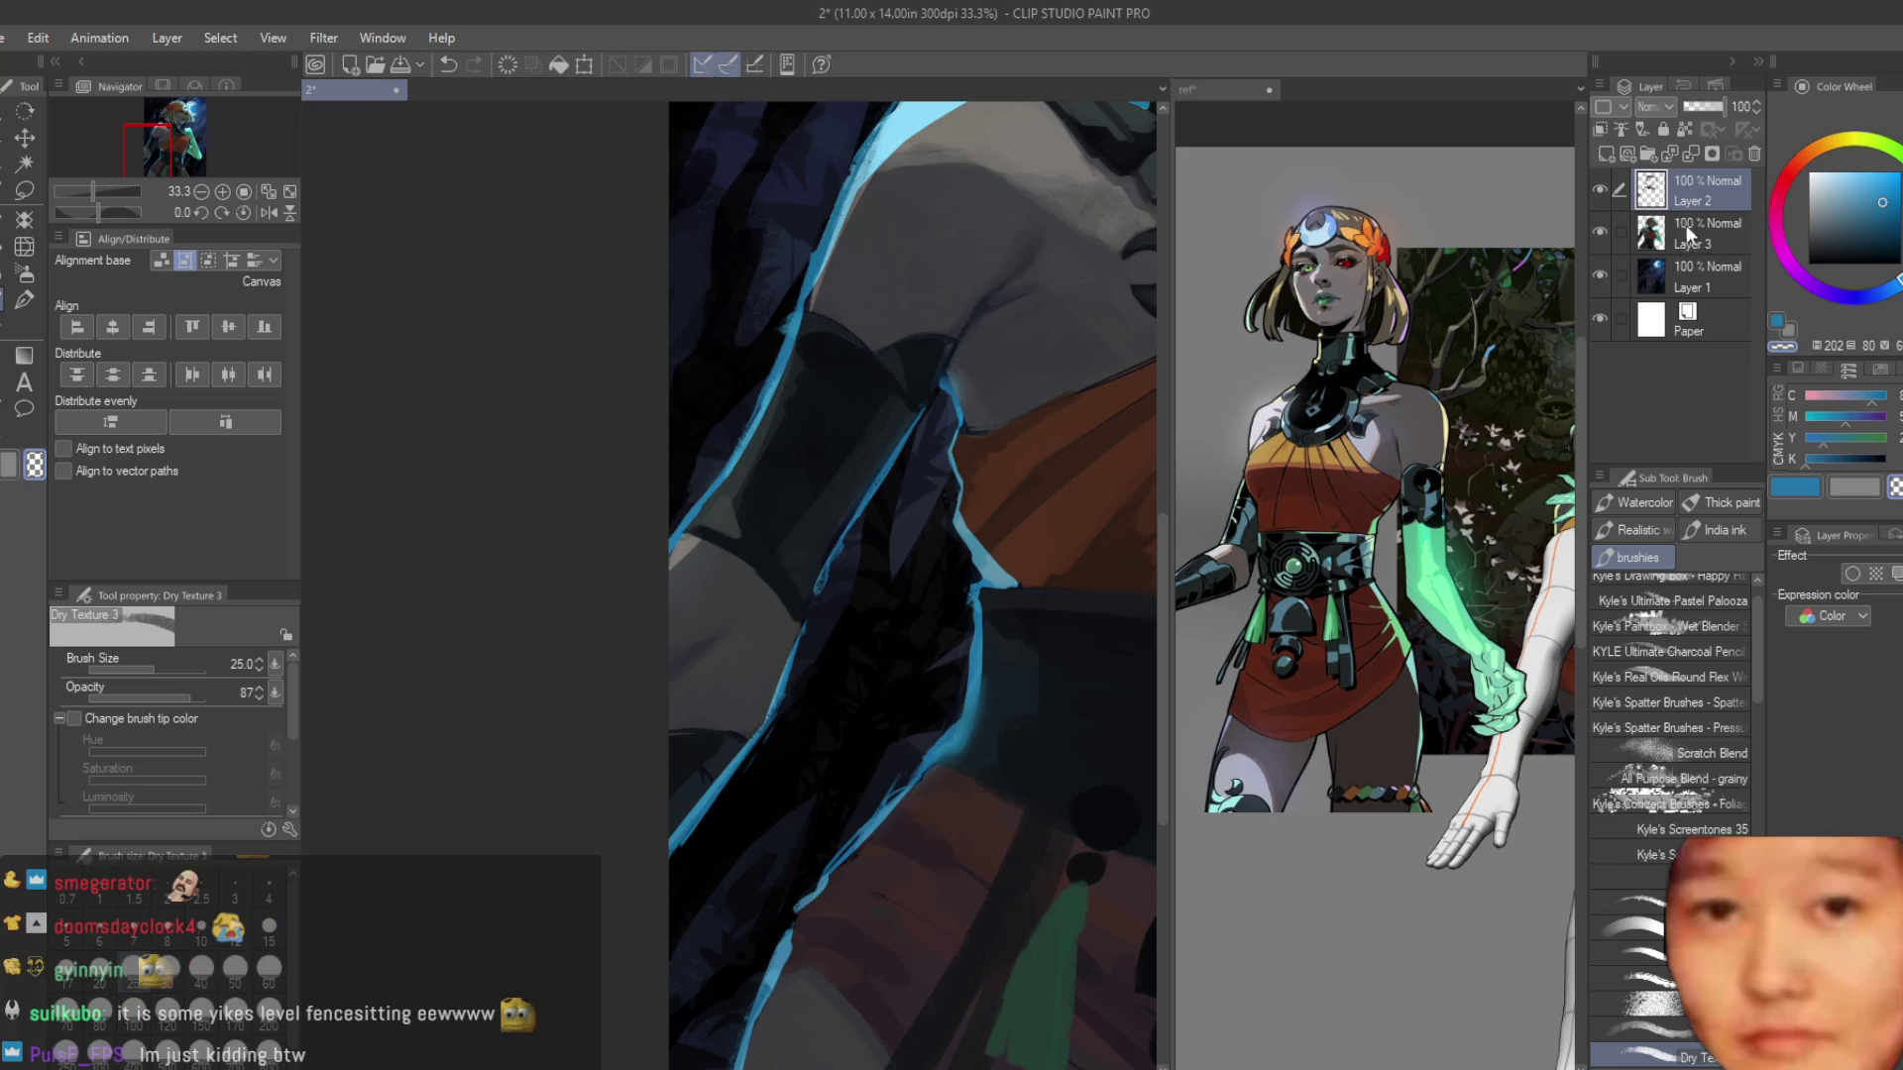
# Cover the grey area with dark navy, restore the blue rim, and add dark teal sleeve strokes.
pyautogui.scroll(5, 763, 466)
pyautogui.keyDown('alt'); pyautogui.click(544, 573); pyautogui.keyUp('alt')
pyautogui.moveTo(544, 572)
pyautogui.mouseDown()
pyautogui.moveTo(847, 813)
pyautogui.moveTo(856, 849)
pyautogui.mouseUp()
pyautogui.keyDown('alt'); pyautogui.click(972, 651); pyautogui.keyUp('alt')
pyautogui.moveTo(973, 651); pyautogui.dragTo(873, 852)
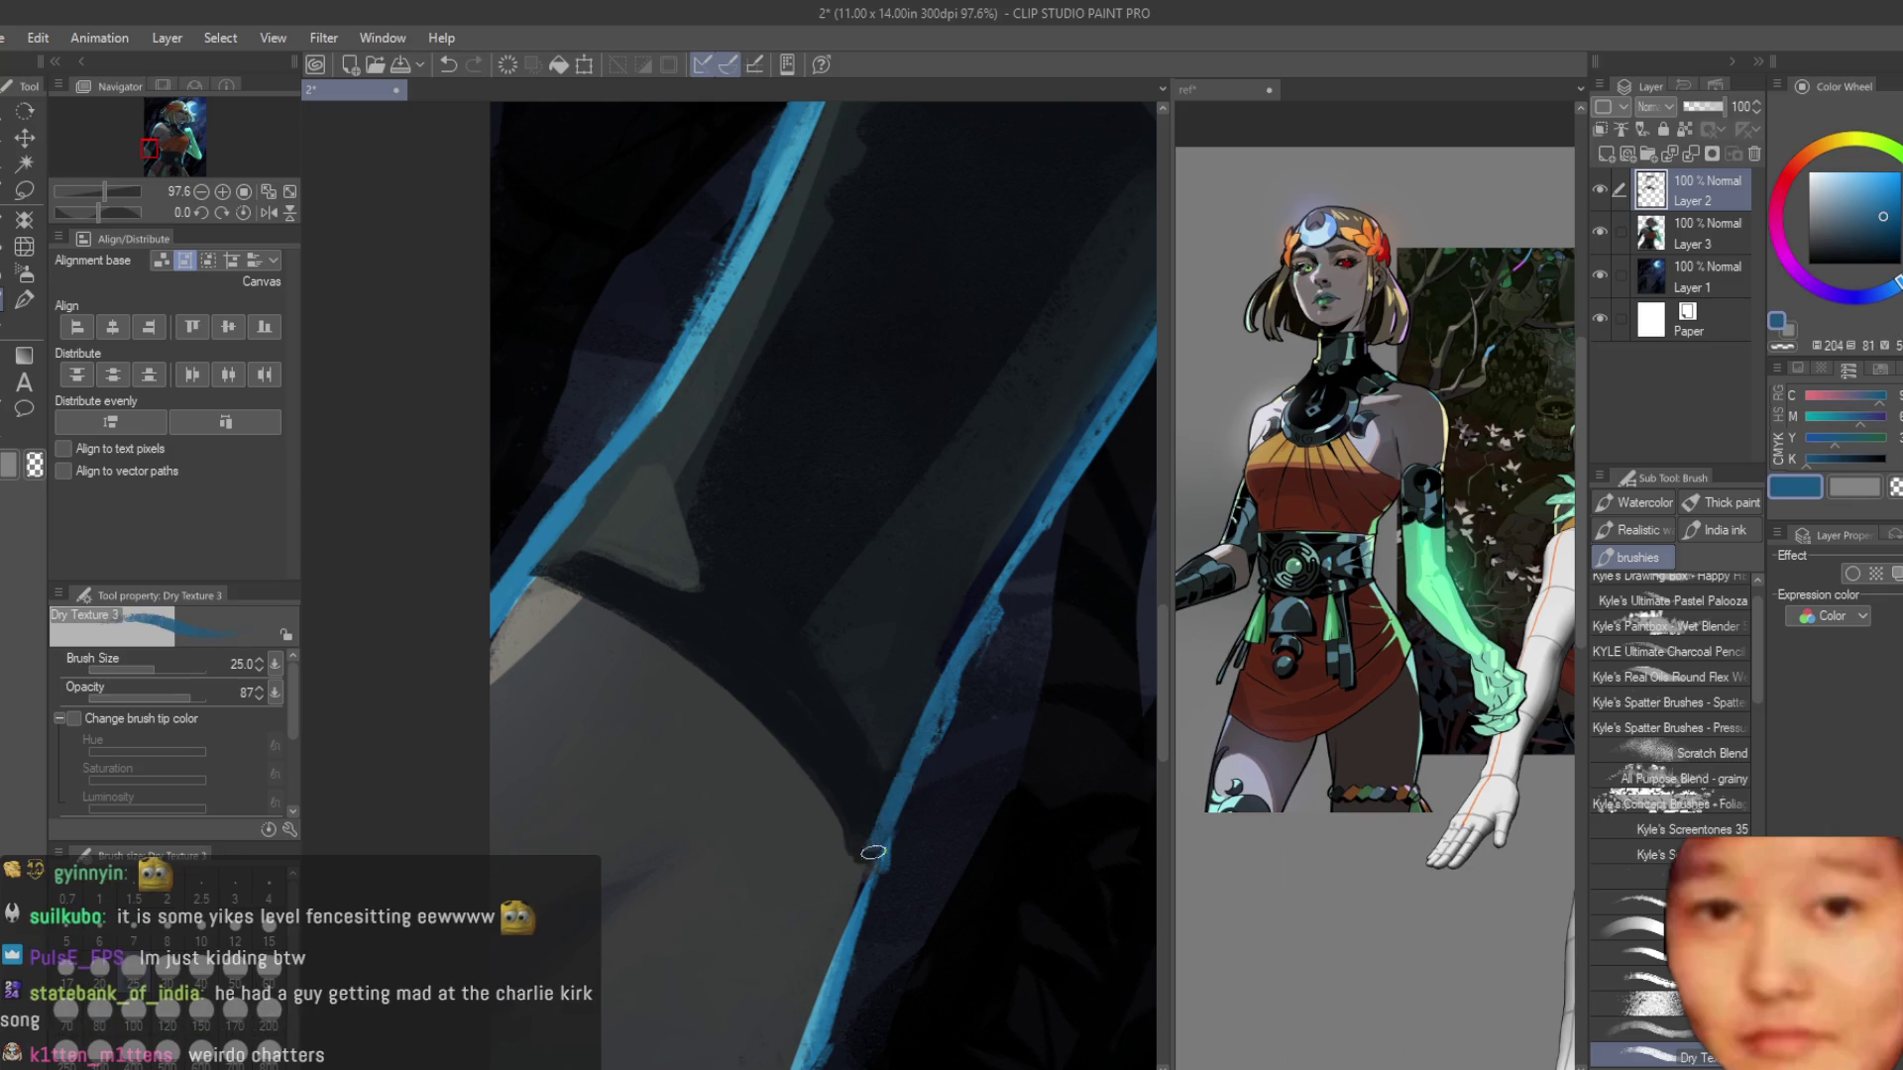
pyautogui.keyDown('alt'); pyautogui.click(828, 848); pyautogui.keyUp('alt')
pyautogui.scroll(1, 828, 848)
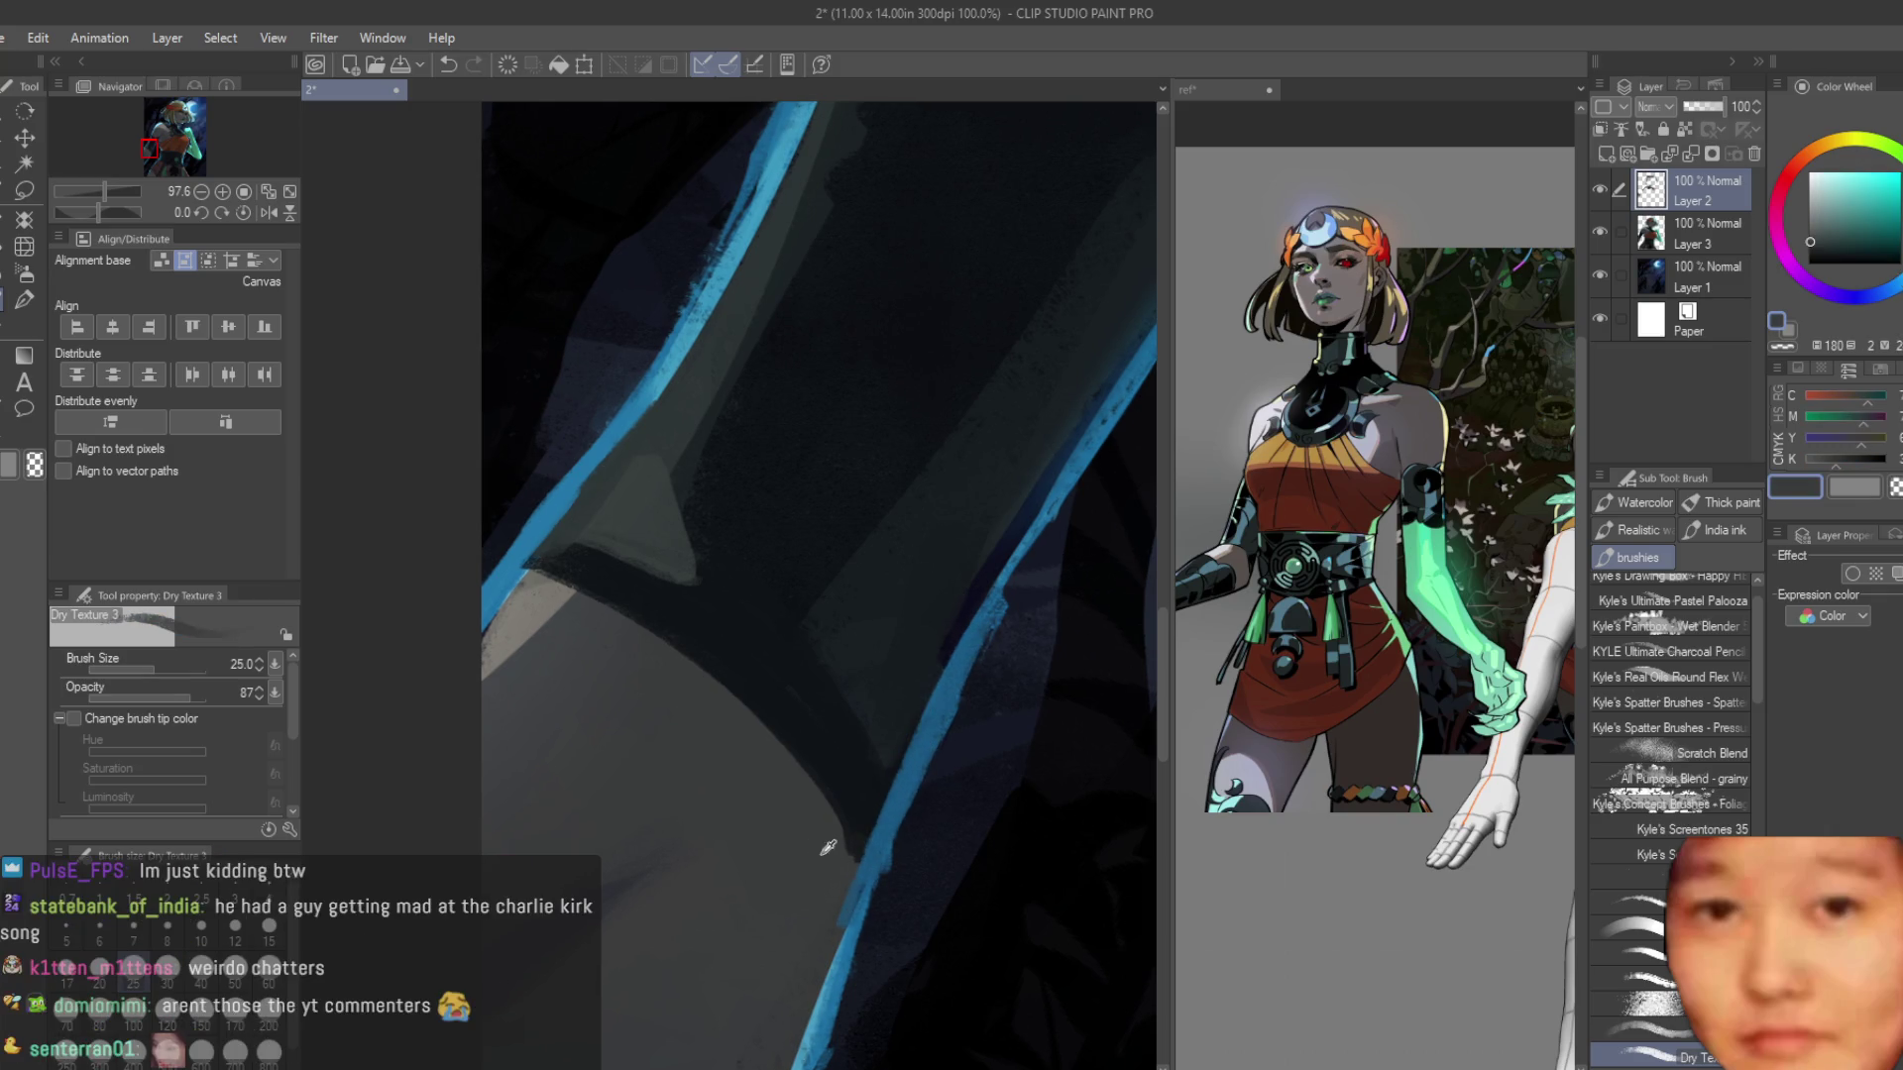
pyautogui.moveTo(571, 602); pyautogui.dragTo(759, 721)
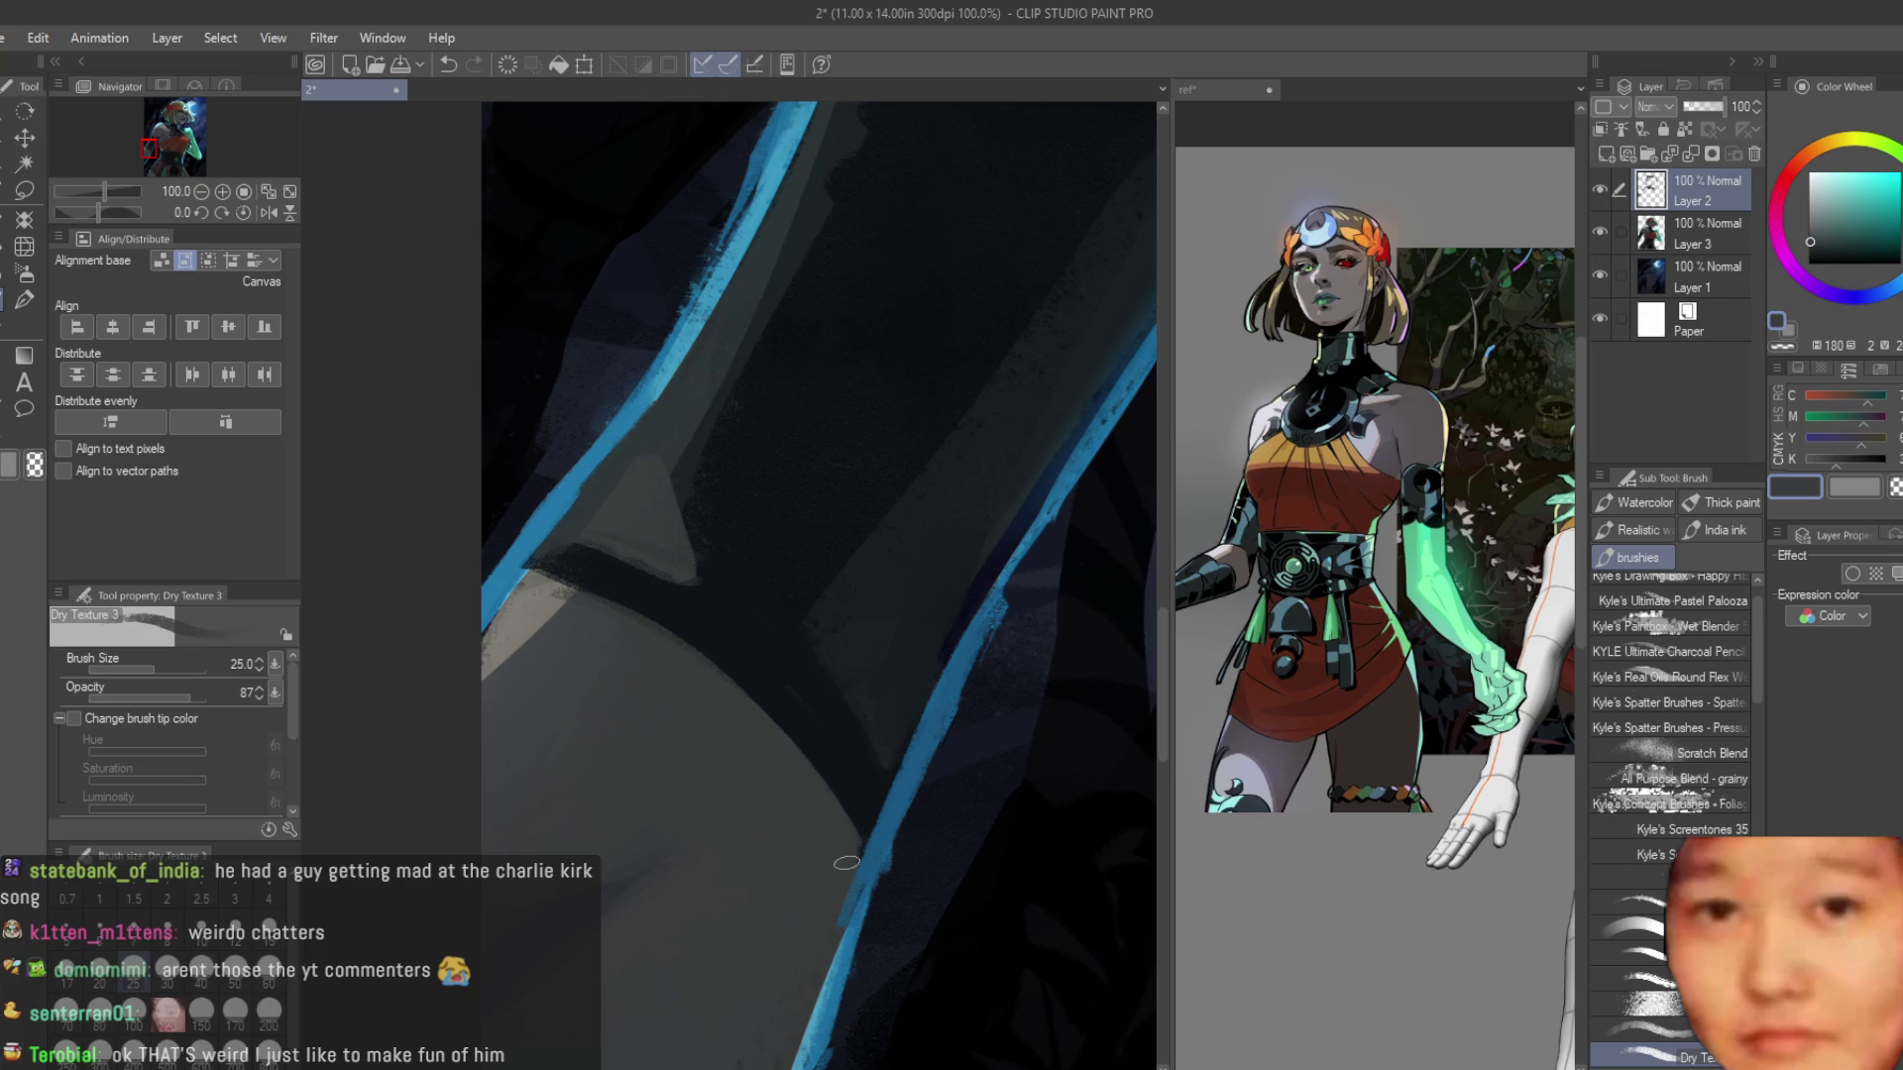
pyautogui.keyDown('alt'); pyautogui.click(771, 638); pyautogui.keyUp('alt')
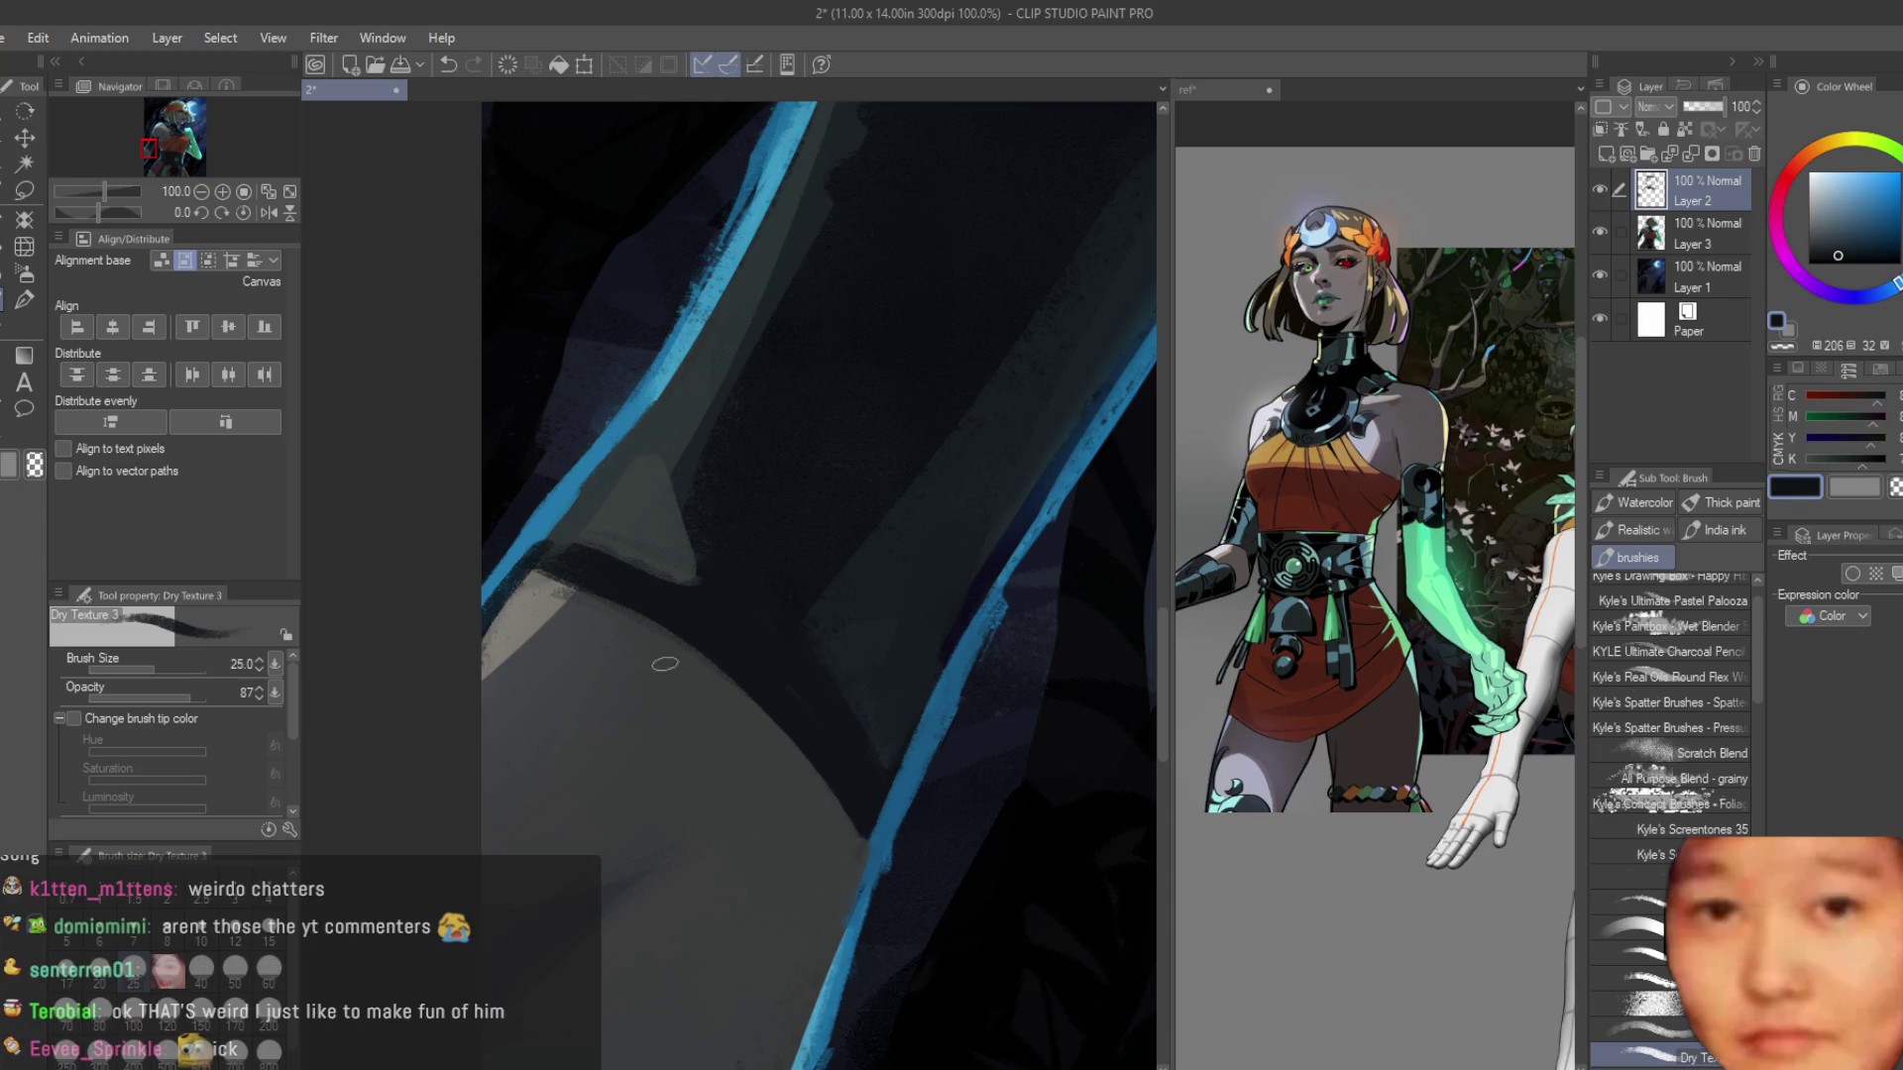
pyautogui.scroll(-2, 665, 664)
pyautogui.moveTo(811, 768); pyautogui.dragTo(763, 947)
pyautogui.keyDown('alt'); pyautogui.click(759, 746); pyautogui.keyUp('alt')
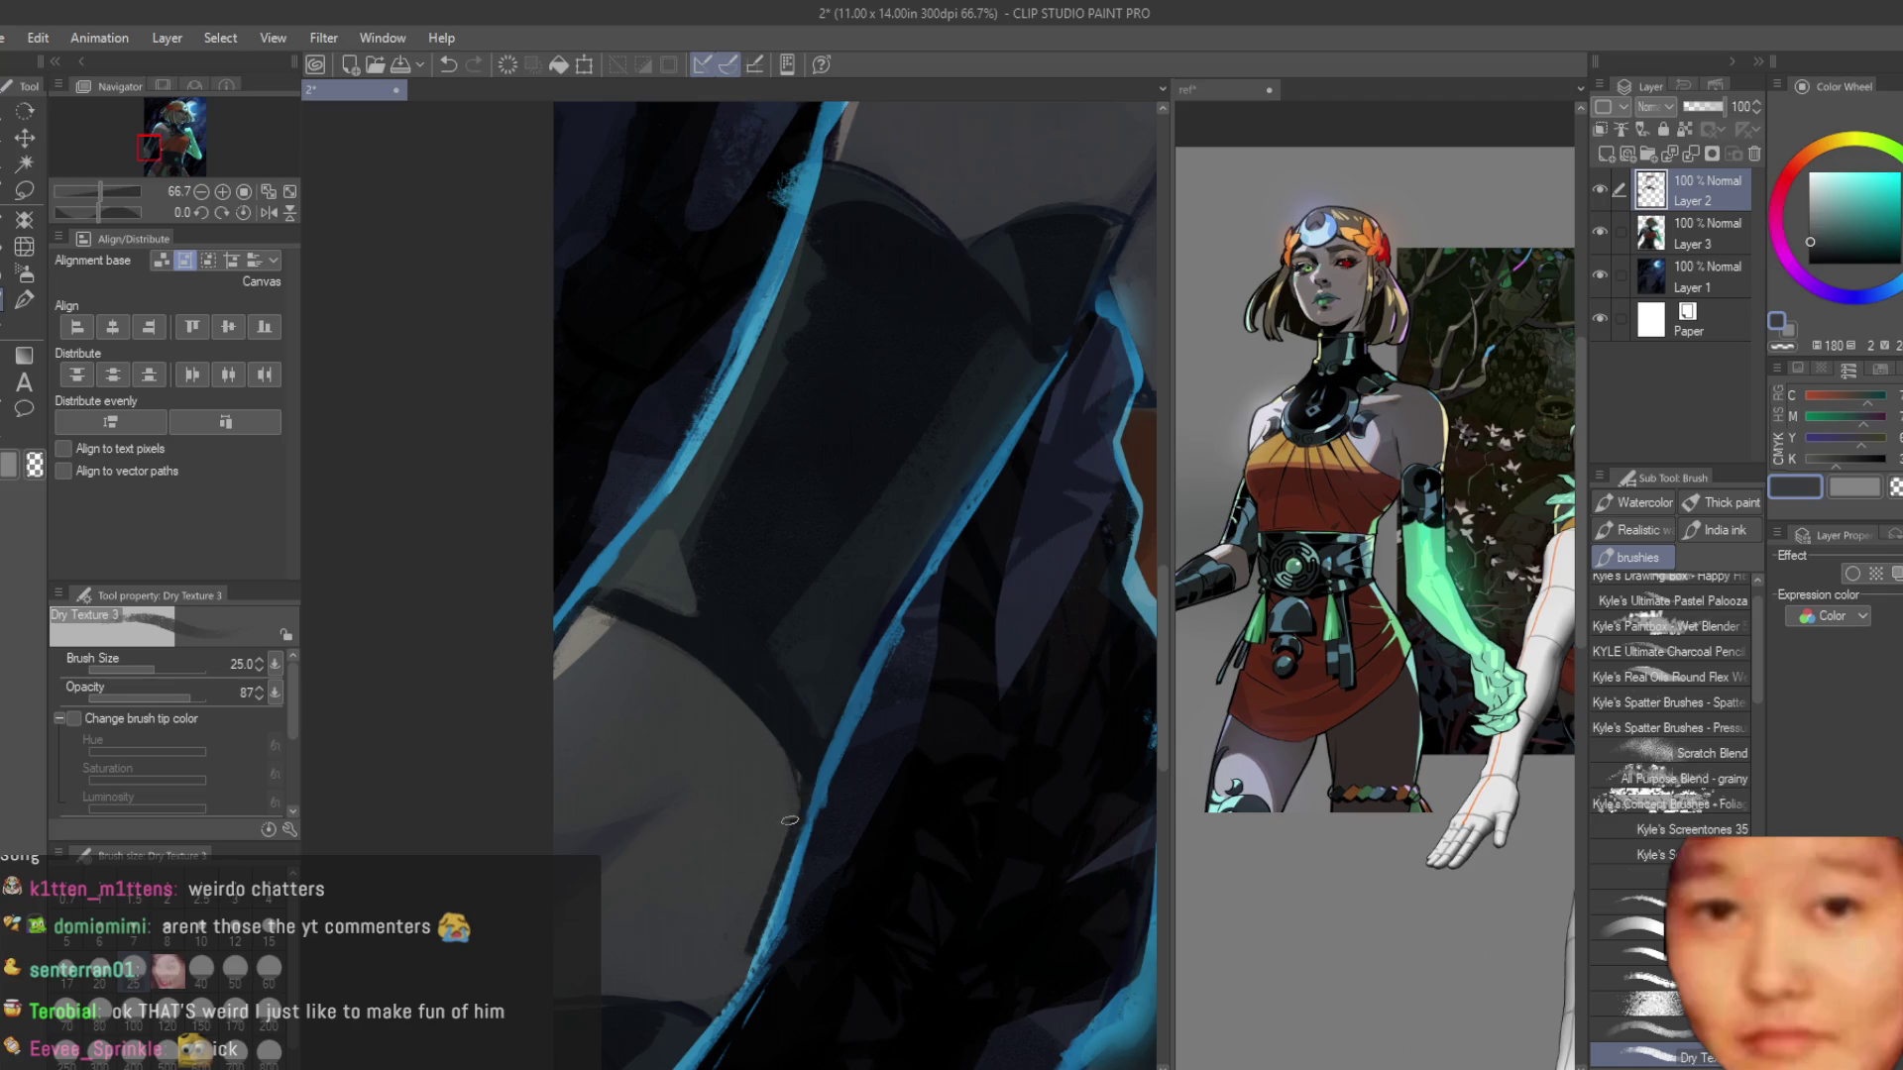
# Brush darker blue shading onto the sleeve fold using navy and teal picked from the sleeve.
pyautogui.scroll(-5, 781, 870)
pyautogui.scroll(4, 892, 766)
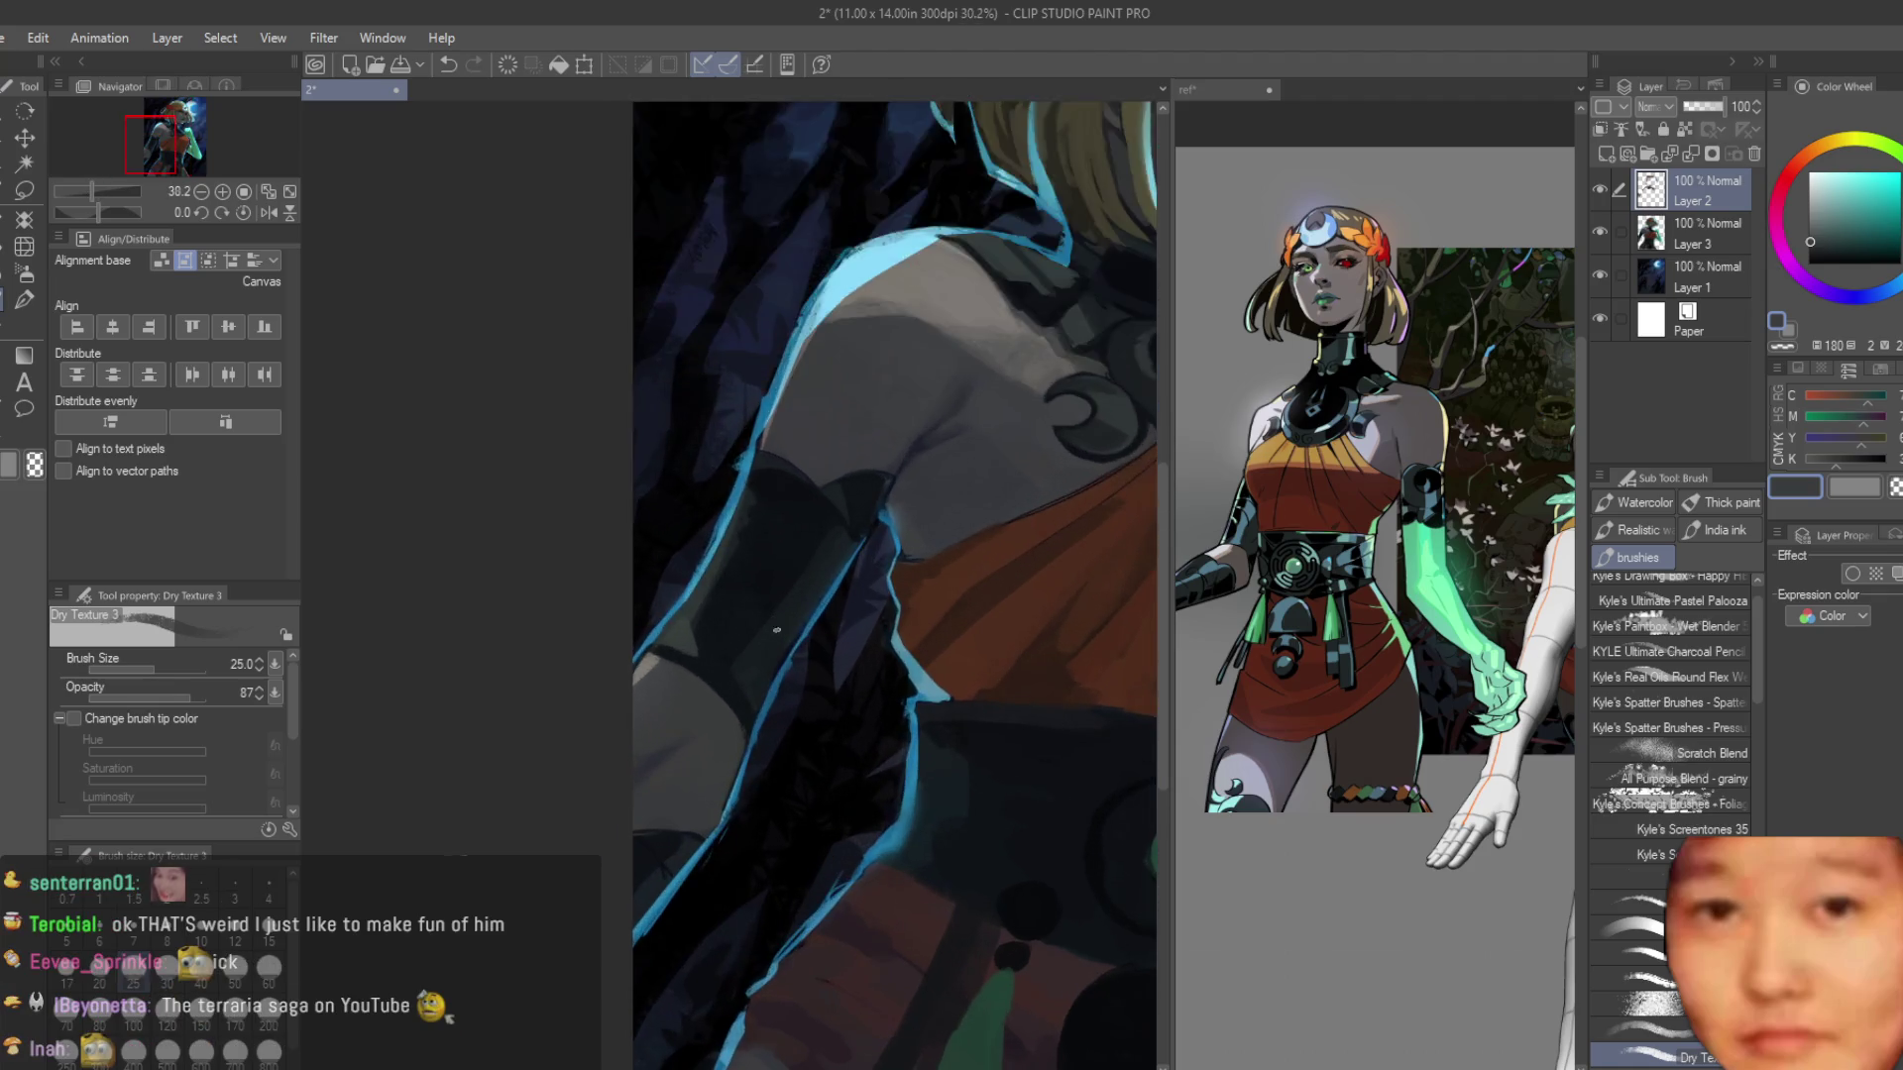
pyautogui.scroll(1, 892, 766)
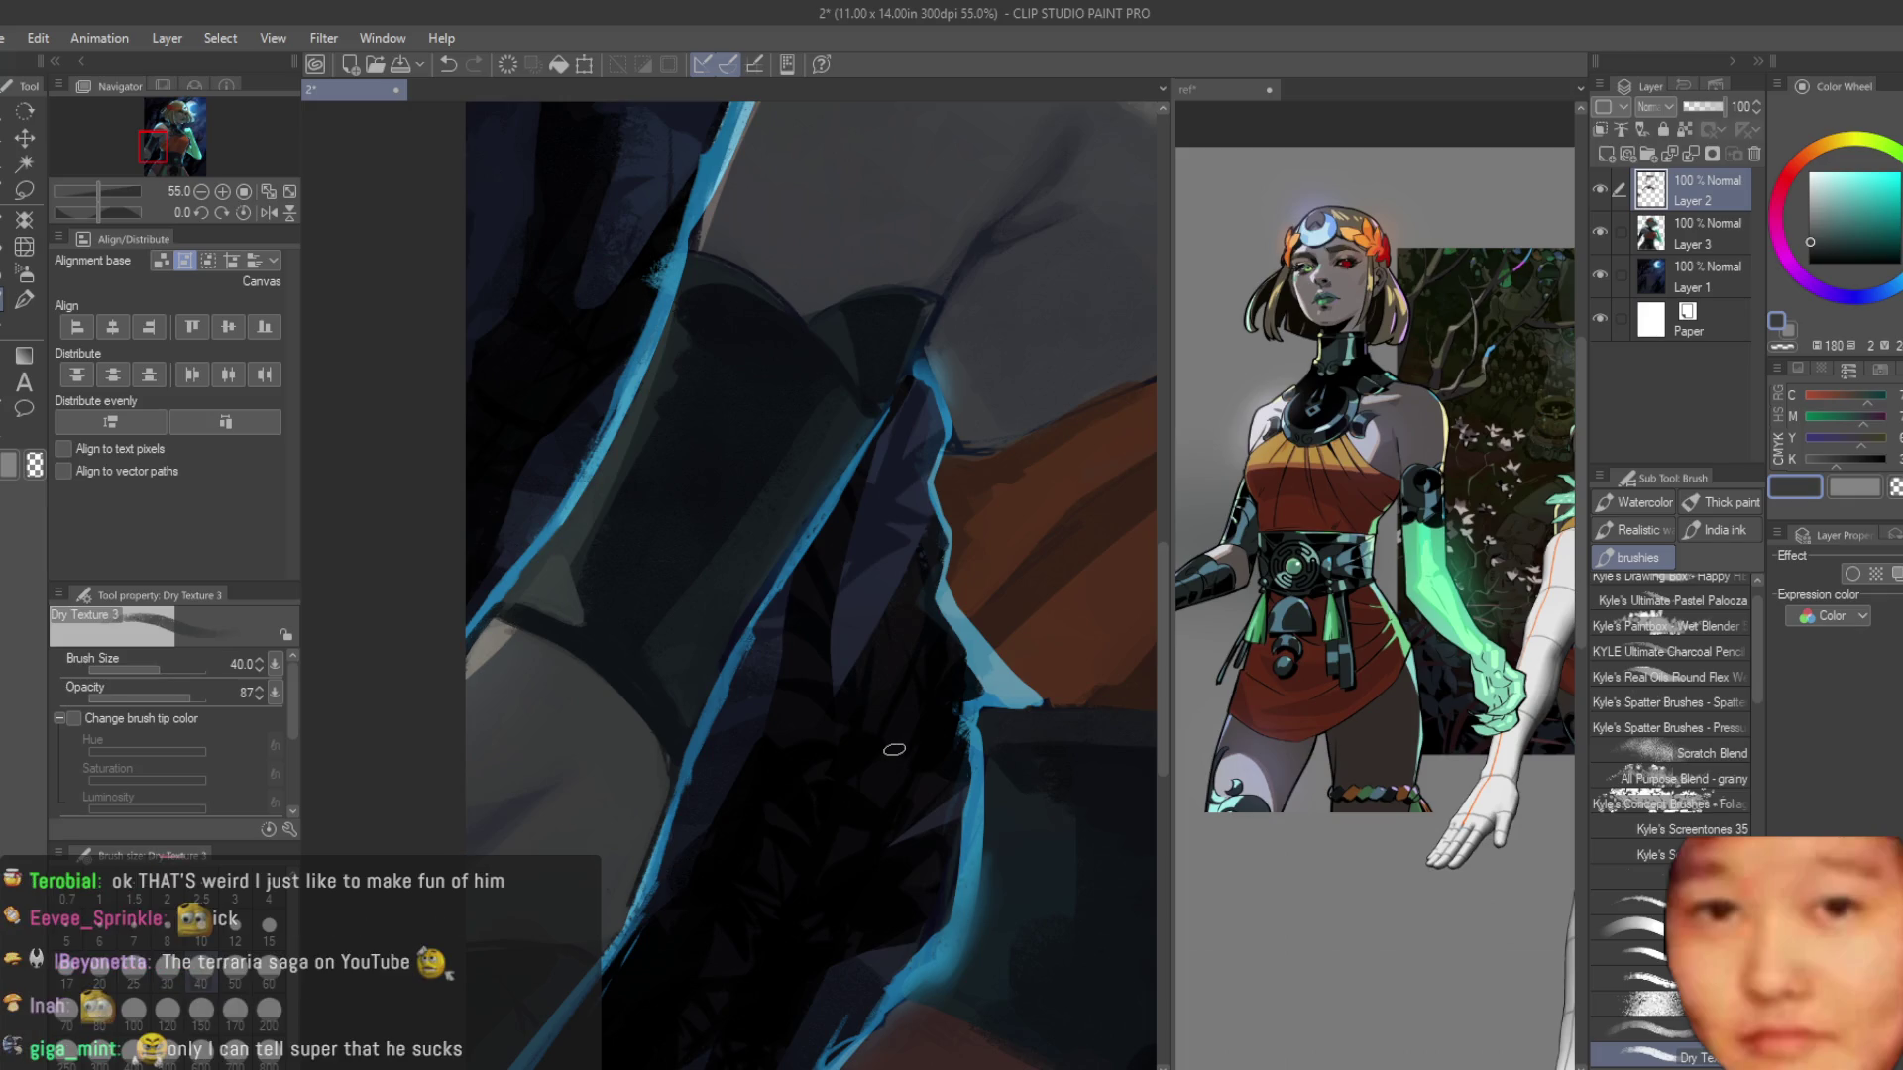
pyautogui.scroll(-3, 822, 748)
pyautogui.scroll(4, 719, 608)
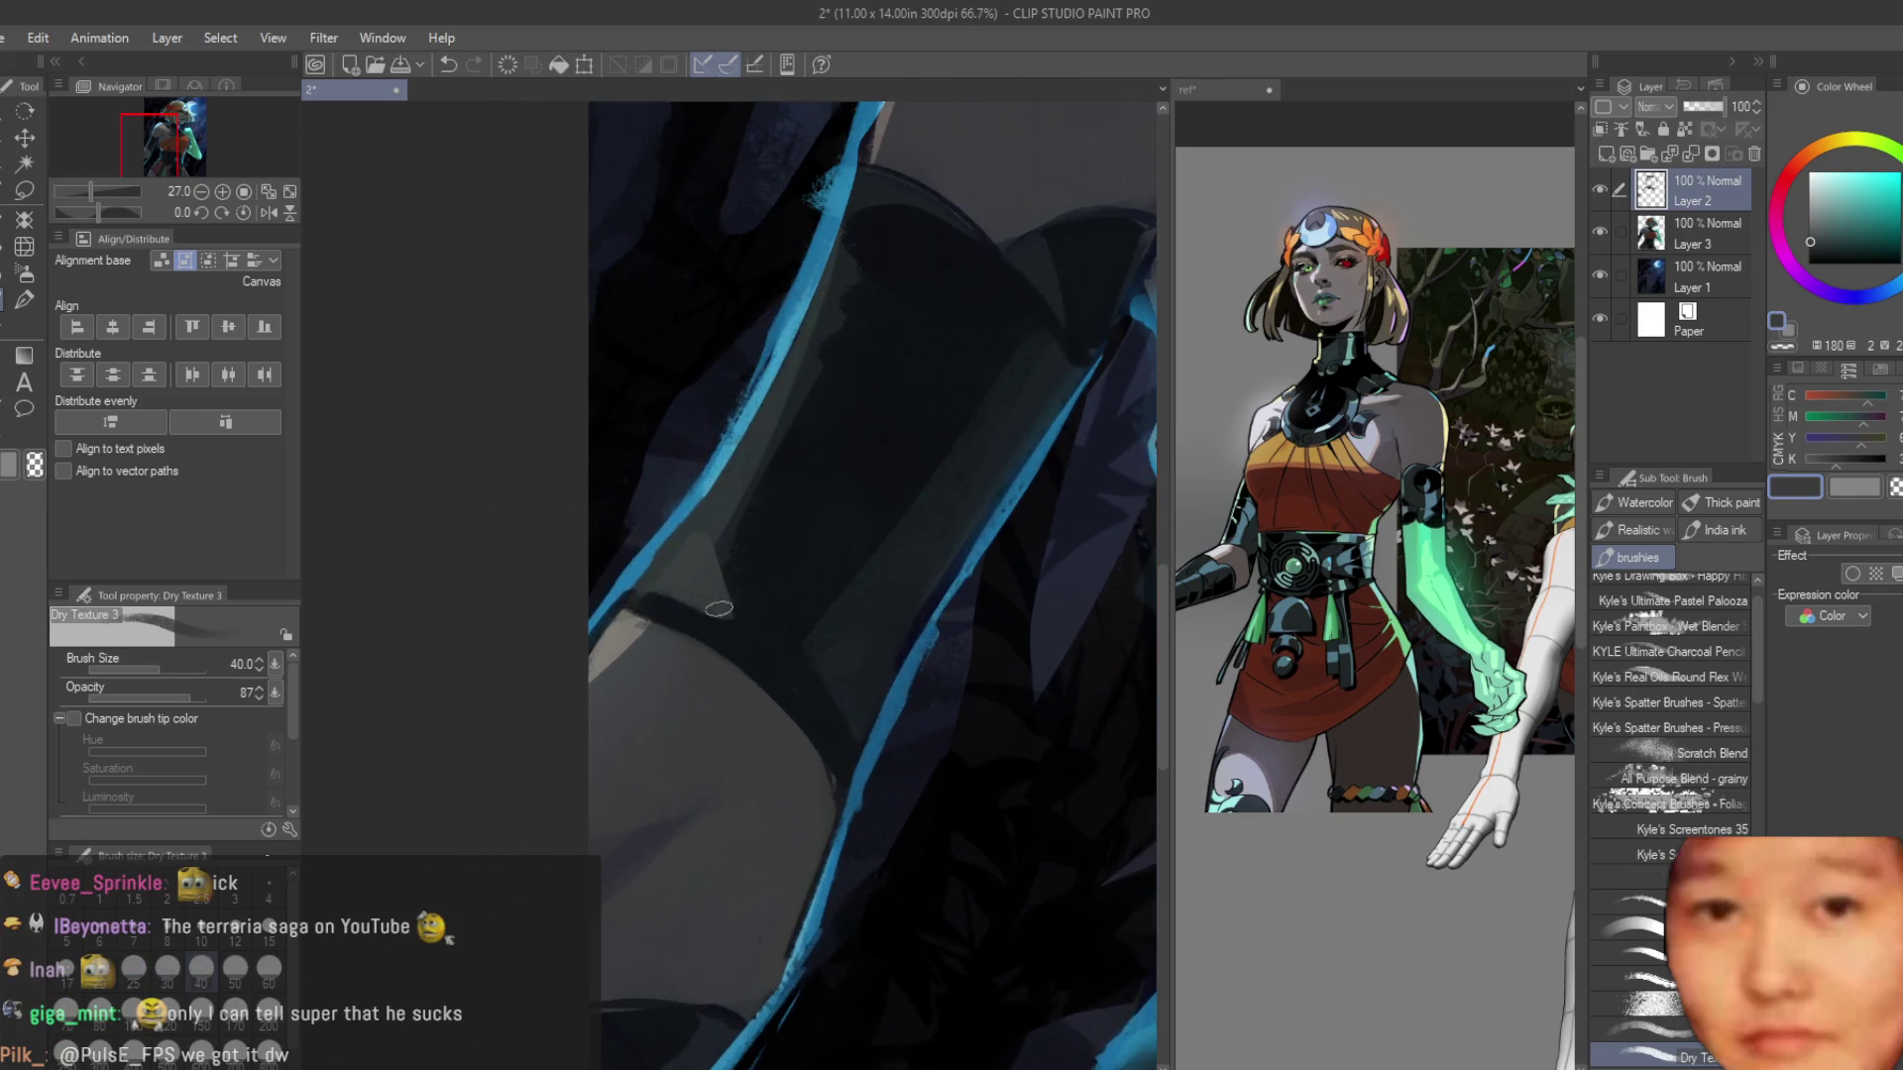
pyautogui.keyDown('alt'); pyautogui.click(813, 640); pyautogui.keyUp('alt')
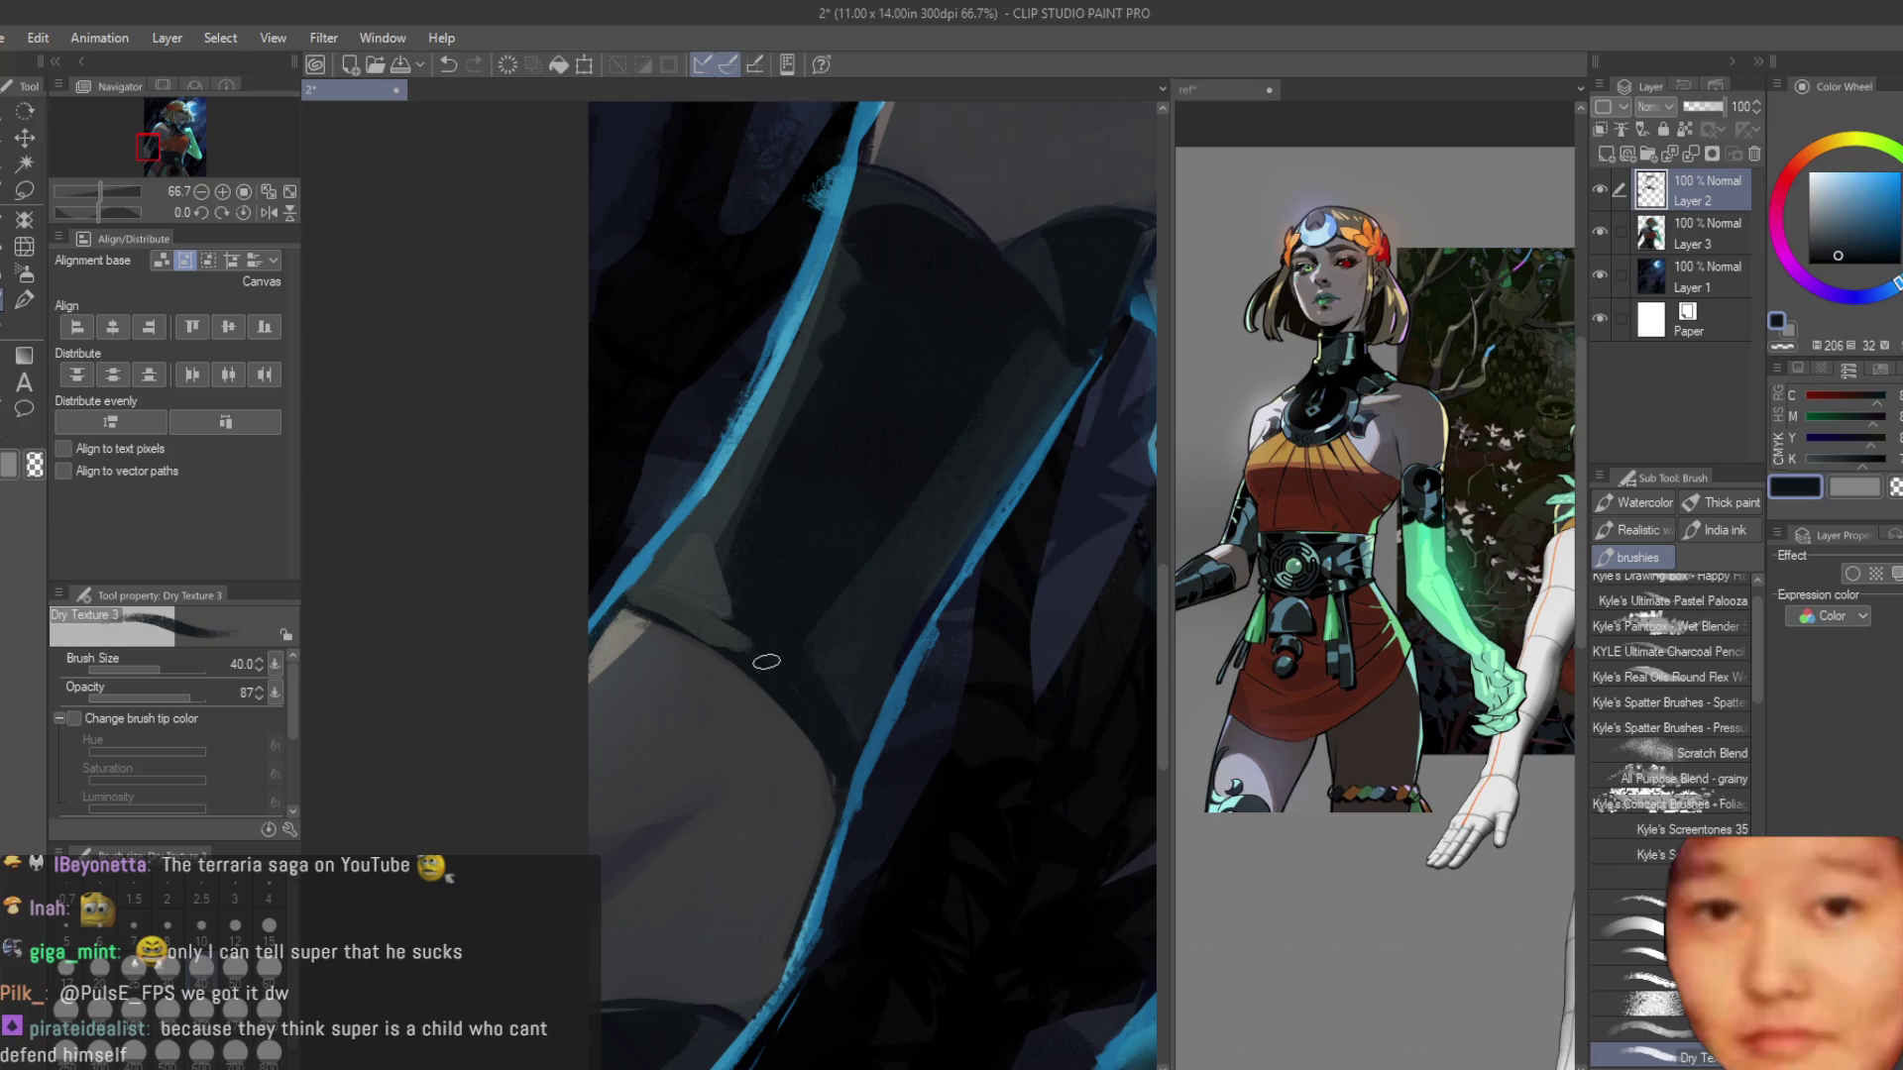
pyautogui.keyDown('alt'); pyautogui.click(701, 588); pyautogui.keyUp('alt')
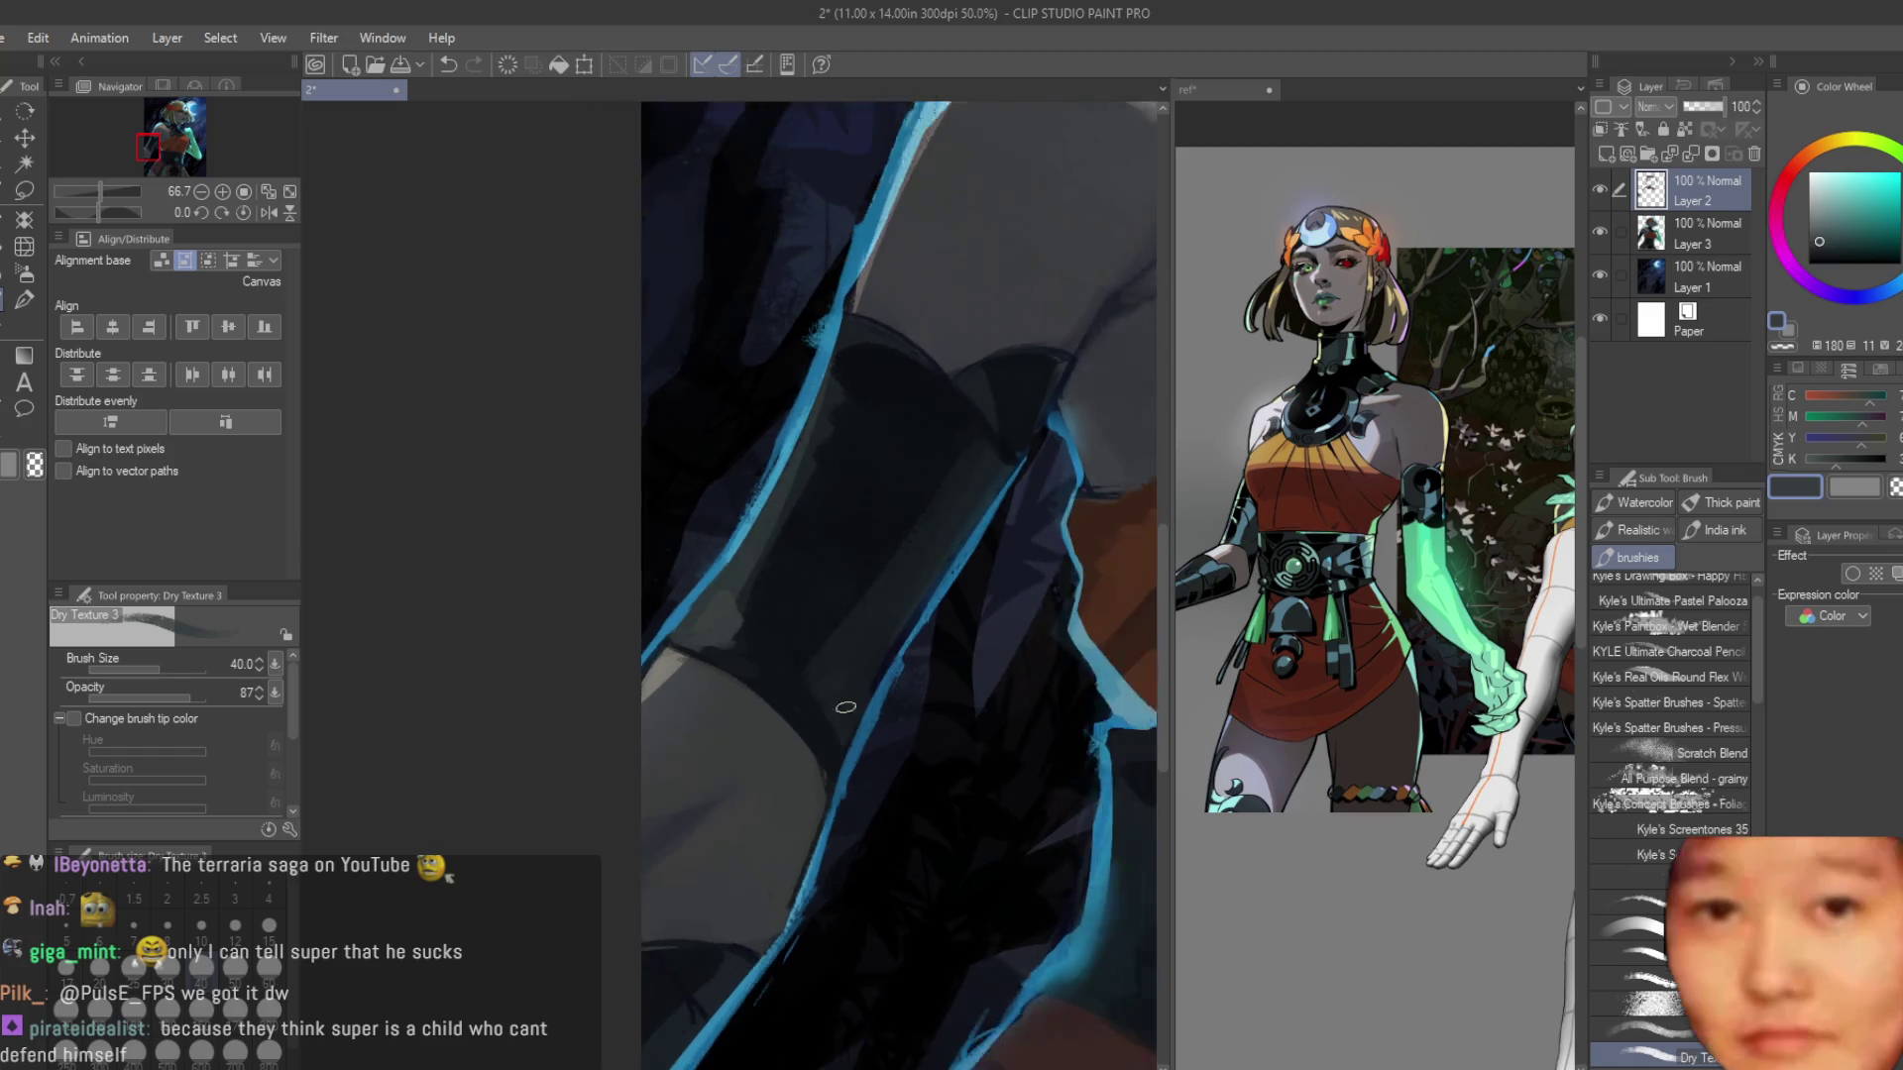
pyautogui.scroll(3, 842, 701)
pyautogui.keyDown('alt'); pyautogui.click(808, 704); pyautogui.keyUp('alt')
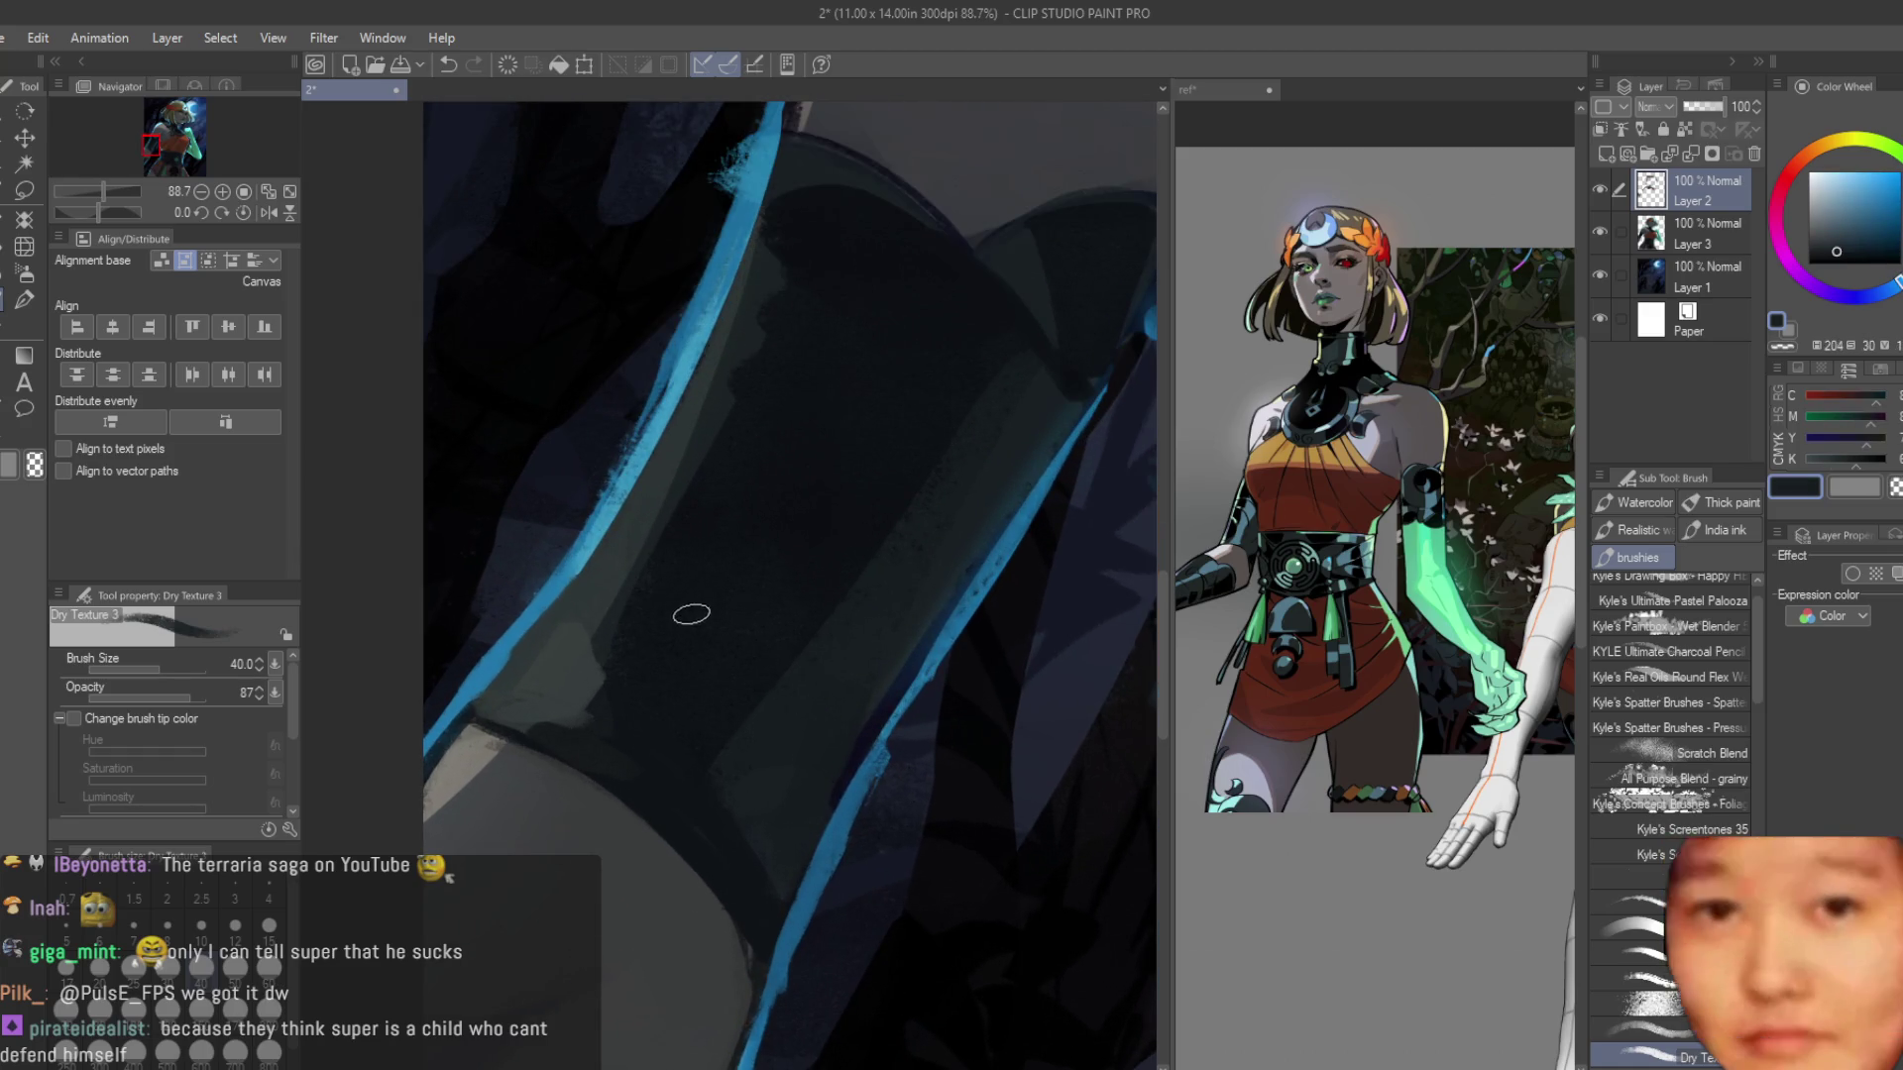
pyautogui.keyDown('alt'); pyautogui.click(667, 608); pyautogui.keyUp('alt')
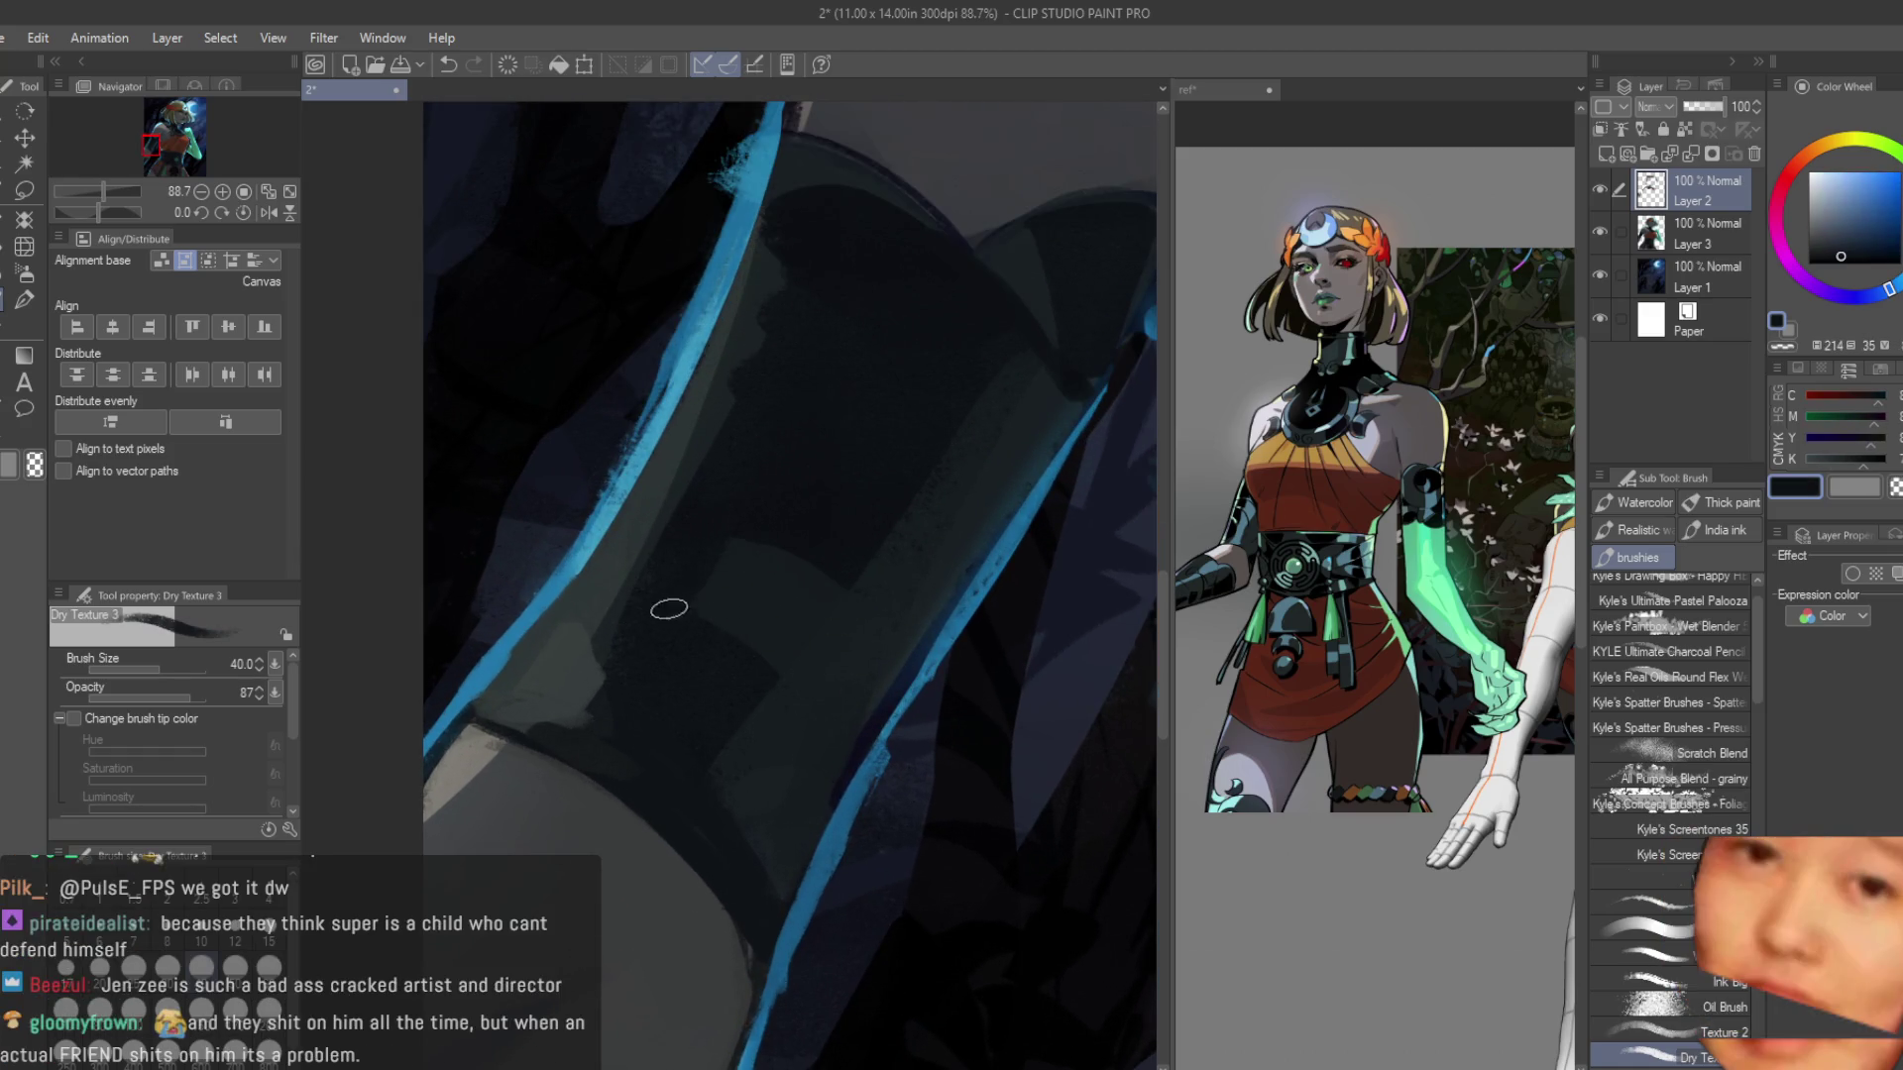
pyautogui.moveTo(730, 650); pyautogui.dragTo(803, 712)
pyautogui.keyDown('alt'); pyautogui.click(822, 753); pyautogui.keyUp('alt')
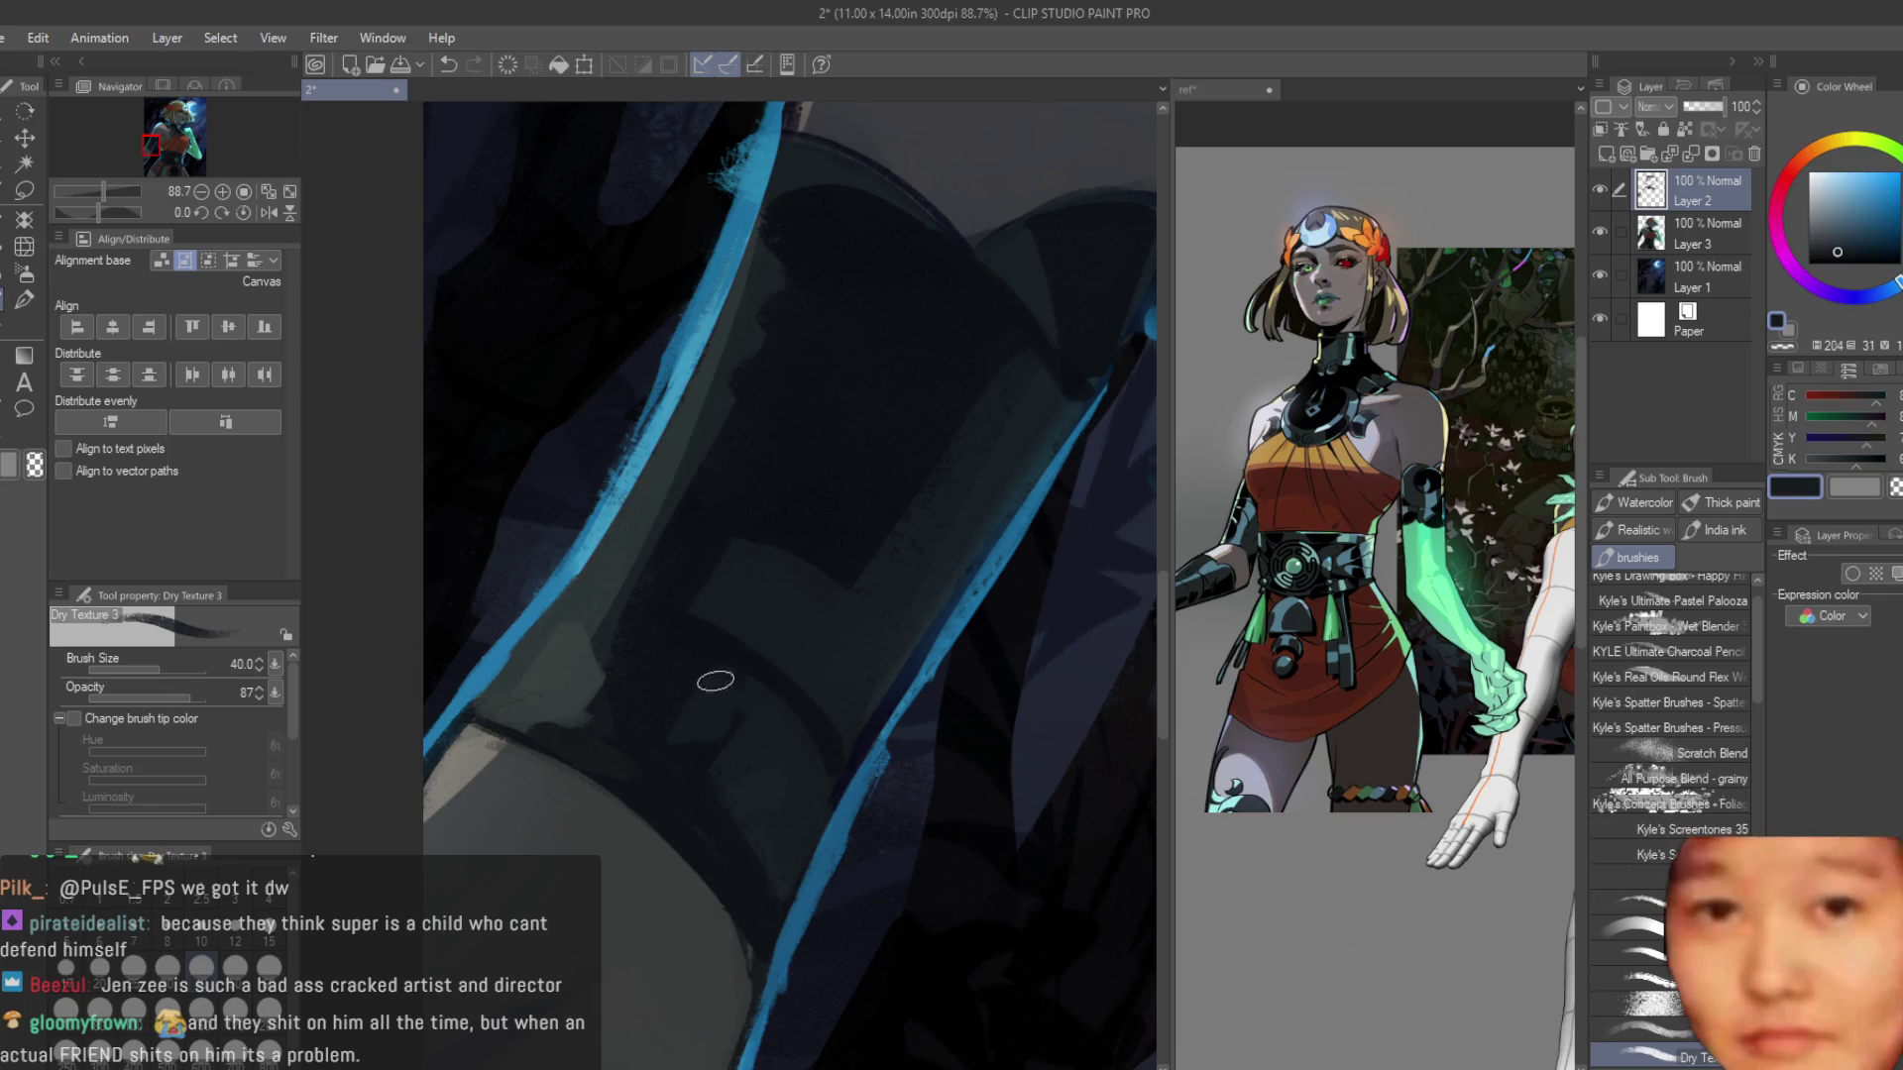
pyautogui.keyDown('alt'); pyautogui.click(684, 738); pyautogui.keyUp('alt')
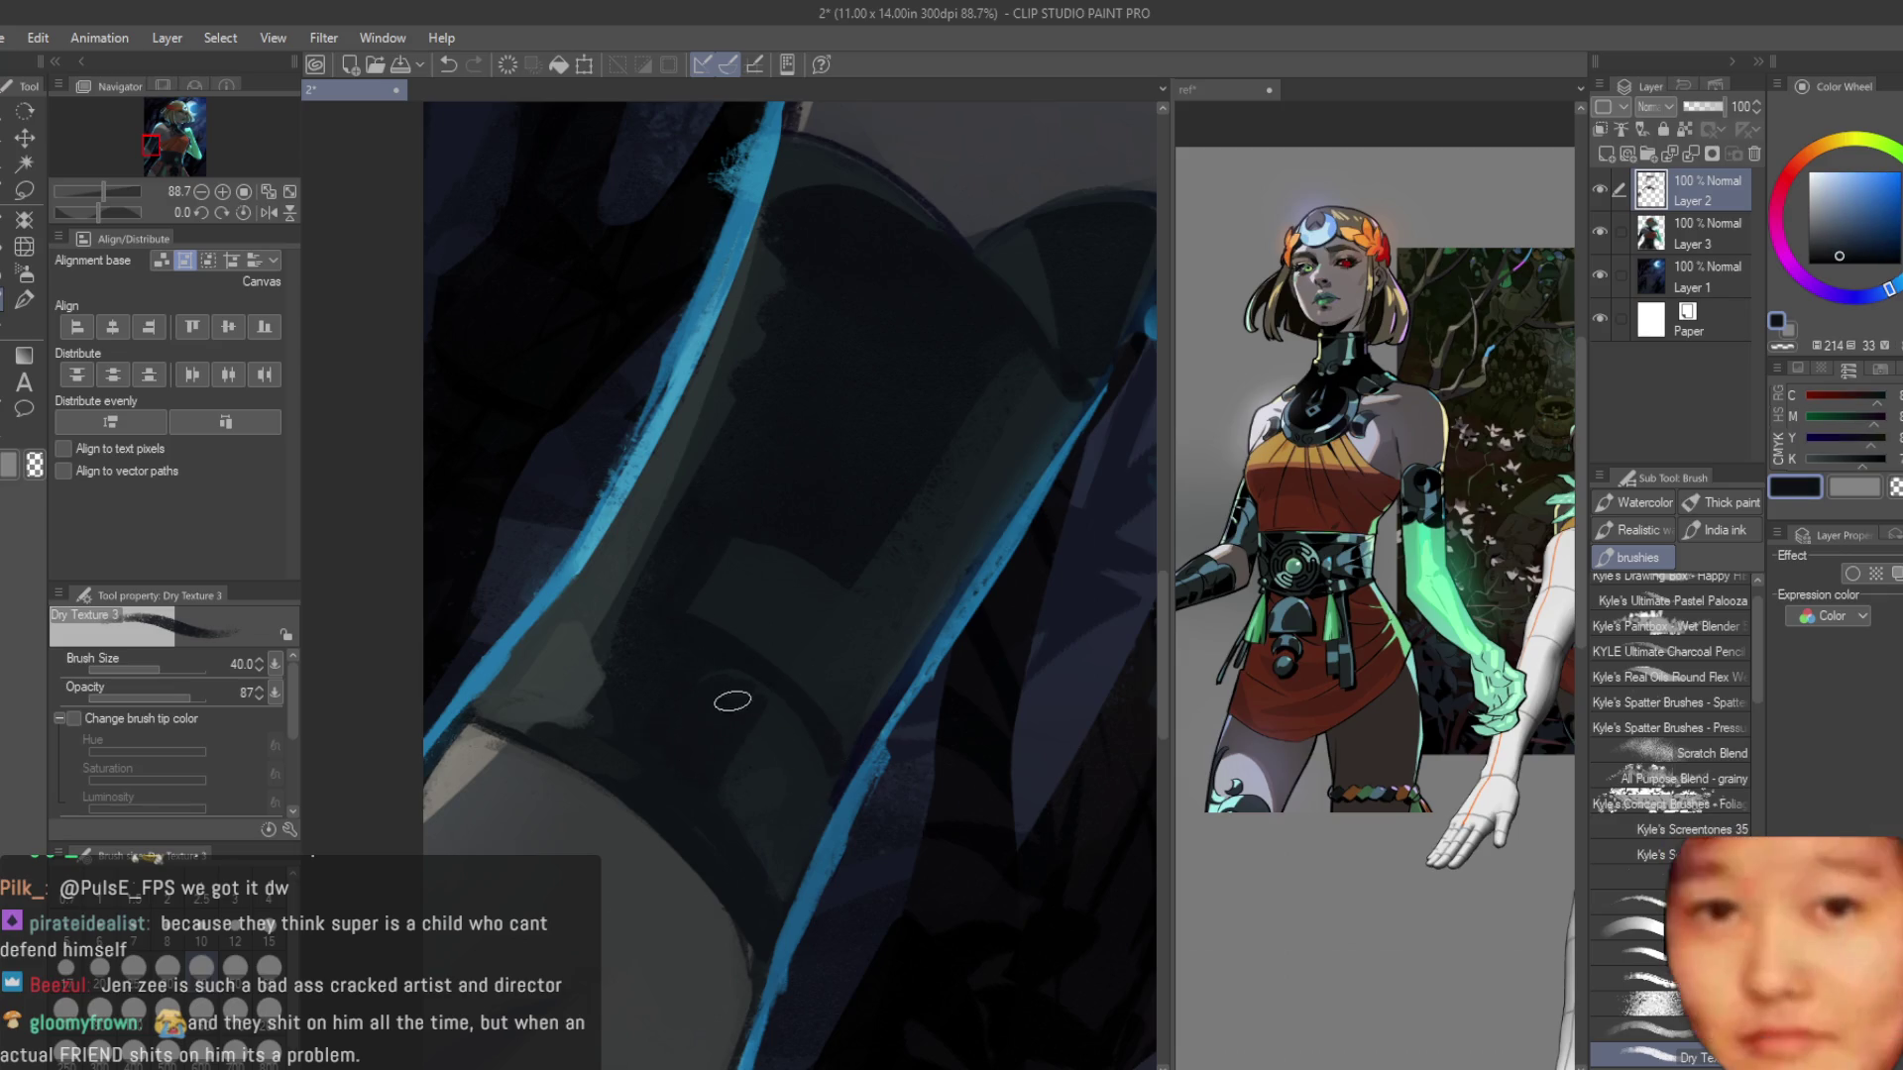
pyautogui.scroll(-3, 832, 839)
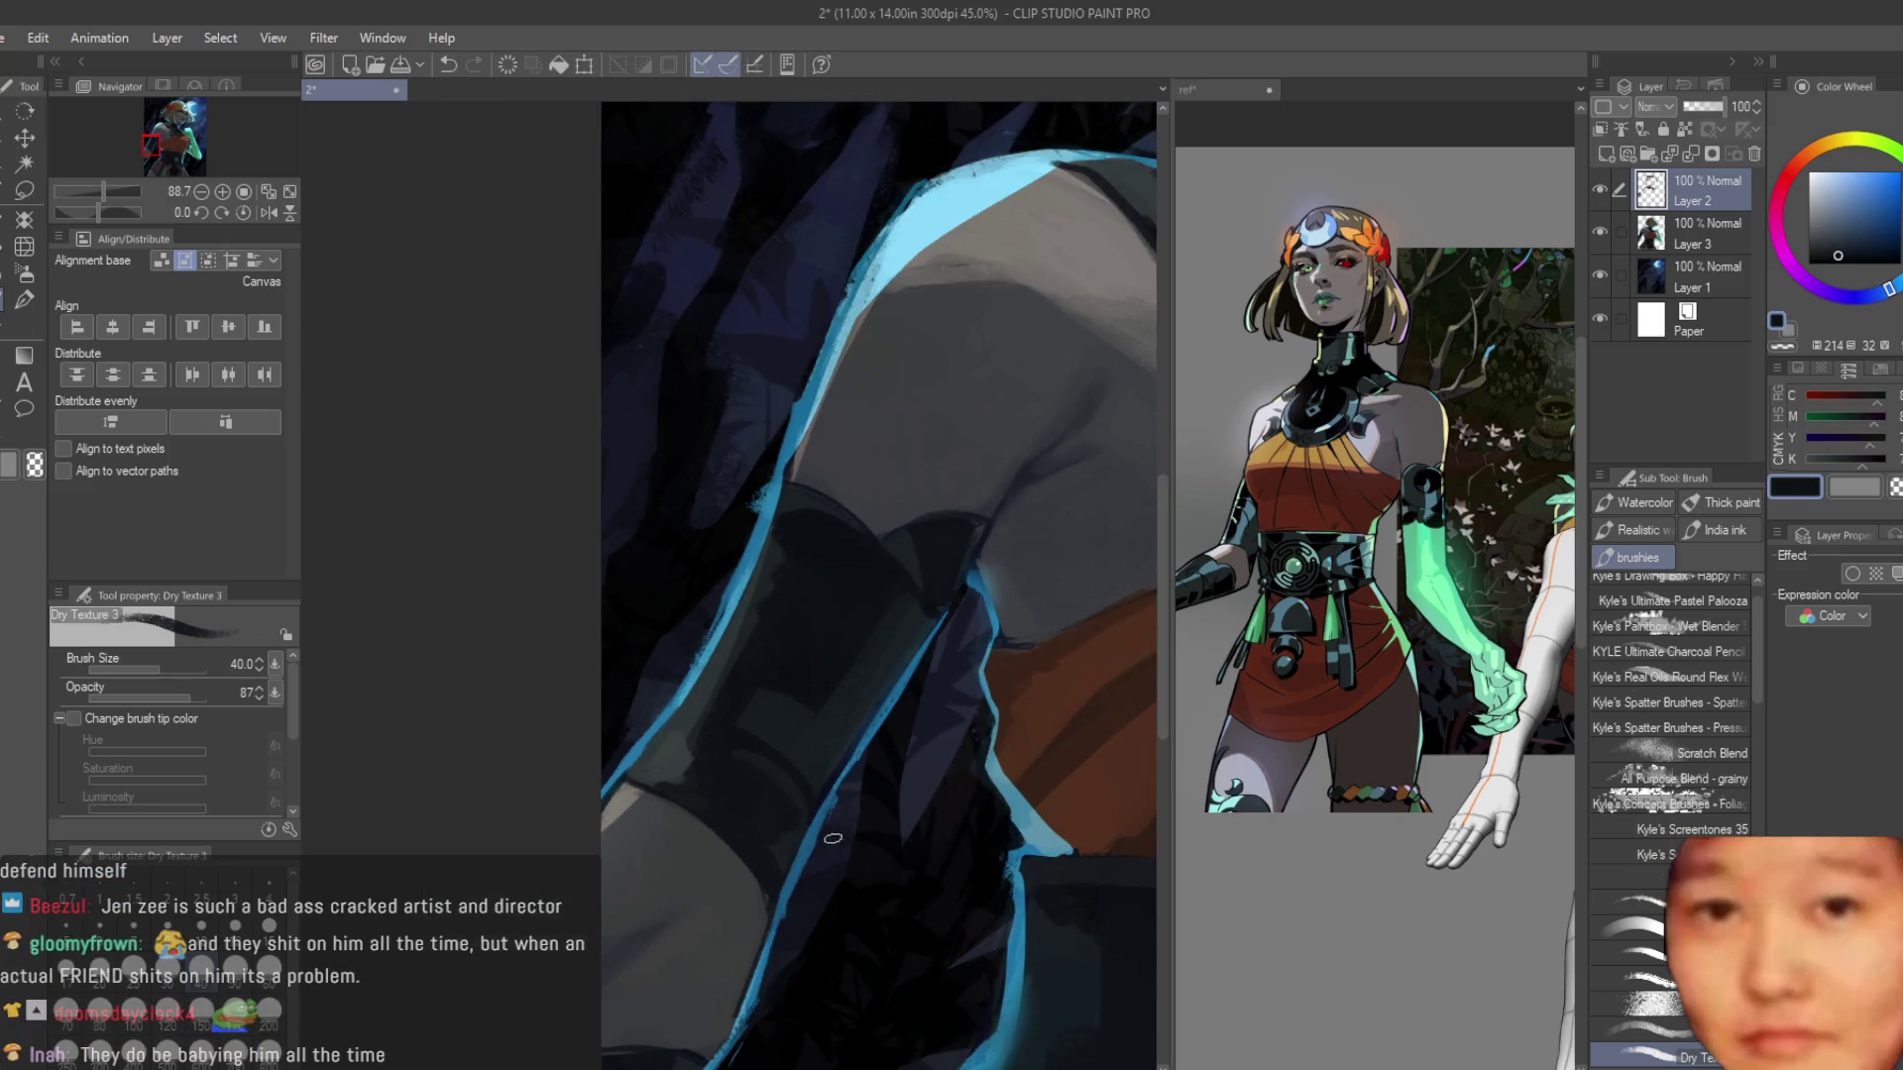
pyautogui.scroll(3, 833, 667)
# Pick lighter, darker blue and grey-cyan sleeve tones to soften the armband folds.
pyautogui.keyDown('alt'); pyautogui.click(879, 702); pyautogui.keyUp('alt')
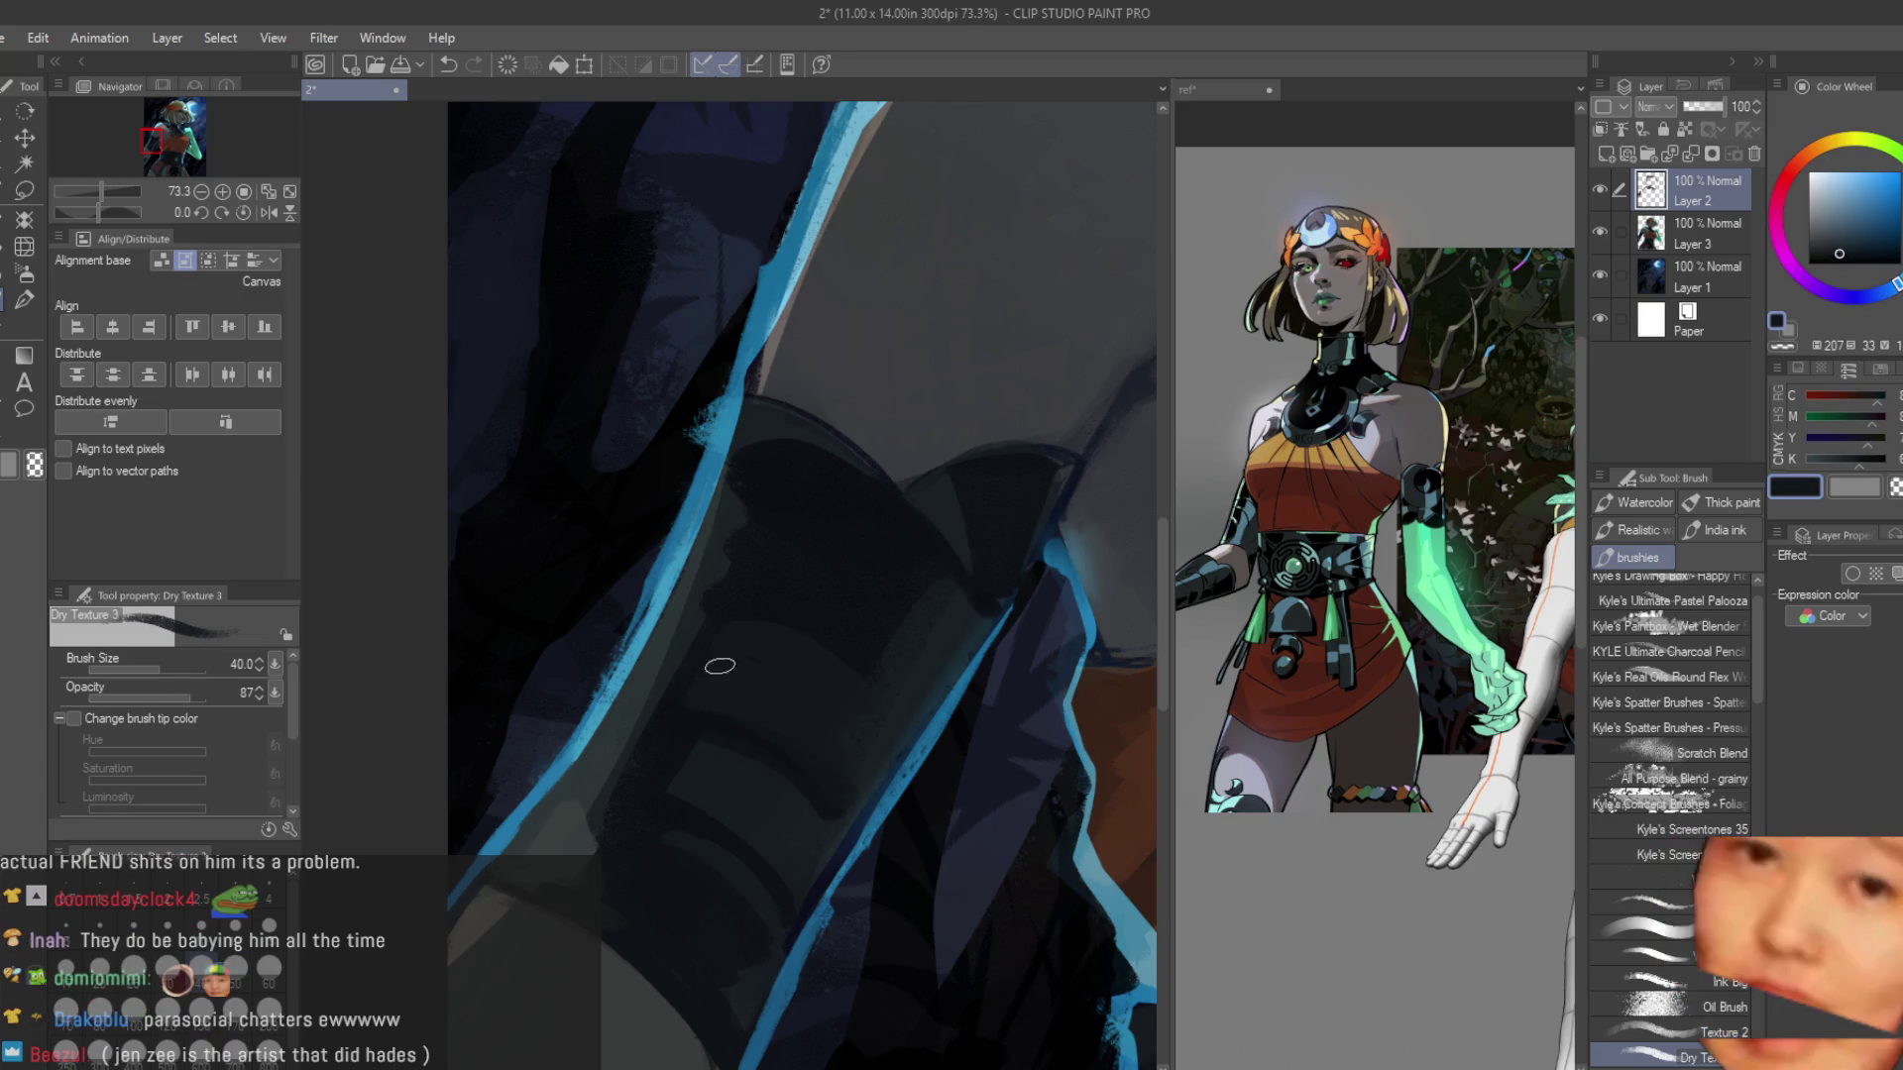
pyautogui.scroll(-5, 713, 663)
pyautogui.scroll(5, 967, 576)
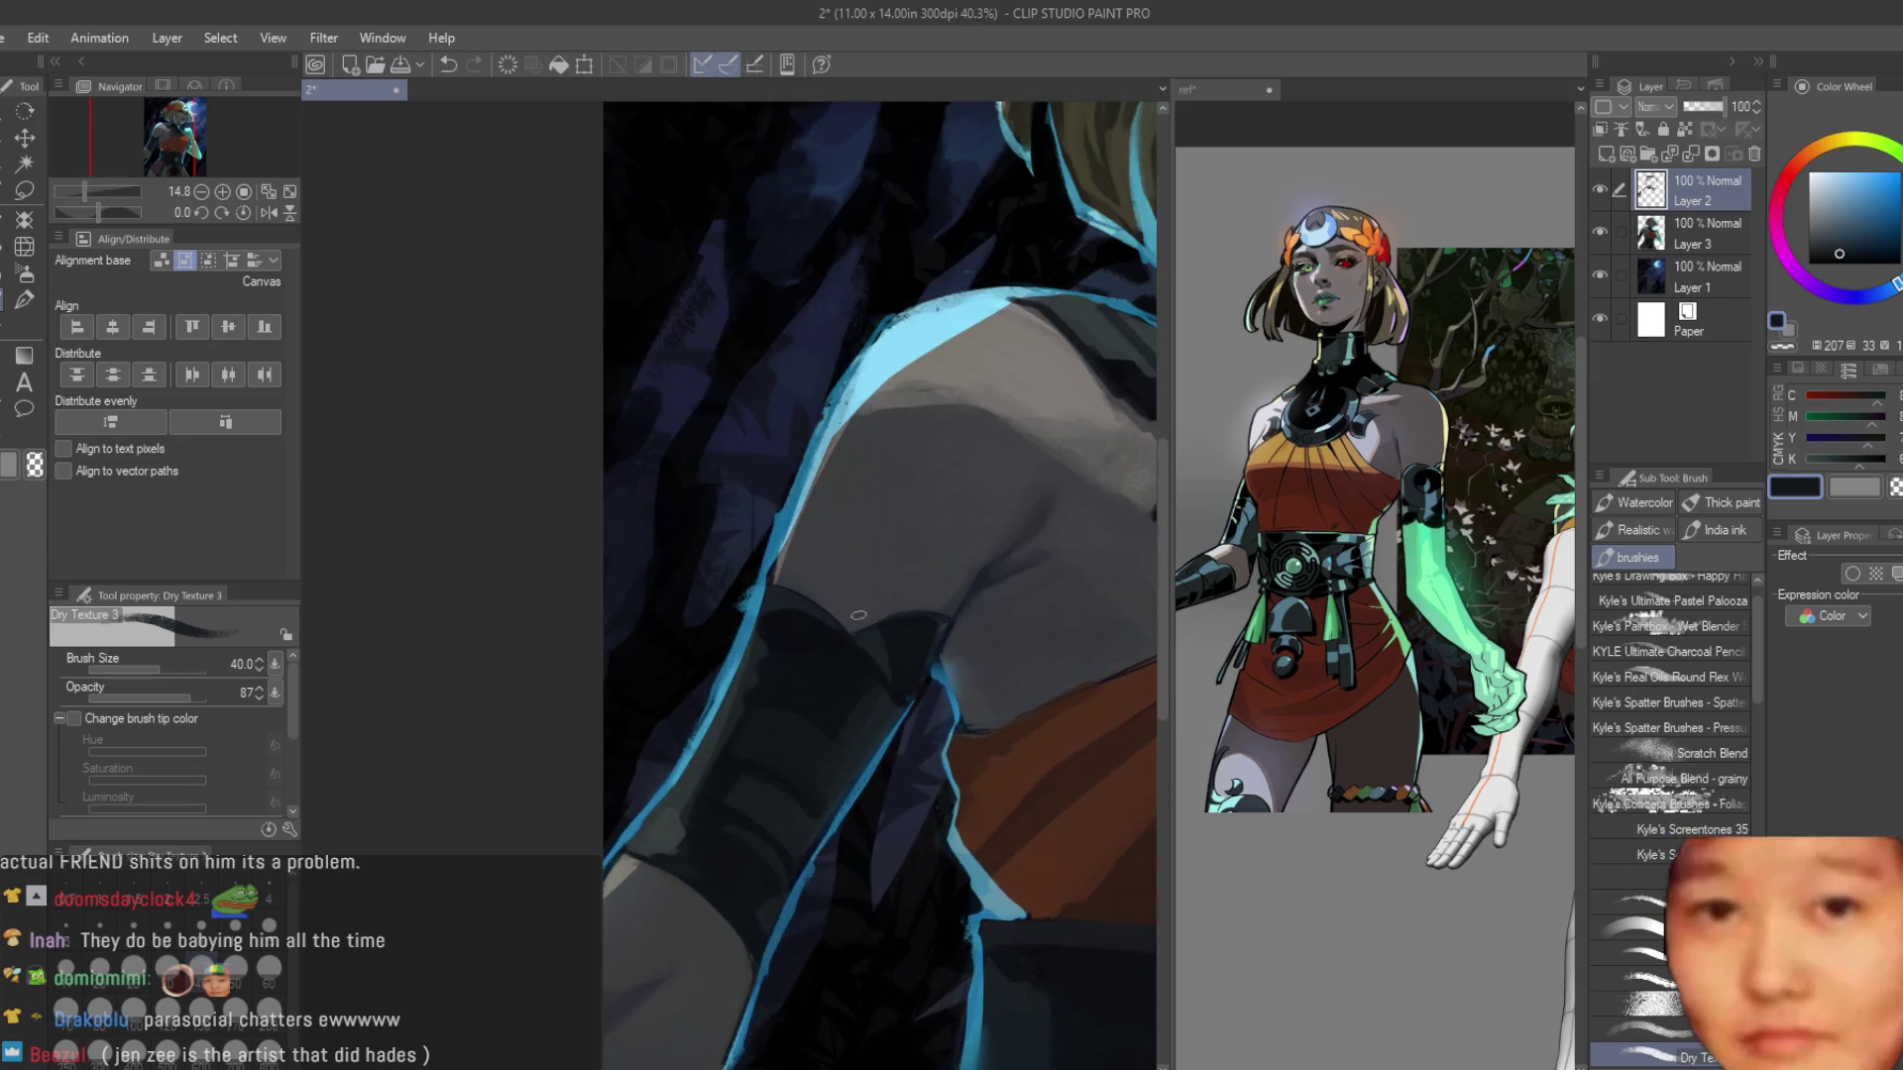
pyautogui.scroll(1, 967, 576)
pyautogui.scroll(1, 718, 828)
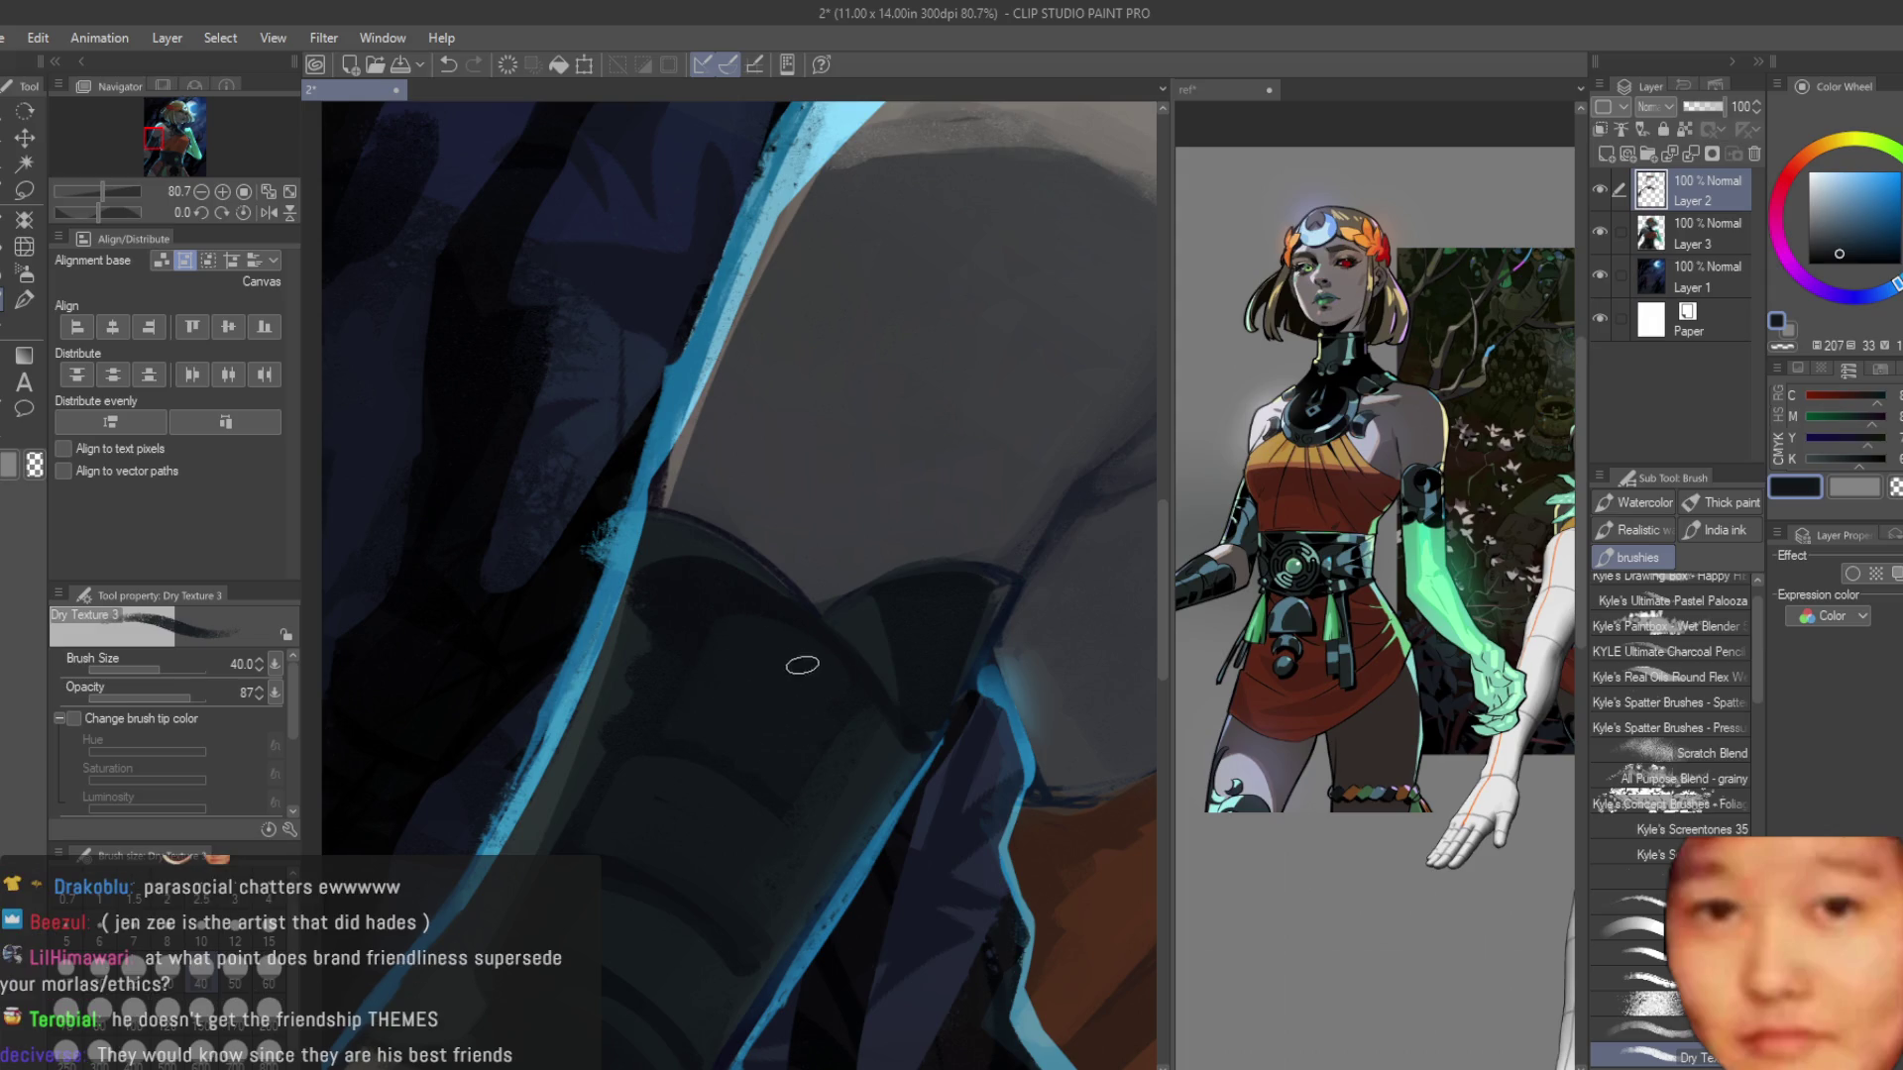
pyautogui.keyDown('alt'); pyautogui.click(765, 591); pyautogui.keyUp('alt')
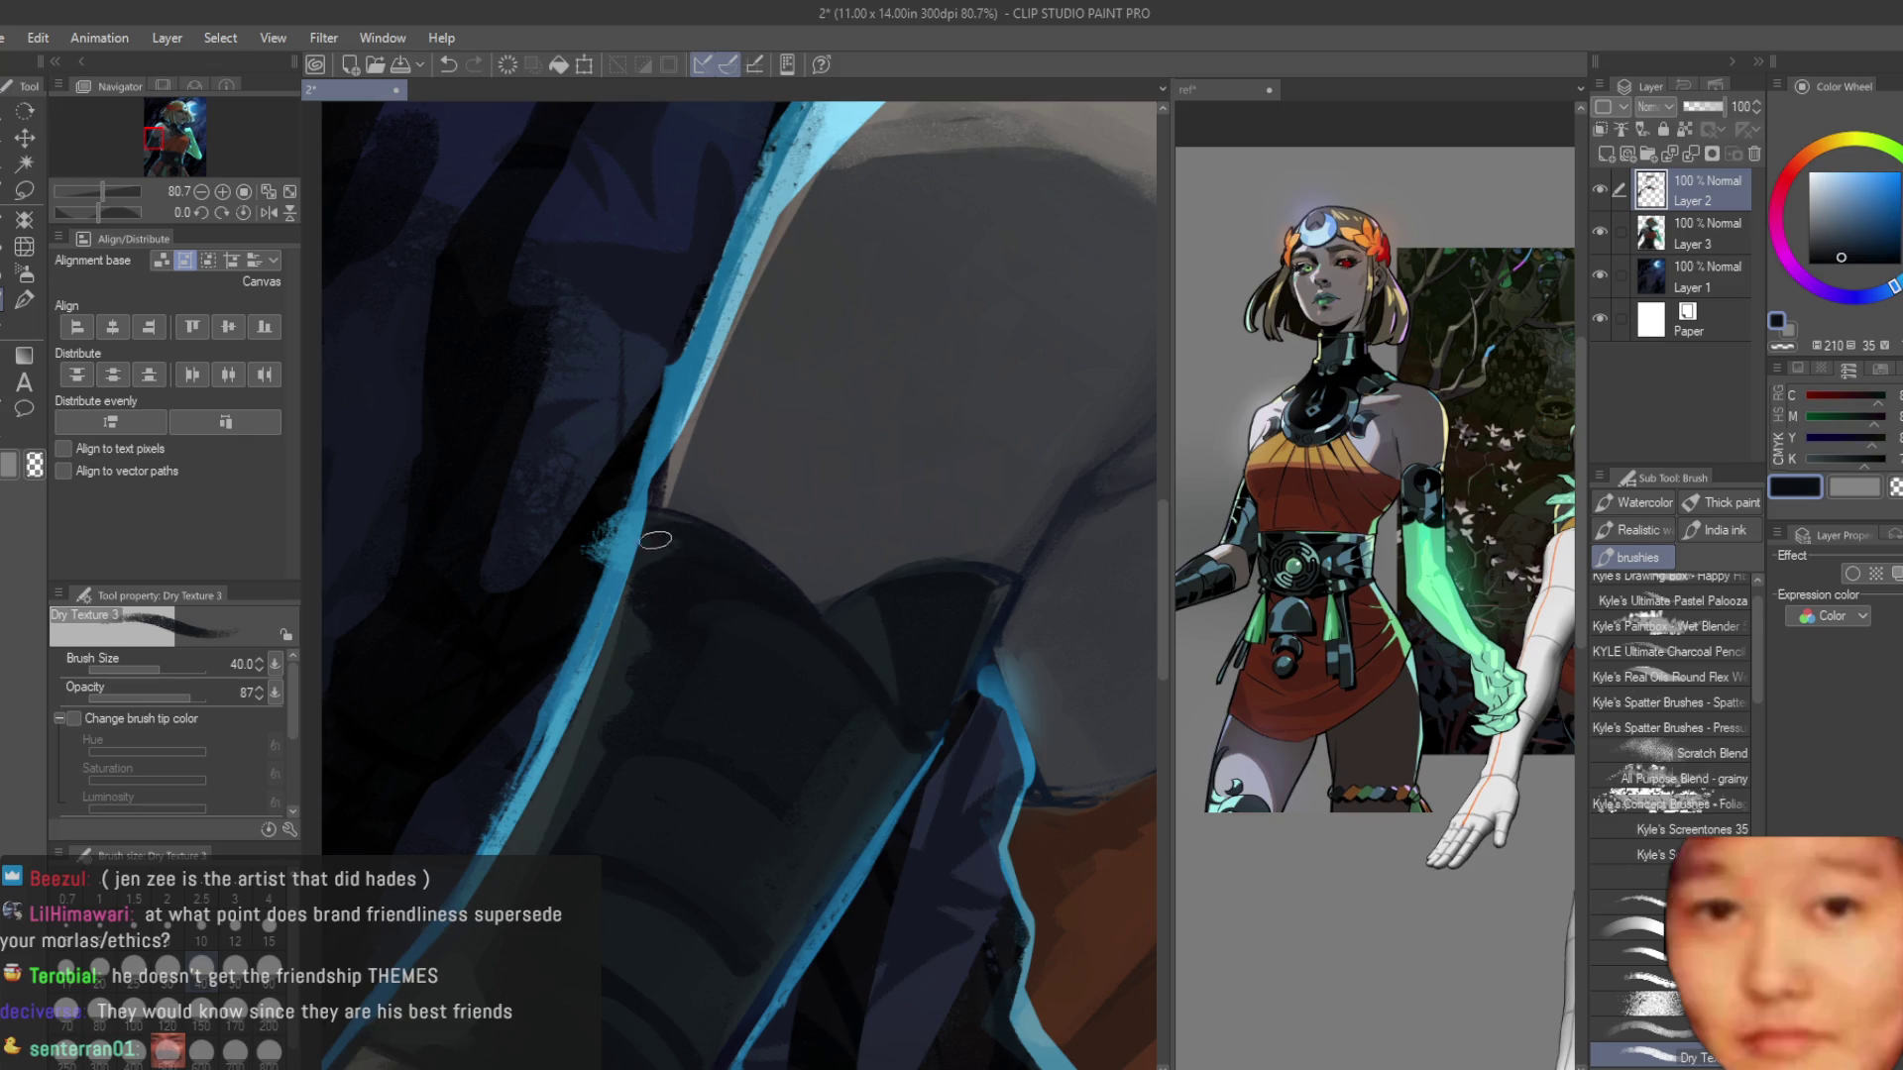
pyautogui.scroll(-1, 634, 570)
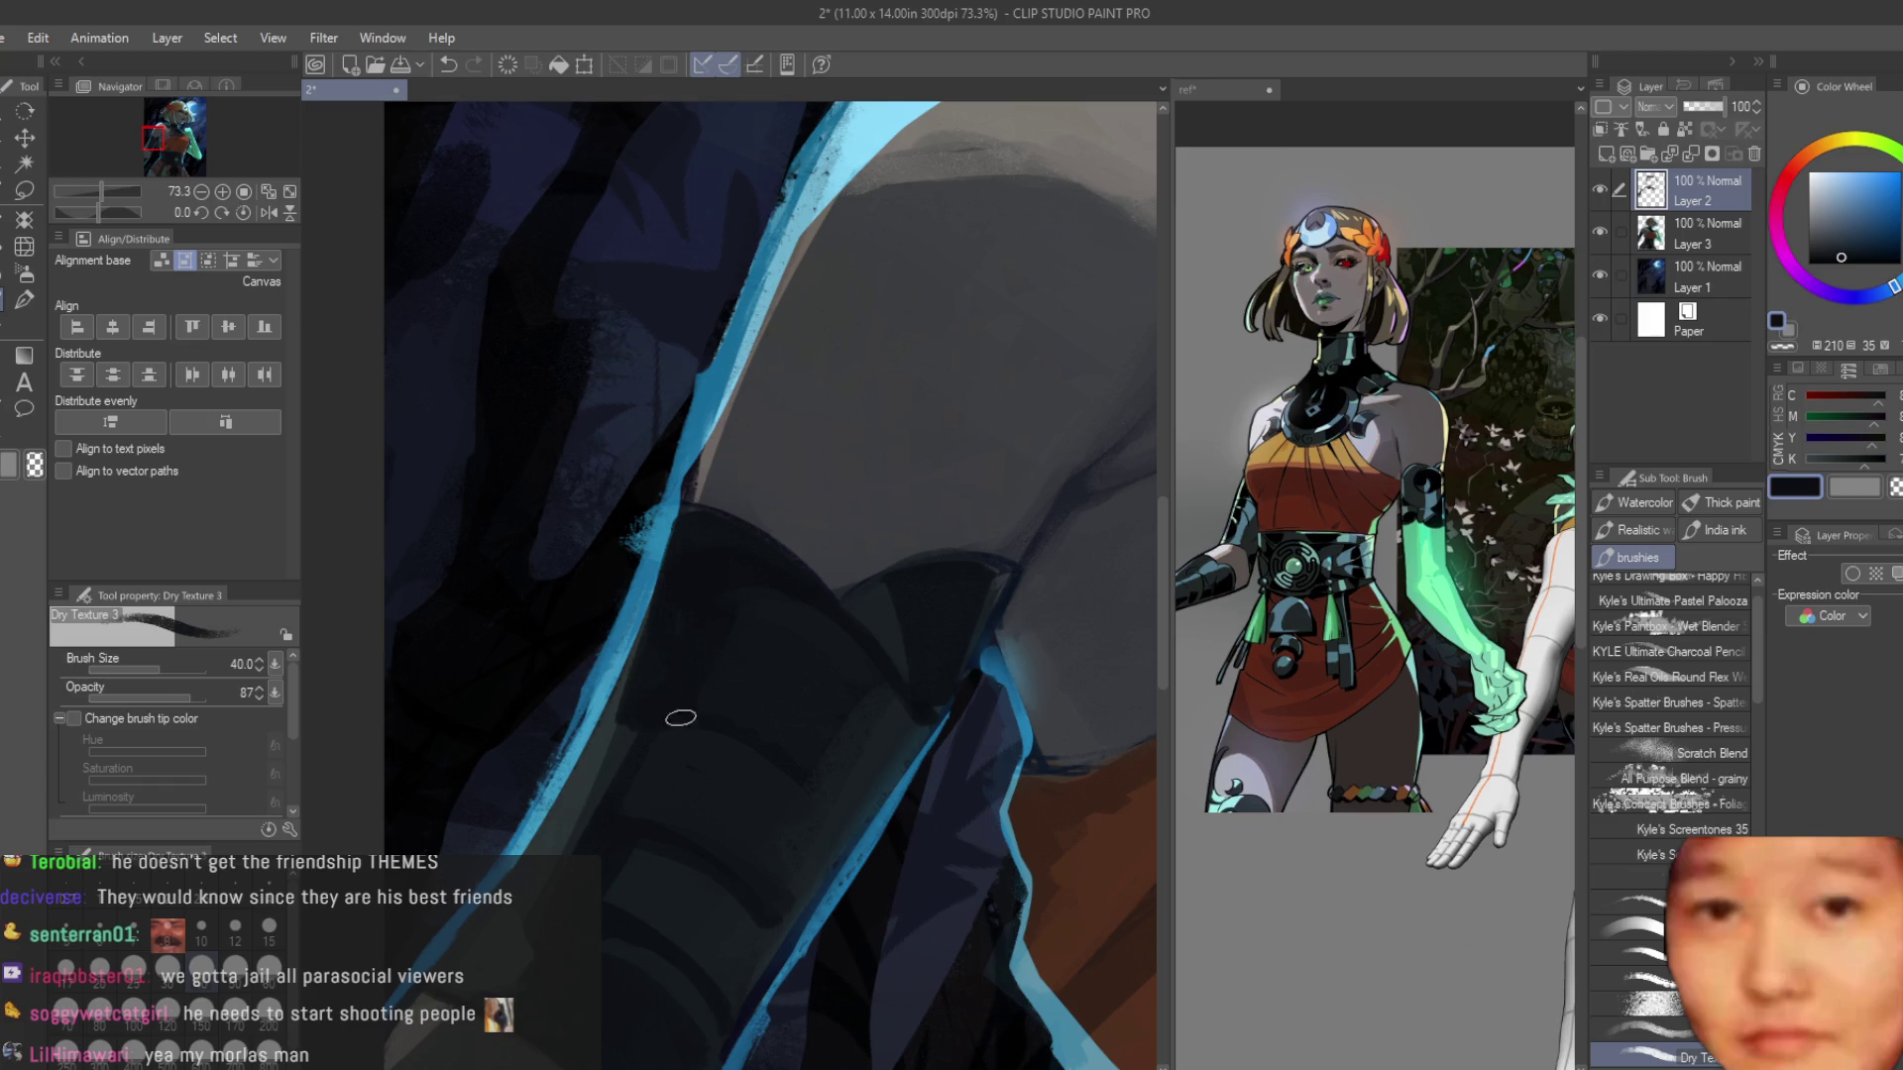
pyautogui.keyDown('alt'); pyautogui.click(787, 786); pyautogui.keyUp('alt')
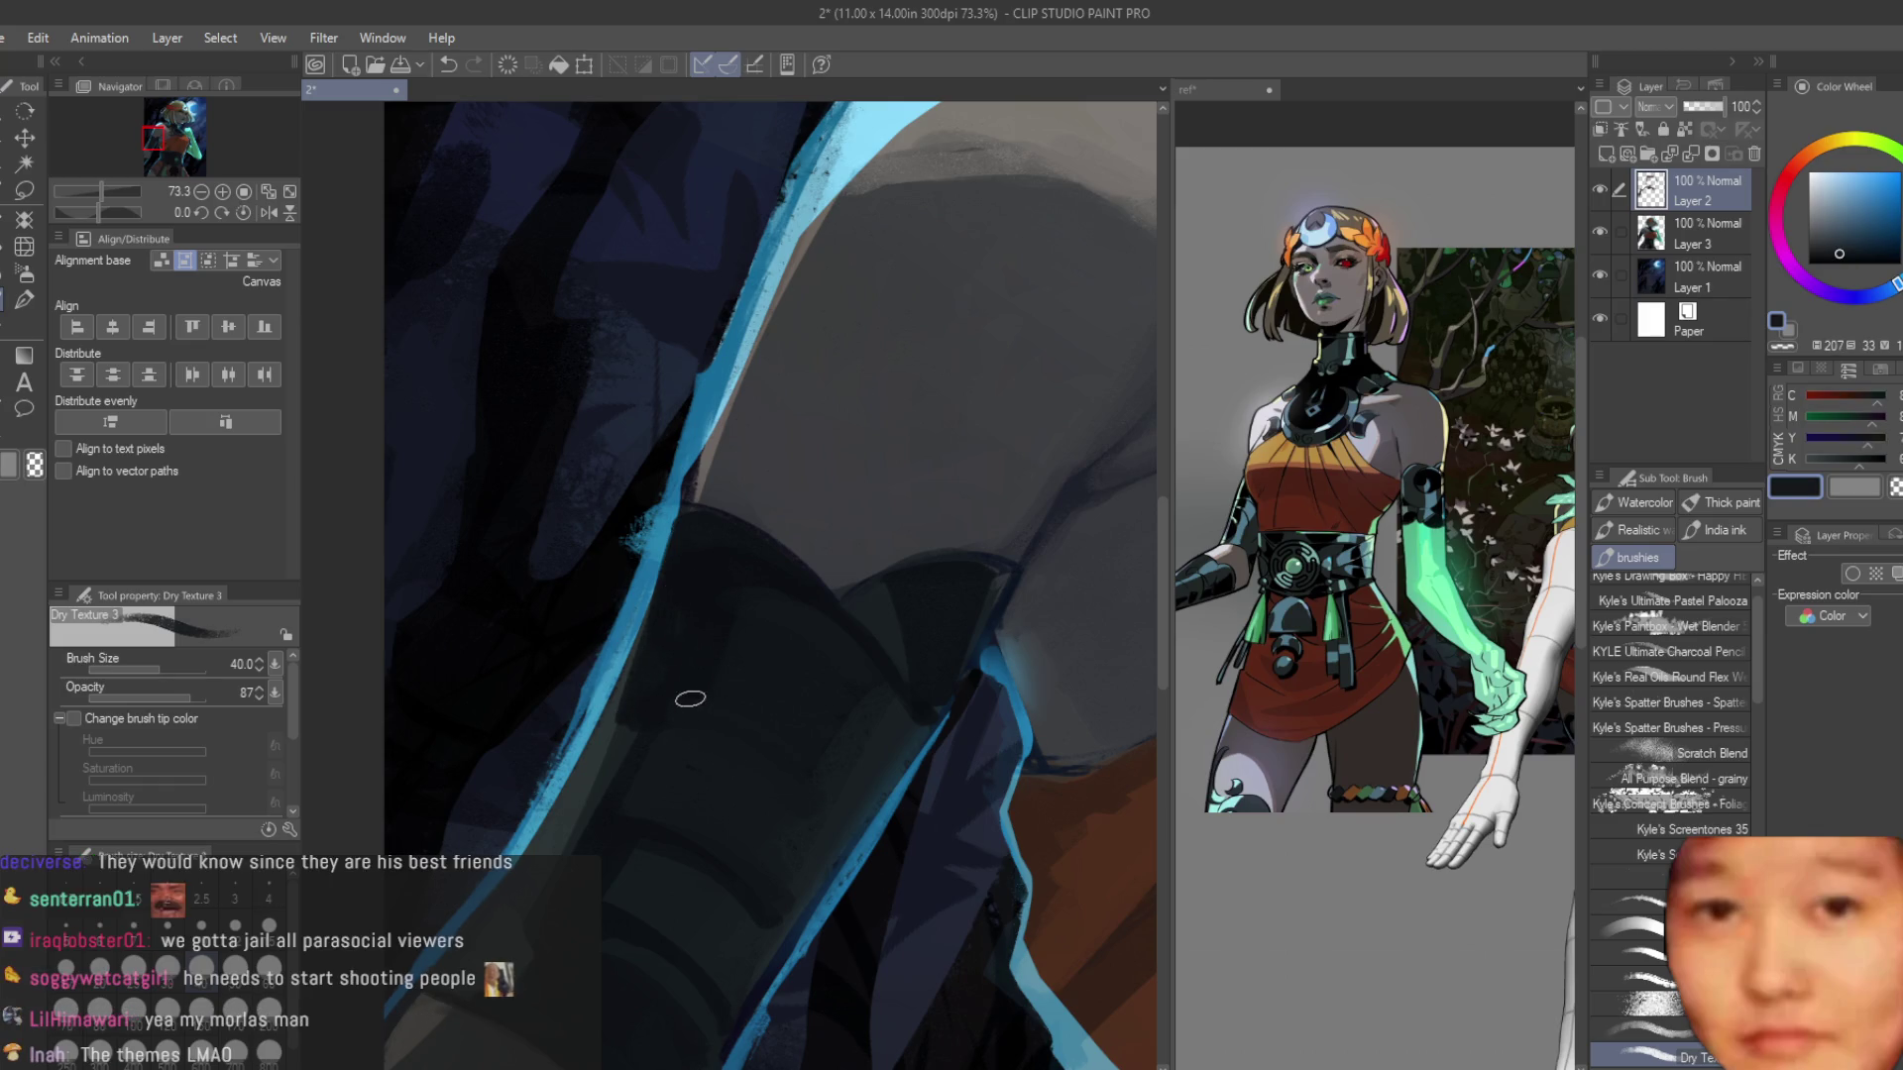
pyautogui.scroll(-1, 618, 836)
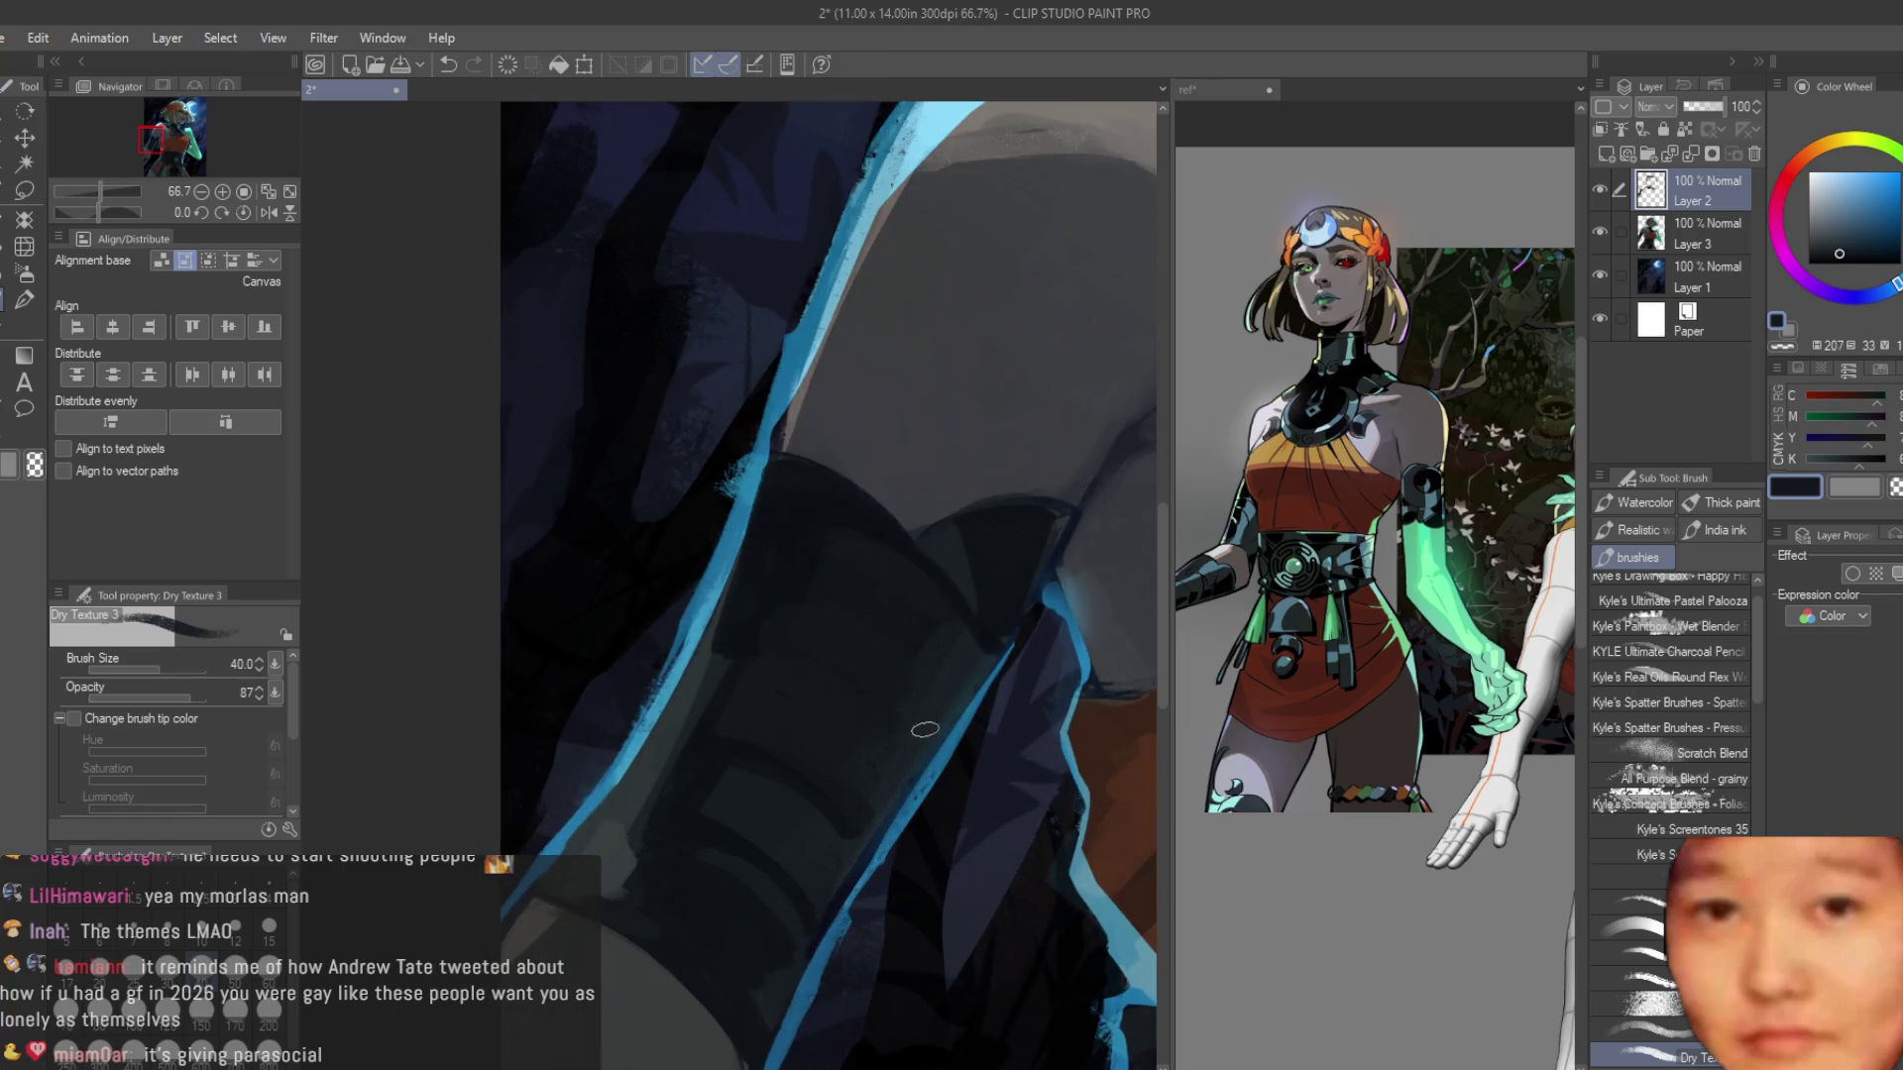
pyautogui.scroll(-1, 892, 733)
pyautogui.scroll(-1, 872, 530)
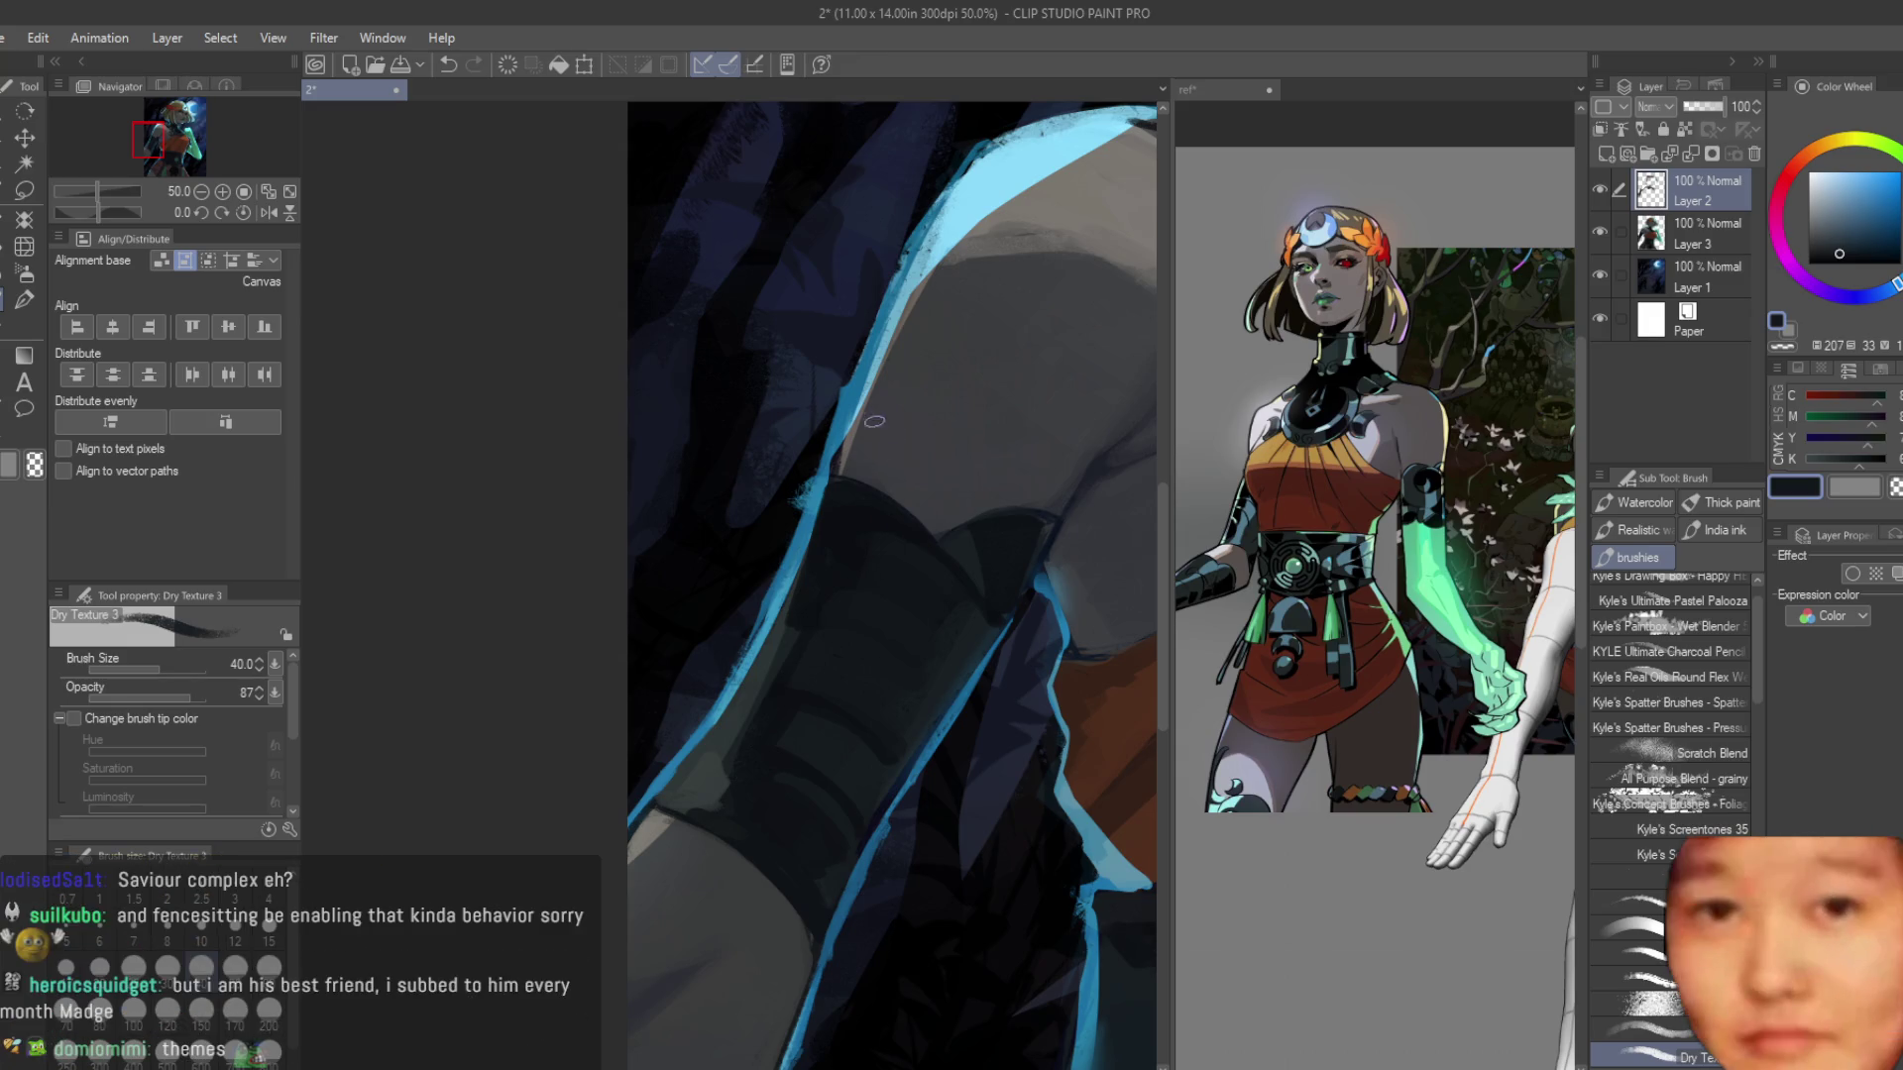
pyautogui.scroll(1, 874, 421)
pyautogui.scroll(1, 793, 555)
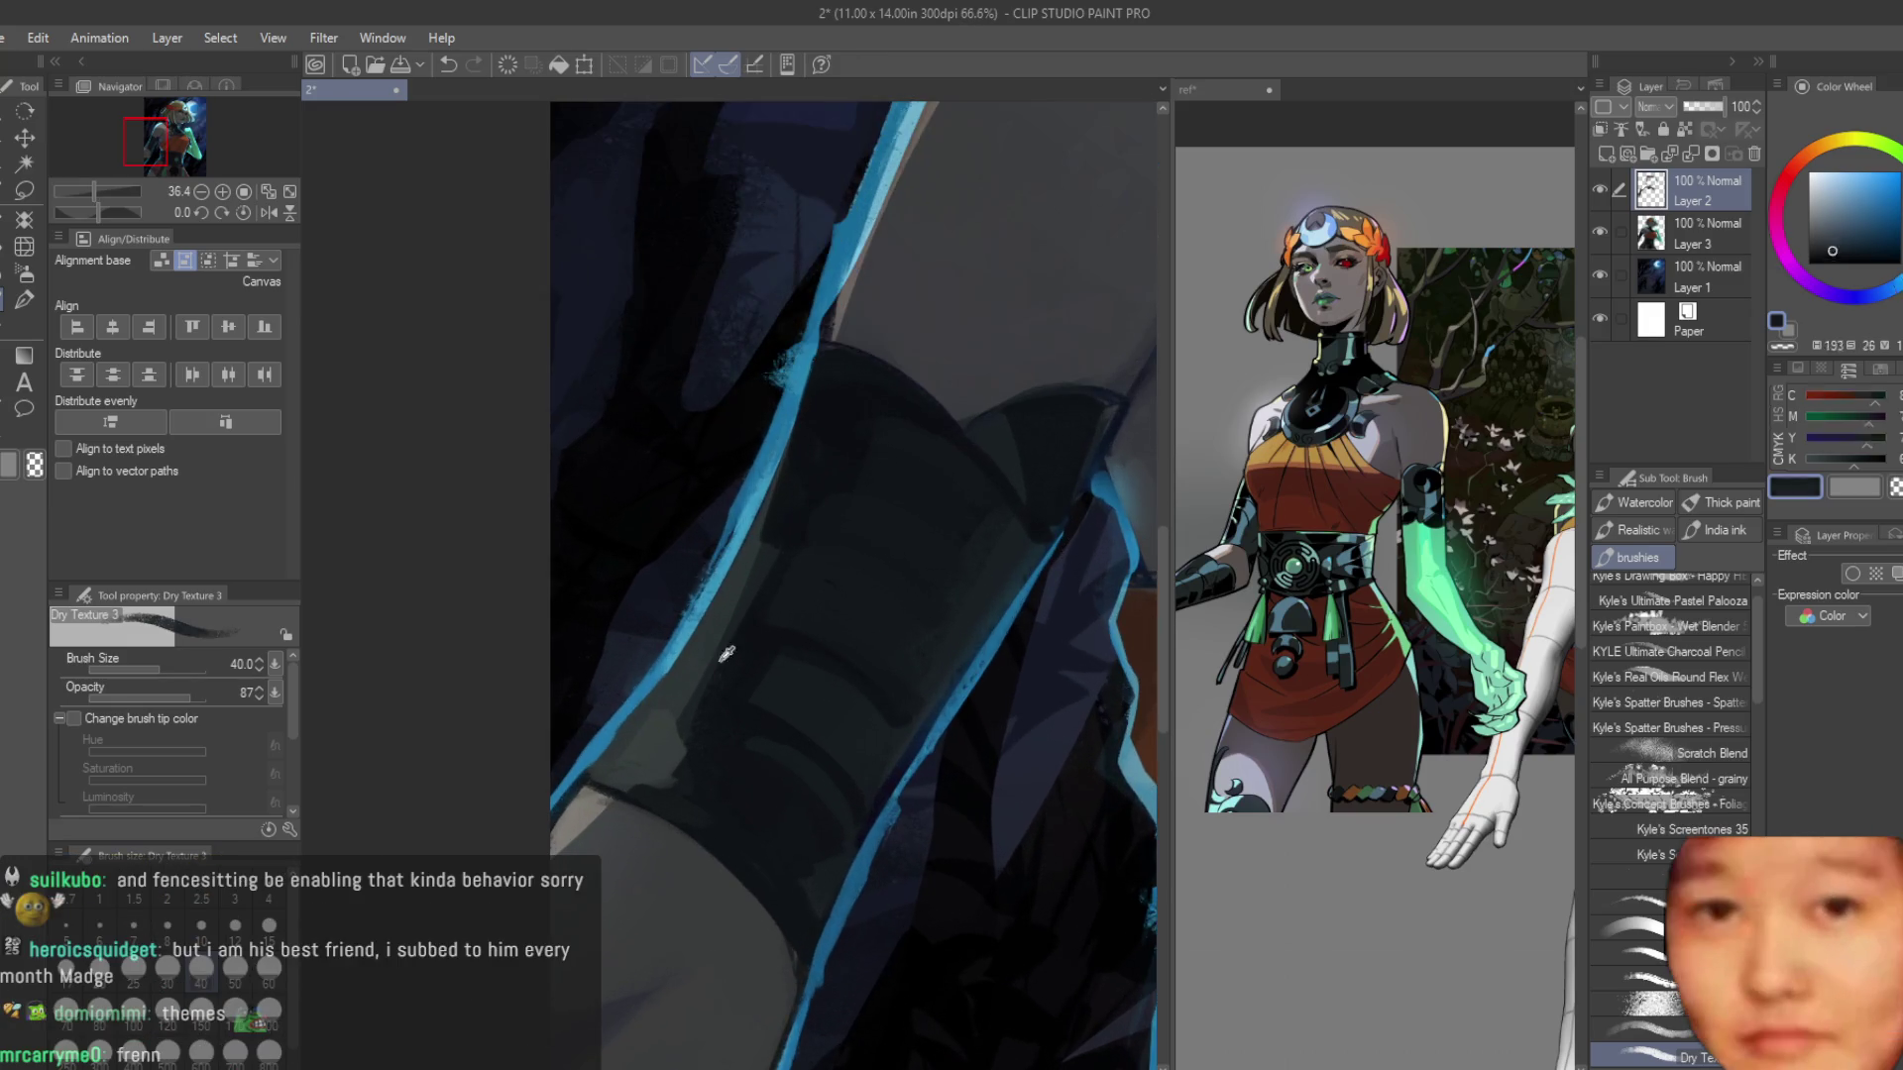
pyautogui.keyDown('alt'); pyautogui.click(675, 696); pyautogui.keyUp('alt')
pyautogui.keyDown('alt'); pyautogui.click(942, 626); pyautogui.keyUp('alt')
pyautogui.keyDown('alt'); pyautogui.click(821, 463); pyautogui.keyUp('alt')
pyautogui.scroll(-5, 953, 553)
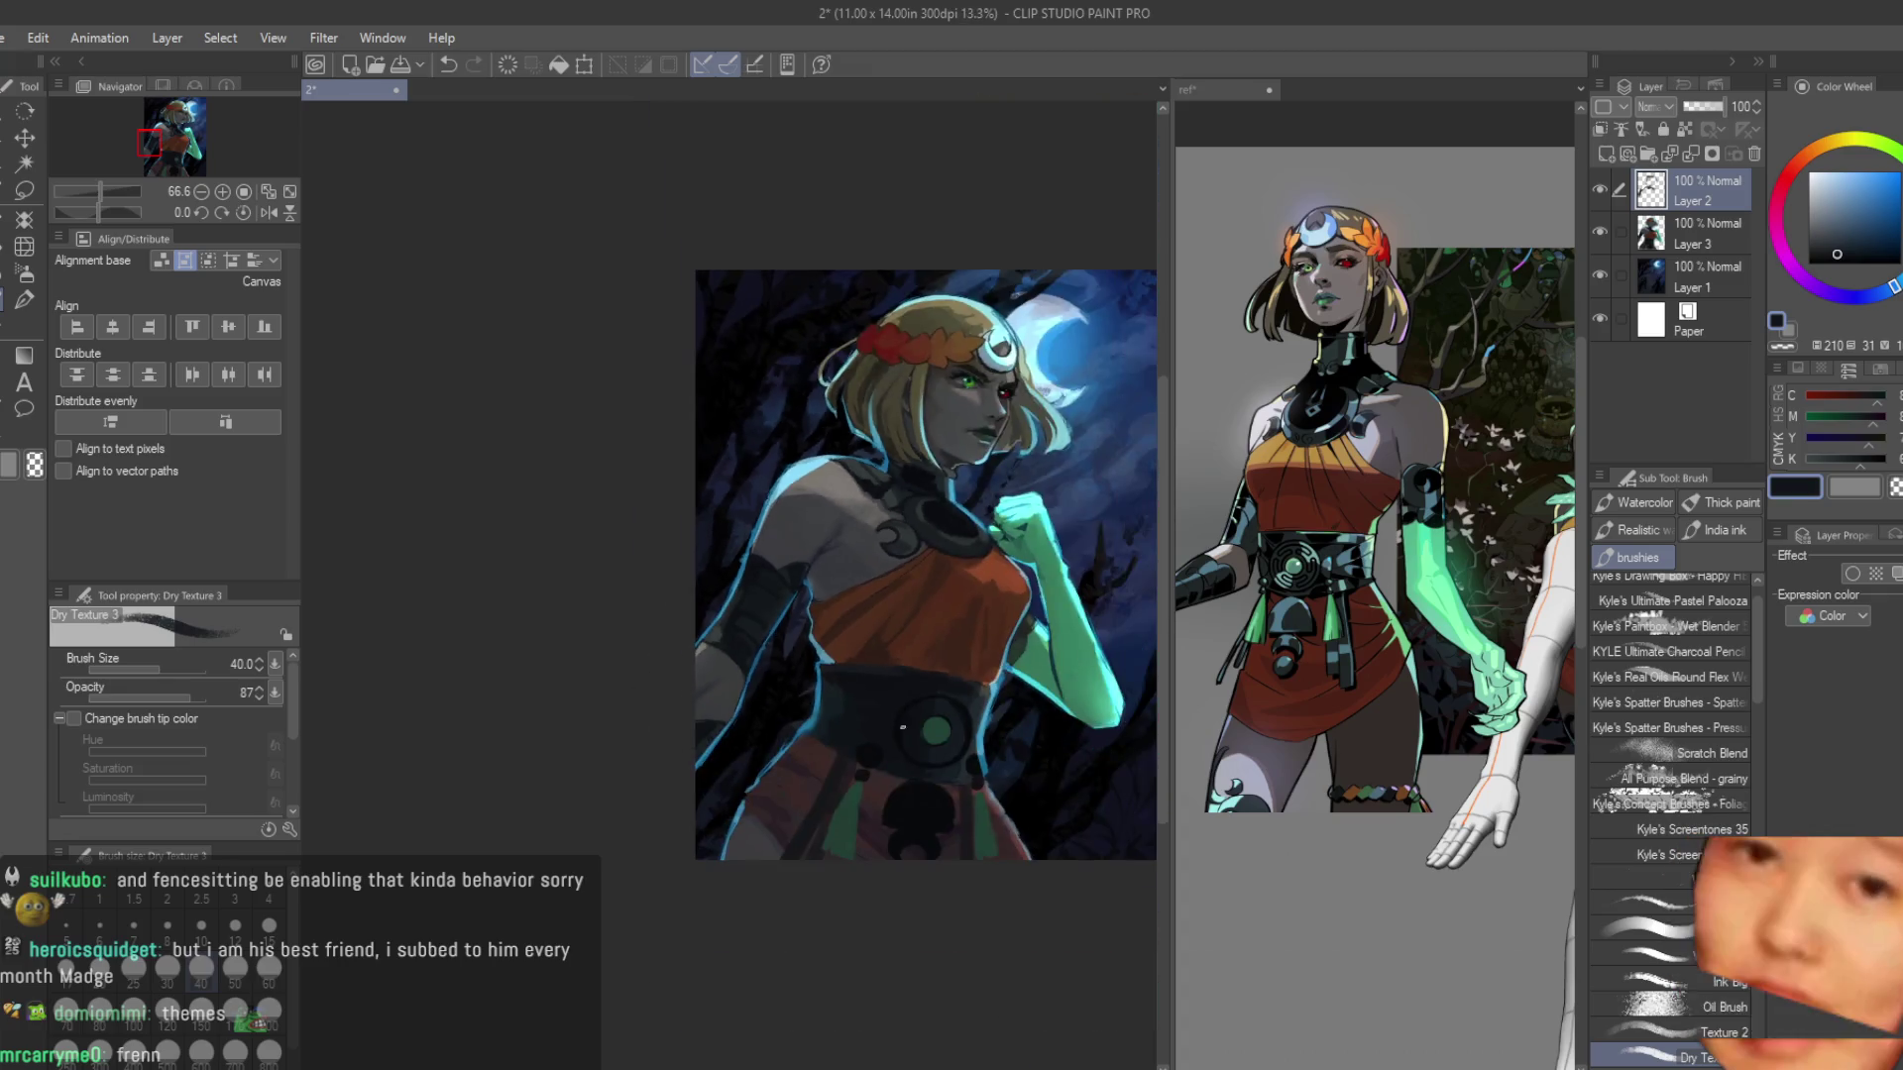
# Zoom around the shoulder, eyedropping a sleeve colour and a bluer tone from the shoulder shading.
pyautogui.scroll(5, 793, 446)
pyautogui.keyDown('alt'); pyautogui.click(721, 290); pyautogui.keyUp('alt')
pyautogui.scroll(2, 928, 408)
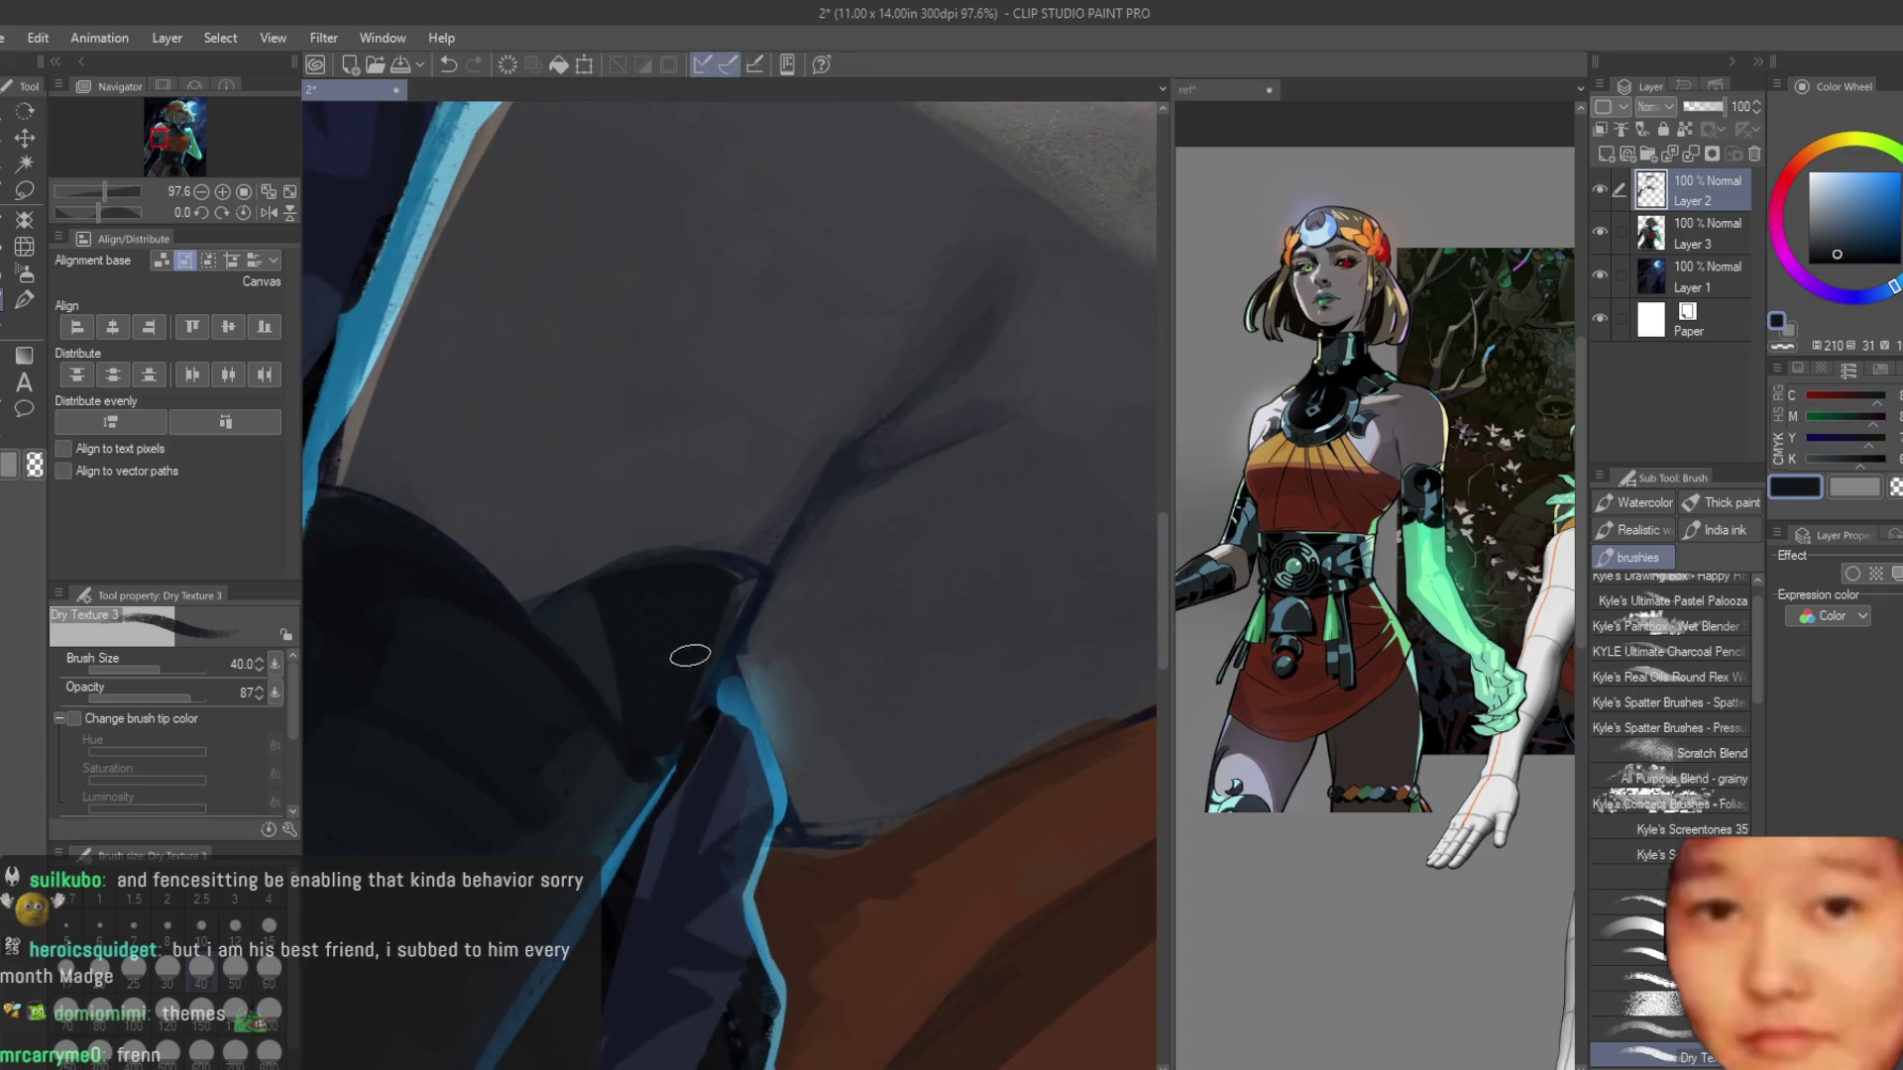
pyautogui.keyDown('alt'); pyautogui.click(573, 609); pyautogui.keyUp('alt')
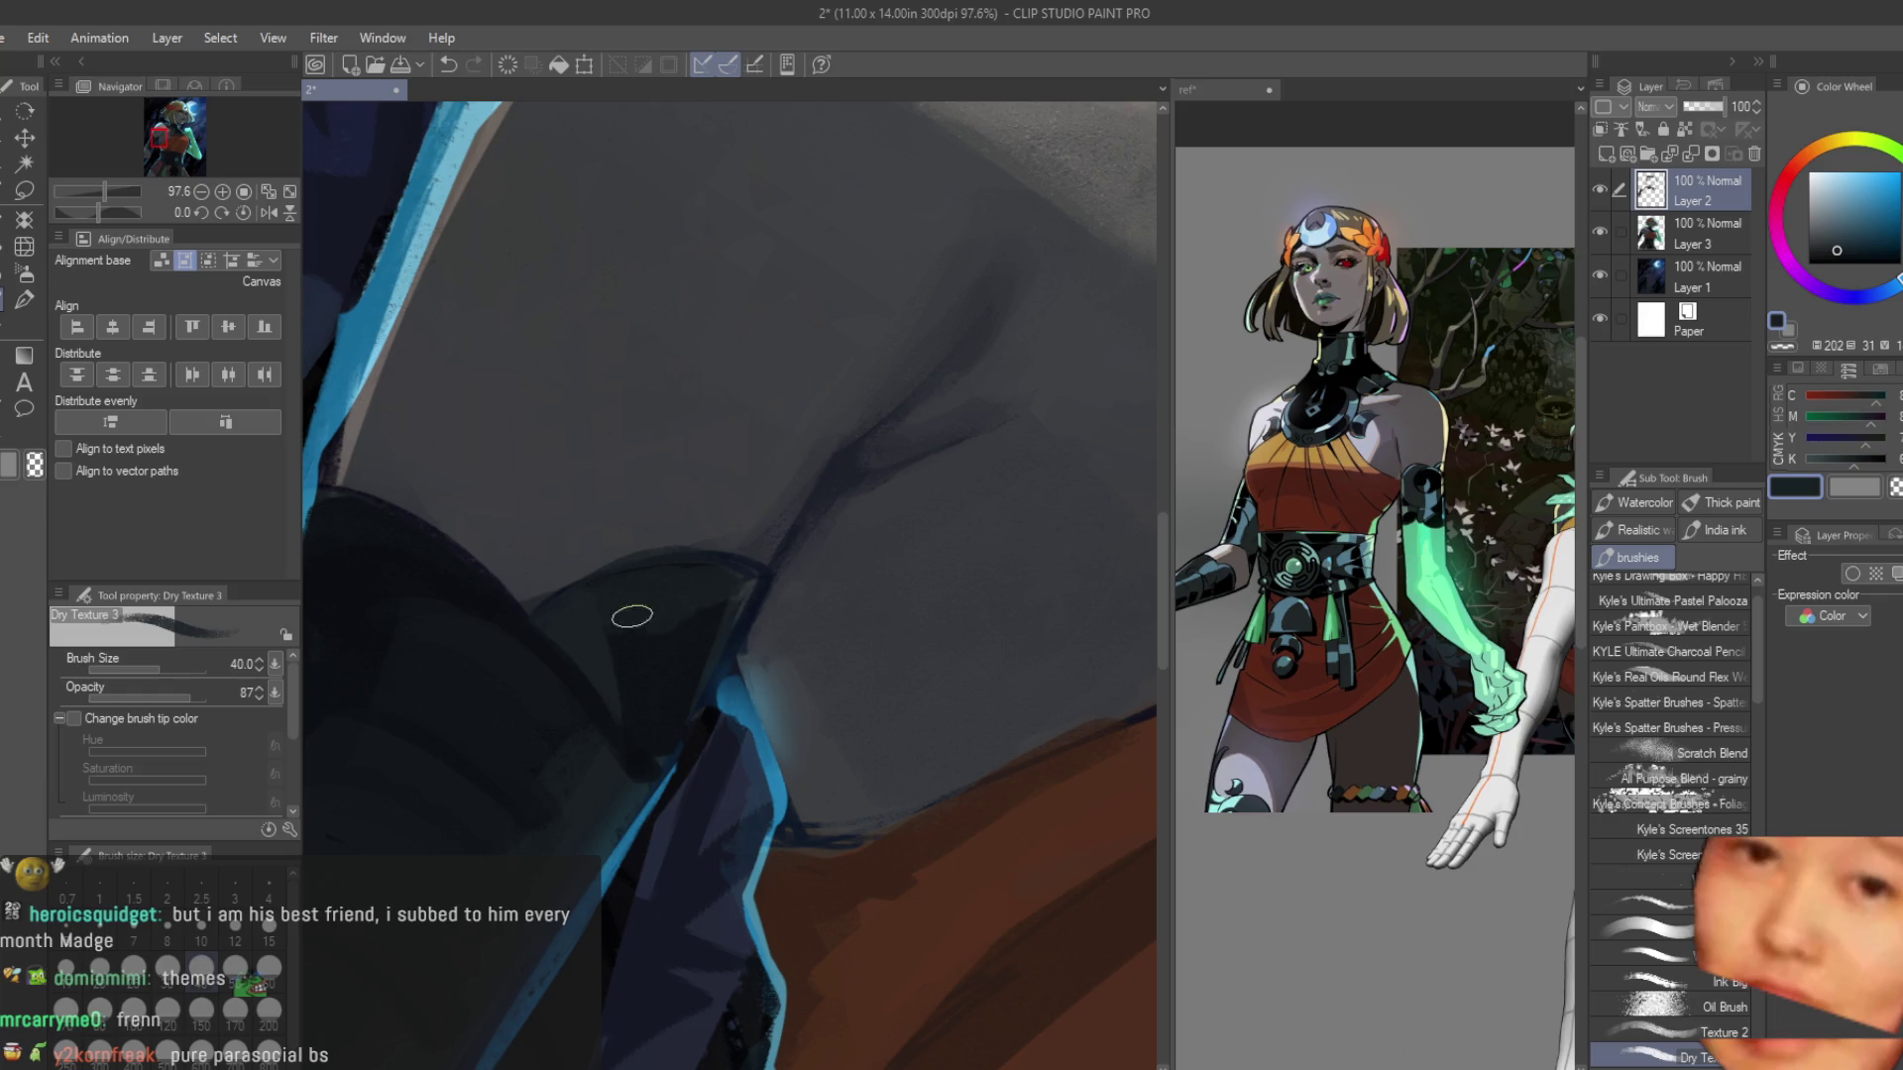
pyautogui.scroll(-1, 705, 641)
pyautogui.scroll(2, 429, 558)
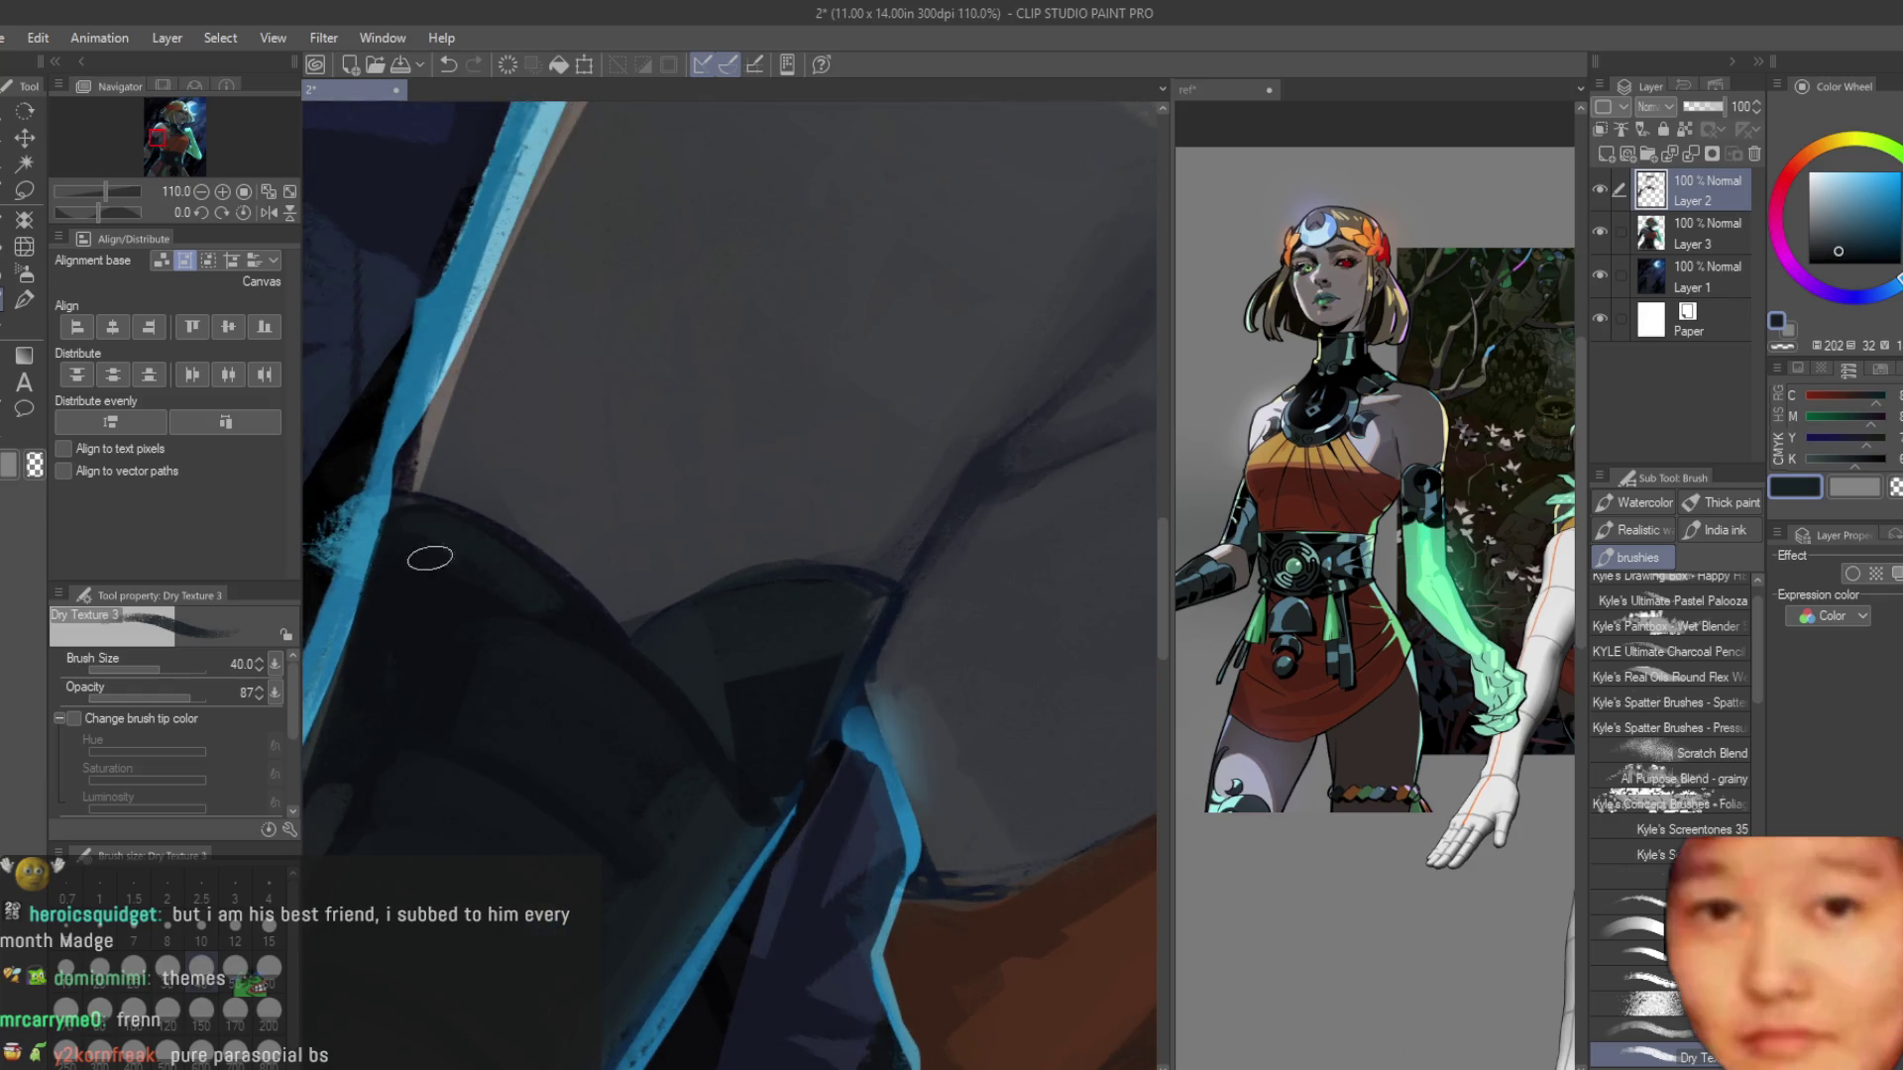
pyautogui.scroll(-6, 920, 586)
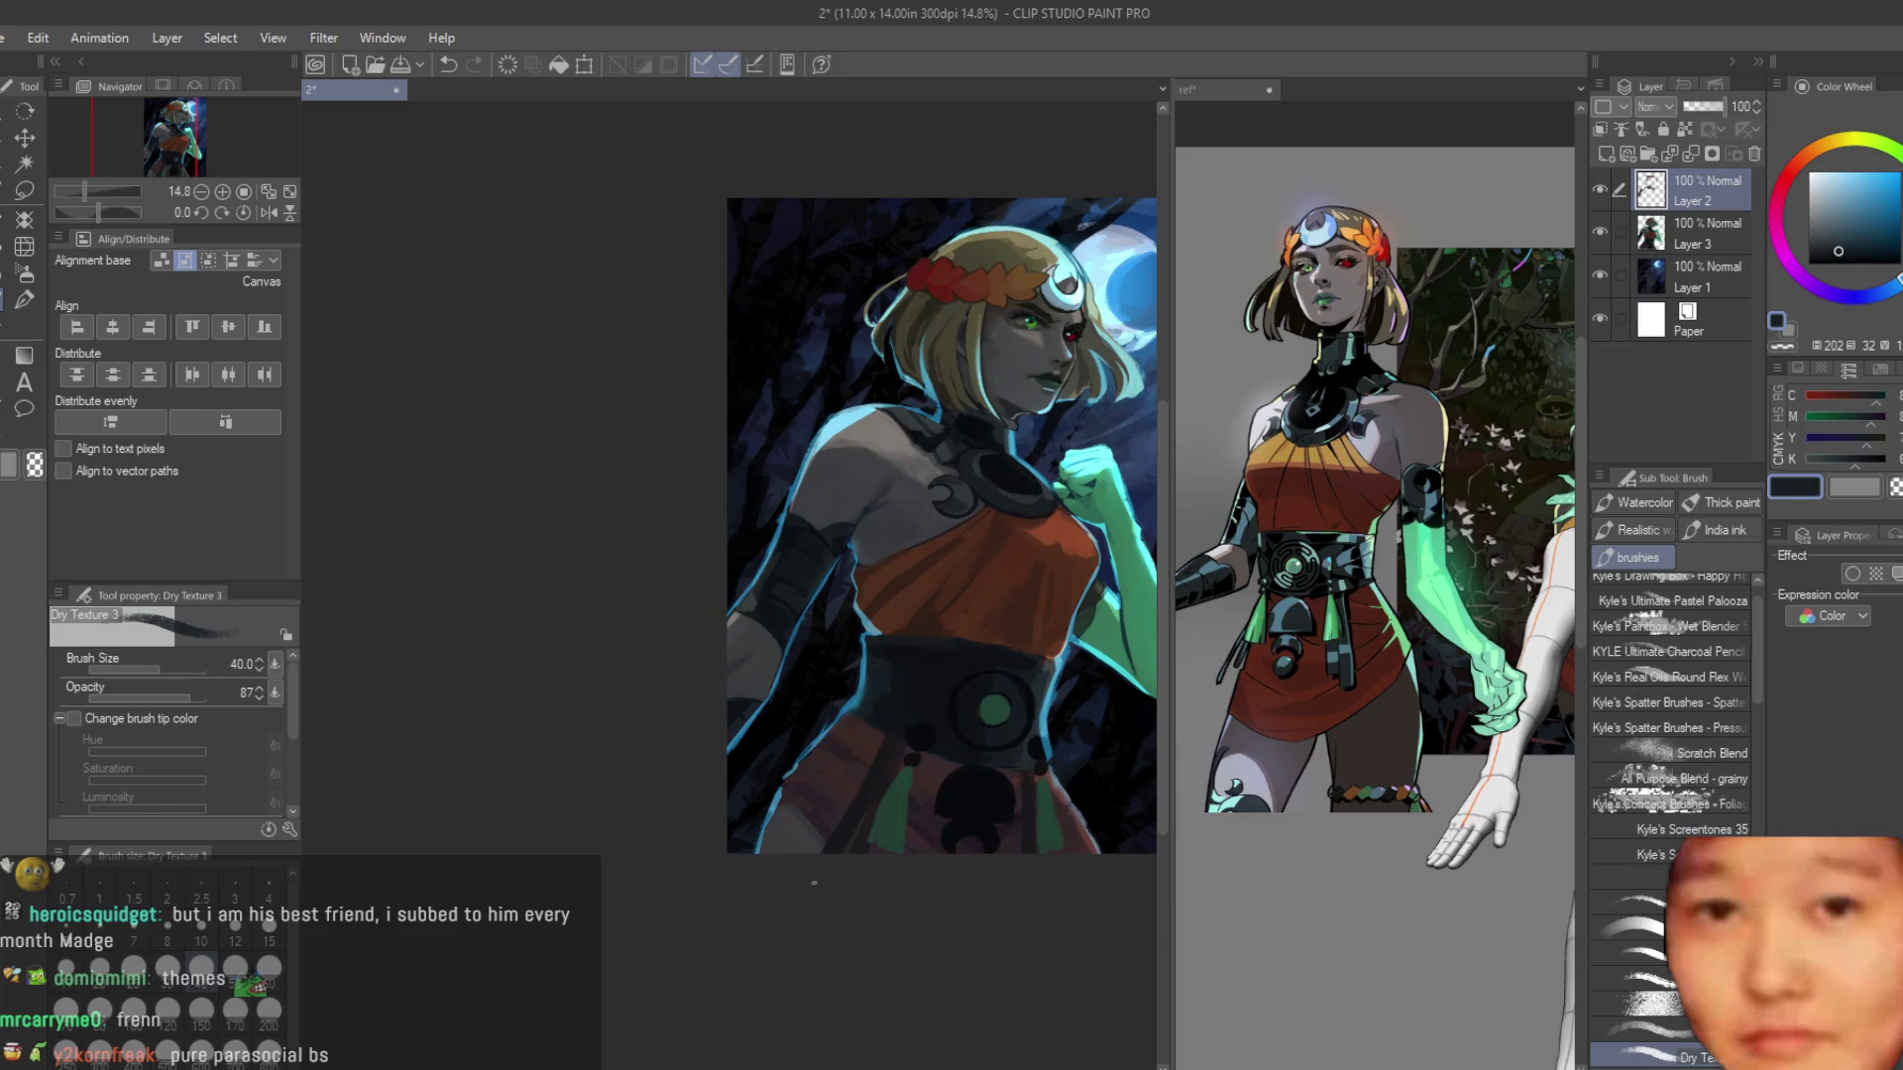
pyautogui.scroll(7, 860, 515)
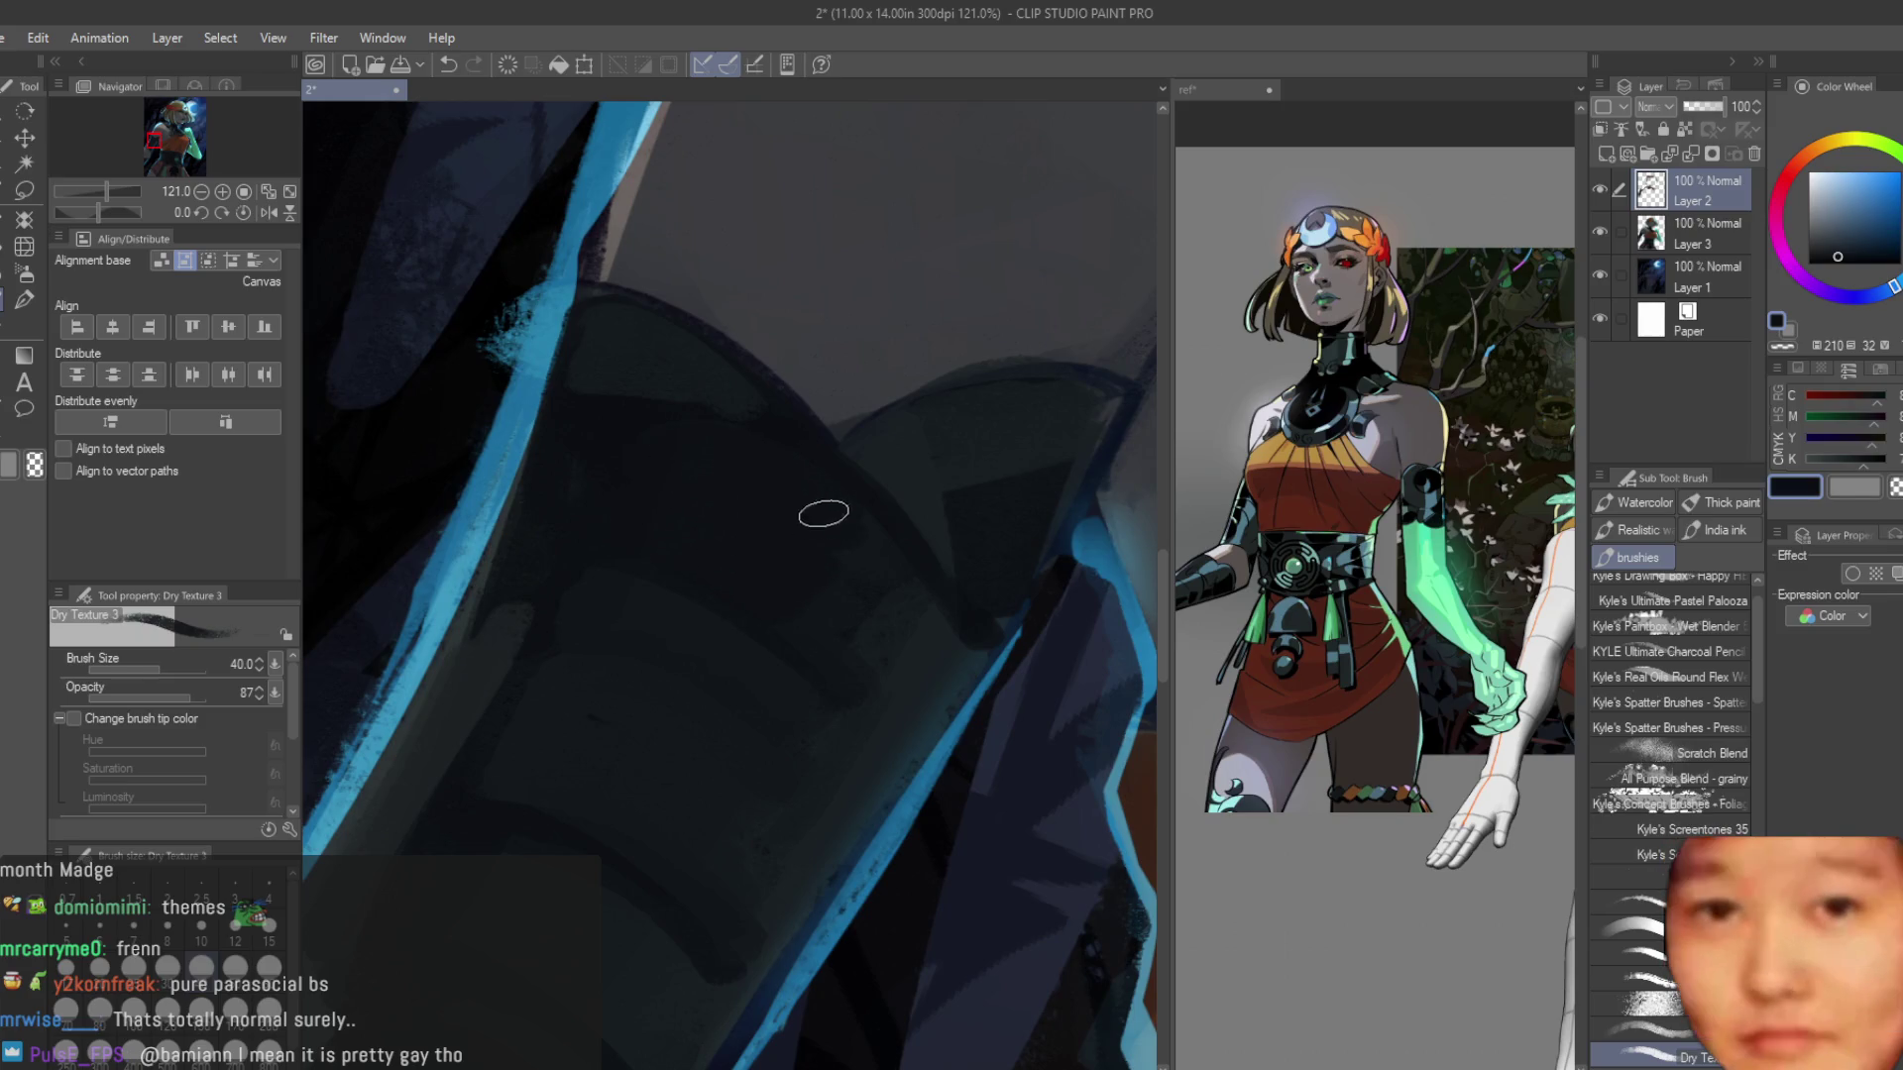
pyautogui.scroll(-1, 821, 559)
pyautogui.scroll(-1, 743, 654)
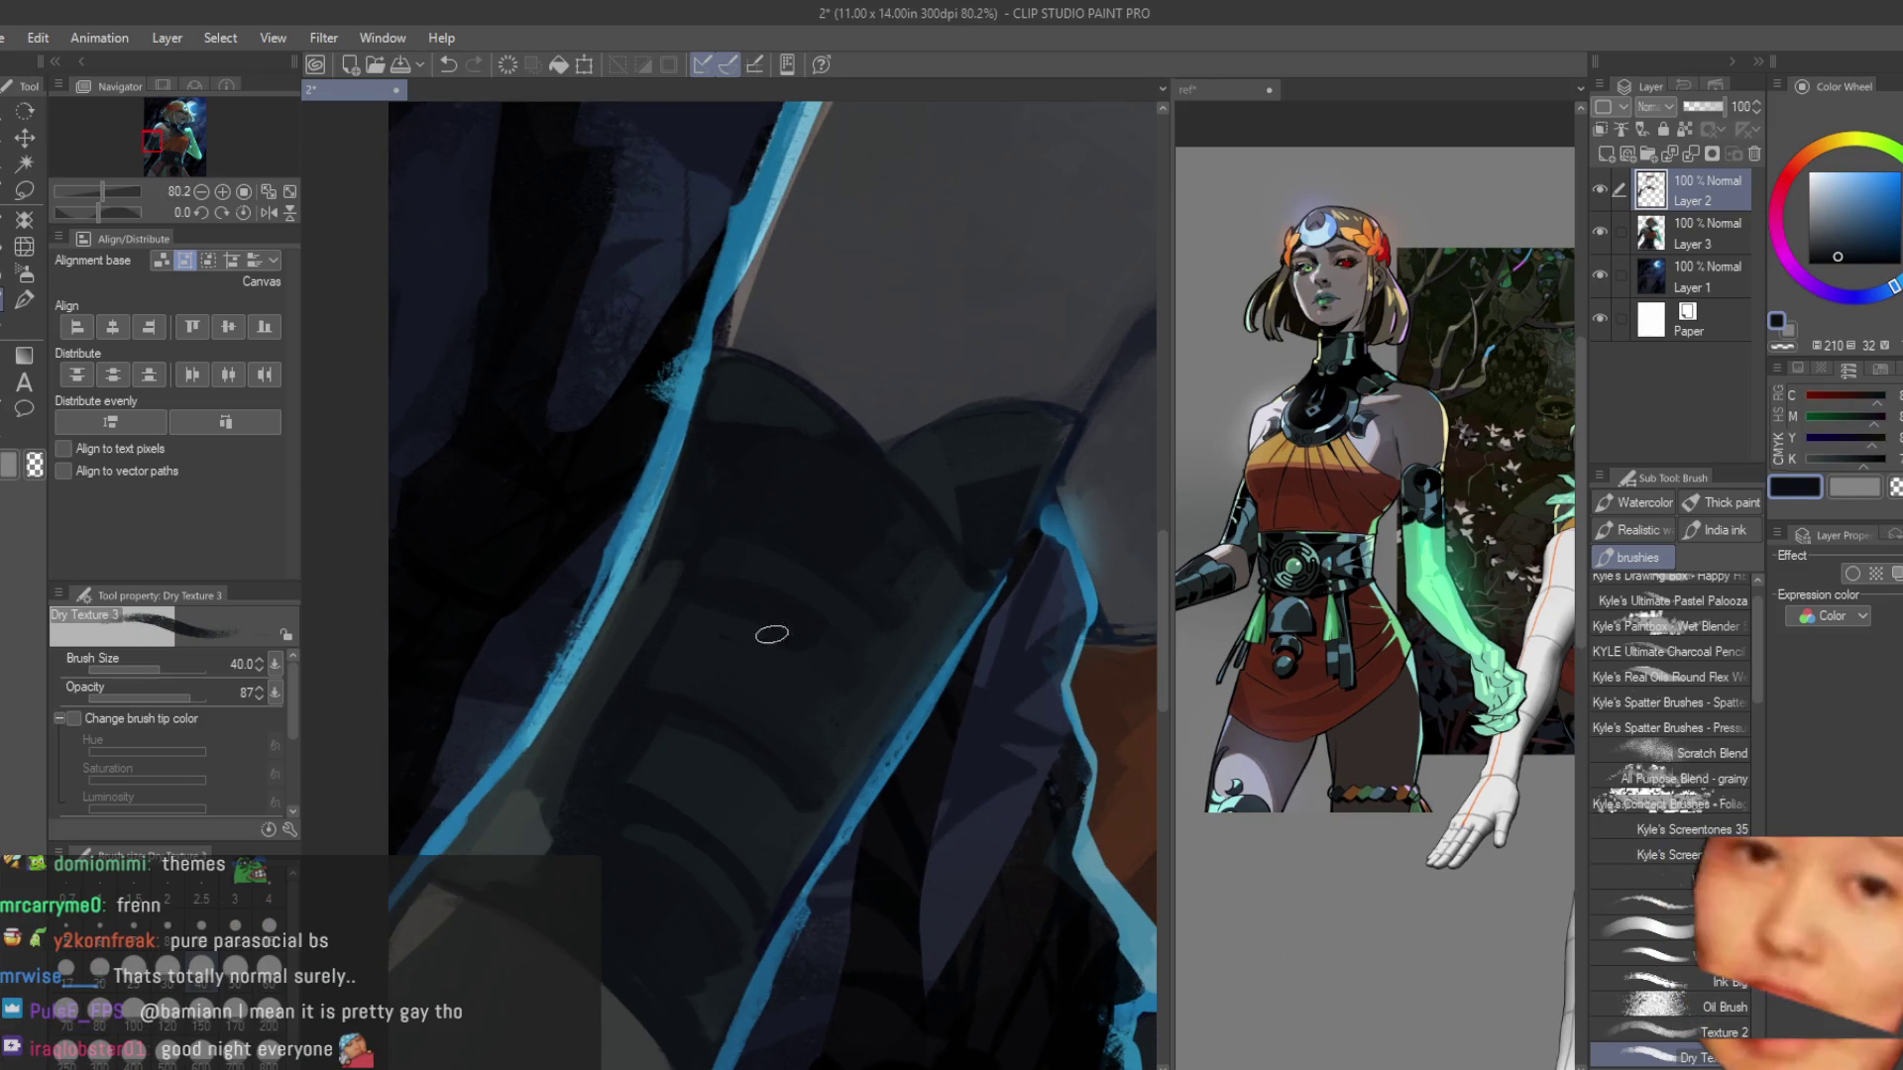
pyautogui.scroll(-2, 743, 722)
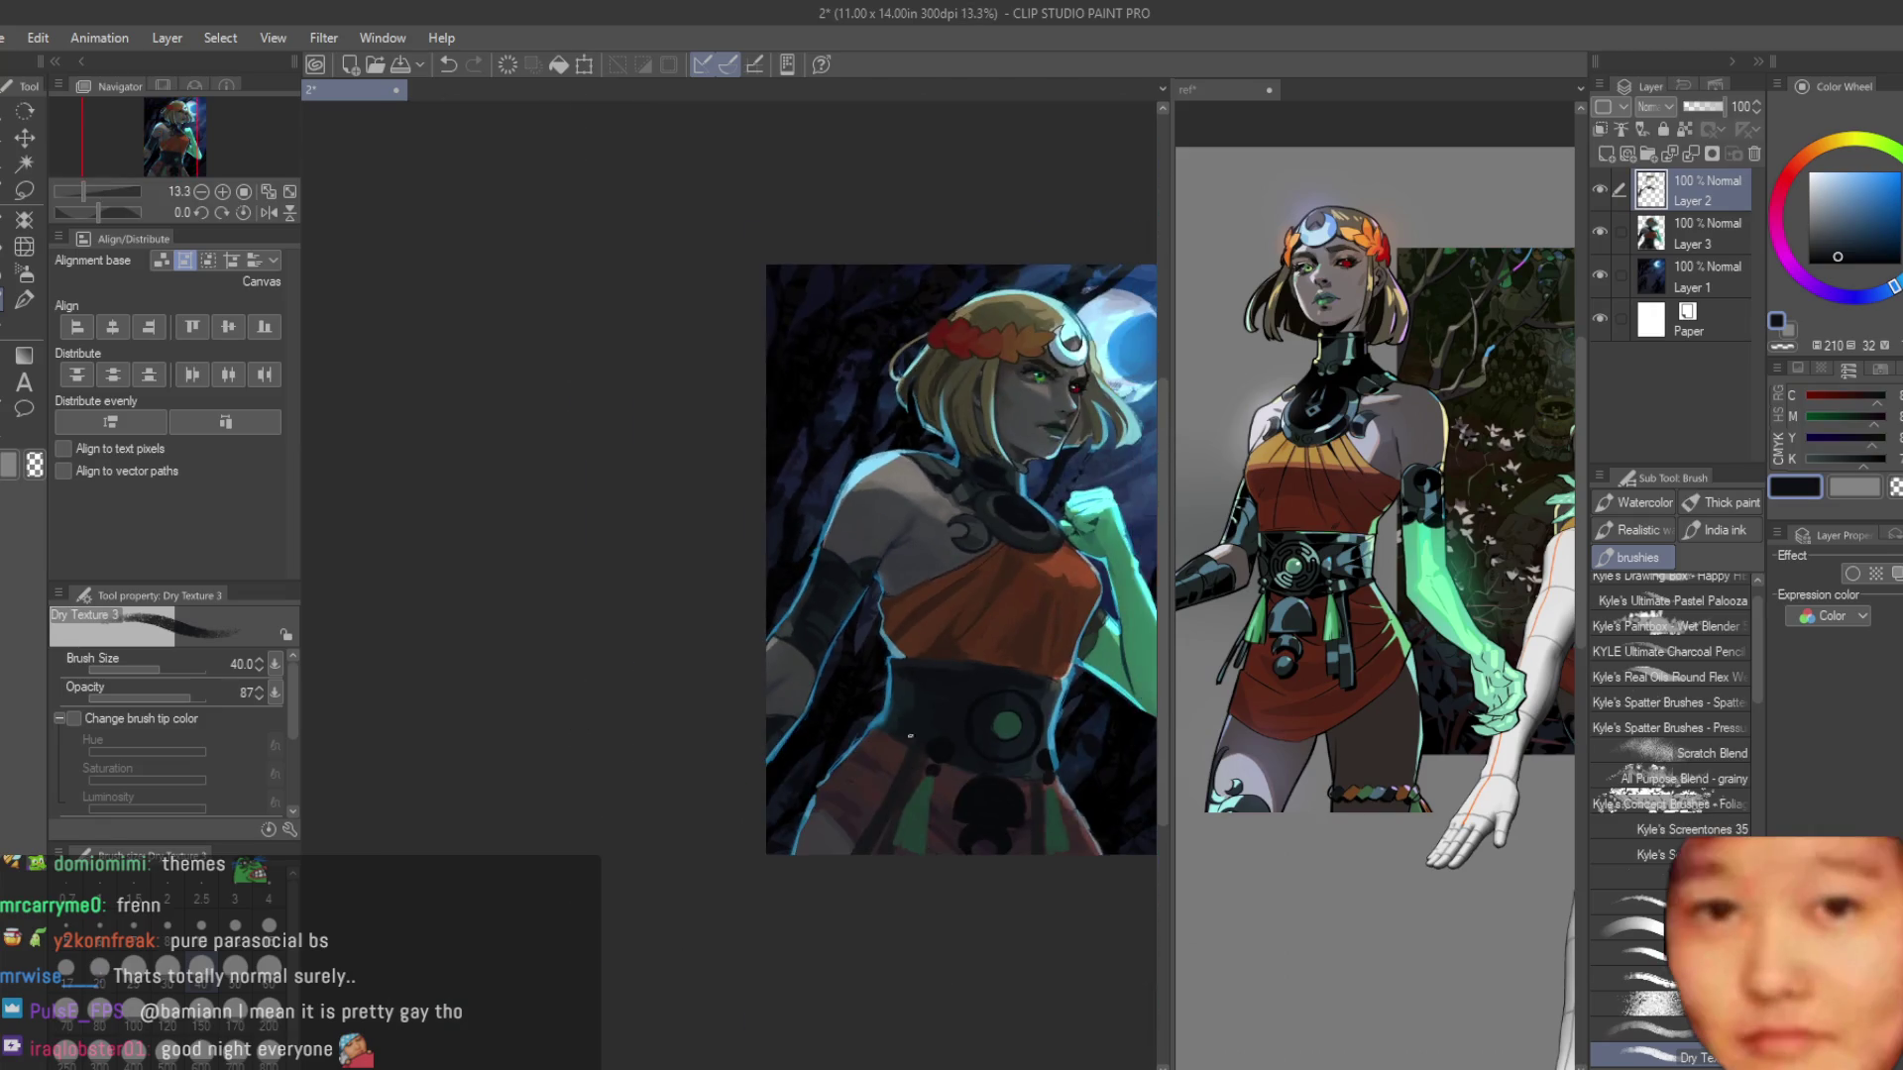
pyautogui.scroll(2, 922, 547)
pyautogui.scroll(1, 953, 550)
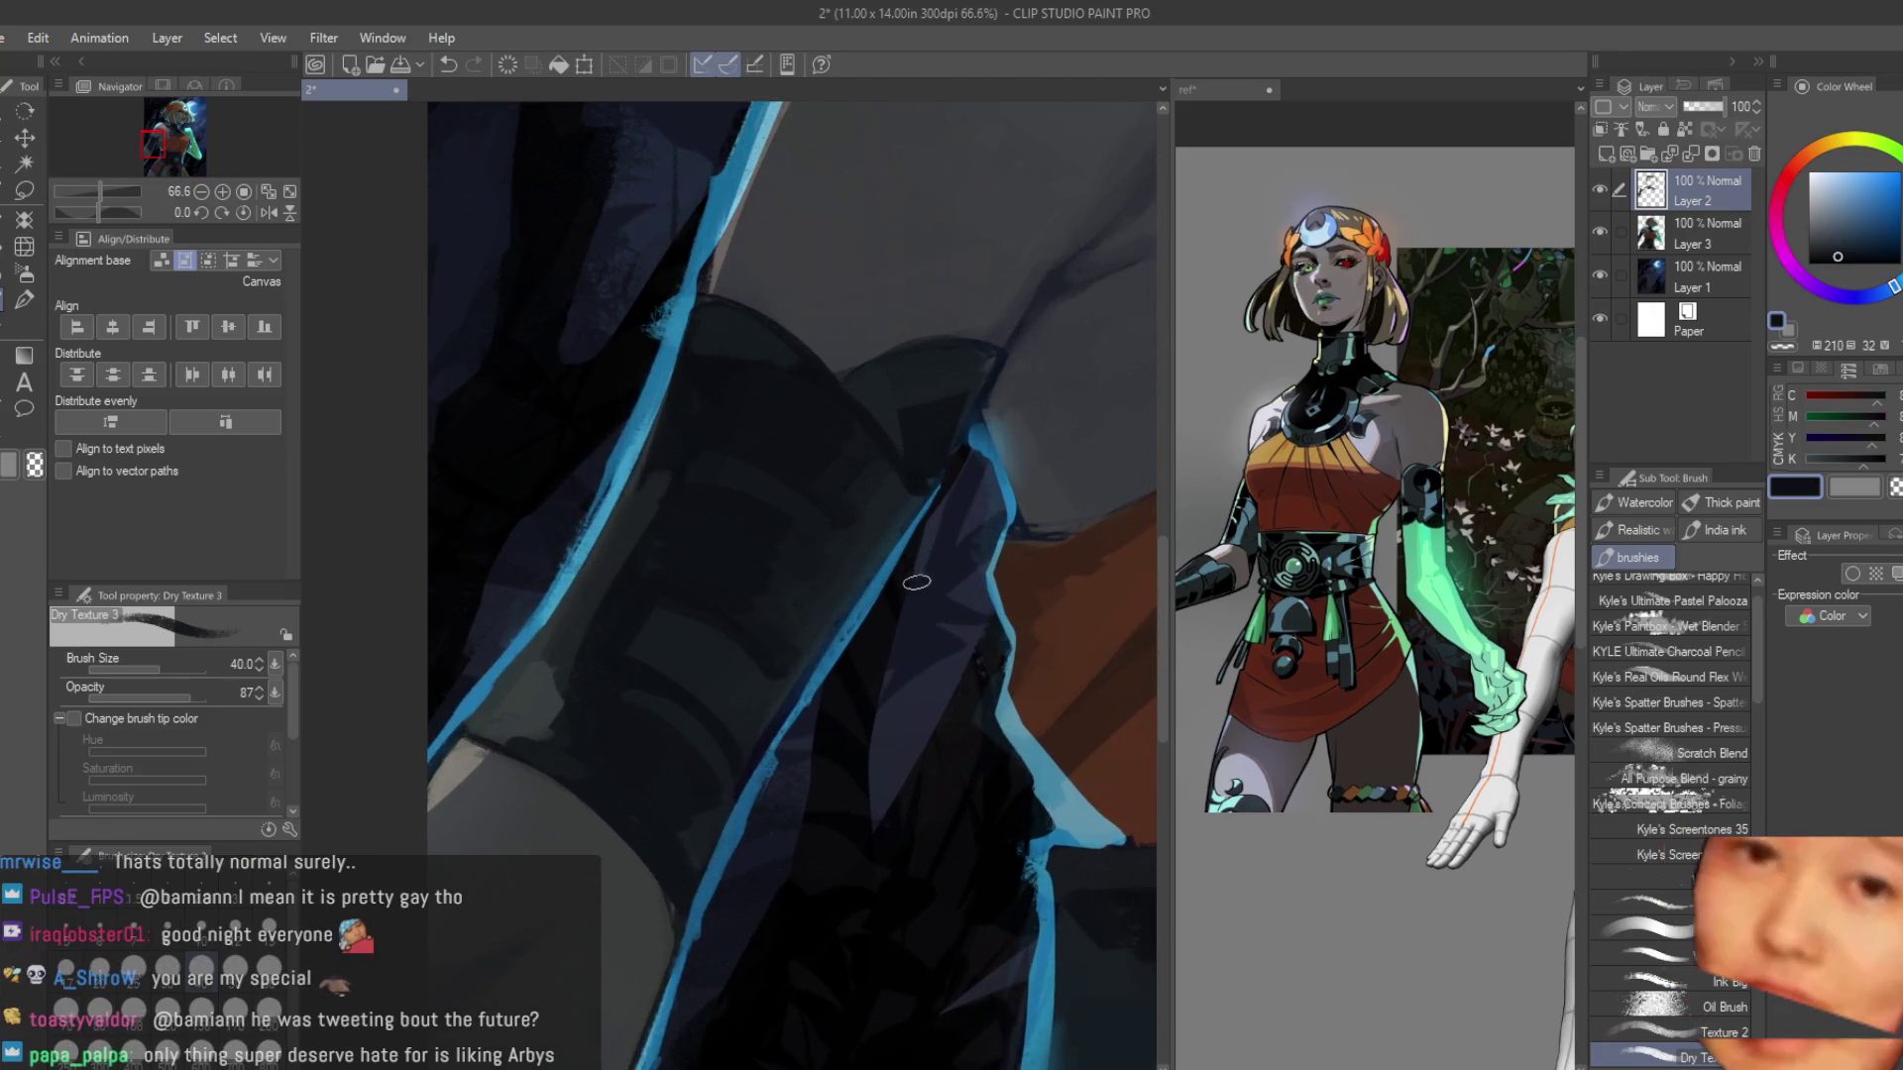
pyautogui.scroll(1, 668, 607)
pyautogui.scroll(-2, 674, 708)
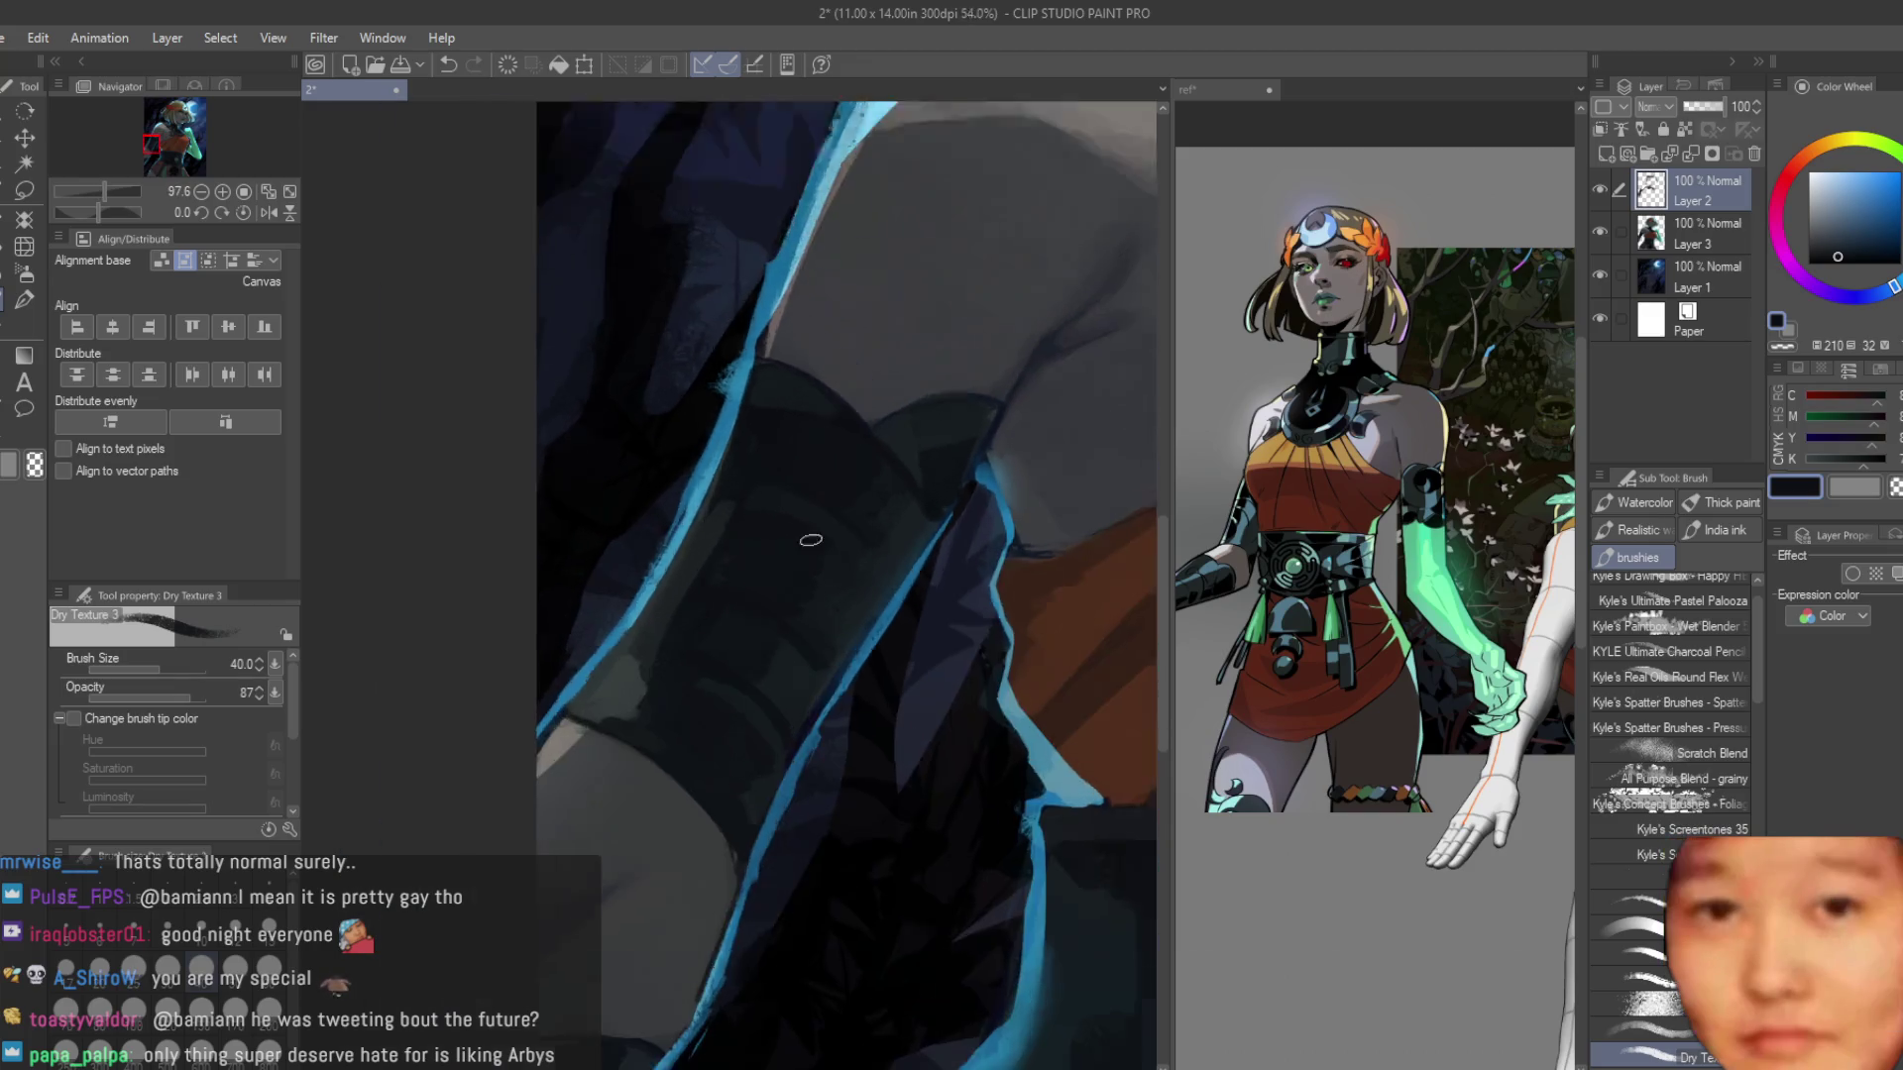
pyautogui.scroll(1, 764, 688)
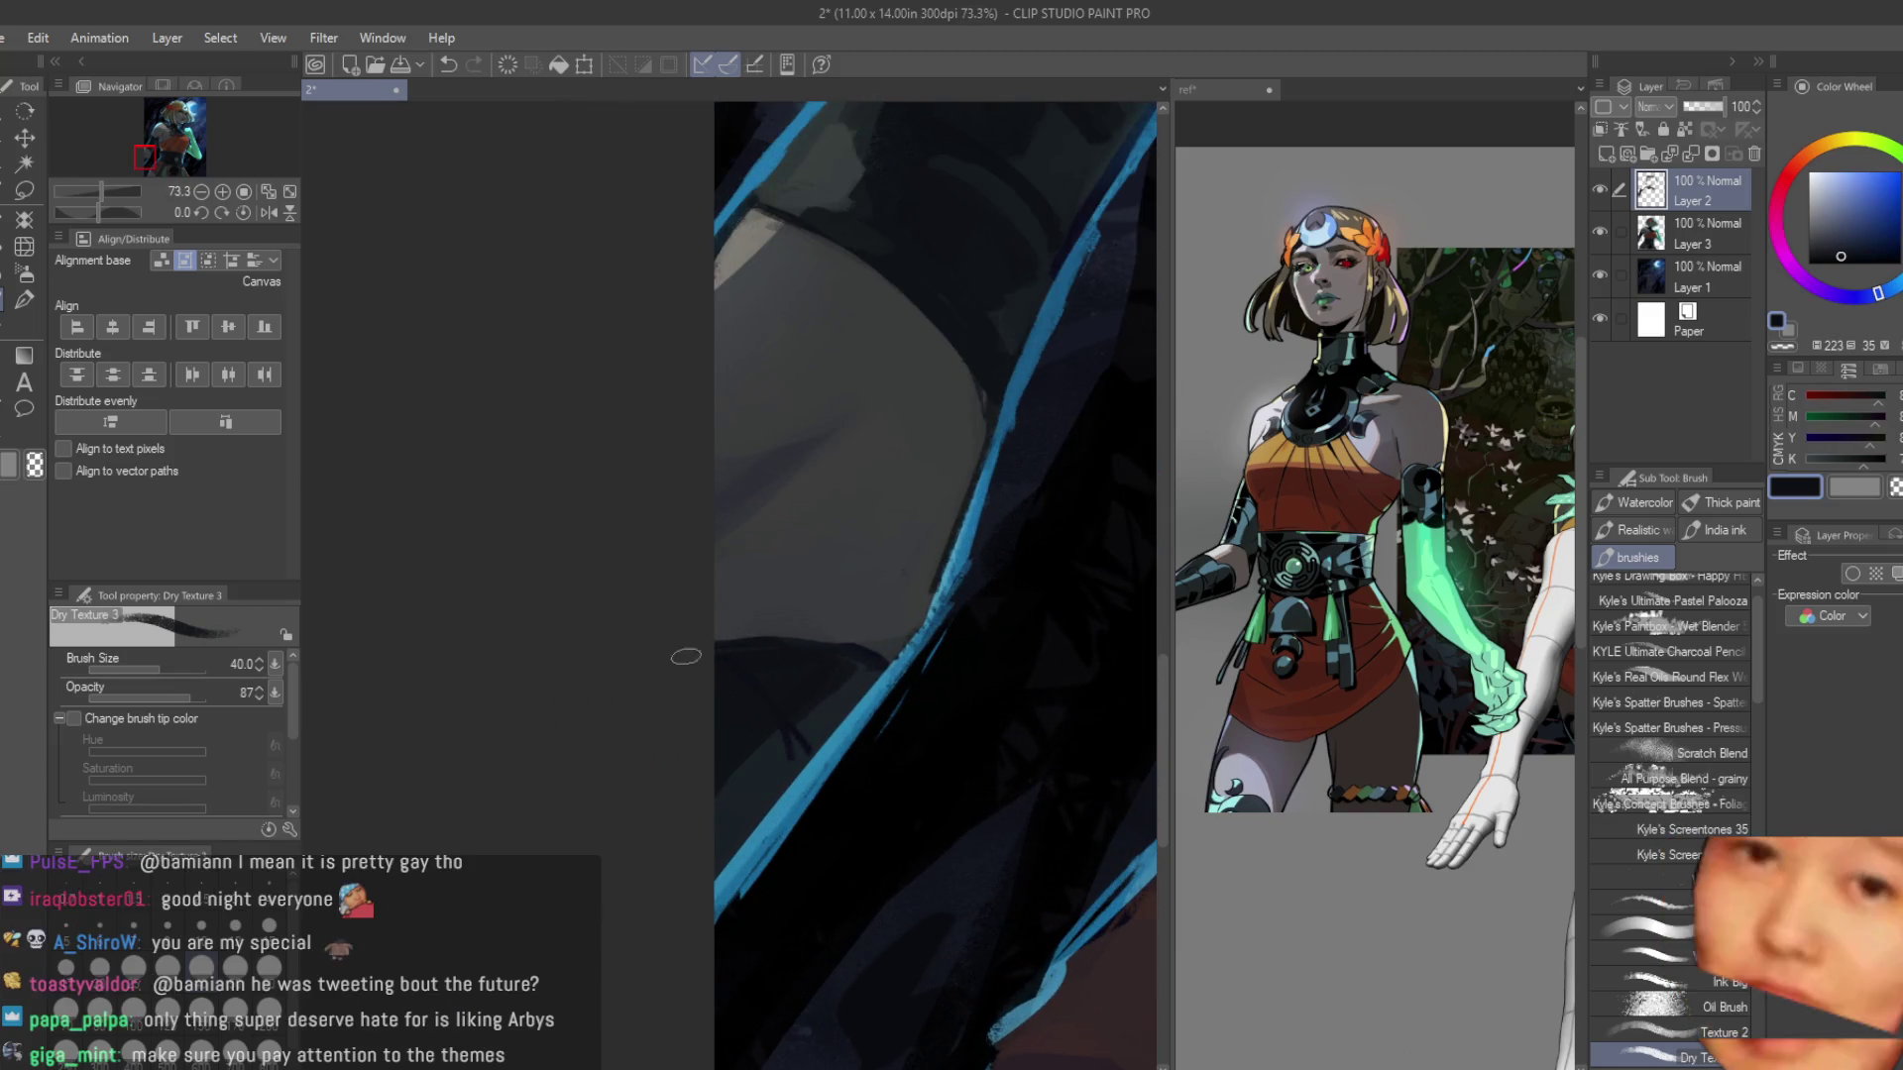
pyautogui.scroll(1, 791, 734)
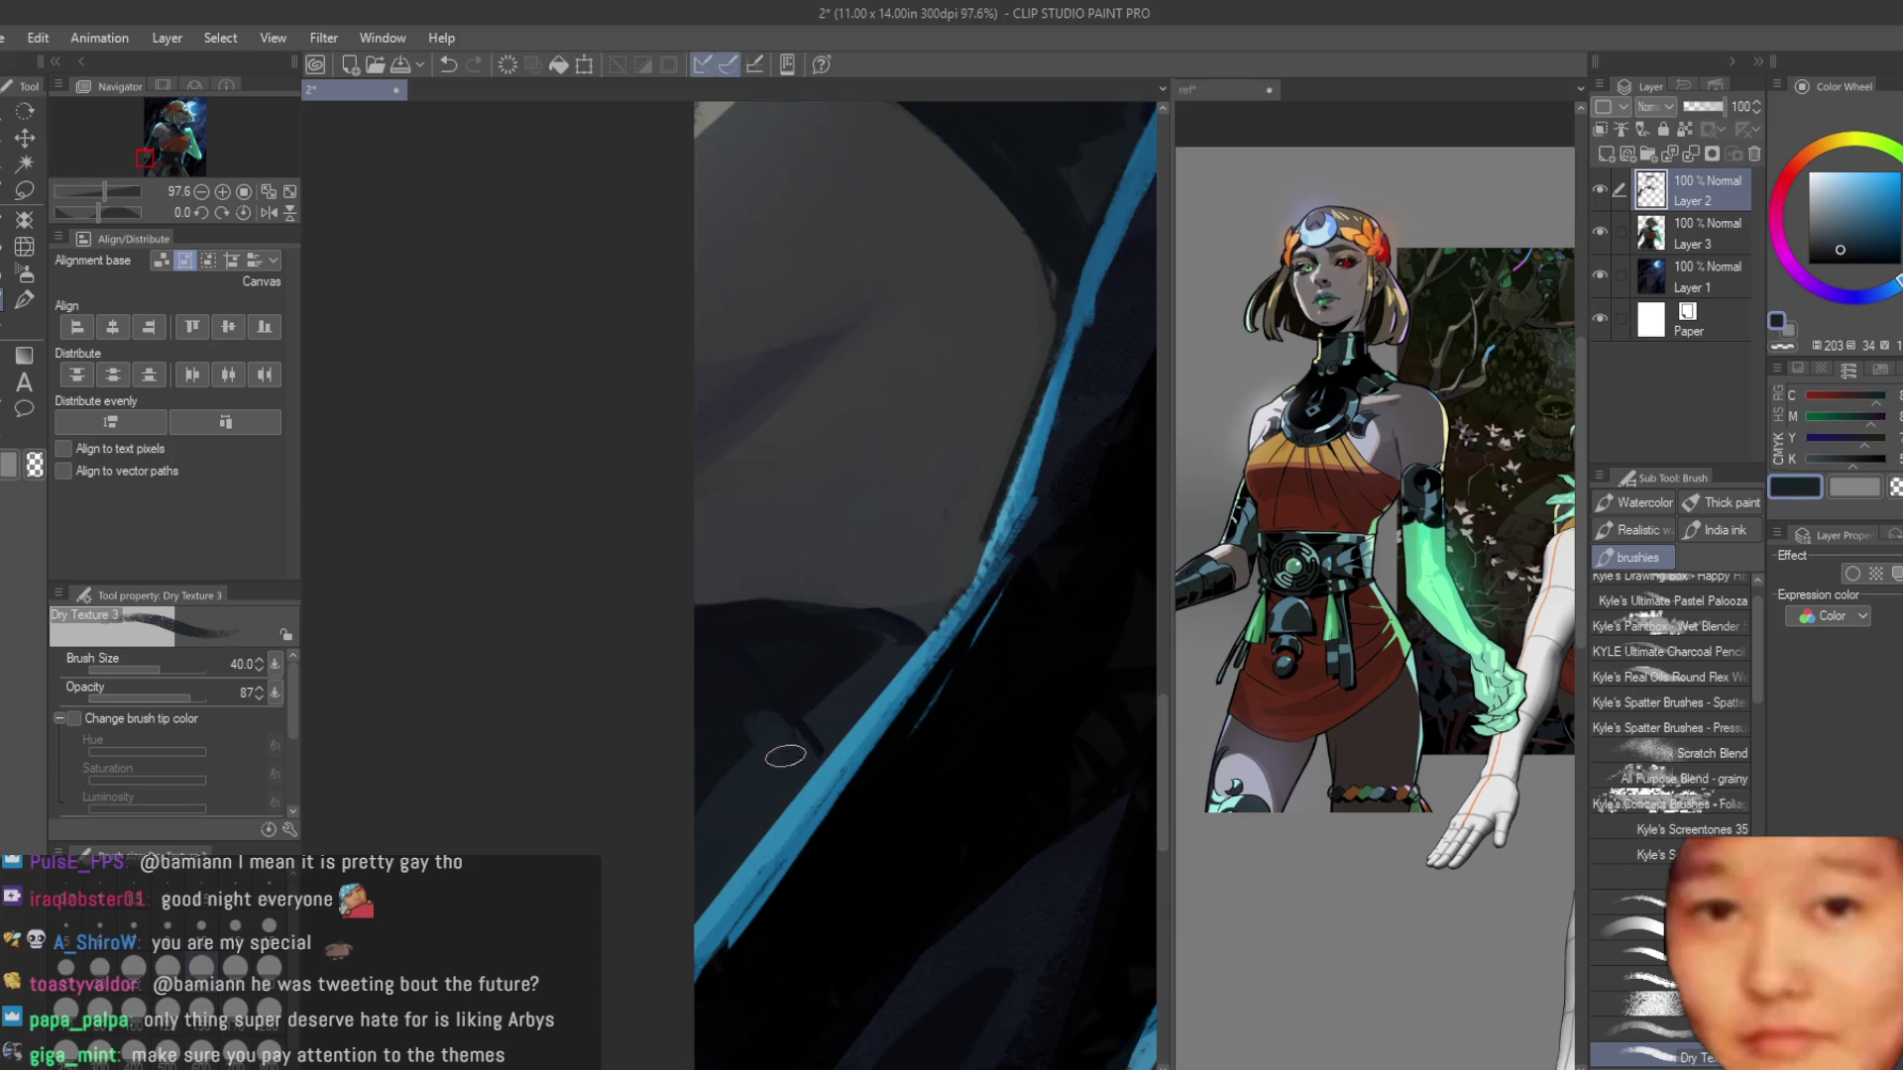
# Eyedrop dark blues from the sleeve, then greyer and paler greys from the shoulder.
pyautogui.keyDown('alt'); pyautogui.click(705, 710); pyautogui.keyUp('alt')
pyautogui.keyDown('alt'); pyautogui.click(767, 734); pyautogui.keyUp('alt')
pyautogui.keyDown('alt'); pyautogui.click(755, 744); pyautogui.keyUp('alt')
pyautogui.keyDown('alt'); pyautogui.click(889, 652); pyautogui.keyUp('alt')
pyautogui.keyDown('alt'); pyautogui.click(862, 637); pyautogui.keyUp('alt')
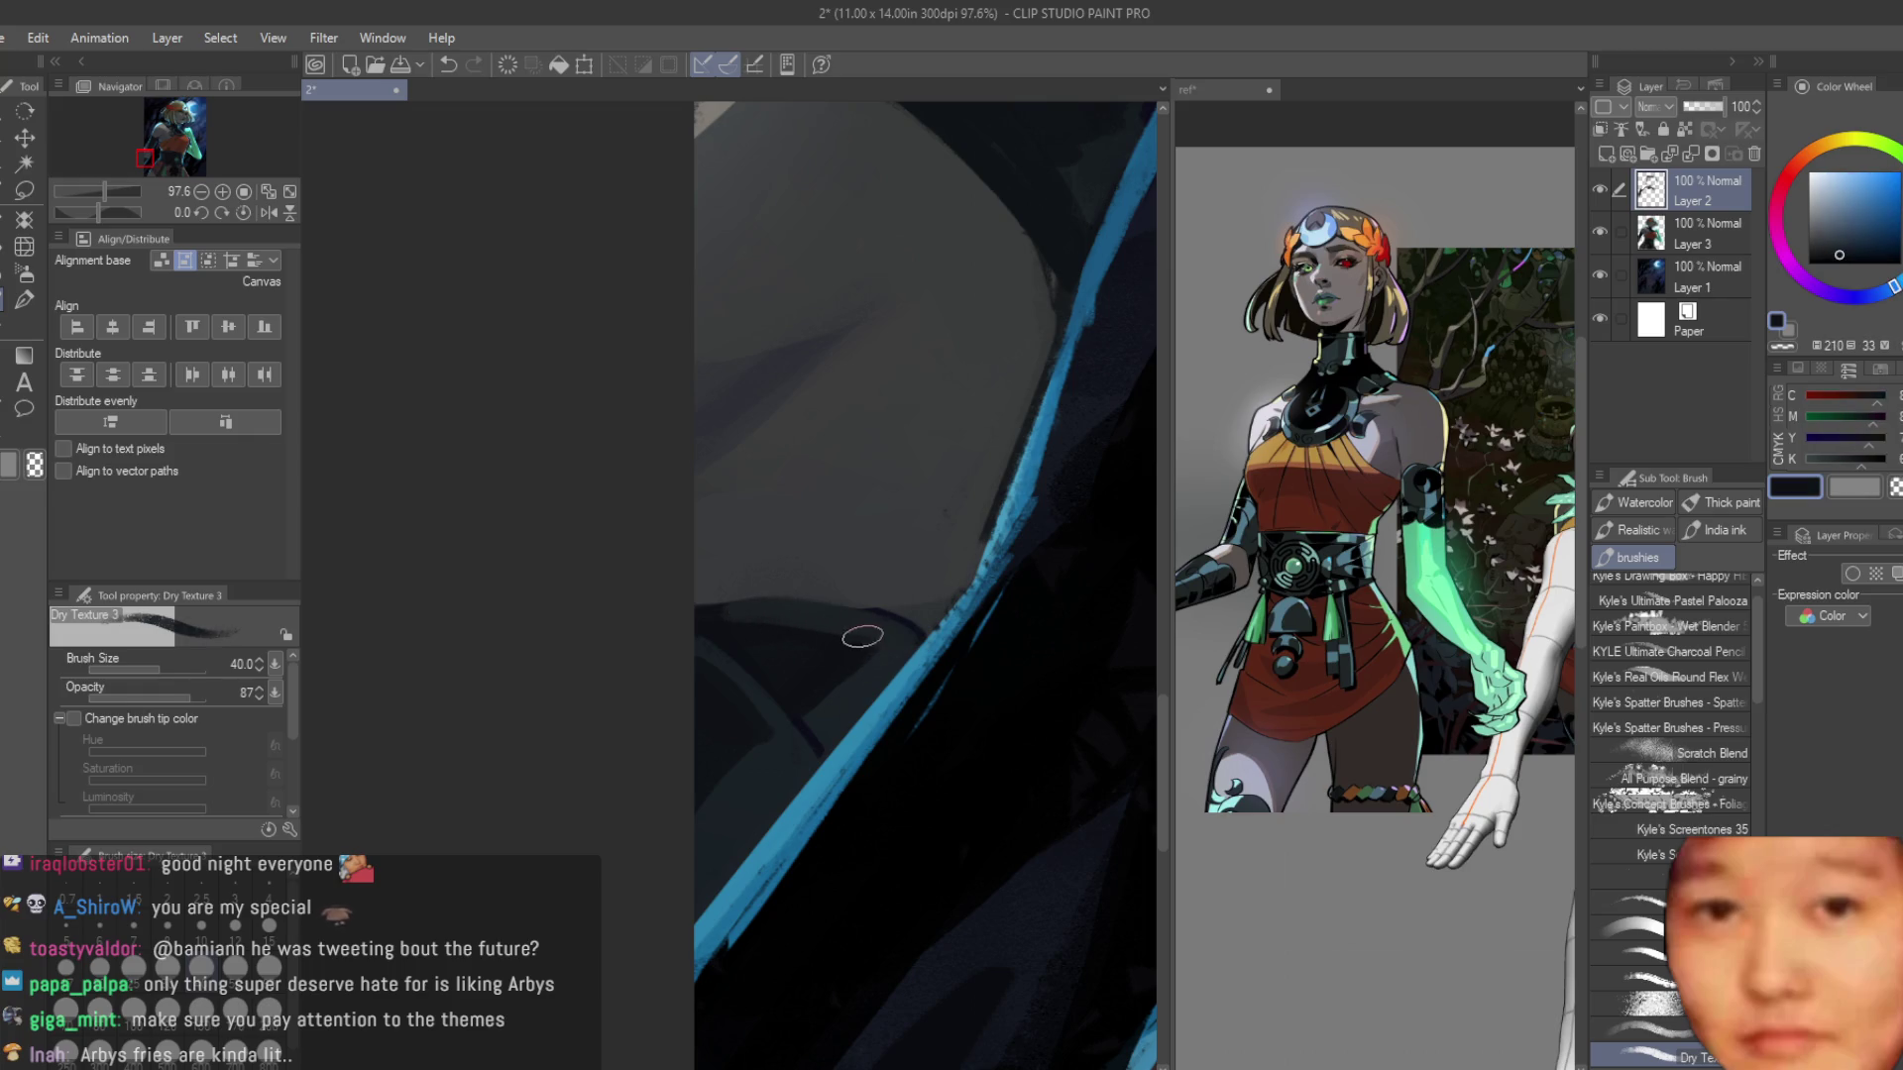
pyautogui.keyDown('alt'); pyautogui.click(867, 645); pyautogui.keyUp('alt')
pyautogui.keyDown('alt'); pyautogui.click(832, 629); pyautogui.keyUp('alt')
pyautogui.keyDown('alt'); pyautogui.click(700, 612); pyautogui.keyUp('alt')
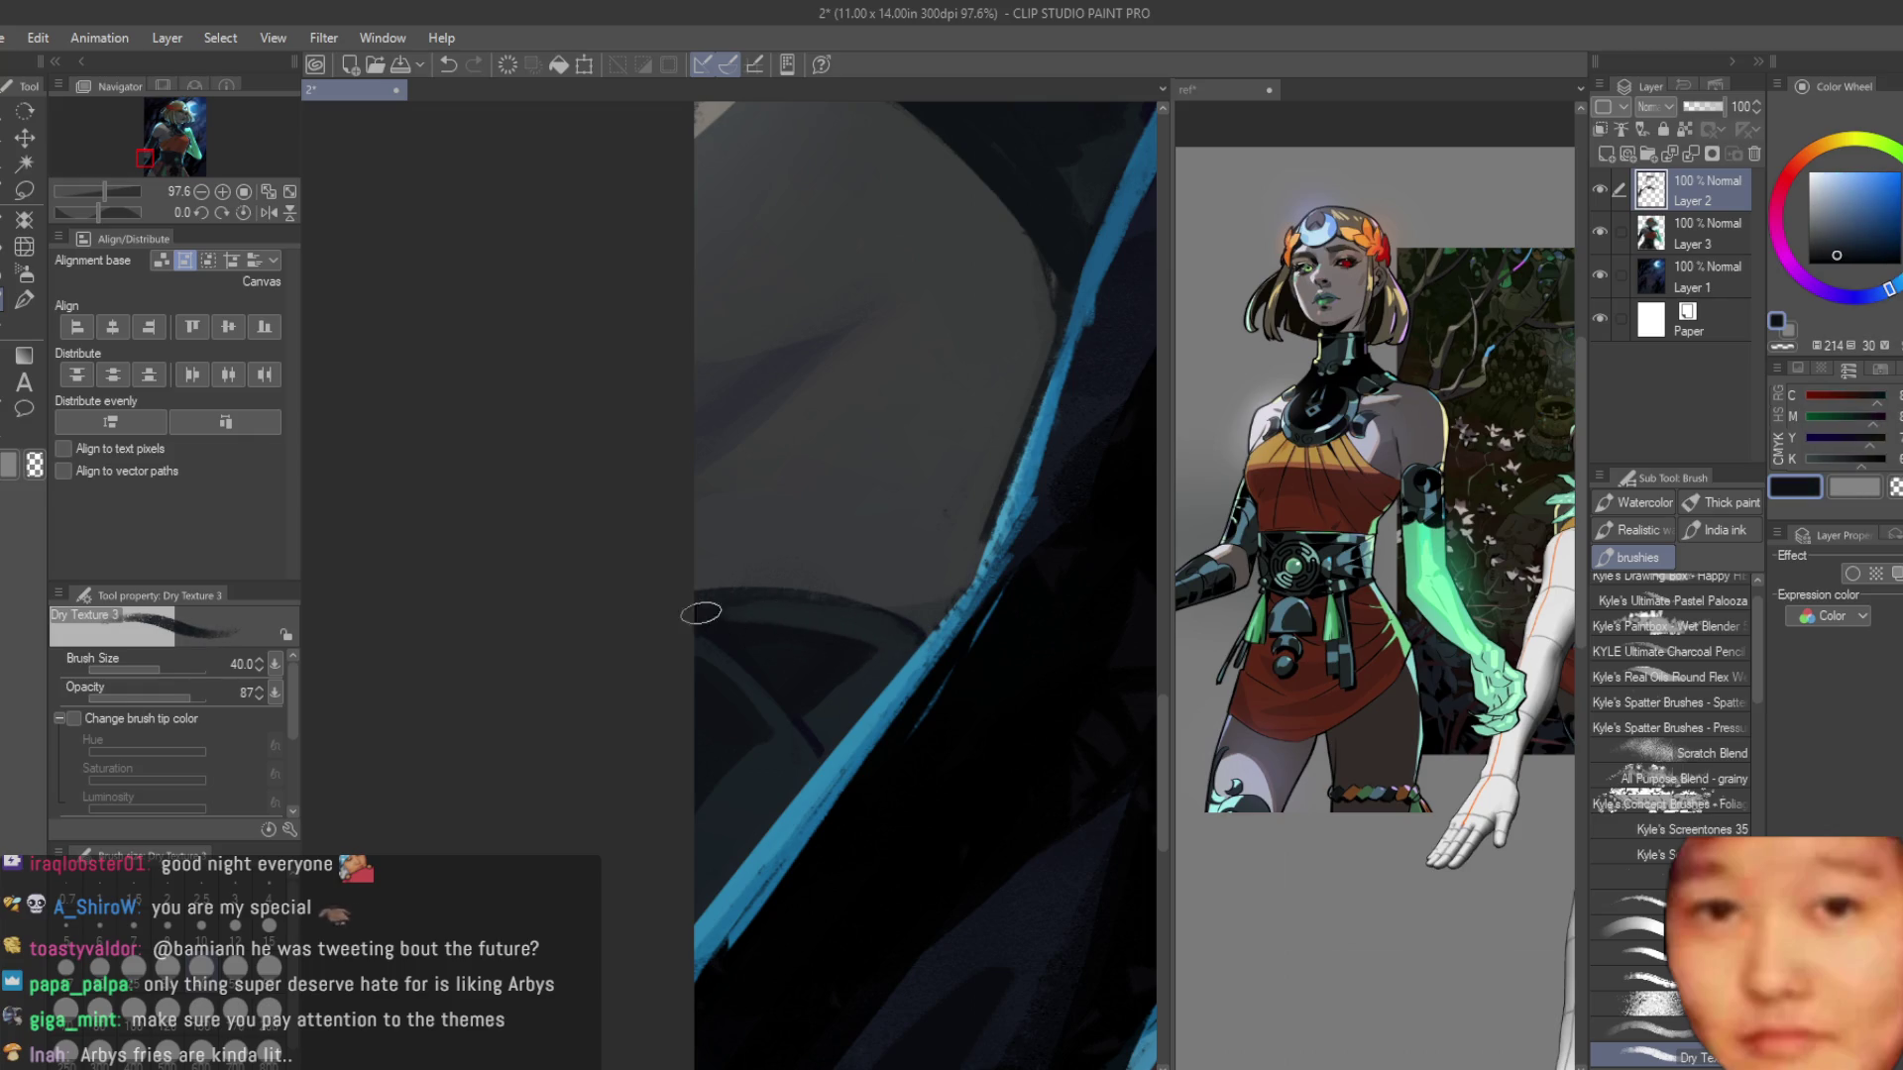
pyautogui.scroll(-4, 860, 650)
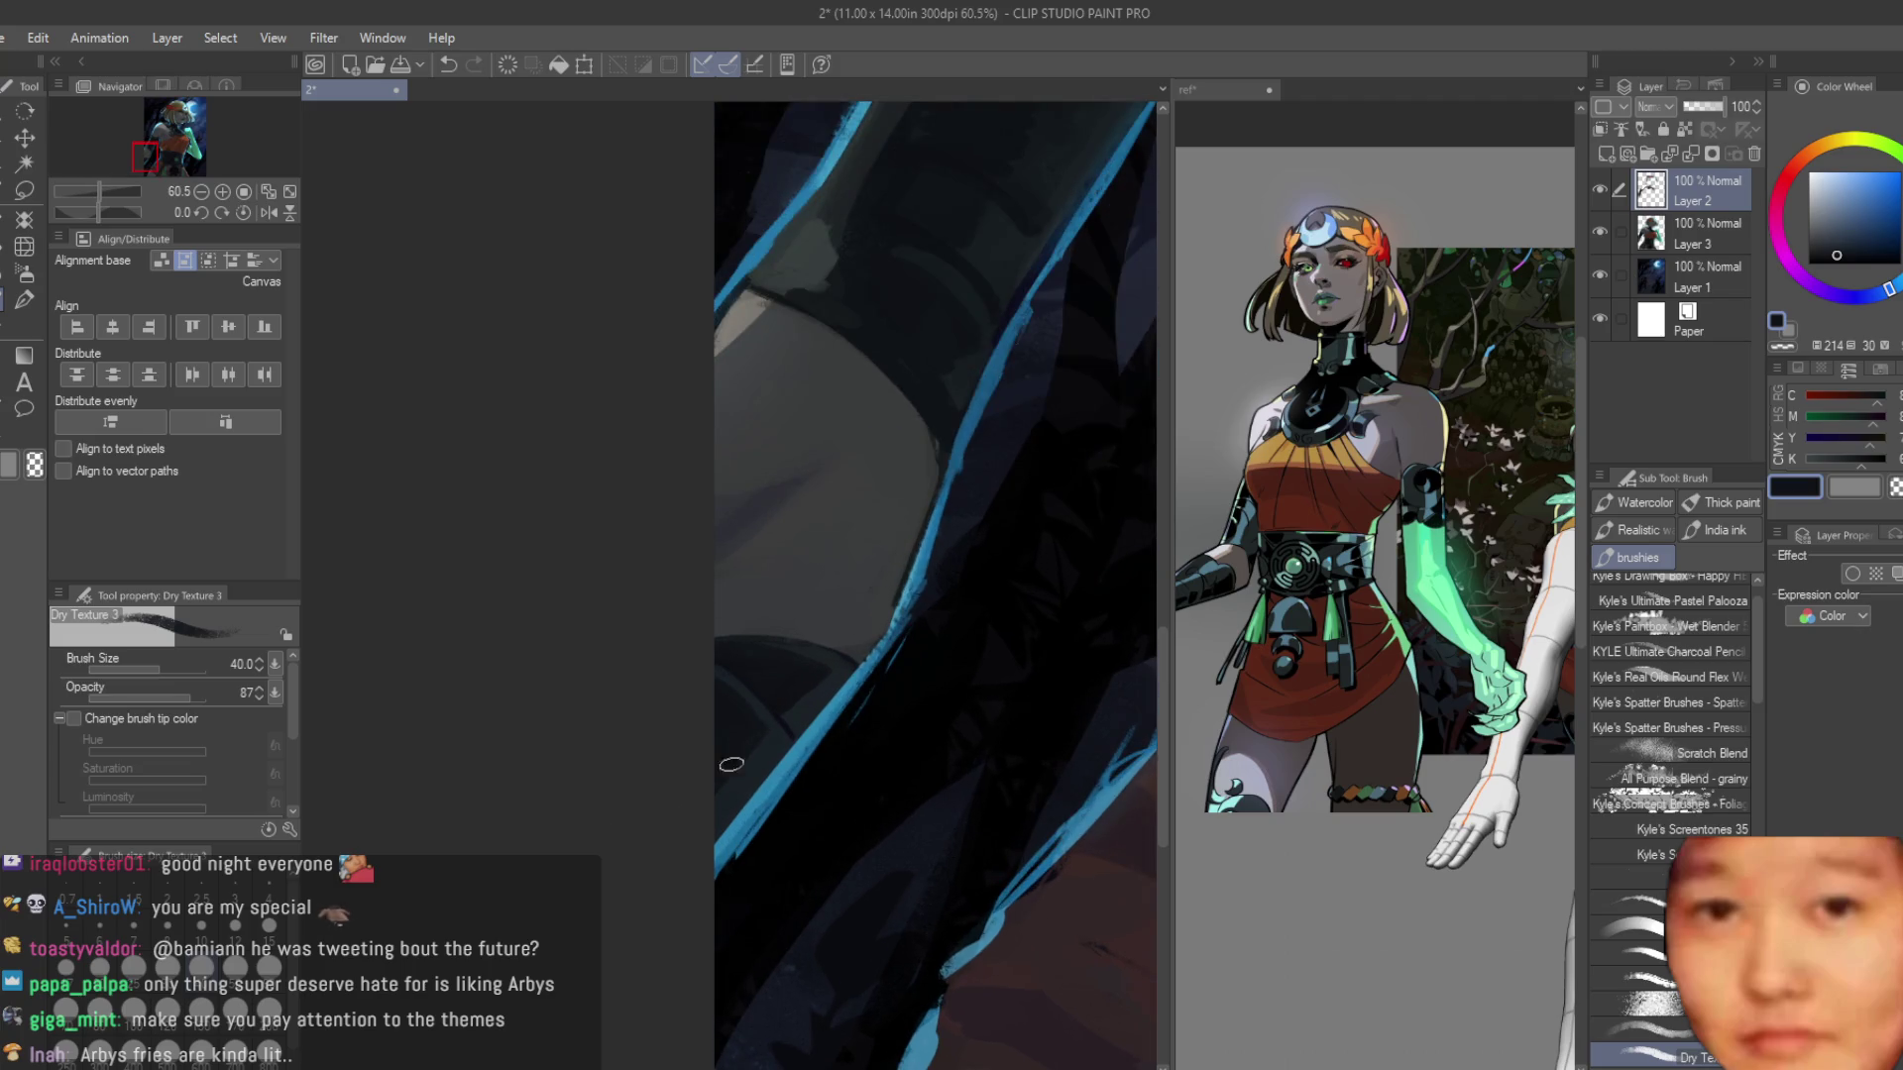
pyautogui.scroll(-5, 732, 764)
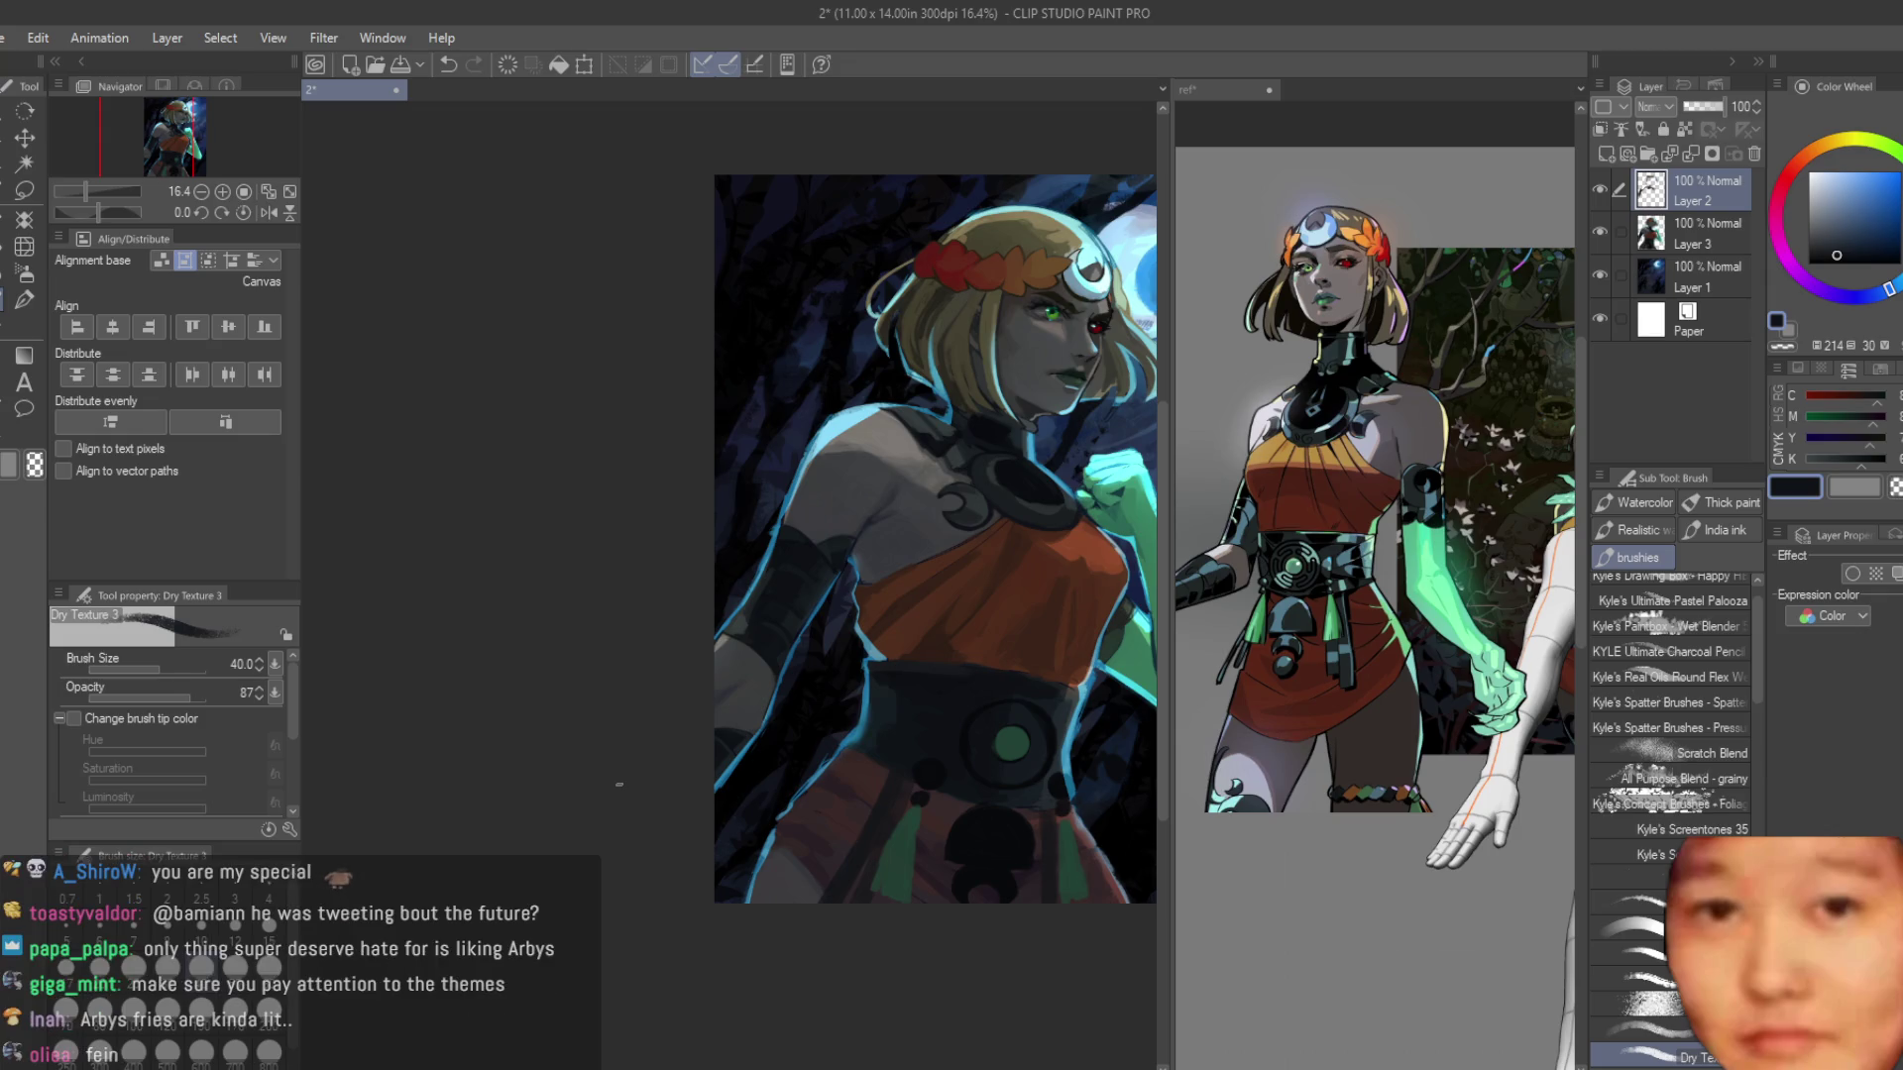
pyautogui.scroll(5, 864, 506)
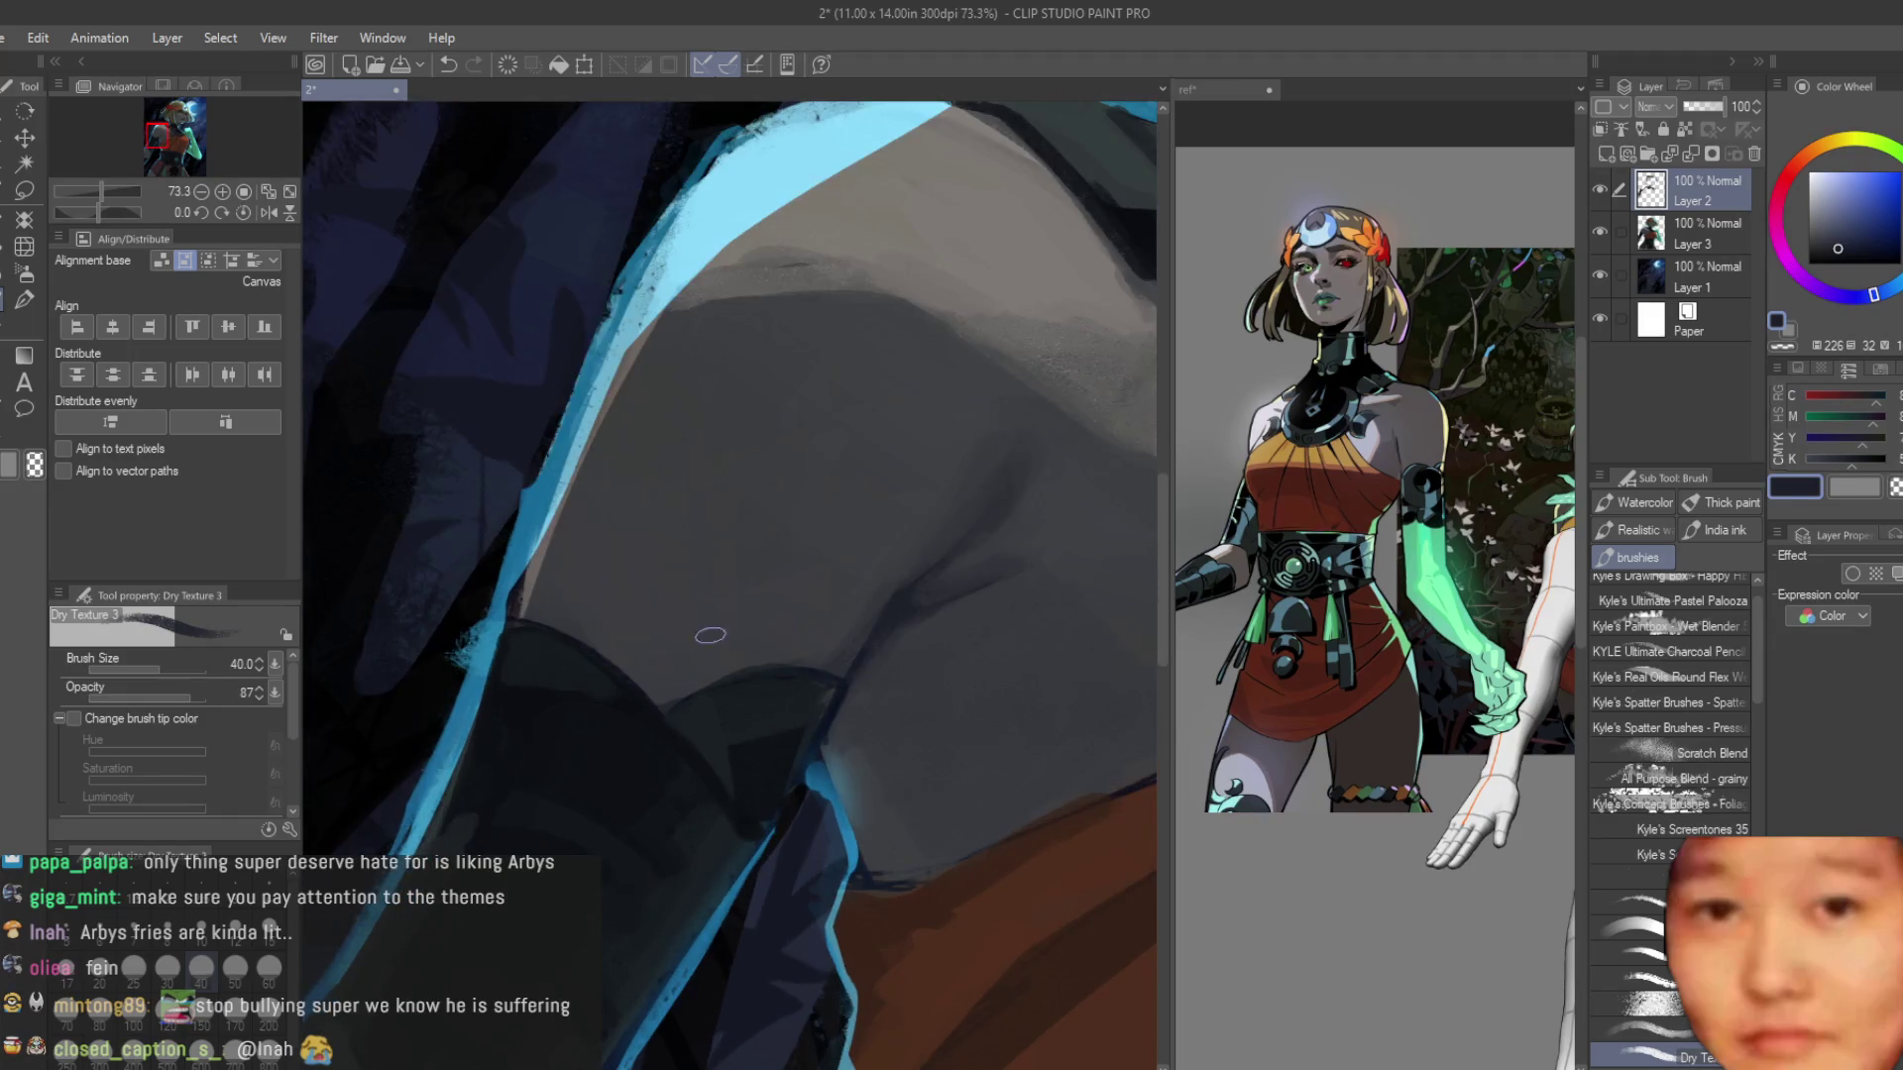
pyautogui.keyDown('alt'); pyautogui.click(663, 698); pyautogui.keyUp('alt')
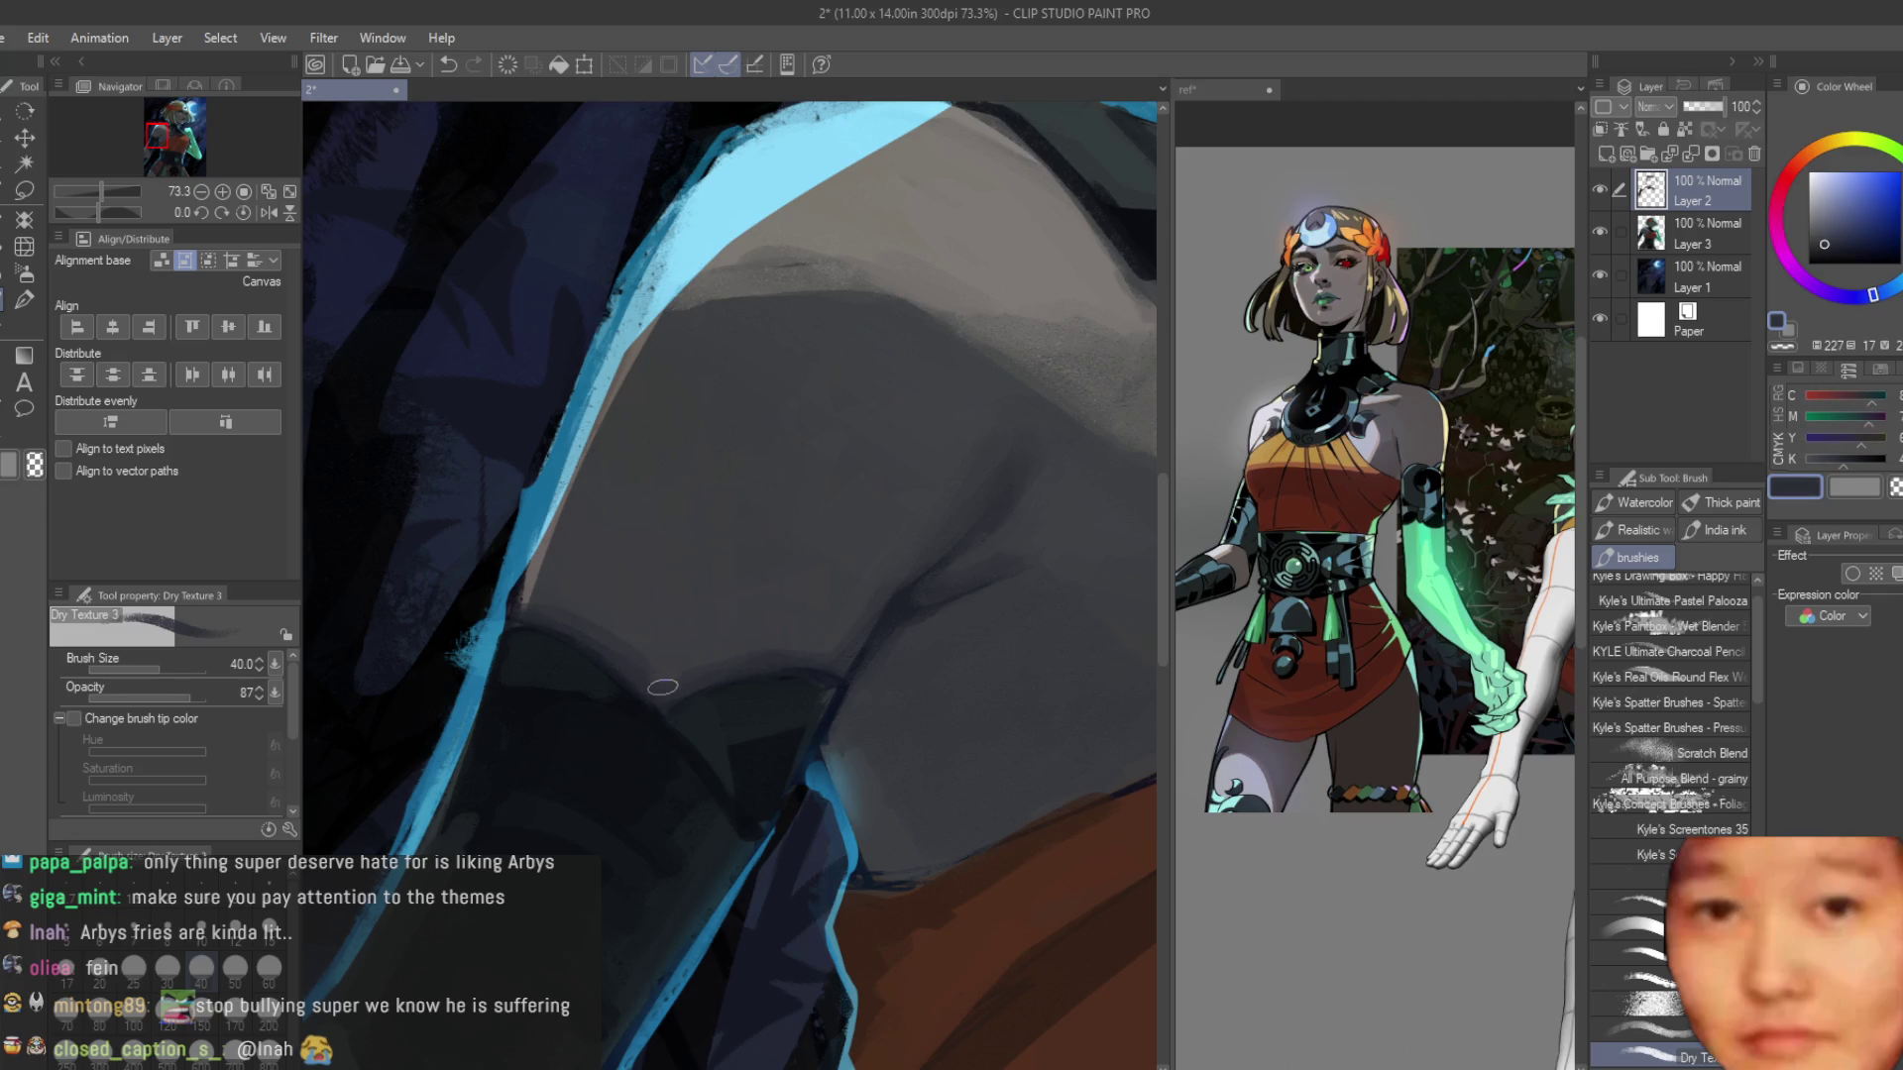
pyautogui.keyDown('alt'); pyautogui.click(651, 636); pyautogui.keyUp('alt')
# Check the whole painting, pick a greyish blue, and paint dark grey over the tan shoulder edge.
pyautogui.hotkey('ctrl', '0')
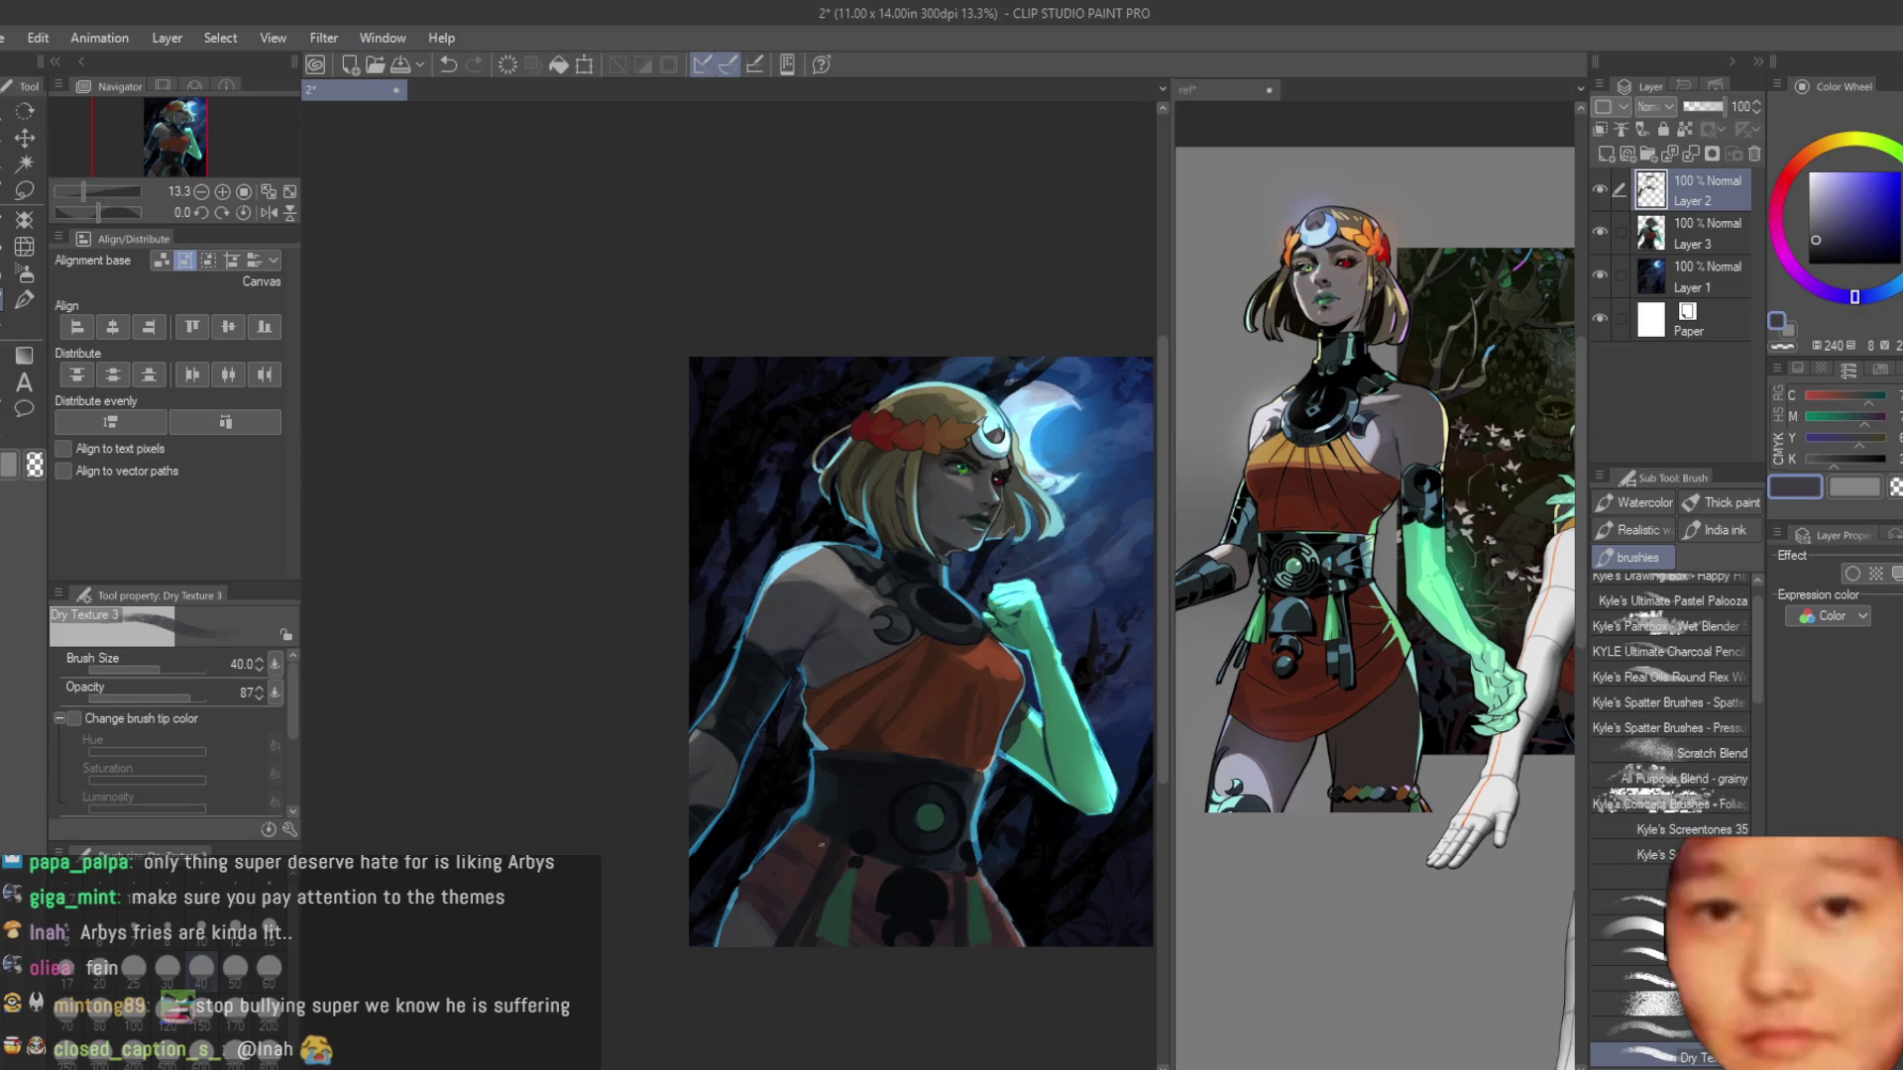
pyautogui.scroll(3, 767, 588)
pyautogui.keyDown('alt'); pyautogui.click(767, 589); pyautogui.keyUp('alt')
pyautogui.scroll(1, 767, 588)
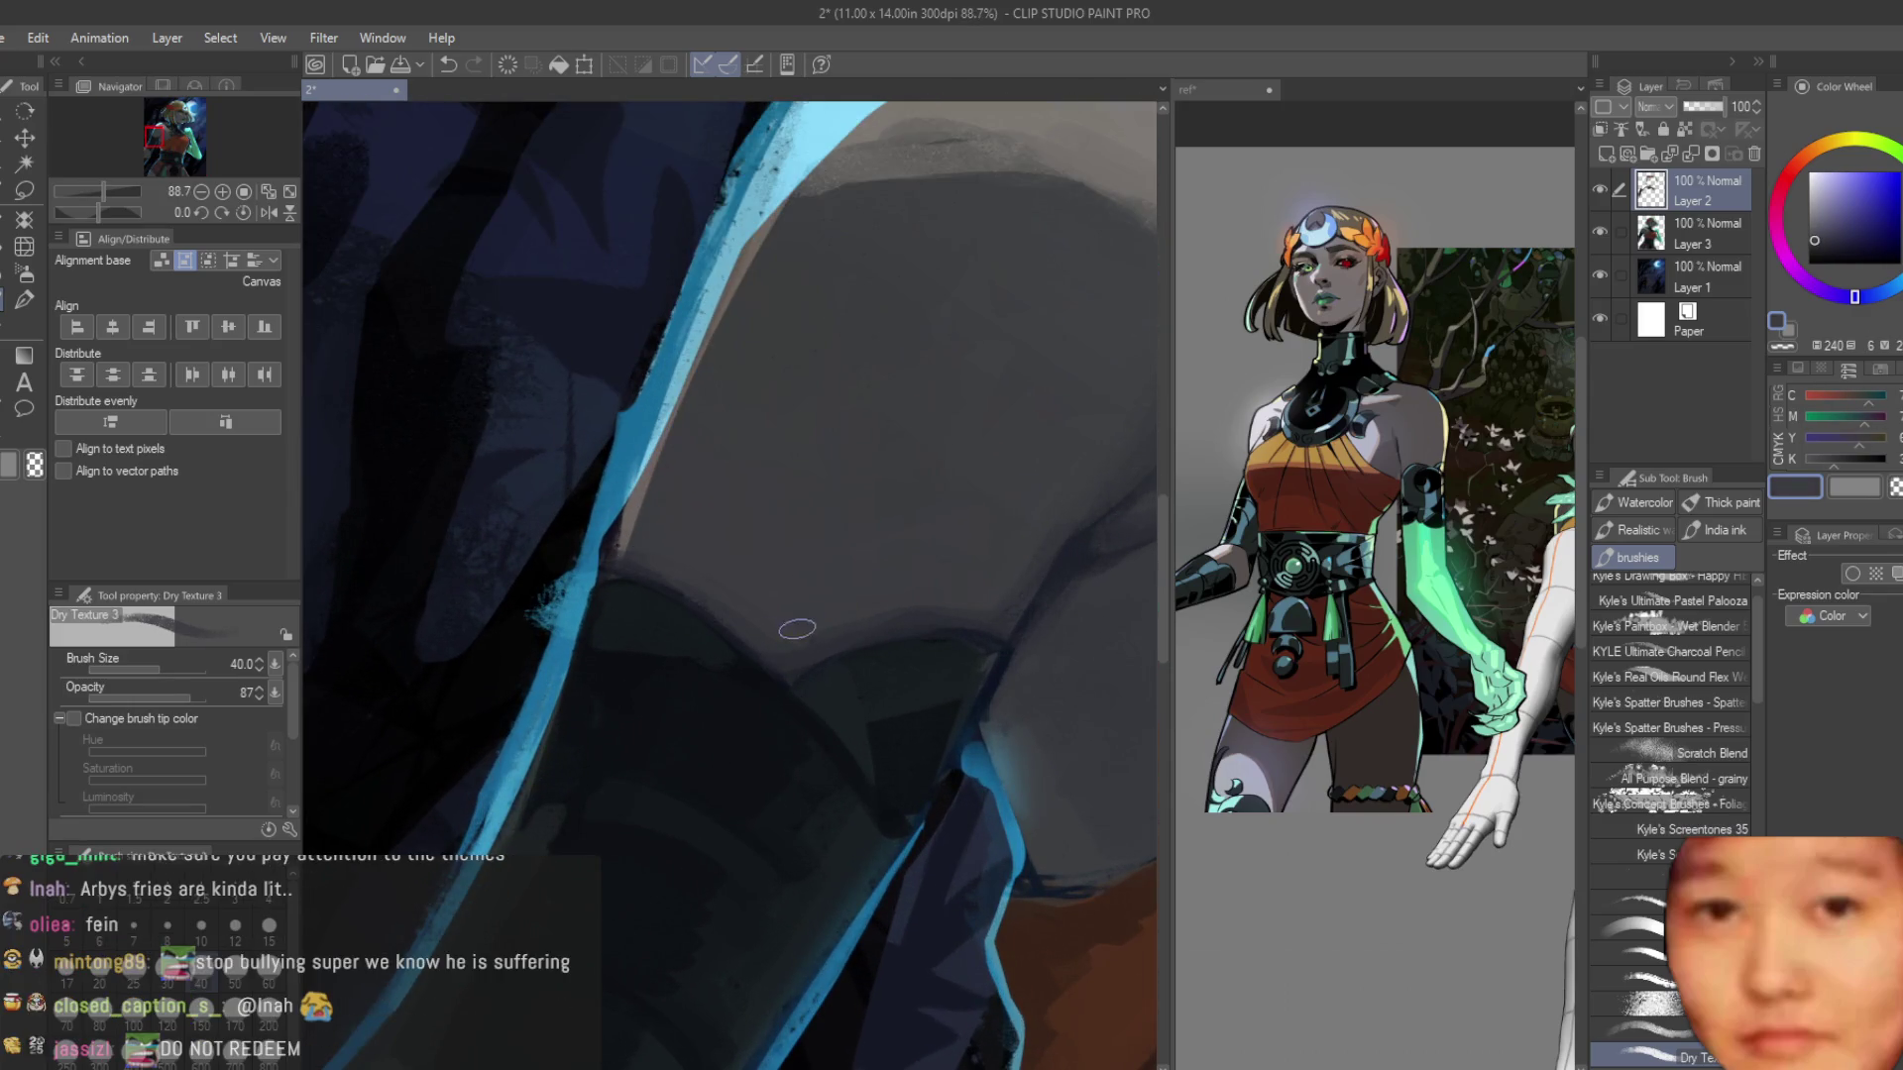
pyautogui.keyDown('alt'); pyautogui.click(789, 663); pyautogui.keyUp('alt')
pyautogui.scroll(1, 832, 628)
pyautogui.moveTo(672, 531)
pyautogui.mouseDown()
pyautogui.moveTo(642, 593)
pyautogui.moveTo(699, 451)
pyautogui.mouseUp()
pyautogui.keyDown('alt'); pyautogui.click(729, 434); pyautogui.keyUp('alt')
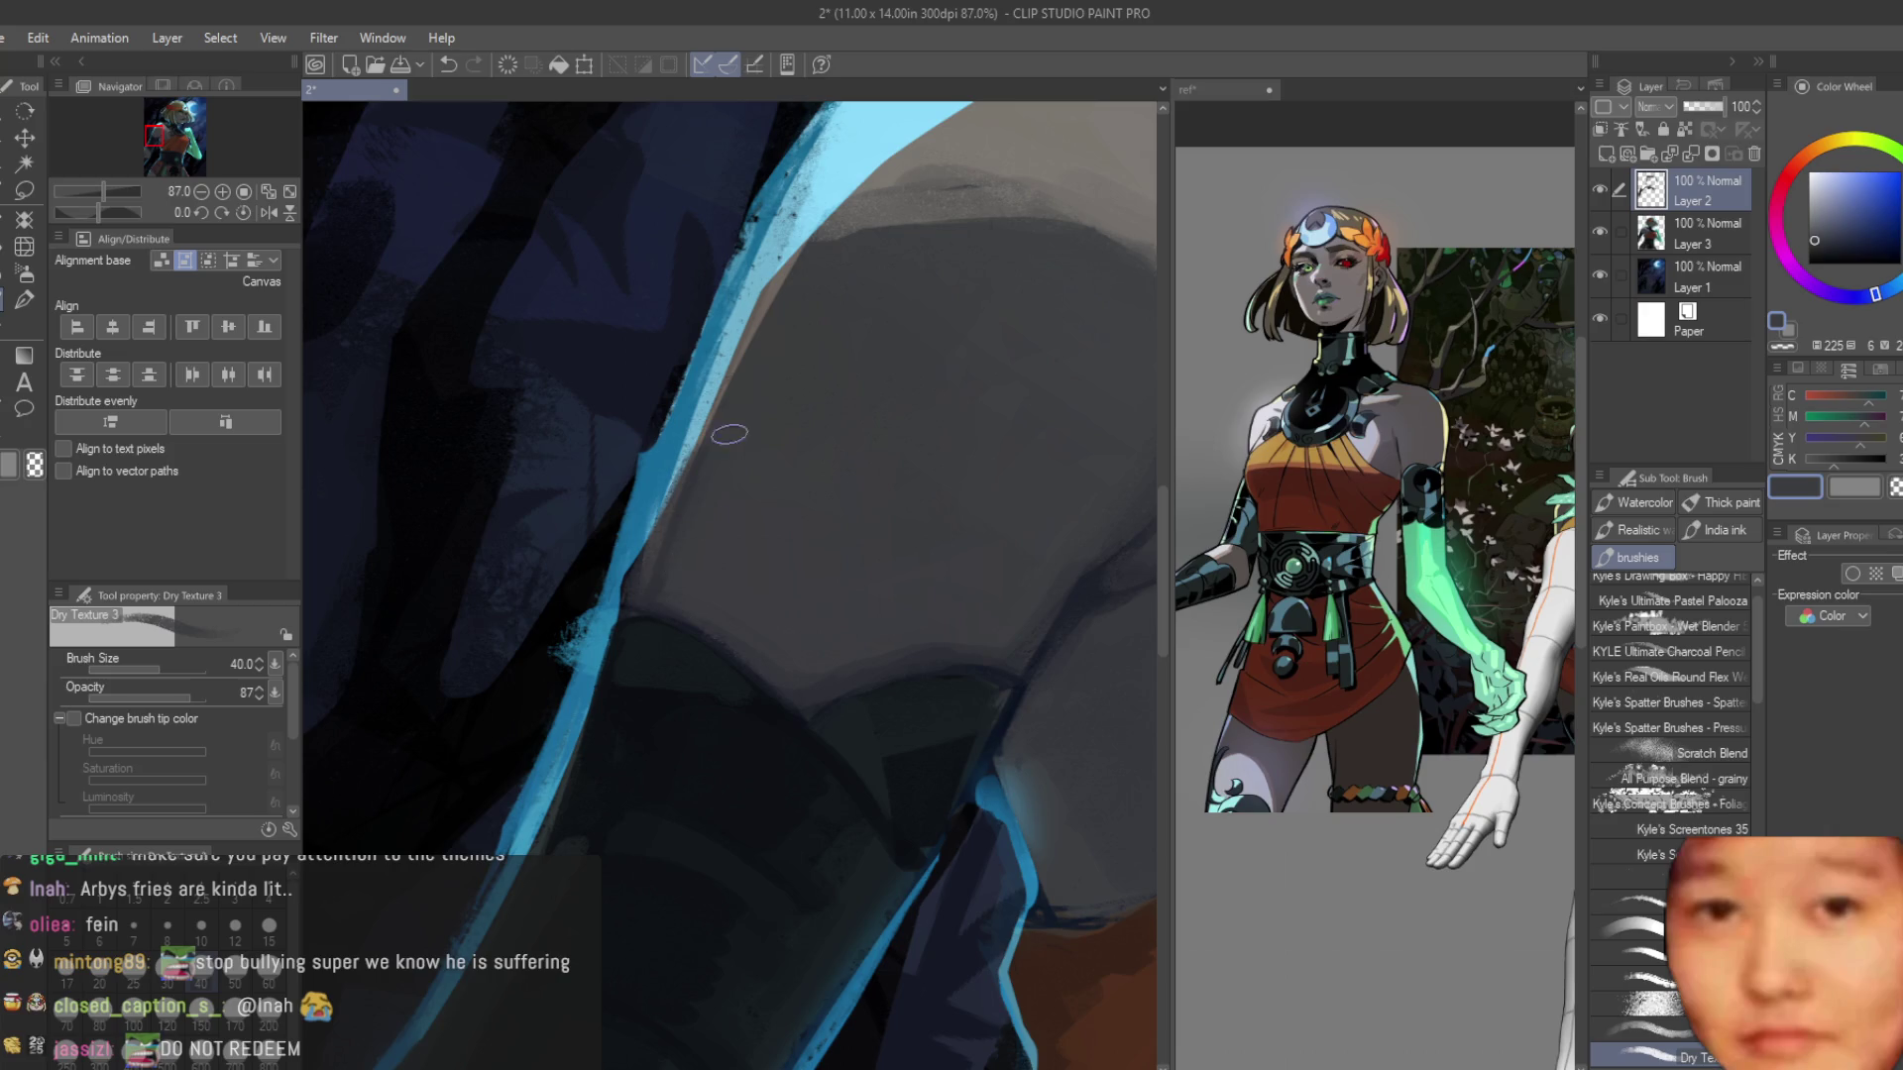
# Eyedrop more shoulder shades, alternating a dark sleeve blue, near-grey teal and greyish blues.
pyautogui.scroll(3, 701, 573)
pyautogui.keyDown('alt'); pyautogui.click(732, 634); pyautogui.keyUp('alt')
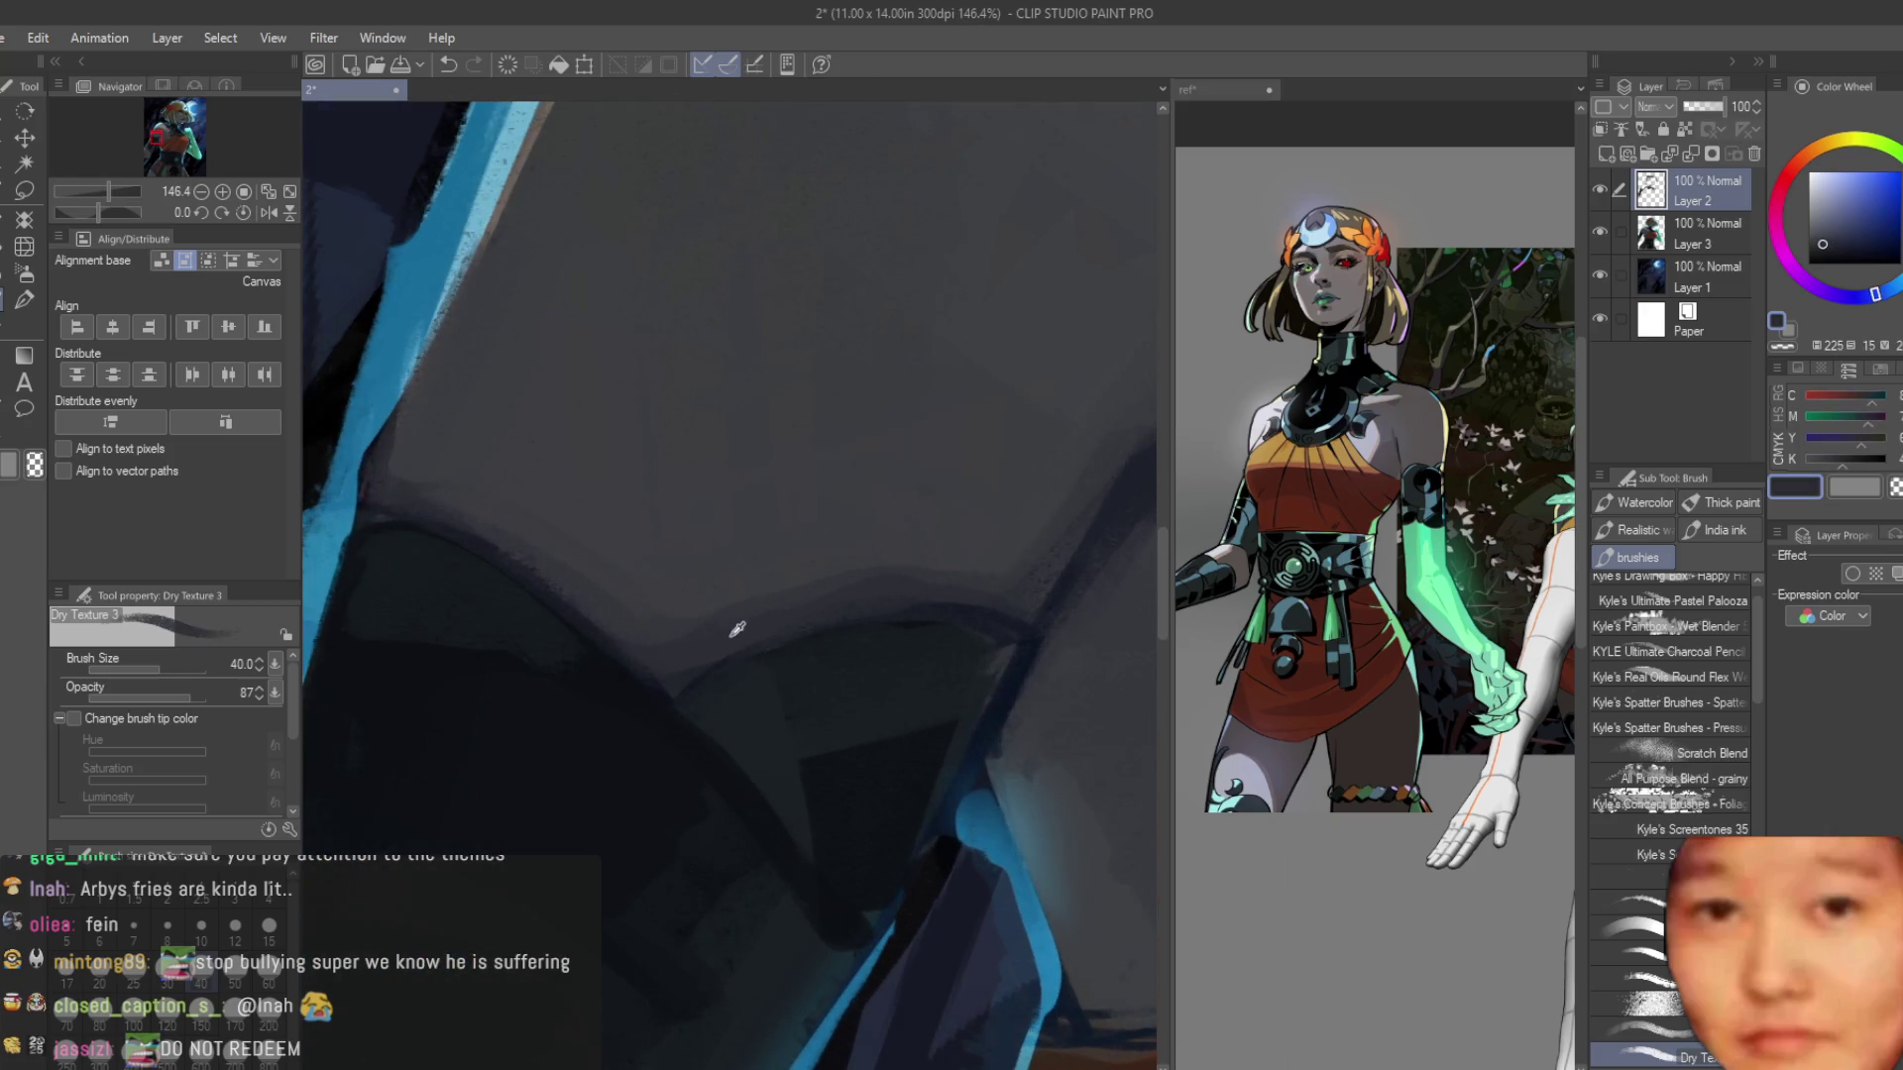
pyautogui.scroll(-9, 544, 563)
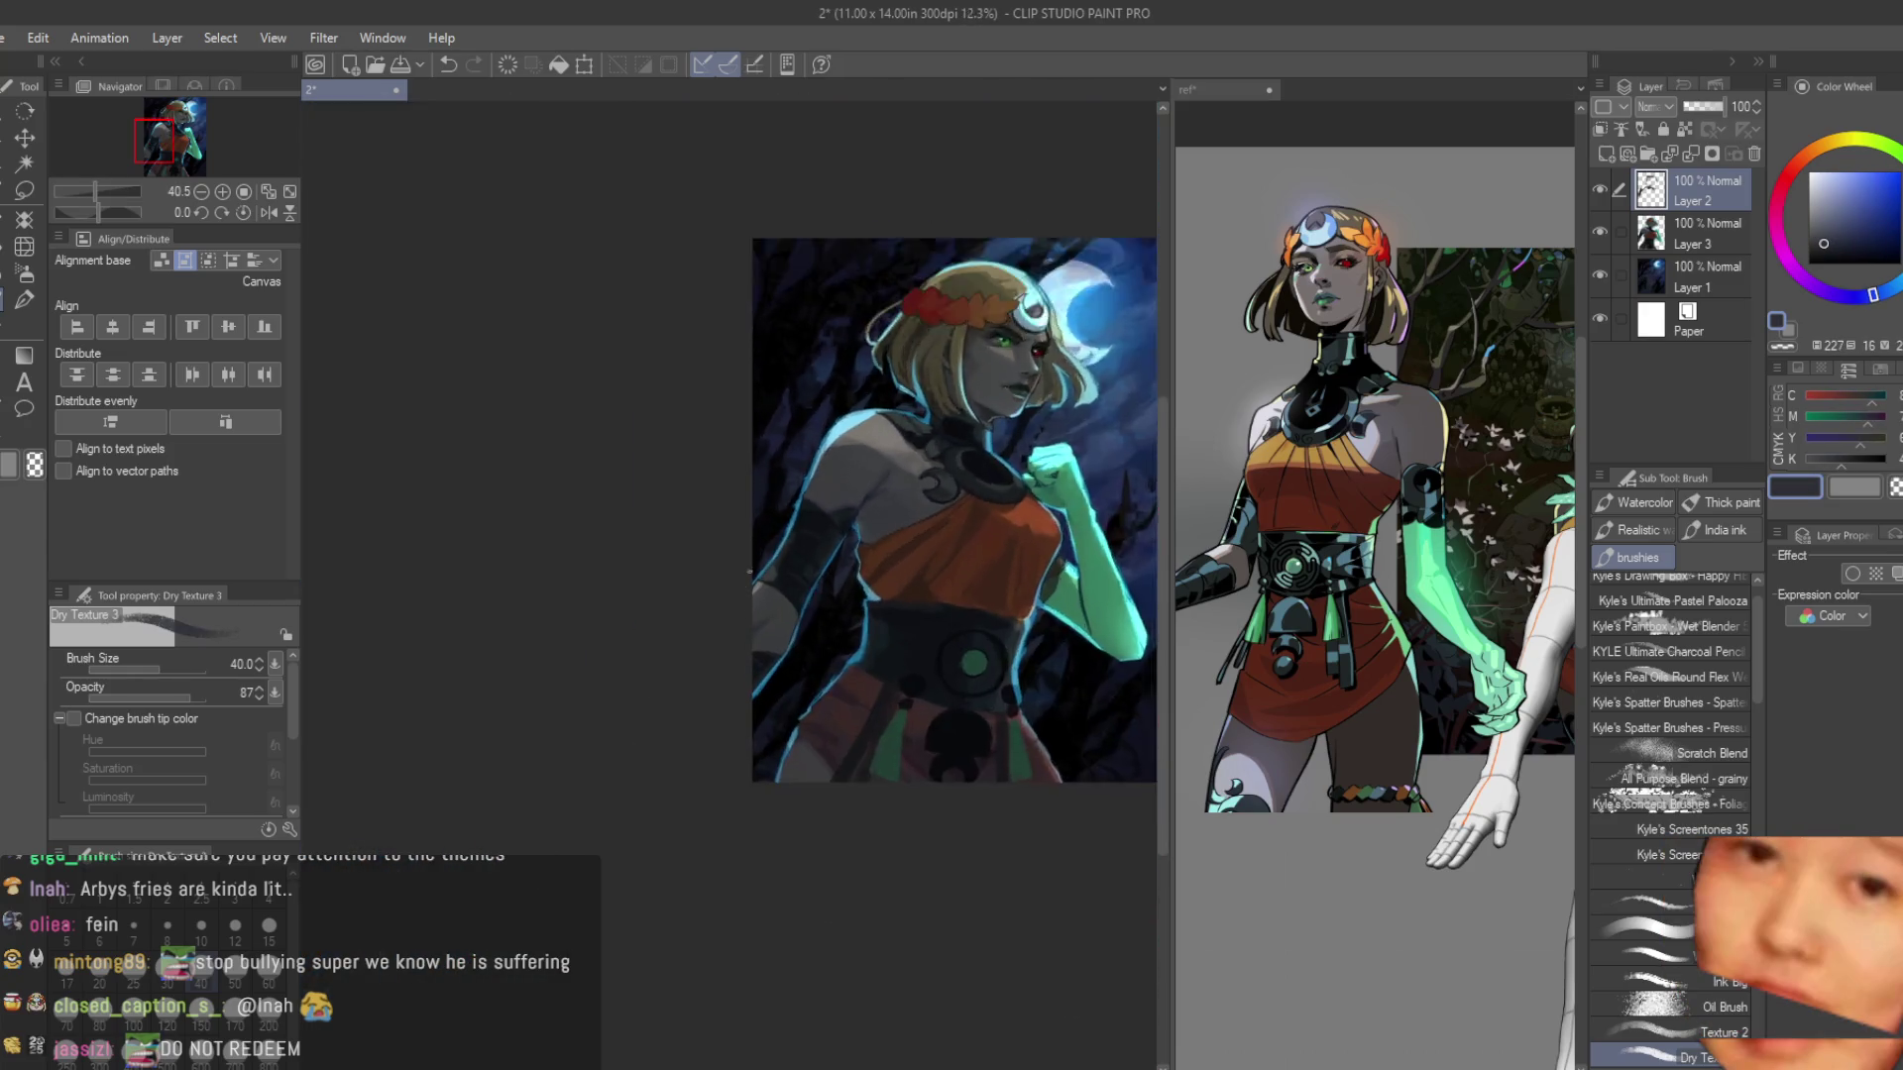
pyautogui.scroll(3, 712, 750)
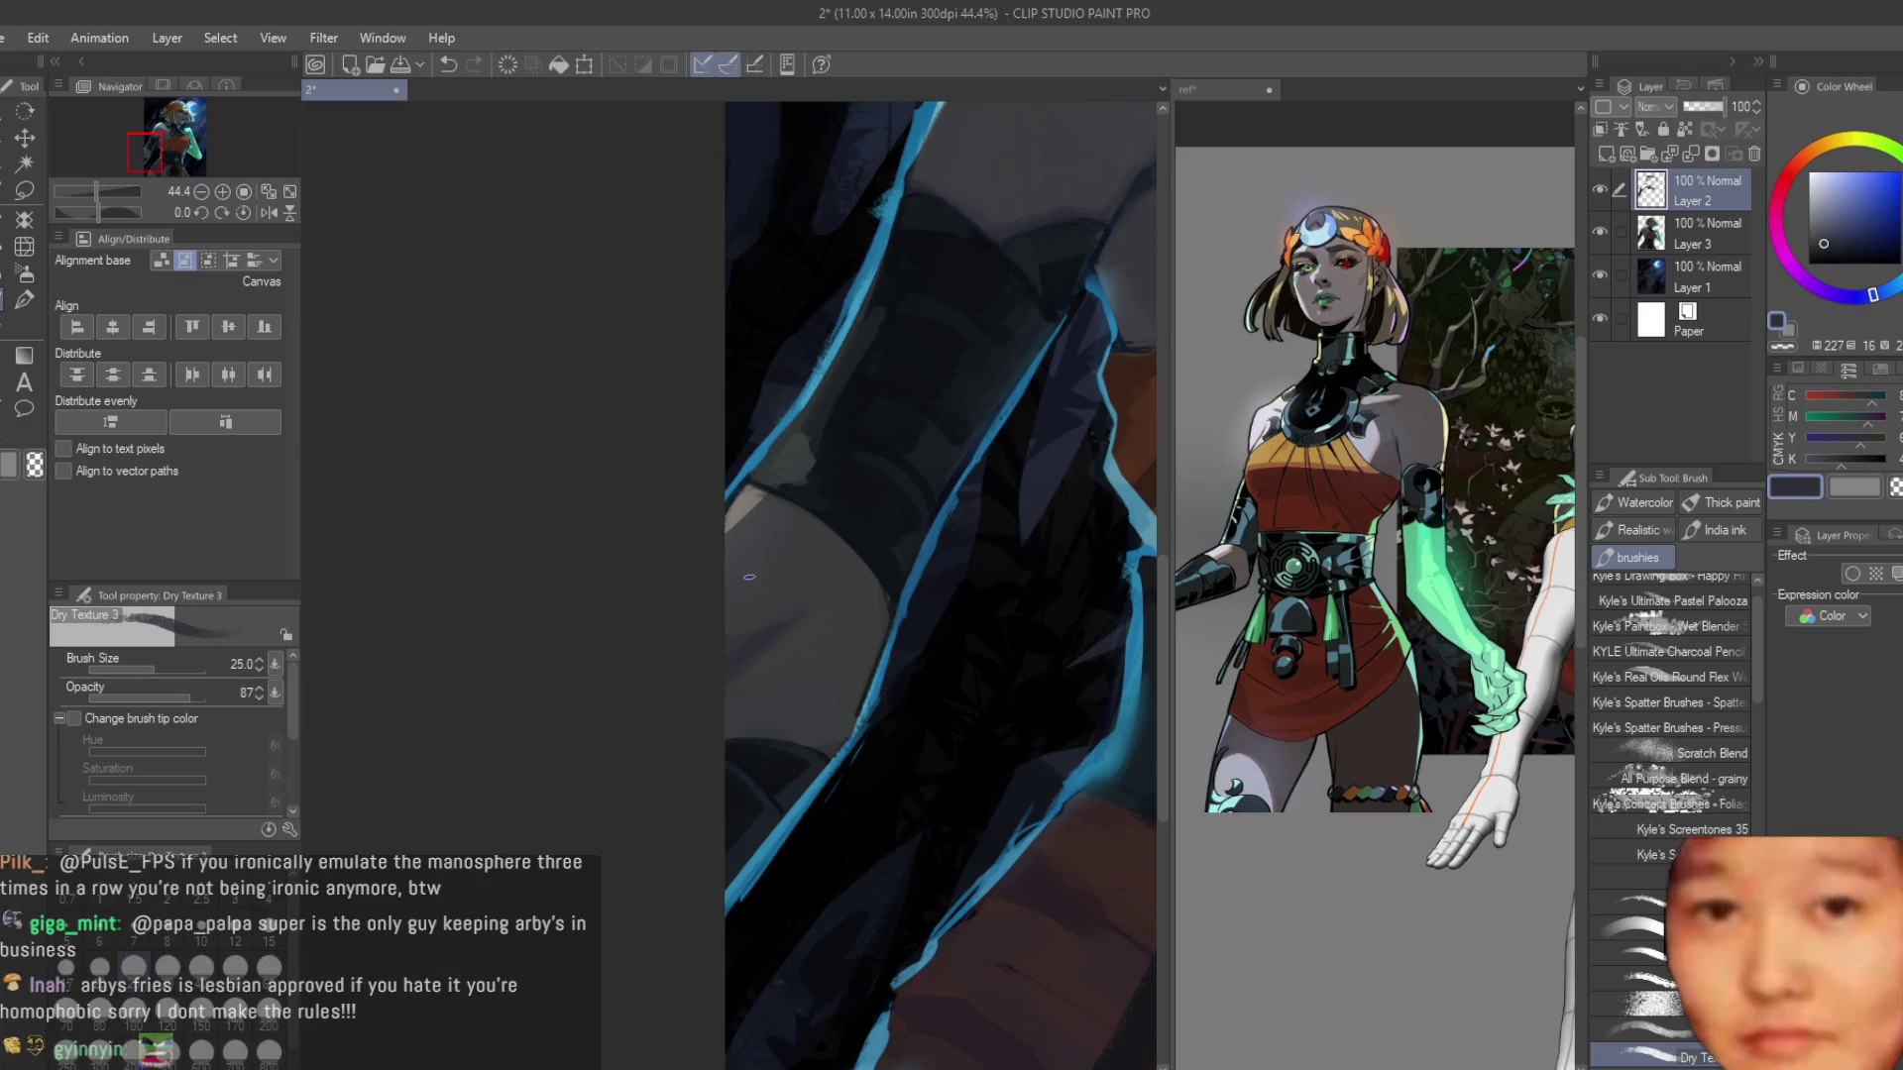
pyautogui.scroll(2, 991, 287)
pyautogui.keyDown('alt'); pyautogui.click(1071, 216); pyautogui.keyUp('alt')
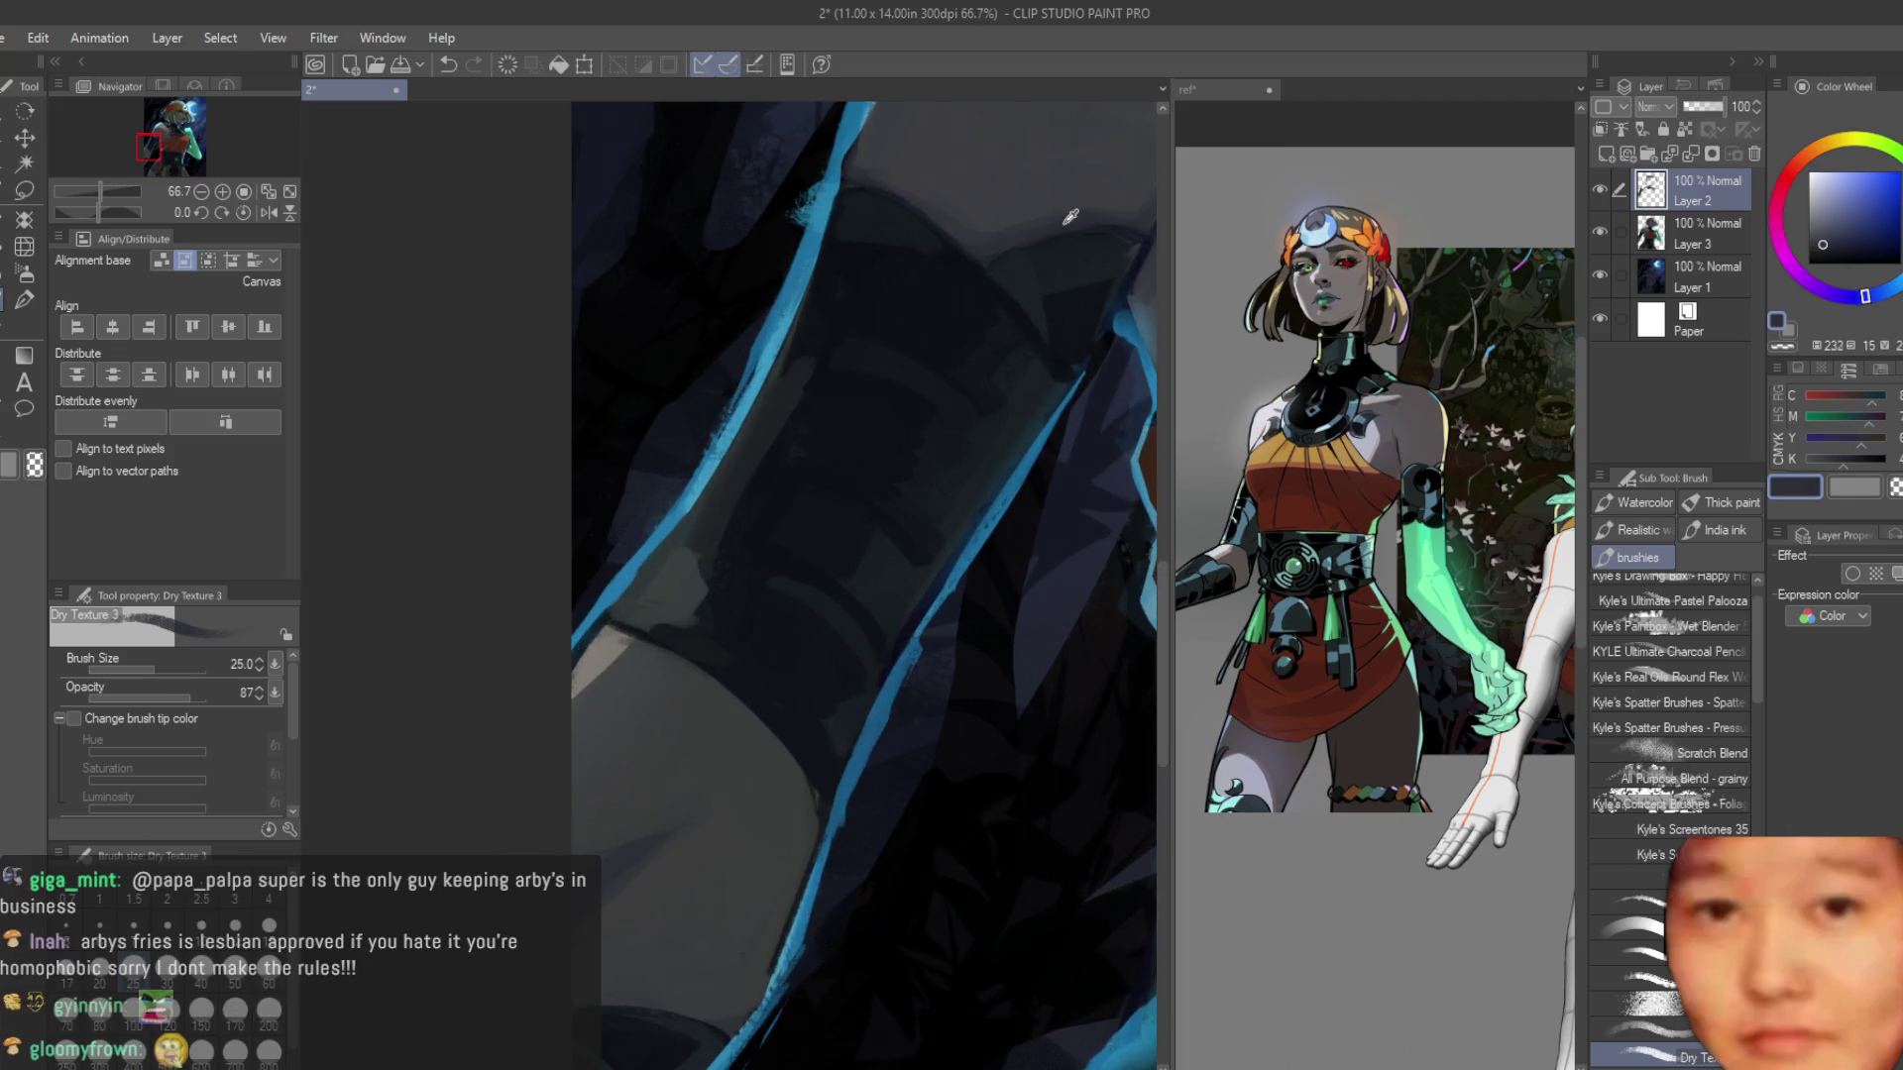
pyautogui.scroll(-2, 841, 324)
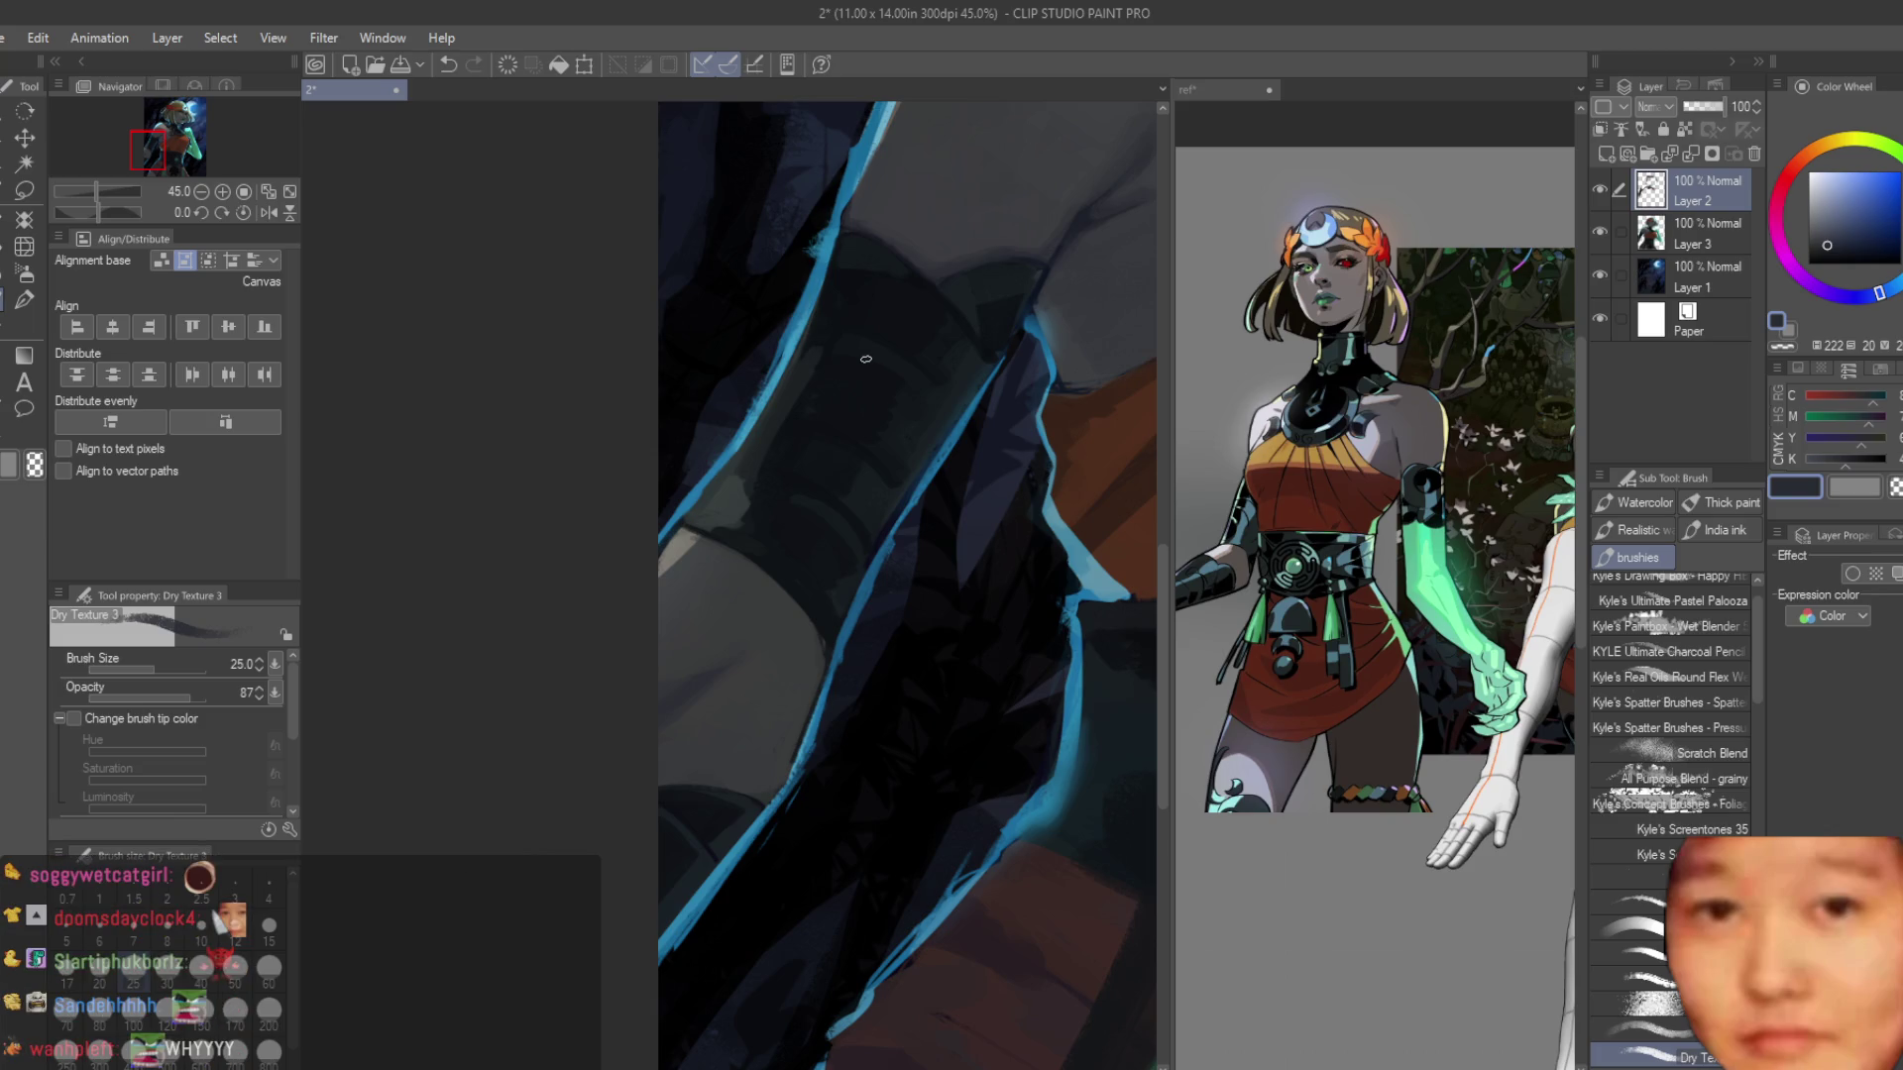
pyautogui.scroll(5, 865, 359)
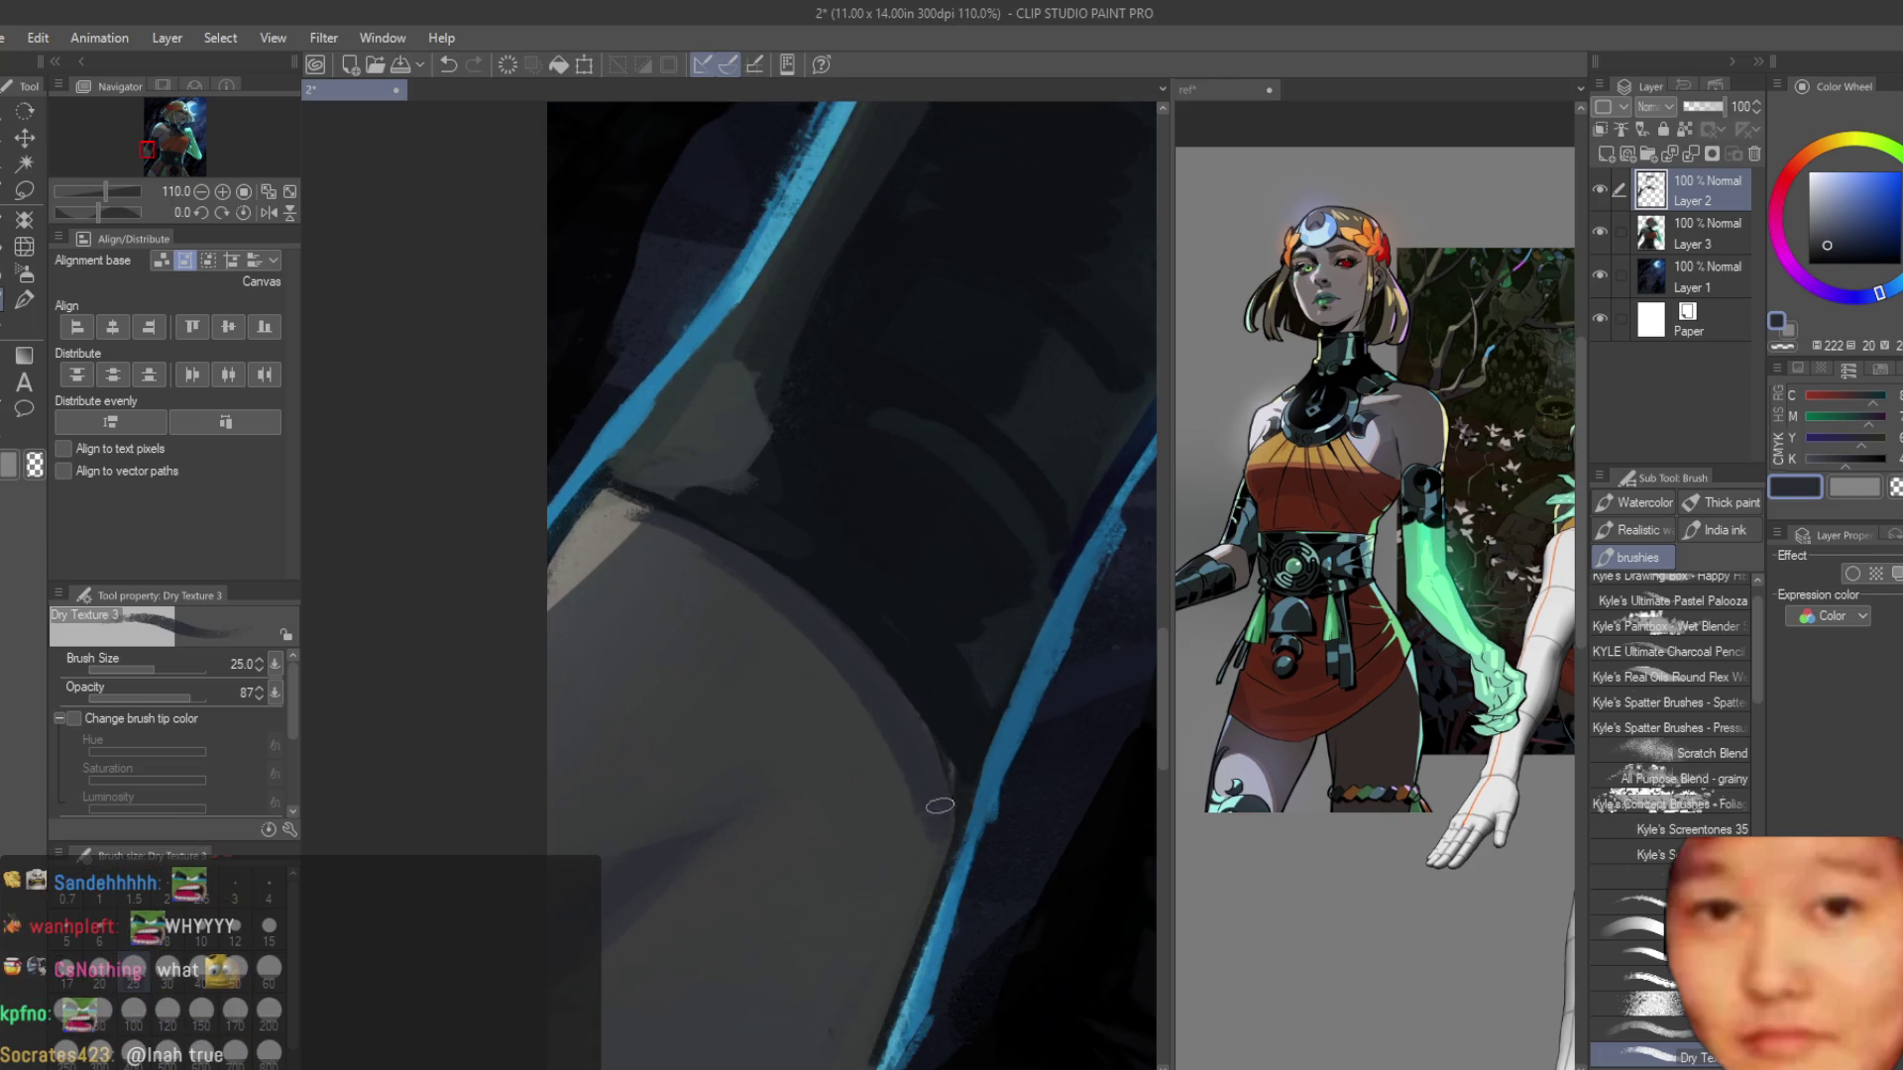
pyautogui.keyDown('alt'); pyautogui.click(680, 591); pyautogui.keyUp('alt')
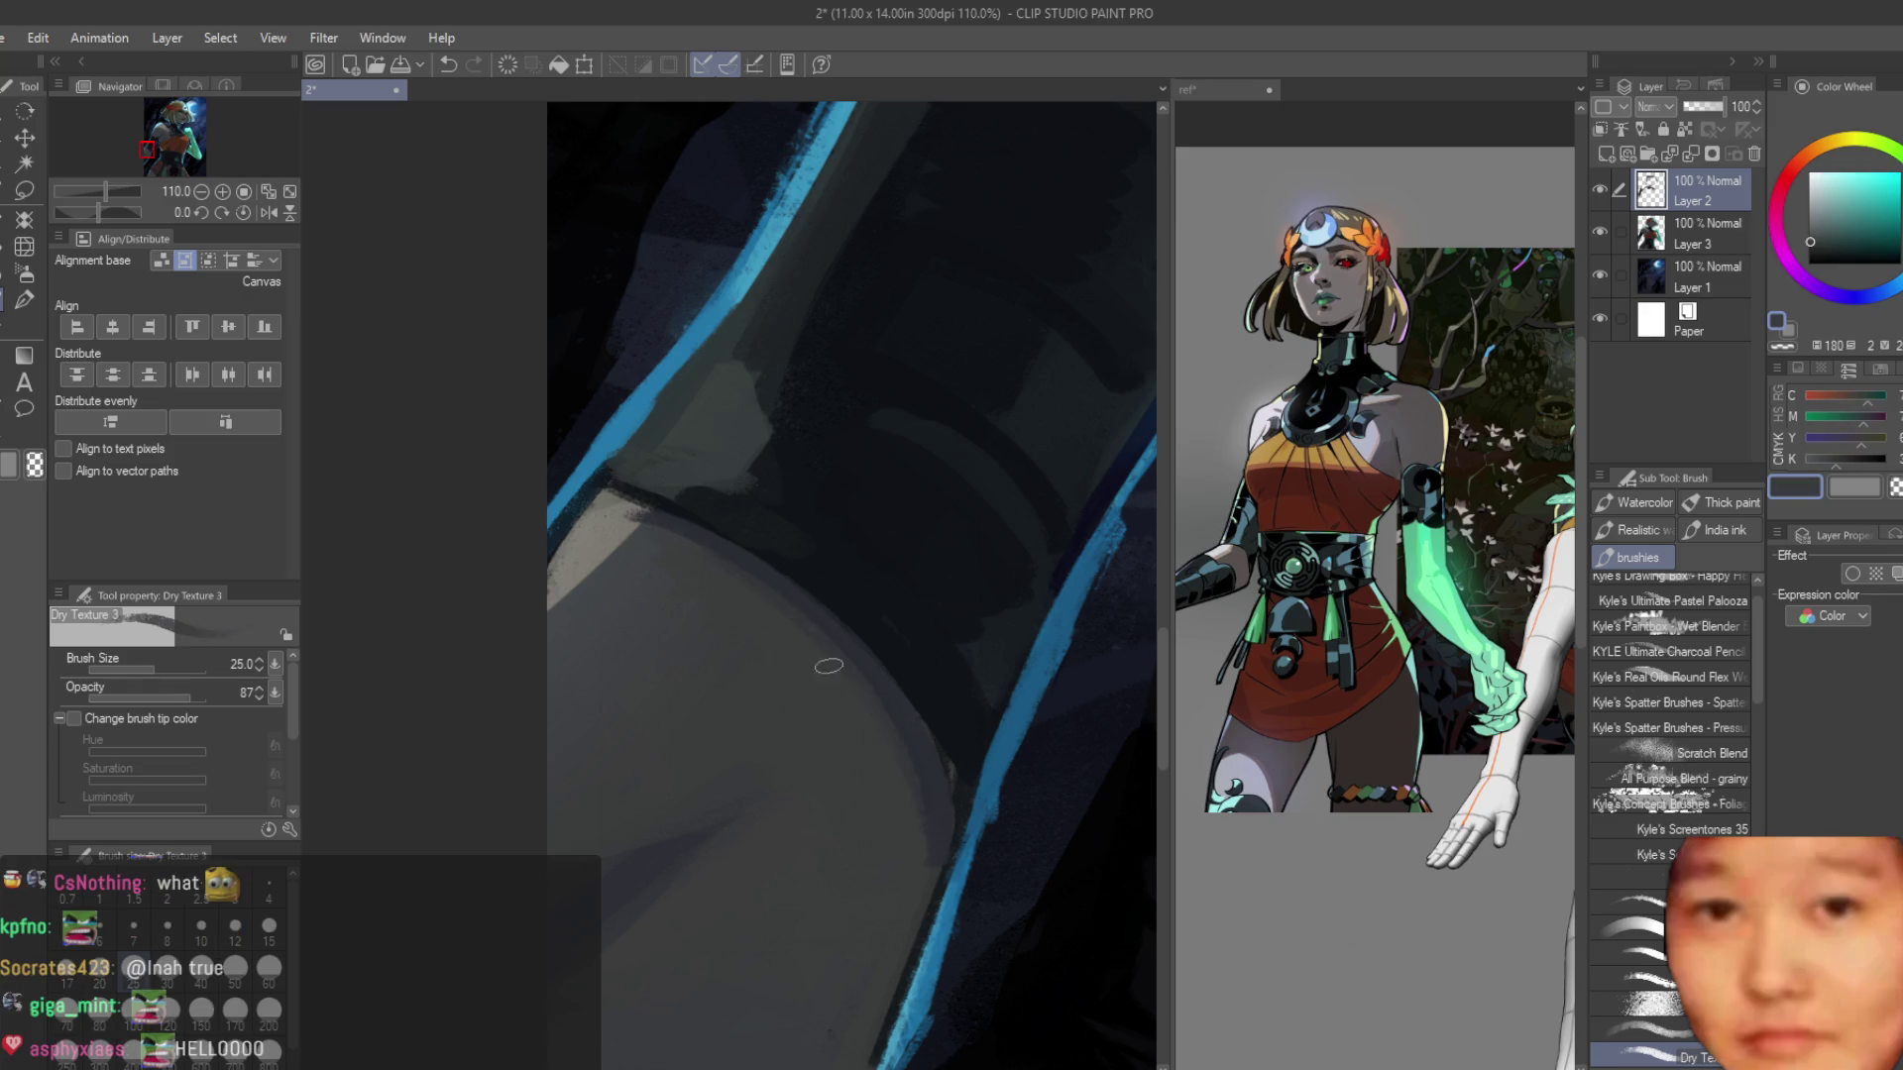
pyautogui.keyDown('alt'); pyautogui.click(744, 598); pyautogui.keyUp('alt')
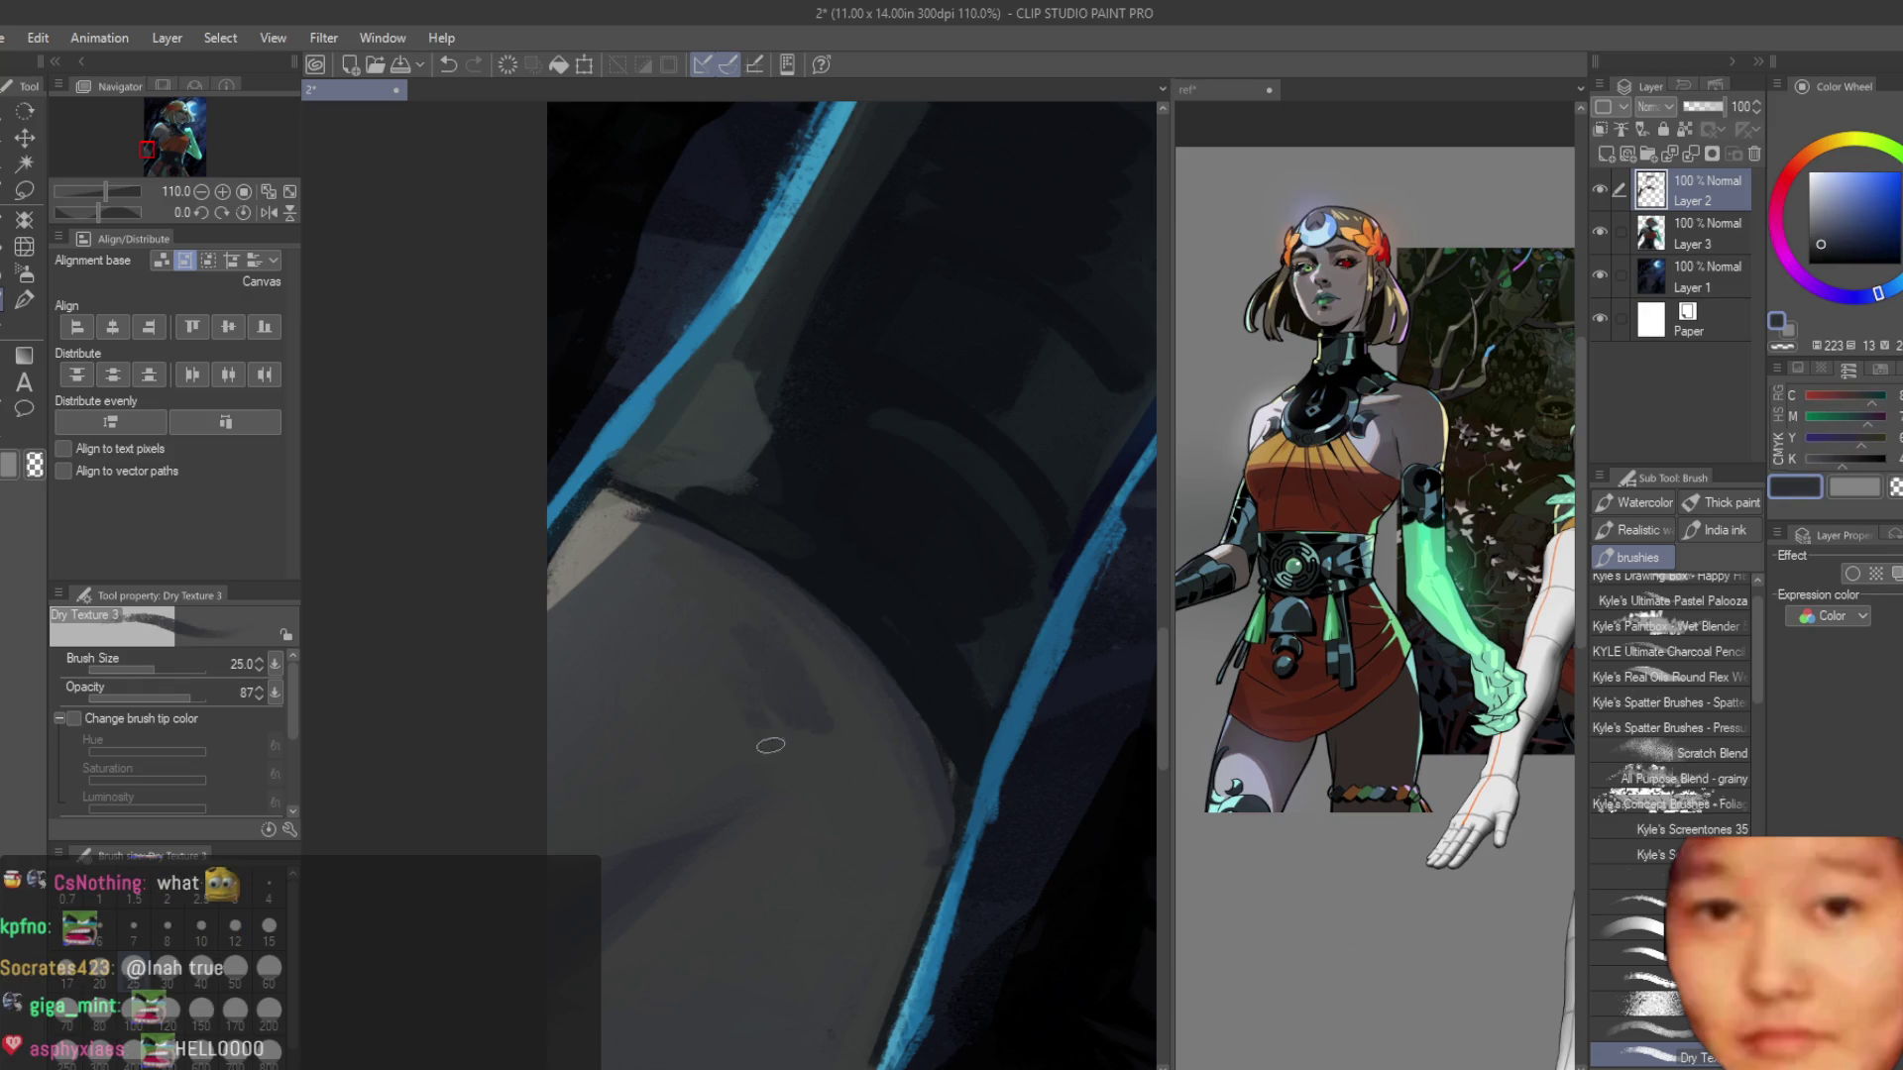
pyautogui.keyDown('alt'); pyautogui.click(770, 745); pyautogui.keyUp('alt')
pyautogui.keyDown('alt'); pyautogui.click(825, 639); pyautogui.keyUp('alt')
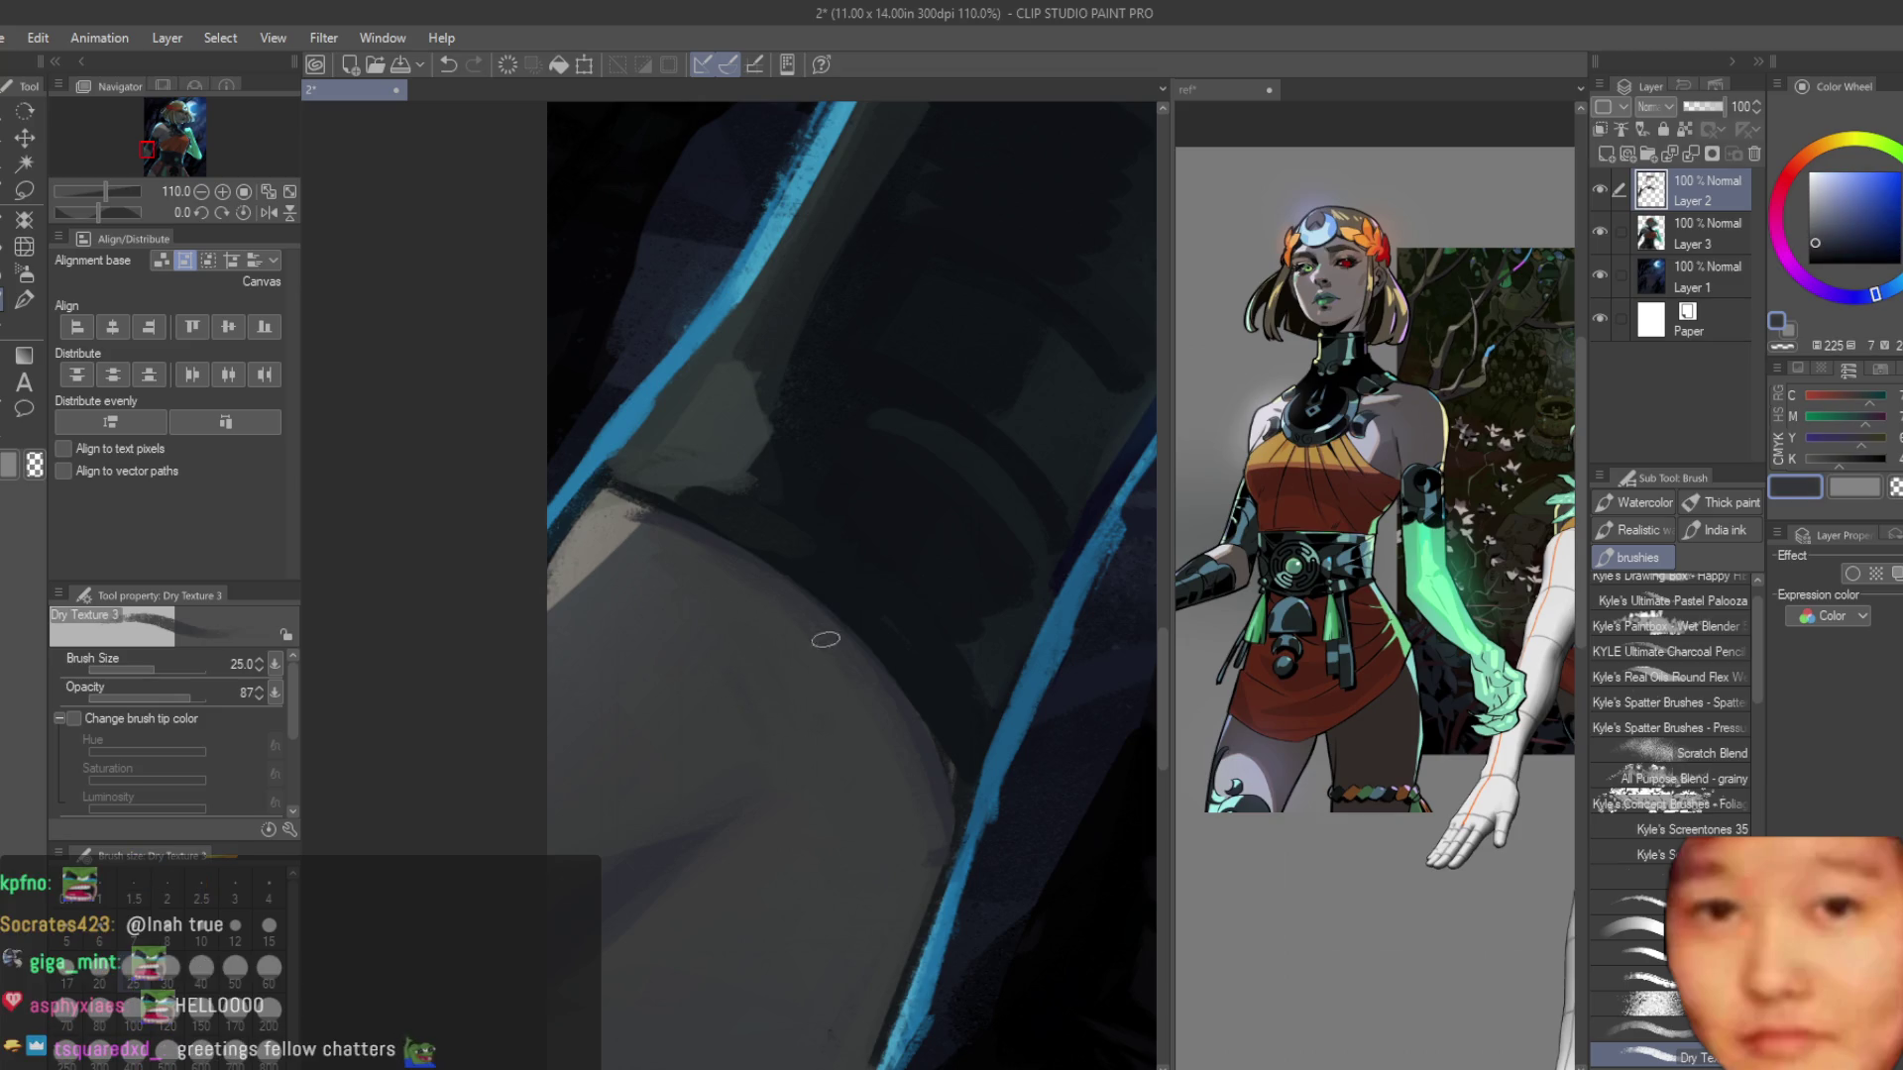
pyautogui.keyDown('alt'); pyautogui.click(750, 672); pyautogui.keyUp('alt')
pyautogui.scroll(-8, 874, 770)
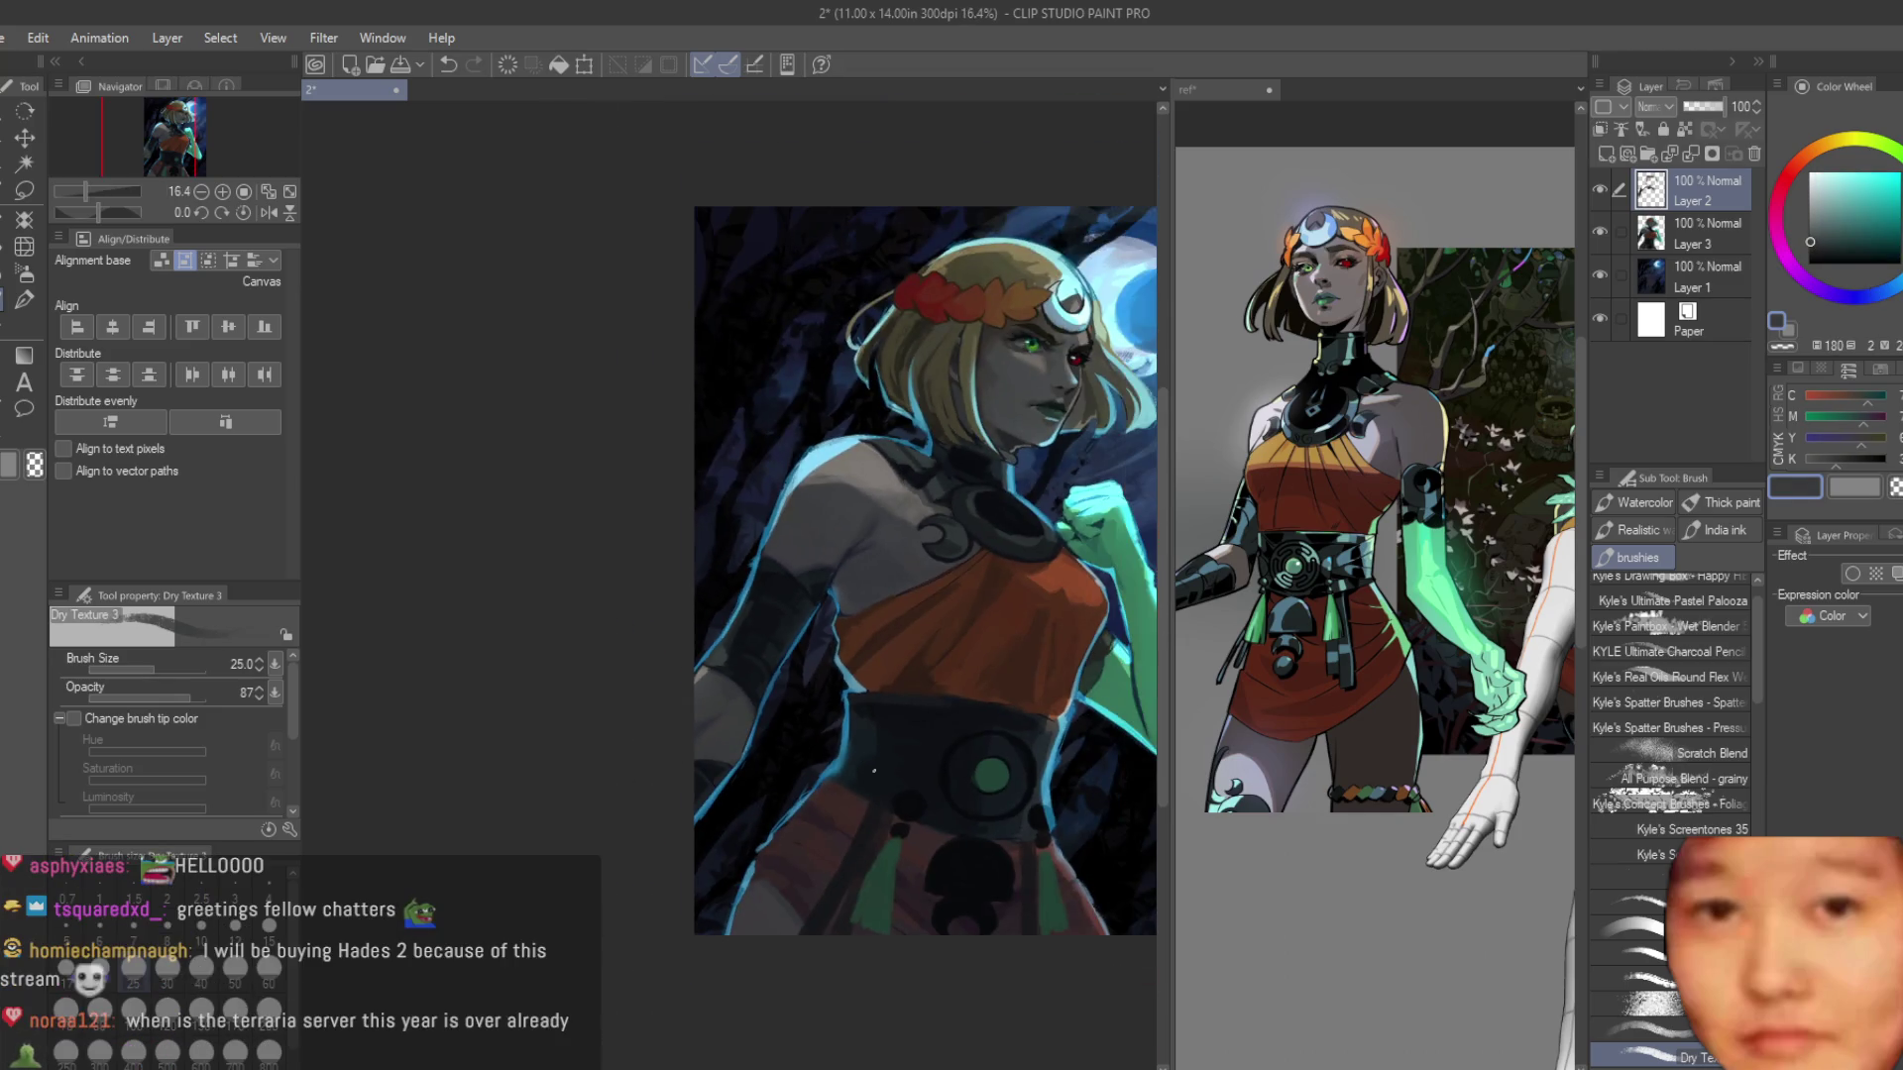
pyautogui.scroll(6, 748, 575)
pyautogui.keyDown('alt'); pyautogui.click(748, 575); pyautogui.keyUp('alt')
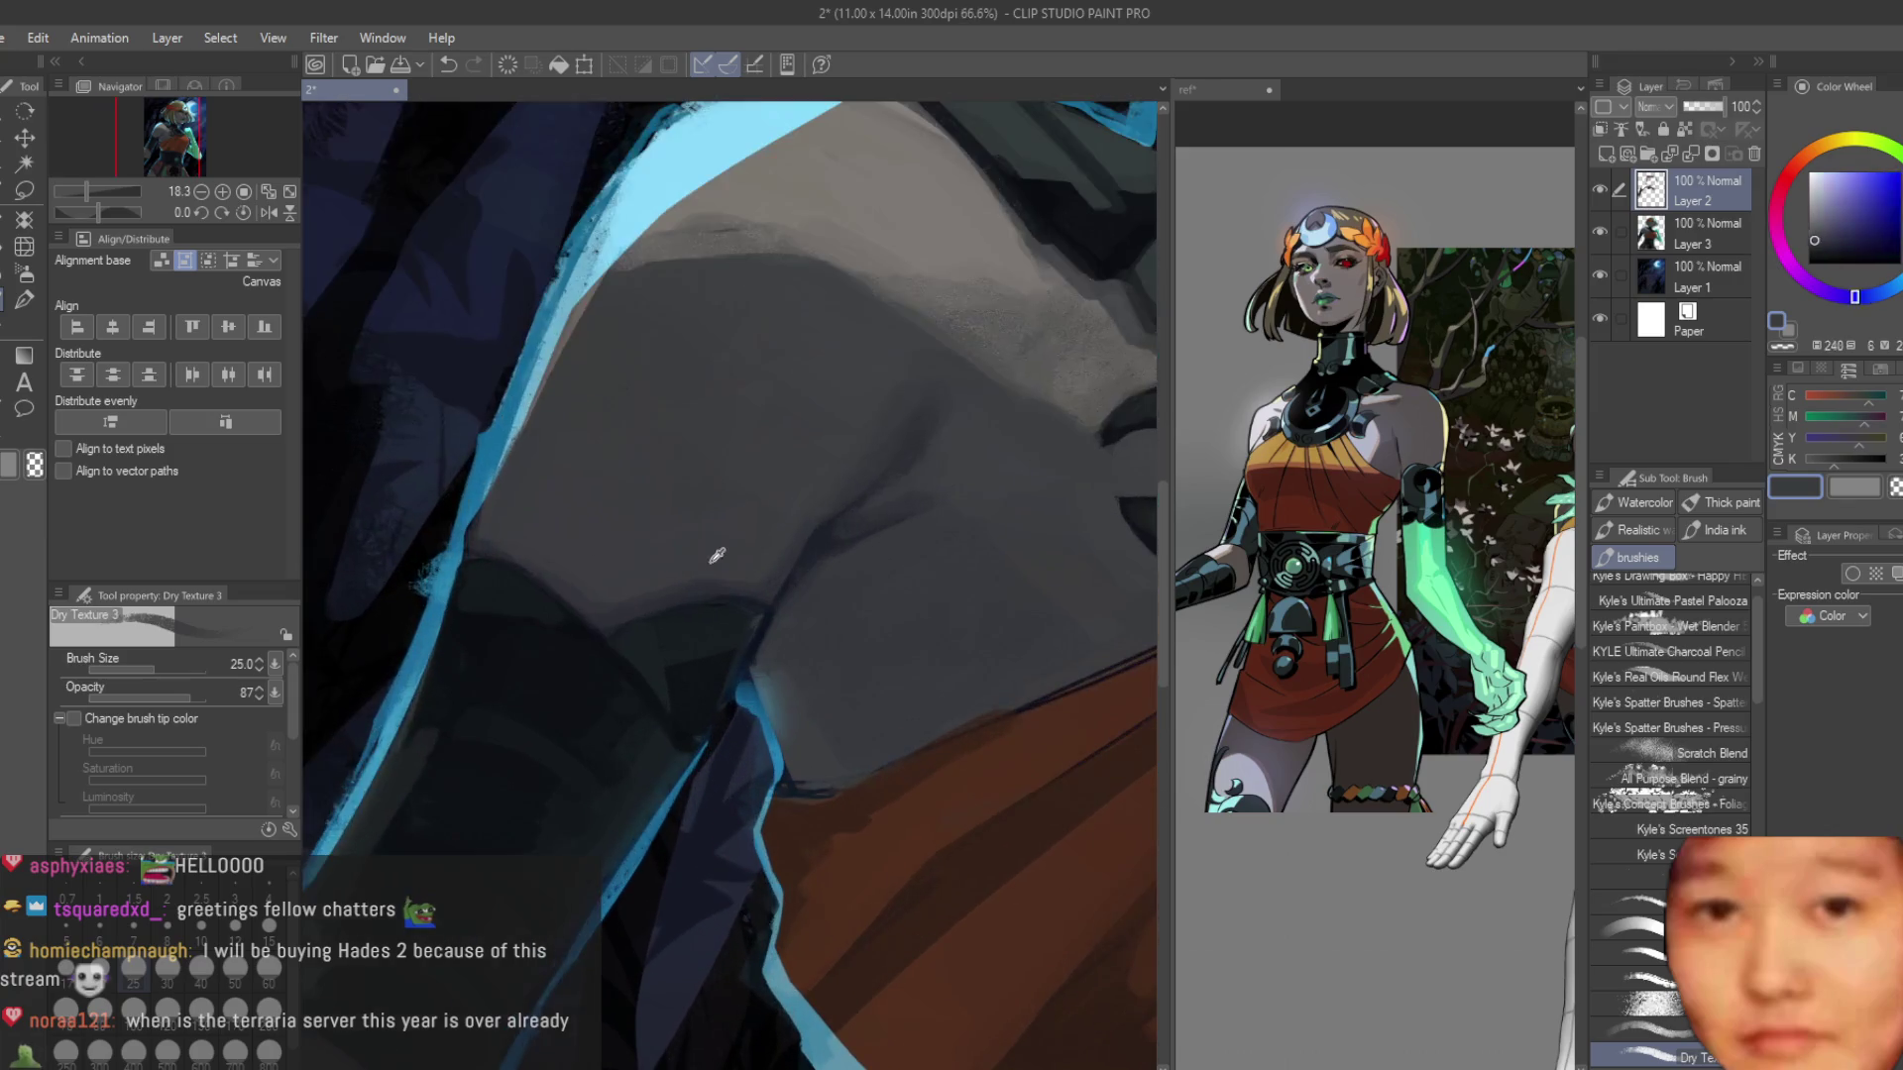
pyautogui.scroll(-5, 749, 582)
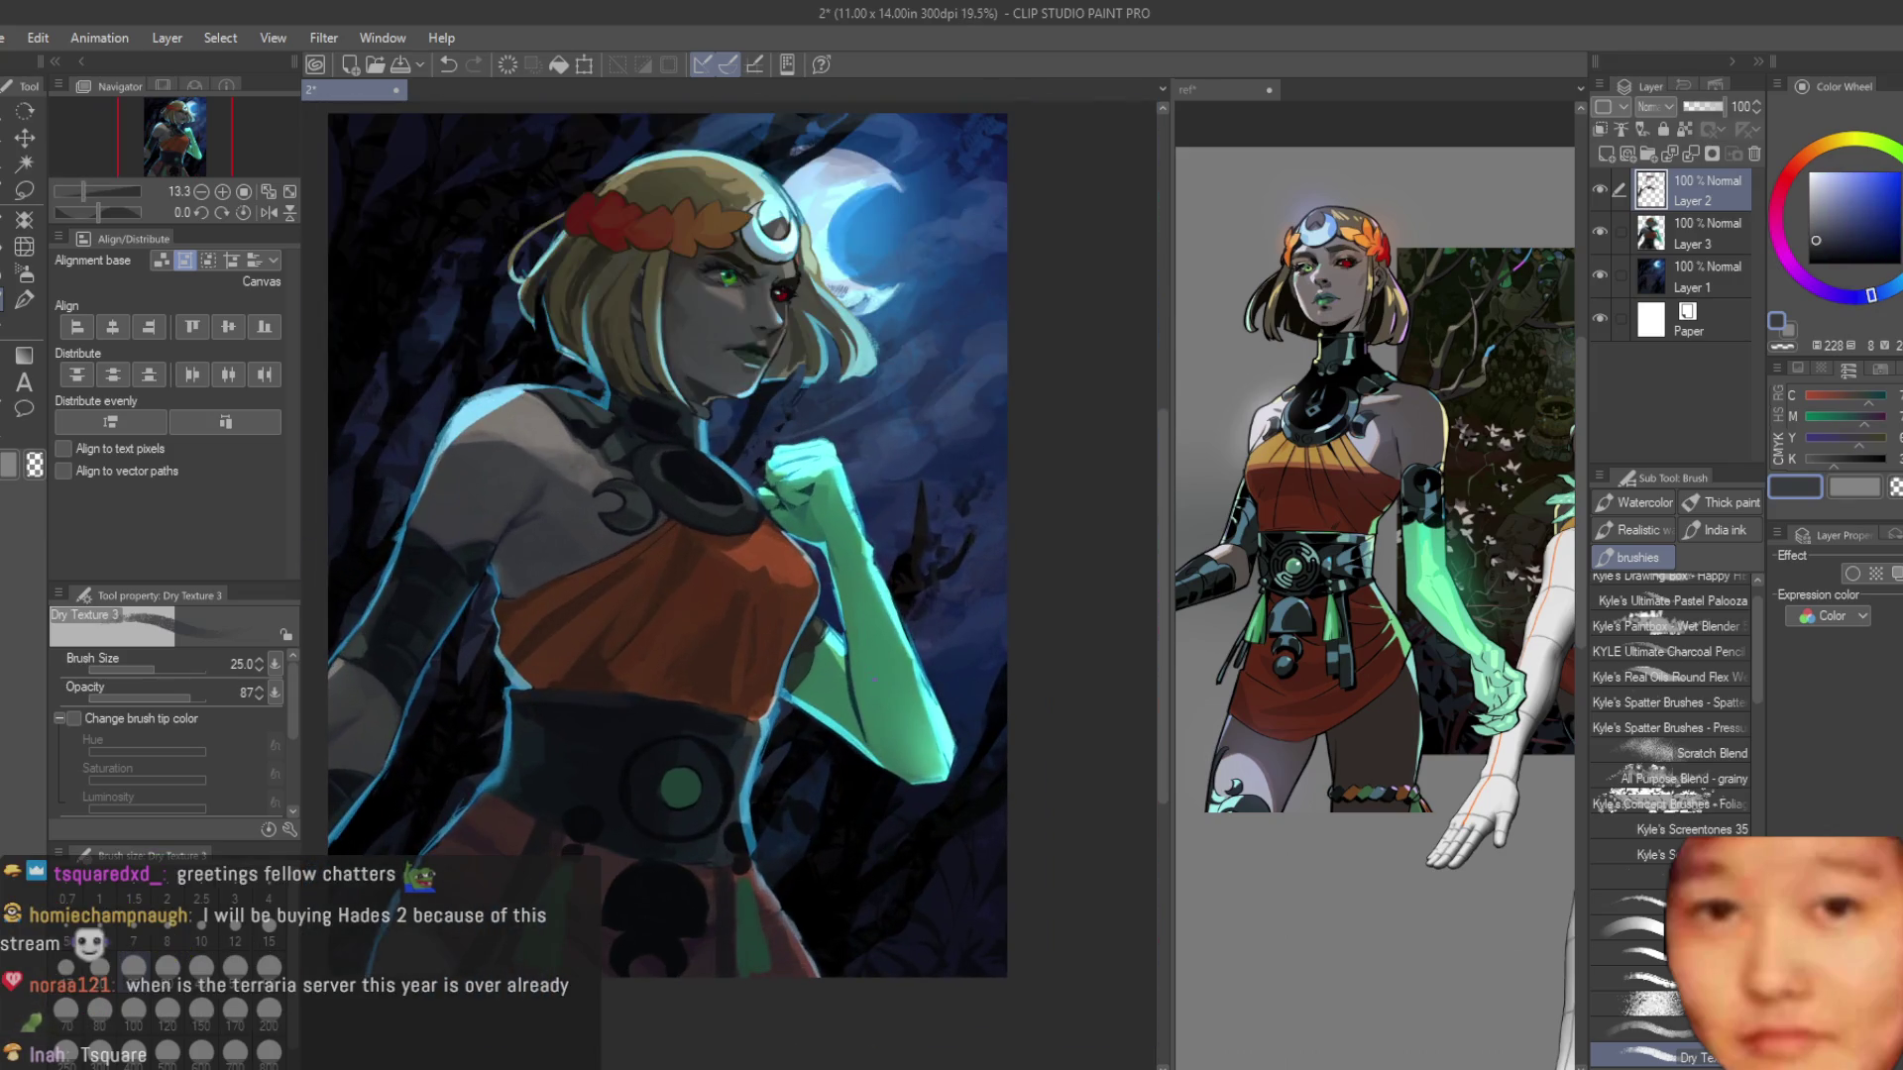
pyautogui.scroll(6, 822, 604)
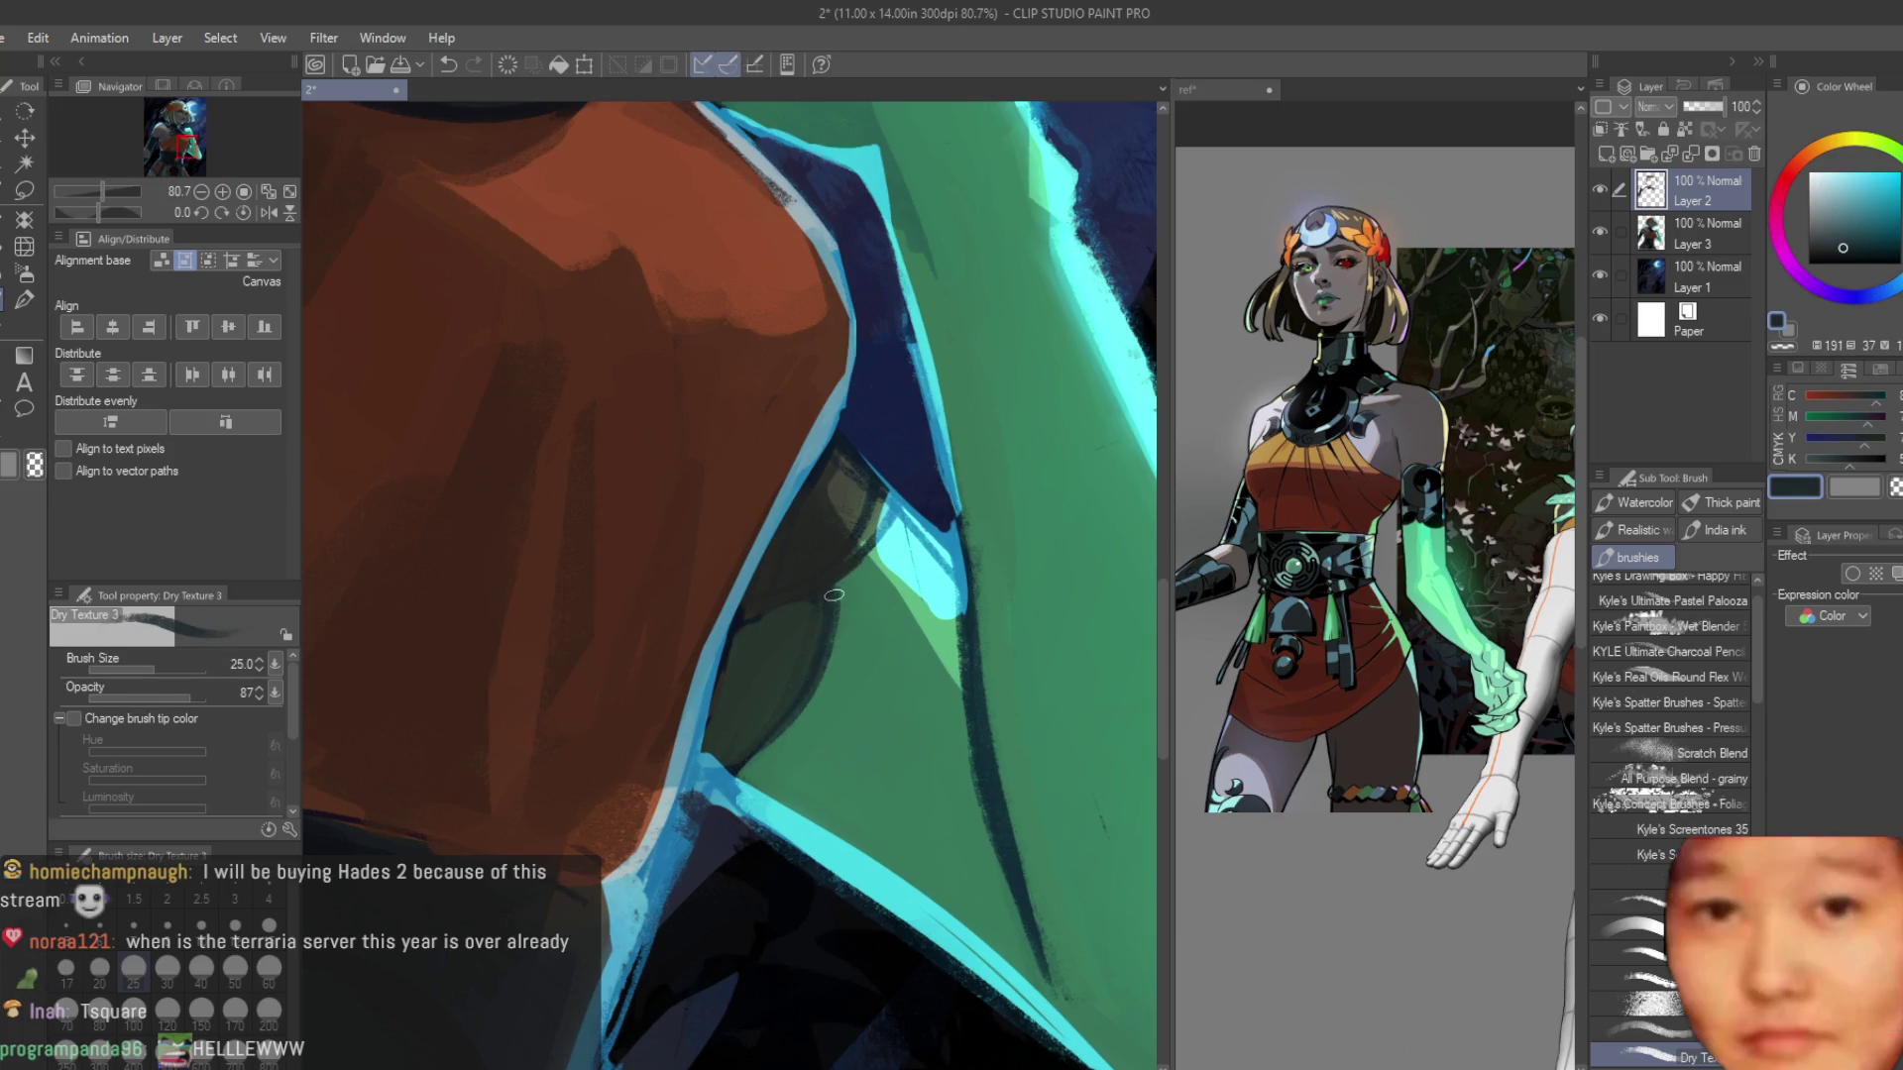
# Paint lighter muted green into the armpit shadow, resampling the arm's greens between strokes.
pyautogui.keyDown('alt'); pyautogui.click(849, 592); pyautogui.keyUp('alt')
pyautogui.scroll(3, 831, 551)
pyautogui.keyDown('alt'); pyautogui.click(831, 551); pyautogui.keyUp('alt')
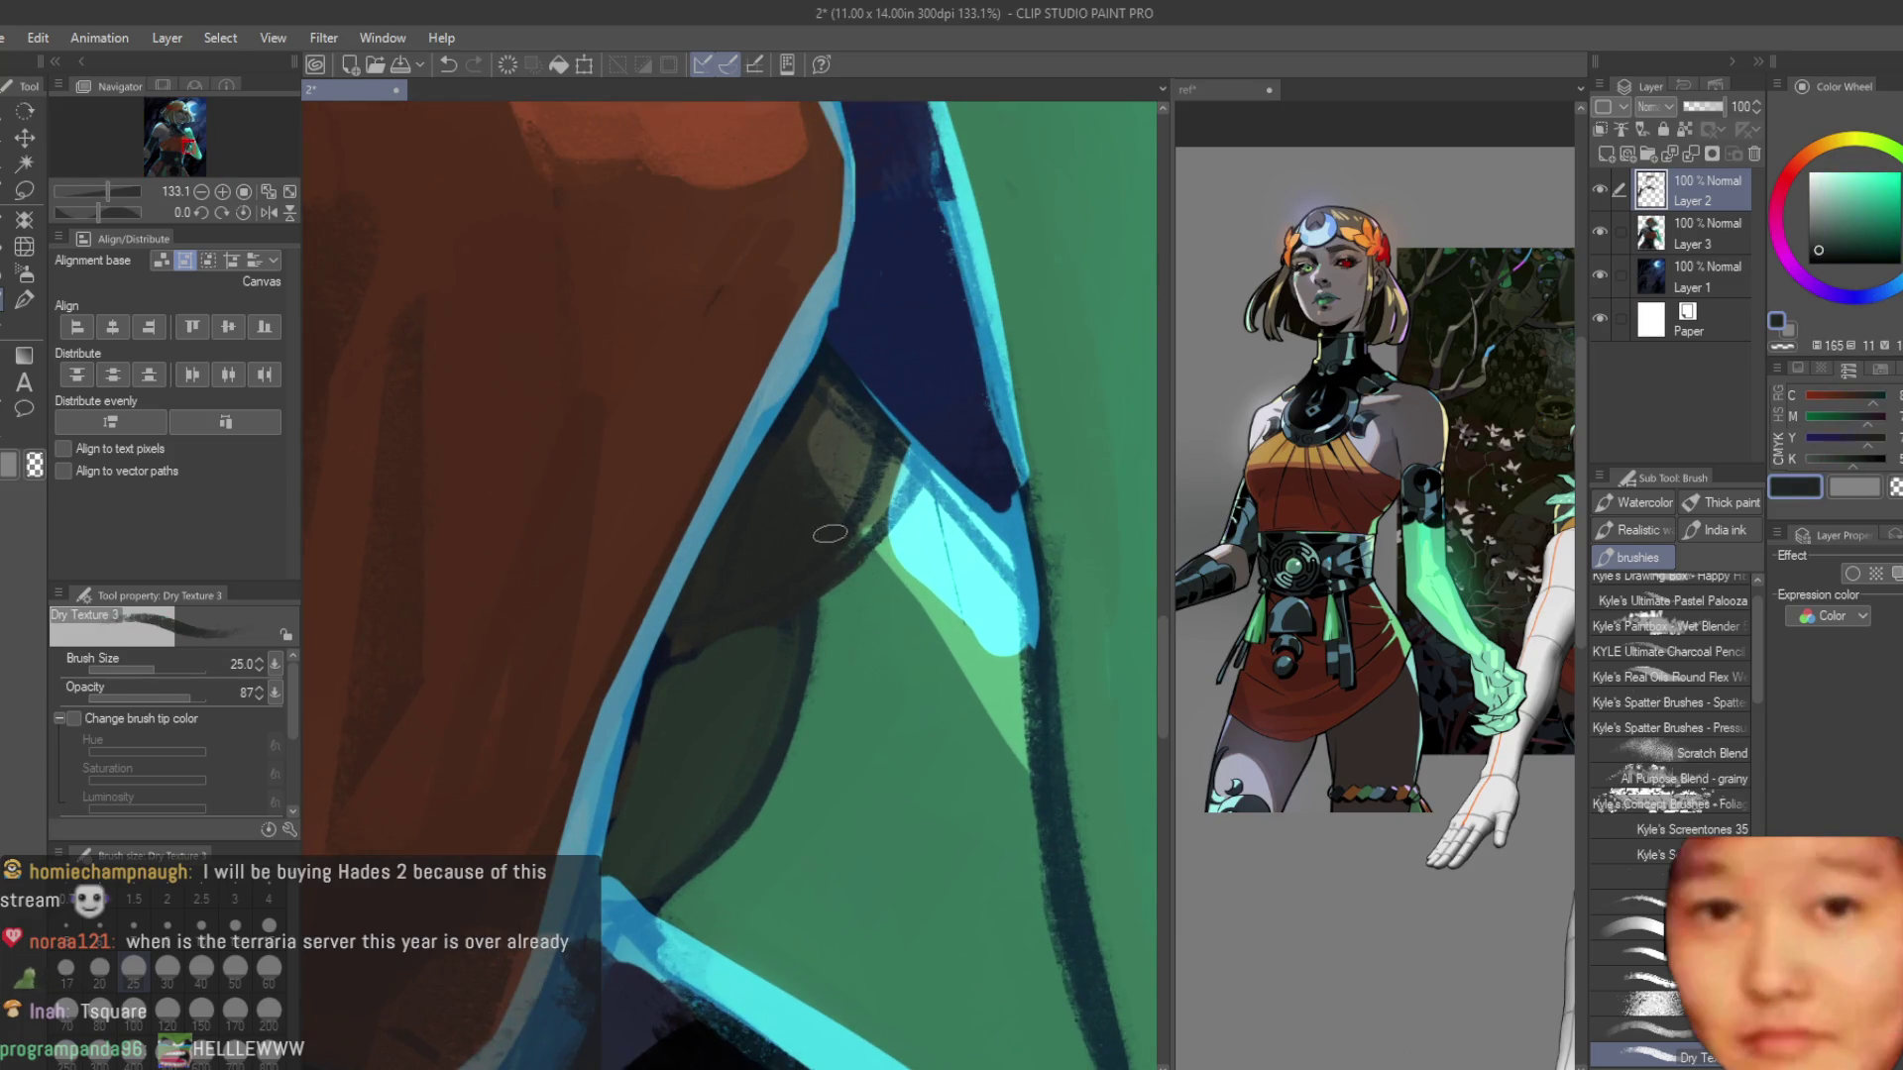
pyautogui.keyDown('alt'); pyautogui.click(867, 508); pyautogui.keyUp('alt')
pyautogui.keyDown('alt'); pyautogui.click(851, 463); pyautogui.keyUp('alt')
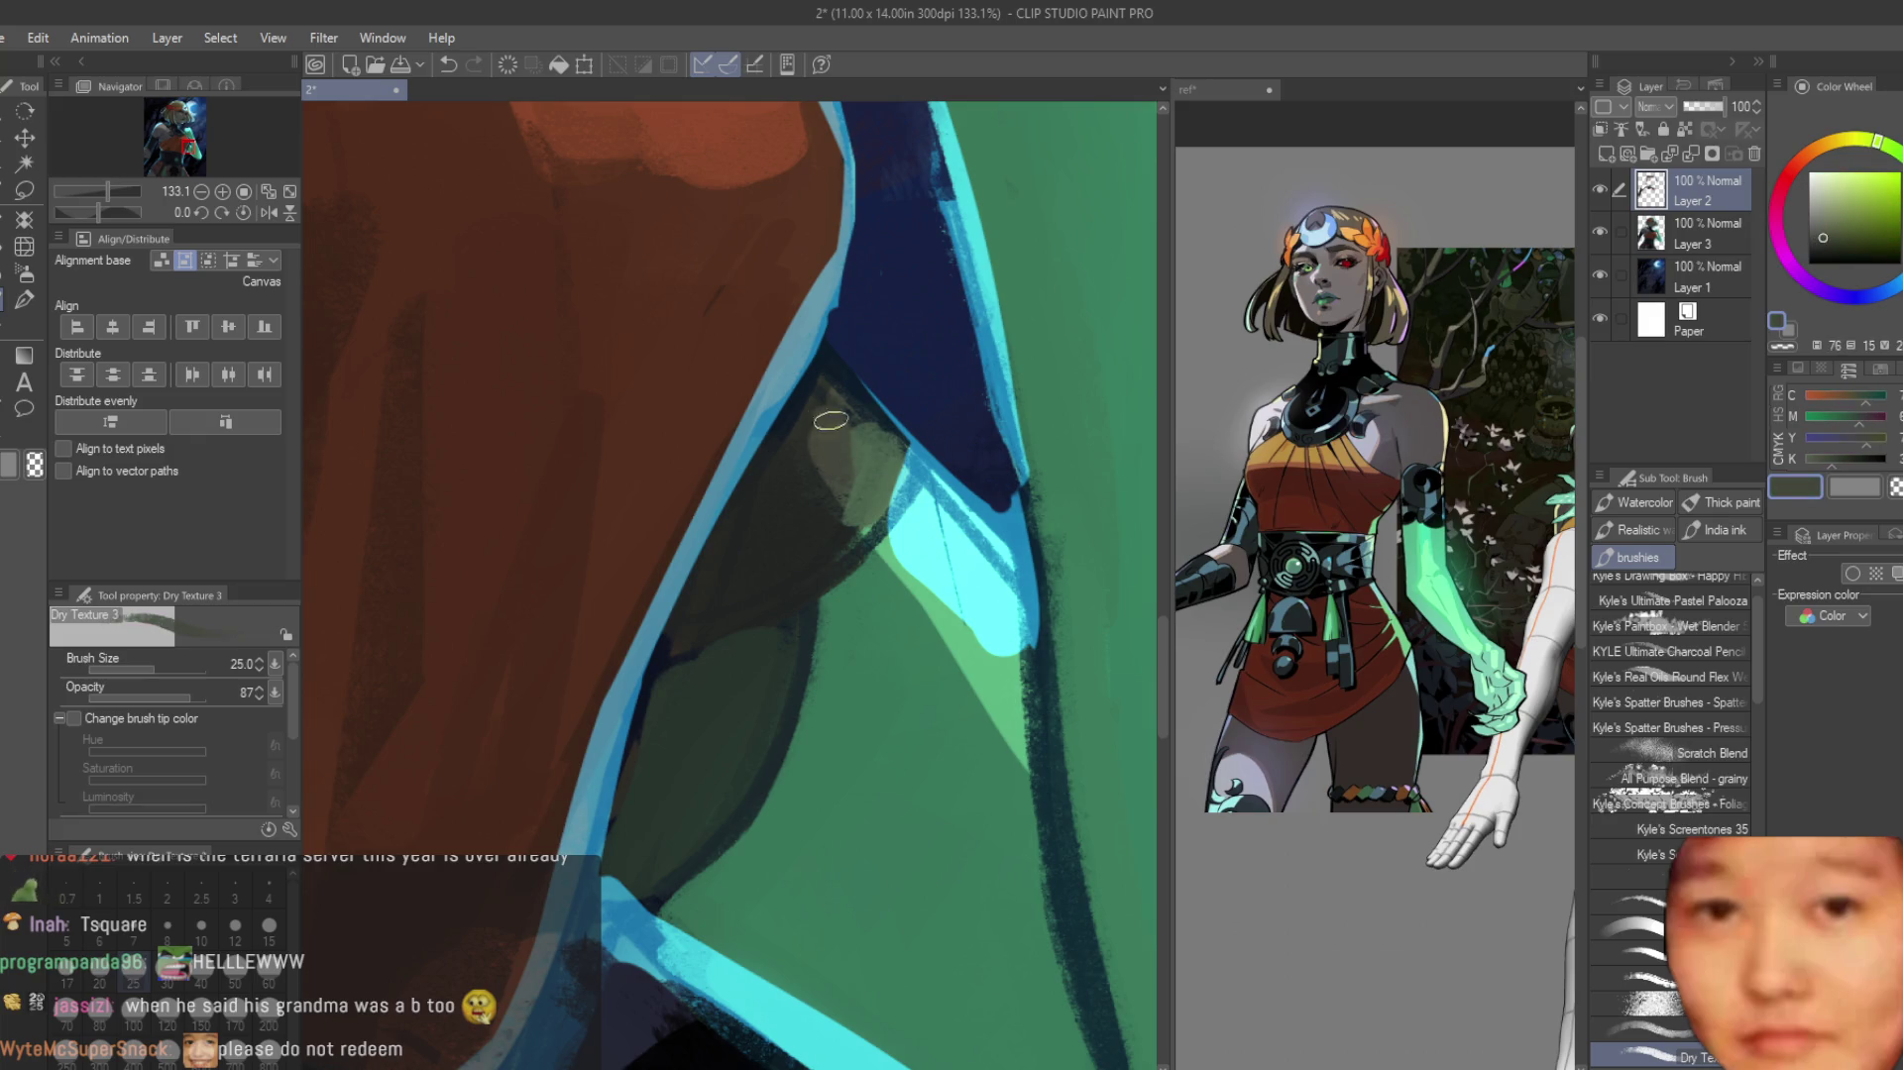
pyautogui.scroll(2, 832, 463)
pyautogui.moveTo(860, 434); pyautogui.dragTo(897, 501)
pyautogui.moveTo(823, 396); pyautogui.dragTo(862, 540)
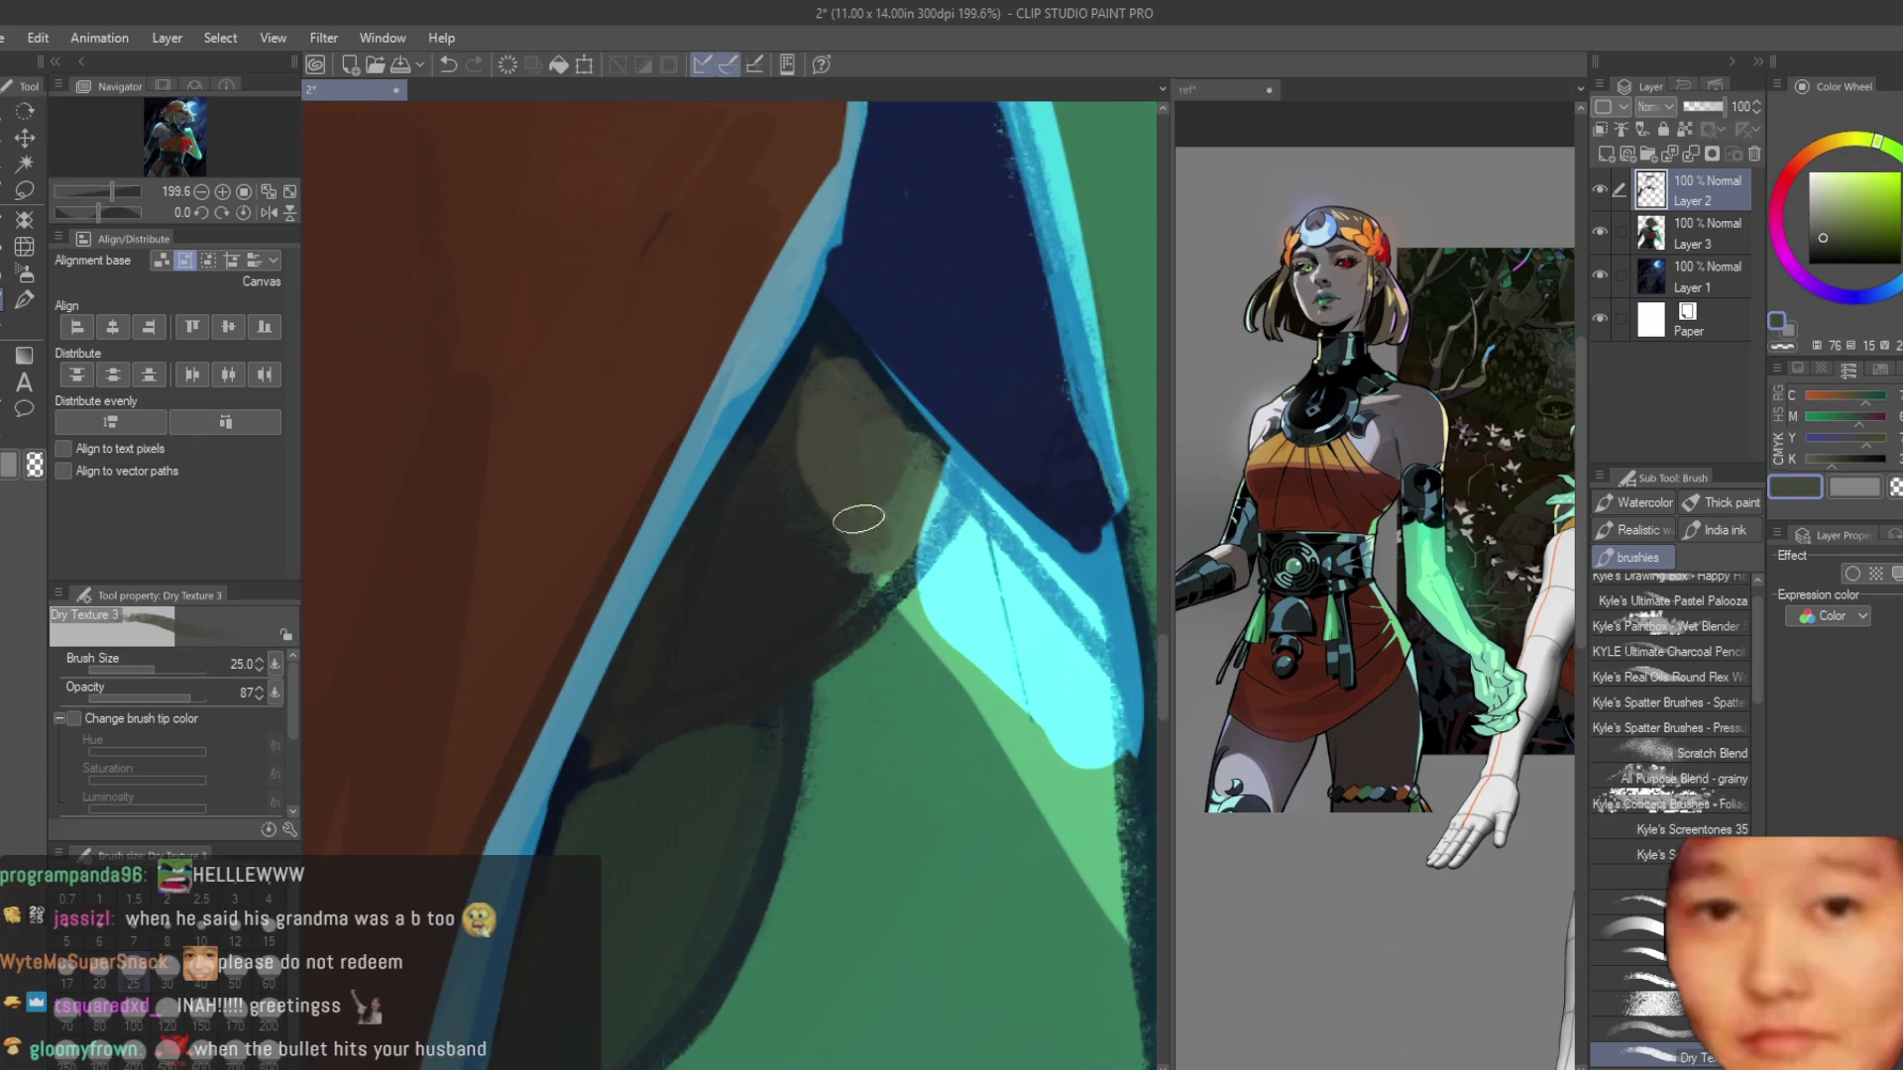
pyautogui.keyDown('alt'); pyautogui.click(893, 524); pyautogui.keyUp('alt')
pyautogui.moveTo(858, 401)
pyautogui.mouseDown()
pyautogui.moveTo(875, 455)
pyautogui.moveTo(849, 535)
pyautogui.mouseUp()
pyautogui.keyDown('alt'); pyautogui.click(893, 526); pyautogui.keyUp('alt')
pyautogui.moveTo(867, 441); pyautogui.dragTo(871, 552)
# Paint a dark shadow along the arm edge, then add light-green shading on the arm.
pyautogui.keyDown('alt'); pyautogui.click(777, 509); pyautogui.keyUp('alt')
pyautogui.moveTo(777, 510)
pyautogui.mouseDown()
pyautogui.moveTo(829, 629)
pyautogui.moveTo(1001, 793)
pyautogui.mouseUp()
pyautogui.scroll(-3, 900, 730)
pyautogui.scroll(2, 900, 730)
pyautogui.scroll(-1, 899, 714)
pyautogui.keyDown('alt'); pyautogui.click(902, 693); pyautogui.keyUp('alt')
pyautogui.moveTo(921, 713); pyautogui.dragTo(905, 663)
pyautogui.scroll(-2, 868, 643)
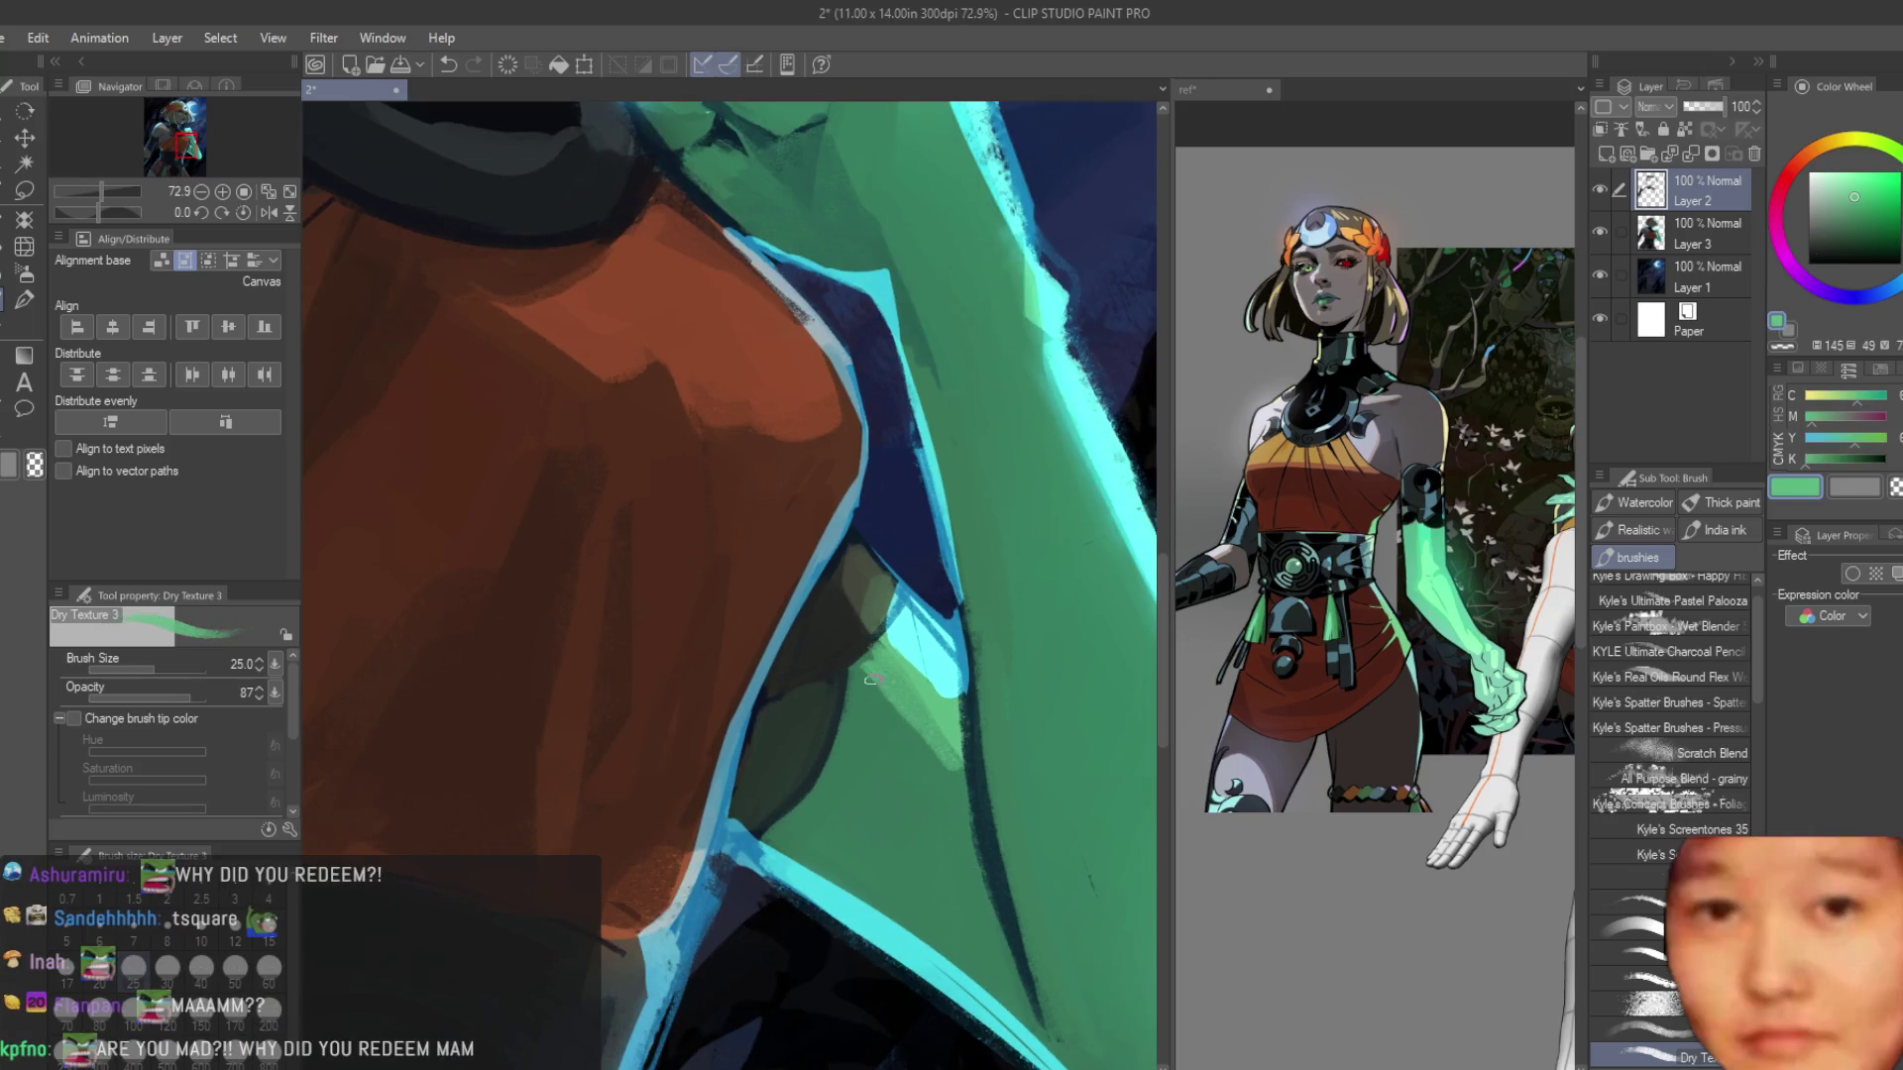
pyautogui.scroll(3, 872, 699)
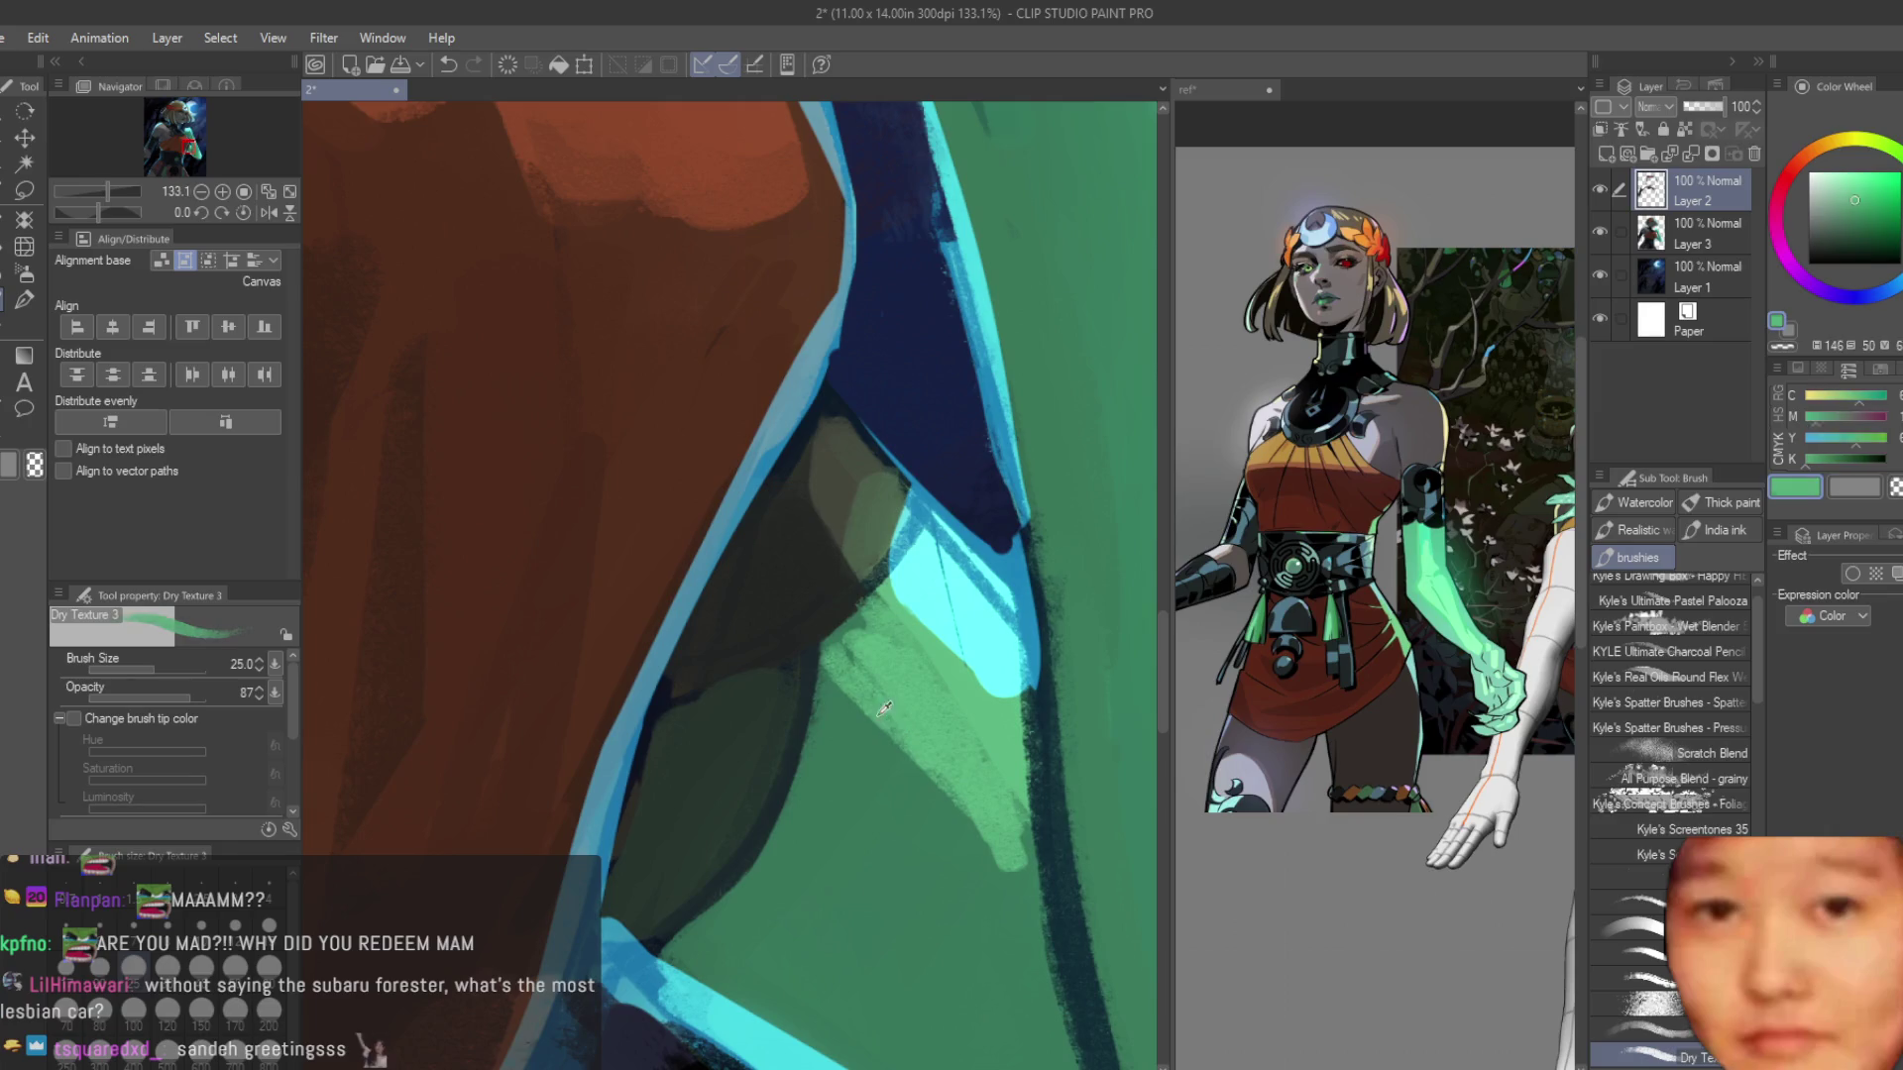
pyautogui.scroll(1, 864, 708)
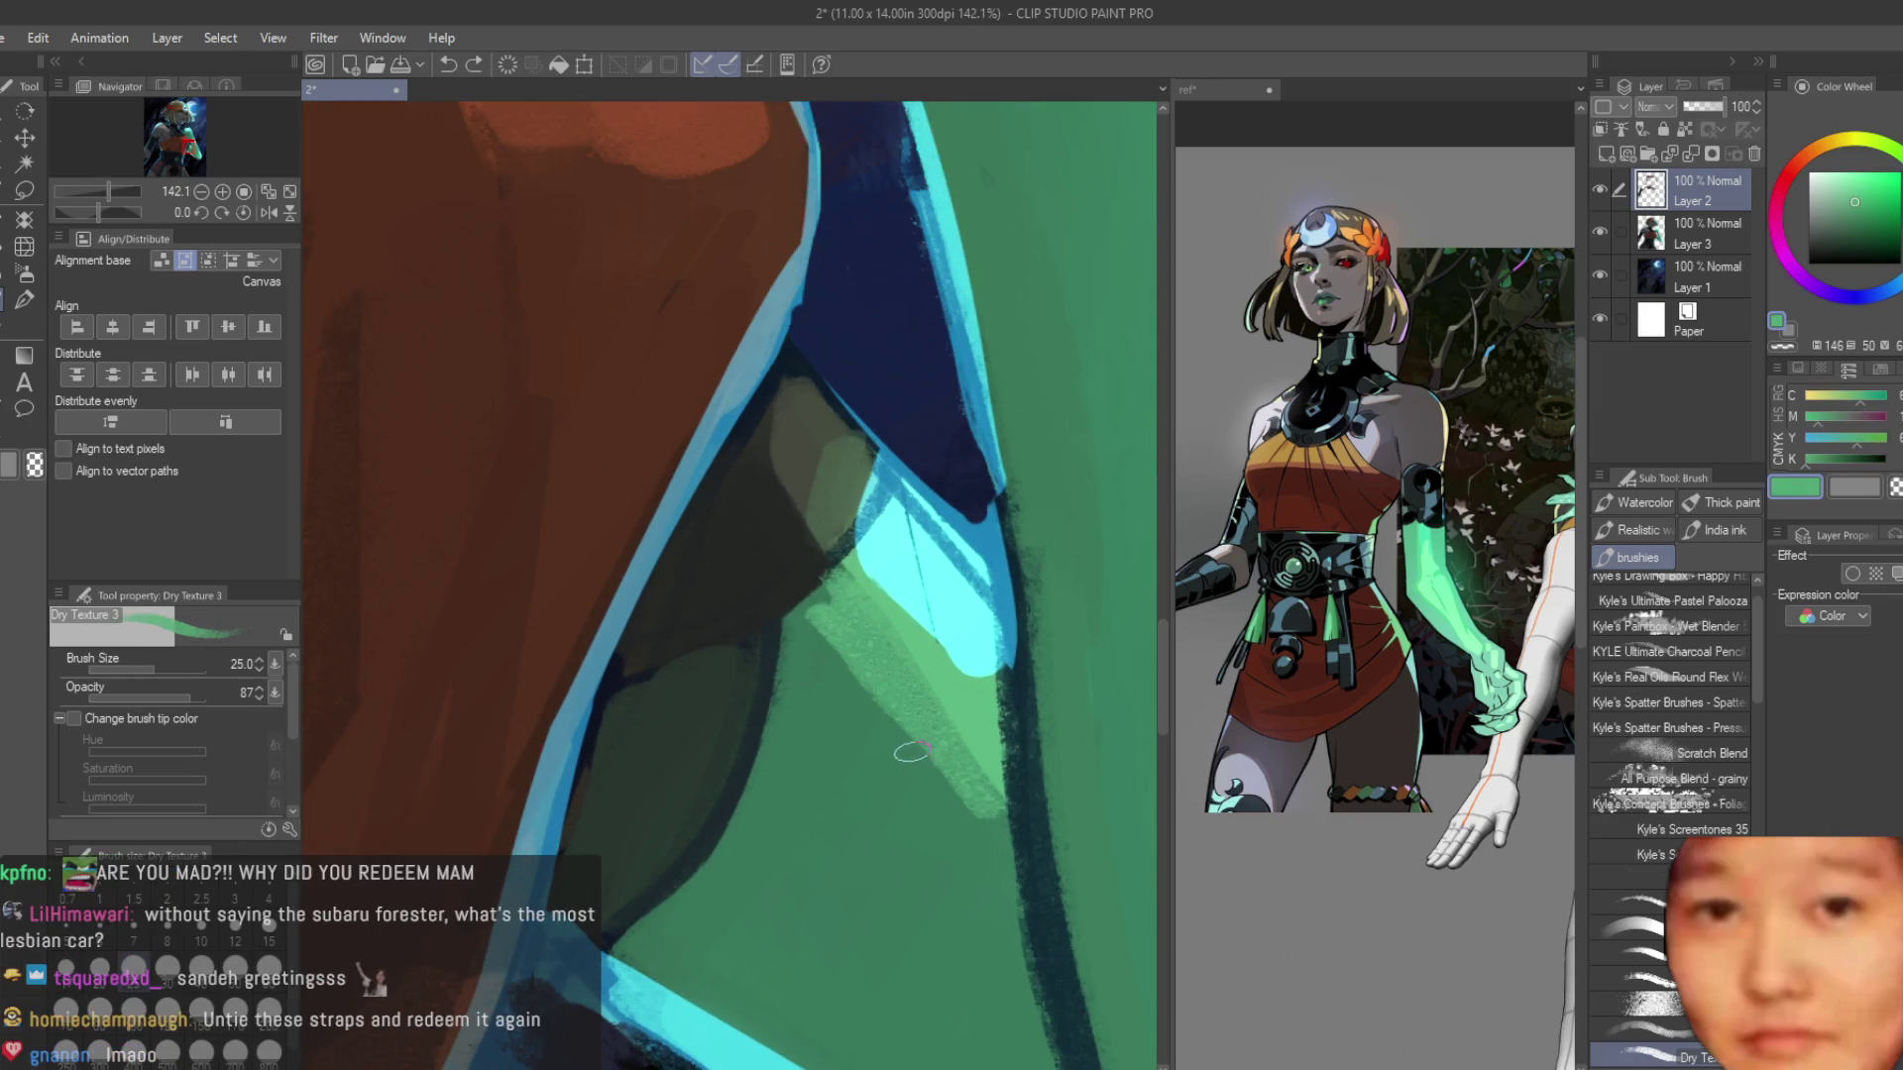
pyautogui.moveTo(814, 630)
pyautogui.mouseDown()
pyautogui.moveTo(852, 743)
pyautogui.moveTo(917, 788)
pyautogui.moveTo(822, 684)
pyautogui.moveTo(902, 693)
pyautogui.moveTo(987, 796)
pyautogui.mouseUp()
pyautogui.keyDown('alt'); pyautogui.click(917, 788); pyautogui.keyUp('alt')
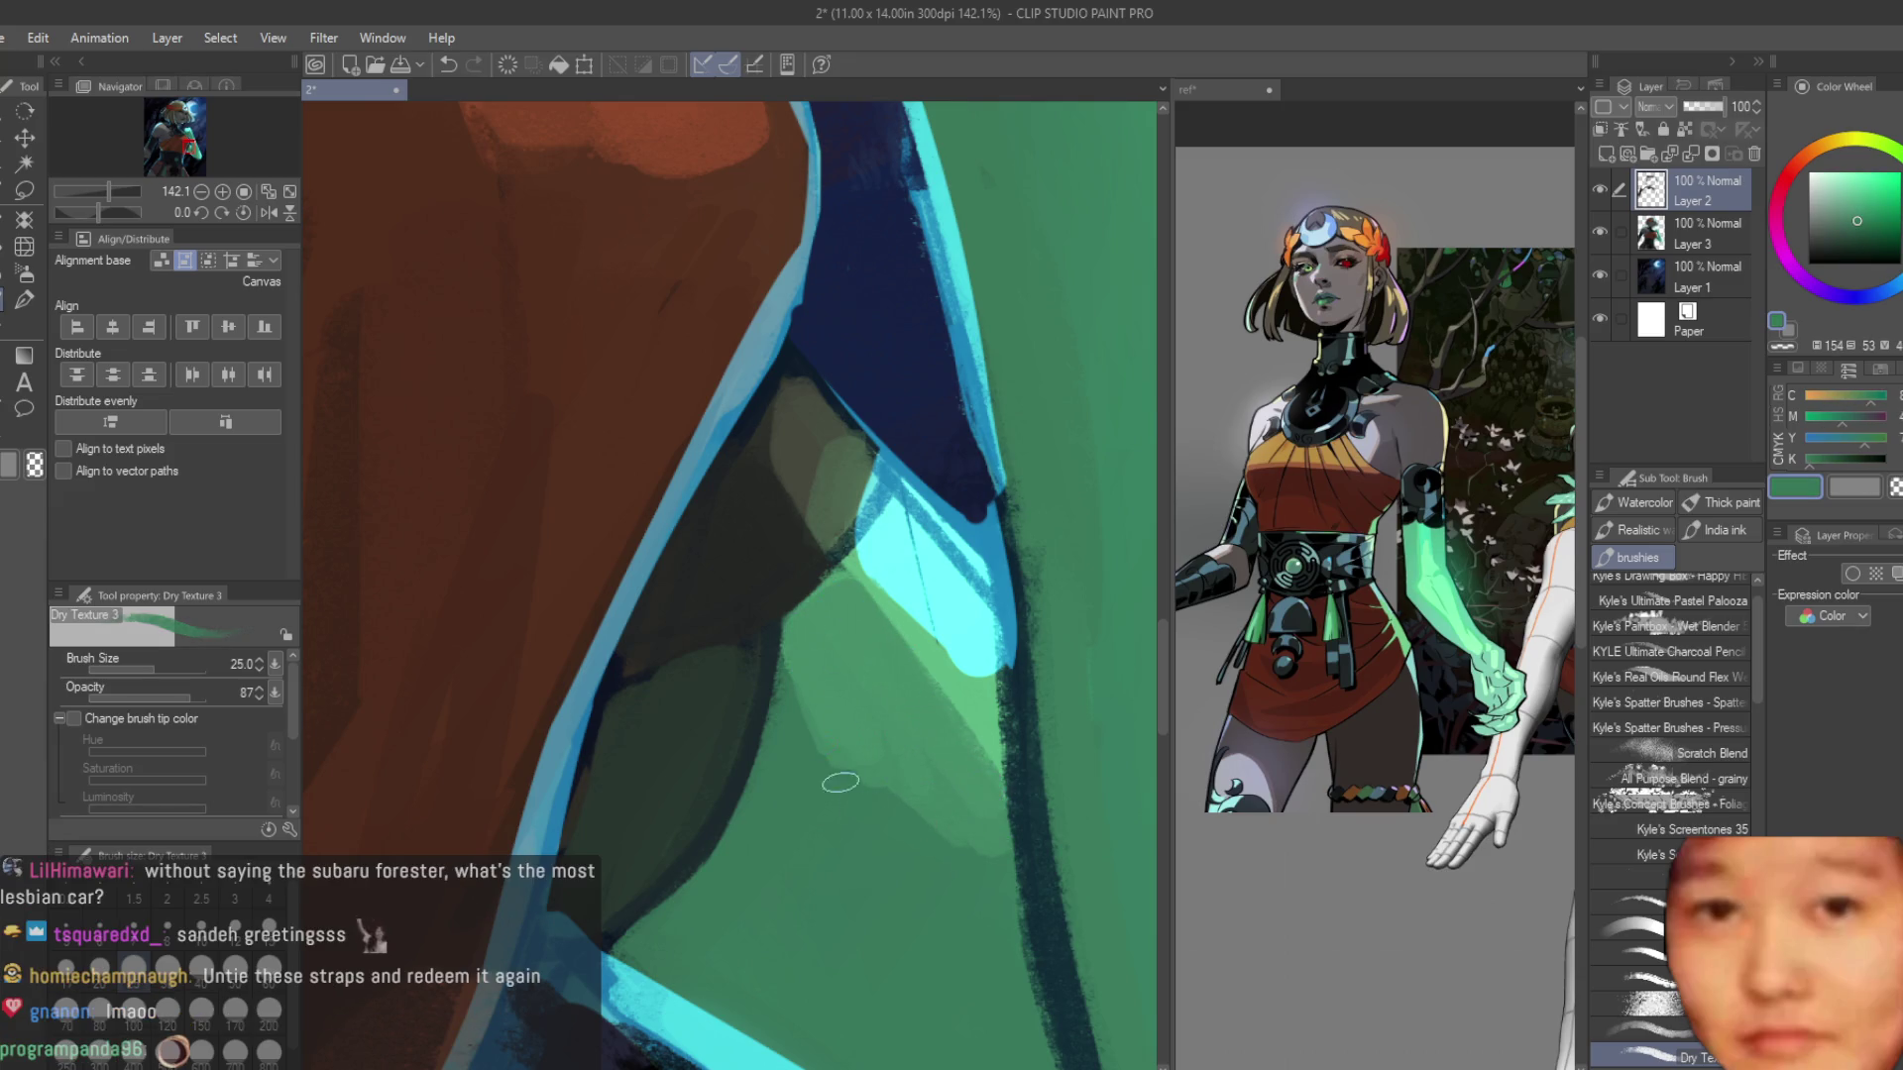
# Paint lighter green along the cyan edge, cover the band above it with darker green, and check the view.
pyautogui.hotkey('ctrl', '-')
pyautogui.moveTo(713, 790)
pyautogui.mouseDown()
pyautogui.moveTo(922, 926)
pyautogui.moveTo(845, 883)
pyautogui.mouseUp()
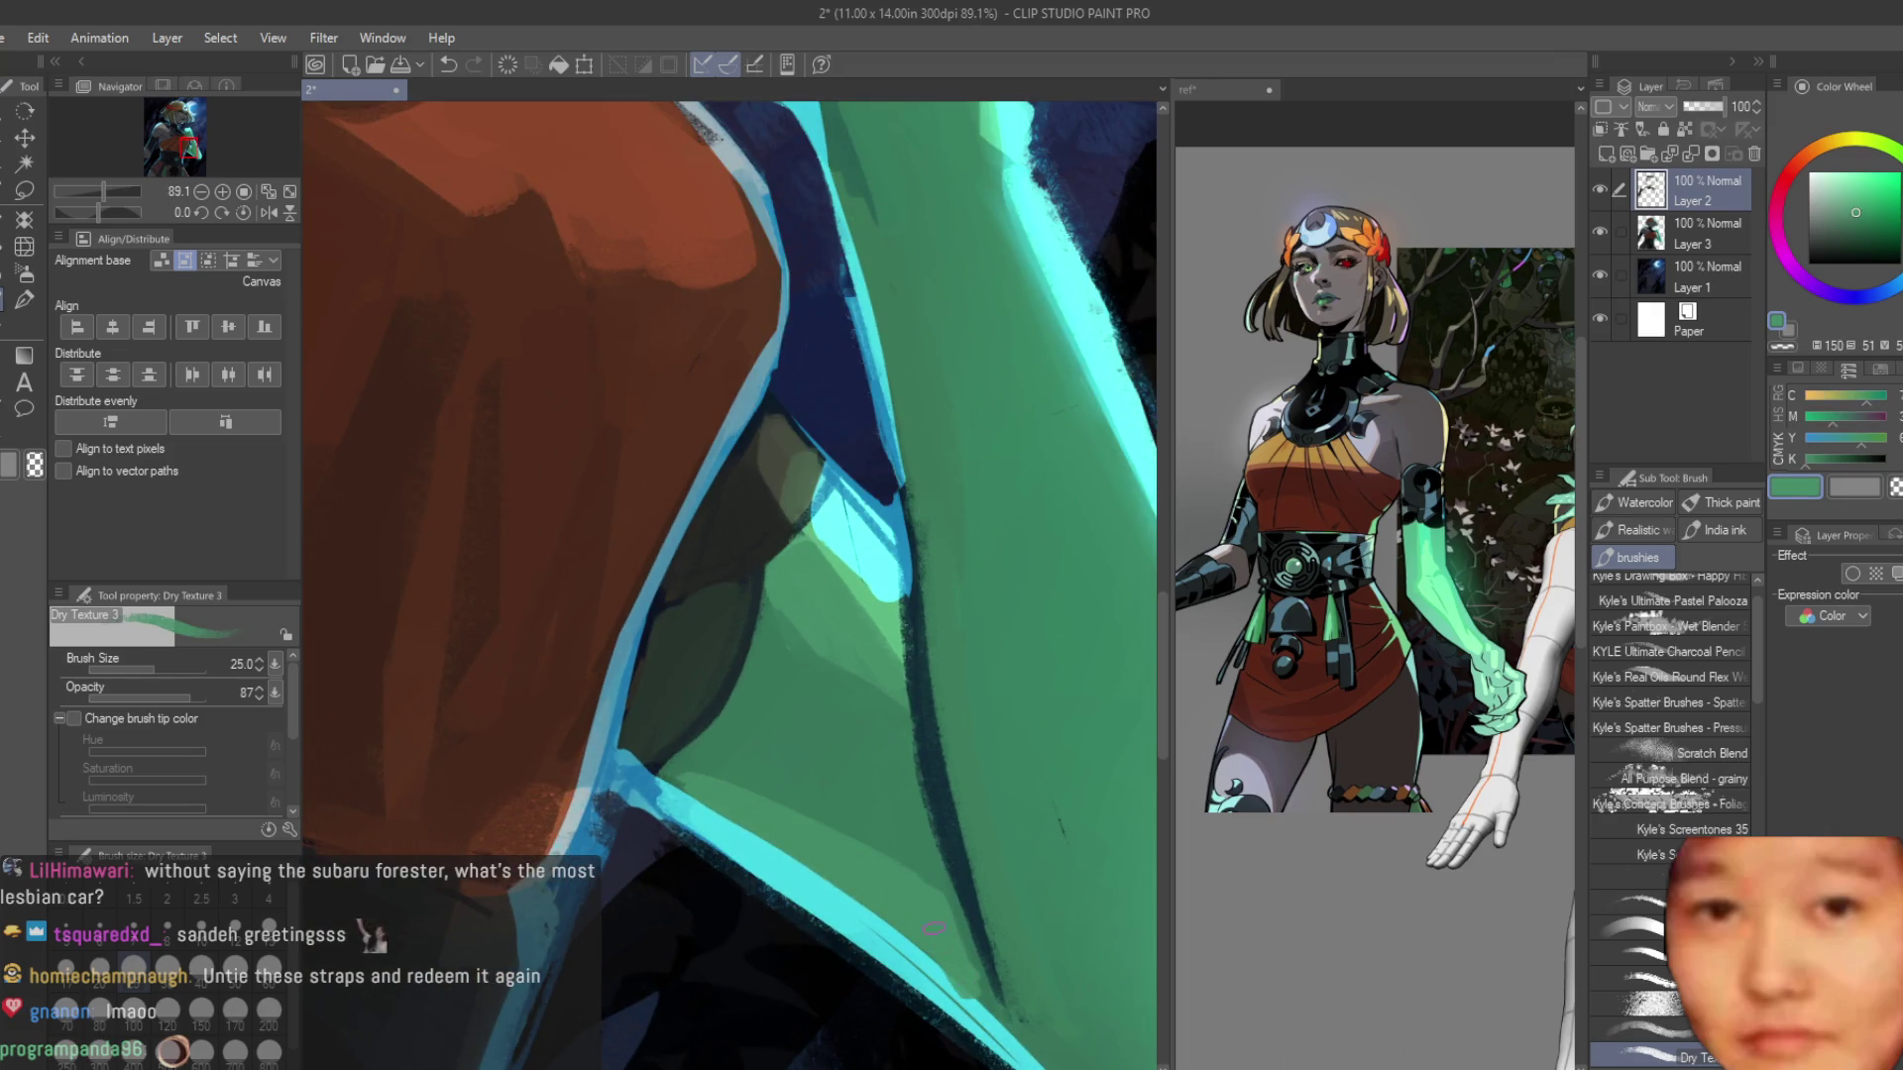
pyautogui.hotkey('ctrl', '-')
pyautogui.hotkey('ctrl', '-')
pyautogui.hotkey('ctrl', '-')
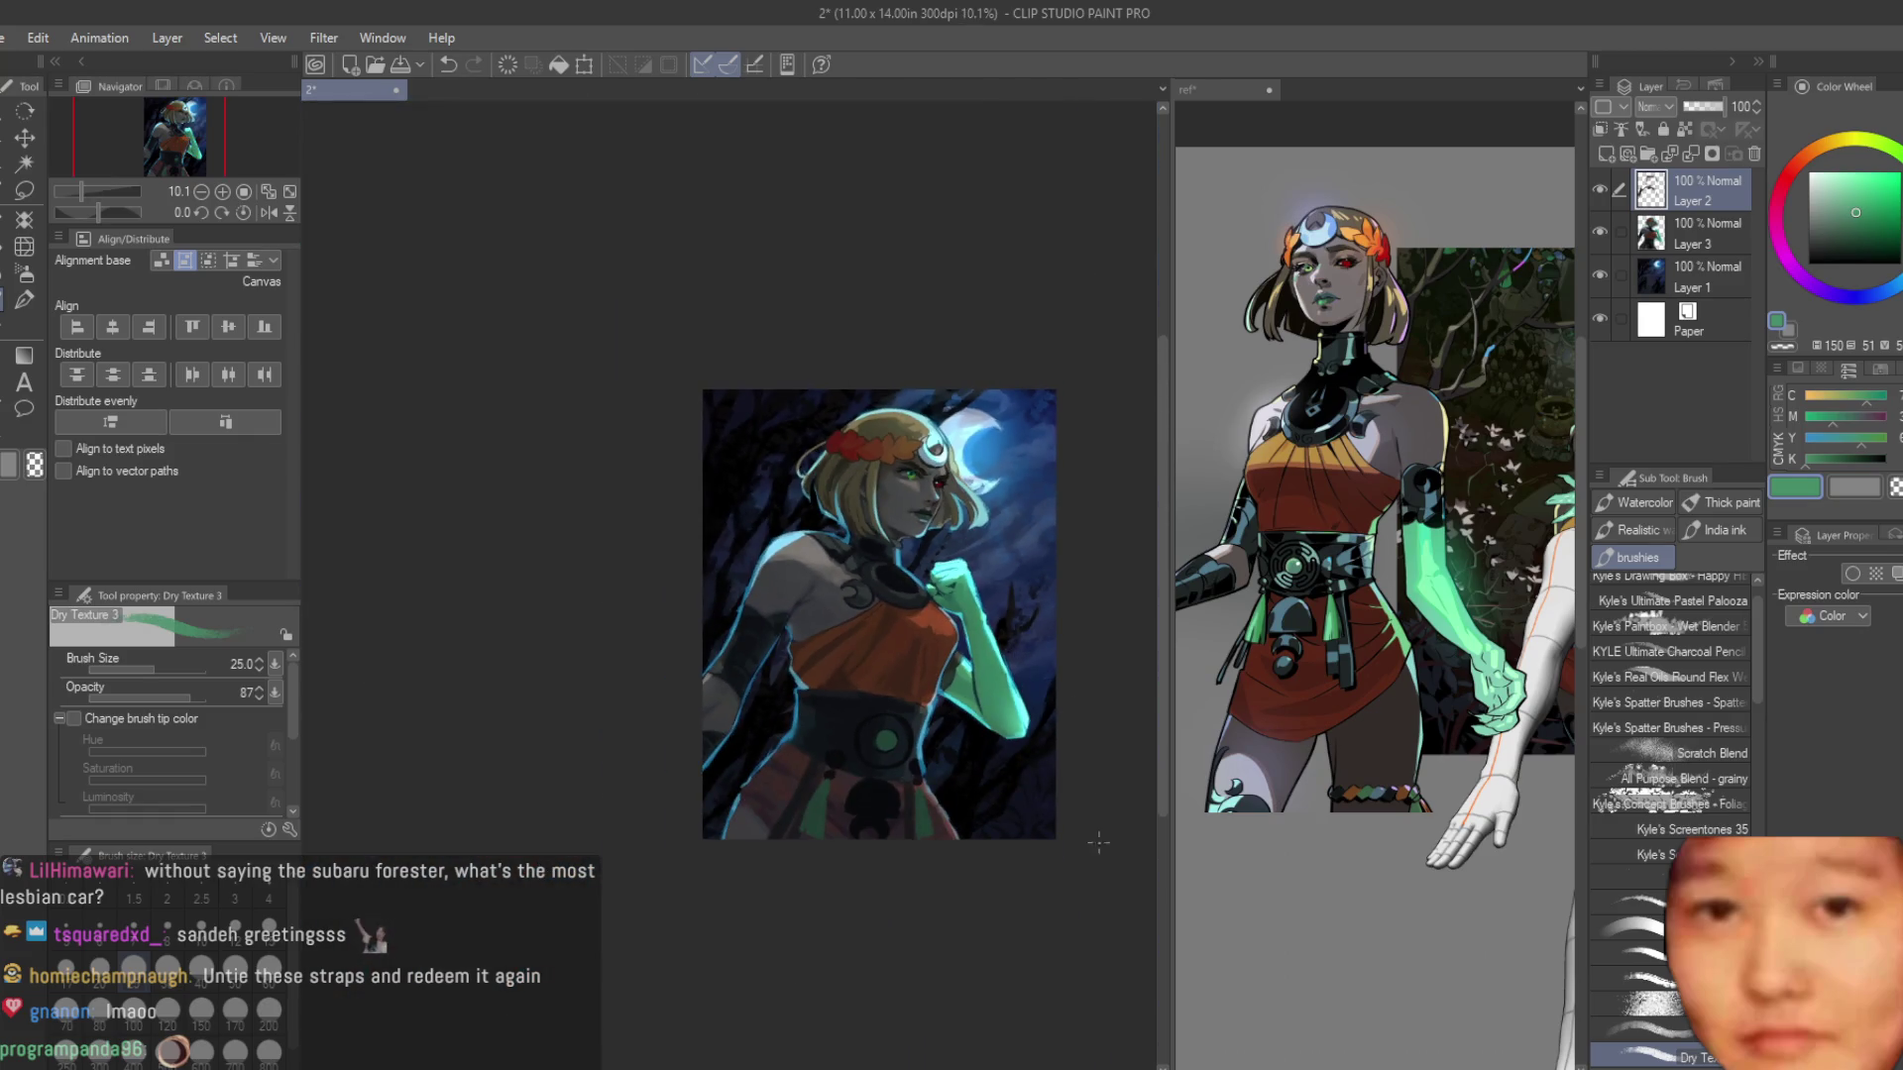
pyautogui.hotkey('ctrl', '+')
pyautogui.hotkey('ctrl', '+')
pyautogui.hotkey('ctrl', '+')
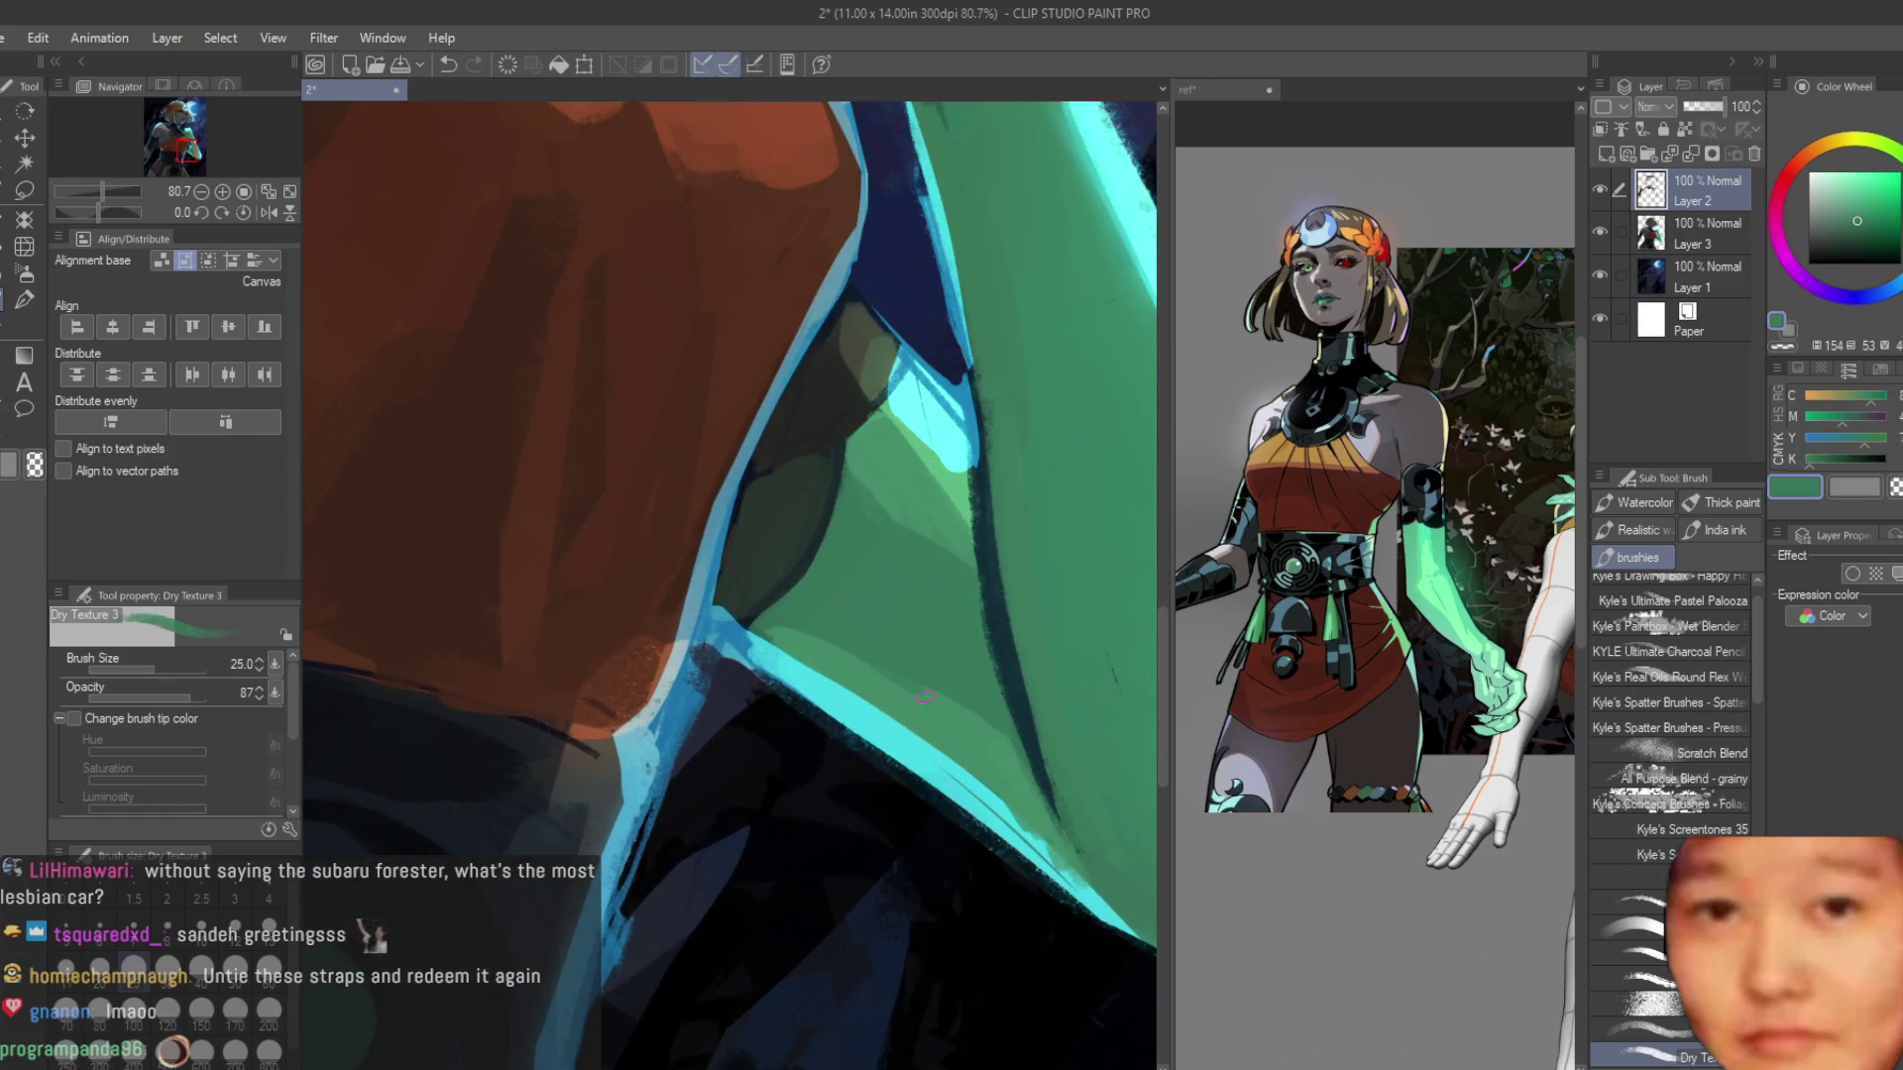
pyautogui.keyDown('alt'); pyautogui.click(796, 664); pyautogui.keyUp('alt')
pyautogui.moveTo(796, 664); pyautogui.dragTo(1076, 881)
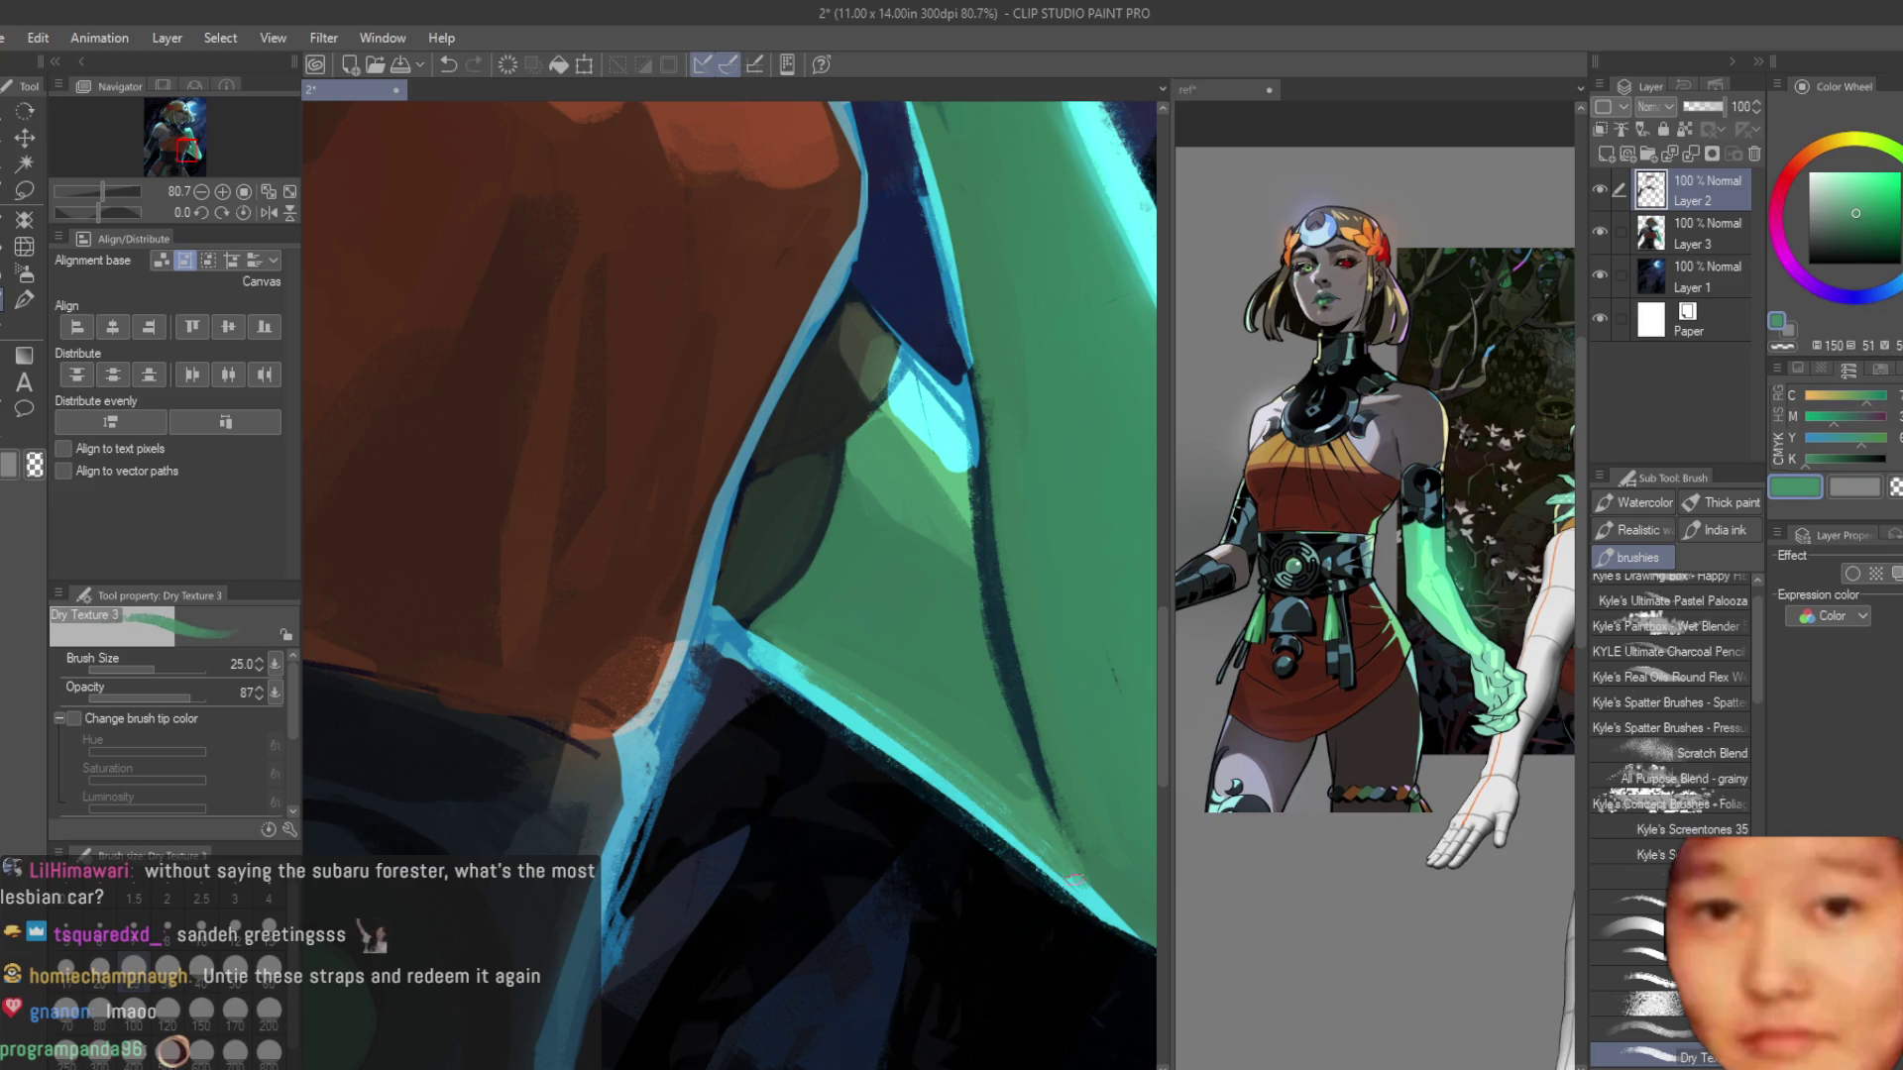
pyautogui.hotkey('ctrl', '-')
pyautogui.keyDown('alt'); pyautogui.click(872, 753); pyautogui.keyUp('alt')
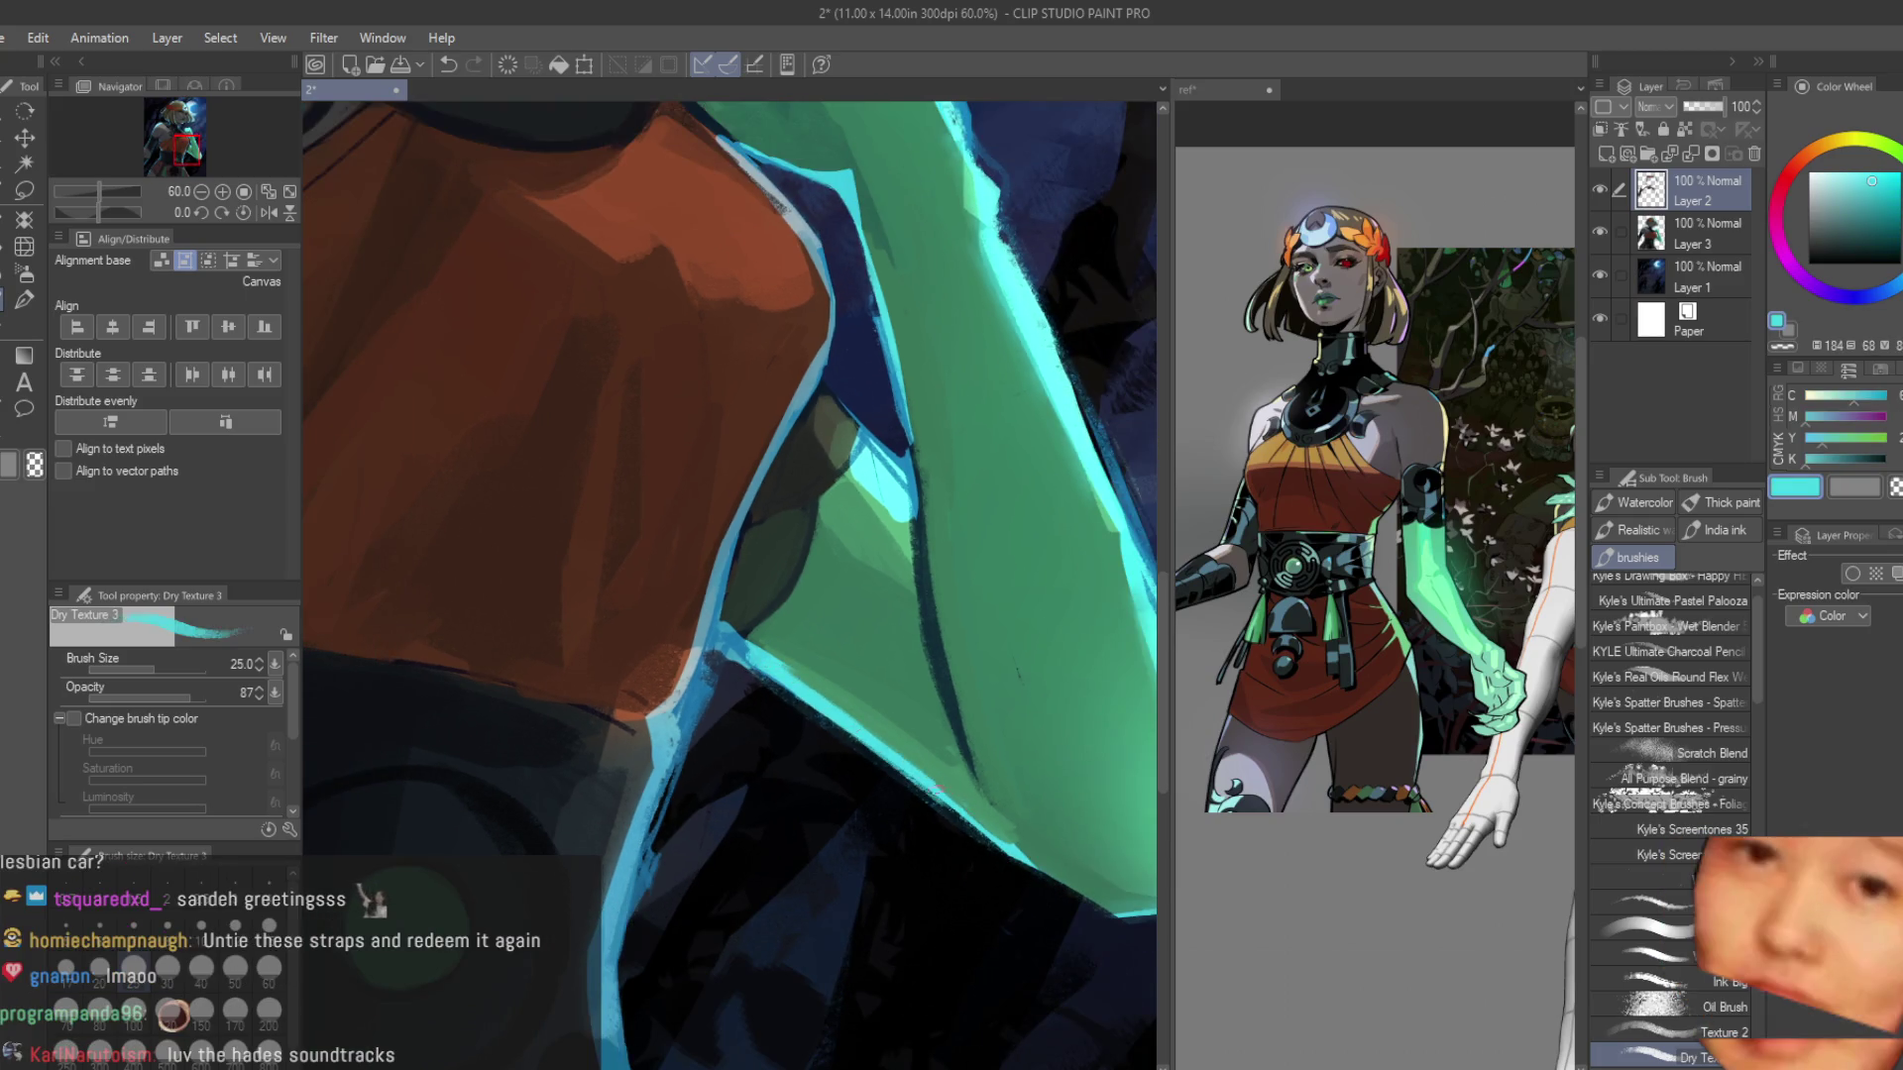
pyautogui.hotkey('ctrl', '+')
pyautogui.hotkey('ctrl', '+')
pyautogui.hotkey('ctrl', '+')
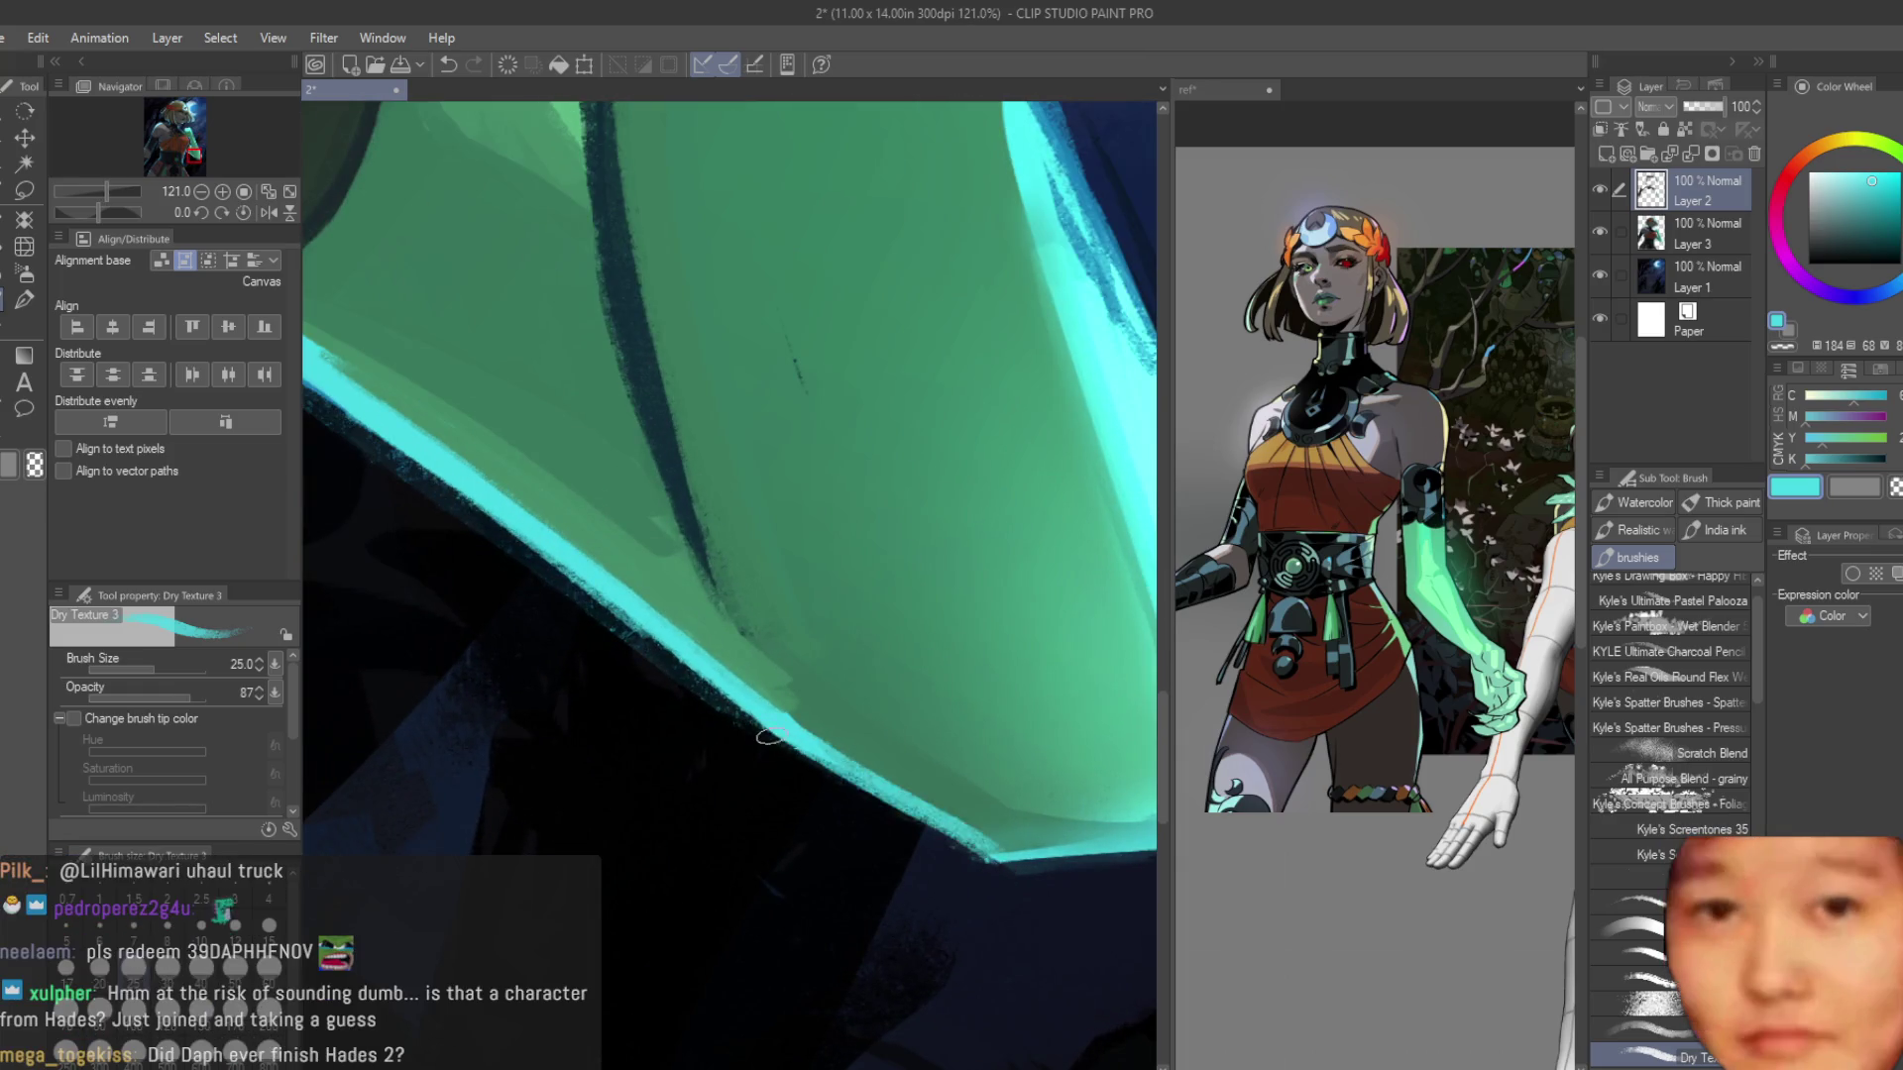
pyautogui.keyDown('alt'); pyautogui.click(959, 818); pyautogui.keyUp('alt')
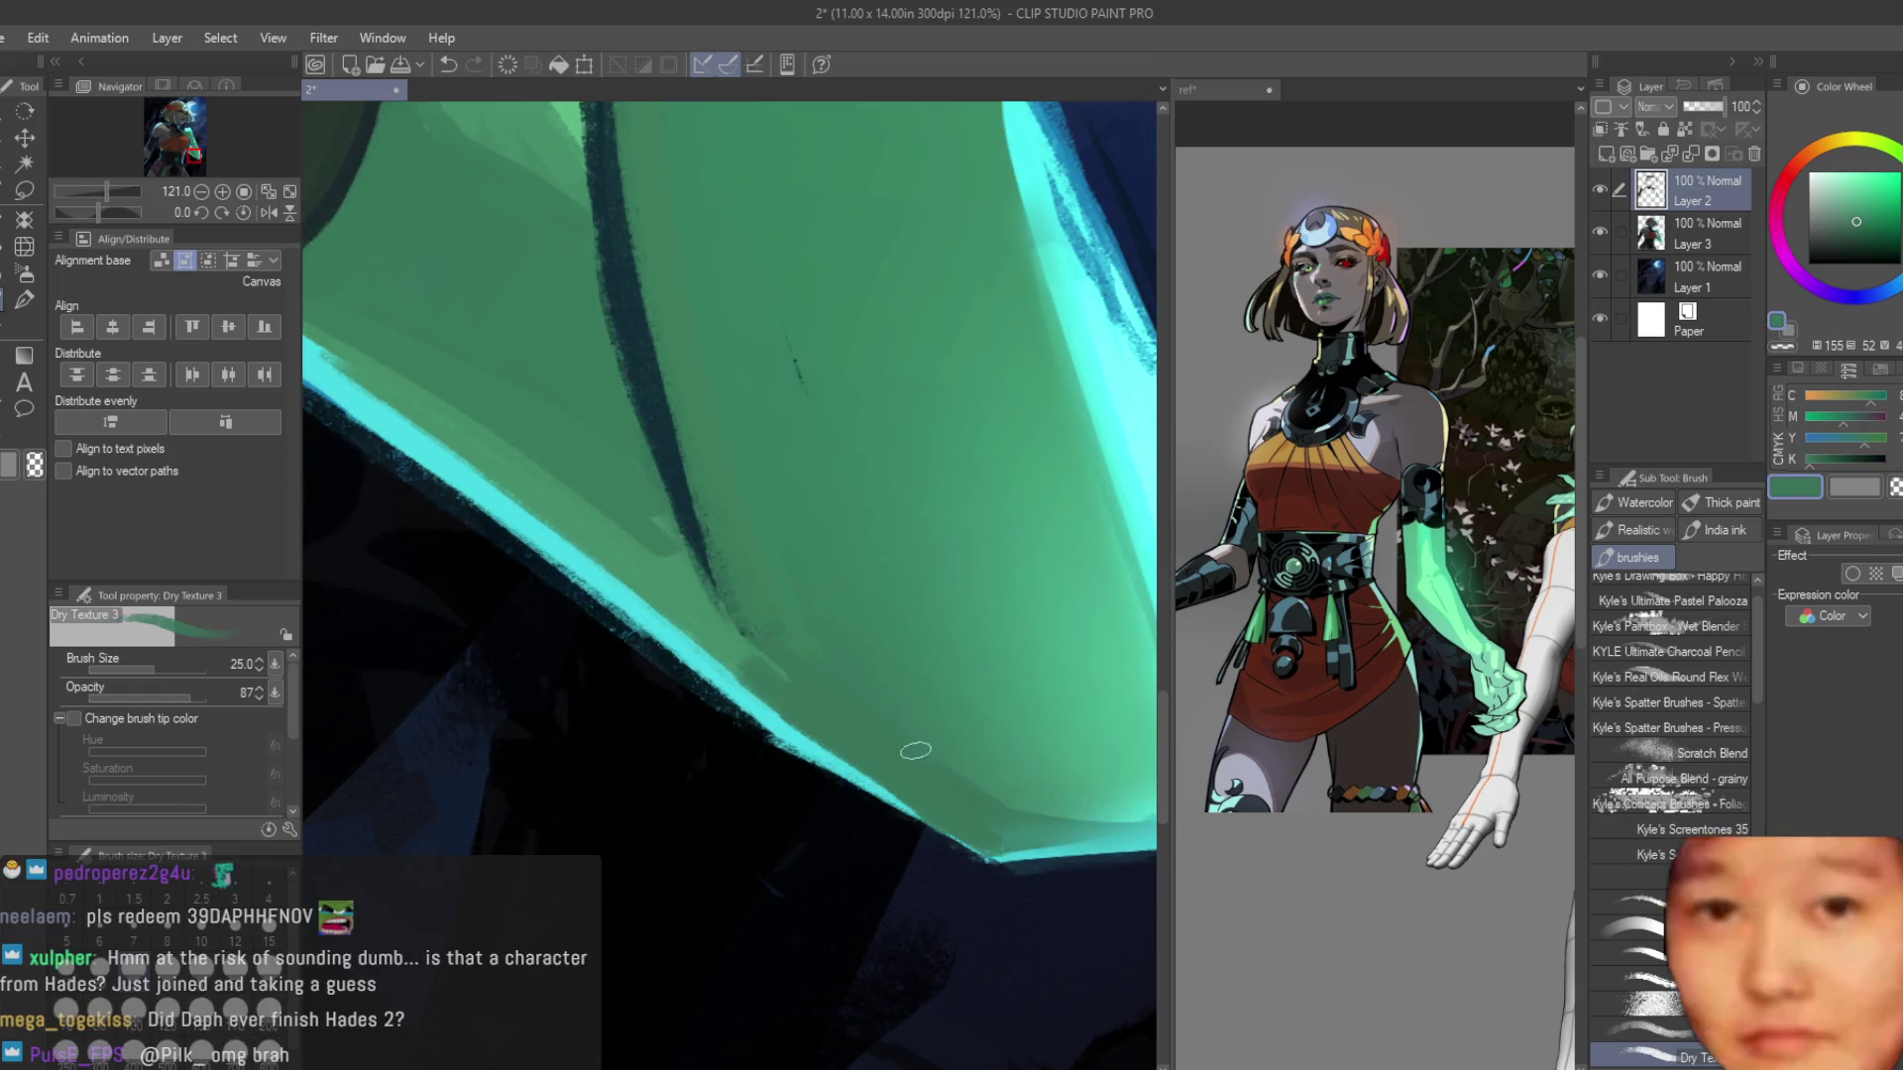
pyautogui.hotkey('ctrl', '-')
pyautogui.hotkey('ctrl', '-')
pyautogui.hotkey('ctrl', '-')
pyautogui.hotkey('ctrl', '-')
pyautogui.hotkey('ctrl', '-')
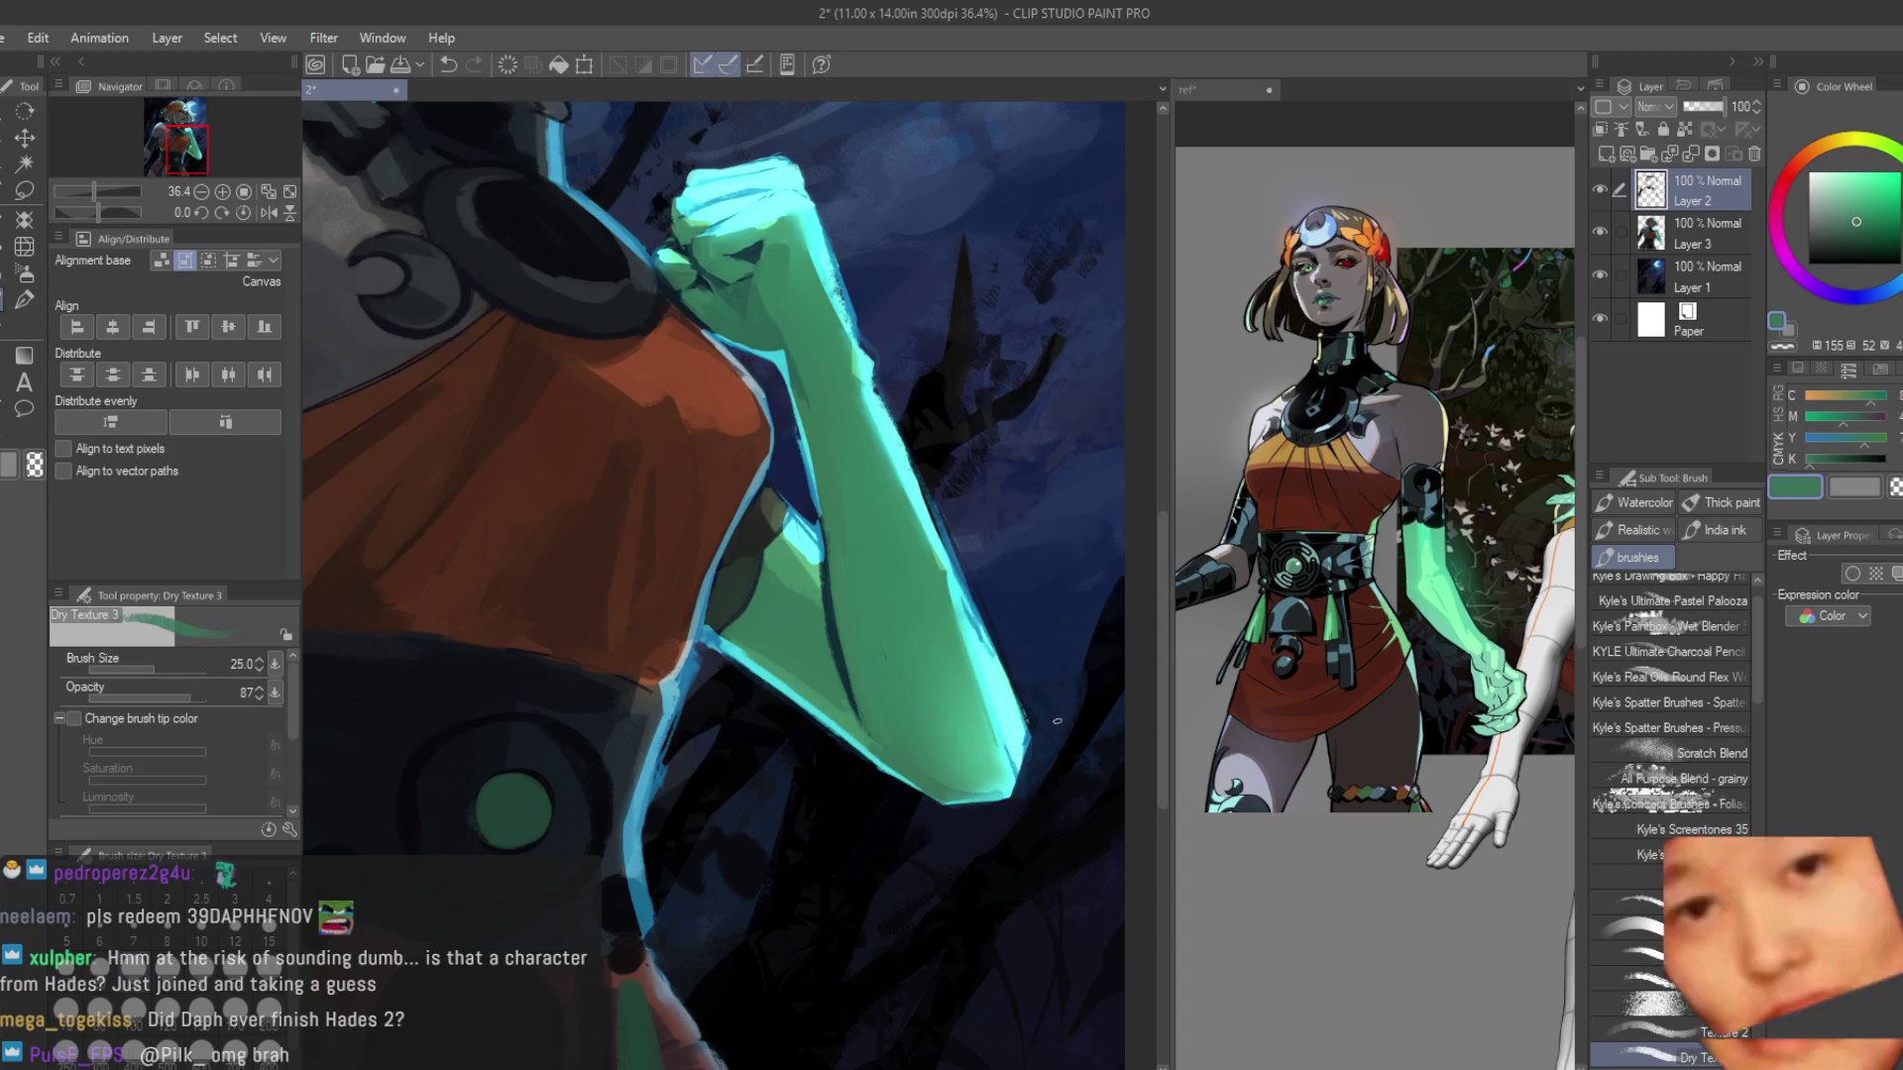
pyautogui.hotkey('ctrl', '-')
pyautogui.hotkey('ctrl', '+')
pyautogui.hotkey('ctrl', '-')
pyautogui.hotkey('ctrl', '-')
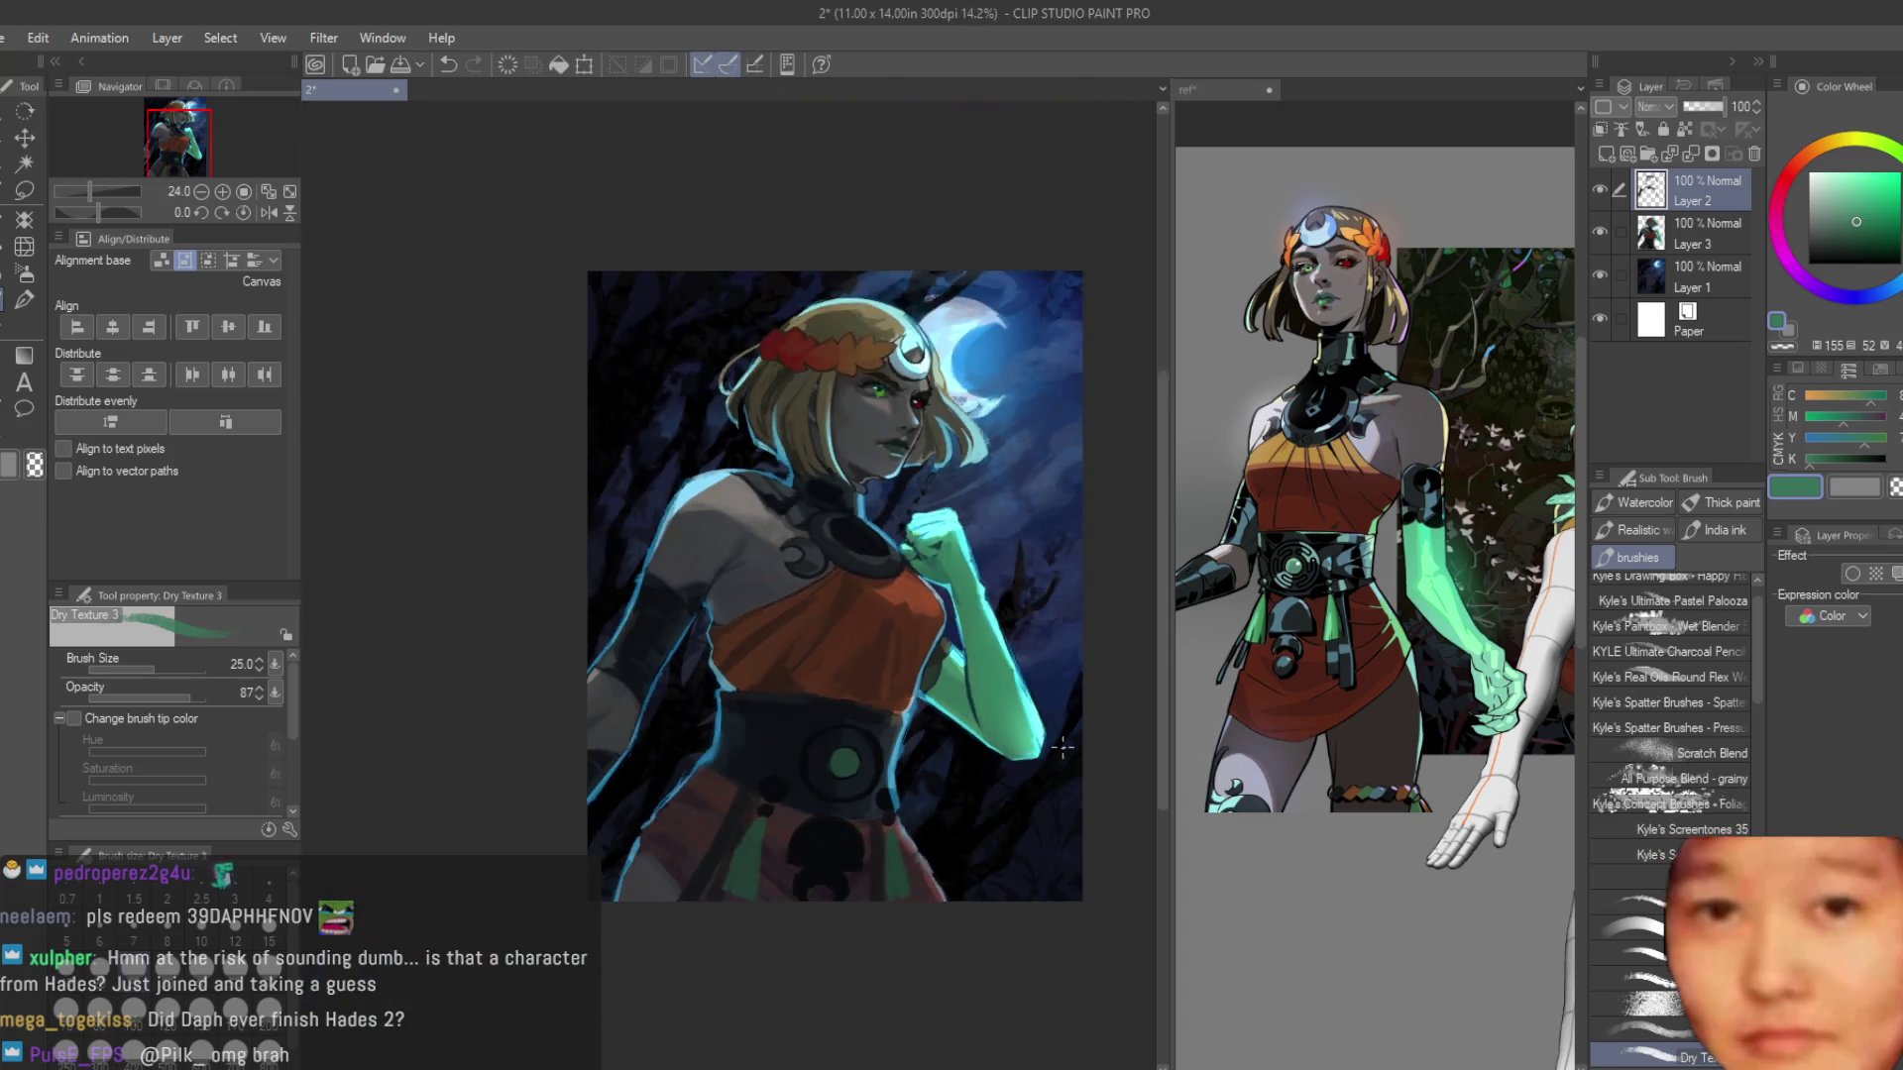
pyautogui.hotkey('ctrl', '+')
pyautogui.hotkey('ctrl', '+')
pyautogui.hotkey('ctrl', '+')
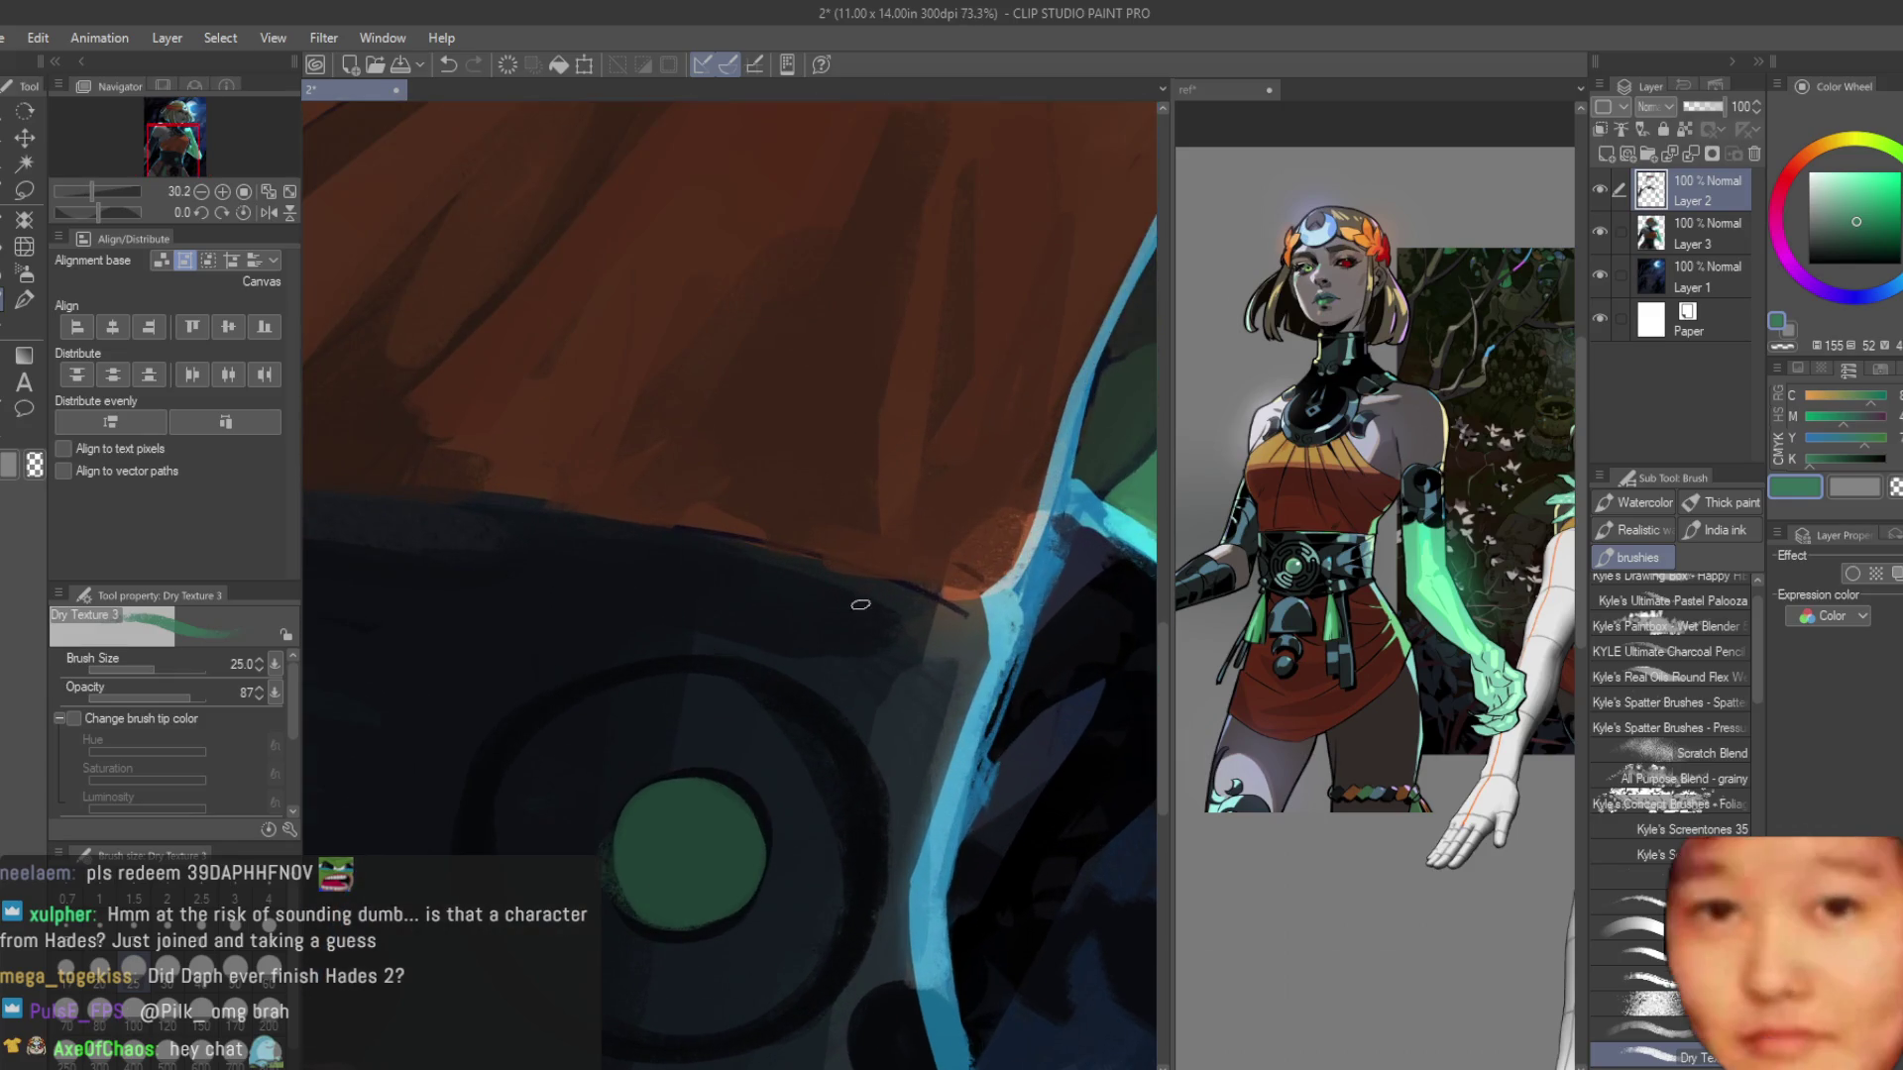
# Eyedrop dark brown from the dress and dark navy from the belt.
pyautogui.keyDown('alt'); pyautogui.click(895, 592); pyautogui.keyUp('alt')
pyautogui.scroll(1, 842, 525)
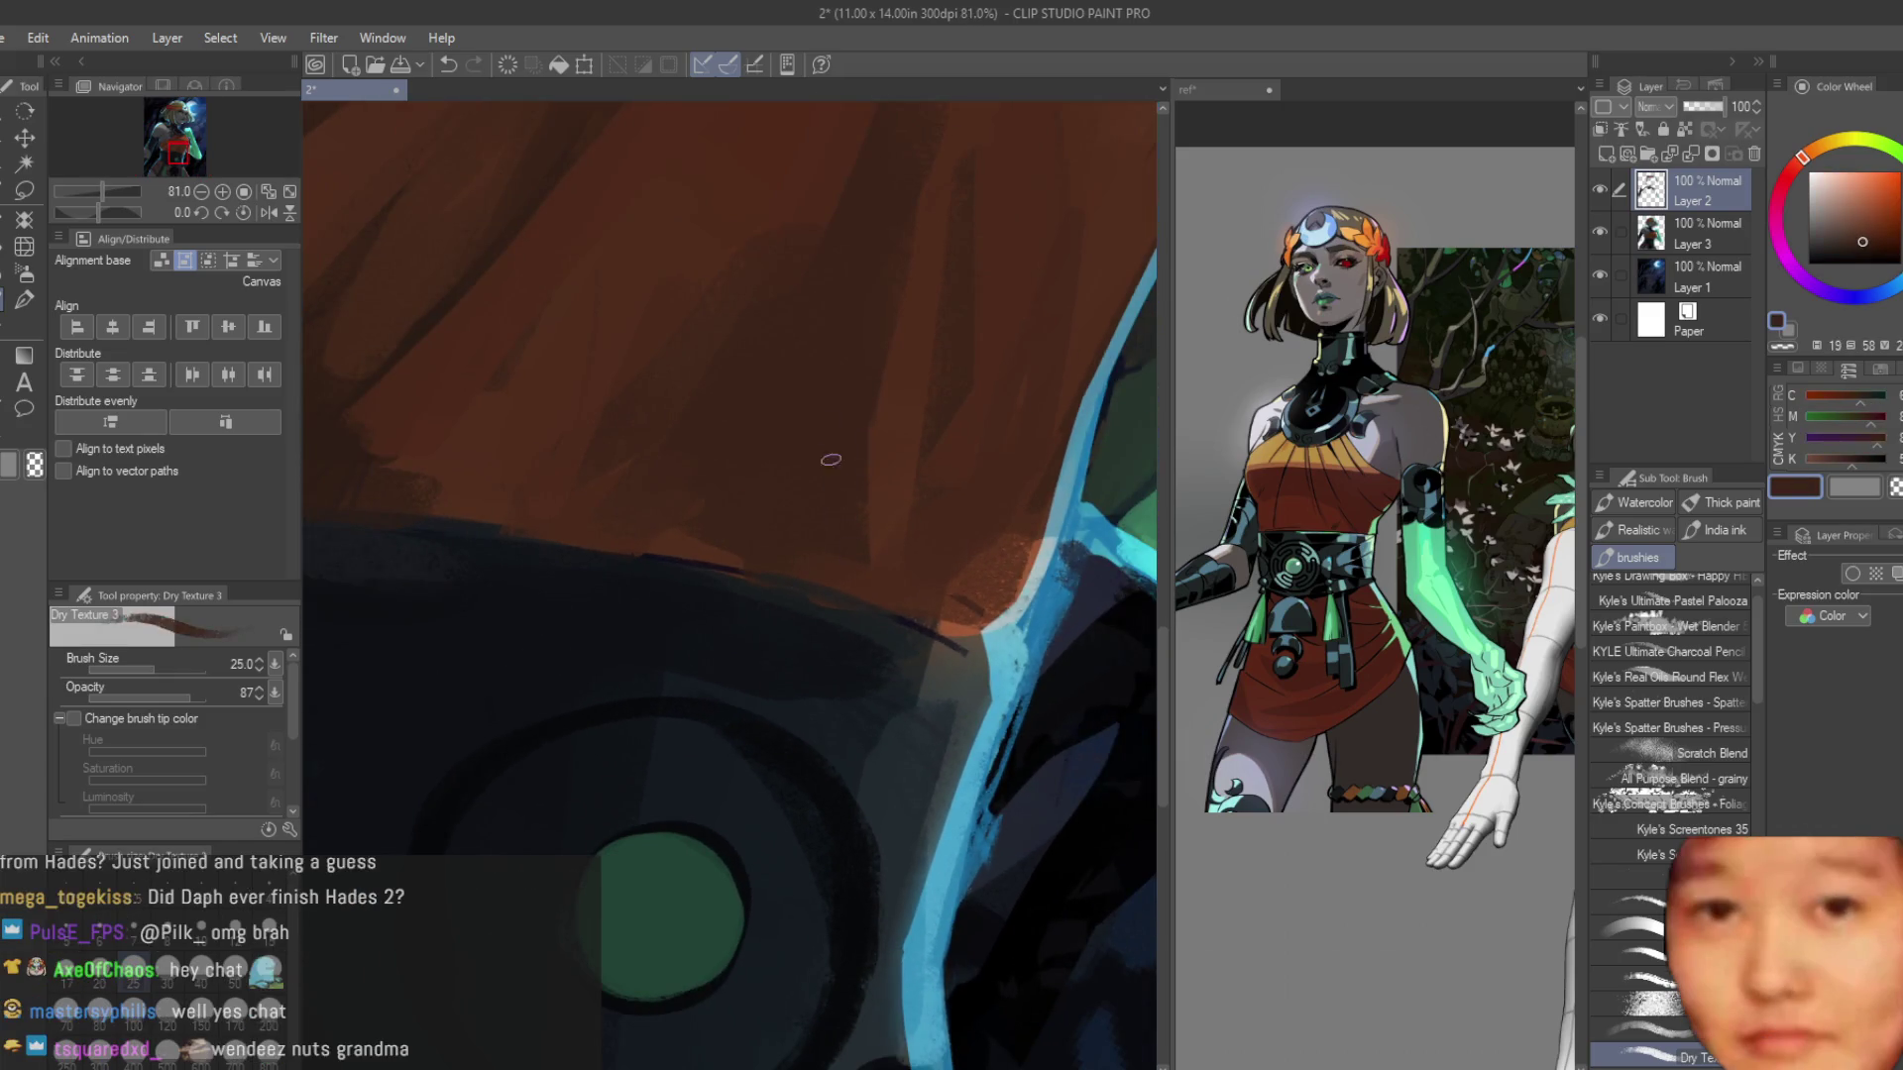
pyautogui.keyDown('alt'); pyautogui.click(863, 601); pyautogui.keyUp('alt')
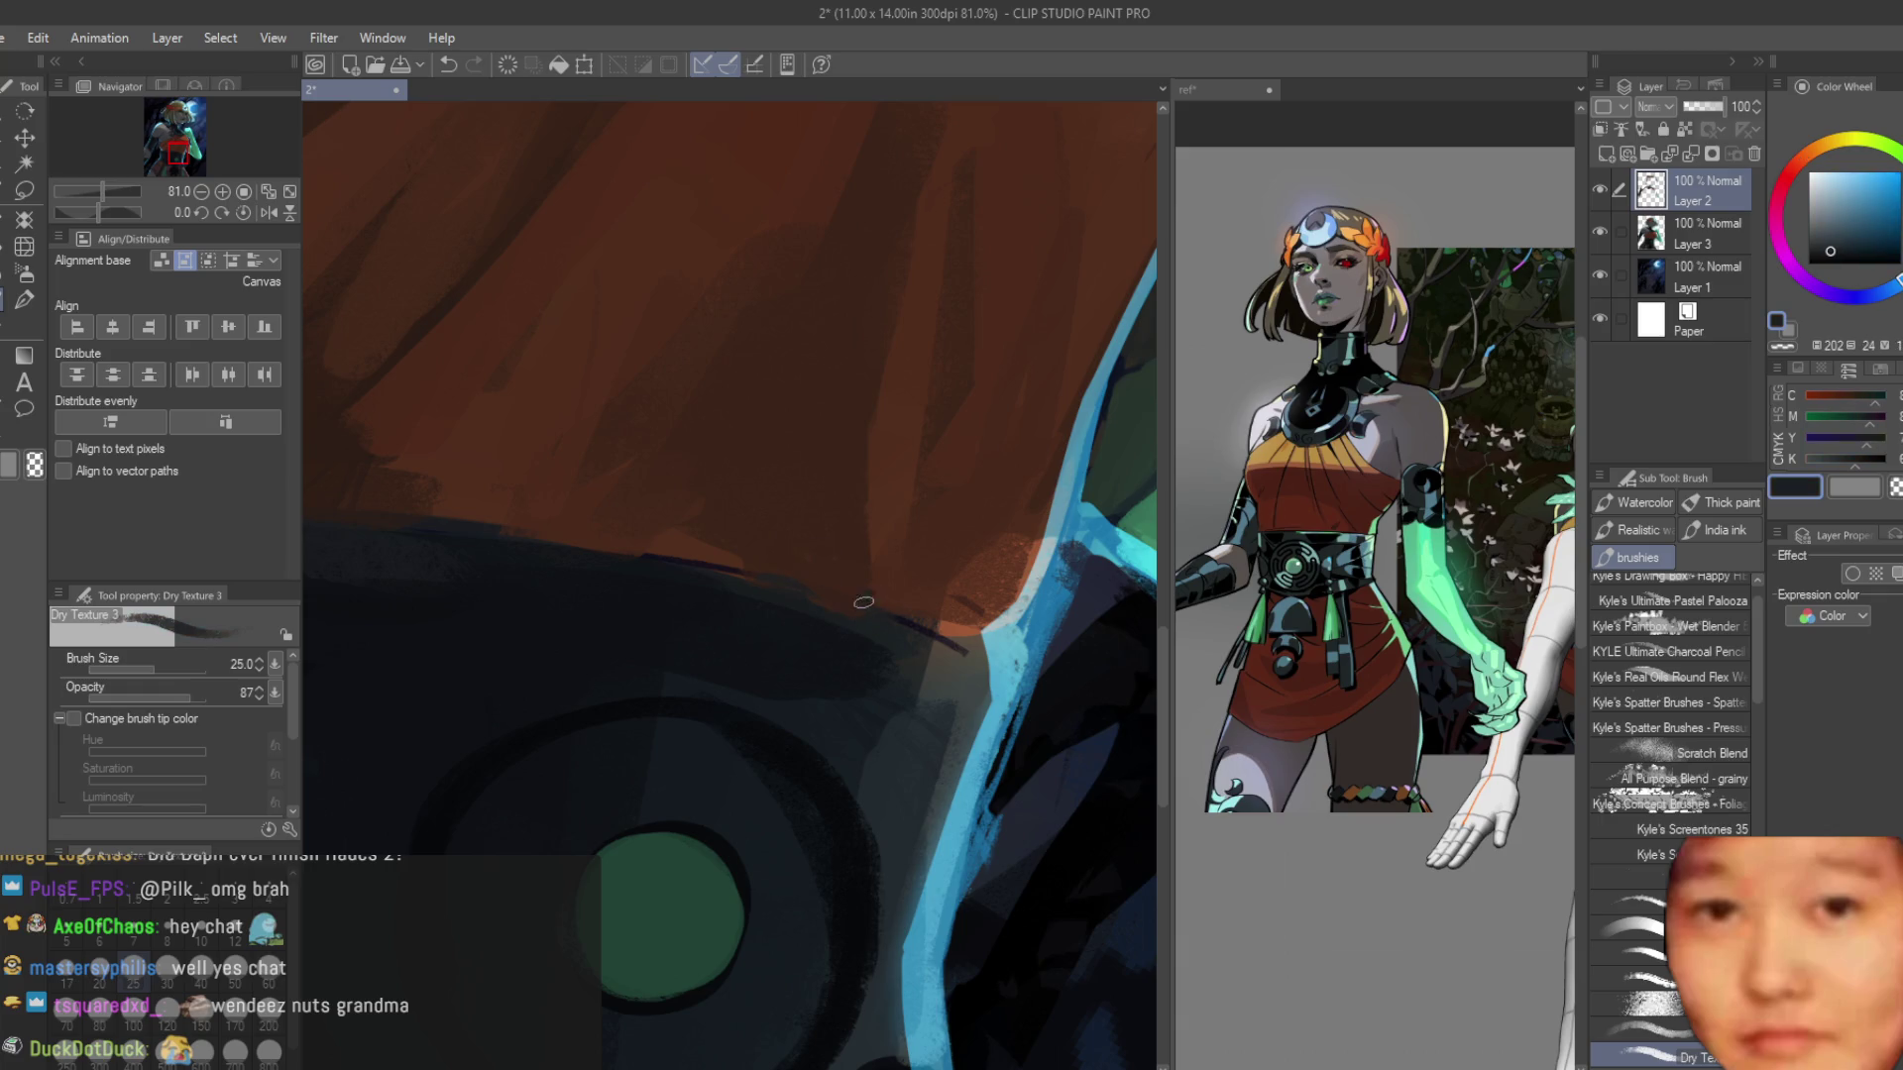
pyautogui.keyDown('alt'); pyautogui.click(843, 585); pyautogui.keyUp('alt')
pyautogui.keyDown('alt'); pyautogui.click(863, 593); pyautogui.keyUp('alt')
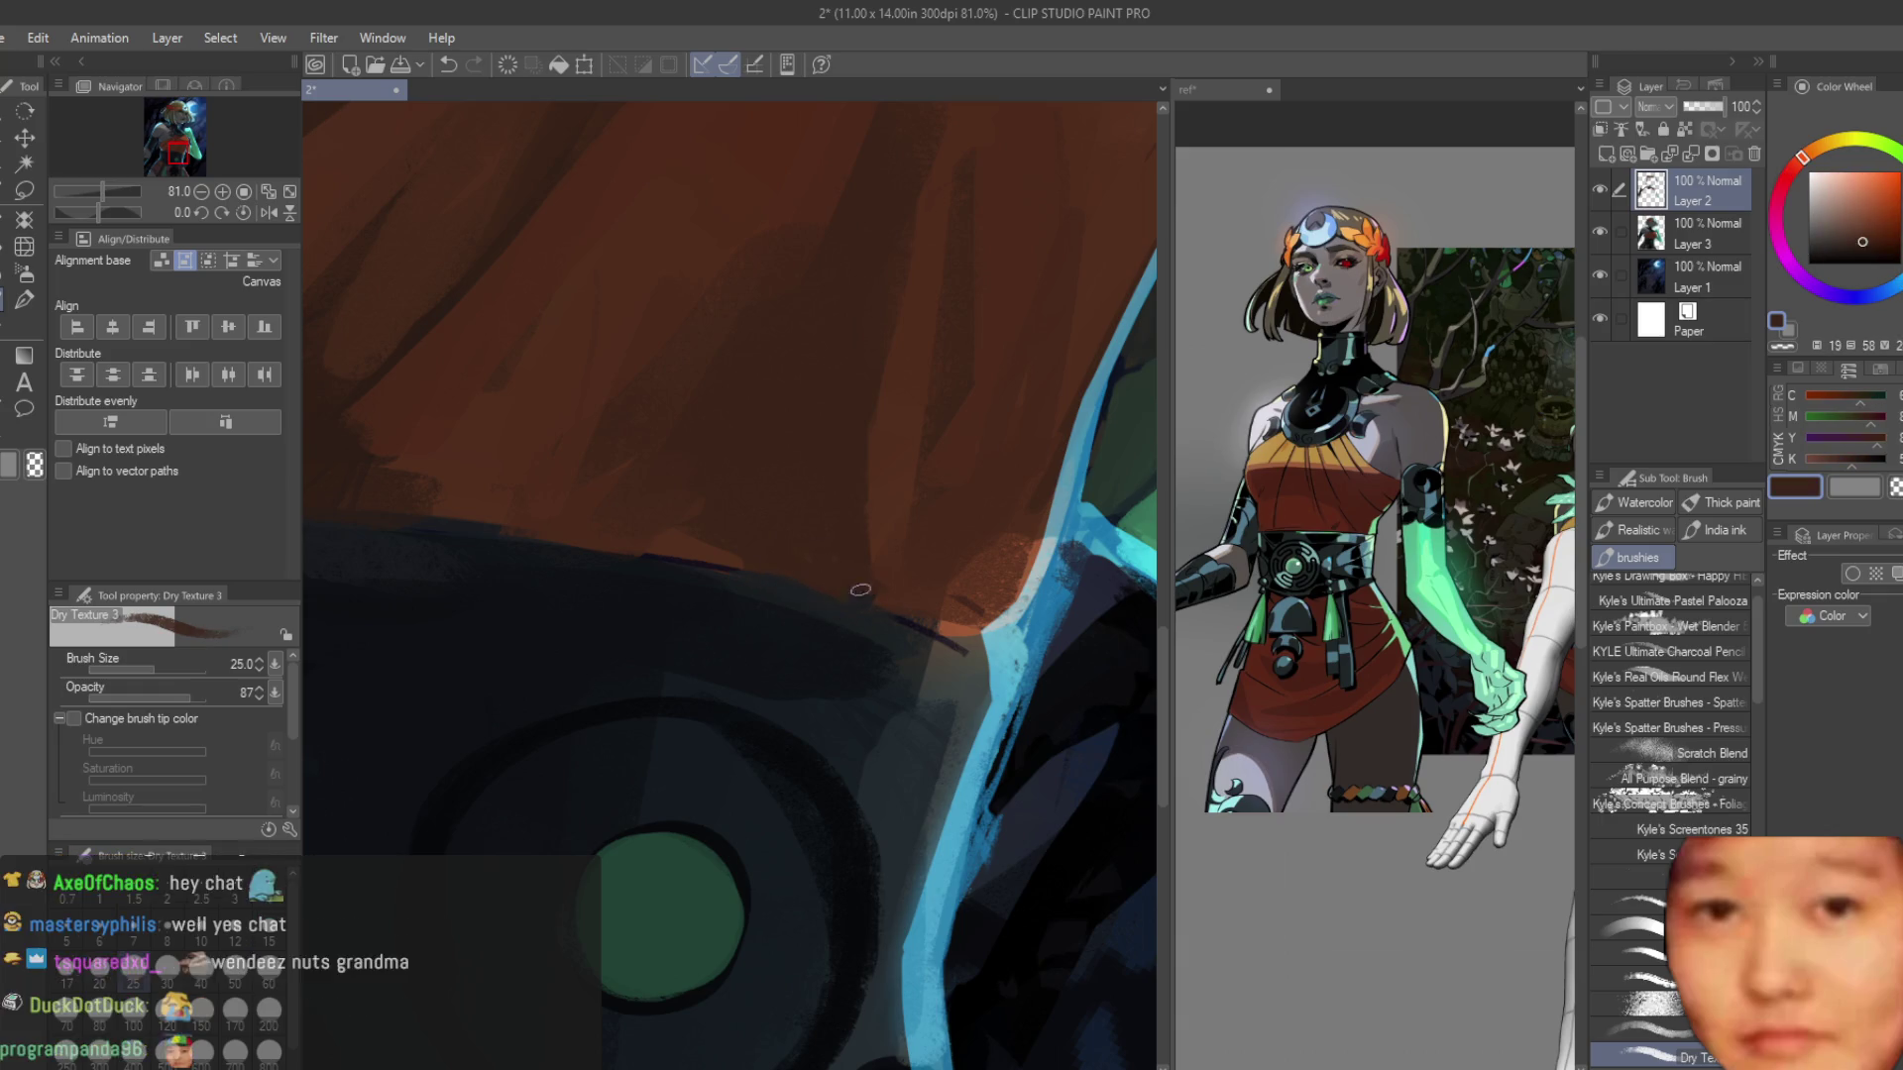
pyautogui.scroll(-5, 942, 693)
pyautogui.scroll(5, 942, 707)
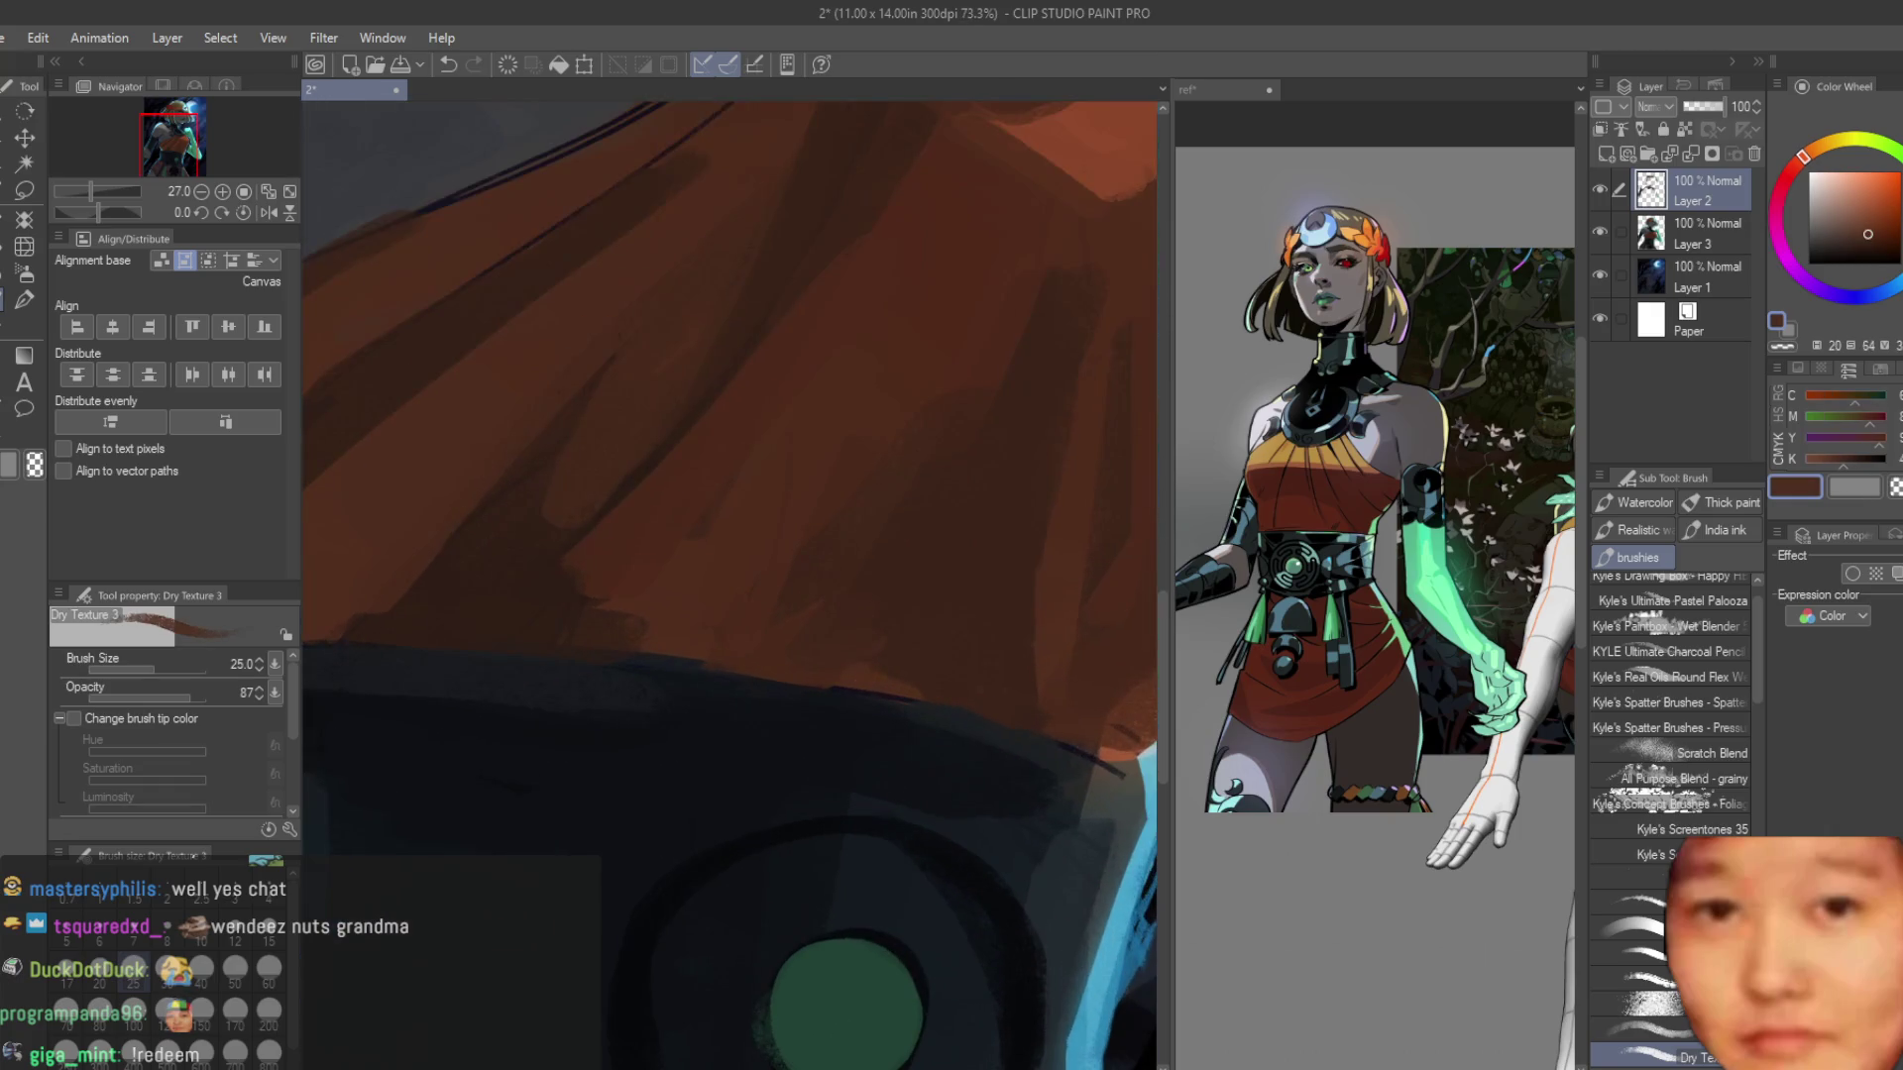
pyautogui.moveTo(802, 663); pyautogui.dragTo(872, 673)
pyautogui.scroll(-3, 707, 663)
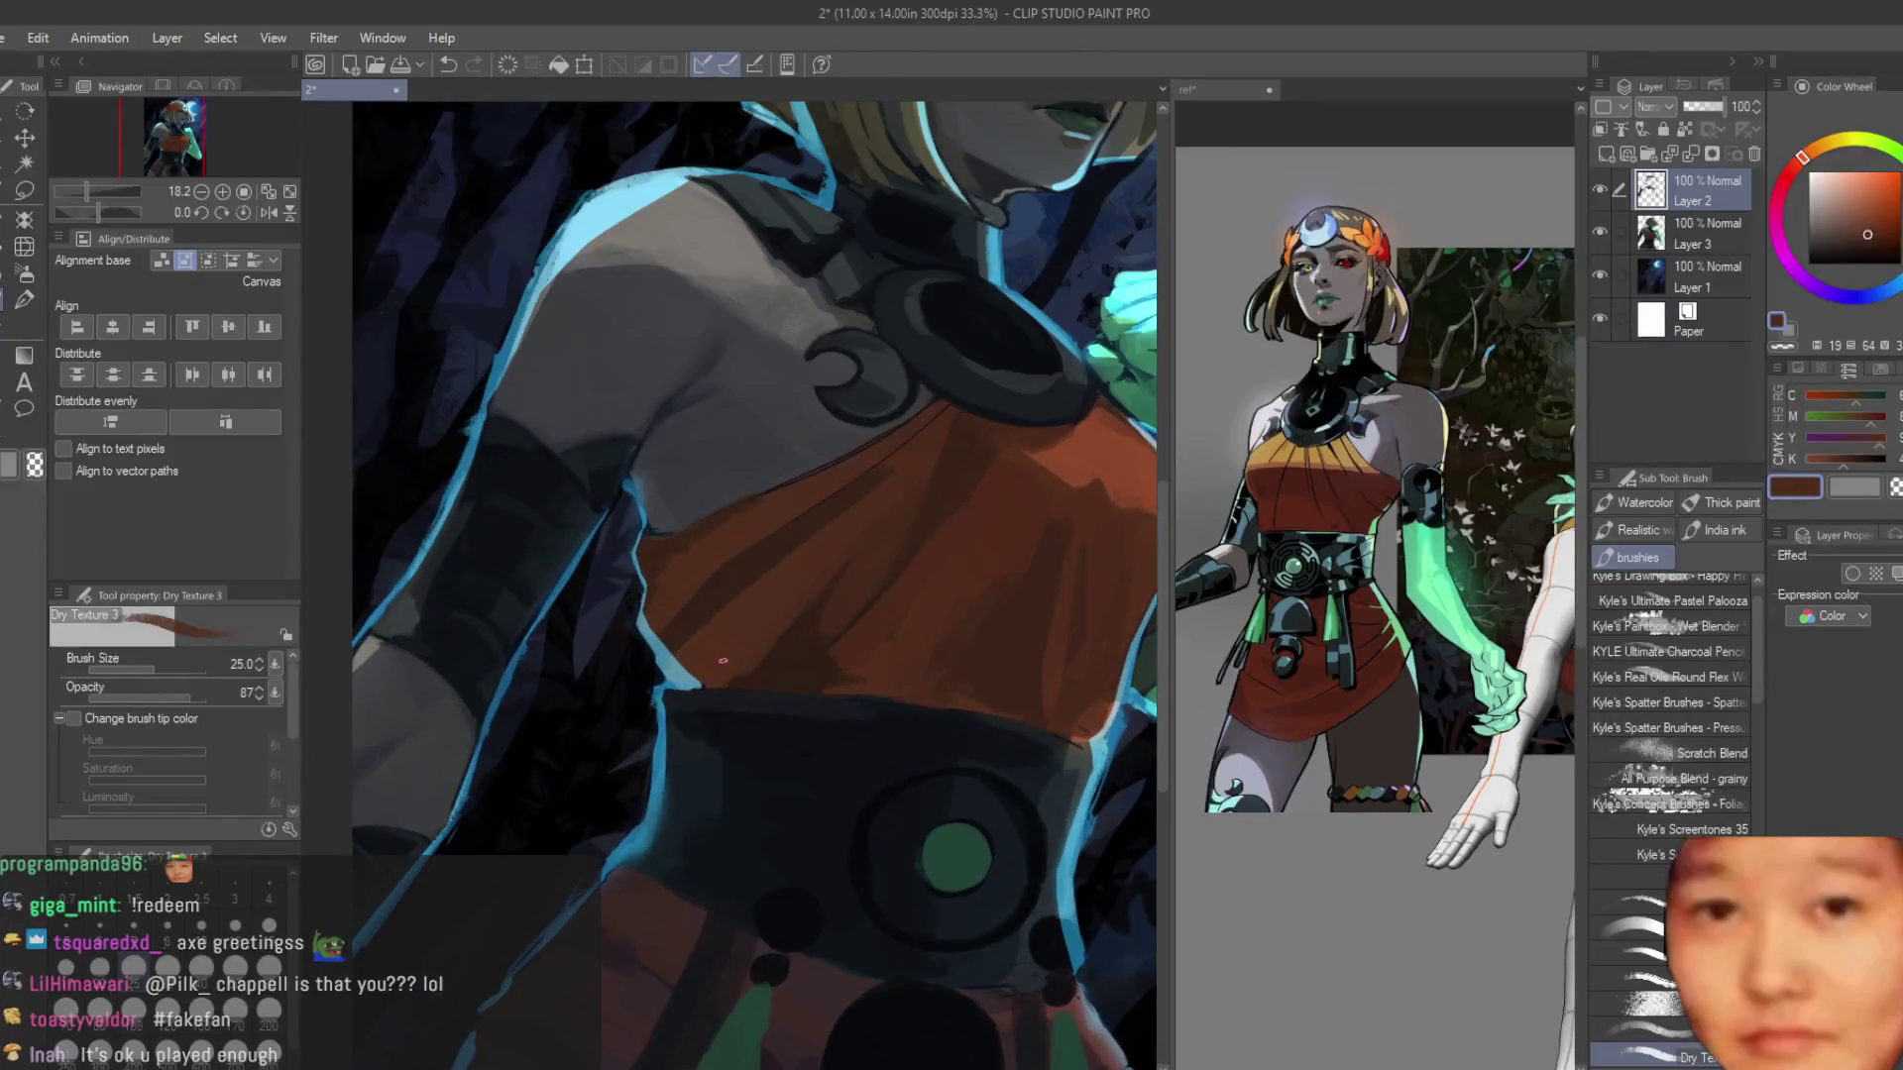
pyautogui.keyDown('alt'); pyautogui.click(747, 699); pyautogui.keyUp('alt')
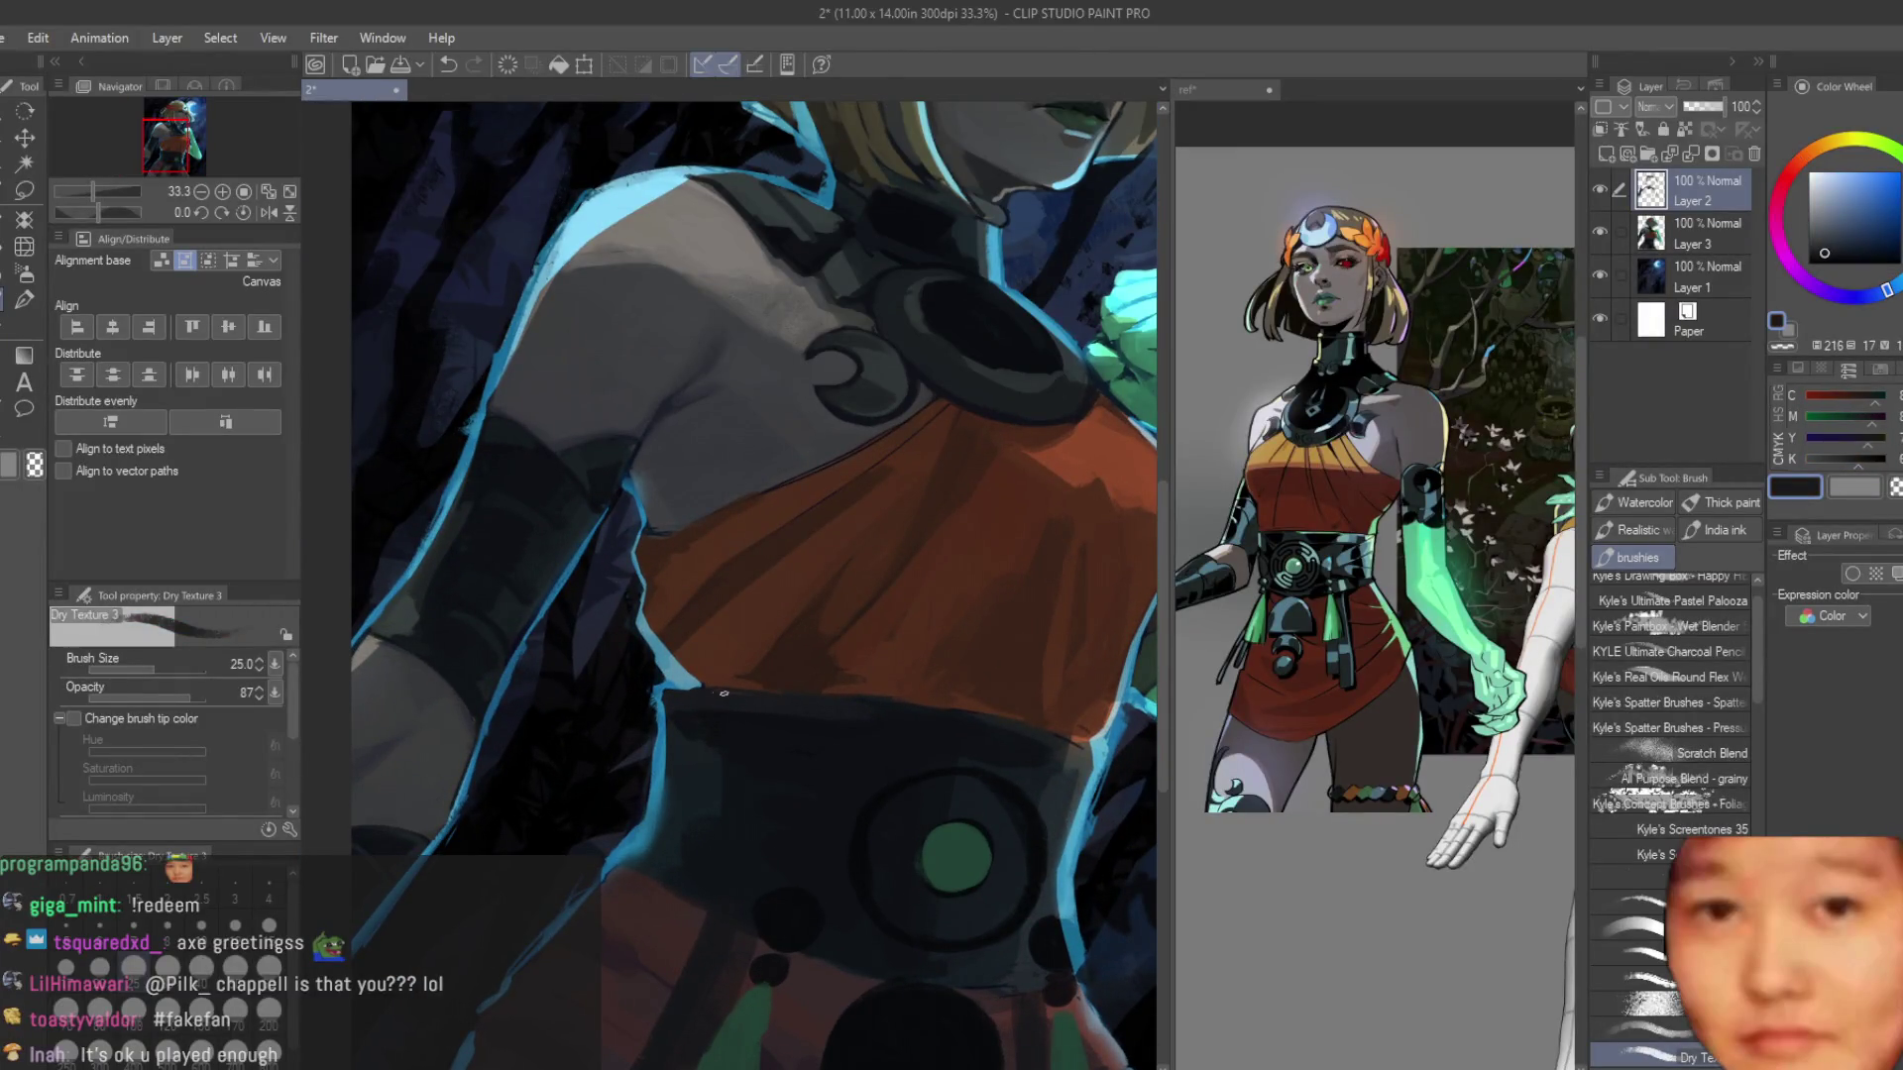
pyautogui.scroll(-4, 892, 674)
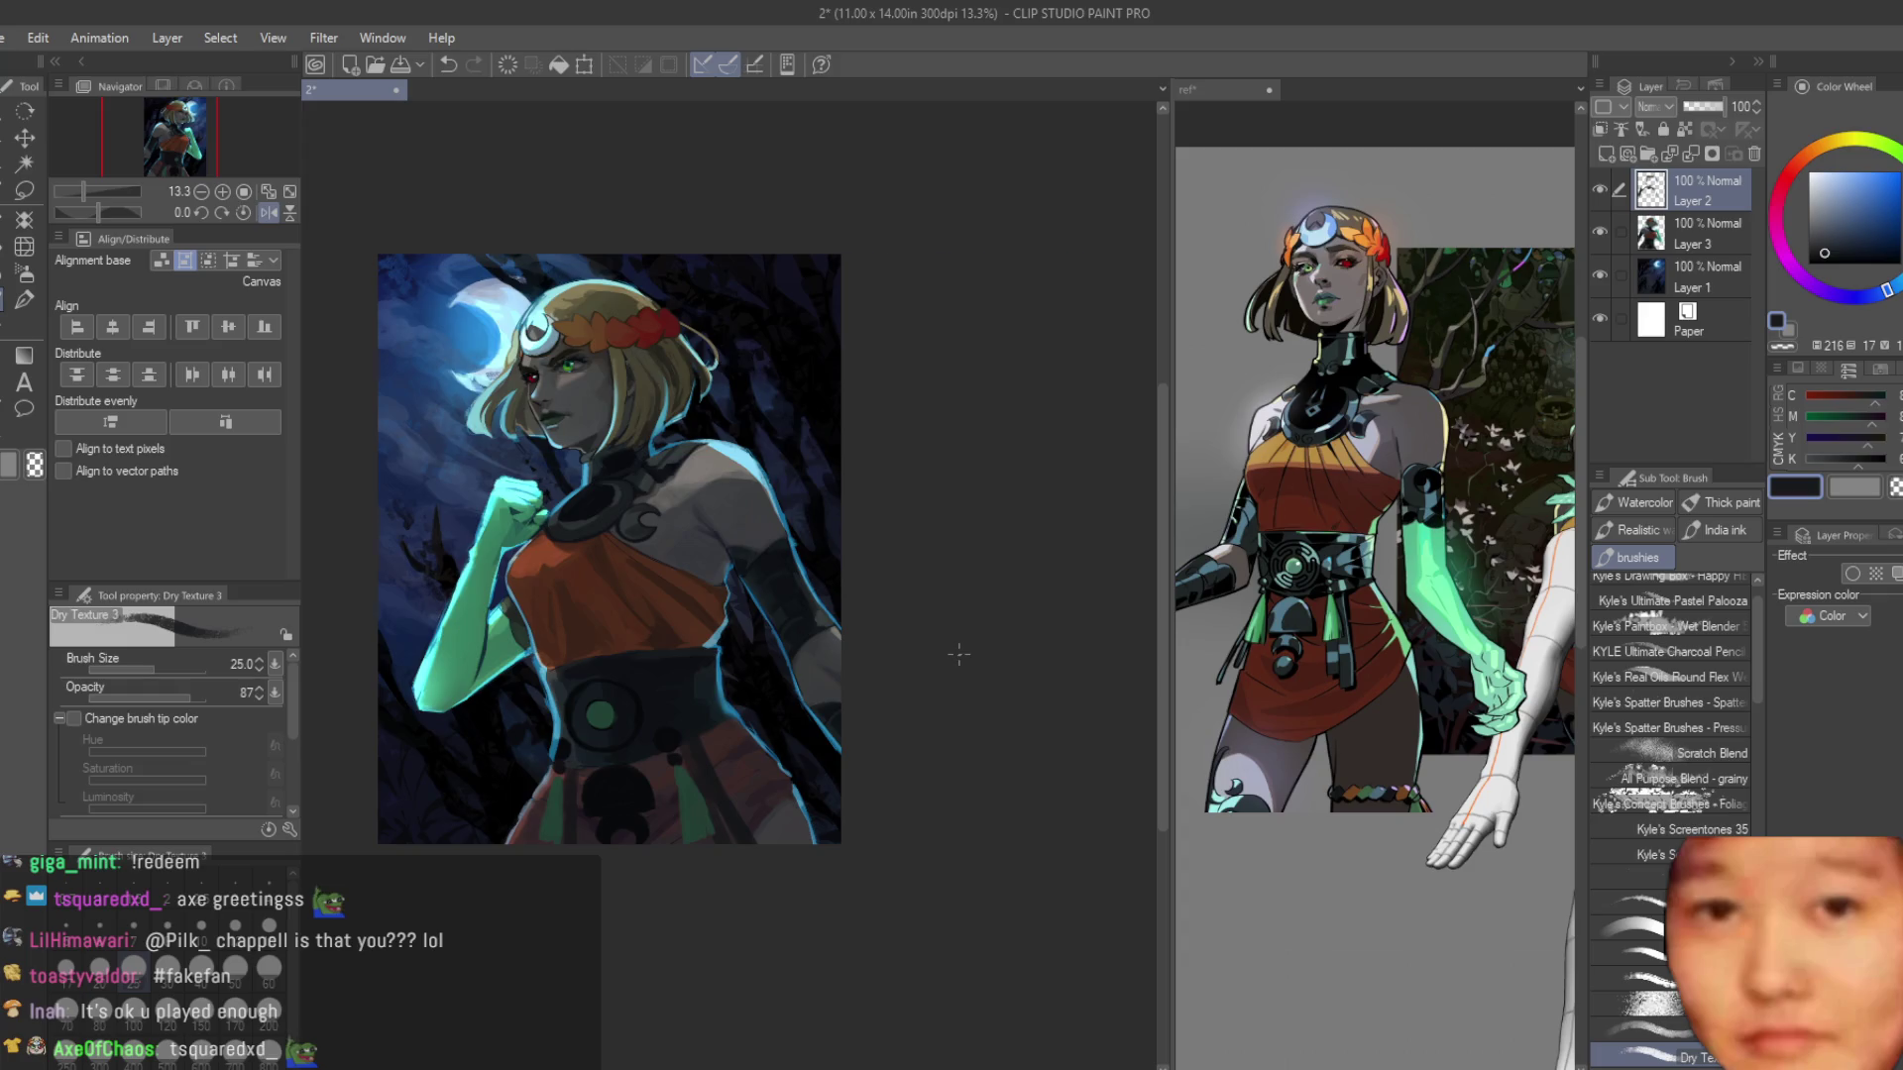
# Flip the canvas to check the composition, save with Ctrl+S, and flip it back.
pyautogui.press('h')
pyautogui.hotkey('ctrl', 's')
pyautogui.press('h')
pyautogui.scroll(3, 960, 373)
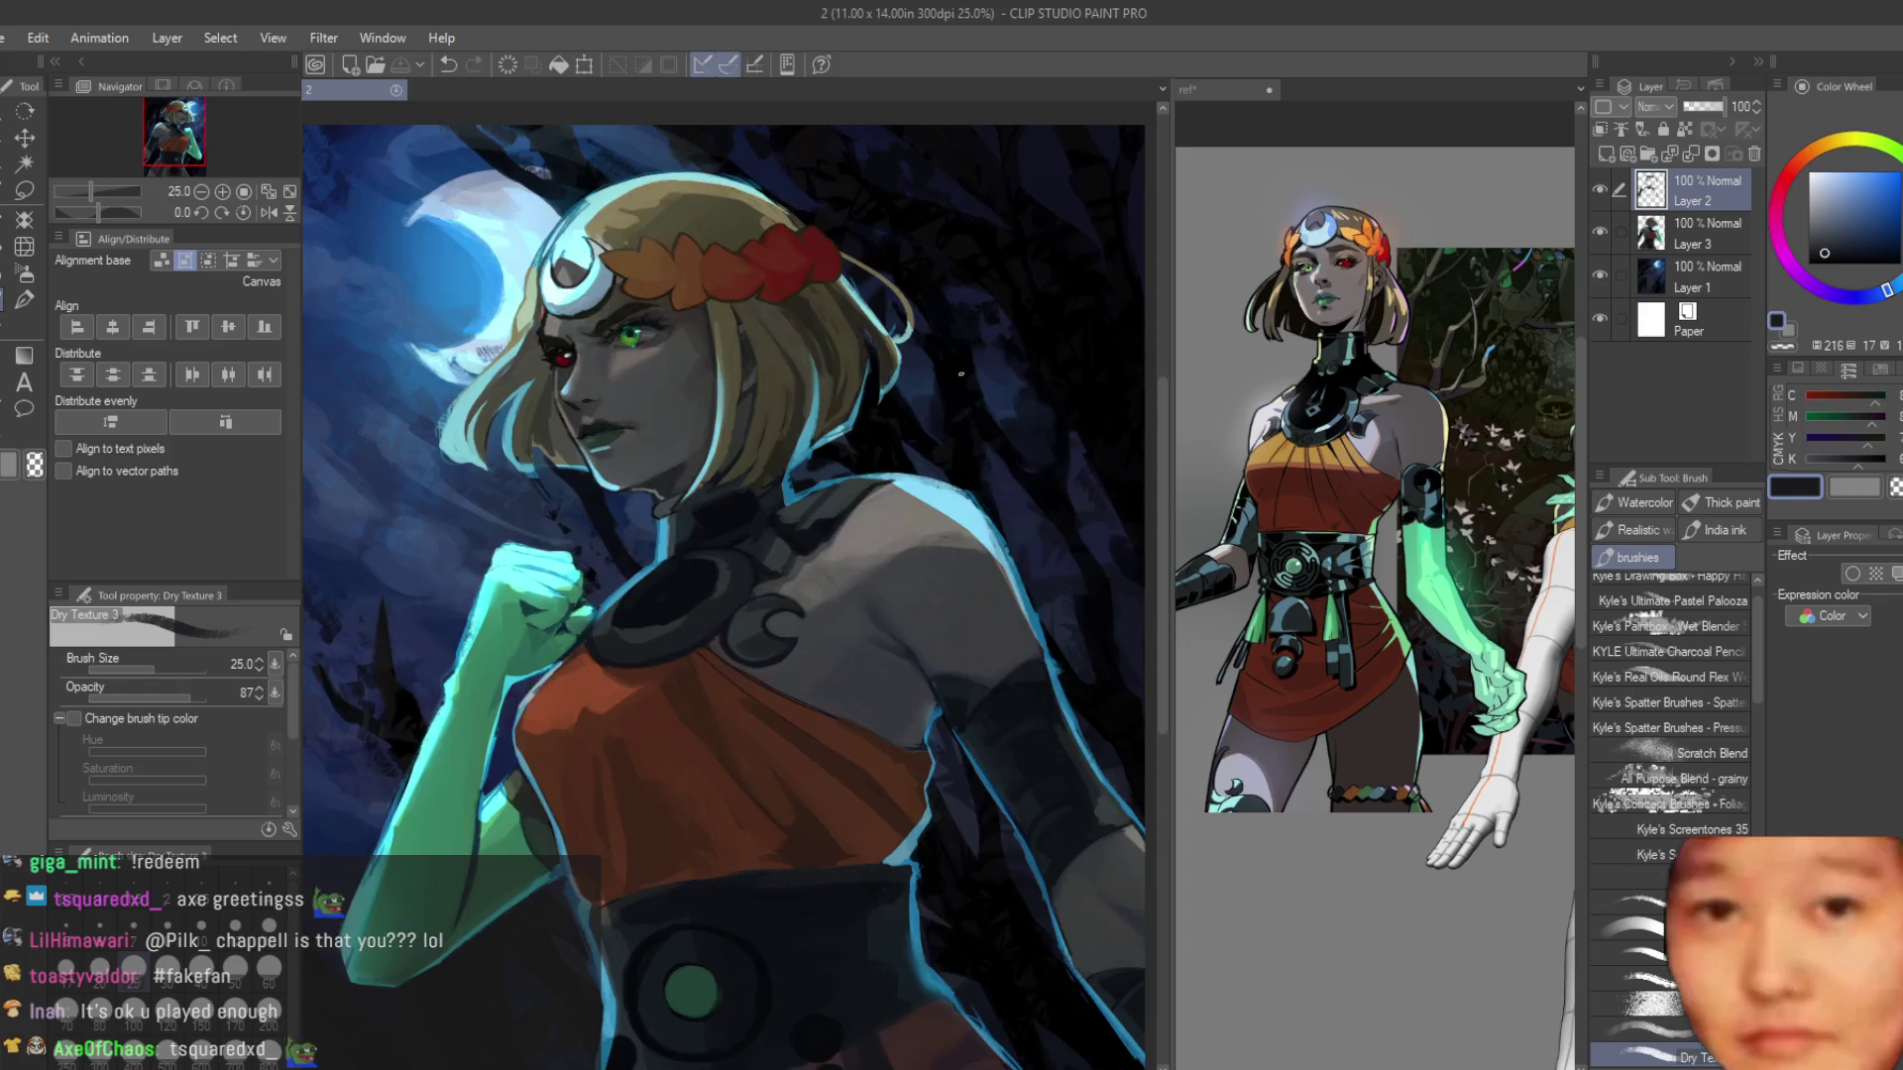
# Pick a dark brown and paint strokes darkening the eyebrow above the green eye.
pyautogui.scroll(6, 693, 376)
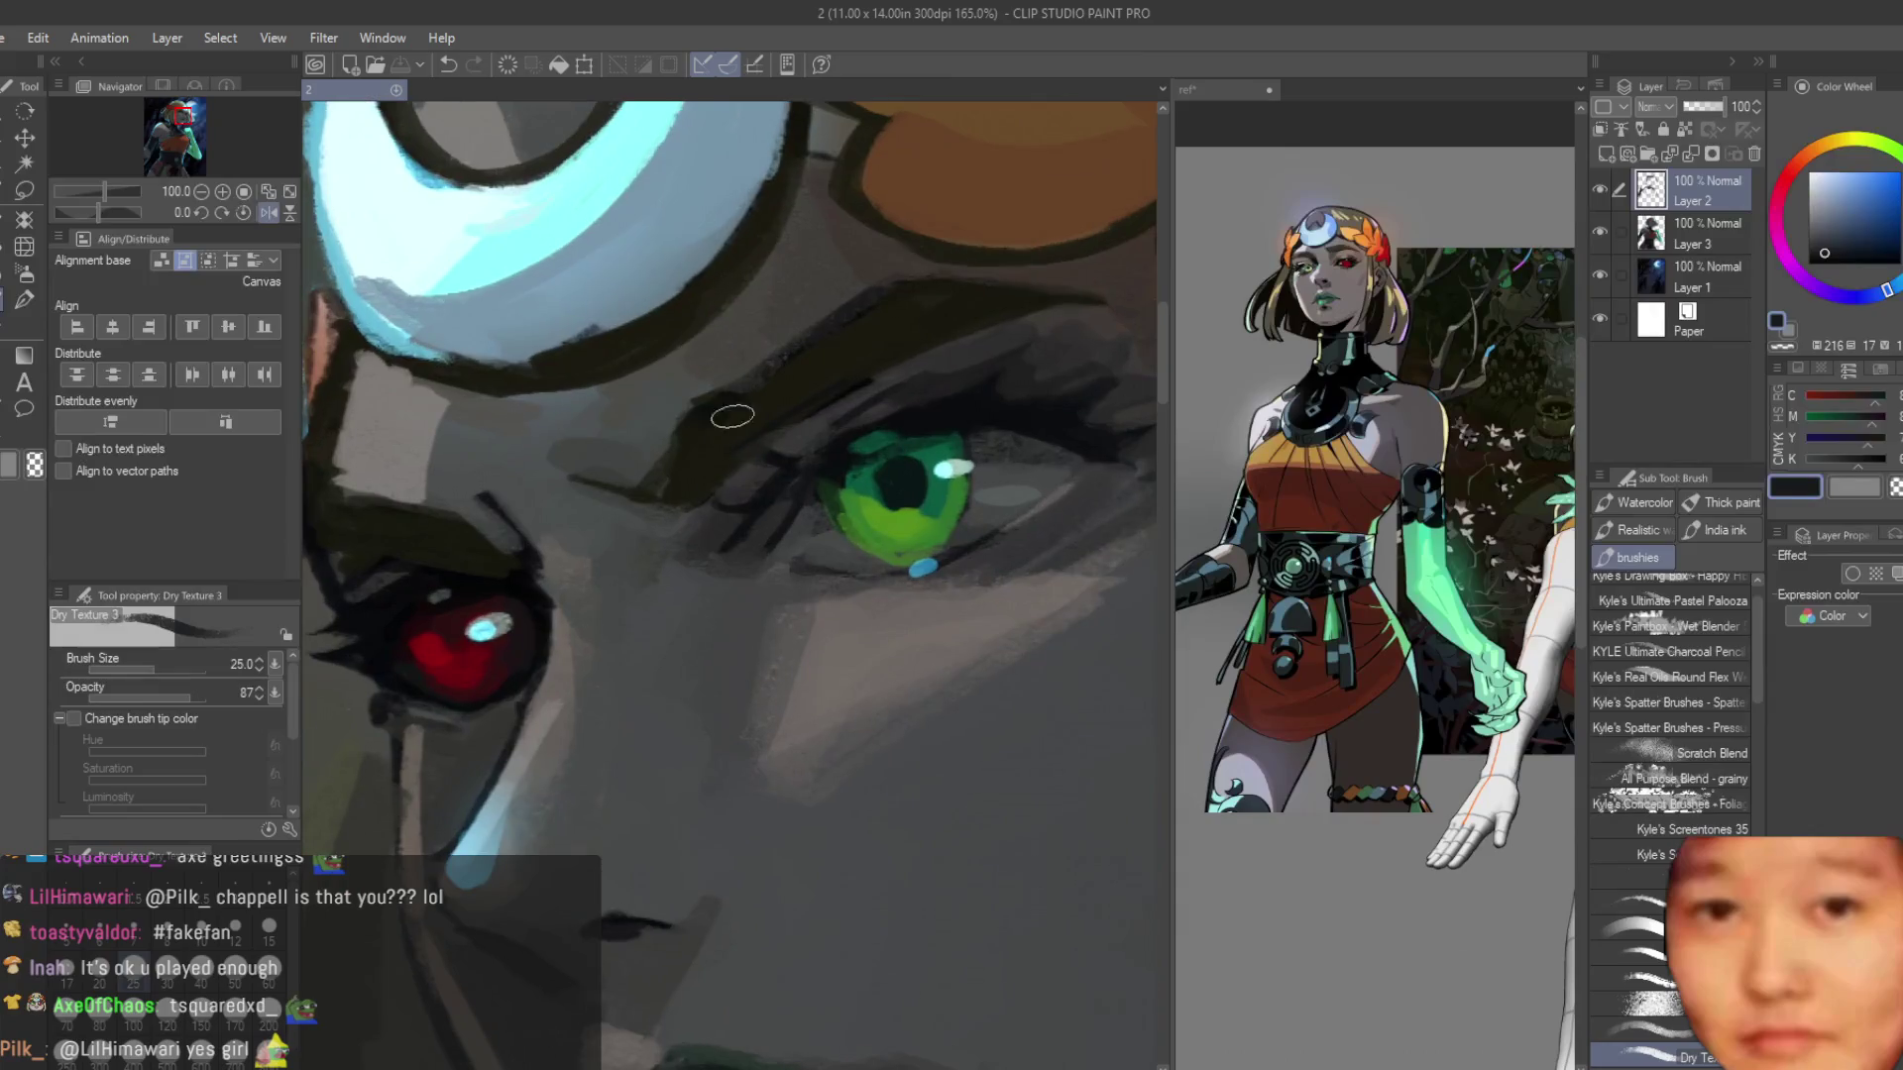
pyautogui.keyDown('alt'); pyautogui.click(732, 417); pyautogui.keyUp('alt')
pyautogui.moveTo(797, 407)
pyautogui.mouseDown()
pyautogui.moveTo(862, 366)
pyautogui.moveTo(778, 446)
pyautogui.moveTo(852, 297)
pyautogui.mouseUp()
pyautogui.scroll(-1, 678, 533)
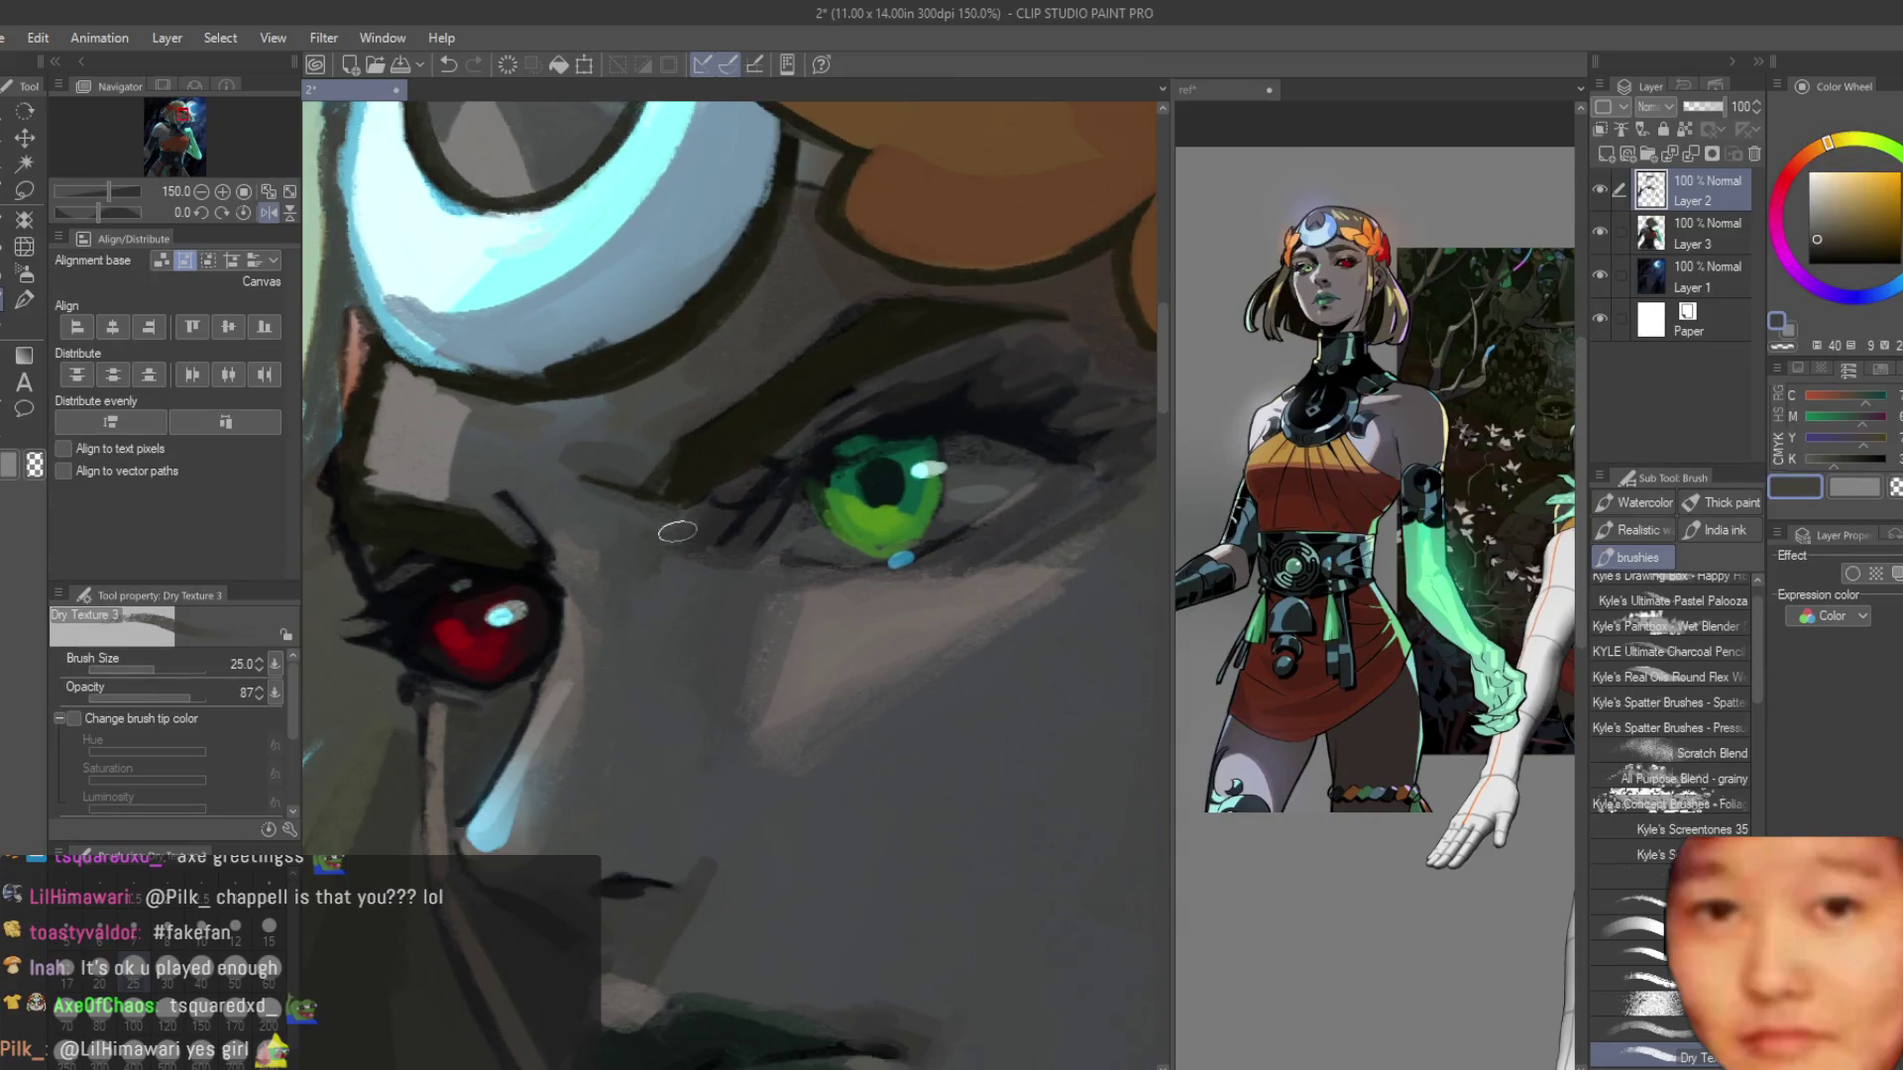
pyautogui.scroll(-1, 678, 532)
pyautogui.keyDown('alt'); pyautogui.click(778, 507); pyautogui.keyUp('alt')
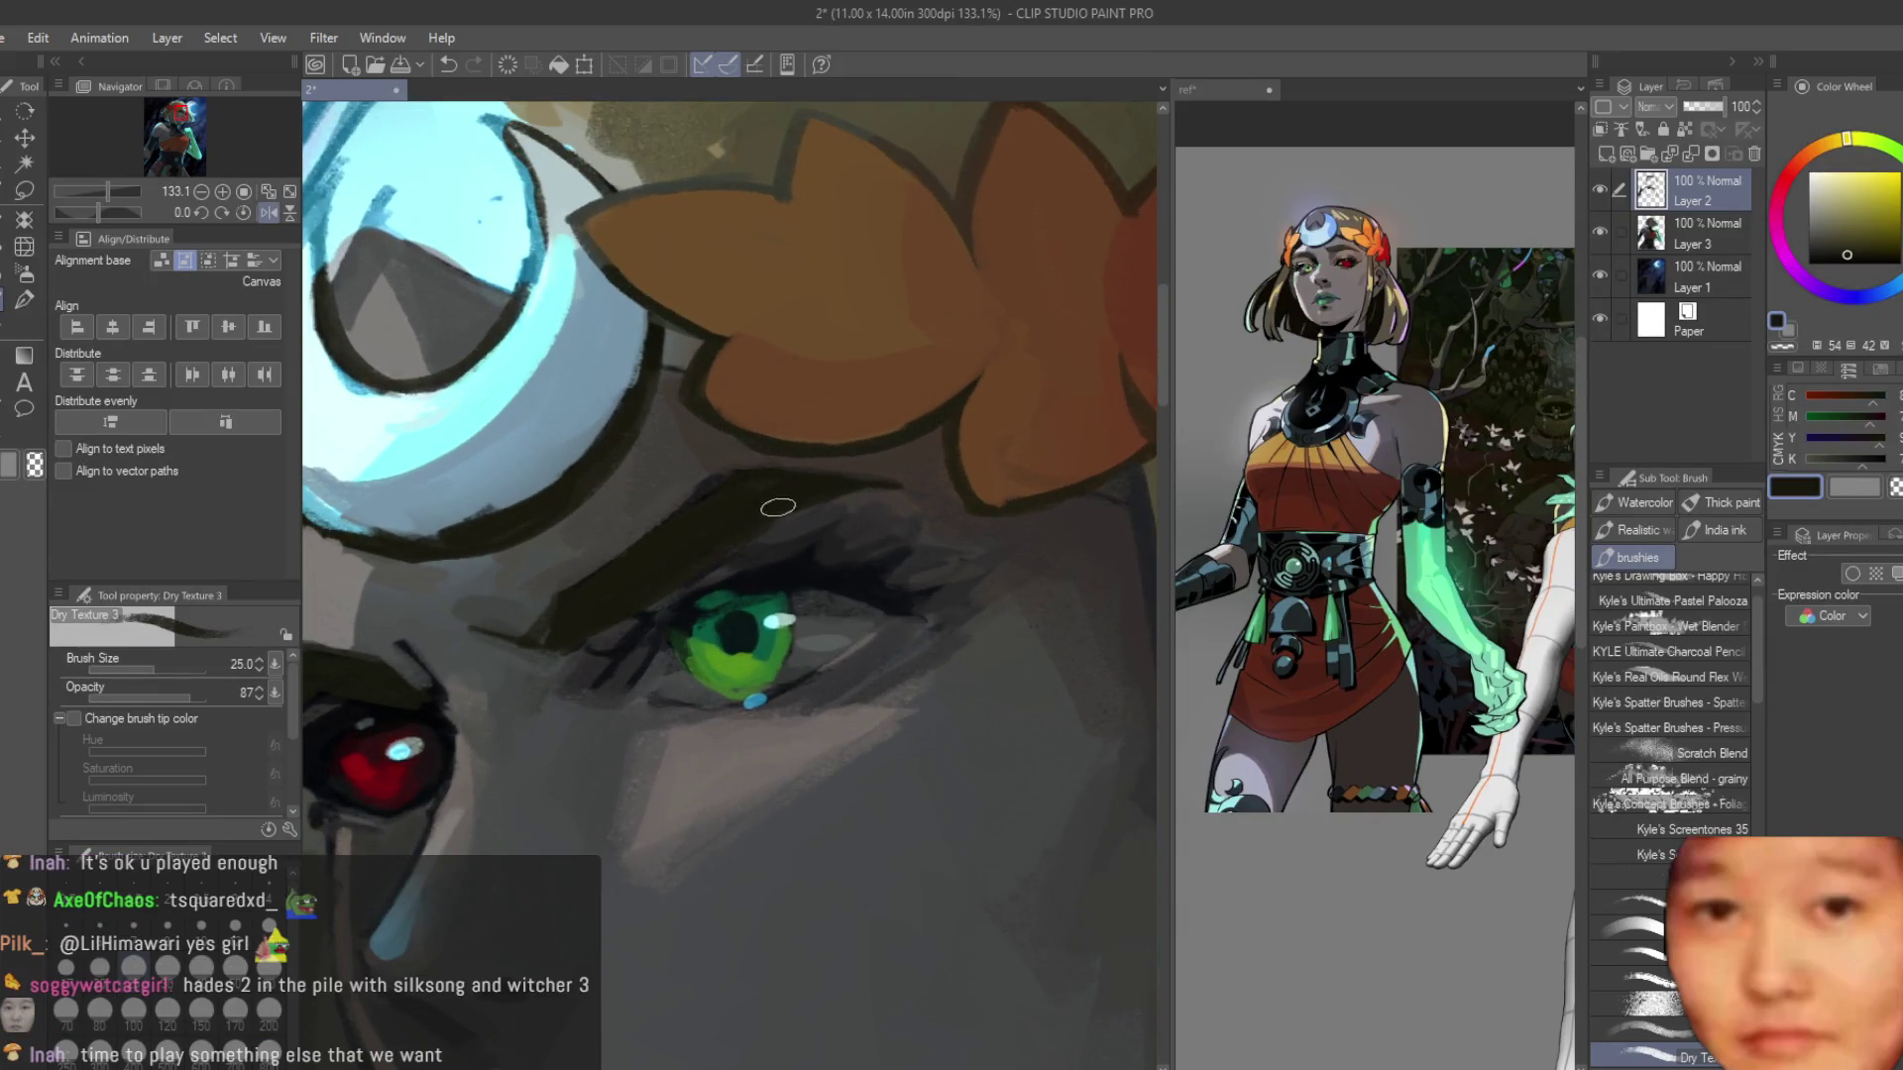
pyautogui.keyDown('alt'); pyautogui.click(876, 467); pyautogui.keyUp('alt')
pyautogui.moveTo(892, 475); pyautogui.dragTo(714, 485)
# Eyedrop dark green-grey and olive shades near the eye to fine-tune the brow colour.
pyautogui.scroll(-5, 1011, 484)
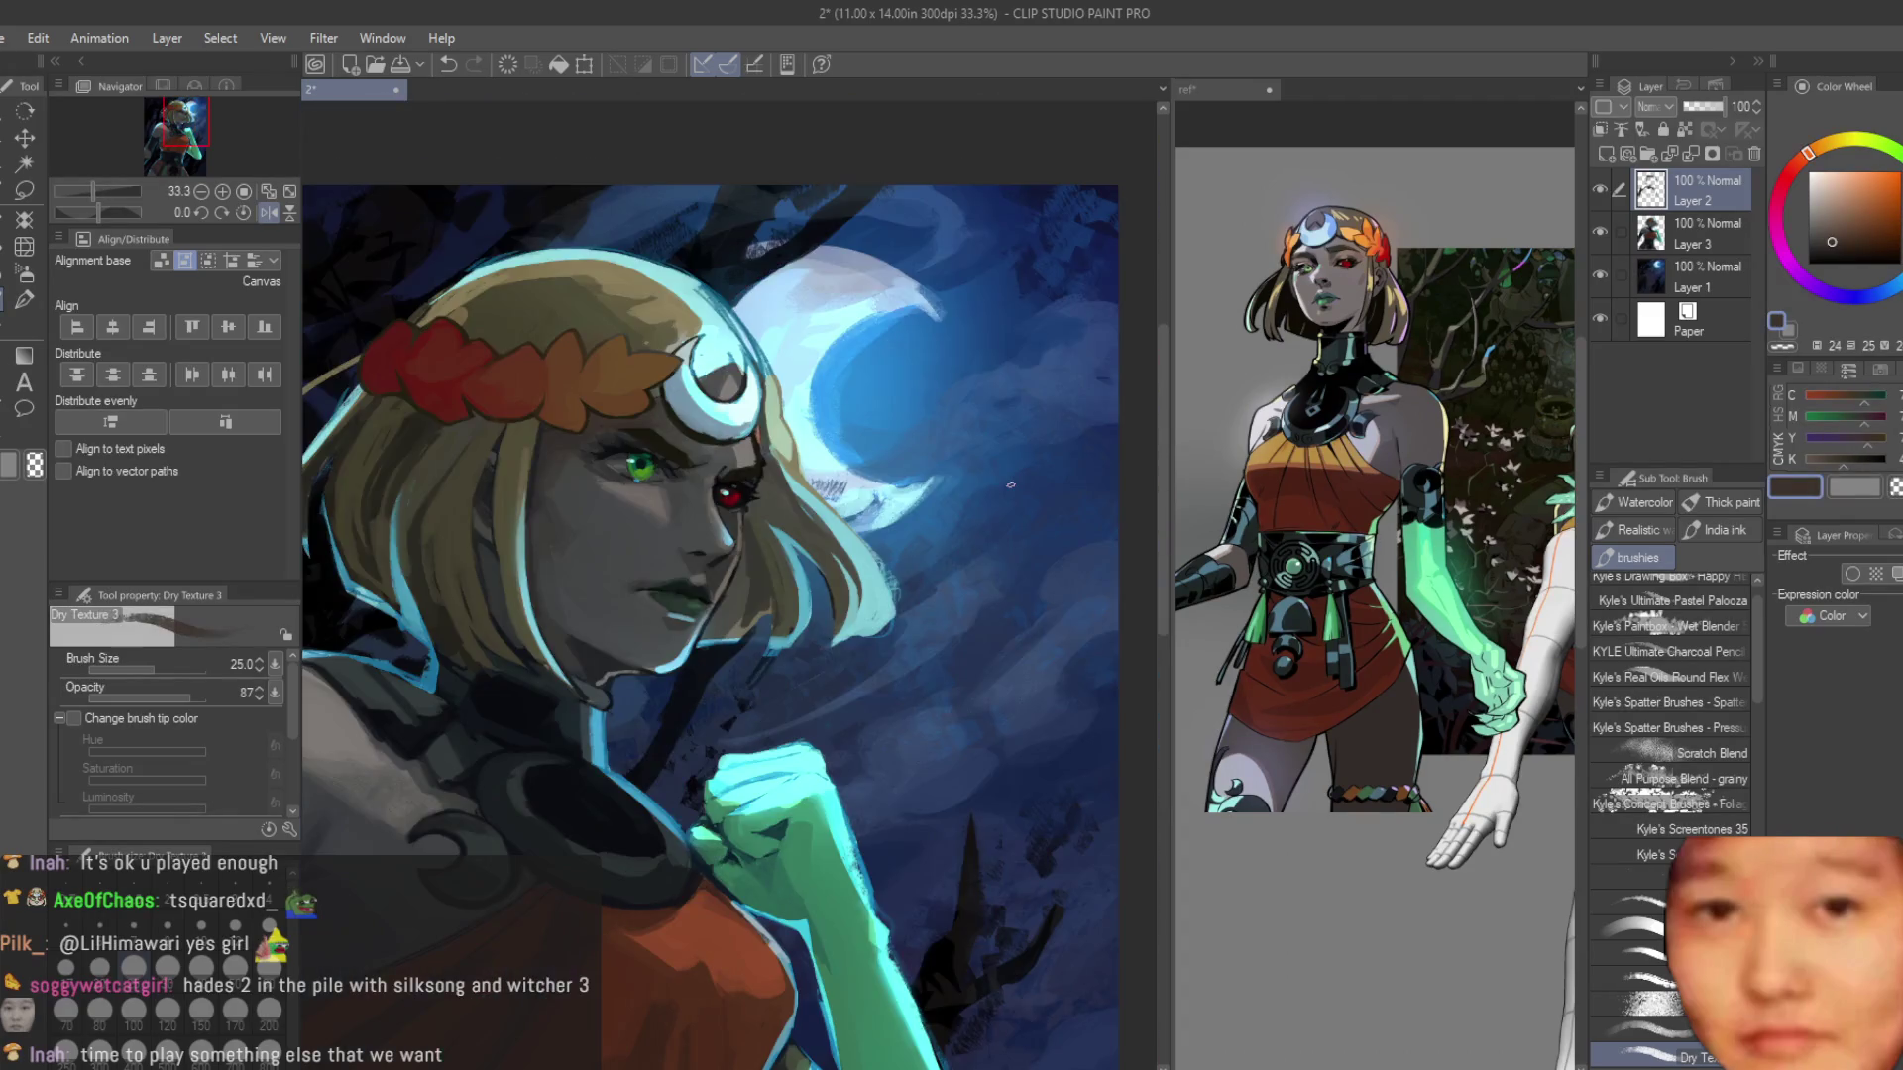
pyautogui.scroll(5, 624, 355)
pyautogui.keyDown('alt'); pyautogui.click(917, 623); pyautogui.keyUp('alt')
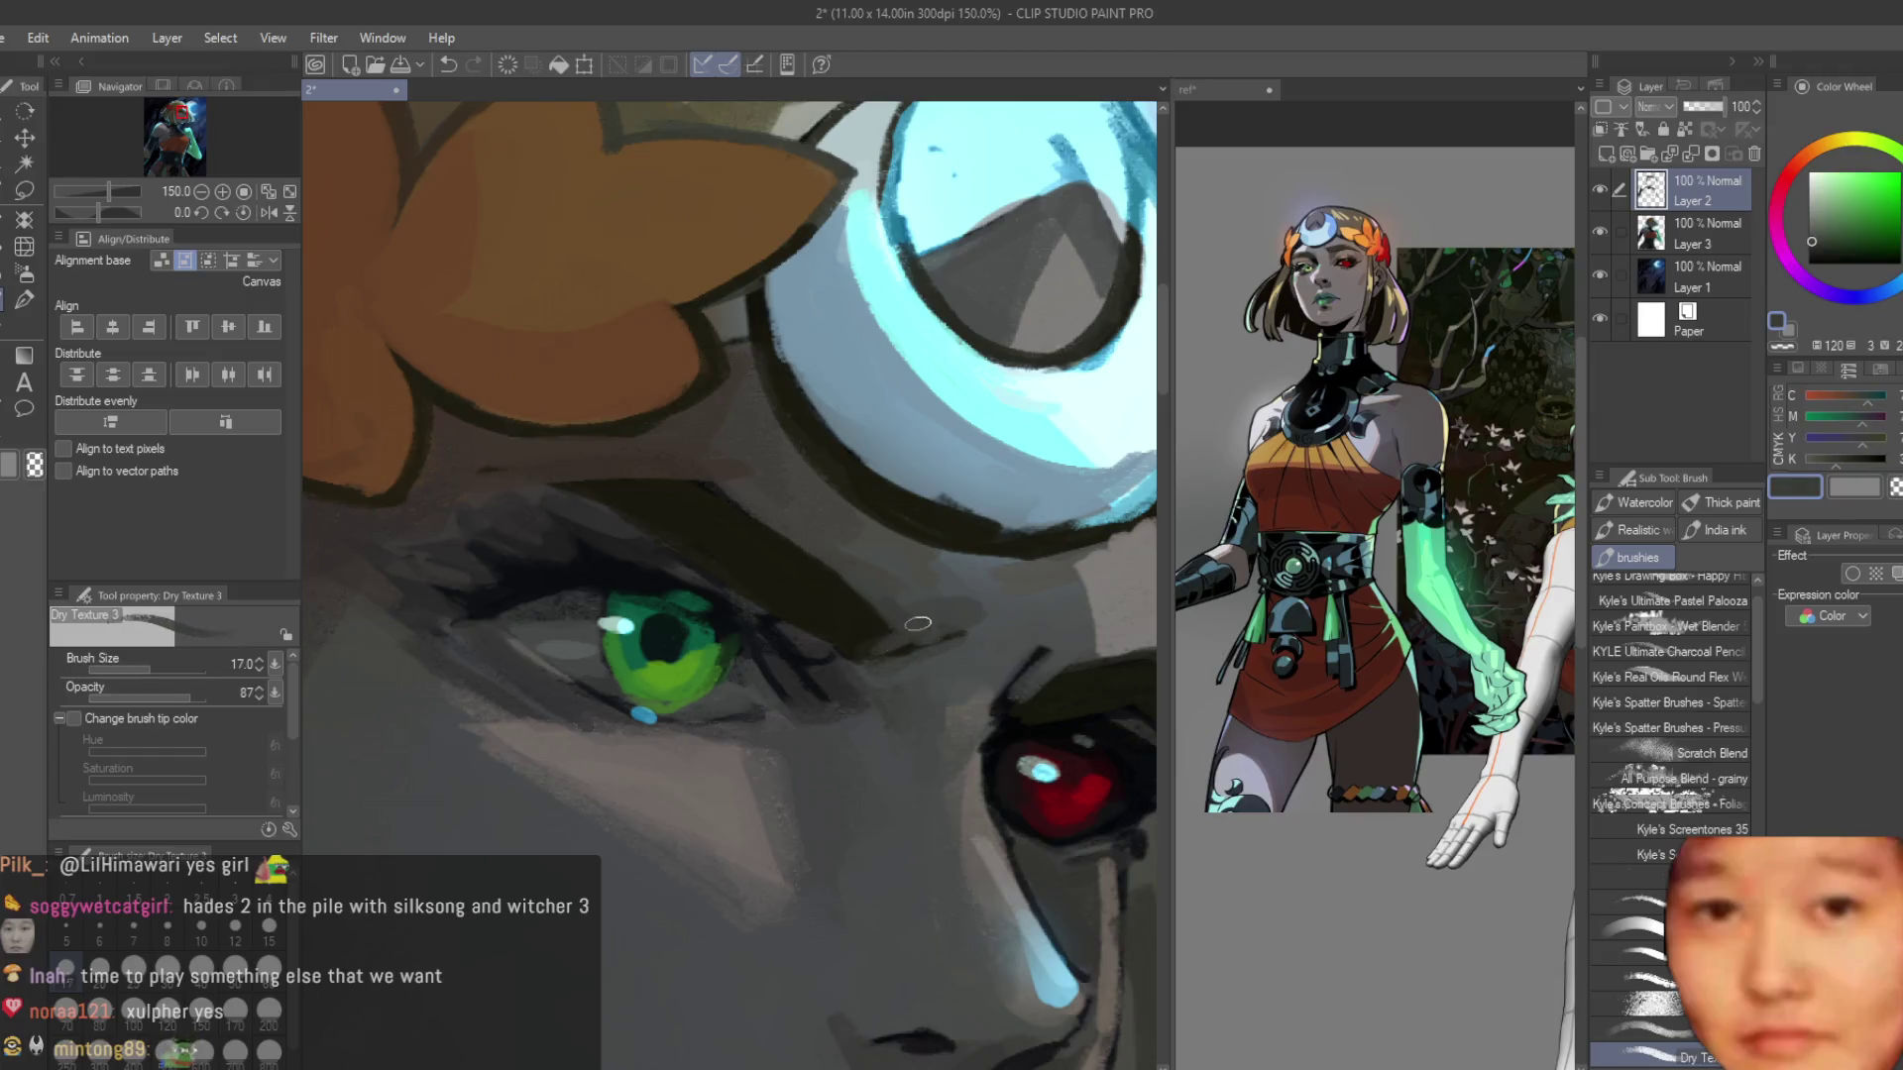
pyautogui.keyDown('alt'); pyautogui.click(856, 636); pyautogui.keyUp('alt')
pyautogui.keyDown('alt'); pyautogui.click(877, 642); pyautogui.keyUp('alt')
pyautogui.keyDown('alt'); pyautogui.click(861, 615); pyautogui.keyUp('alt')
pyautogui.keyDown('alt'); pyautogui.click(710, 496); pyautogui.keyUp('alt')
pyautogui.keyDown('alt'); pyautogui.click(737, 497); pyautogui.keyUp('alt')
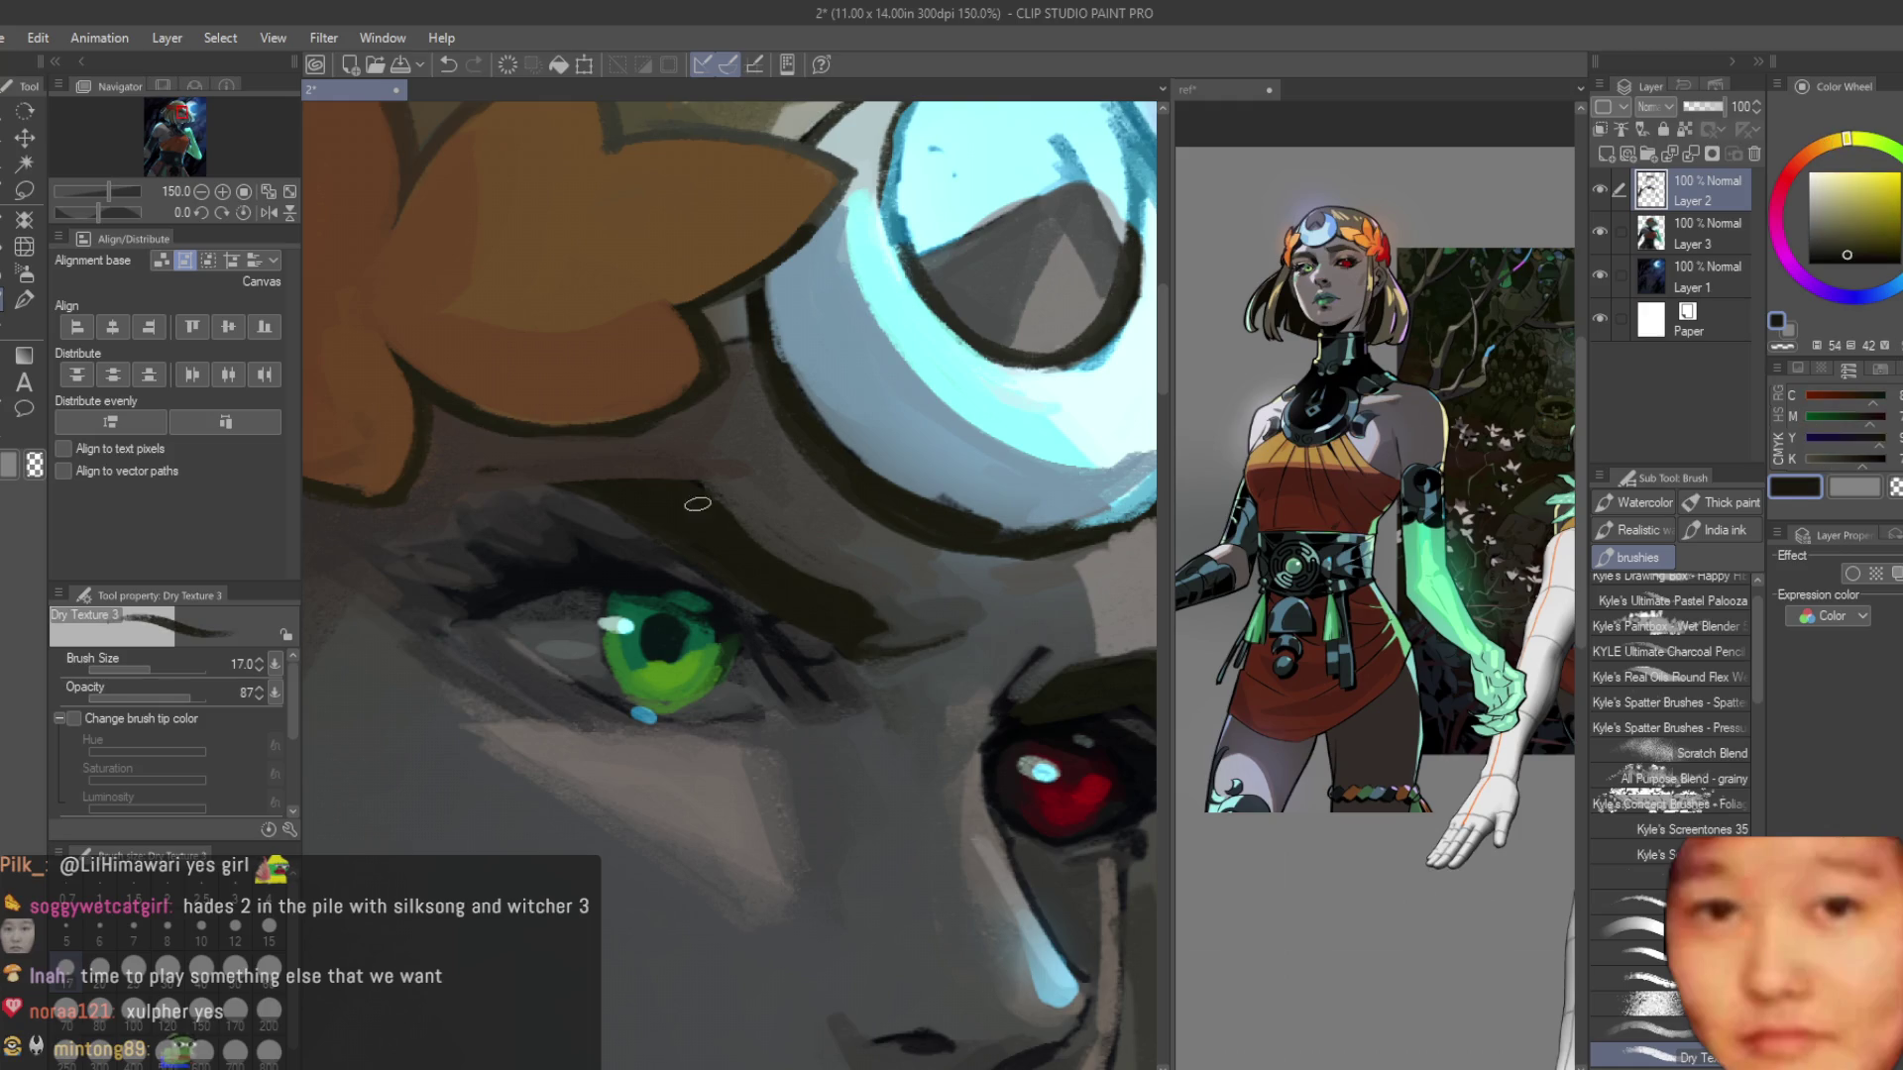
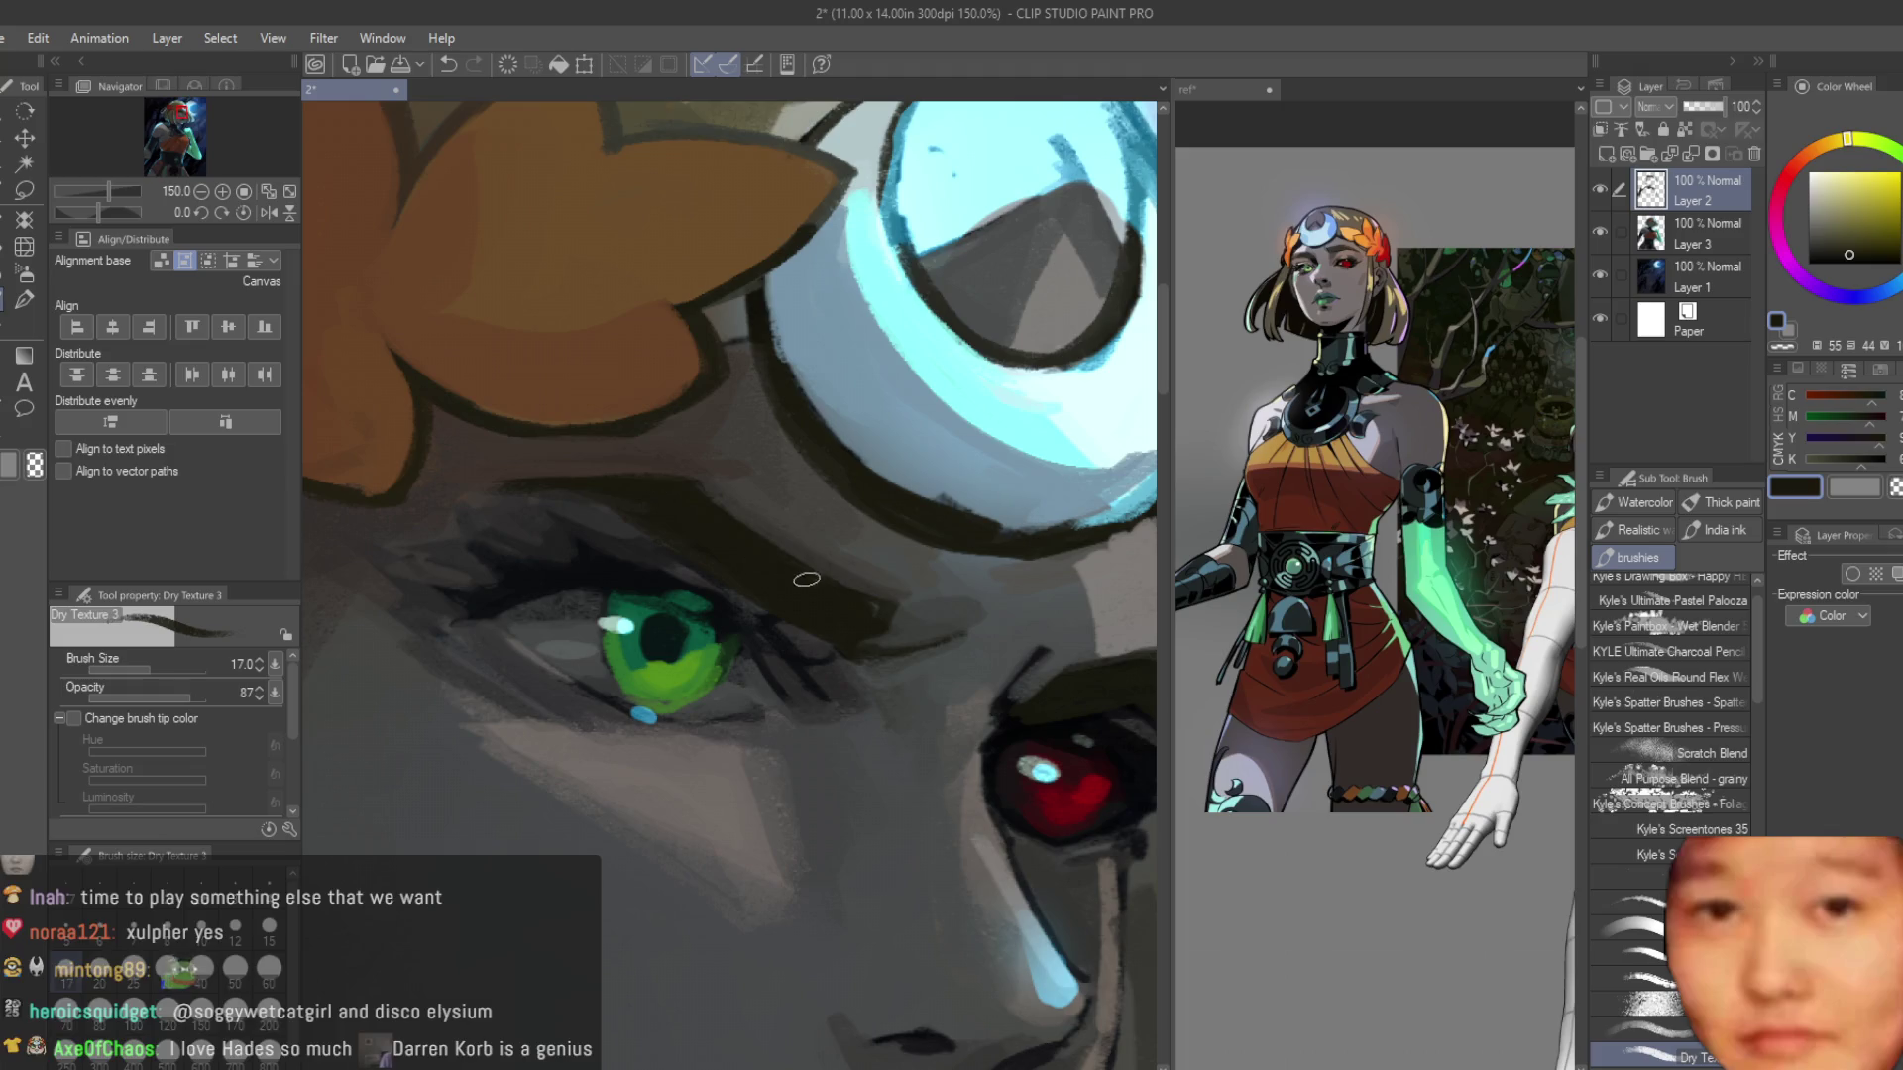
# Retouch the forehead and brow with light grey skin tones and near-black sampled from the face.
pyautogui.keyDown('alt'); pyautogui.click(897, 600); pyautogui.keyUp('alt')
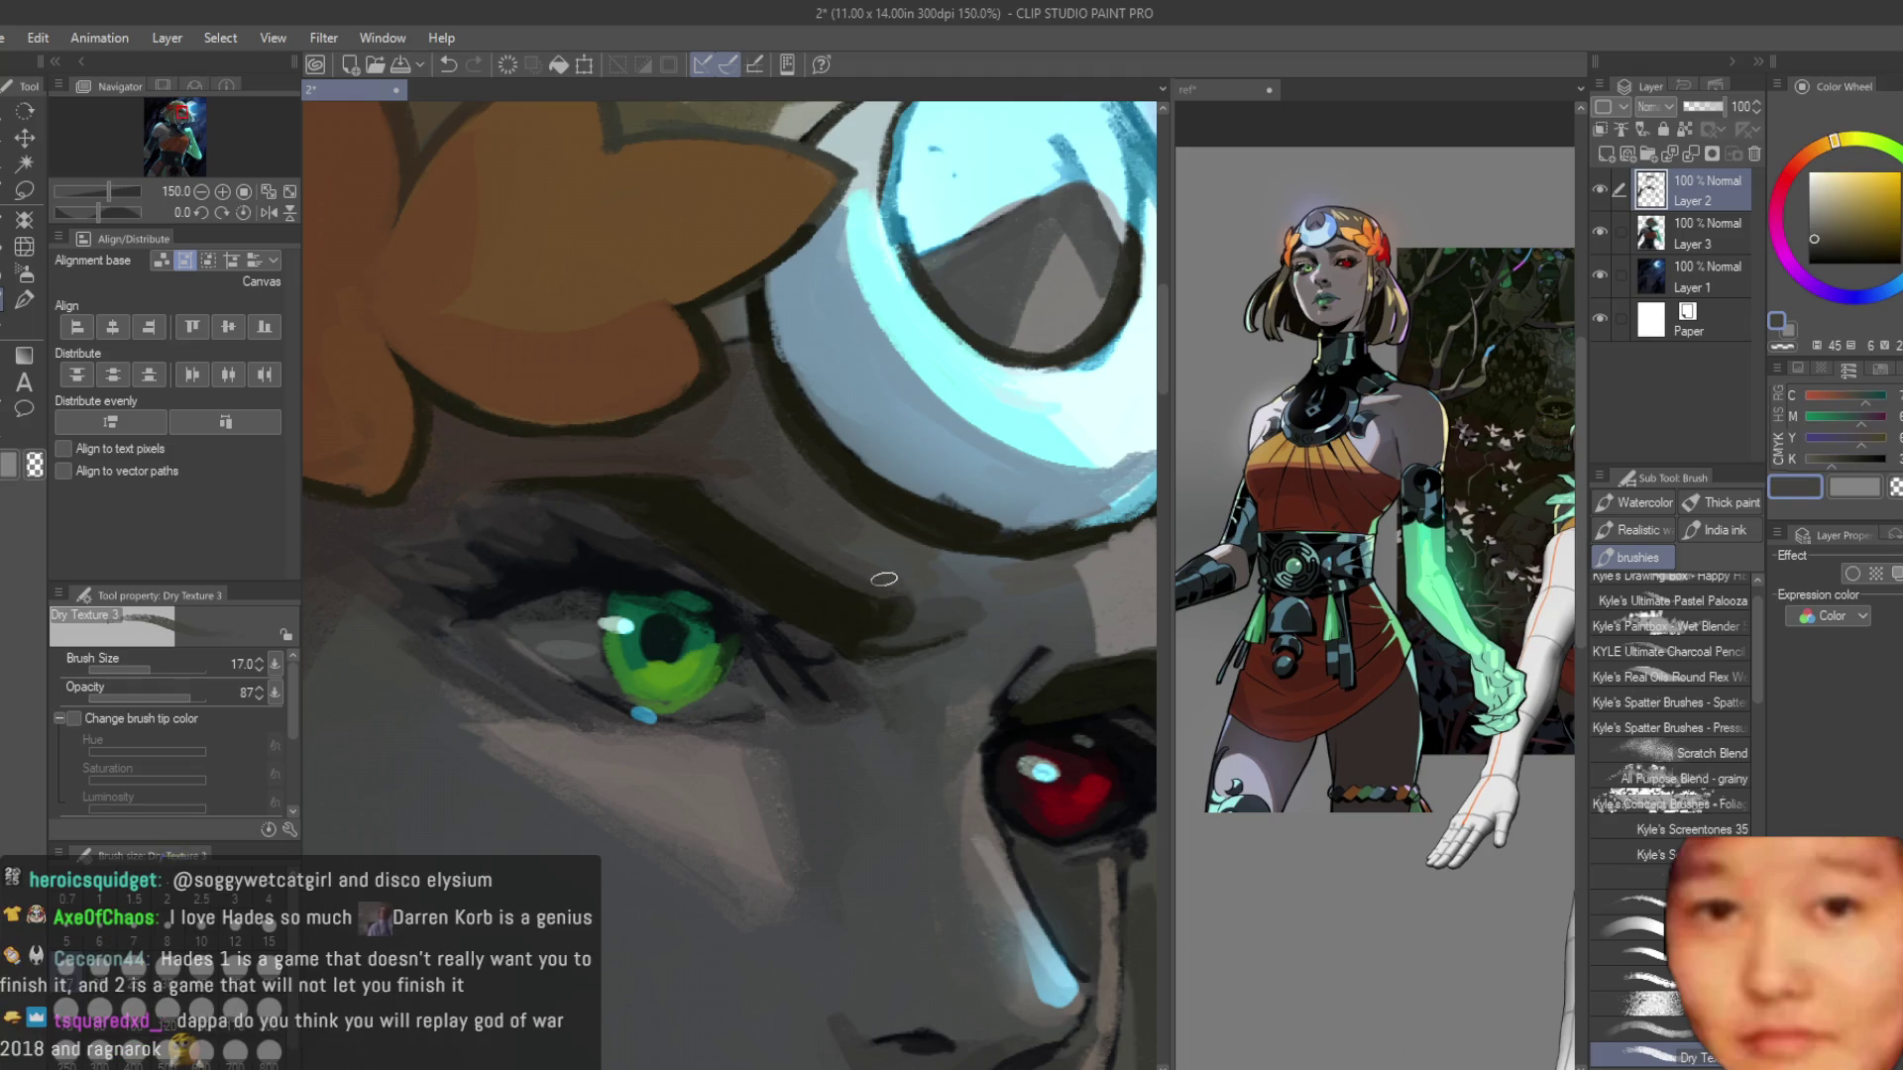
pyautogui.keyDown('alt'); pyautogui.click(877, 654); pyautogui.keyUp('alt')
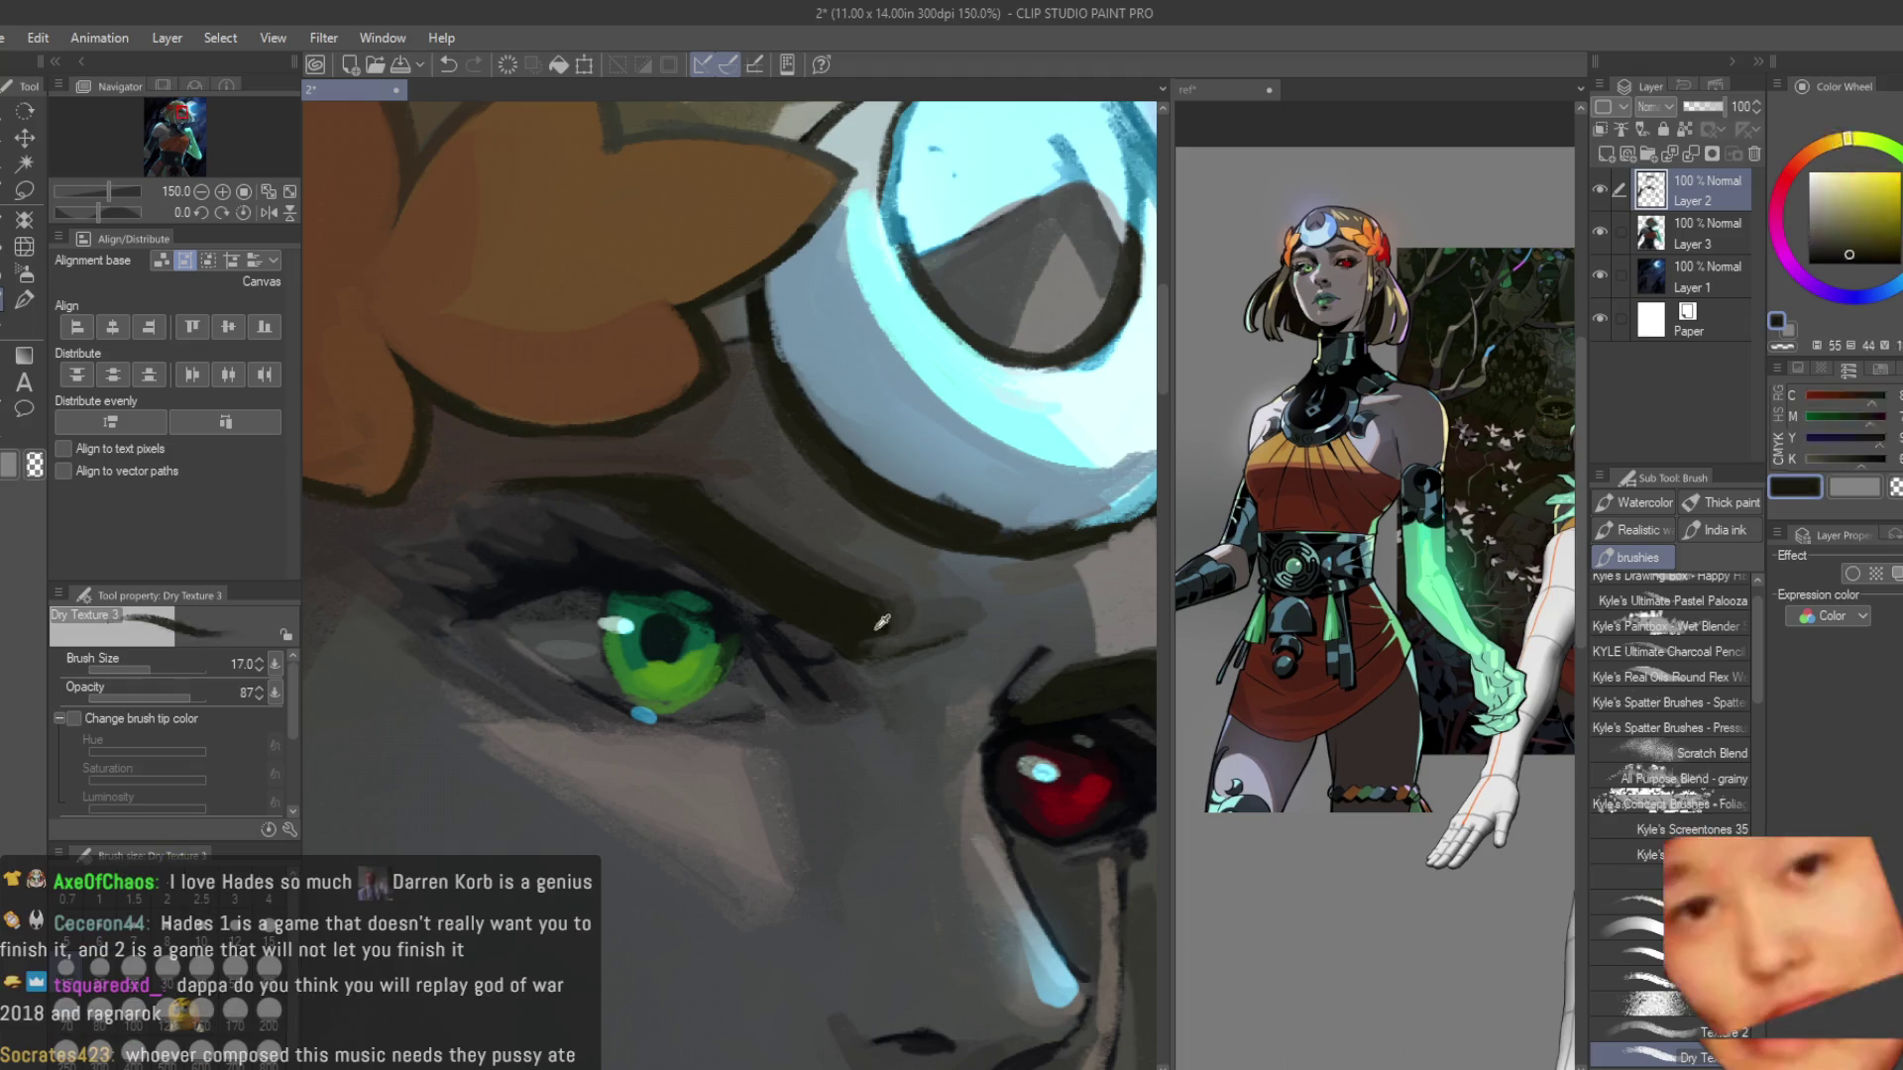
pyautogui.keyDown('alt'); pyautogui.click(854, 649); pyautogui.keyUp('alt')
pyautogui.scroll(-3, 892, 625)
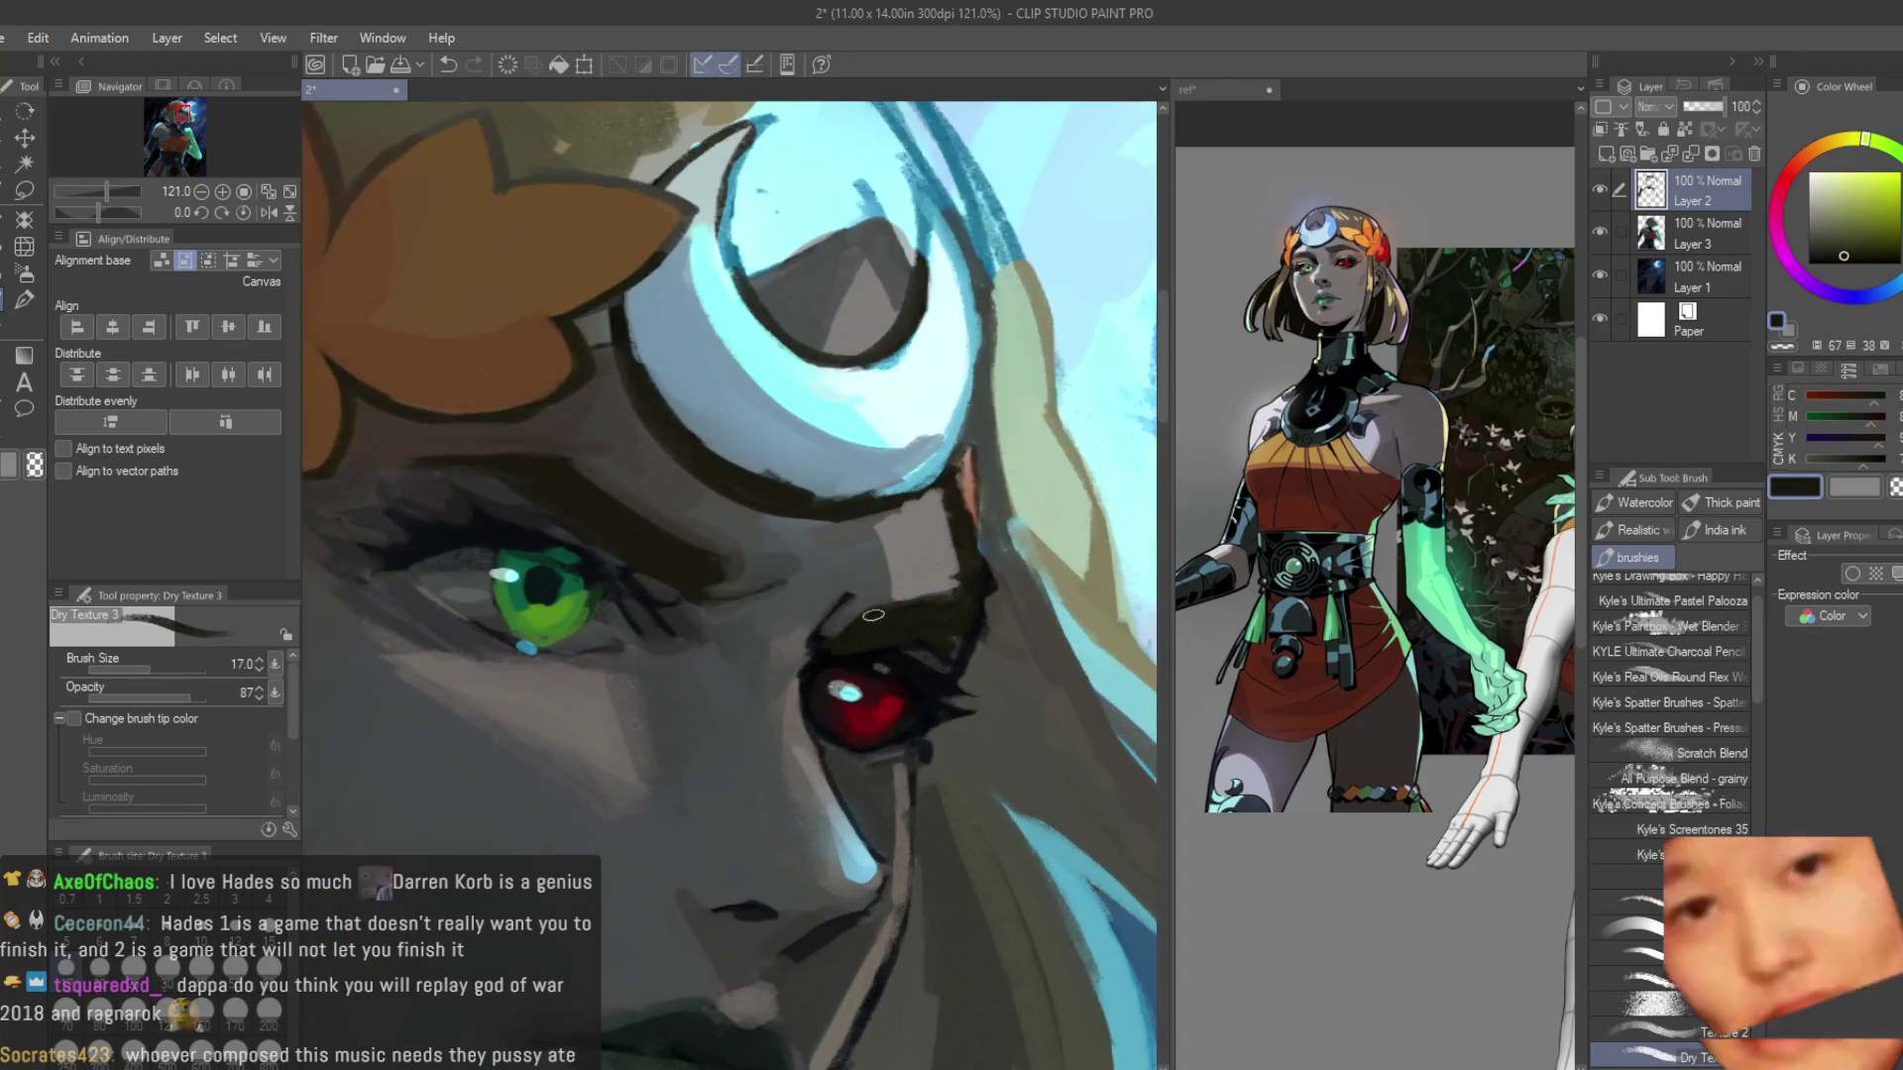
pyautogui.scroll(2, 927, 601)
pyautogui.keyDown('alt'); pyautogui.click(928, 601); pyautogui.keyUp('alt')
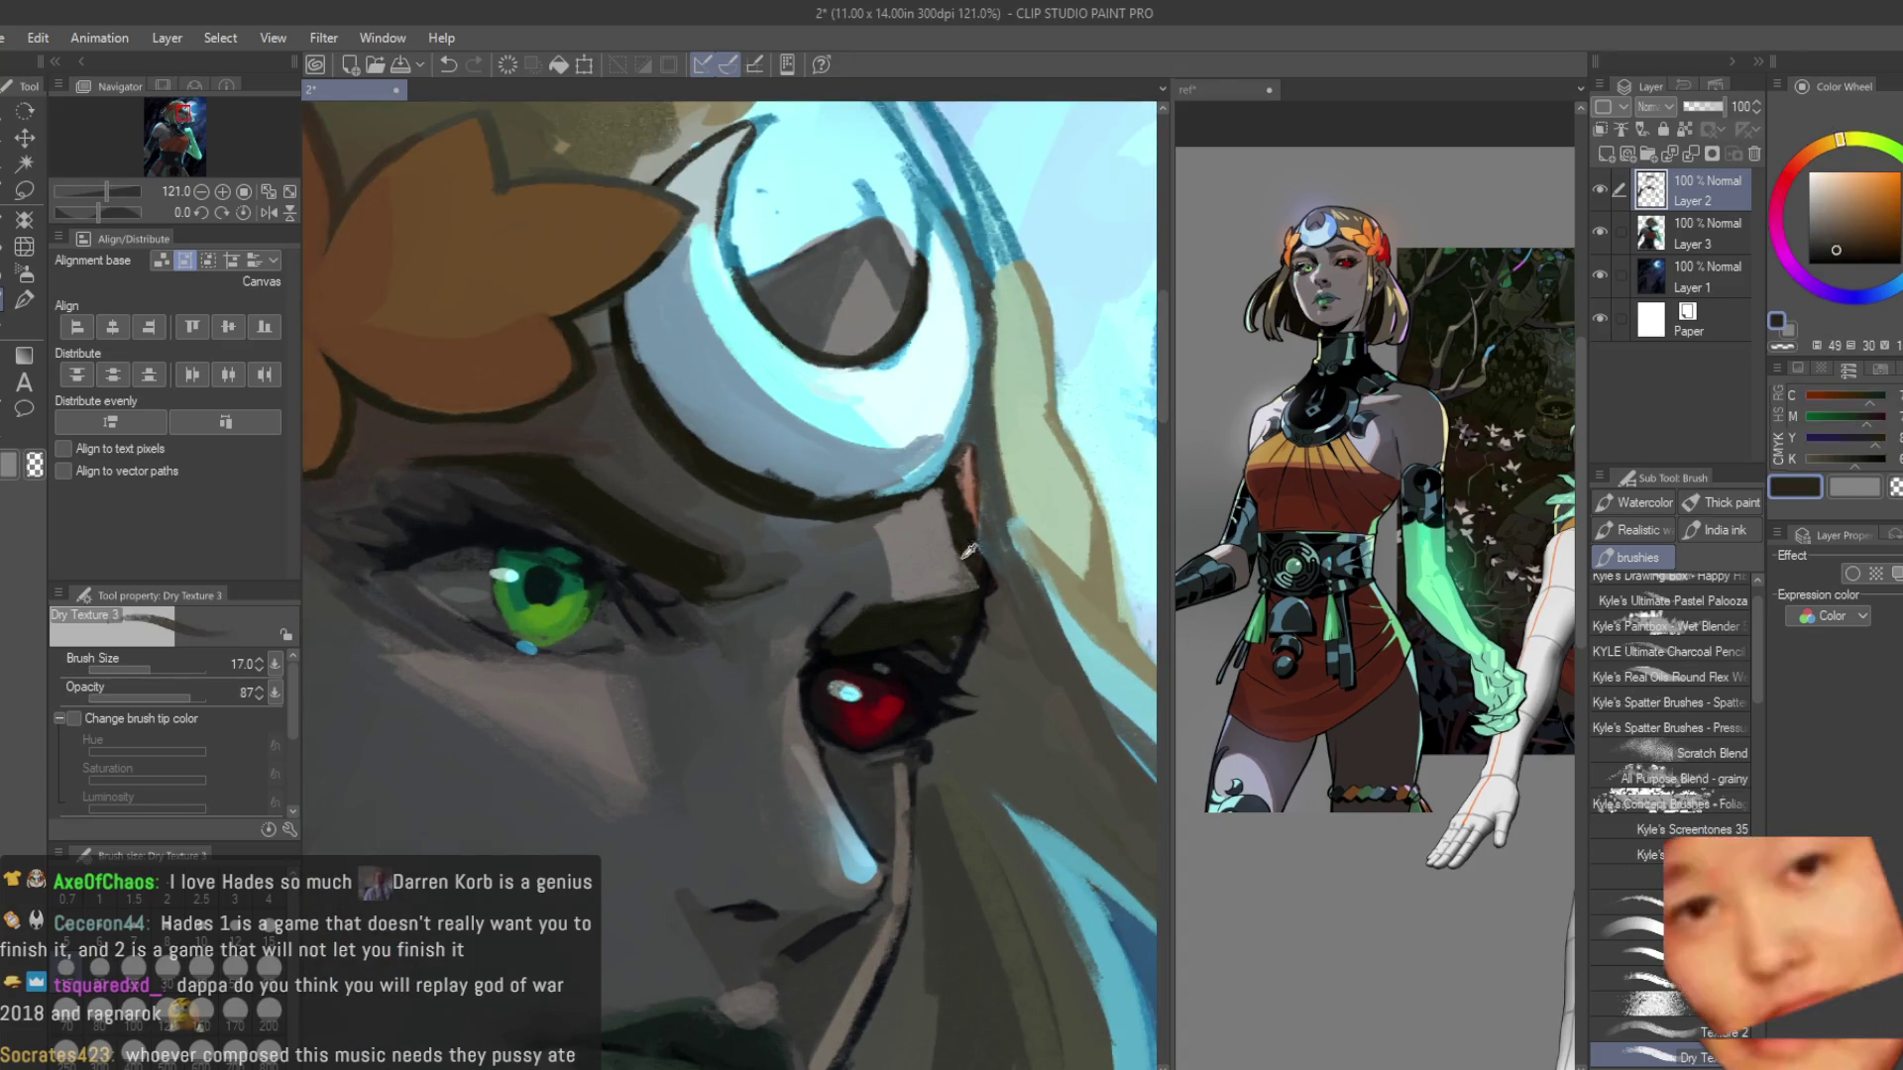
pyautogui.keyDown('alt'); pyautogui.click(934, 547); pyautogui.keyUp('alt')
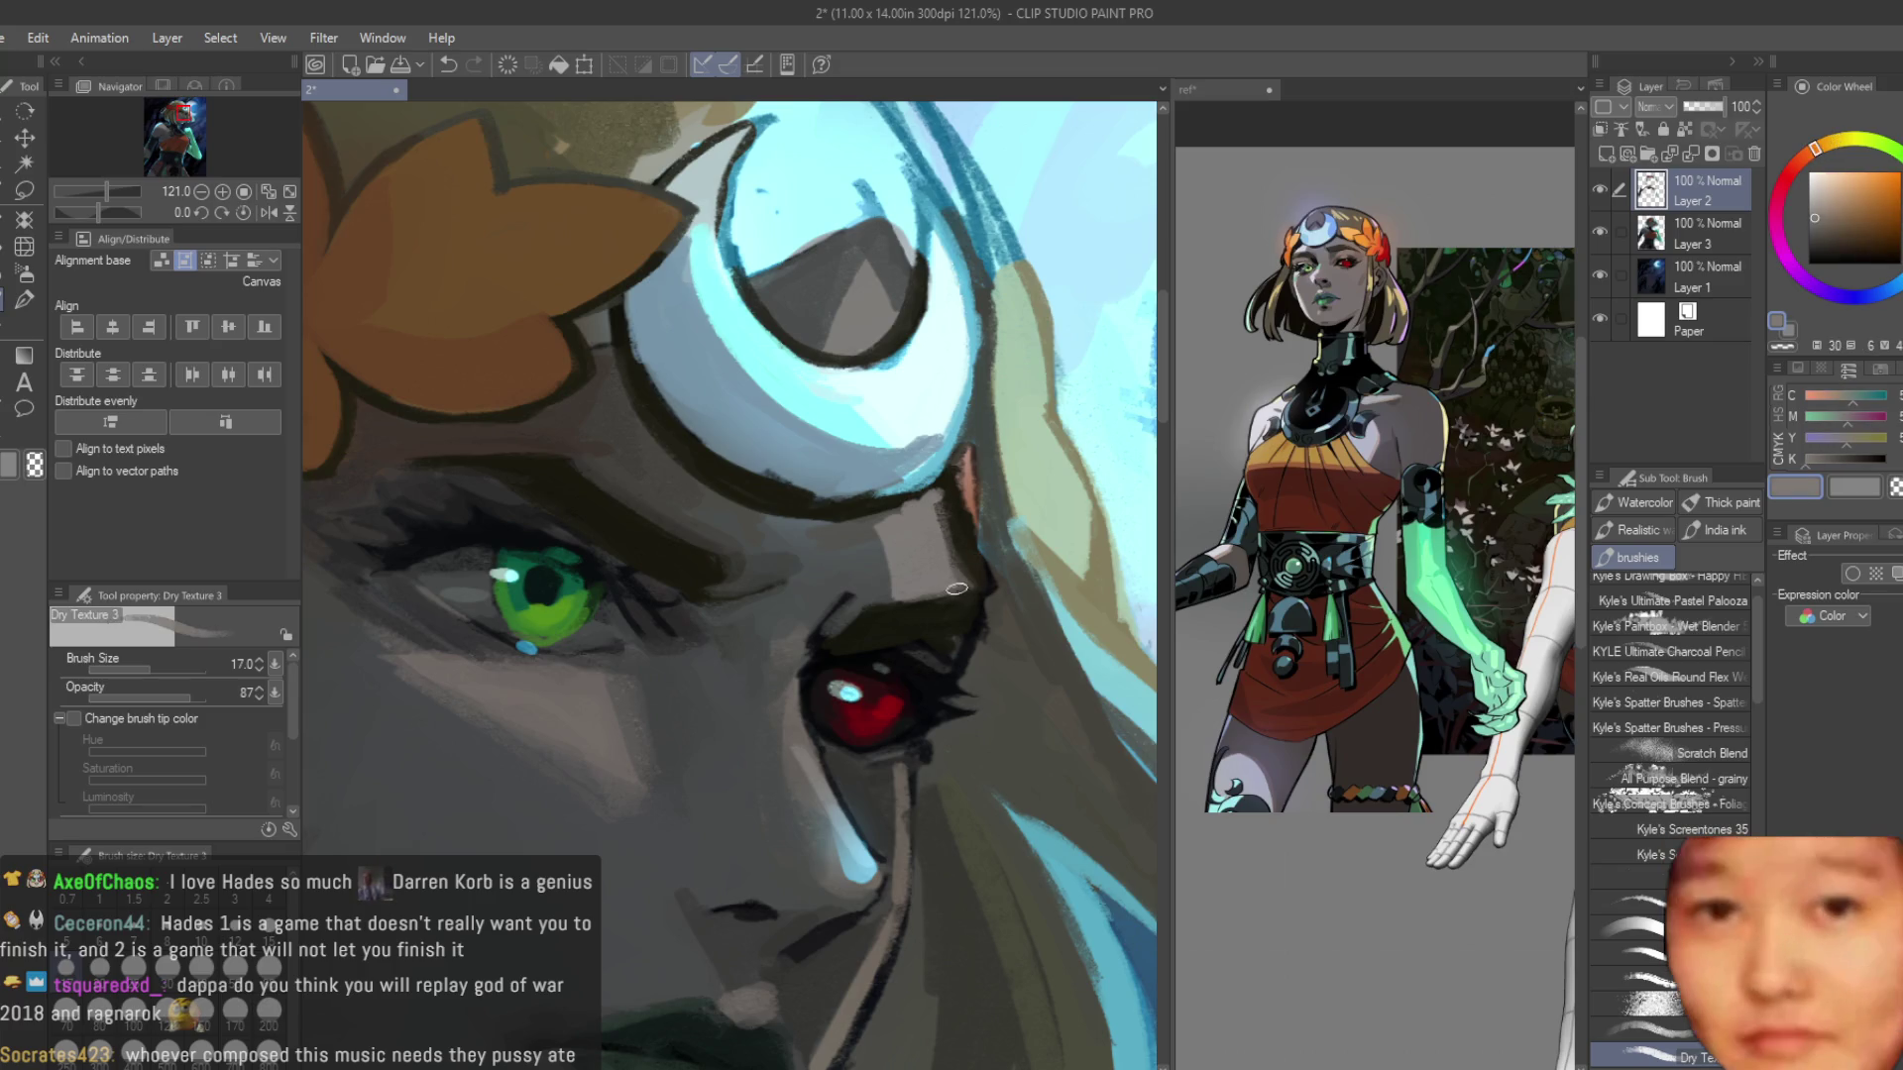
pyautogui.keyDown('alt'); pyautogui.click(889, 507); pyautogui.keyUp('alt')
pyautogui.keyDown('alt'); pyautogui.click(932, 496); pyautogui.keyUp('alt')
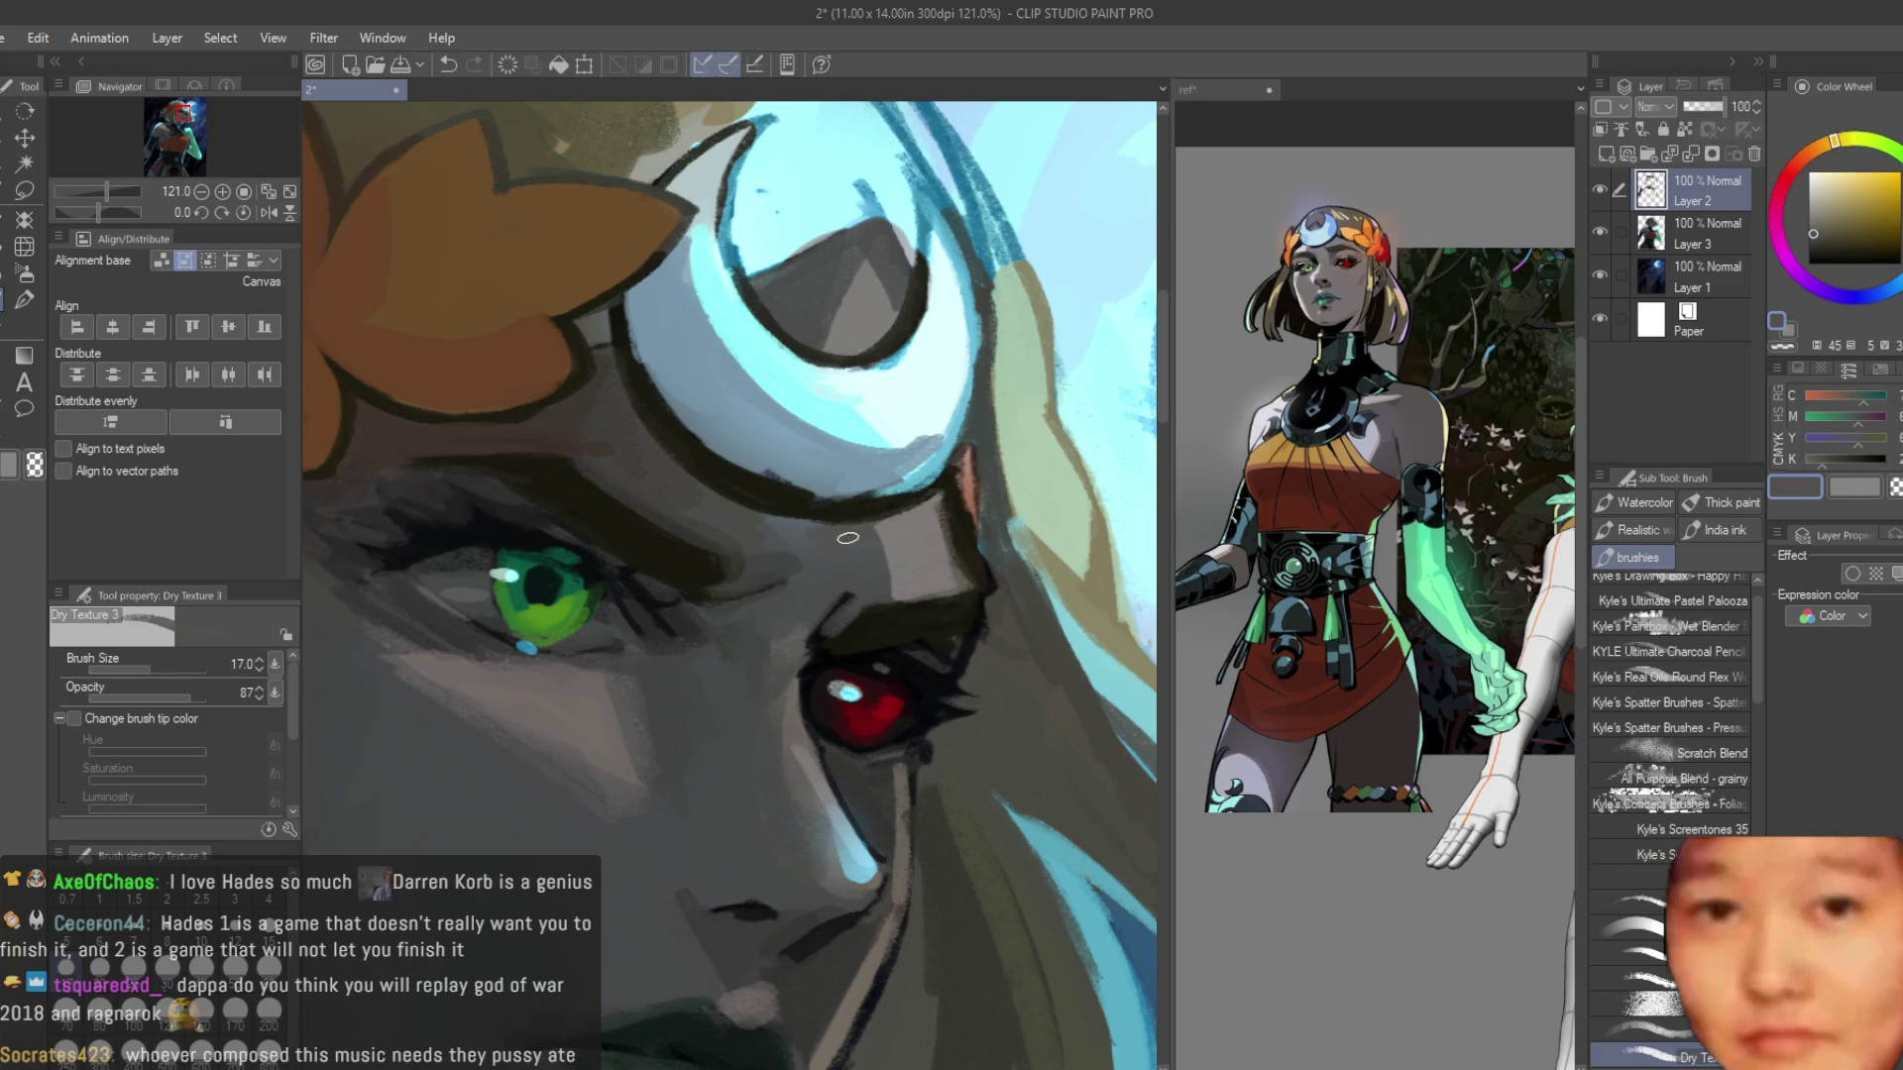
pyautogui.keyDown('alt'); pyautogui.click(906, 530); pyautogui.keyUp('alt')
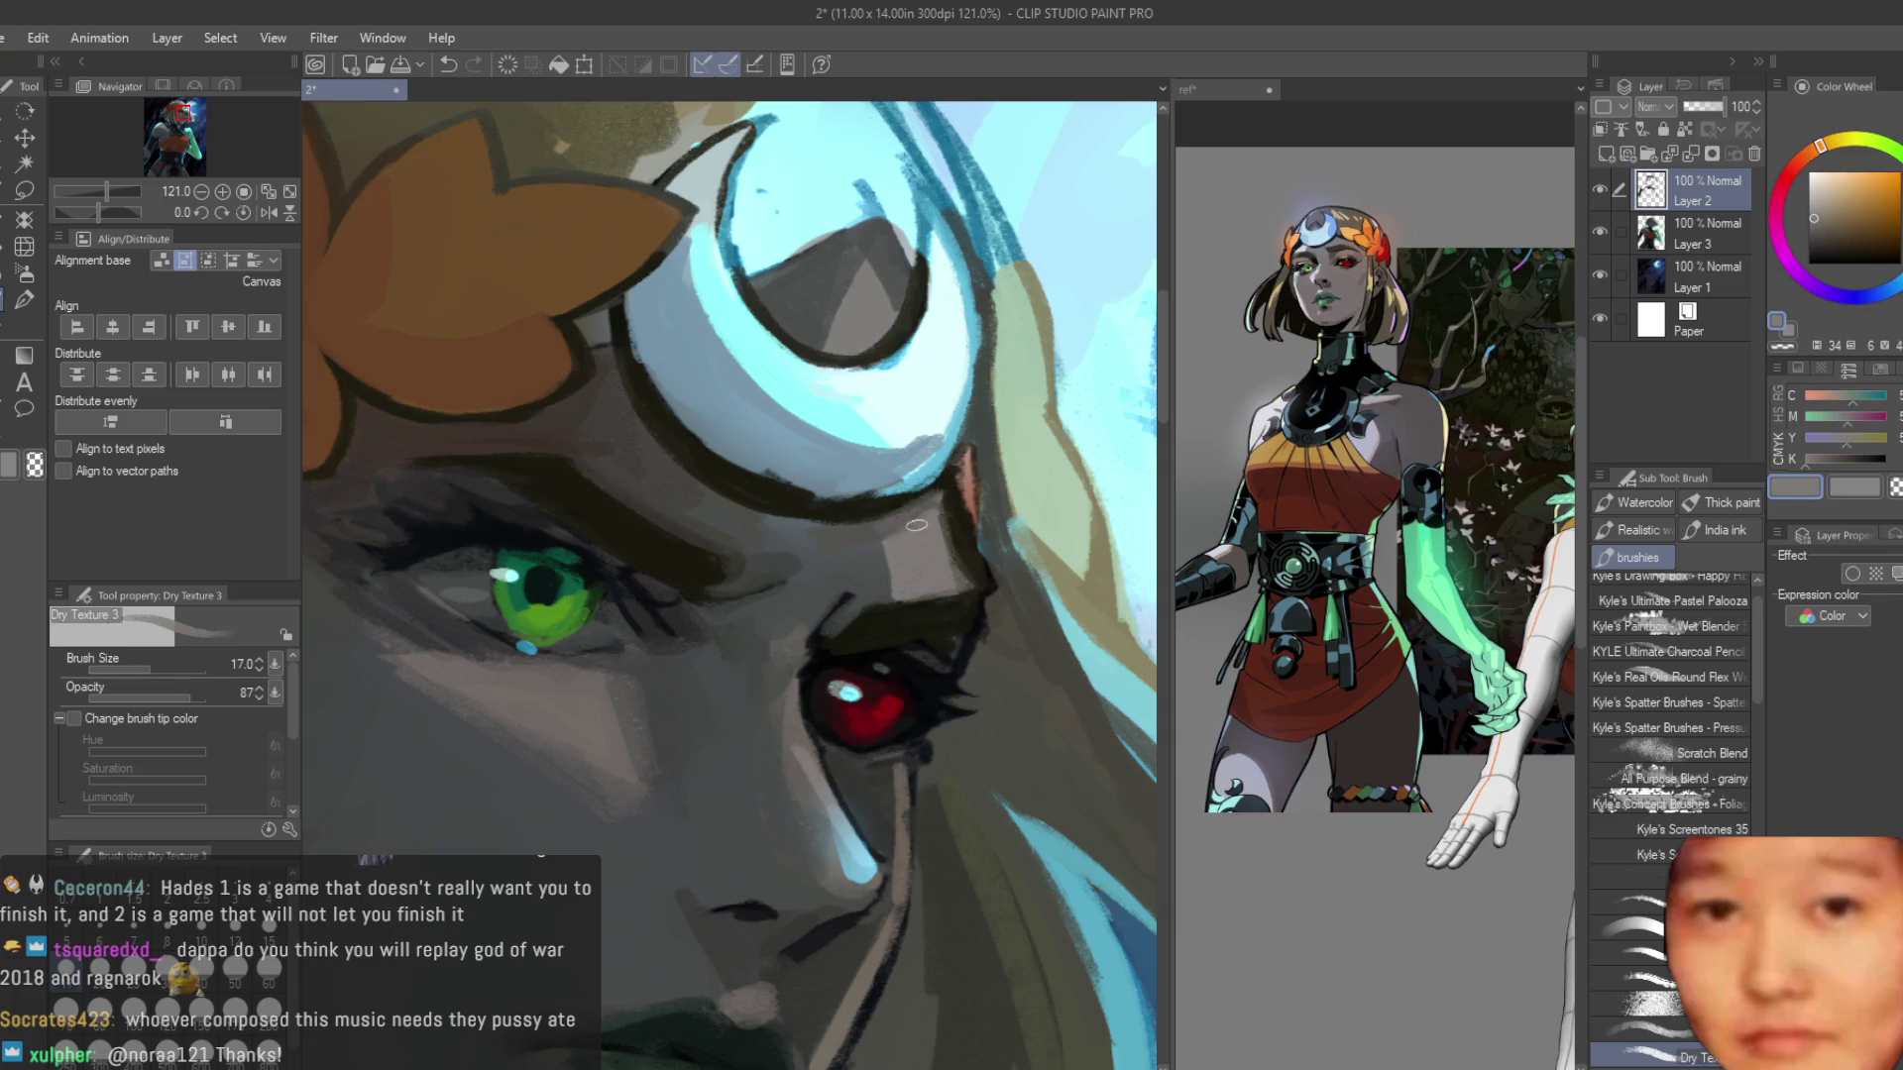
pyautogui.scroll(-5, 953, 431)
pyautogui.scroll(3, 934, 462)
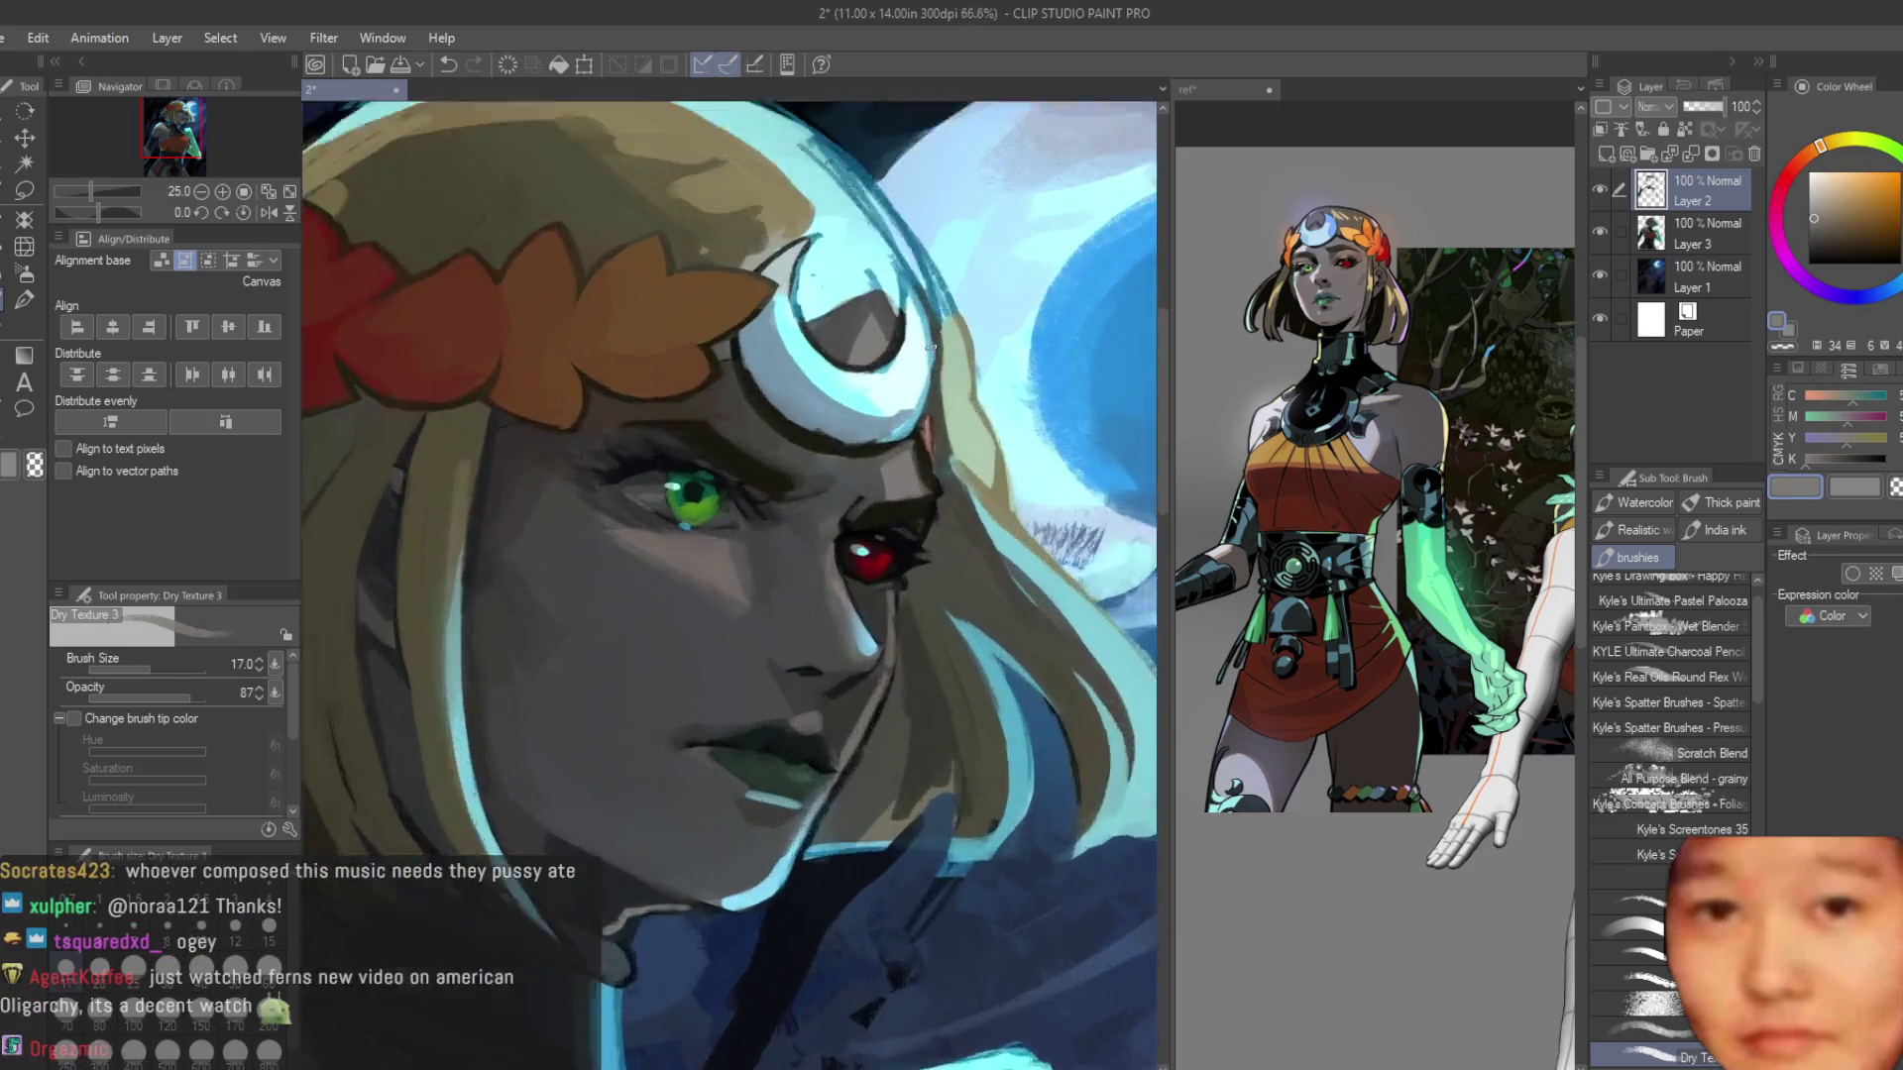
# Mirror the canvas to check the face, touch up the skin beside the red eye, and save.
pyautogui.press('h')
pyautogui.scroll(4, 938, 464)
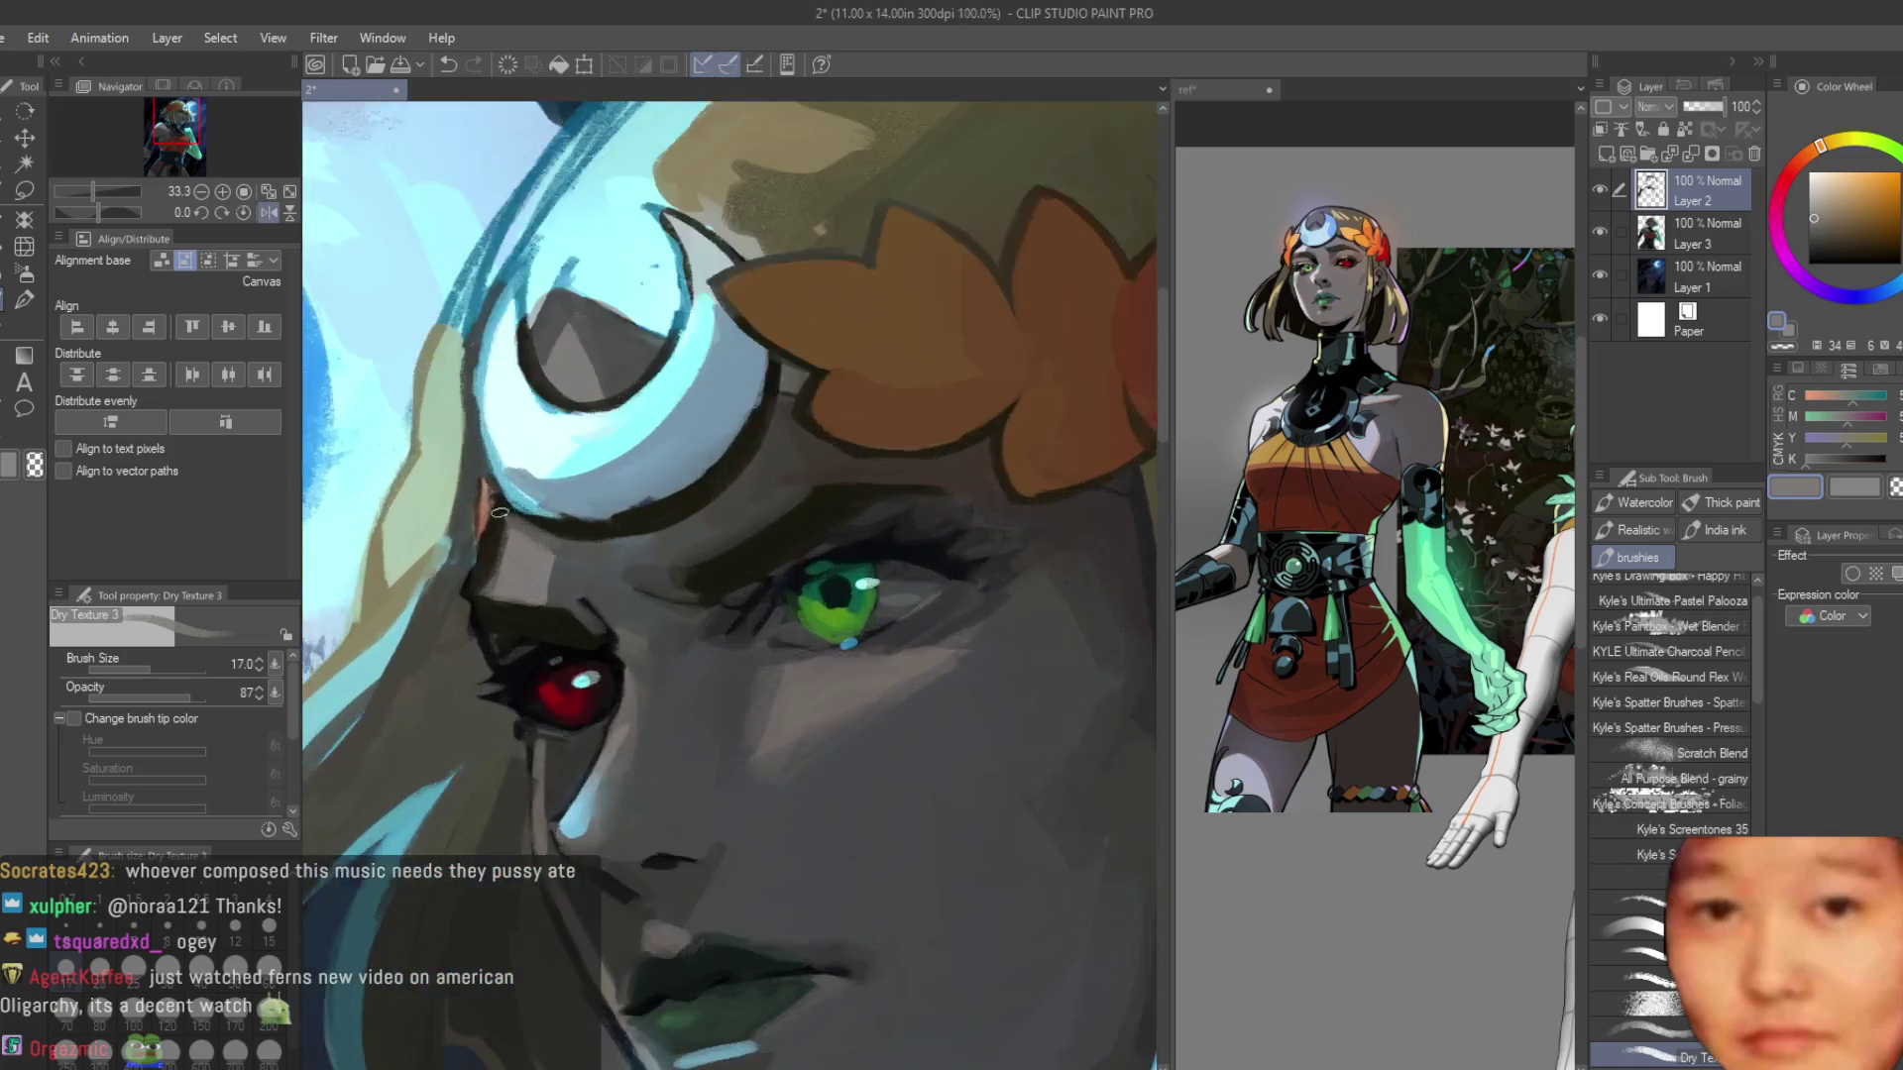
pyautogui.keyDown('alt'); pyautogui.click(467, 544); pyautogui.keyUp('alt')
pyautogui.scroll(-2, 595, 555)
pyautogui.scroll(6, 658, 568)
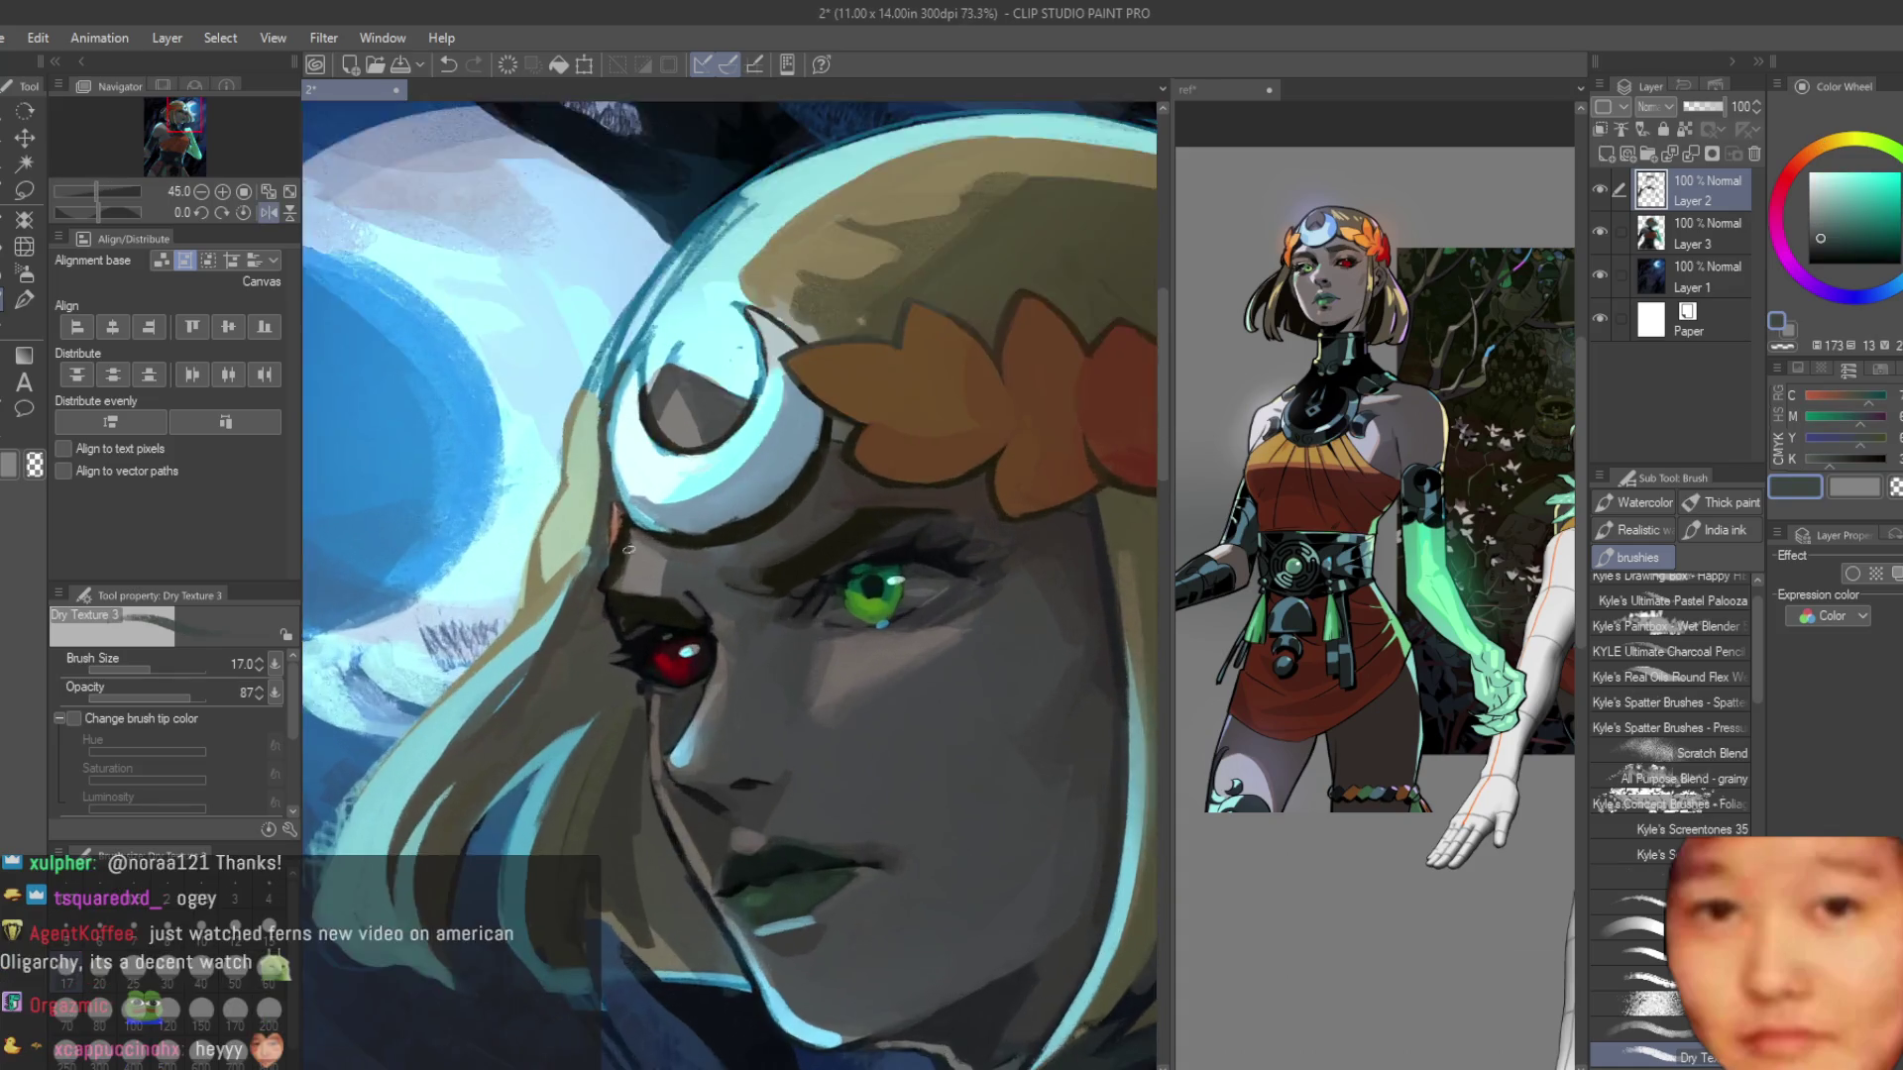
pyautogui.keyDown('alt'); pyautogui.click(623, 460); pyautogui.keyUp('alt')
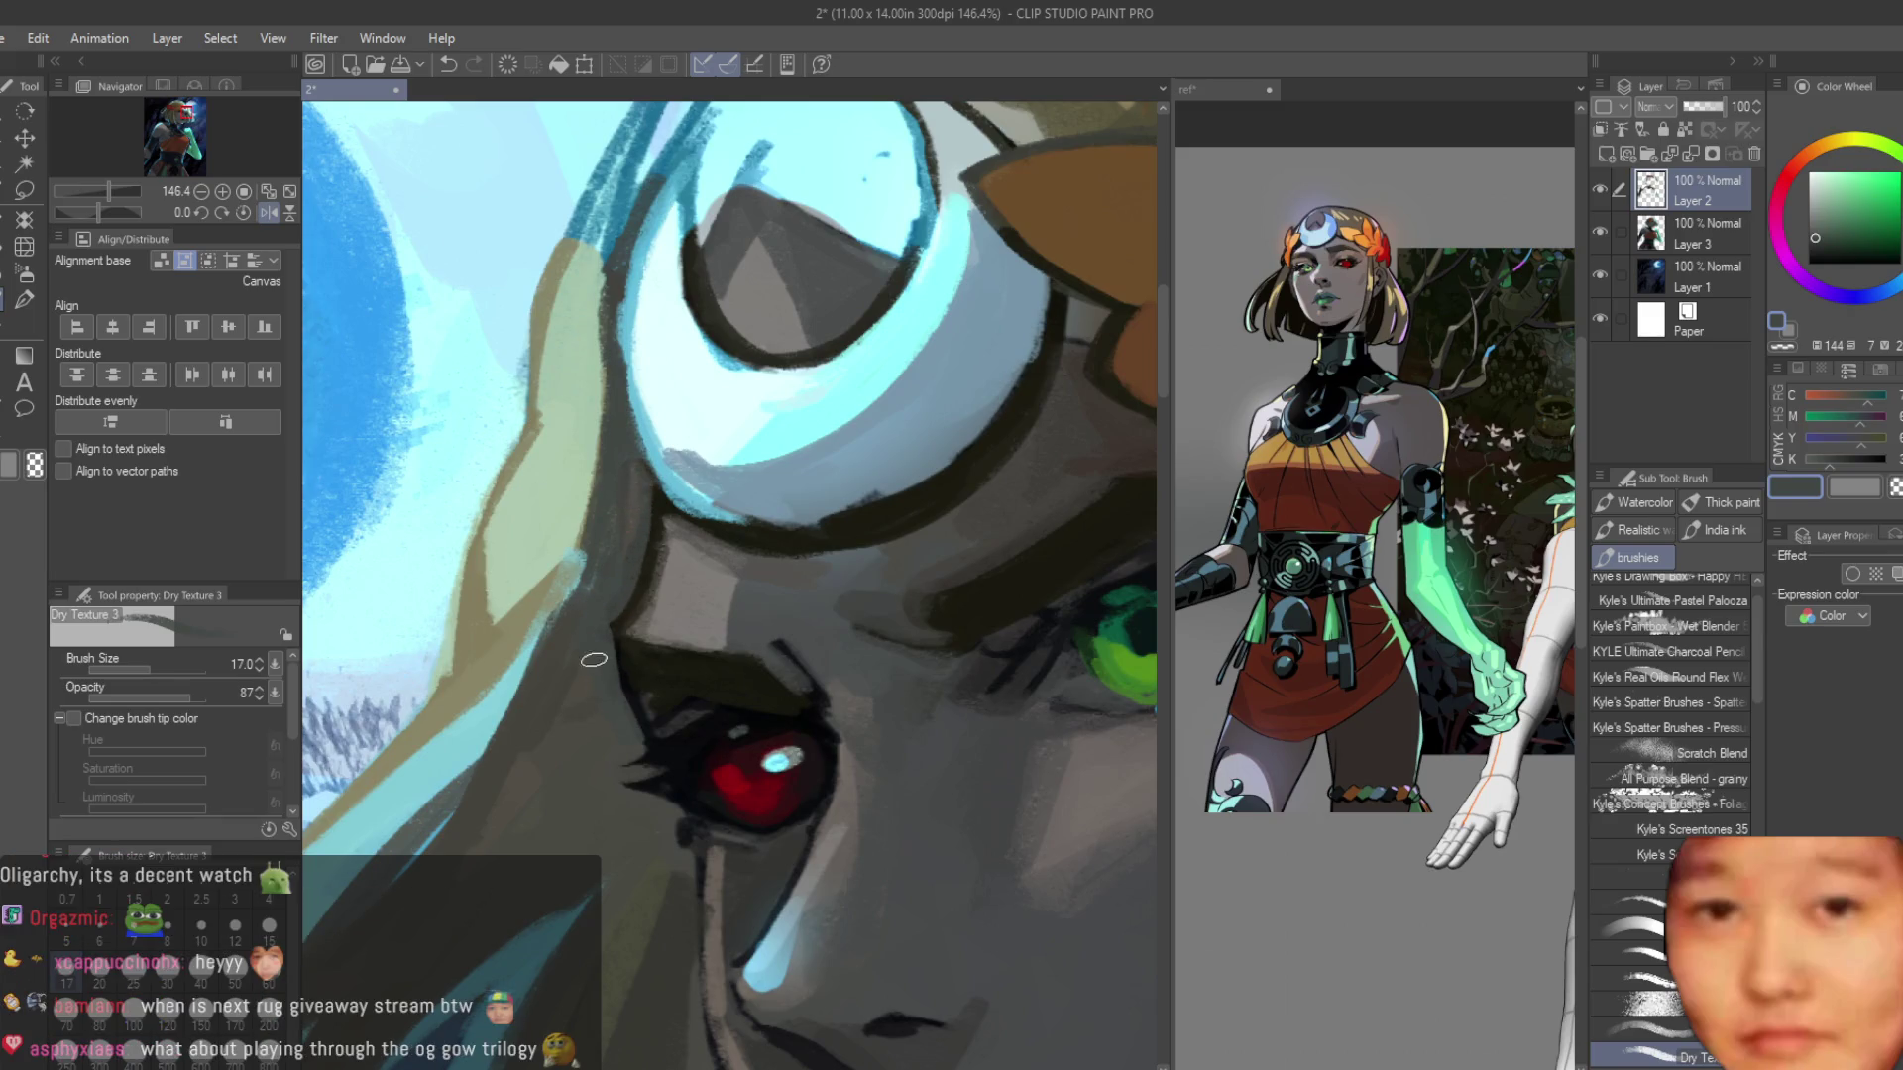
pyautogui.scroll(-3, 624, 570)
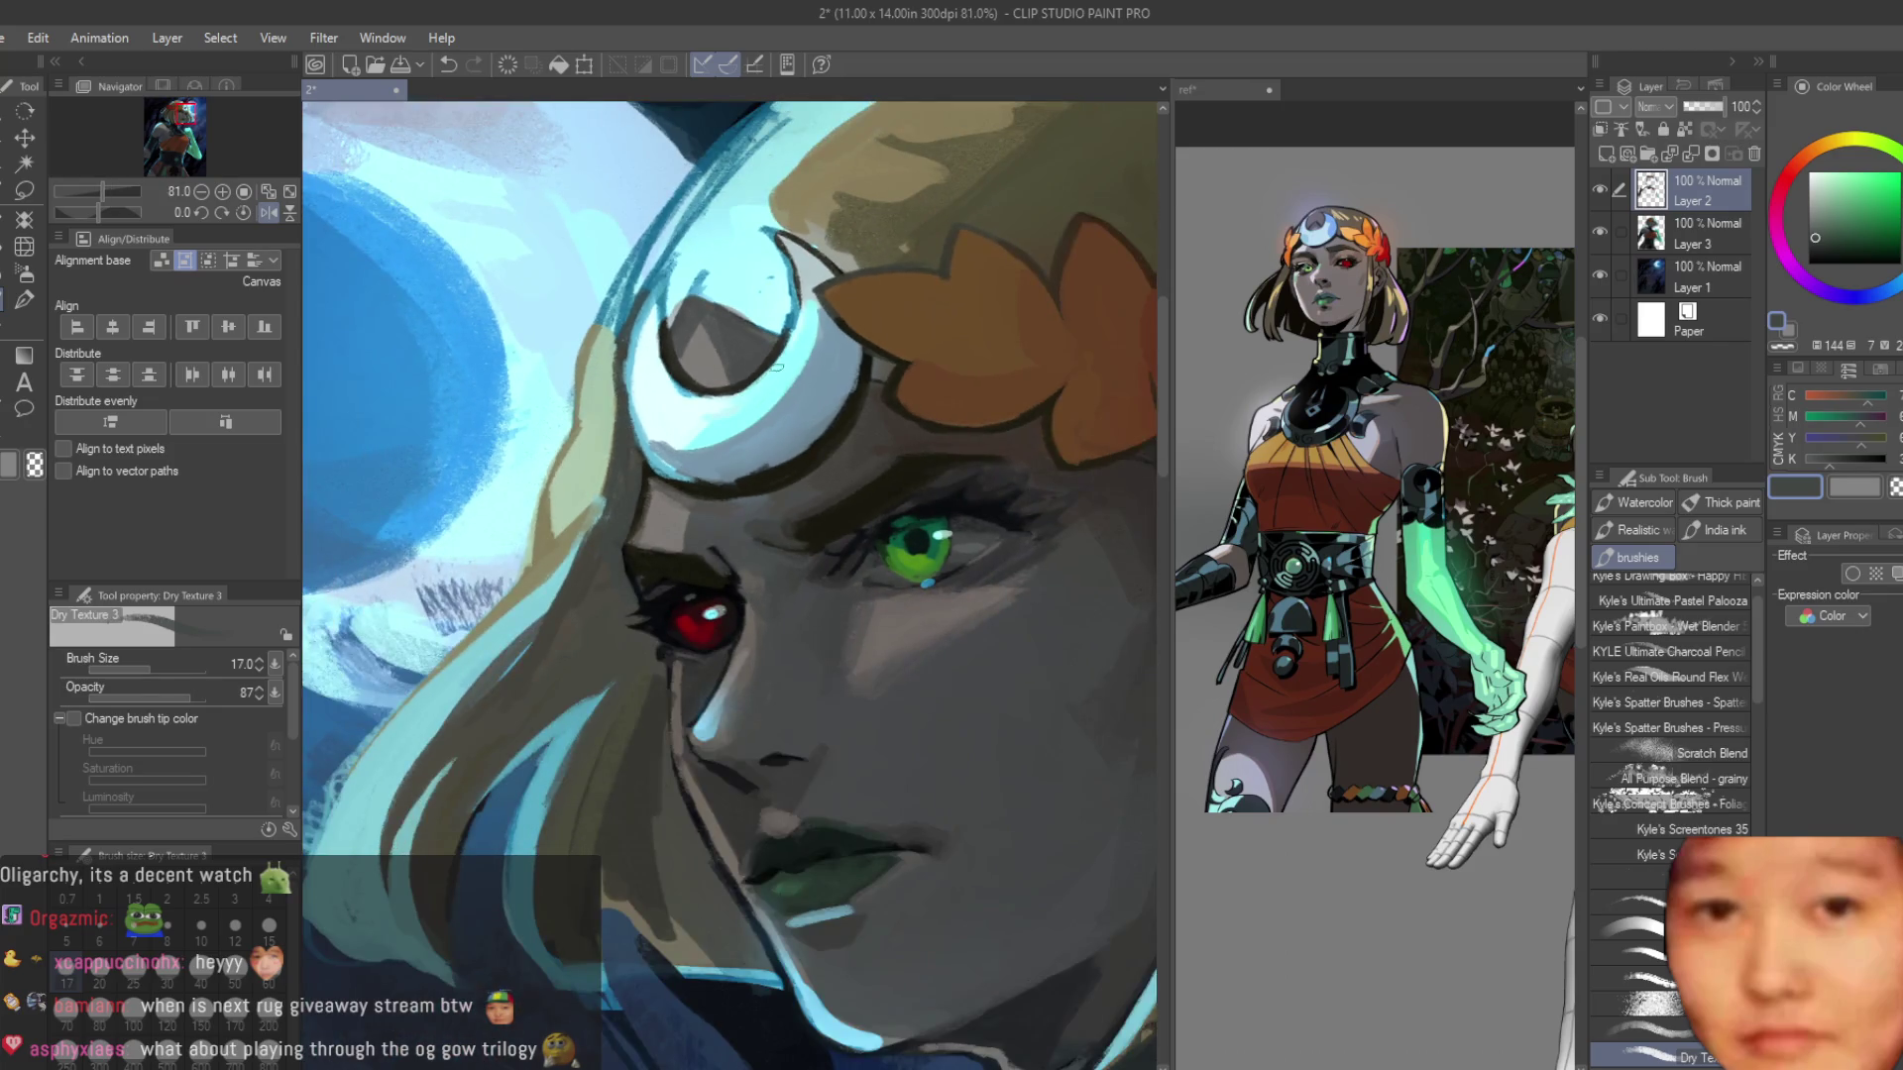
pyautogui.scroll(-5, 778, 367)
pyautogui.hotkey('ctrl', 's')
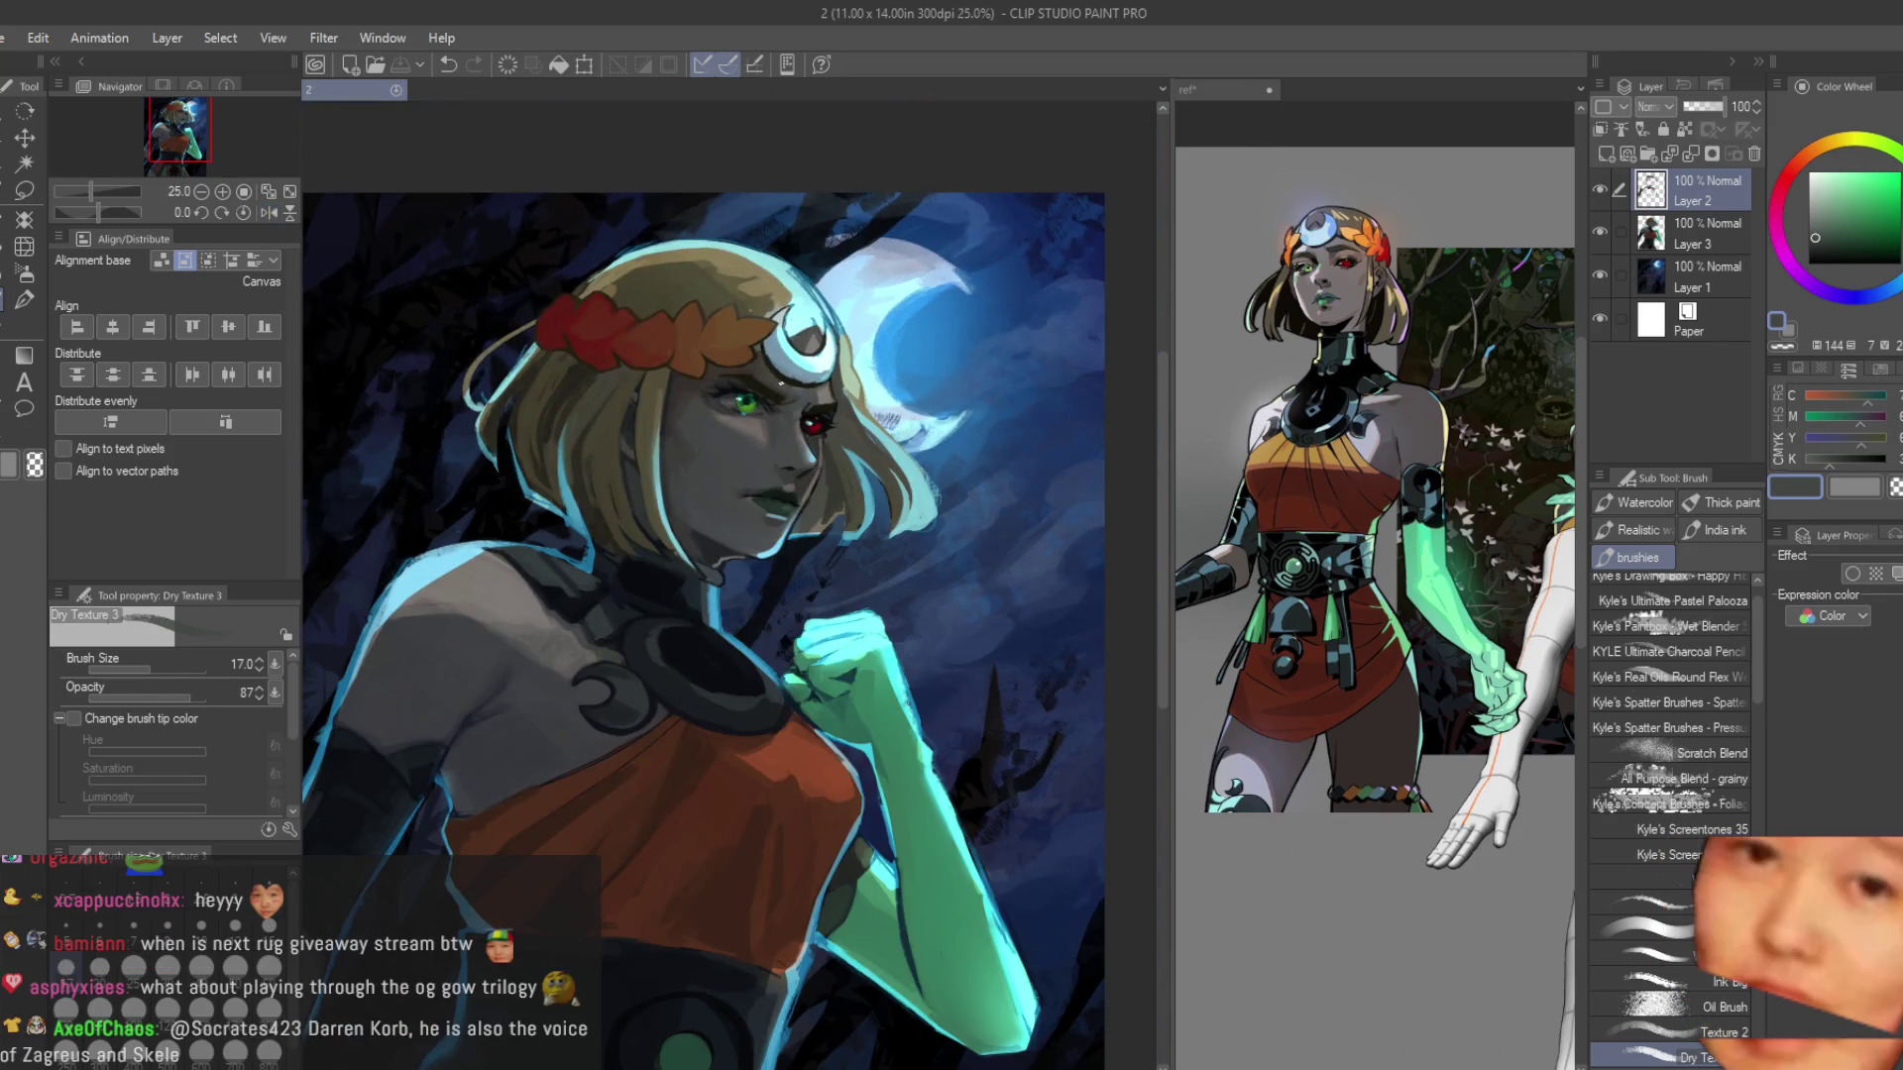
# Darken the shadow between the fist's fingers, then sample several greens and a dark teal from the fist.
pyautogui.scroll(8, 959, 684)
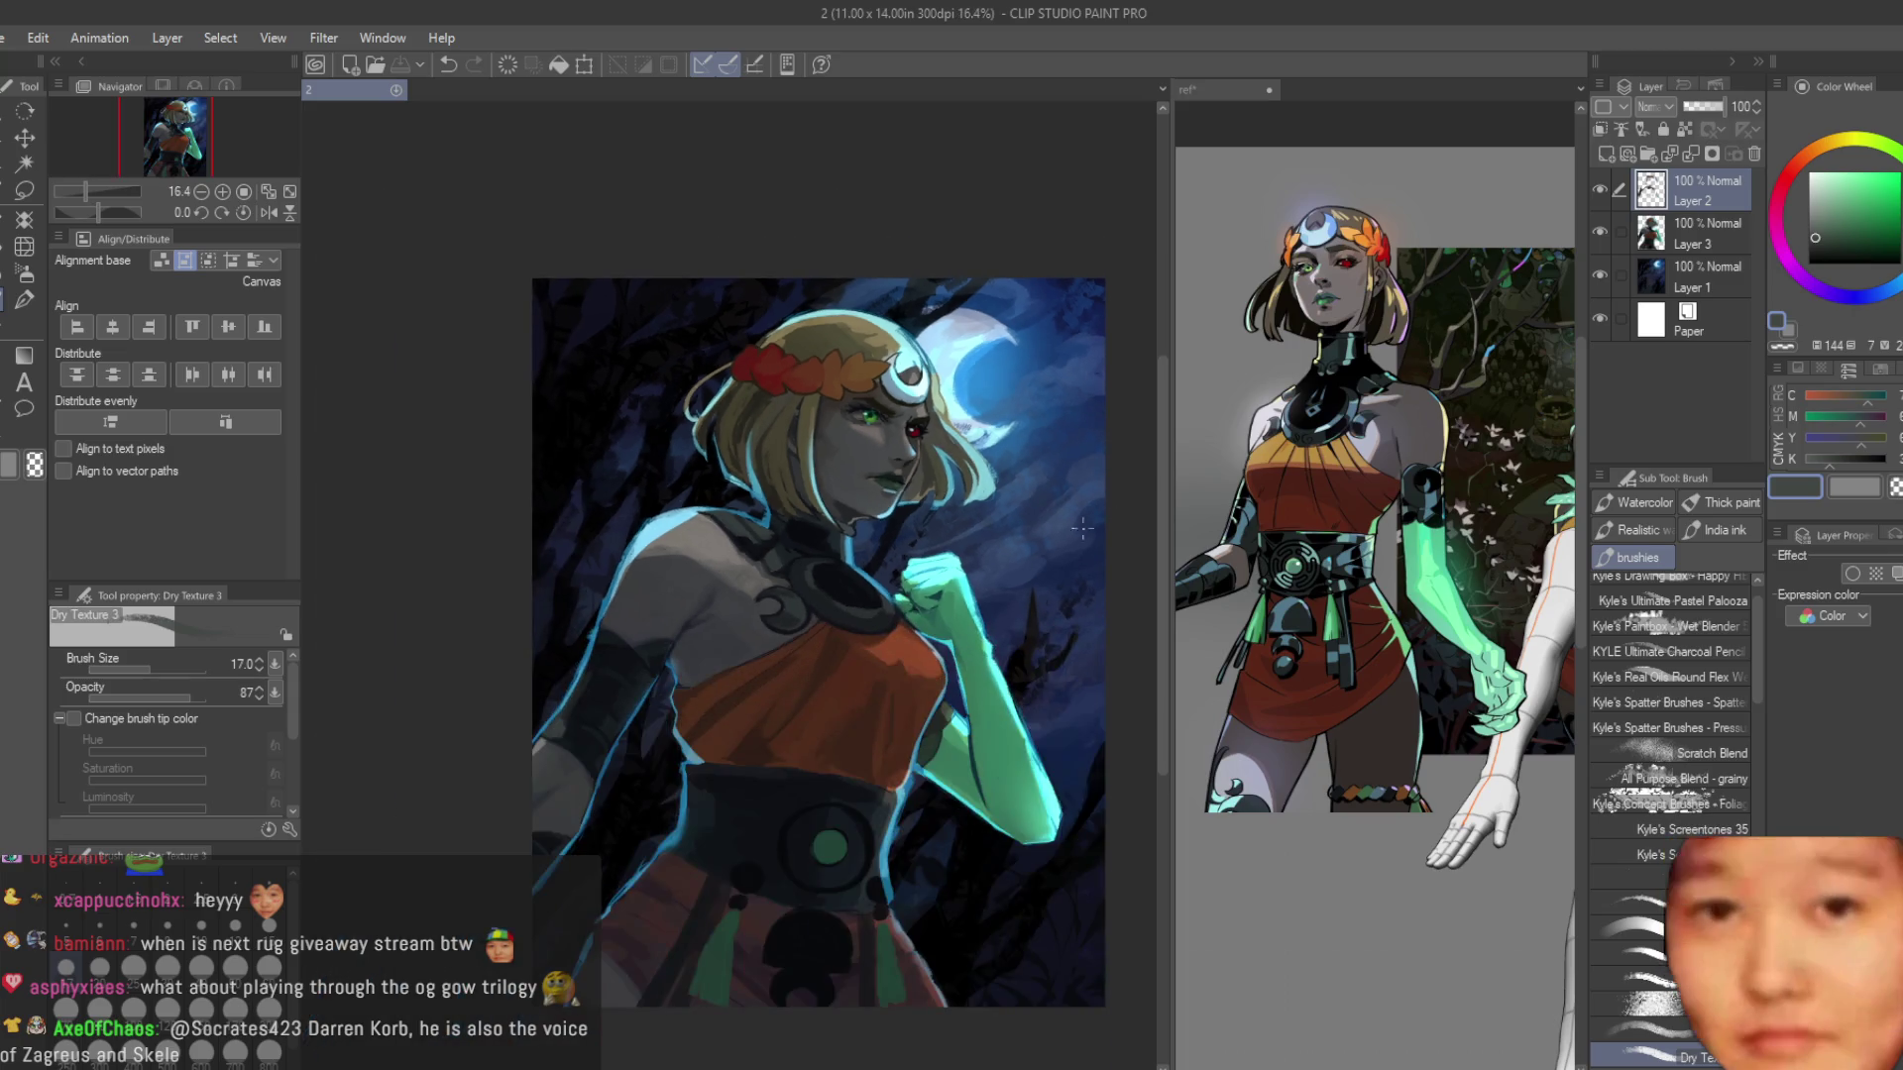
pyautogui.scroll(1, 959, 684)
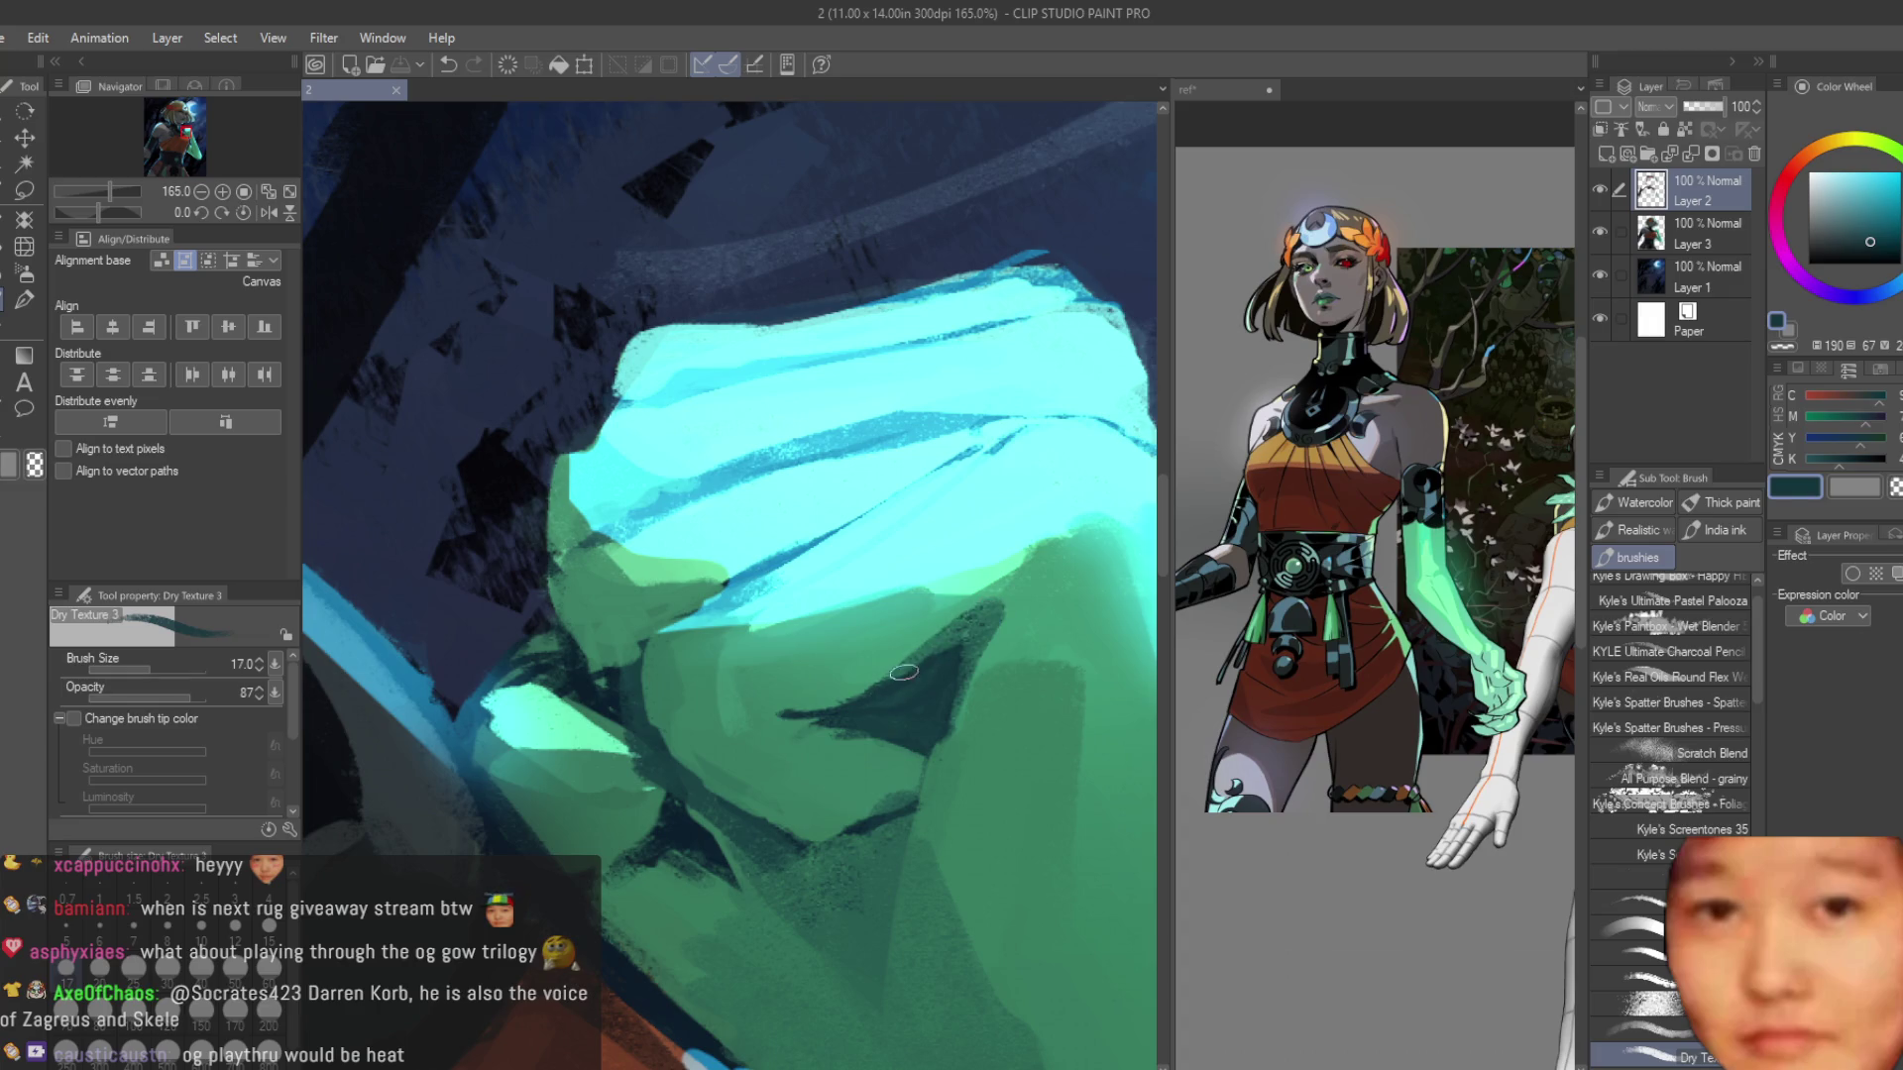
pyautogui.moveTo(906, 747)
pyautogui.mouseDown()
pyautogui.moveTo(926, 805)
pyautogui.moveTo(793, 842)
pyautogui.mouseUp()
pyautogui.keyDown('alt'); pyautogui.click(706, 756); pyautogui.keyUp('alt')
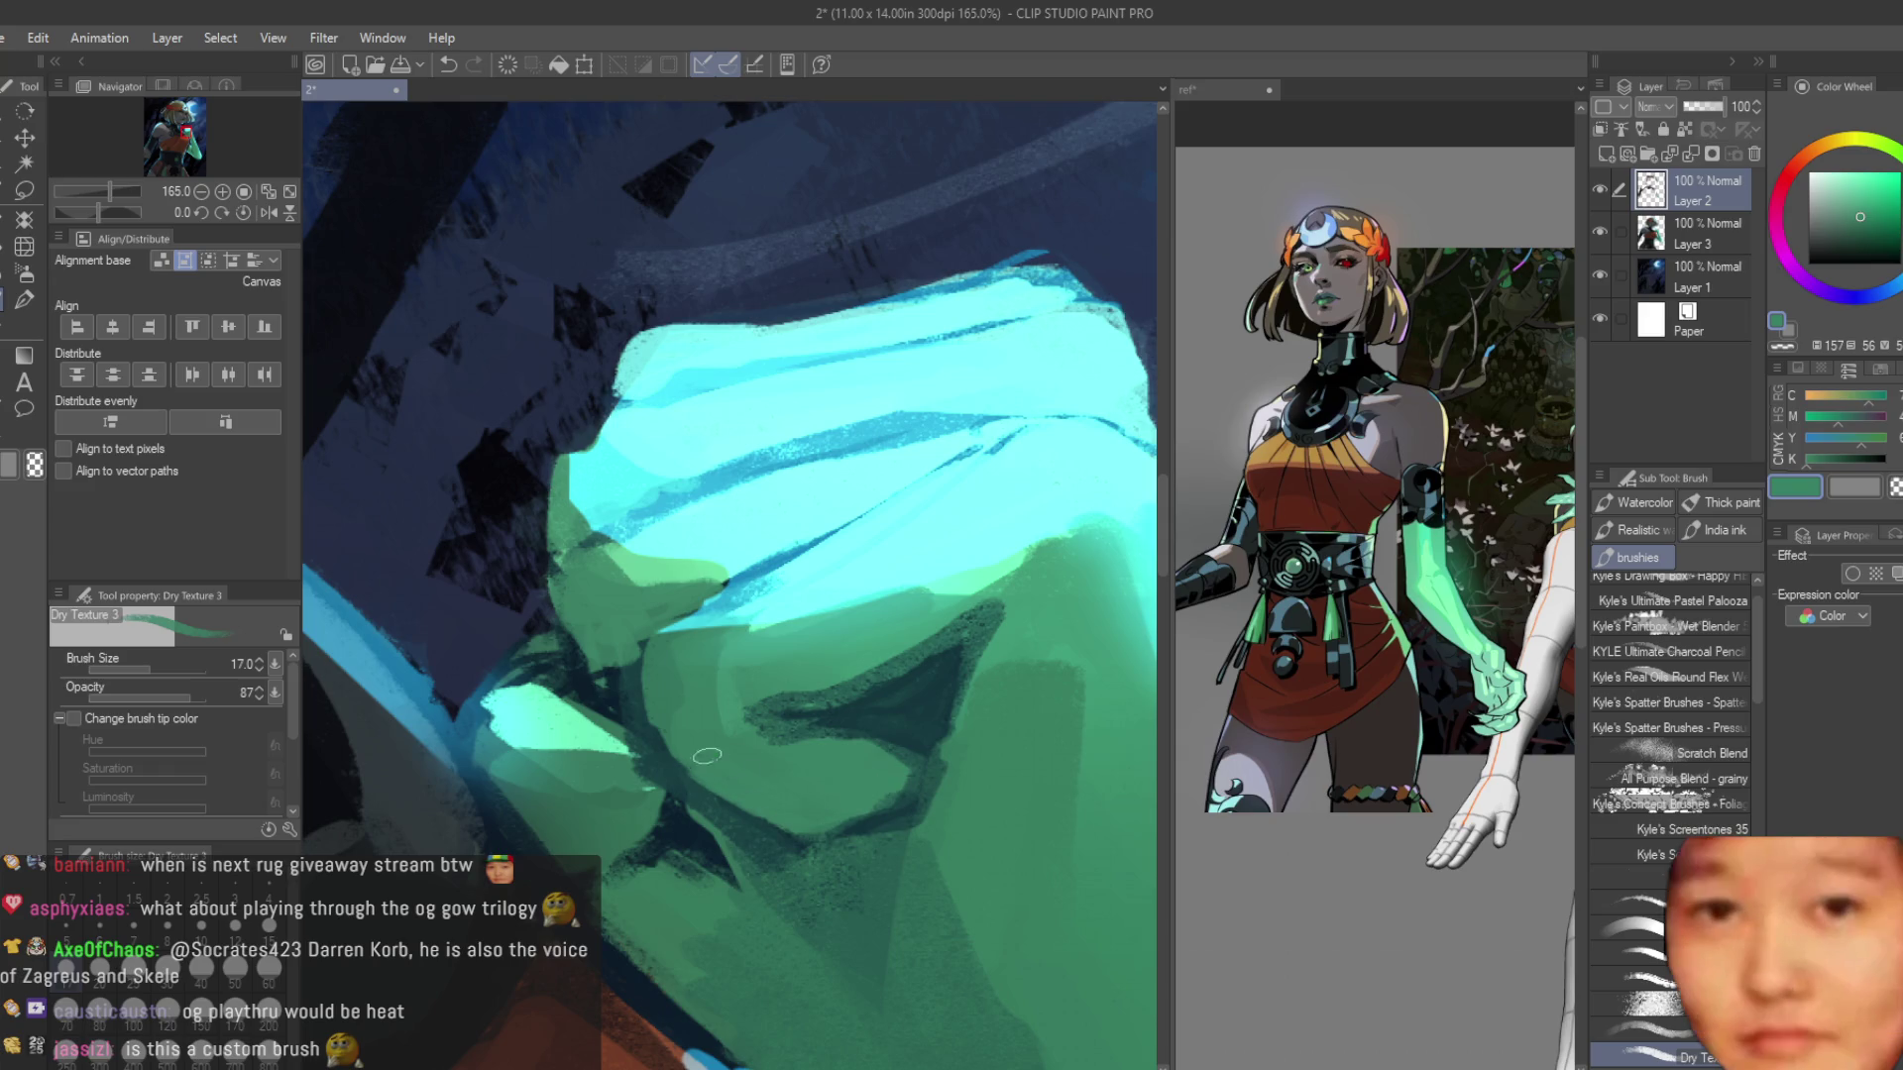
pyautogui.keyDown('alt'); pyautogui.click(721, 814); pyautogui.keyUp('alt')
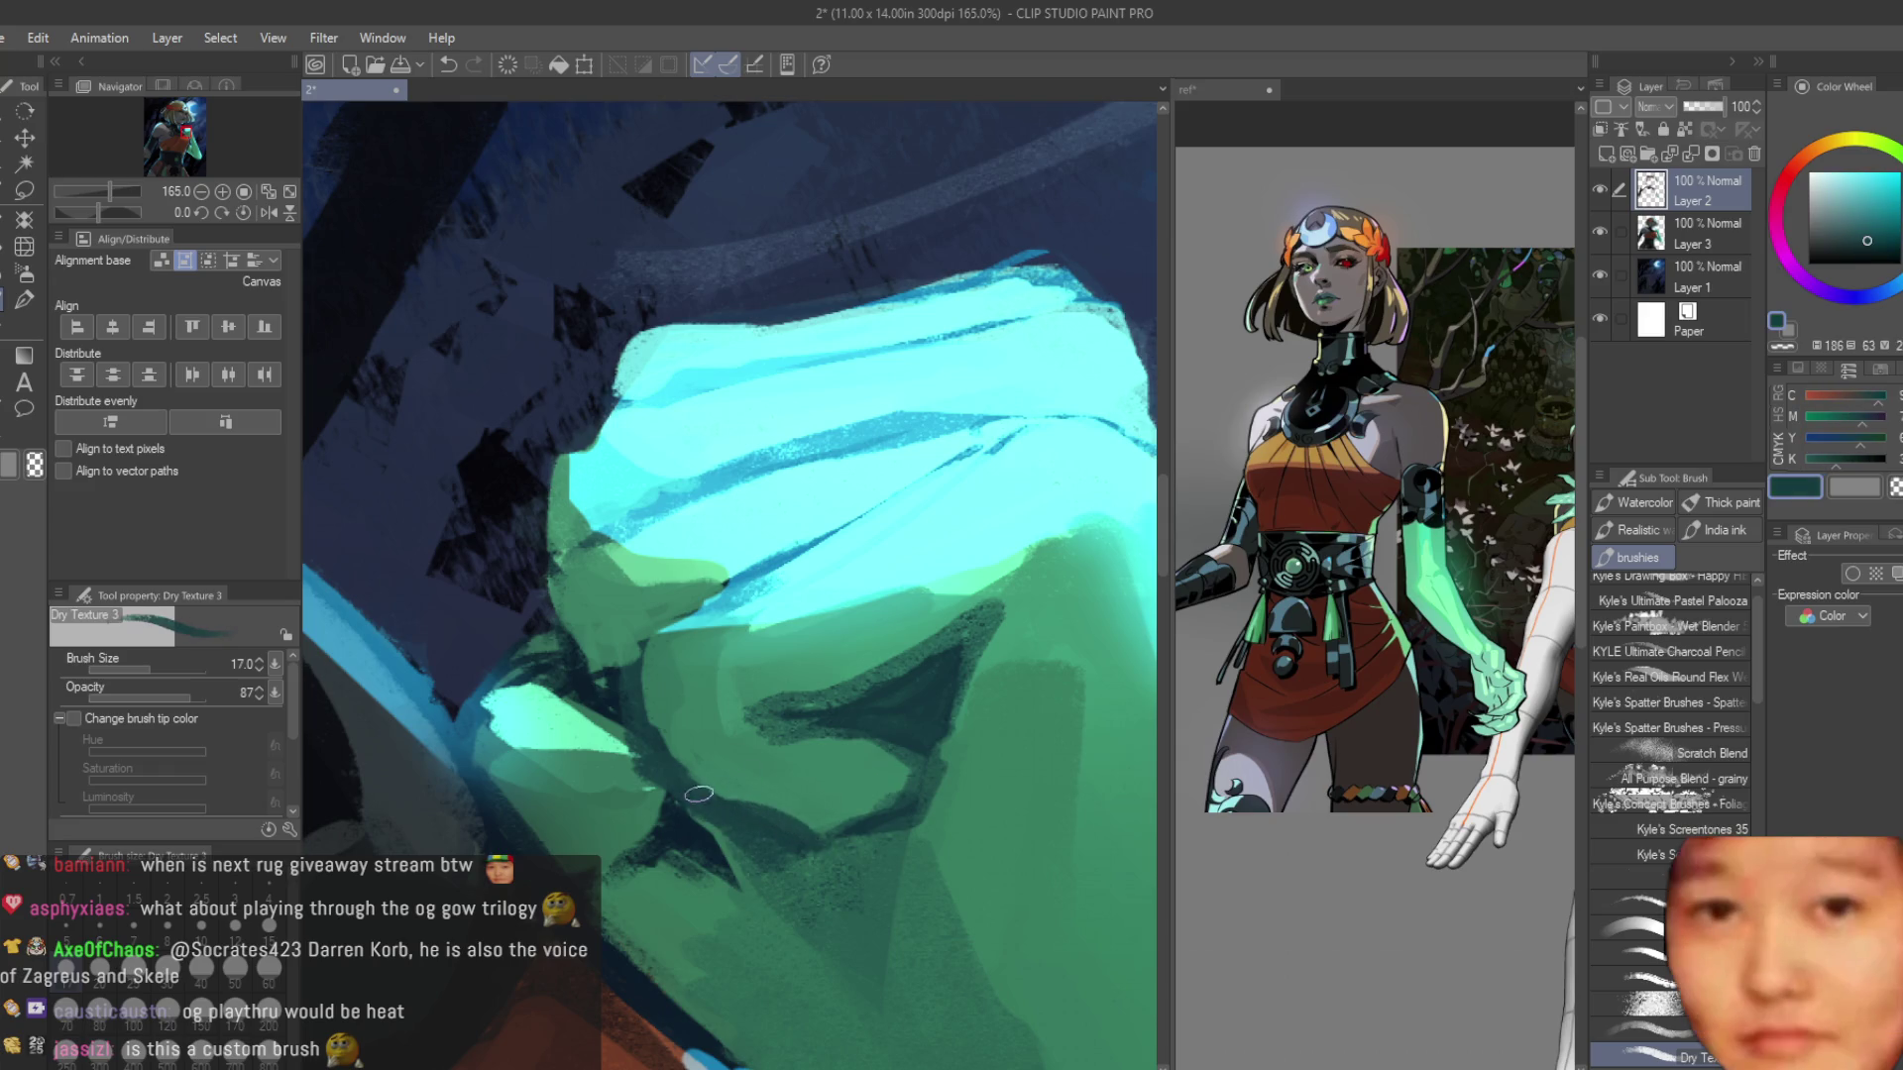
pyautogui.keyDown('alt'); pyautogui.click(716, 741); pyautogui.keyUp('alt')
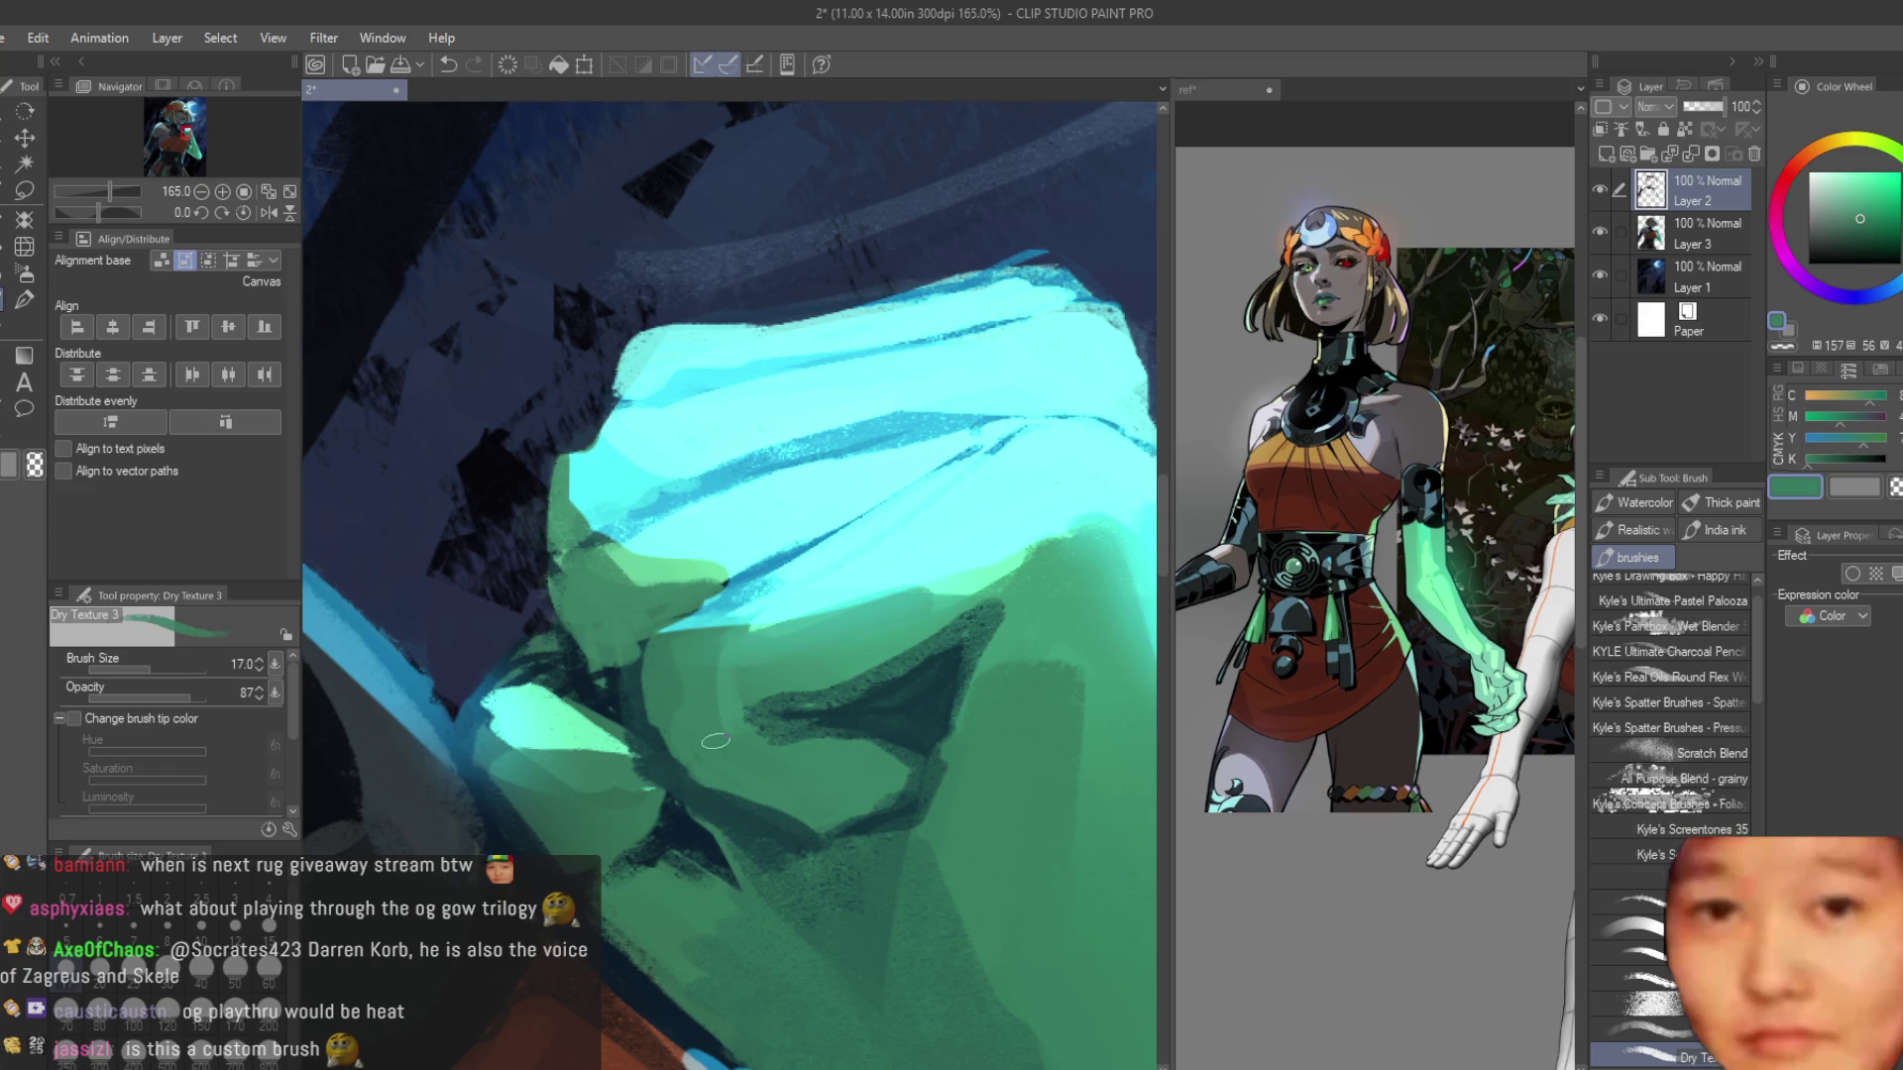
pyautogui.keyDown('alt'); pyautogui.click(629, 679); pyautogui.keyUp('alt')
pyautogui.keyDown('alt'); pyautogui.click(613, 650); pyautogui.keyUp('alt')
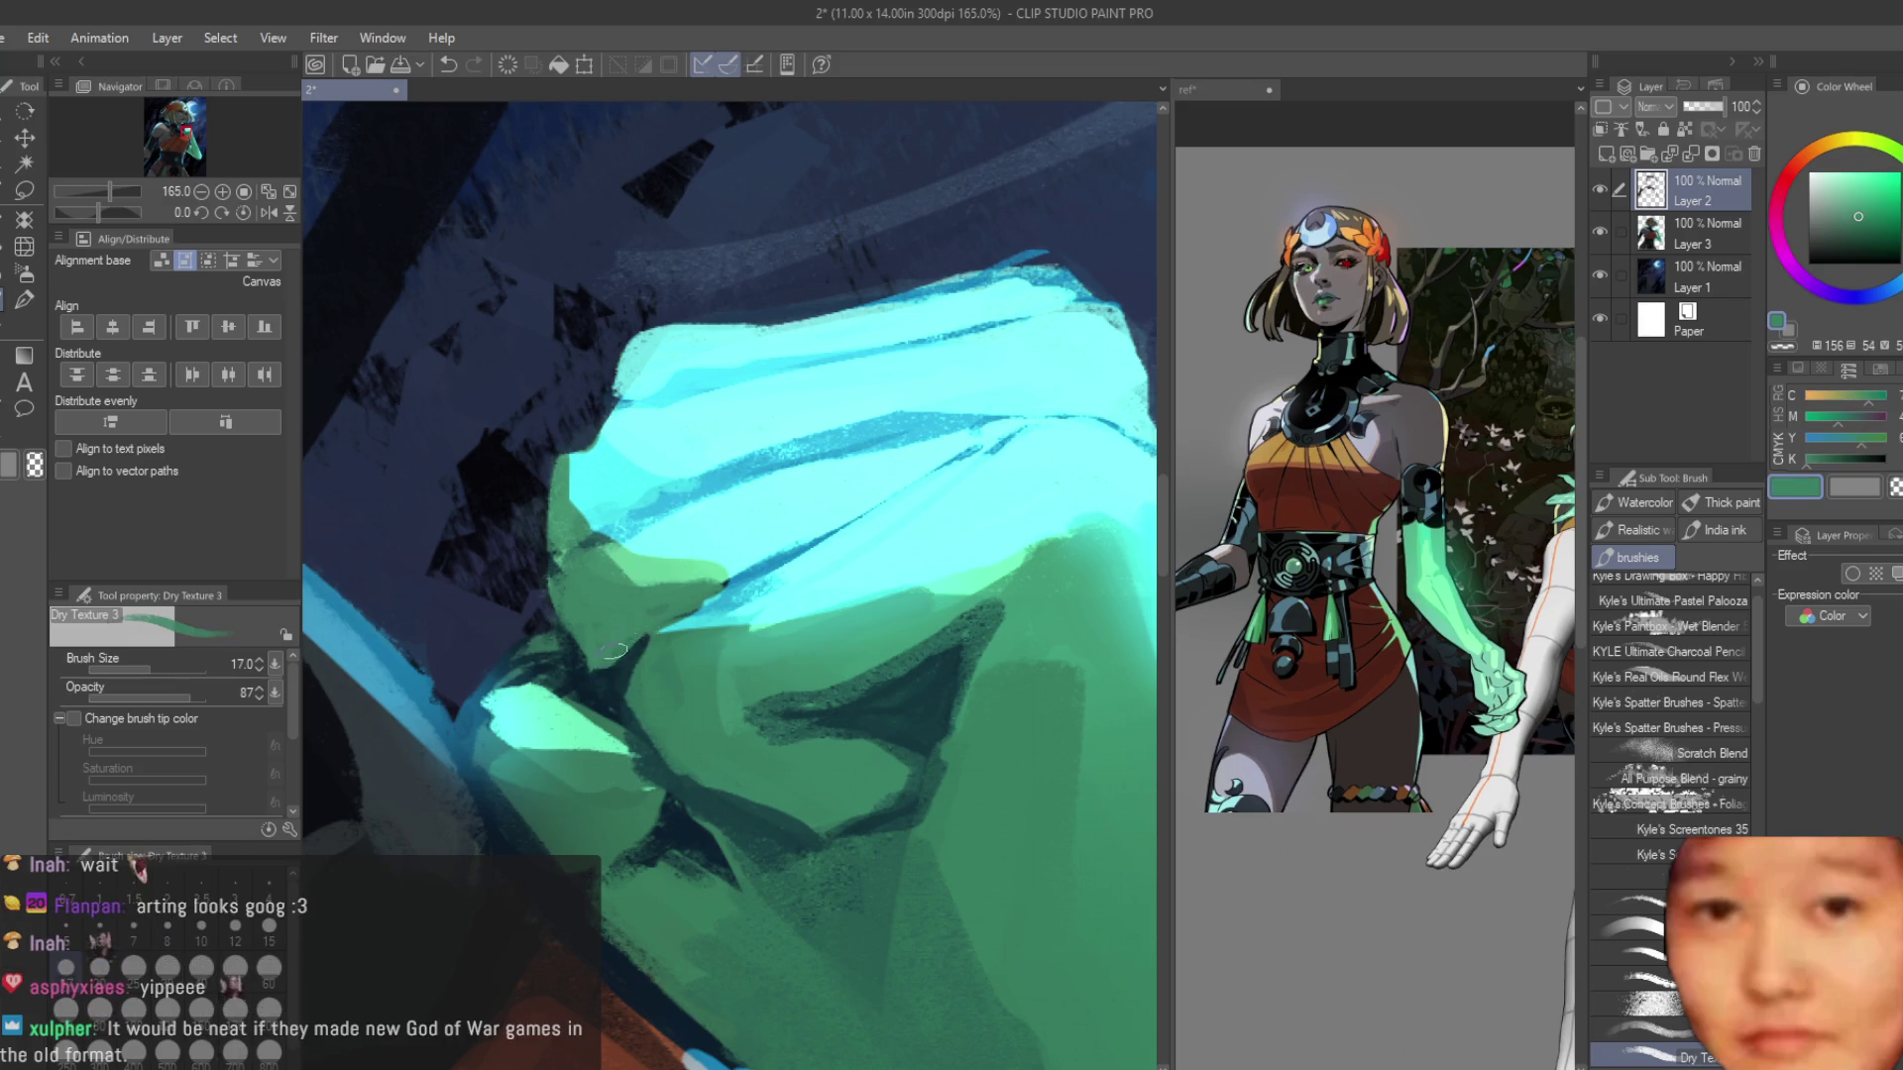
# Pick a darker teal for the knuckle shadows, comparing it against a lighter fist green.
pyautogui.scroll(-8, 614, 650)
pyautogui.scroll(10, 947, 640)
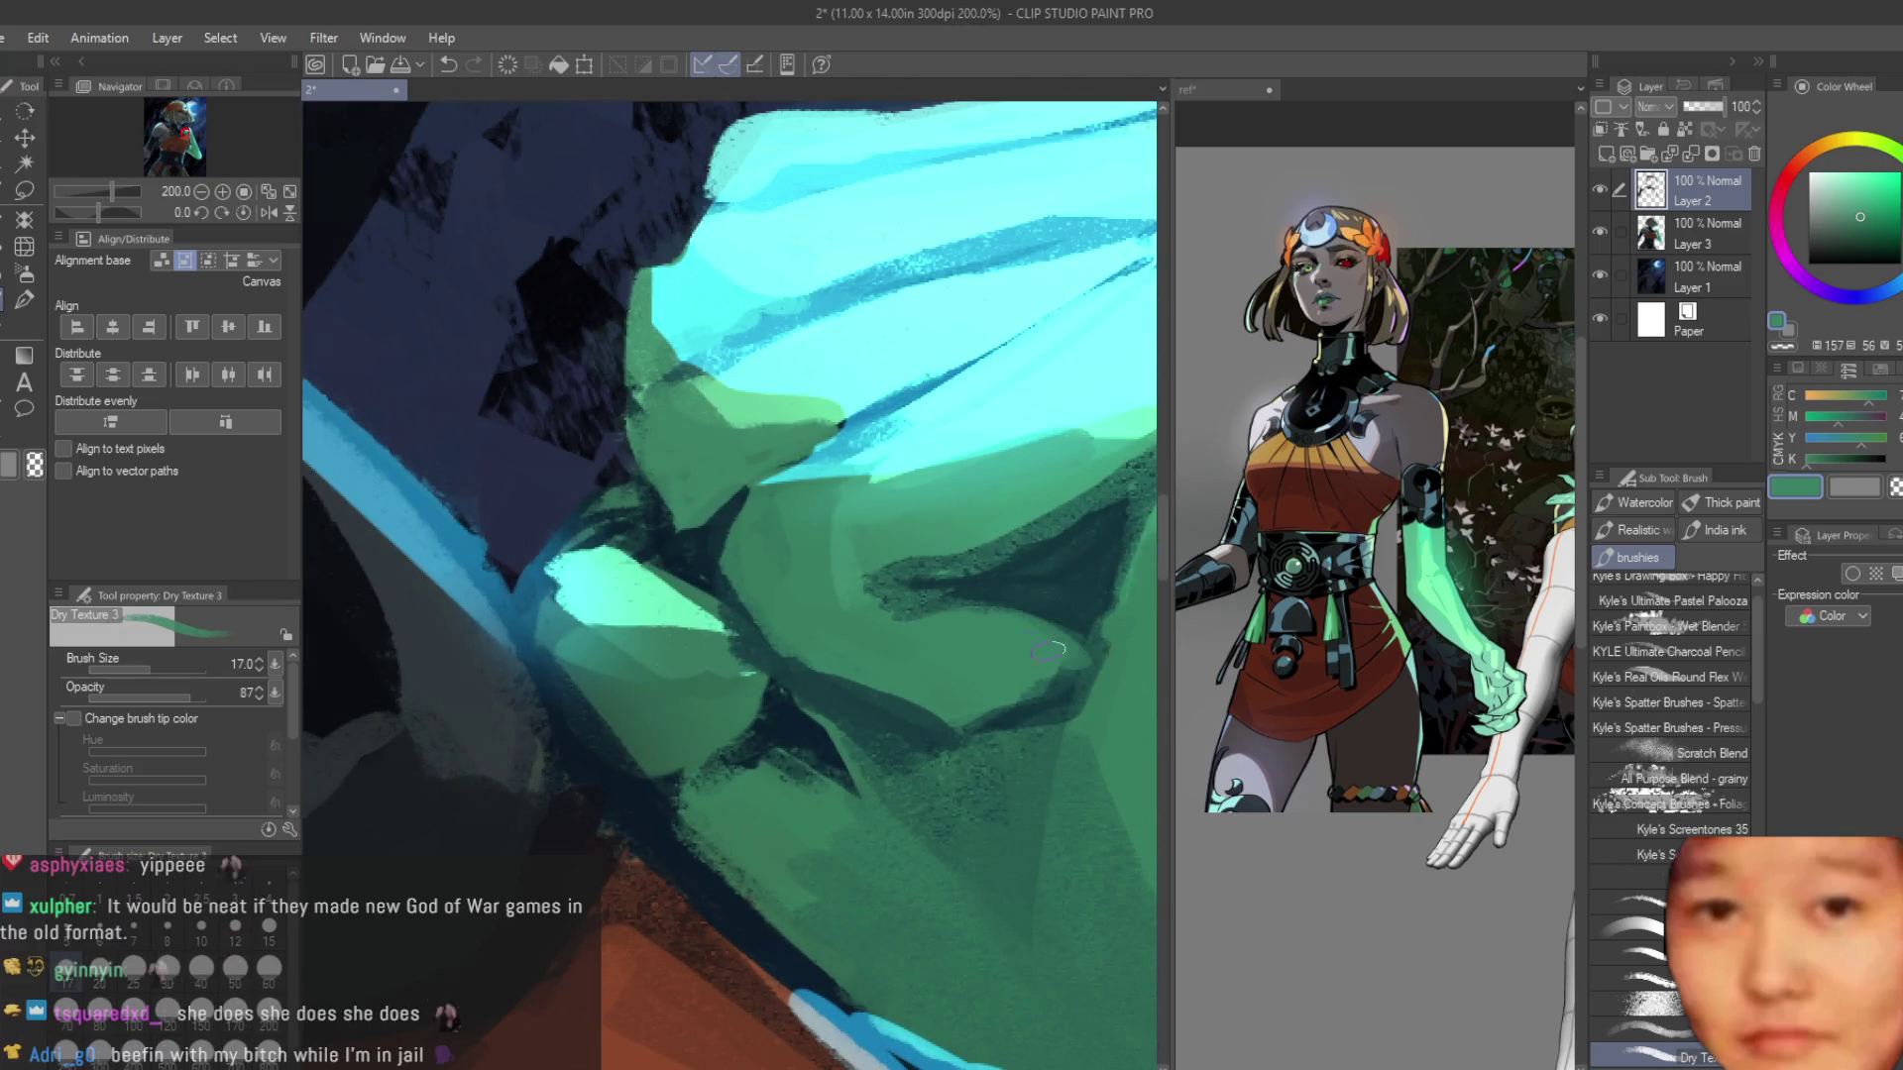
pyautogui.keyDown('alt'); pyautogui.click(1011, 684); pyautogui.keyUp('alt')
pyautogui.scroll(-1, 985, 717)
pyautogui.keyDown('alt'); pyautogui.click(809, 694); pyautogui.keyUp('alt')
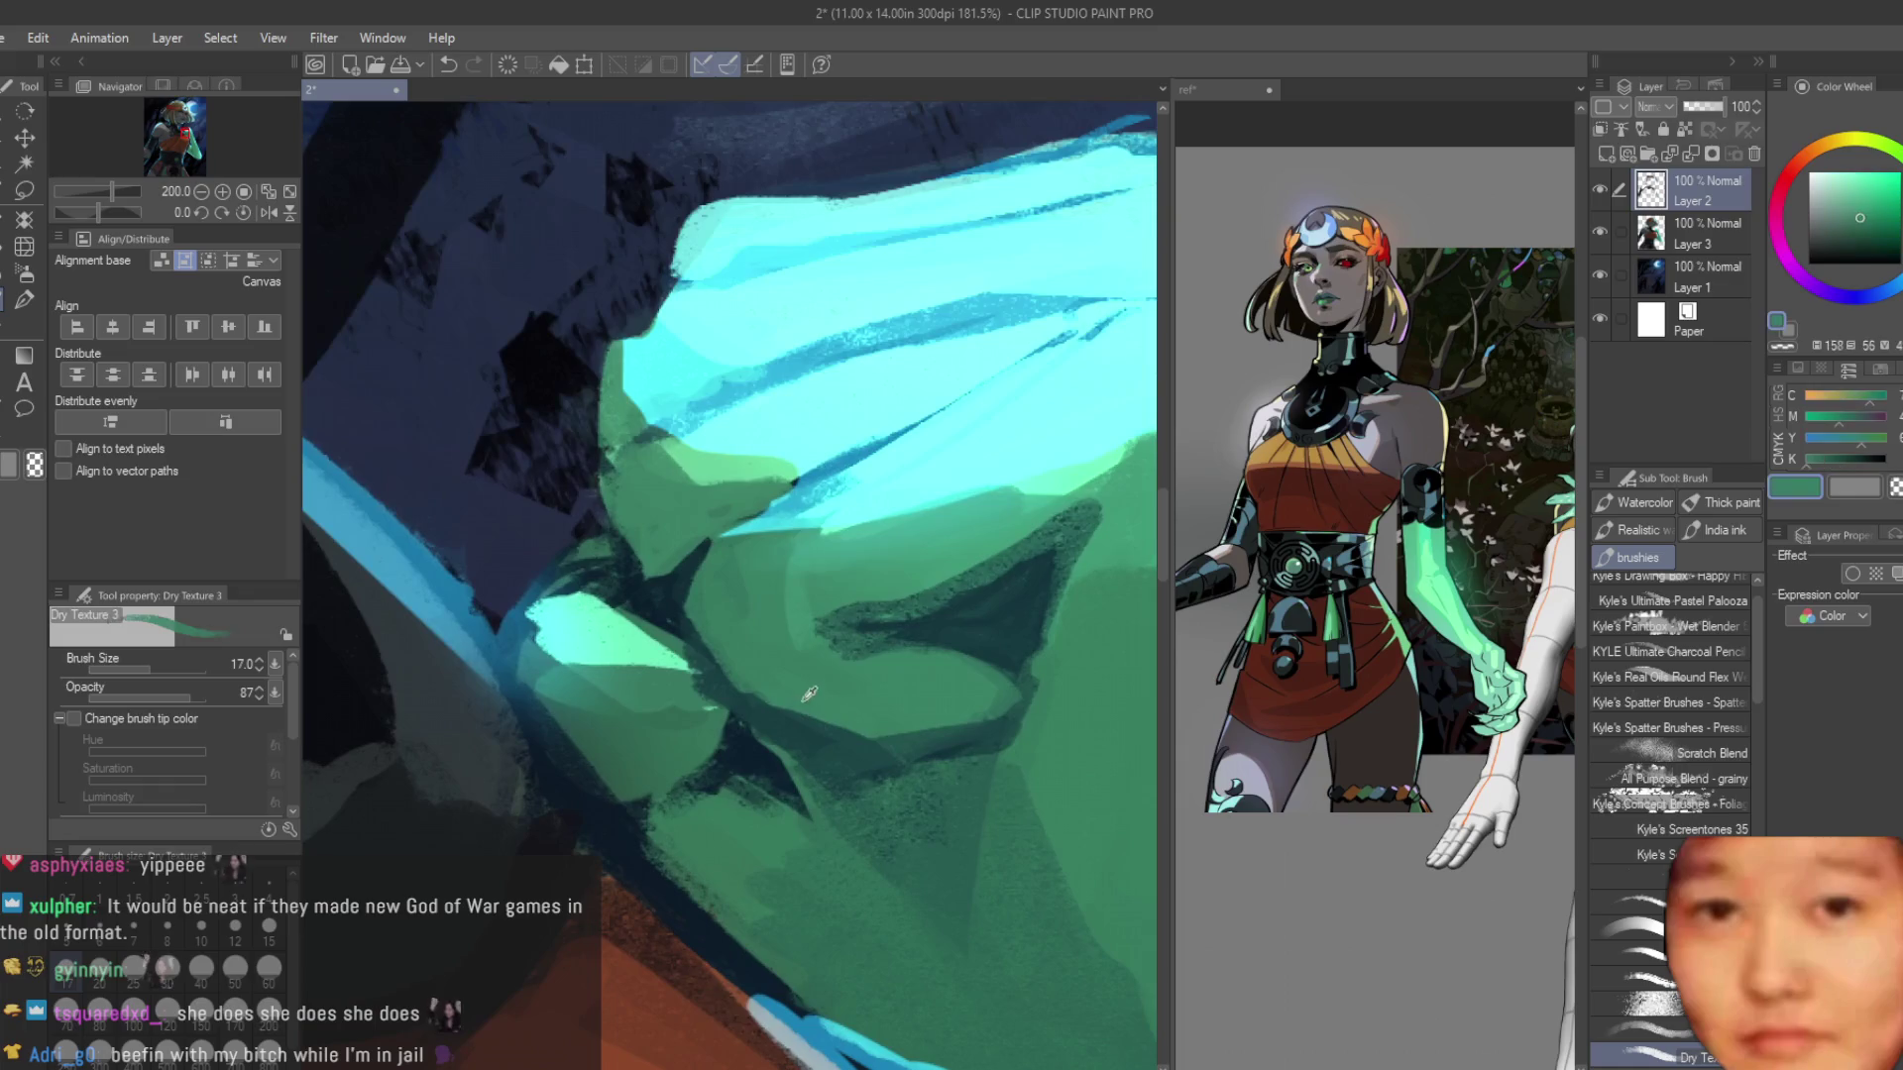
pyautogui.scroll(-5, 1005, 555)
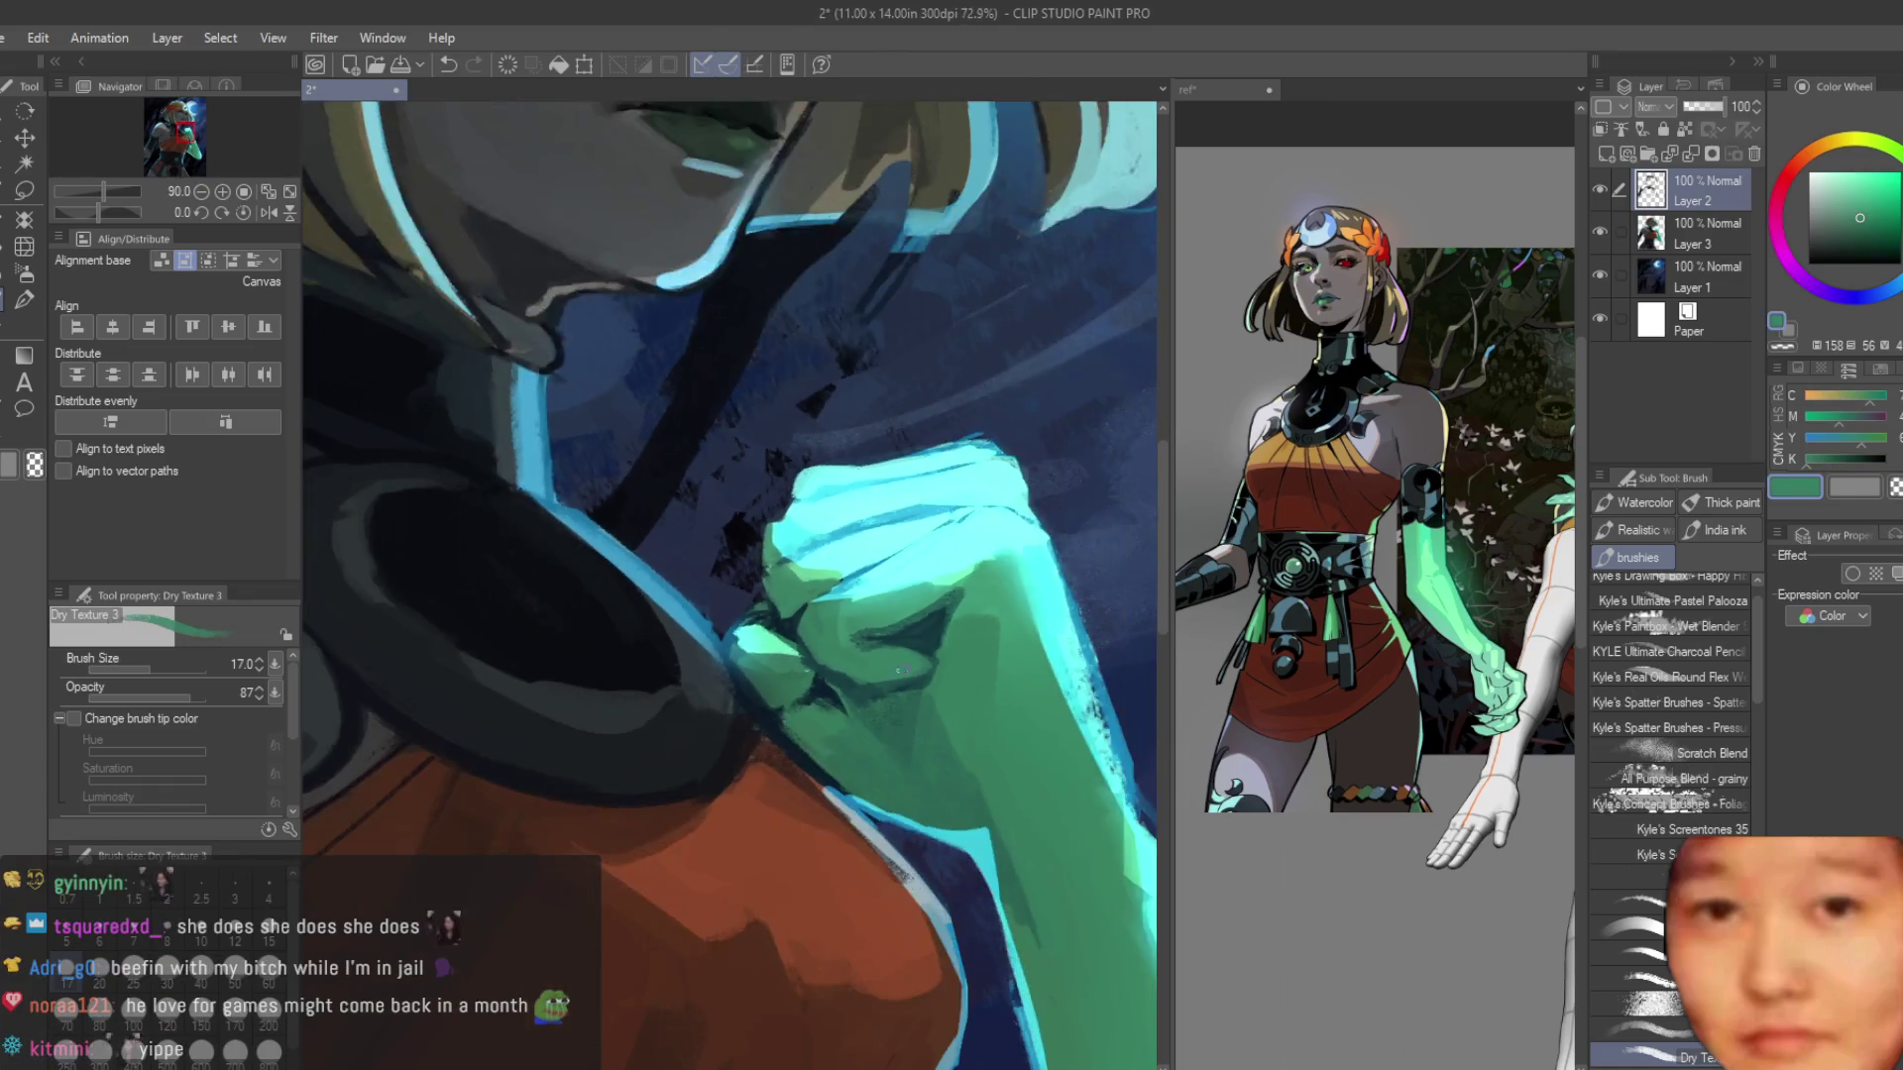
pyautogui.scroll(5, 1006, 555)
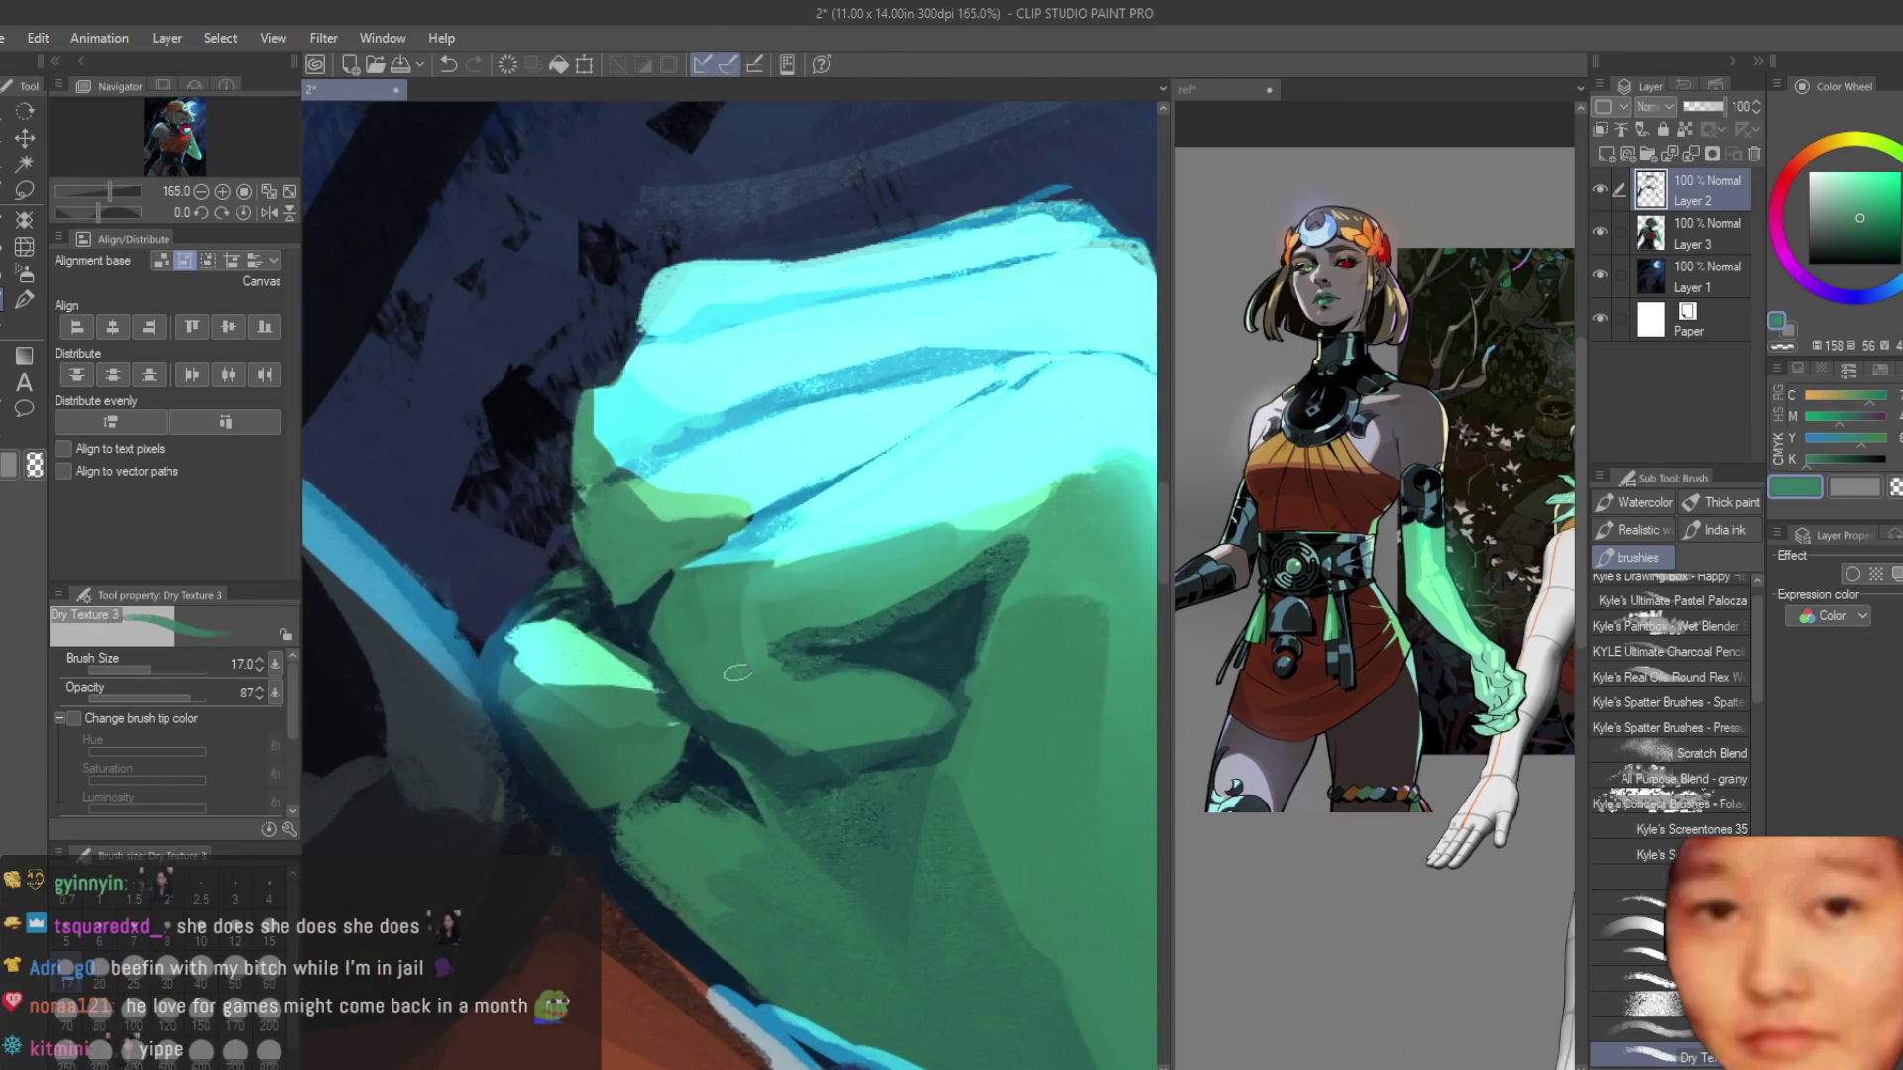
pyautogui.keyDown('alt'); pyautogui.click(942, 694); pyautogui.keyUp('alt')
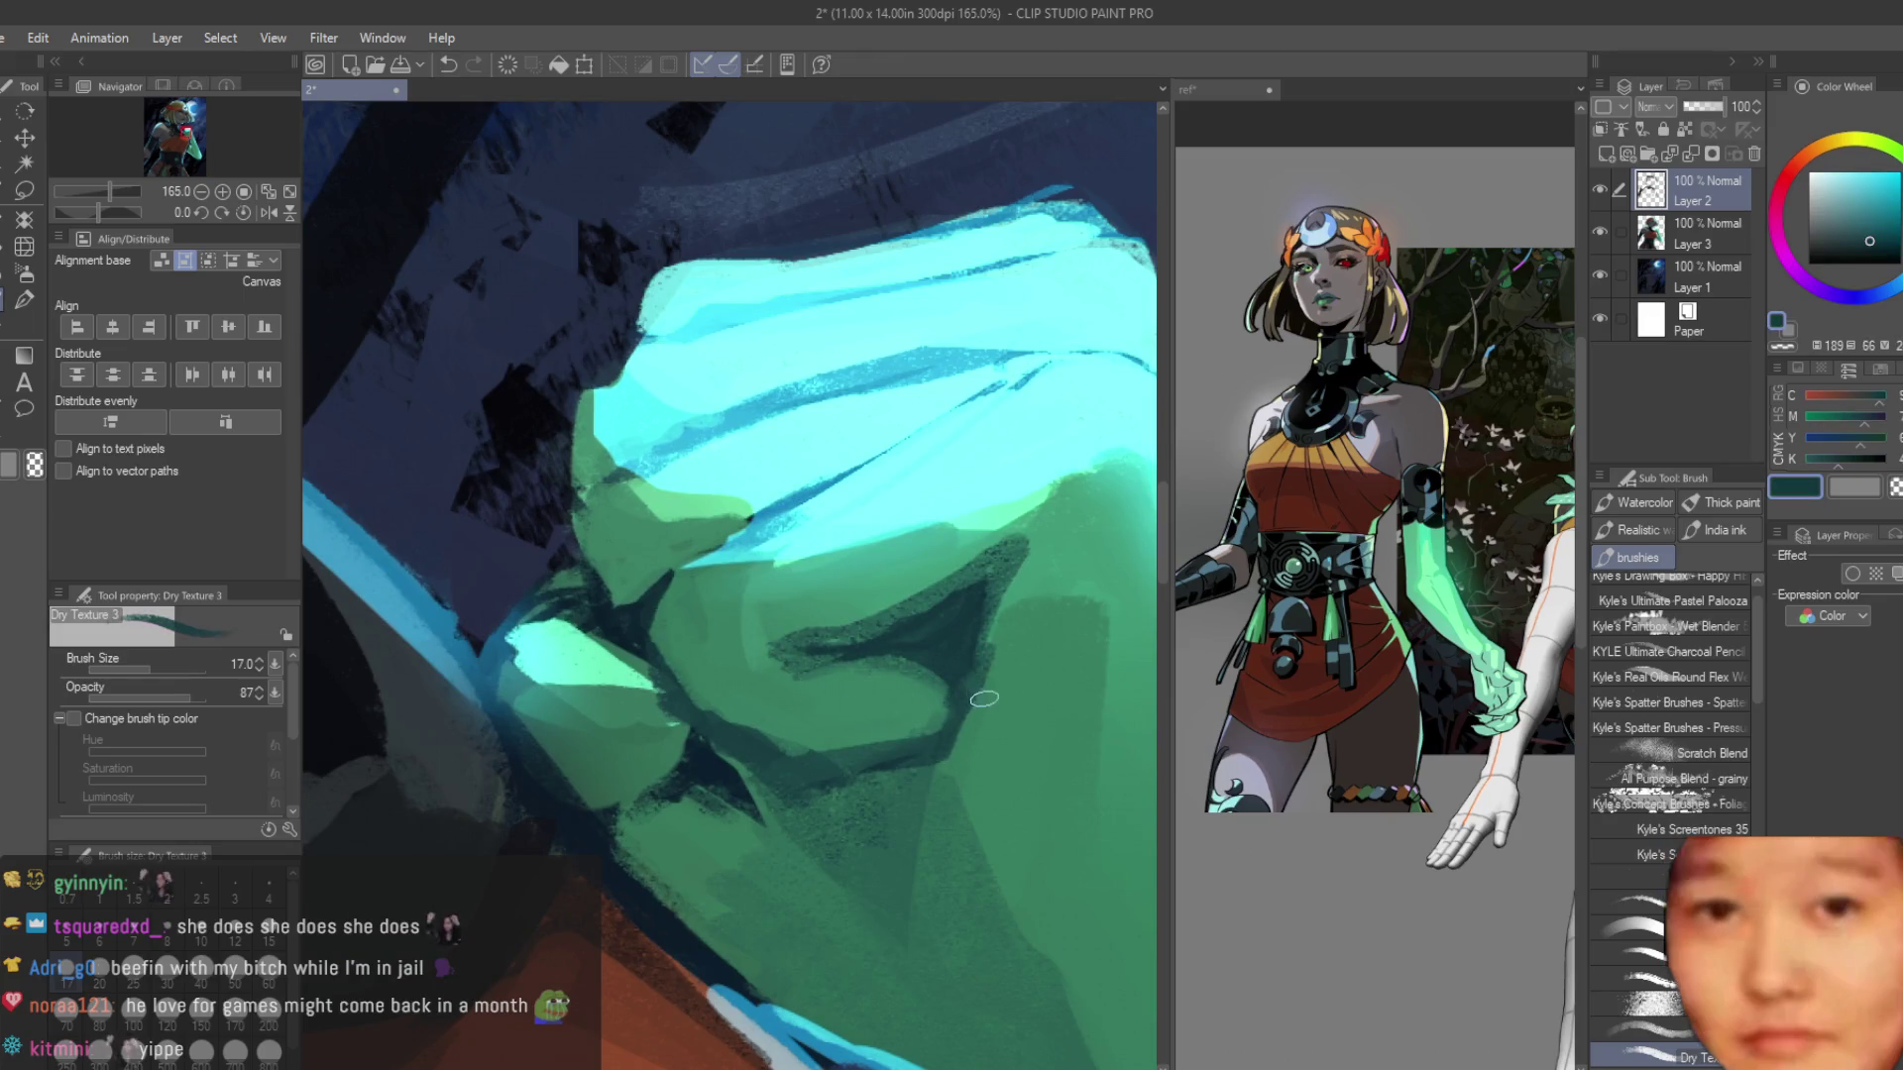
# Brush dark teal shadow strokes across the knuckles, then pick light cyan from the fist highlight.
pyautogui.moveTo(1020, 554); pyautogui.dragTo(961, 763)
pyautogui.scroll(-6, 1006, 657)
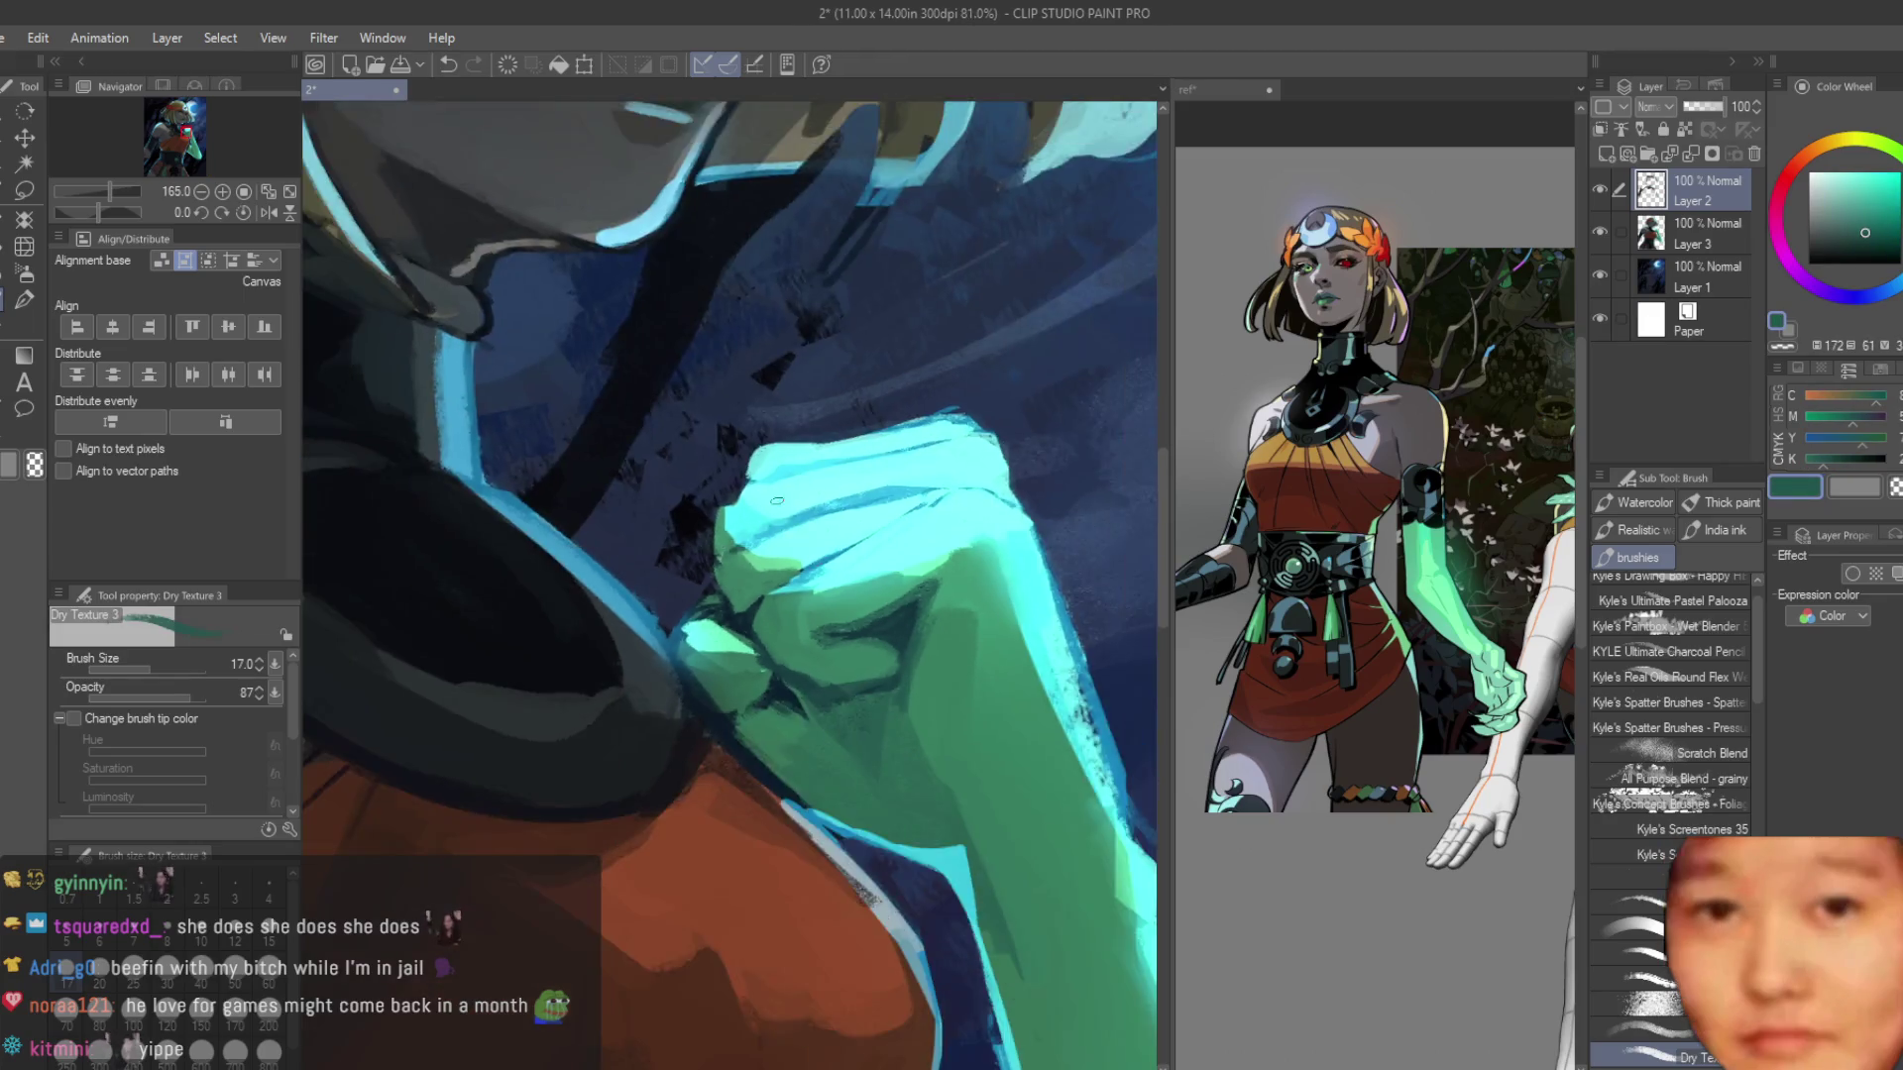
pyautogui.scroll(7, 963, 411)
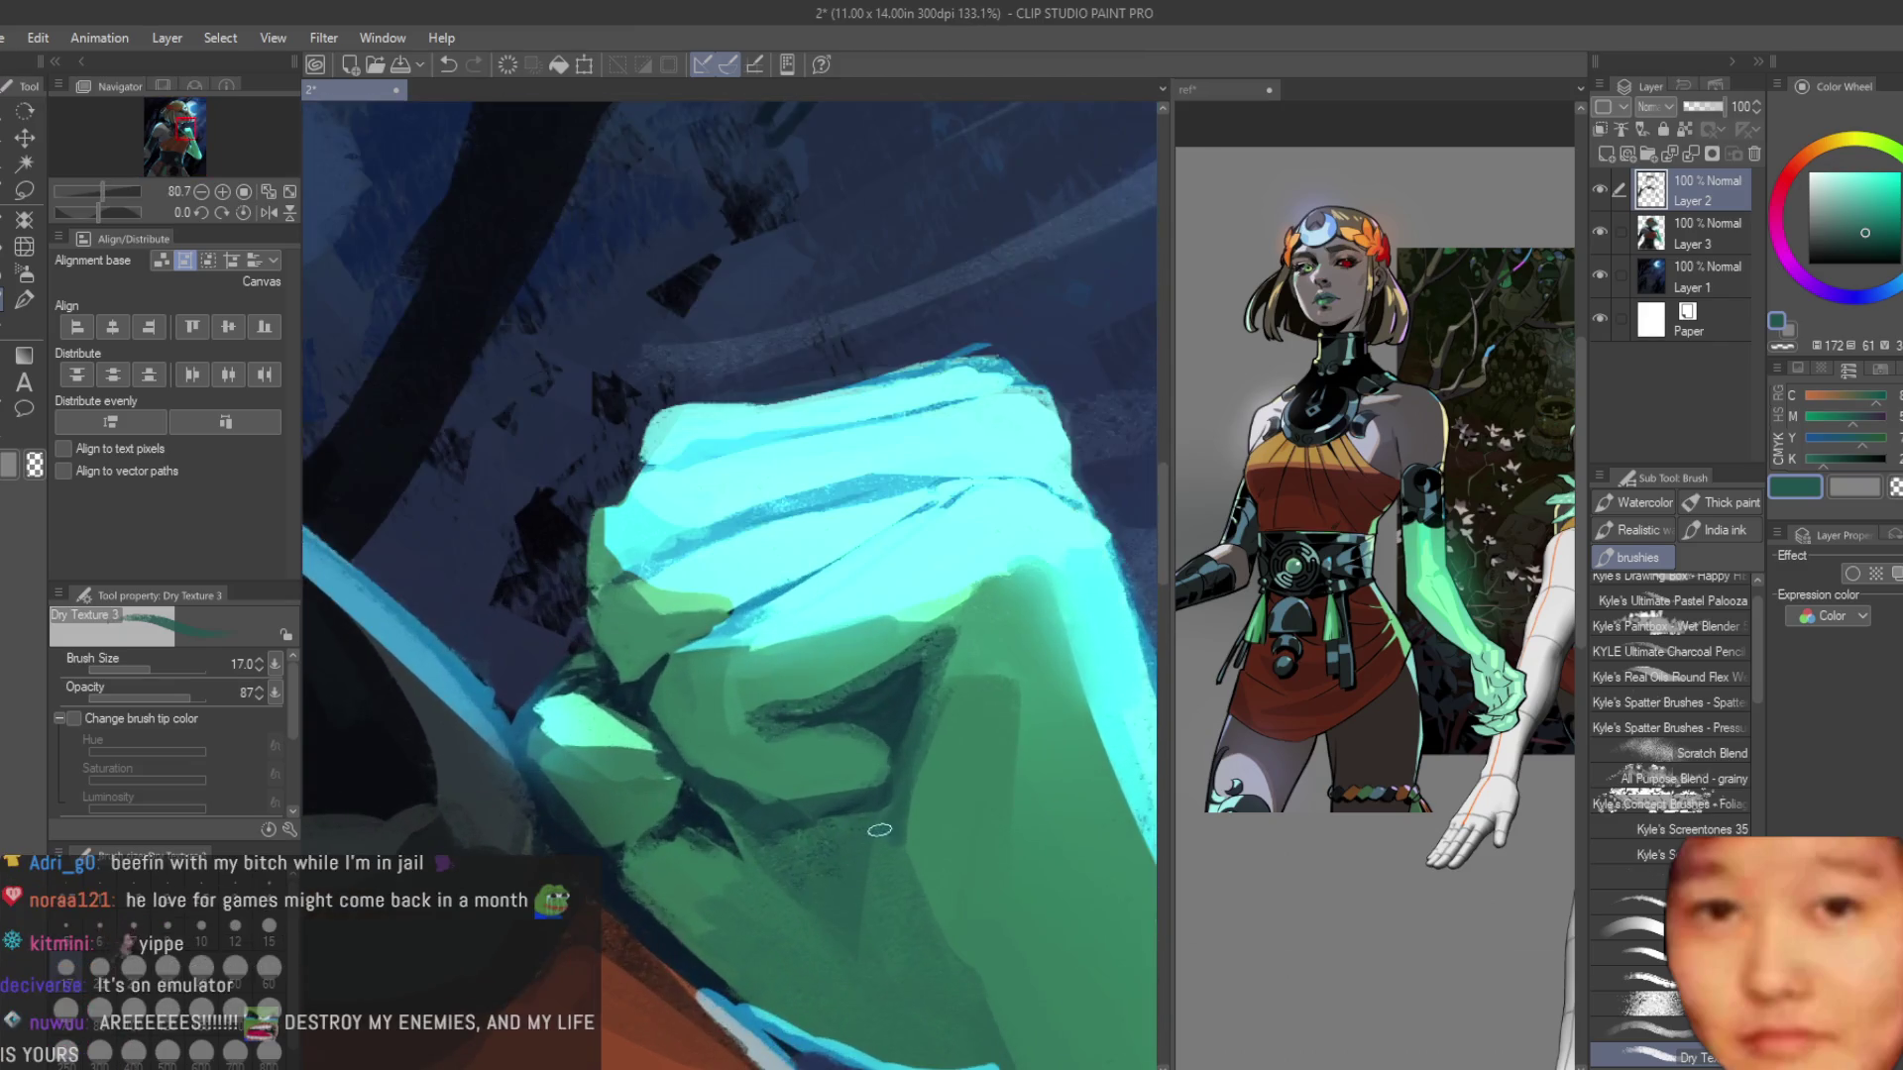
pyautogui.moveTo(793, 428); pyautogui.dragTo(584, 526)
pyautogui.moveTo(734, 440); pyautogui.dragTo(584, 525)
pyautogui.keyDown('alt'); pyautogui.click(753, 366); pyautogui.keyUp('alt')
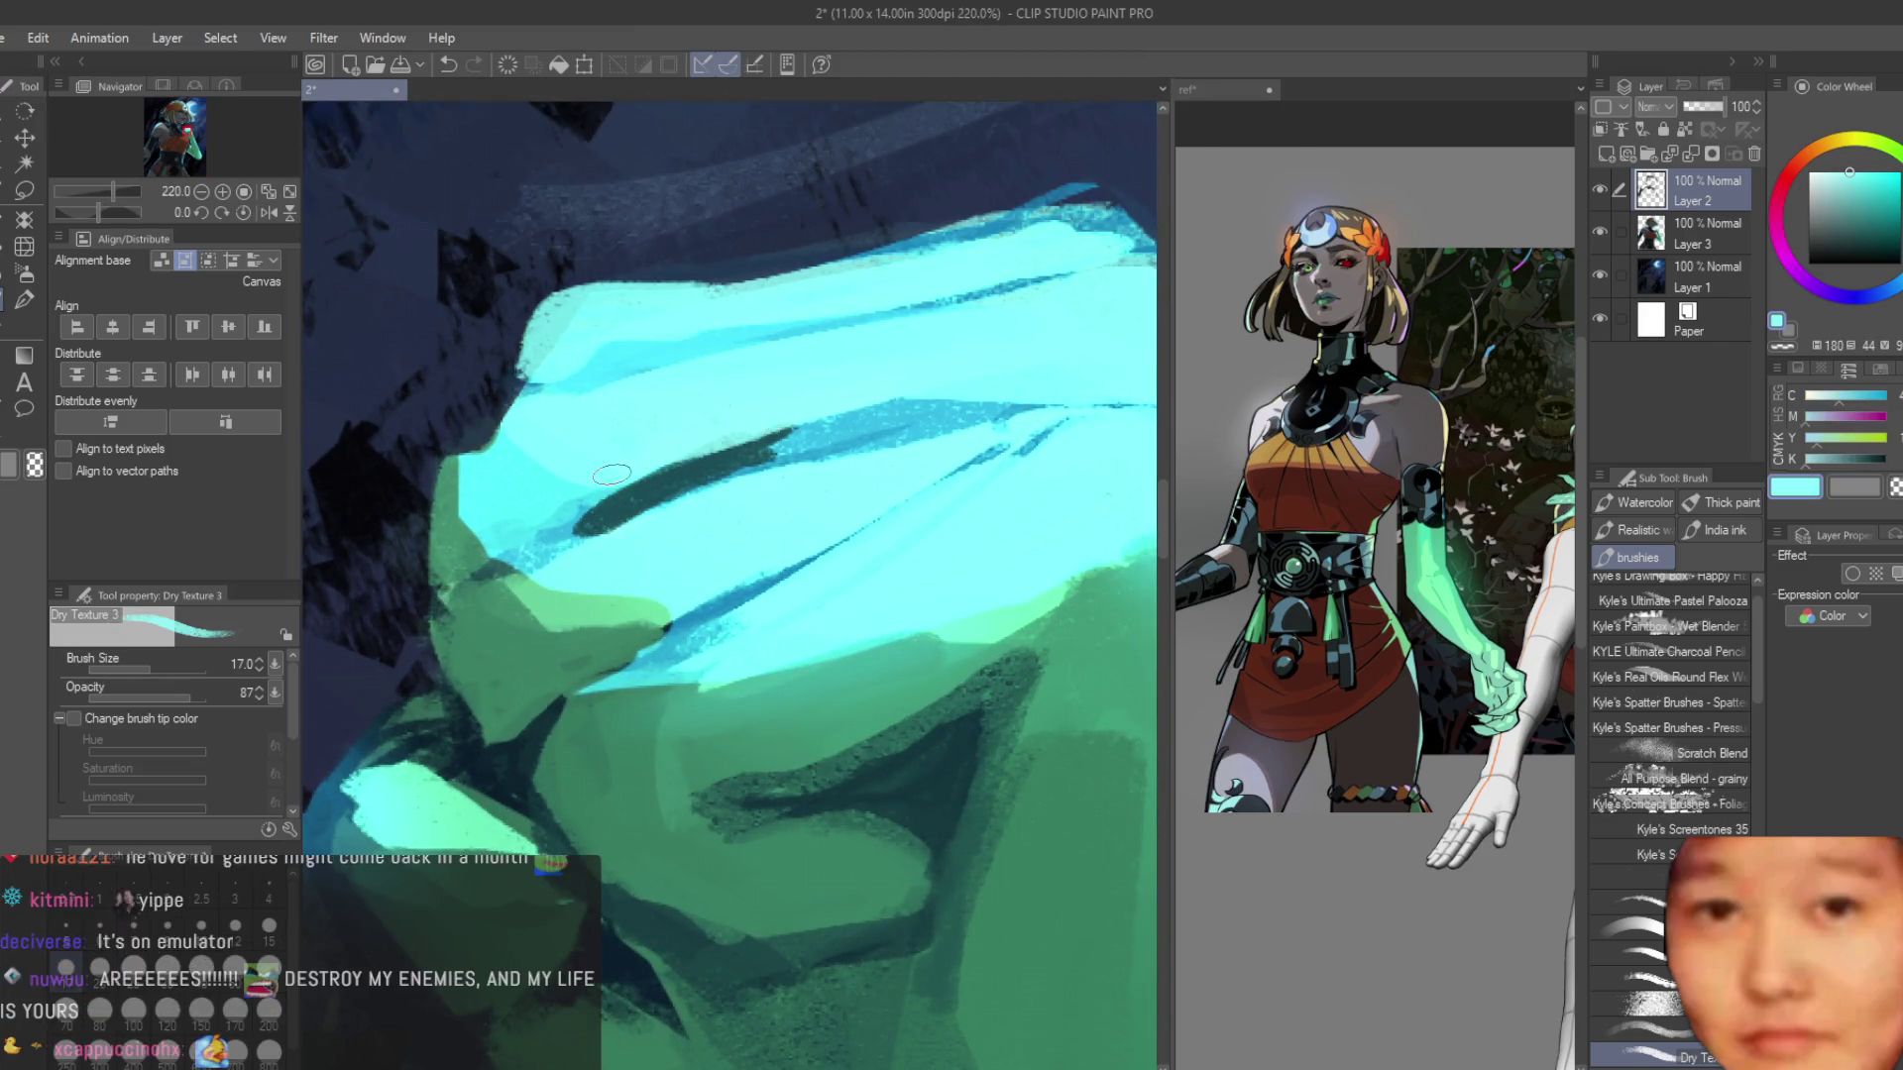
pyautogui.scroll(-10, 933, 677)
pyautogui.scroll(-2, 934, 677)
pyautogui.scroll(4, 933, 676)
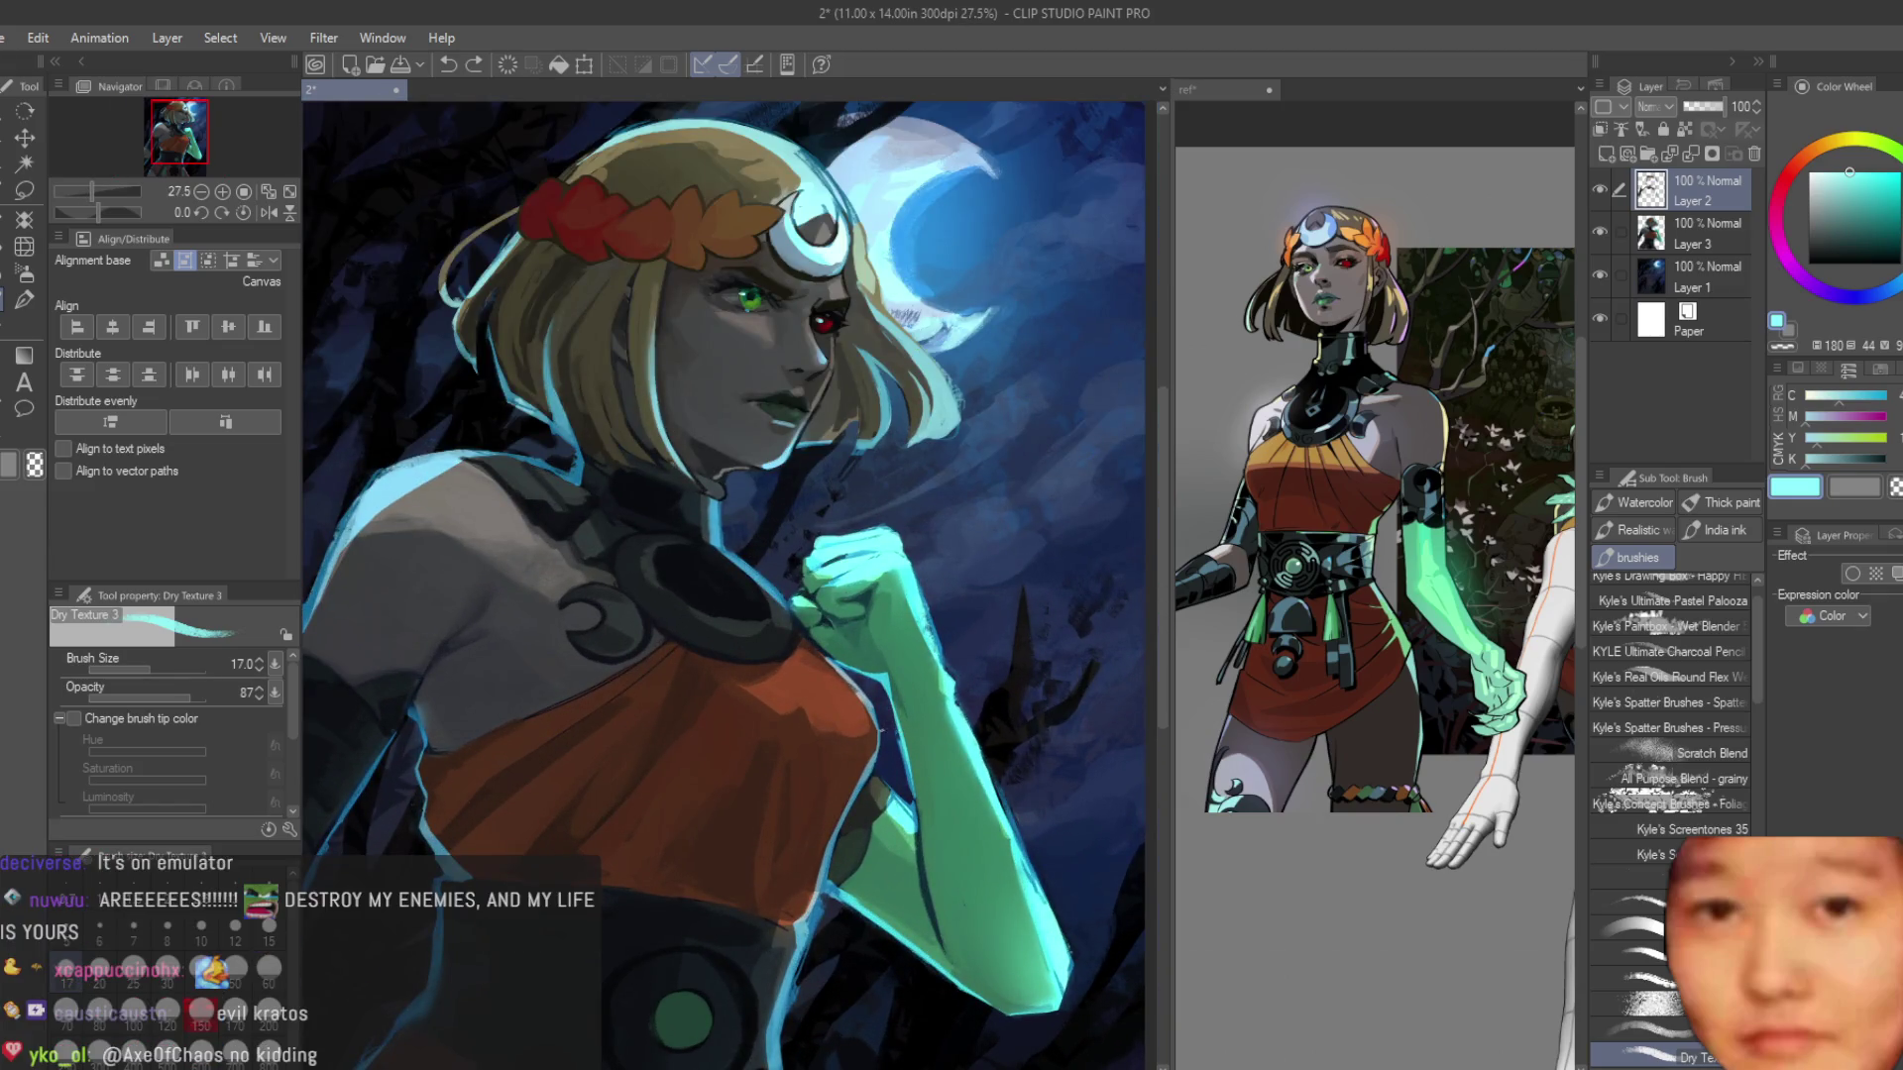
# Enlarge the brush to 30 and lay a short stroke on the orange dress.
pyautogui.scroll(-2, 936, 570)
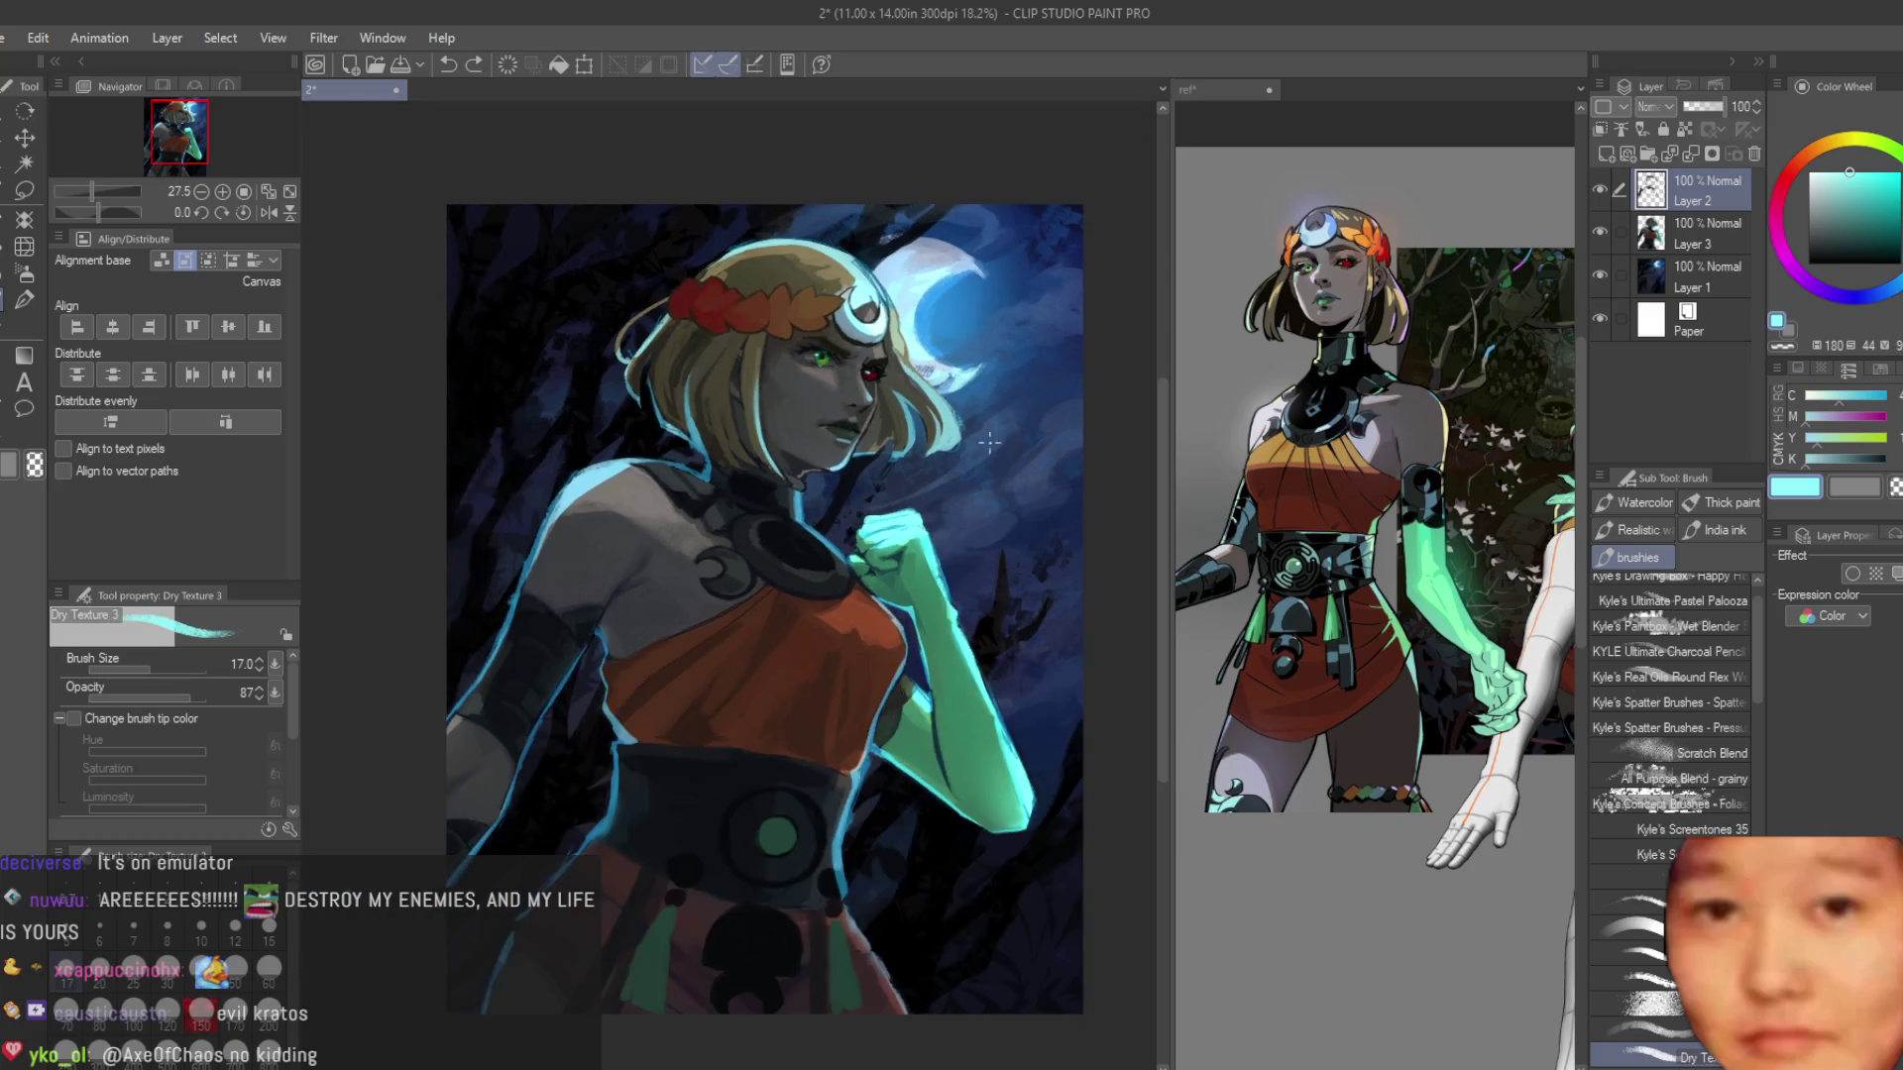
pyautogui.scroll(4, 935, 570)
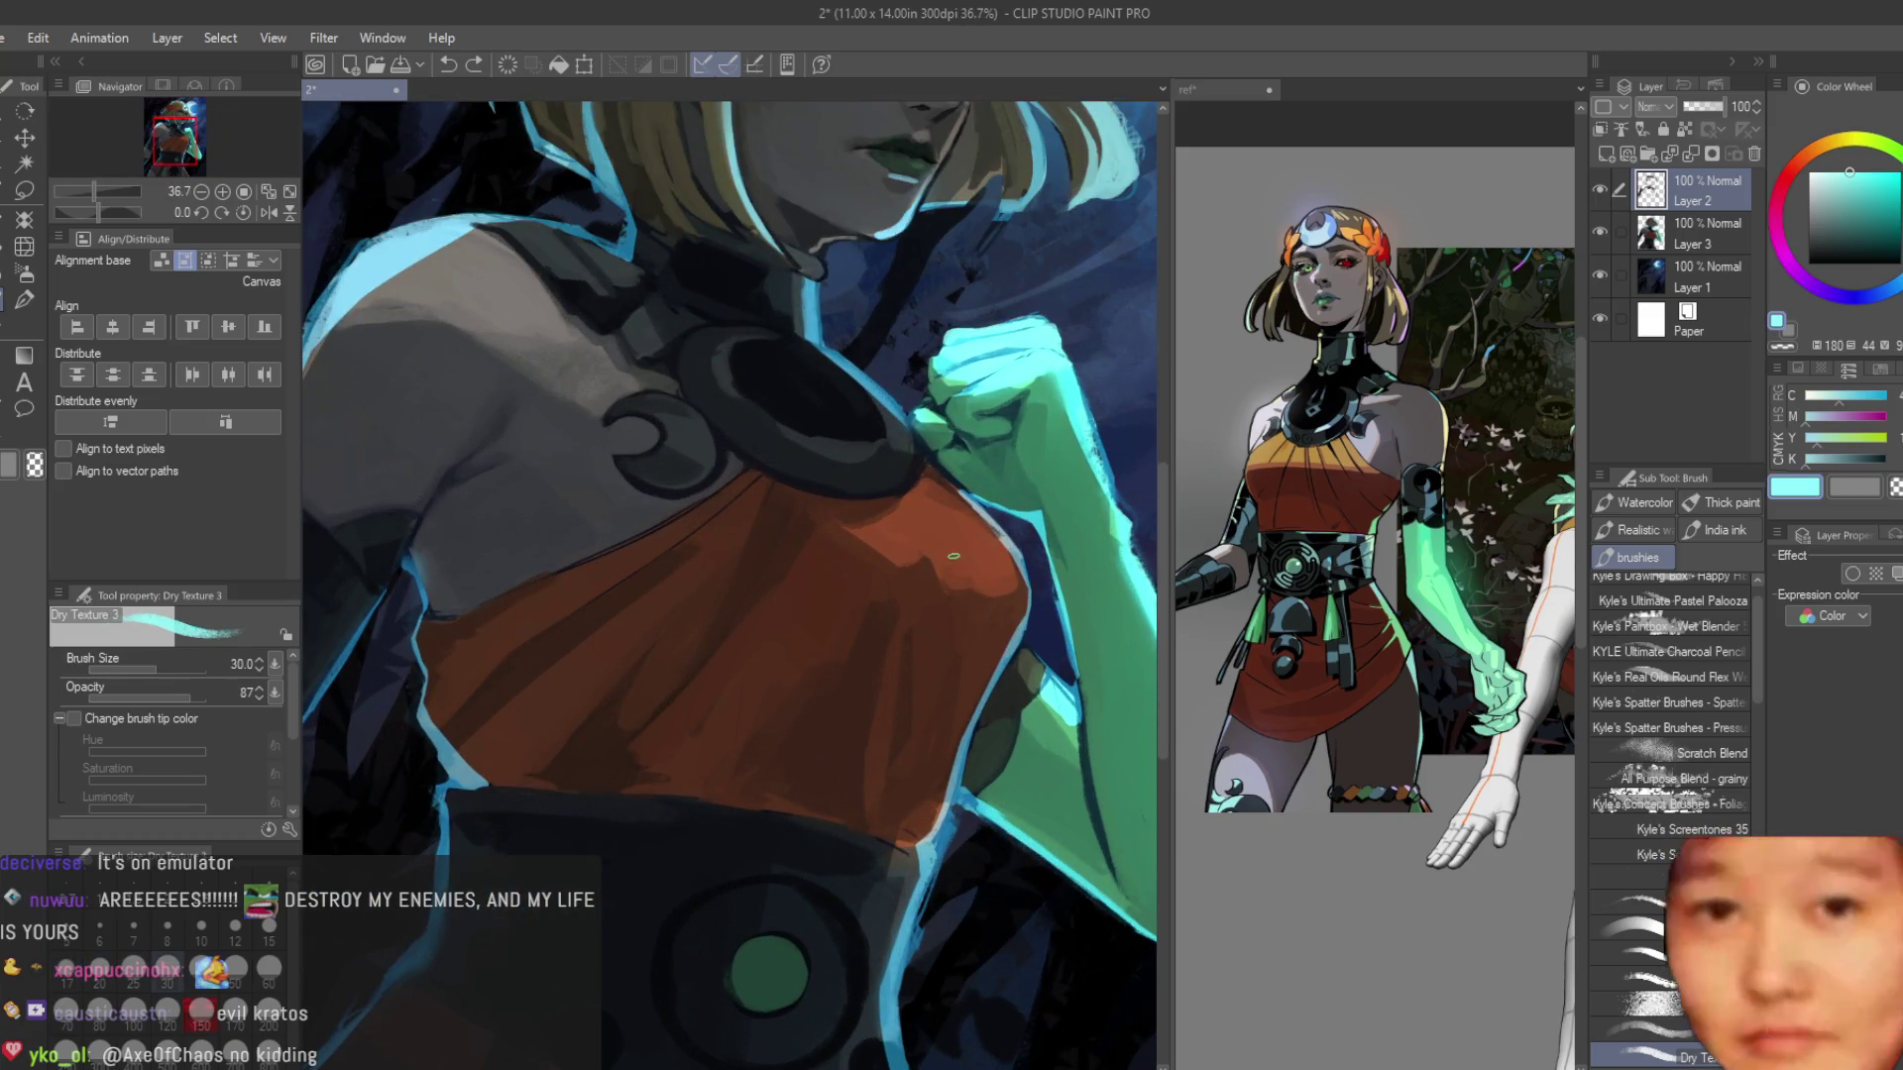
pyautogui.press(']')
pyautogui.press(']')
pyautogui.scroll(2, 912, 513)
pyautogui.scroll(-4, 913, 513)
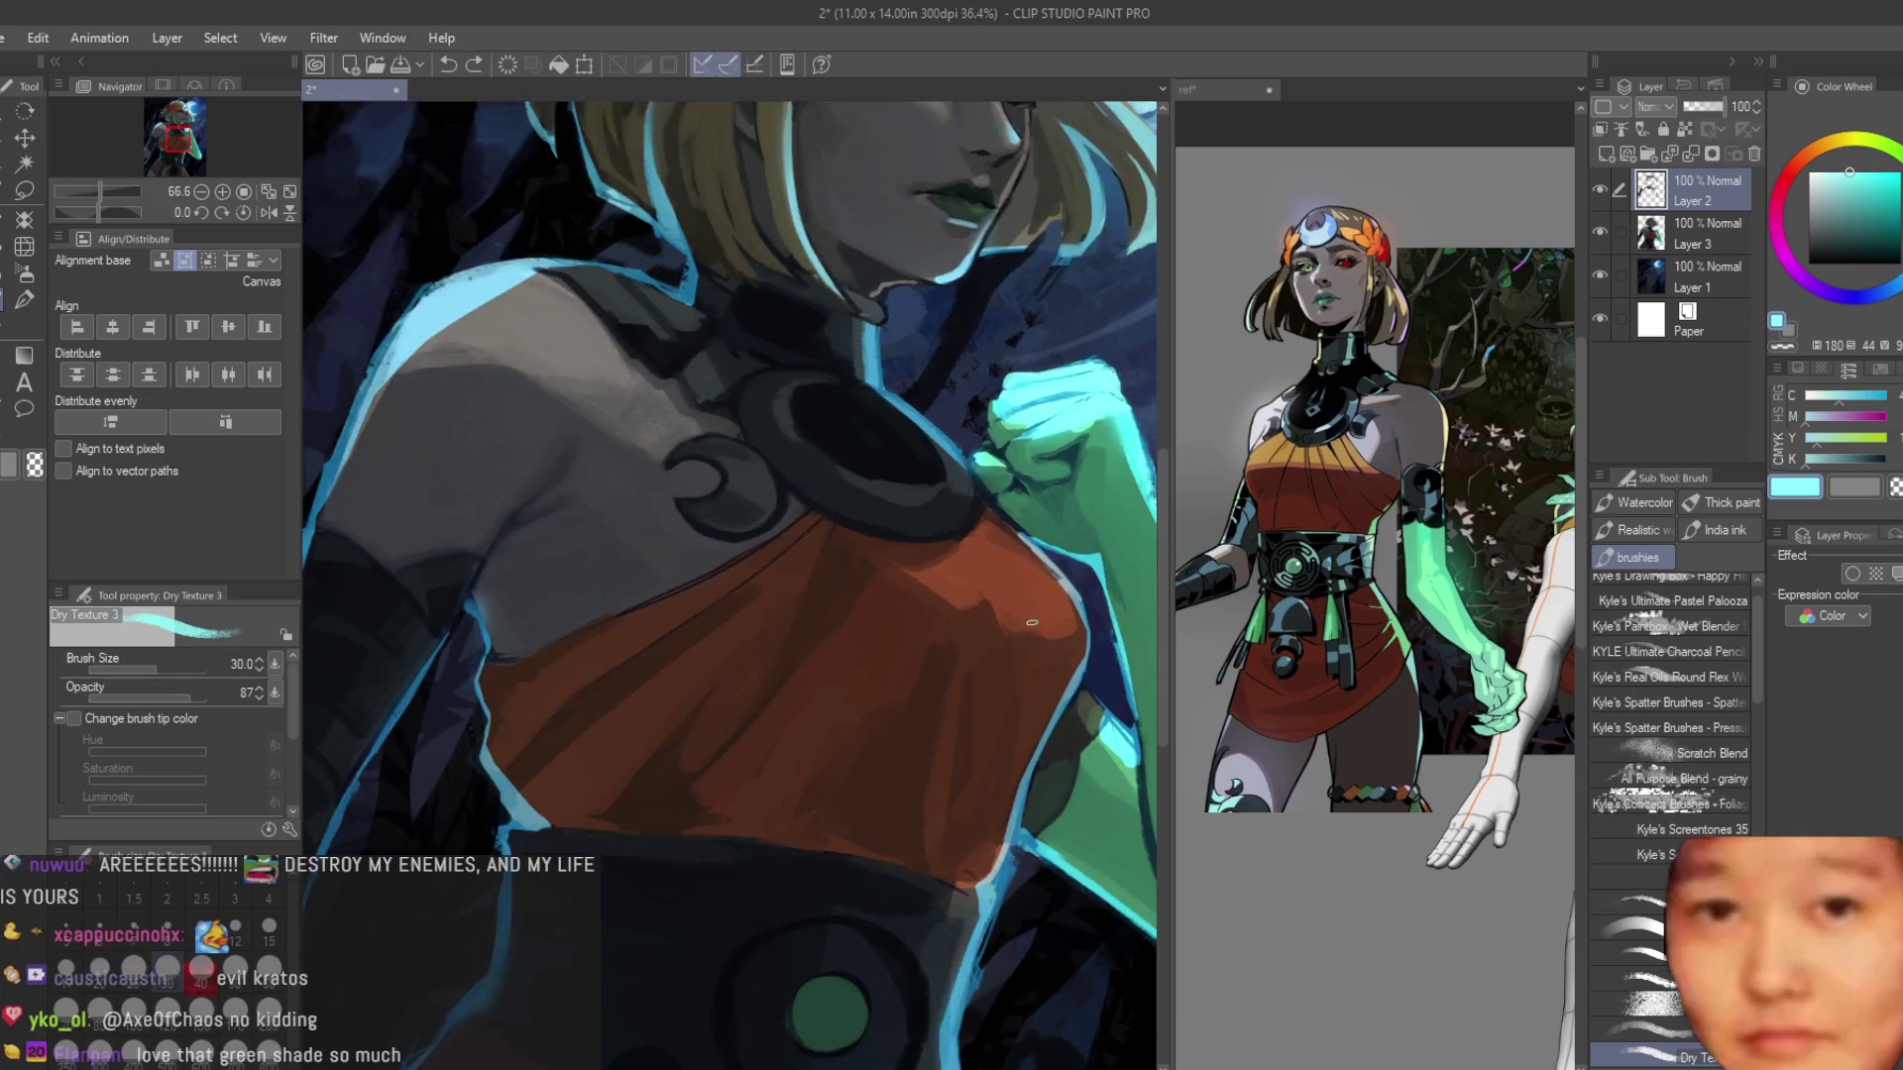
pyautogui.scroll(4, 857, 688)
pyautogui.moveTo(803, 565)
pyautogui.mouseDown()
pyautogui.moveTo(823, 551)
pyautogui.moveTo(753, 753)
pyautogui.moveTo(712, 660)
pyautogui.mouseUp()
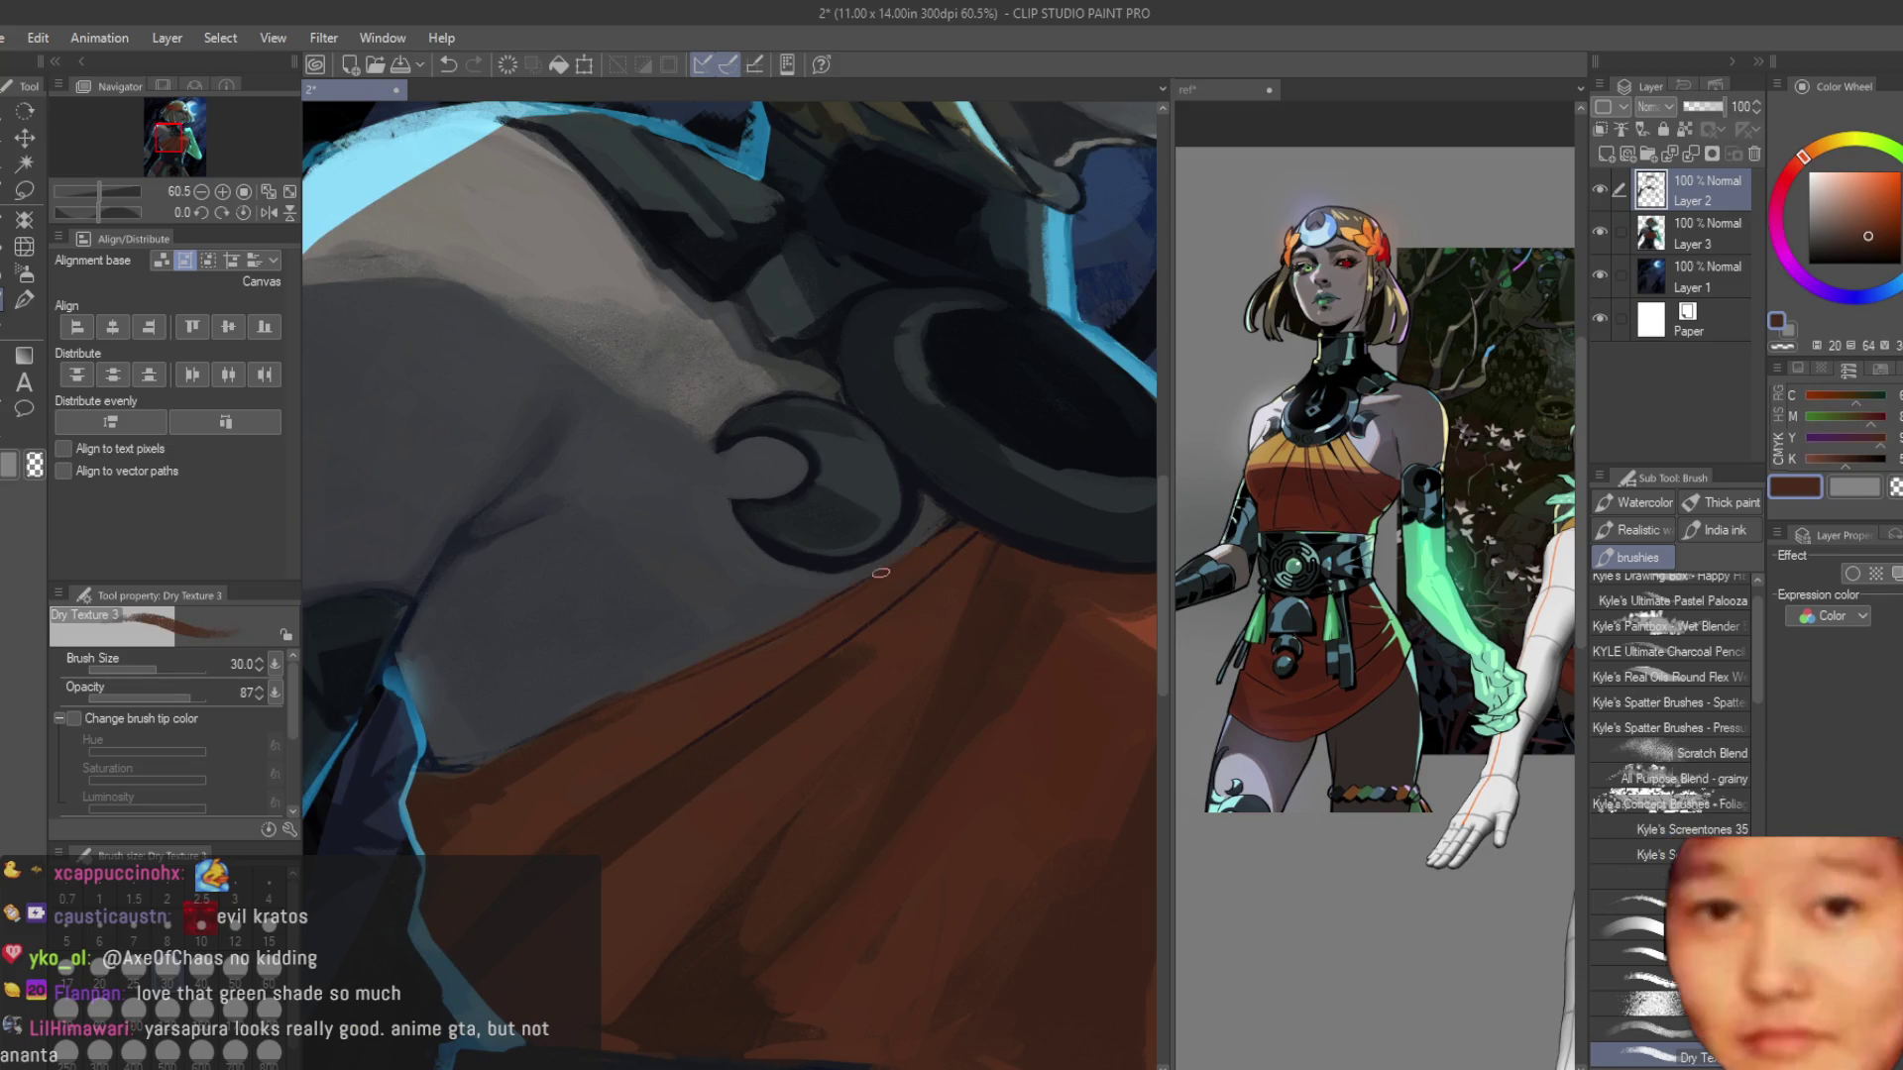
# Sample the grey-blue shoulder and several dress browns, and darken the chosen brown.
pyautogui.keyDown('alt'); pyautogui.click(655, 678); pyautogui.keyUp('alt')
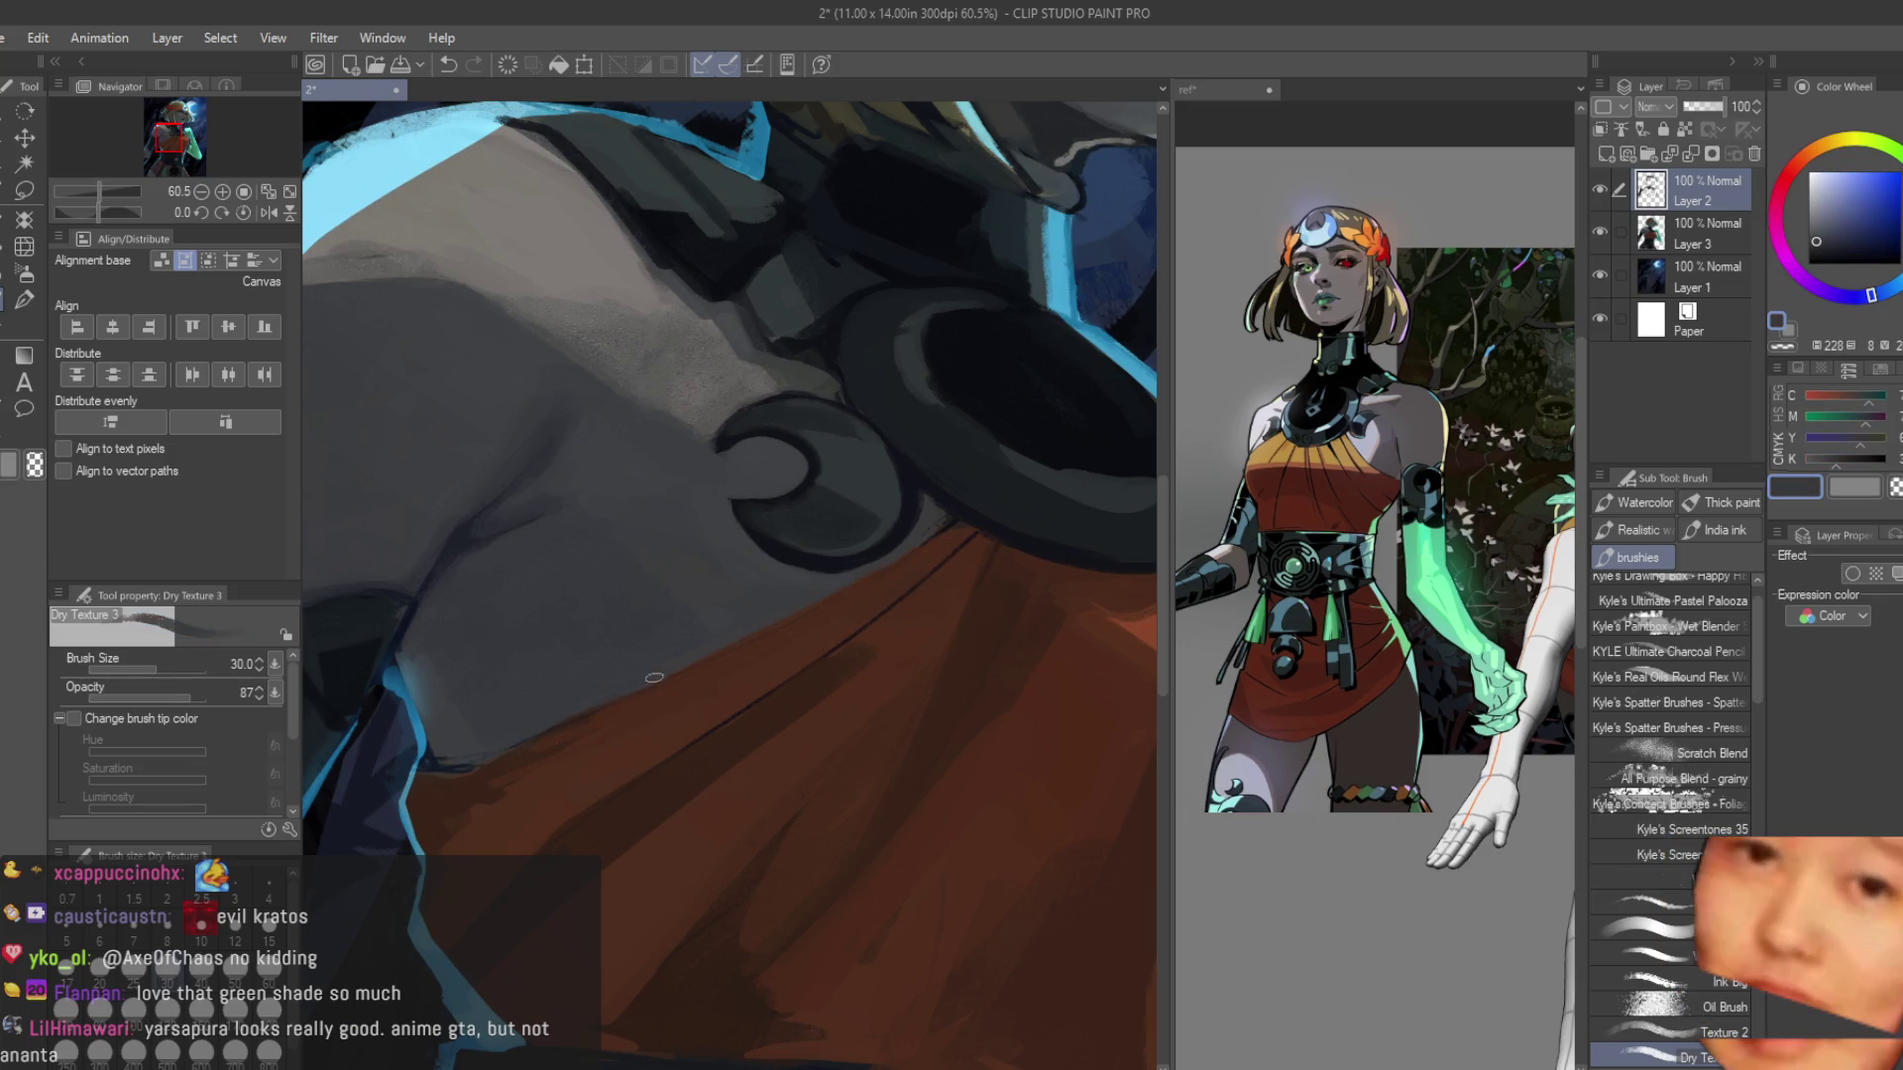
pyautogui.scroll(-2, 654, 677)
pyautogui.scroll(3, 654, 678)
pyautogui.keyDown('alt'); pyautogui.click(645, 702); pyautogui.keyUp('alt')
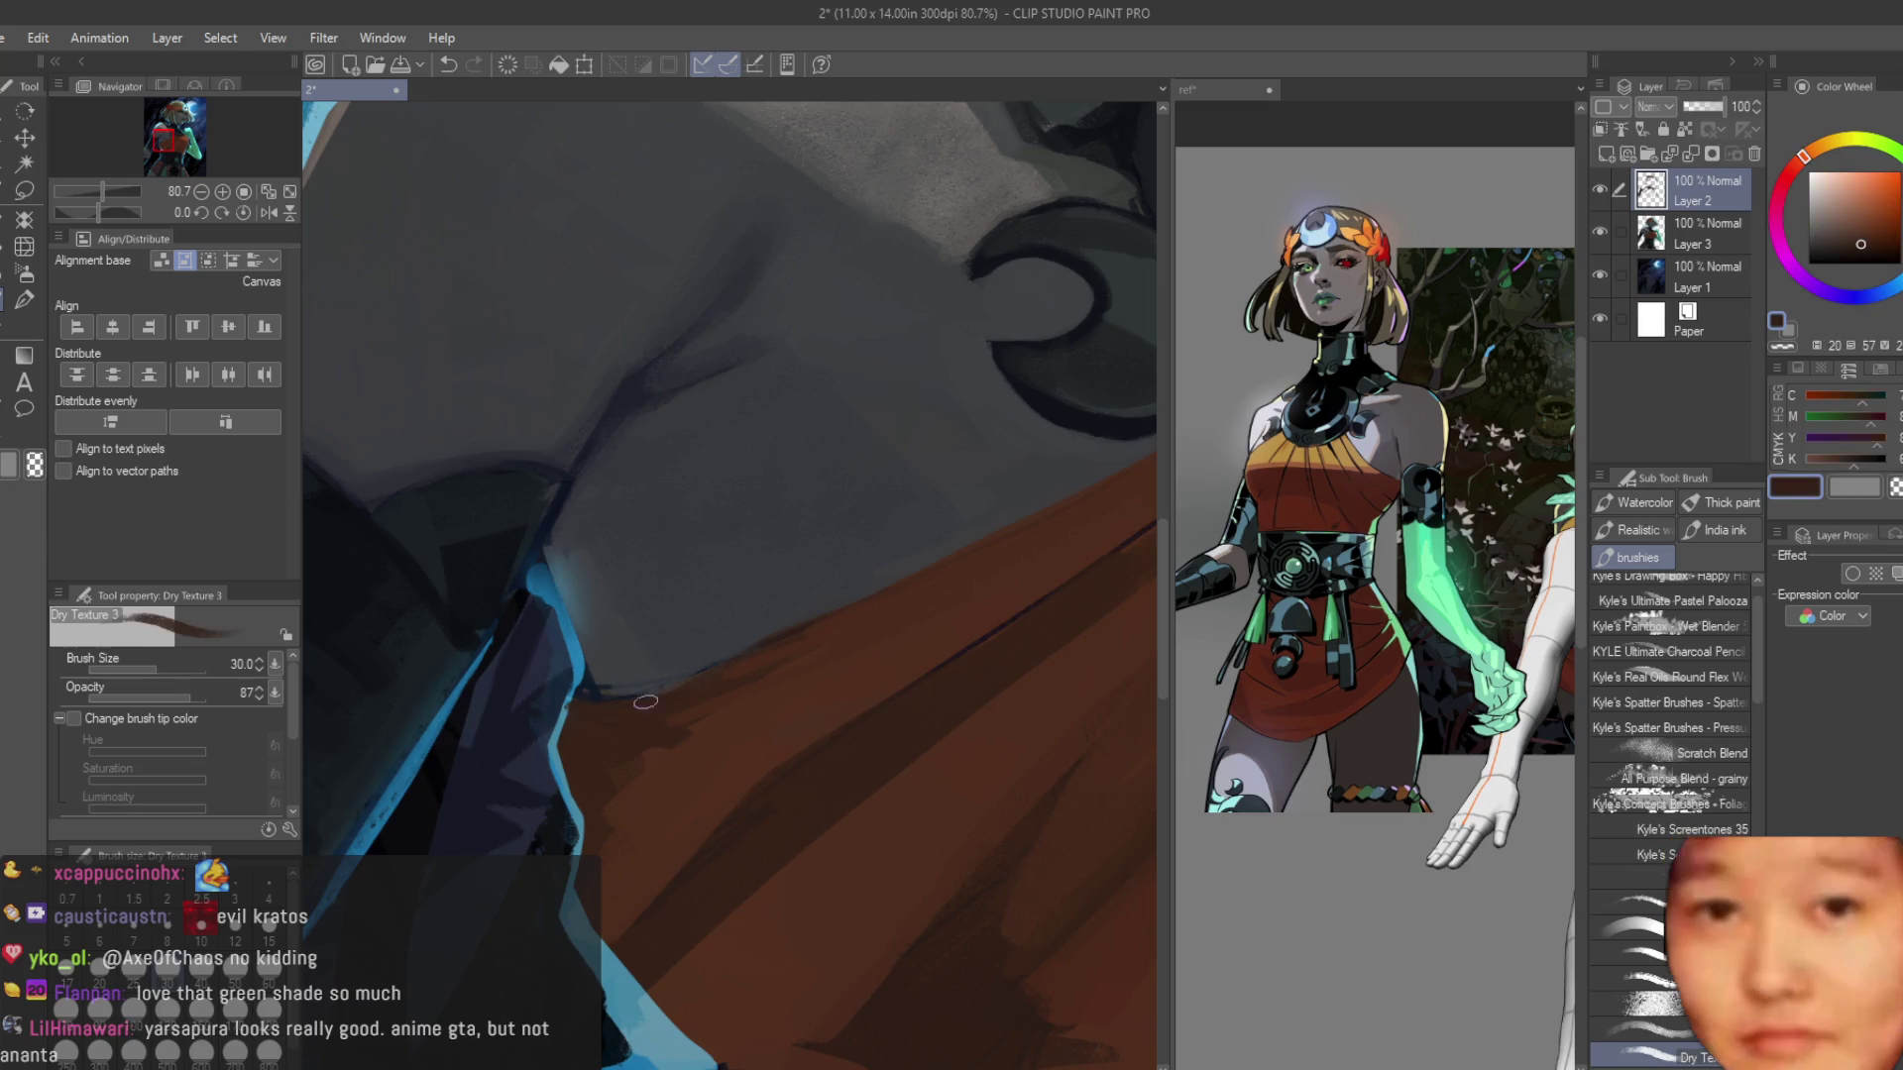
pyautogui.click(1859, 252)
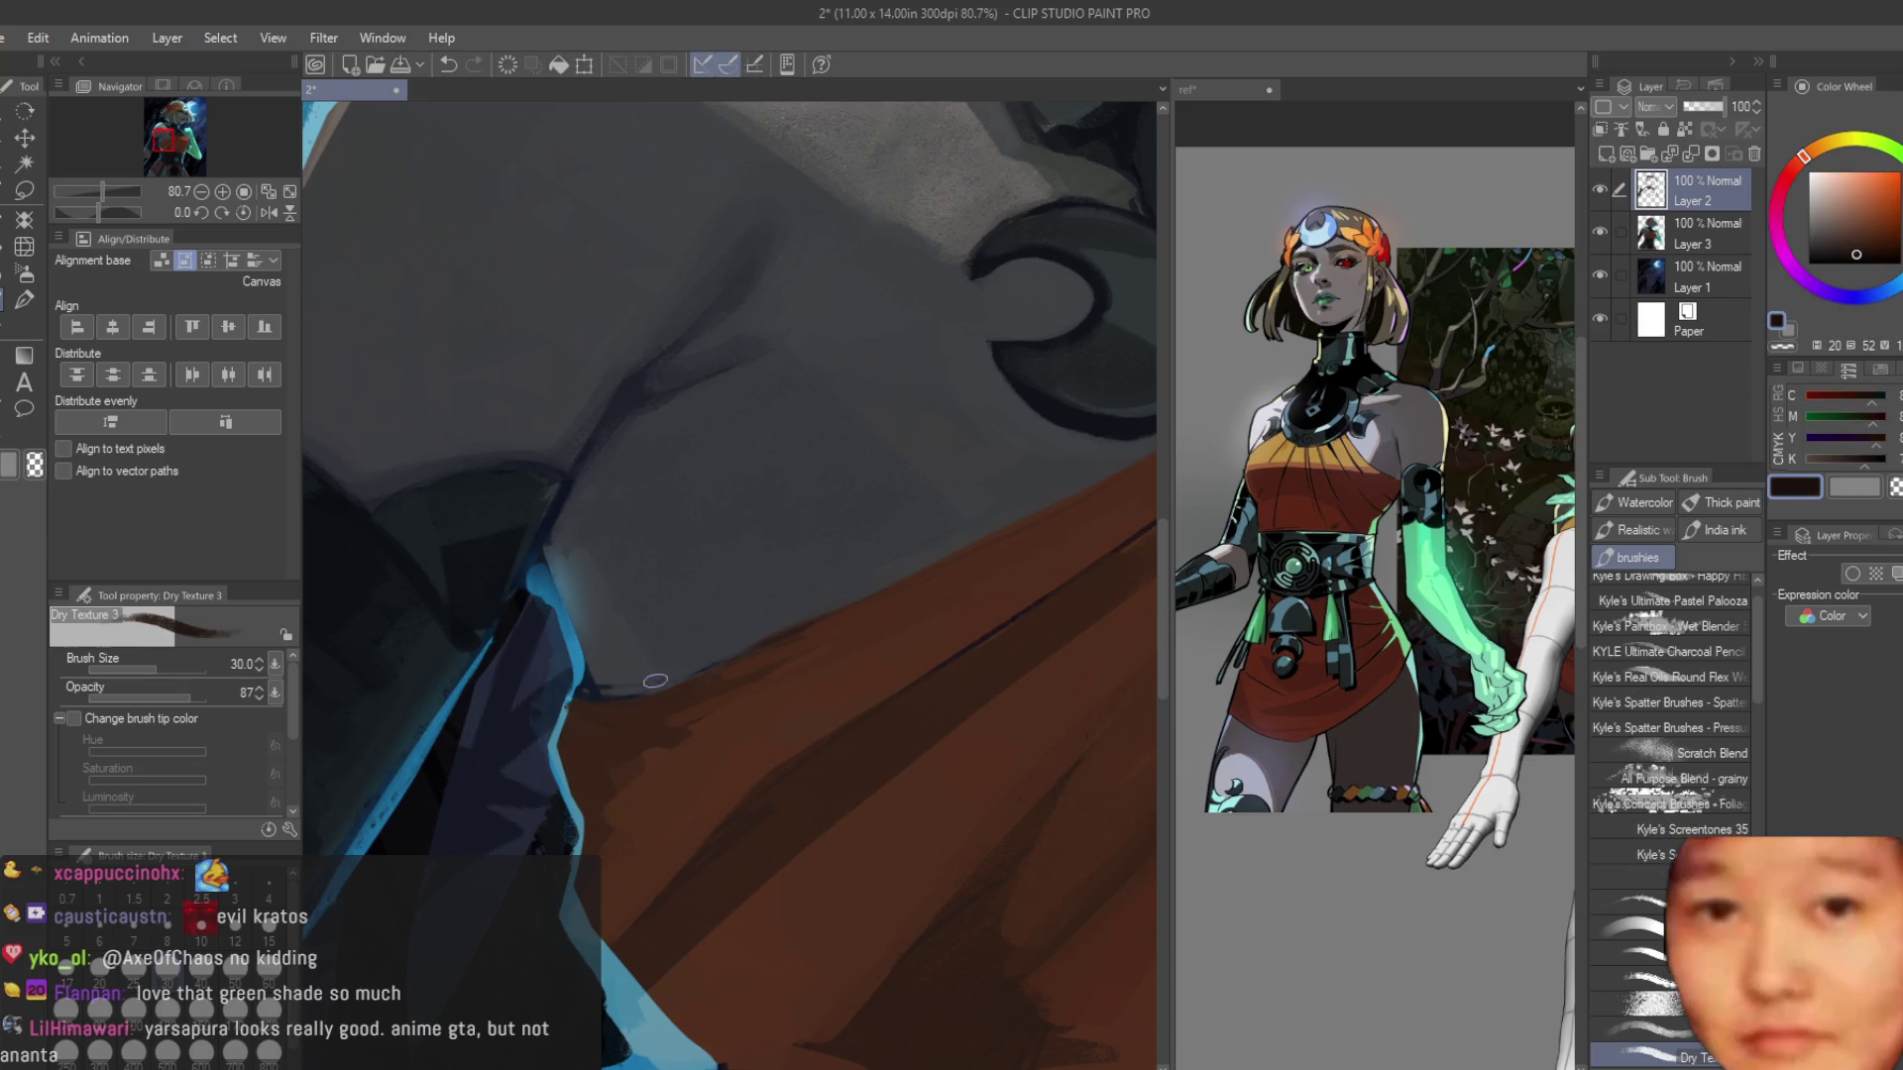
pyautogui.keyDown('alt'); pyautogui.click(588, 706); pyautogui.keyUp('alt')
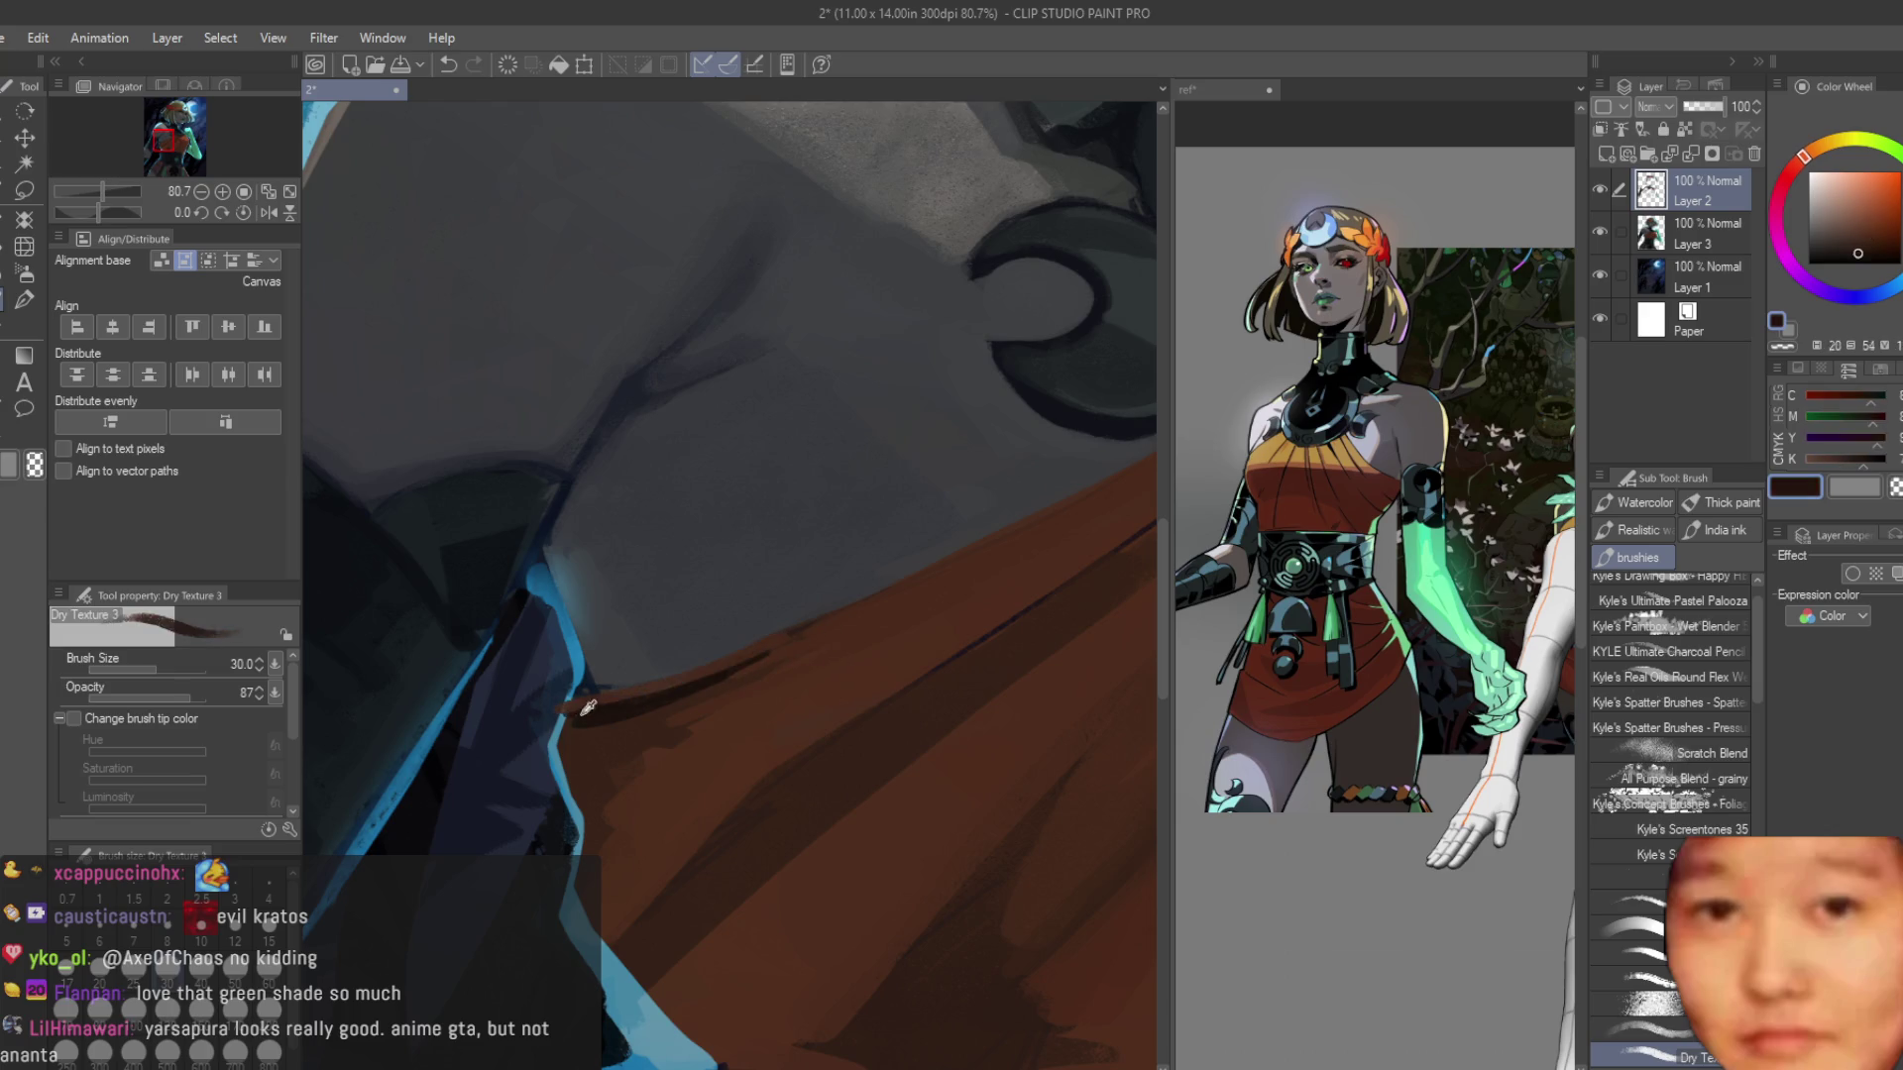
pyautogui.keyDown('alt'); pyautogui.click(808, 674); pyautogui.keyUp('alt')
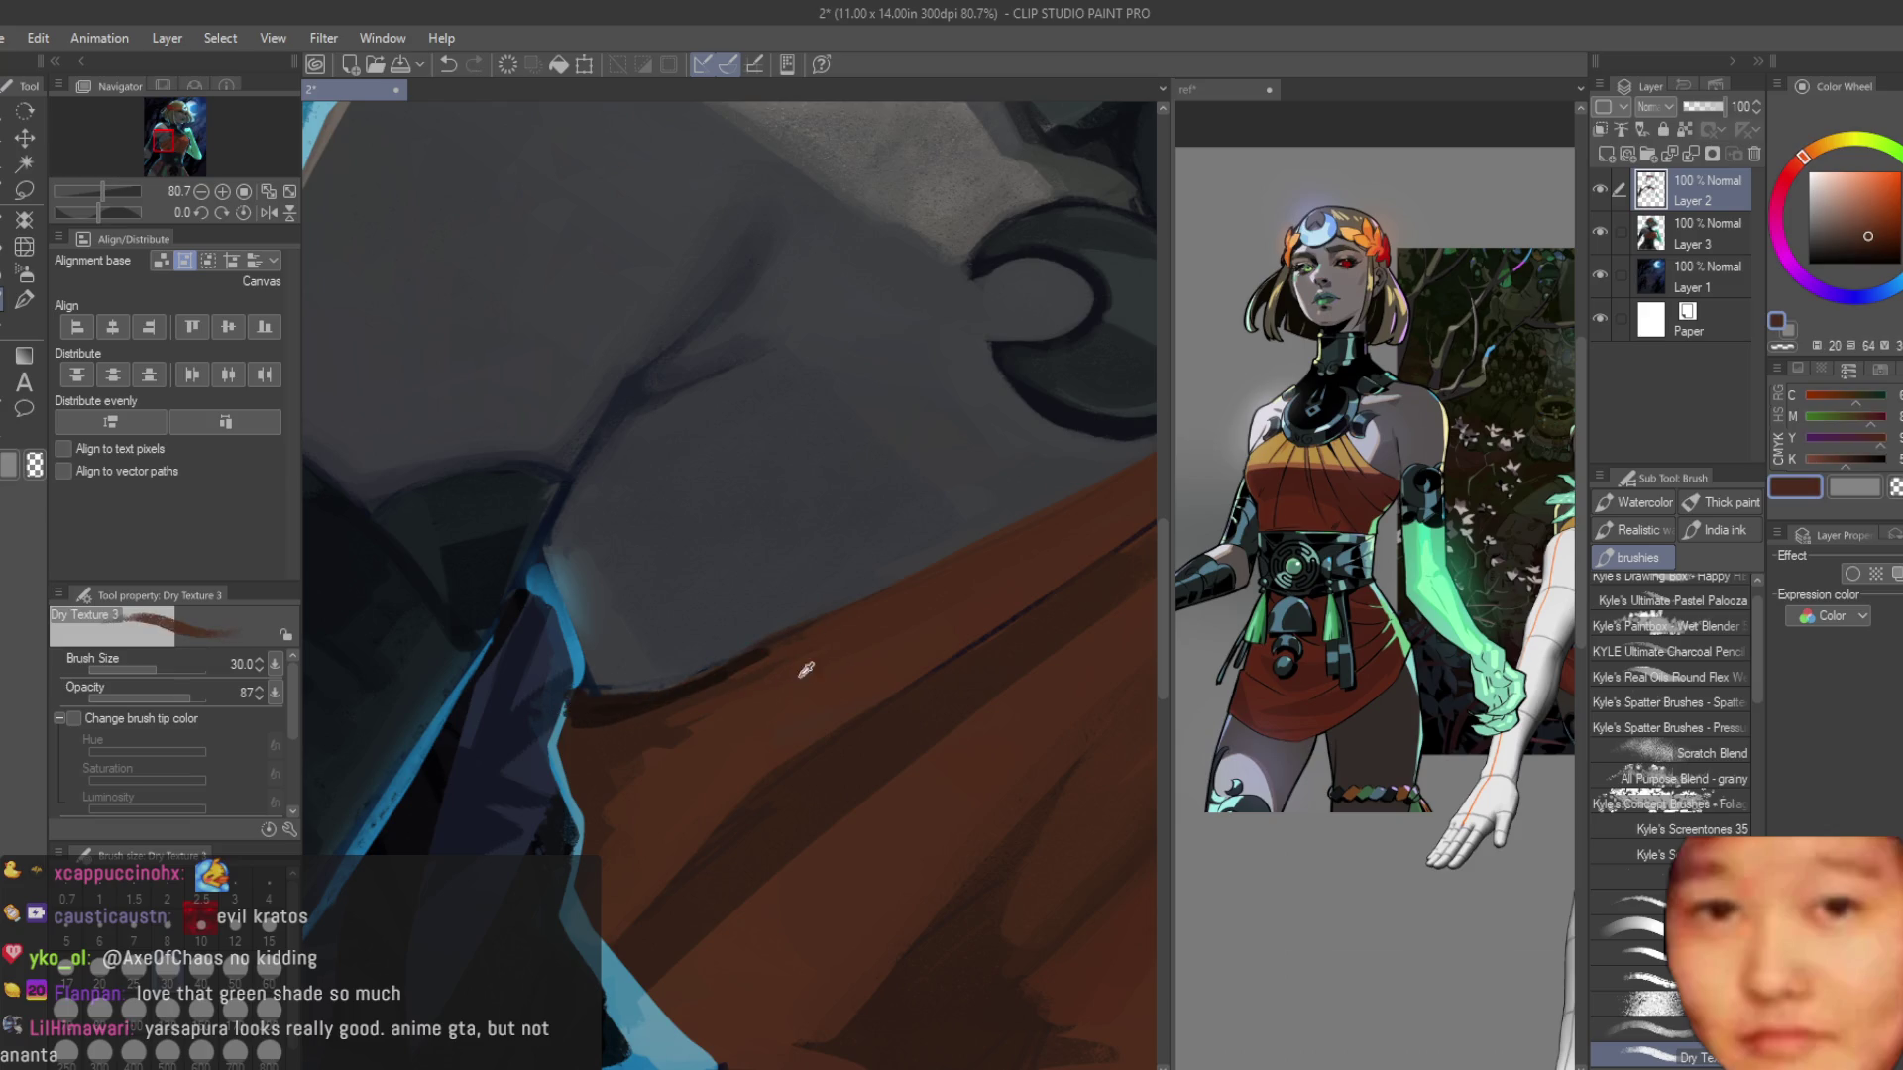
pyautogui.scroll(2, 577, 696)
pyautogui.keyDown('alt'); pyautogui.click(605, 689); pyautogui.keyUp('alt')
pyautogui.scroll(-5, 756, 659)
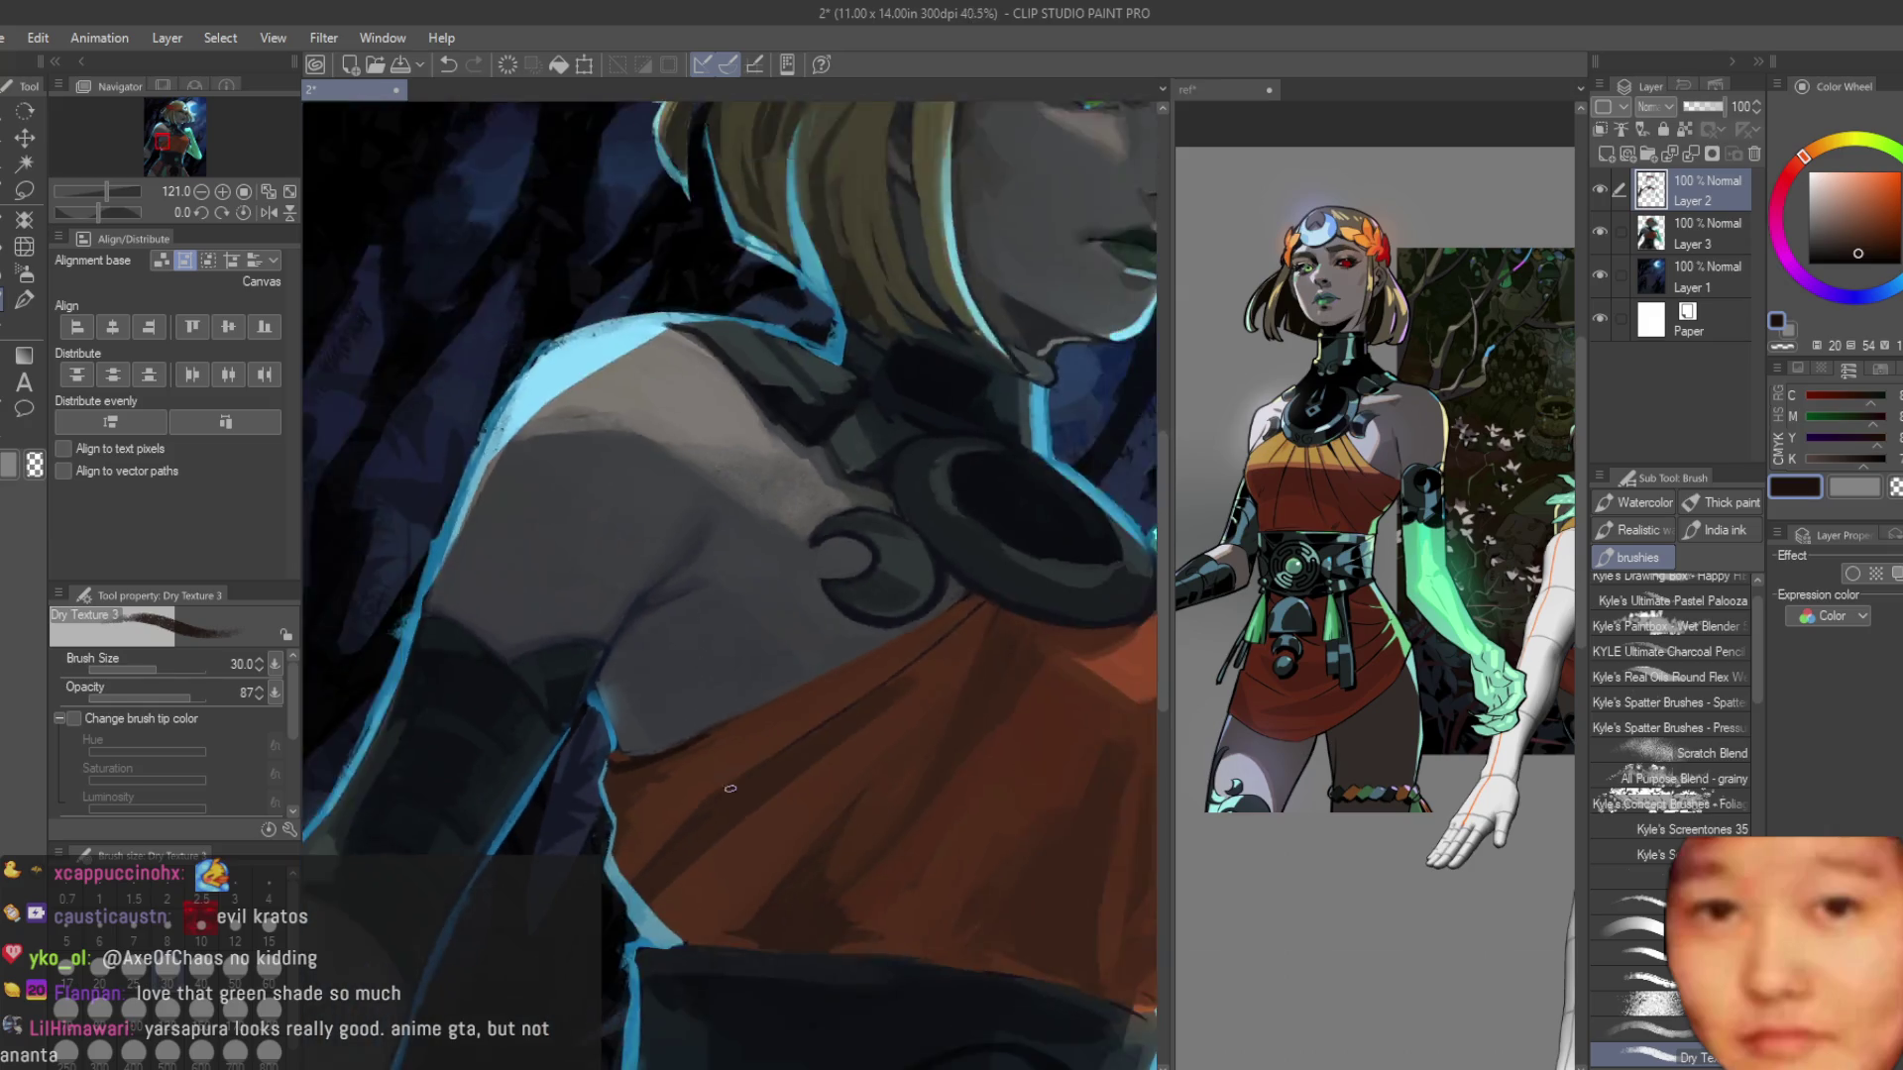
pyautogui.scroll(2, 832, 630)
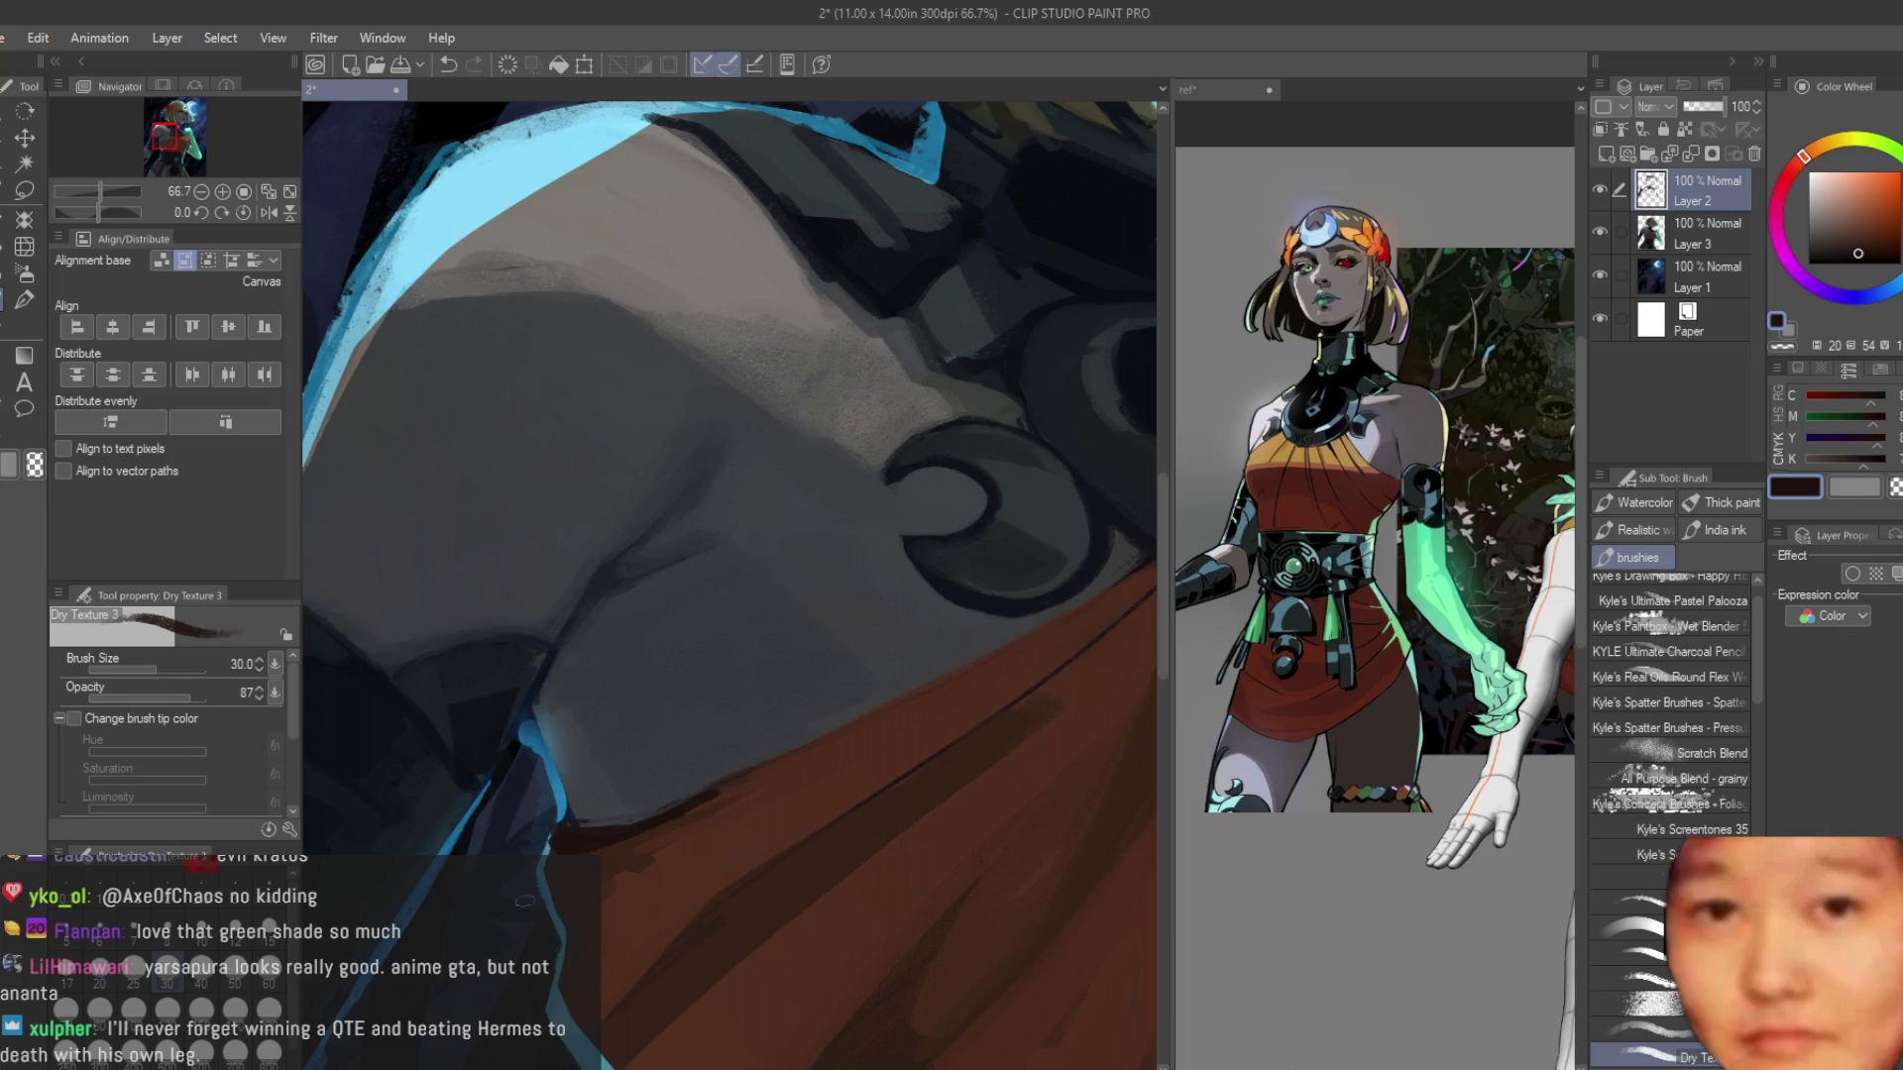
pyautogui.scroll(2, 524, 900)
# Reduce the brush to 15 and sample the blue rim light, dark brown, navy, reddish brown and grey shoulder tones.
pyautogui.press('[')
pyautogui.press('[')
pyautogui.press('[')
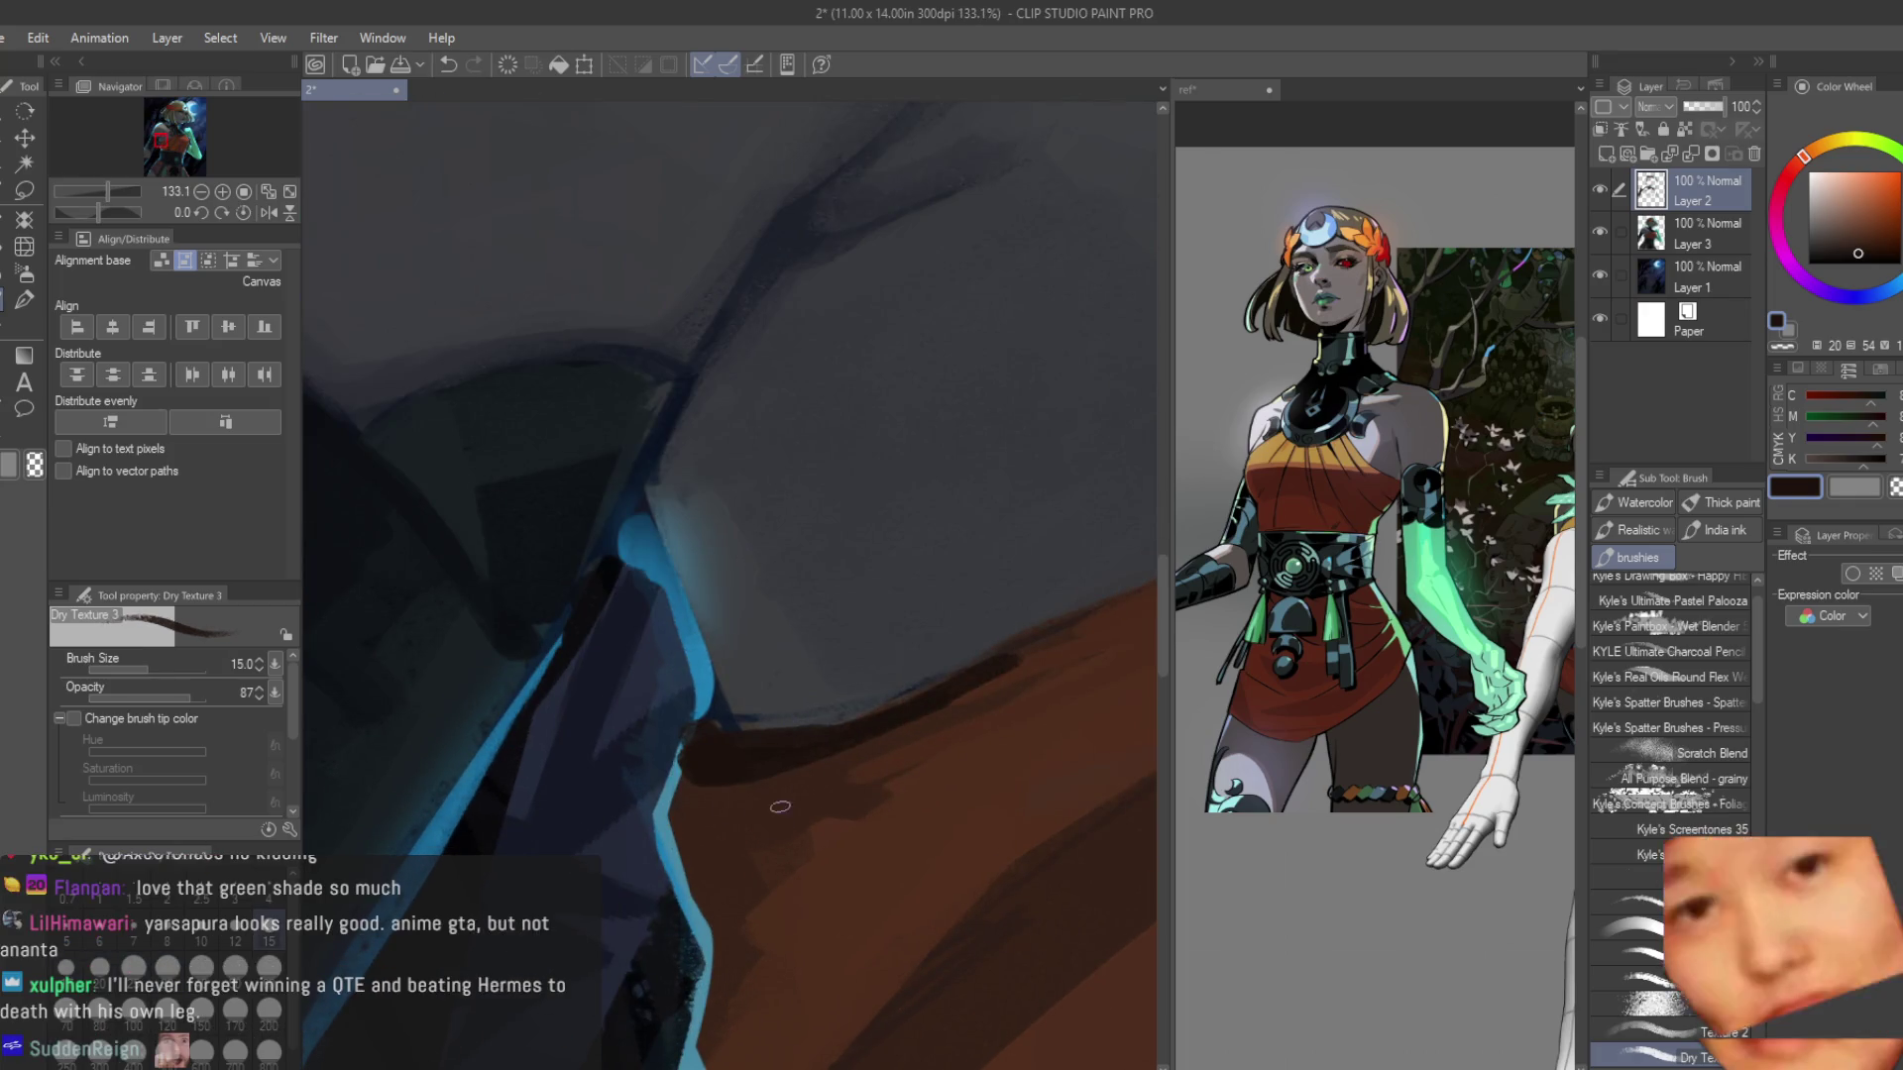
pyautogui.scroll(2, 682, 735)
pyautogui.keyDown('alt'); pyautogui.click(677, 746); pyautogui.keyUp('alt')
pyautogui.keyDown('alt'); pyautogui.click(692, 795); pyautogui.keyUp('alt')
pyautogui.scroll(-5, 693, 793)
pyautogui.scroll(1, 700, 861)
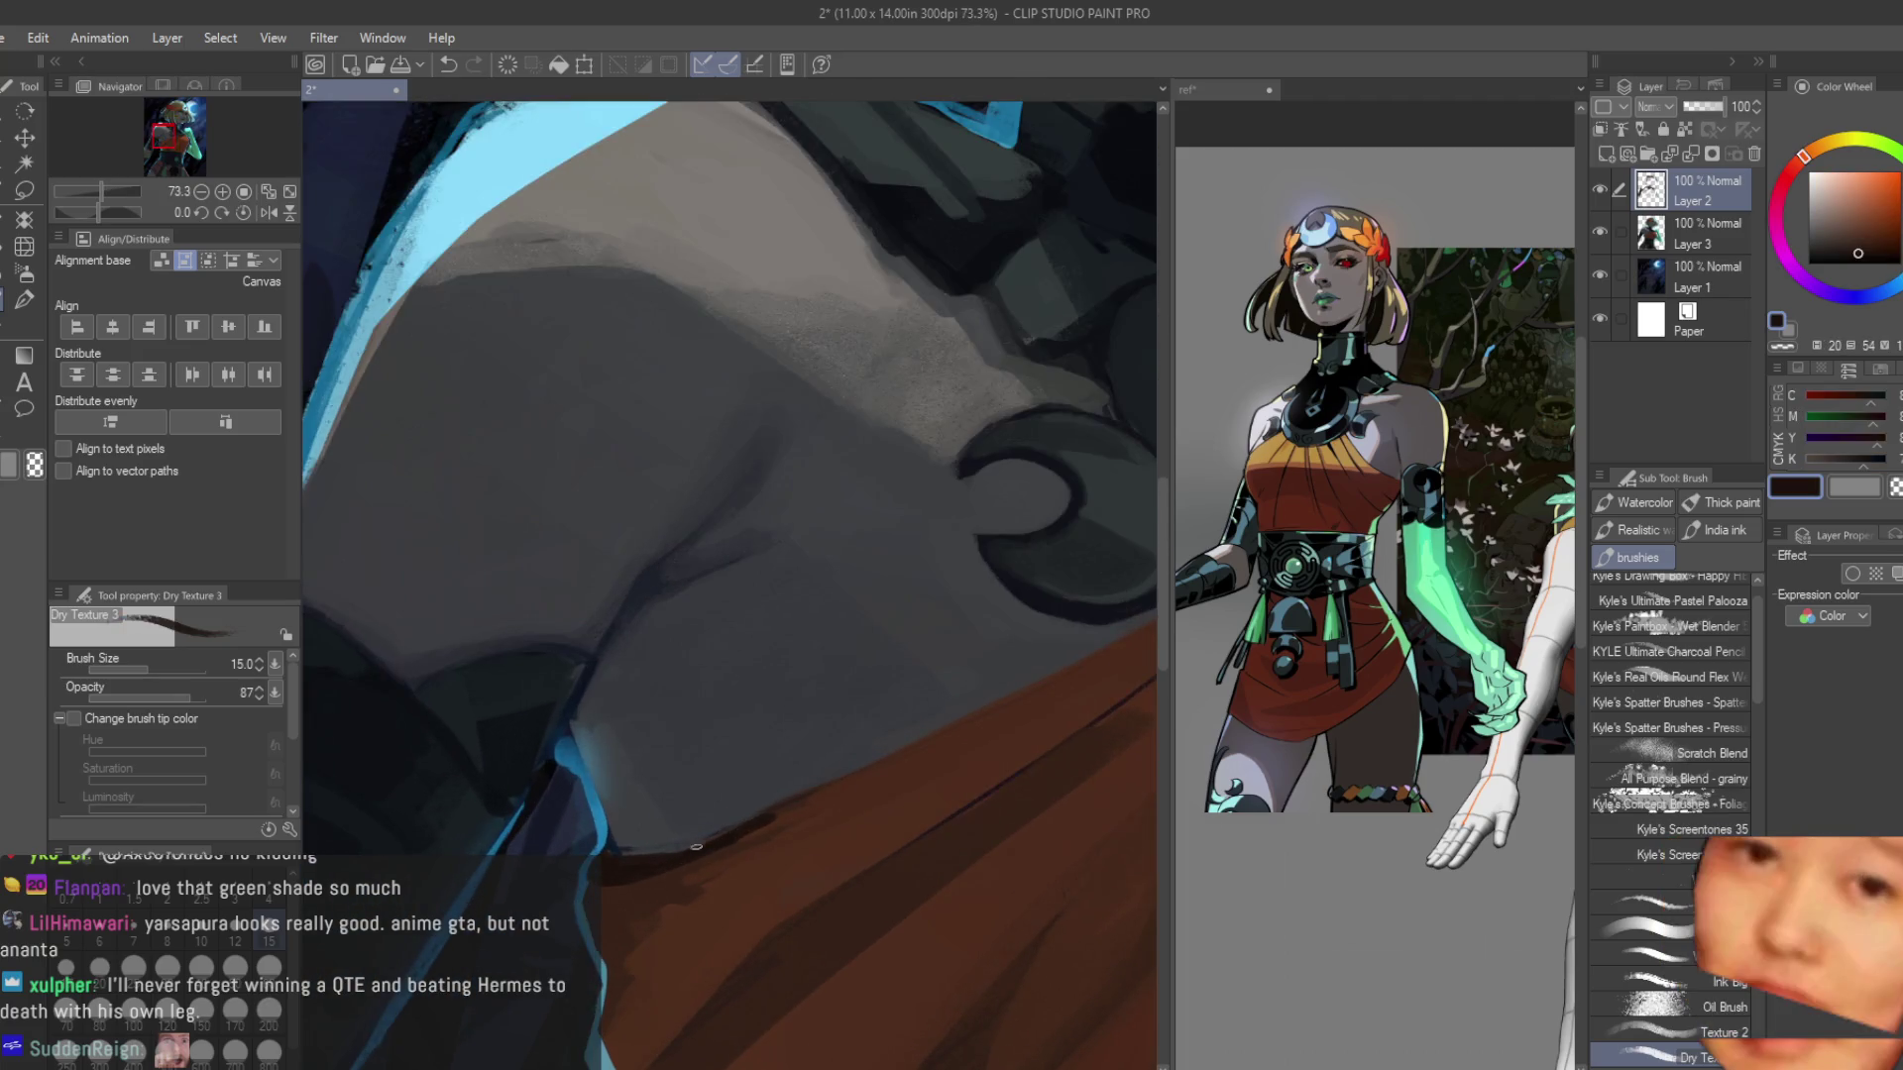
pyautogui.keyDown('alt'); pyautogui.click(805, 780); pyautogui.keyUp('alt')
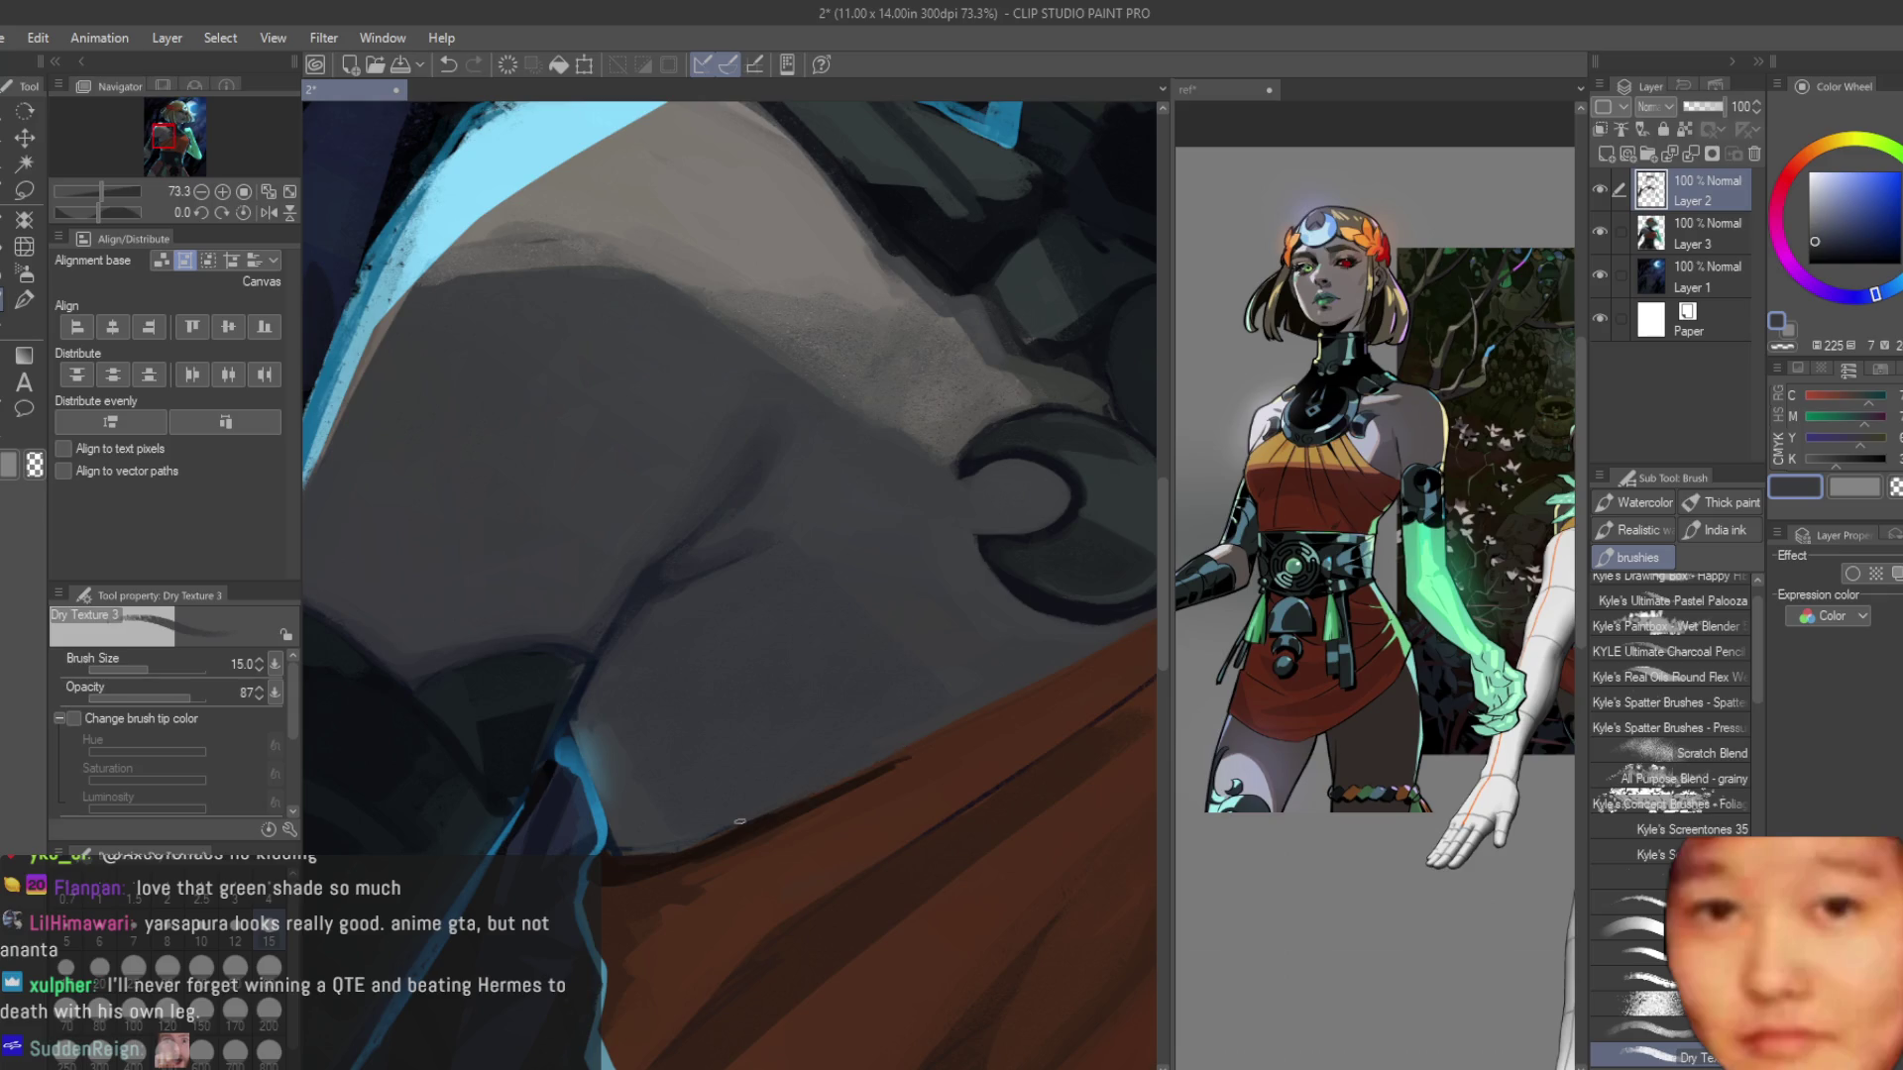
pyautogui.keyDown('alt'); pyautogui.click(958, 737); pyautogui.keyUp('alt')
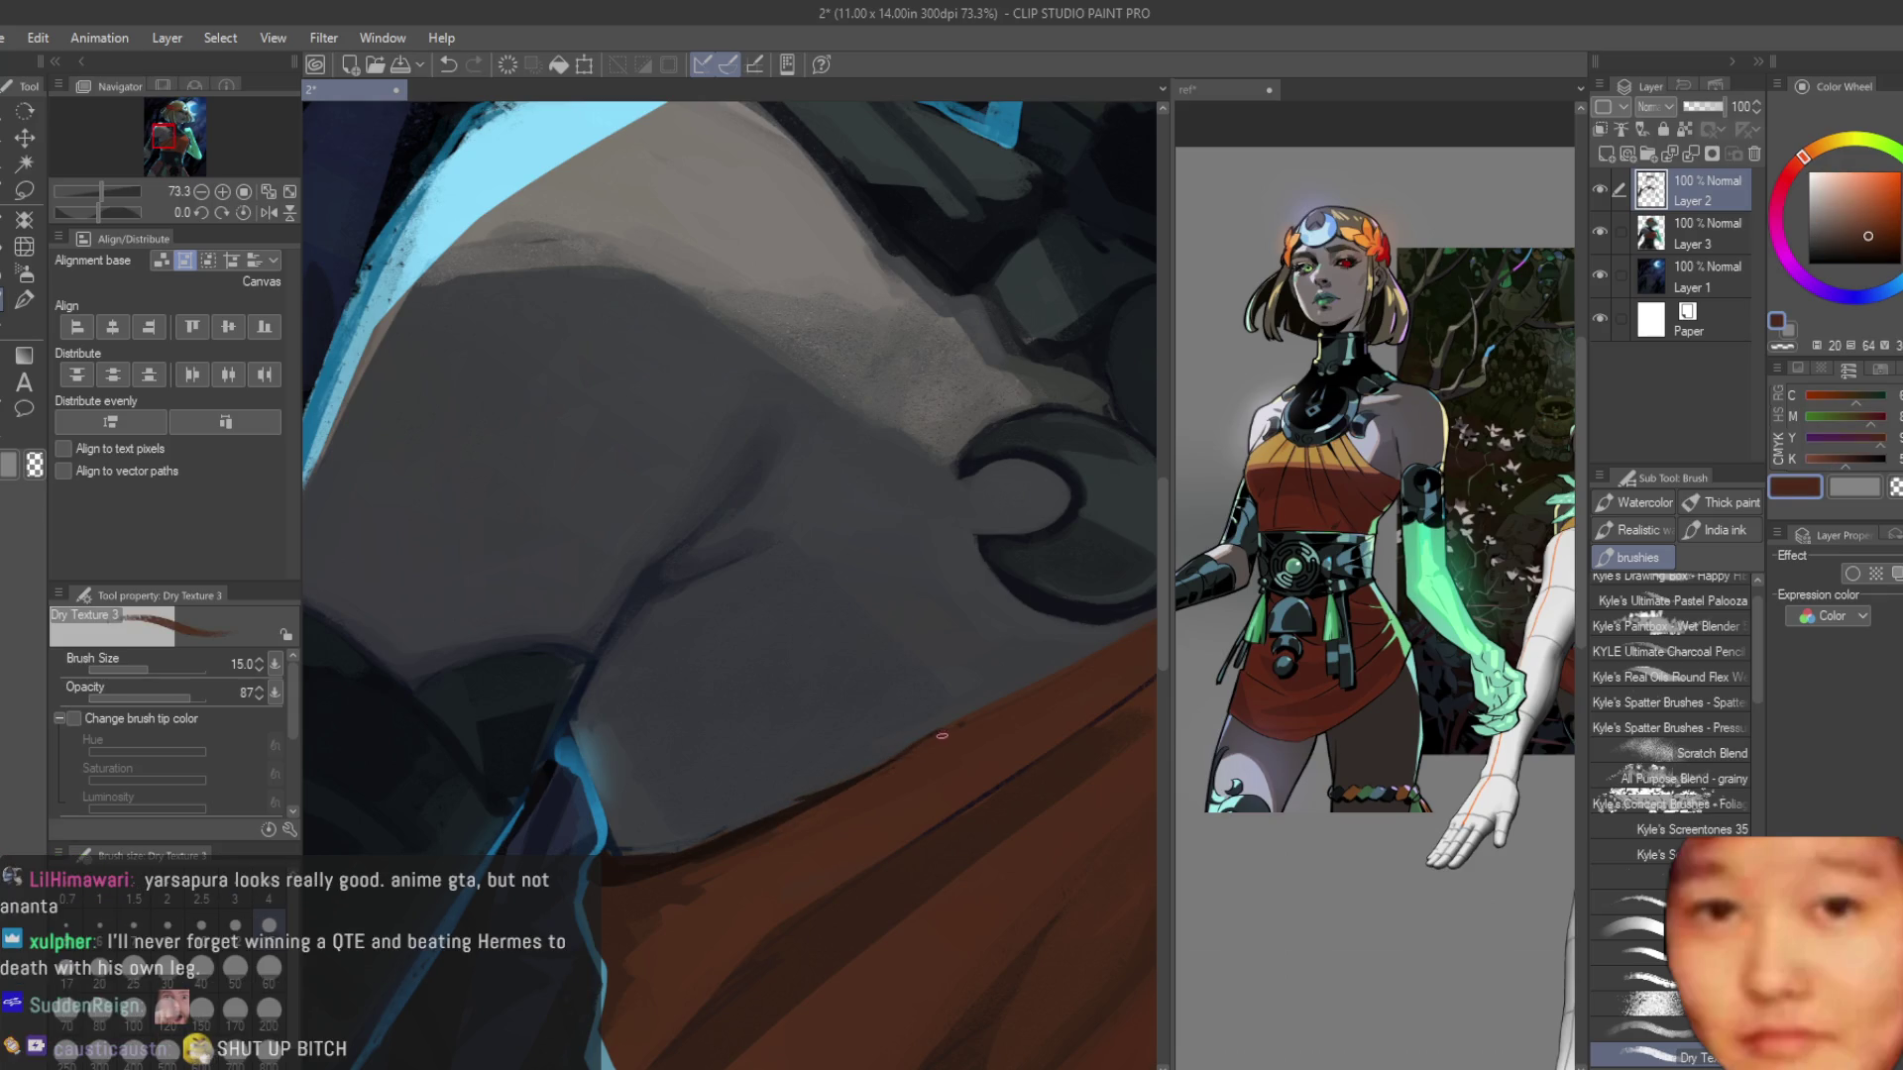
pyautogui.keyDown('alt'); pyautogui.click(724, 825); pyautogui.keyUp('alt')
pyautogui.scroll(-5, 704, 829)
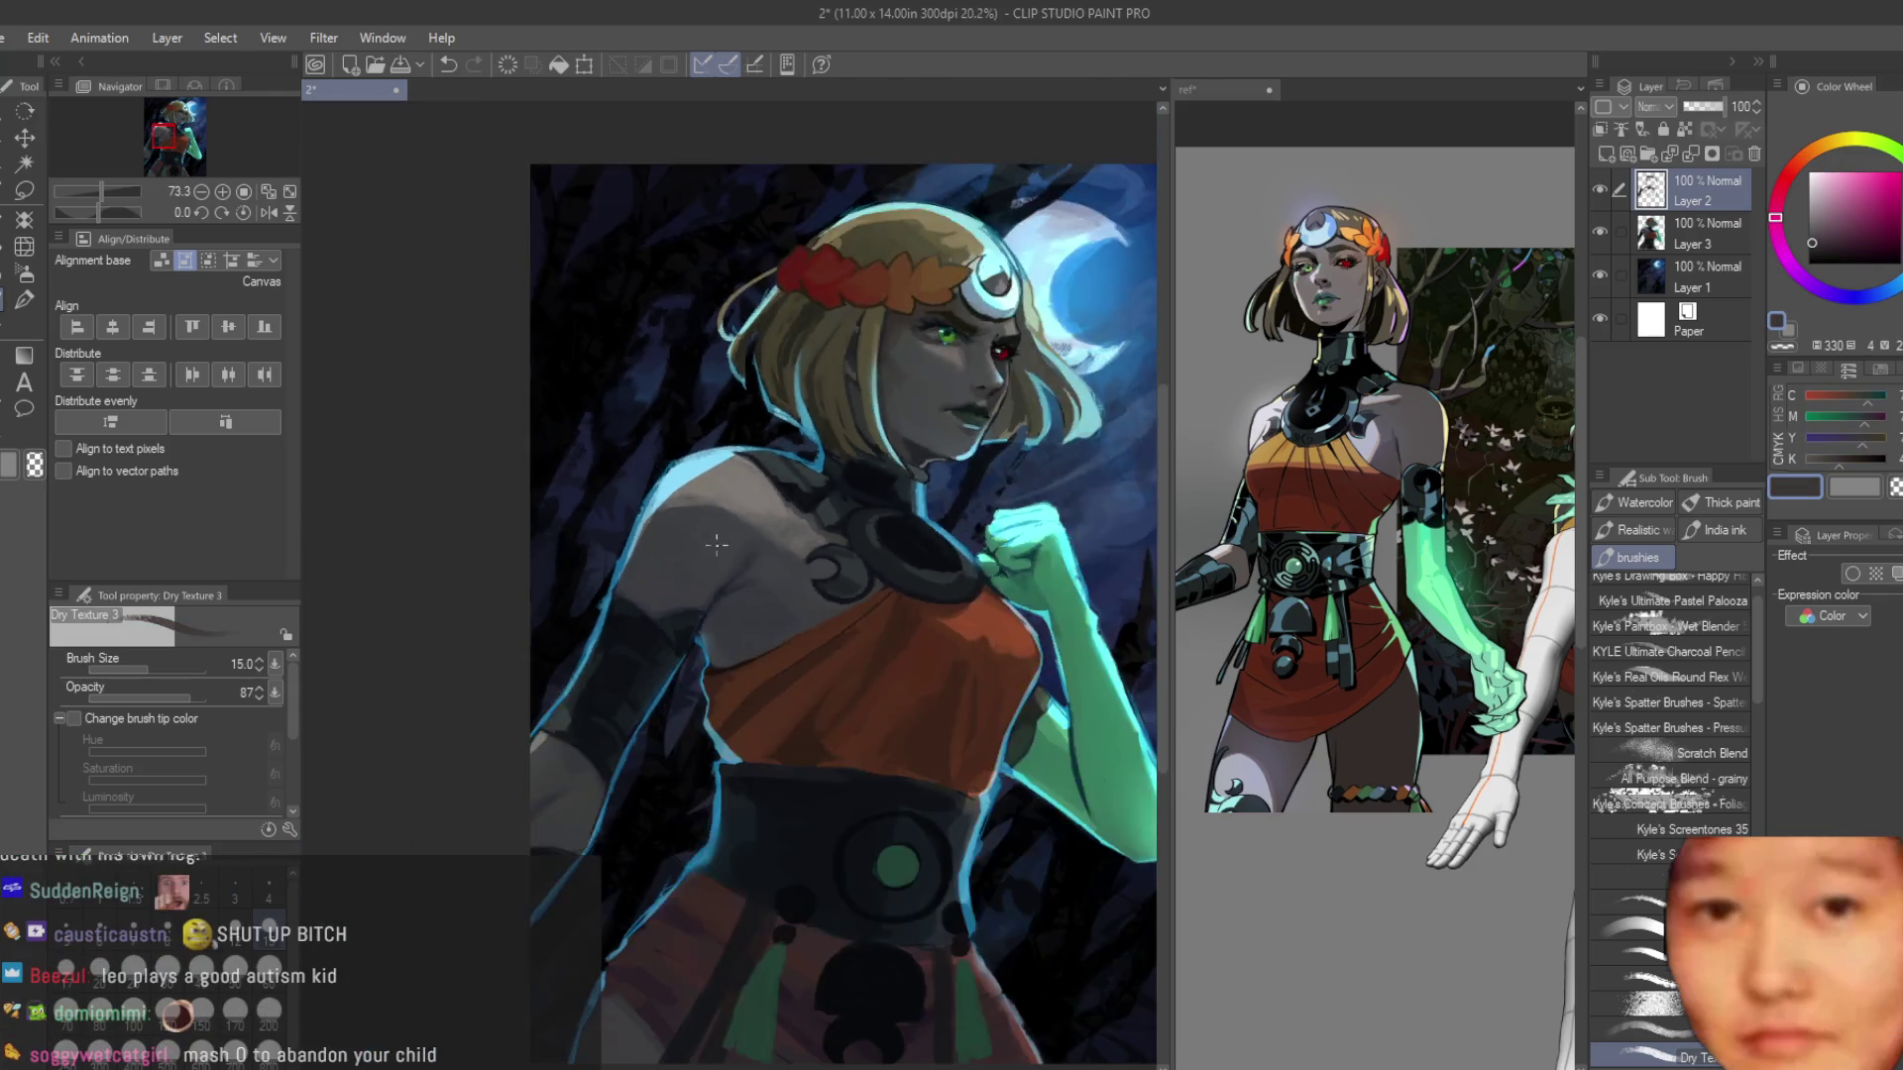
# Enlarge the brush to 40 and pick dark reddish, darker and lighter browns from the dress.
pyautogui.press(']')
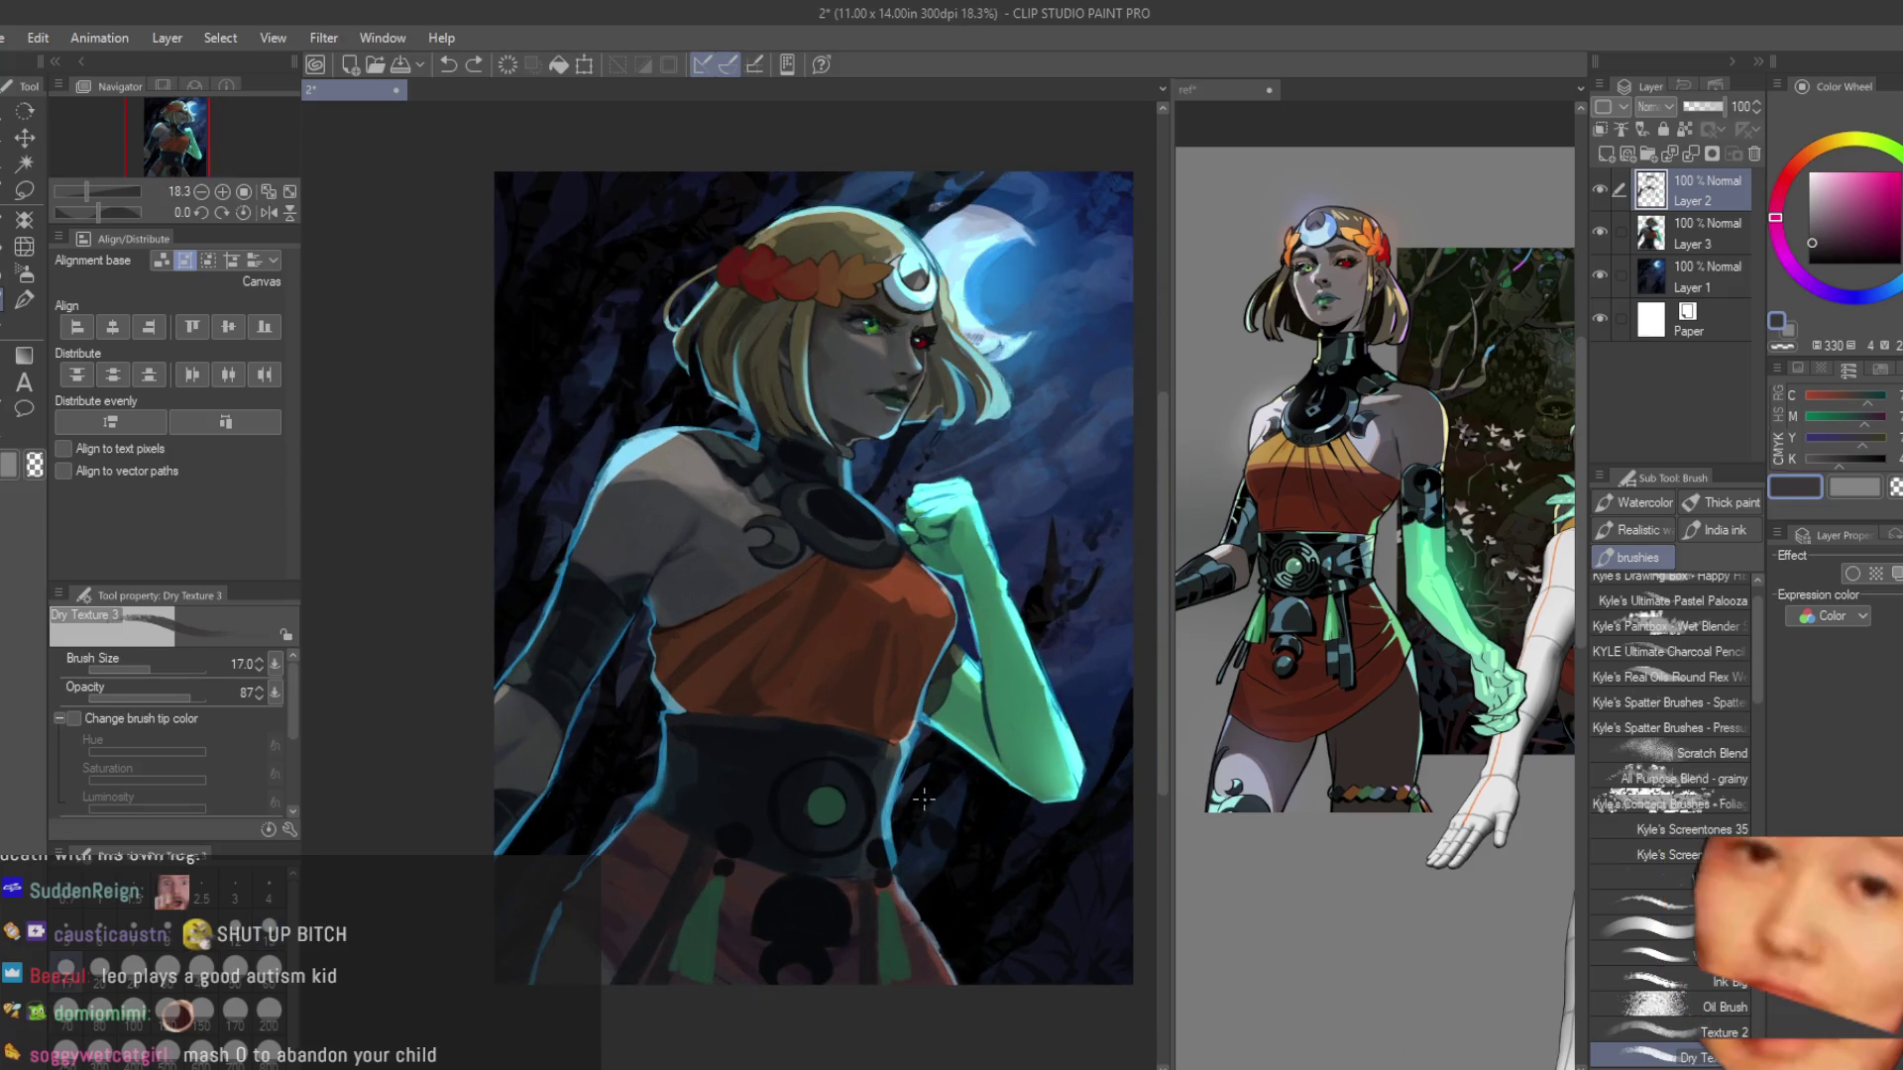
pyautogui.press(']')
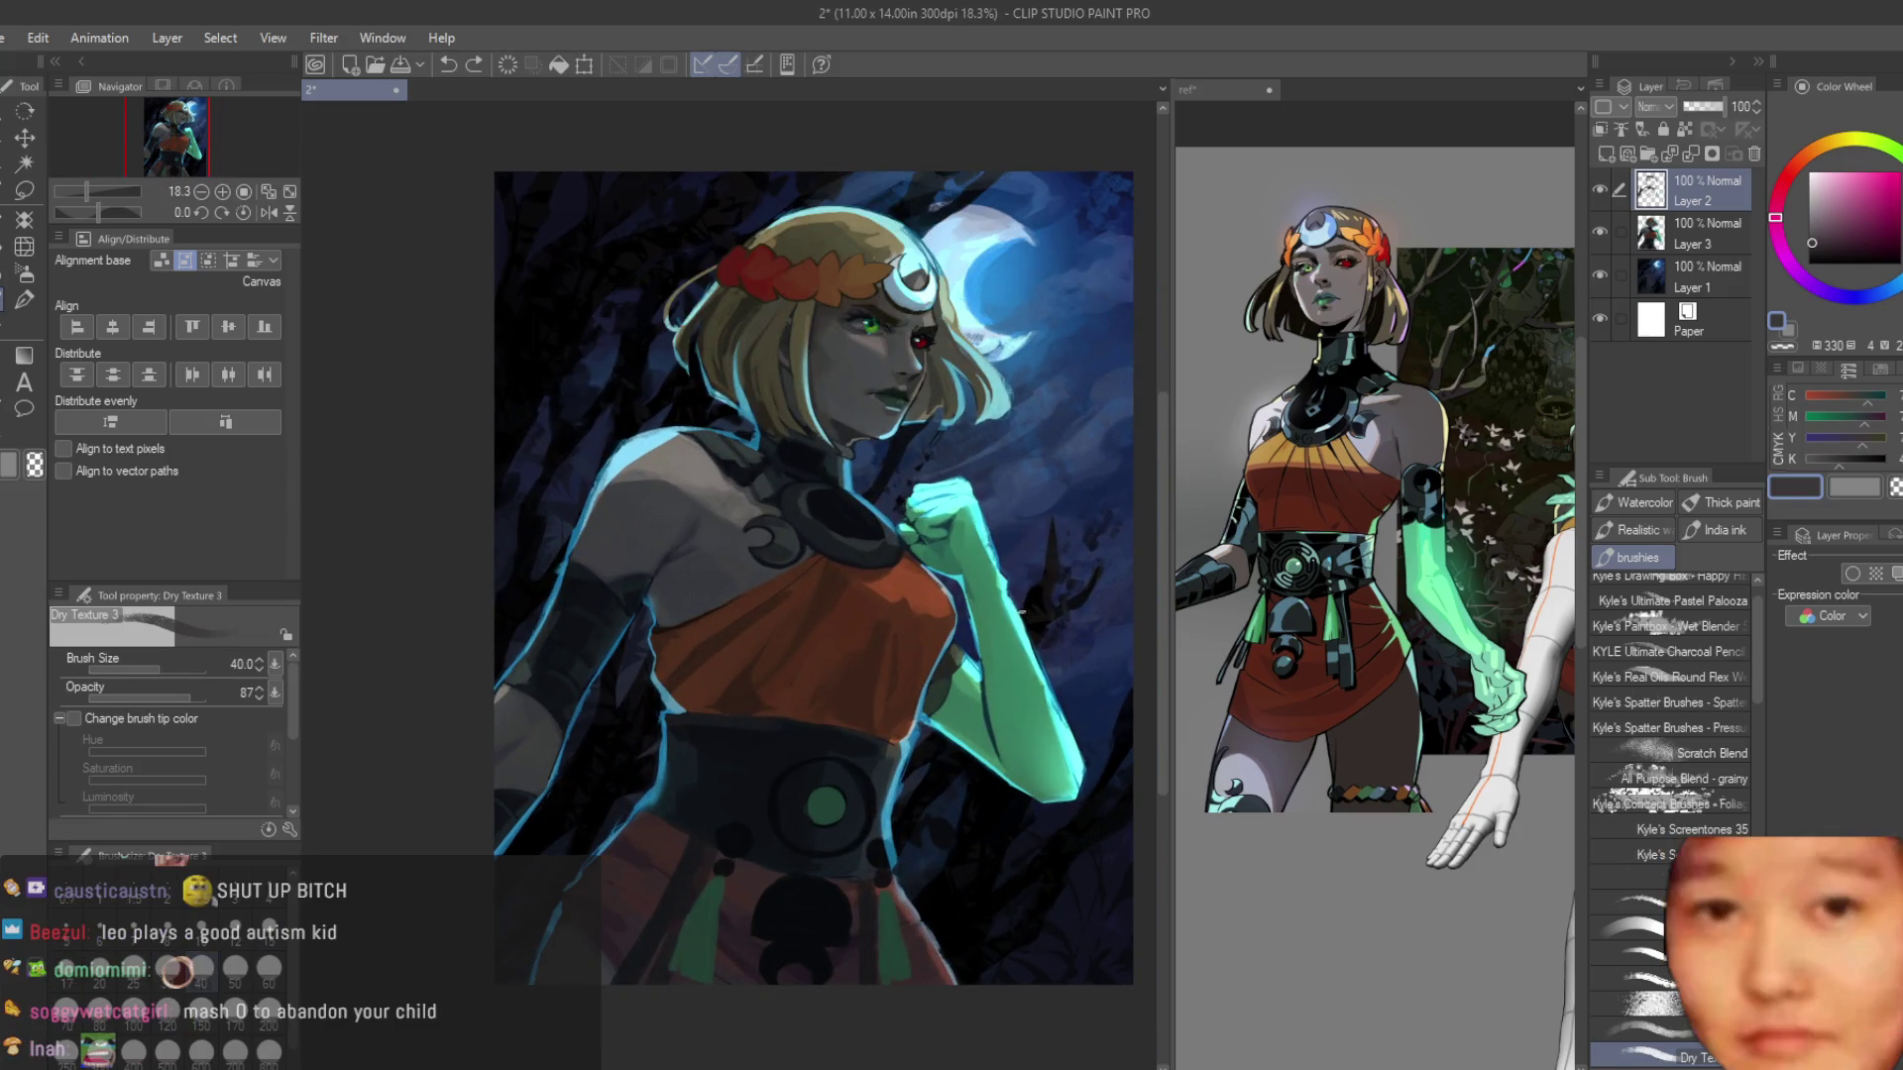
pyautogui.scroll(5, 822, 510)
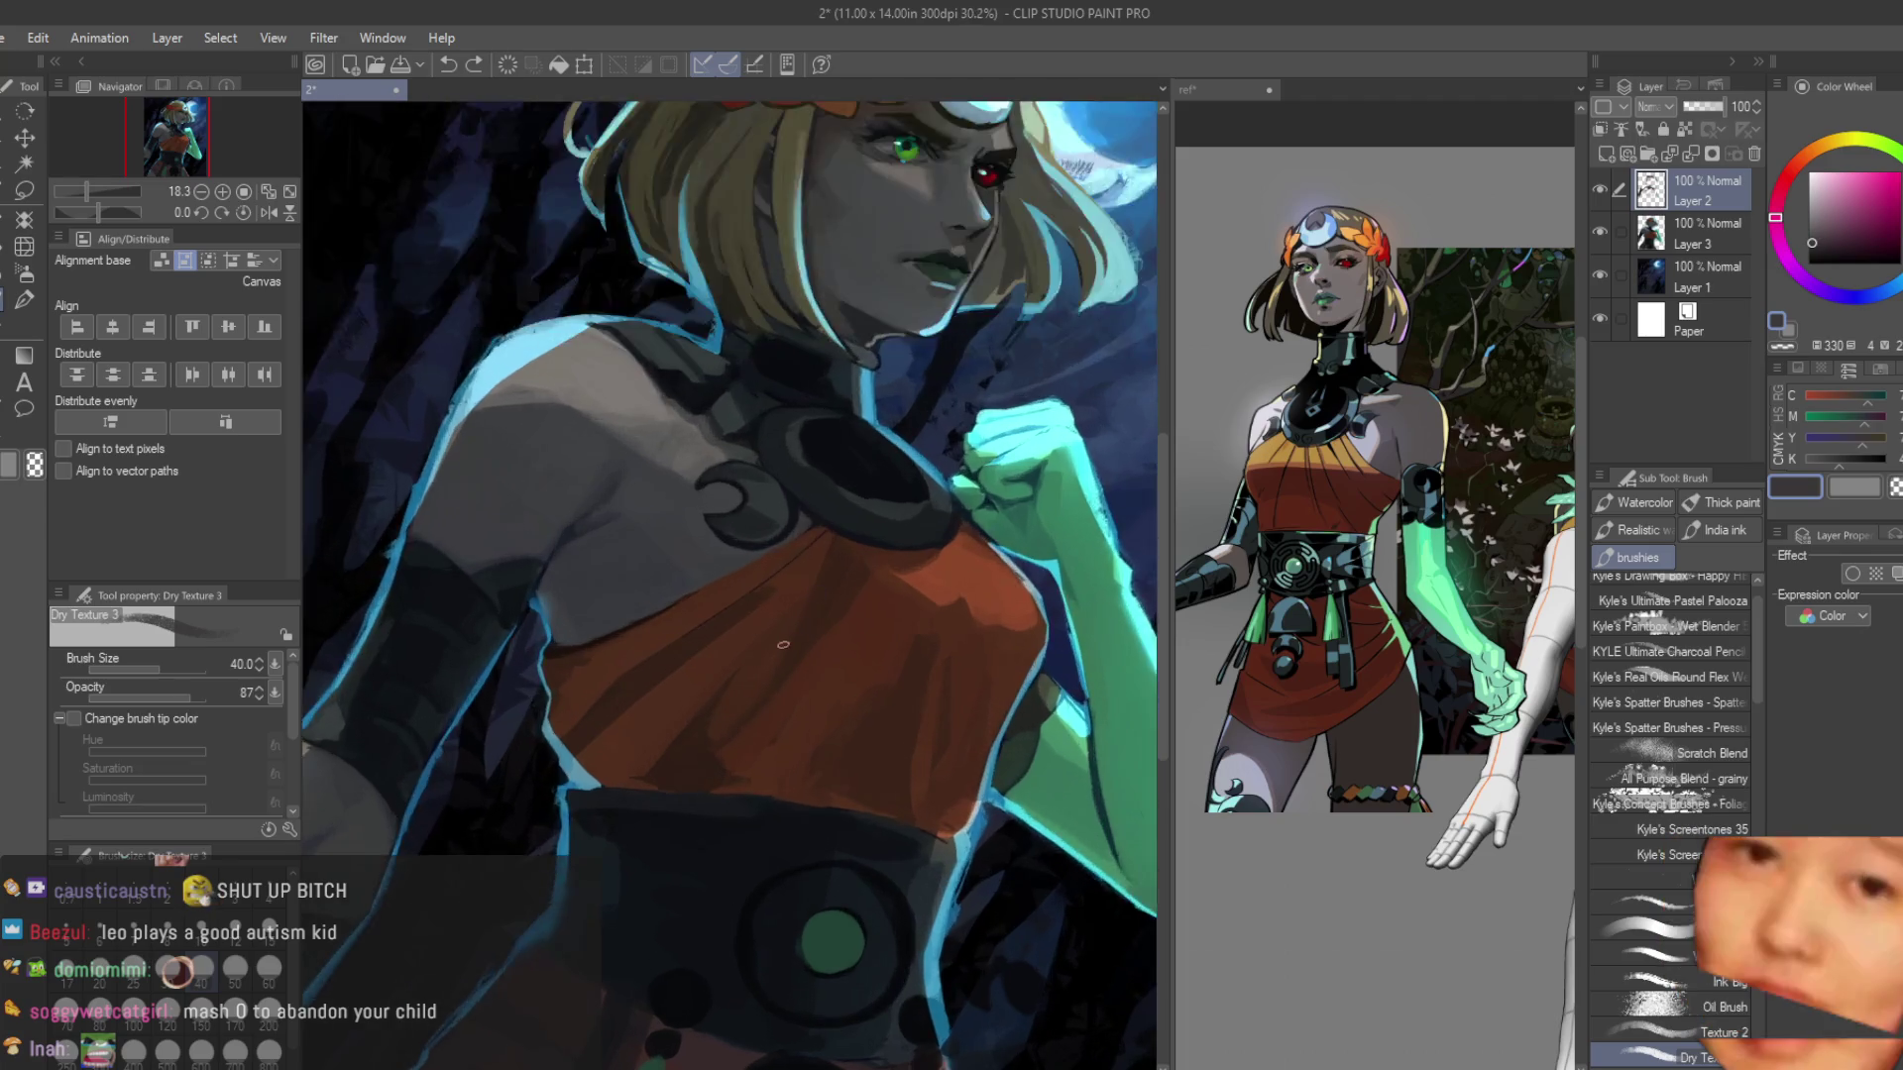
pyautogui.keyDown('alt'); pyautogui.click(823, 511); pyautogui.keyUp('alt')
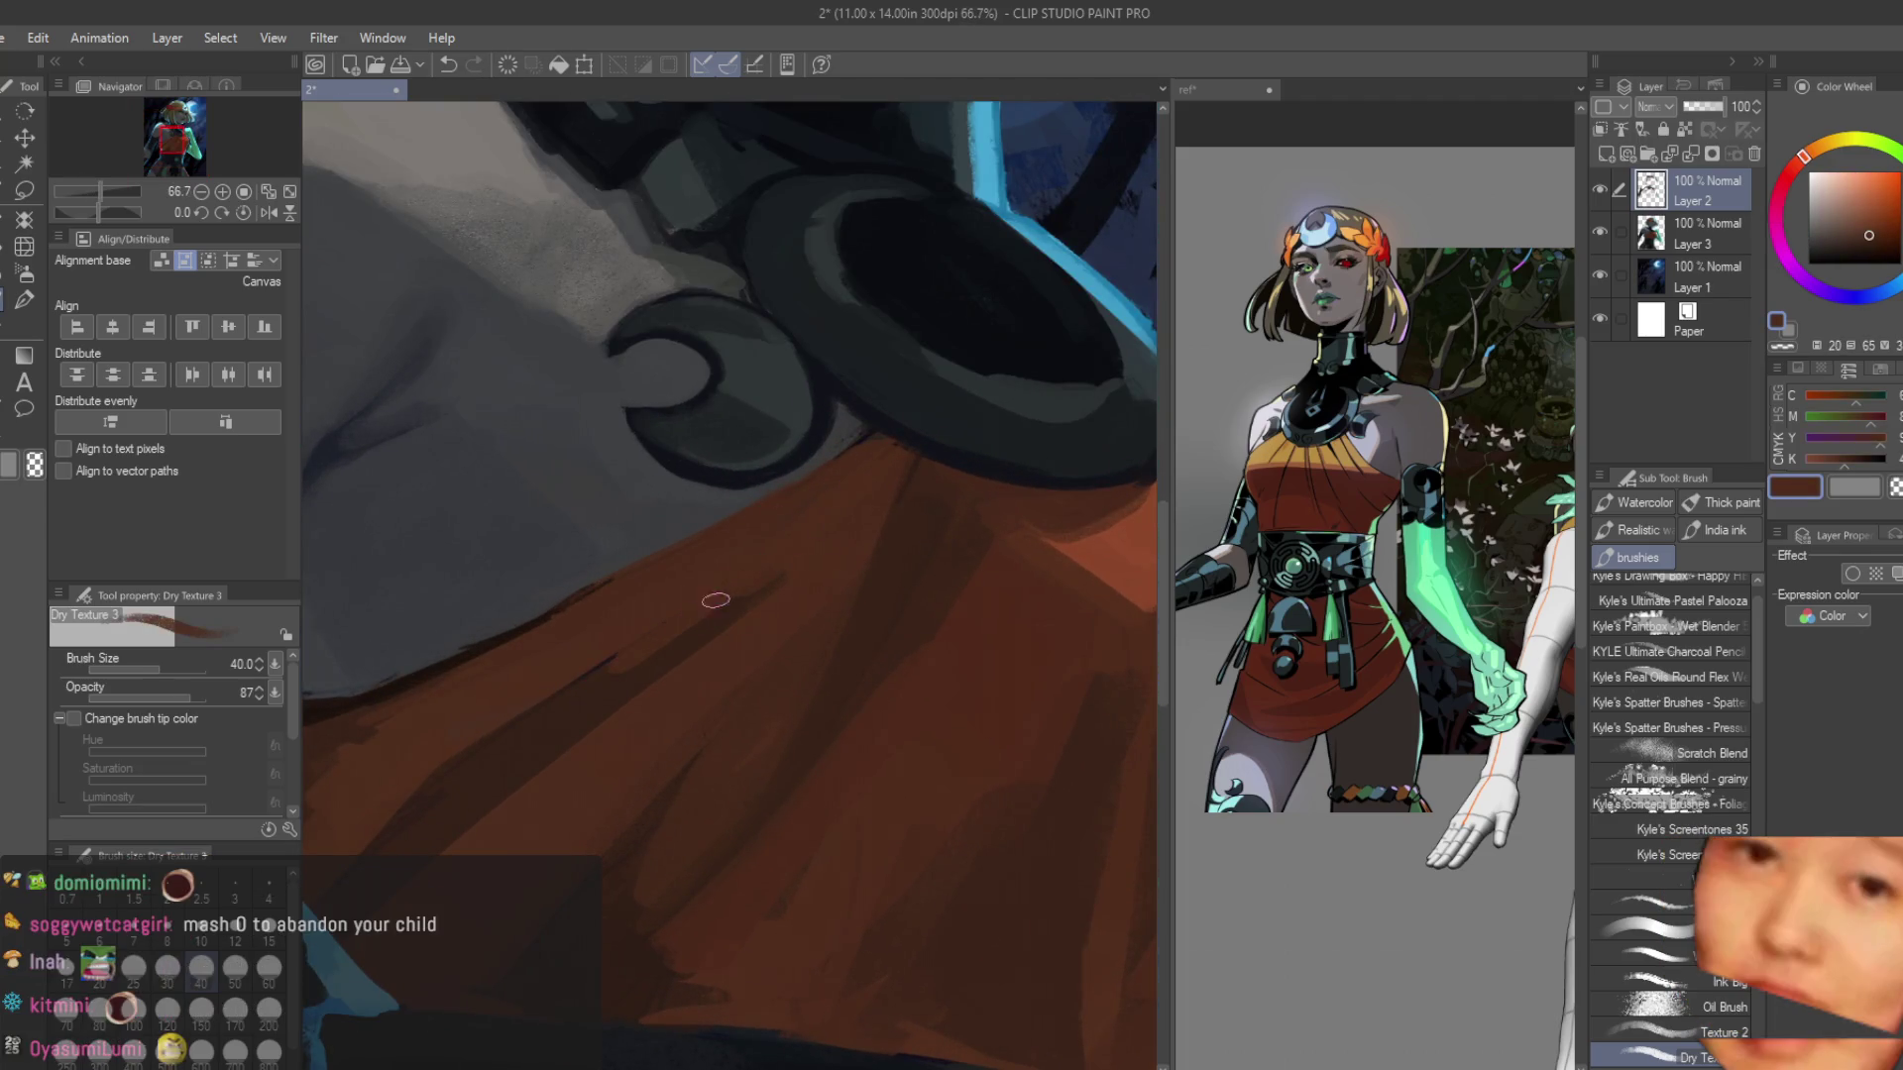
pyautogui.scroll(-1, 701, 599)
pyautogui.keyDown('alt'); pyautogui.click(627, 667); pyautogui.keyUp('alt')
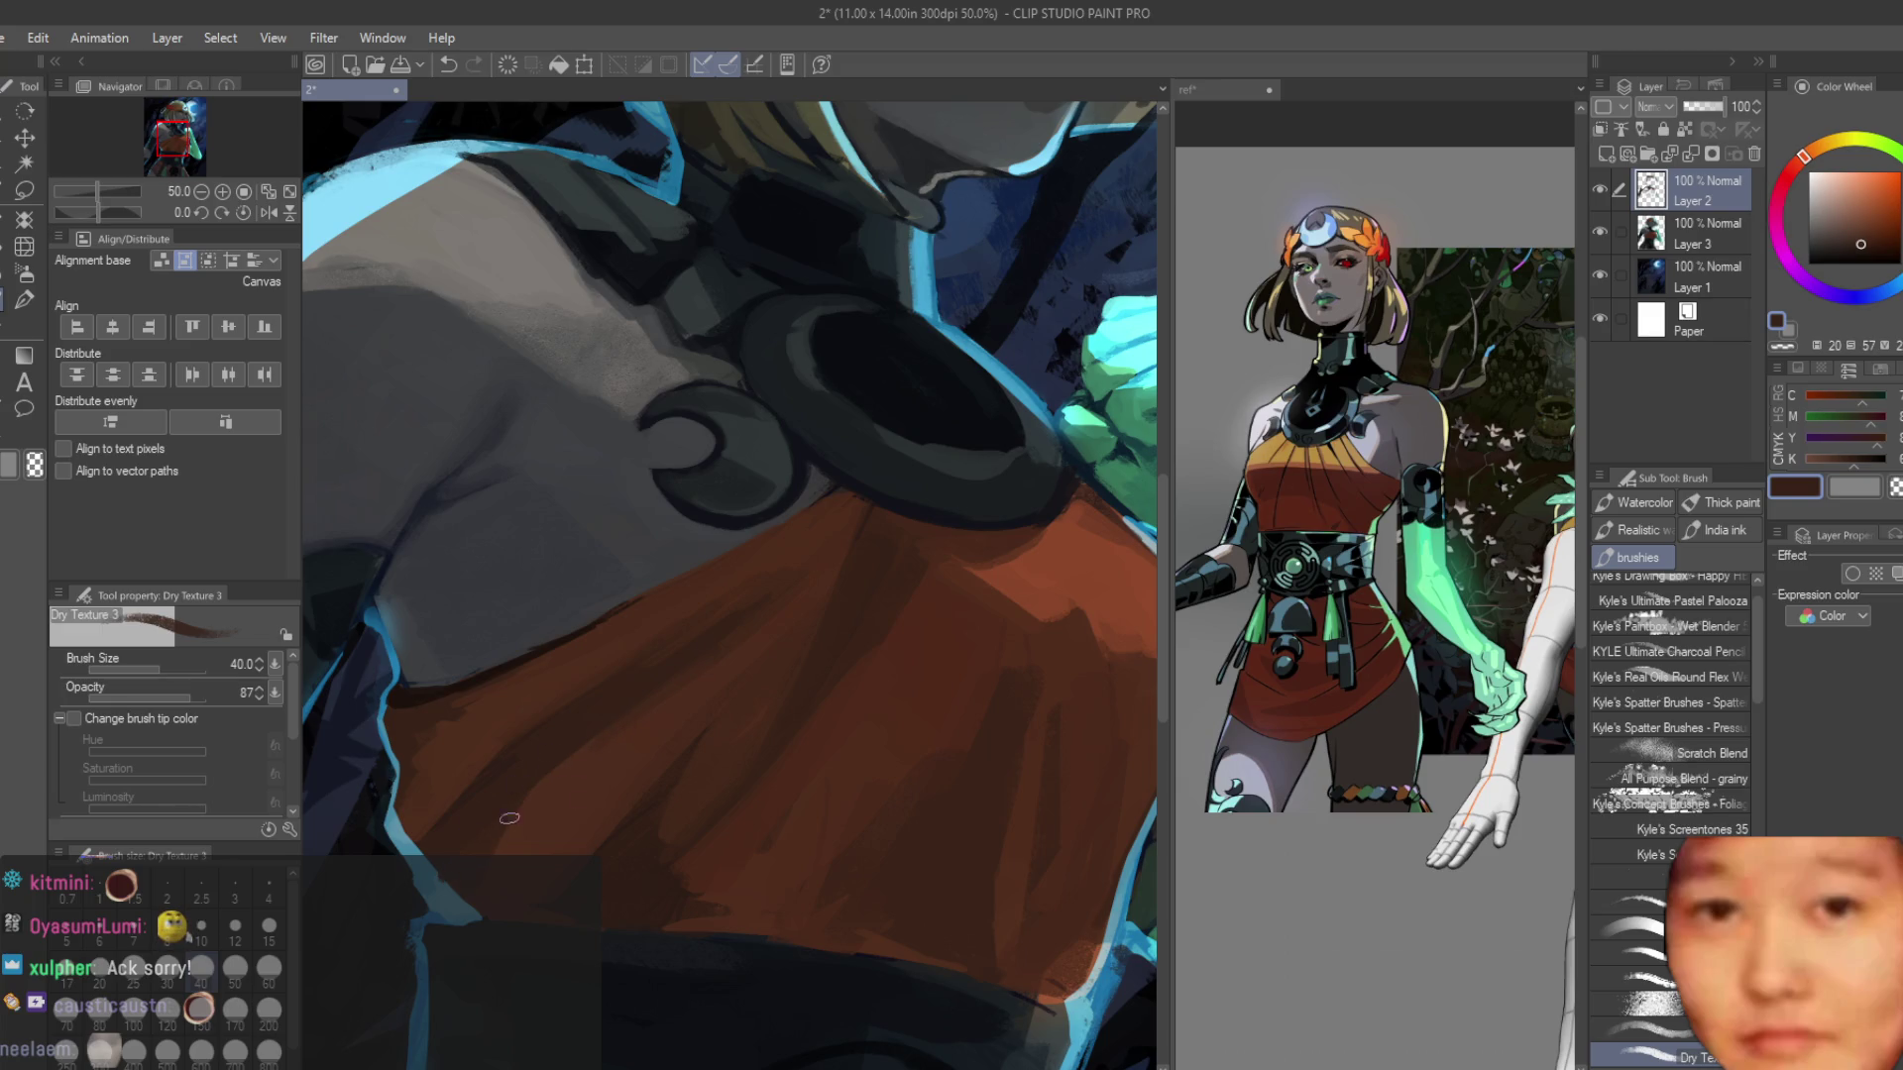
pyautogui.keyDown('alt'); pyautogui.click(432, 823); pyautogui.keyUp('alt')
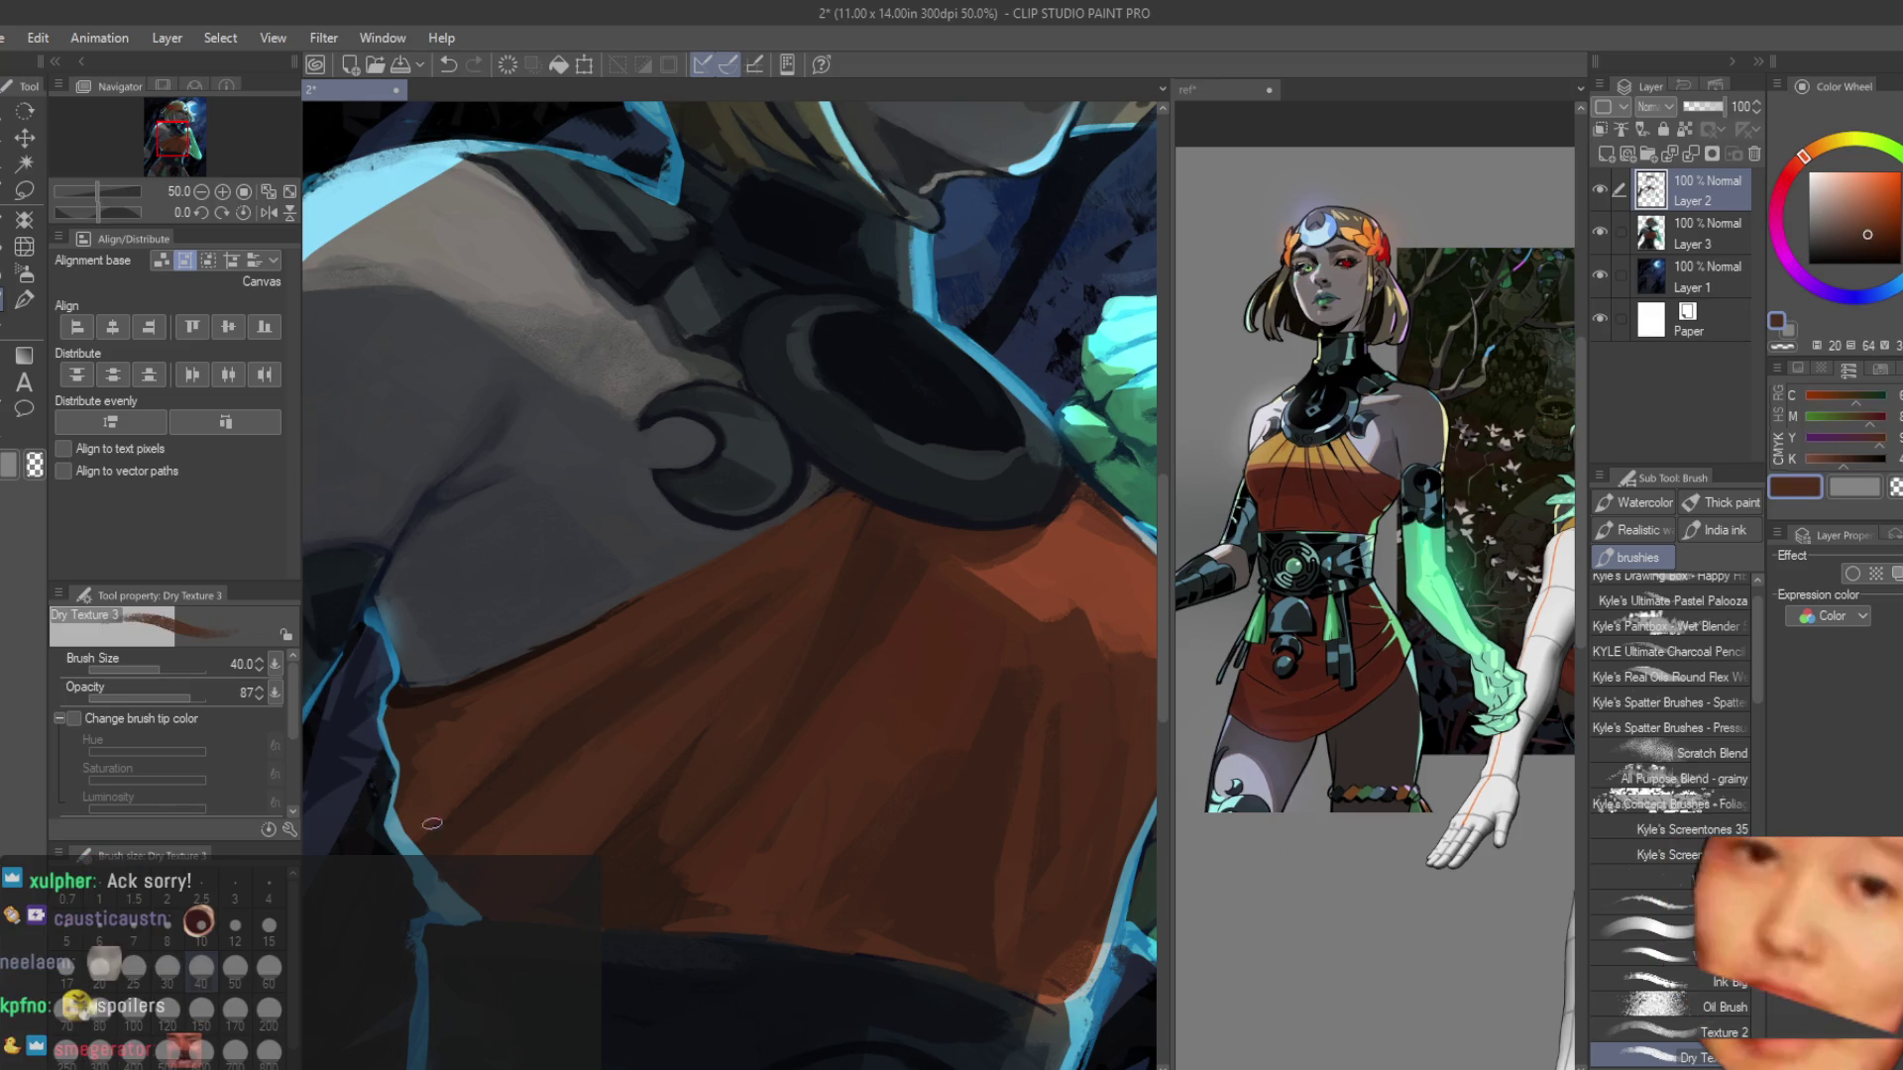
# Zoom out to the whole painting, then pan to frame the upper body.
pyautogui.hotkey('ctrl', '-')
pyautogui.hotkey('ctrl', '-')
pyautogui.hotkey('ctrl', '-')
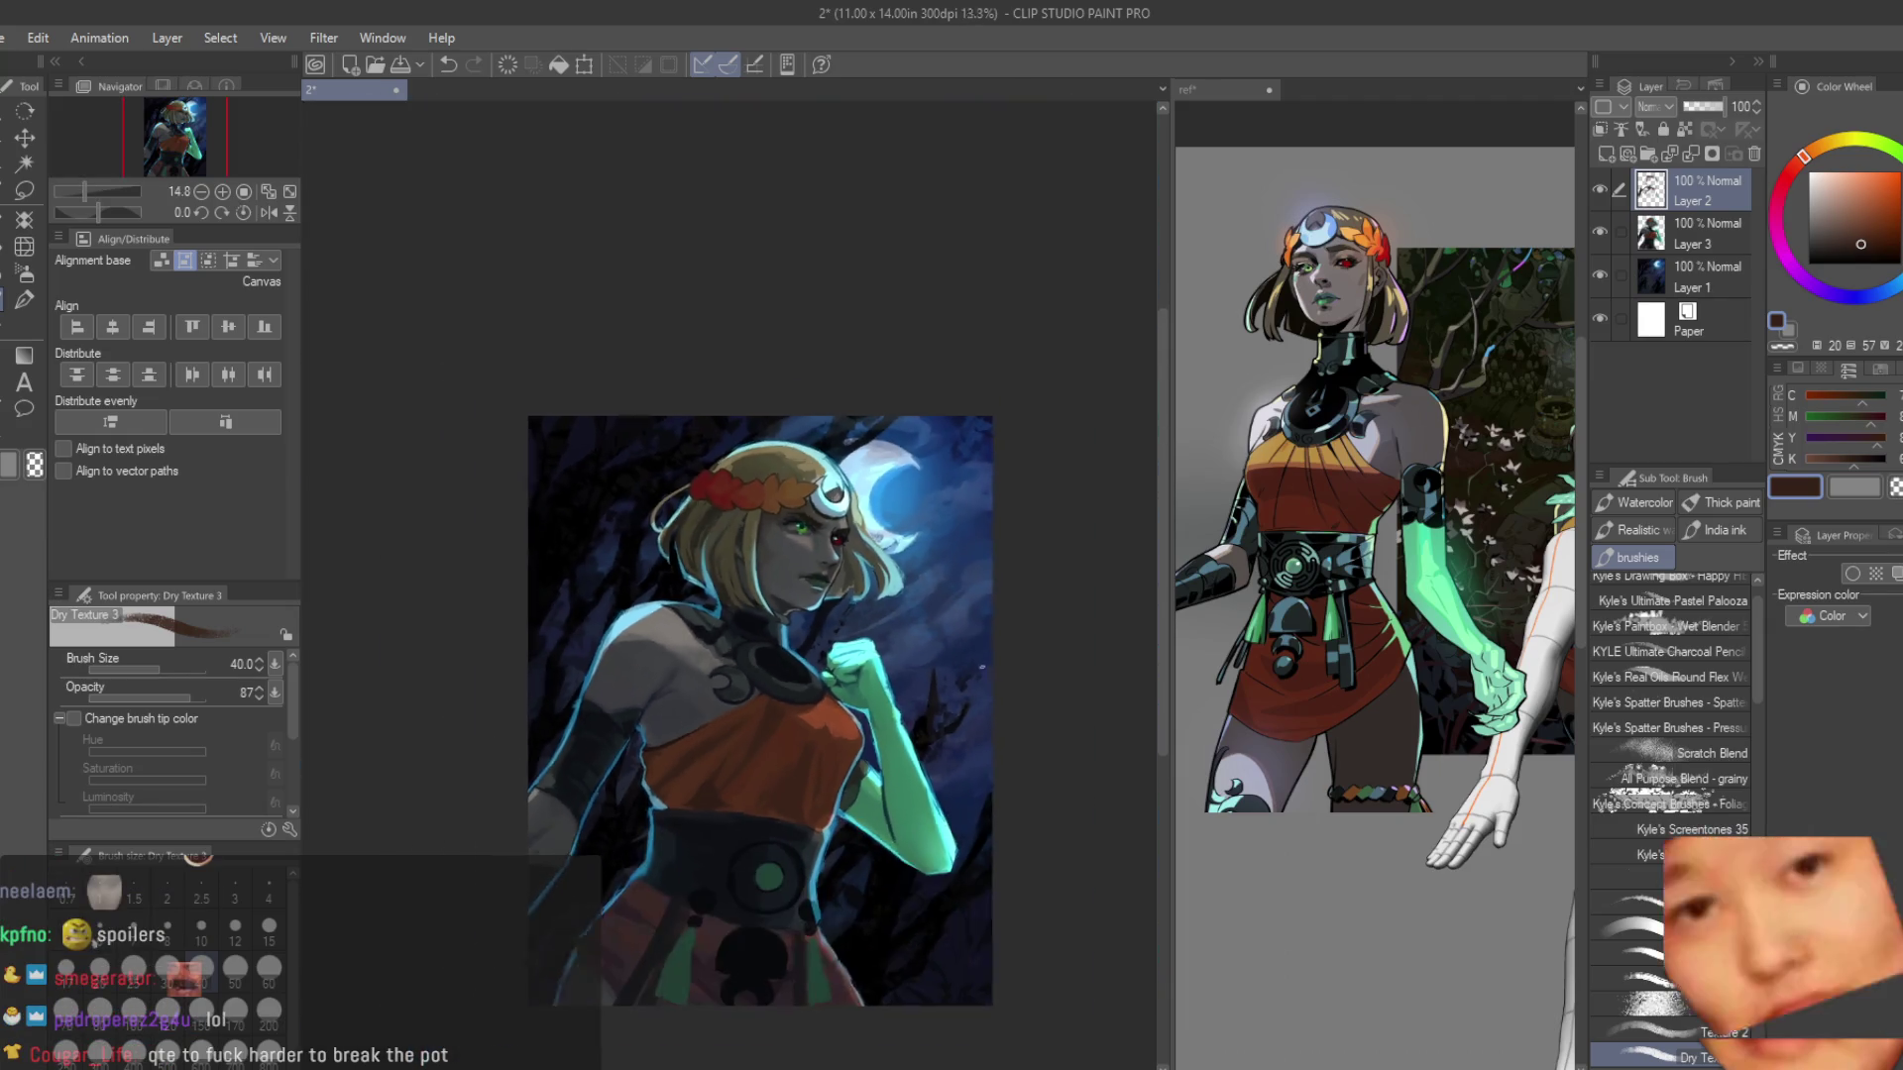
pyautogui.scroll(-1, 696, 752)
pyautogui.scroll(5, 697, 752)
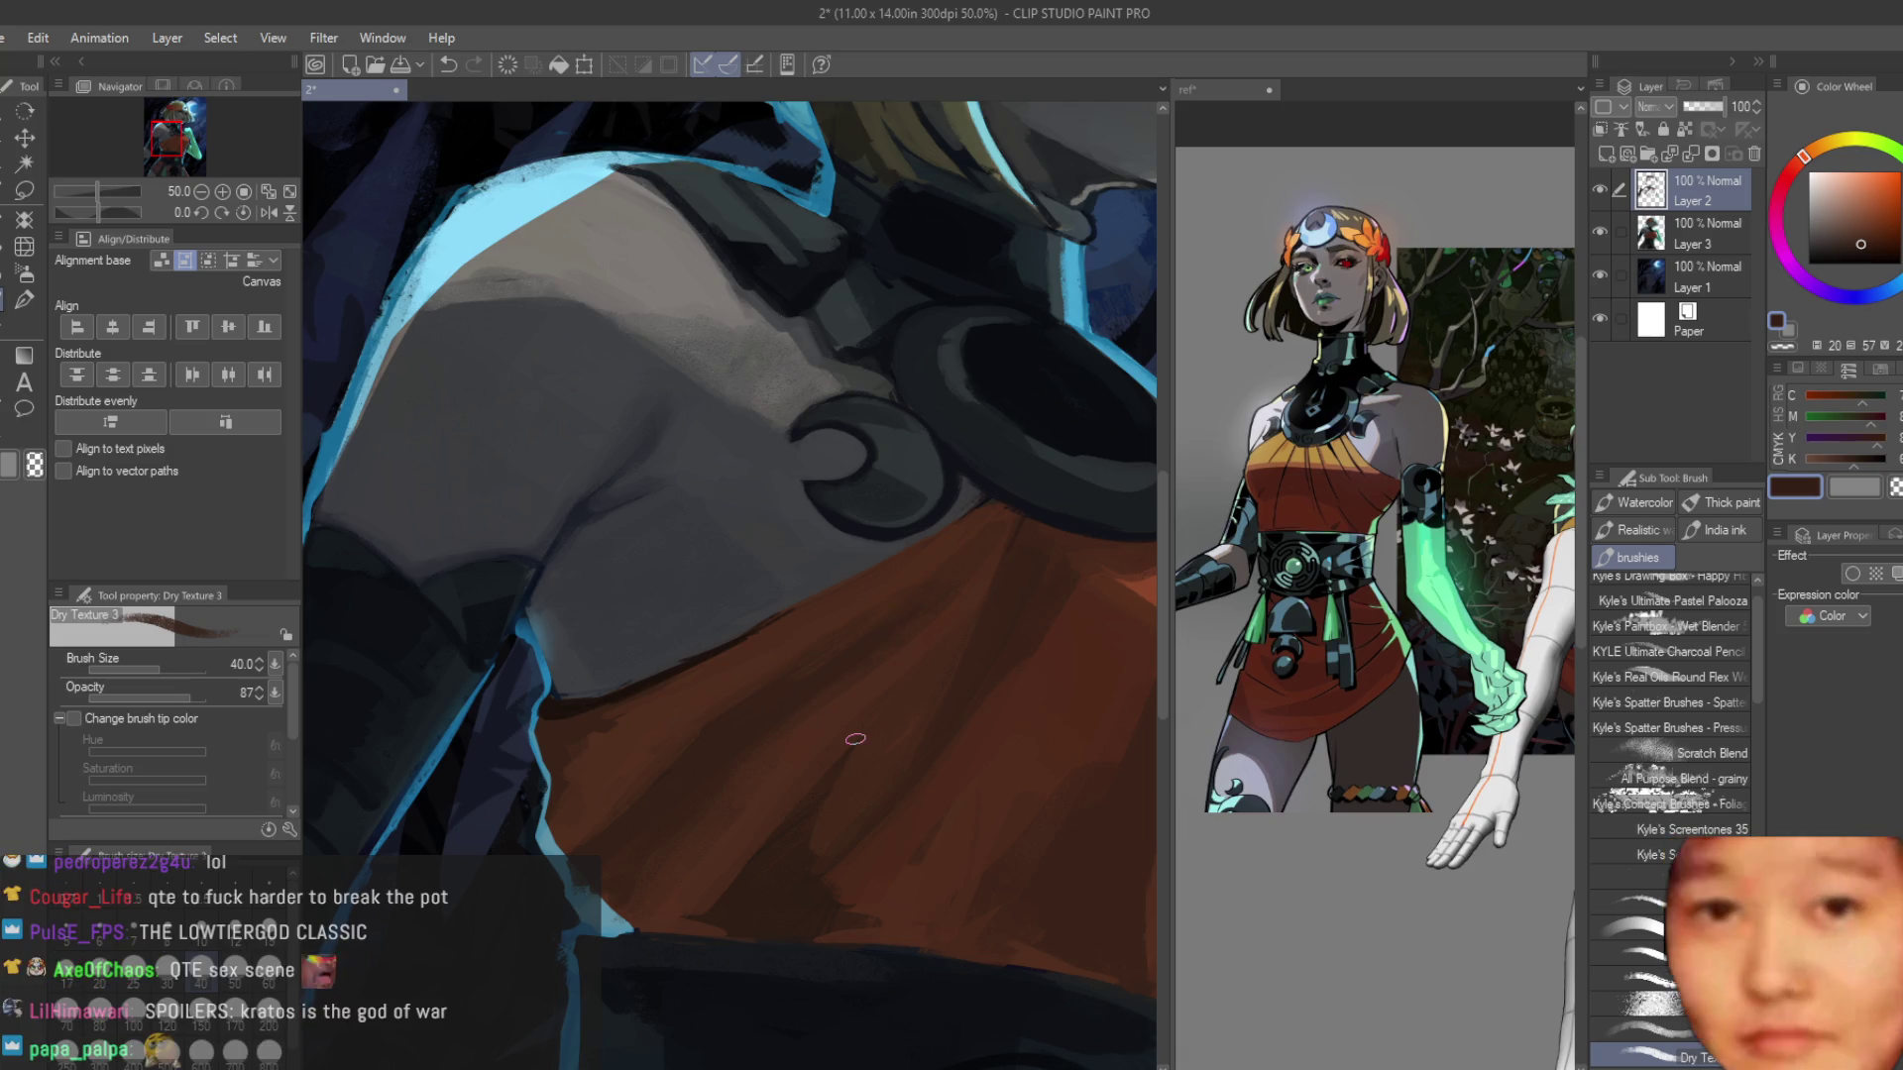
pyautogui.scroll(-5, 855, 740)
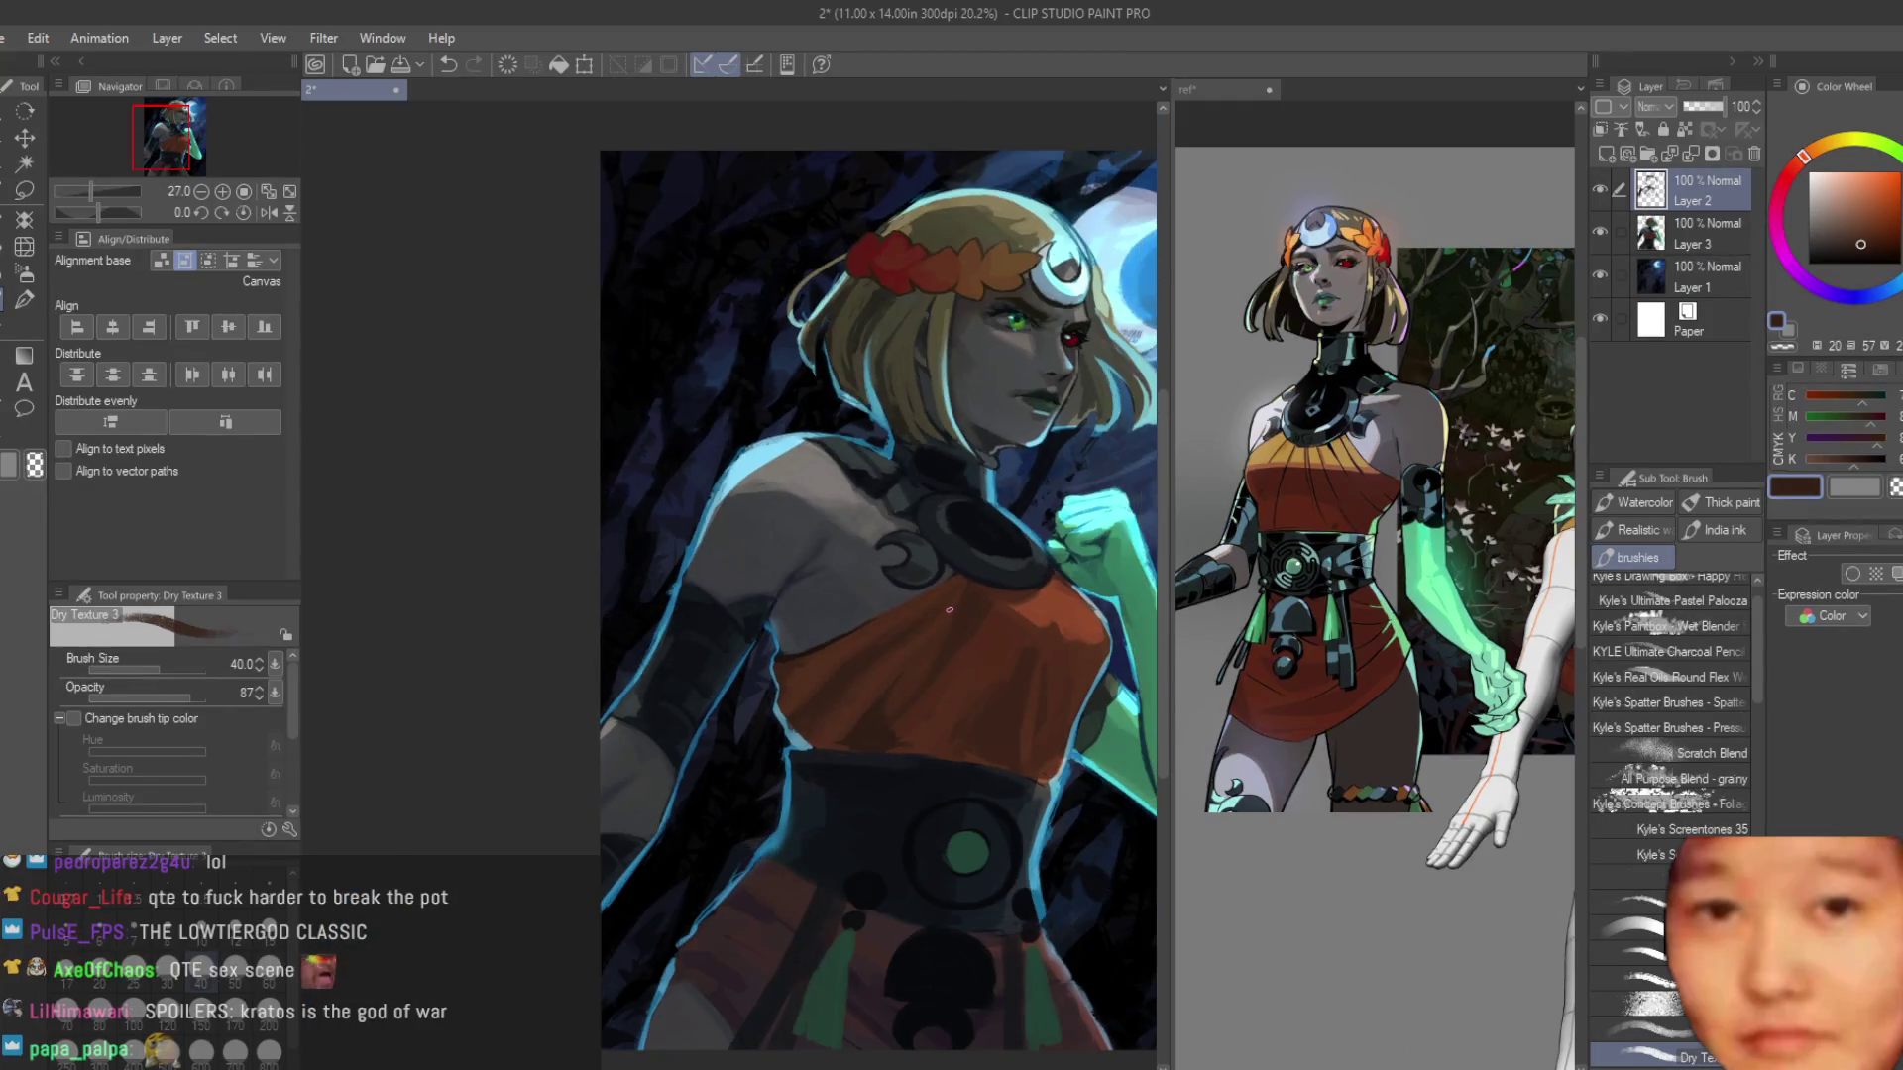
pyautogui.moveTo(954, 607); pyautogui.dragTo(1038, 710)
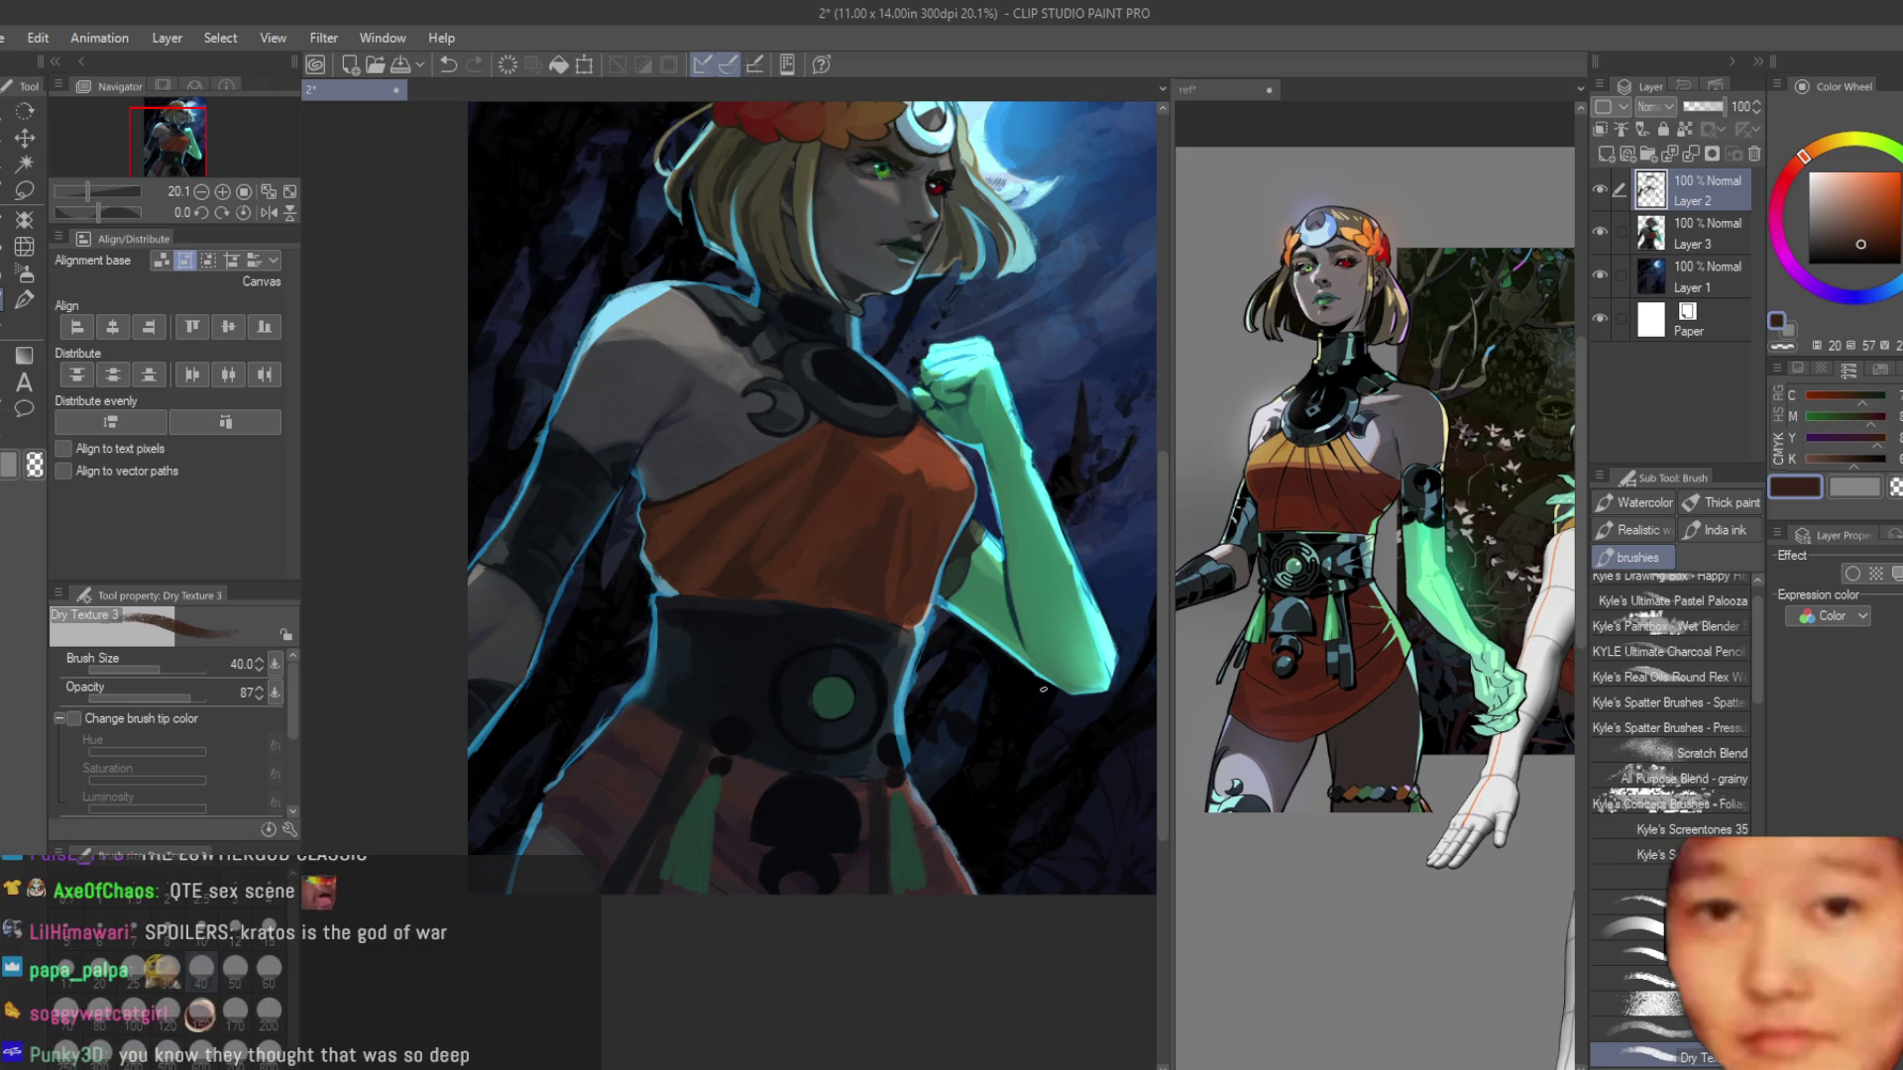
pyautogui.scroll(5, 818, 608)
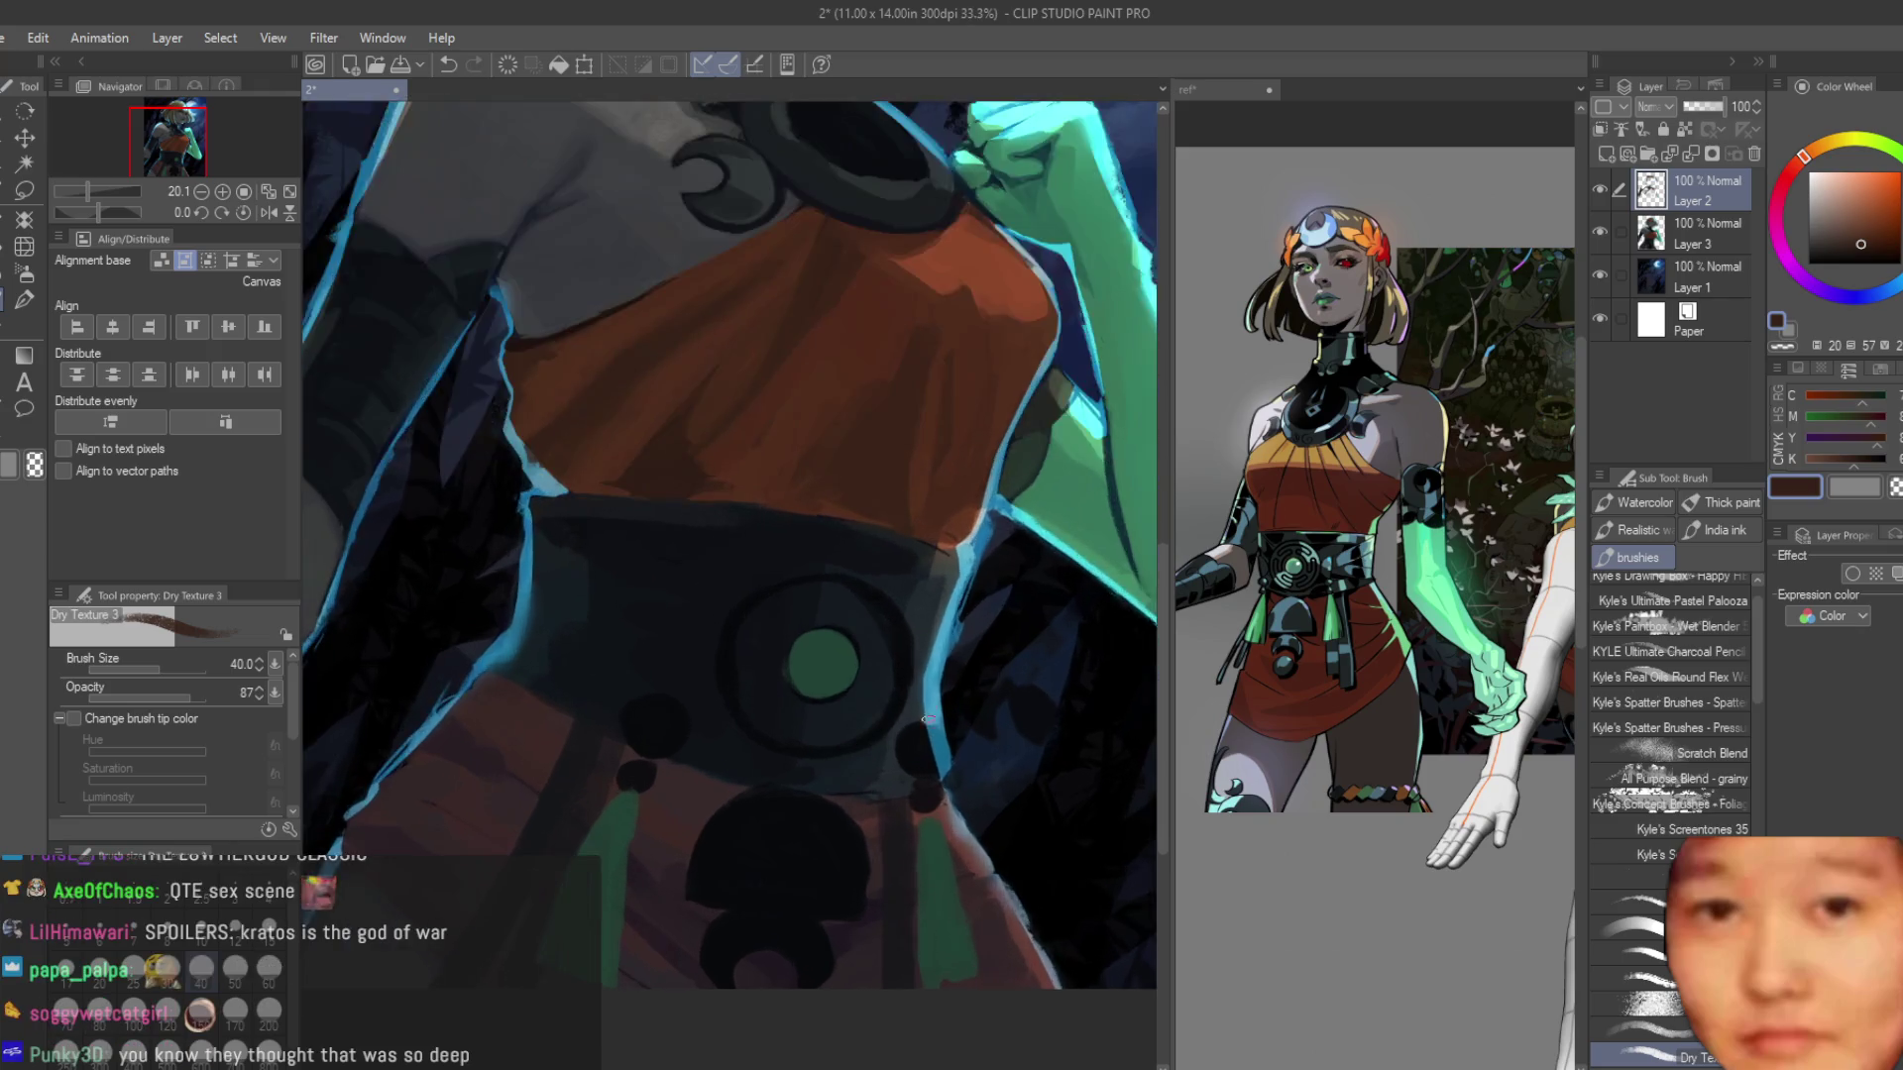
# Paint a lighter green onto the gem's lower part and left side.
pyautogui.scroll(3, 895, 812)
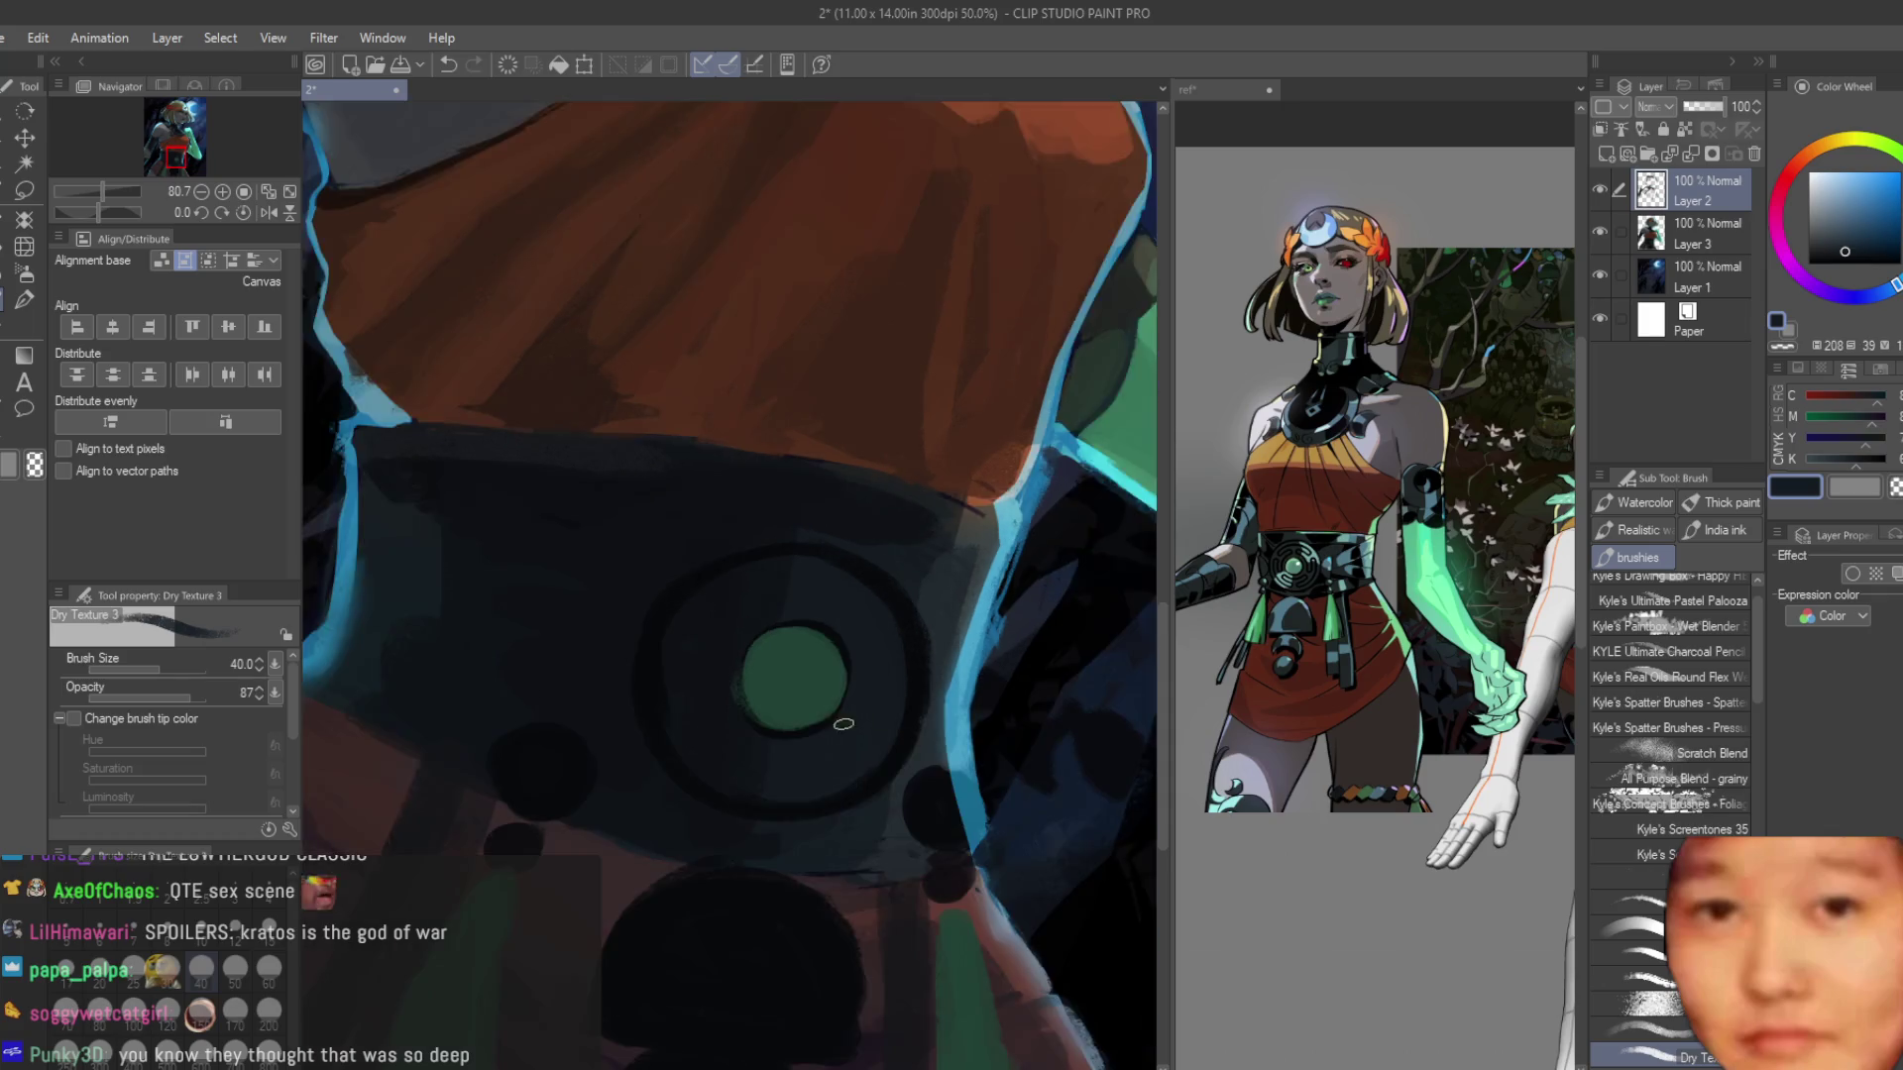
pyautogui.keyDown('alt'); pyautogui.click(672, 603); pyautogui.keyUp('alt')
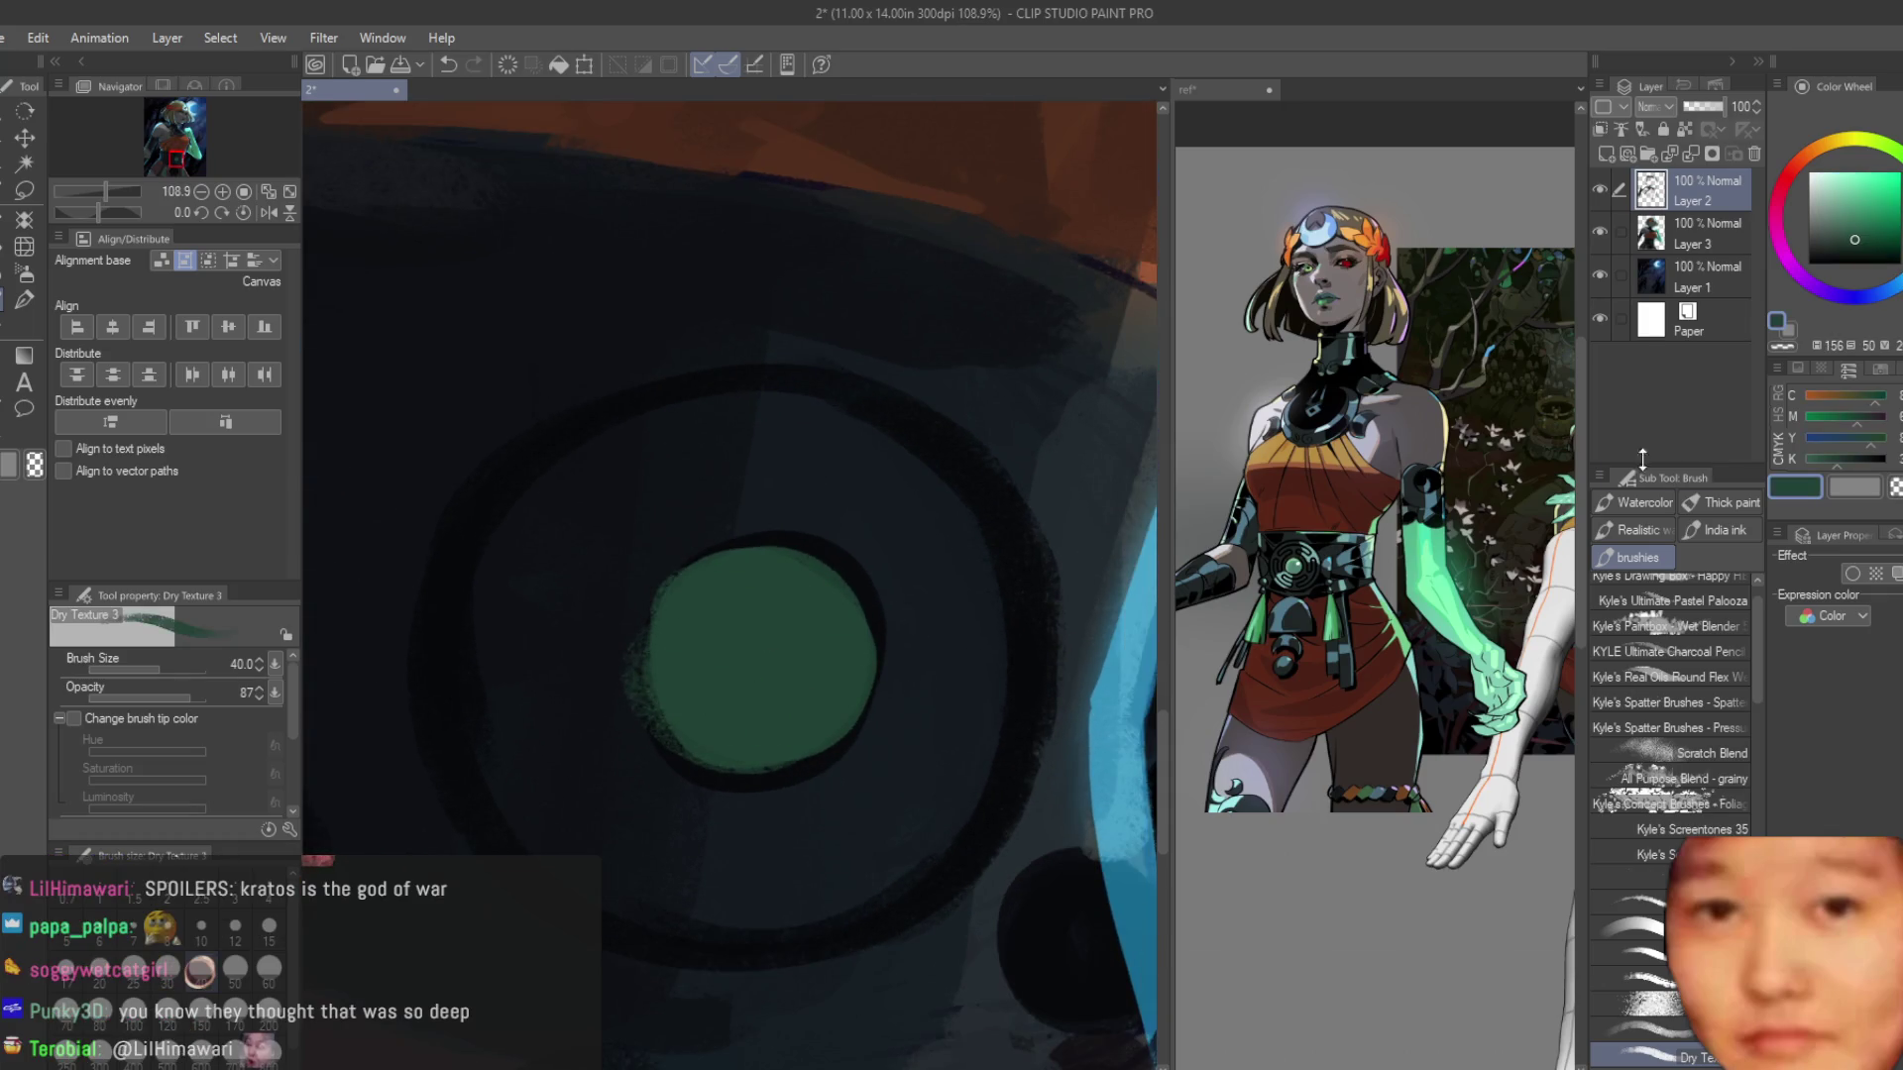
pyautogui.moveTo(1873, 214); pyautogui.dragTo(1853, 208)
pyautogui.moveTo(802, 724)
pyautogui.mouseDown()
pyautogui.moveTo(753, 714)
pyautogui.moveTo(783, 744)
pyautogui.mouseUp()
pyautogui.moveTo(694, 693)
pyautogui.mouseDown()
pyautogui.moveTo(753, 650)
pyautogui.moveTo(786, 671)
pyautogui.moveTo(767, 726)
pyautogui.mouseUp()
# Dab darker green inside the gem and, with a larger brush, add dark textured edge shading.
pyautogui.keyDown('alt'); pyautogui.click(707, 634); pyautogui.keyUp('alt')
pyautogui.keyDown('alt'); pyautogui.click(753, 694); pyautogui.keyUp('alt')
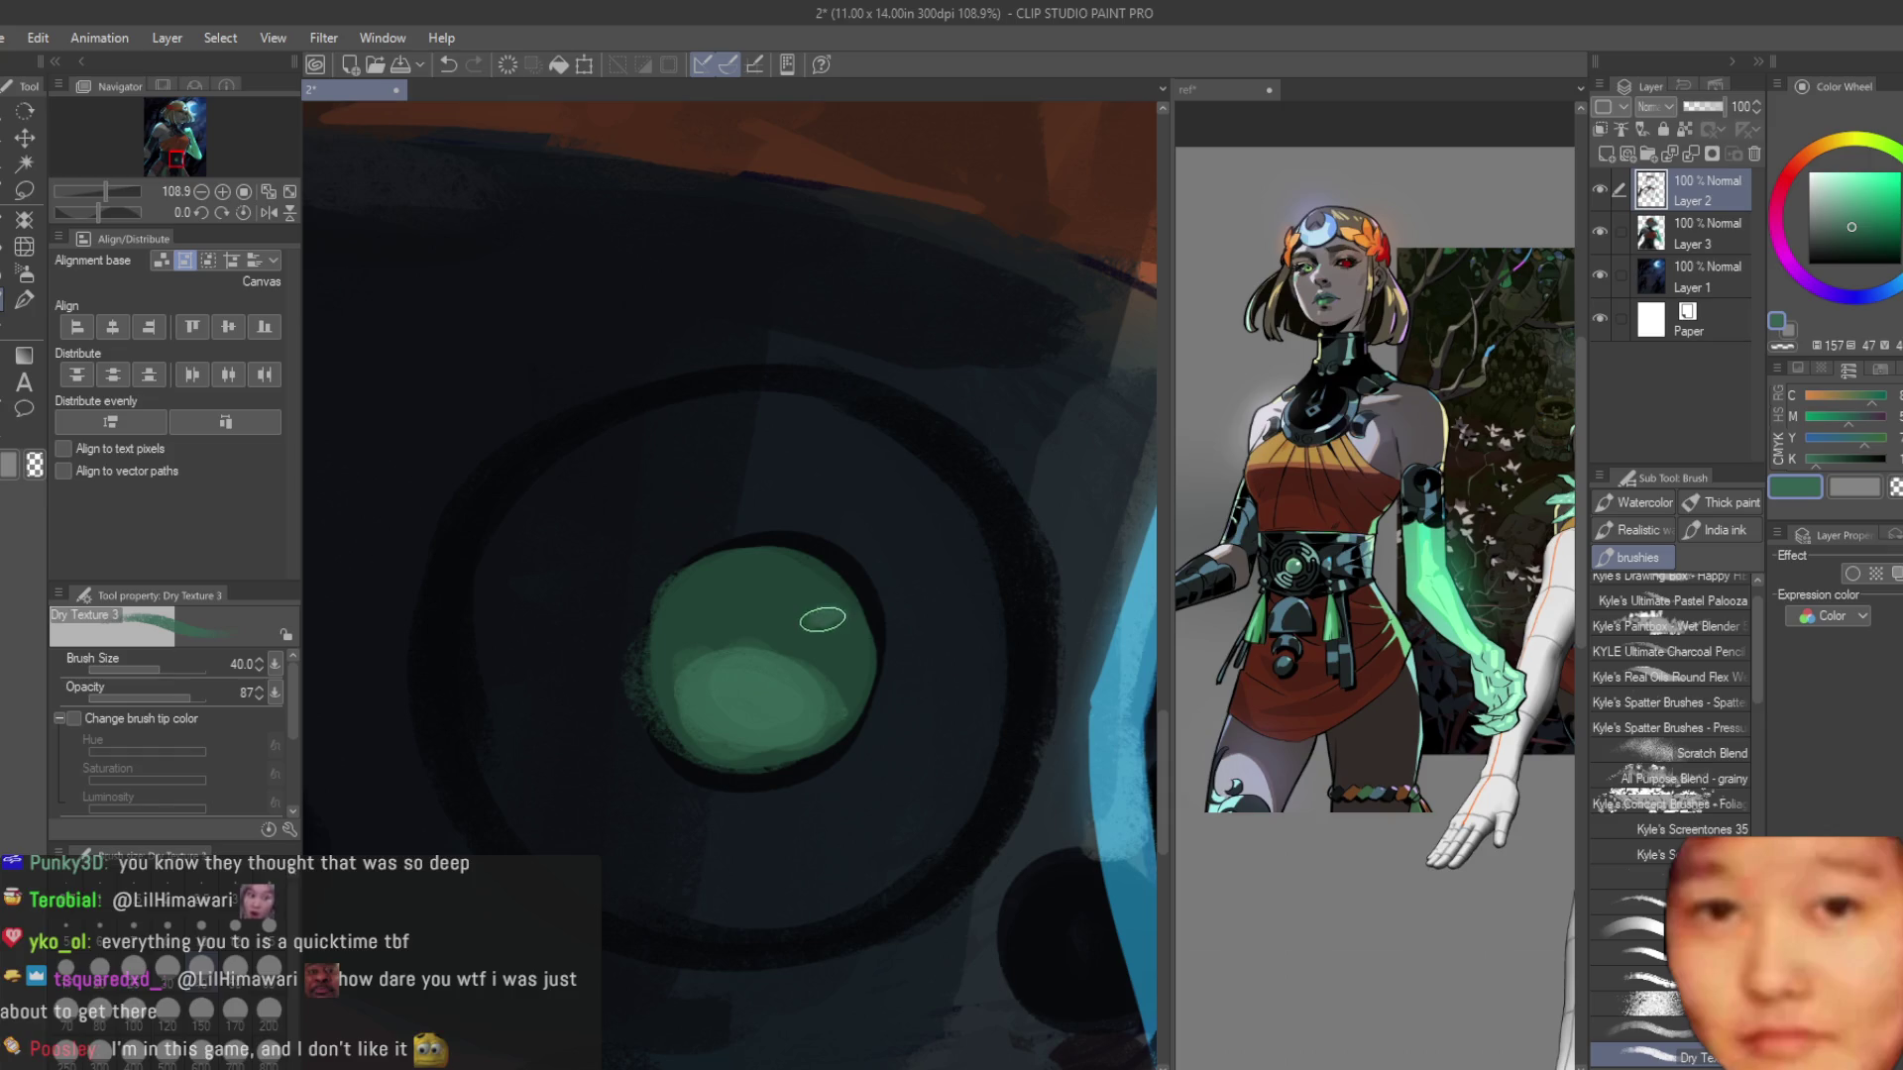
pyautogui.keyDown('alt'); pyautogui.click(822, 619); pyautogui.keyUp('alt')
pyautogui.scroll(-10, 822, 619)
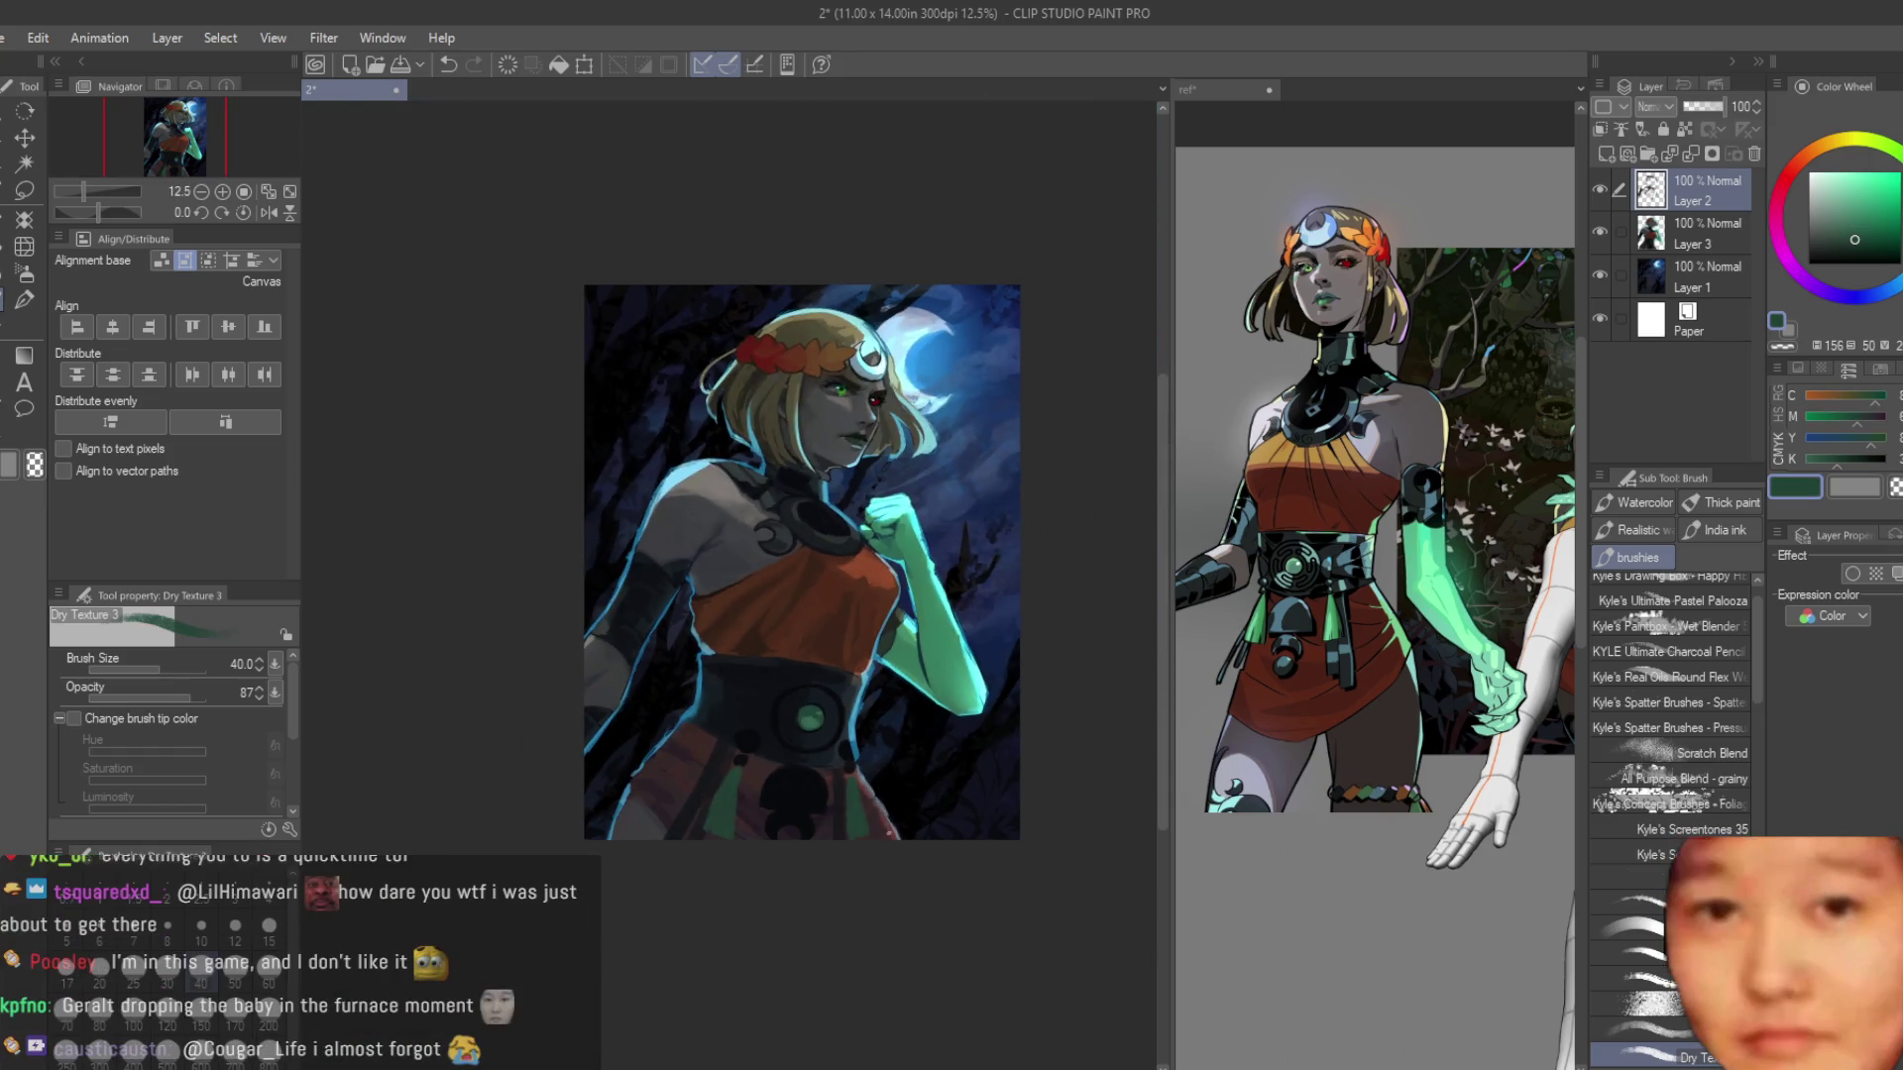
pyautogui.scroll(10, 837, 743)
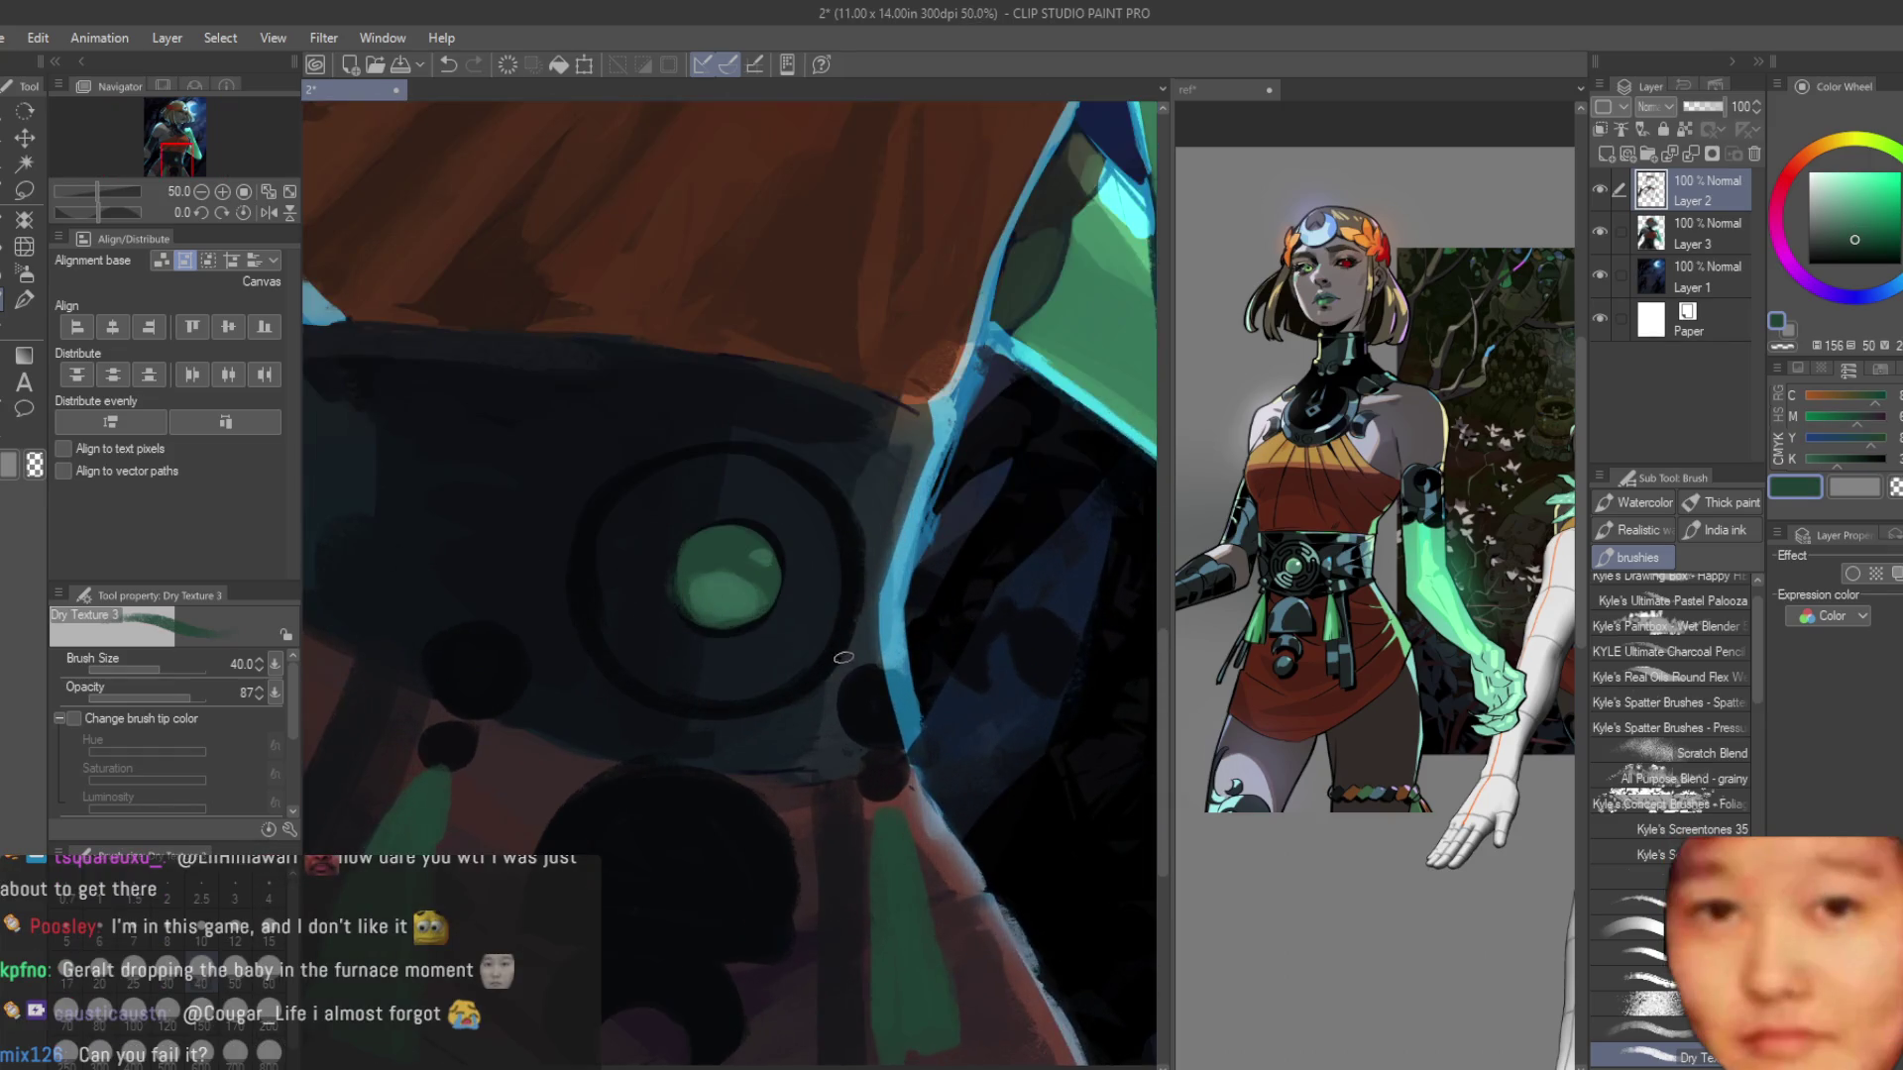
pyautogui.scroll(2, 682, 483)
pyautogui.click(1852, 255)
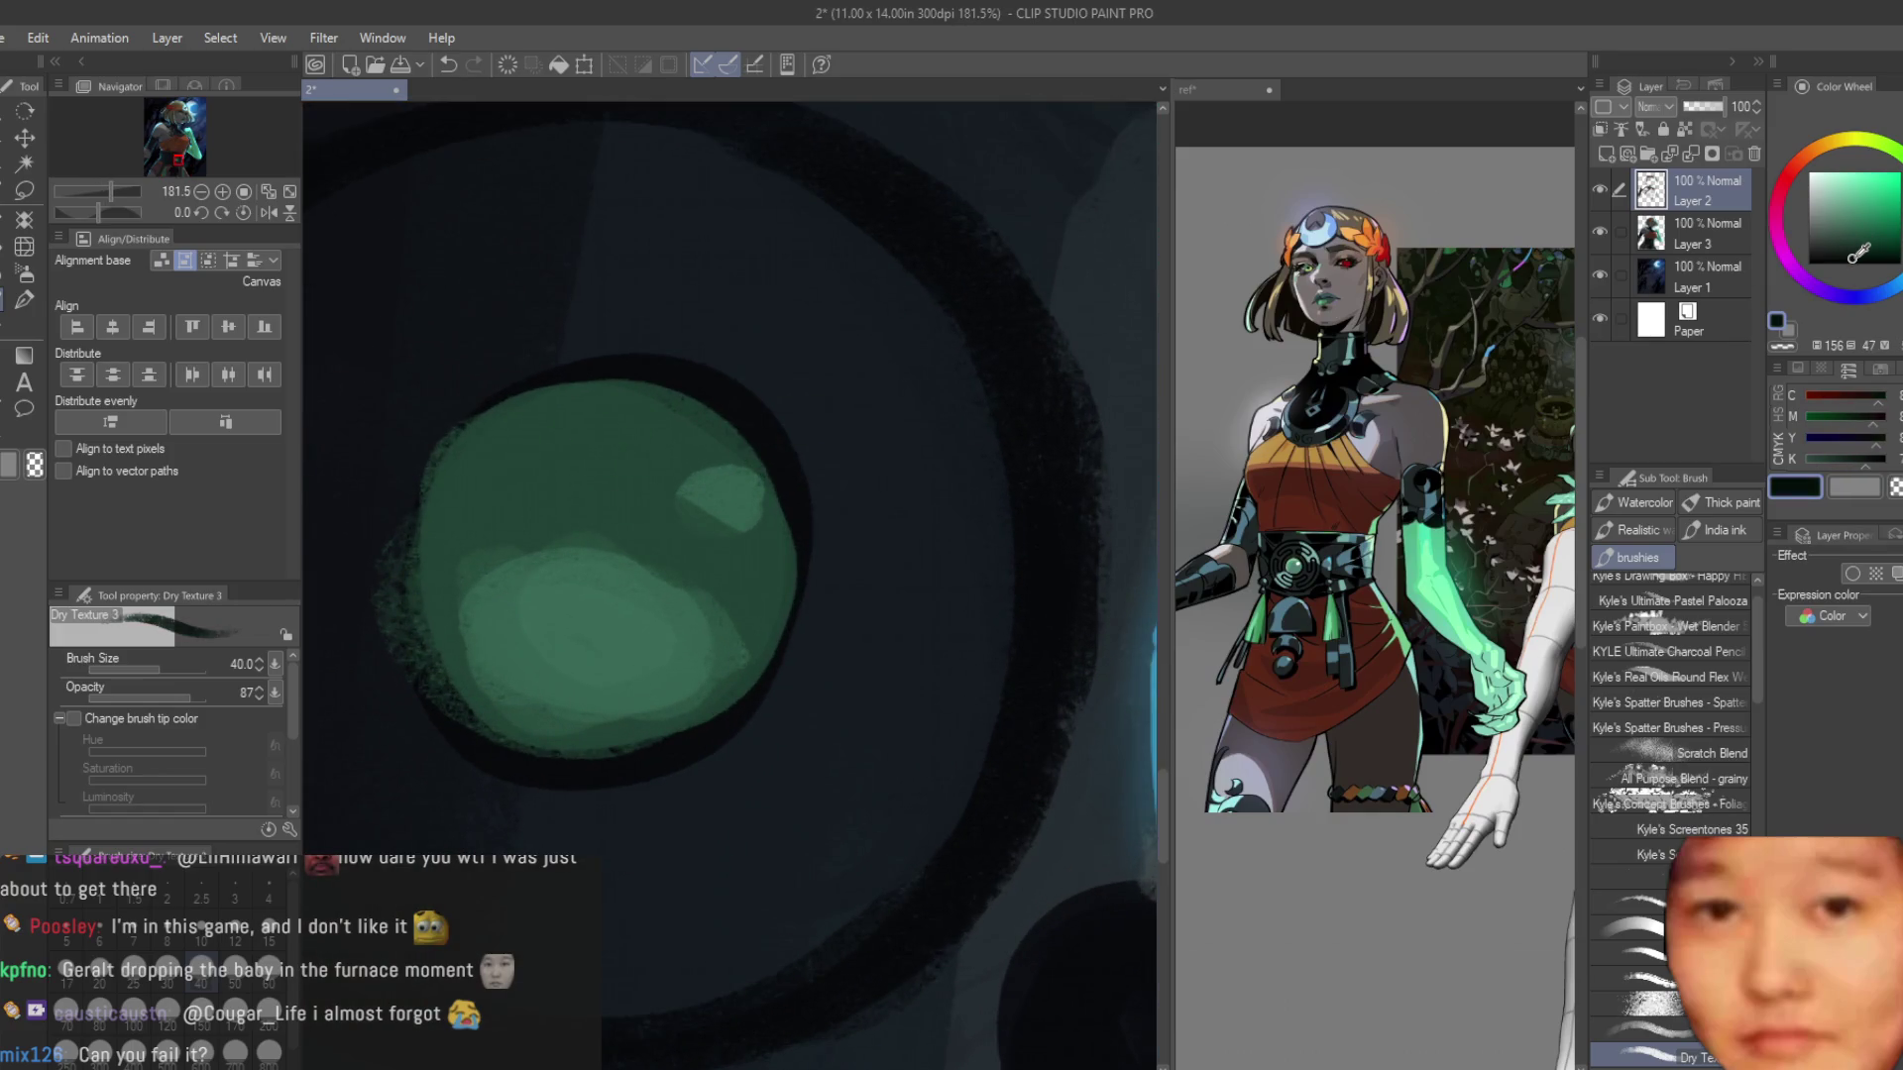
pyautogui.press(']')
pyautogui.press(']')
pyautogui.press(']')
pyautogui.moveTo(518, 468)
pyautogui.mouseDown()
pyautogui.moveTo(565, 455)
pyautogui.moveTo(476, 556)
pyautogui.moveTo(594, 429)
pyautogui.moveTo(667, 644)
pyautogui.moveTo(544, 467)
pyautogui.mouseUp()
# Paint a lighter green patch on the gem's lower half and cover the dark upper area with medium green.
pyautogui.keyDown('alt'); pyautogui.click(552, 658); pyautogui.keyUp('alt')
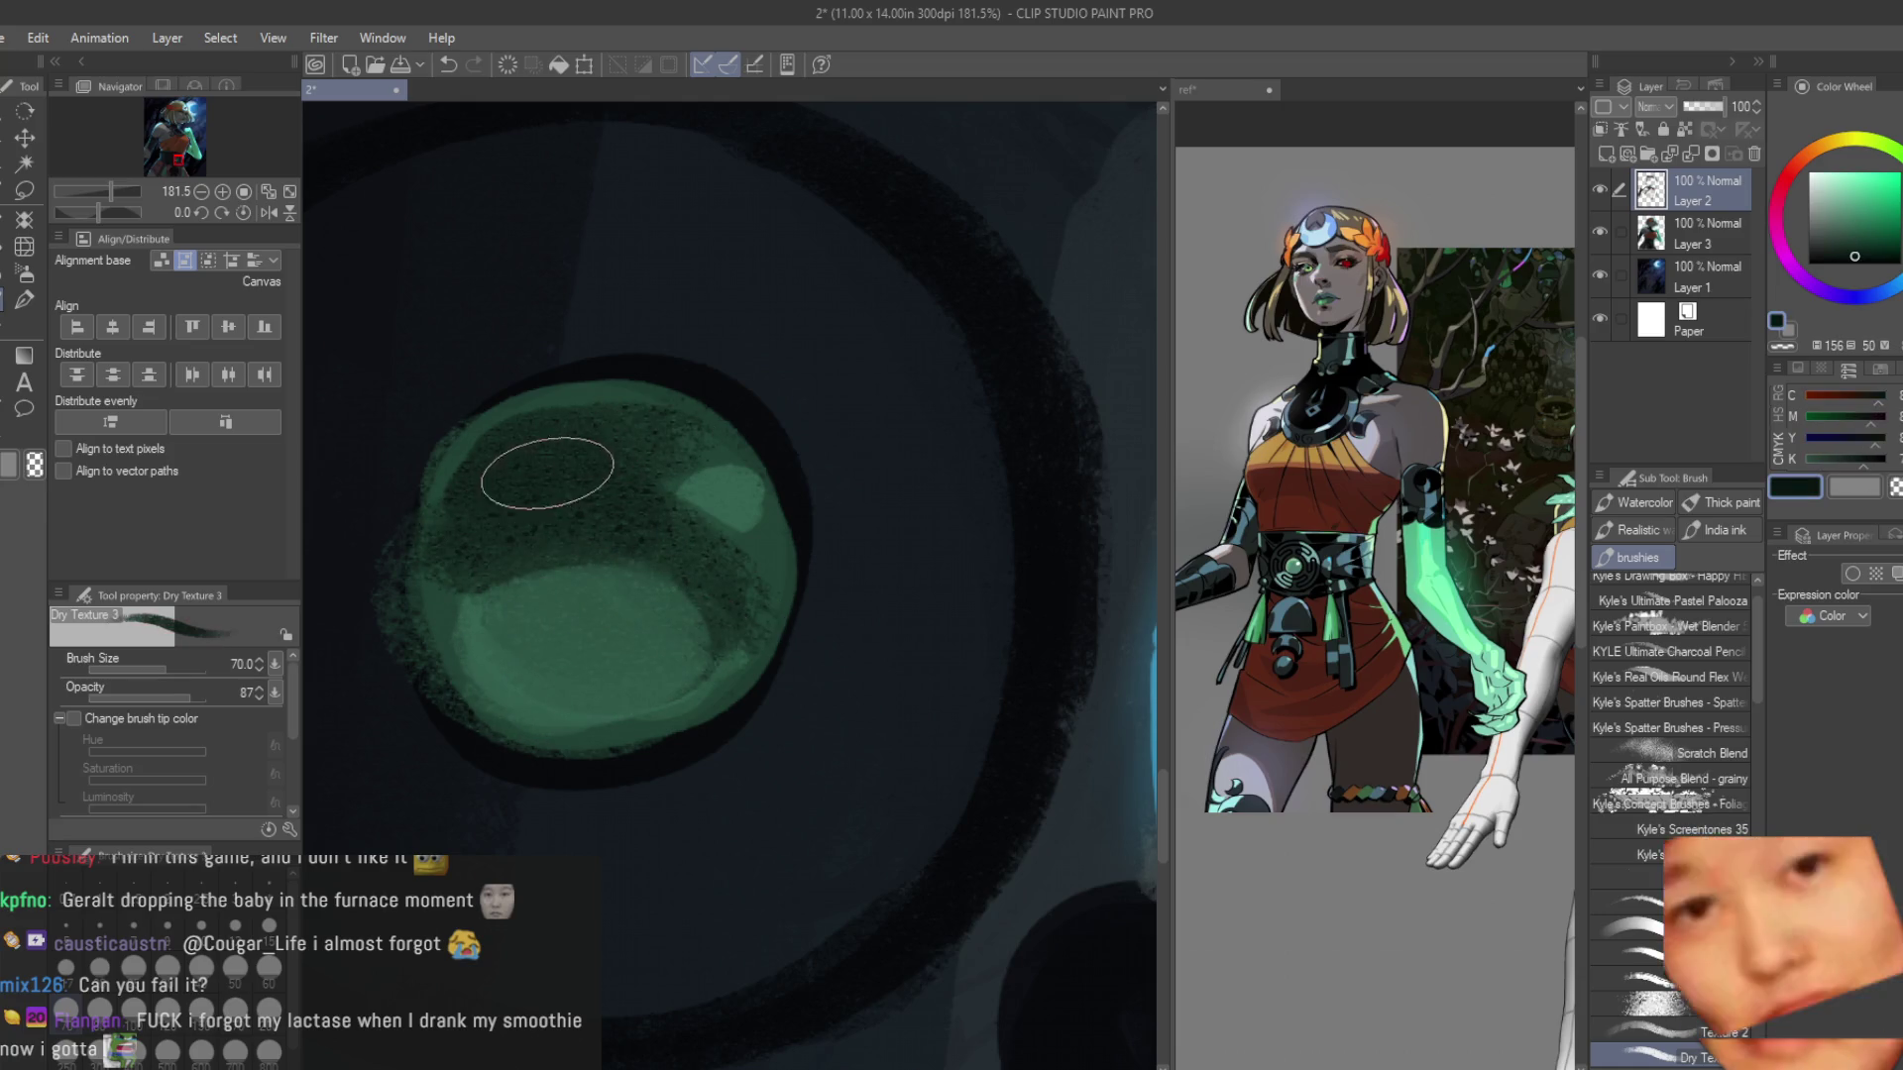
pyautogui.keyDown('alt'); pyautogui.click(627, 405); pyautogui.keyUp('alt')
pyautogui.moveTo(628, 404)
pyautogui.mouseDown()
pyautogui.moveTo(565, 412)
pyautogui.moveTo(485, 552)
pyautogui.mouseUp()
pyautogui.scroll(-6, 712, 583)
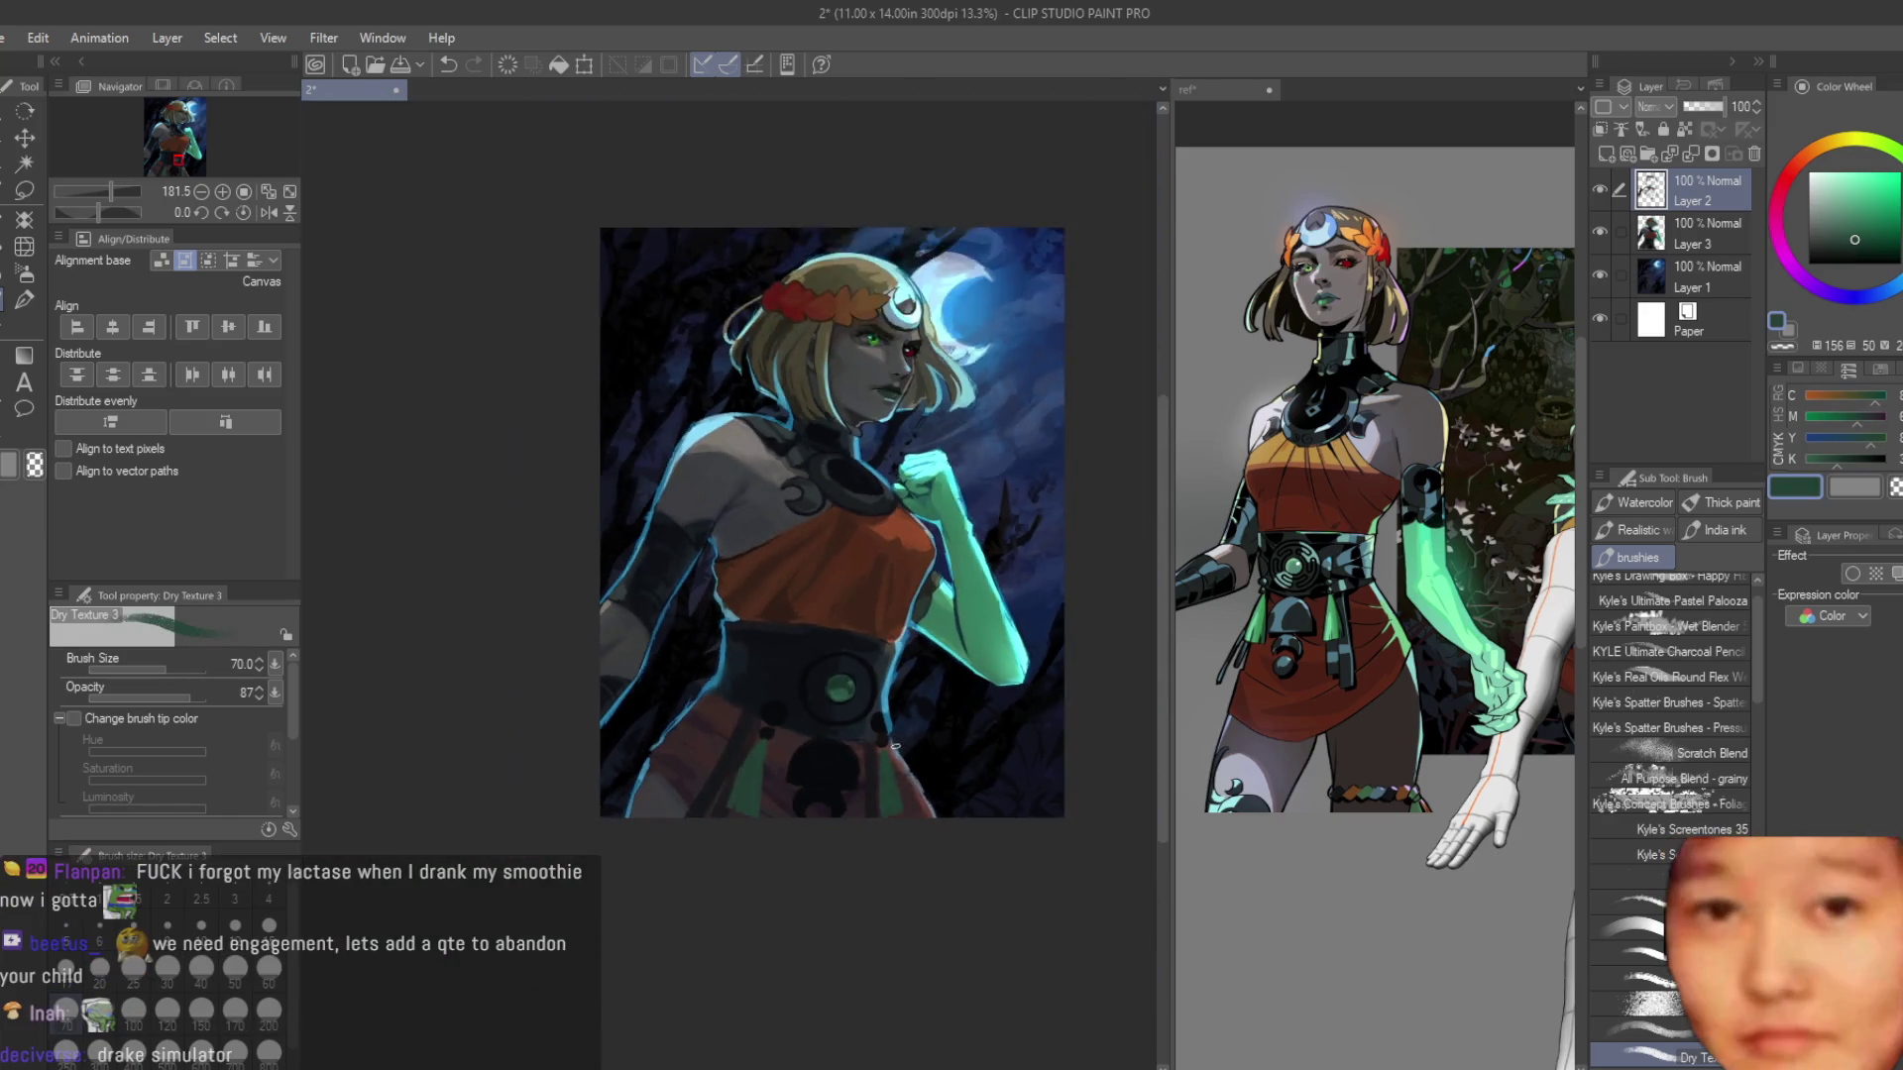
pyautogui.scroll(4, 838, 689)
# Sample the belt's dark blue and then the gem's greens again.
pyautogui.keyDown('alt'); pyautogui.click(733, 763); pyautogui.keyUp('alt')
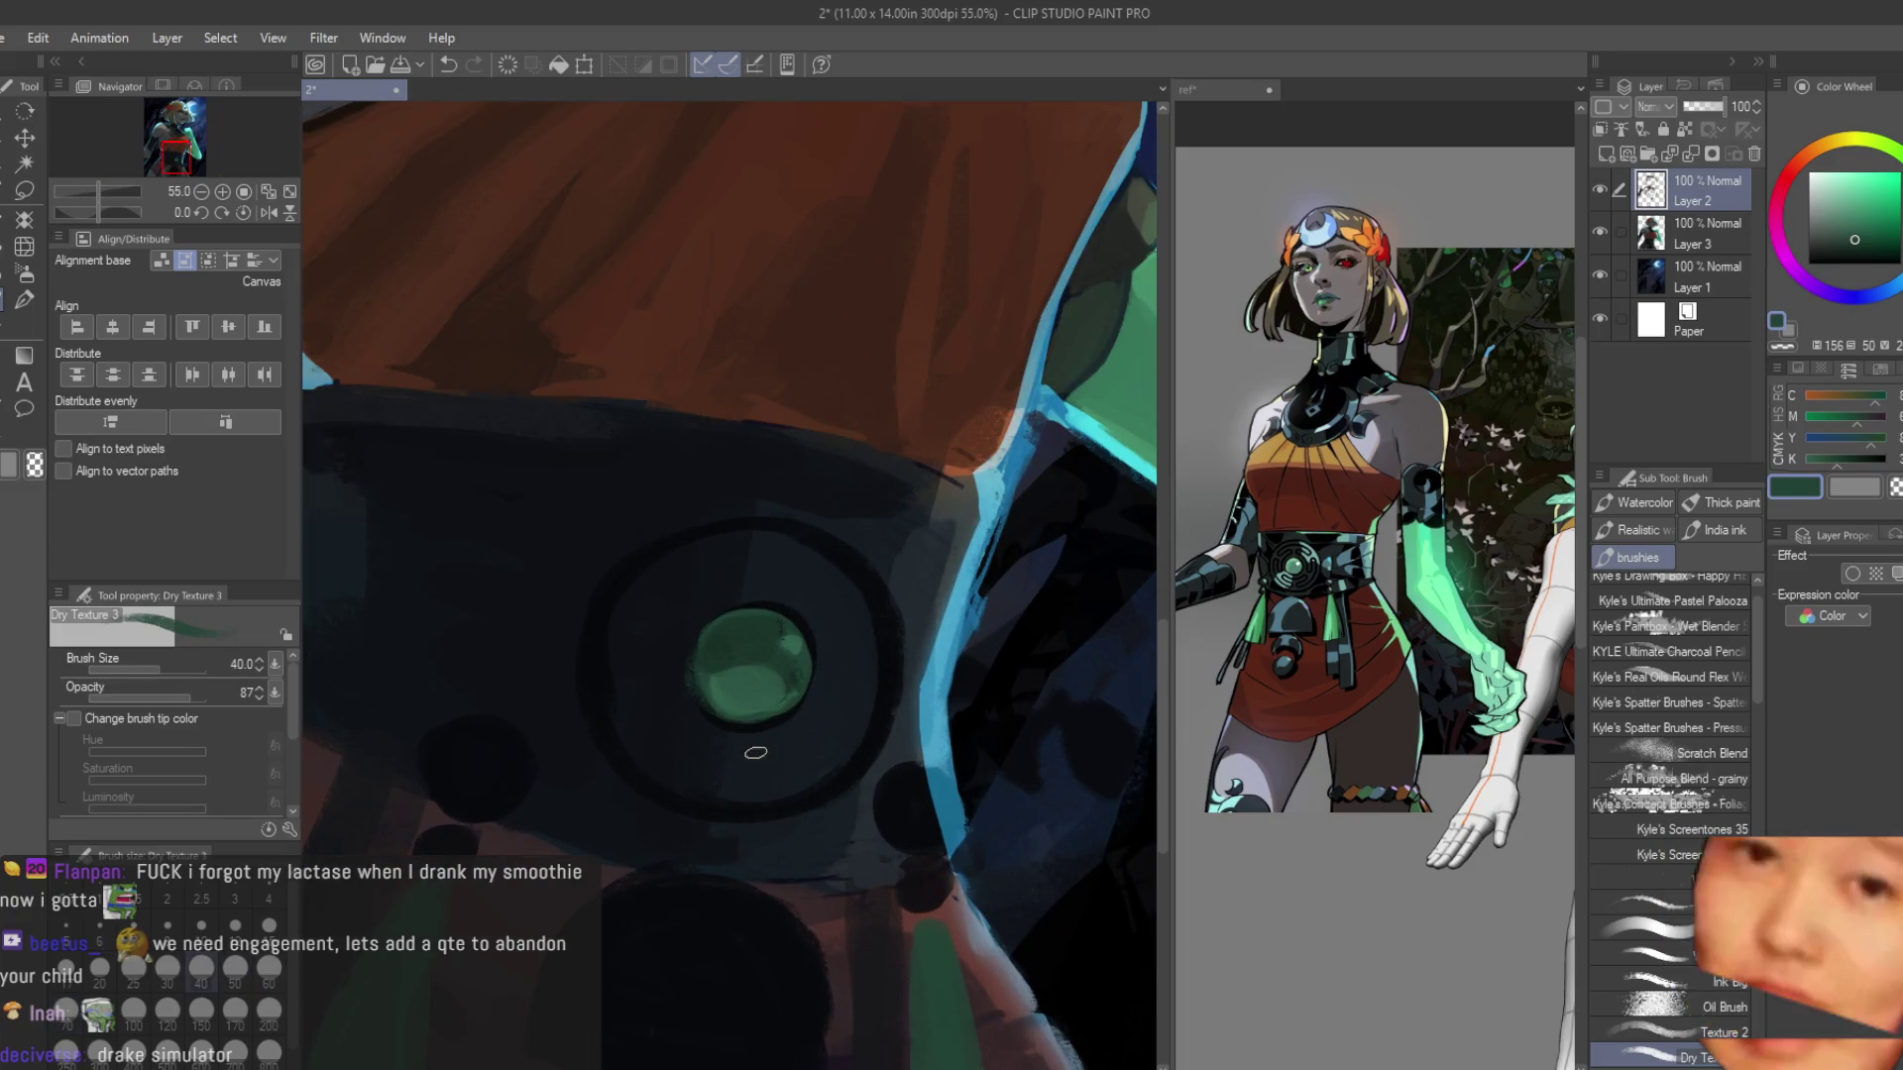
pyautogui.scroll(2, 675, 731)
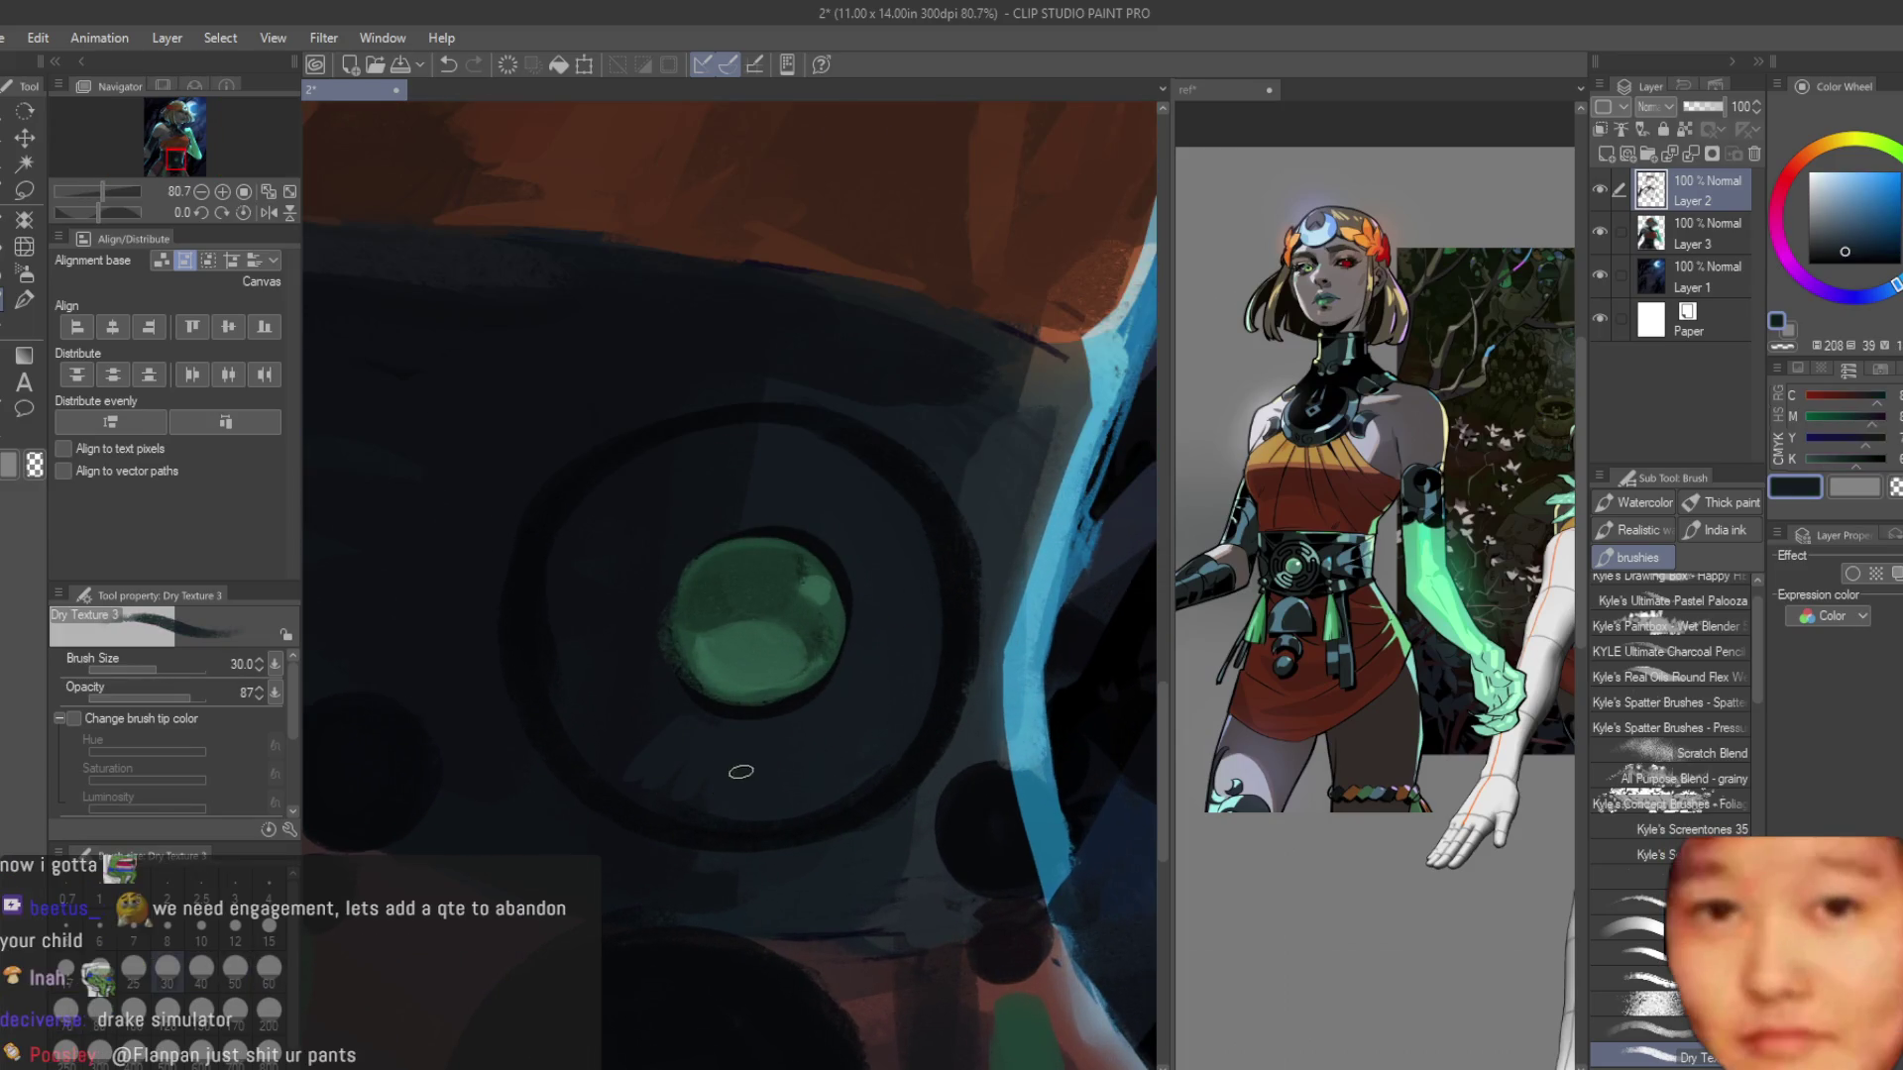
pyautogui.scroll(2, 680, 729)
pyautogui.keyDown('alt'); pyautogui.click(694, 560); pyautogui.keyUp('alt')
pyautogui.keyDown('alt'); pyautogui.click(751, 533); pyautogui.keyUp('alt')
pyautogui.scroll(-5, 892, 639)
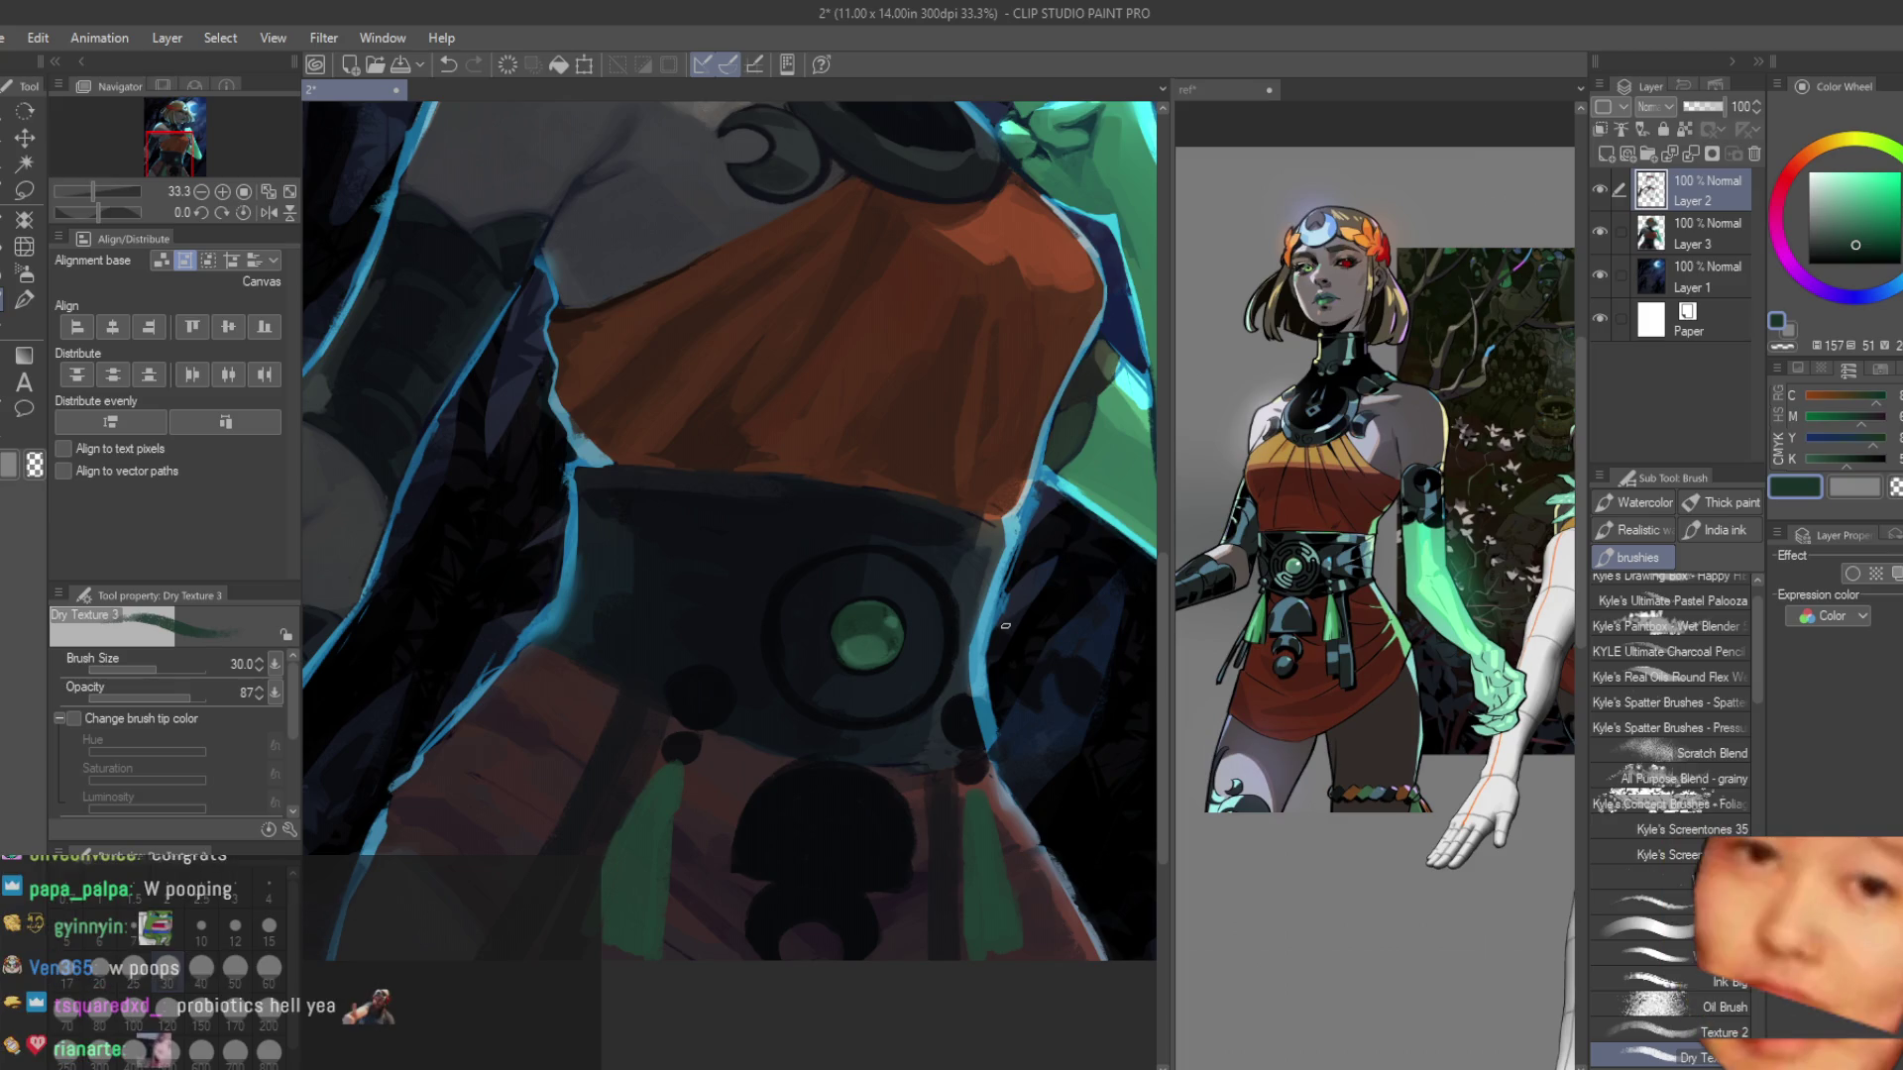
# Add a grey-blue highlight arc to the small bead, redo it with a larger brush, and extend it downward.
pyautogui.scroll(2, 813, 690)
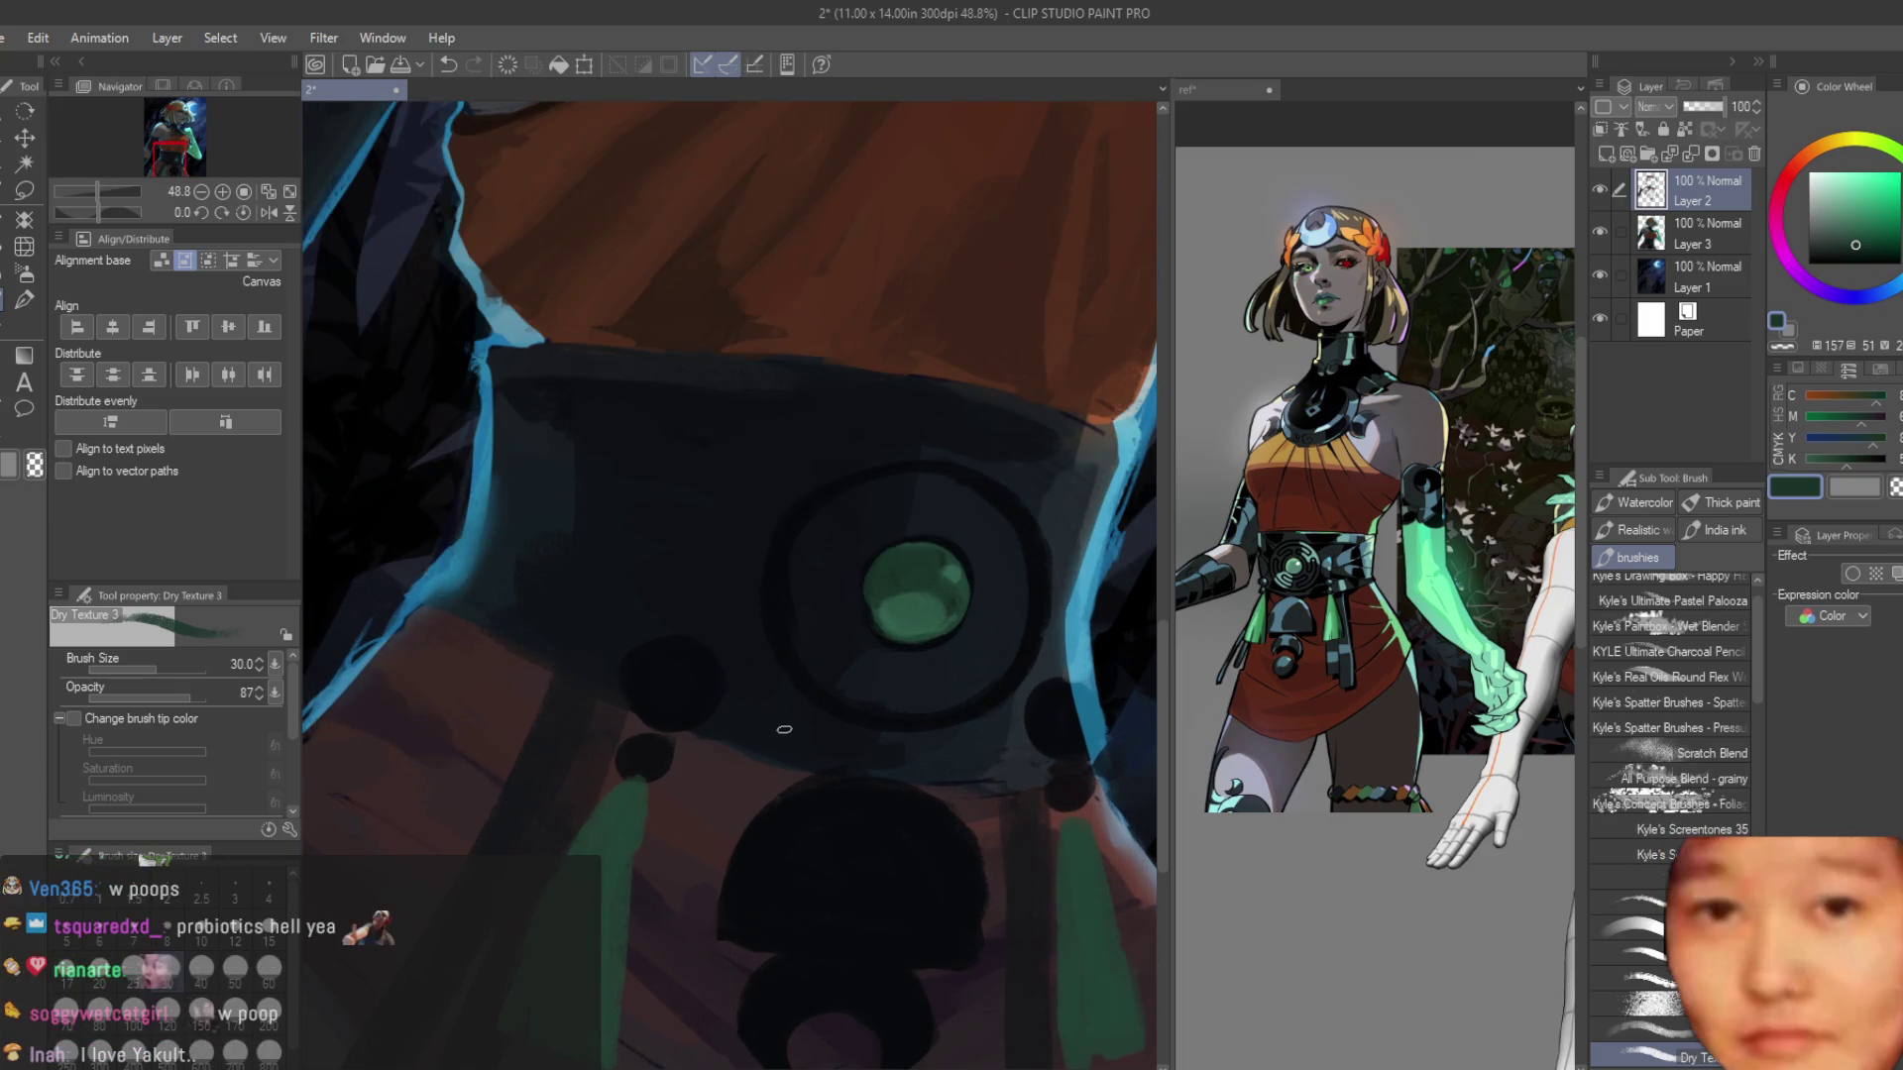
pyautogui.scroll(3, 784, 729)
pyautogui.moveTo(640, 639); pyautogui.dragTo(668, 711)
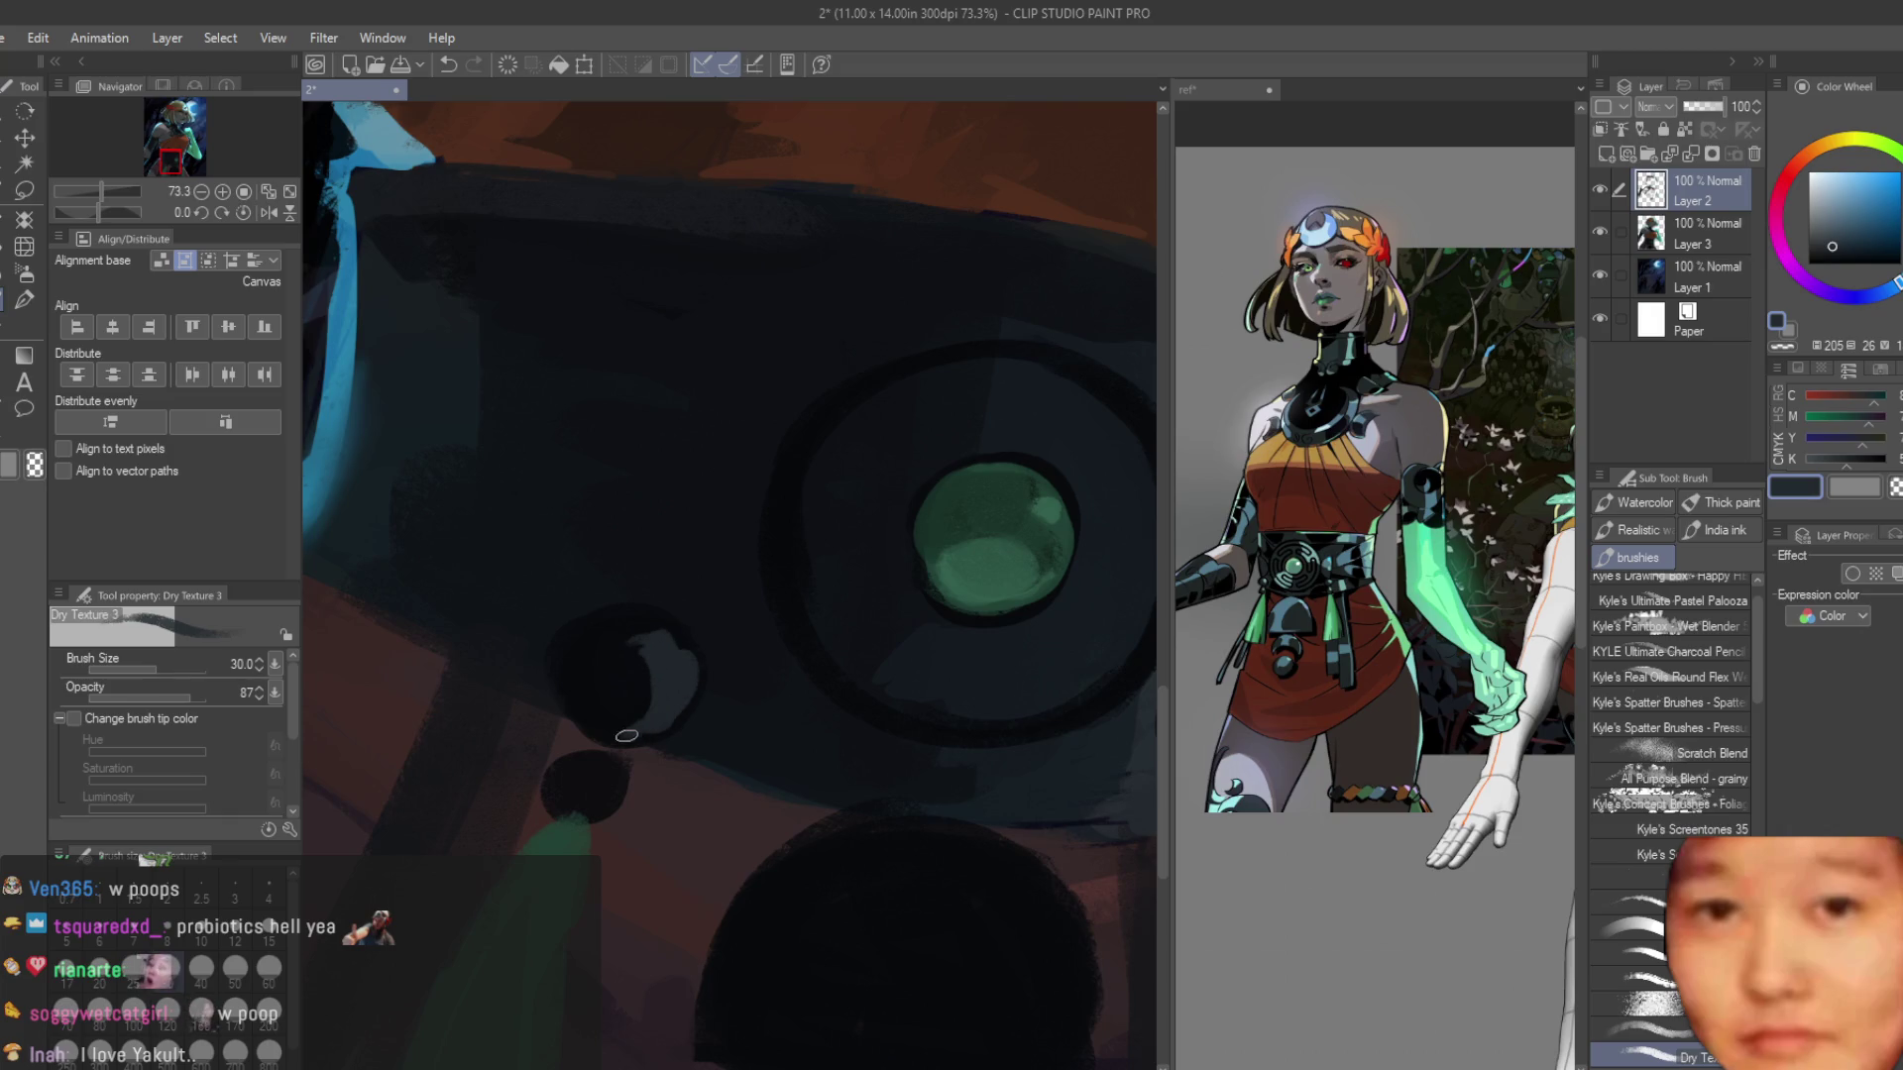
pyautogui.hotkey('ctrl', 'z')
pyautogui.press(']')
pyautogui.press(']')
pyautogui.press(']')
pyautogui.moveTo(650, 680)
pyautogui.mouseDown()
pyautogui.moveTo(656, 642)
pyautogui.moveTo(642, 743)
pyautogui.moveTo(629, 680)
pyautogui.moveTo(664, 664)
pyautogui.moveTo(659, 698)
pyautogui.mouseUp()
pyautogui.keyDown('alt'); pyautogui.click(677, 623); pyautogui.keyUp('alt')
pyautogui.keyDown('alt'); pyautogui.click(697, 625); pyautogui.keyUp('alt')
pyautogui.keyDown('alt'); pyautogui.click(657, 692); pyautogui.keyUp('alt')
# With a slightly smaller brush, rebalance the bead highlight between darker and lighter grey-blue.
pyautogui.press('[')
pyautogui.keyDown('alt'); pyautogui.click(595, 764); pyautogui.keyUp('alt')
pyautogui.keyDown('alt'); pyautogui.click(673, 652); pyautogui.keyUp('alt')
pyautogui.keyDown('alt'); pyautogui.click(646, 713); pyautogui.keyUp('alt')
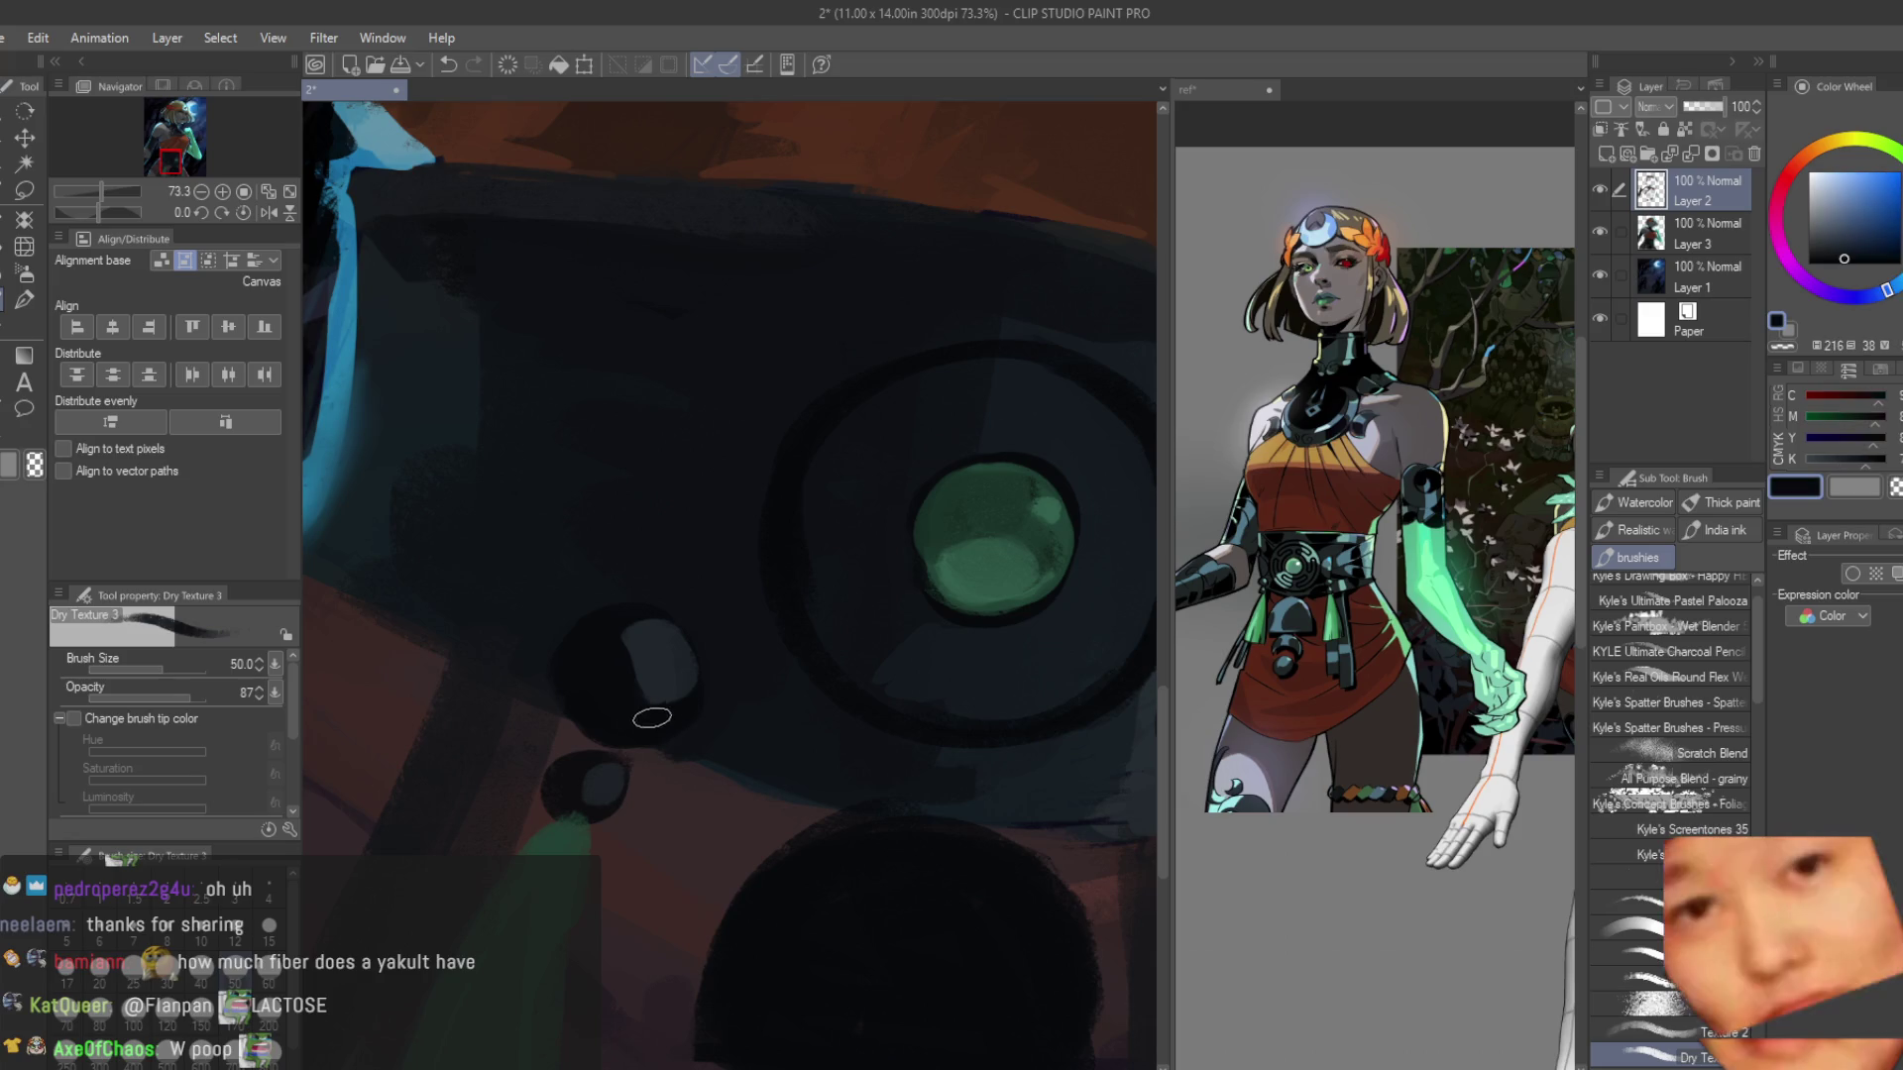
pyautogui.scroll(-3, 560, 663)
pyautogui.scroll(4, 728, 584)
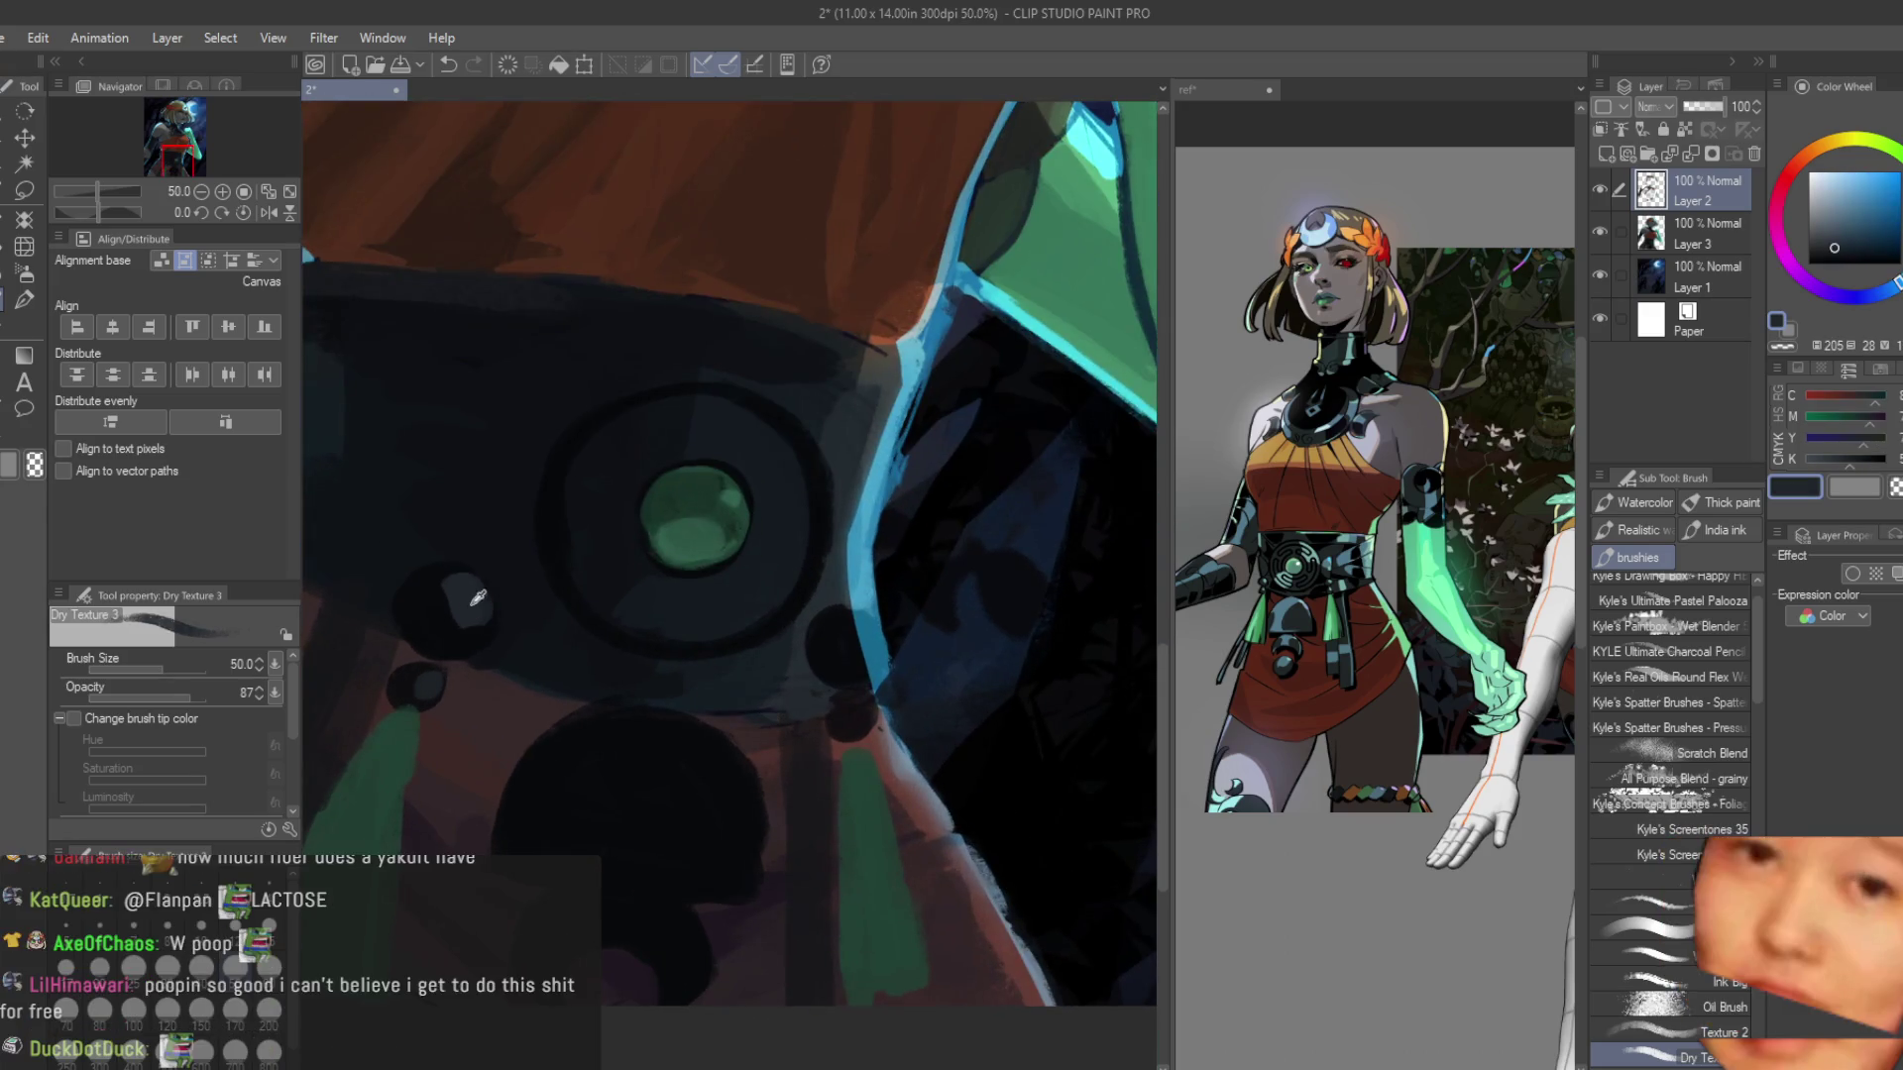
# Darken the areas beside the bead and paint a lighter grey blob below it.
pyautogui.keyDown('alt'); pyautogui.click(866, 591); pyautogui.keyUp('alt')
pyautogui.moveTo(857, 595)
pyautogui.mouseDown()
pyautogui.moveTo(833, 634)
pyautogui.moveTo(872, 644)
pyautogui.moveTo(827, 635)
pyautogui.mouseUp()
pyautogui.keyDown('alt'); pyautogui.click(851, 595); pyautogui.keyUp('alt')
pyautogui.keyDown('alt'); pyautogui.click(849, 609); pyautogui.keyUp('alt')
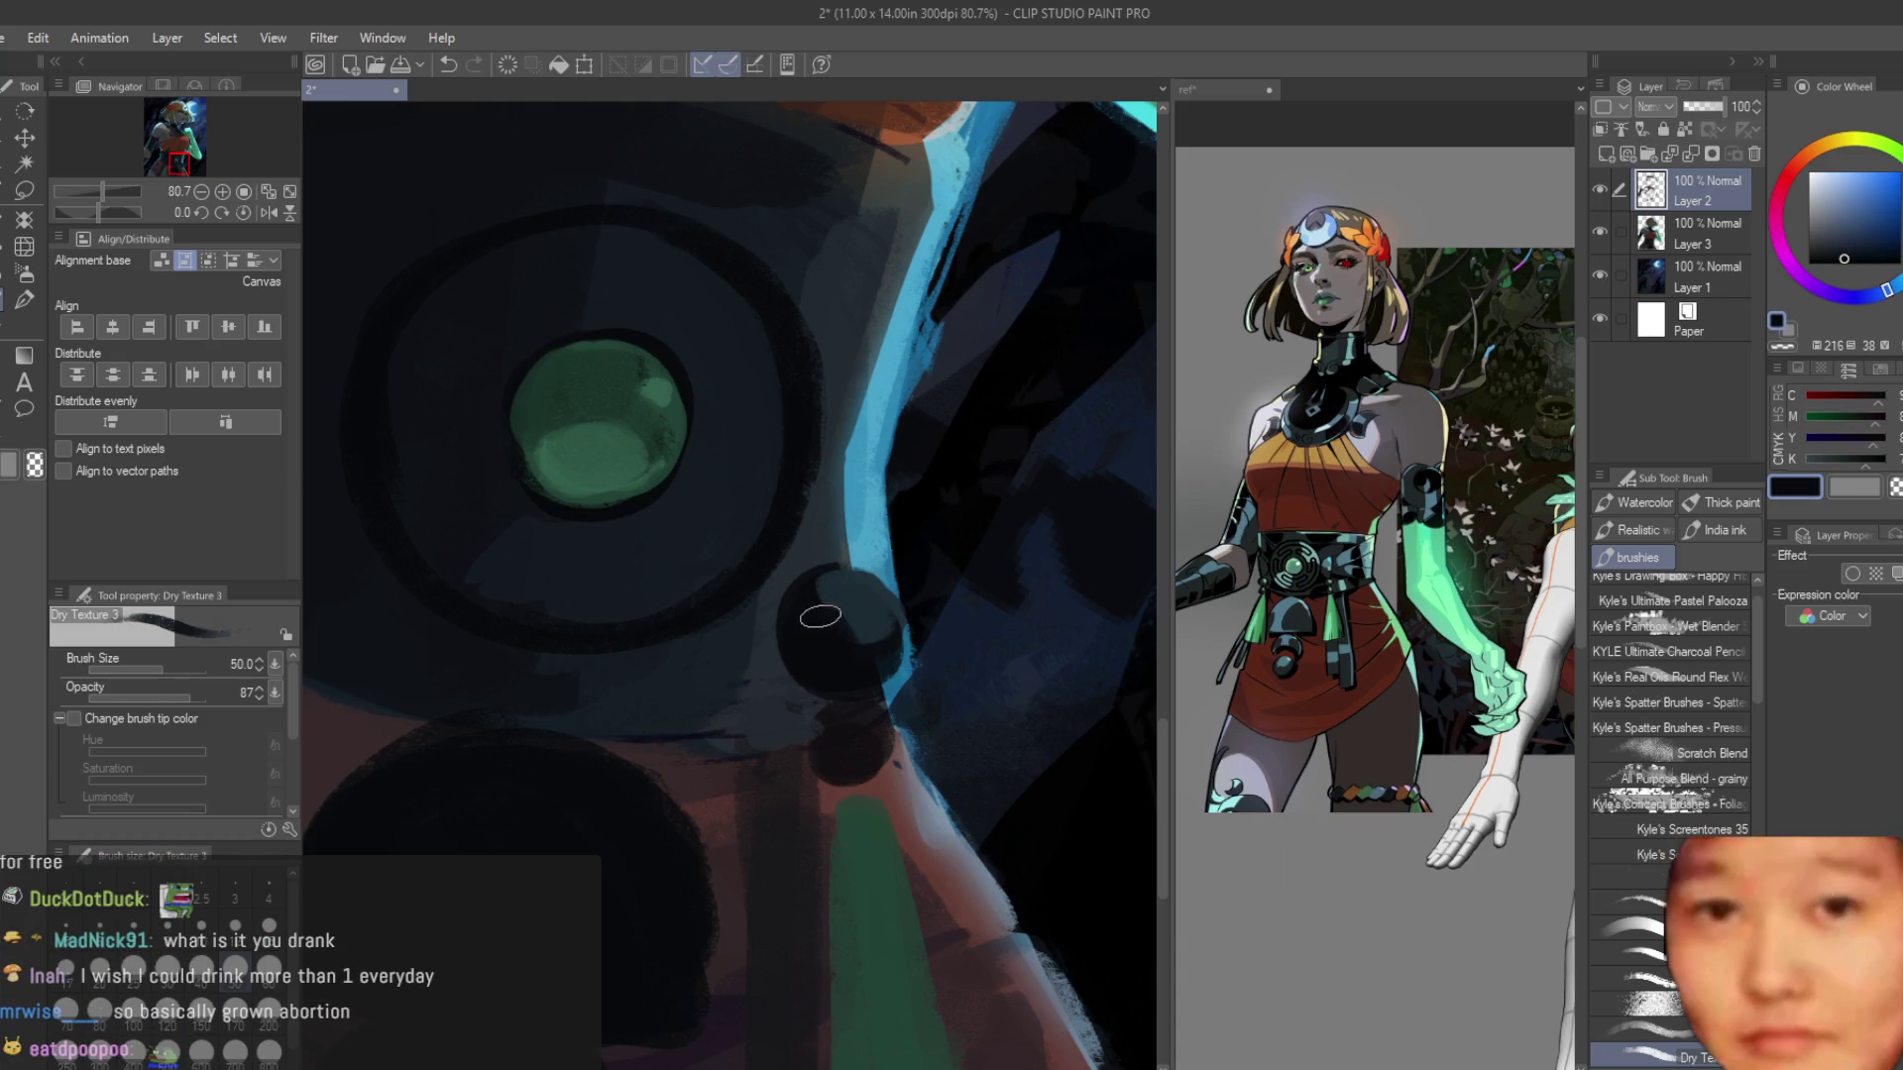
pyautogui.keyDown('alt'); pyautogui.click(837, 683); pyautogui.keyUp('alt')
pyautogui.moveTo(847, 713); pyautogui.dragTo(857, 743)
pyautogui.keyDown('alt'); pyautogui.click(833, 766); pyautogui.keyUp('alt')
pyautogui.scroll(-7, 832, 766)
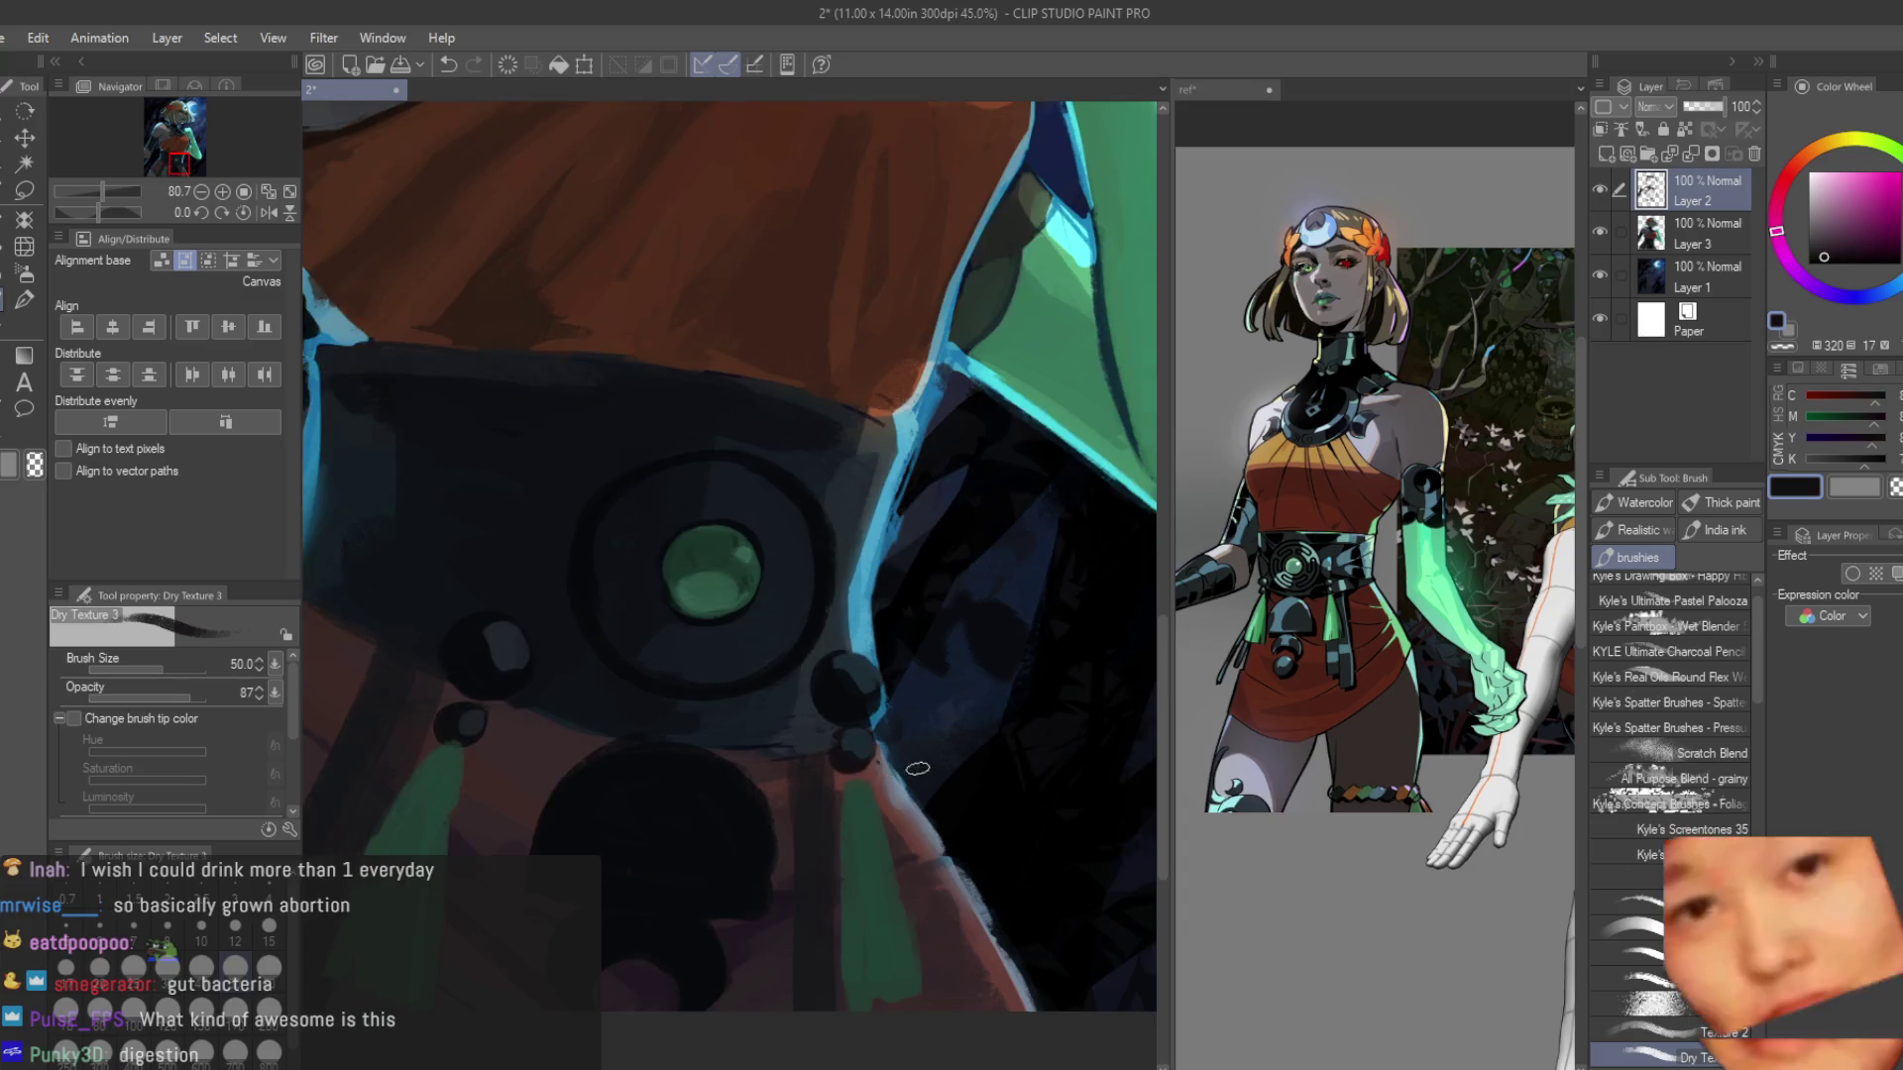
pyautogui.scroll(3, 913, 913)
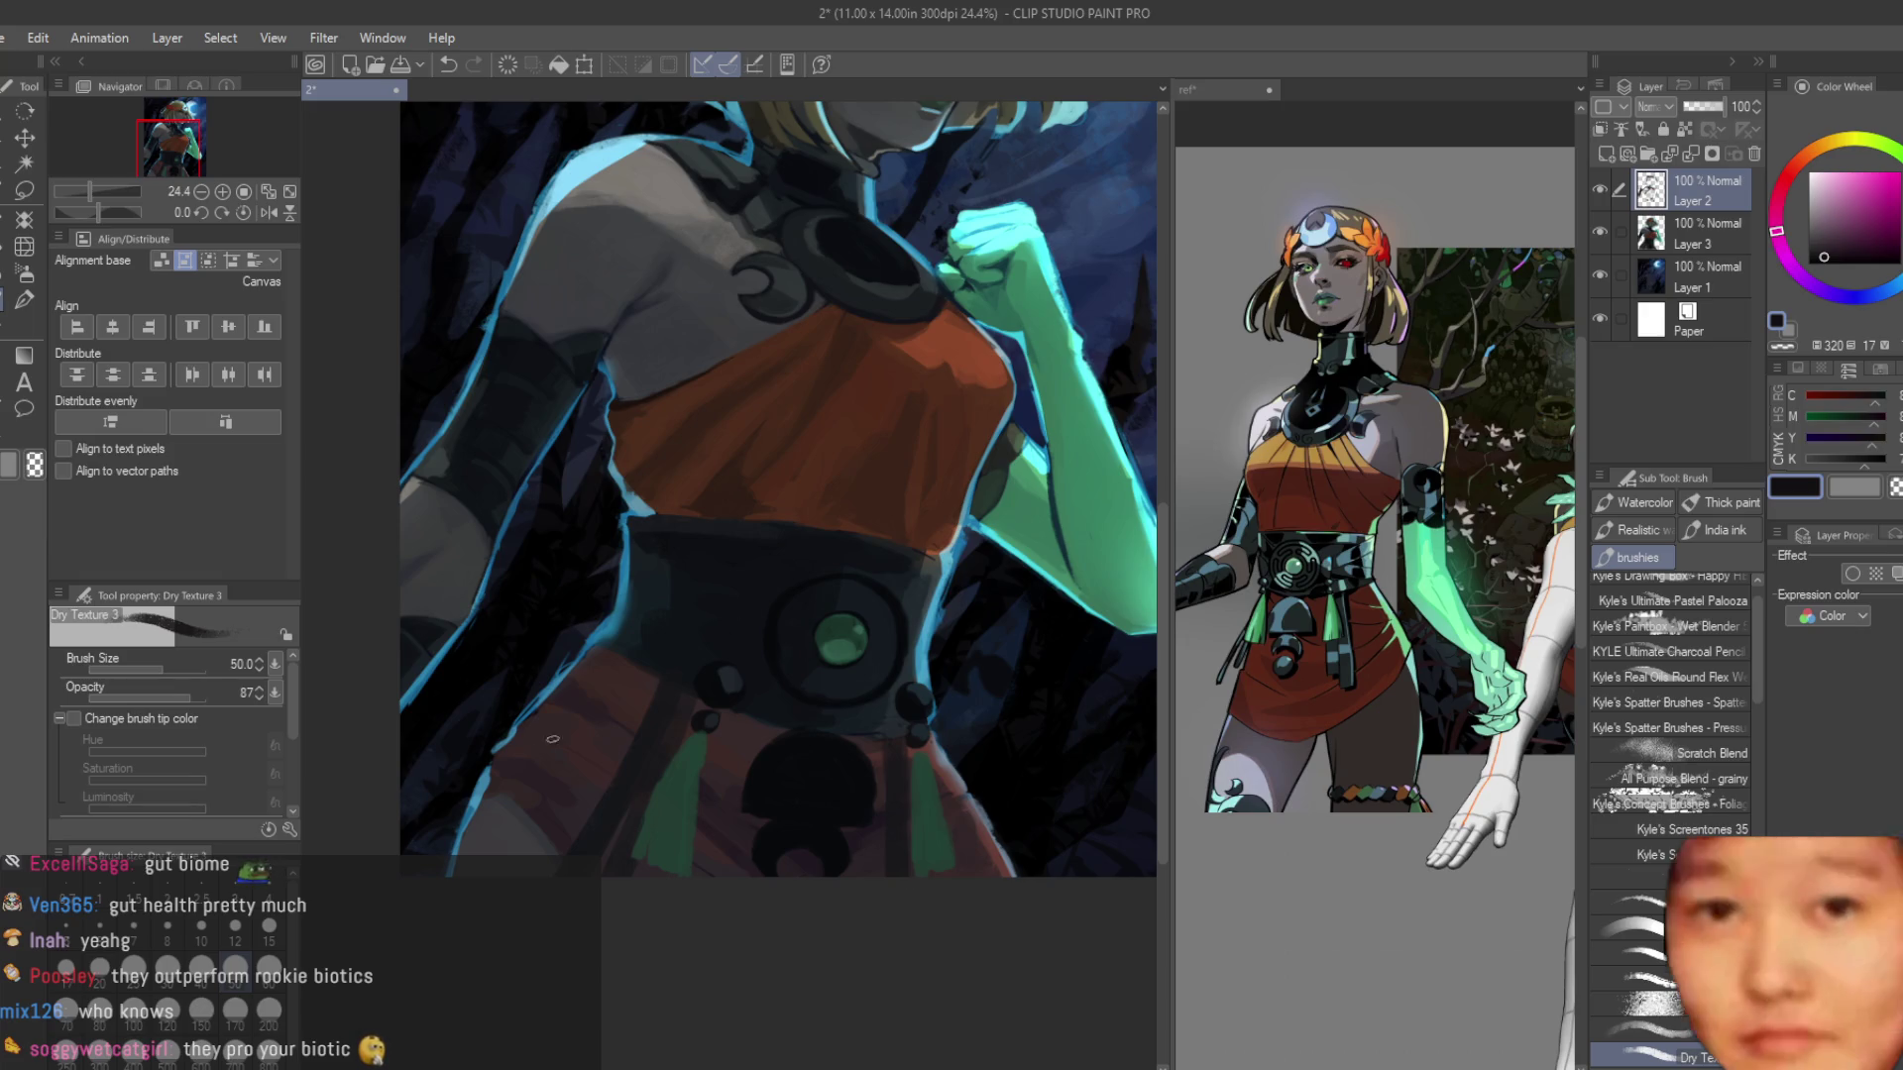
# Sample the belt's dark blue-black and repaint a dark stroke along the belt edge.
pyautogui.scroll(-2, 552, 739)
pyautogui.scroll(3, 727, 573)
pyautogui.keyDown('alt'); pyautogui.click(726, 573); pyautogui.keyUp('alt')
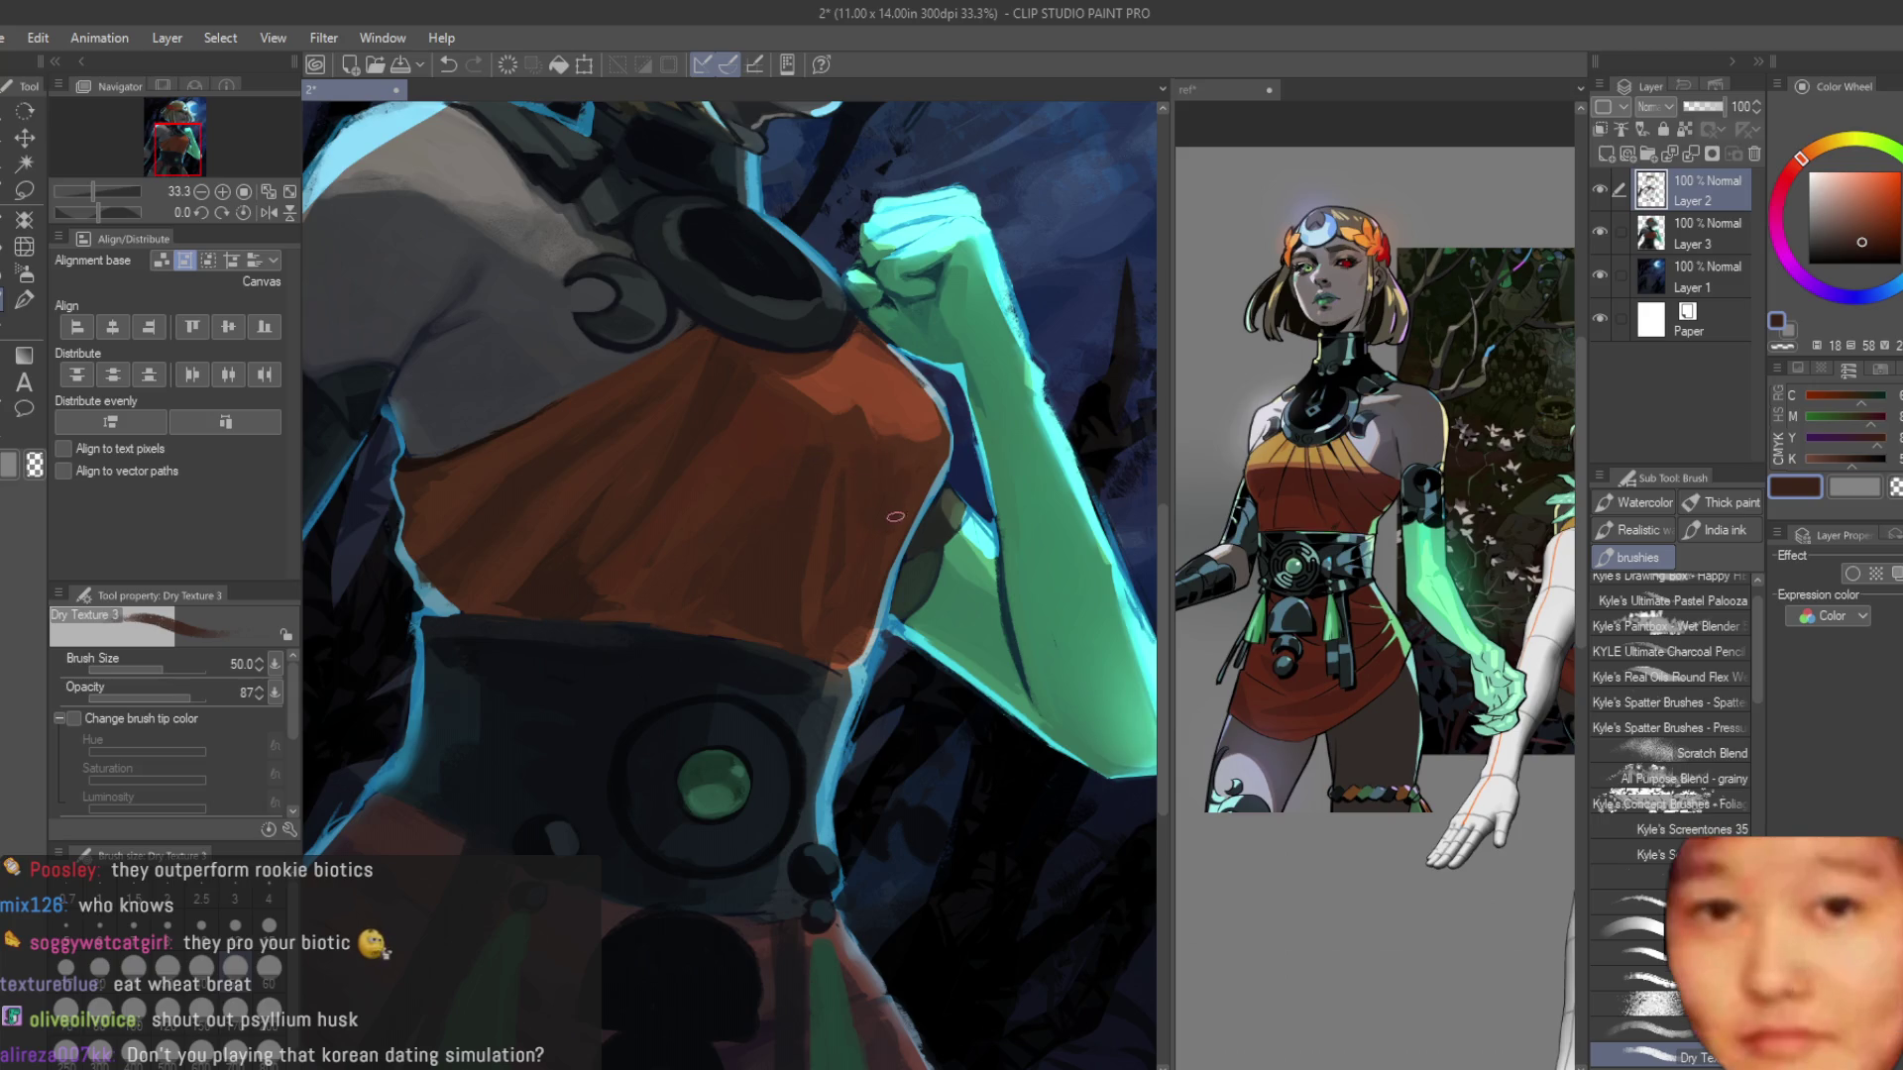
pyautogui.scroll(-4, 895, 516)
pyautogui.scroll(1, 1030, 648)
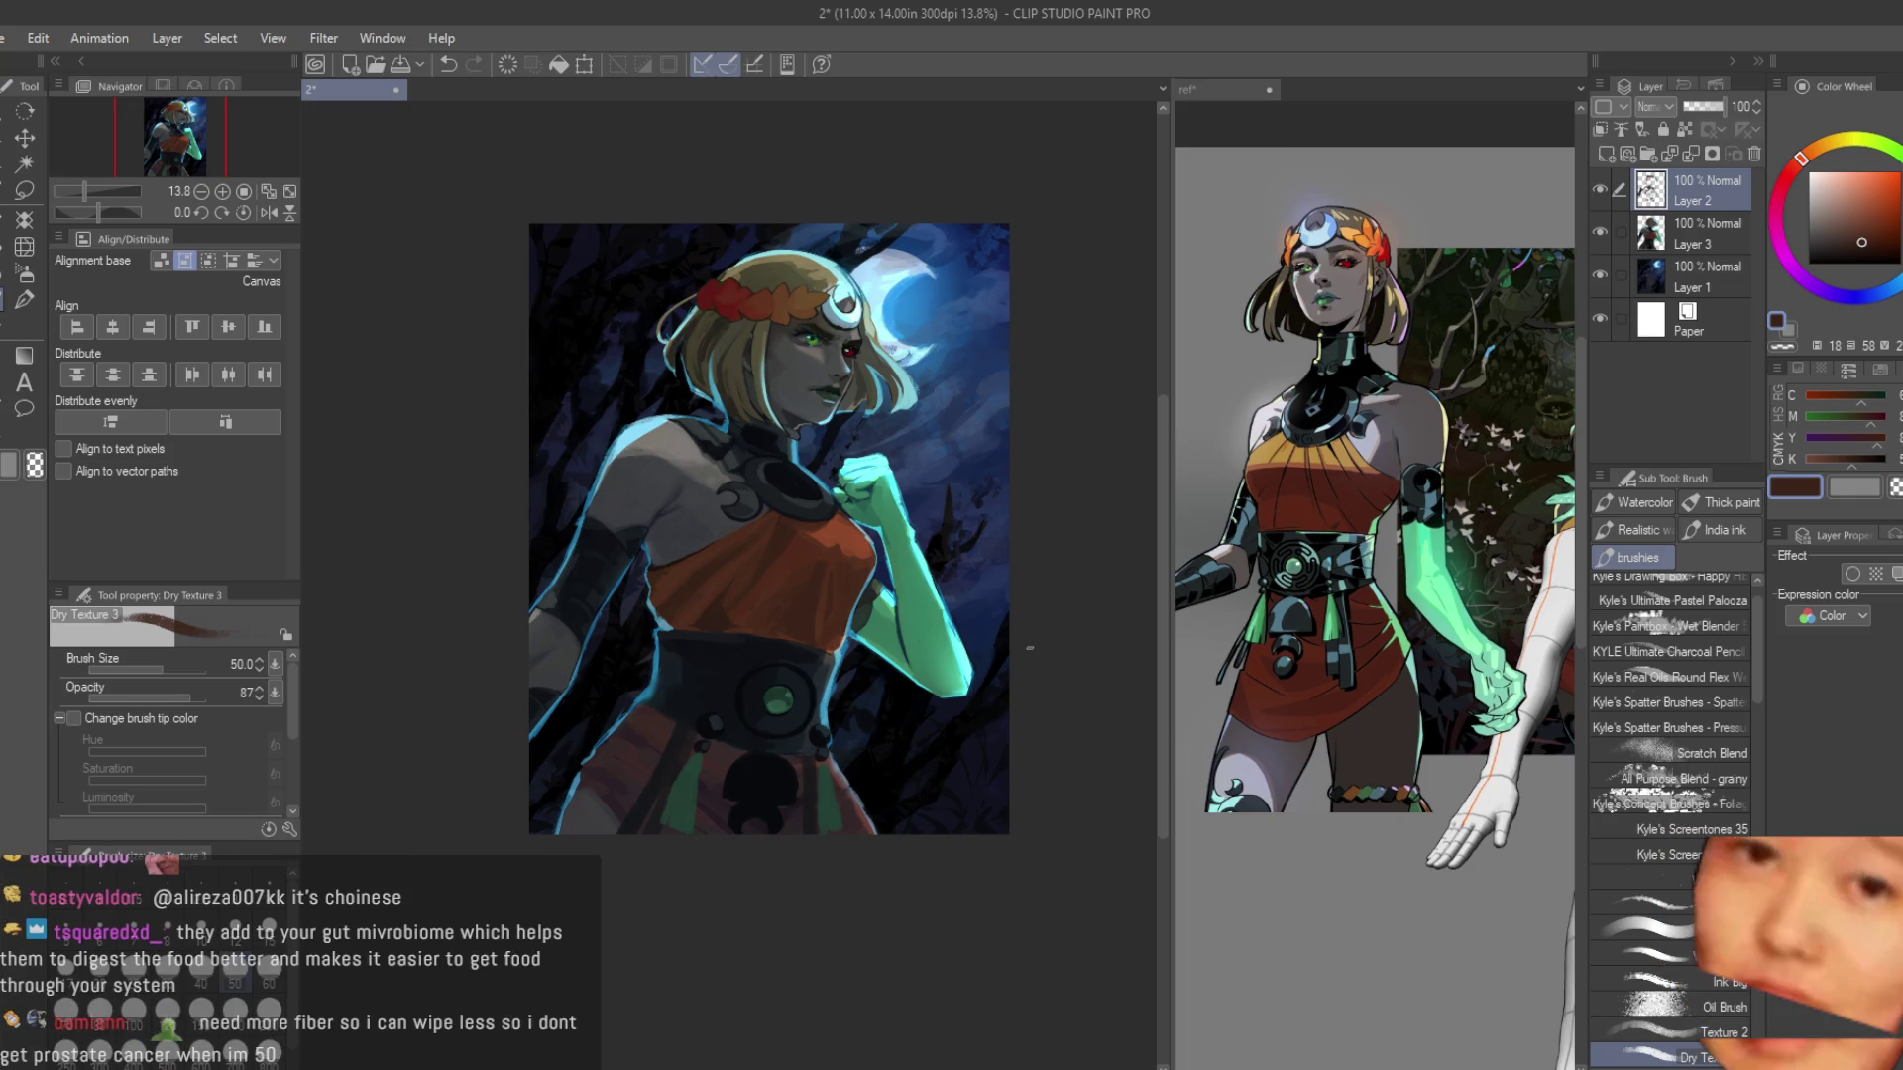
pyautogui.scroll(2, 713, 816)
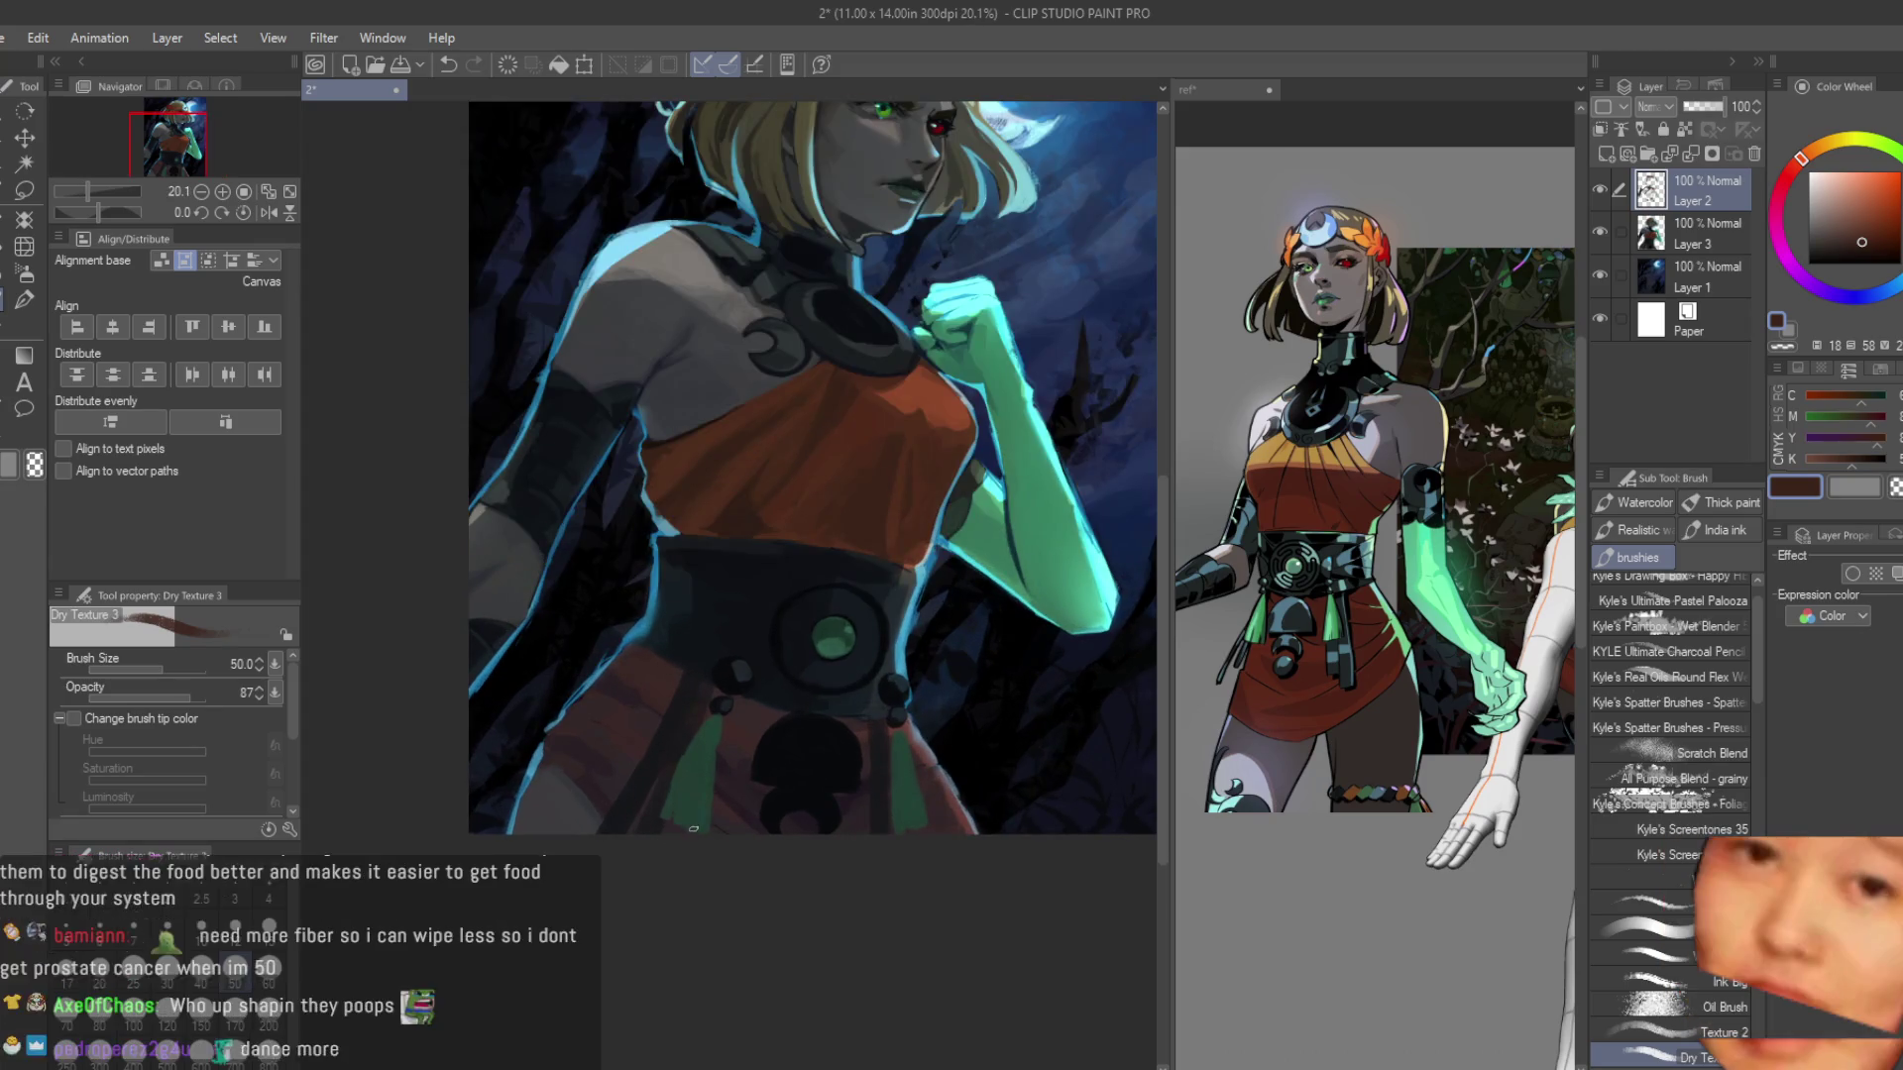
pyautogui.scroll(2, 768, 755)
pyautogui.scroll(3, 768, 756)
pyautogui.keyDown('alt'); pyautogui.click(879, 730); pyautogui.keyUp('alt')
pyautogui.scroll(-1, 818, 670)
pyautogui.moveTo(503, 521); pyautogui.dragTo(694, 635)
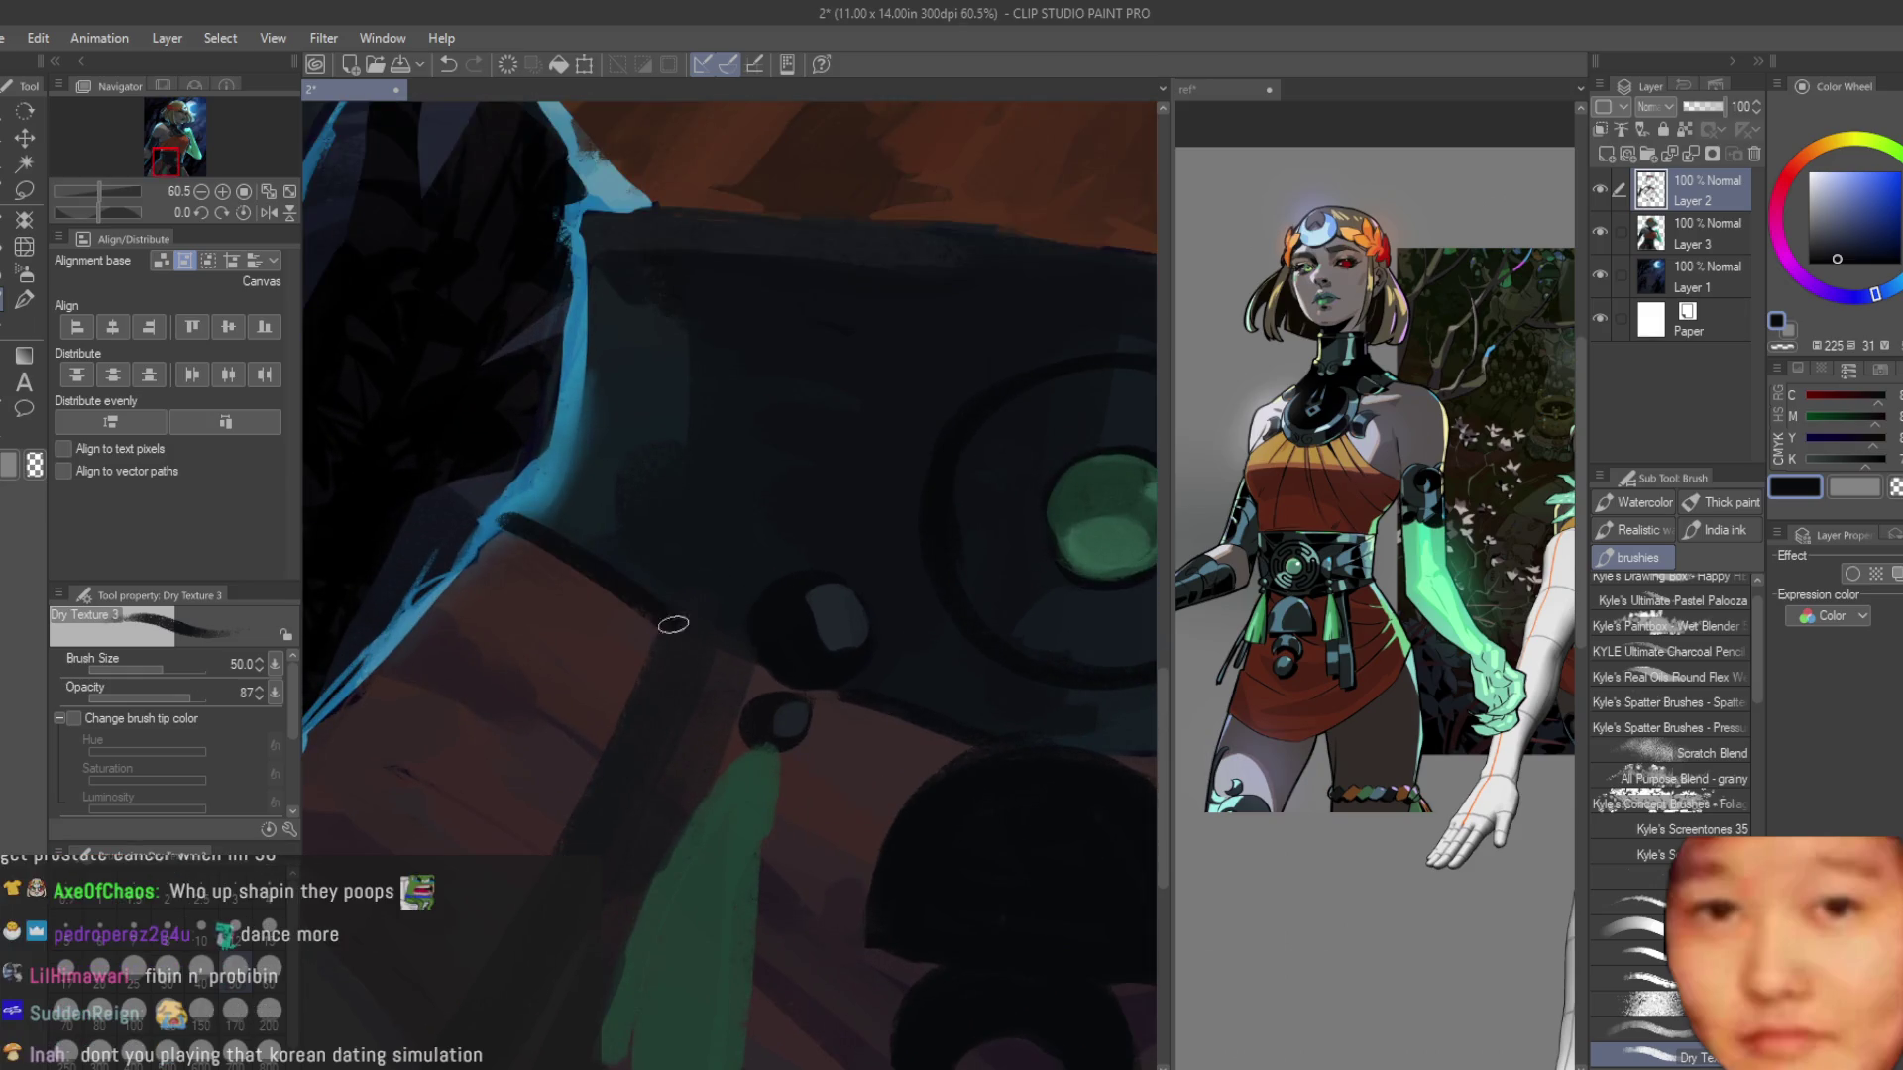
pyautogui.hotkey('ctrl', 'z')
pyautogui.moveTo(501, 525); pyautogui.dragTo(674, 628)
# Replace the last belt stroke with a short dark stroke along the belt's top edge.
pyautogui.scroll(-1, 841, 512)
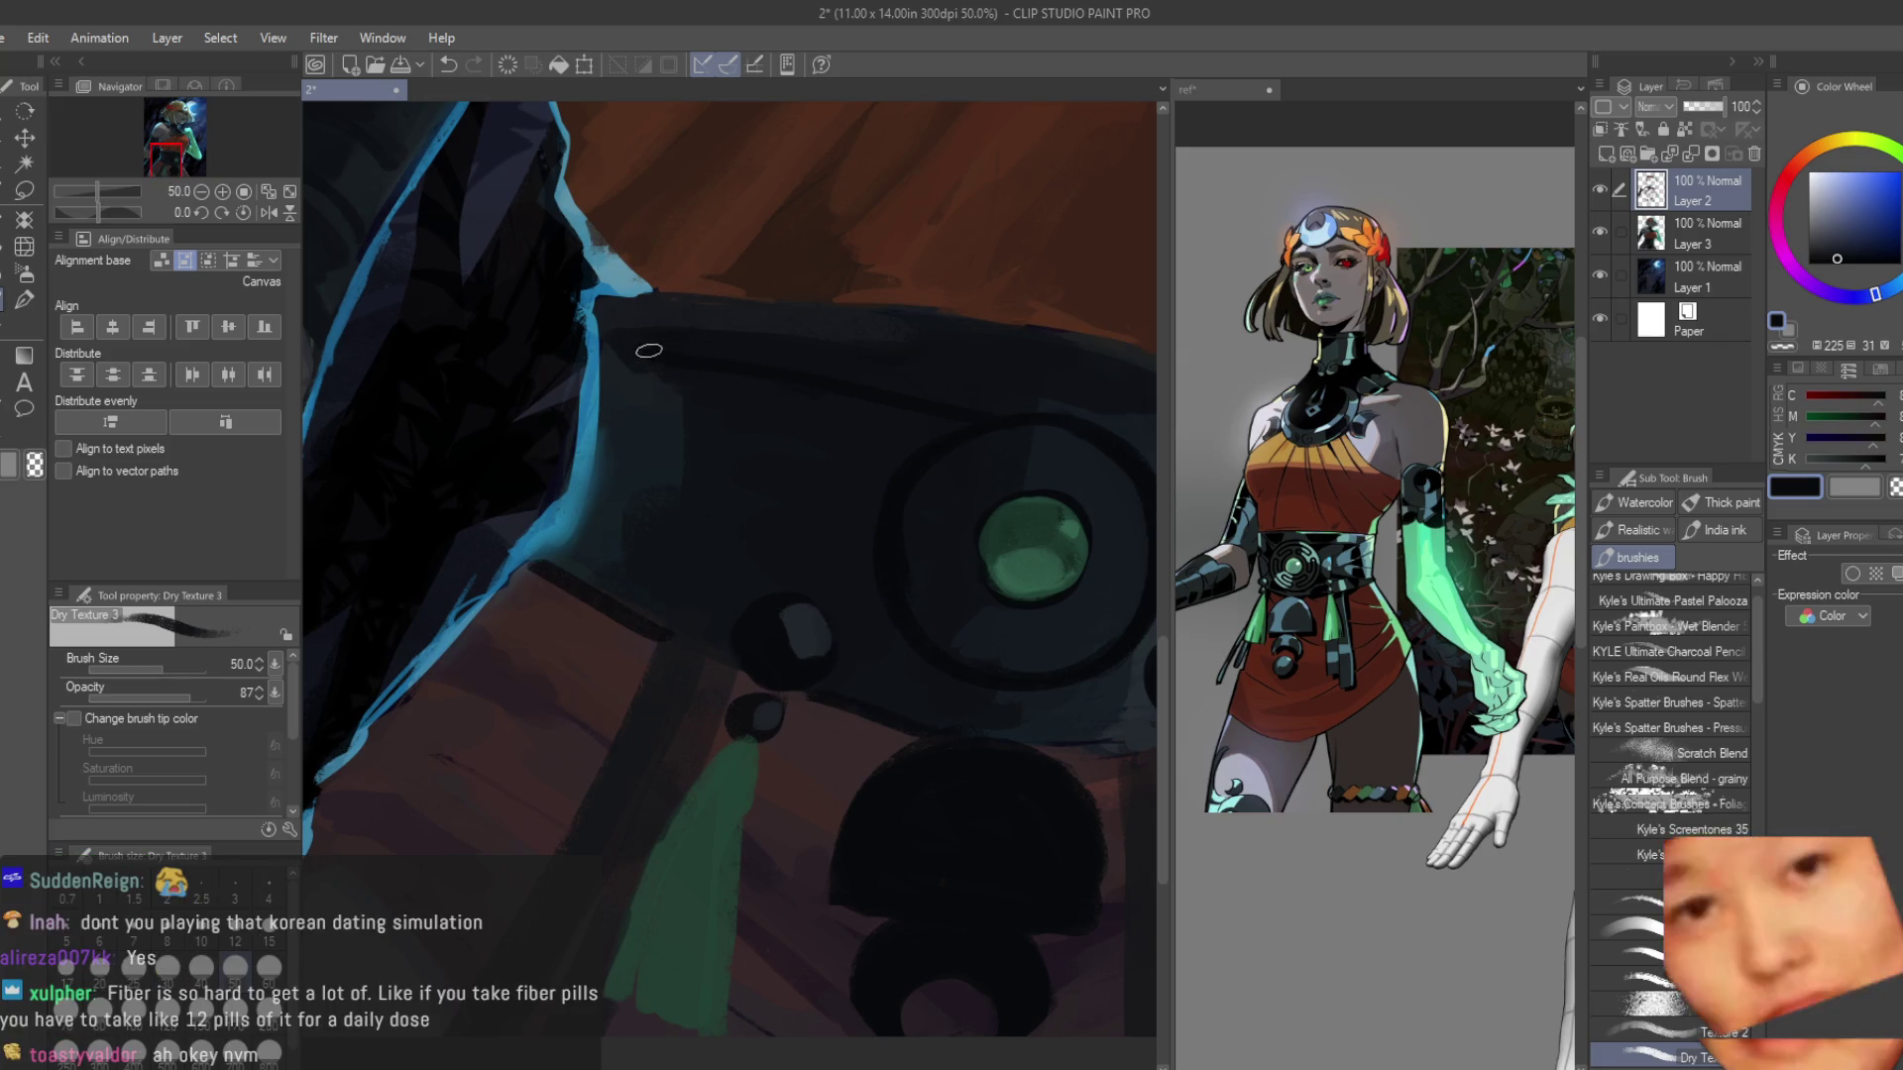
pyautogui.scroll(-1, 822, 436)
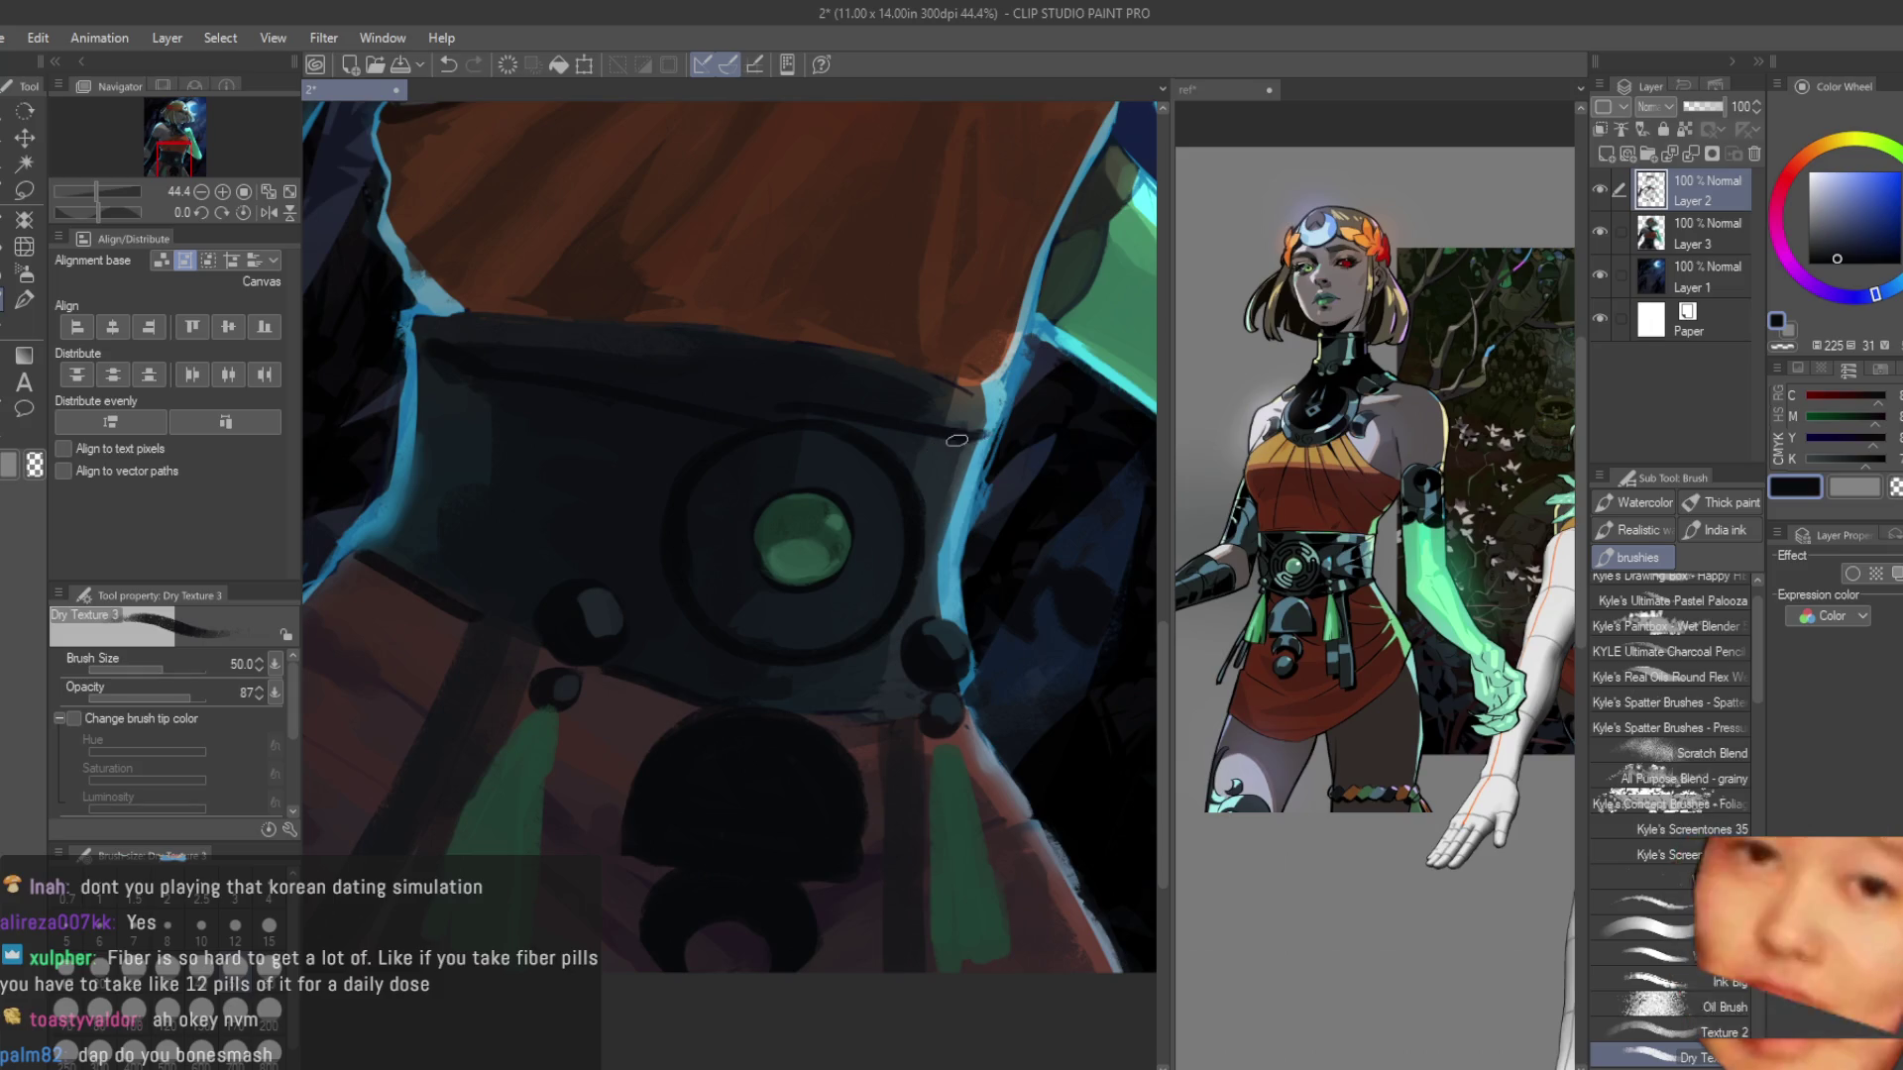
pyautogui.scroll(-3, 966, 436)
pyautogui.scroll(4, 1028, 660)
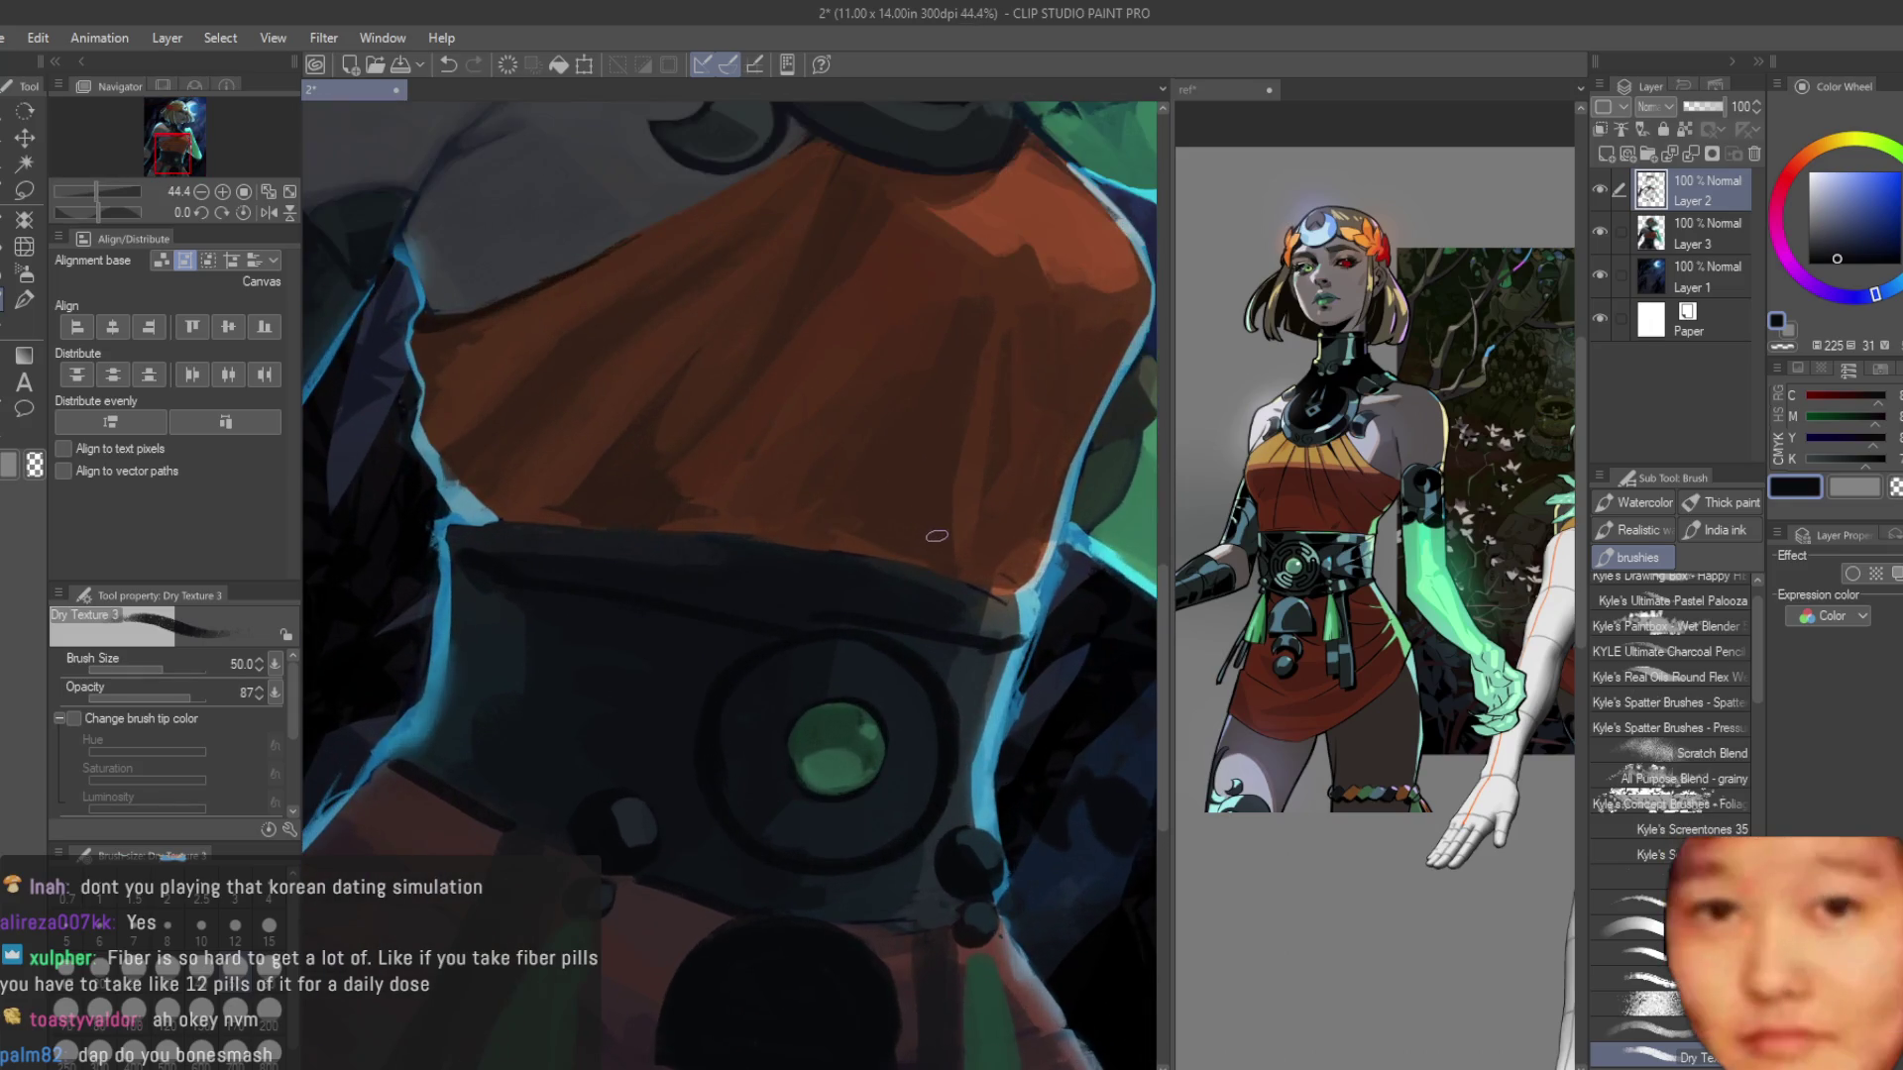
pyautogui.hotkey('ctrl', 'z')
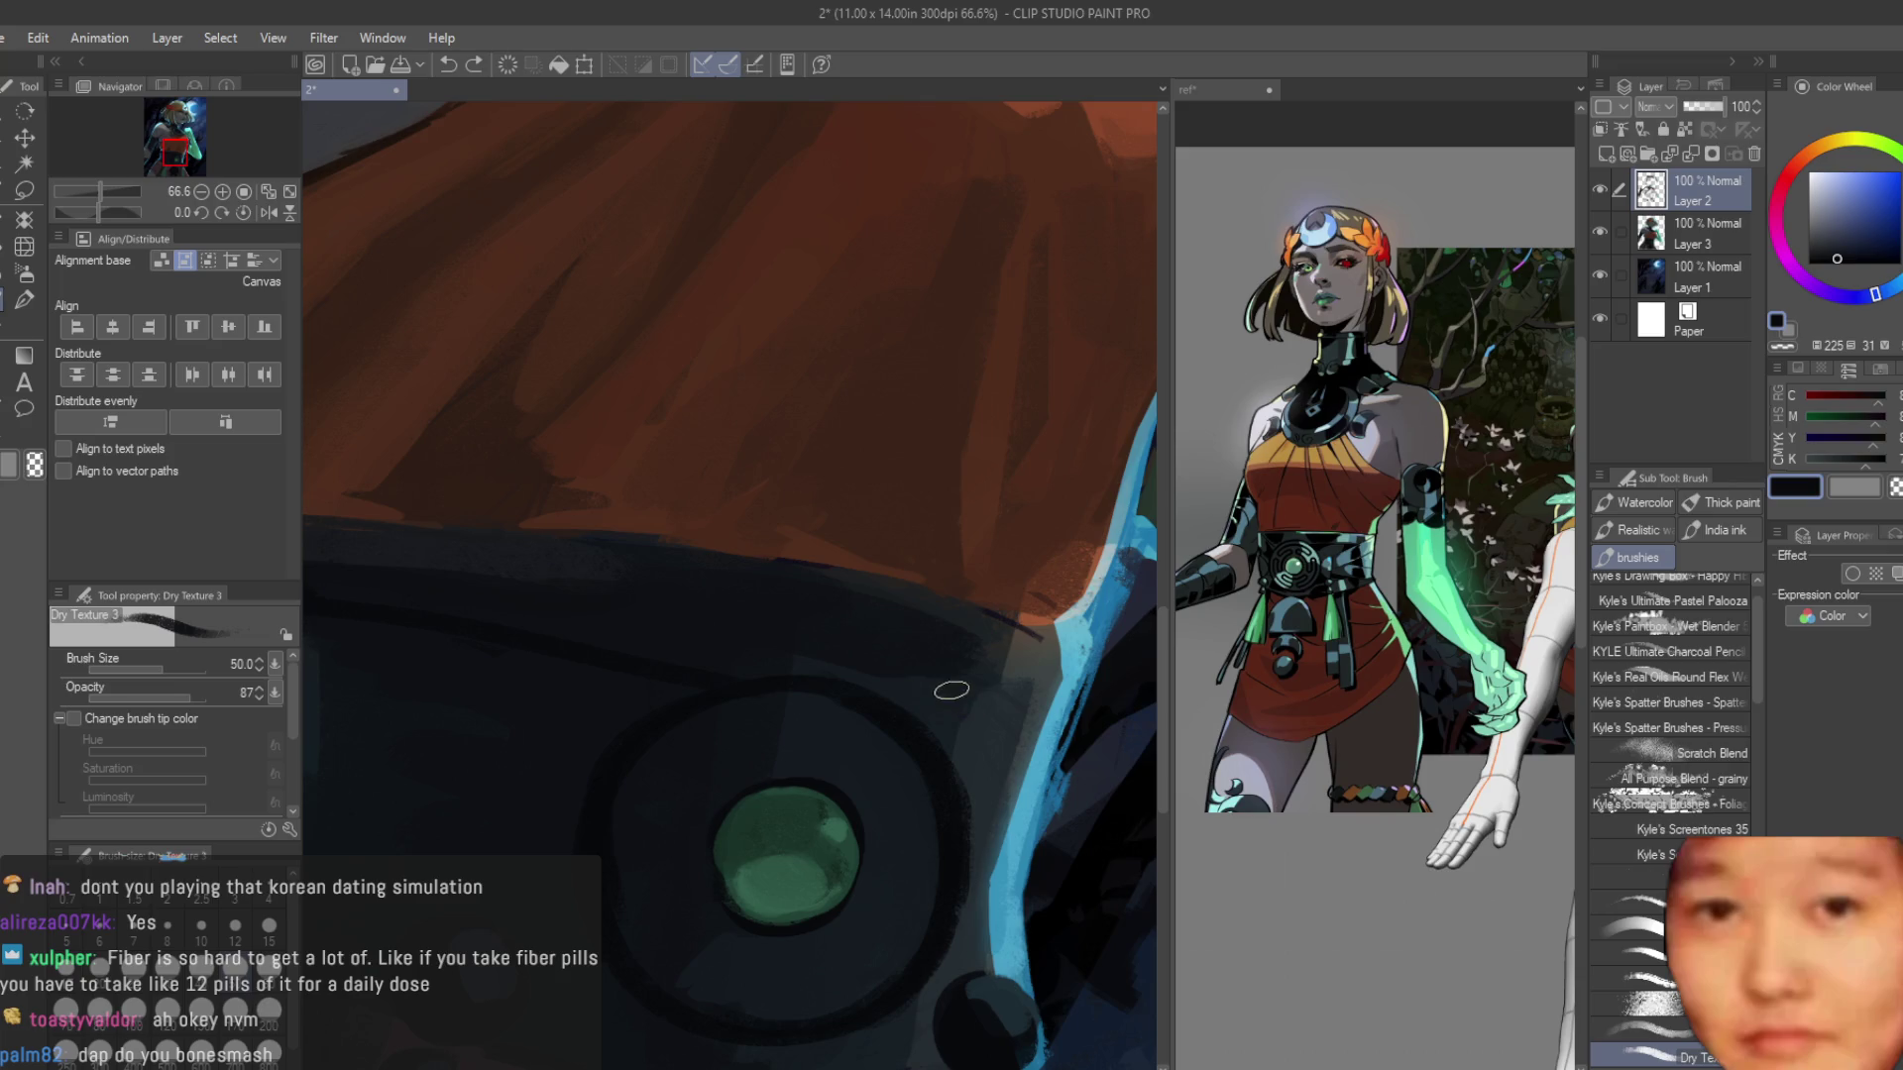
pyautogui.moveTo(1031, 710); pyautogui.dragTo(892, 700)
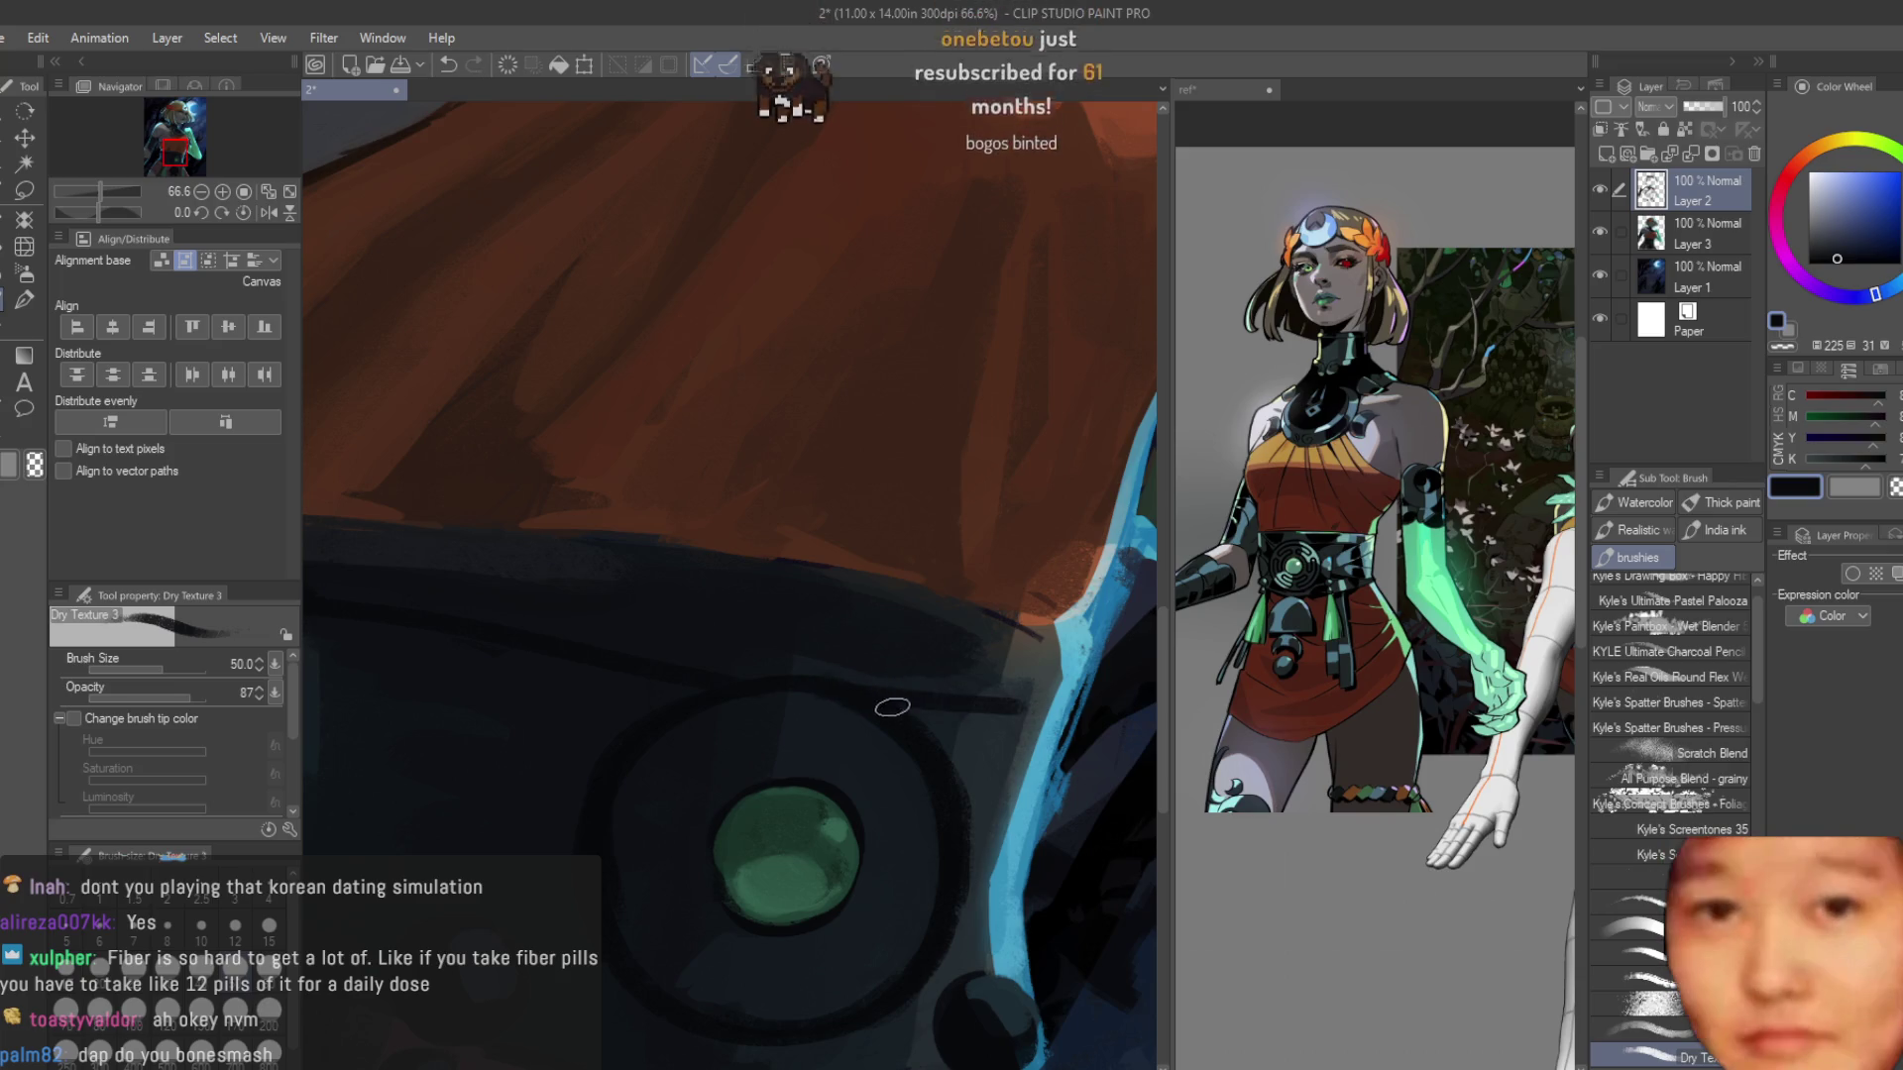
# Sample several dark blues and a grey-blue from the belt, then slightly enlarge the brush.
pyautogui.keyDown('alt'); pyautogui.click(946, 699); pyautogui.keyUp('alt')
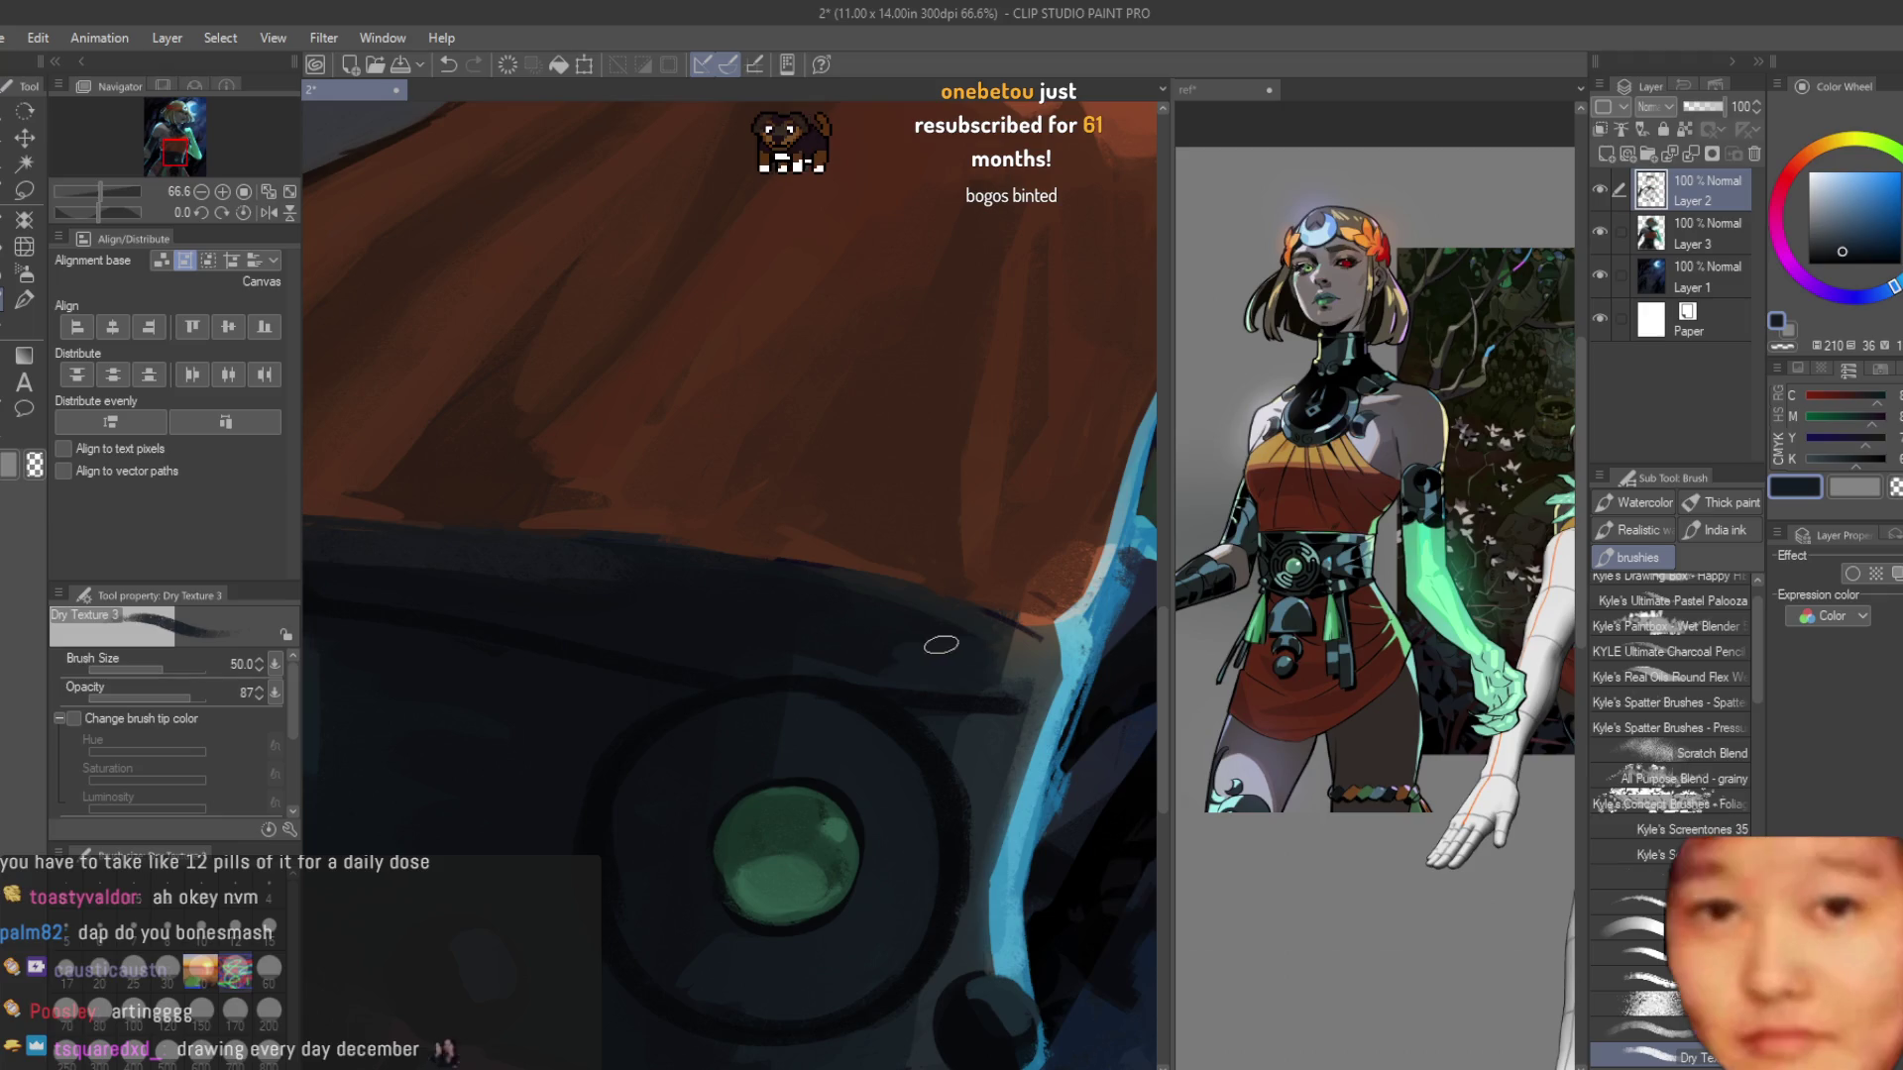
pyautogui.keyDown('alt'); pyautogui.click(801, 640); pyautogui.keyUp('alt')
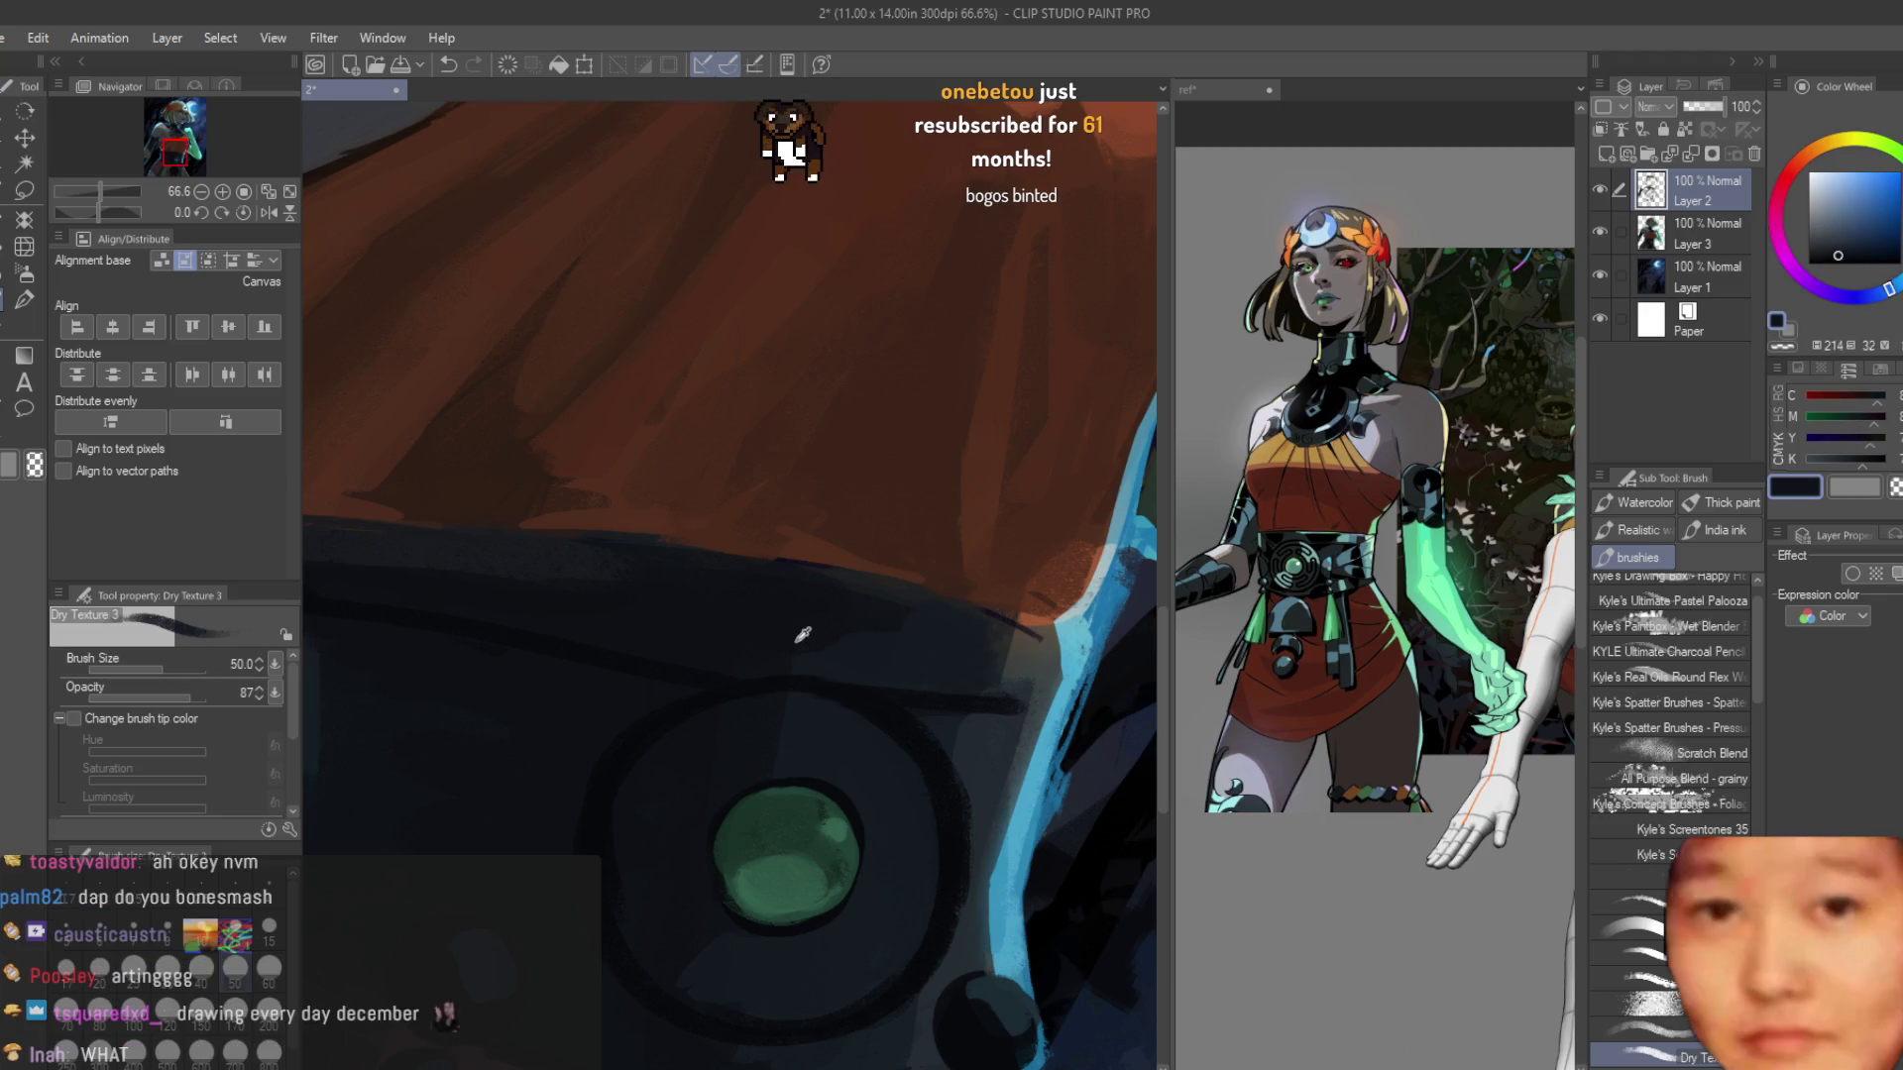
pyautogui.scroll(-2, 852, 634)
pyautogui.keyDown('alt'); pyautogui.click(451, 645); pyautogui.keyUp('alt')
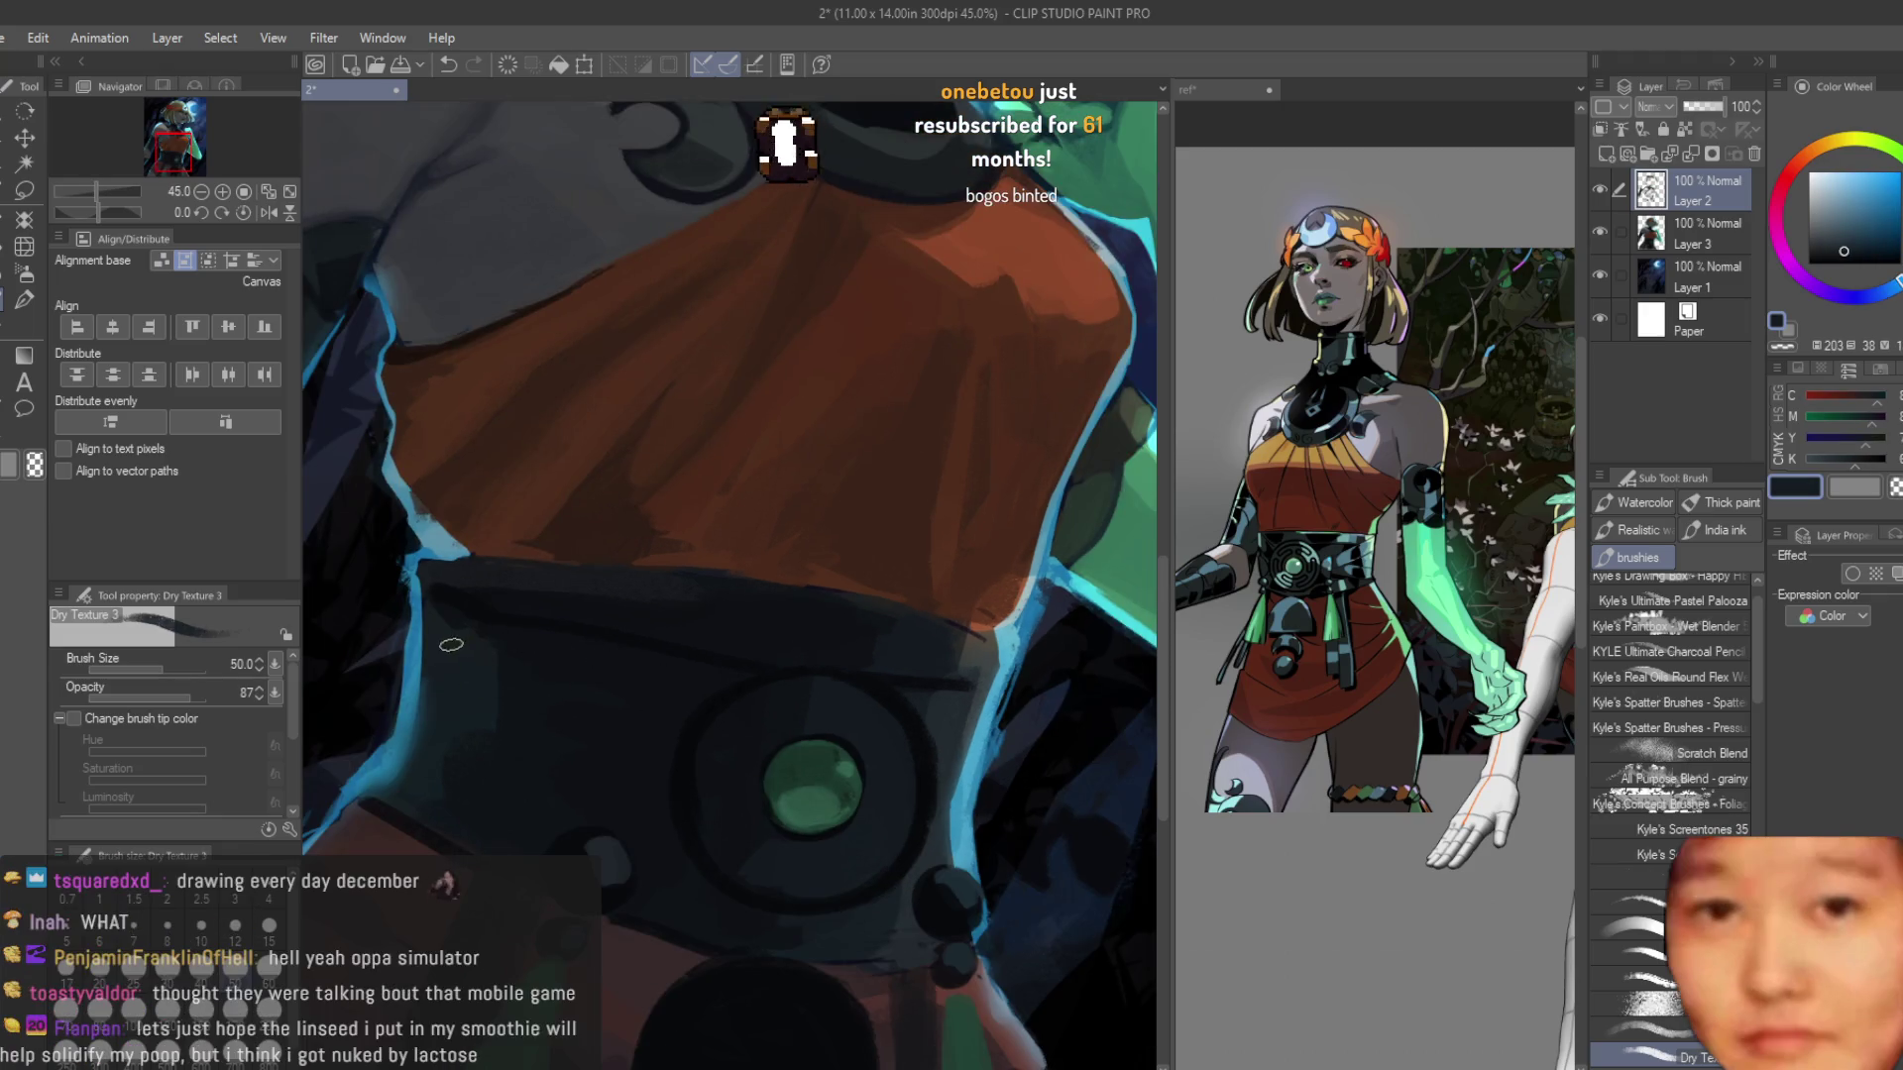
pyautogui.keyDown('alt'); pyautogui.click(476, 698); pyautogui.keyUp('alt')
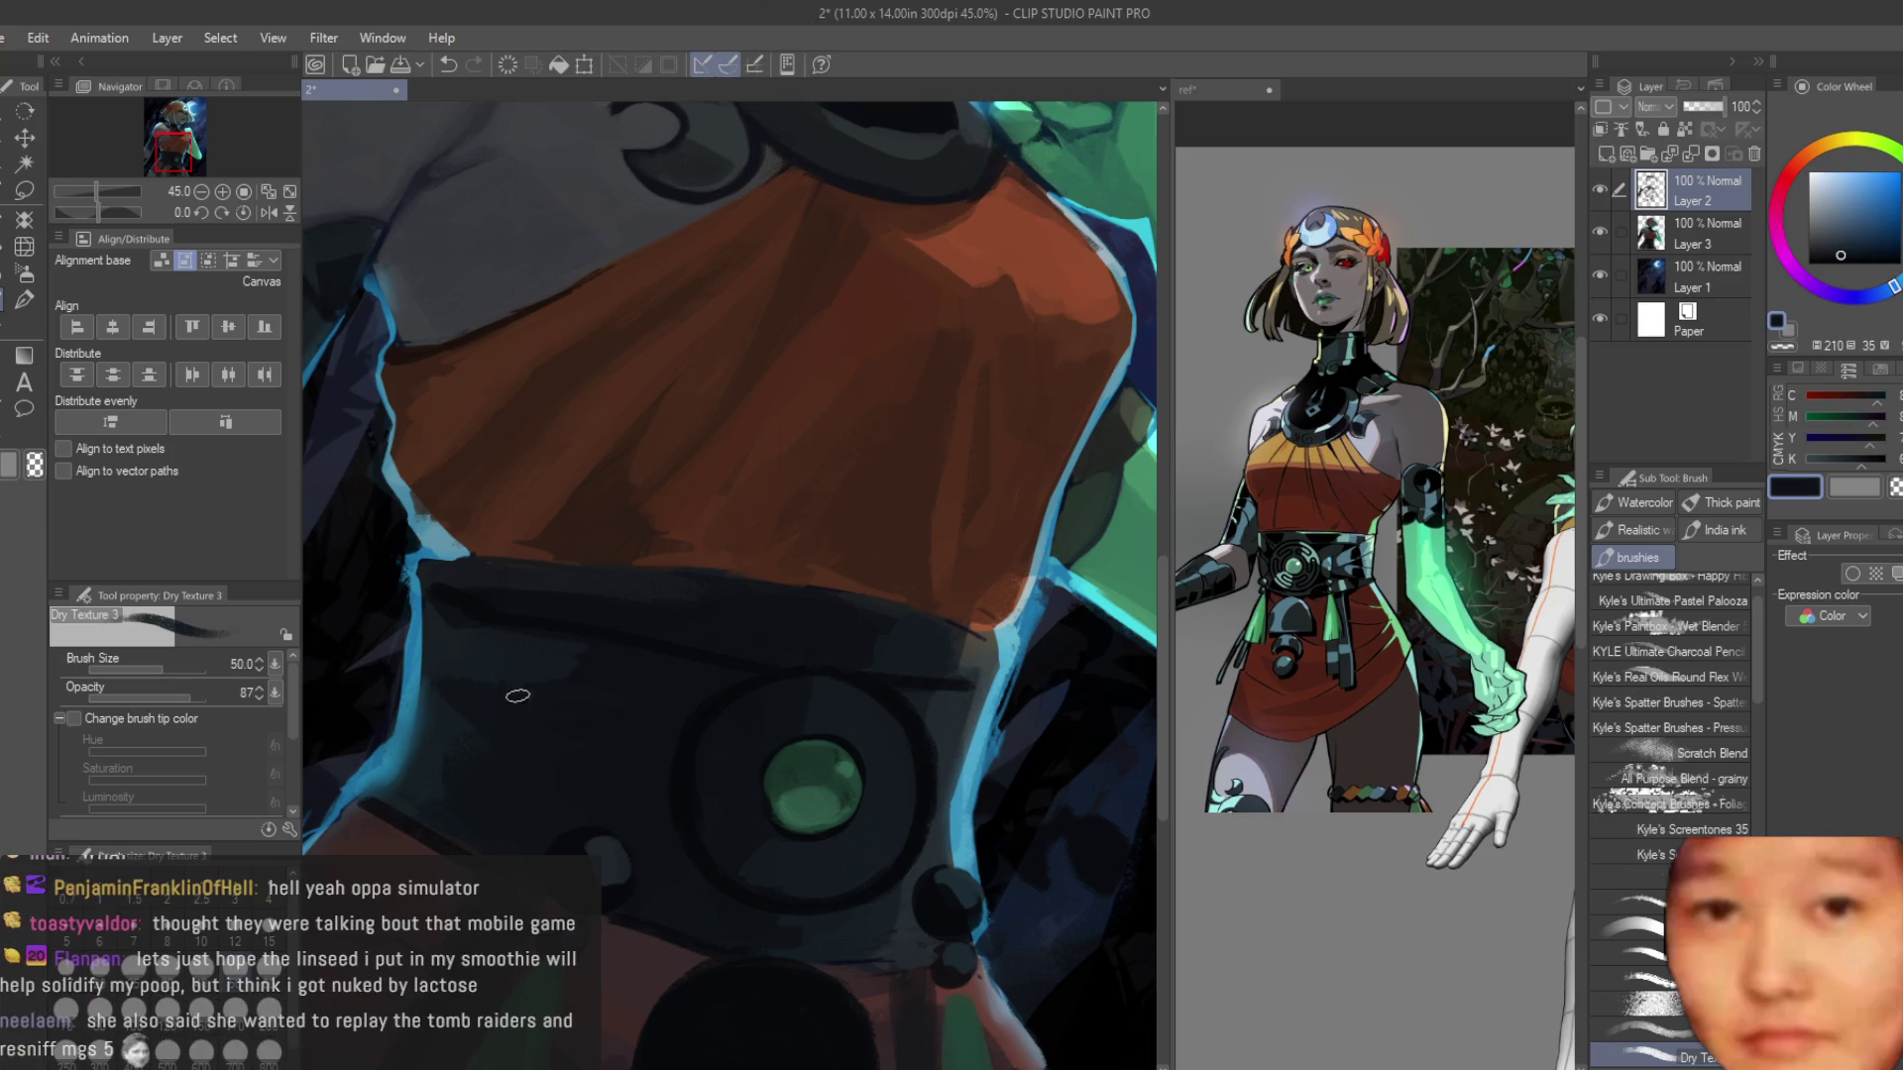
pyautogui.keyDown('alt'); pyautogui.click(455, 719); pyautogui.keyUp('alt')
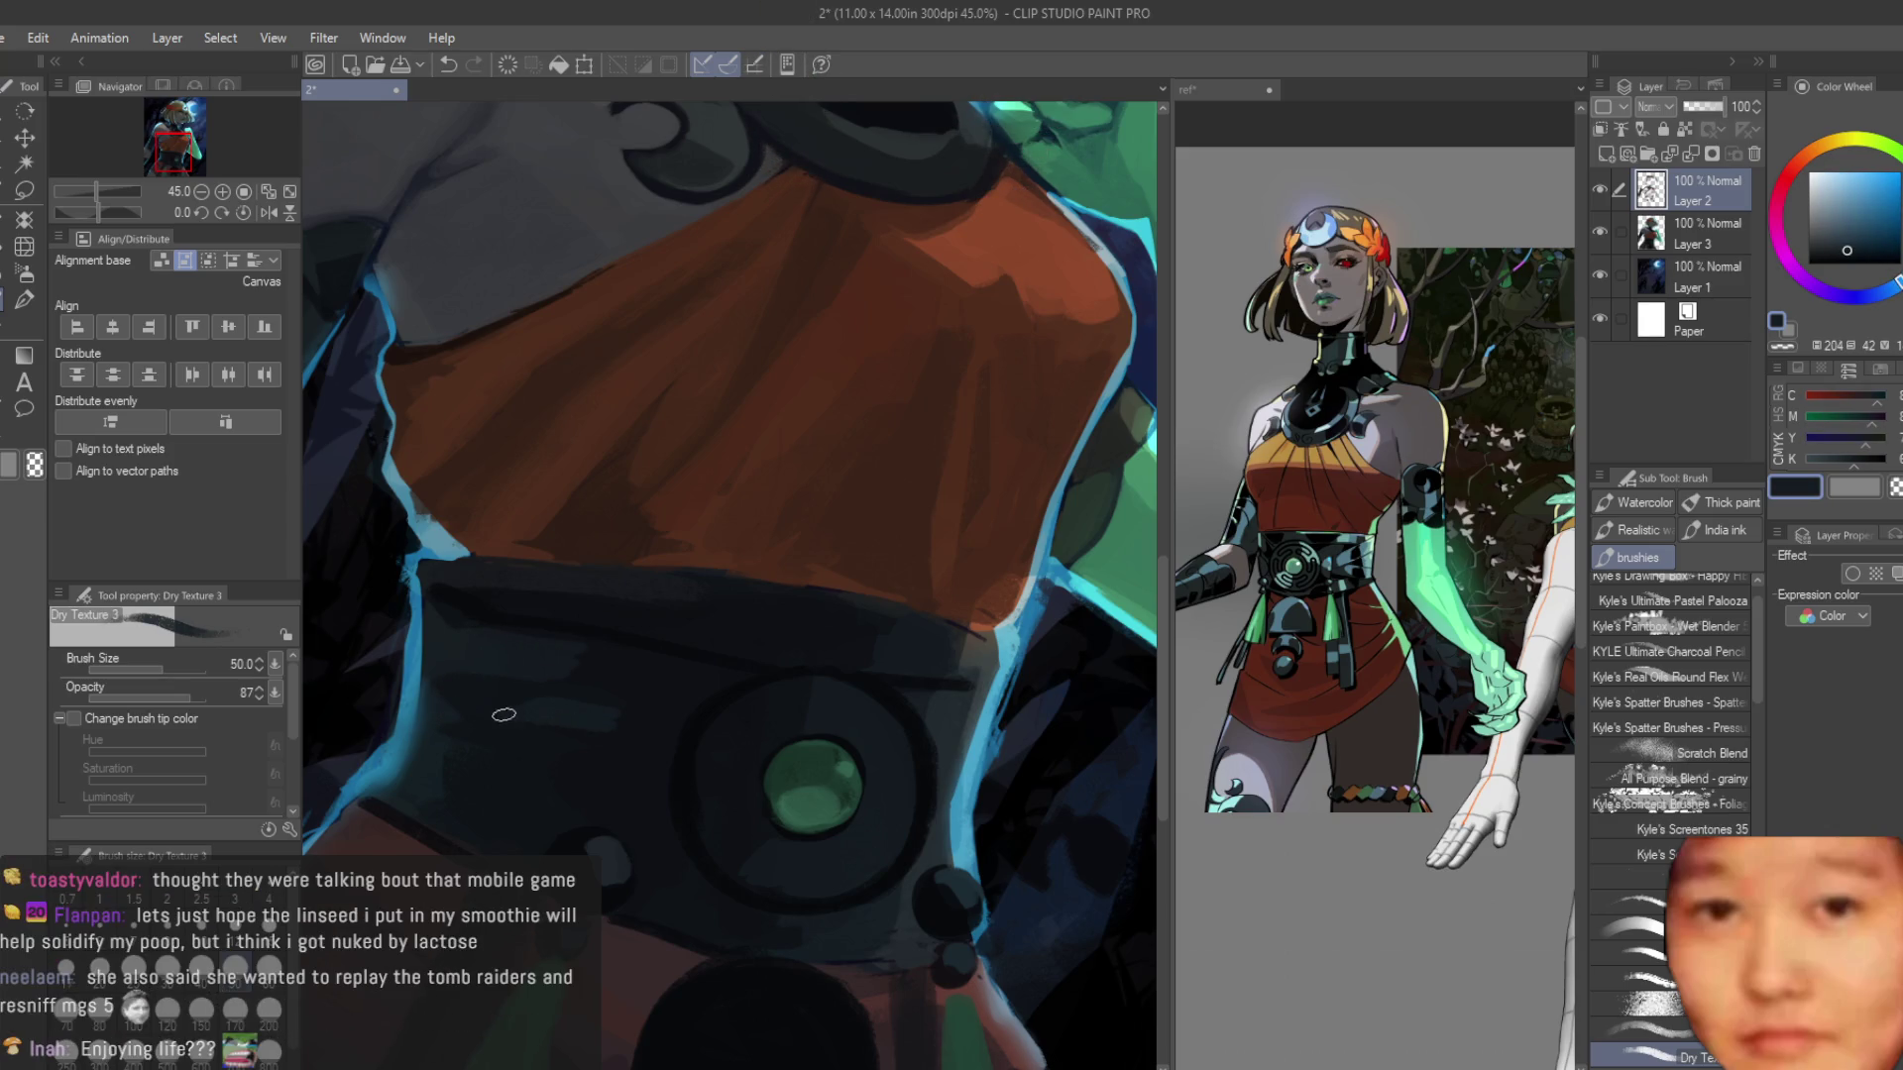
pyautogui.keyDown('alt'); pyautogui.click(595, 718); pyautogui.keyUp('alt')
pyautogui.scroll(-6, 619, 729)
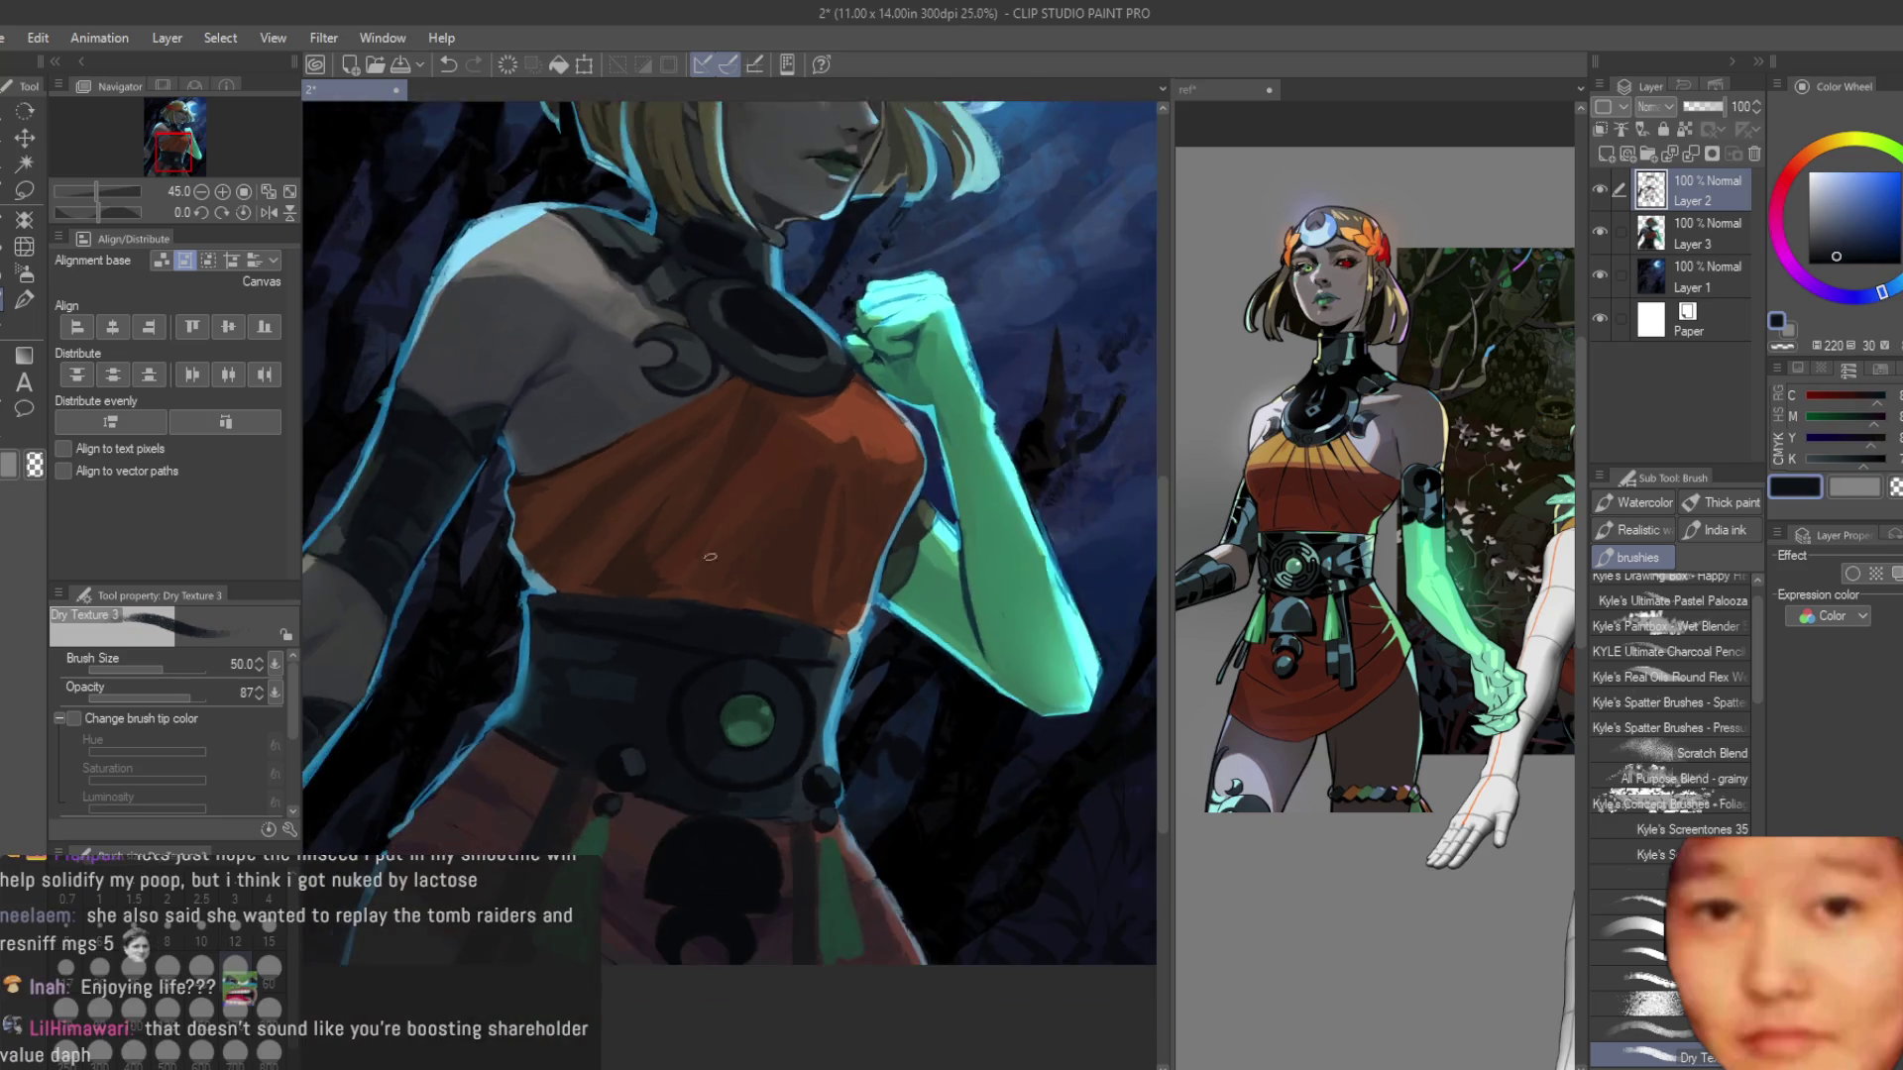
pyautogui.scroll(4, 858, 734)
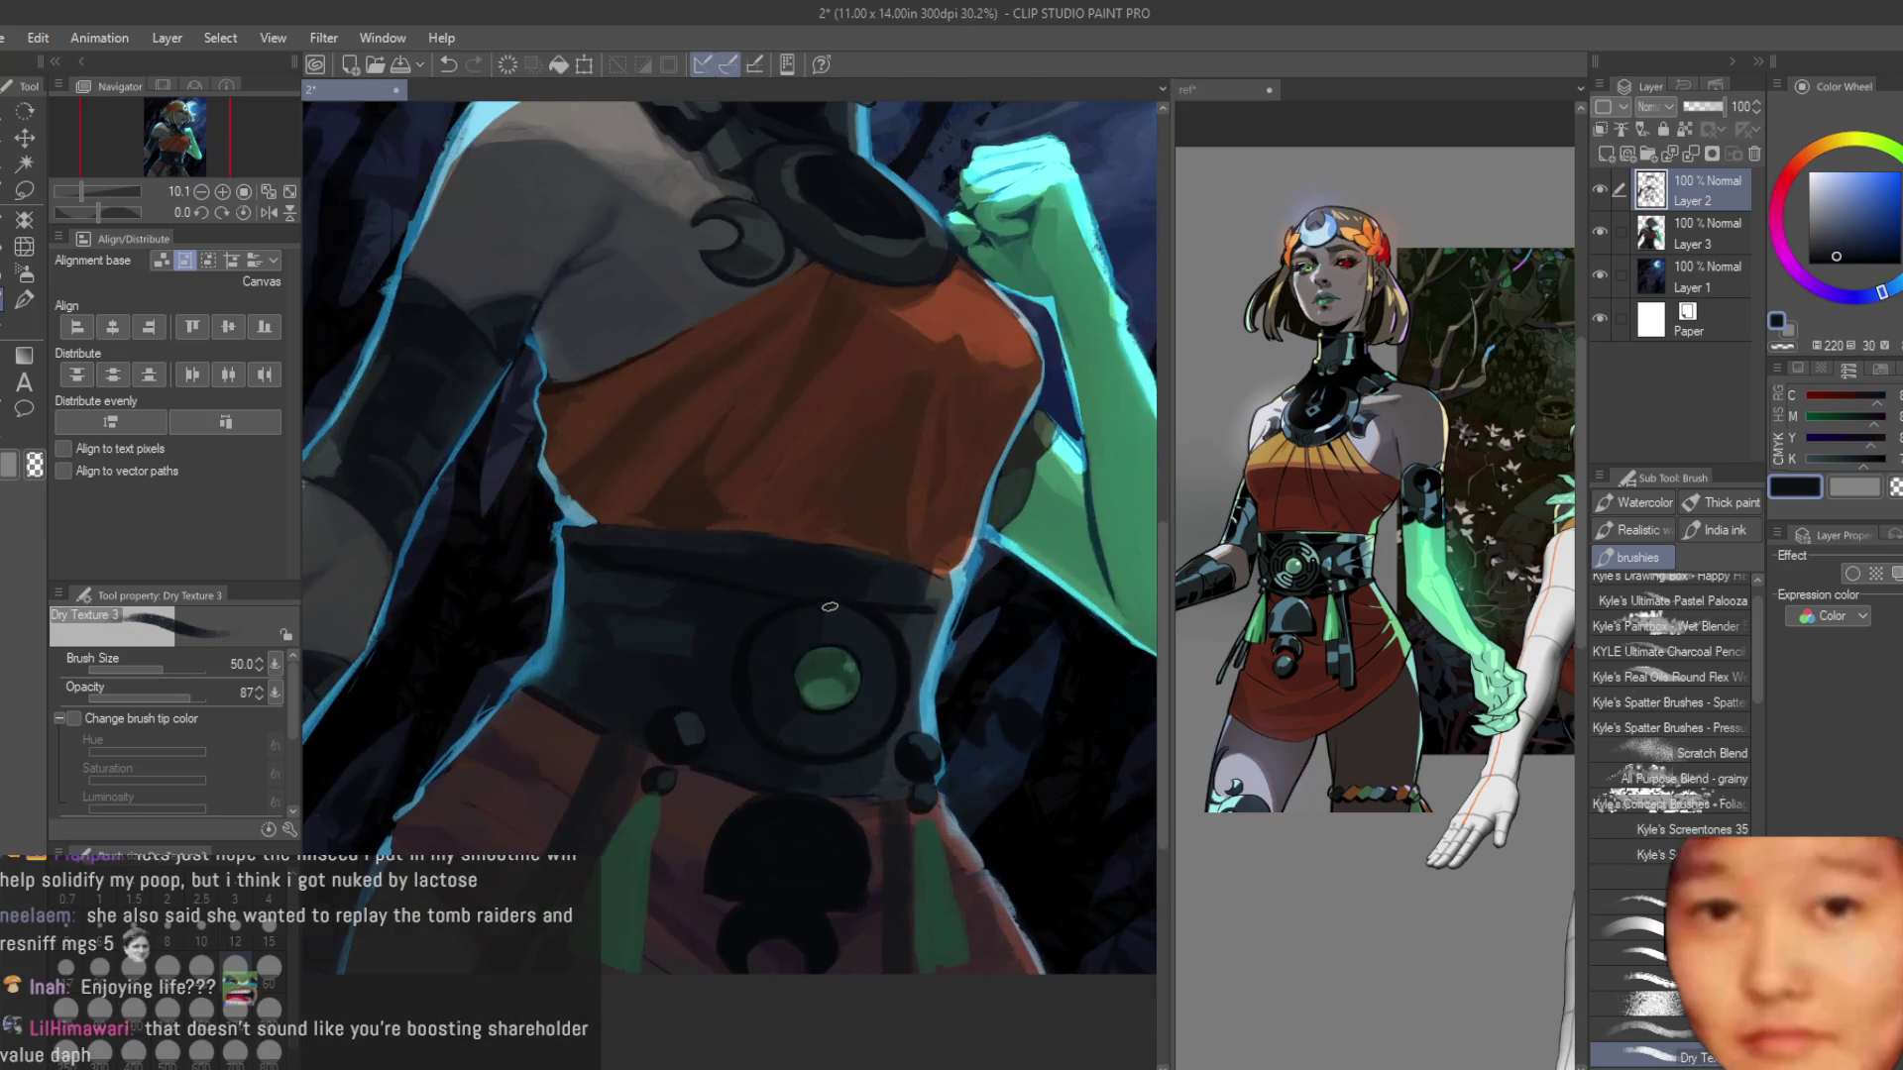
pyautogui.press(']')
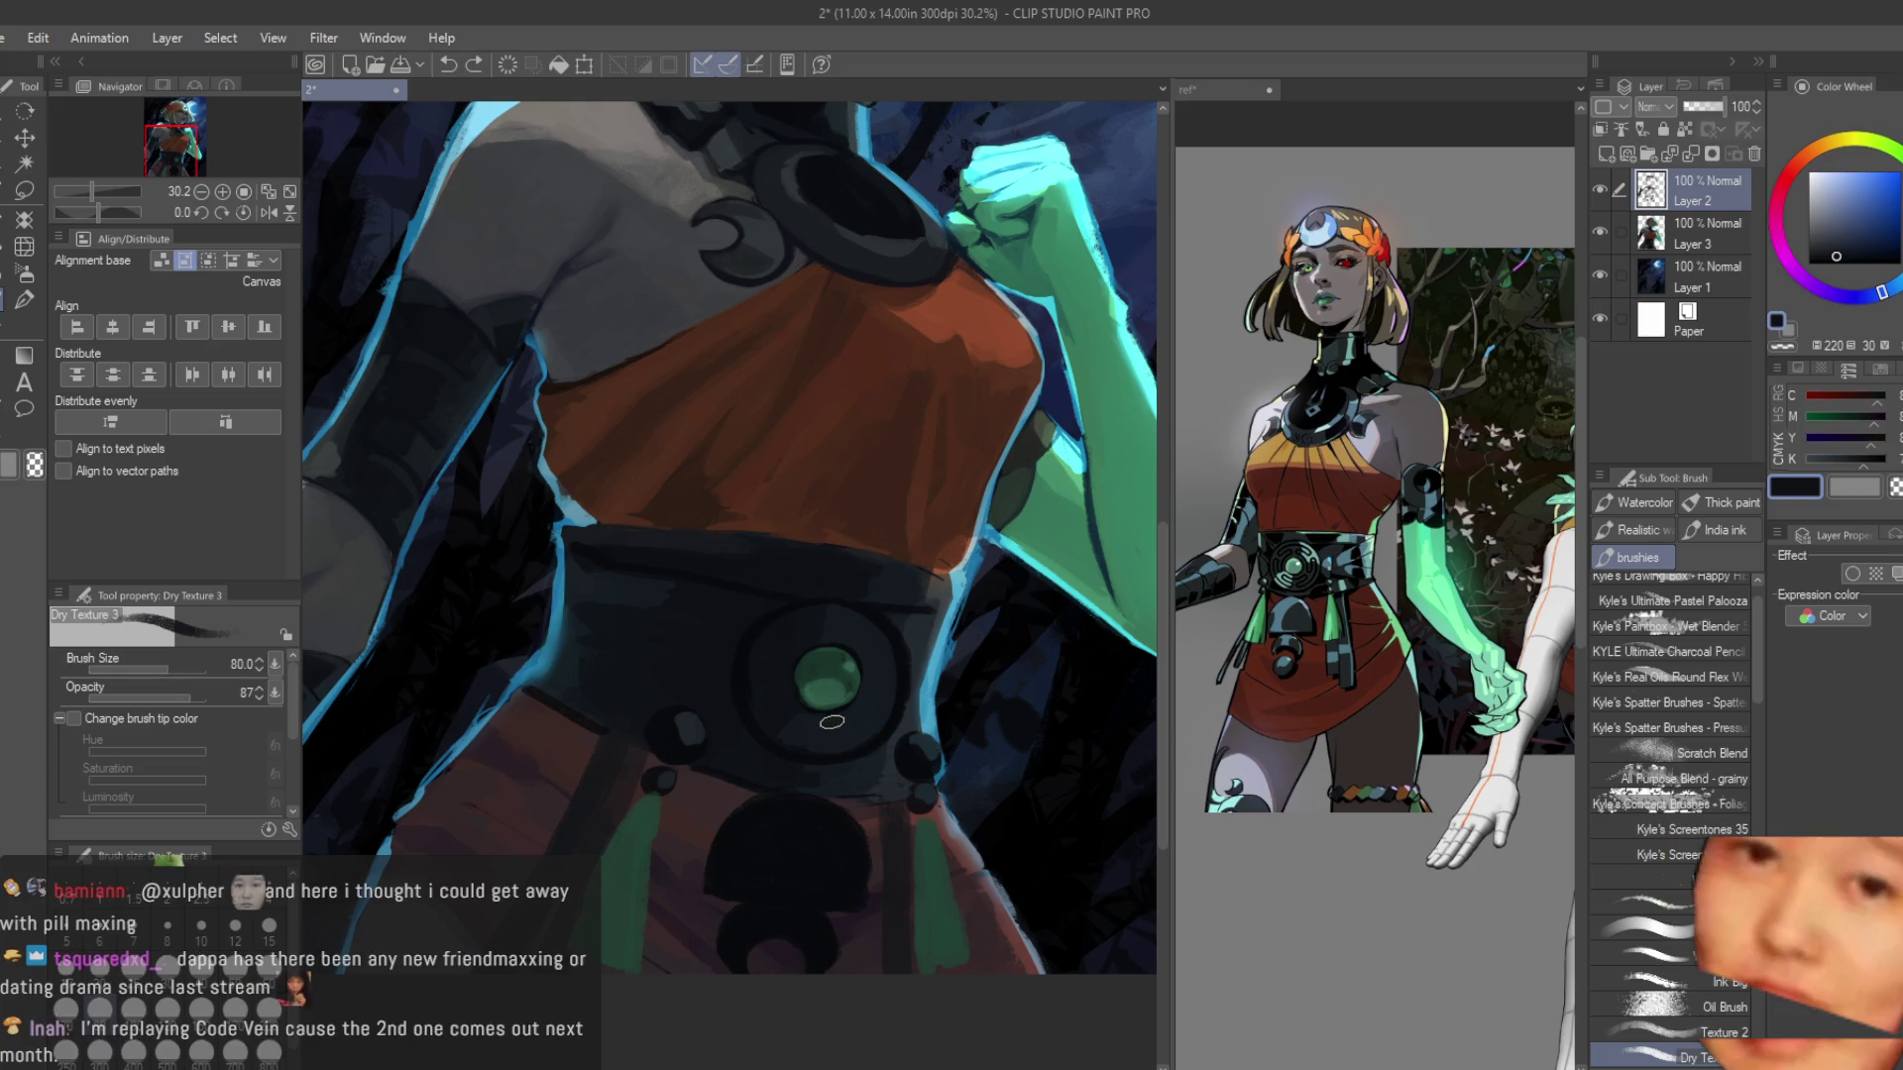
# Compare navy shades across the belt and settle on a mid navy for painting.
pyautogui.scroll(4, 647, 806)
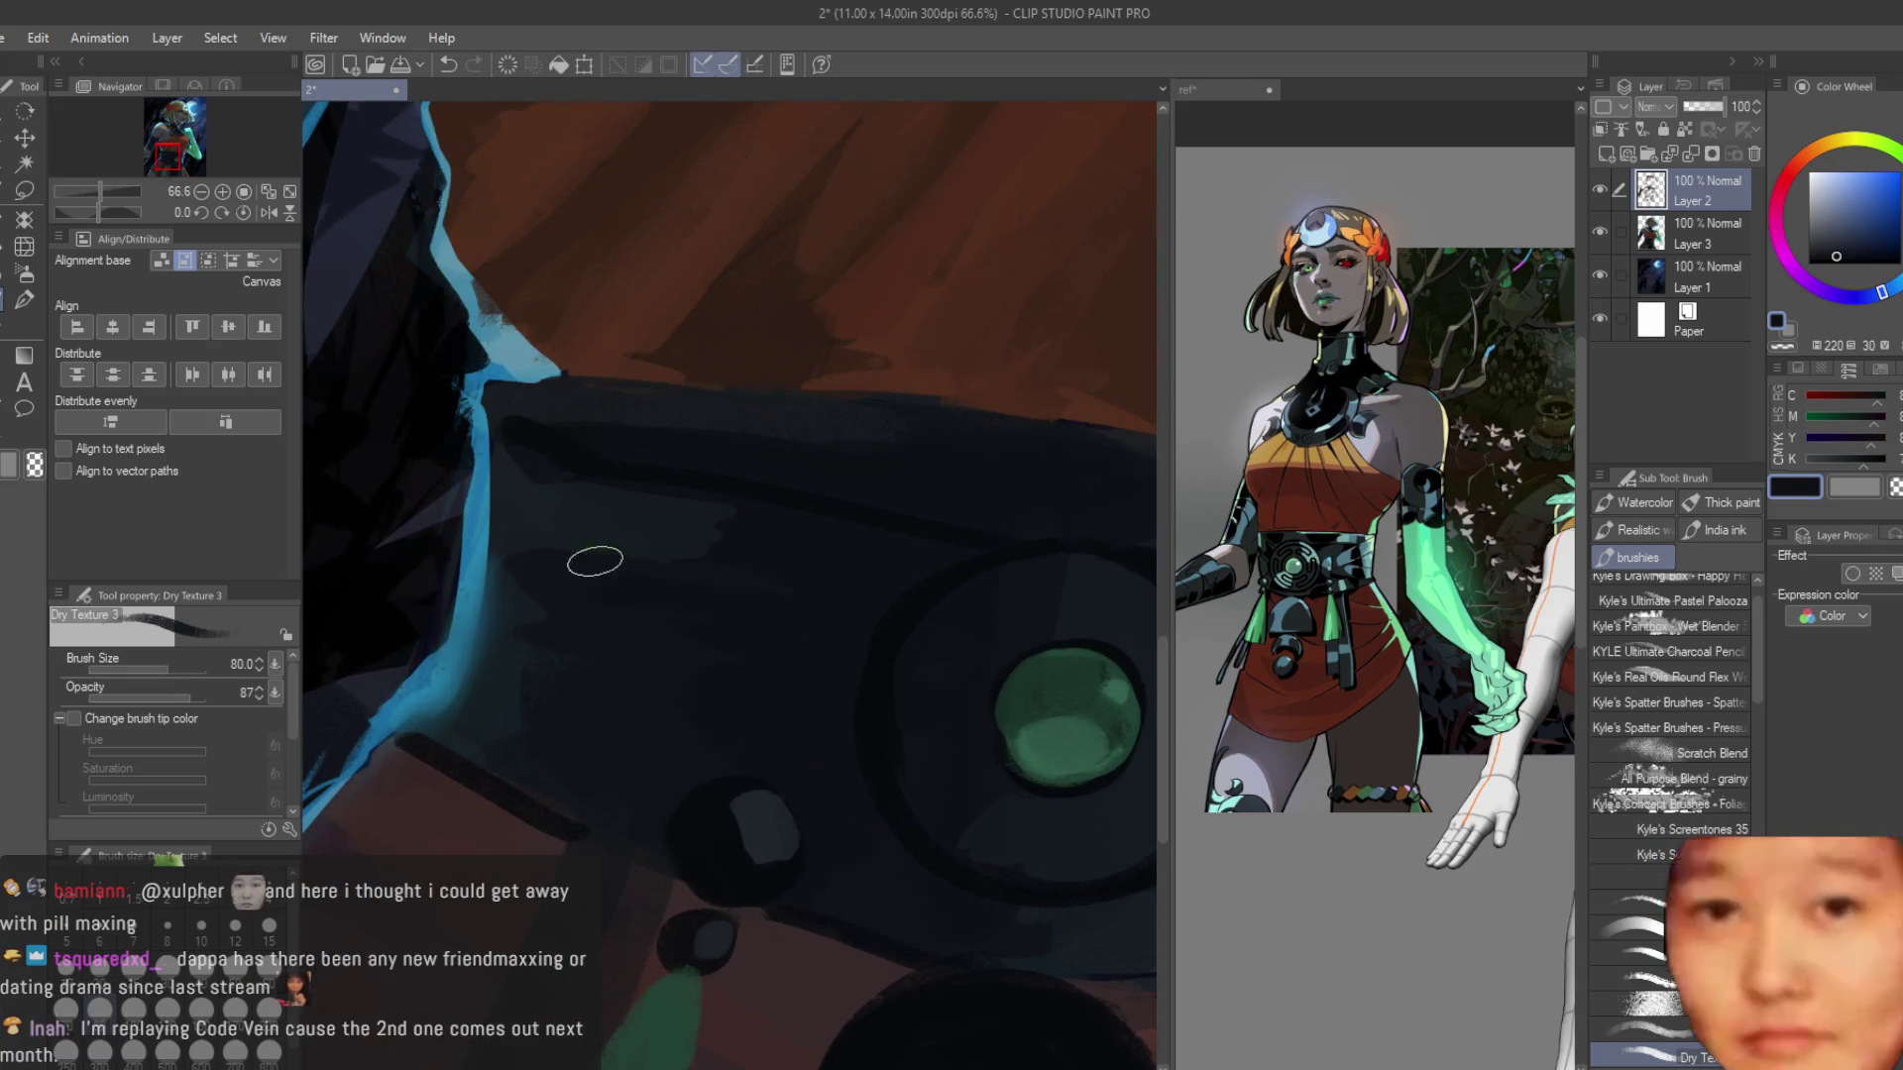
pyautogui.keyDown('alt'); pyautogui.click(705, 609); pyautogui.keyUp('alt')
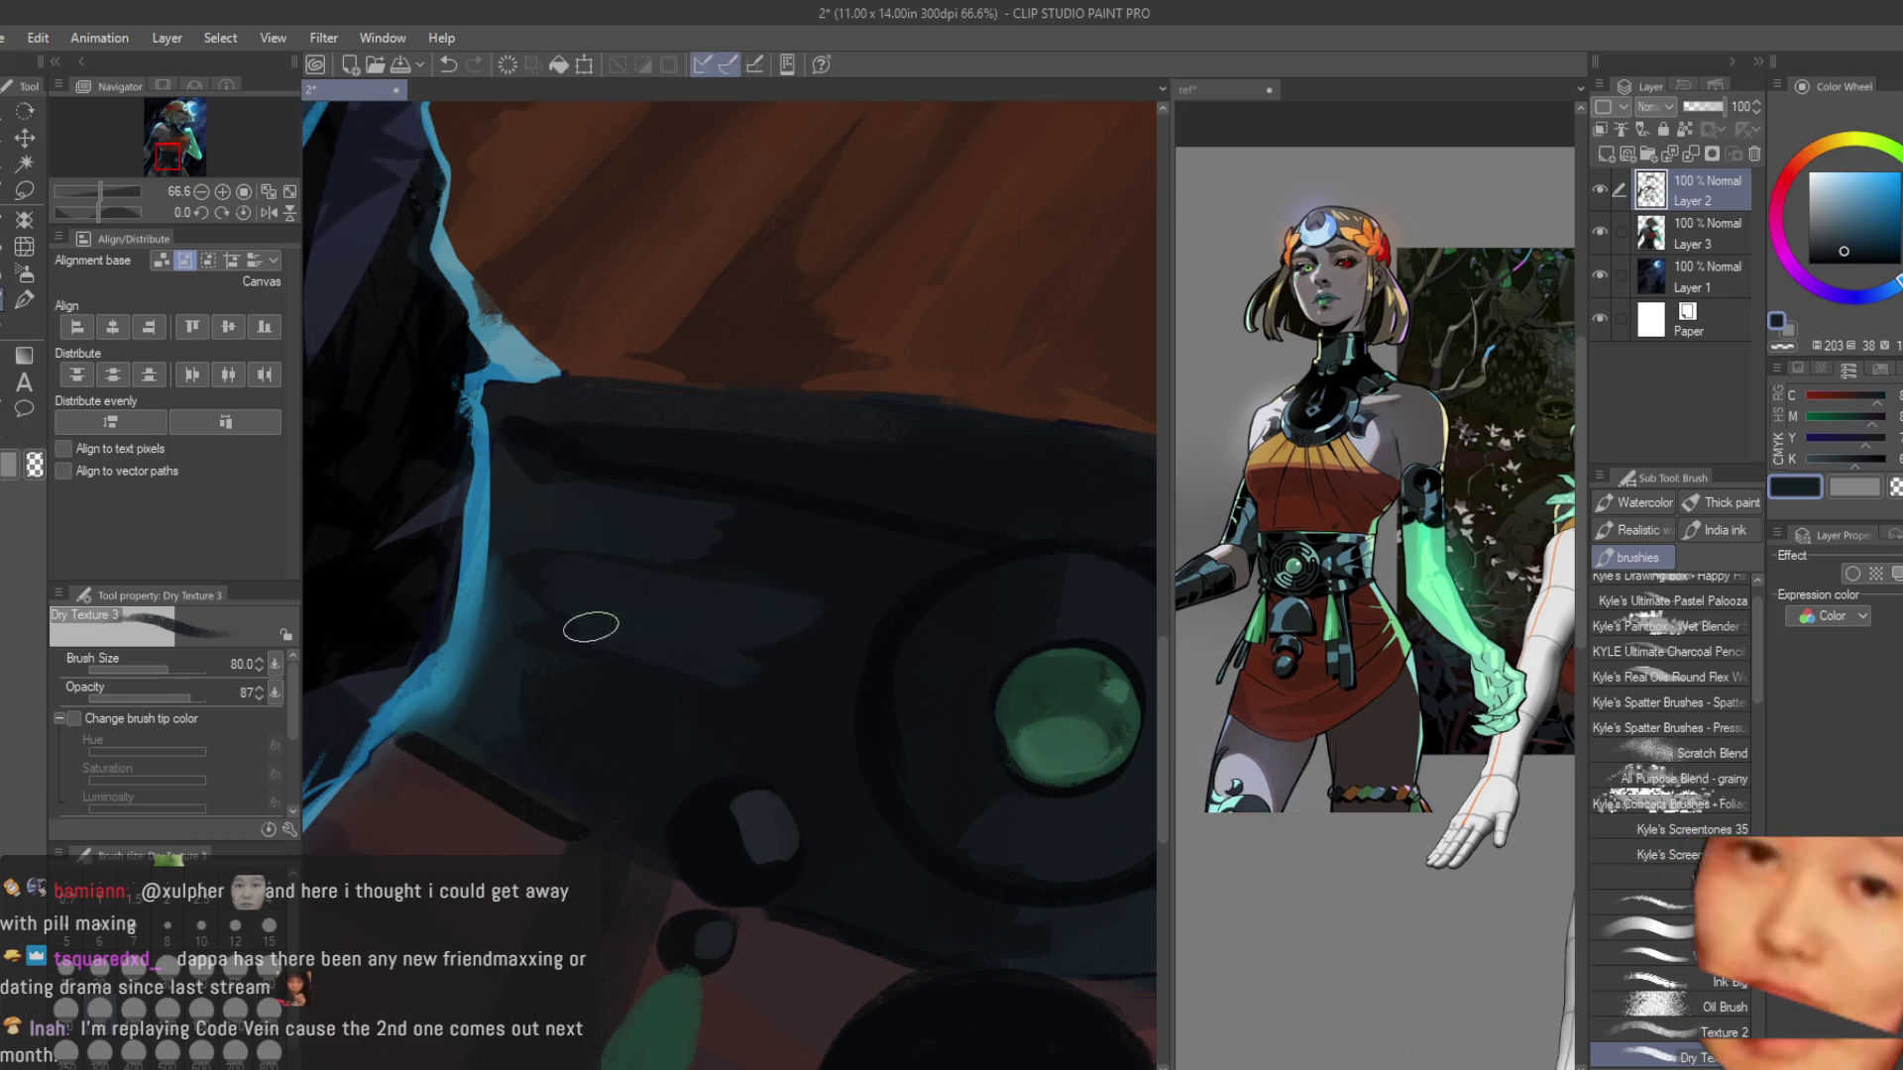
pyautogui.keyDown('alt'); pyautogui.click(649, 593); pyautogui.keyUp('alt')
pyautogui.keyDown('alt'); pyautogui.click(578, 679); pyautogui.keyUp('alt')
pyautogui.keyDown('alt'); pyautogui.click(633, 640); pyautogui.keyUp('alt')
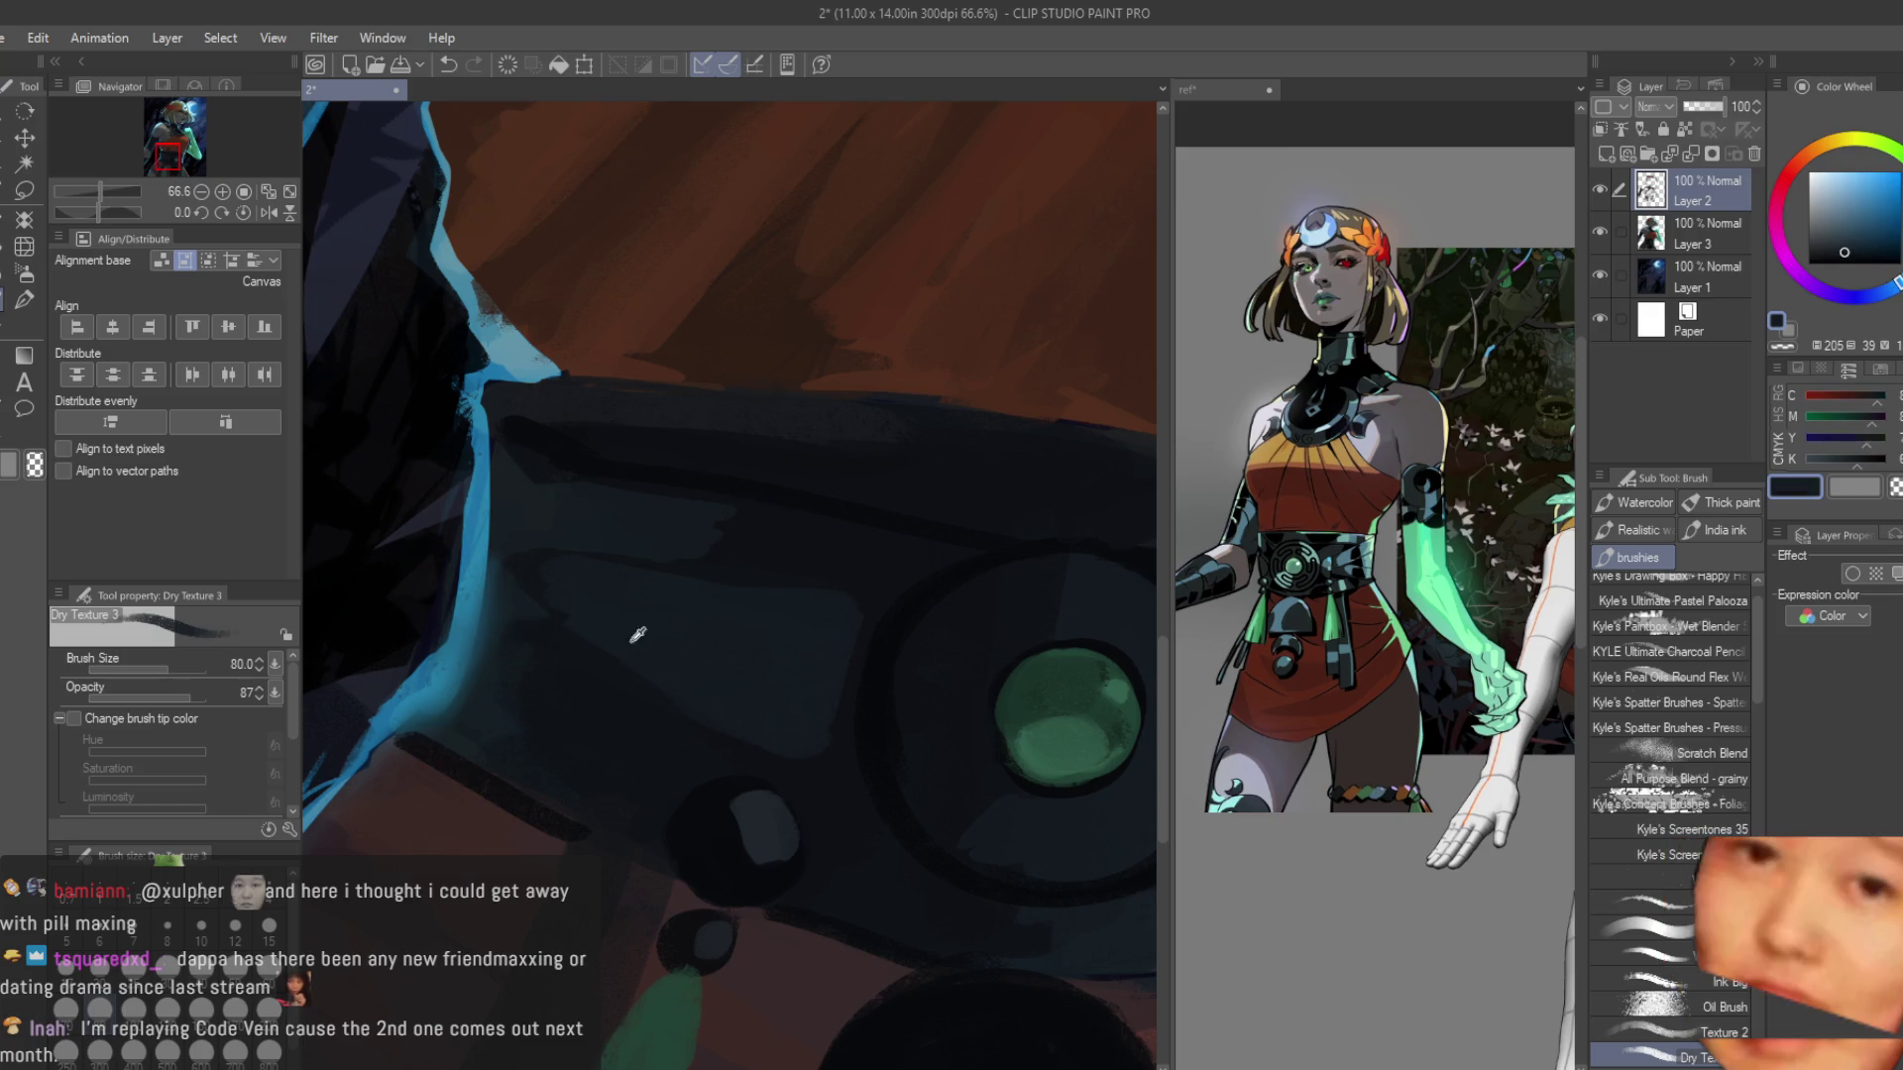
pyautogui.keyDown('alt'); pyautogui.click(760, 557); pyautogui.keyUp('alt')
pyautogui.keyDown('alt'); pyautogui.click(745, 649); pyautogui.keyUp('alt')
pyautogui.keyDown('alt'); pyautogui.click(505, 675); pyautogui.keyUp('alt')
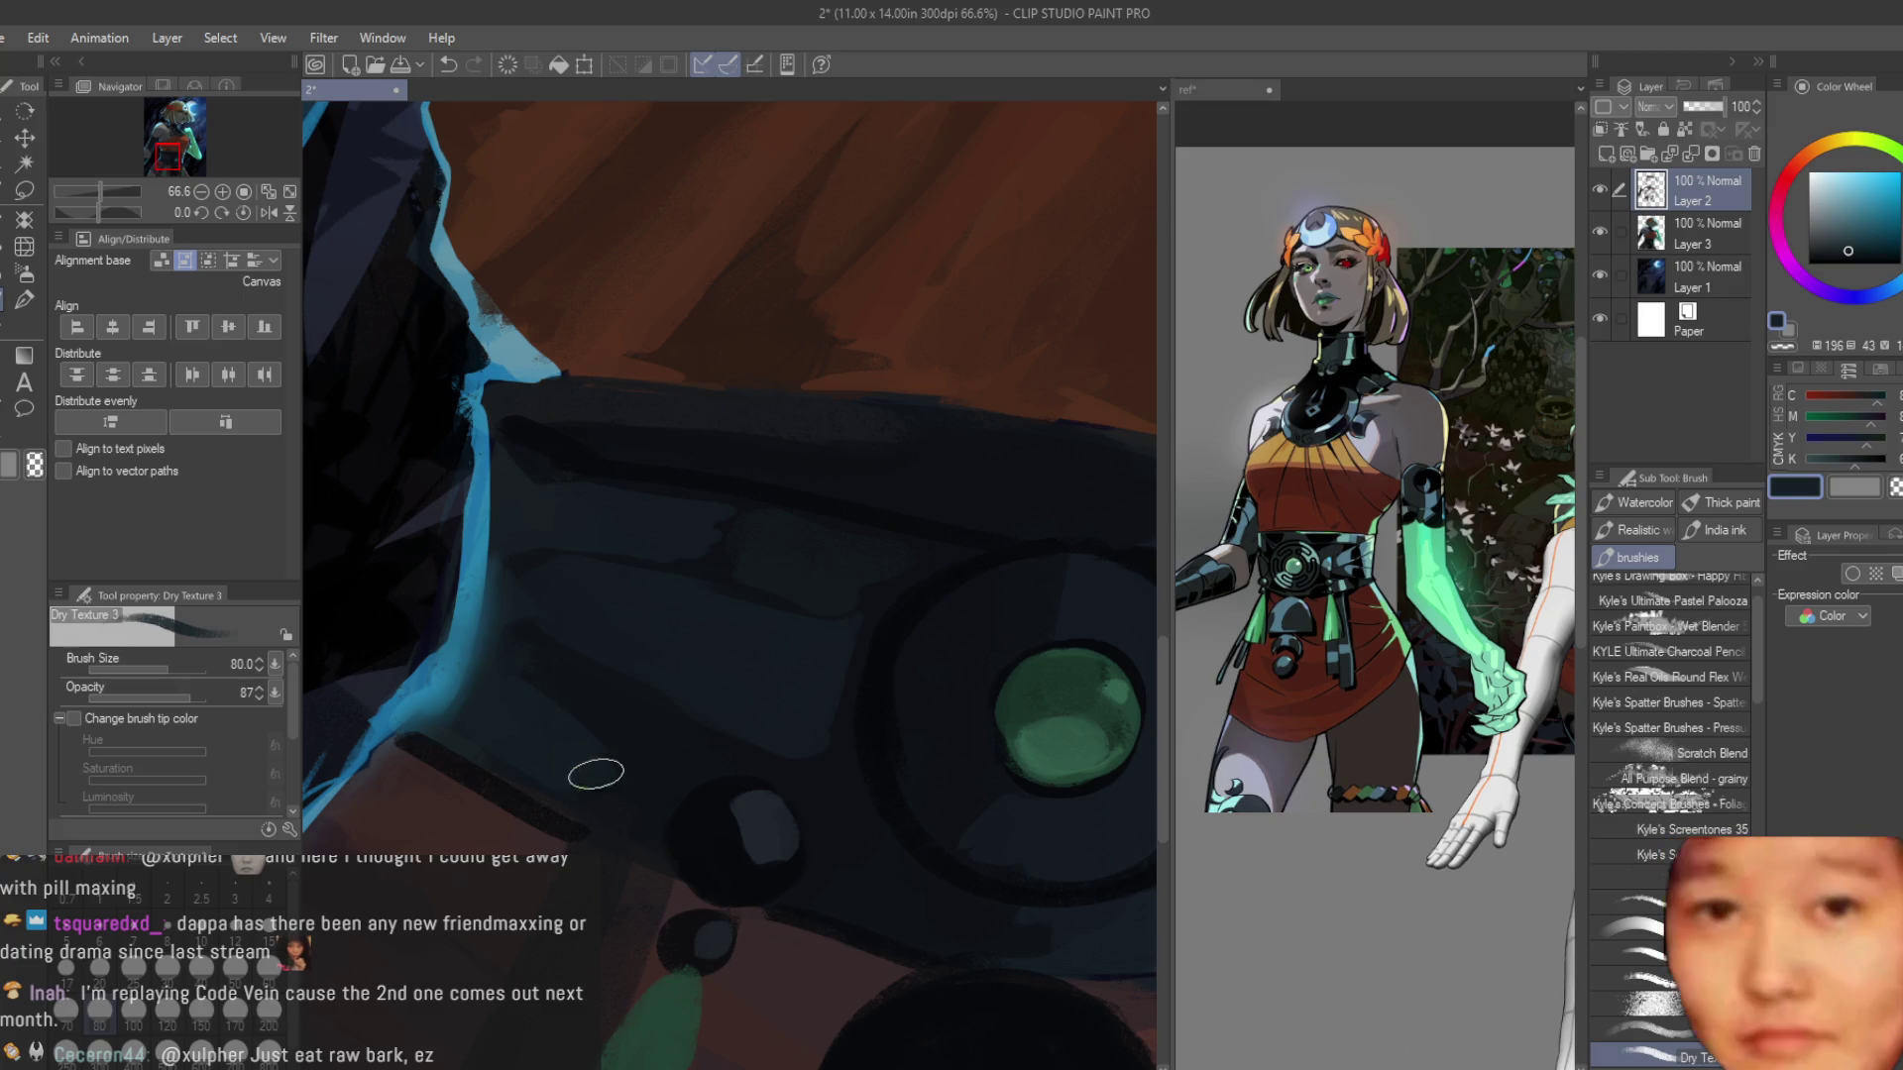
pyautogui.keyDown('alt'); pyautogui.click(608, 731); pyautogui.keyUp('alt')
pyautogui.scroll(-5, 606, 736)
pyautogui.scroll(4, 723, 627)
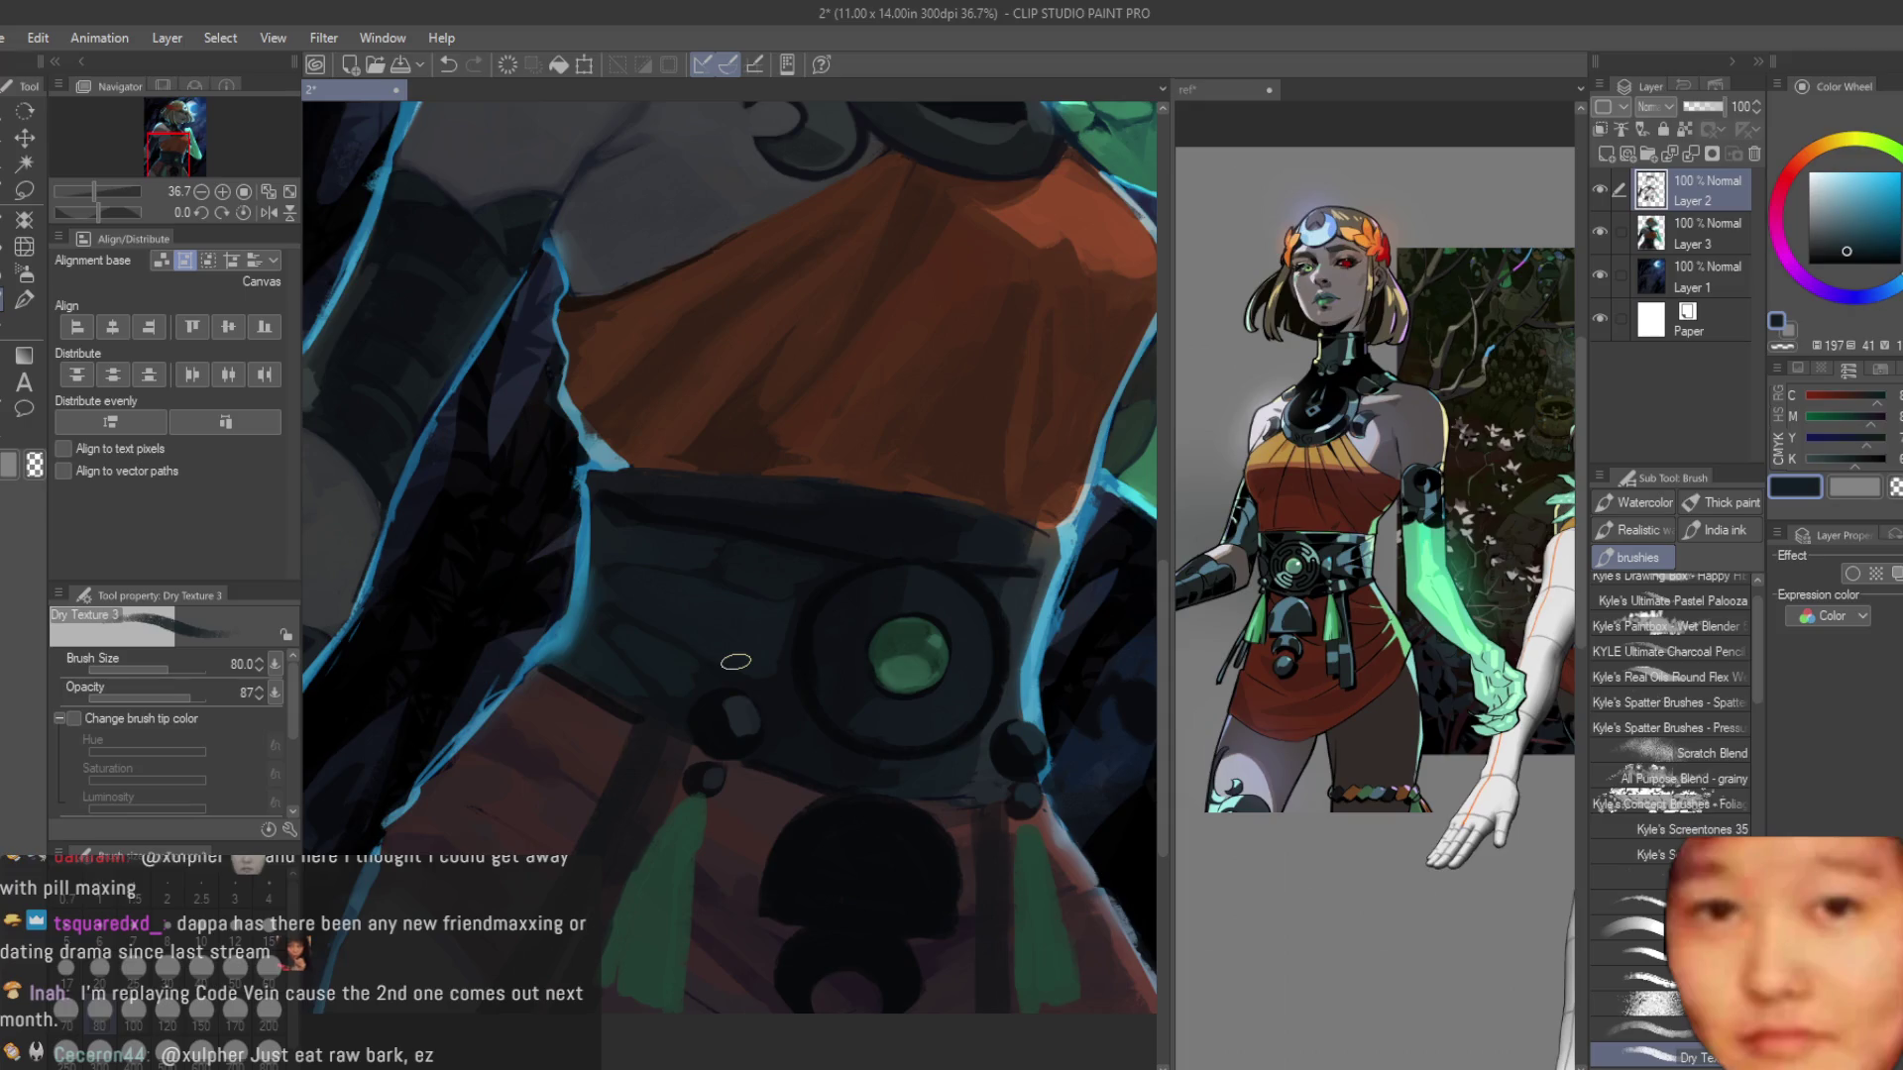
pyautogui.scroll(2, 763, 618)
pyautogui.keyDown('alt'); pyautogui.click(664, 603); pyautogui.keyUp('alt')
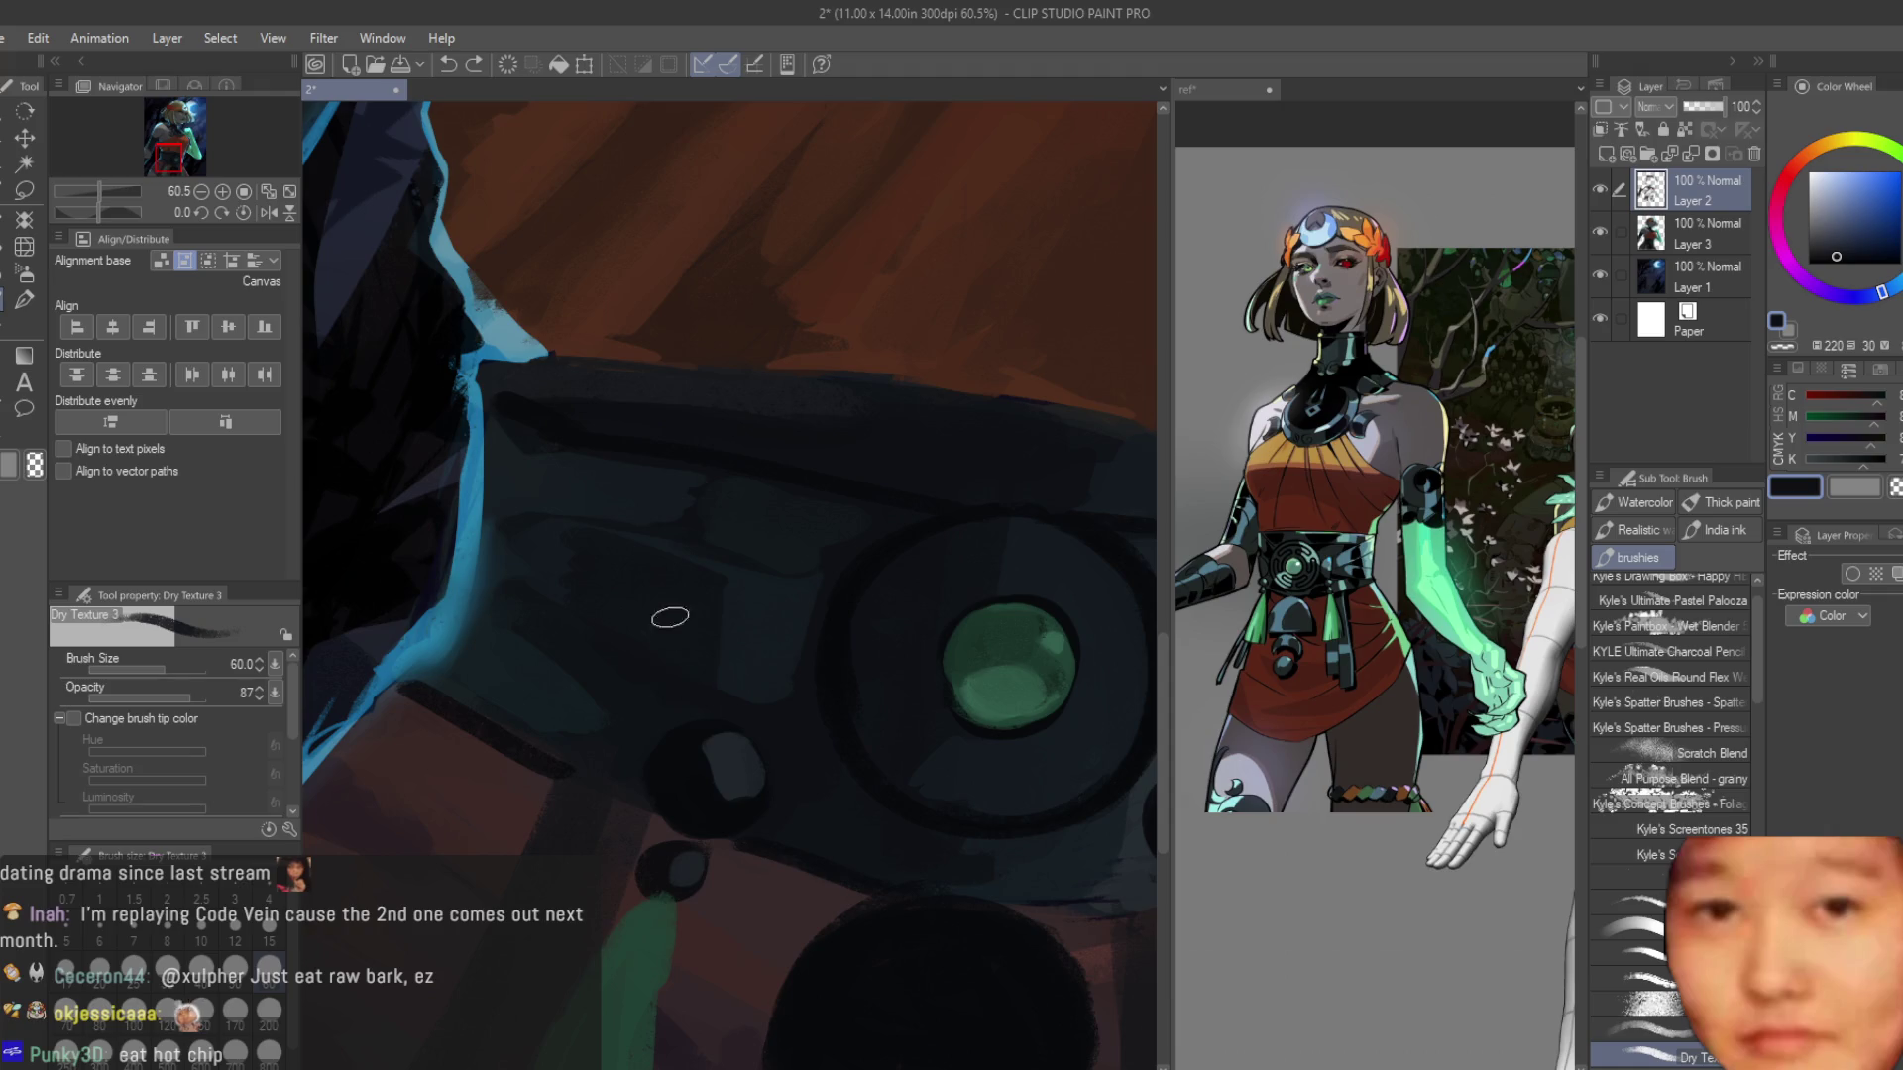
pyautogui.keyDown('alt'); pyautogui.click(837, 625); pyautogui.keyUp('alt')
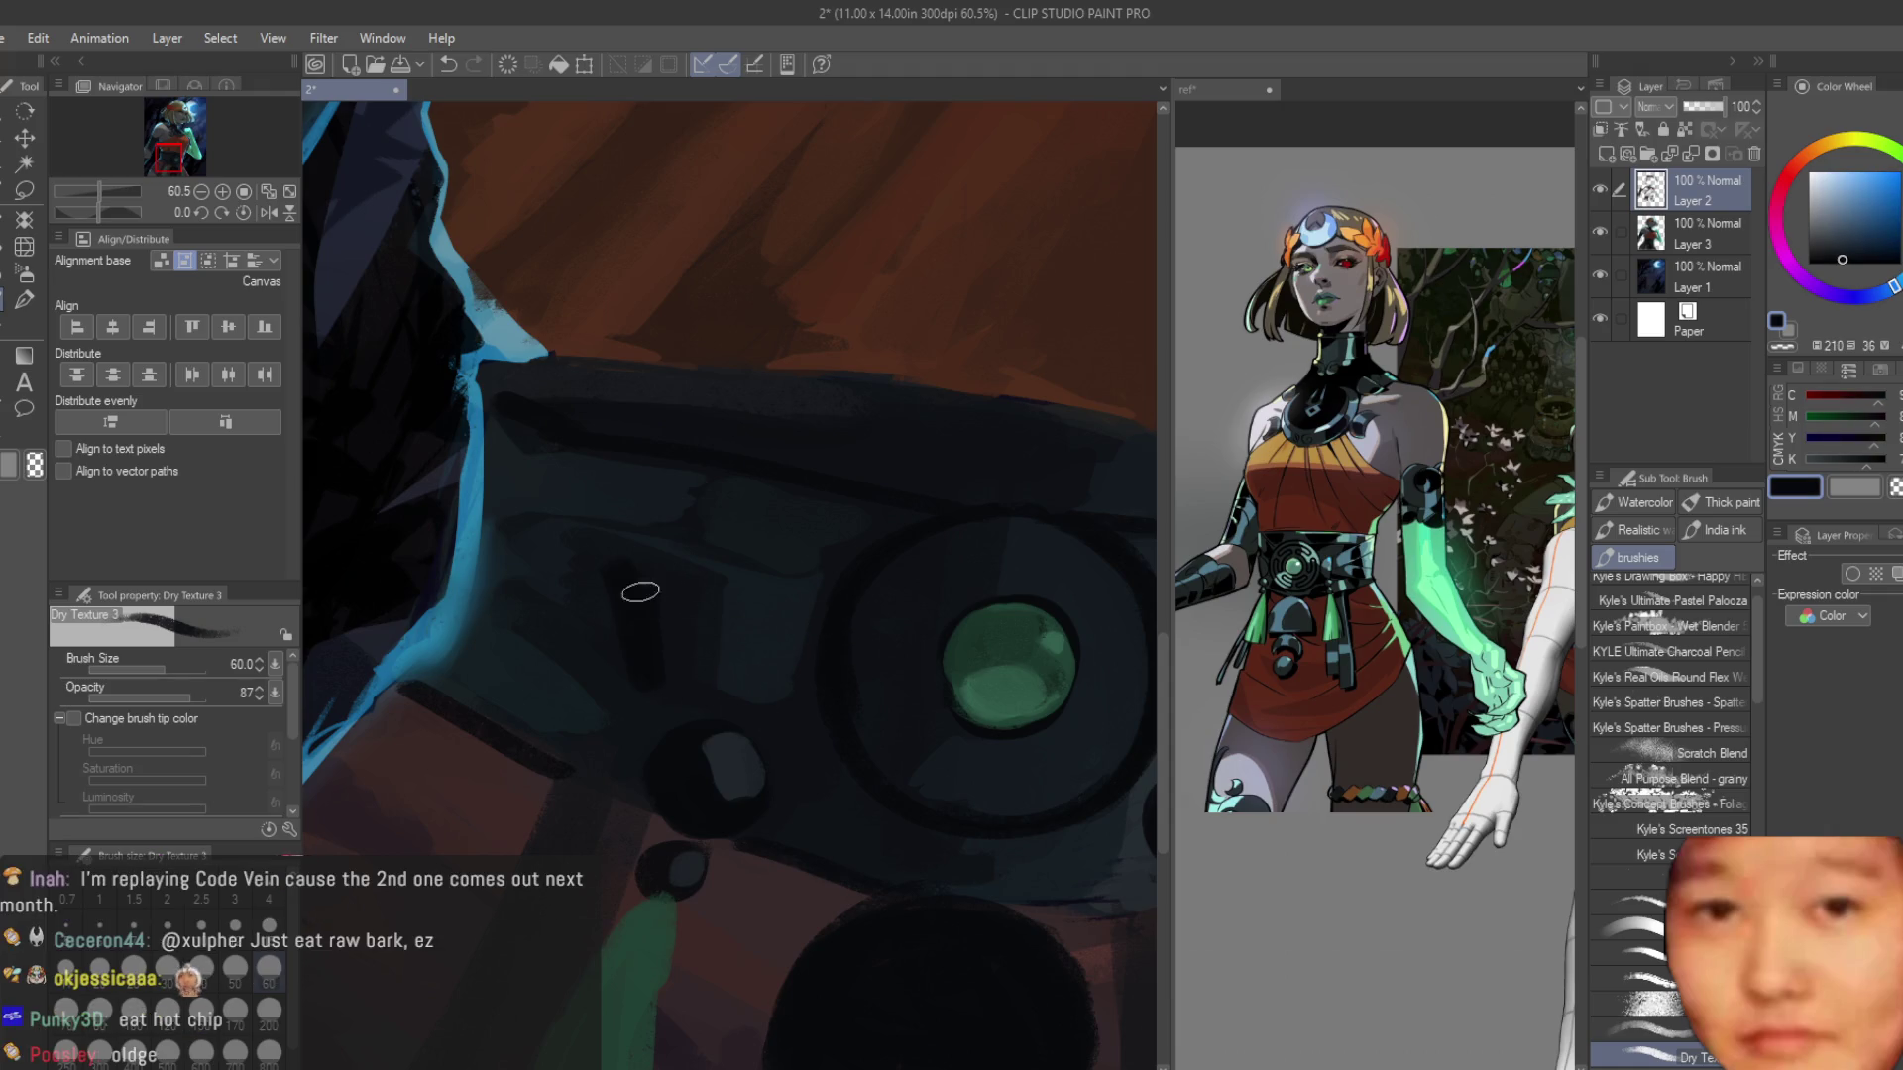
# Paint a dark stroke across the belt left of the gem and darken a small patch.
pyautogui.moveTo(607, 542); pyautogui.dragTo(601, 679)
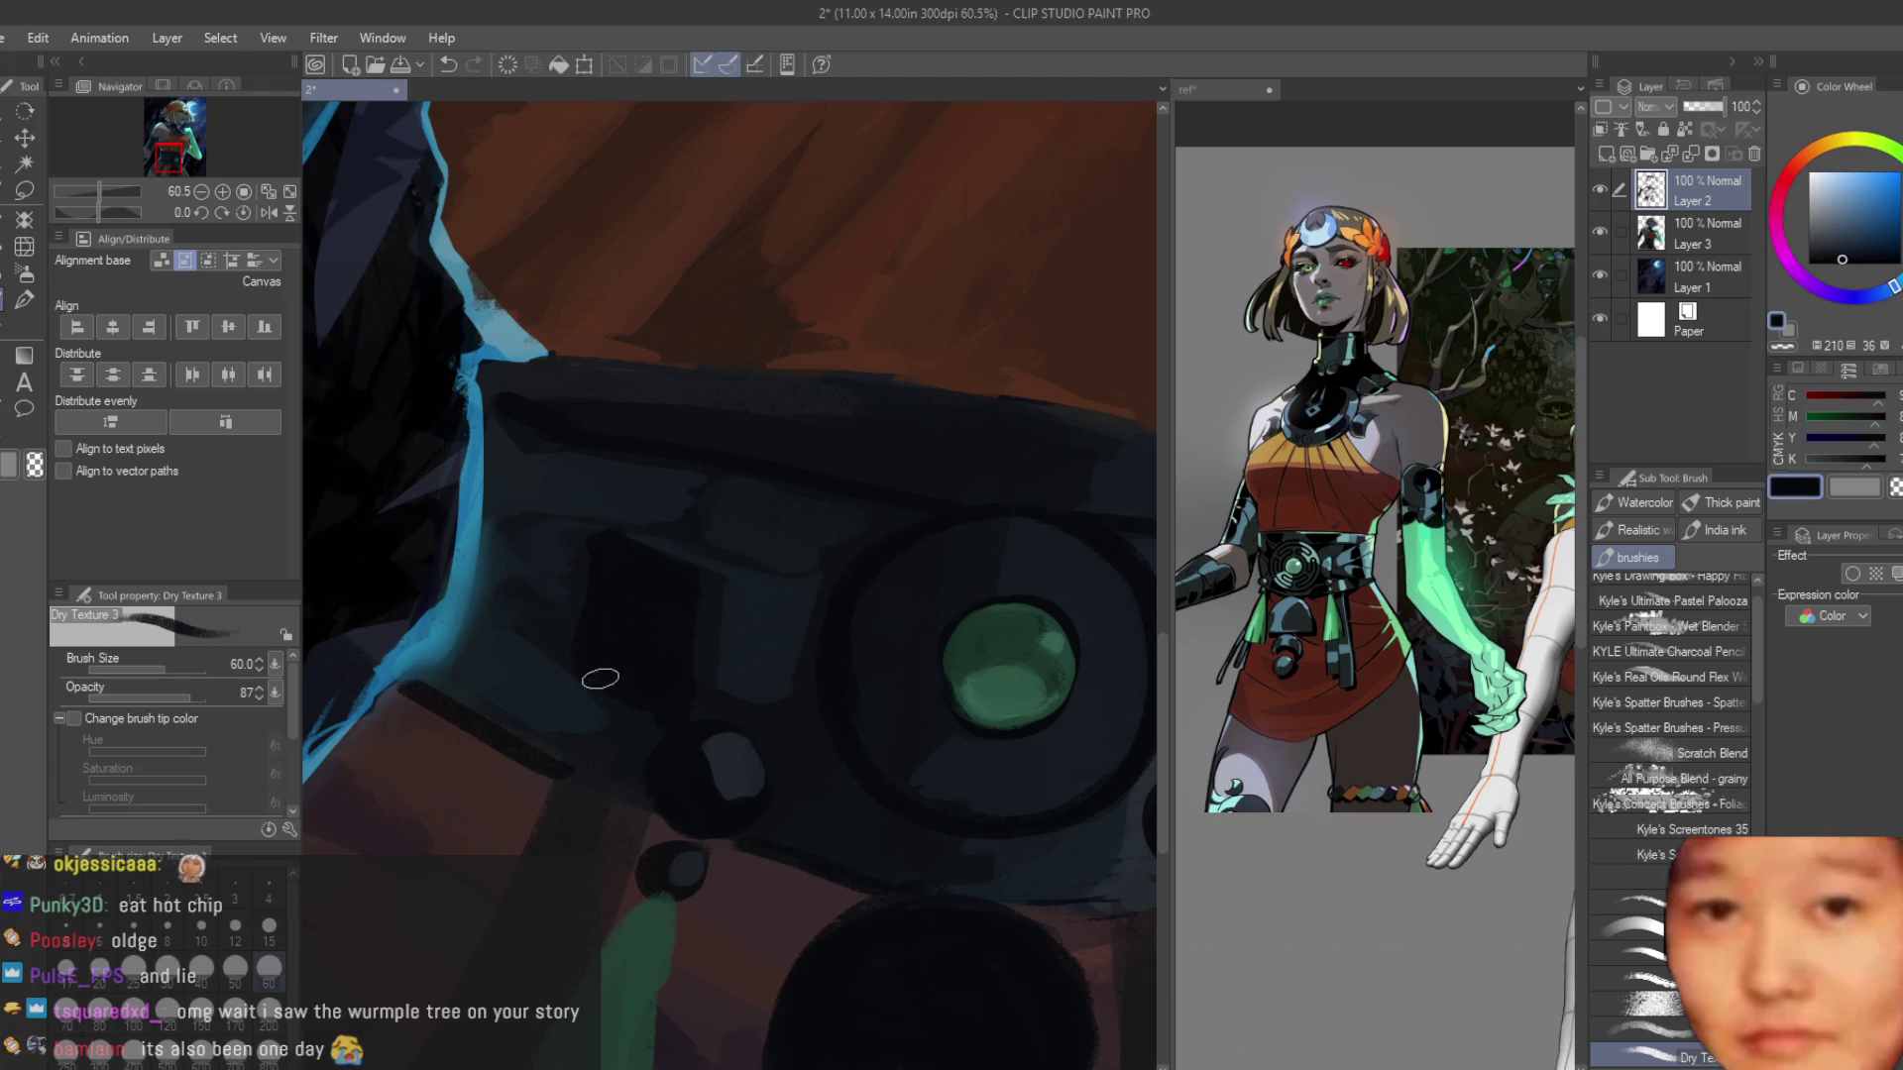
pyautogui.moveTo(622, 756); pyautogui.dragTo(622, 721)
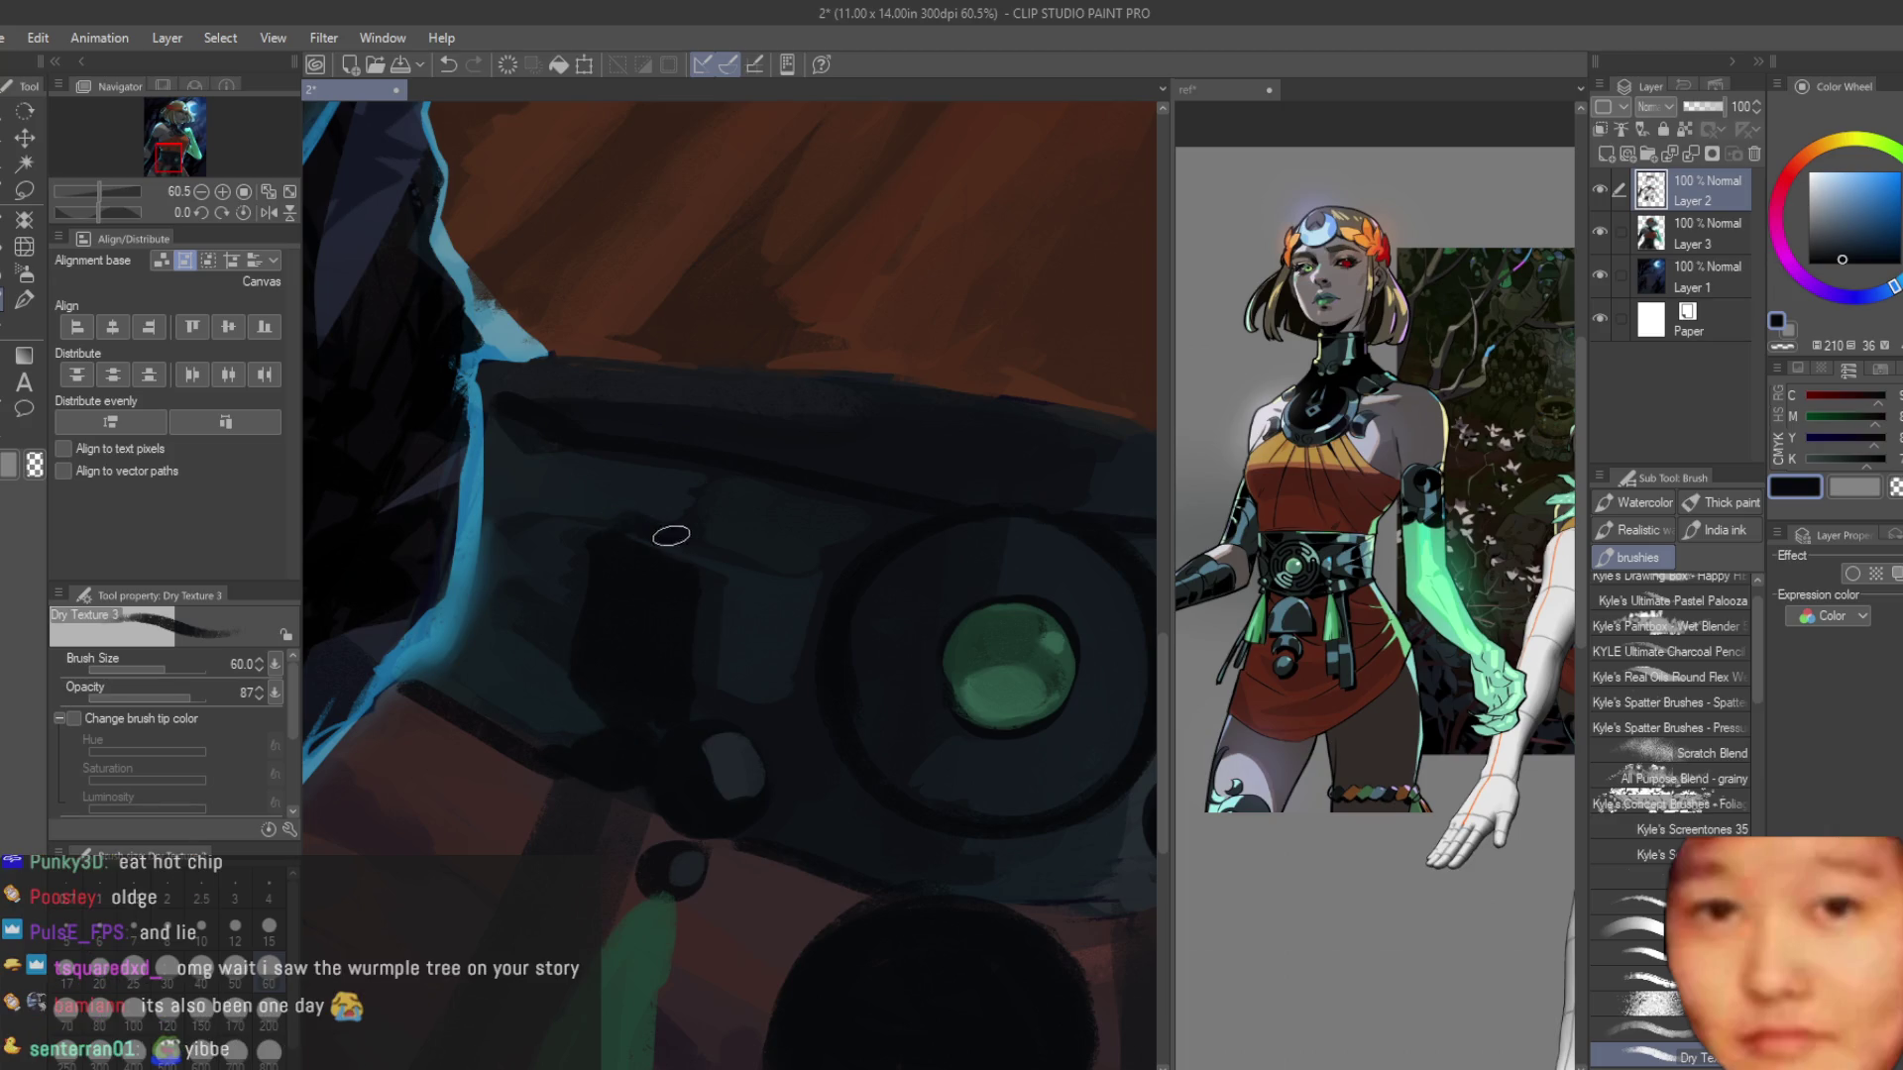
pyautogui.scroll(-2, 702, 660)
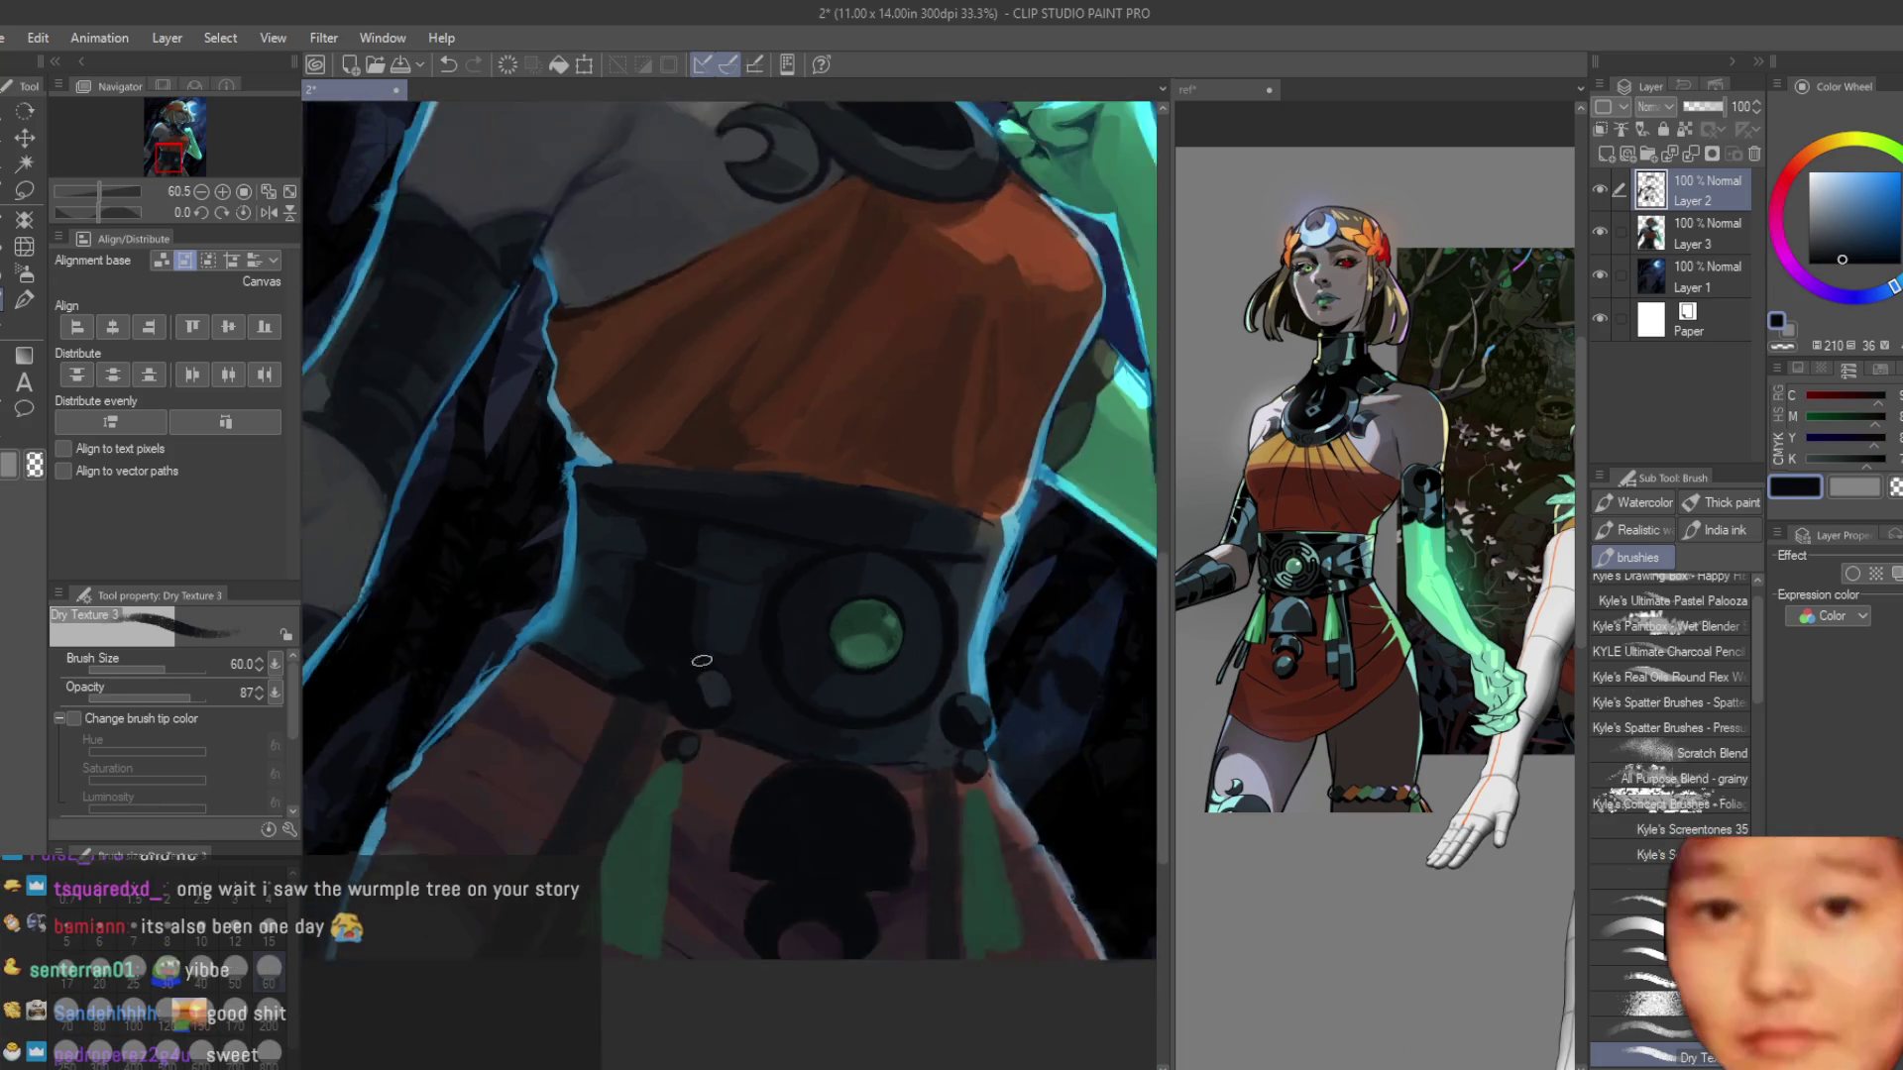
pyautogui.scroll(-3, 702, 660)
pyautogui.scroll(4, 664, 812)
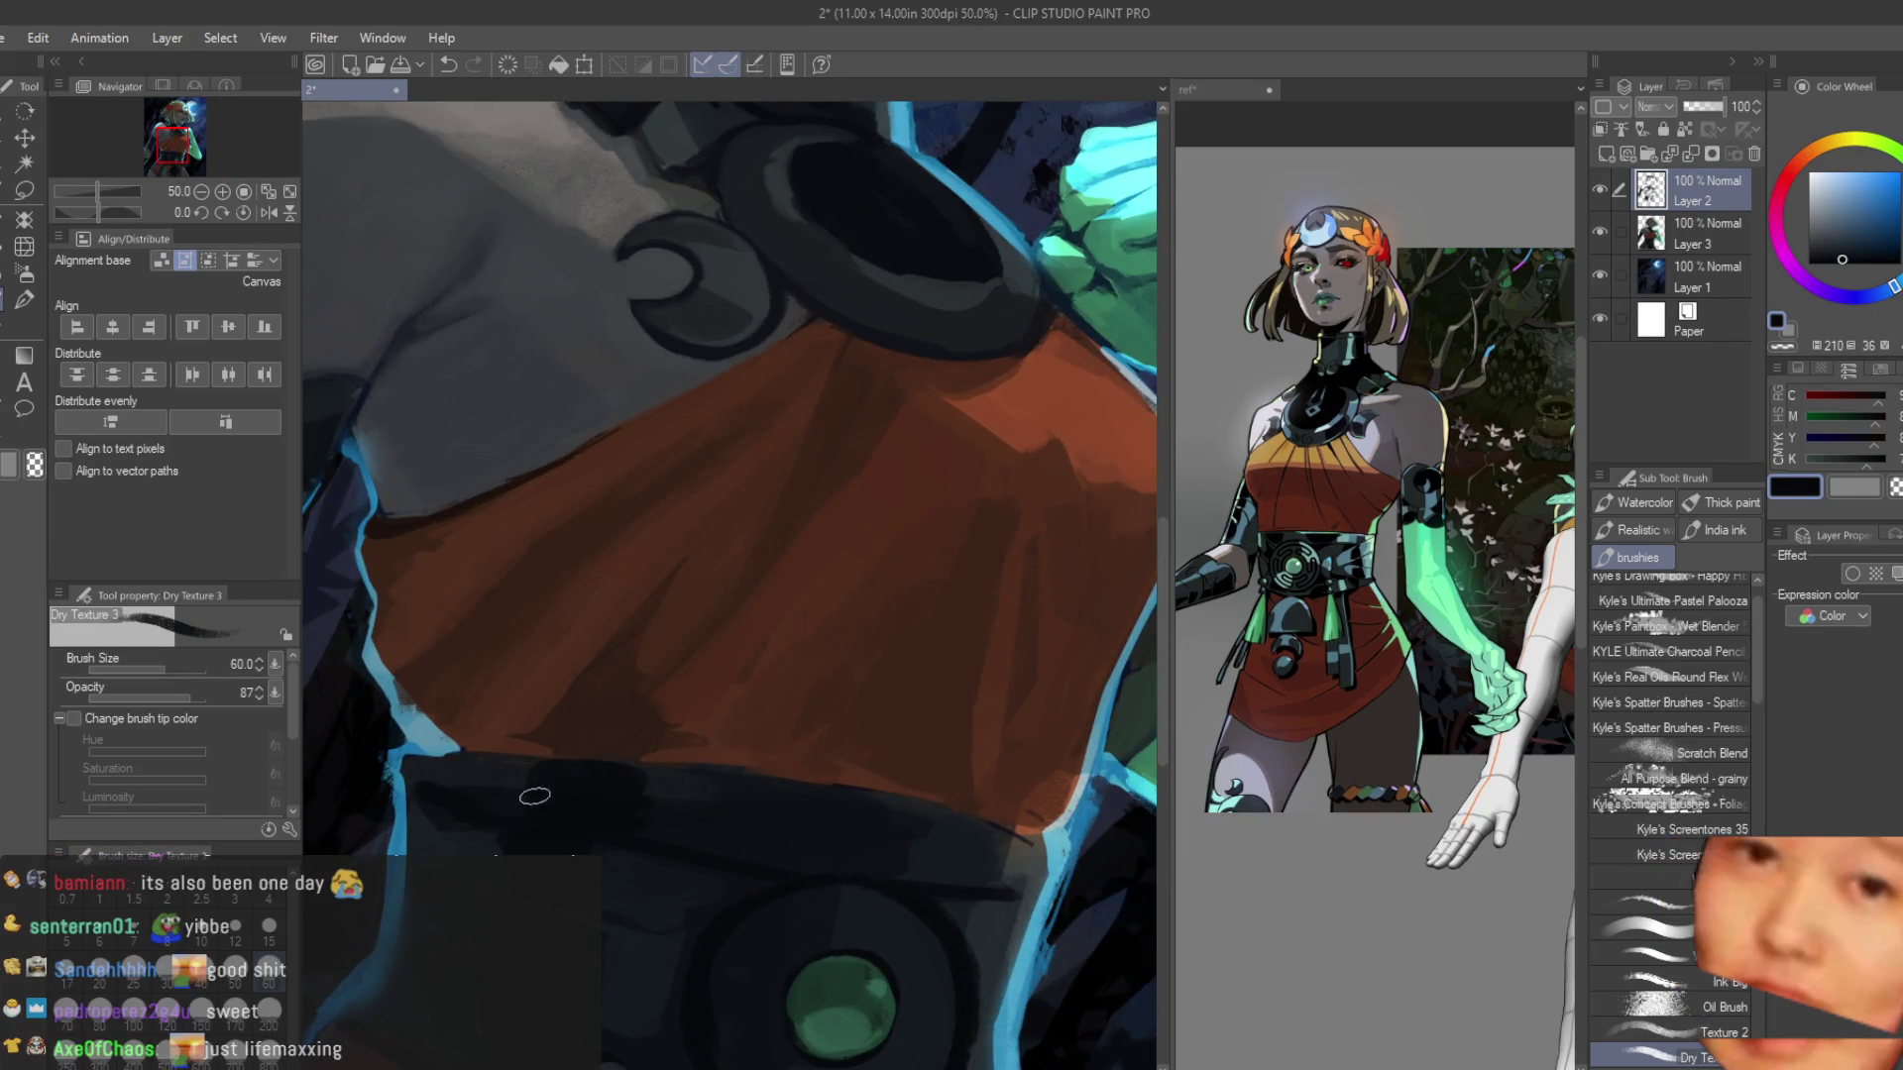
pyautogui.keyDown('alt'); pyautogui.click(628, 765); pyautogui.keyUp('alt')
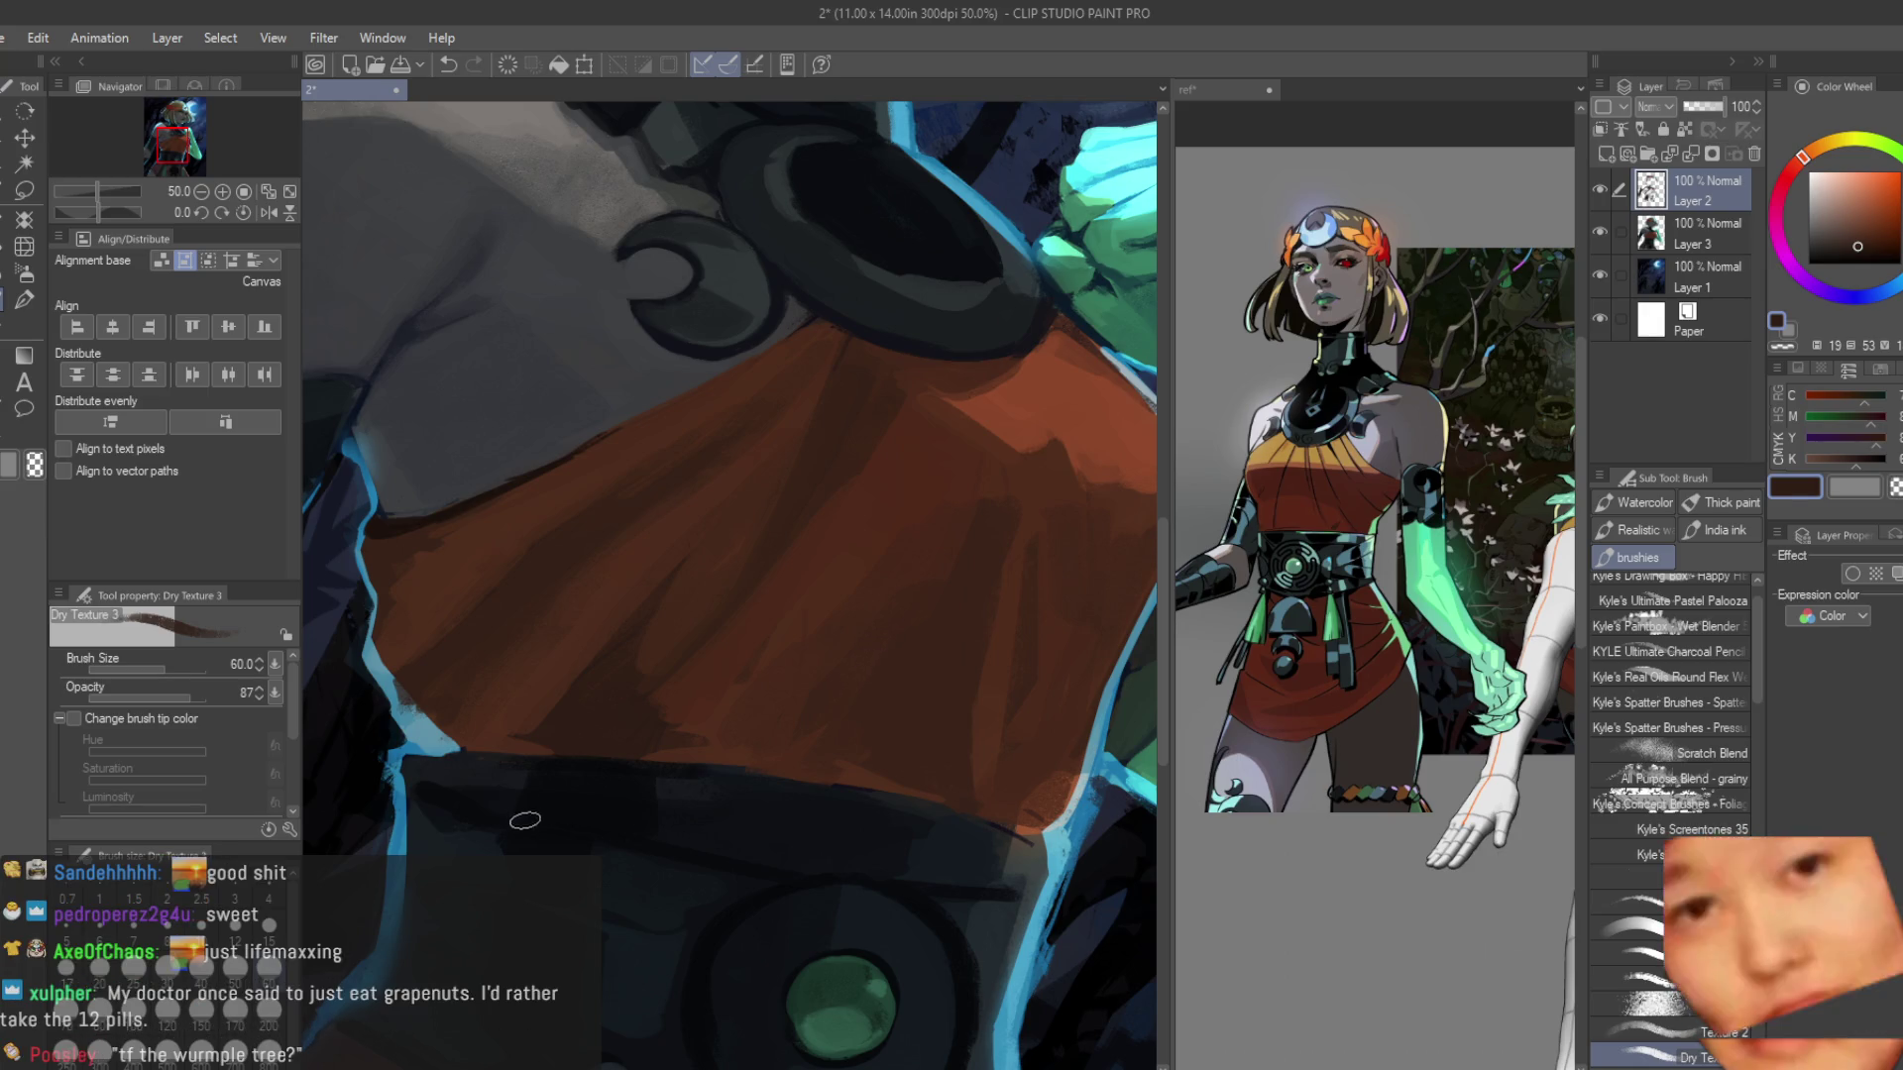
pyautogui.scroll(1, 464, 782)
pyautogui.keyDown('alt'); pyautogui.click(478, 772); pyautogui.keyUp('alt')
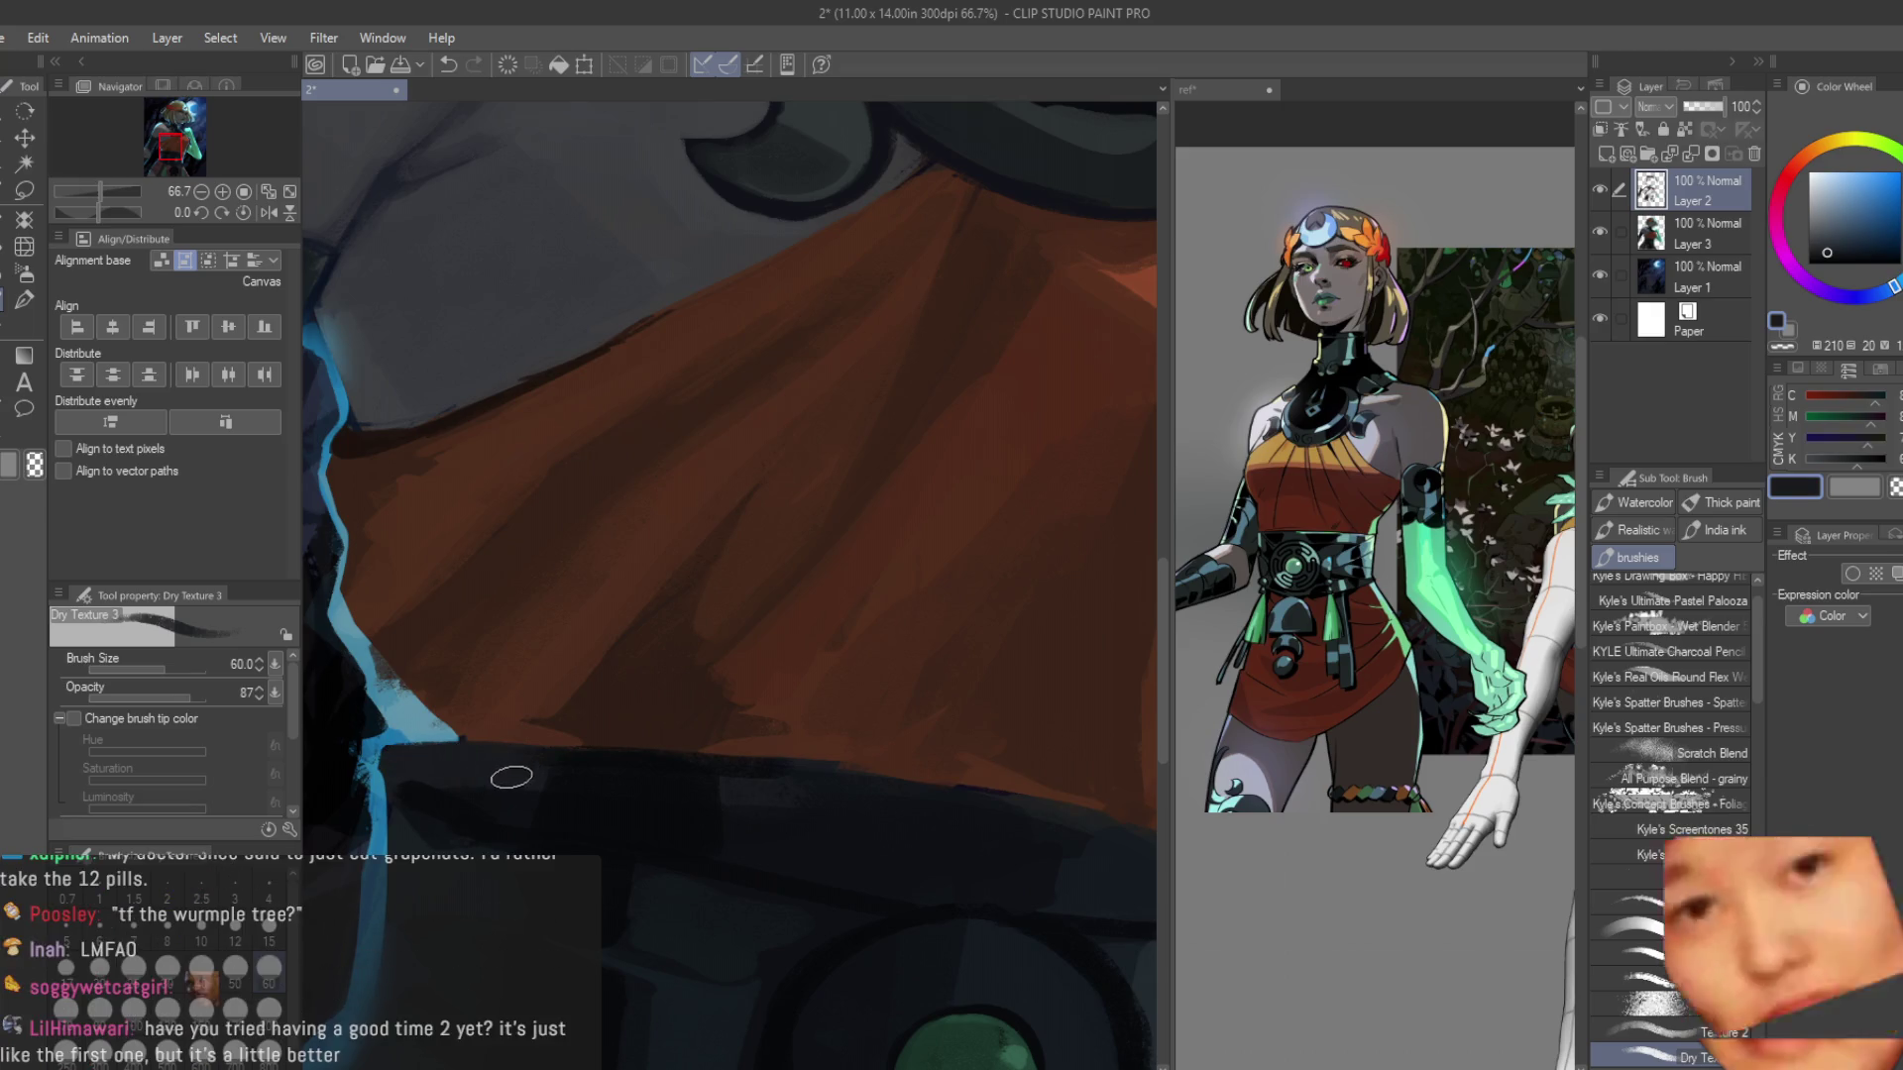
pyautogui.keyDown('alt'); pyautogui.click(551, 780); pyautogui.keyUp('alt')
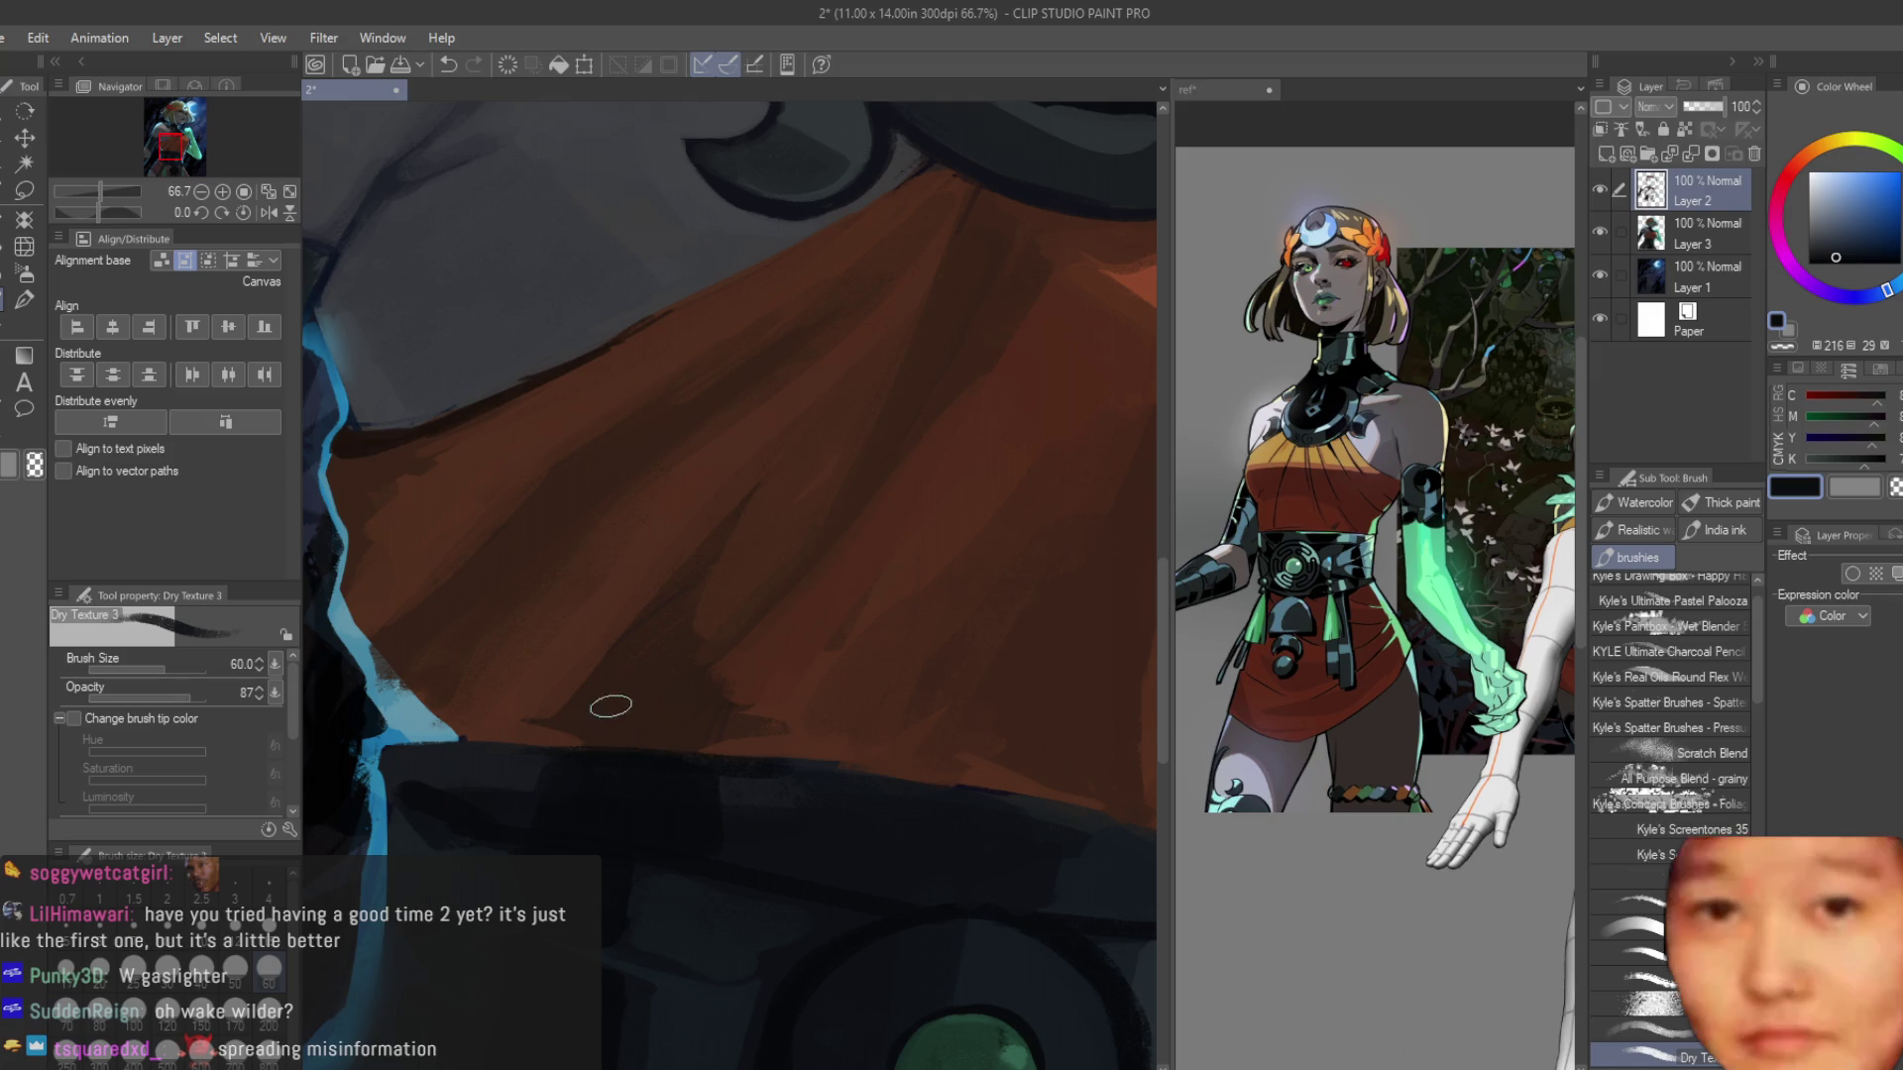
pyautogui.scroll(-2, 597, 610)
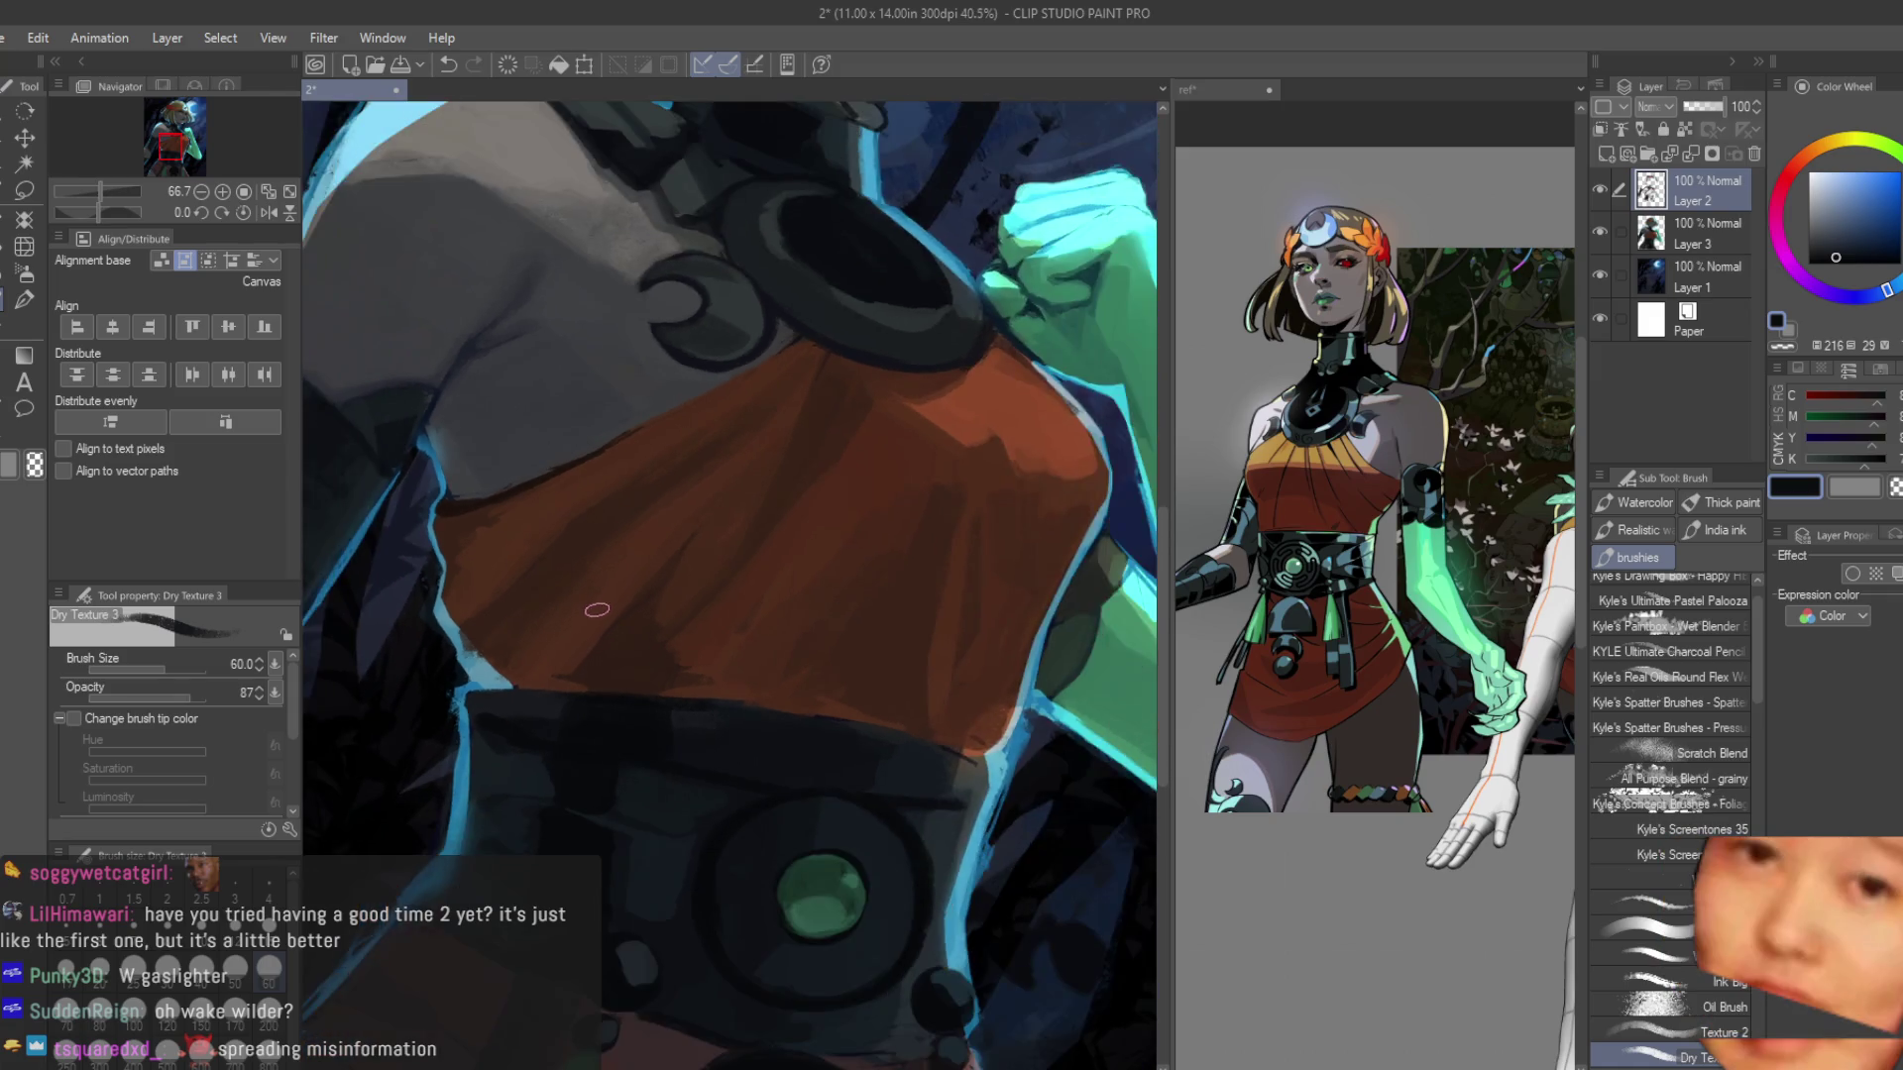
pyautogui.scroll(-2, 596, 610)
pyautogui.scroll(5, 597, 785)
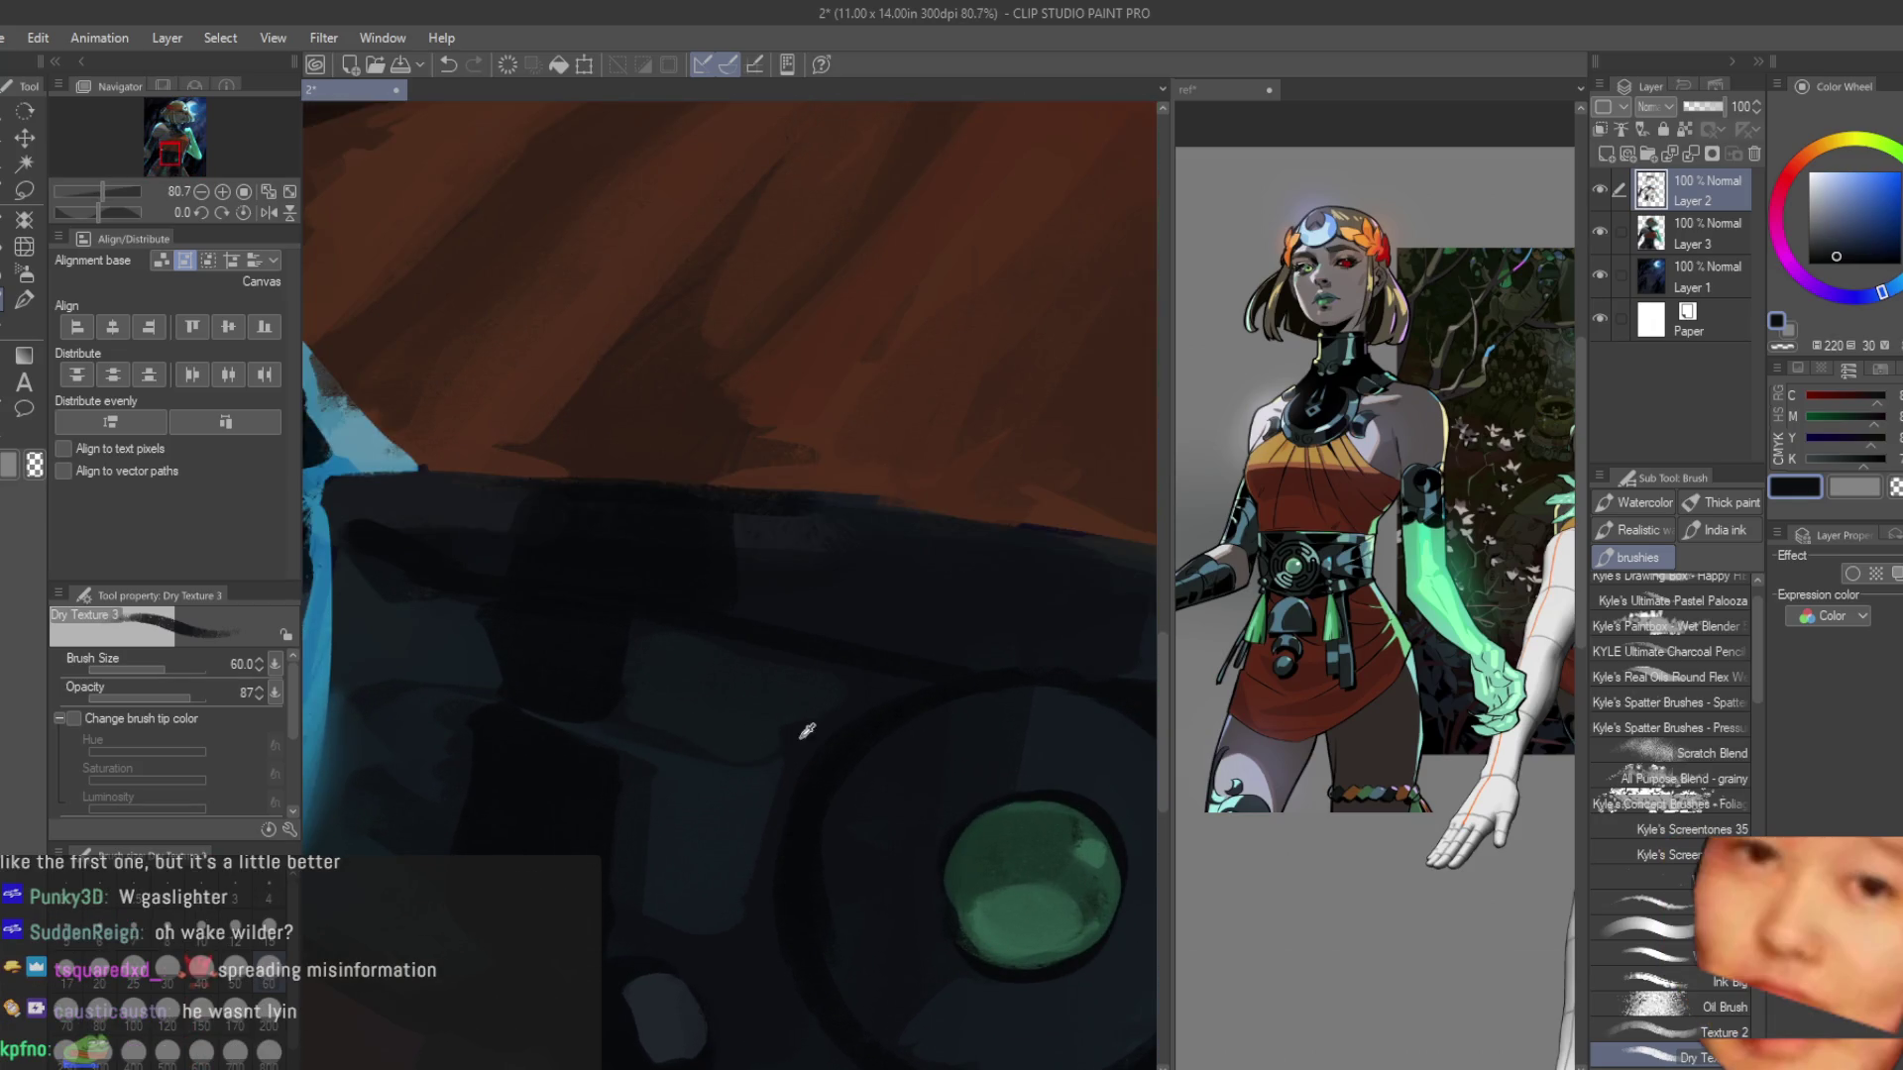
pyautogui.keyDown('alt'); pyautogui.click(709, 682); pyautogui.keyUp('alt')
pyautogui.keyDown('alt'); pyautogui.click(749, 688); pyautogui.keyUp('alt')
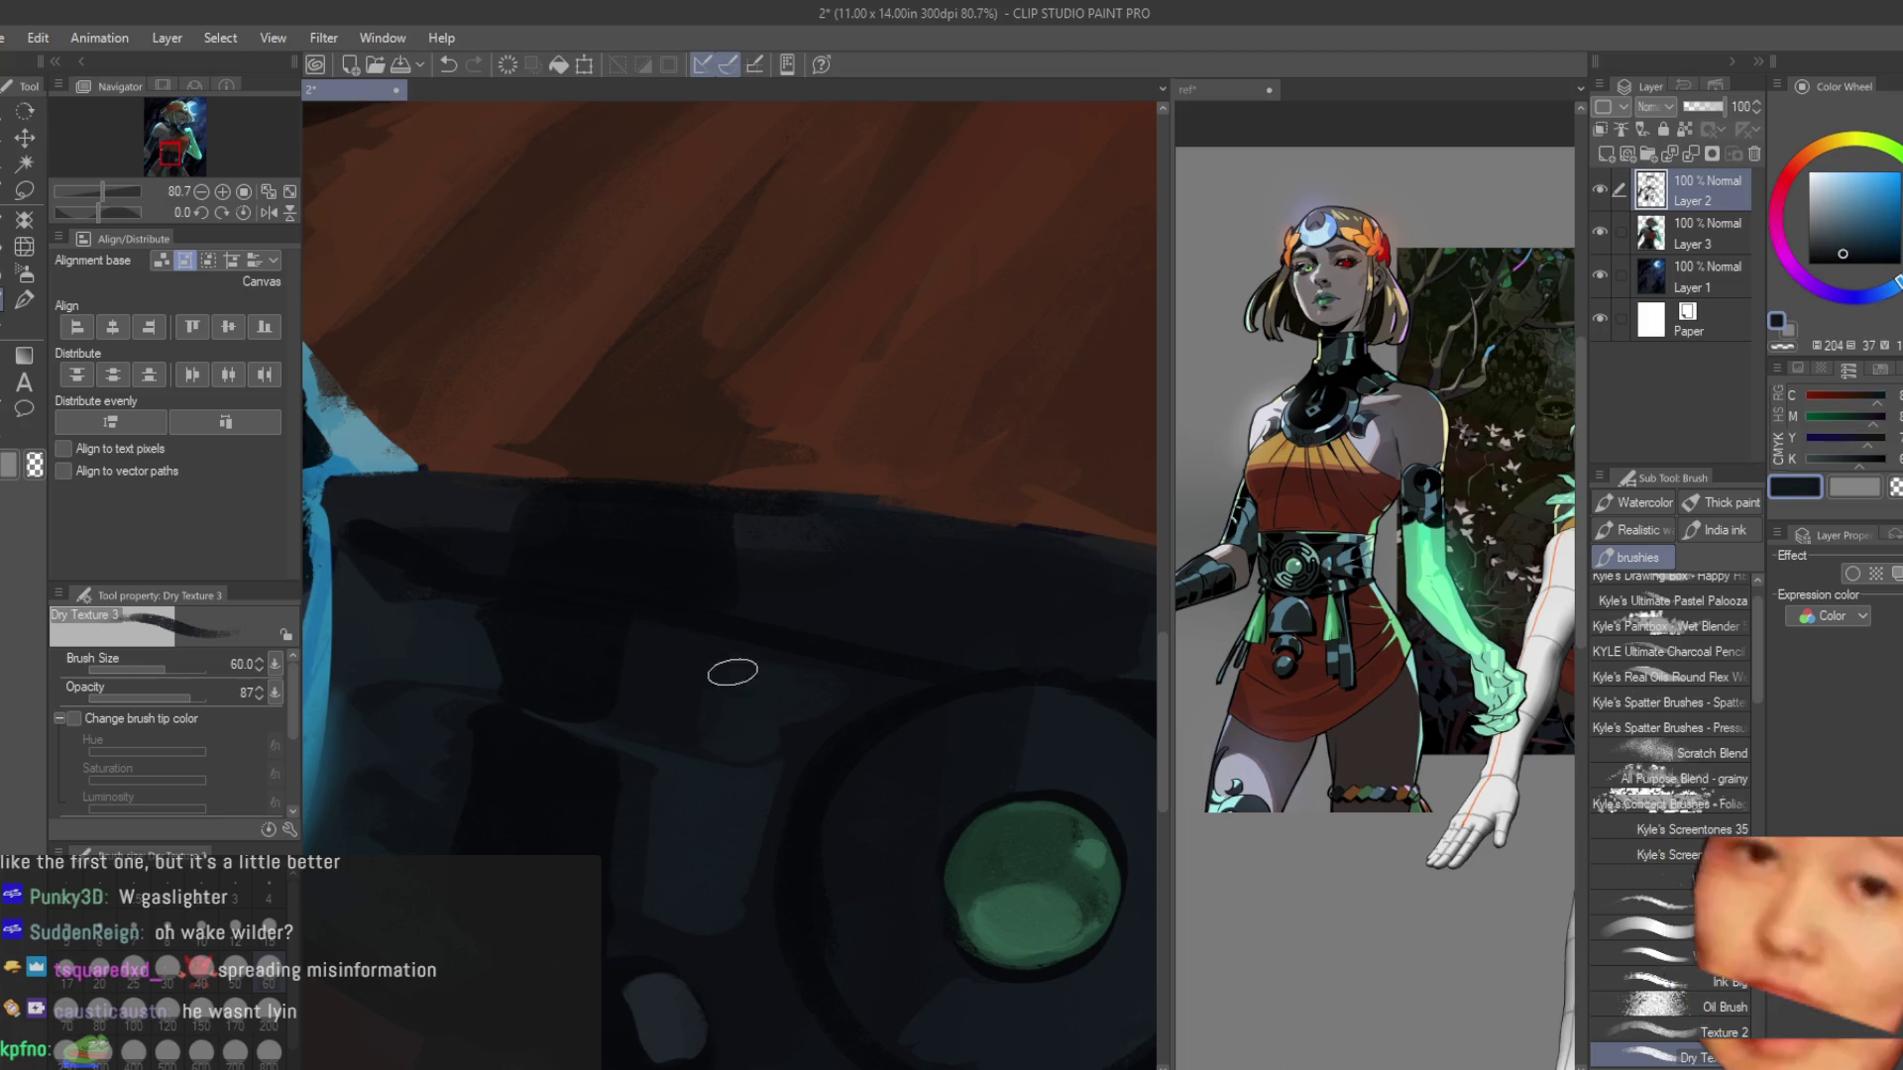
pyautogui.keyDown('alt'); pyautogui.click(823, 709); pyautogui.keyUp('alt')
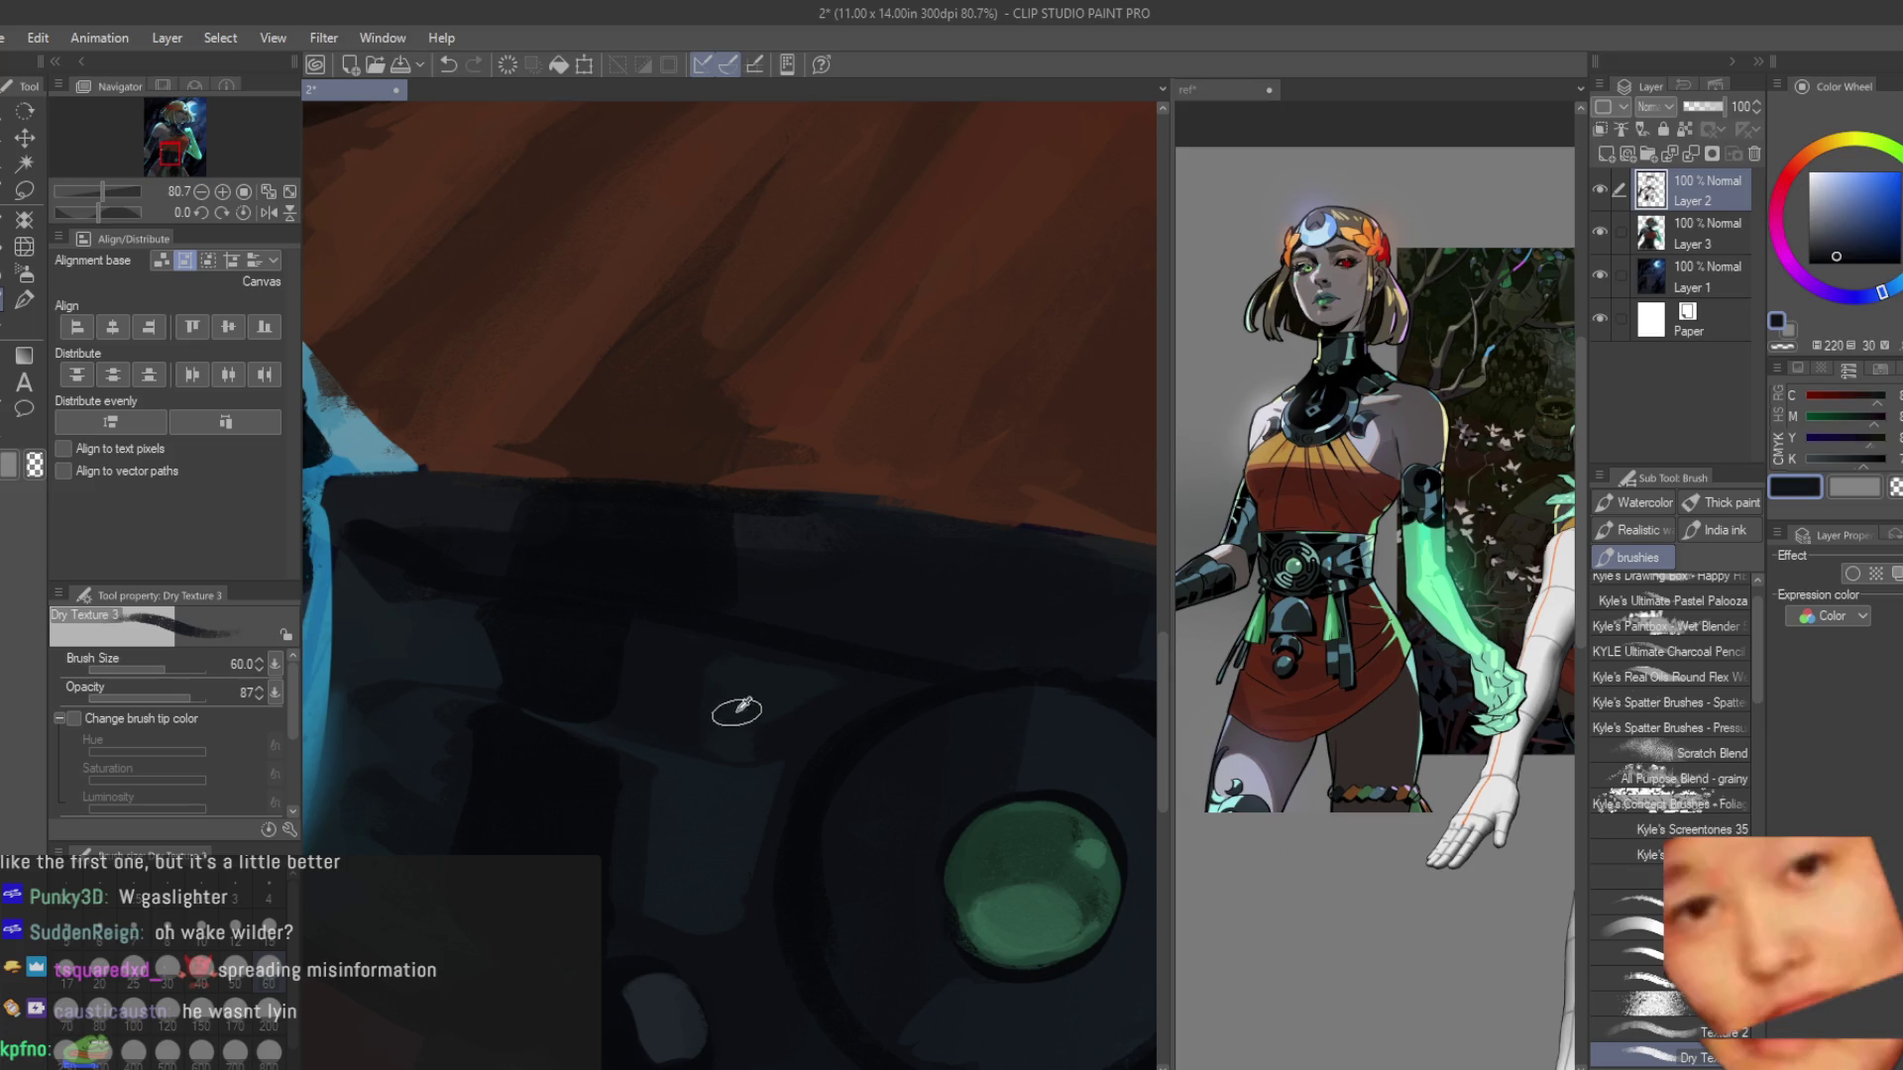
pyautogui.keyDown('alt'); pyautogui.click(731, 709); pyautogui.keyUp('alt')
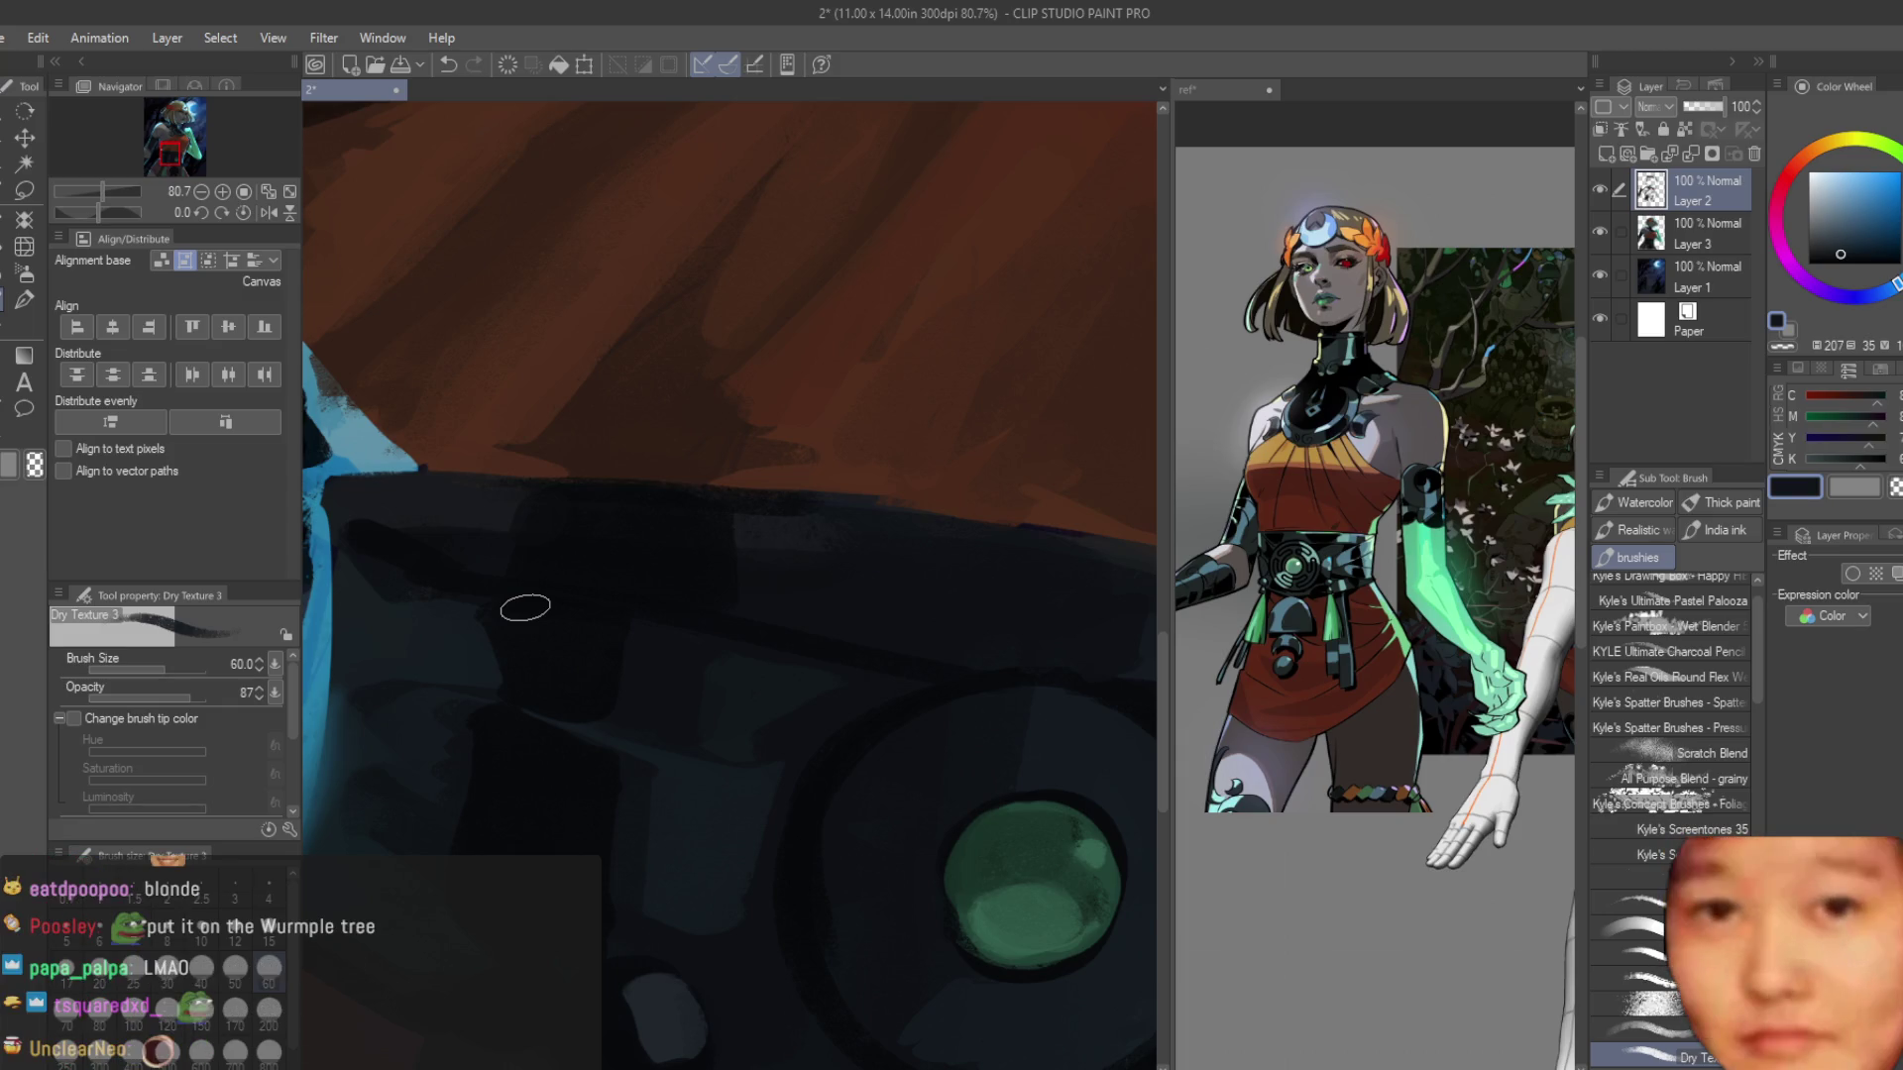
pyautogui.scroll(-3, 573, 730)
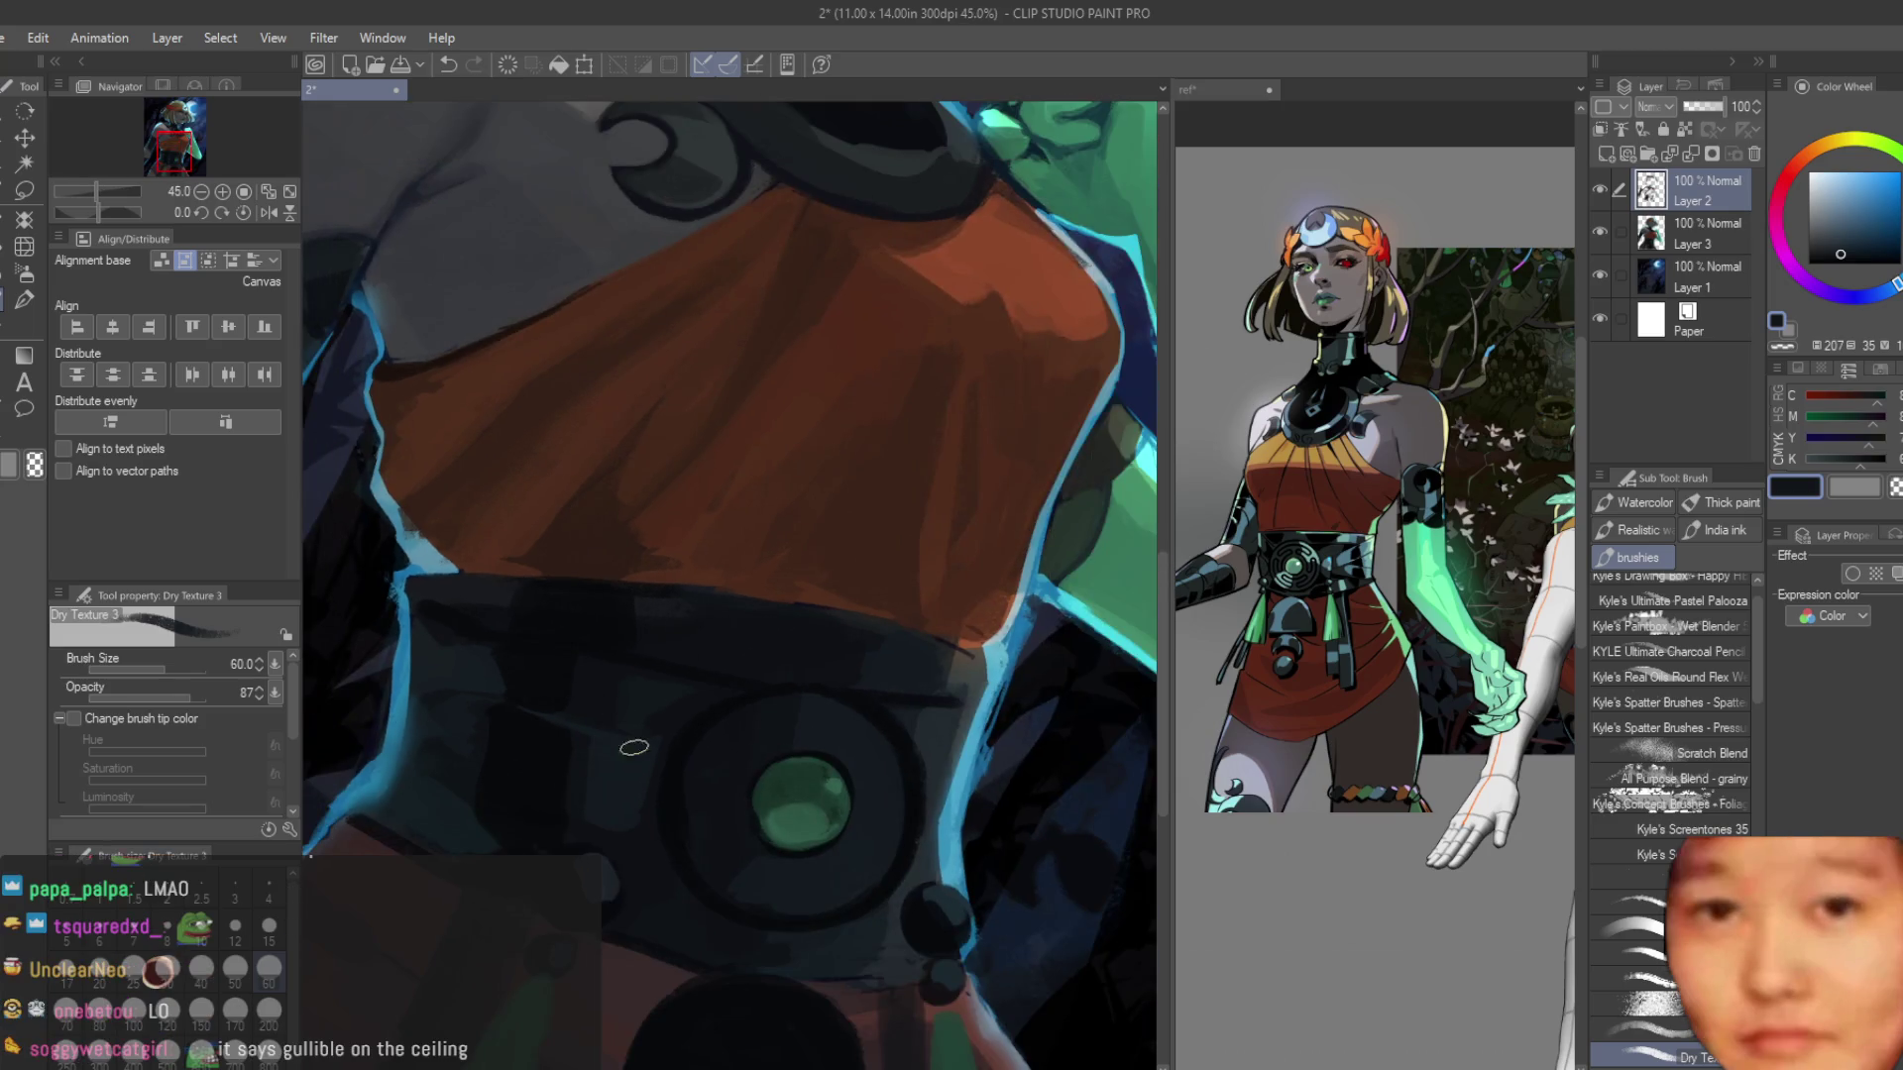
# Sample various navies and greys from the belt around the gem.
pyautogui.scroll(3, 652, 797)
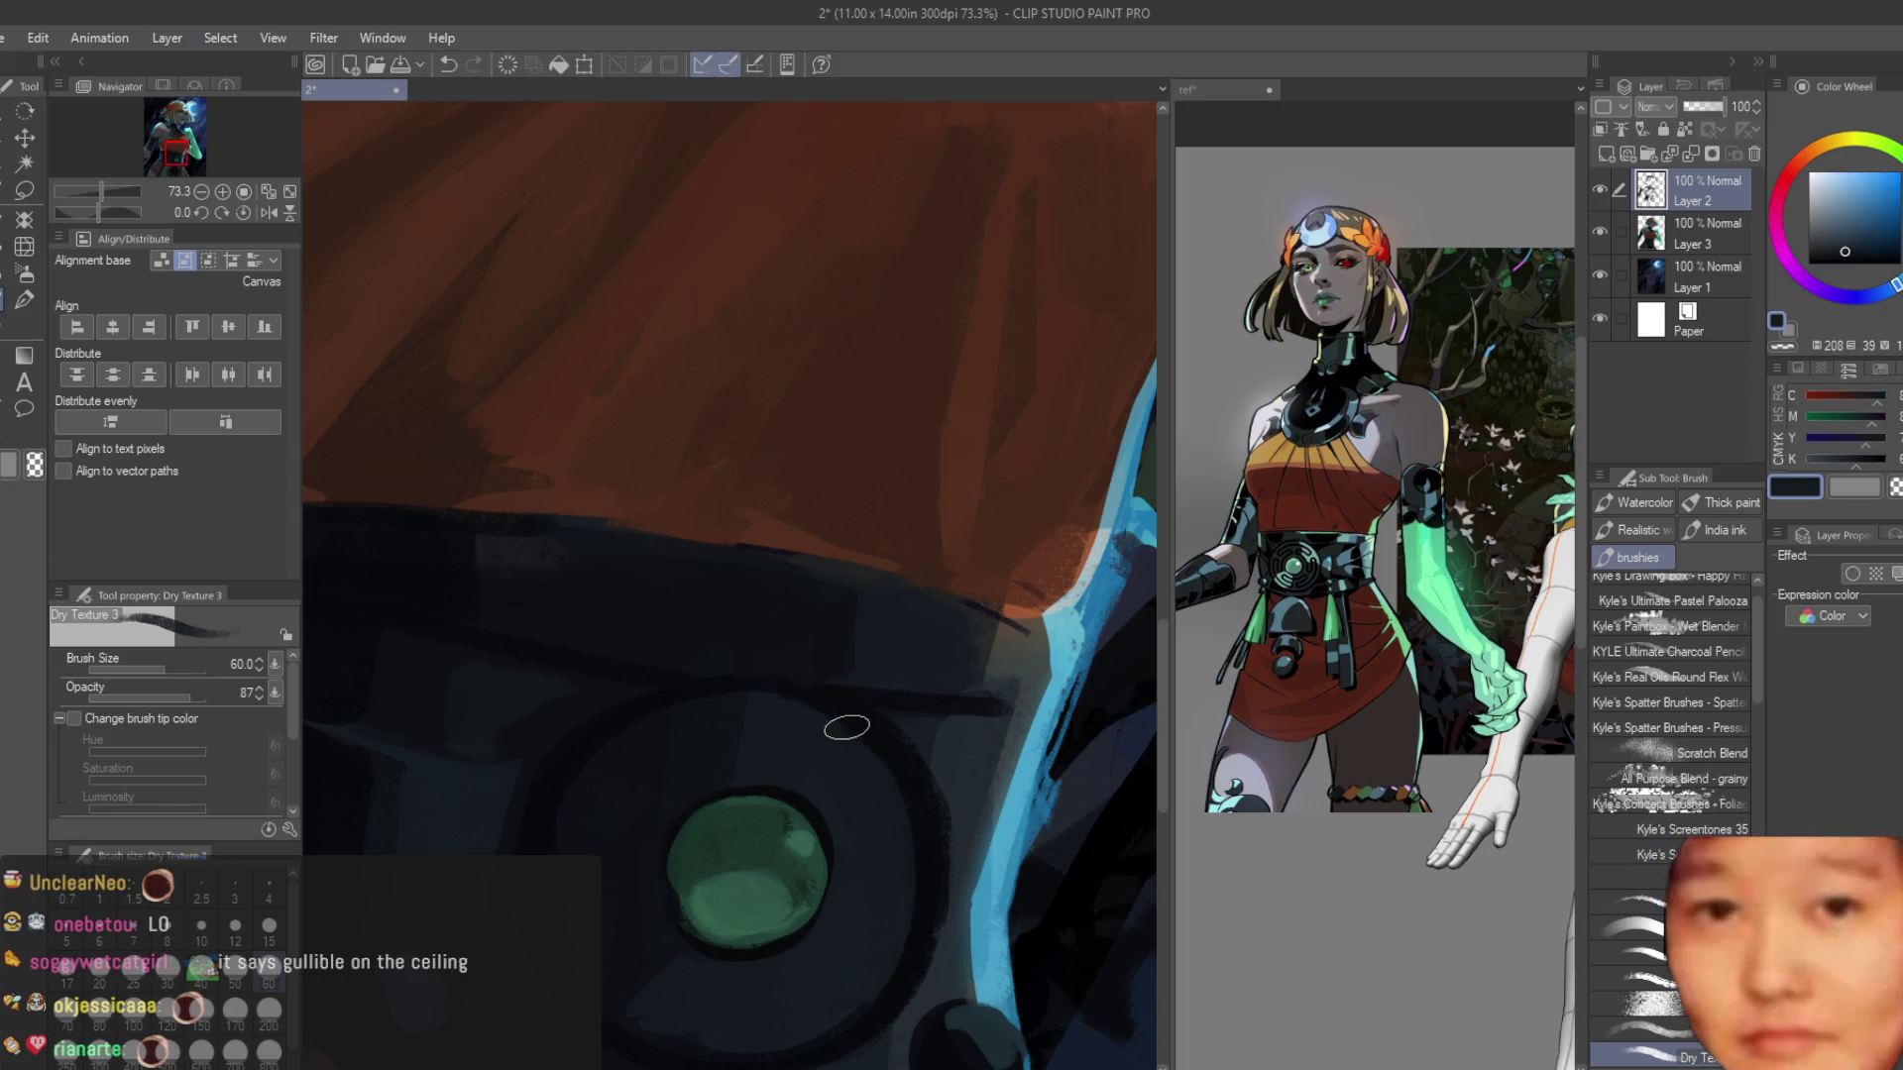
pyautogui.scroll(-2, 837, 693)
pyautogui.scroll(1, 797, 612)
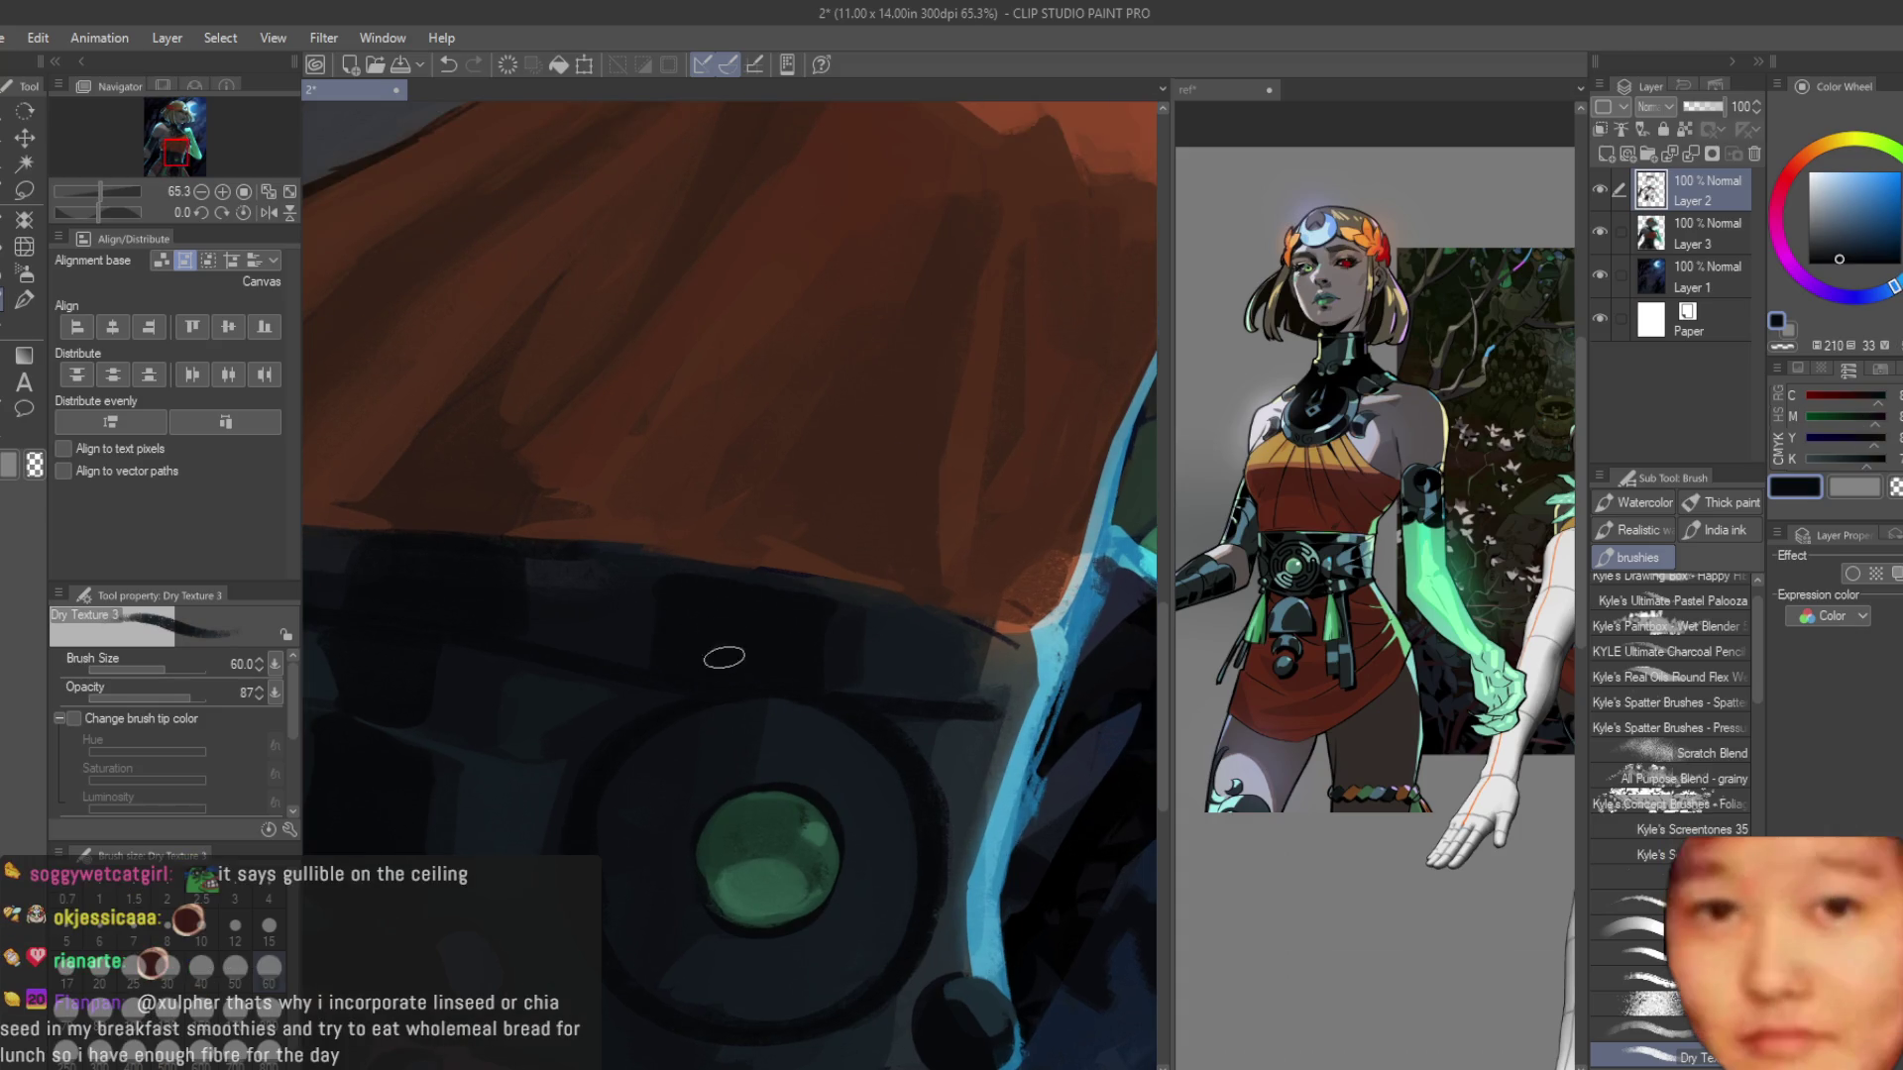
pyautogui.keyDown('alt'); pyautogui.click(595, 616); pyautogui.keyUp('alt')
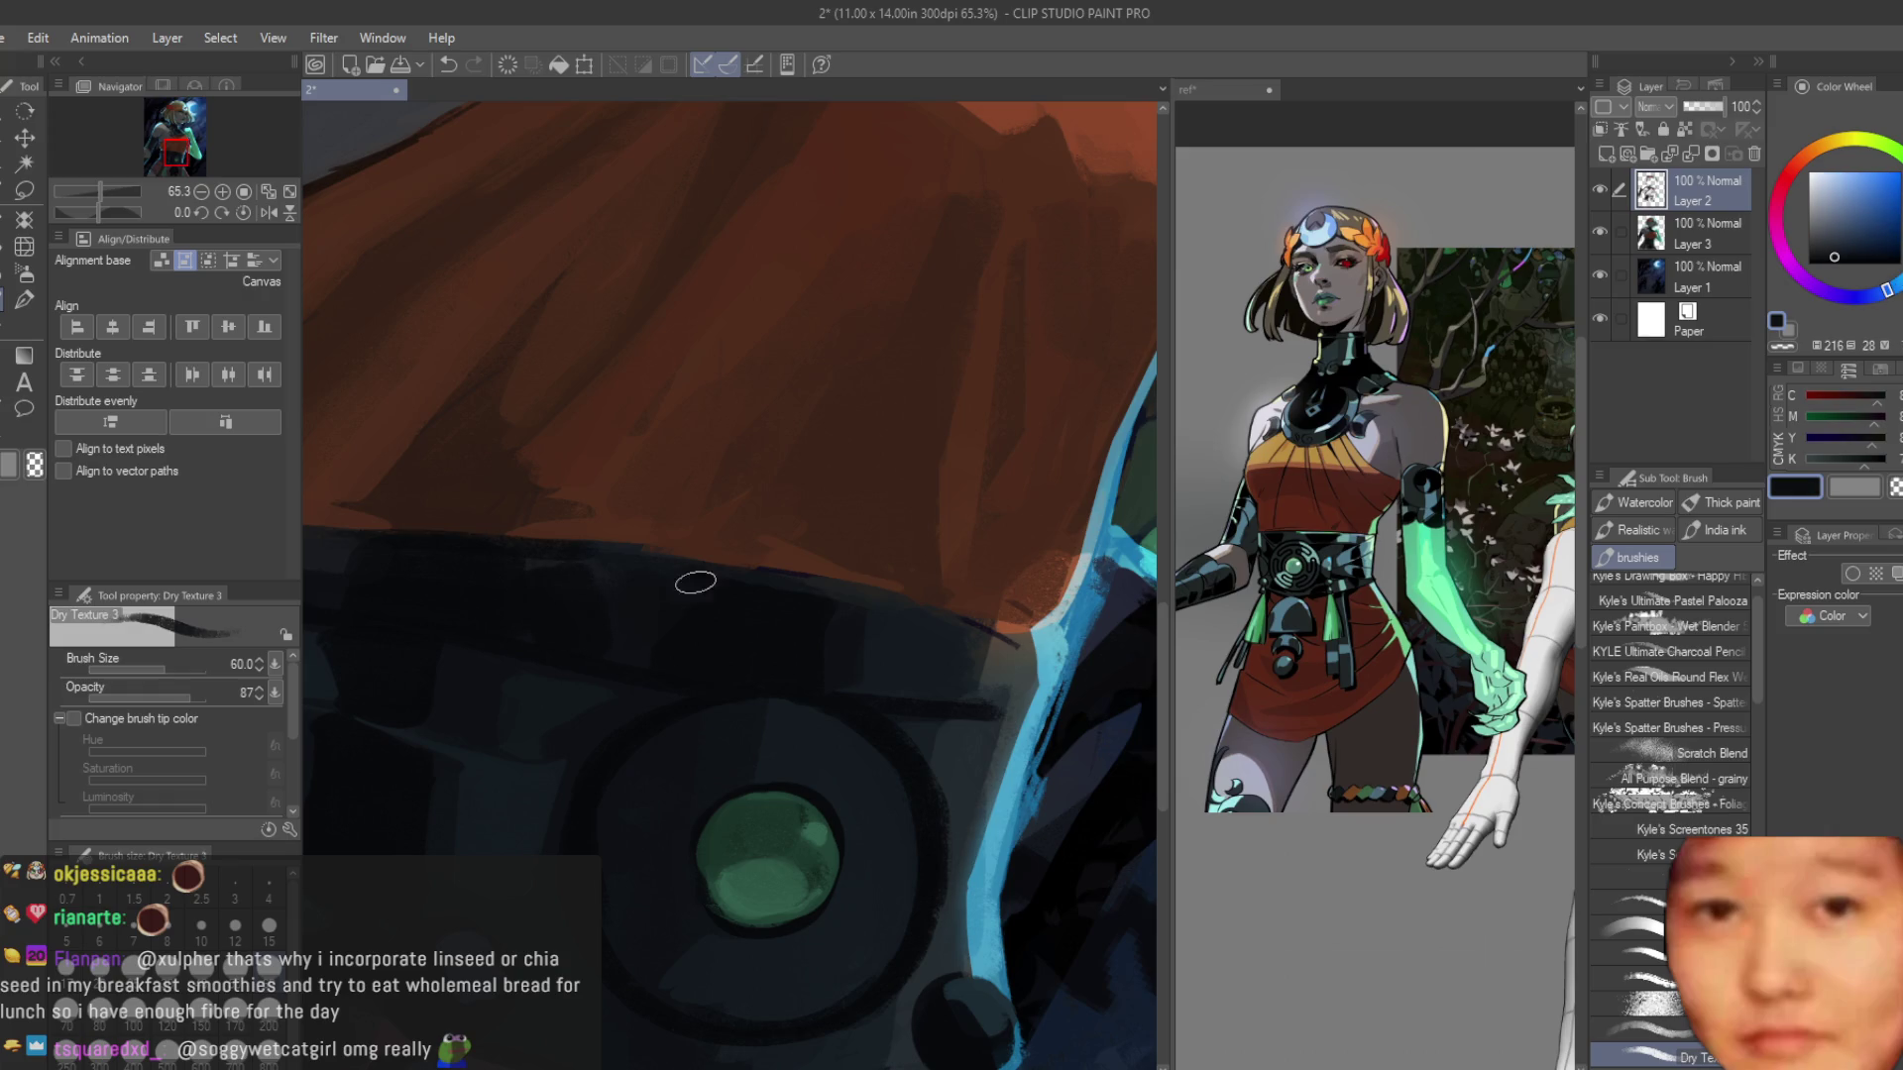
pyautogui.keyDown('alt'); pyautogui.click(885, 640); pyautogui.keyUp('alt')
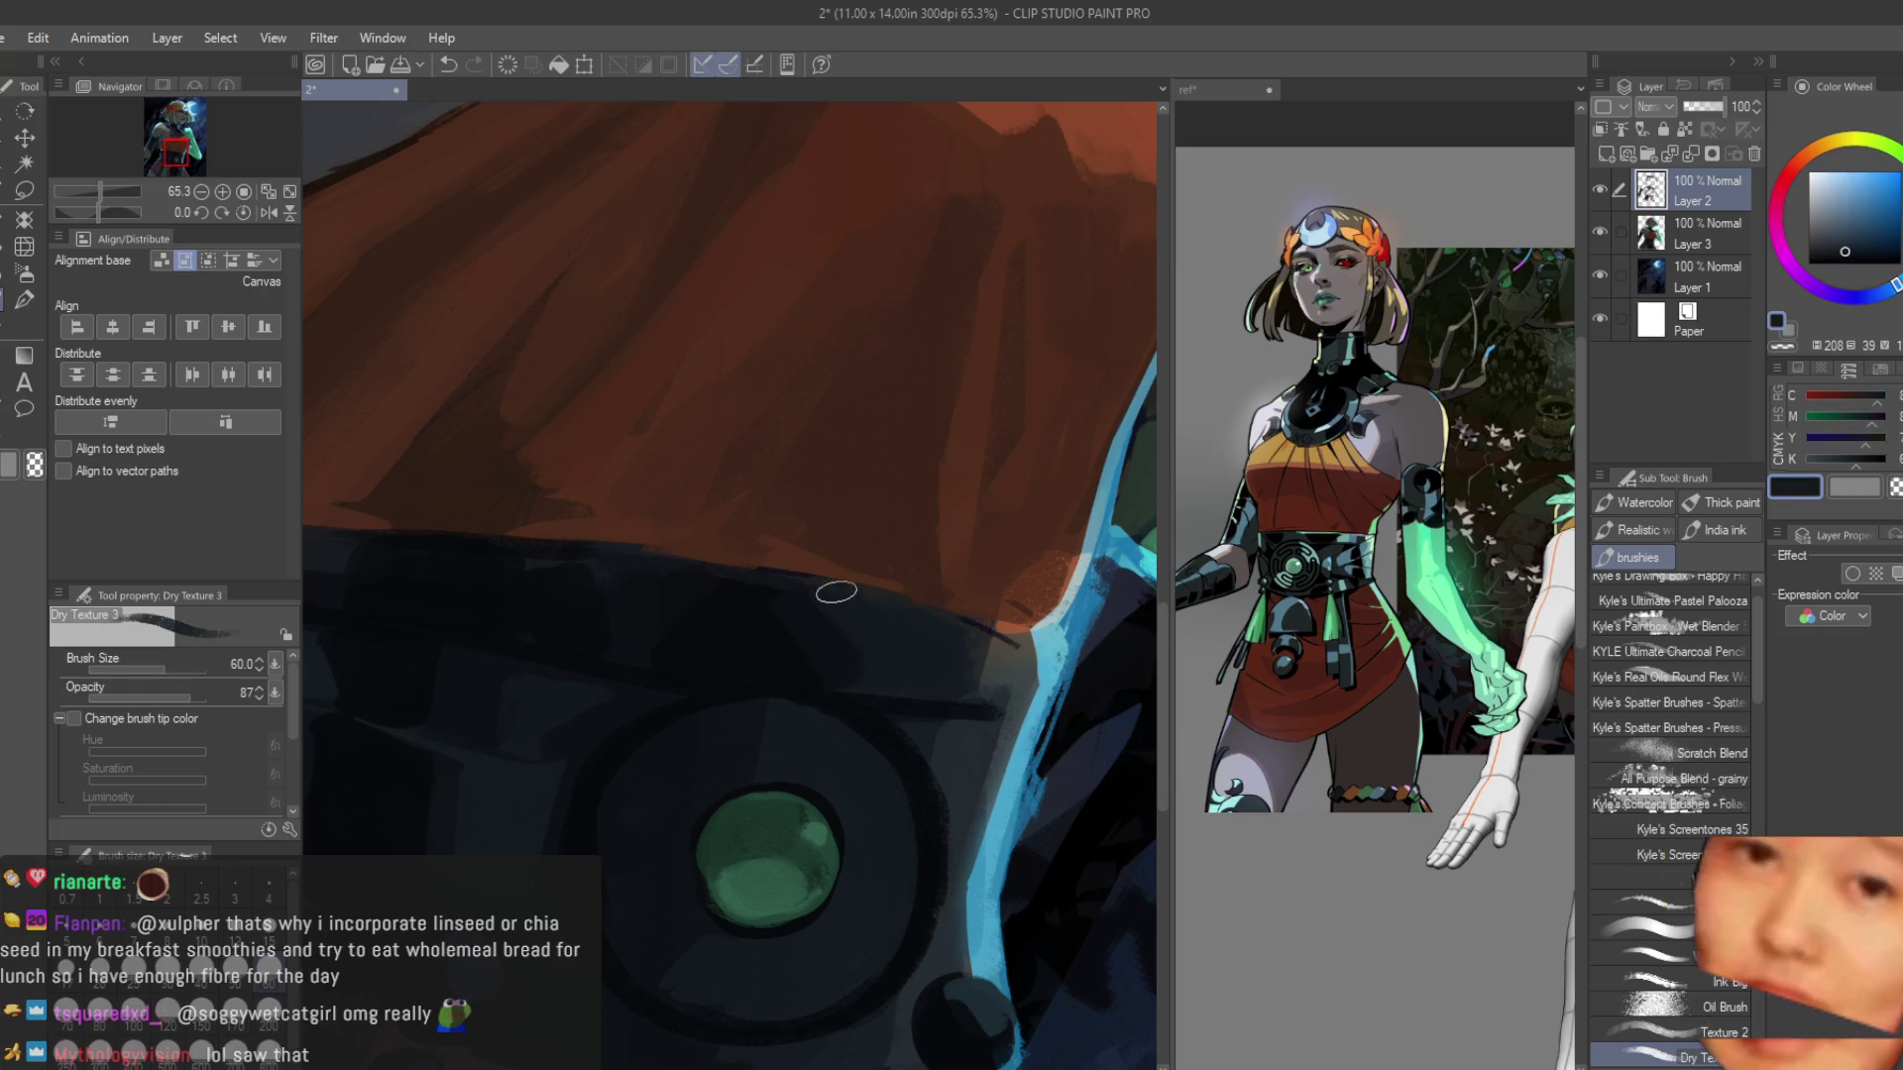
pyautogui.keyDown('alt'); pyautogui.click(710, 597); pyautogui.keyUp('alt')
pyautogui.keyDown('alt'); pyautogui.click(620, 619); pyautogui.keyUp('alt')
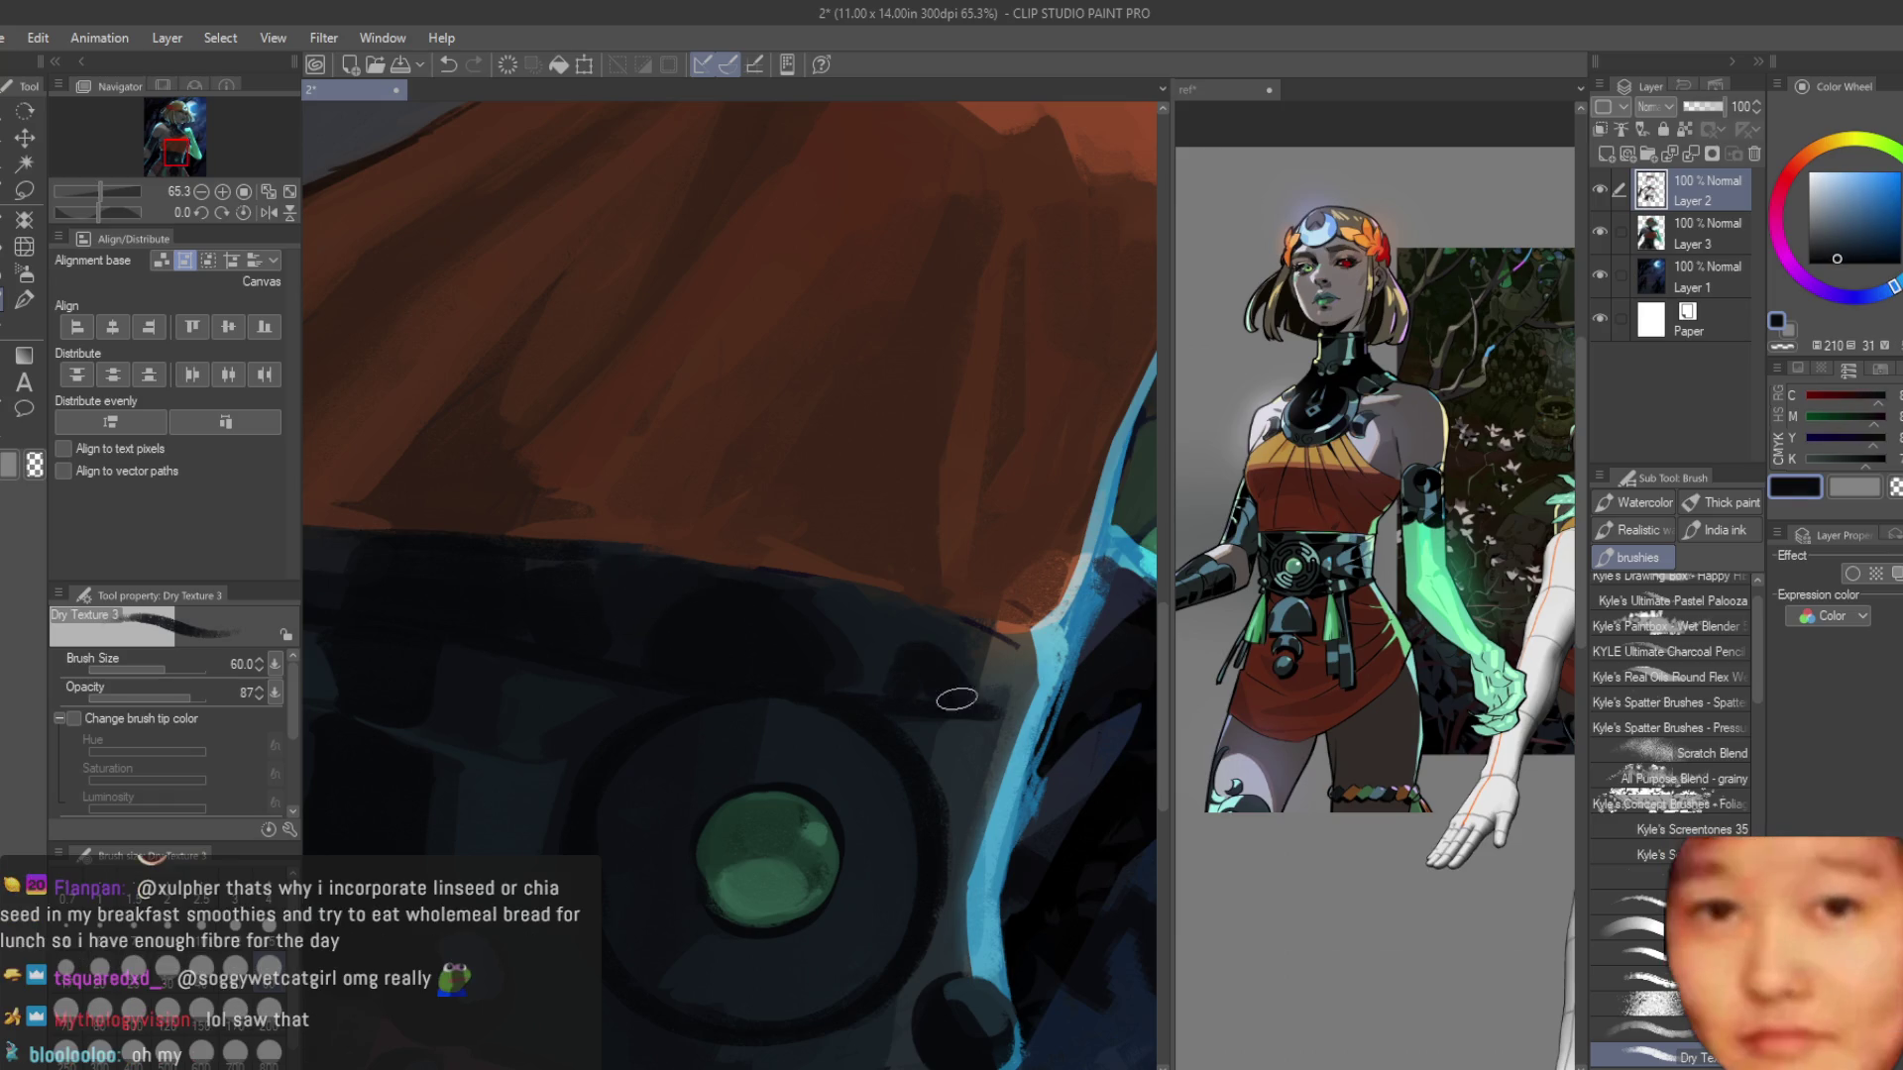
pyautogui.keyDown('alt'); pyautogui.click(902, 630); pyautogui.keyUp('alt')
pyautogui.scroll(-5, 949, 678)
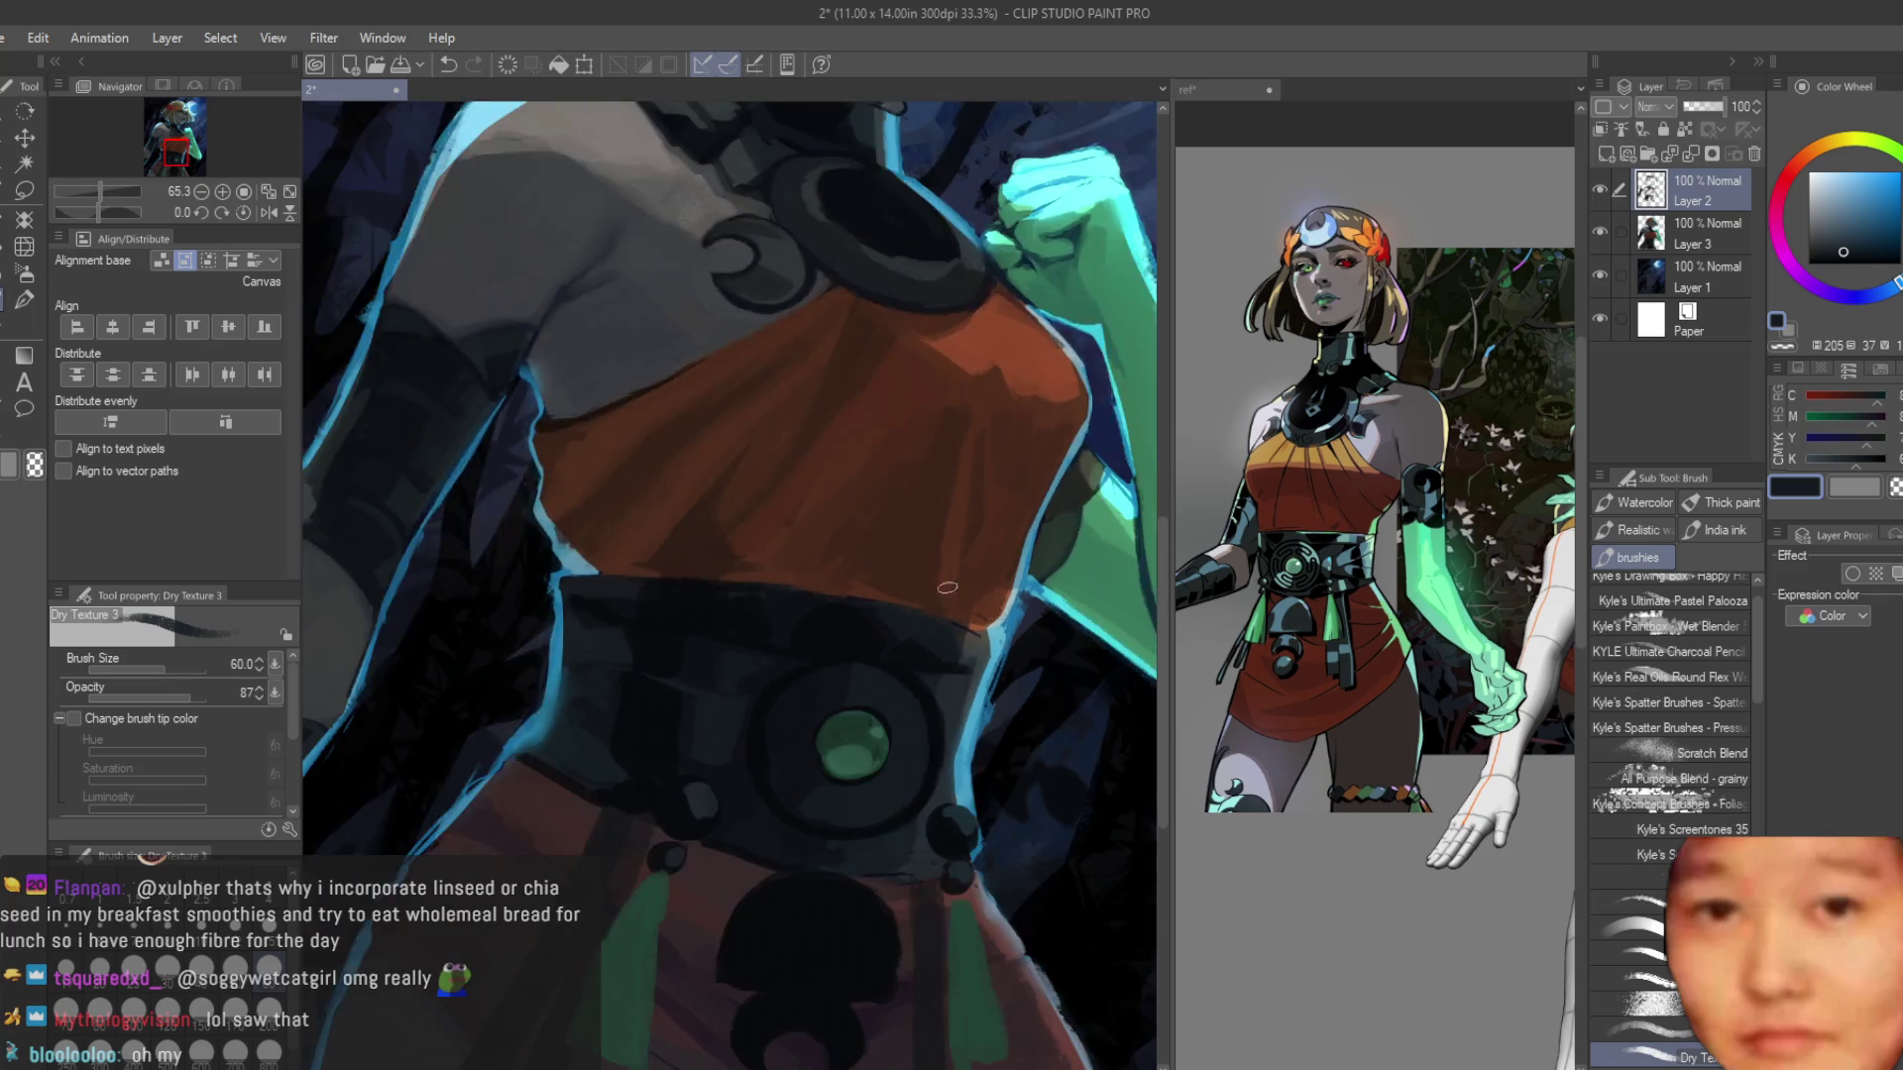
pyautogui.scroll(3, 814, 637)
pyautogui.scroll(2, 737, 540)
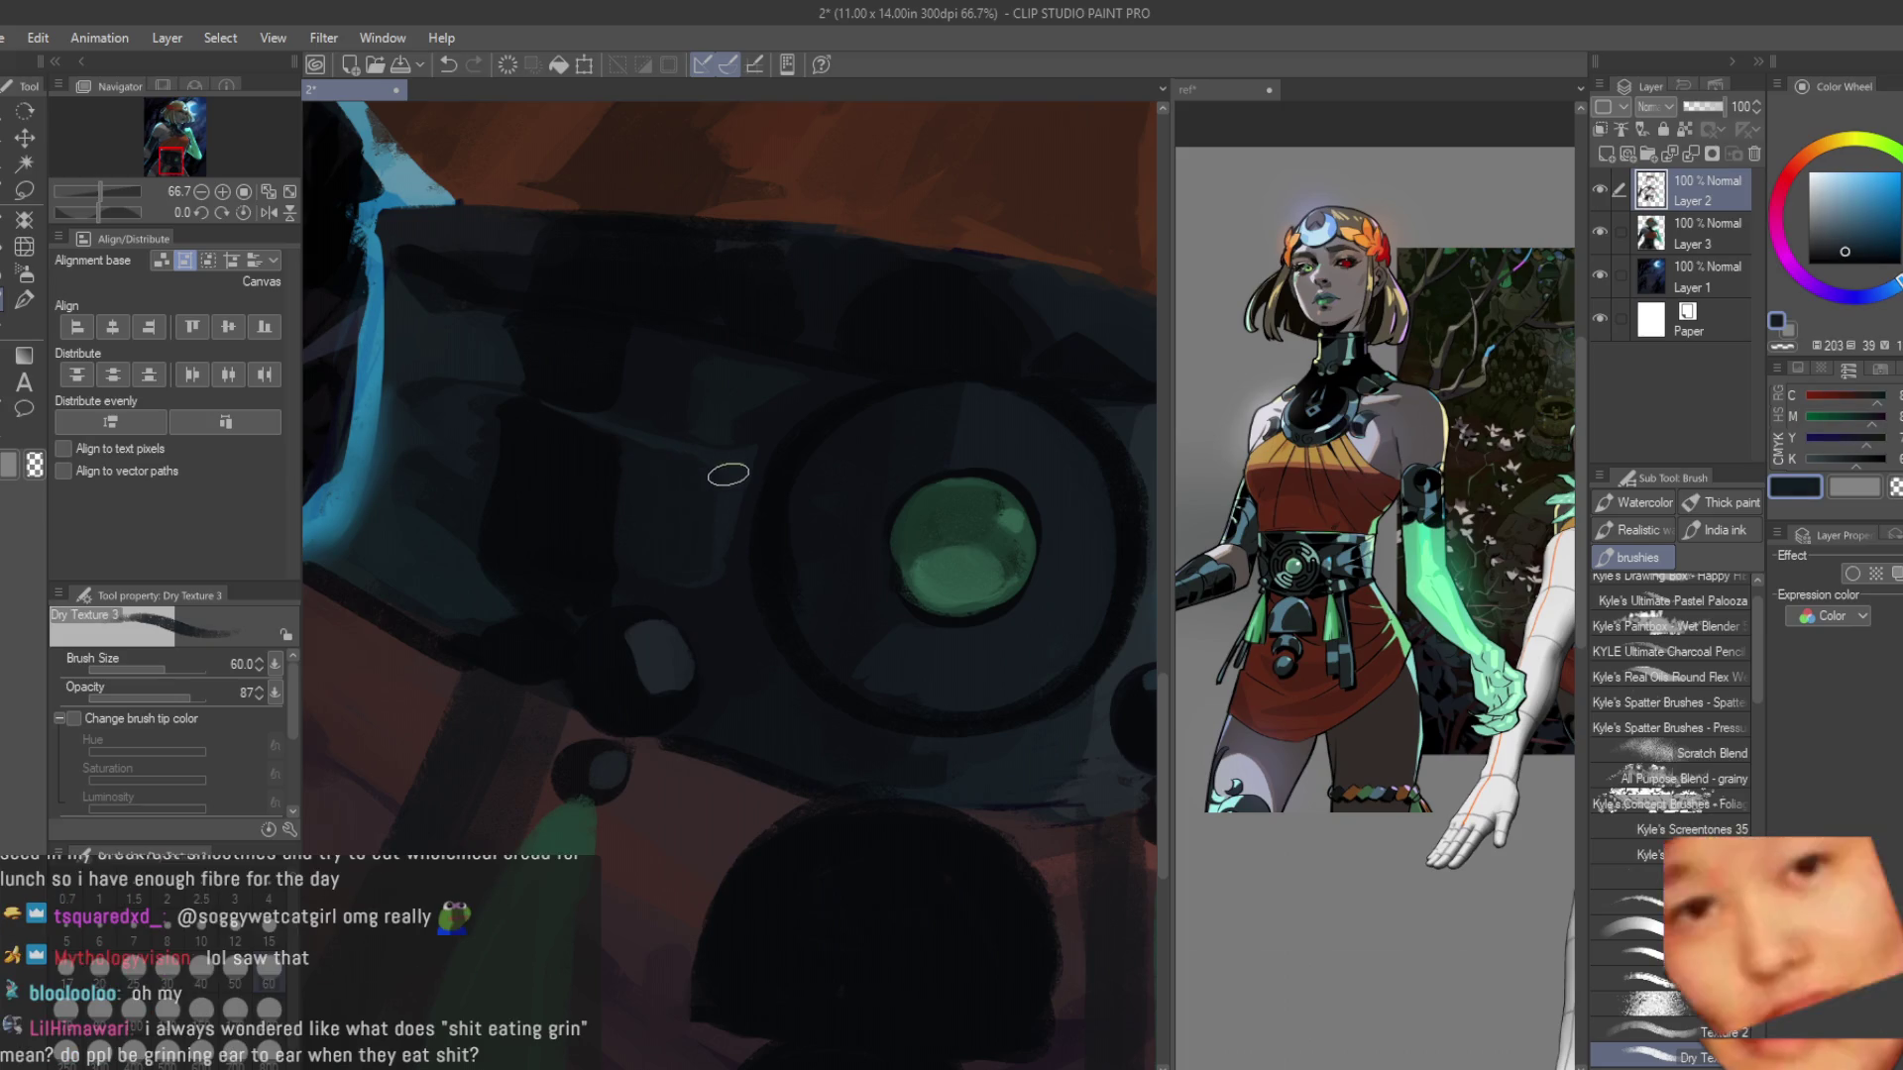
pyautogui.keyDown('alt'); pyautogui.click(602, 539); pyautogui.keyUp('alt')
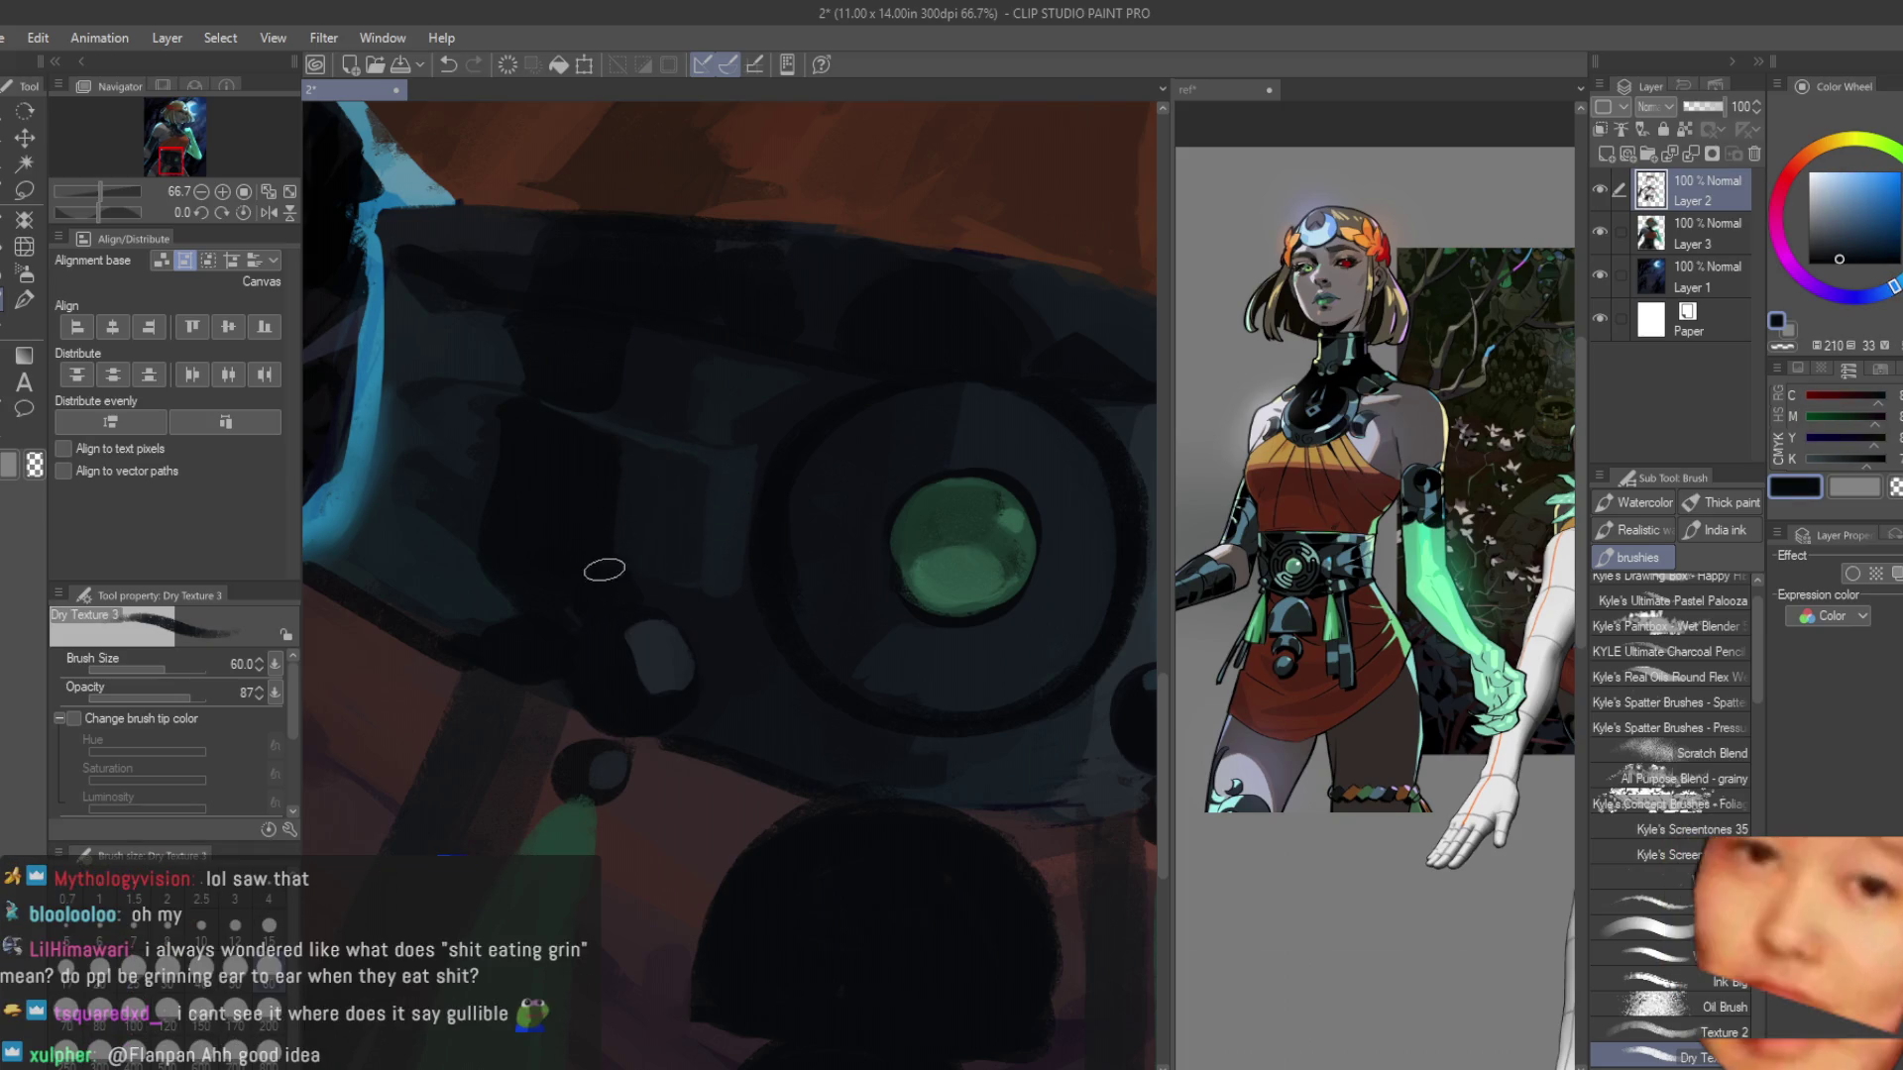
# Repaint and reshape the small grey stud below the gem.
pyautogui.keyDown('alt'); pyautogui.click(600, 649); pyautogui.keyUp('alt')
pyautogui.moveTo(614, 639)
pyautogui.mouseDown()
pyautogui.moveTo(637, 667)
pyautogui.moveTo(615, 654)
pyautogui.mouseUp()
pyautogui.keyDown('alt'); pyautogui.click(624, 646); pyautogui.keyUp('alt')
pyautogui.scroll(-2, 652, 694)
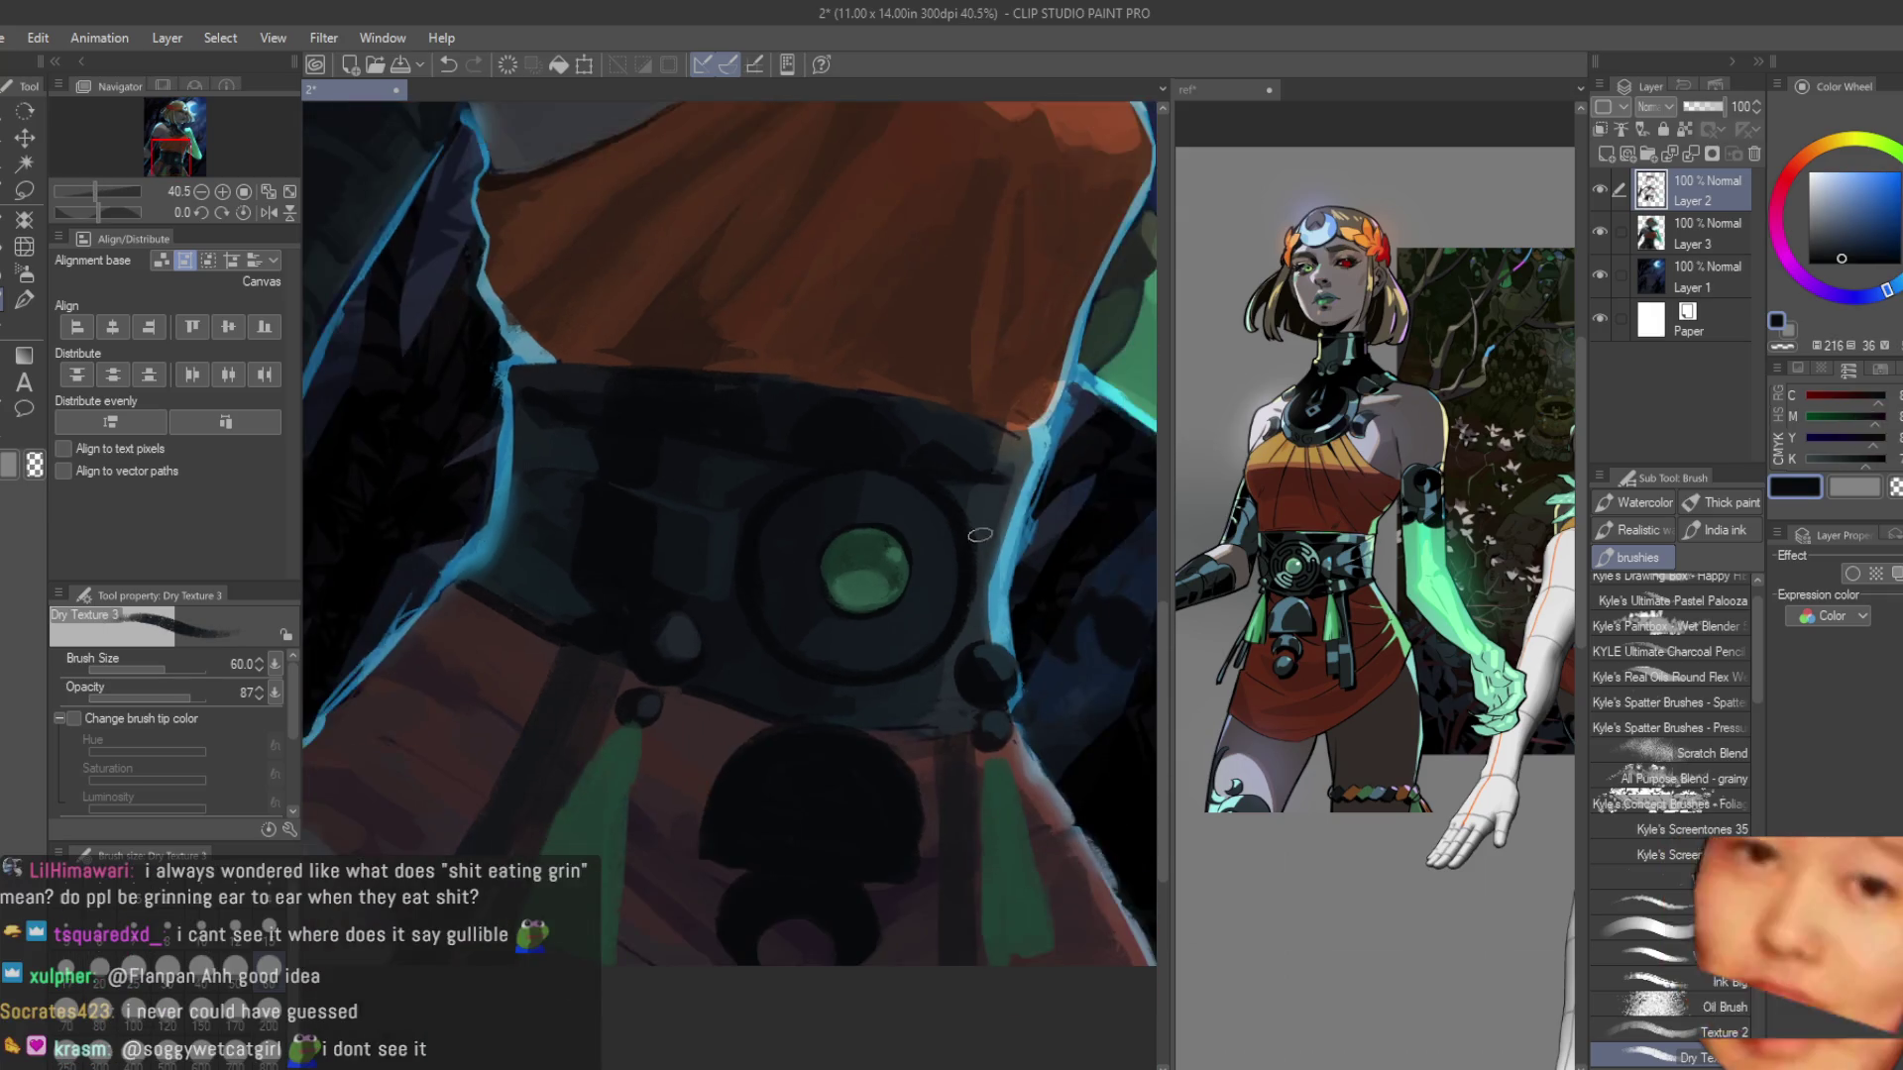
pyautogui.scroll(1, 997, 789)
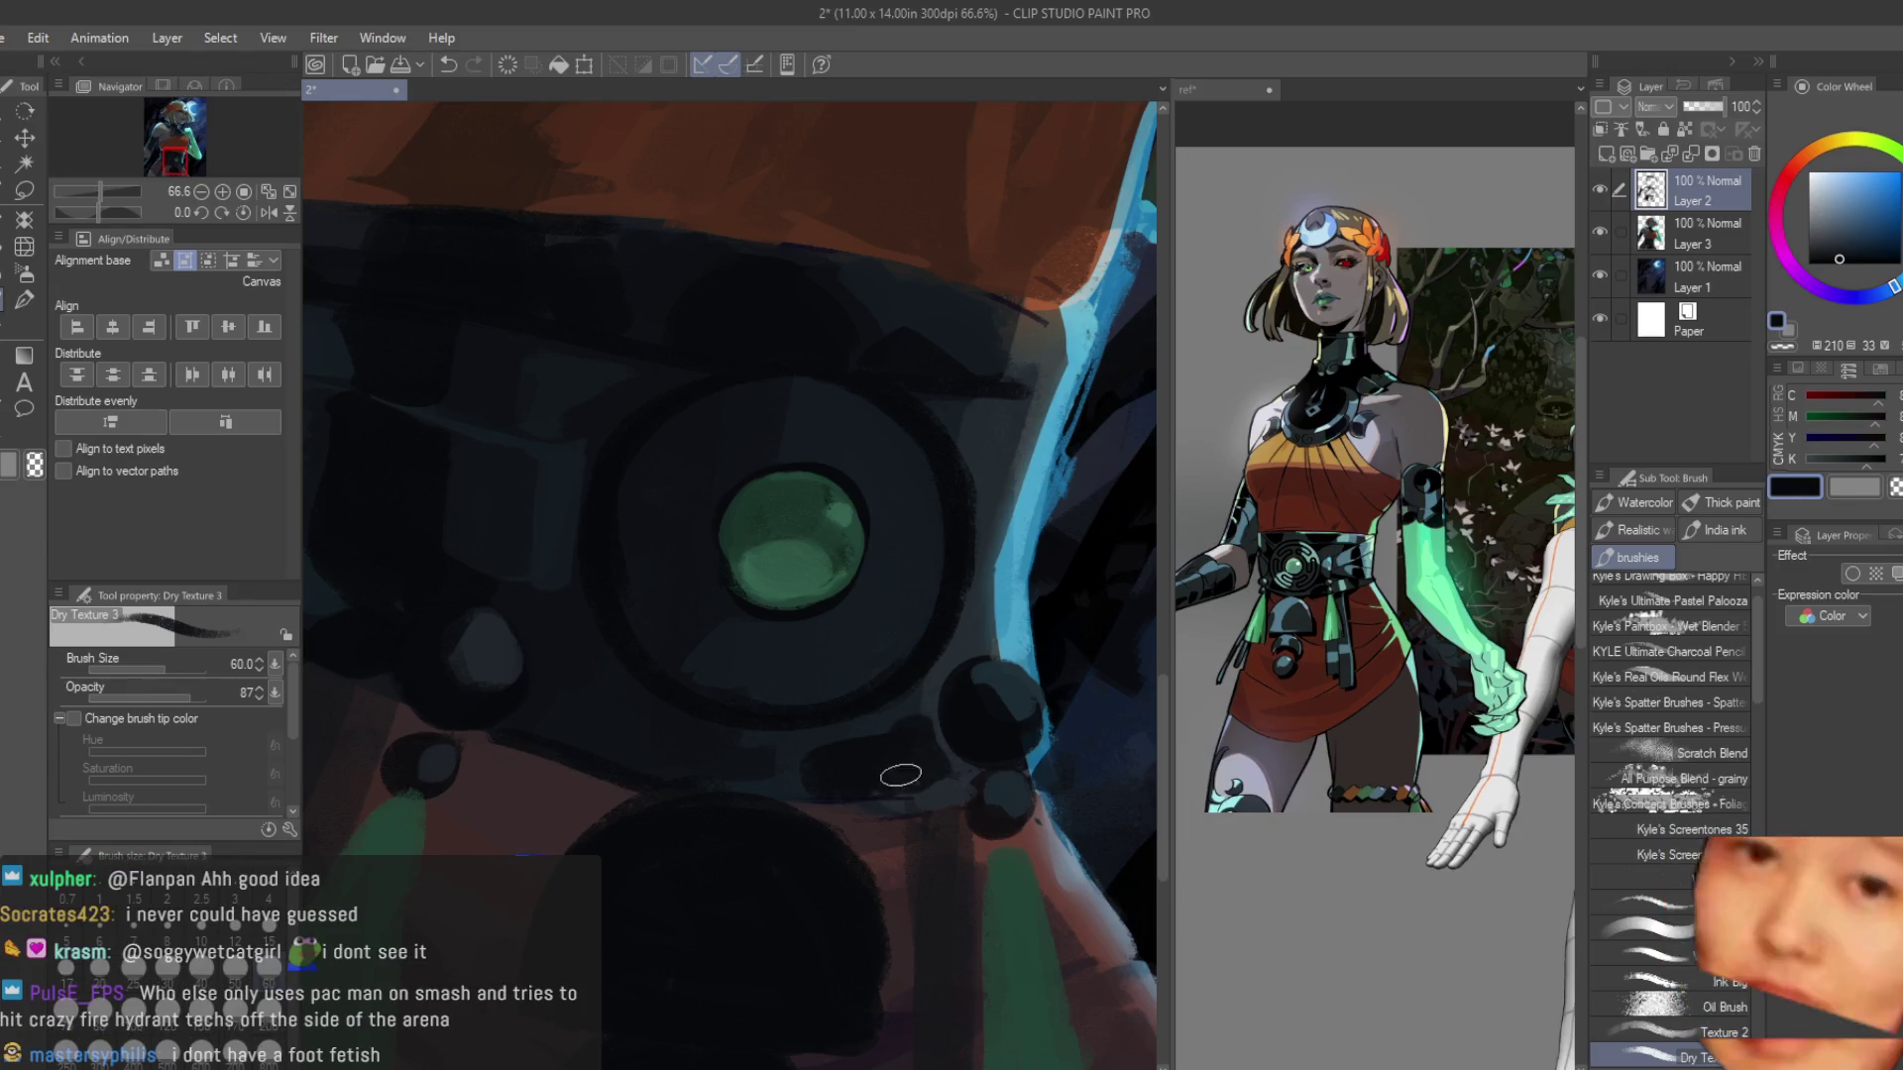
# Paint a dark vertical stroke down the belt strap.
pyautogui.scroll(-4, 763, 781)
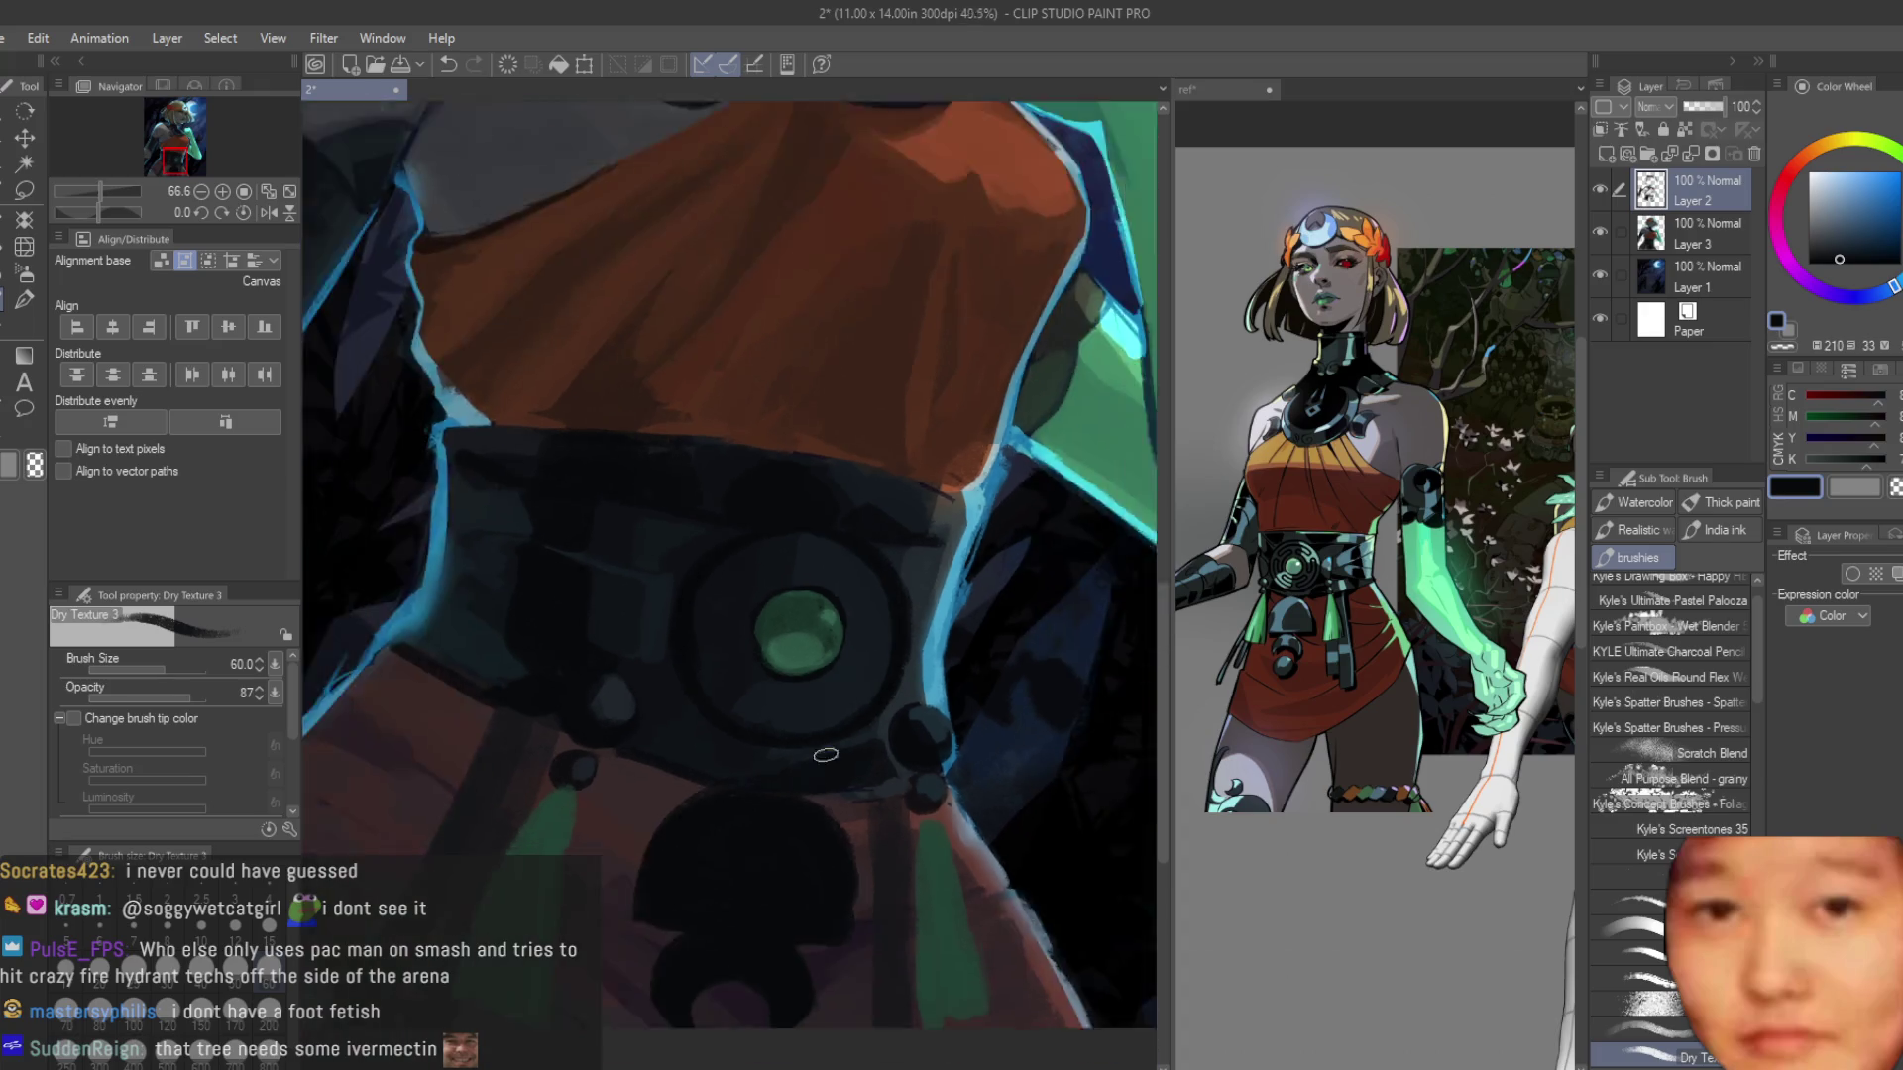
pyautogui.scroll(2, 834, 685)
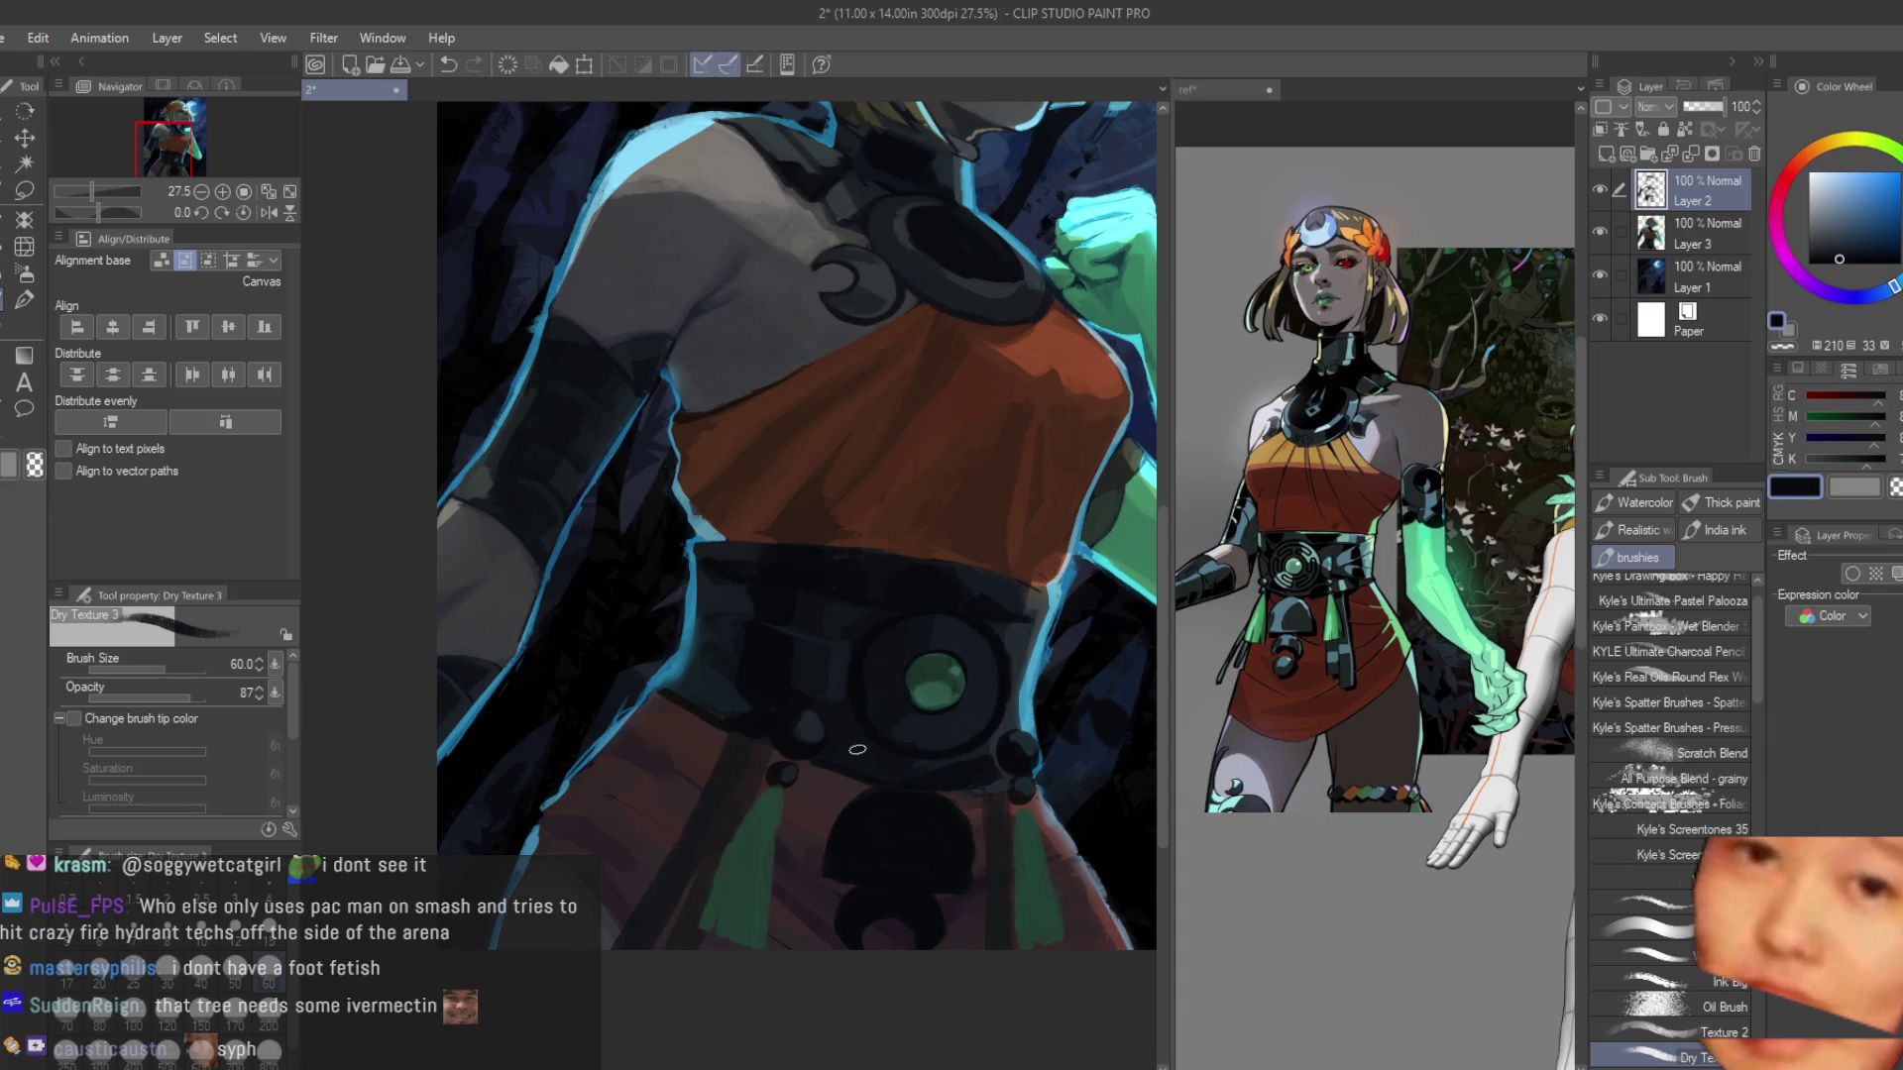
pyautogui.scroll(3, 859, 754)
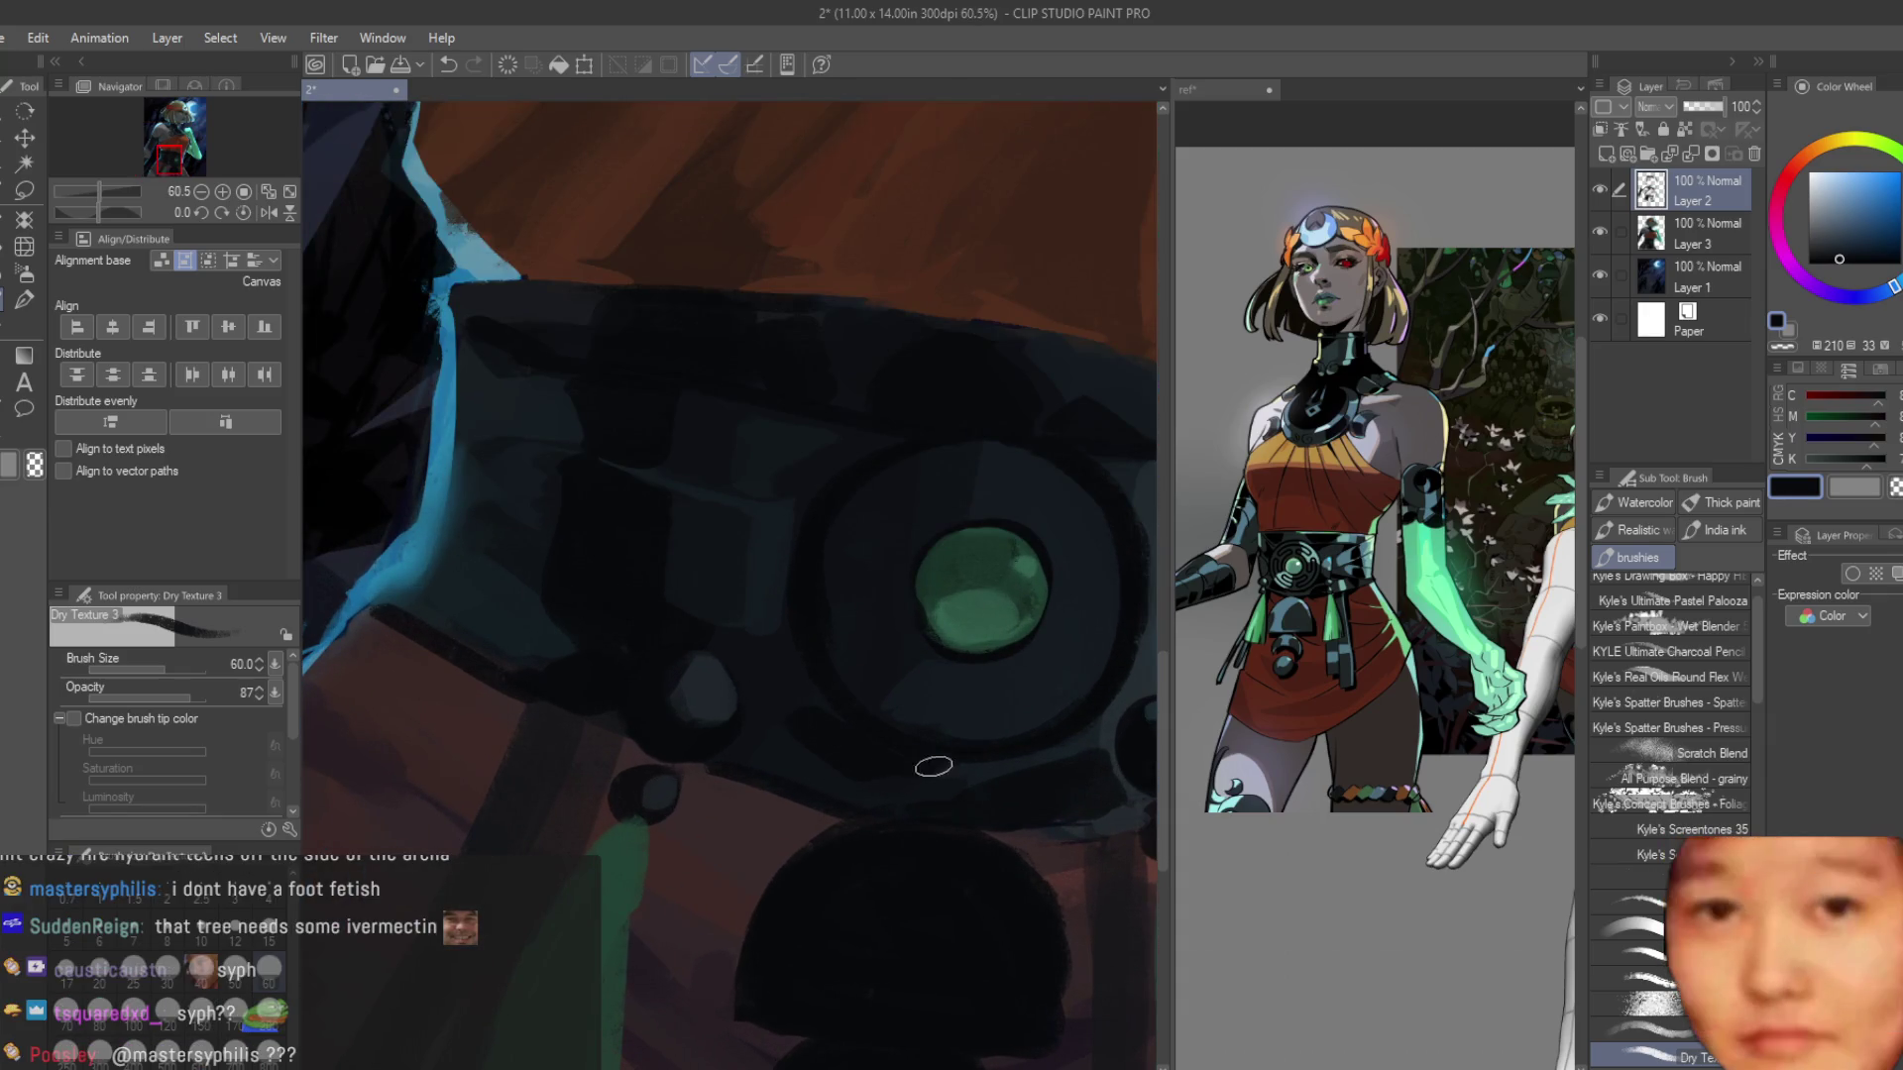
pyautogui.scroll(-6, 762, 696)
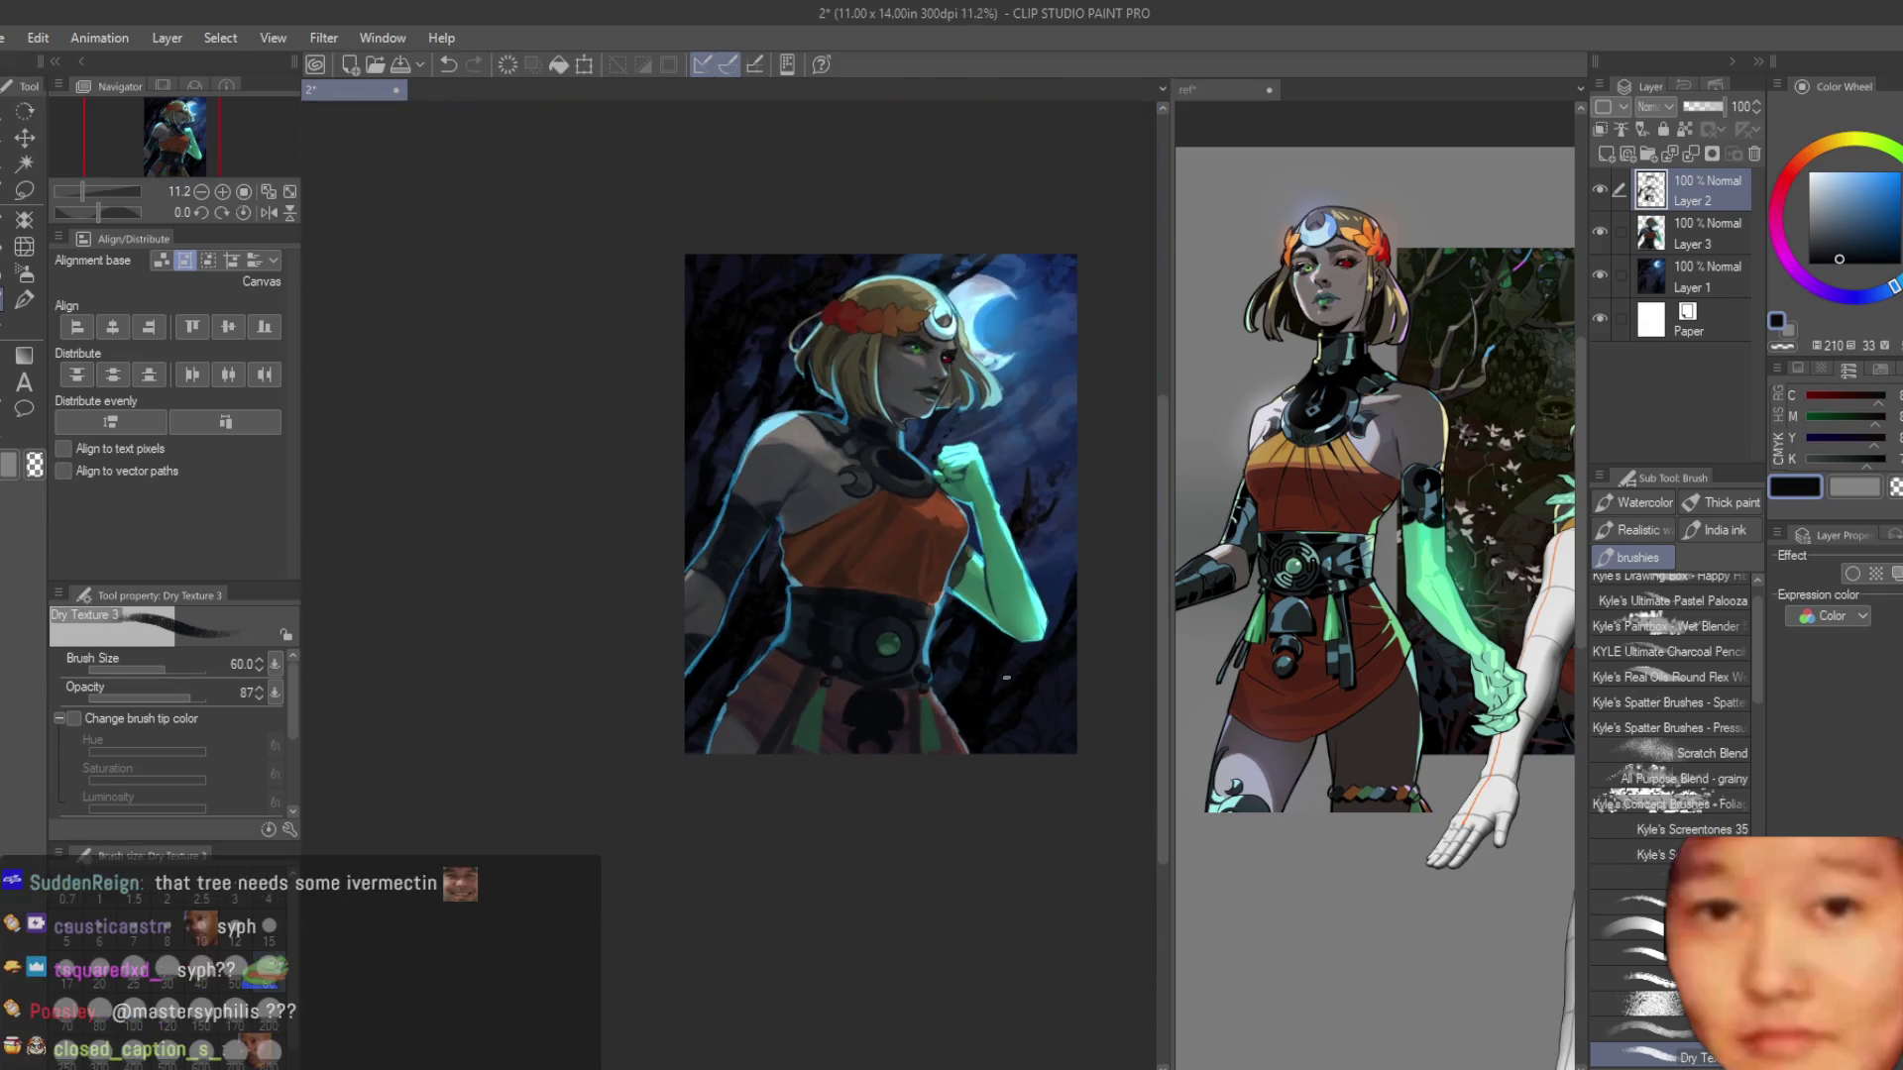
pyautogui.scroll(6, 965, 642)
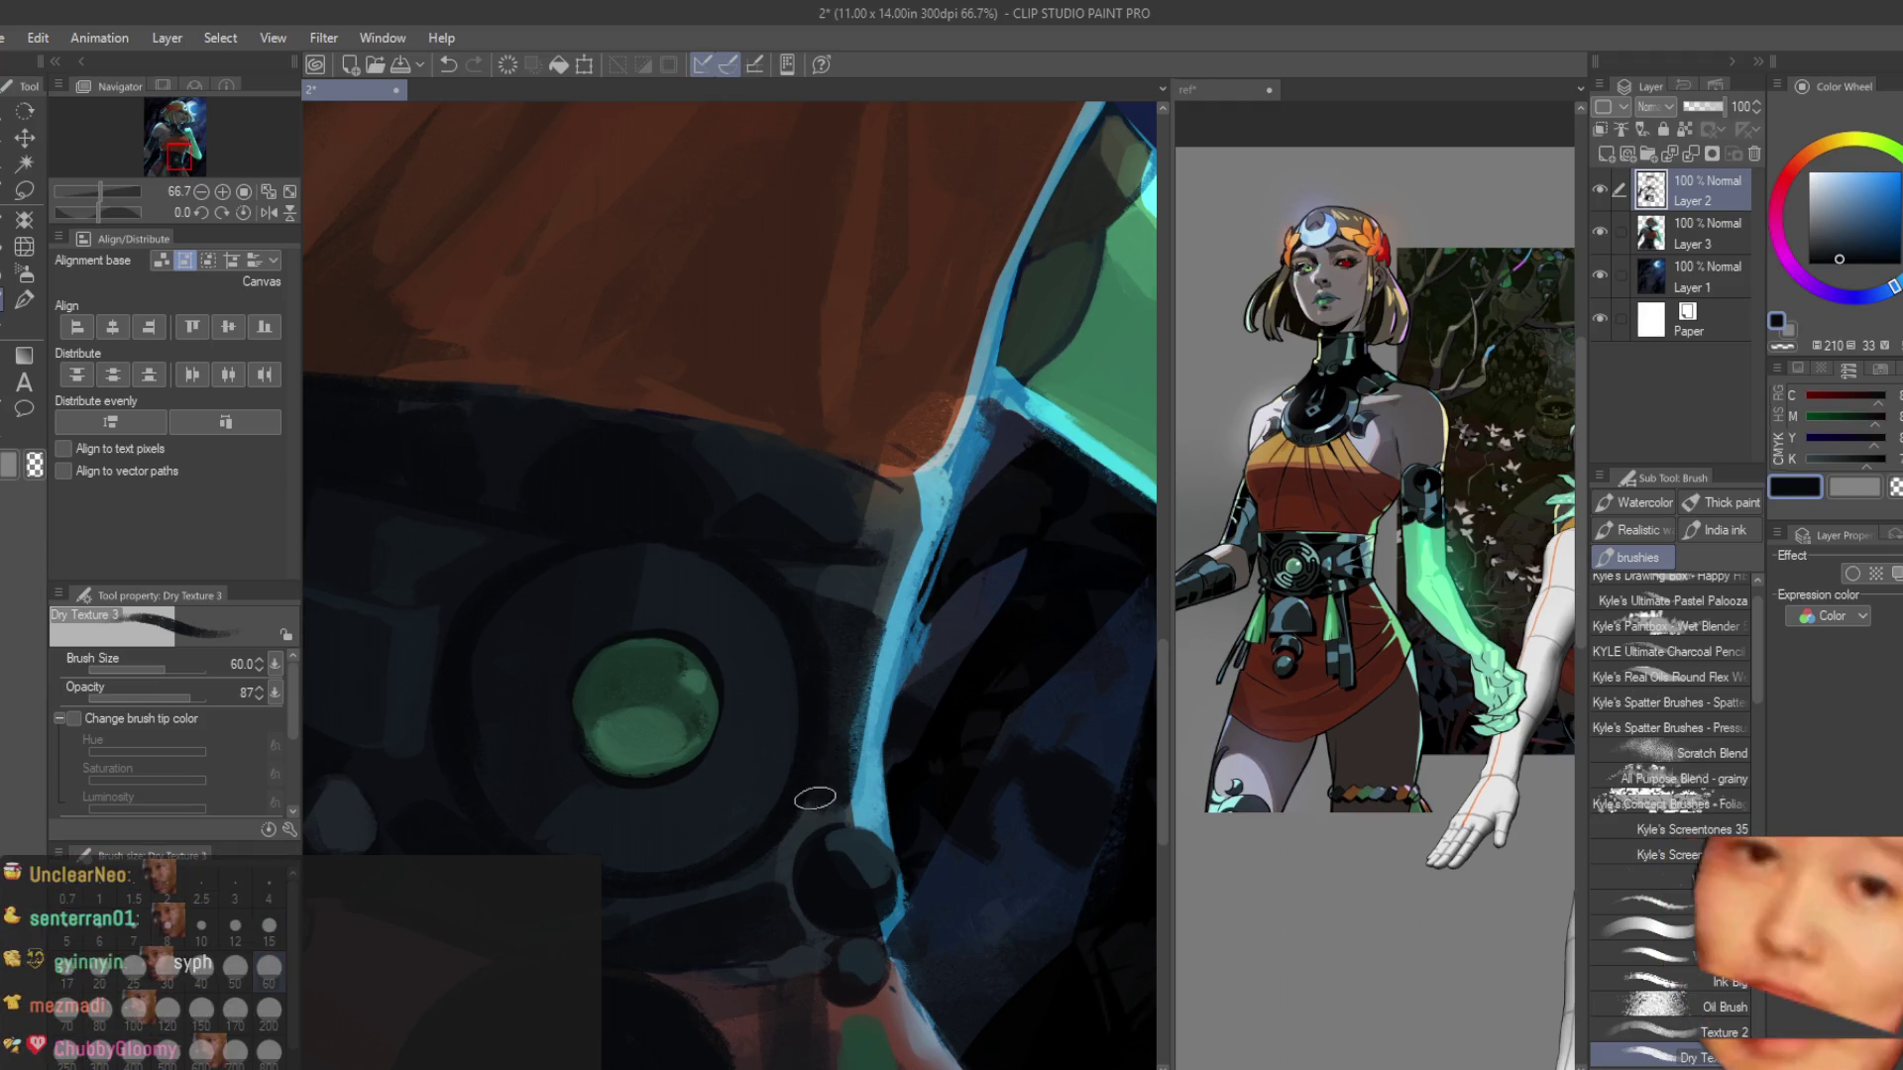
pyautogui.scroll(-3, 849, 883)
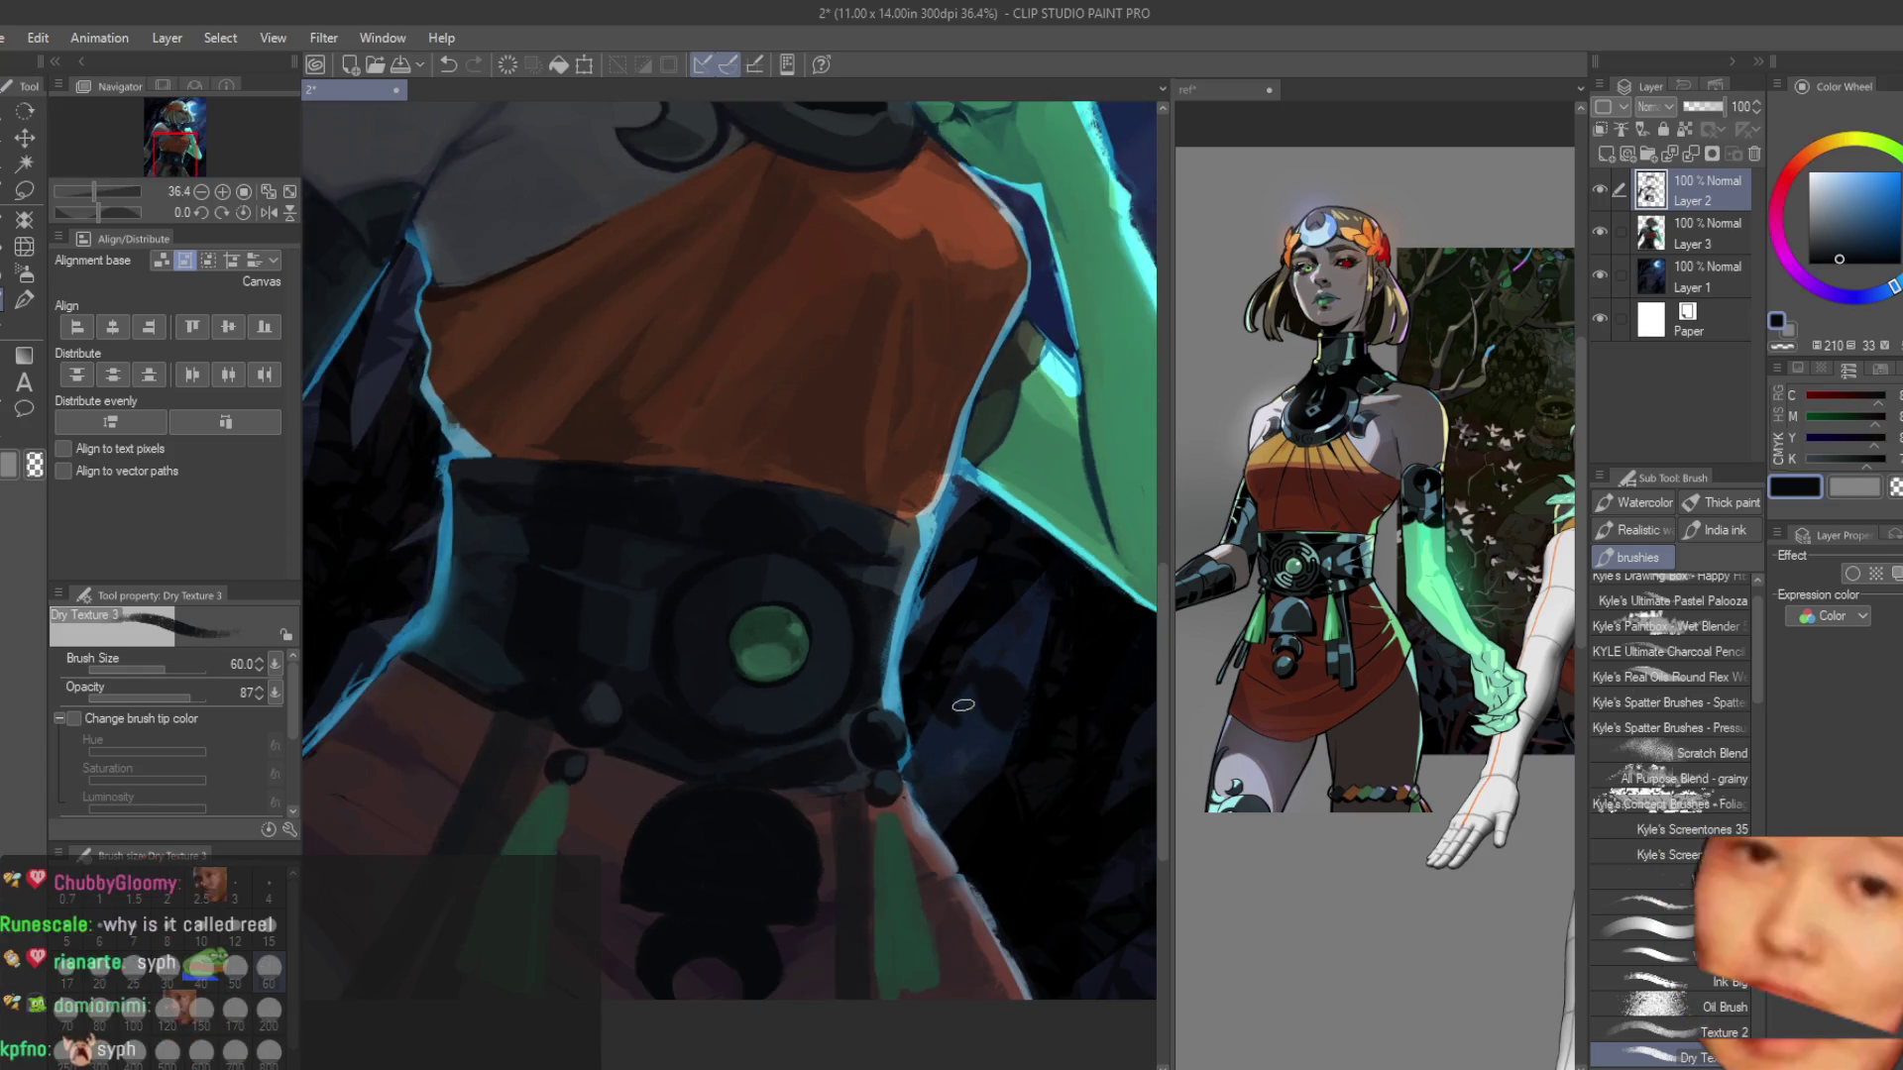
pyautogui.scroll(2, 910, 900)
pyautogui.moveTo(897, 625)
pyautogui.mouseDown()
pyautogui.moveTo(912, 684)
pyautogui.moveTo(895, 706)
pyautogui.mouseUp()
# Pick a darker tone and repaint the dark strap beside the tassel.
pyautogui.scroll(-2, 648, 681)
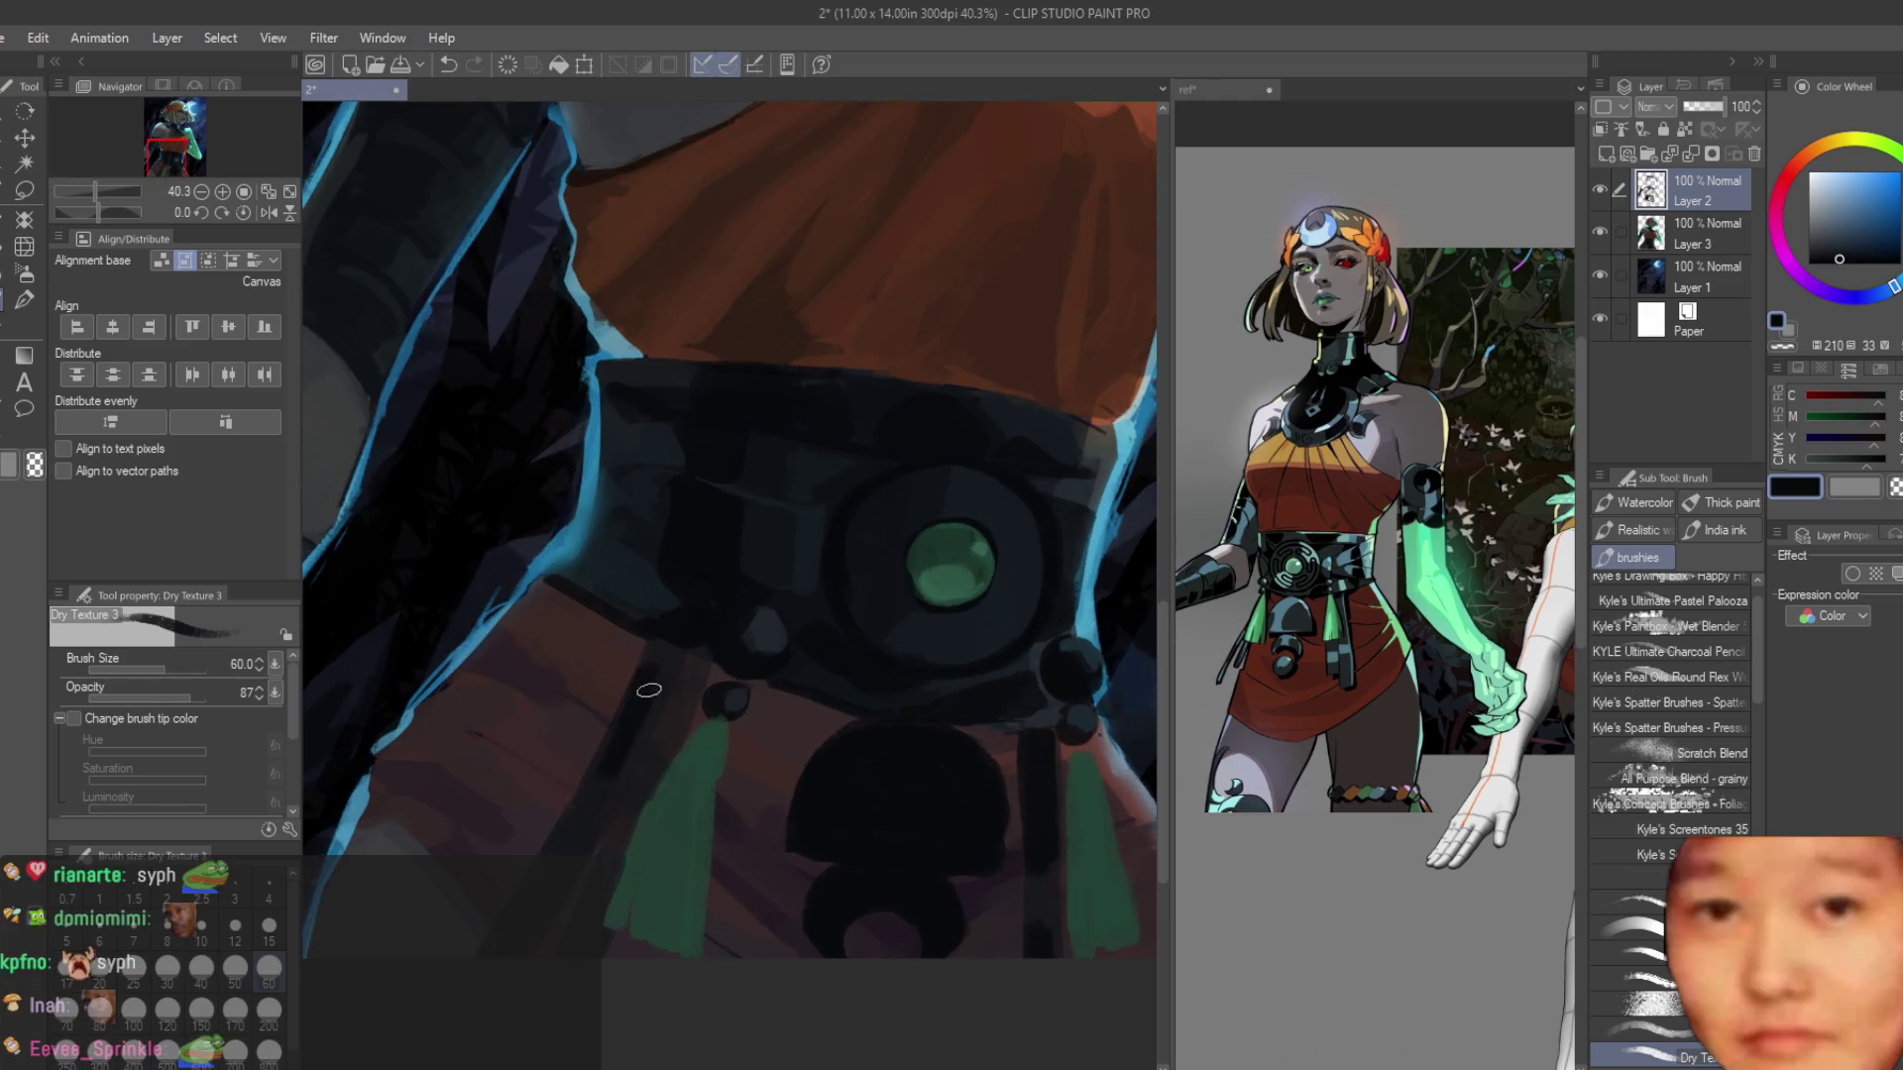
pyautogui.keyDown('alt'); pyautogui.click(580, 793); pyautogui.keyUp('alt')
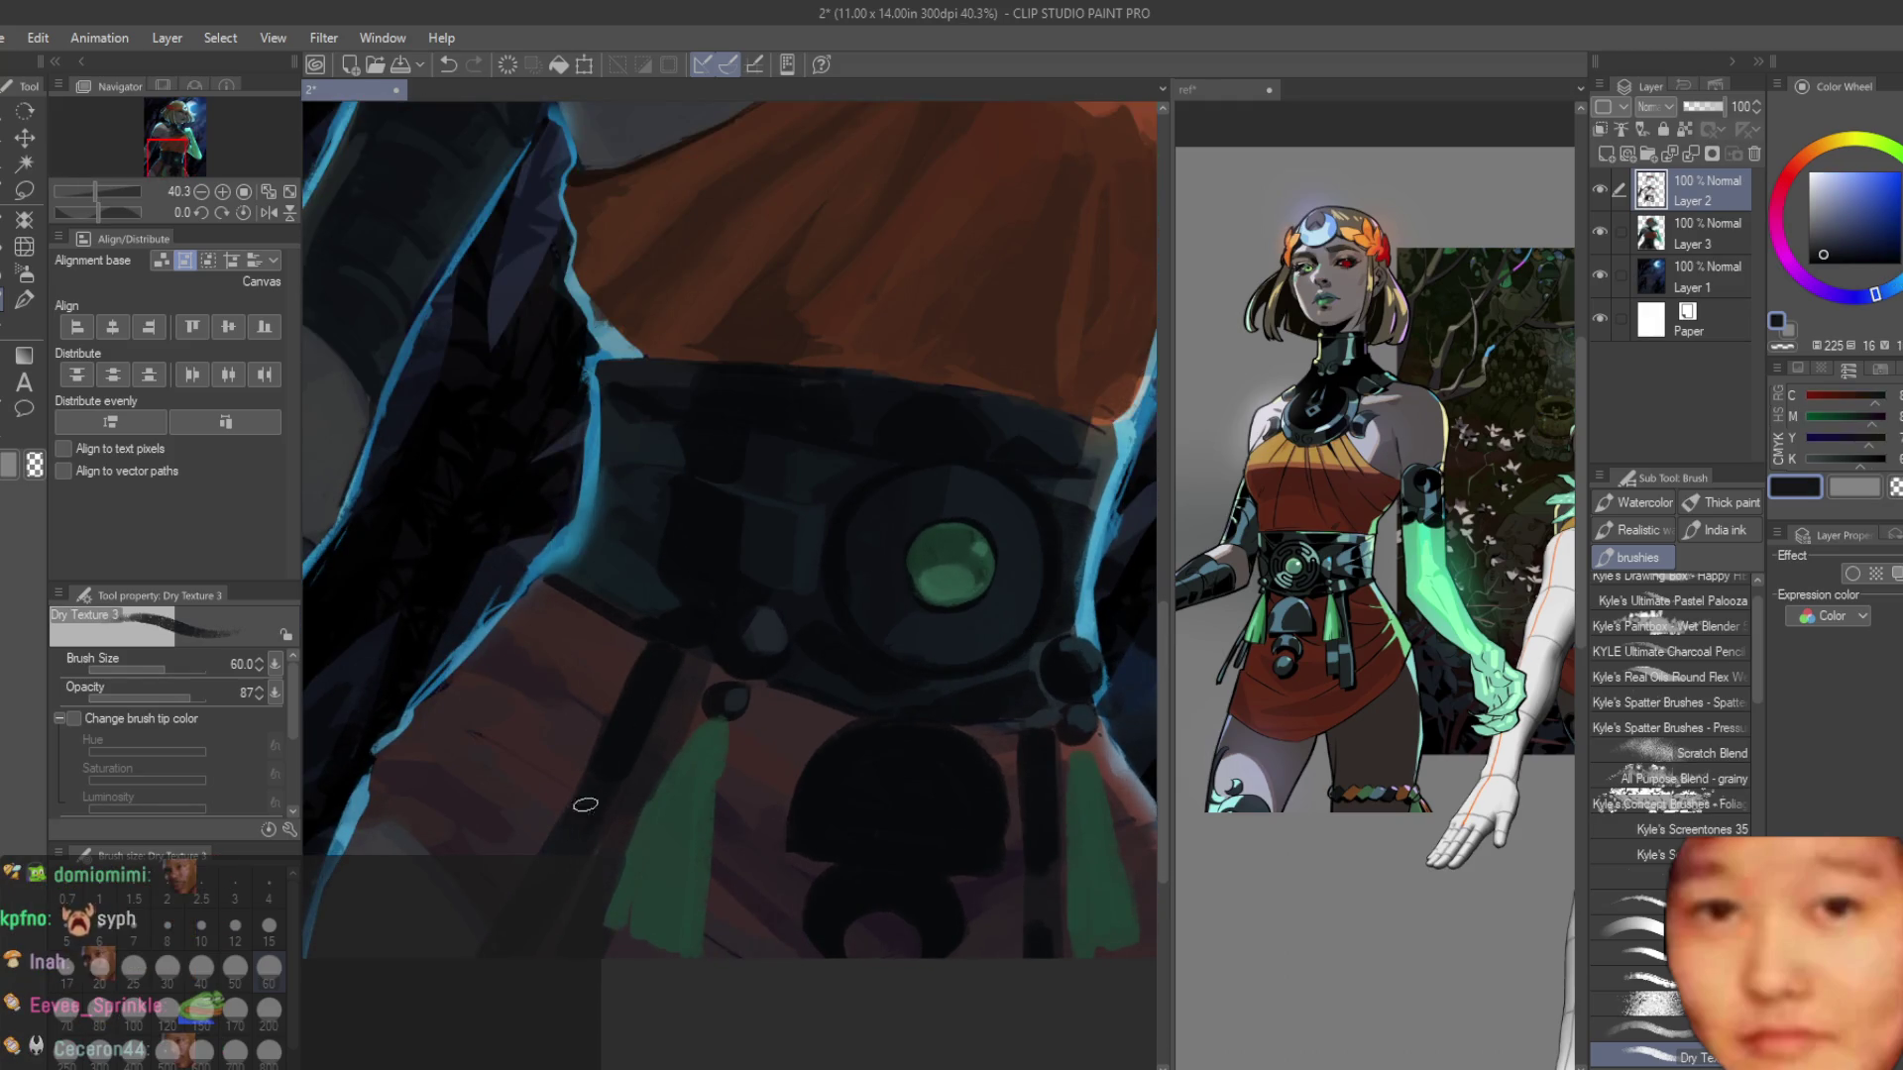
pyautogui.keyDown('alt'); pyautogui.click(593, 774); pyautogui.keyUp('alt')
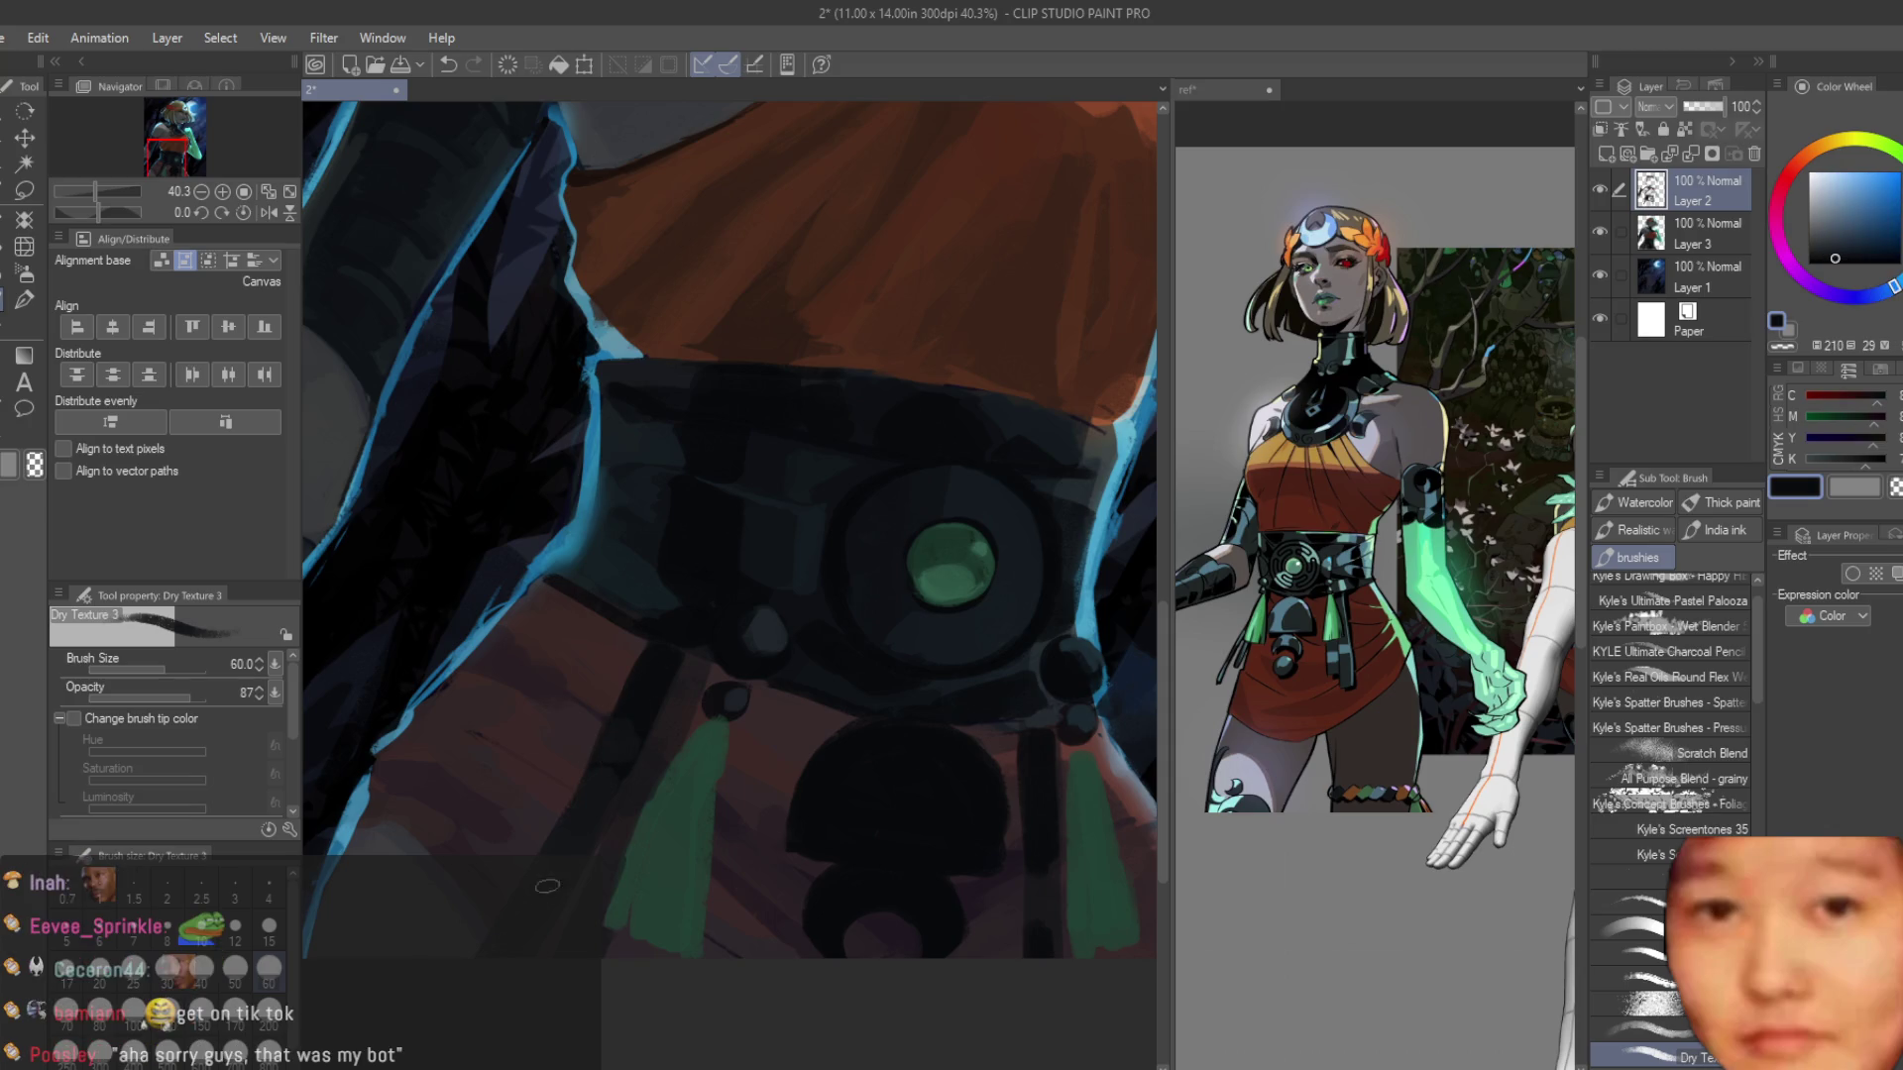
pyautogui.keyDown('alt'); pyautogui.click(575, 832); pyautogui.keyUp('alt')
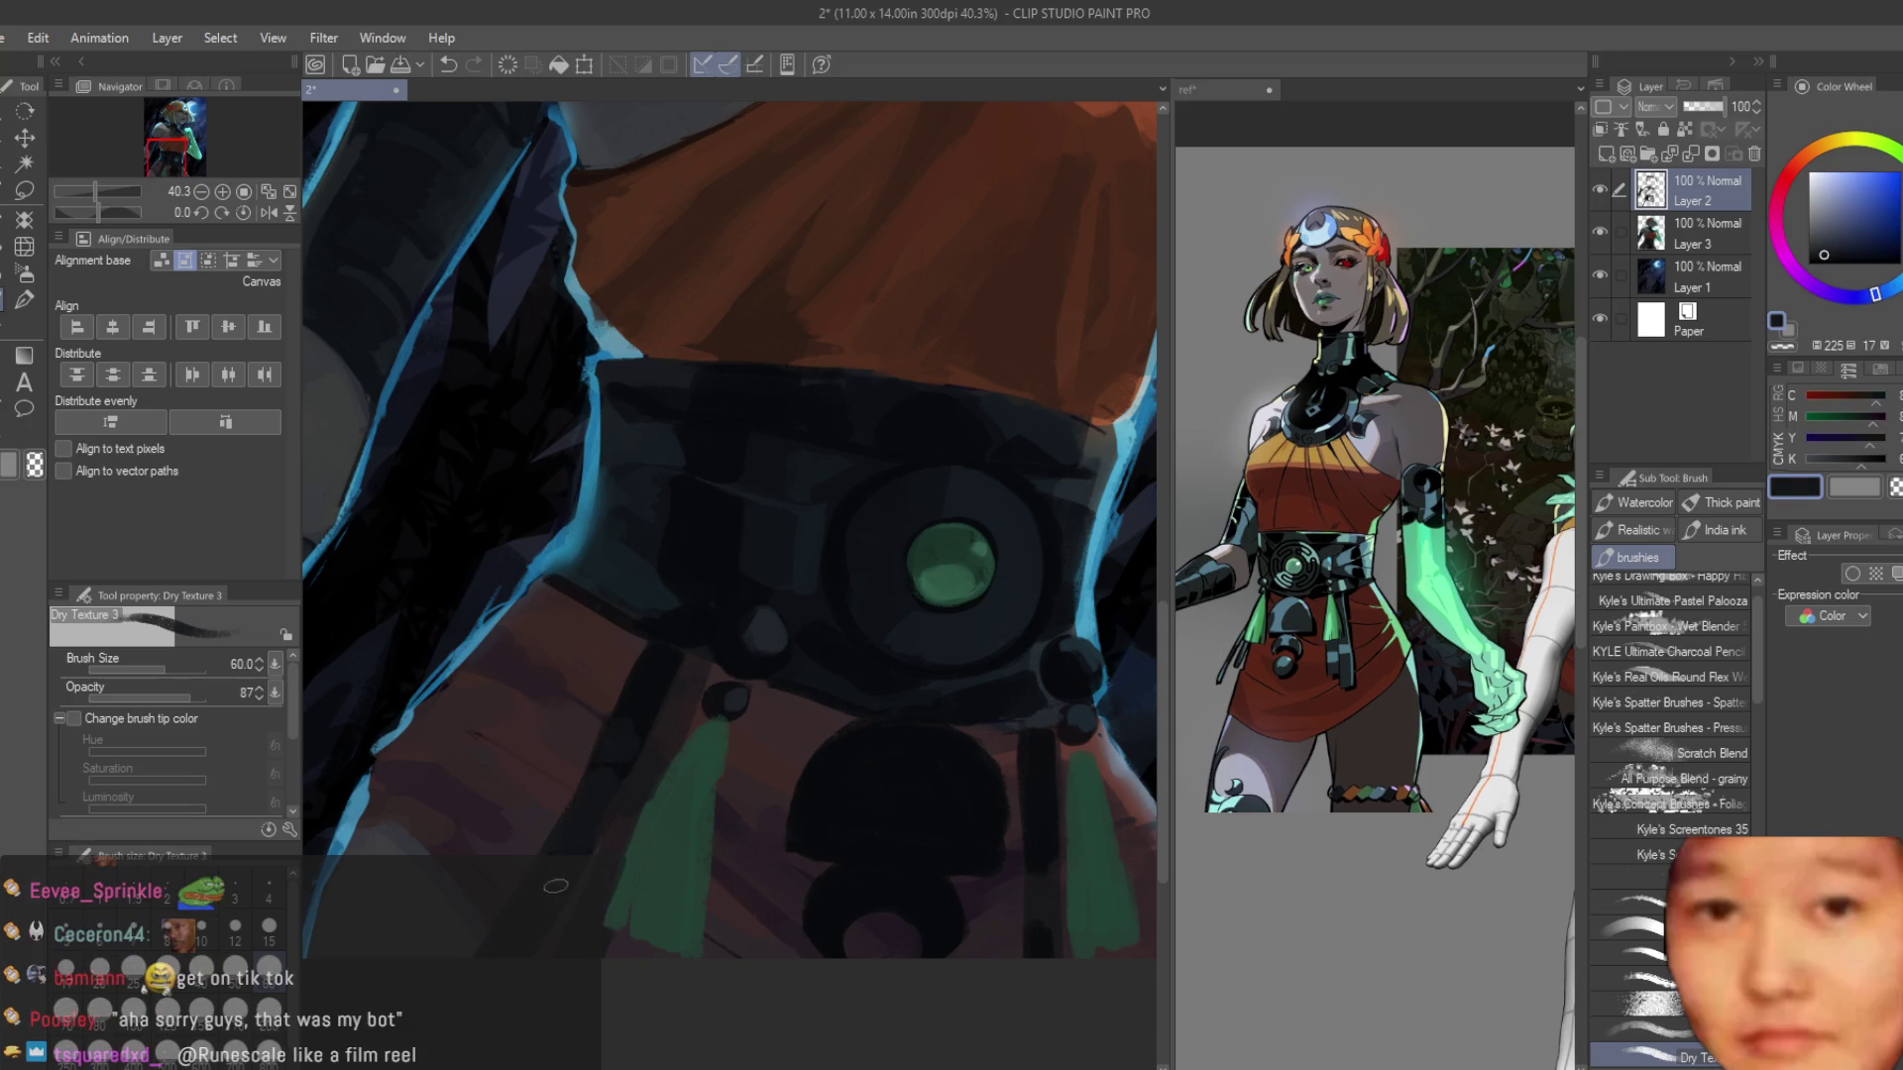
pyautogui.scroll(-5, 713, 842)
pyautogui.scroll(10, 763, 773)
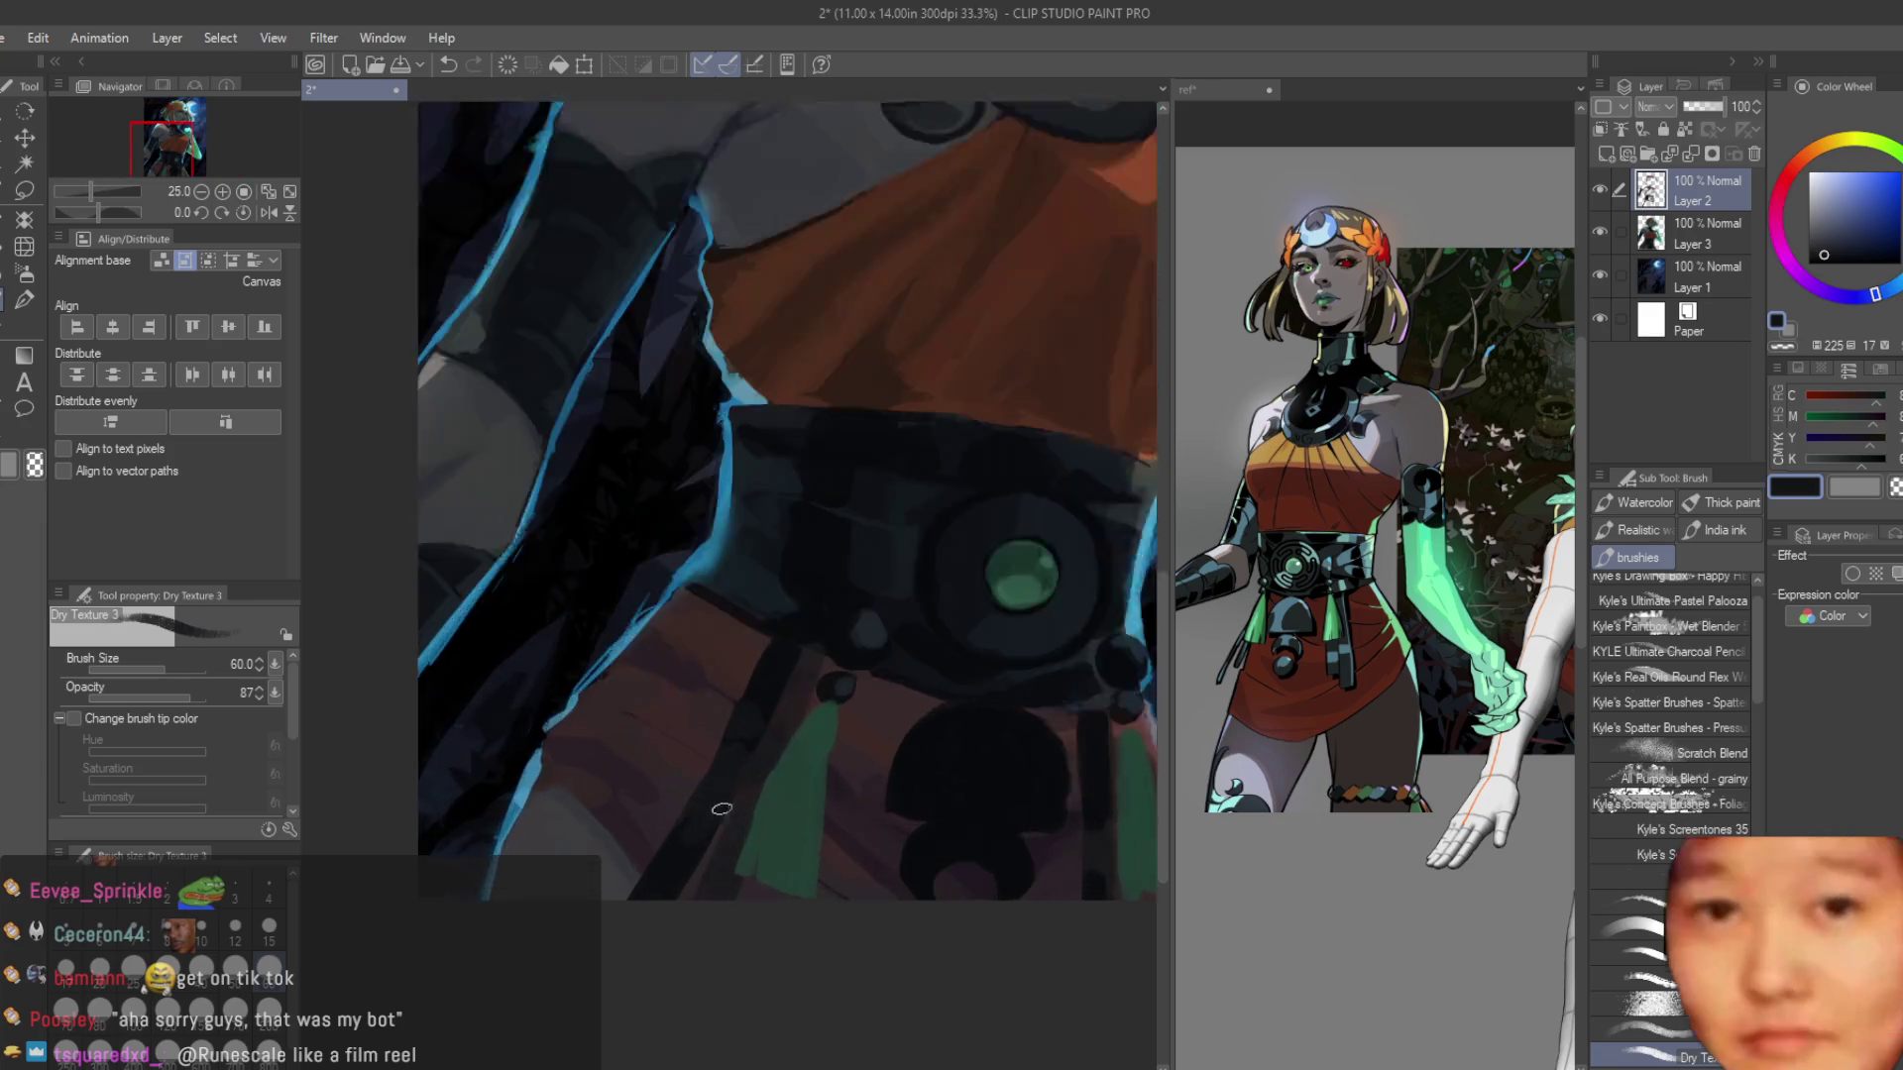
pyautogui.keyDown('alt'); pyautogui.click(772, 665); pyautogui.keyUp('alt')
pyautogui.scroll(-2, 772, 665)
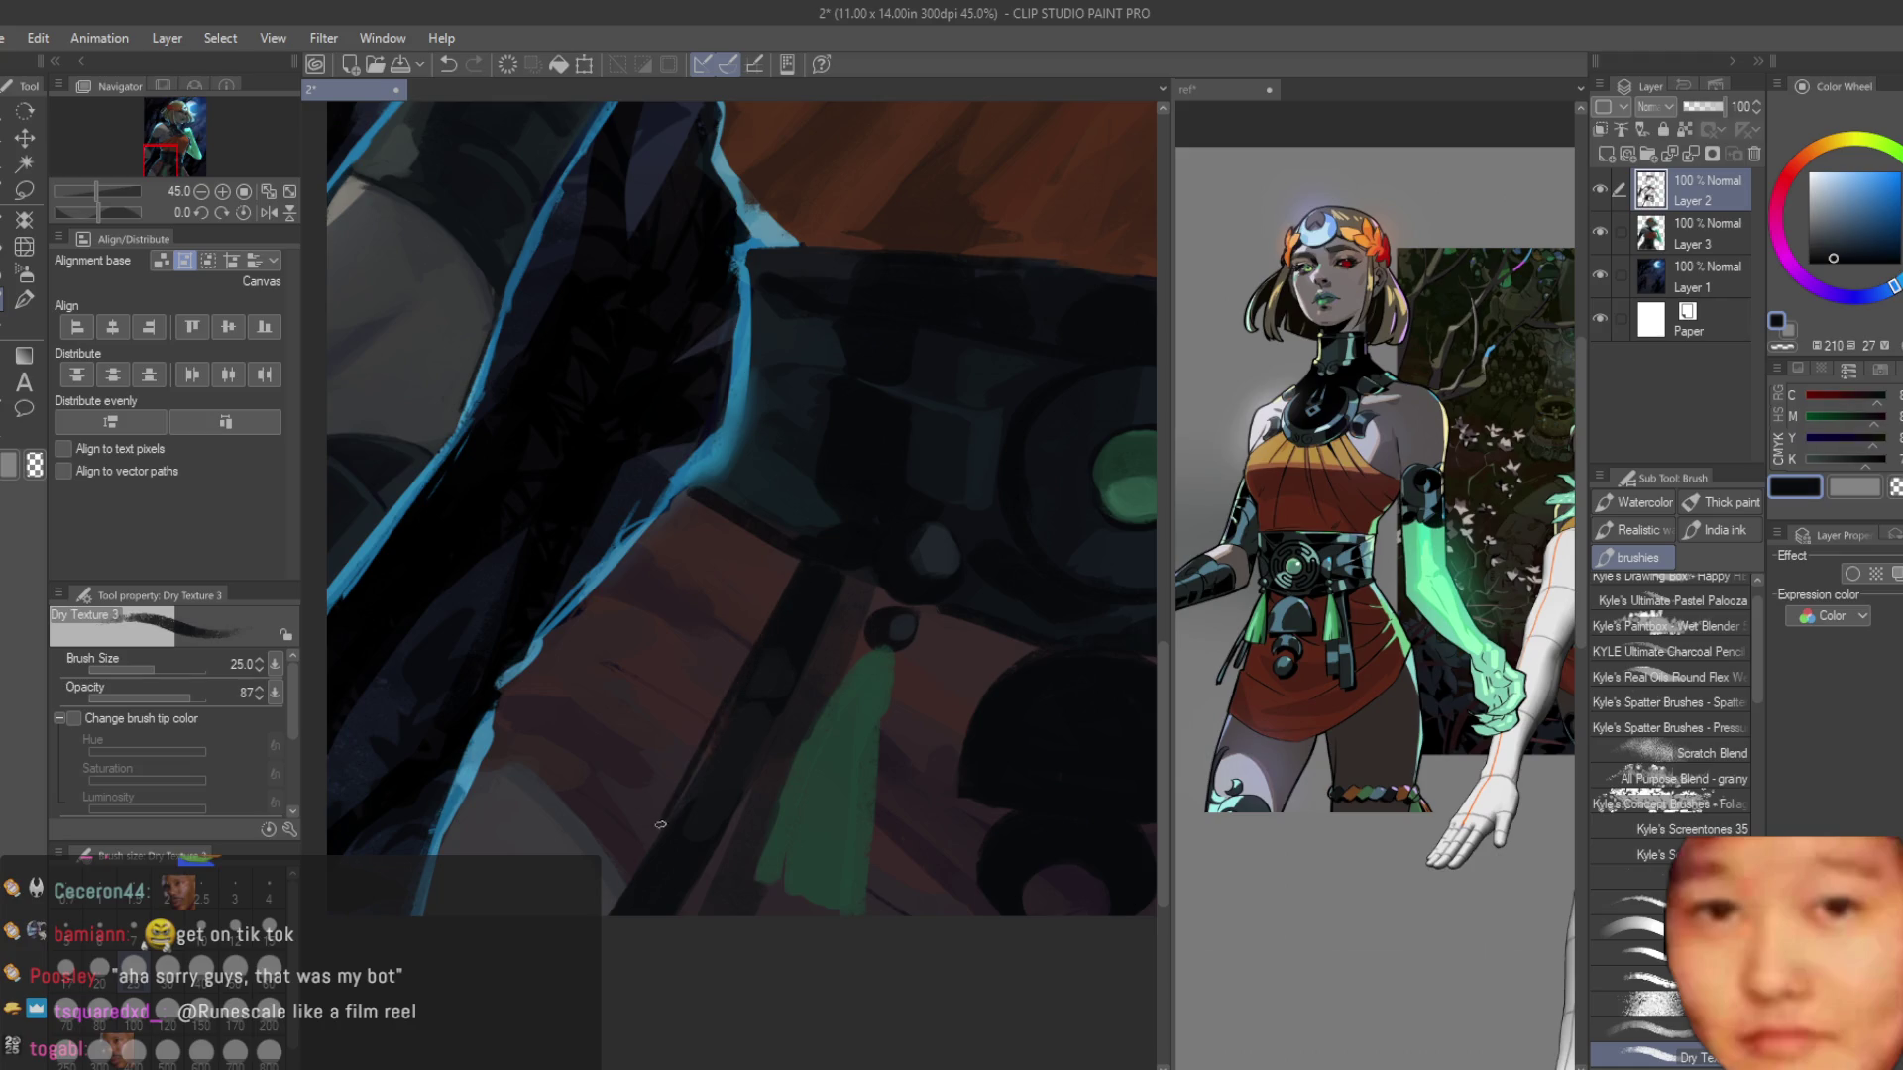
pyautogui.hotkey('ctrl', 'z')
pyautogui.moveTo(694, 897); pyautogui.dragTo(814, 654)
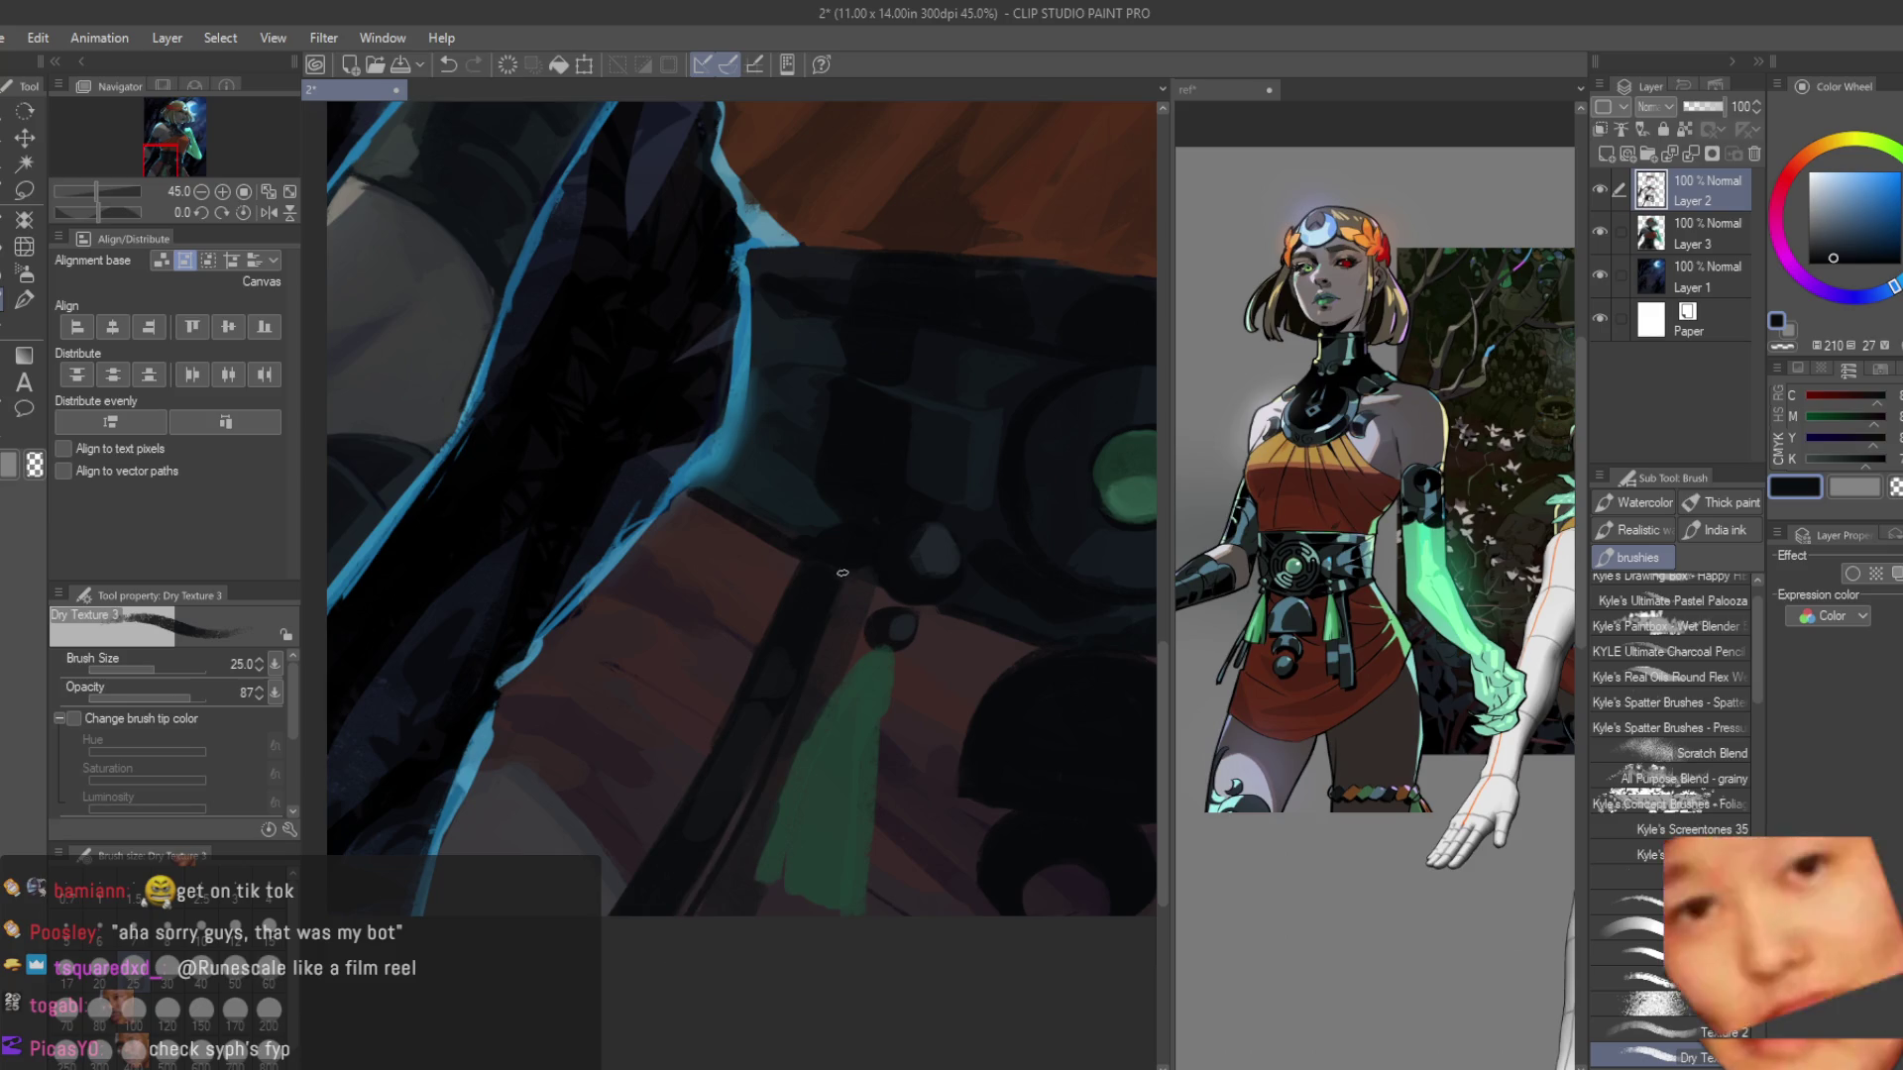
# Fit the painting in view, undo the last strap stroke, and paste the copied photo as a new document.
pyautogui.hotkey('ctrl', '0')
pyautogui.scroll(2, 741, 797)
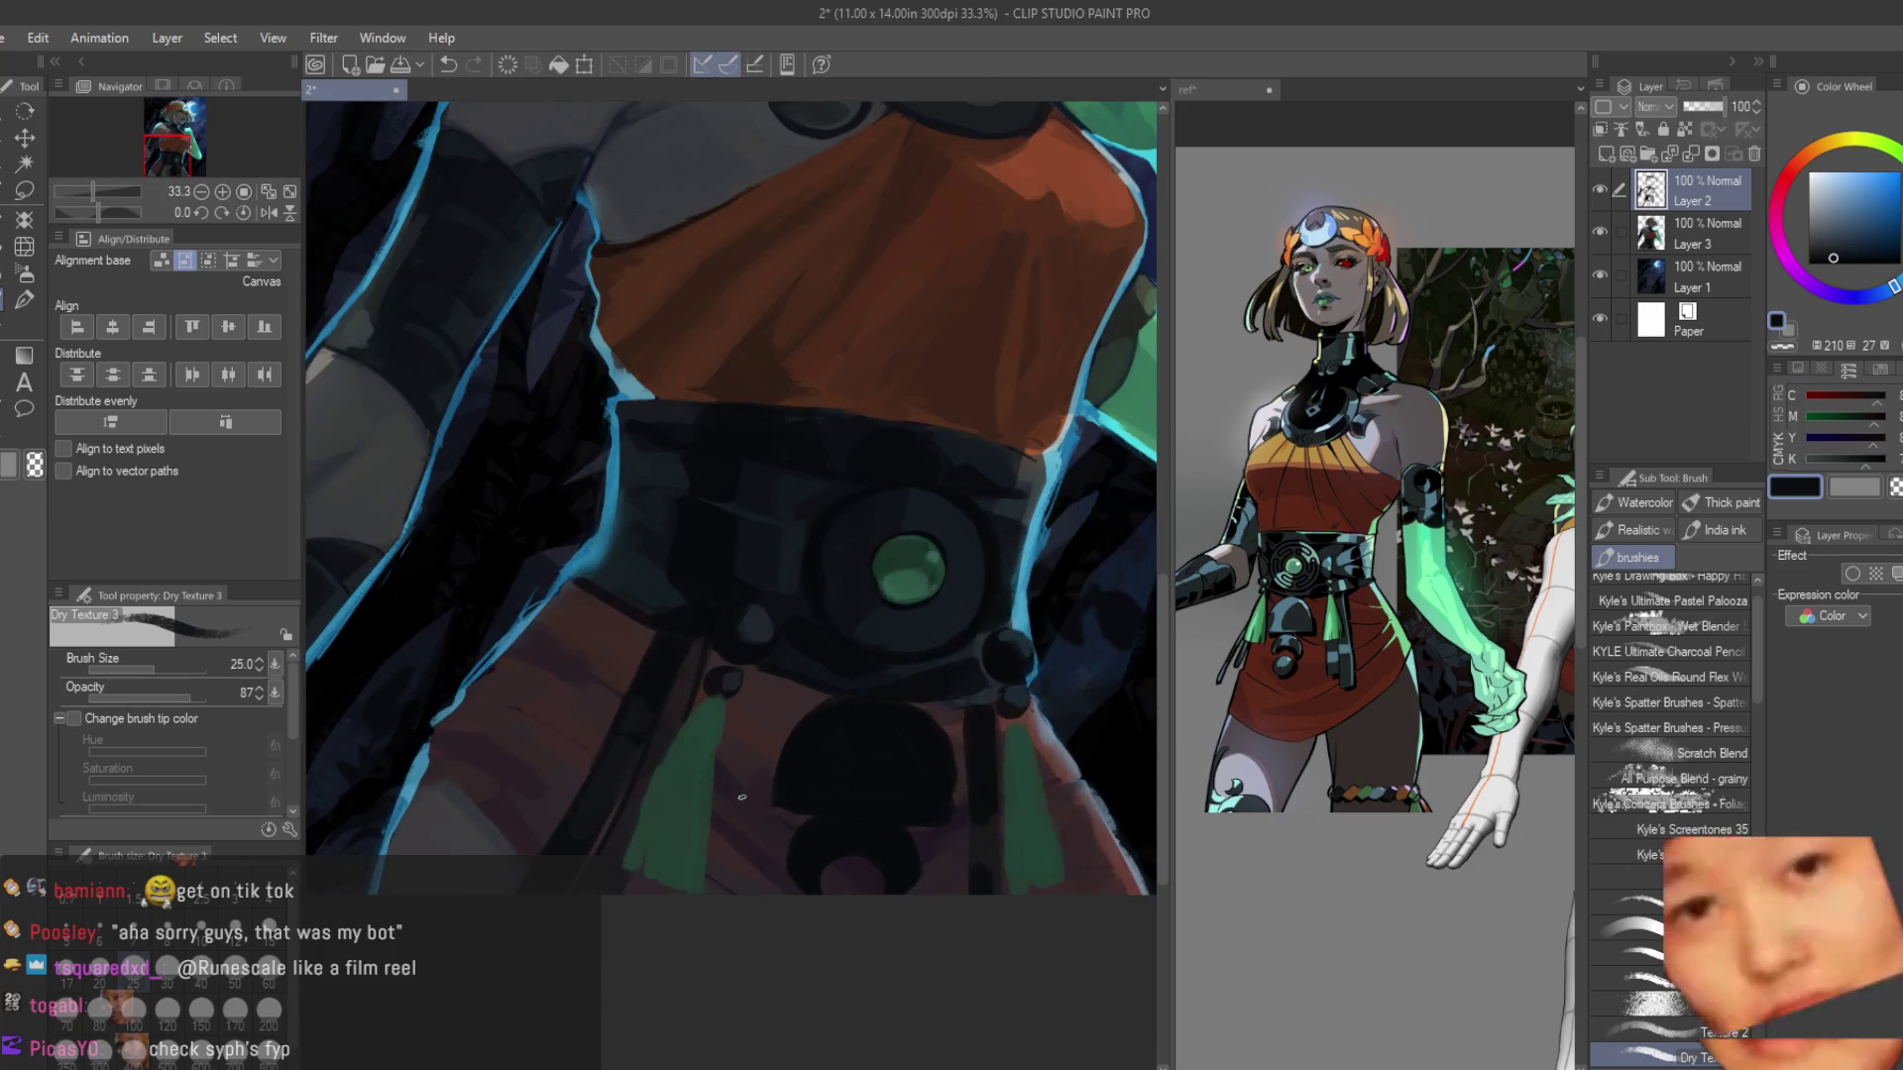
pyautogui.hotkey('ctrl', 'z')
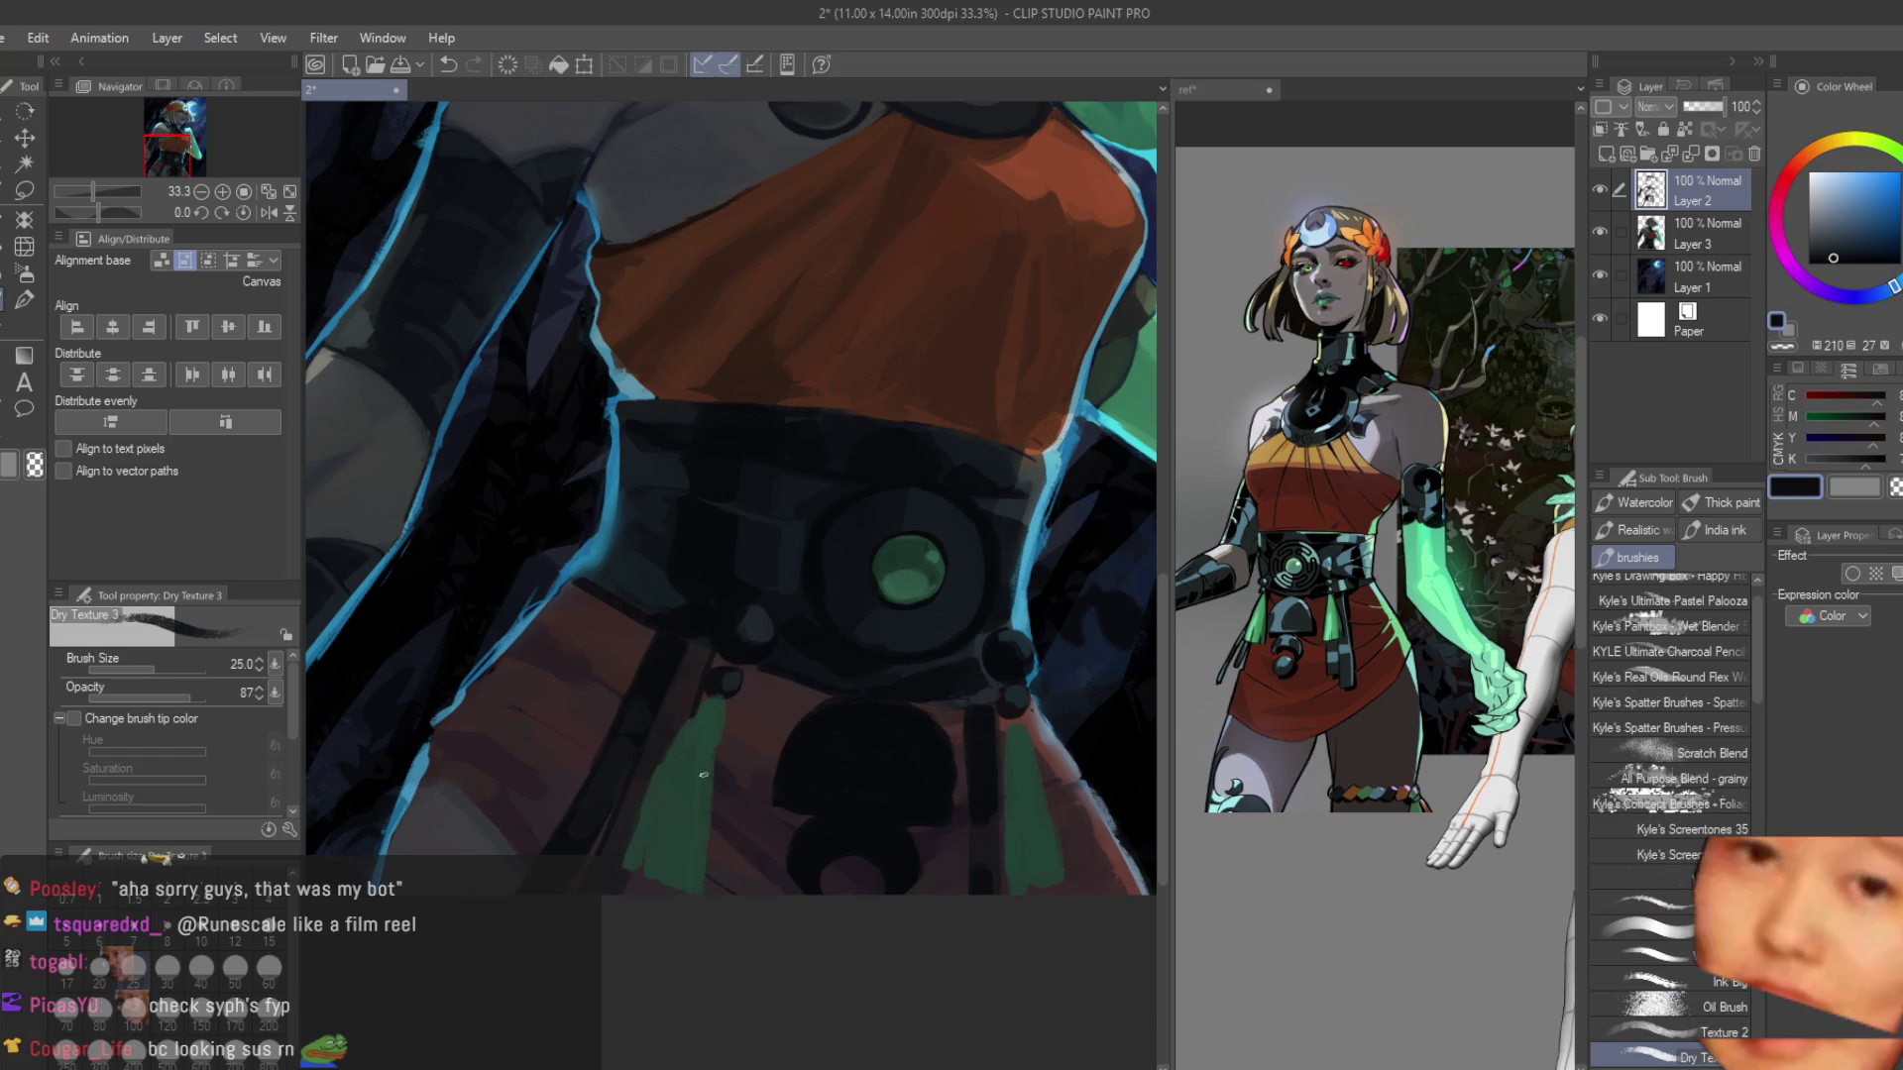
pyautogui.scroll(1, 930, 713)
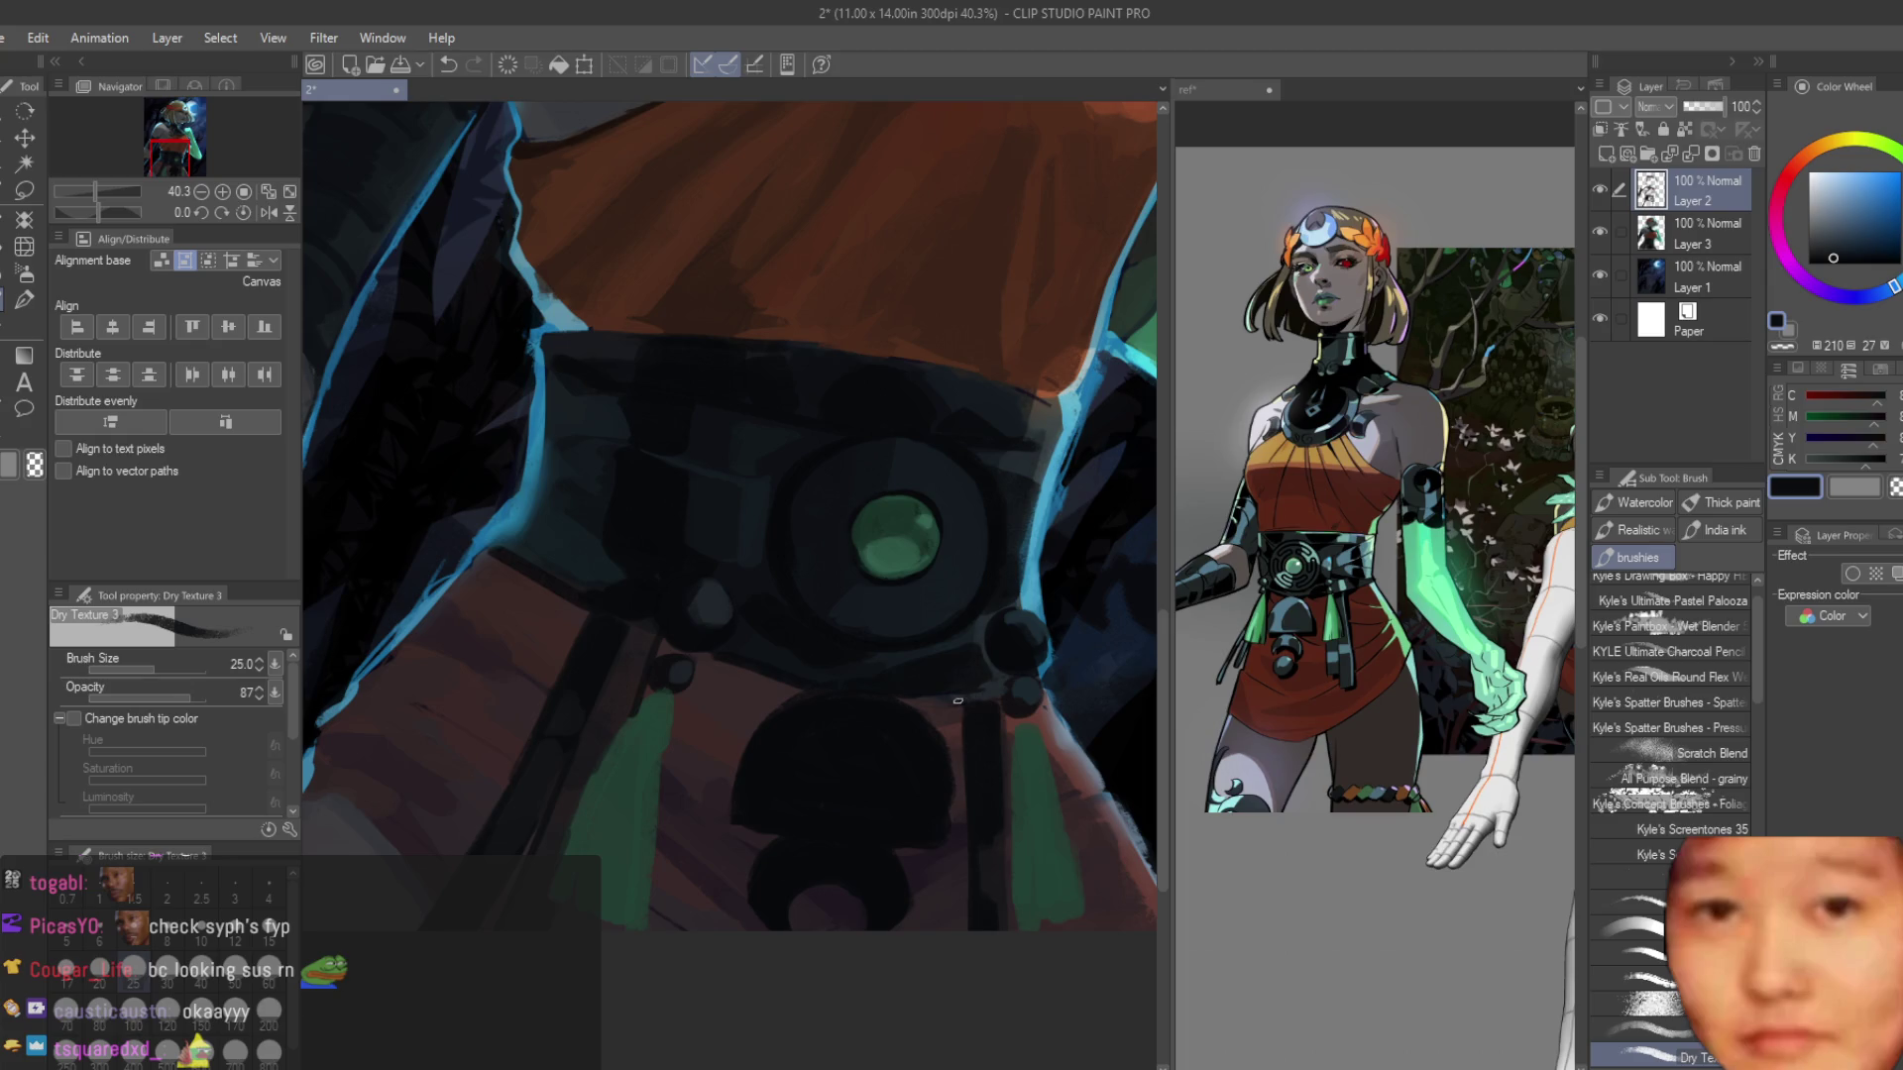
pyautogui.scroll(-2, 910, 694)
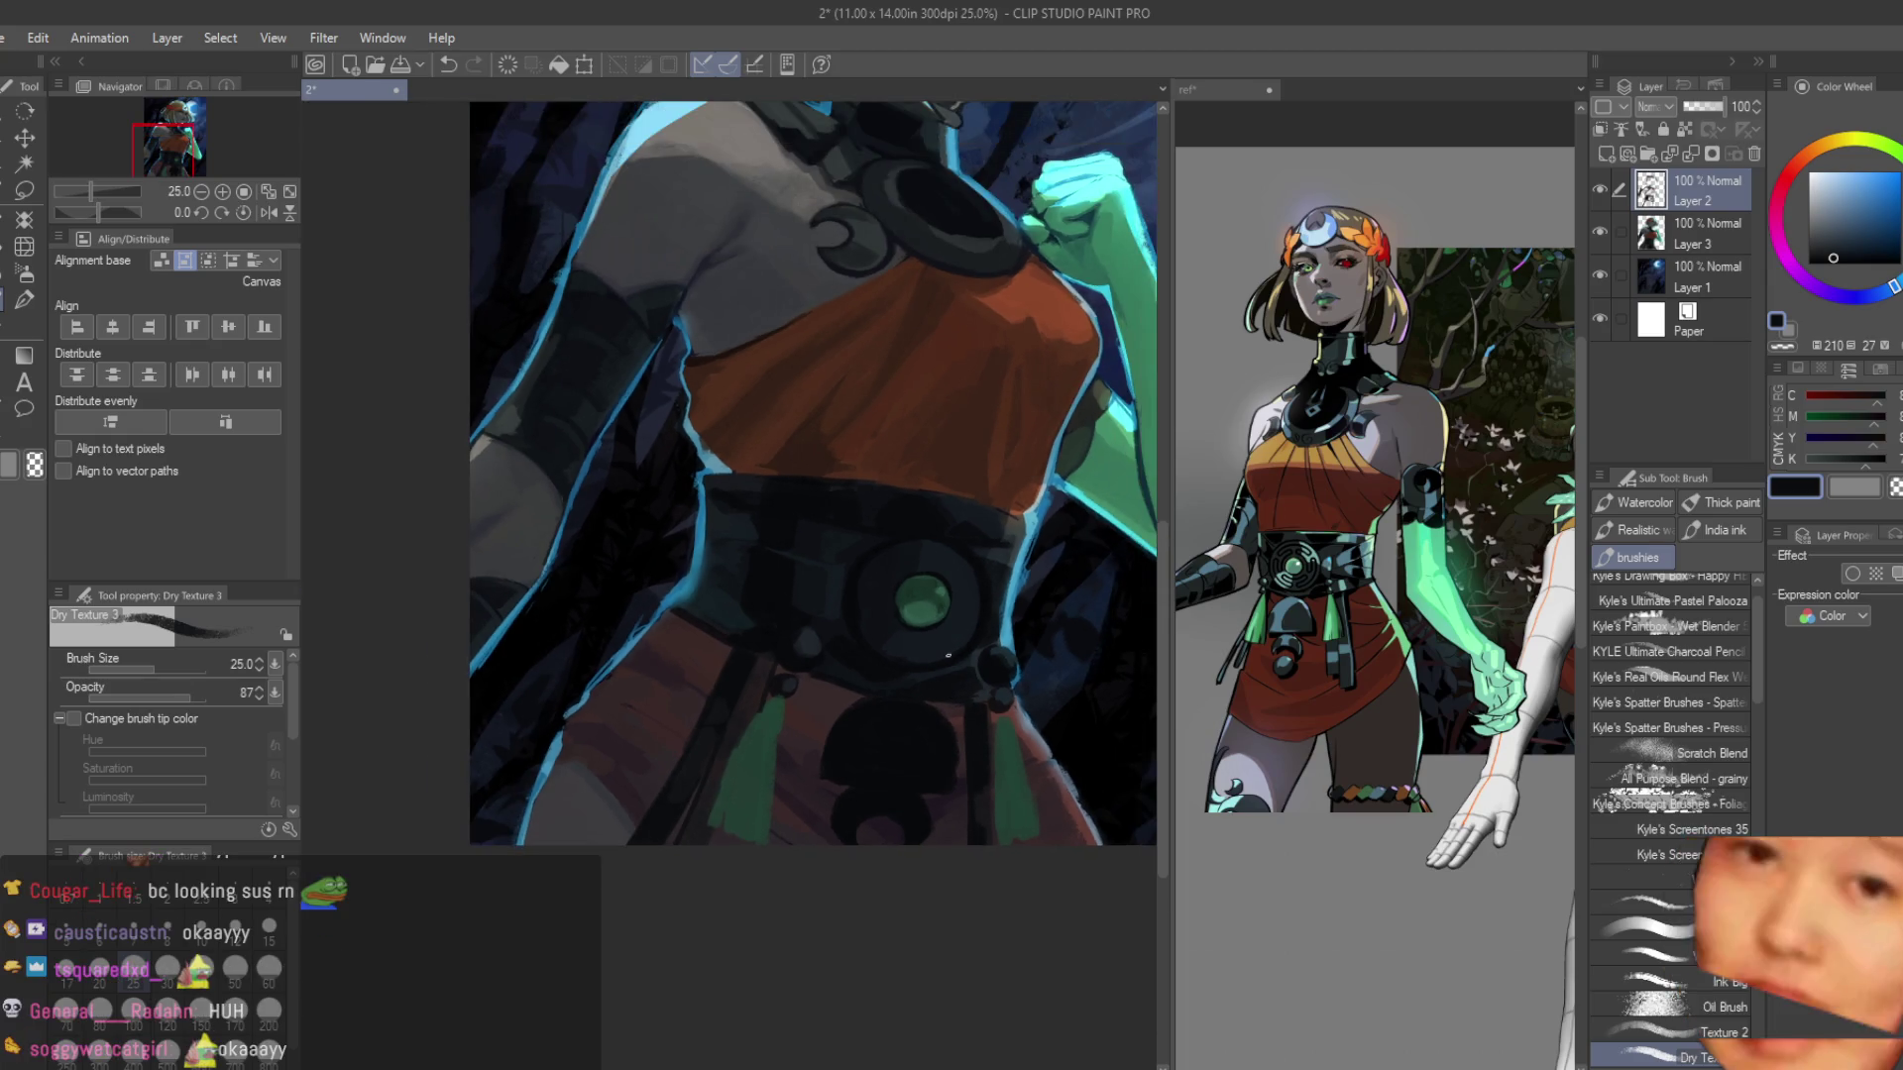
pyautogui.hotkey('ctrl', 'shift', 'v')
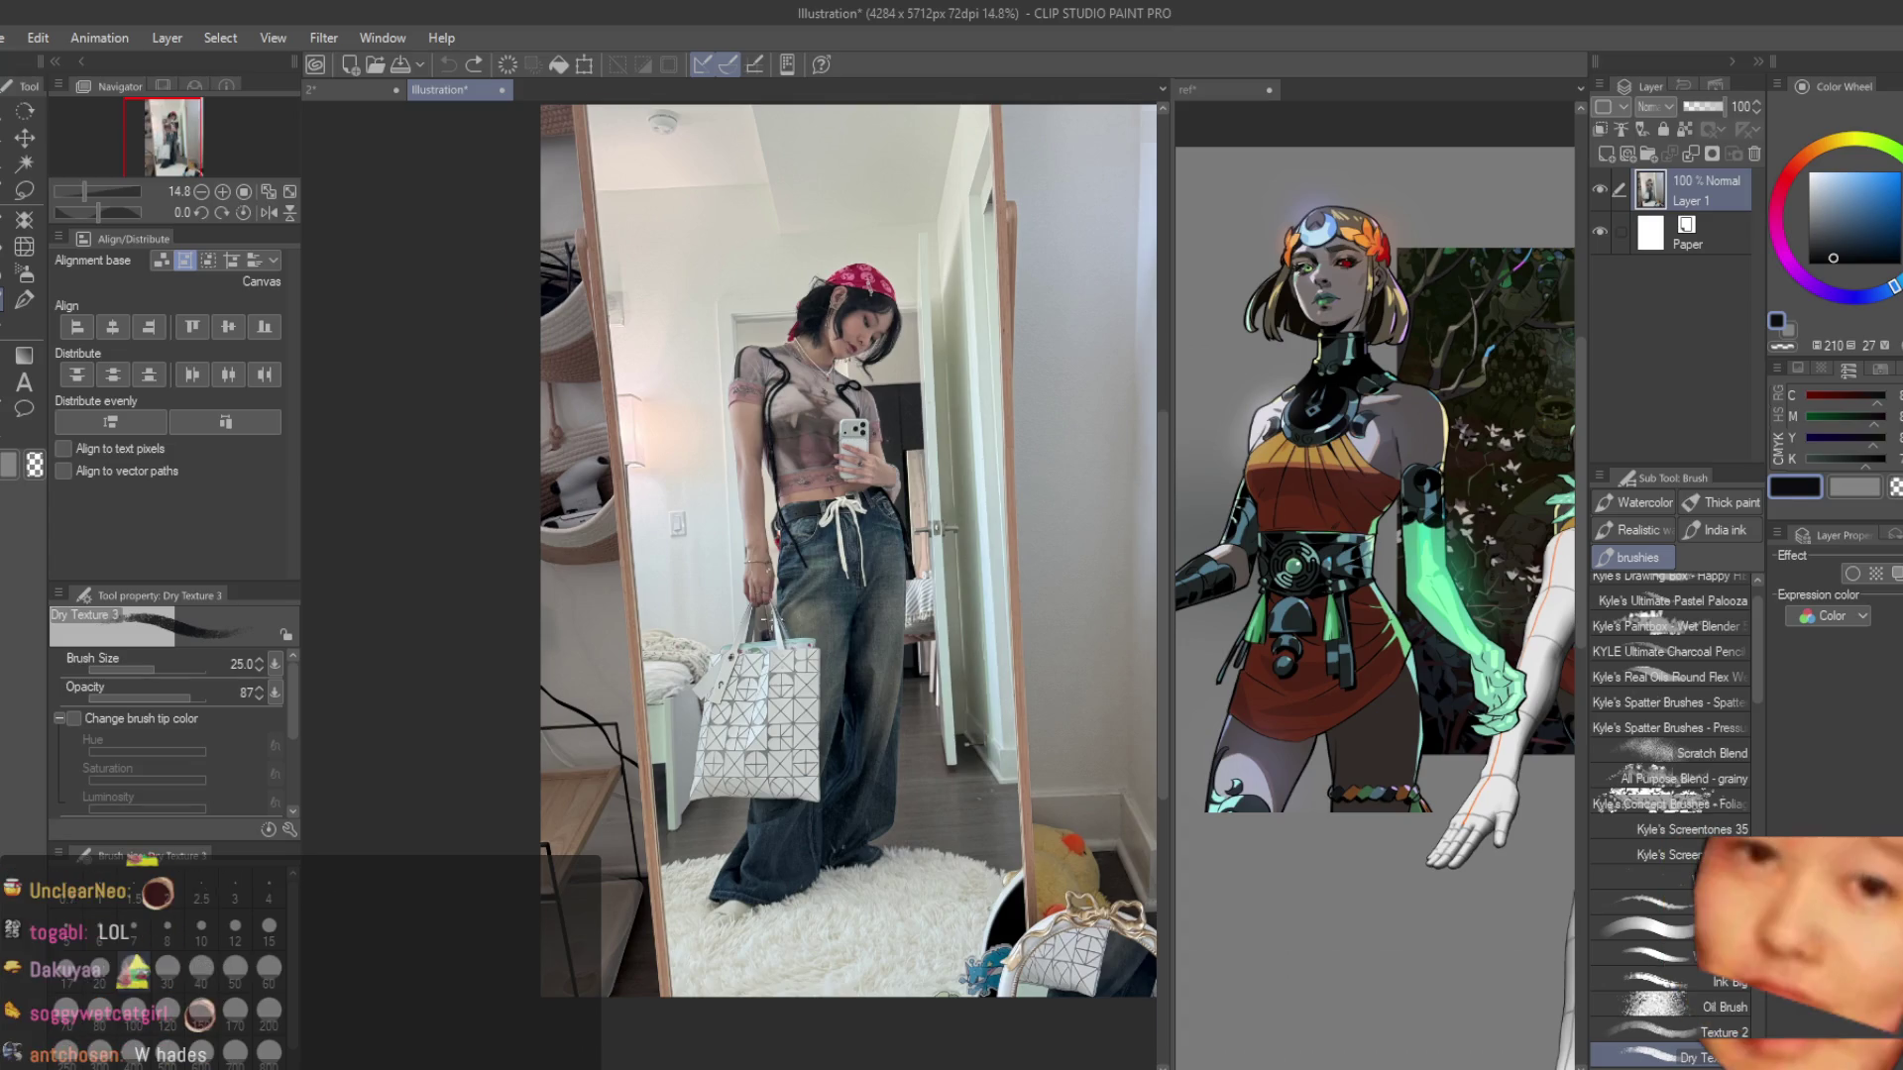
# Test-draw lines on the photo's bag handle and jeans, undoing both.
pyautogui.scroll(5, 622, 729)
pyautogui.scroll(4, 622, 728)
pyautogui.moveTo(827, 547)
pyautogui.mouseDown()
pyautogui.moveTo(706, 761)
pyautogui.moveTo(741, 742)
pyautogui.mouseUp()
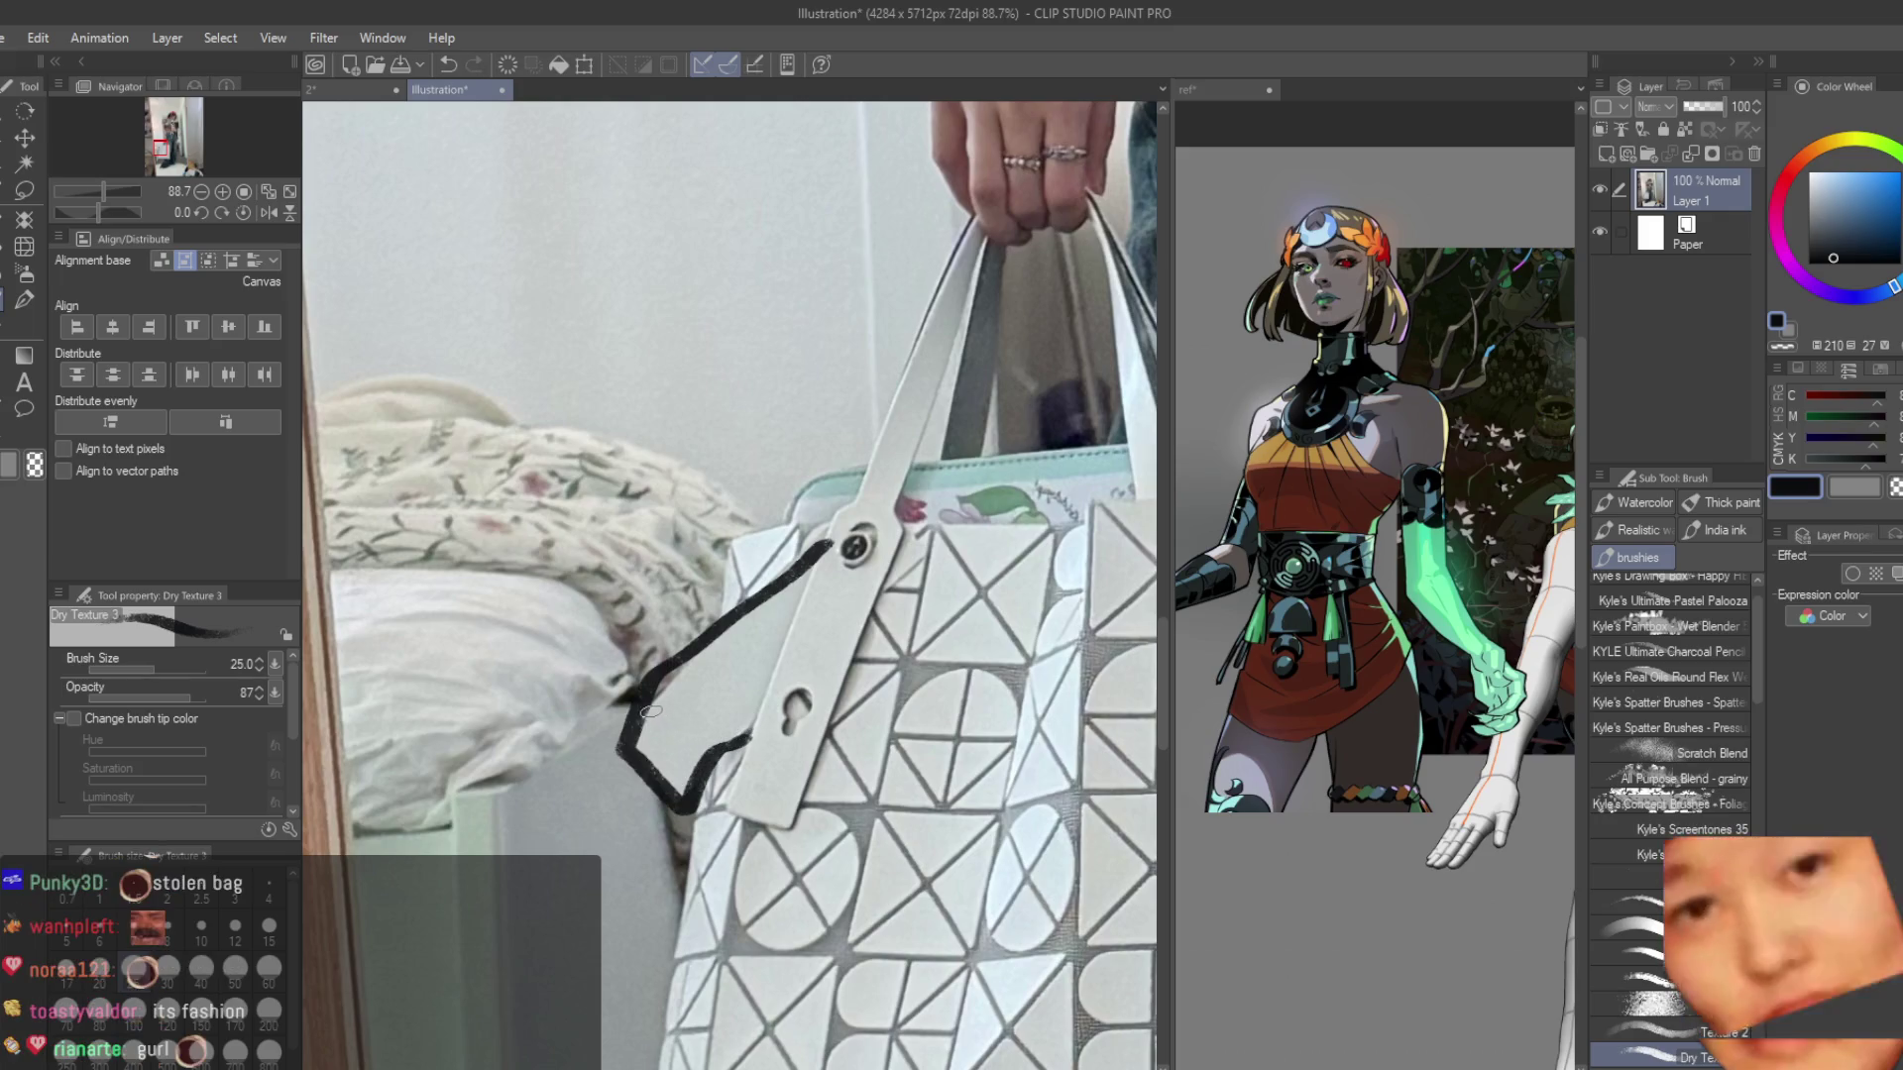
pyautogui.scroll(-5, 666, 715)
pyautogui.hotkey('ctrl', 'z')
pyautogui.scroll(-2, 733, 673)
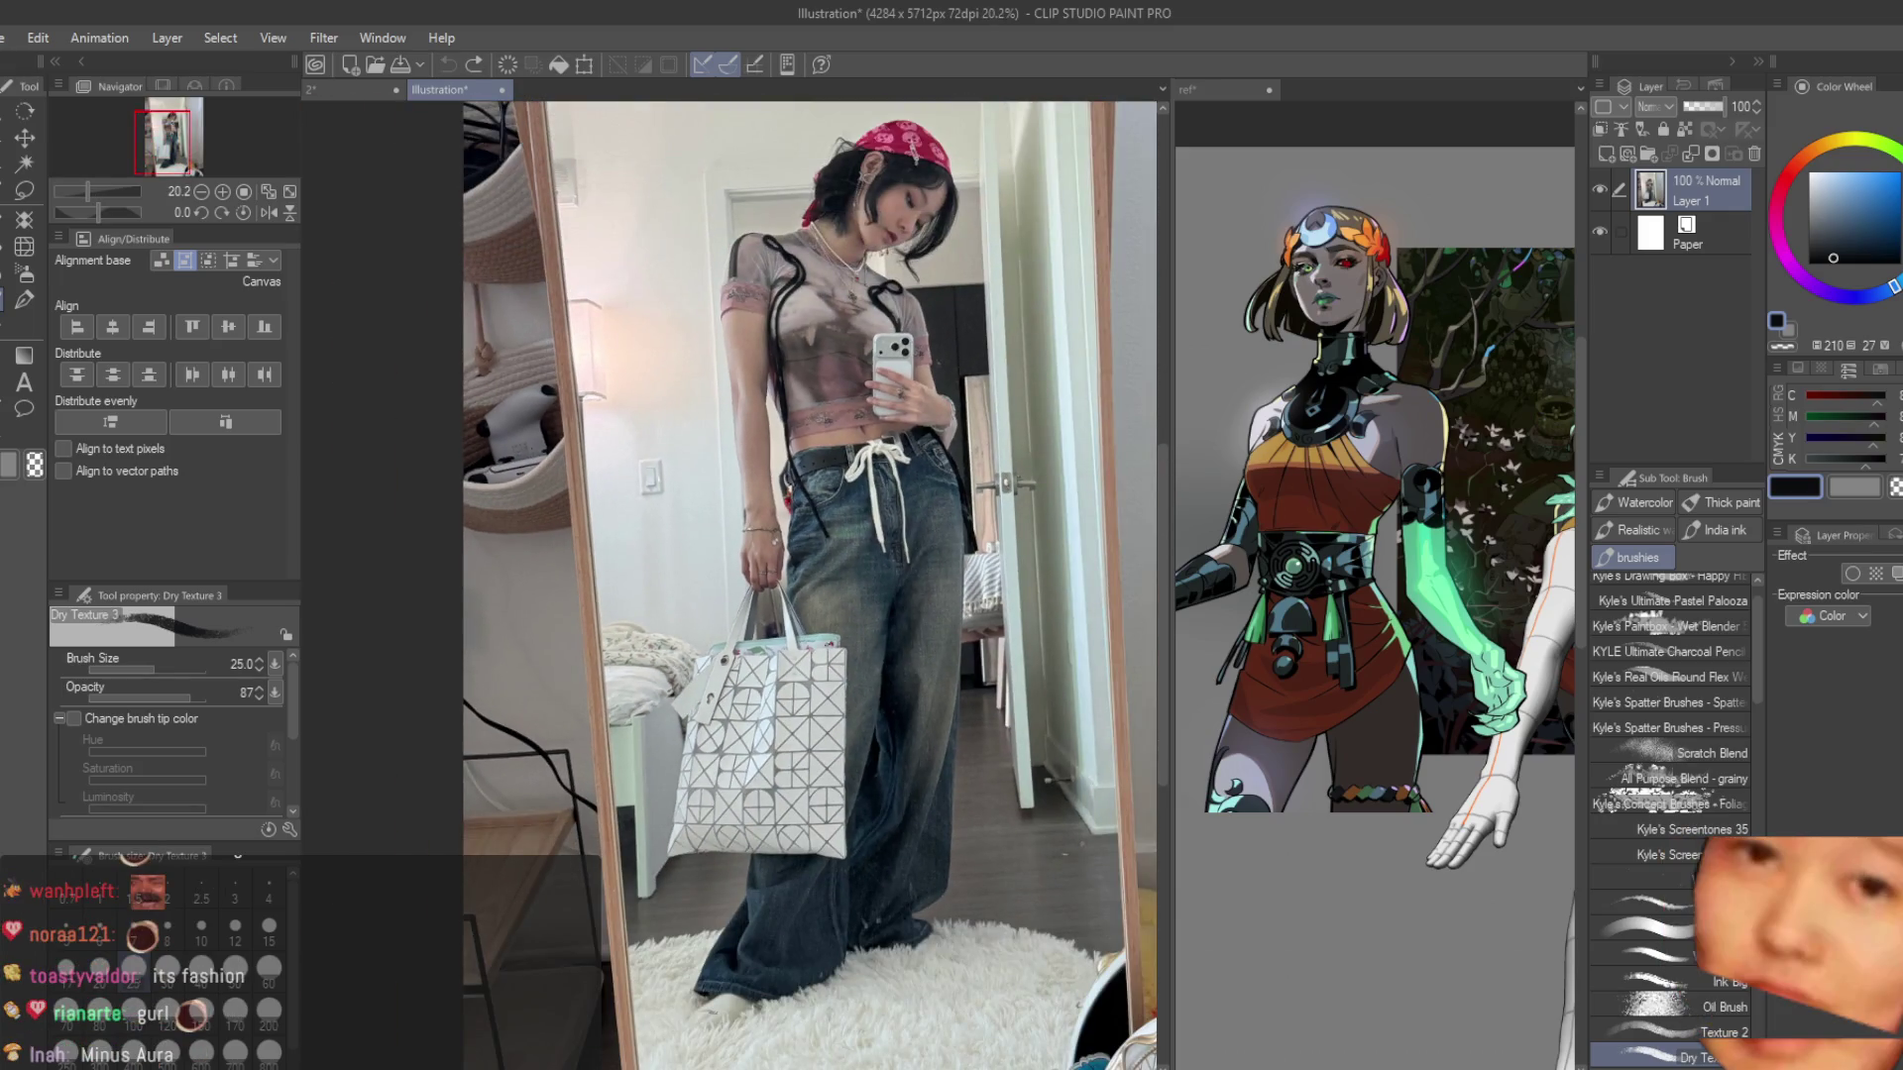
pyautogui.scroll(4, 649, 706)
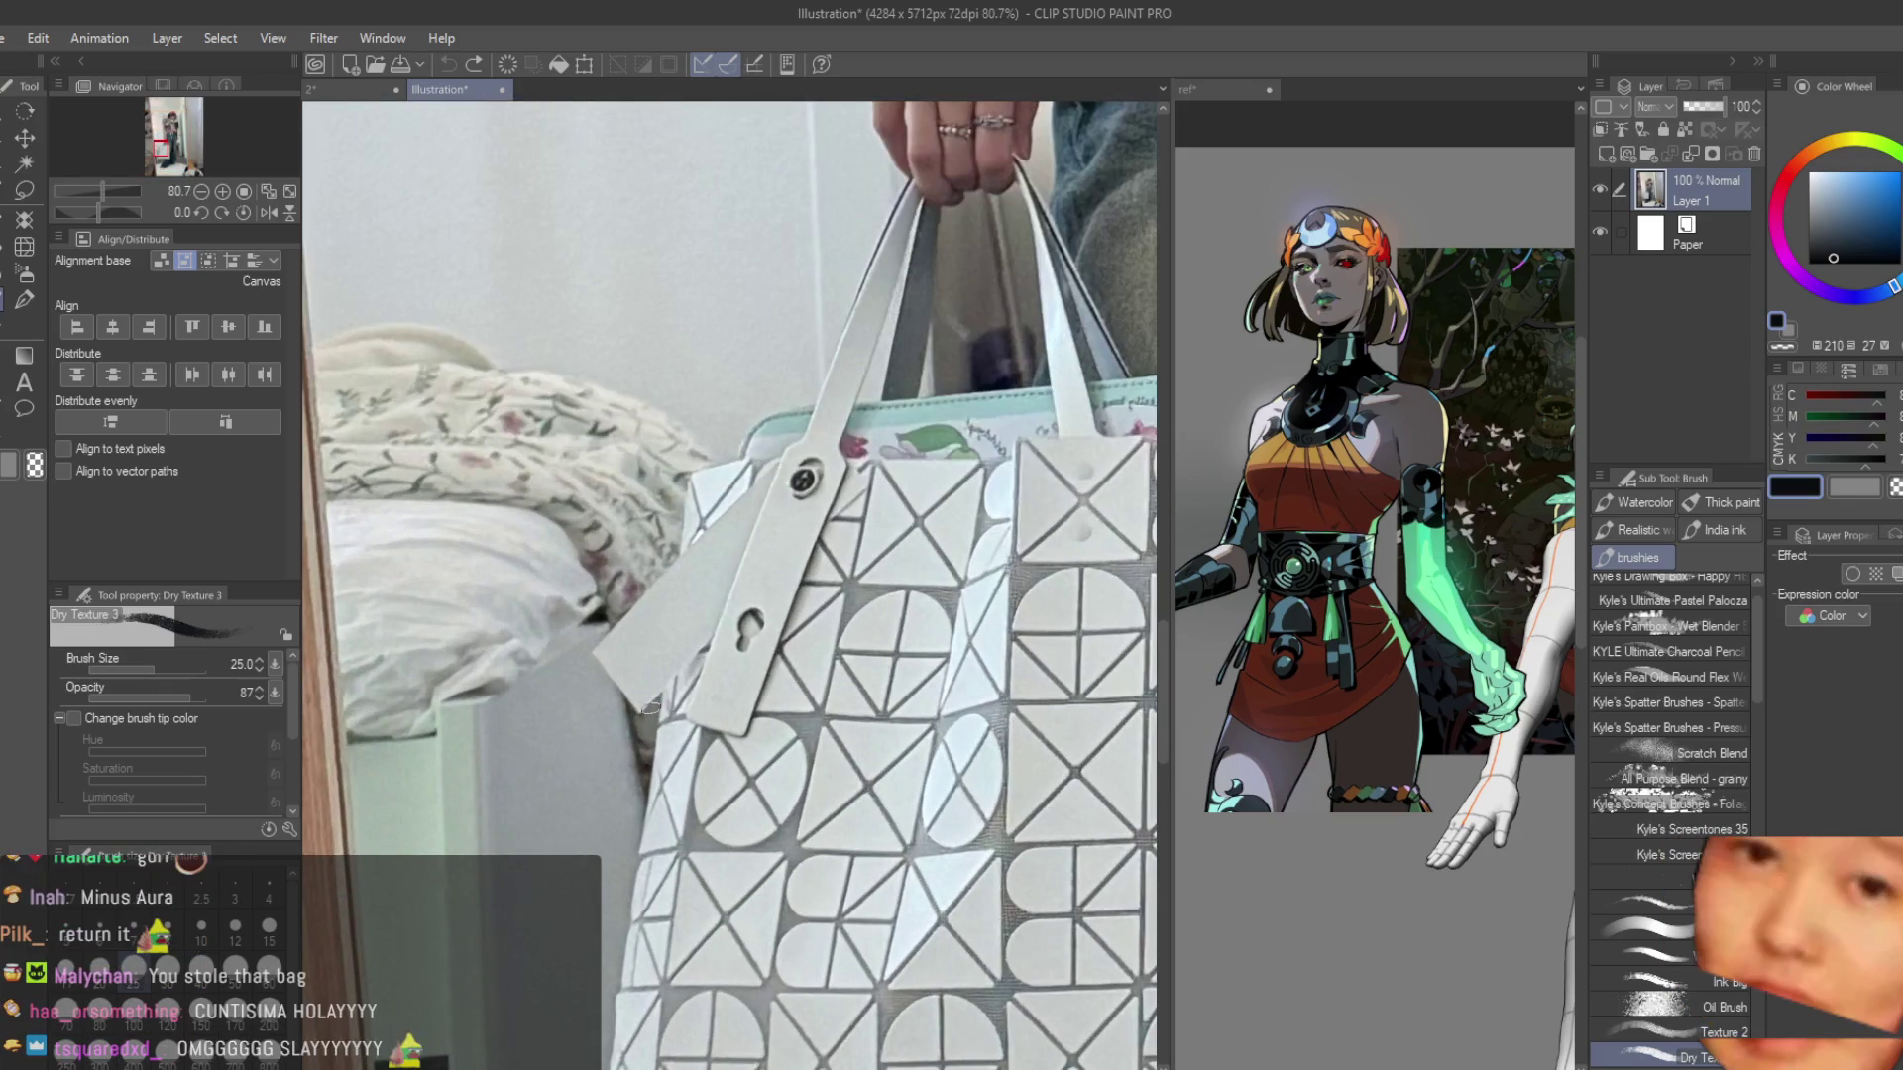
pyautogui.scroll(-6, 649, 707)
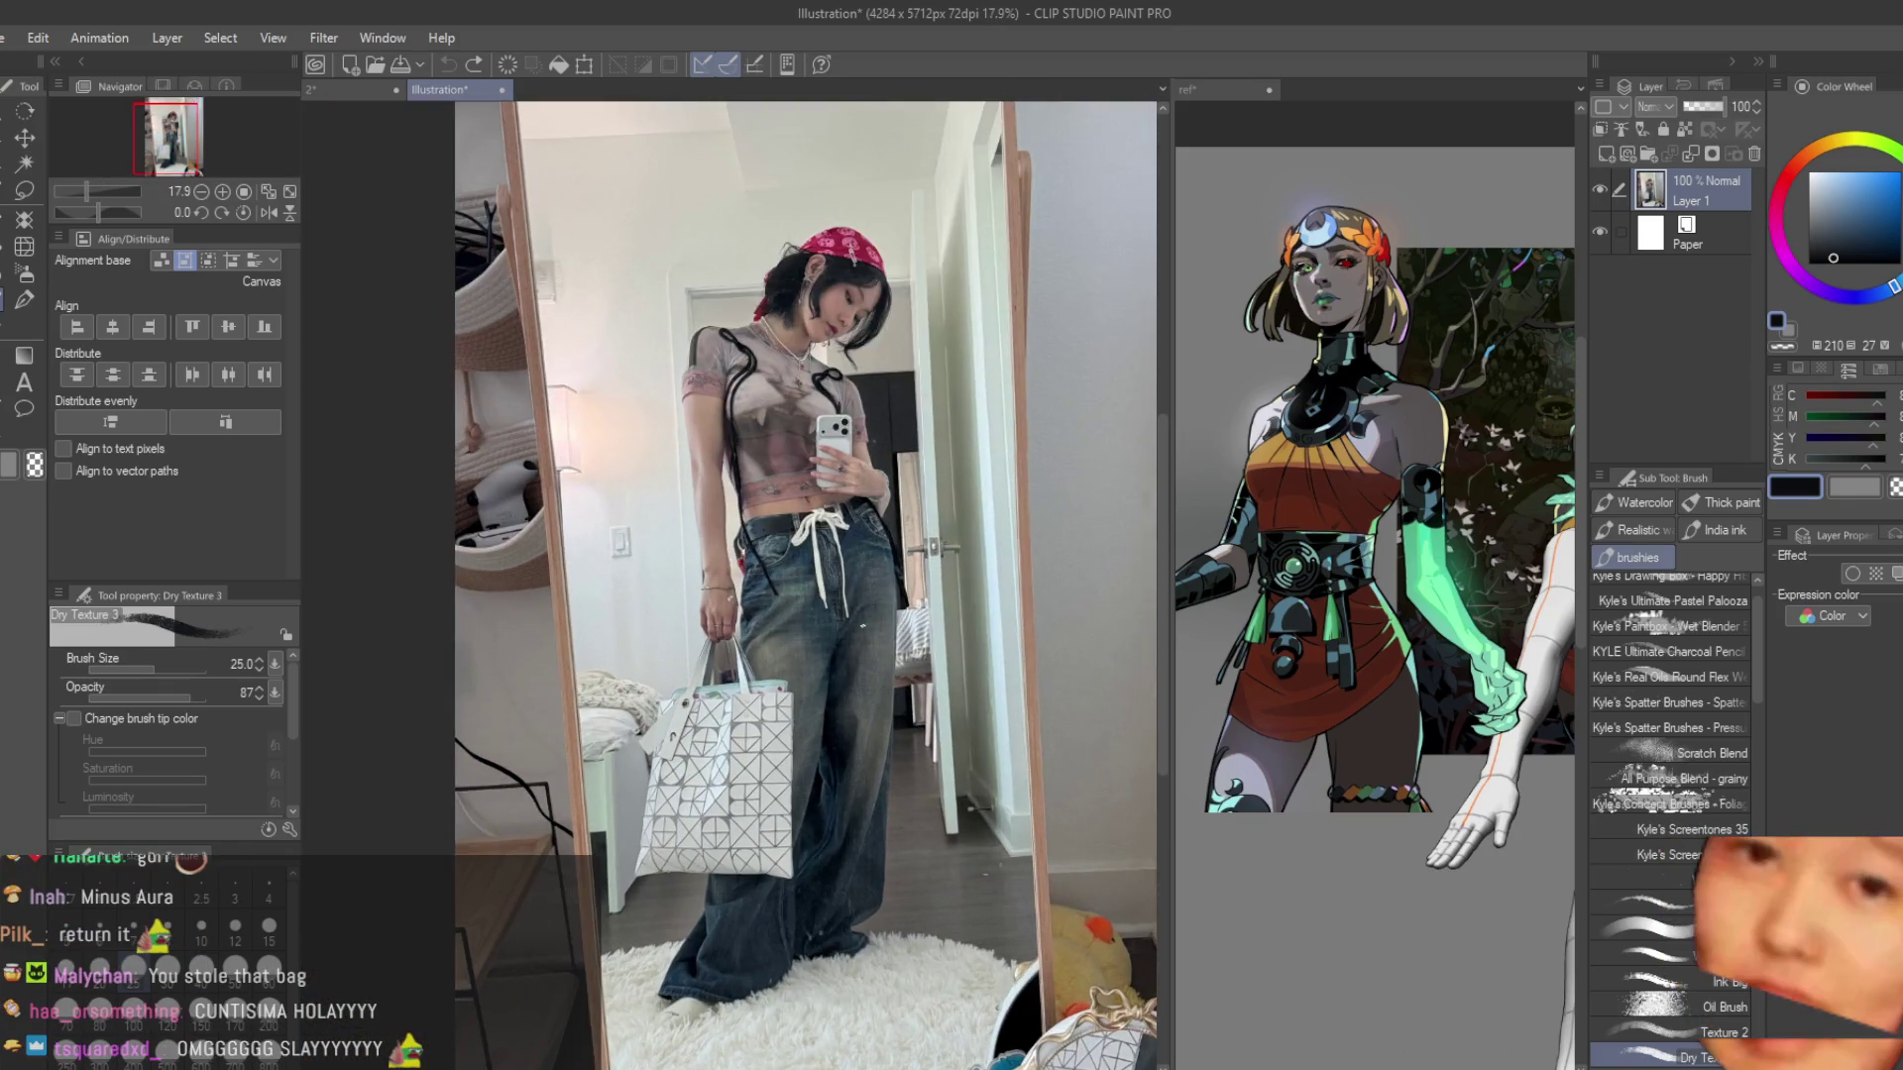
pyautogui.moveTo(864, 625); pyautogui.dragTo(1048, 616)
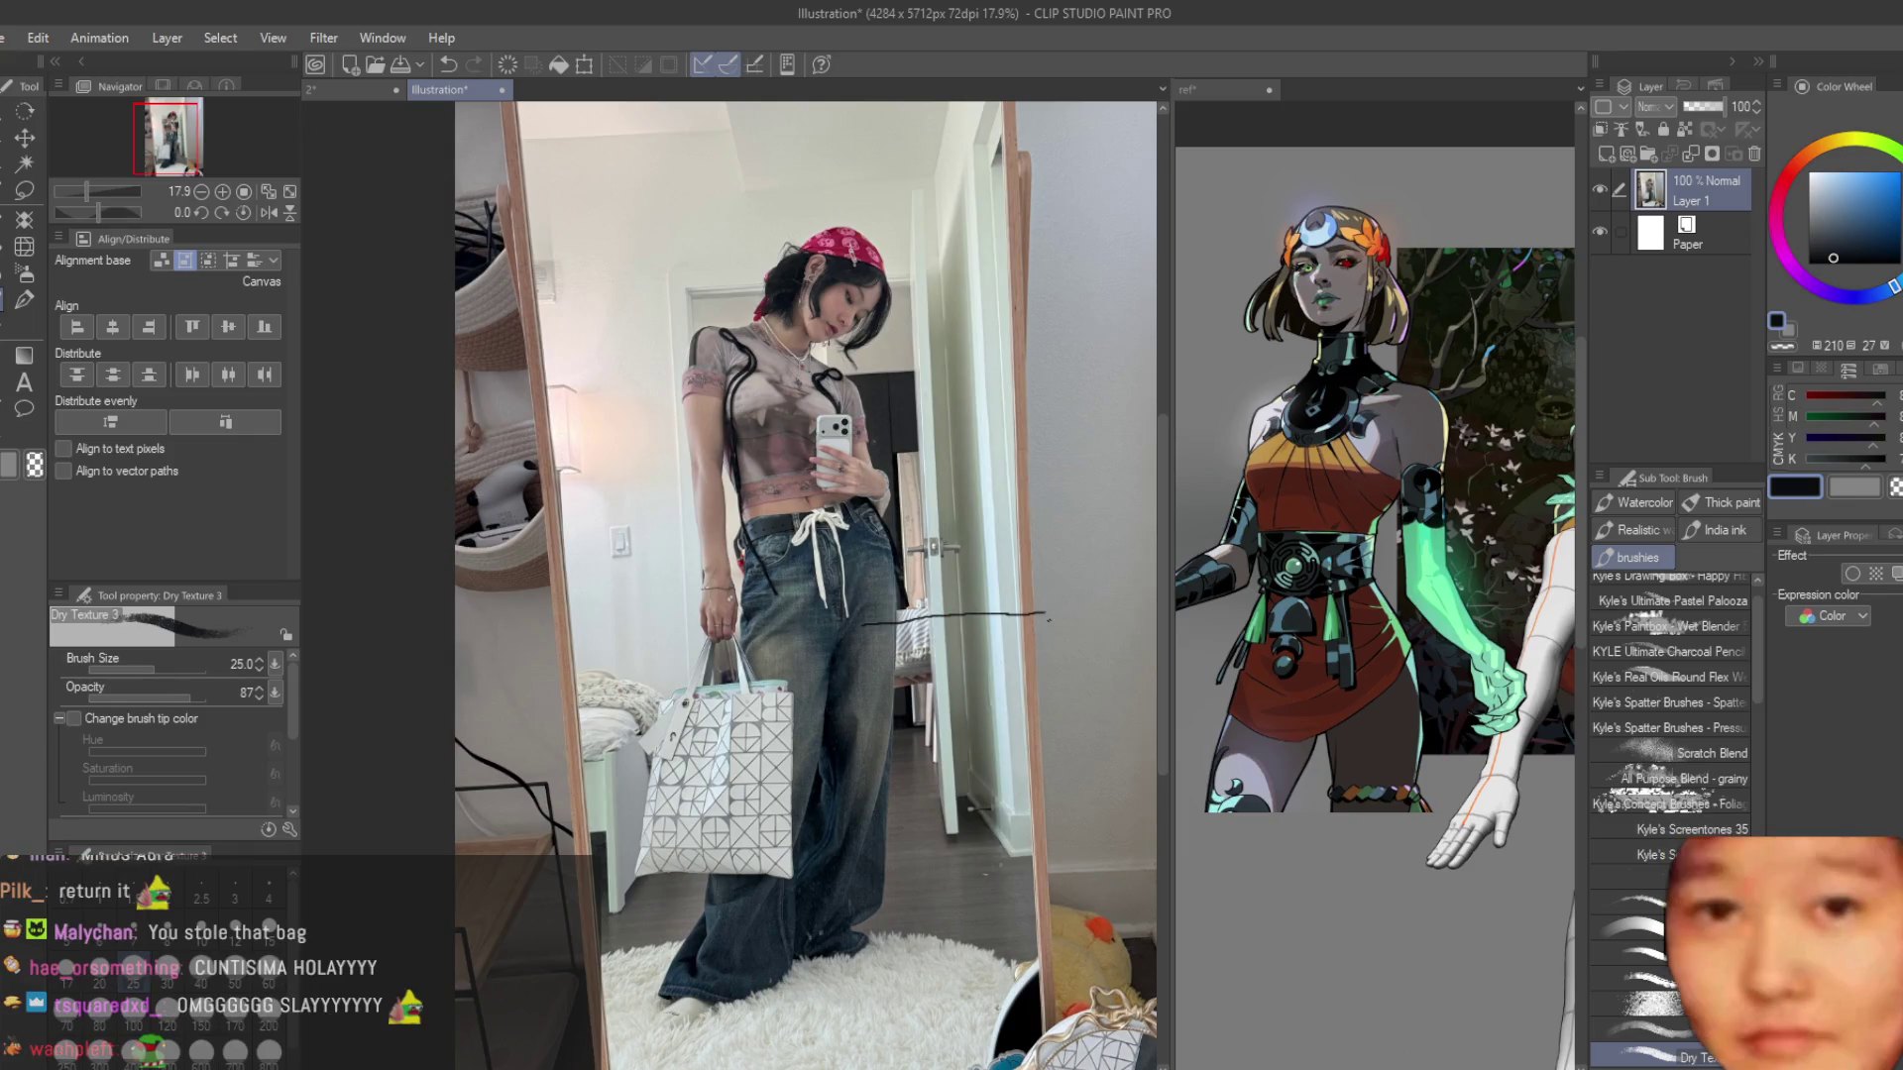
pyautogui.hotkey('ctrl', 'z')
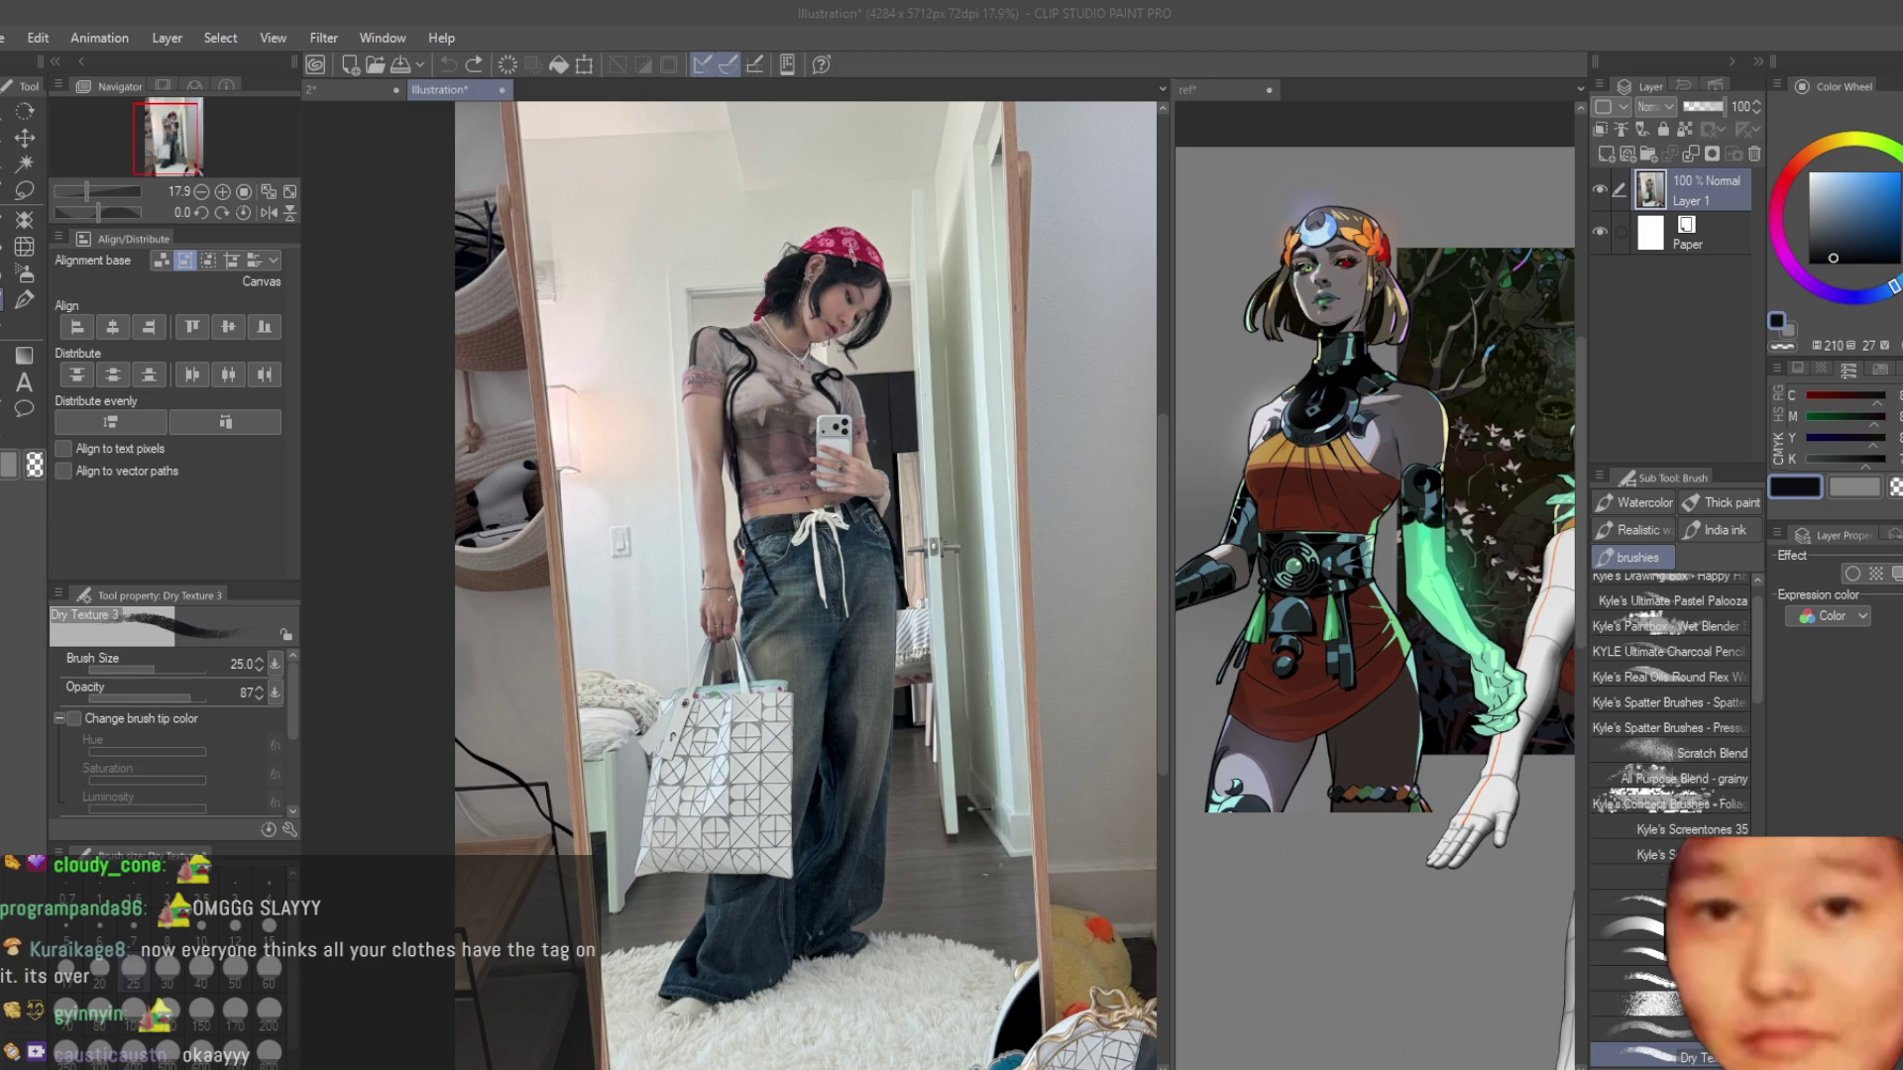
# Draw several dark horizontal strokes across the photo, including one near the top.
pyautogui.moveTo(877, 616); pyautogui.dragTo(1053, 601)
pyautogui.scroll(-1, 897, 605)
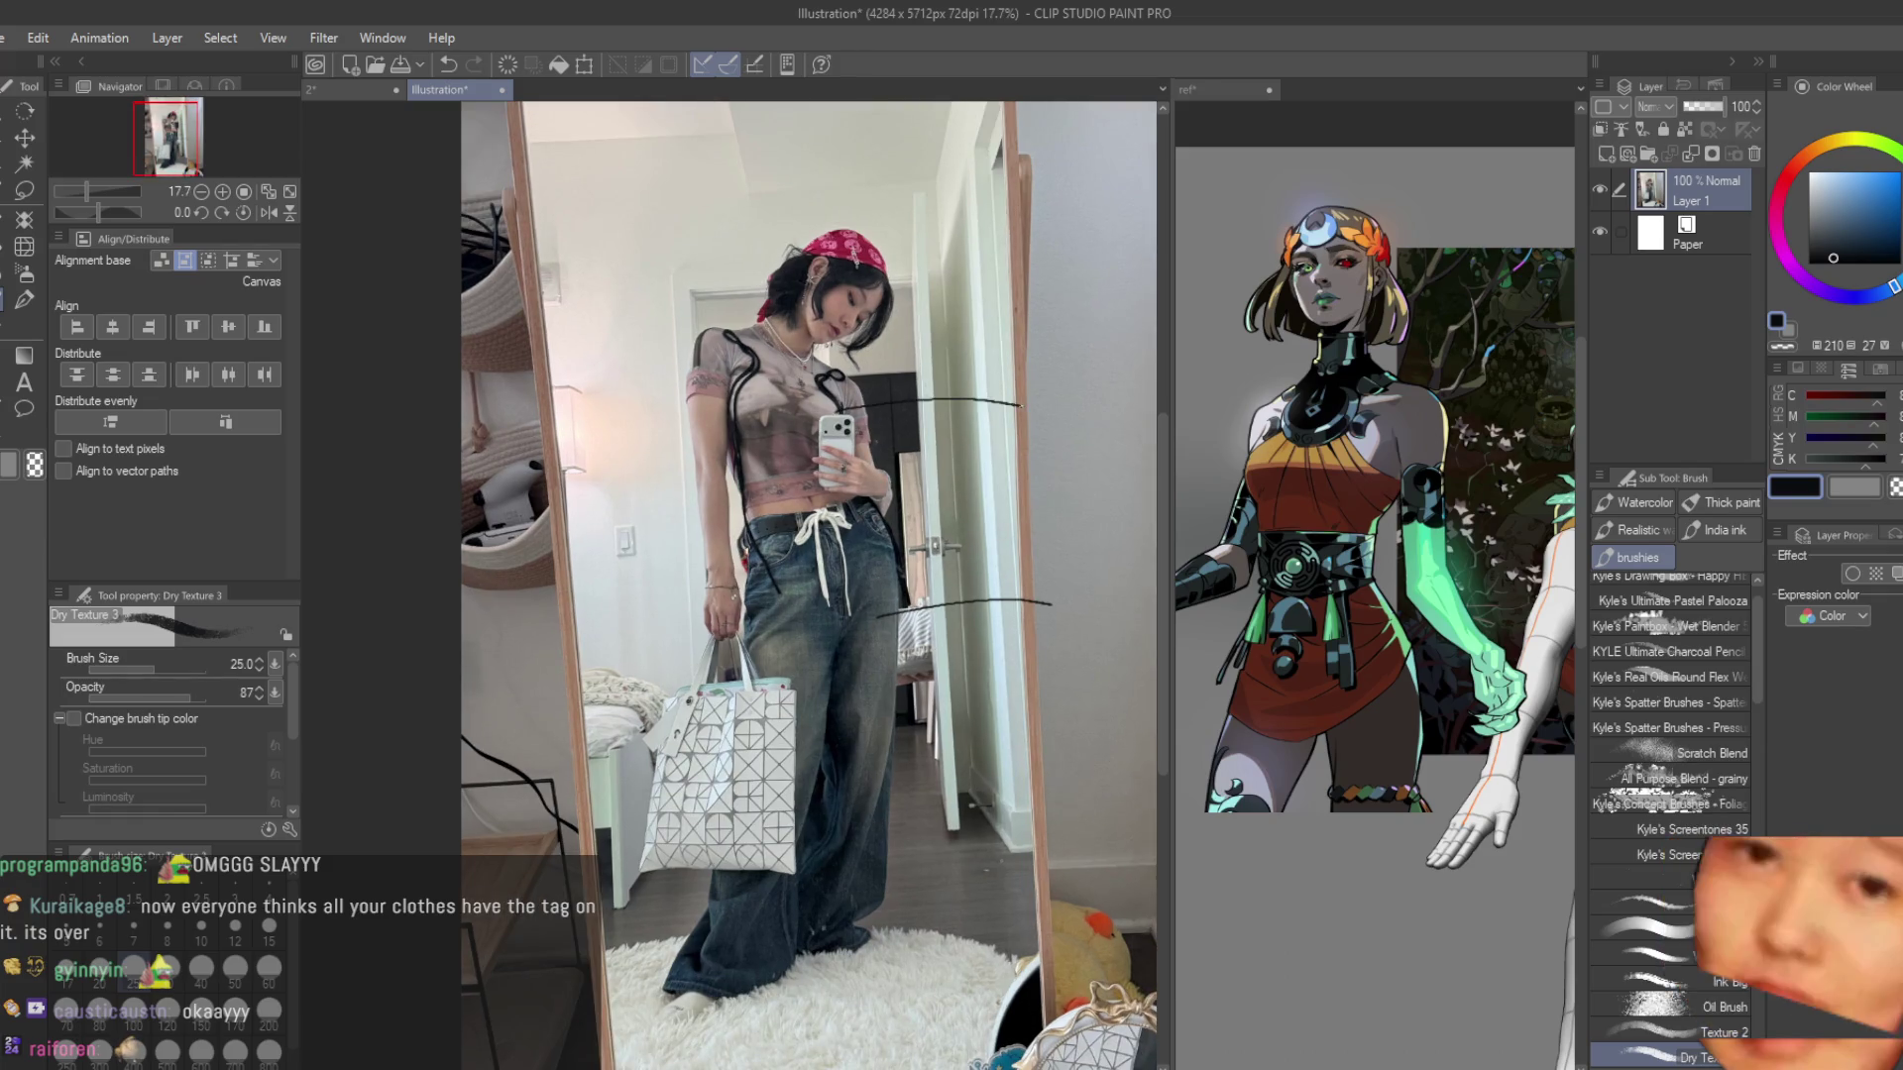
pyautogui.scroll(1, 1050, 396)
pyautogui.moveTo(872, 533); pyautogui.dragTo(1021, 530)
pyautogui.moveTo(891, 227); pyautogui.dragTo(1002, 223)
pyautogui.scroll(3, 892, 347)
# Circle the bandana safety pin, the cross pendant and the wrist bracelet in the photo.
pyautogui.moveTo(854, 178)
pyautogui.mouseDown()
pyautogui.moveTo(805, 235)
pyautogui.moveTo(865, 194)
pyautogui.mouseUp()
pyautogui.scroll(3, 688, 290)
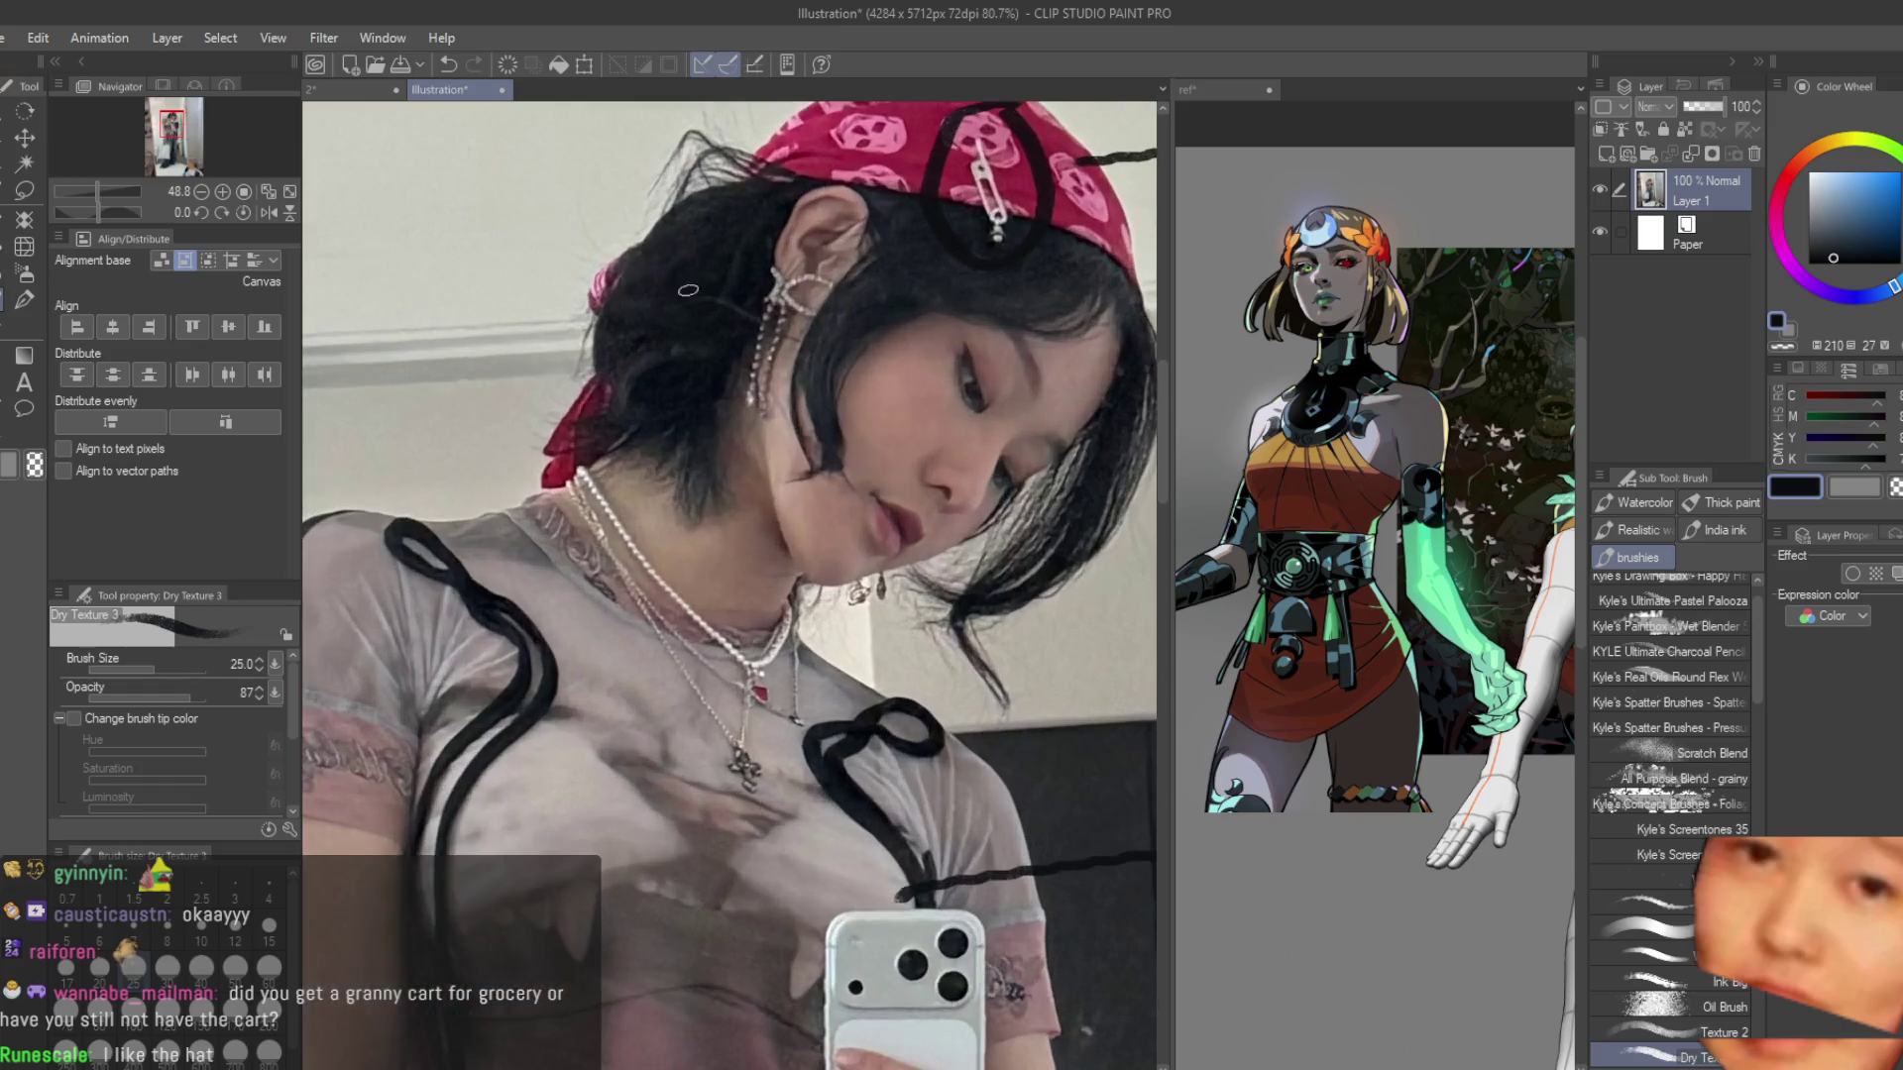
pyautogui.scroll(3, 790, 832)
pyautogui.moveTo(708, 644)
pyautogui.mouseDown()
pyautogui.moveTo(684, 773)
pyautogui.moveTo(717, 647)
pyautogui.moveTo(773, 616)
pyautogui.mouseUp()
pyautogui.moveTo(742, 501); pyautogui.dragTo(688, 516)
pyautogui.scroll(-6, 867, 934)
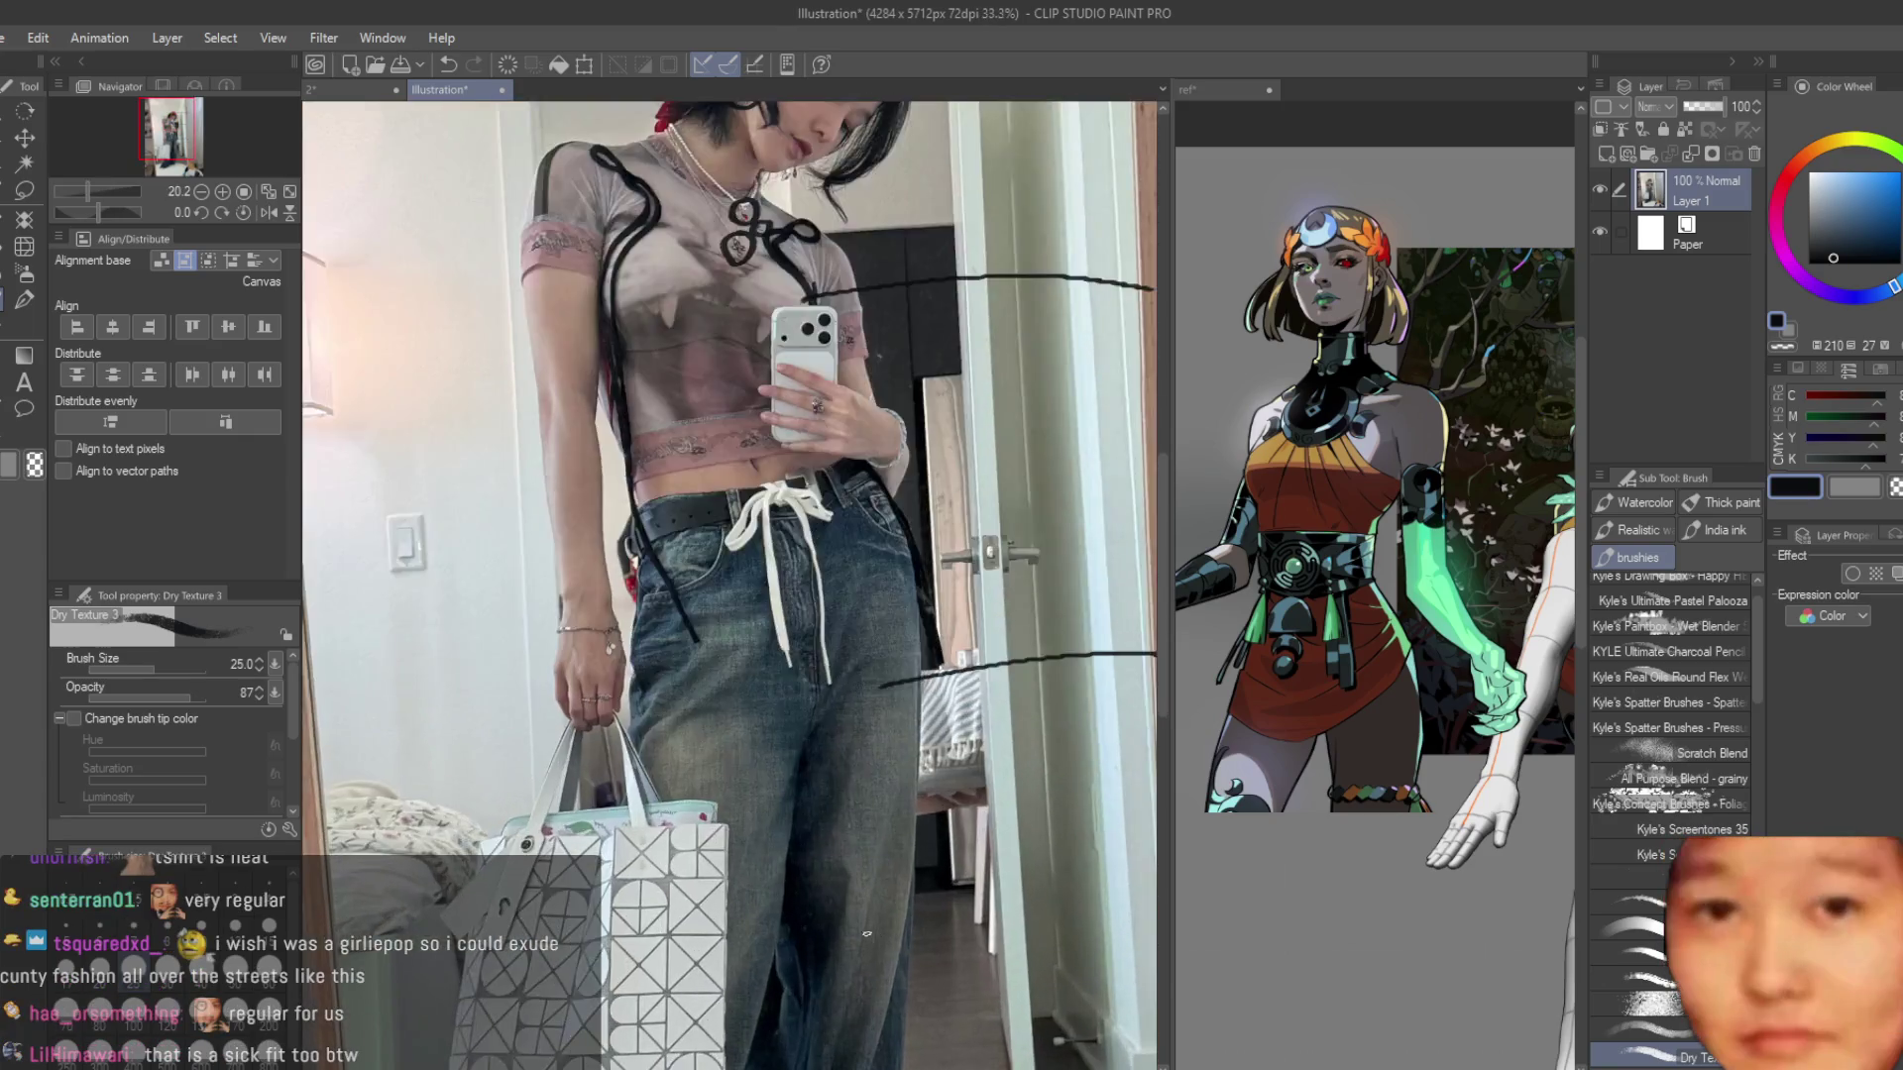
pyautogui.scroll(1, 466, 570)
pyautogui.moveTo(684, 634)
pyautogui.mouseDown()
pyautogui.moveTo(615, 682)
pyautogui.moveTo(645, 715)
pyautogui.moveTo(570, 713)
pyautogui.mouseUp()
pyautogui.scroll(4, 688, 727)
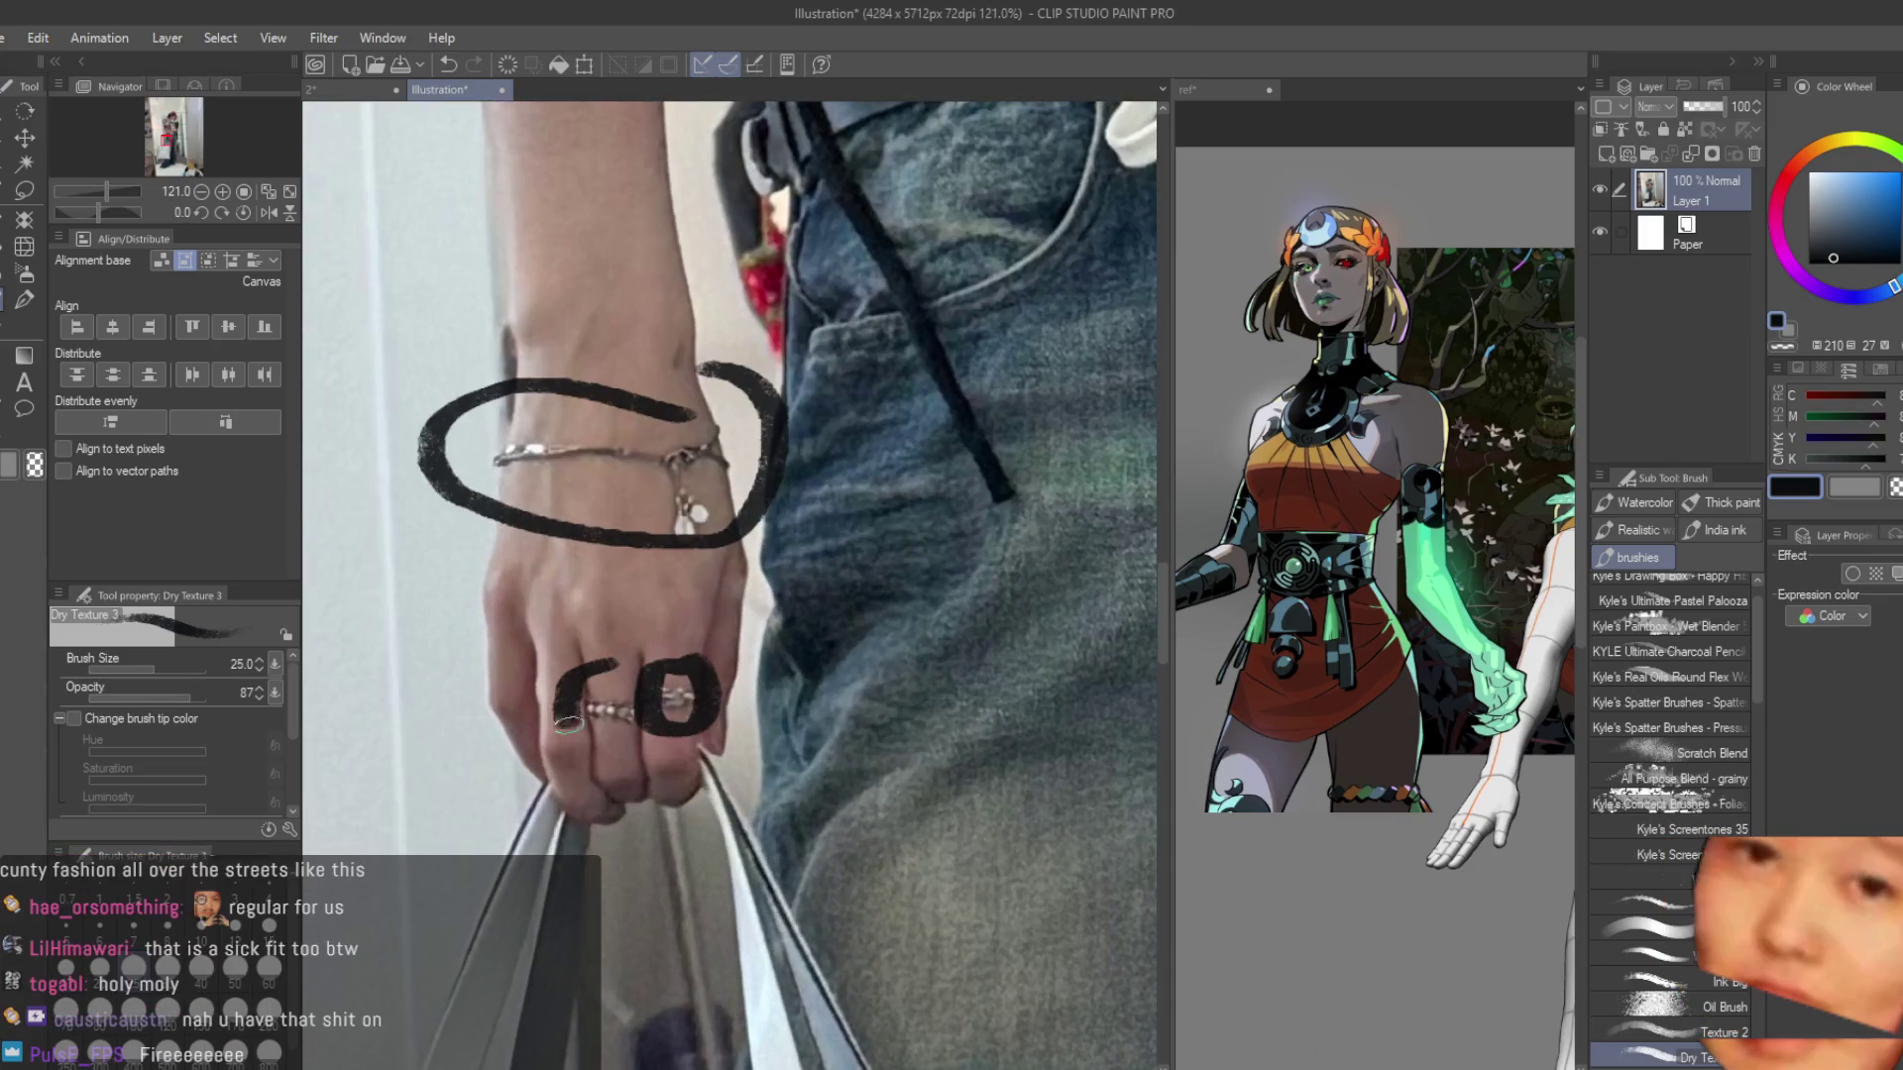
pyautogui.scroll(-3, 498, 723)
pyautogui.scroll(-2, 499, 724)
pyautogui.scroll(6, 664, 436)
# Circle the ring, loop beside the wrist, and draw a long line across the bag and jeans.
pyautogui.moveTo(733, 451)
pyautogui.mouseDown()
pyautogui.moveTo(634, 451)
pyautogui.moveTo(664, 419)
pyautogui.mouseUp()
pyautogui.scroll(-4, 664, 419)
pyautogui.scroll(2, 793, 416)
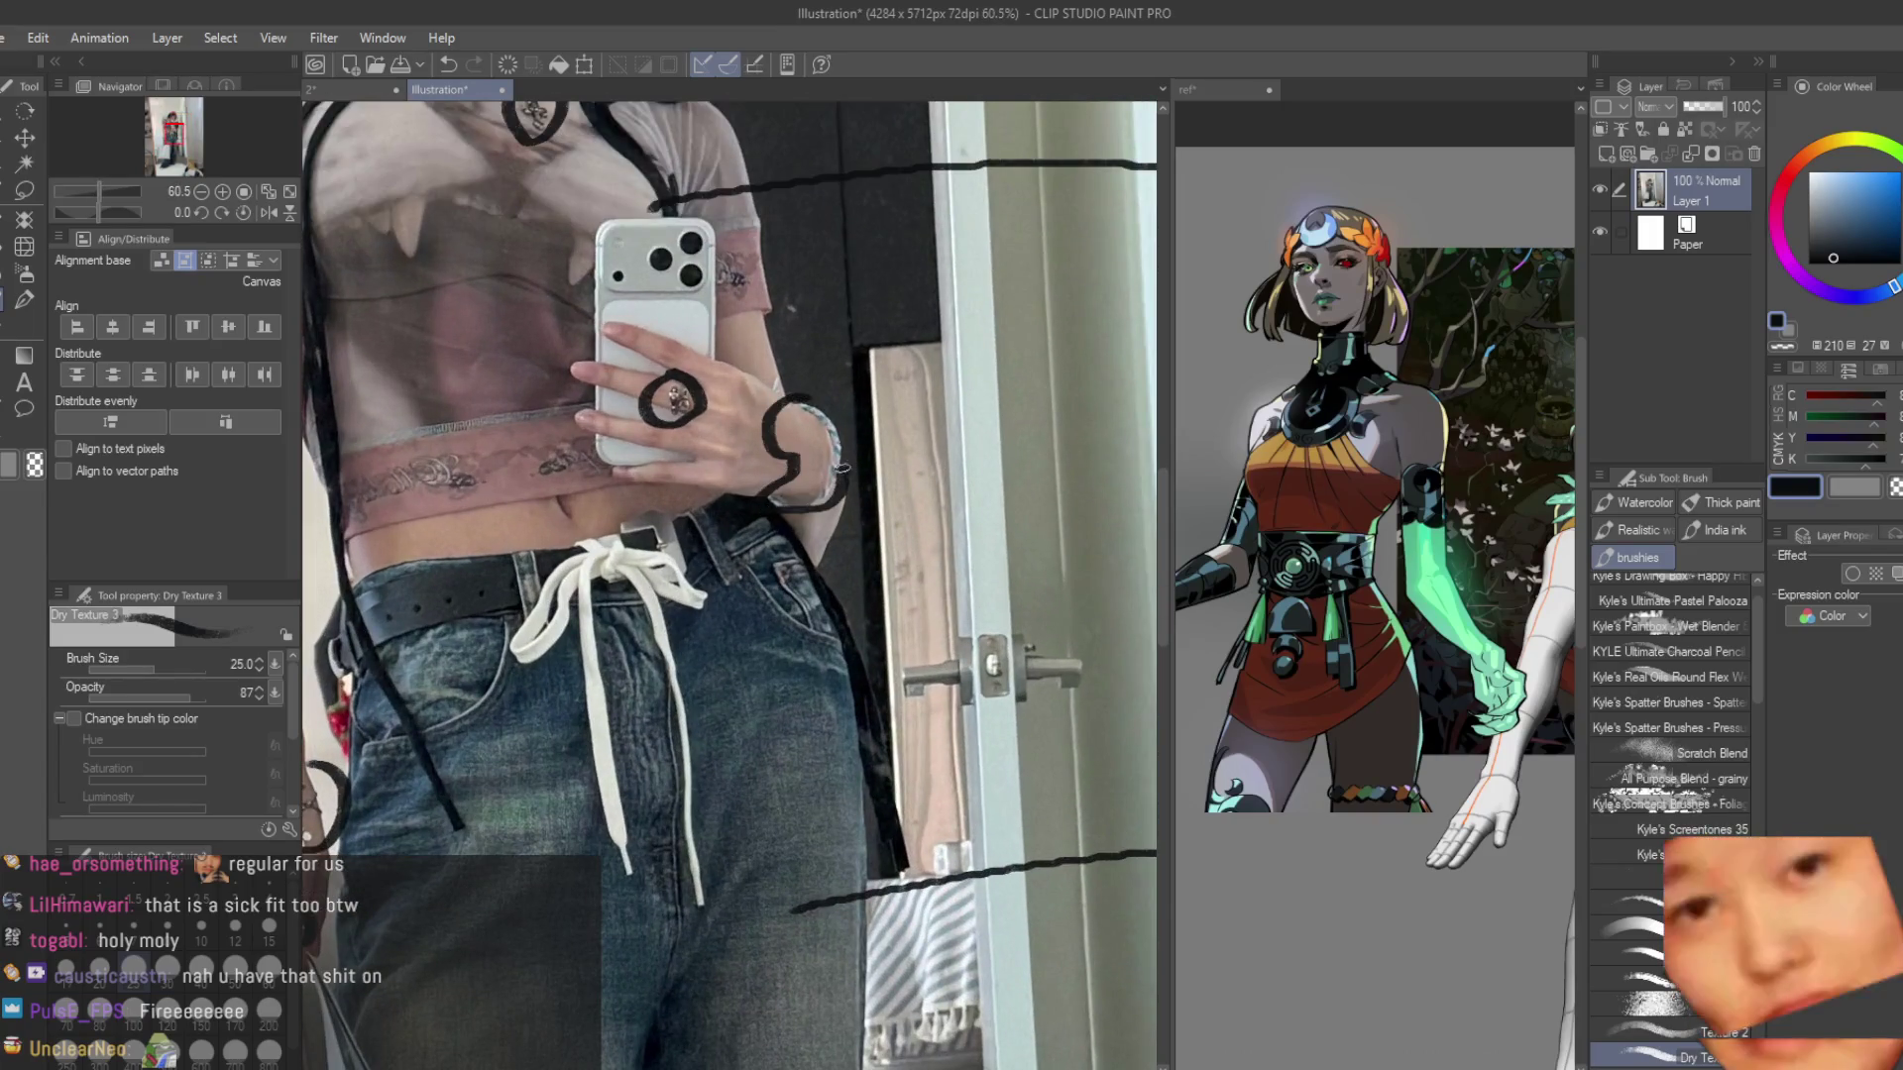
pyautogui.moveTo(887, 422); pyautogui.dragTo(867, 476)
pyautogui.scroll(-1, 733, 585)
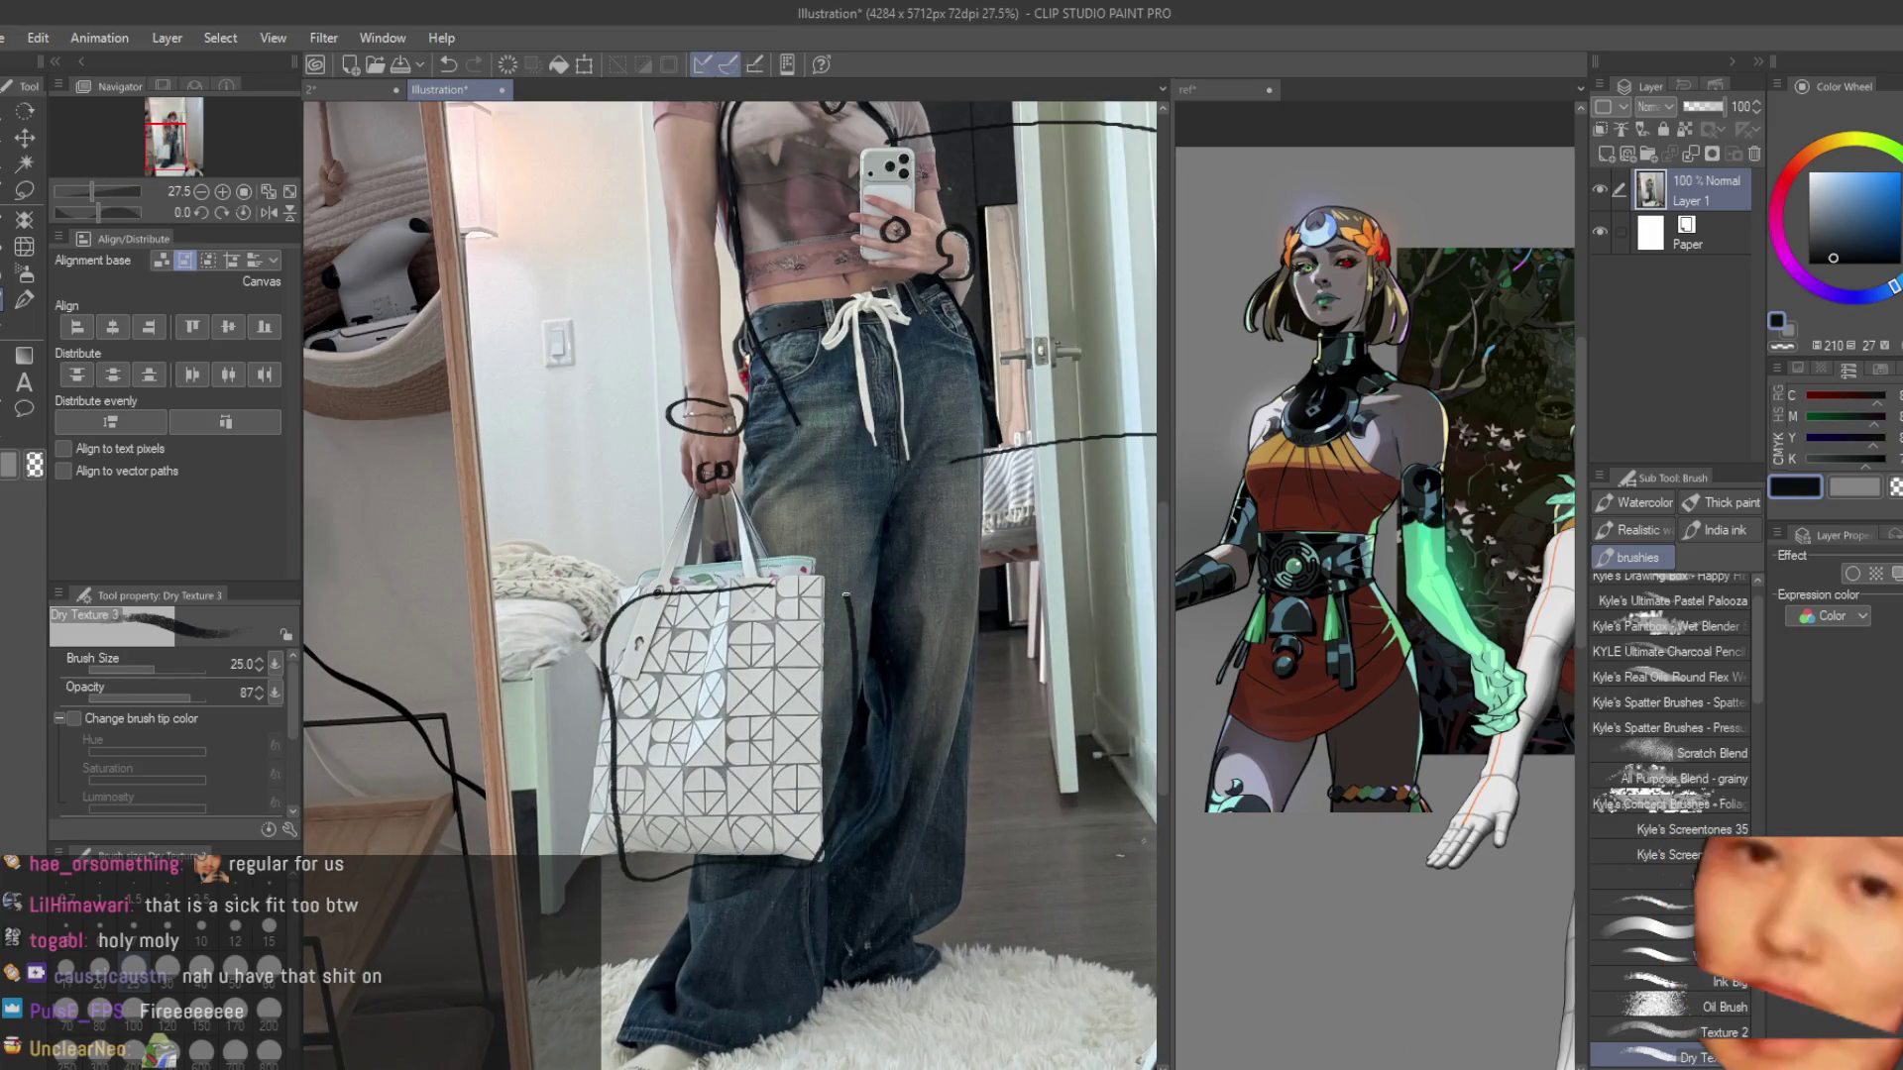
pyautogui.moveTo(715, 699); pyautogui.dragTo(1150, 706)
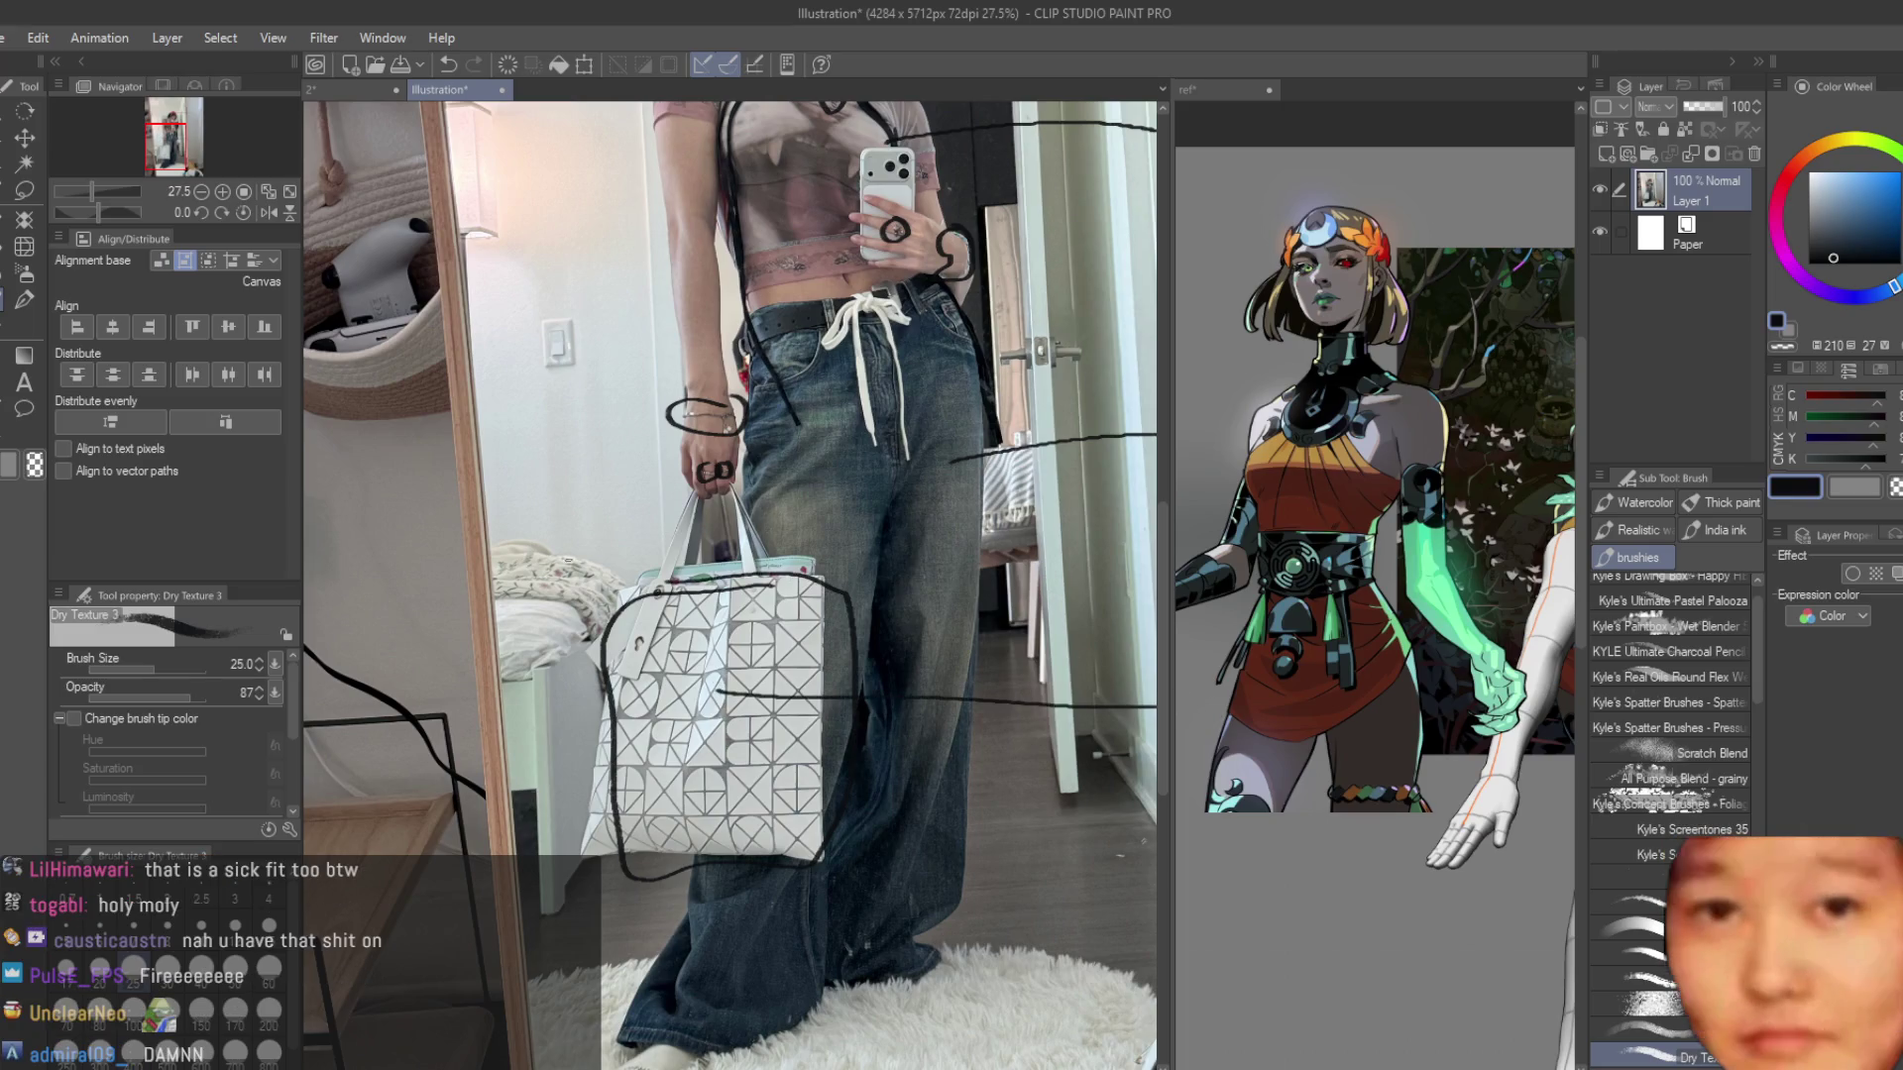
pyautogui.scroll(-1, 513, 545)
pyautogui.scroll(-3, 512, 545)
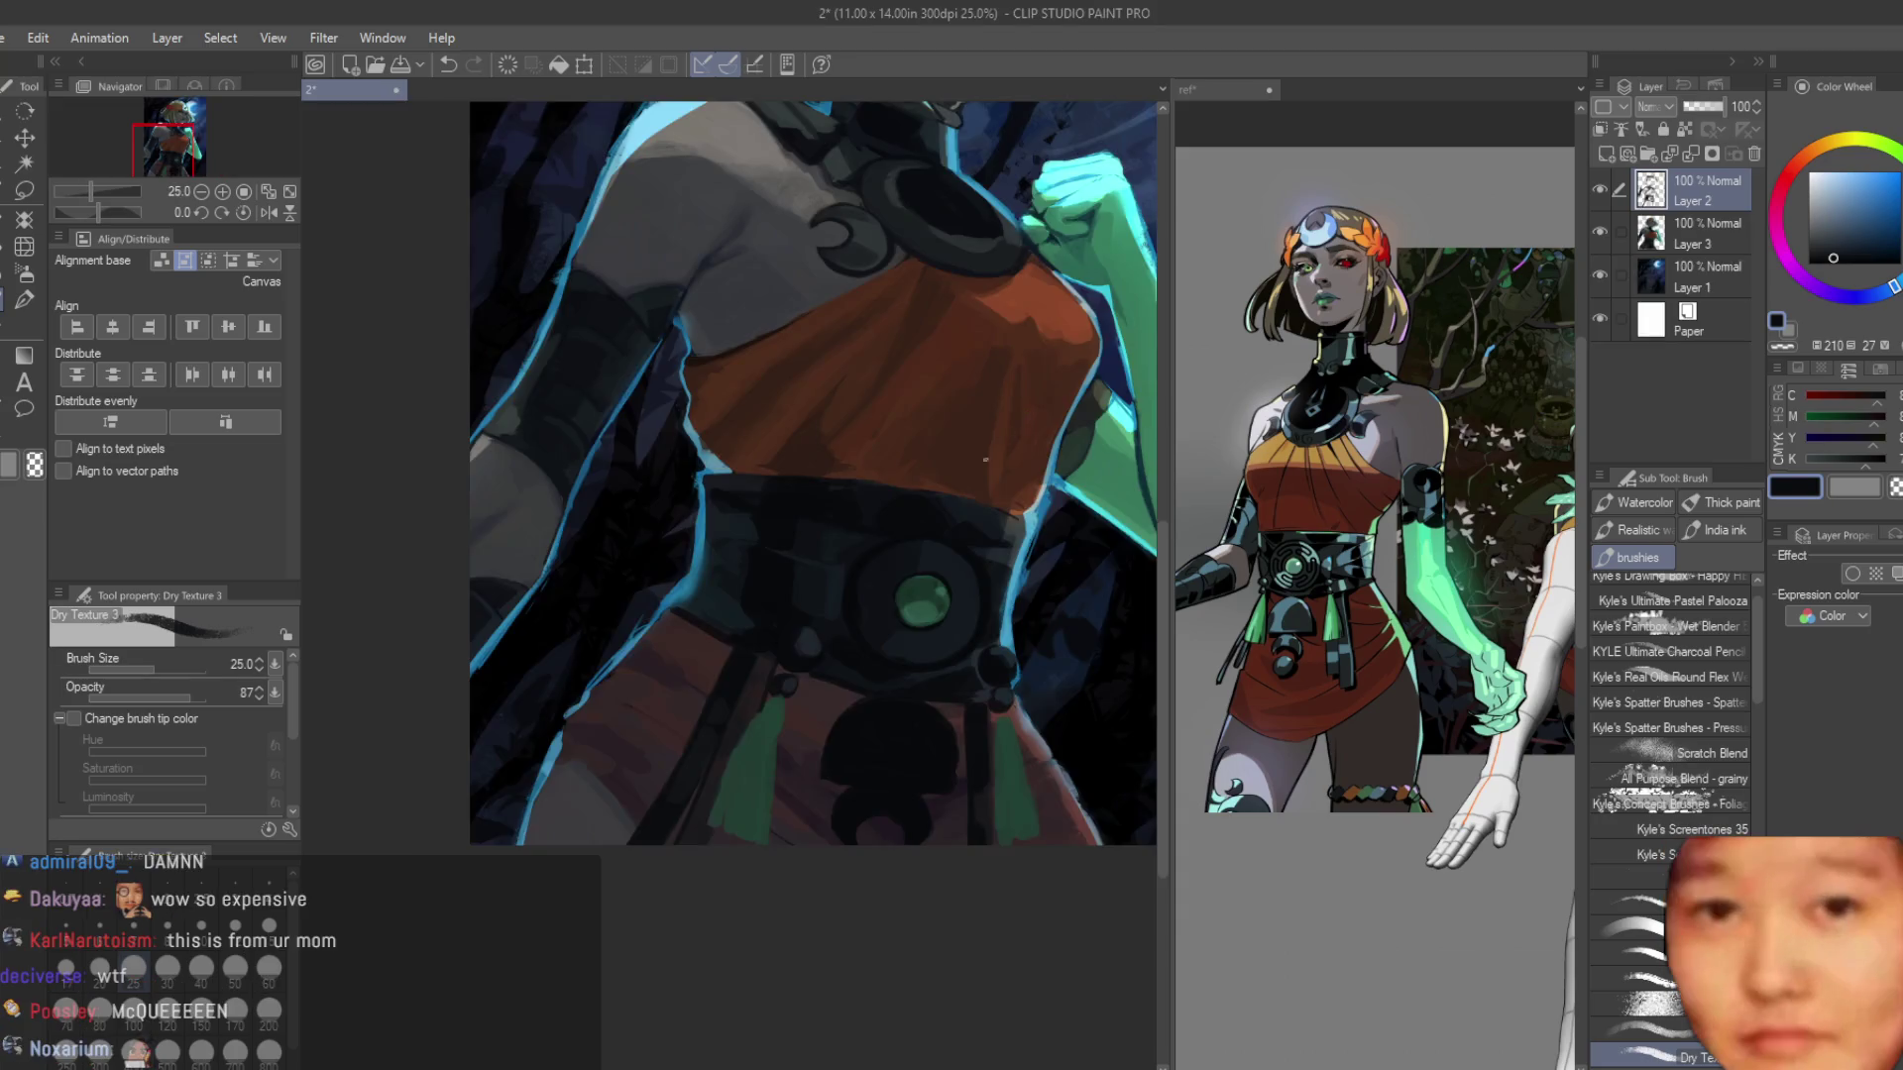
# Bring the outfit photo back into view and zoom in on its face and torso.
pyautogui.hotkey('ctrl', 'w')
pyautogui.scroll(2, 951, 375)
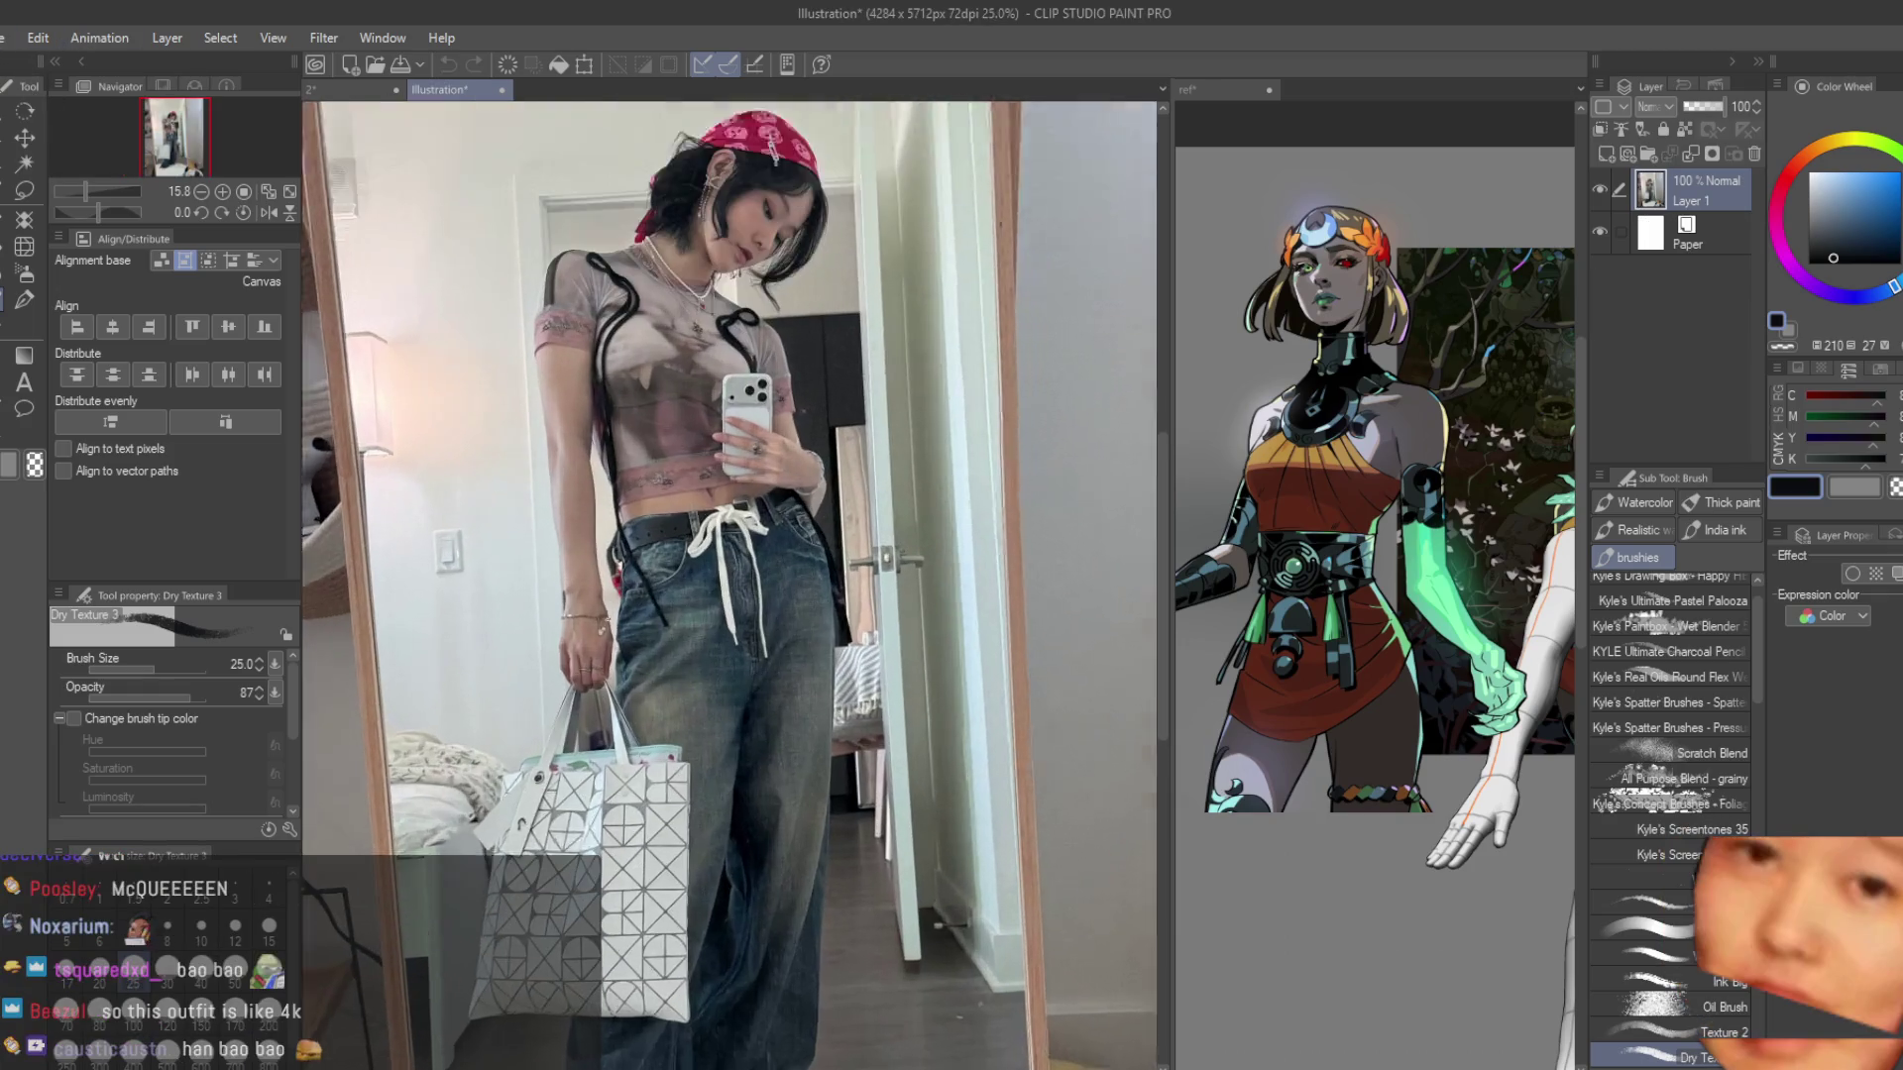
pyautogui.hotkey('ctrl', '+')
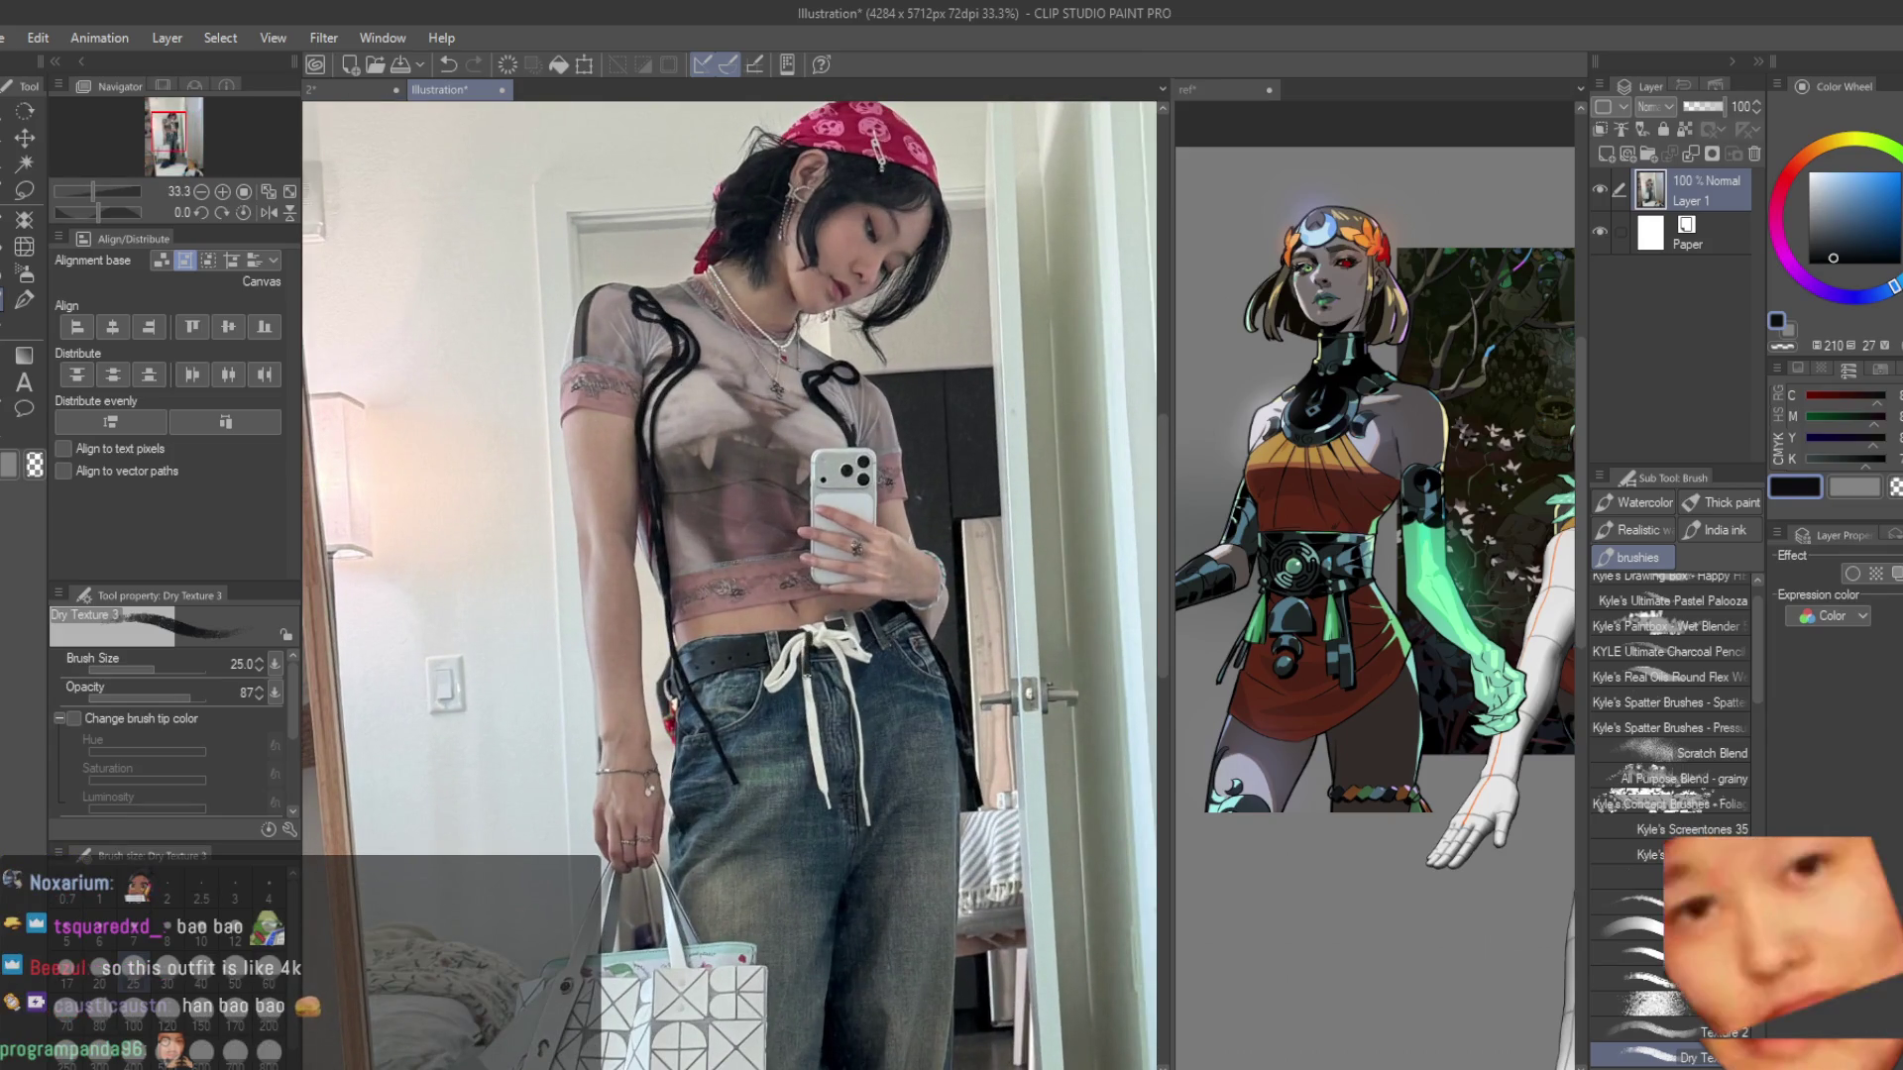
pyautogui.hotkey('ctrl', '+')
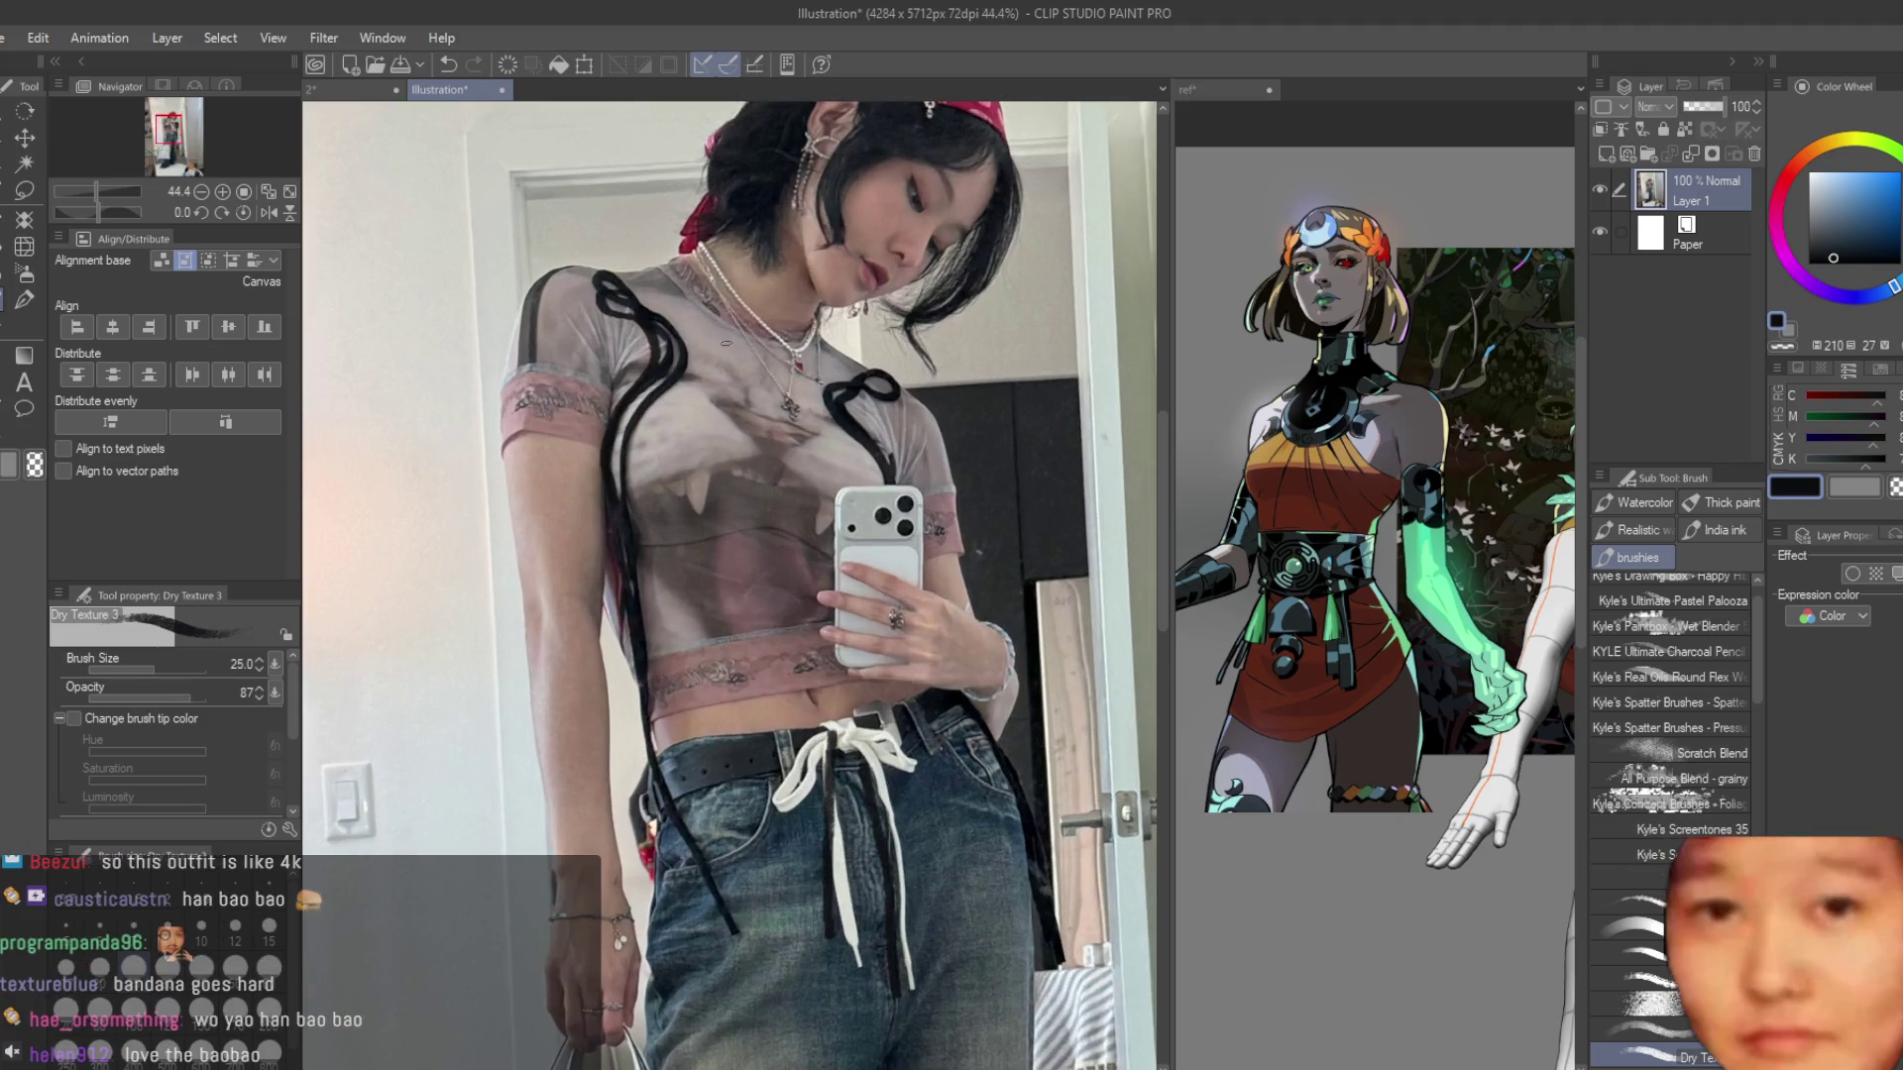
pyautogui.scroll(-3, 781, 279)
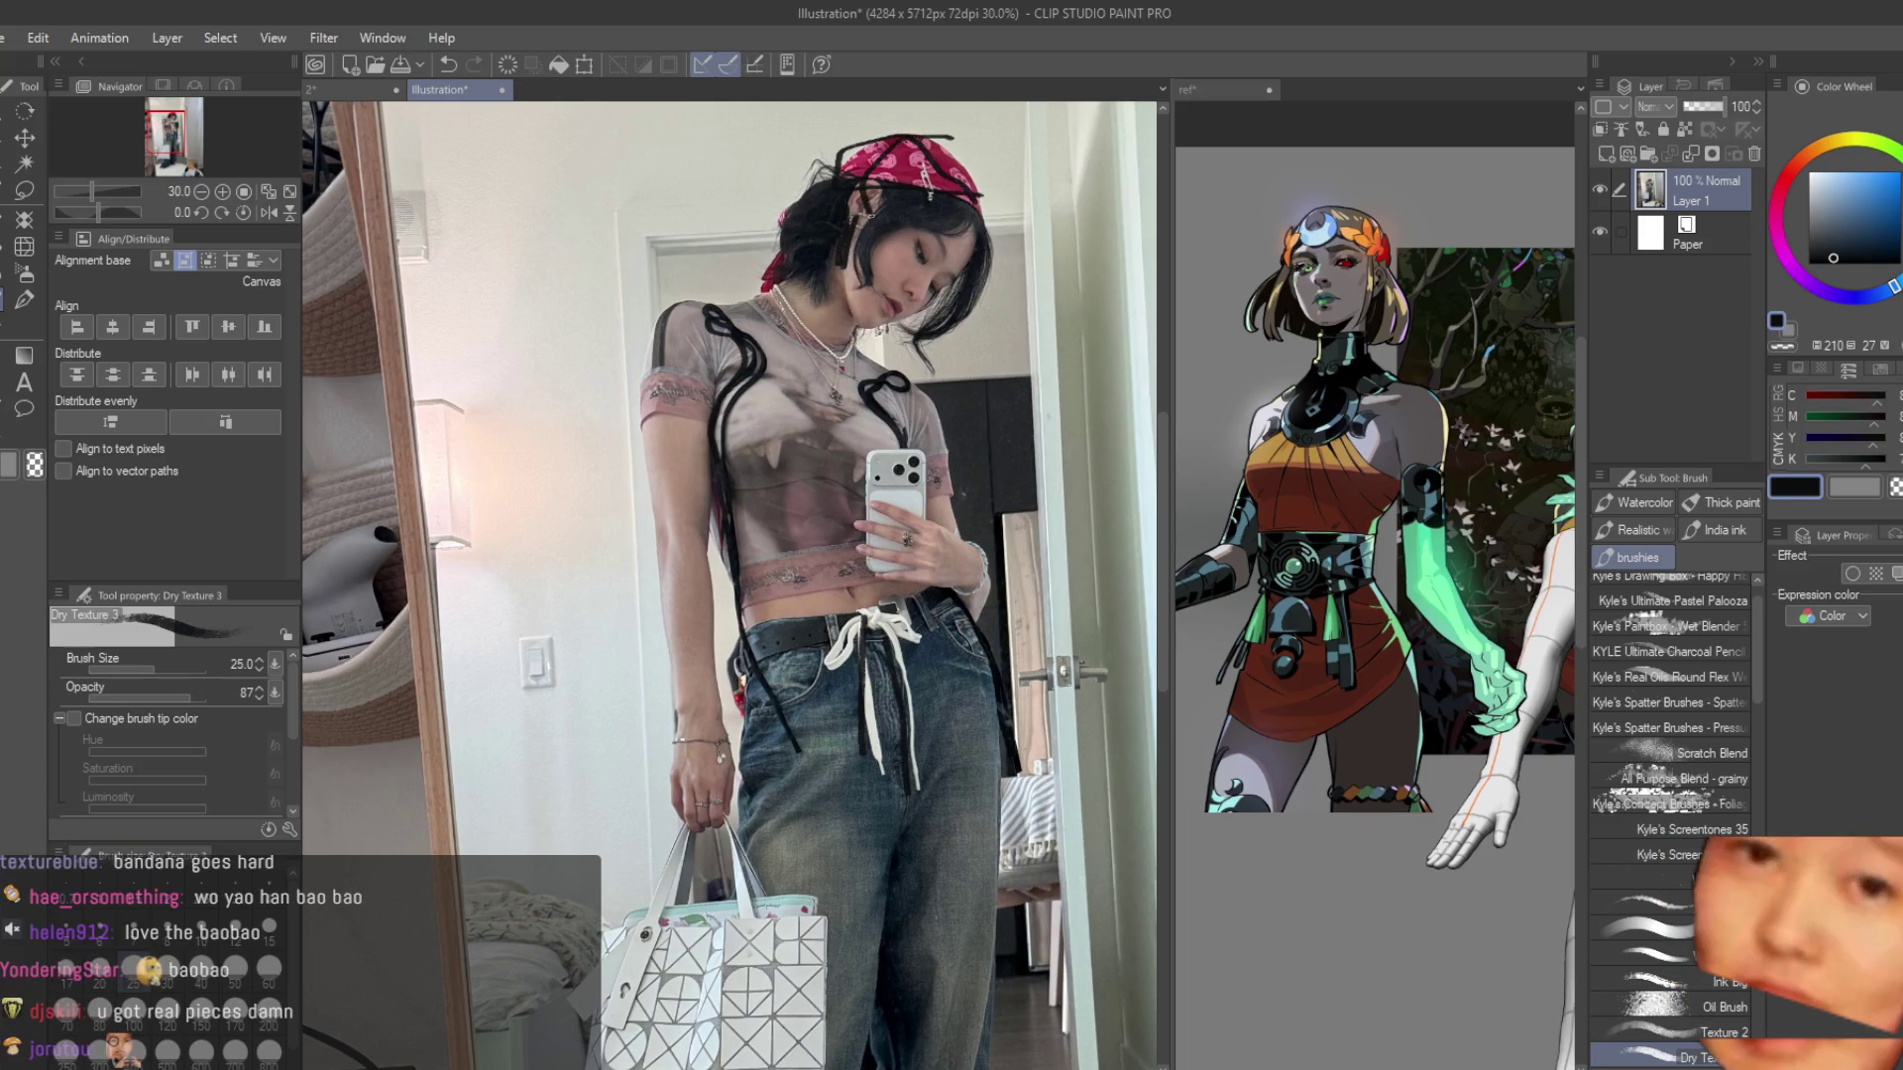
pyautogui.scroll(1, 702, 502)
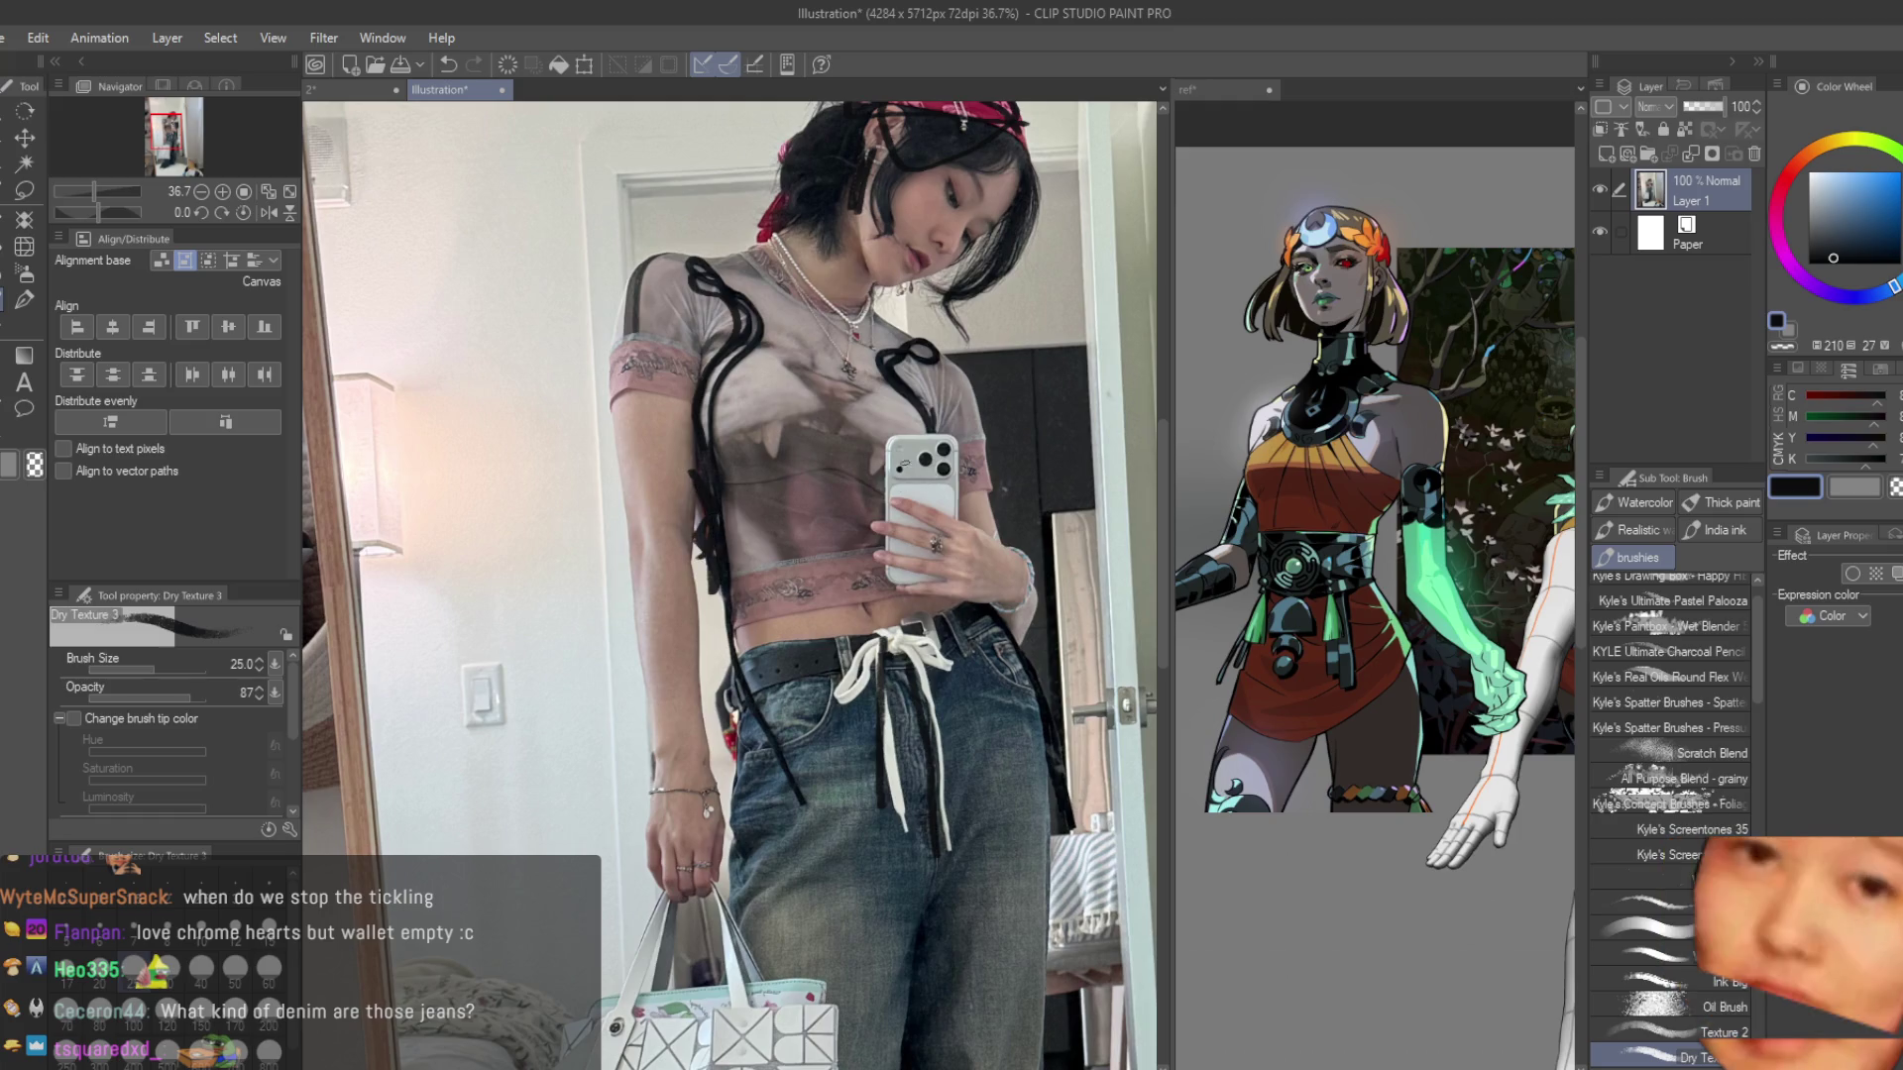
pyautogui.scroll(-1, 829, 342)
pyautogui.scroll(5, 829, 171)
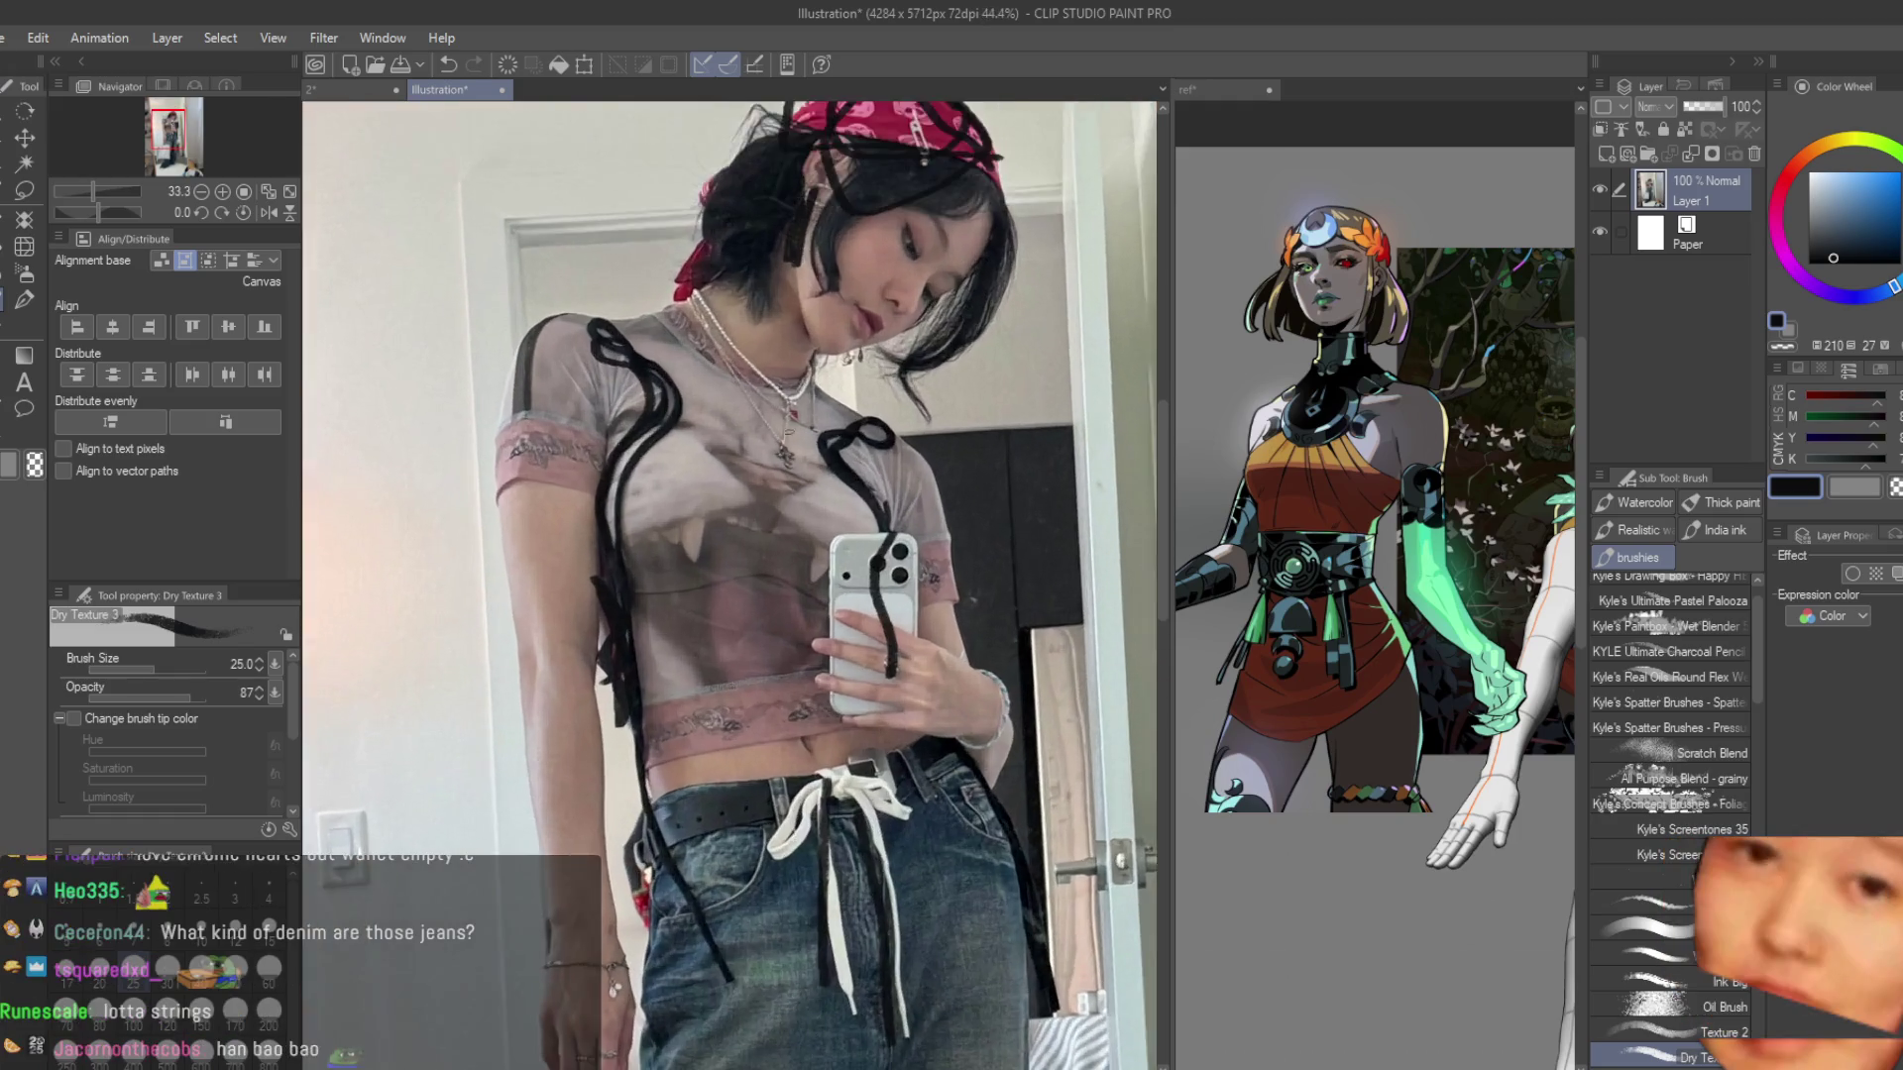
pyautogui.scroll(-3, 818, 315)
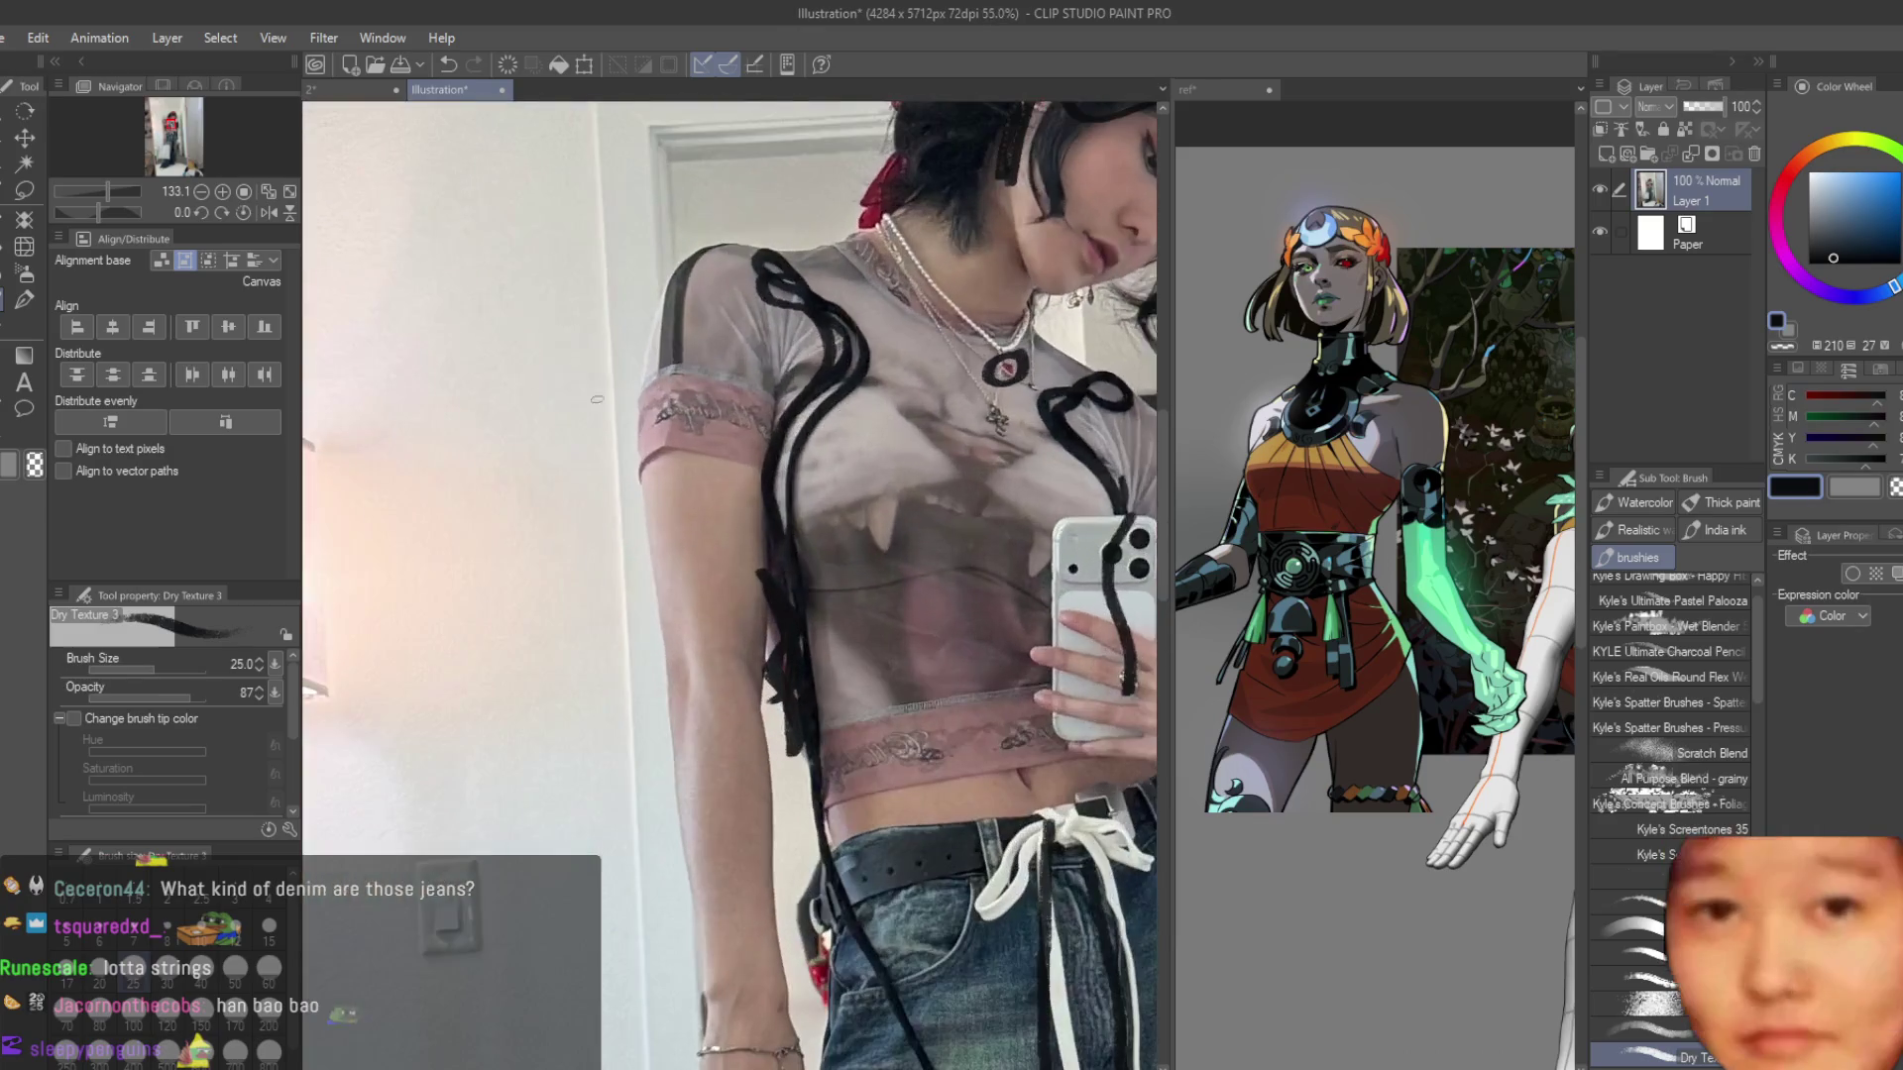
pyautogui.scroll(-4, 782, 393)
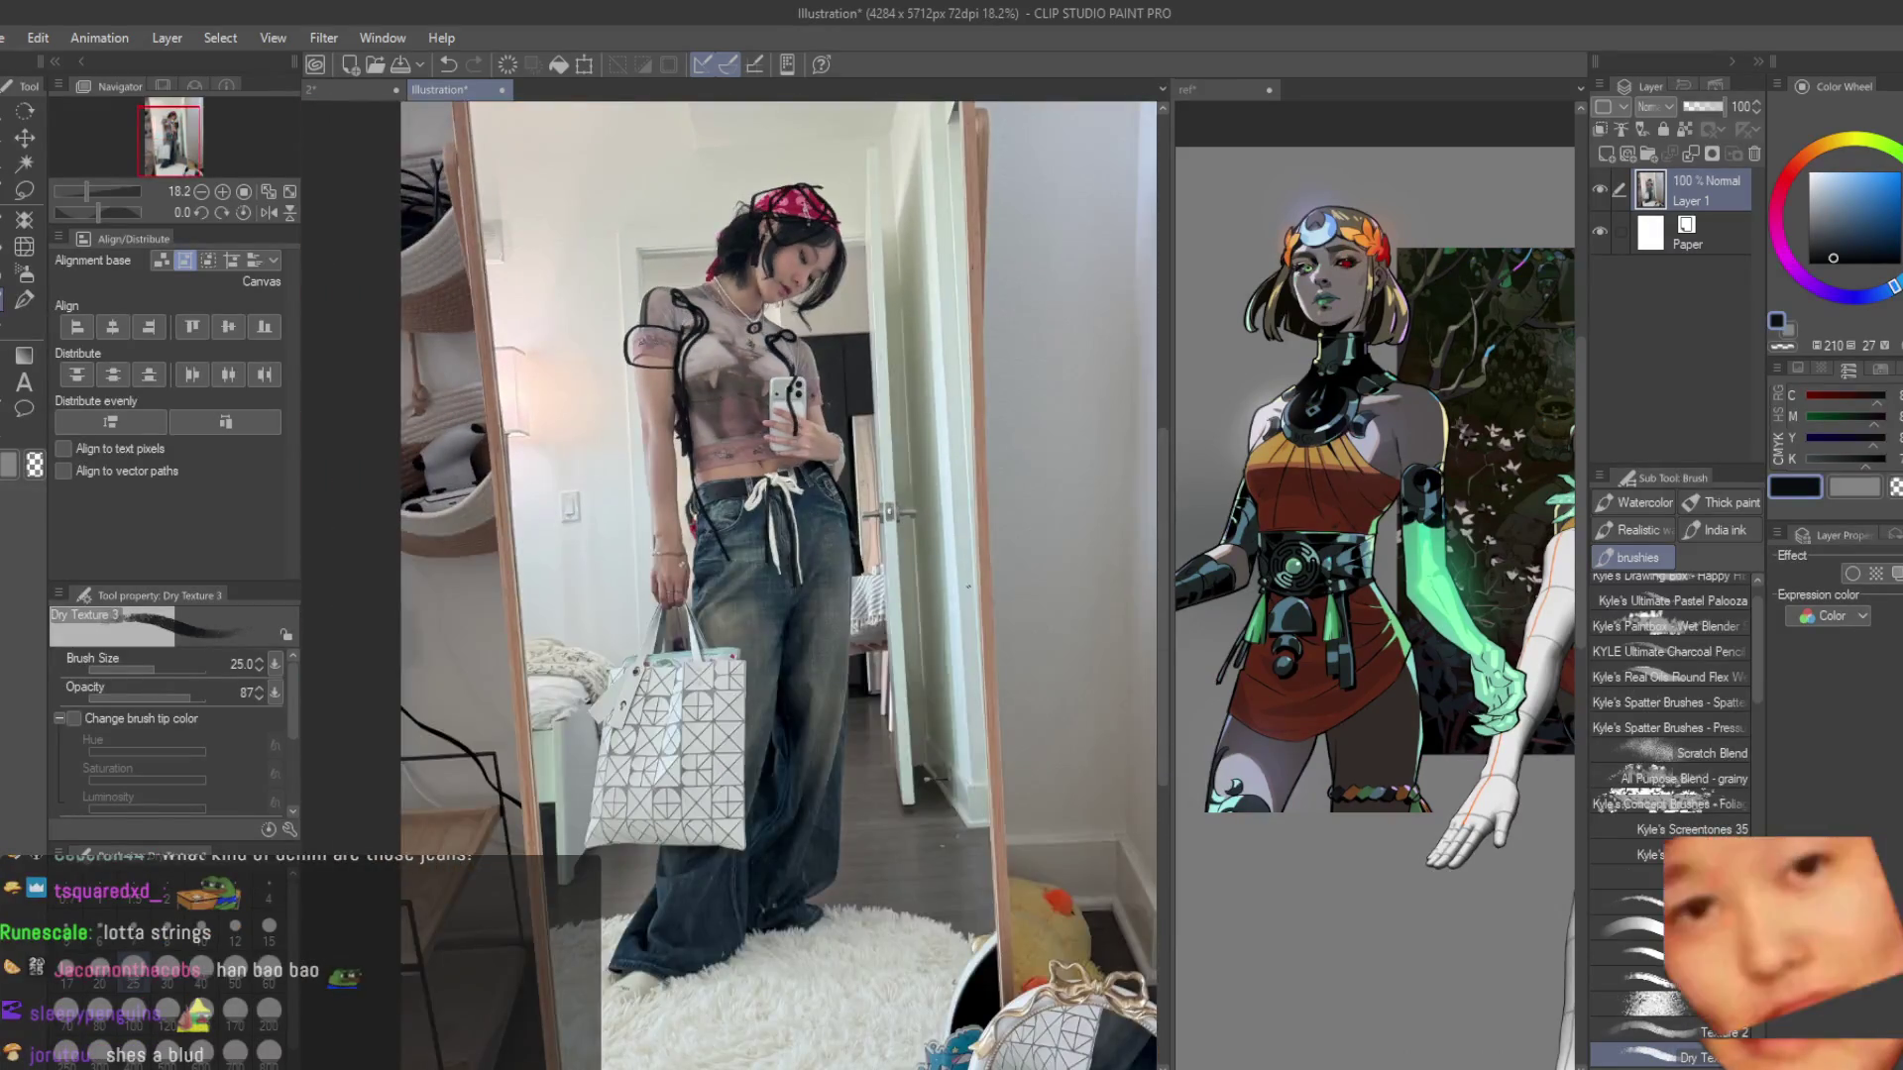
pyautogui.scroll(3, 765, 253)
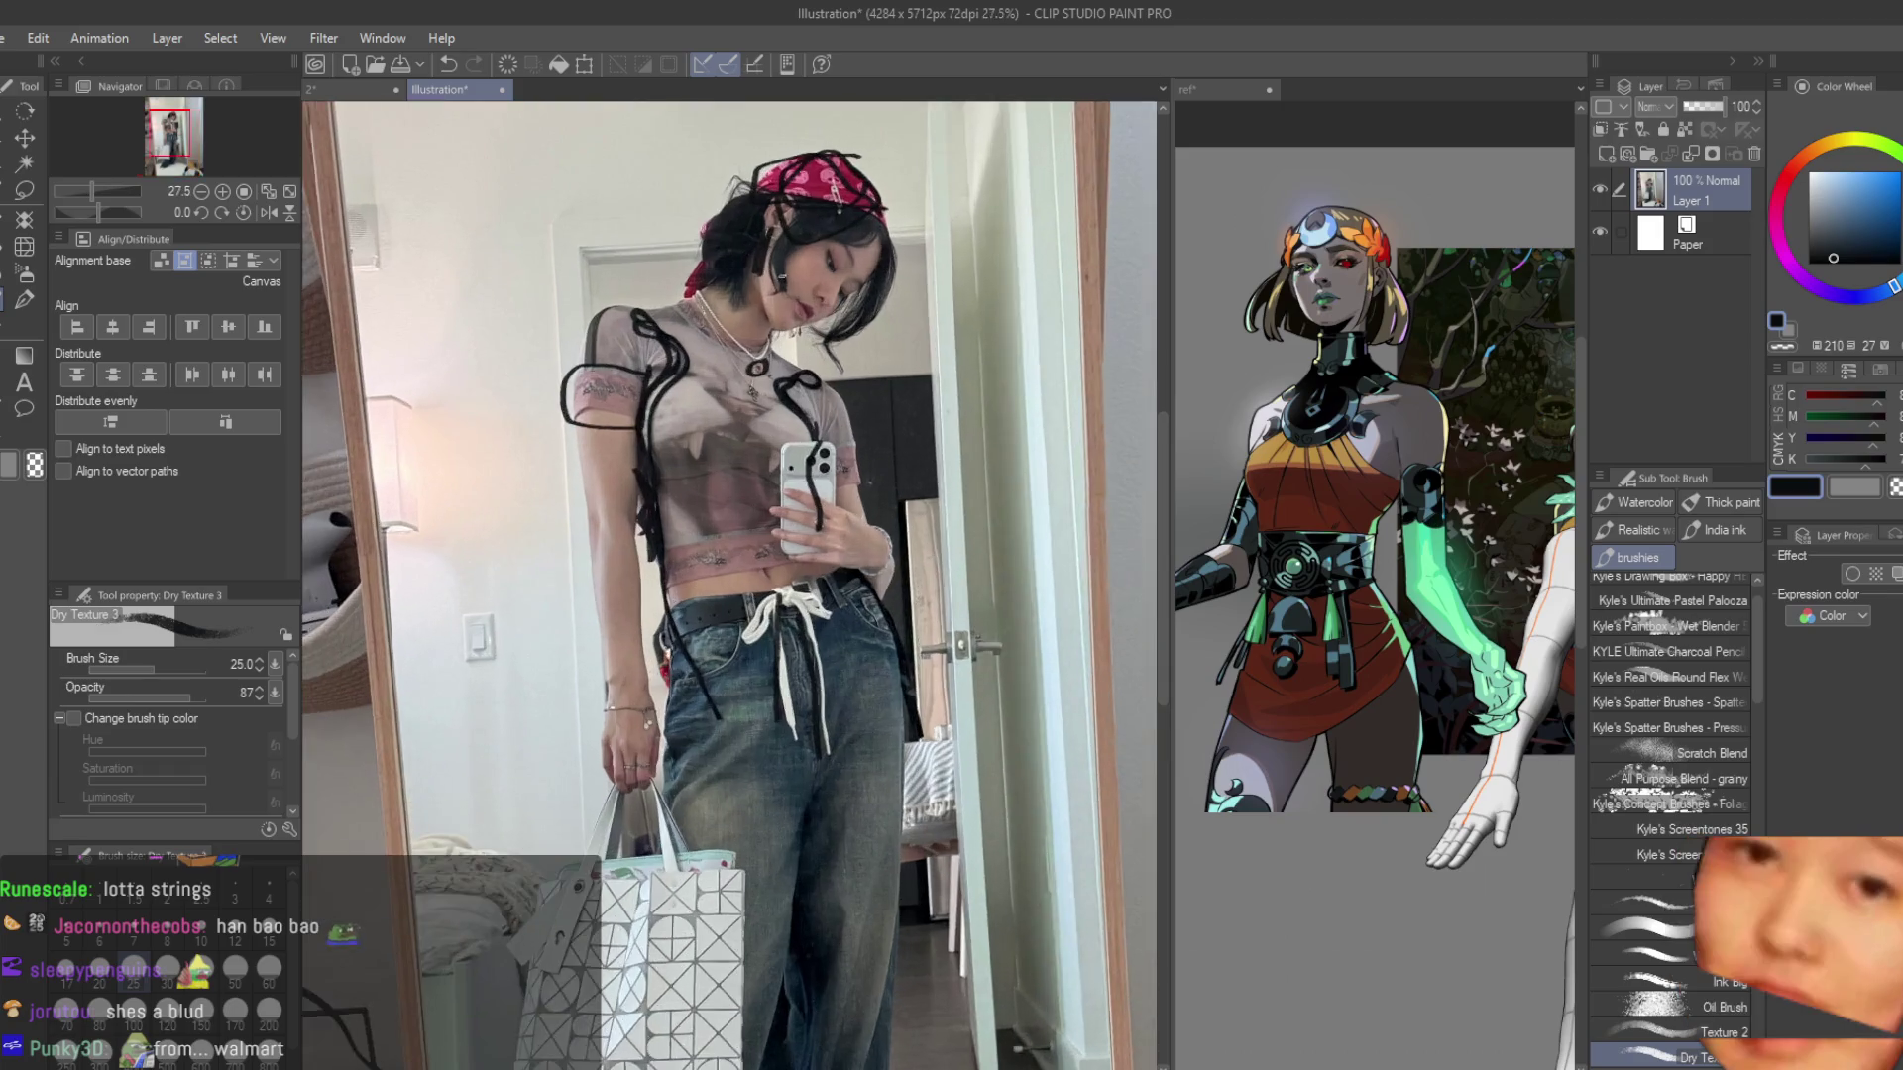
pyautogui.scroll(-2, 684, 416)
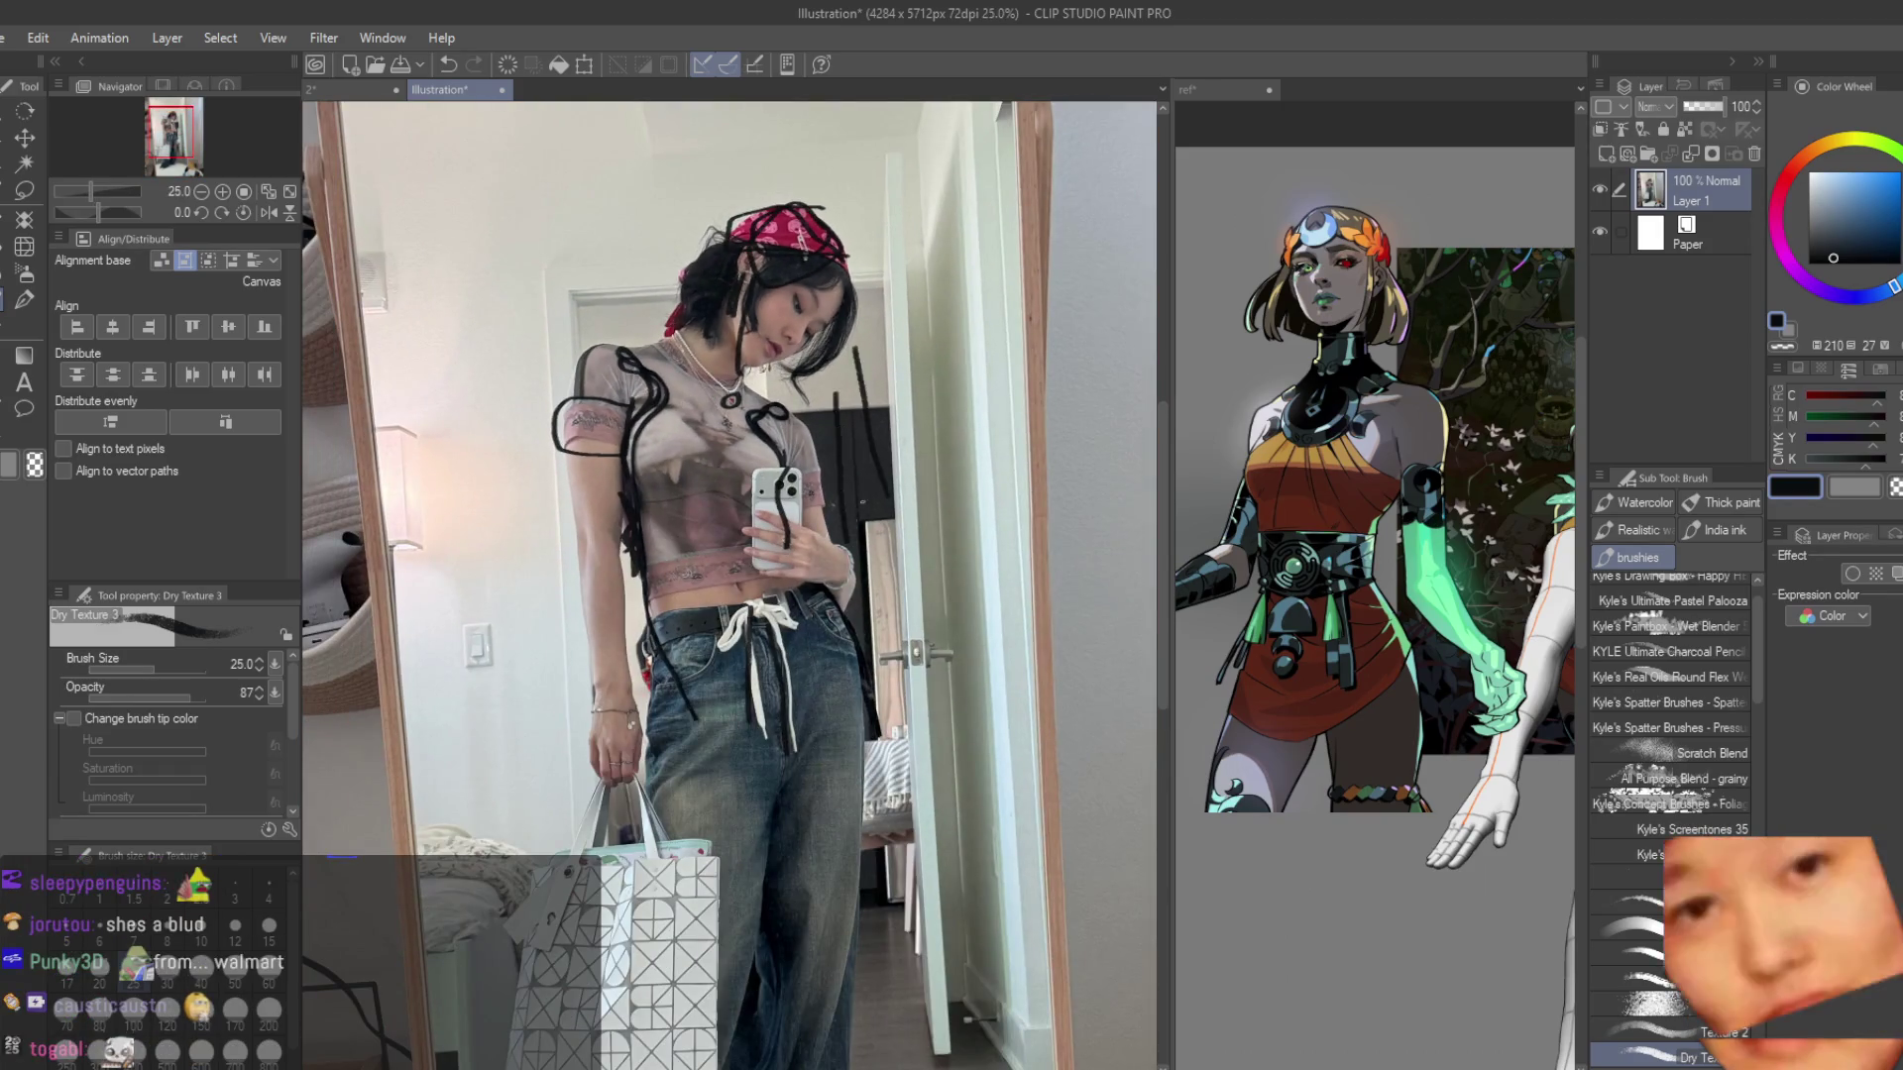
# Draw two short black strokes beside the door in the outfit photo.
pyautogui.moveTo(910, 506); pyautogui.dragTo(962, 664)
pyautogui.moveTo(1016, 555); pyautogui.dragTo(1050, 615)
pyautogui.scroll(-2, 801, 335)
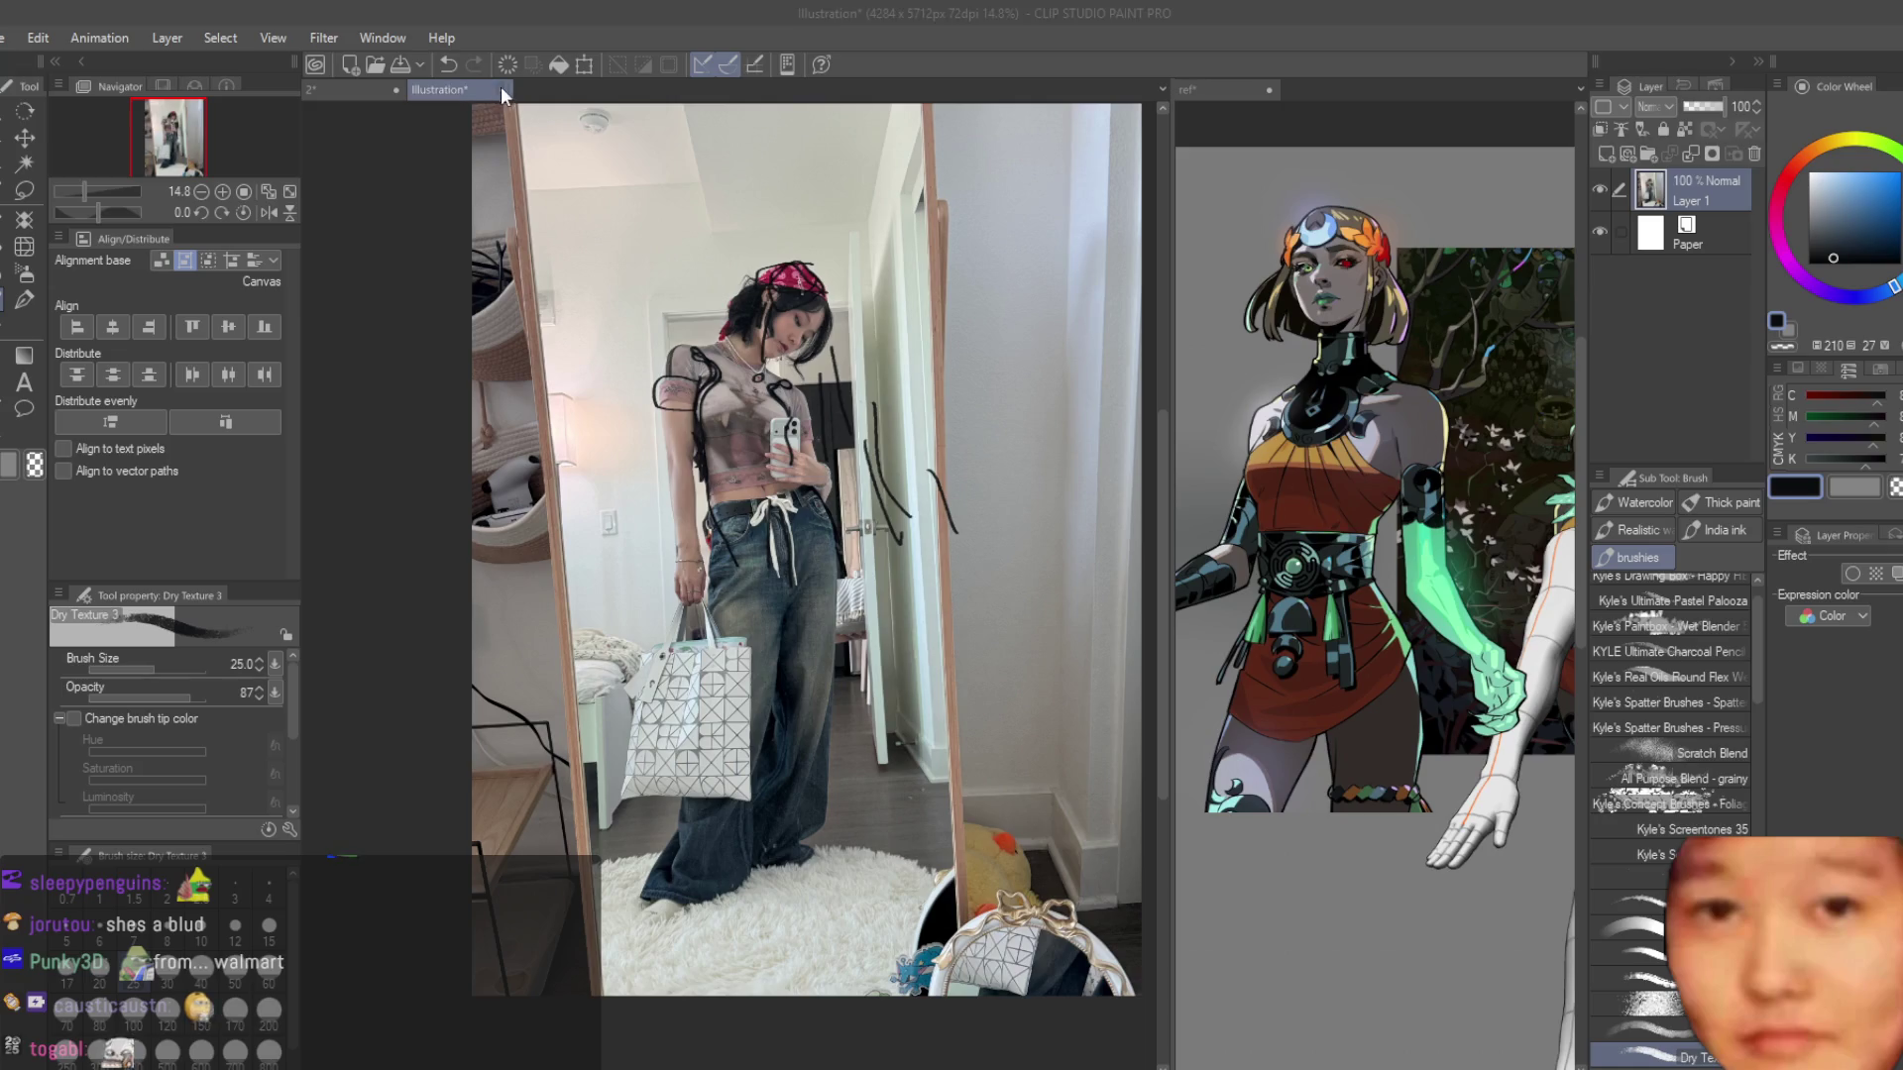
# Close the outfit photo document and toggle Layer 3 off and on to compare the painting.
pyautogui.click(501, 89)
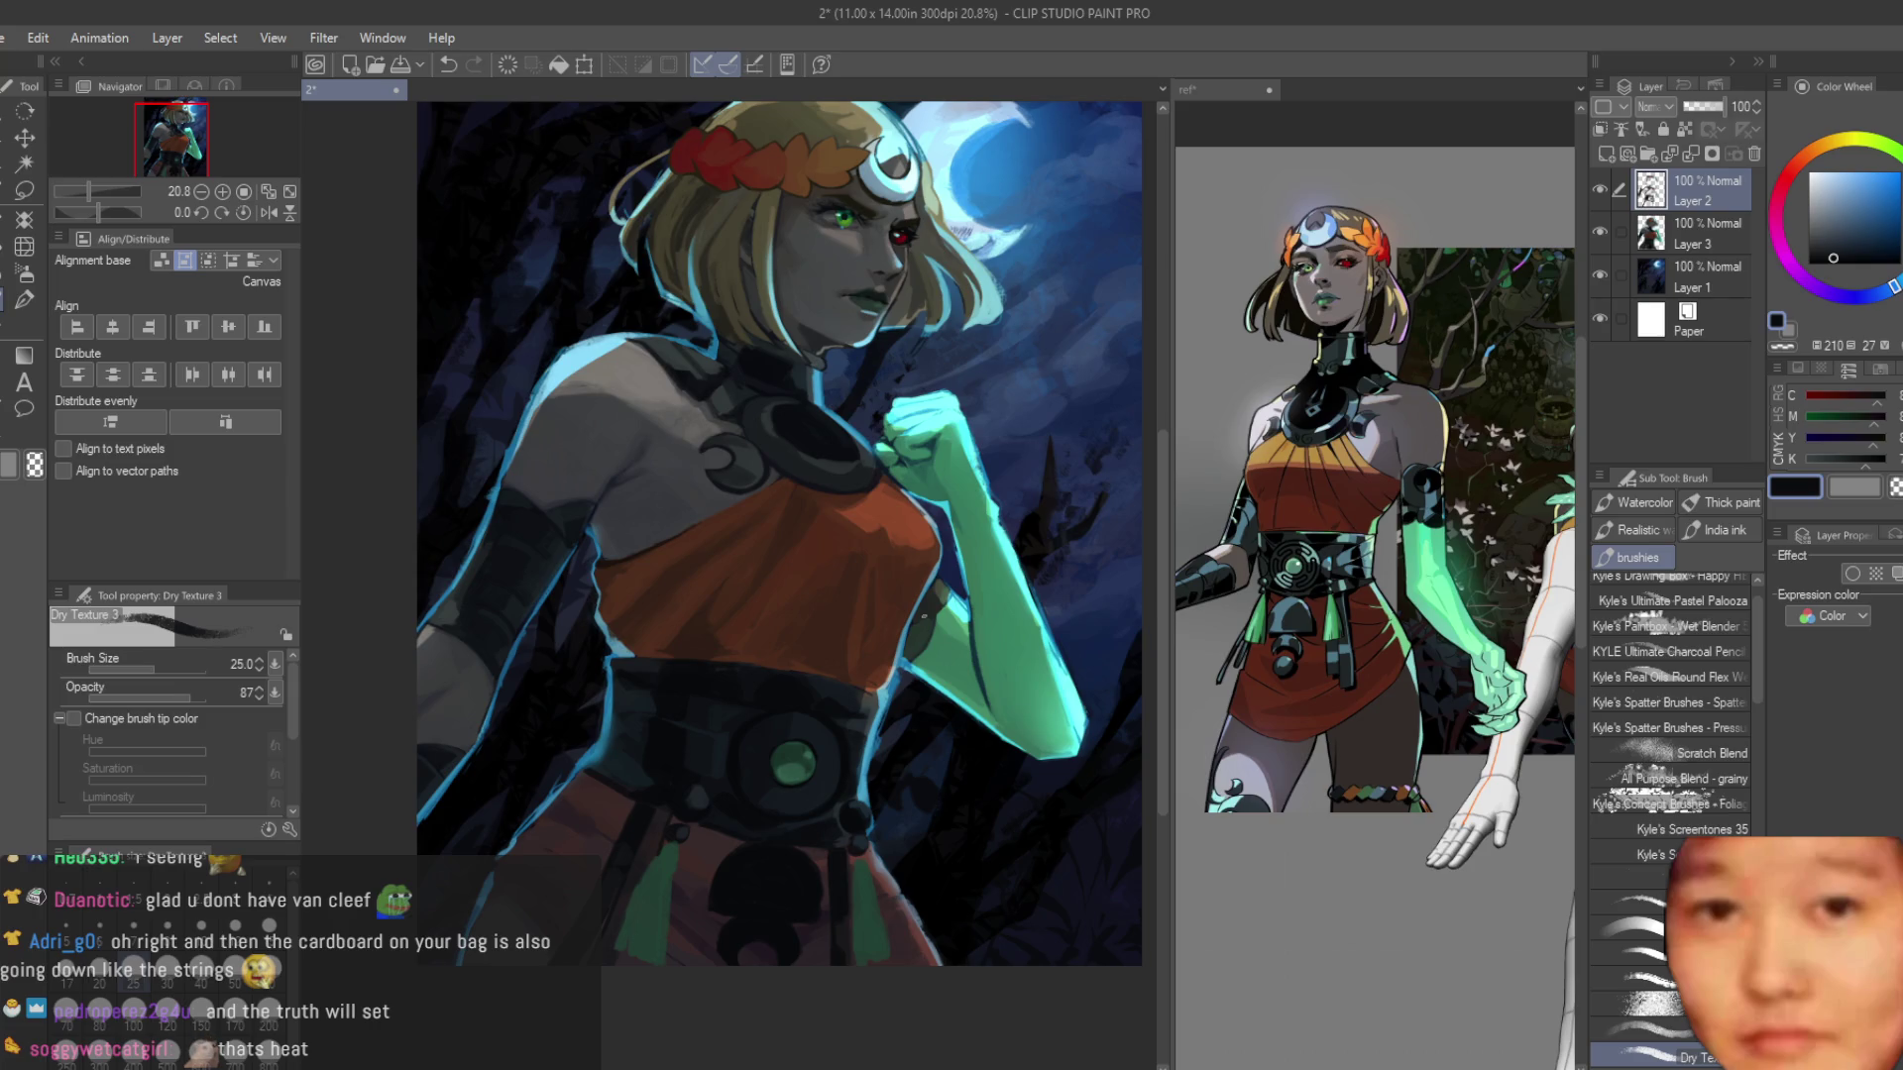
pyautogui.scroll(-2, 779, 534)
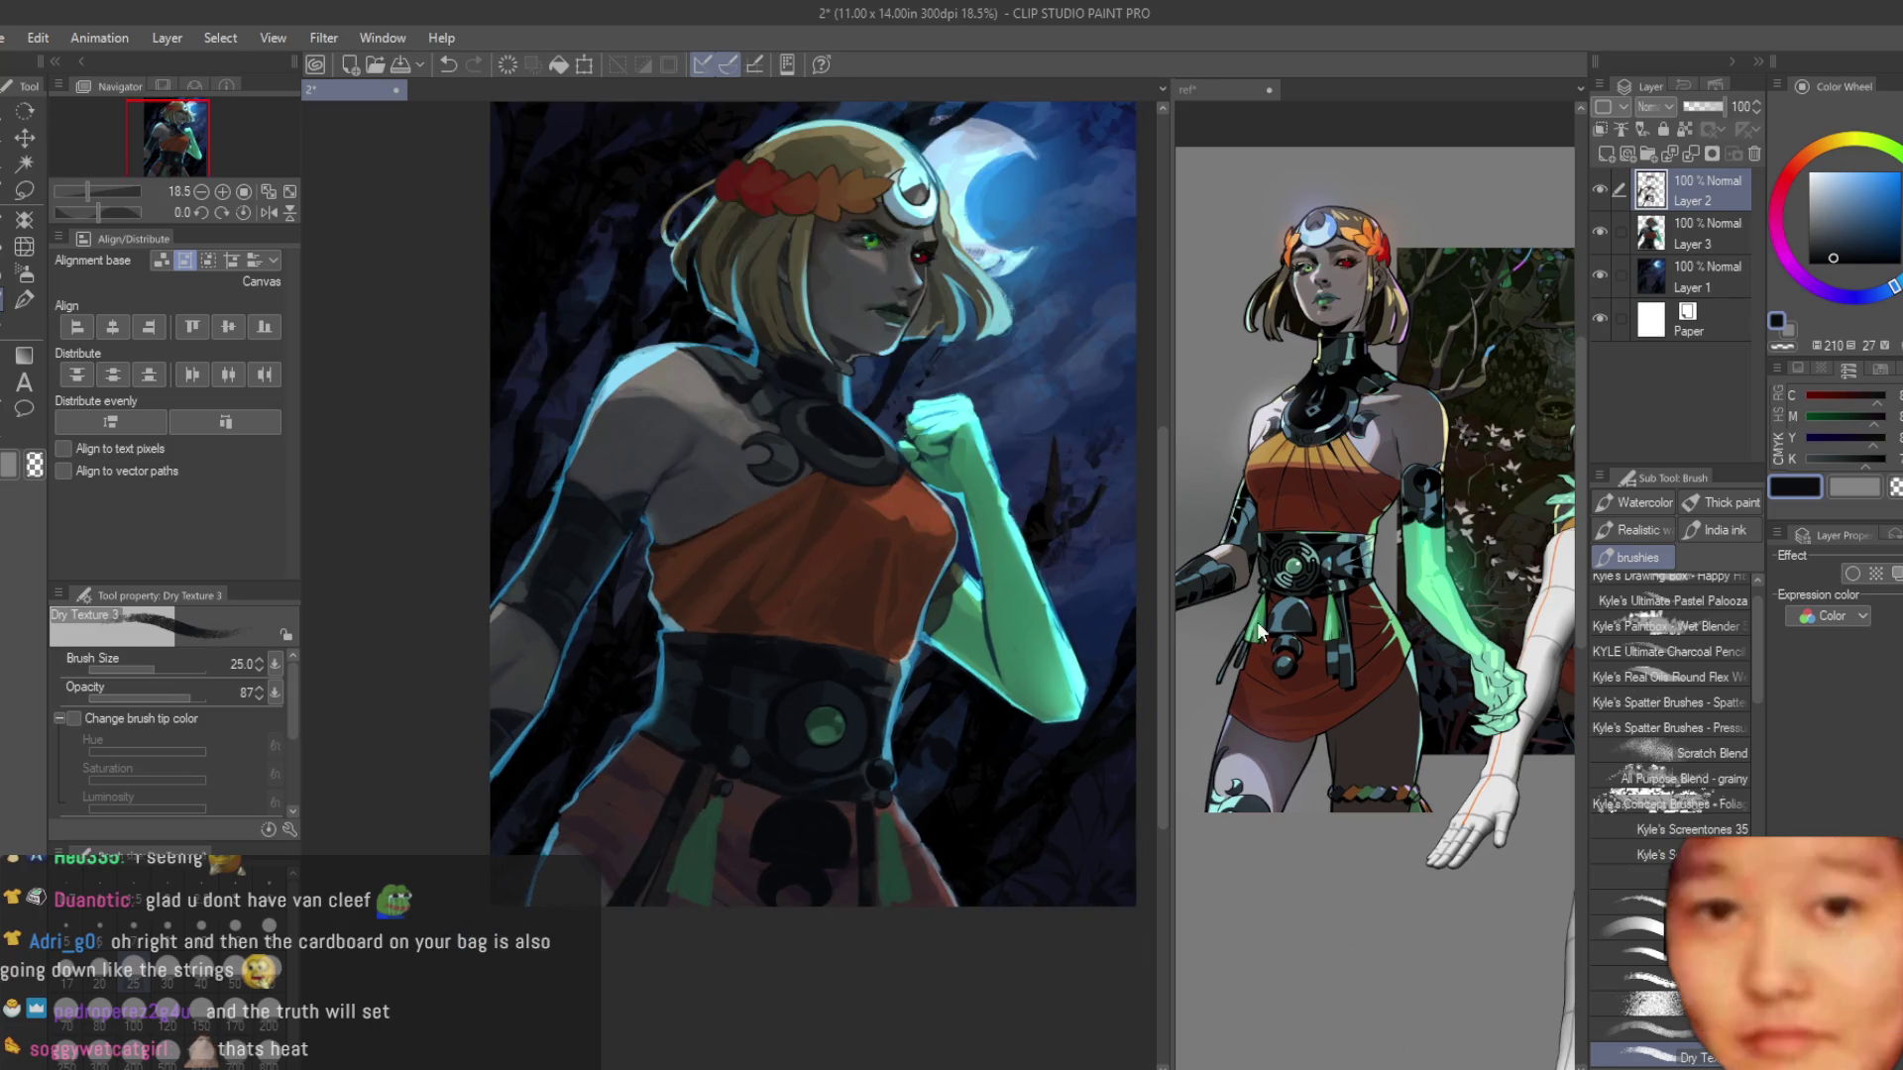
pyautogui.click(1599, 234)
pyautogui.click(1600, 234)
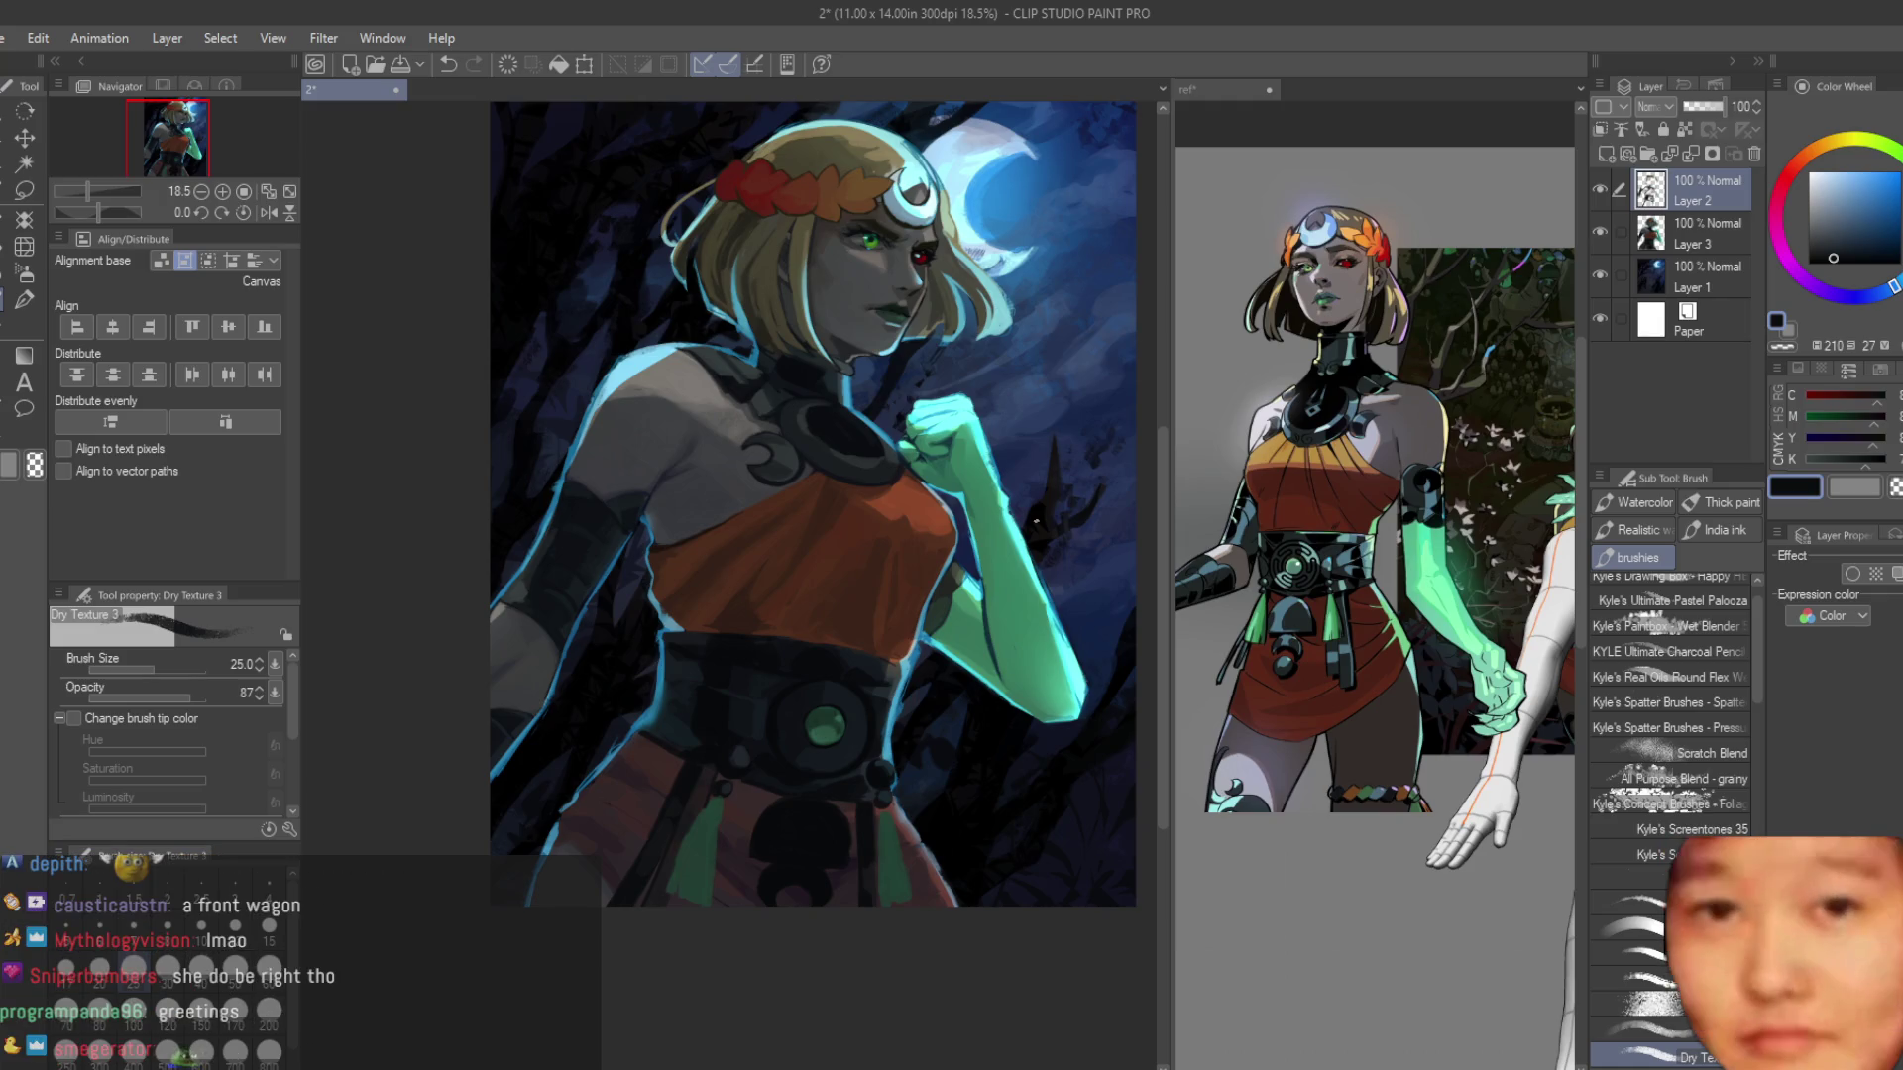
pyautogui.scroll(-2, 812, 496)
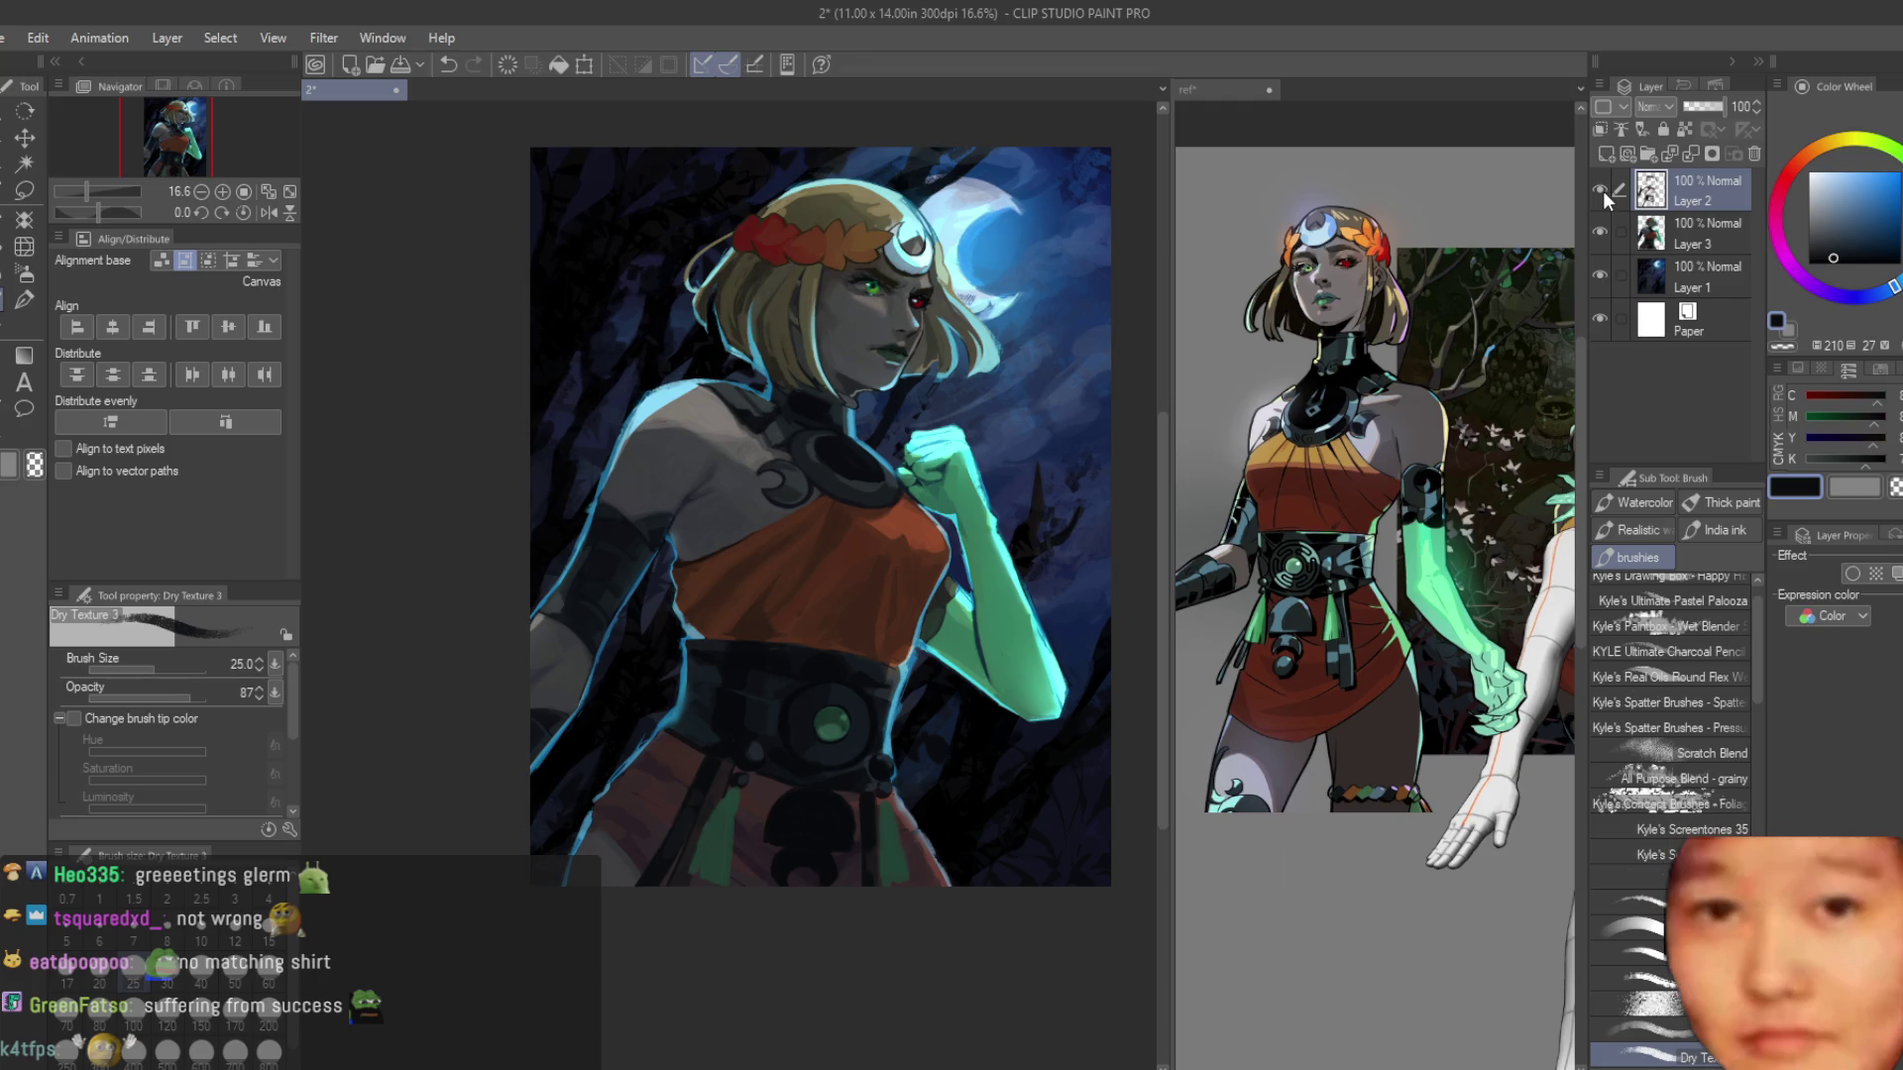
pyautogui.hotkey('ctrl', 'z')
# Zoom into the belt gem, paint its left edge green, and stroke dark along the ring beneath.
pyautogui.scroll(5, 772, 687)
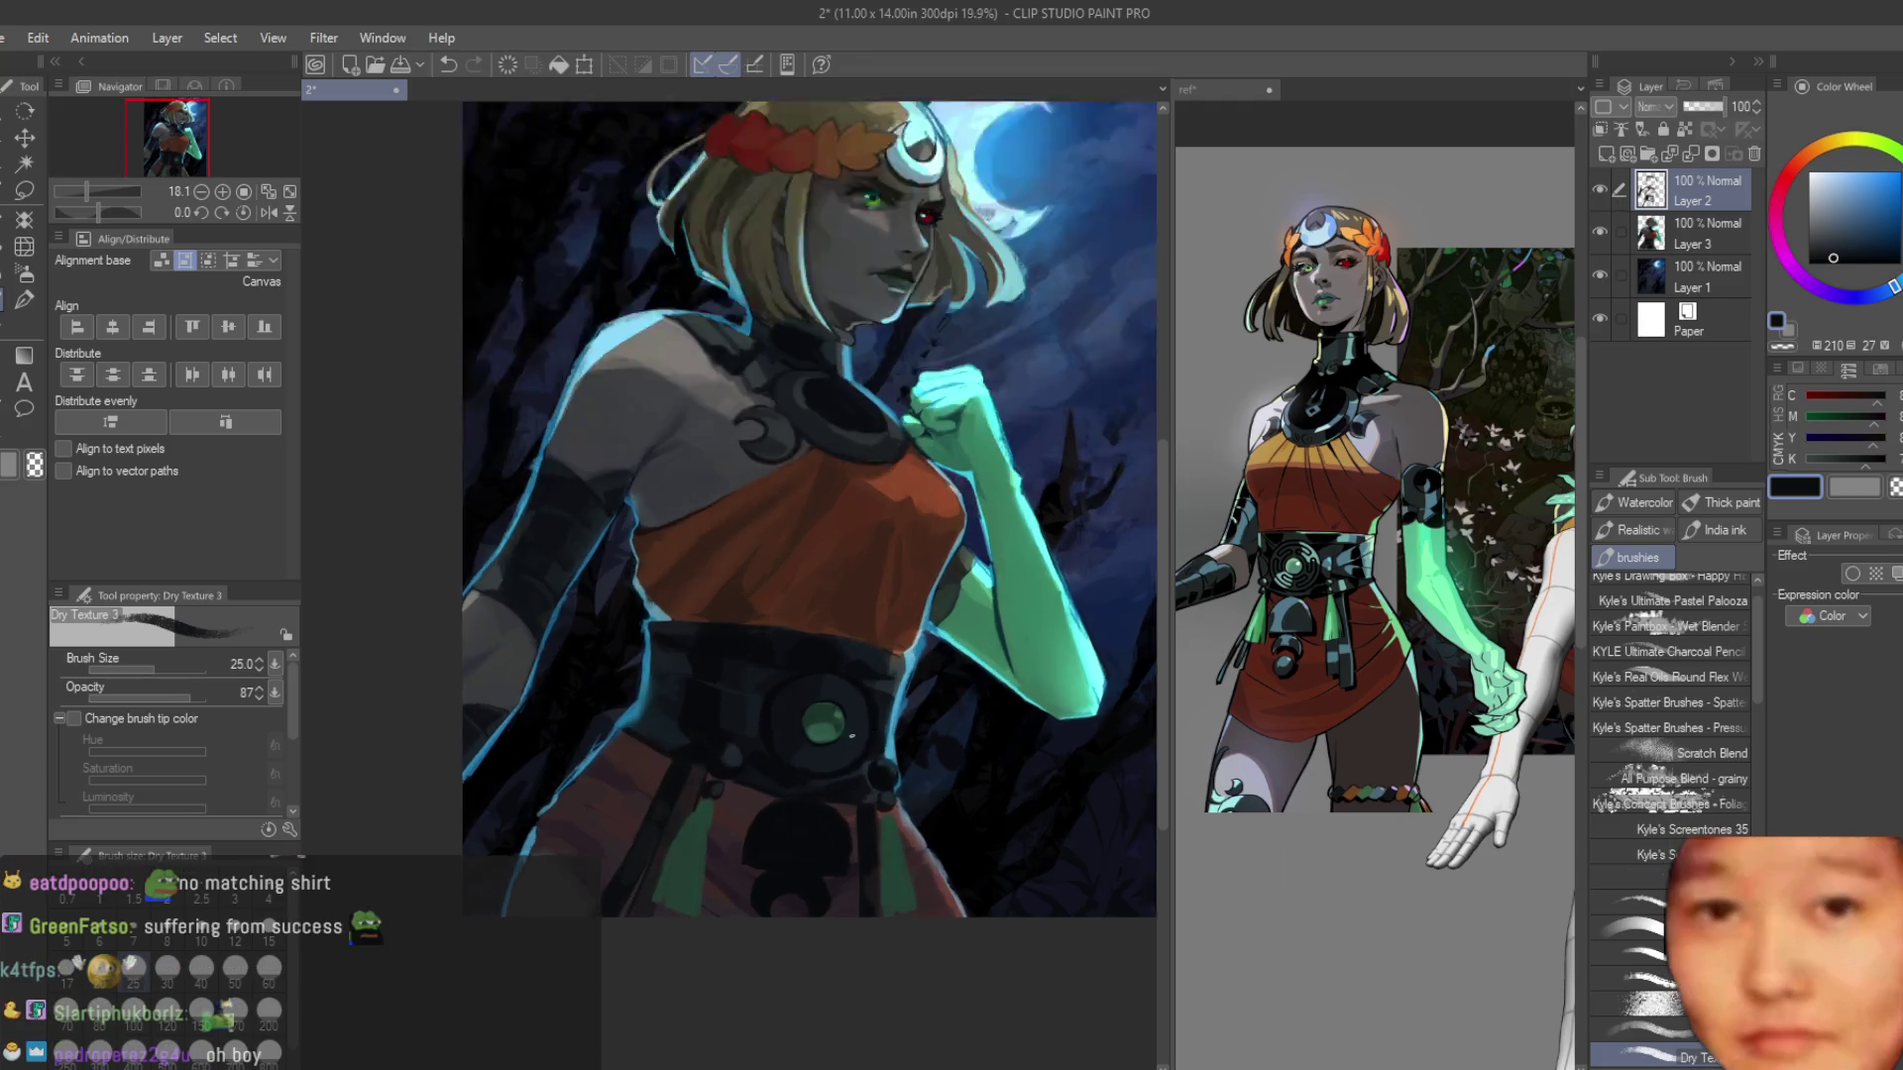
pyautogui.scroll(3, 772, 688)
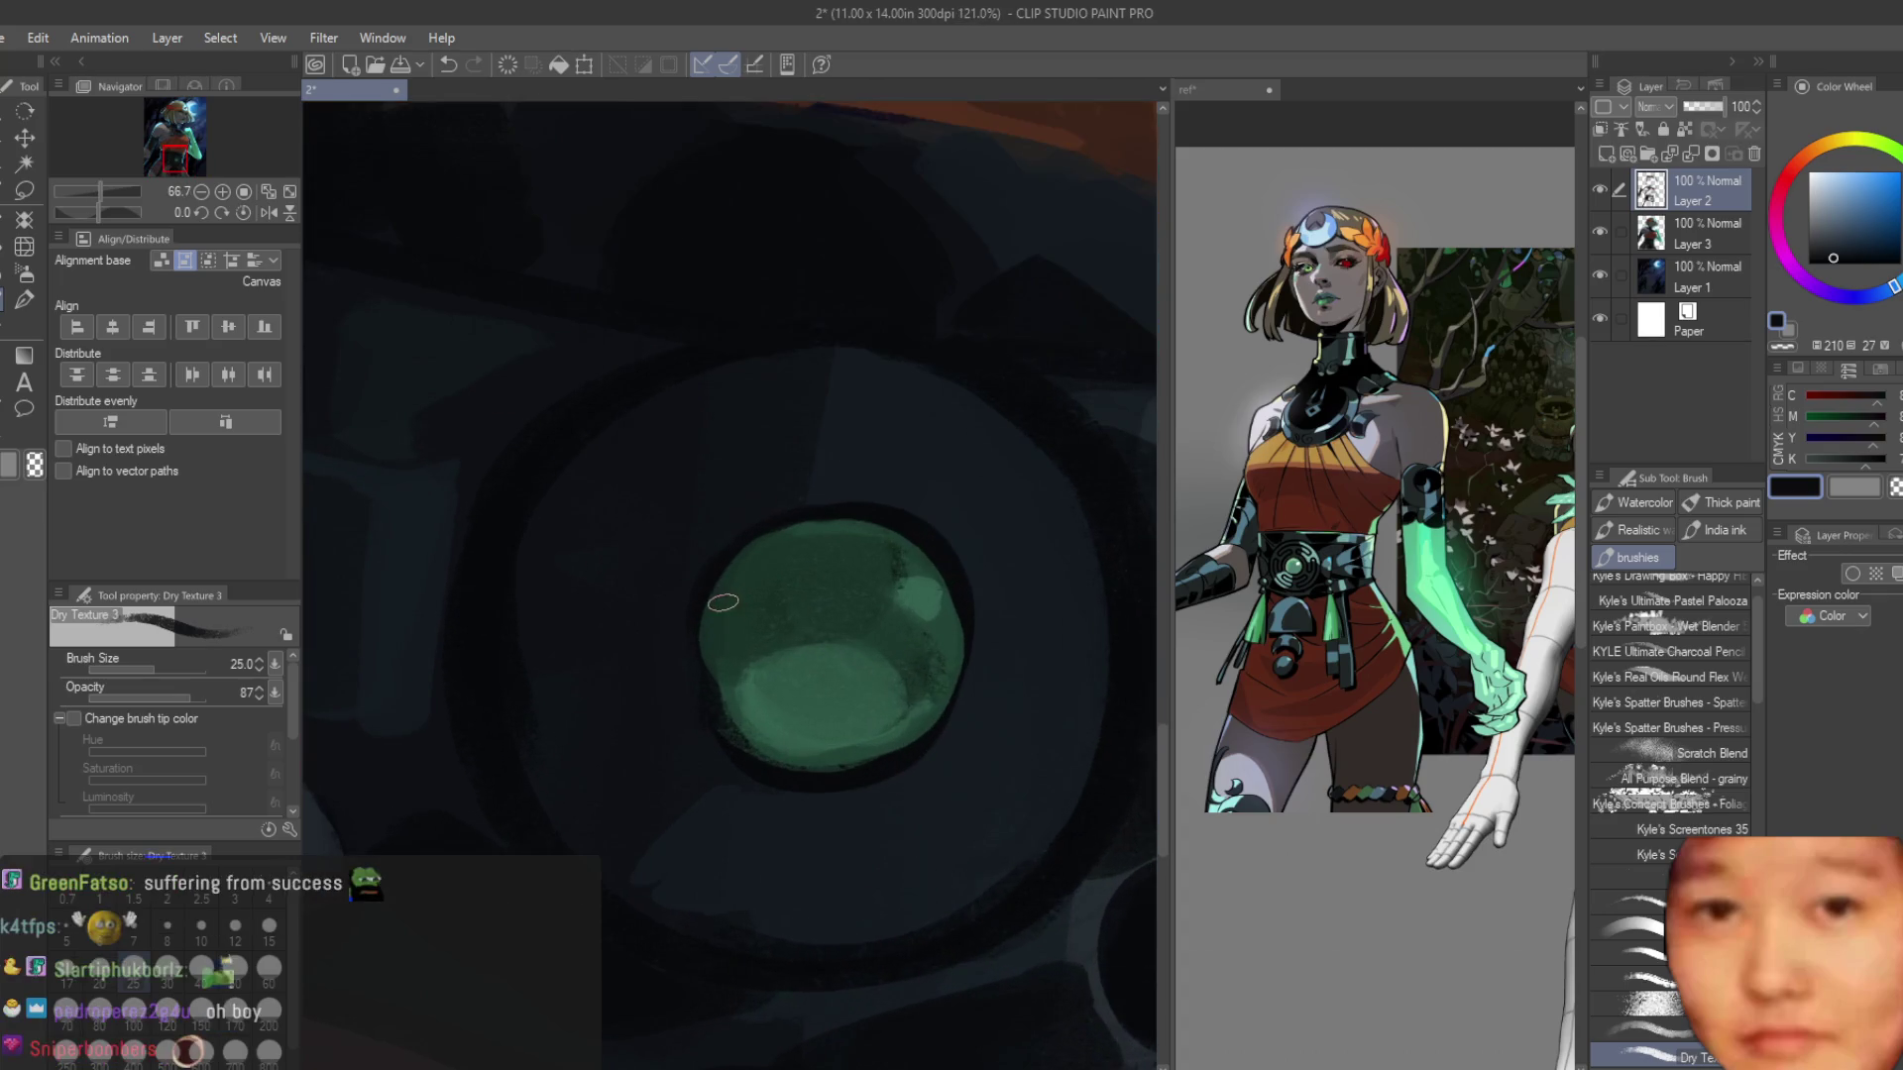
pyautogui.scroll(1, 713, 638)
pyautogui.keyDown('alt'); pyautogui.click(714, 638); pyautogui.keyUp('alt')
pyautogui.moveTo(713, 638); pyautogui.dragTo(713, 701)
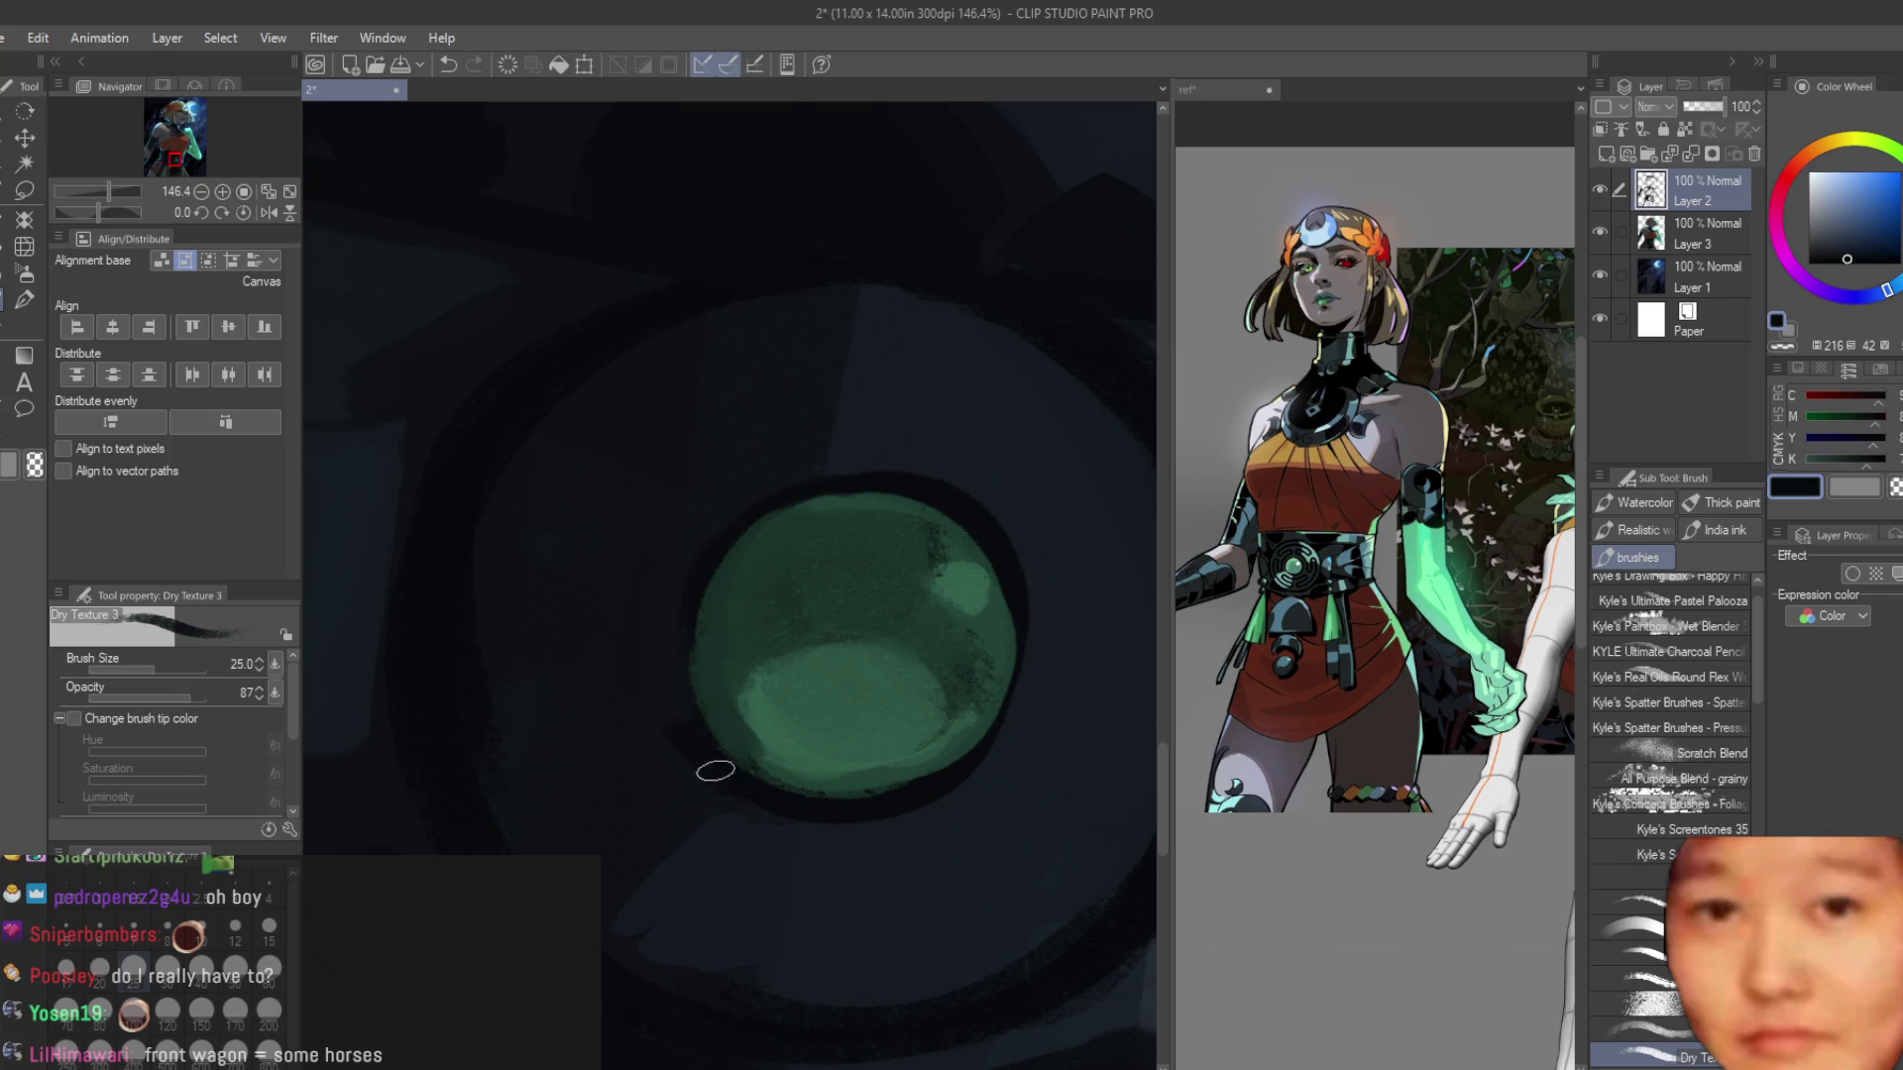
pyautogui.scroll(-3, 806, 749)
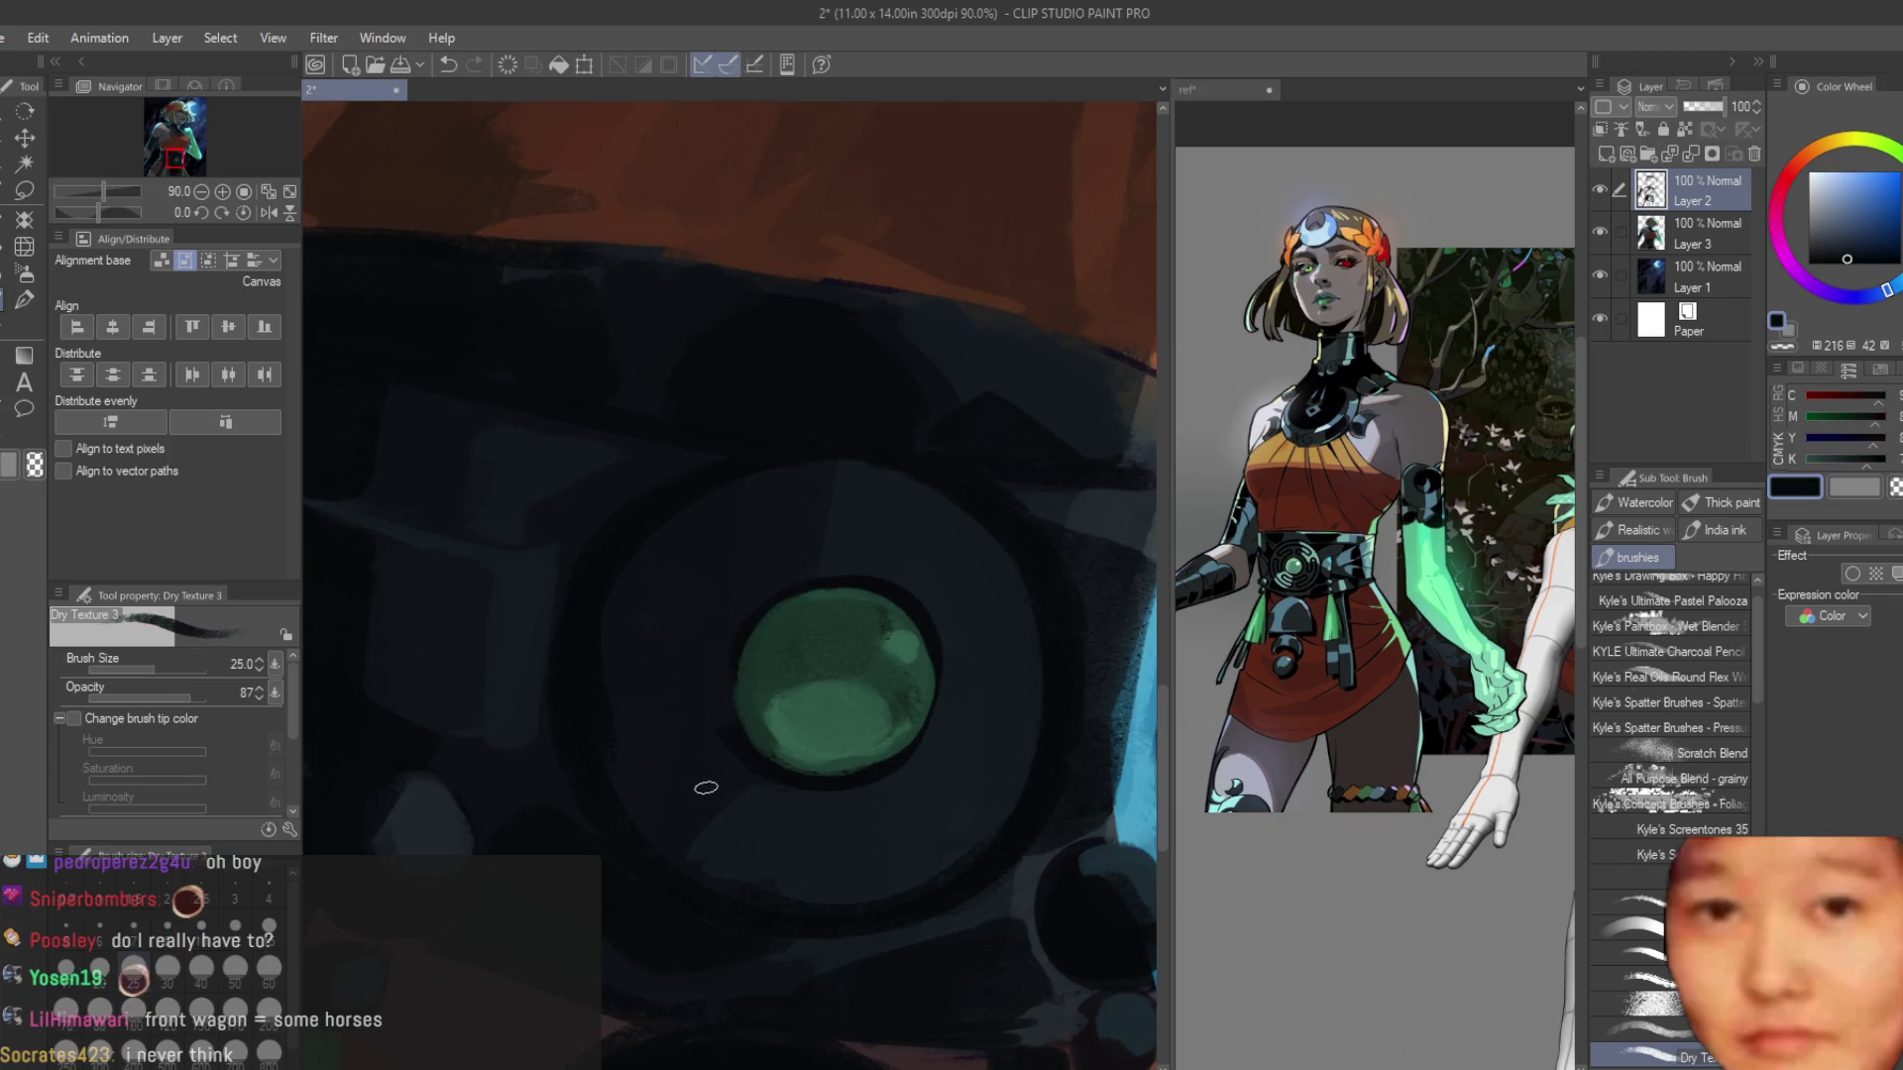
pyautogui.moveTo(734, 807); pyautogui.dragTo(854, 825)
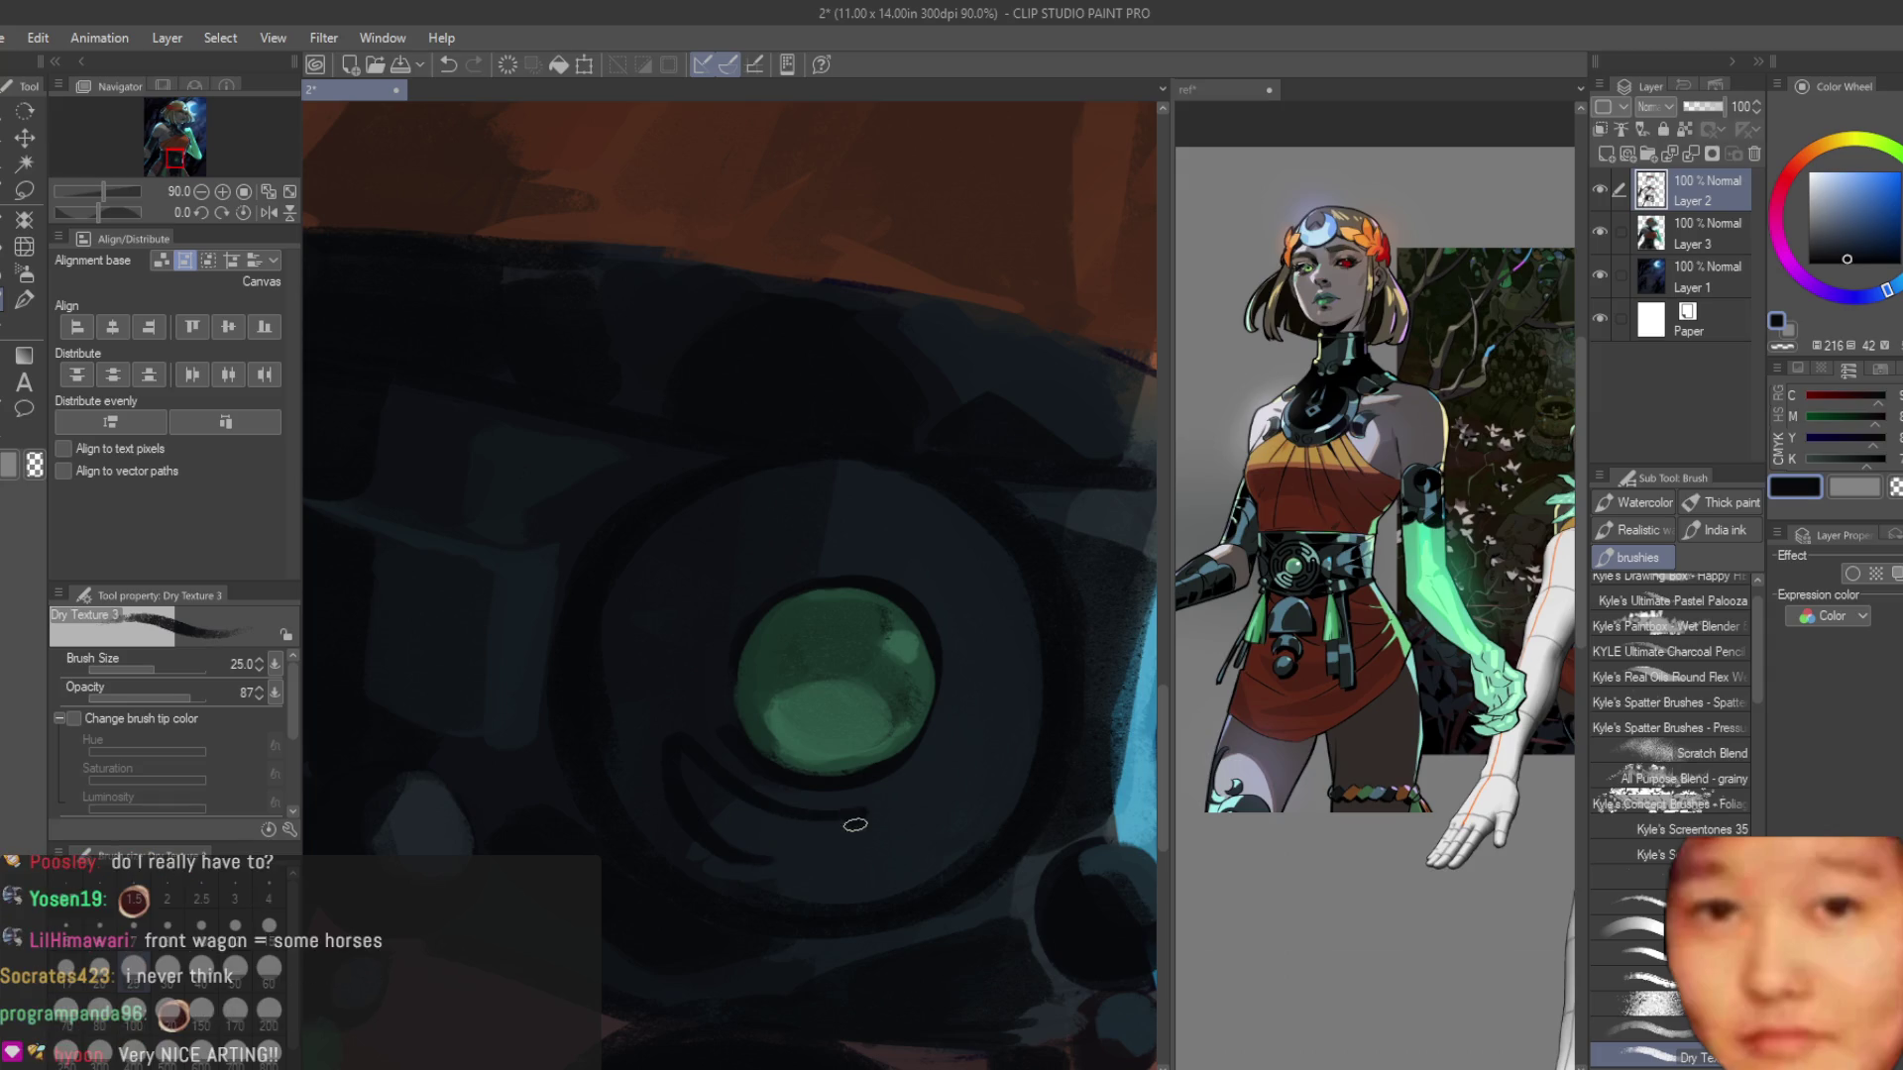
pyautogui.scroll(-1, 841, 849)
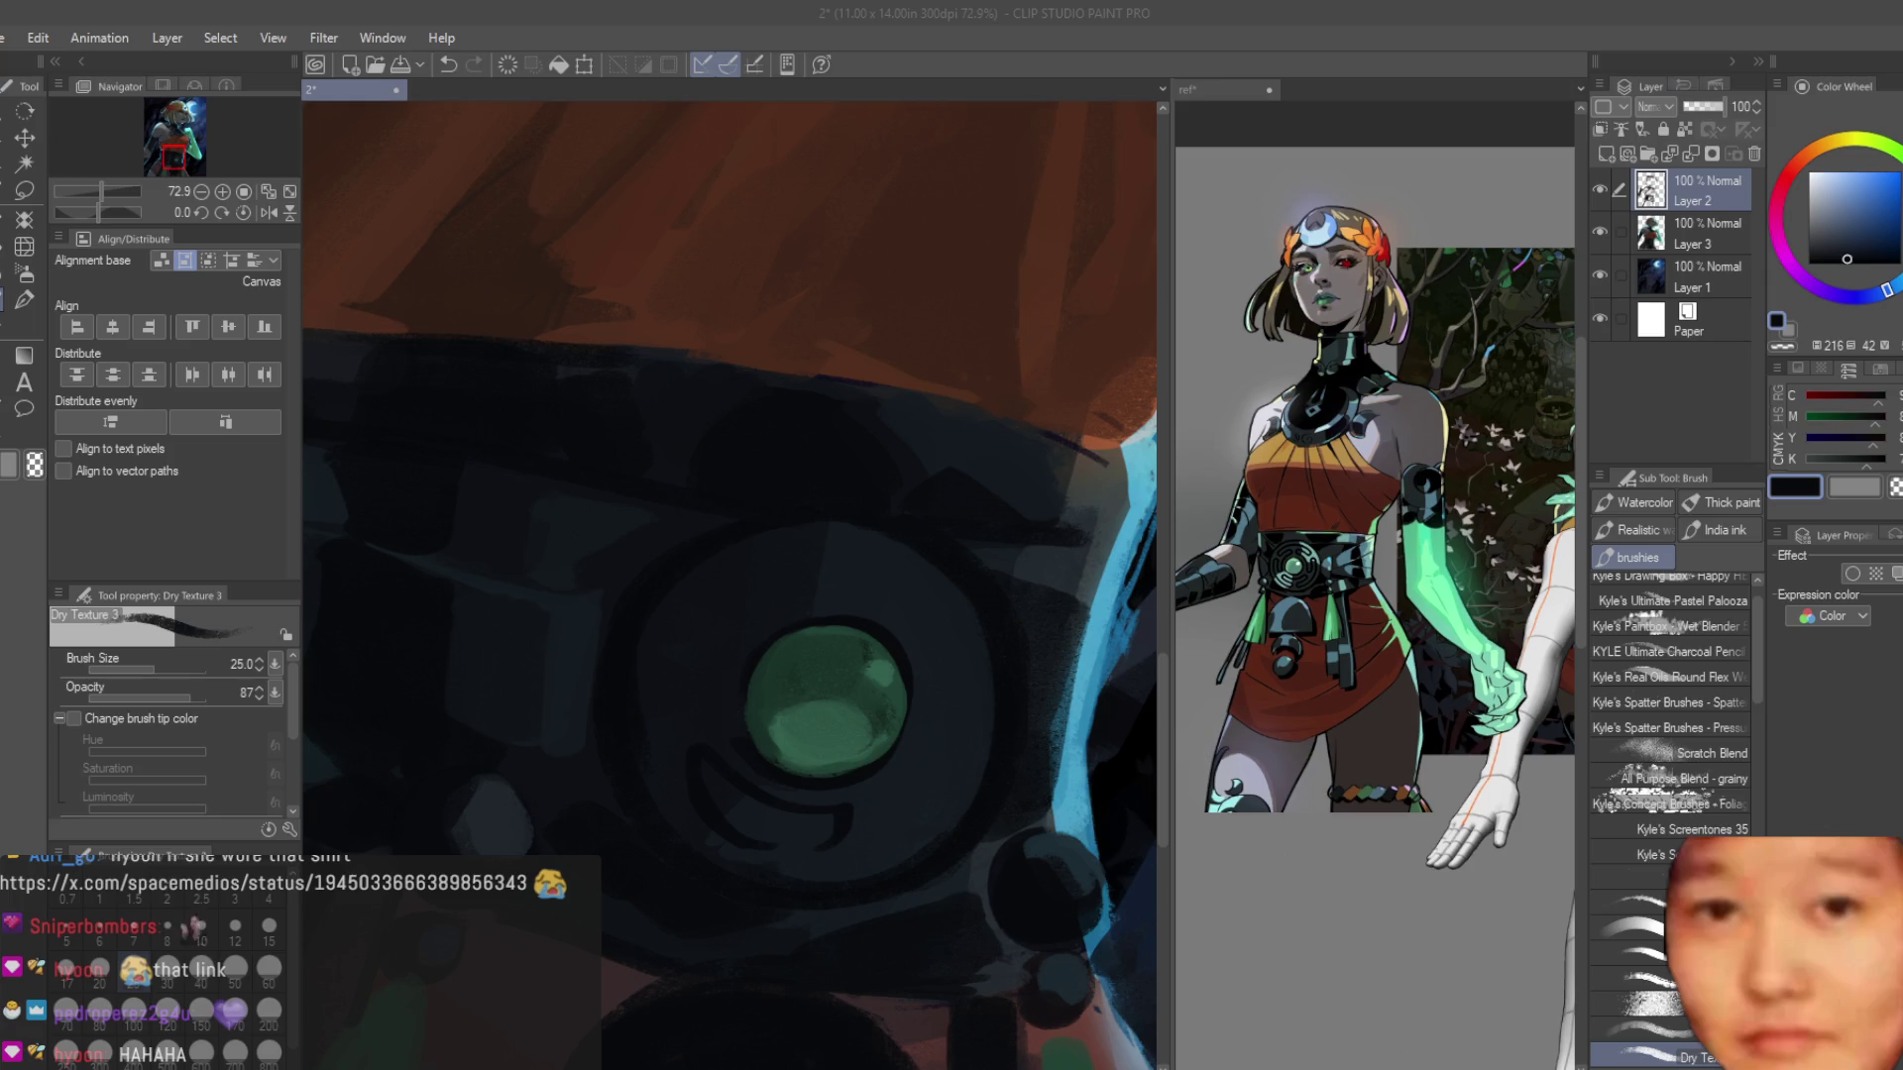
# Sample several dark blue belt and ring tones and reduce the Dry Texture brush to 30.
pyautogui.scroll(3, 752, 698)
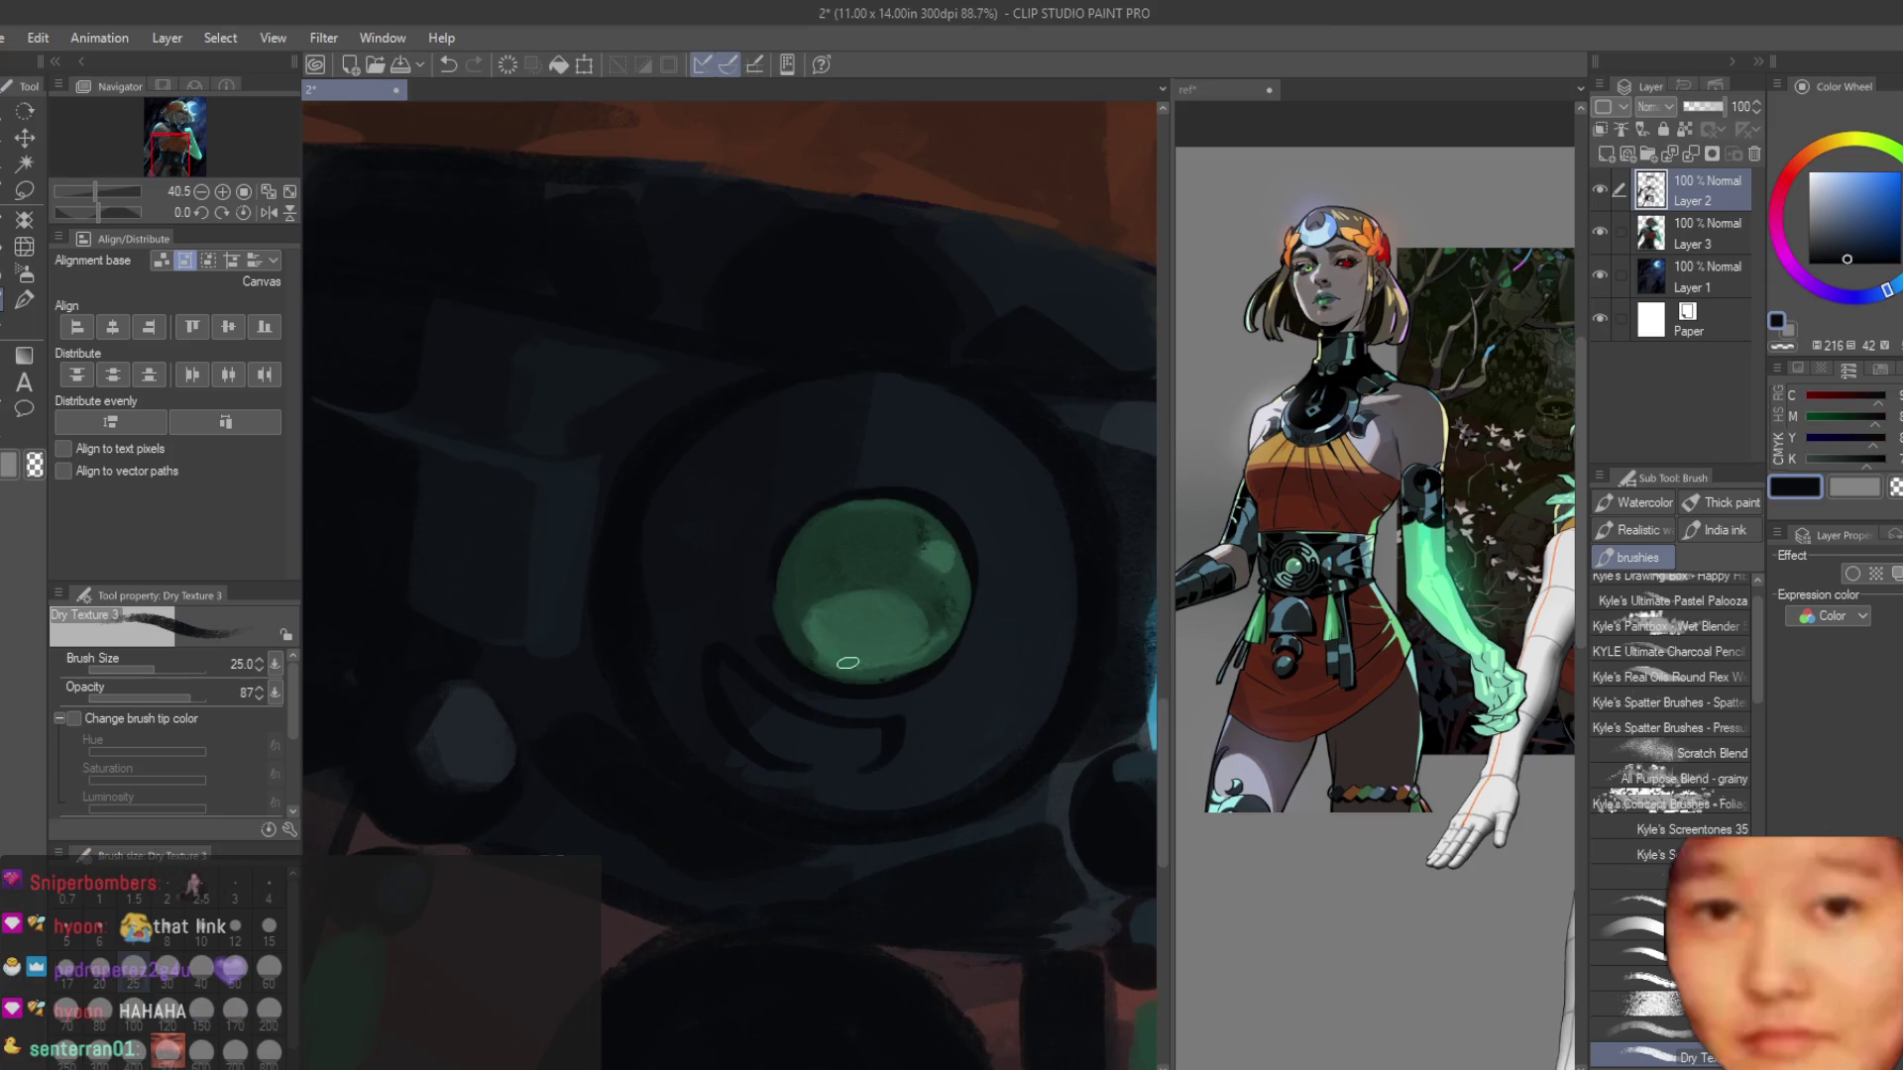
pyautogui.keyDown('alt'); pyautogui.click(734, 695); pyautogui.keyUp('alt')
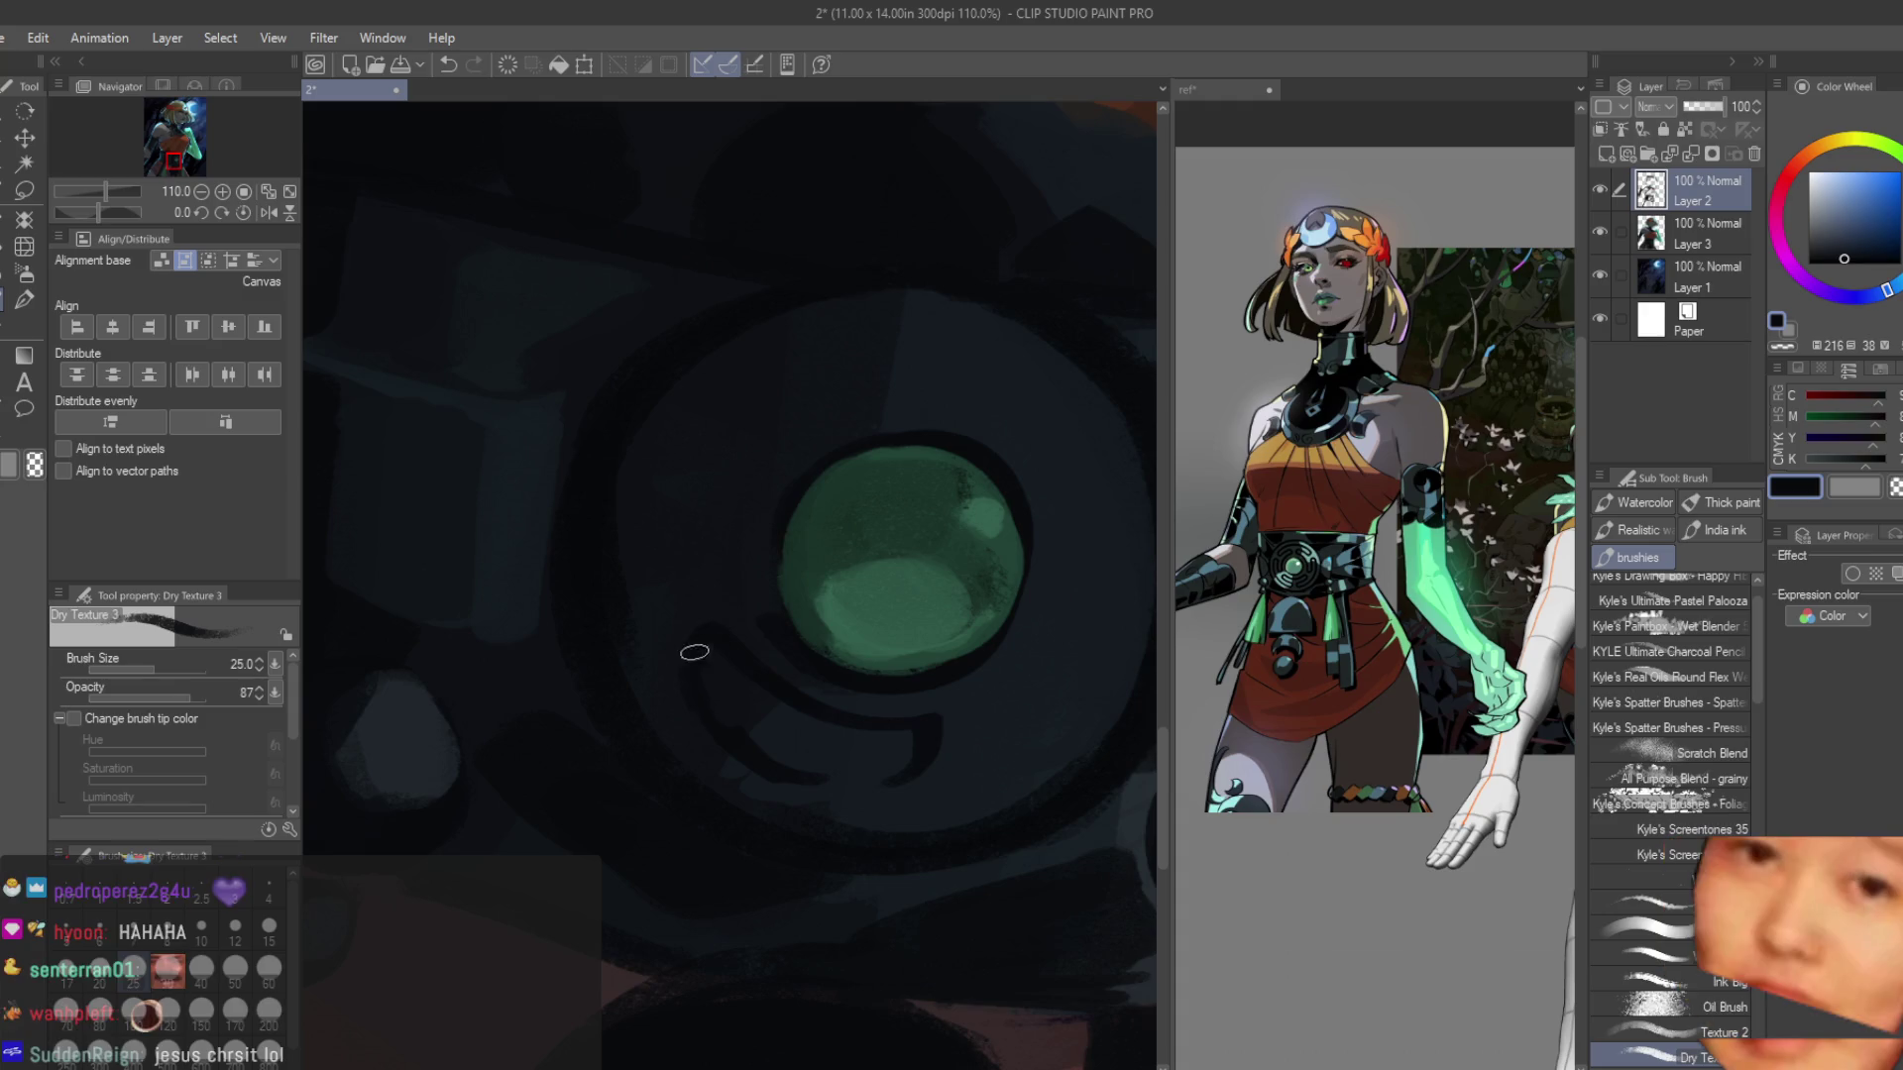
pyautogui.keyDown('alt'); pyautogui.click(674, 676); pyautogui.keyUp('alt')
pyautogui.keyDown('alt'); pyautogui.click(827, 797); pyautogui.keyUp('alt')
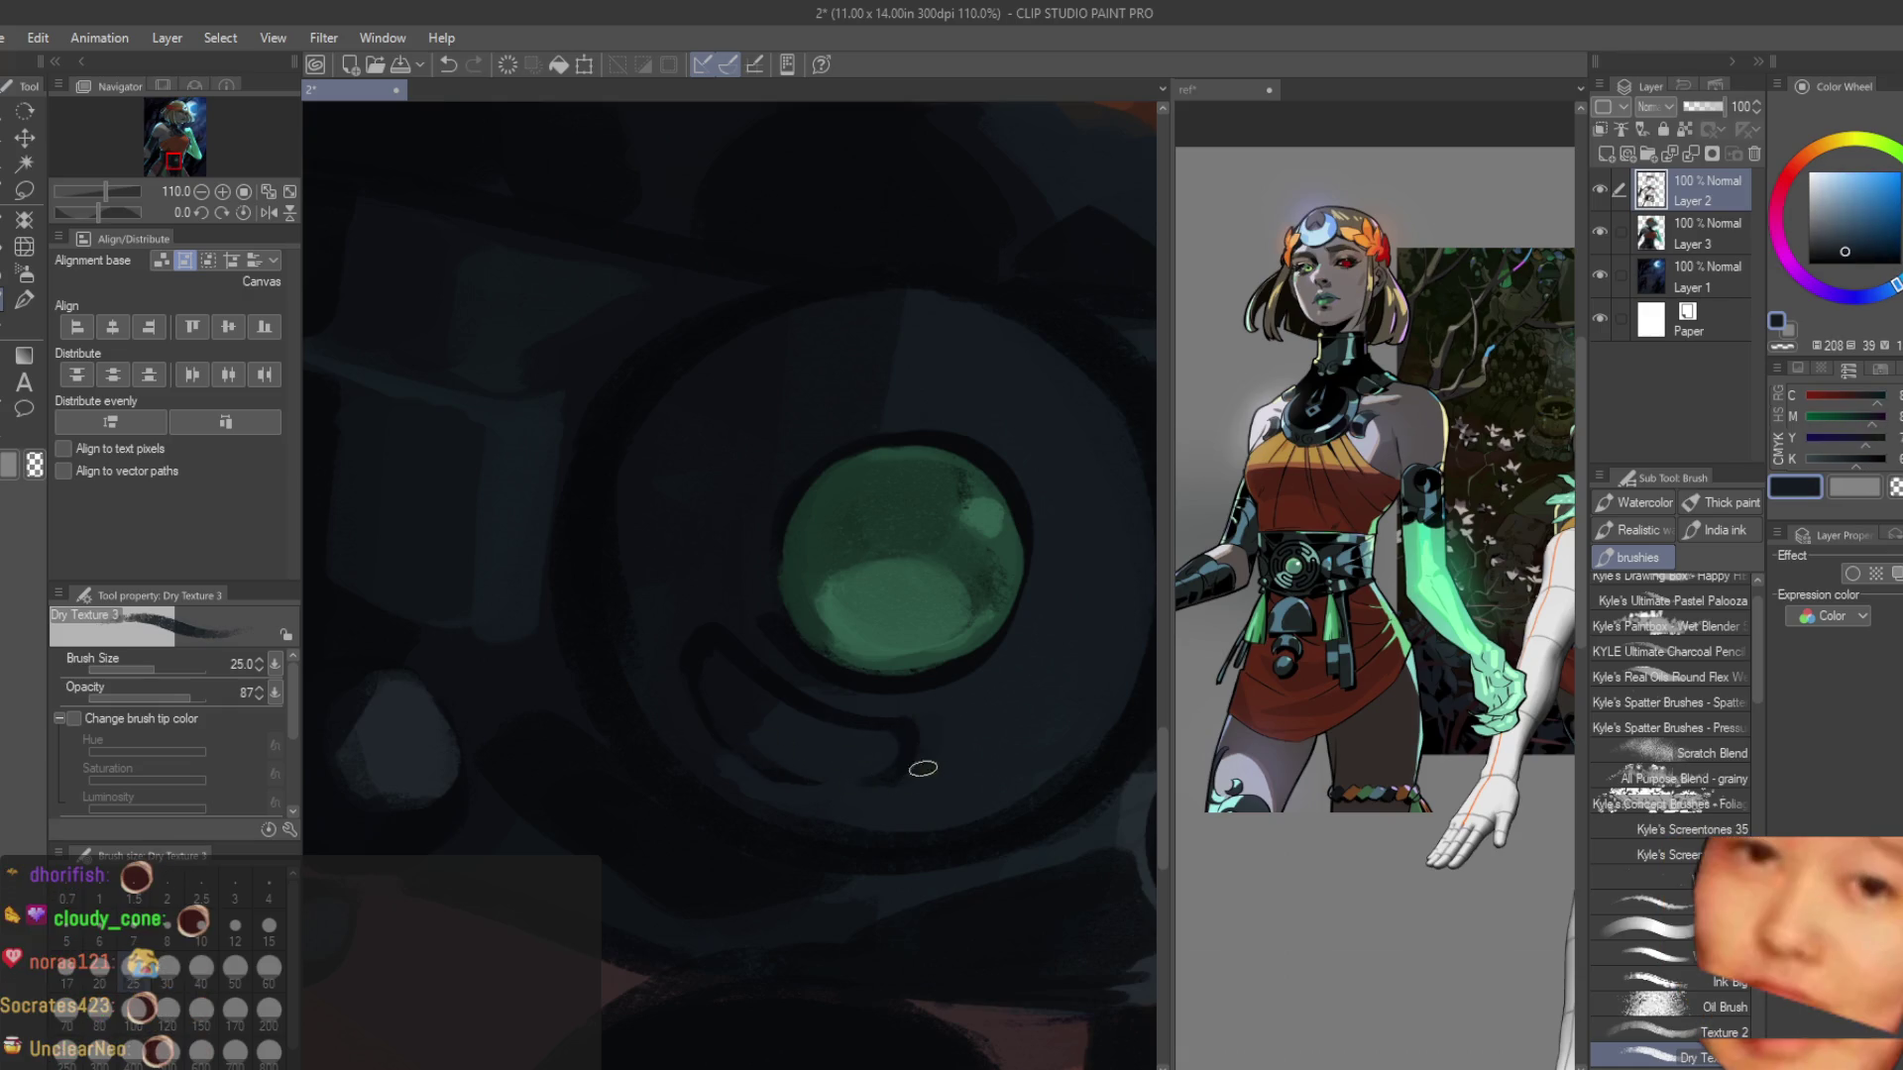
pyautogui.keyDown('alt'); pyautogui.click(841, 782); pyautogui.keyUp('alt')
pyautogui.scroll(-2, 872, 749)
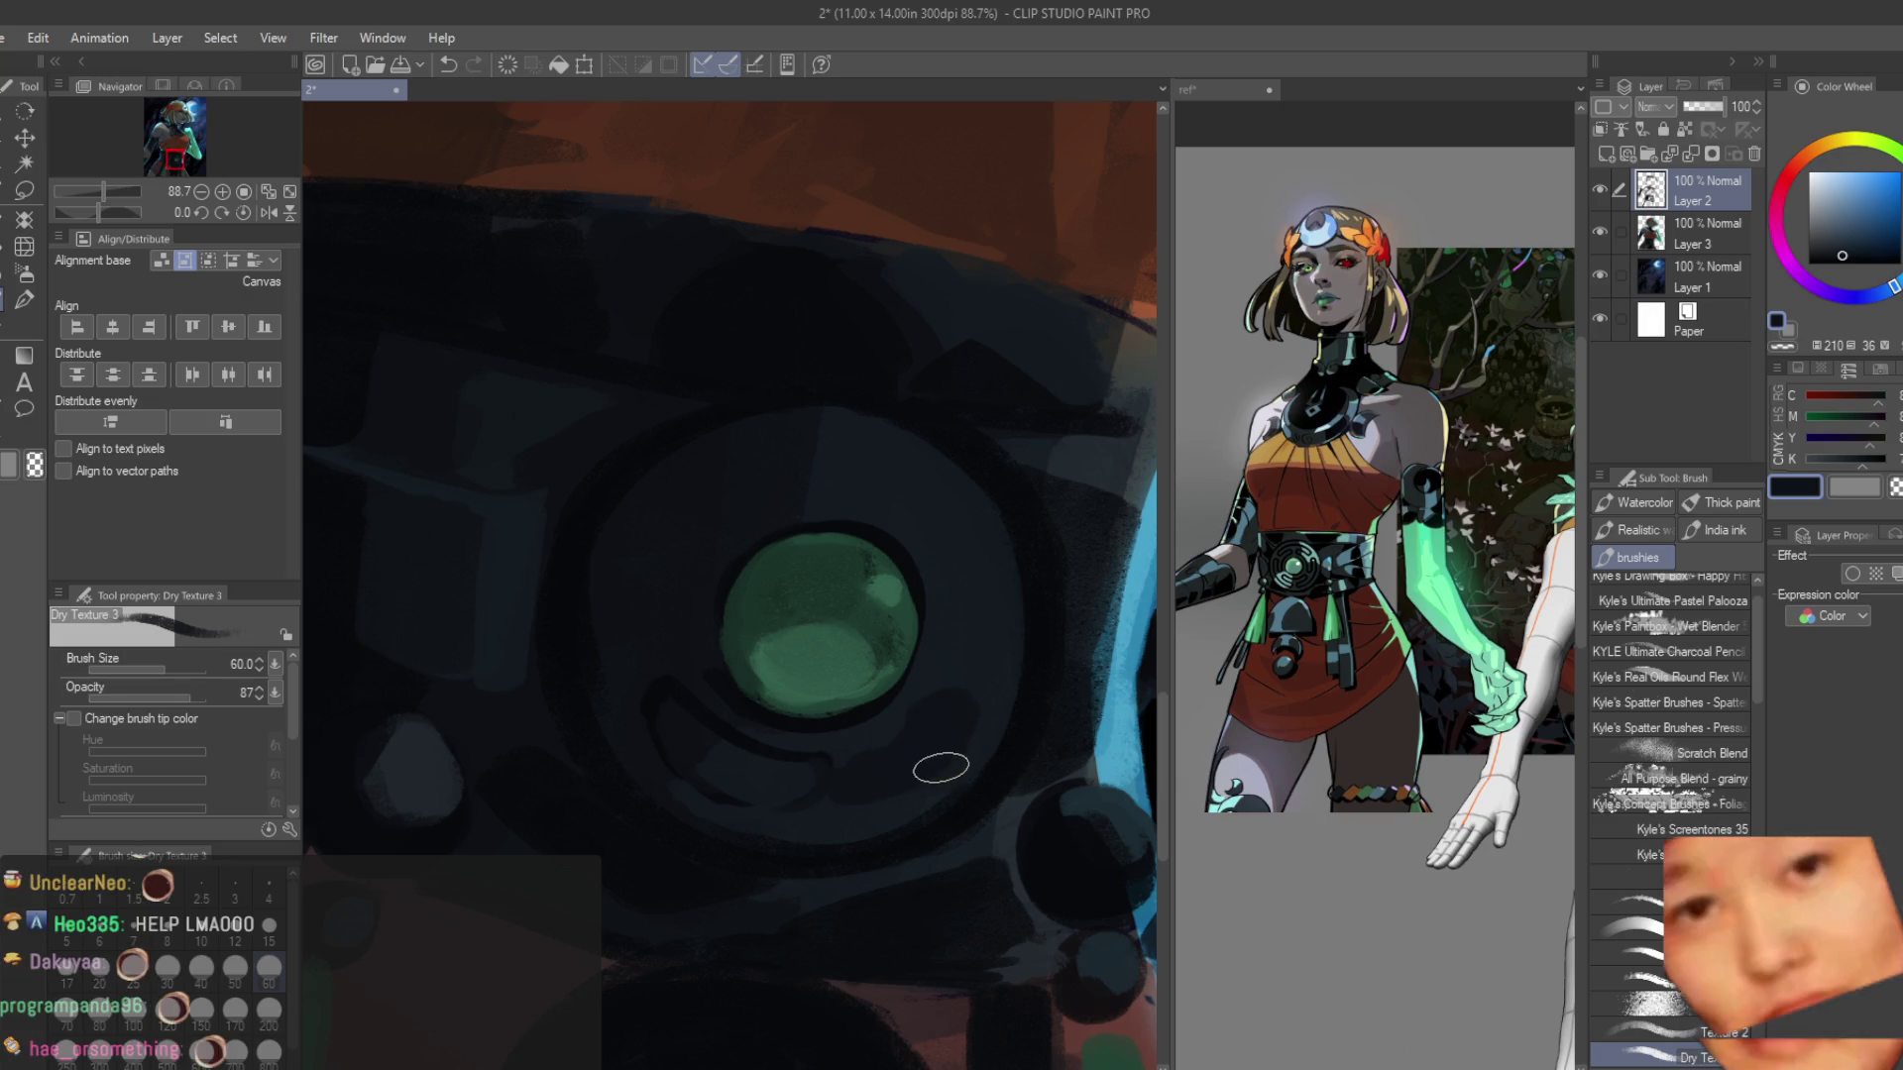
pyautogui.press('[')
pyautogui.press('[')
pyautogui.press('[')
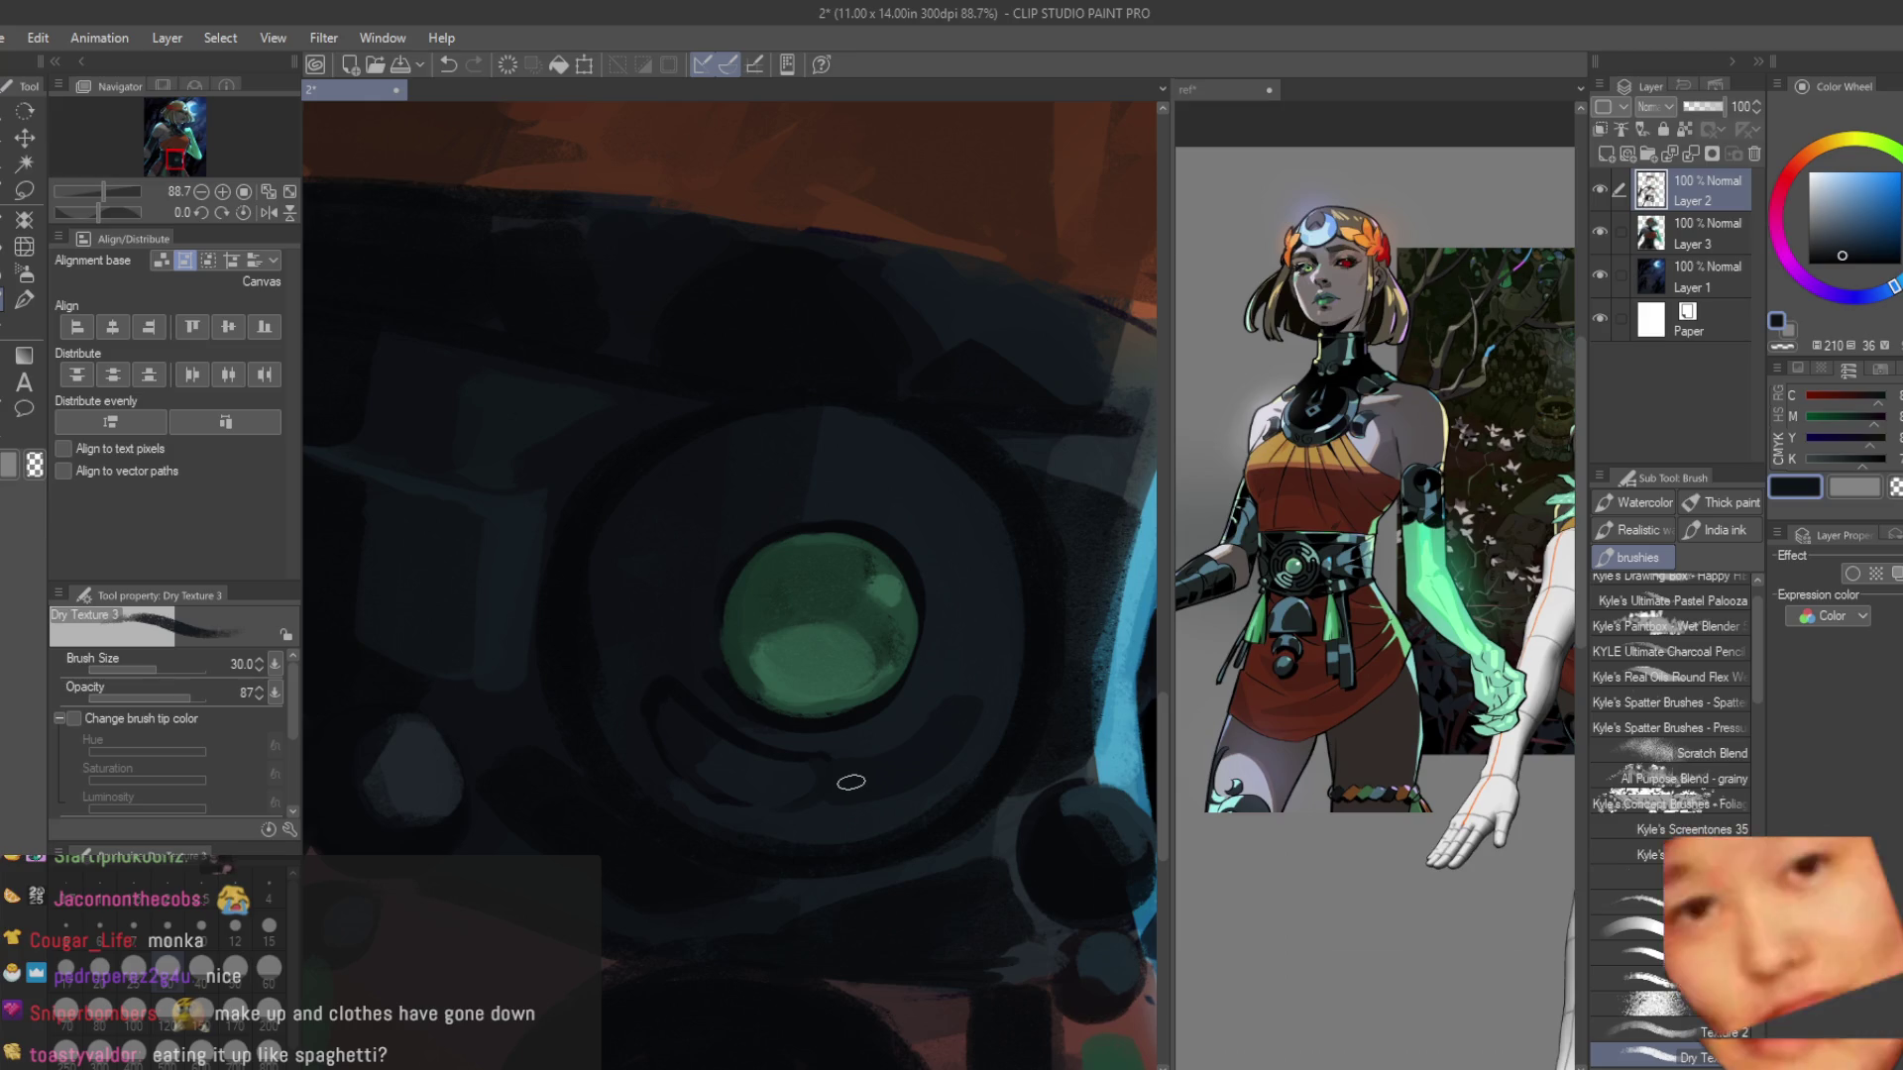
pyautogui.keyDown('alt'); pyautogui.click(659, 696); pyautogui.keyUp('alt')
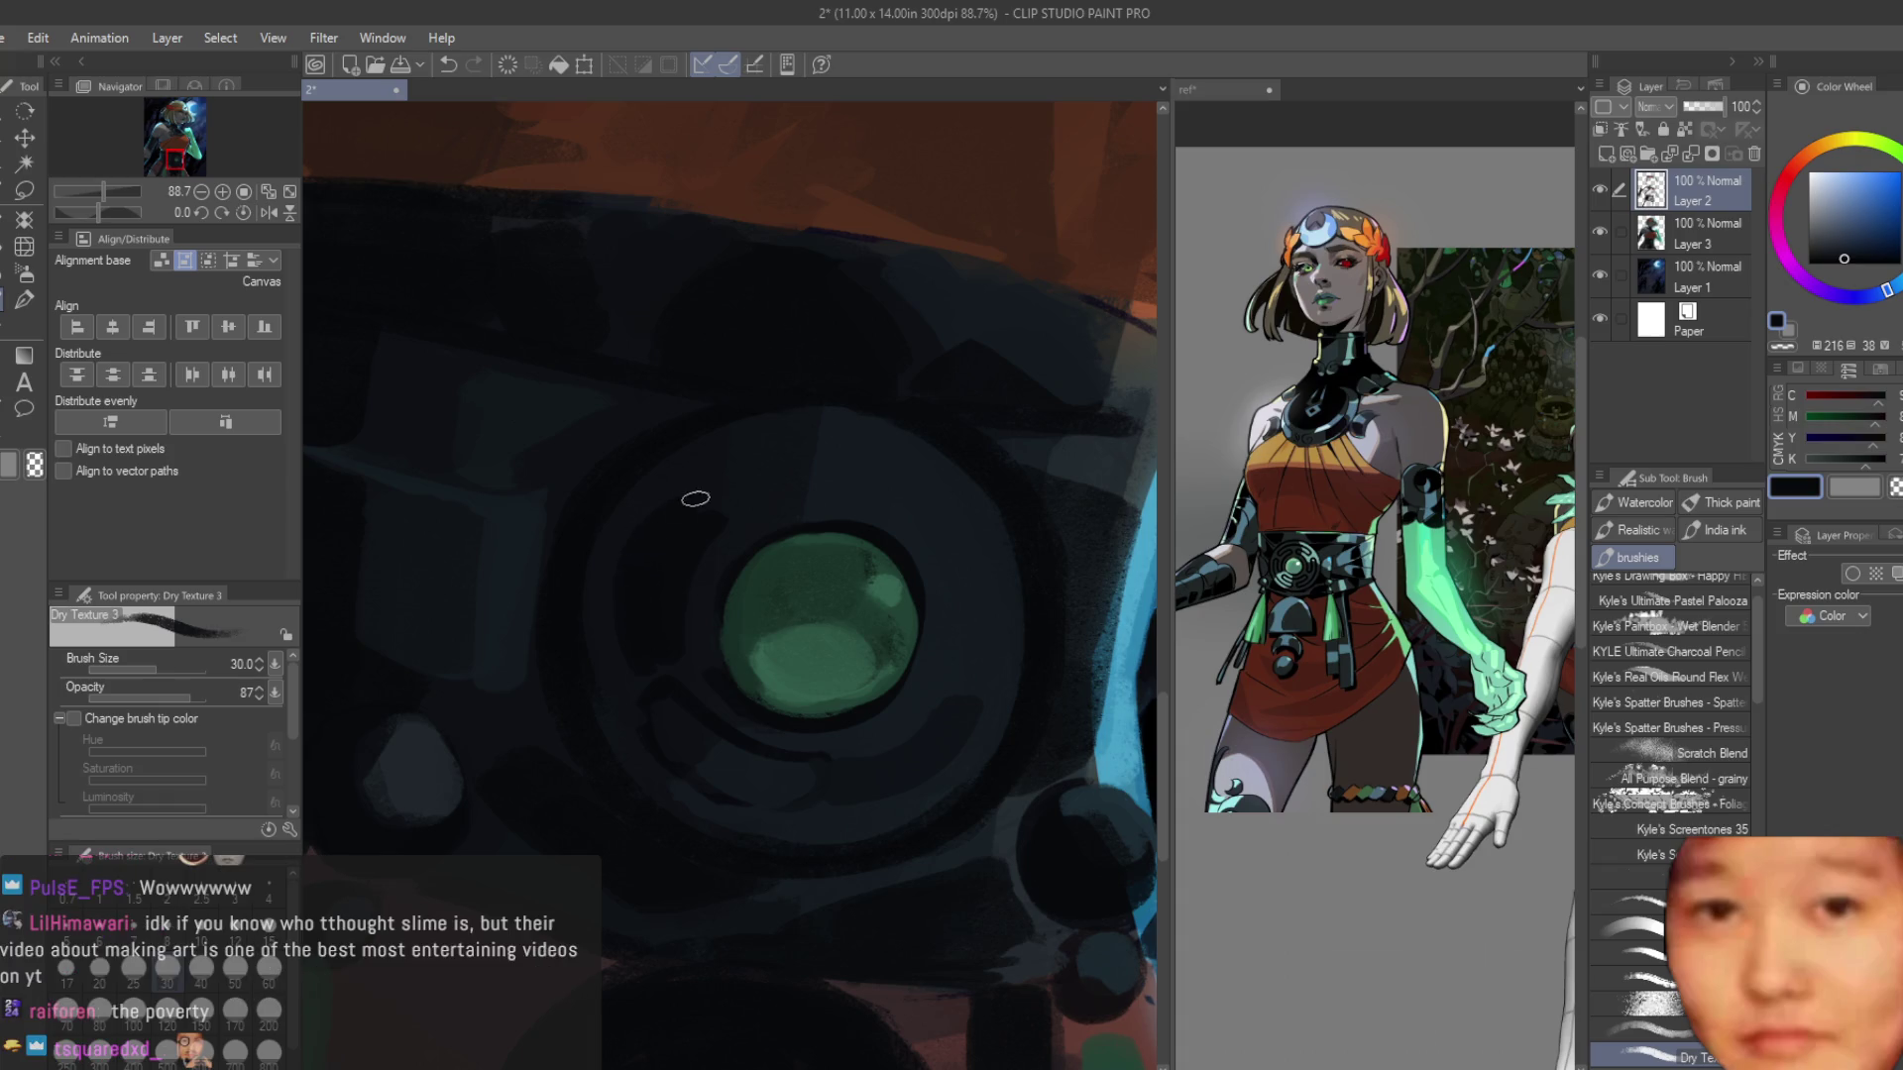
pyautogui.keyDown('alt'); pyautogui.click(708, 479); pyautogui.keyUp('alt')
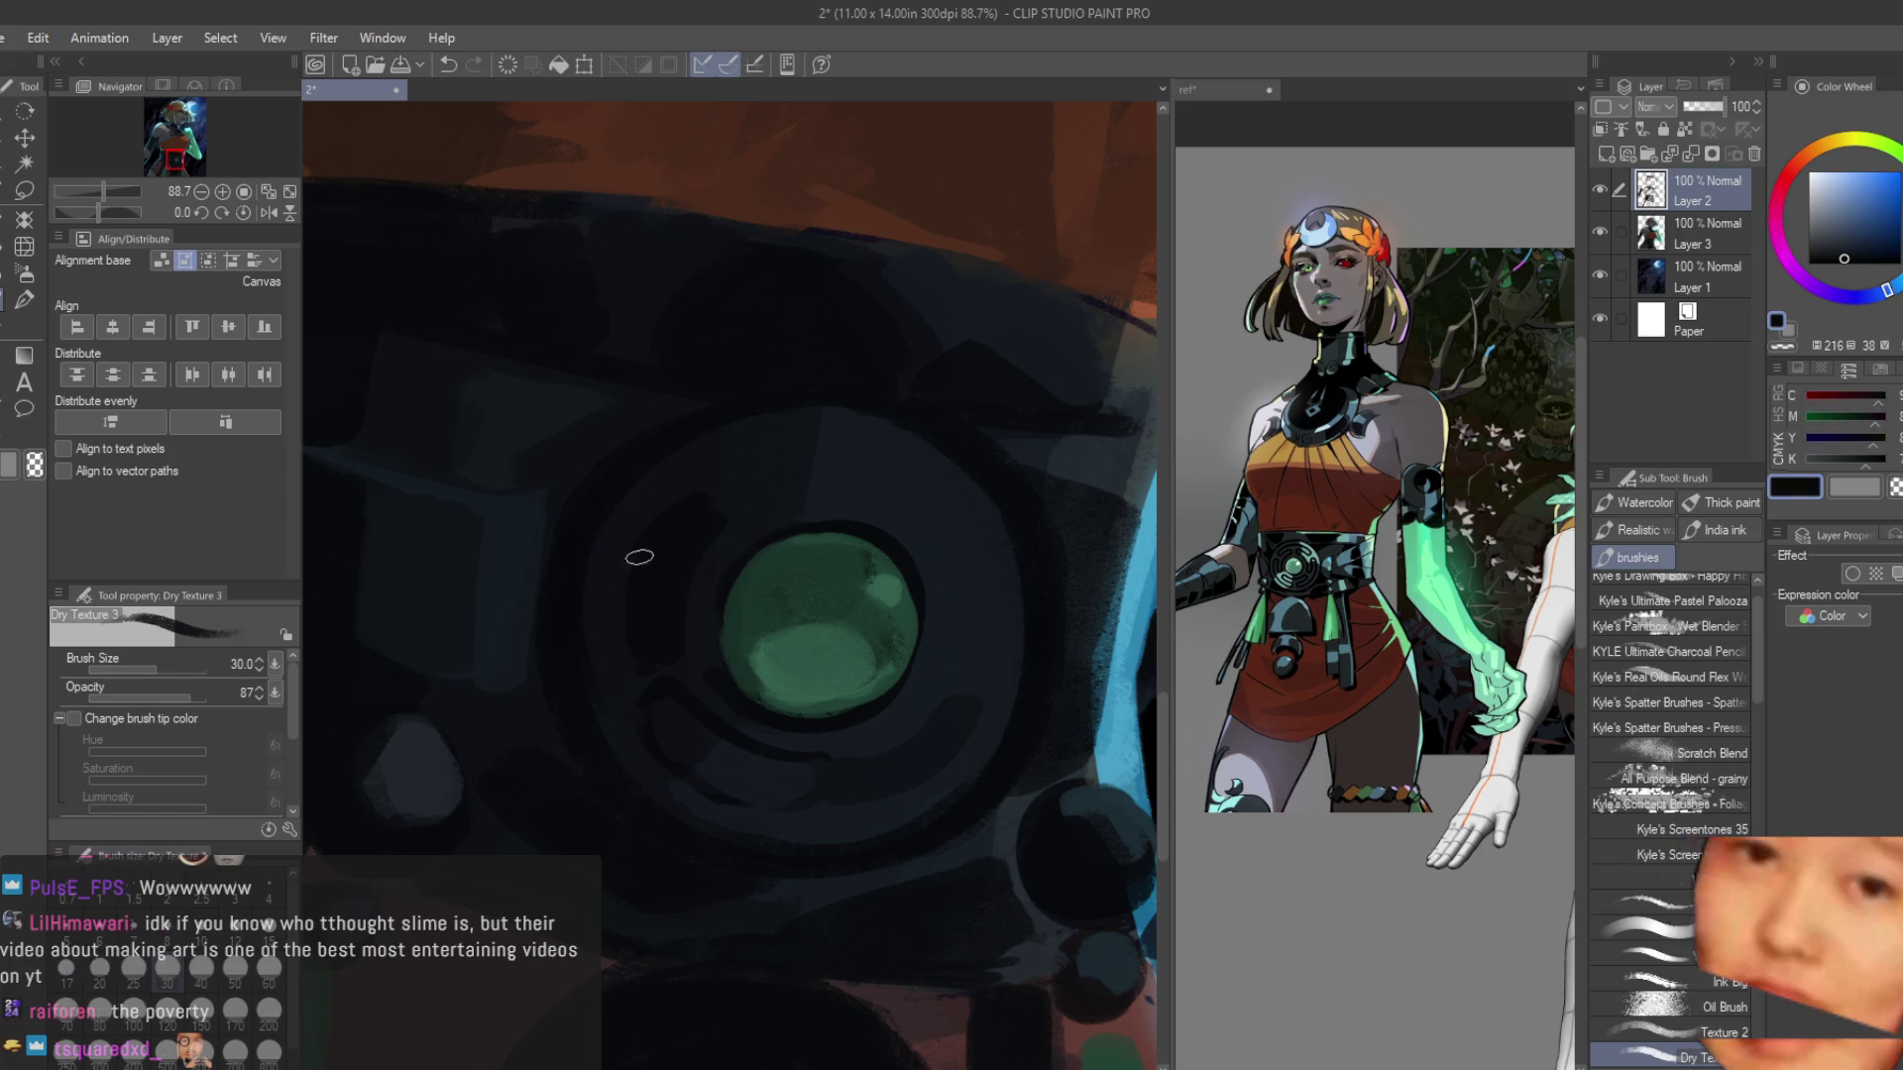
pyautogui.keyDown('alt'); pyautogui.click(714, 512); pyautogui.keyUp('alt')
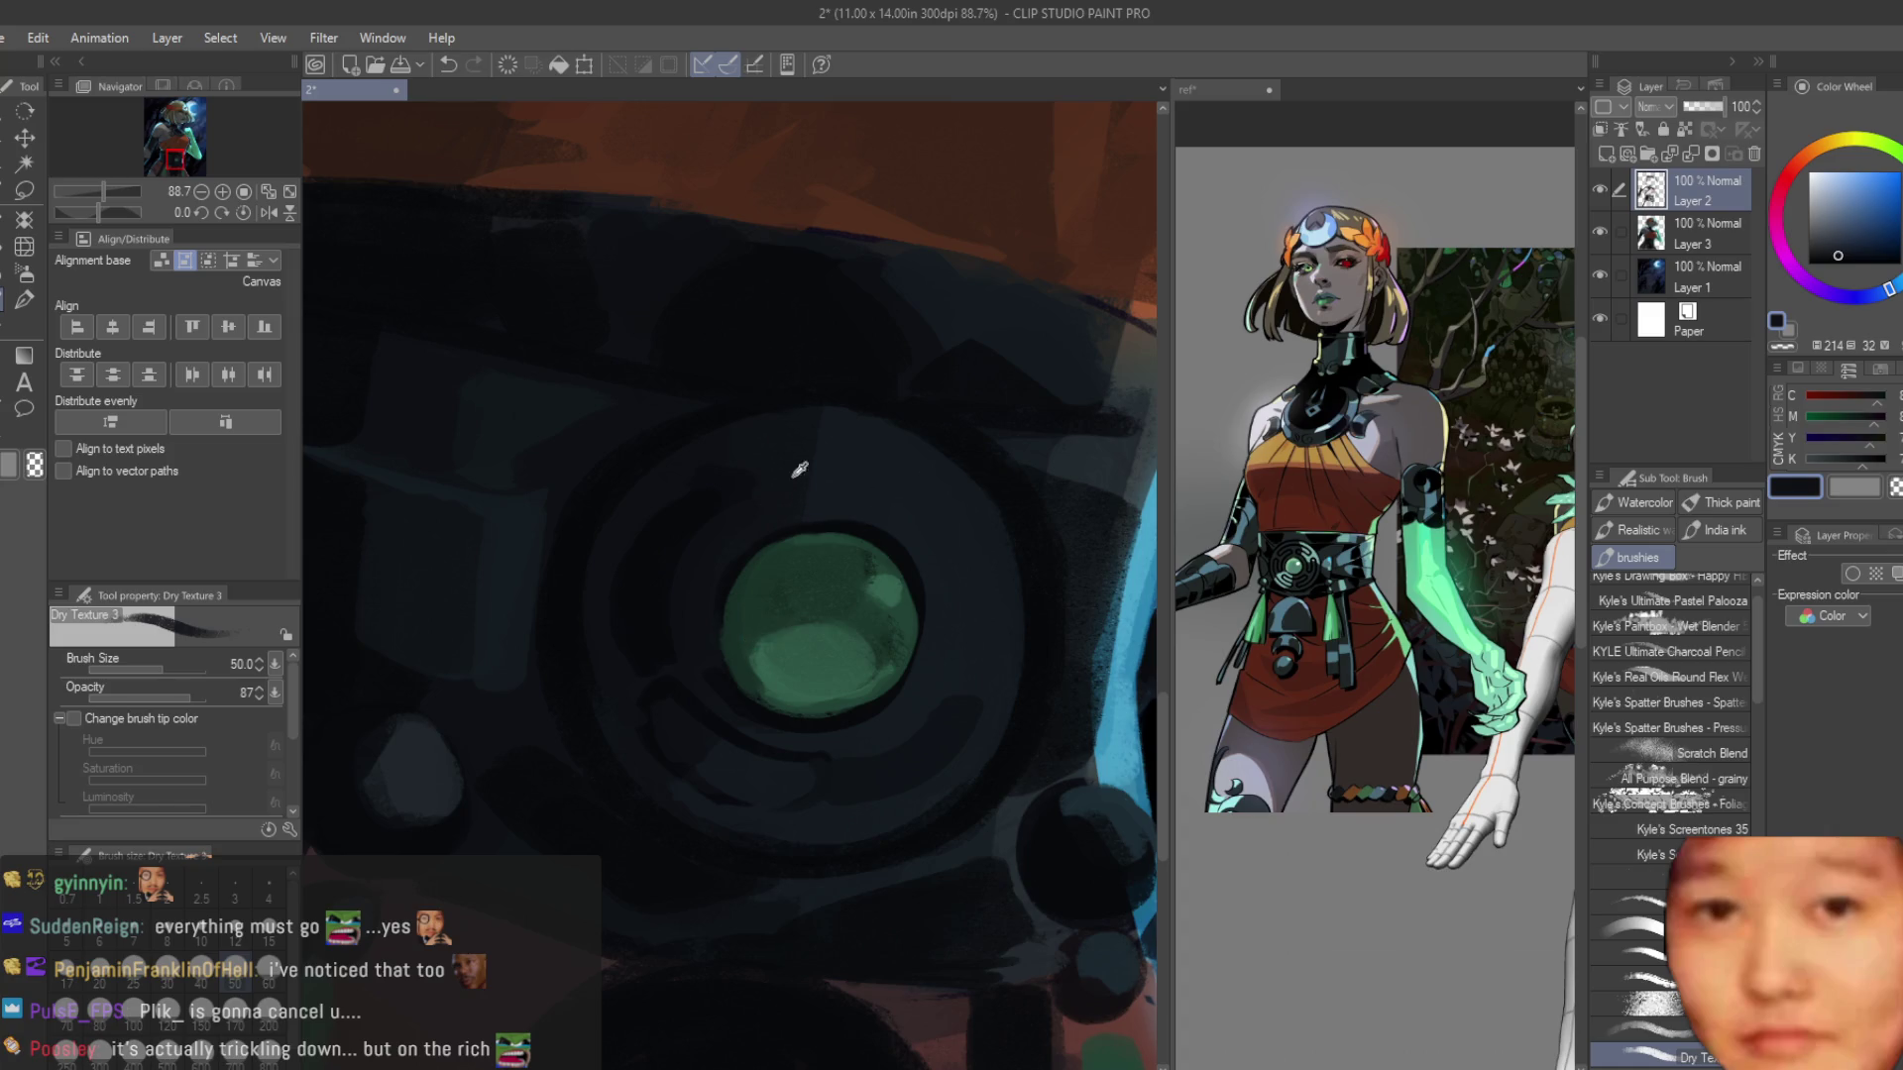
pyautogui.keyDown('alt'); pyautogui.click(843, 517); pyautogui.keyUp('alt')
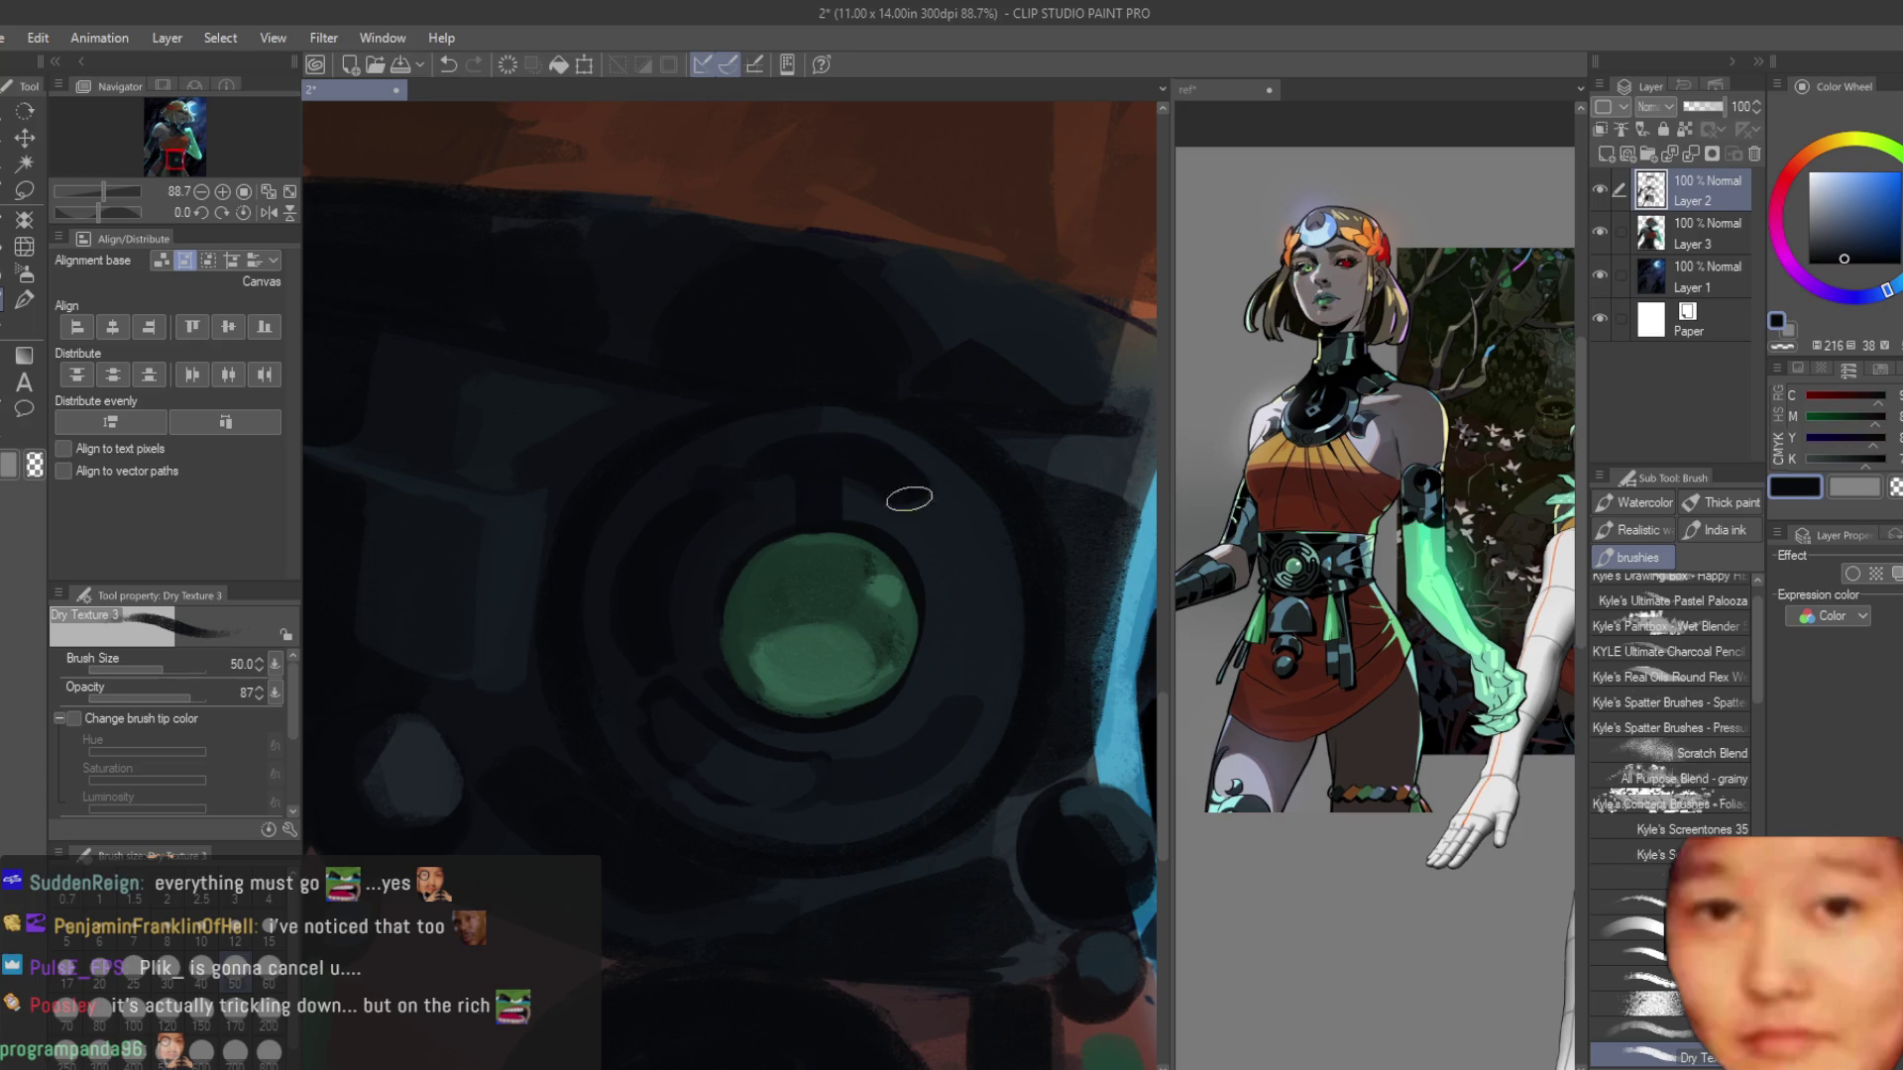
pyautogui.keyDown('alt'); pyautogui.click(976, 595); pyautogui.keyUp('alt')
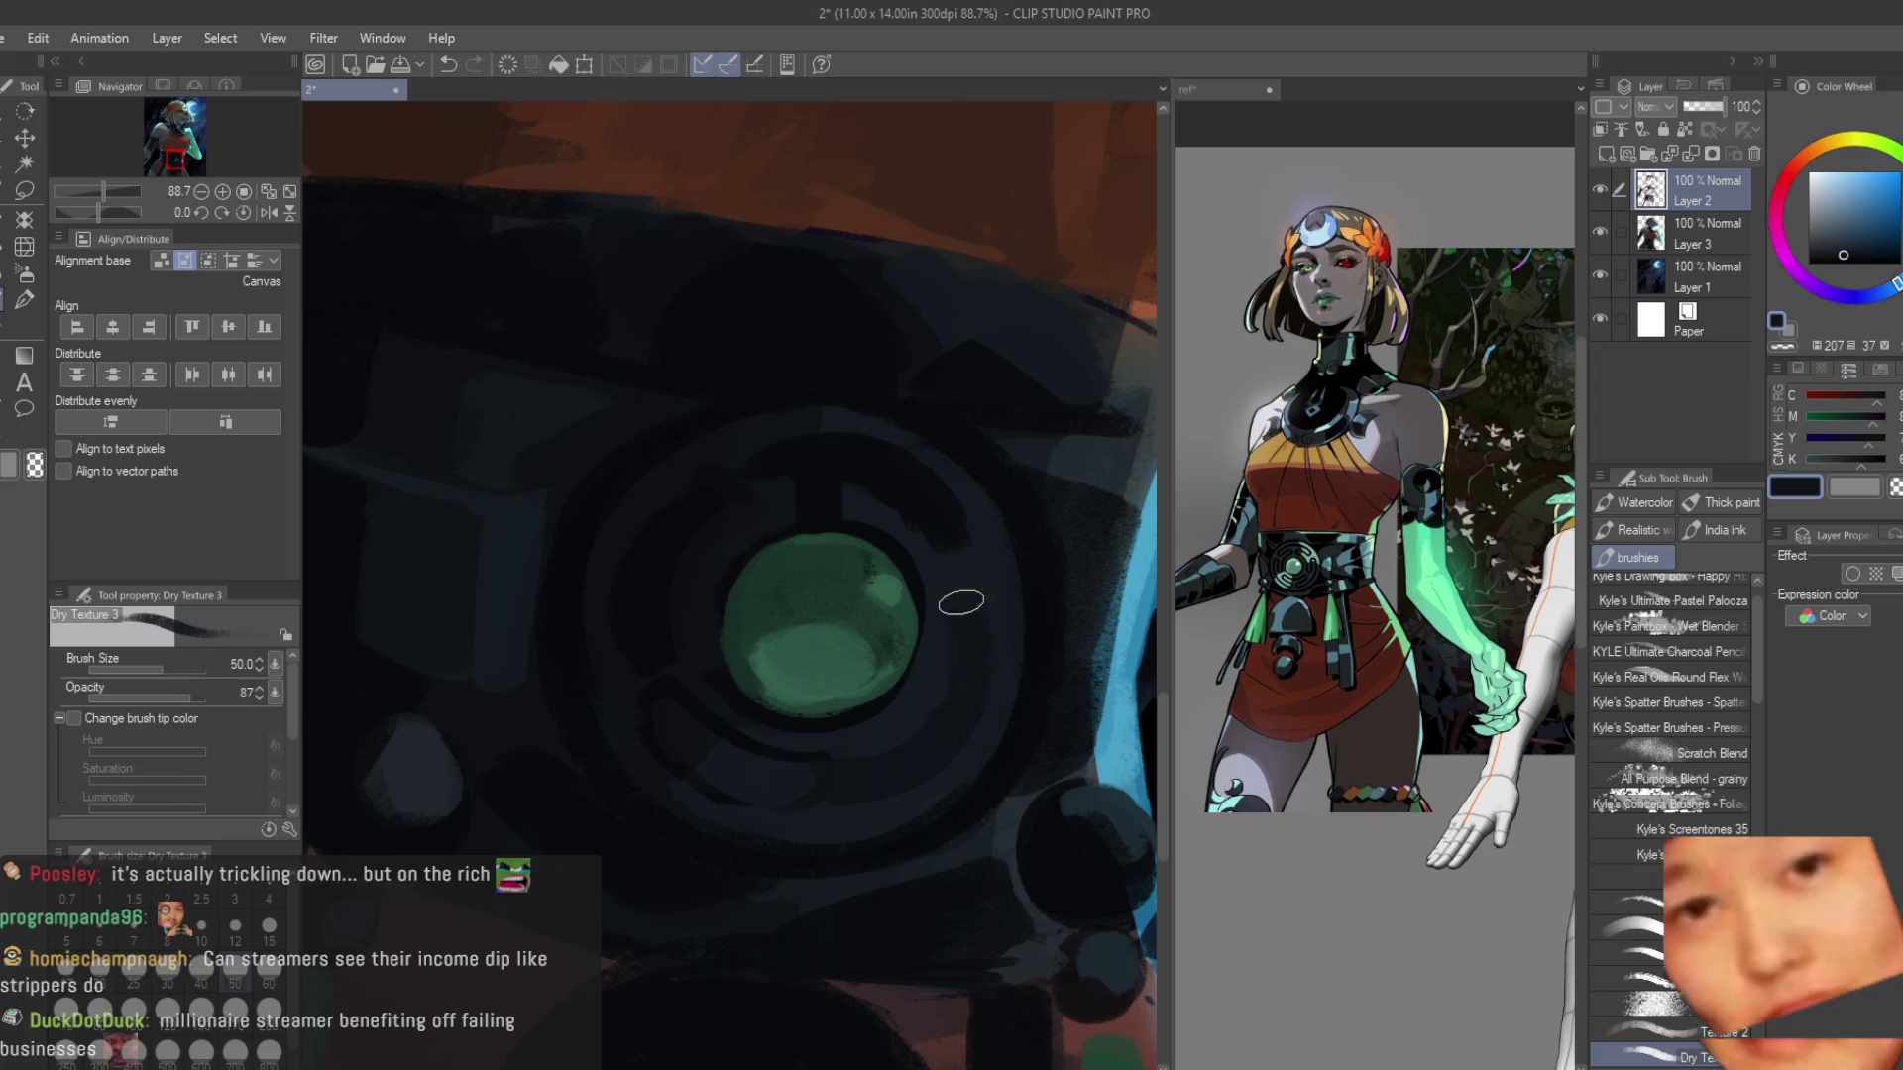
pyautogui.keyDown('alt'); pyautogui.click(960, 694); pyautogui.keyUp('alt')
pyautogui.keyDown('alt'); pyautogui.click(973, 636); pyautogui.keyUp('alt')
pyautogui.keyDown('alt'); pyautogui.click(944, 694); pyautogui.keyUp('alt')
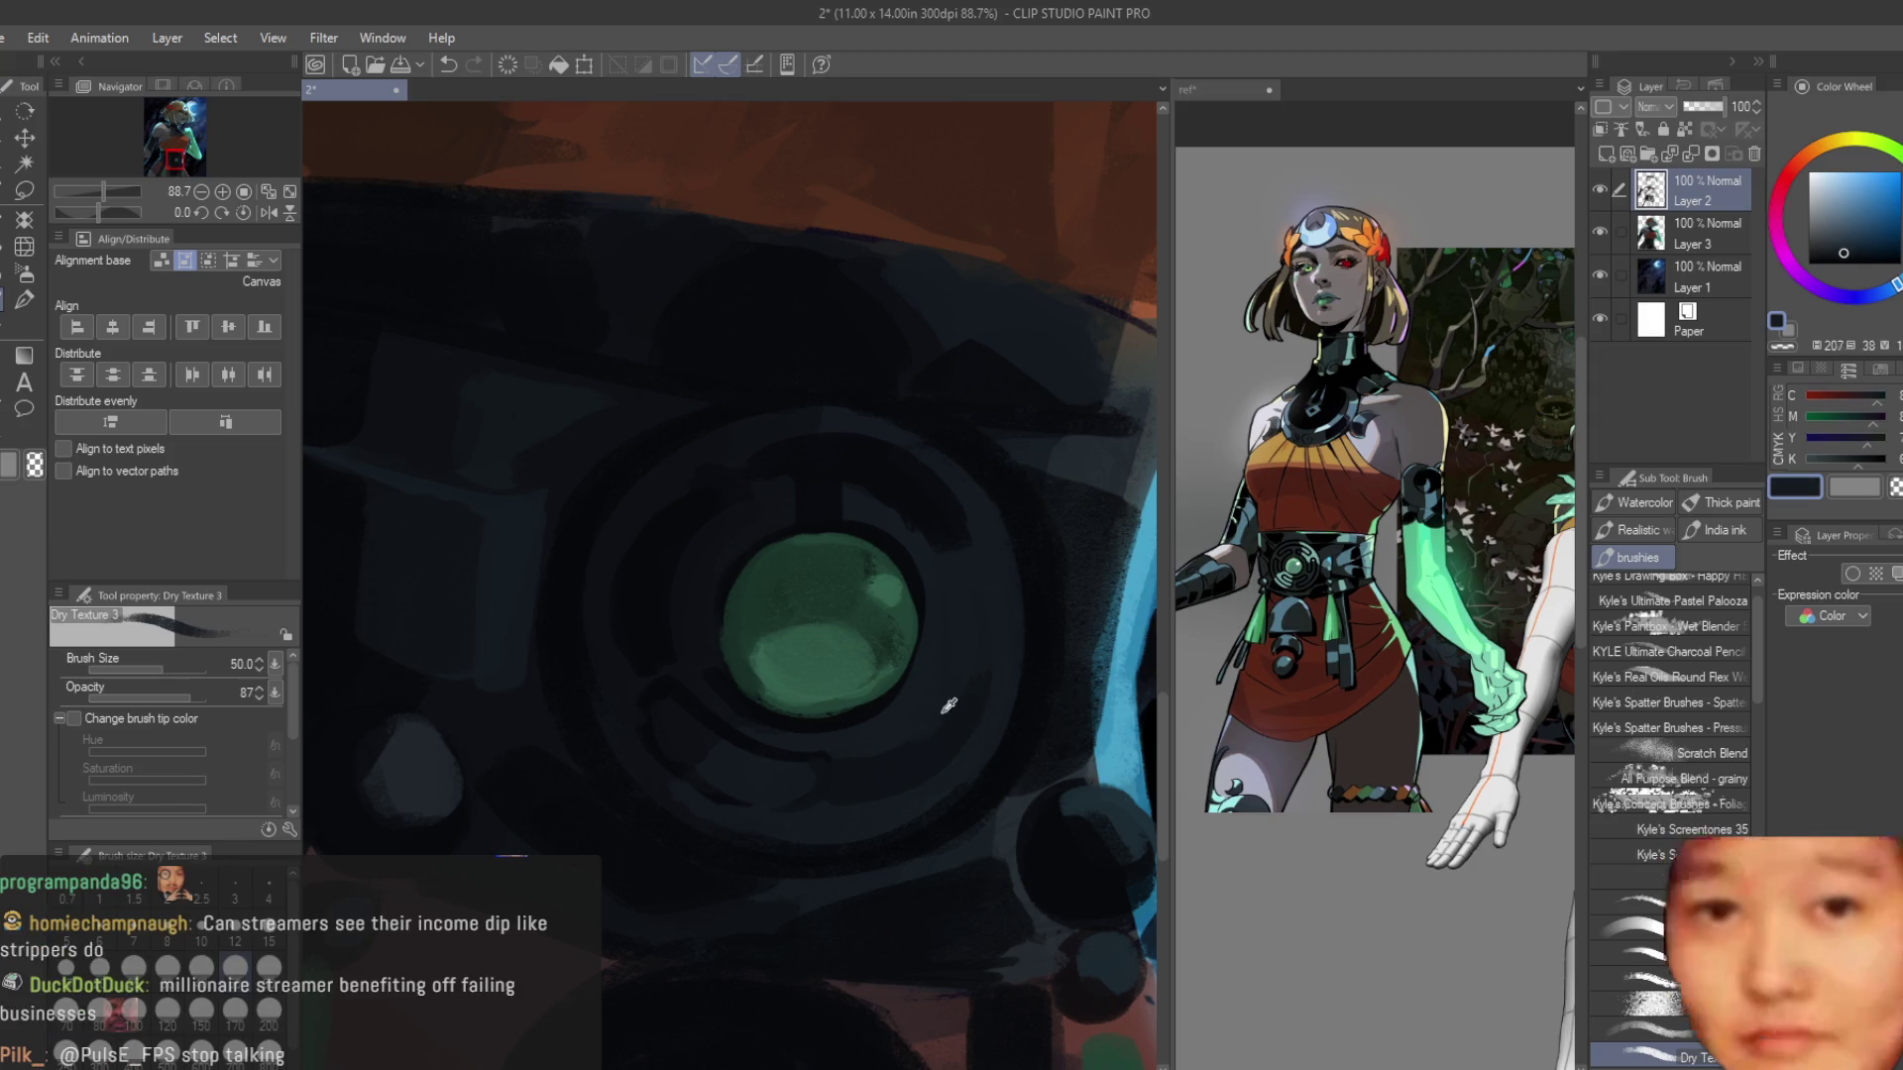
pyautogui.scroll(-3, 956, 644)
pyautogui.scroll(3, 794, 716)
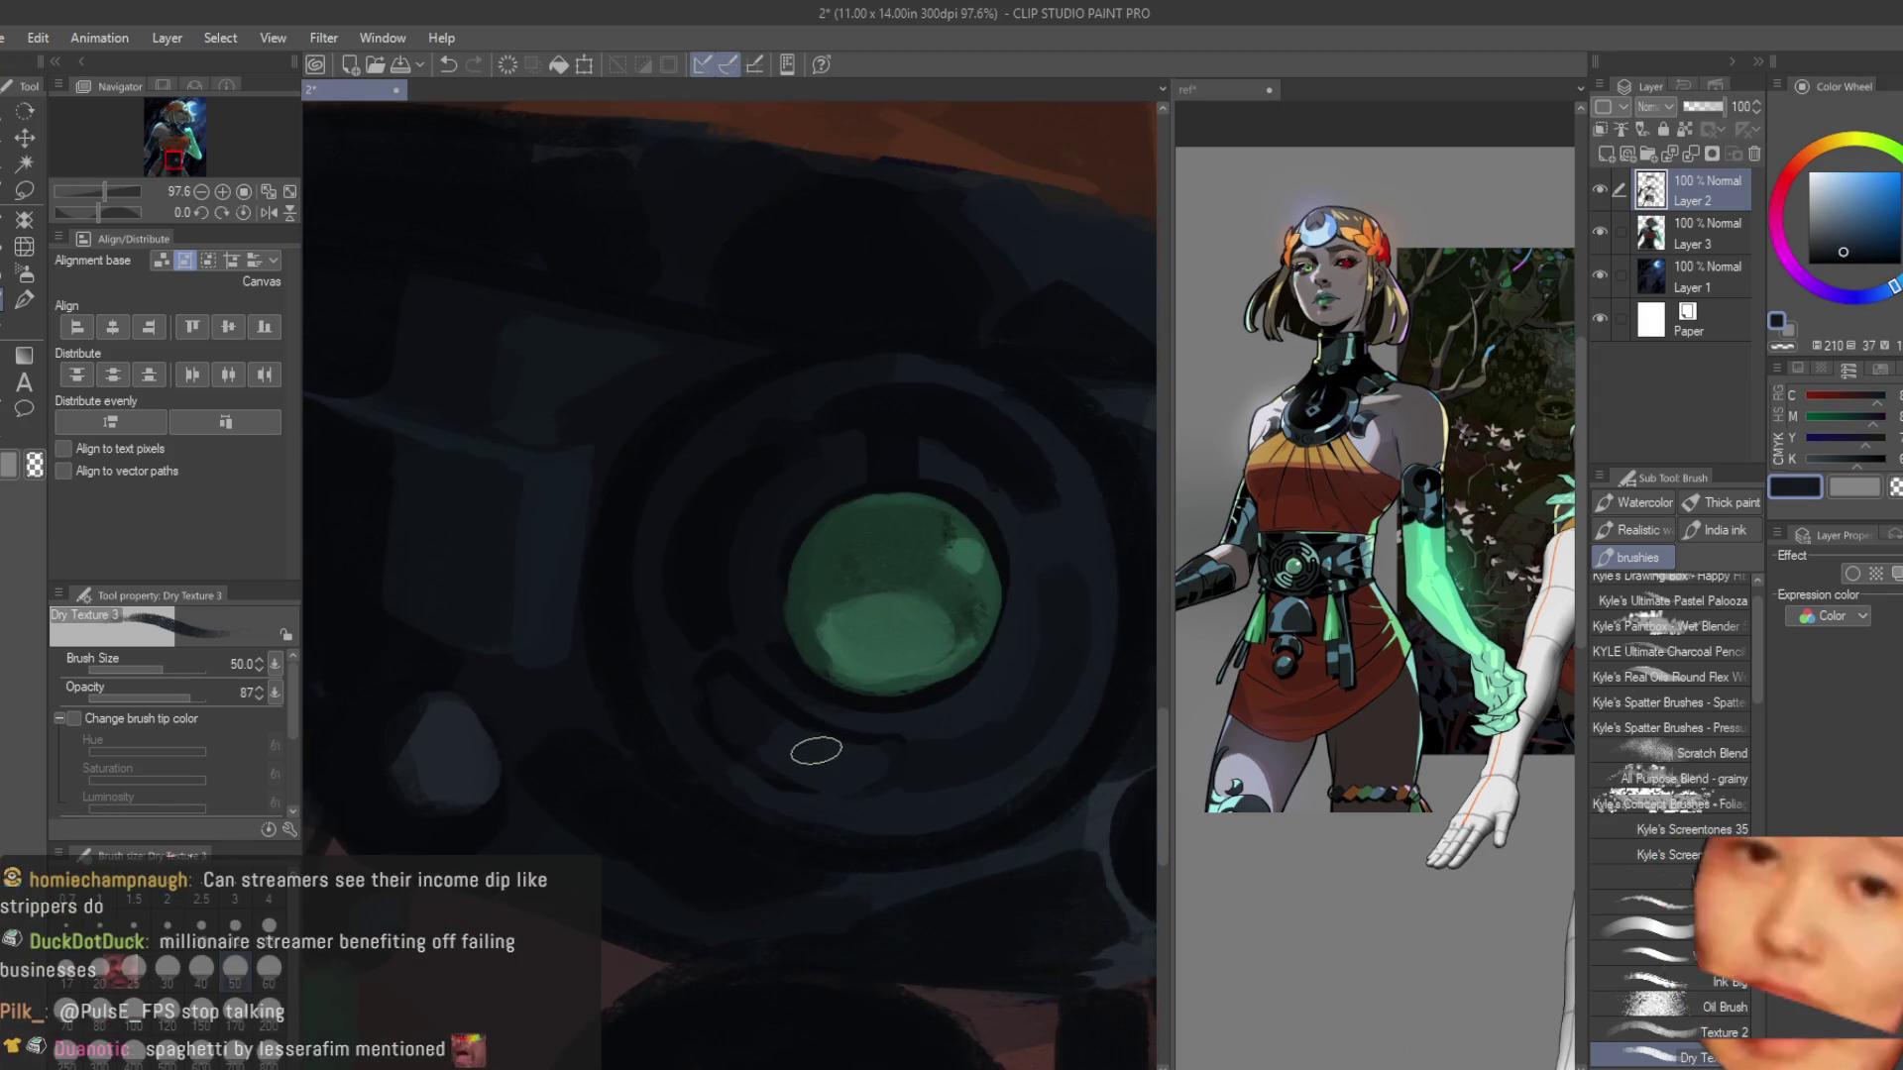
pyautogui.keyDown('alt'); pyautogui.click(793, 709); pyautogui.keyUp('alt')
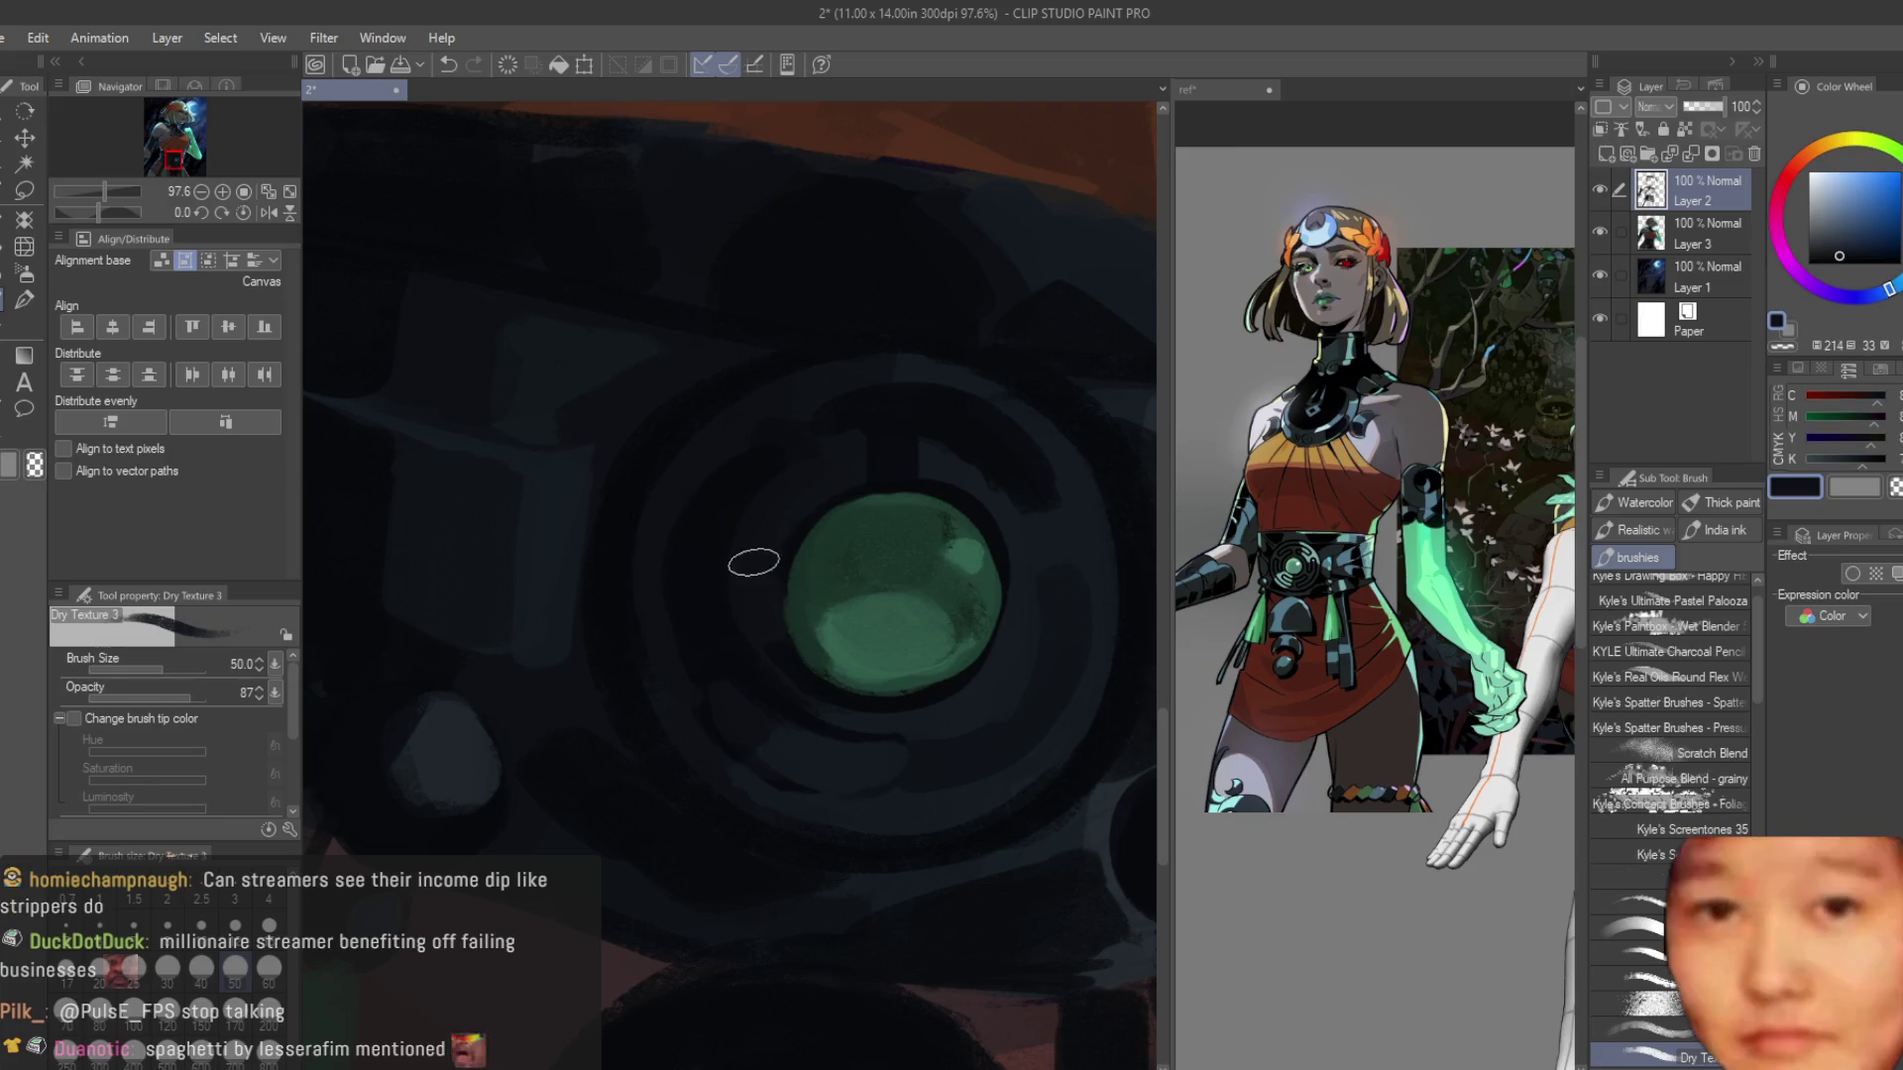
pyautogui.keyDown('alt'); pyautogui.click(1020, 531); pyautogui.keyUp('alt')
pyautogui.scroll(-5, 1020, 531)
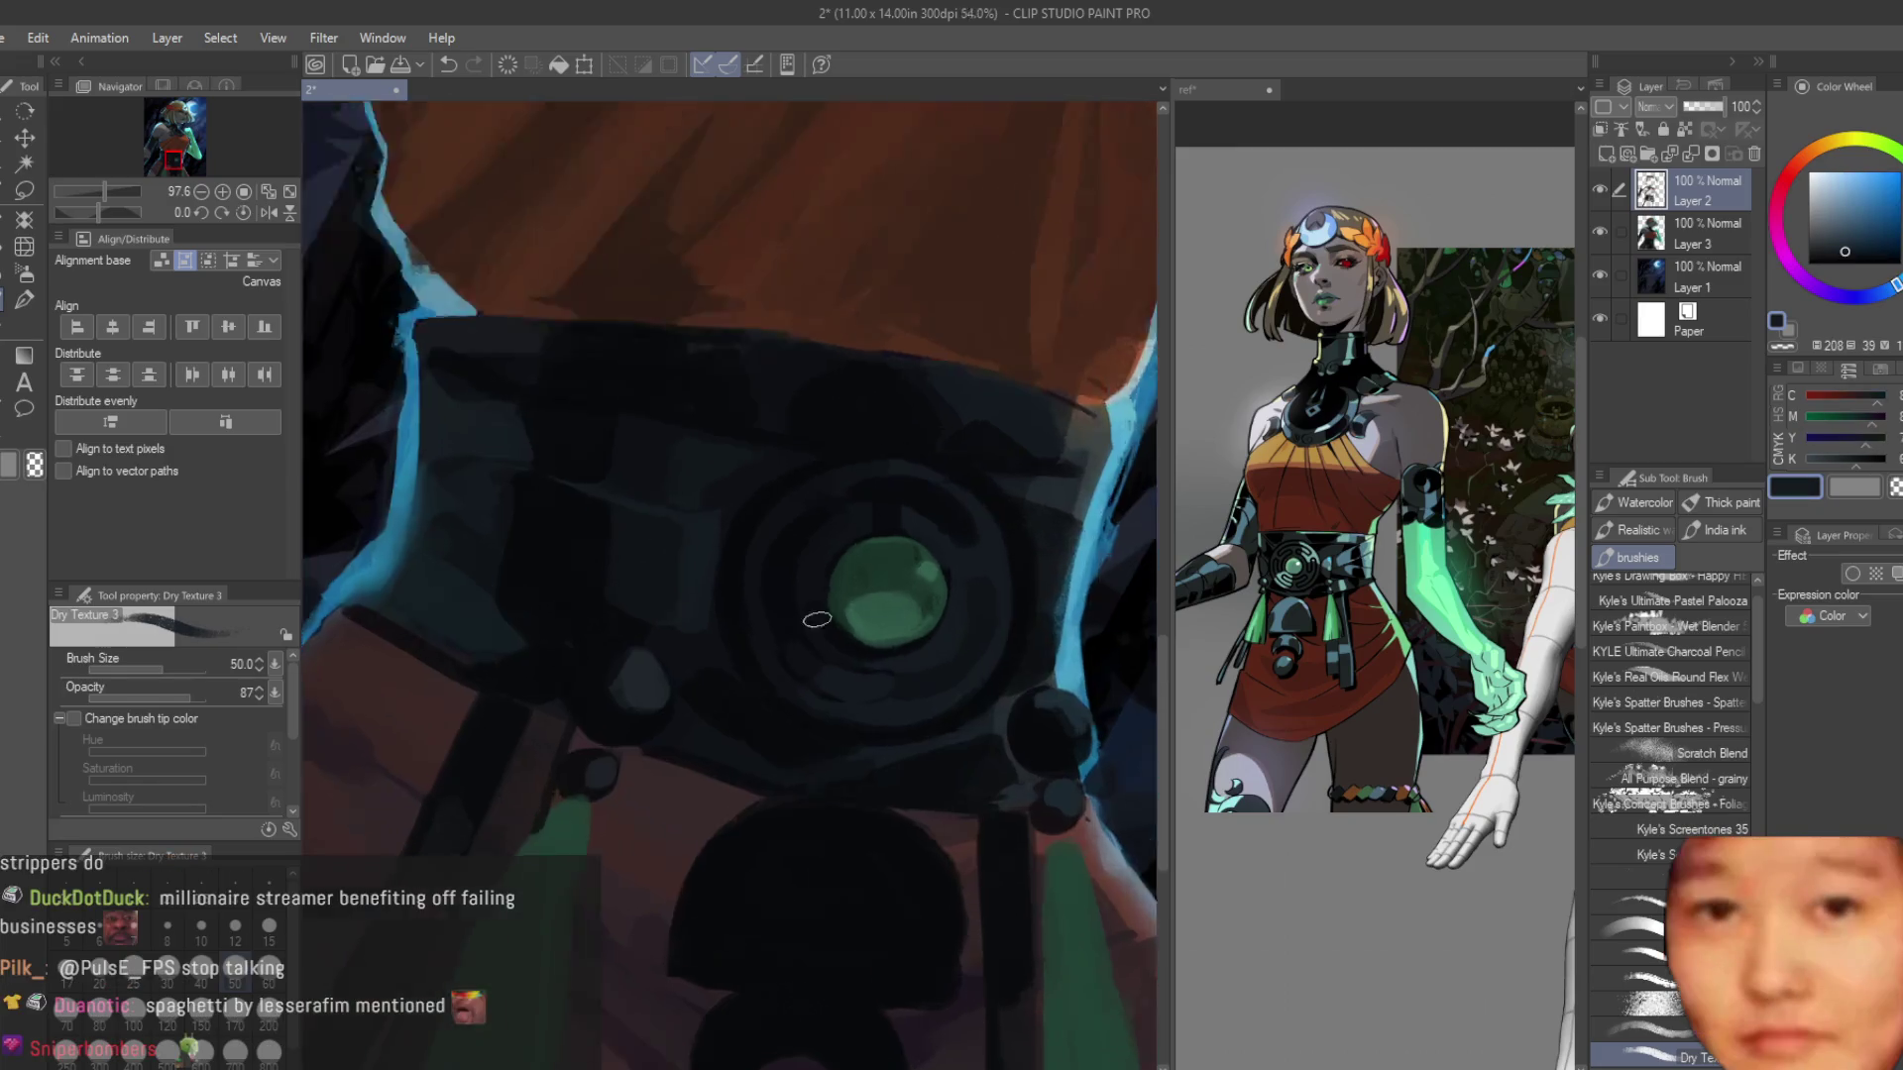
pyautogui.scroll(3, 946, 579)
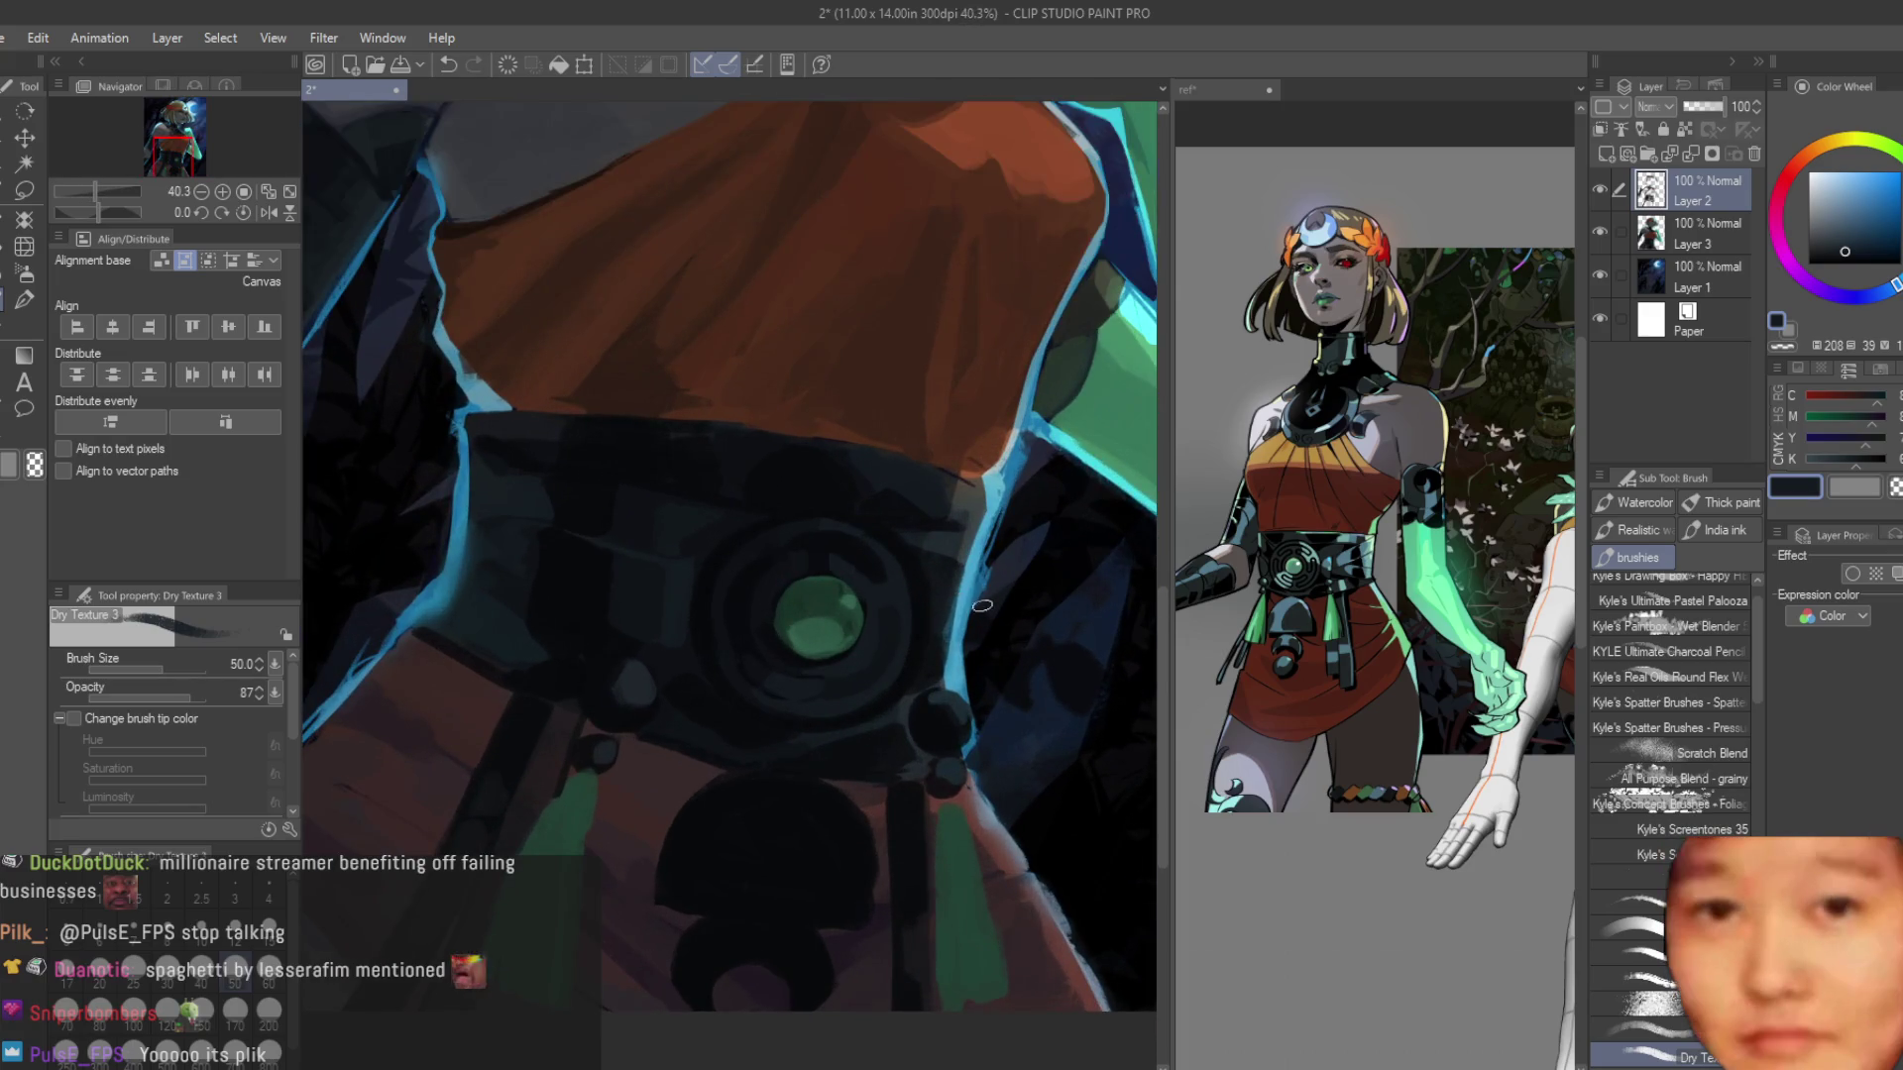
pyautogui.scroll(-3, 982, 606)
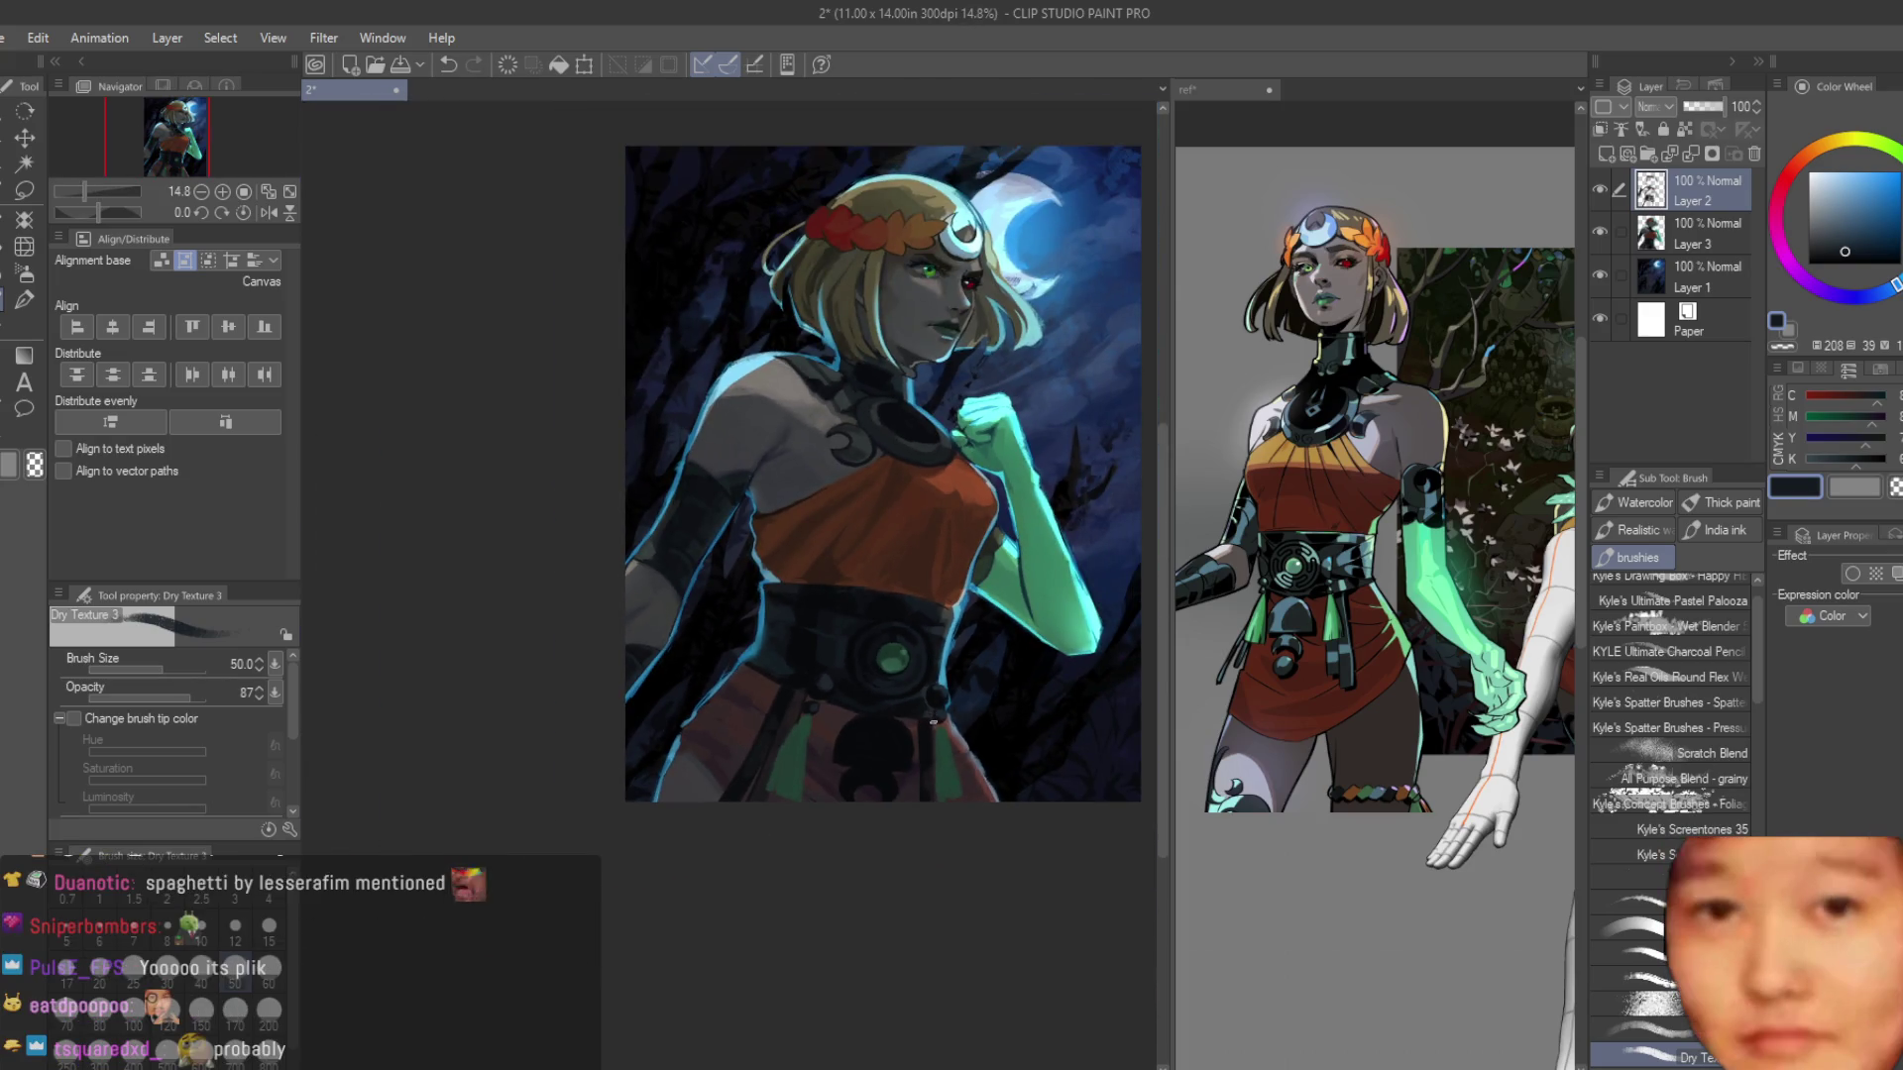
pyautogui.scroll(5, 933, 723)
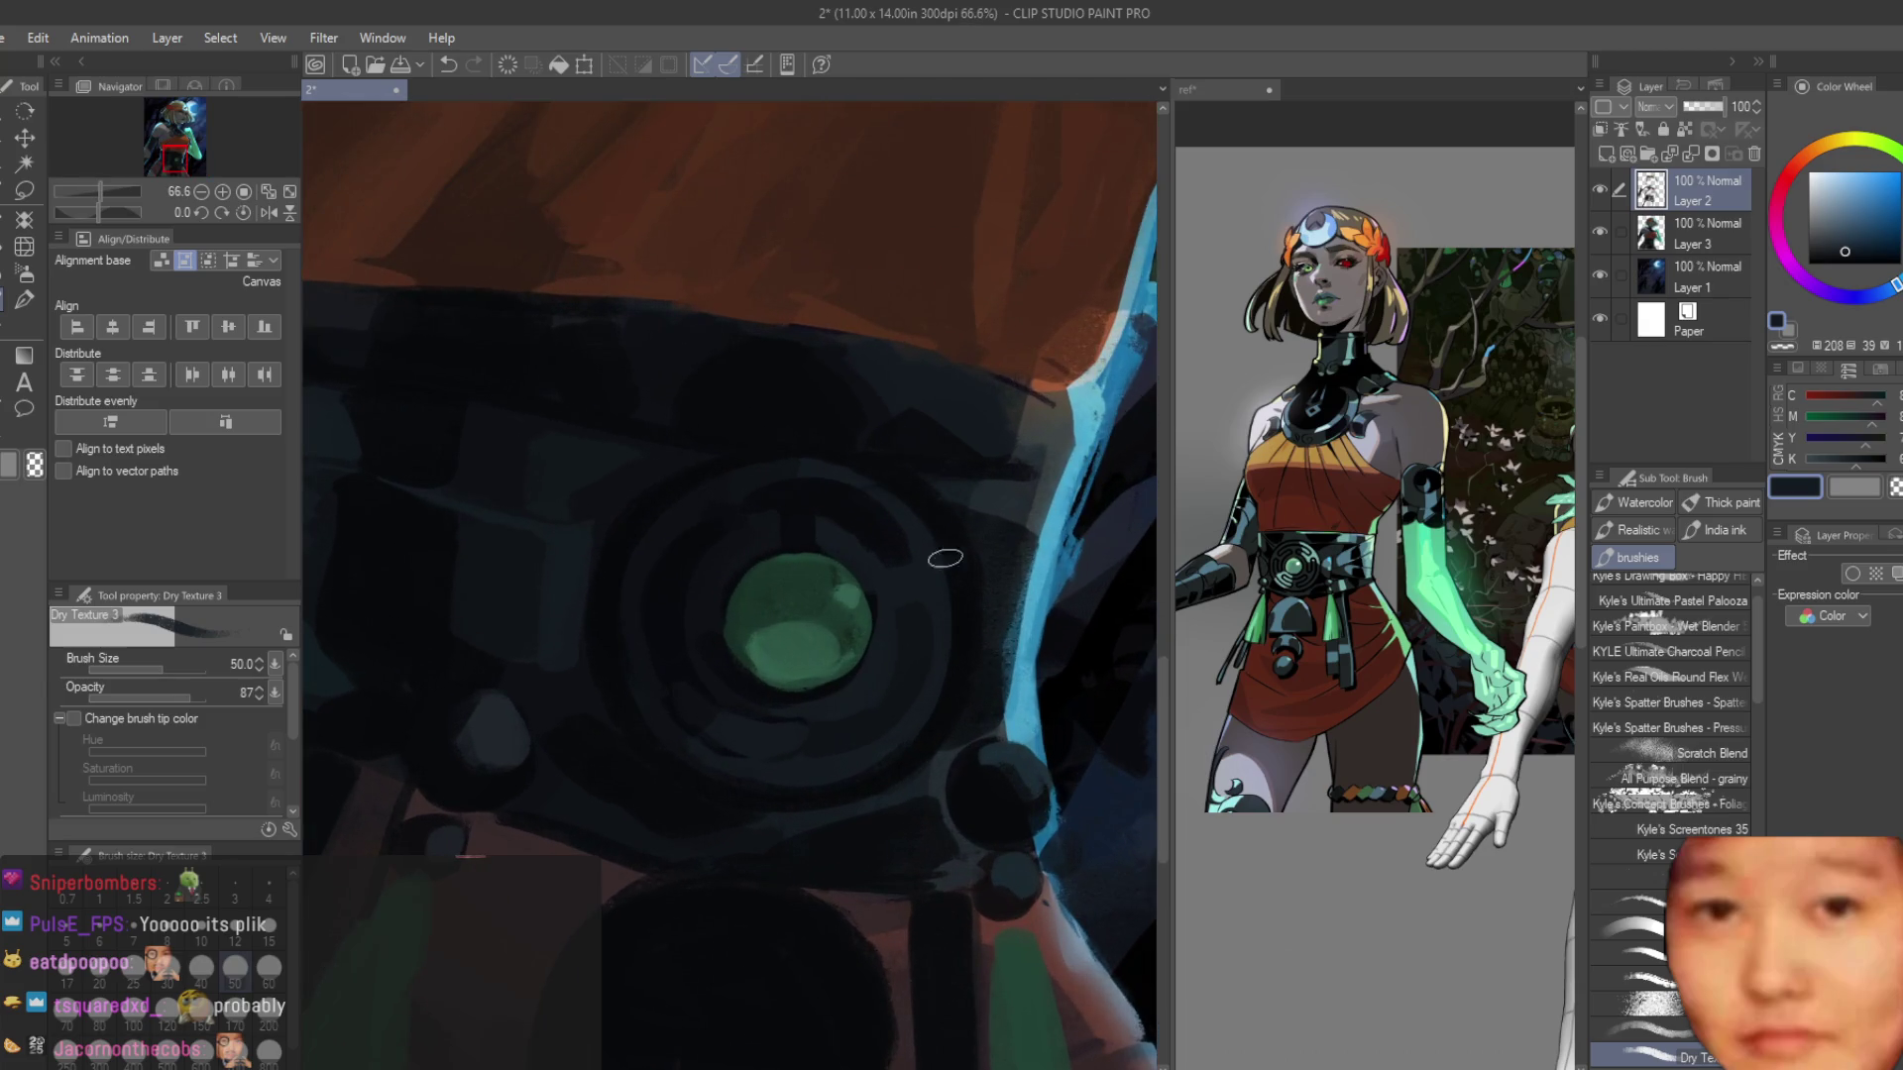
pyautogui.scroll(2, 945, 557)
pyautogui.scroll(1, 935, 658)
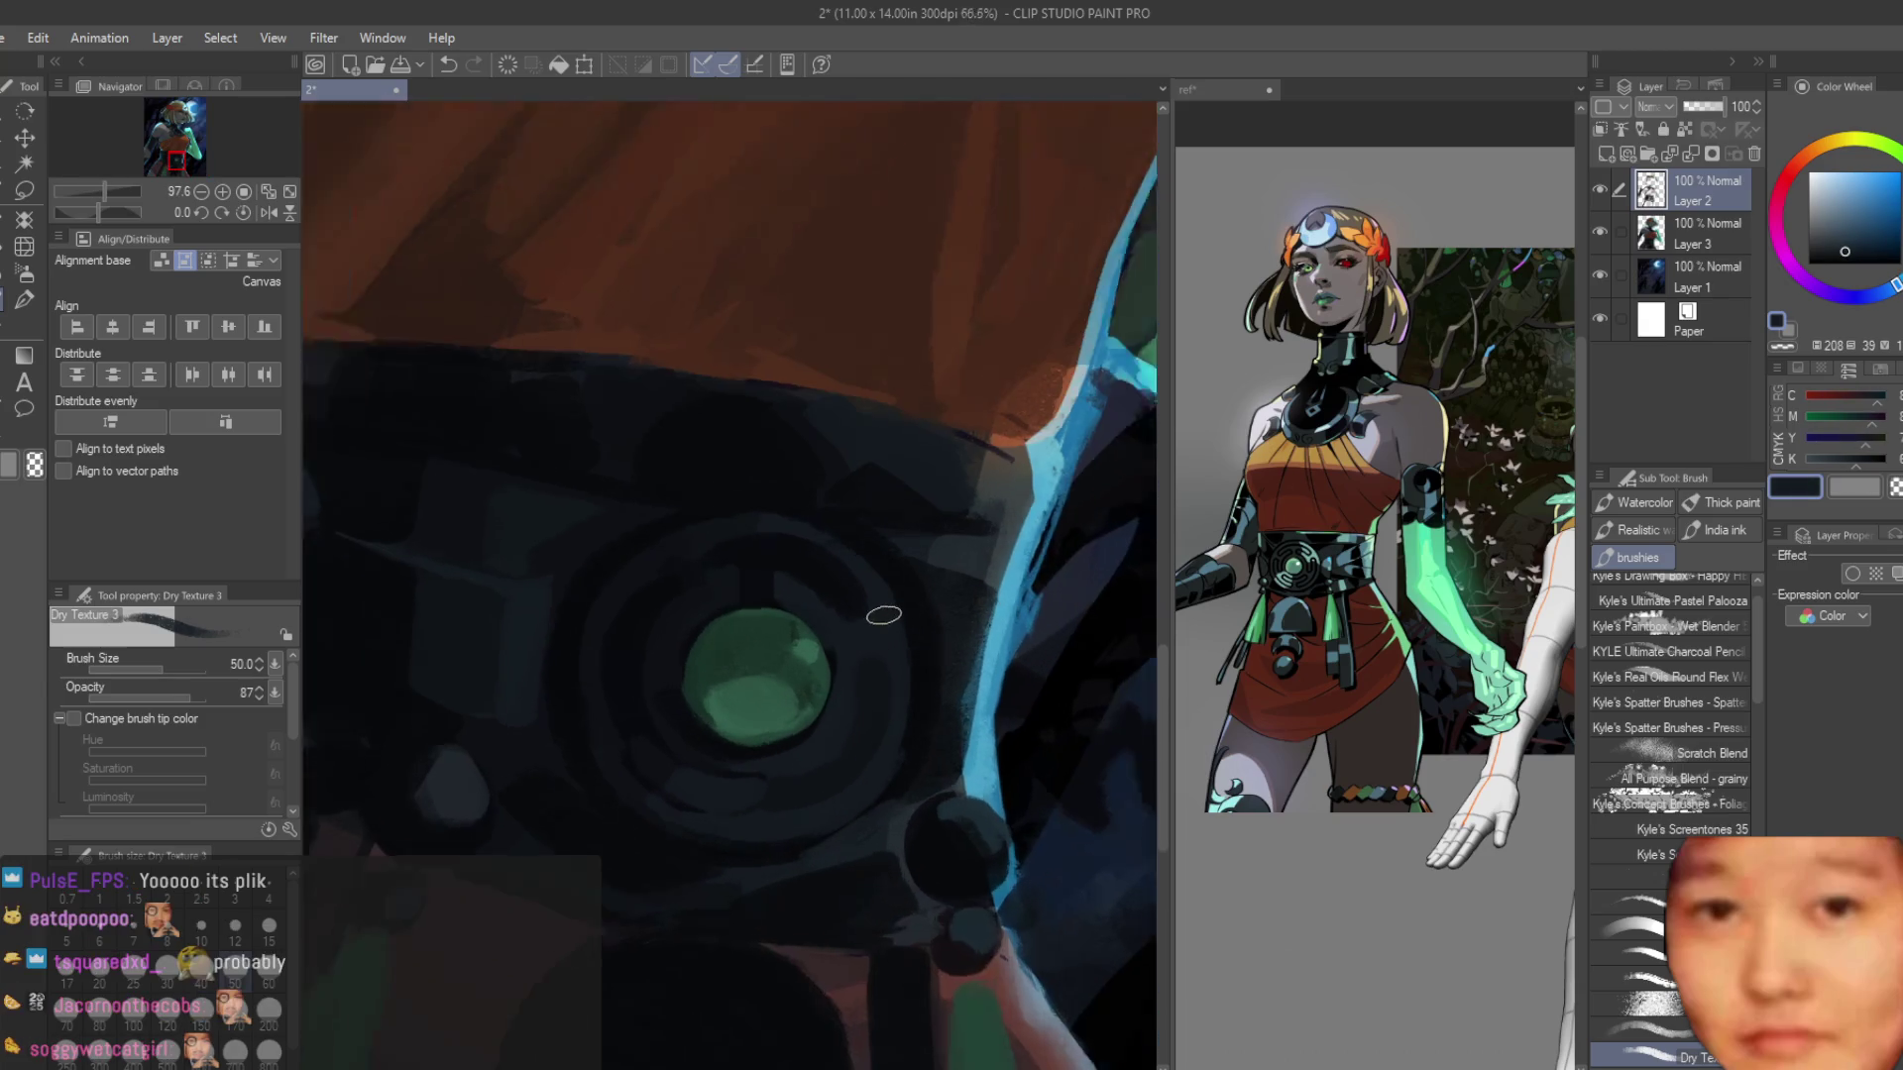
pyautogui.scroll(-4, 883, 615)
pyautogui.scroll(2, 999, 681)
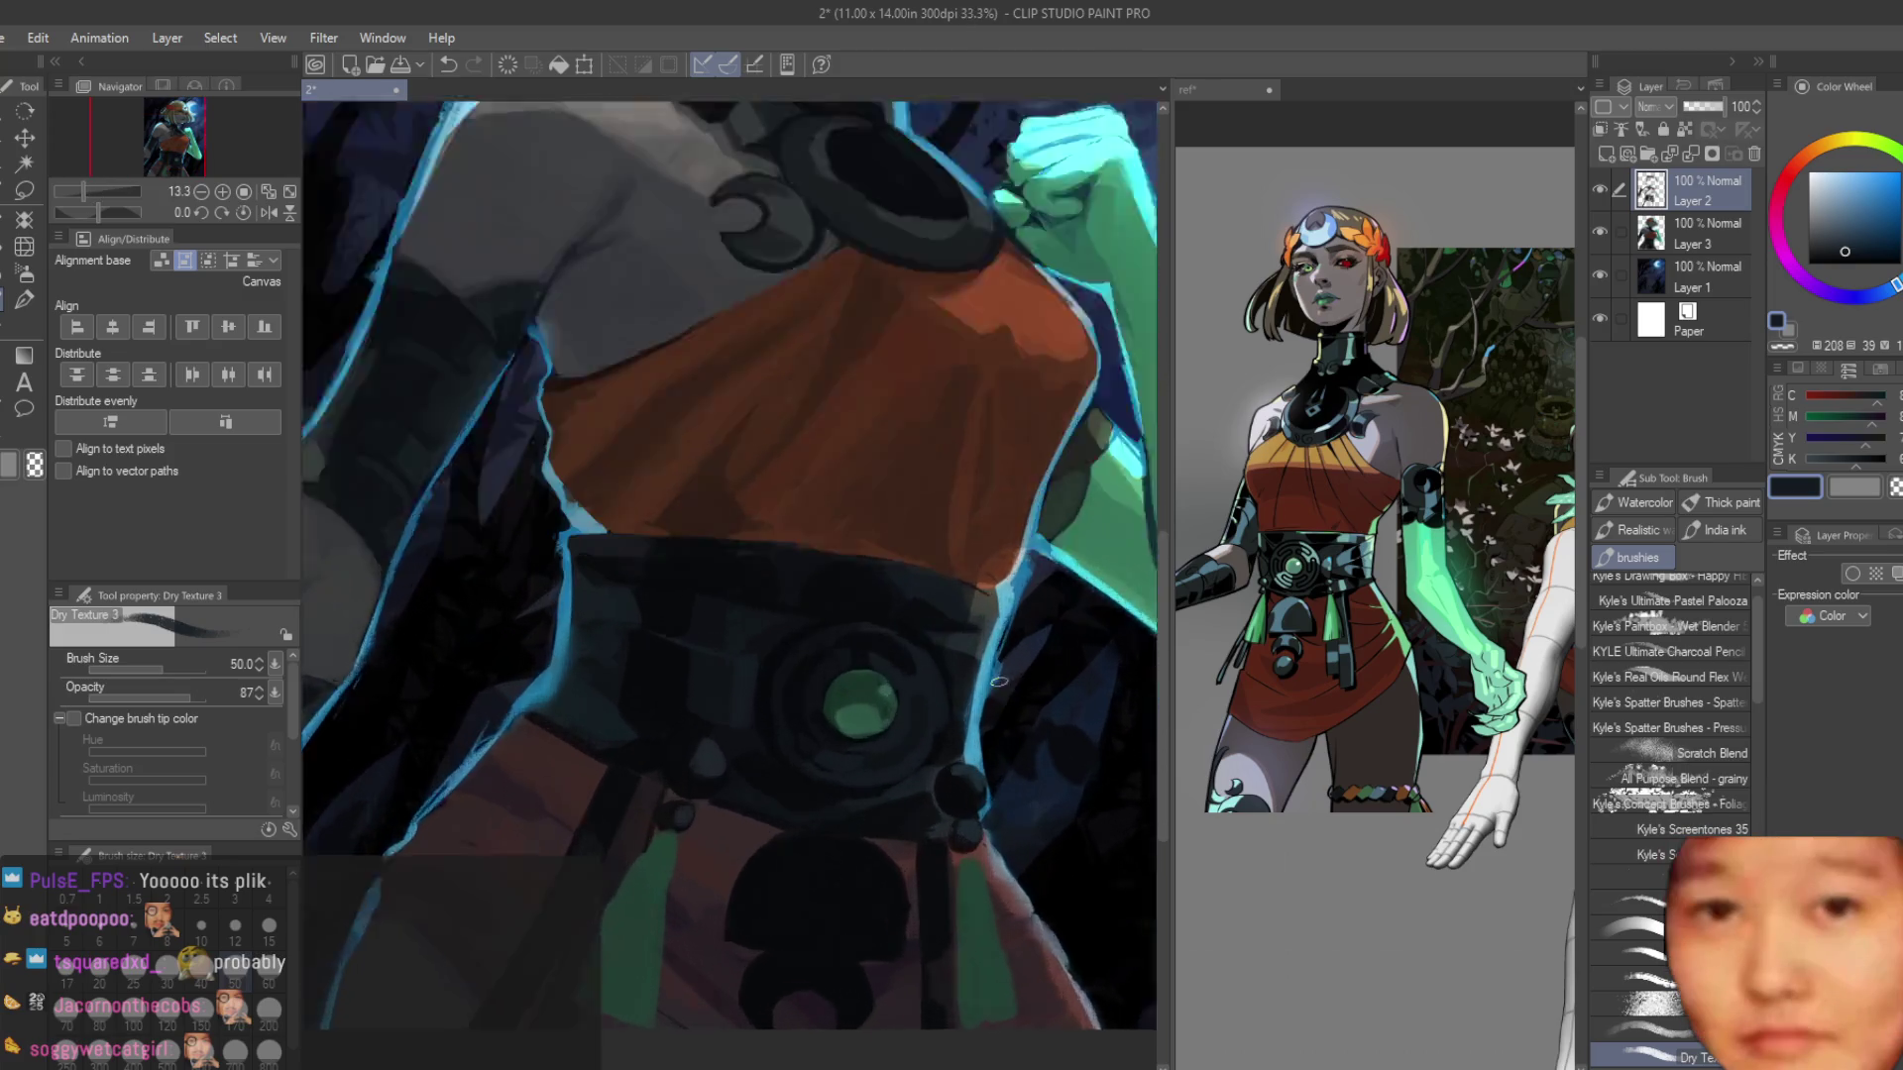
pyautogui.scroll(1, 999, 682)
pyautogui.scroll(3, 937, 688)
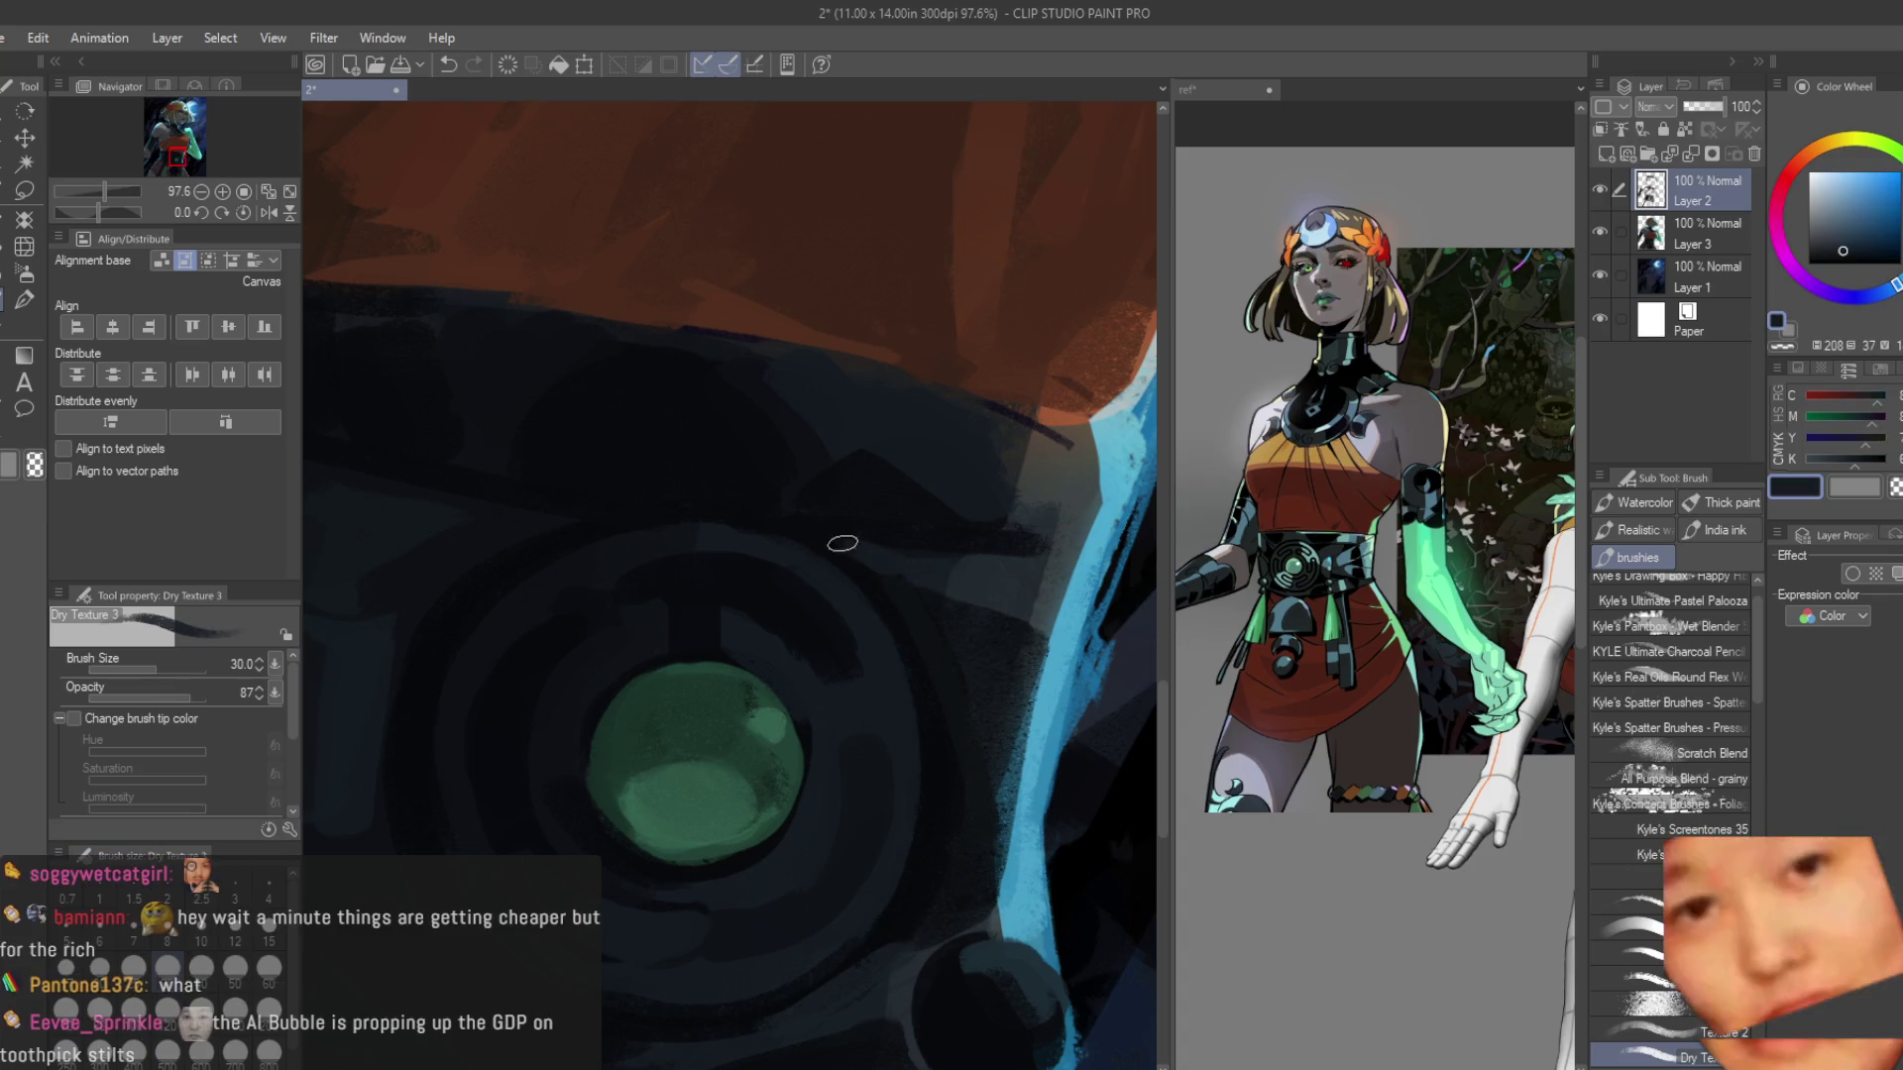
pyautogui.scroll(-3, 892, 650)
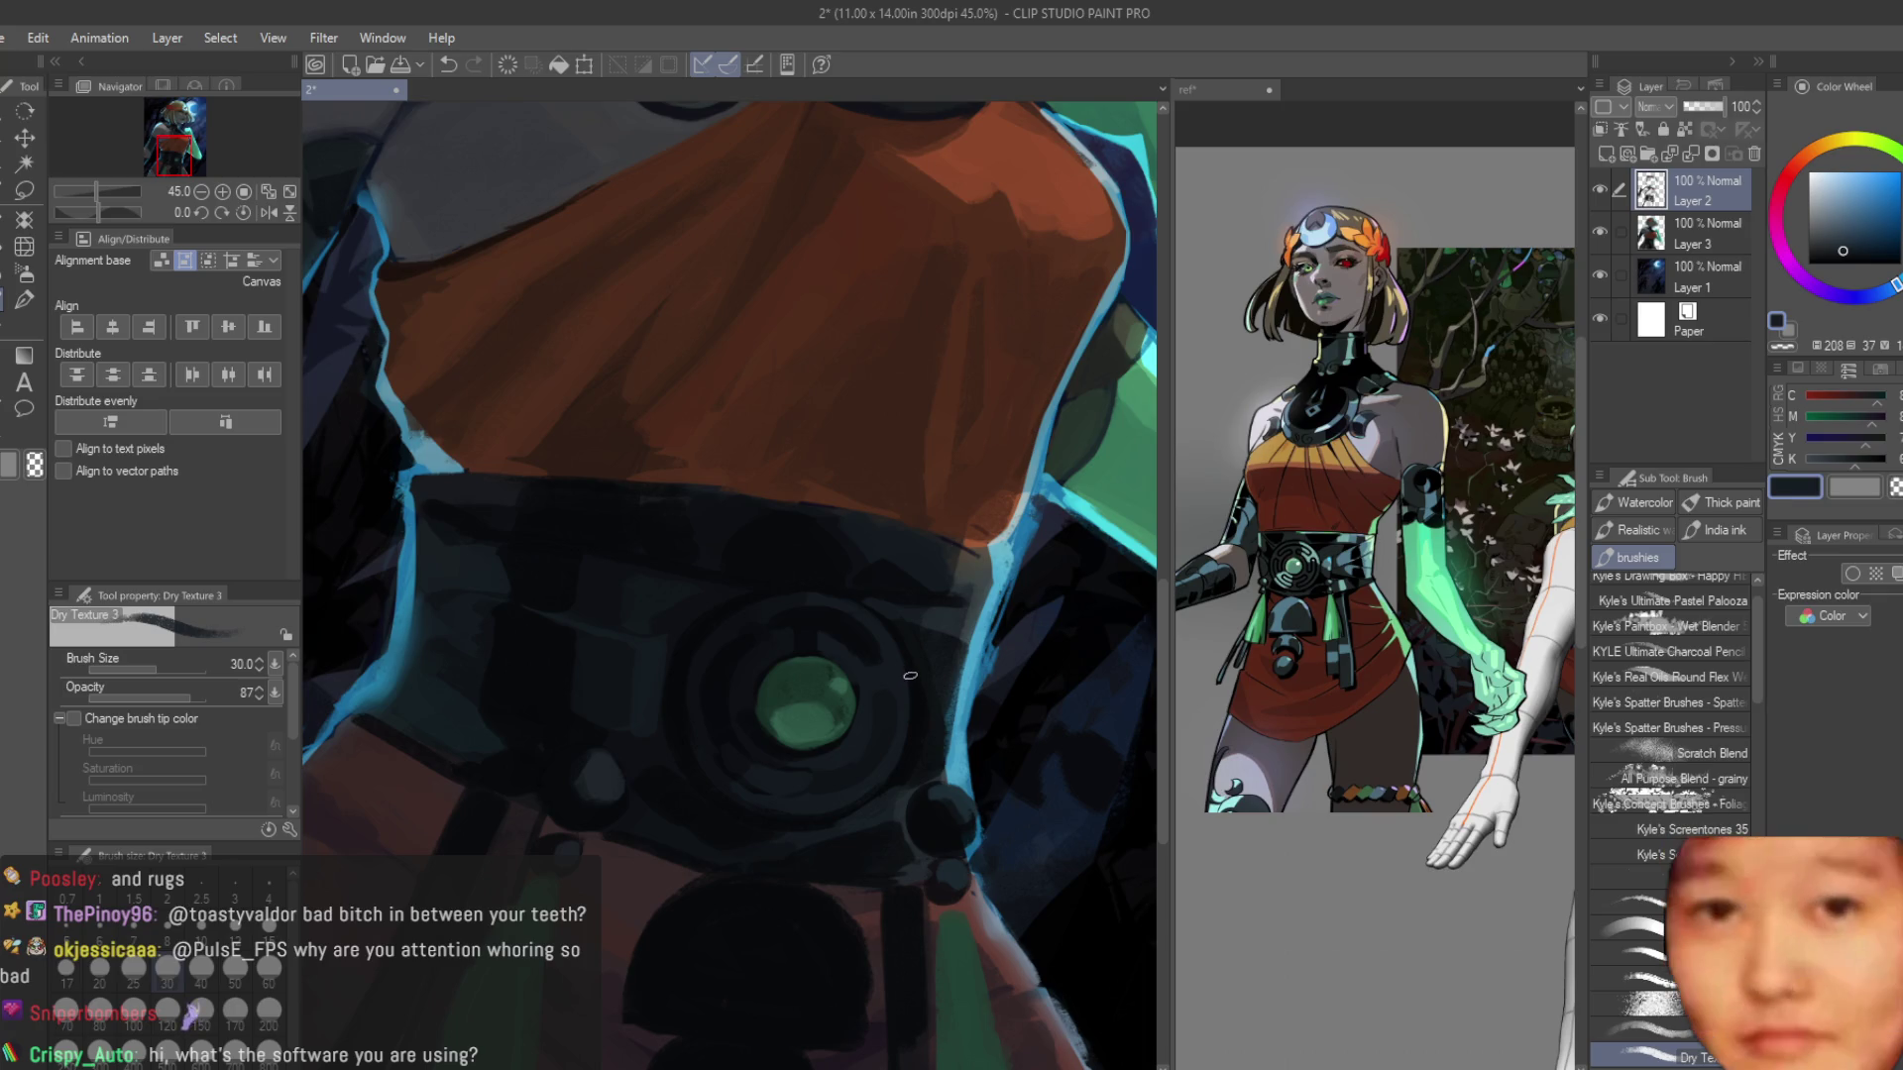
pyautogui.scroll(2, 709, 768)
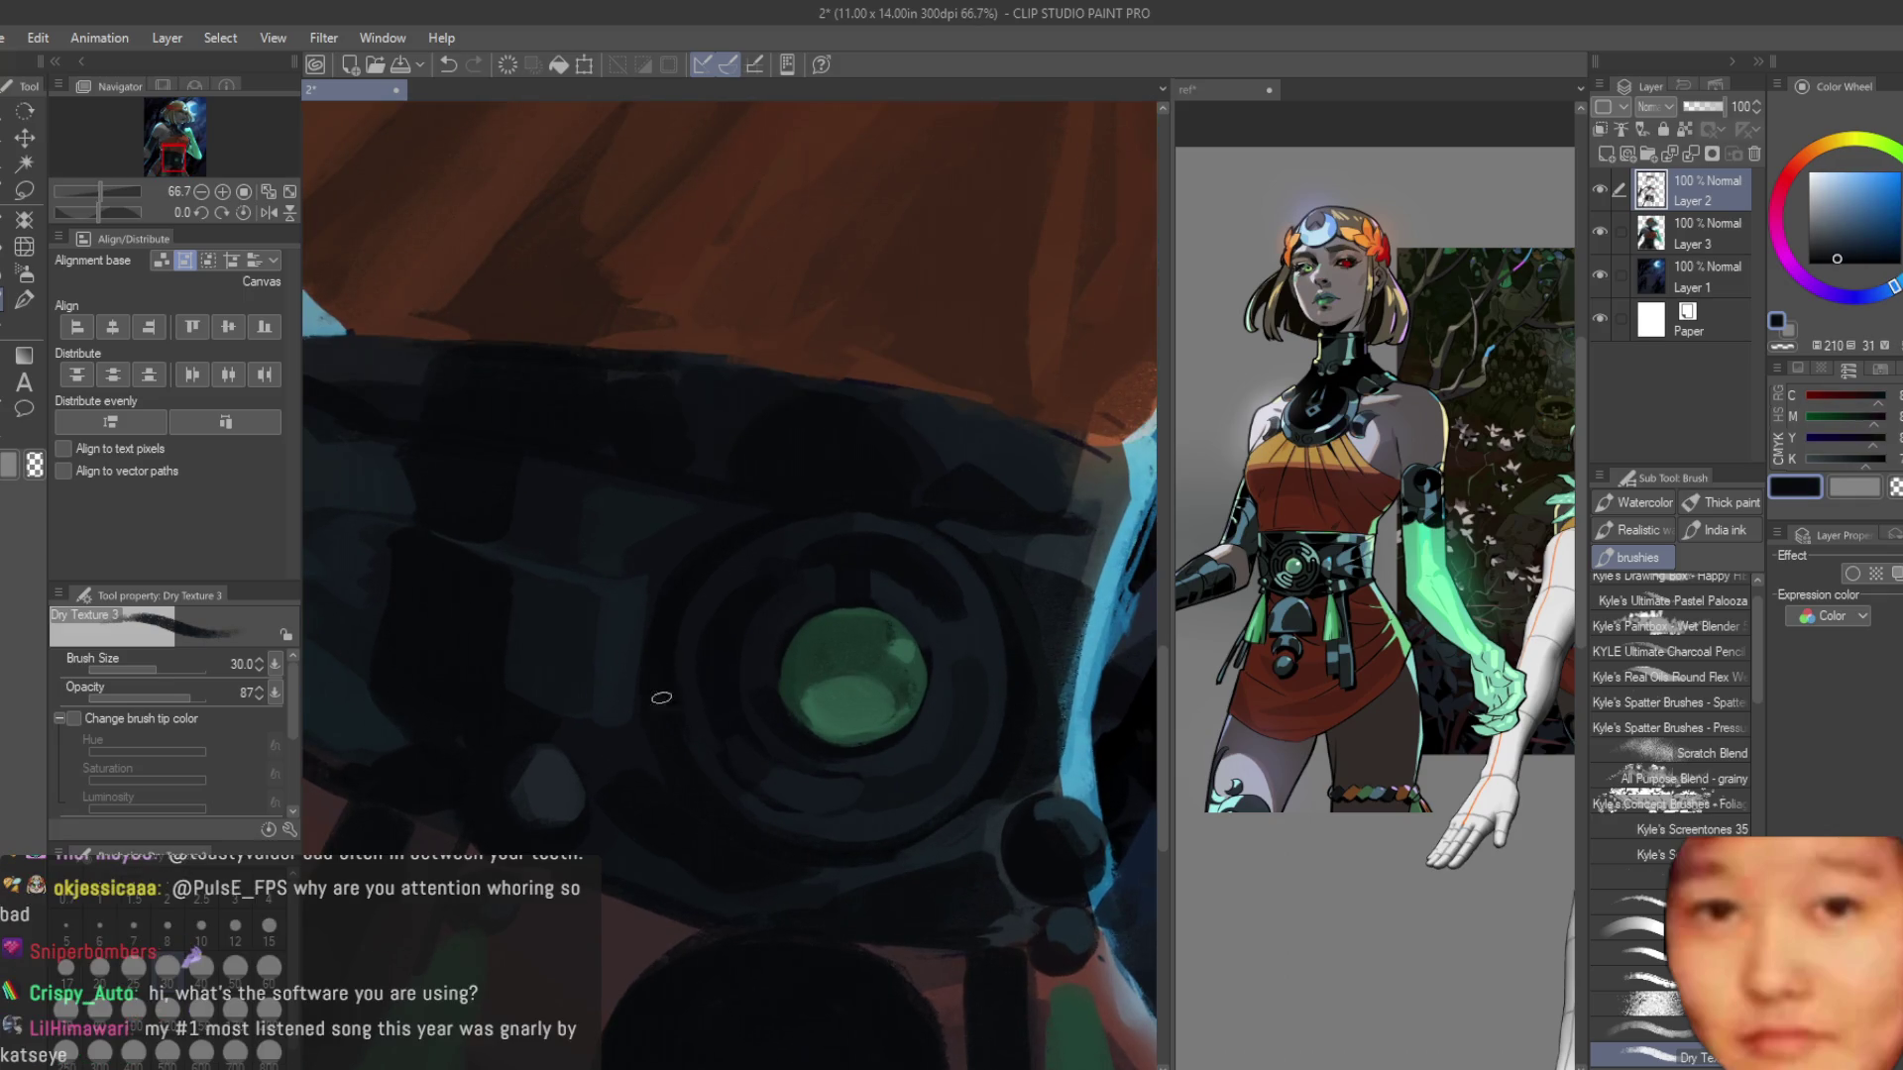
pyautogui.scroll(-3, 924, 637)
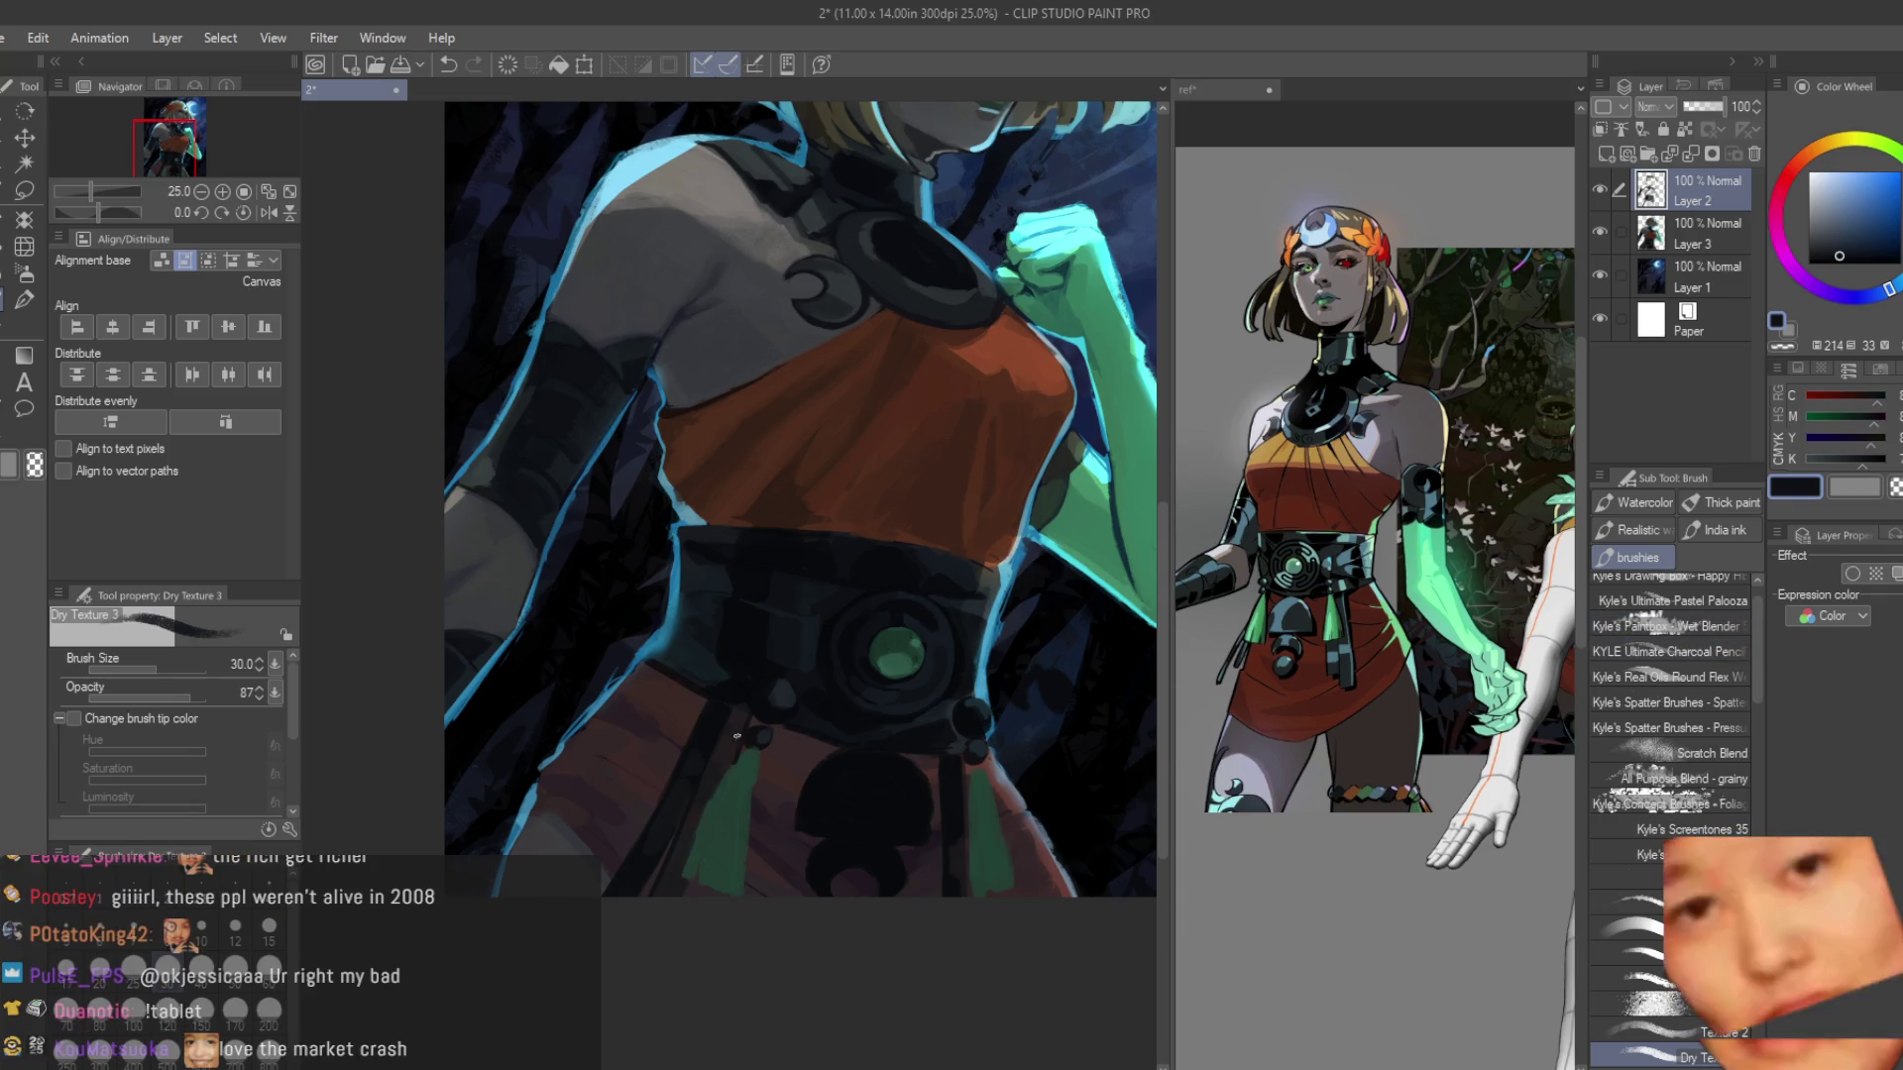
pyautogui.scroll(-1, 845, 852)
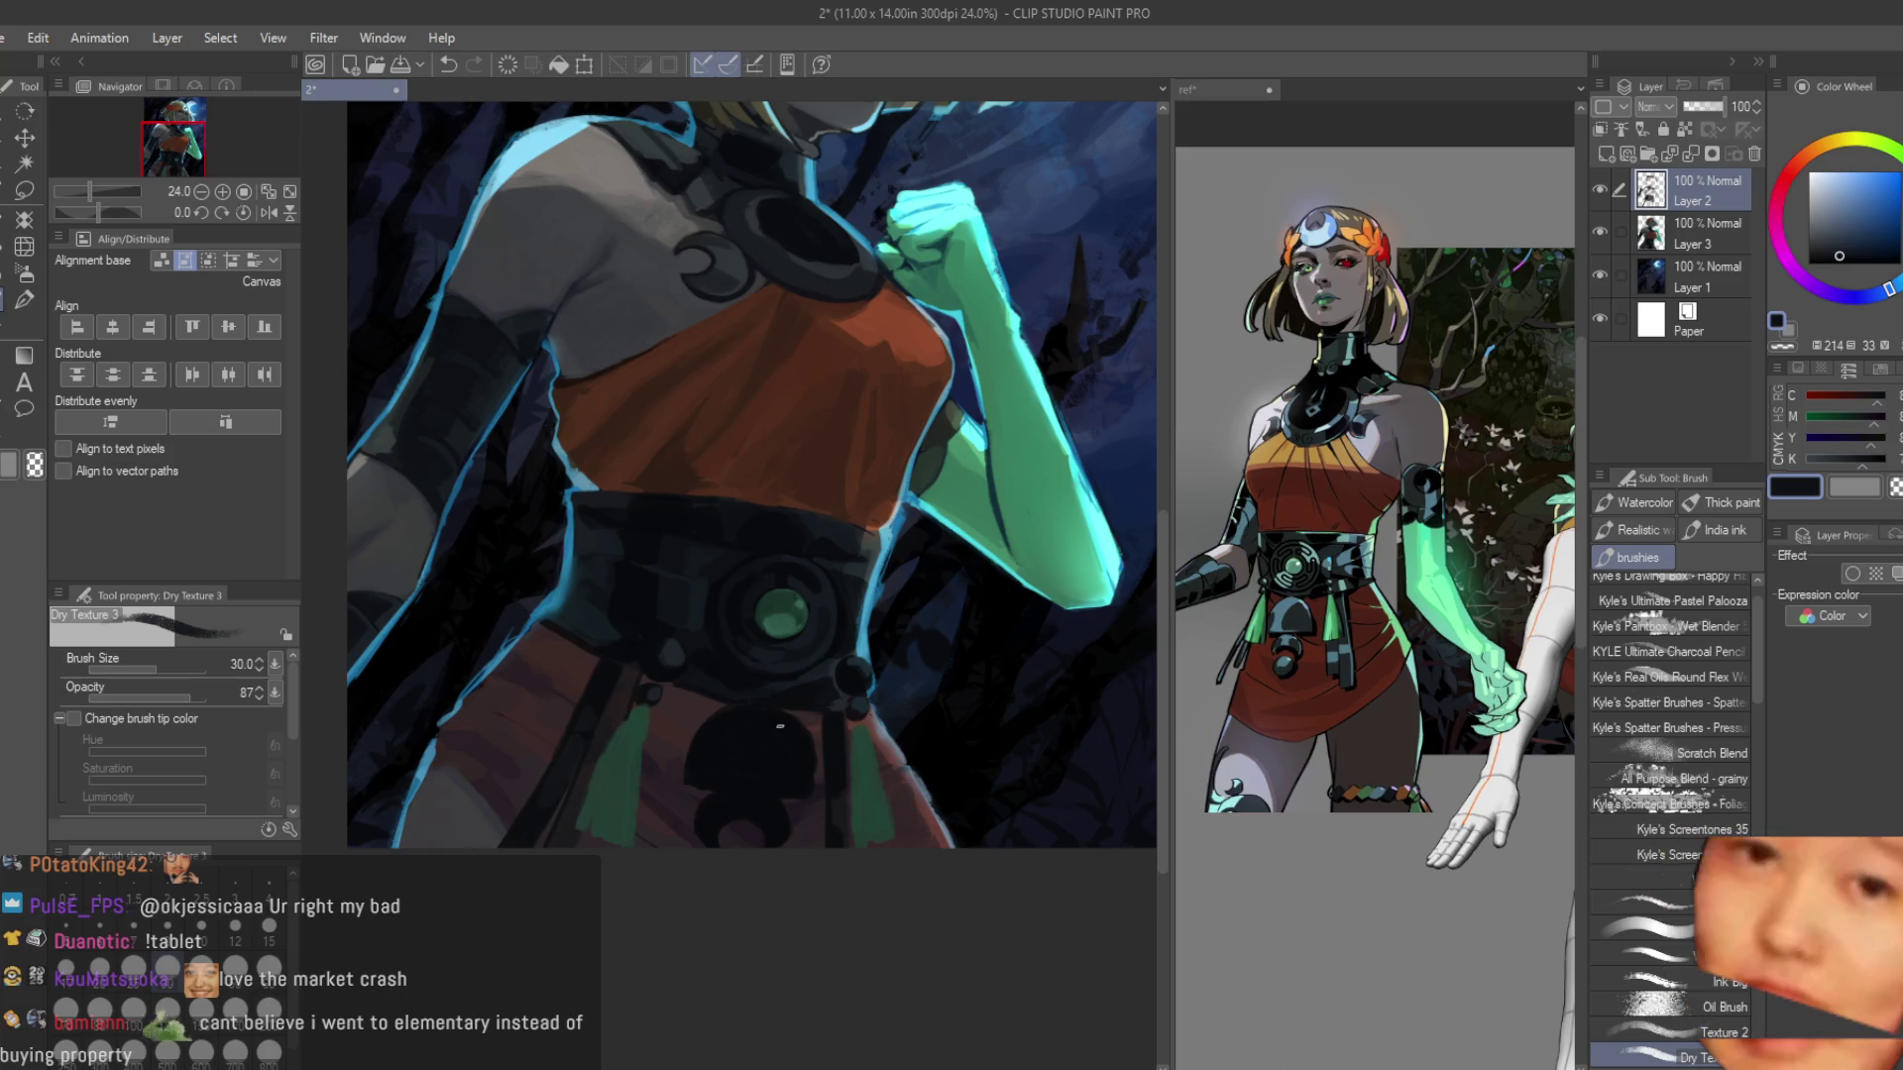
pyautogui.scroll(5, 779, 726)
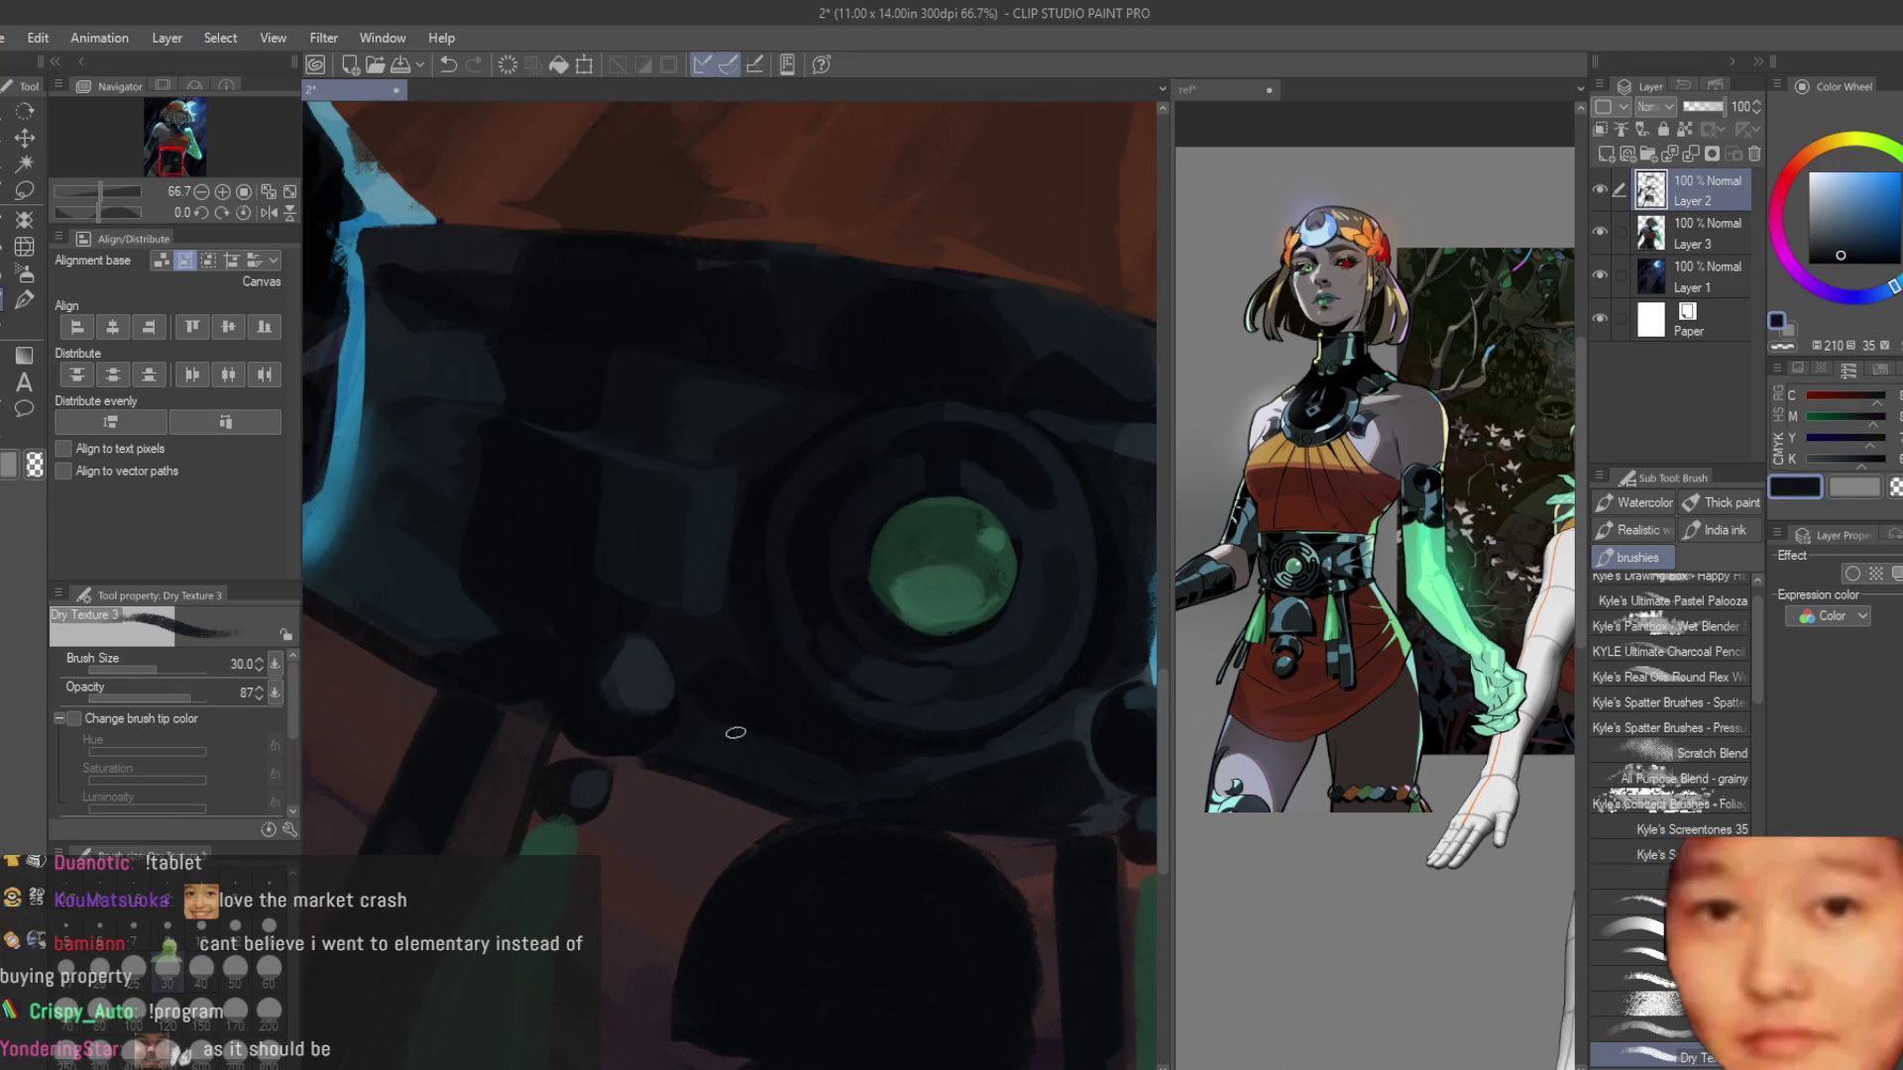
pyautogui.scroll(-2, 838, 771)
# Block in the dome below the gem with dark blue strokes and a top-left curve highlight.
pyautogui.scroll(2, 808, 668)
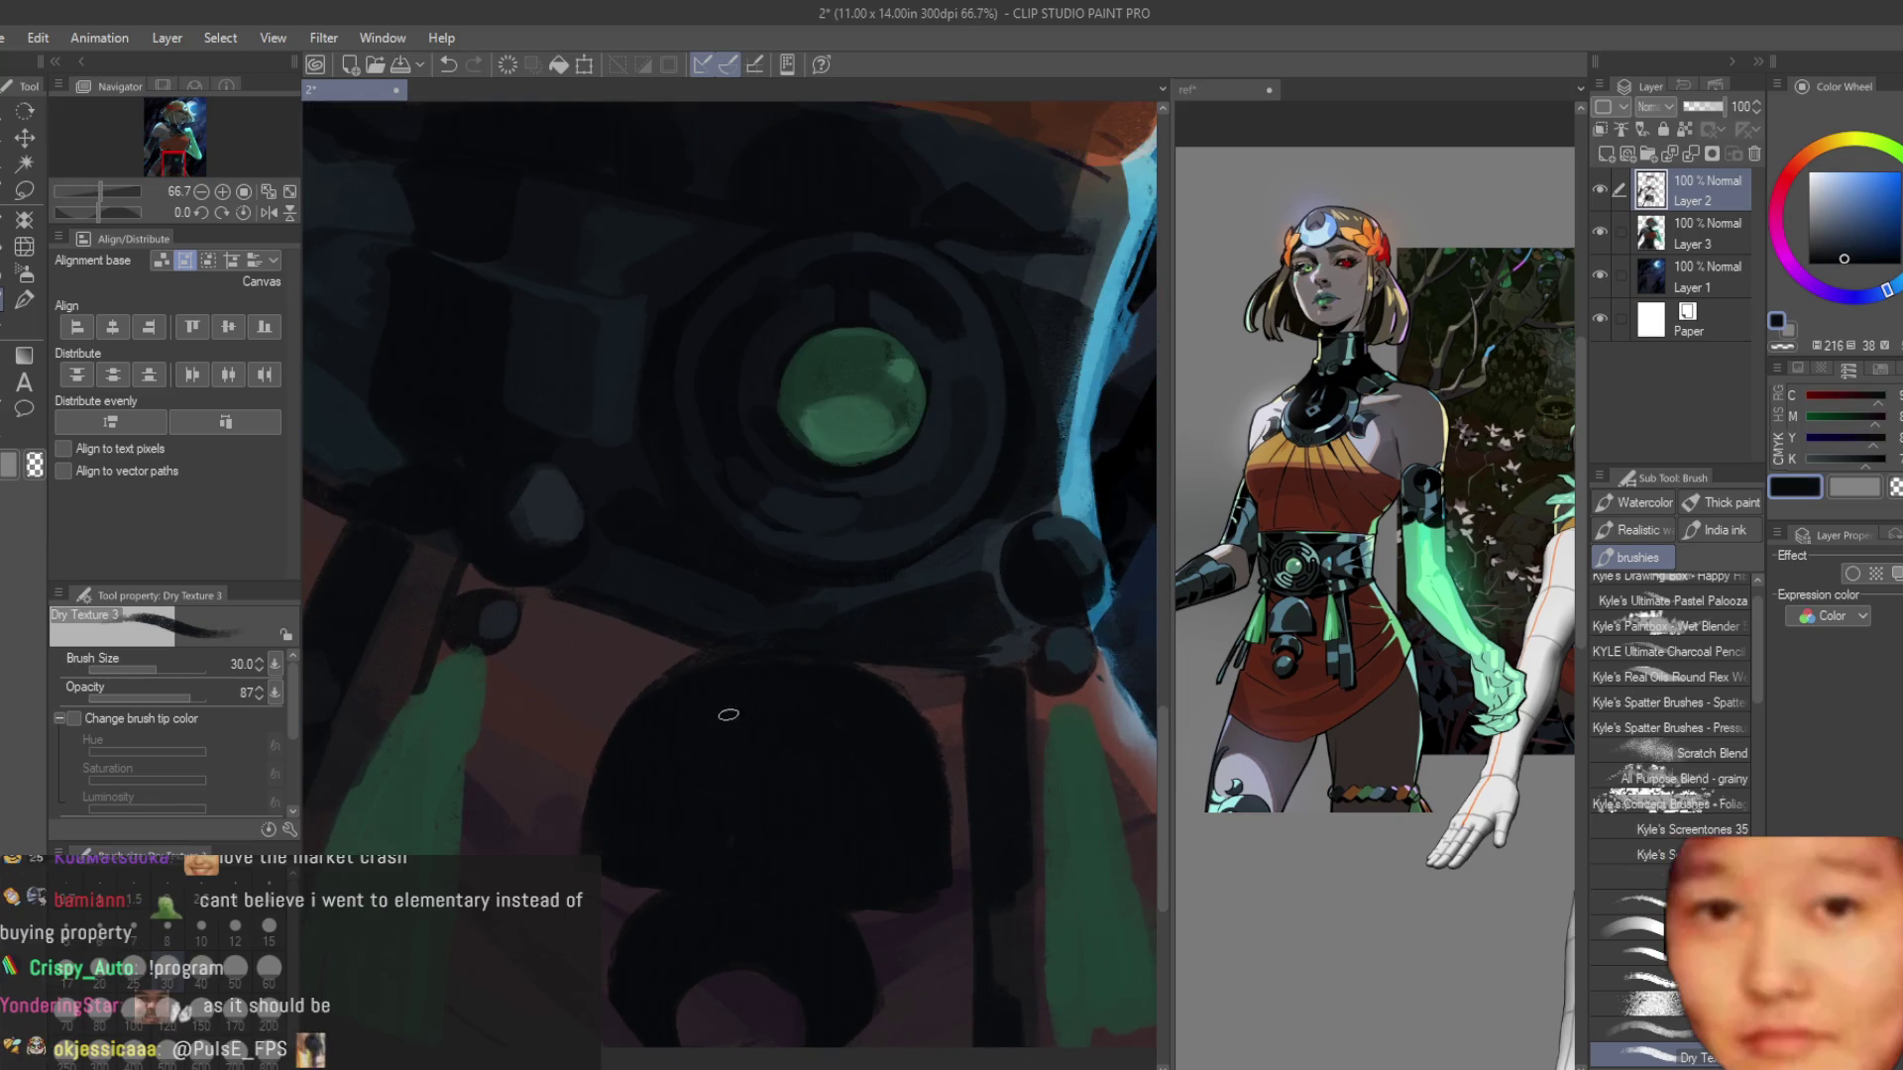
pyautogui.keyDown('alt'); pyautogui.click(929, 605); pyautogui.keyUp('alt')
pyautogui.moveTo(763, 694)
pyautogui.mouseDown()
pyautogui.moveTo(905, 764)
pyautogui.moveTo(683, 693)
pyautogui.moveTo(822, 862)
pyautogui.mouseUp()
pyautogui.moveTo(842, 723)
pyautogui.mouseDown()
pyautogui.moveTo(806, 764)
pyautogui.moveTo(794, 882)
pyautogui.mouseUp()
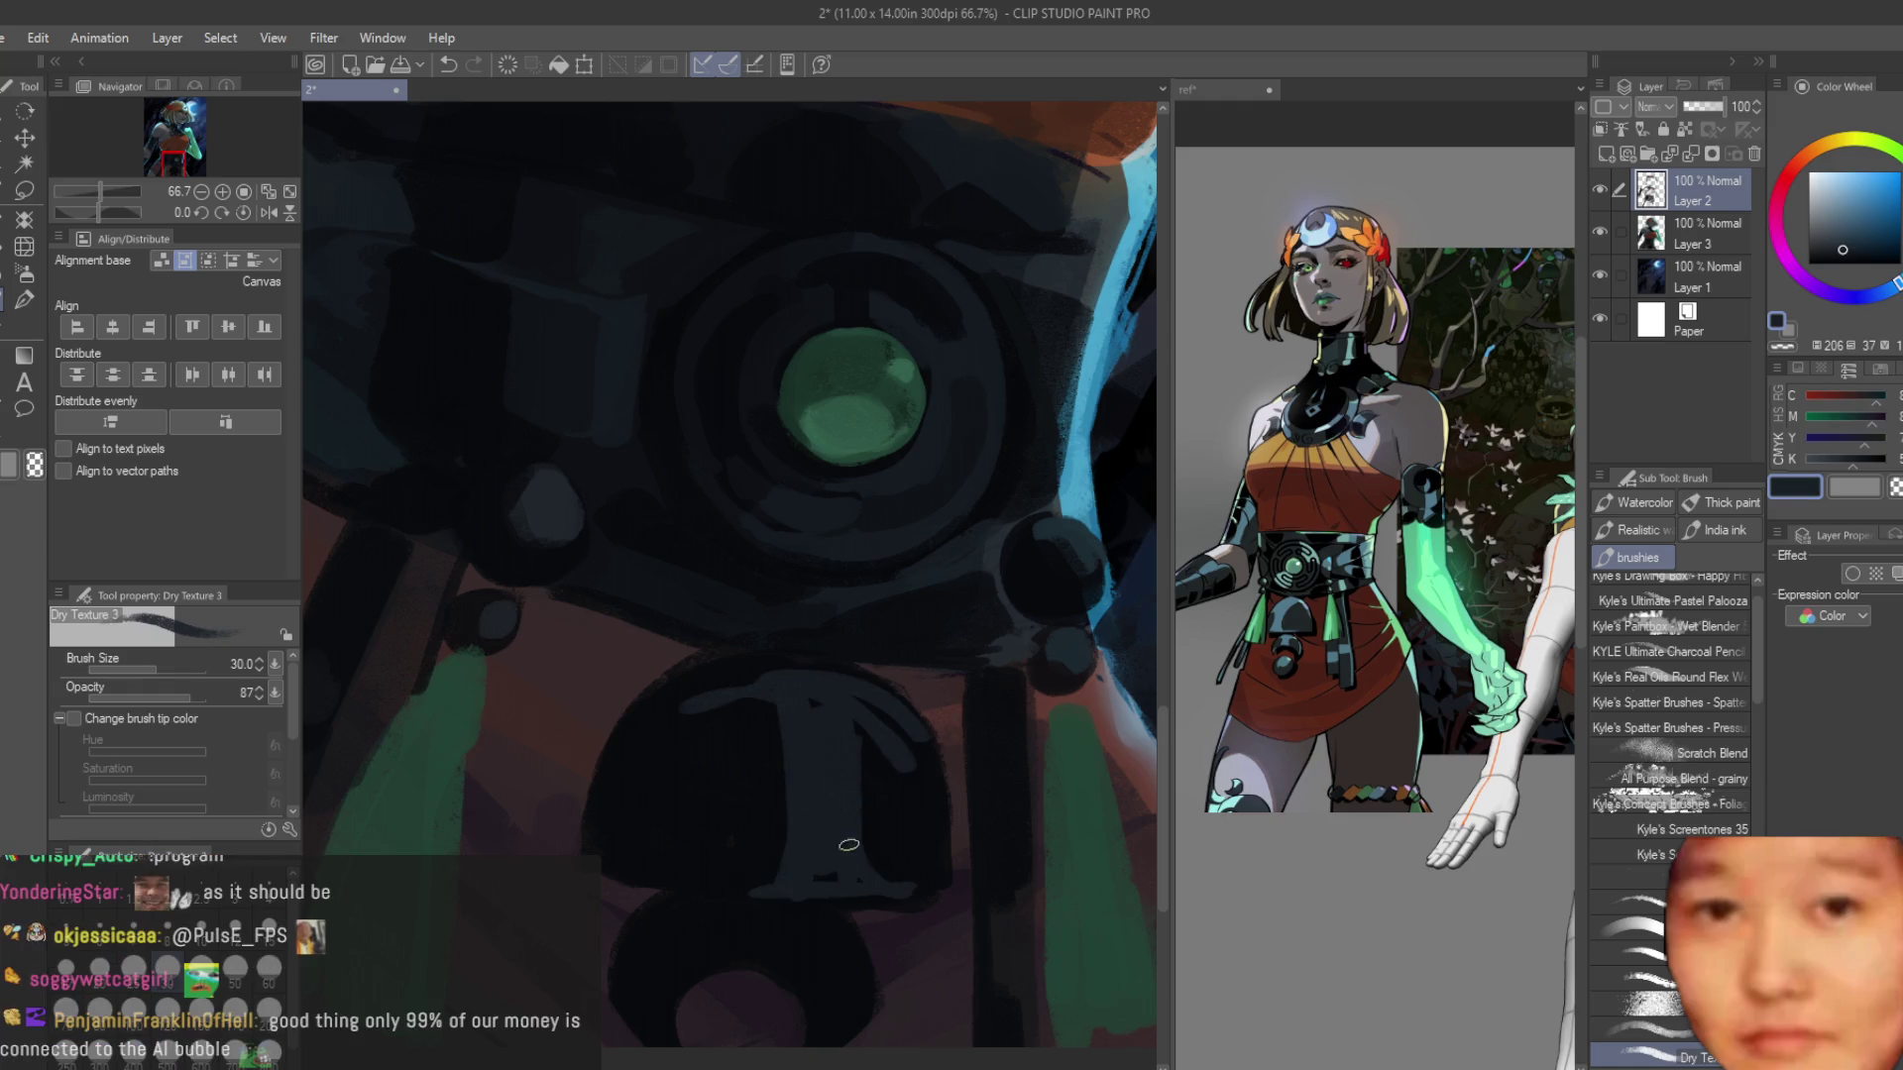
pyautogui.moveTo(864, 748); pyautogui.dragTo(867, 861)
pyautogui.moveTo(780, 681)
pyautogui.mouseDown()
pyautogui.moveTo(659, 706)
pyautogui.moveTo(704, 697)
pyautogui.moveTo(634, 754)
pyautogui.moveTo(659, 734)
pyautogui.mouseUp()
pyautogui.keyDown('alt'); pyautogui.click(694, 733); pyautogui.keyUp('alt')
pyautogui.moveTo(783, 723); pyautogui.dragTo(798, 882)
pyautogui.keyDown('alt'); pyautogui.click(832, 839); pyautogui.keyUp('alt')
pyautogui.scroll(-8, 909, 885)
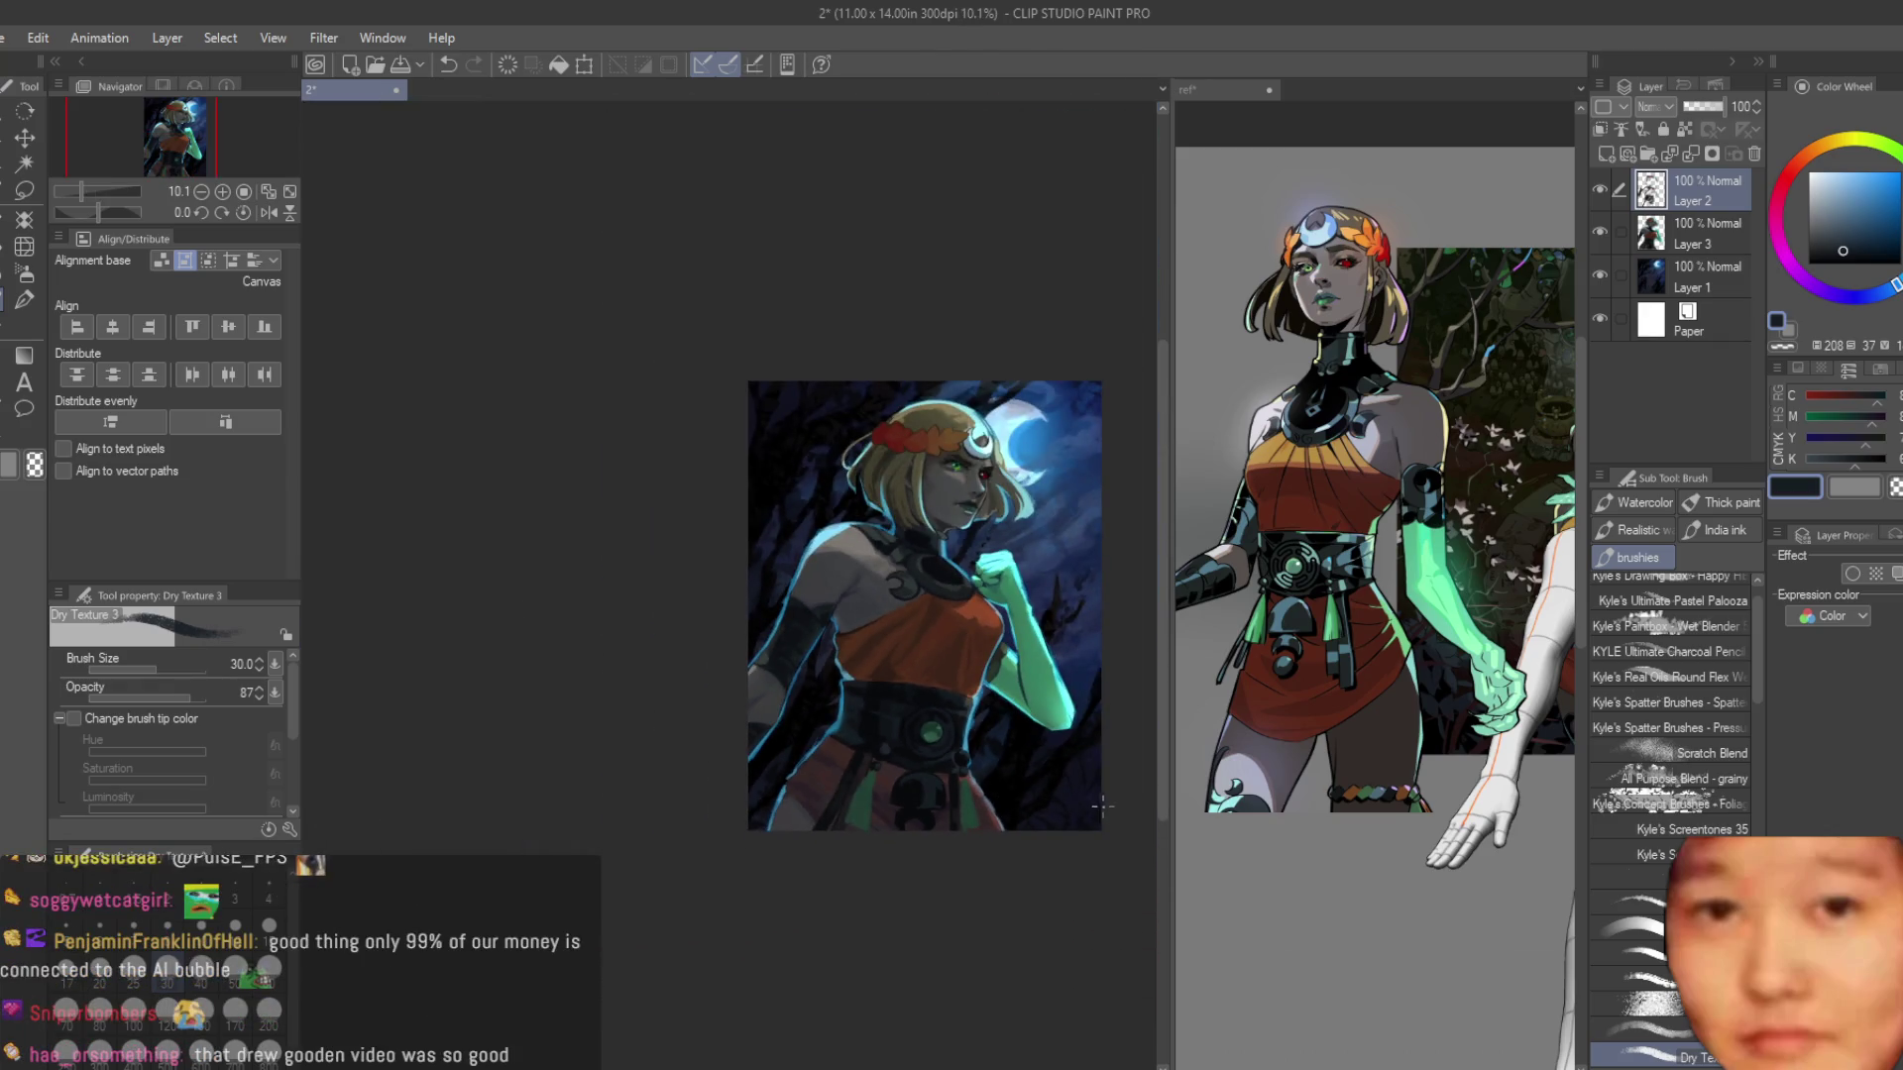
pyautogui.scroll(8, 1030, 892)
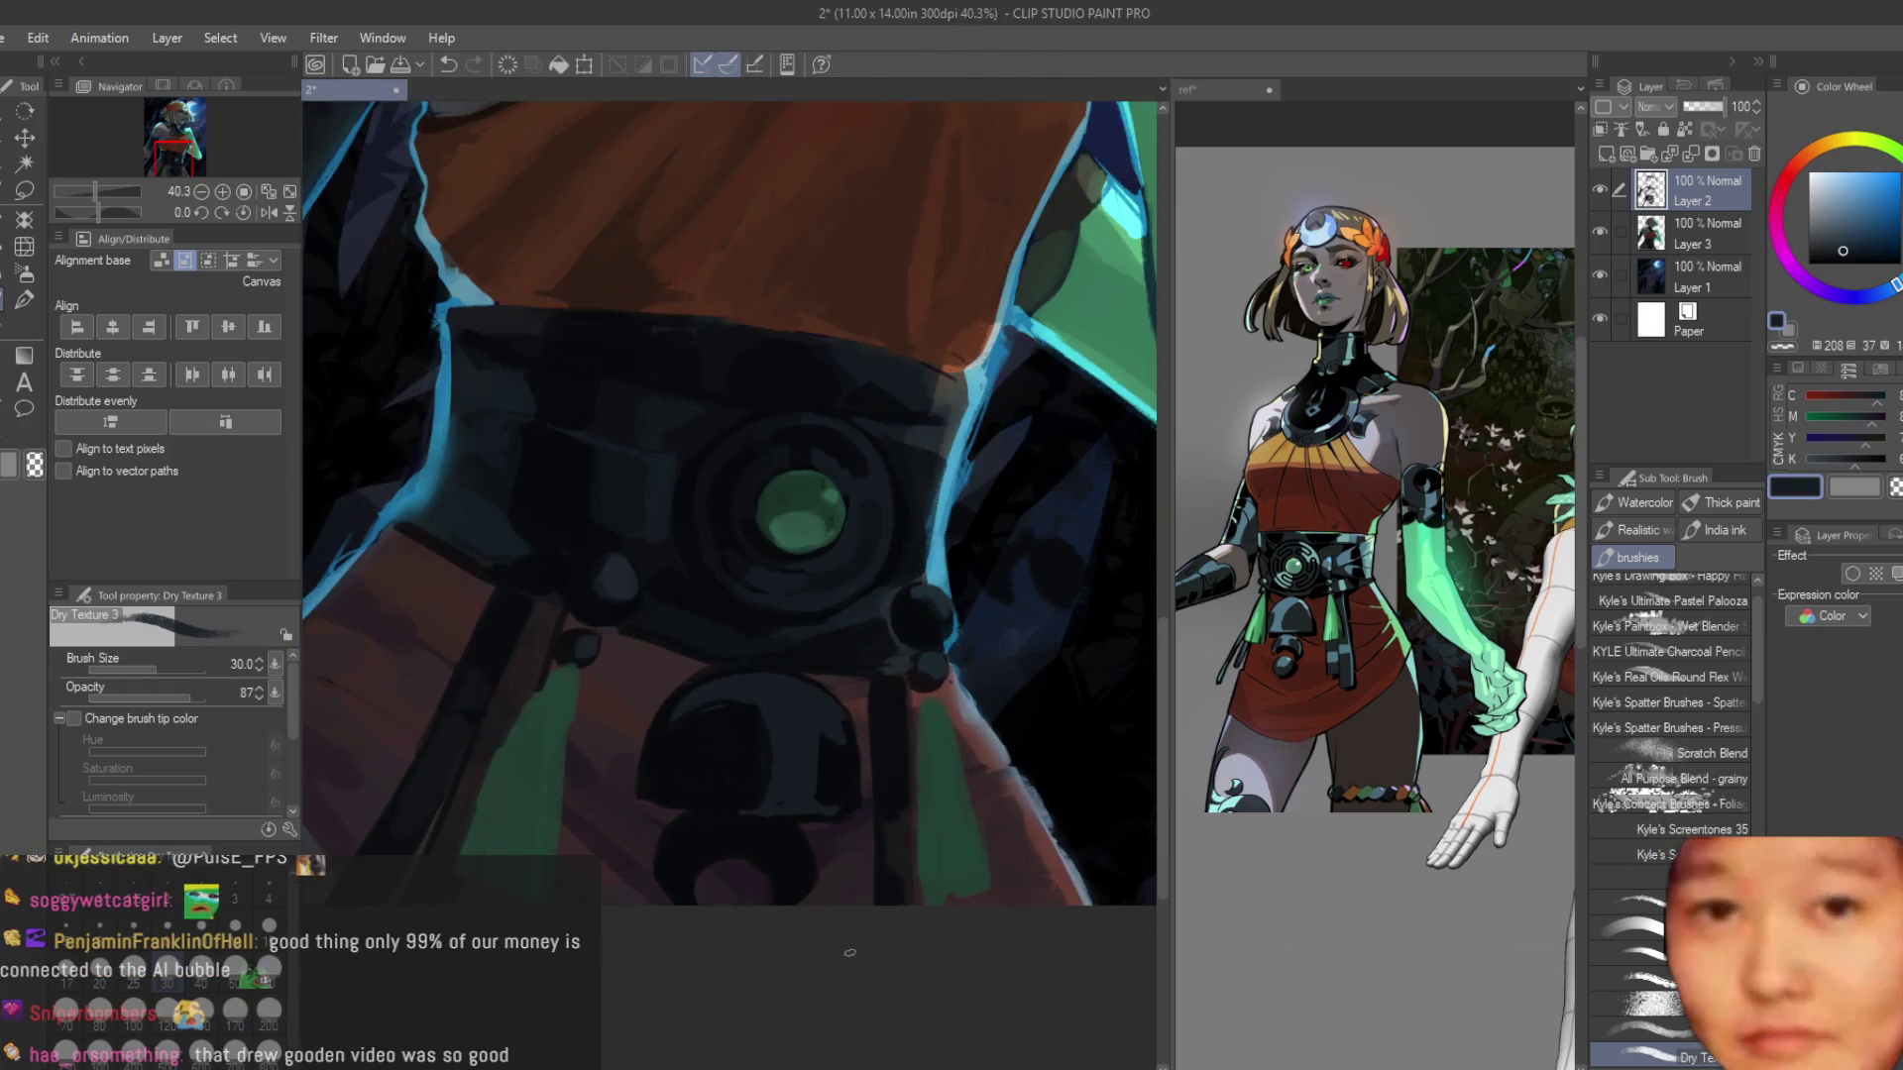
# Using sampled navy tones, darken the dome's lower edge and upper-left edge.
pyautogui.keyDown('alt'); pyautogui.click(666, 883); pyautogui.keyUp('alt')
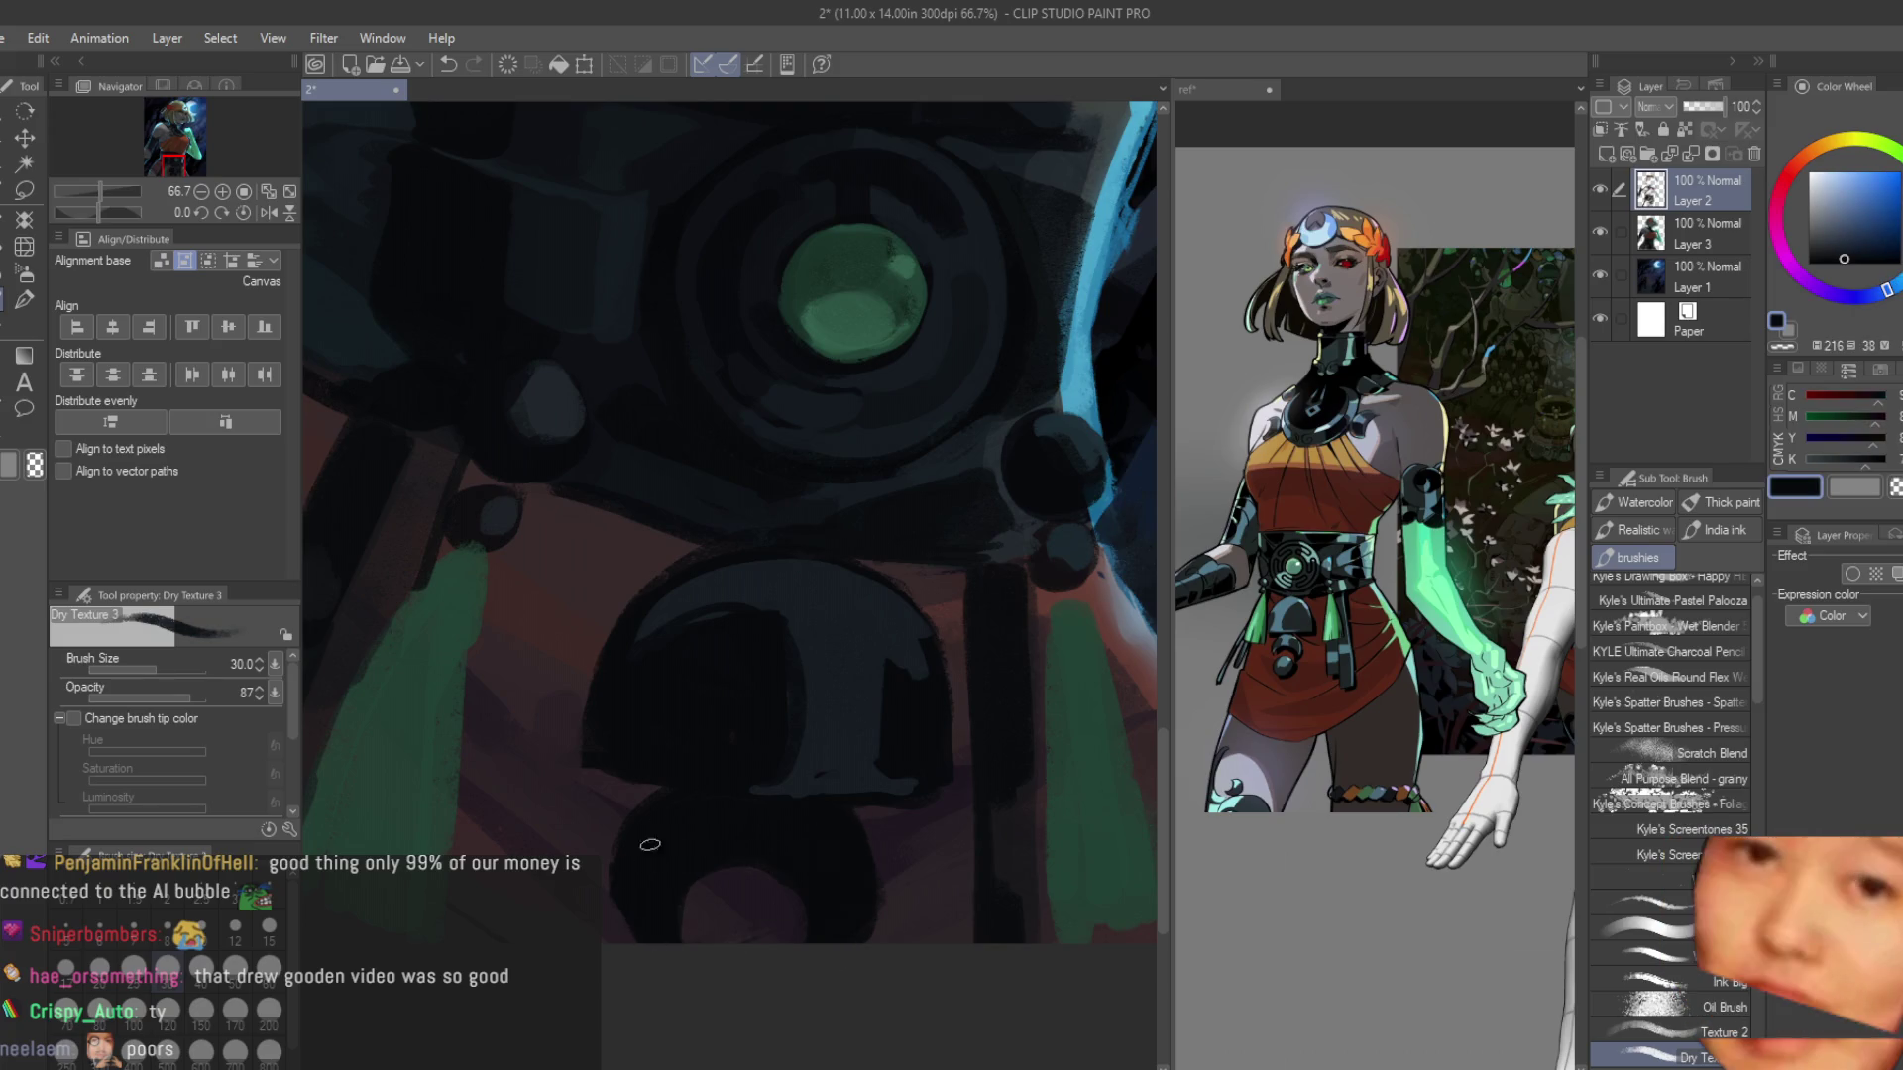
pyautogui.keyDown('alt'); pyautogui.click(856, 740); pyautogui.keyUp('alt')
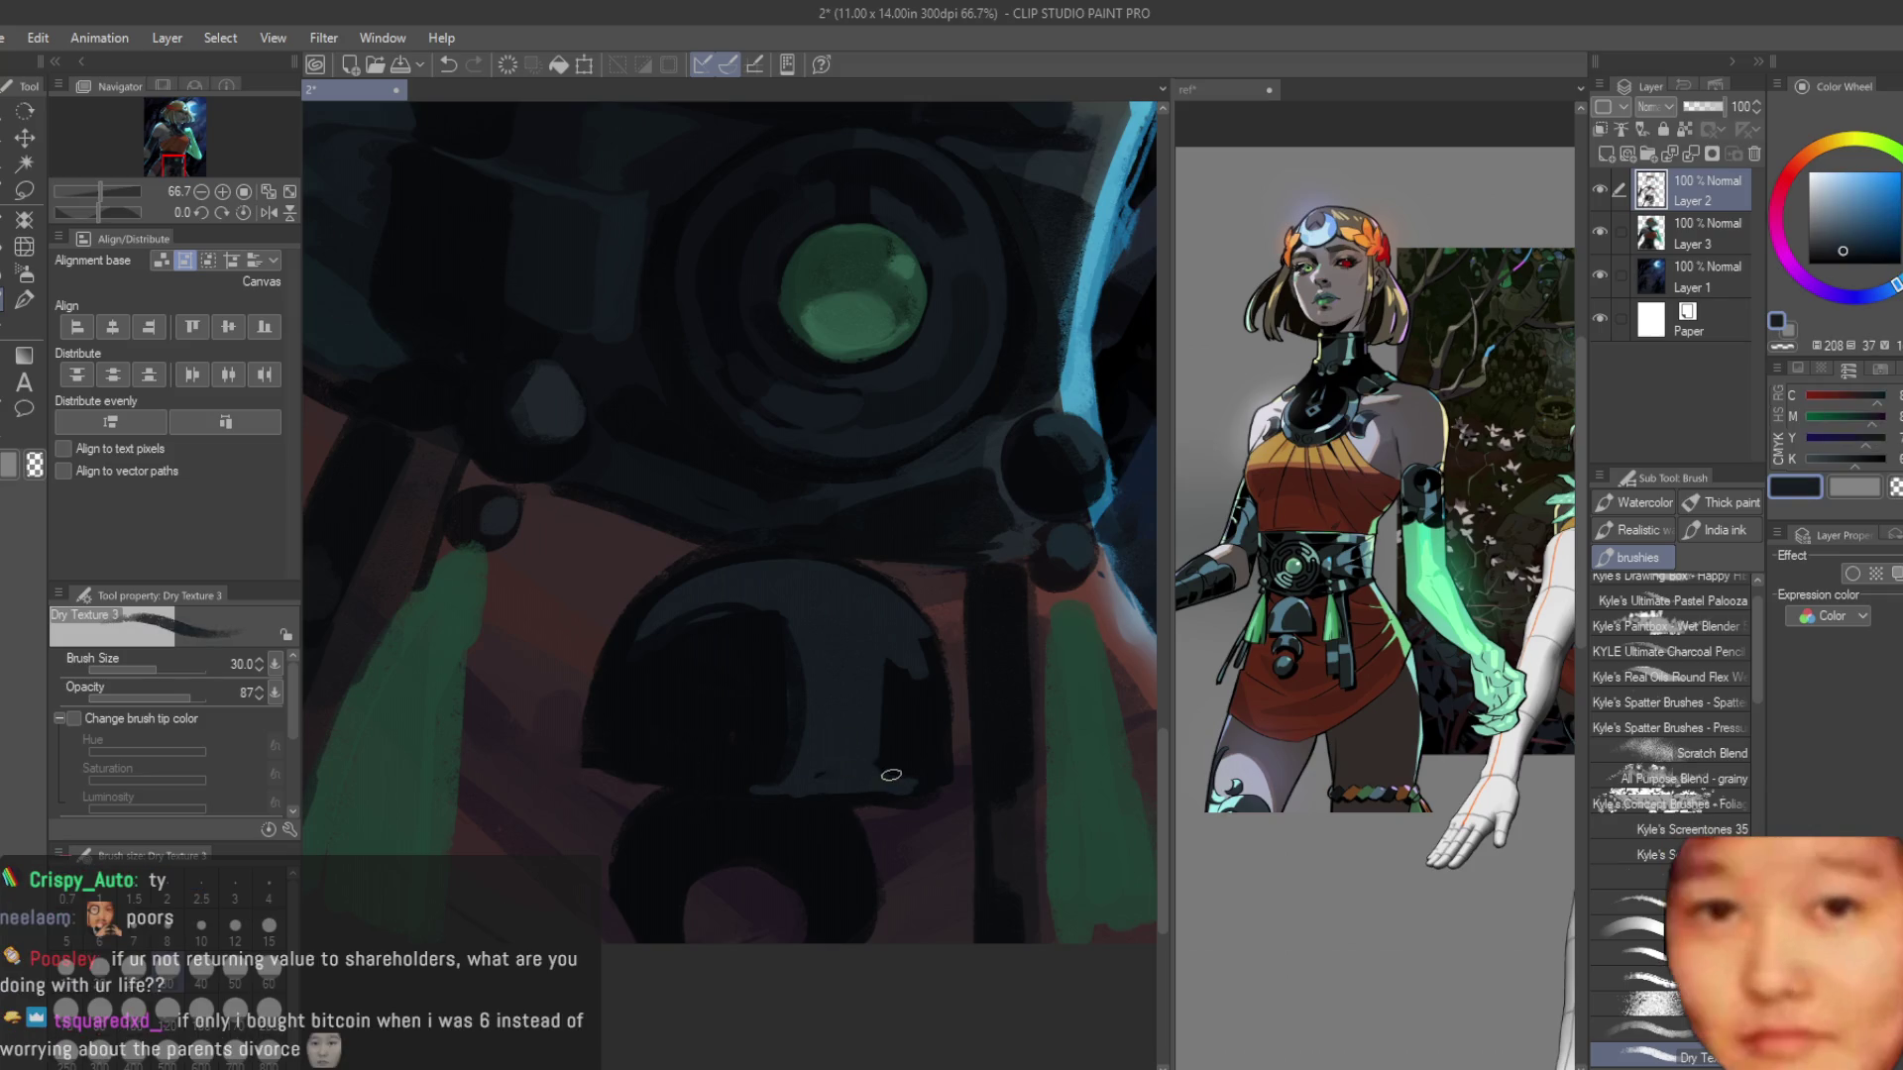
pyautogui.scroll(1, 599, 793)
pyautogui.keyDown('alt'); pyautogui.click(599, 783); pyautogui.keyUp('alt')
pyautogui.keyDown('alt'); pyautogui.click(599, 767); pyautogui.keyUp('alt')
pyautogui.moveTo(584, 771); pyautogui.dragTo(738, 794)
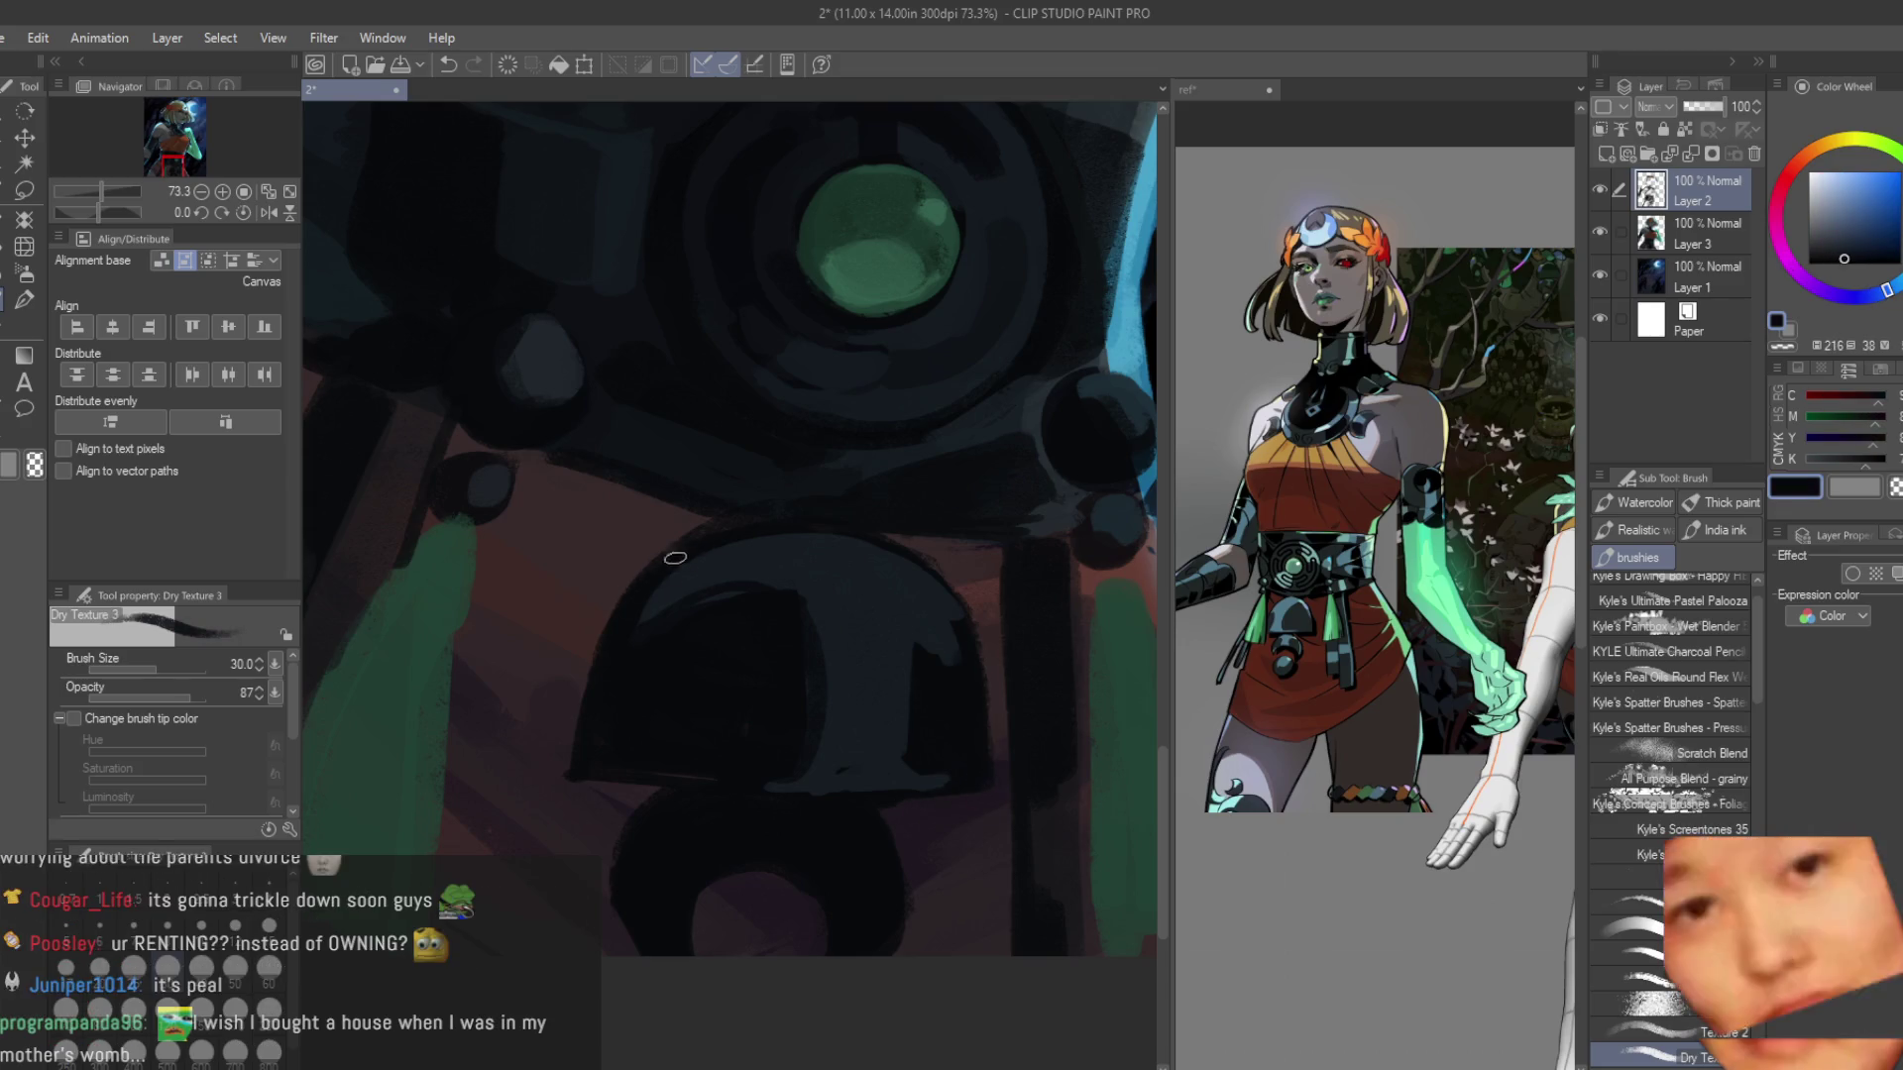
pyautogui.moveTo(608, 629); pyautogui.dragTo(625, 594)
pyautogui.keyDown('alt'); pyautogui.click(570, 666); pyautogui.keyUp('alt')
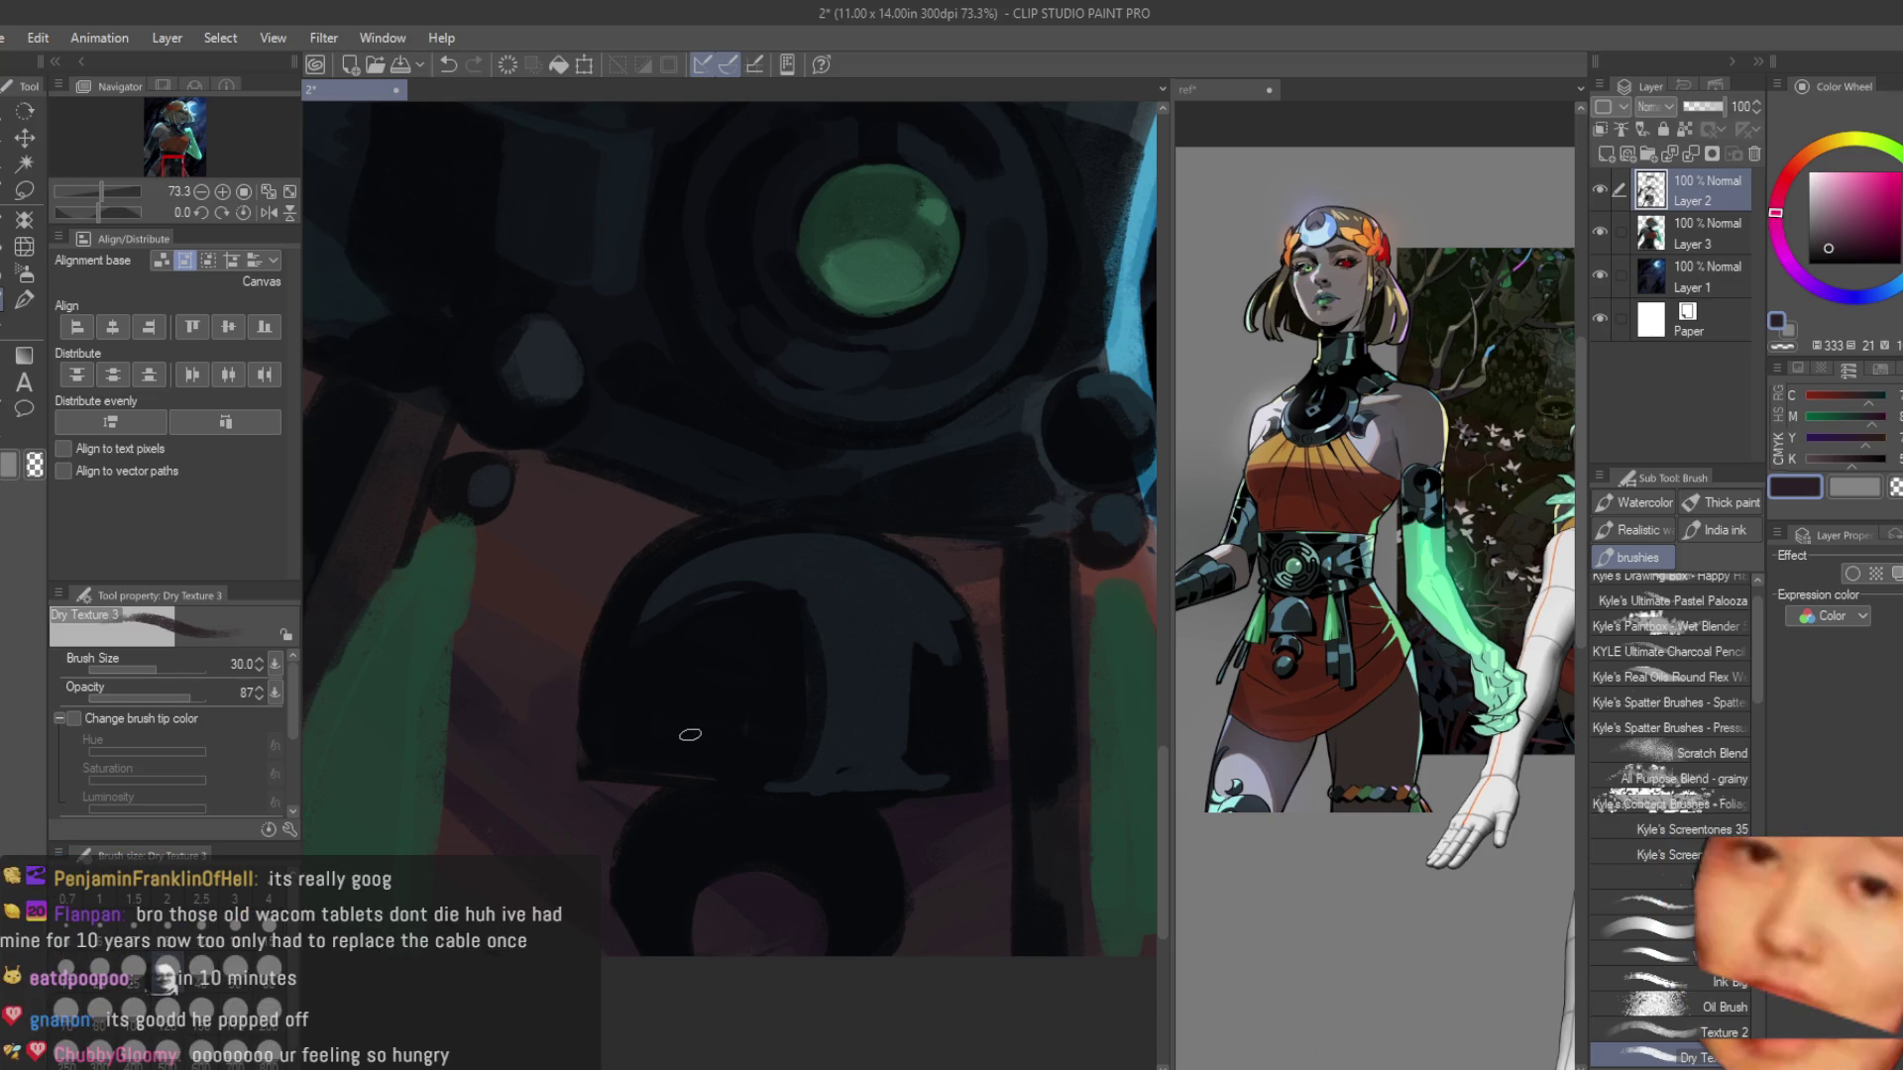
pyautogui.scroll(-1, 690, 734)
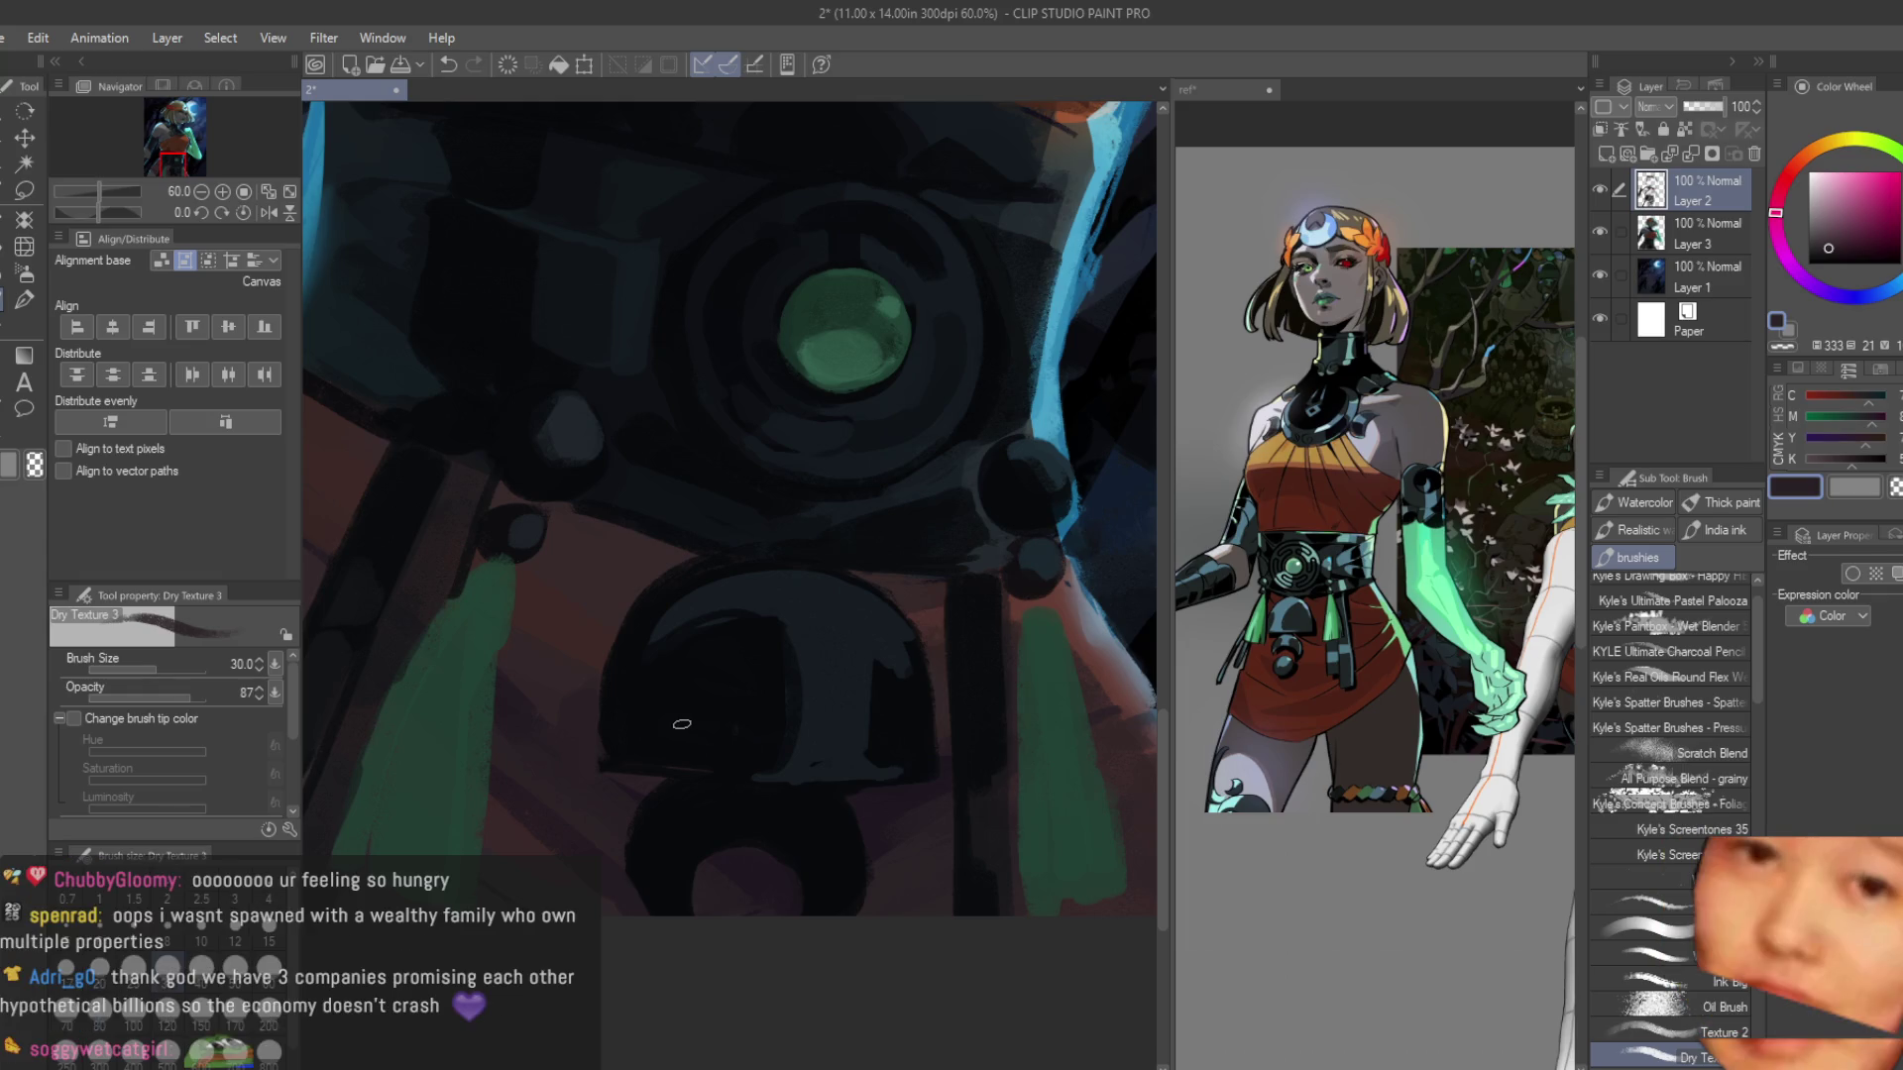
pyautogui.scroll(-1, 682, 722)
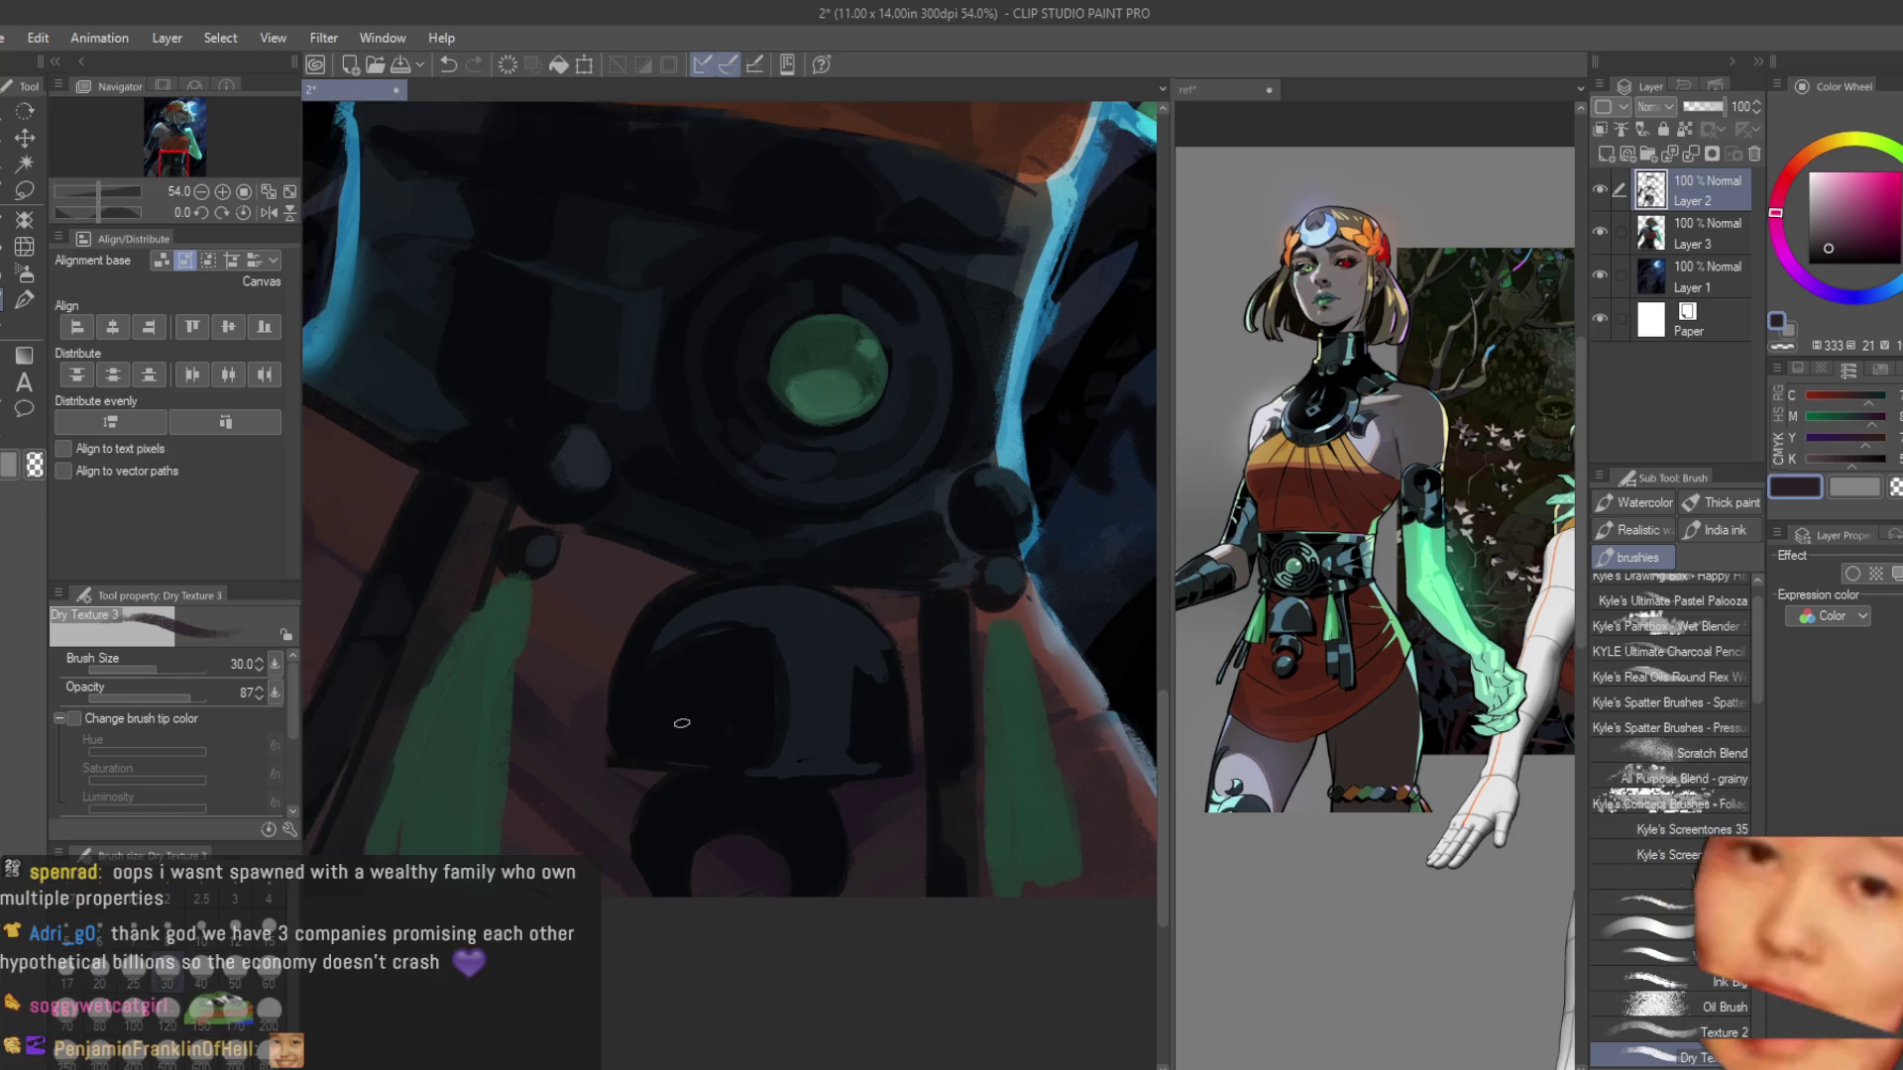
pyautogui.scroll(2, 793, 696)
# Enlarge the brush and sample dark navy and blue-grey tones from the belt ornament.
pyautogui.press(']')
pyautogui.press(']')
pyautogui.press(']')
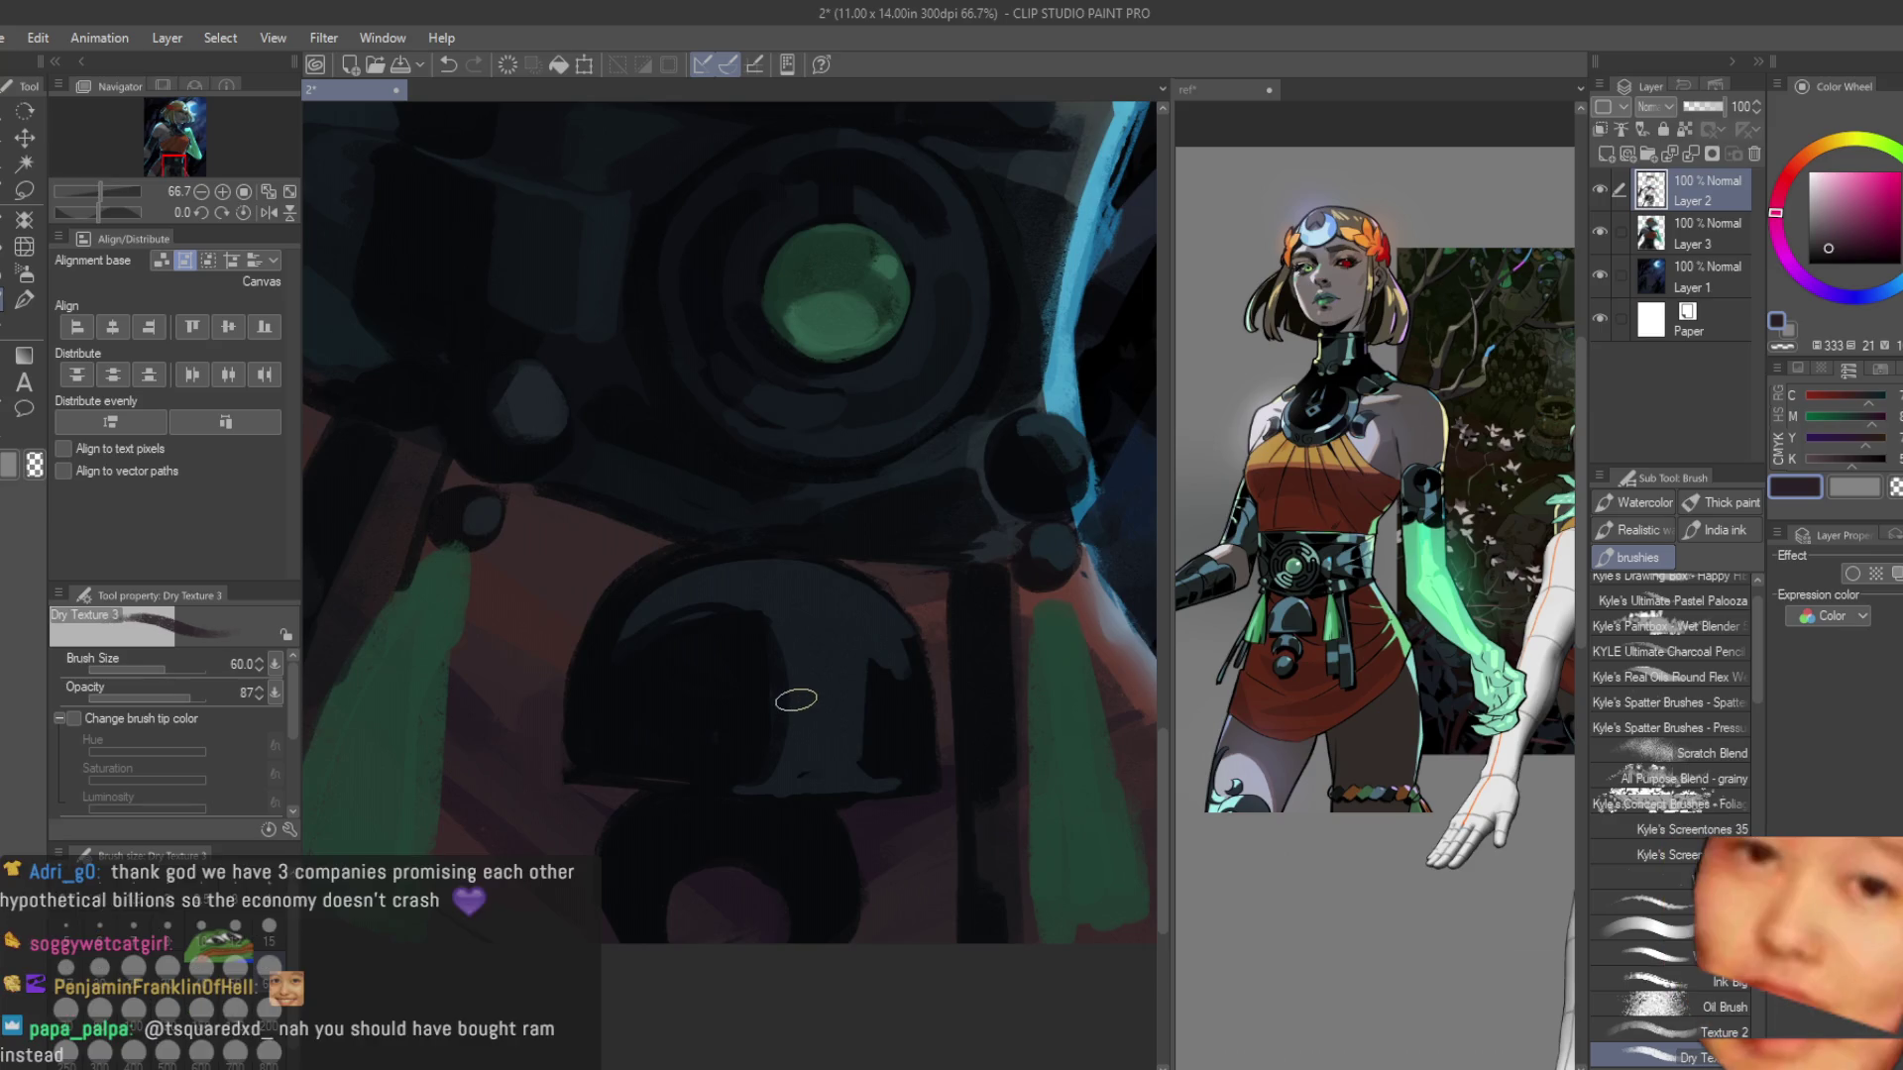
pyautogui.scroll(2, 813, 753)
pyautogui.keyDown('alt'); pyautogui.click(731, 590); pyautogui.keyUp('alt')
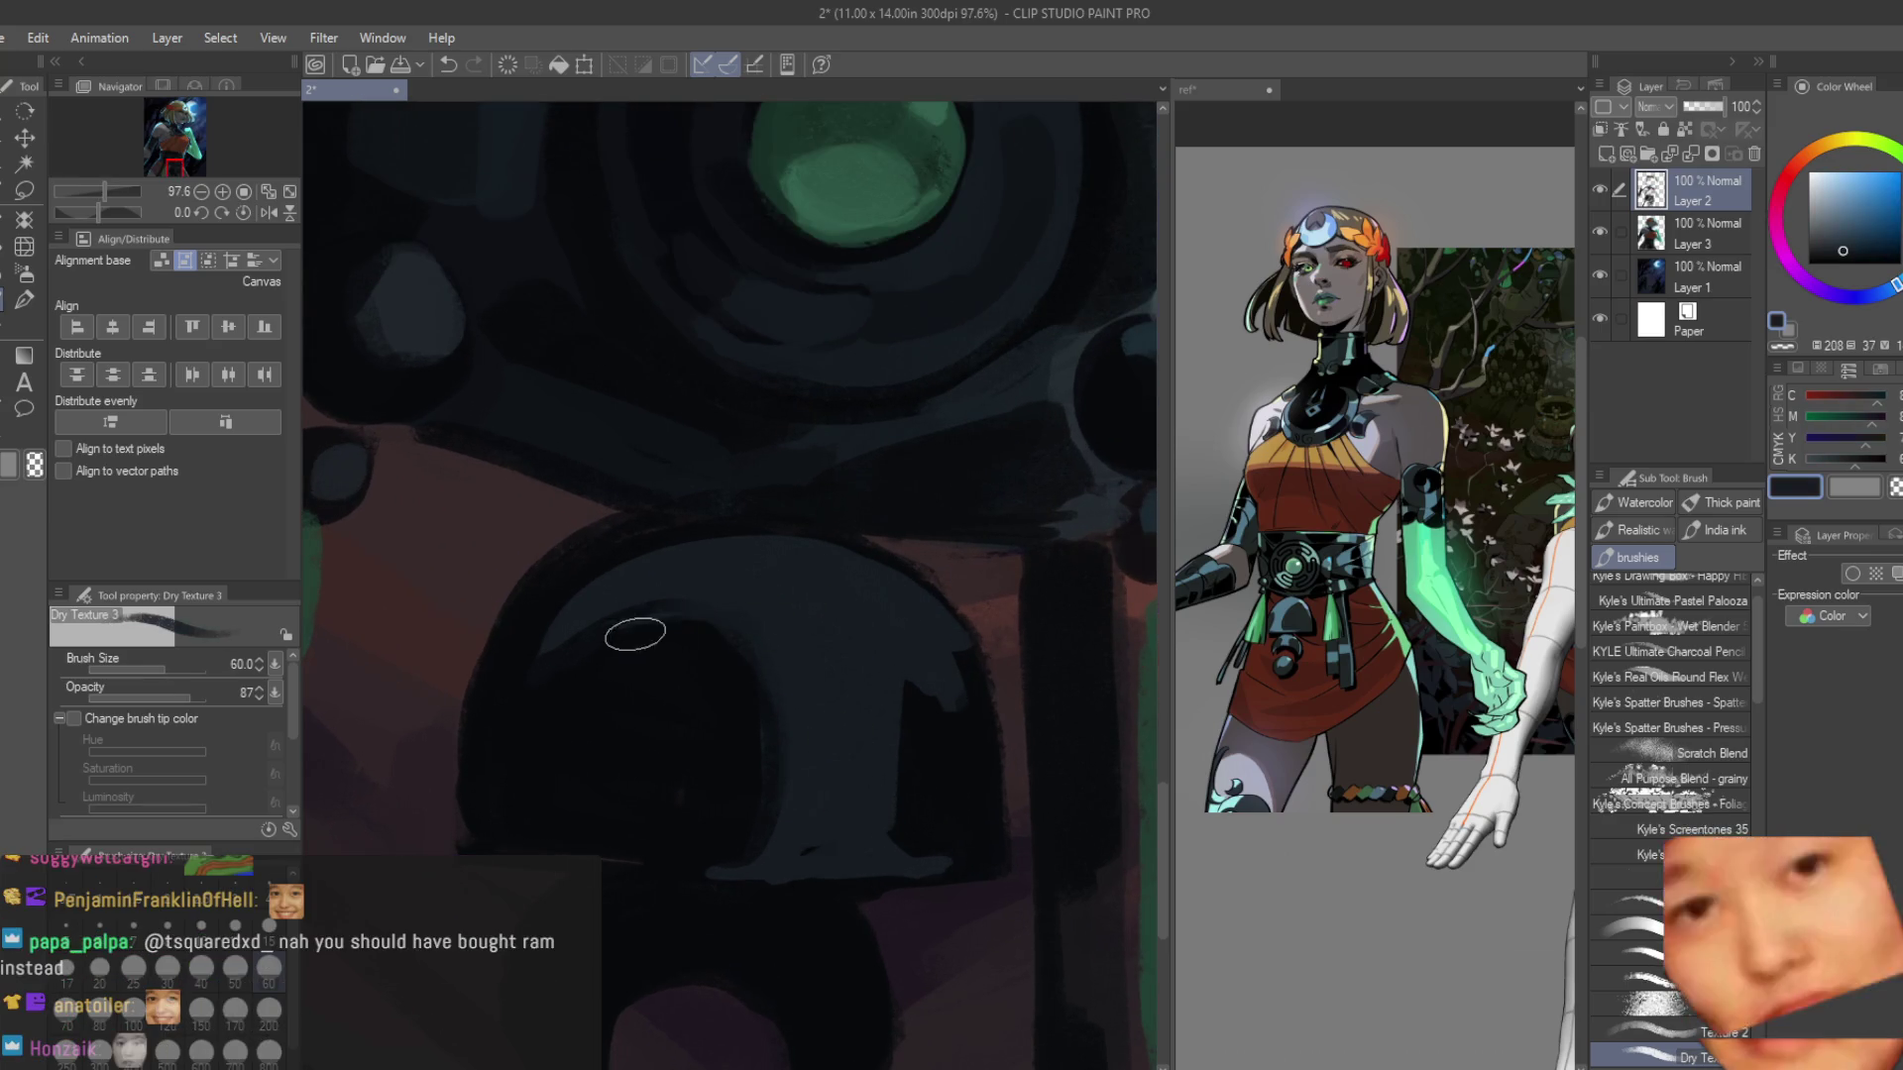
pyautogui.keyDown('alt'); pyautogui.click(586, 734); pyautogui.keyUp('alt')
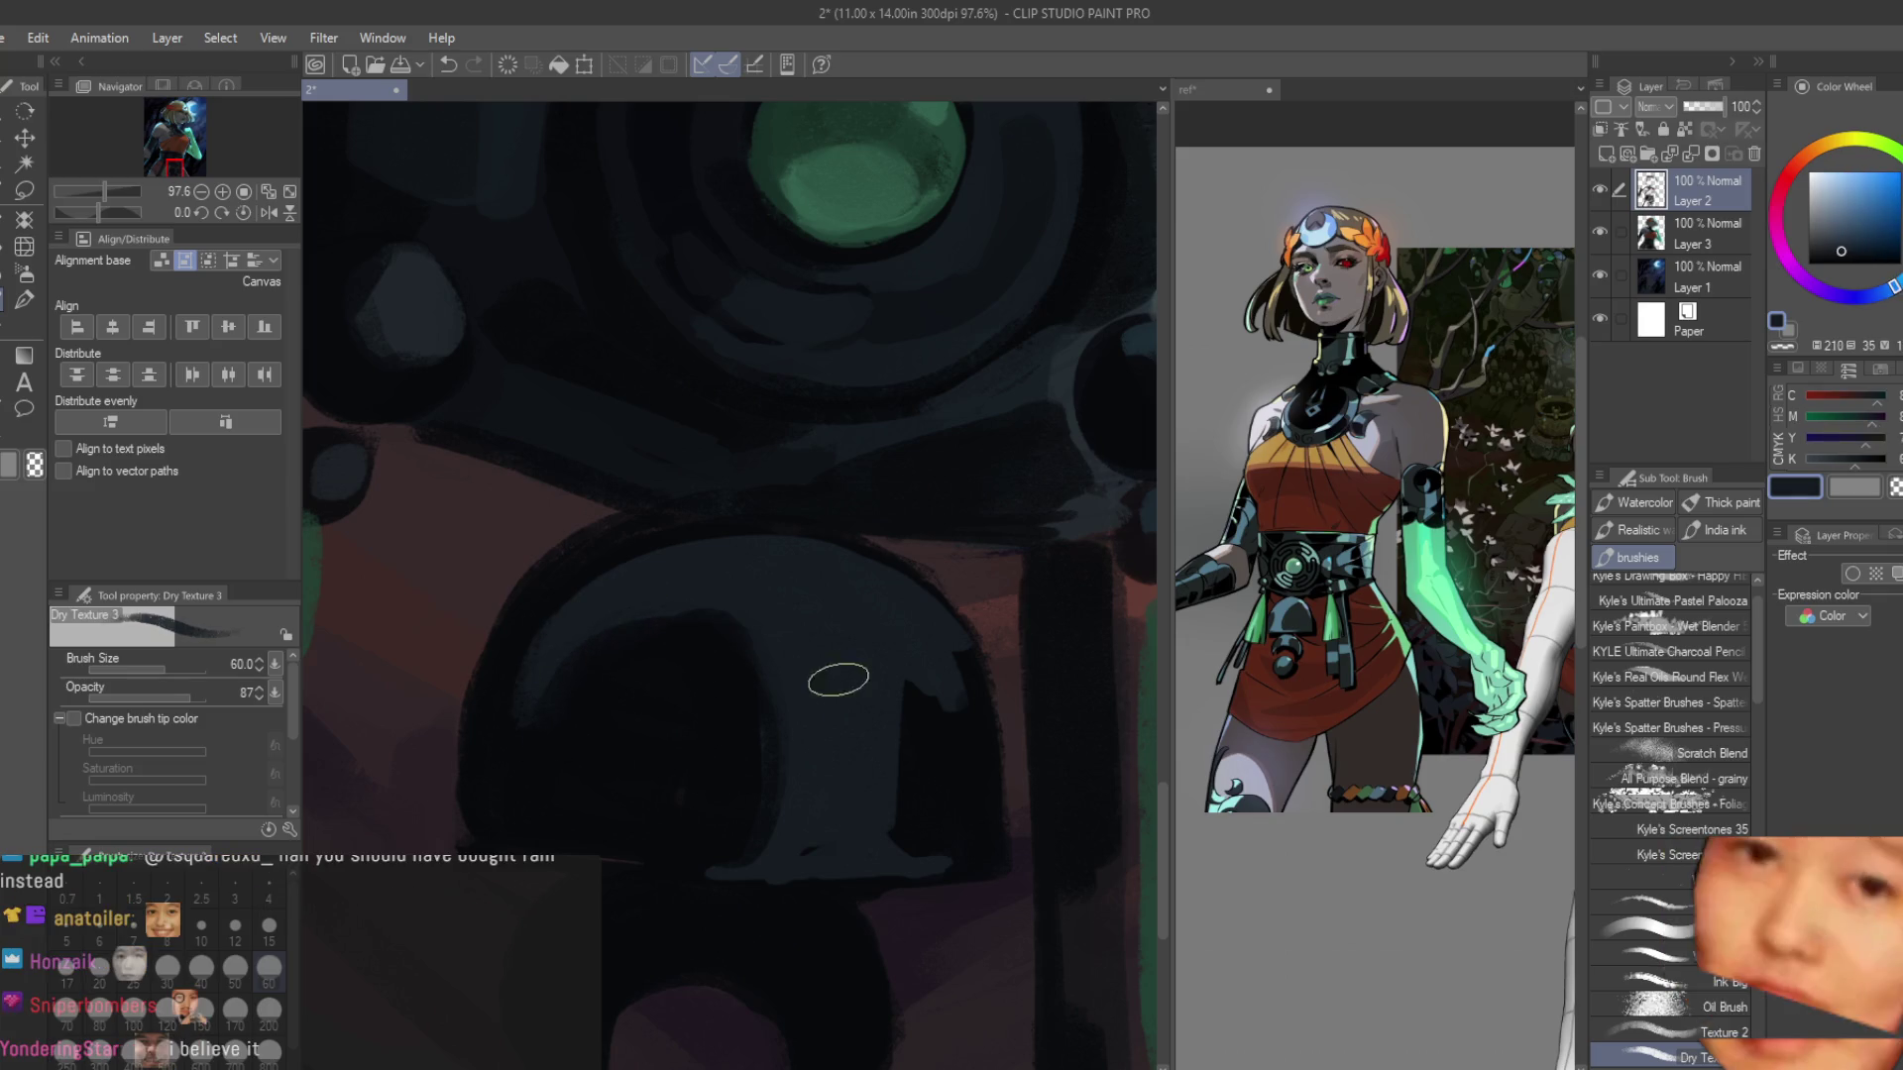
pyautogui.keyDown('alt'); pyautogui.click(843, 797); pyautogui.keyUp('alt')
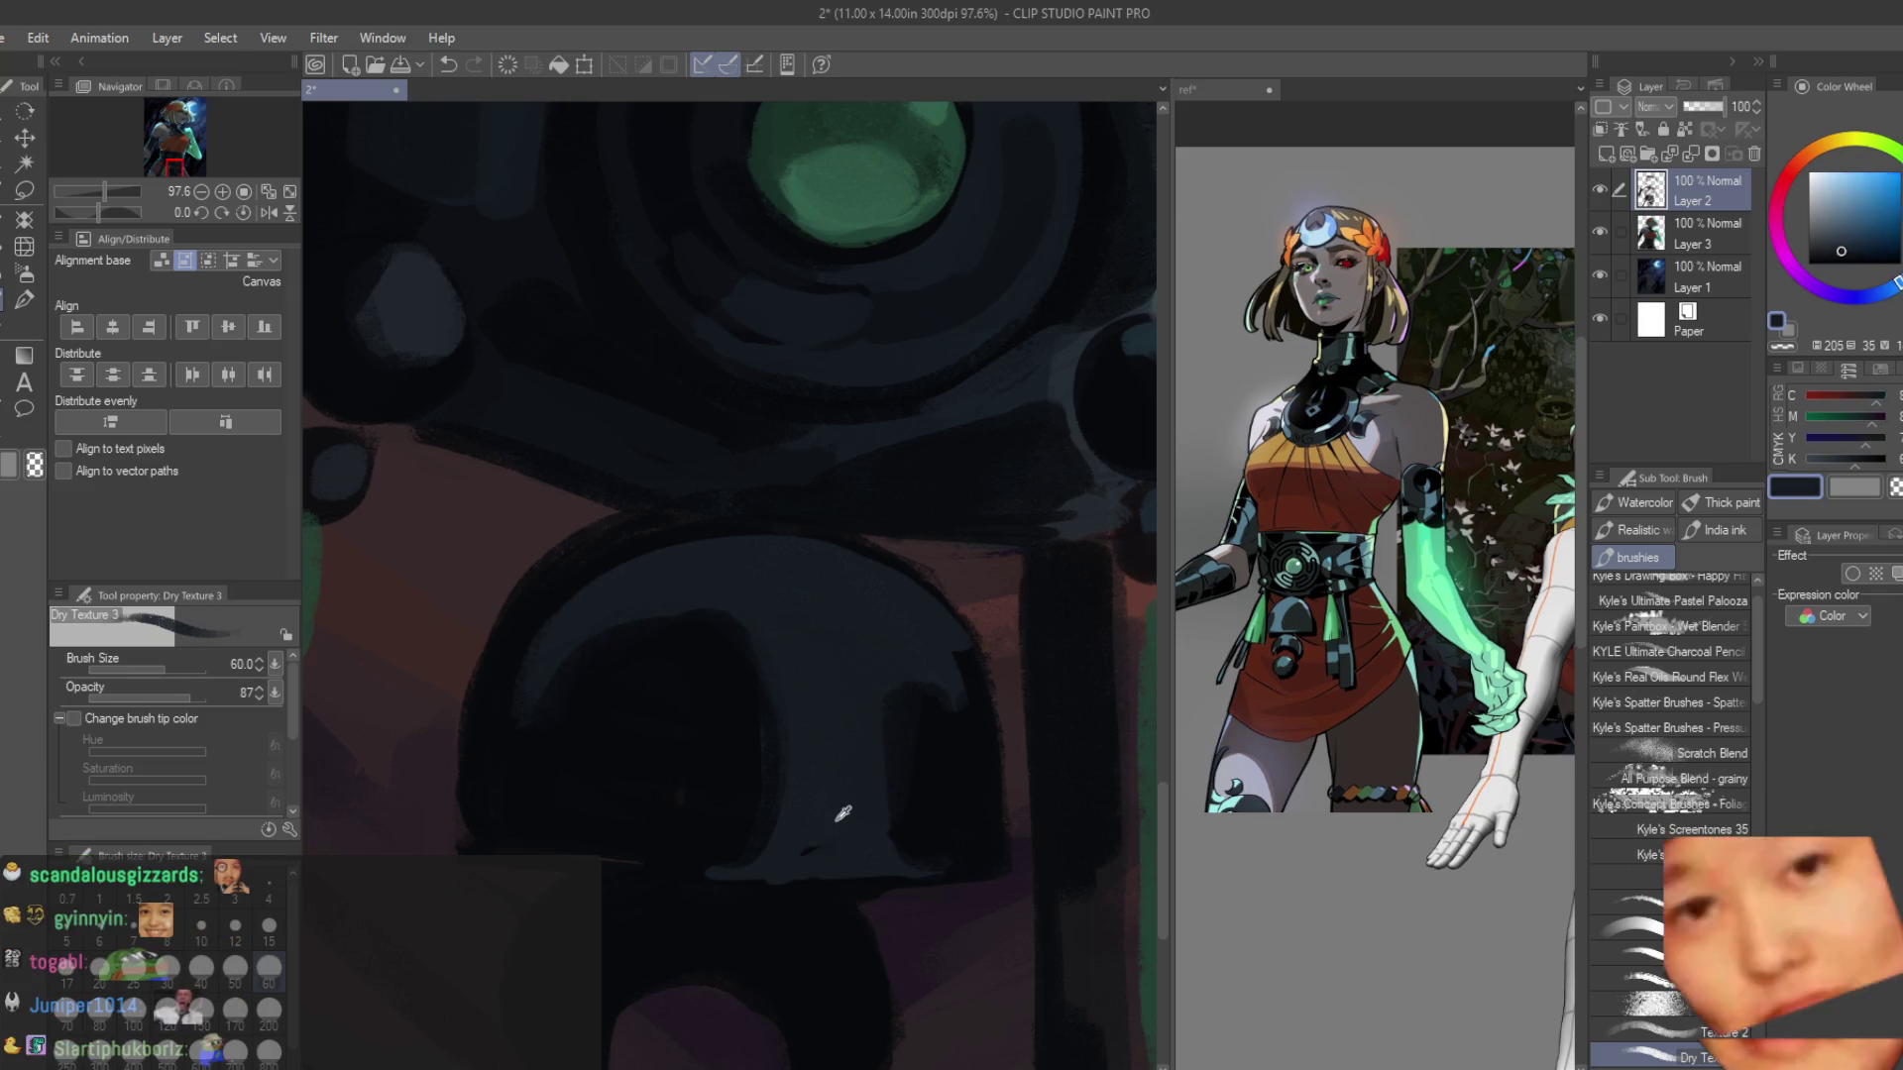
pyautogui.keyDown('alt'); pyautogui.click(649, 880); pyautogui.keyUp('alt')
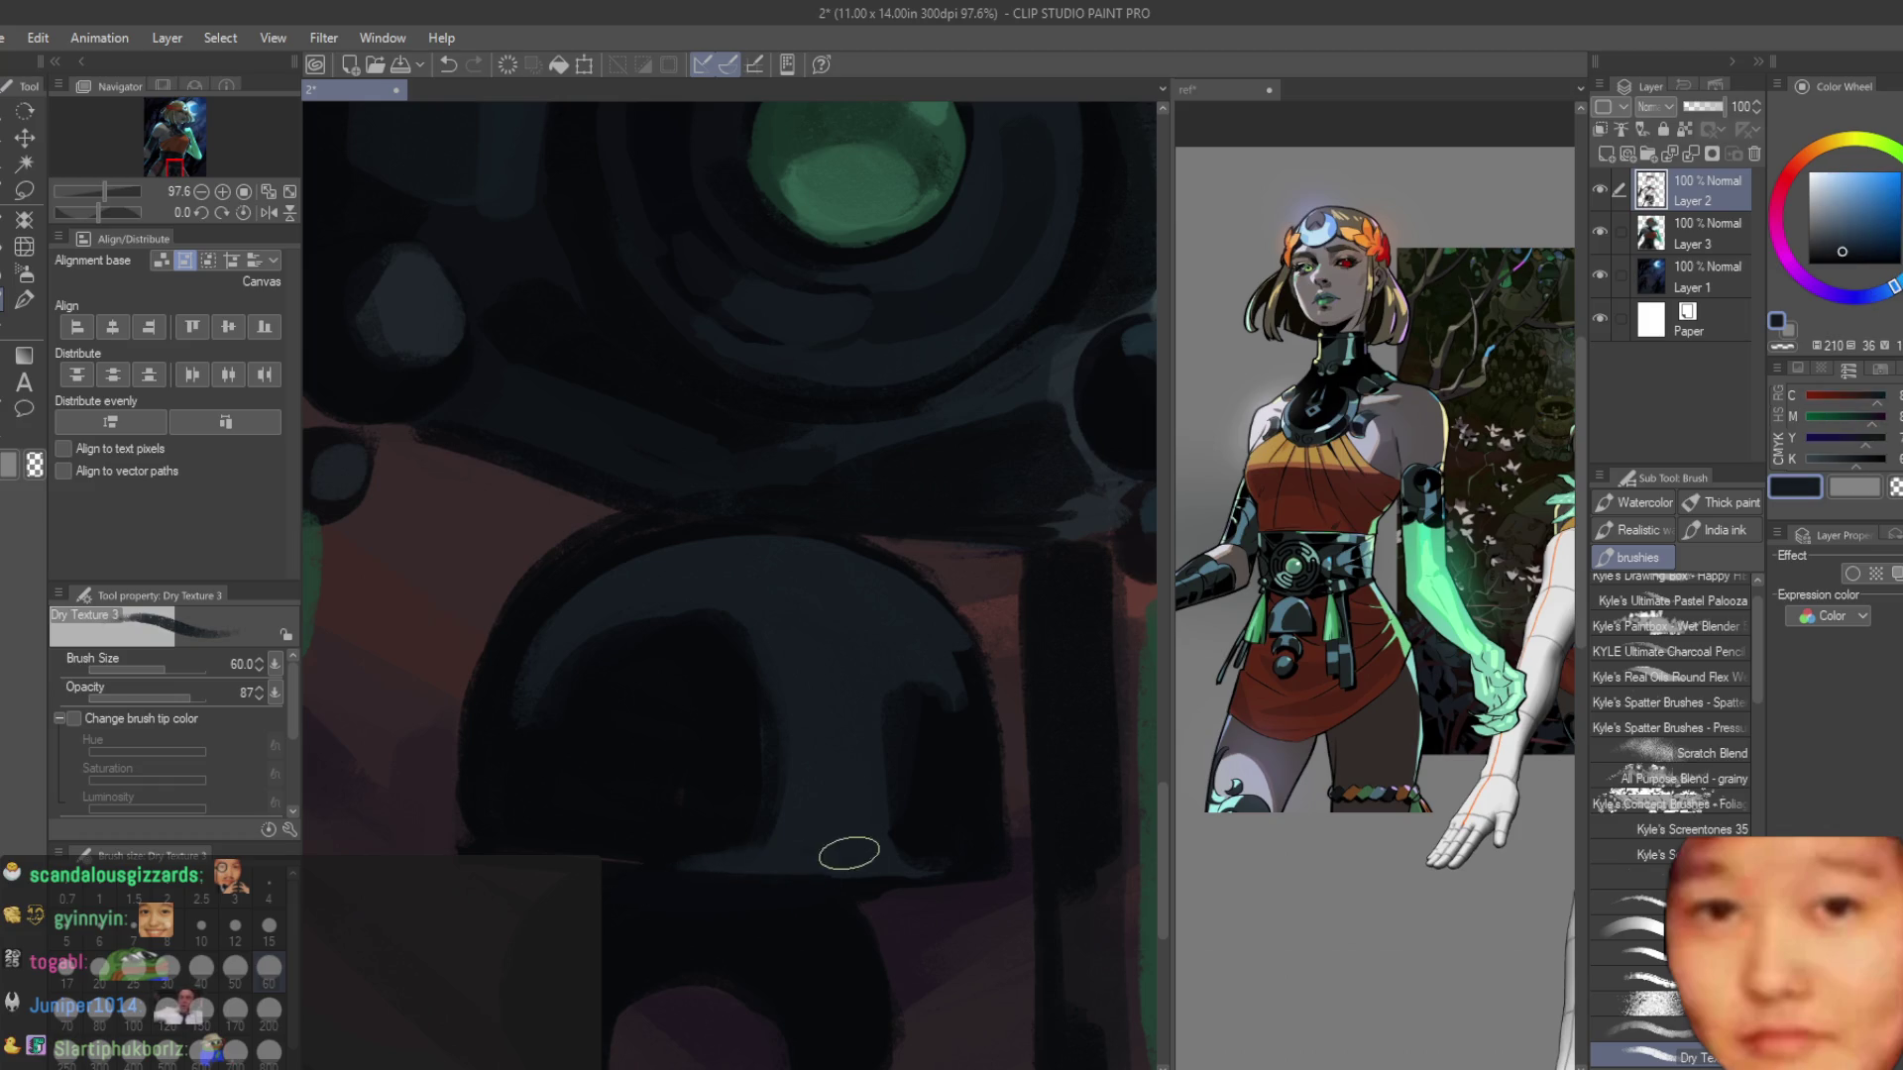
pyautogui.keyDown('alt'); pyautogui.click(616, 848); pyautogui.keyUp('alt')
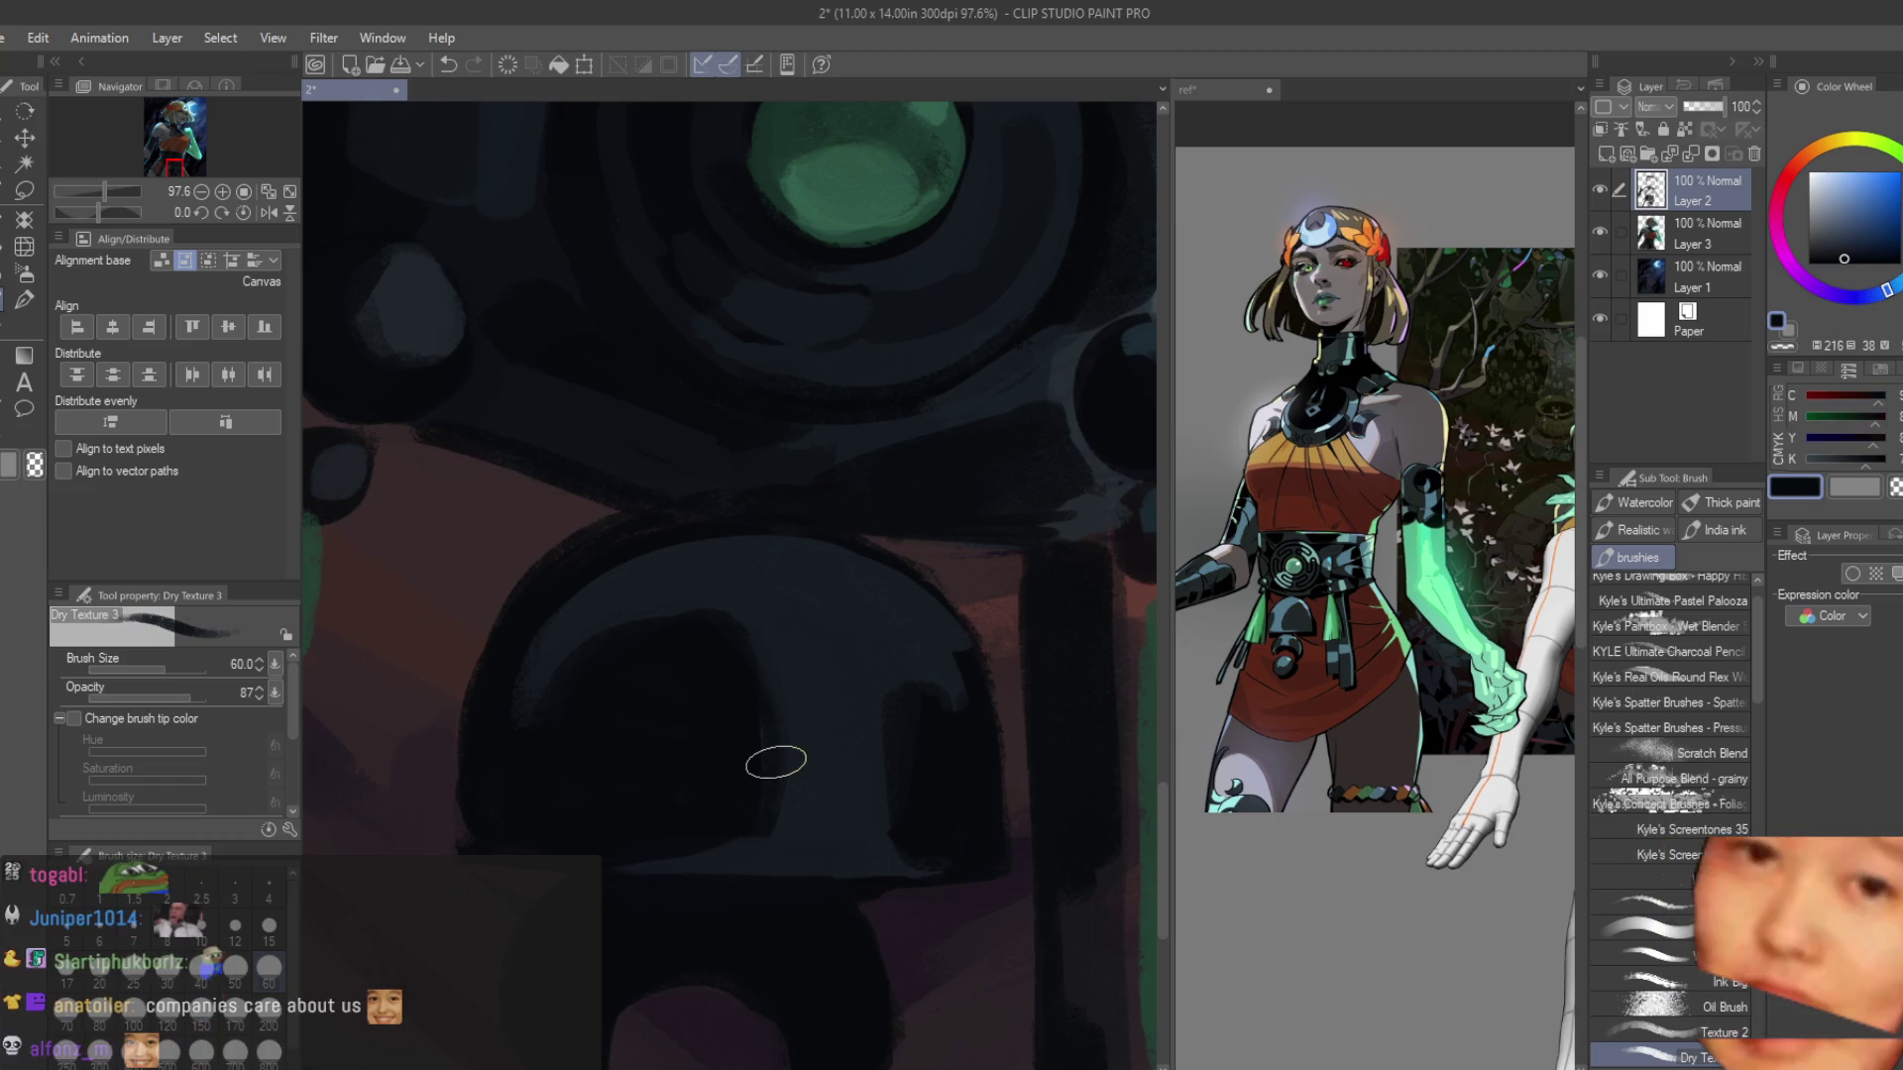
pyautogui.scroll(-3, 776, 759)
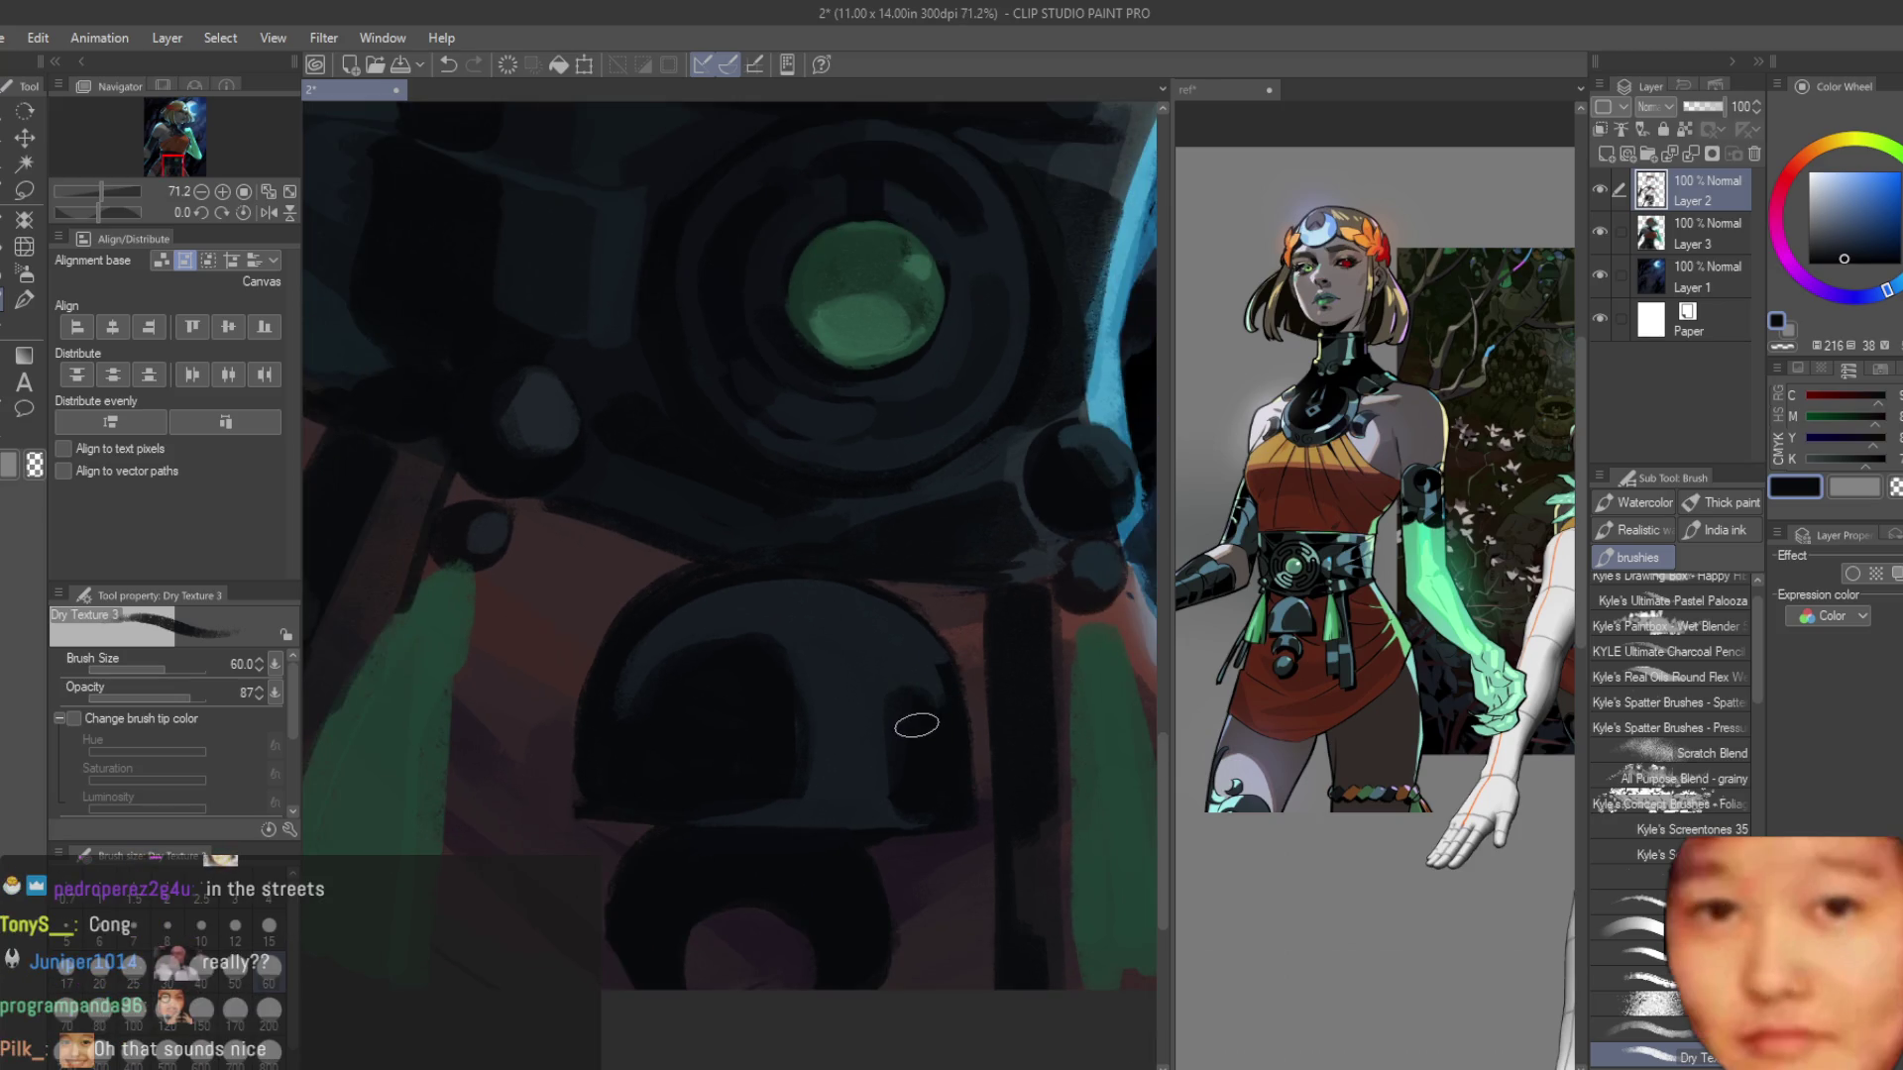
pyautogui.scroll(2, 837, 666)
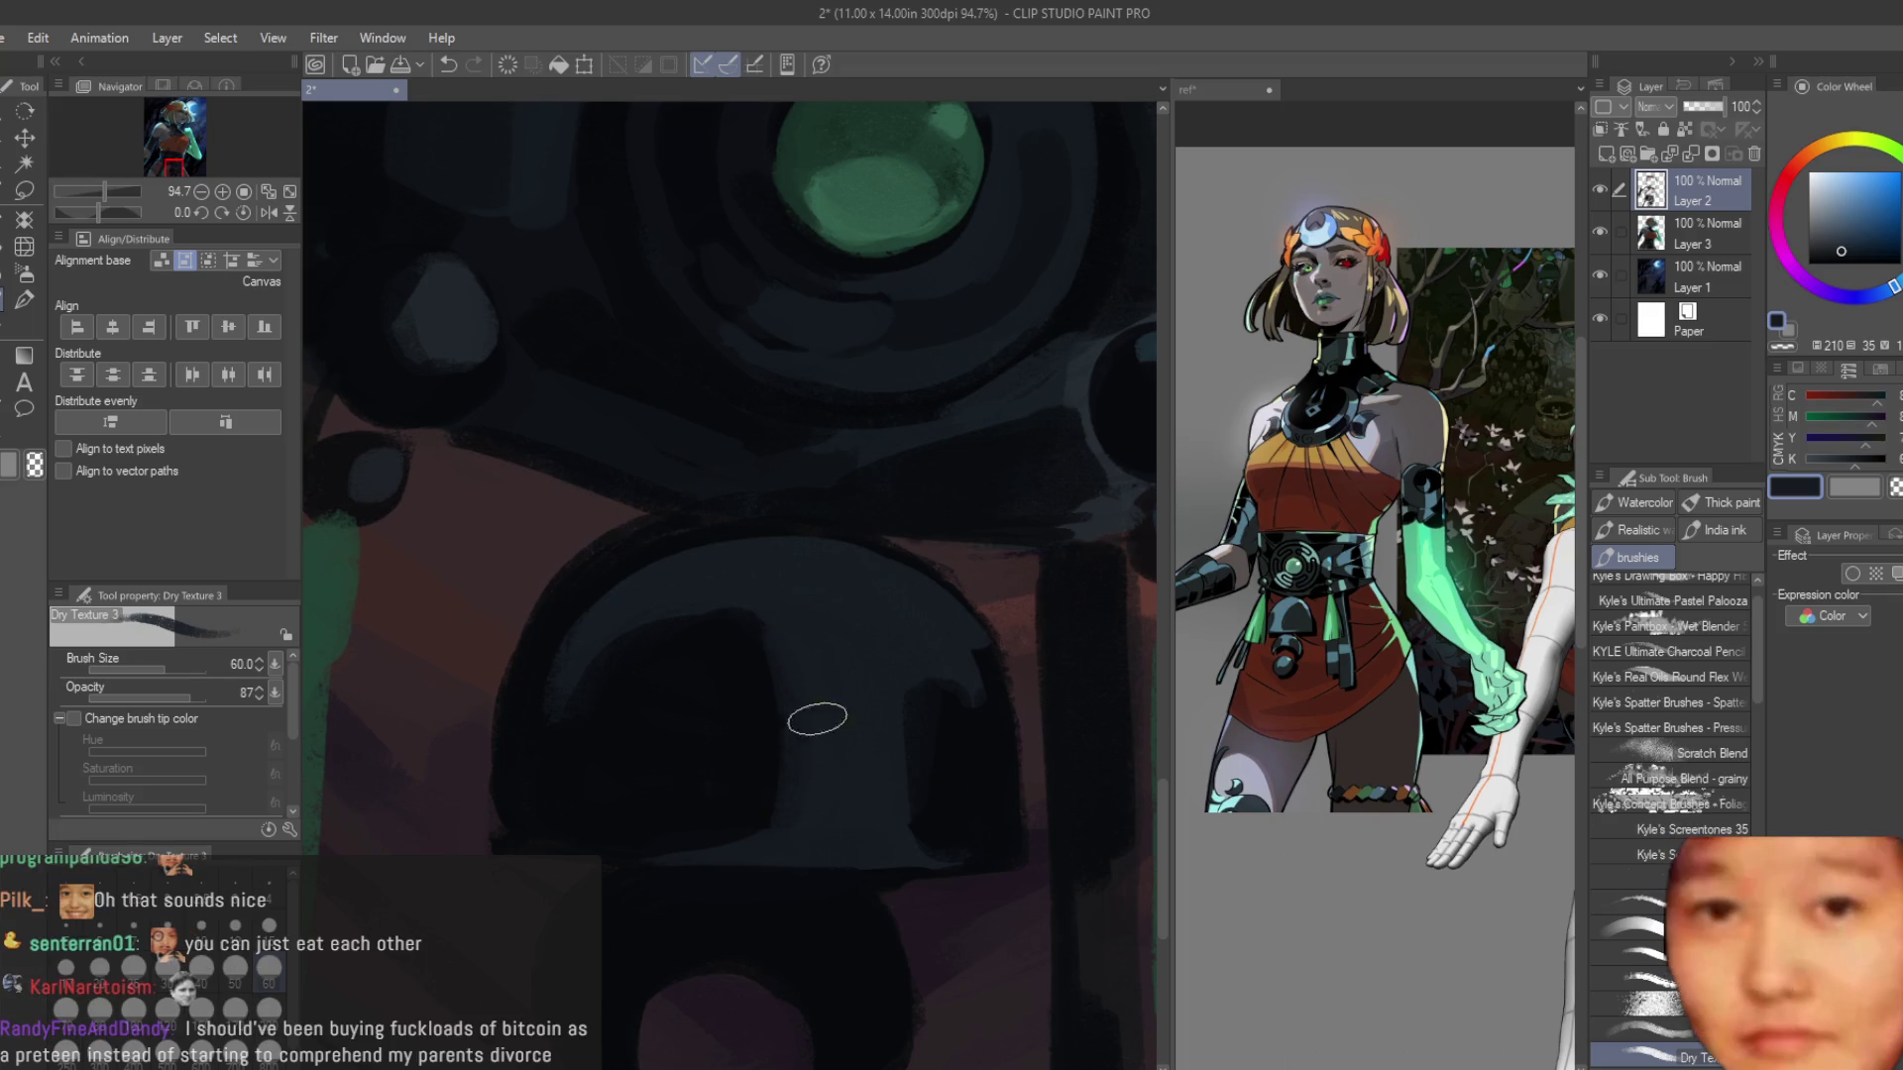
pyautogui.scroll(-2, 773, 743)
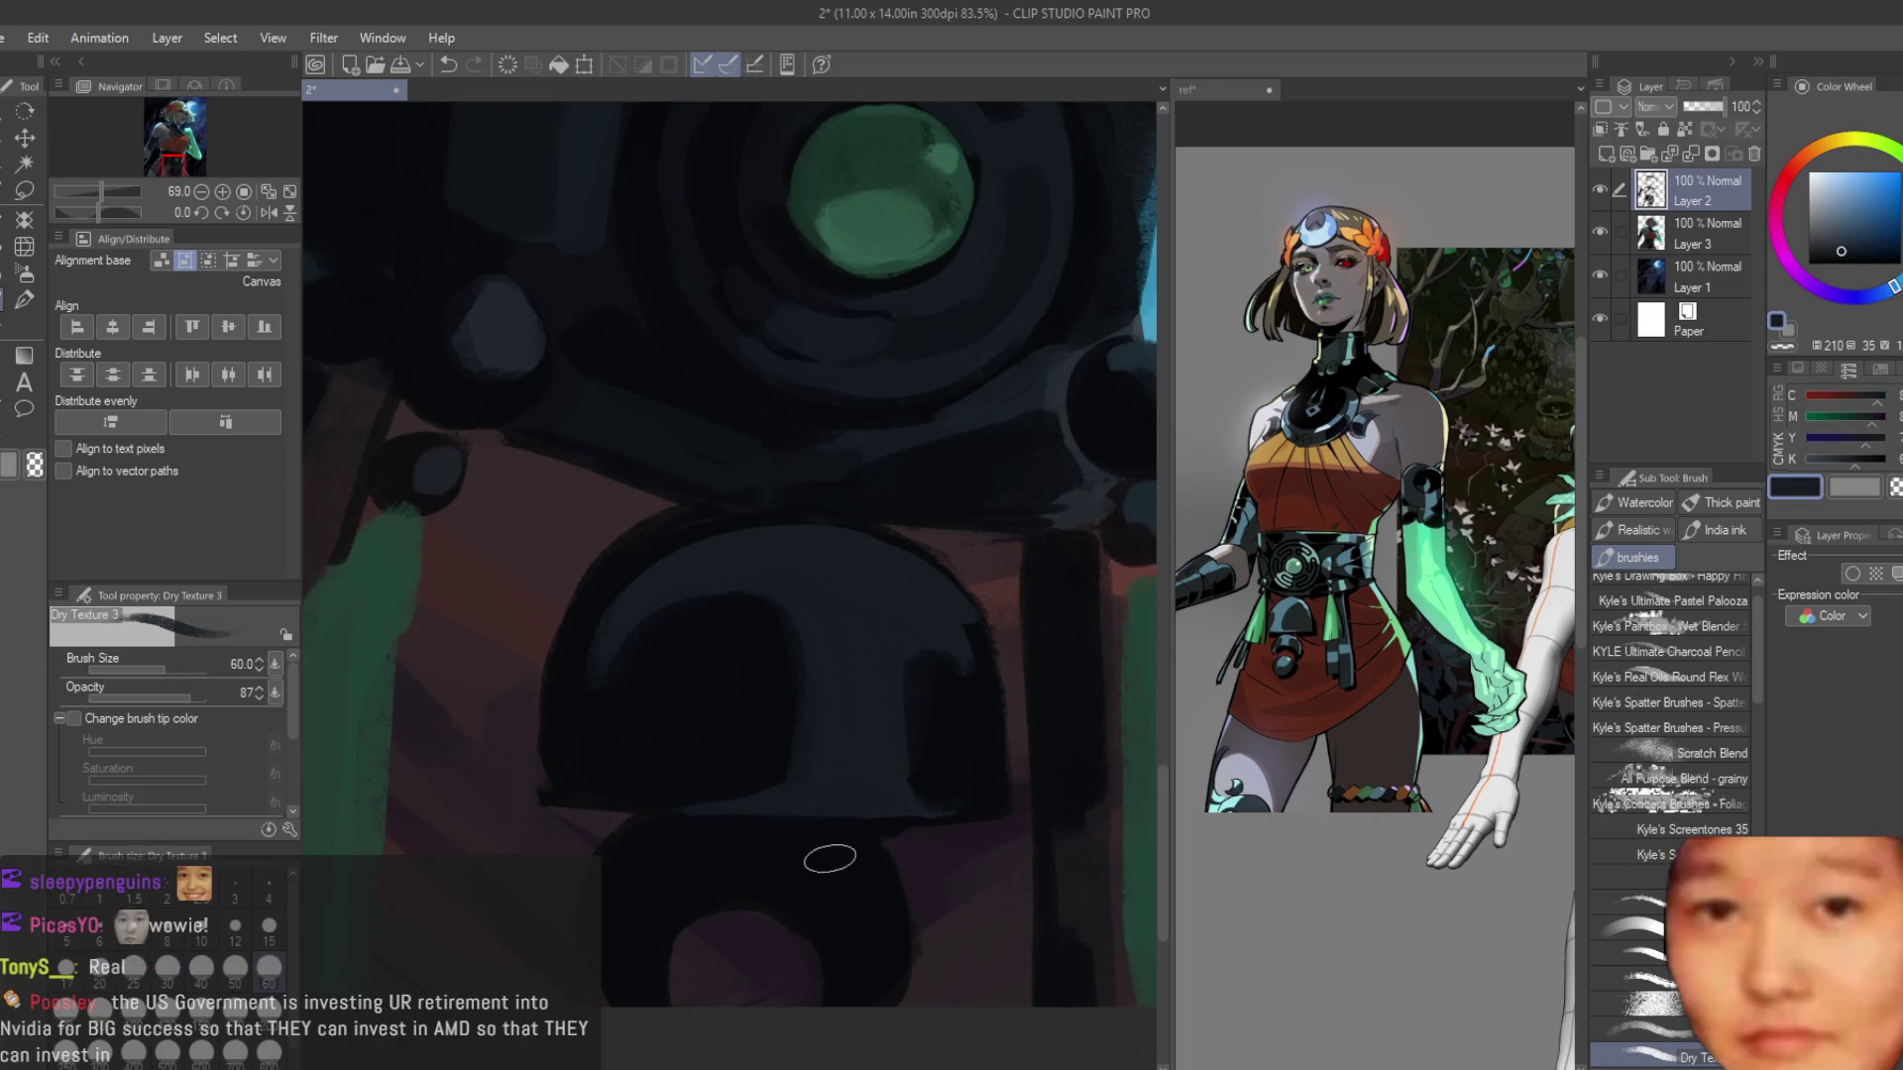
pyautogui.keyDown('alt'); pyautogui.click(758, 847); pyautogui.keyUp('alt')
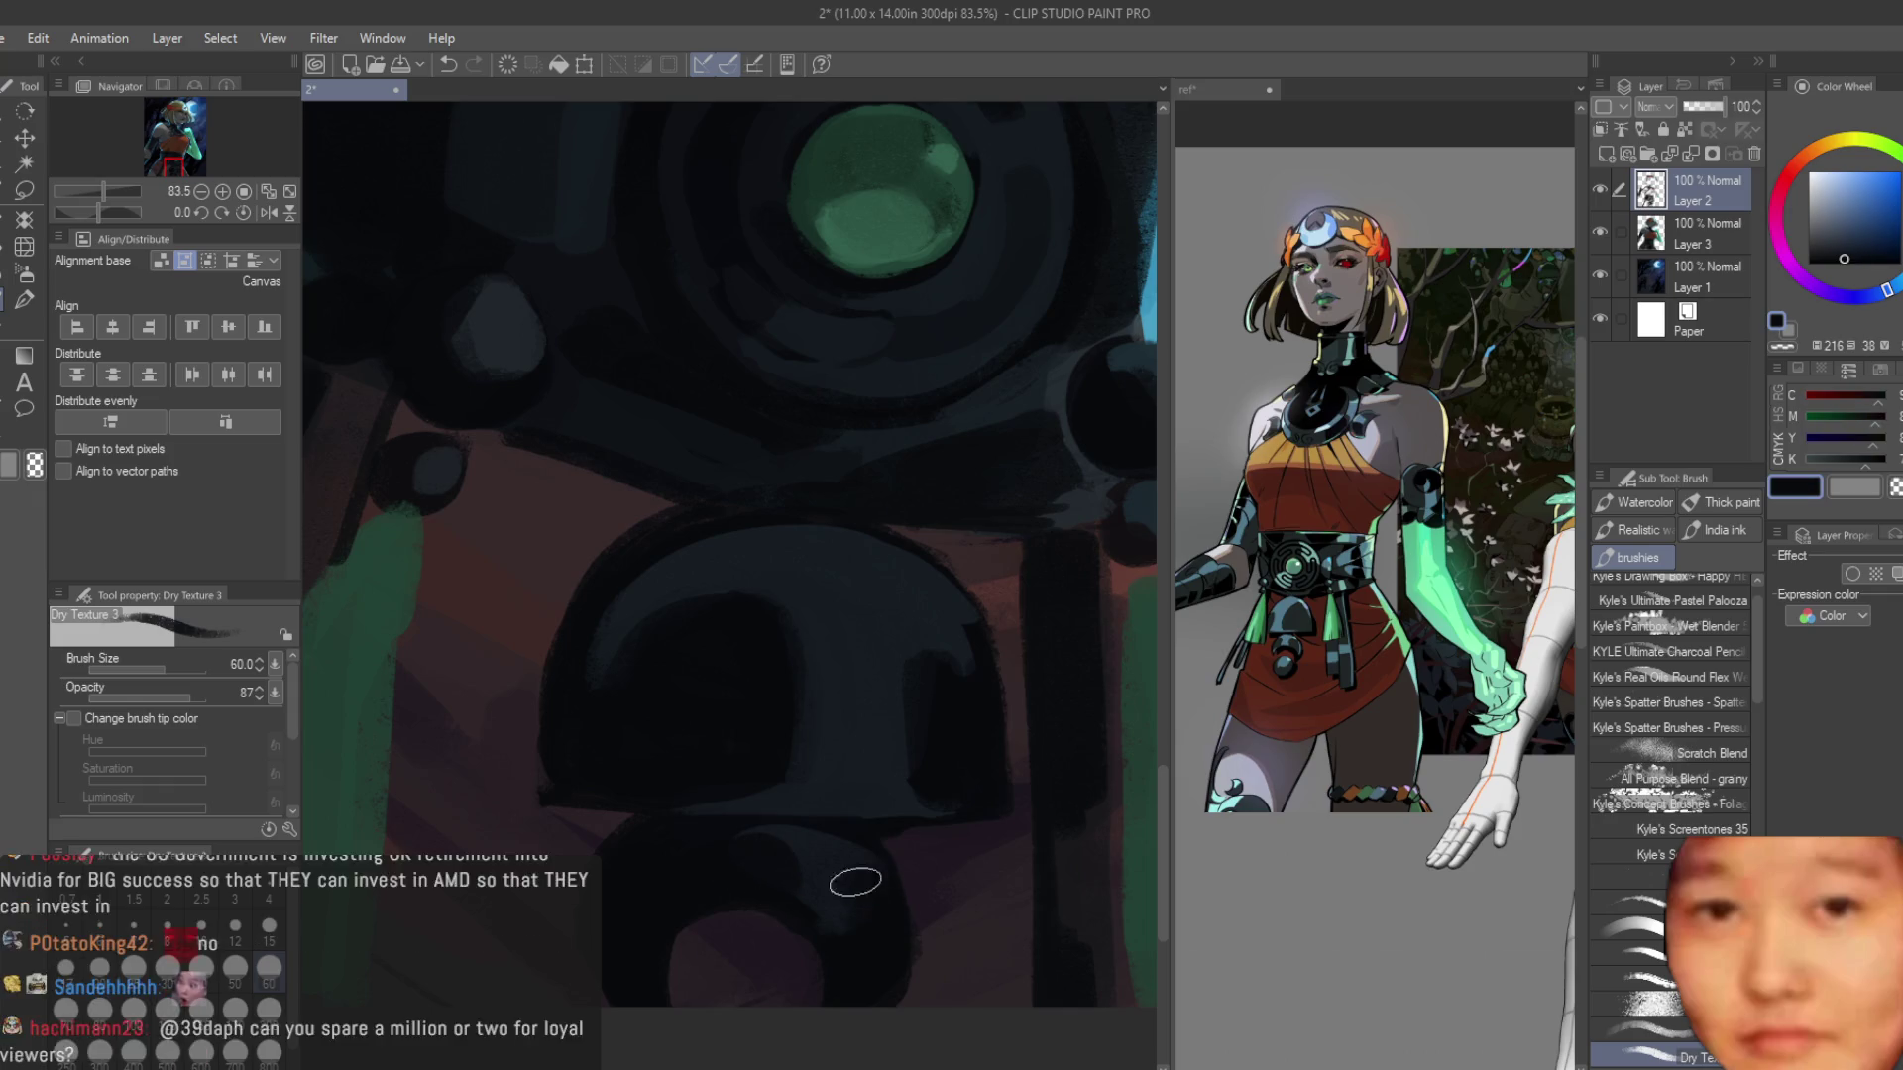
pyautogui.scroll(-2, 849, 879)
pyautogui.scroll(-5, 870, 763)
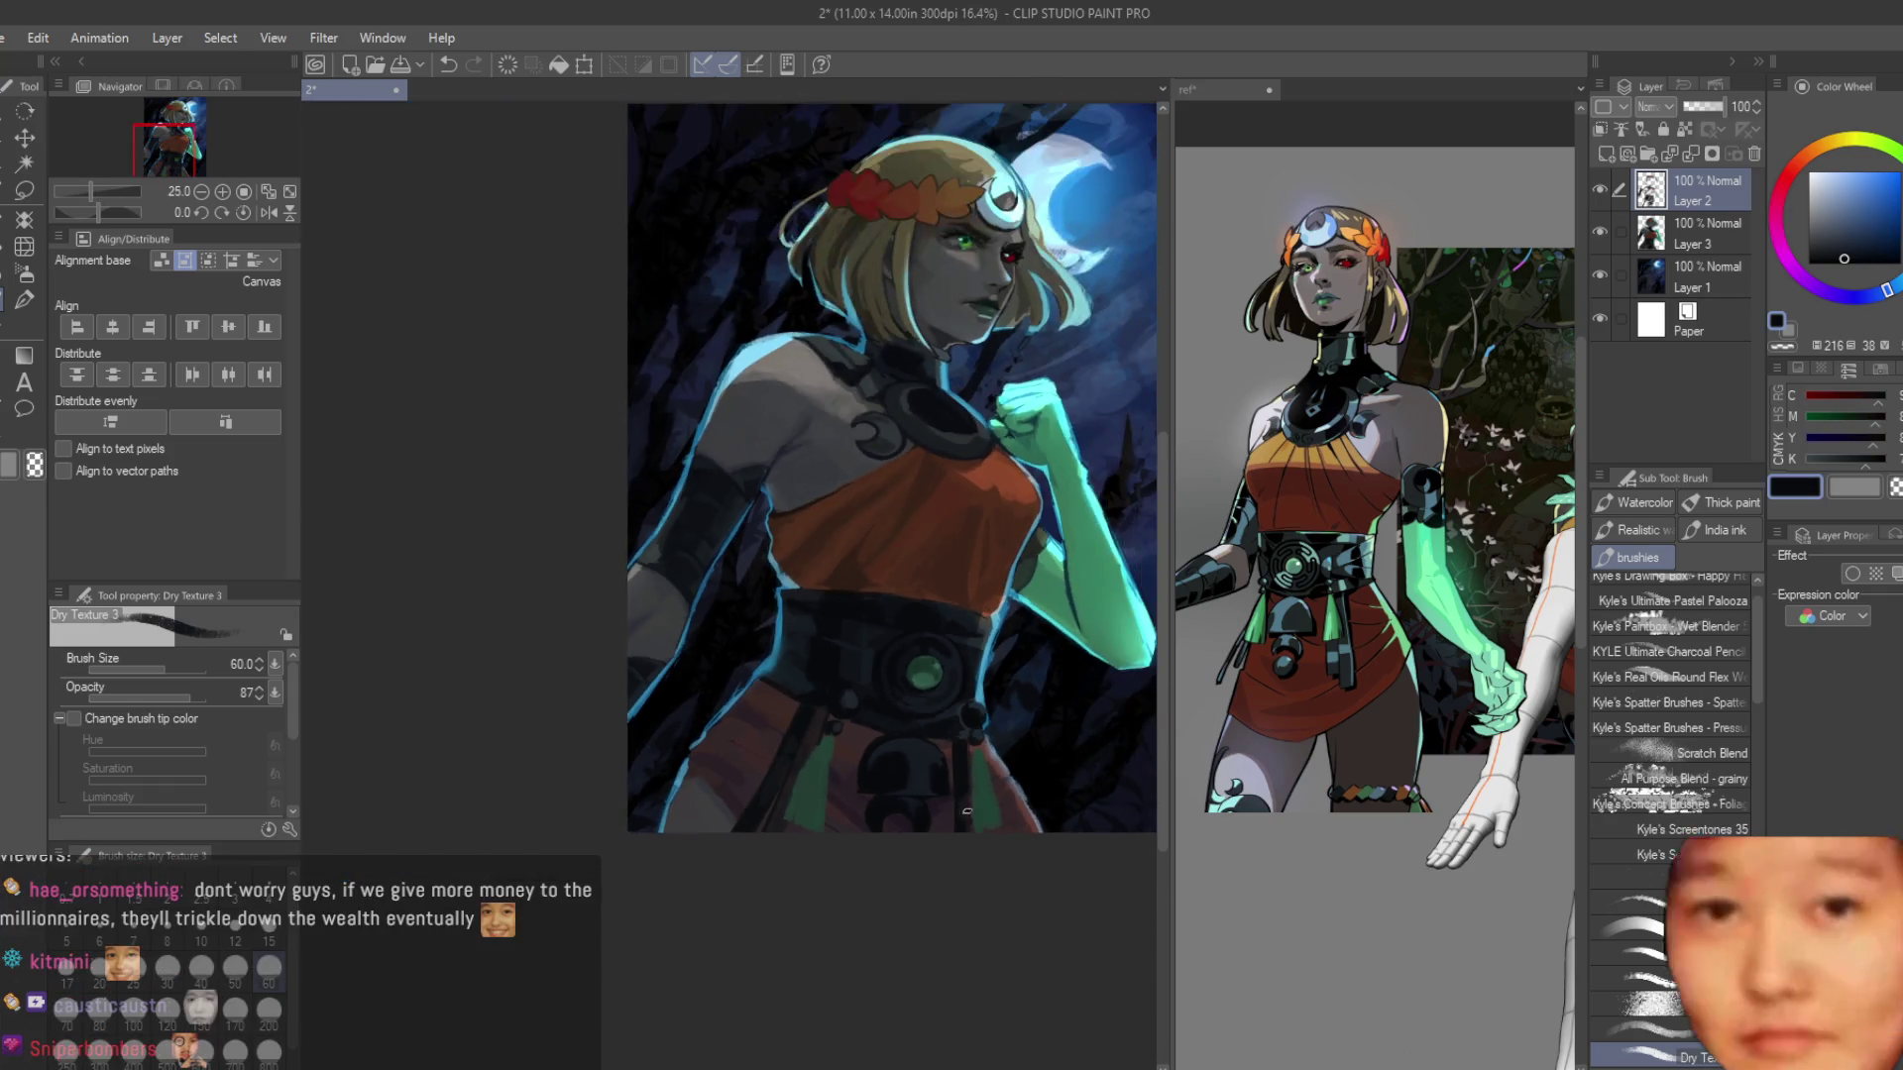
pyautogui.scroll(4, 1050, 805)
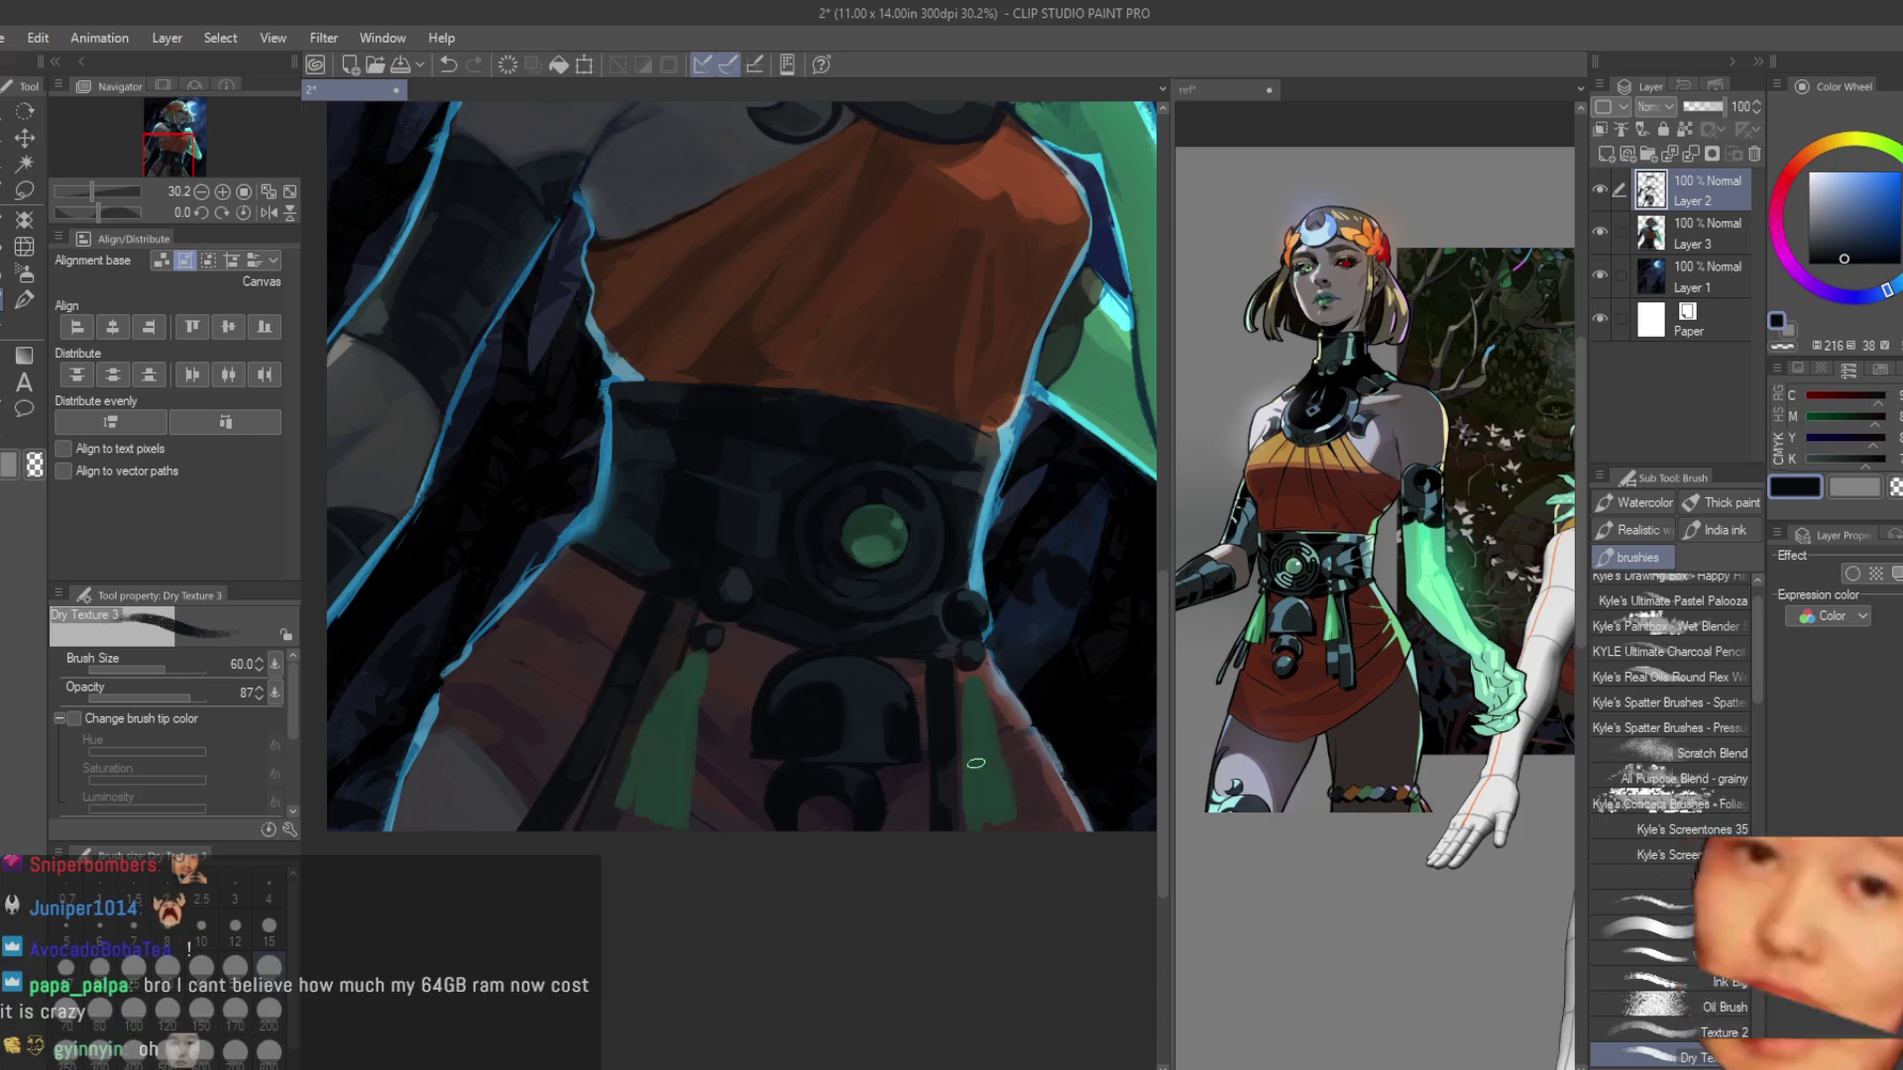
pyautogui.scroll(-1, 971, 766)
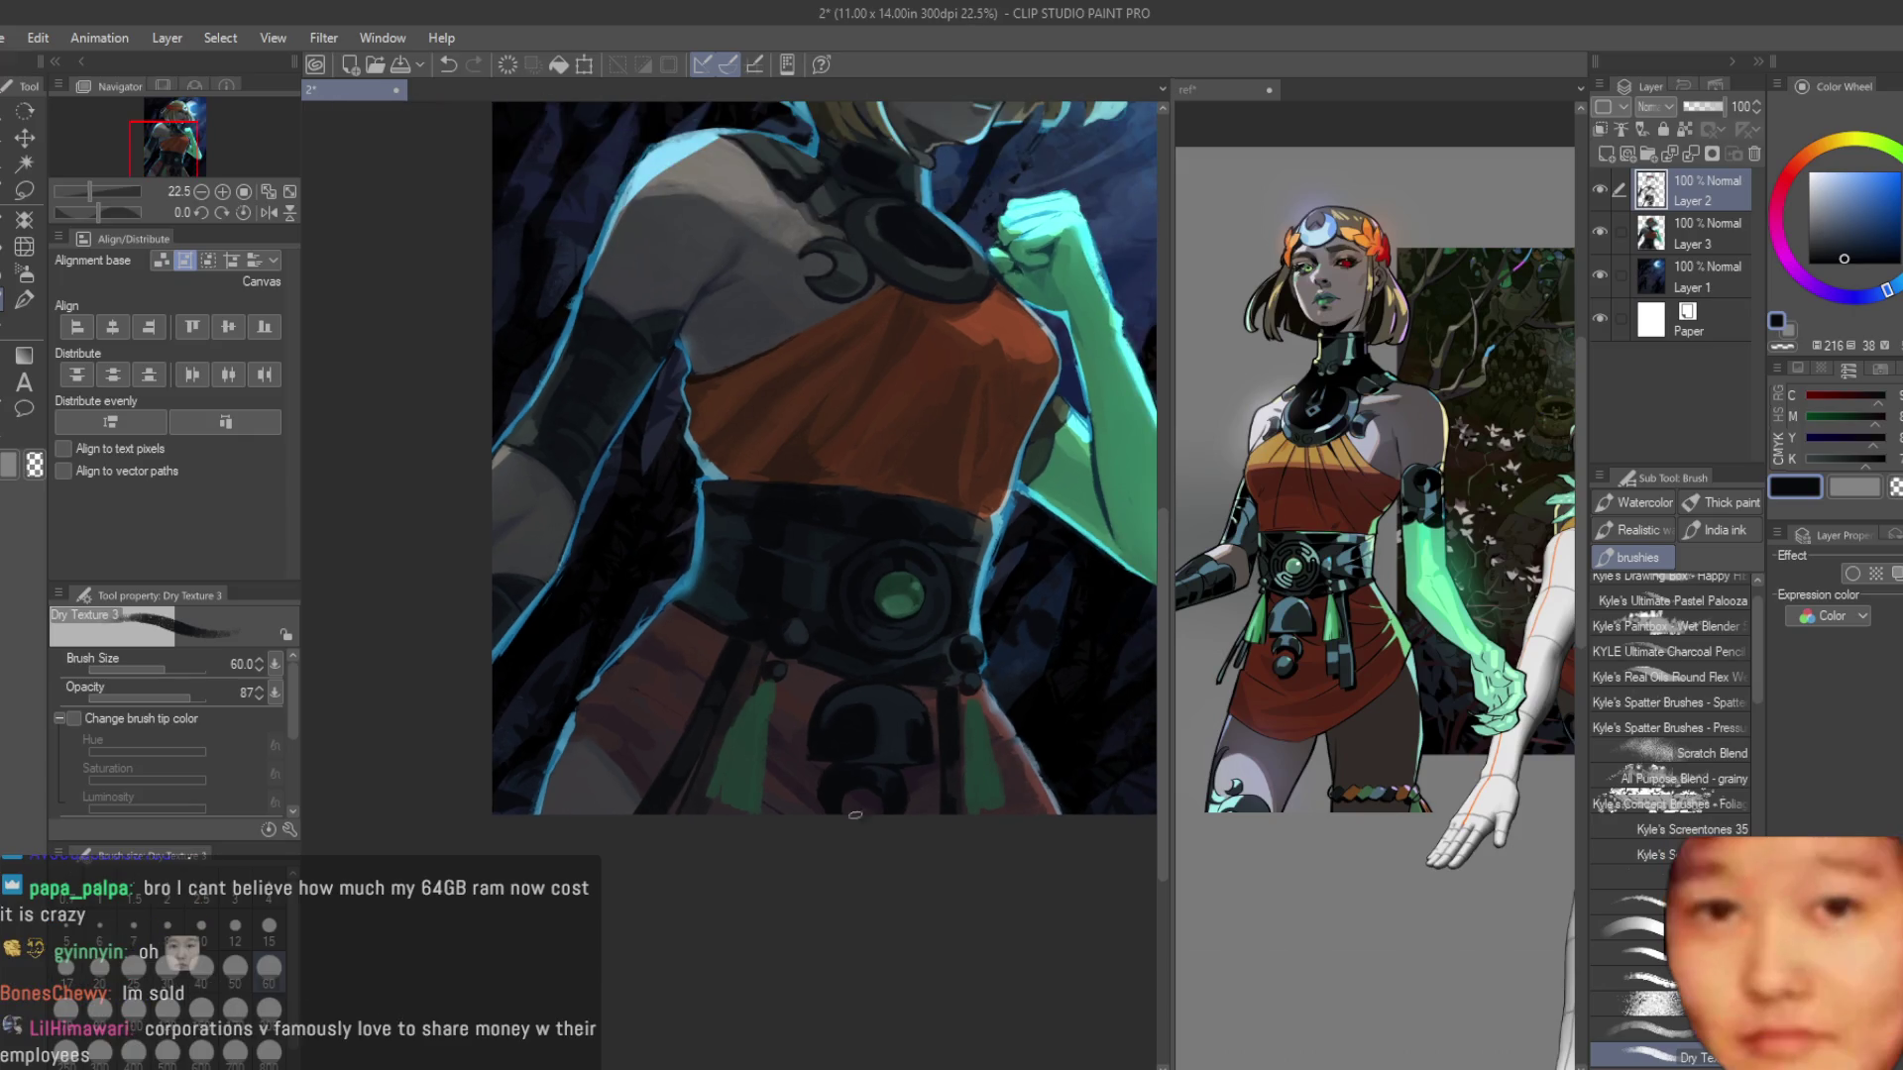
pyautogui.scroll(4, 823, 700)
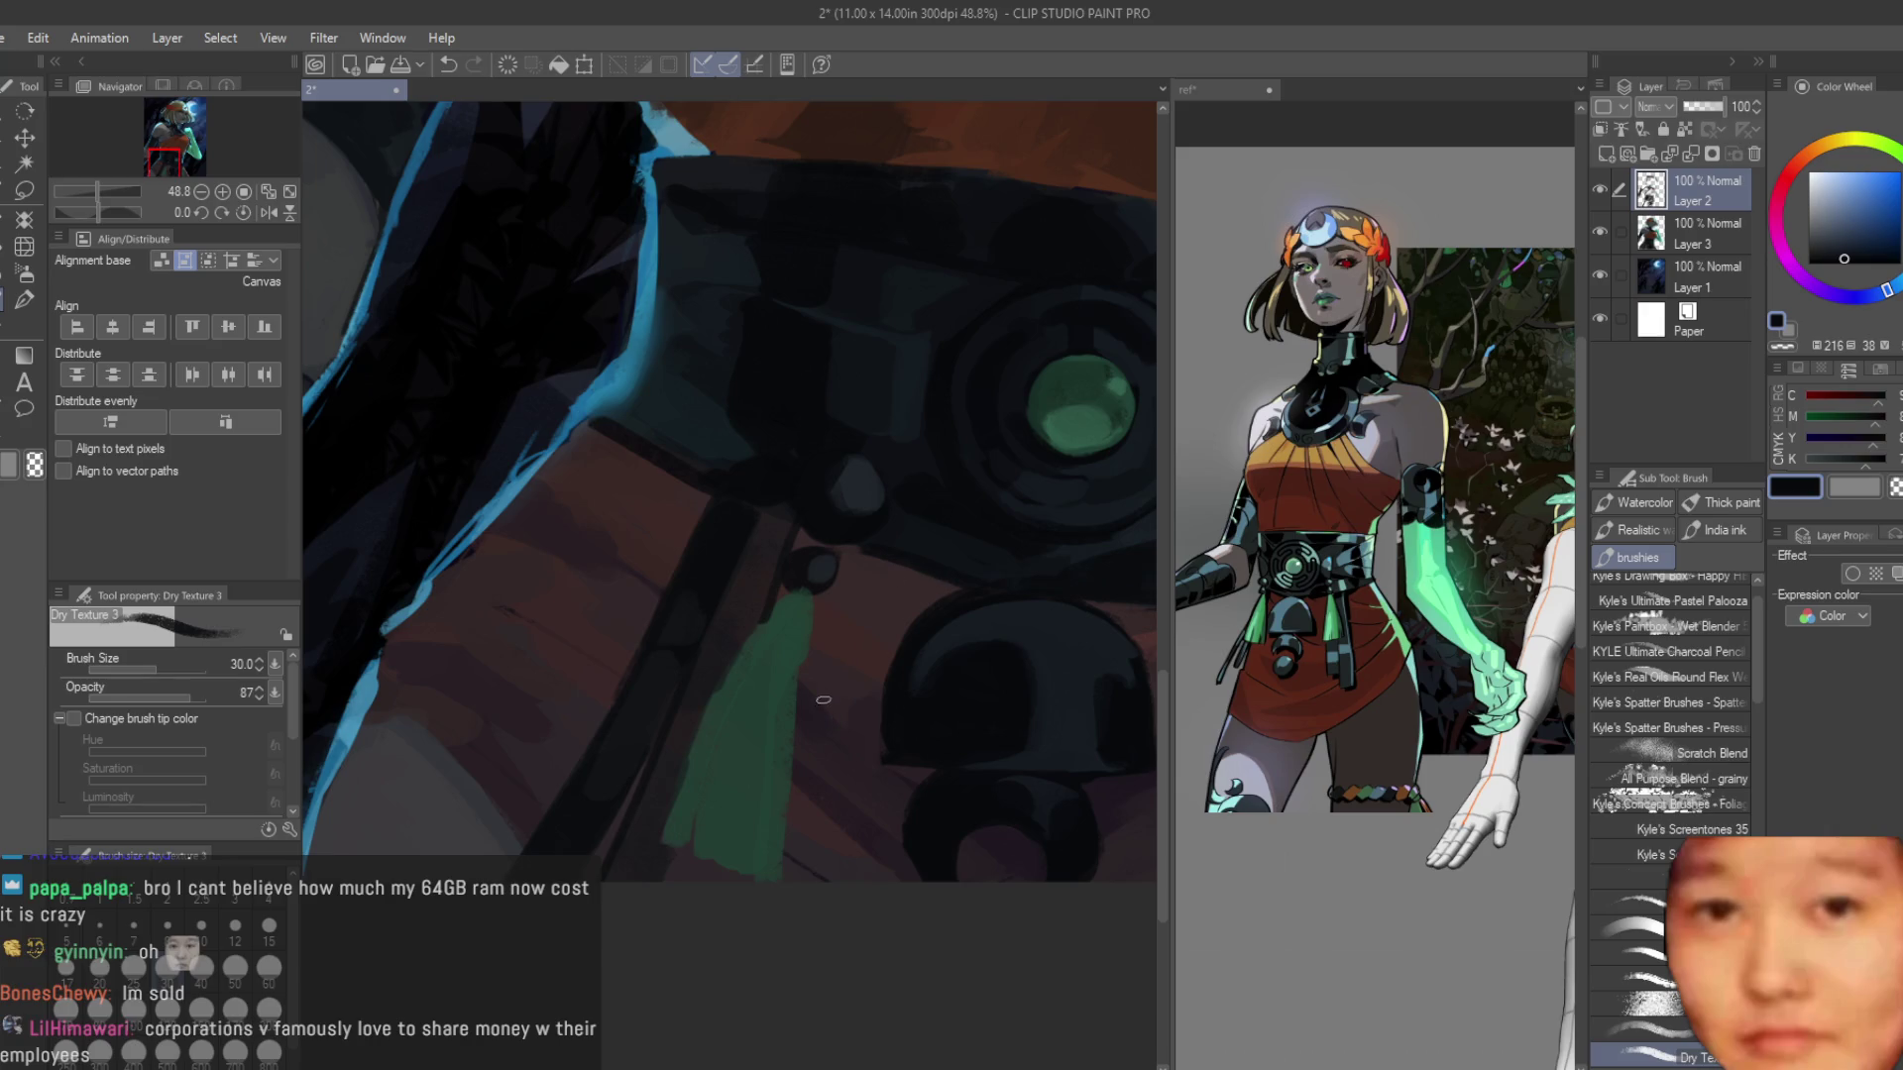
# Narrow the green tassel's left side with three dark purple-grey strokes, then sample darker skirt shadows.
pyautogui.keyDown('alt'); pyautogui.click(823, 700); pyautogui.keyUp('alt')
pyautogui.moveTo(768, 607); pyautogui.dragTo(664, 844)
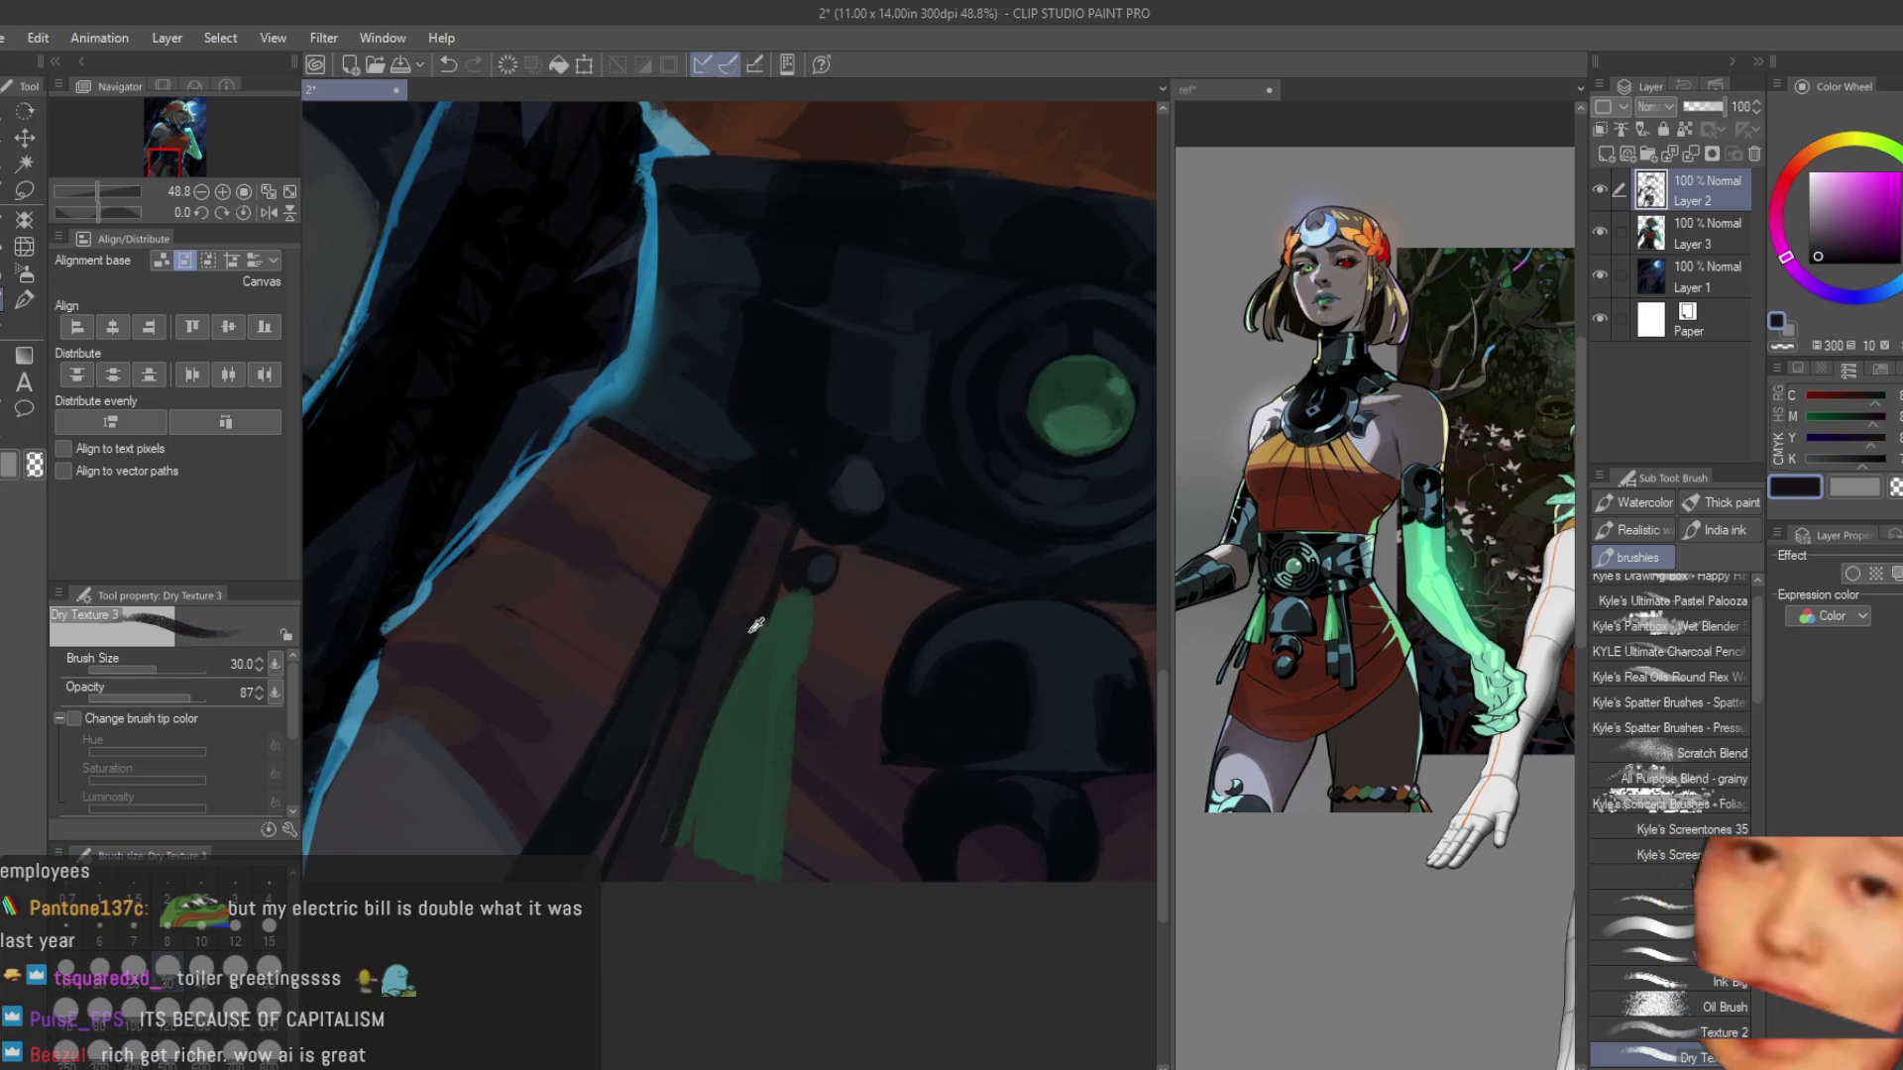
pyautogui.moveTo(755, 627); pyautogui.dragTo(695, 841)
pyautogui.moveTo(810, 600); pyautogui.dragTo(788, 872)
pyautogui.scroll(-6, 952, 853)
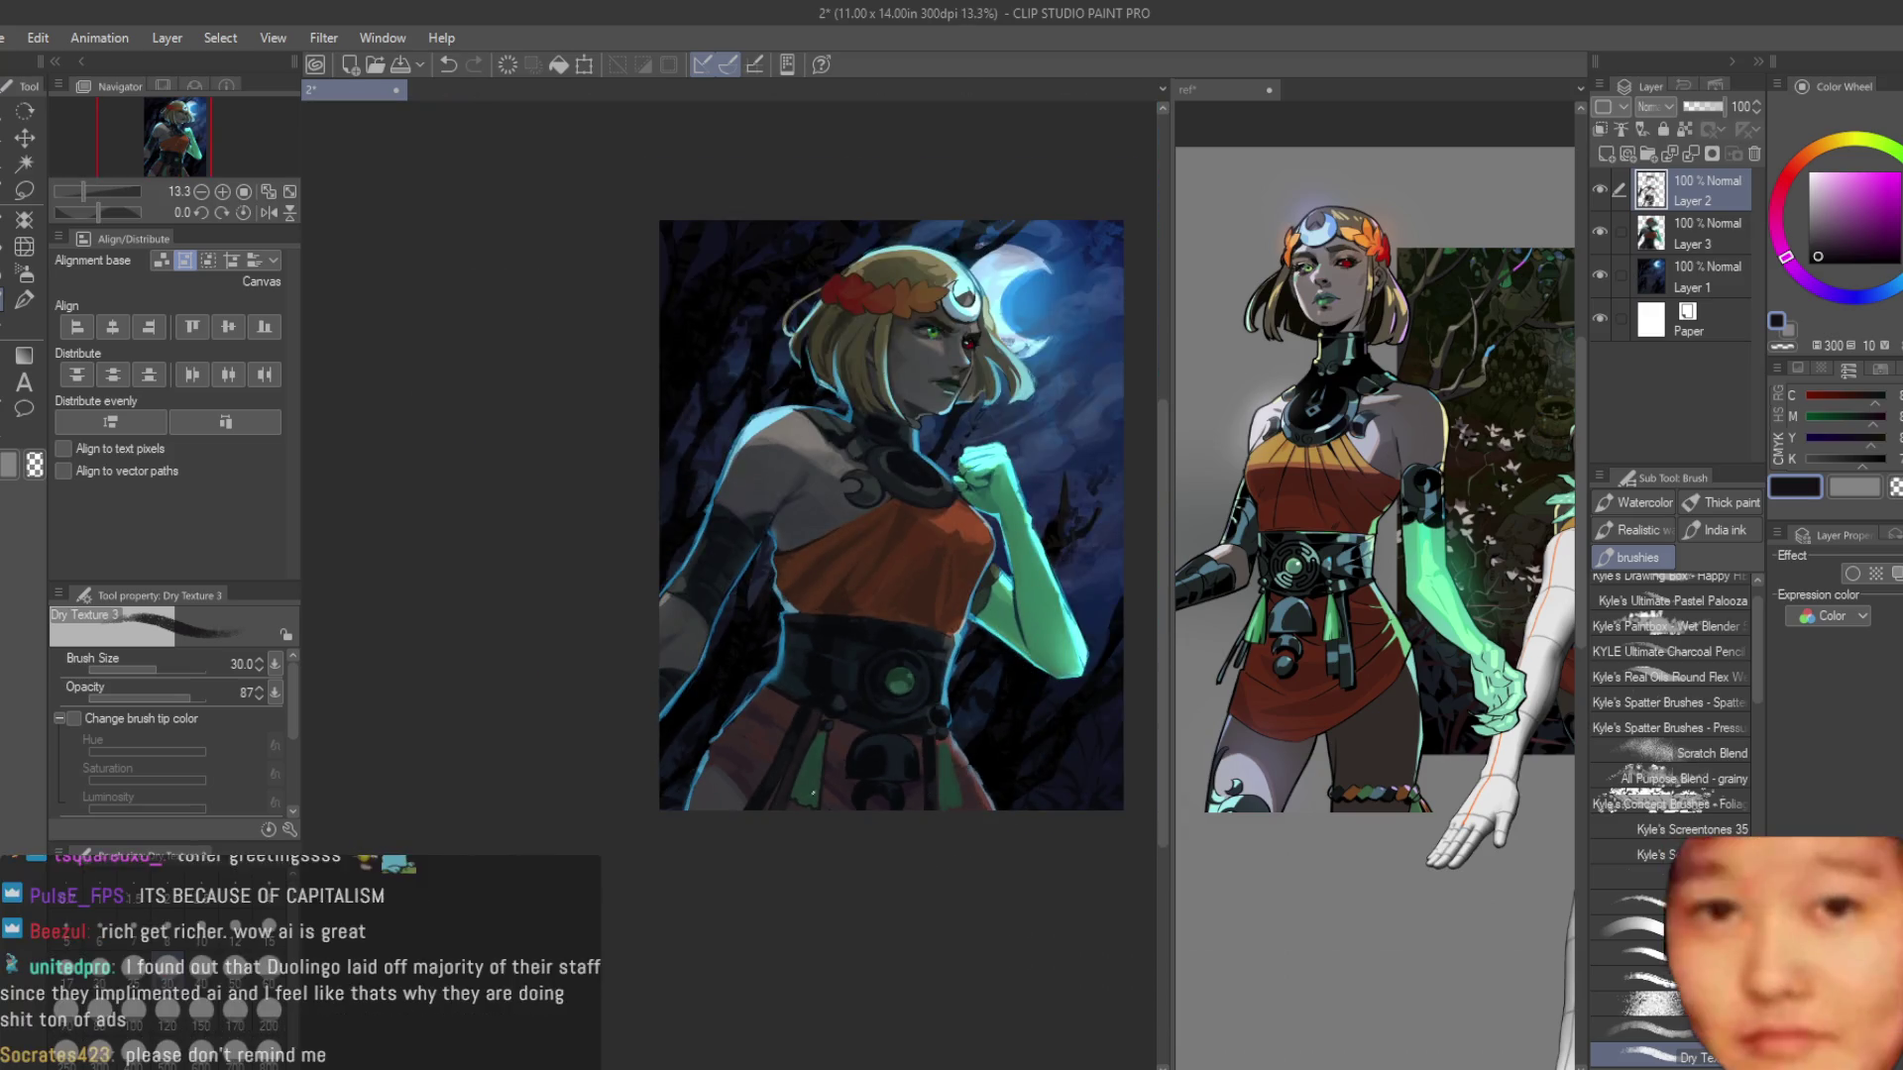
pyautogui.scroll(4, 837, 776)
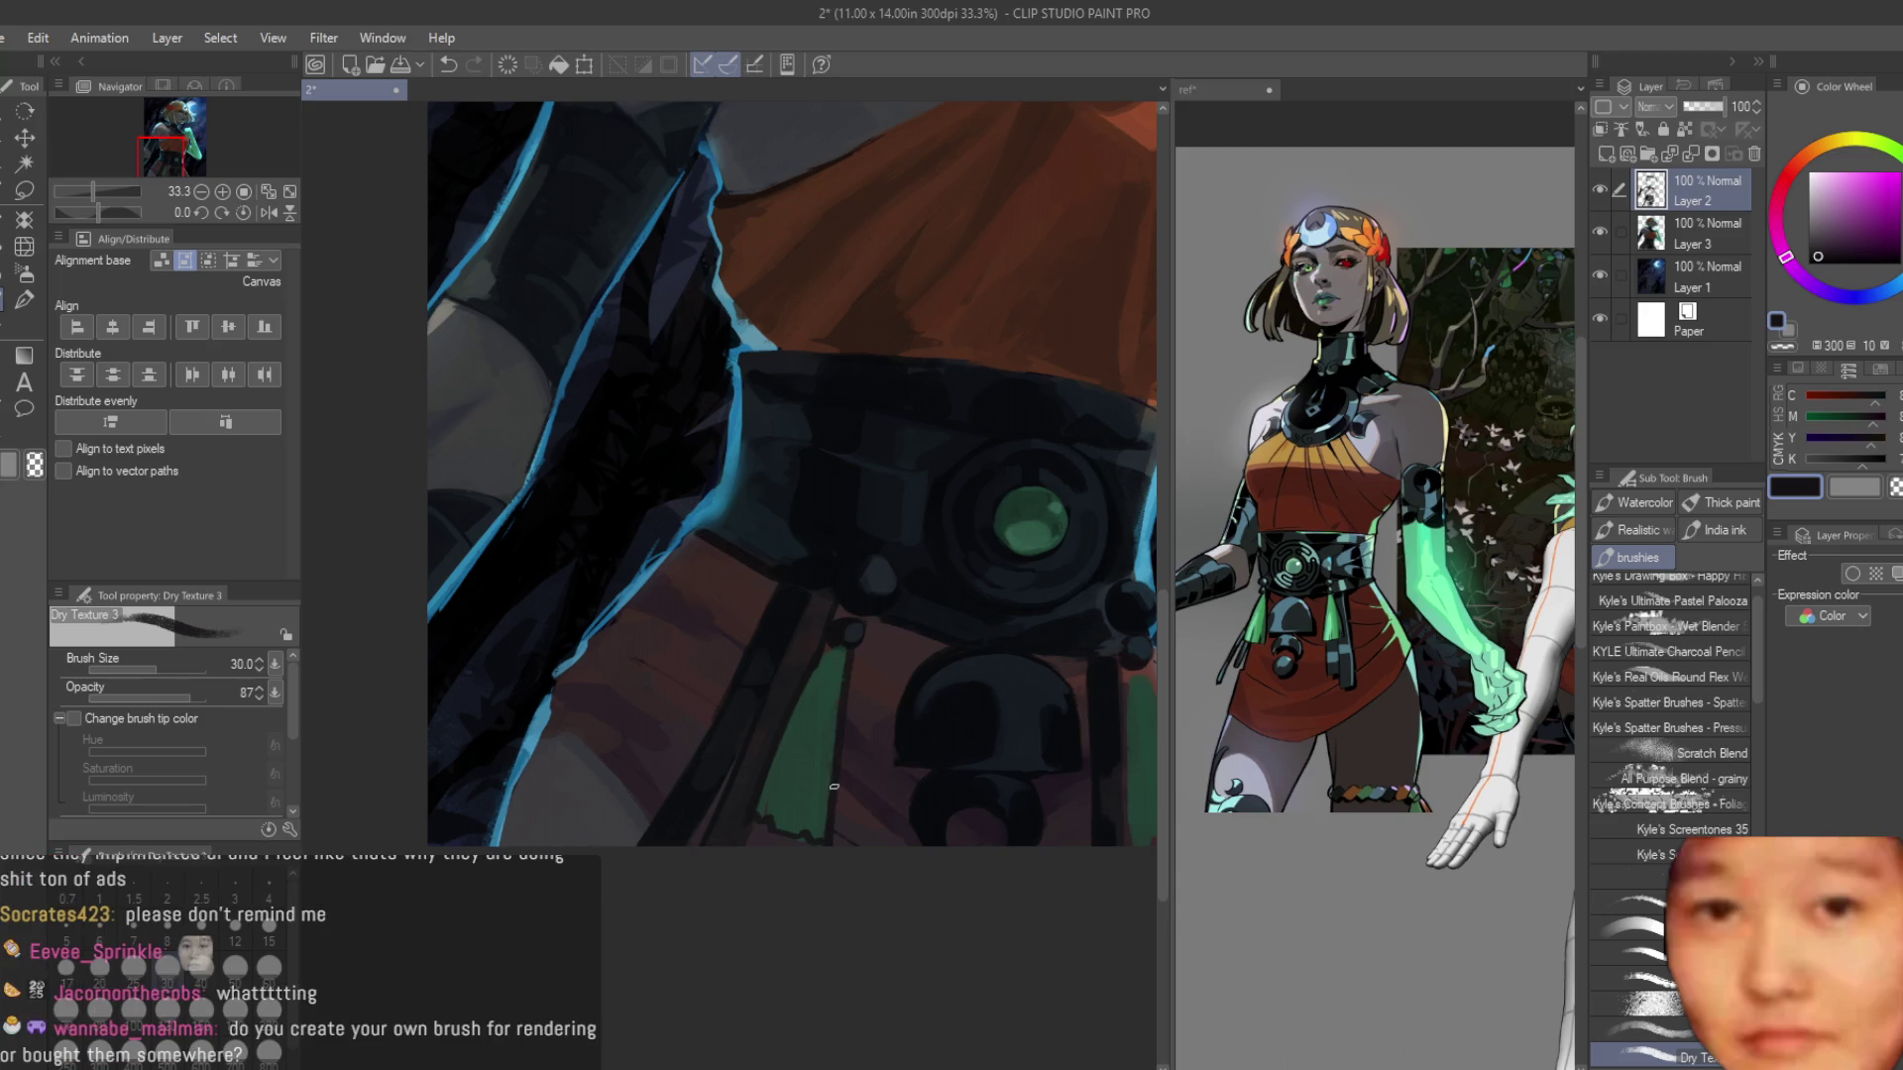
pyautogui.scroll(2, 833, 787)
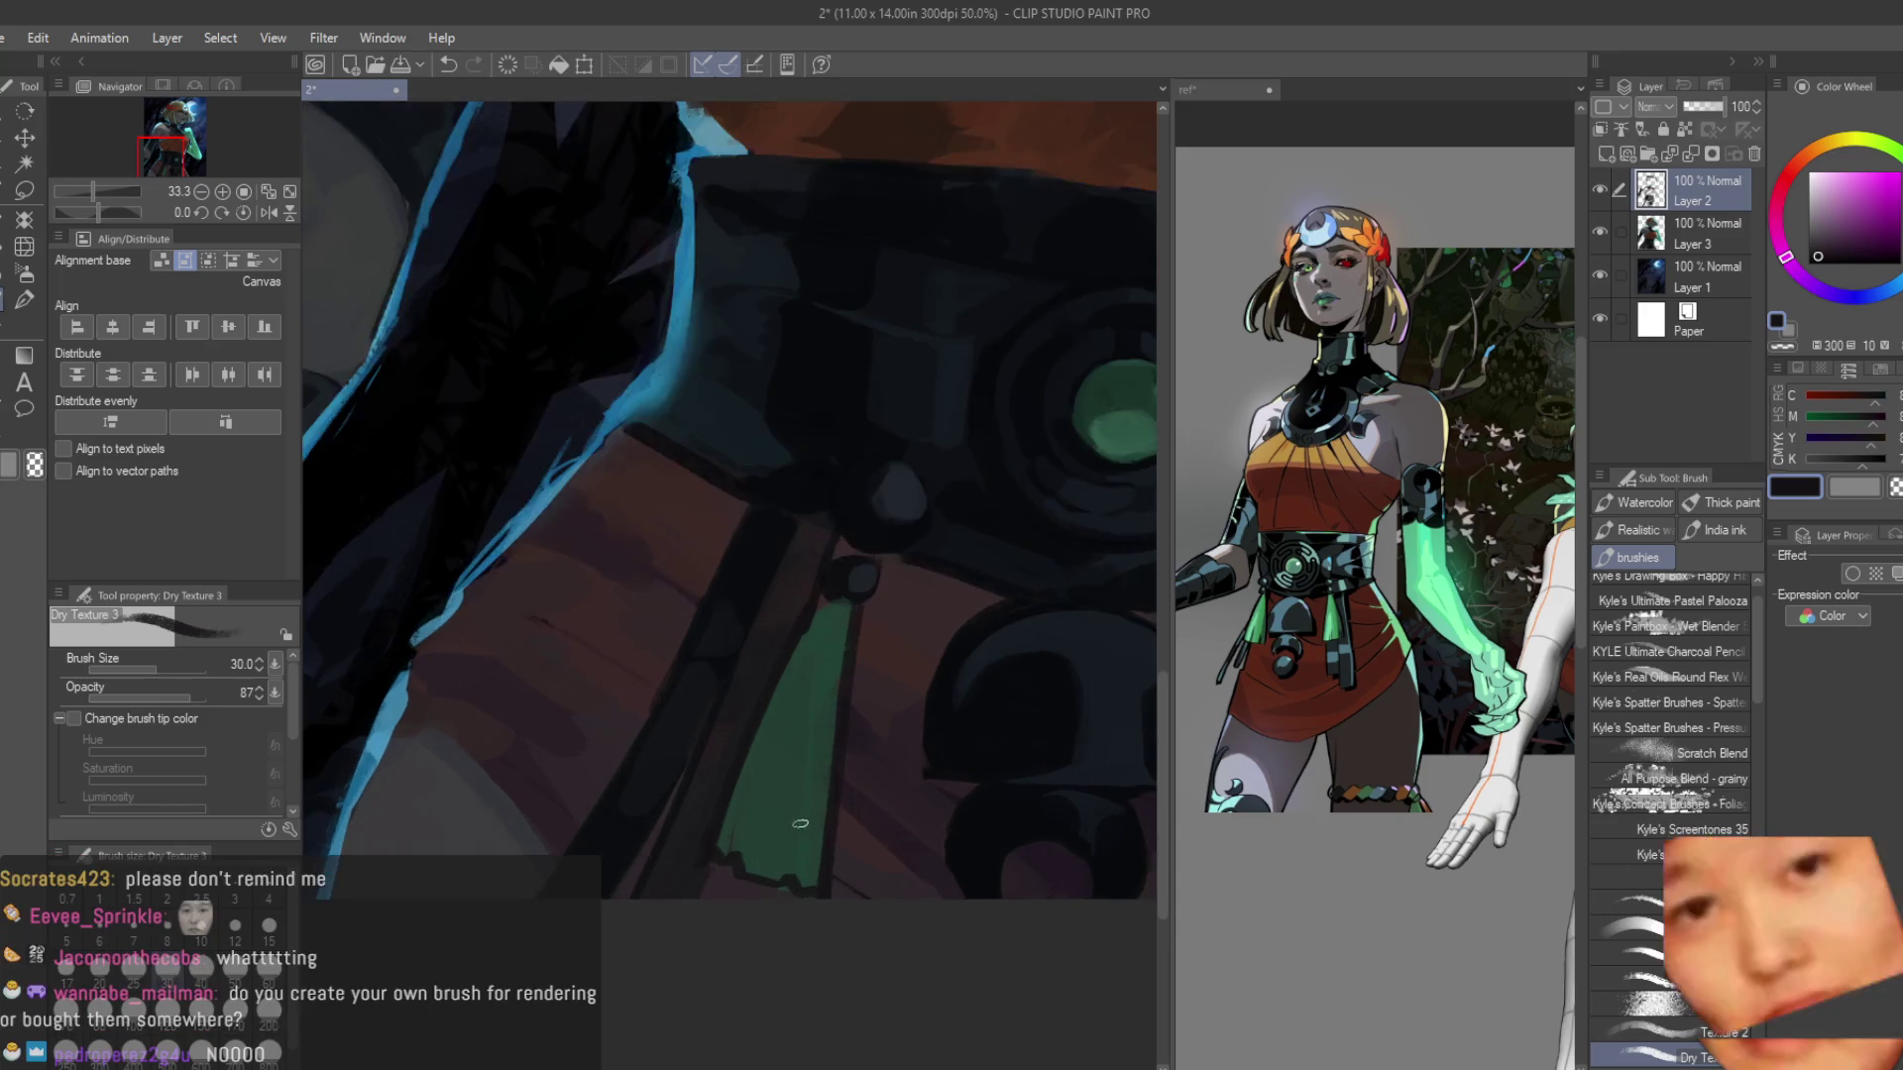
pyautogui.keyDown('alt'); pyautogui.click(670, 872); pyautogui.keyUp('alt')
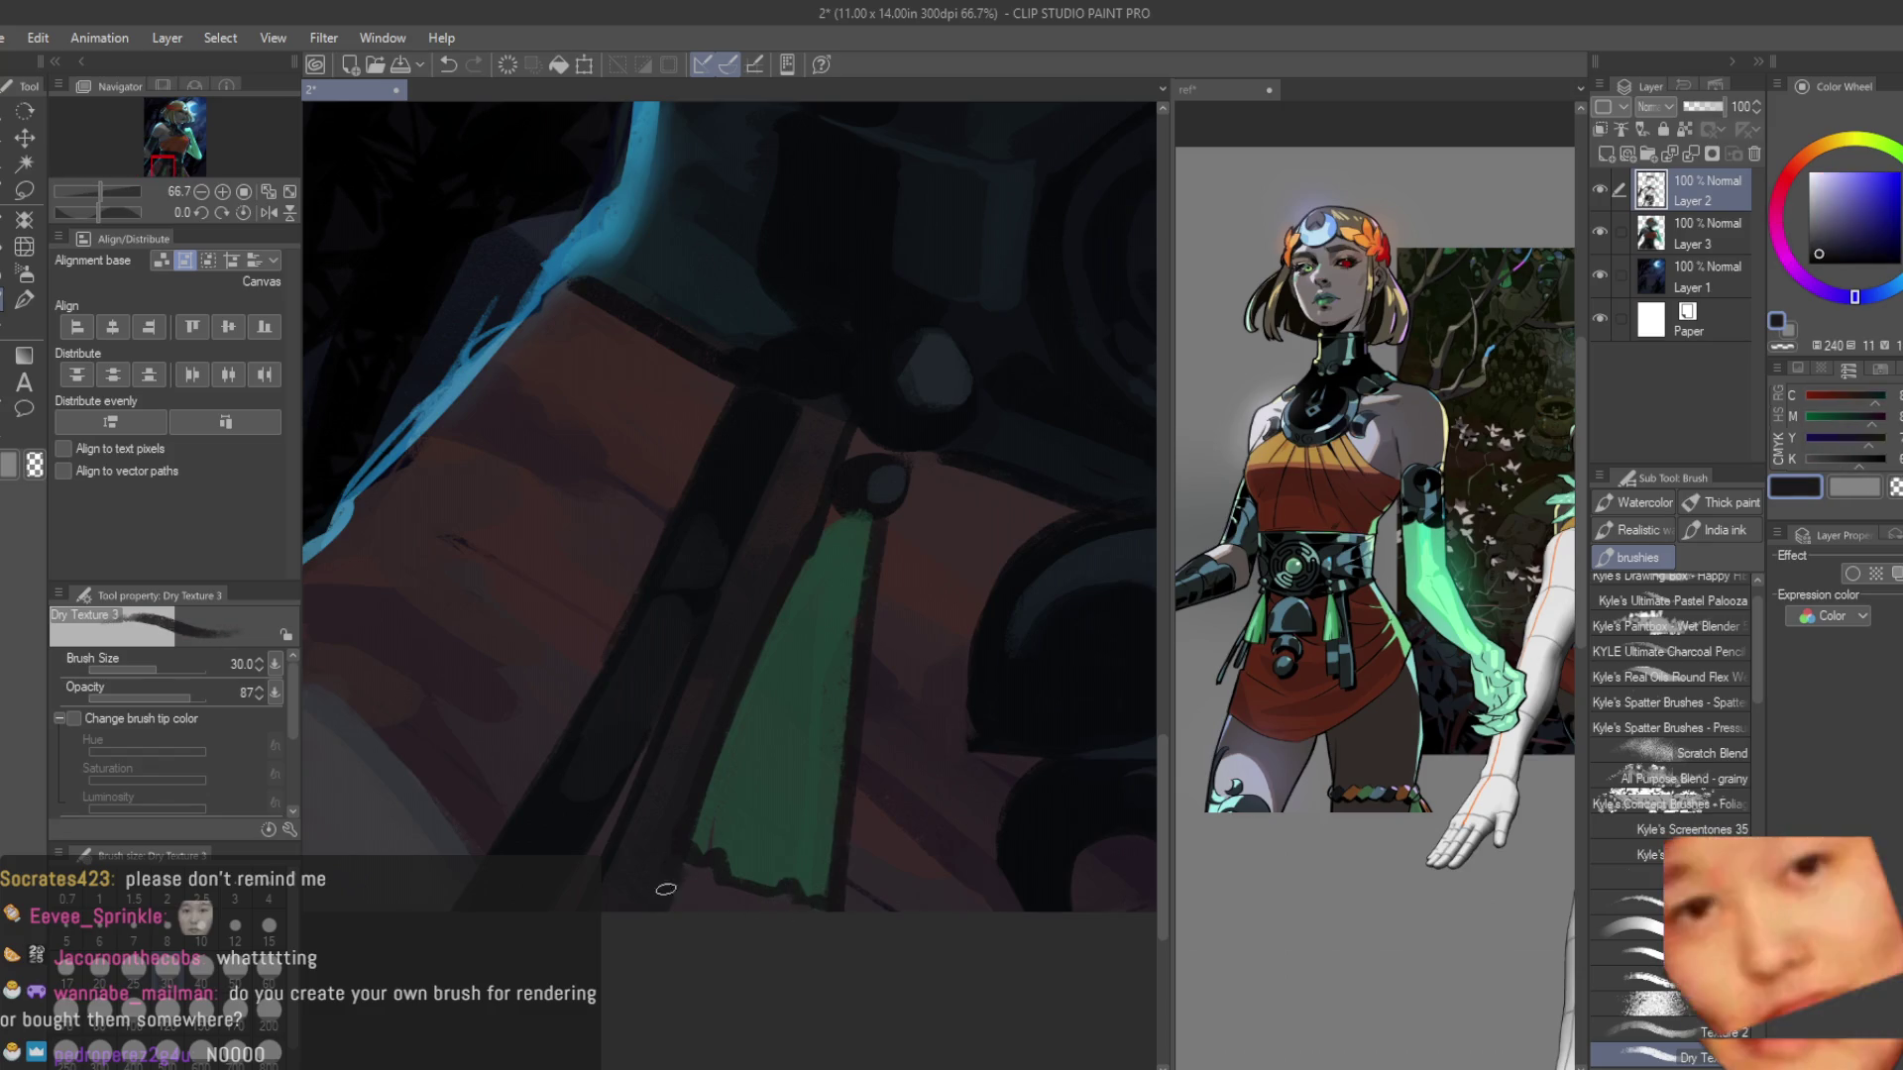
pyautogui.keyDown('alt'); pyautogui.click(809, 519); pyautogui.keyUp('alt')
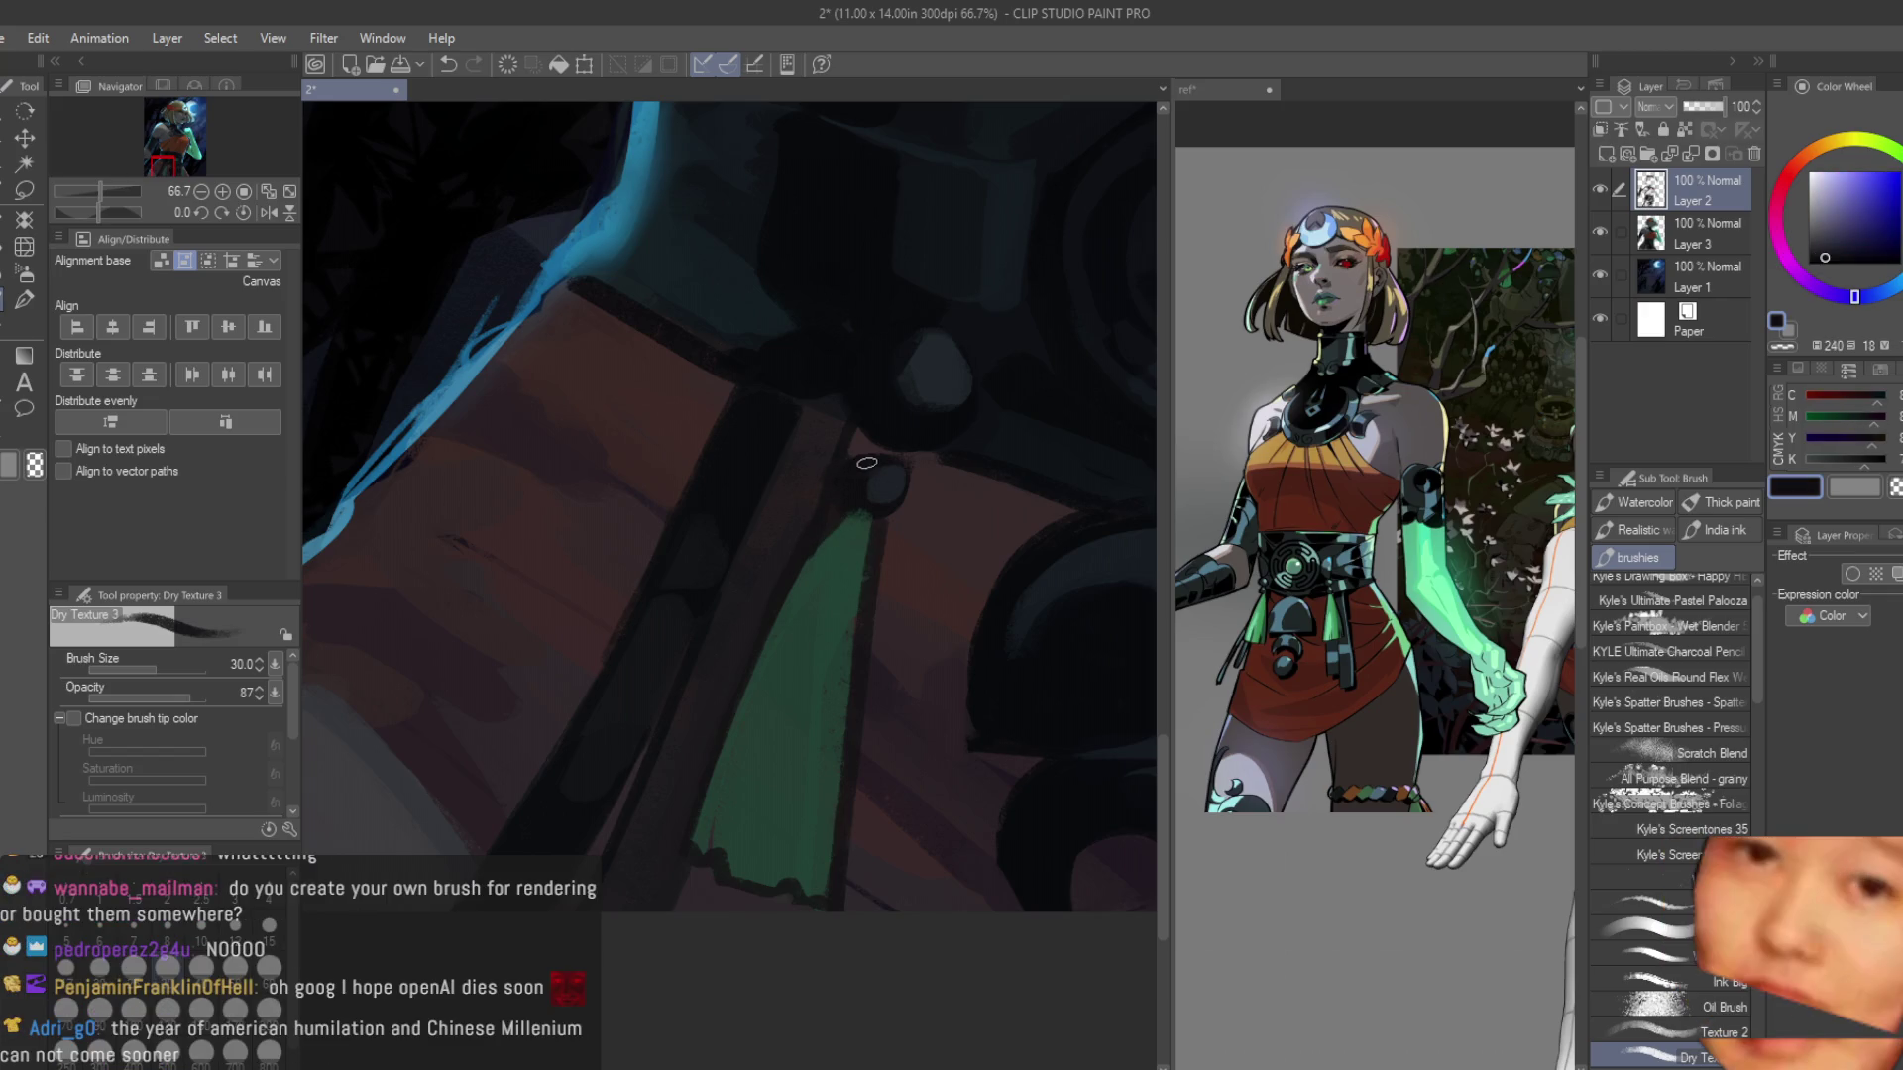
pyautogui.scroll(3, 885, 468)
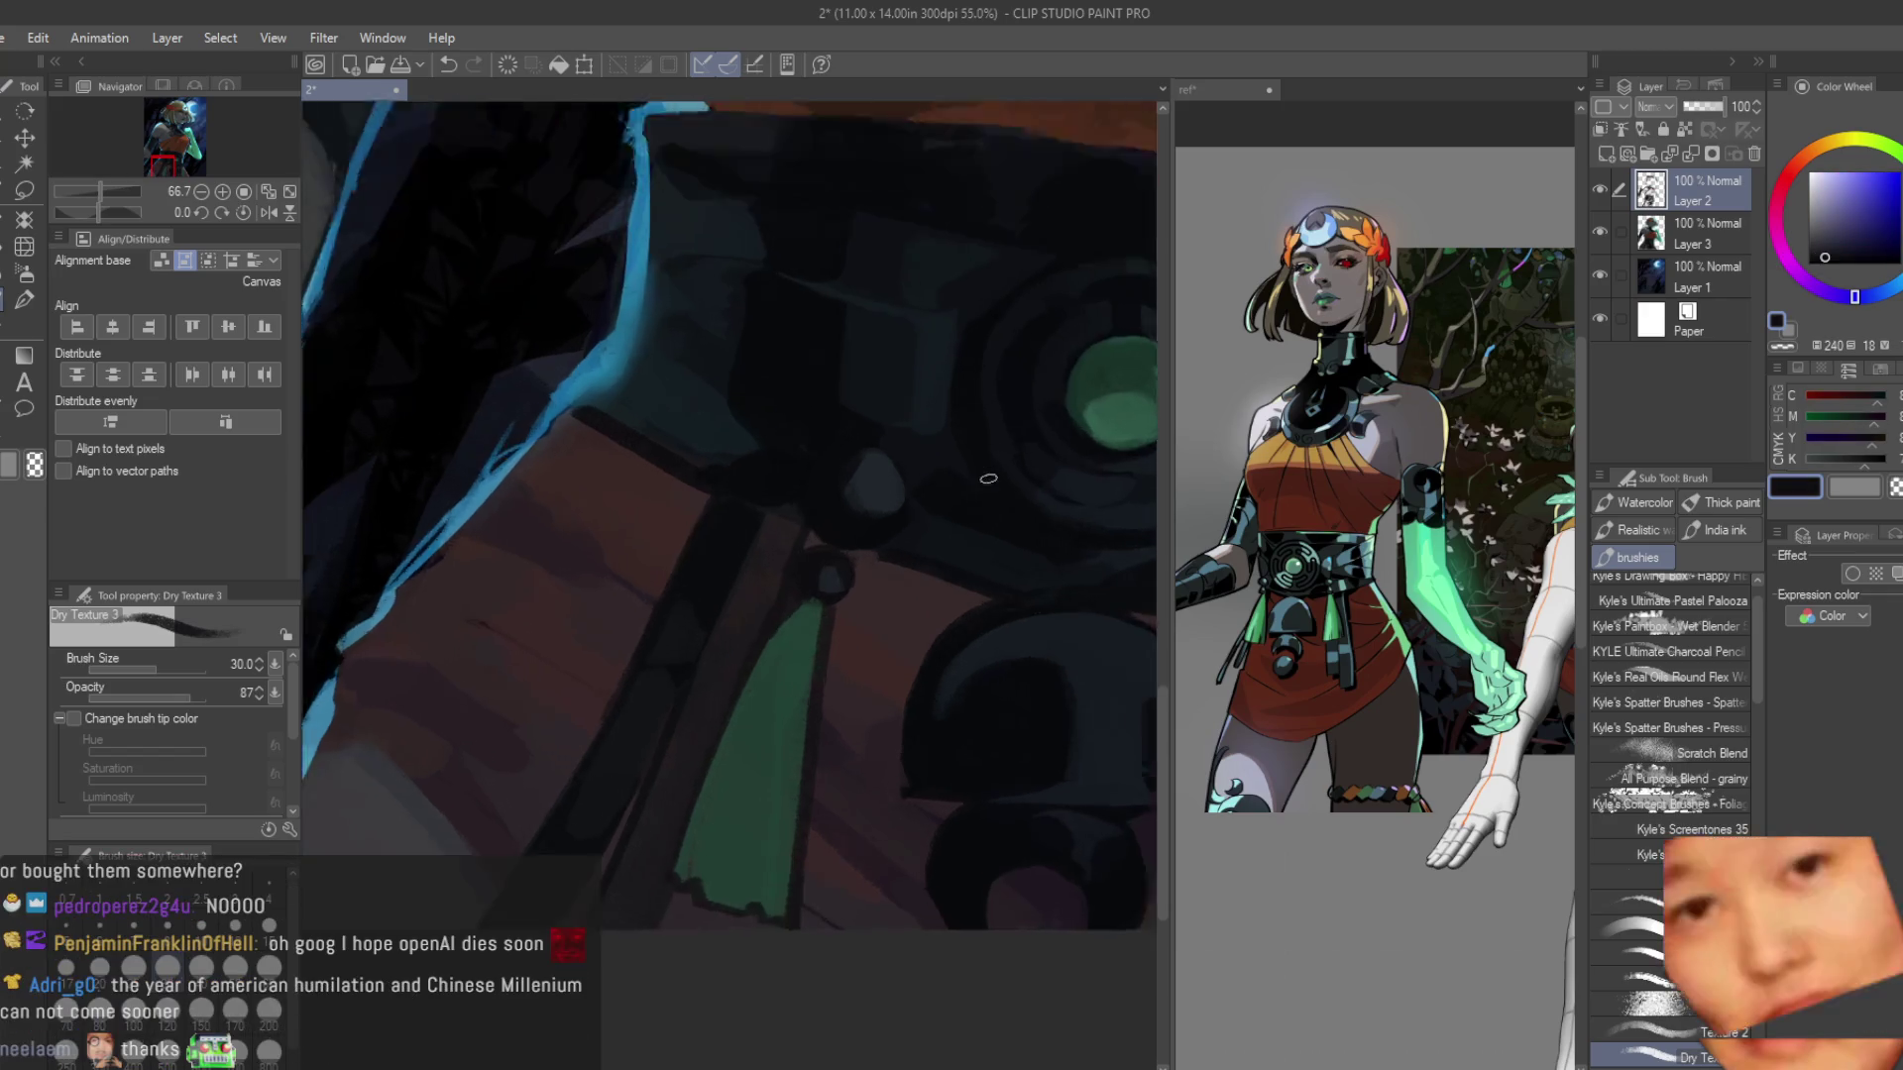
# With a blue-grey belt tone, darken the round stud's bottom and right edges and outline the knob.
pyautogui.keyDown('alt'); pyautogui.click(862, 484); pyautogui.keyUp('alt')
pyautogui.keyDown('alt'); pyautogui.click(858, 488); pyautogui.keyUp('alt')
pyautogui.scroll(-1, 756, 510)
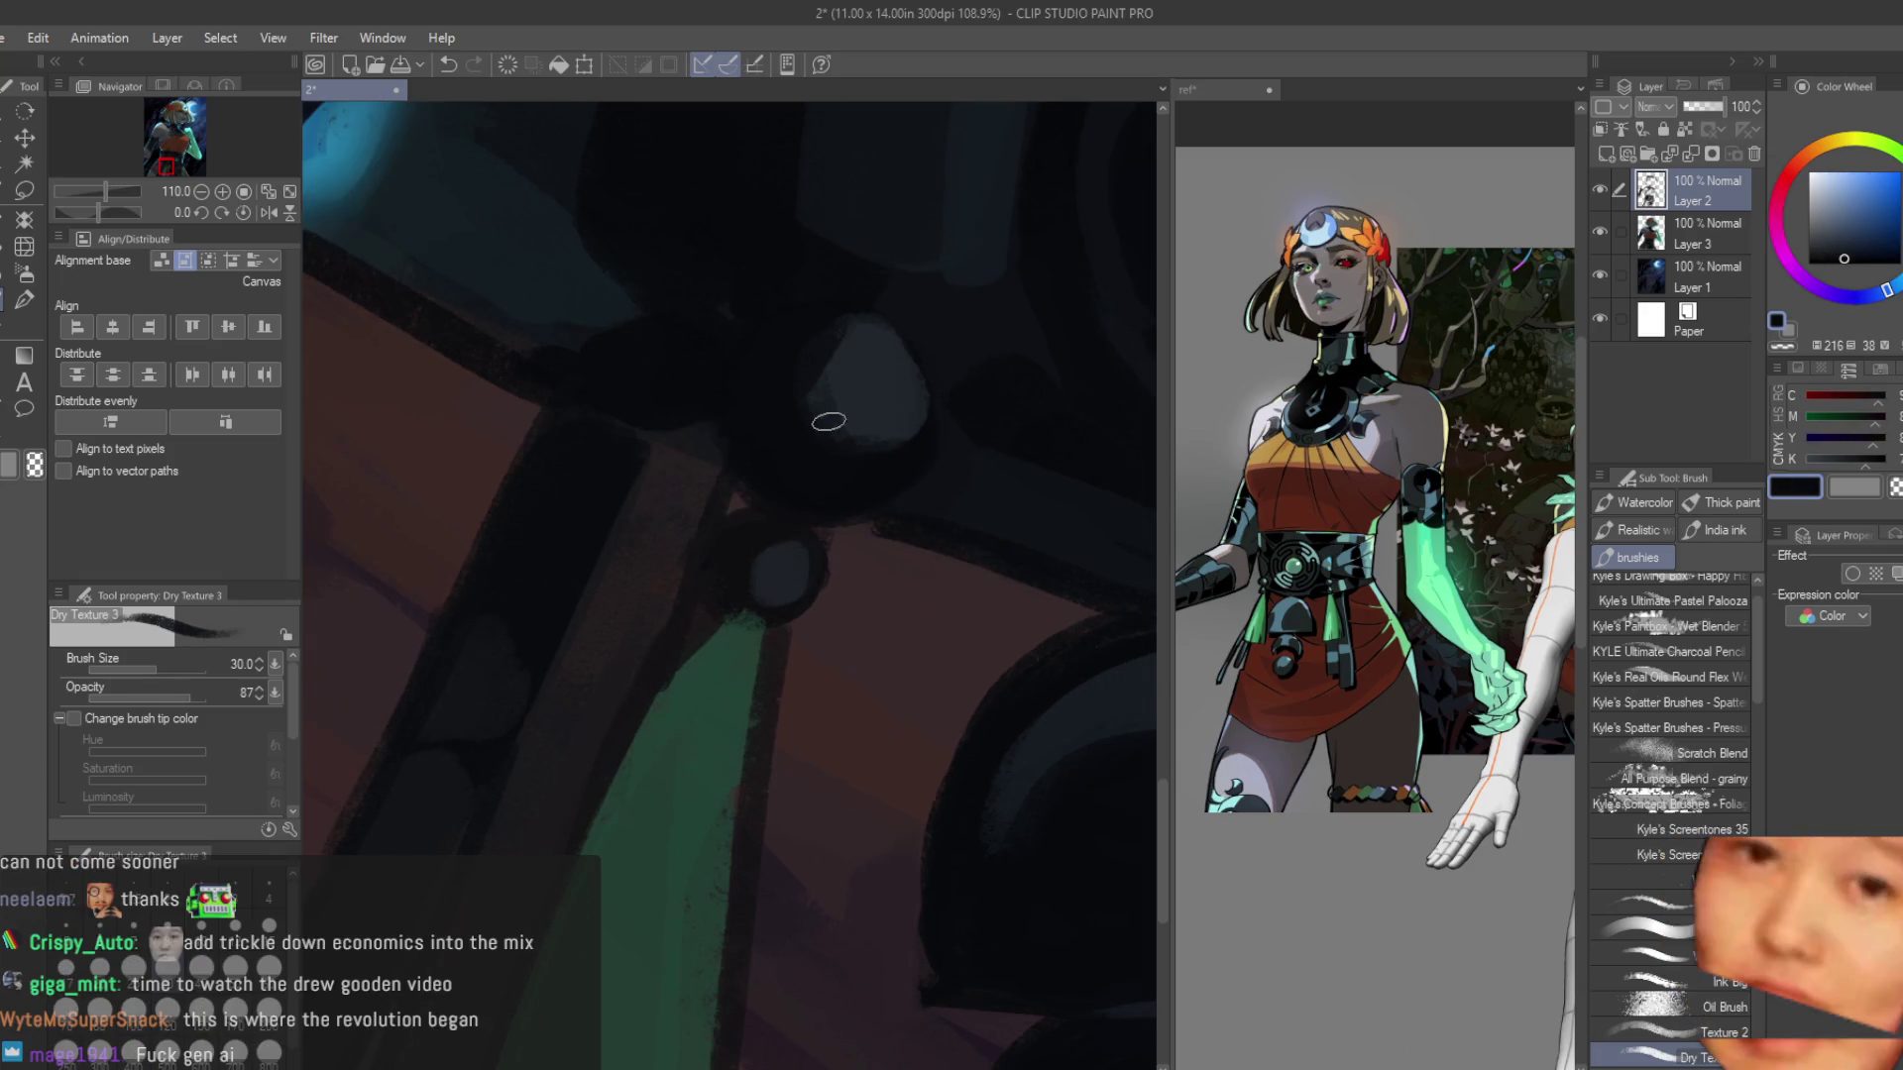
pyautogui.scroll(1, 667, 449)
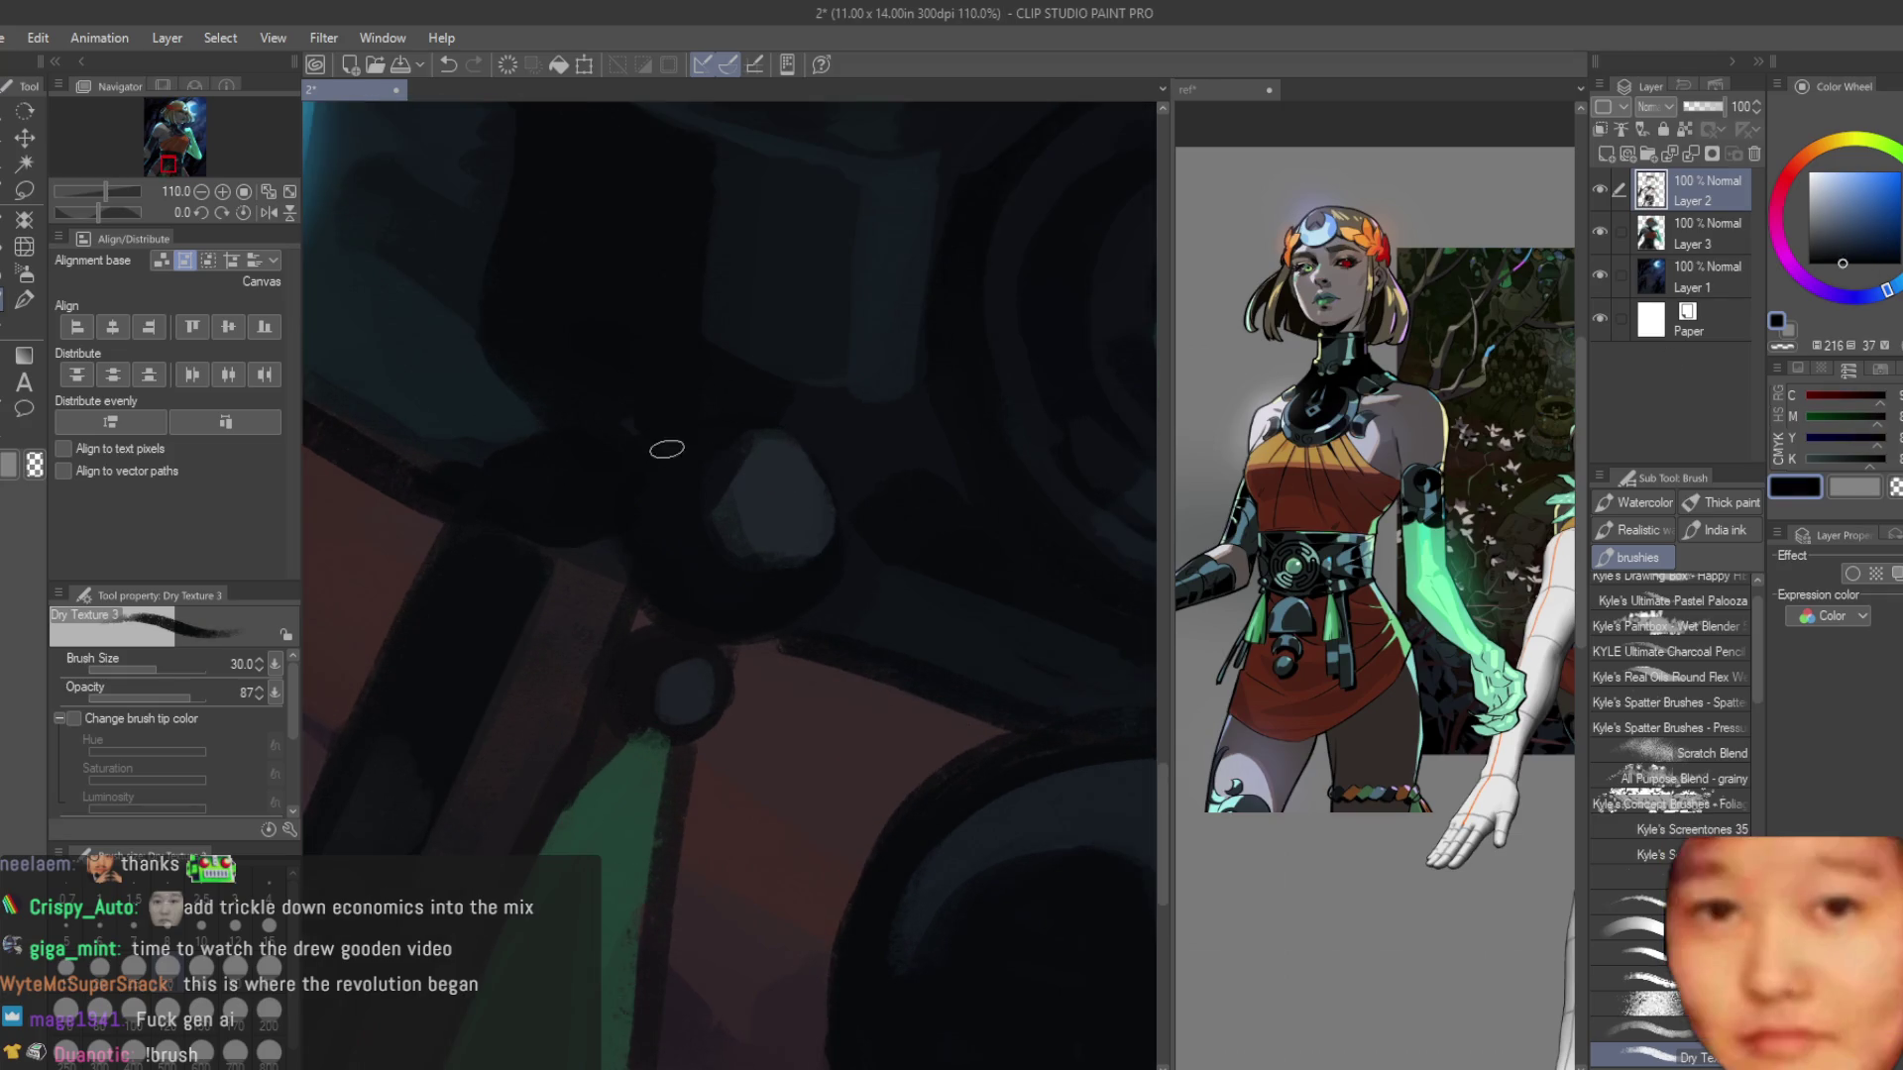
pyautogui.moveTo(626, 574); pyautogui.dragTo(777, 630)
pyautogui.moveTo(805, 494); pyautogui.dragTo(828, 594)
pyautogui.moveTo(635, 634)
pyautogui.mouseDown()
pyautogui.moveTo(614, 709)
pyautogui.moveTo(634, 738)
pyautogui.mouseUp()
# Sample further dark blue-grey belt tones around the small knob.
pyautogui.keyDown('alt'); pyautogui.click(658, 680); pyautogui.keyUp('alt')
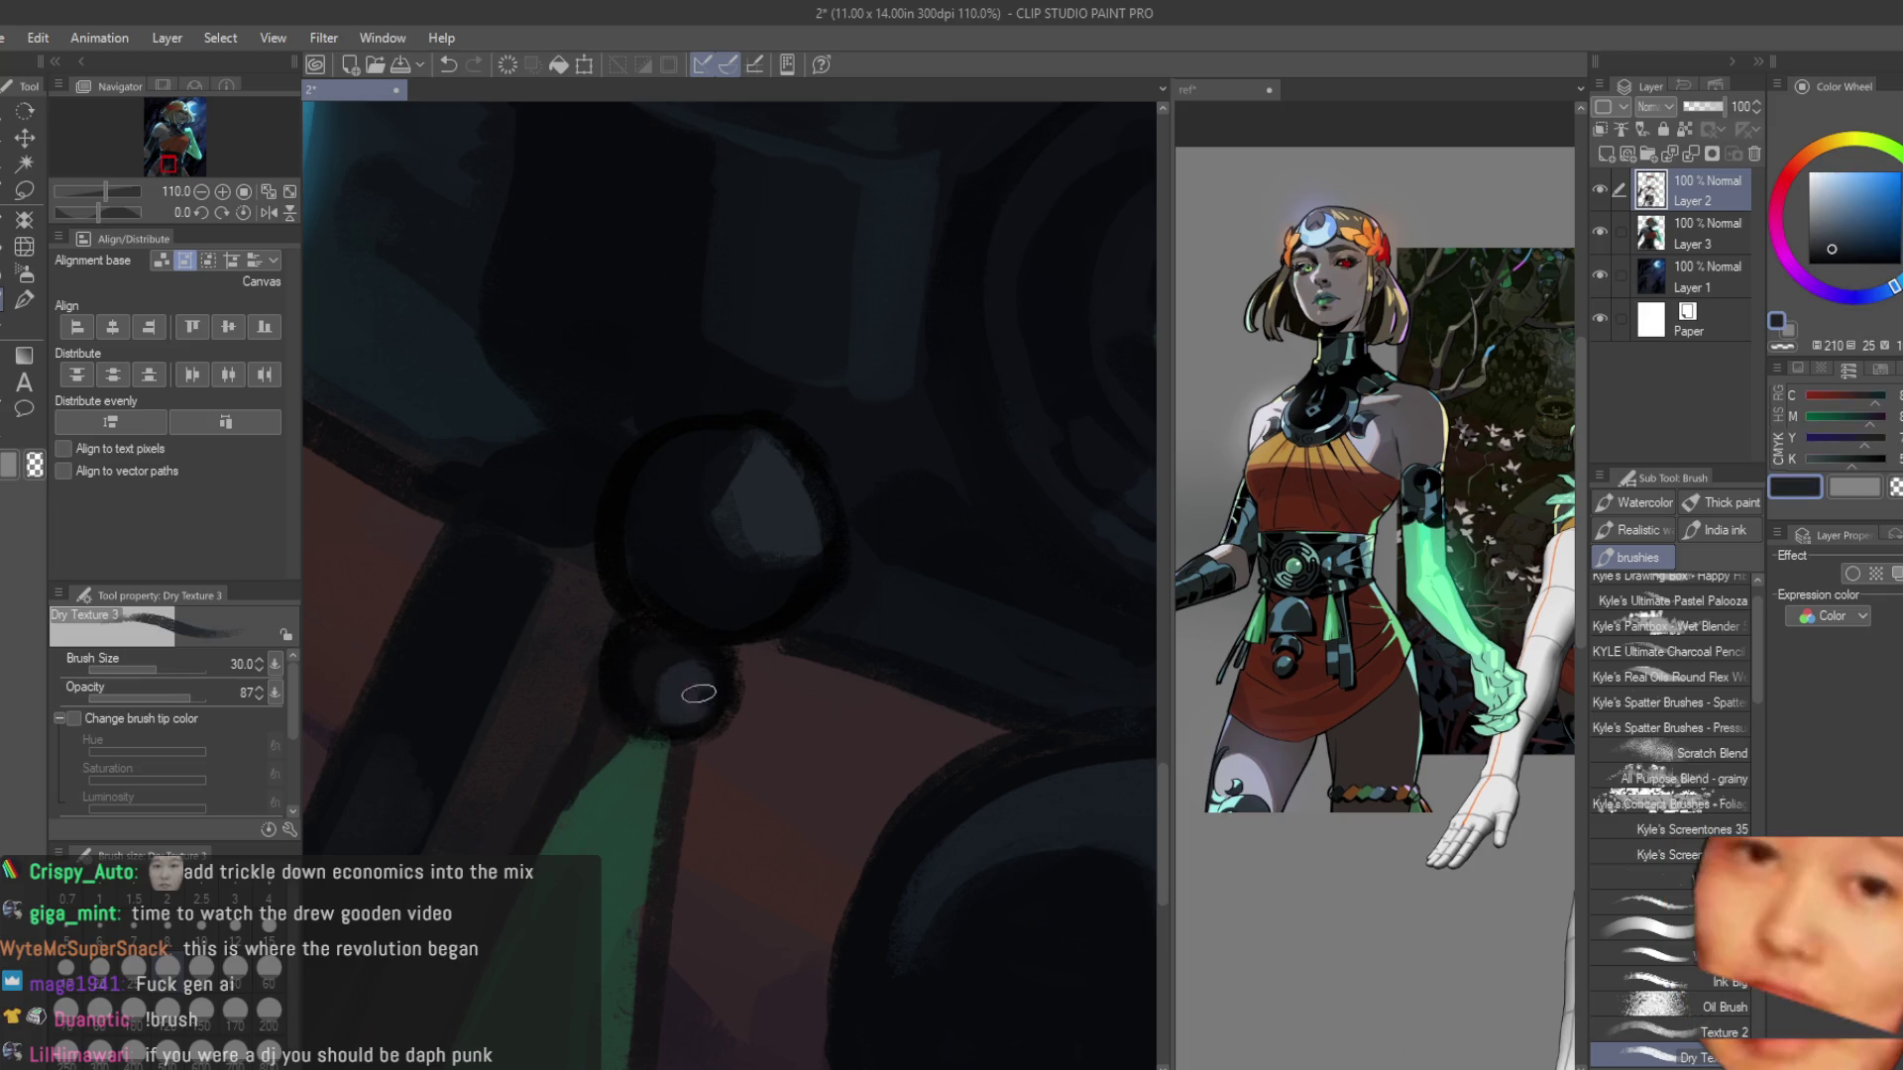
pyautogui.scroll(-1, 658, 671)
pyautogui.keyDown('alt'); pyautogui.click(833, 450); pyautogui.keyUp('alt')
pyautogui.scroll(-5, 1029, 747)
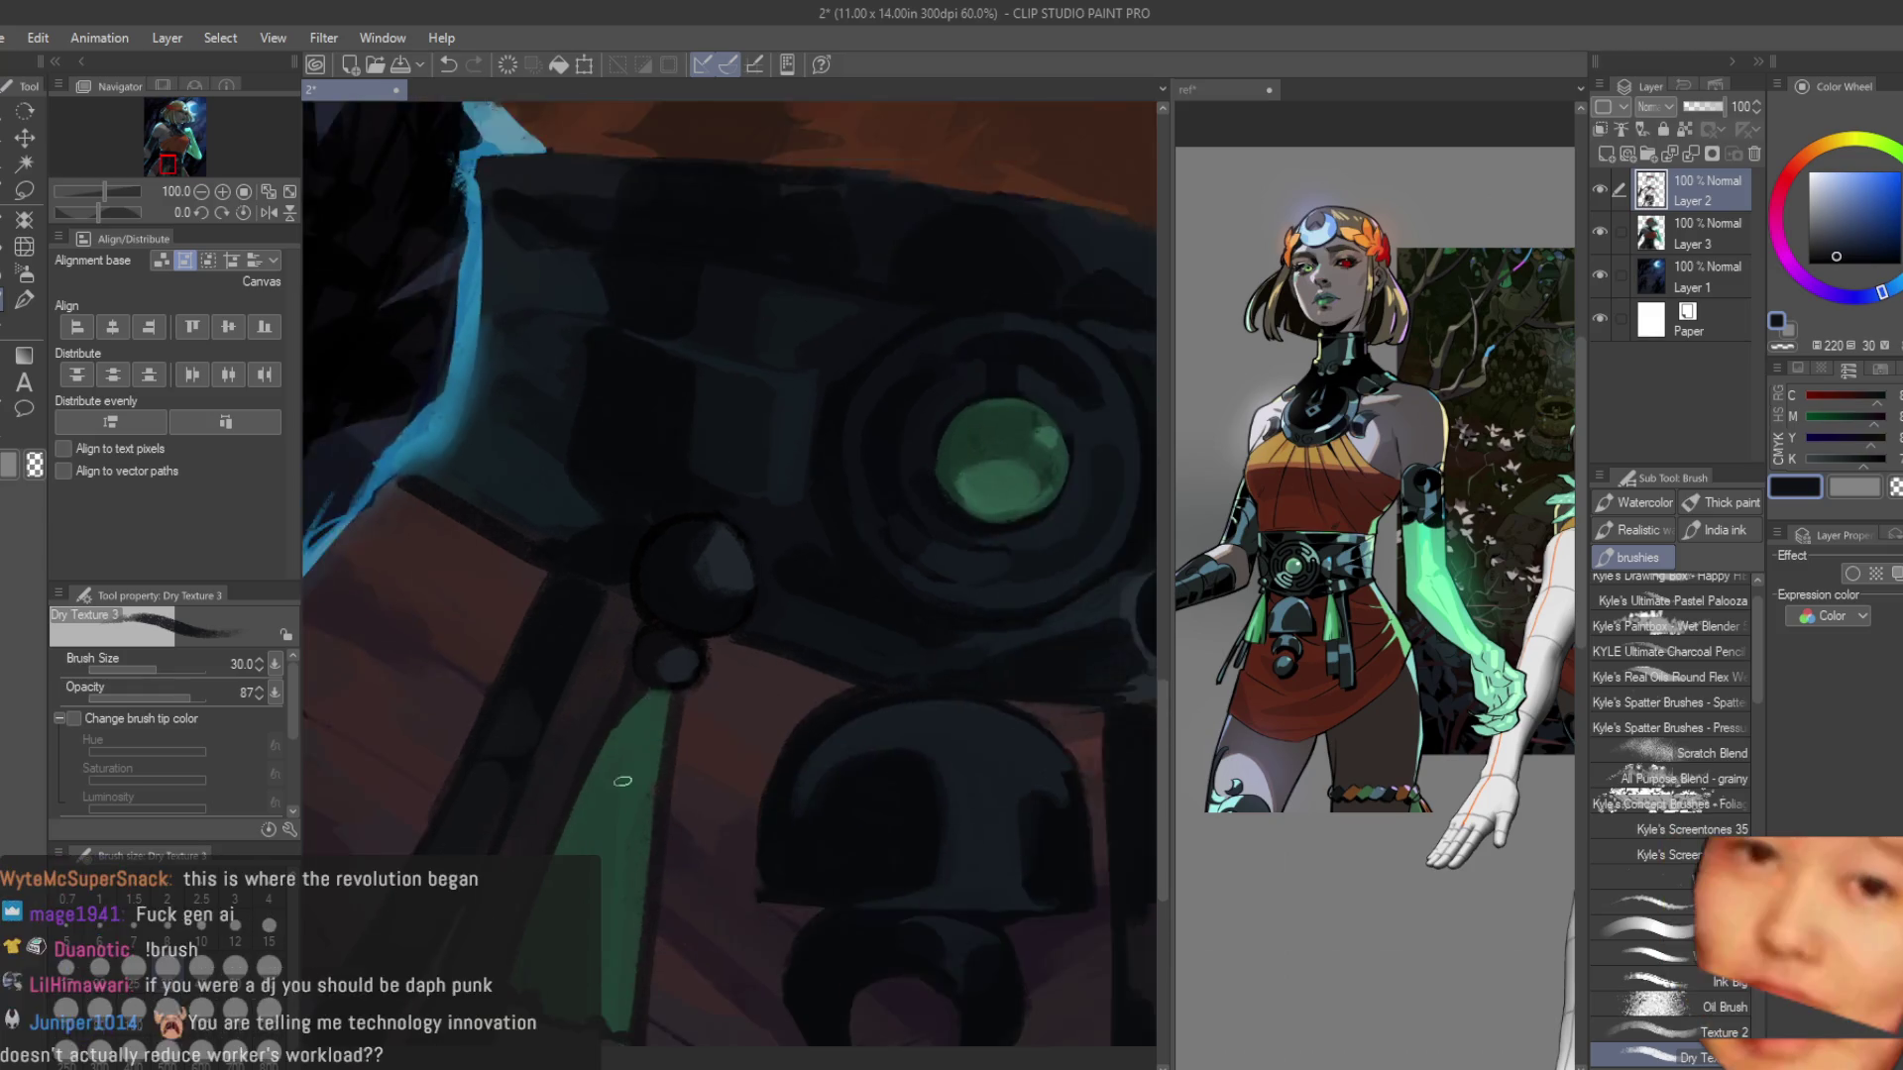
pyautogui.scroll(1, 1028, 748)
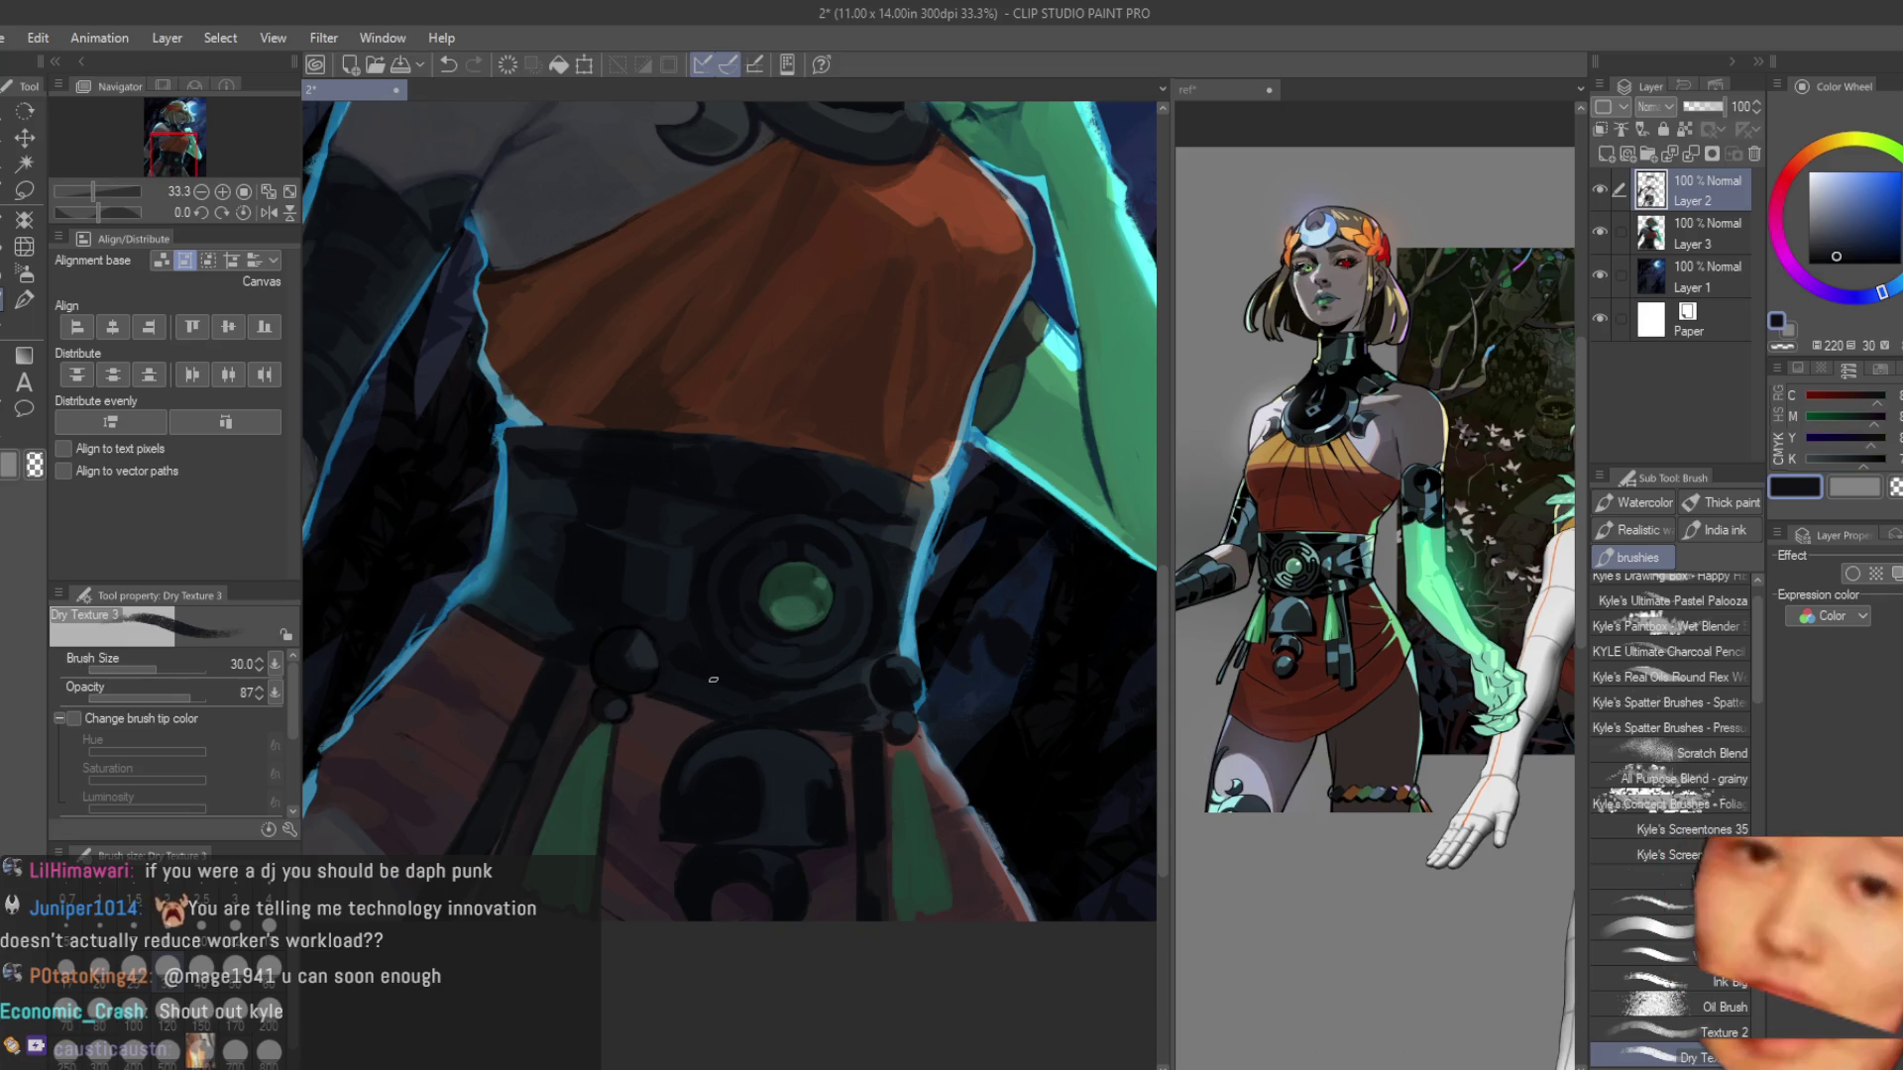
pyautogui.scroll(4, 764, 658)
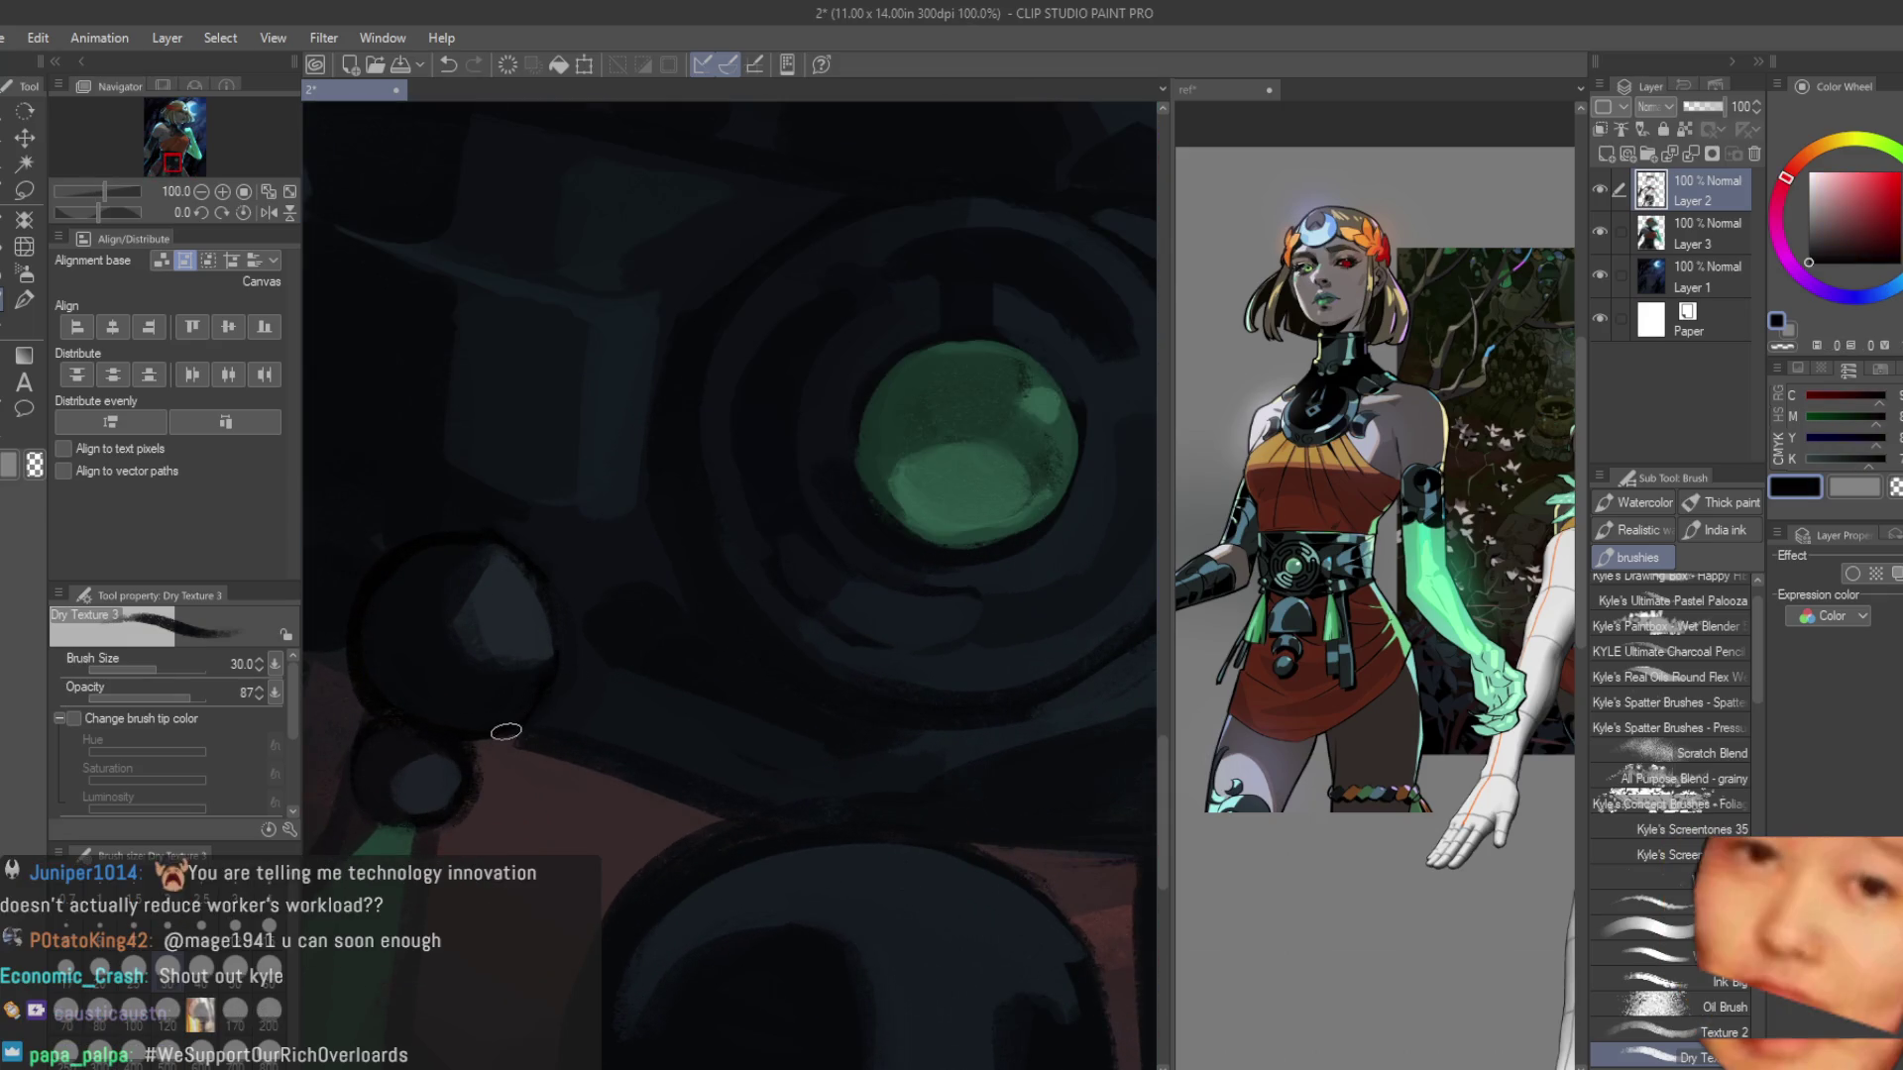
pyautogui.keyDown('alt'); pyautogui.click(518, 559); pyautogui.keyUp('alt')
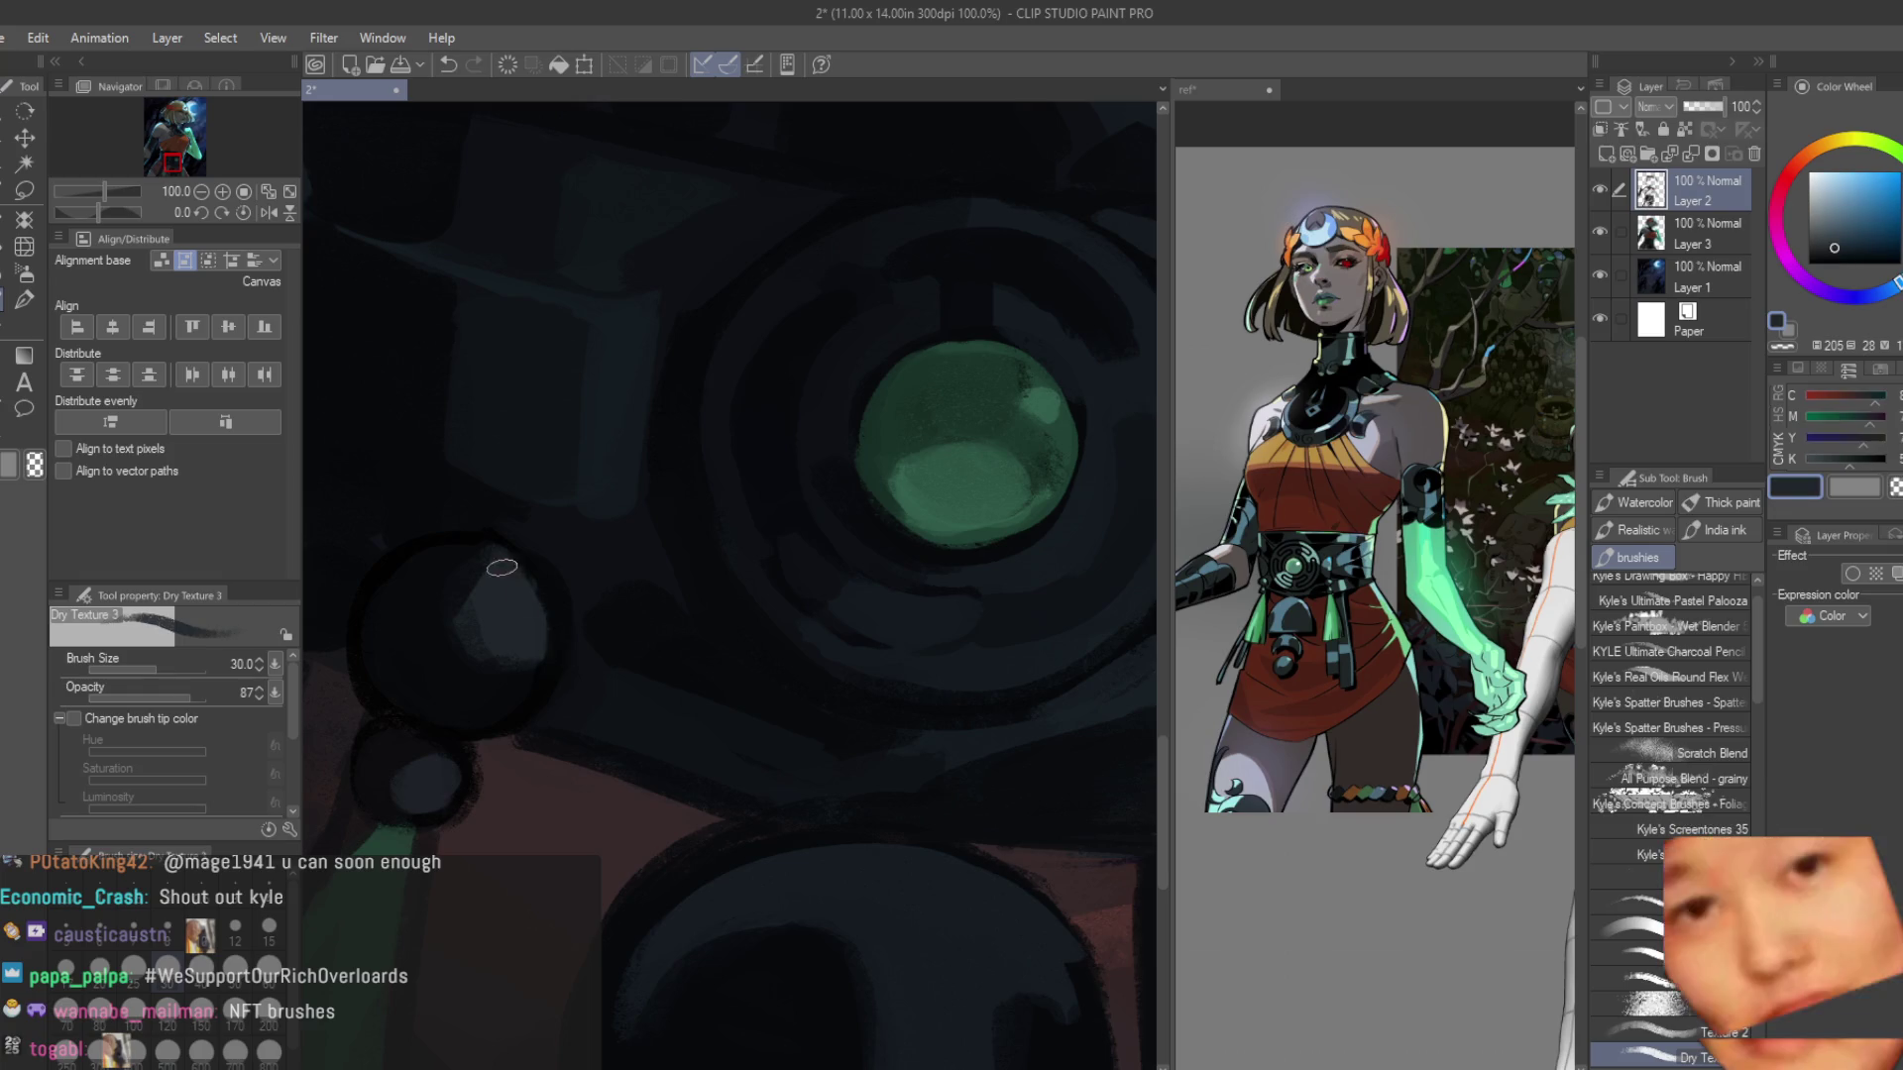
pyautogui.keyDown('alt'); pyautogui.click(565, 575); pyautogui.keyUp('alt')
pyautogui.scroll(-5, 699, 705)
pyautogui.scroll(-2, 814, 754)
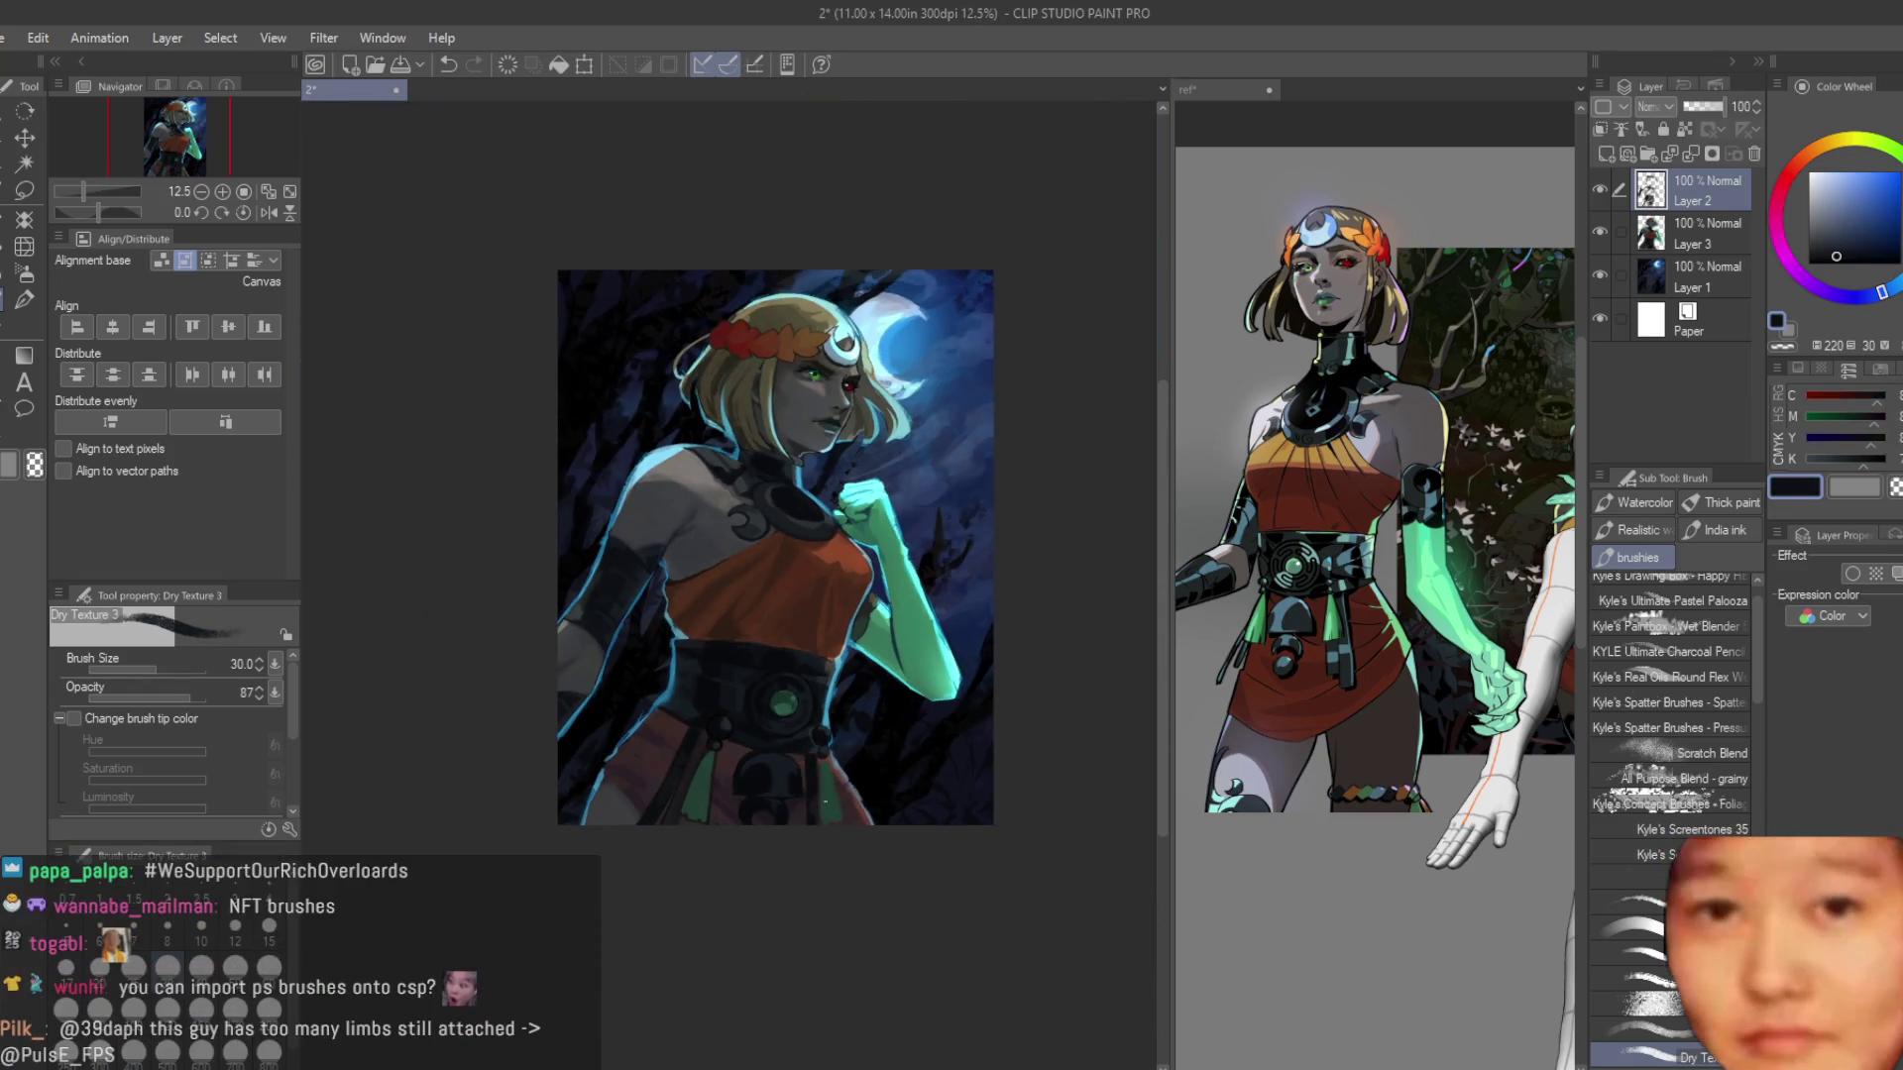
# Paint a dark straight line along the belt's lower edge.
pyautogui.scroll(3, 815, 753)
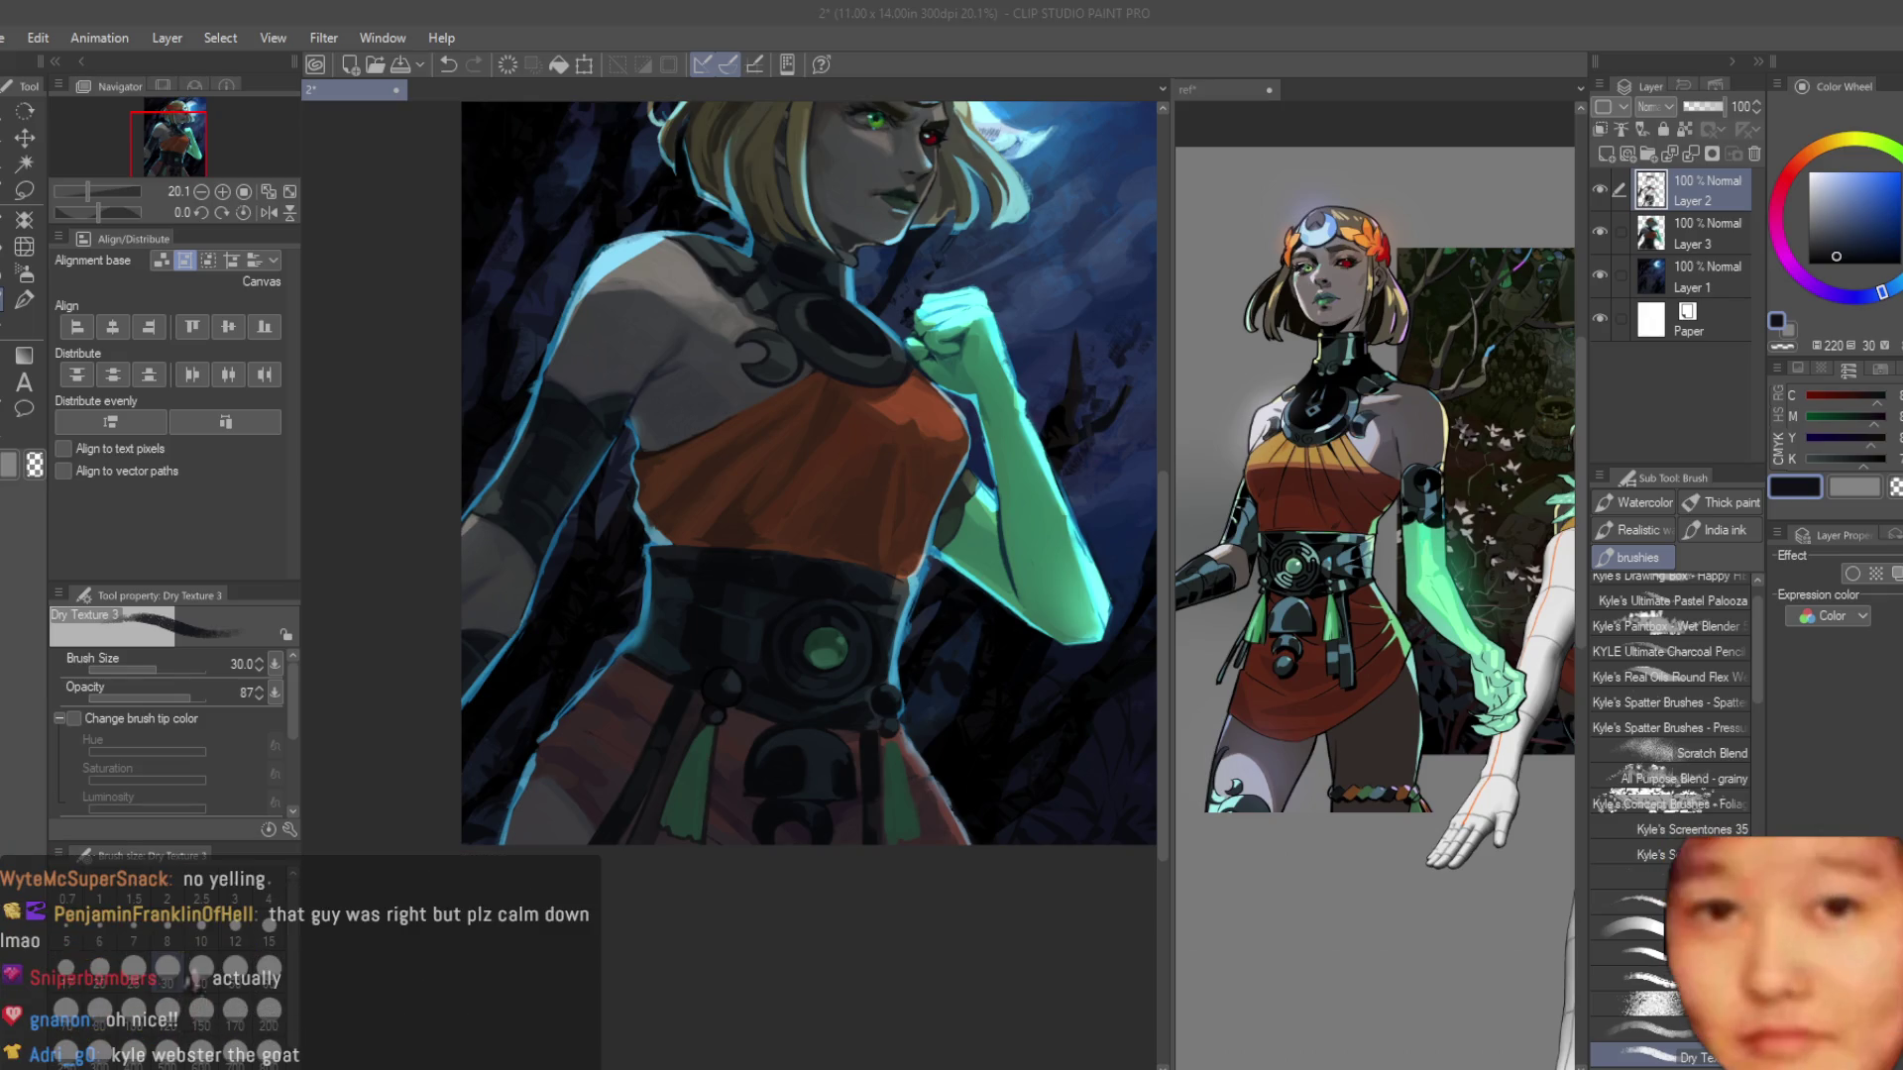
pyautogui.scroll(4, 751, 683)
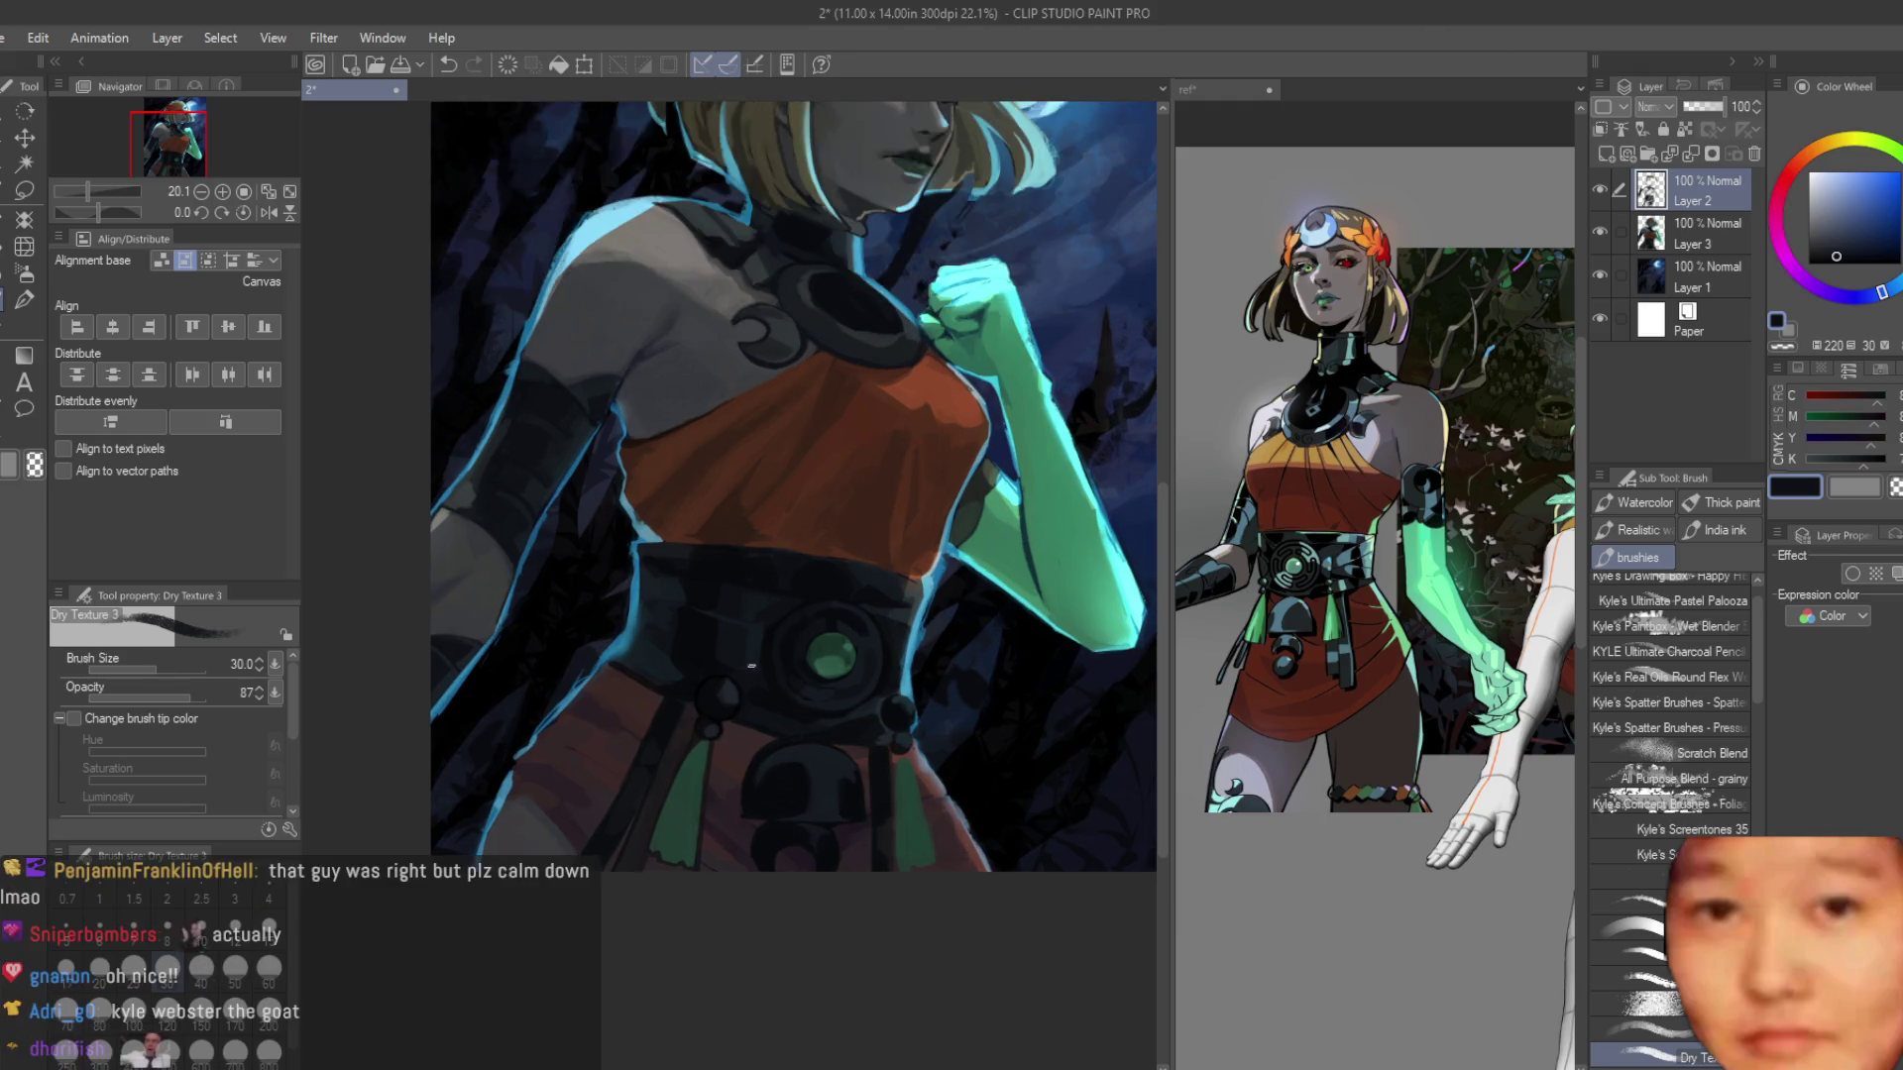
pyautogui.scroll(3, 751, 683)
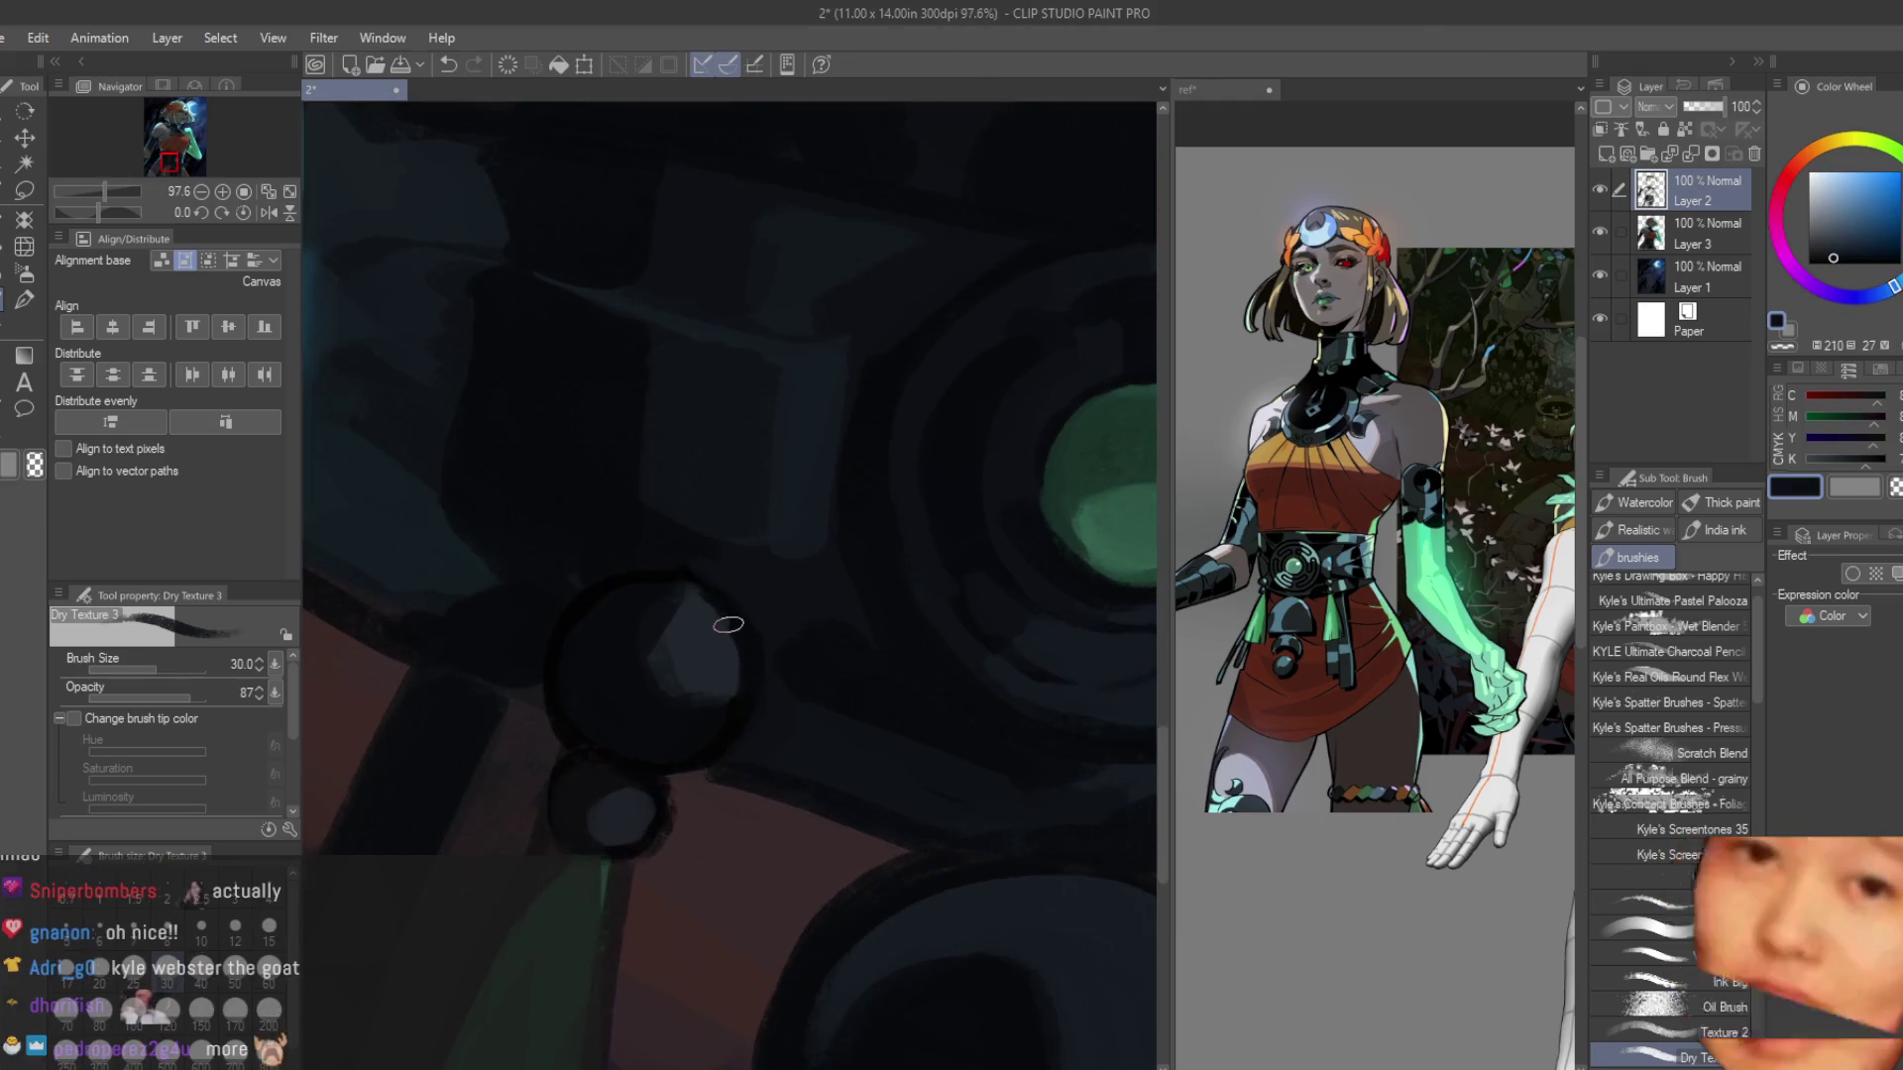
pyautogui.scroll(1, 560, 636)
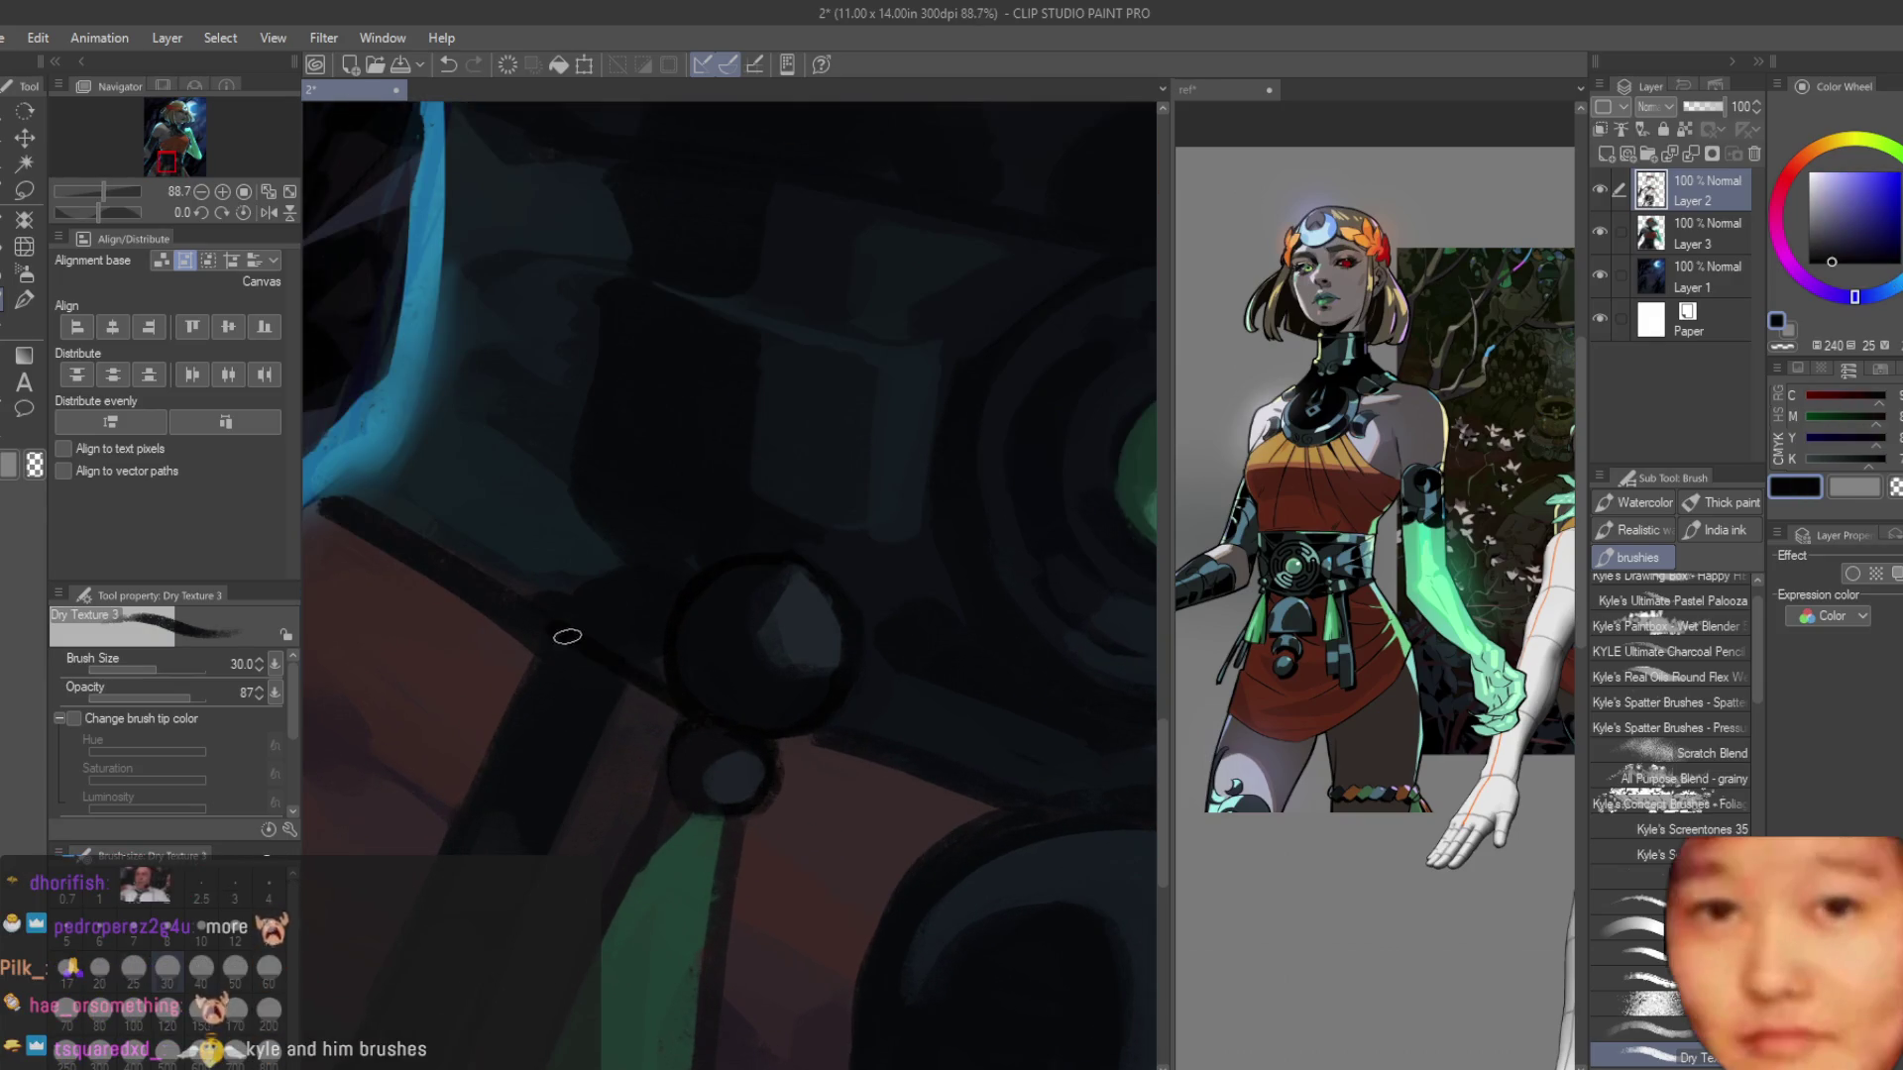
pyautogui.scroll(-2, 446, 614)
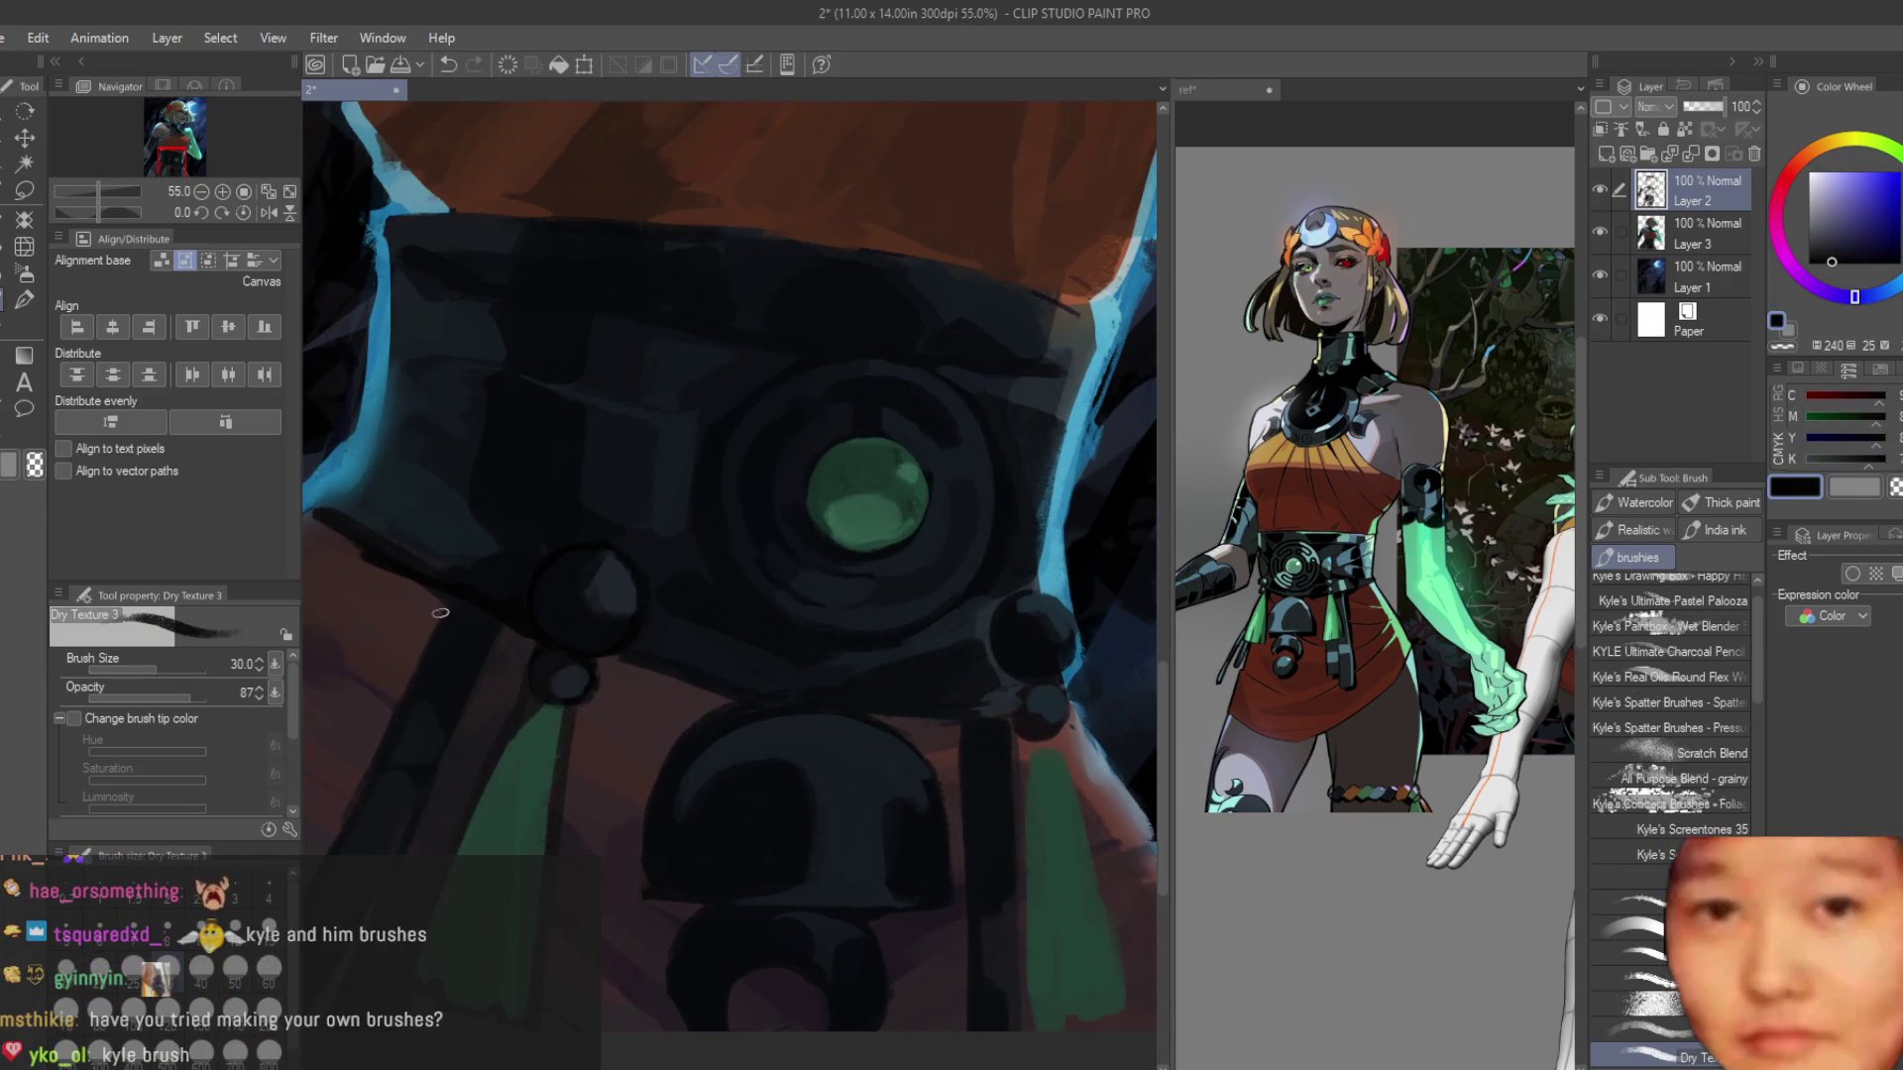
pyautogui.moveTo(313, 513); pyautogui.dragTo(420, 570)
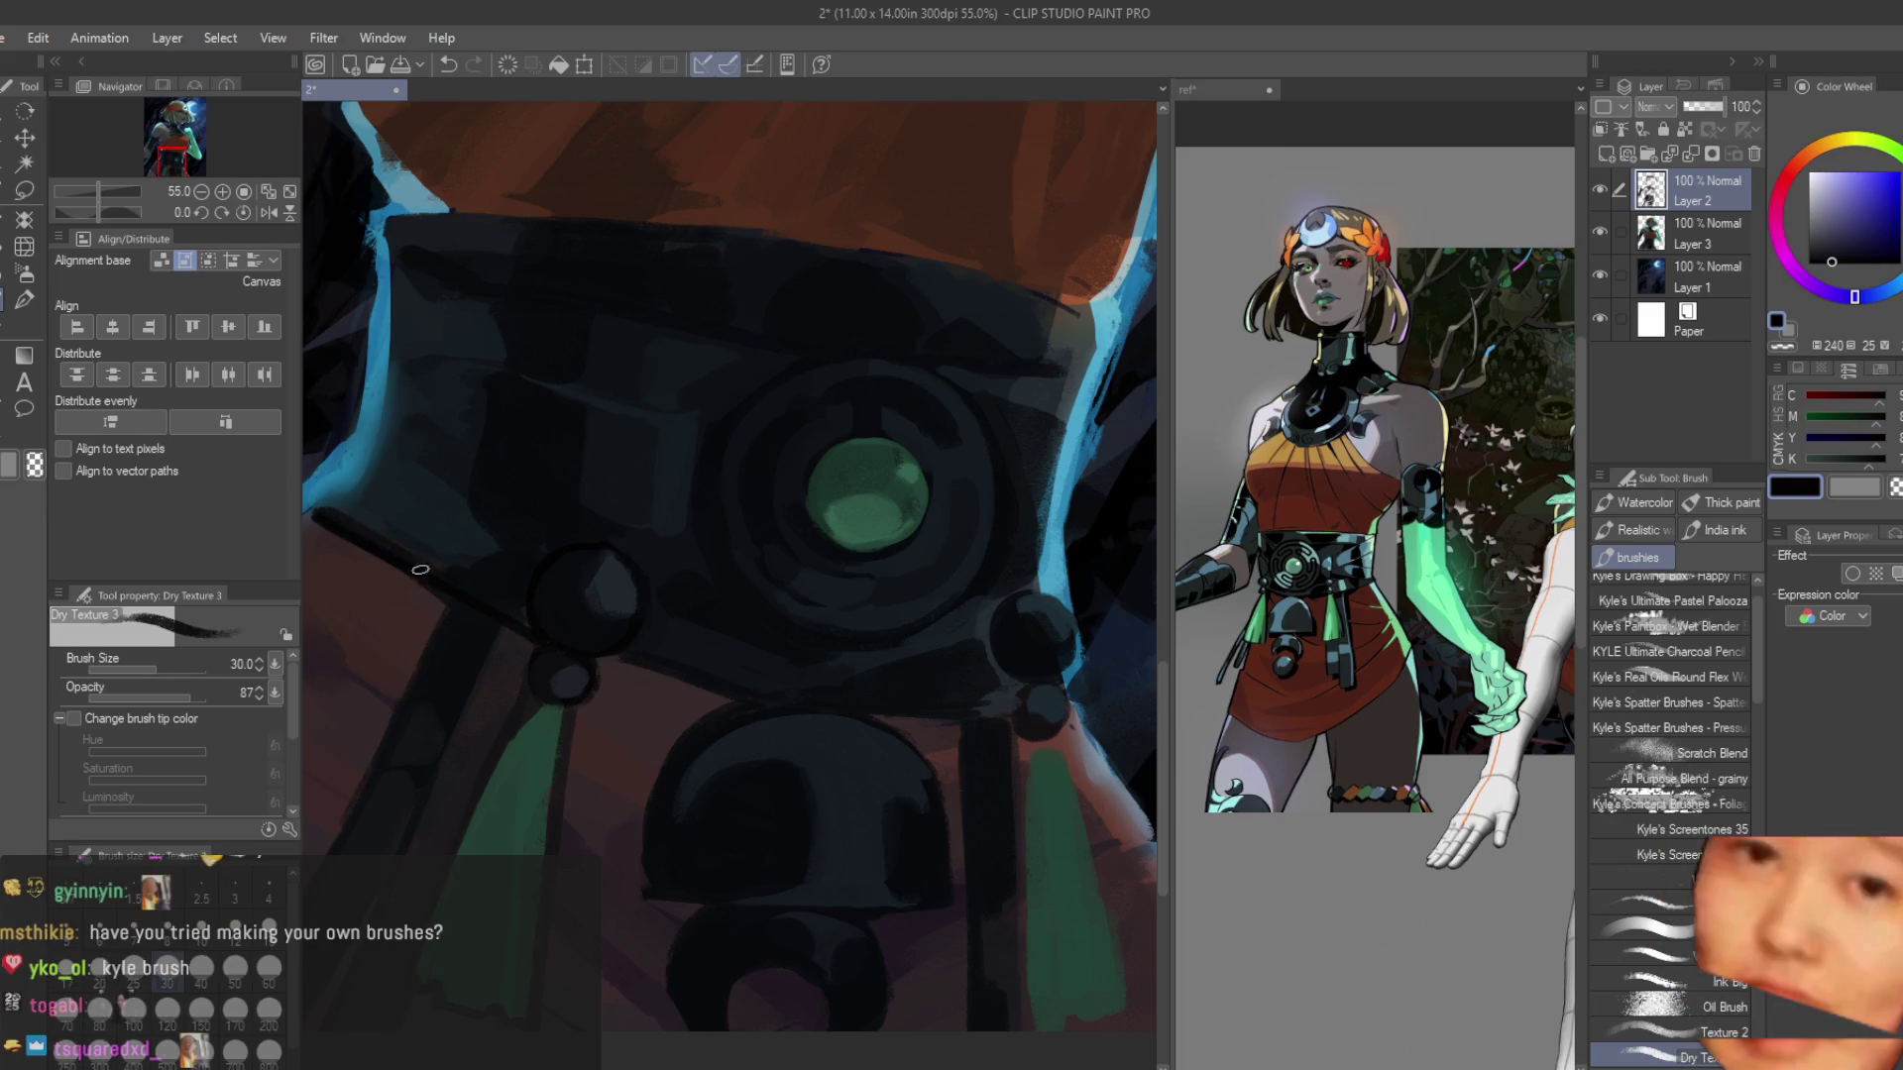
pyautogui.scroll(1, 780, 704)
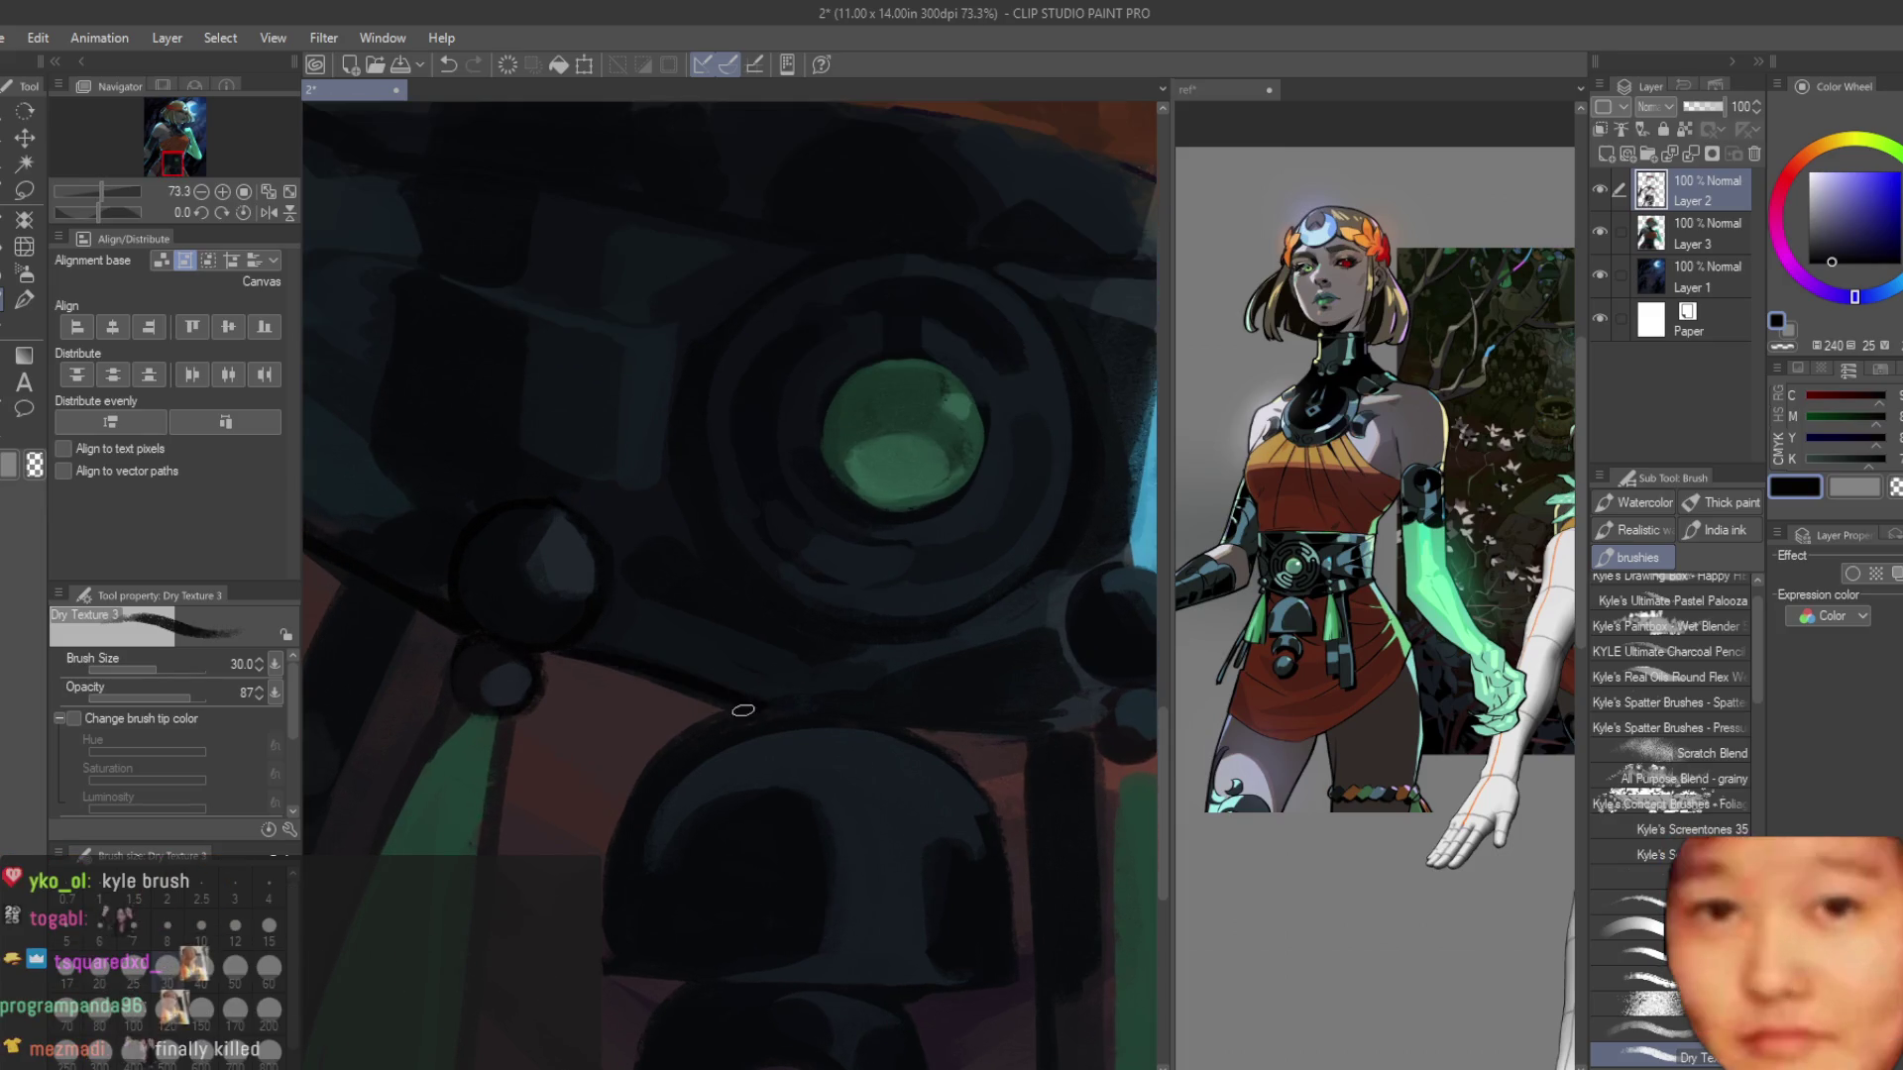
pyautogui.scroll(1, 874, 707)
pyautogui.scroll(2, 887, 721)
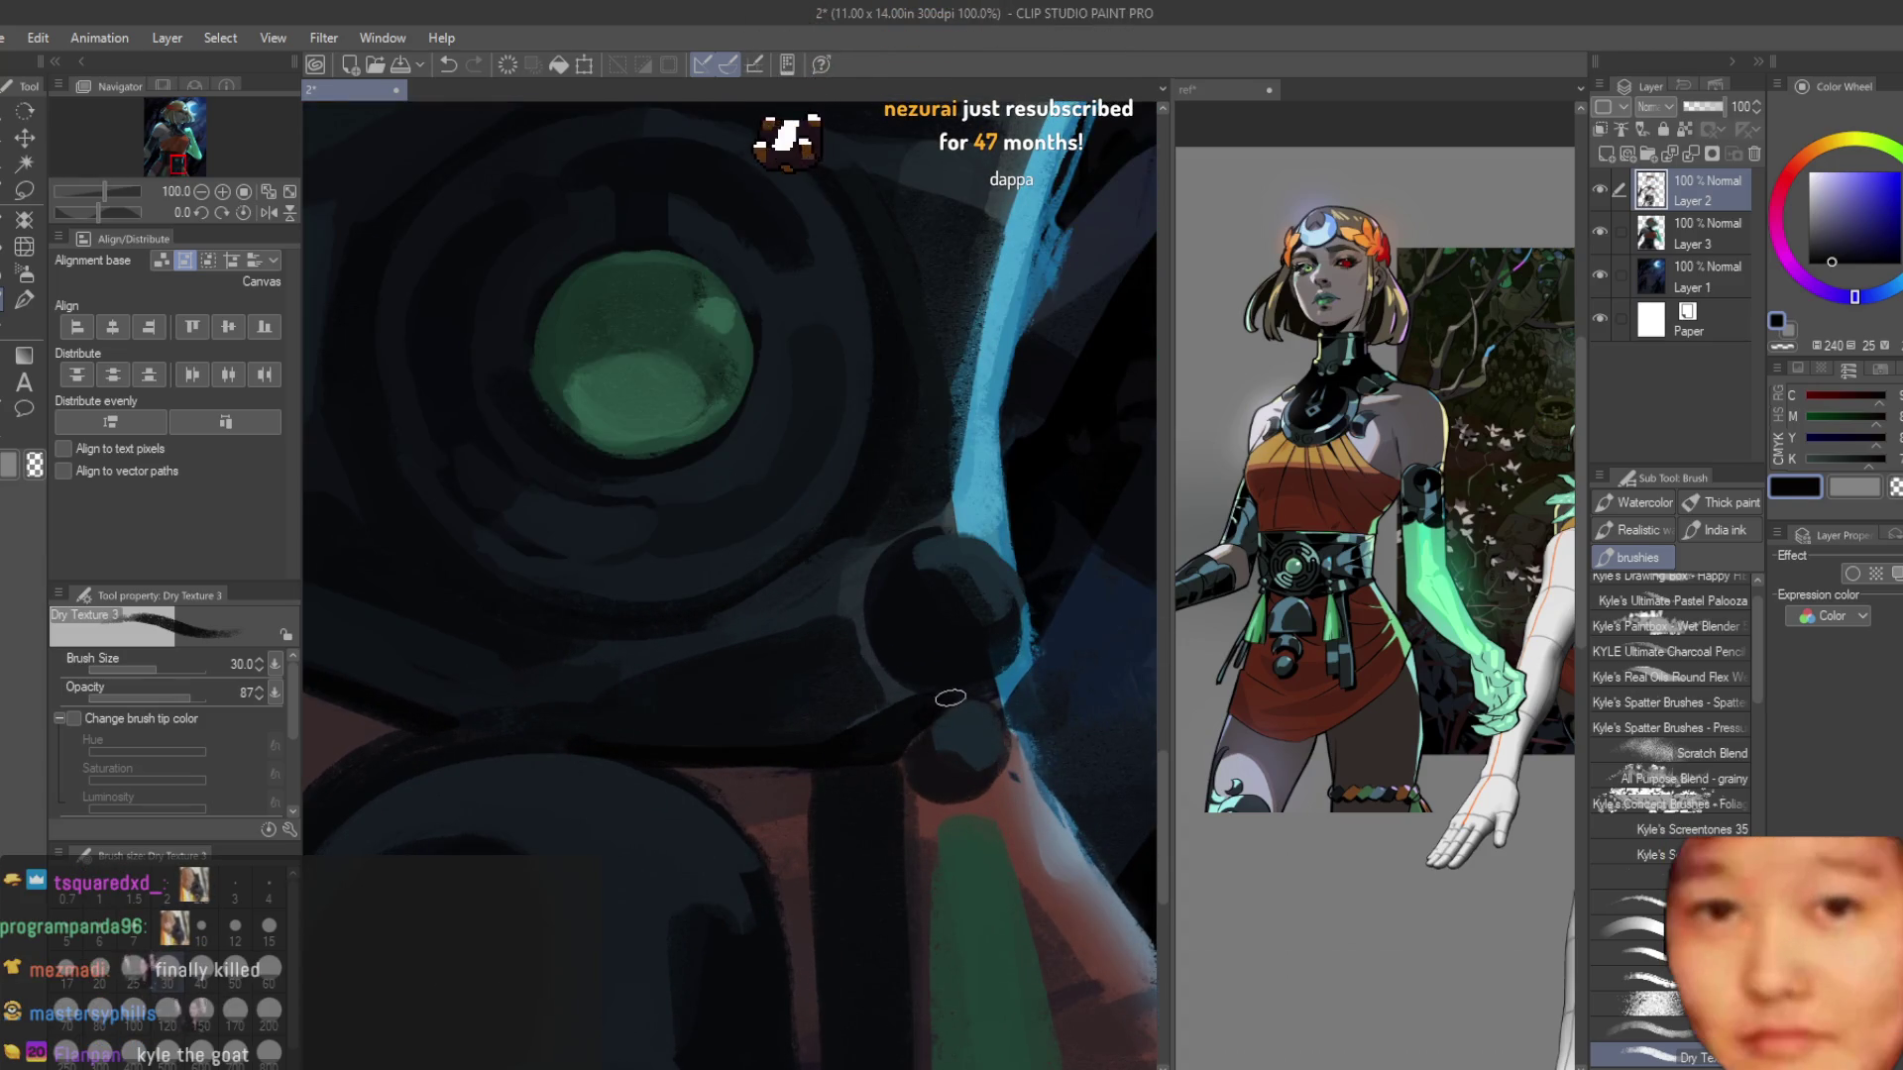
# With a sampled dark purple and smaller brush, paint a short dark stroke beside the green tassel.
pyautogui.keyDown('alt'); pyautogui.click(917, 771); pyautogui.keyUp('alt')
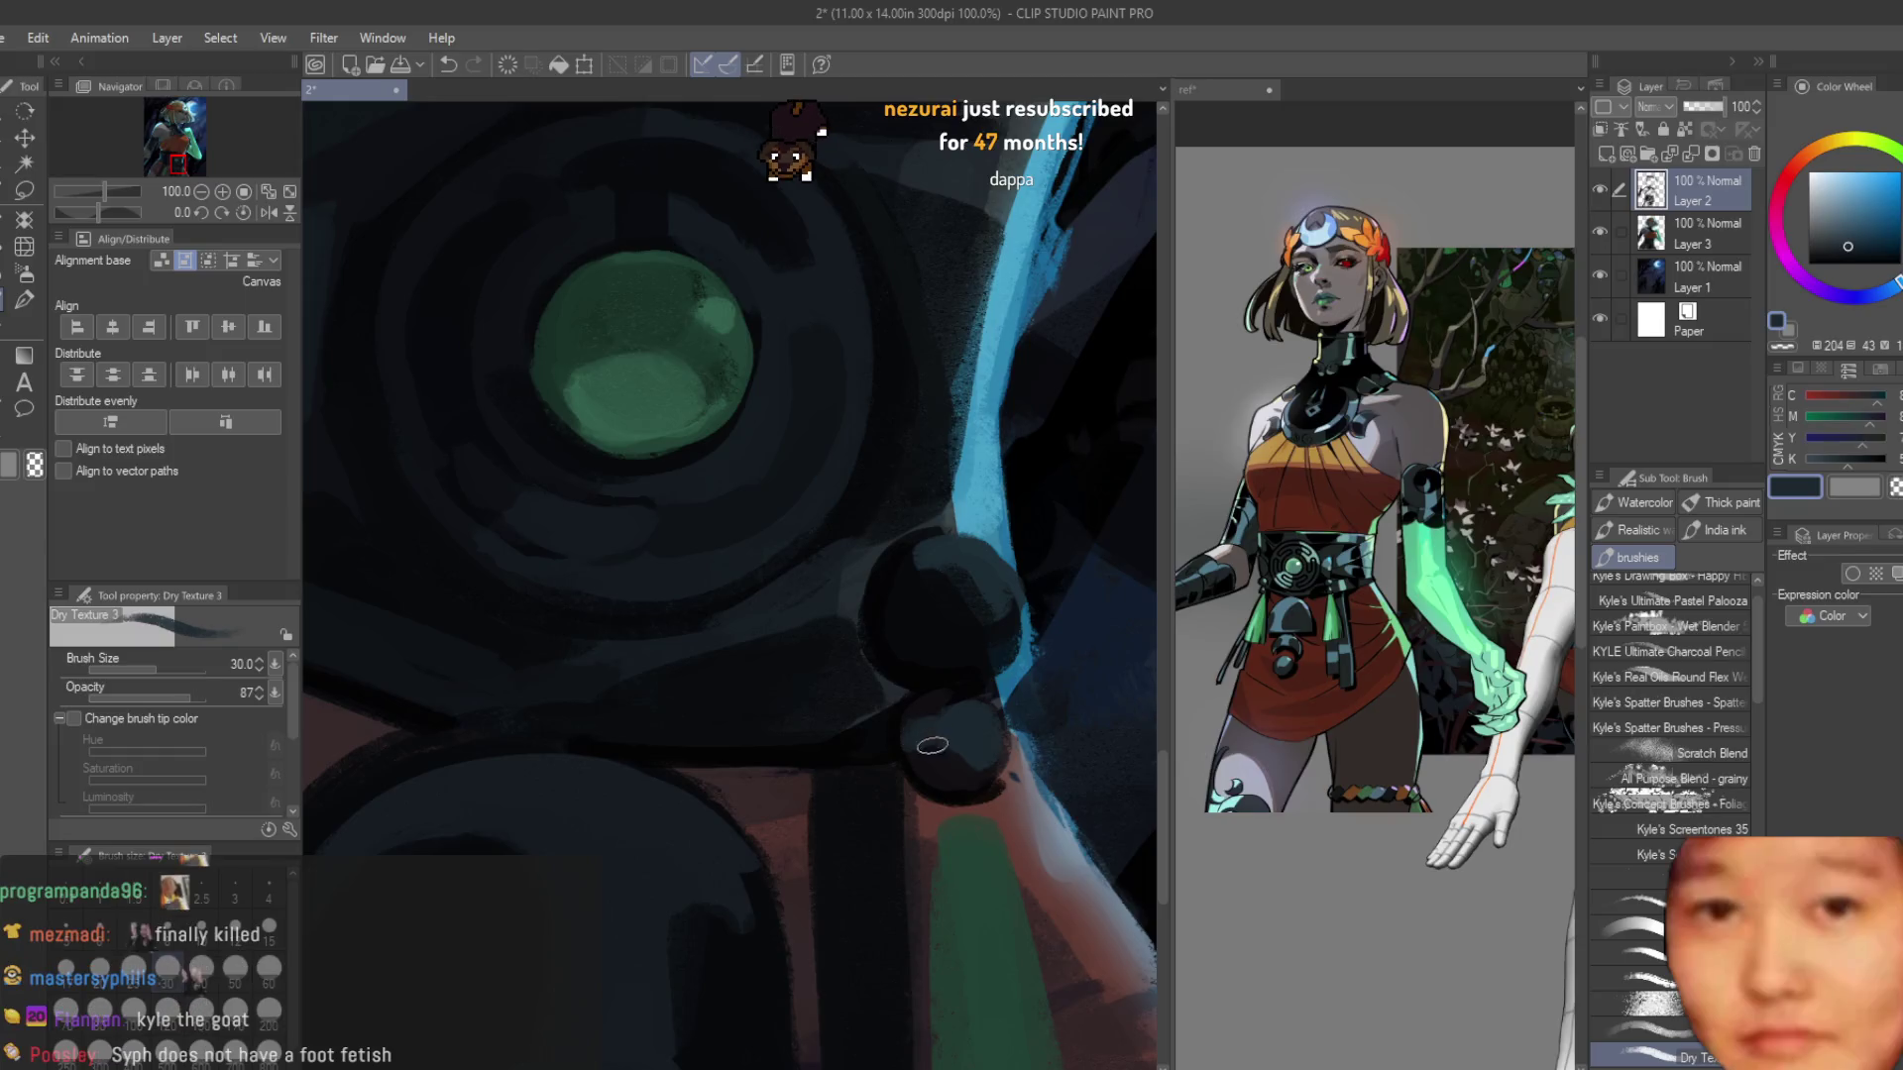
pyautogui.scroll(-3, 932, 763)
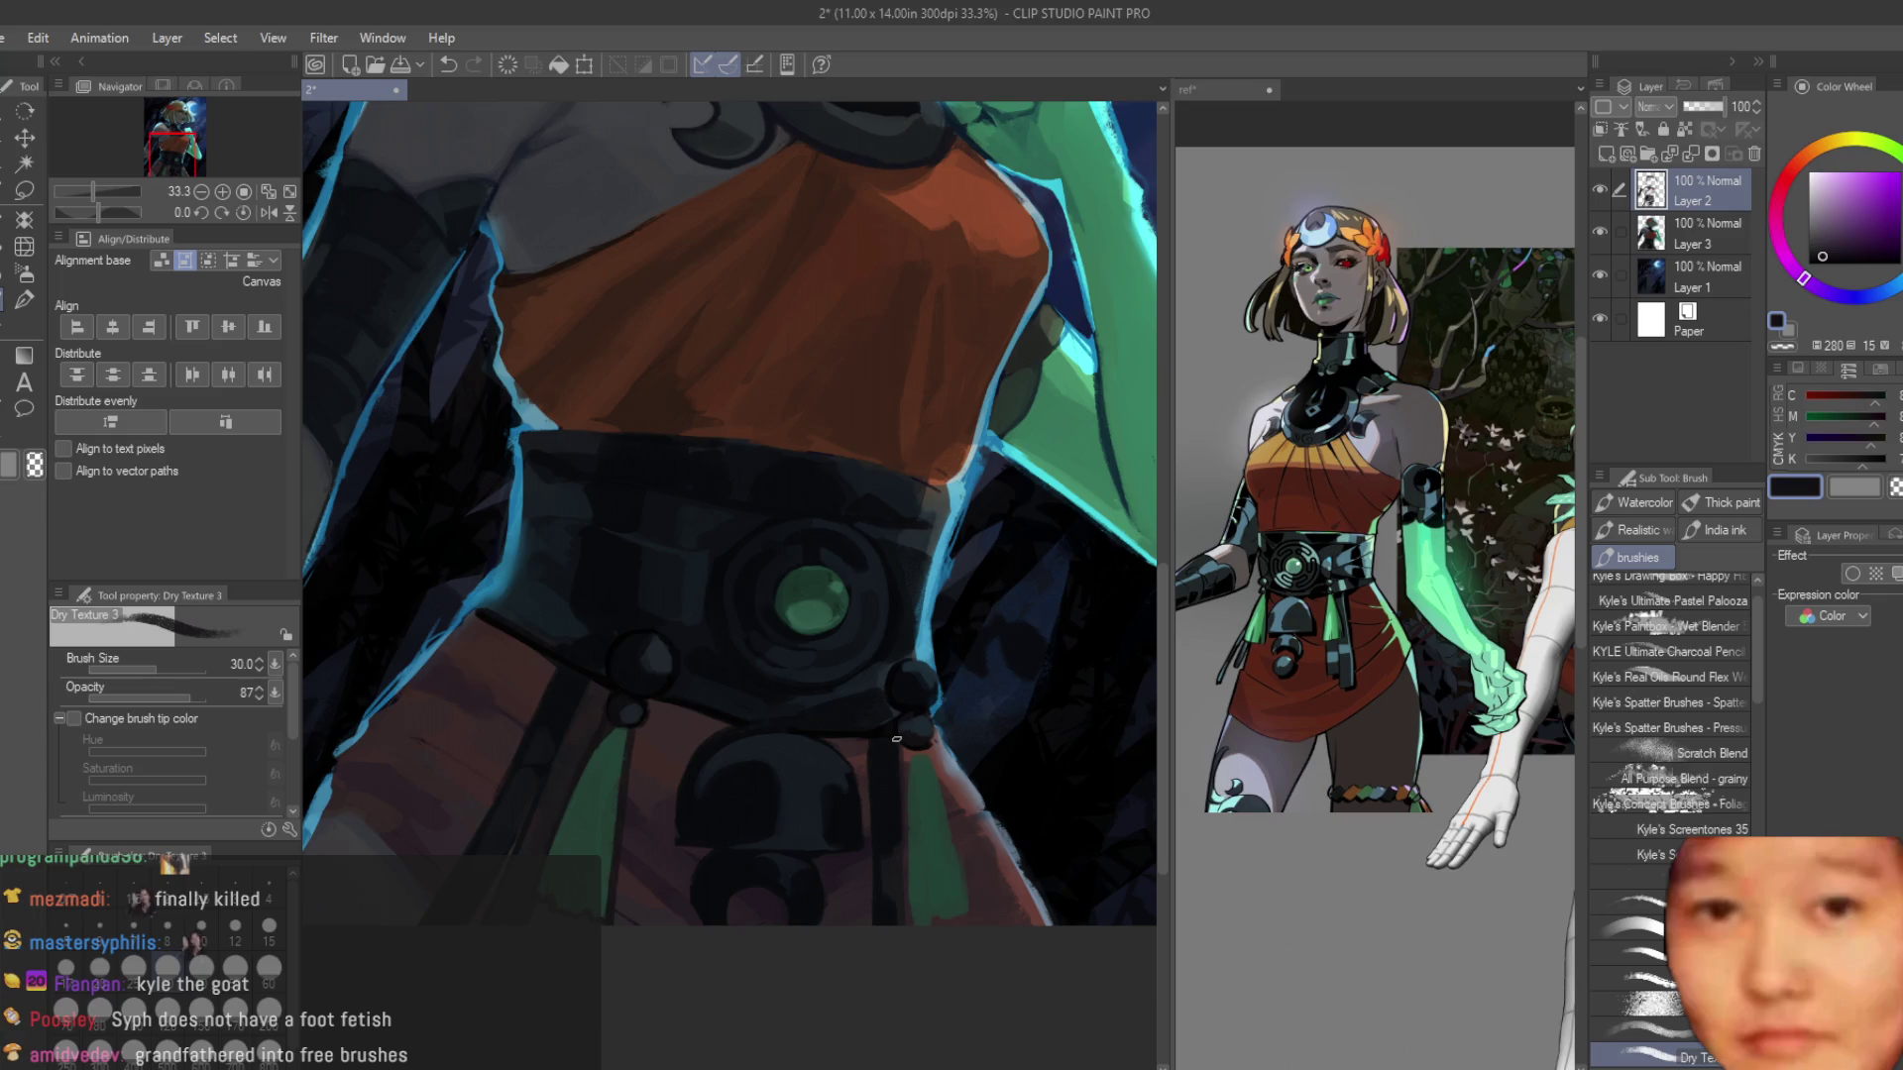
pyautogui.scroll(-2, 769, 960)
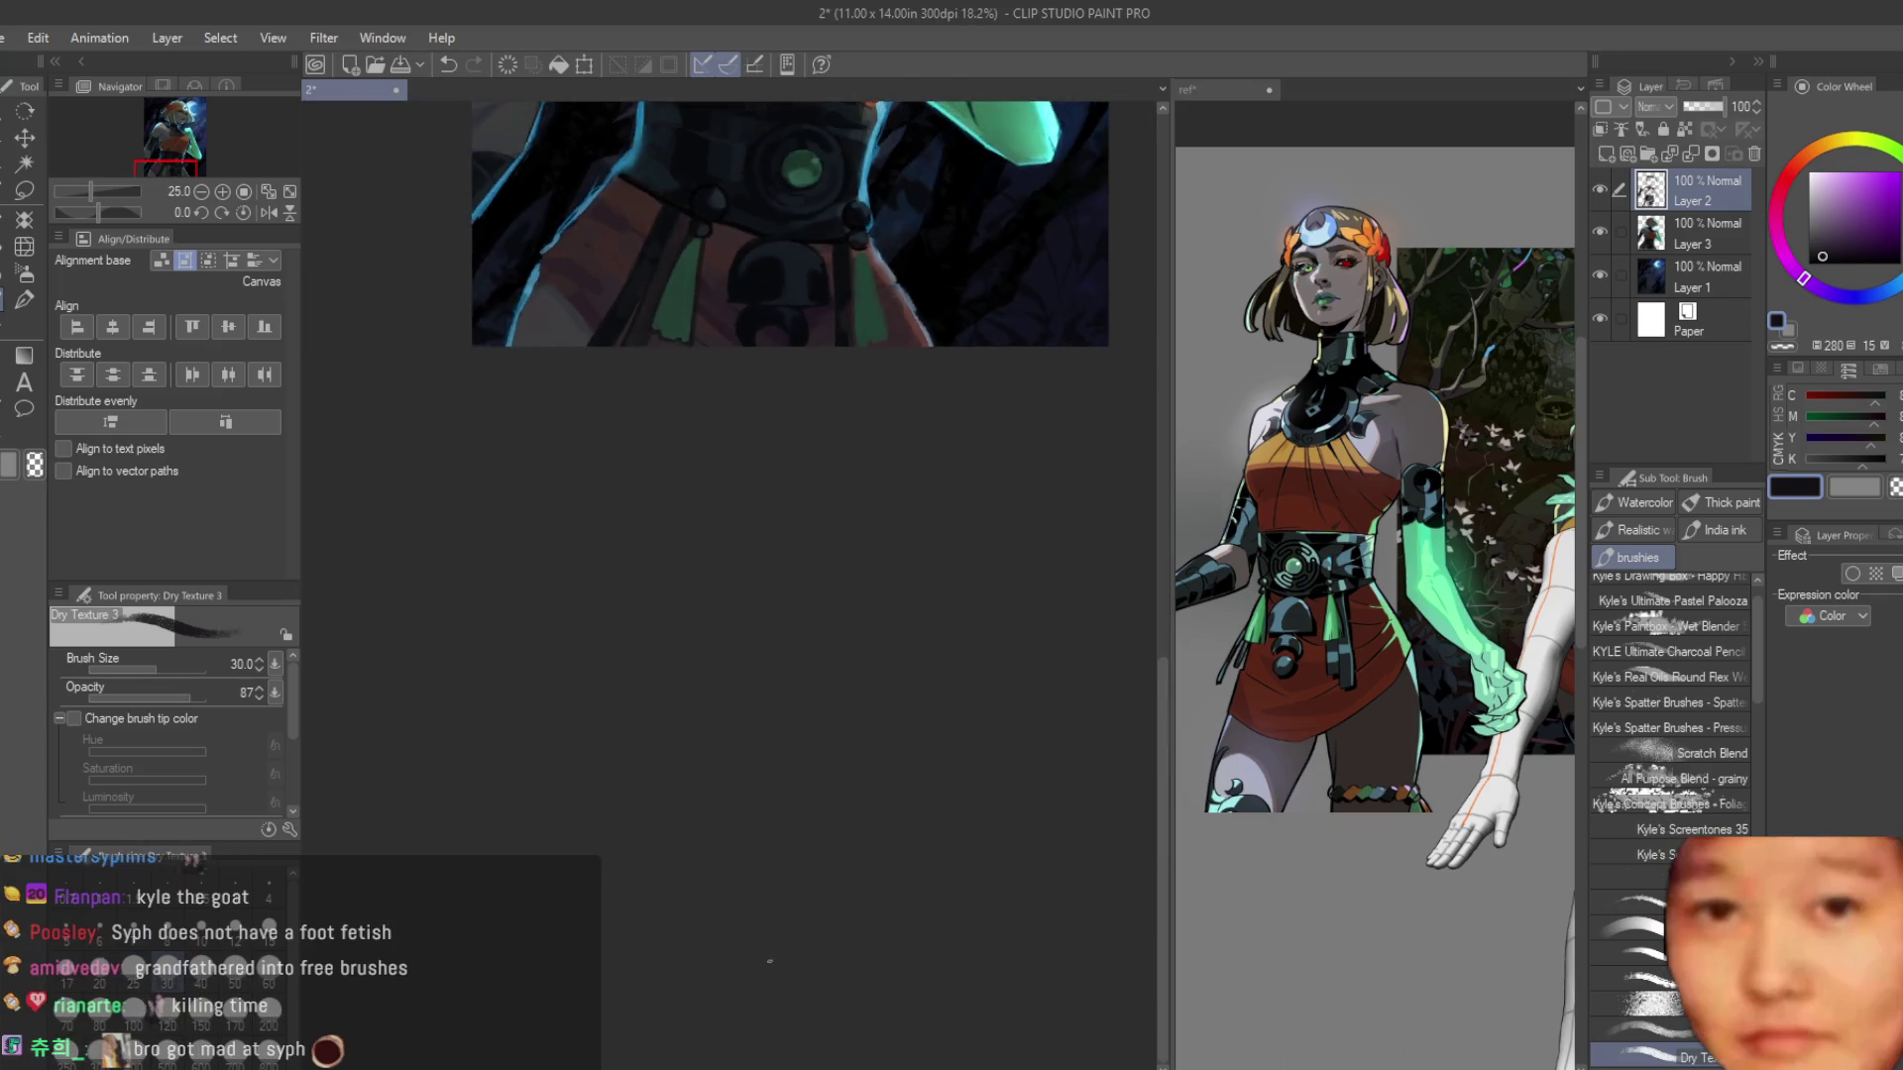
pyautogui.scroll(6, 825, 578)
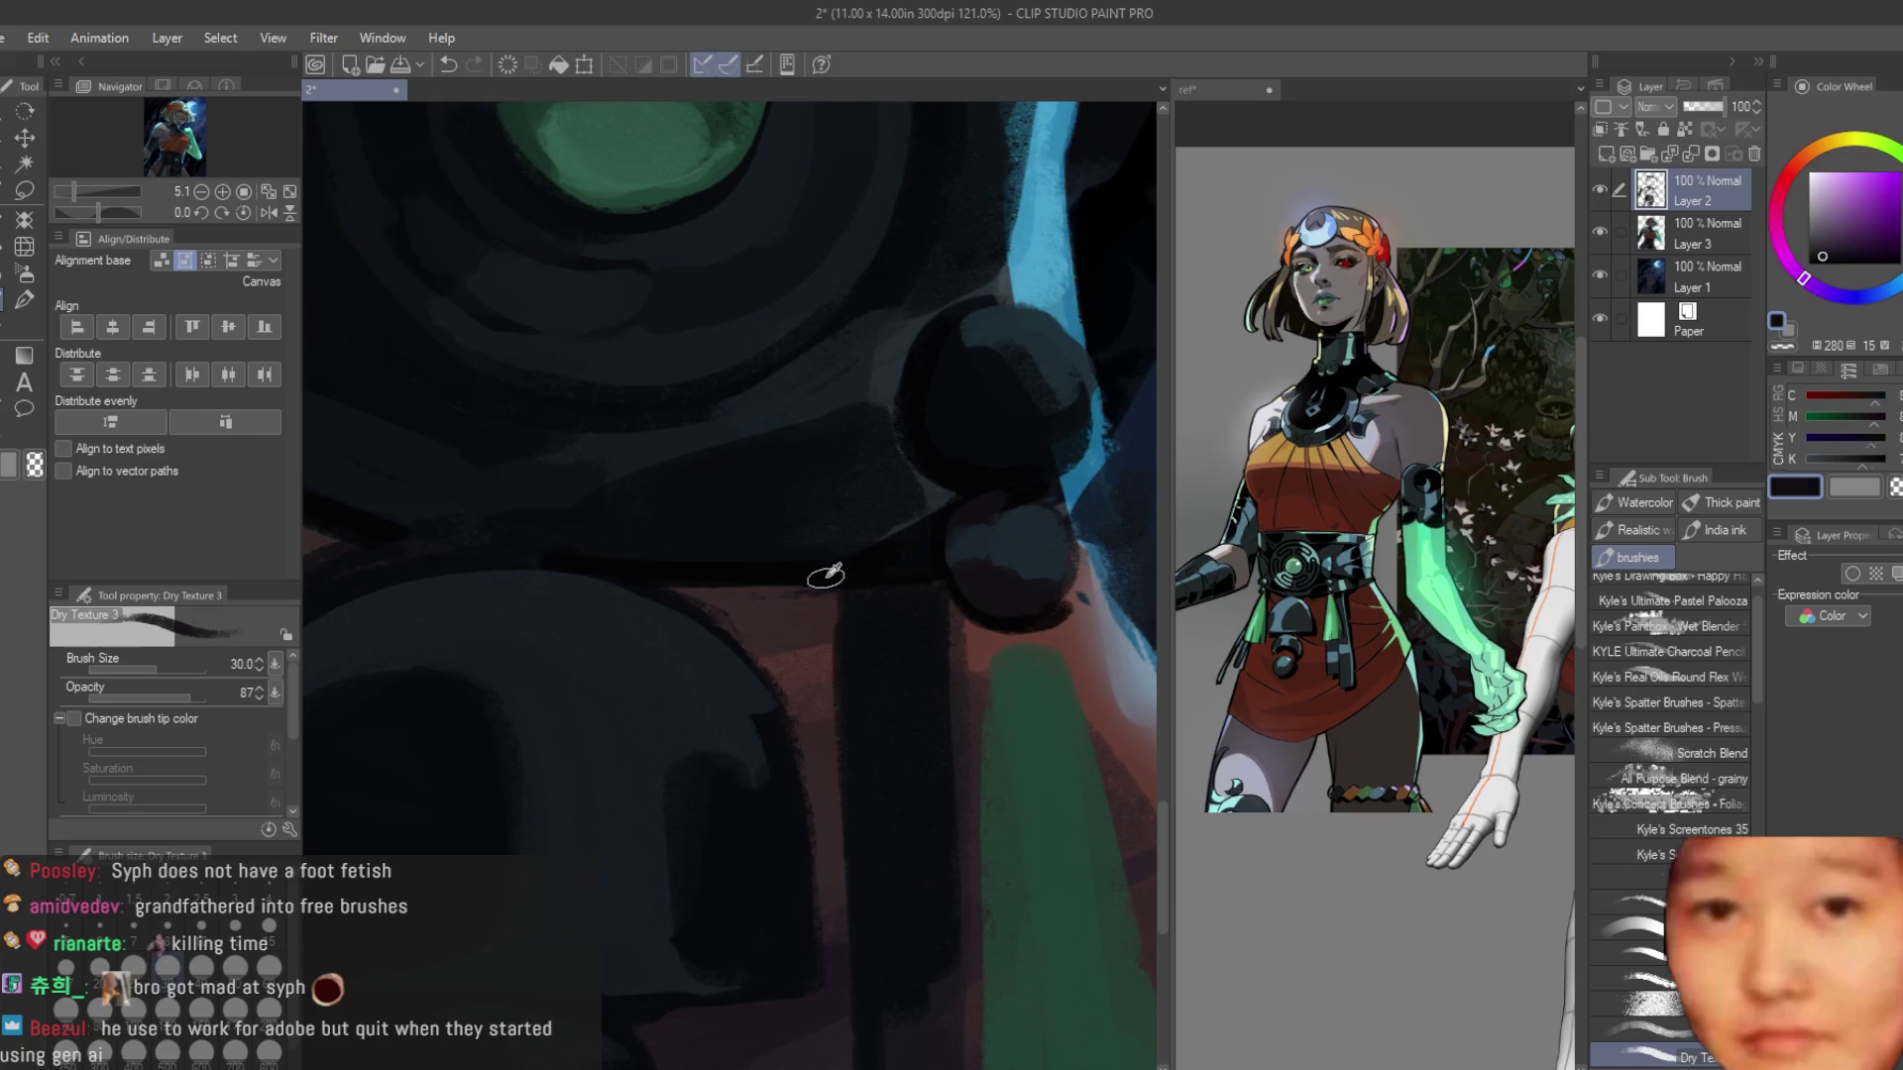
pyautogui.scroll(-3, 829, 575)
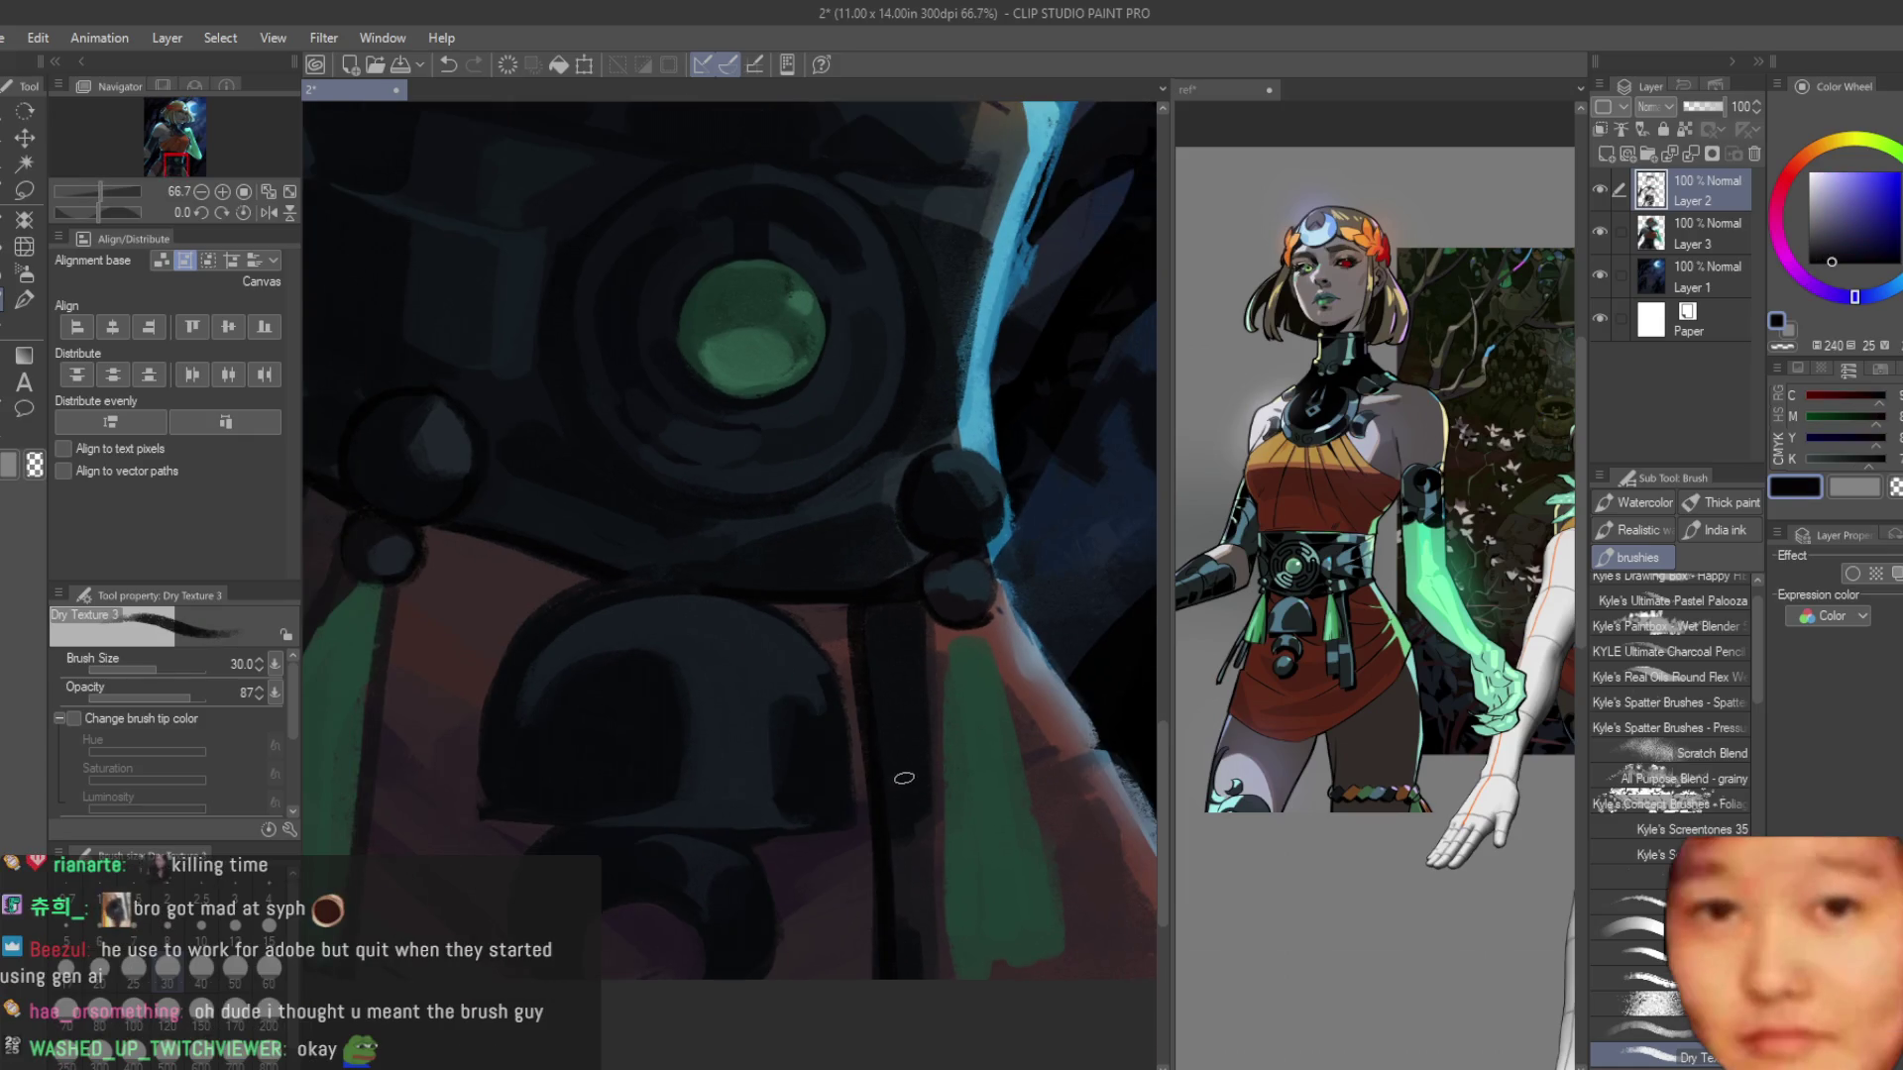
pyautogui.hotkey('ctrl', 'z')
pyautogui.press('[')
pyautogui.moveTo(863, 607); pyautogui.dragTo(875, 979)
pyautogui.hotkey('ctrl', 'z')
pyautogui.hotkey('ctrl', 'z')
pyautogui.hotkey('ctrl', 'z')
pyautogui.moveTo(864, 606); pyautogui.dragTo(872, 773)
# At brush size 20, darken the right-hand tassel's edges, undoing the stray left-edge stroke.
pyautogui.scroll(-3, 1047, 676)
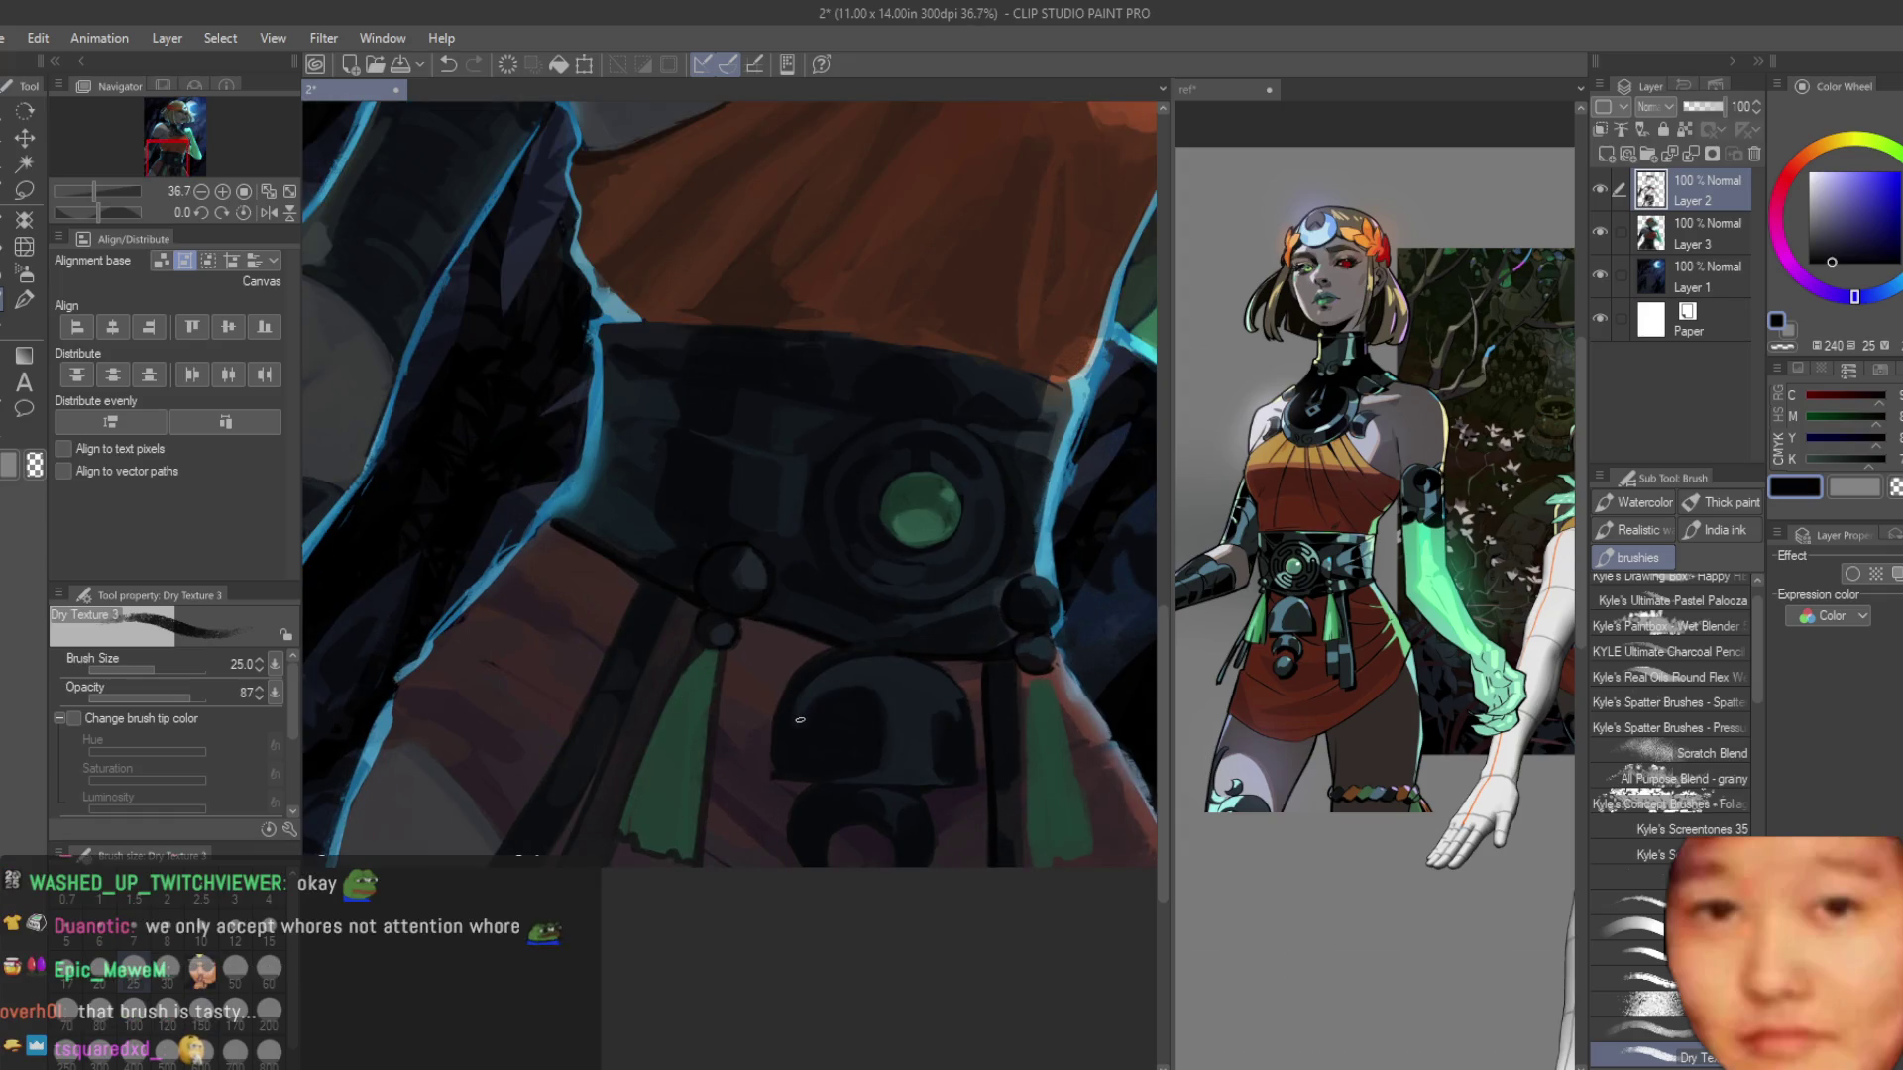
pyautogui.scroll(2, 802, 727)
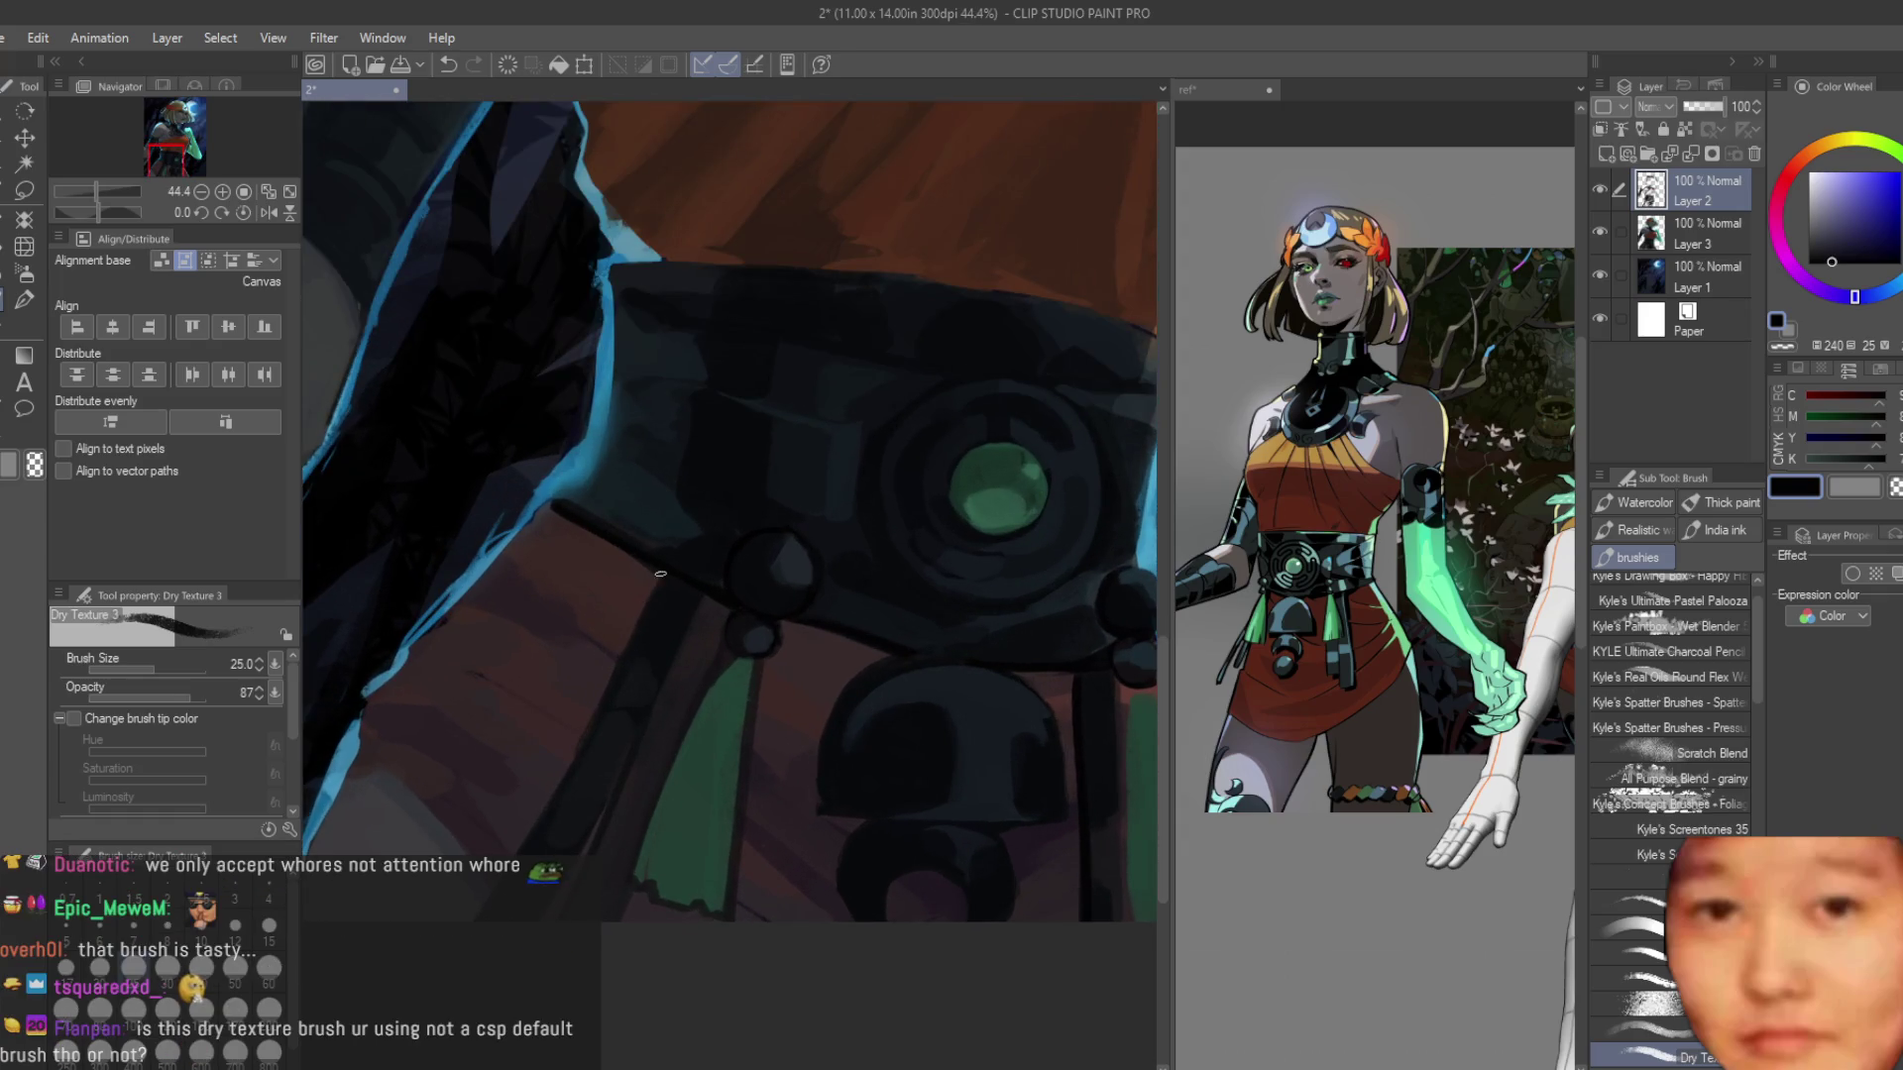
pyautogui.scroll(-5, 660, 574)
pyautogui.scroll(3, 1052, 810)
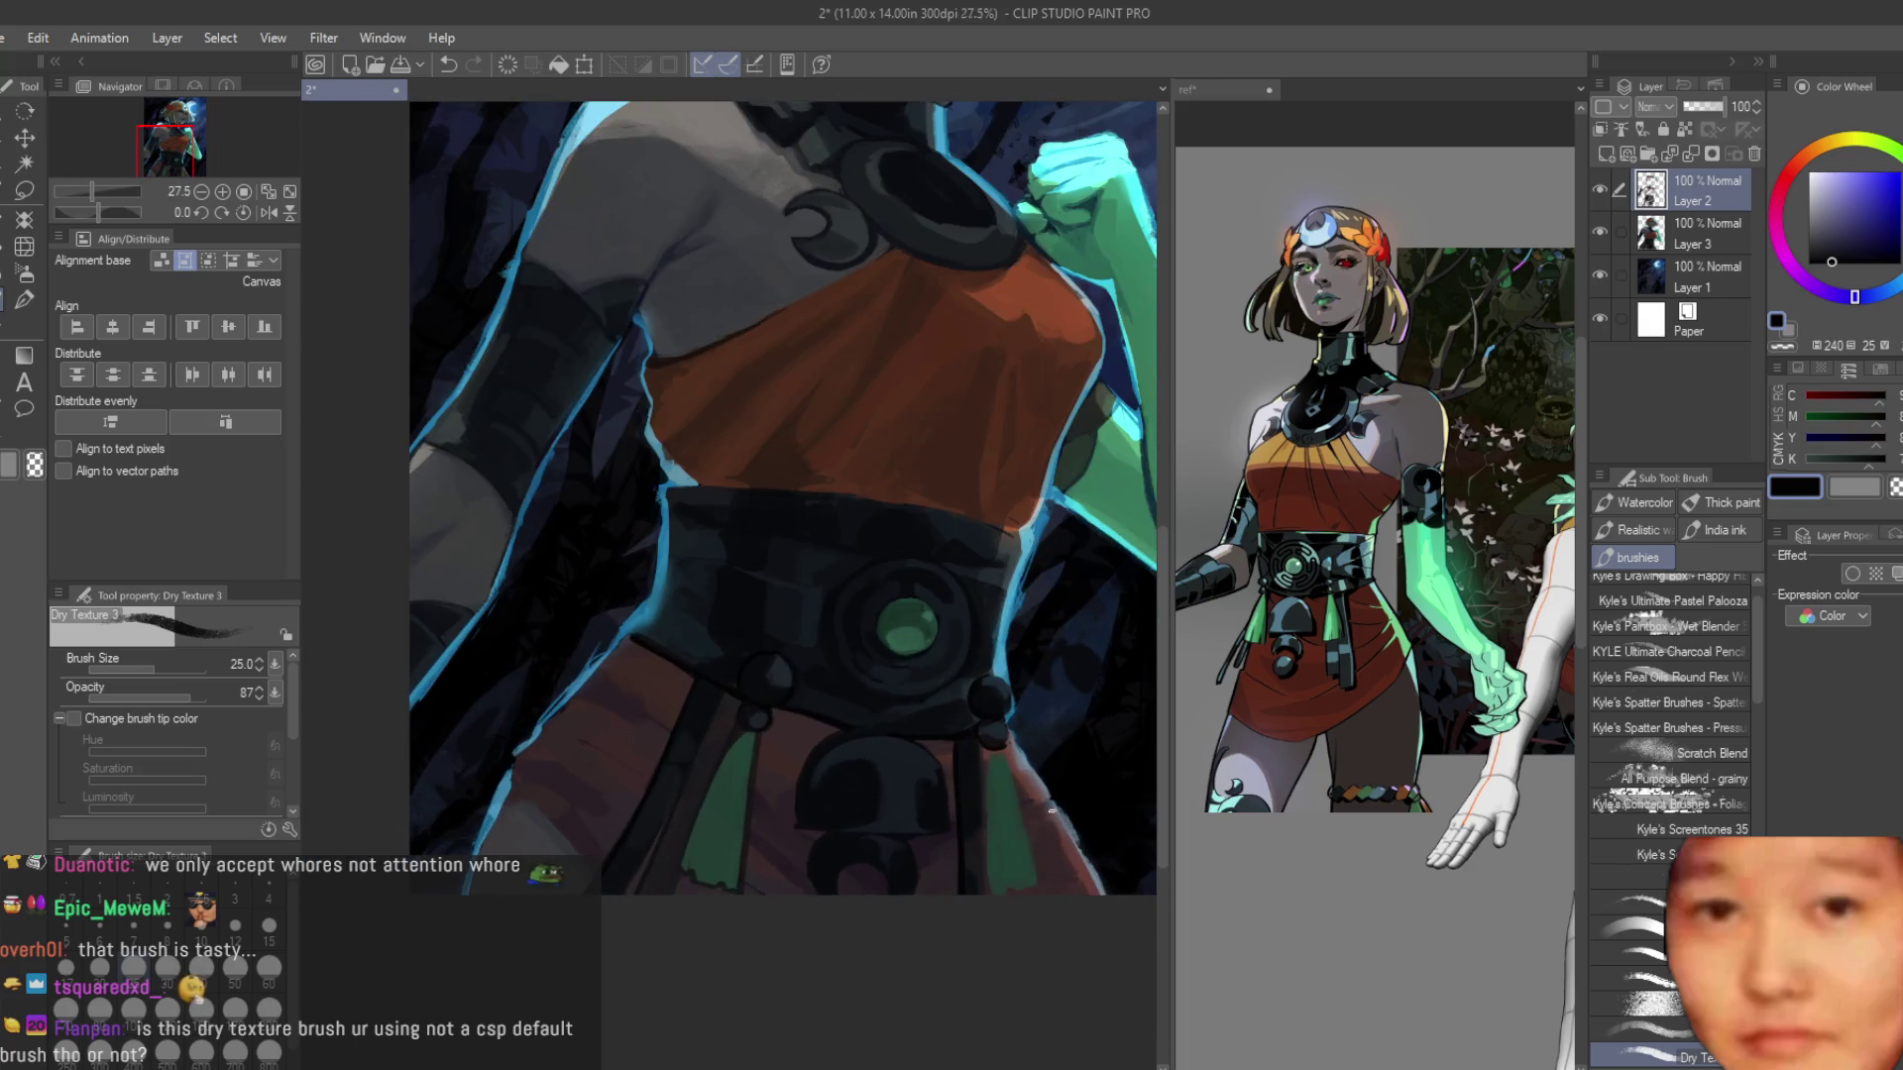
pyautogui.scroll(3, 971, 754)
pyautogui.scroll(-1, 899, 742)
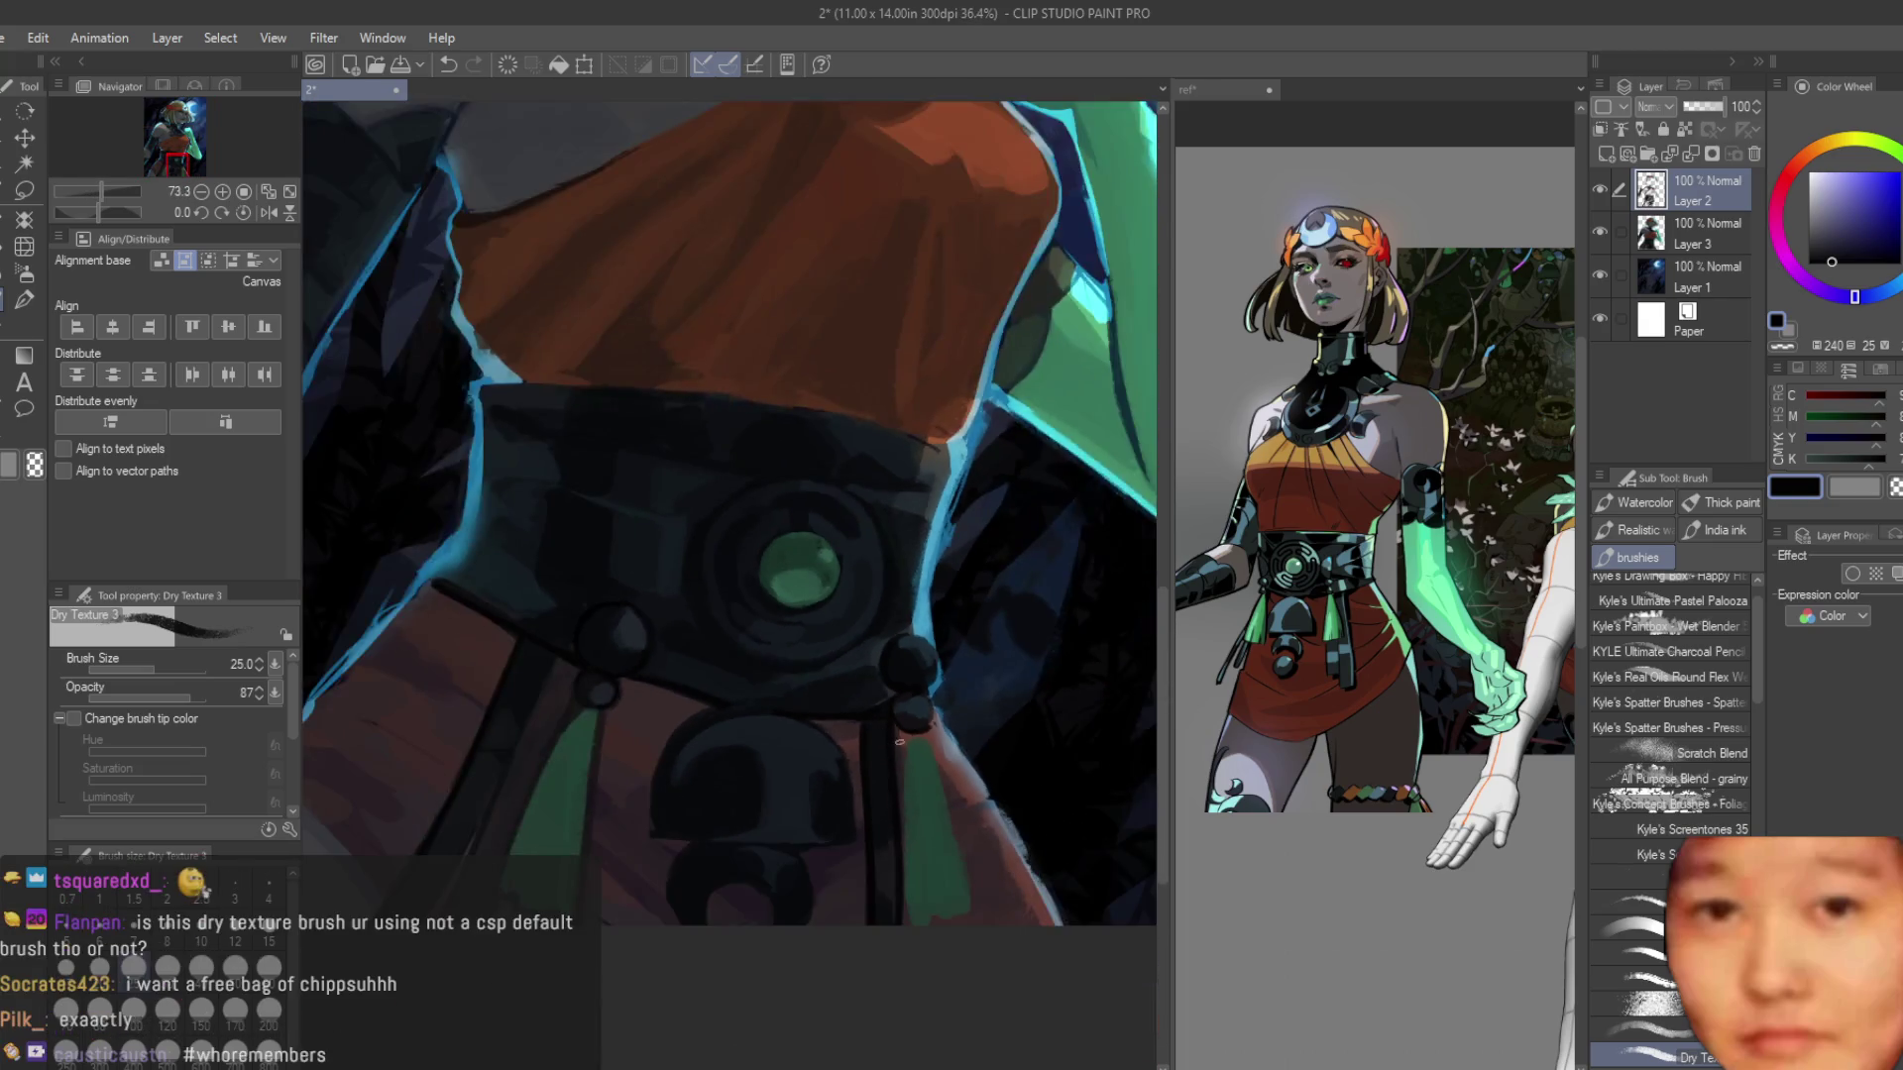
pyautogui.scroll(3, 899, 741)
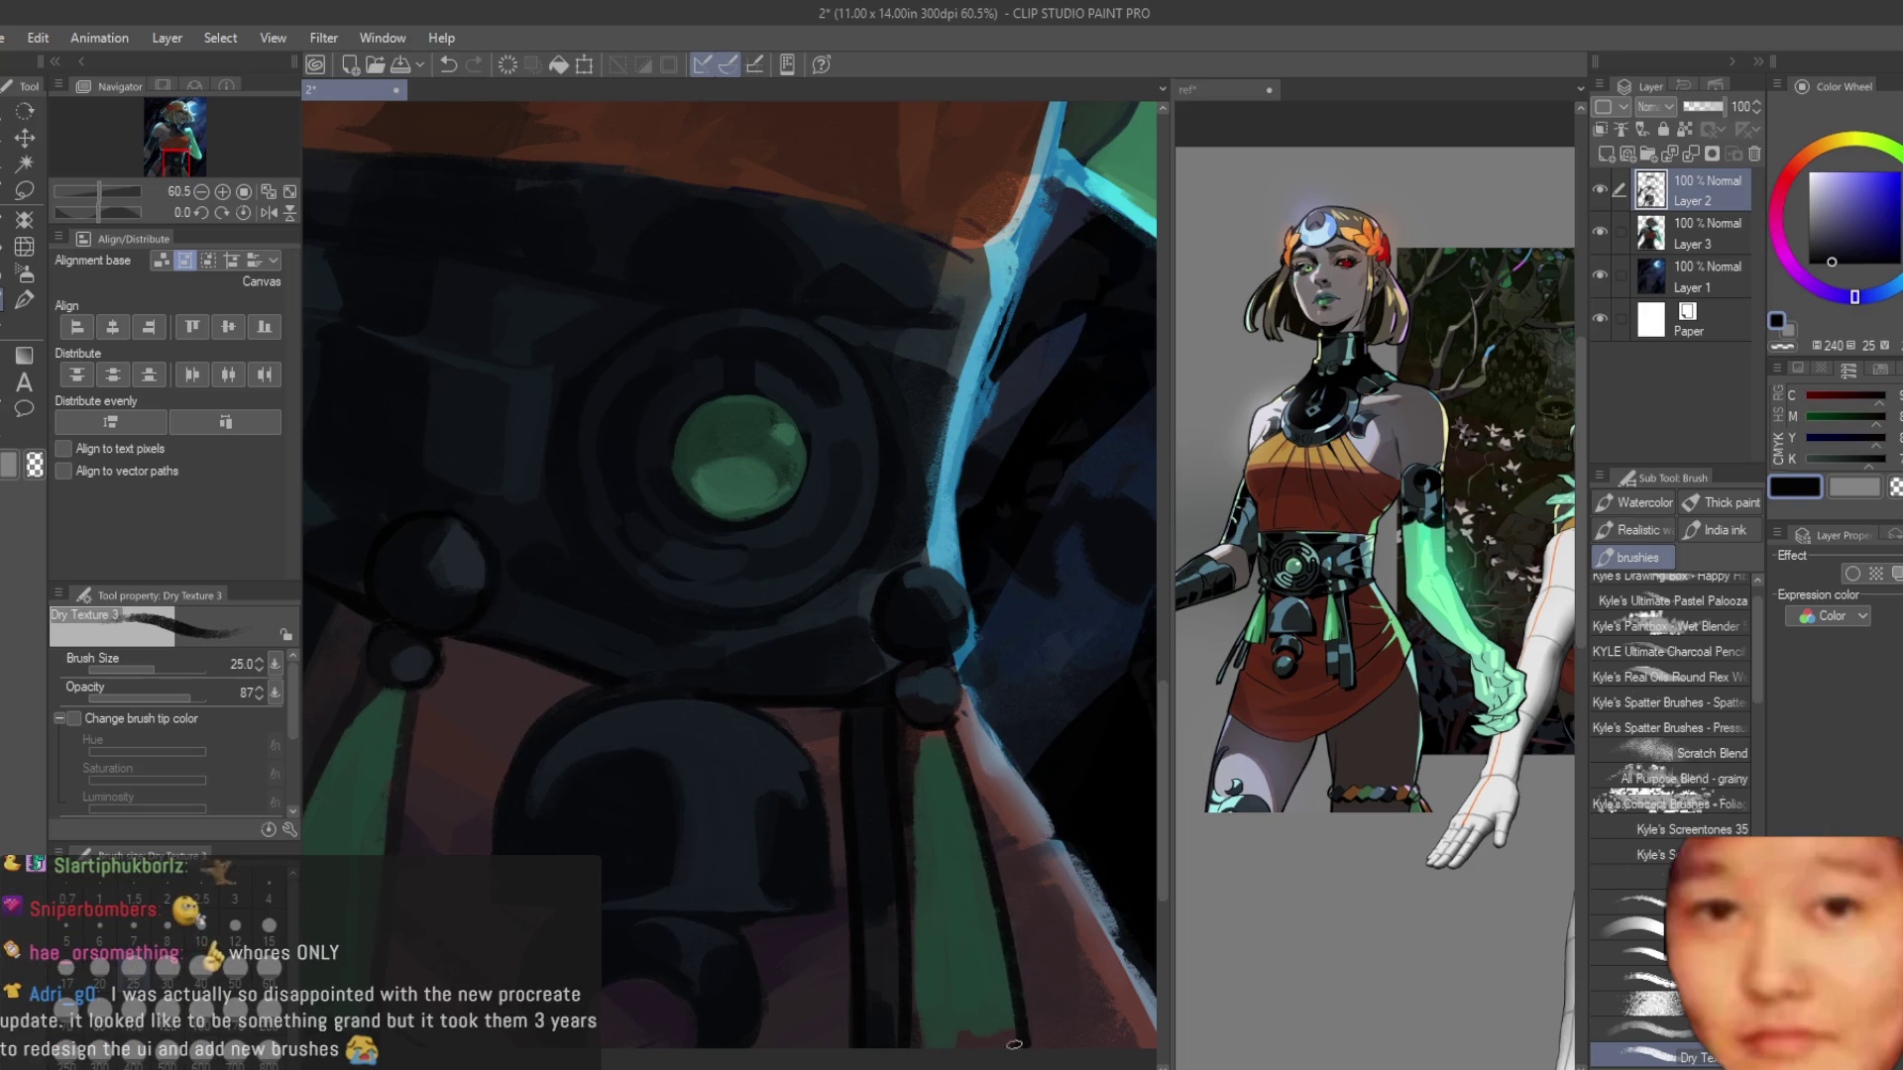
pyautogui.scroll(-8, 991, 822)
pyautogui.scroll(6, 973, 829)
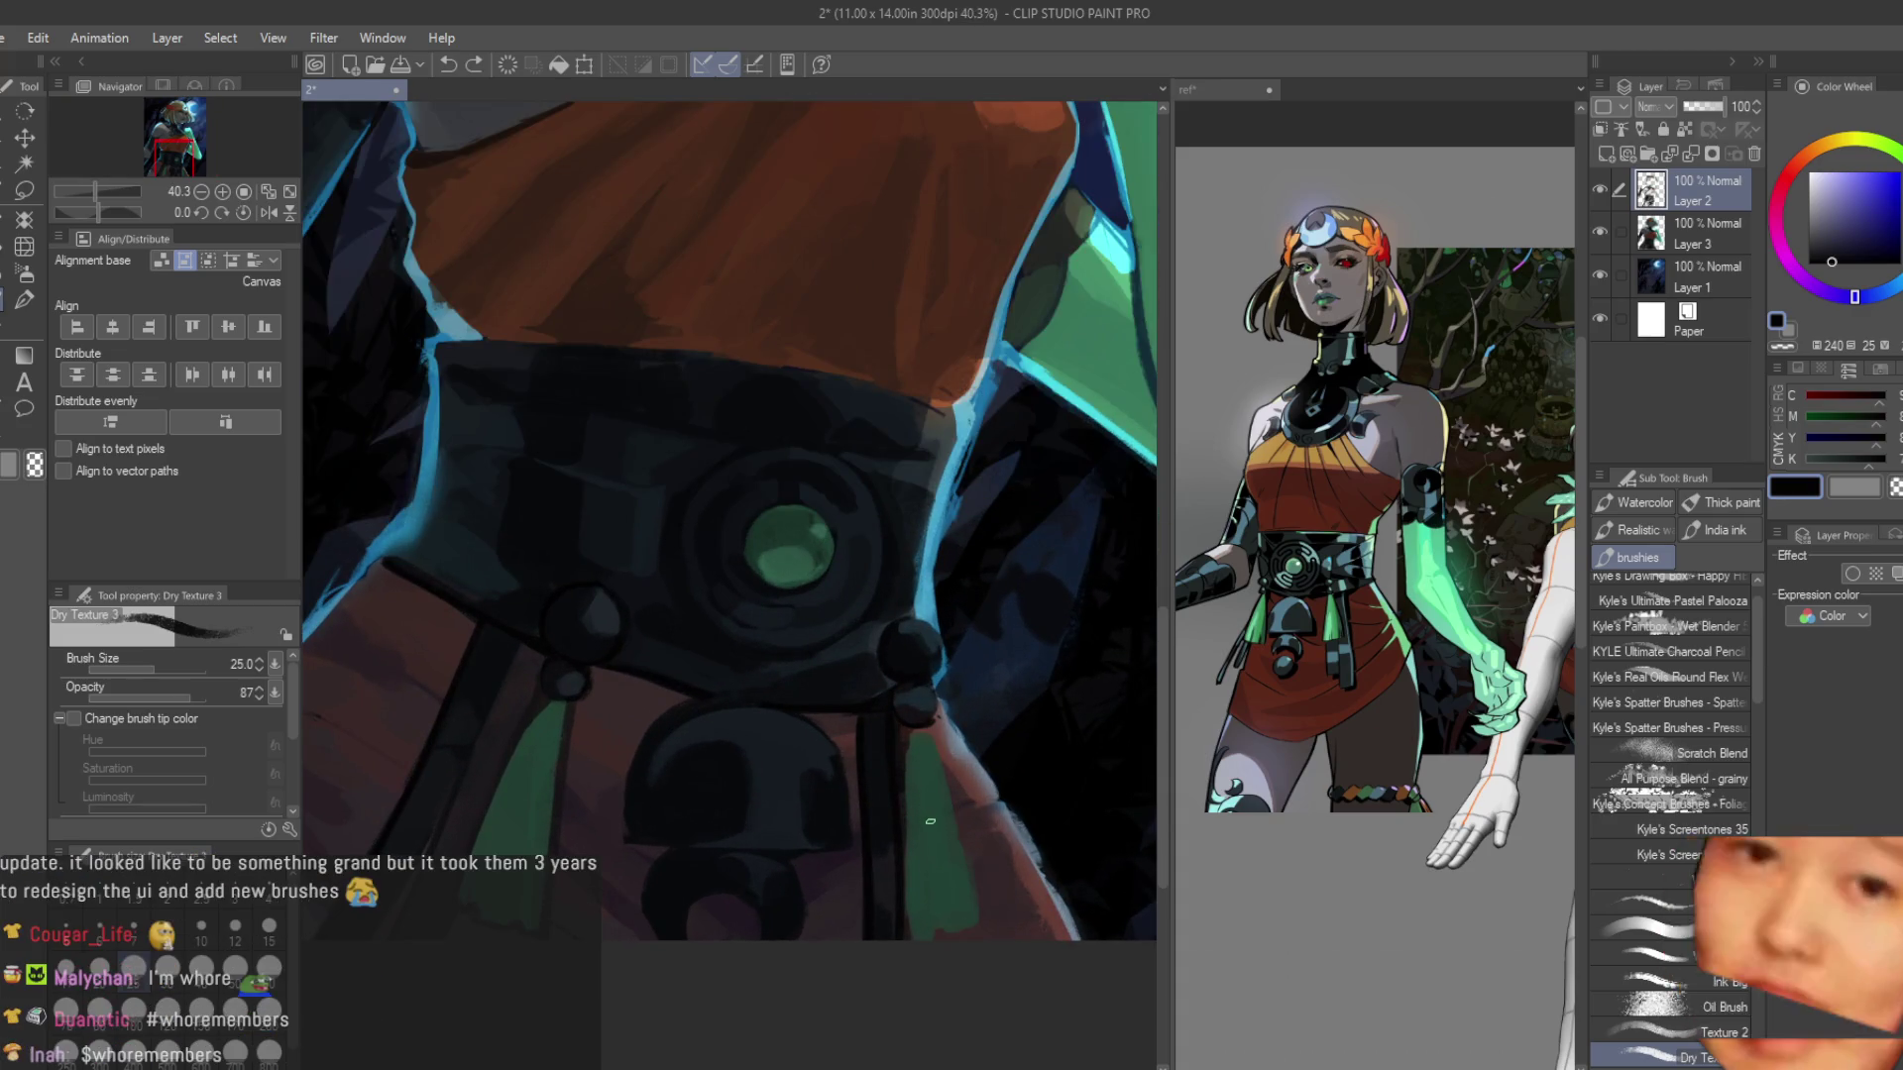
pyautogui.scroll(3, 714, 776)
pyautogui.scroll(-4, 452, 657)
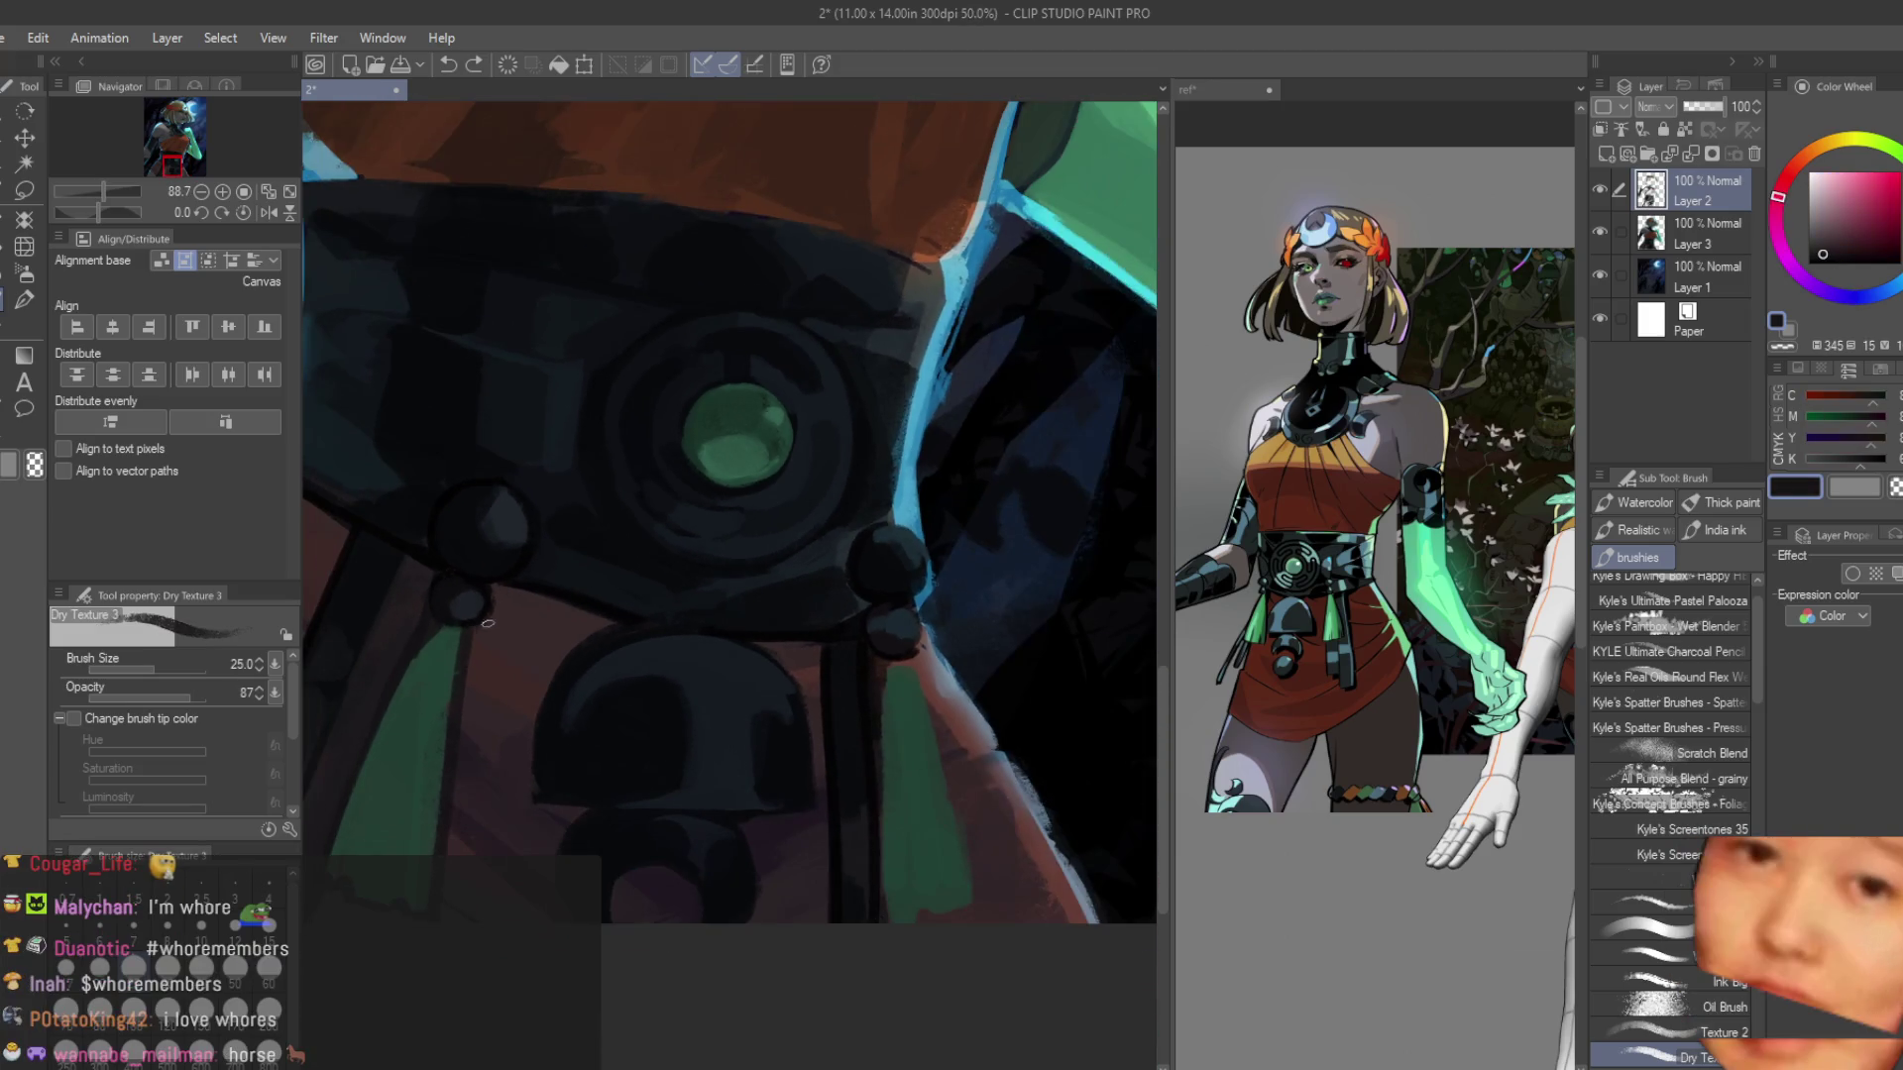
pyautogui.scroll(3, 913, 654)
pyautogui.press('[')
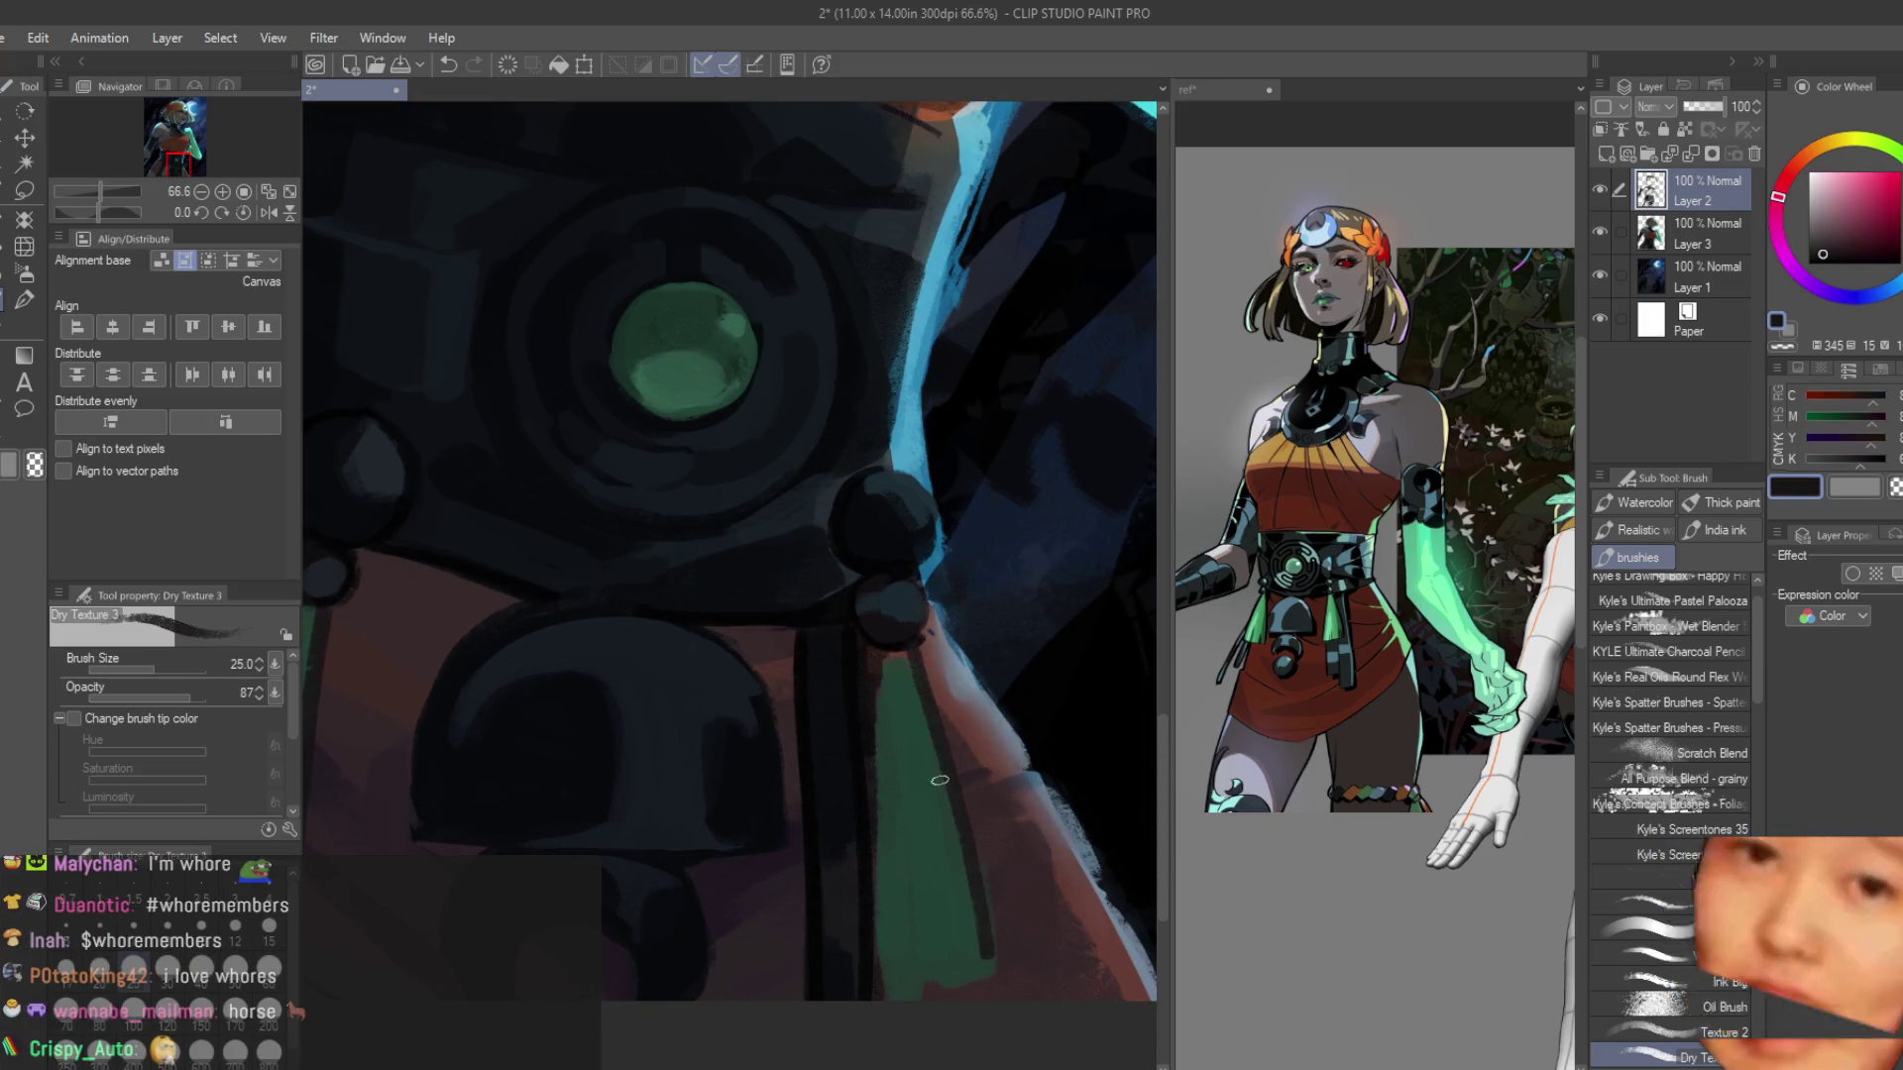
pyautogui.moveTo(930, 679); pyautogui.dragTo(998, 978)
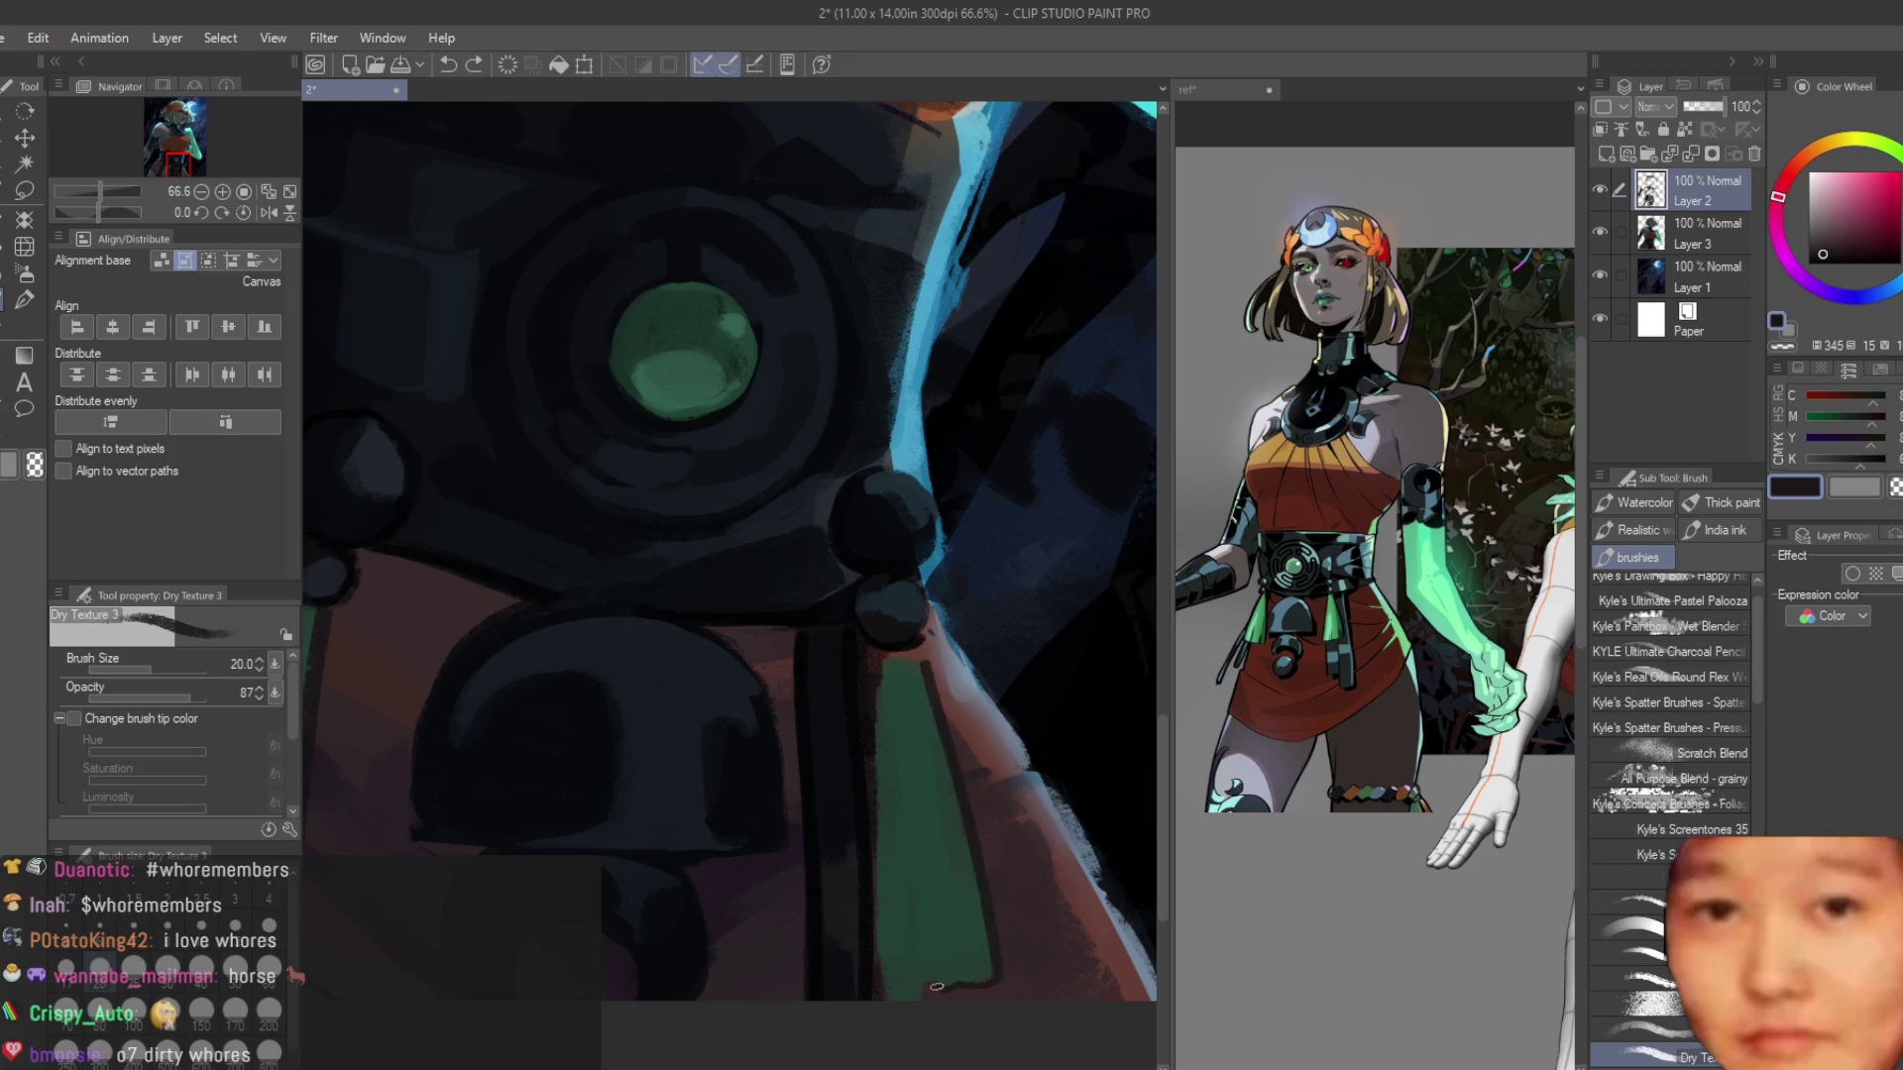
pyautogui.moveTo(892, 695)
pyautogui.mouseDown()
pyautogui.moveTo(882, 996)
pyautogui.moveTo(880, 834)
pyautogui.mouseUp()
pyautogui.hotkey('ctrl', 'z')
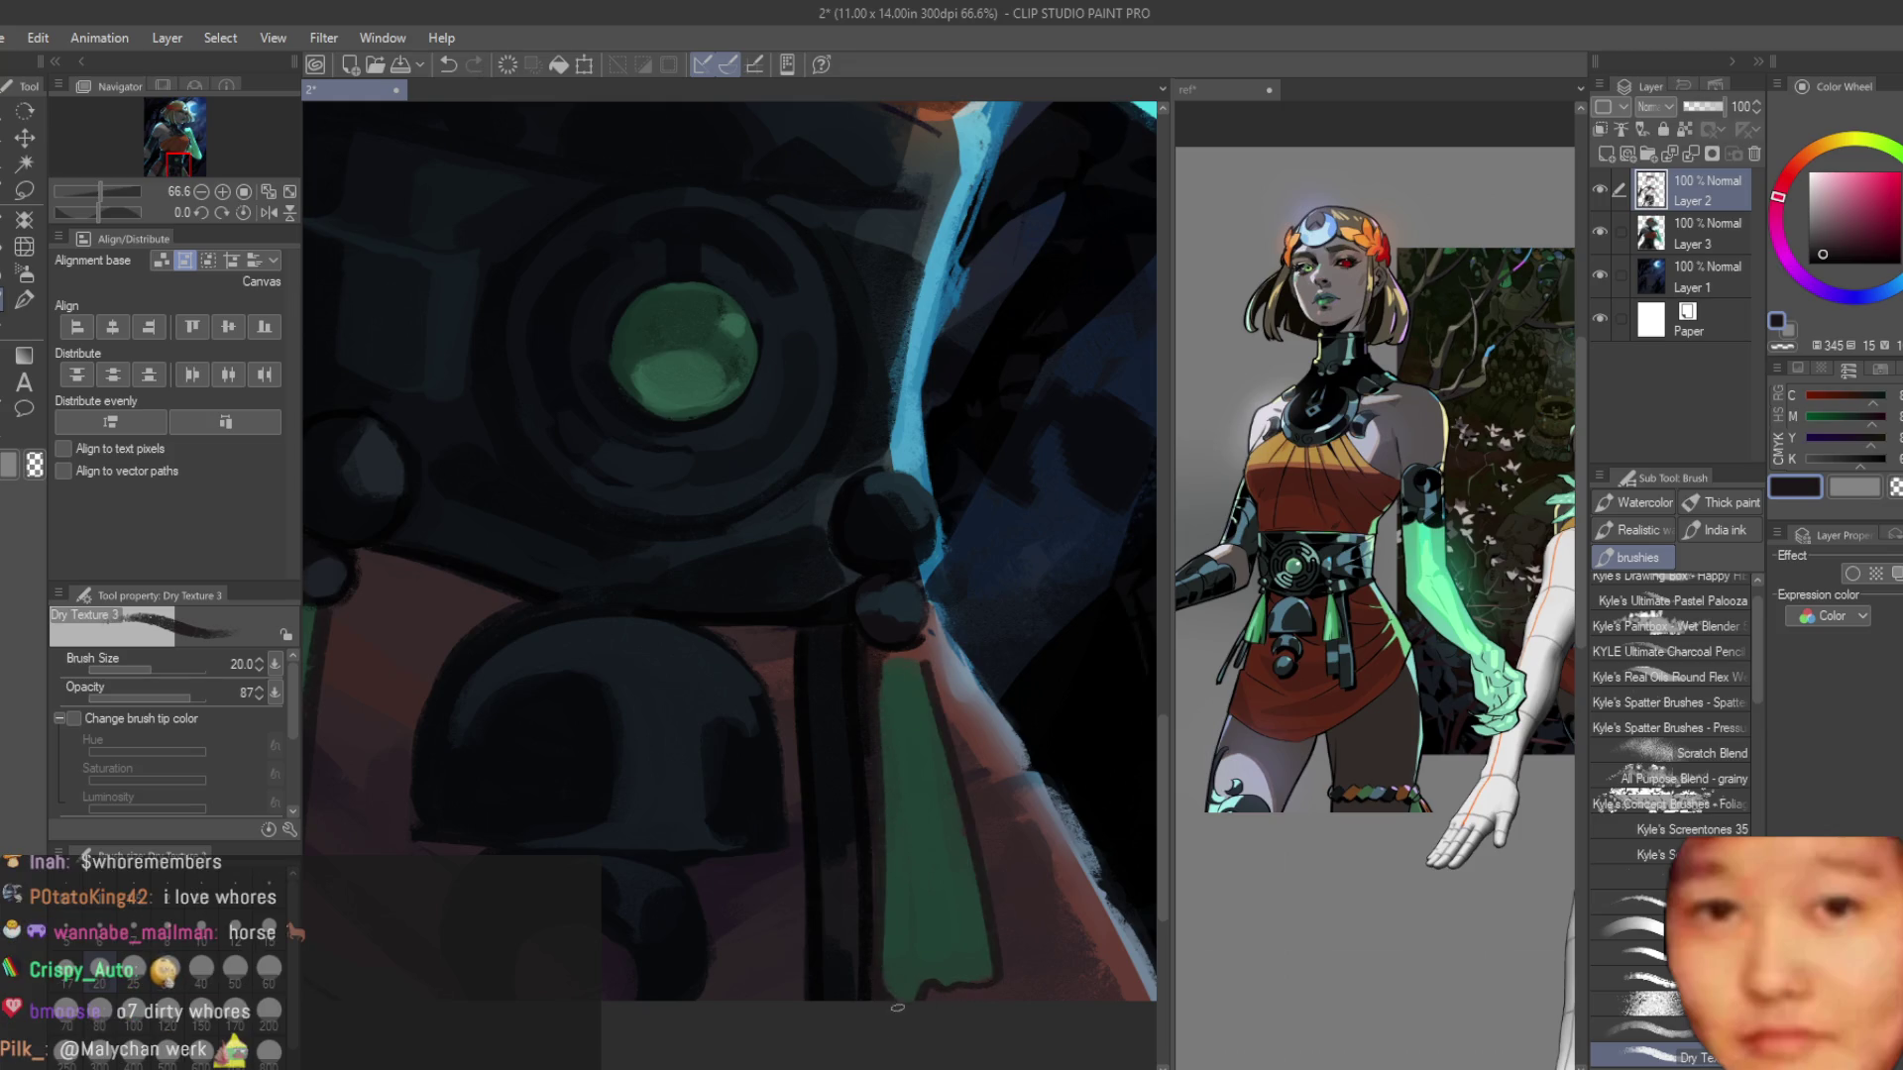
pyautogui.scroll(2, 878, 673)
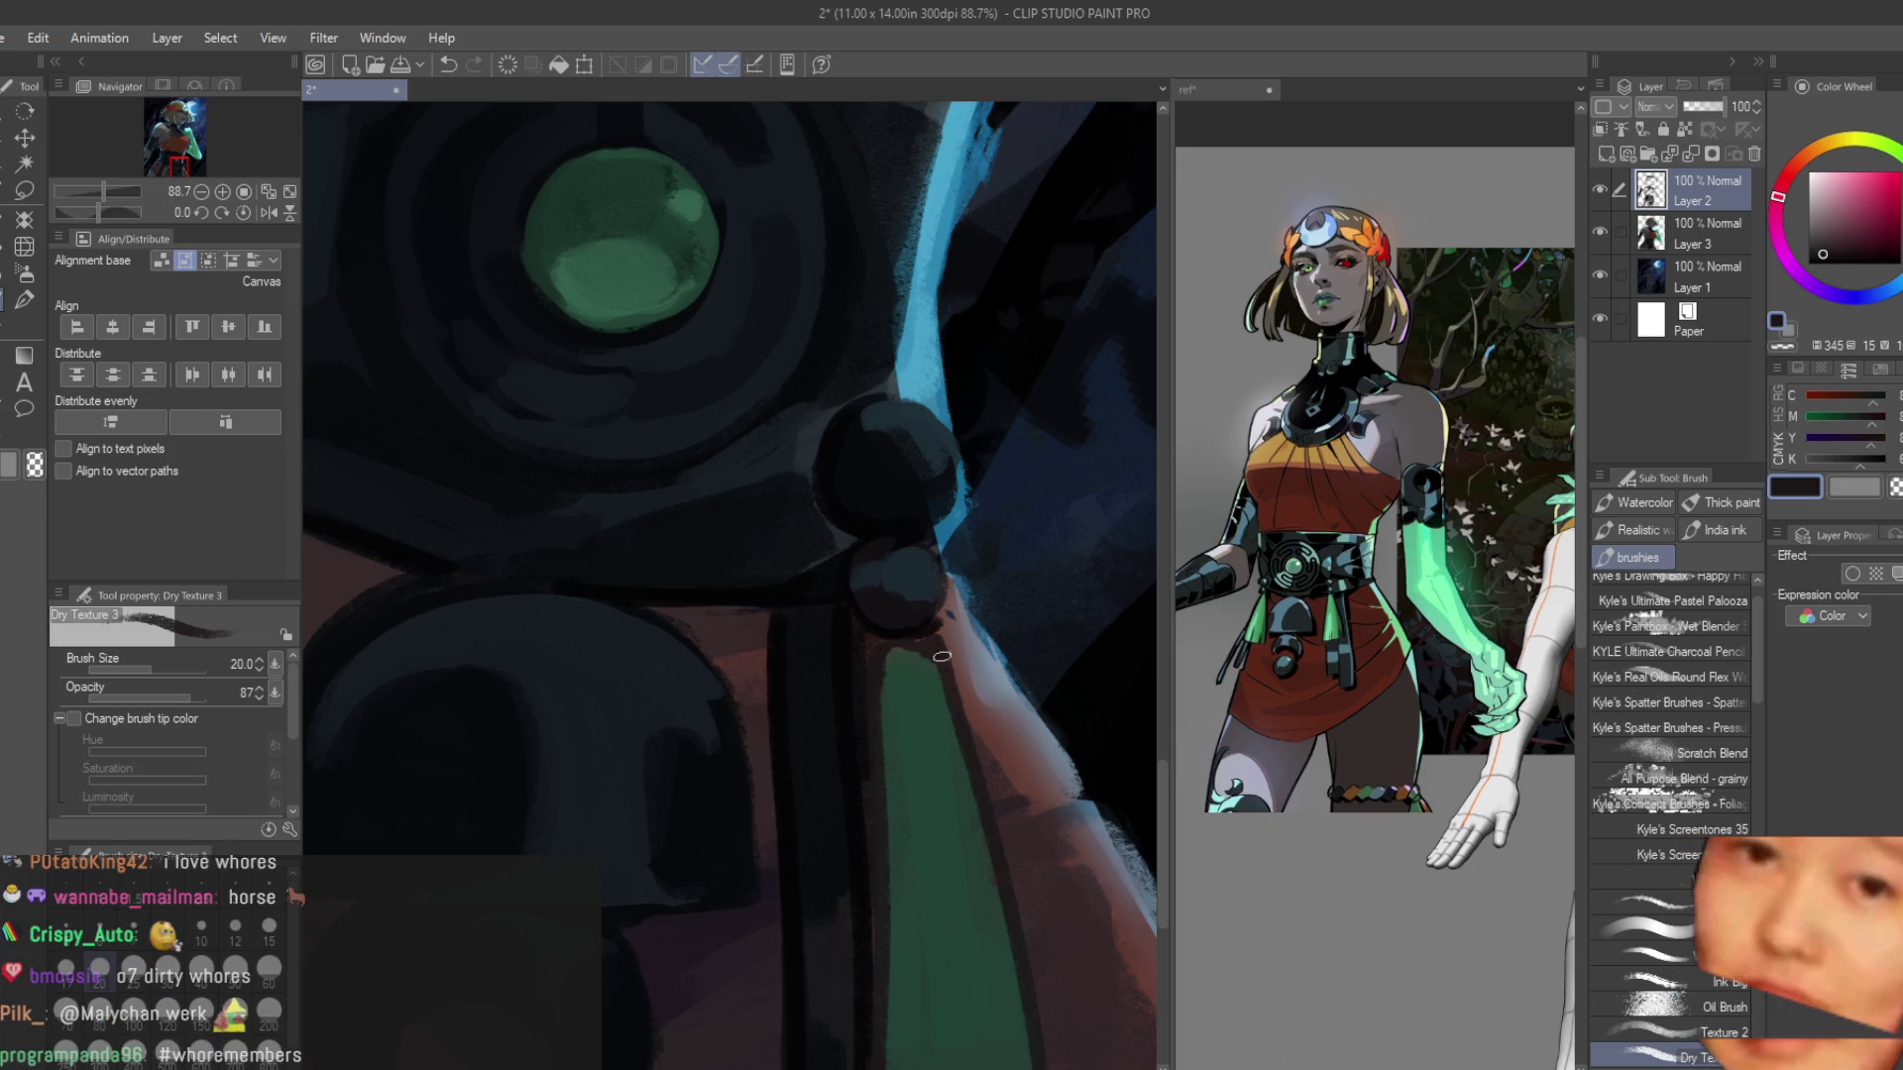
pyautogui.scroll(-3, 911, 707)
pyautogui.scroll(-5, 924, 813)
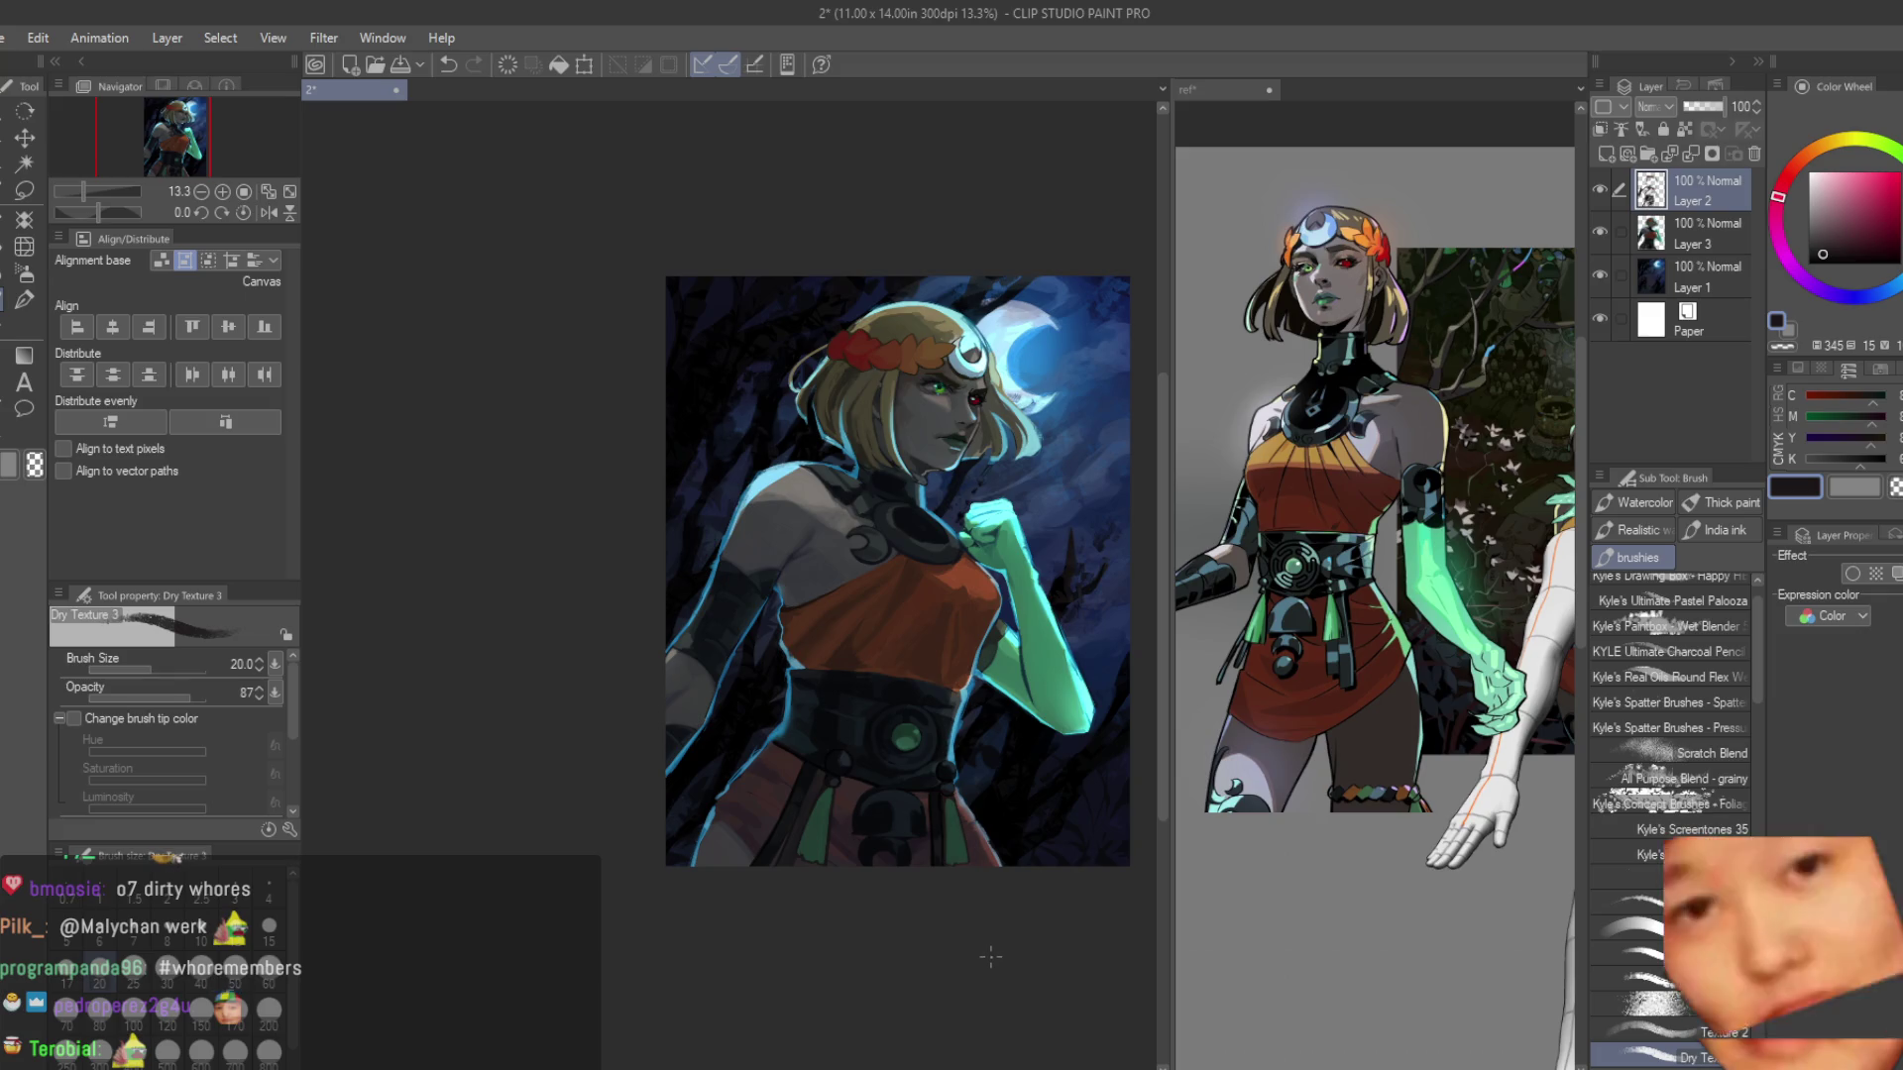
# Sample the shirt's red-orange and paint a stroke on the top near the neck.
pyautogui.scroll(4, 1065, 594)
pyautogui.scroll(3, 851, 497)
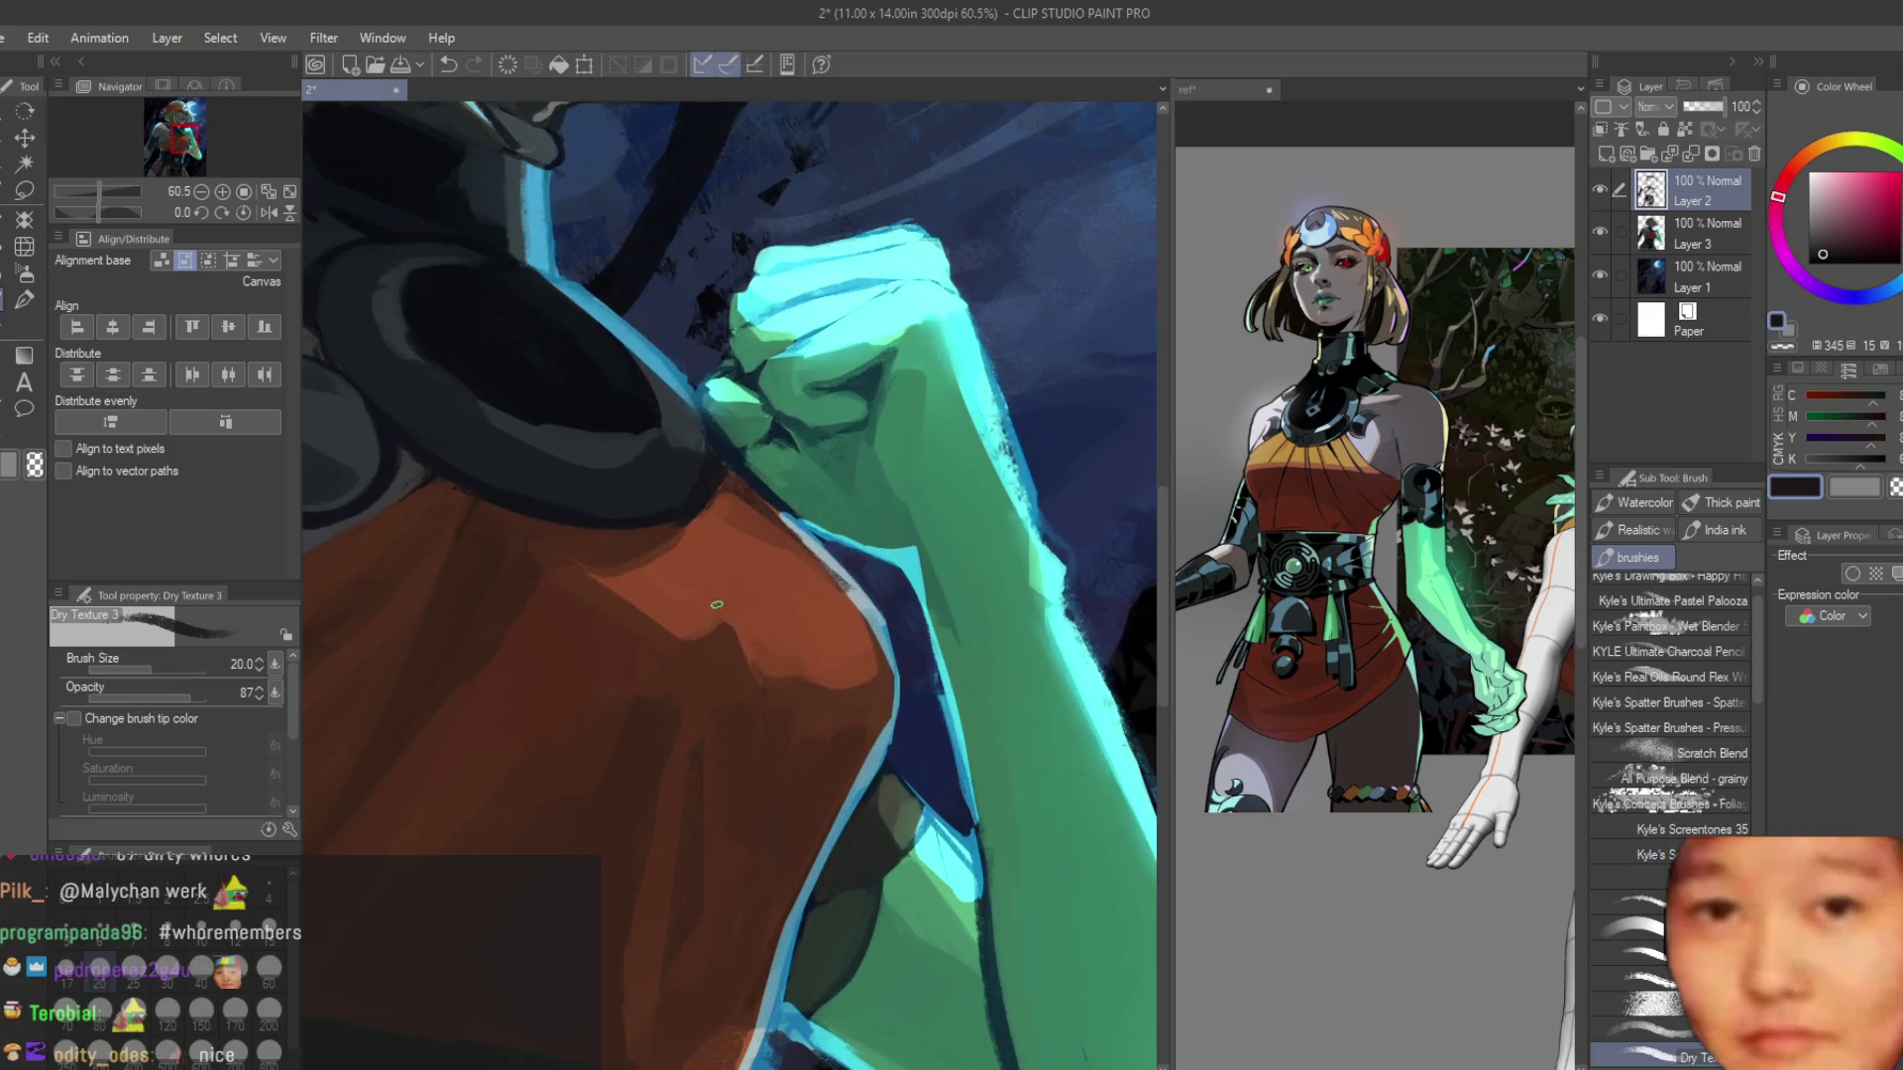
pyautogui.keyDown('alt'); pyautogui.click(647, 548); pyautogui.keyUp('alt')
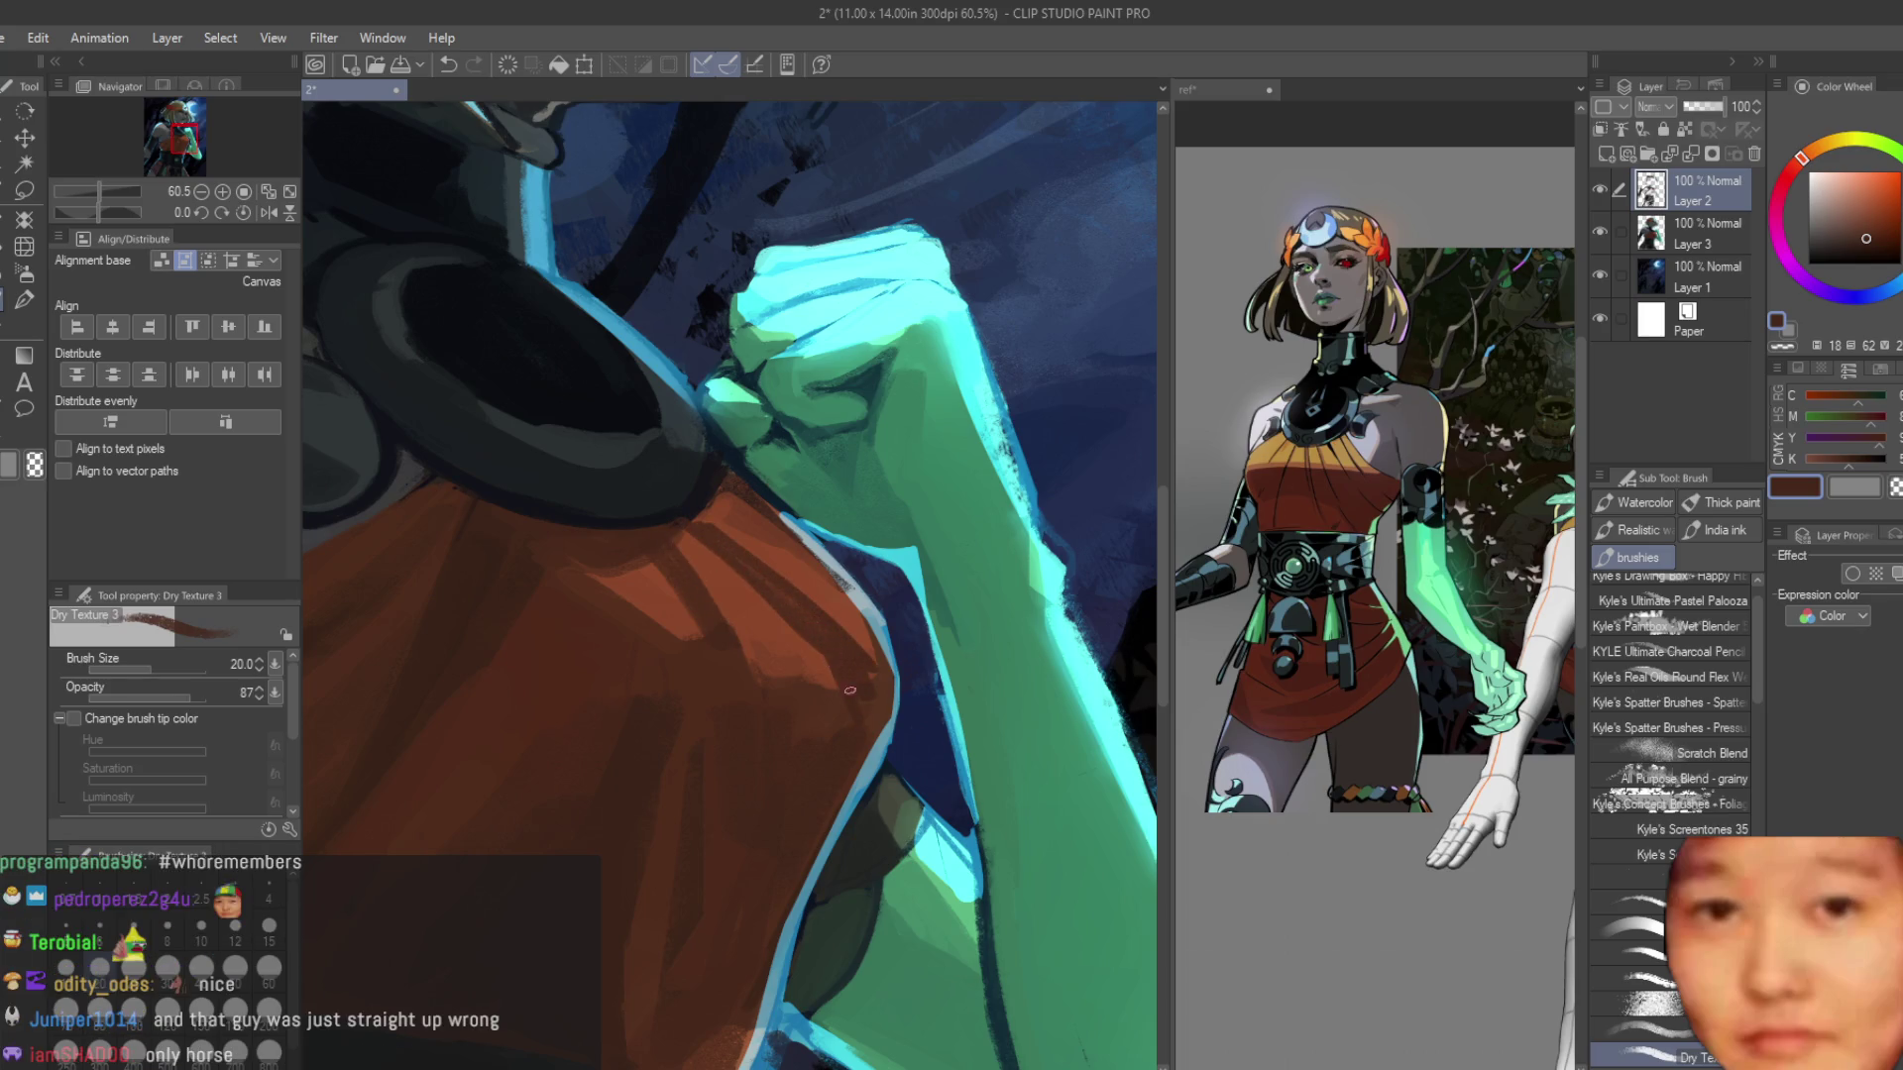
pyautogui.scroll(-6, 944, 573)
pyautogui.scroll(-2, 944, 573)
pyautogui.scroll(5, 972, 659)
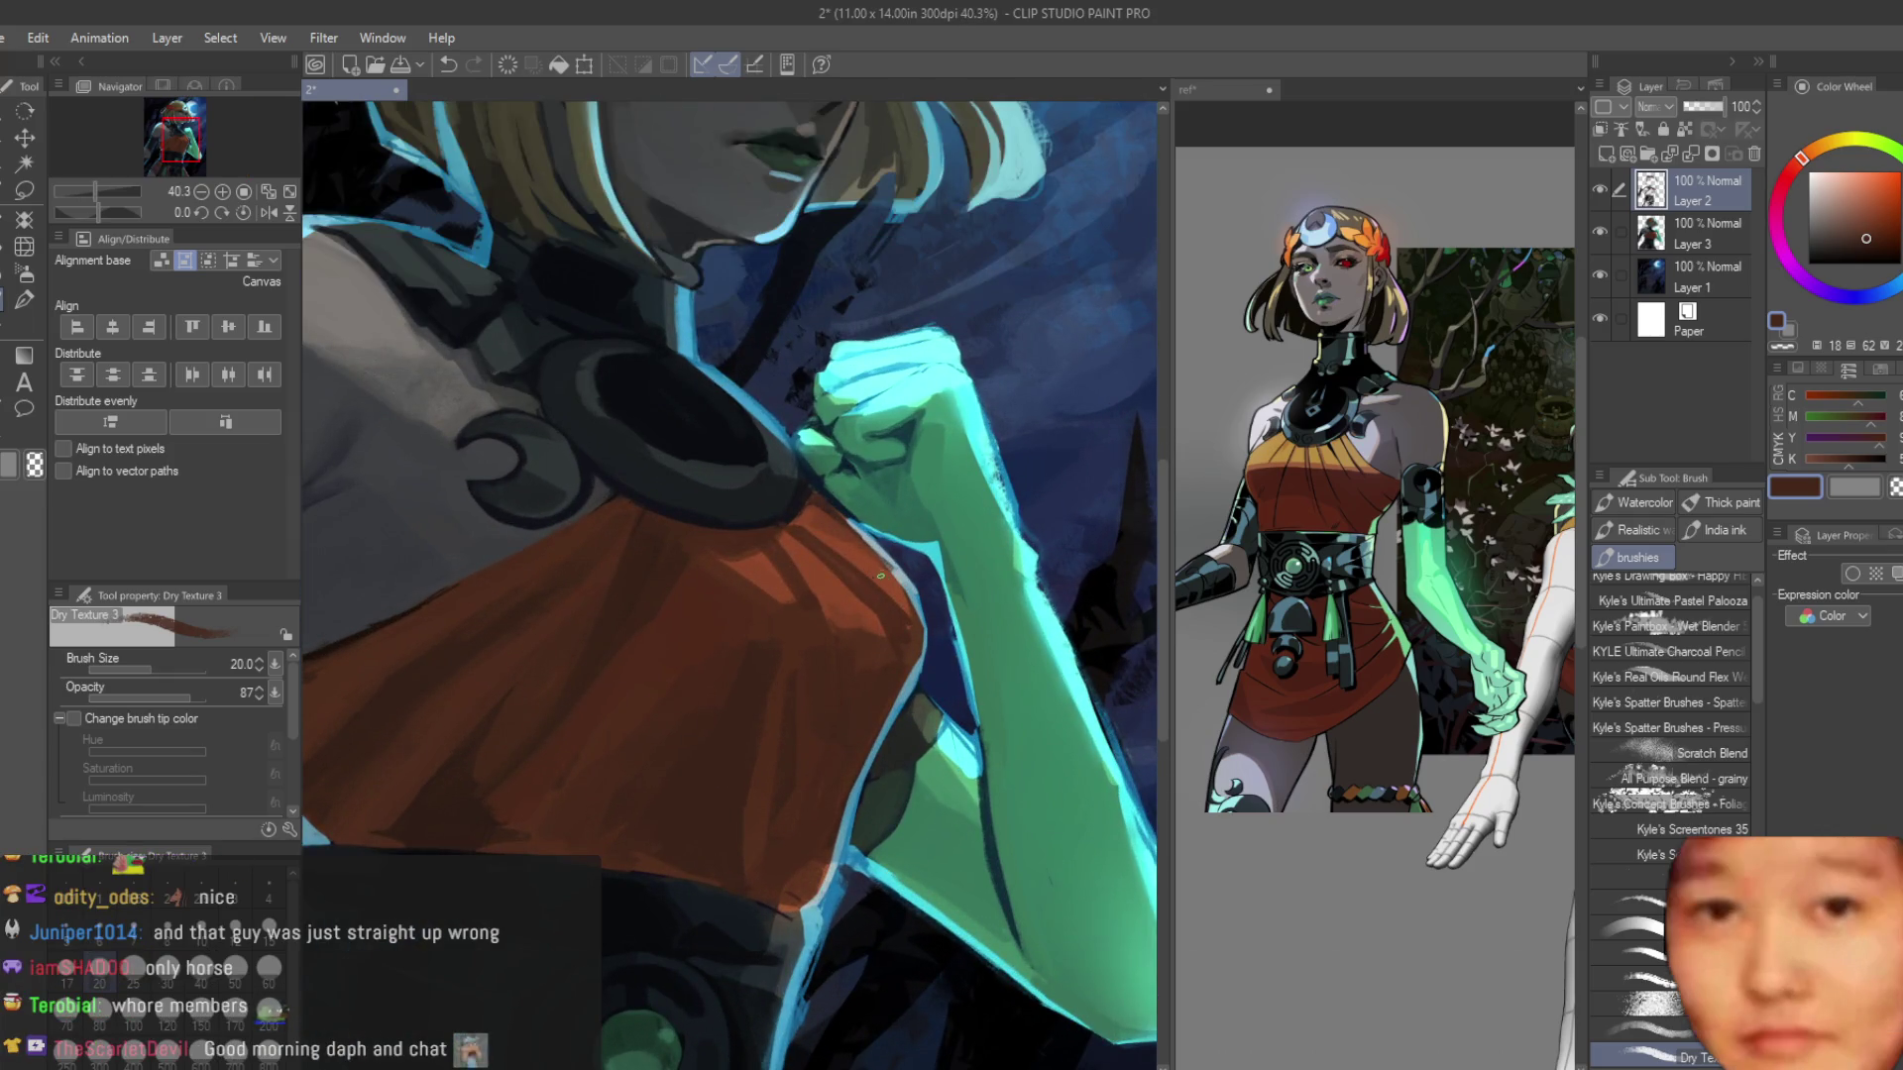
pyautogui.scroll(2, 879, 608)
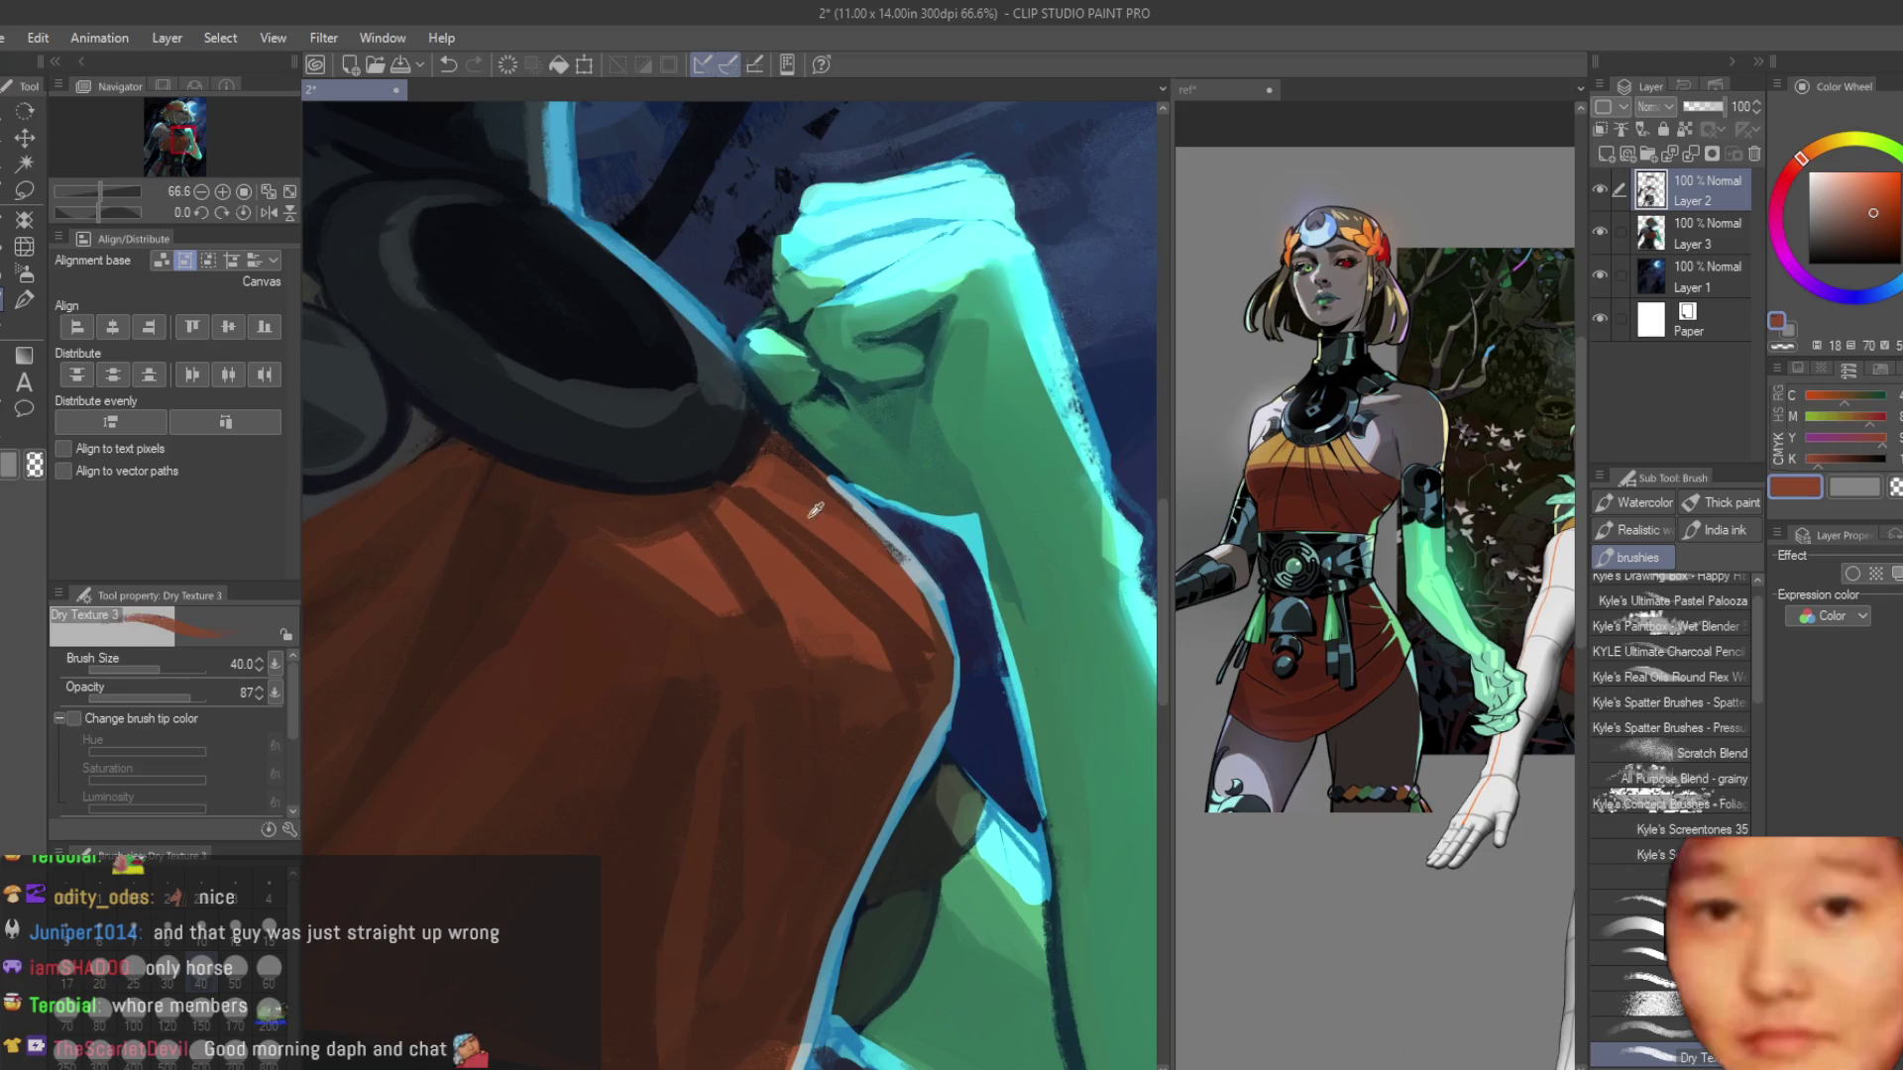
pyautogui.keyDown('alt'); pyautogui.click(744, 498); pyautogui.keyUp('alt')
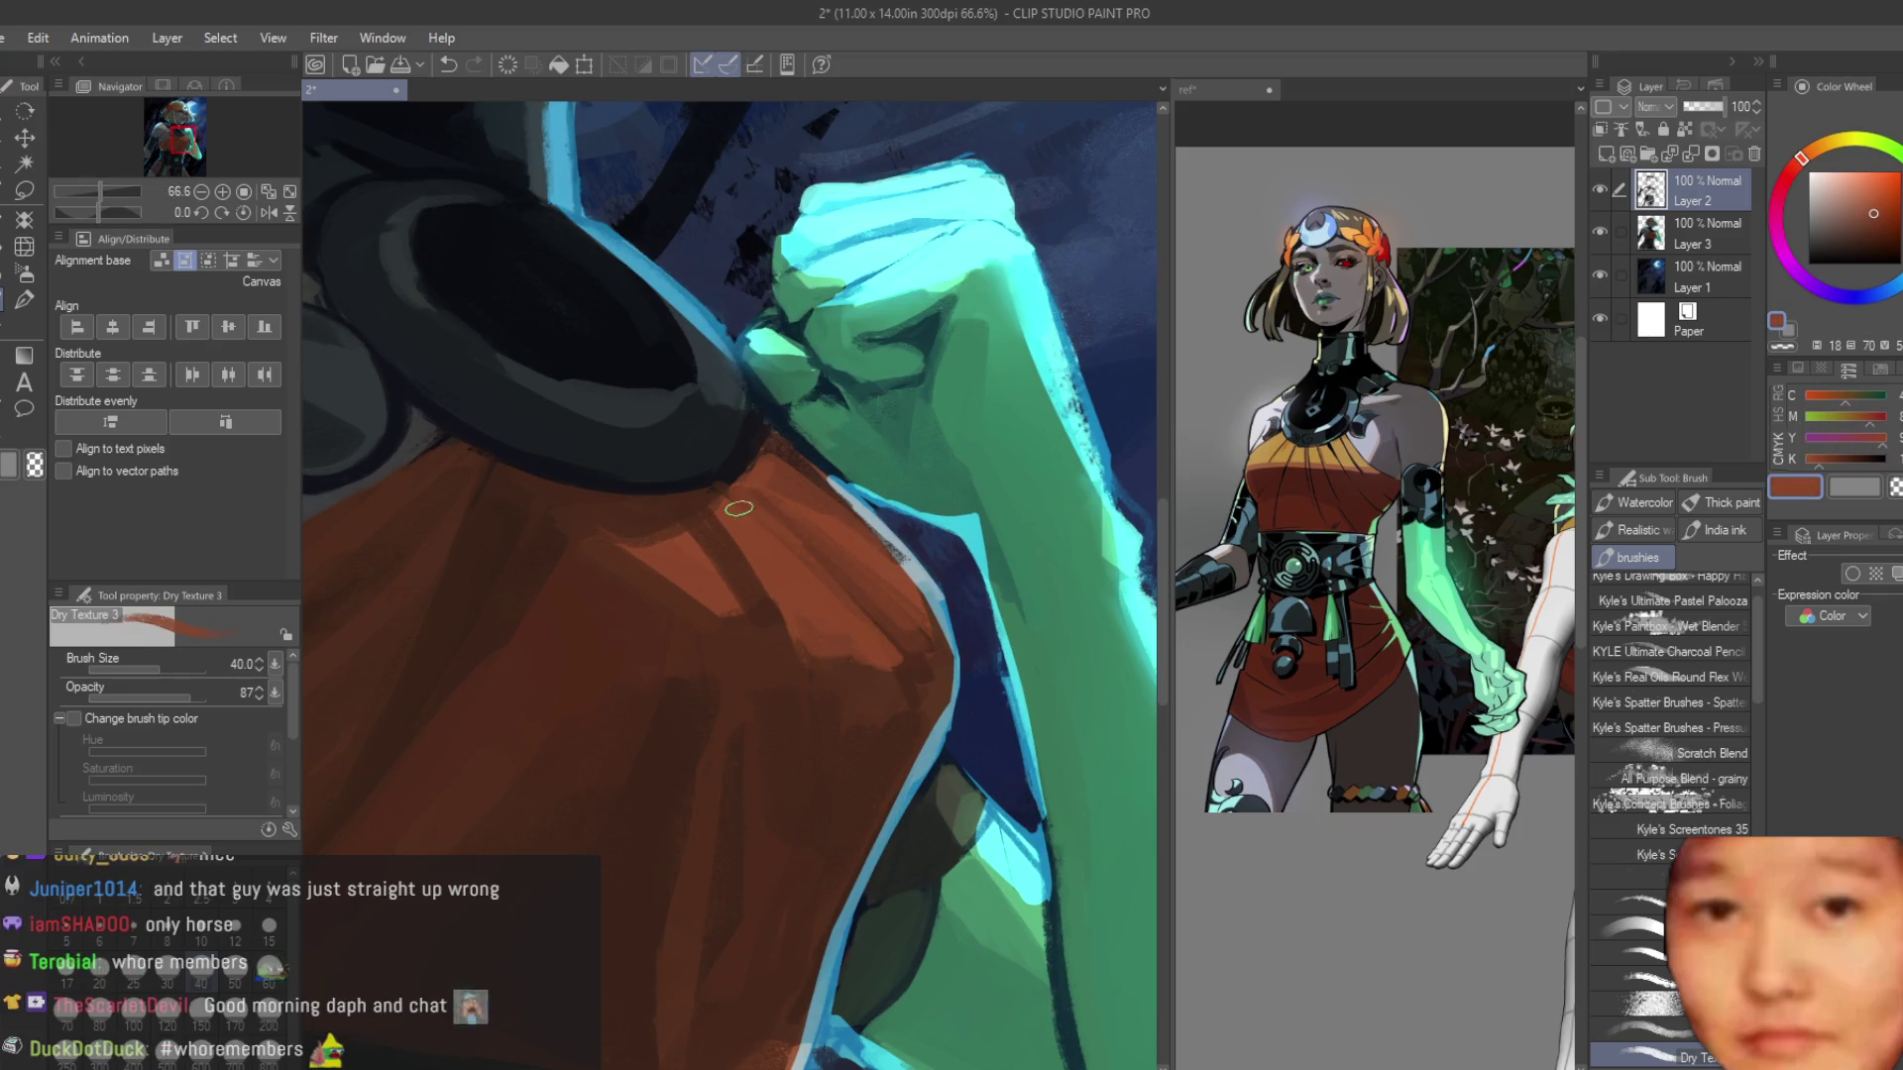
pyautogui.moveTo(760, 645)
pyautogui.mouseDown()
pyautogui.moveTo(734, 540)
pyautogui.moveTo(705, 556)
pyautogui.moveTo(705, 618)
pyautogui.mouseUp()
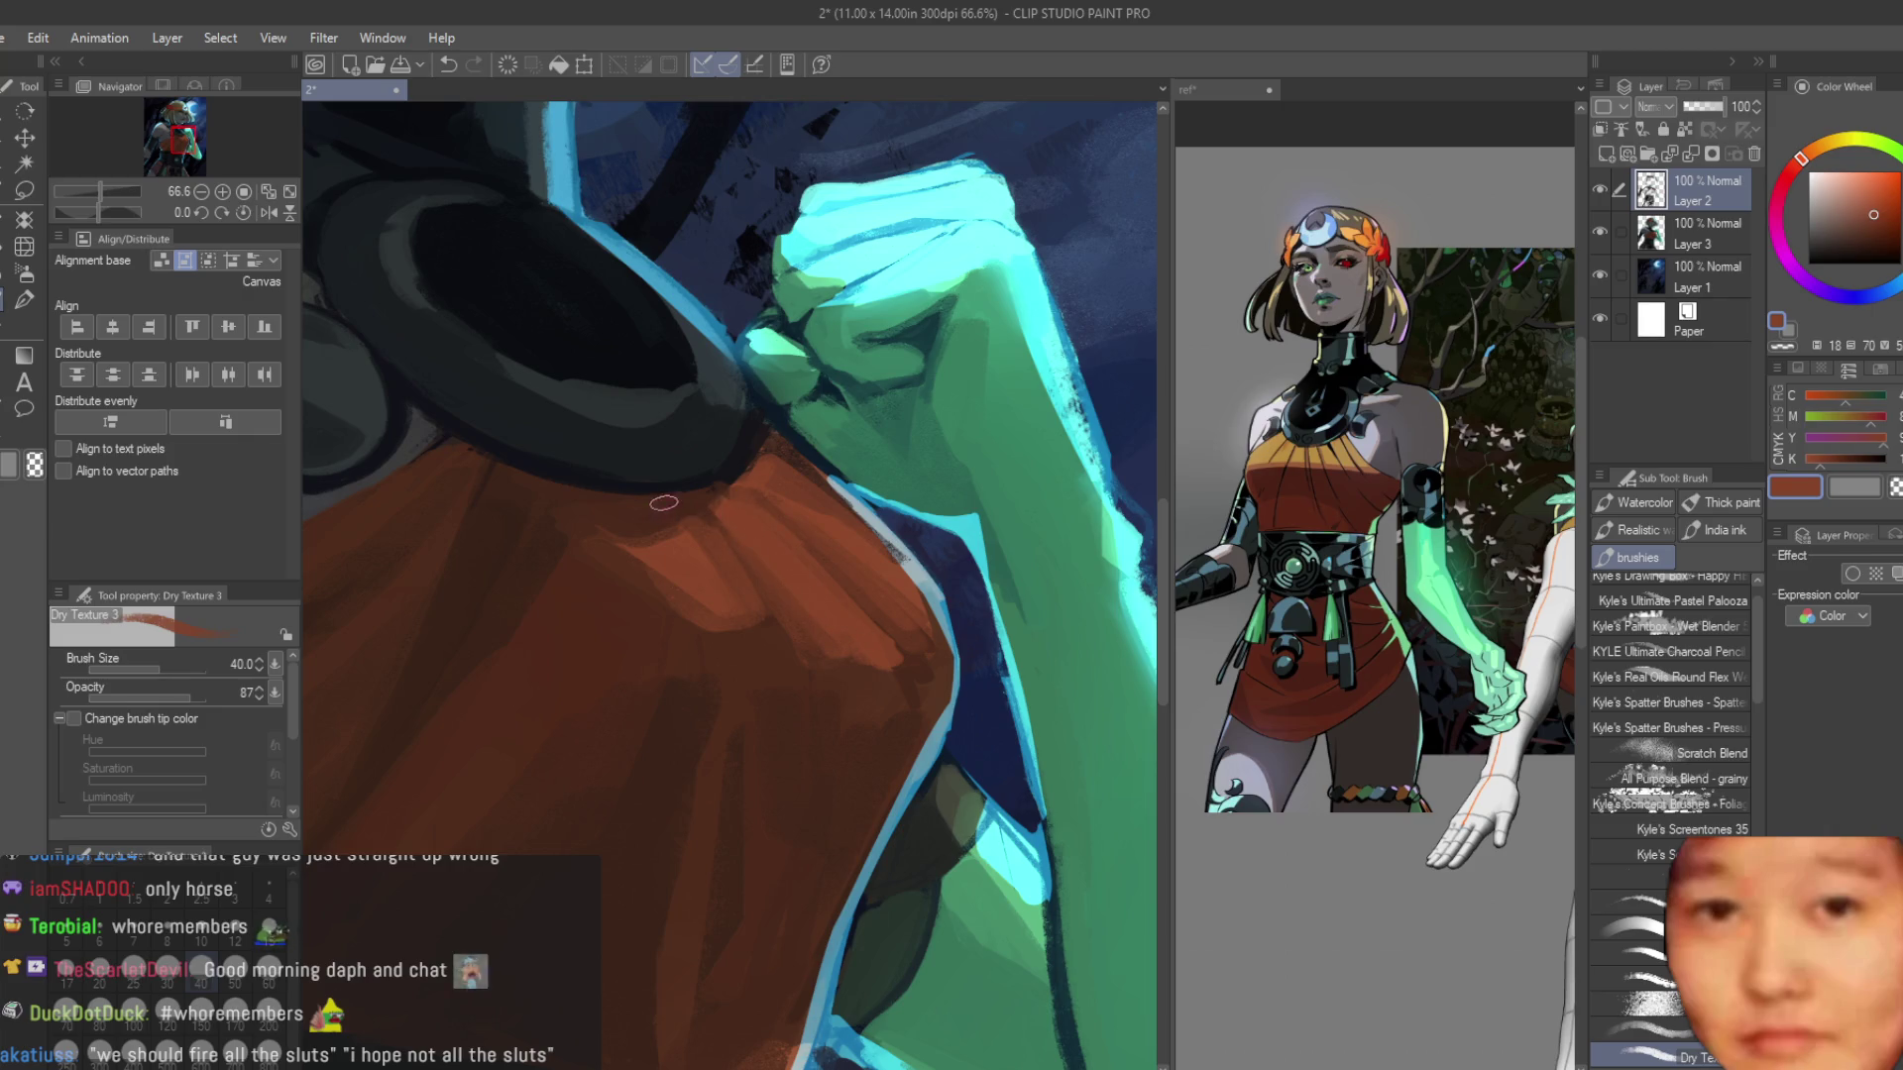
# Sample a dark brown from the shirt for the next strokes.
pyautogui.scroll(2, 664, 503)
pyautogui.keyDown('alt'); pyautogui.click(697, 520); pyautogui.keyUp('alt')
pyautogui.scroll(-10, 690, 538)
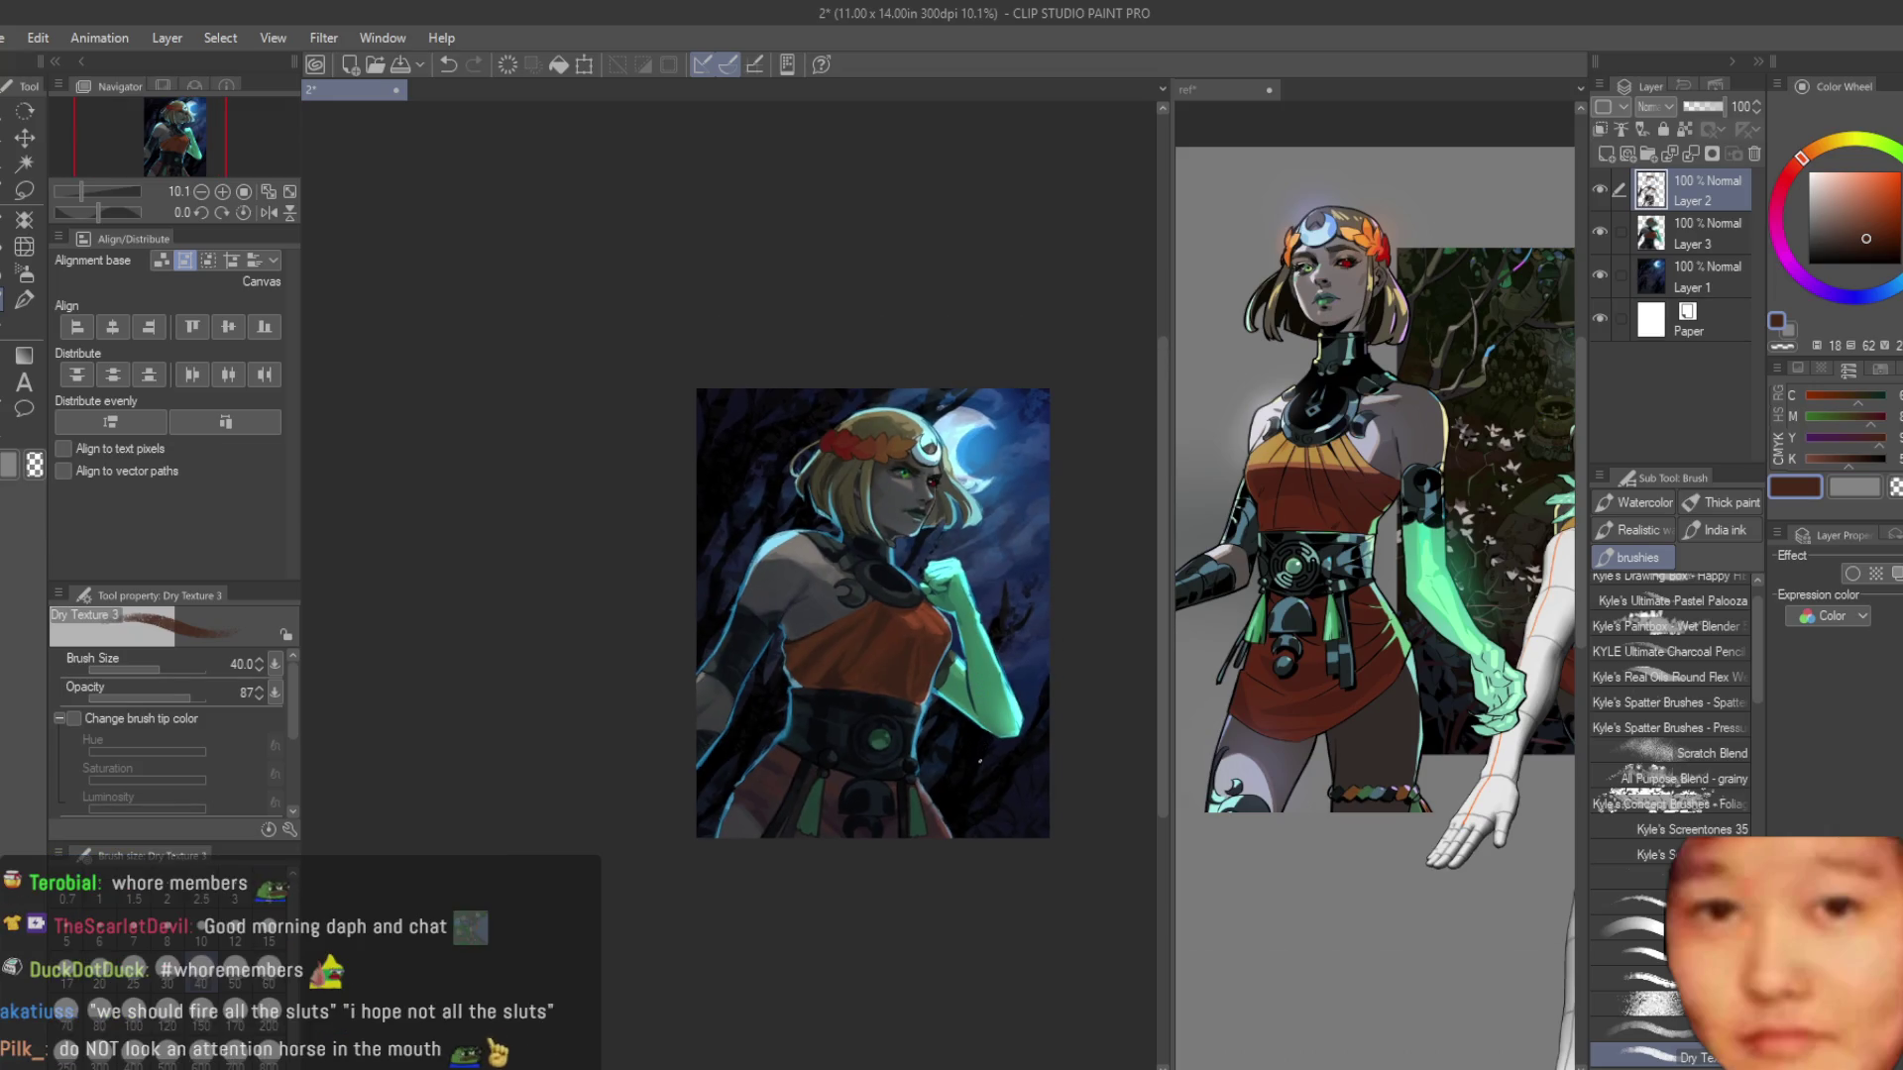
pyautogui.scroll(4, 981, 768)
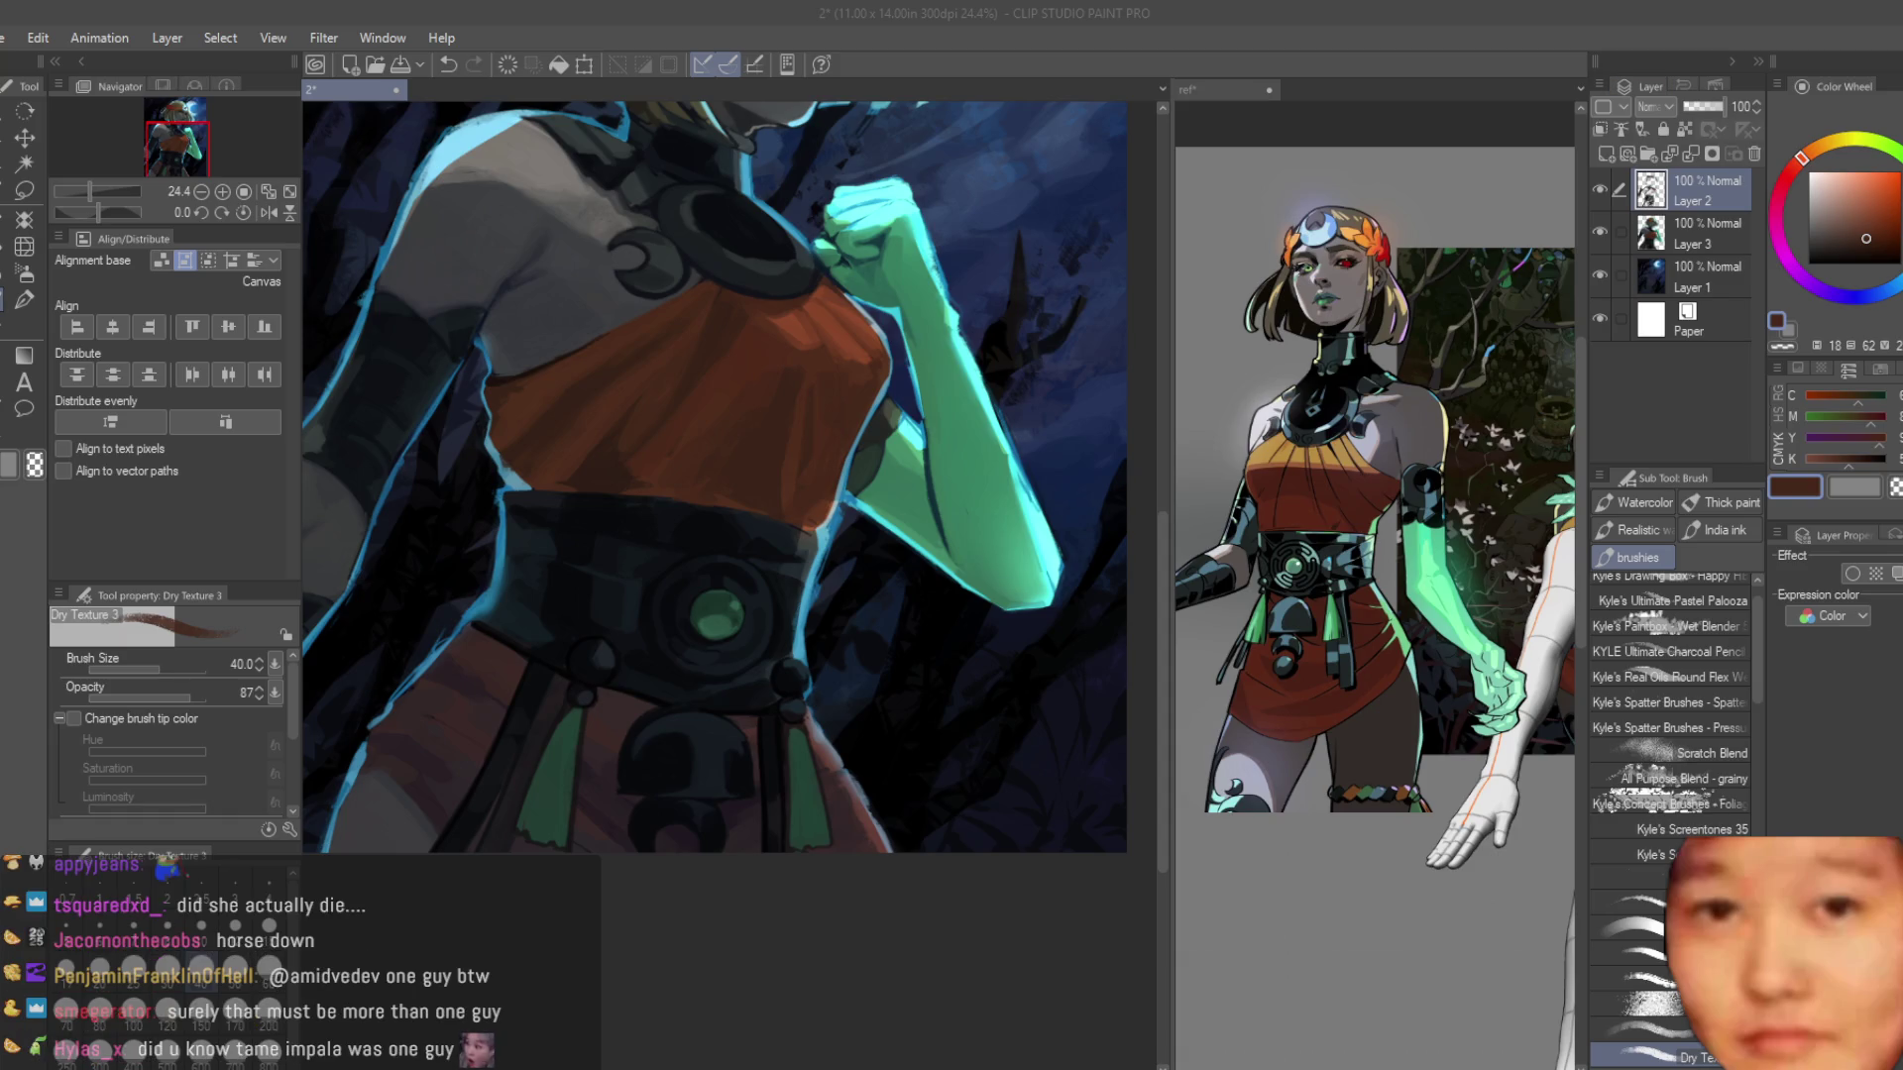
# Paint a lighter stroke on the dark dome below the buckle and enlarge the brush.
pyautogui.scroll(-1, 873, 654)
pyautogui.scroll(5, 793, 654)
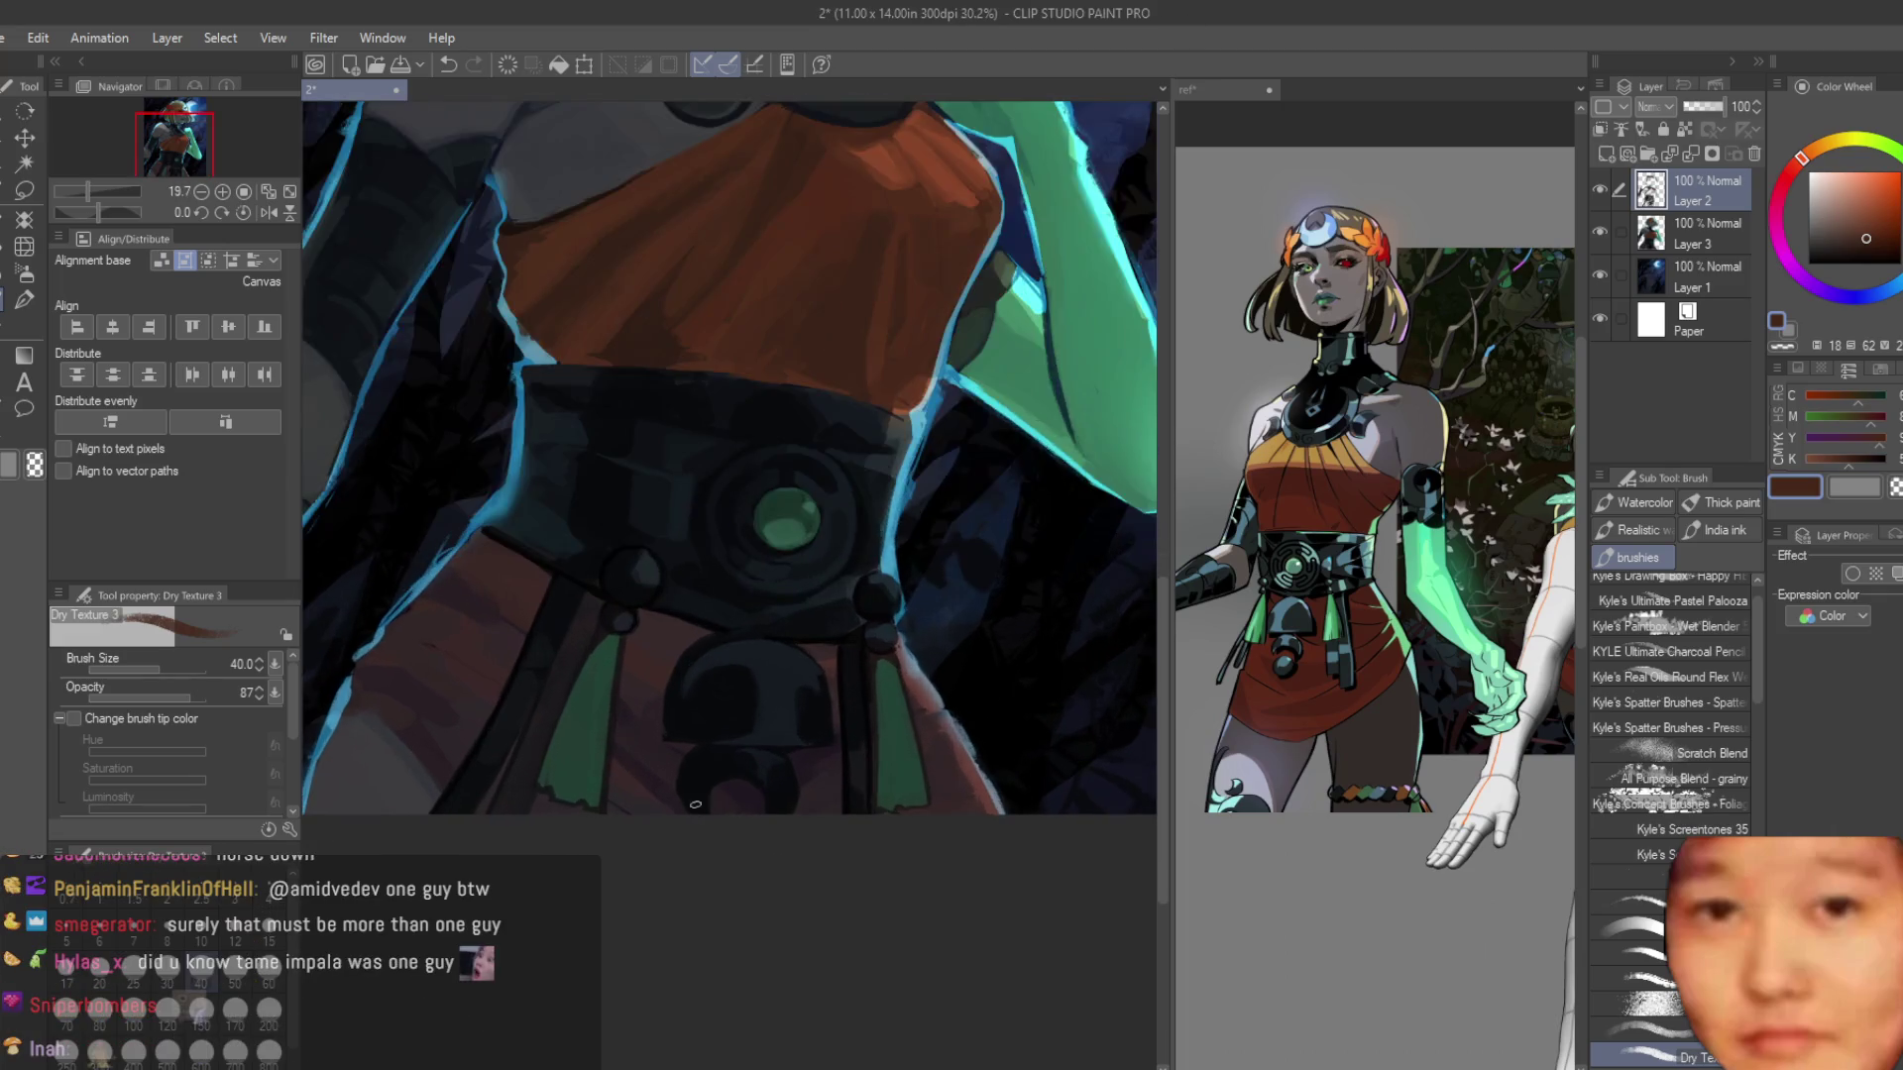
pyautogui.moveTo(754, 575)
pyautogui.mouseDown()
pyautogui.moveTo(743, 730)
pyautogui.moveTo(752, 606)
pyautogui.mouseUp()
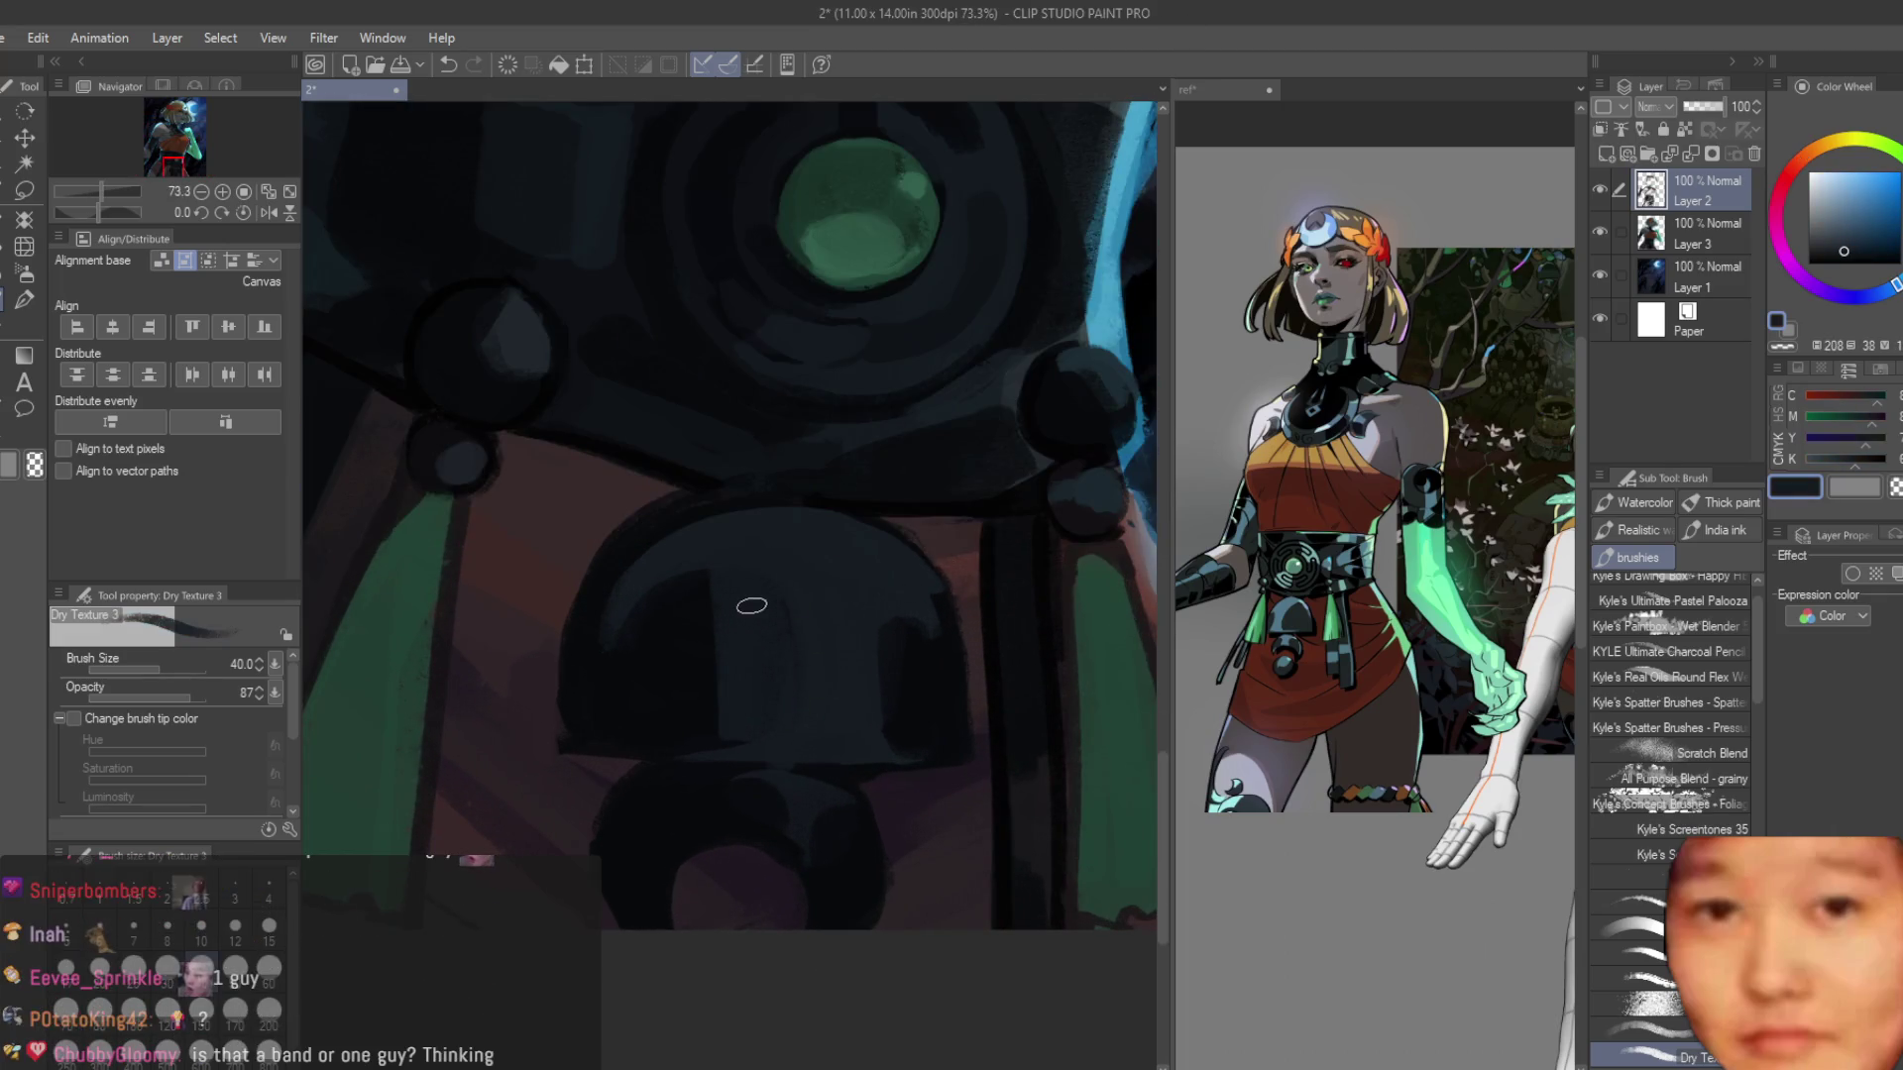
pyautogui.press(']')
pyautogui.press(']')
# Sample a blue tone and then a reddish colour from the painting, then shrink the brush.
pyautogui.keyDown('alt'); pyautogui.click(652, 829); pyautogui.keyUp('alt')
pyautogui.keyDown('alt'); pyautogui.click(595, 872); pyautogui.keyUp('alt')
pyautogui.scroll(-5, 993, 788)
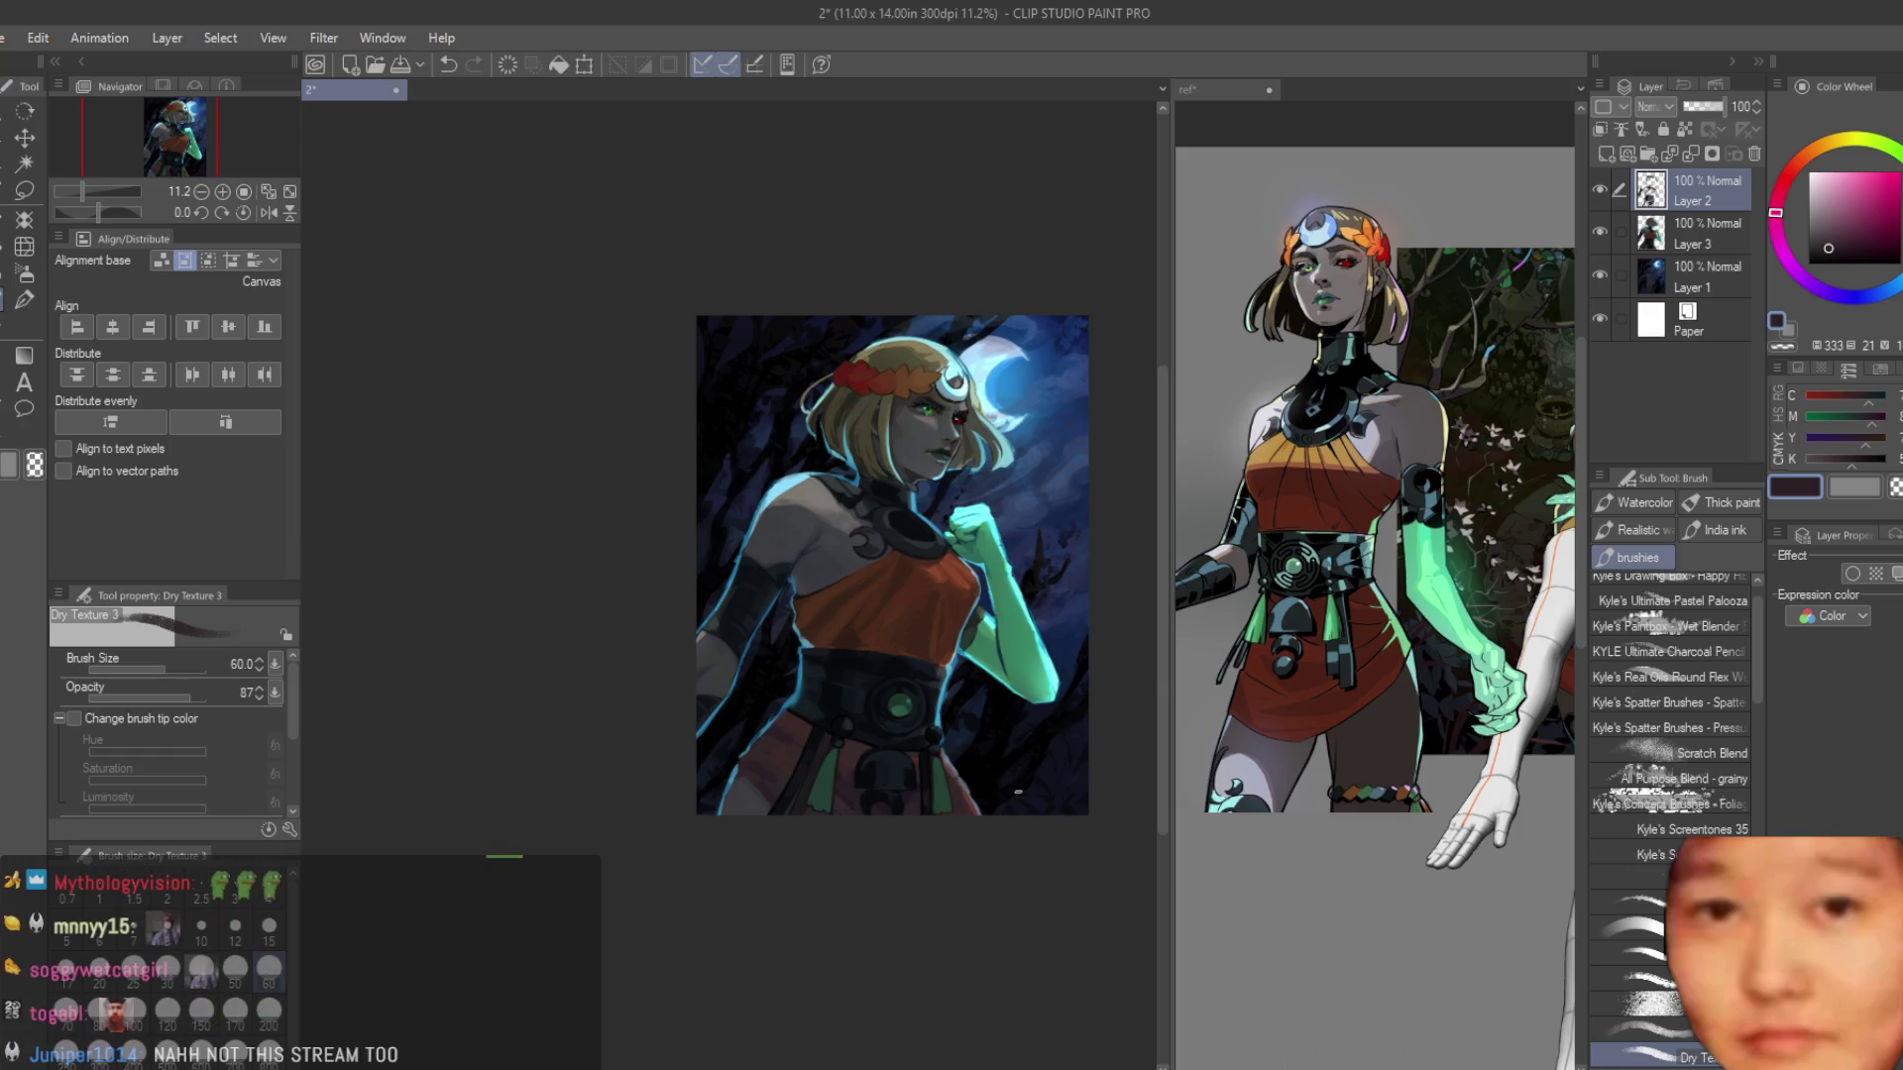
pyautogui.scroll(2, 1001, 786)
pyautogui.press('[')
pyautogui.press('[')
pyautogui.press('[')
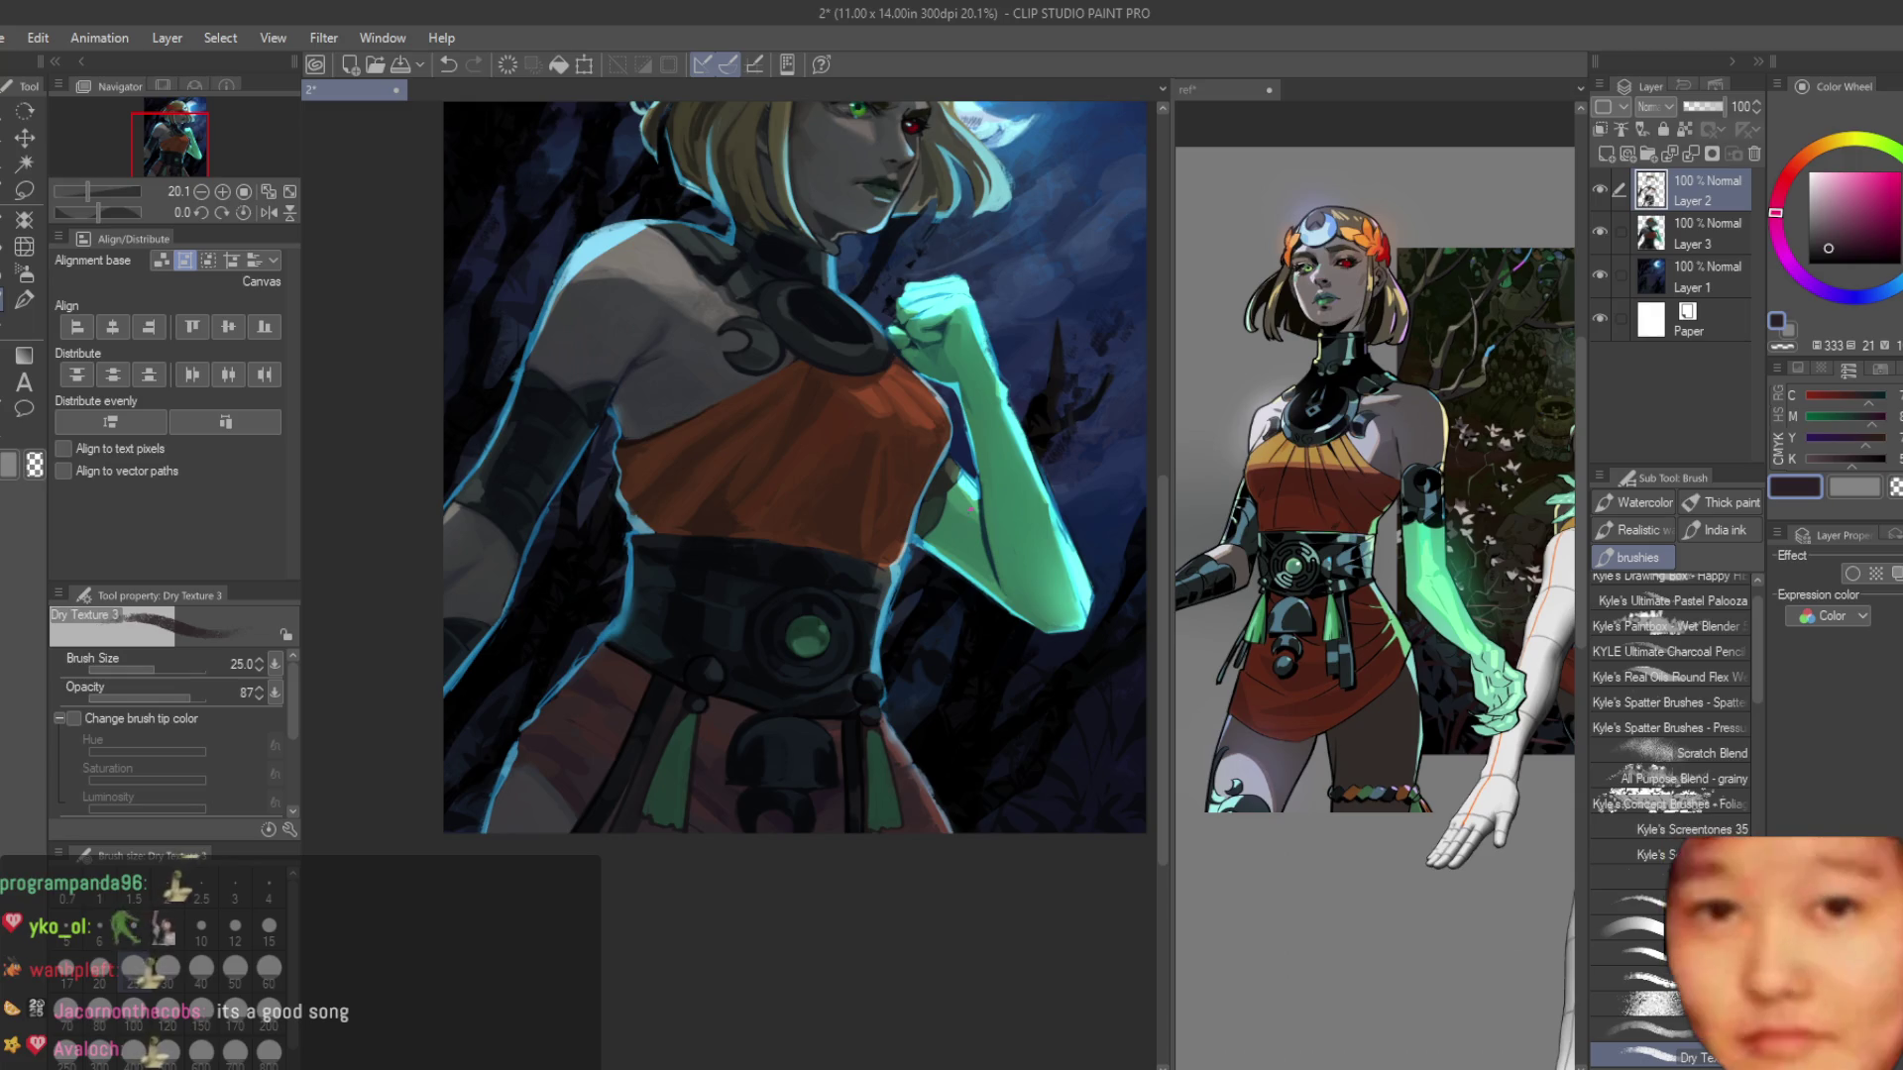
# Adjust the canvas view toward the belt for detail work.
pyautogui.scroll(5, 525, 688)
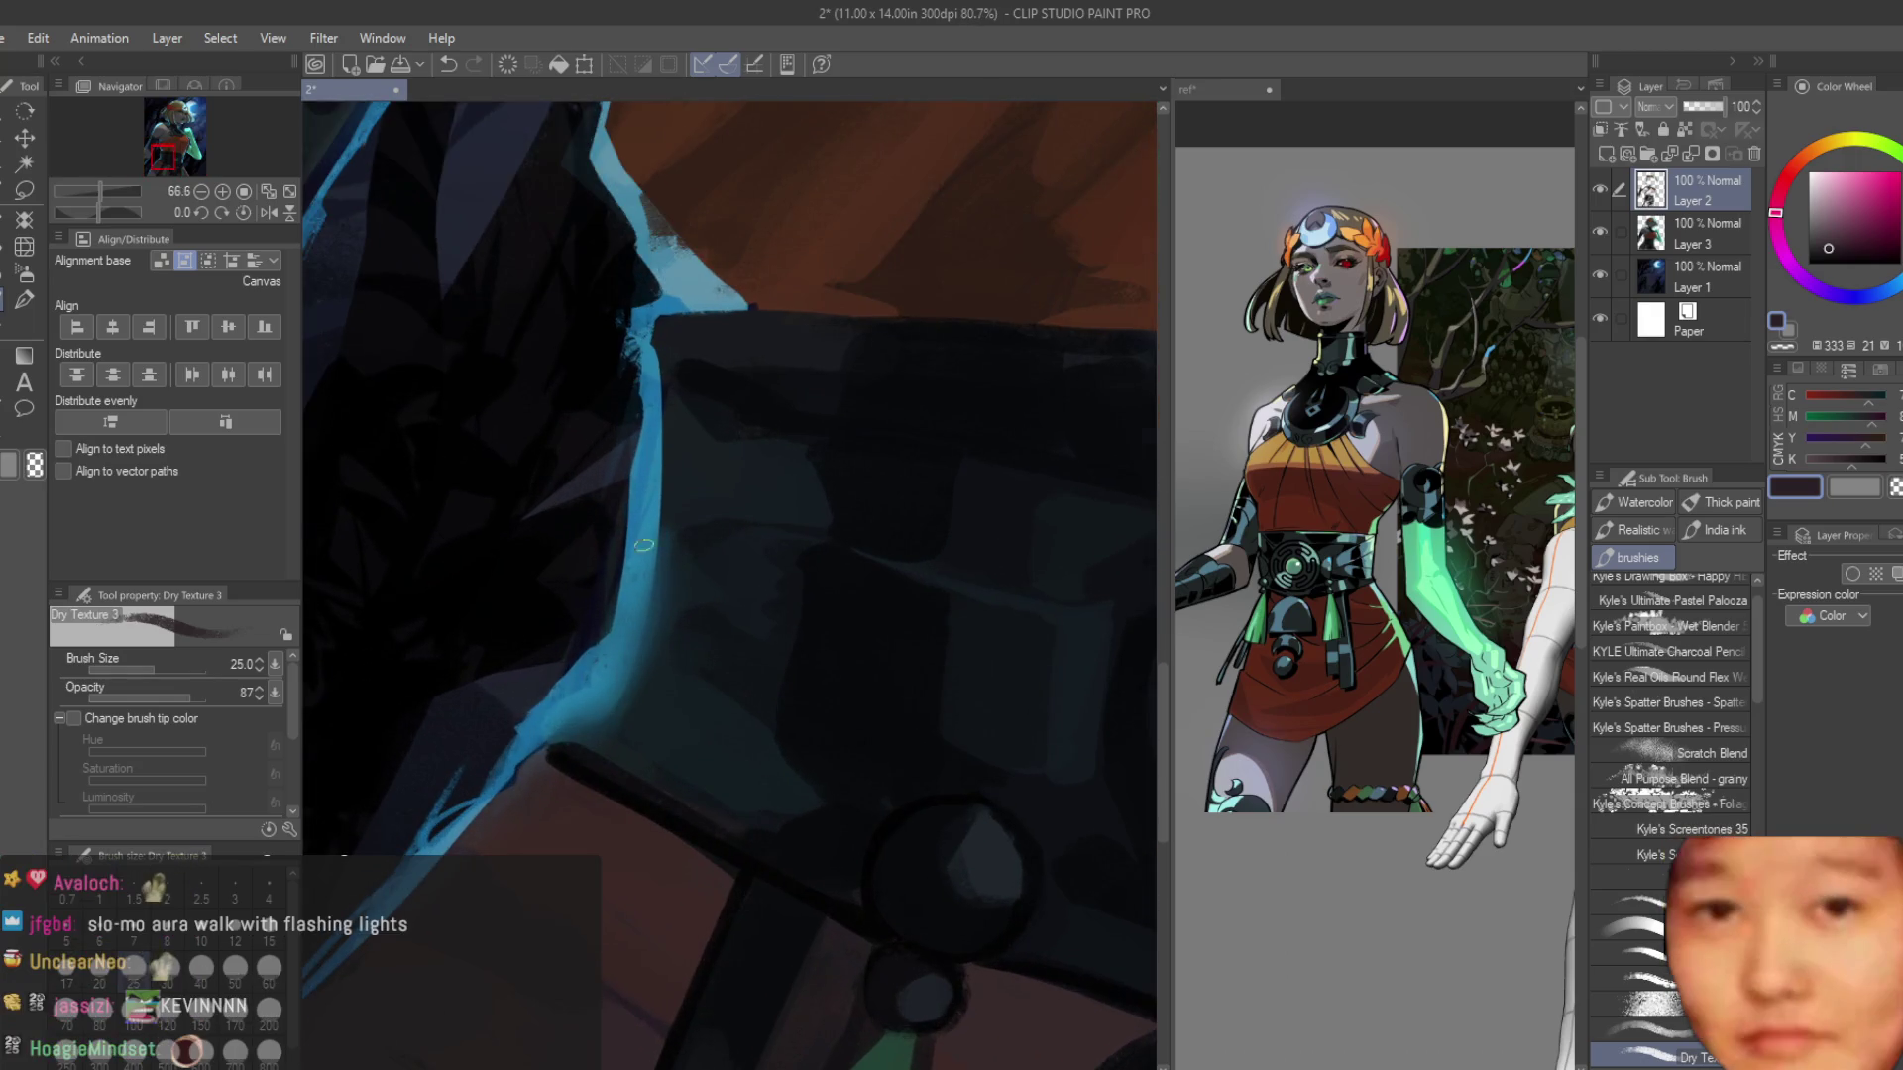
# Pick up the belt's dark navy colour from the canvas.
pyautogui.keyDown('alt'); pyautogui.click(581, 745); pyautogui.keyUp('alt')
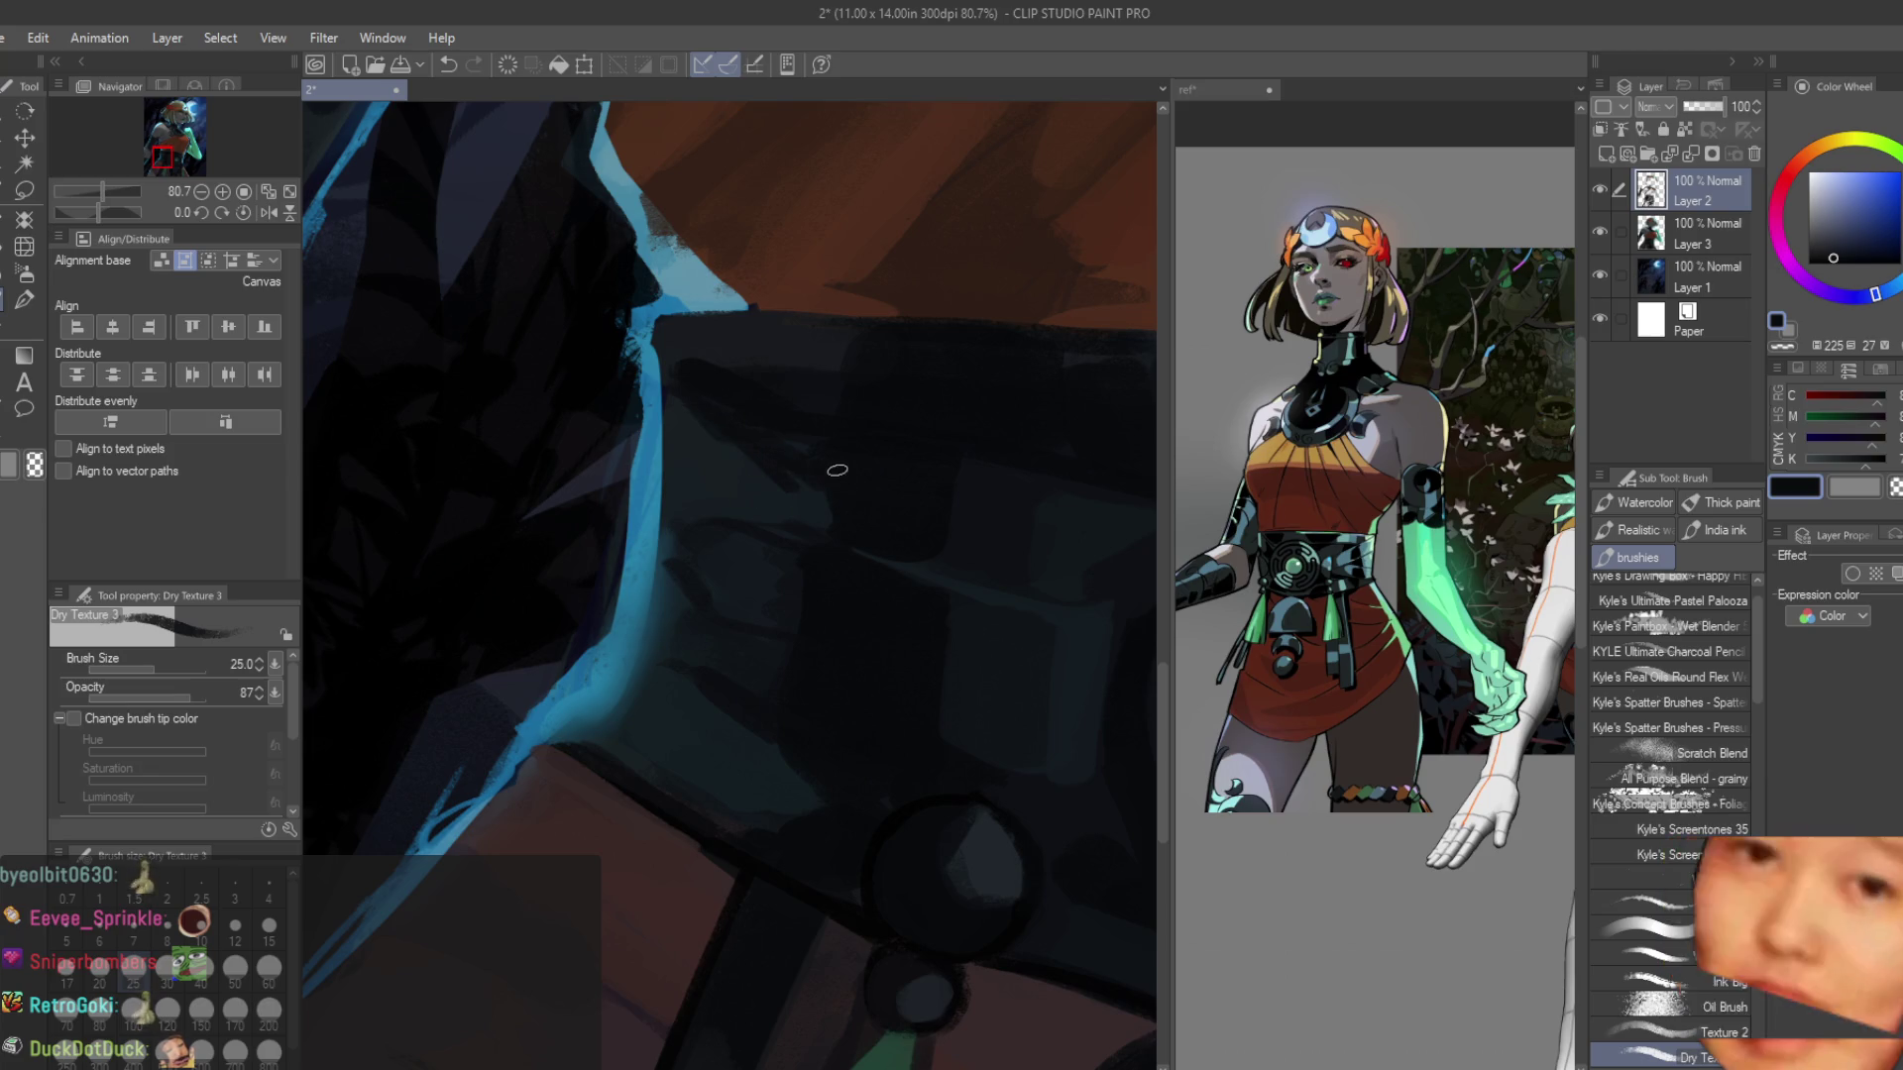
pyautogui.scroll(-5, 701, 416)
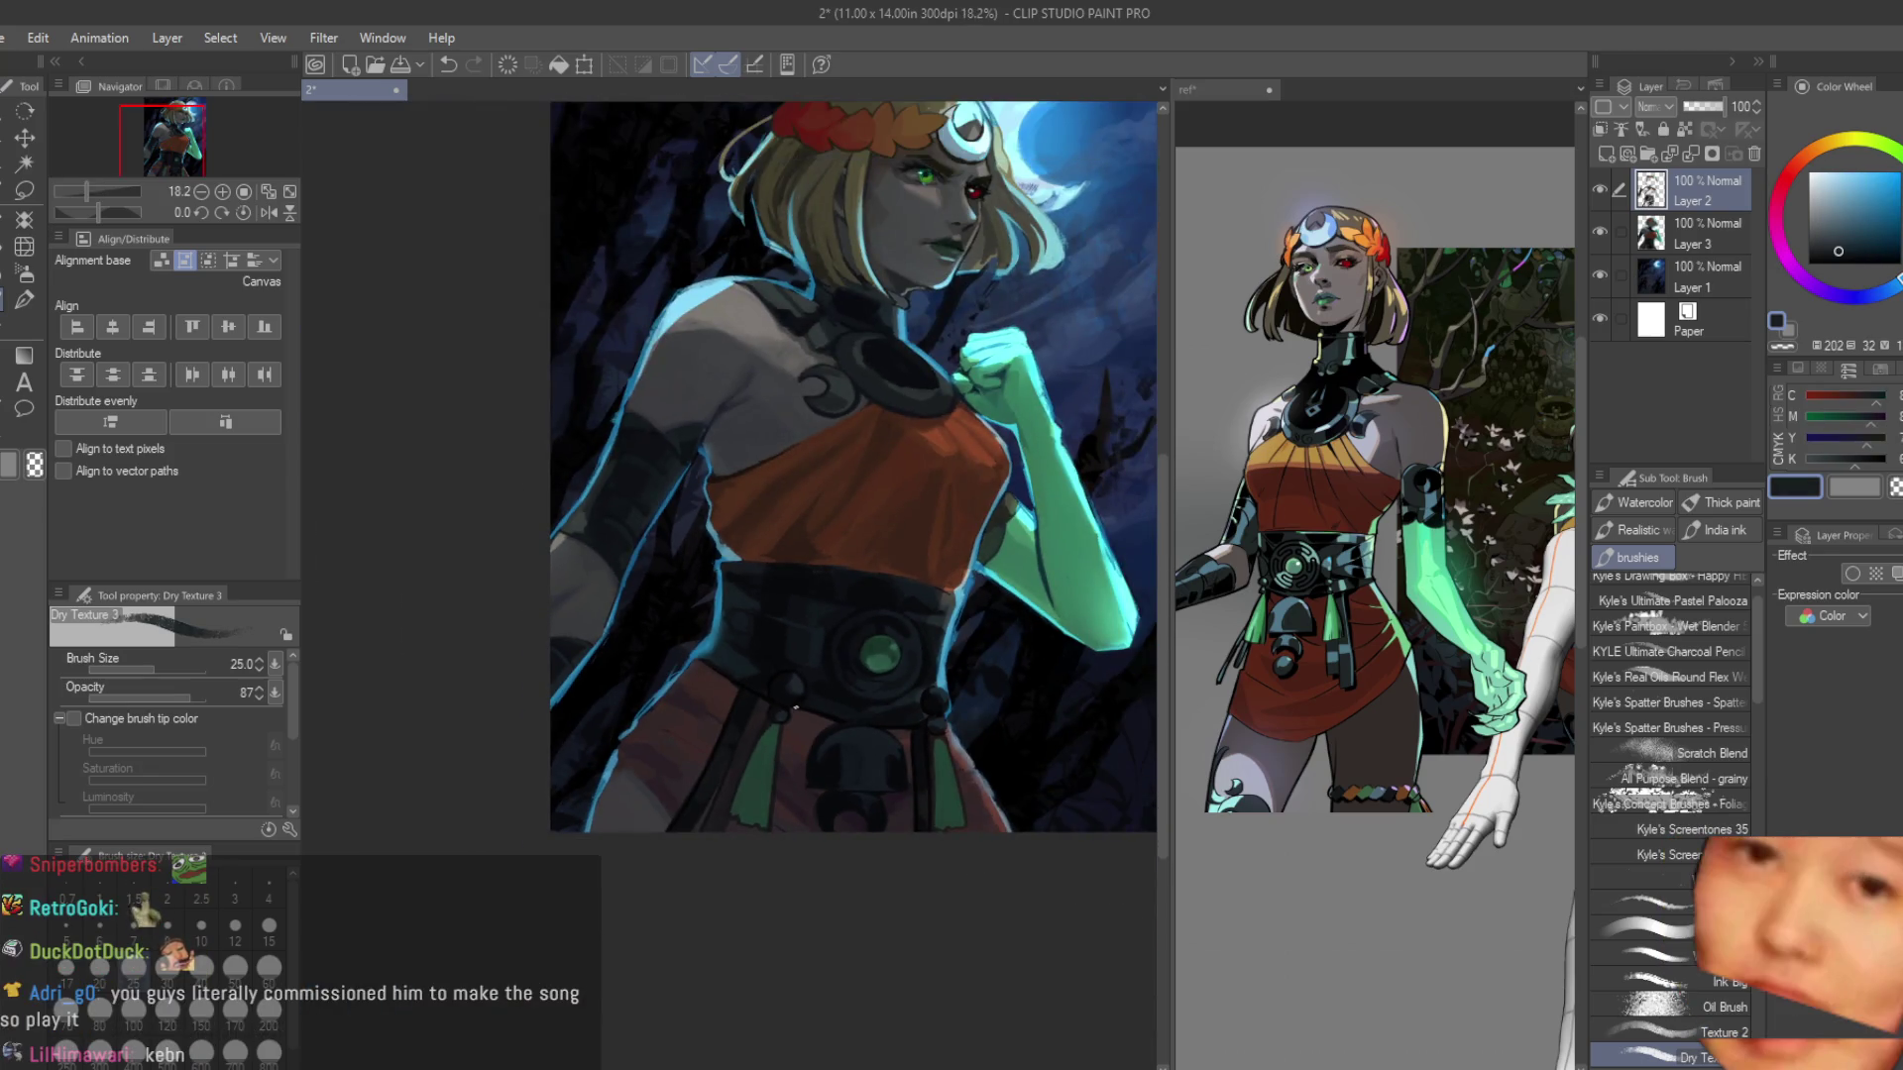
pyautogui.scroll(5, 795, 707)
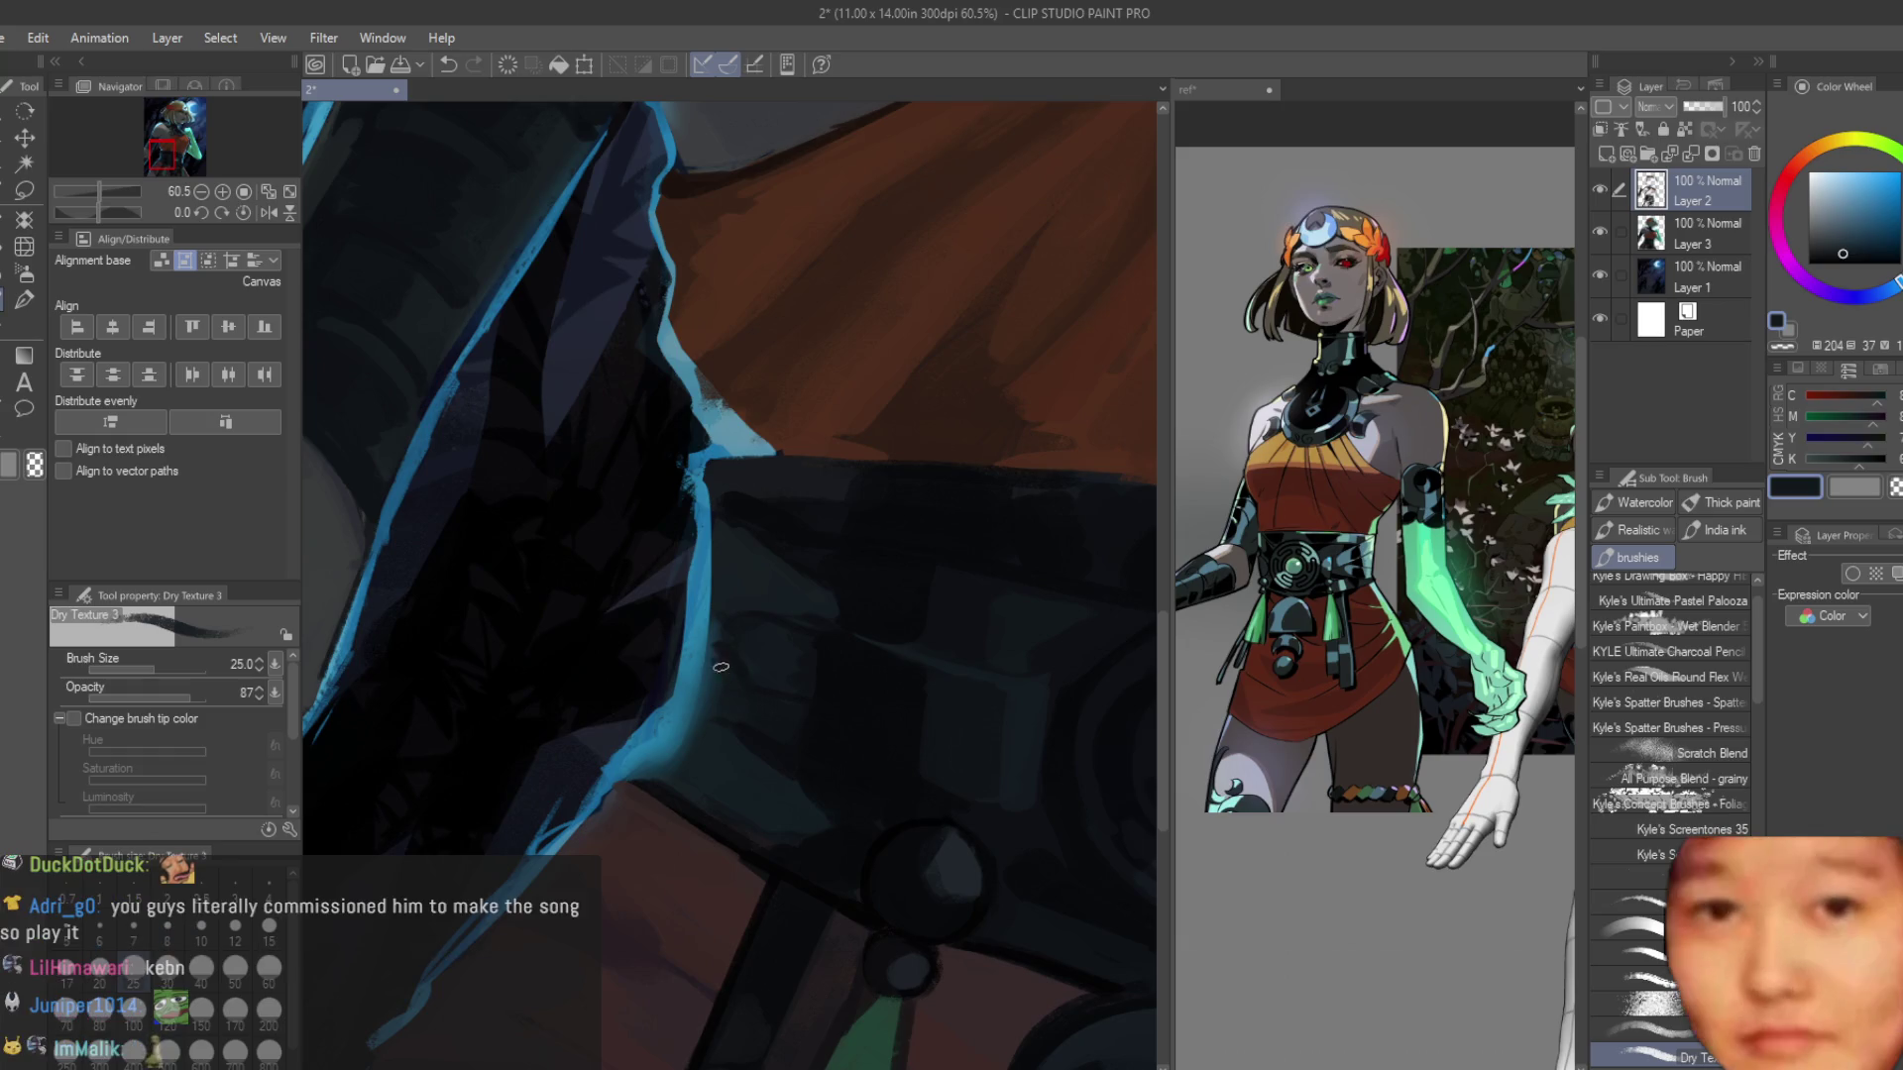
pyautogui.scroll(-4, 721, 667)
pyautogui.scroll(5, 629, 641)
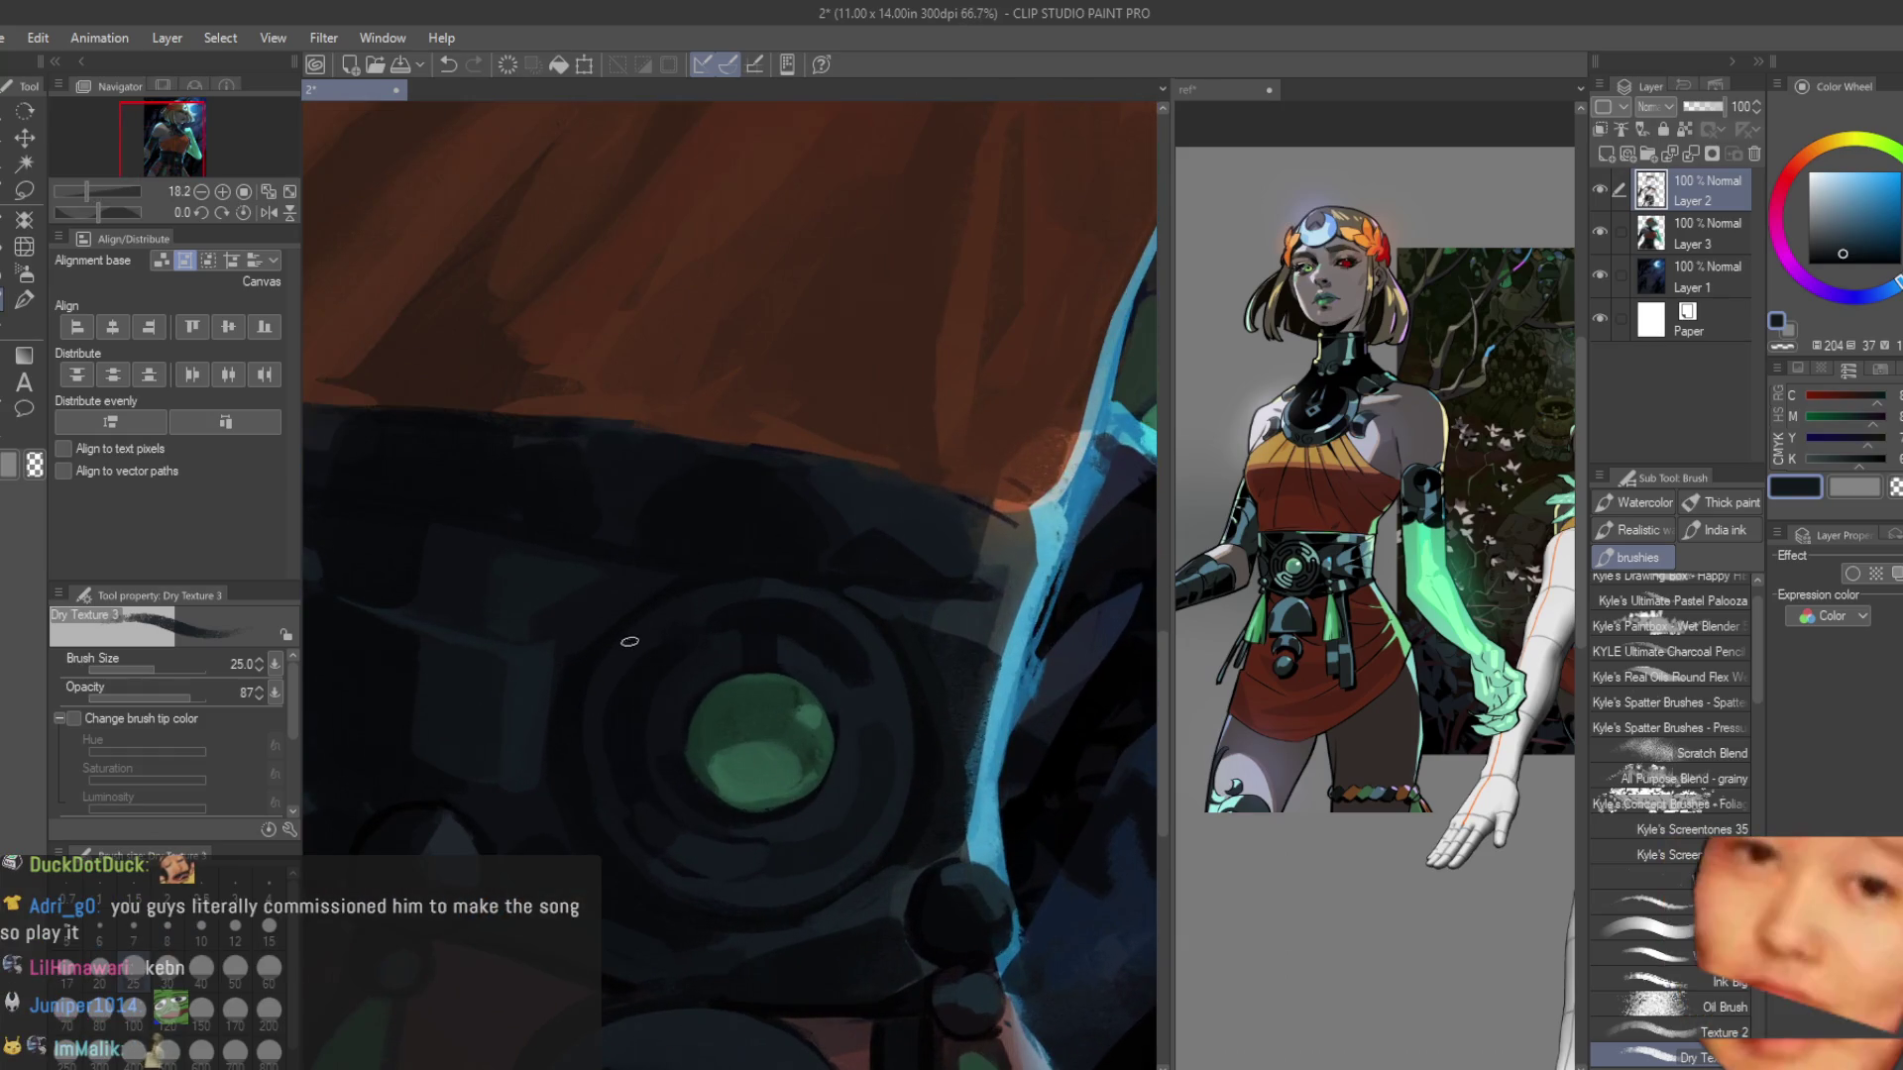
# Sample a nearby dark belt shade, then bring up the YouTube video in the browser.
pyautogui.keyDown('alt'); pyautogui.click(629, 641); pyautogui.keyUp('alt')
pyautogui.scroll(2, 753, 673)
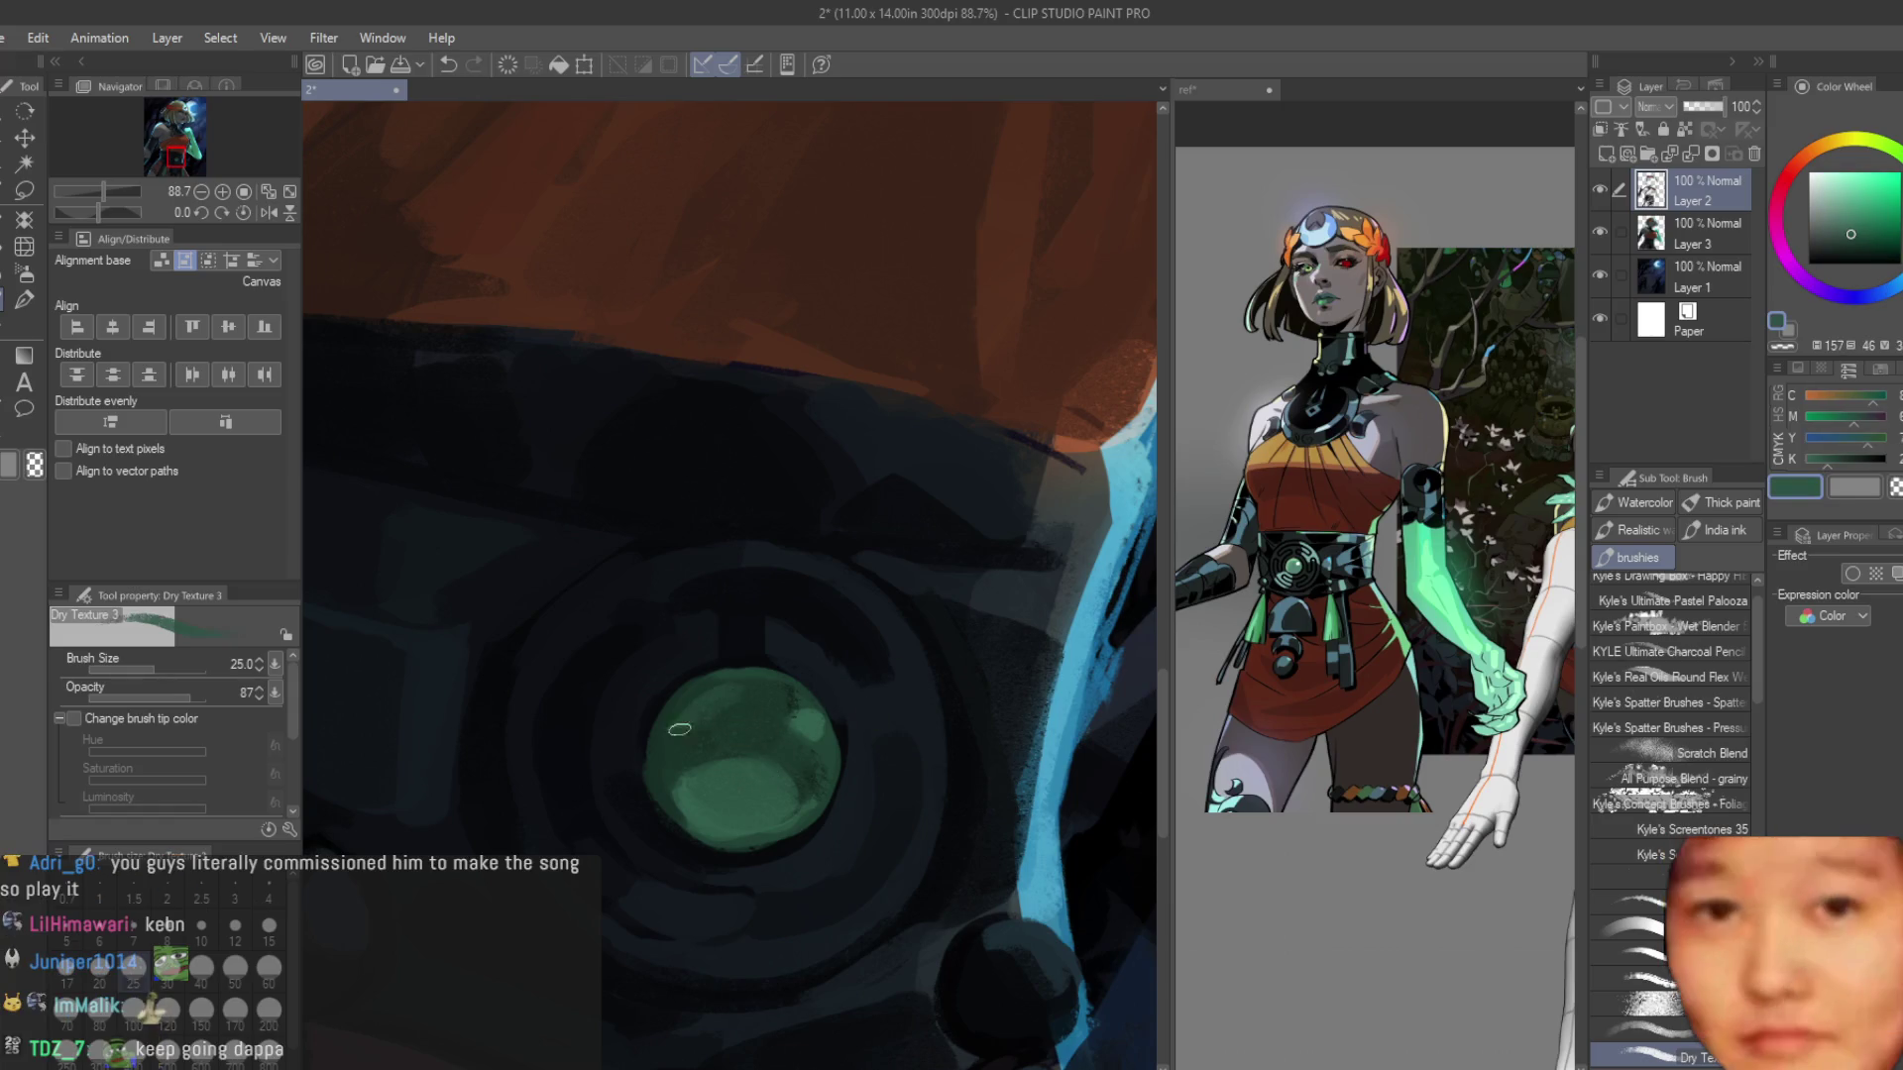
pyautogui.scroll(-10, 982, 748)
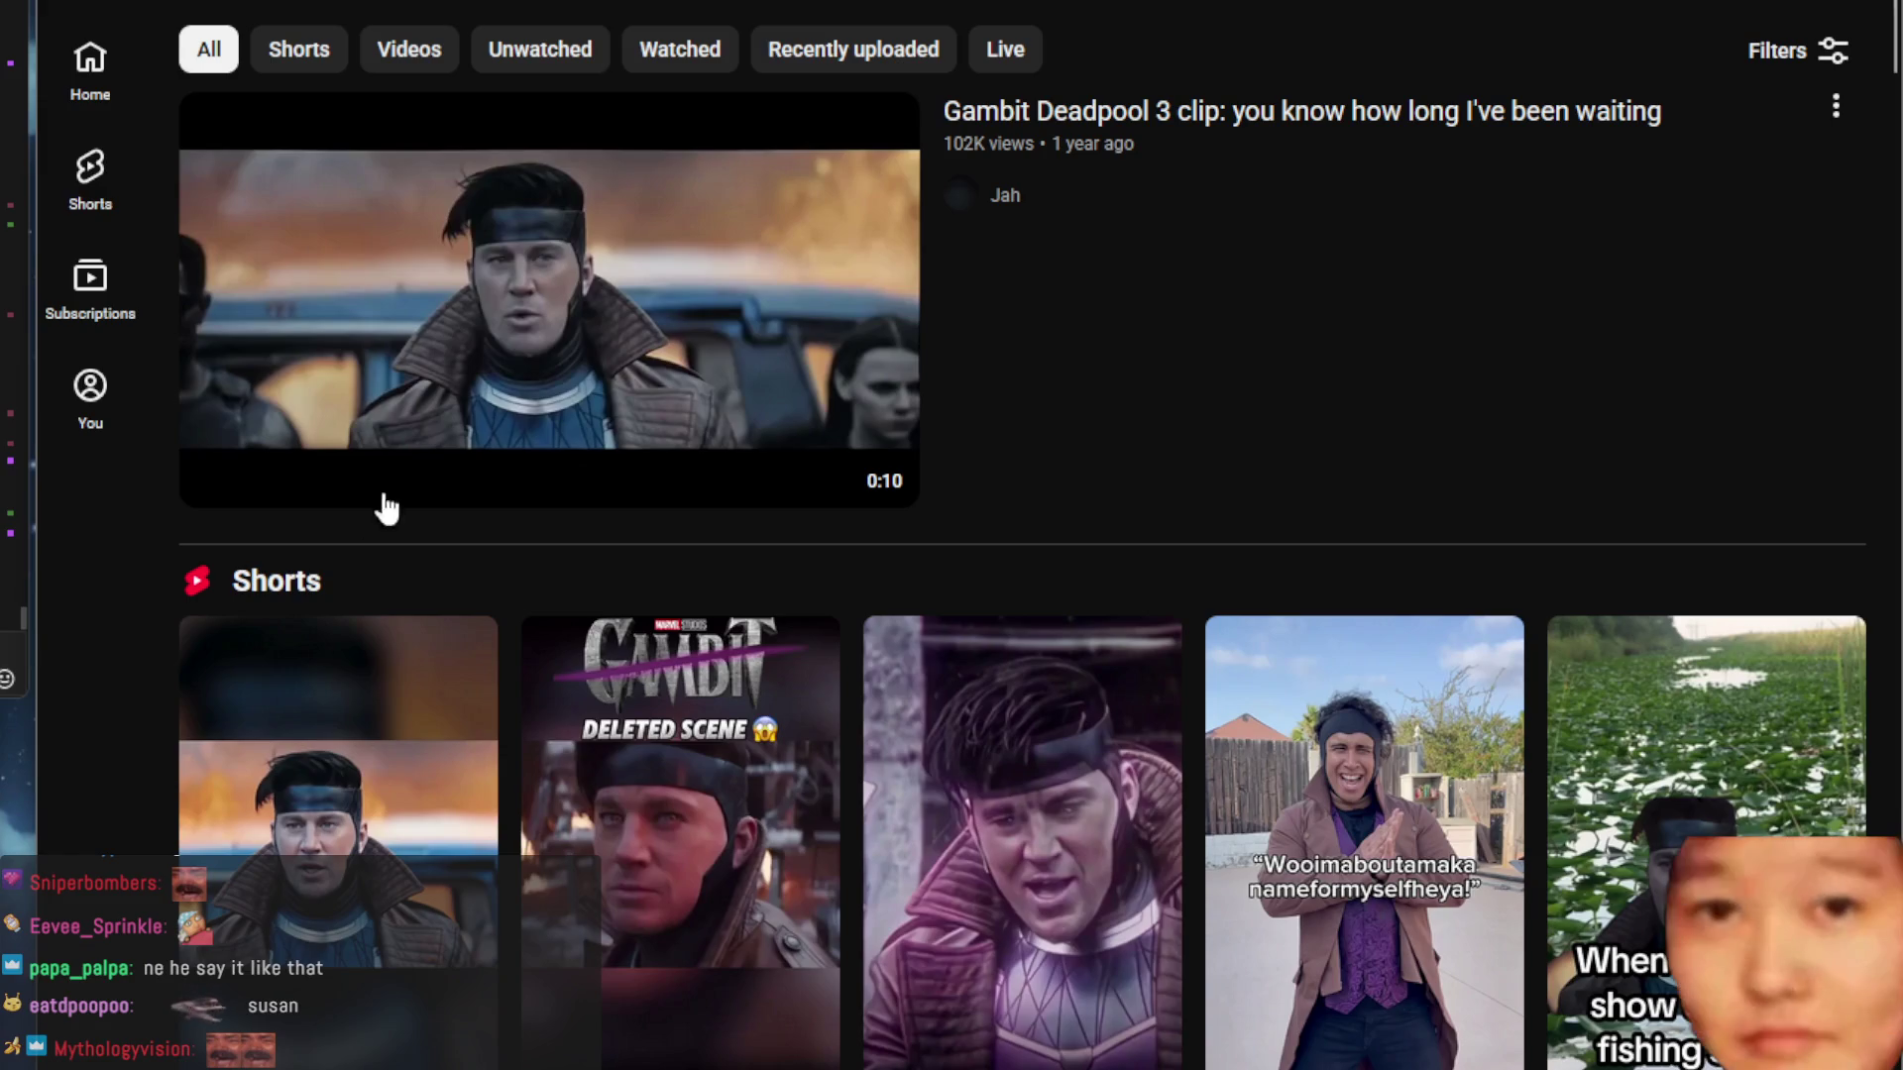
pyautogui.click(378, 506)
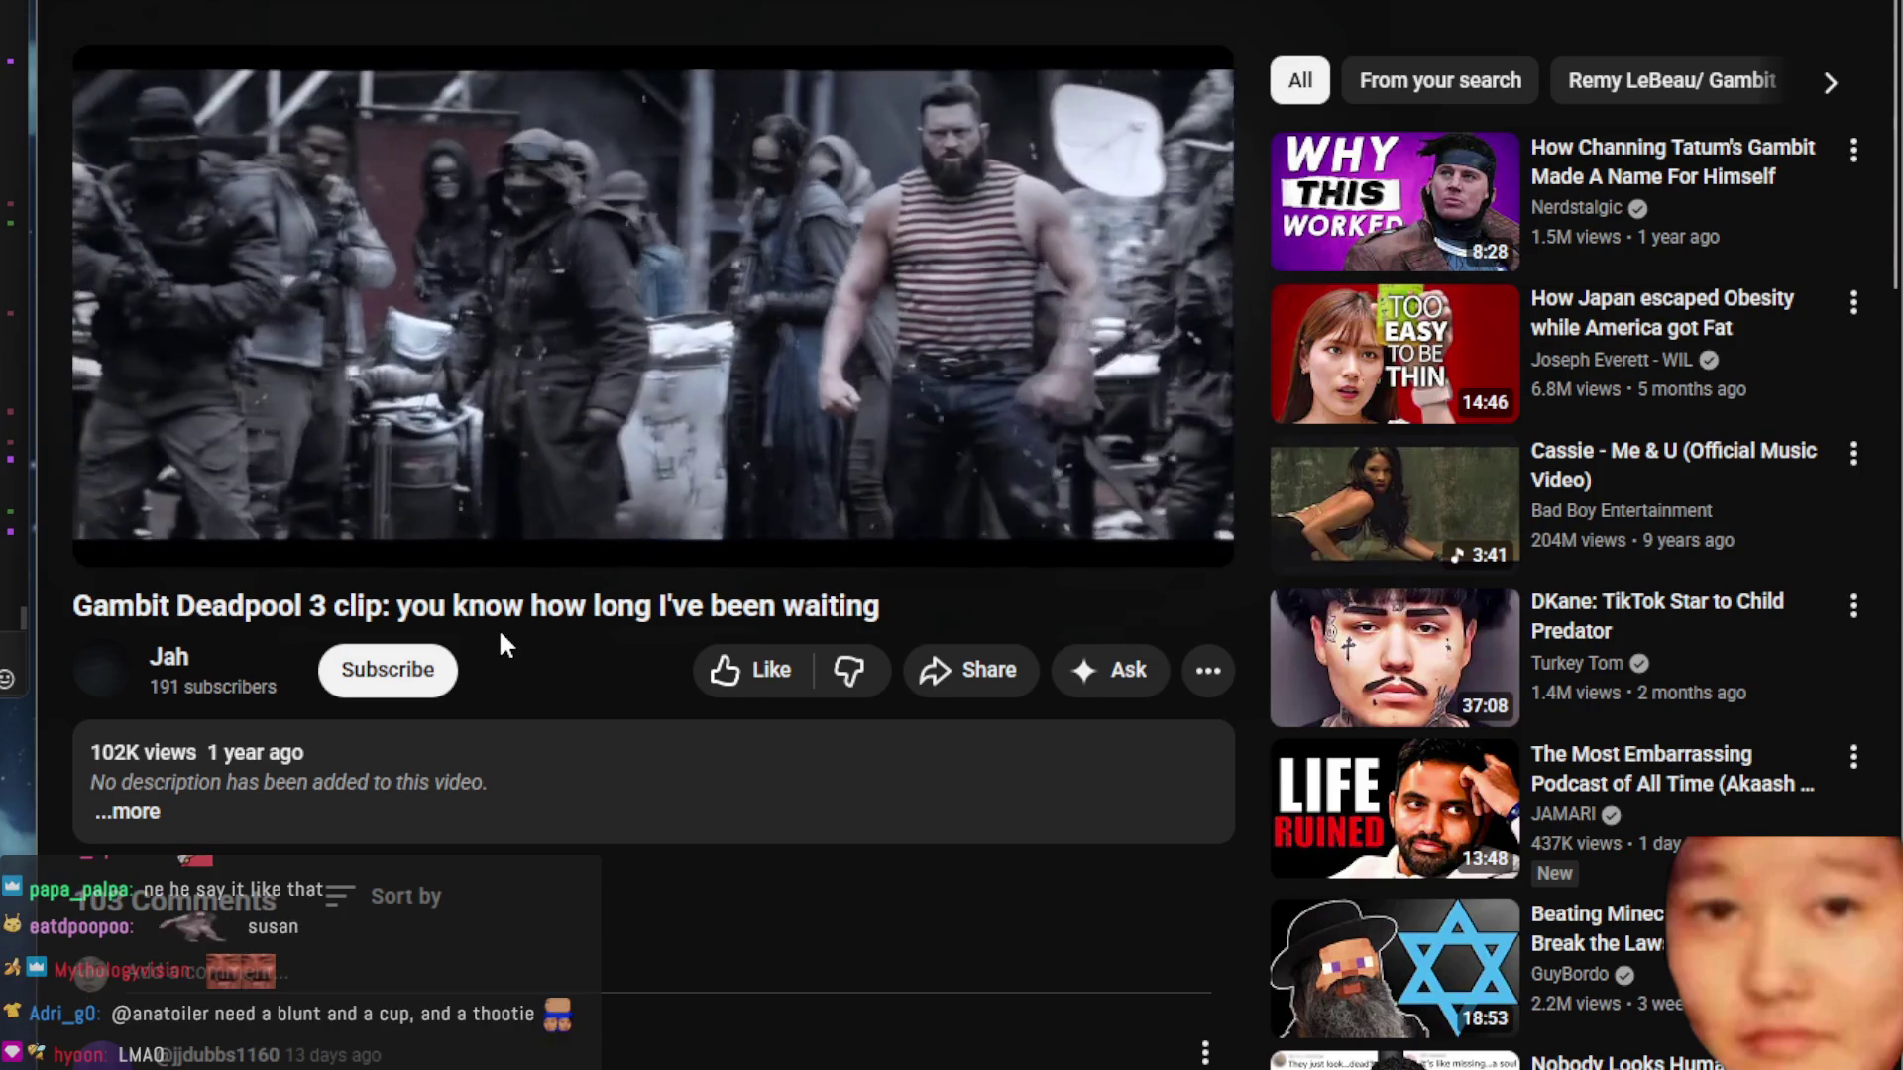
pyautogui.moveTo(259, 486); pyautogui.dragTo(87, 485)
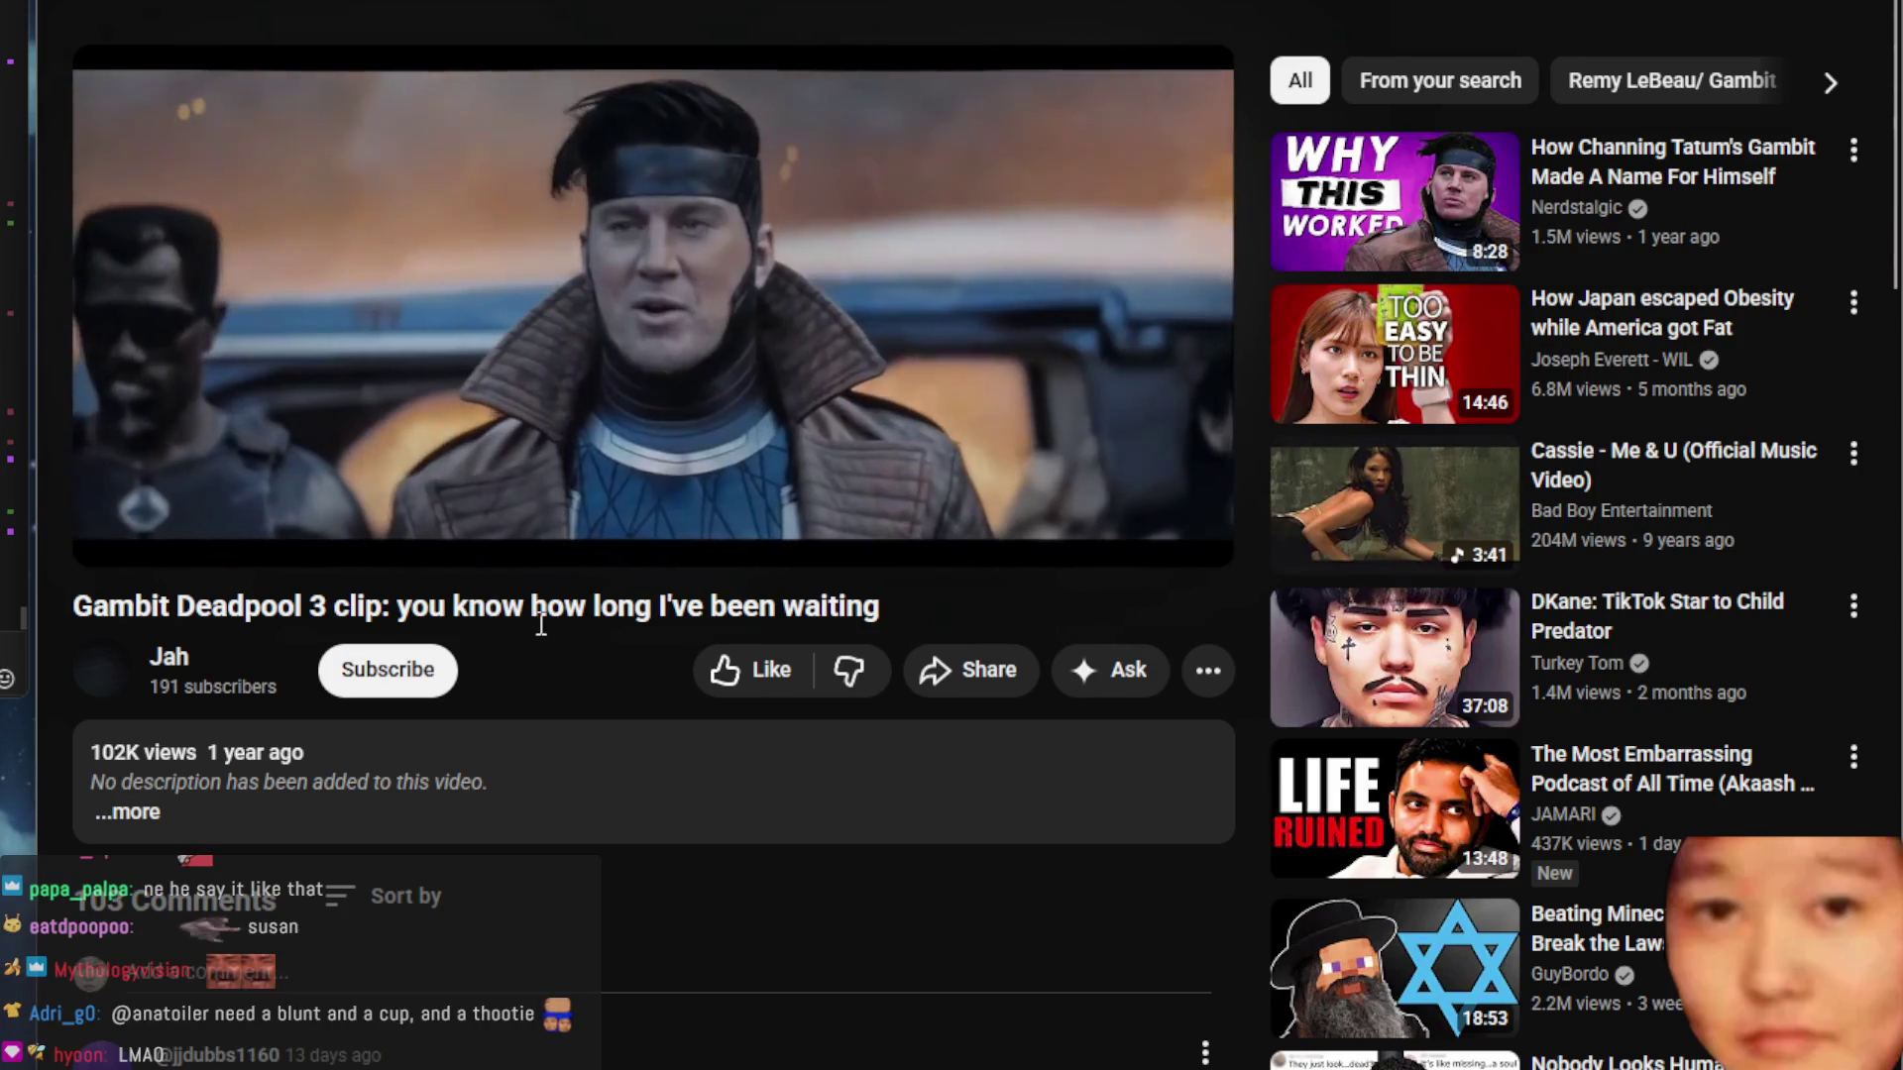
pyautogui.click(495, 373)
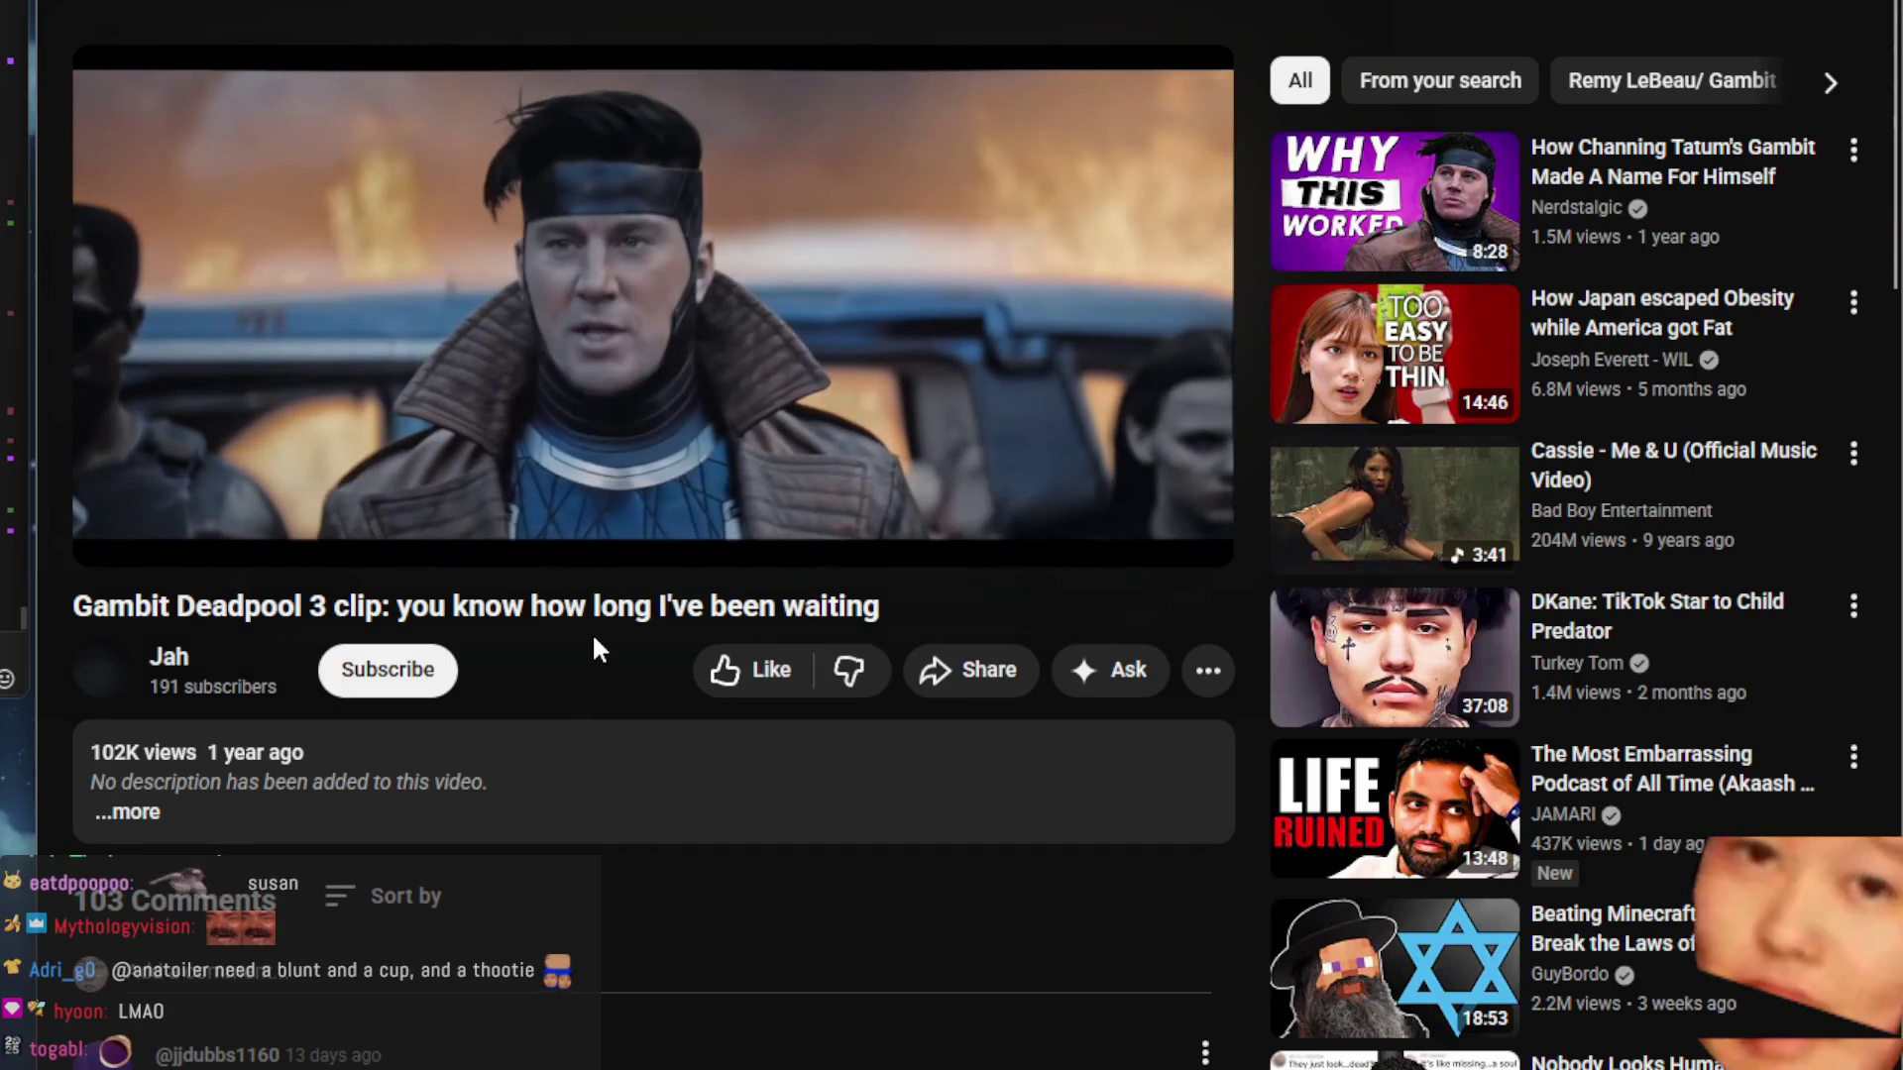
pyautogui.click(358, 306)
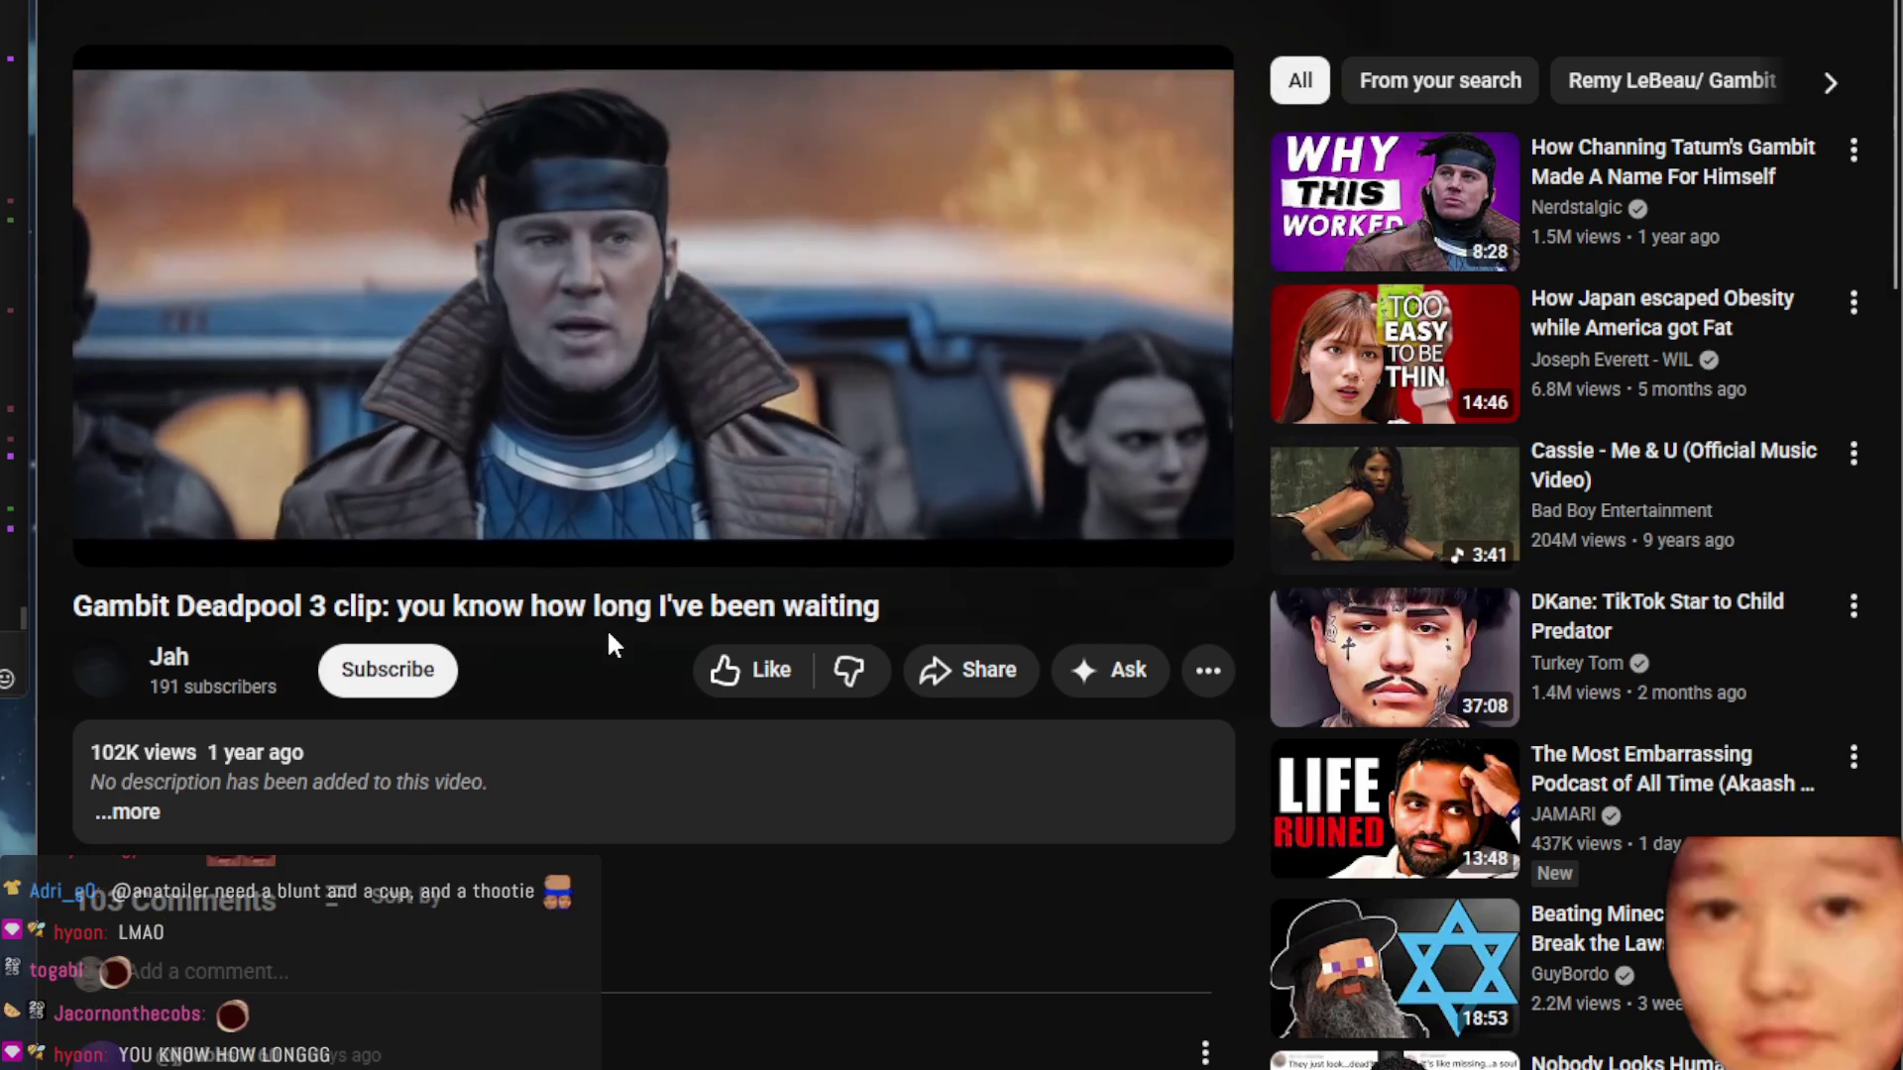
pyautogui.click(407, 49)
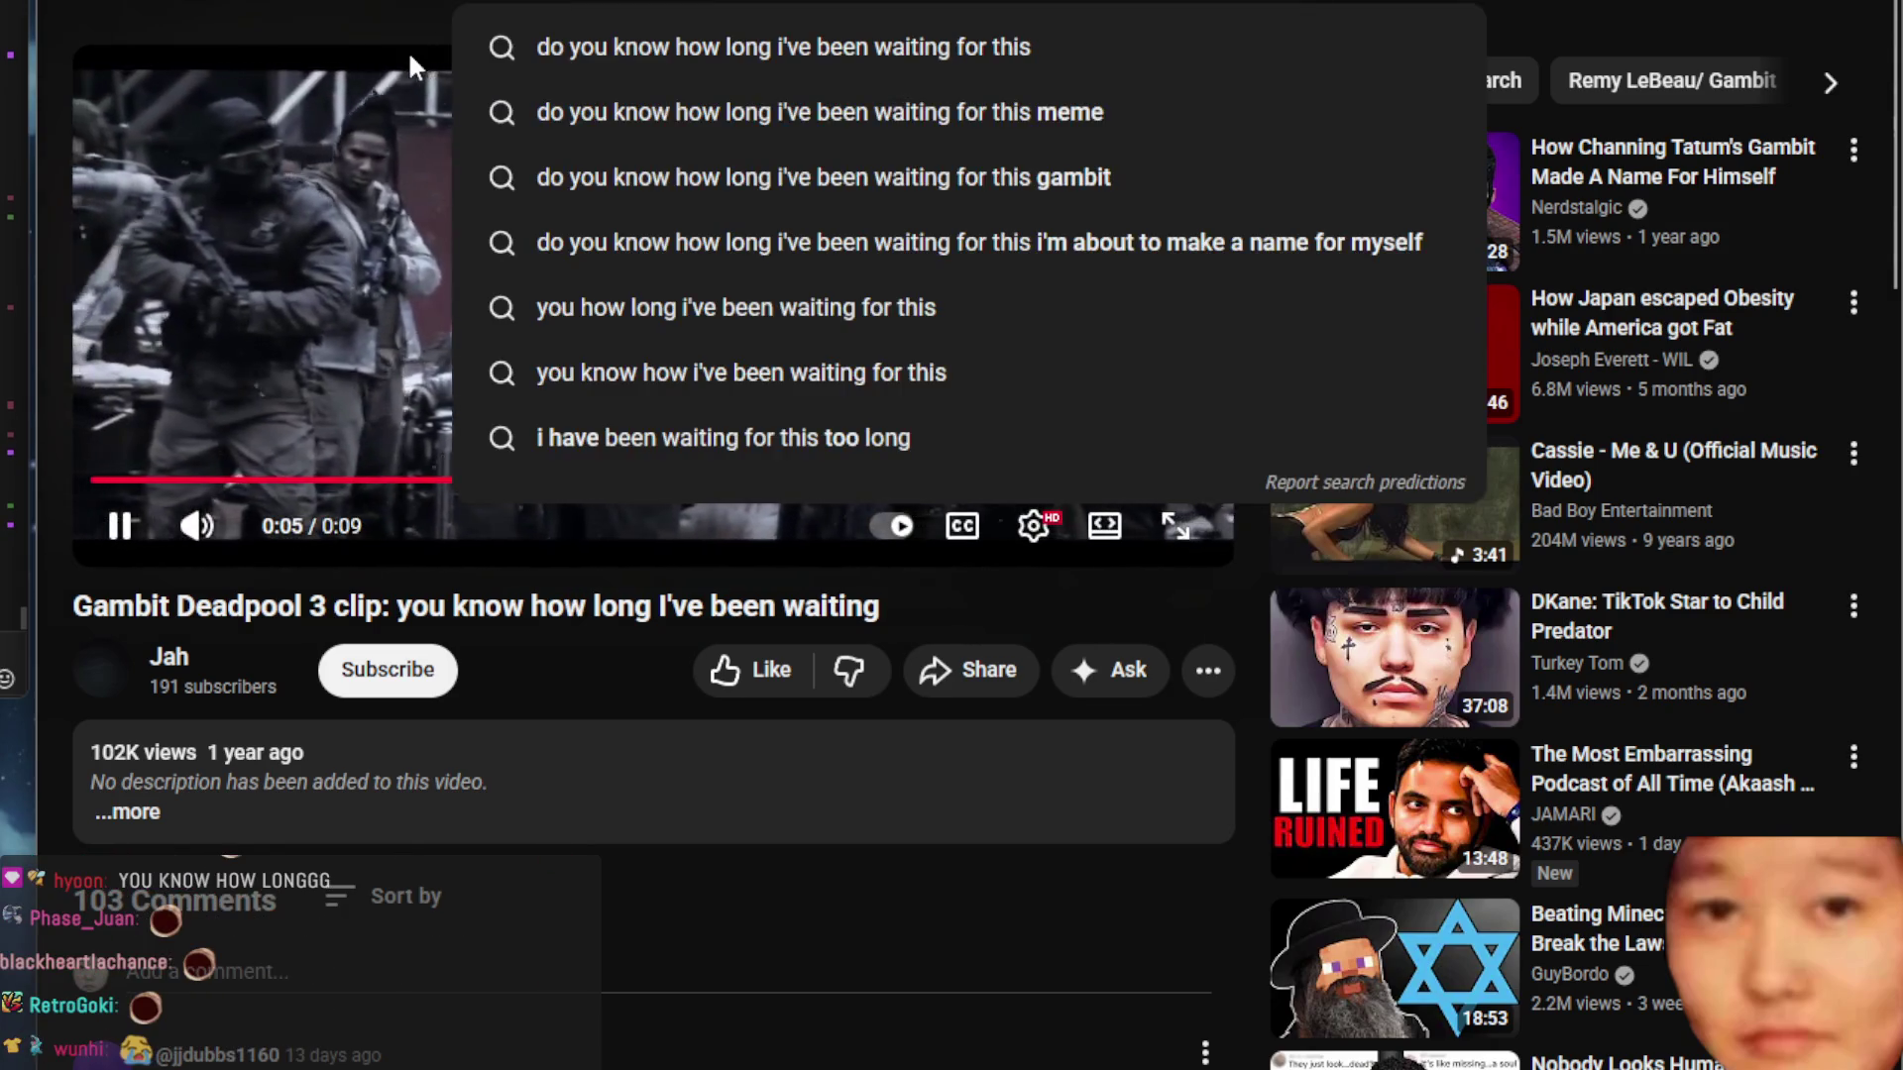
pyautogui.write('i thought you were retired')
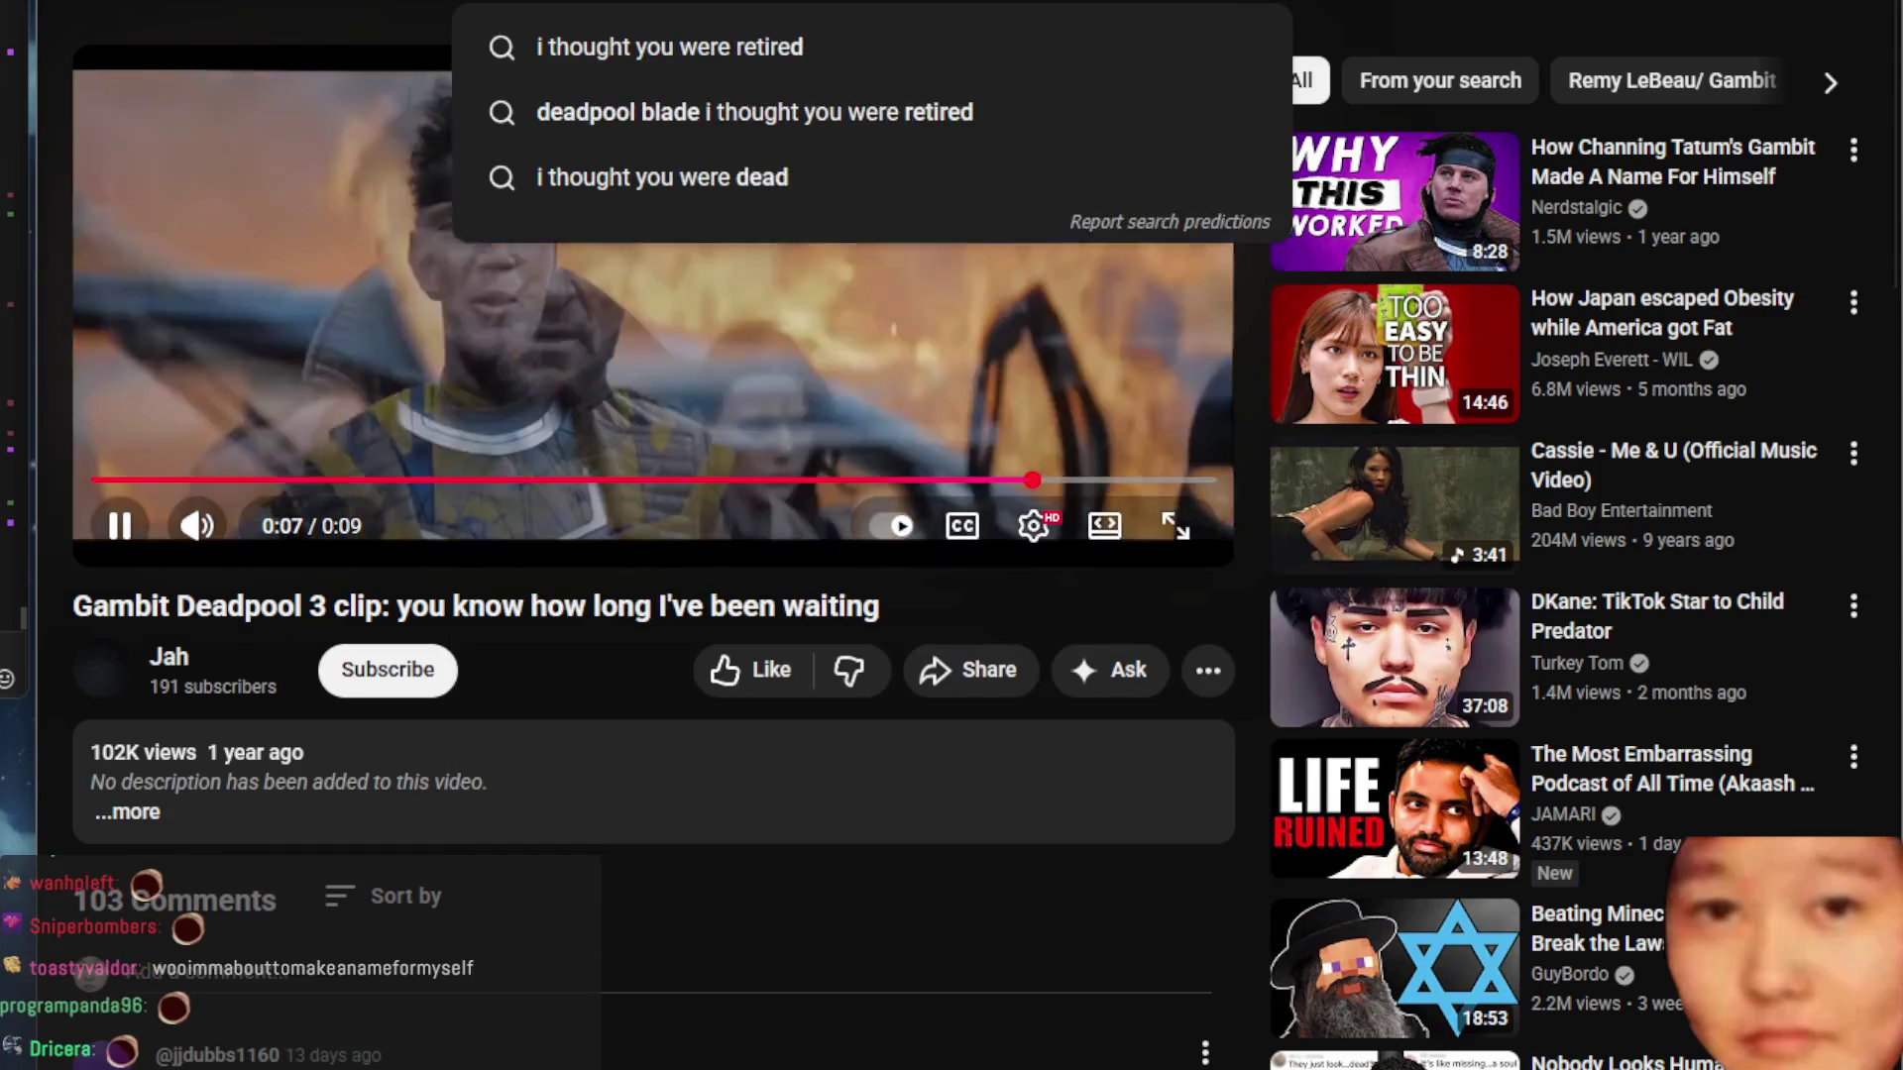
pyautogui.press('Escape')
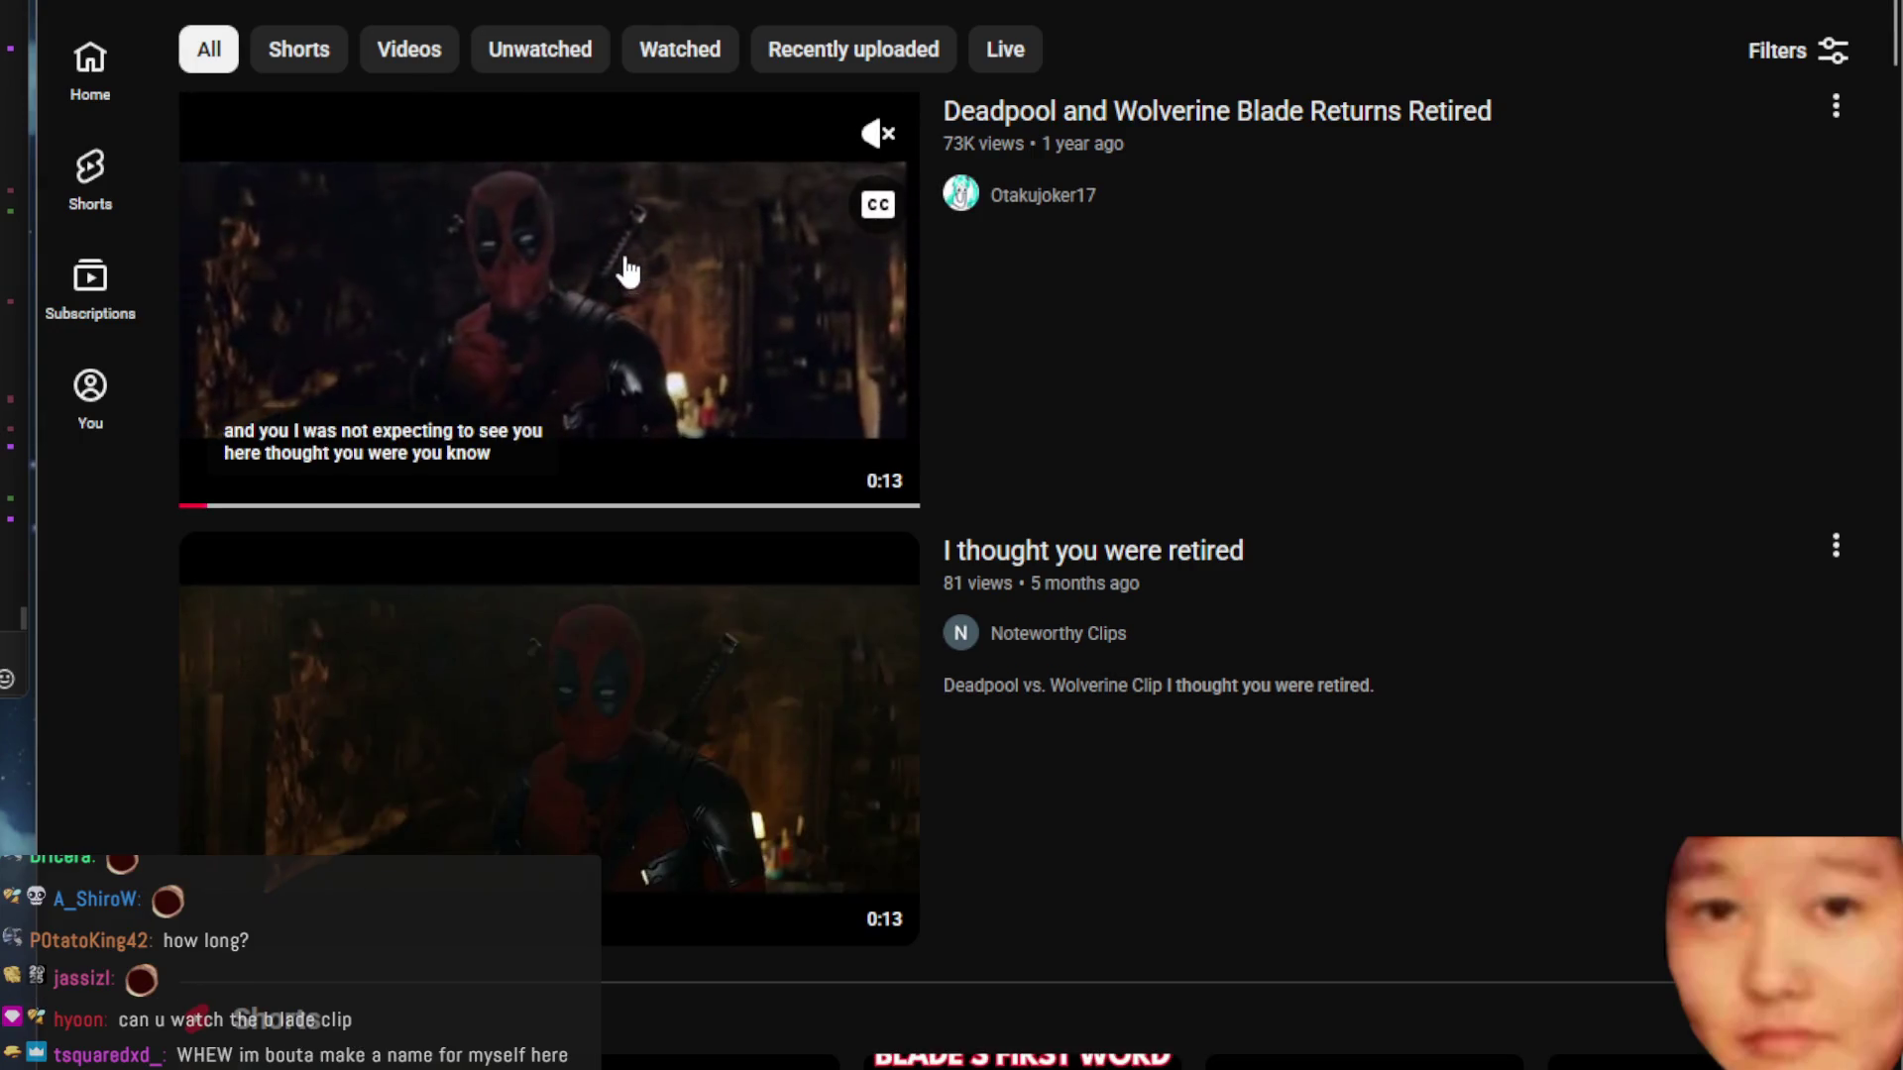
pyautogui.click(553, 654)
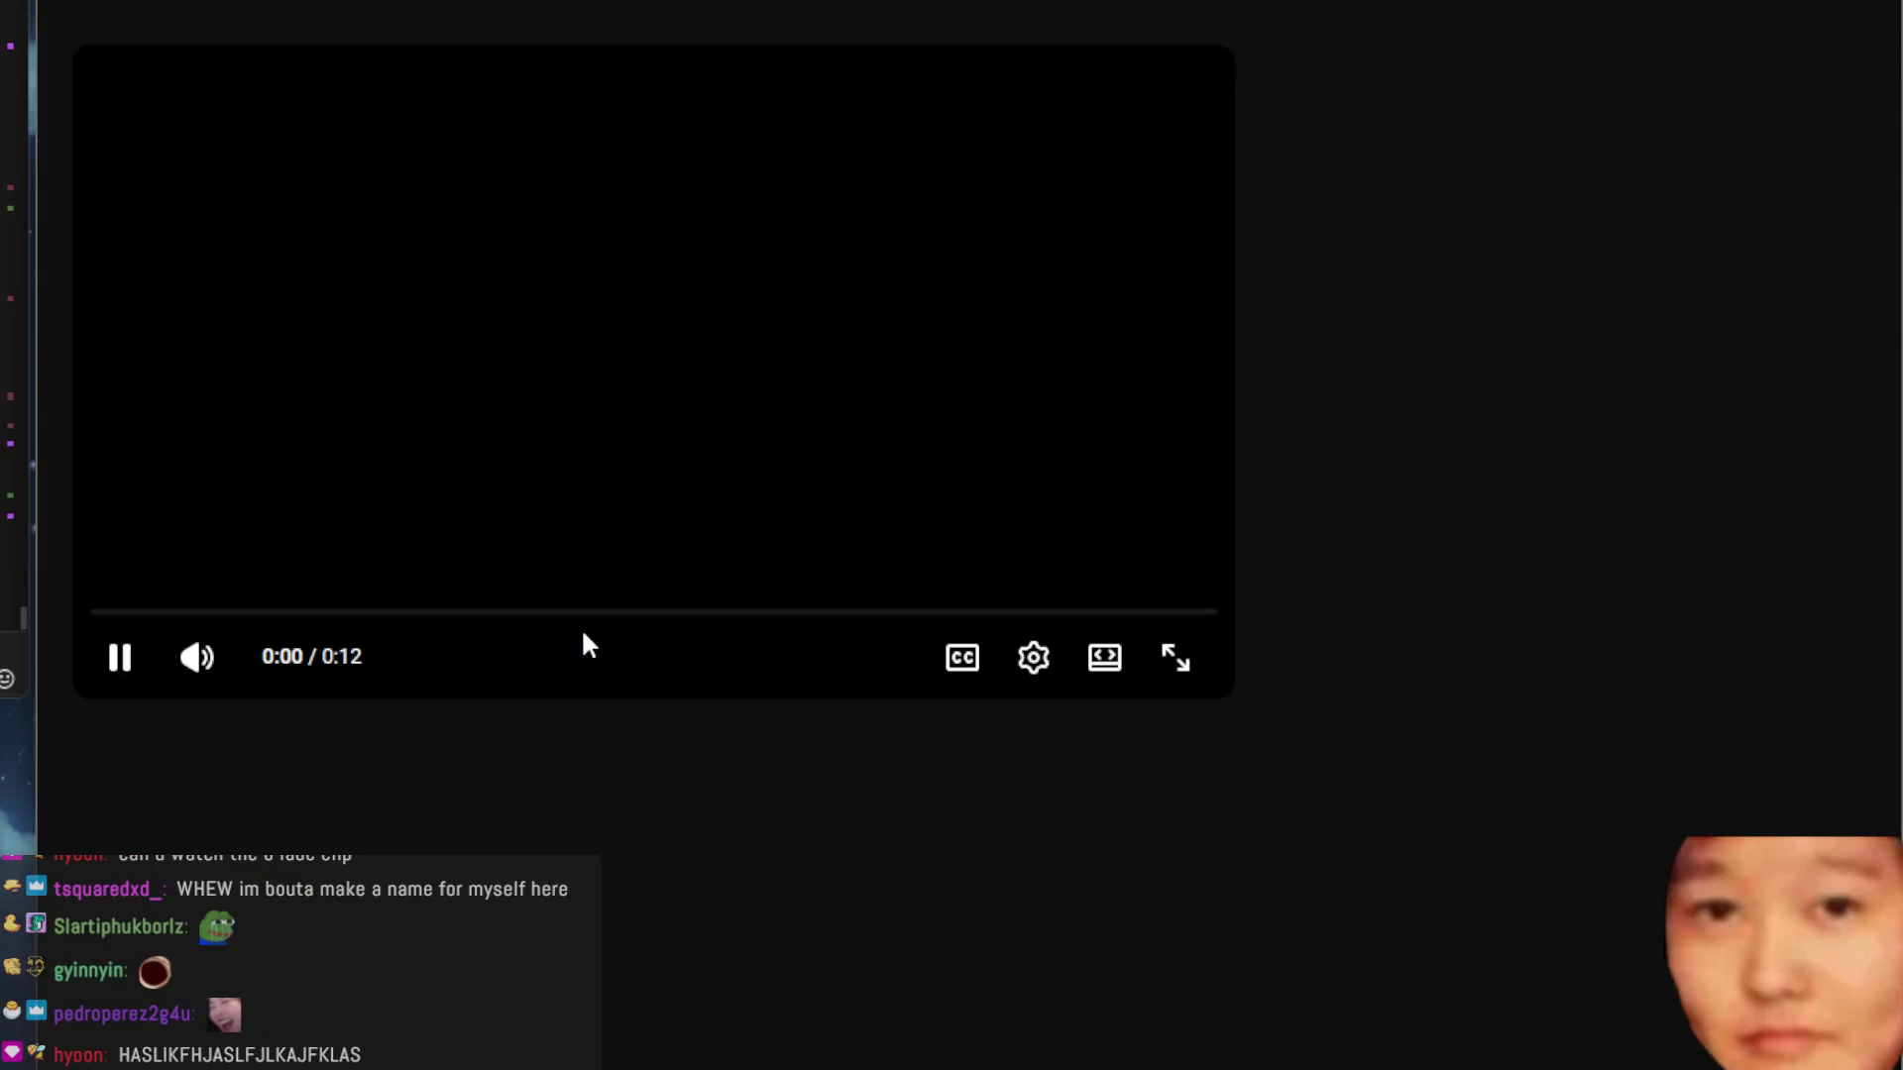
pyautogui.click(1098, 670)
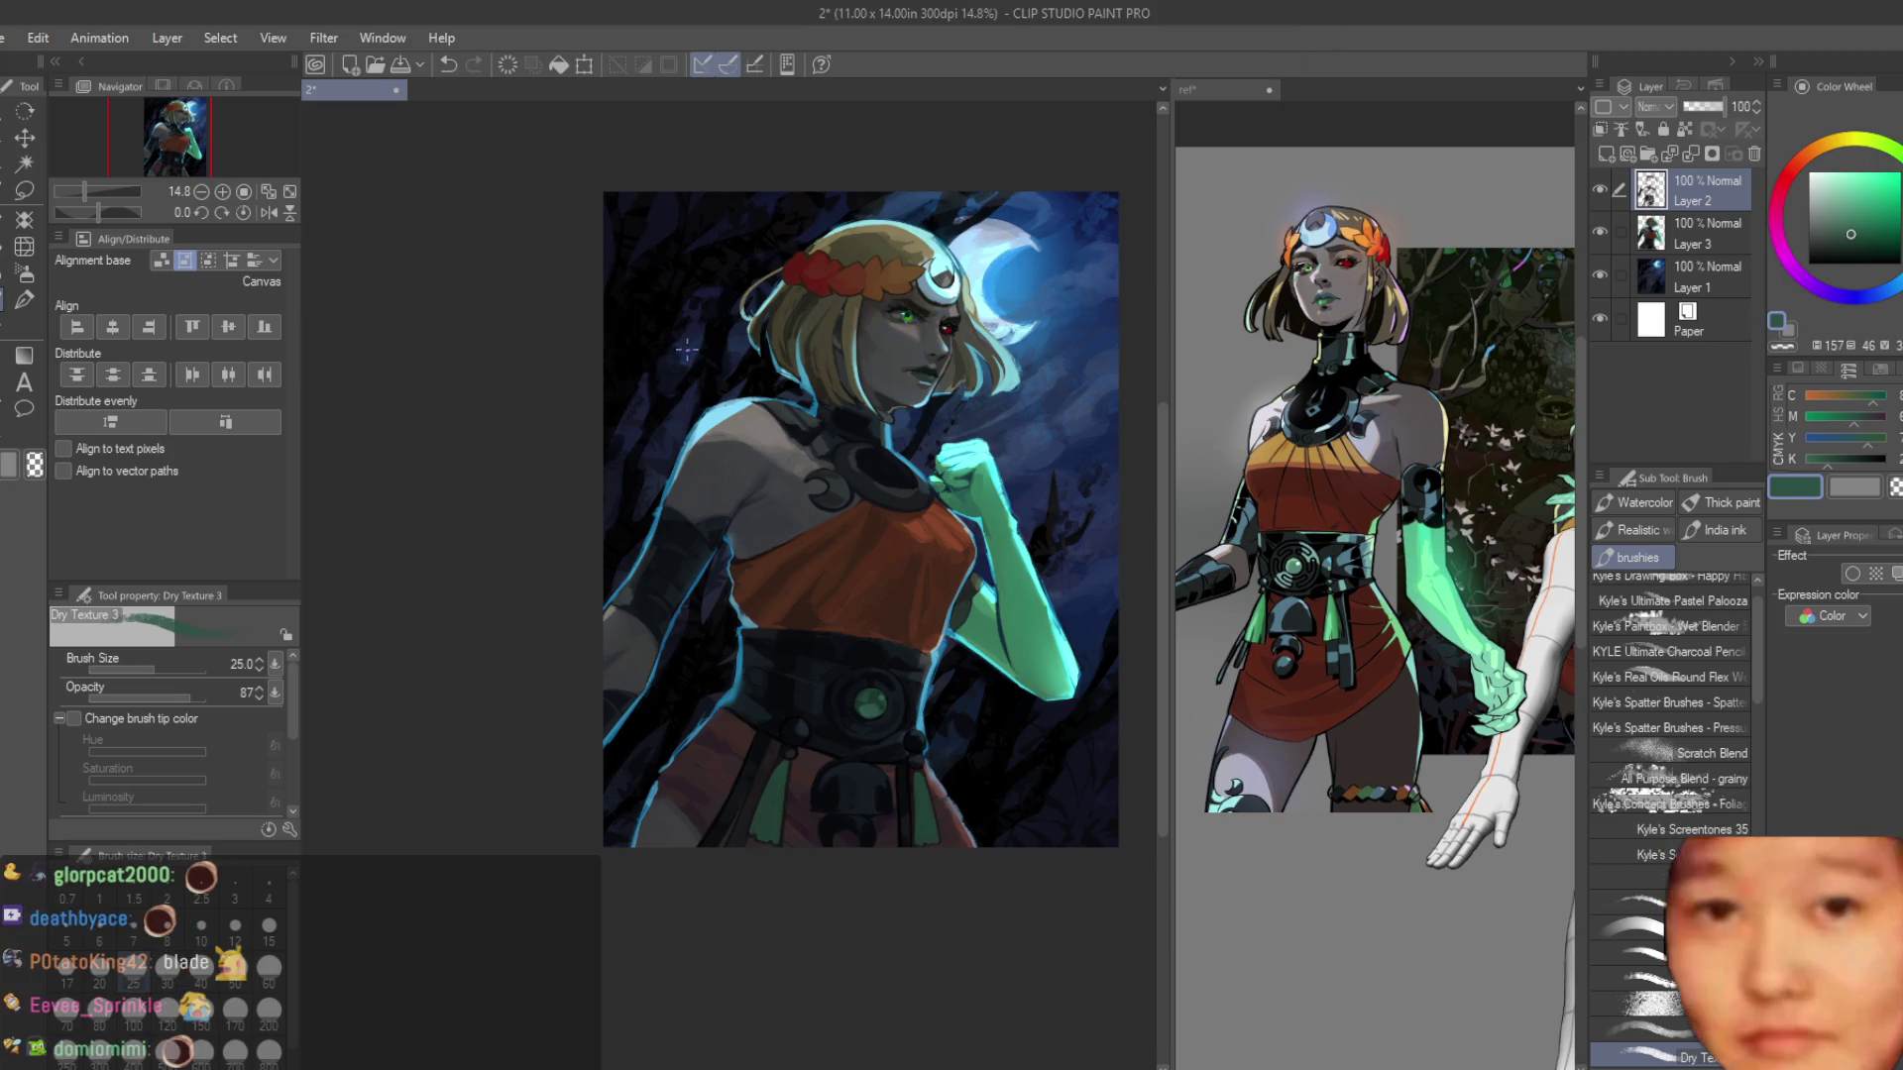
# Sample several brown and redder brown shades from the dress near the fist.
pyautogui.scroll(2, 833, 765)
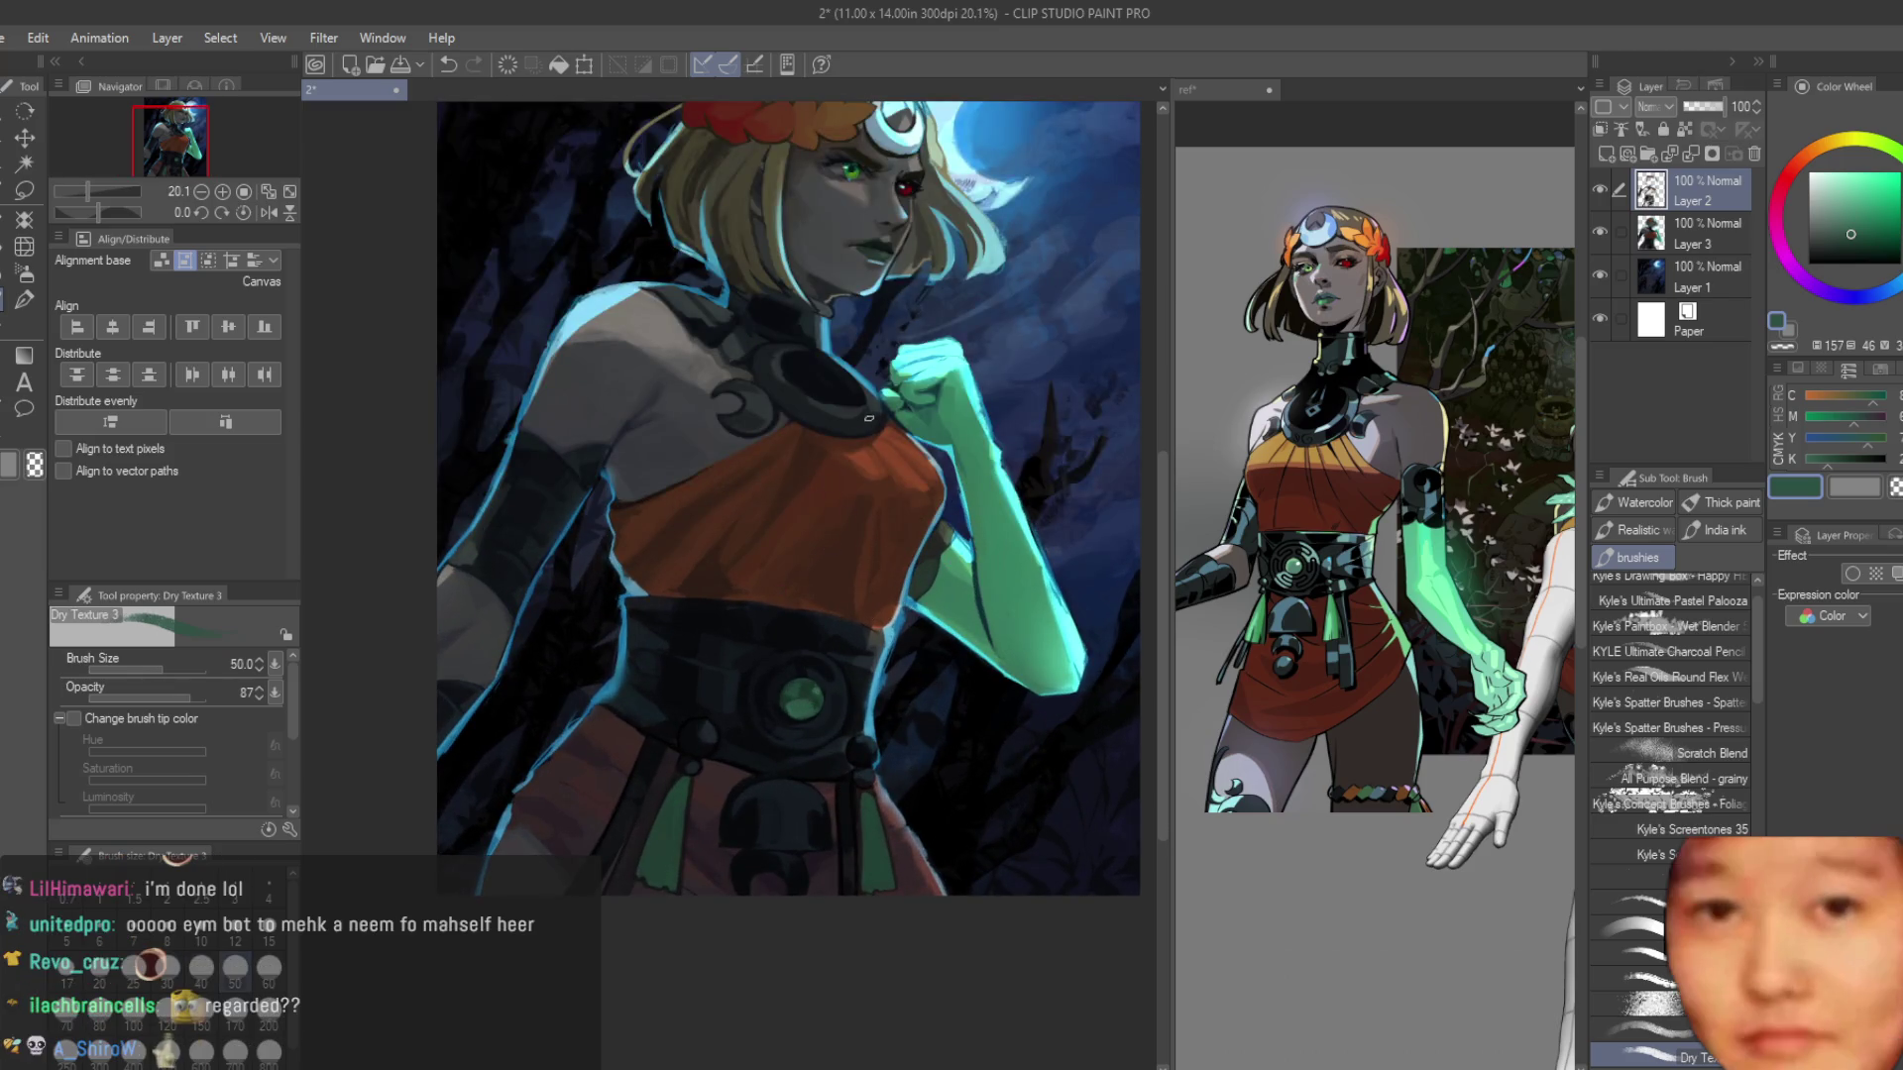
pyautogui.scroll(5, 868, 418)
pyautogui.keyDown('alt'); pyautogui.click(892, 561); pyautogui.keyUp('alt')
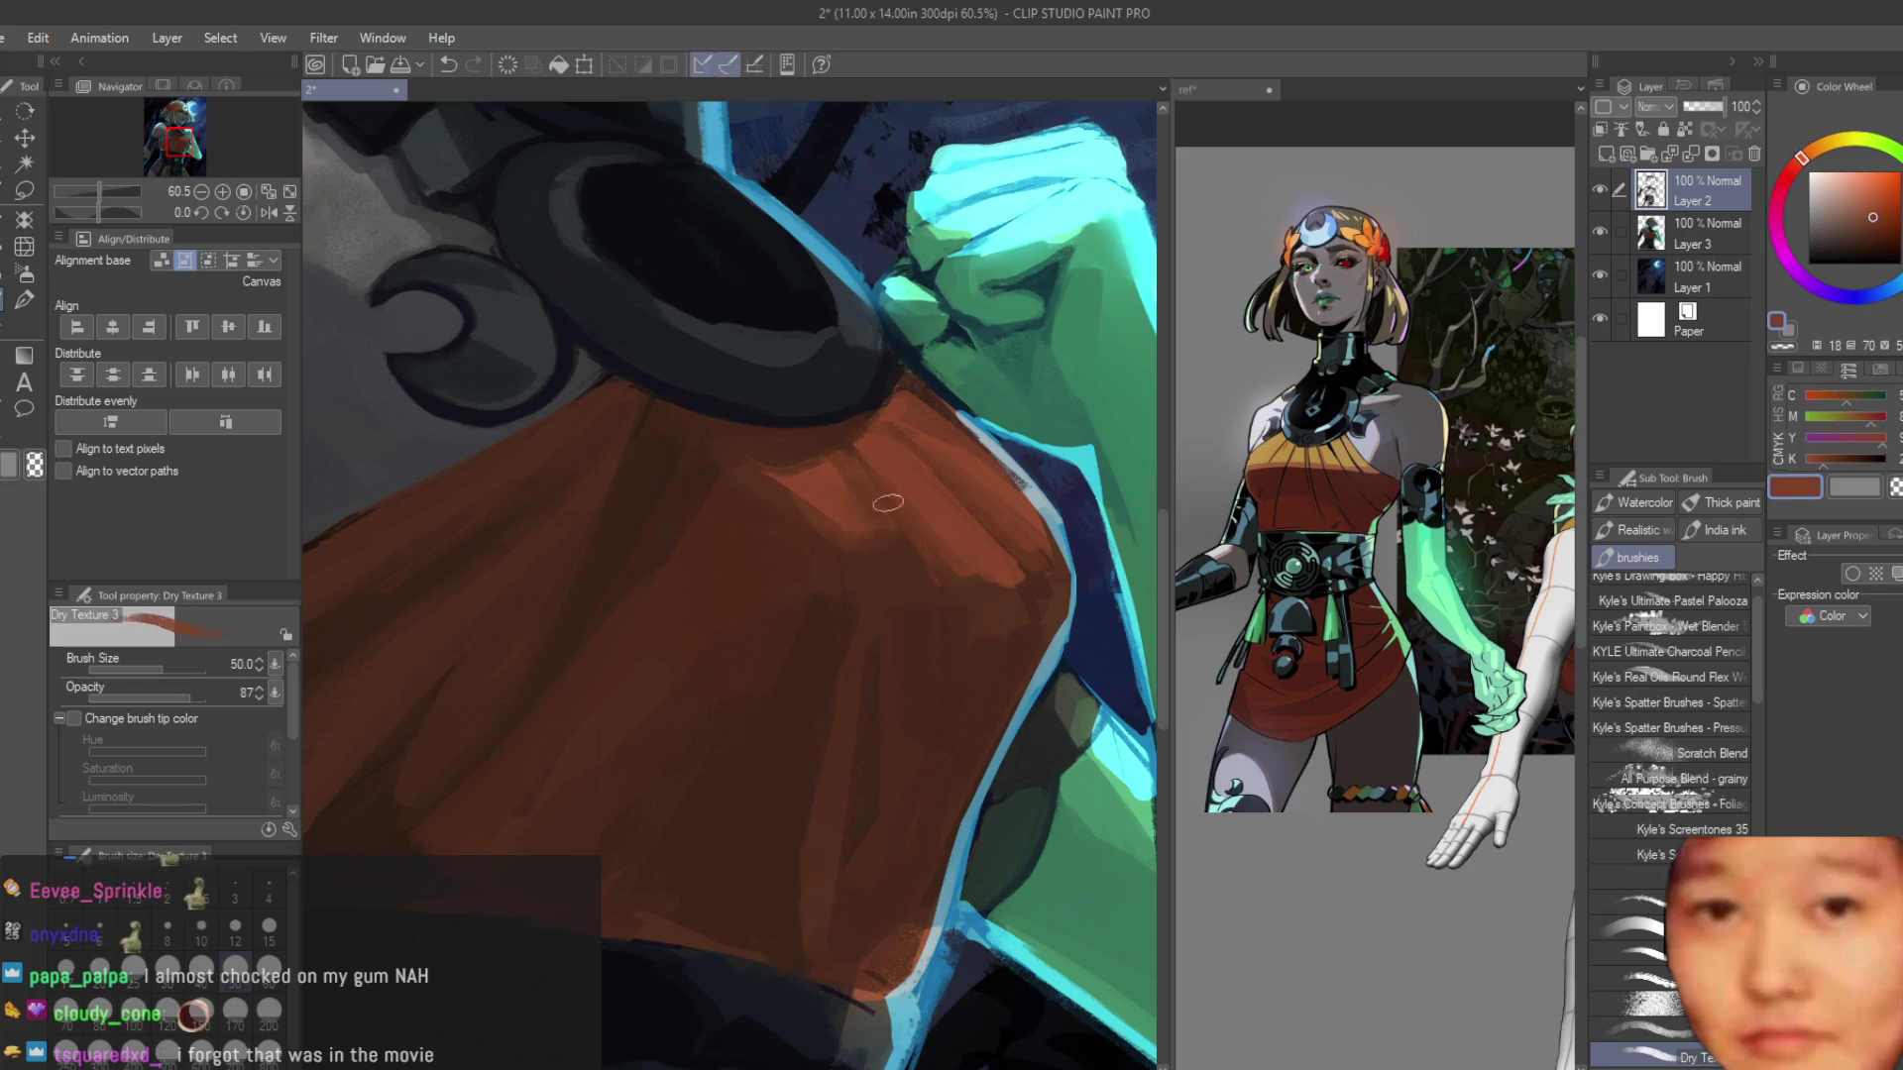
pyautogui.keyDown('alt'); pyautogui.click(871, 462); pyautogui.keyUp('alt')
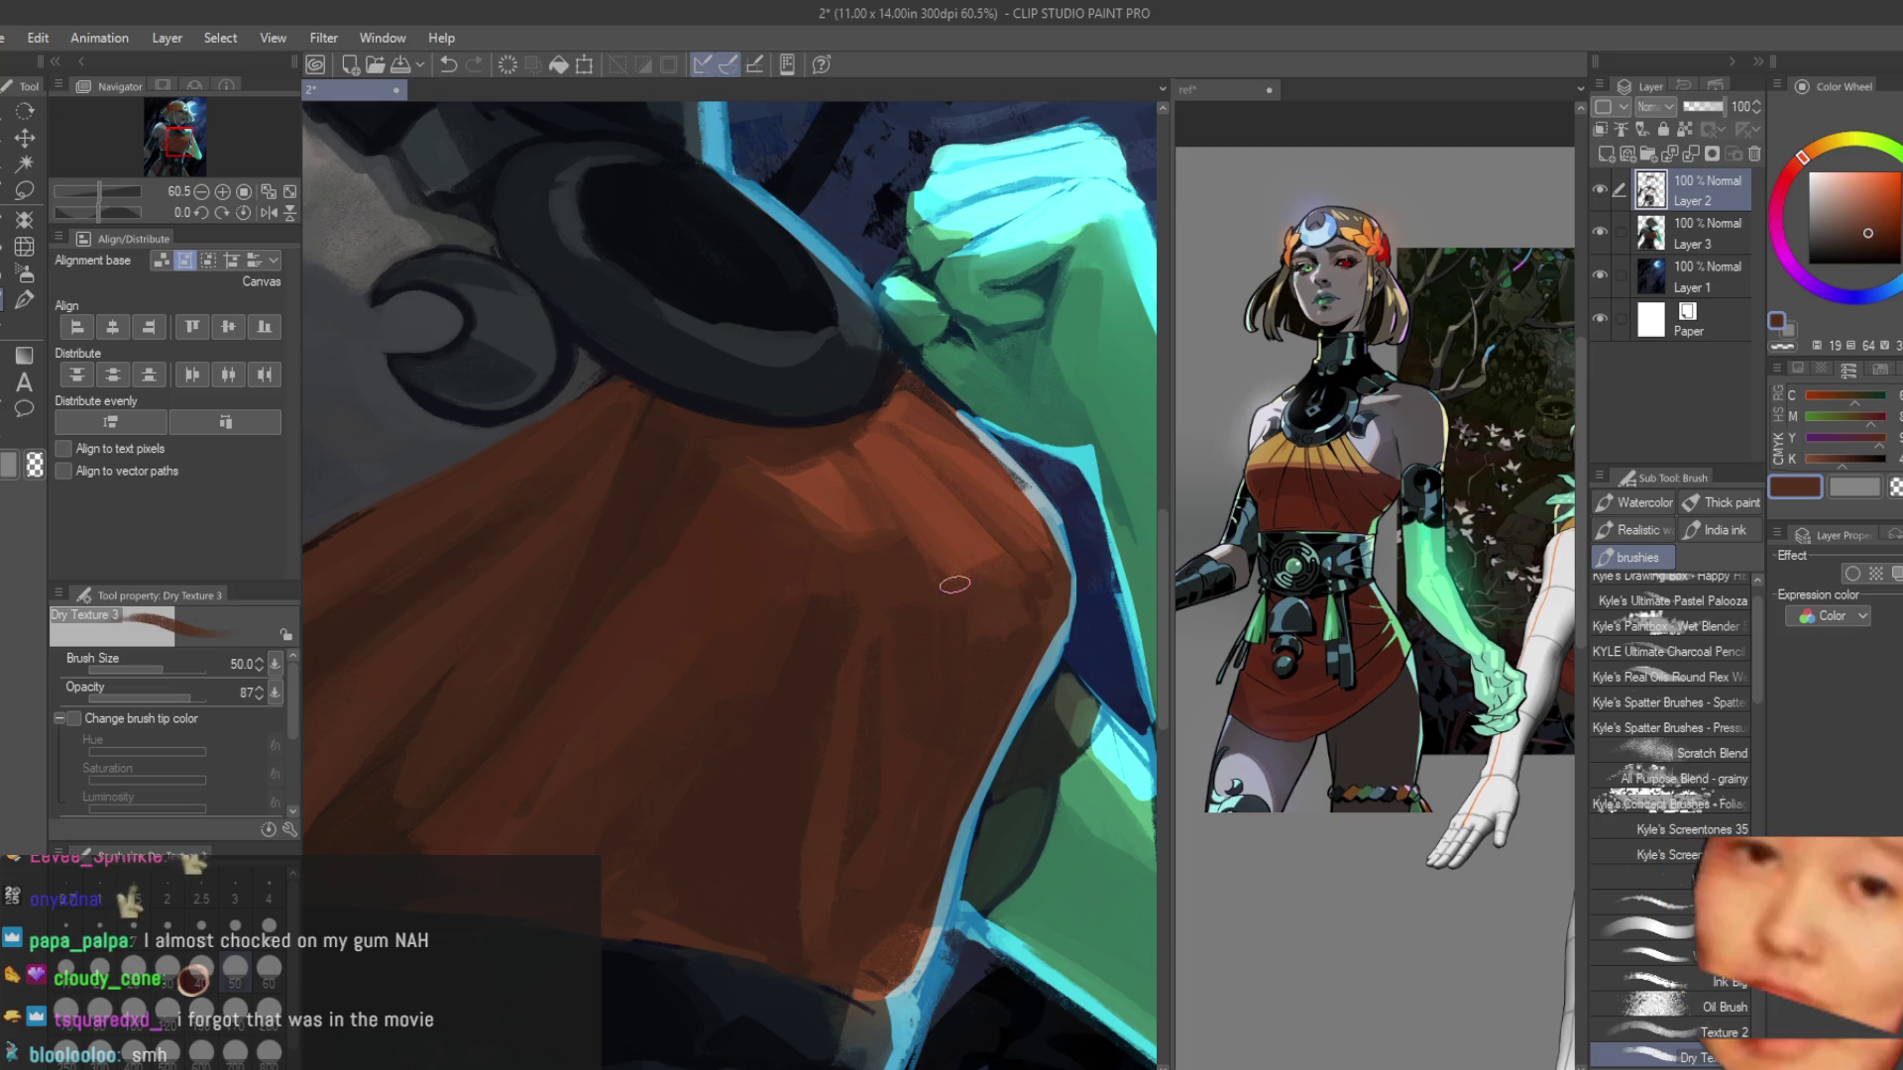
pyautogui.keyDown('alt'); pyautogui.click(941, 531); pyautogui.keyUp('alt')
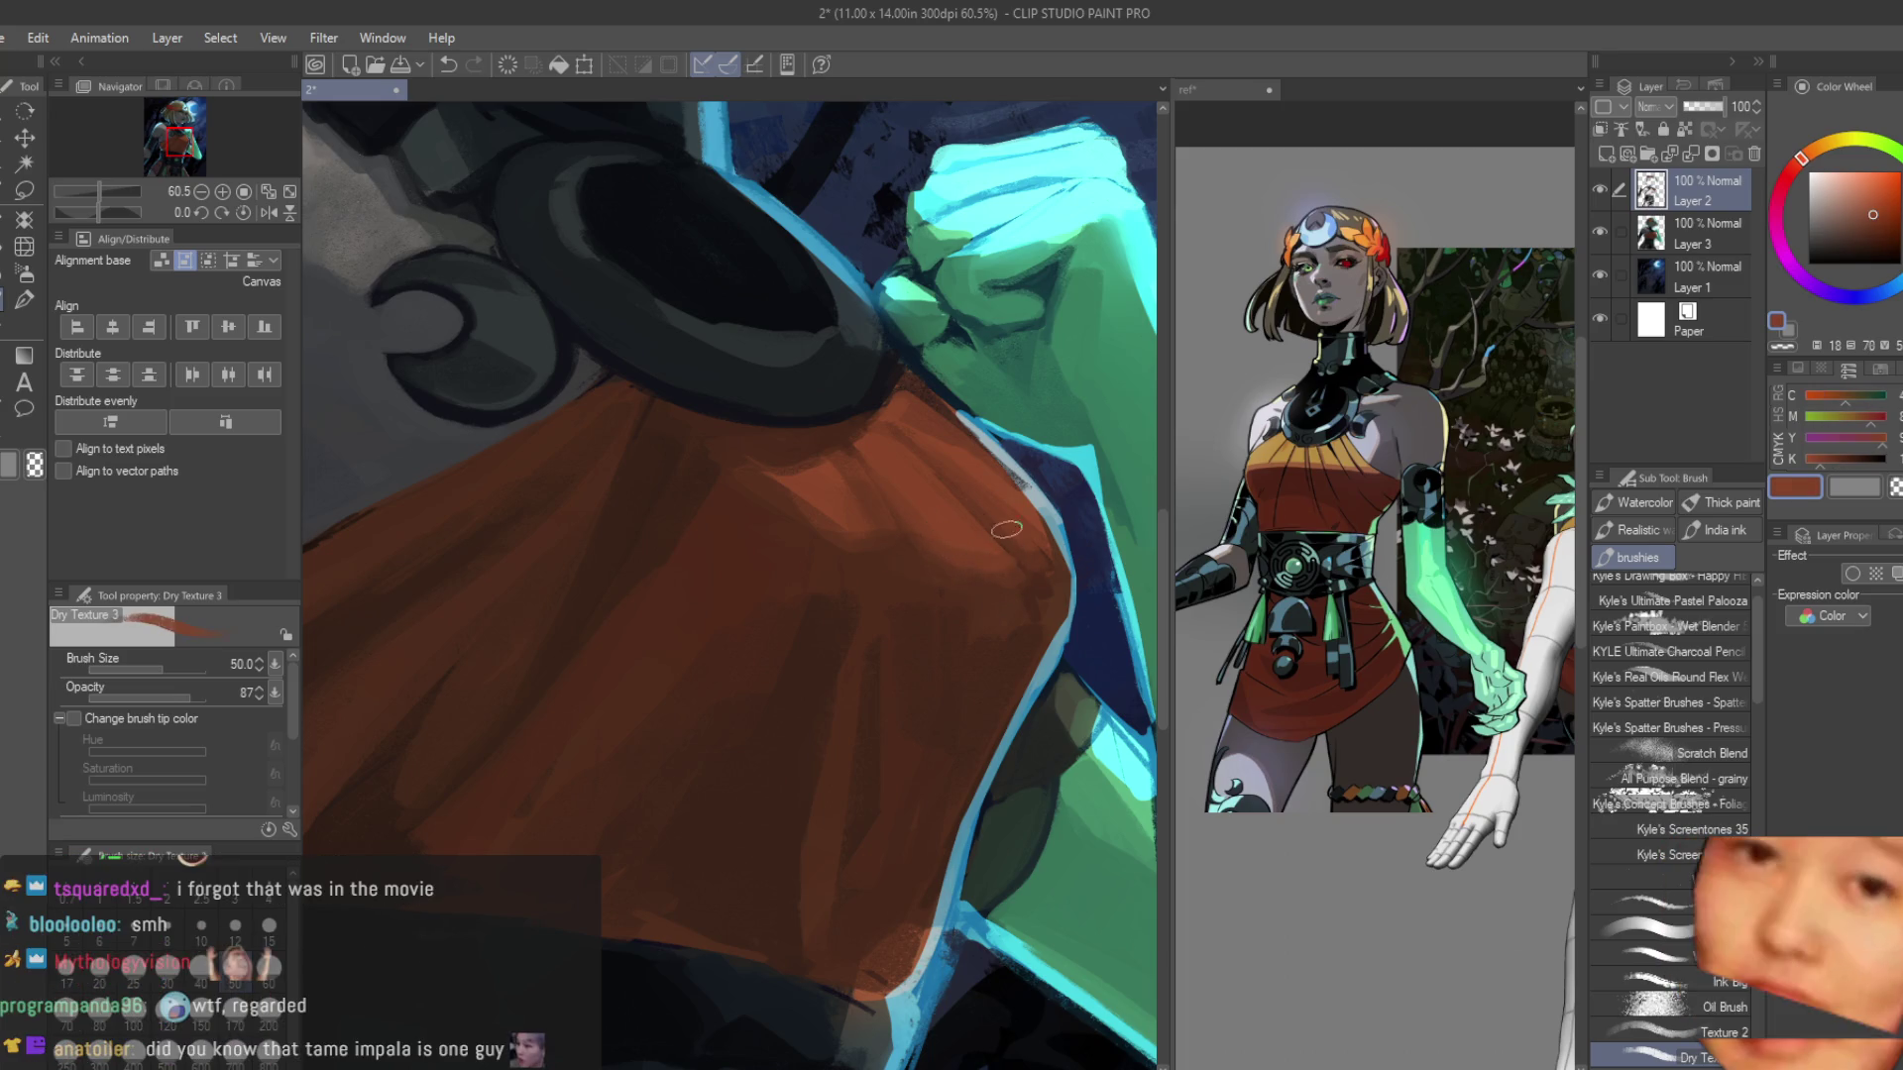
pyautogui.keyDown('alt'); pyautogui.click(983, 502); pyautogui.keyUp('alt')
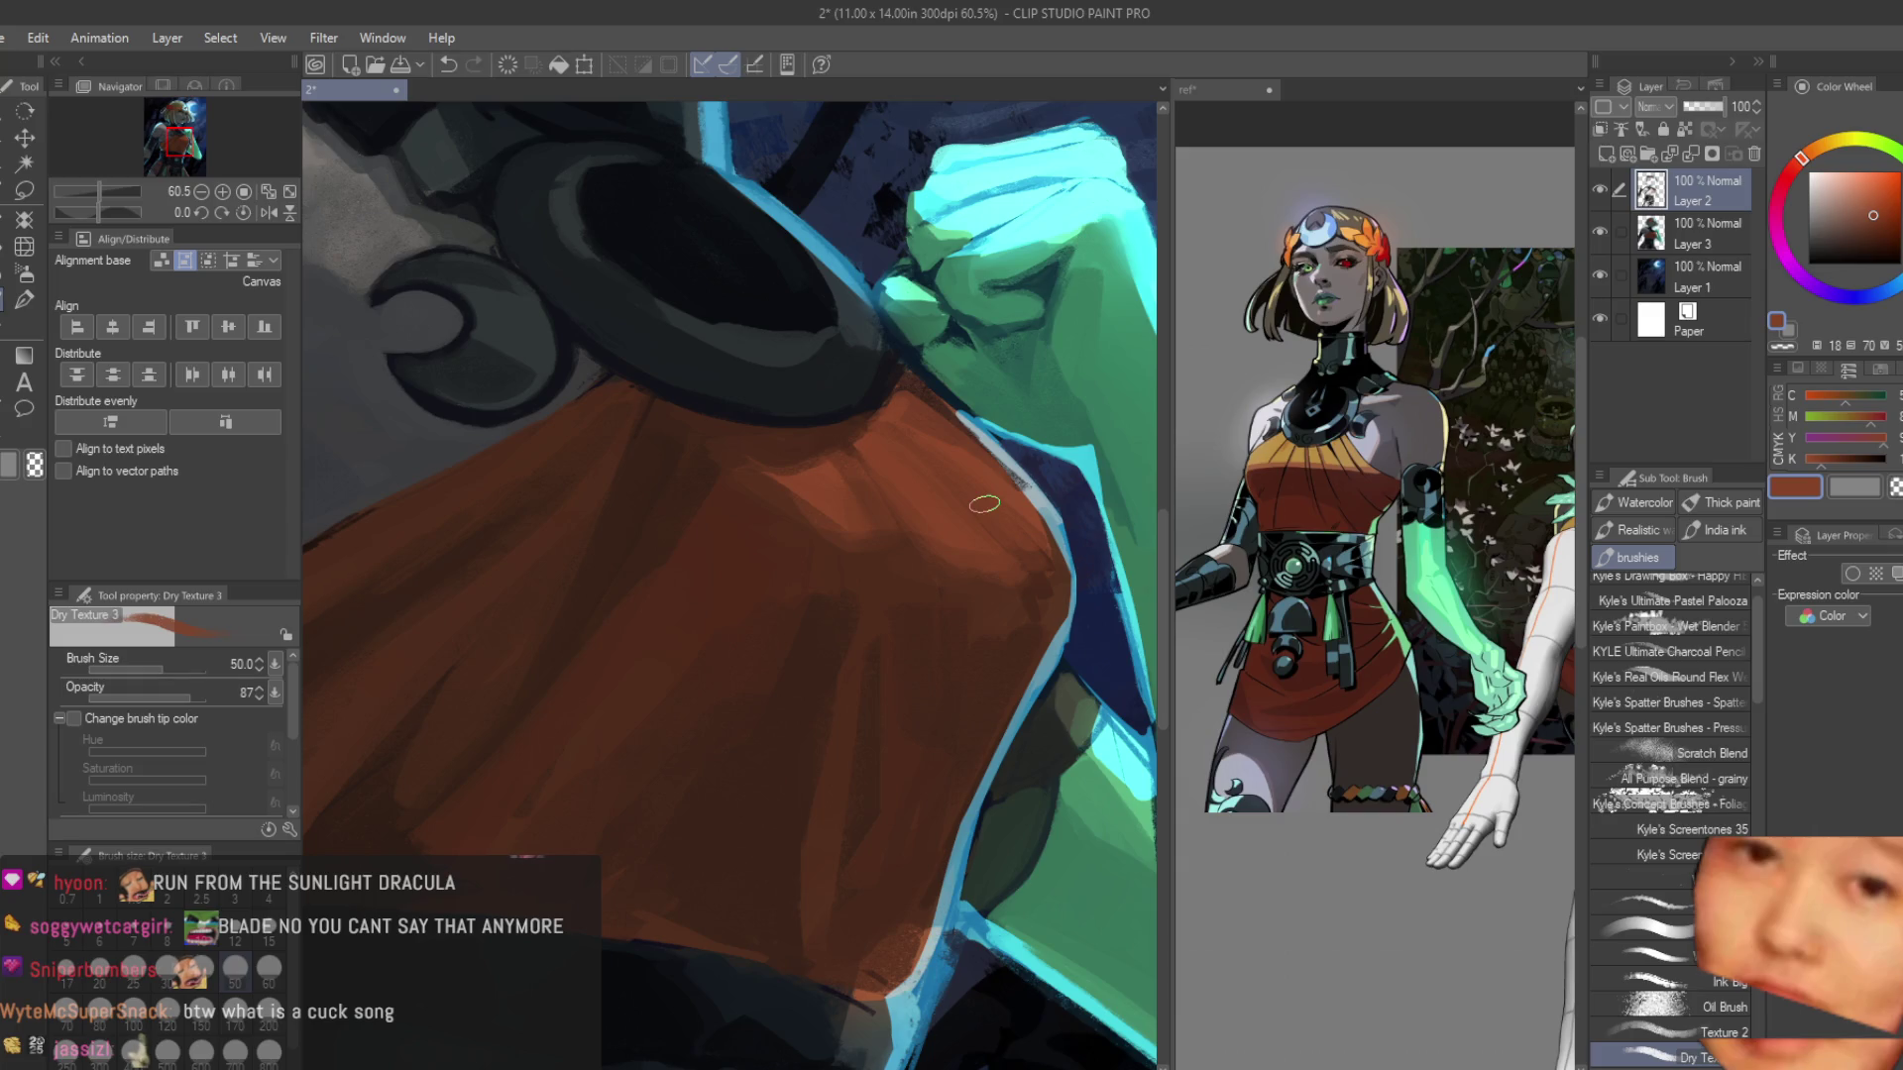
pyautogui.scroll(-3, 887, 529)
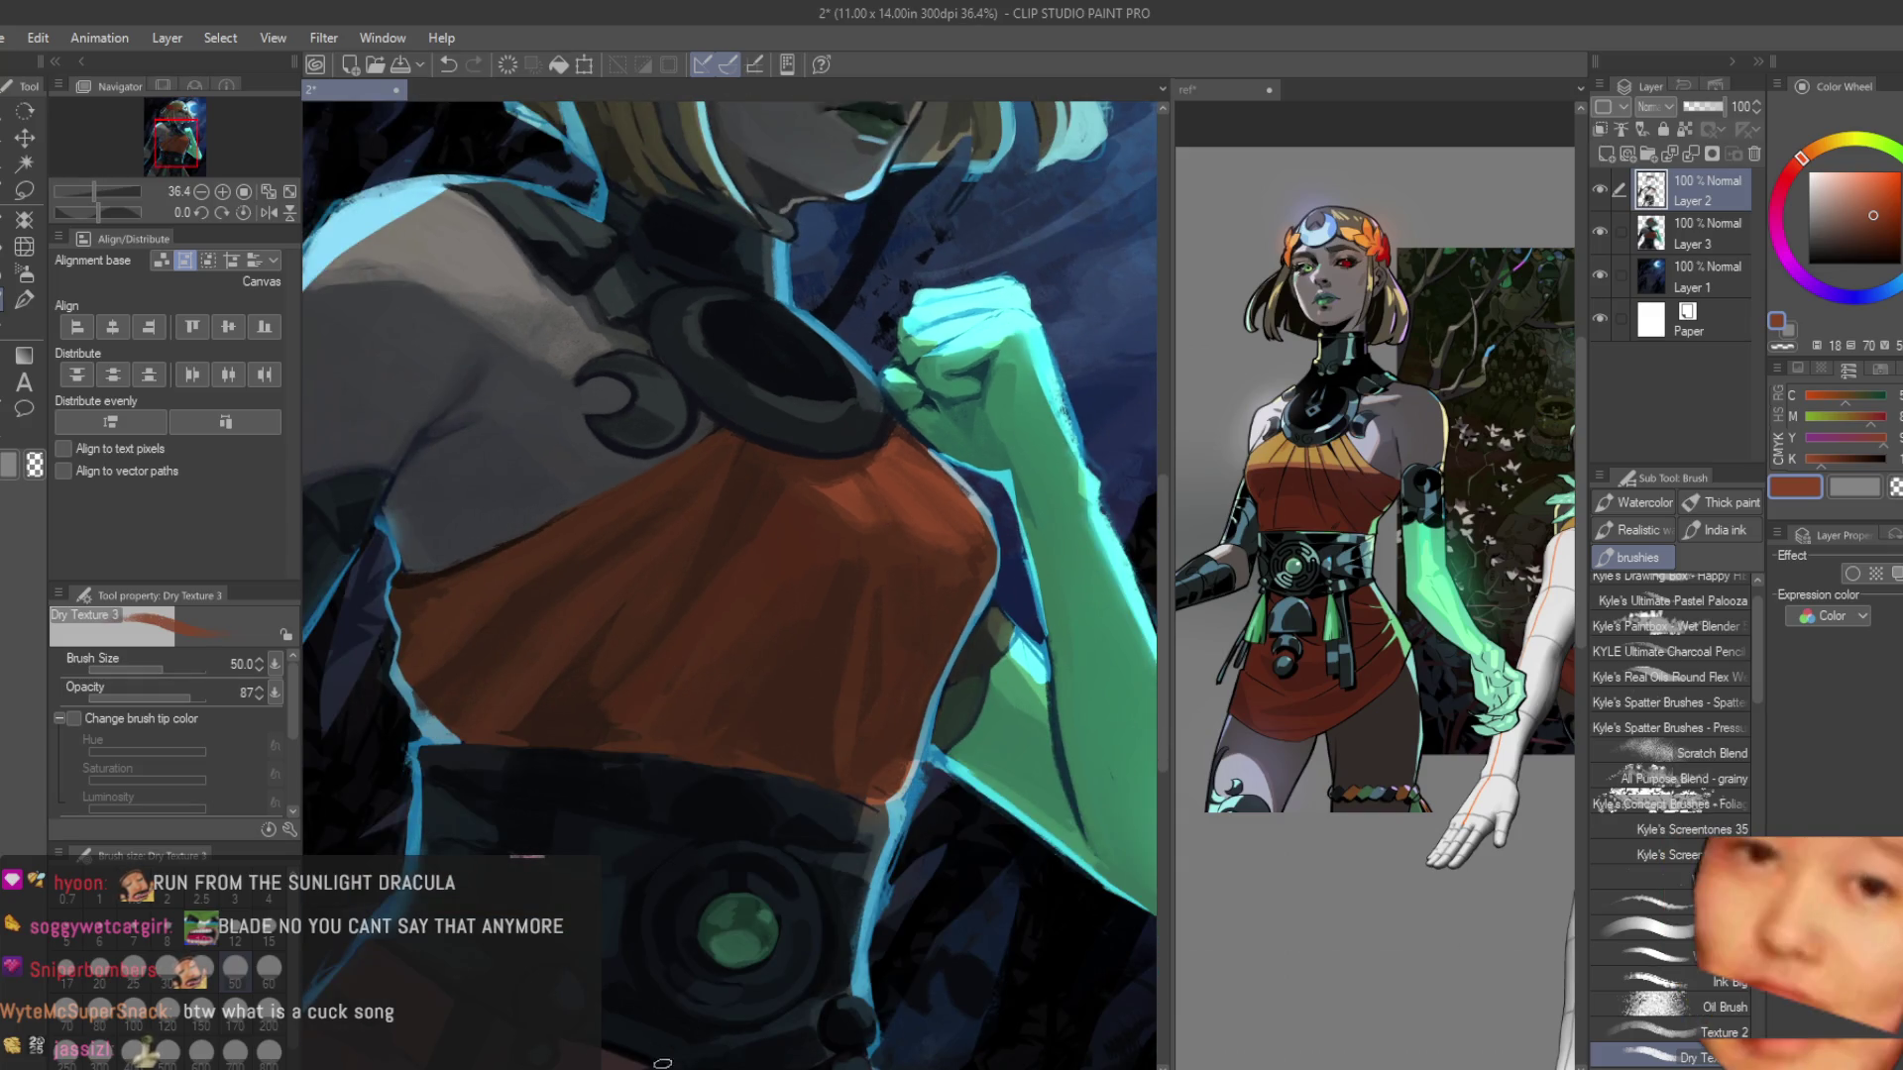
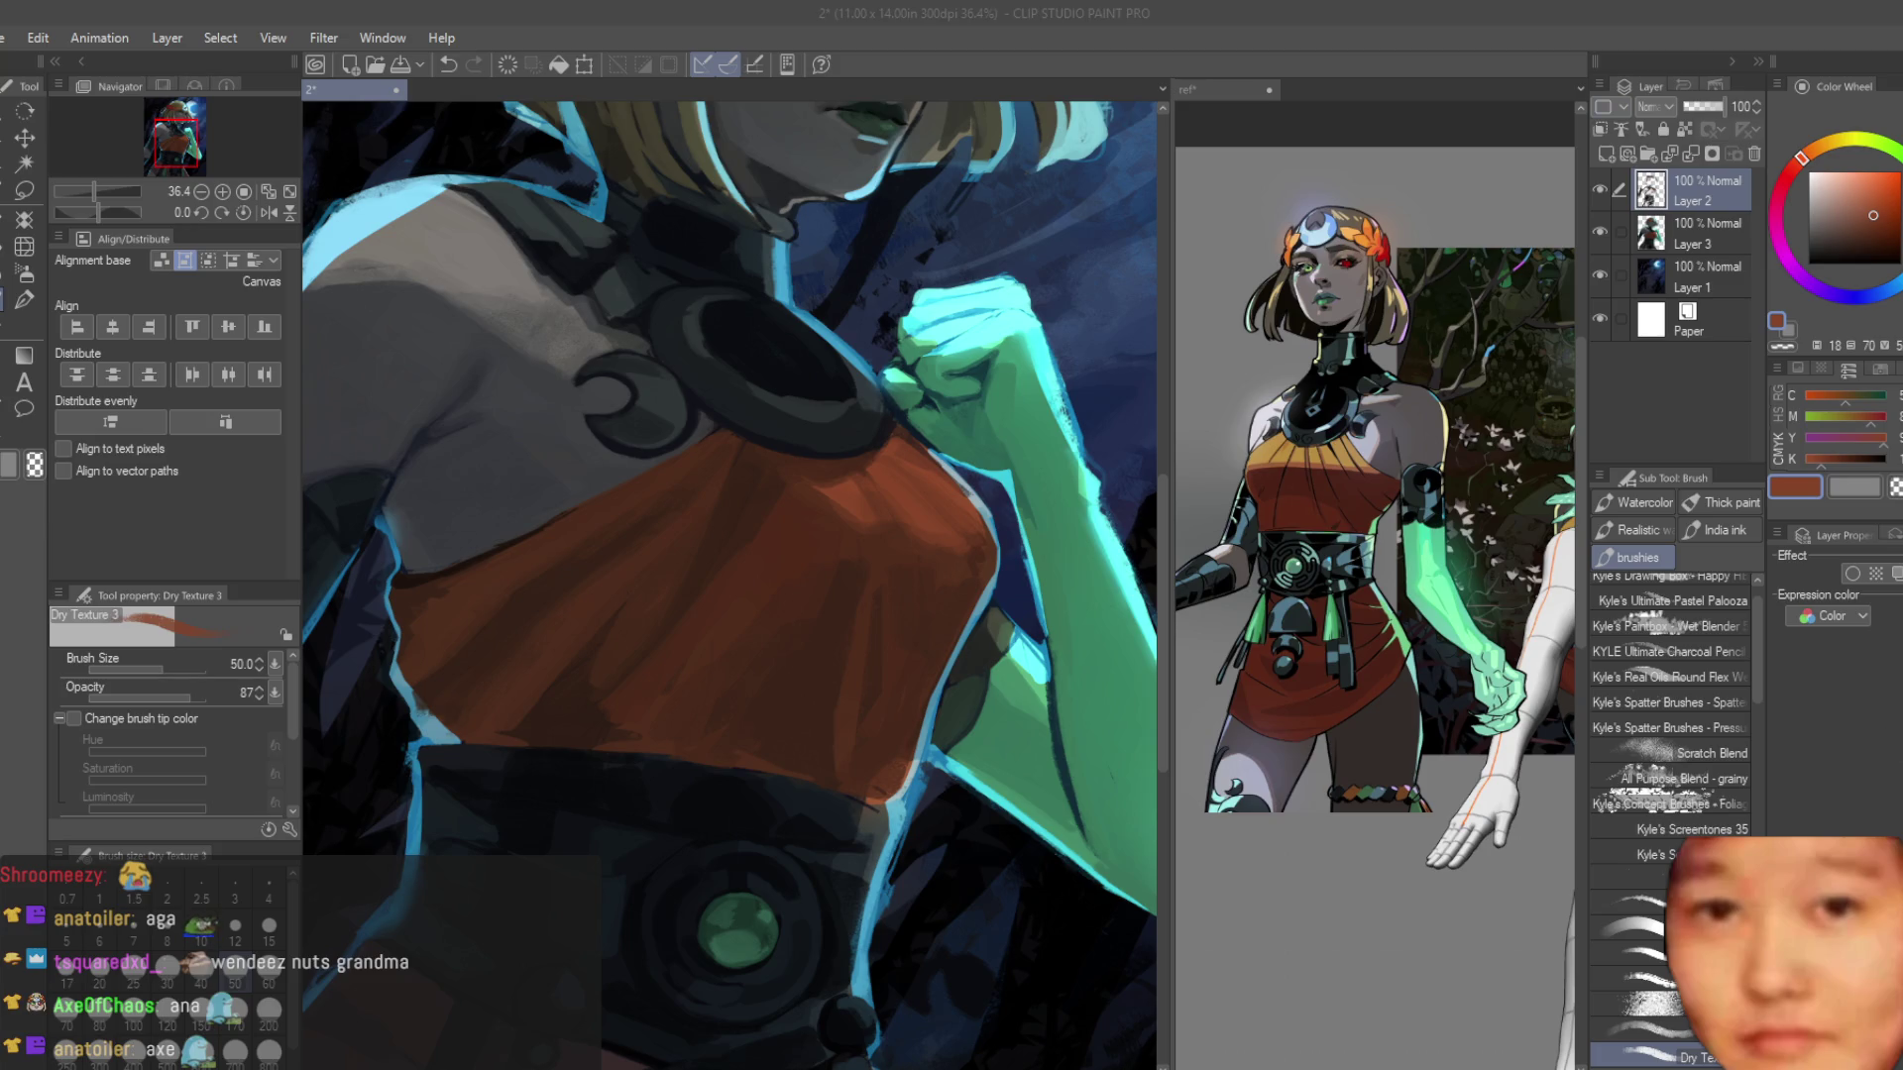
# Pick a darker brown and shade the orange top's upper edge under the collar.
pyautogui.scroll(-5, 915, 597)
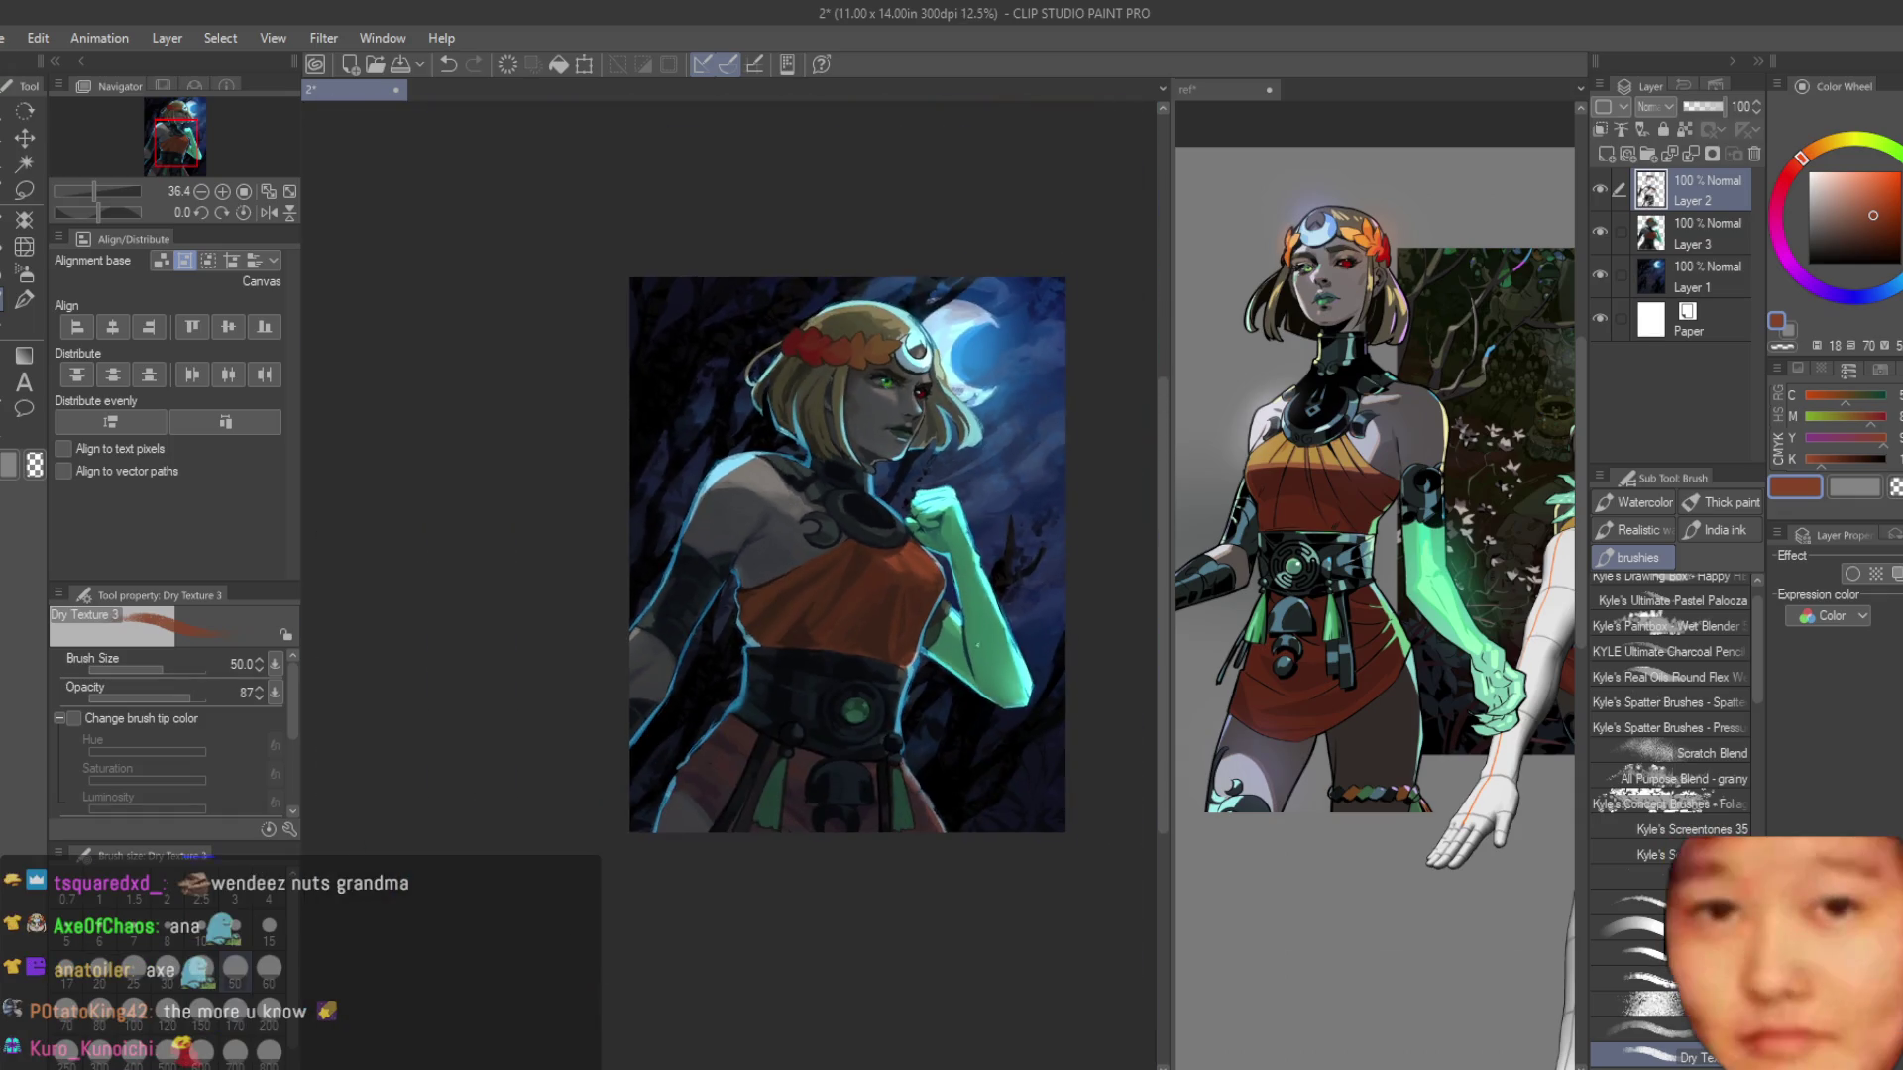
pyautogui.scroll(6, 858, 653)
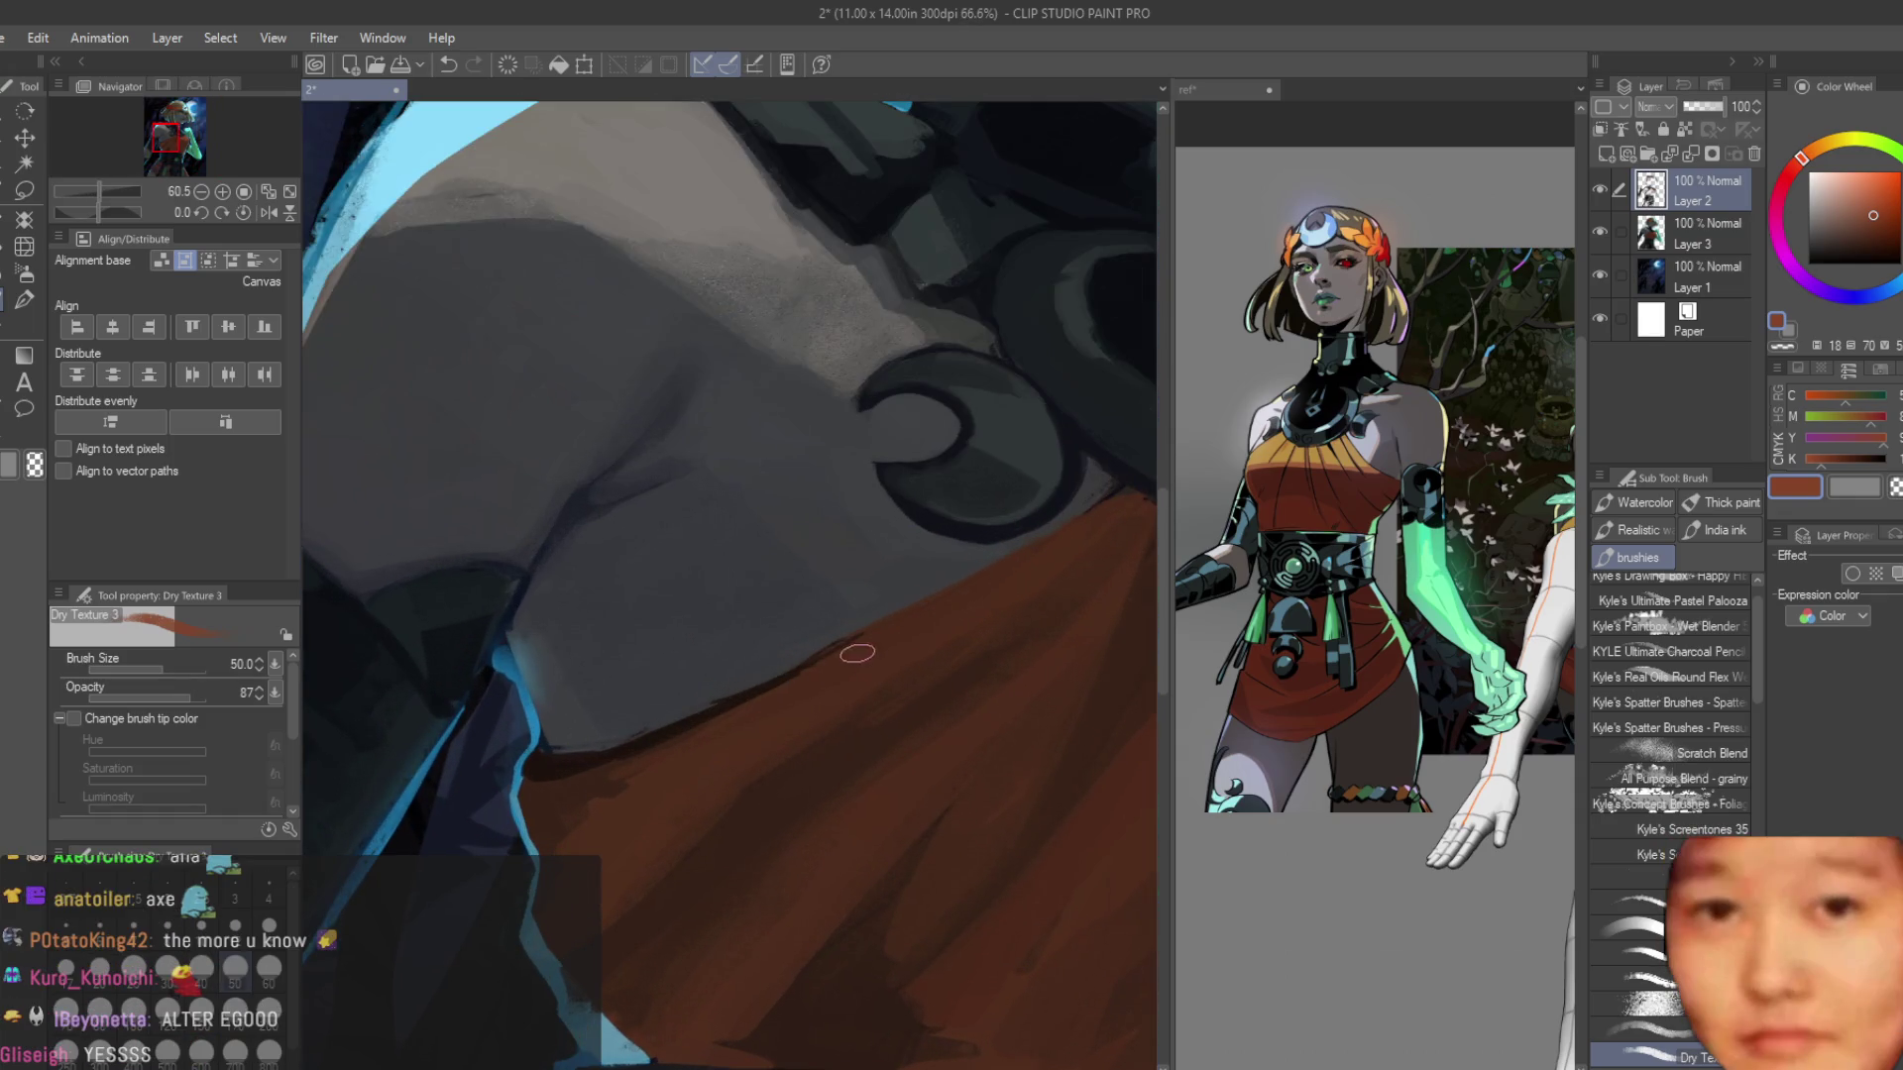
pyautogui.keyDown('alt'); pyautogui.click(690, 730); pyautogui.keyUp('alt')
pyautogui.moveTo(808, 684); pyautogui.dragTo(667, 740)
pyautogui.moveTo(863, 636); pyautogui.dragTo(626, 748)
pyautogui.moveTo(858, 645); pyautogui.dragTo(645, 742)
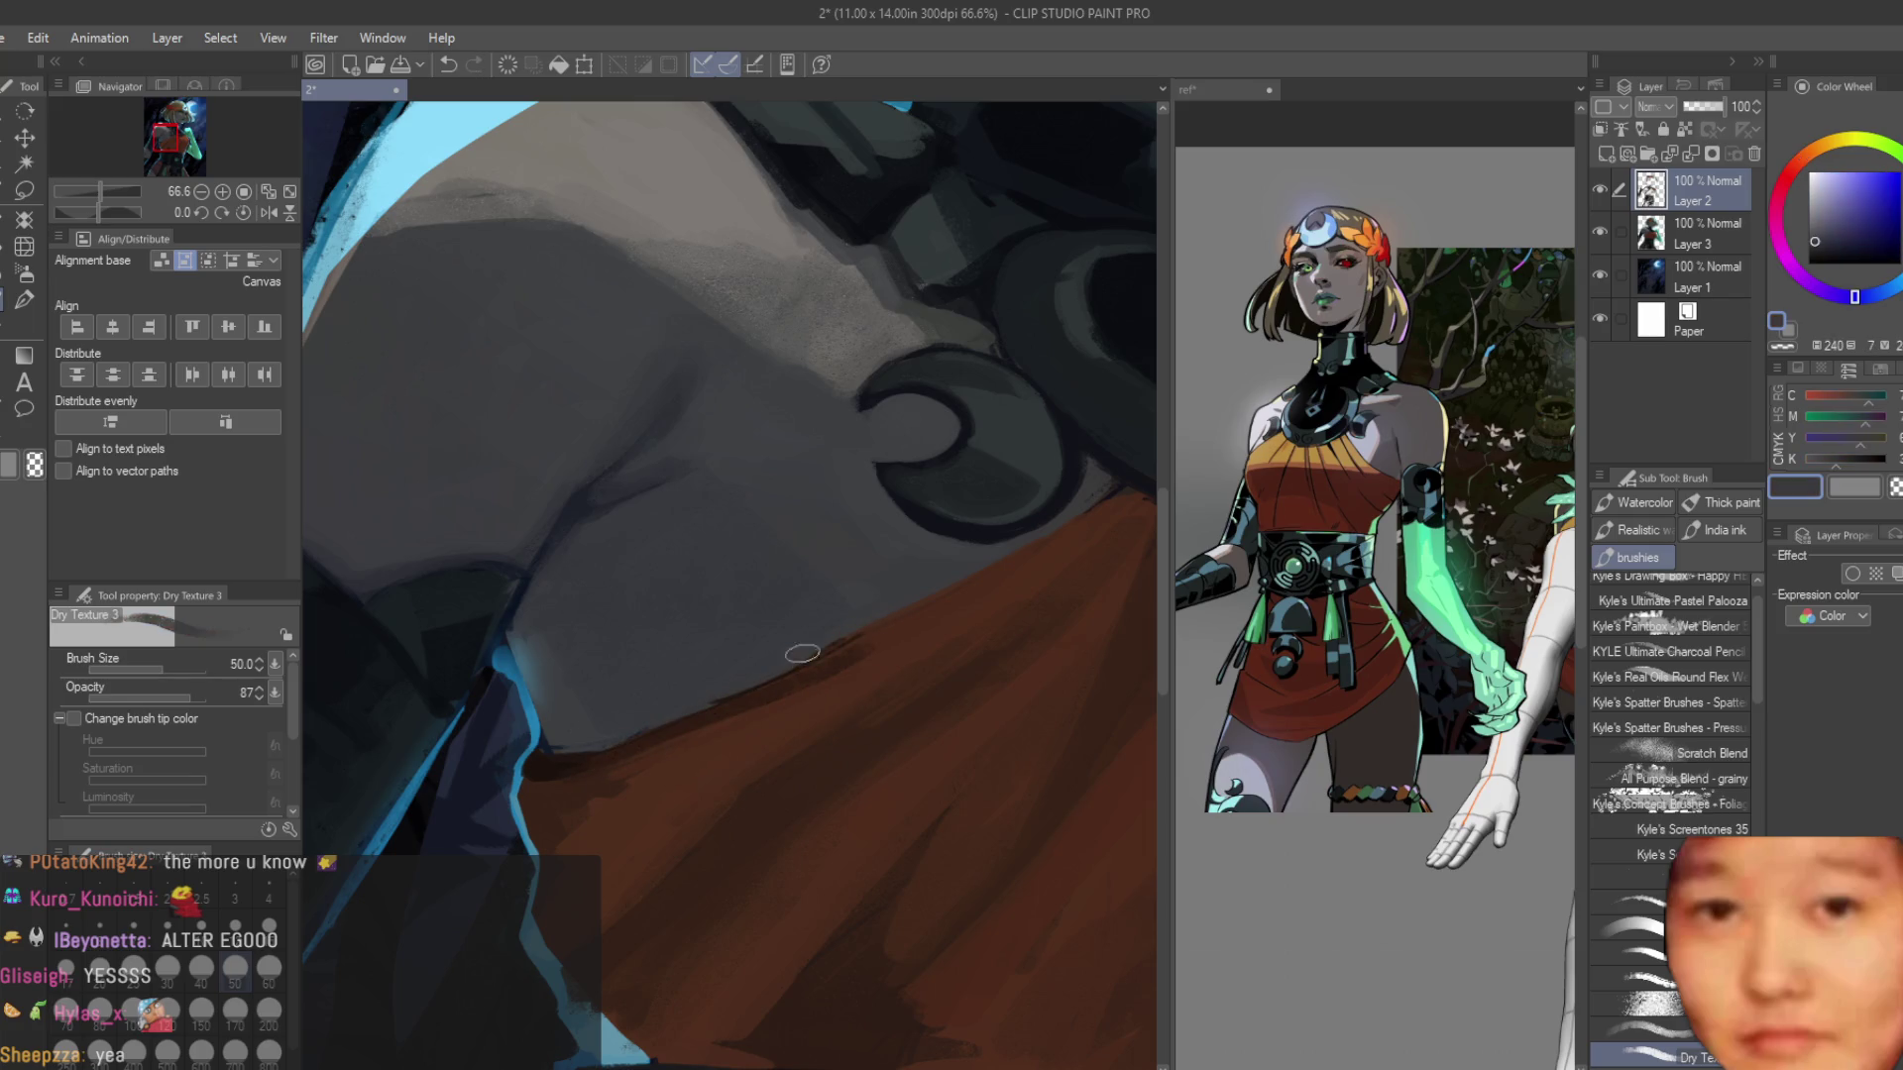
pyautogui.moveTo(852, 650)
pyautogui.mouseDown()
pyautogui.moveTo(635, 750)
pyautogui.moveTo(621, 730)
pyautogui.moveTo(654, 739)
pyautogui.mouseUp()
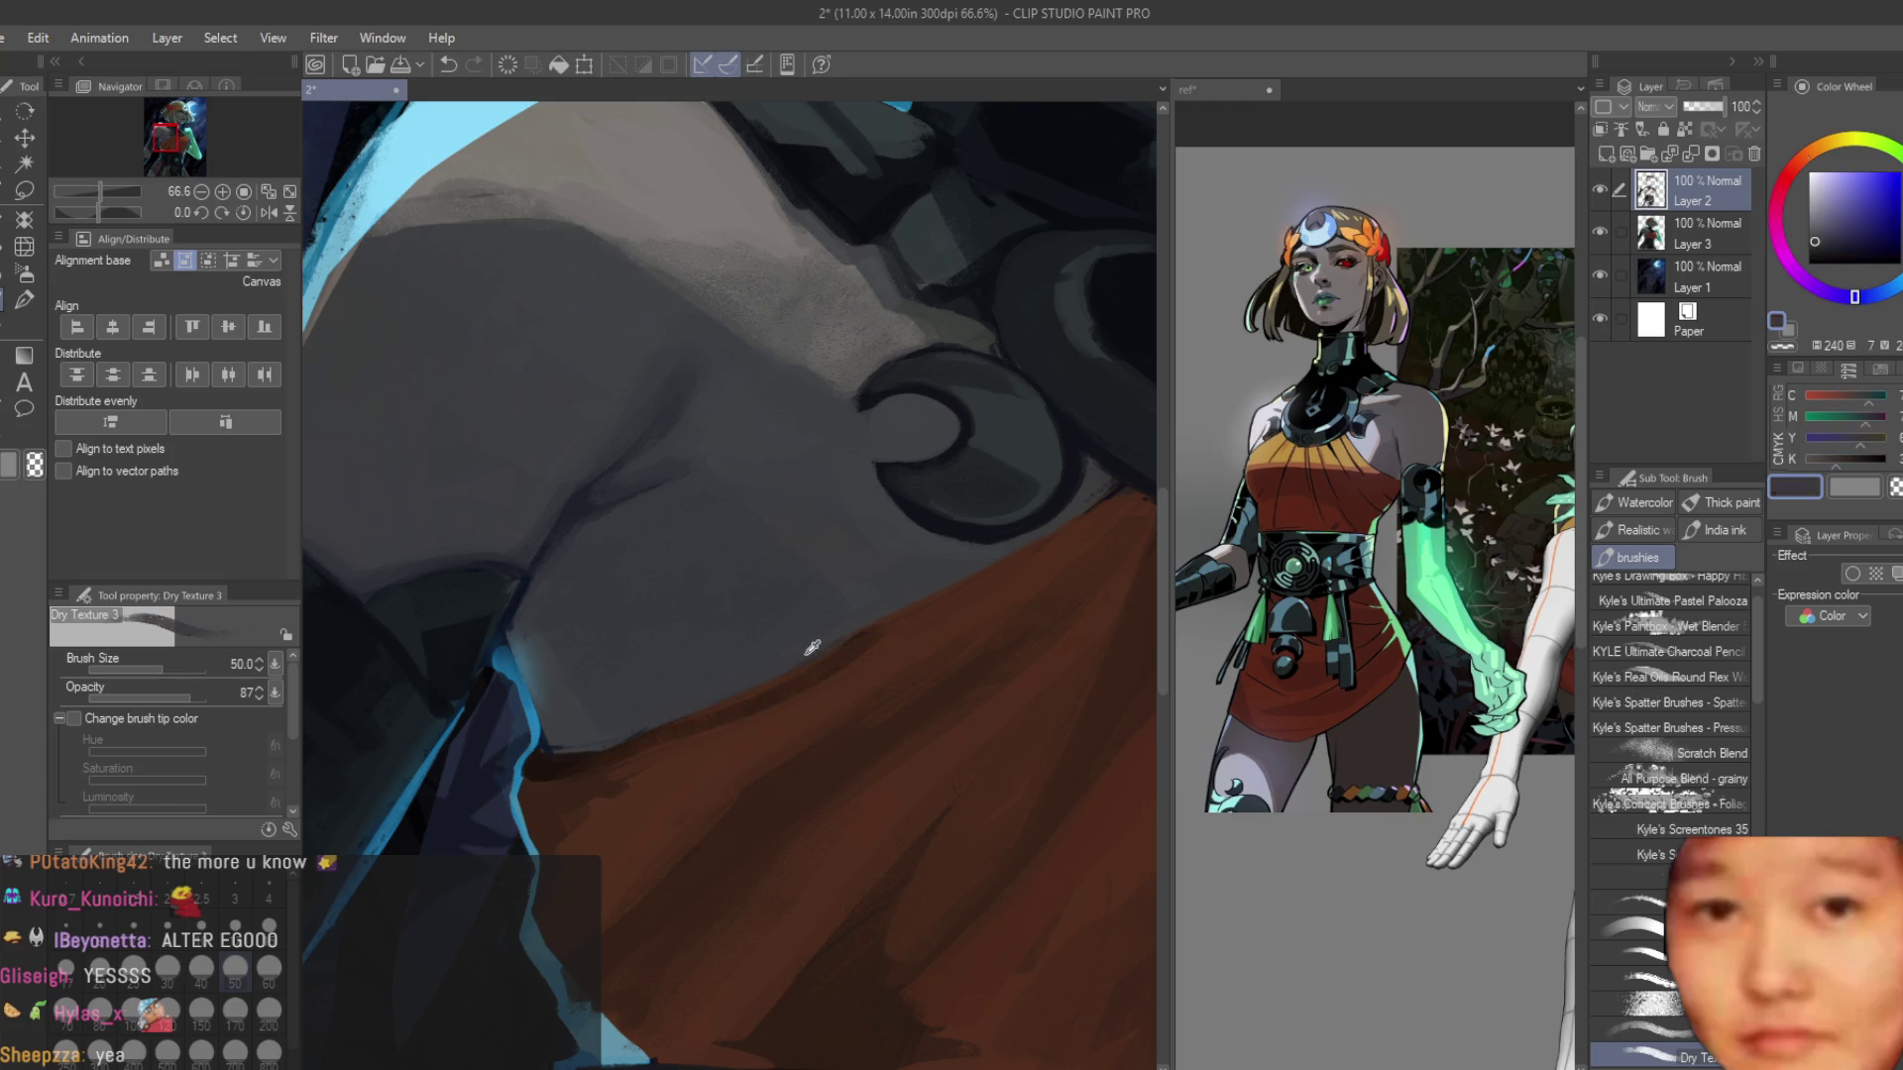
pyautogui.keyDown('alt'); pyautogui.click(867, 667); pyautogui.keyUp('alt')
pyautogui.moveTo(864, 644); pyautogui.dragTo(631, 750)
# Sample darker brown and brighter oranges from the dress, then the belt's dark navy.
pyautogui.scroll(-5, 877, 642)
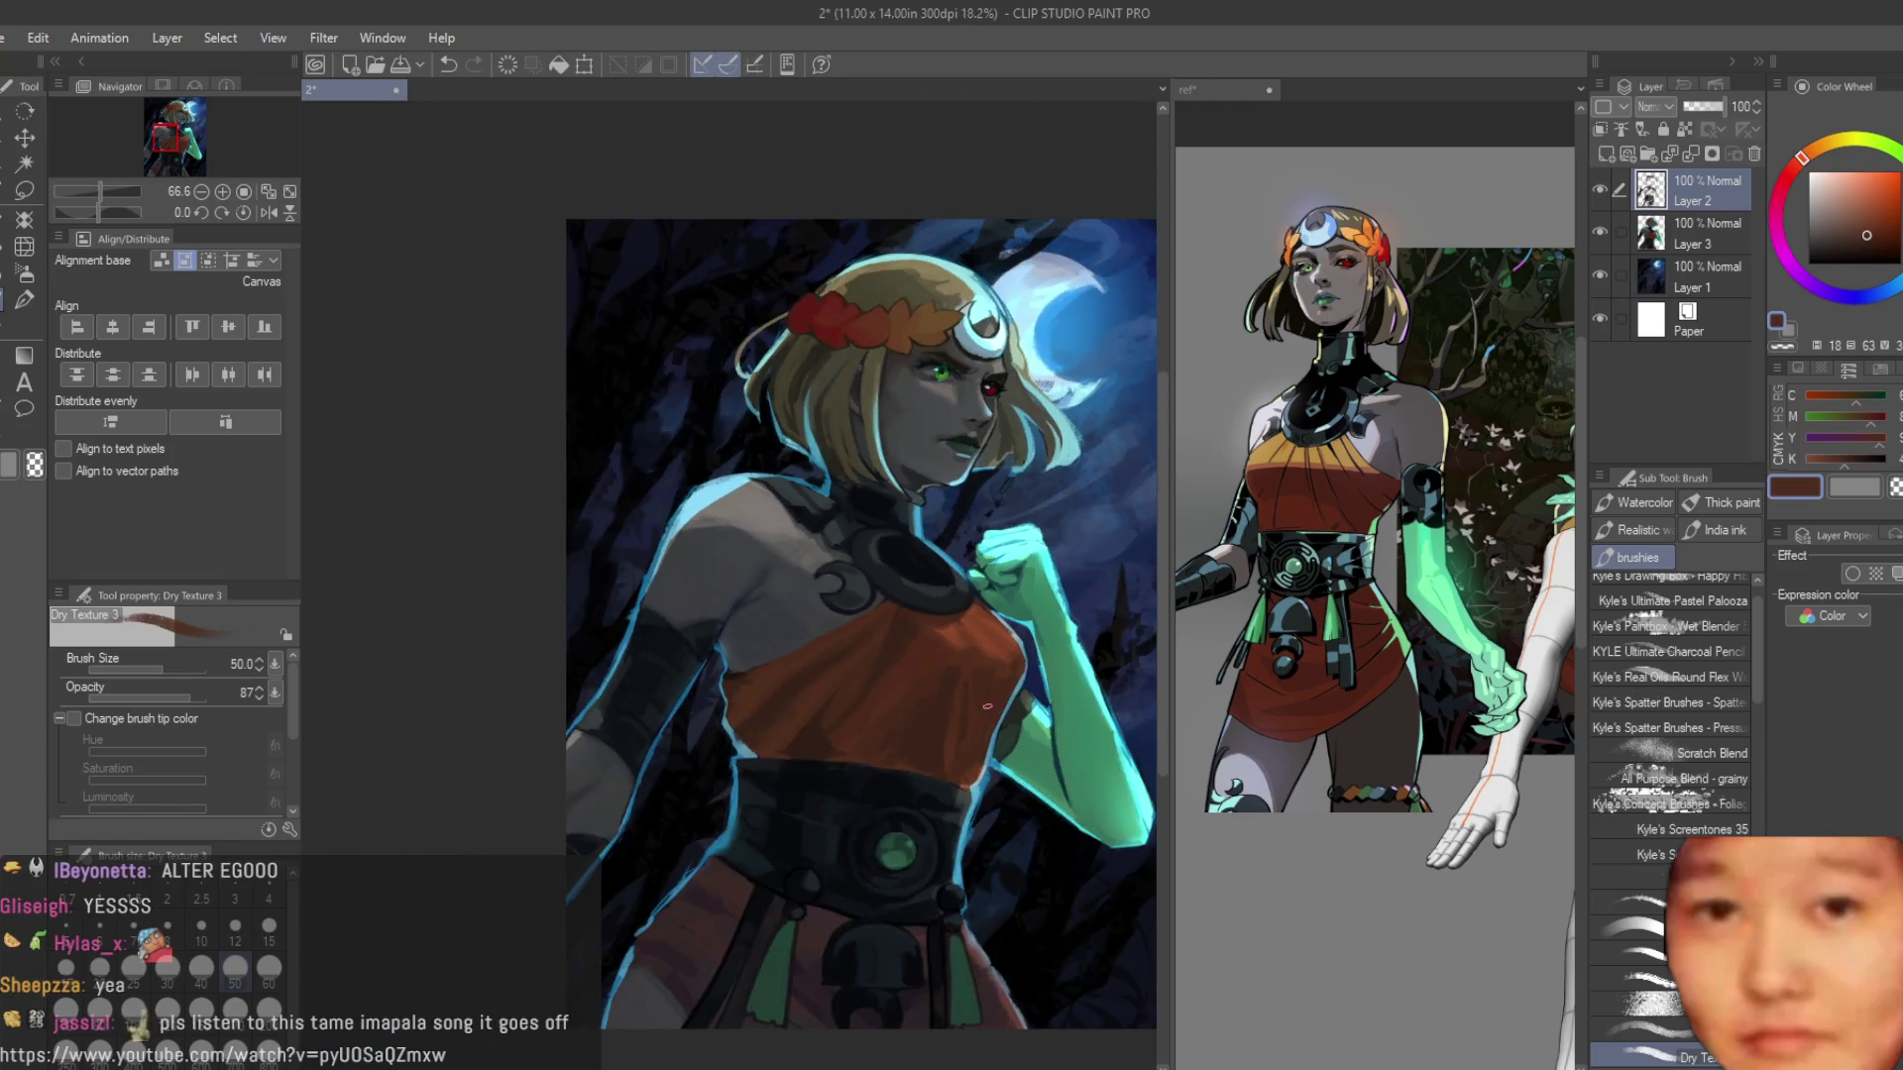
pyautogui.scroll(5, 960, 691)
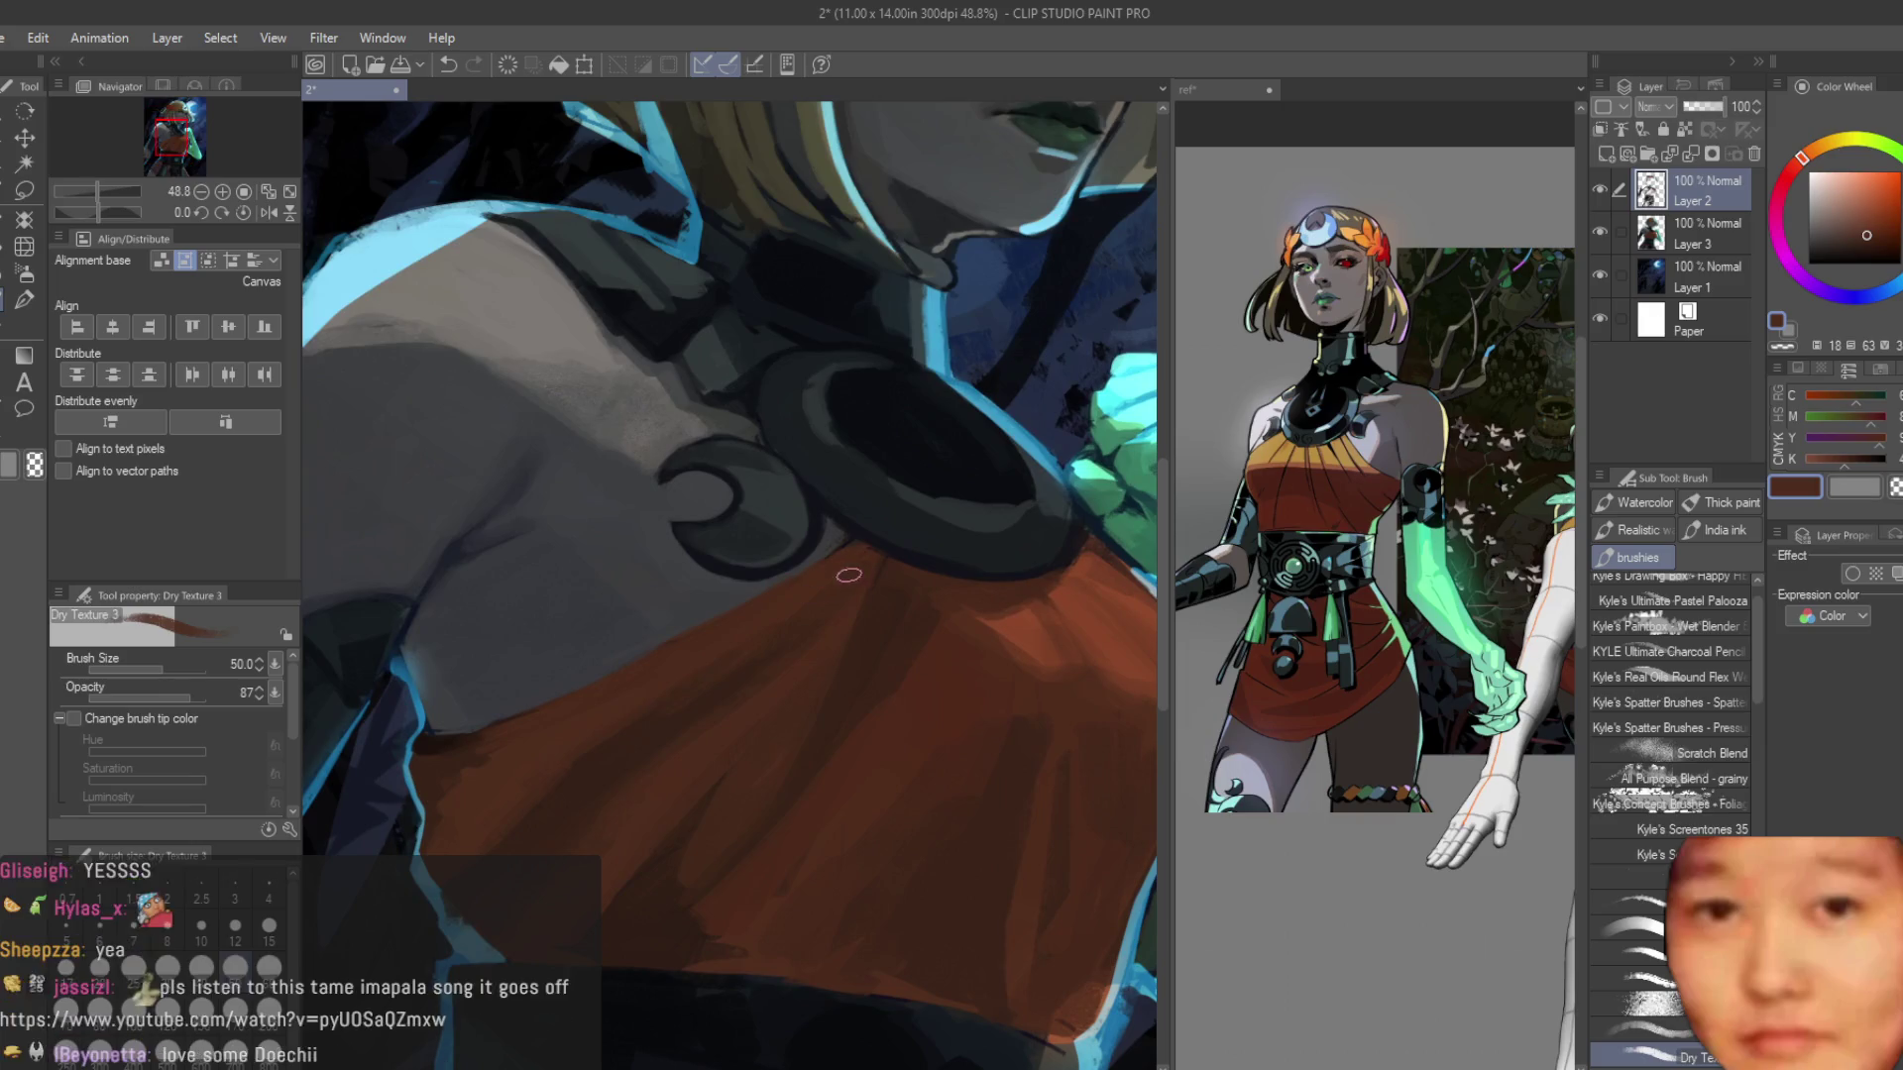
pyautogui.keyDown('alt'); pyautogui.click(886, 576); pyautogui.keyUp('alt')
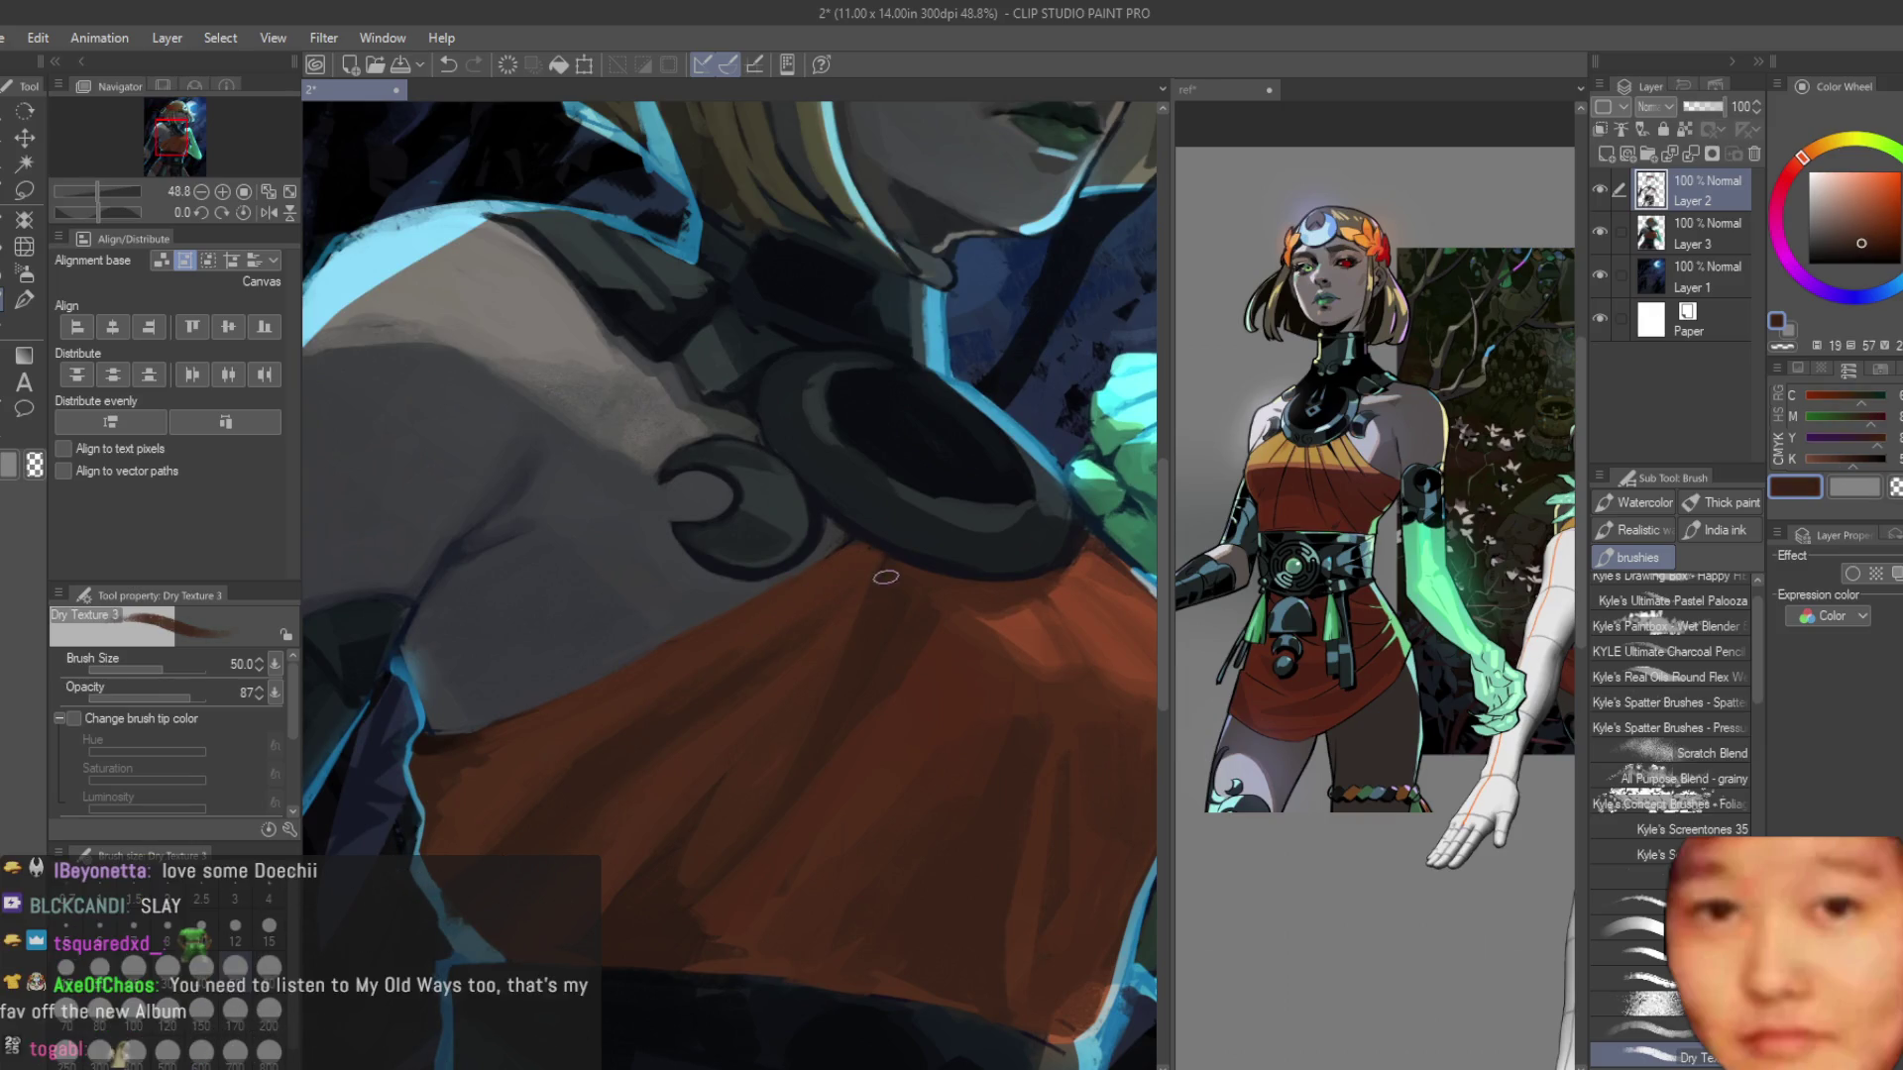
pyautogui.keyDown('alt'); pyautogui.click(892, 579); pyautogui.keyUp('alt')
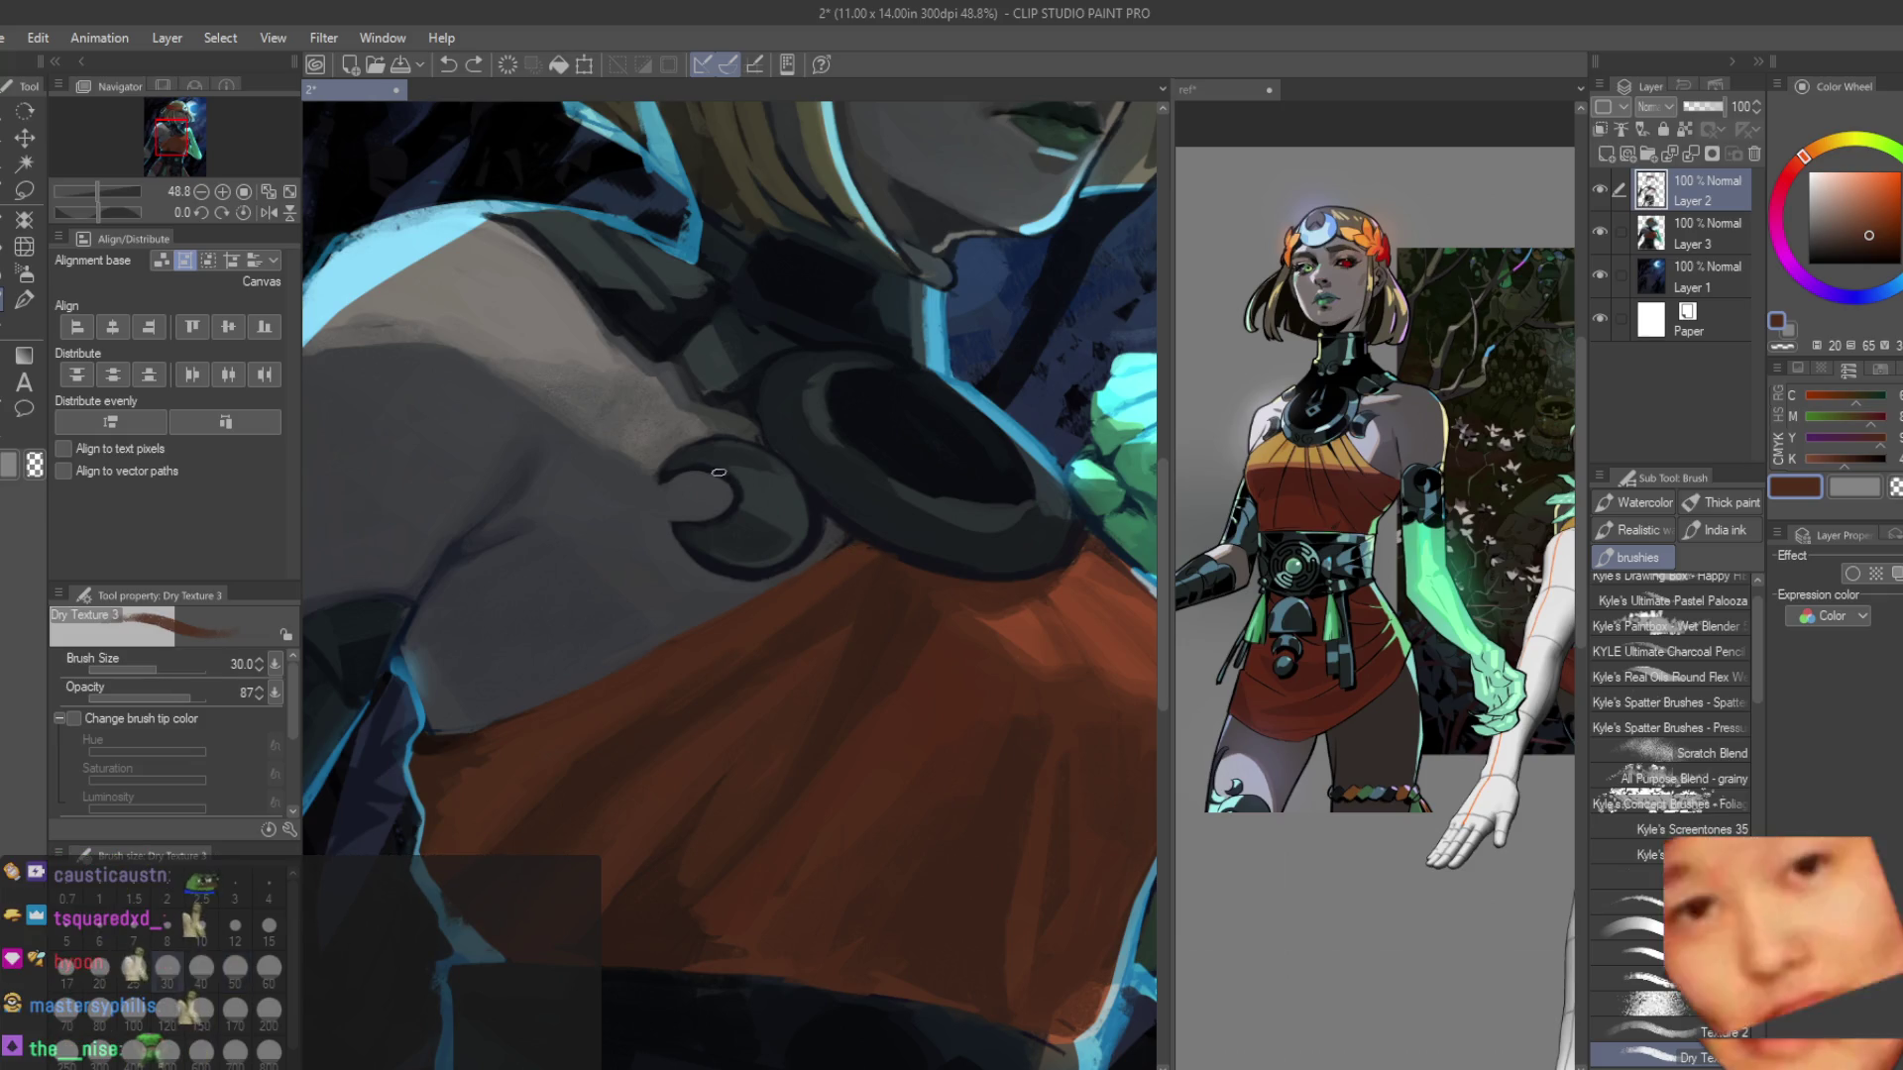
pyautogui.scroll(-5, 818, 604)
pyautogui.scroll(1, 646, 633)
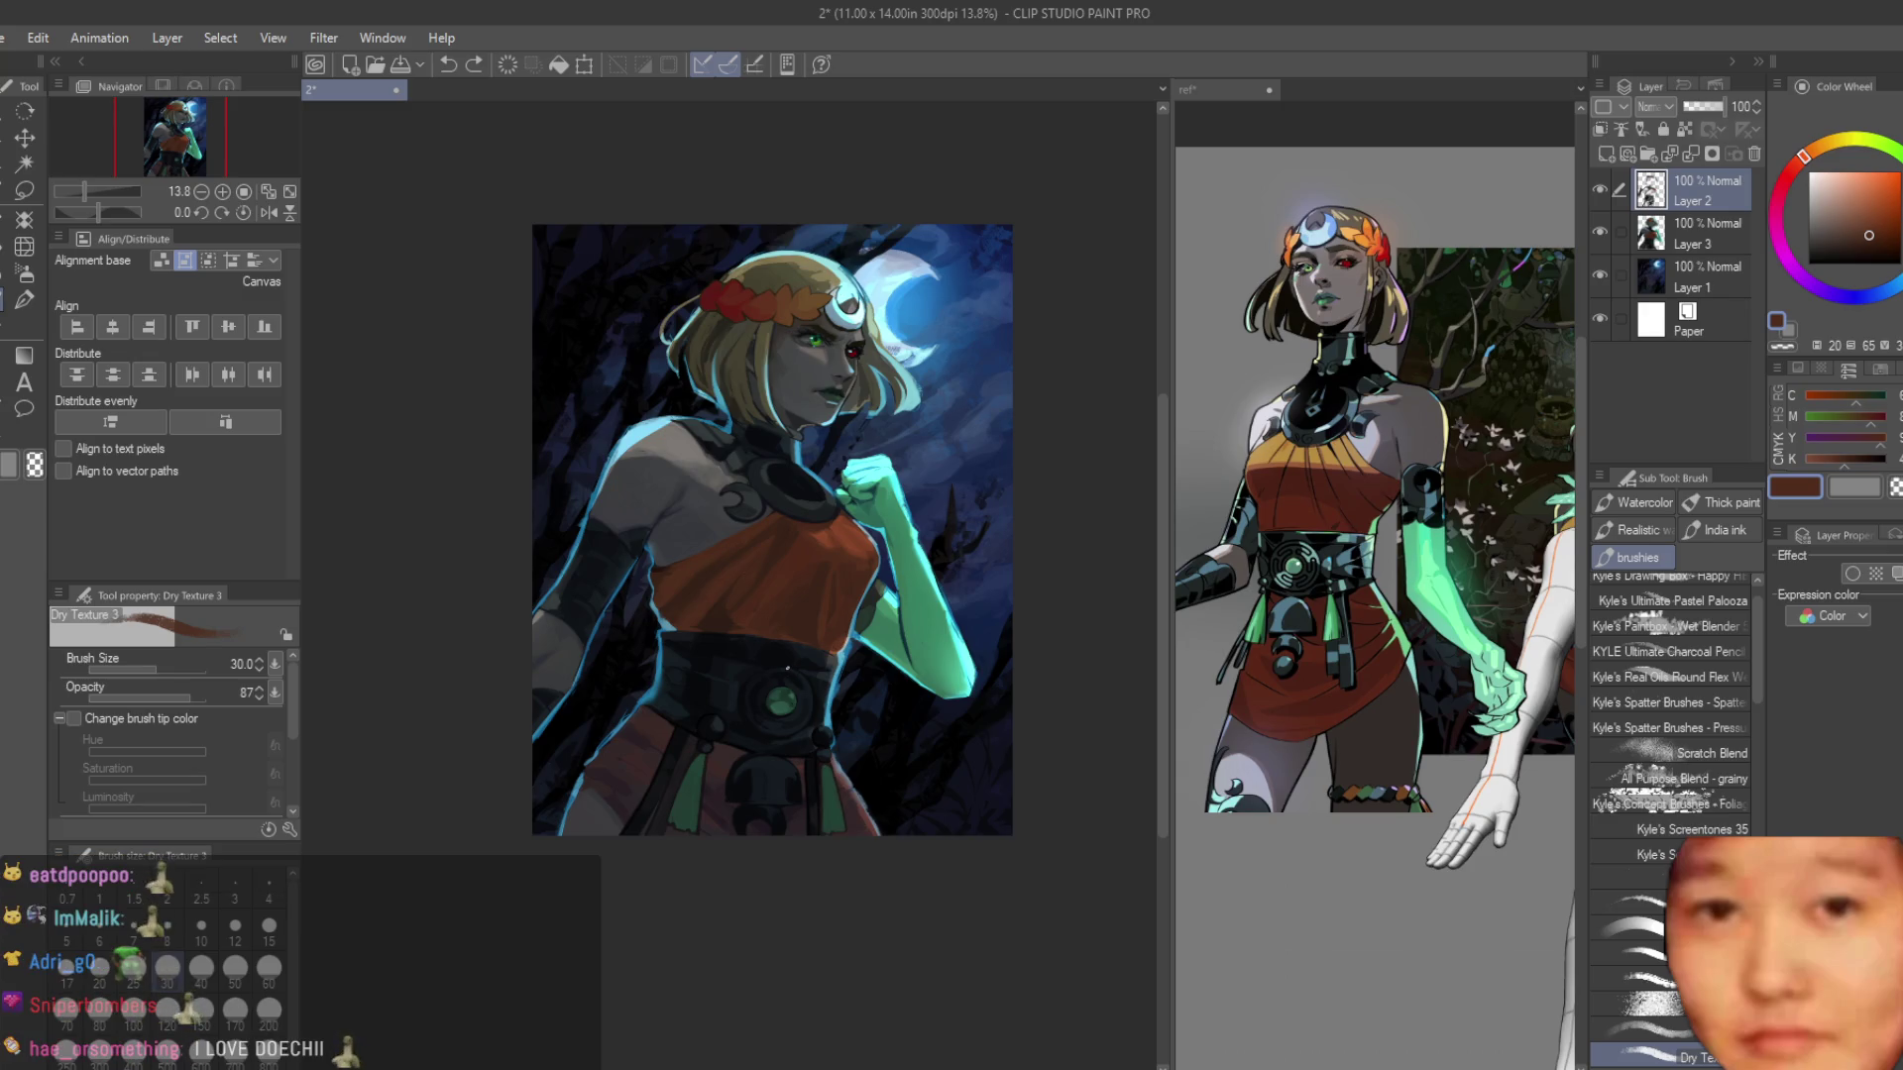
pyautogui.scroll(4, 782, 661)
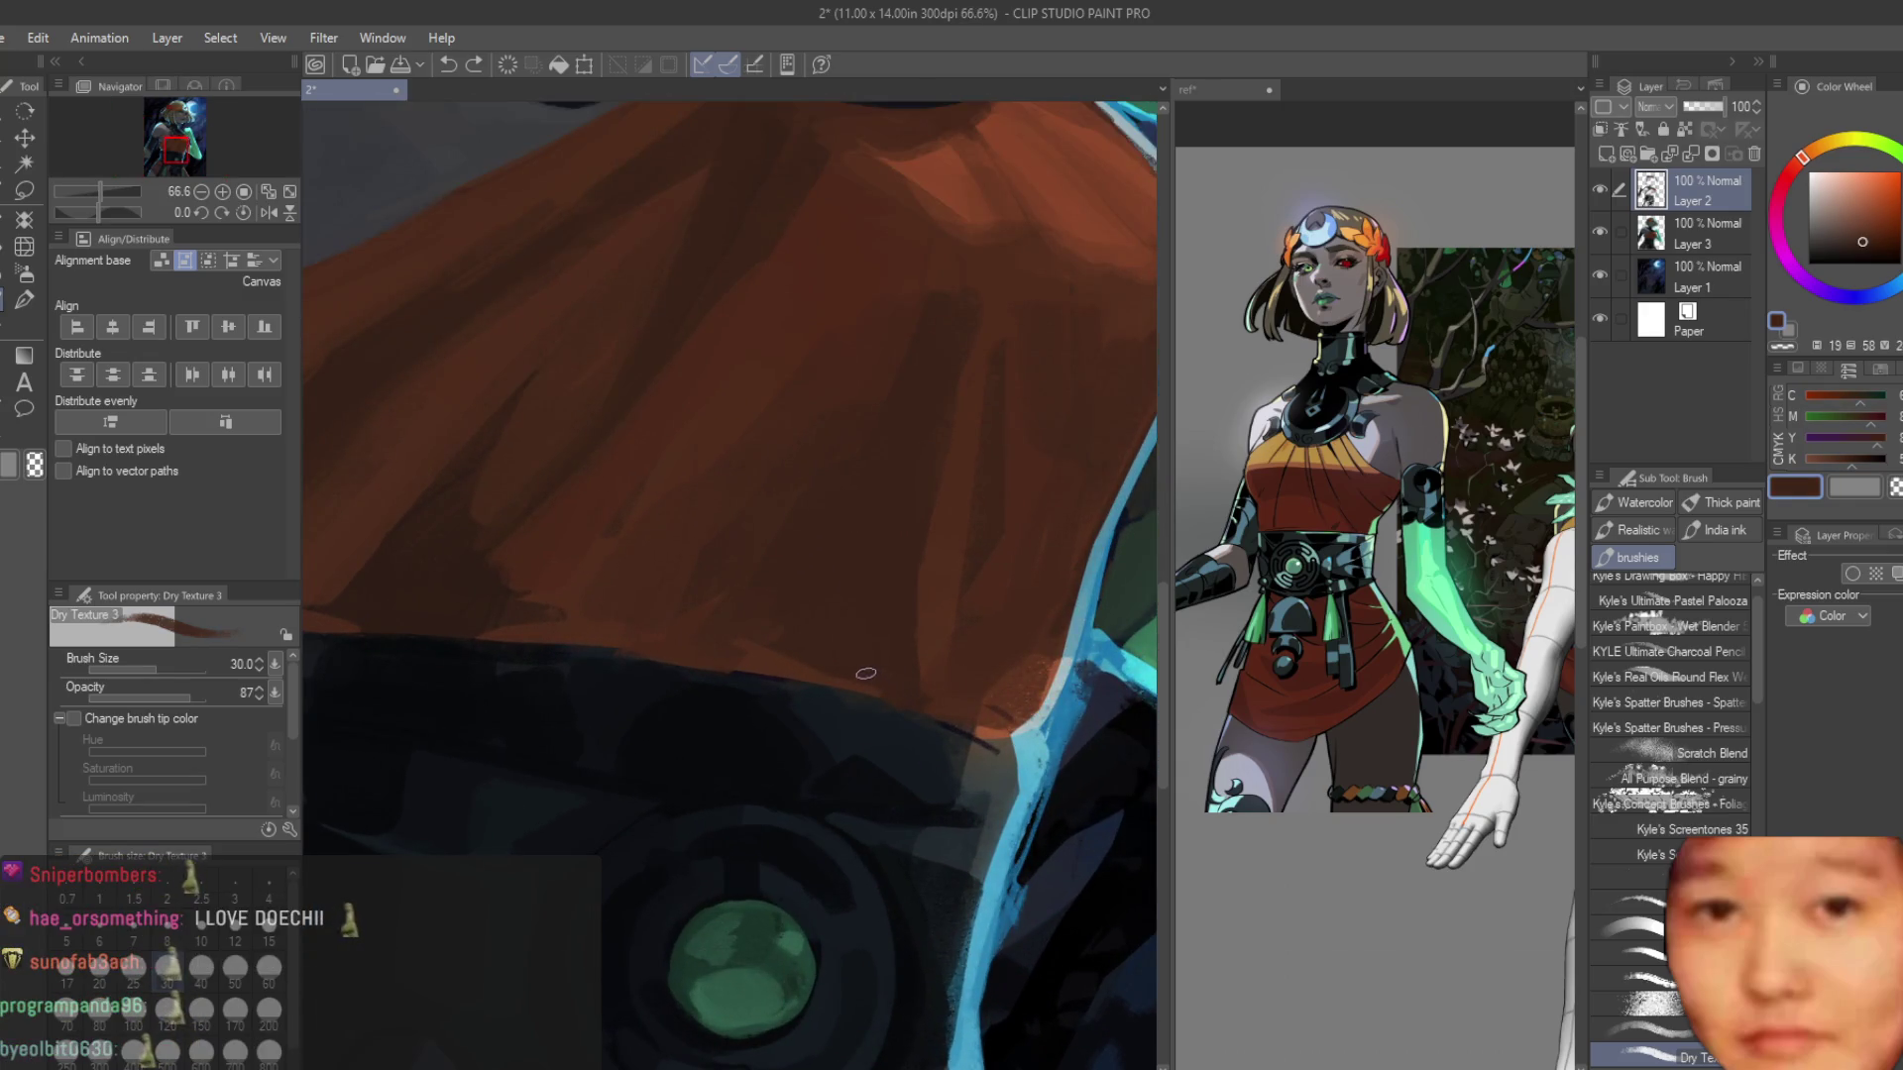
pyautogui.keyDown('alt'); pyautogui.click(854, 685); pyautogui.keyUp('alt')
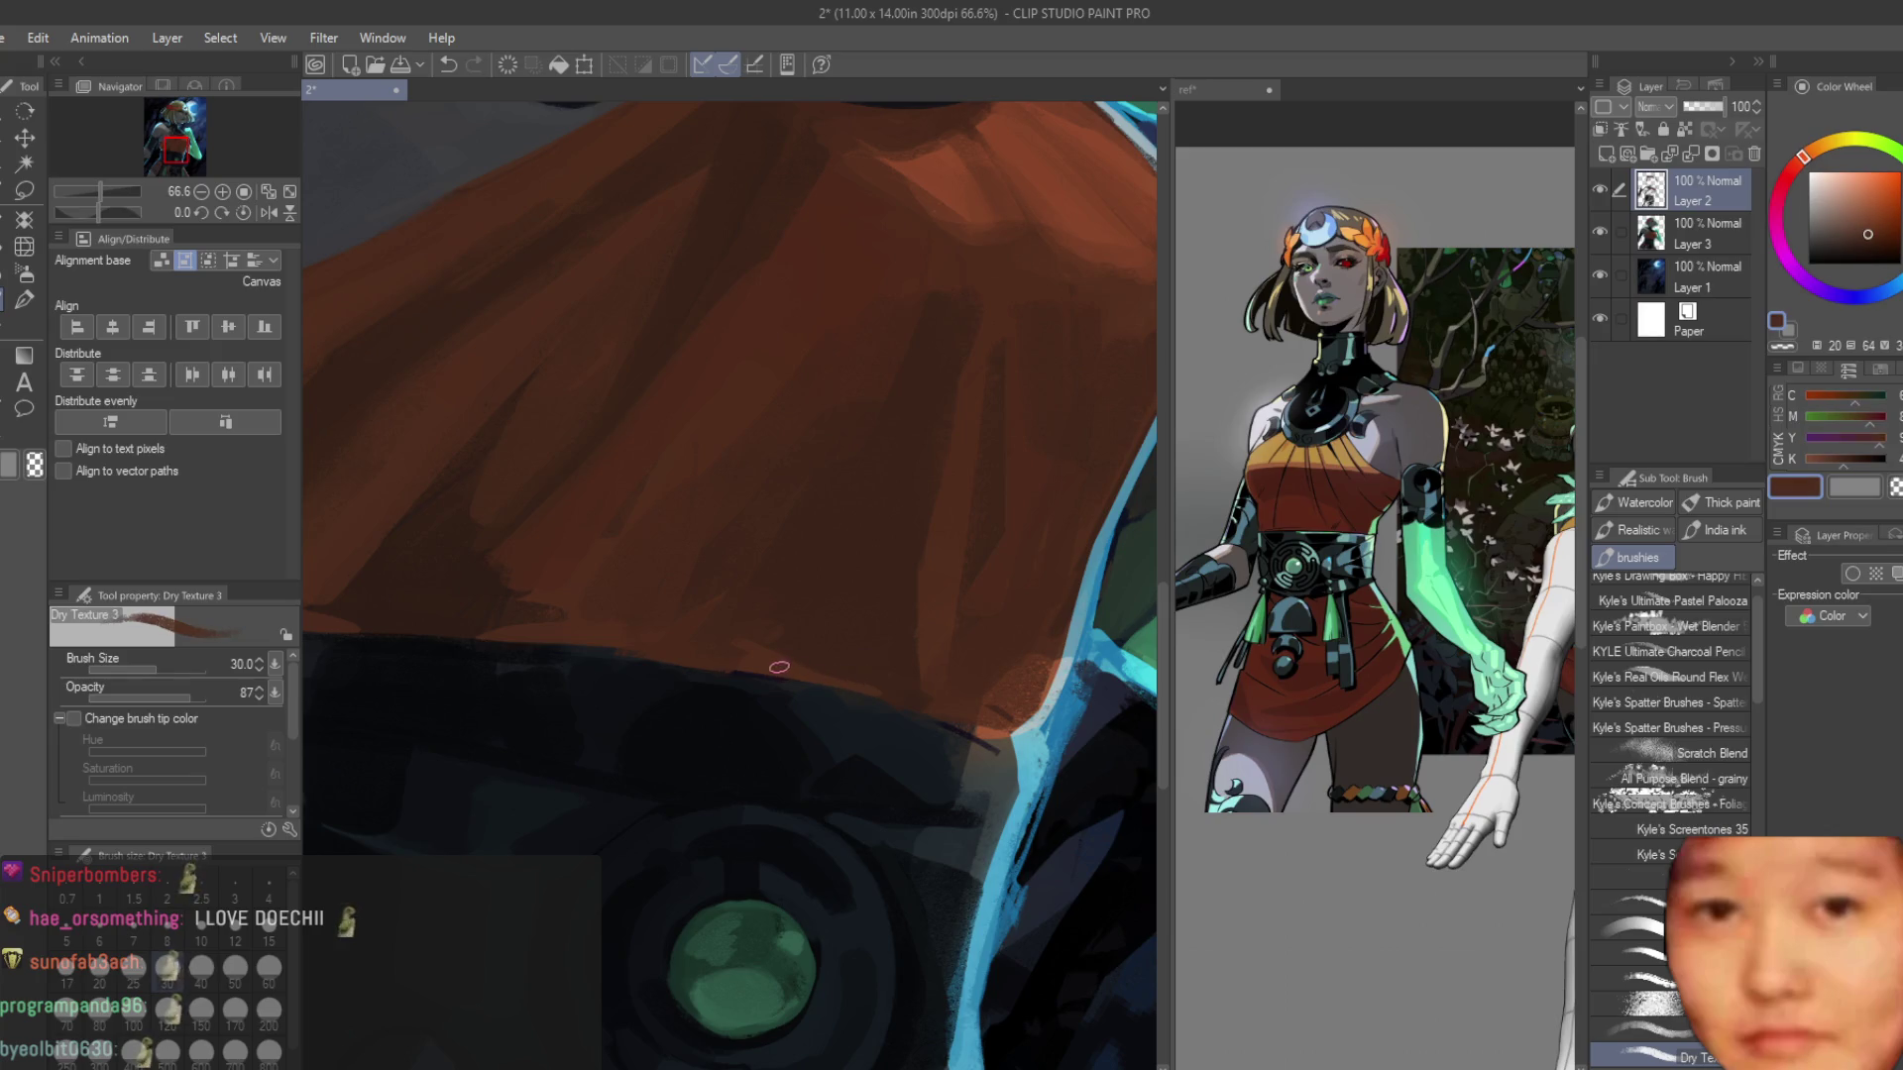
pyautogui.keyDown('alt'); pyautogui.click(983, 740); pyautogui.keyUp('alt')
pyautogui.scroll(-5, 1001, 738)
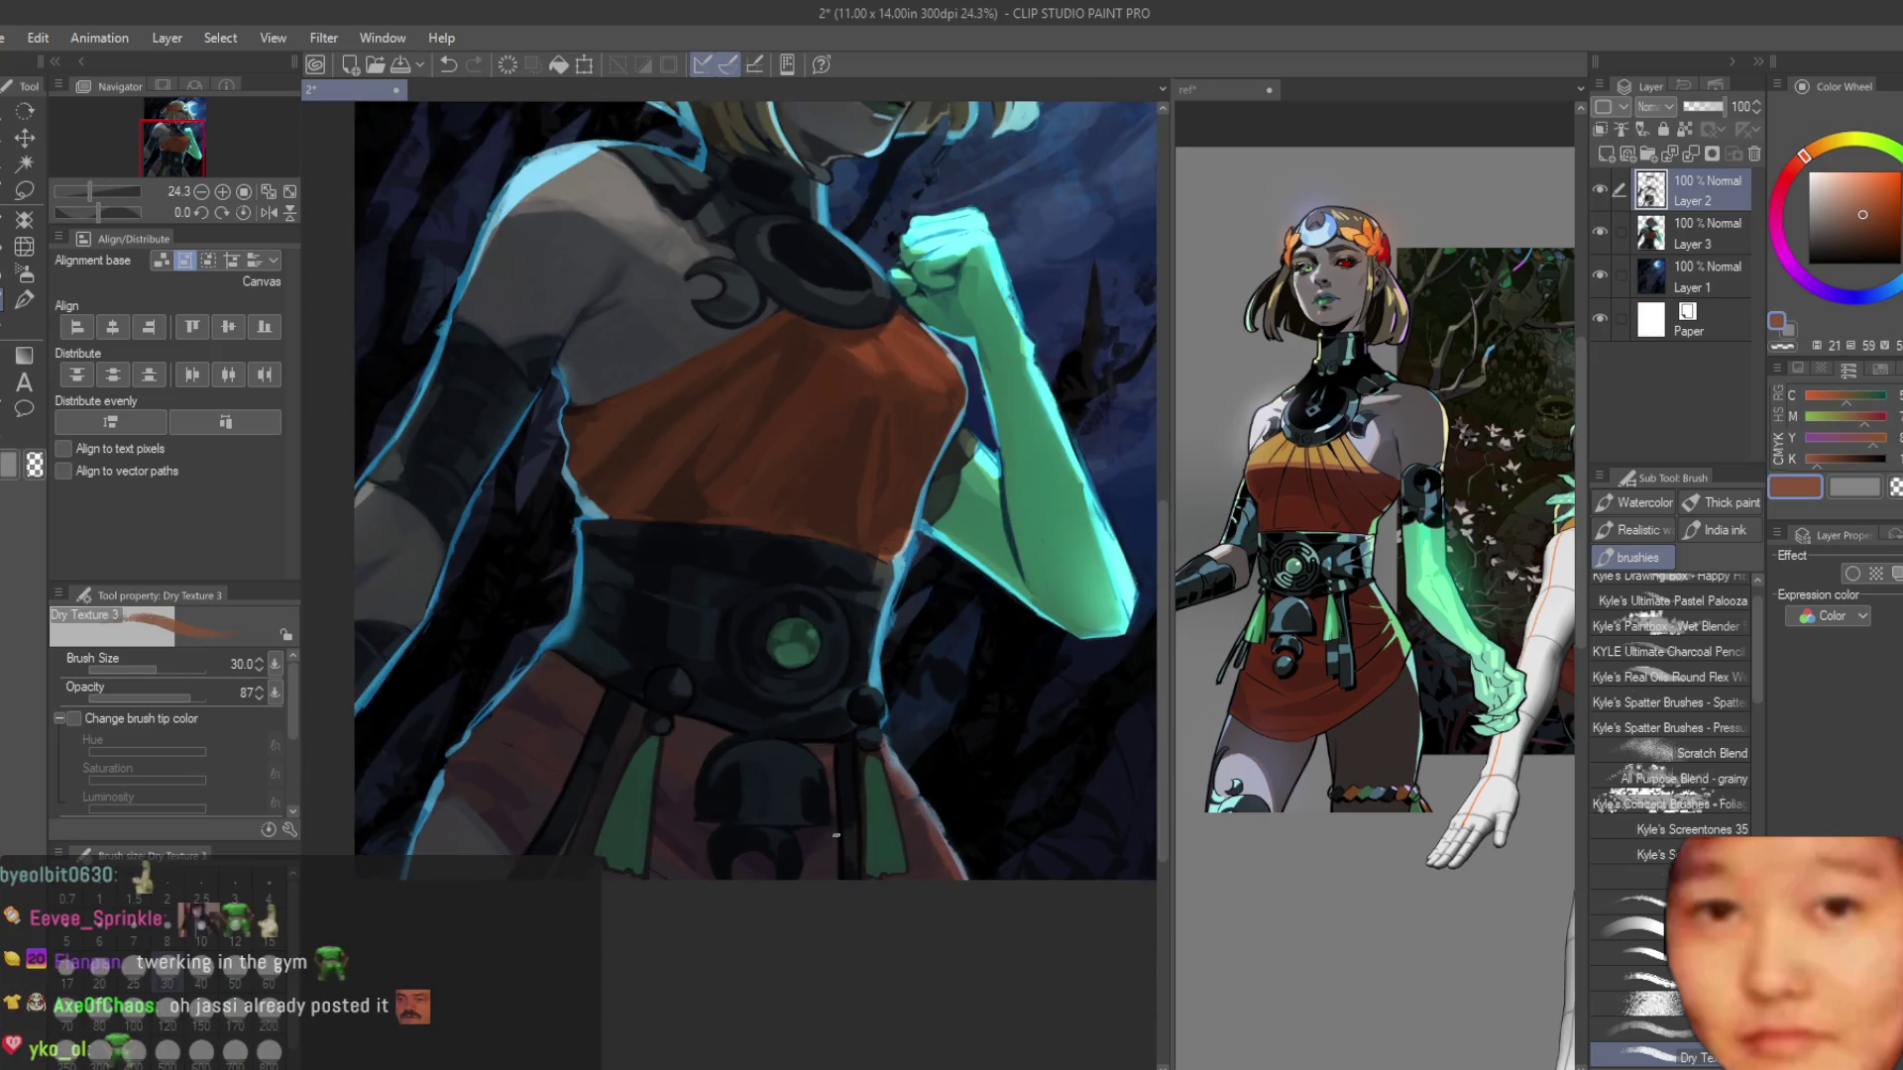
pyautogui.scroll(1, 835, 835)
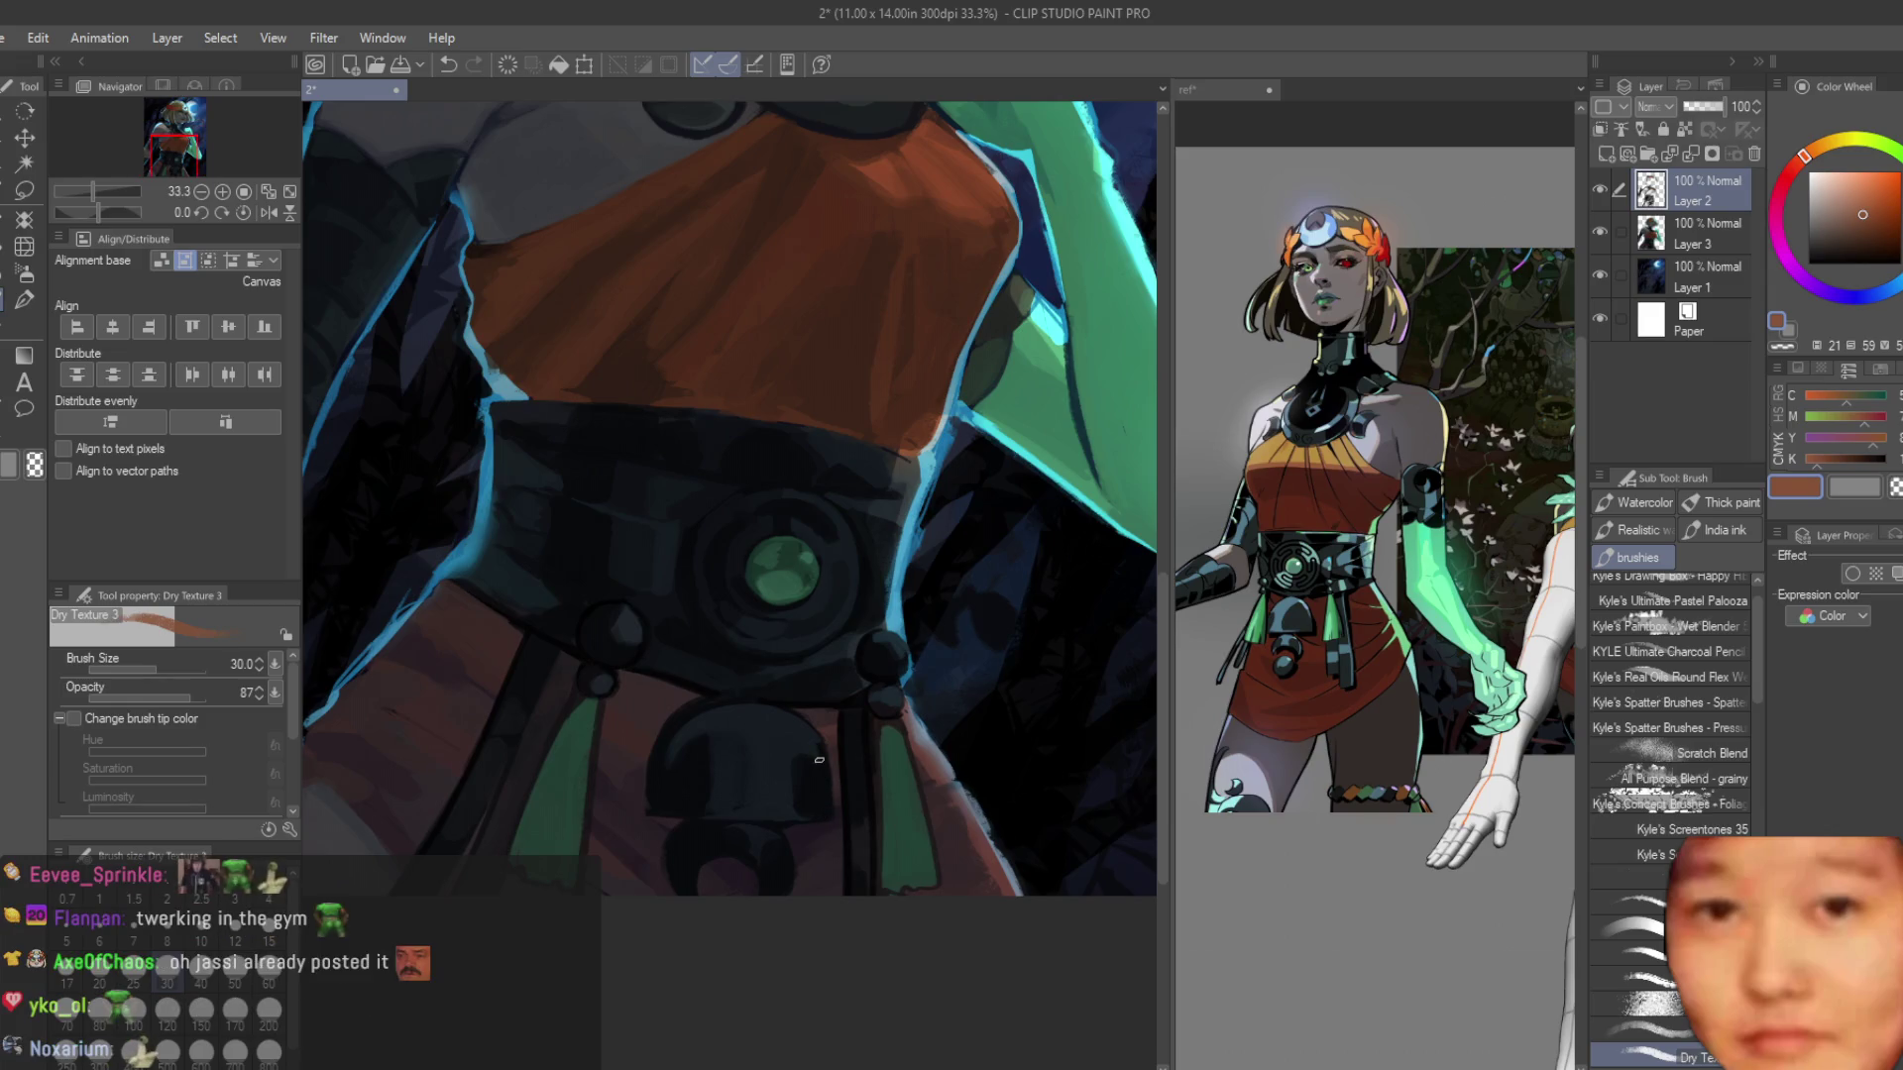
pyautogui.keyDown('alt'); pyautogui.click(813, 766); pyautogui.keyUp('alt')
pyautogui.scroll(3, 818, 753)
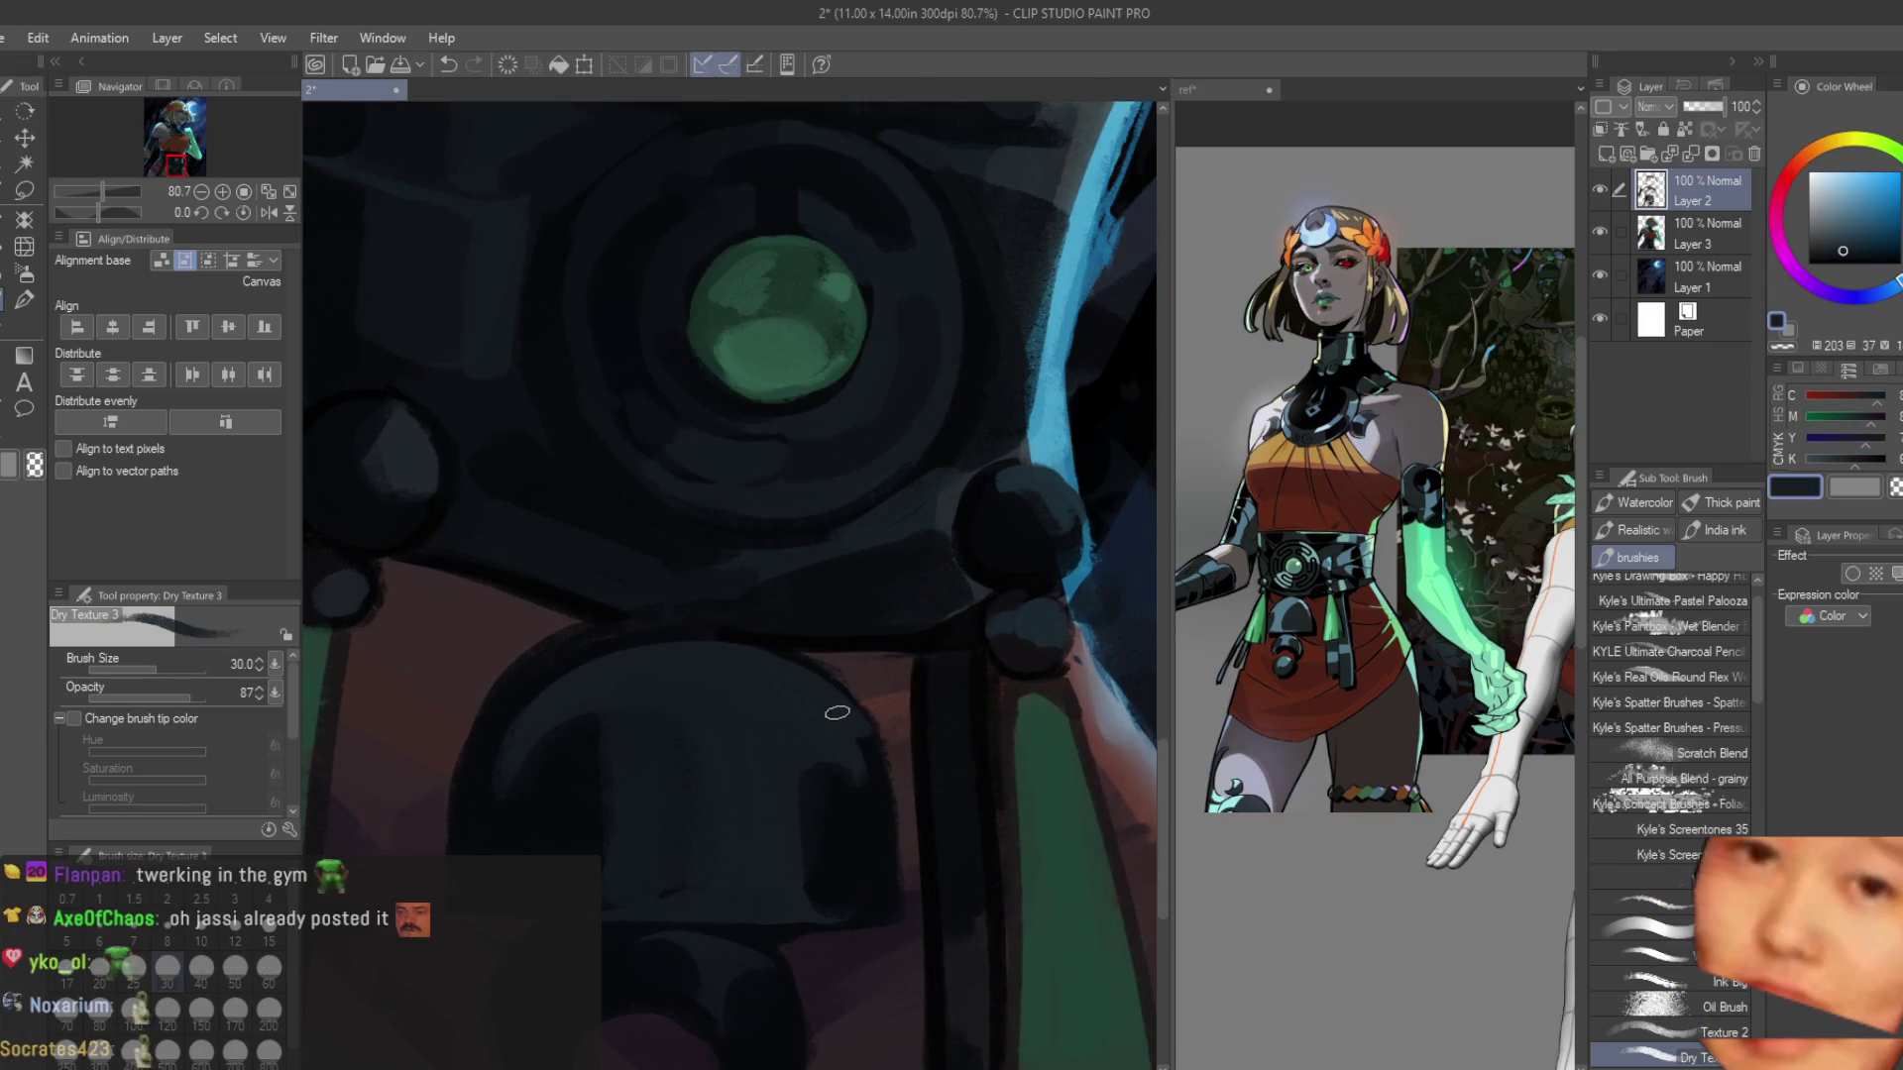
# Darken the dome's right and bottom edges and outline the lower circle in dark blue.
pyautogui.moveTo(870, 778)
pyautogui.mouseDown()
pyautogui.moveTo(892, 897)
pyautogui.moveTo(862, 857)
pyautogui.mouseUp()
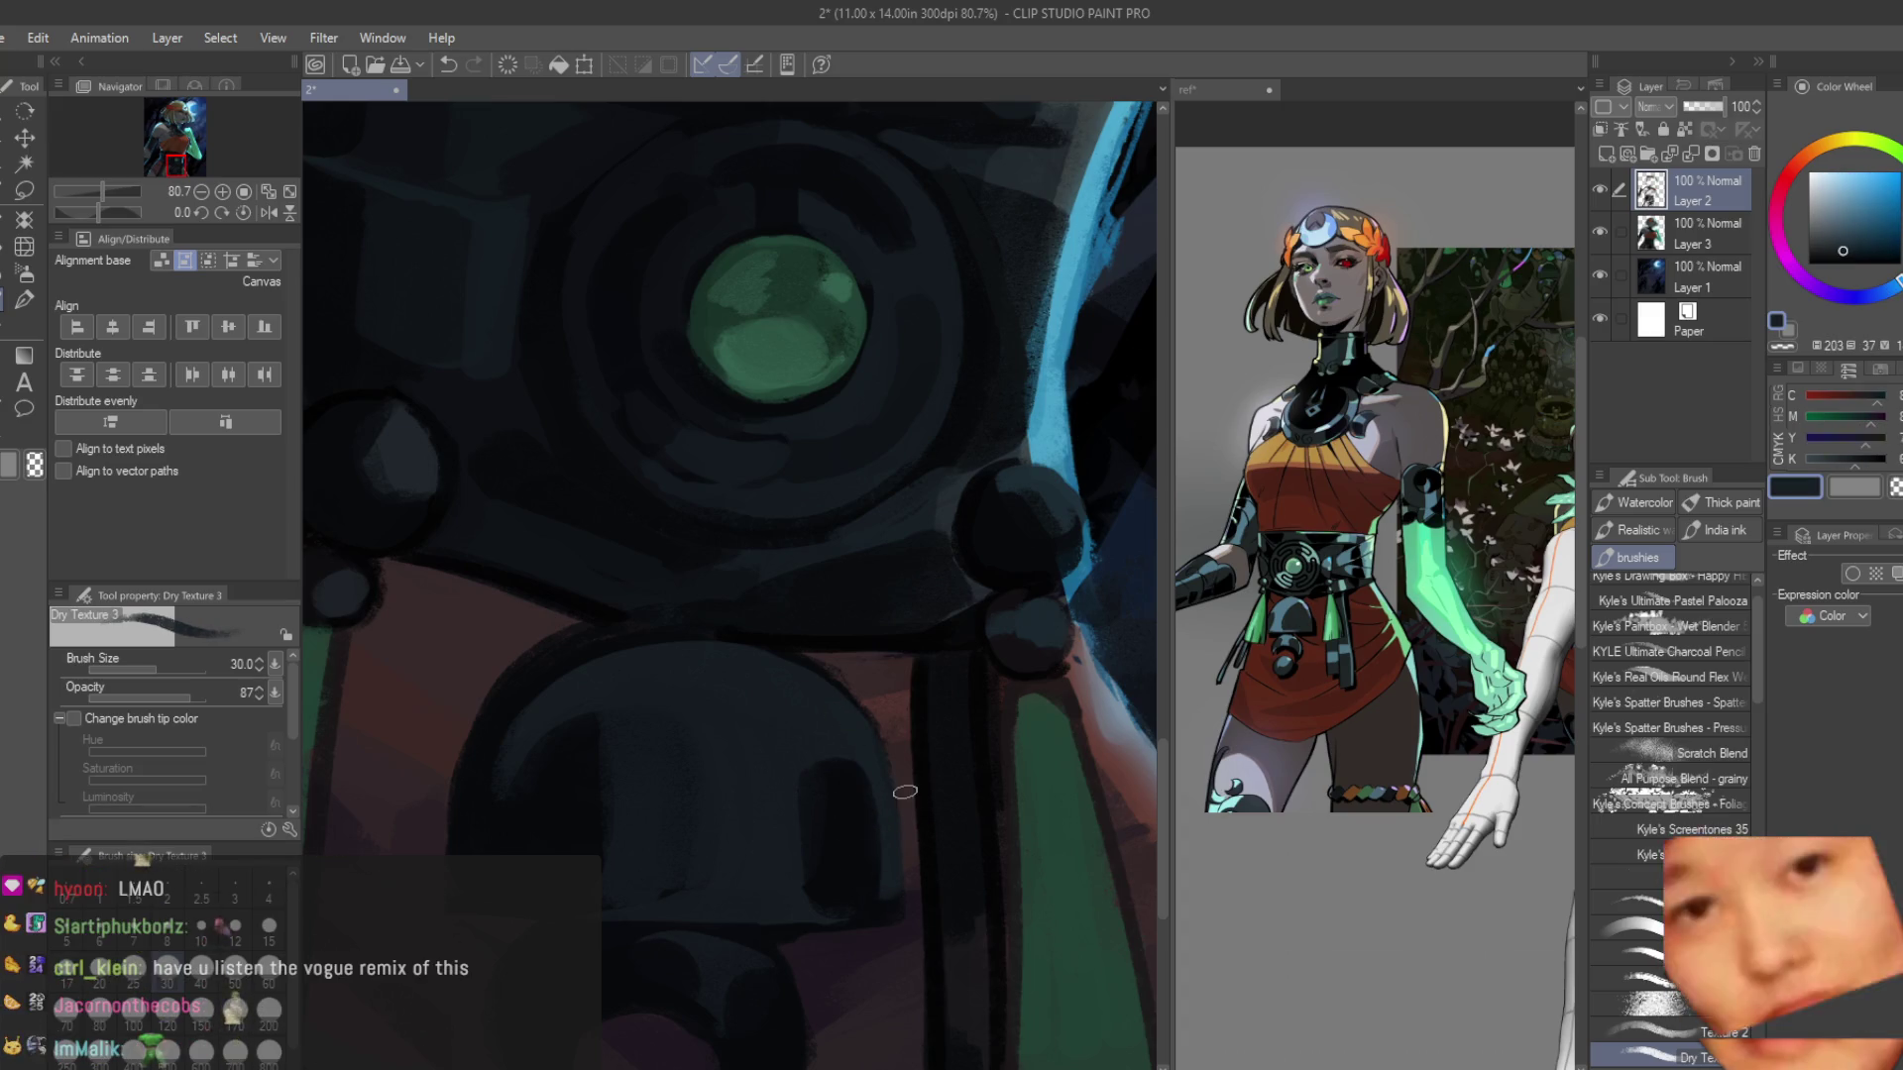
pyautogui.scroll(-4, 905, 792)
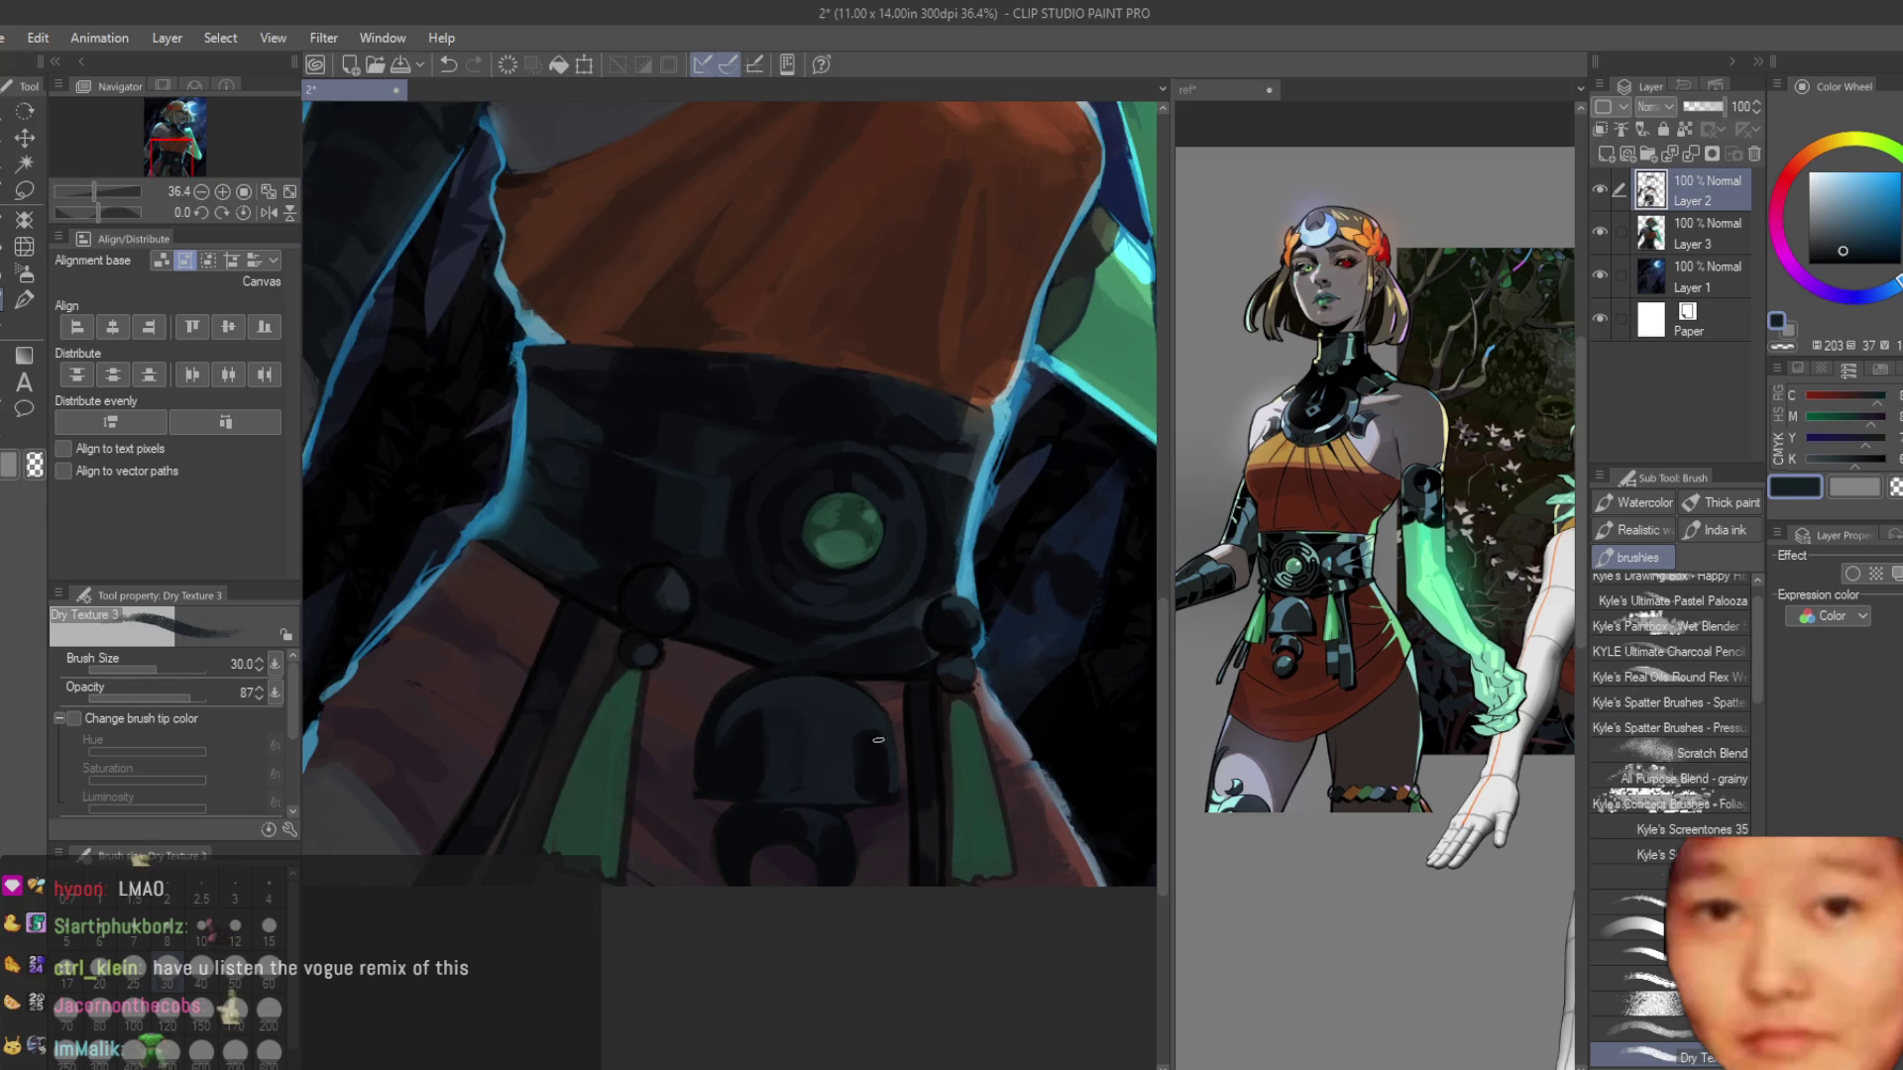
pyautogui.scroll(3, 877, 755)
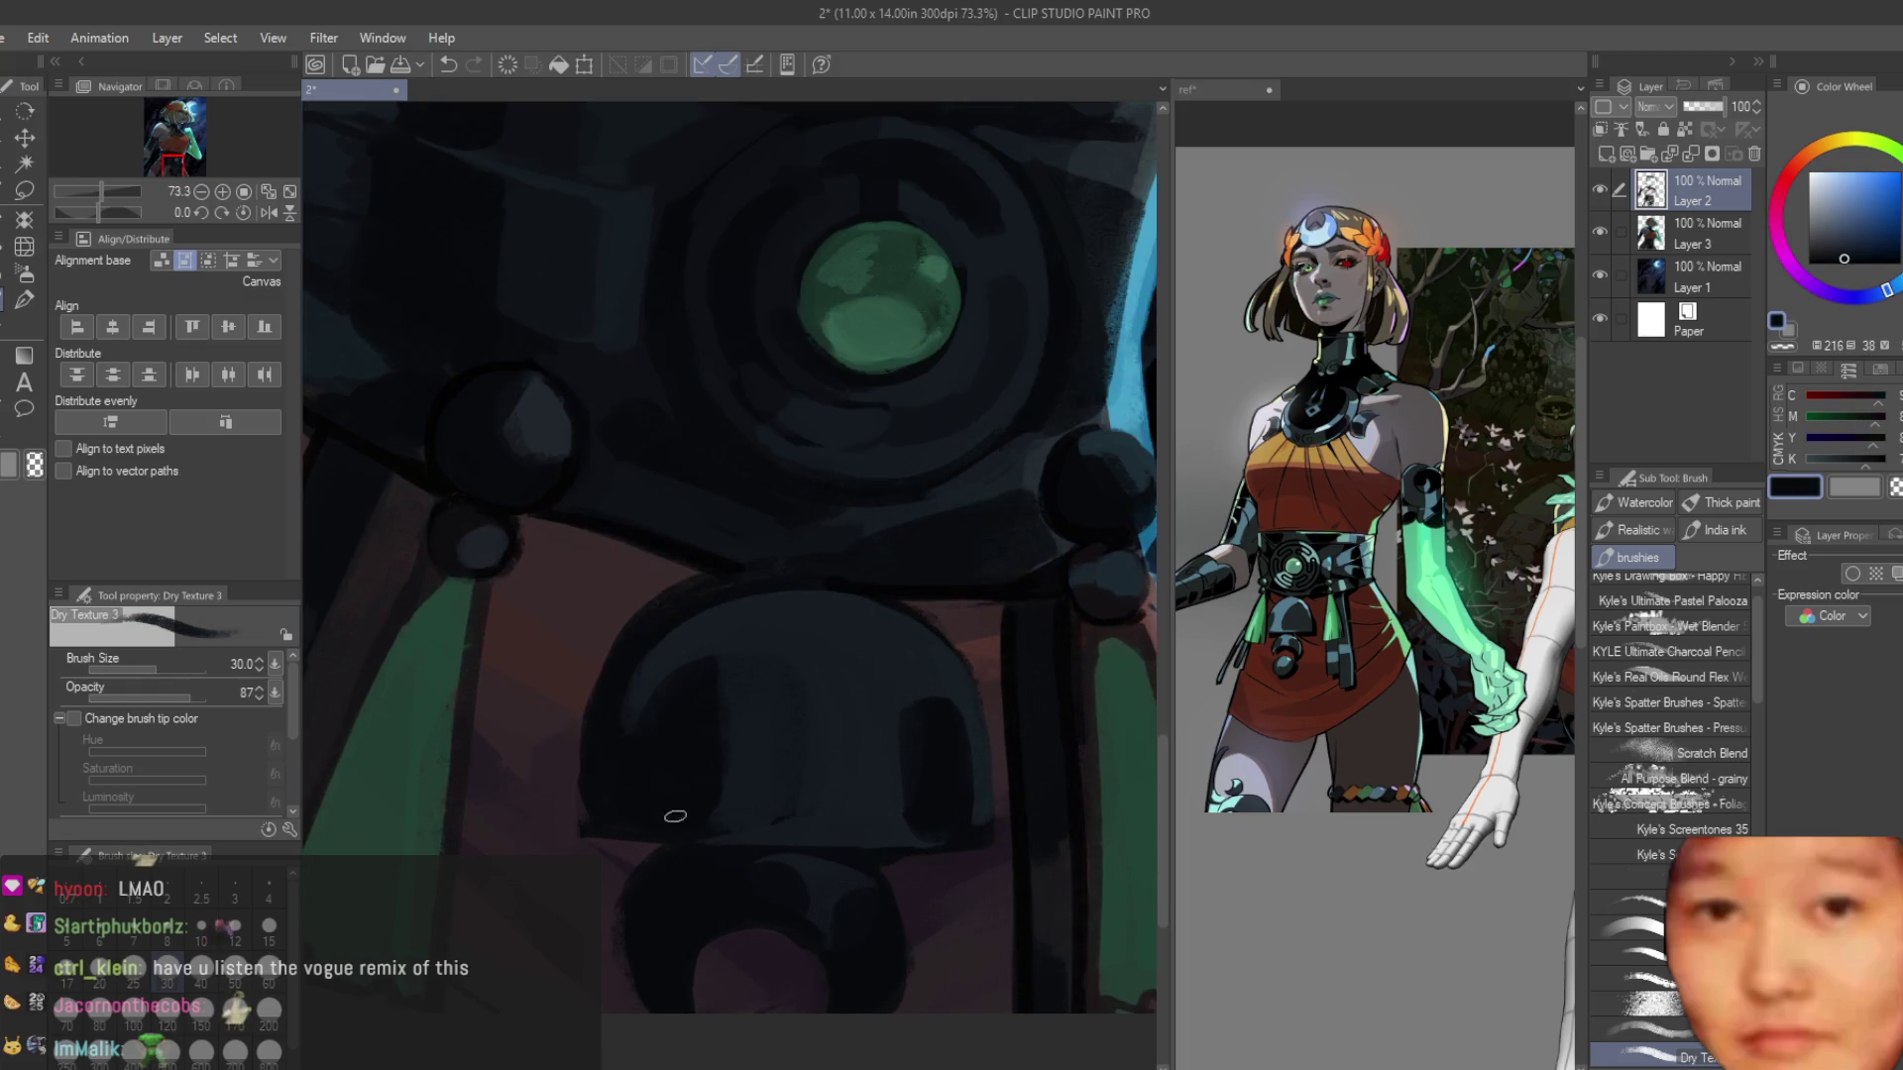
pyautogui.keyDown('alt'); pyautogui.click(625, 644); pyautogui.keyUp('alt')
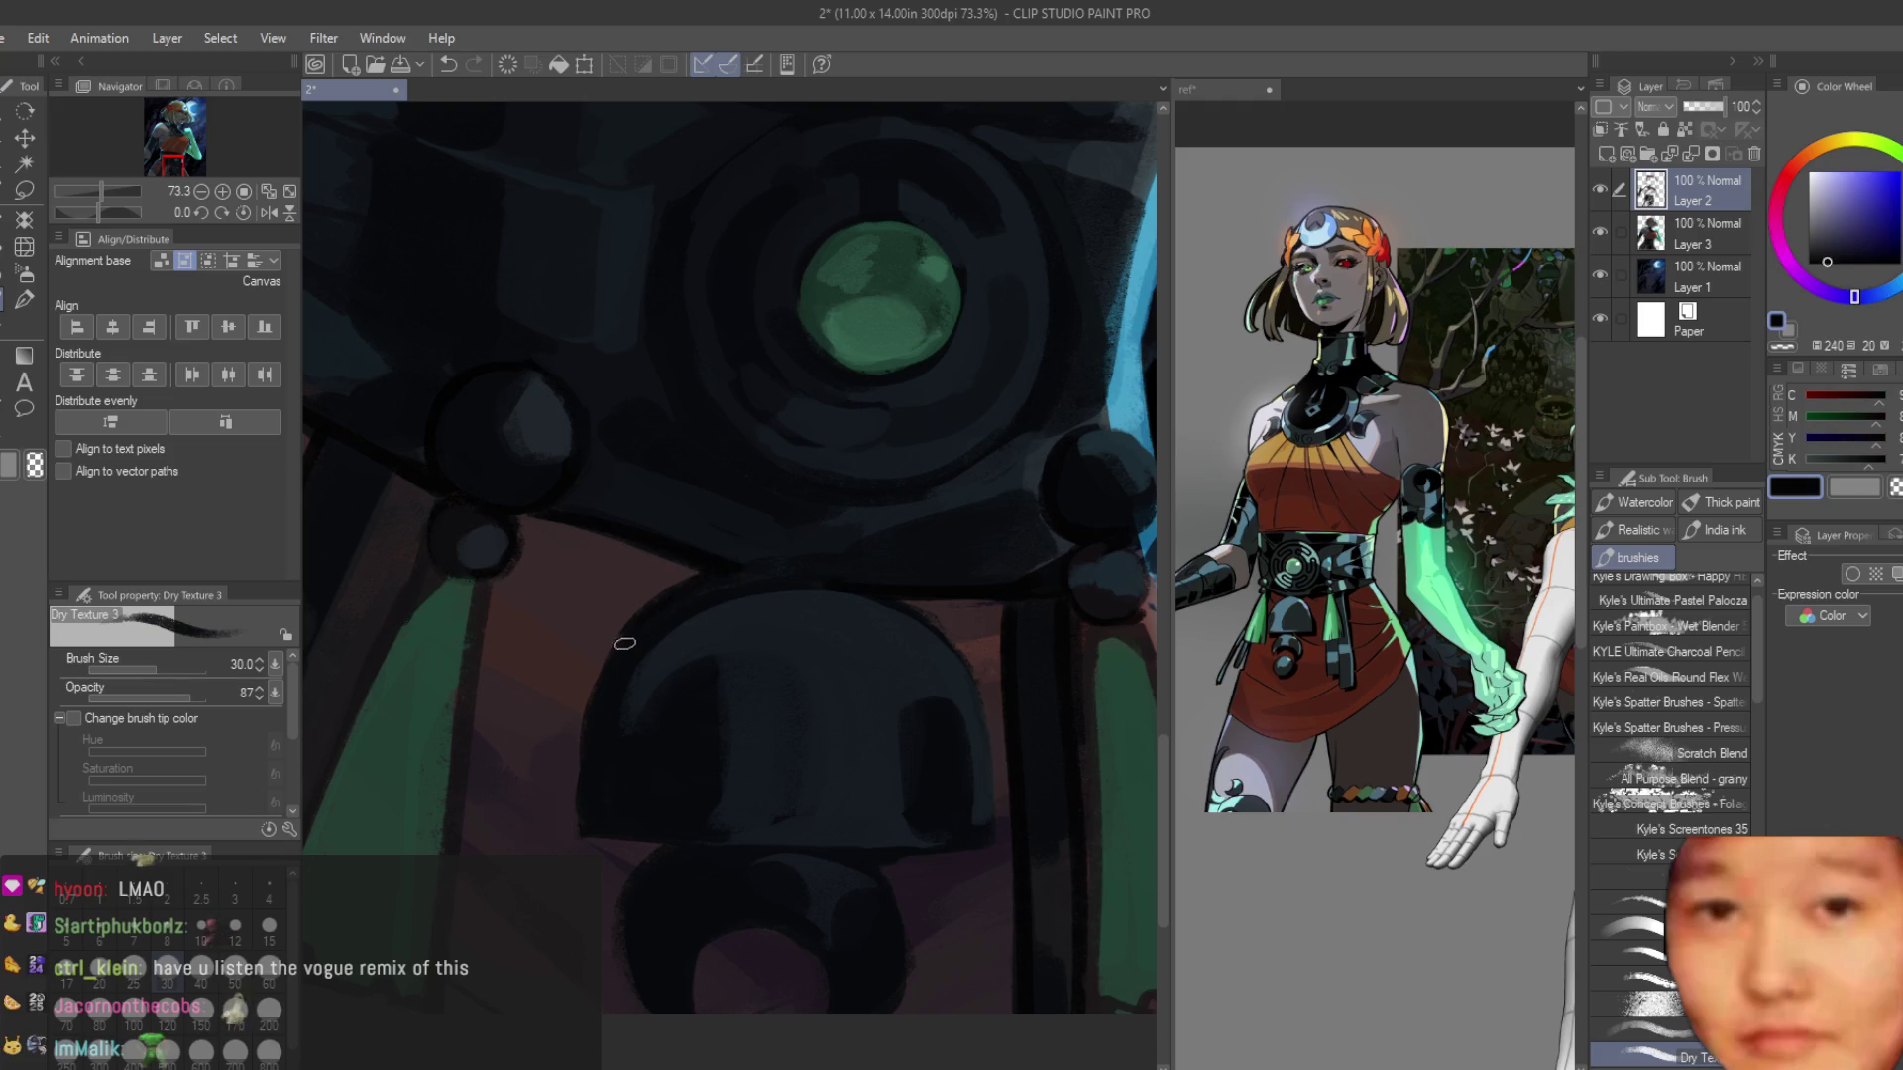
pyautogui.moveTo(763, 843); pyautogui.dragTo(657, 836)
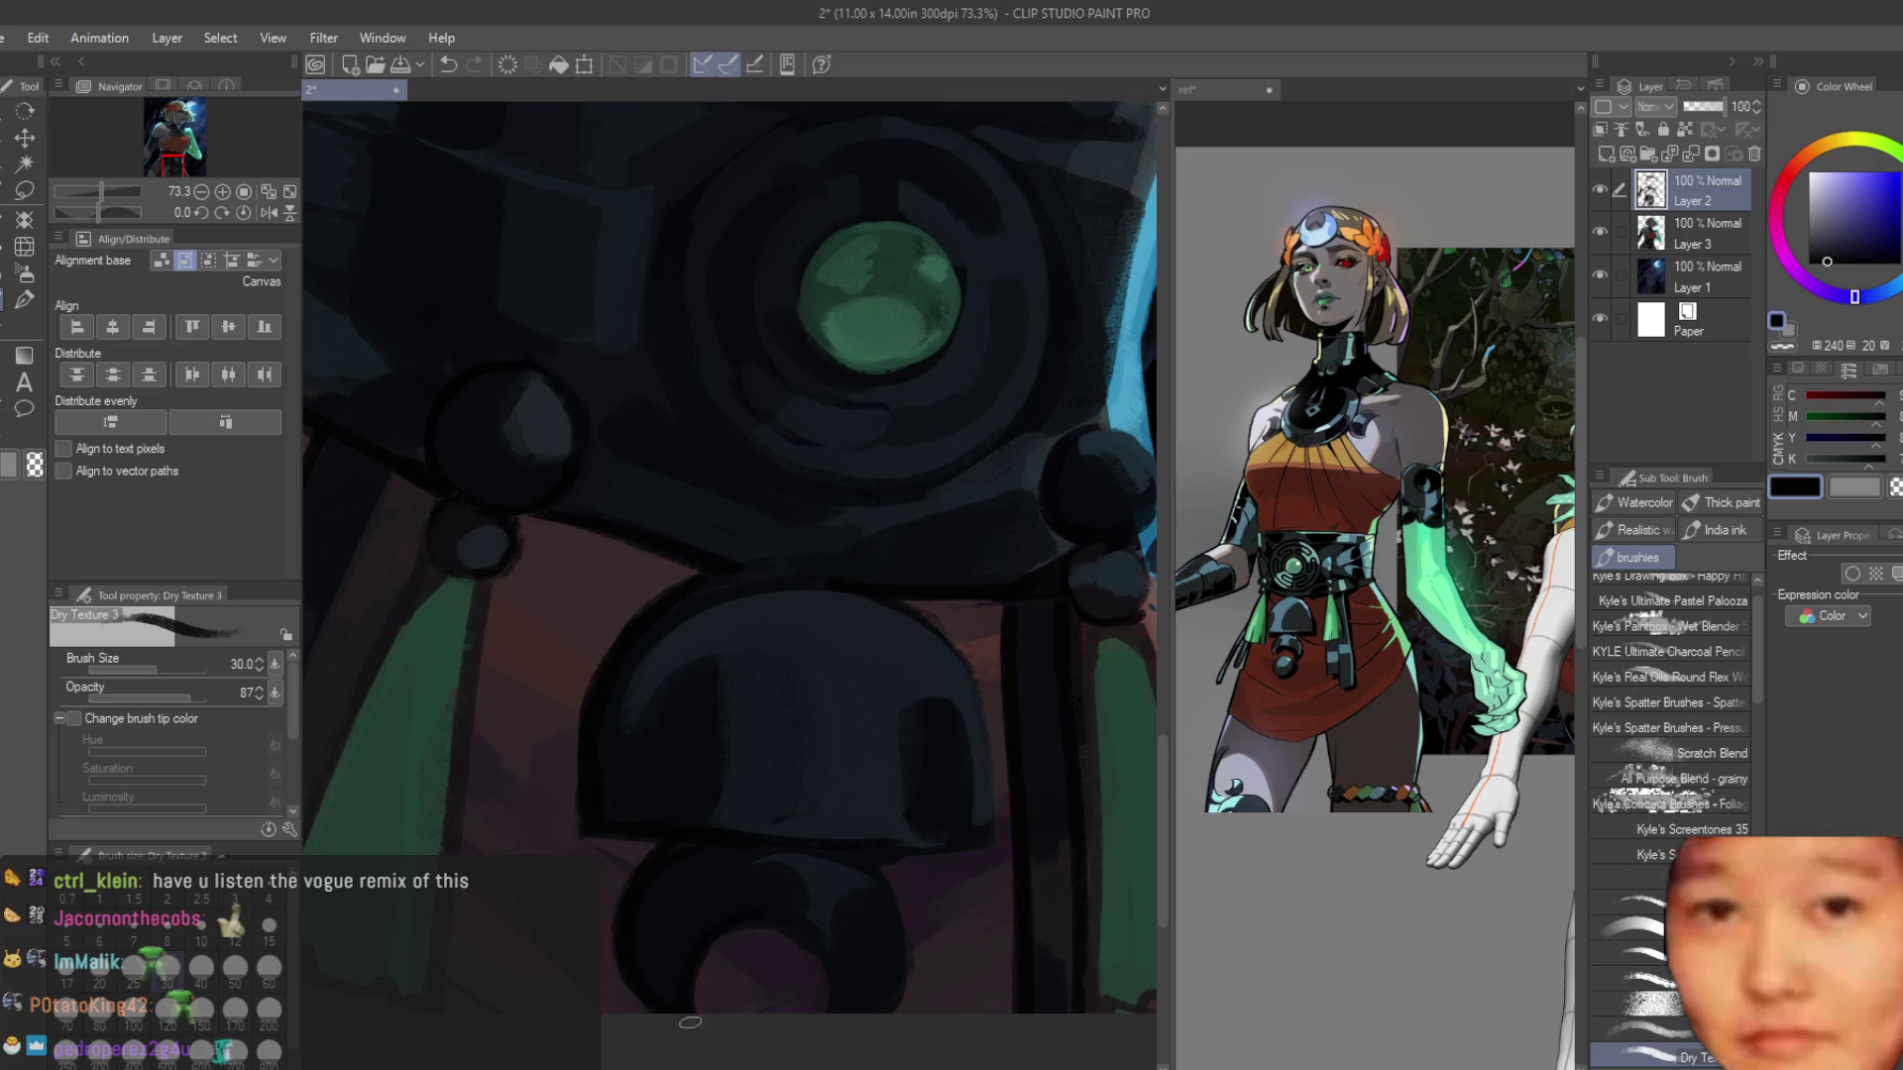
pyautogui.moveTo(694, 1013); pyautogui.dragTo(719, 936)
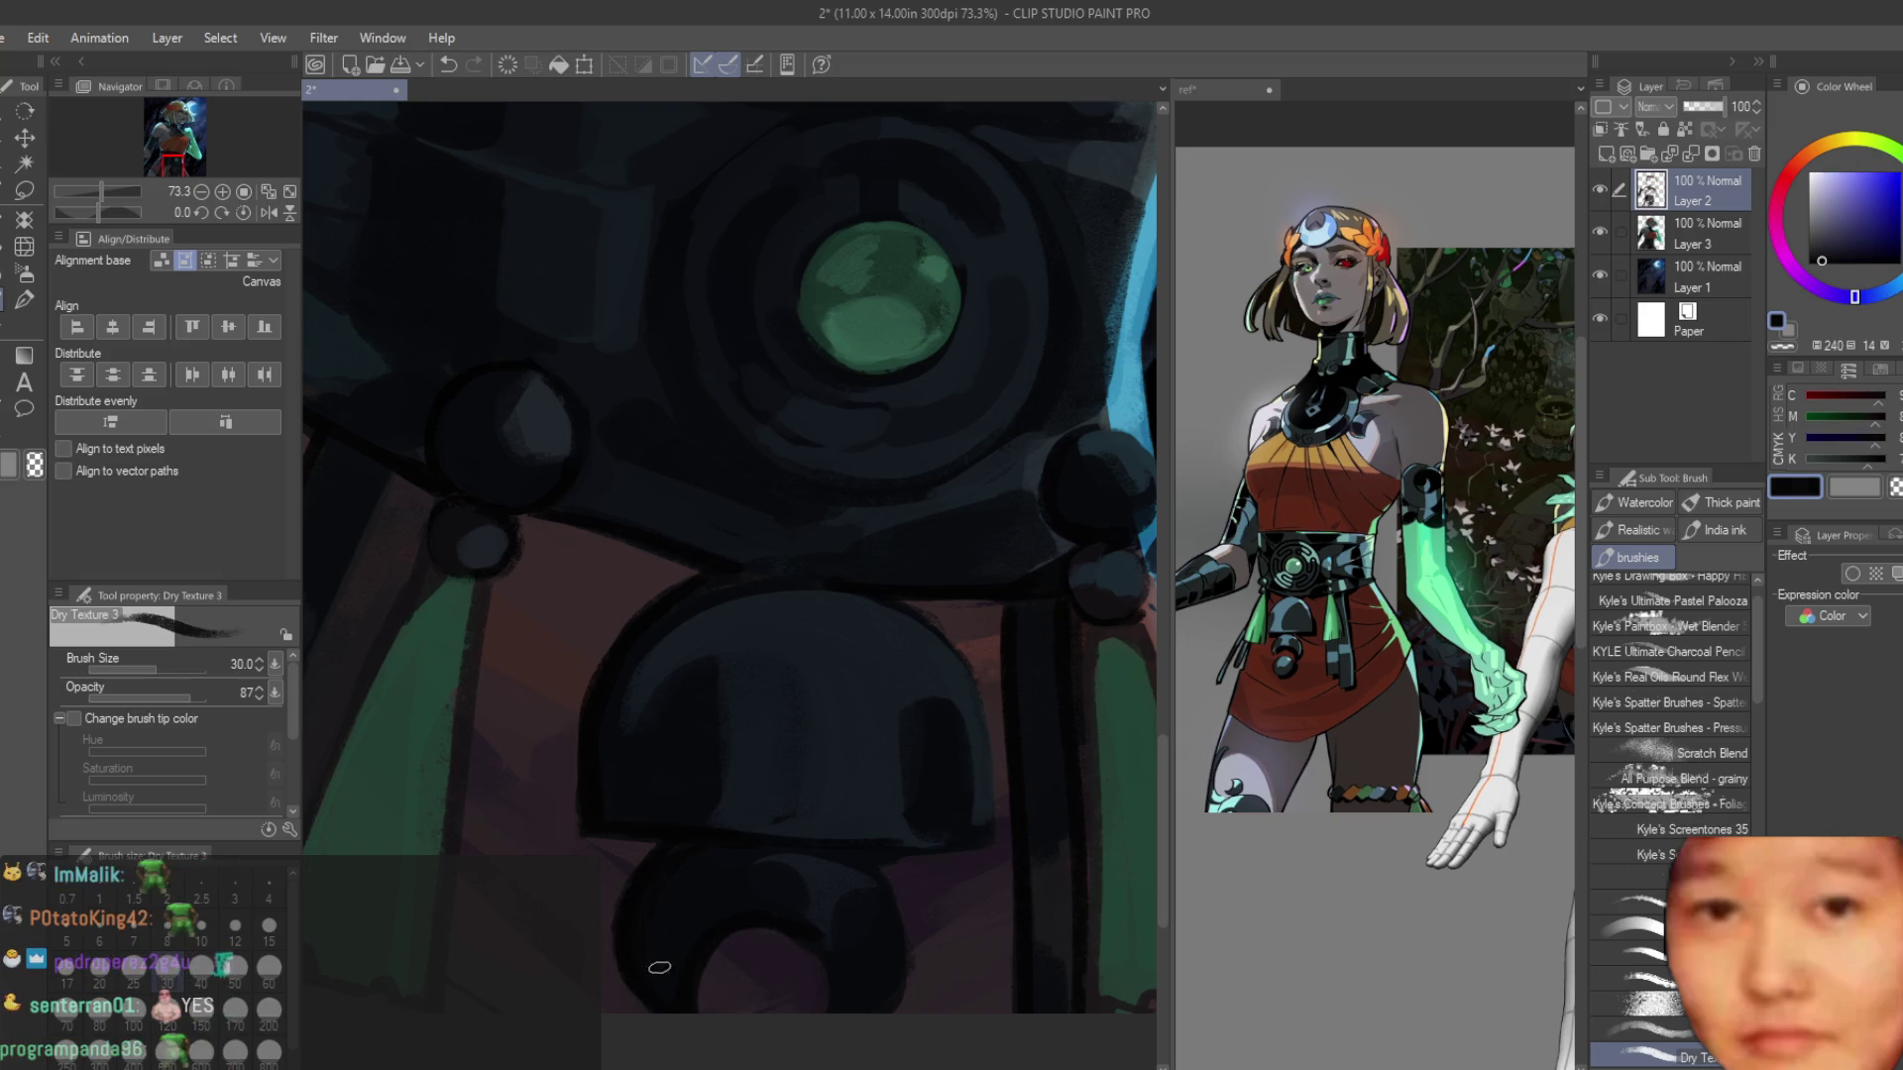
pyautogui.keyDown('alt'); pyautogui.click(706, 880); pyautogui.keyUp('alt')
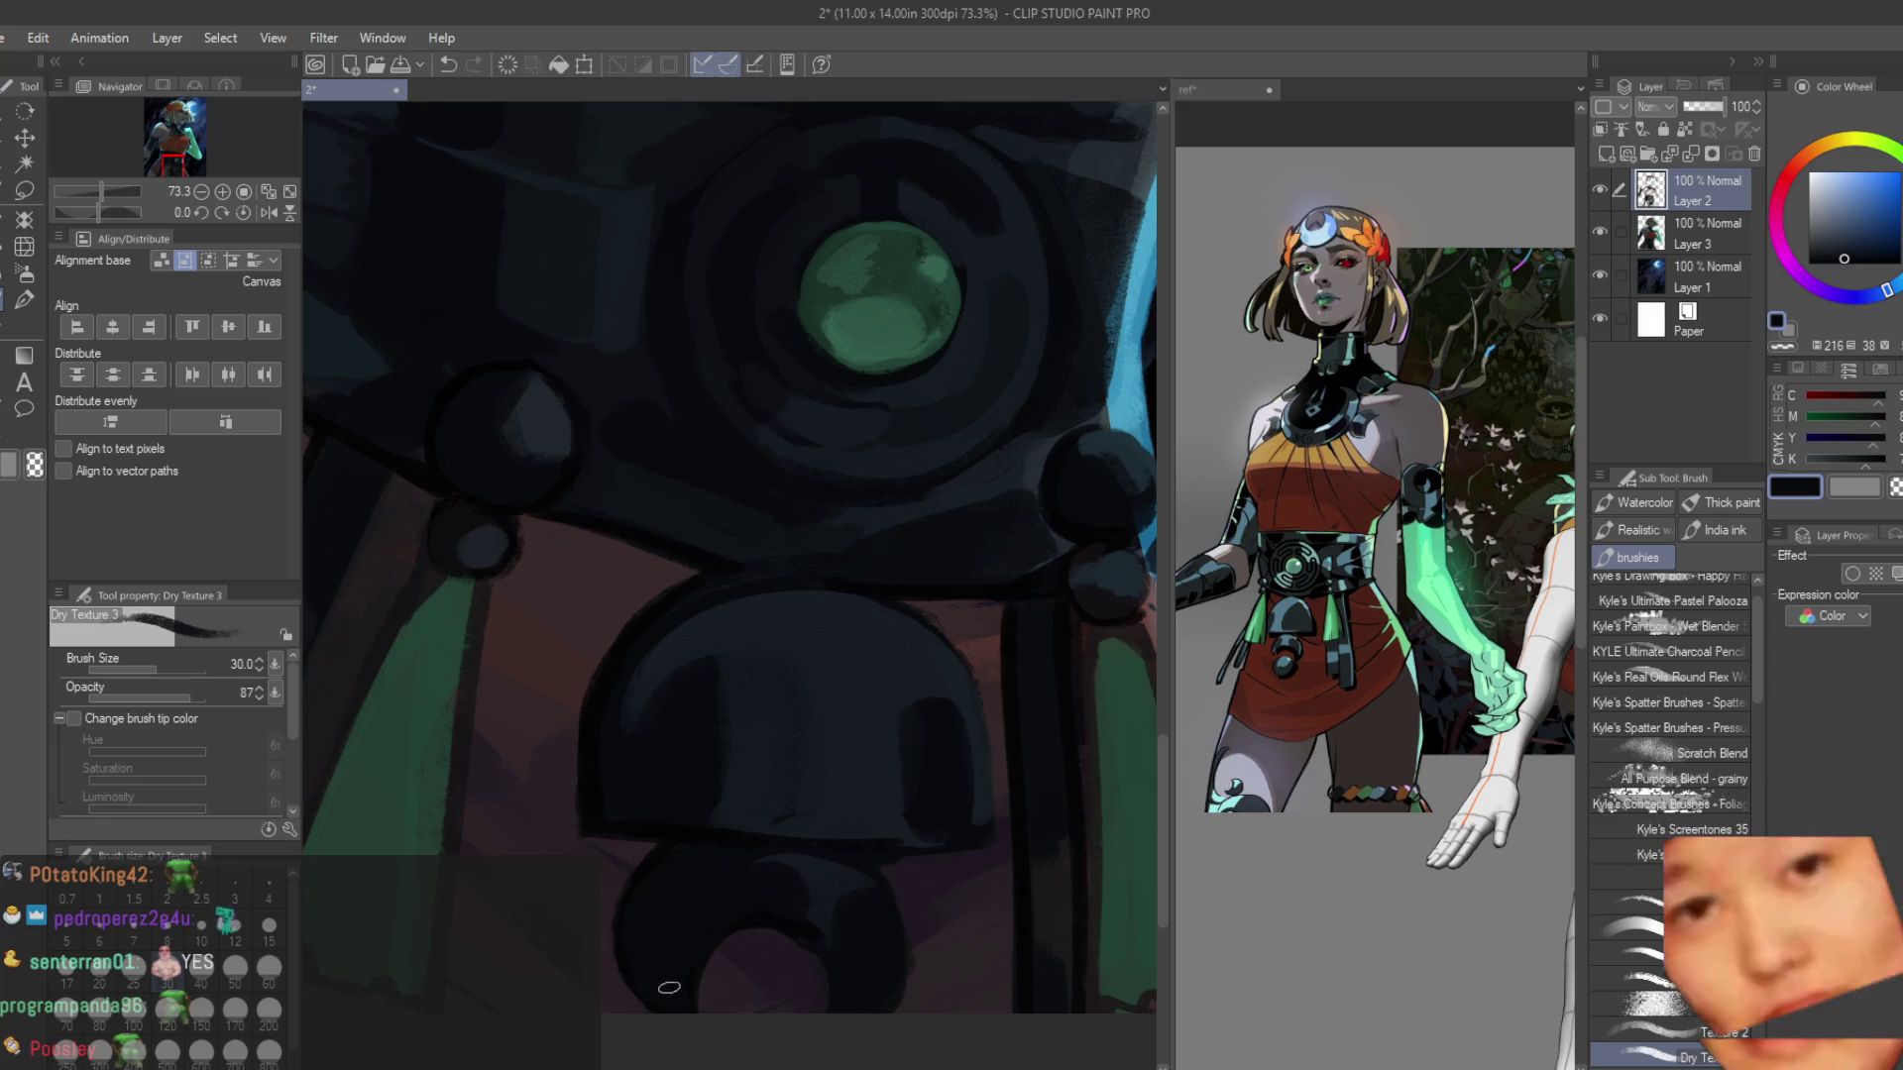
pyautogui.scroll(2, 834, 930)
pyautogui.scroll(1, 834, 929)
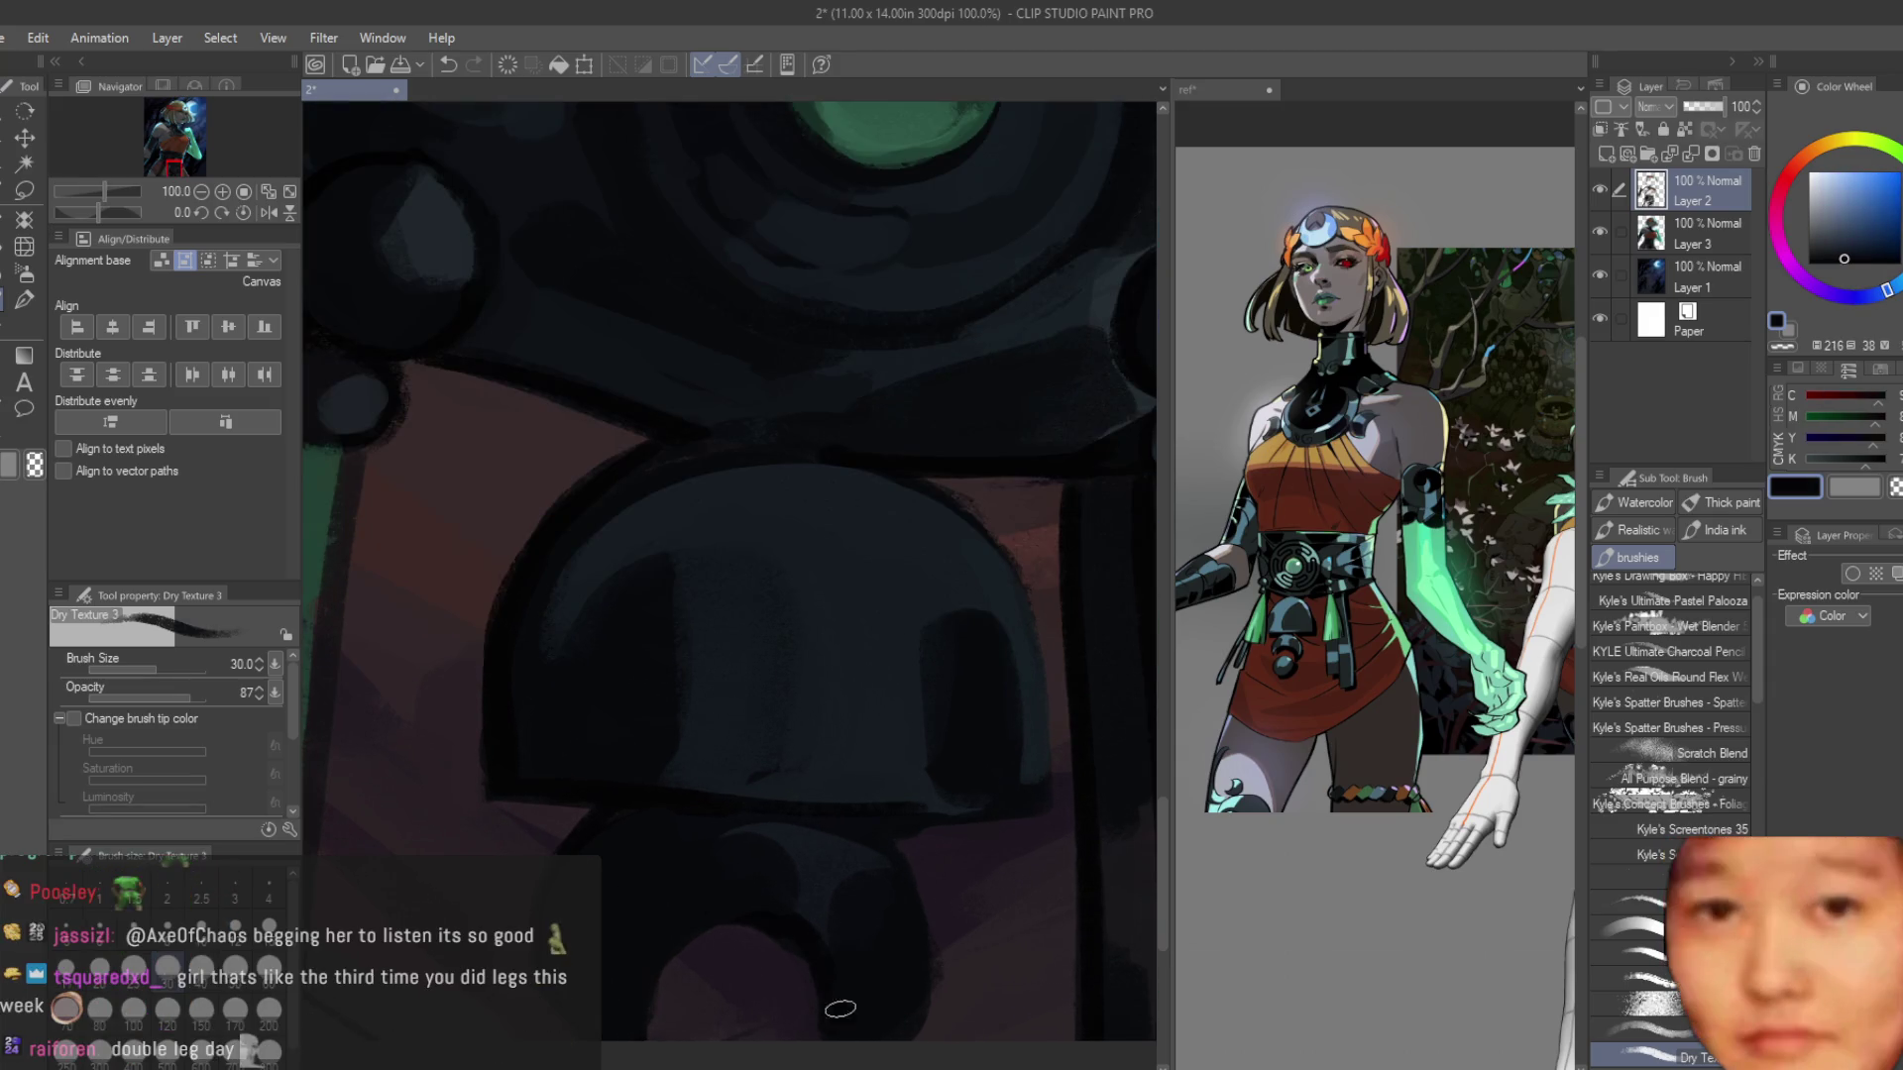
pyautogui.keyDown('alt'); pyautogui.click(774, 924); pyautogui.keyUp('alt')
pyautogui.keyDown('alt'); pyautogui.click(774, 924); pyautogui.keyUp('alt')
pyautogui.moveTo(674, 952); pyautogui.dragTo(823, 946)
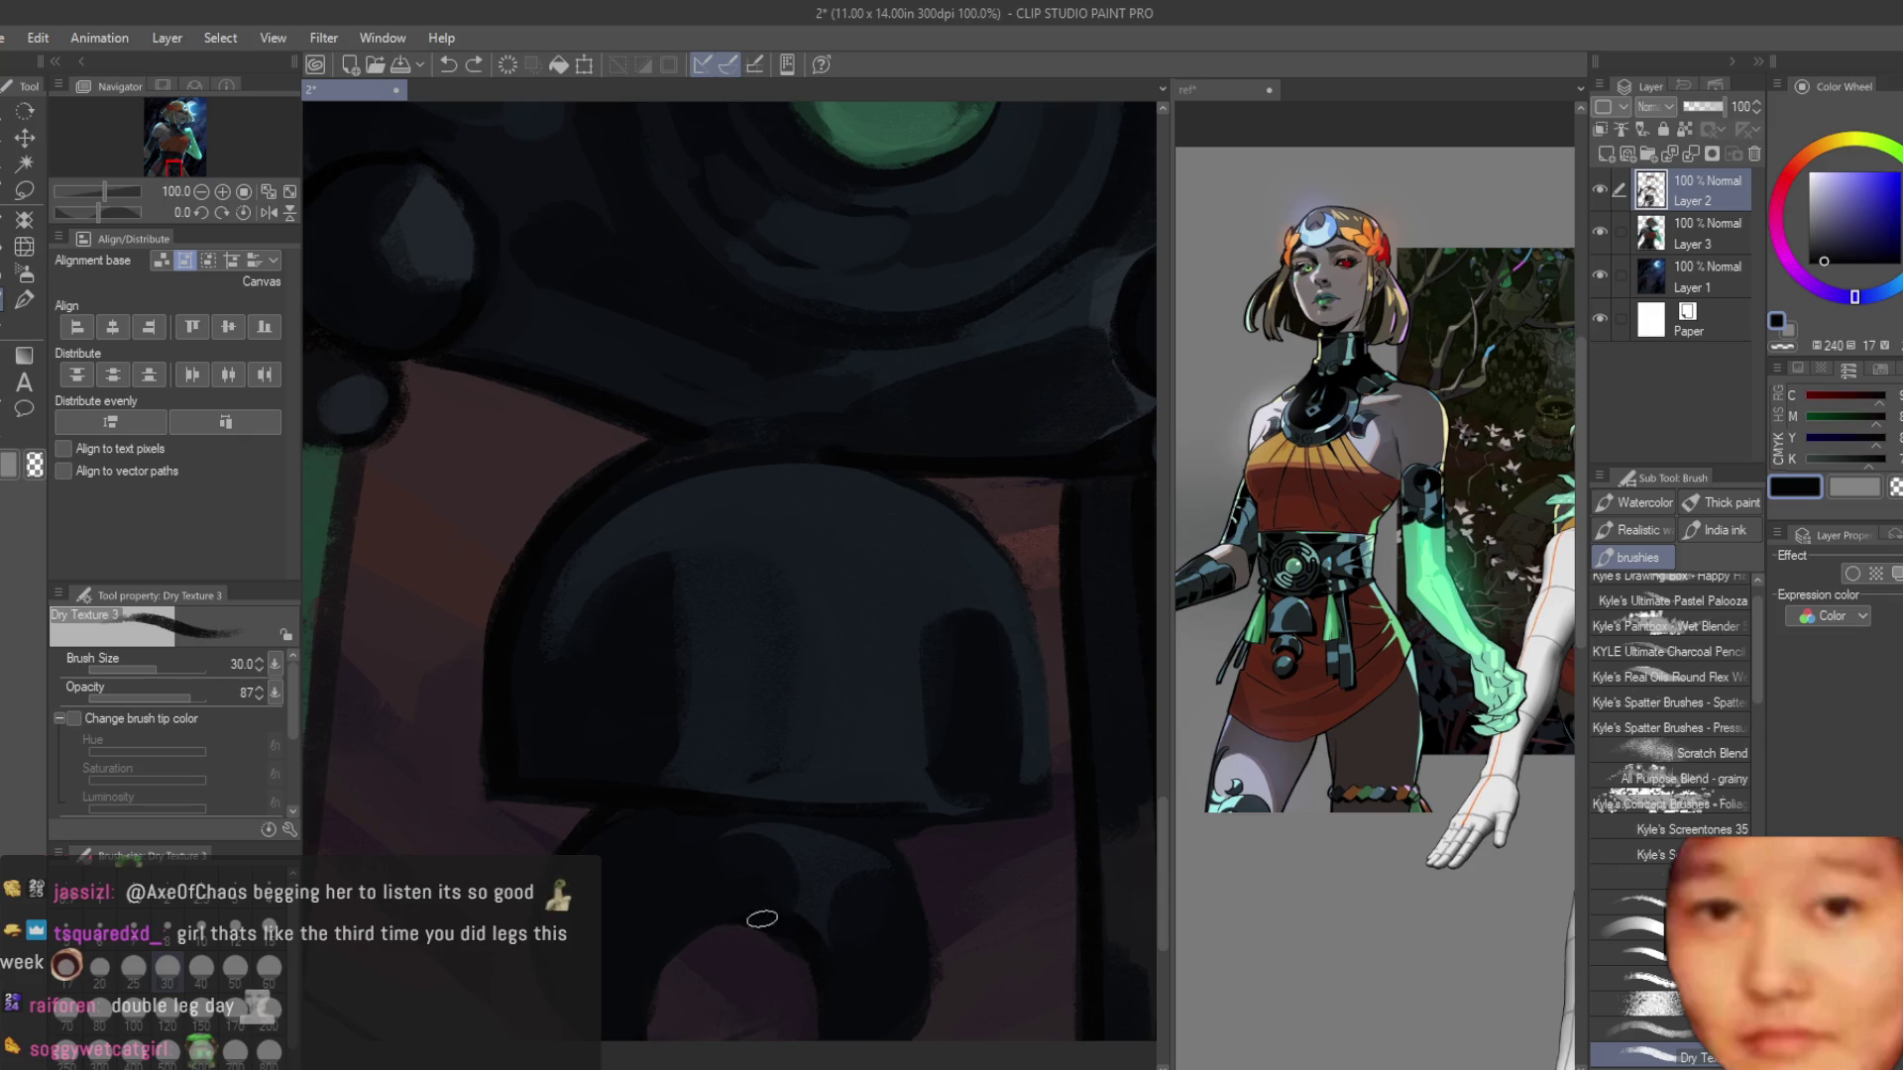
# Sample belt blues and a purple-grey from the skirt, then save the painting.
pyautogui.keyDown('alt'); pyautogui.click(688, 900); pyautogui.keyUp('alt')
pyautogui.keyDown('alt'); pyautogui.click(806, 905); pyautogui.keyUp('alt')
pyautogui.keyDown('alt'); pyautogui.click(846, 939); pyautogui.keyUp('alt')
pyautogui.keyDown('alt'); pyautogui.click(931, 1006); pyautogui.keyUp('alt')
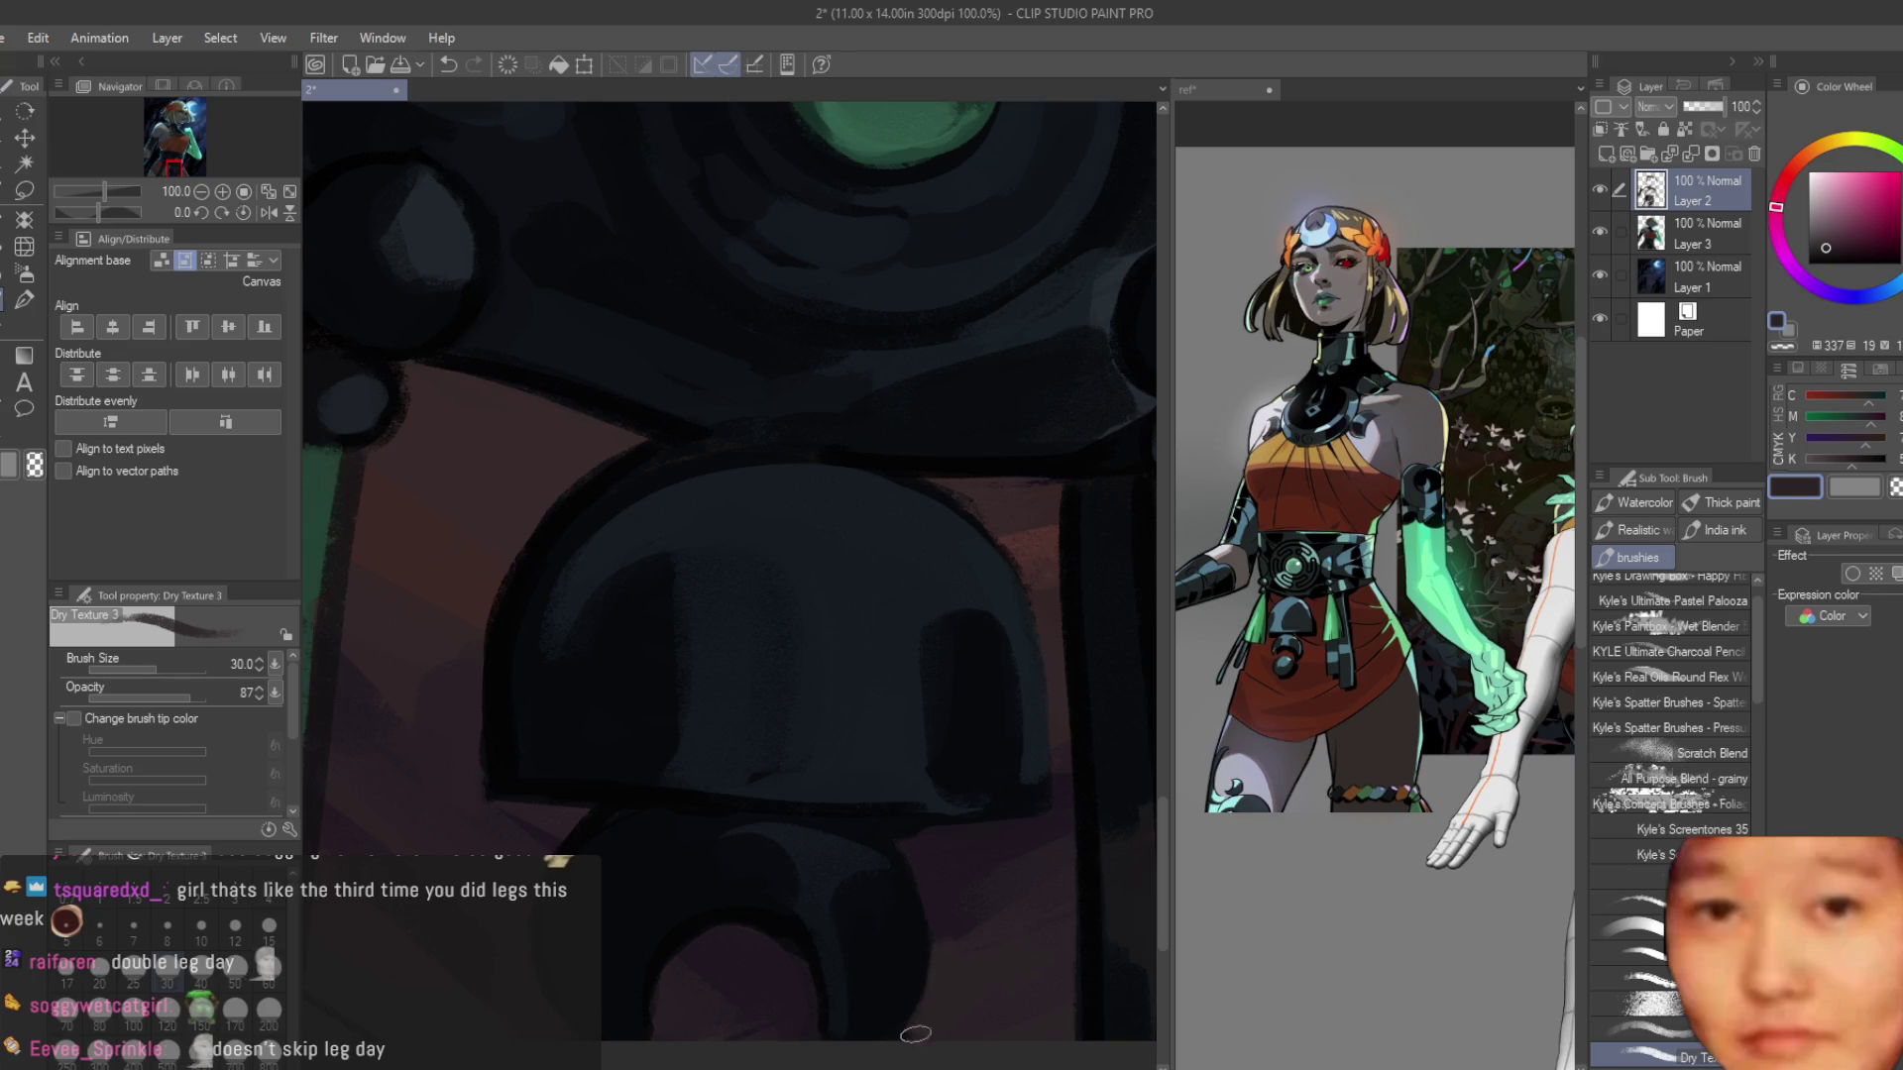
pyautogui.scroll(-2, 786, 860)
pyautogui.scroll(-1, 786, 860)
pyautogui.hotkey('ctrl', 's')
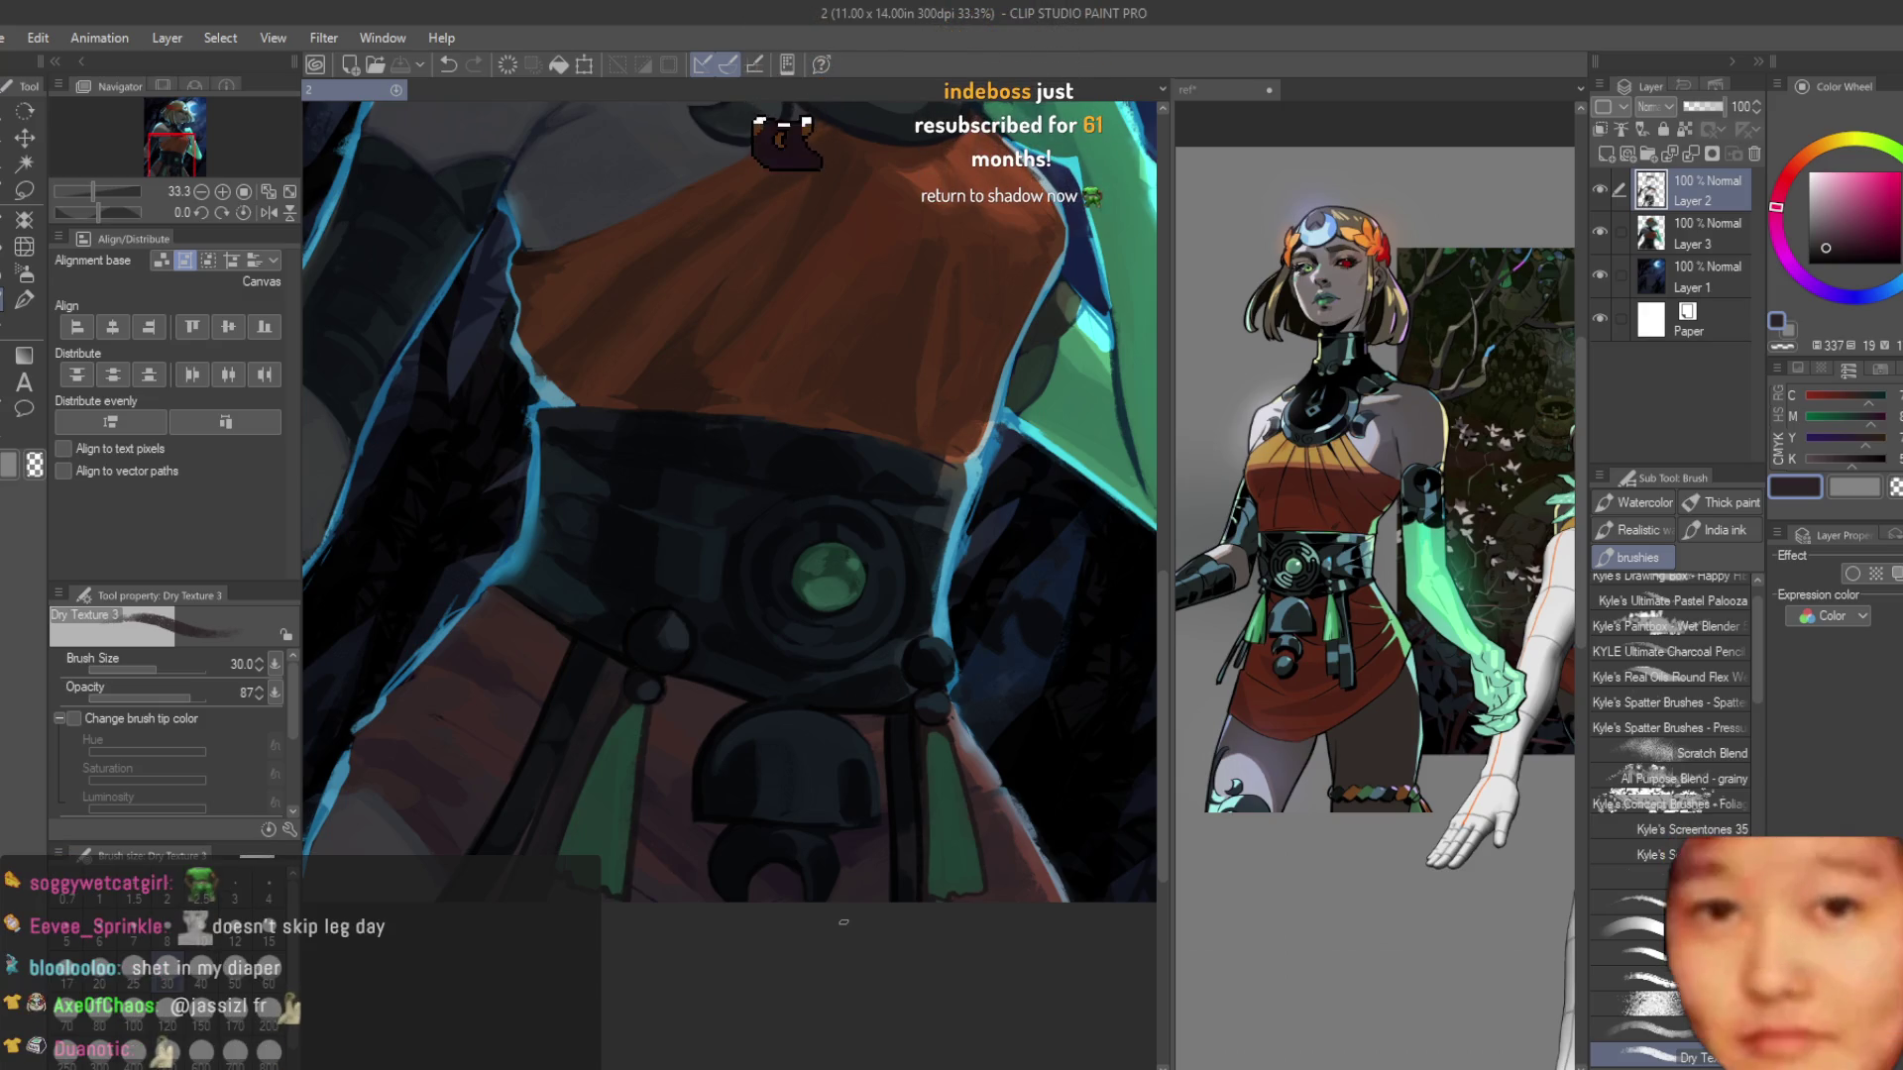
# Try a dark navy belt stroke, undo it, and reset the brush size from 20 to 30.
pyautogui.scroll(3, 823, 763)
pyautogui.scroll(1, 908, 678)
pyautogui.keyDown('alt'); pyautogui.click(774, 628); pyautogui.keyUp('alt')
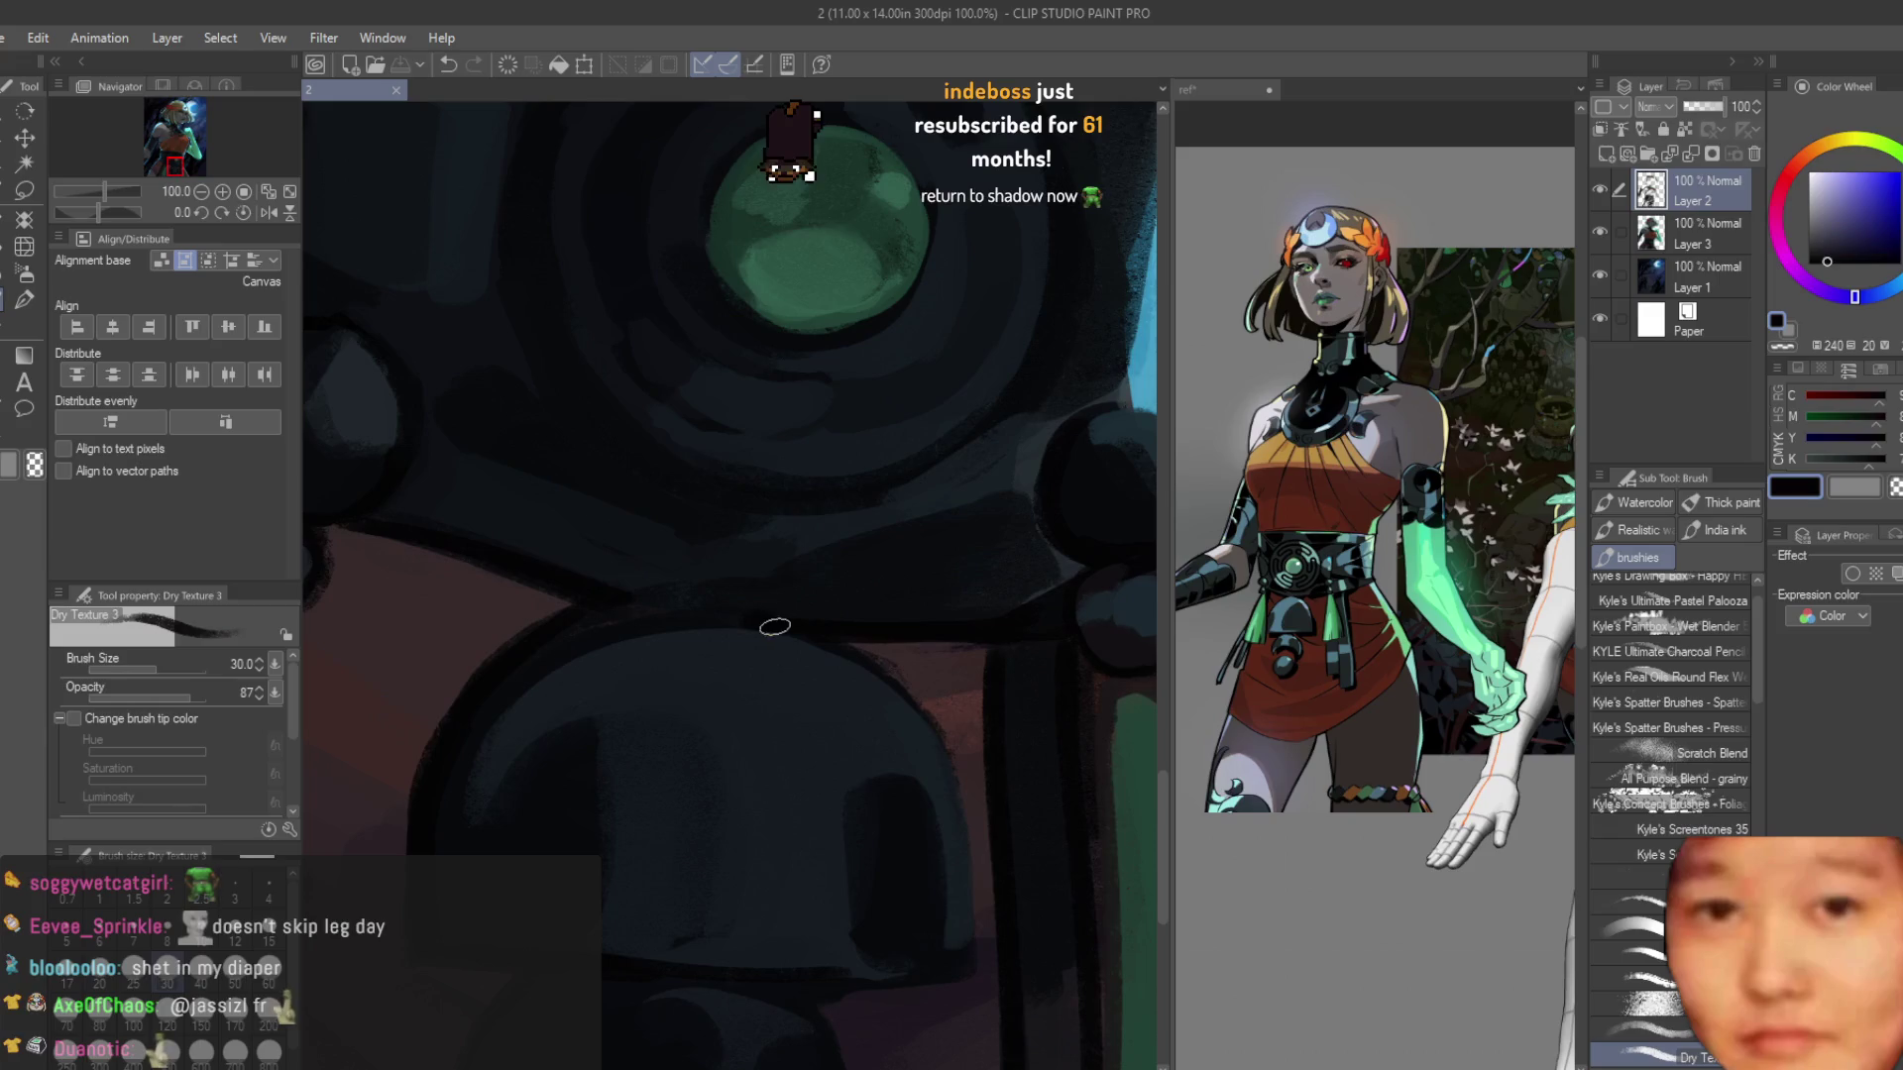
pyautogui.moveTo(871, 667)
pyautogui.mouseDown()
pyautogui.moveTo(968, 926)
pyautogui.moveTo(961, 842)
pyautogui.mouseUp()
pyautogui.hotkey('ctrl', 'z')
pyautogui.press('[')
pyautogui.press('[')
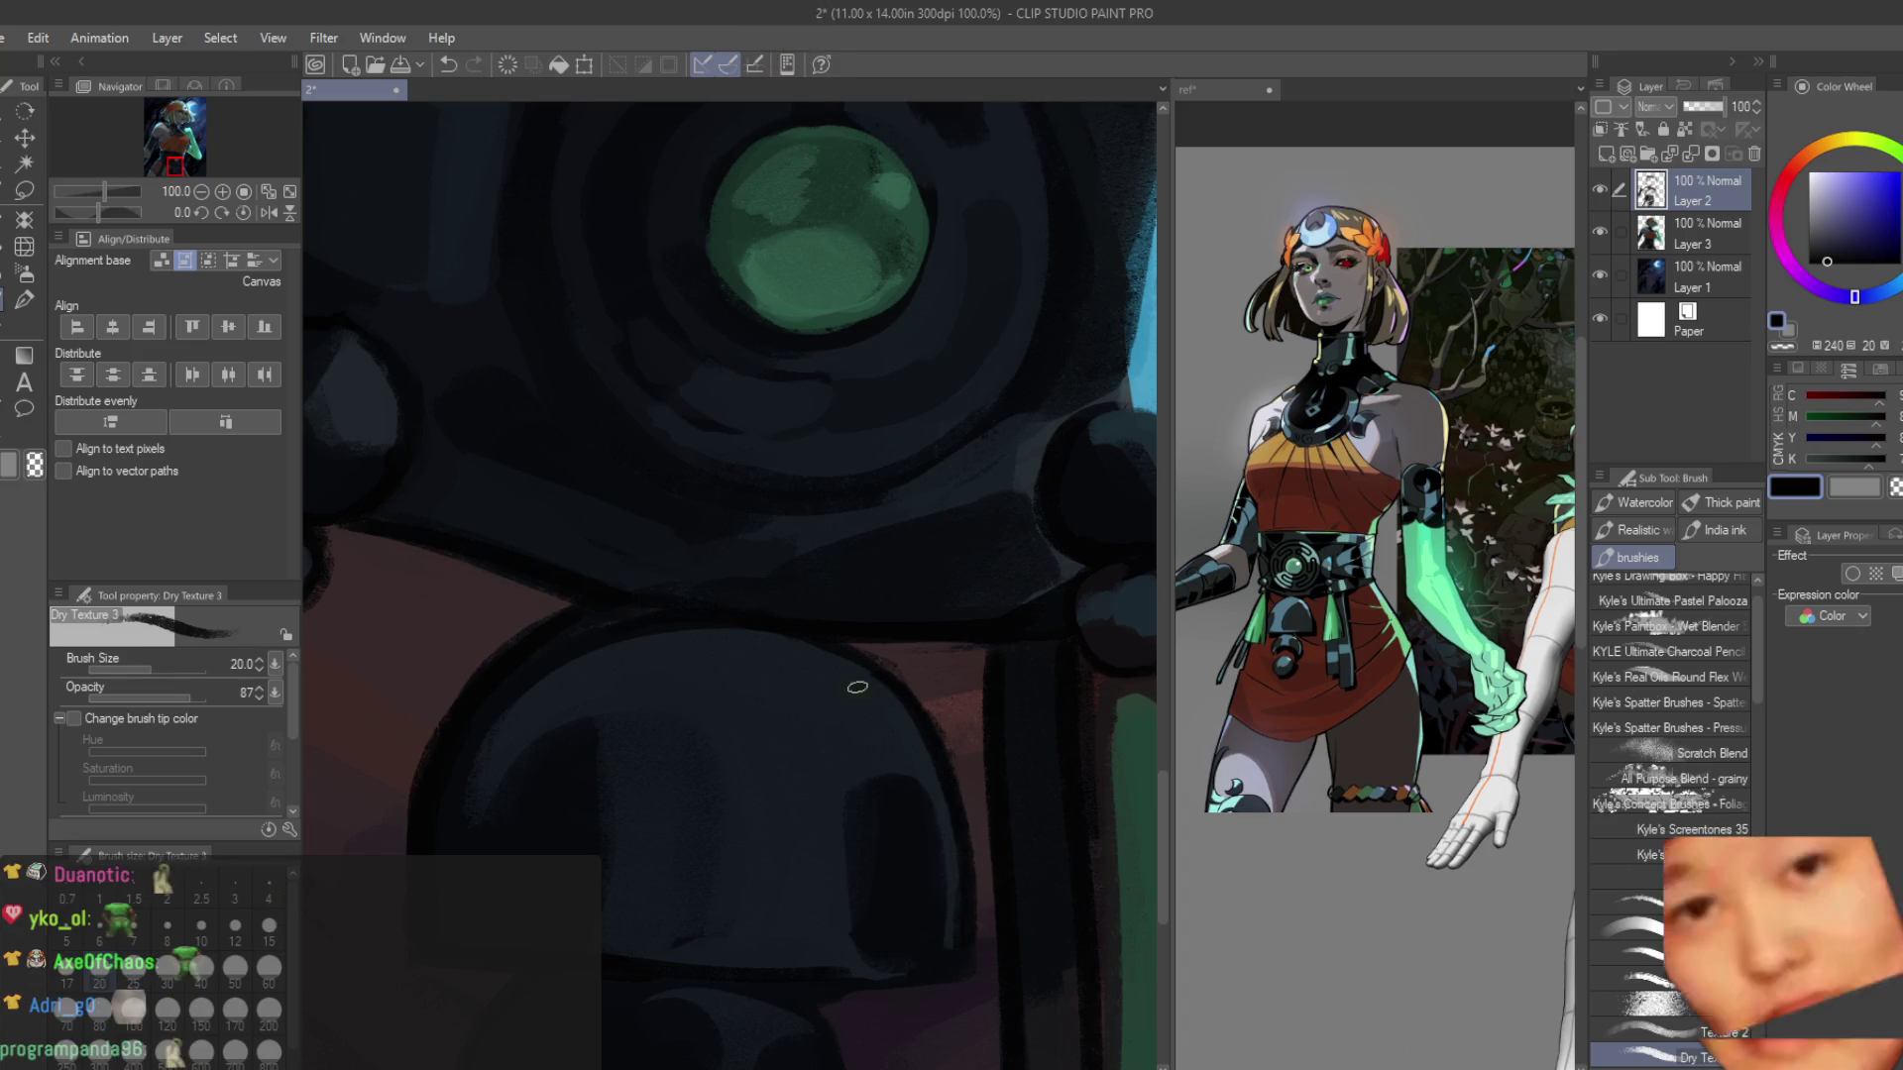
pyautogui.keyDown('alt'); pyautogui.click(836, 658); pyautogui.keyUp('alt')
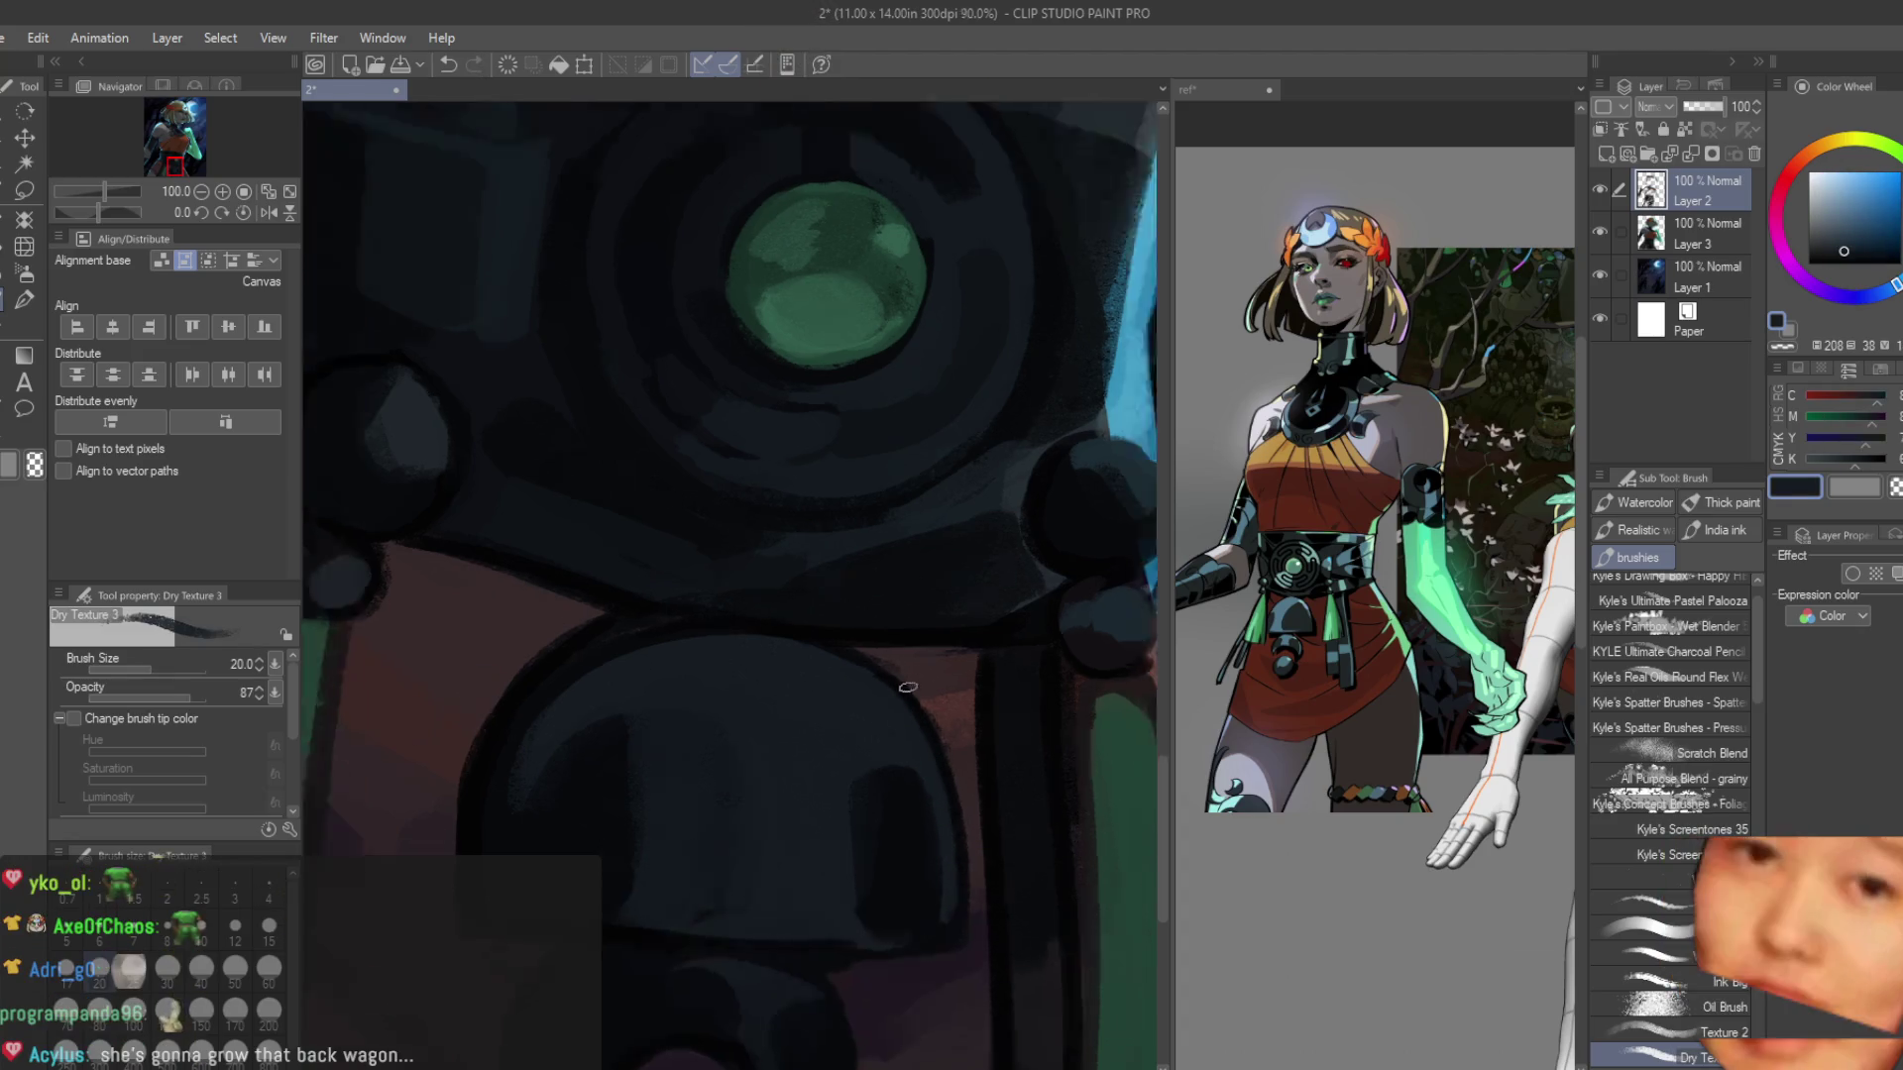
pyautogui.scroll(-7, 953, 940)
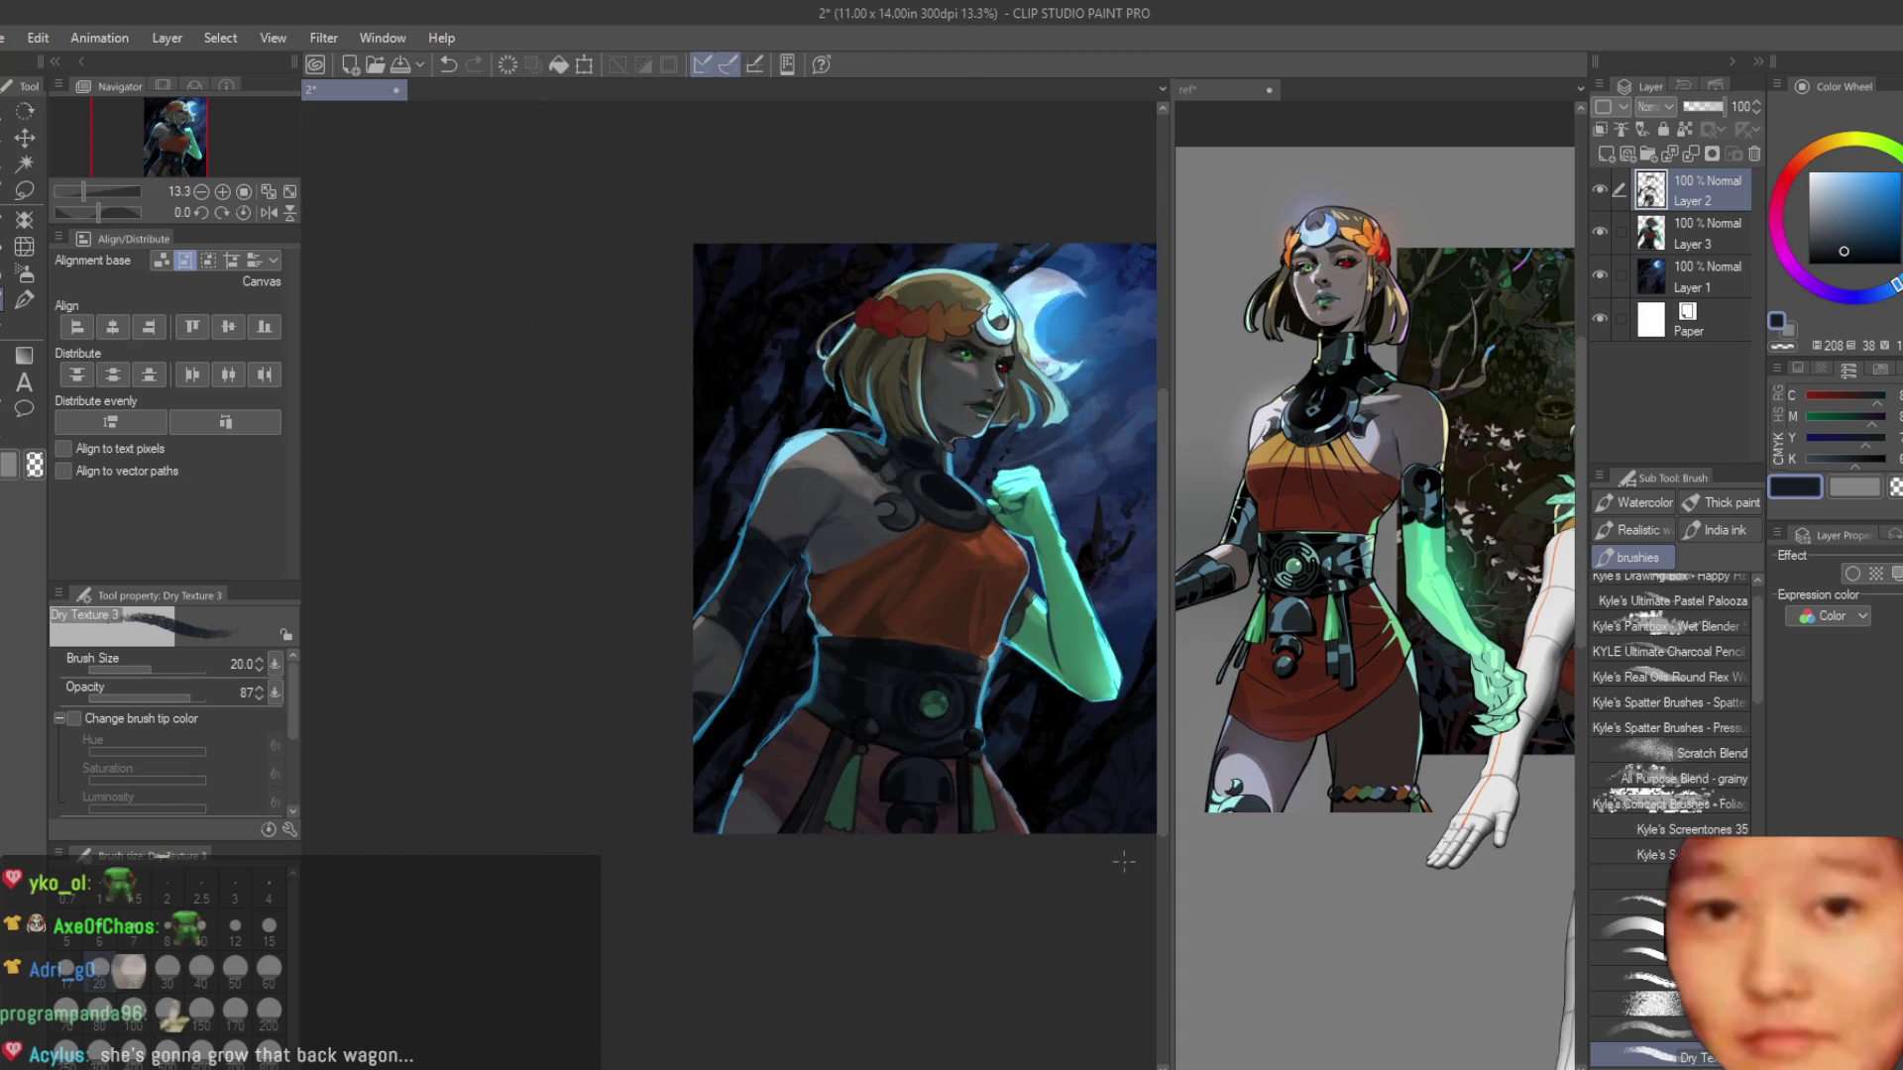
pyautogui.scroll(2, 1096, 814)
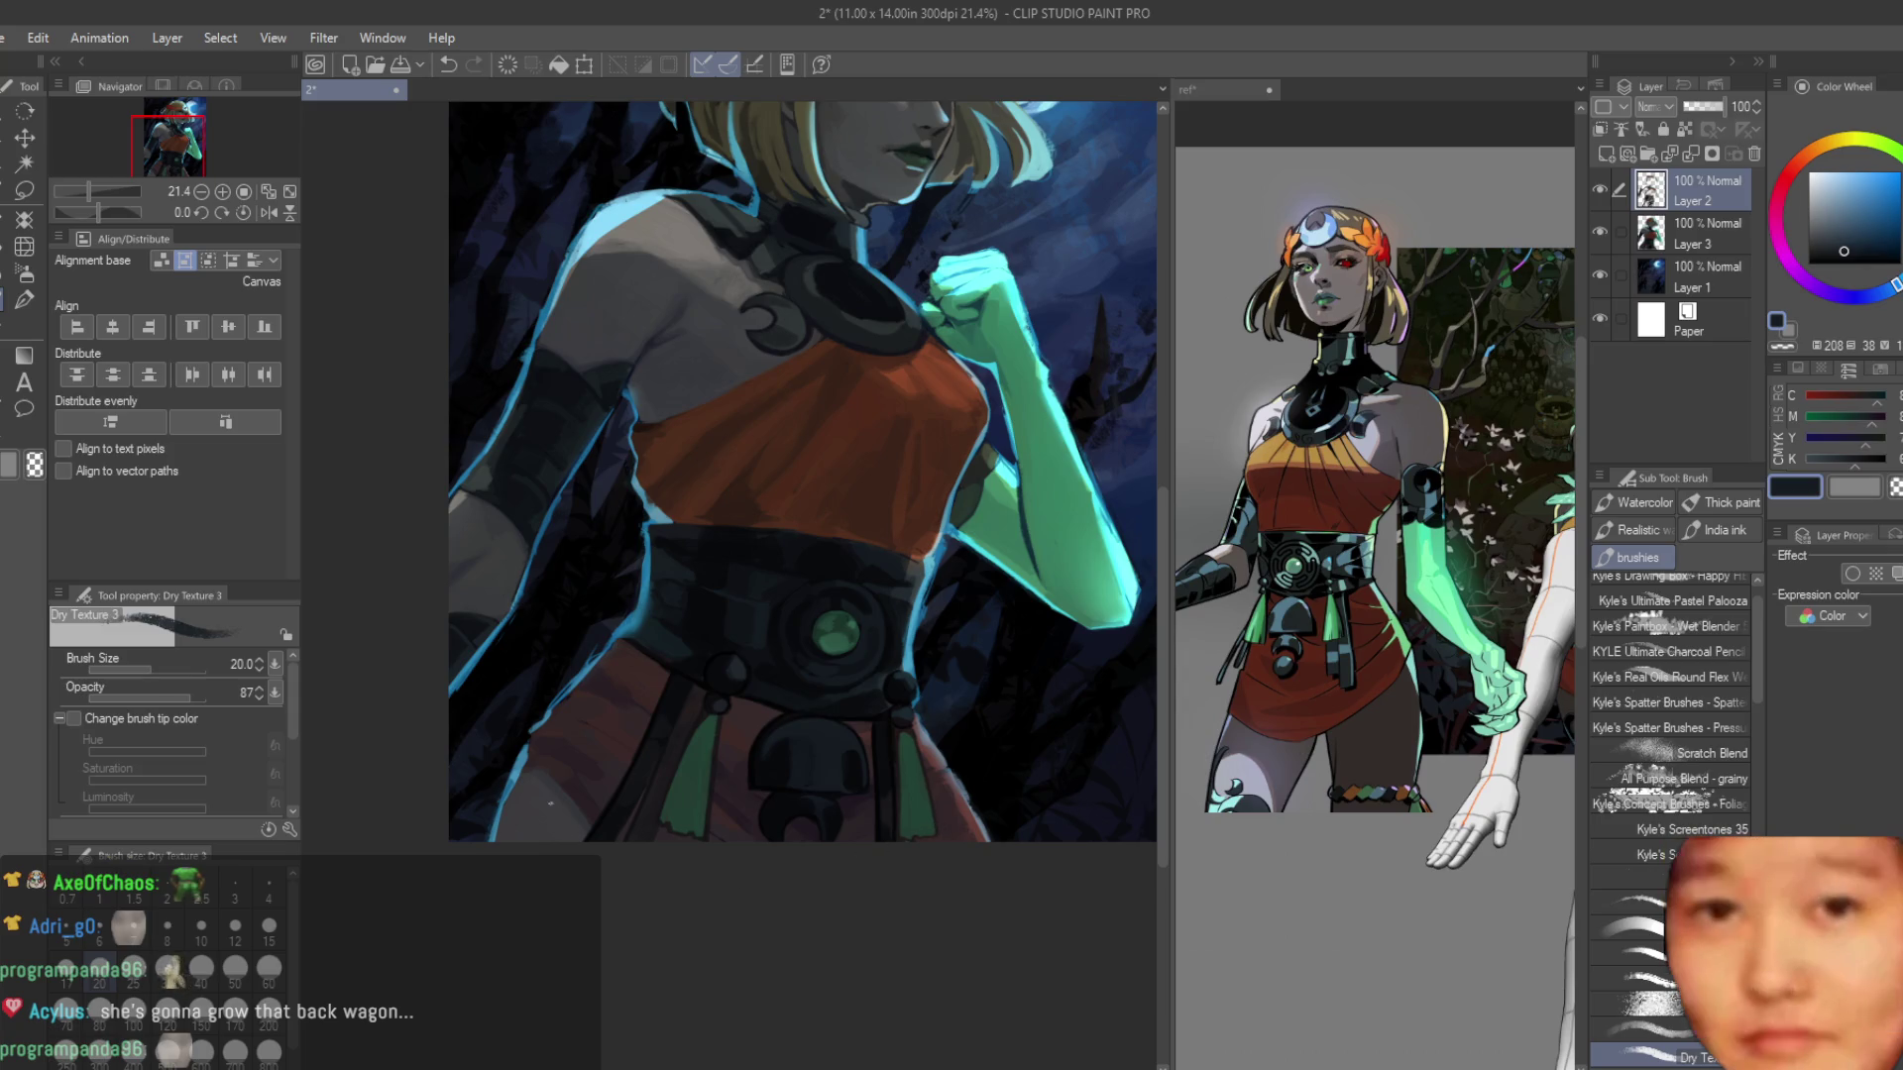
pyautogui.scroll(3, 651, 823)
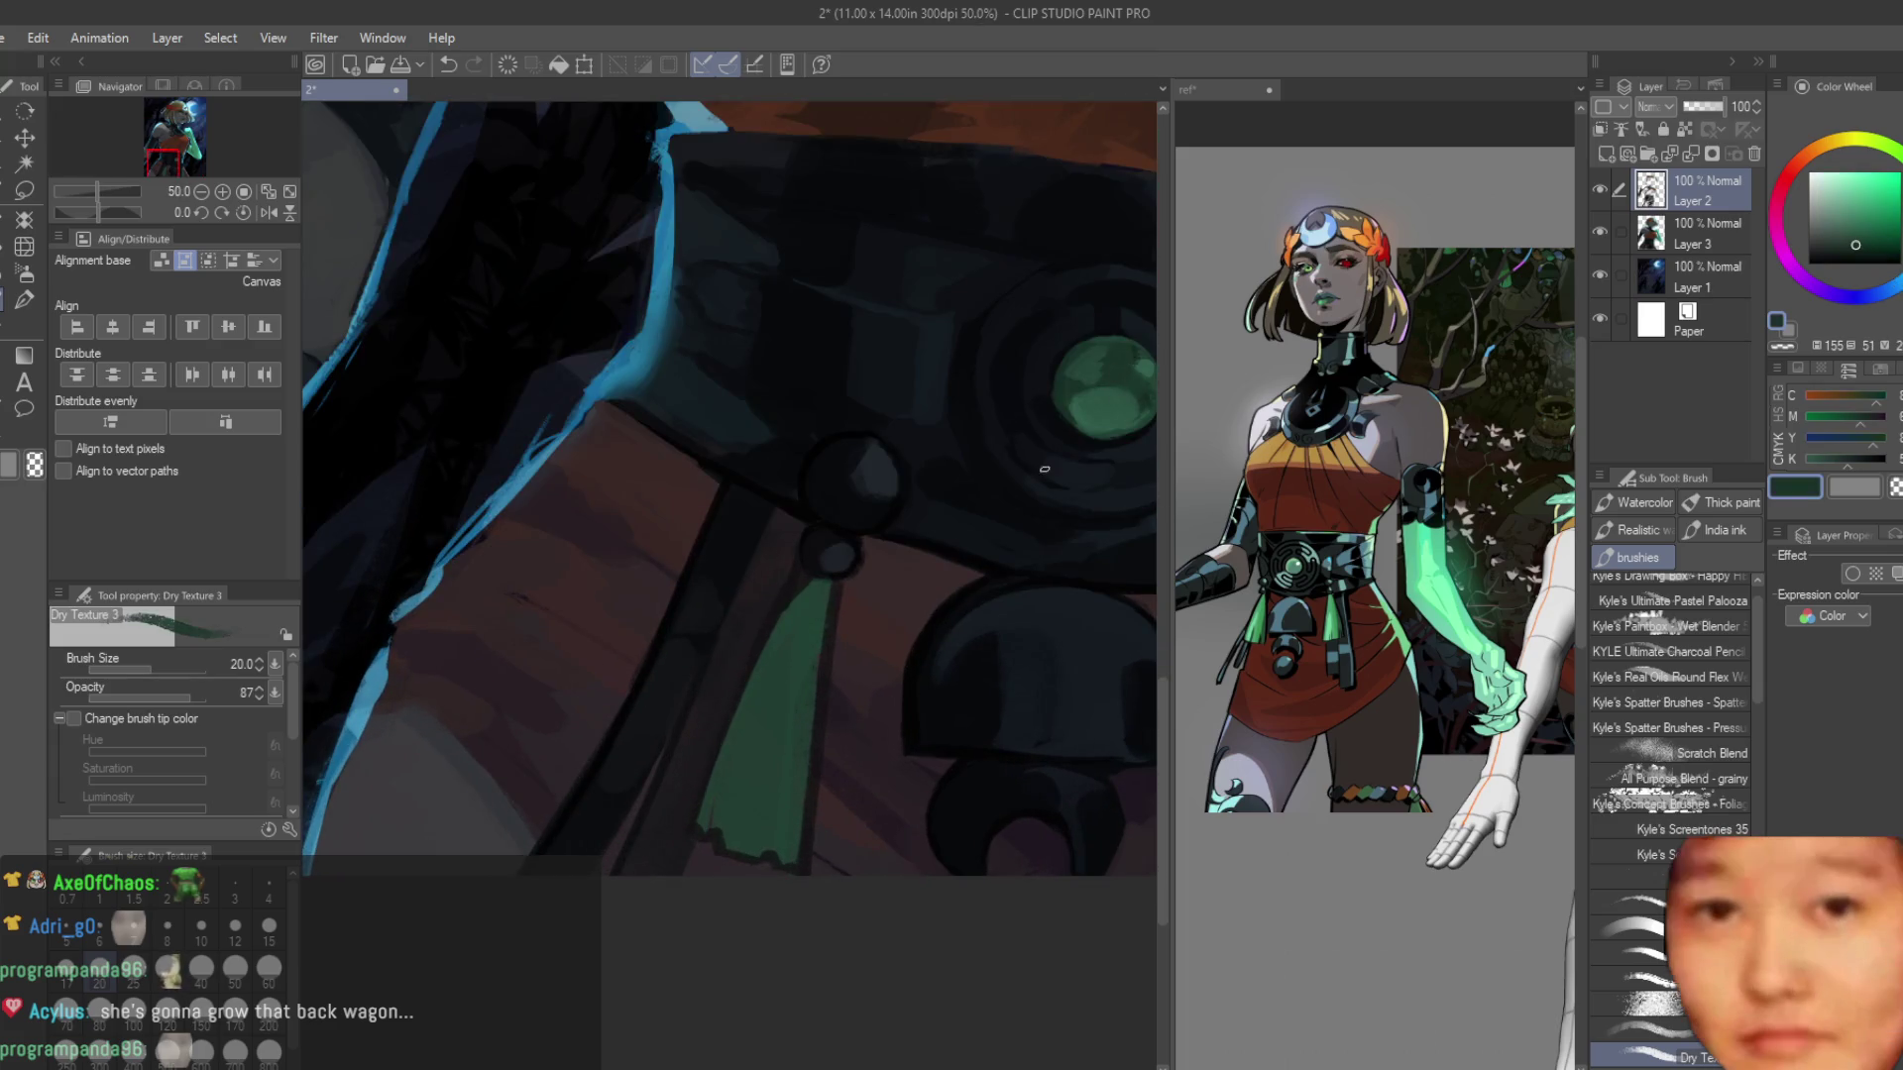
pyautogui.scroll(1, 902, 614)
pyautogui.press(']')
pyautogui.press(']')
# After undoing trial dark strokes, paint a dark stroke down the tassel's left edge.
pyautogui.moveTo(772, 658)
pyautogui.mouseDown()
pyautogui.moveTo(693, 858)
pyautogui.moveTo(691, 799)
pyautogui.mouseUp()
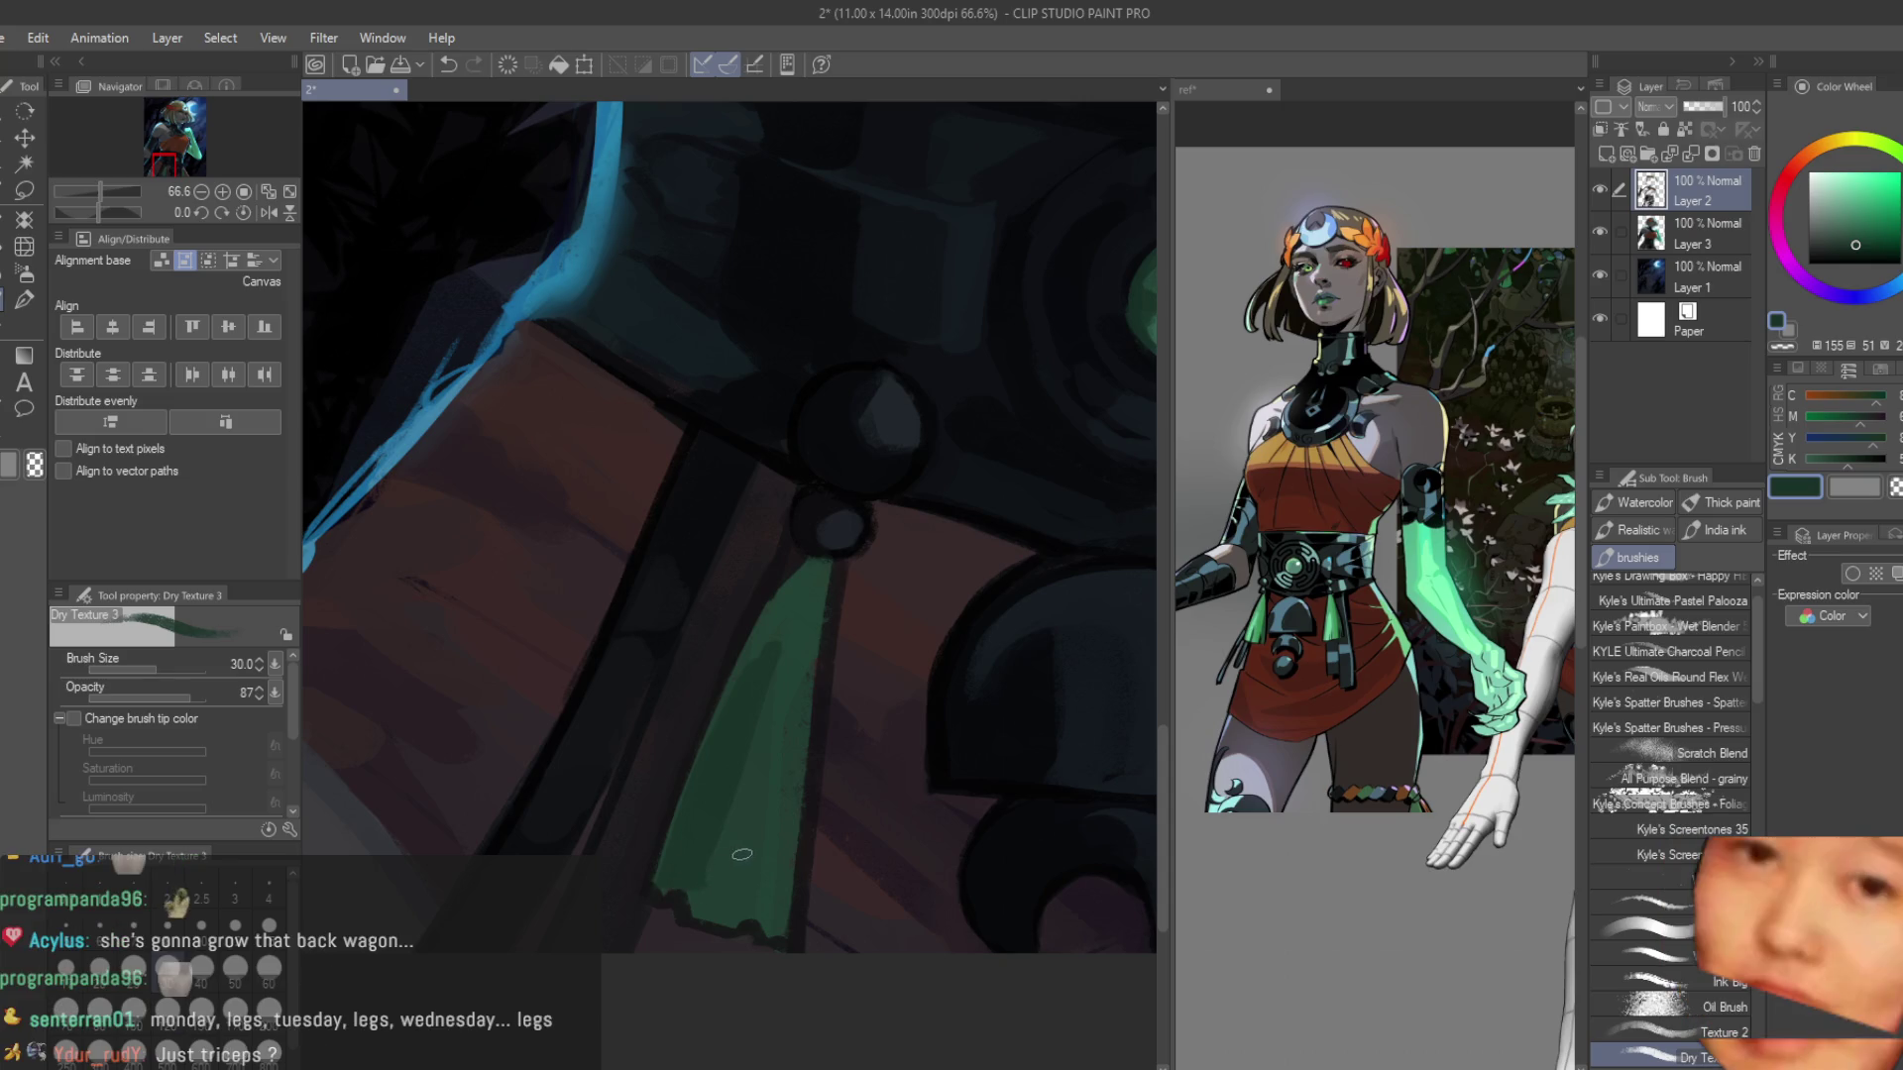
pyautogui.hotkey('ctrl', 'z')
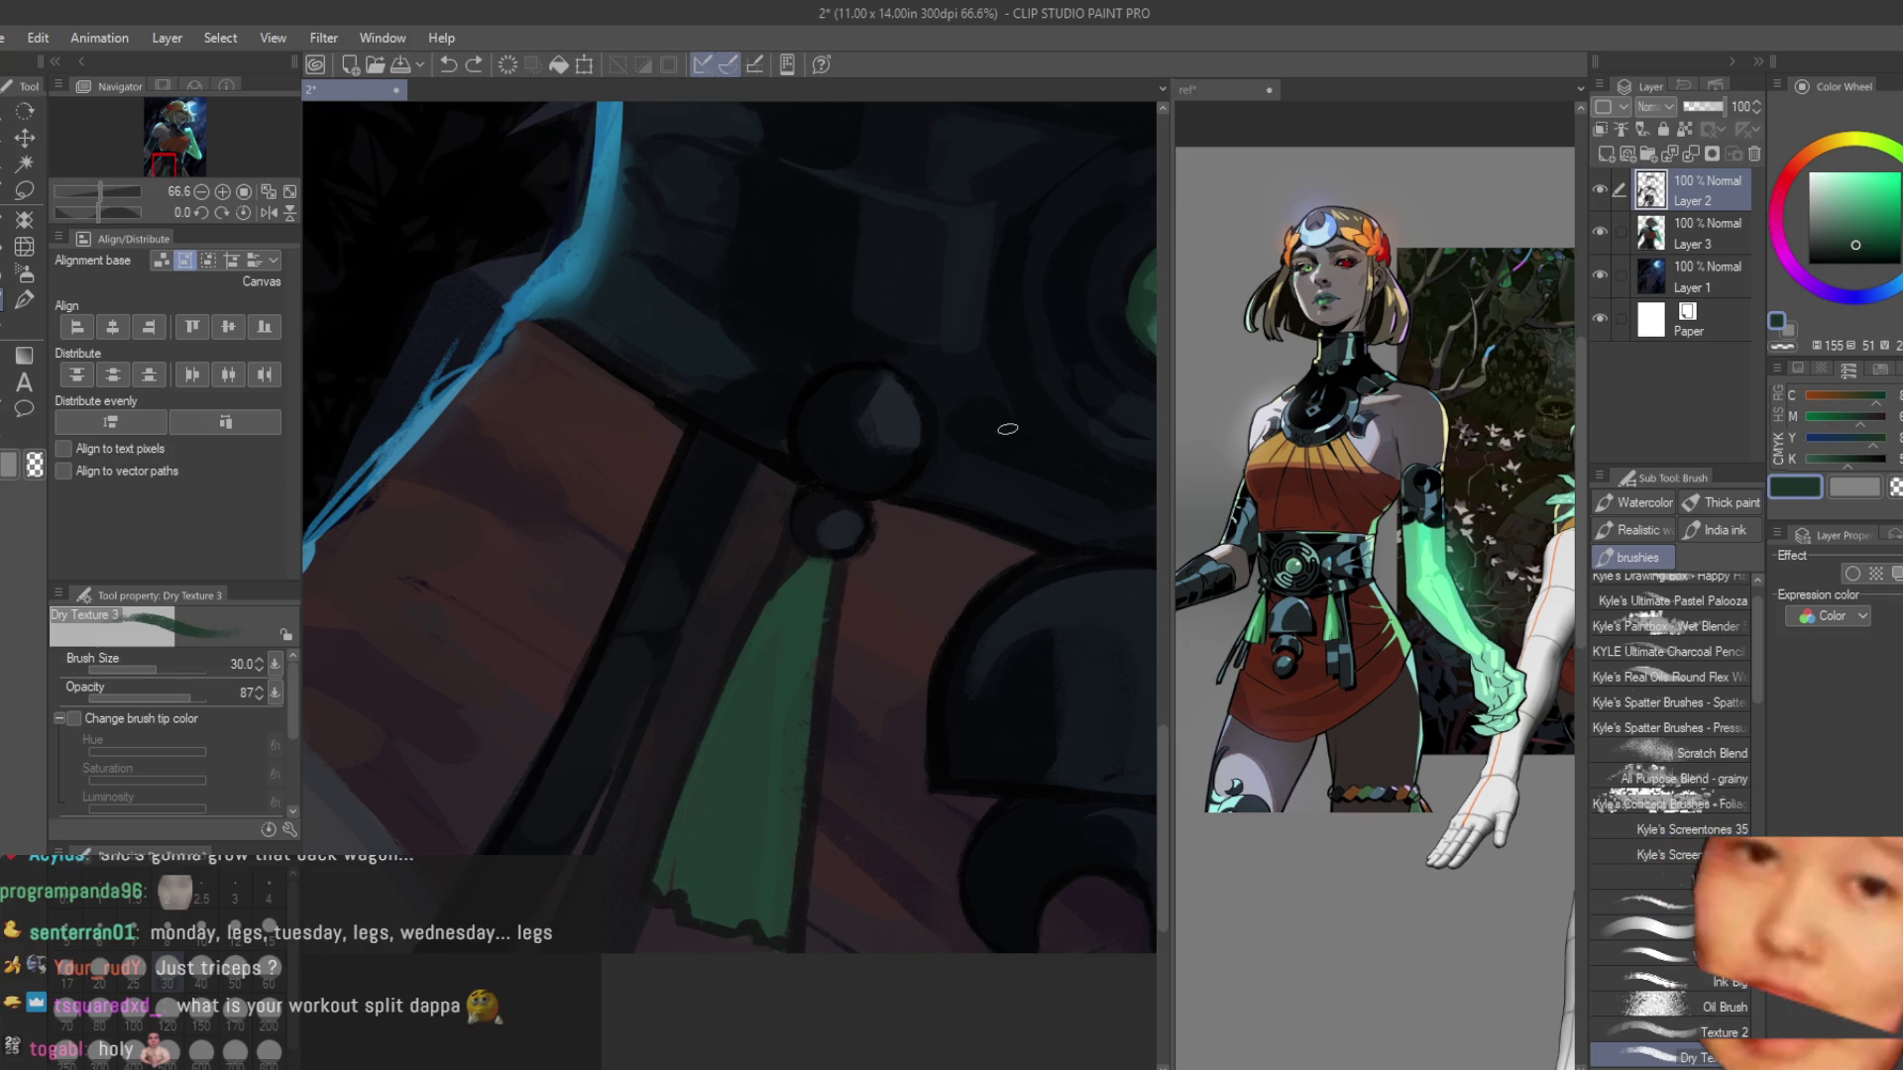
pyautogui.click(1848, 252)
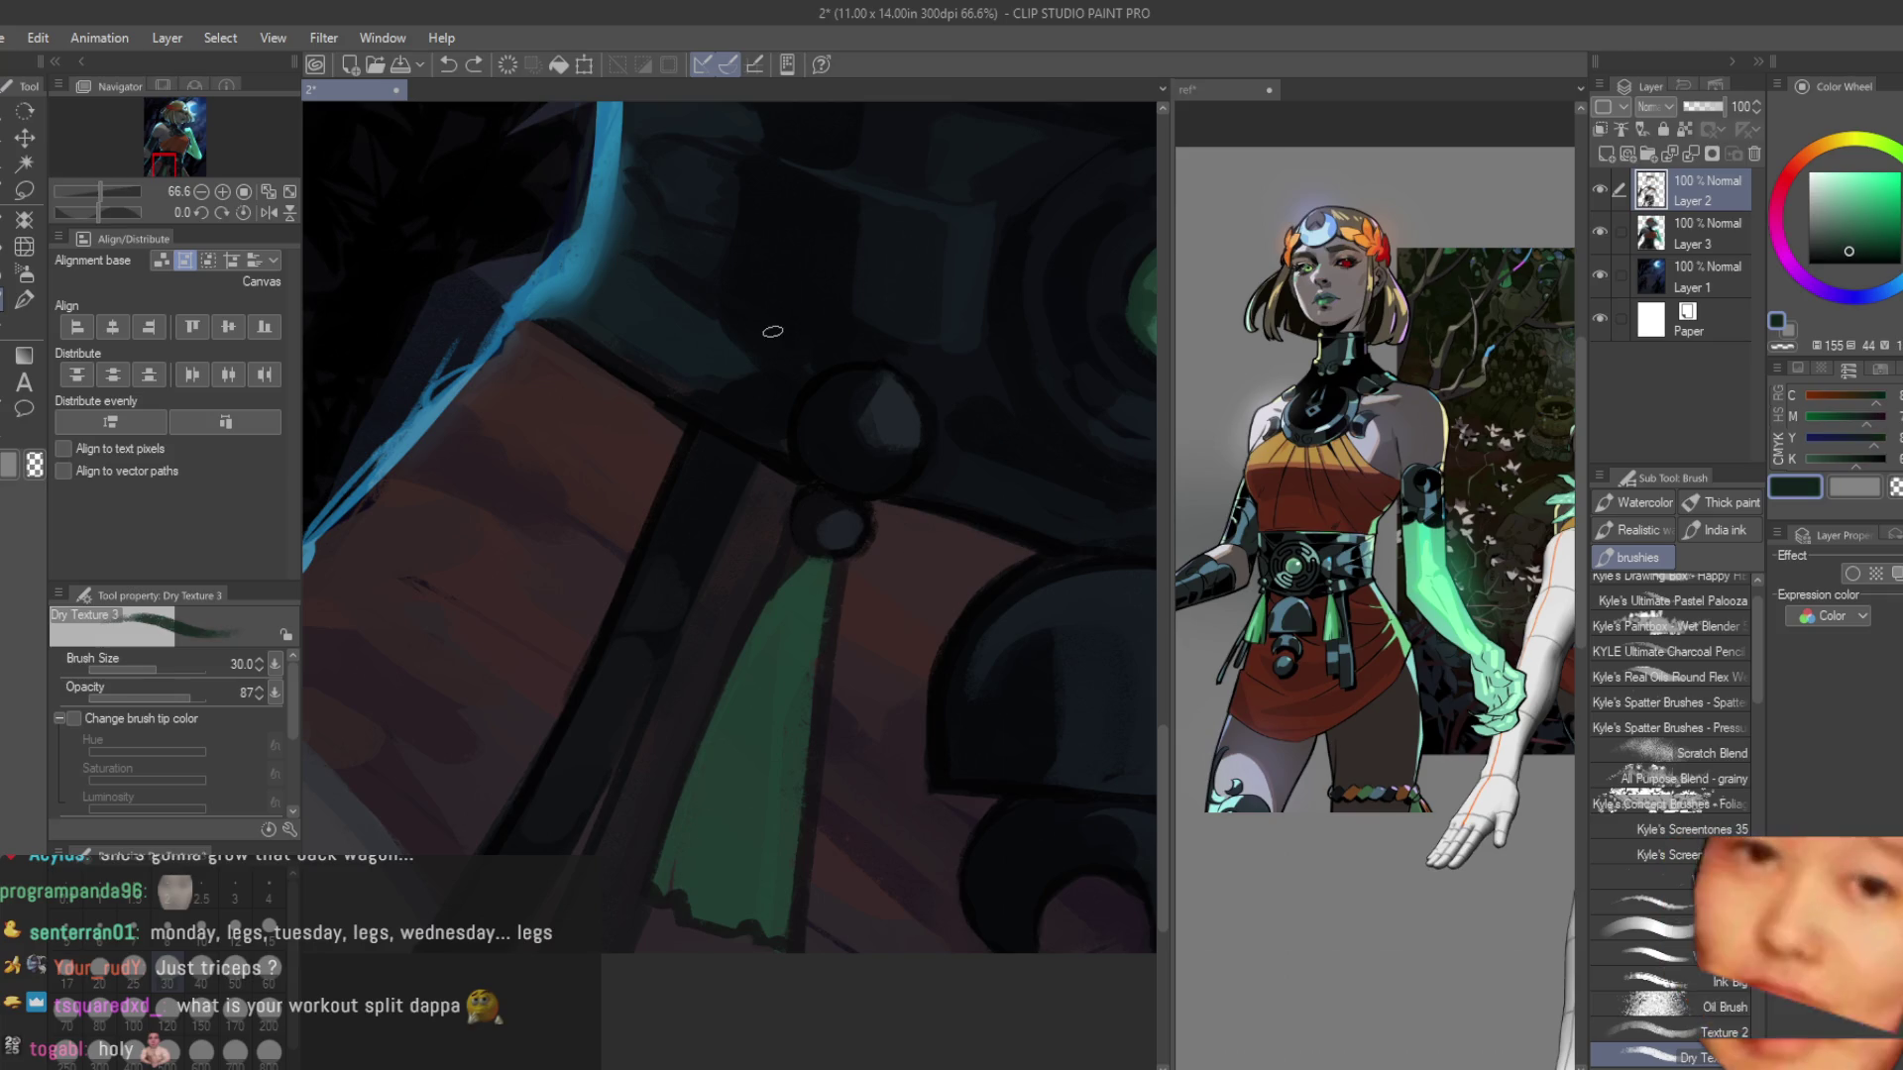
pyautogui.moveTo(725, 735); pyautogui.dragTo(684, 877)
pyautogui.scroll(2, 656, 726)
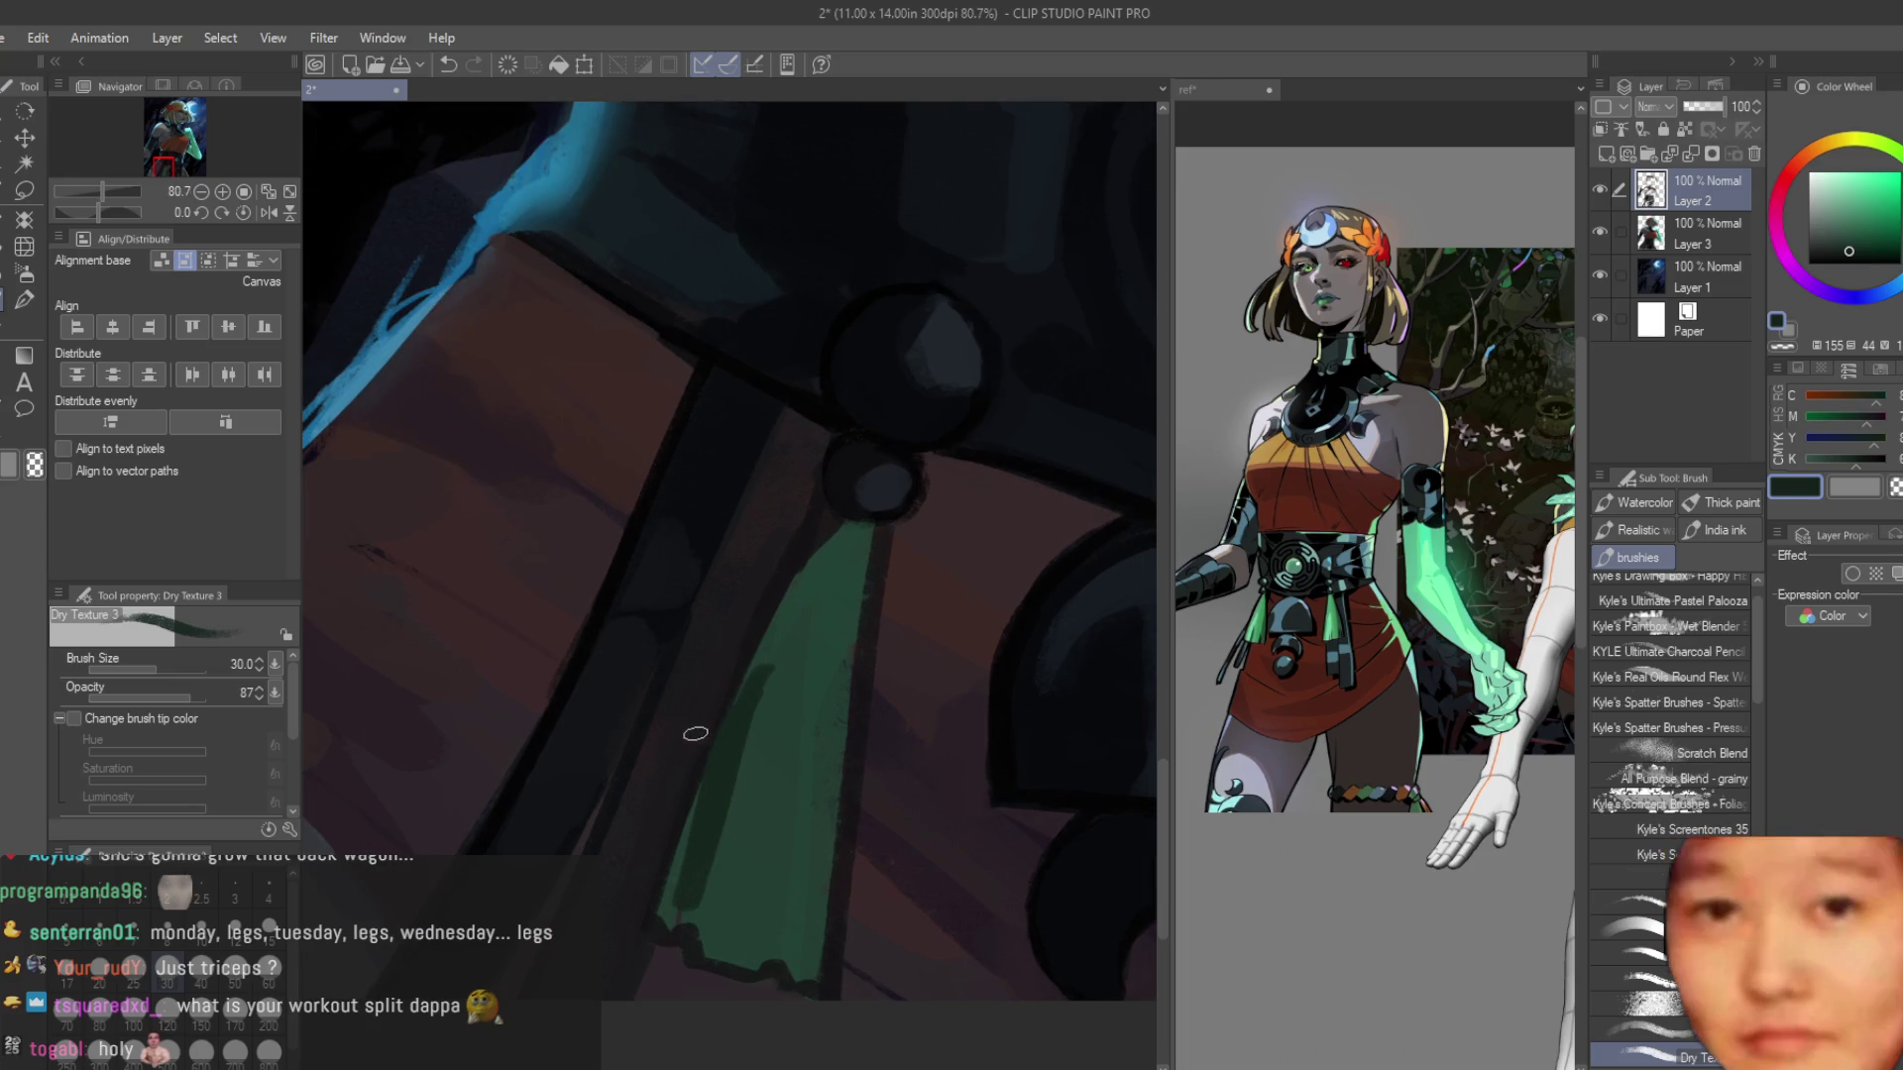
pyautogui.hotkey('ctrl', 'z')
pyautogui.moveTo(745, 709); pyautogui.dragTo(662, 921)
# Paint lighter greens down the middle and lower tassel, darkening near the ring.
pyautogui.moveTo(732, 766)
pyautogui.mouseDown()
pyautogui.moveTo(786, 594)
pyautogui.moveTo(734, 705)
pyautogui.moveTo(727, 794)
pyautogui.moveTo(734, 843)
pyautogui.moveTo(730, 764)
pyautogui.moveTo(730, 913)
pyautogui.moveTo(768, 957)
pyautogui.mouseUp()
pyautogui.keyDown('alt'); pyautogui.click(731, 765); pyautogui.keyUp('alt')
pyautogui.keyDown('alt'); pyautogui.click(802, 628); pyautogui.keyUp('alt')
pyautogui.moveTo(803, 628); pyautogui.dragTo(771, 780)
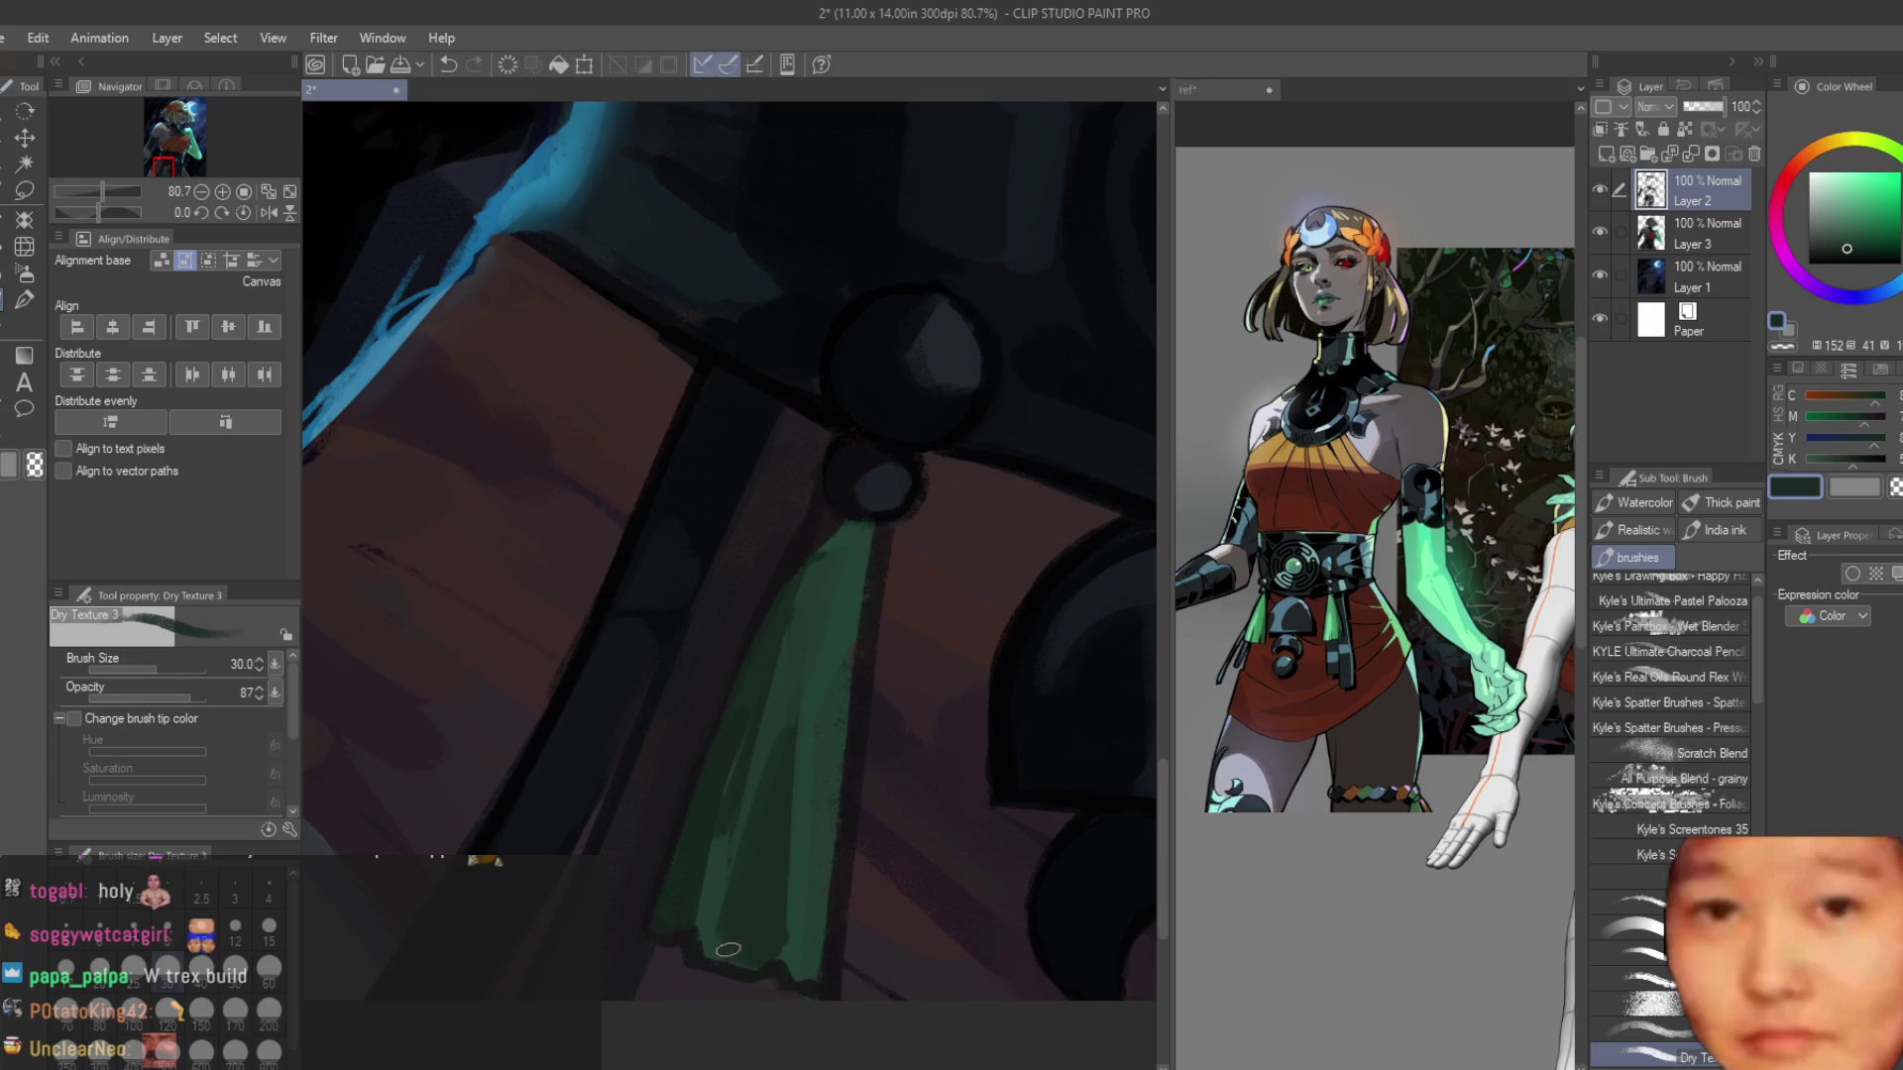
pyautogui.keyDown('alt'); pyautogui.click(798, 622); pyautogui.keyUp('alt')
pyautogui.moveTo(798, 623)
pyautogui.mouseDown()
pyautogui.moveTo(745, 854)
pyautogui.moveTo(828, 540)
pyautogui.moveTo(859, 552)
pyautogui.mouseUp()
pyautogui.keyDown('alt'); pyautogui.click(823, 594); pyautogui.keyUp('alt')
# Sample the tassel's light and mid greens from the canvas.
pyautogui.scroll(-6, 859, 552)
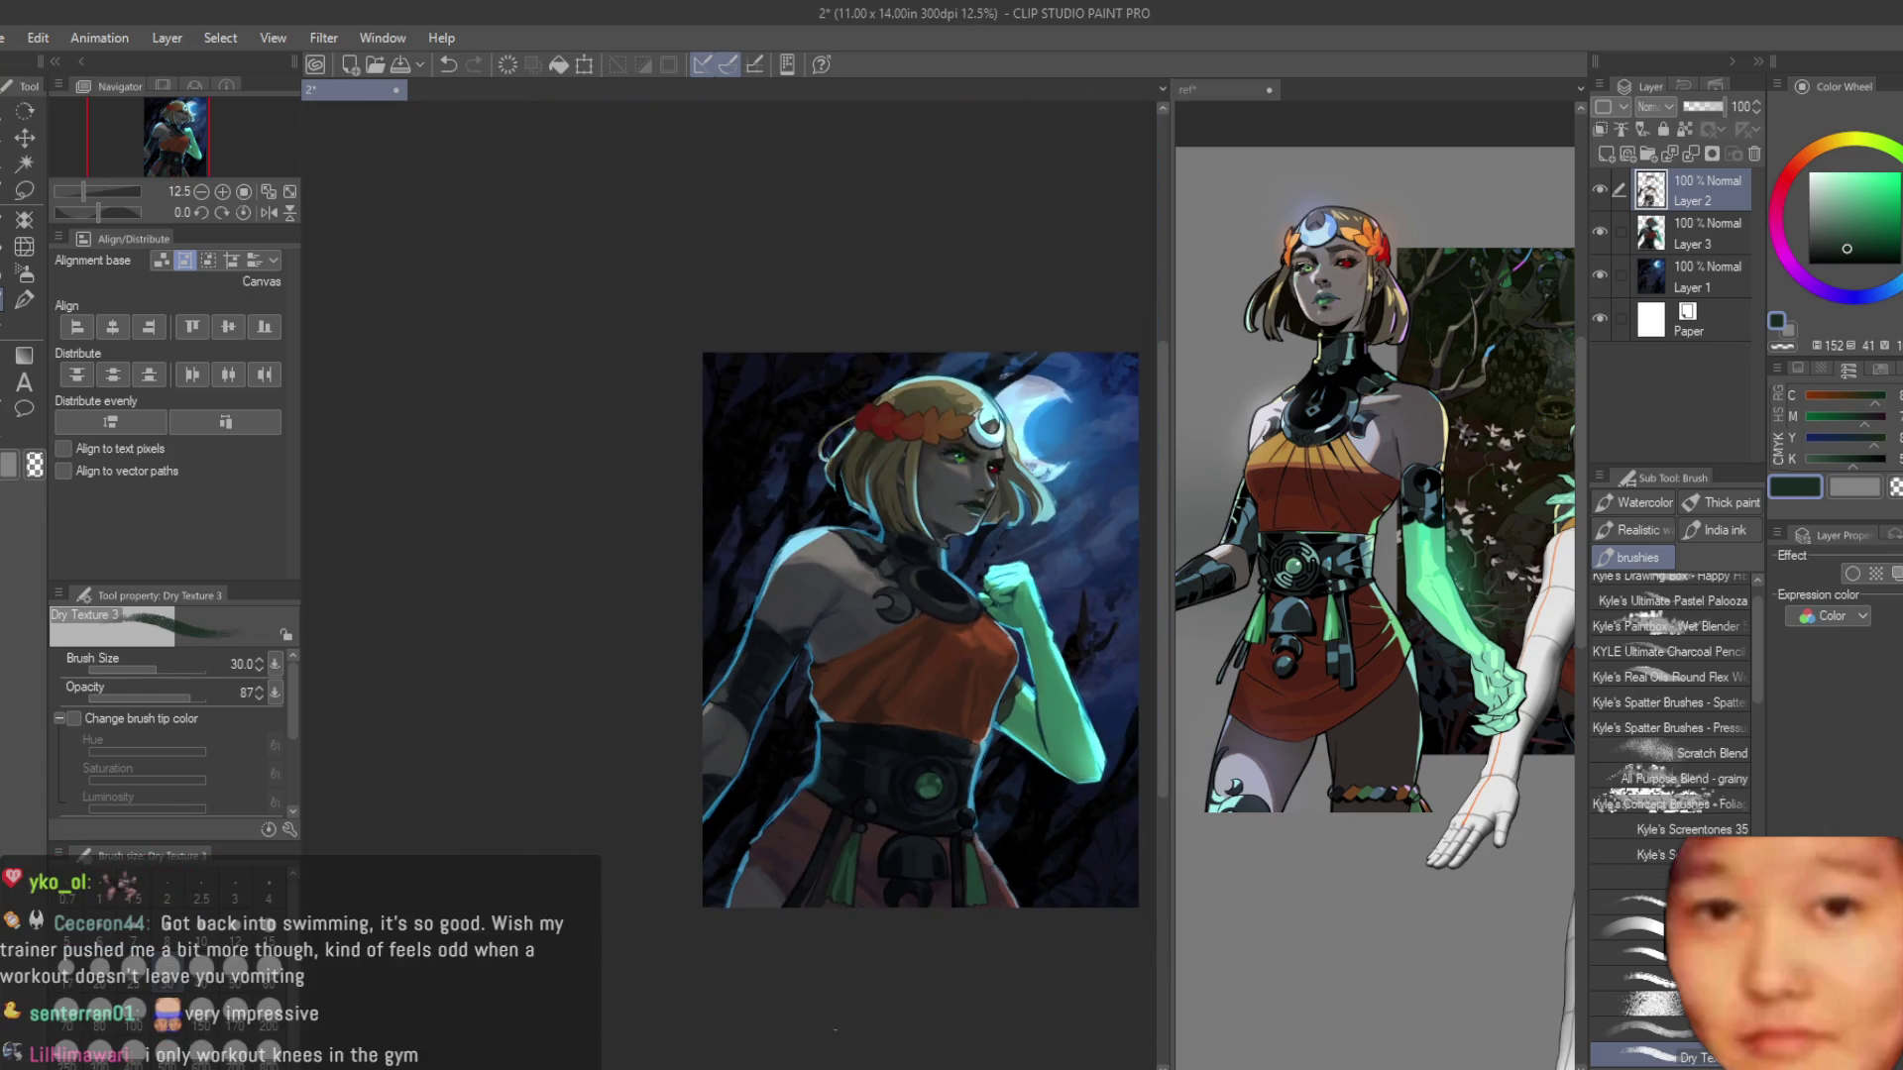
pyautogui.scroll(5, 907, 897)
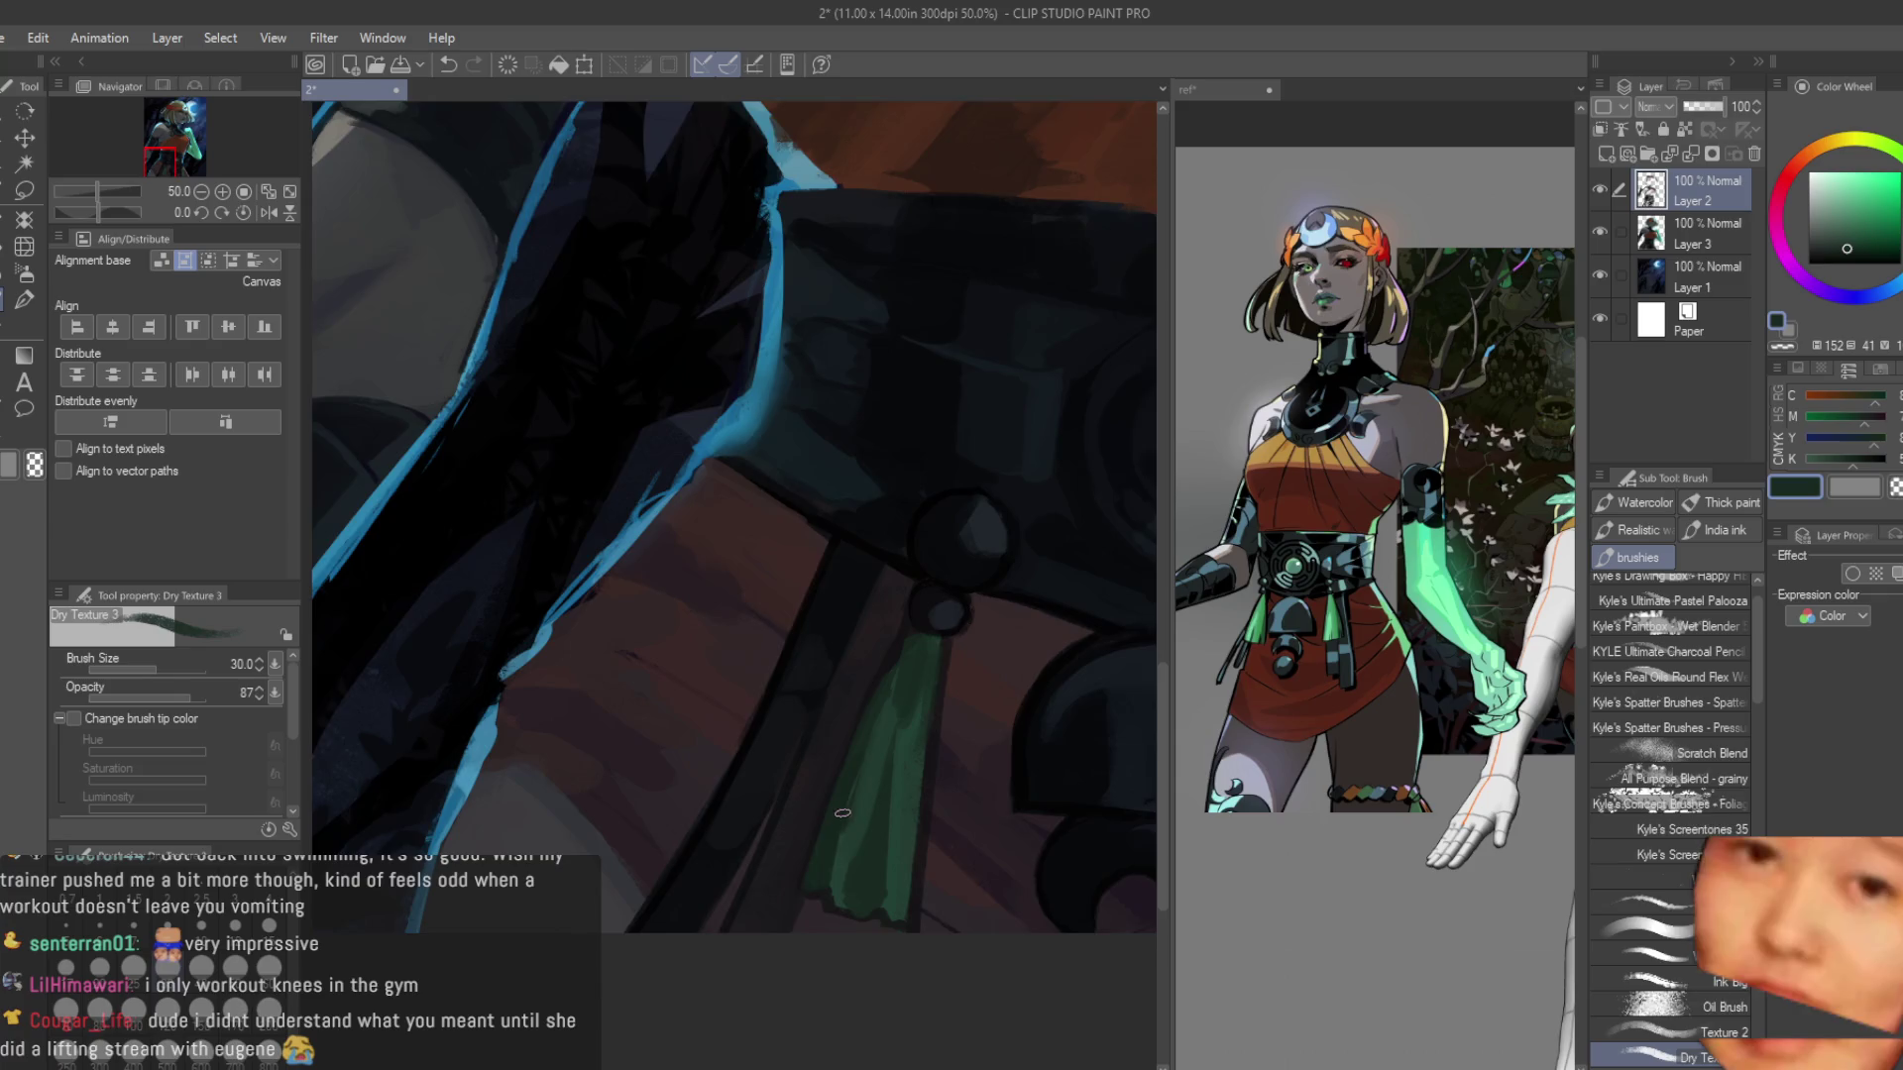
pyautogui.scroll(2, 806, 905)
pyautogui.keyDown('alt'); pyautogui.click(837, 827); pyautogui.keyUp('alt')
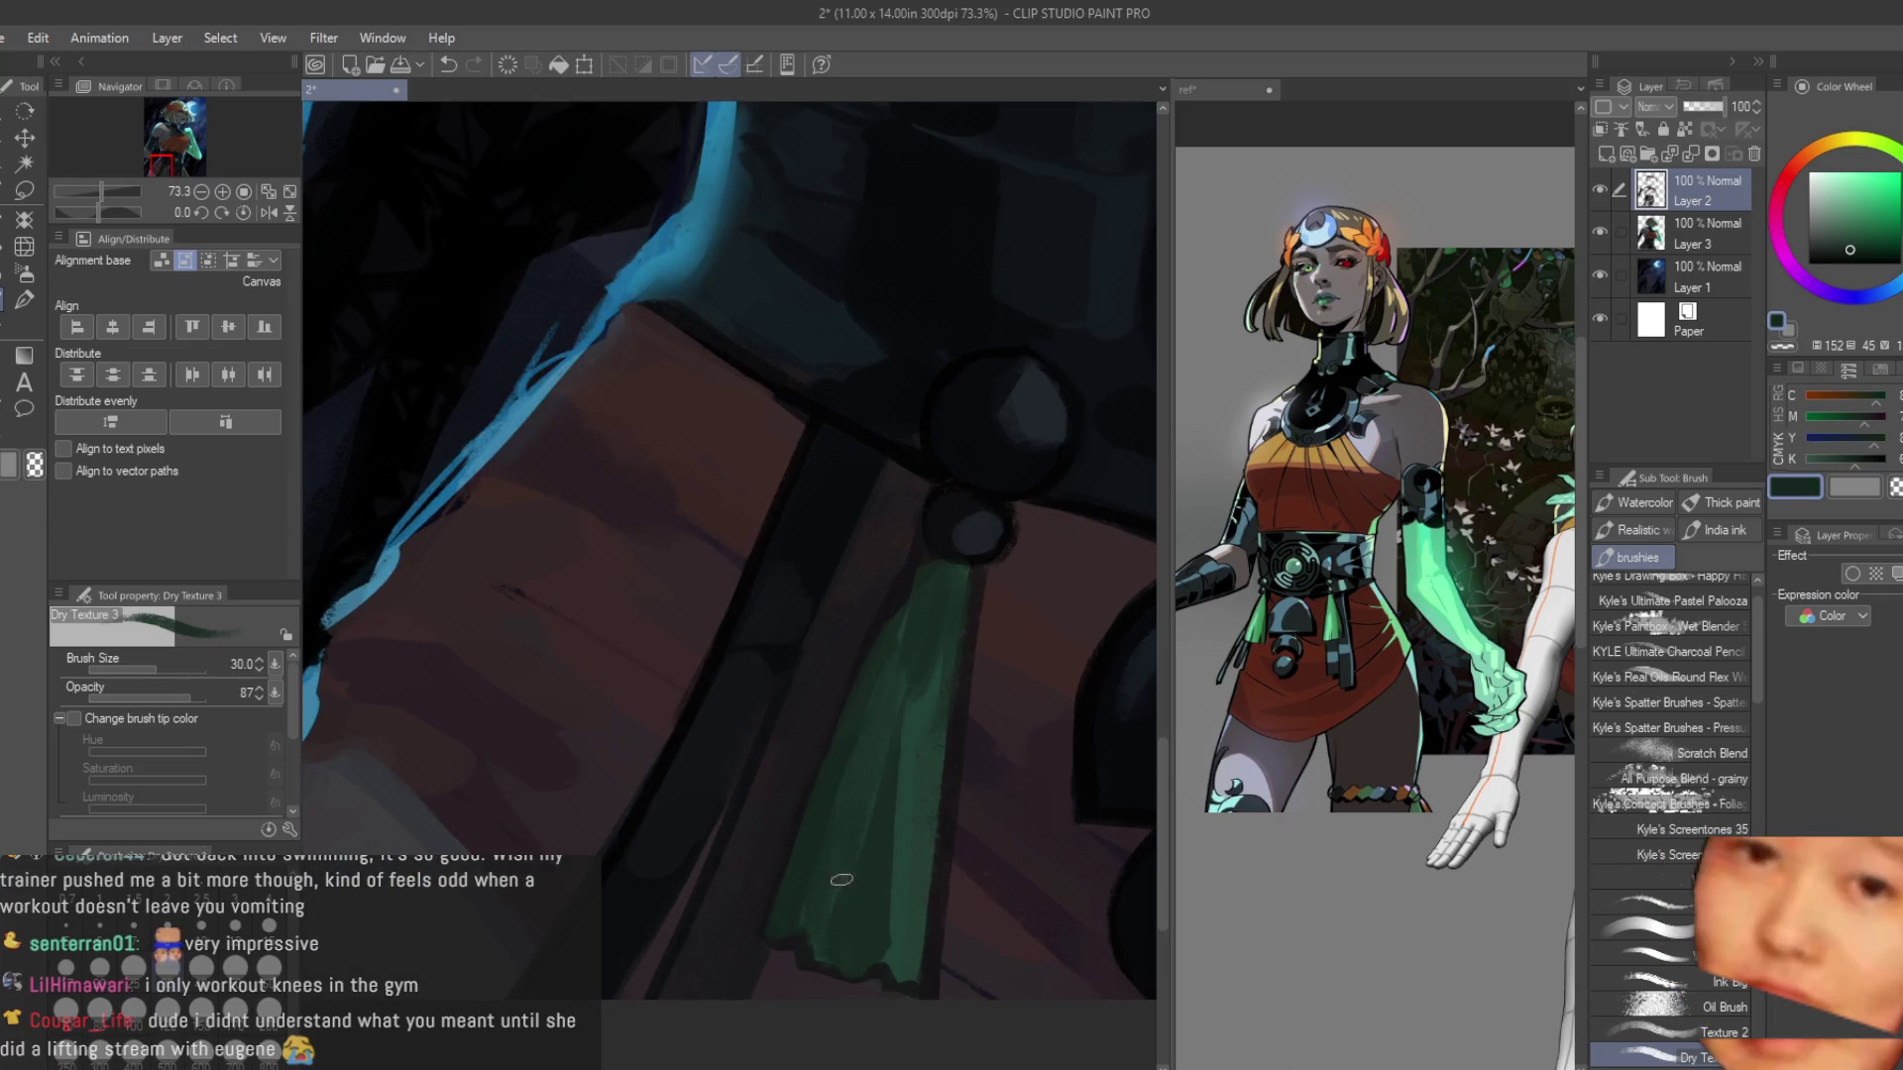
pyautogui.keyDown('alt'); pyautogui.click(905, 788); pyautogui.keyUp('alt')
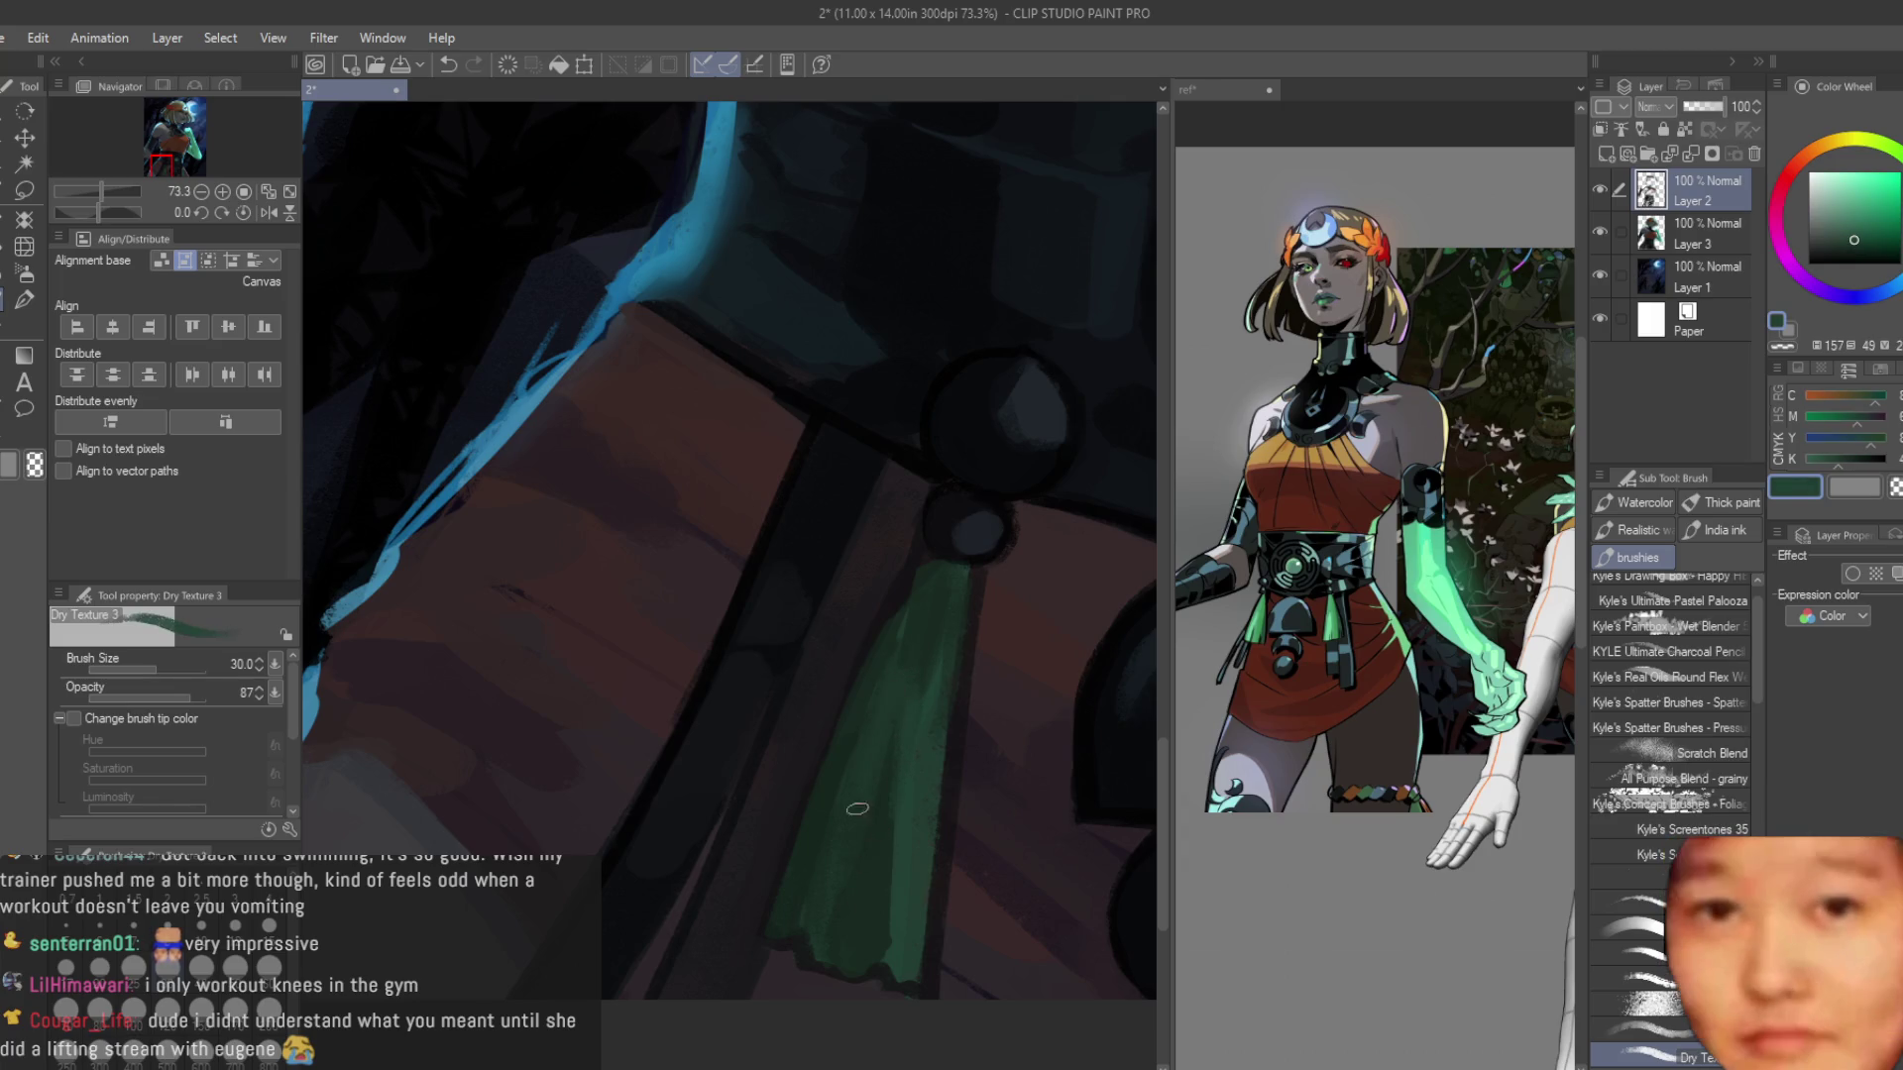
pyautogui.keyDown('alt'); pyautogui.click(809, 927); pyautogui.keyUp('alt')
pyautogui.scroll(-2, 808, 927)
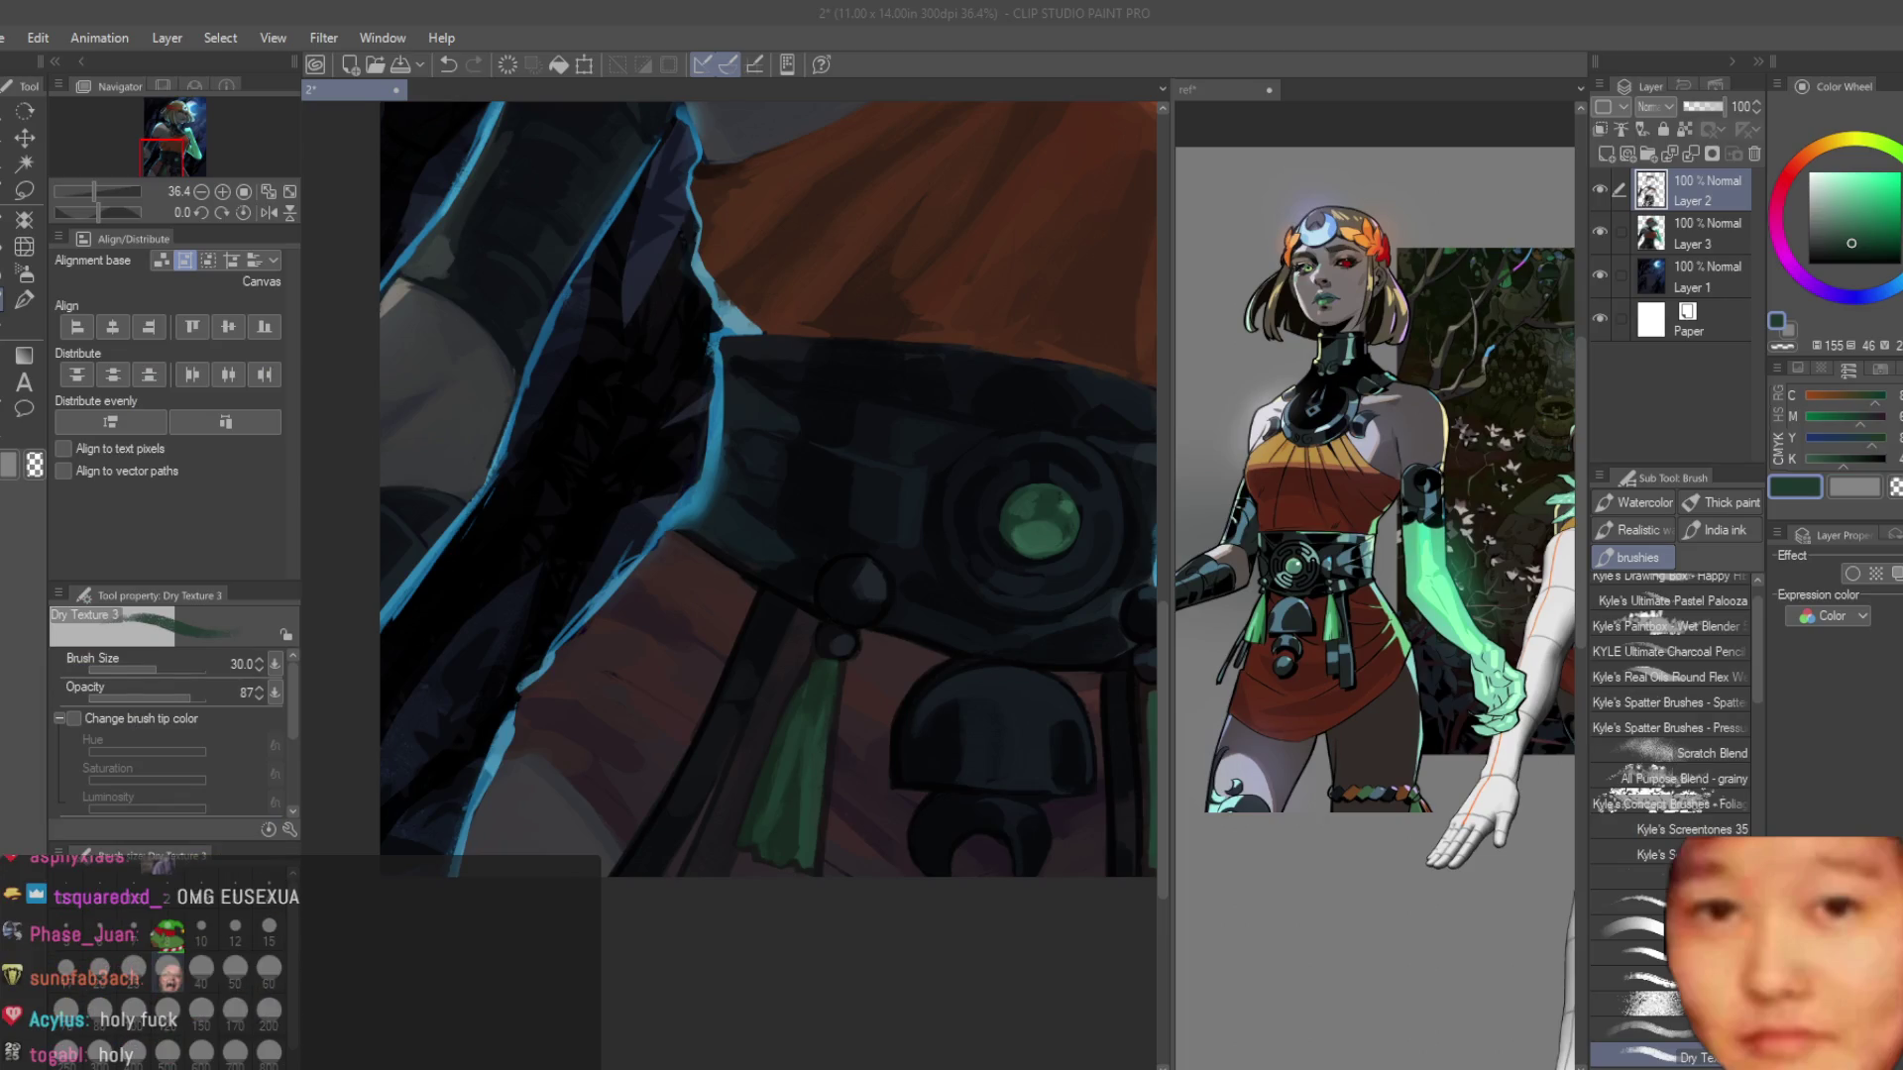
# Switch from Clip Studio Paint to the browser showing the Instagram cosplay post.
pyautogui.hotkey('alt', 'Tab')
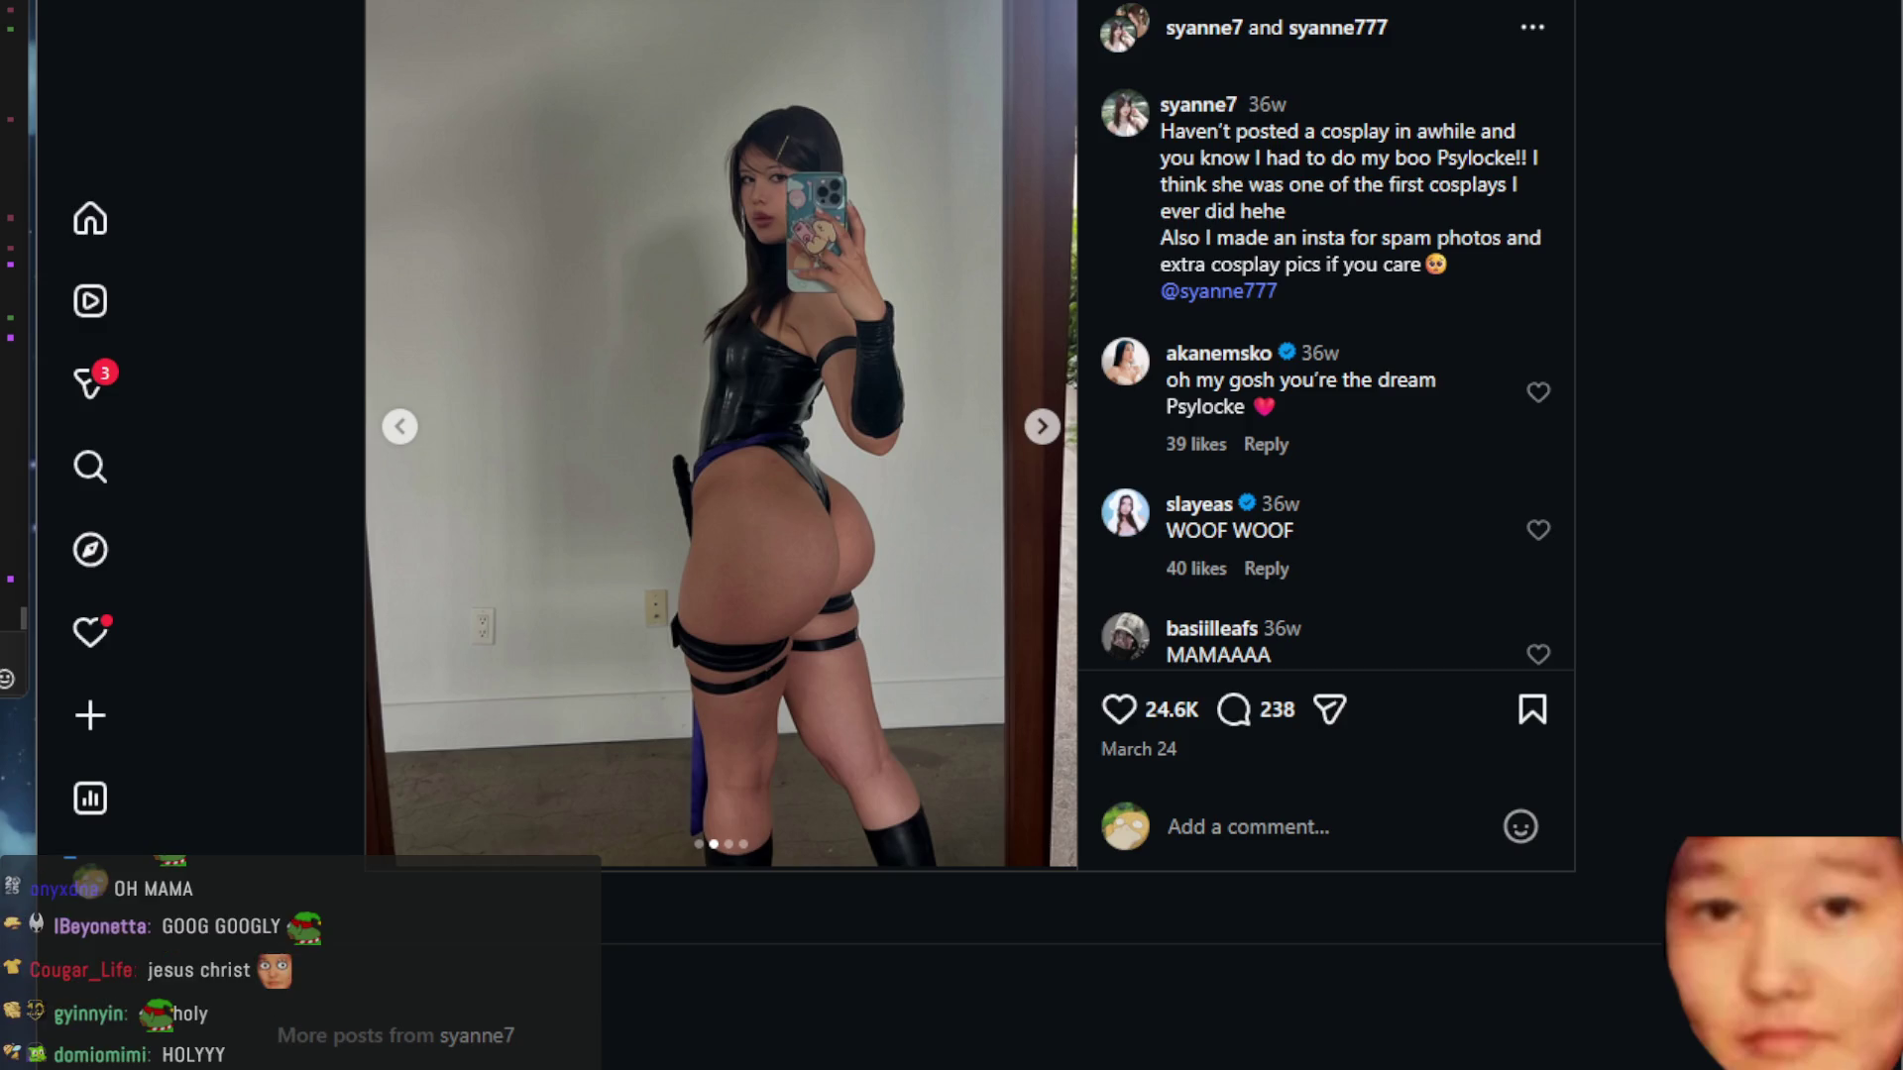
# Switch from the browser back to the Clip Studio Paint belt and tassel painting.
pyautogui.hotkey('alt', 'Tab')
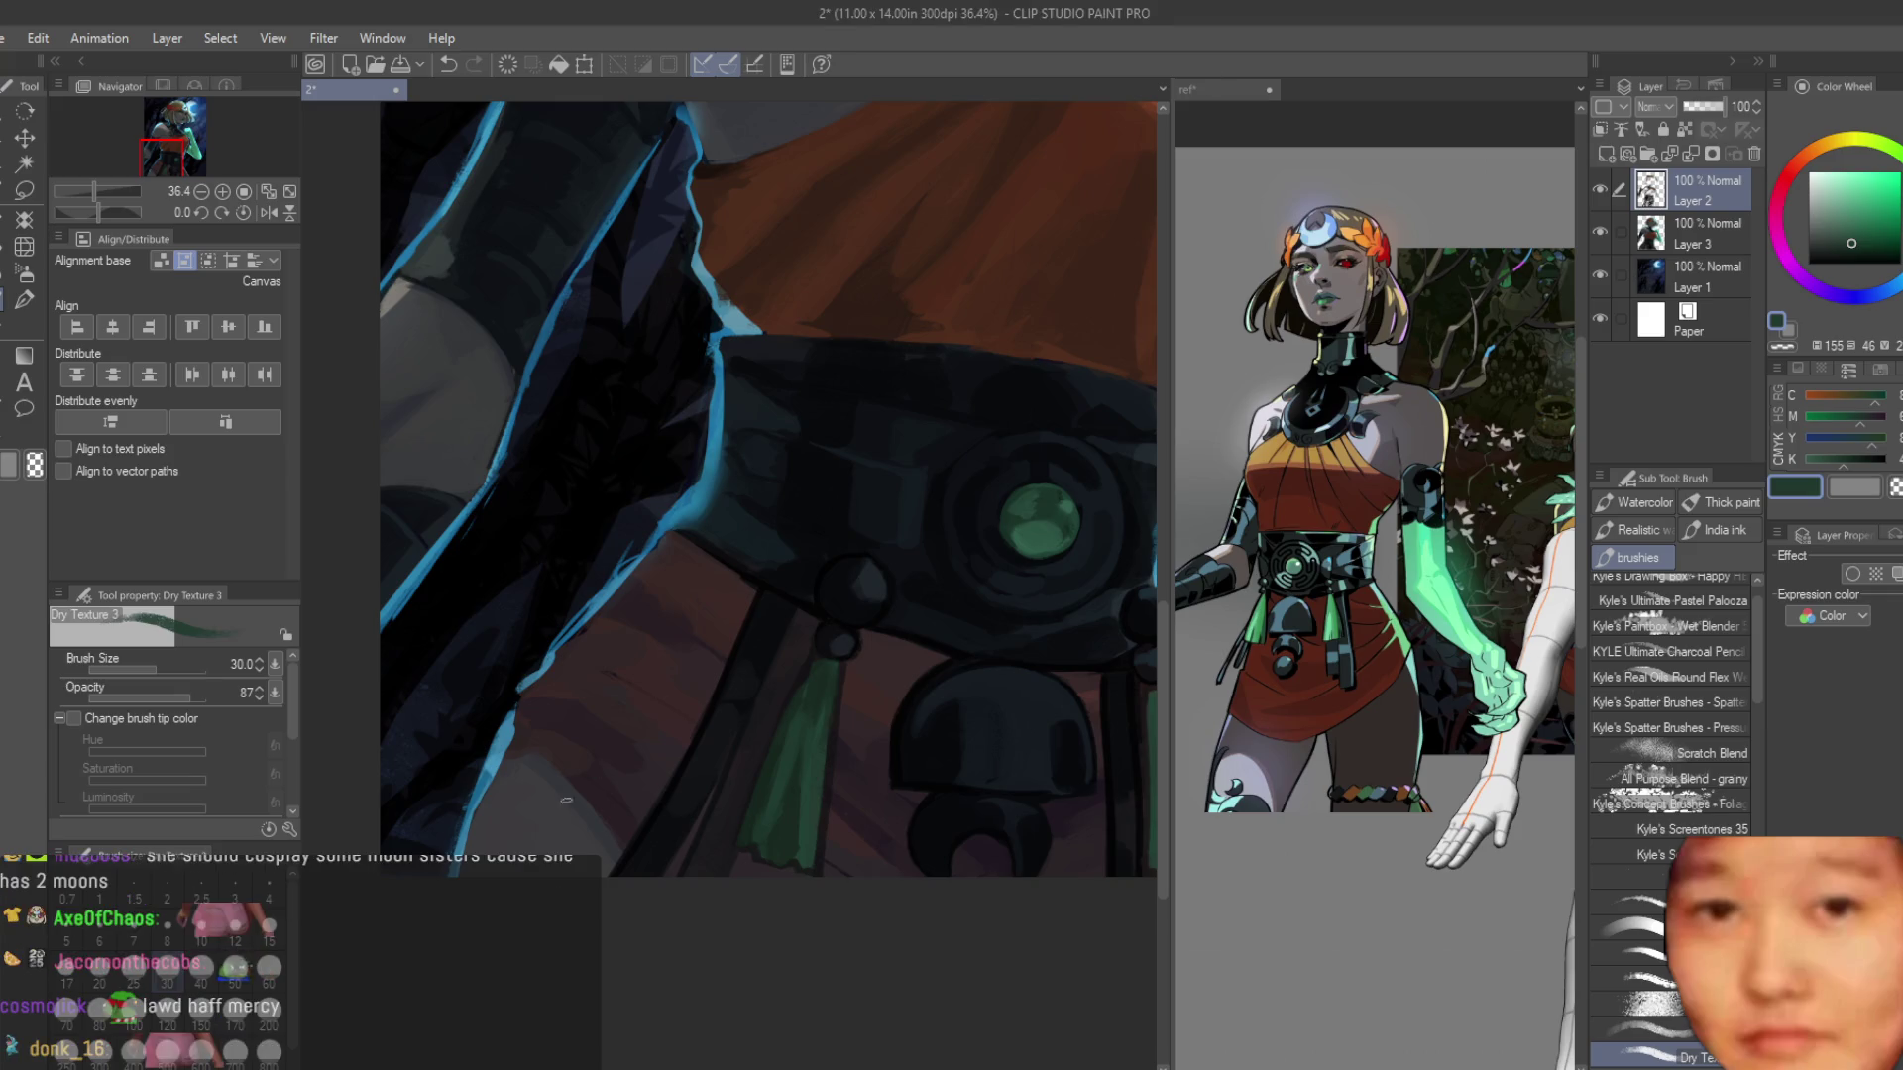
# Turn Layer 3's visibility back on, then return to Layer 2 with the Dry Texture brush.
pyautogui.scroll(-3, 797, 606)
pyautogui.scroll(2, 797, 607)
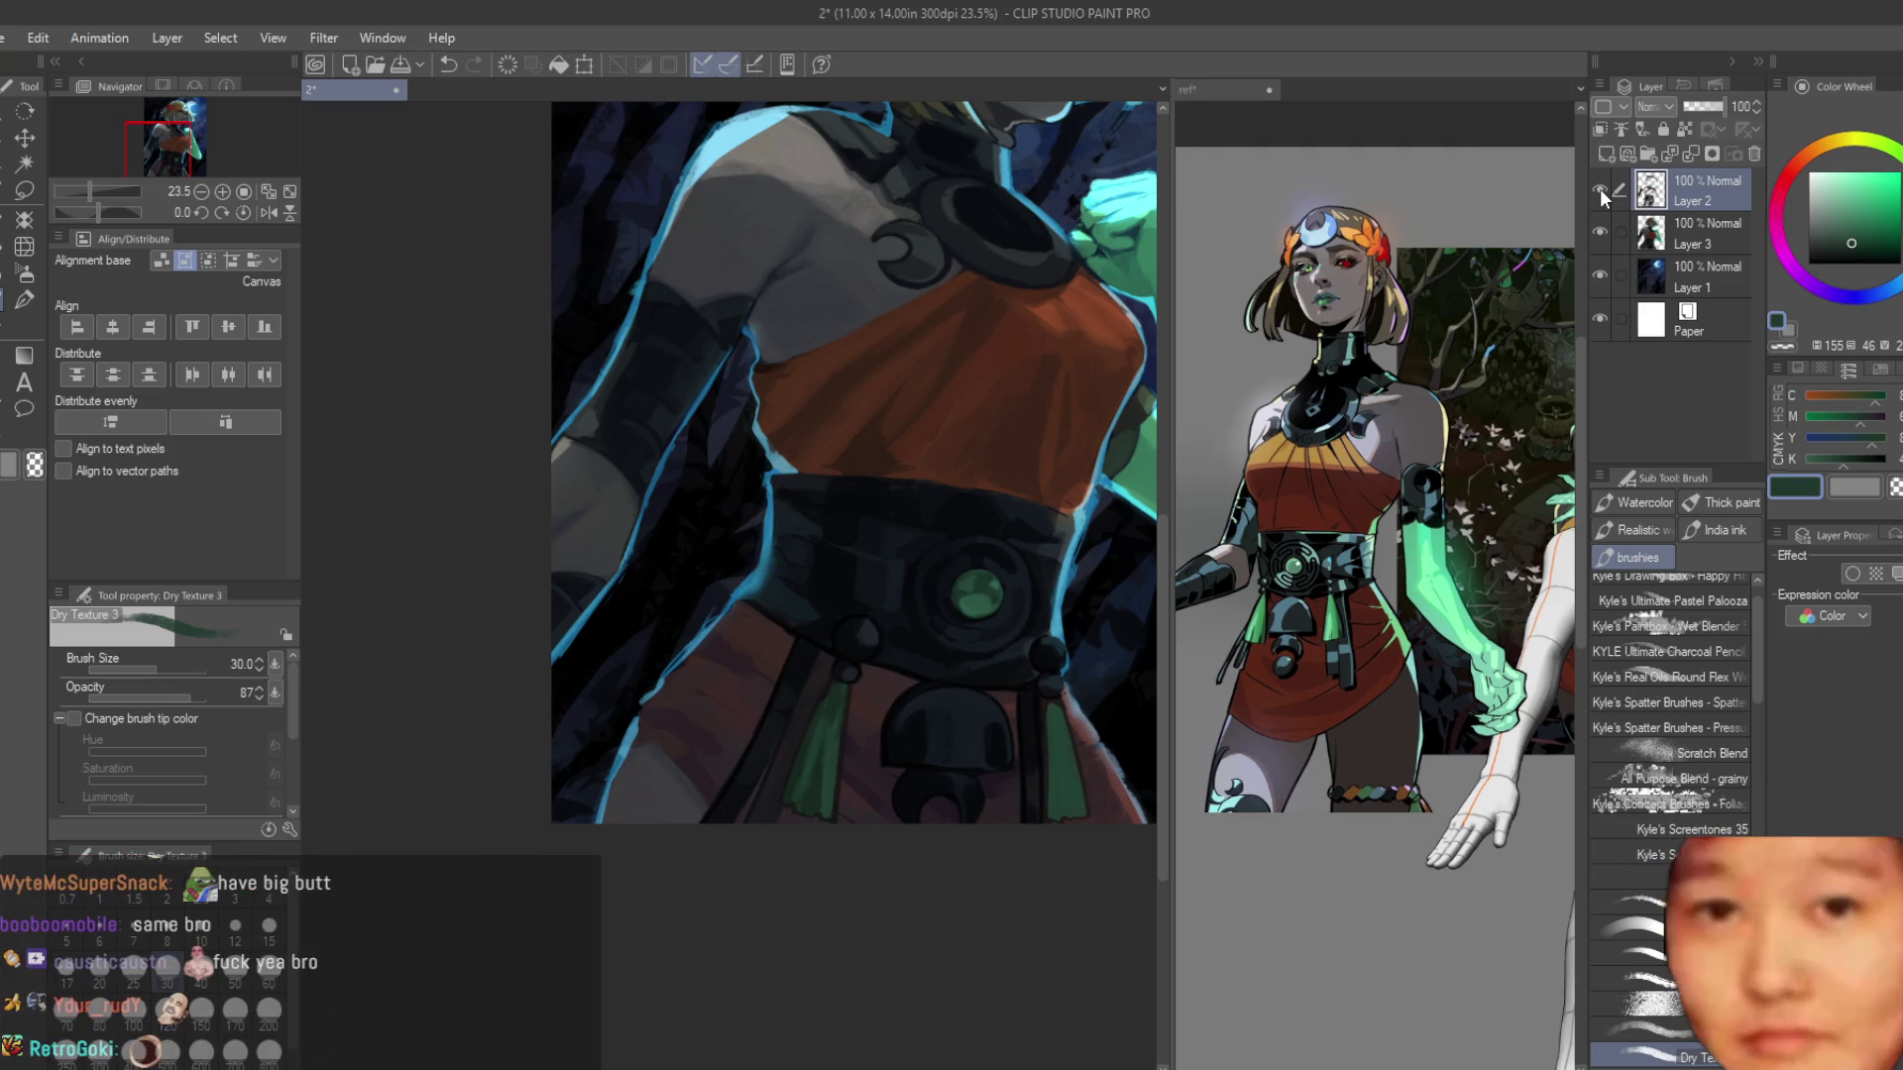
pyautogui.press('e')
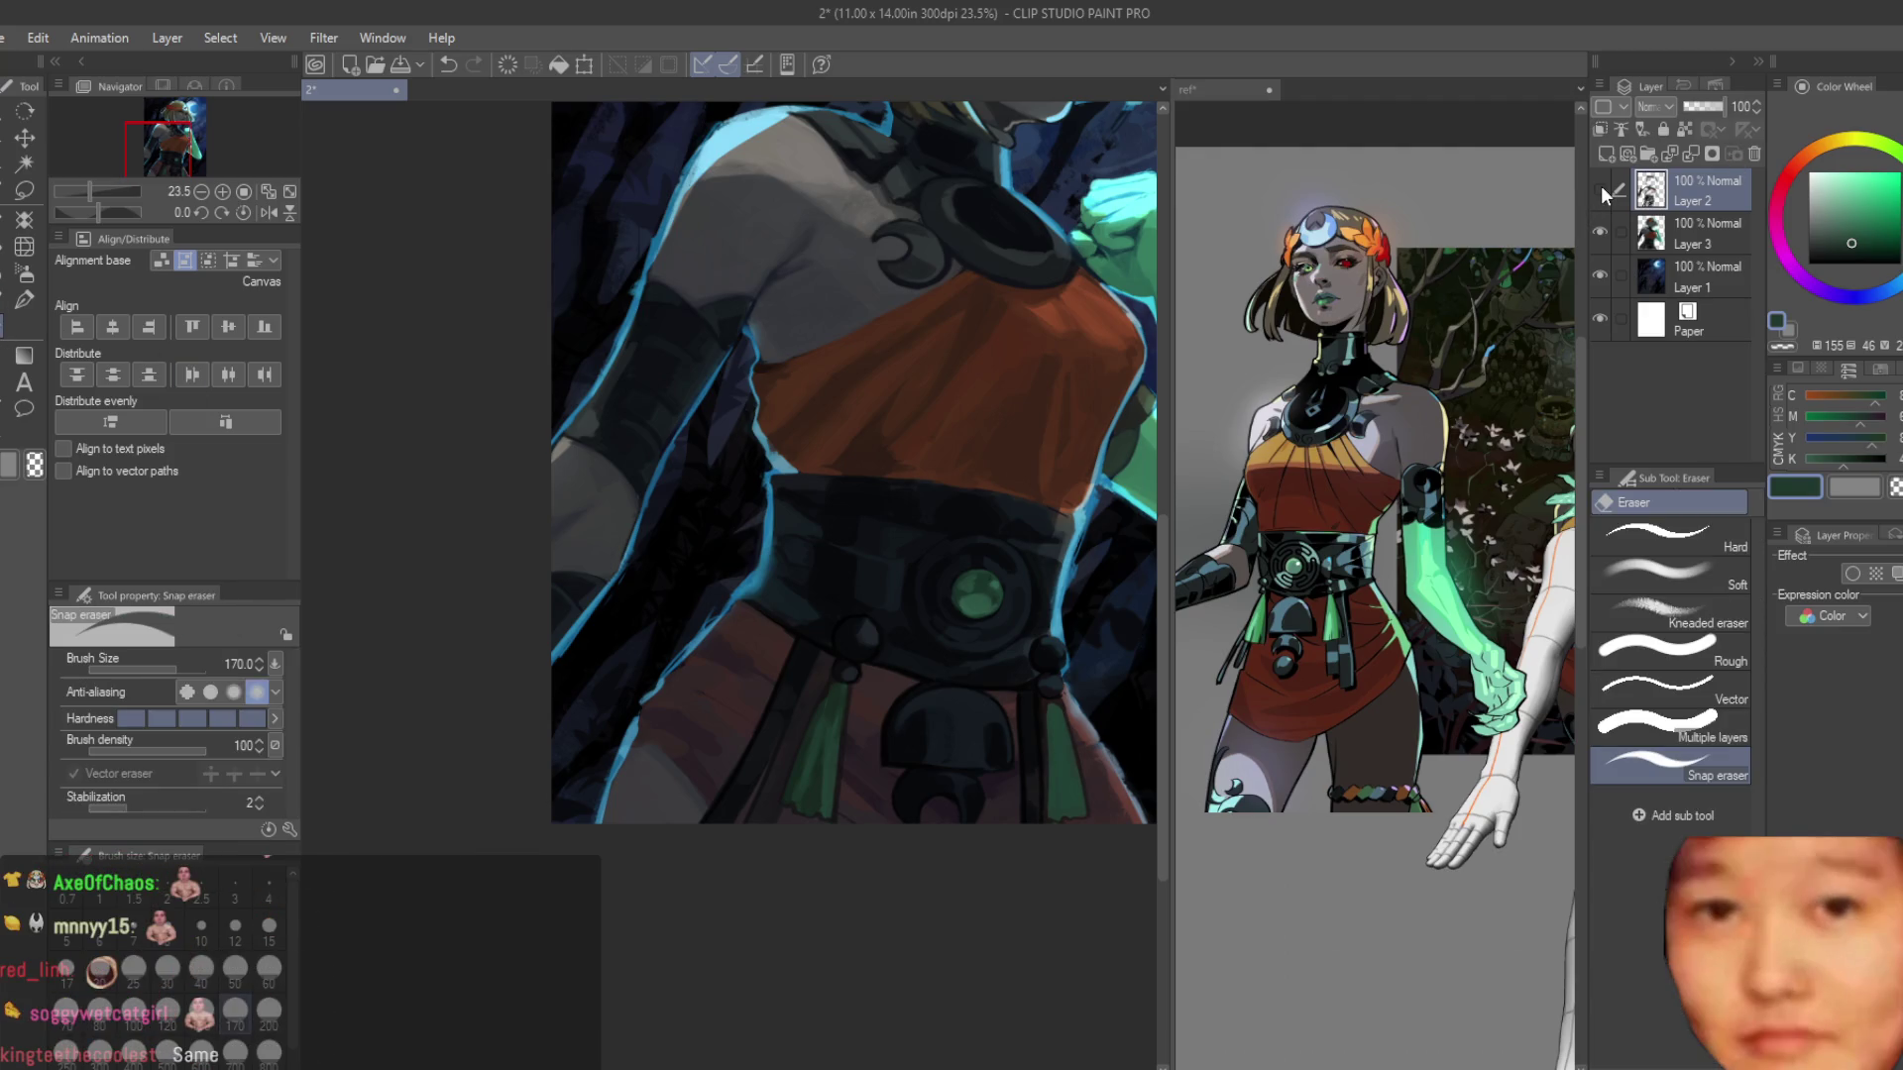
pyautogui.click(1625, 232)
pyautogui.scroll(3, 680, 650)
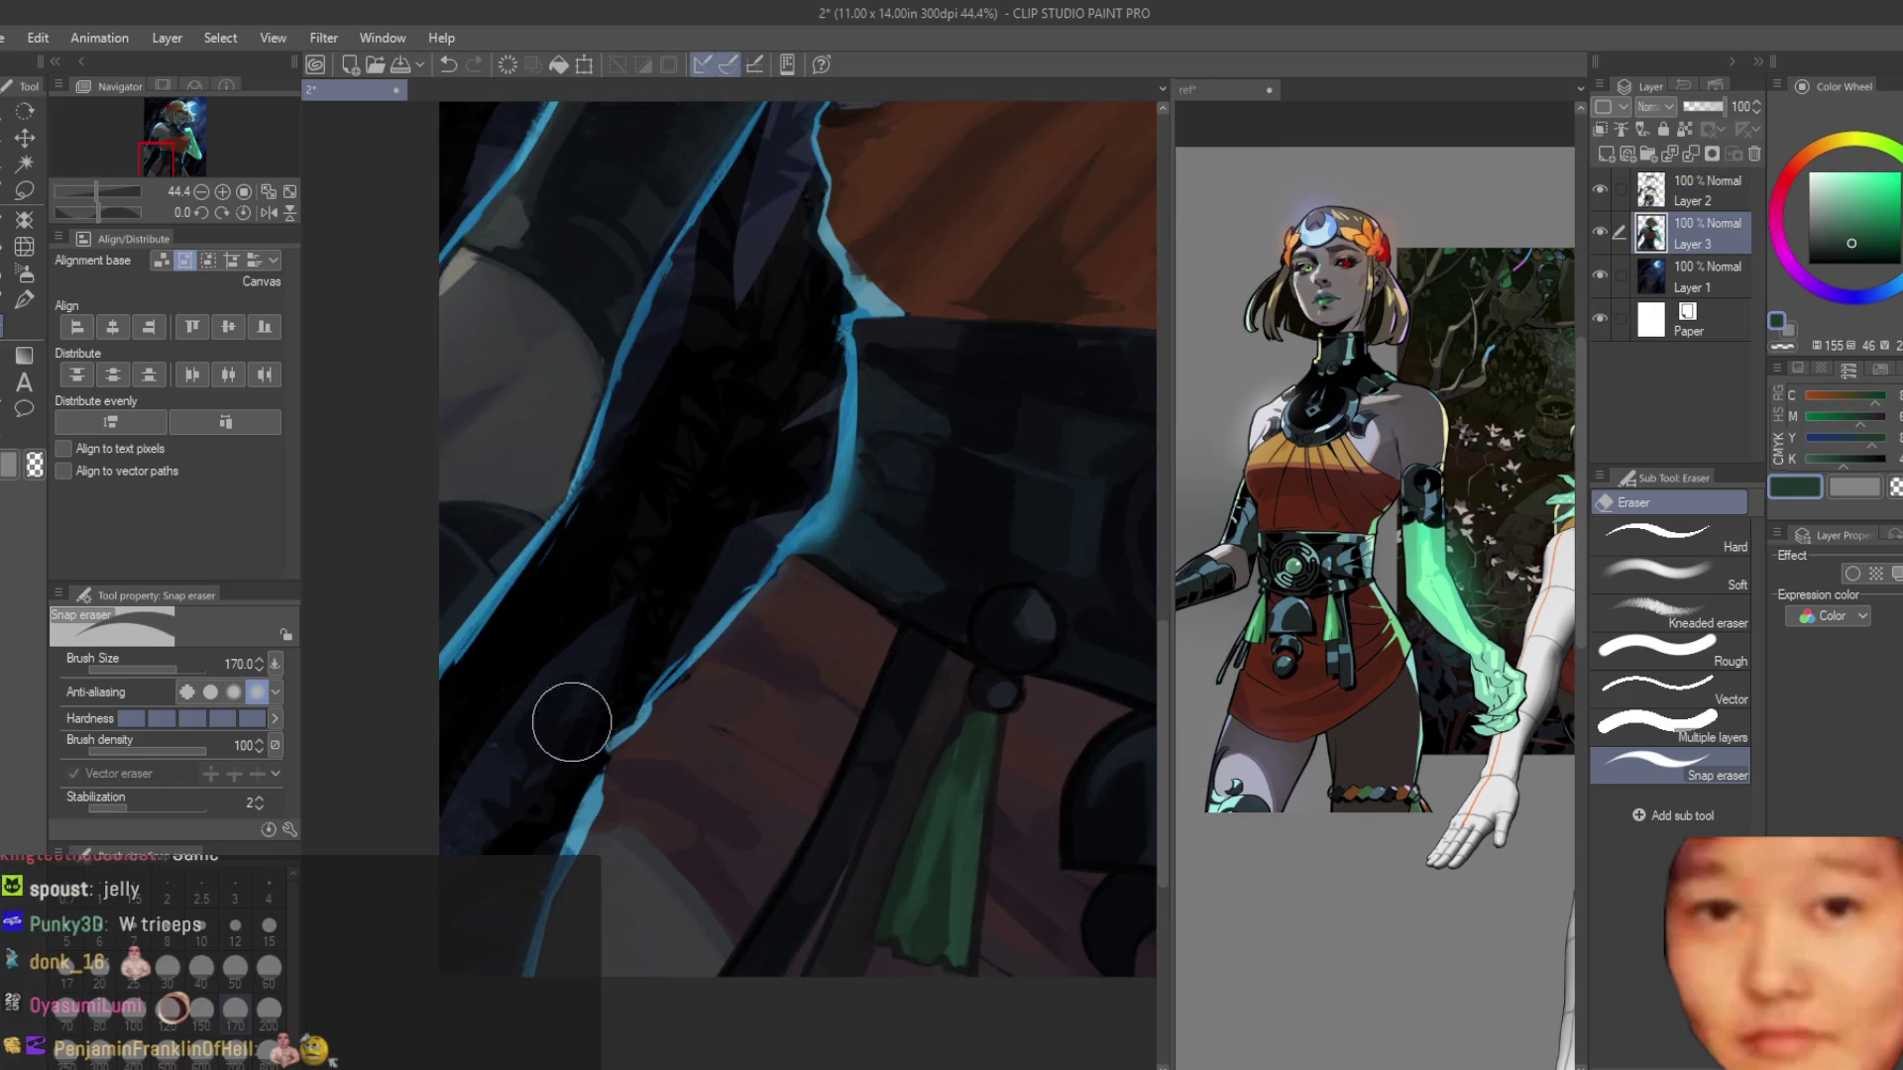
pyautogui.scroll(-5, 559, 738)
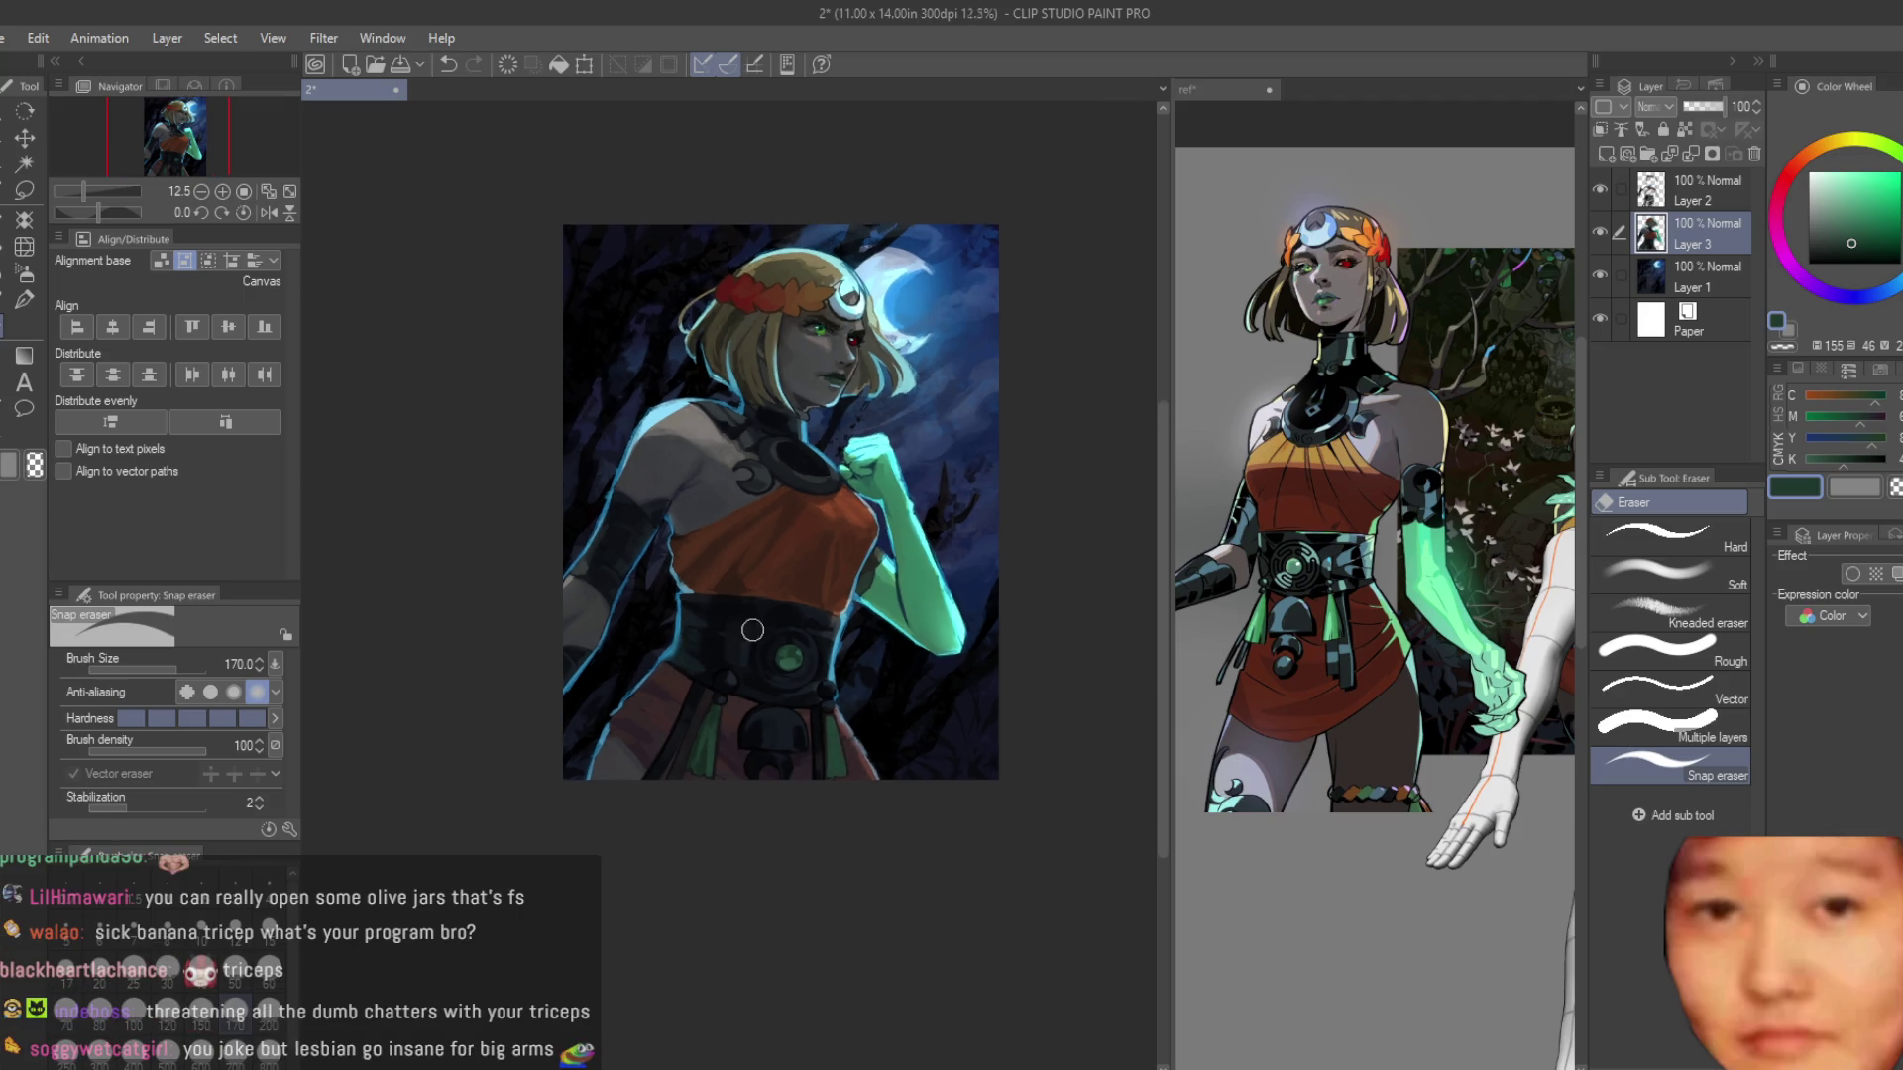
pyautogui.click(1599, 235)
pyautogui.click(1656, 195)
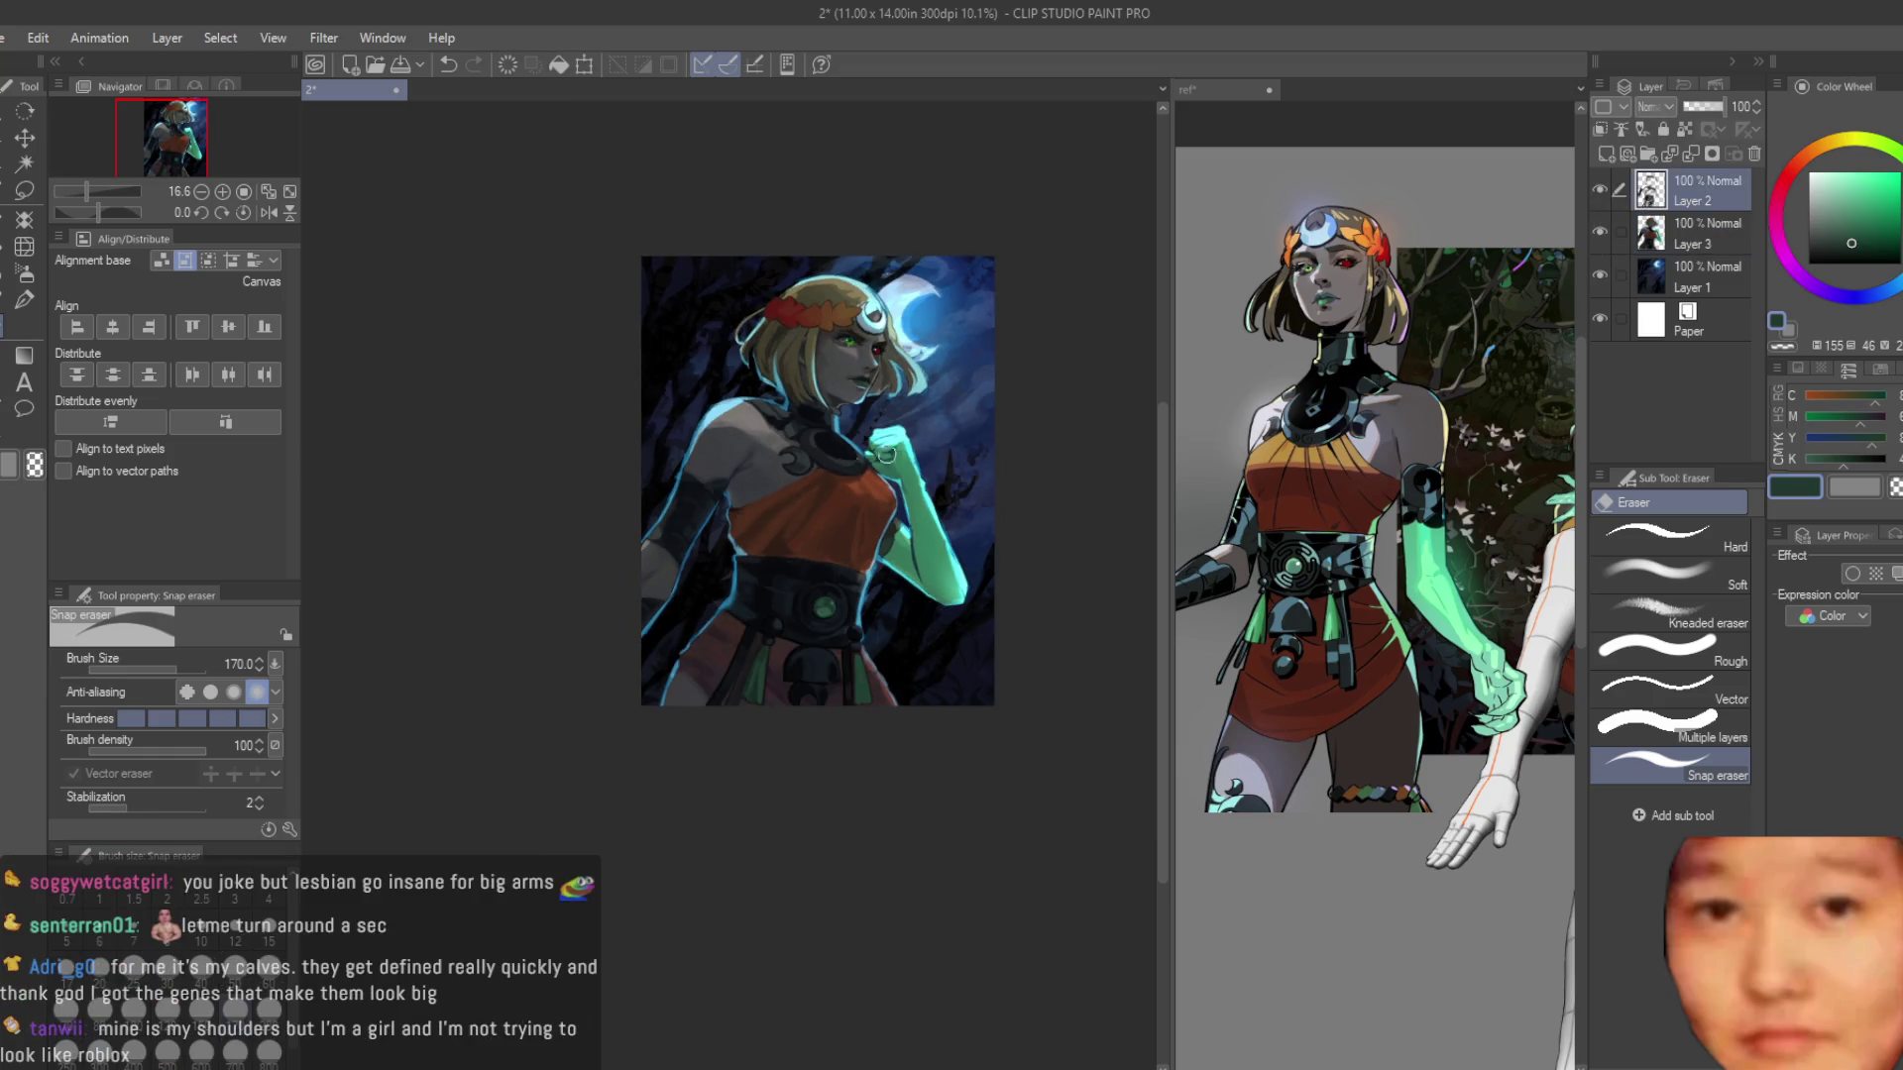
pyautogui.press('b')
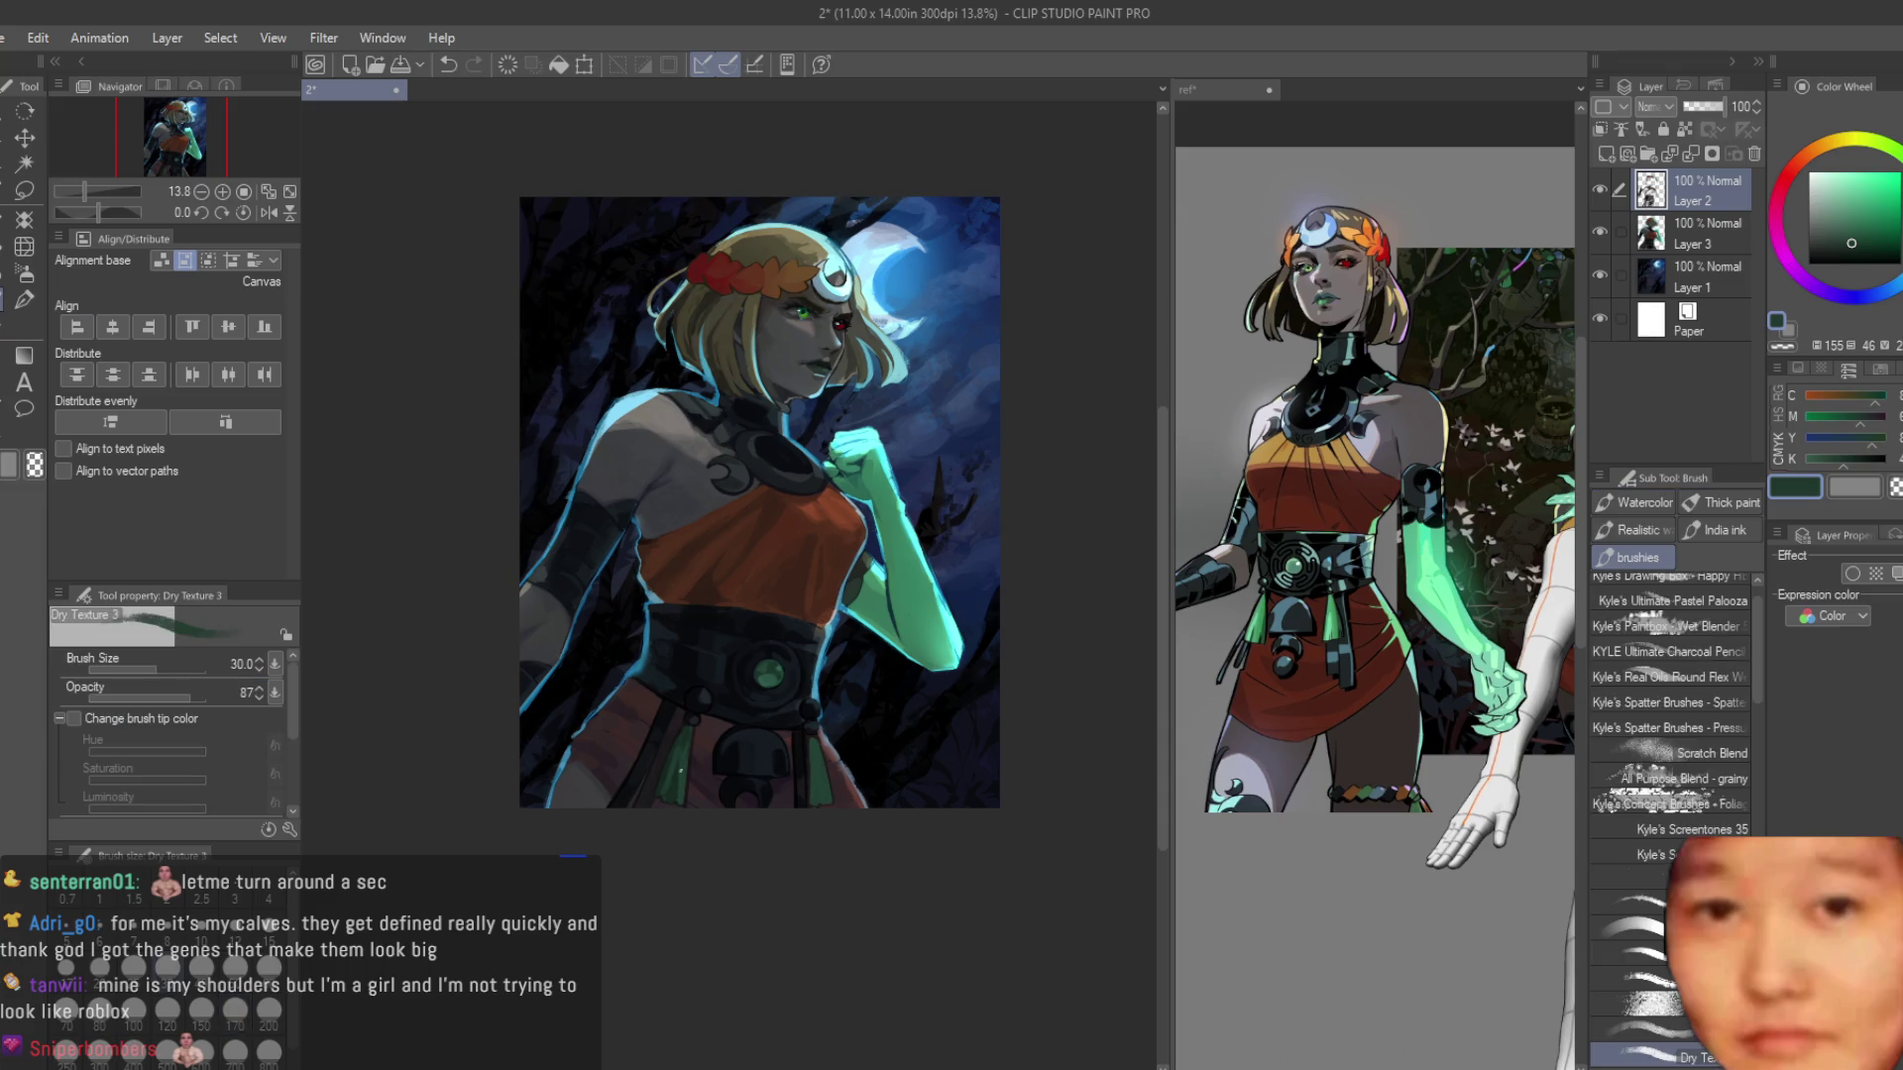
pyautogui.scroll(2, 678, 674)
pyautogui.scroll(1, 671, 681)
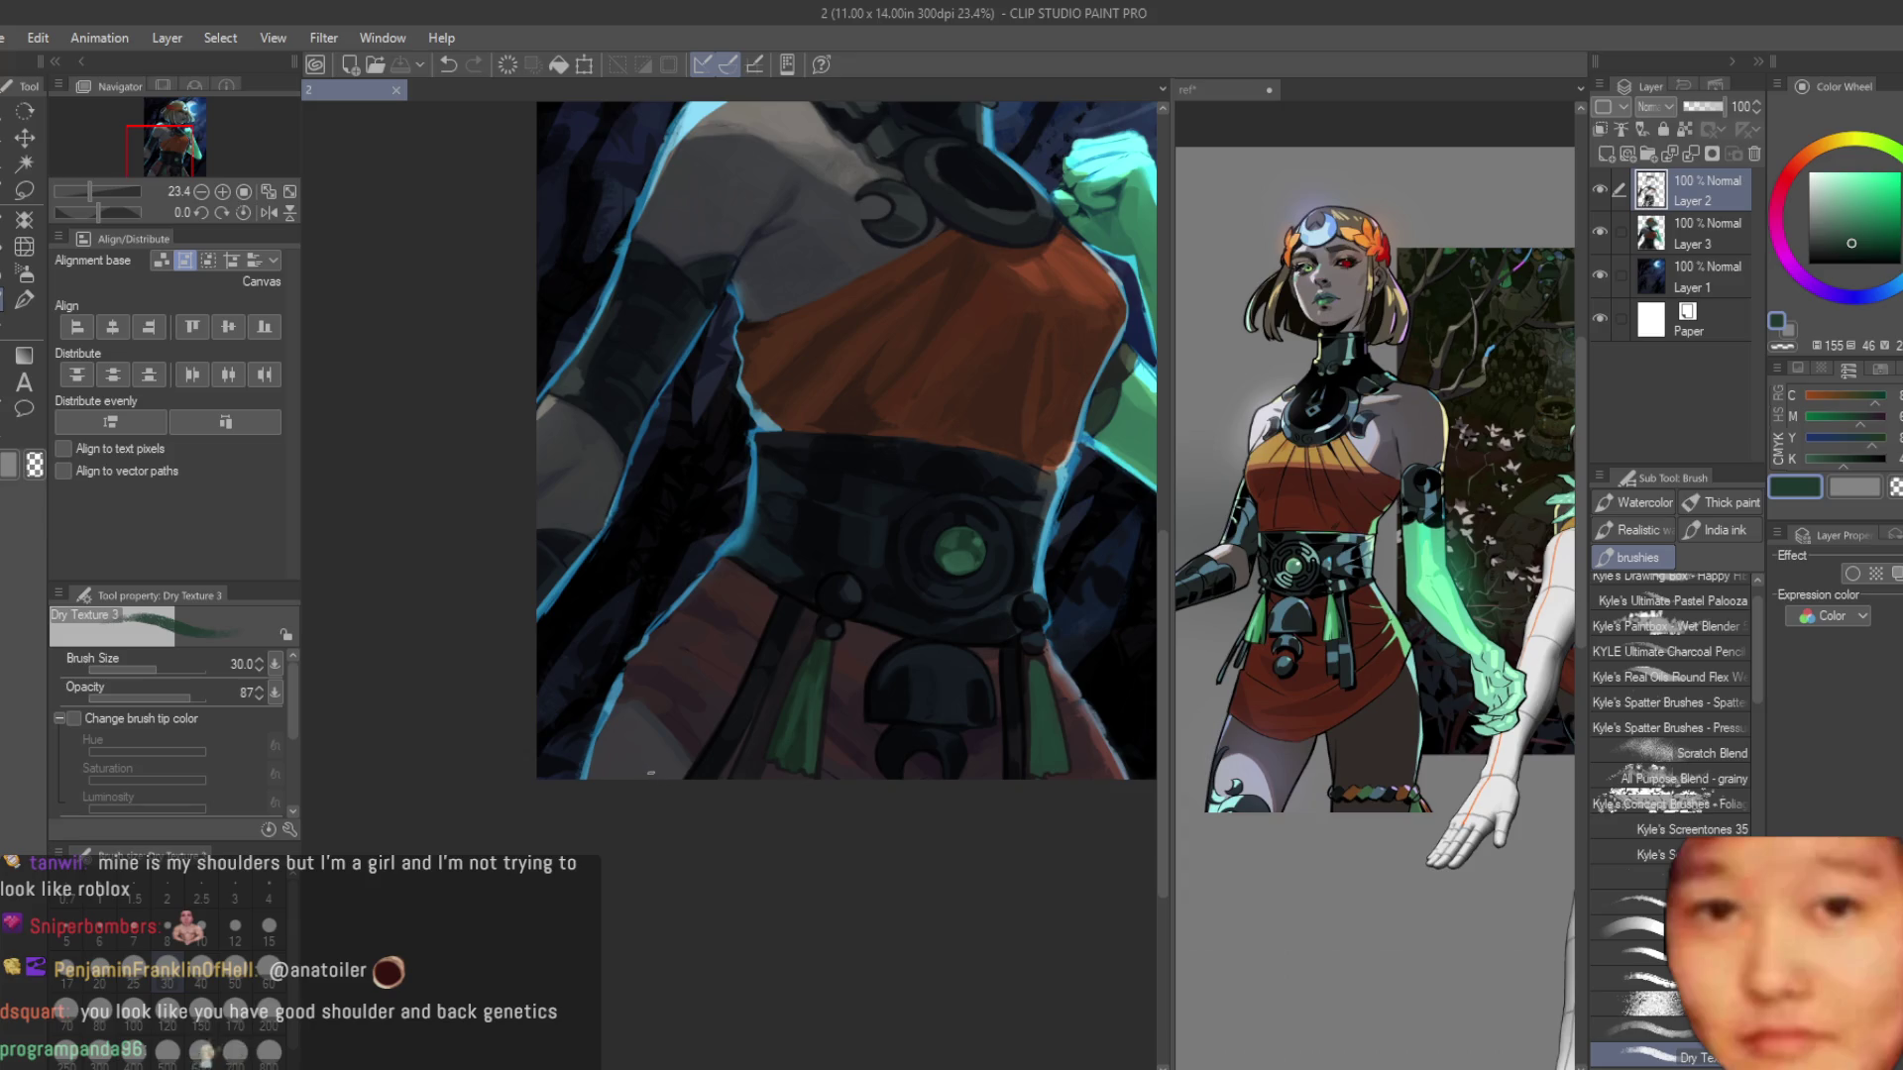
# Paint a dark line down the belt strap and blend blue-grey over it.
pyautogui.scroll(-1, 651, 772)
pyautogui.scroll(2, 795, 749)
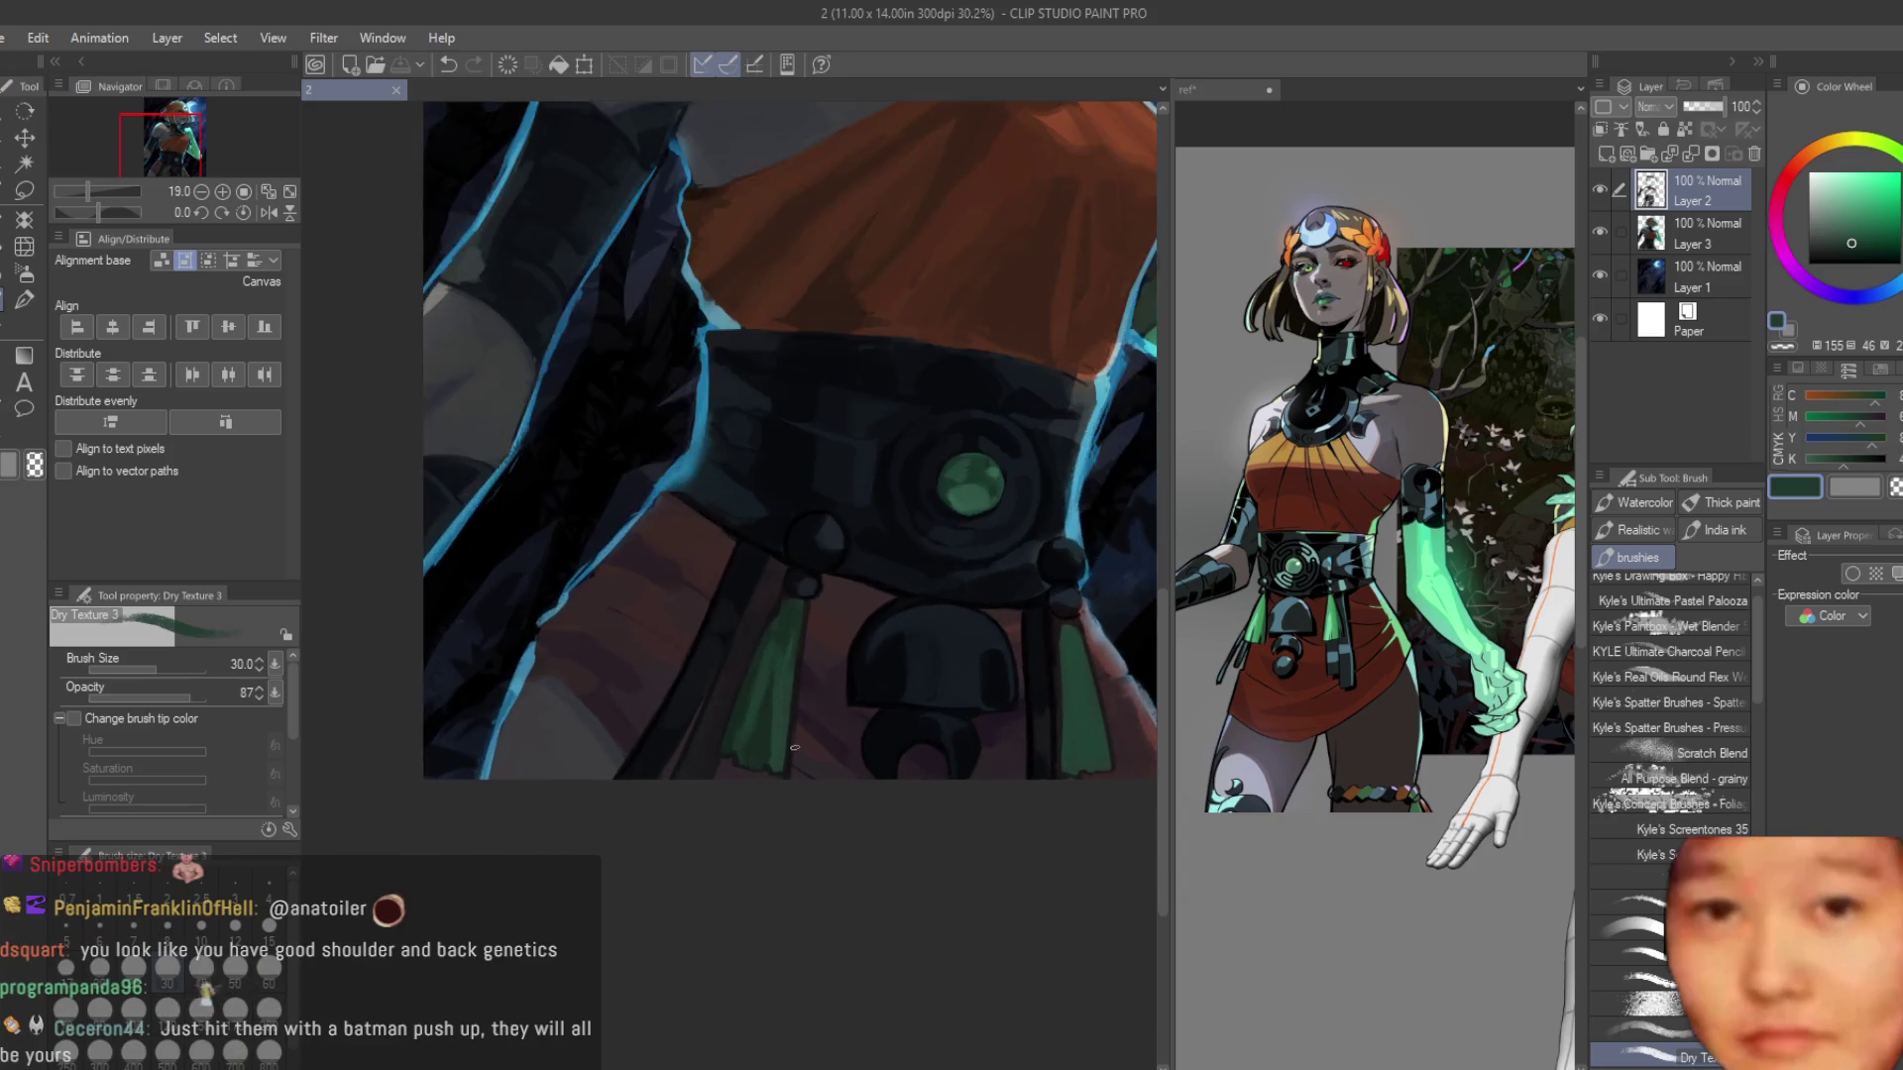
pyautogui.scroll(5, 795, 748)
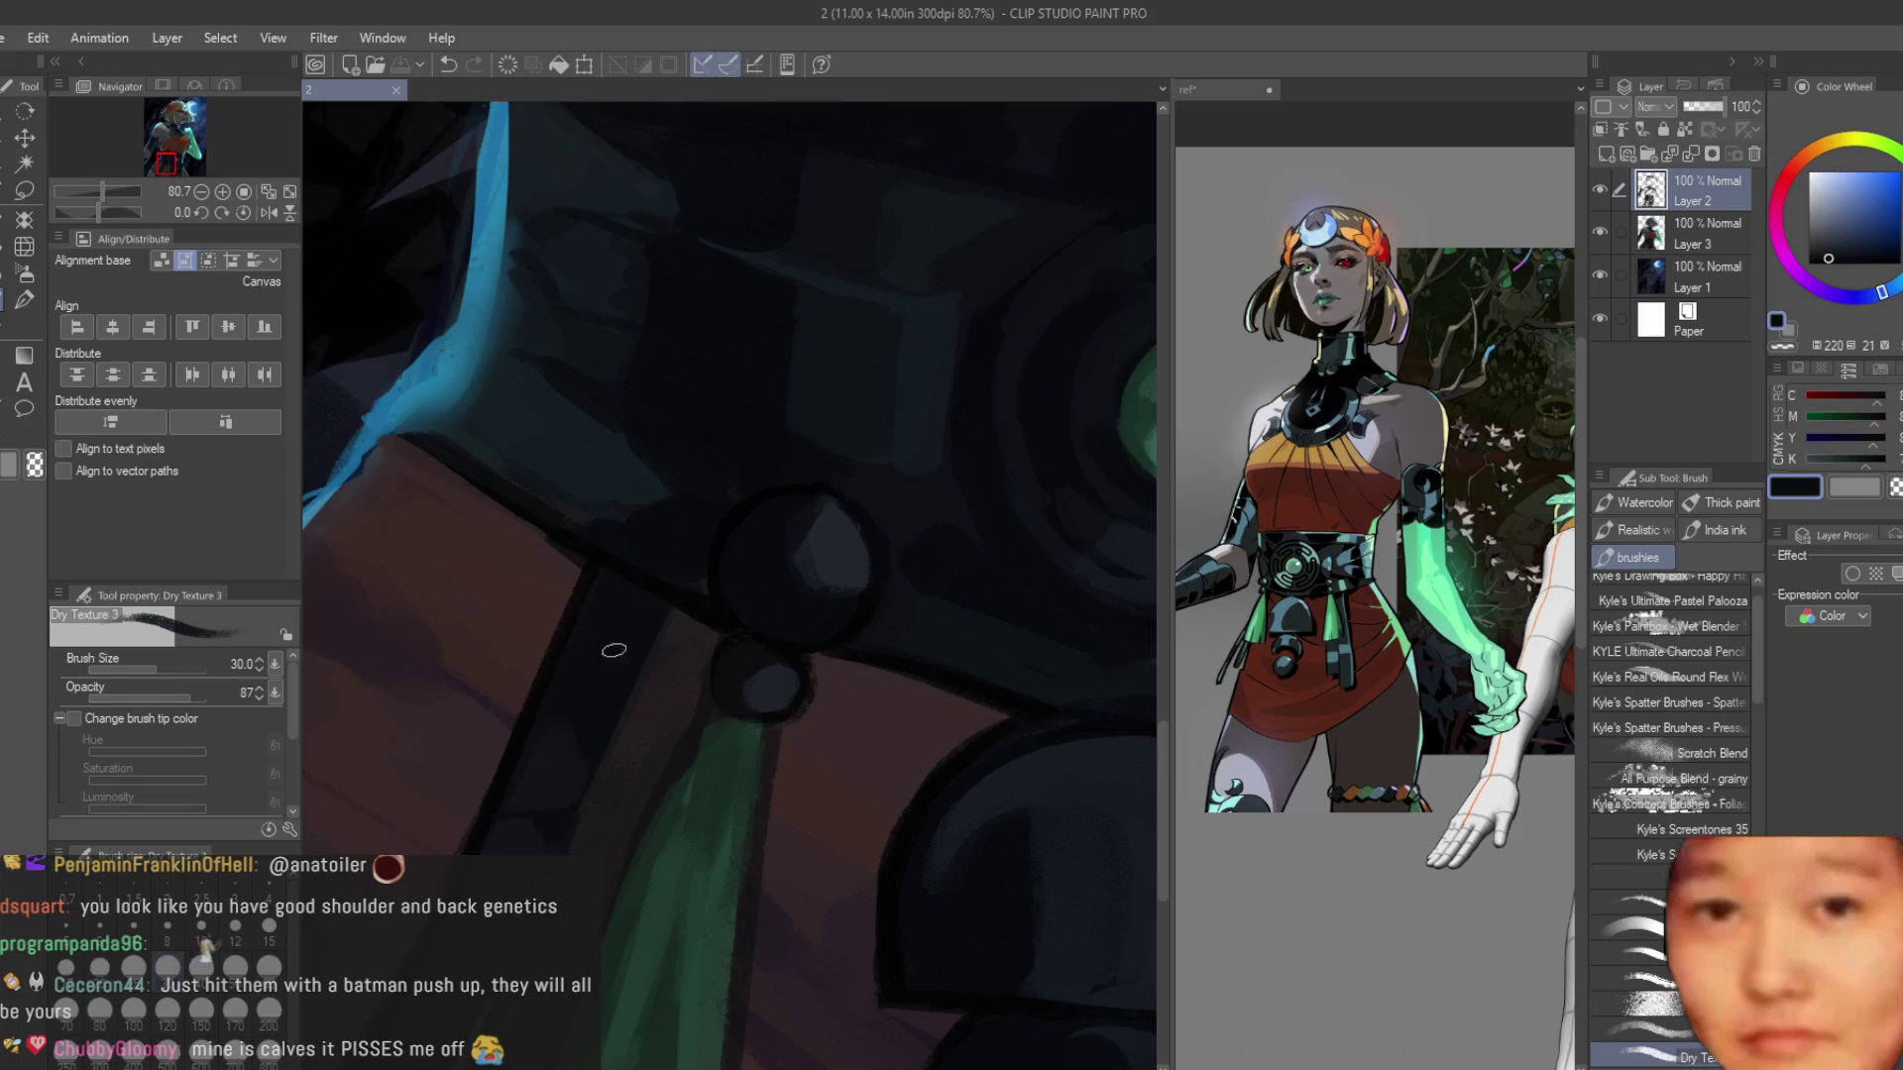
pyautogui.scroll(2, 1239, 565)
pyautogui.moveTo(583, 562); pyautogui.dragTo(560, 606)
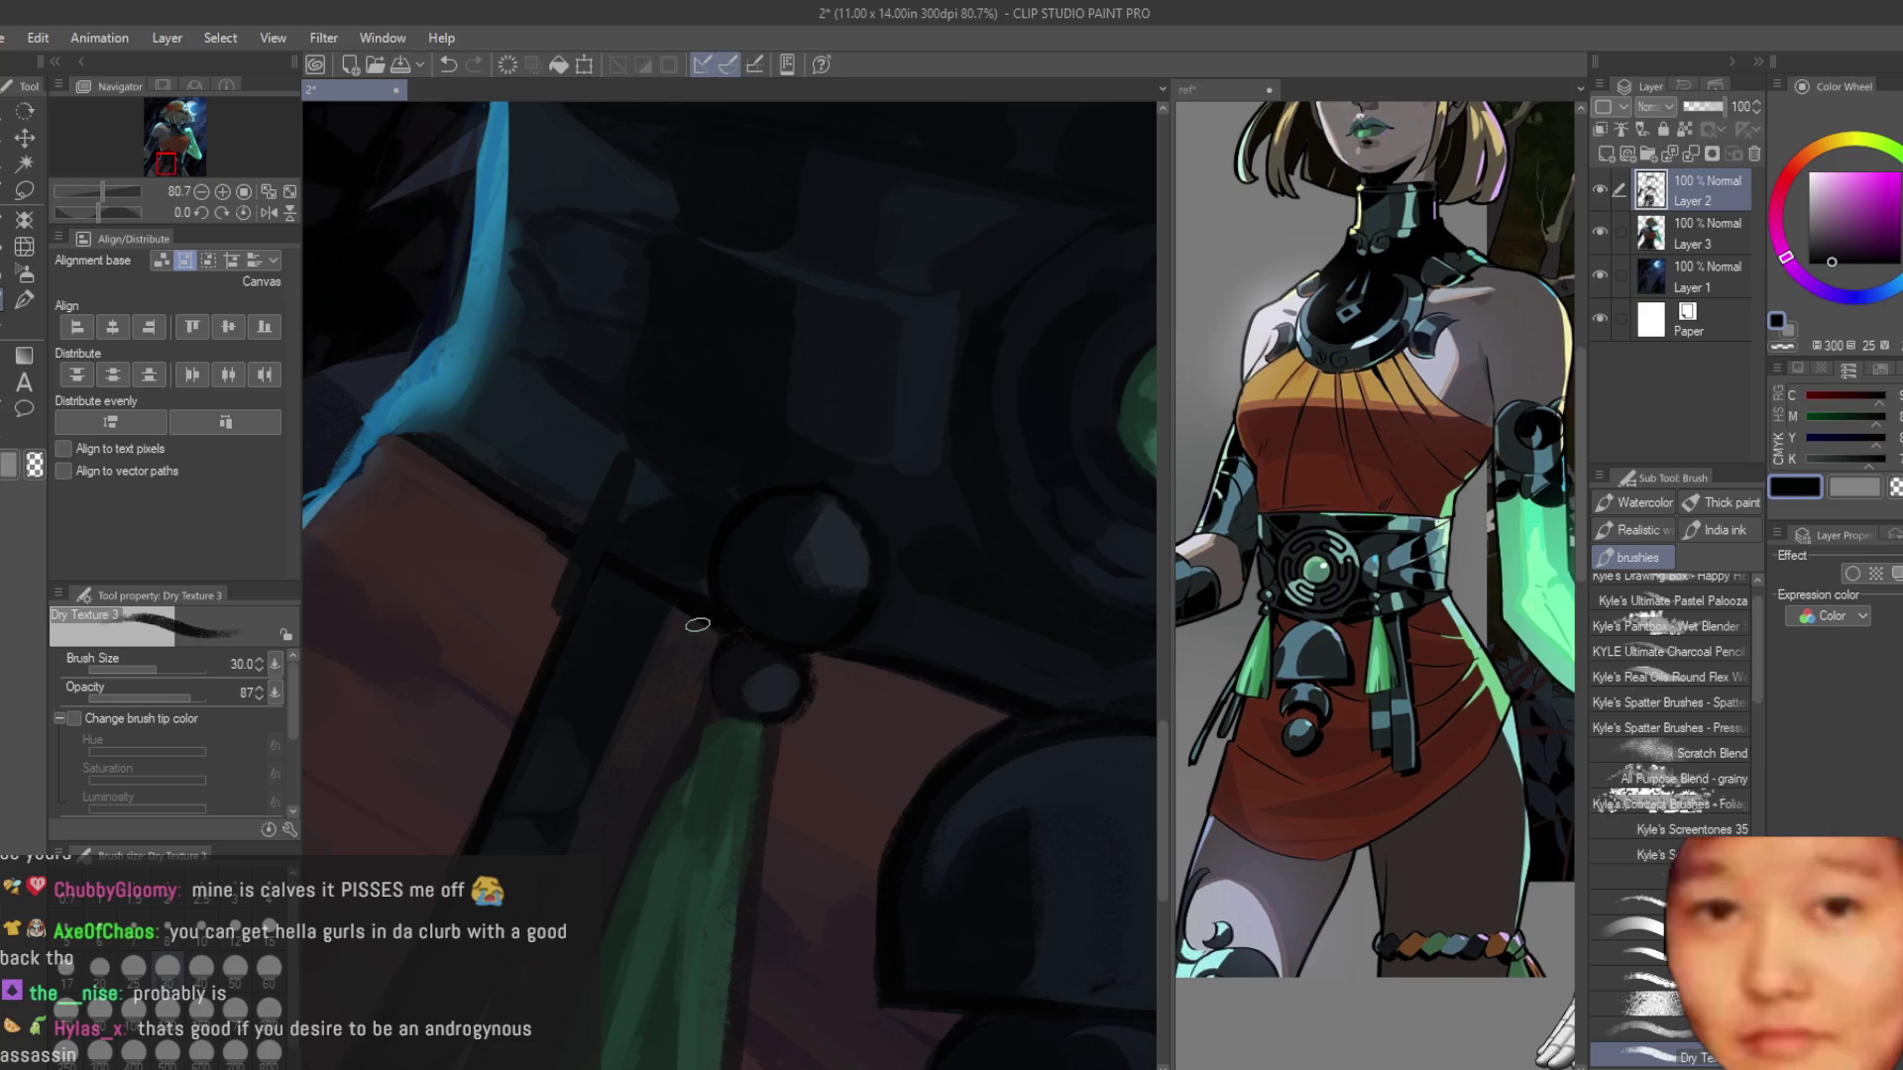
pyautogui.moveTo(622, 443); pyautogui.dragTo(551, 579)
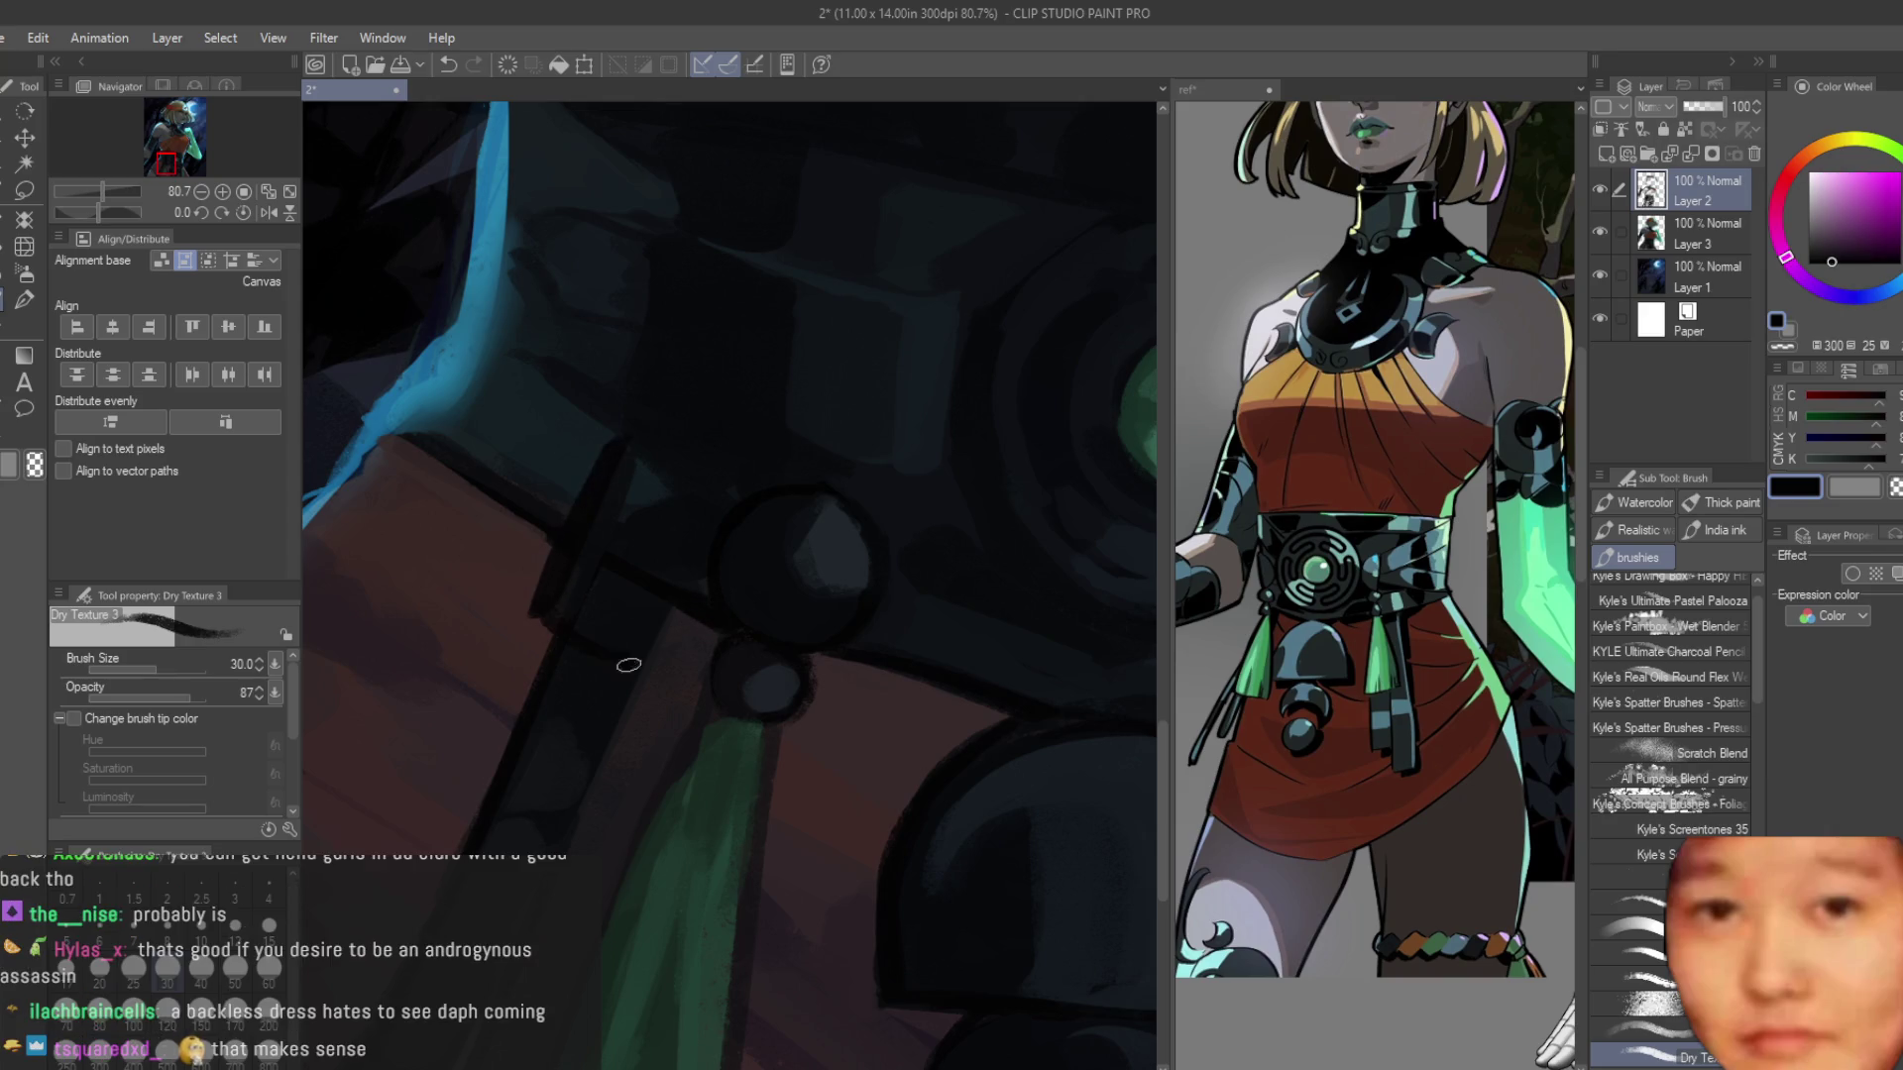
pyautogui.keyDown('alt'); pyautogui.click(592, 530); pyautogui.keyUp('alt')
pyautogui.moveTo(626, 466); pyautogui.dragTo(568, 580)
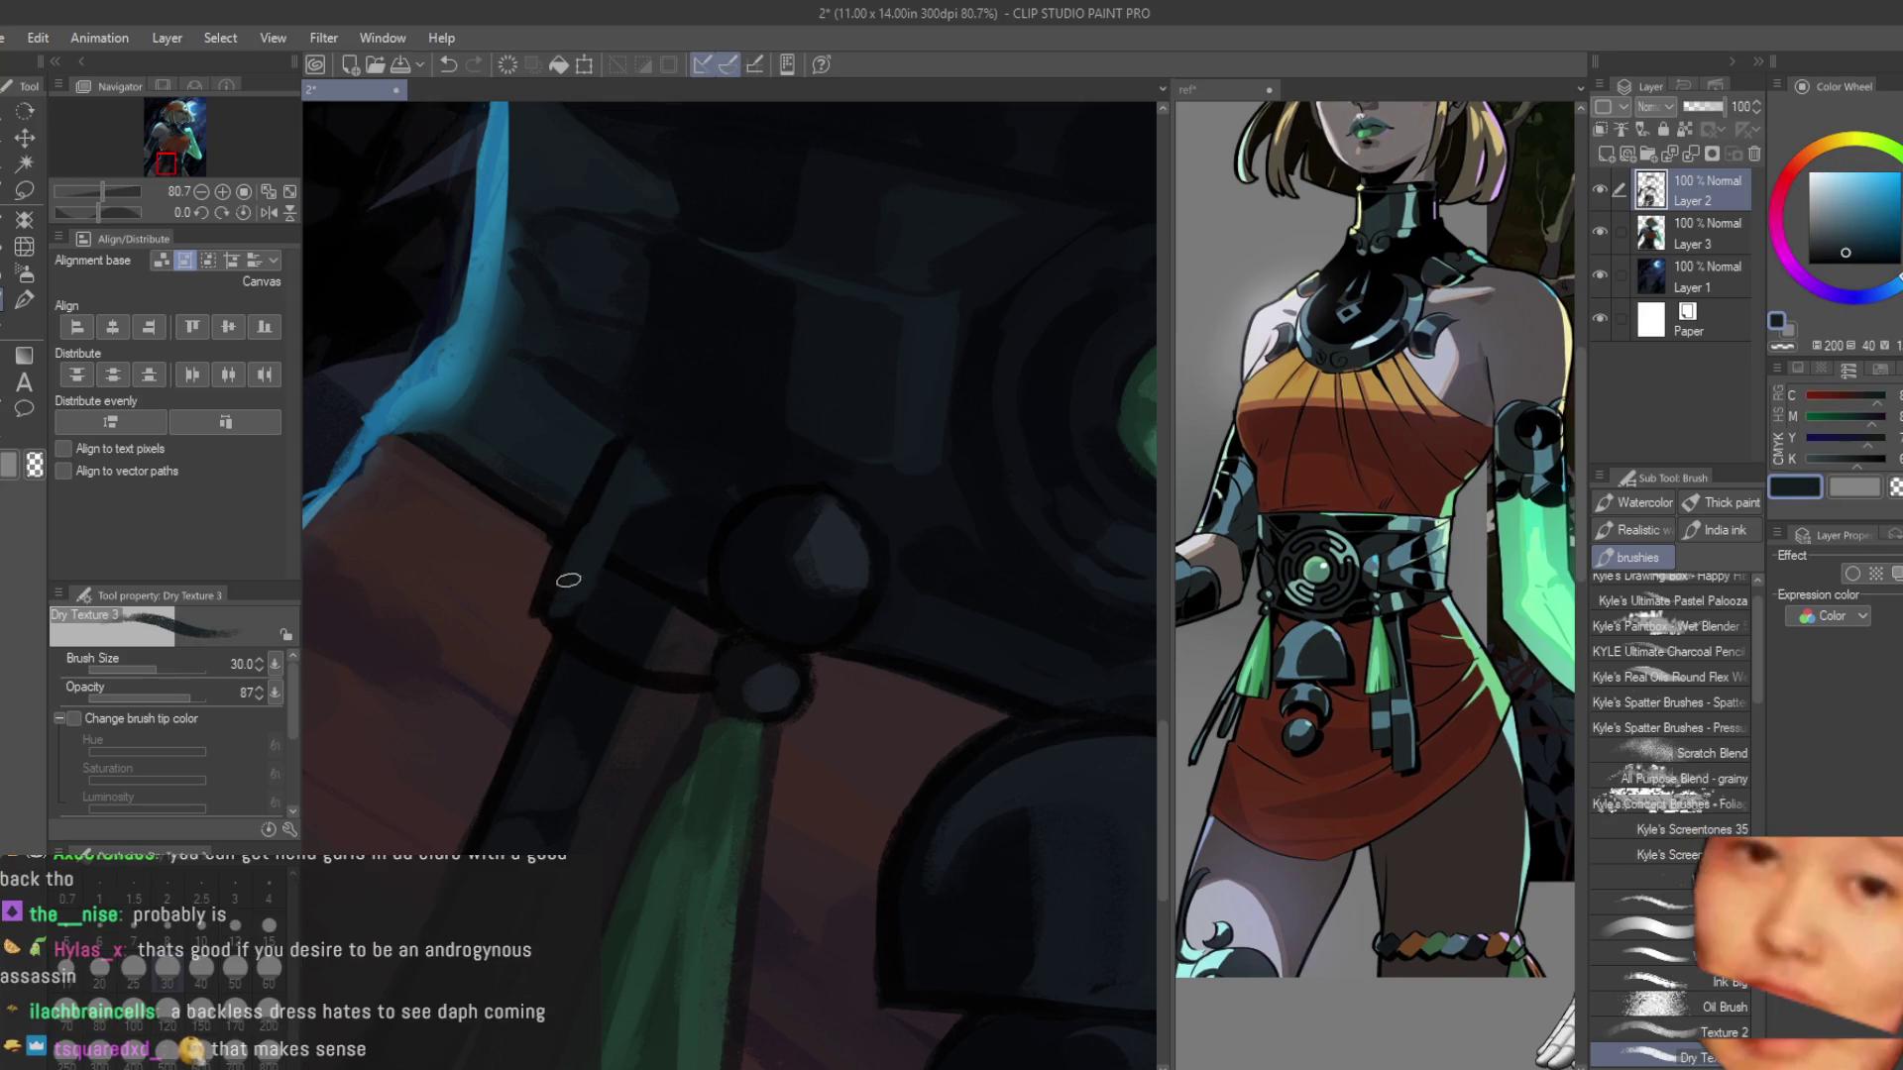
pyautogui.moveTo(658, 663); pyautogui.dragTo(594, 624)
pyautogui.moveTo(605, 515)
pyautogui.mouseDown()
pyautogui.moveTo(628, 620)
pyautogui.moveTo(659, 516)
pyautogui.mouseUp()
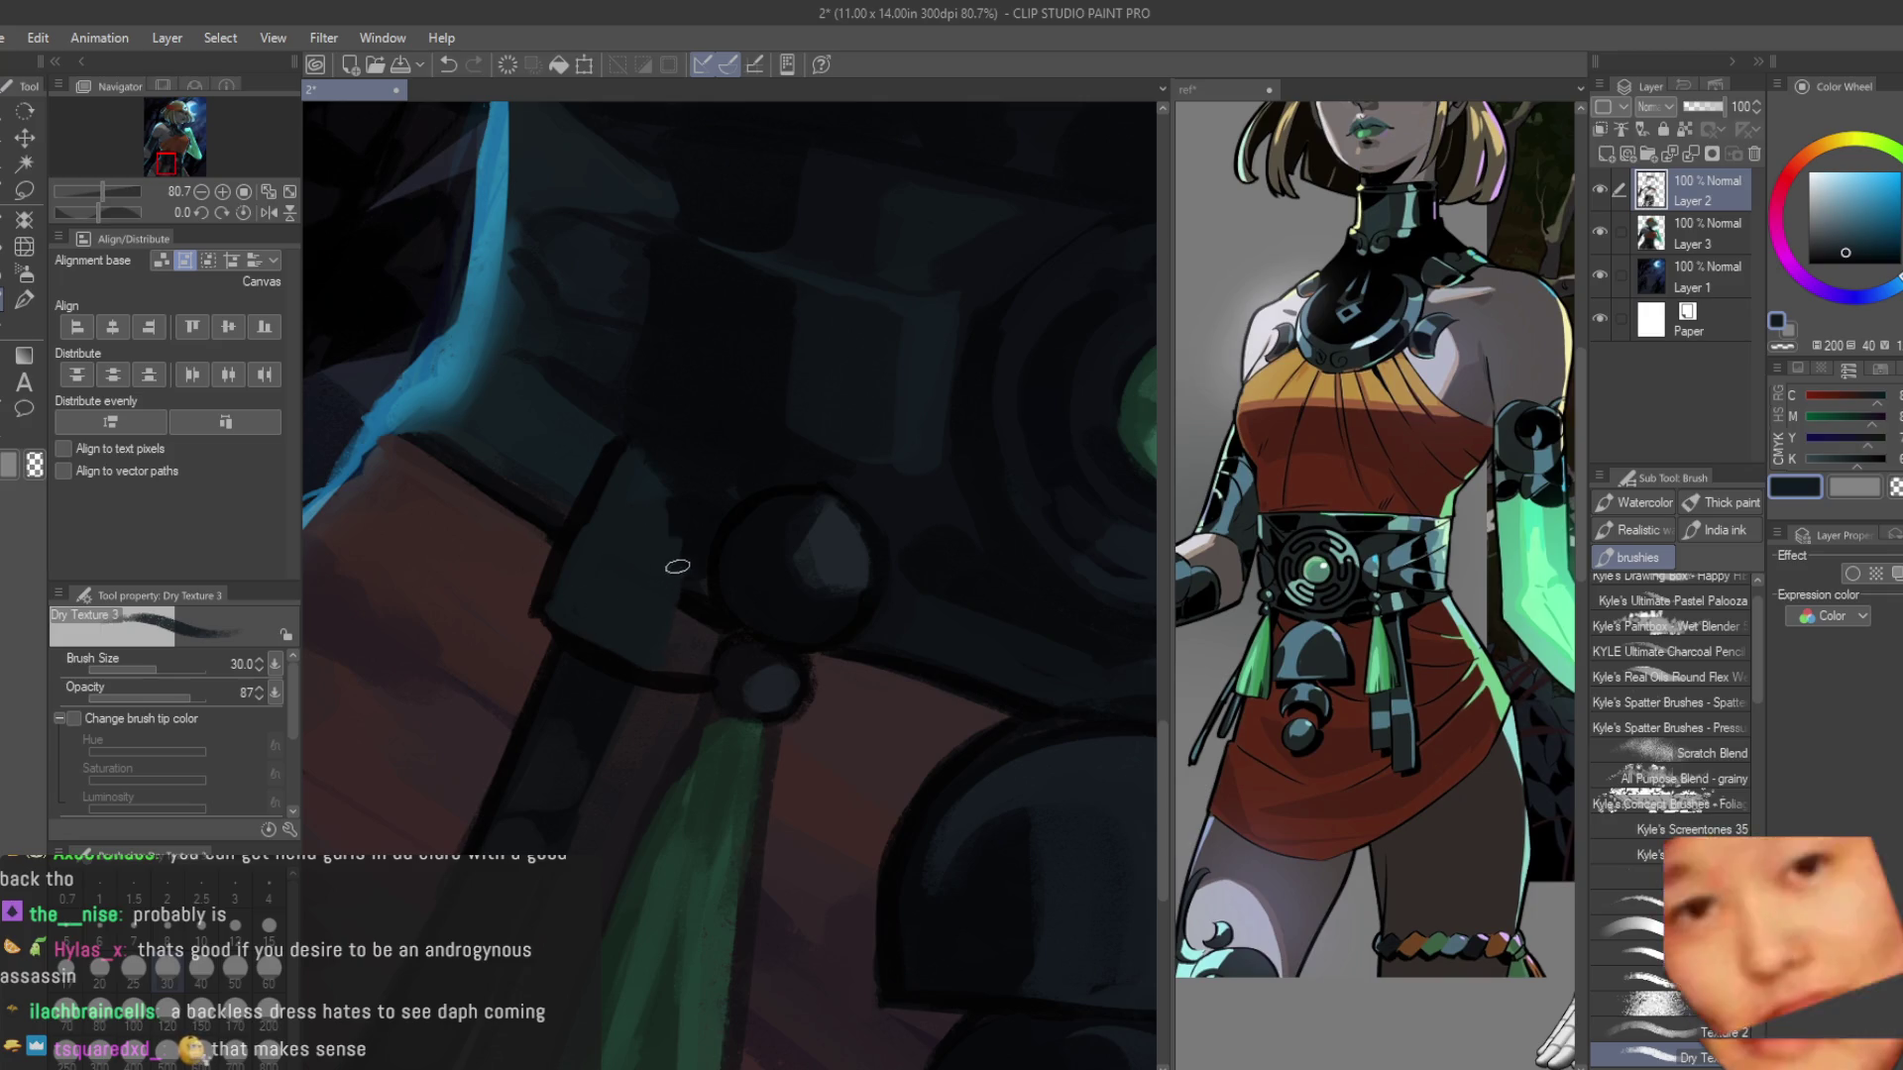
# Lighten the strap beside the dark line and shade its lower part below the knob.
pyautogui.keyDown('alt'); pyautogui.click(707, 590); pyautogui.keyUp('alt')
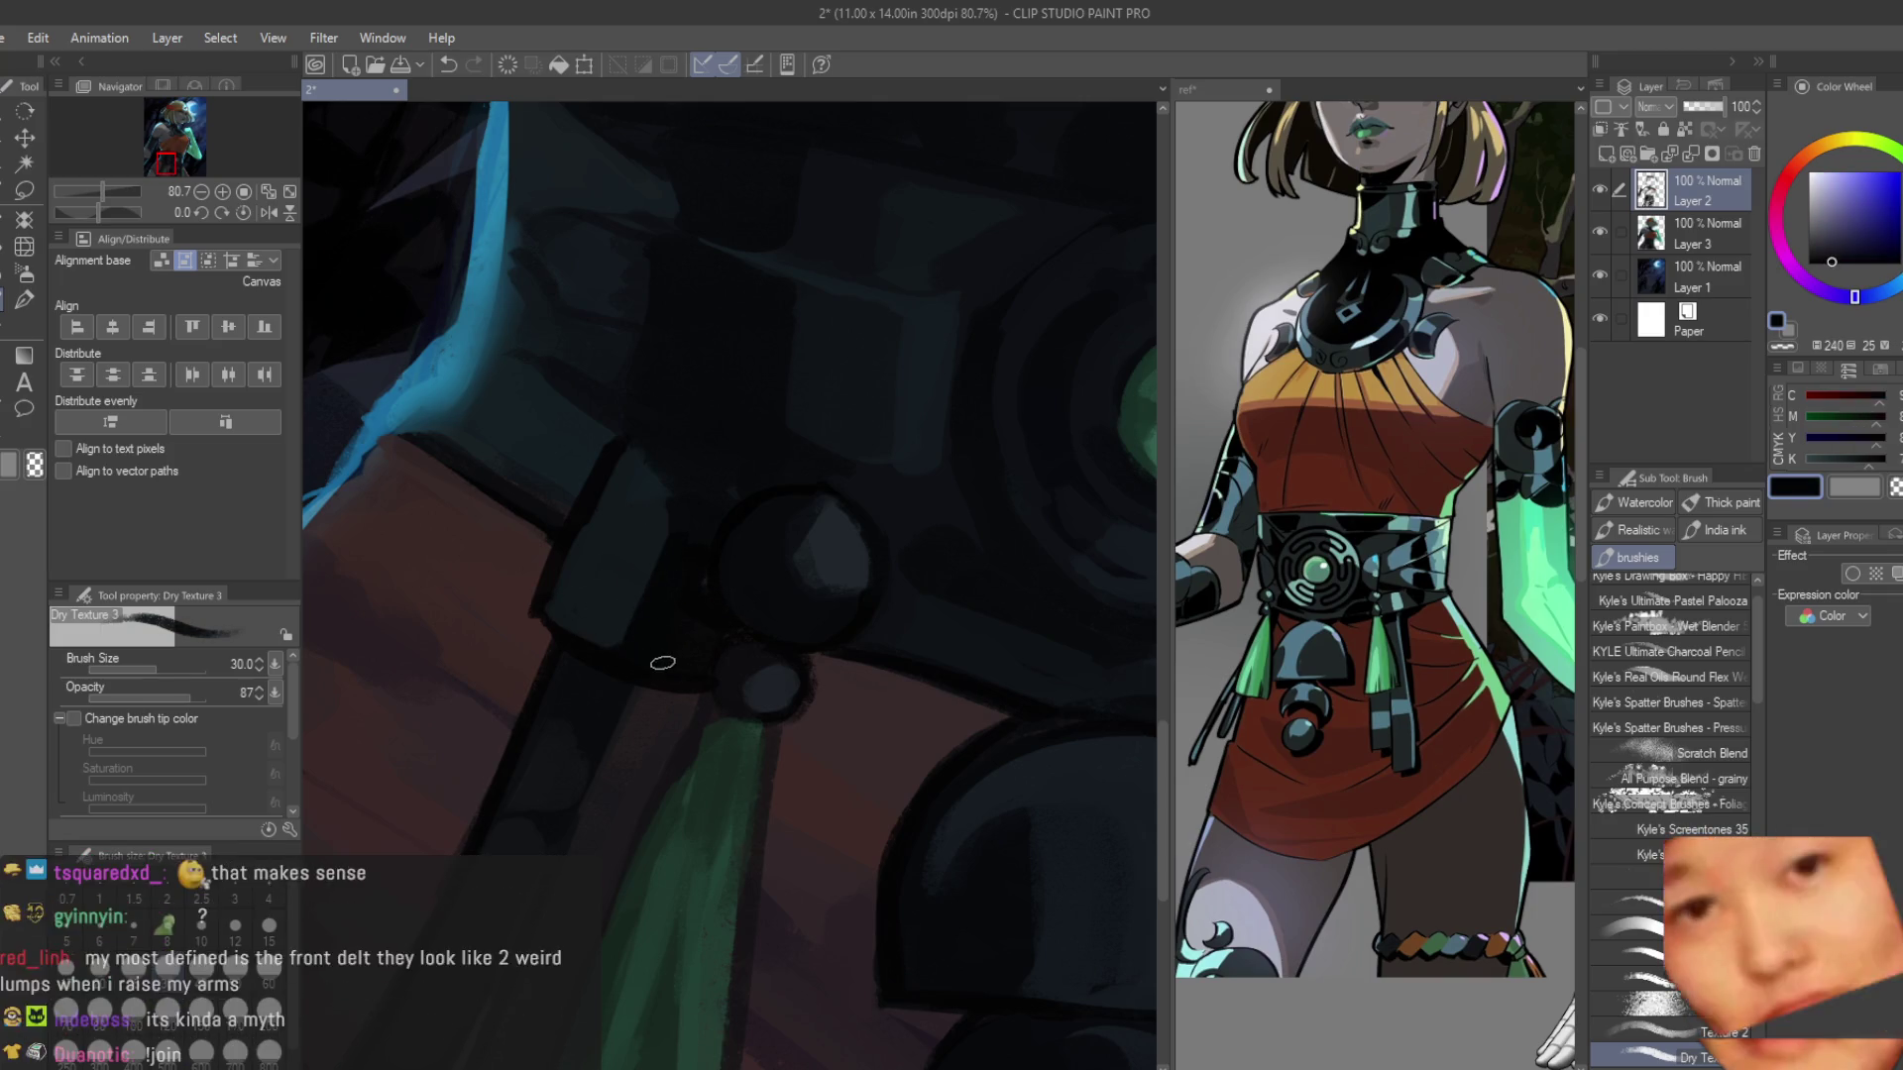
pyautogui.keyDown('alt'); pyautogui.click(616, 634); pyautogui.keyUp('alt')
pyautogui.moveTo(616, 634); pyautogui.dragTo(669, 540)
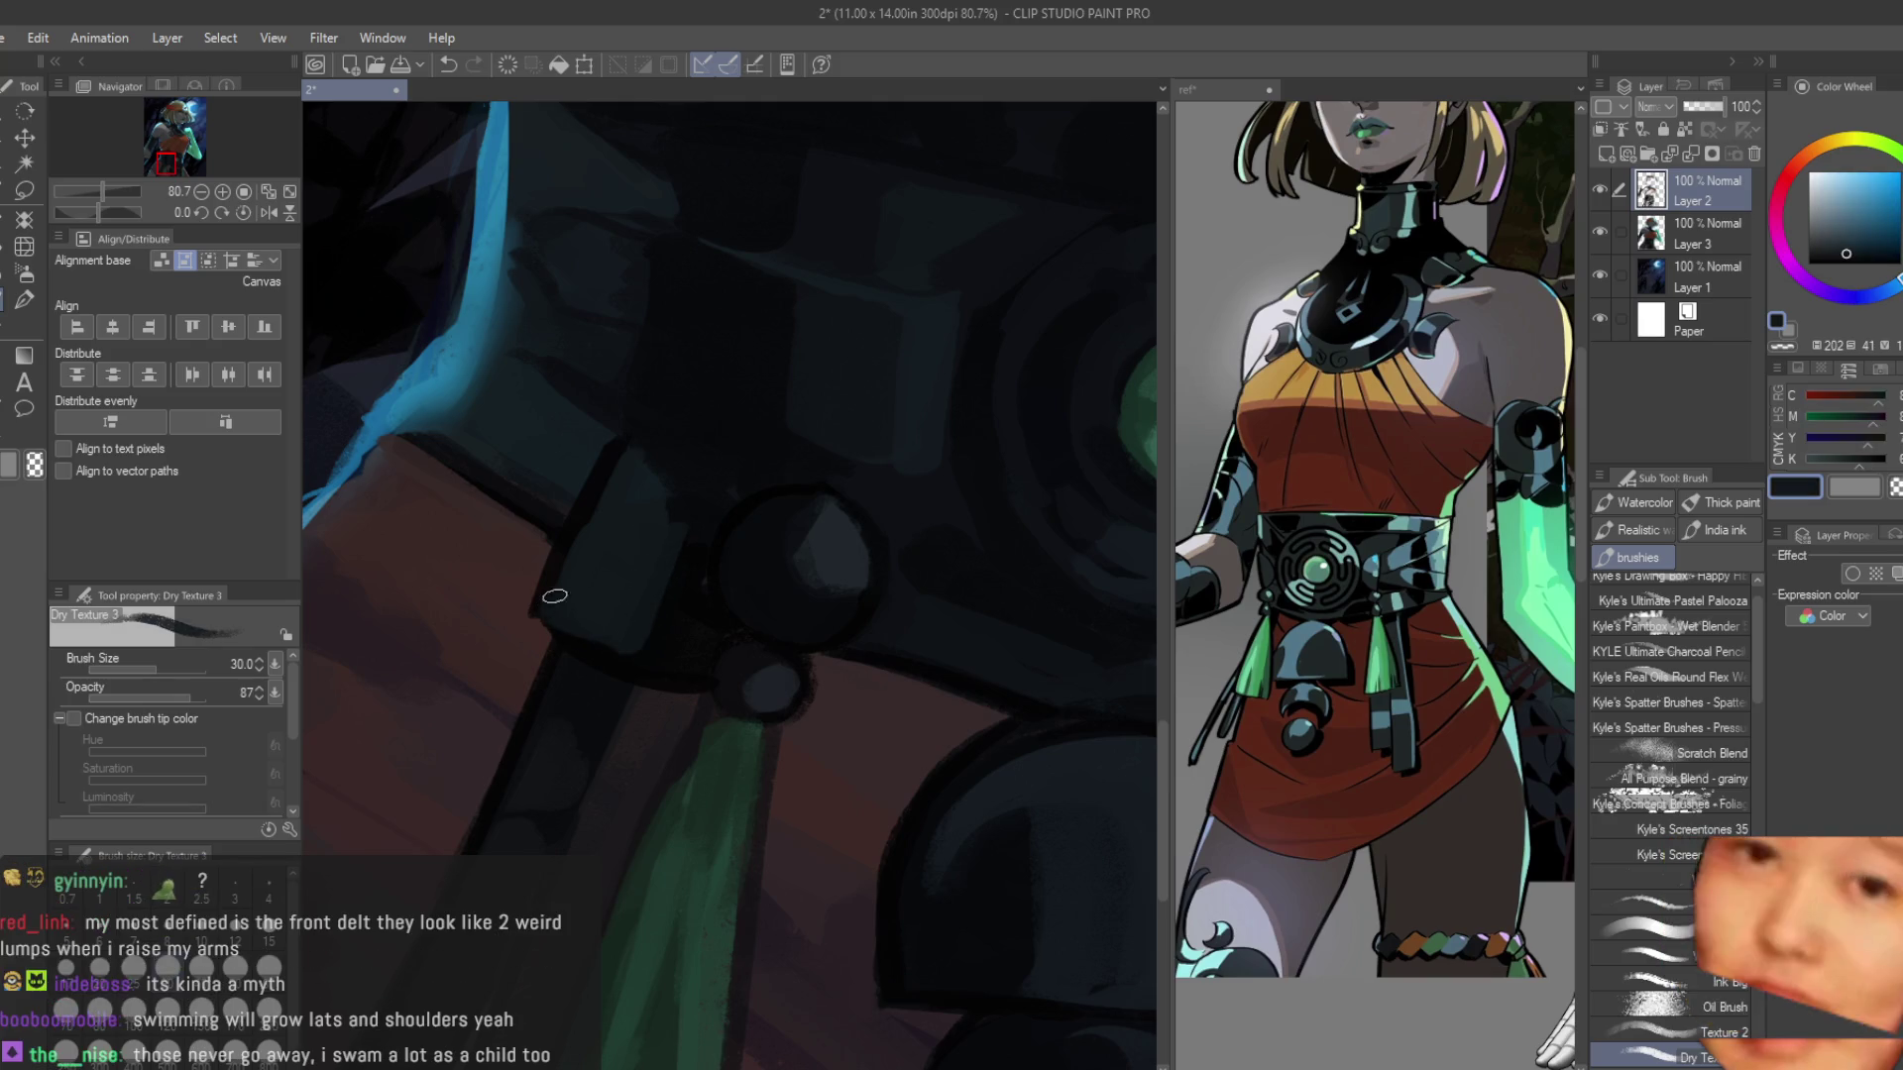
pyautogui.moveTo(629, 637); pyautogui.dragTo(671, 621)
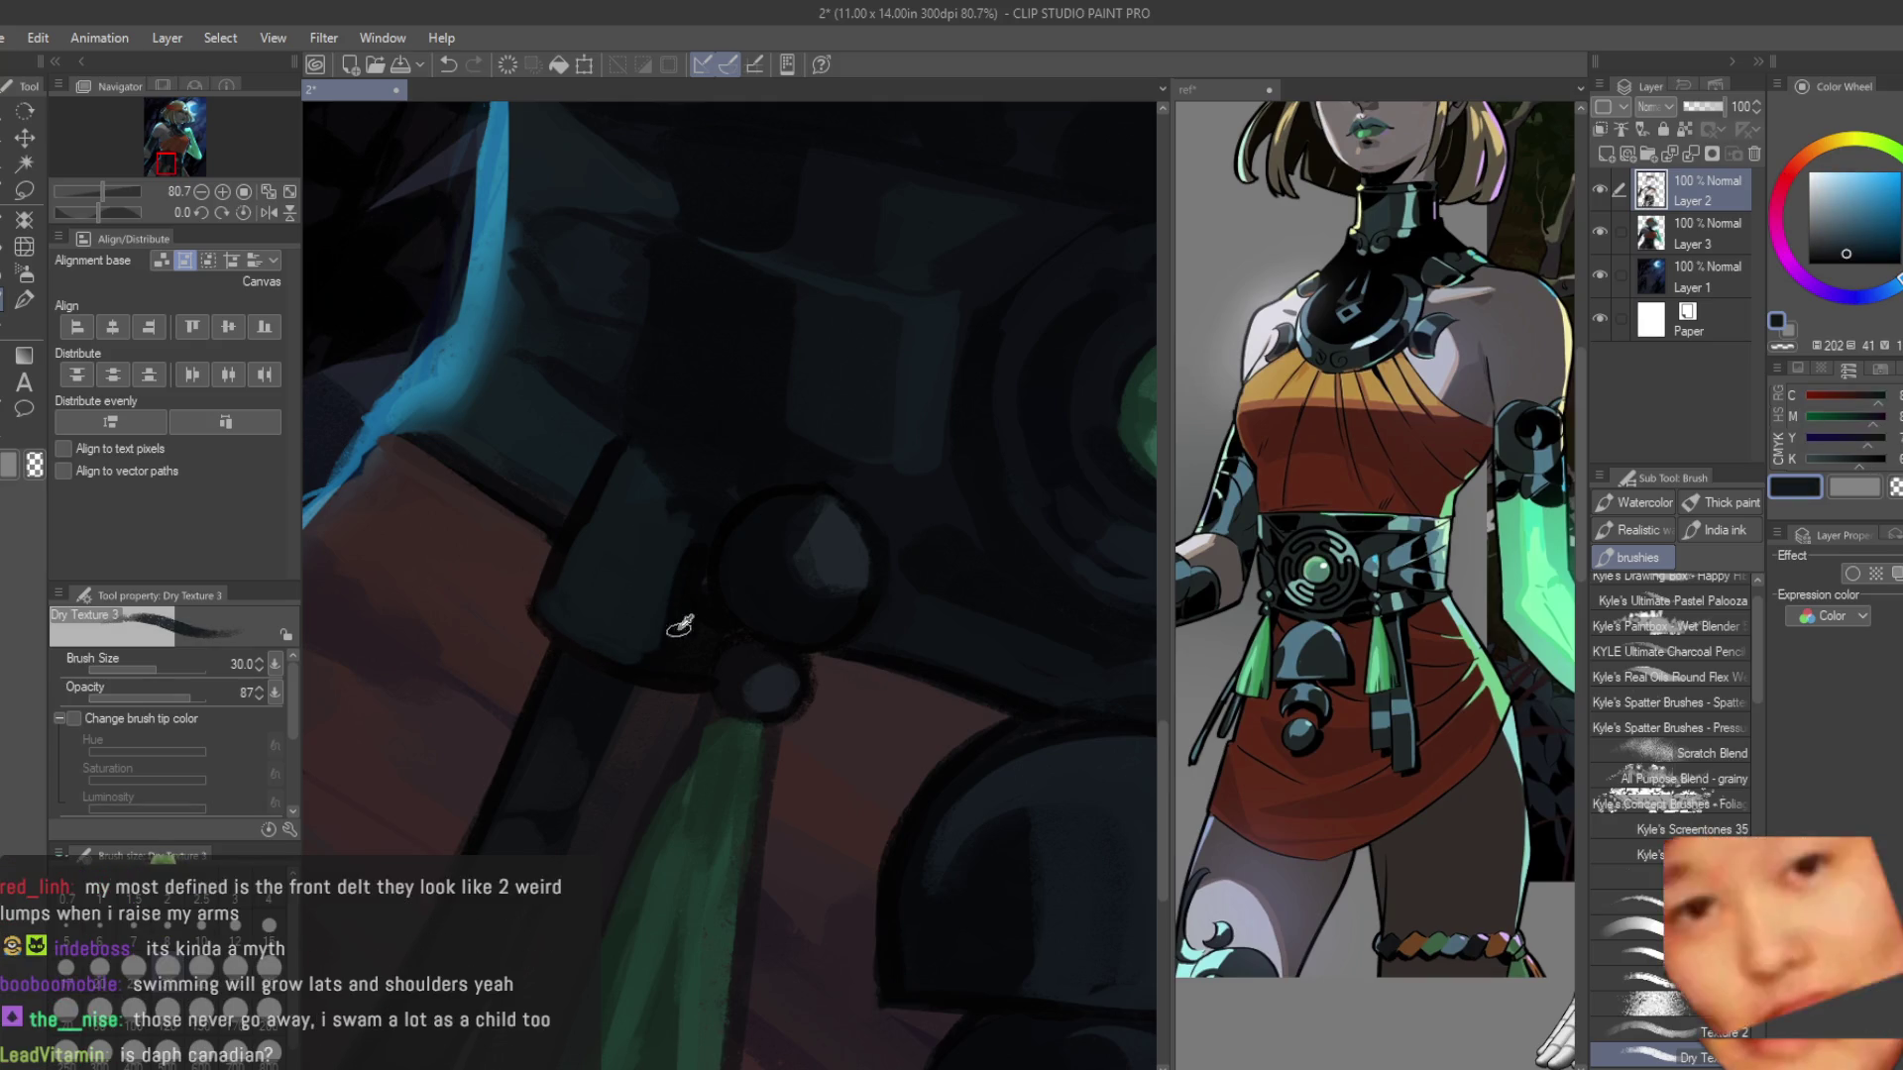
pyautogui.keyDown('alt'); pyautogui.click(612, 481); pyautogui.keyUp('alt')
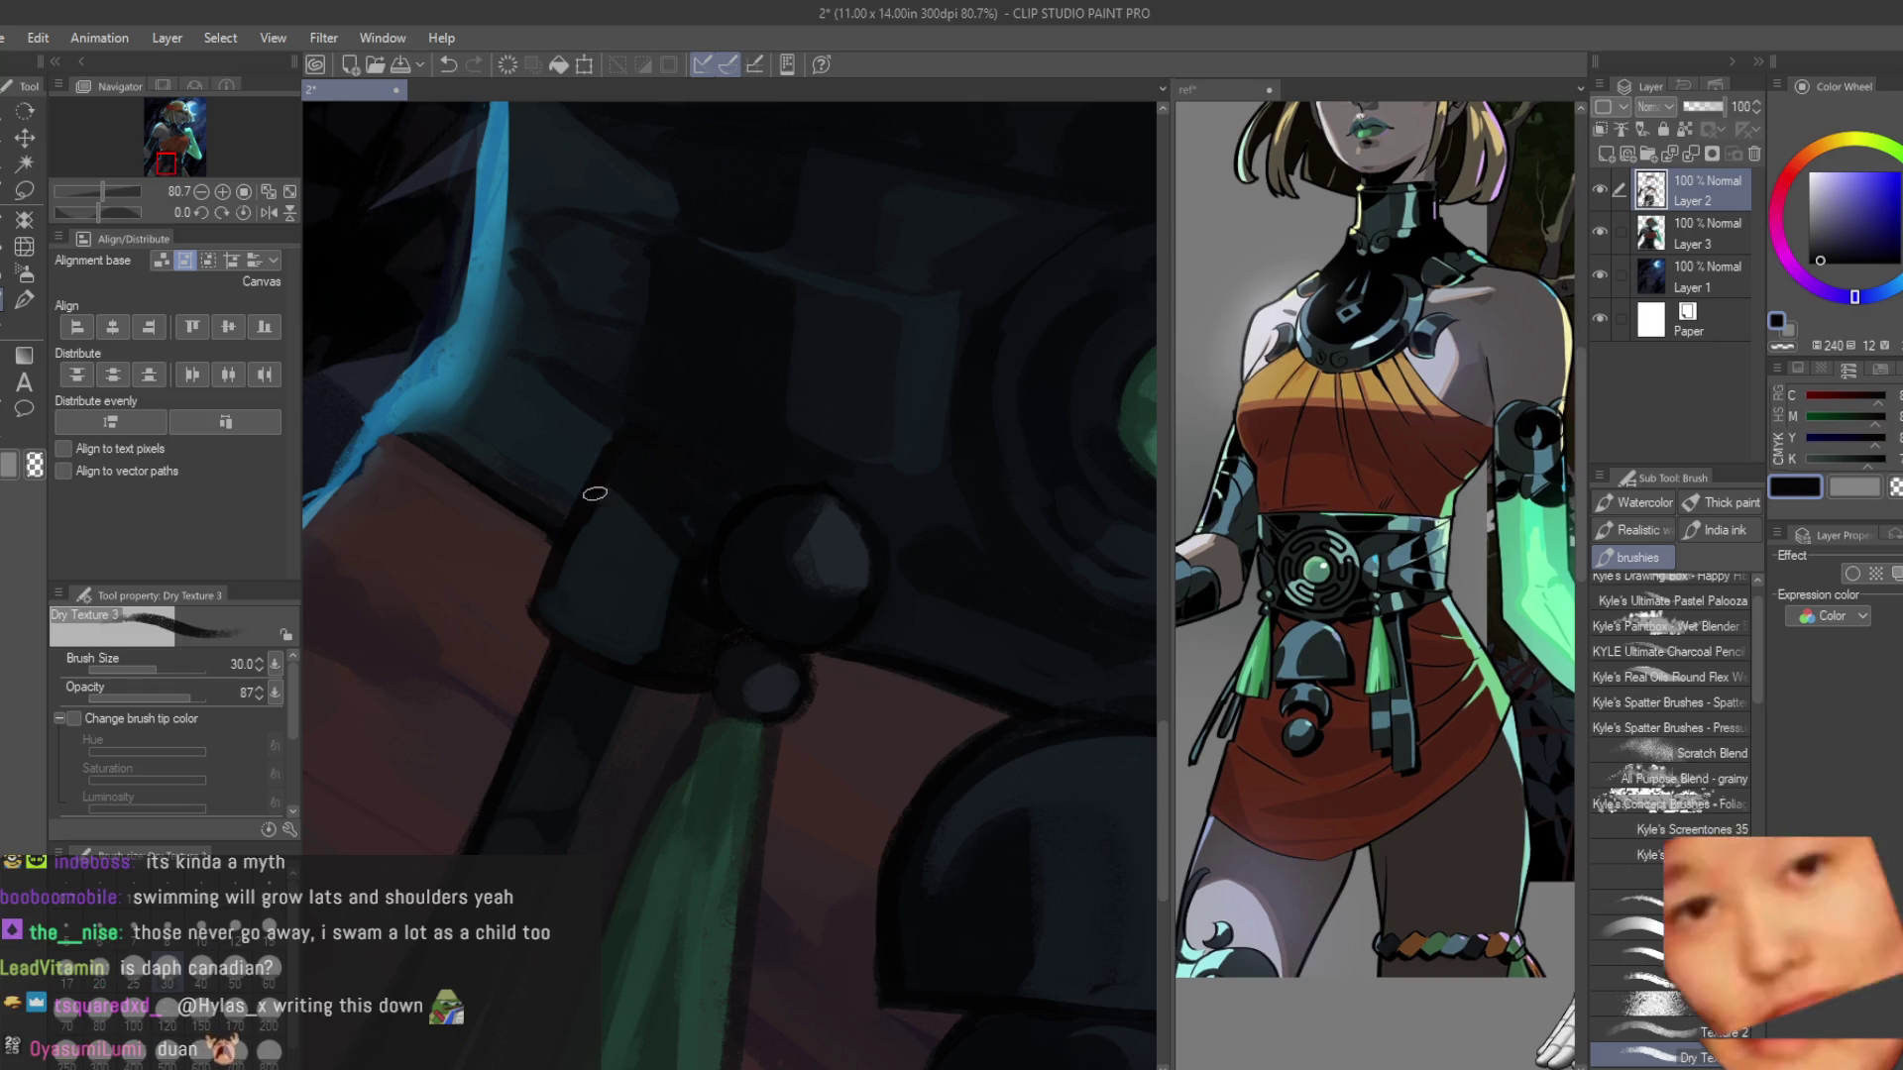
pyautogui.keyDown('alt'); pyautogui.click(561, 589); pyautogui.keyUp('alt')
pyautogui.keyDown('alt'); pyautogui.click(625, 461); pyautogui.keyUp('alt')
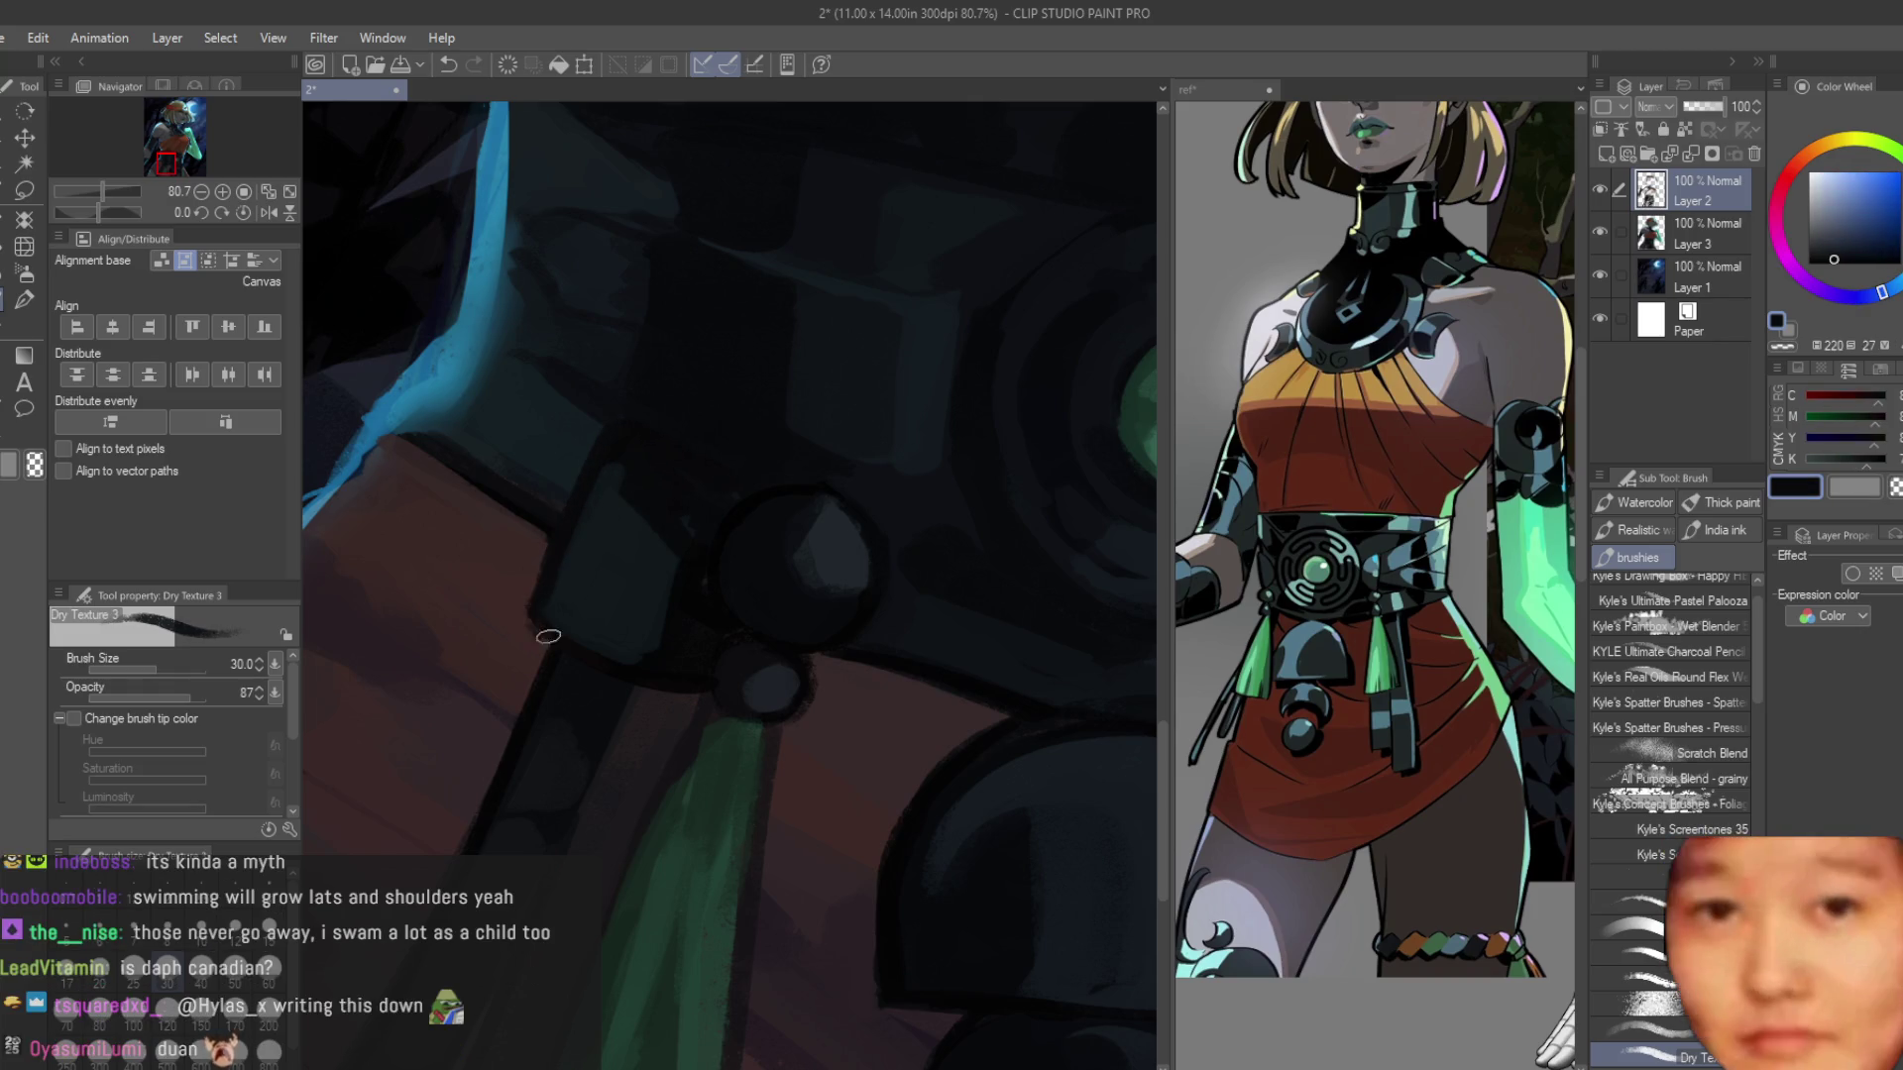
pyautogui.keyDown('alt'); pyautogui.click(703, 518); pyautogui.keyUp('alt')
pyautogui.moveTo(560, 635); pyautogui.dragTo(625, 658)
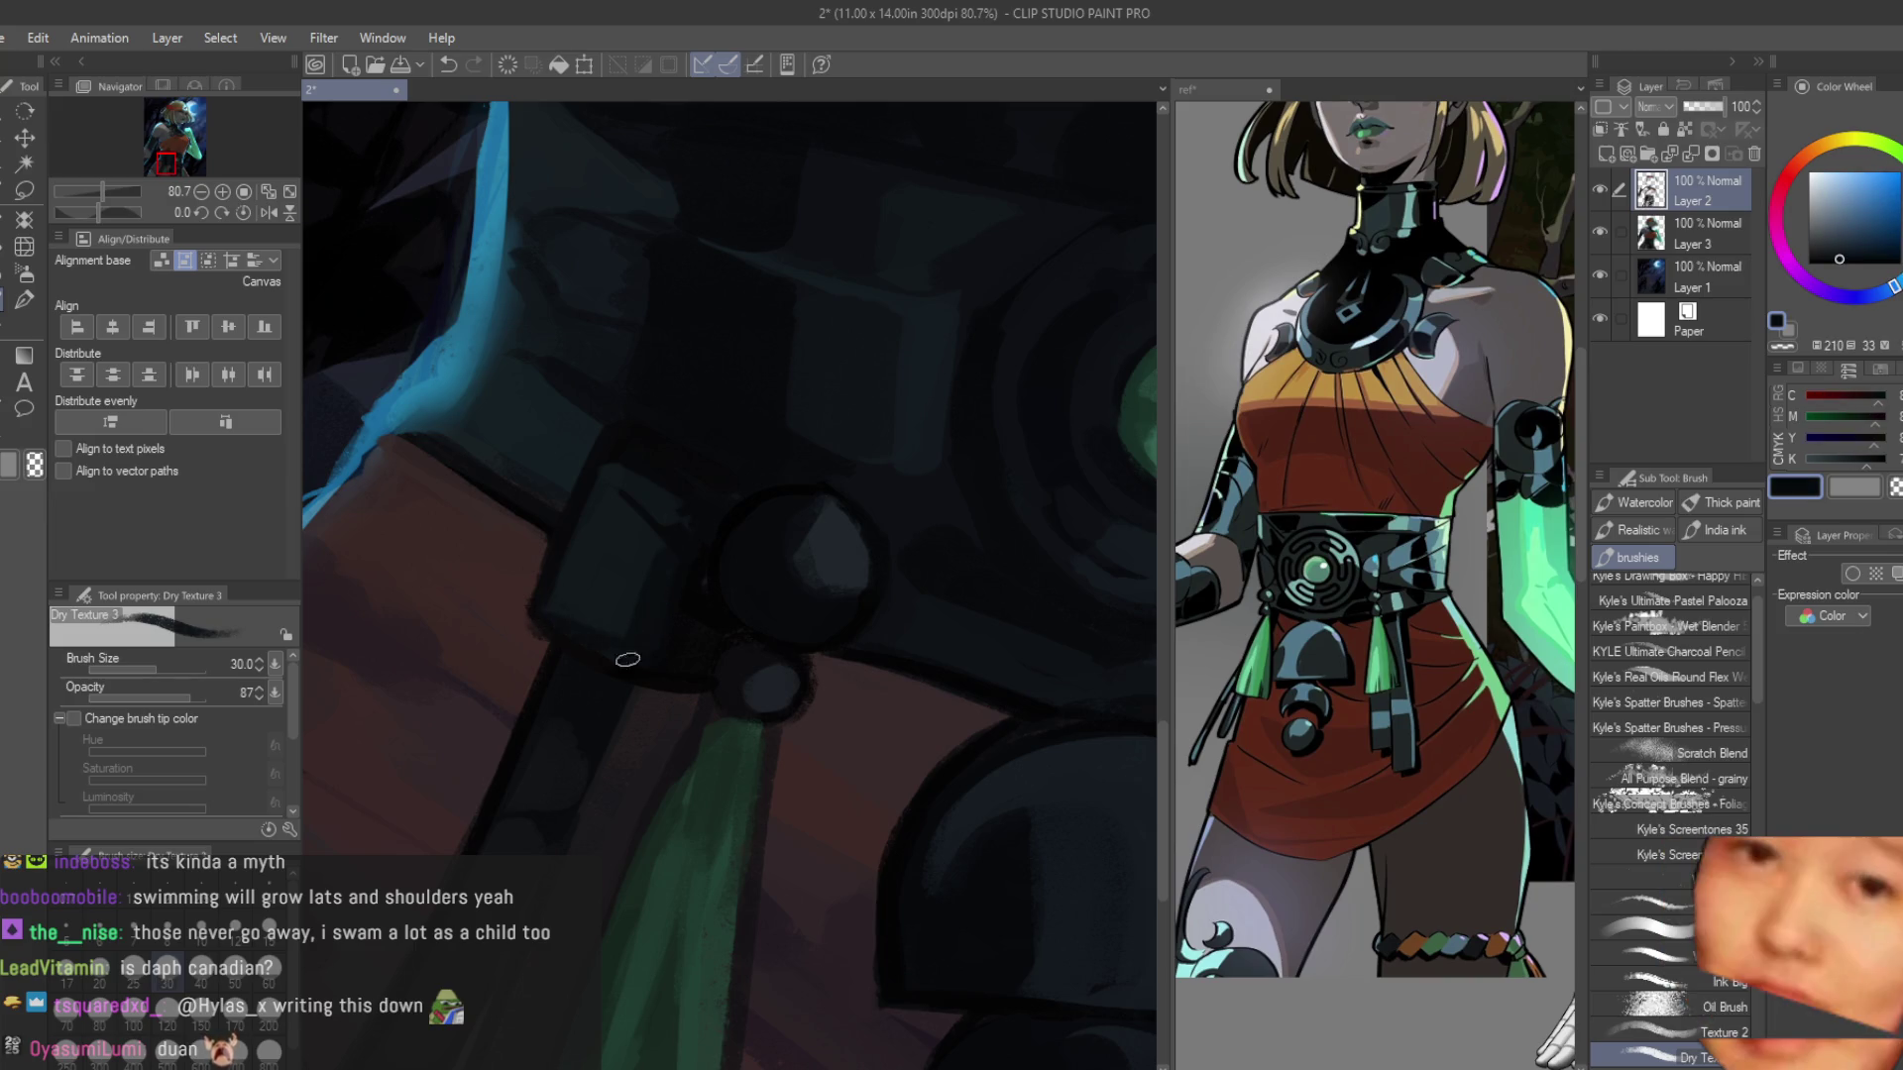
pyautogui.moveTo(557, 599); pyautogui.dragTo(638, 627)
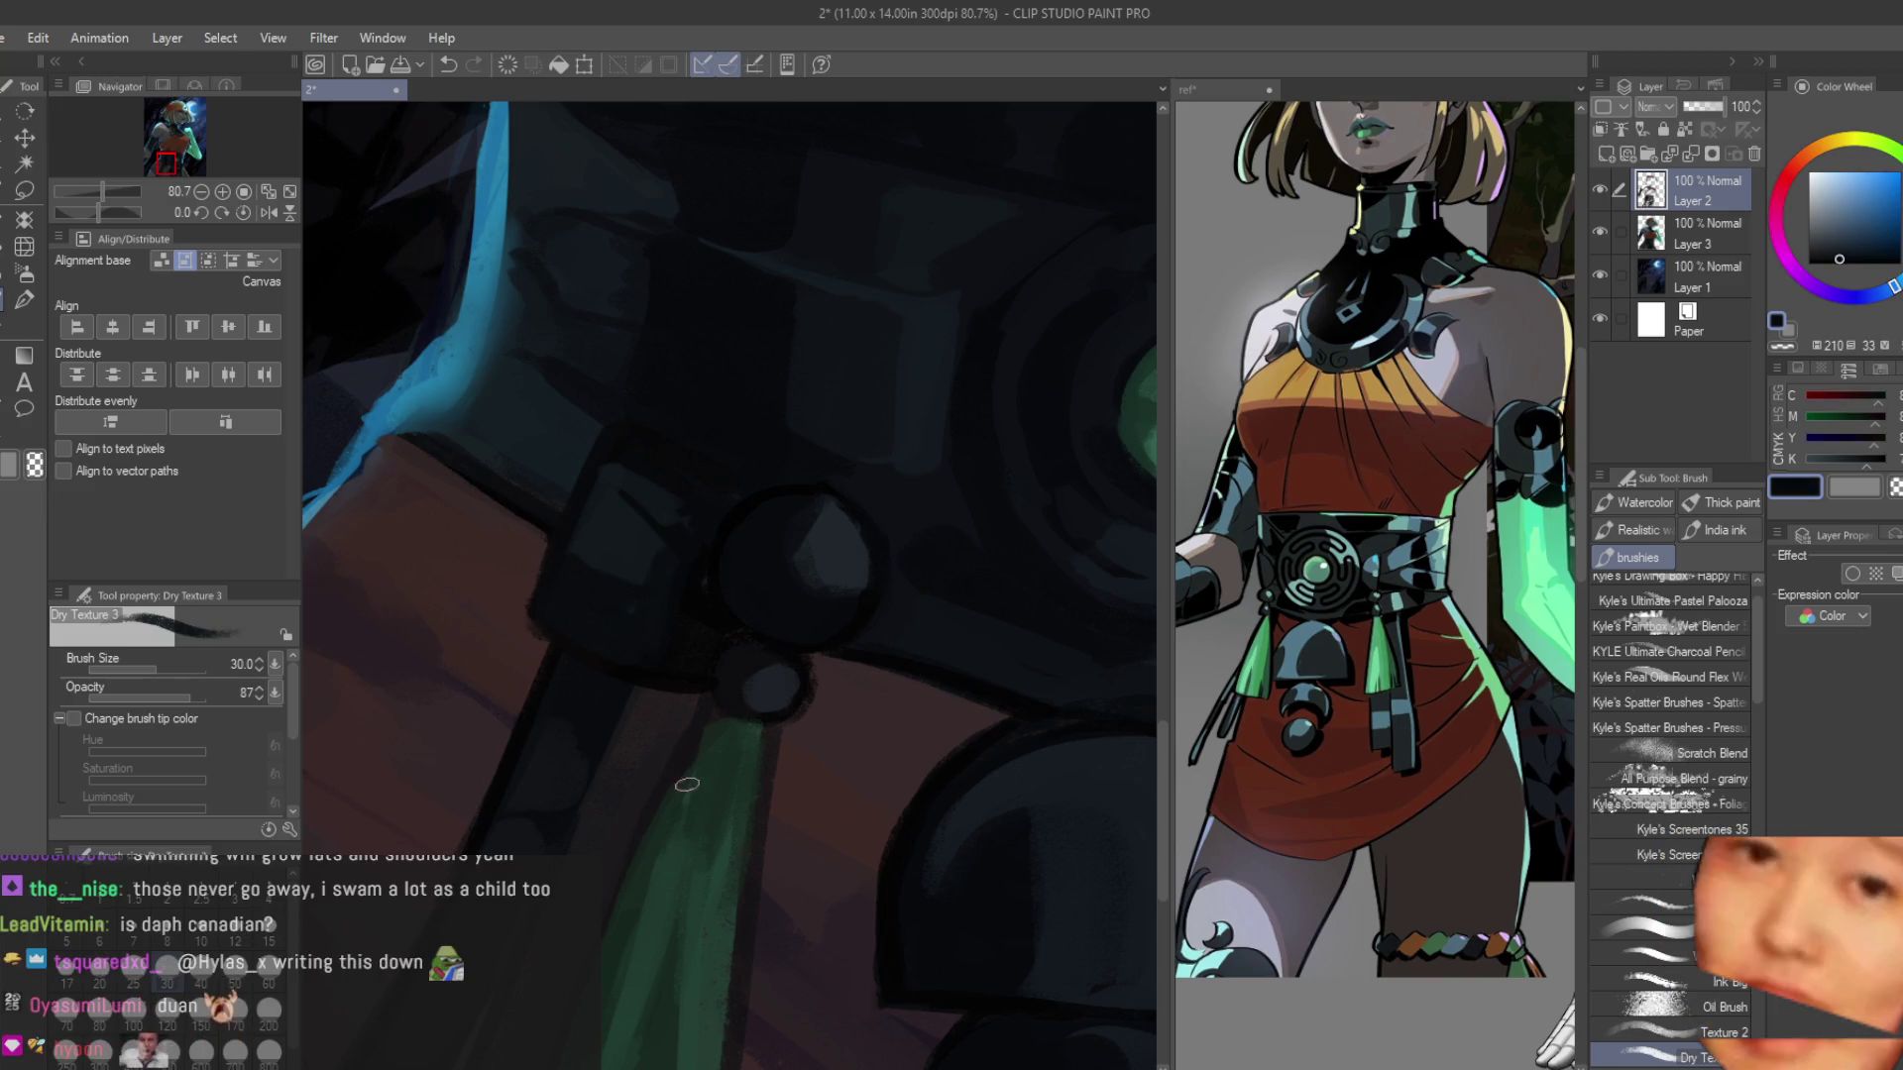
# Add a dark stroke across the strap top and, at brush size 40, shade near the knob.
pyautogui.keyDown('alt'); pyautogui.click(610, 544); pyautogui.keyUp('alt')
pyautogui.moveTo(635, 580); pyautogui.dragTo(586, 567)
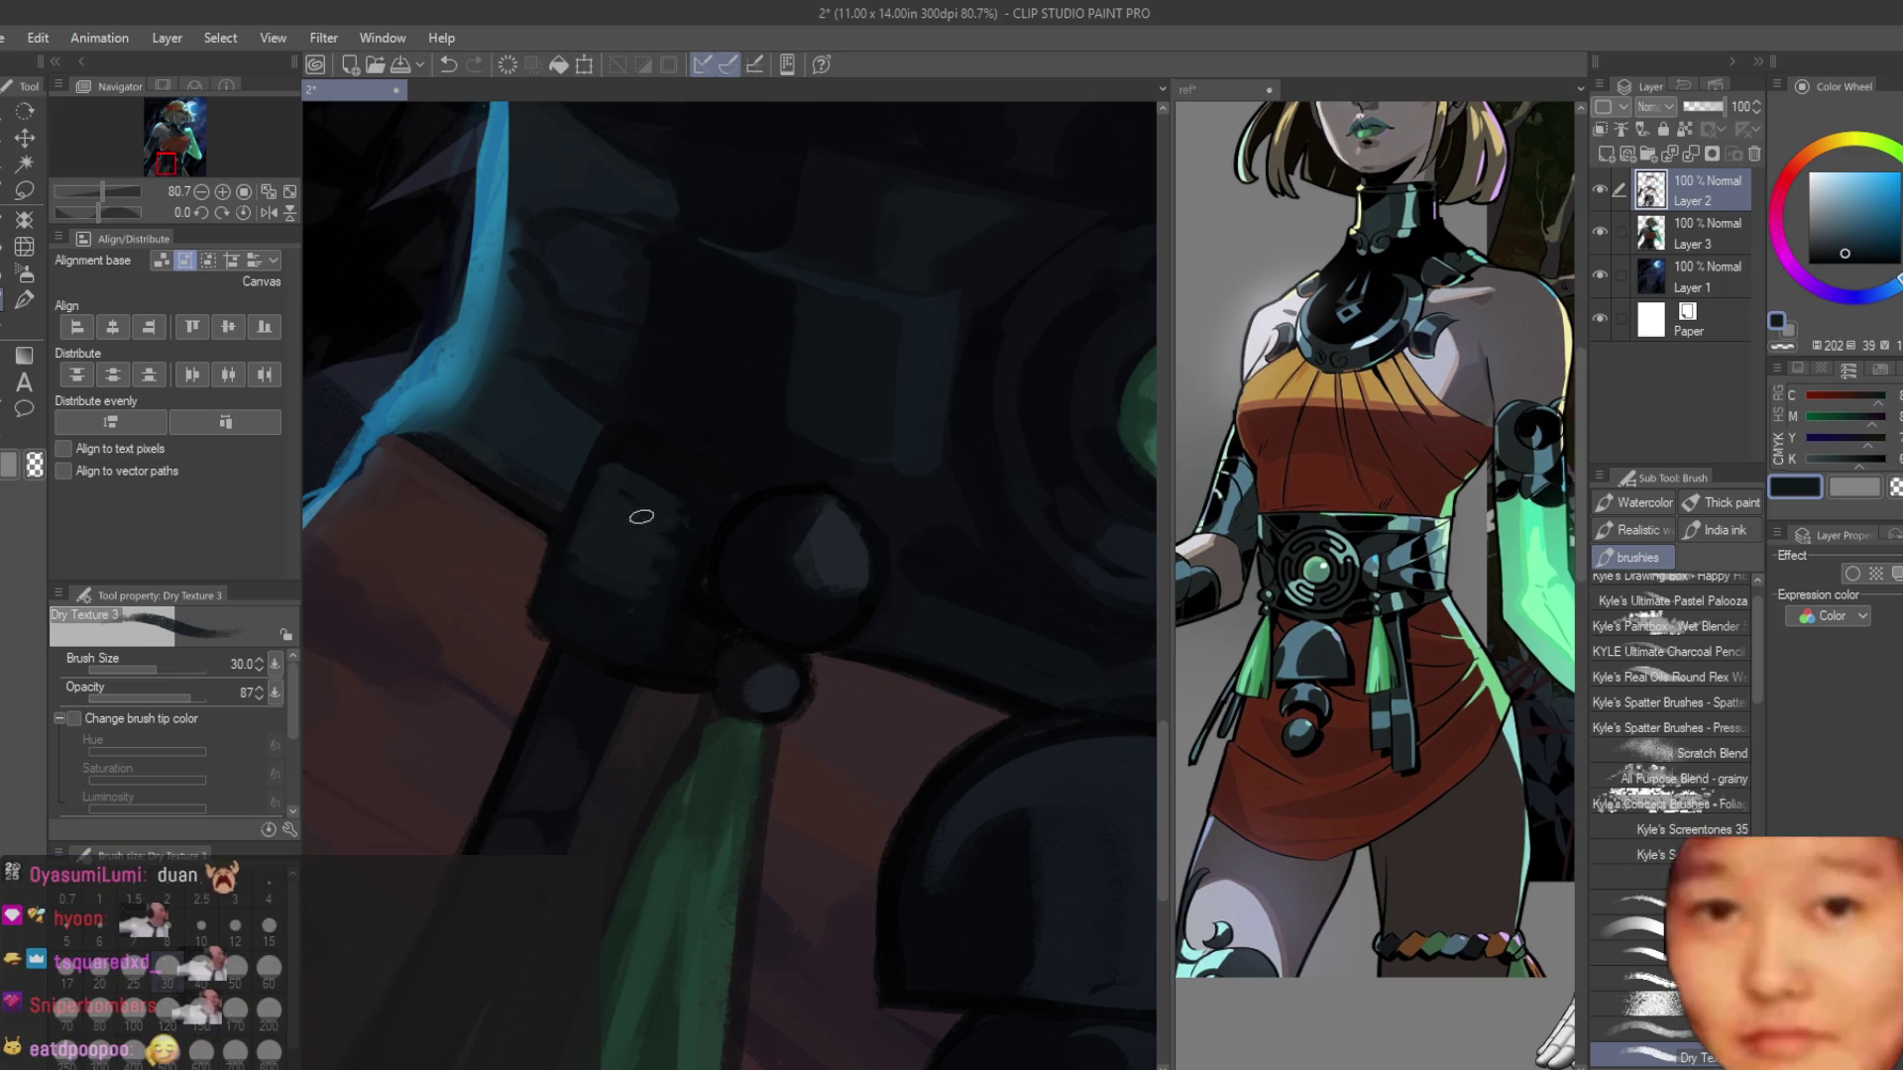
pyautogui.keyDown('alt'); pyautogui.click(639, 466); pyautogui.keyUp('alt')
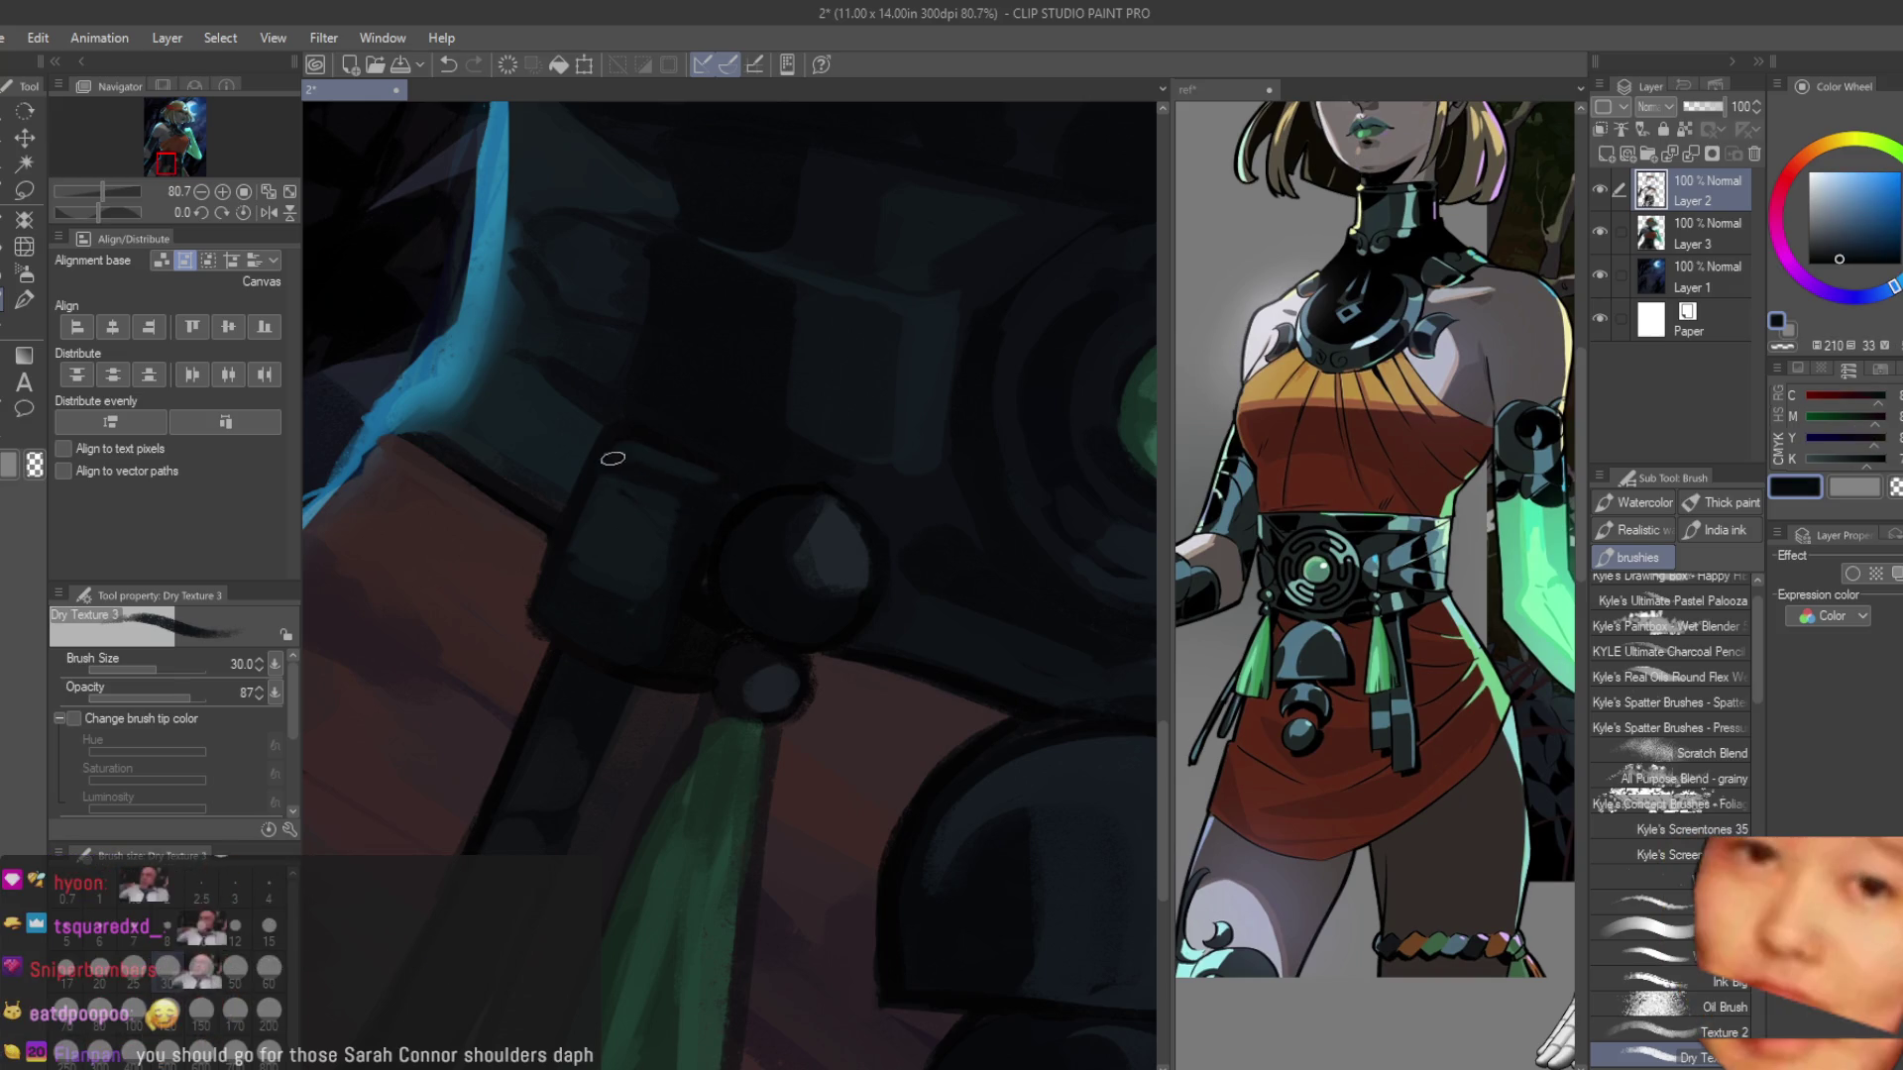
pyautogui.keyDown('alt'); pyautogui.click(637, 433); pyautogui.keyUp('alt')
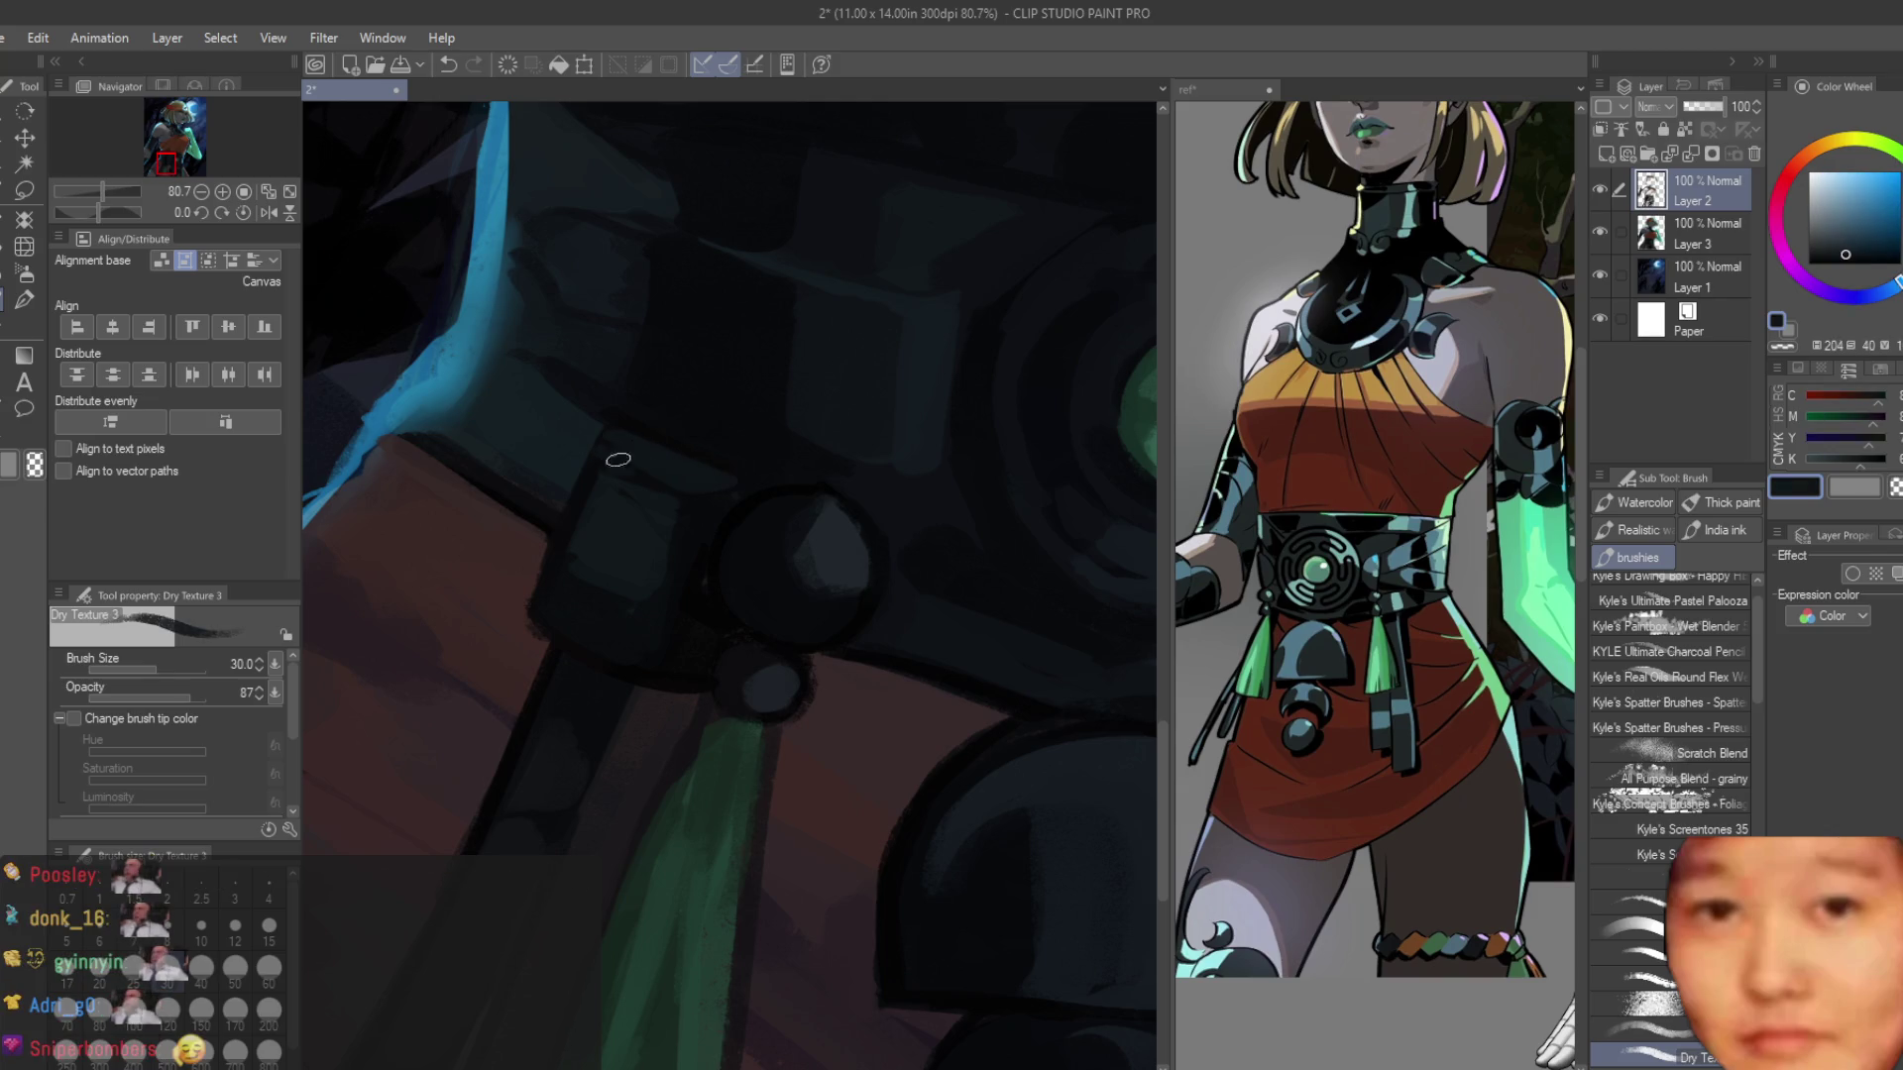
pyautogui.scroll(-5, 713, 531)
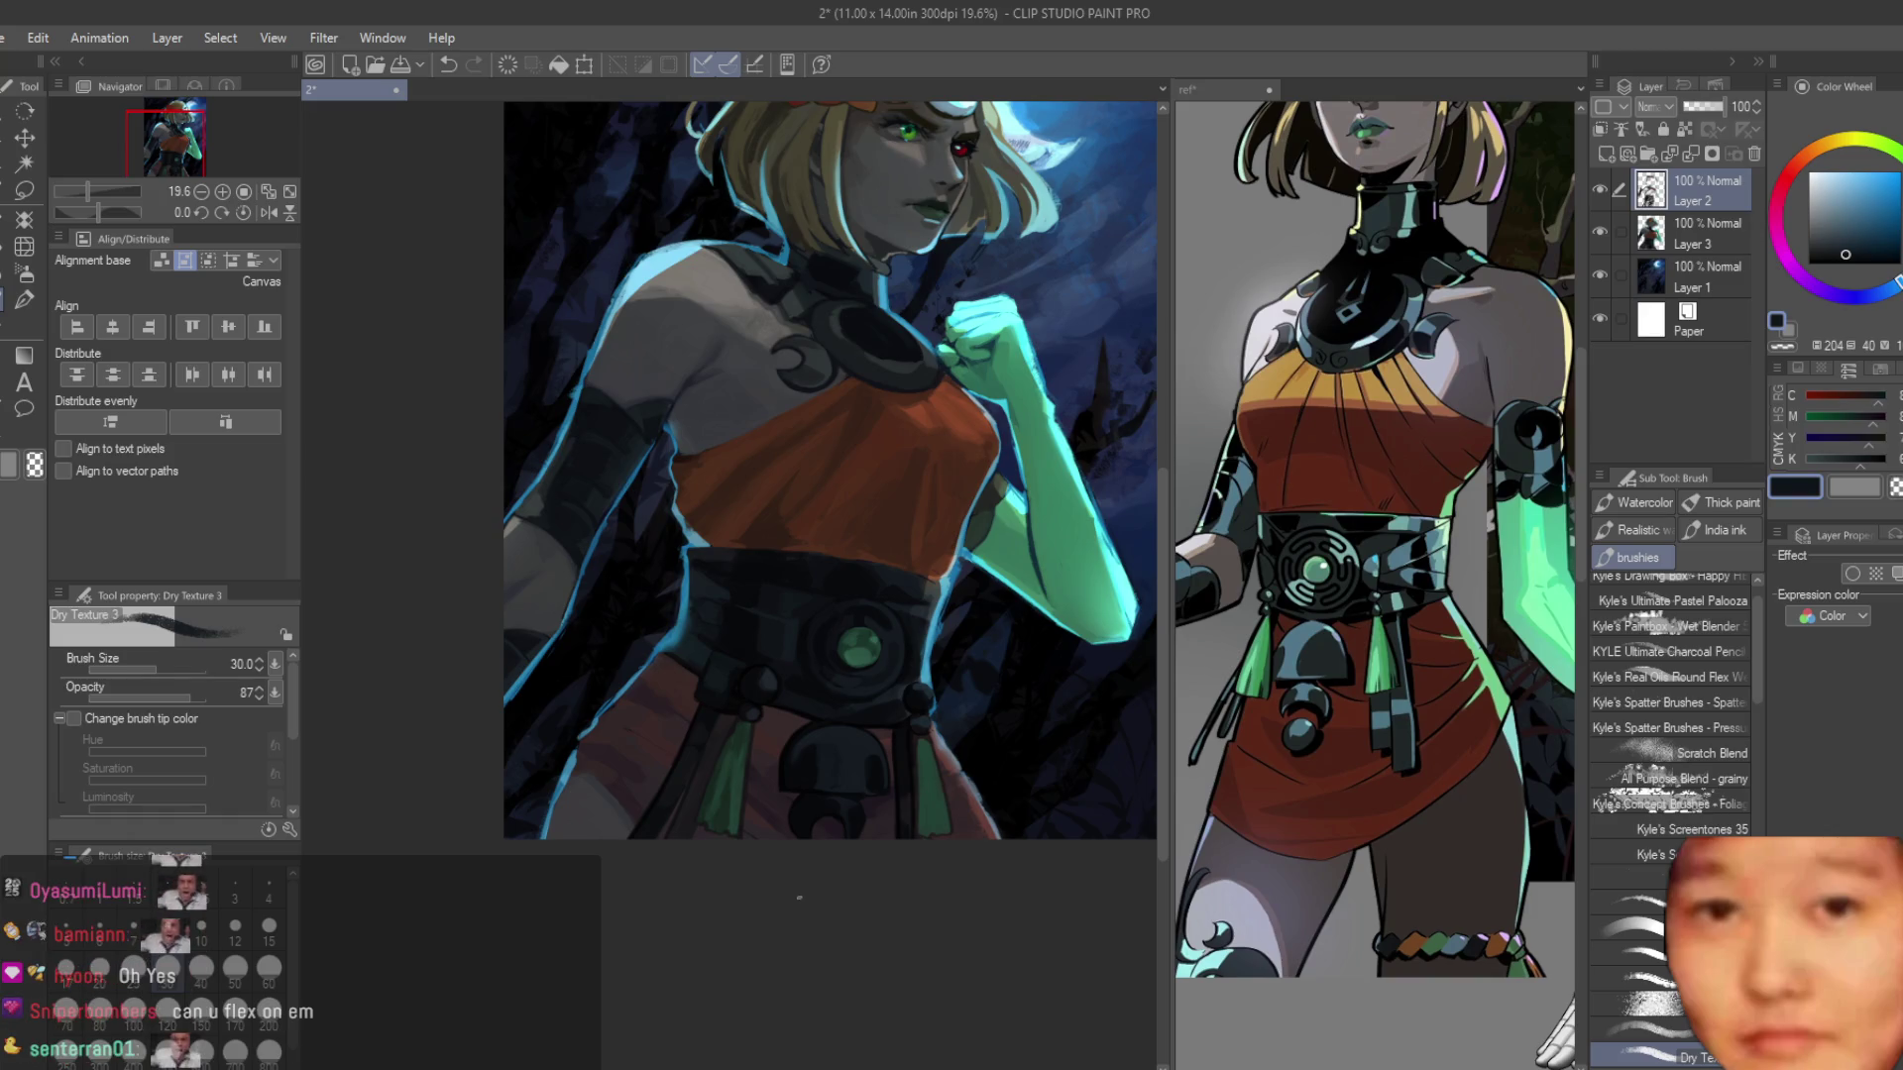
pyautogui.scroll(5, 775, 877)
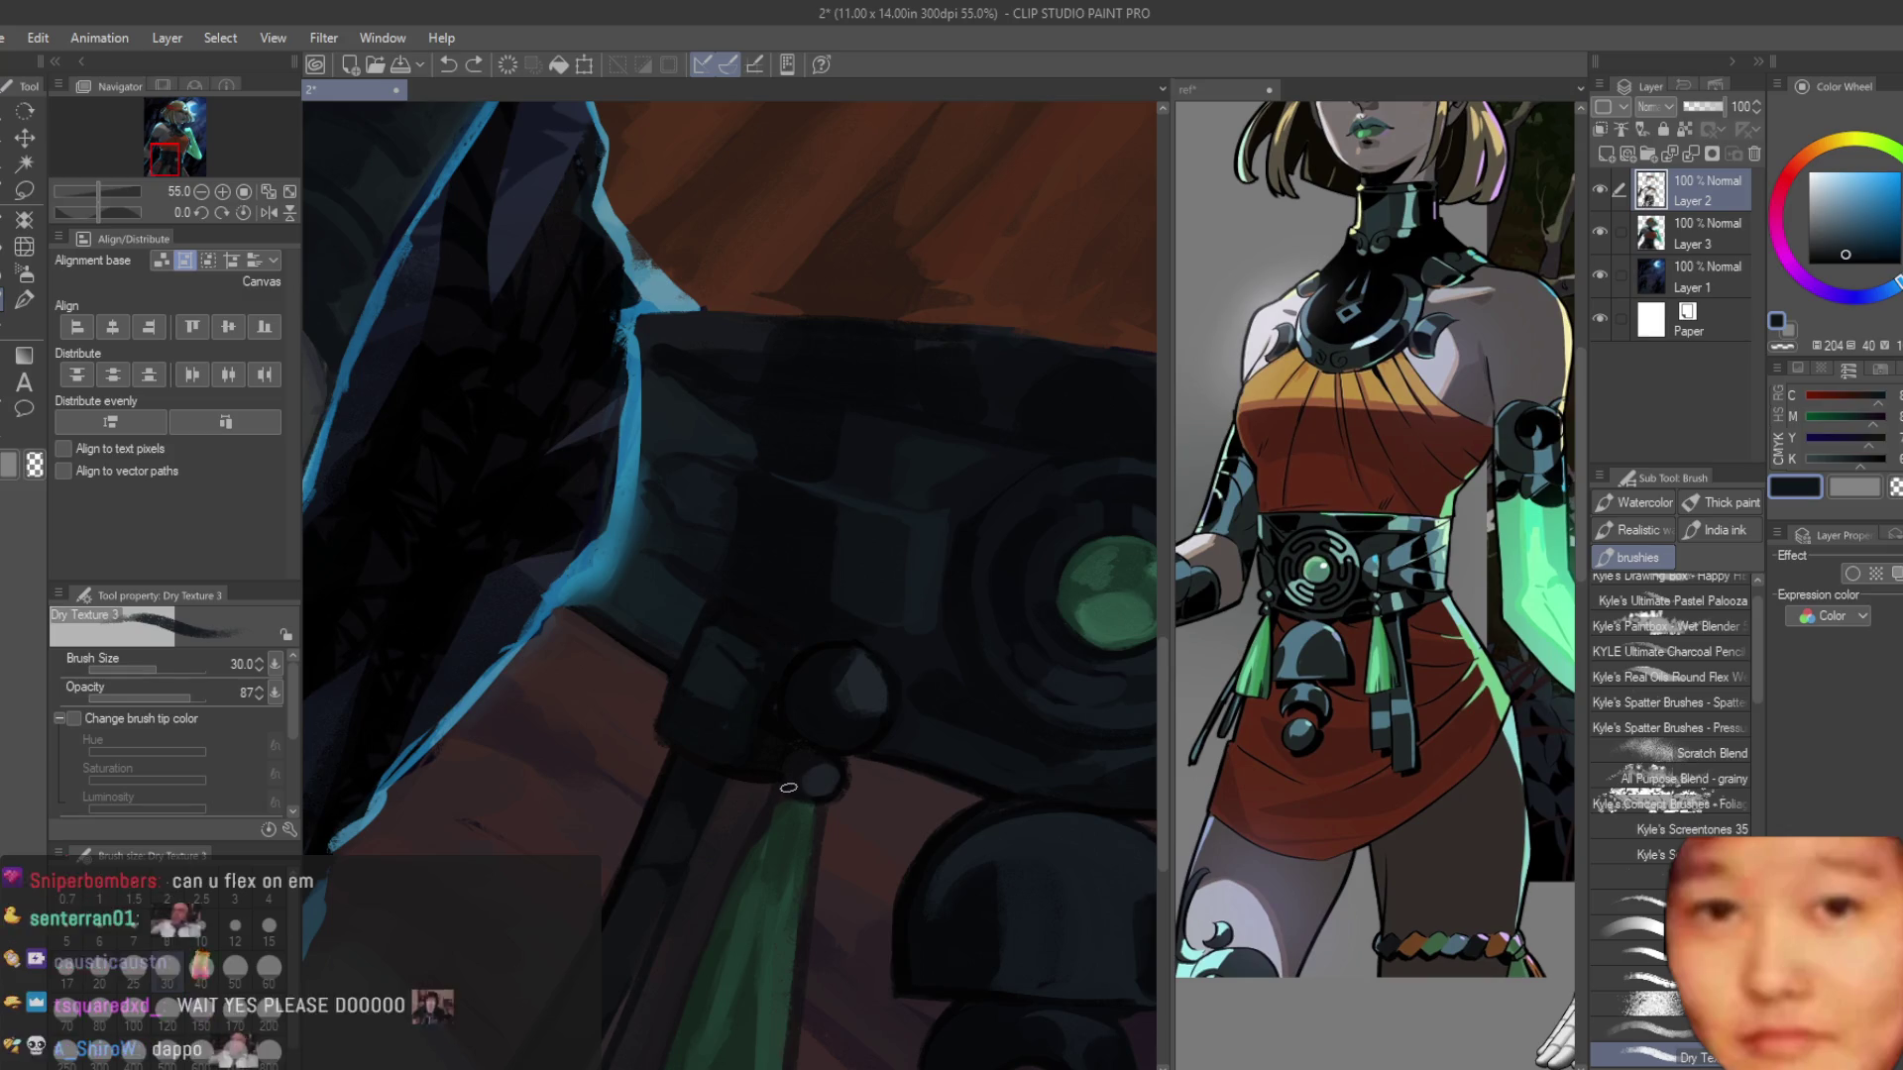
pyautogui.press(']')
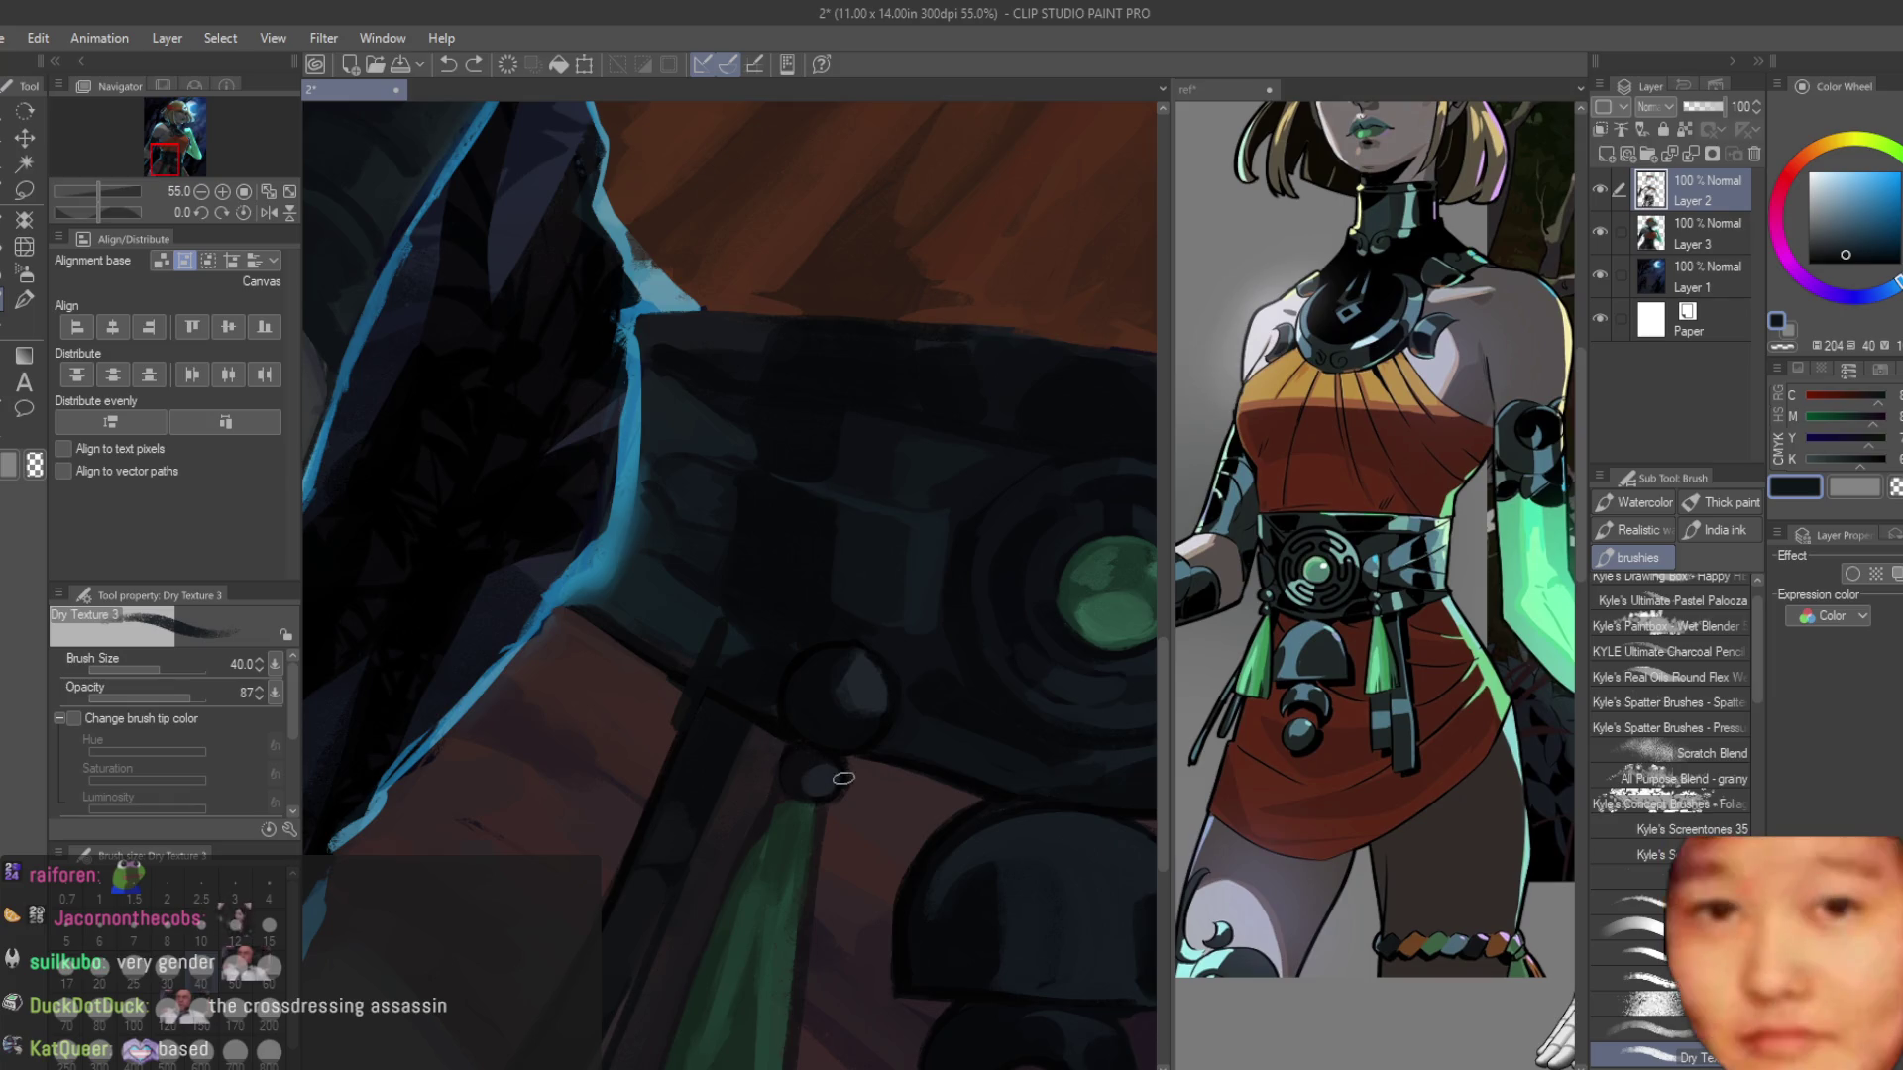
pyautogui.scroll(2, 781, 755)
pyautogui.moveTo(726, 769); pyautogui.dragTo(704, 739)
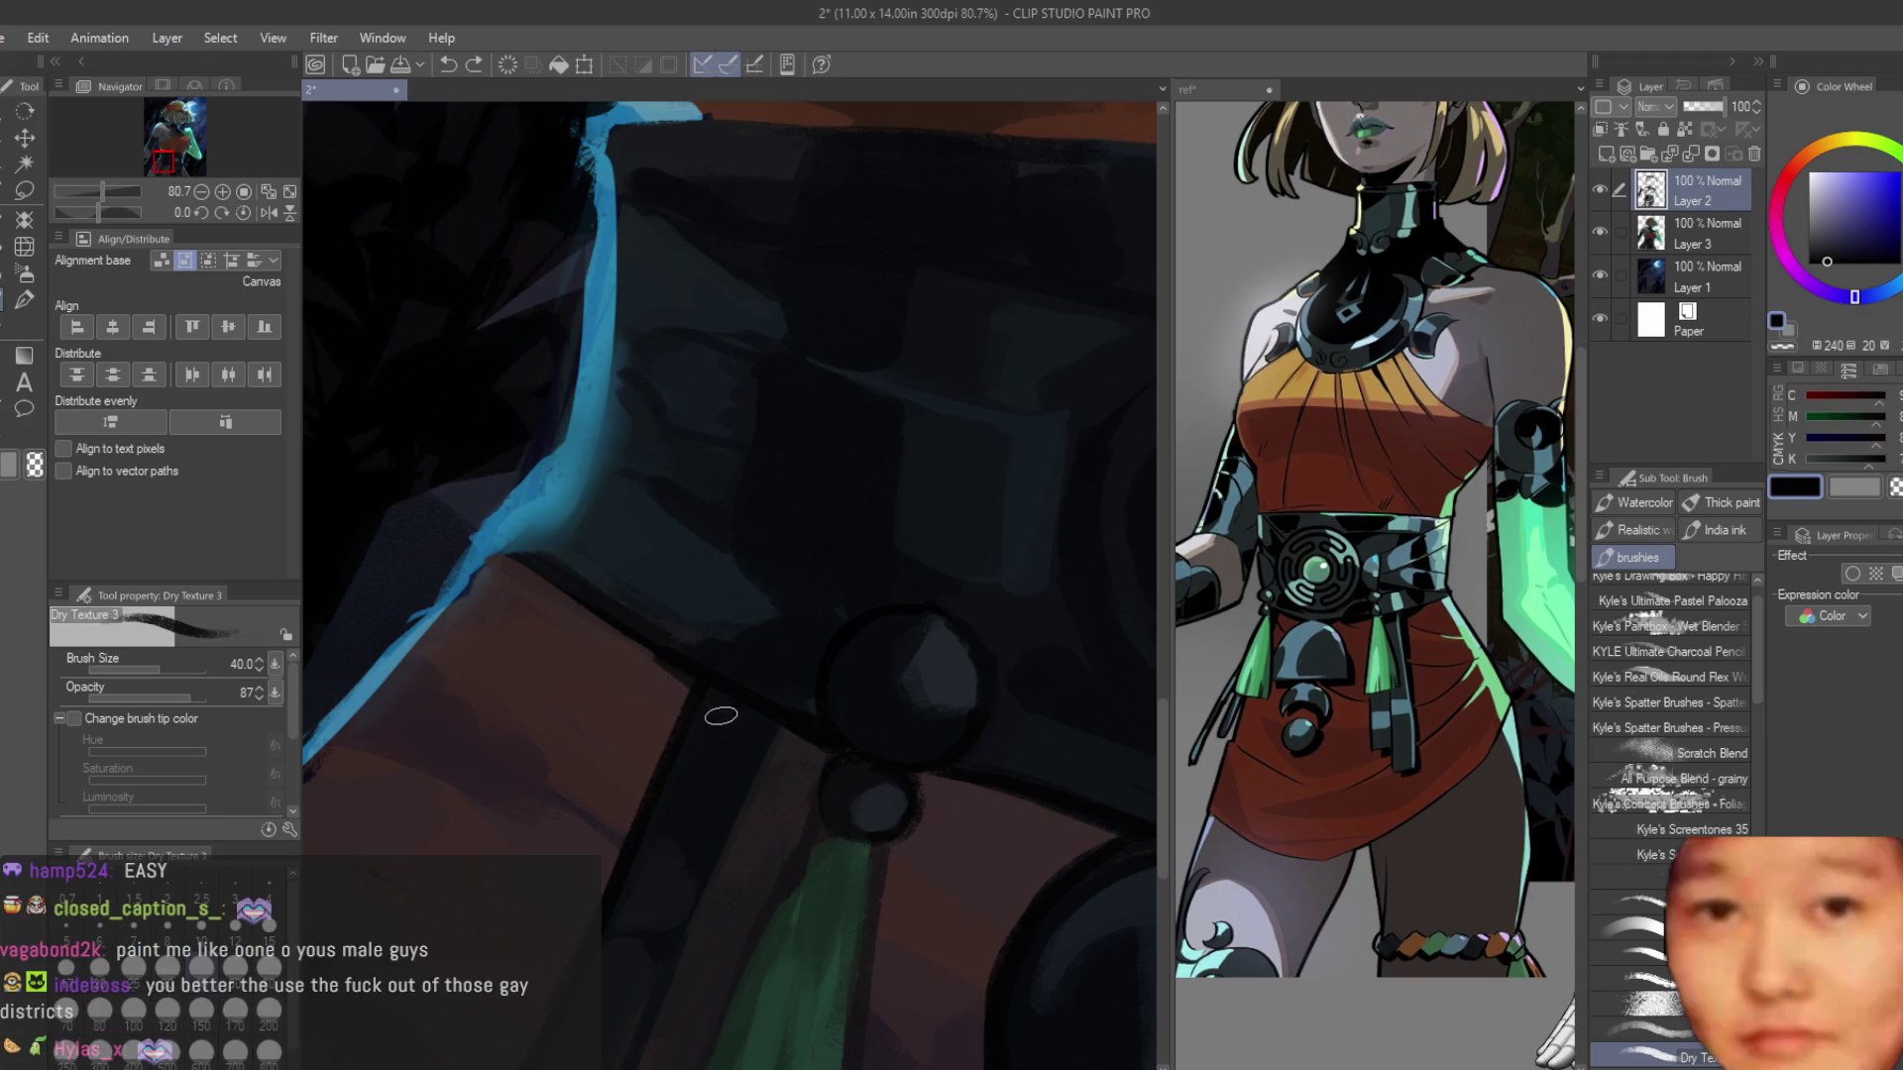
# Sample dark blue-greys, teal, purple and the skirt's reddish-brown from the painting.
pyautogui.keyDown('alt'); pyautogui.click(755, 622); pyautogui.keyUp('alt')
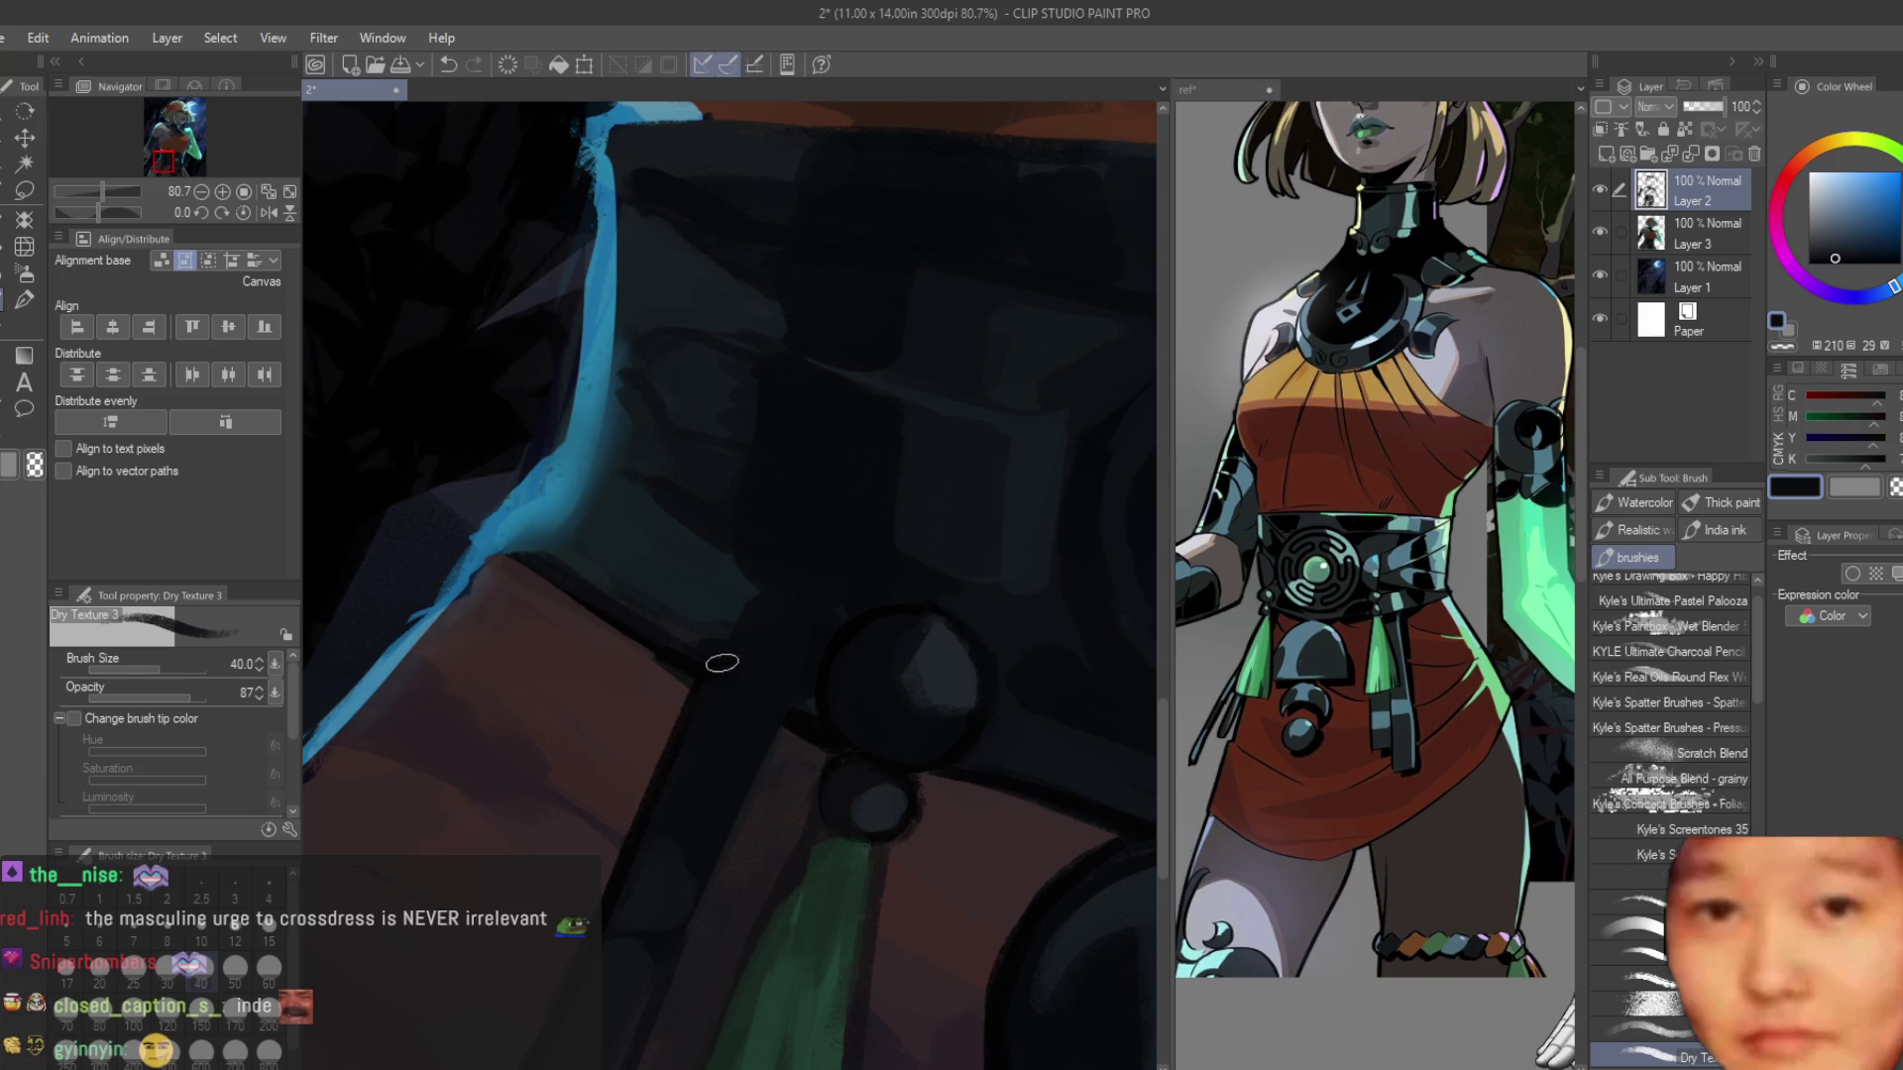
pyautogui.keyDown('alt'); pyautogui.click(715, 645); pyautogui.keyUp('alt')
pyautogui.keyDown('alt'); pyautogui.click(761, 573); pyautogui.keyUp('alt')
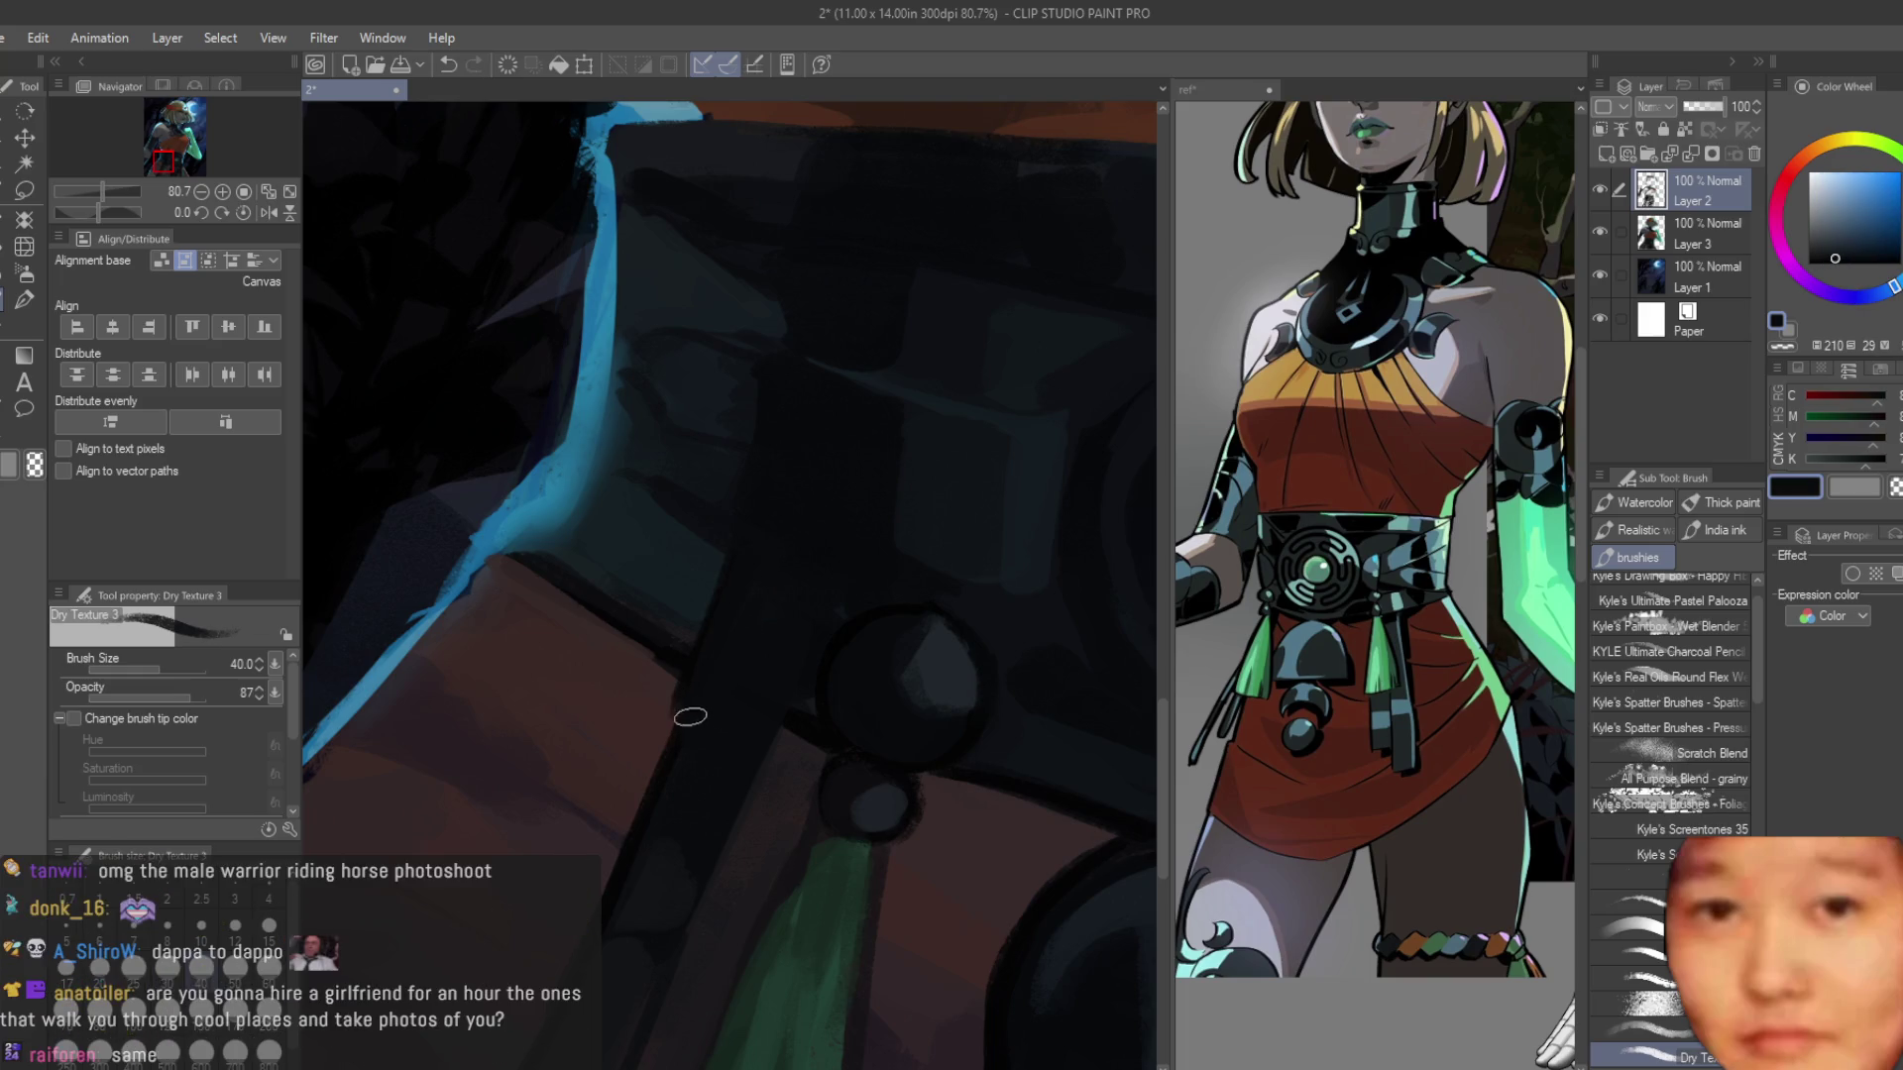
pyautogui.keyDown('alt'); pyautogui.click(634, 707); pyautogui.keyUp('alt')
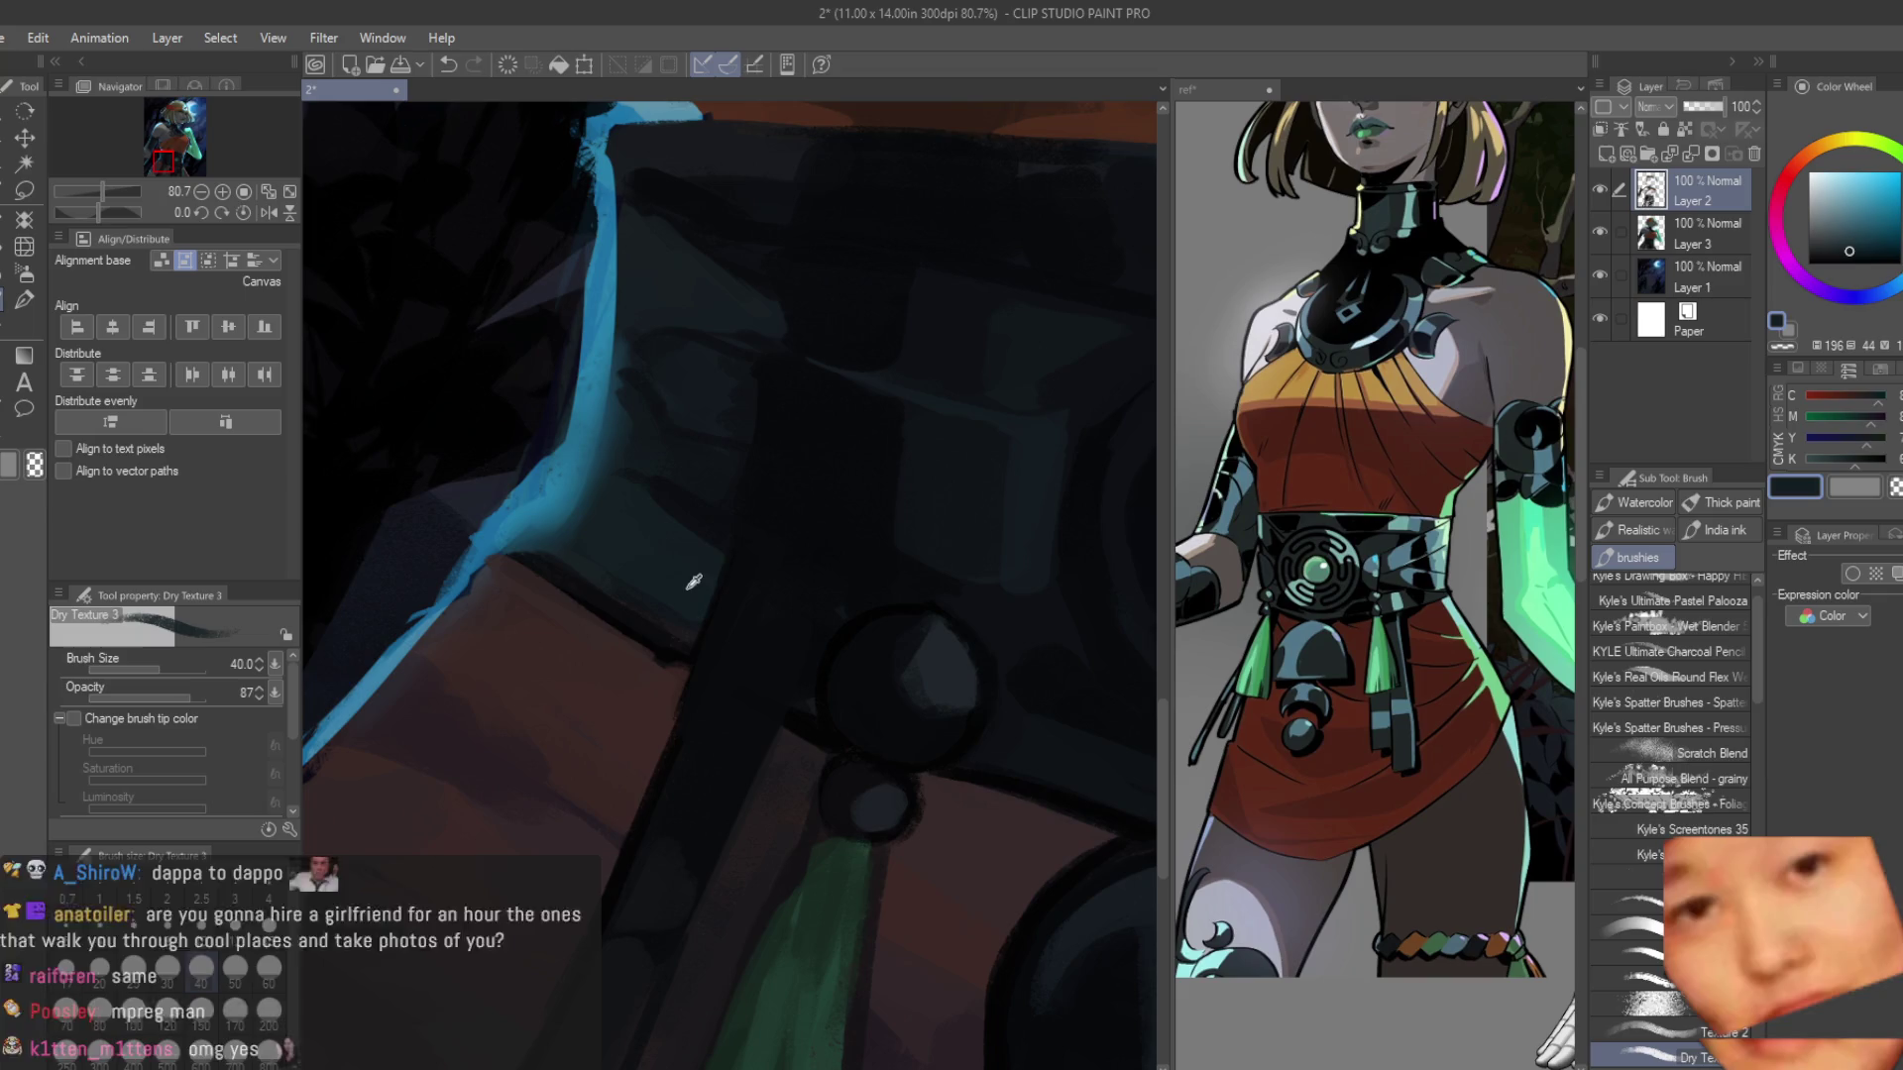
pyautogui.keyDown('alt'); pyautogui.click(814, 712); pyautogui.keyUp('alt')
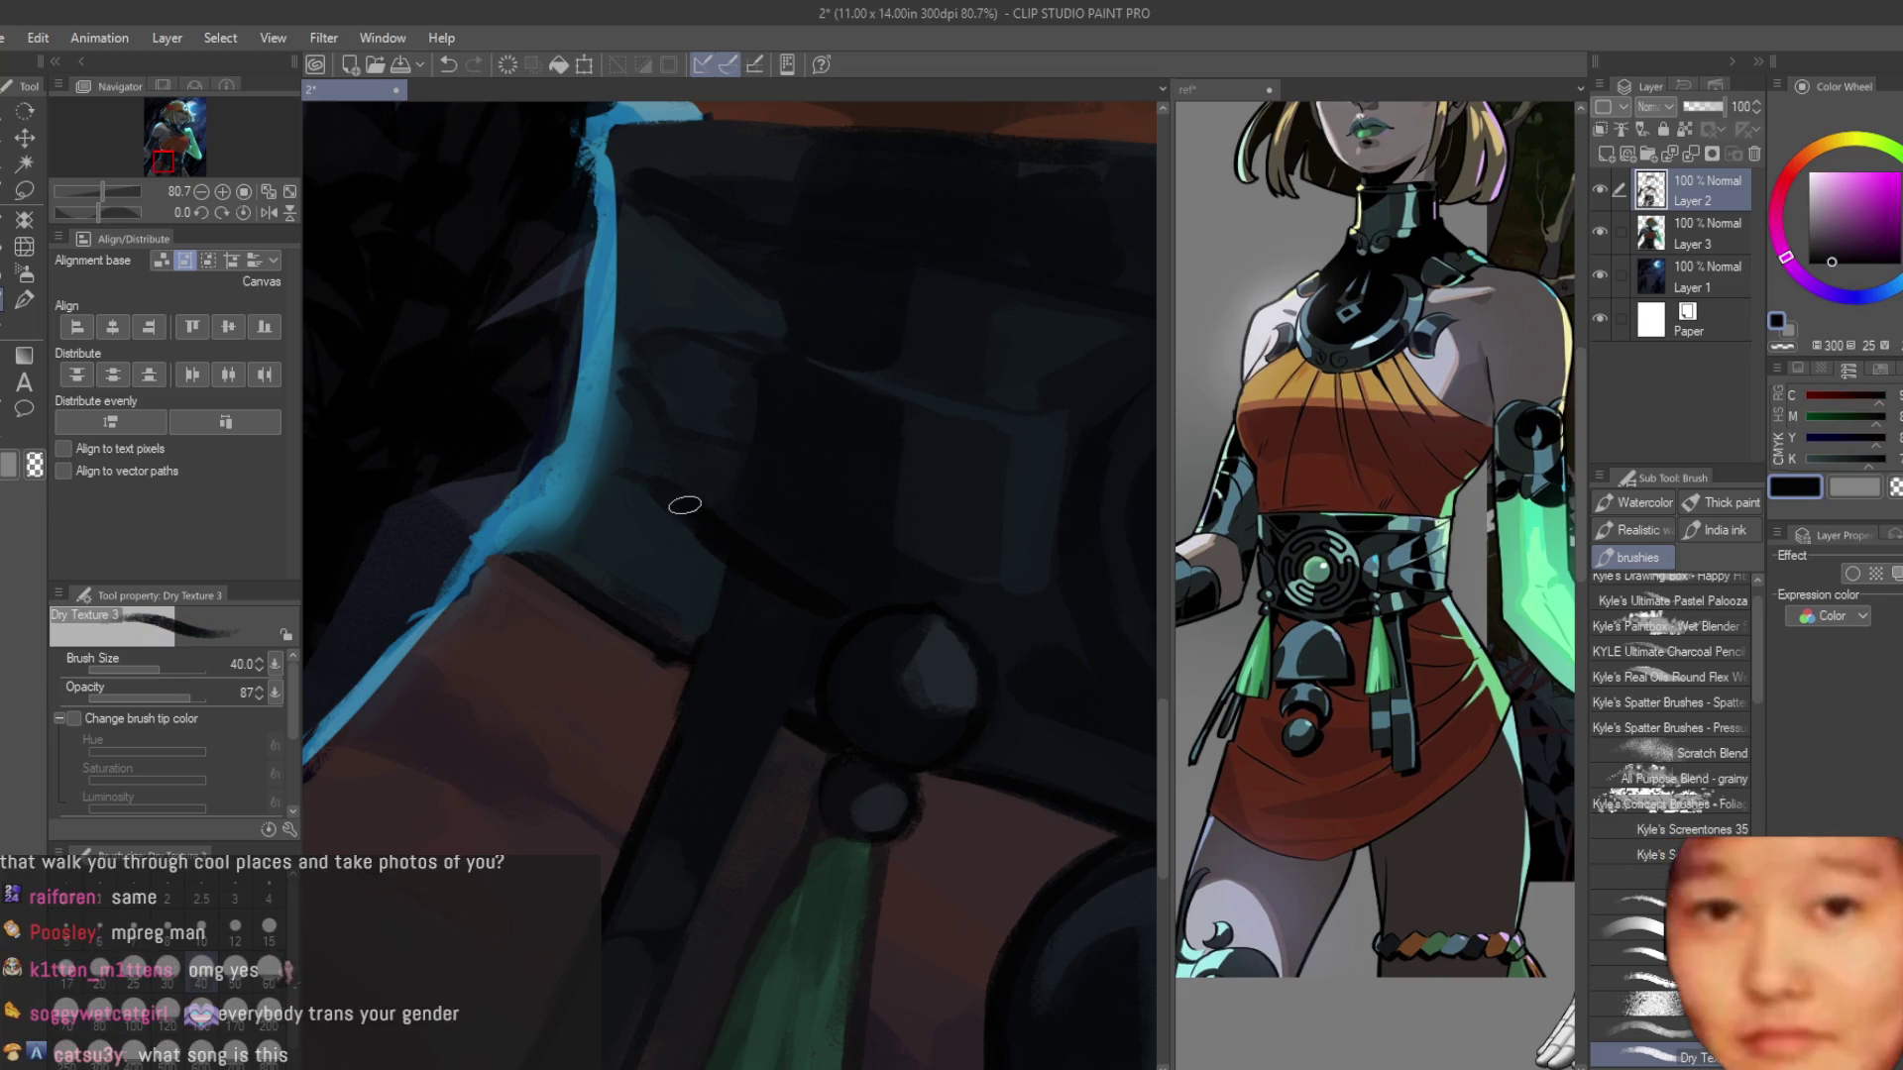
pyautogui.keyDown('alt'); pyautogui.click(709, 652); pyautogui.keyUp('alt')
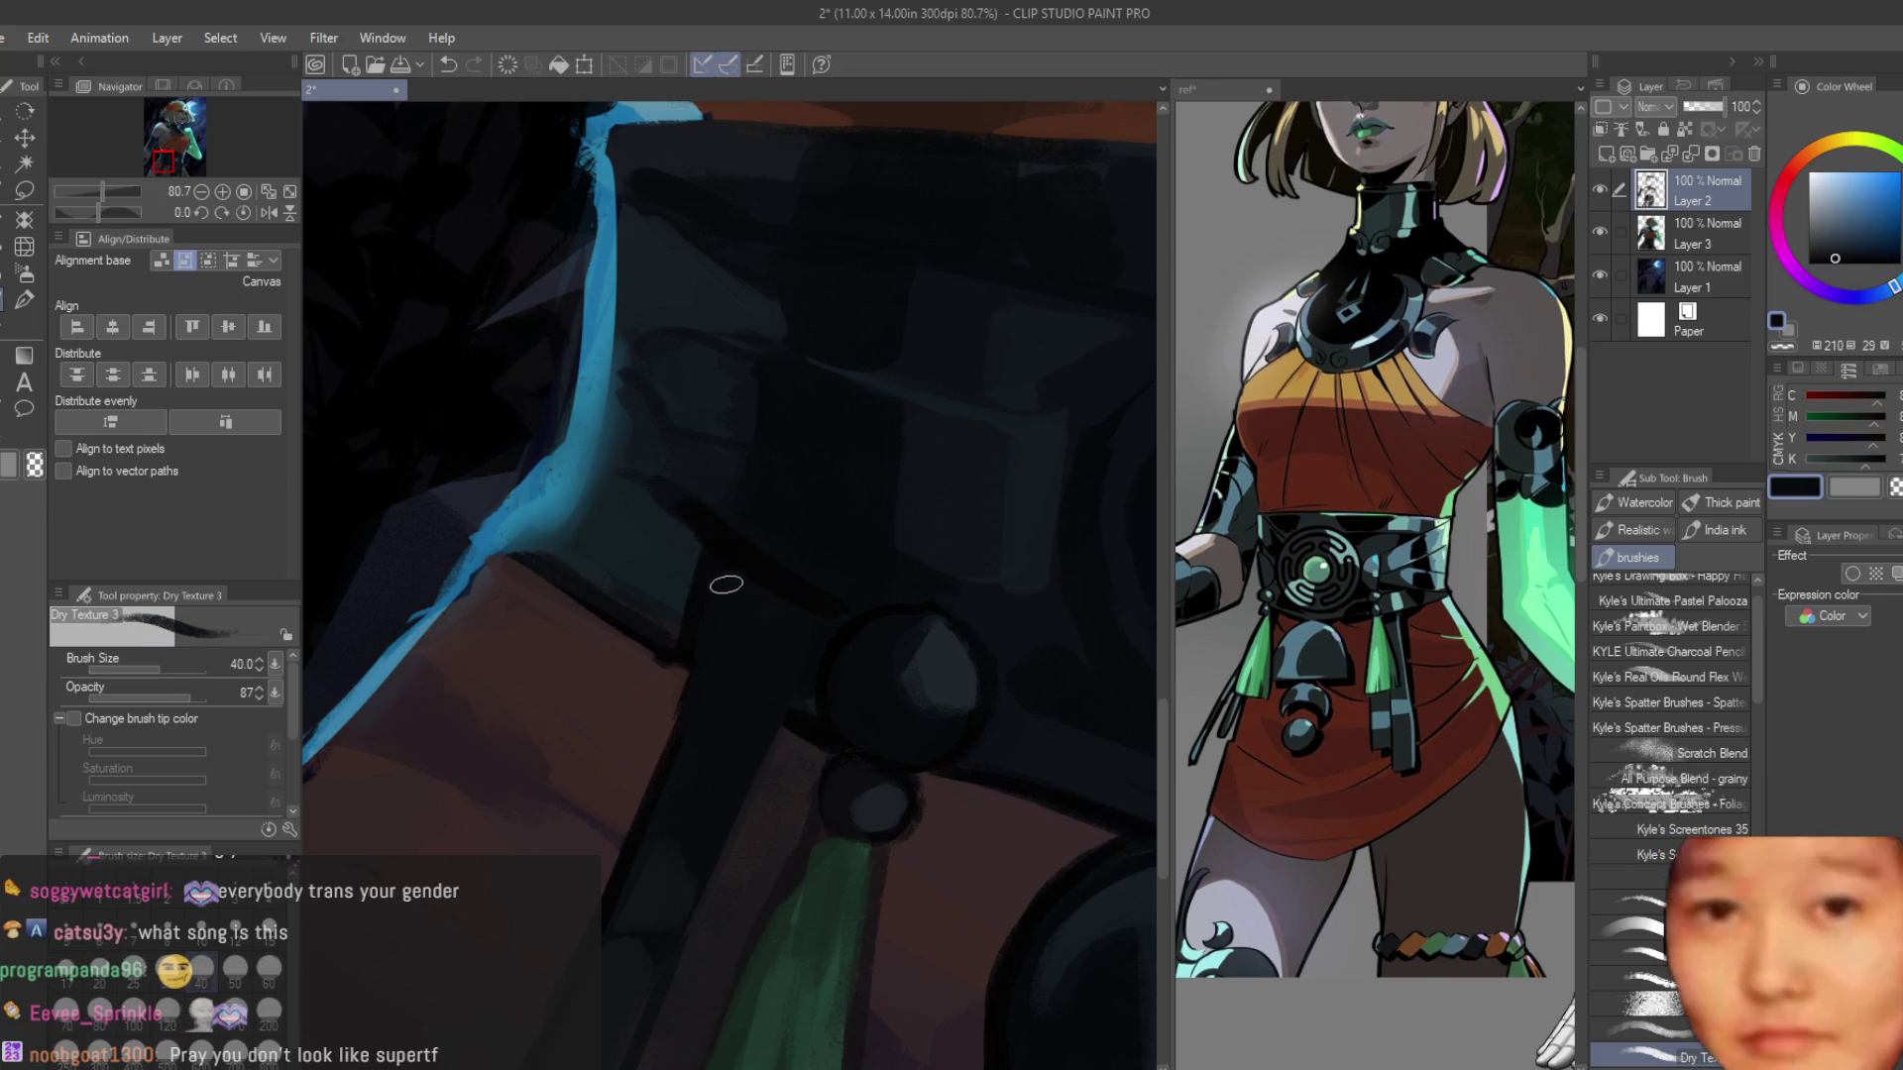
pyautogui.keyDown('alt'); pyautogui.click(757, 510); pyautogui.keyUp('alt')
pyautogui.keyDown('alt'); pyautogui.click(634, 499); pyautogui.keyUp('alt')
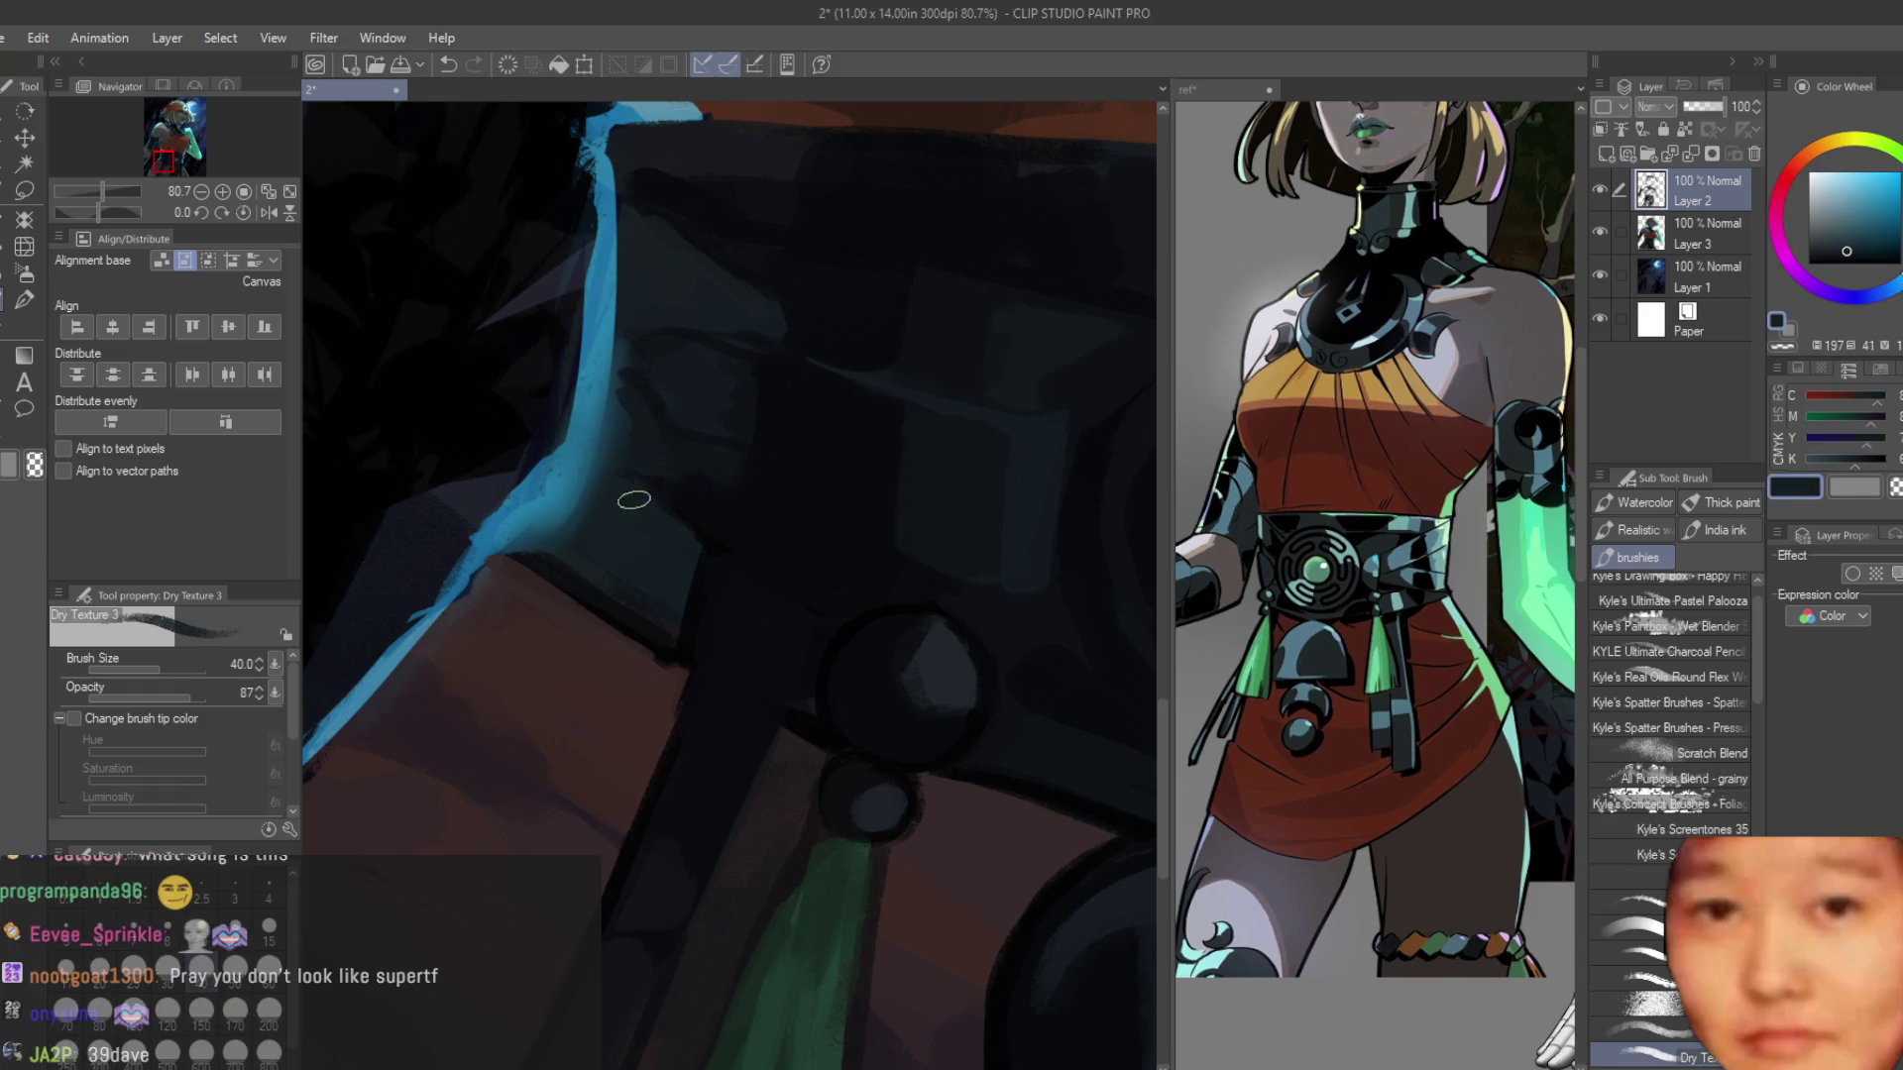
pyautogui.keyDown('alt'); pyautogui.click(689, 644); pyautogui.keyUp('alt')
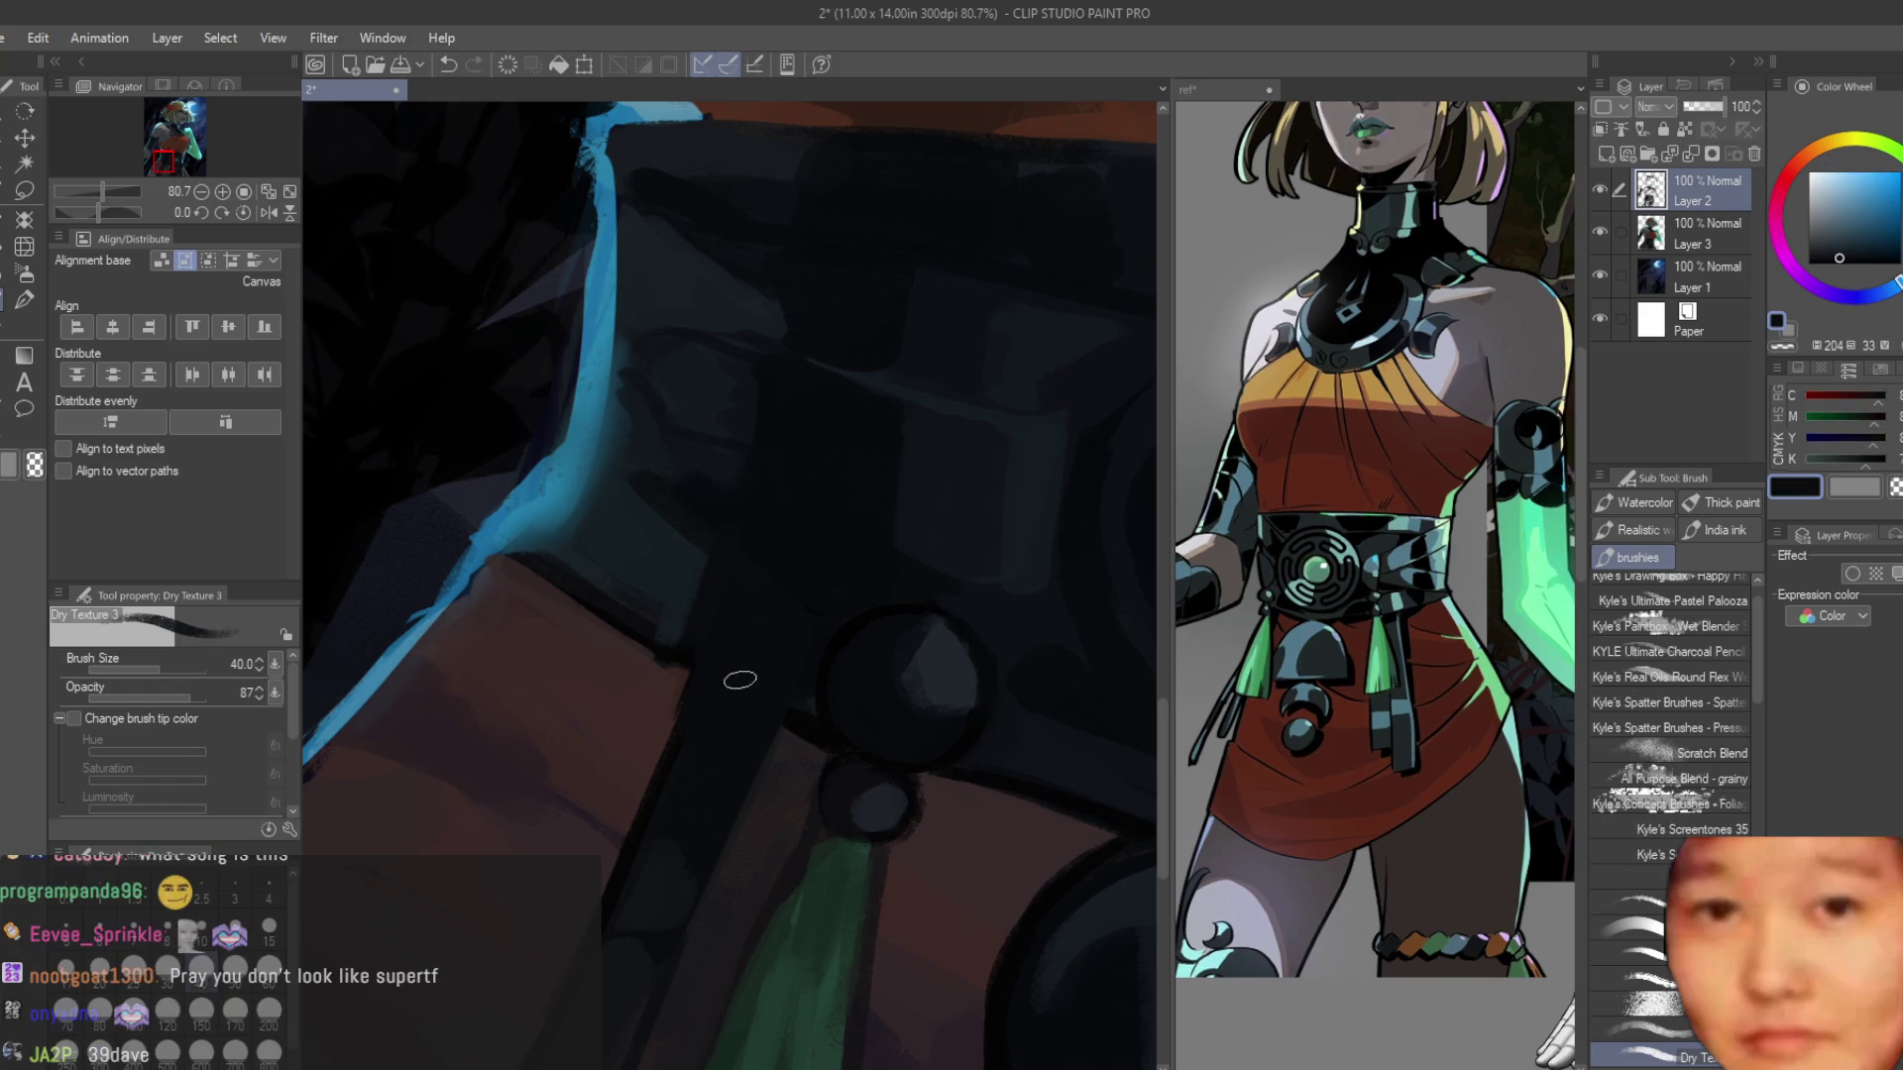
# Re-pick the belt's deep blue-black, then a mid blue.
pyautogui.keyDown('alt'); pyautogui.click(717, 535); pyautogui.keyUp('alt')
pyautogui.keyDown('alt'); pyautogui.click(719, 607); pyautogui.keyUp('alt')
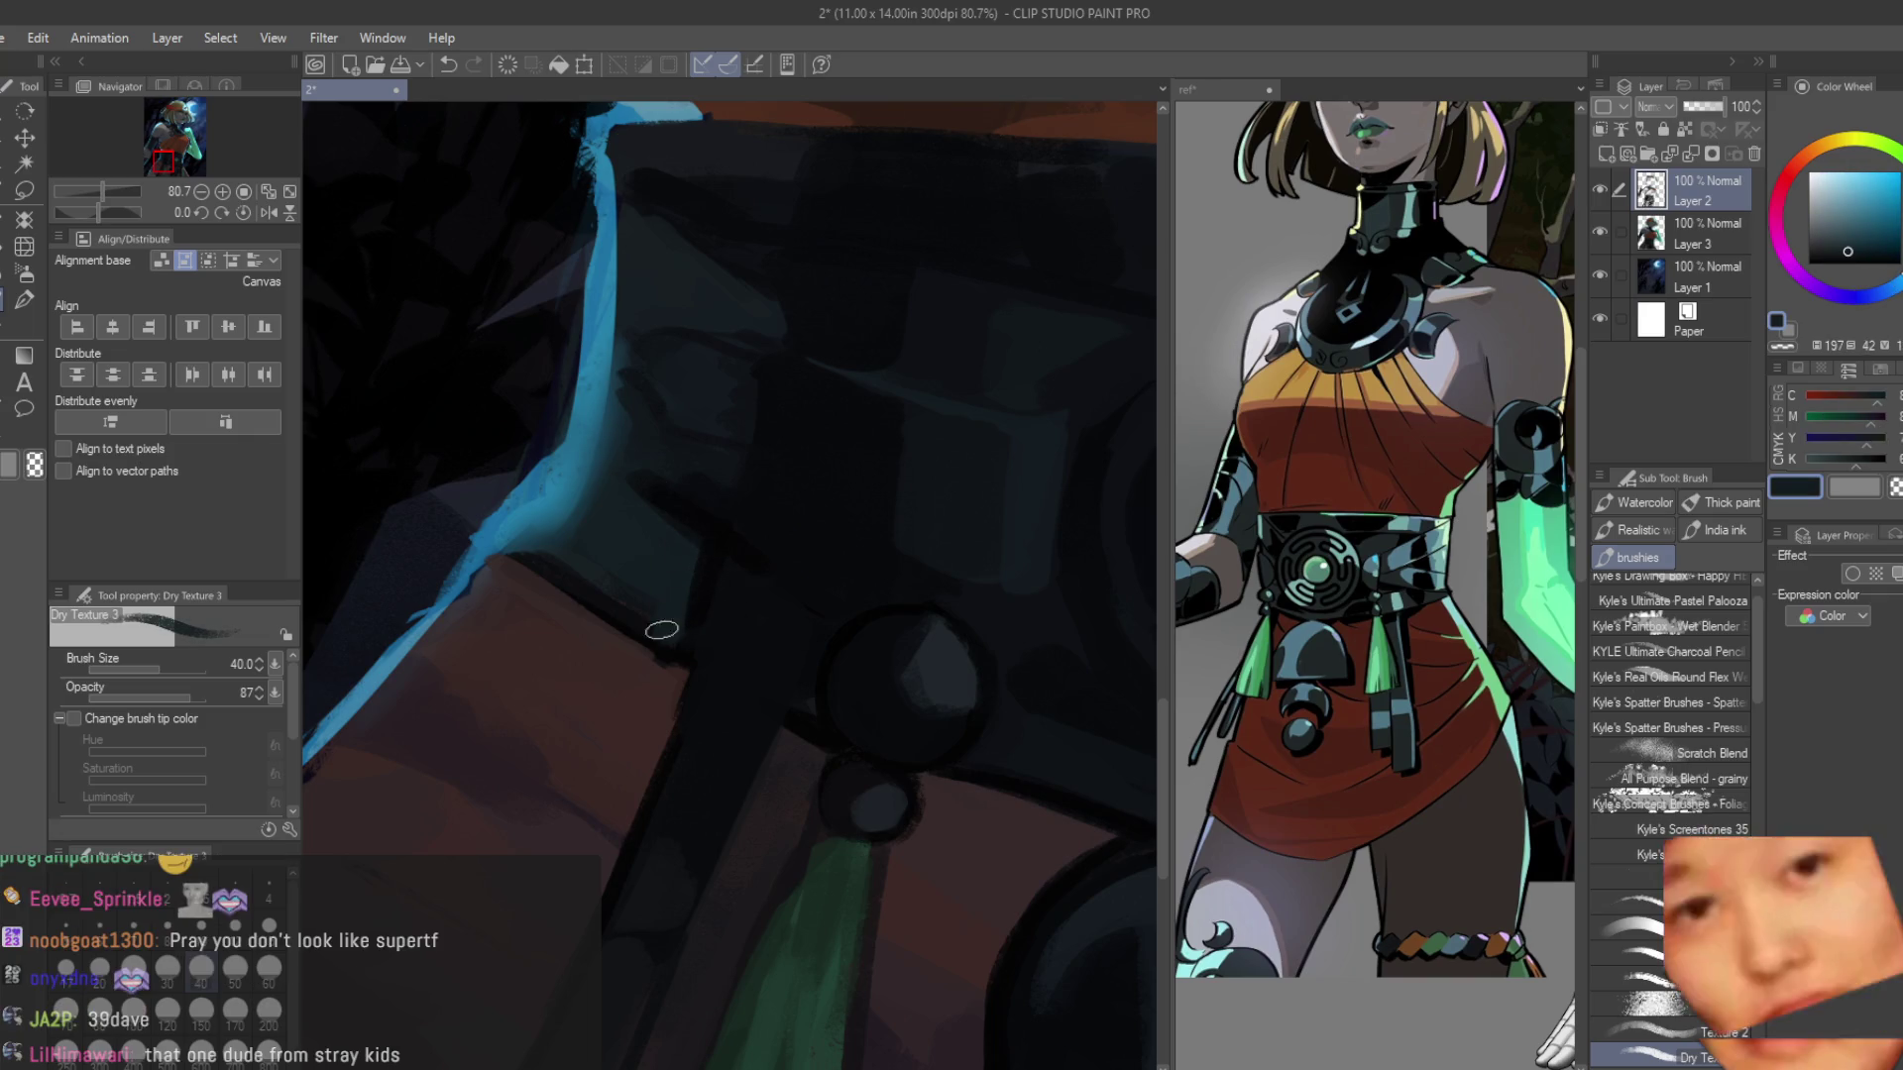
pyautogui.keyDown('alt'); pyautogui.click(595, 556); pyautogui.keyUp('alt')
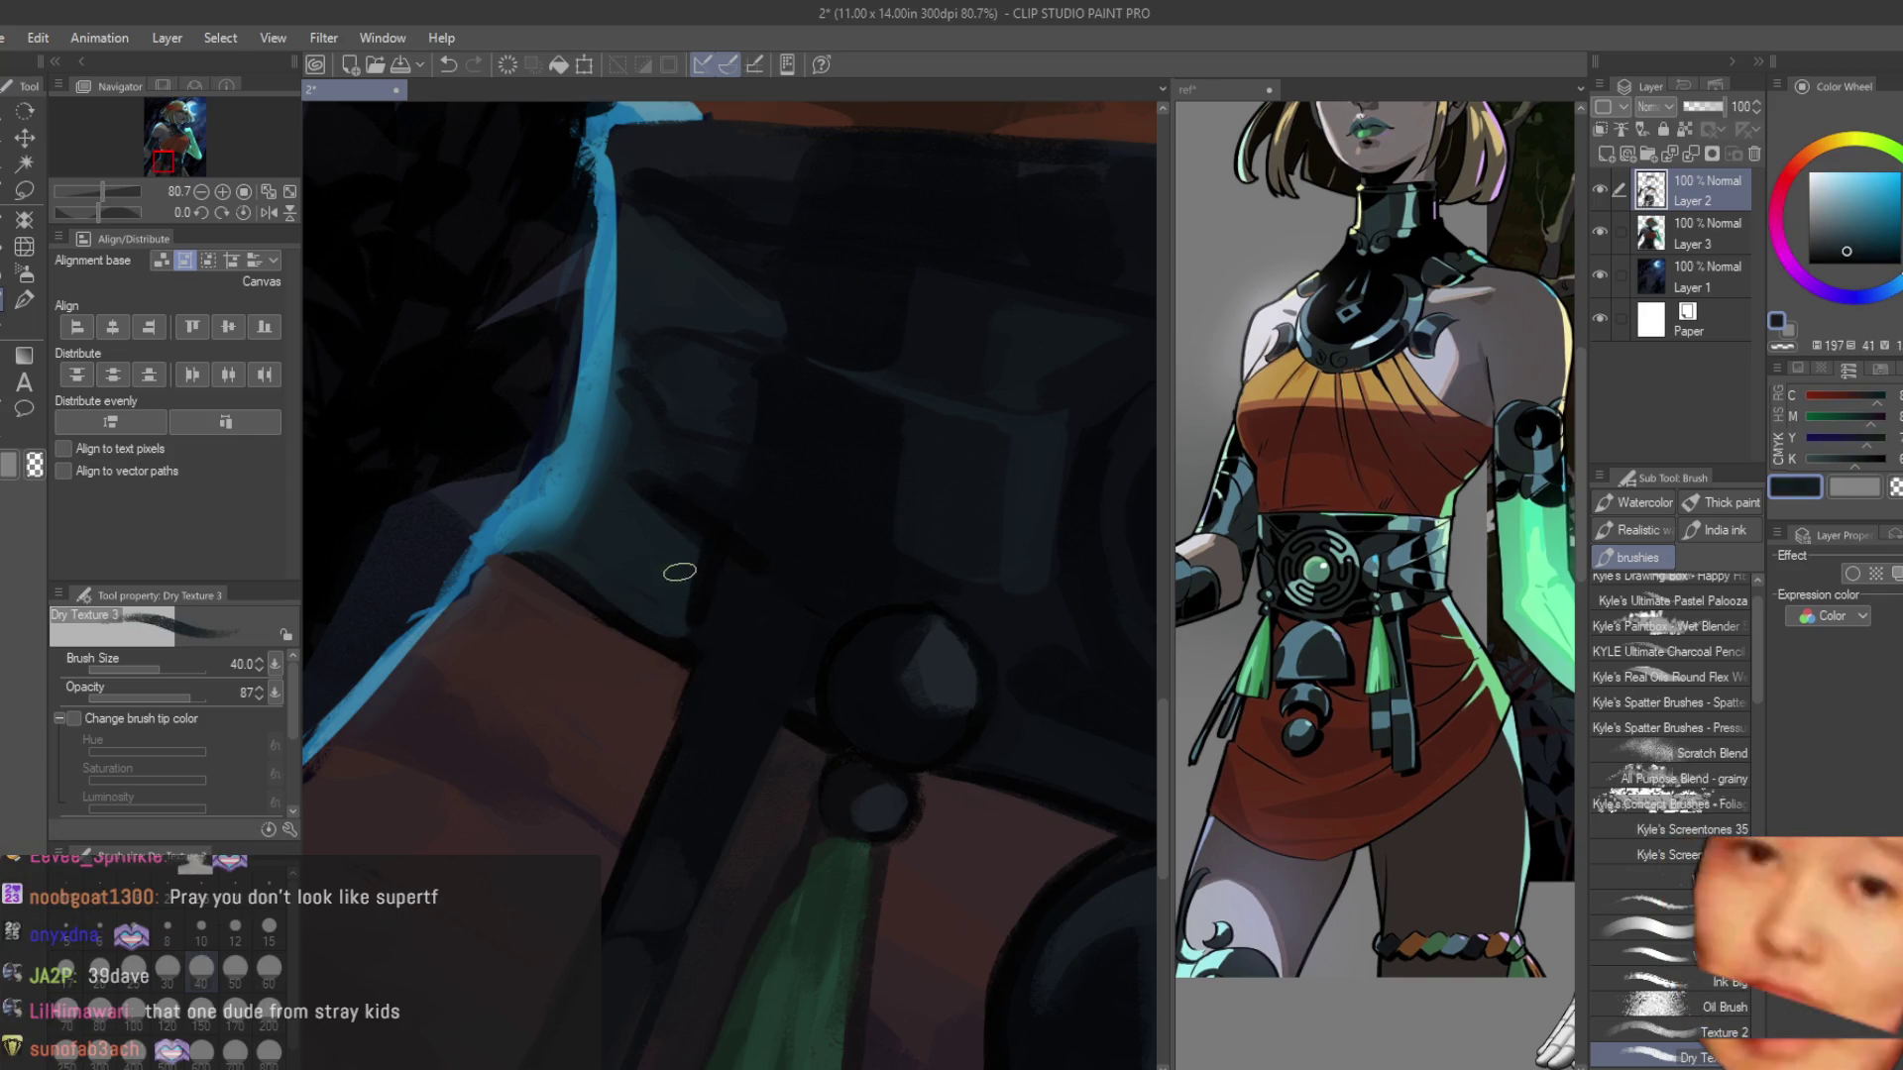
pyautogui.keyDown('alt'); pyautogui.click(720, 536); pyautogui.keyUp('alt')
pyautogui.keyDown('alt'); pyautogui.click(636, 546); pyautogui.keyUp('alt')
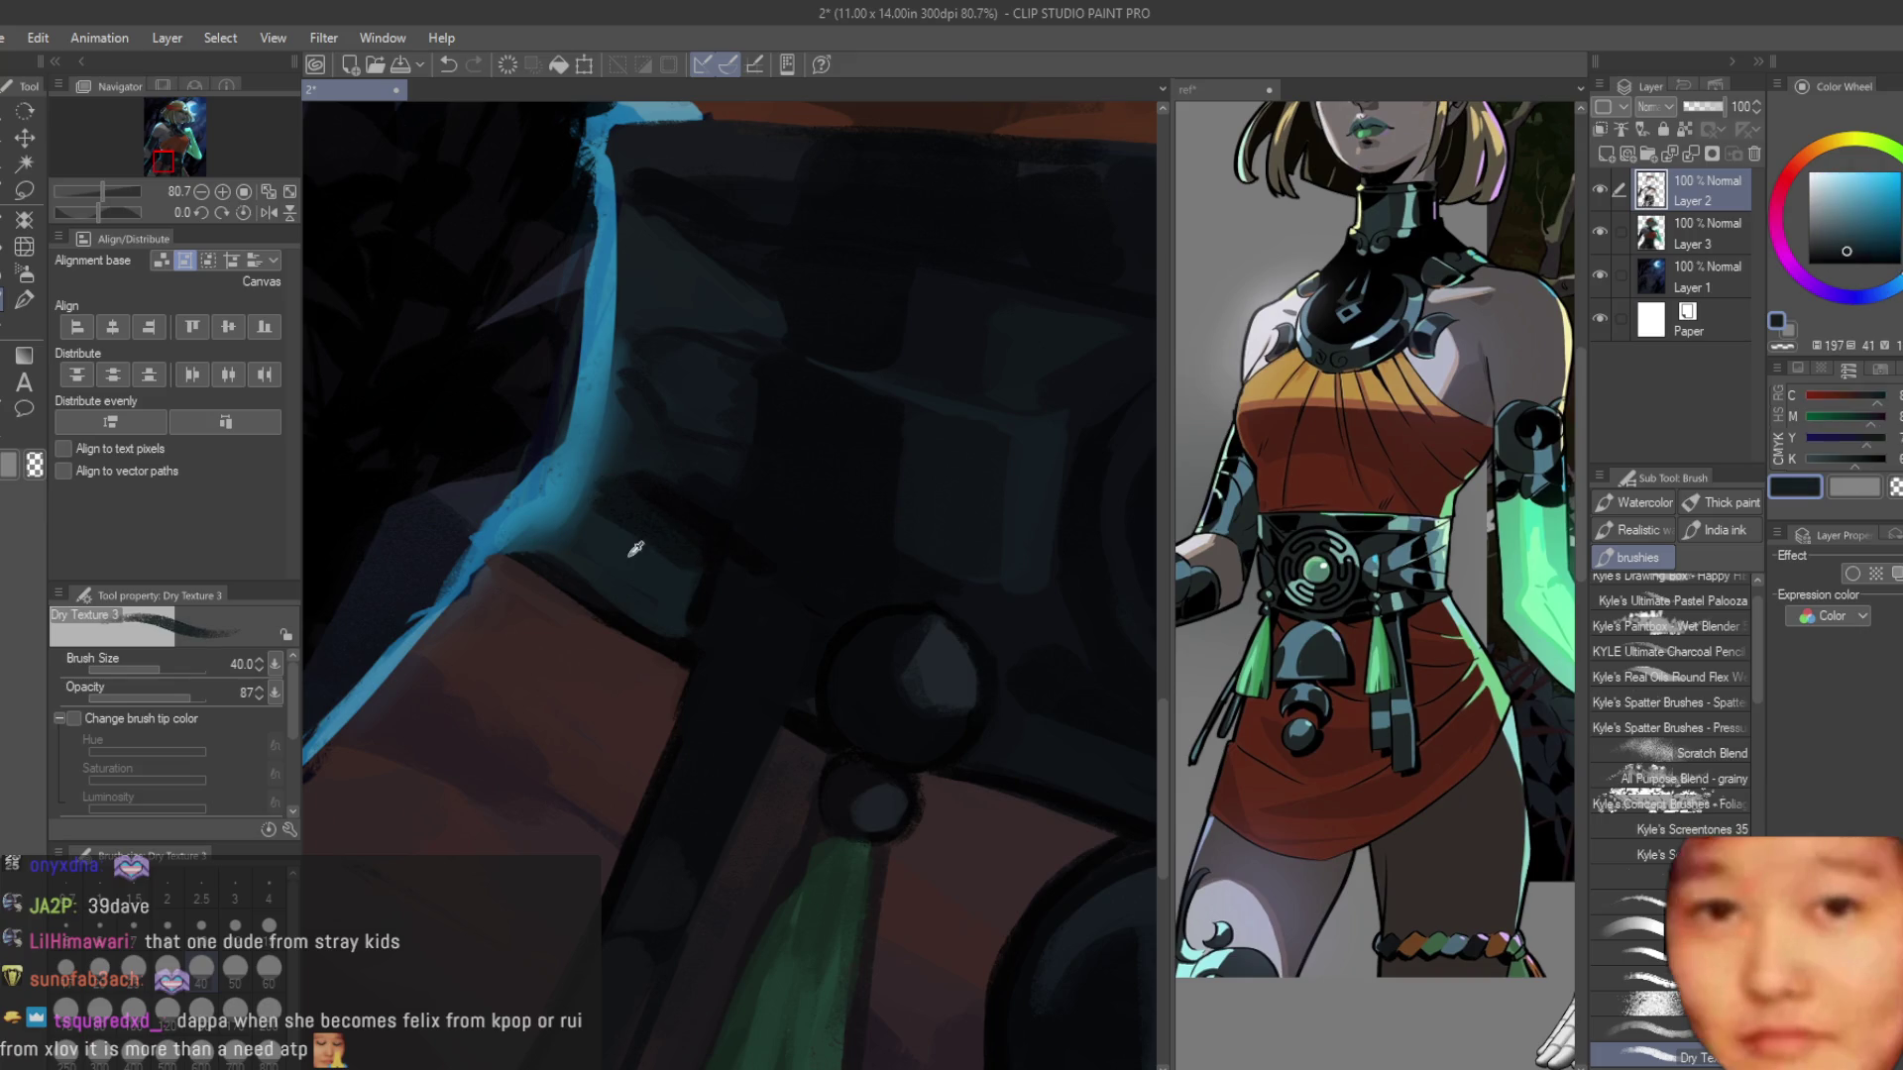
pyautogui.keyDown('alt'); pyautogui.click(699, 543); pyautogui.keyUp('alt')
pyautogui.keyDown('alt'); pyautogui.click(809, 594); pyautogui.keyUp('alt')
pyautogui.scroll(-4, 779, 575)
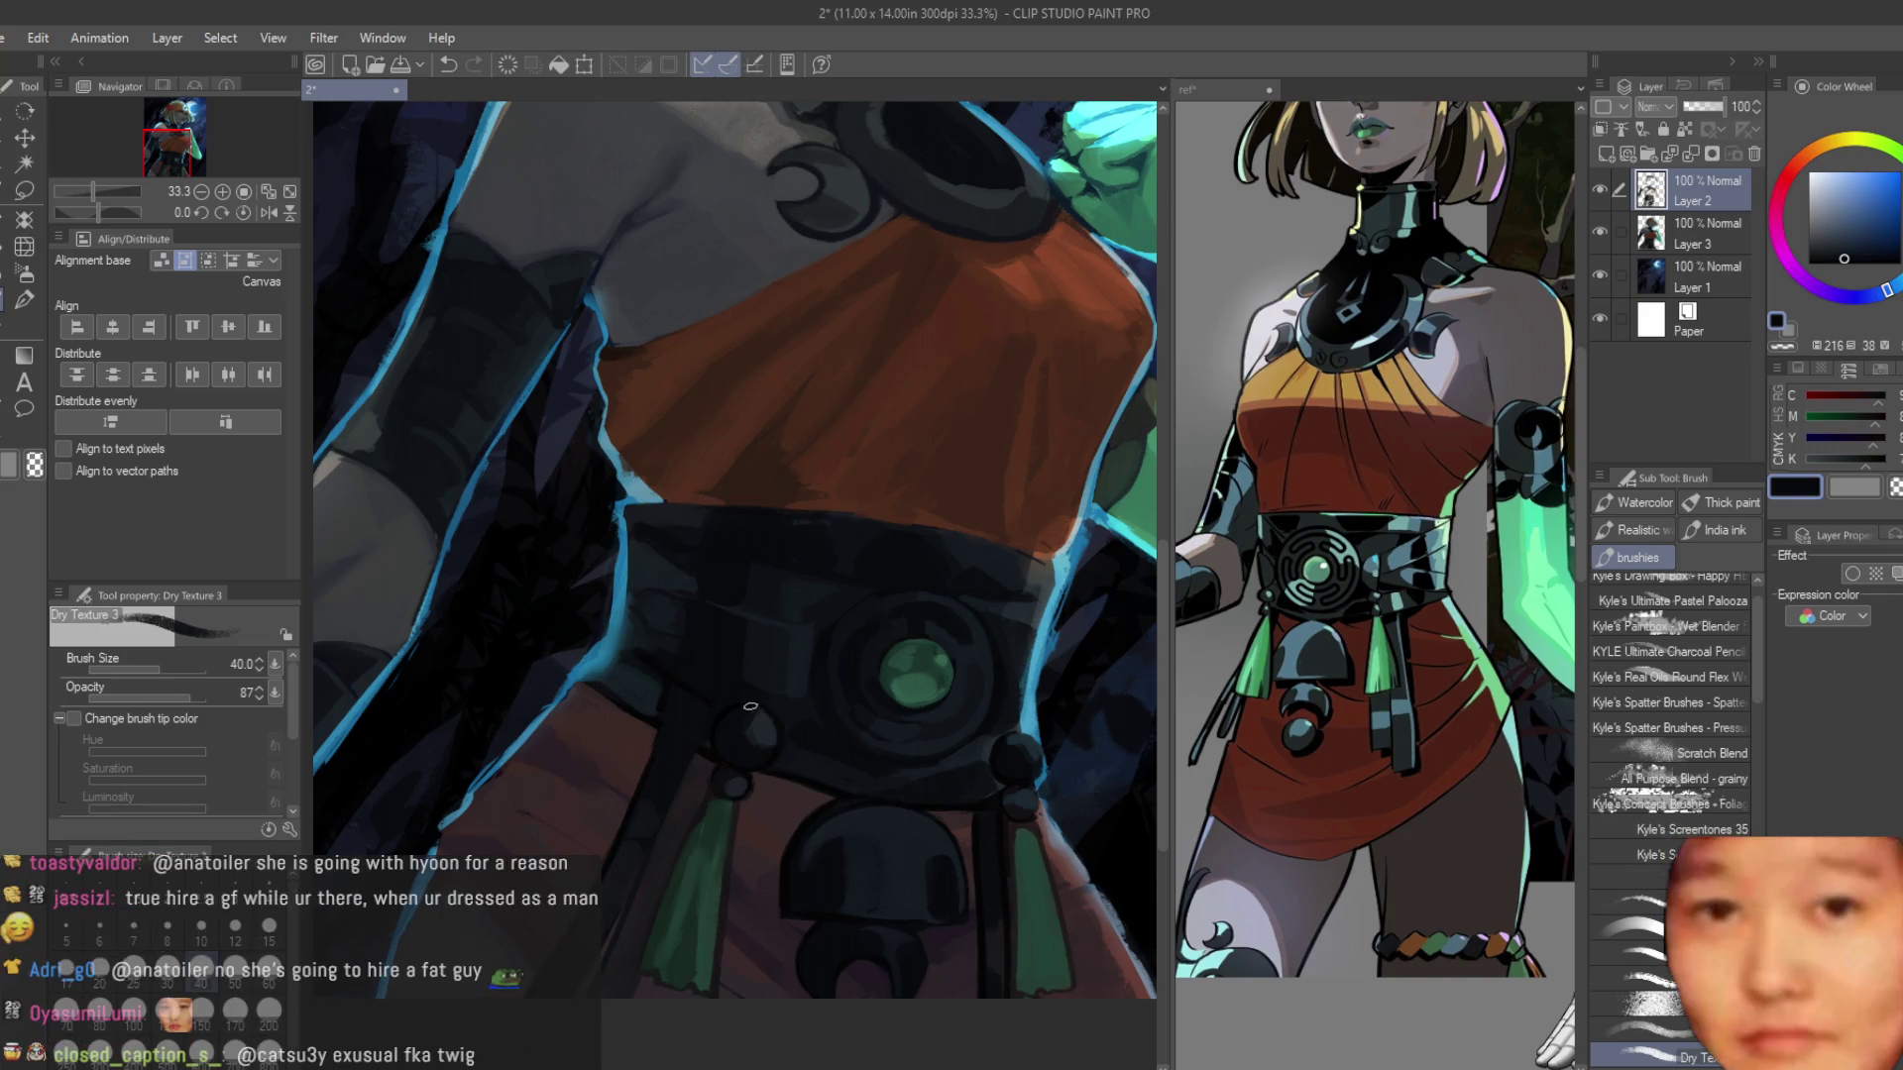
pyautogui.scroll(2, 649, 729)
pyautogui.keyDown('alt'); pyautogui.click(649, 729); pyautogui.keyUp('alt')
pyautogui.scroll(3, 644, 723)
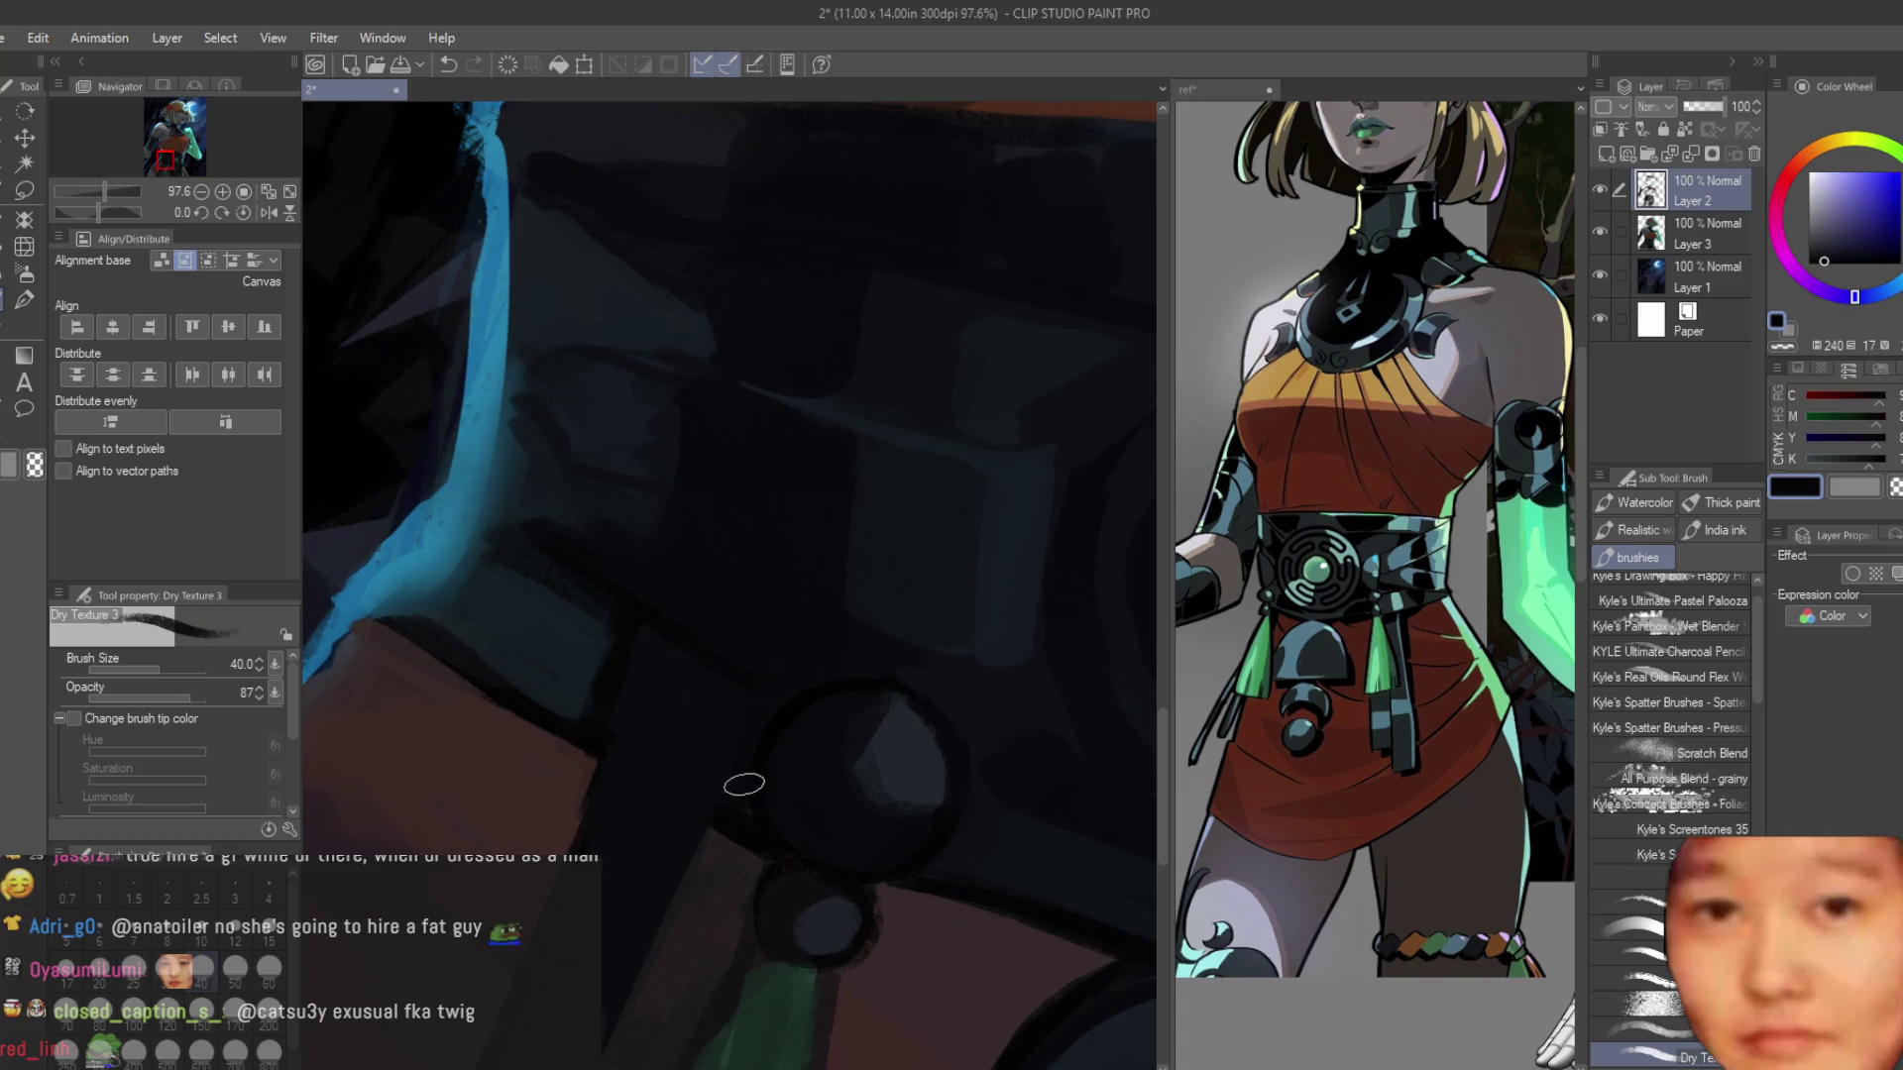
pyautogui.keyDown('alt'); pyautogui.click(703, 754); pyautogui.keyUp('alt')
pyautogui.scroll(-5, 629, 594)
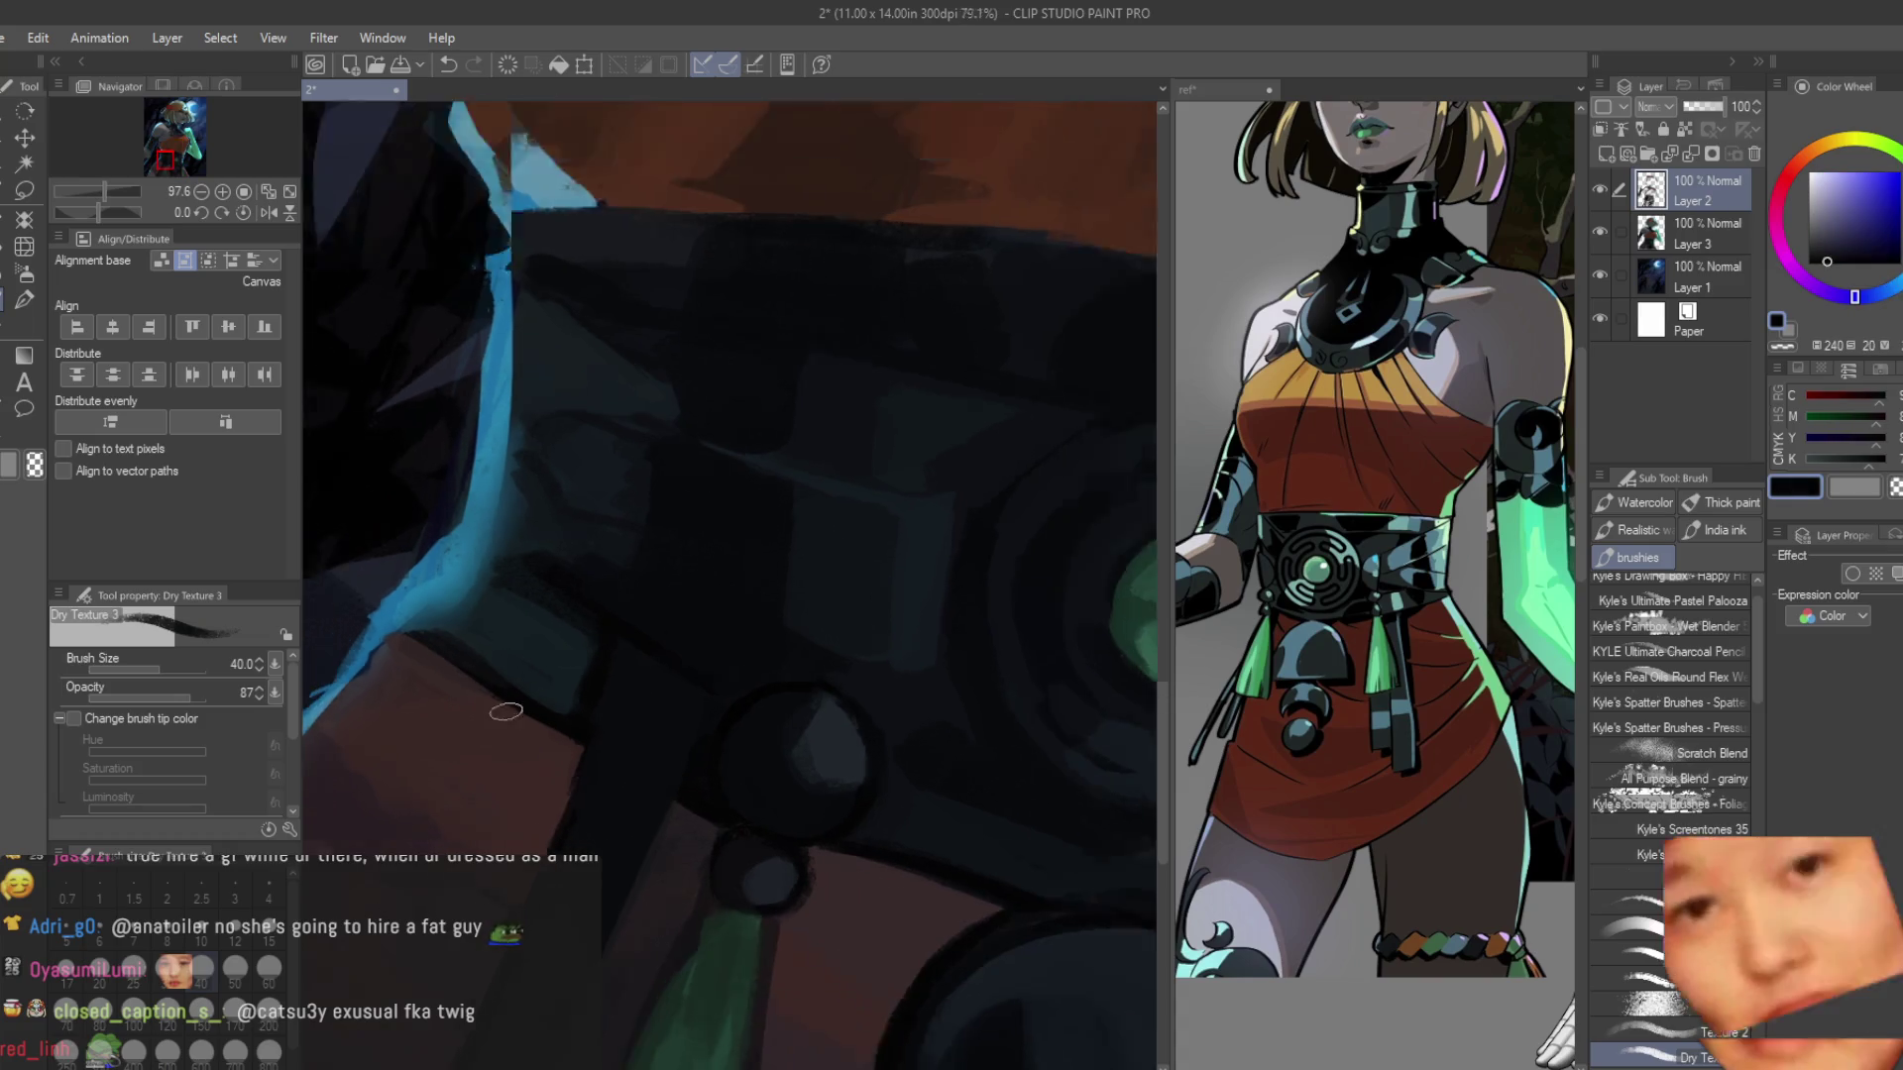
pyautogui.scroll(4, 894, 808)
pyautogui.keyDown('alt'); pyautogui.click(868, 885); pyautogui.keyUp('alt')
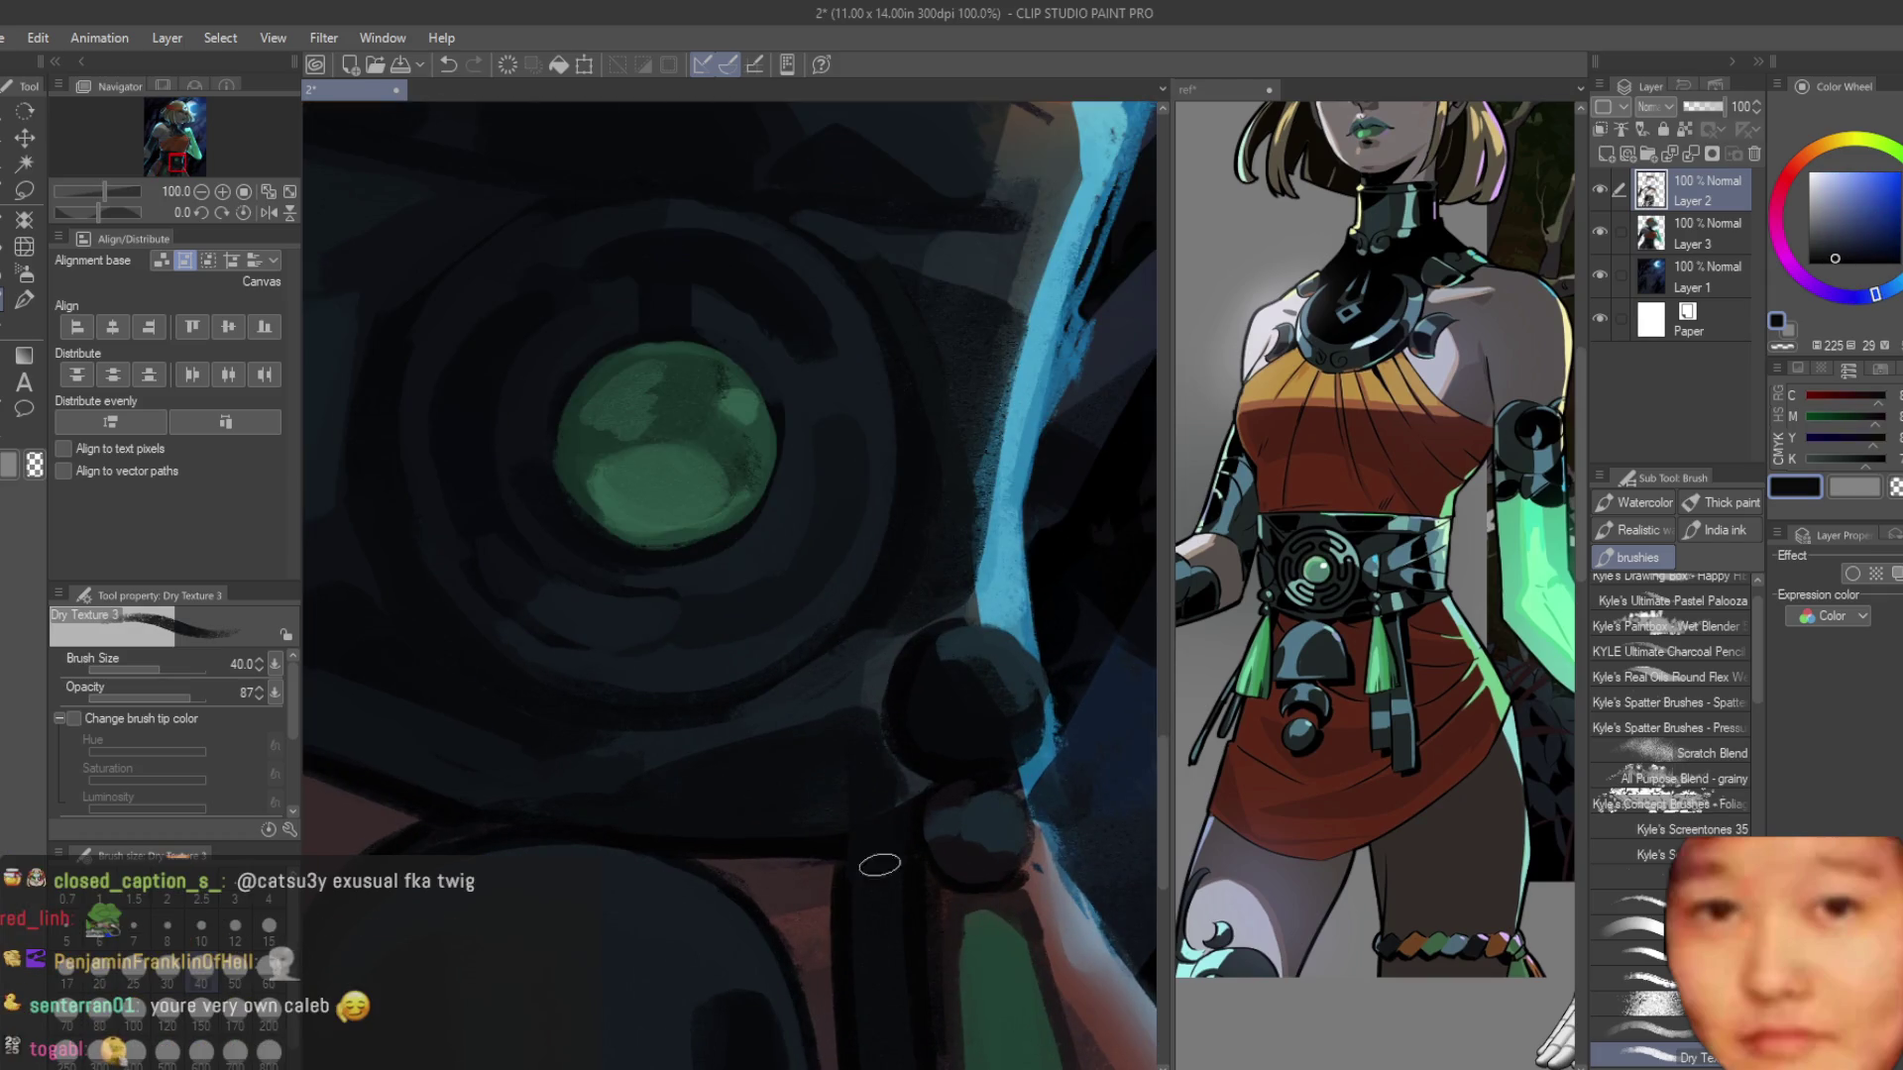
pyautogui.keyDown('alt'); pyautogui.click(860, 814); pyautogui.keyUp('alt')
pyautogui.keyDown('alt'); pyautogui.click(869, 875); pyautogui.keyUp('alt')
pyautogui.keyDown('alt'); pyautogui.click(858, 821); pyautogui.keyUp('alt')
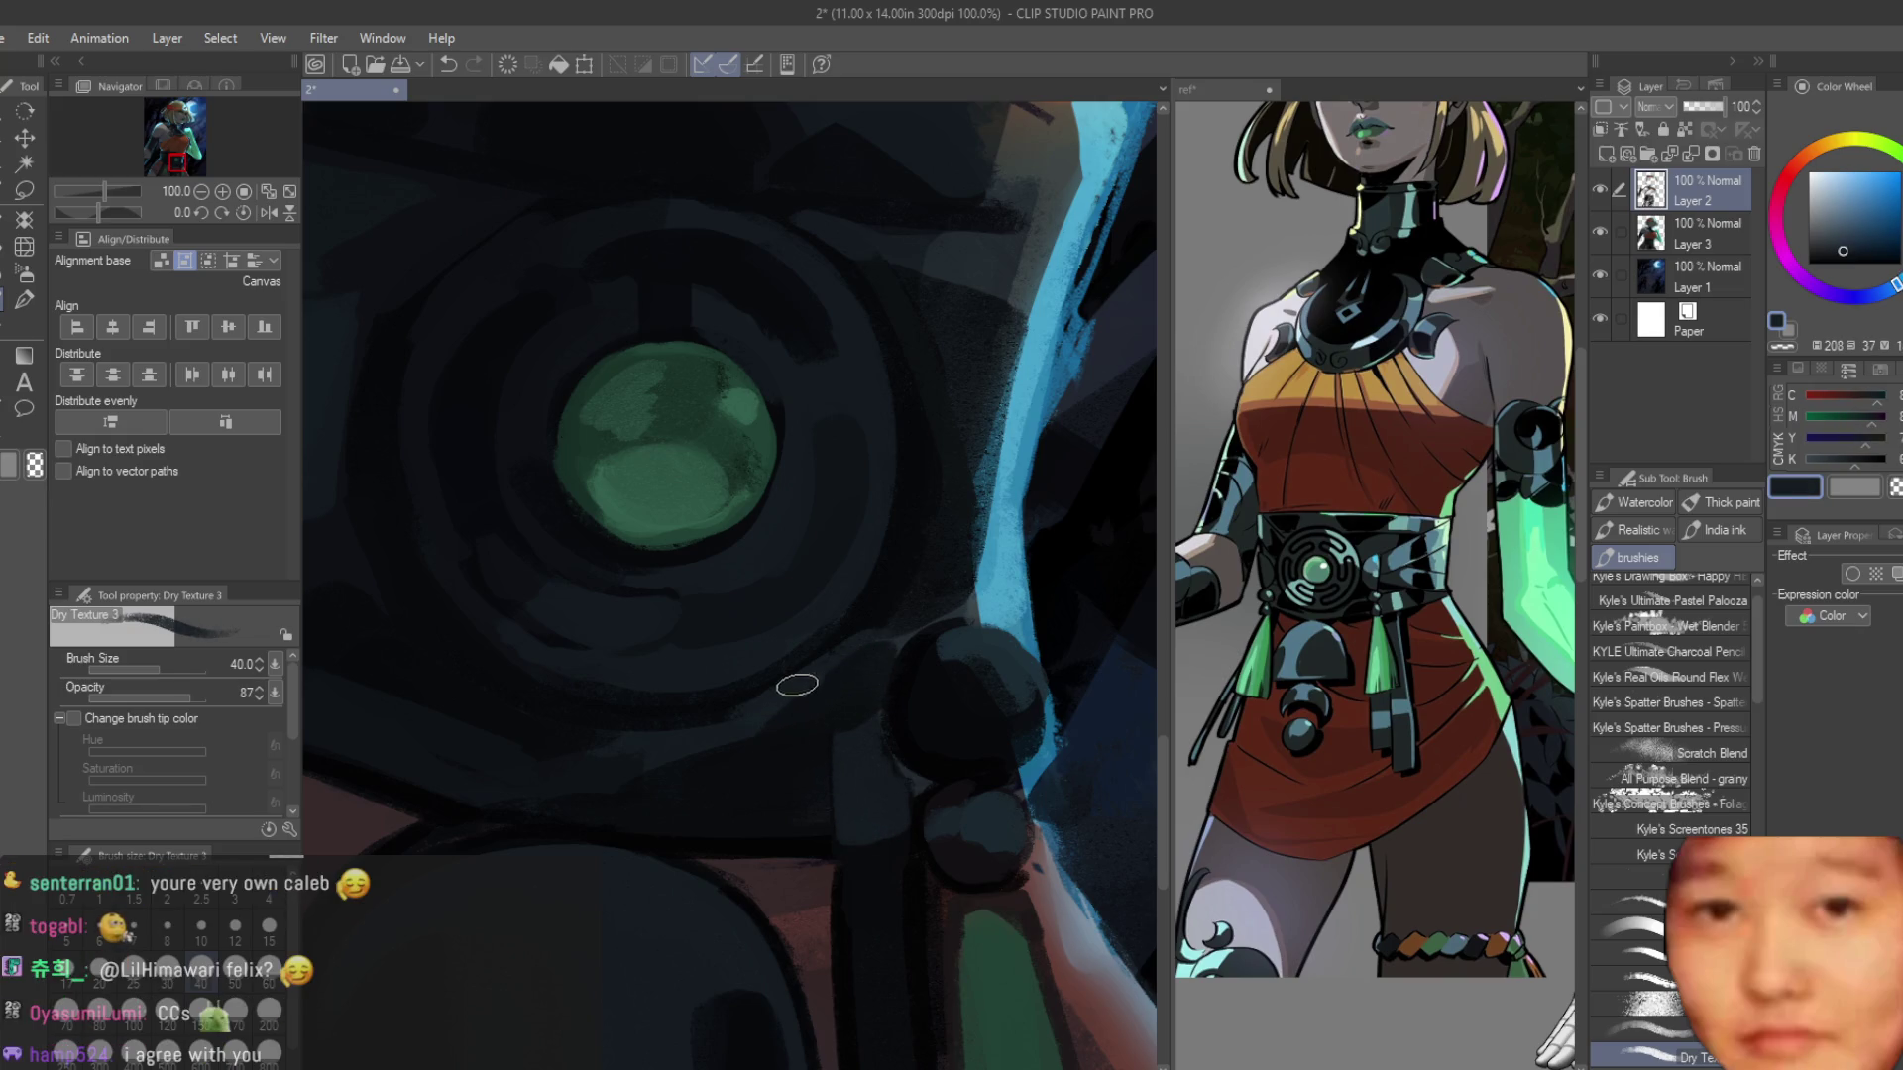
pyautogui.keyDown('alt'); pyautogui.click(819, 742); pyautogui.keyUp('alt')
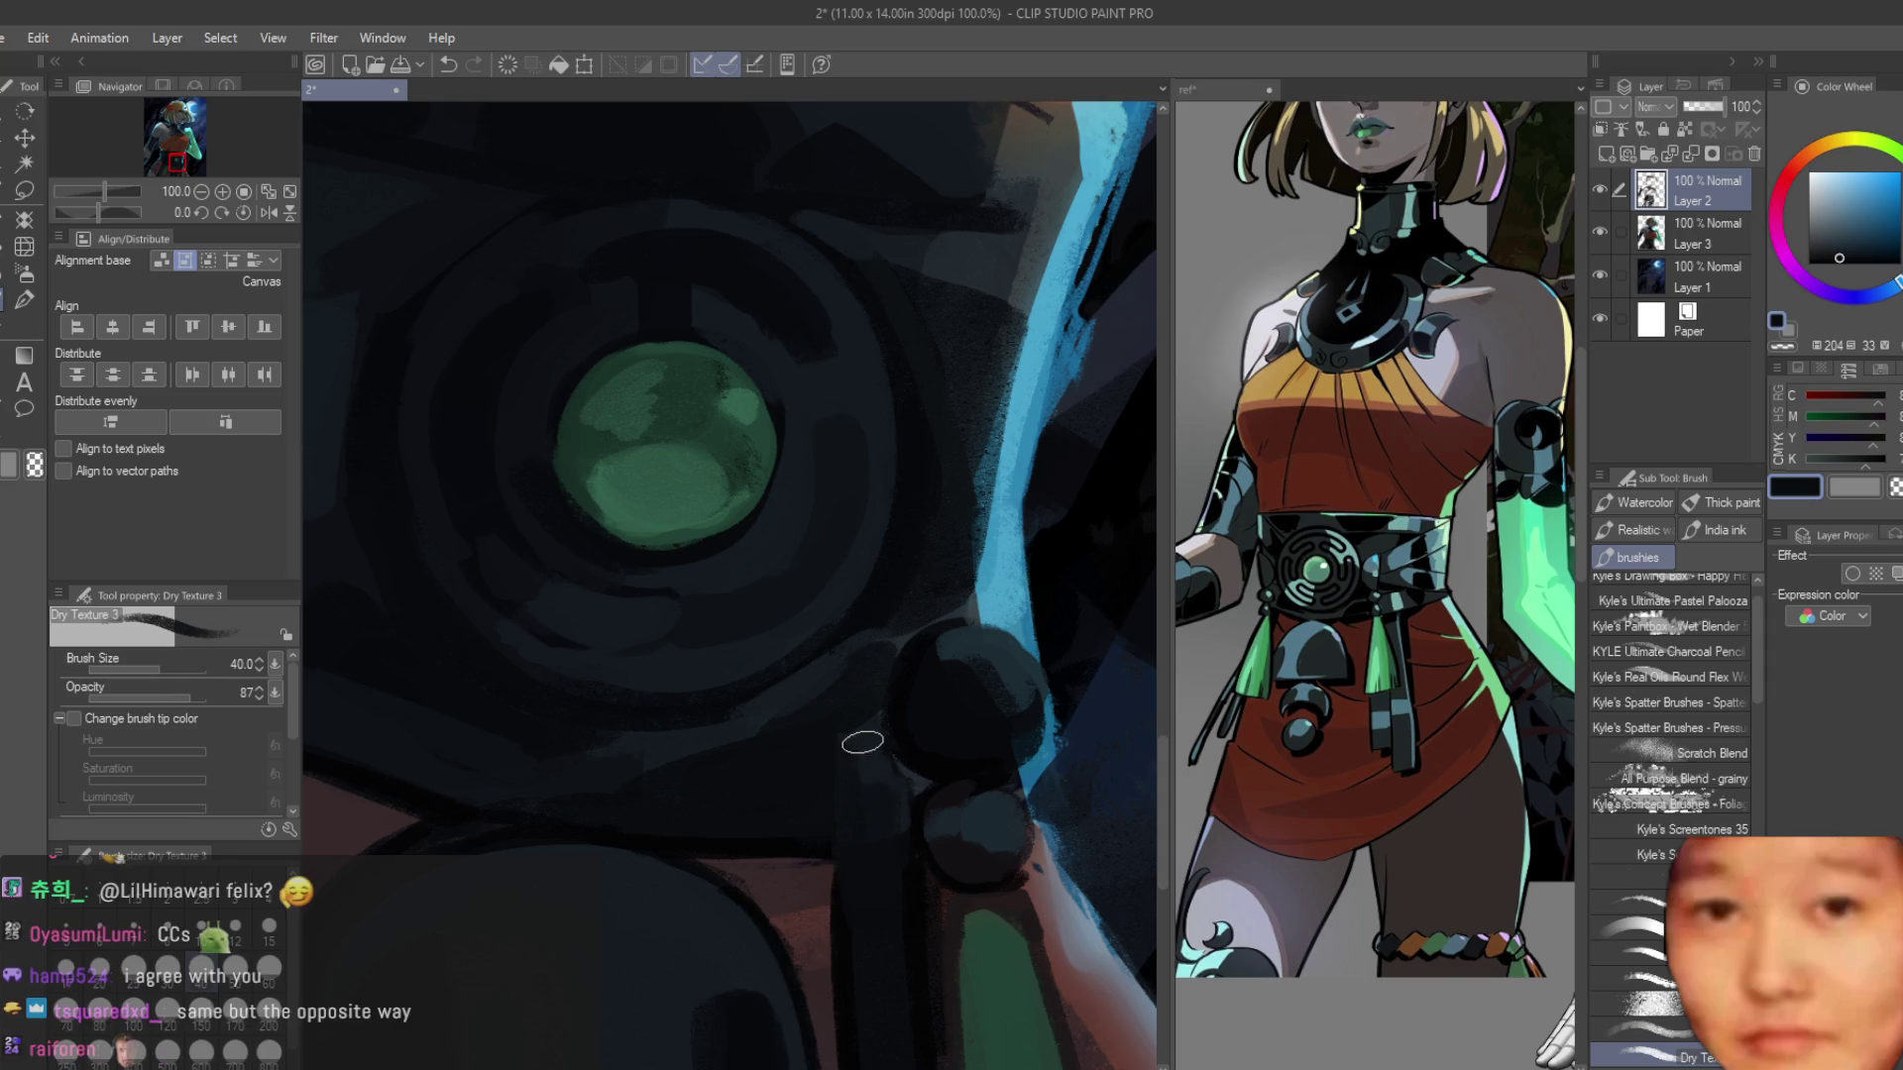
pyautogui.keyDown('alt'); pyautogui.click(877, 757); pyautogui.keyUp('alt')
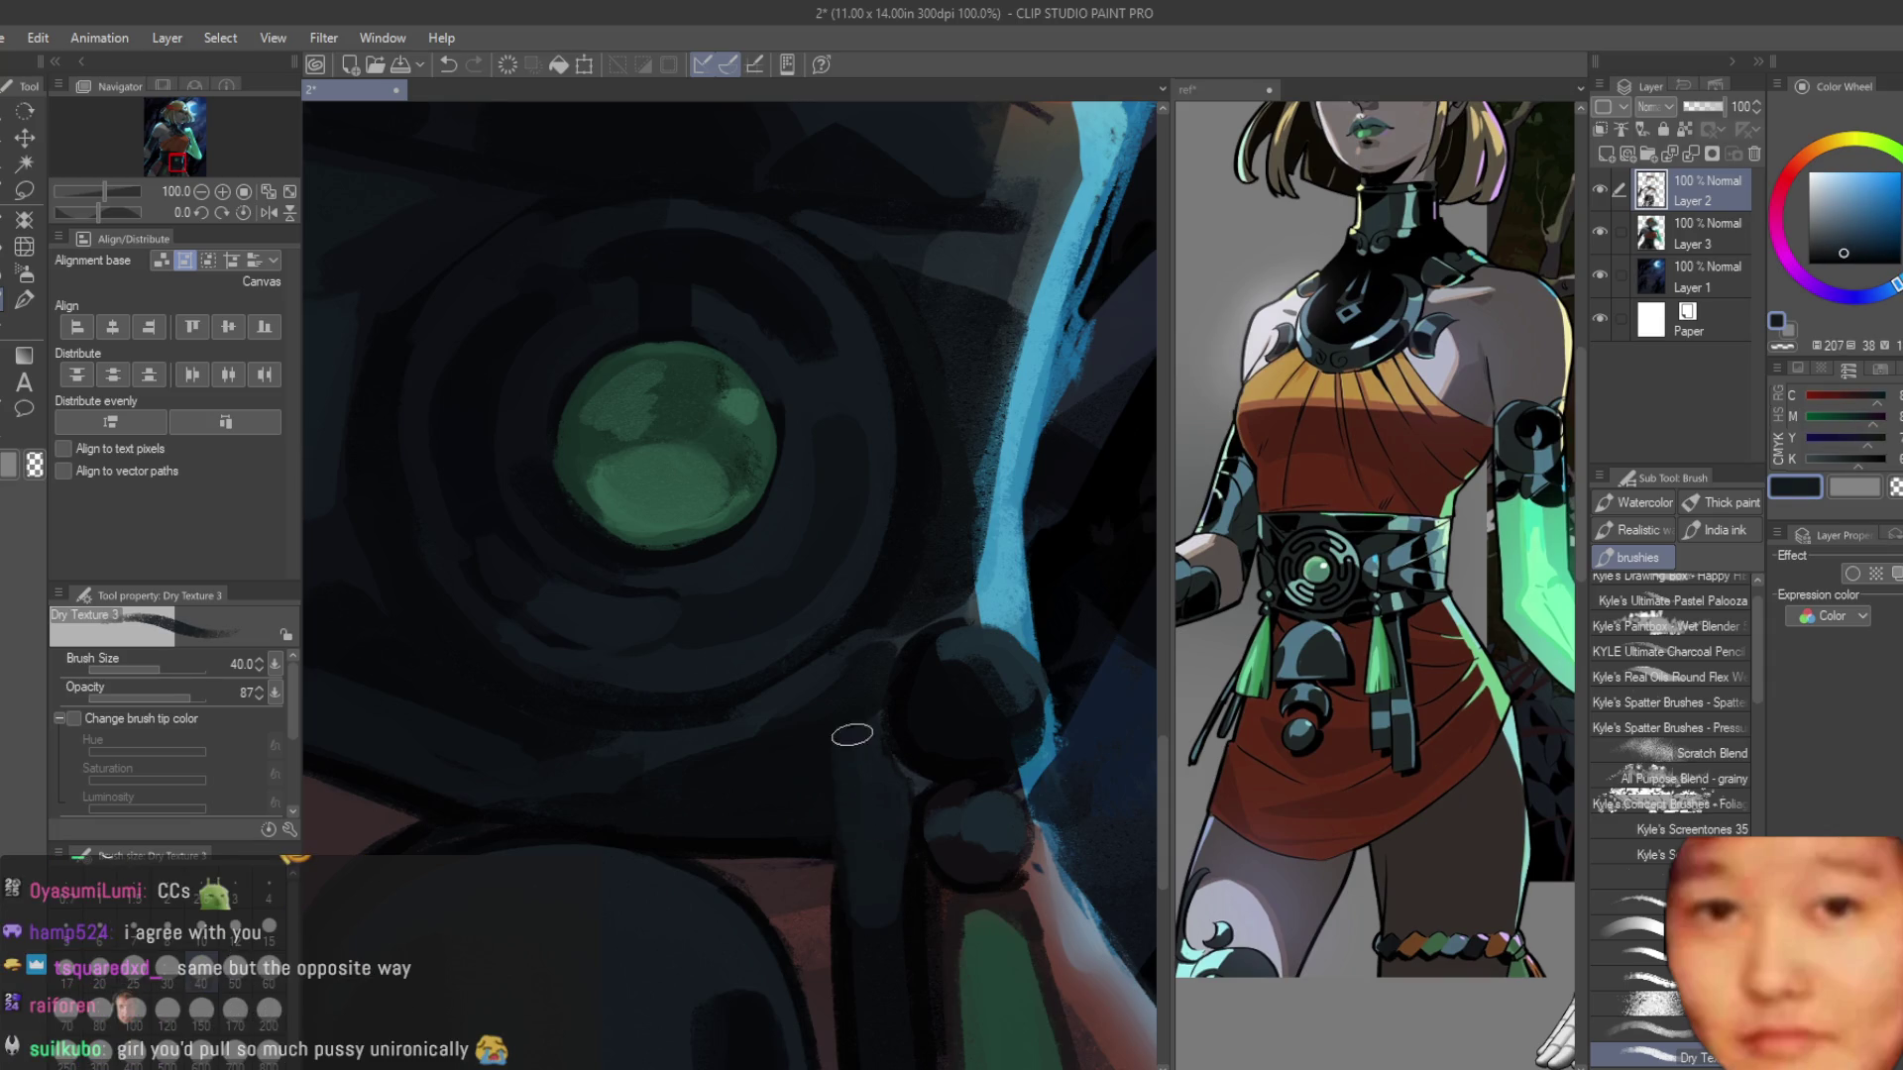
pyautogui.keyDown('alt'); pyautogui.click(871, 952); pyautogui.keyUp('alt')
pyautogui.scroll(-5, 857, 728)
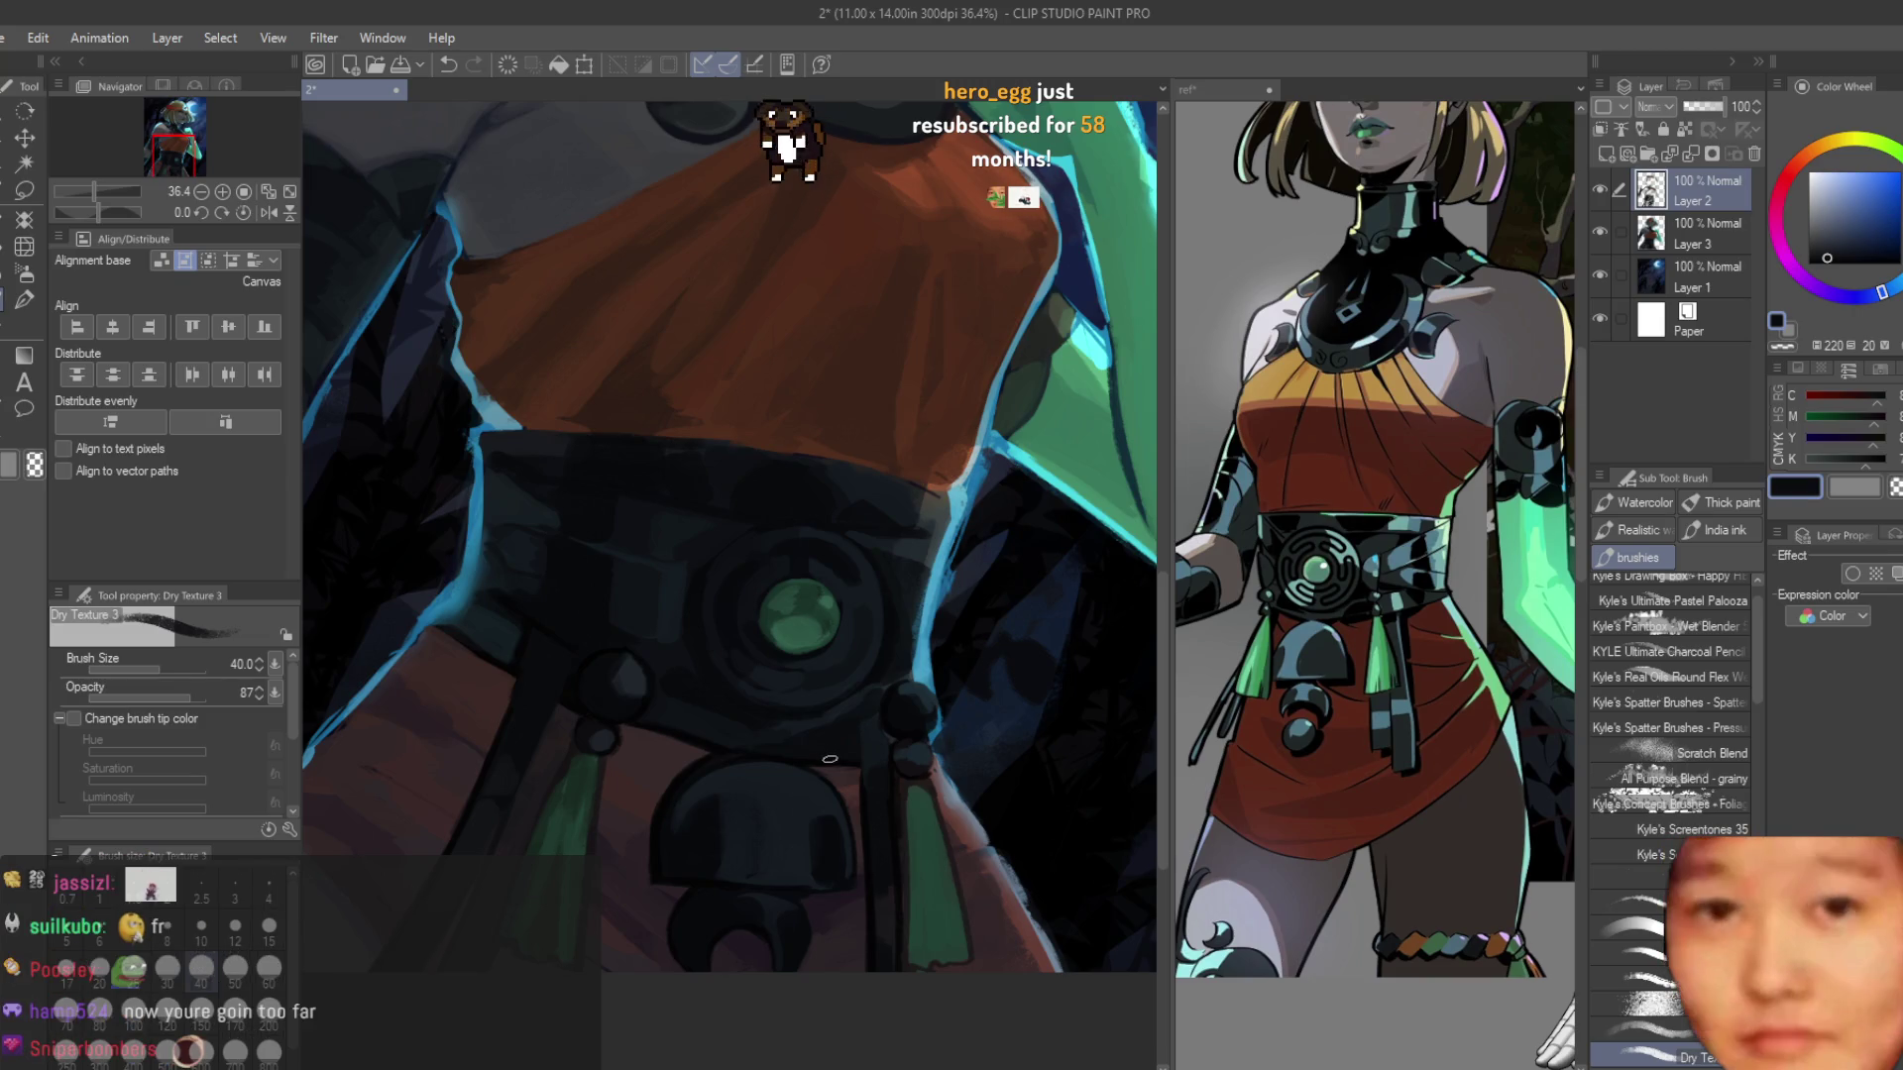
pyautogui.scroll(-2, 829, 752)
pyautogui.scroll(-1, 933, 749)
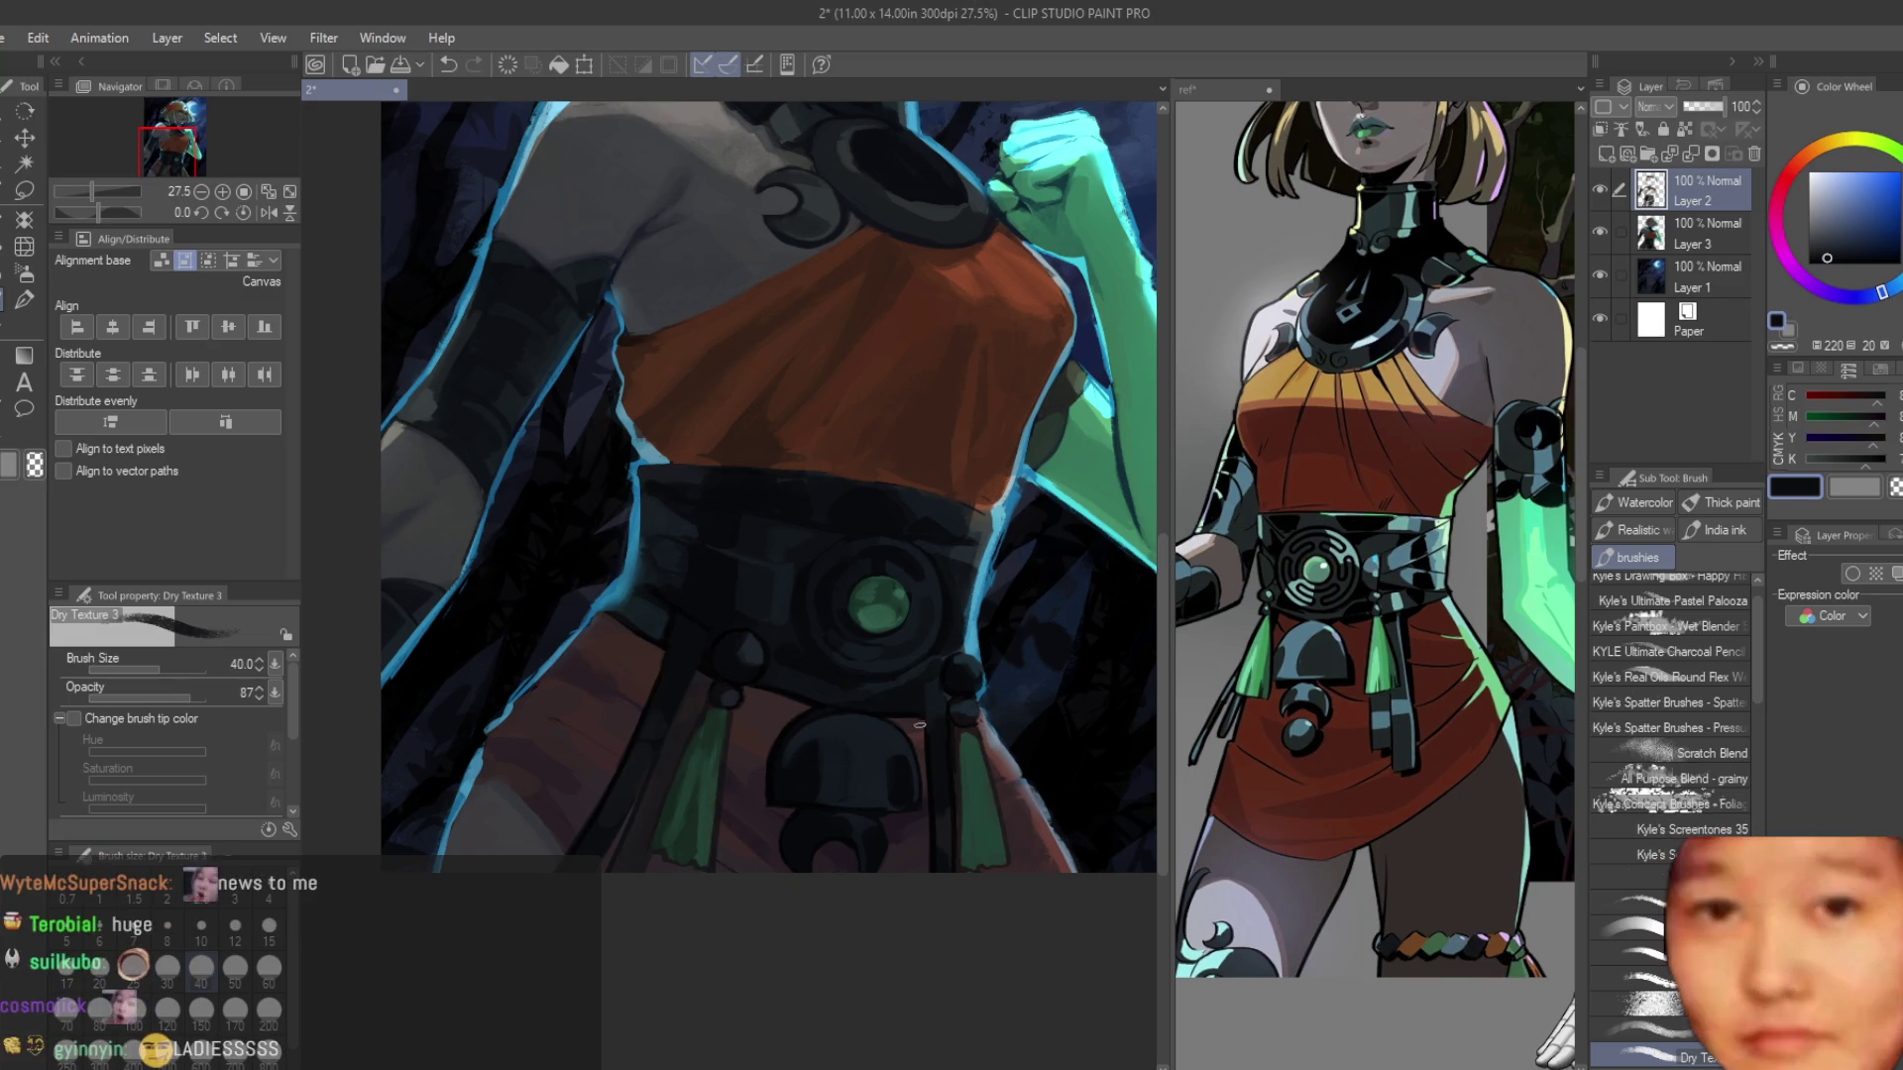
# Shrink the Dry Texture brush from 40 to size 25 and zoom in on the belt.
pyautogui.scroll(4, 959, 709)
pyautogui.press('[')
pyautogui.press('[')
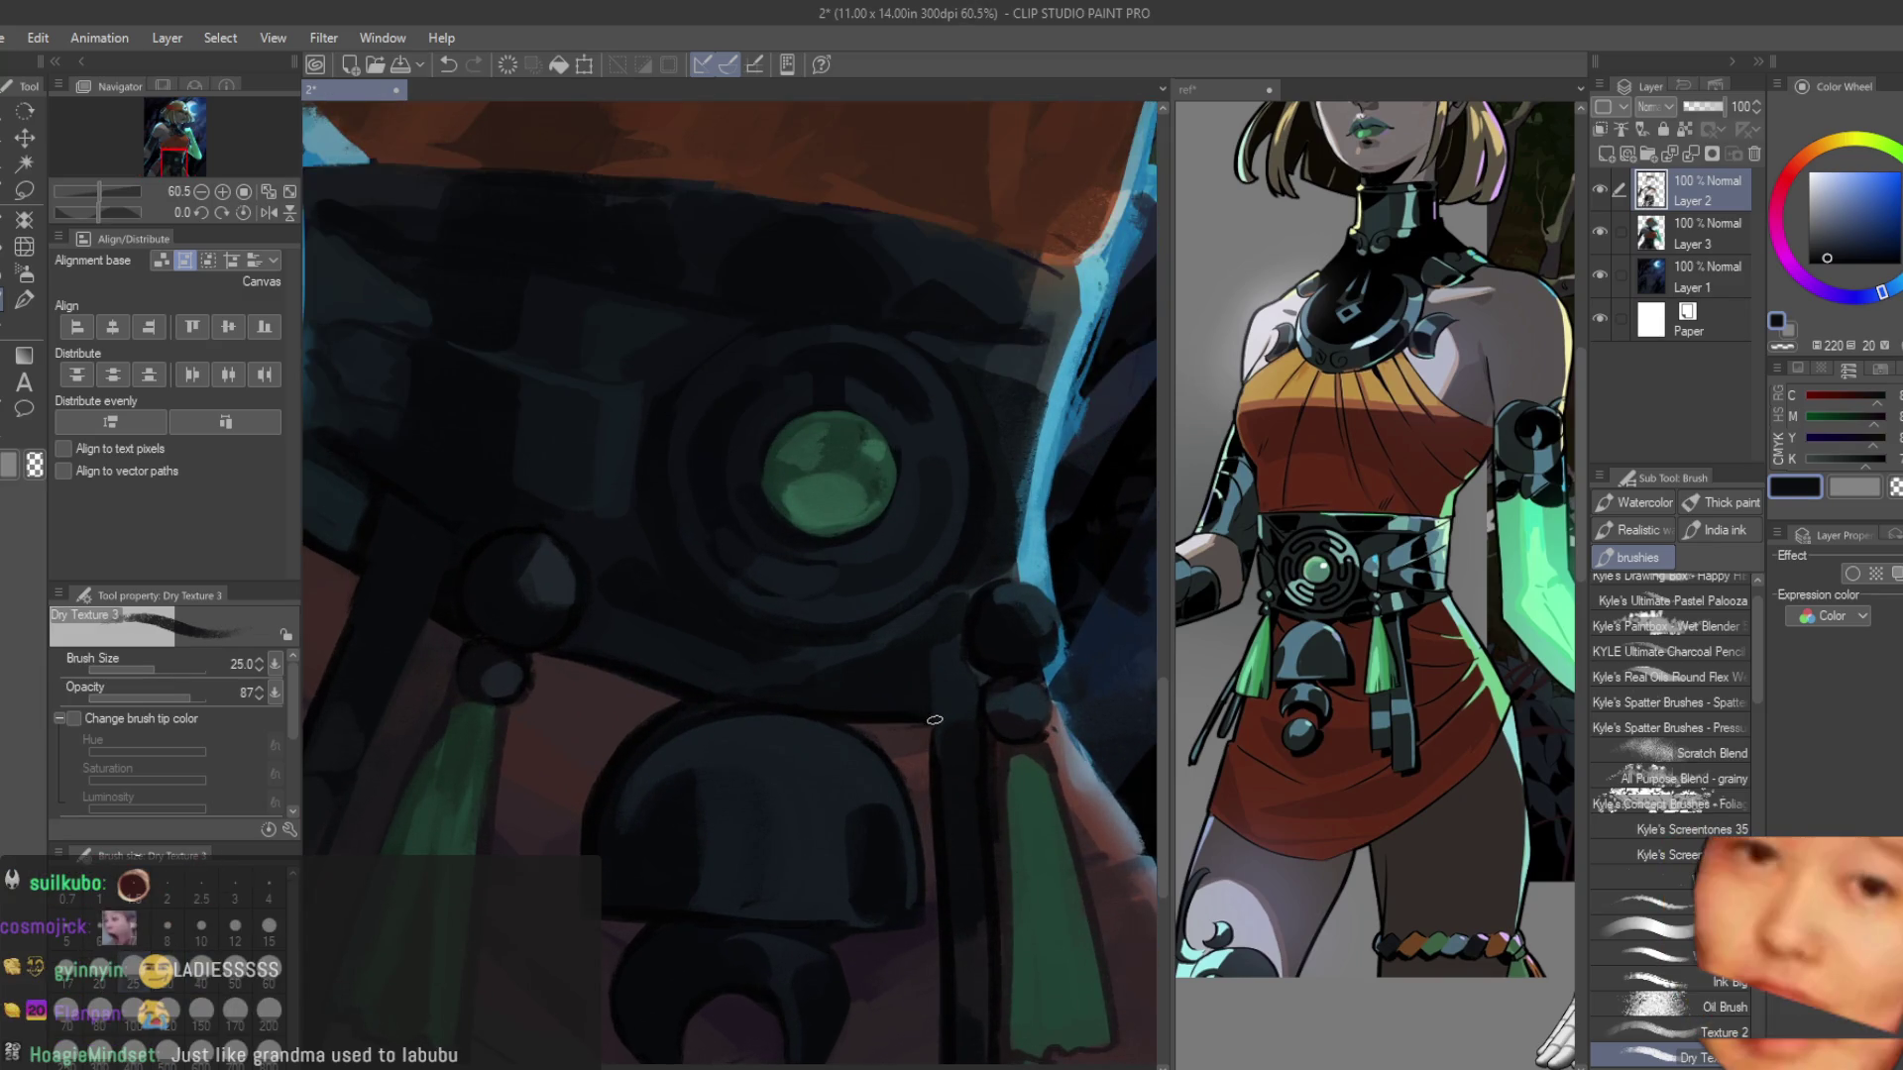
pyautogui.scroll(1, 945, 616)
pyautogui.scroll(1, 944, 609)
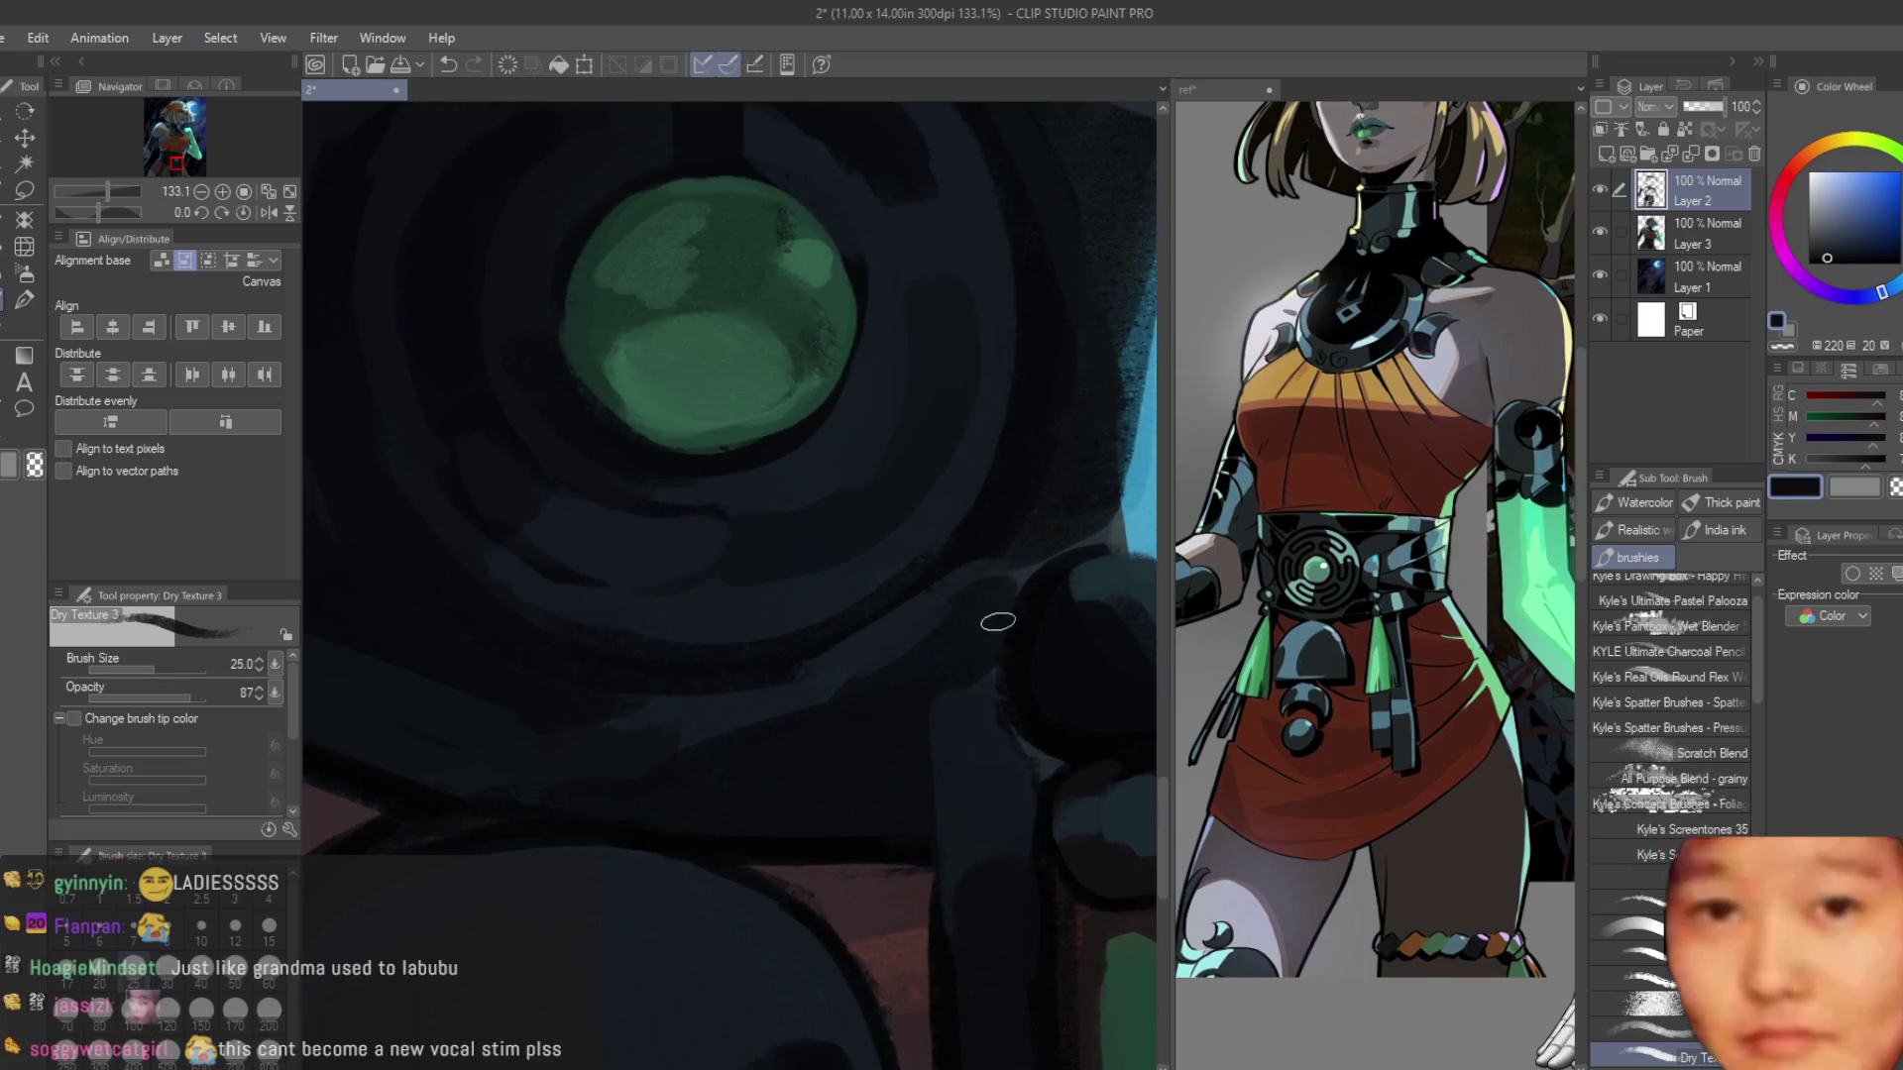
# Sample a dark blue-grey from the belt near the tassel bead as the current colour.
pyautogui.keyDown('alt'); pyautogui.click(1009, 592); pyautogui.keyUp('alt')
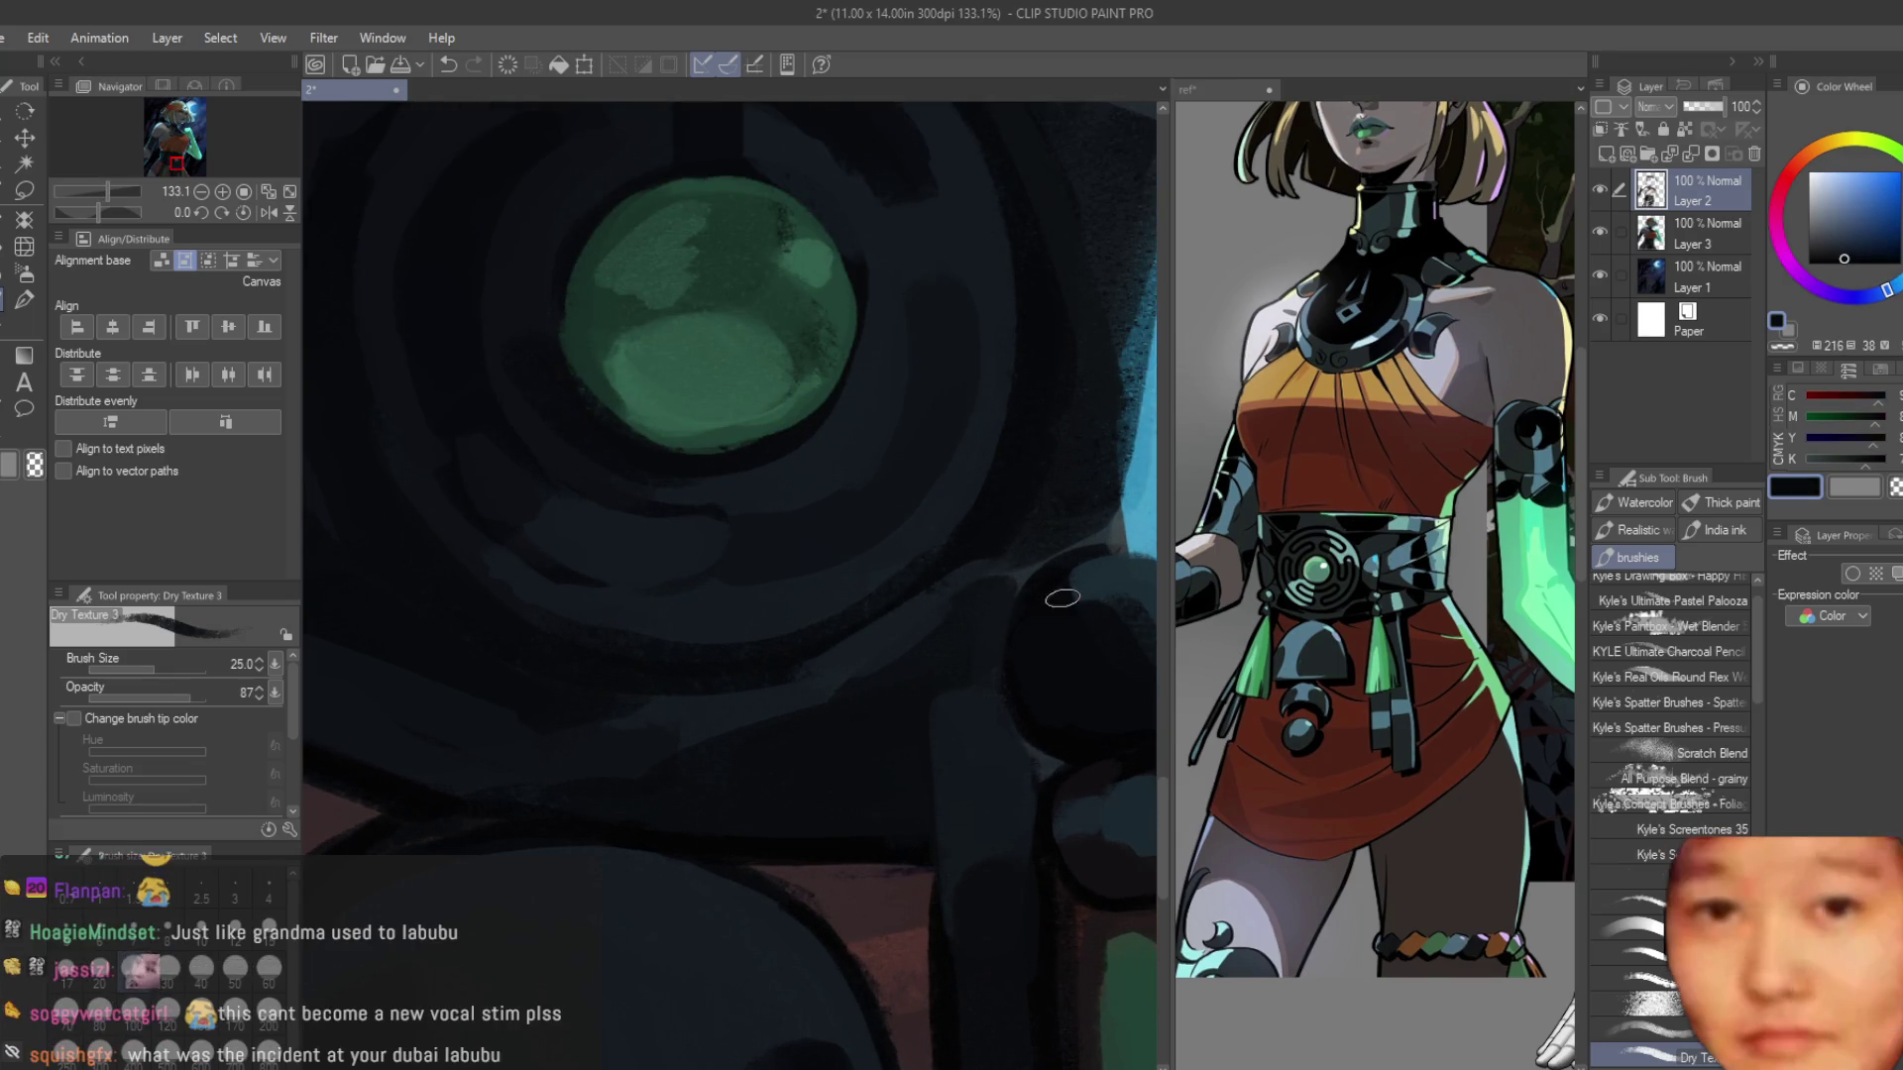
pyautogui.scroll(-1, 981, 664)
pyautogui.keyDown('alt'); pyautogui.click(1001, 611); pyautogui.keyUp('alt')
pyautogui.keyDown('alt'); pyautogui.click(1003, 610); pyautogui.keyUp('alt')
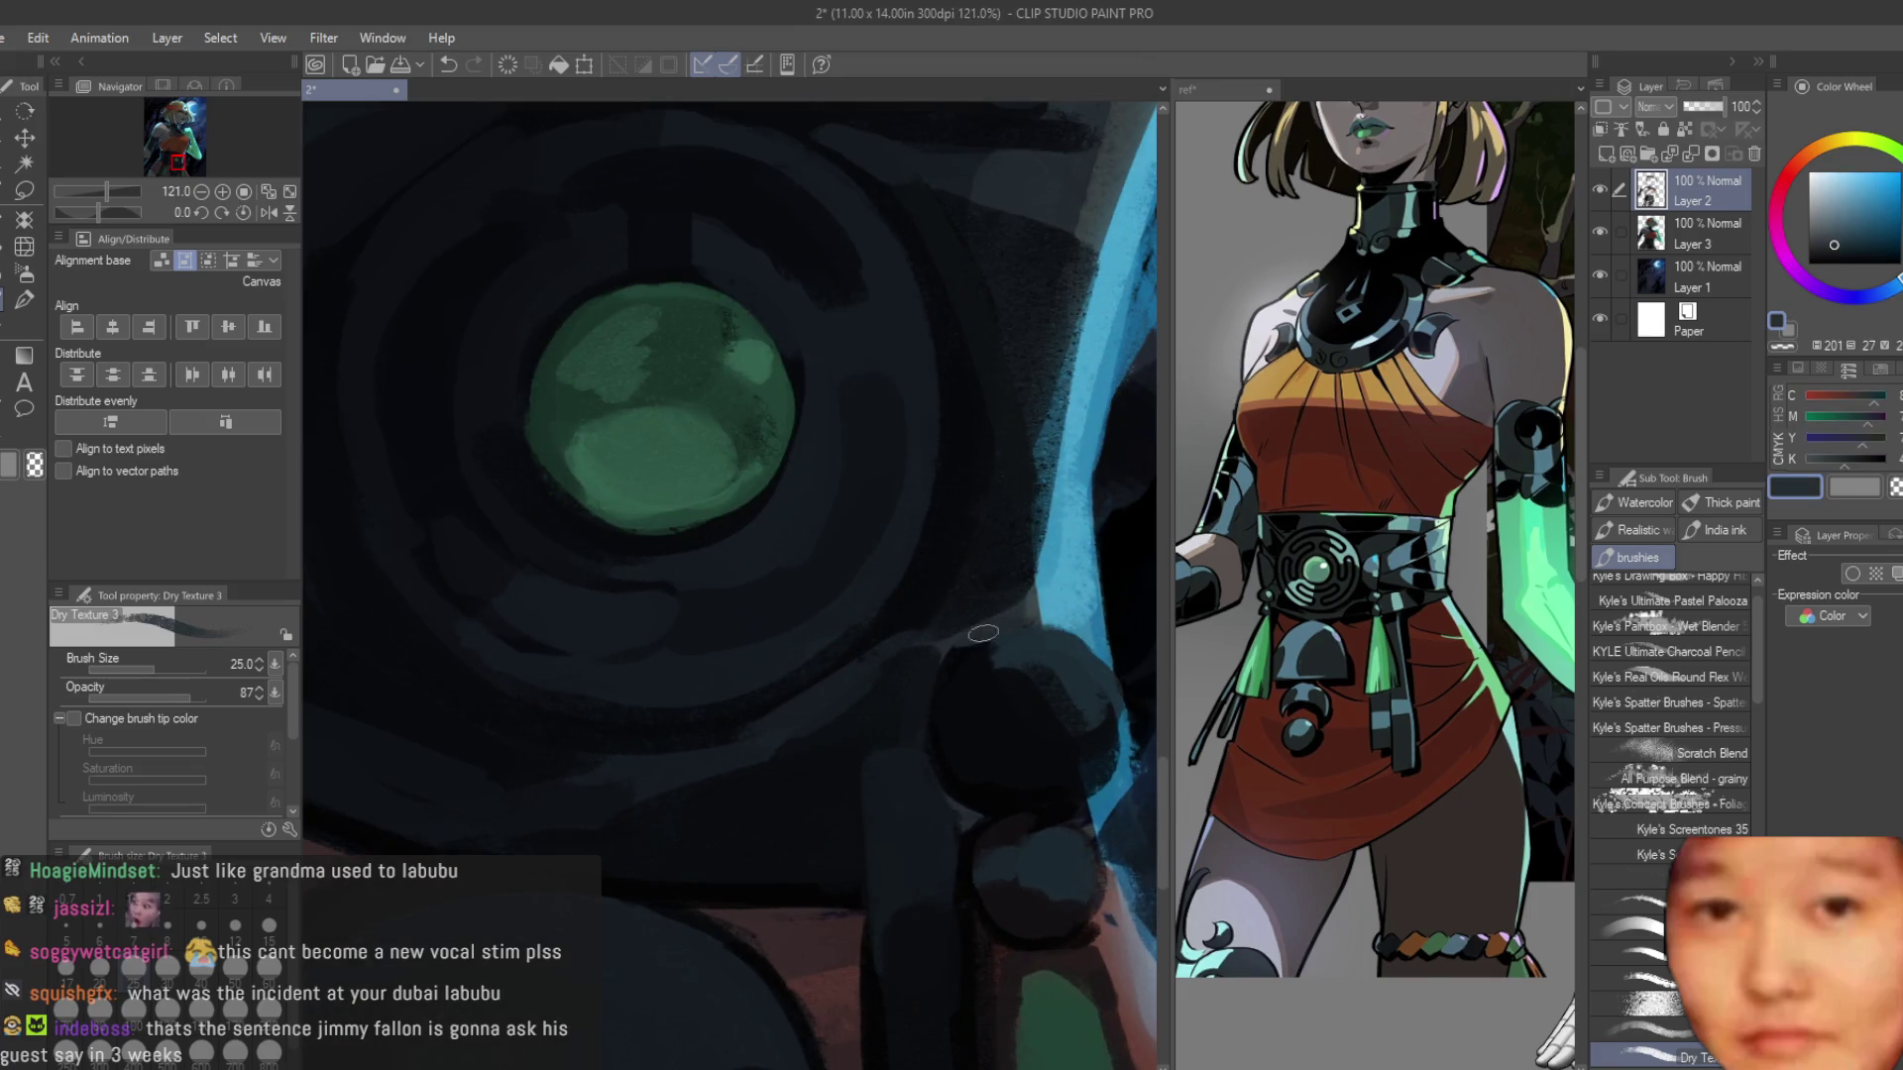
pyautogui.scroll(-10, 987, 675)
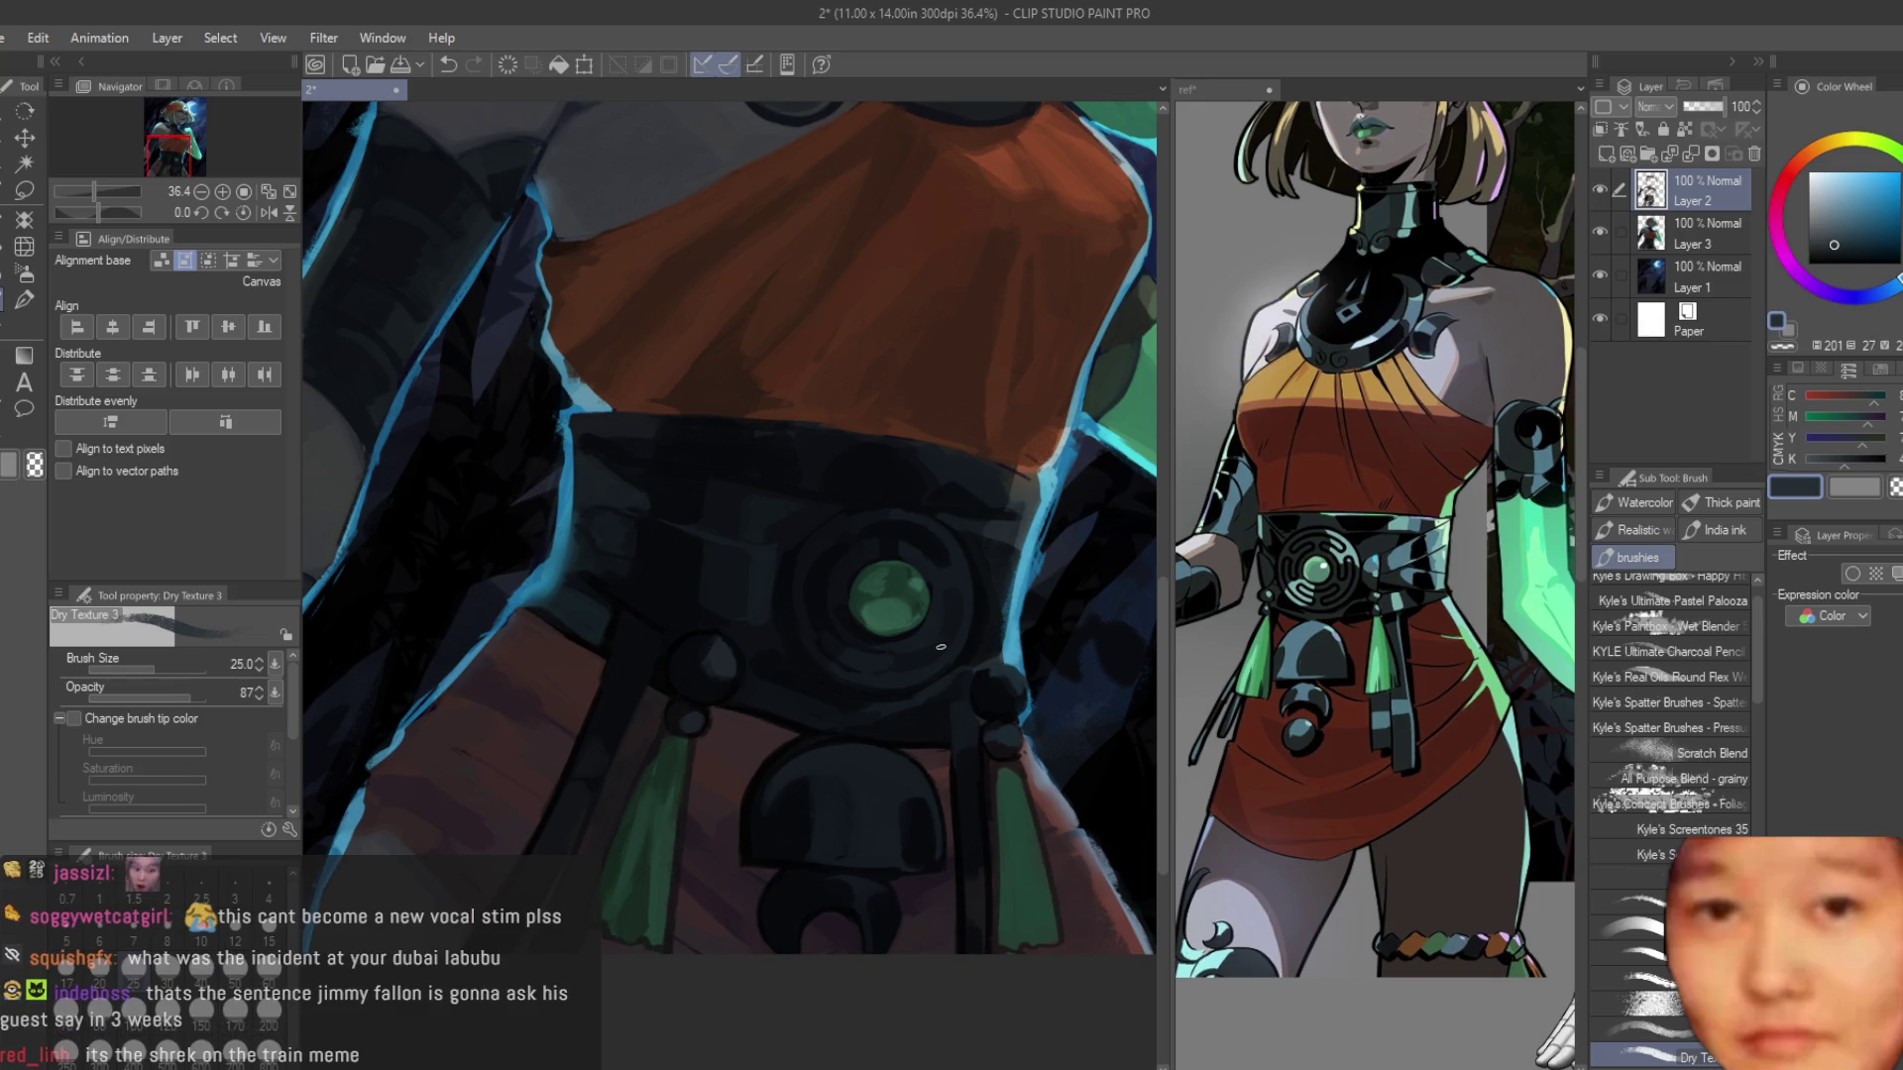
pyautogui.scroll(5, 904, 889)
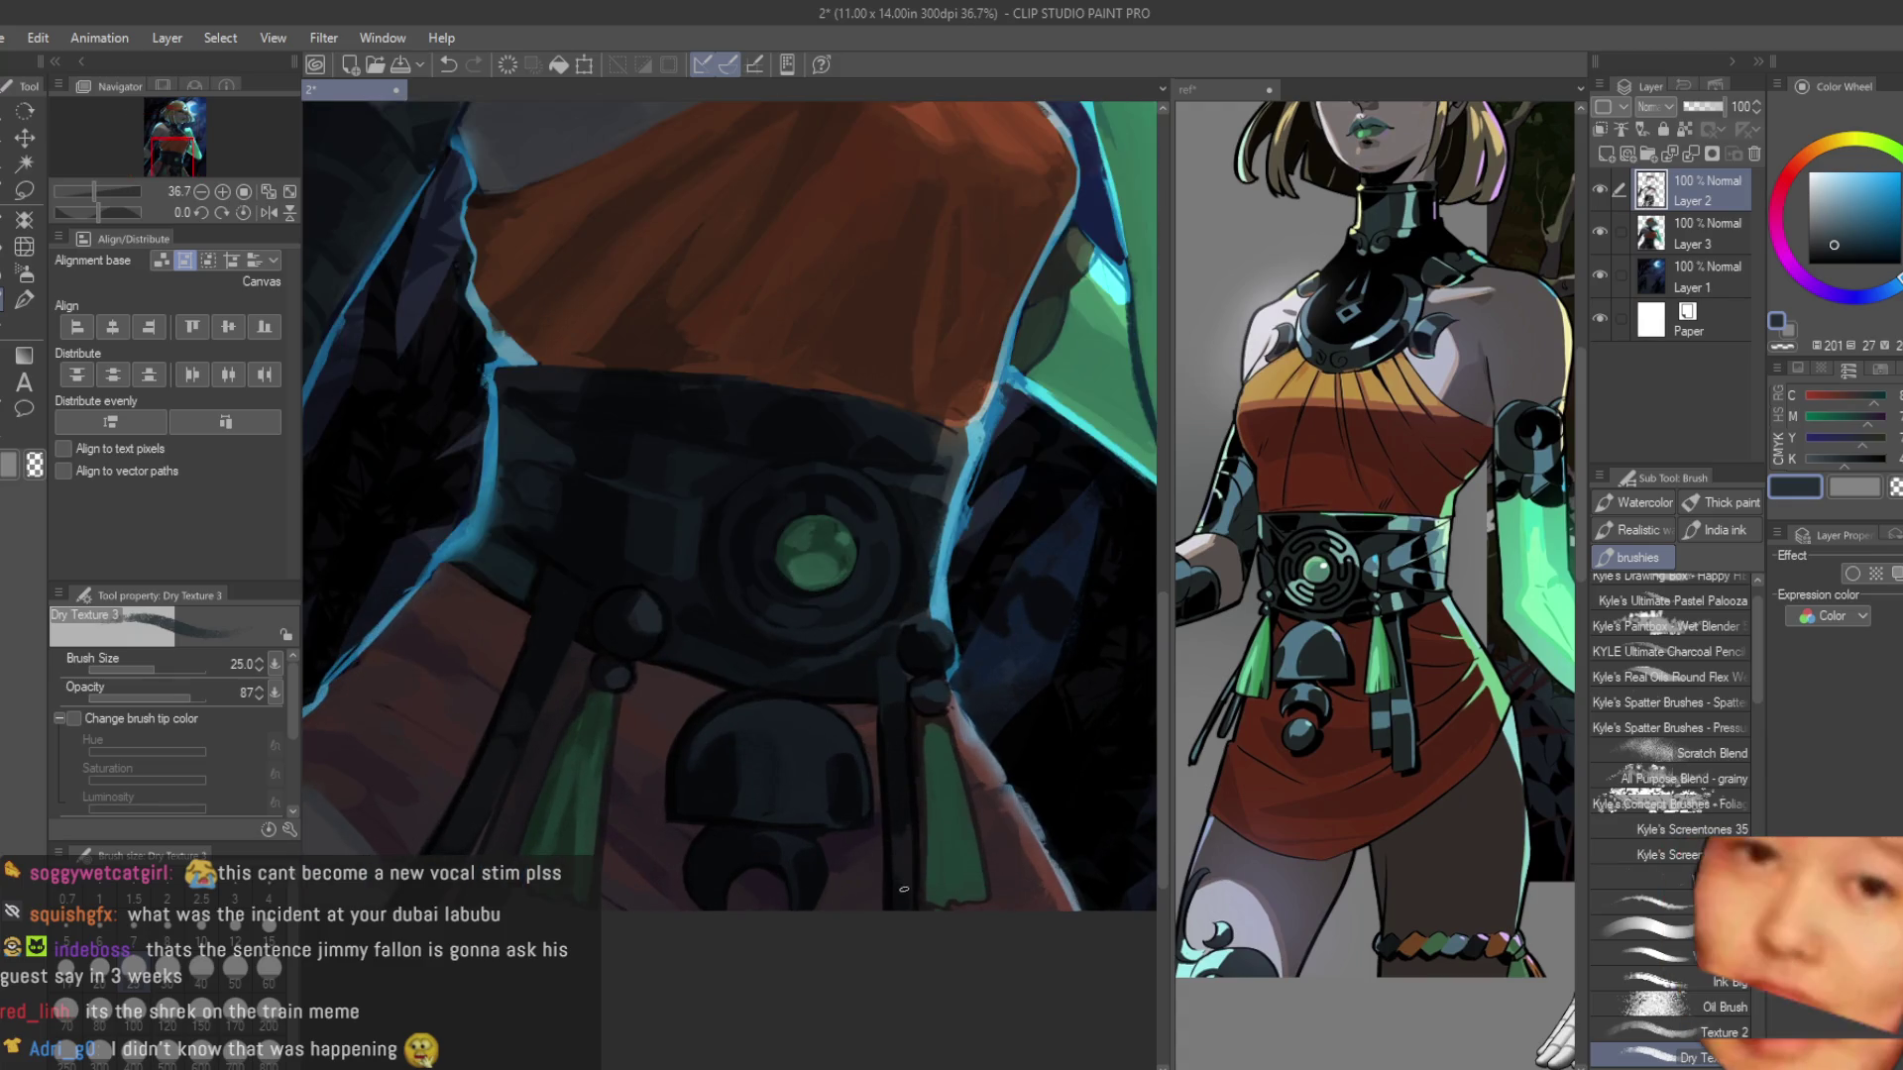
pyautogui.scroll(3, 903, 889)
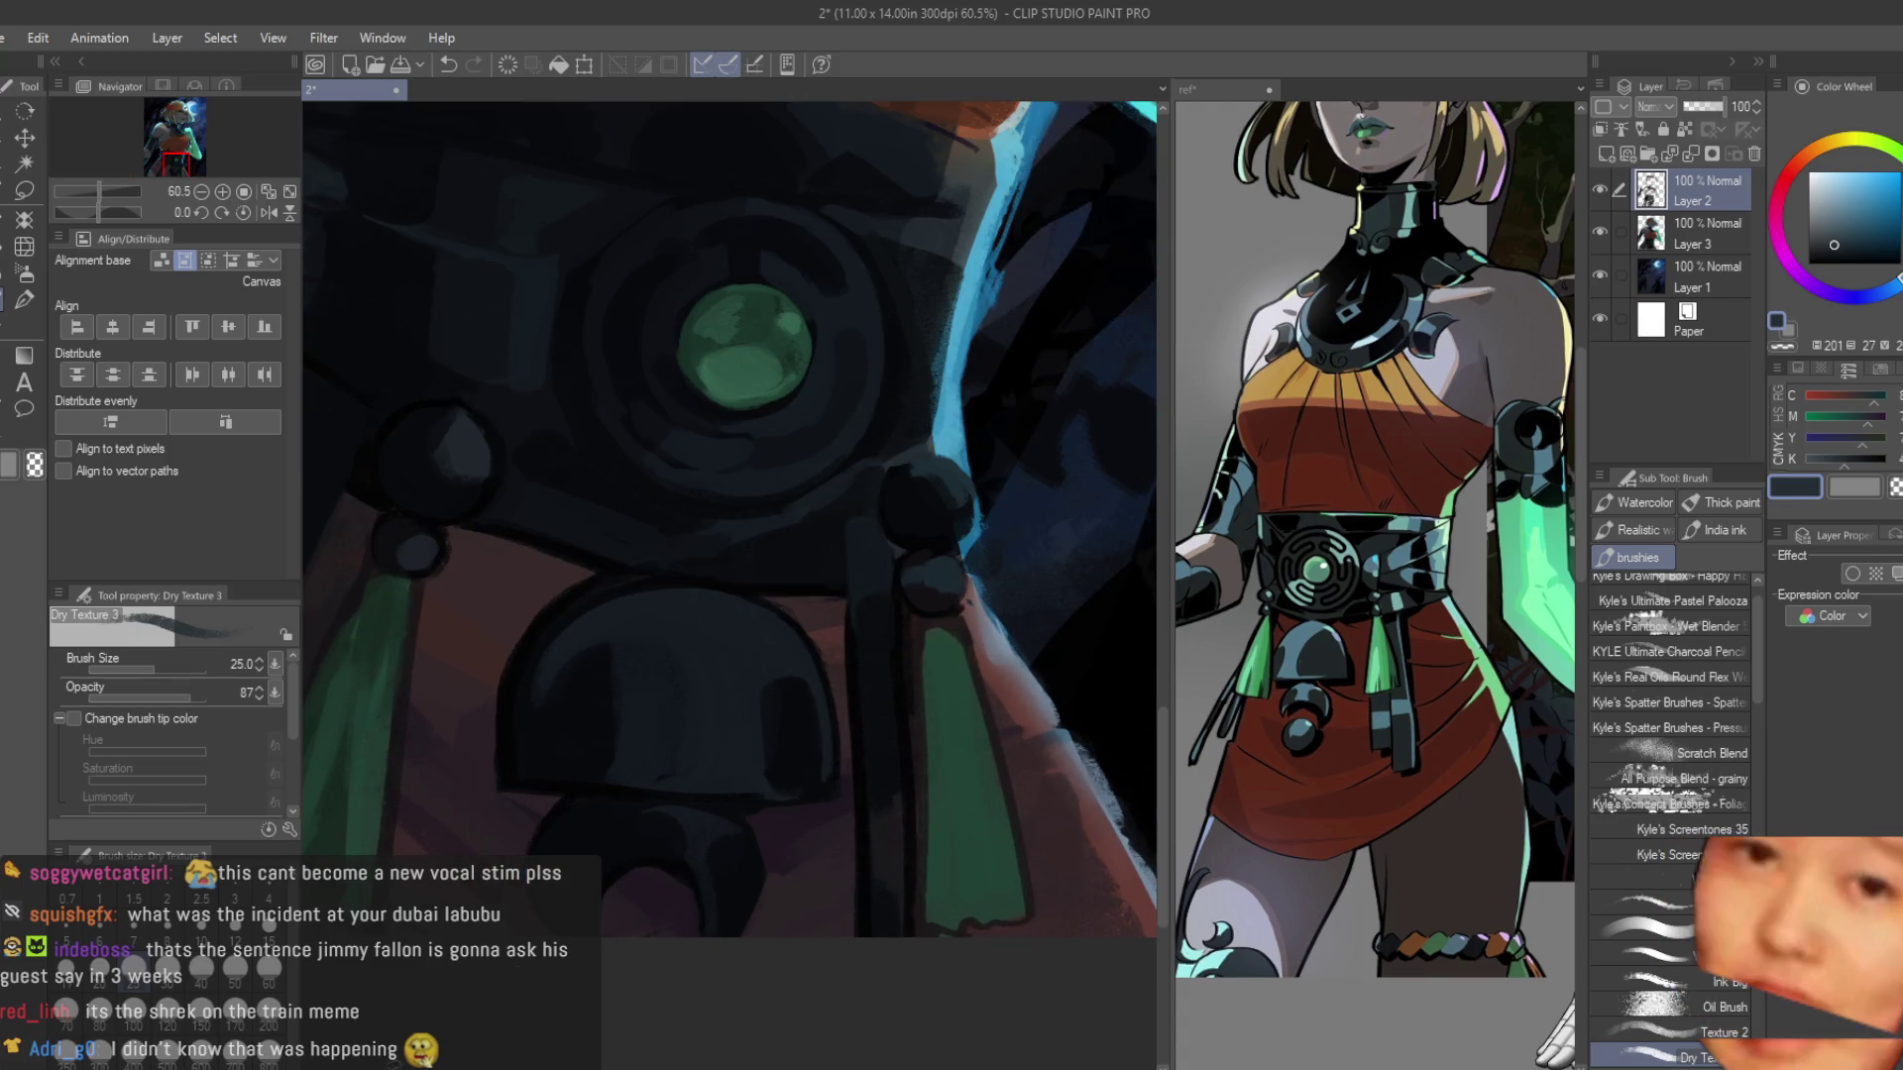